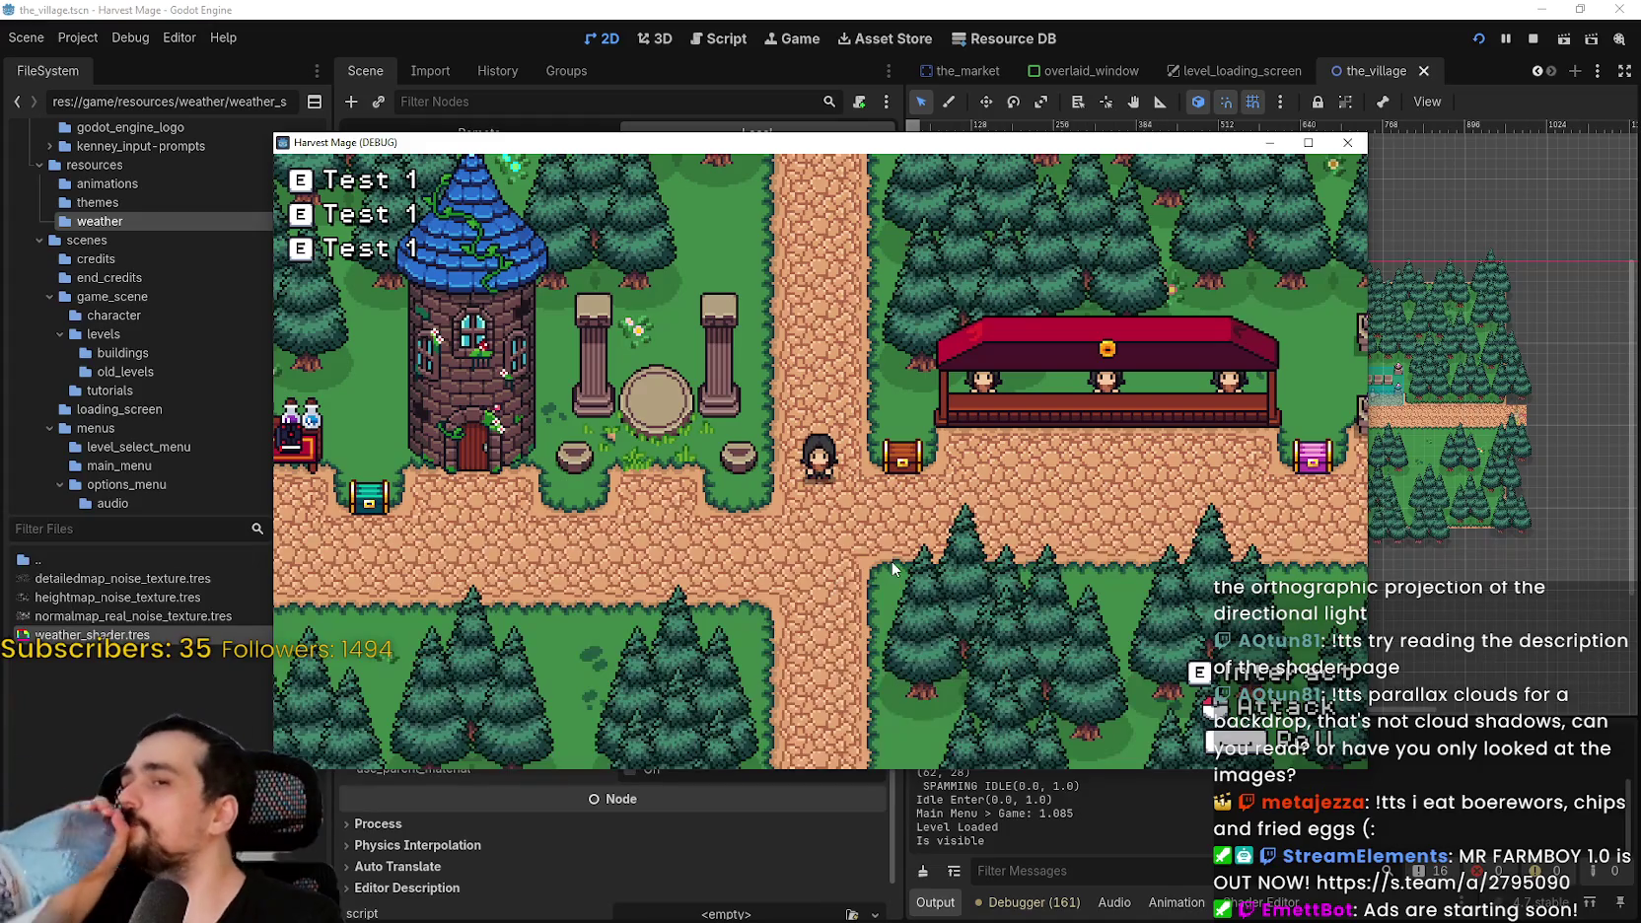
- Stop the running Harvest Mage game and switch to the Pixel Cloud Shader page in the browser
click(1532, 38)
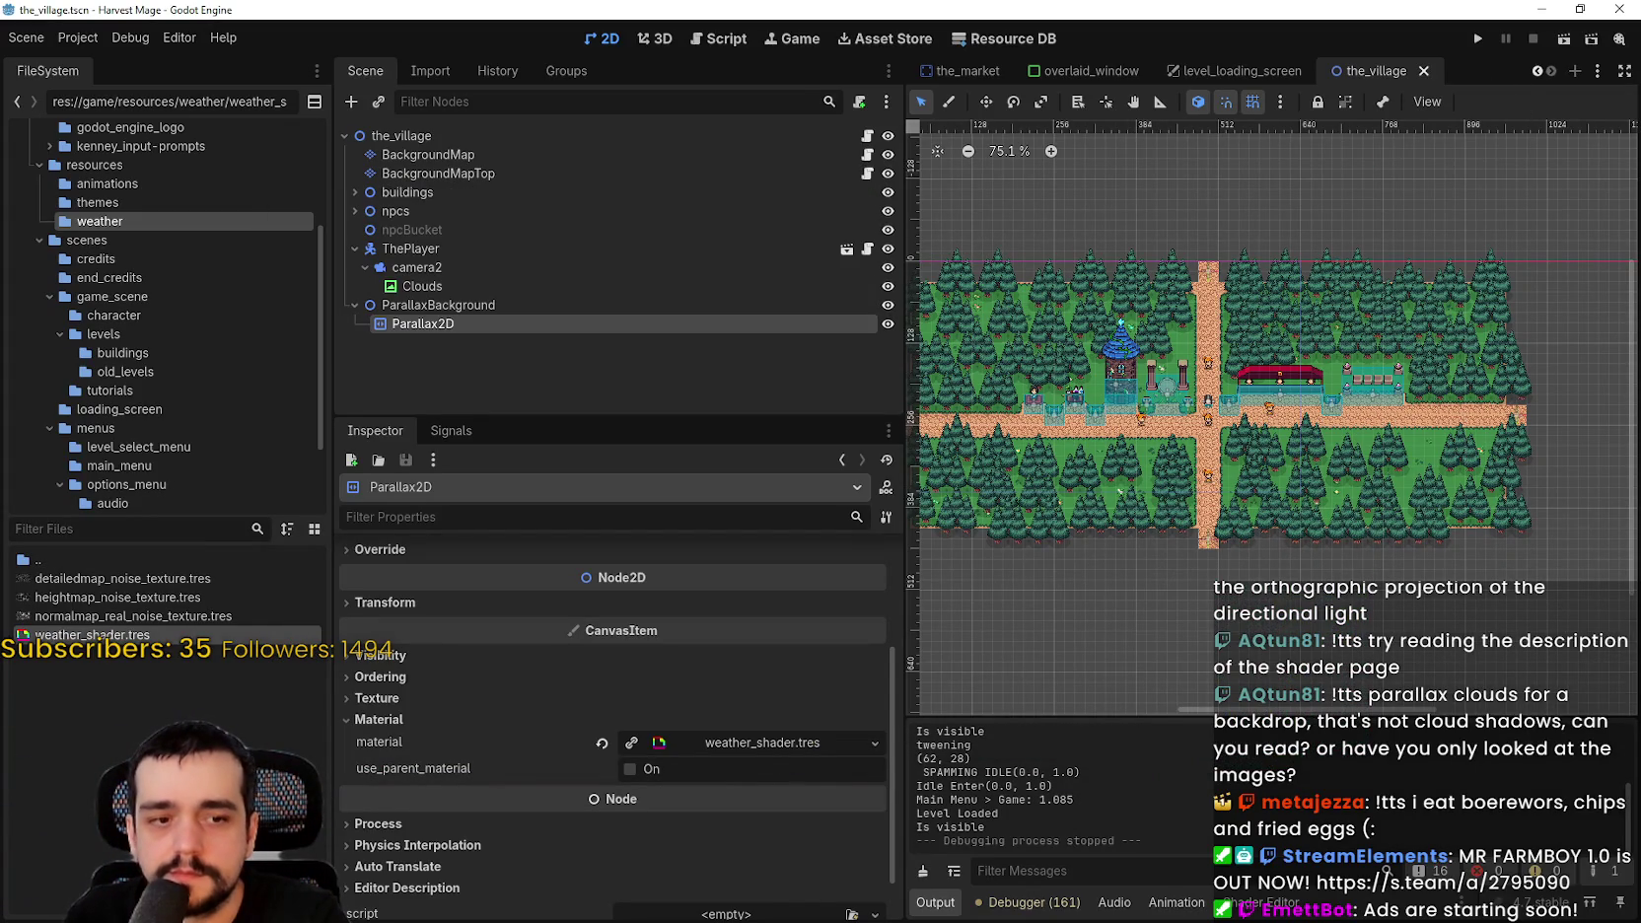
key(alt+Tab)
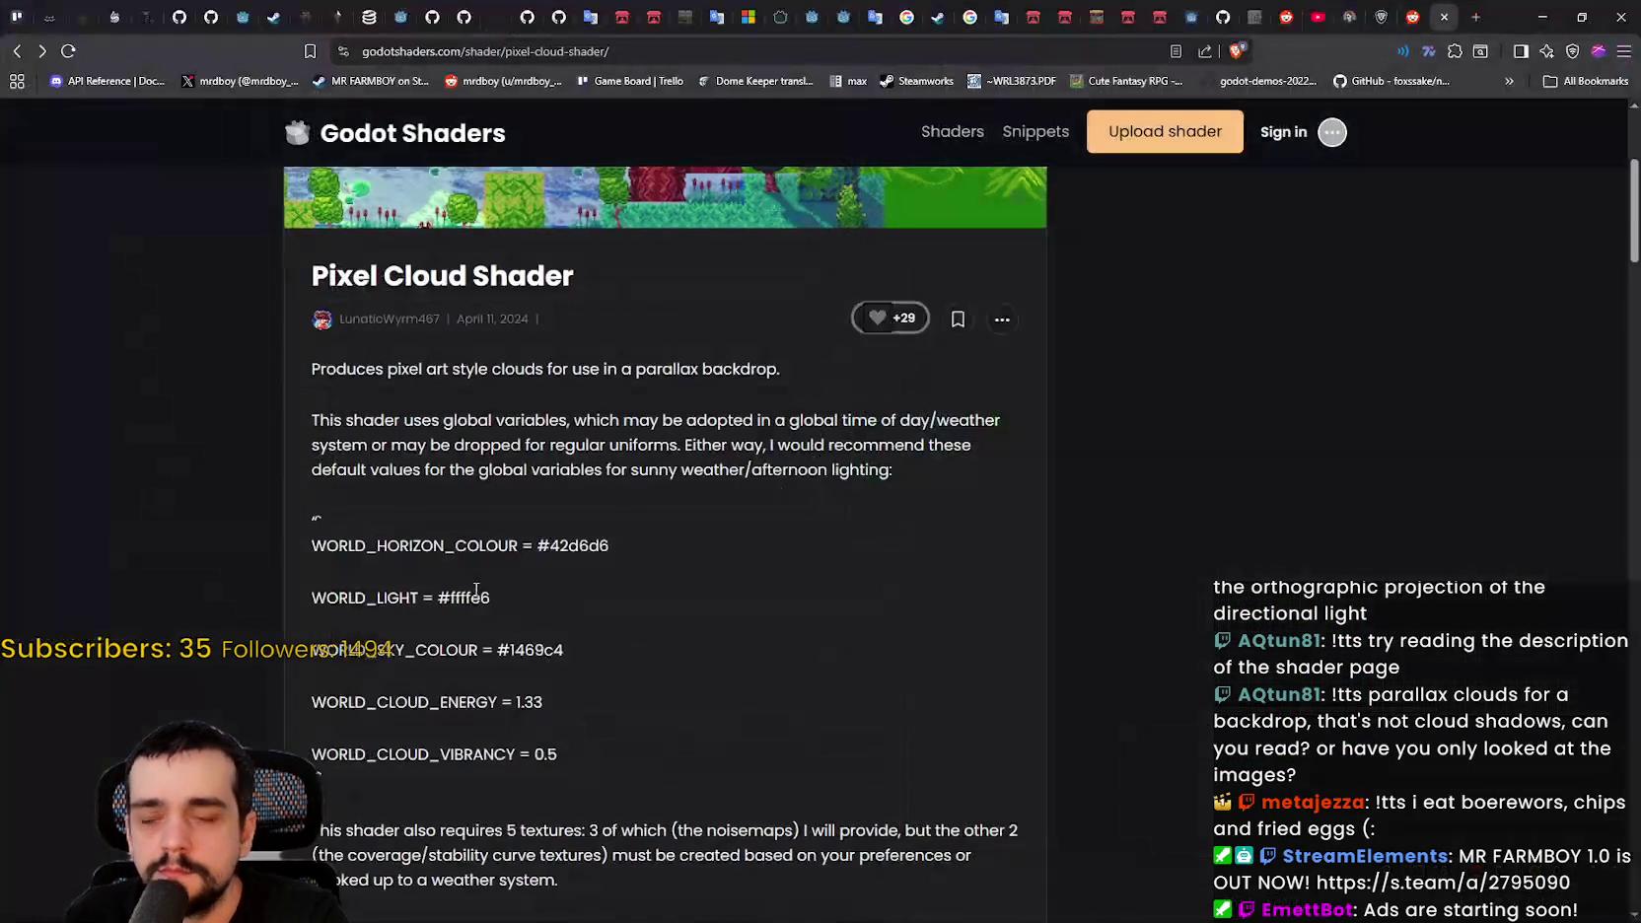
- Read through the Pixel Cloud Shader page on godotshaders.com
scroll(517, 589, up, 2)
scroll(531, 593, down, 6)
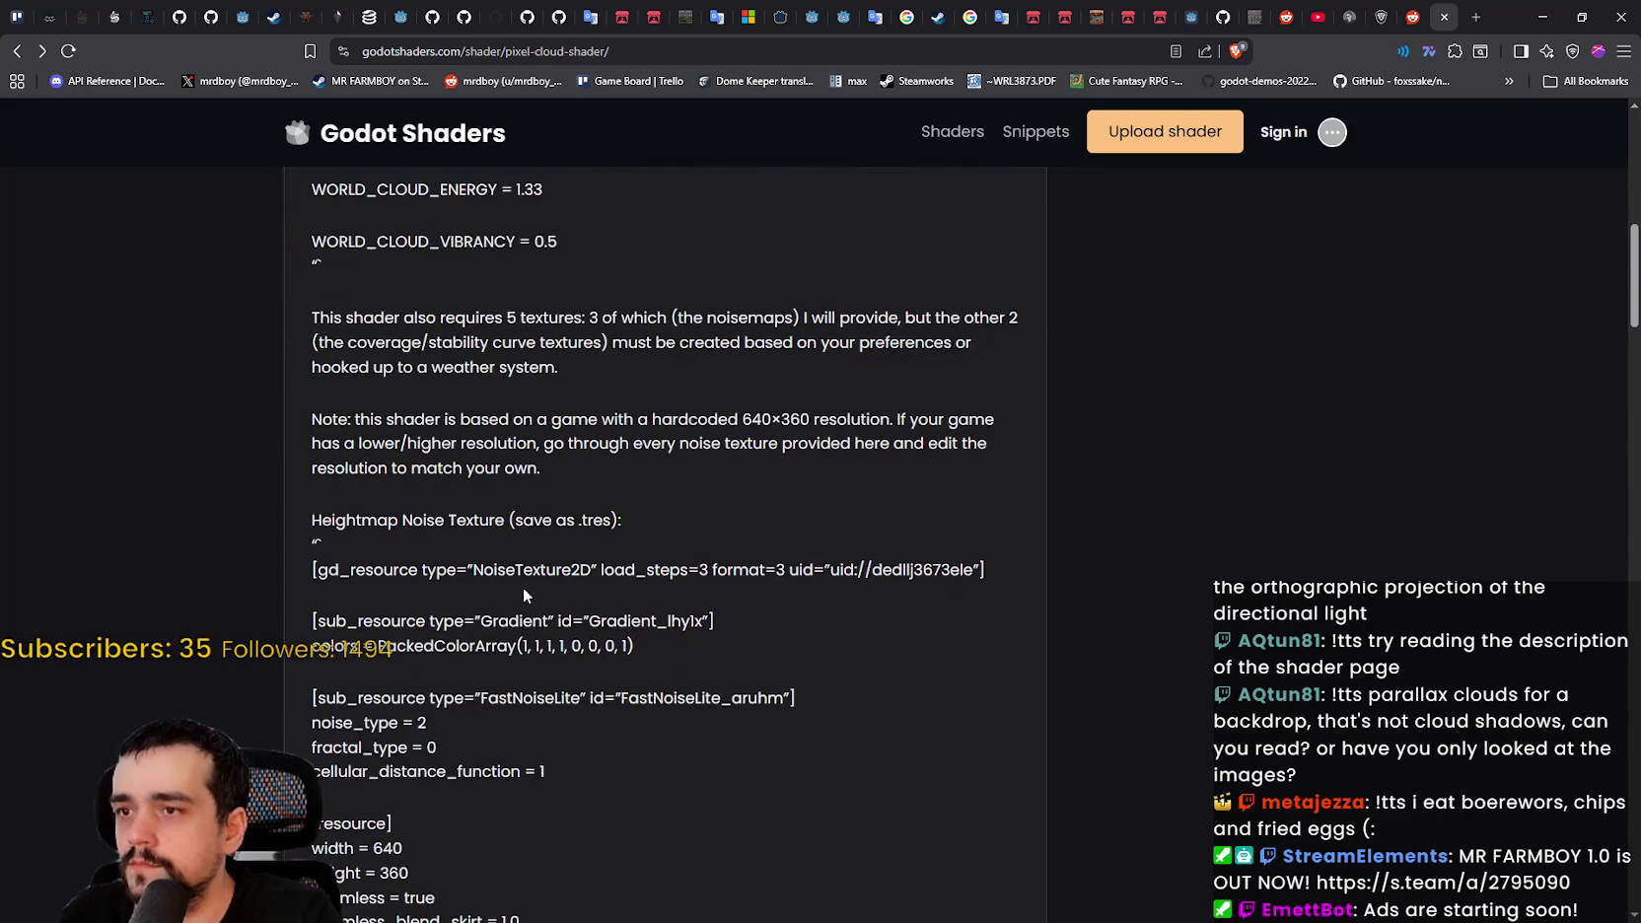
scroll(523, 587, down, 10)
scroll(524, 588, down, 9)
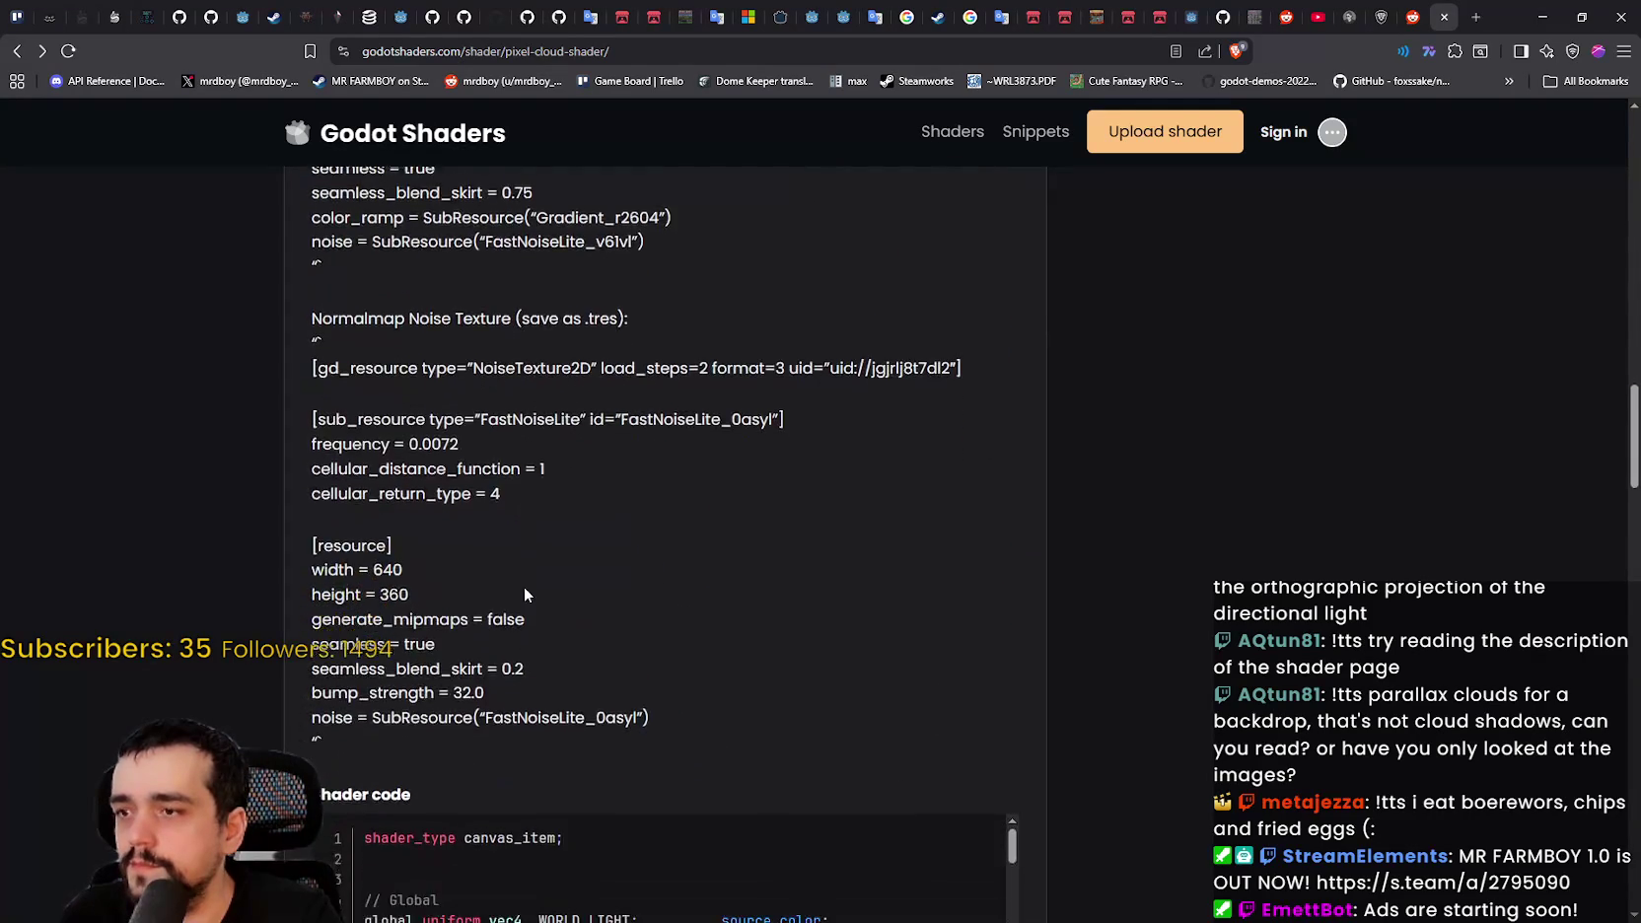
scroll(1098, 565, down, 4)
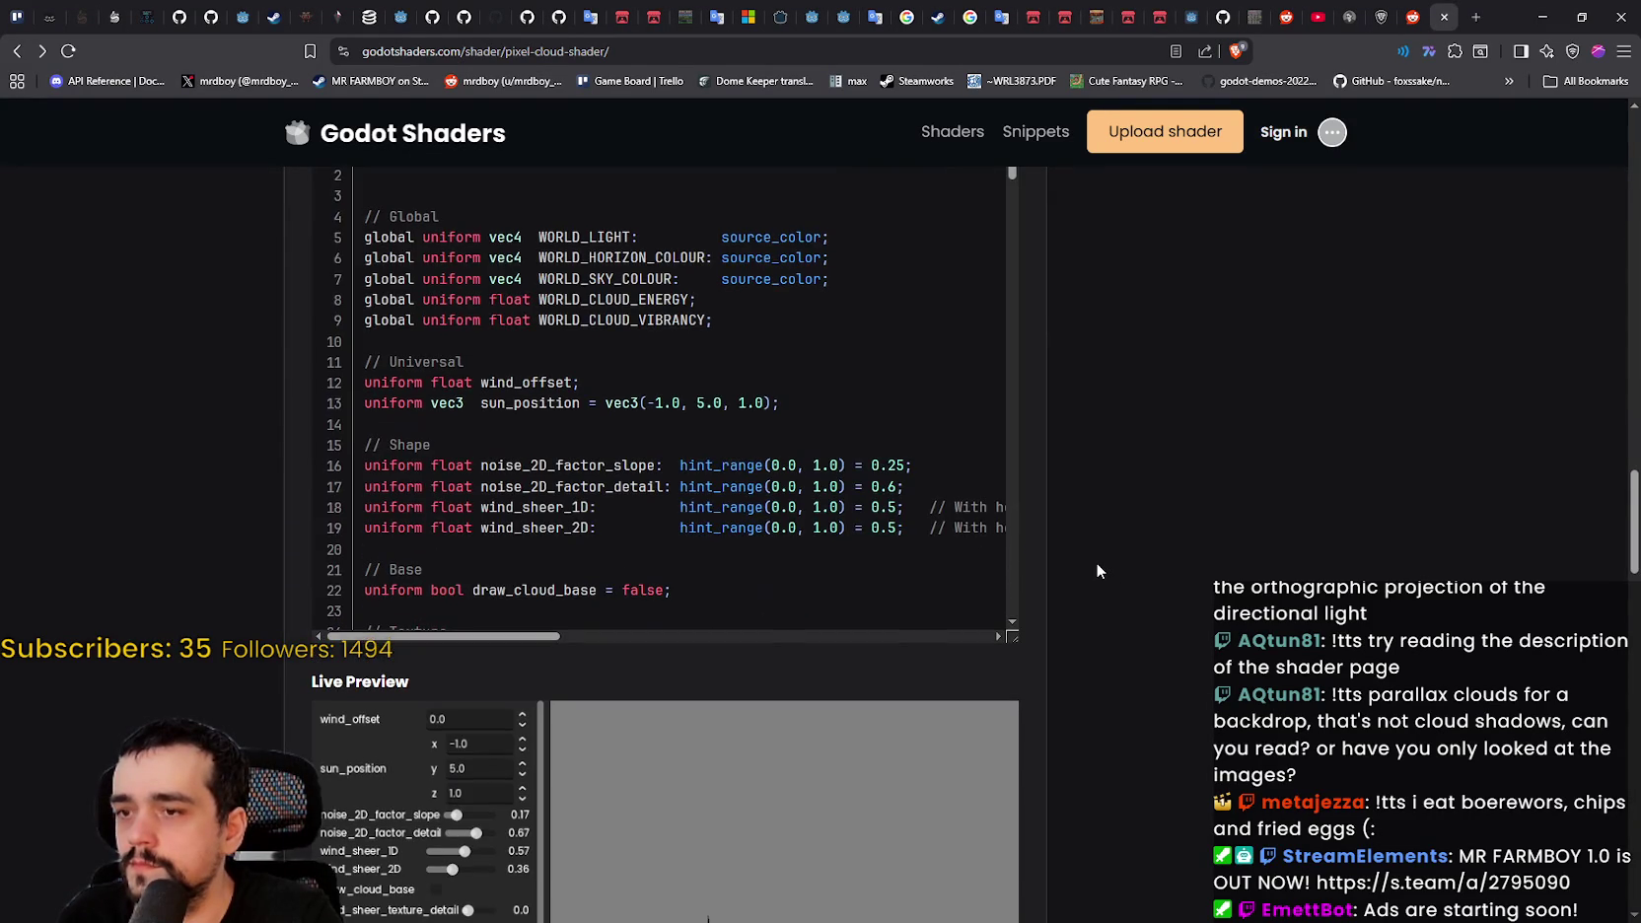
scroll(1096, 561, down, 4)
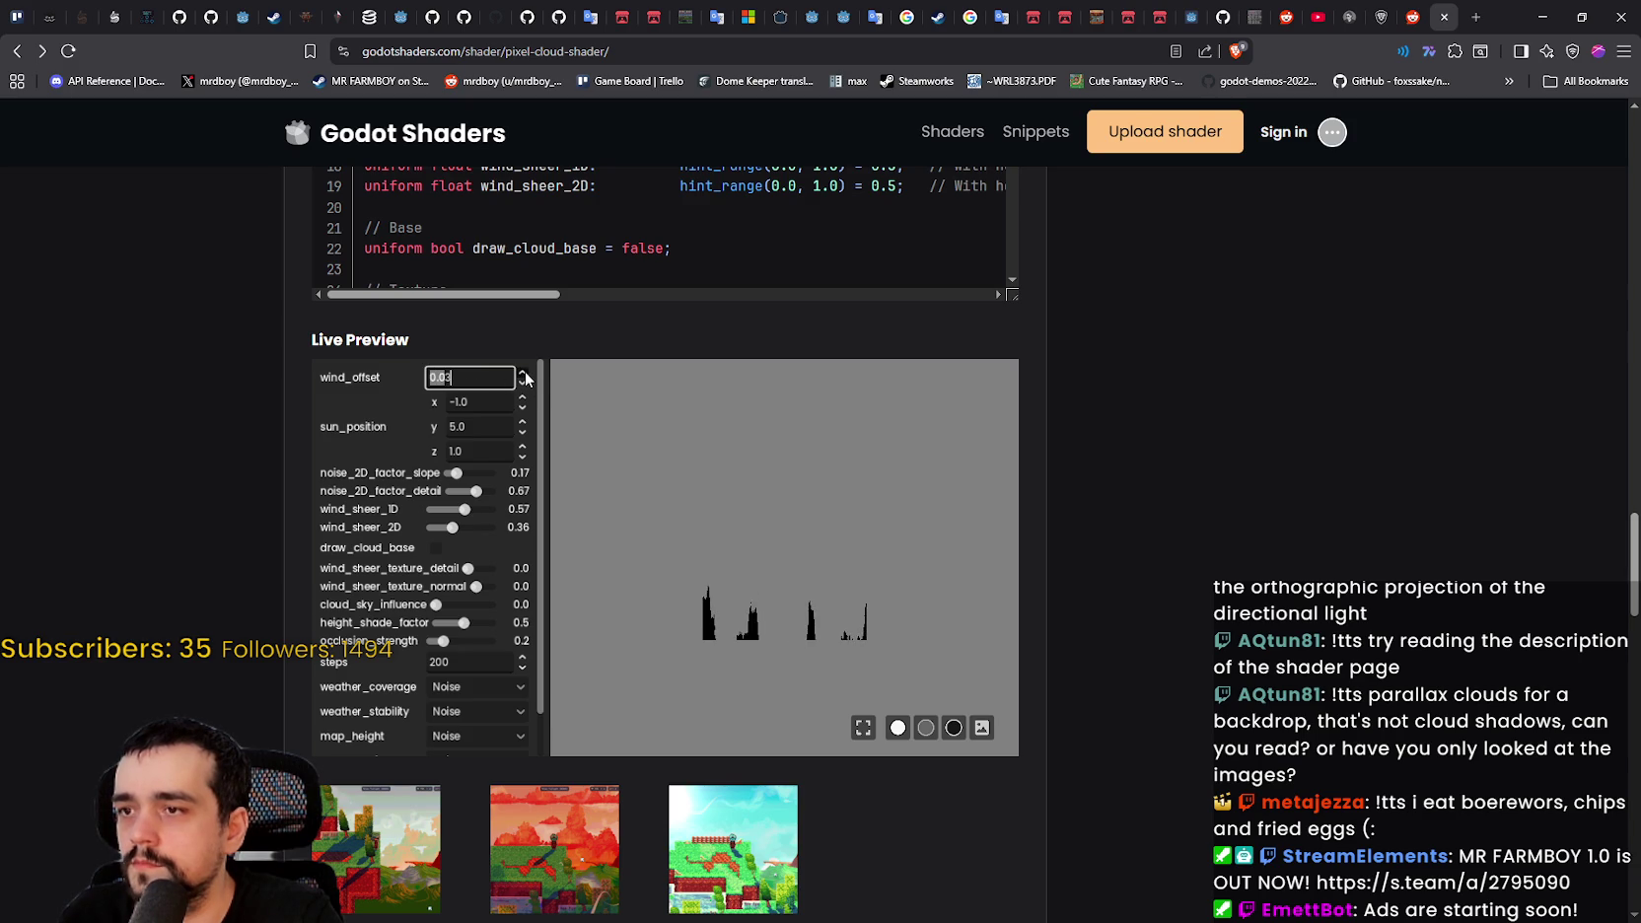
scroll(384, 707, down, 1)
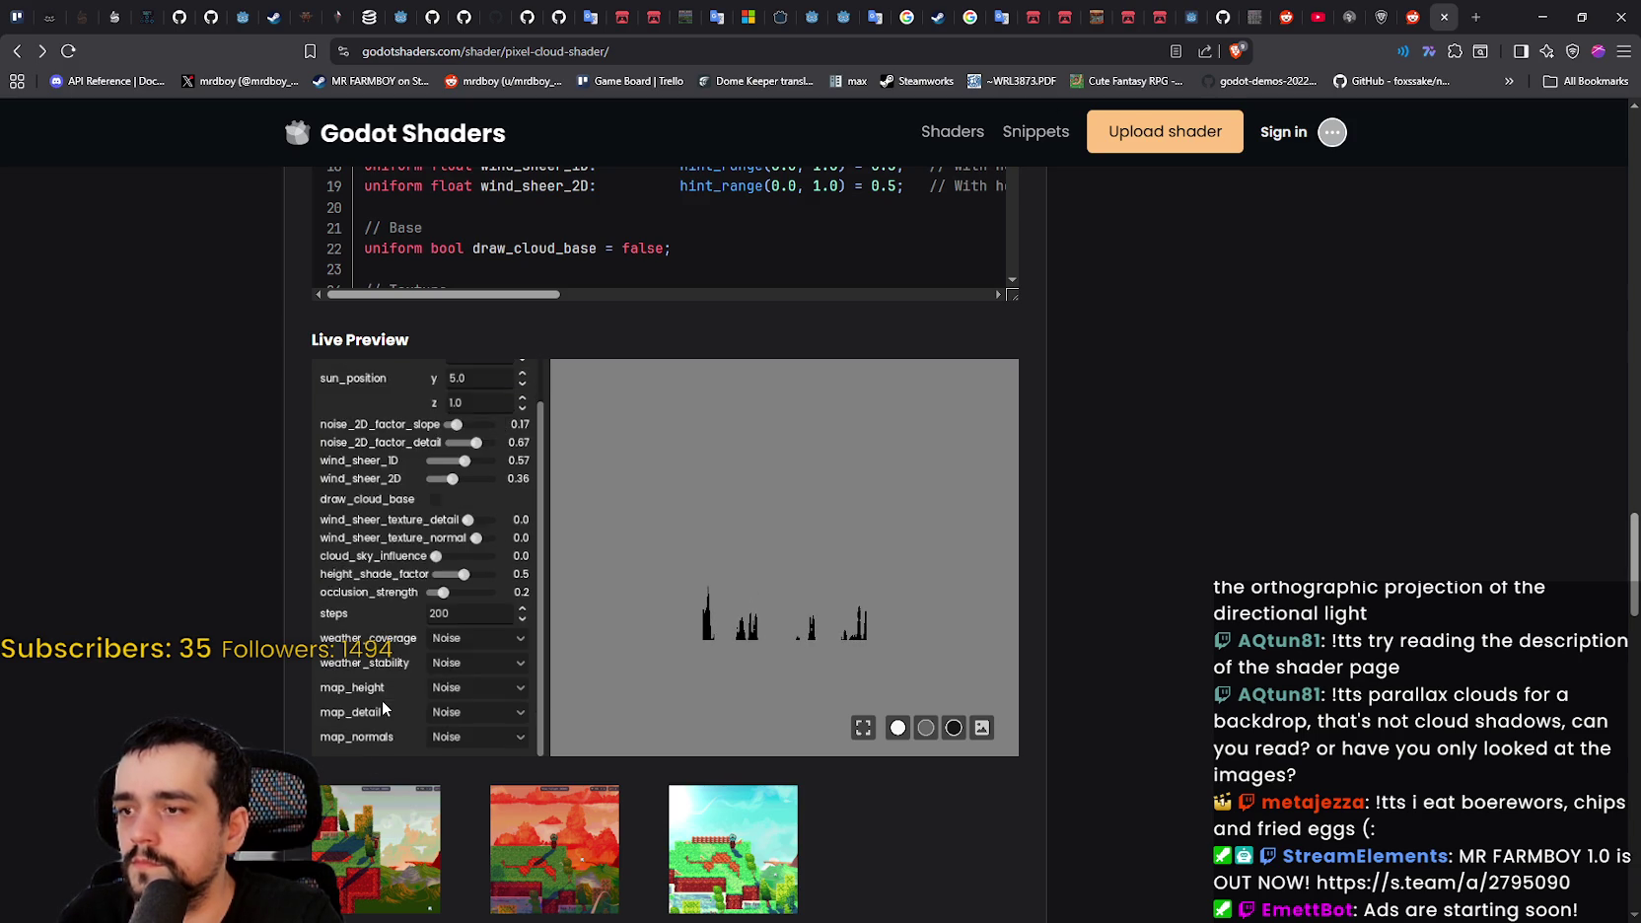
scroll(384, 707, down, 6)
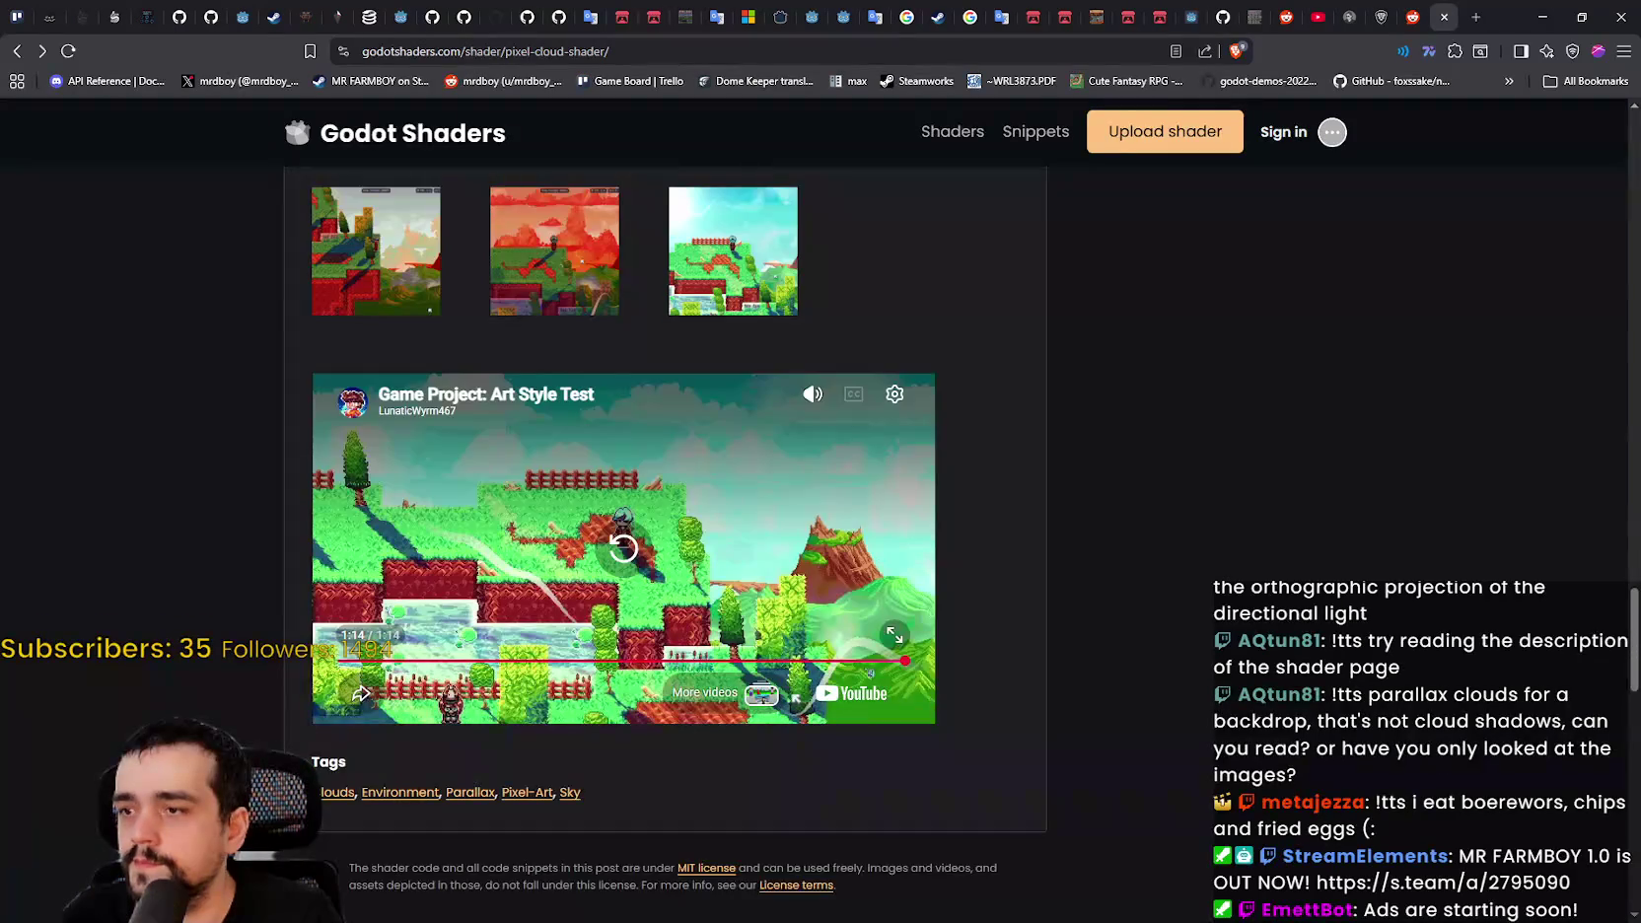
scroll(665, 542, down, 2)
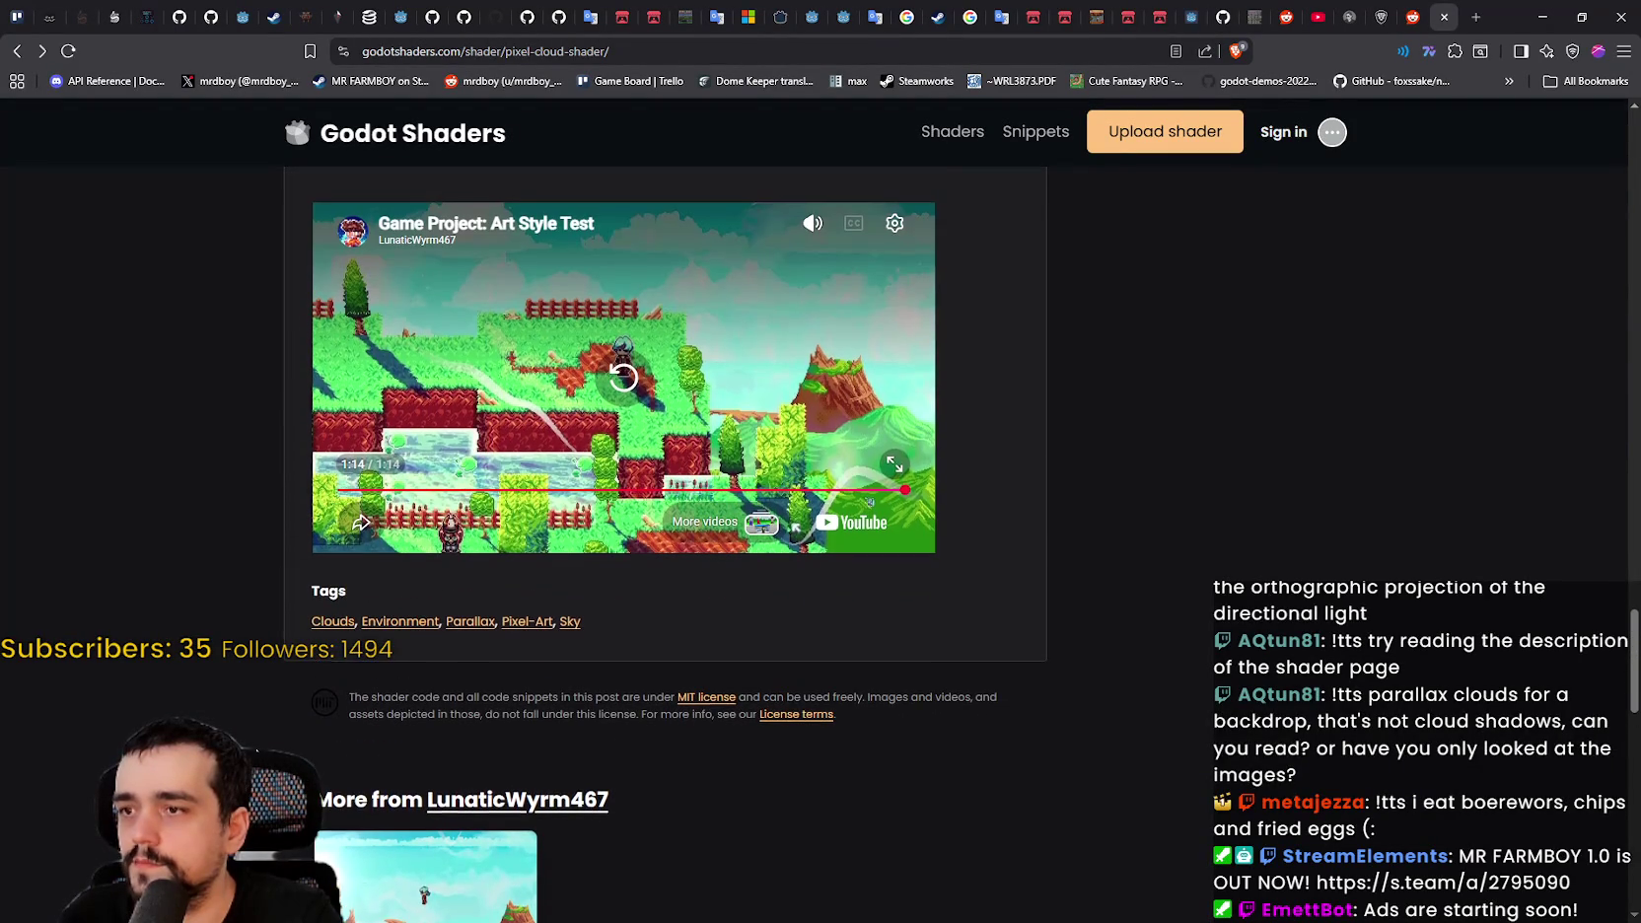
scroll(19, 157, up, 2)
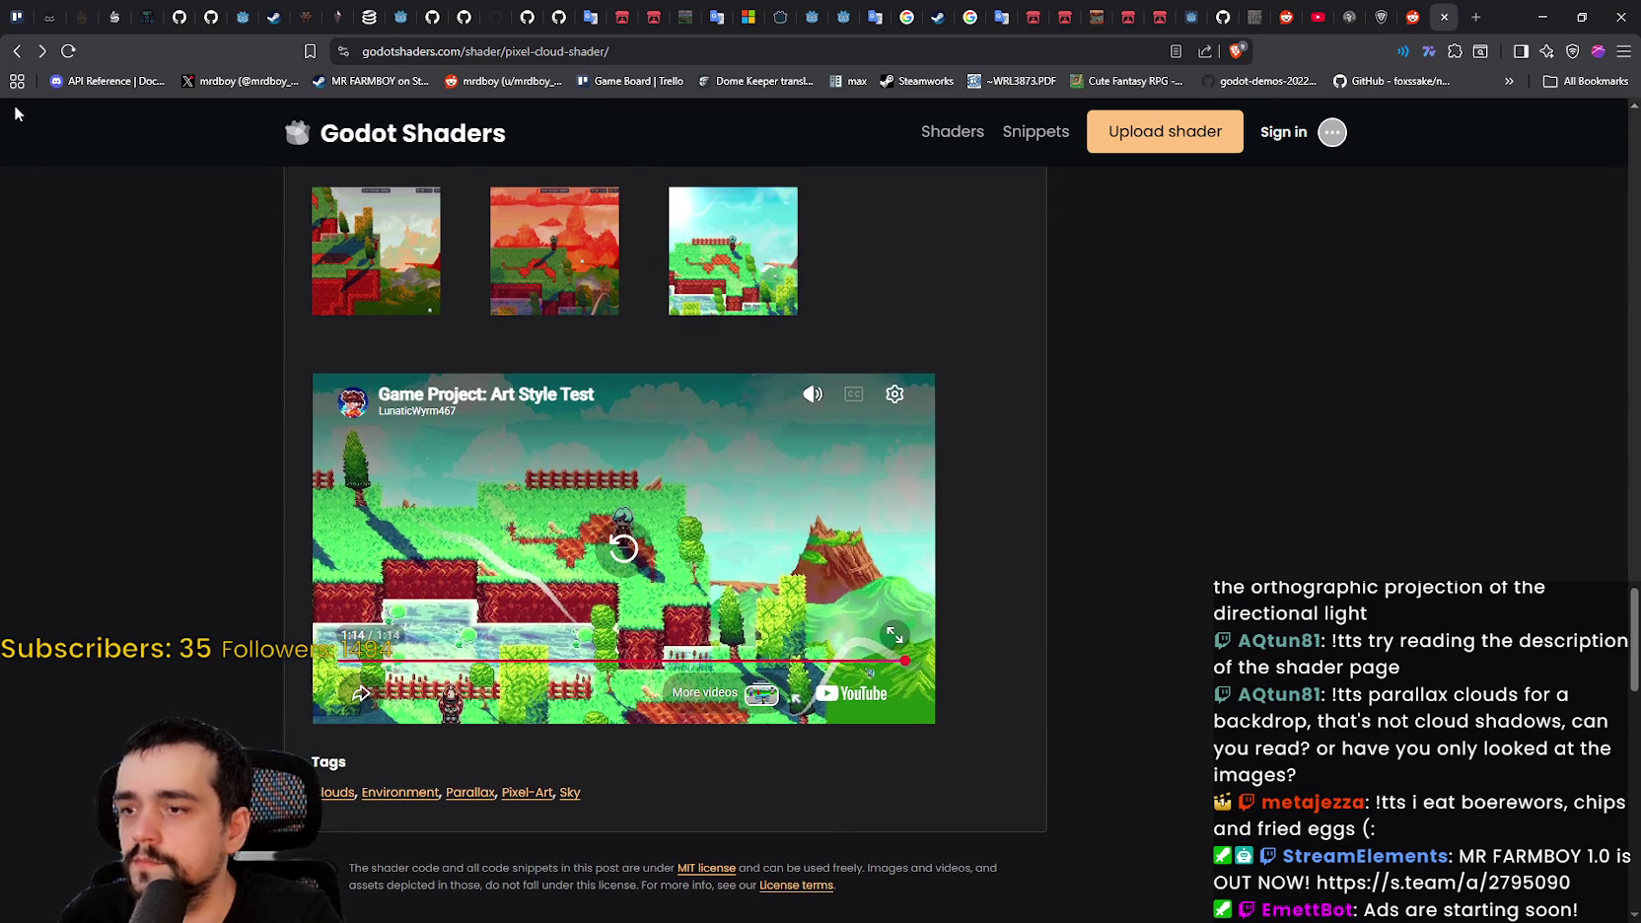
- Return to the cloud search results, load more results, then switch back to Godot
click(30, 59)
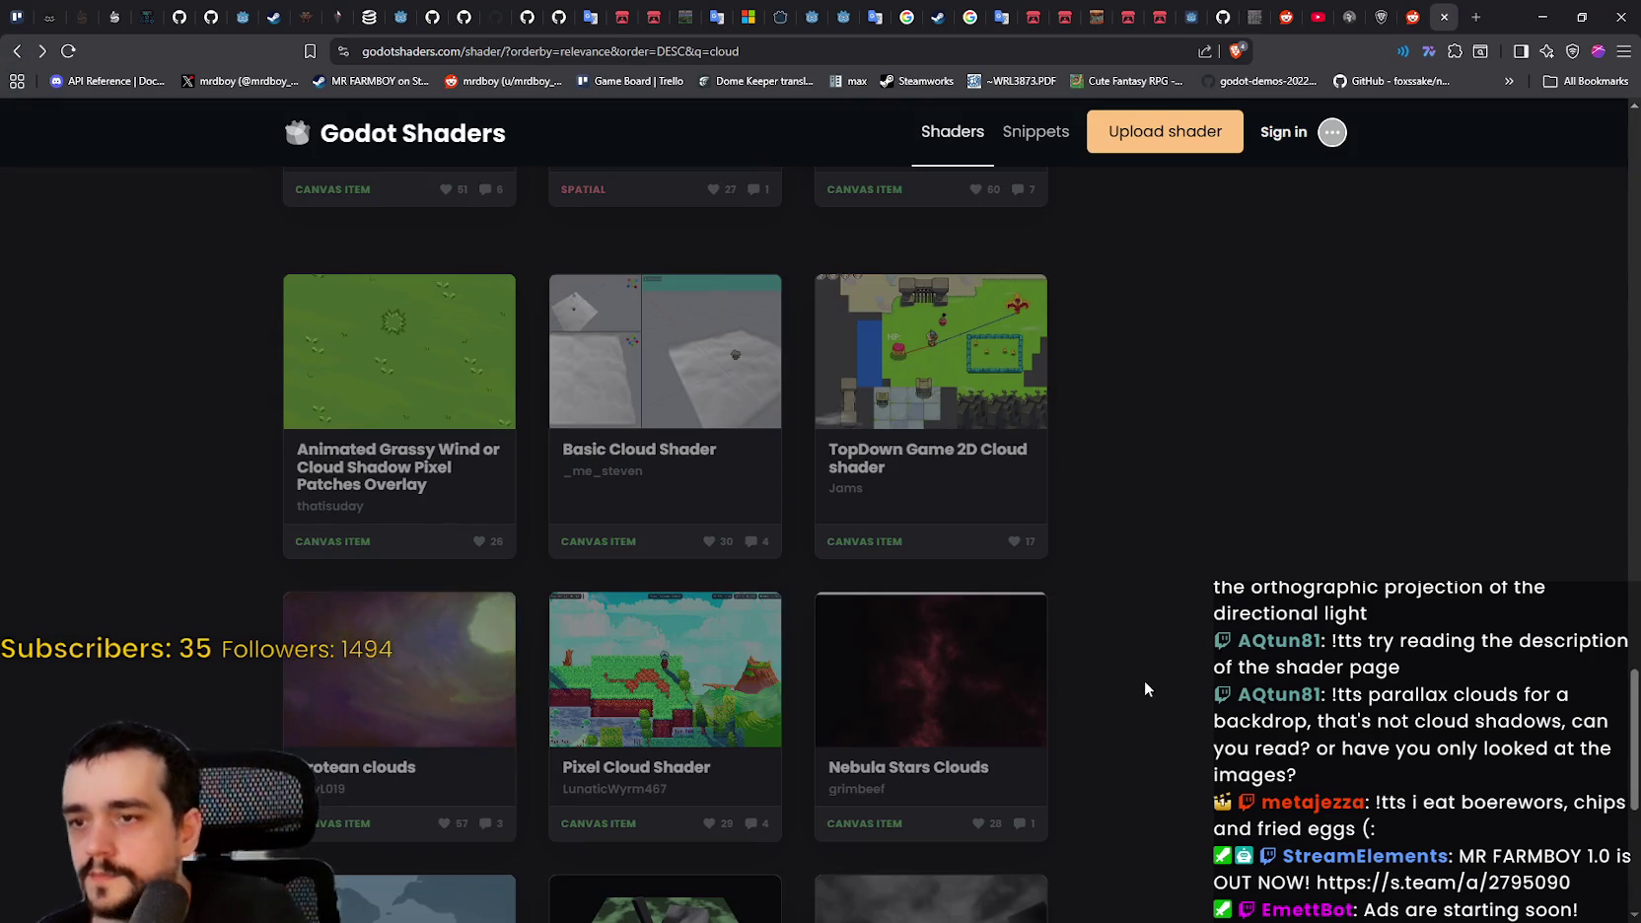
scroll(1148, 667, down, 3)
scroll(1147, 669, down, 2)
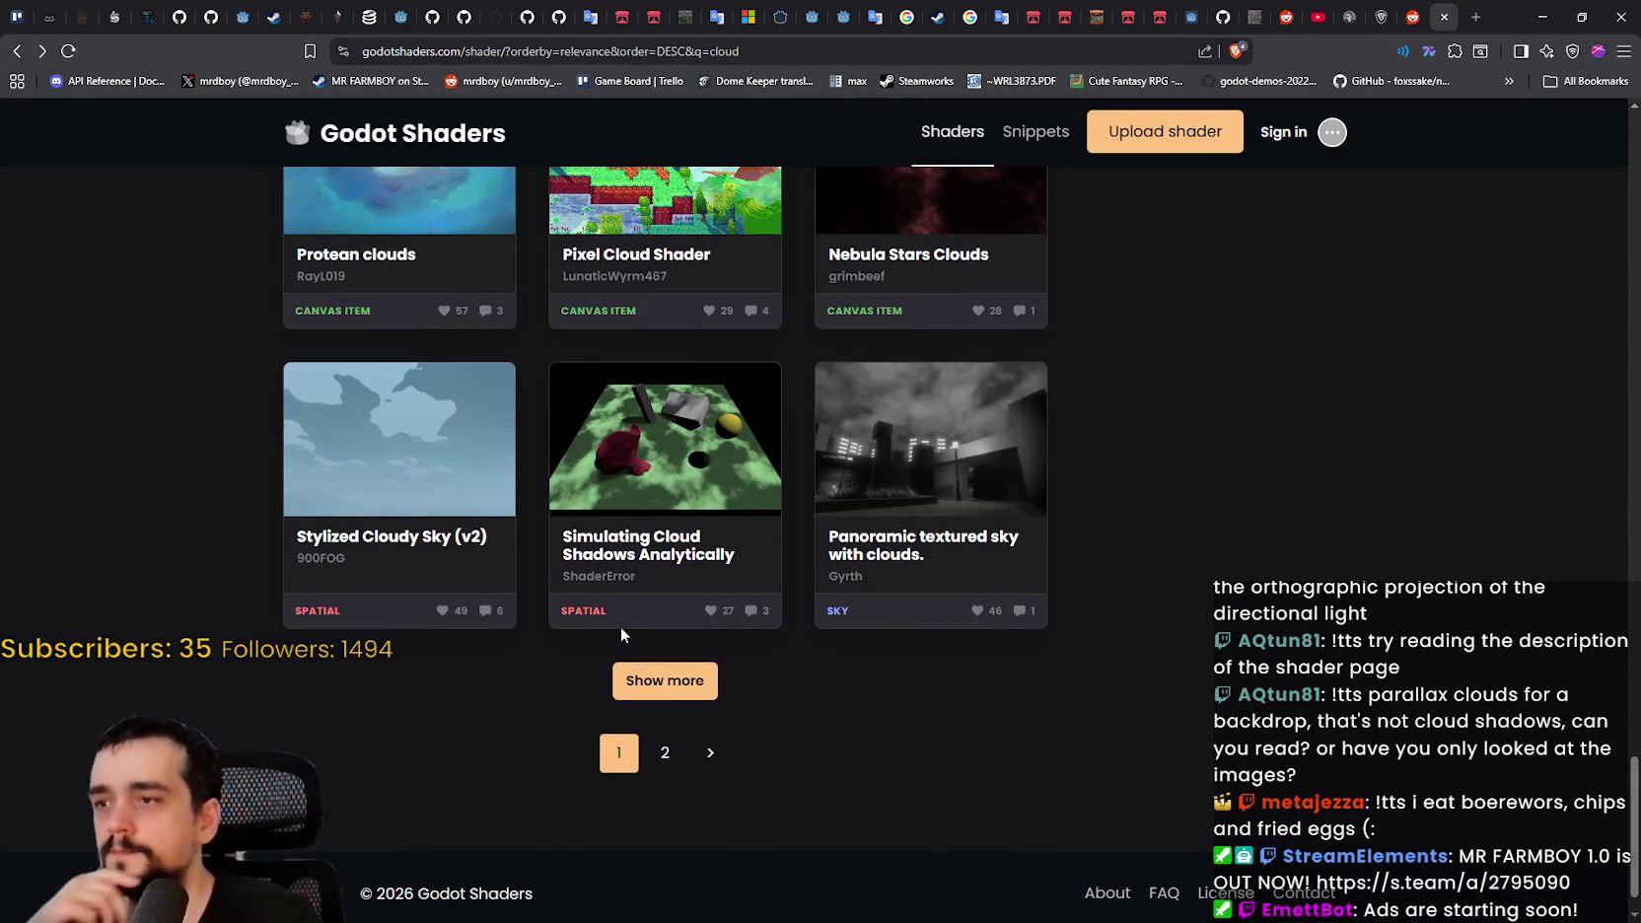
click(669, 679)
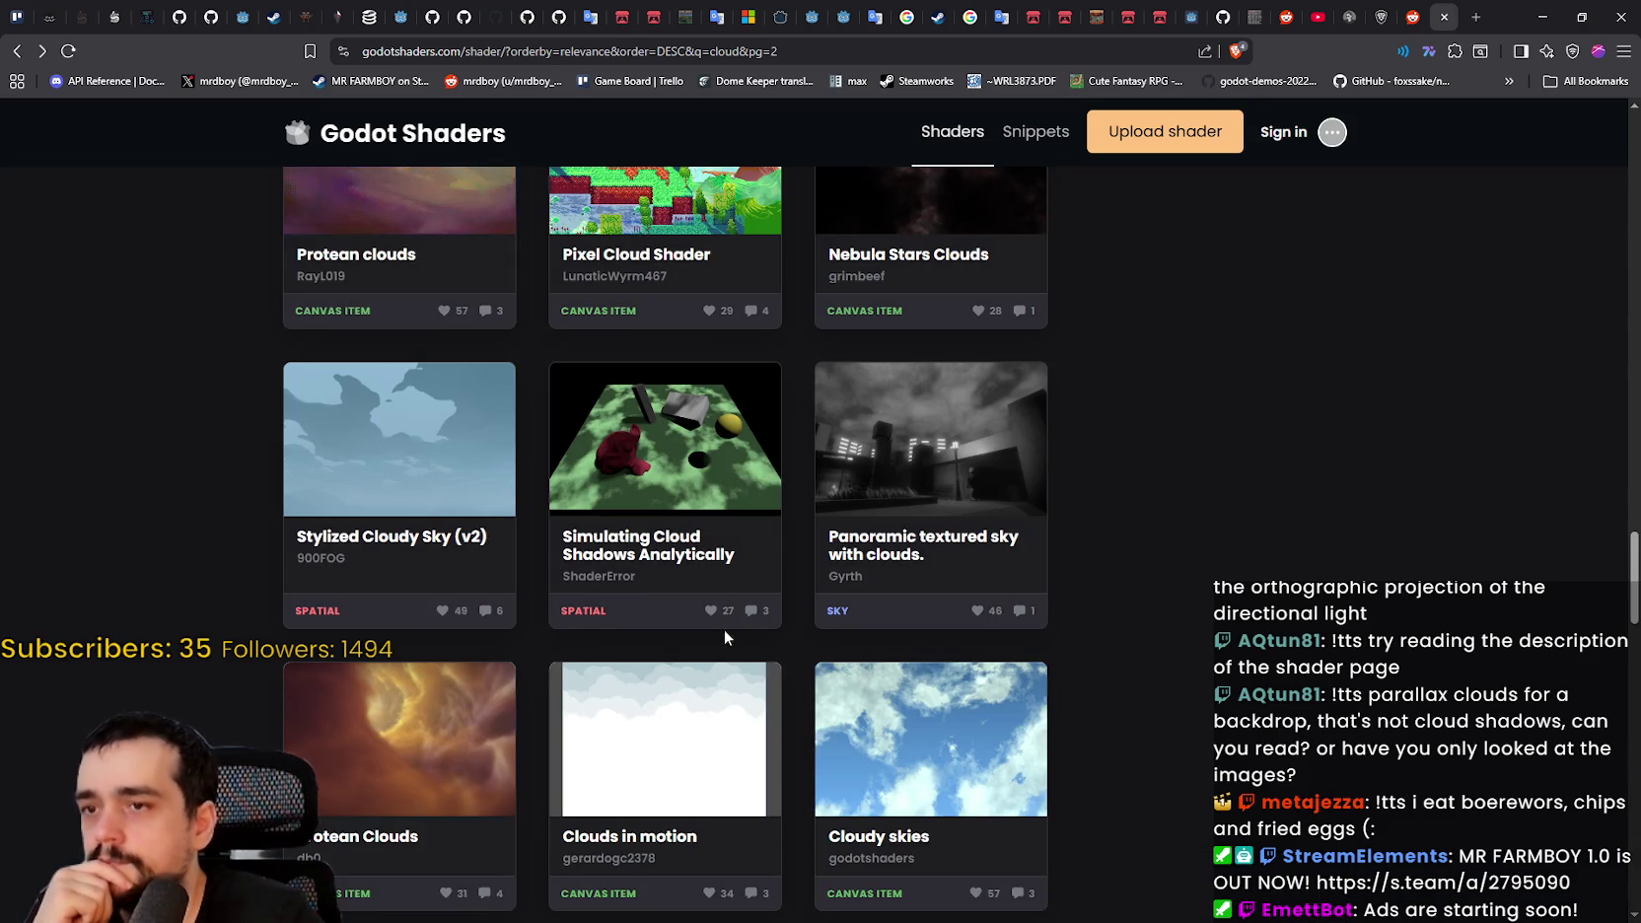
scroll(1170, 467, down, 2)
scroll(1071, 613, down, 3)
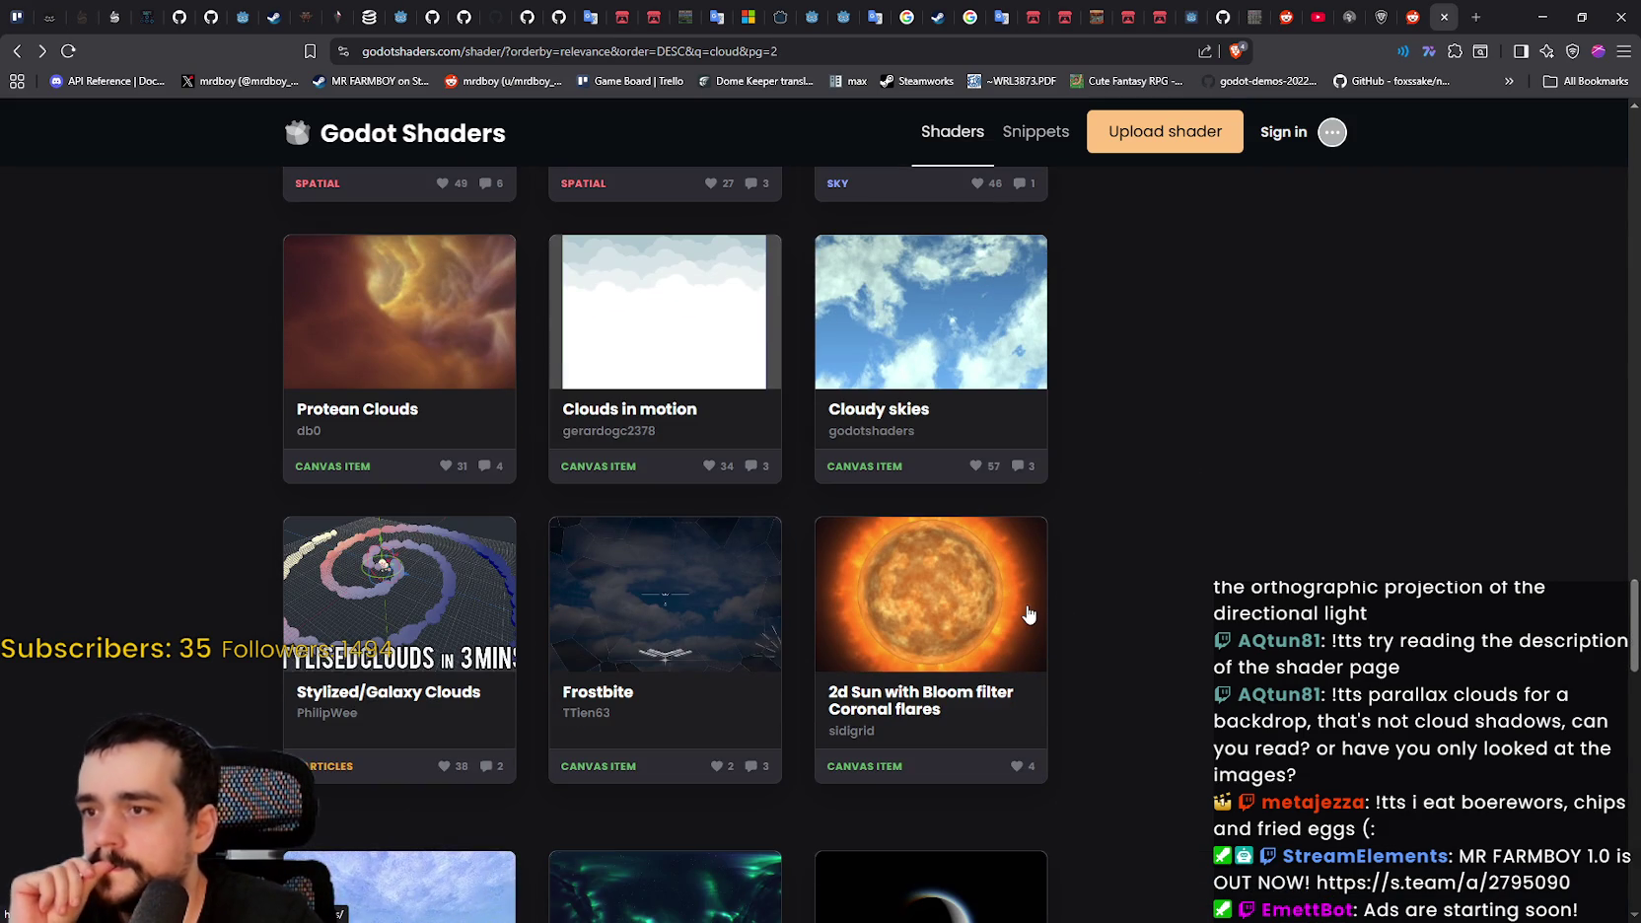
key(alt+Tab)
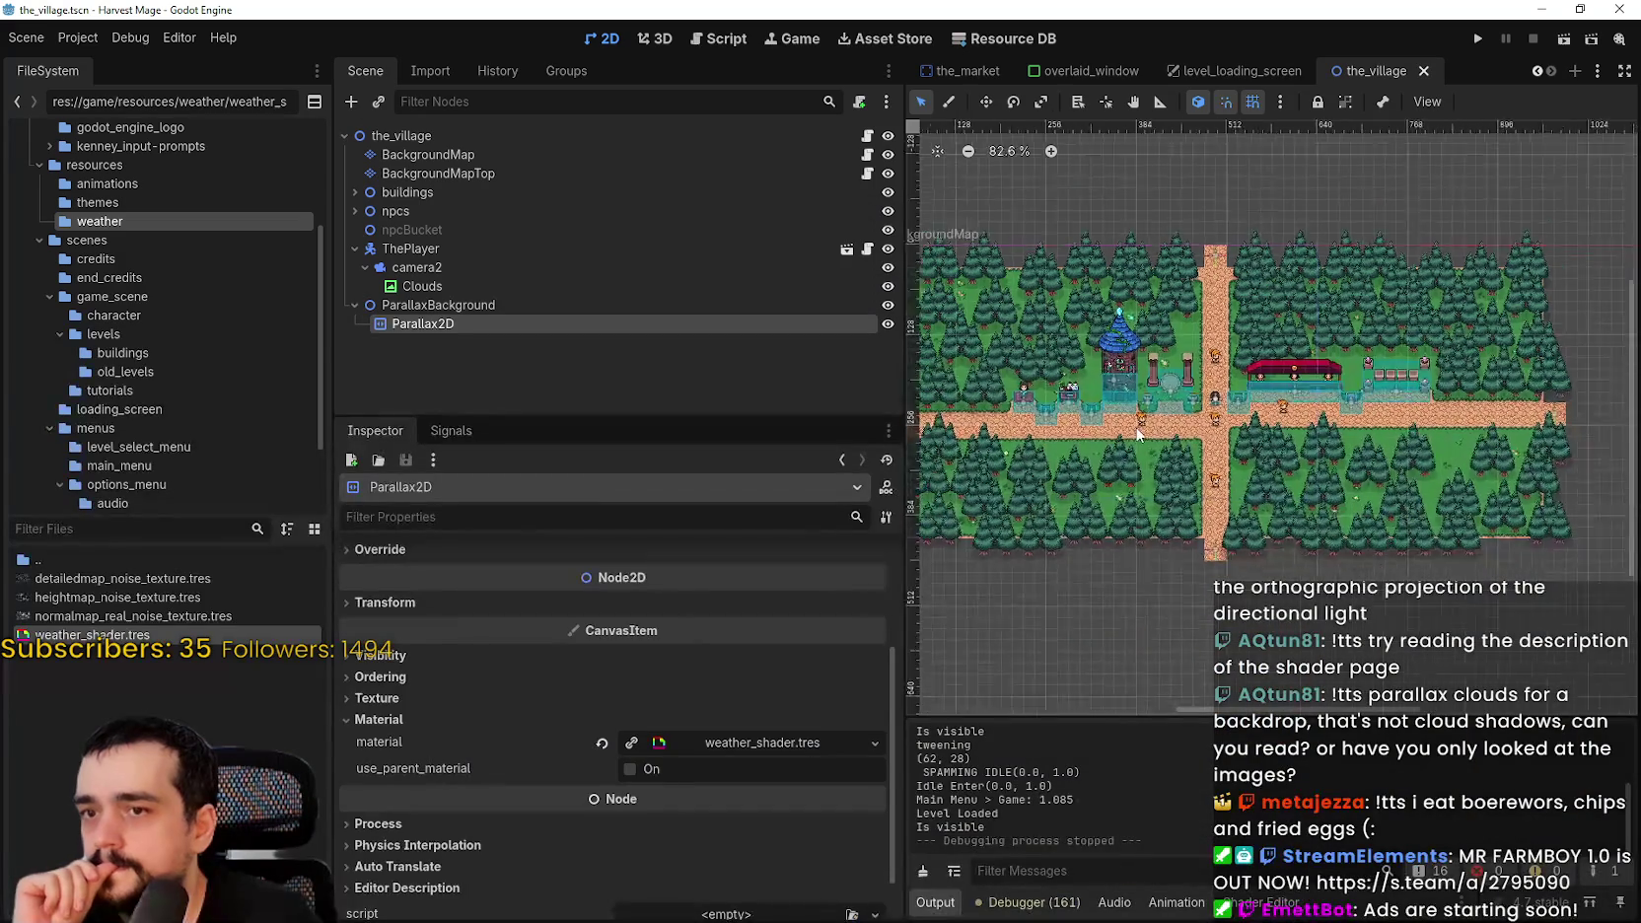
- Move ParallaxBackground to be the first child of the_village
click(409, 305)
drag(420, 273, 414, 148)
drag(1063, 323, 1230, 298)
- Adjust the Parallax2D weather_shader's WORLD_CLOUD_VIBRANCY parameter to 0.655
click(539, 169)
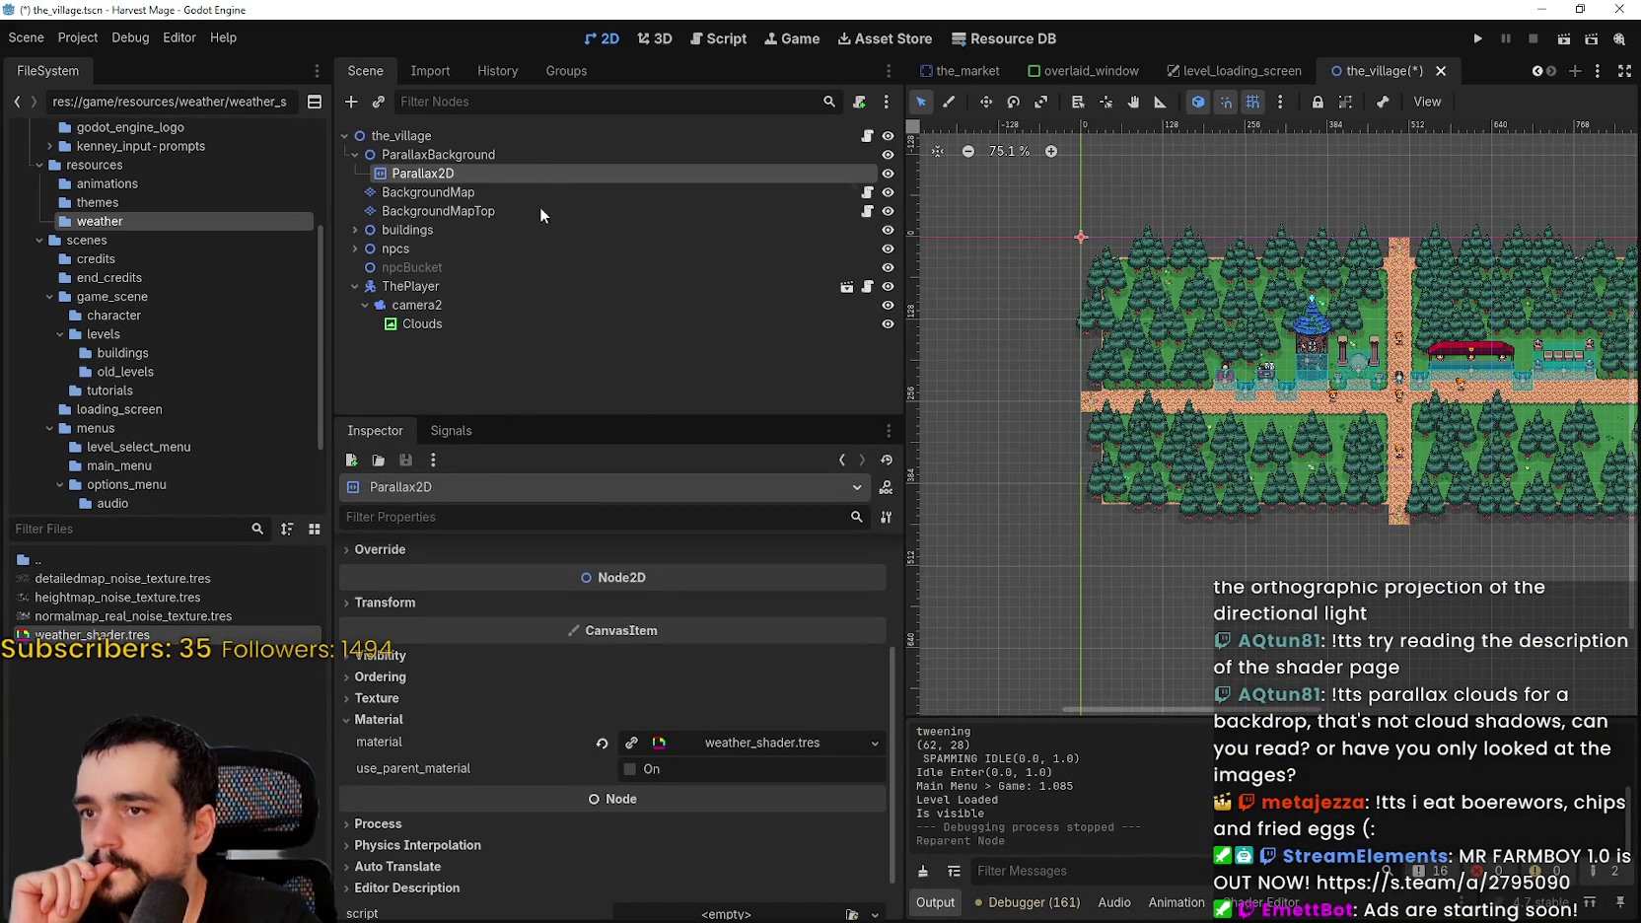
click(700, 721)
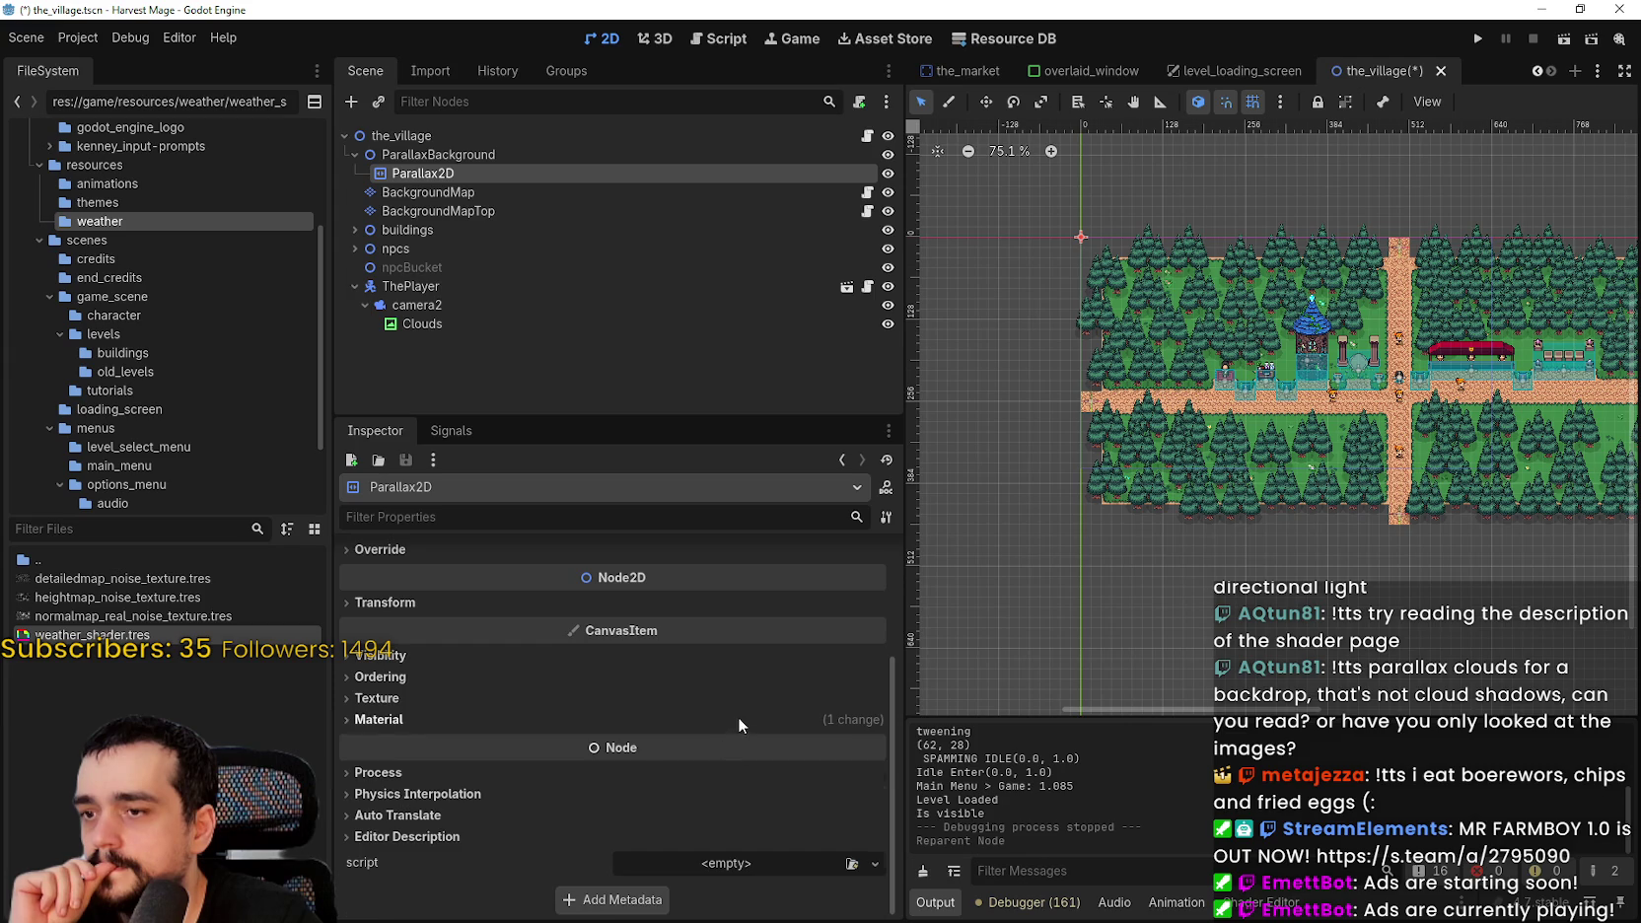
click(740, 723)
click(738, 742)
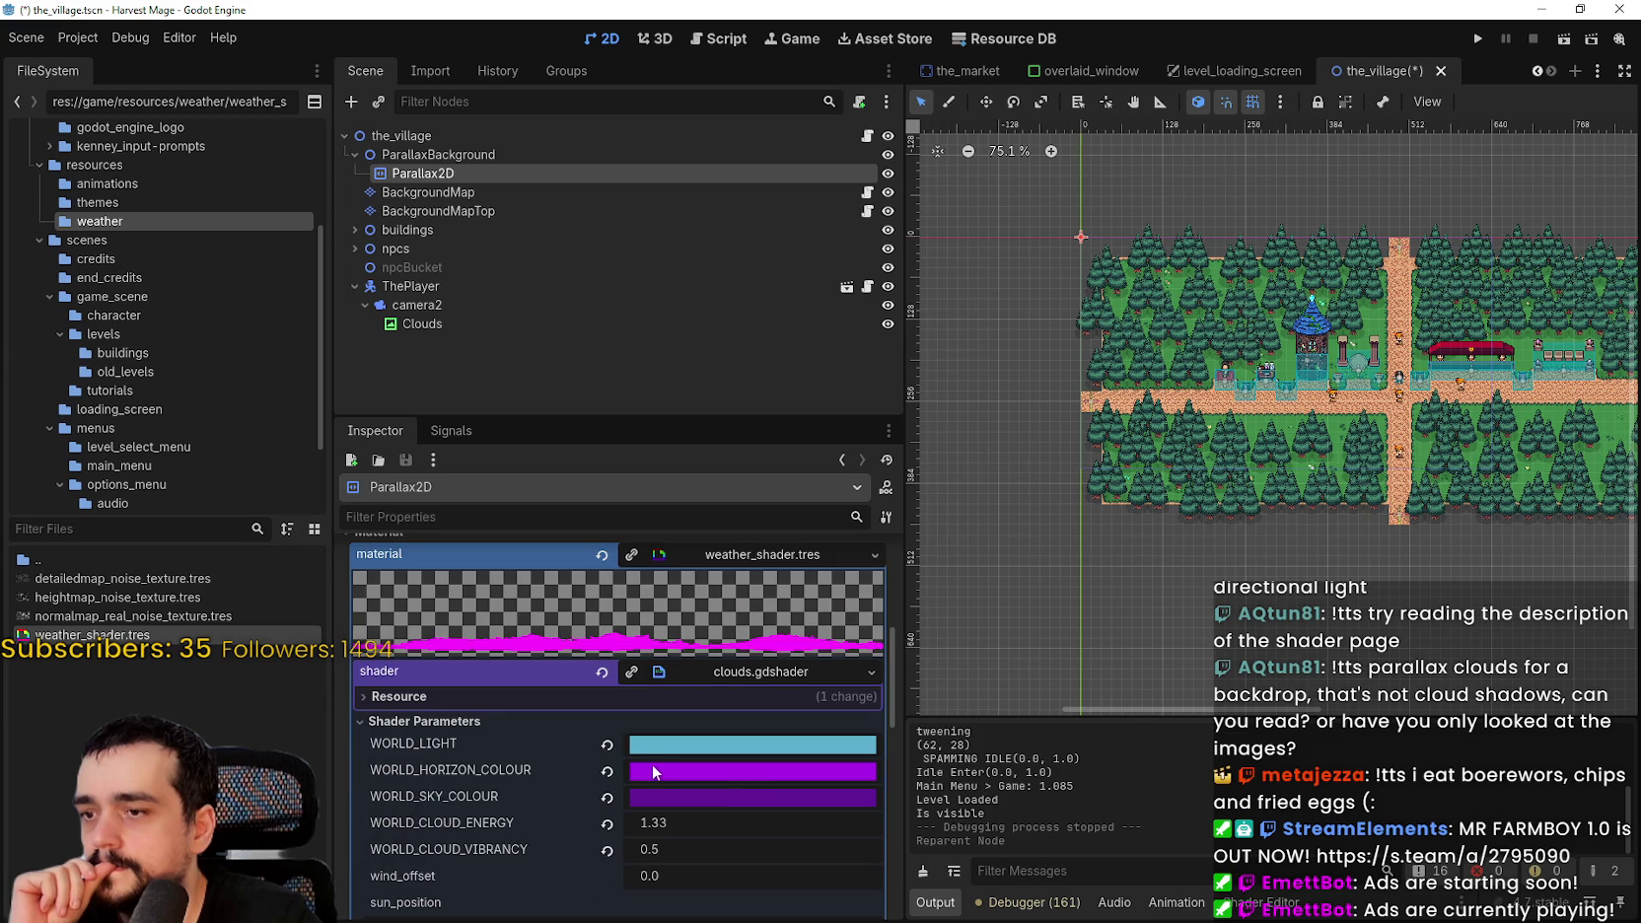
scroll(675, 799, down, 3)
drag(648, 708, 710, 708)
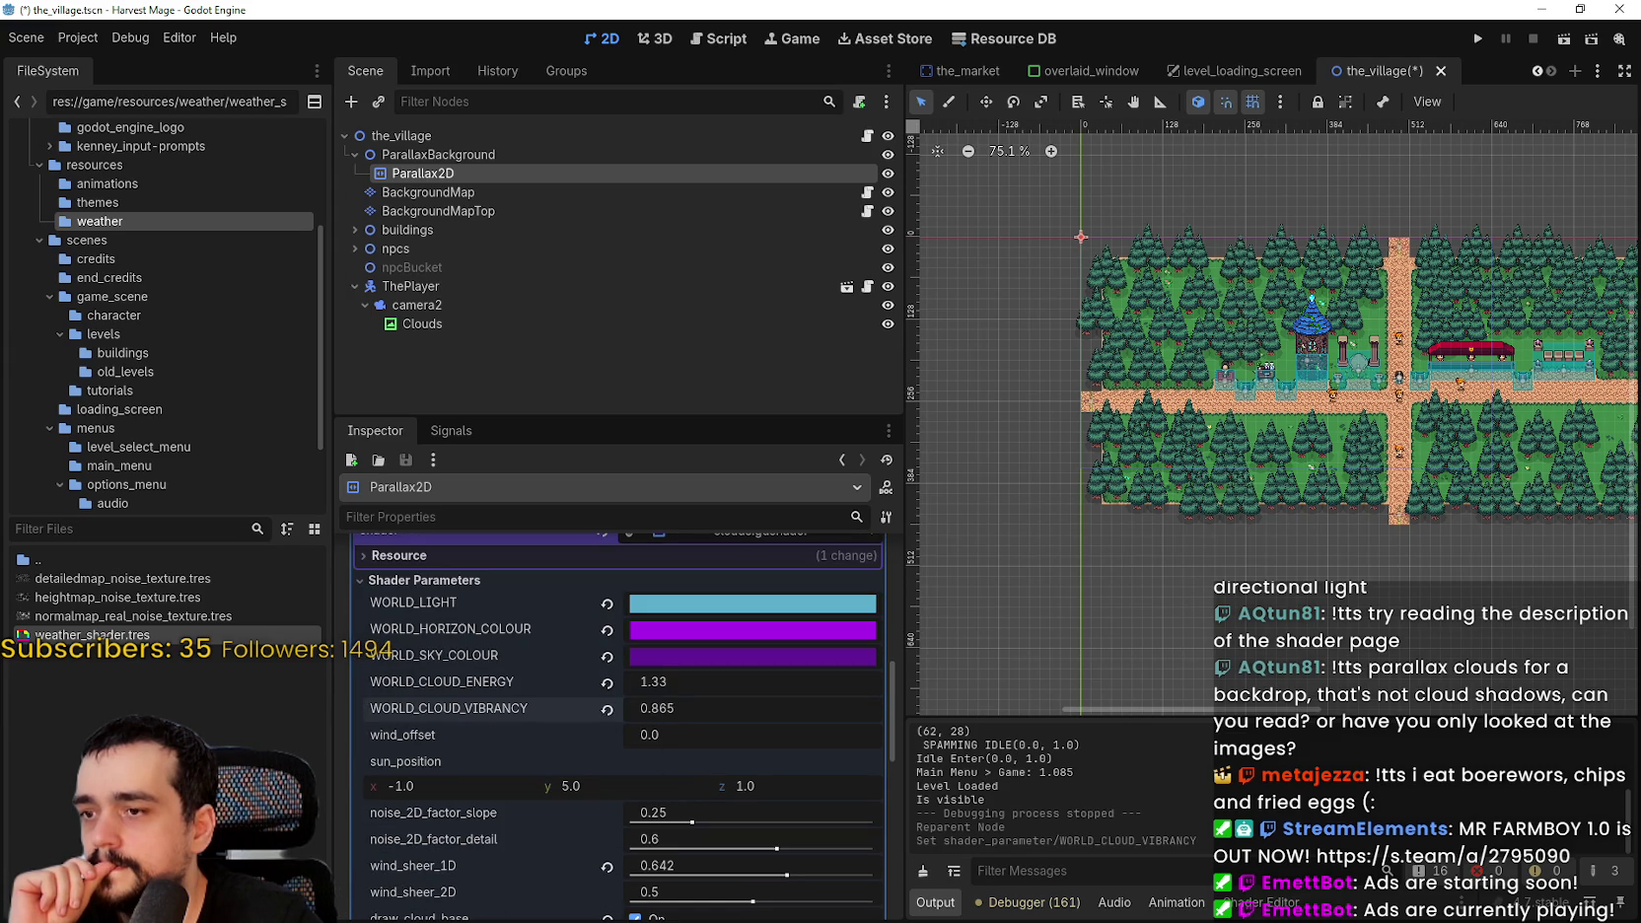
scroll(996, 555, up, 3)
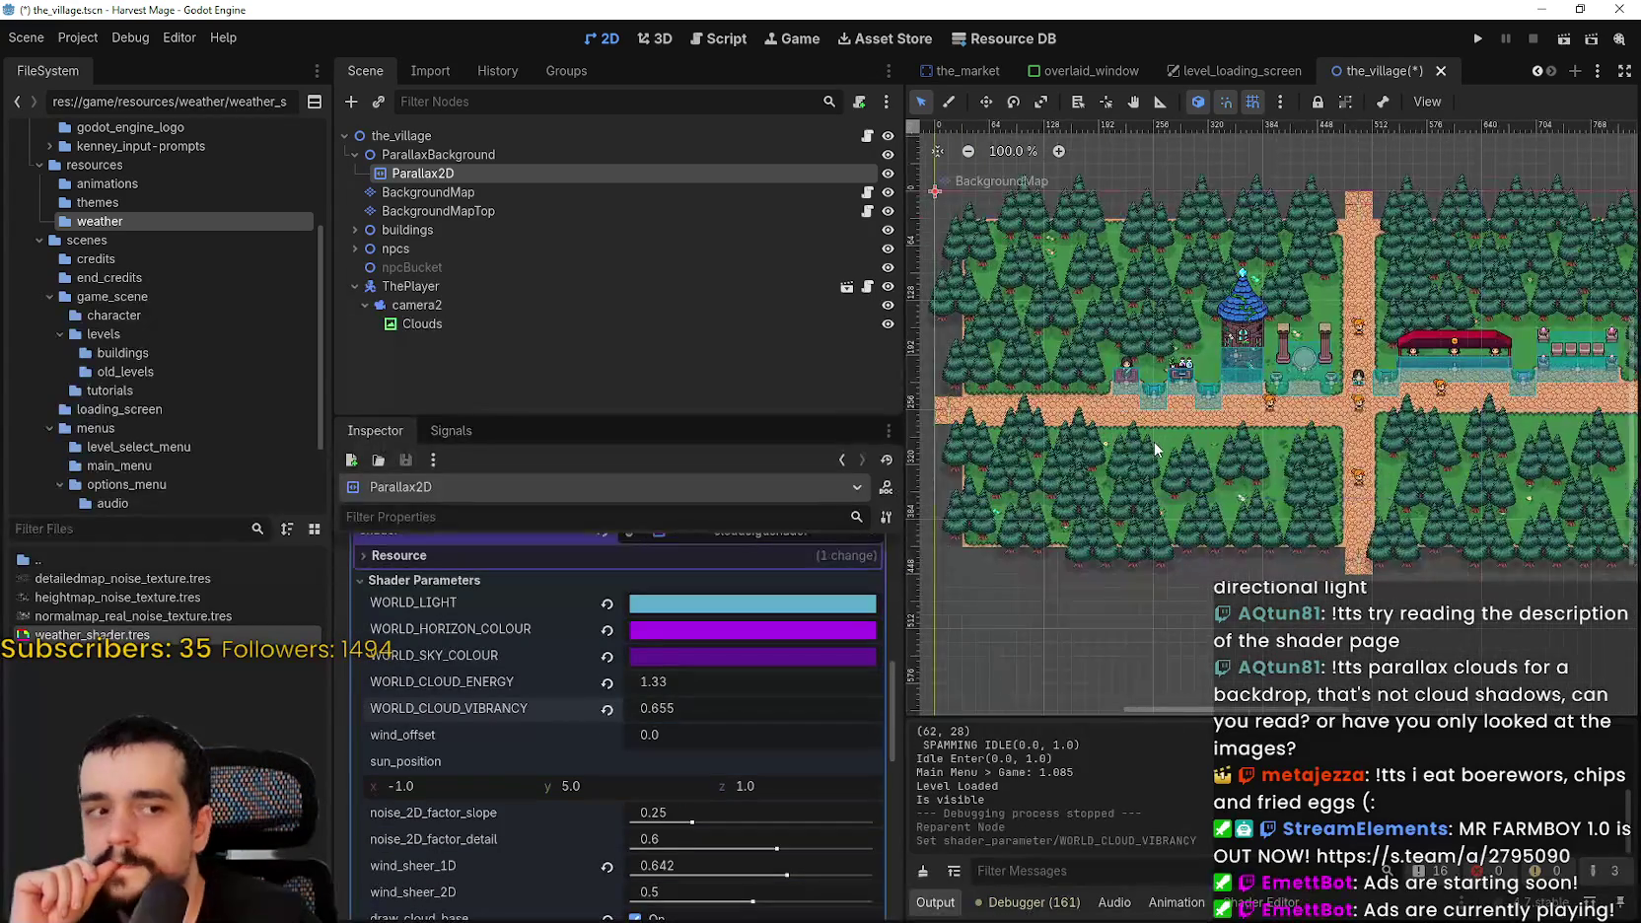
- Delete the ParallaxBackground node and its children, then move Clouds under the_village
double_click(376, 157)
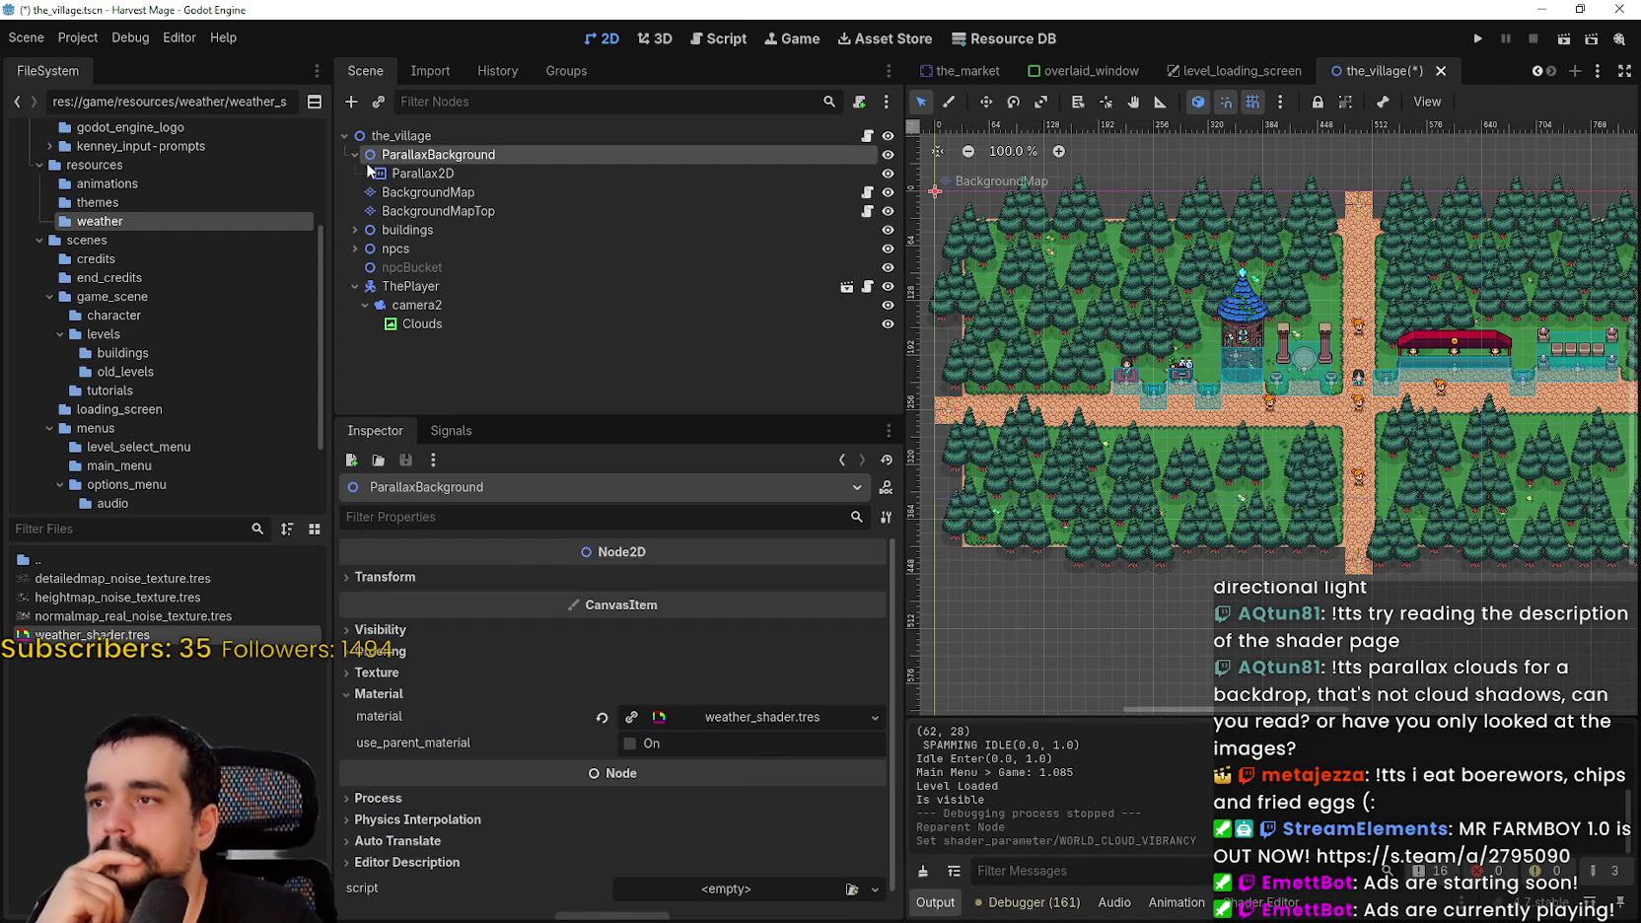
right_click(376, 157)
click(483, 674)
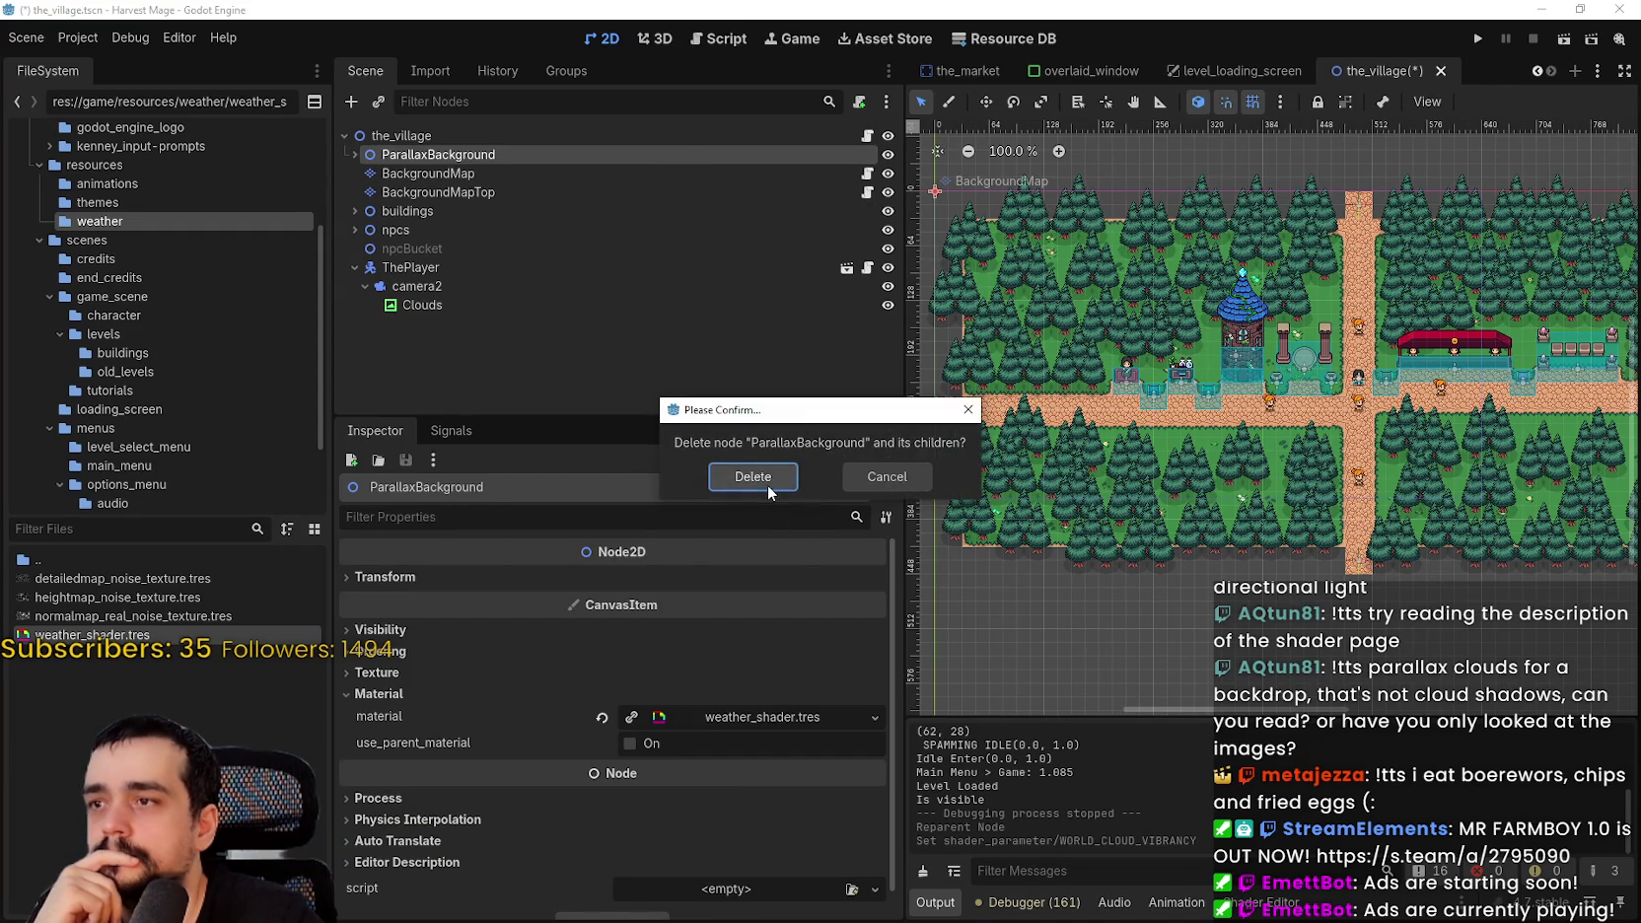
click(753, 476)
drag(414, 286, 449, 146)
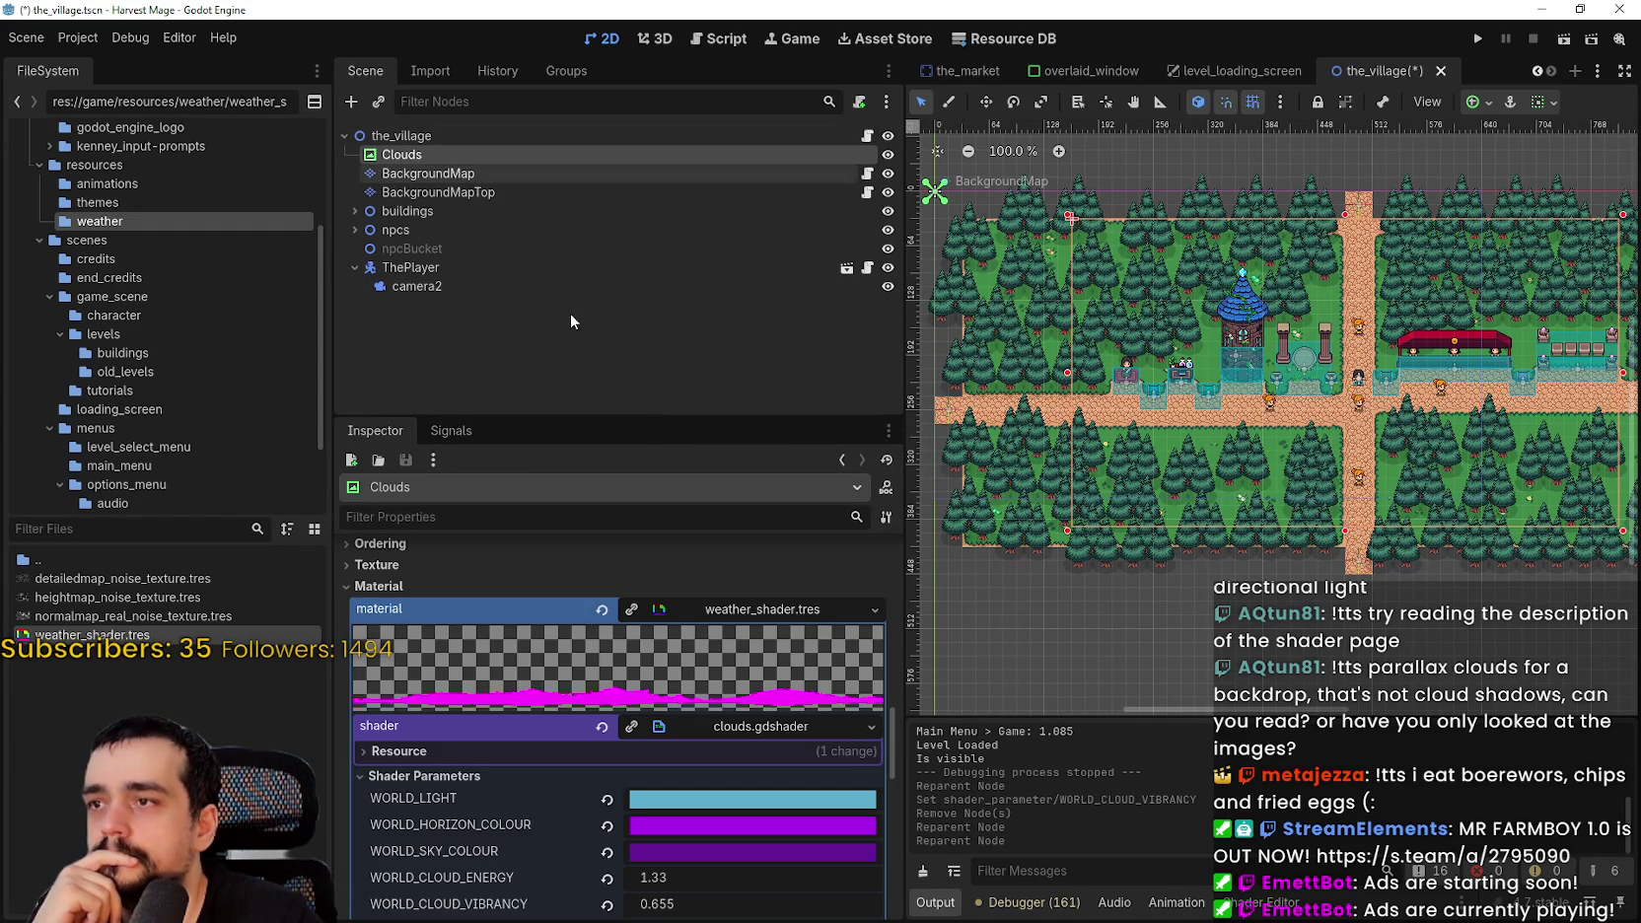
scroll(1306, 401, down, 2)
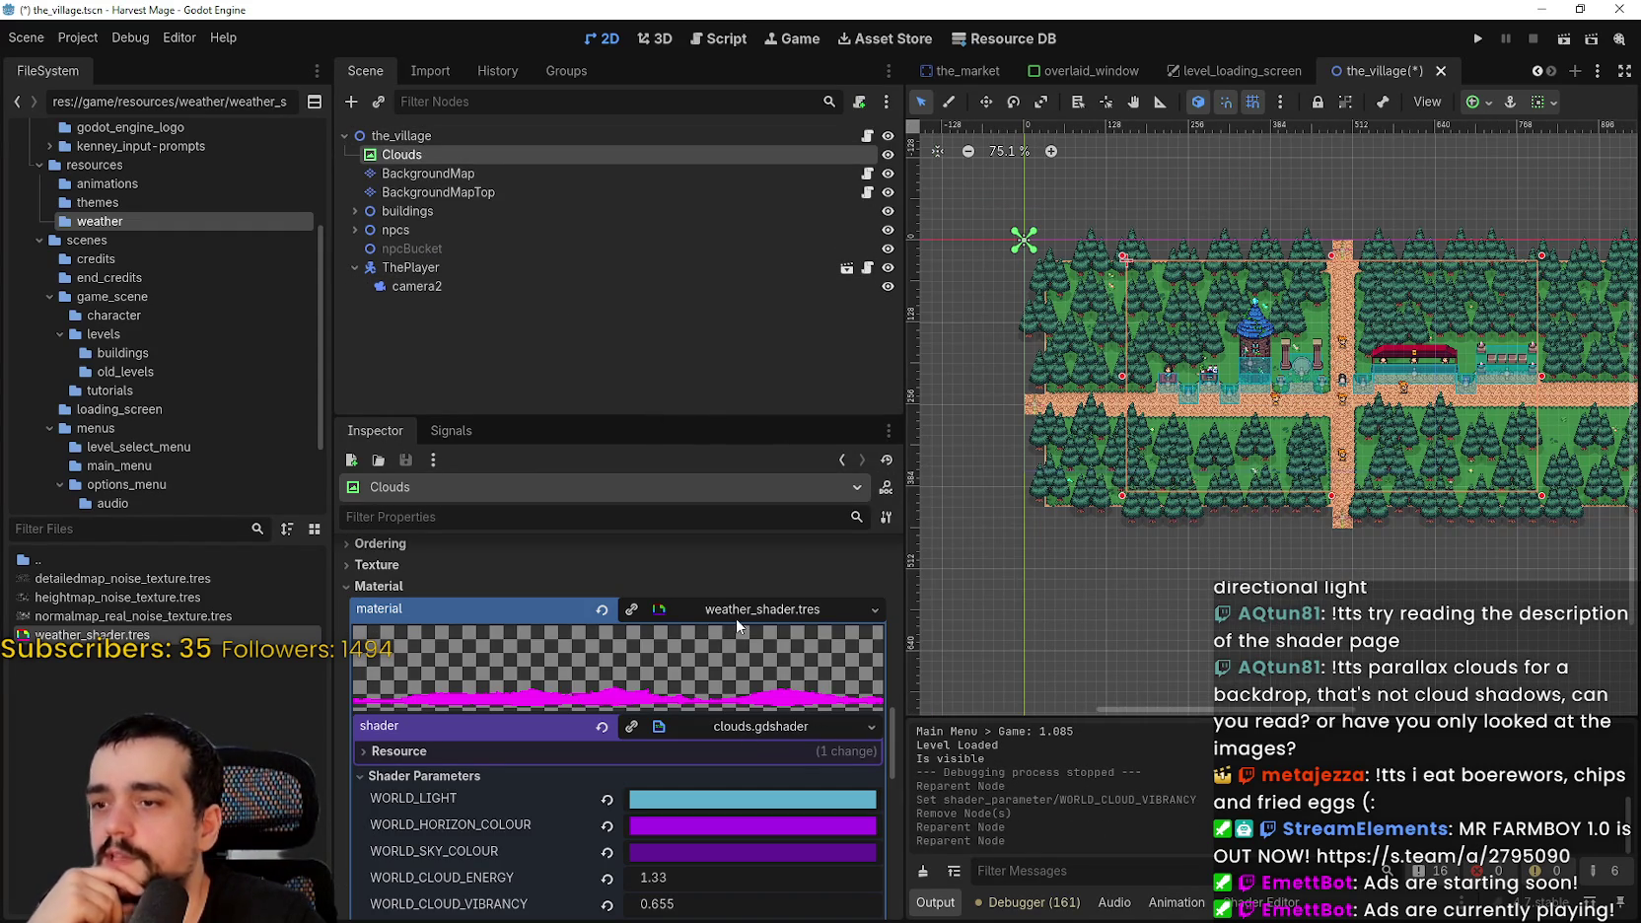
- Raise the Clouds shader's sun_position x, y (about 9.8) and z values
scroll(738, 813, down, 5)
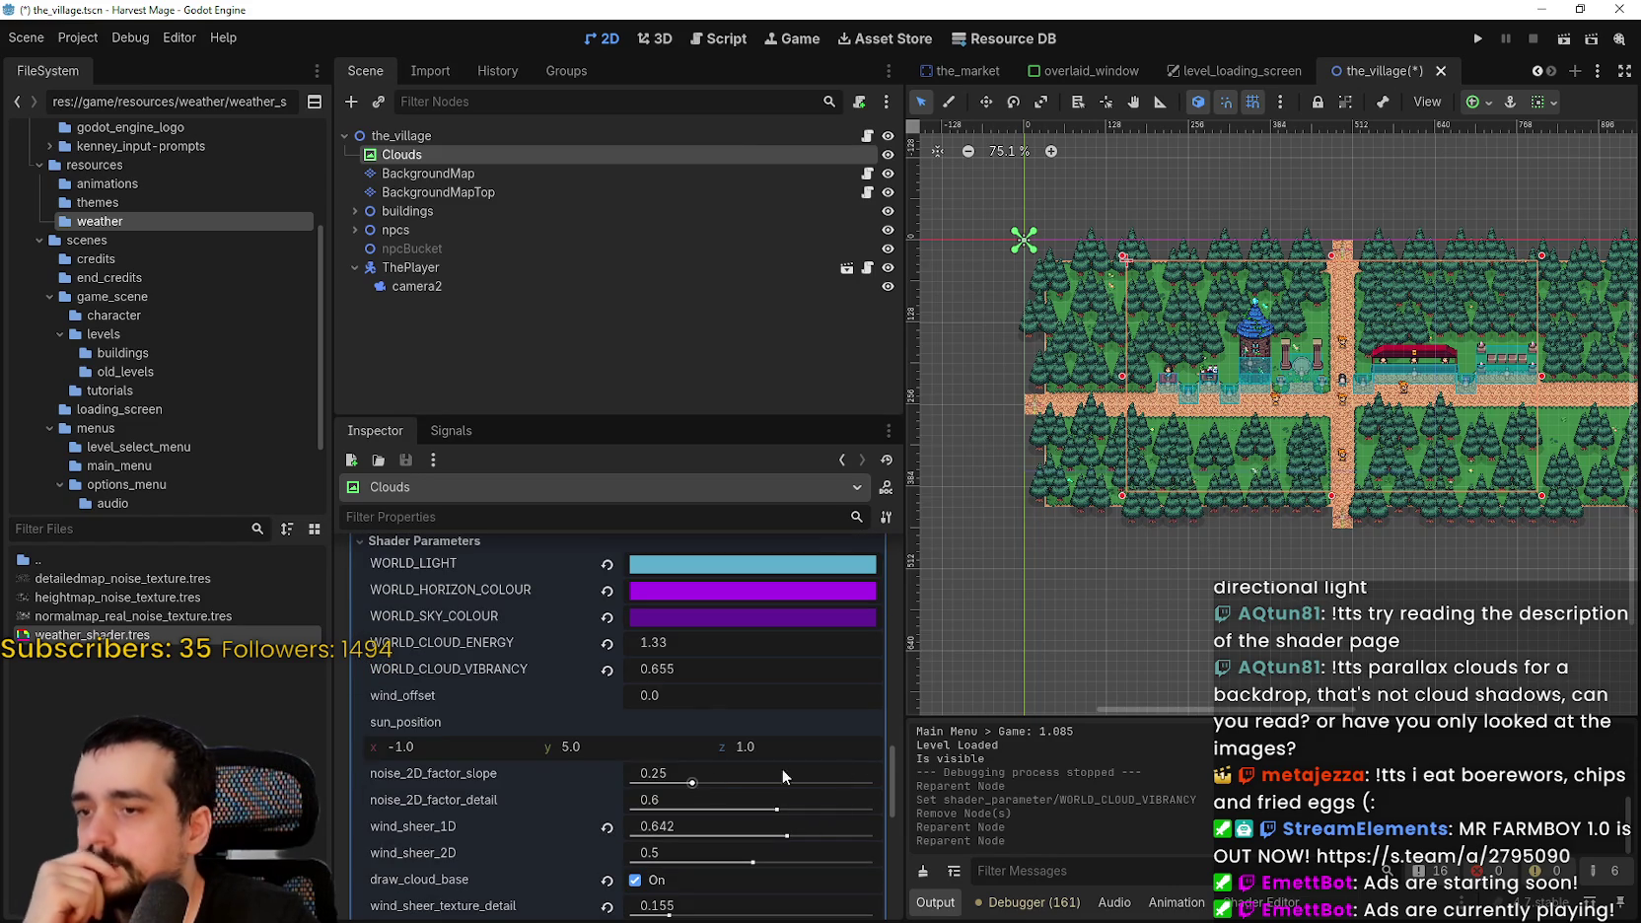
drag(753, 746, 779, 746)
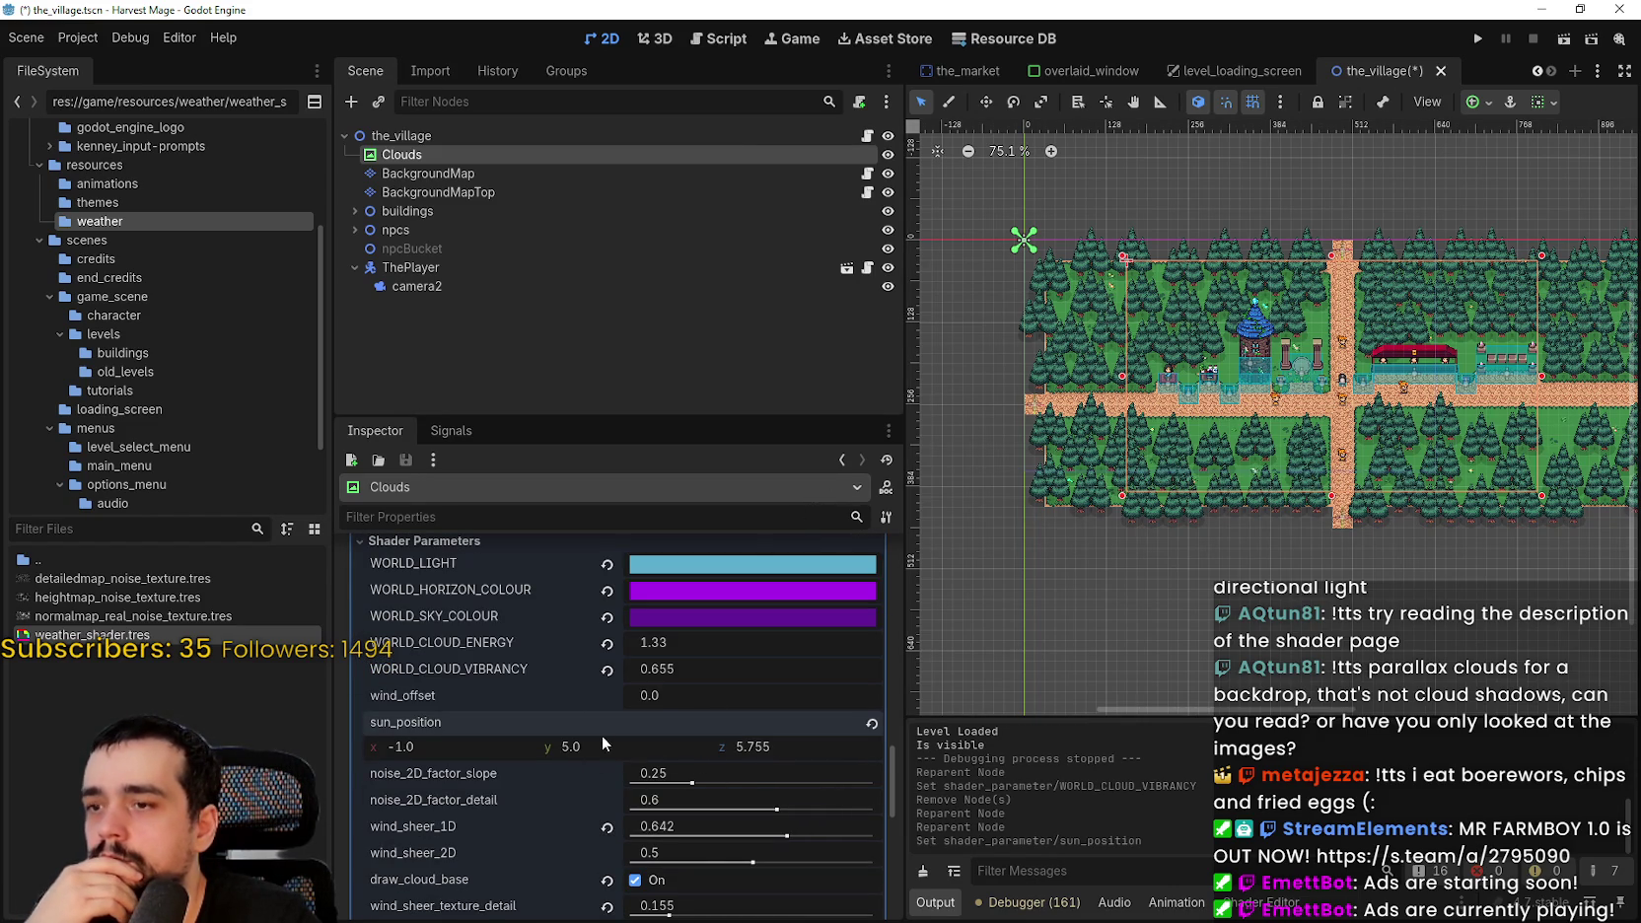
drag(575, 747, 631, 746)
drag(424, 747, 463, 747)
- Turn off cloud base drawing and lower the steps shader parameter
scroll(677, 641, down, 5)
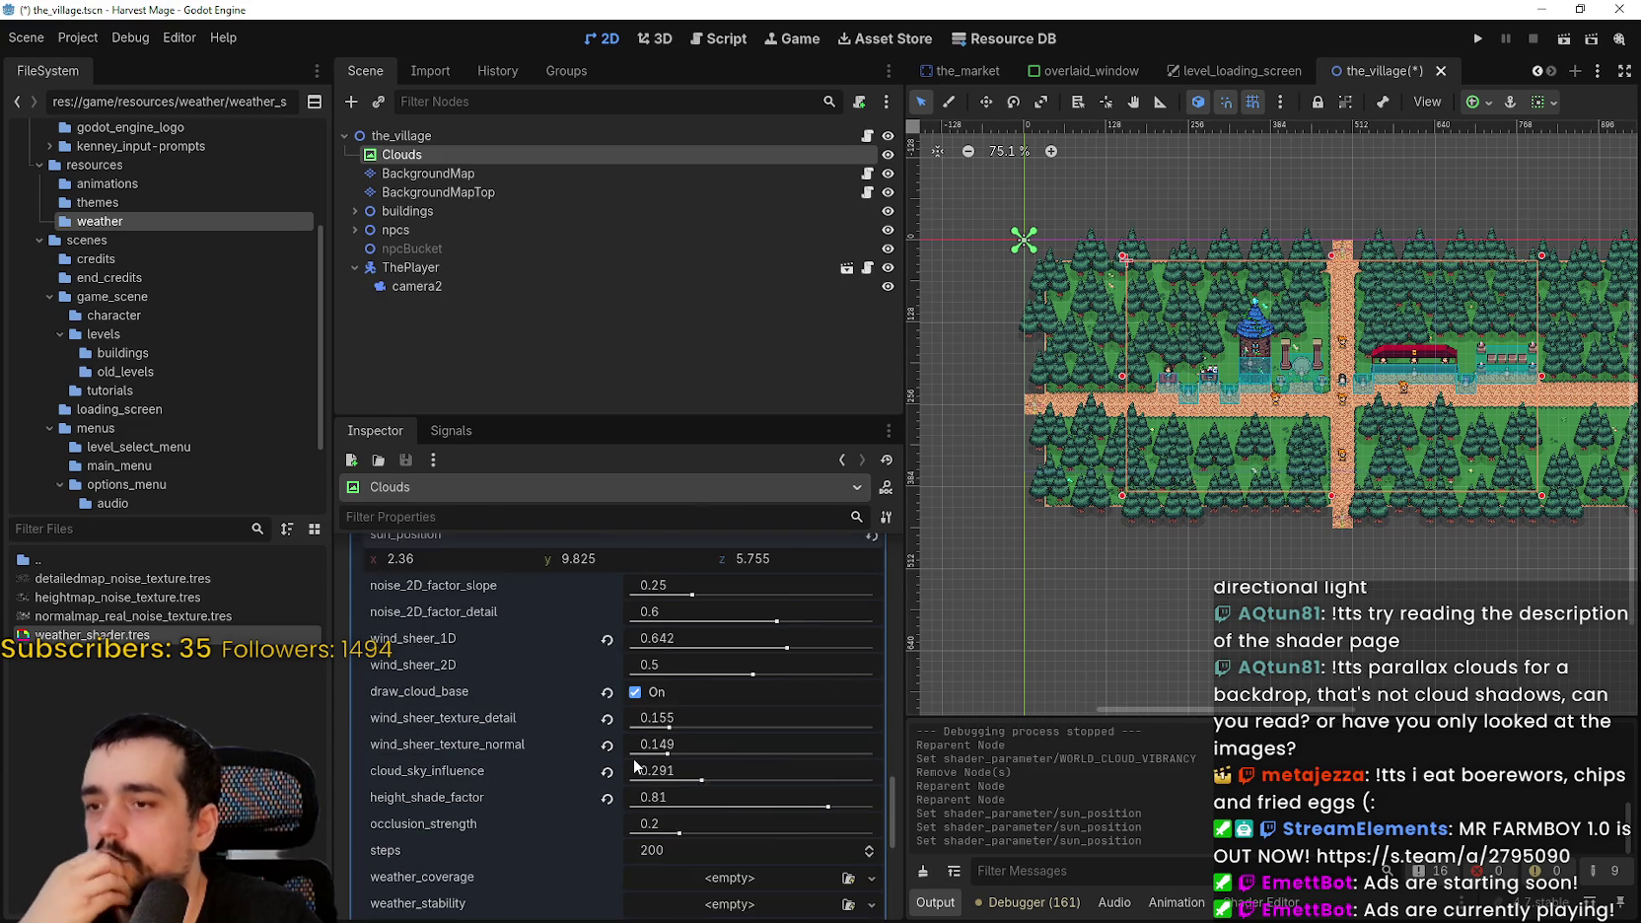
click(651, 602)
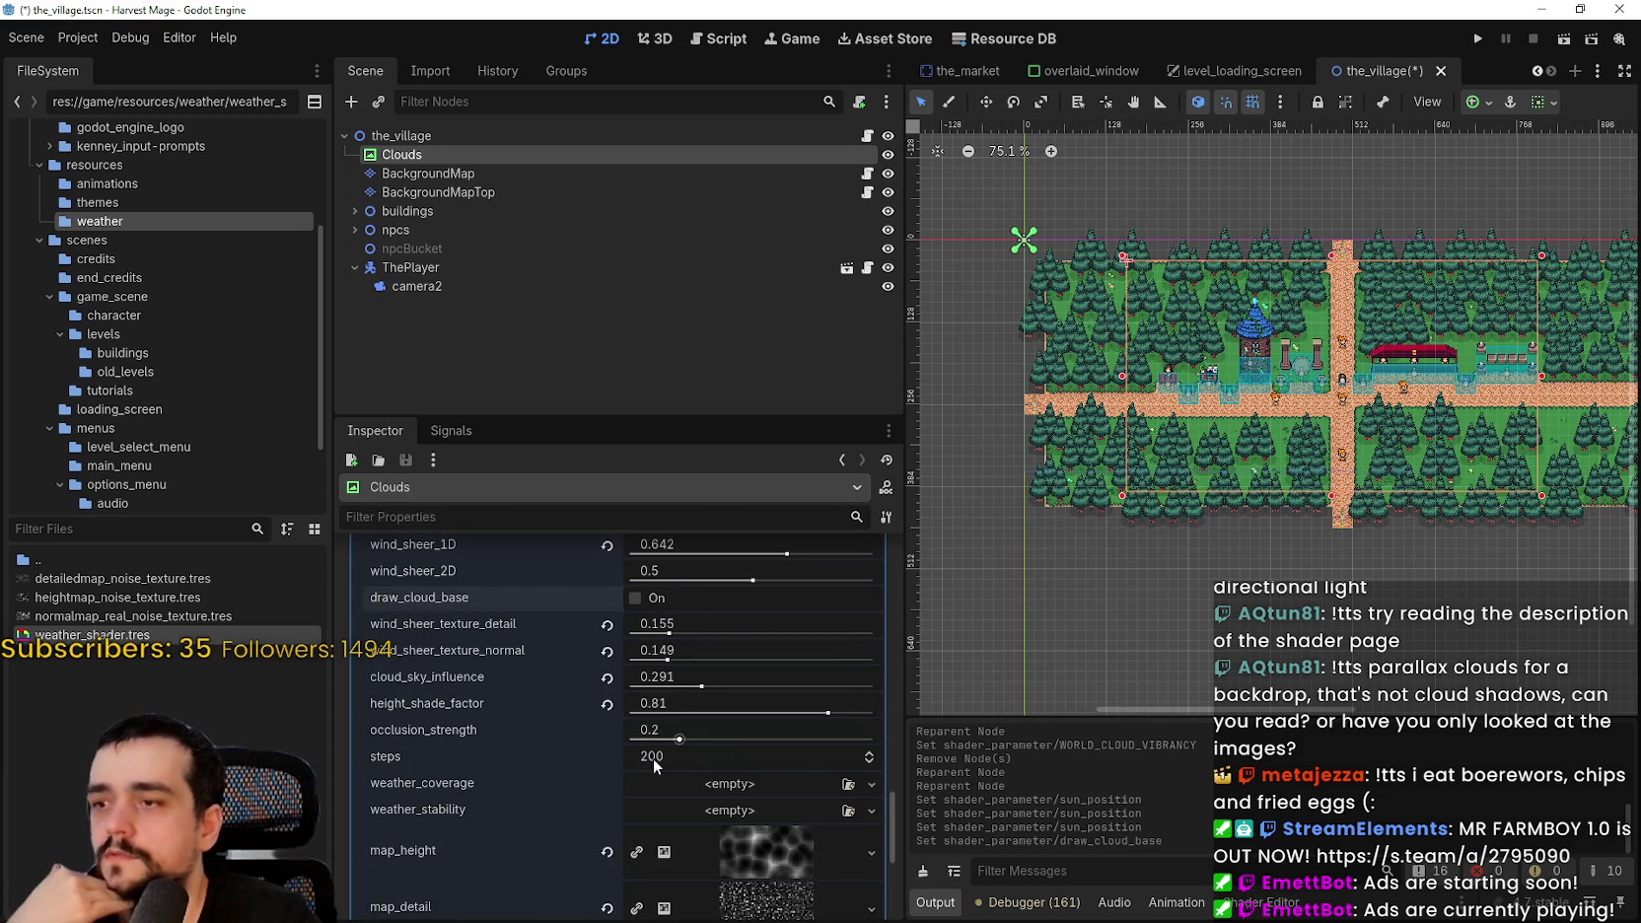
scroll(473, 828, down, 3)
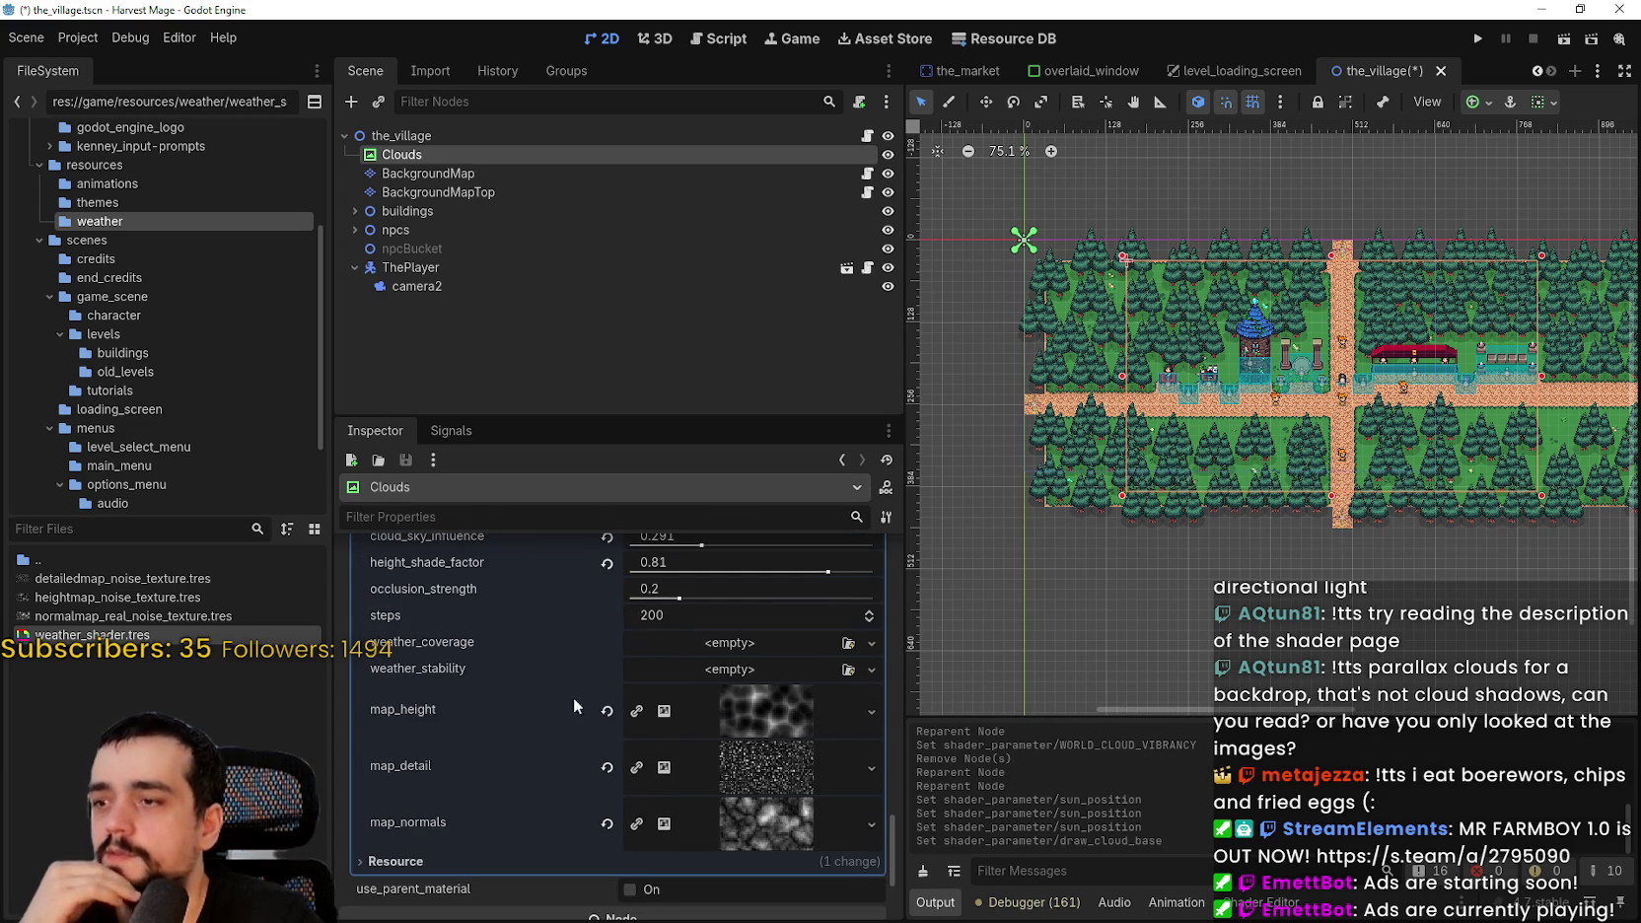
drag(663, 612, 640, 585)
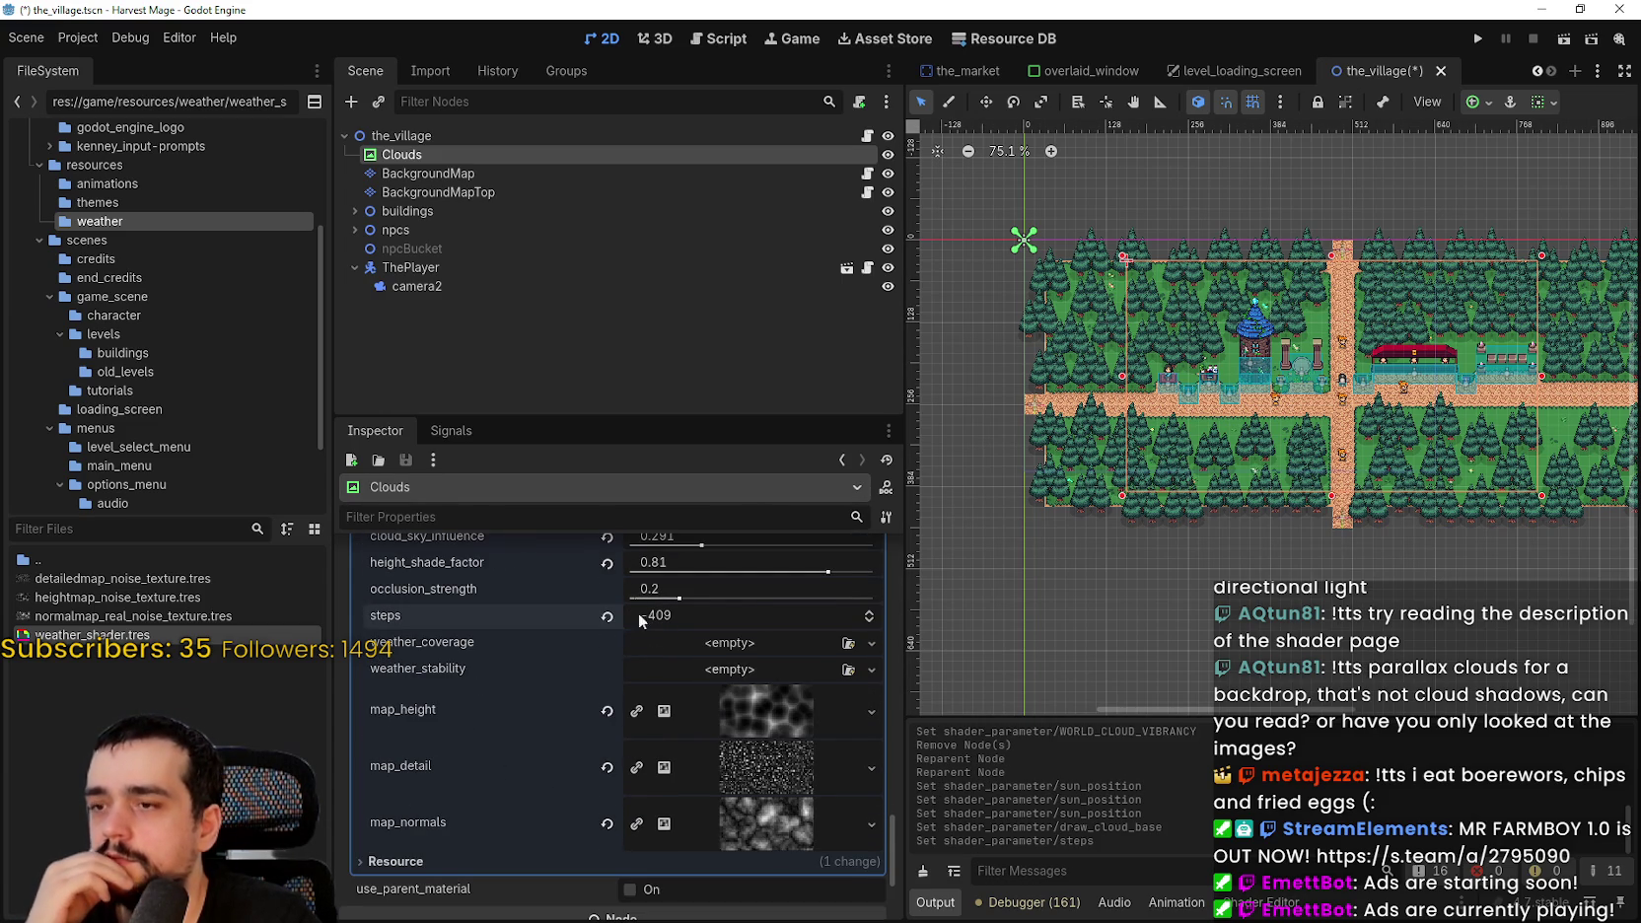
- Scroll back up the Inspector and return to the cloud shader search in the browser
scroll(508, 848, down, 4)
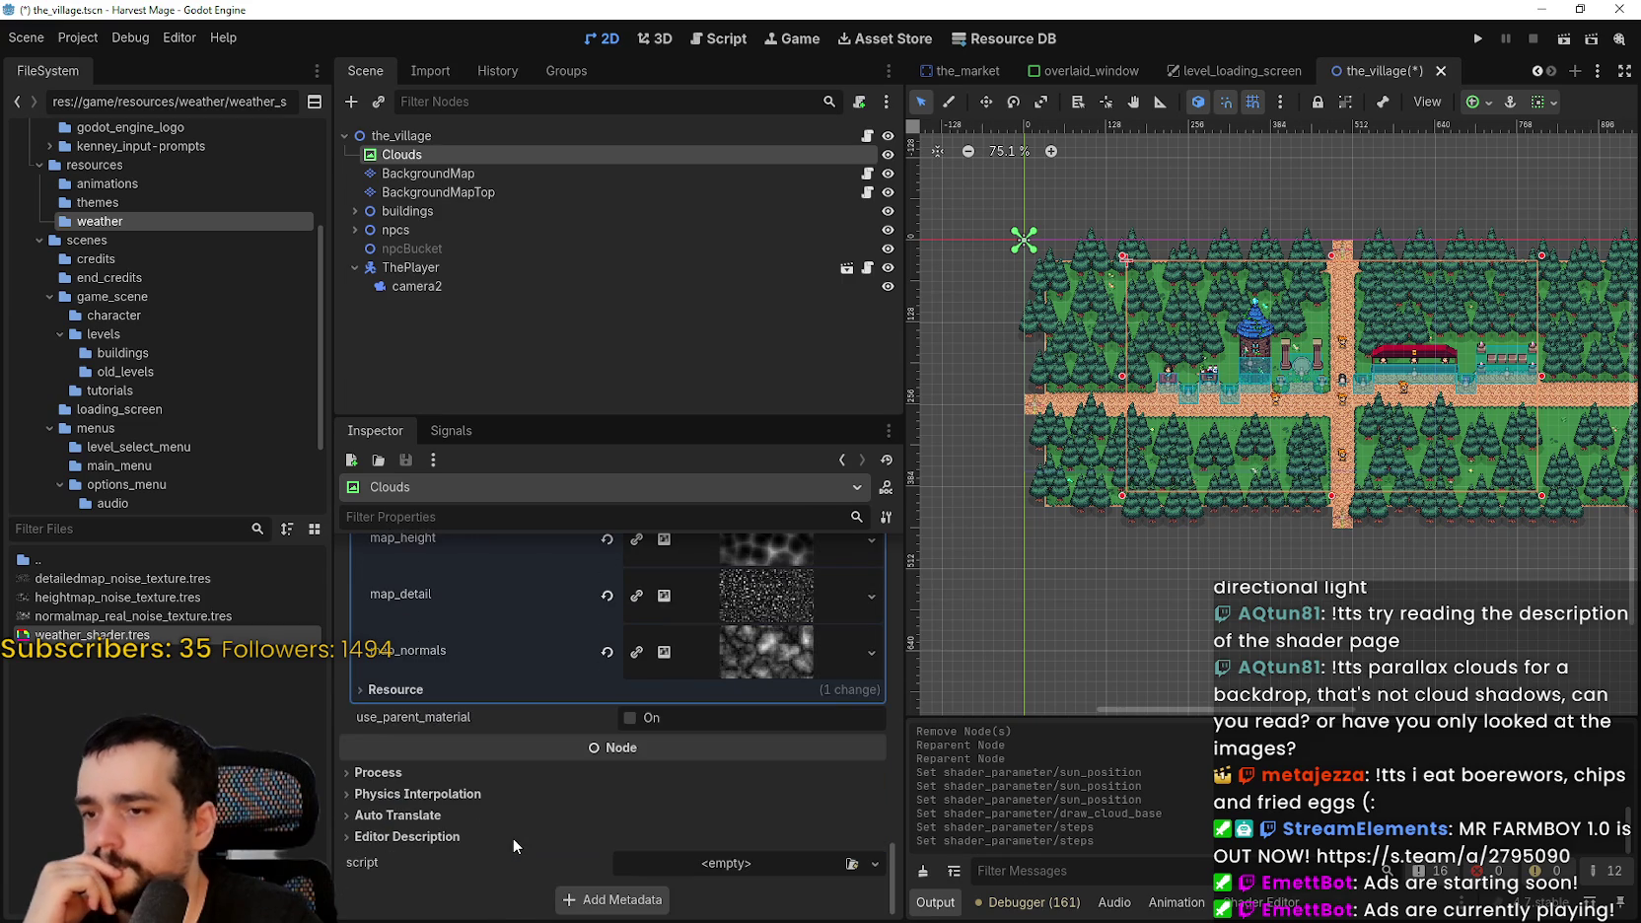
scroll(510, 823, up, 4)
scroll(517, 746, up, 2)
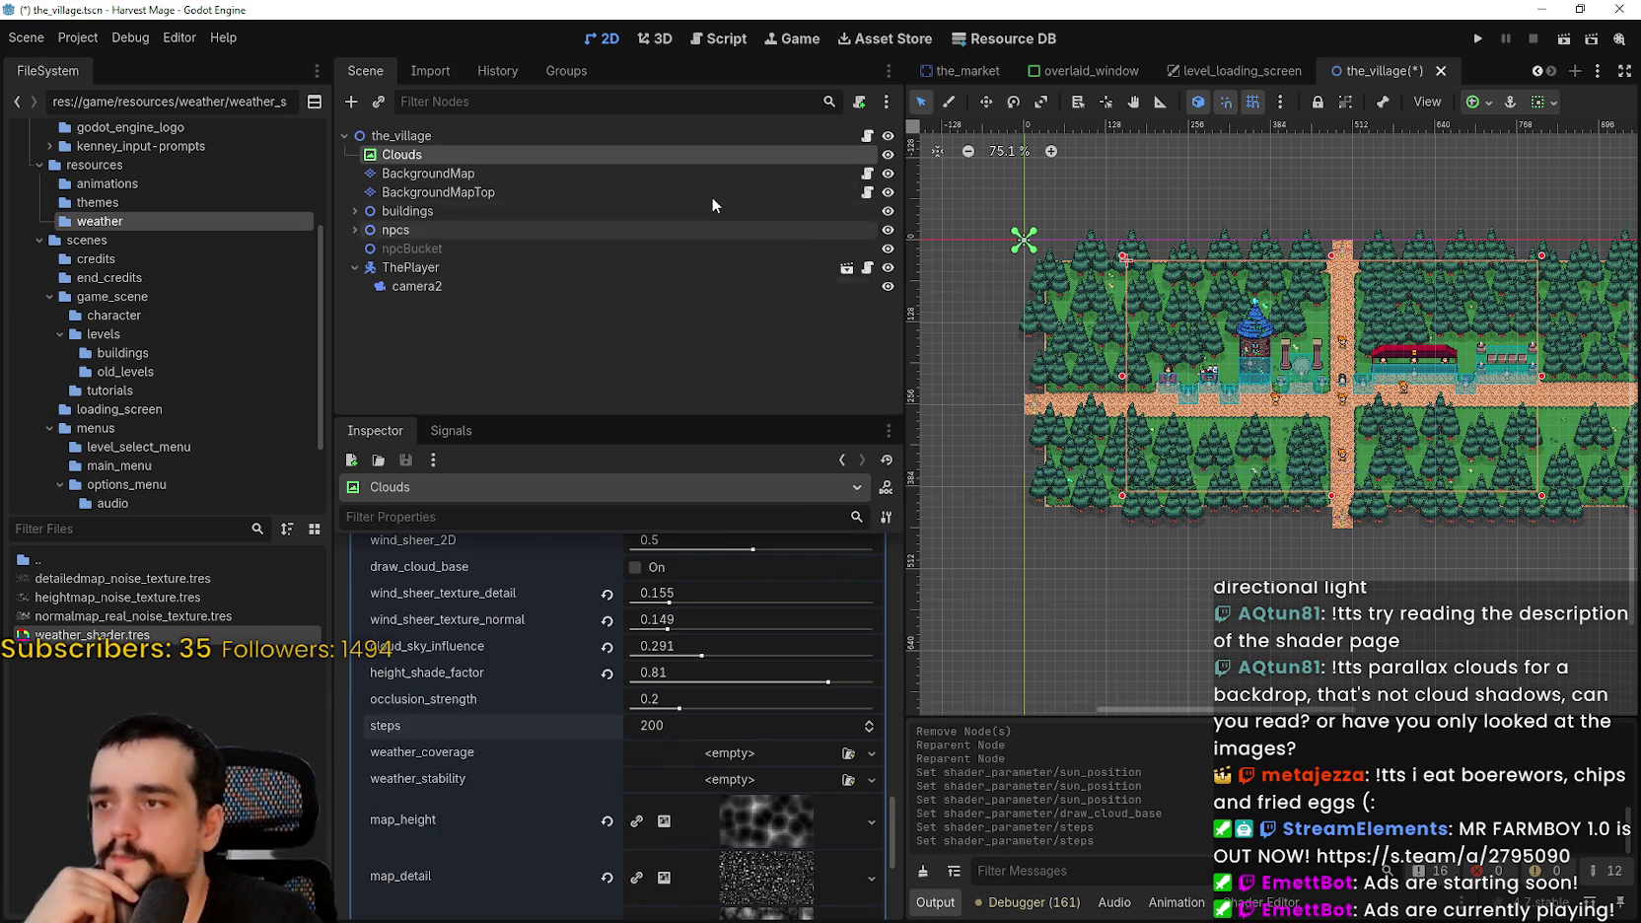
scroll(1019, 265, up, 5)
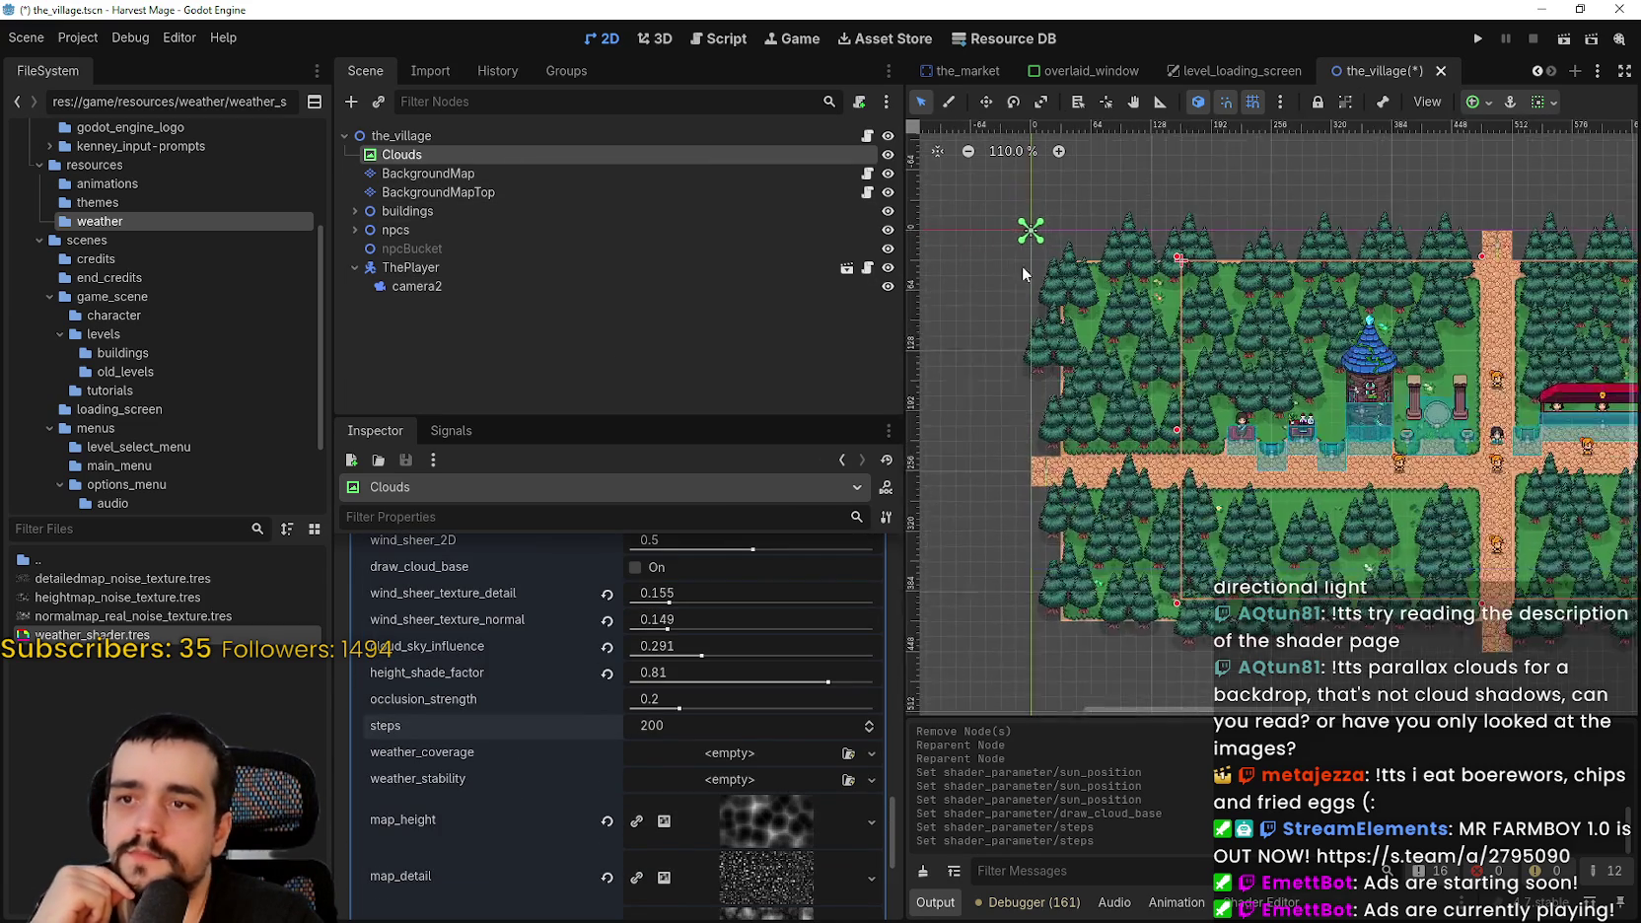
scroll(1082, 405, up, 3)
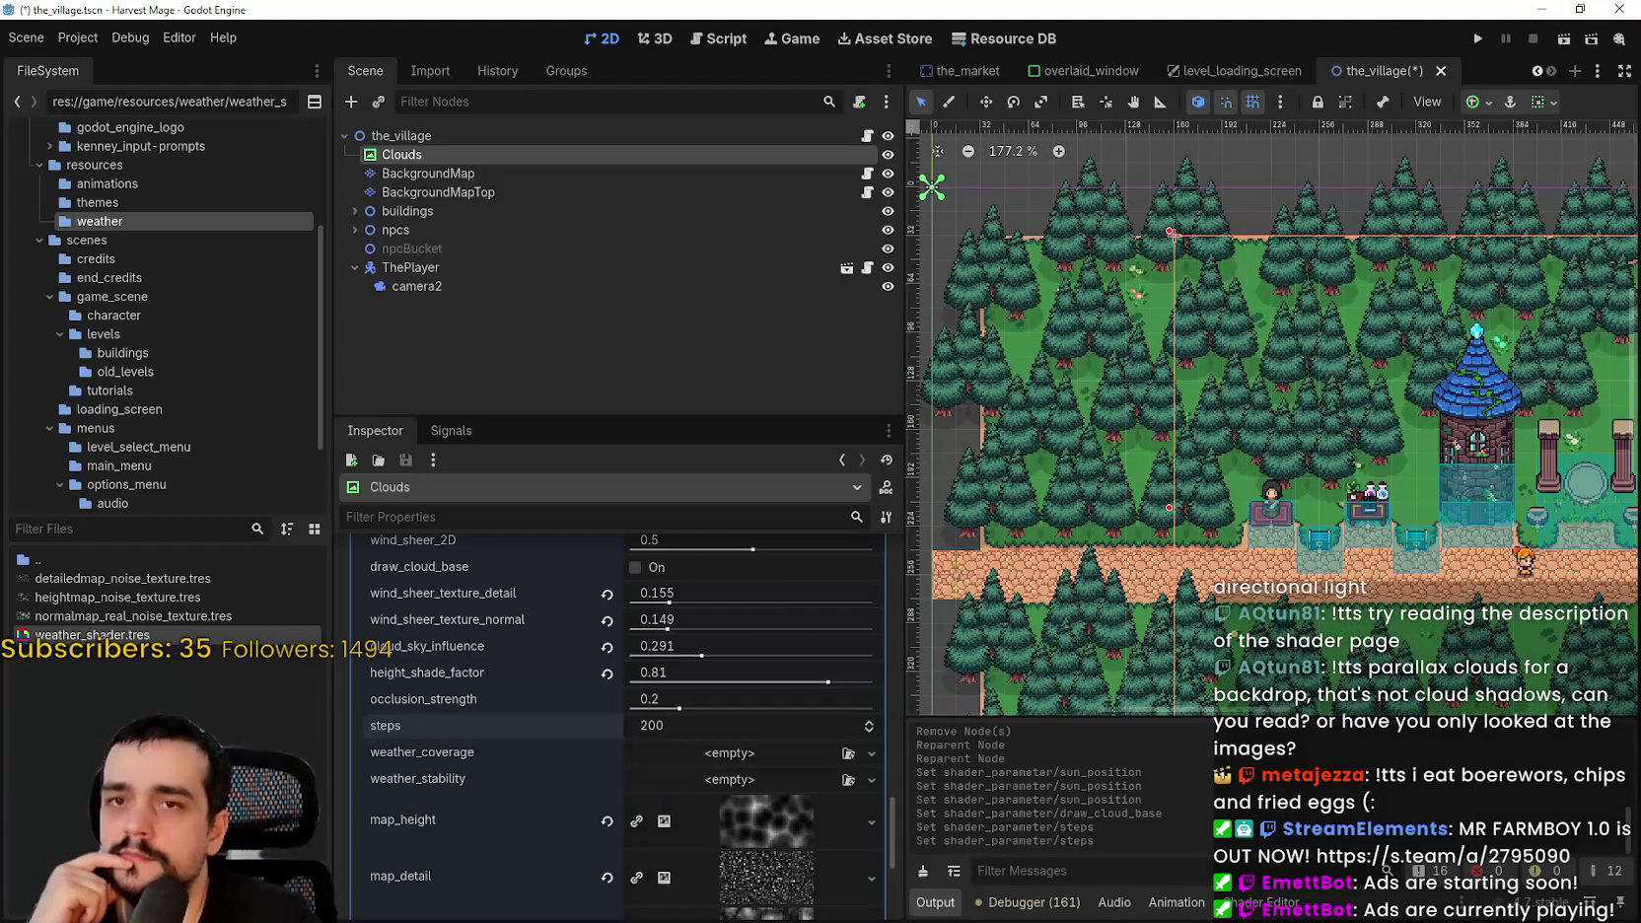
key(alt+Tab)
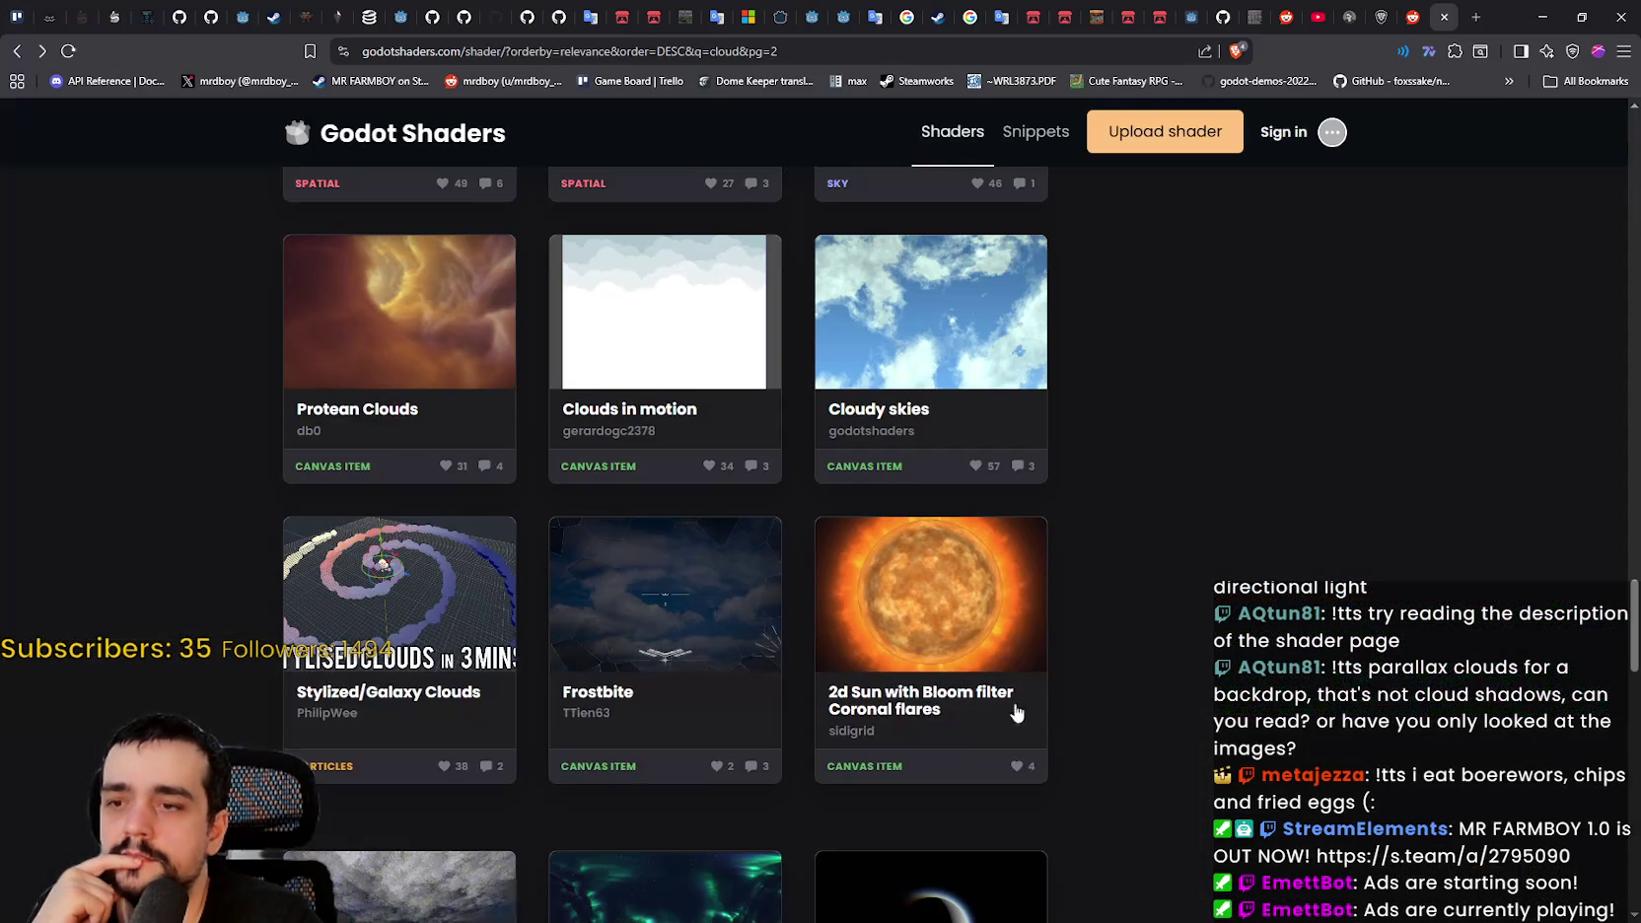
- Read through the Animated Grassy Wind shader page and its details
scroll(1119, 660, down, 3)
scroll(812, 751, down, 6)
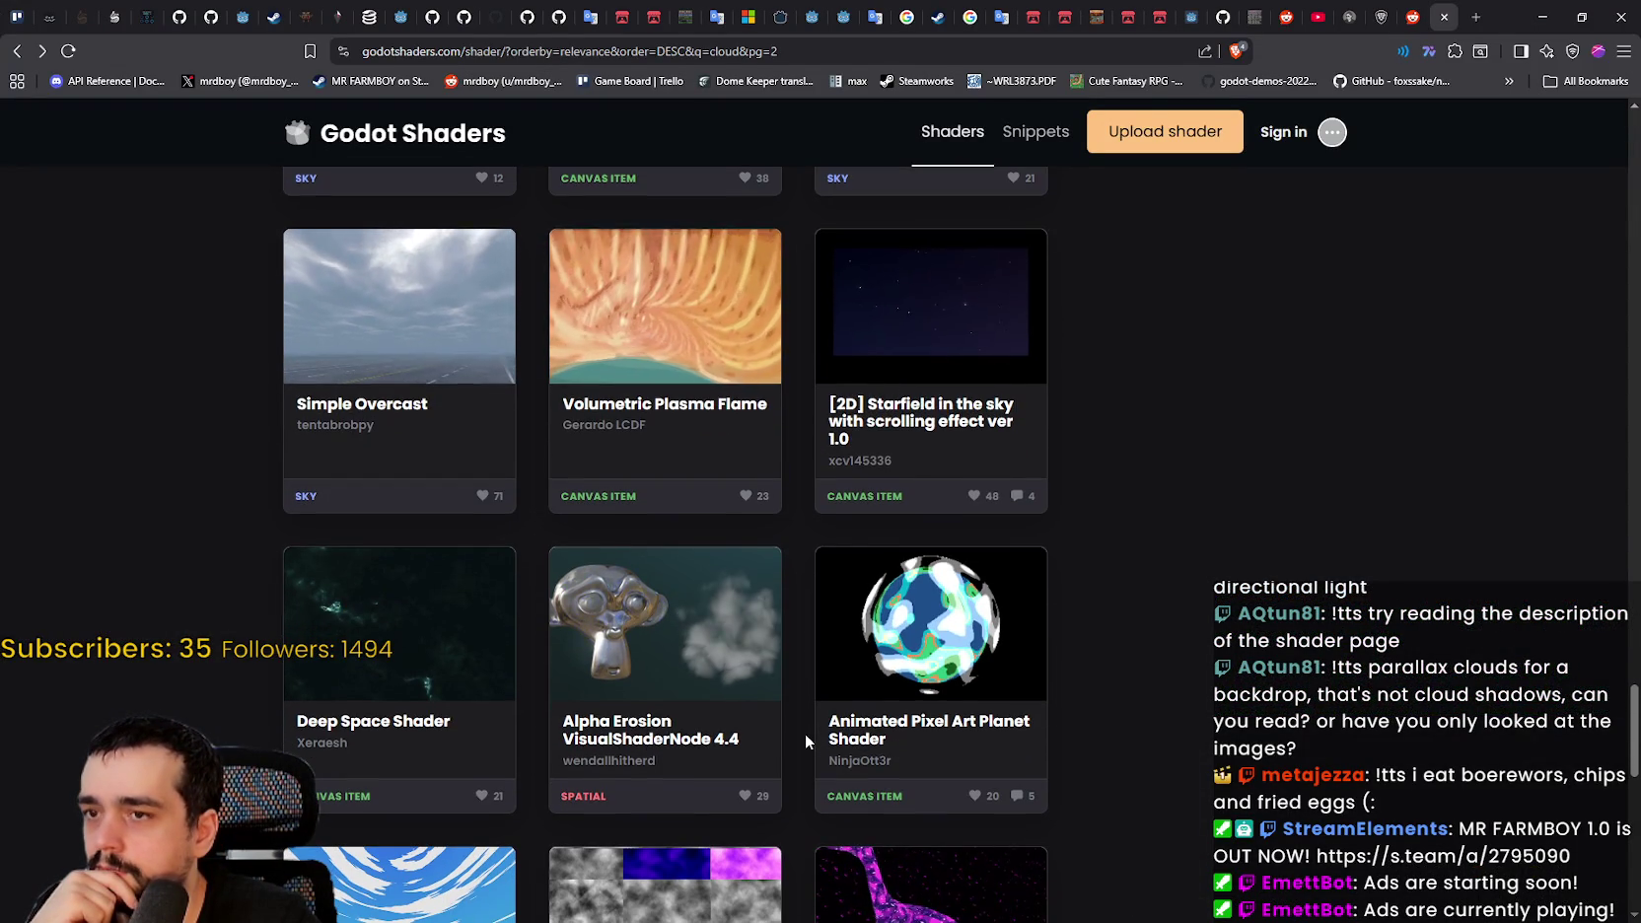
scroll(805, 730, down, 4)
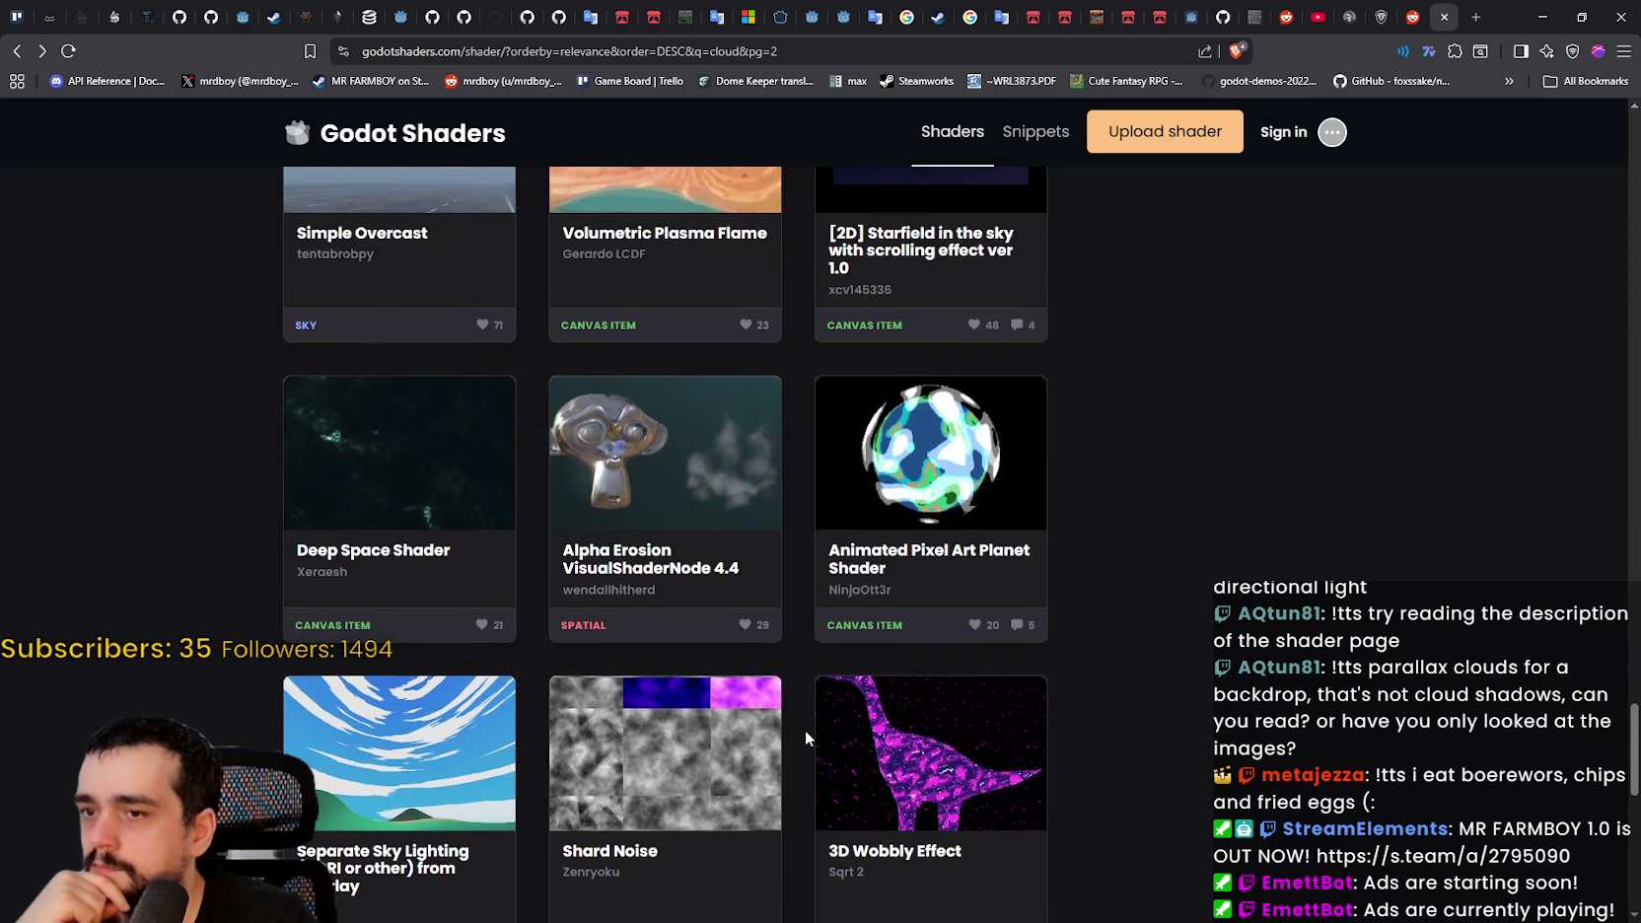
scroll(759, 747, down, 2)
scroll(759, 747, down, 3)
scroll(760, 747, down, 2)
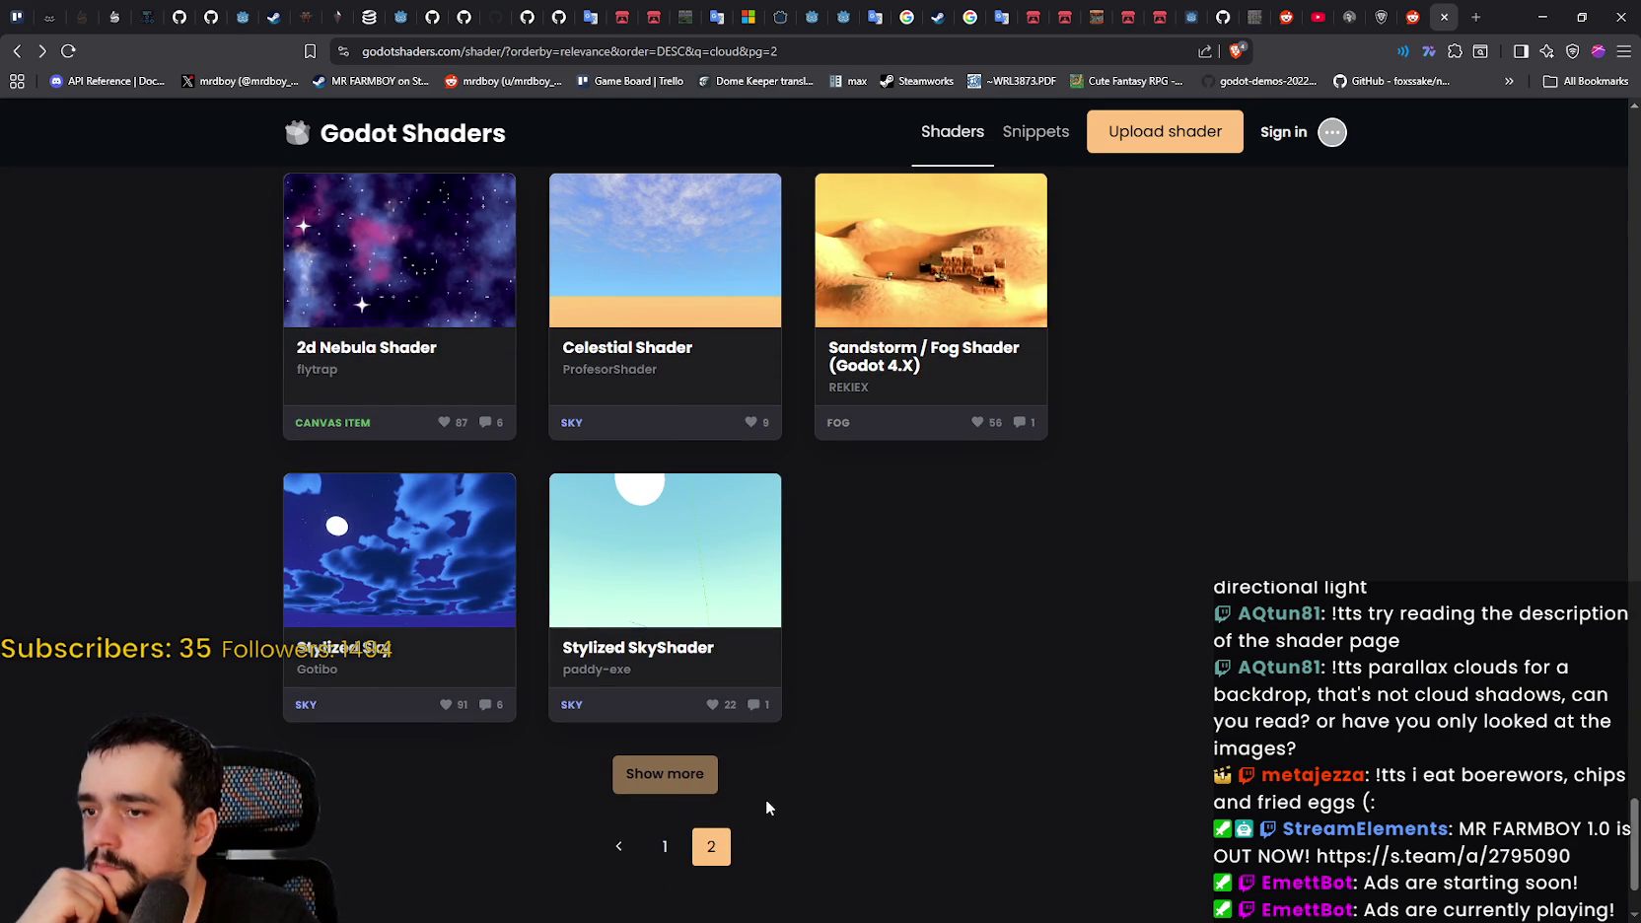
scroll(323, 651, up, 12)
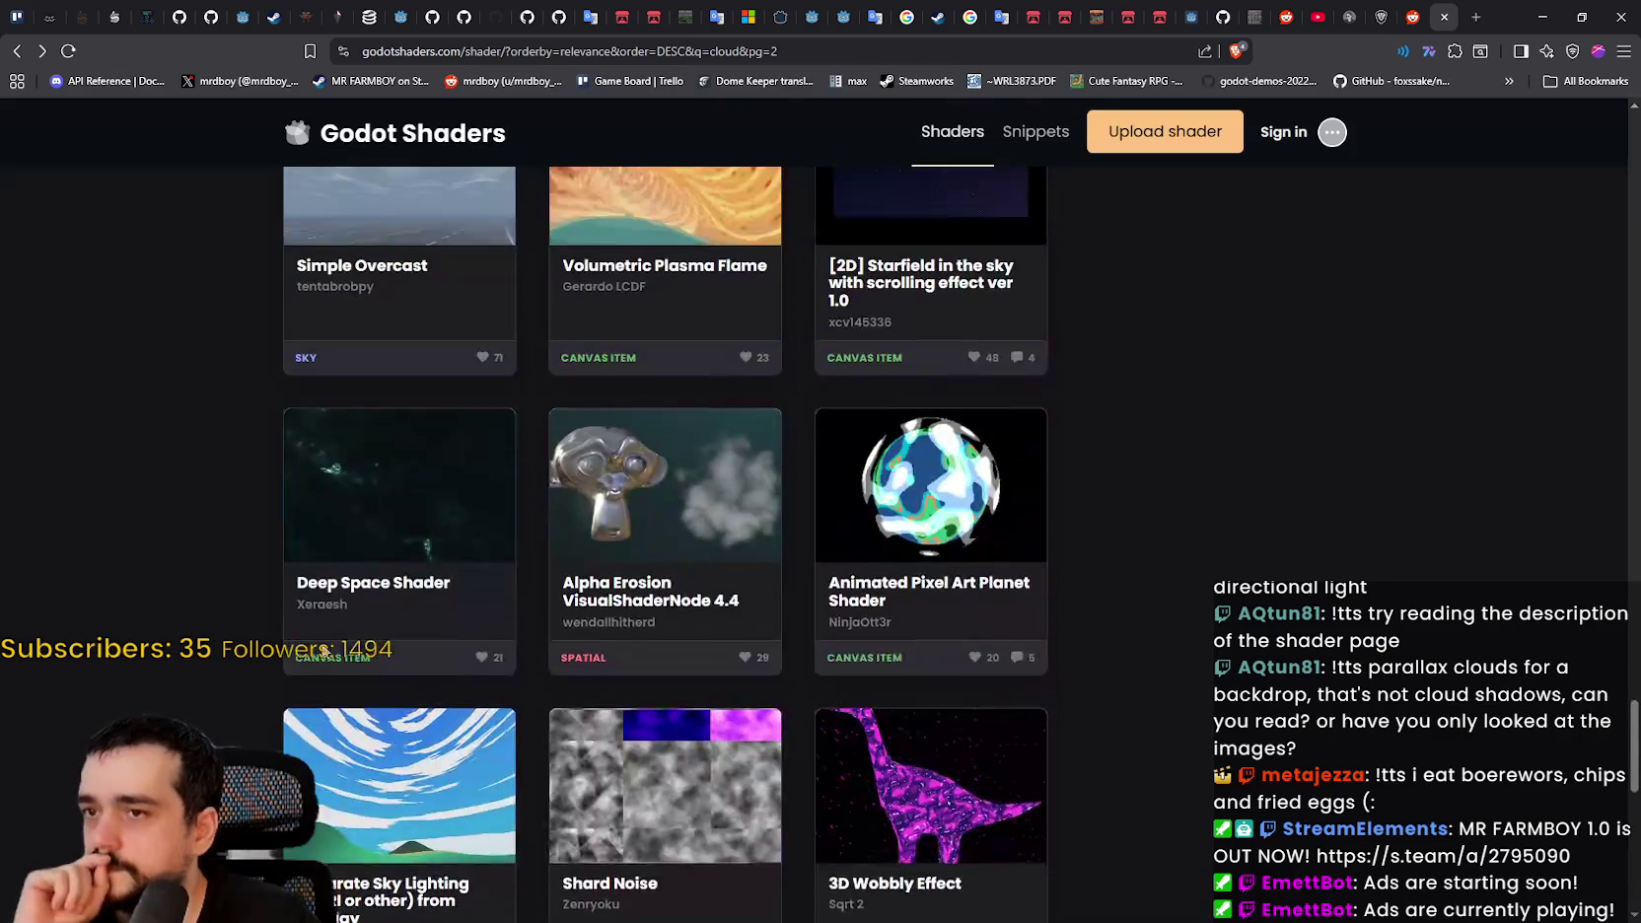
scroll(323, 651, up, 5)
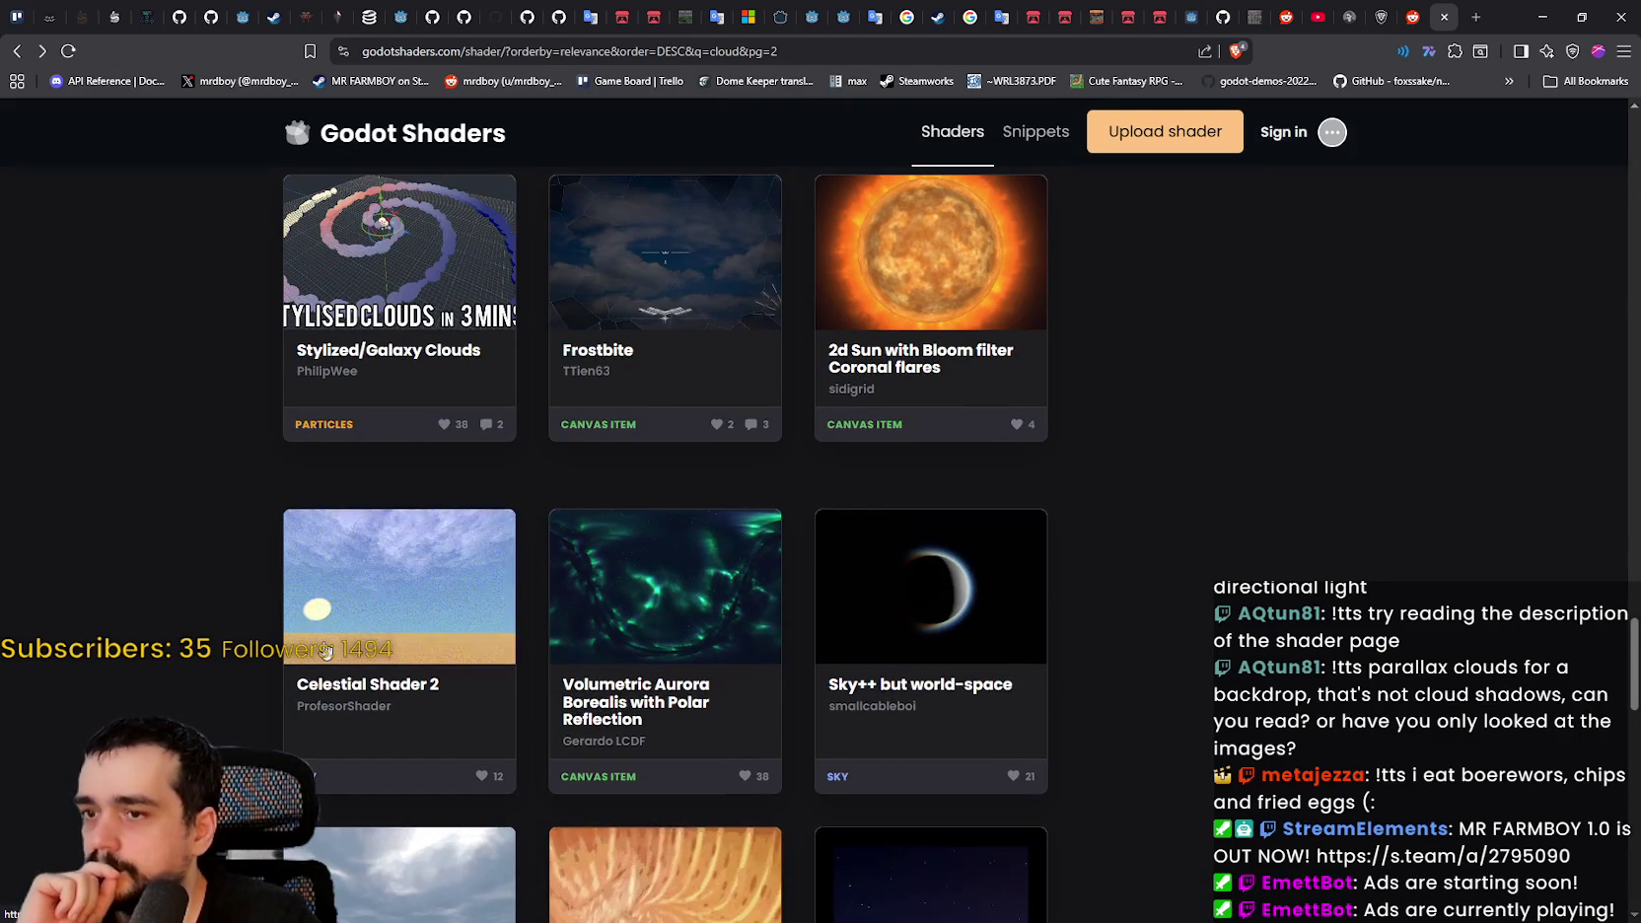
scroll(325, 651, up, 2)
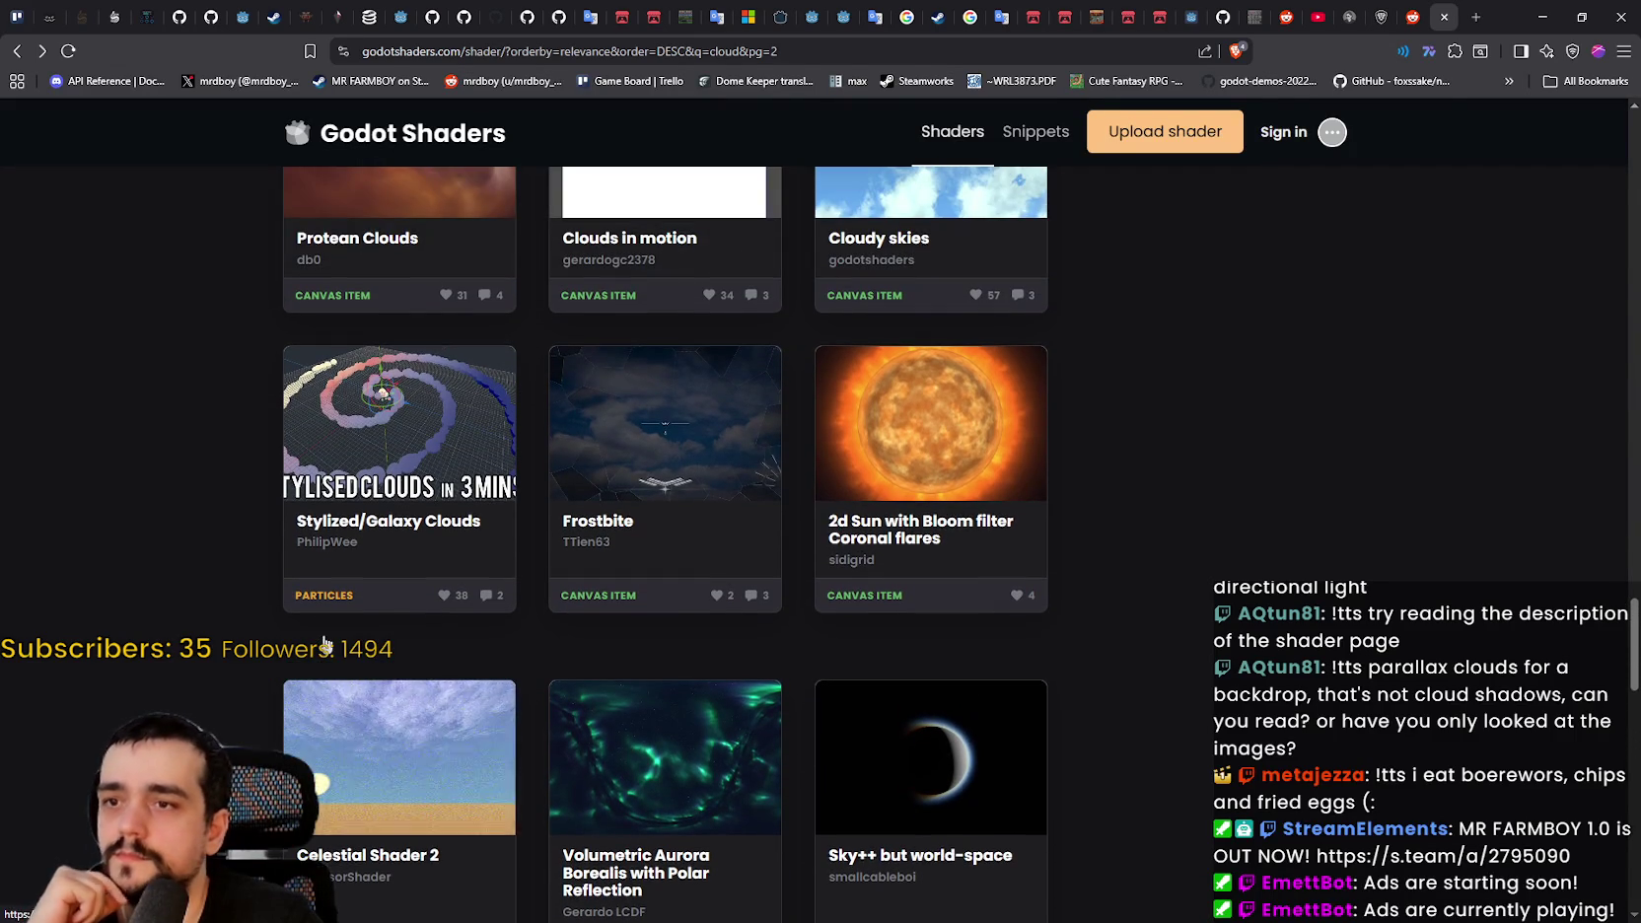
scroll(323, 641, up, 3)
scroll(323, 641, up, 10)
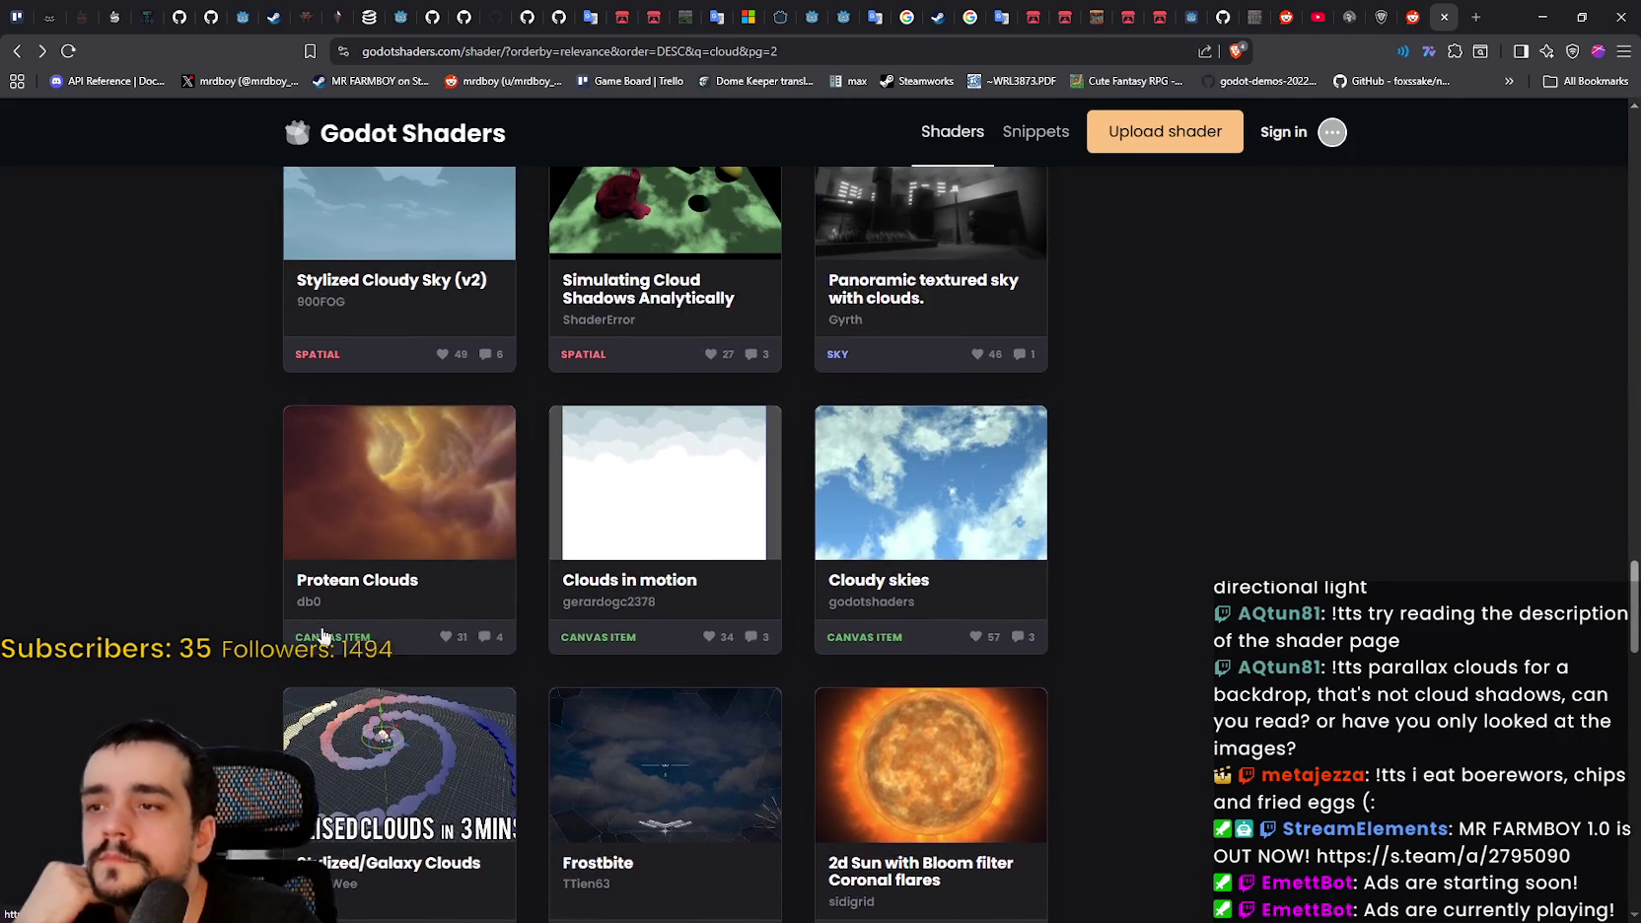
scroll(323, 629, up, 1)
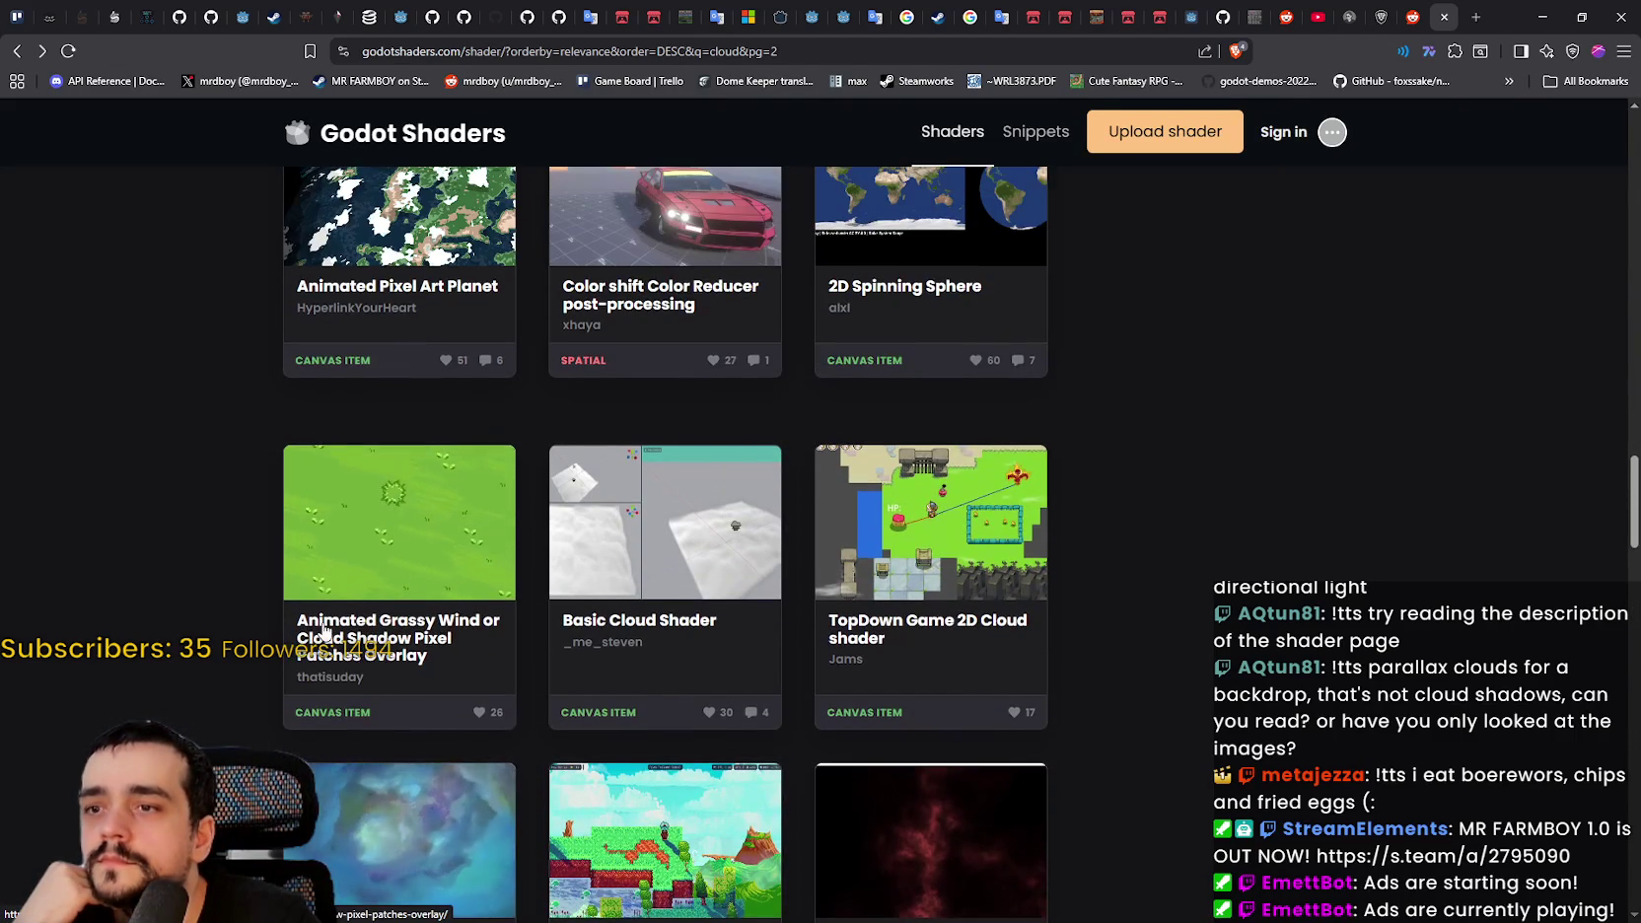
scroll(323, 629, up, 4)
scroll(323, 629, down, 4)
scroll(324, 631, up, 1)
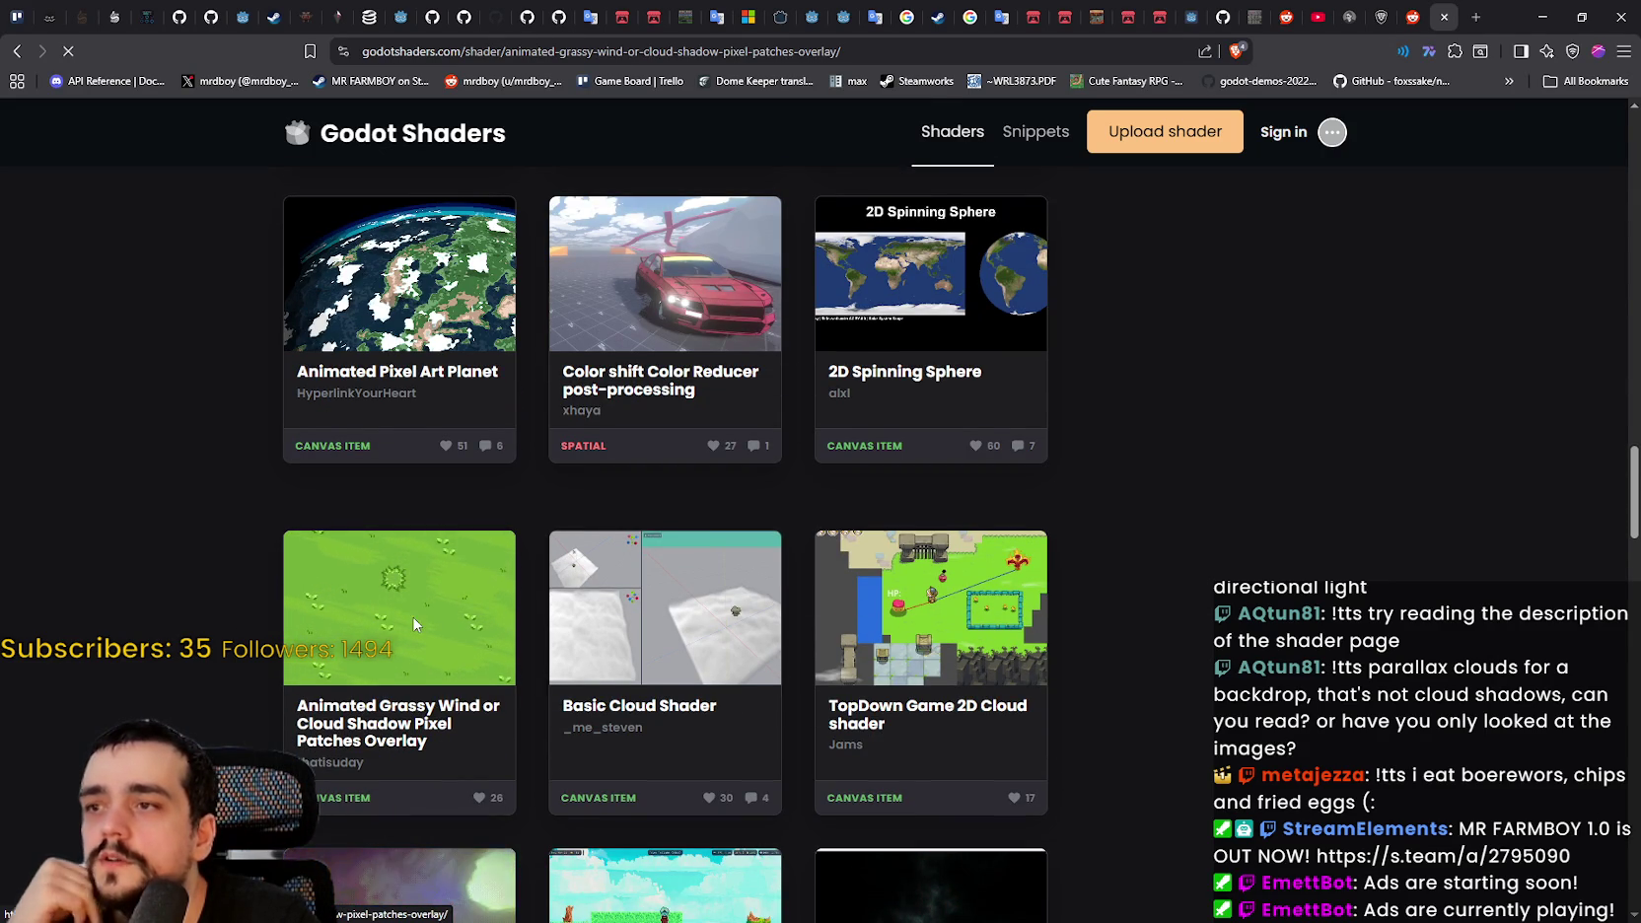
scroll(481, 453, down, 3)
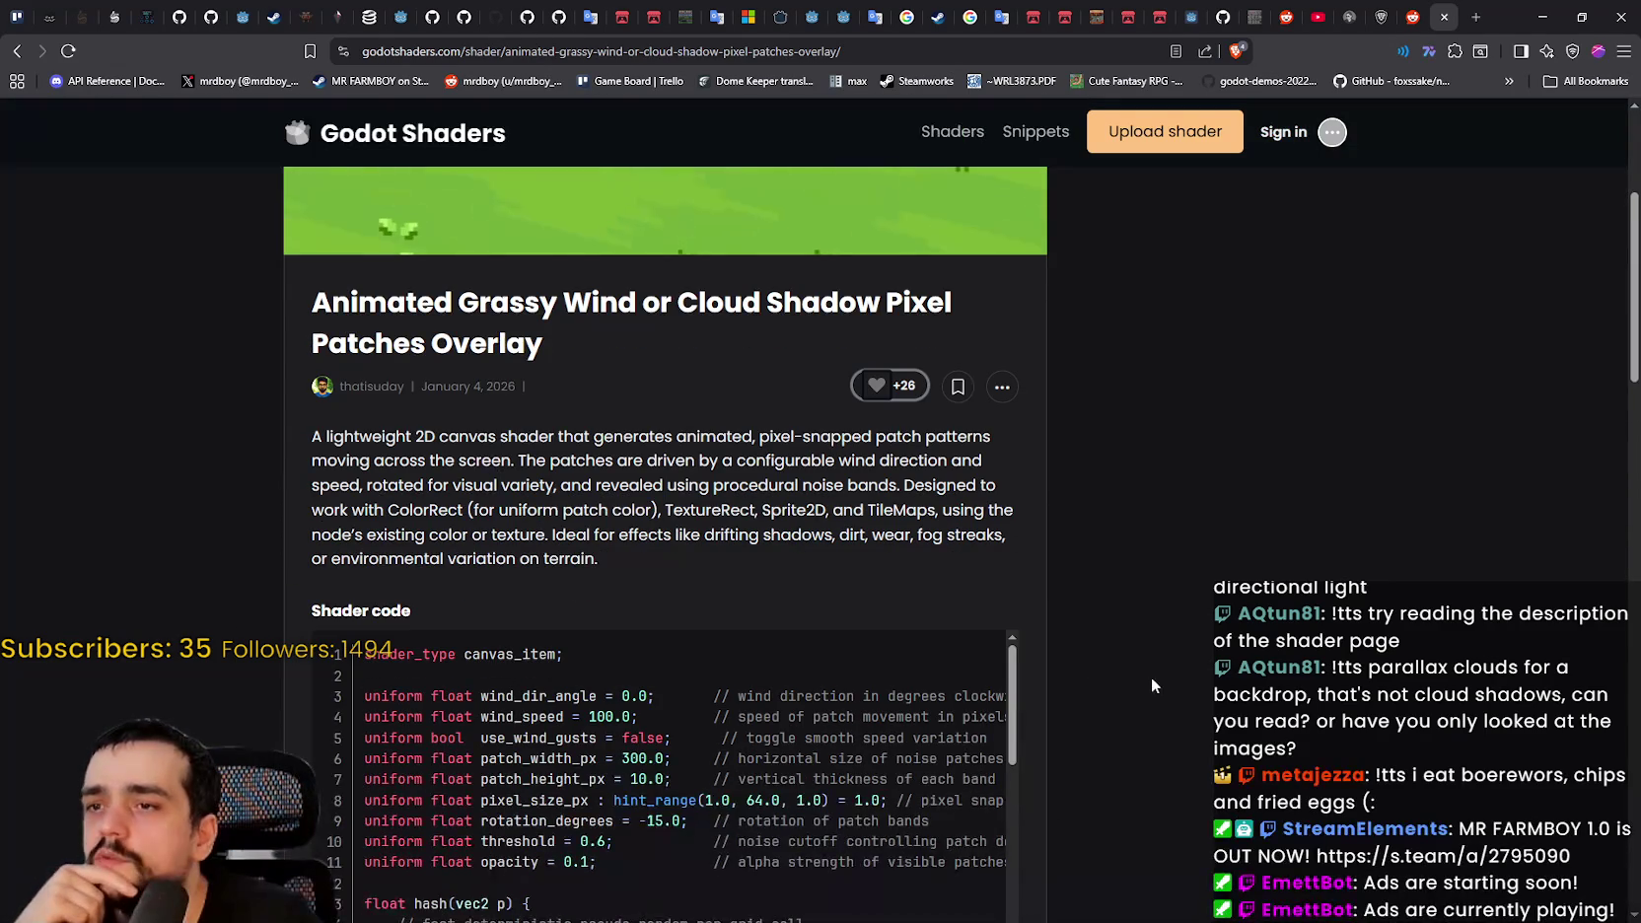
scroll(1144, 674, down, 1)
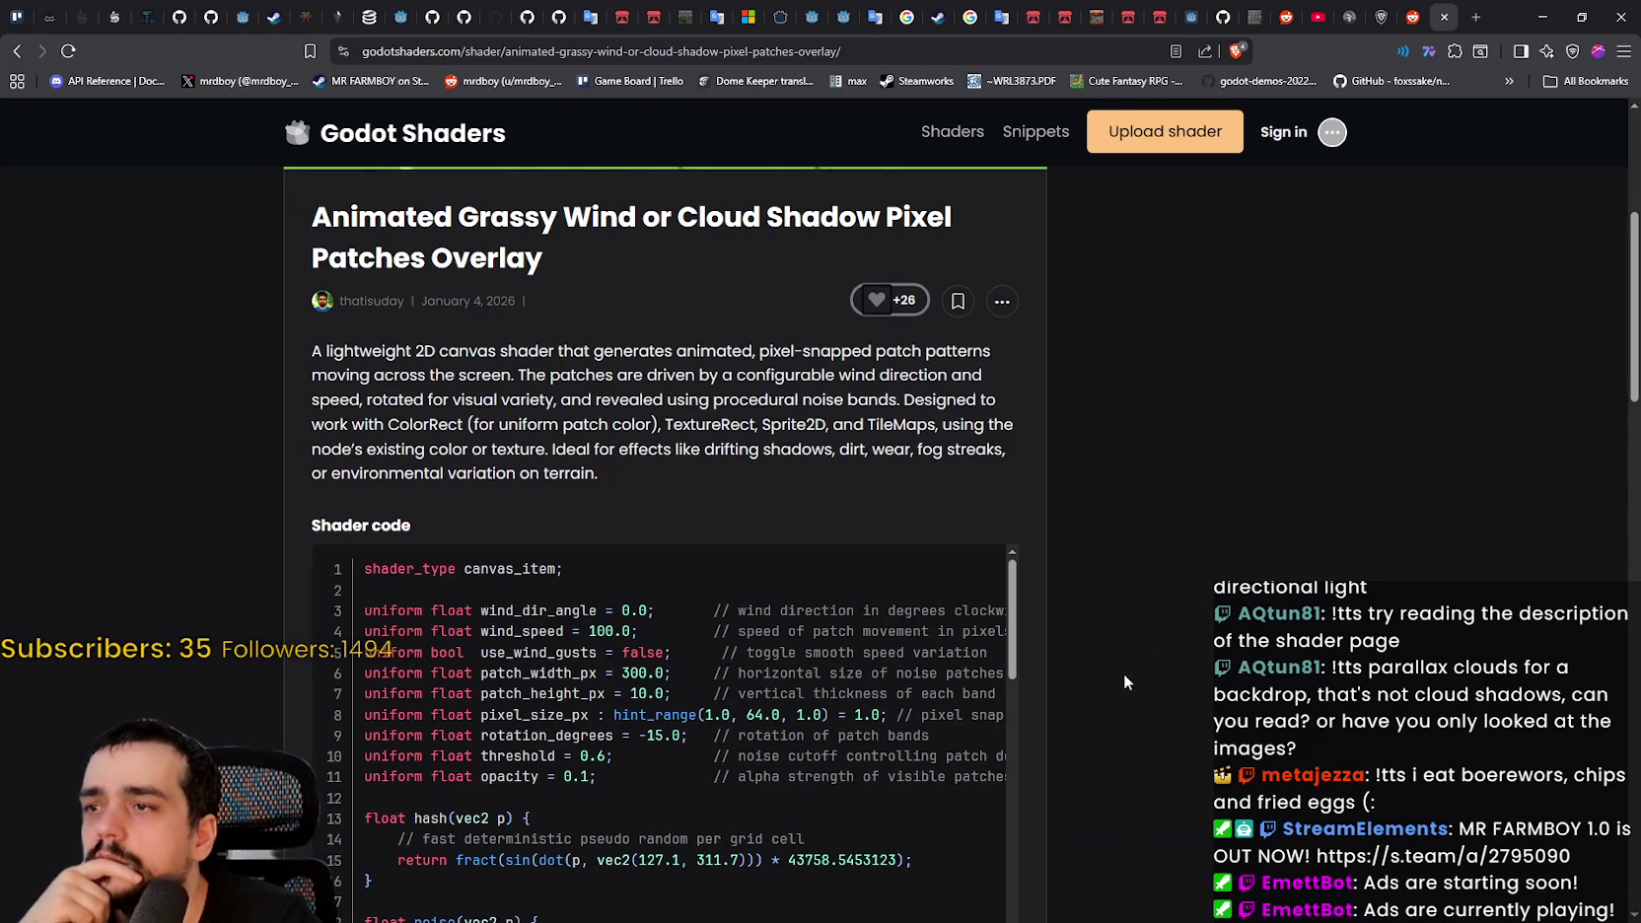
scroll(1123, 672, down, 6)
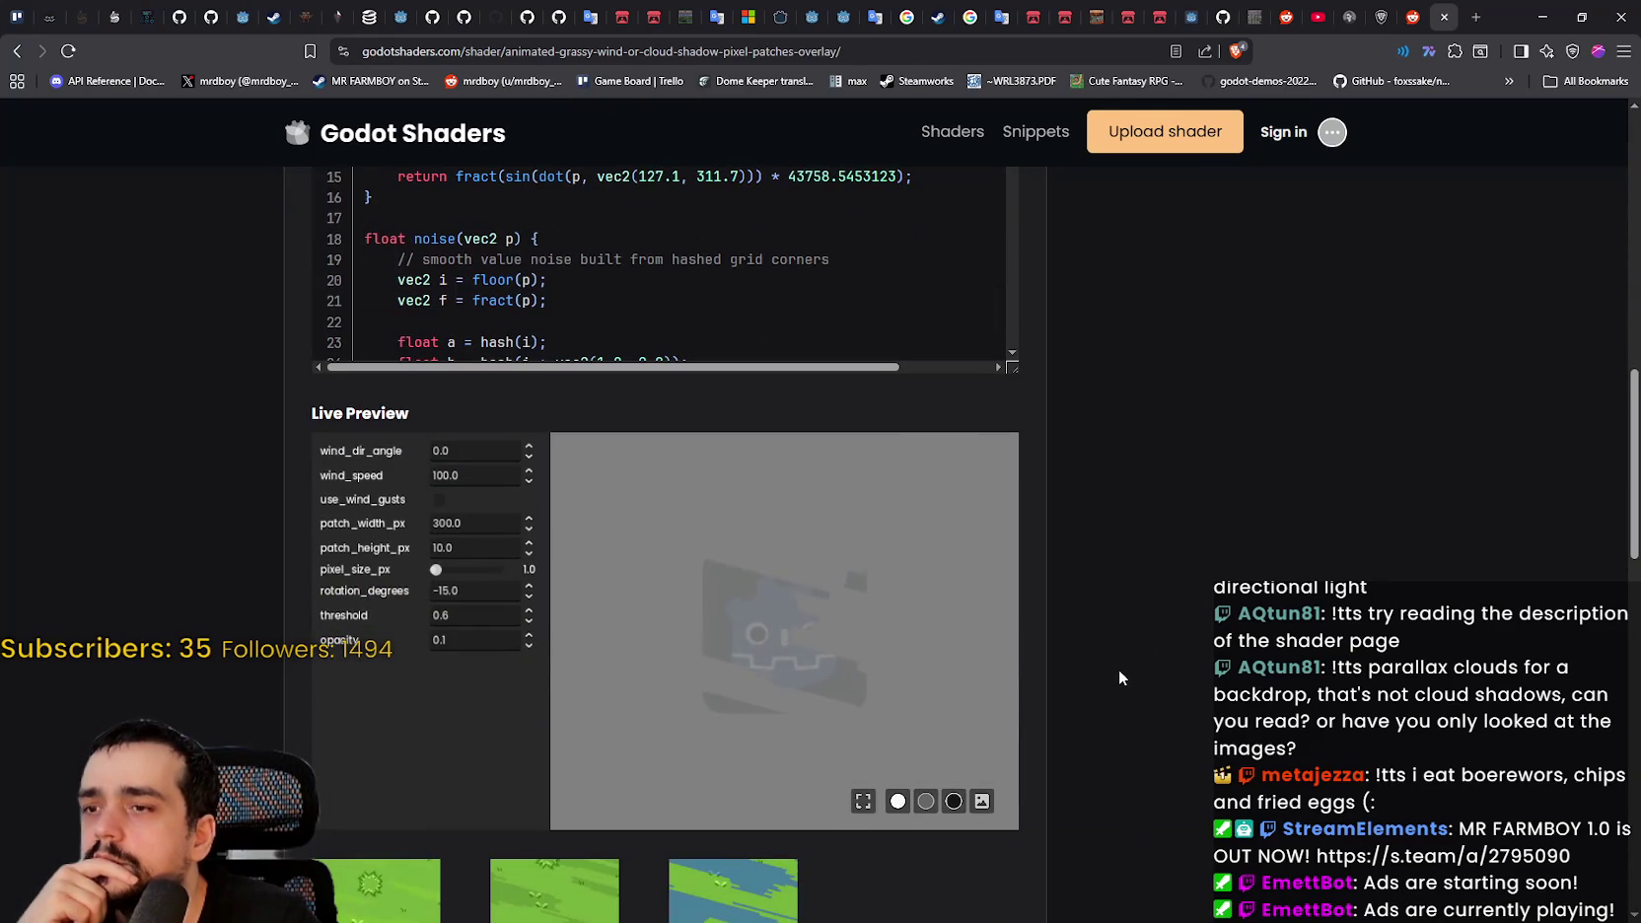
scroll(1114, 701, up, 1)
scroll(1114, 693, down, 4)
scroll(1114, 694, up, 3)
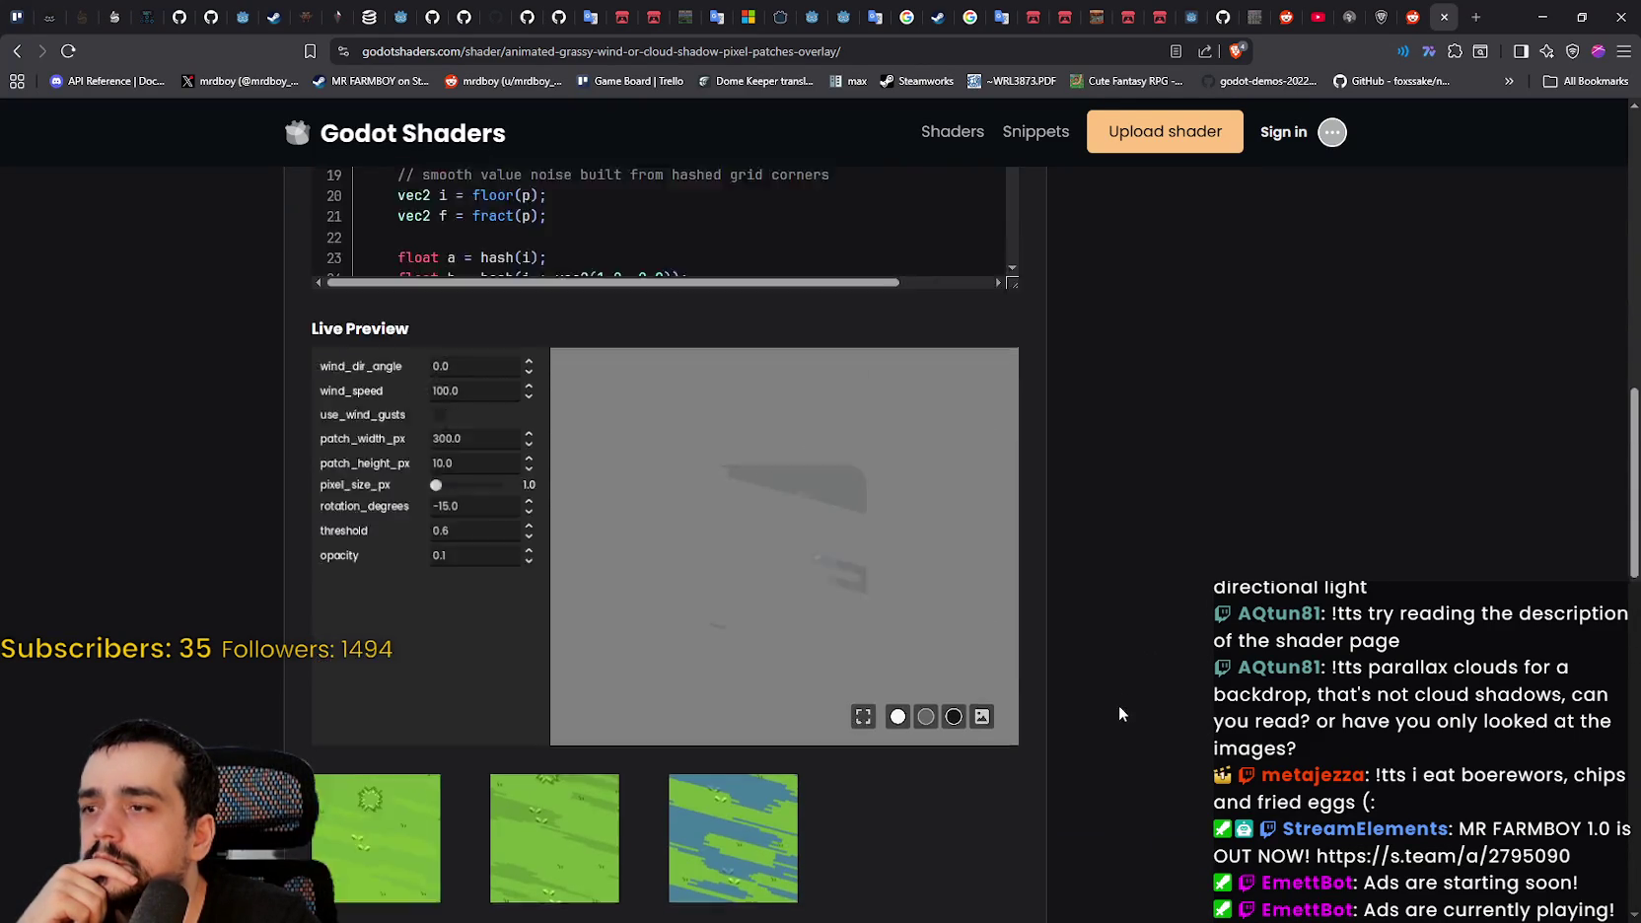
scroll(1124, 708, up, 10)
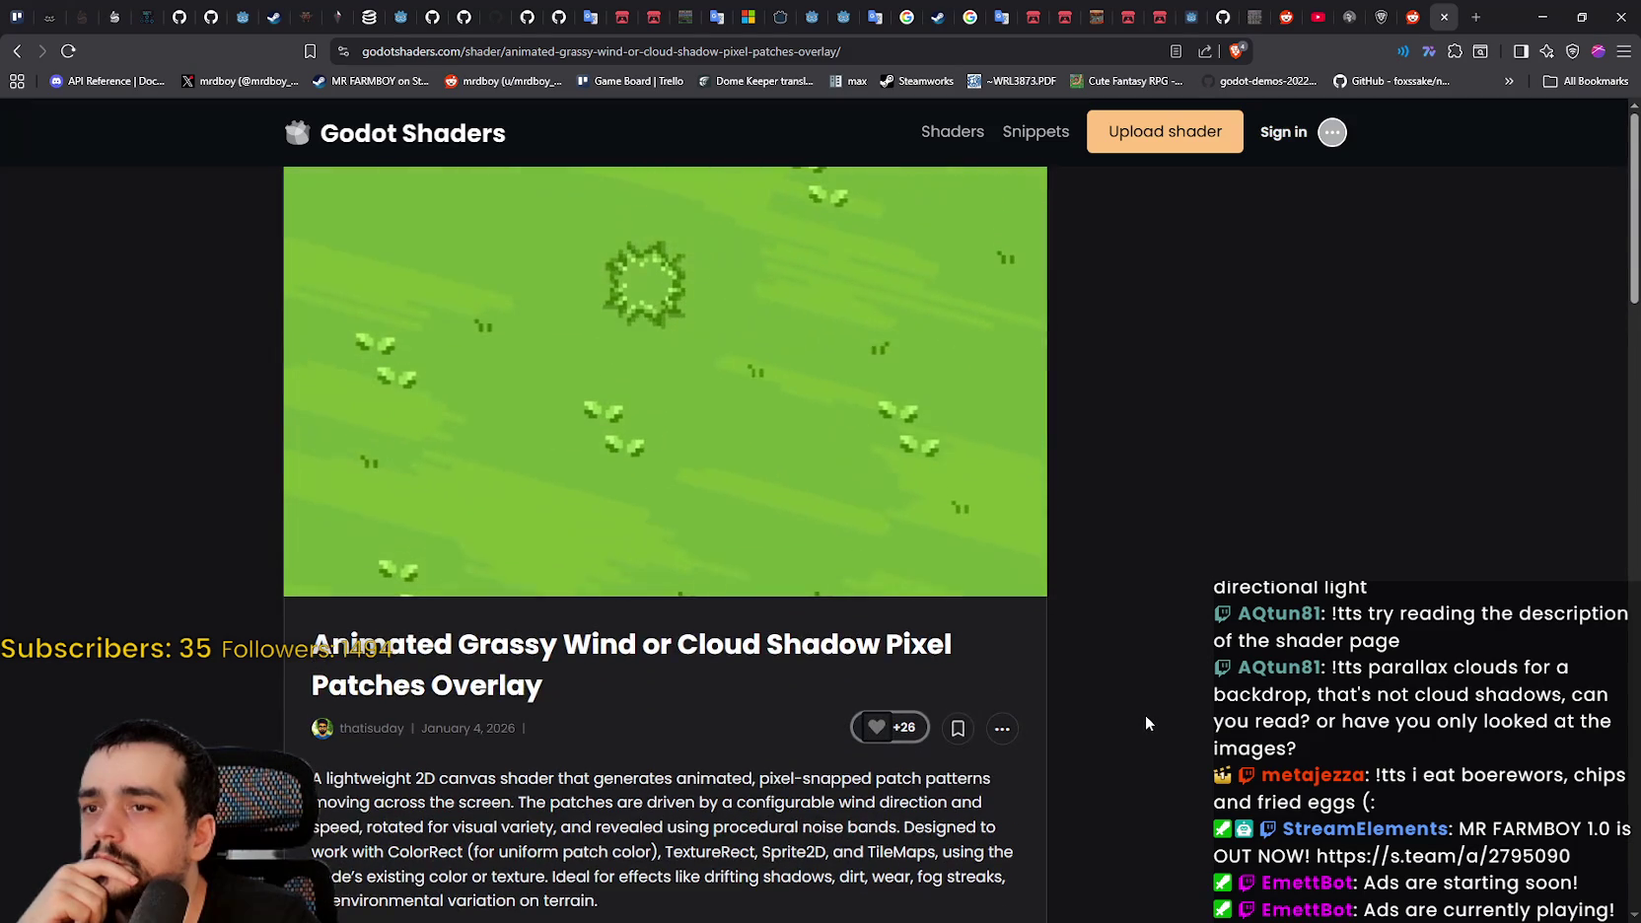
- Go back to page 2 of the cloud search results and scroll to the top
click(17, 50)
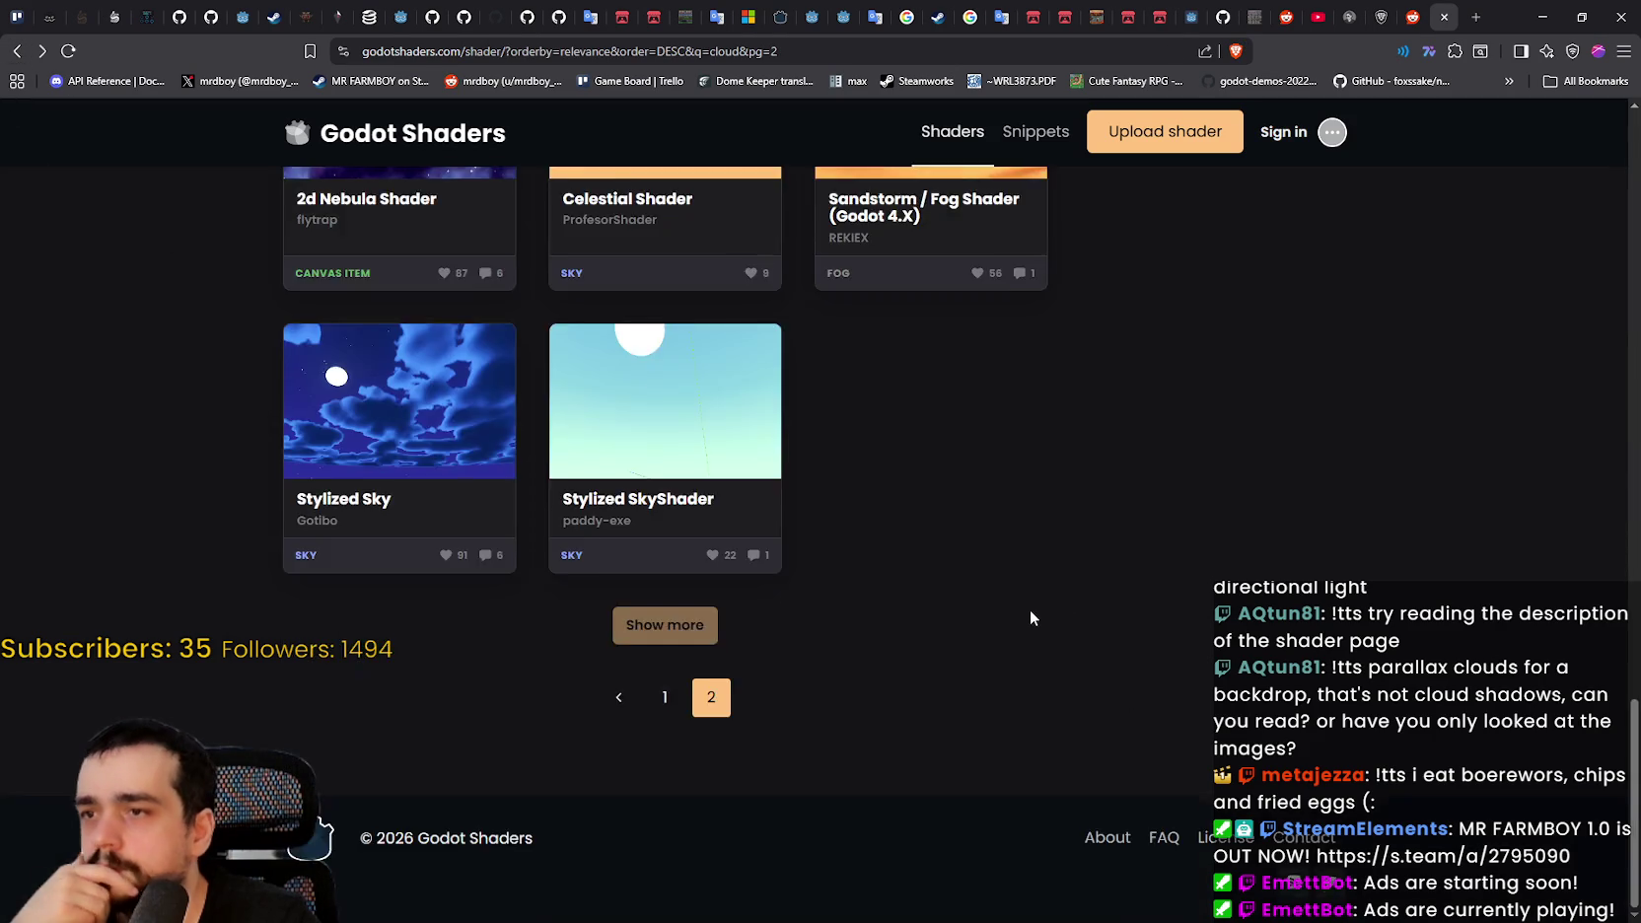
scroll(1029, 610, up, 5)
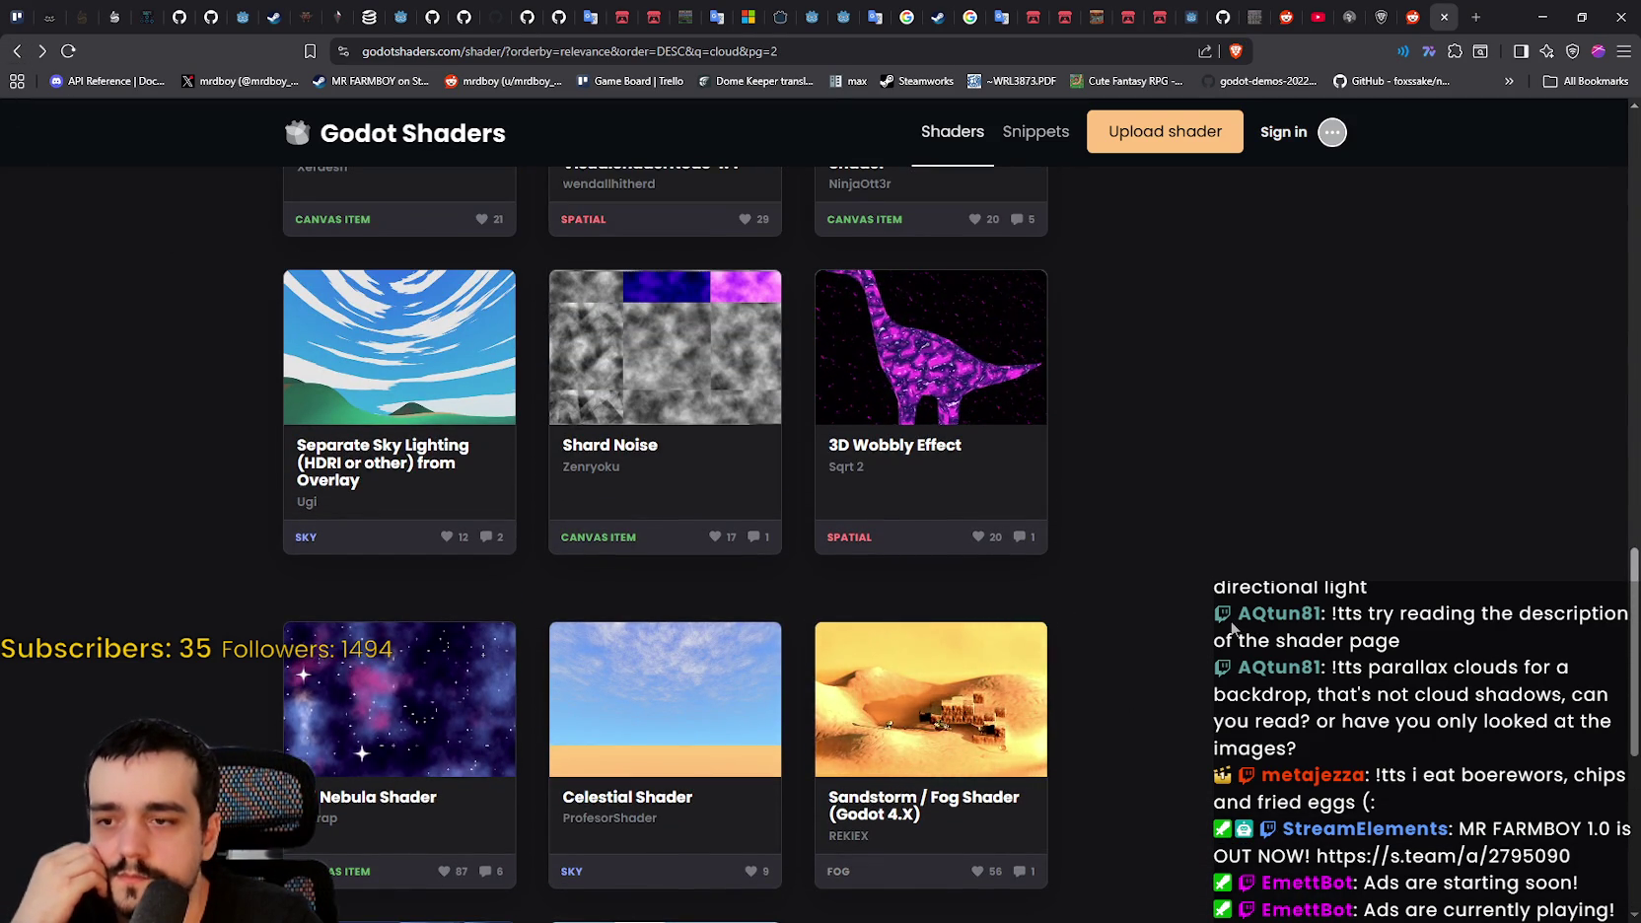
scroll(1232, 628, up, 3)
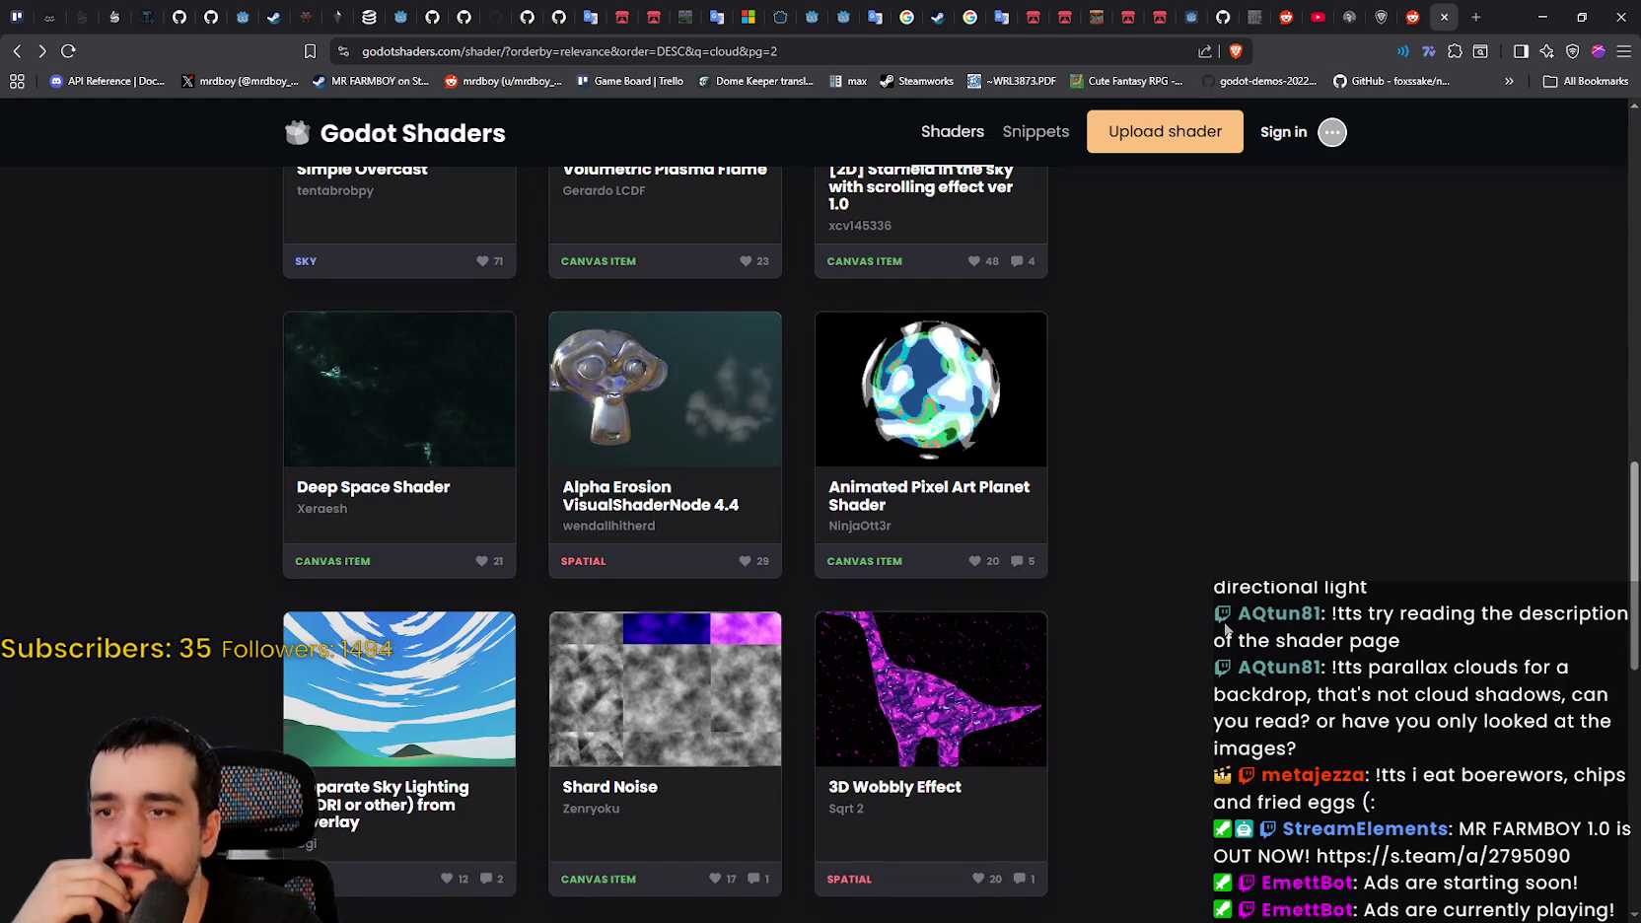
scroll(1223, 630, up, 2)
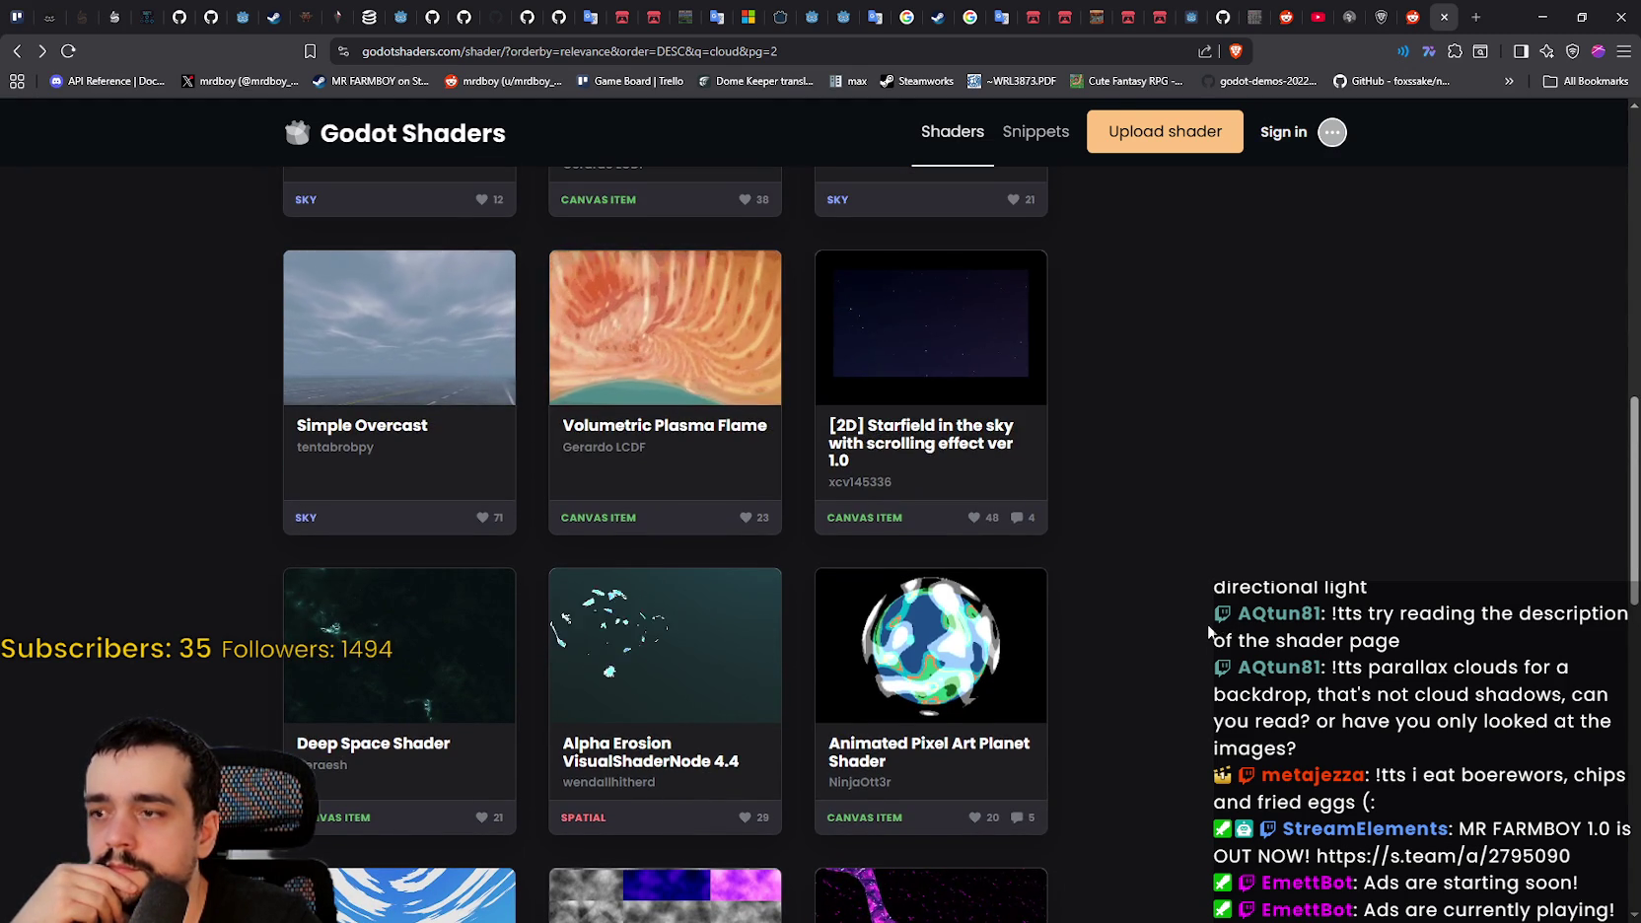
scroll(1208, 623, up, 1)
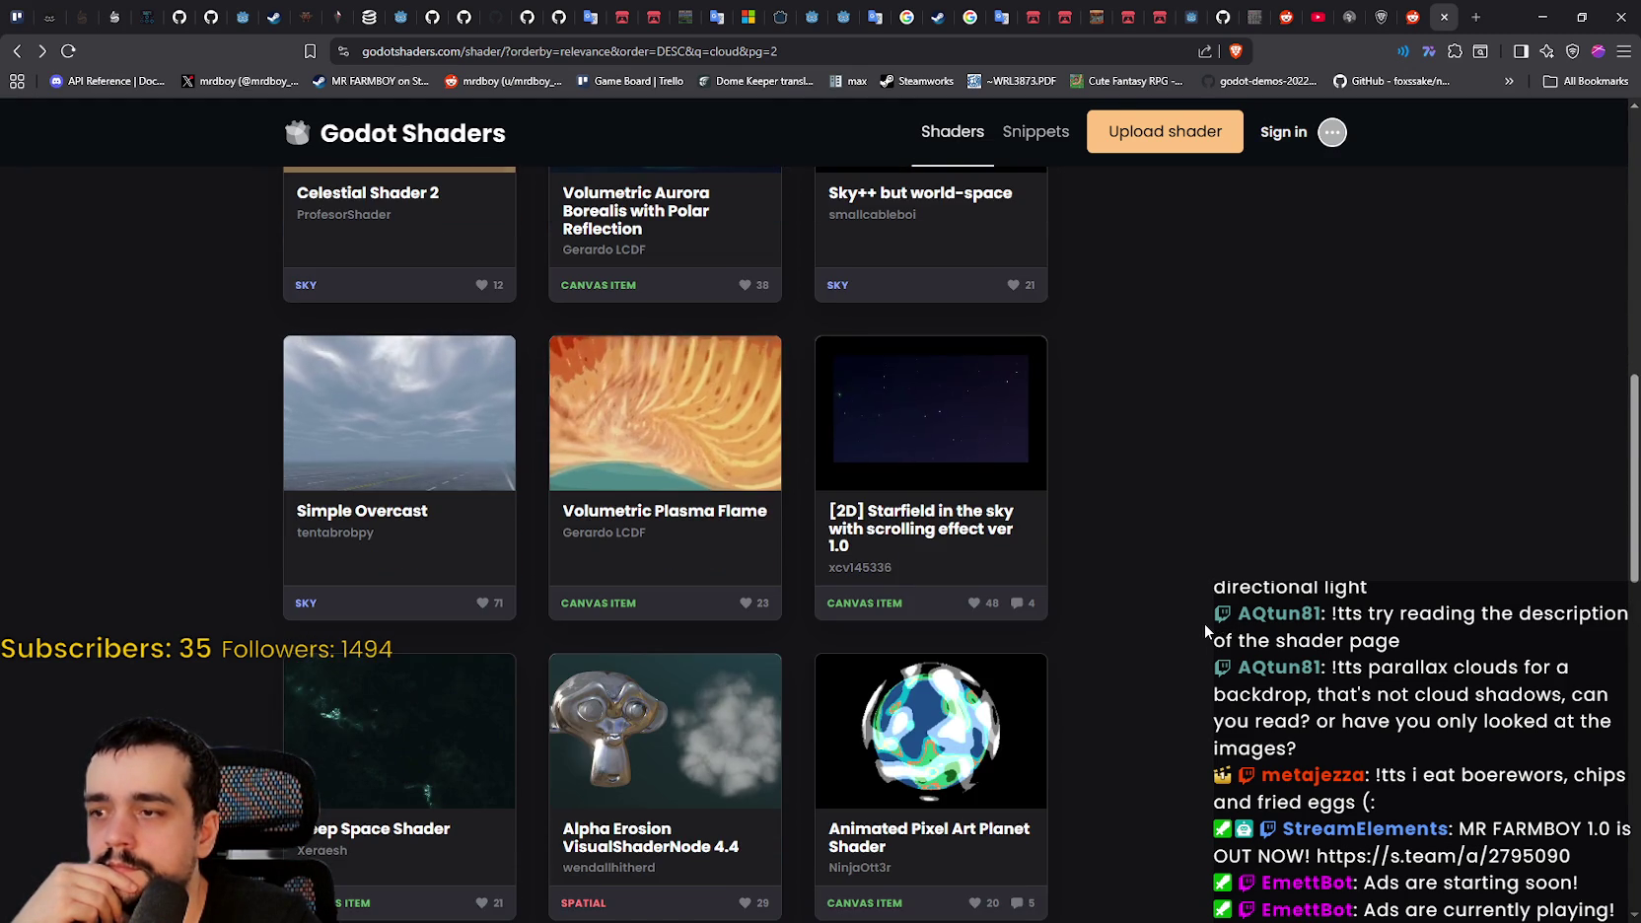
scroll(1201, 621, up, 2)
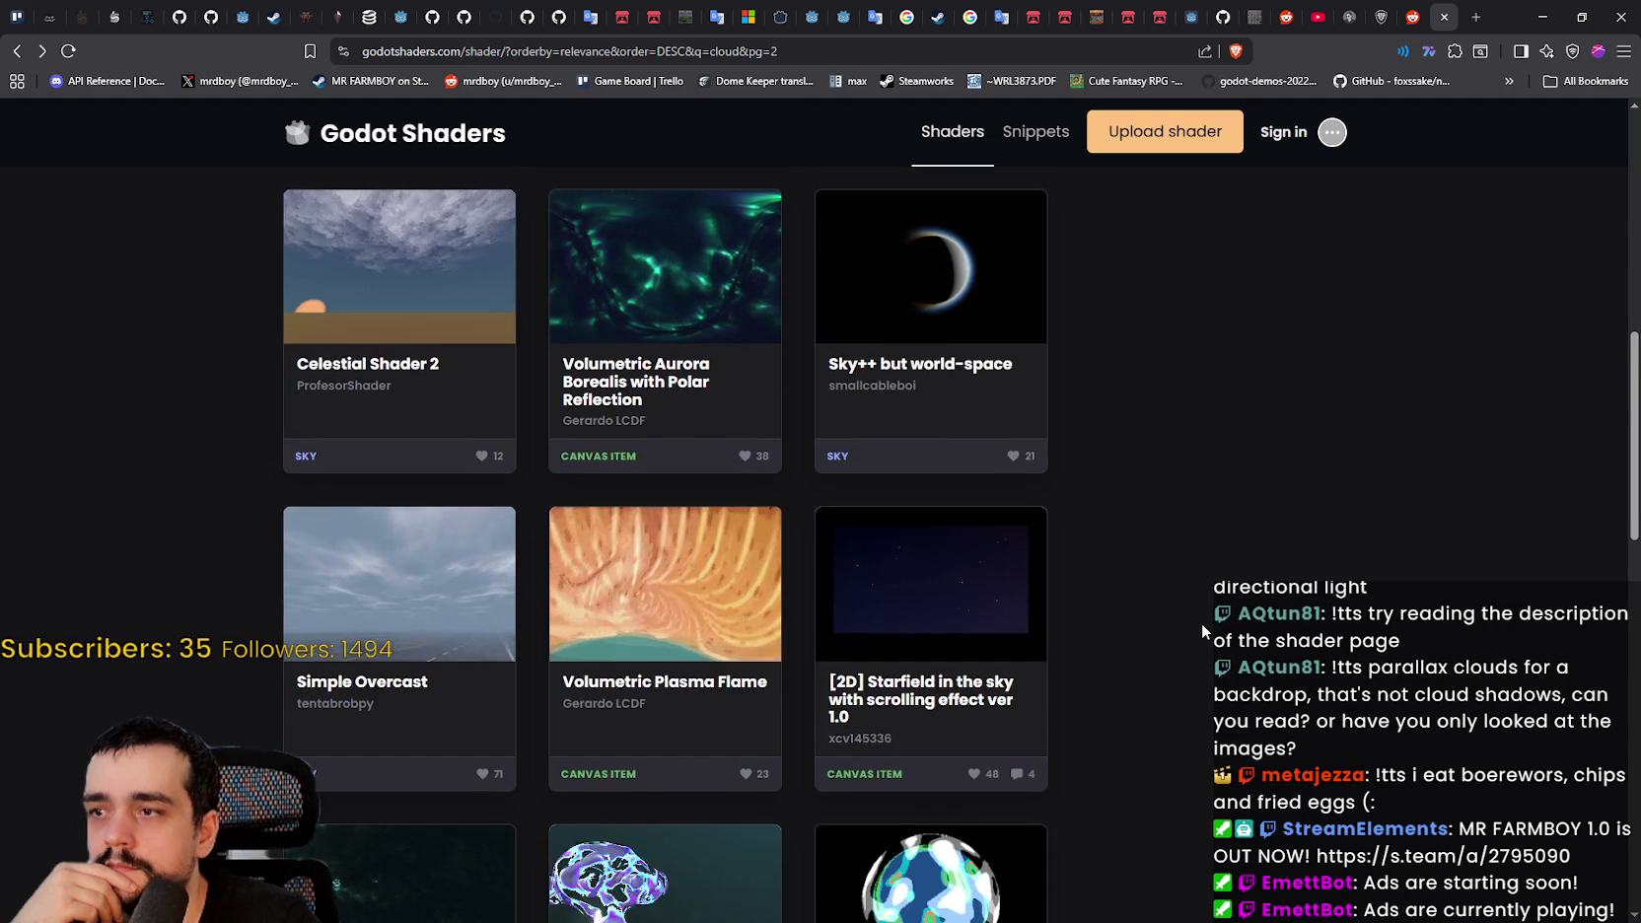
scroll(1201, 621, up, 6)
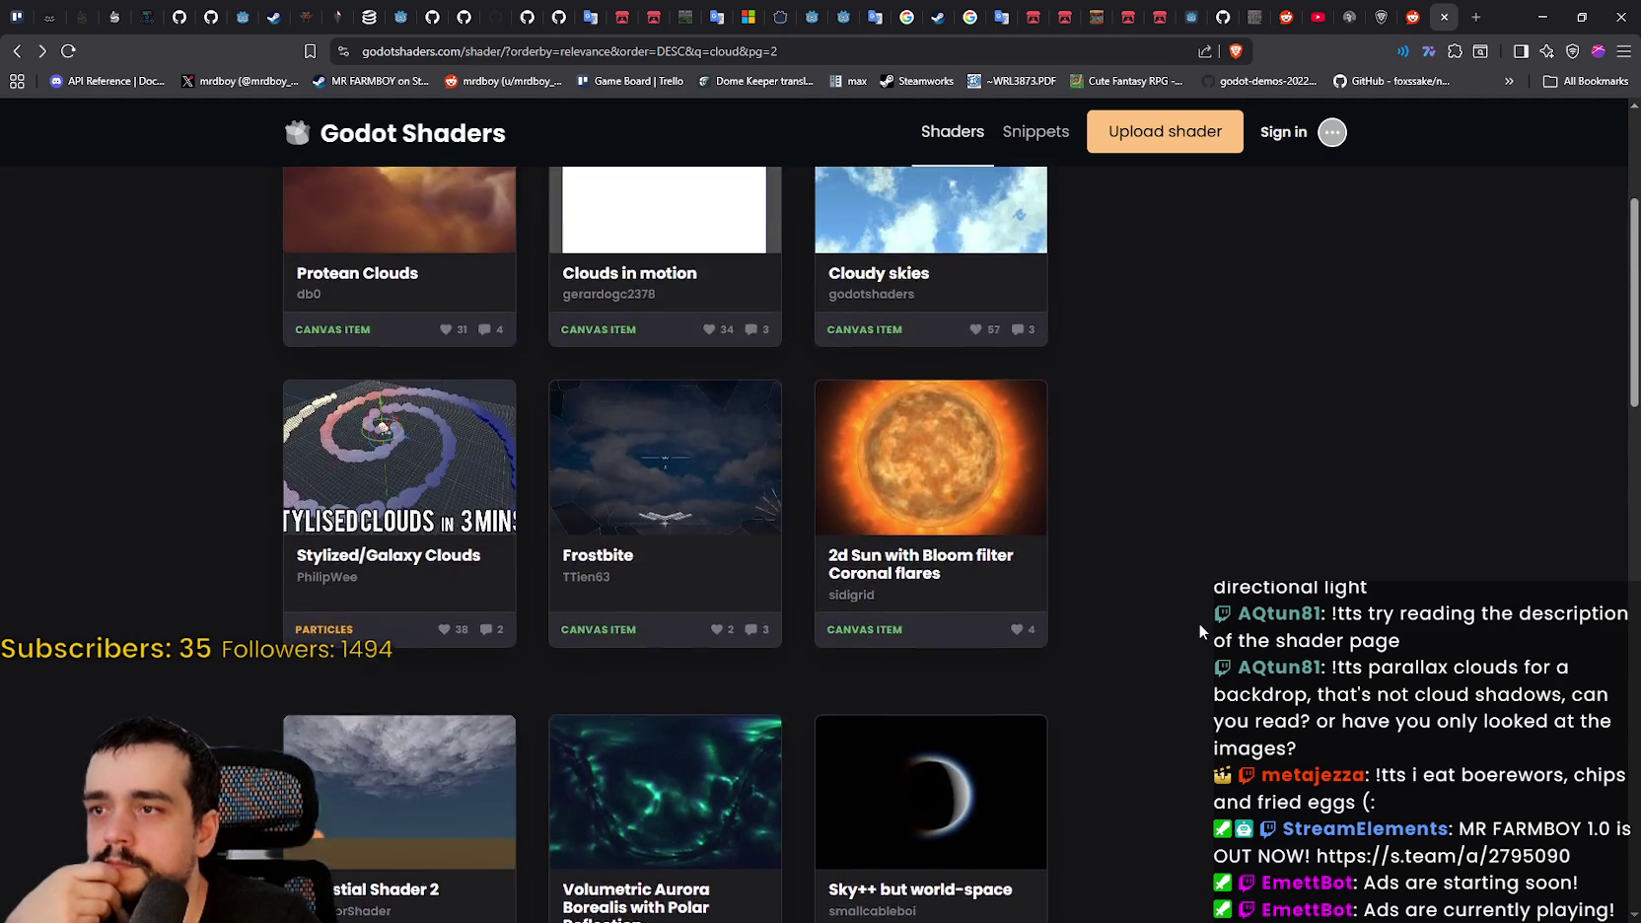
scroll(1199, 631, up, 4)
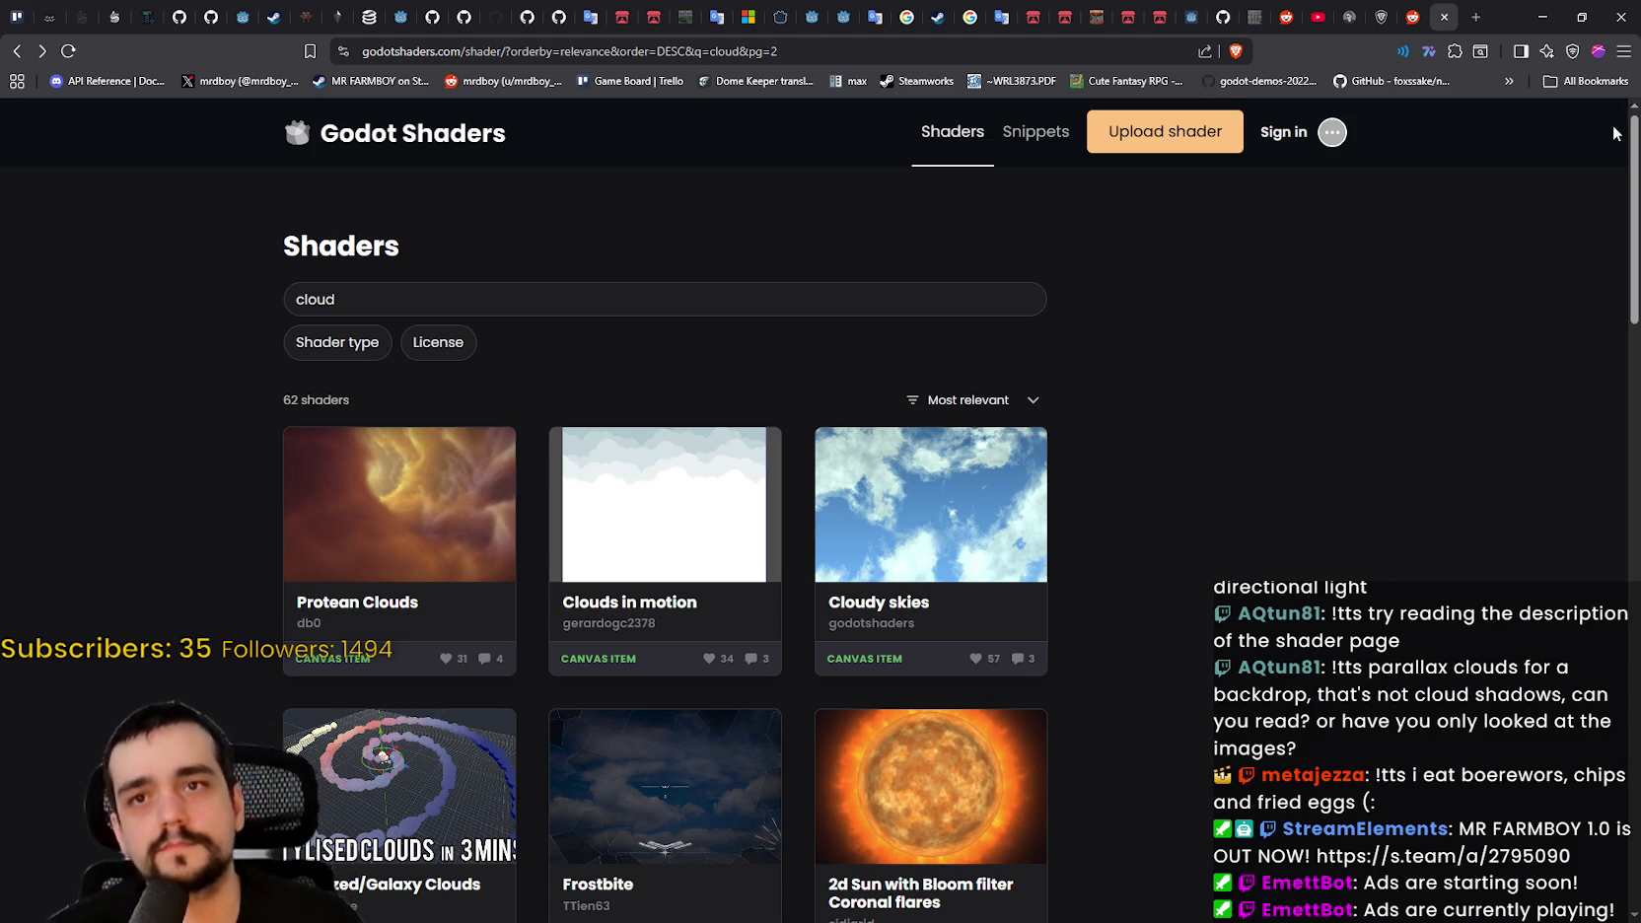
- Delete the Clouds node from the_village and save the scene
click(1543, 16)
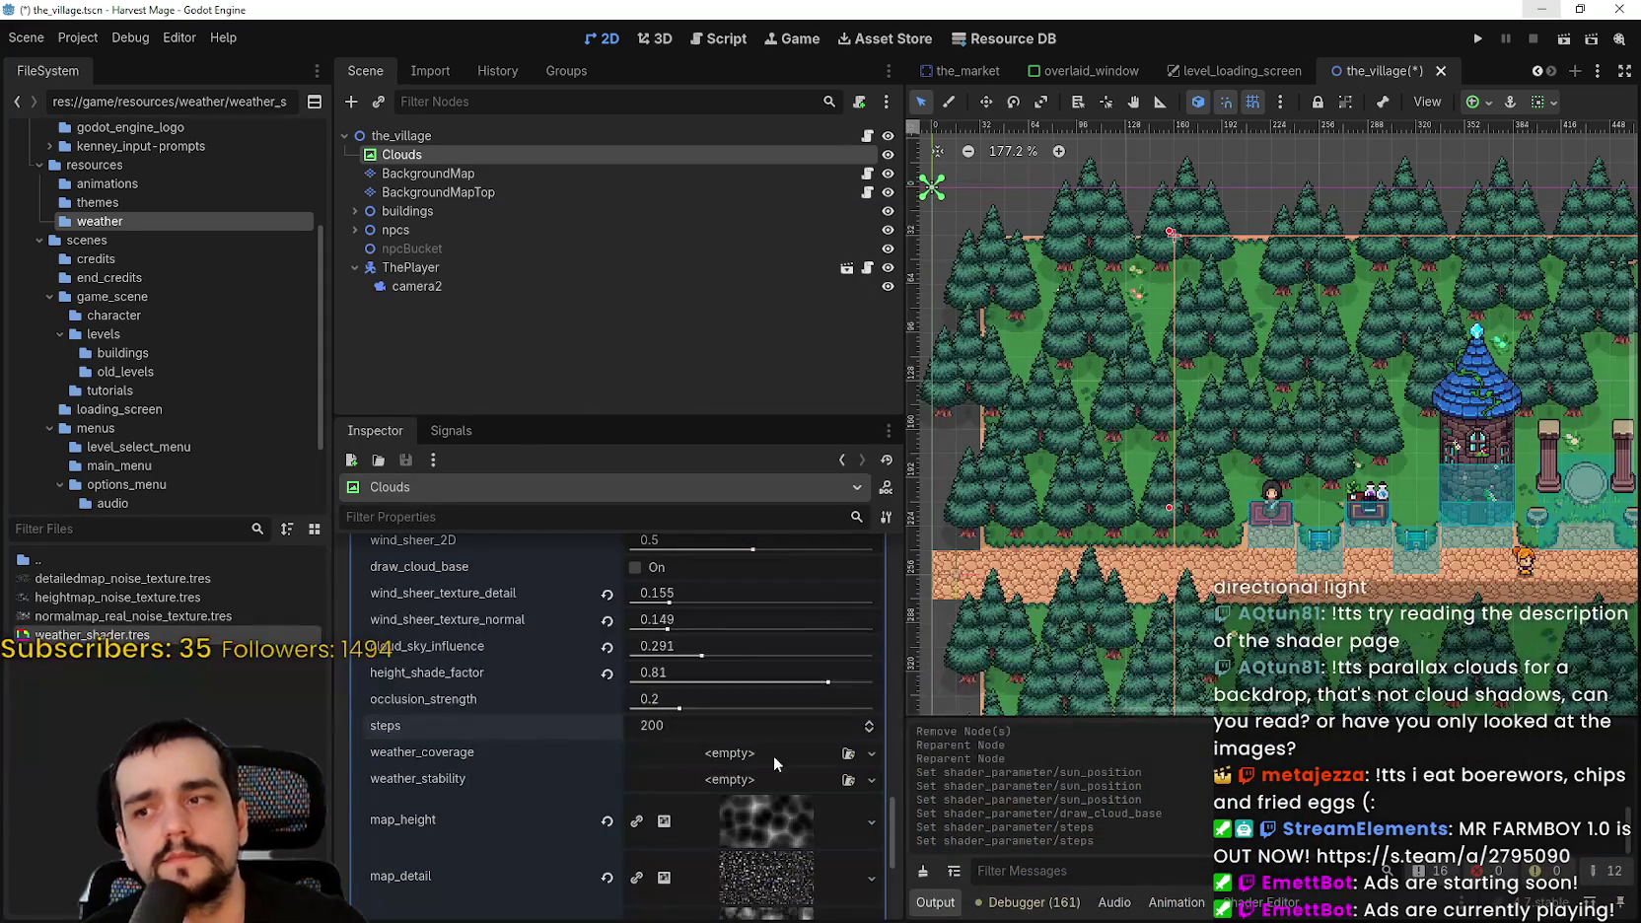
scroll(770, 744, up, 10)
right_click(446, 157)
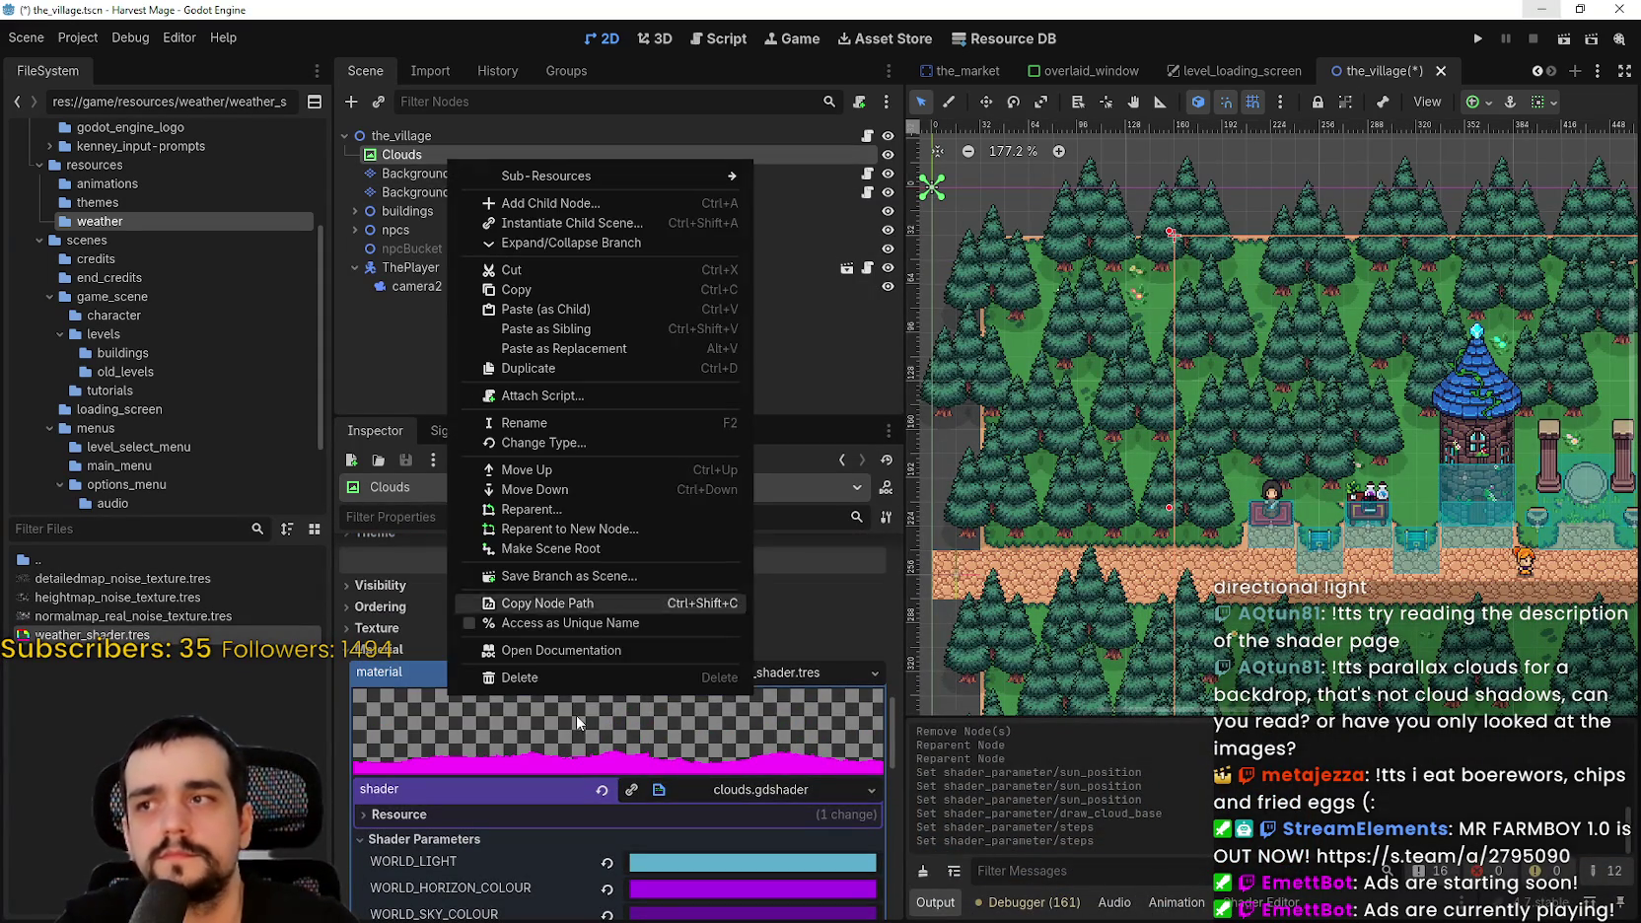
click(591, 674)
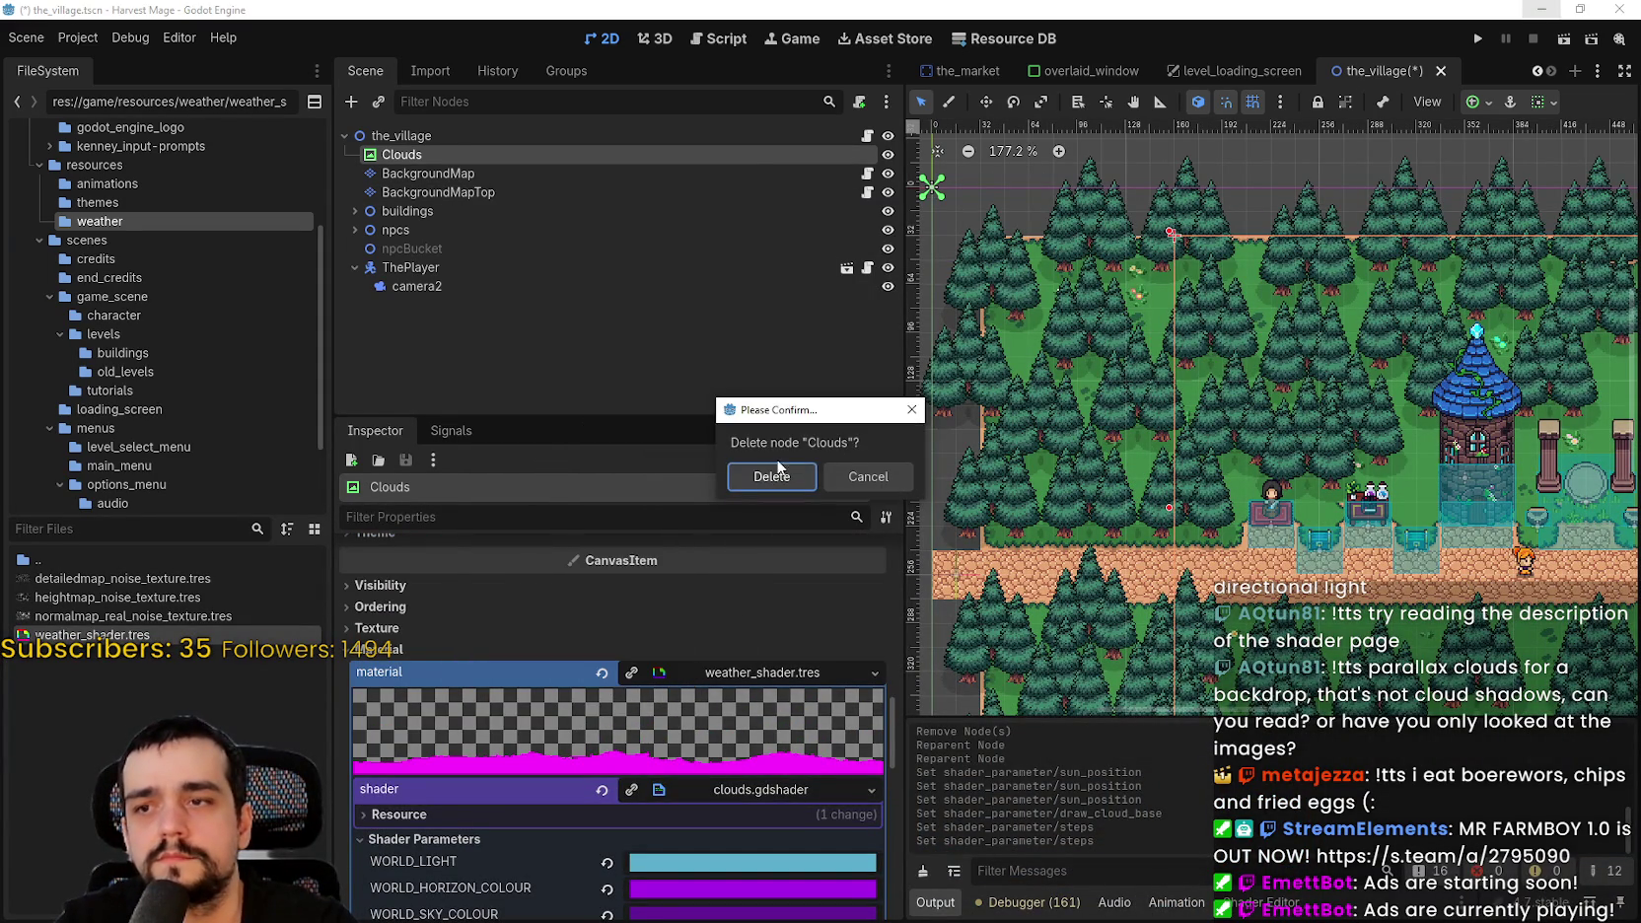
click(777, 461)
key(ctrl+s)
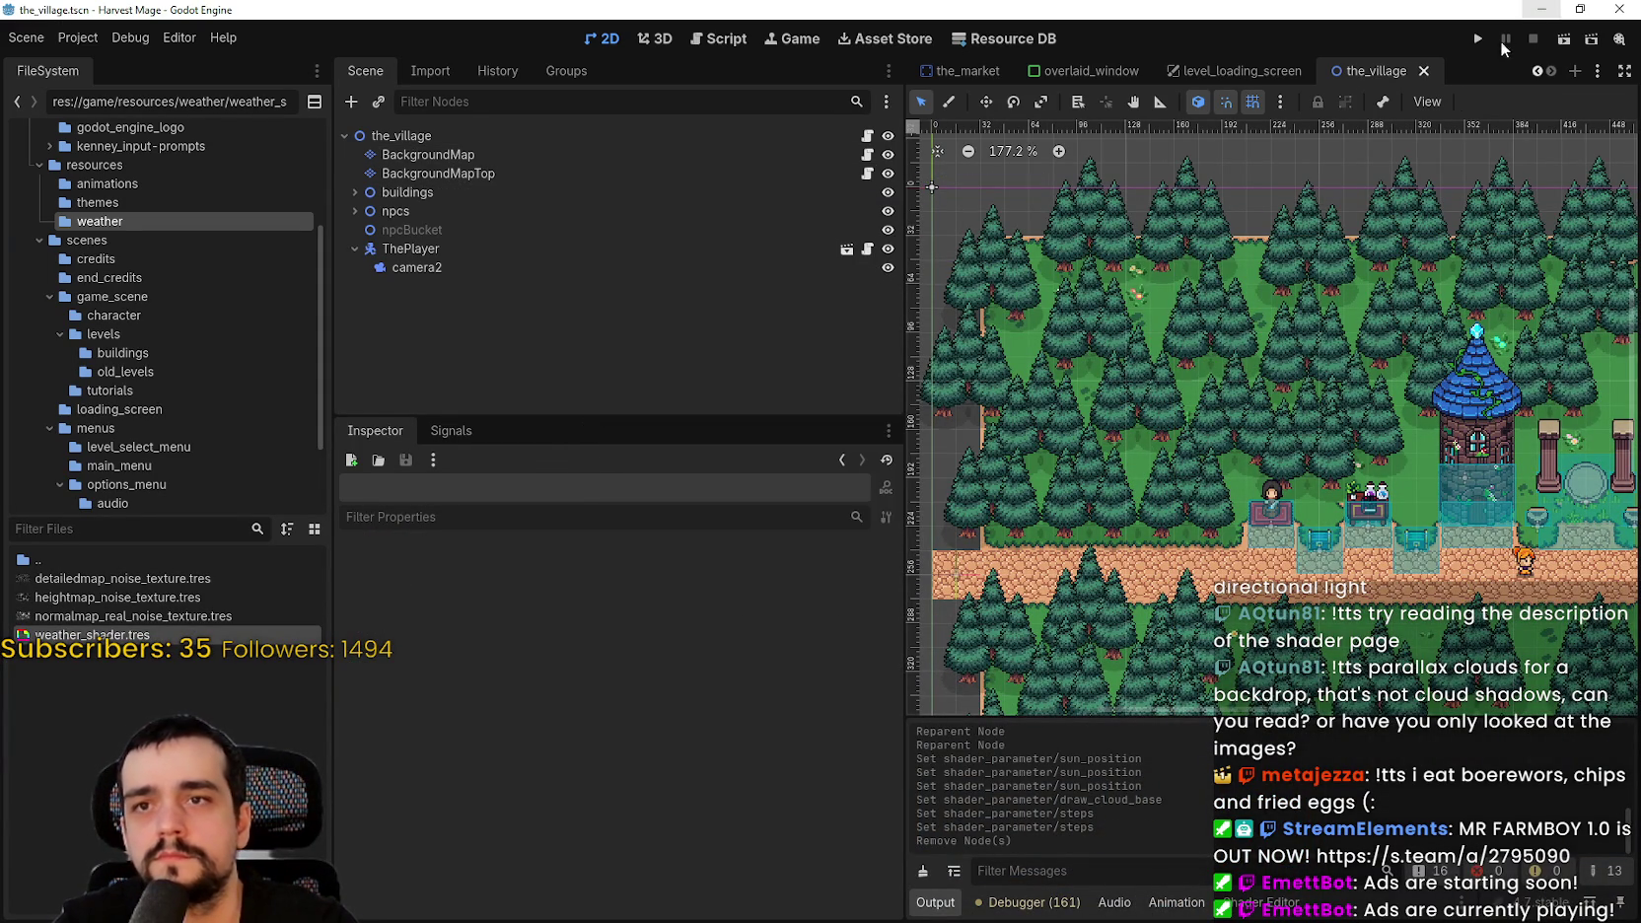
- Test-run the game with a New Game, stop it, and select the weather noise textures
key(F5)
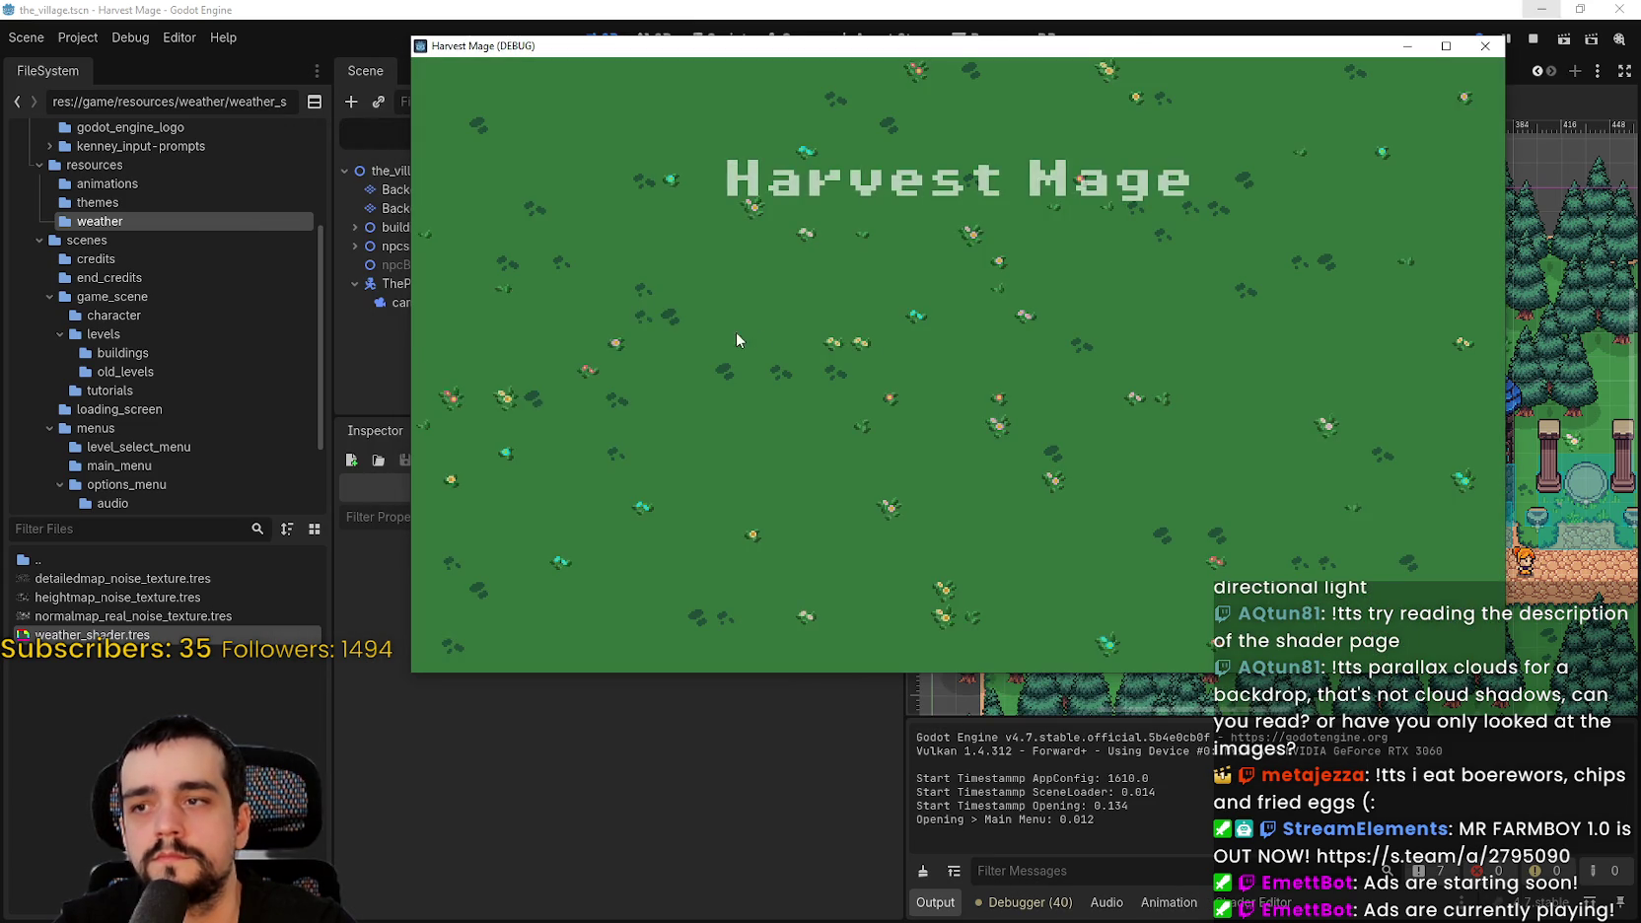
click(545, 315)
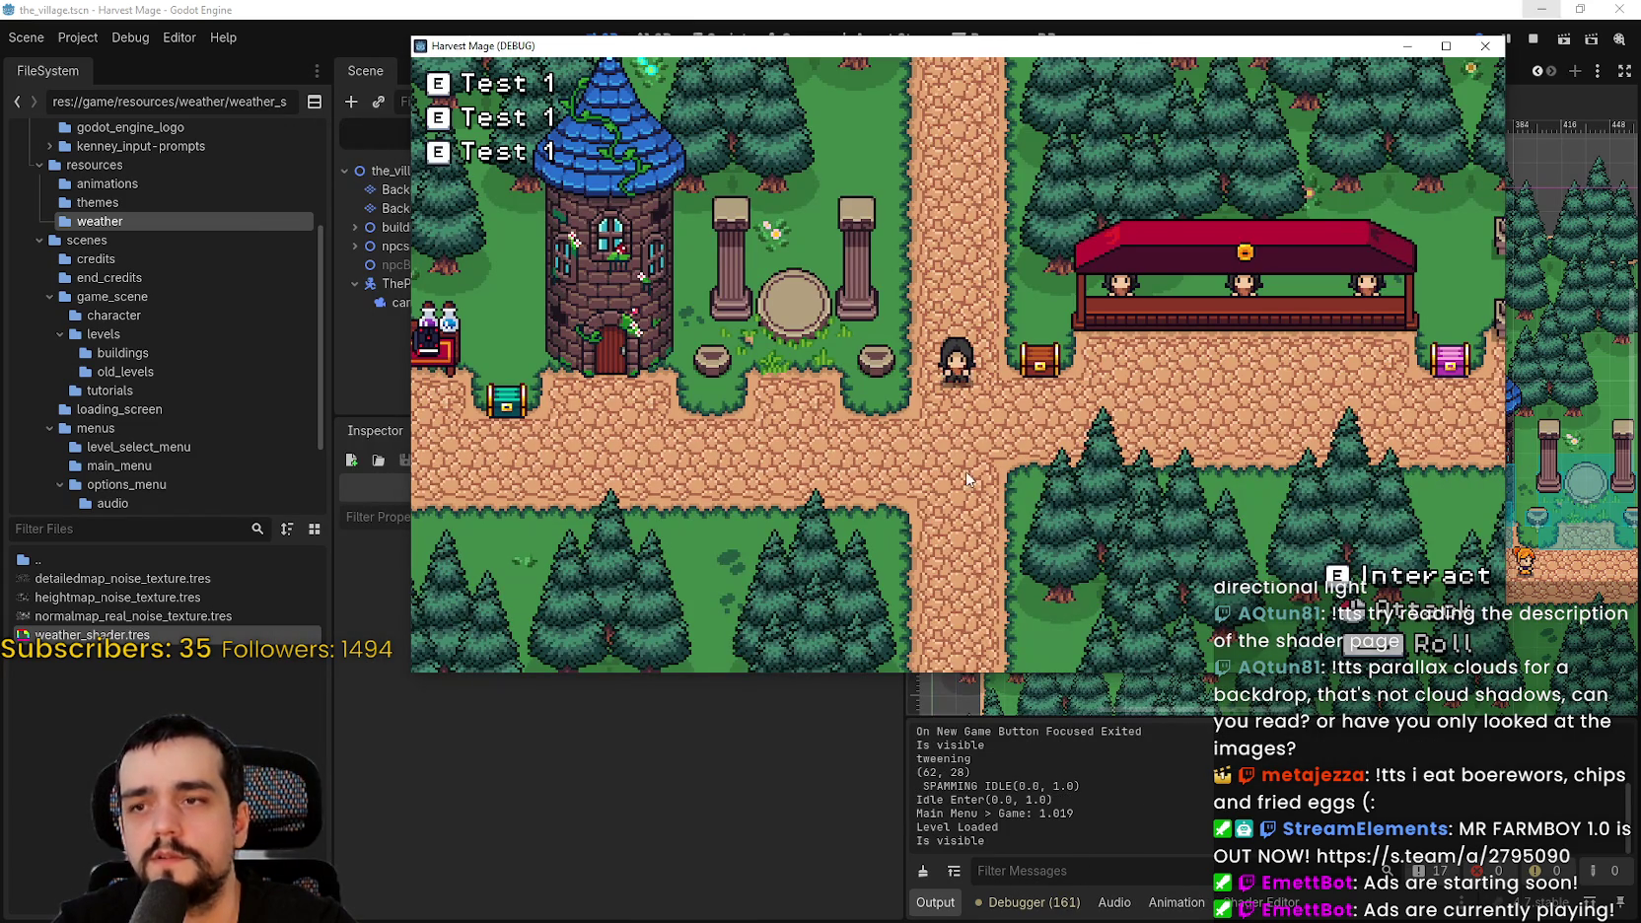
key(s)
drag(1002, 51, 928, 115)
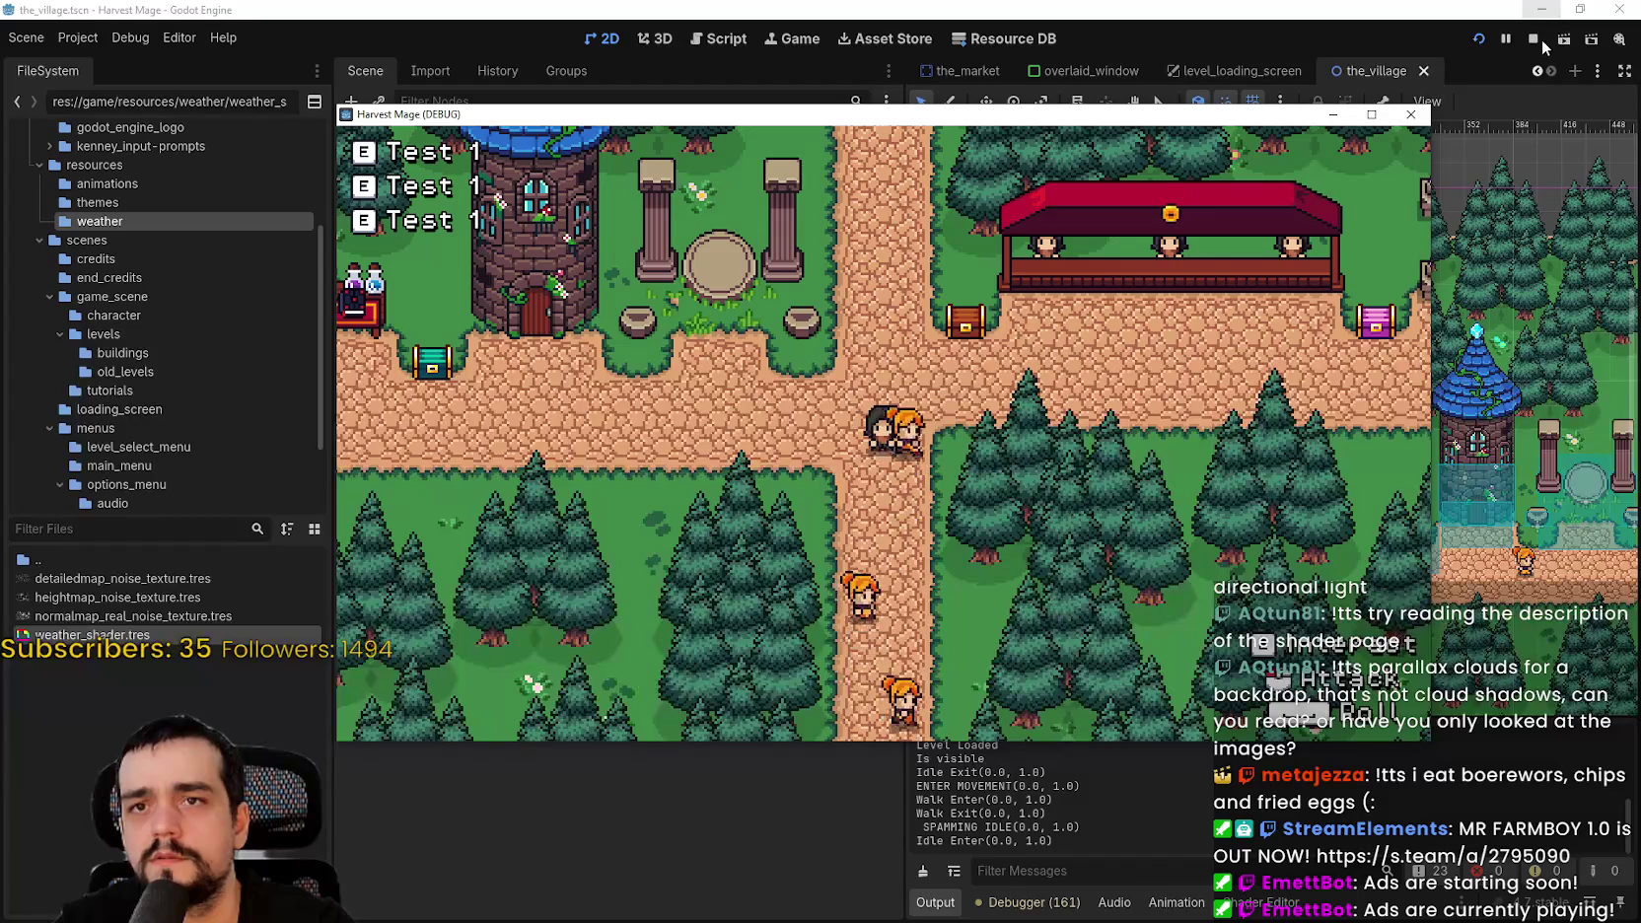
click(1411, 109)
shift+click(112, 590)
shift+click(108, 616)
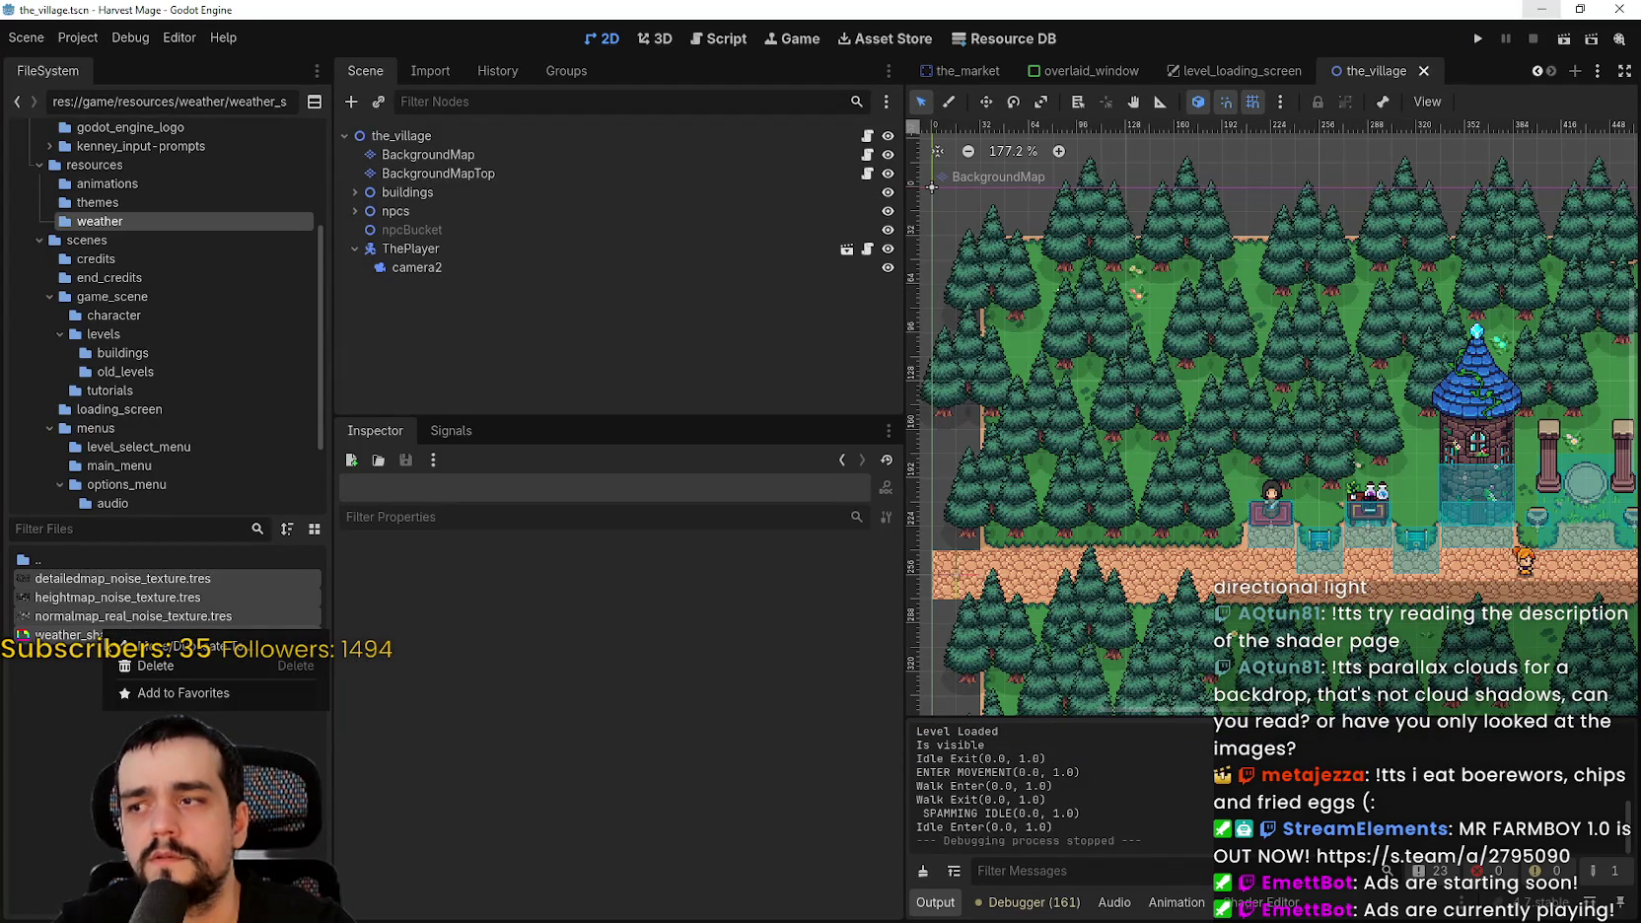
- Cancel removing the in-use weather files, clear the weather shader material, and save
click(173, 668)
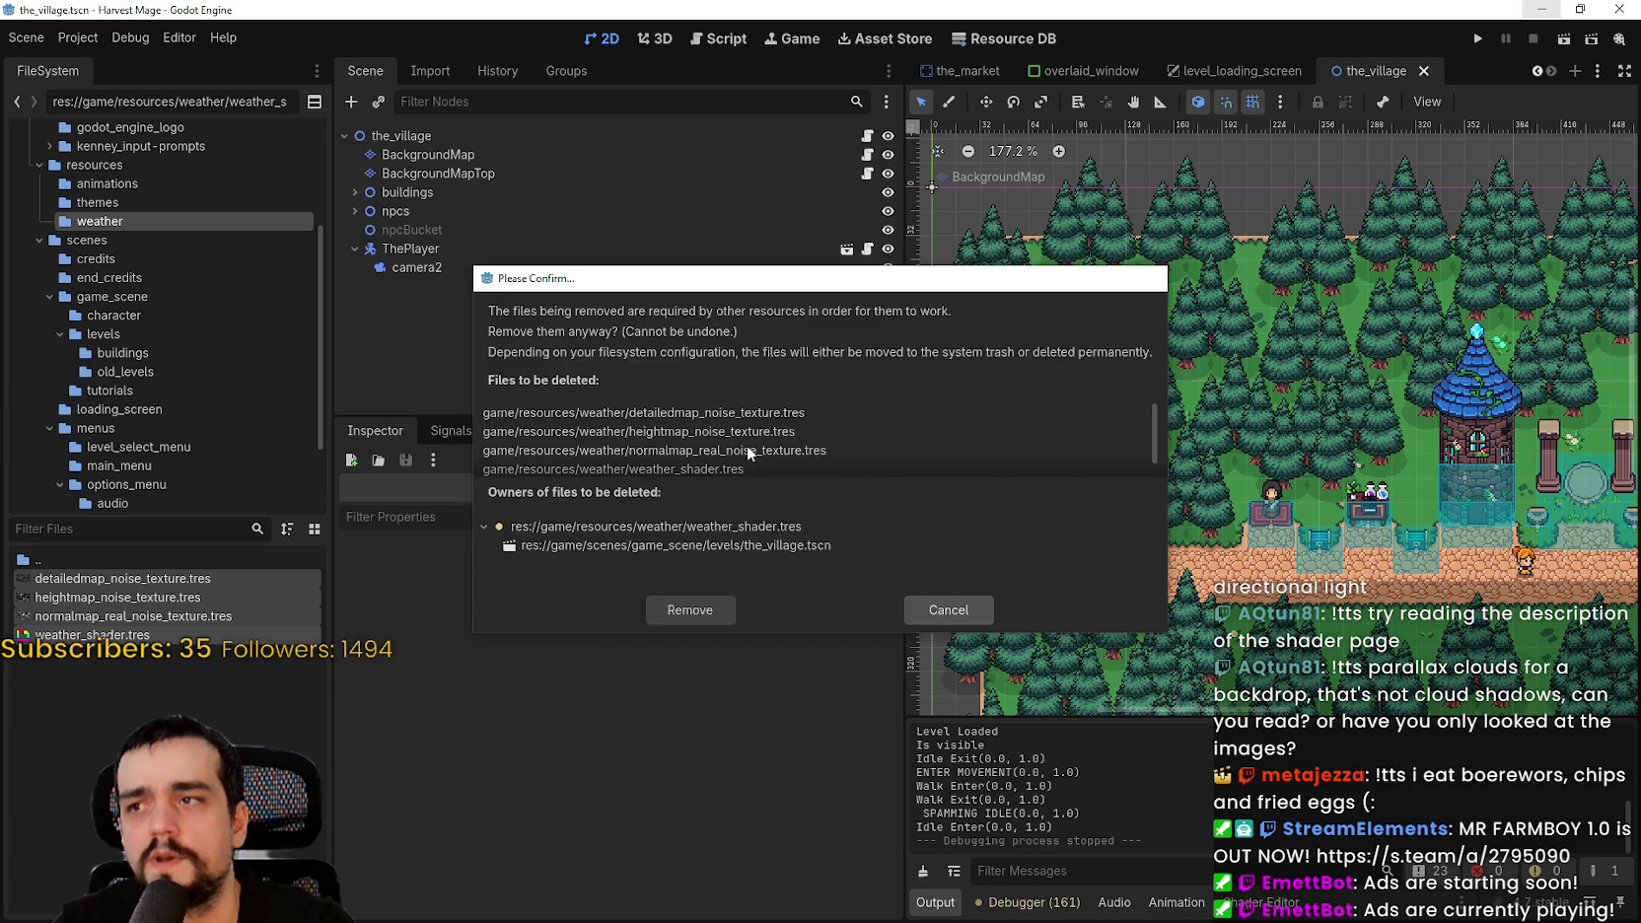
click(947, 609)
click(417, 267)
click(600, 691)
key(ctrl+s)
- Run the game again, start a New Game, walk down the path, then save
click(412, 249)
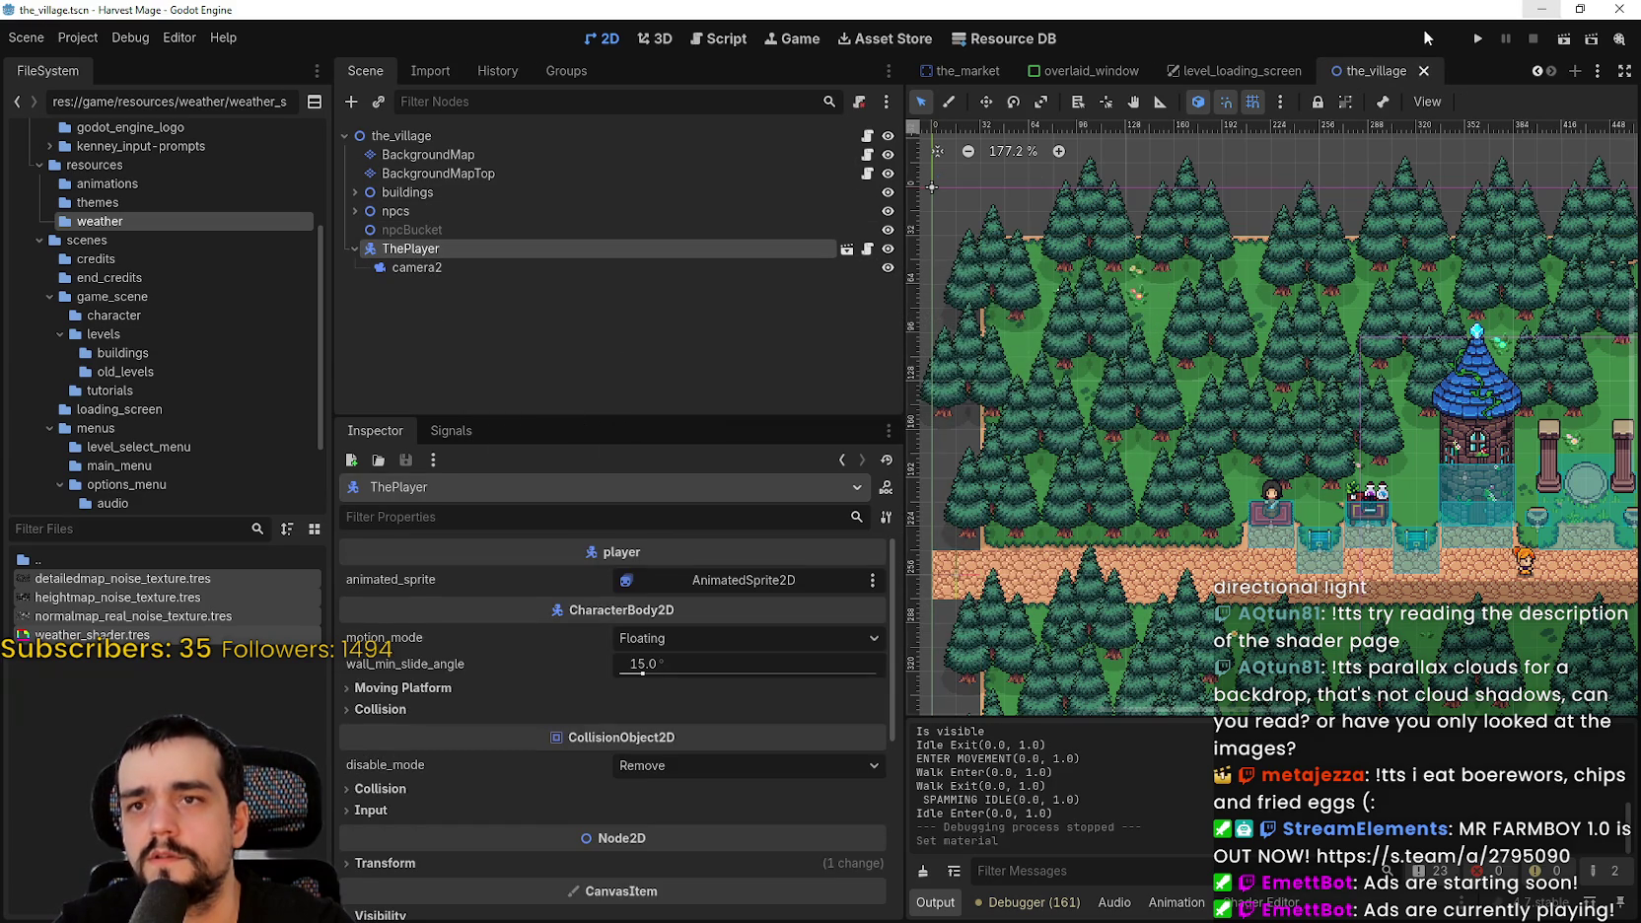
click(1477, 38)
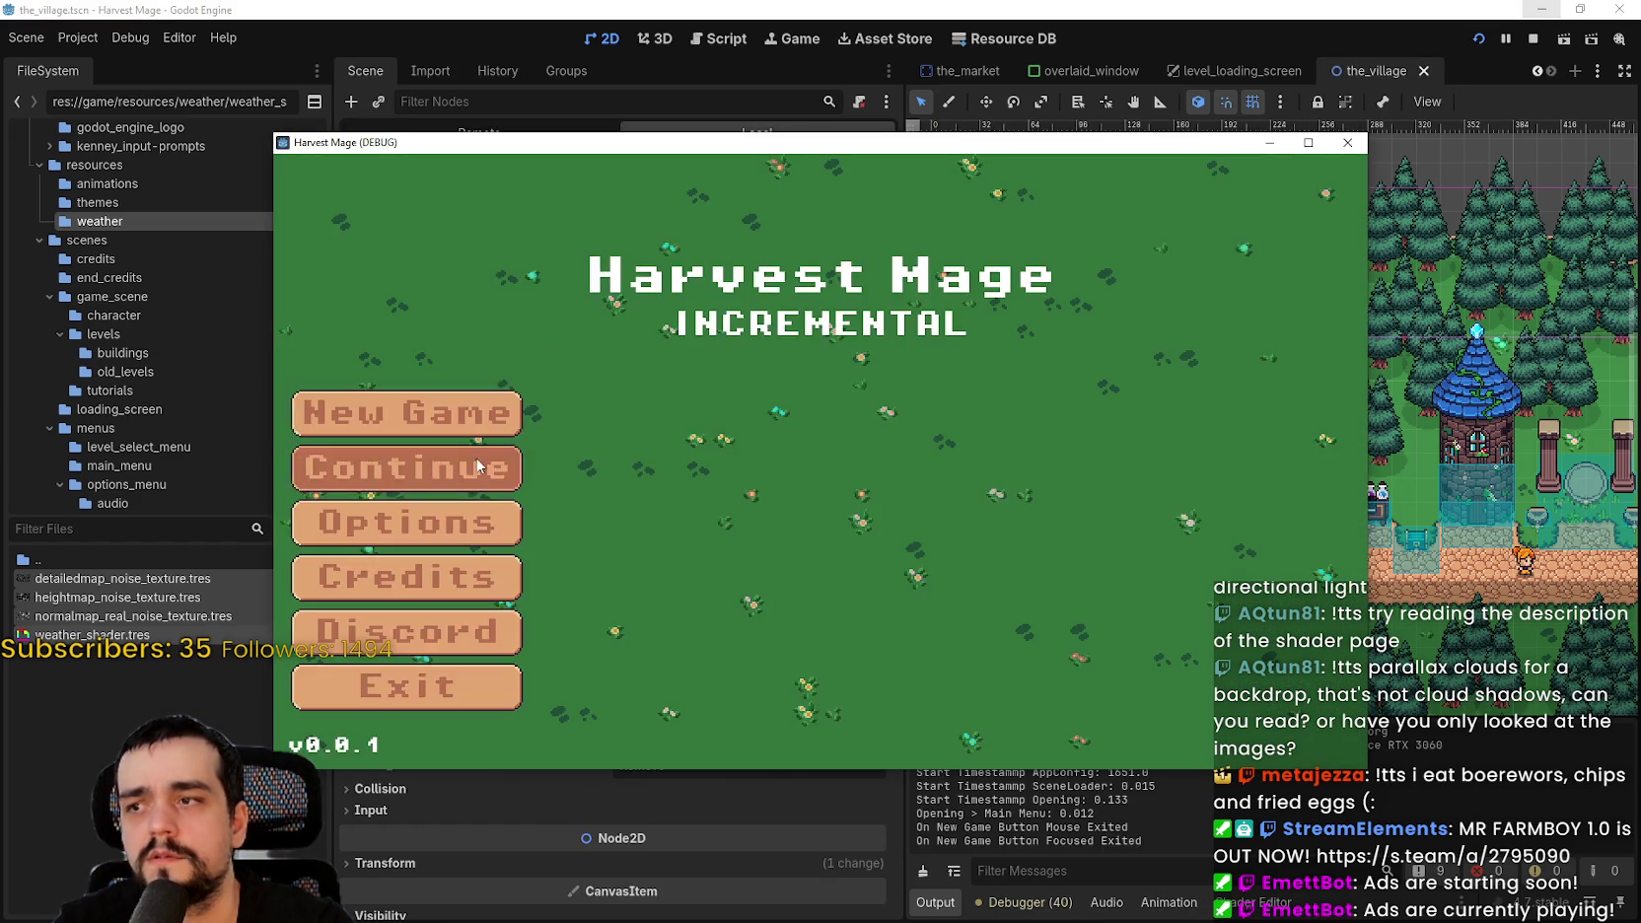
click(406, 410)
key(s)
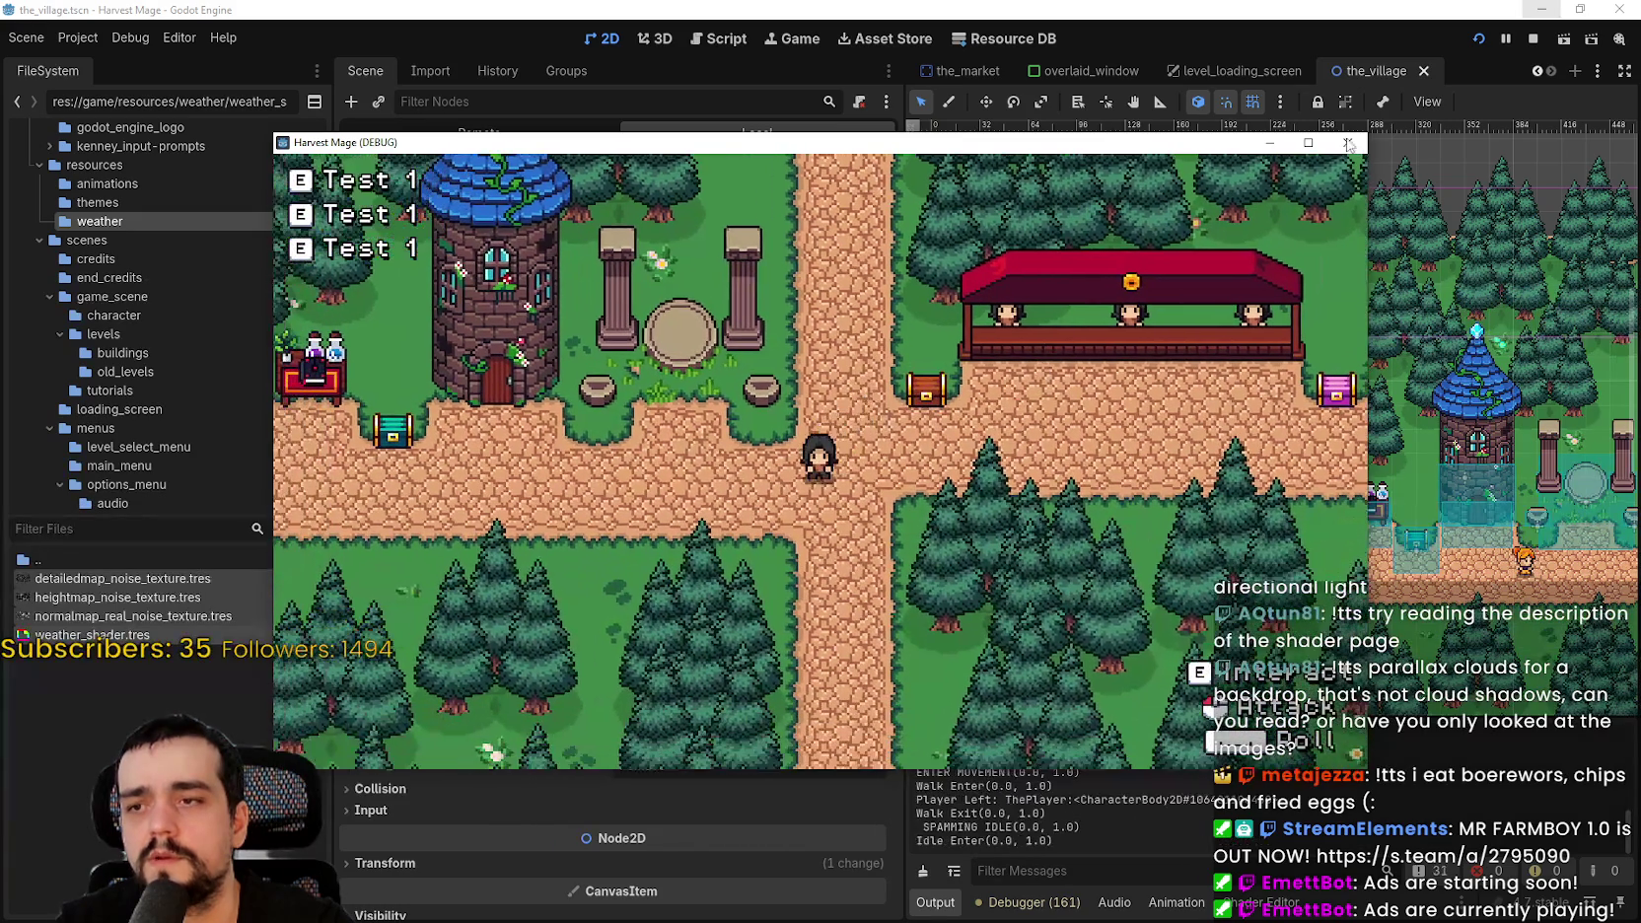
key(ctrl+s)
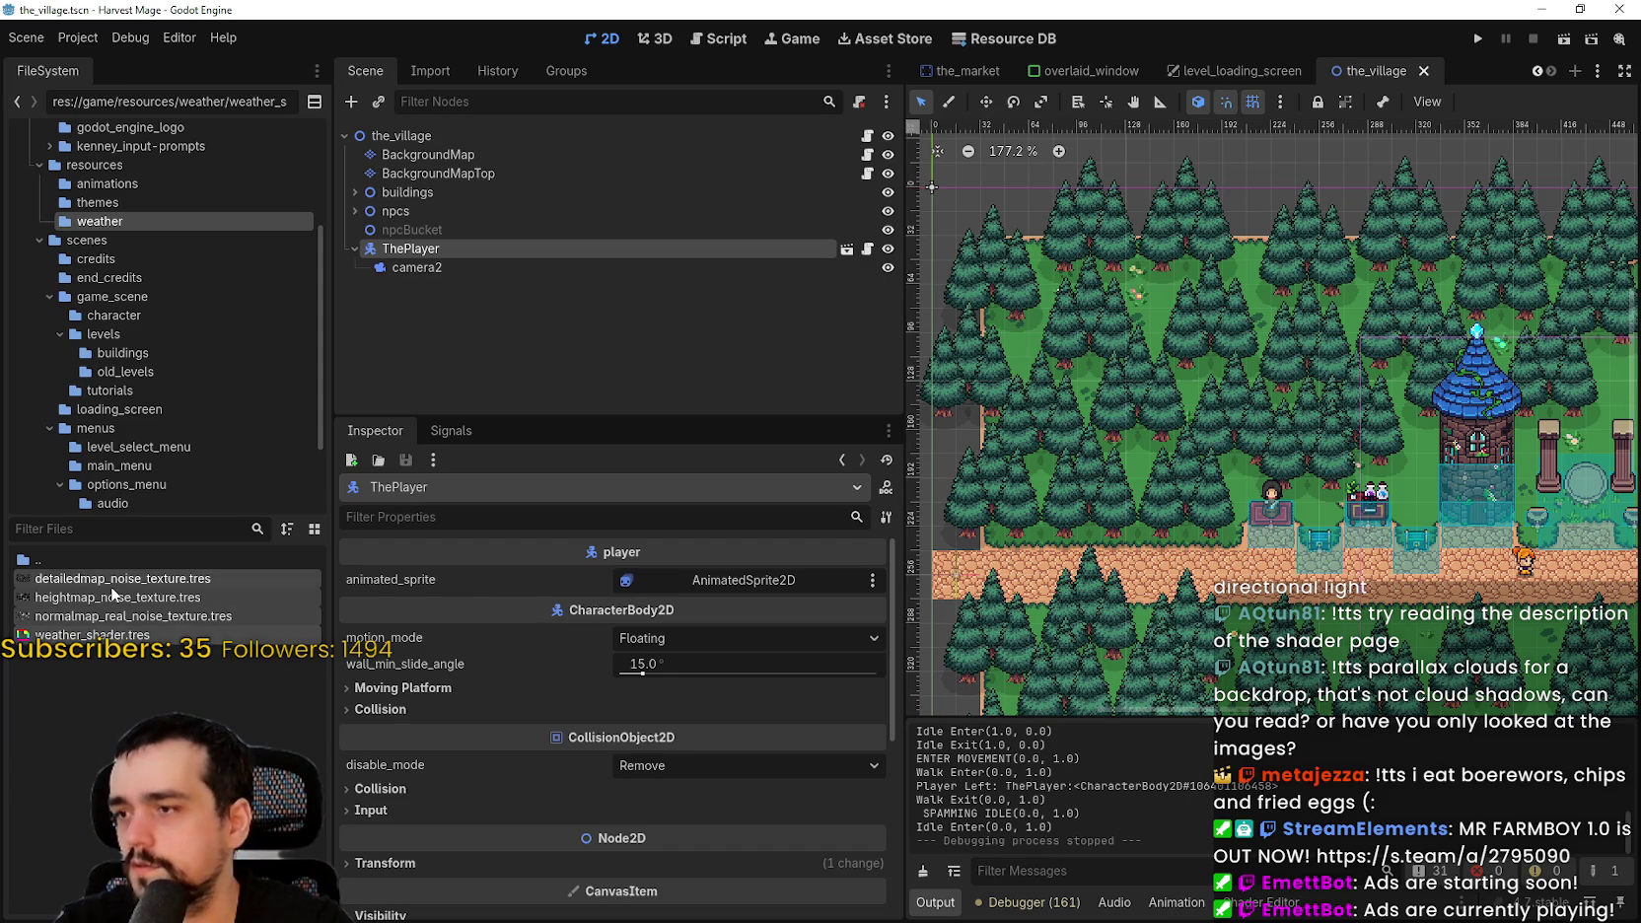
- Select all four weather files and remove them from the project
click(141, 658)
key(ctrl+a)
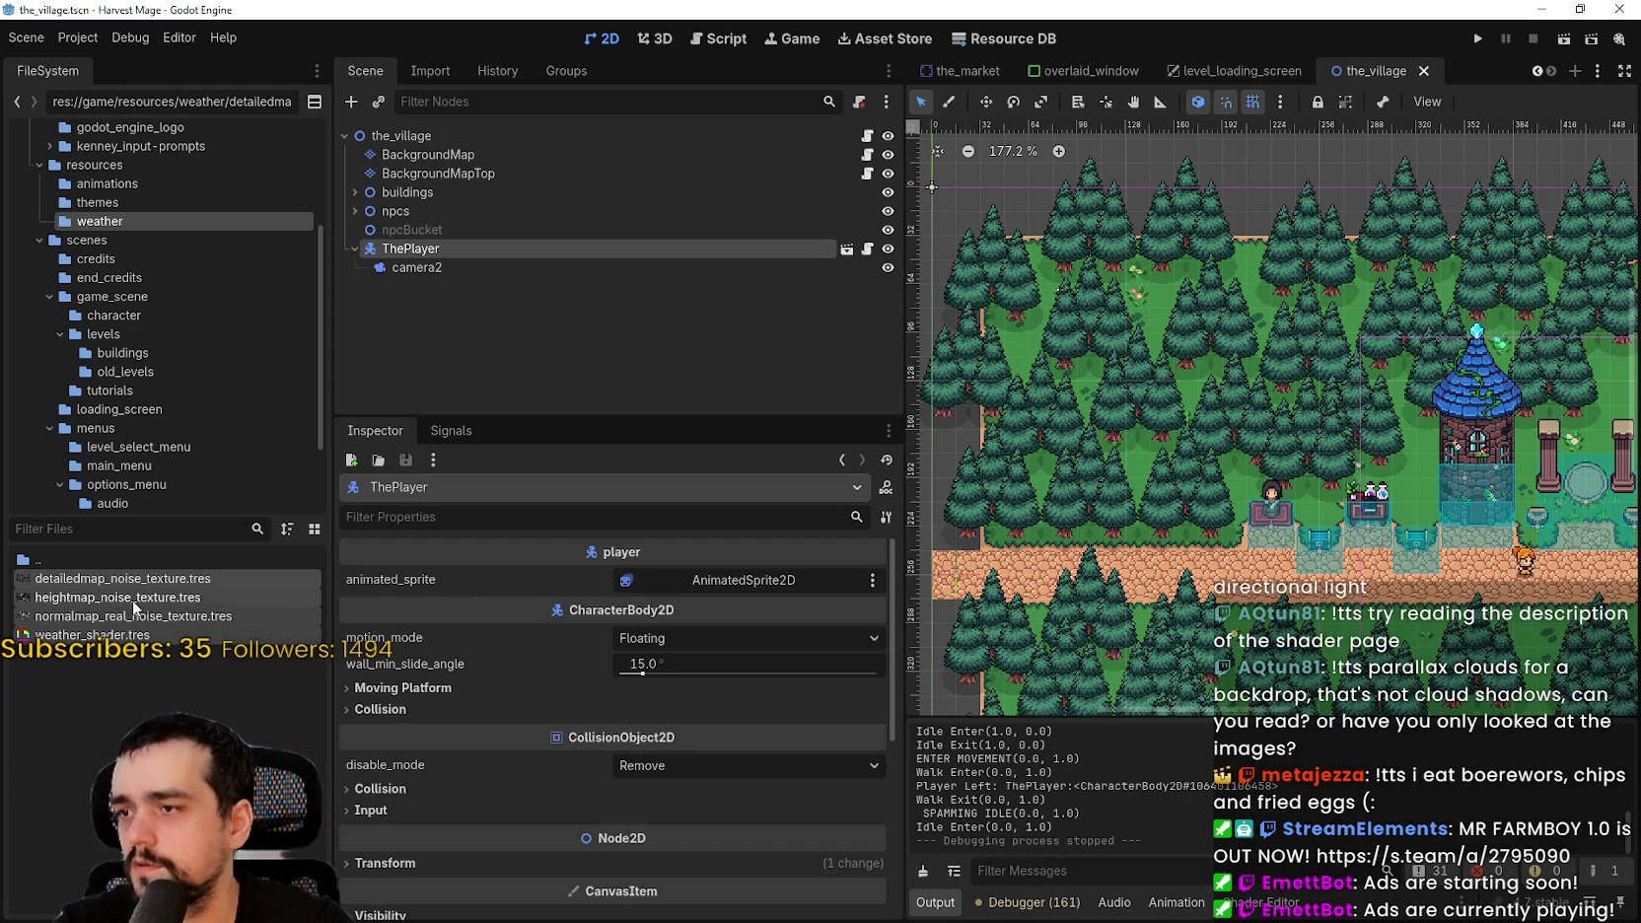
key(Delete)
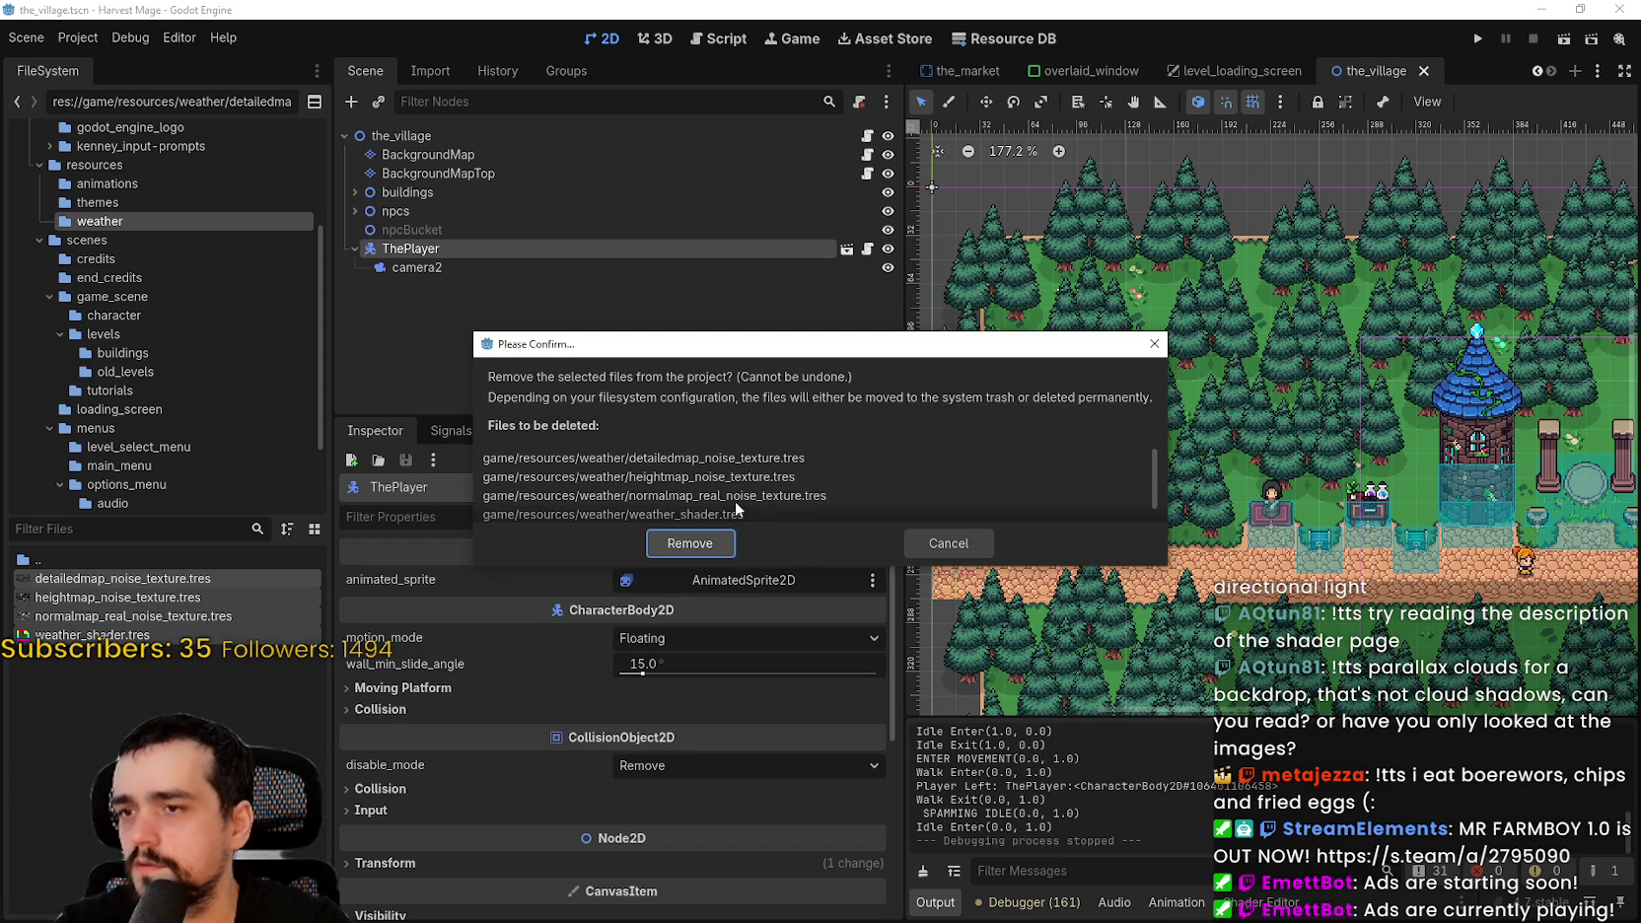
click(709, 540)
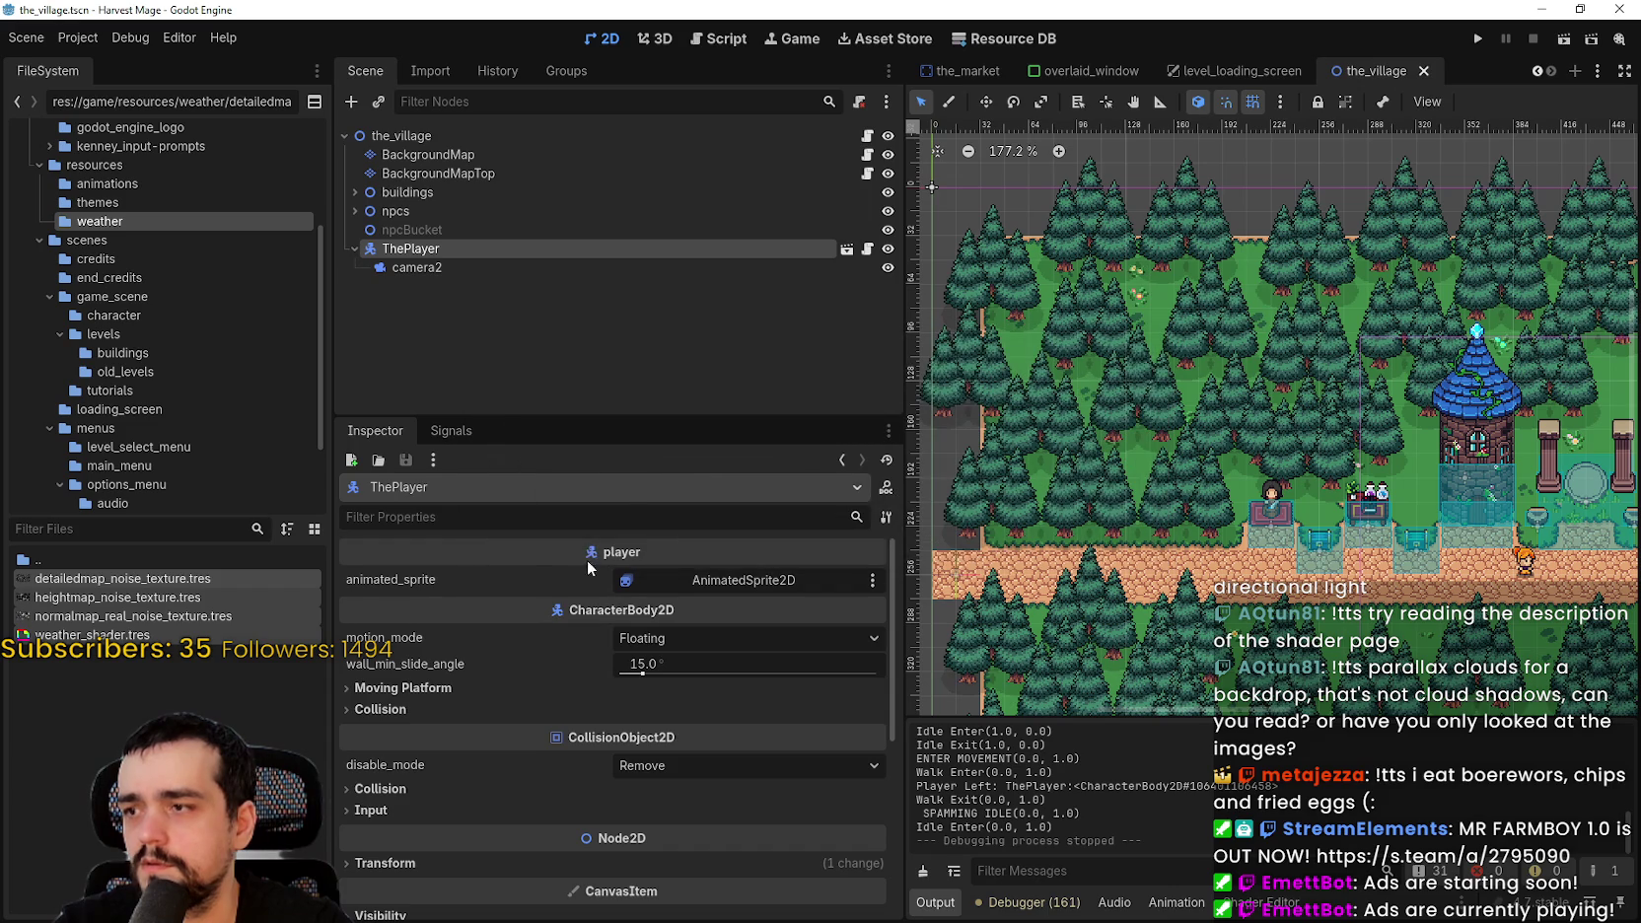
click(122, 43)
- Reload the current project, then open the weather folder and inspect Clouds.png
mouse_move(78, 37)
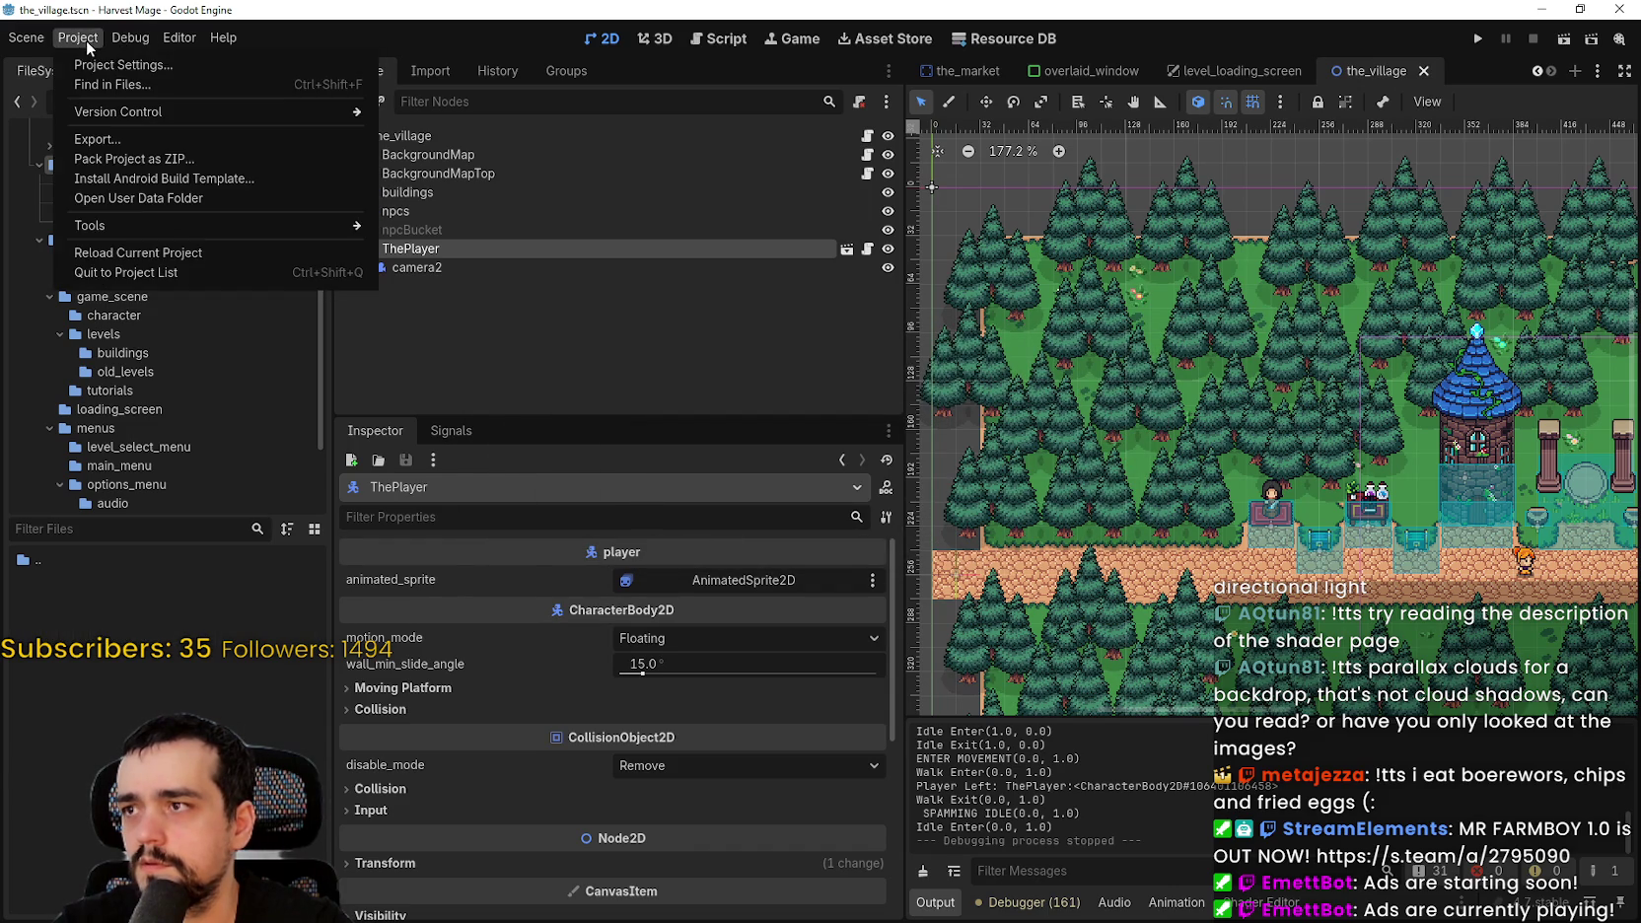
click(139, 249)
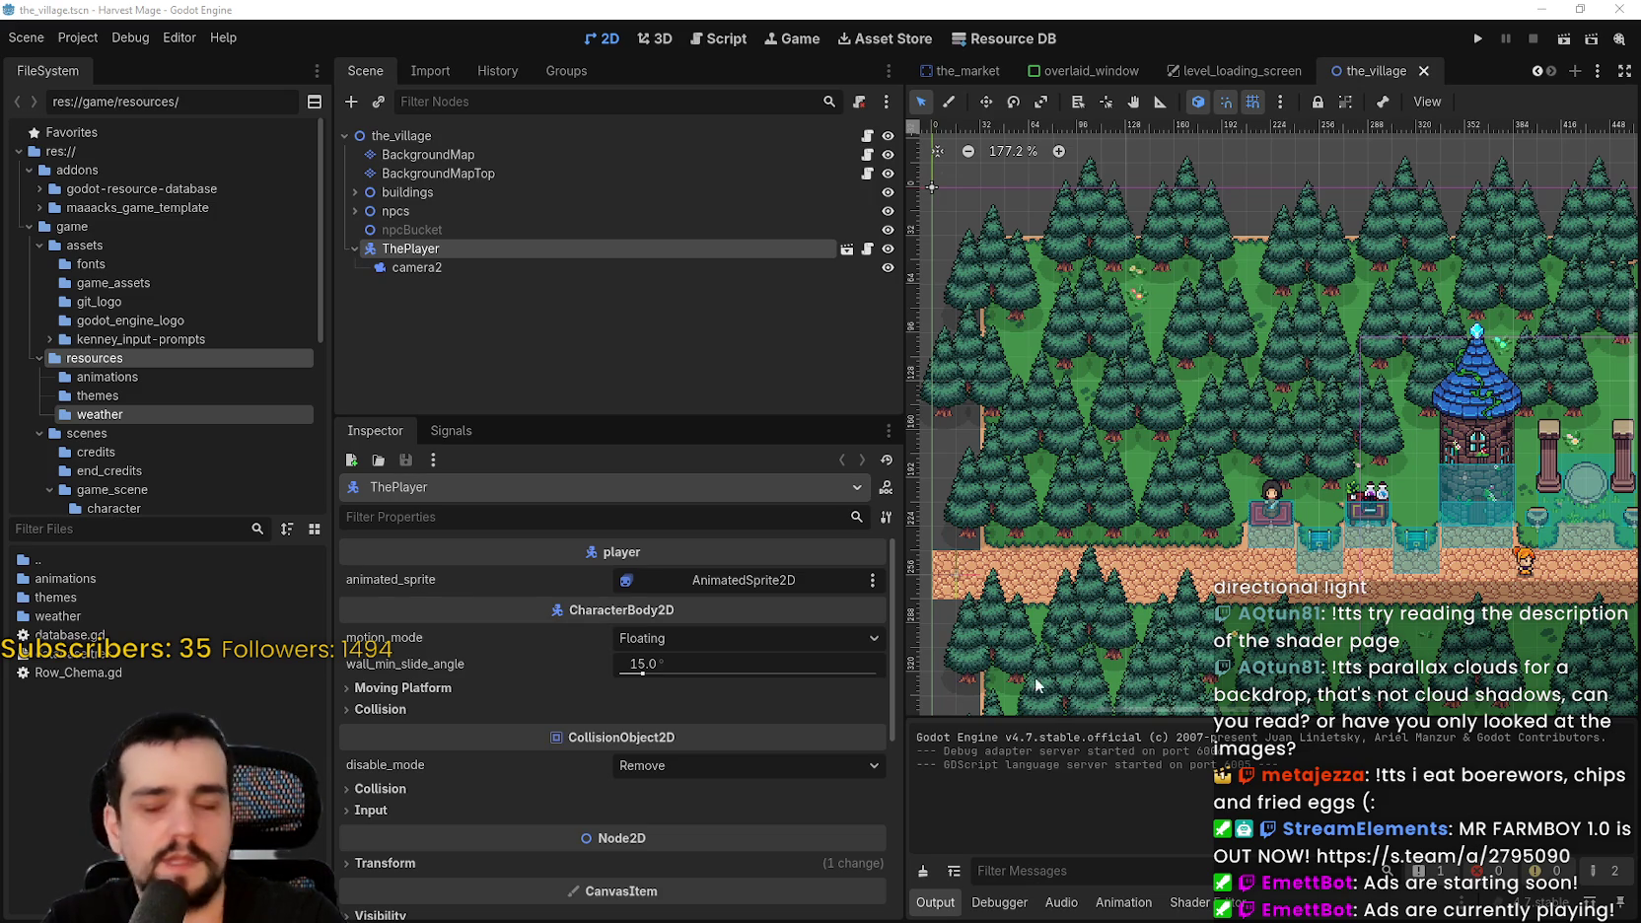
click(97, 398)
click(100, 415)
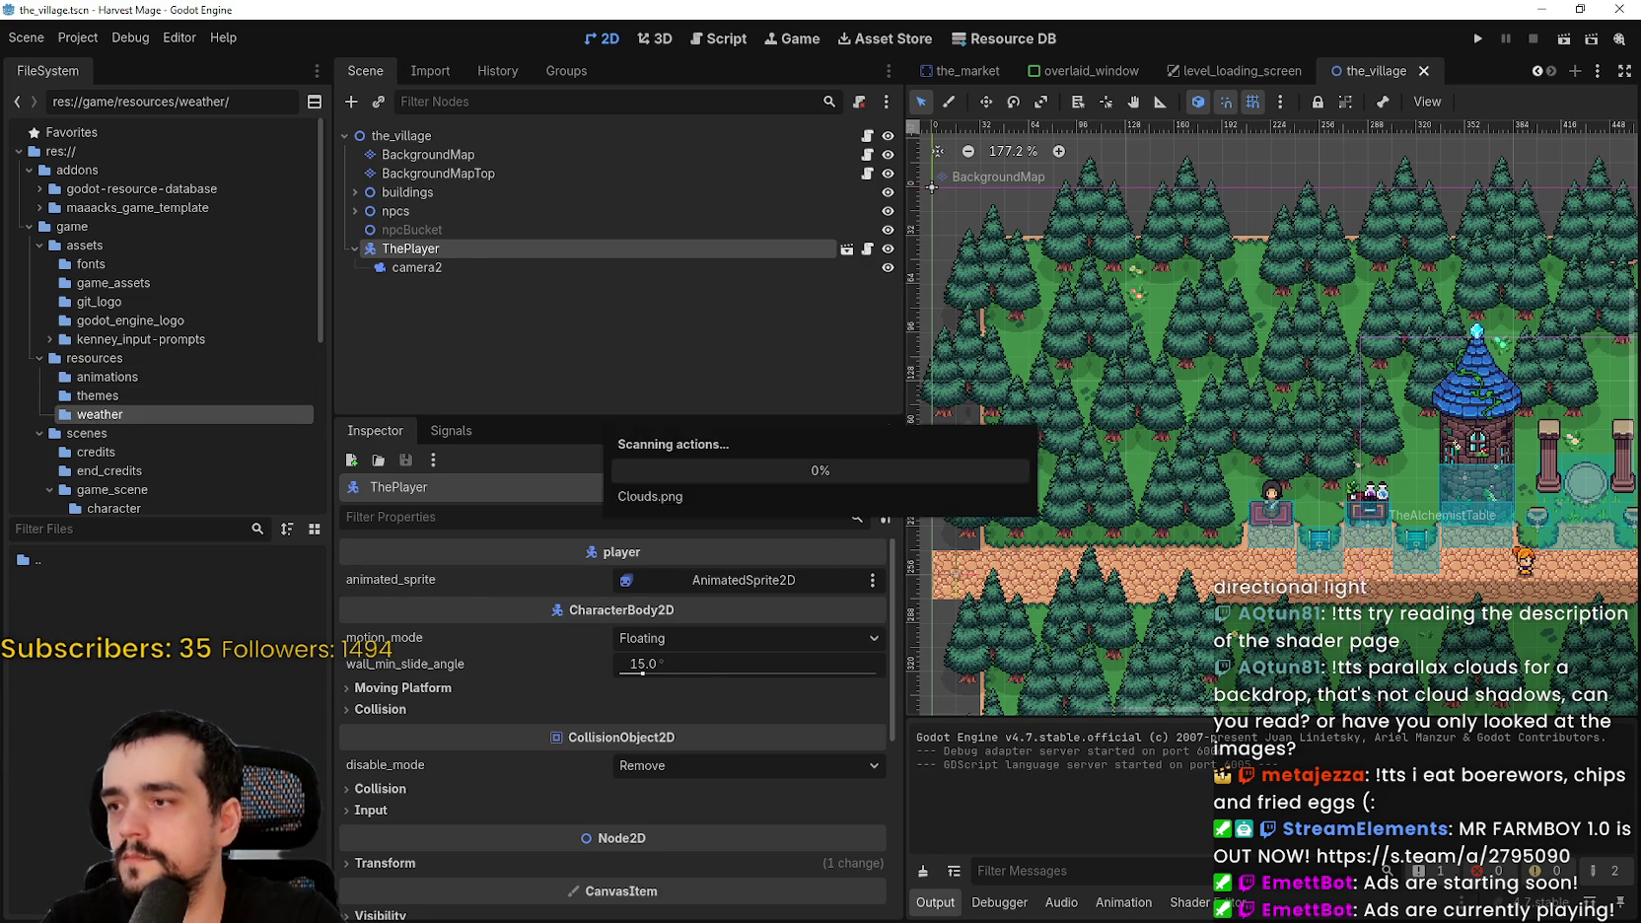
click(85, 580)
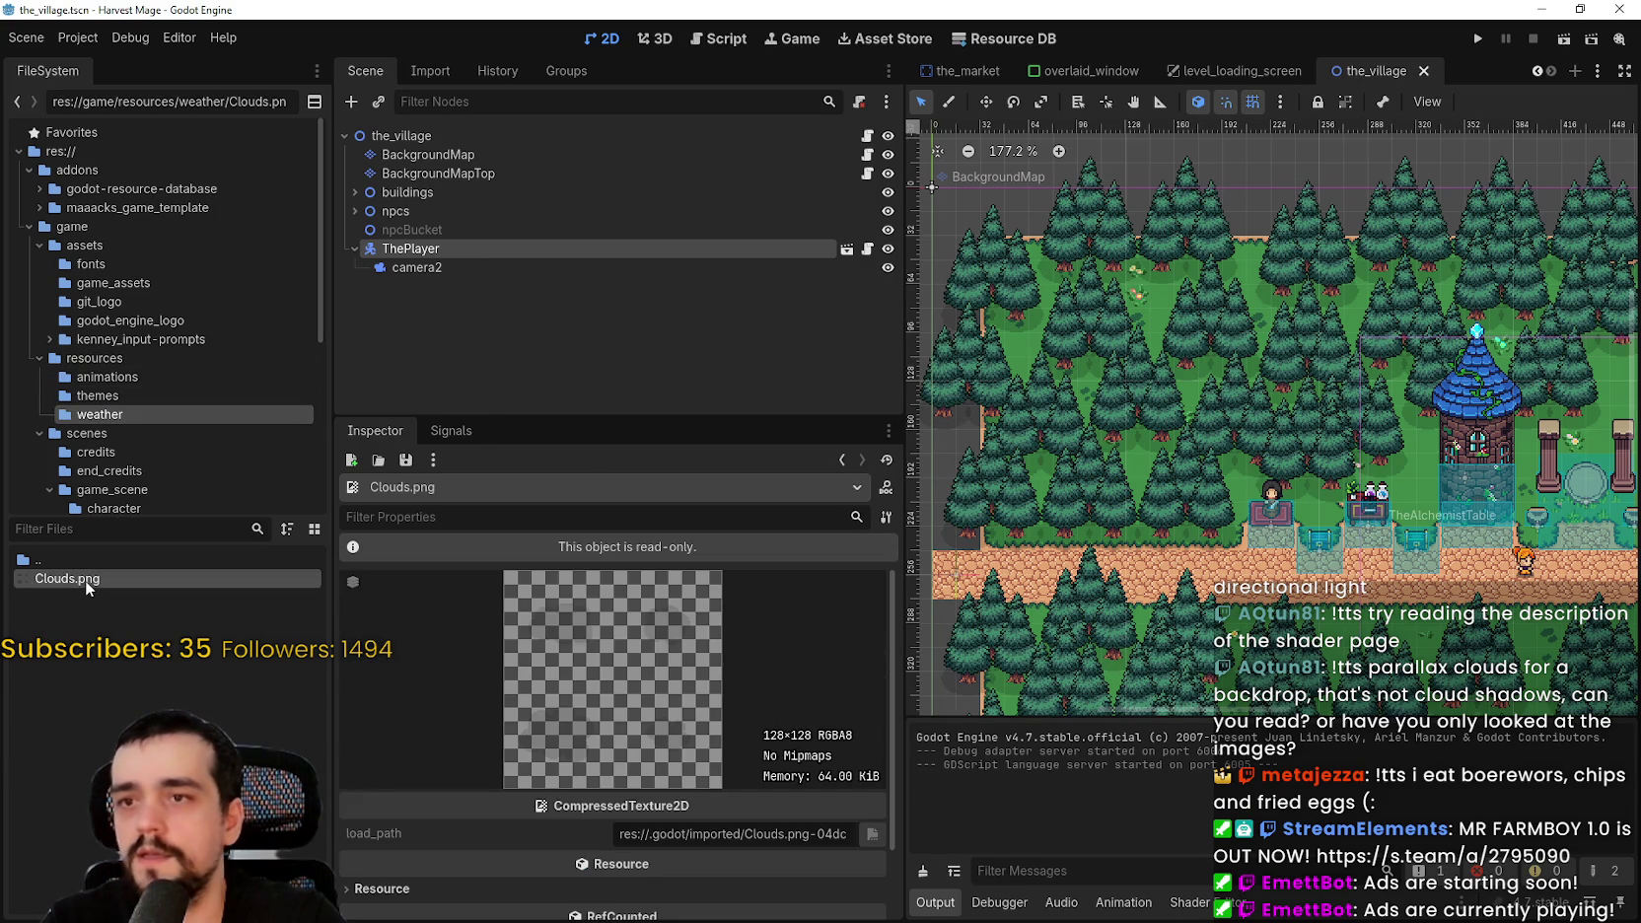
key(ctrl+s)
scroll(1209, 400, down, 3)
scroll(1218, 419, up, 1)
key(ctrl+s)
- Collapse ThePlayer and start adding a child node under the_village
click(355, 248)
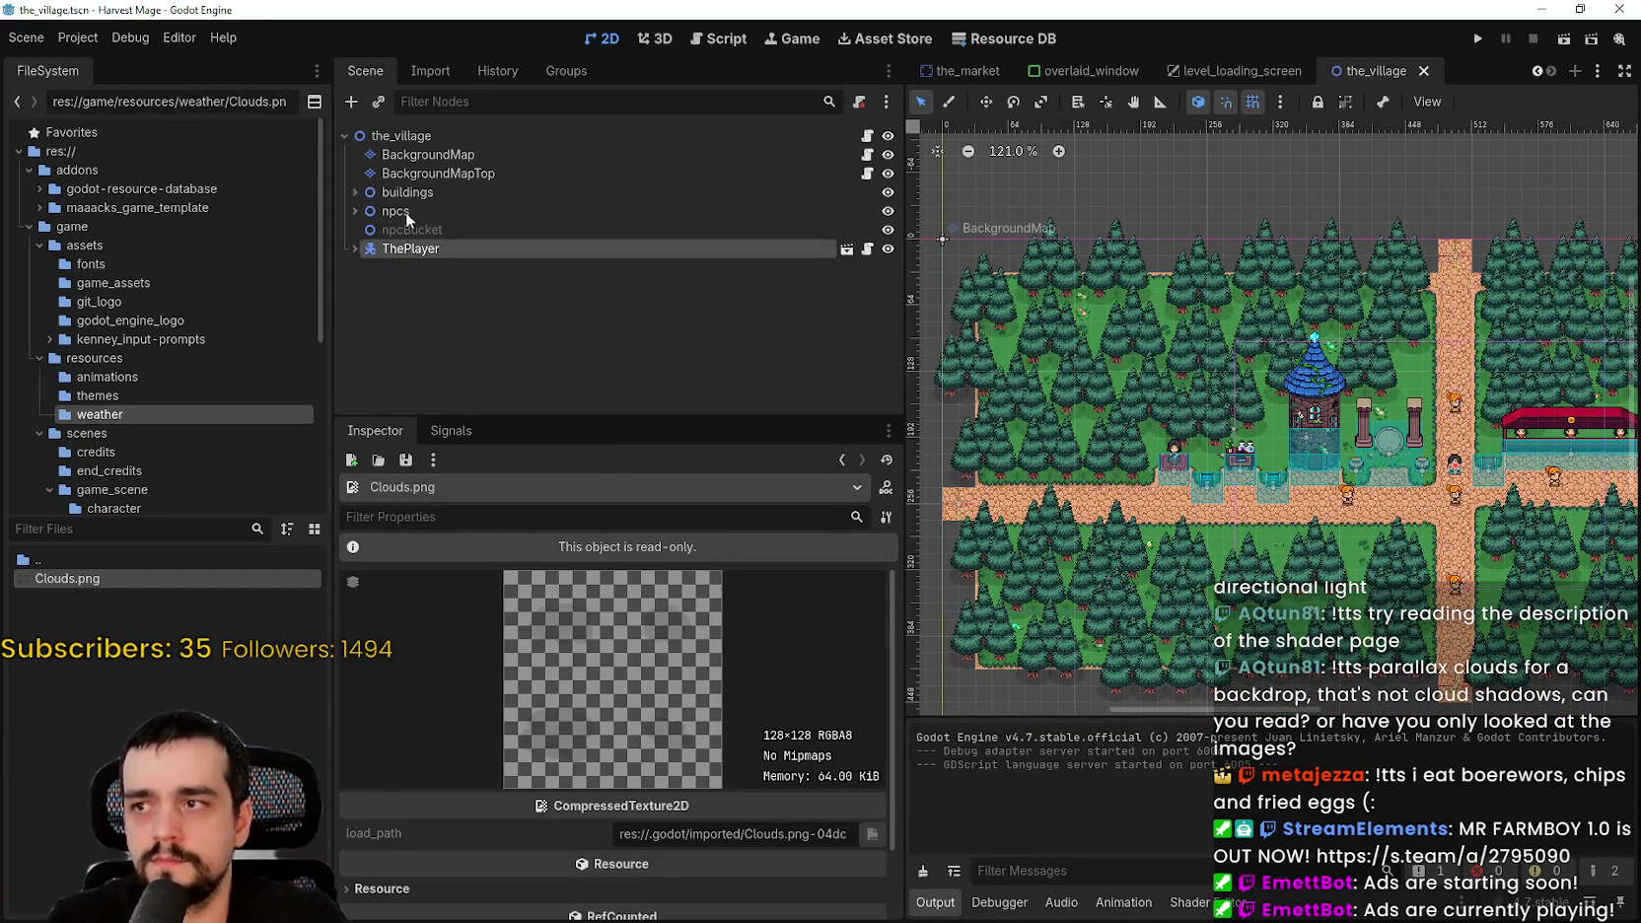
right_click(400, 132)
click(514, 181)
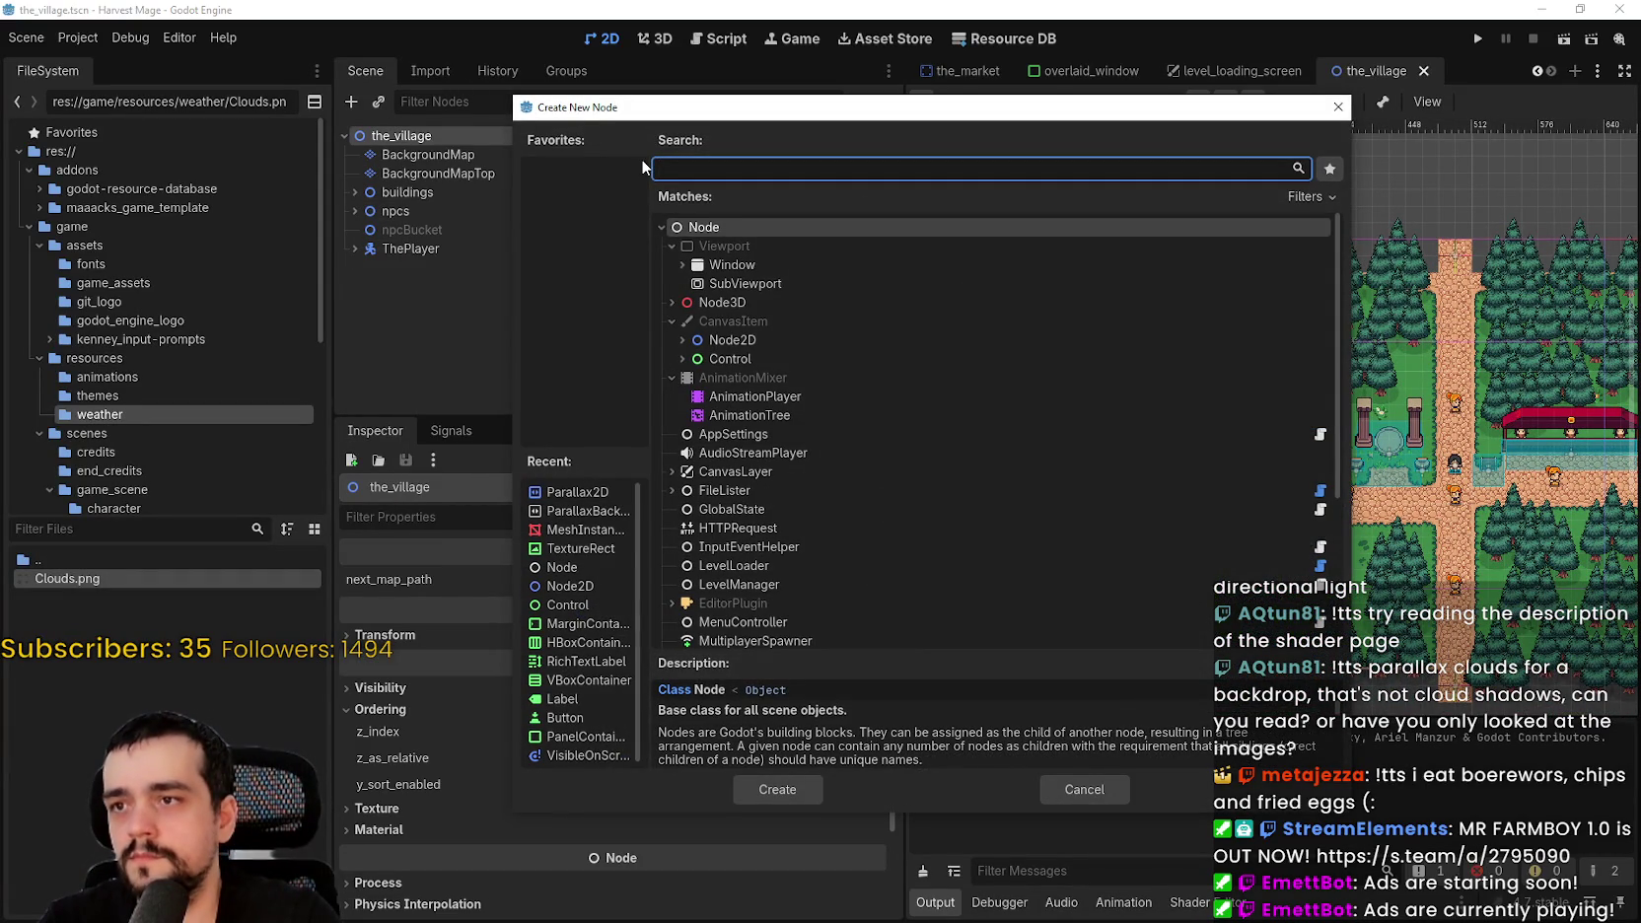
- Create a plain Node at the top of the_village and rename it Clouds
key(Return)
mouse_move(506, 269)
mouse_down()
mouse_move(511, 164)
mouse_move(463, 150)
mouse_up()
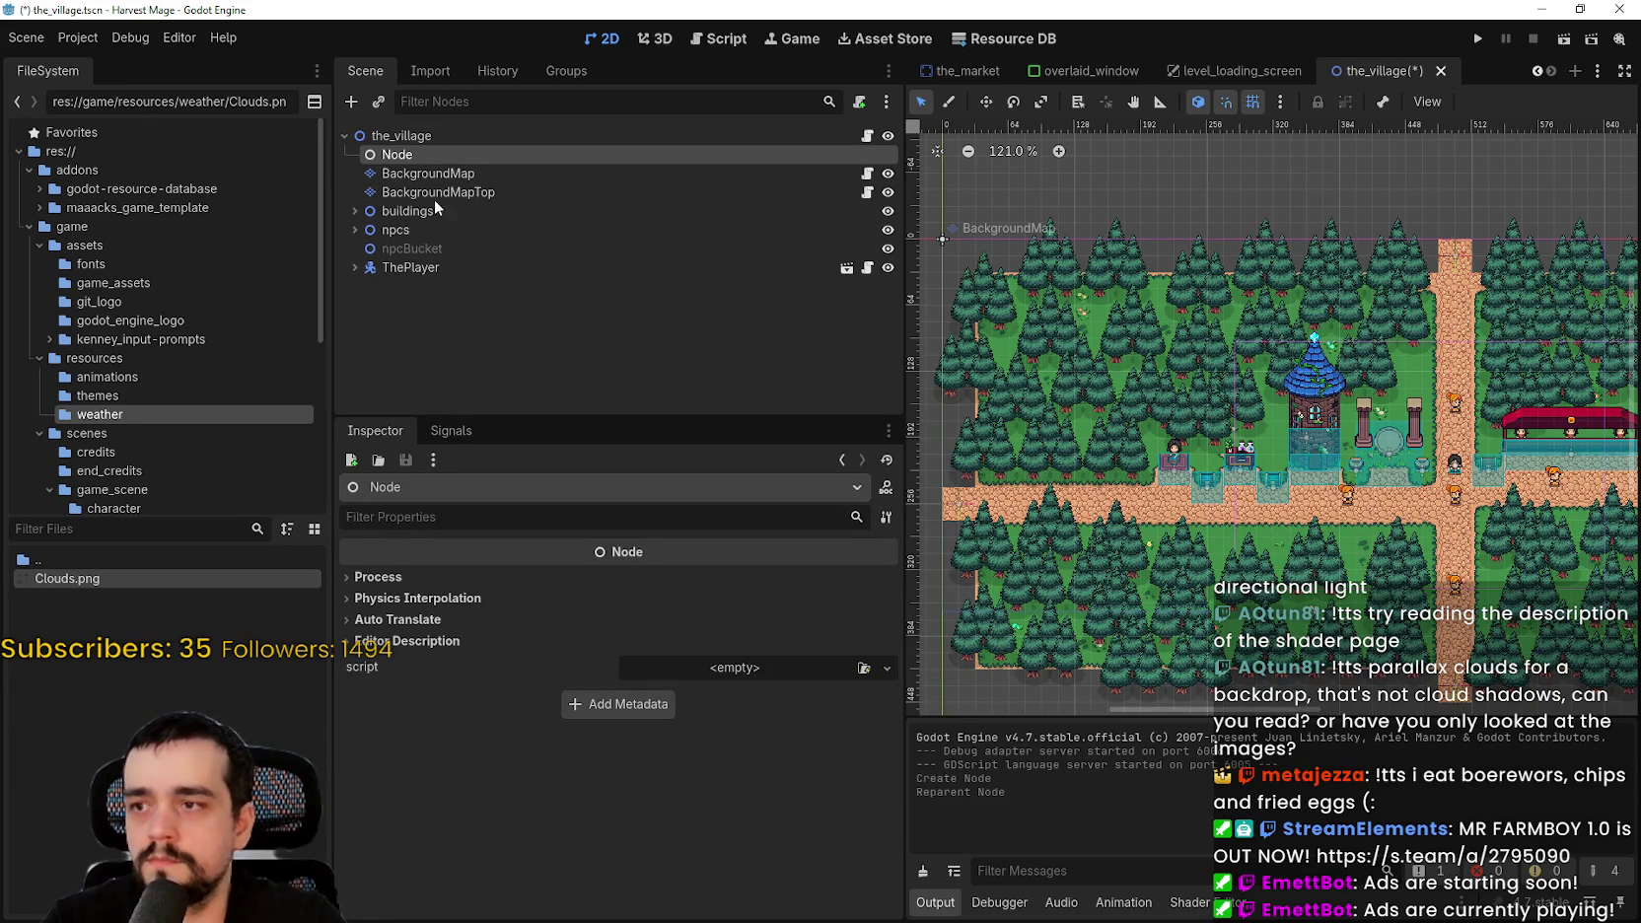
double_click(436, 157)
text(Clouds)
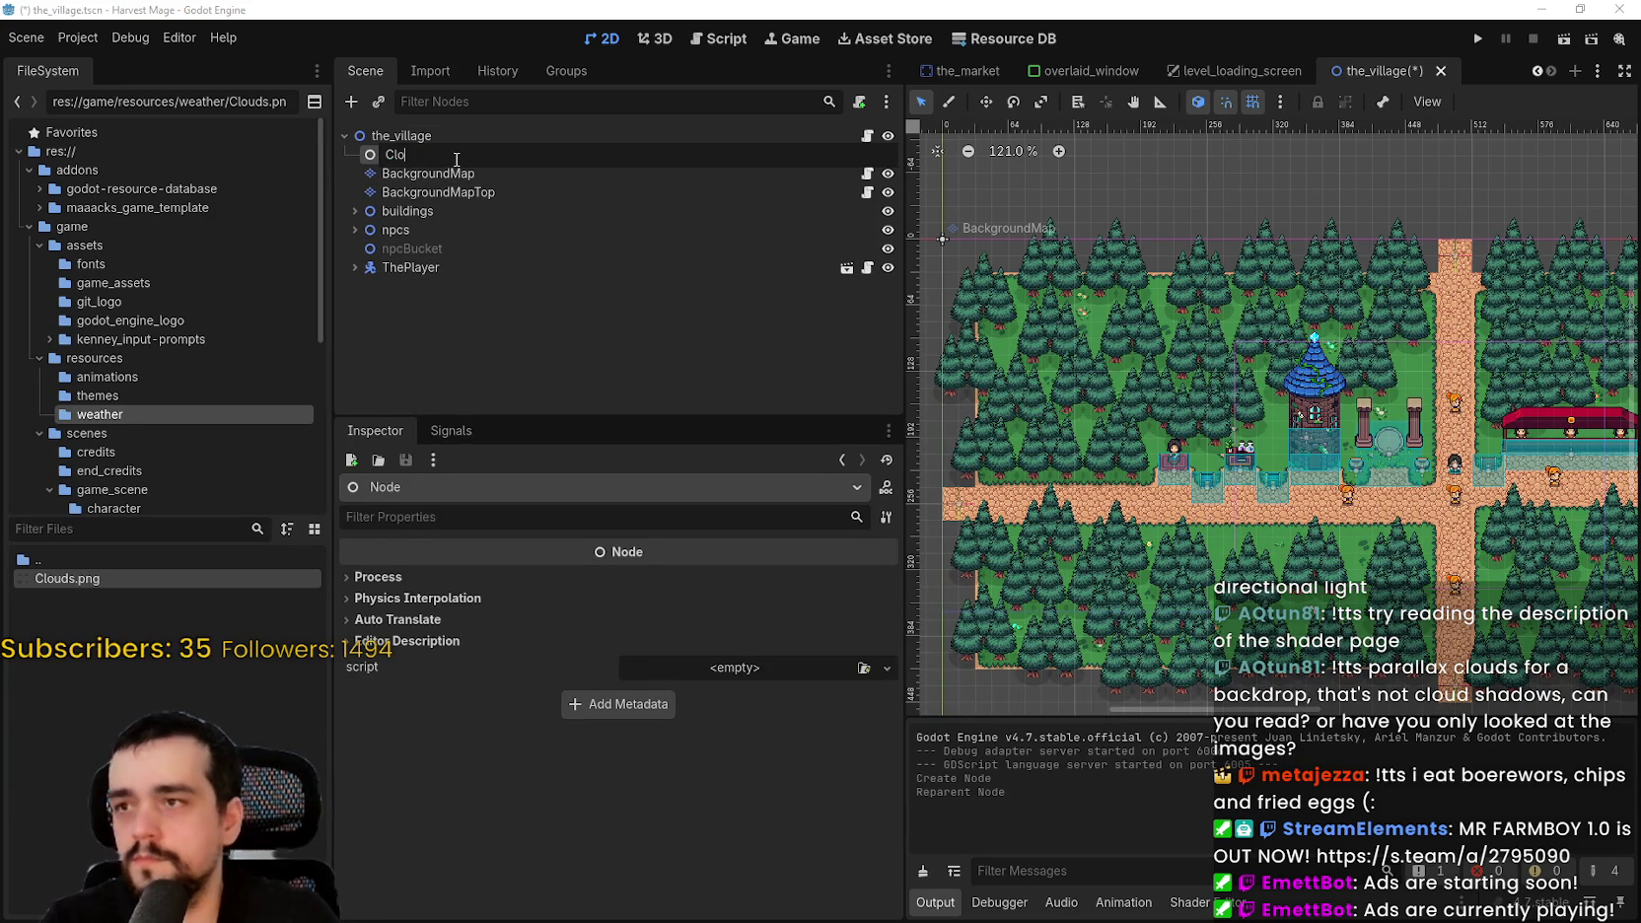
key(Return)
- Add a GPUParticles2D child under Clouds, found by searching 'particl'
right_click(460, 157)
key(Escape)
key(ctrl+a)
text(p)
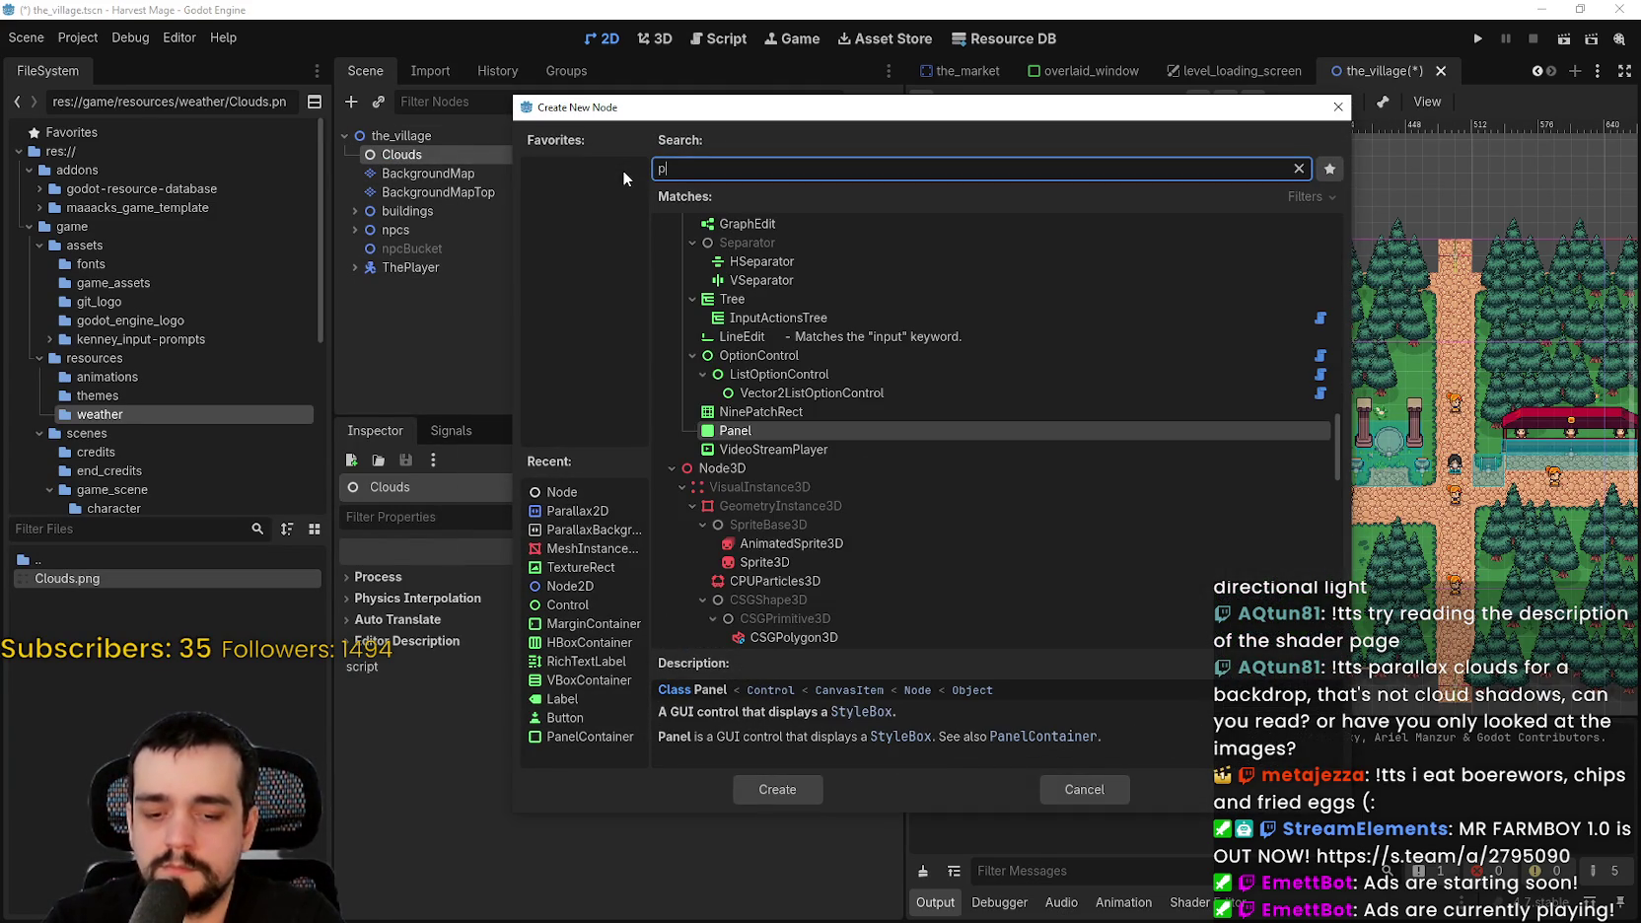
key(BackSpace)
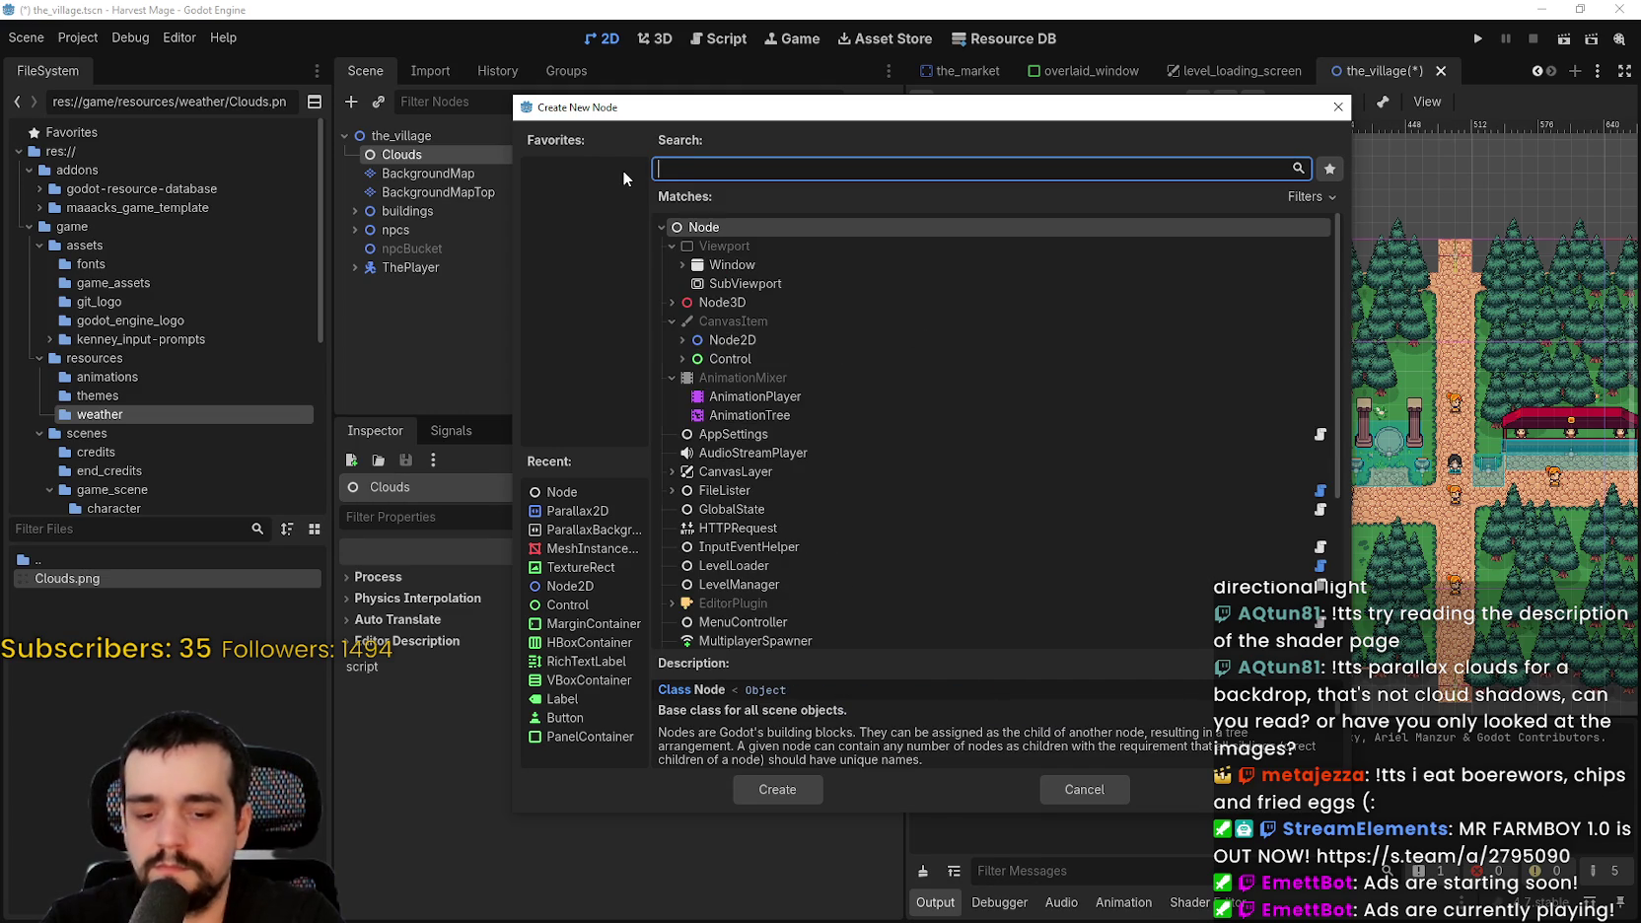
text(particl)
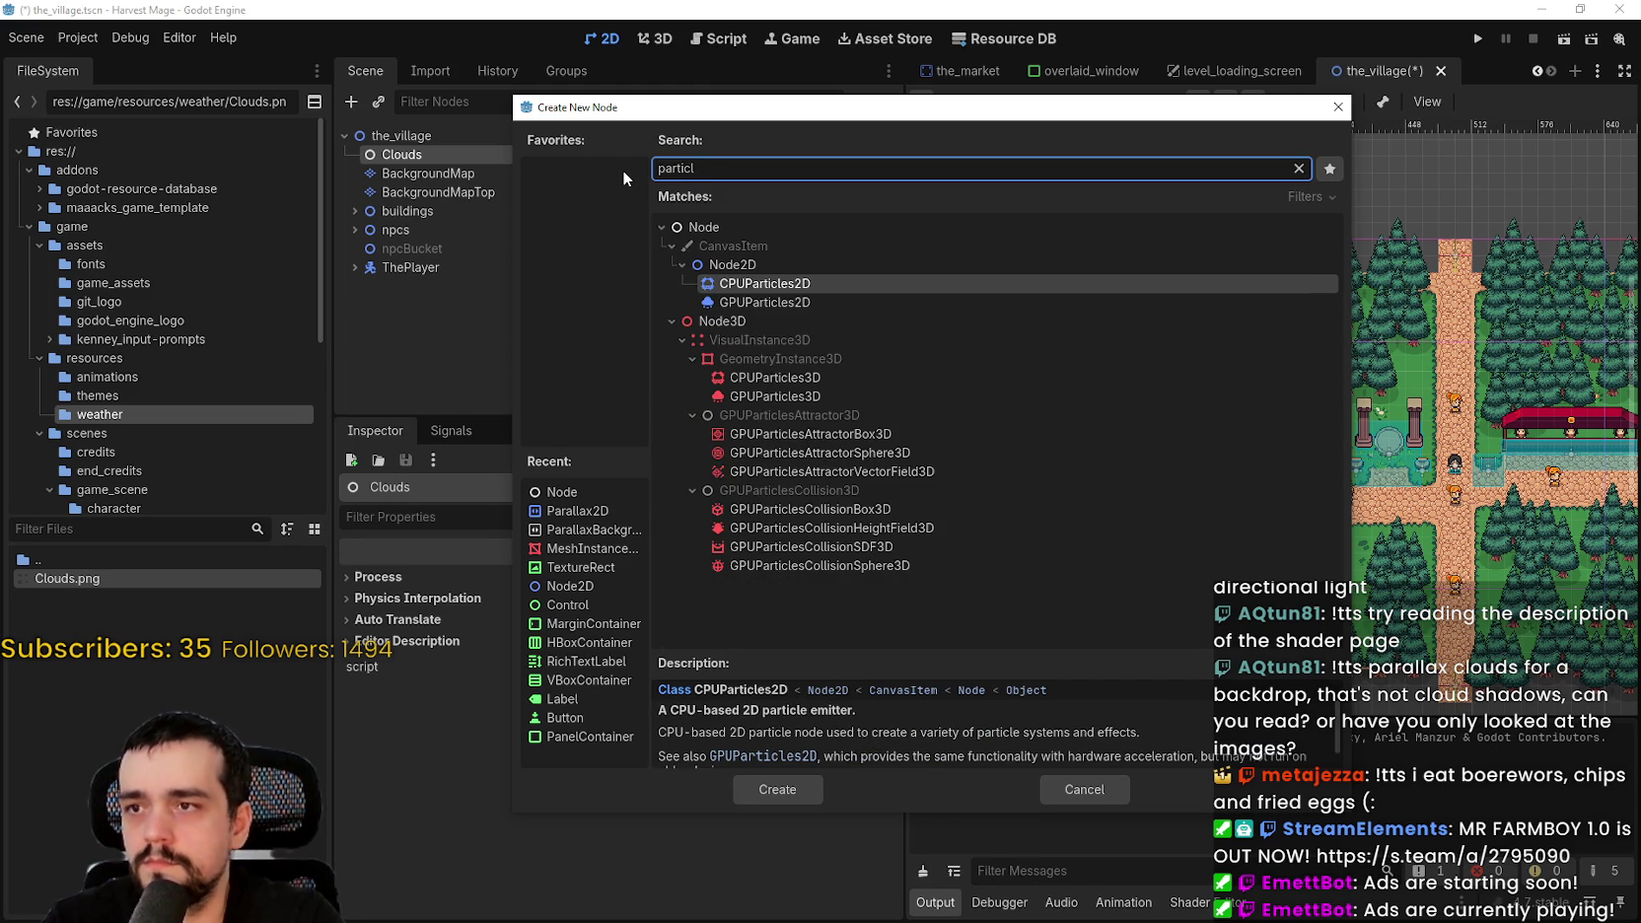
click(779, 301)
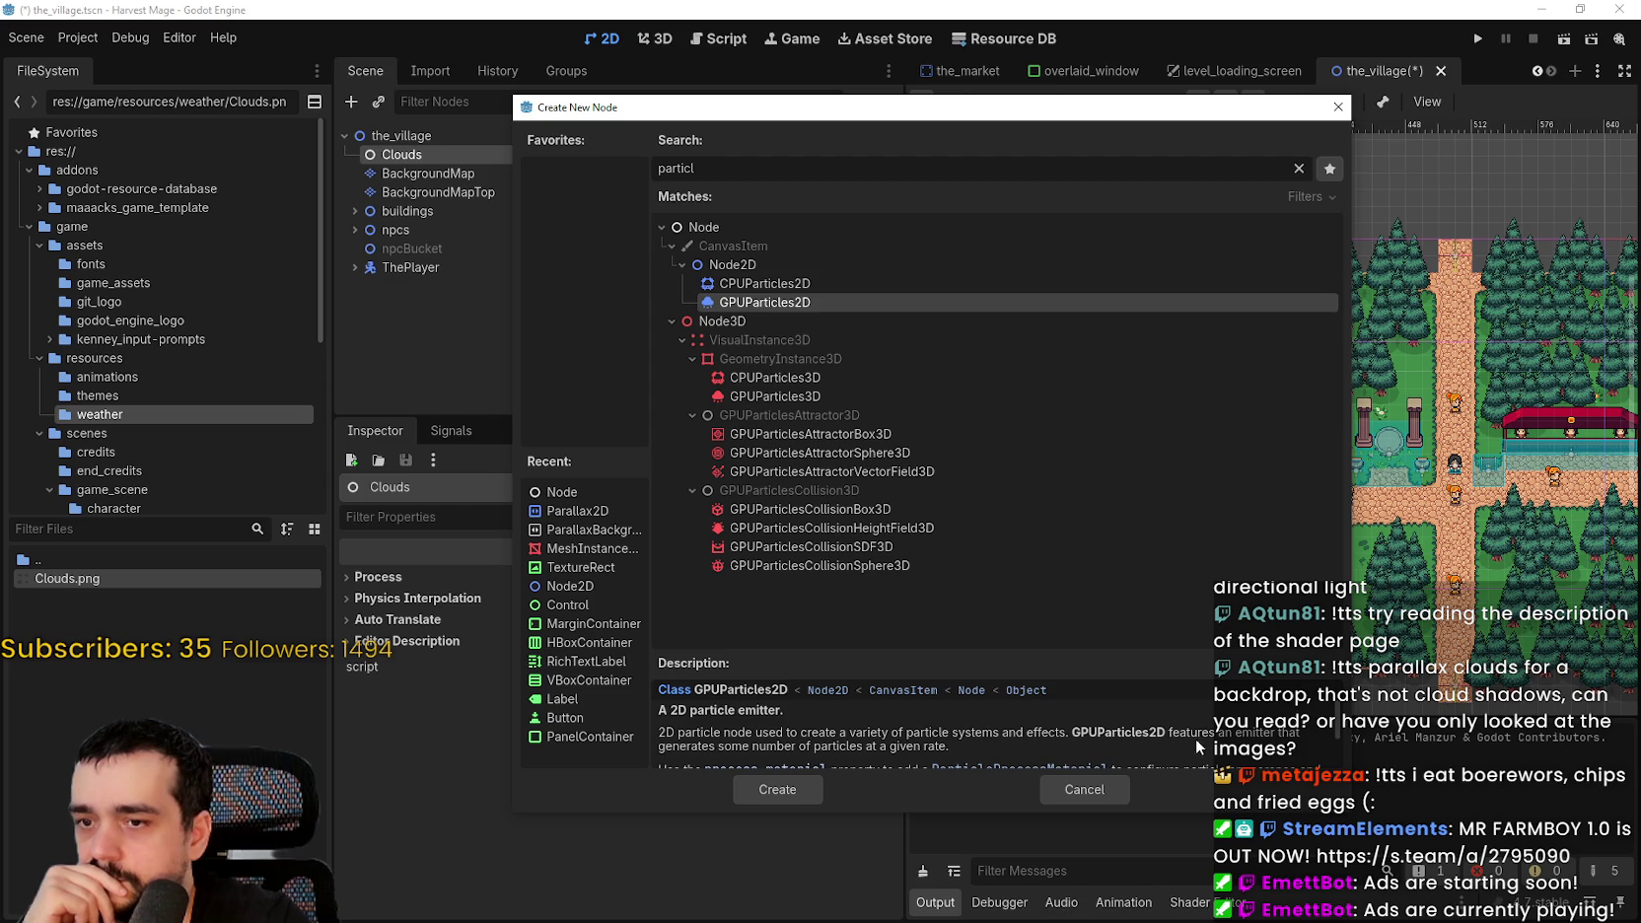
scroll(1341, 728, down, 1)
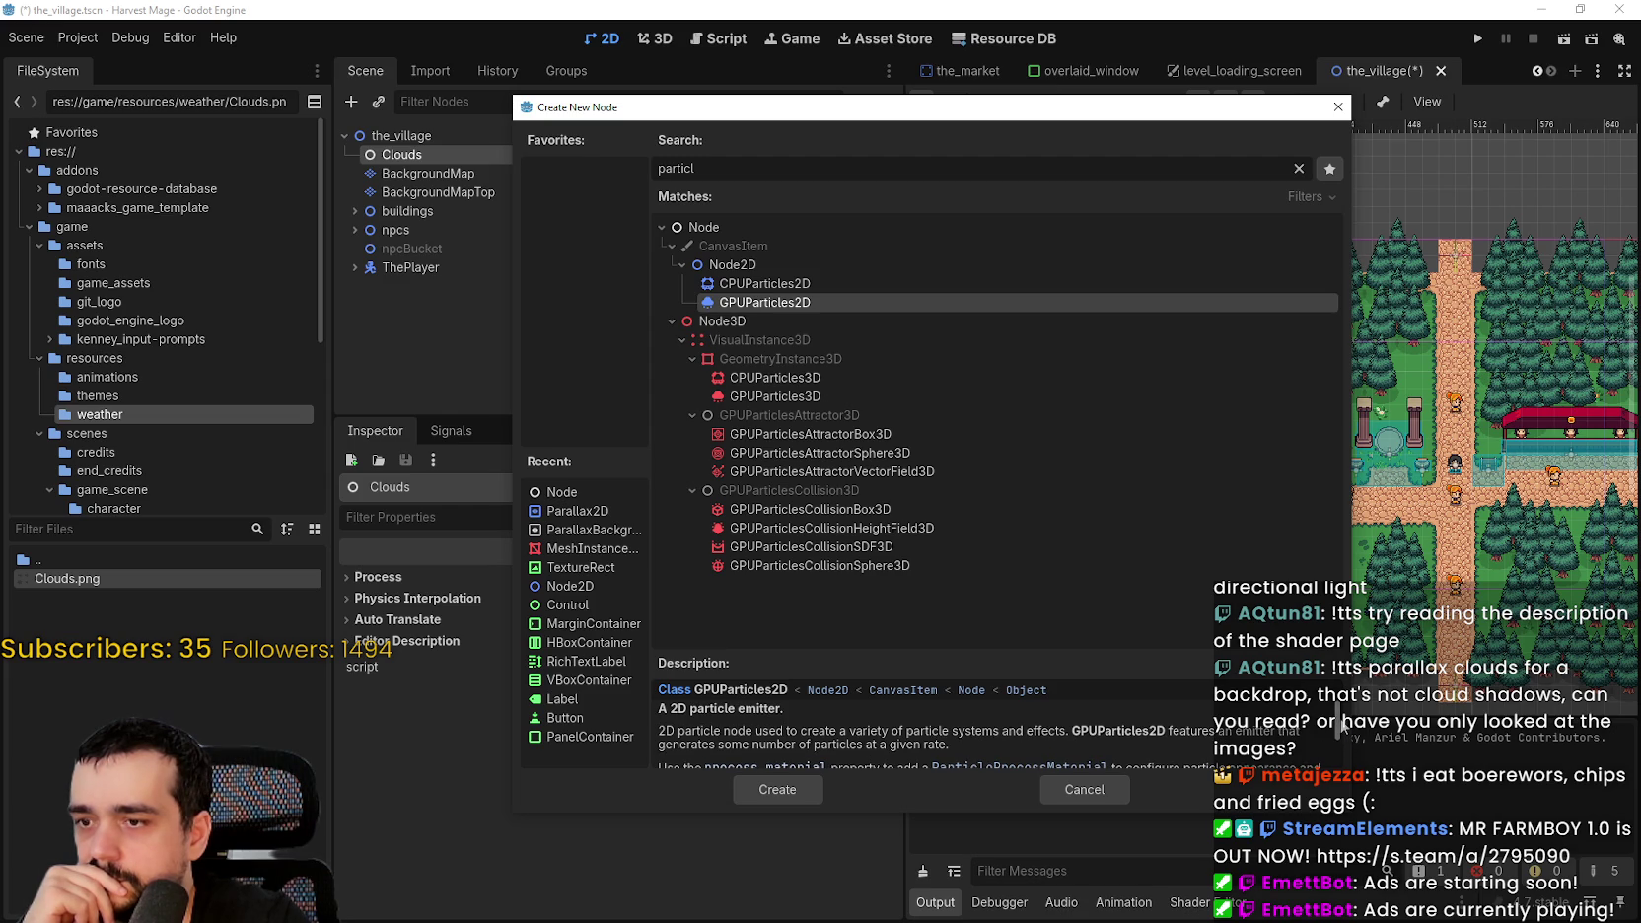
scroll(1341, 727, down, 1)
scroll(1341, 741, down, 1)
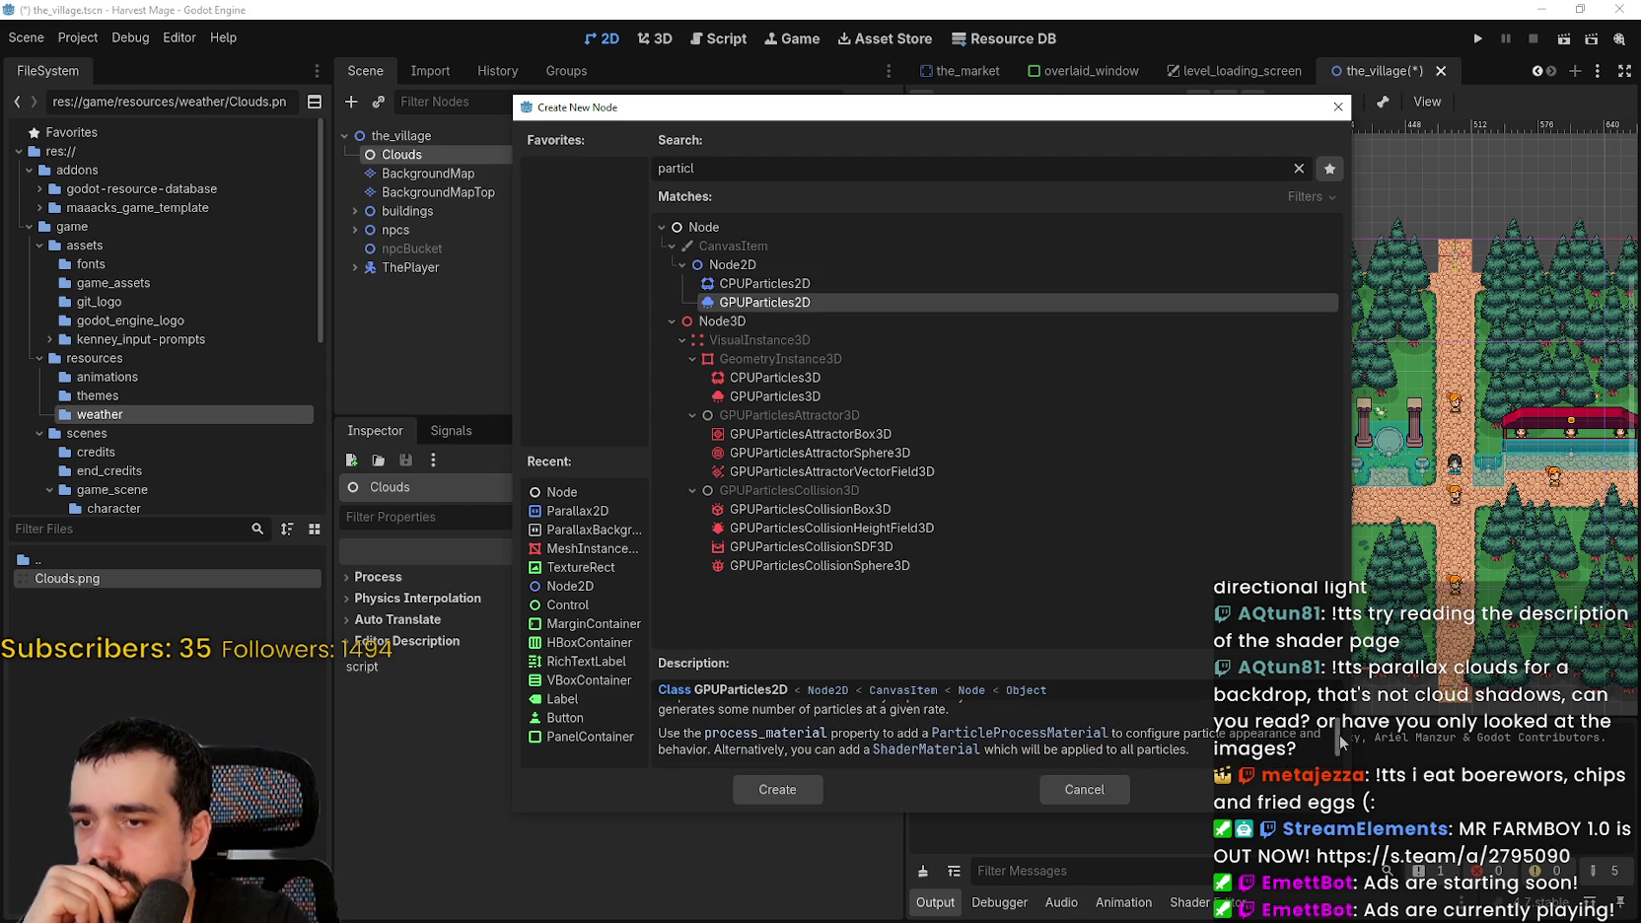
click(799, 793)
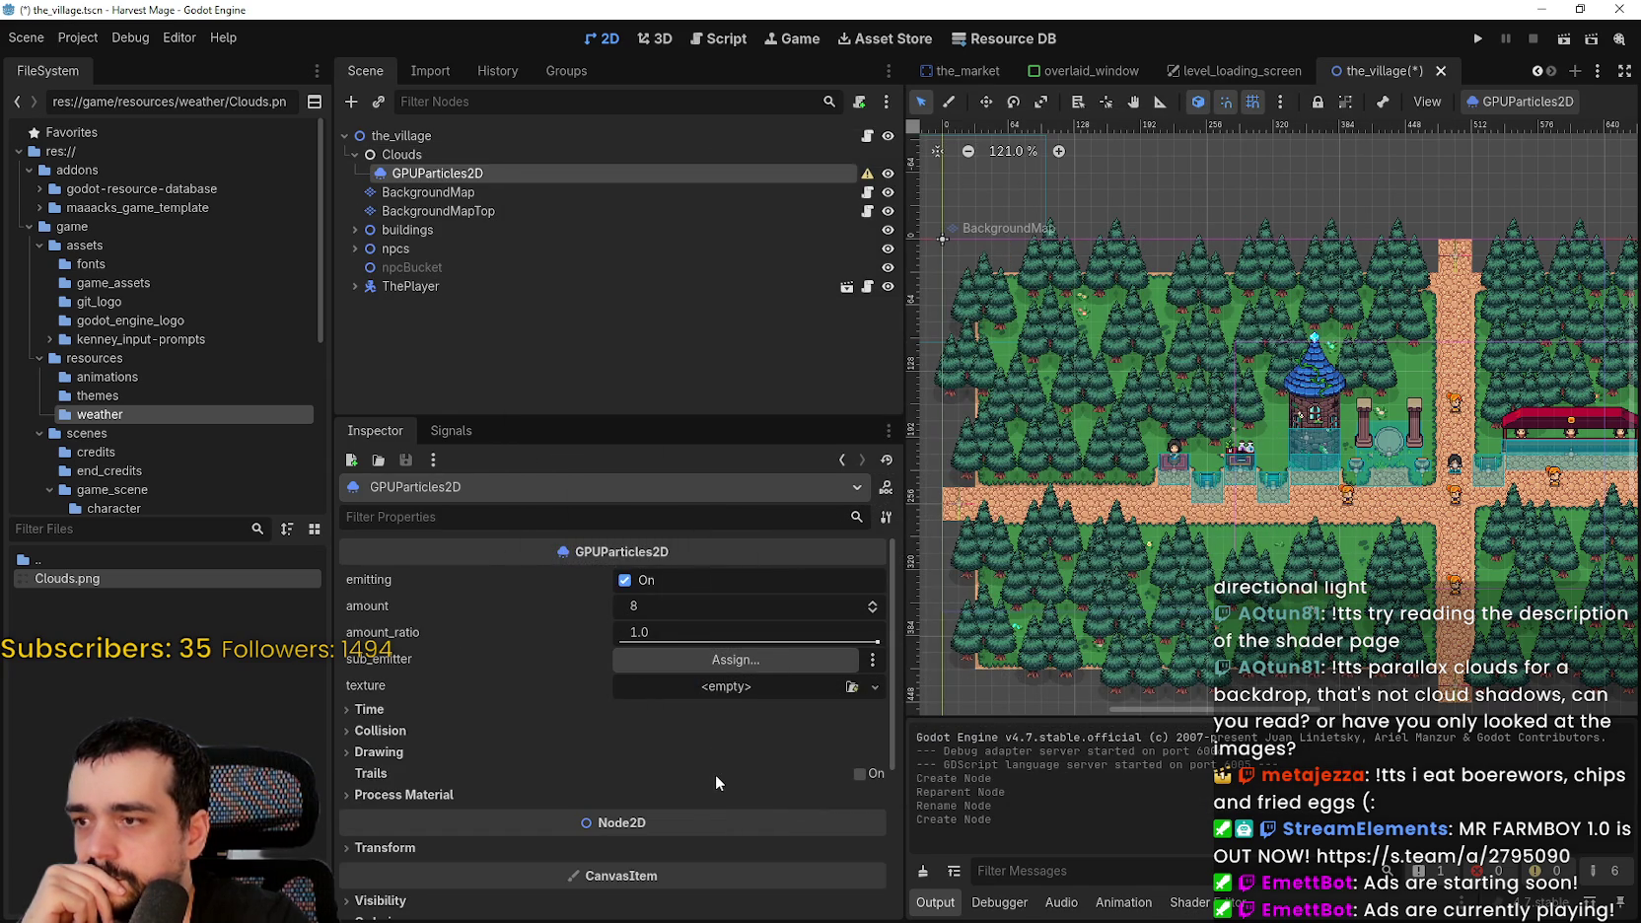
- Assign Clouds.png as the GPUParticles2D texture so dark cloud shapes appear over the village
scroll(716, 776, down, 1)
click(671, 641)
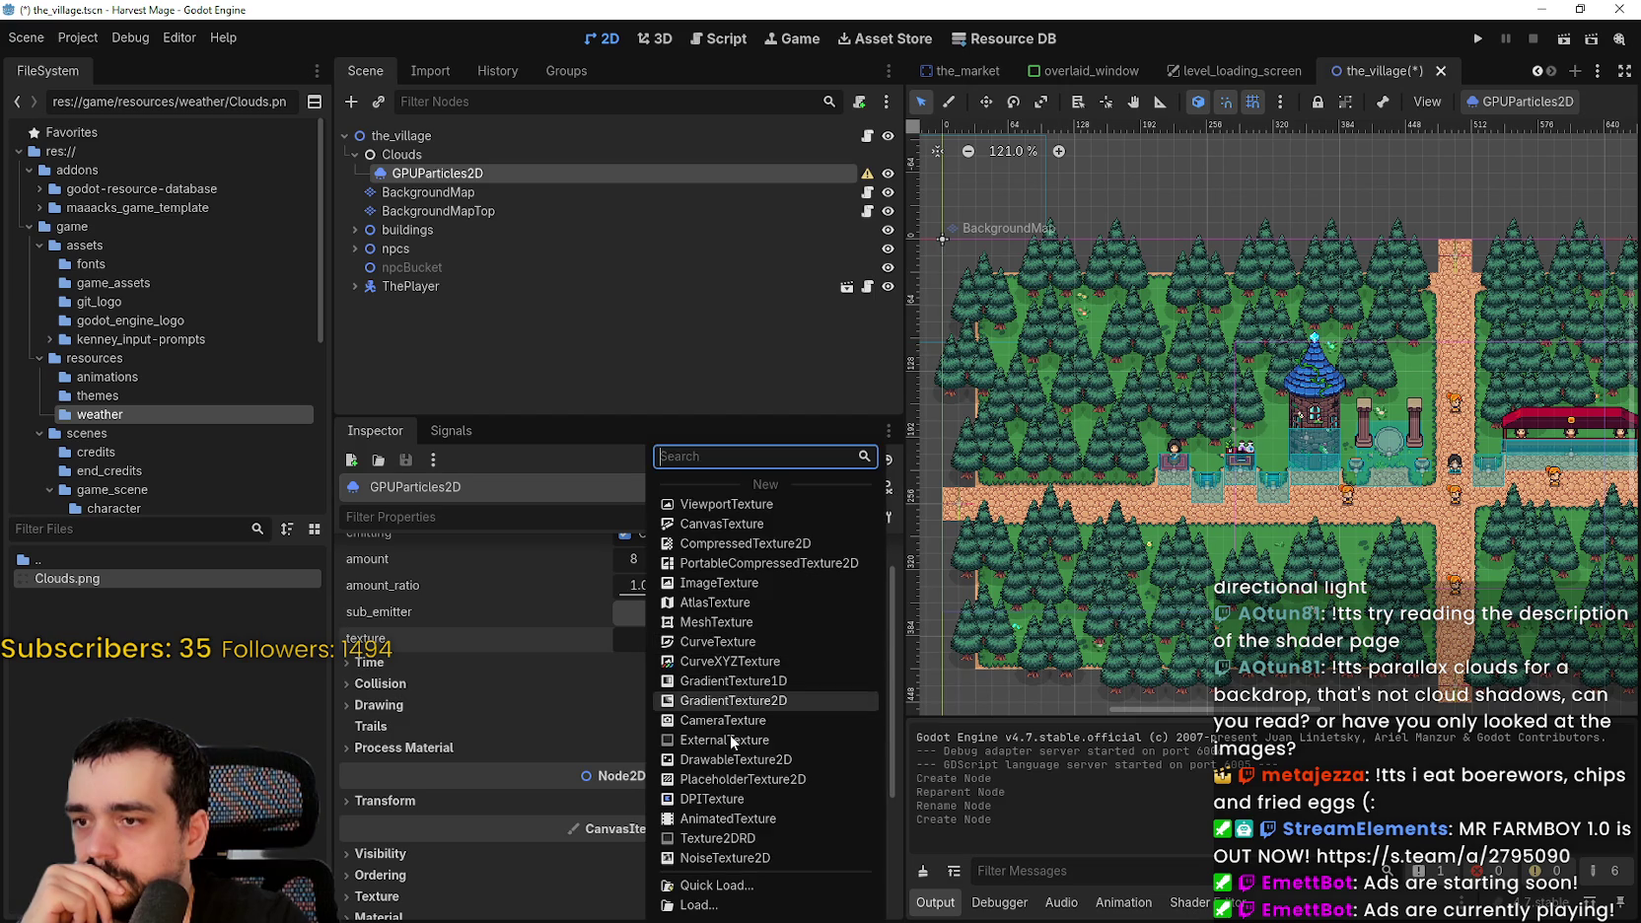
mouse_move(67, 577)
mouse_down()
mouse_move(673, 662)
mouse_move(704, 642)
mouse_up()
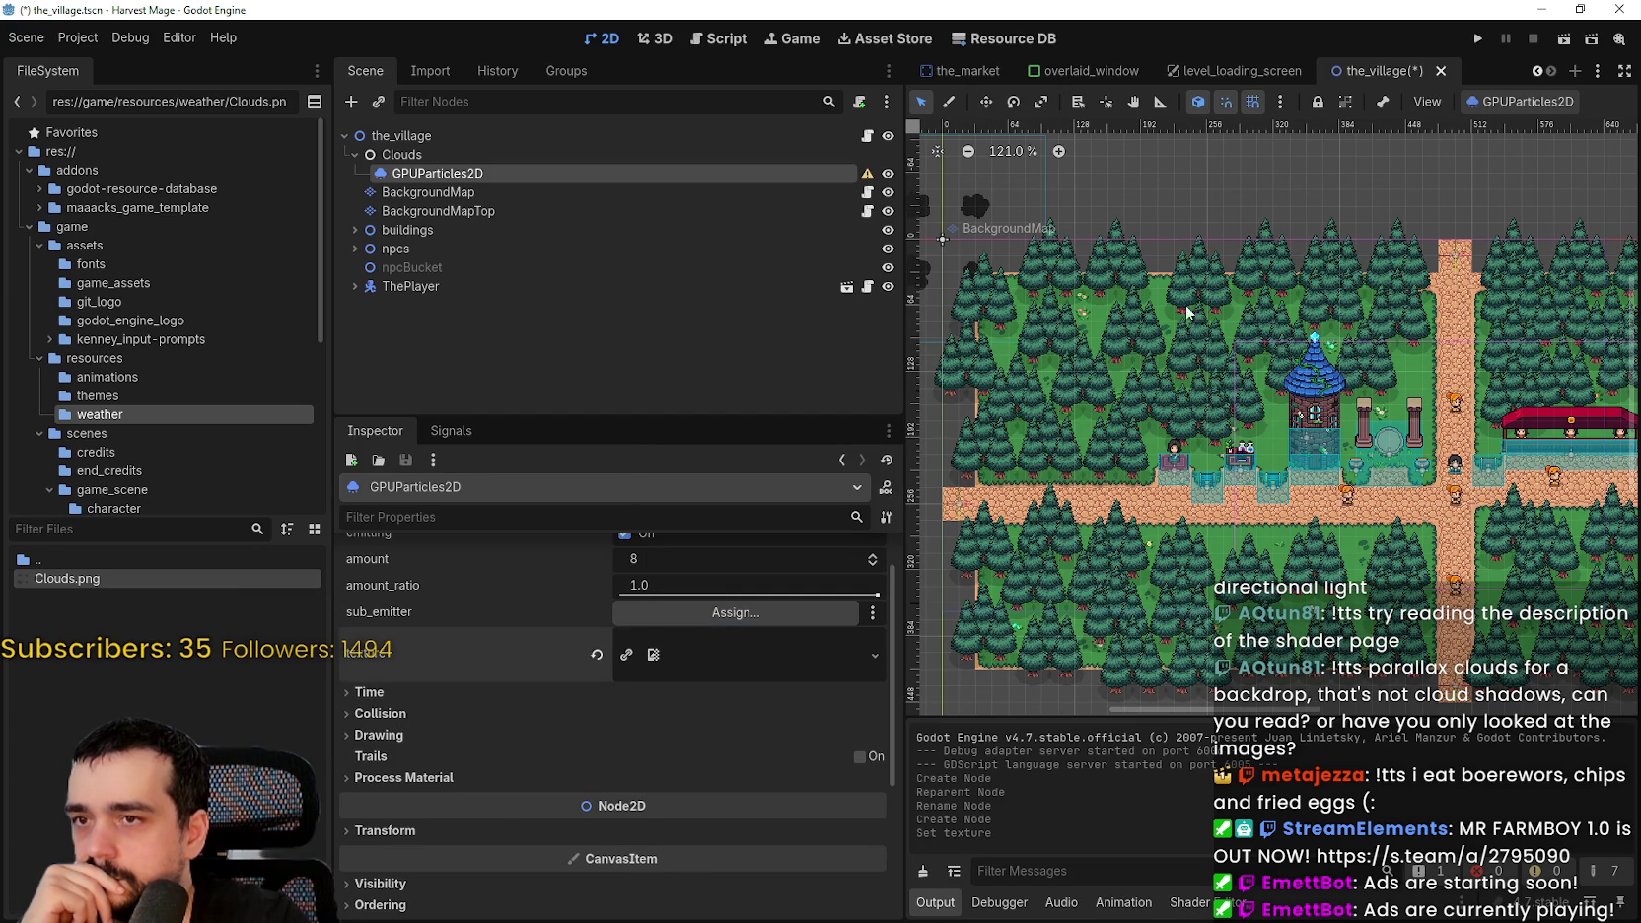
key(shift+f)
scroll(1097, 413, down, 2)
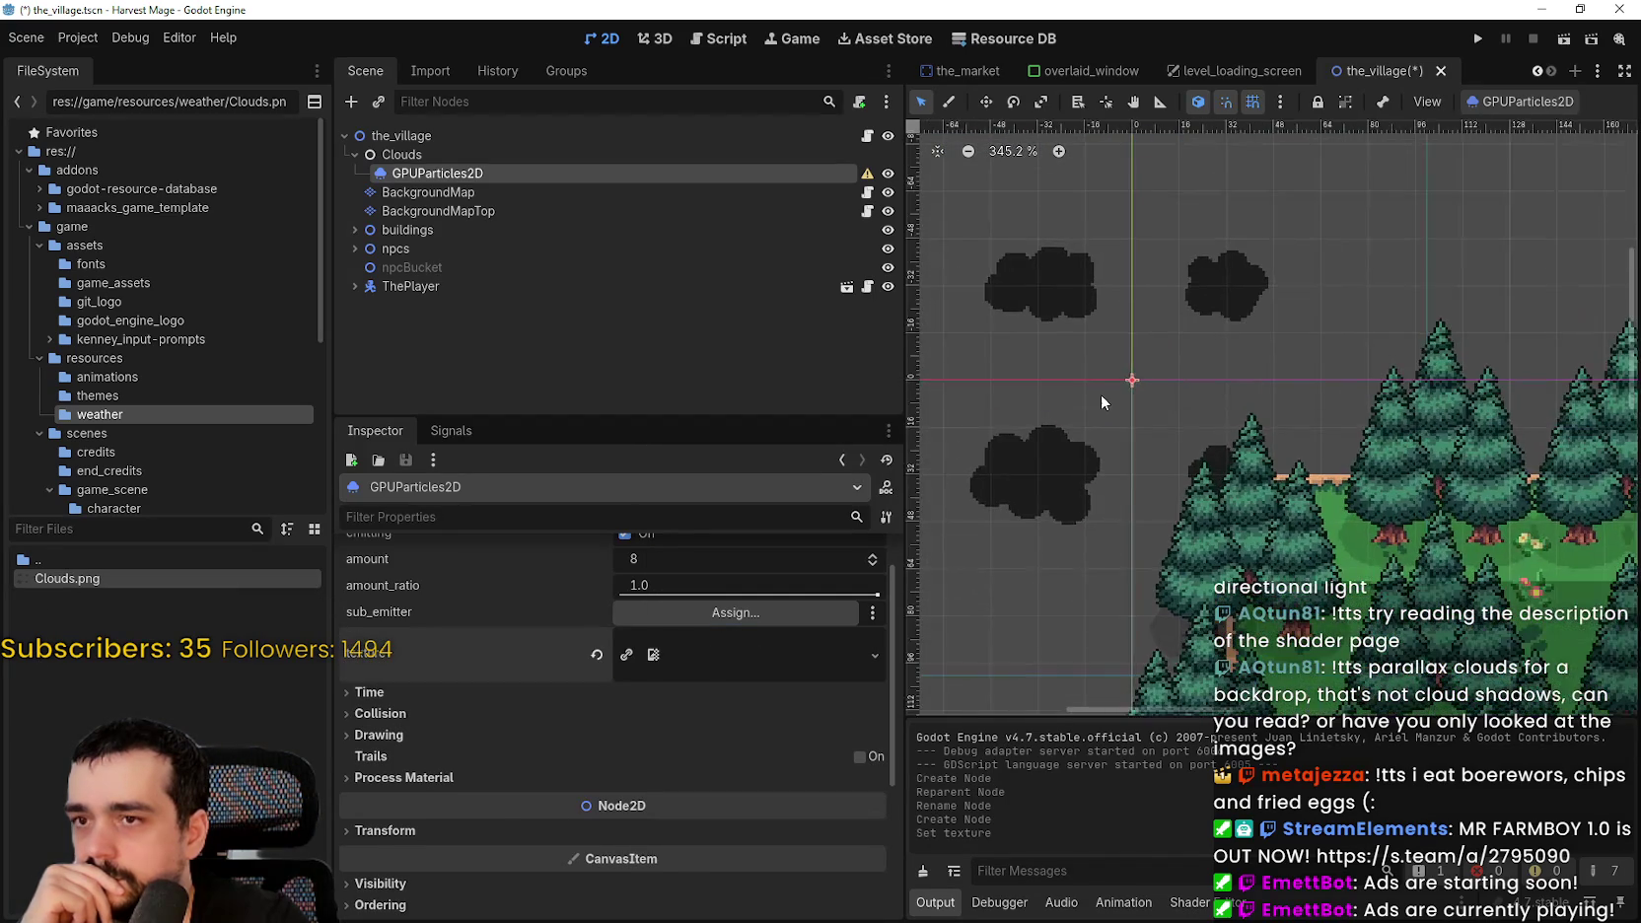
scroll(1042, 391, up, 2)
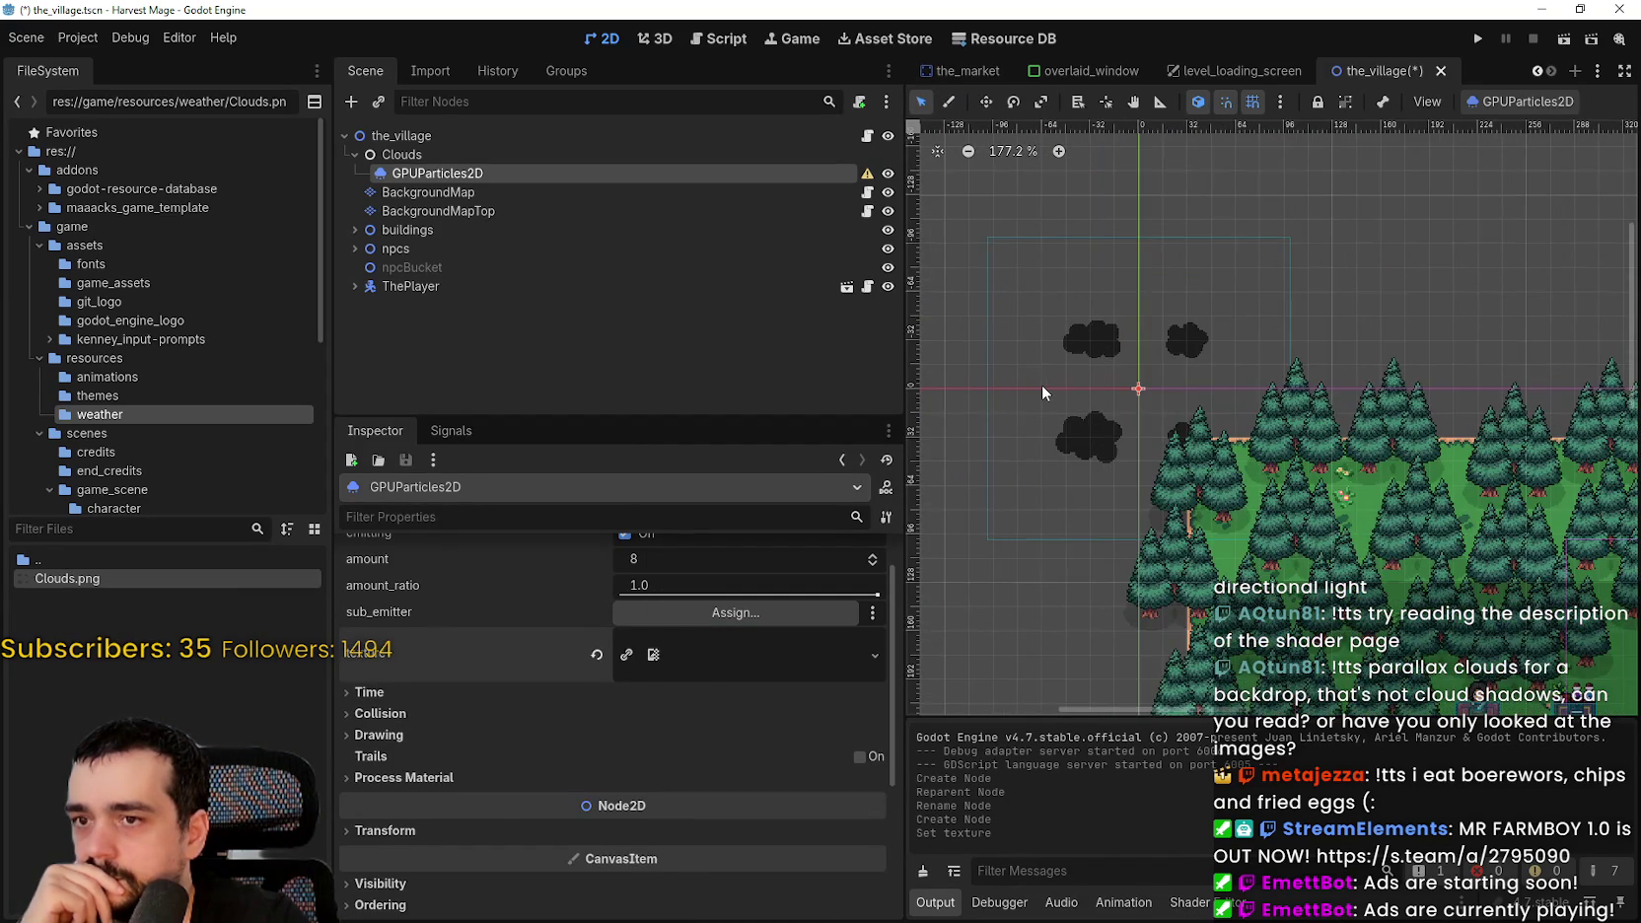
scroll(1046, 385, down, 7)
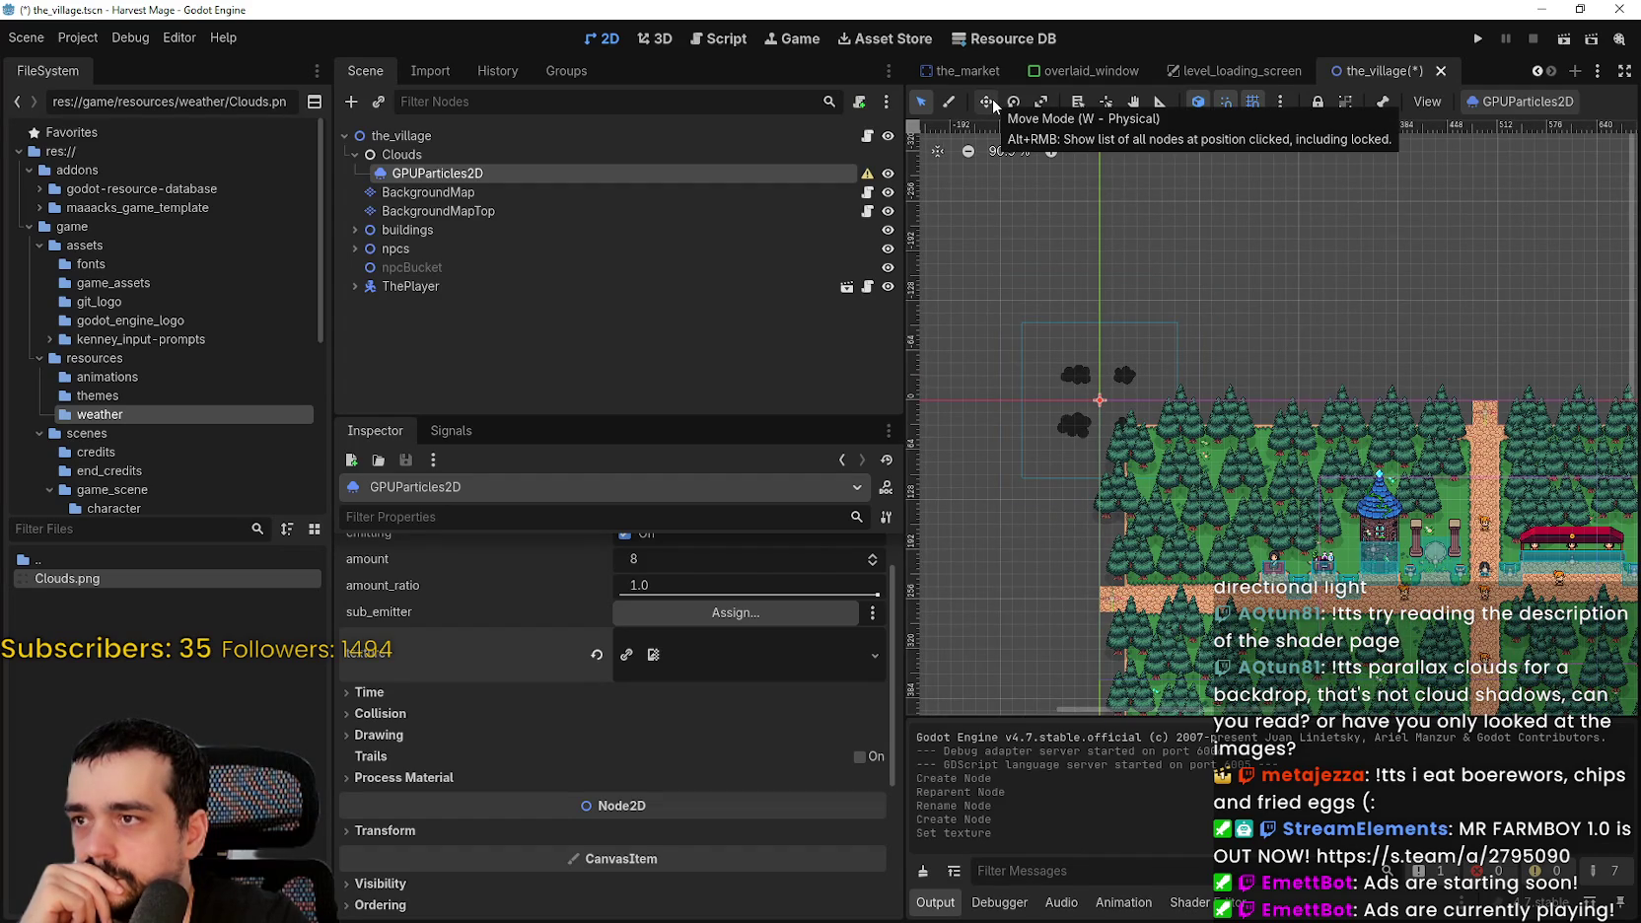
mouse_move(867, 181)
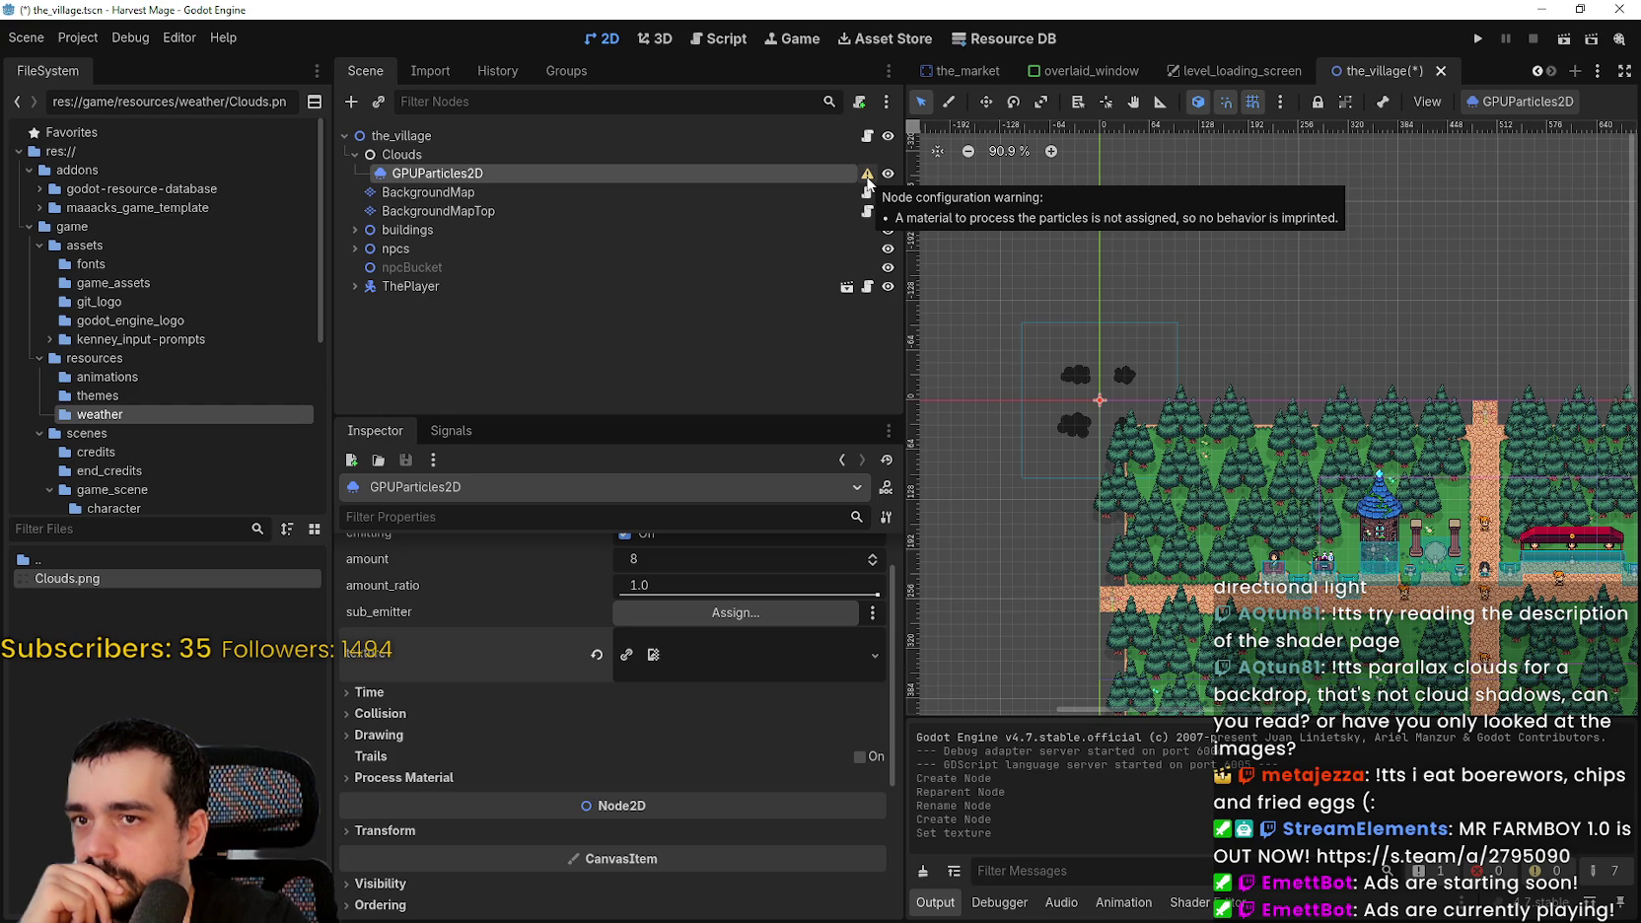
- Expand Process Material and review the process_material choices, leaving it unassigned
scroll(717, 700, up, 1)
scroll(716, 700, down, 2)
click(459, 733)
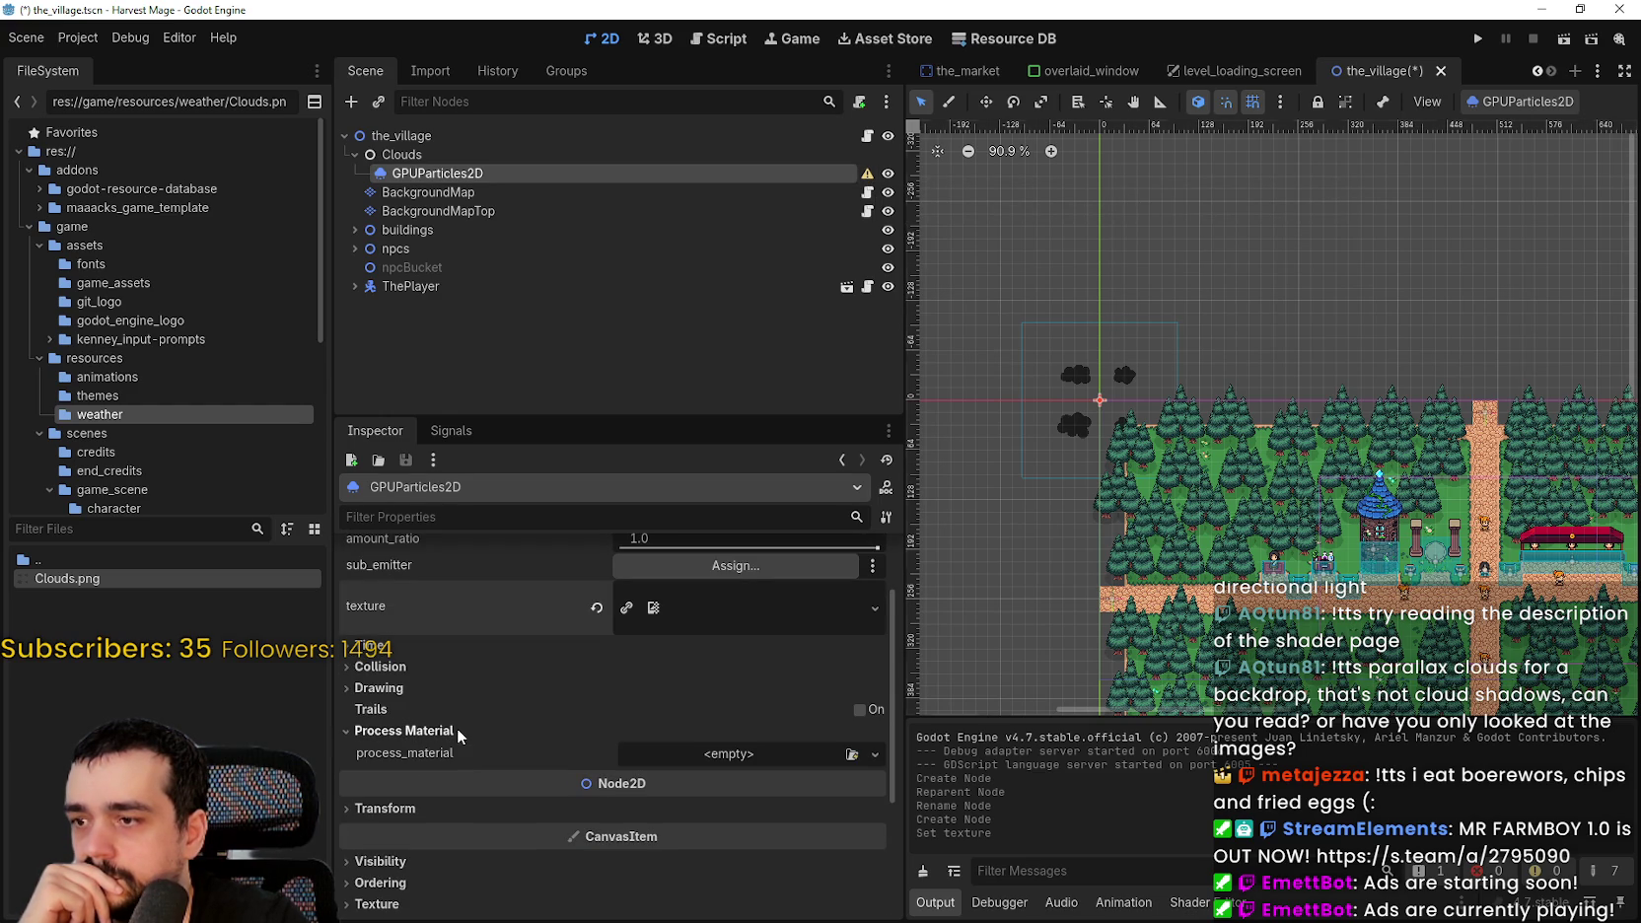
click(776, 755)
click(726, 765)
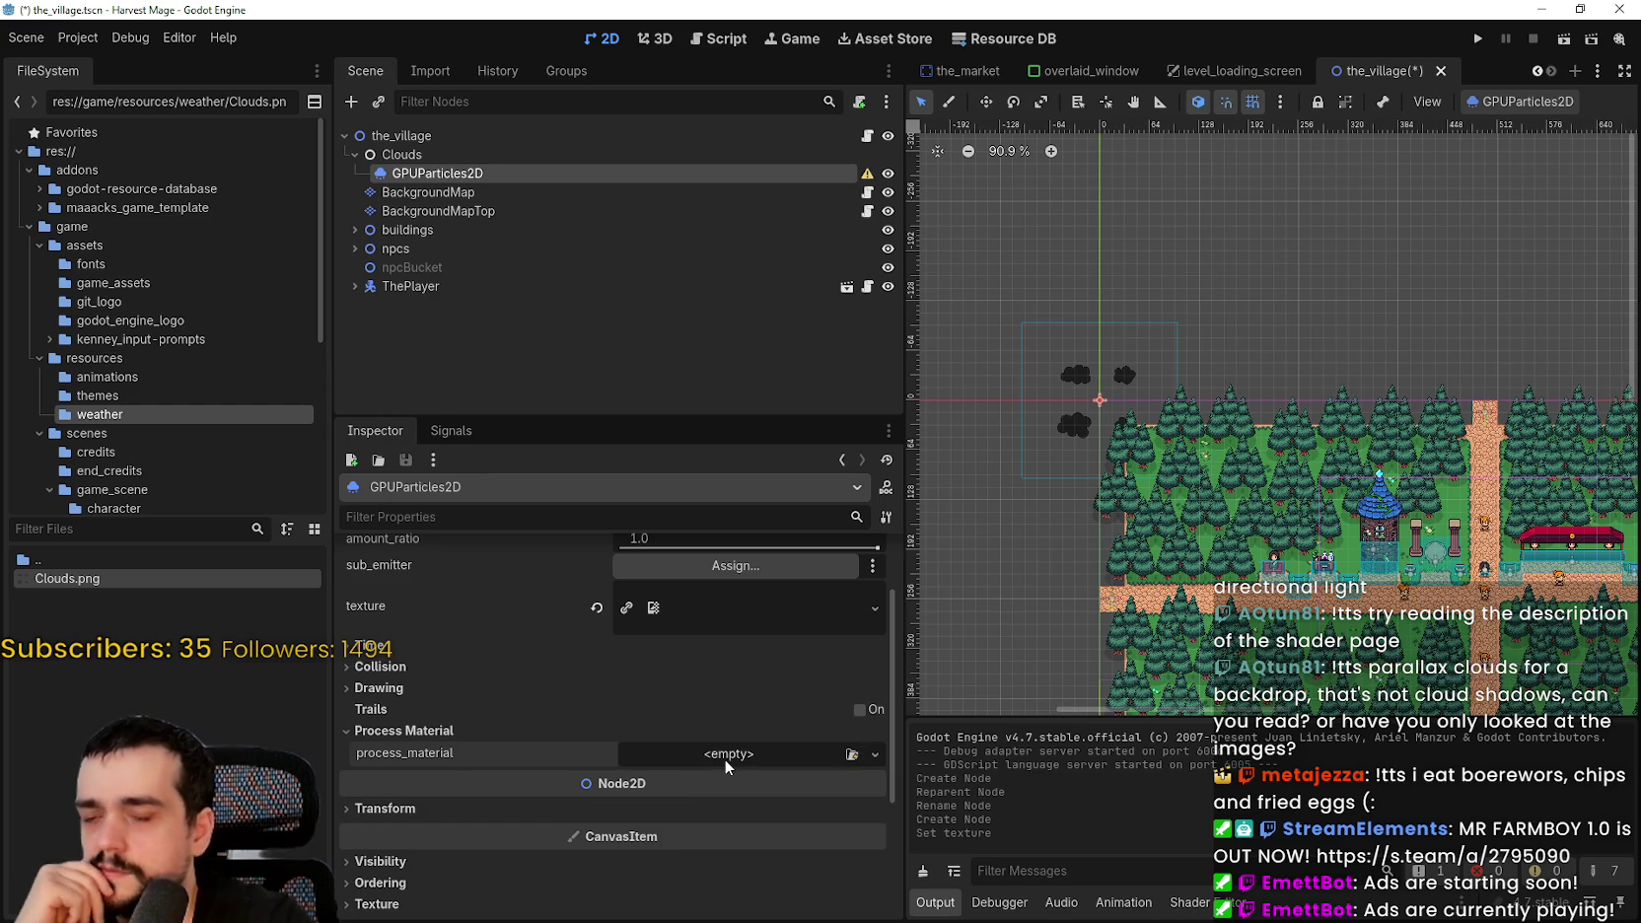
scroll(1045, 396, up, 7)
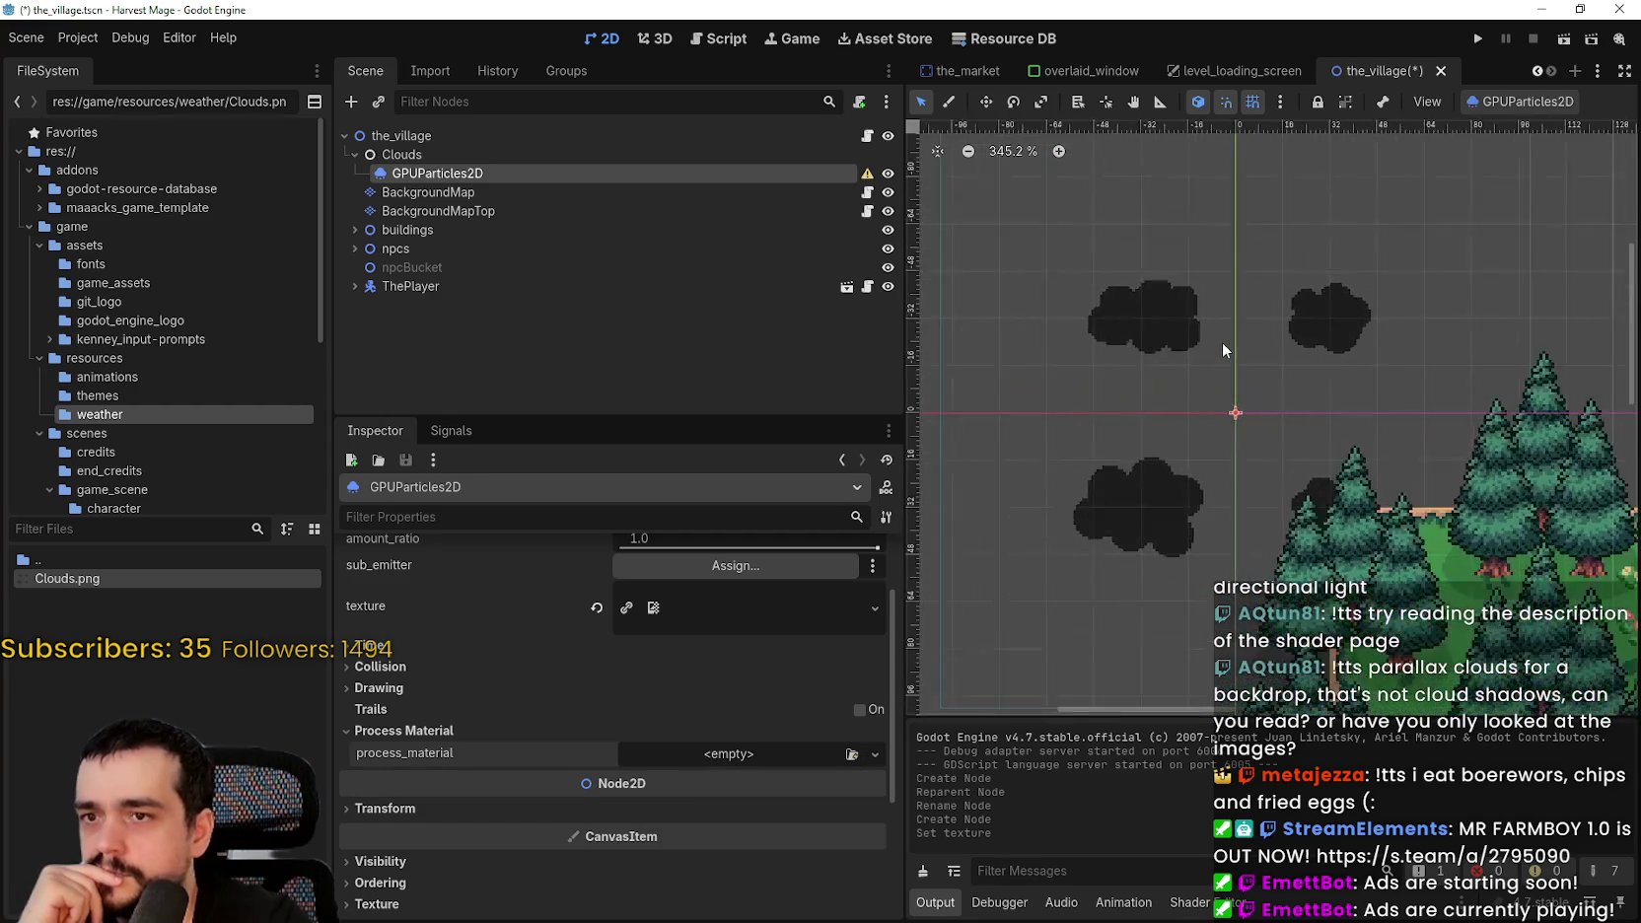
scroll(1223, 341, up, 1)
scroll(690, 641, up, 2)
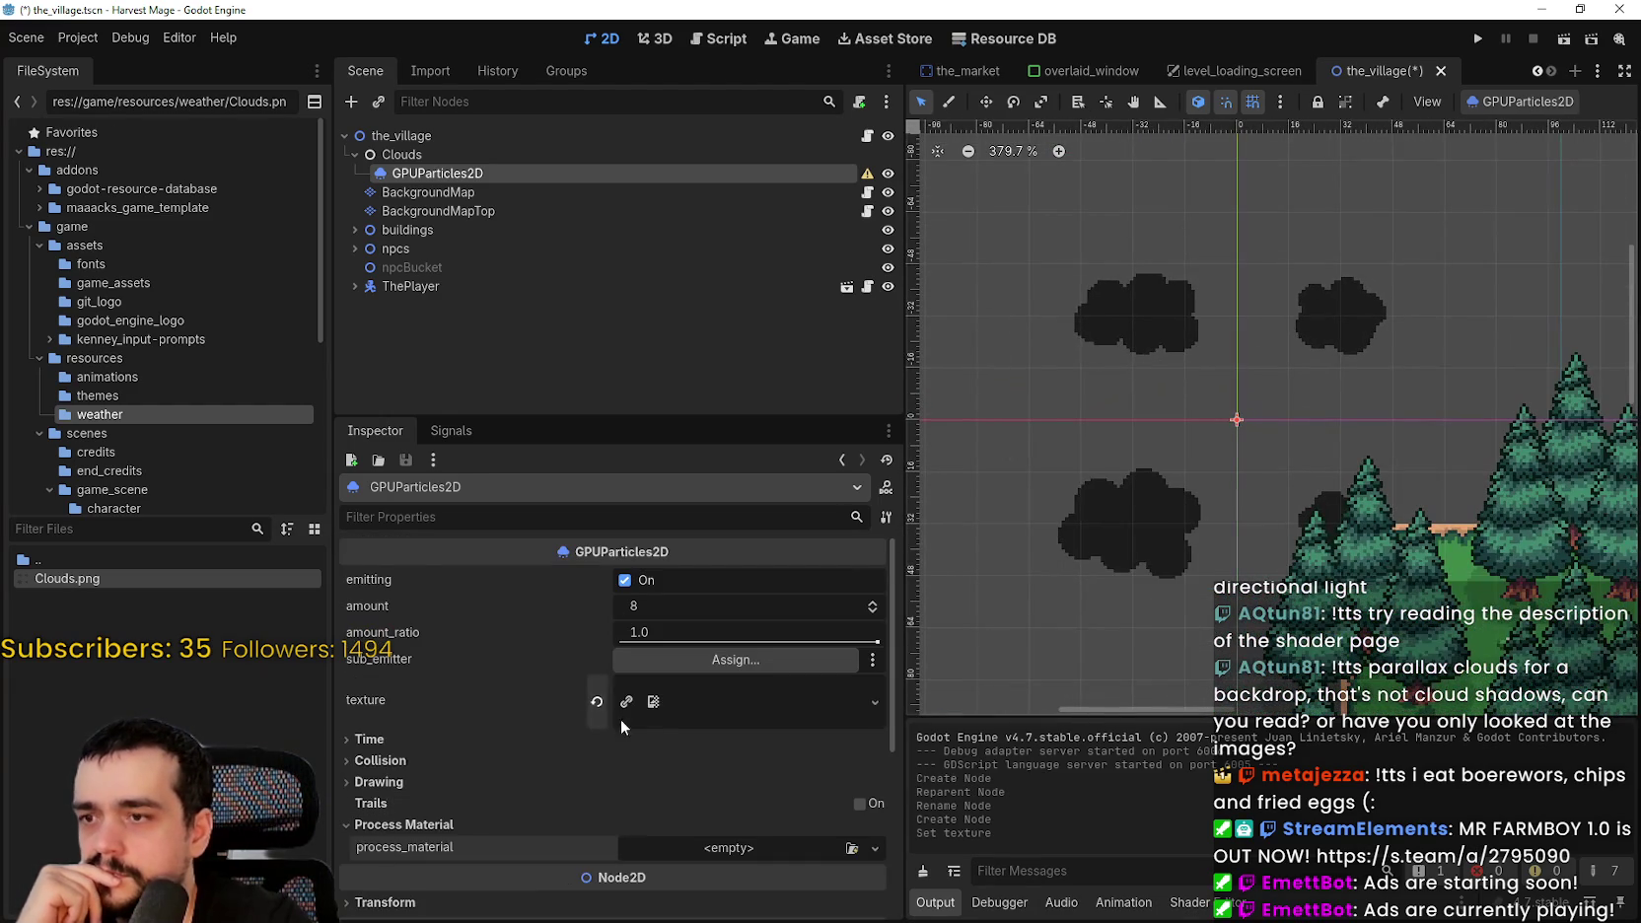
- Restart emission and raise the particle amount from 8 through 10 up to 116
click(626, 581)
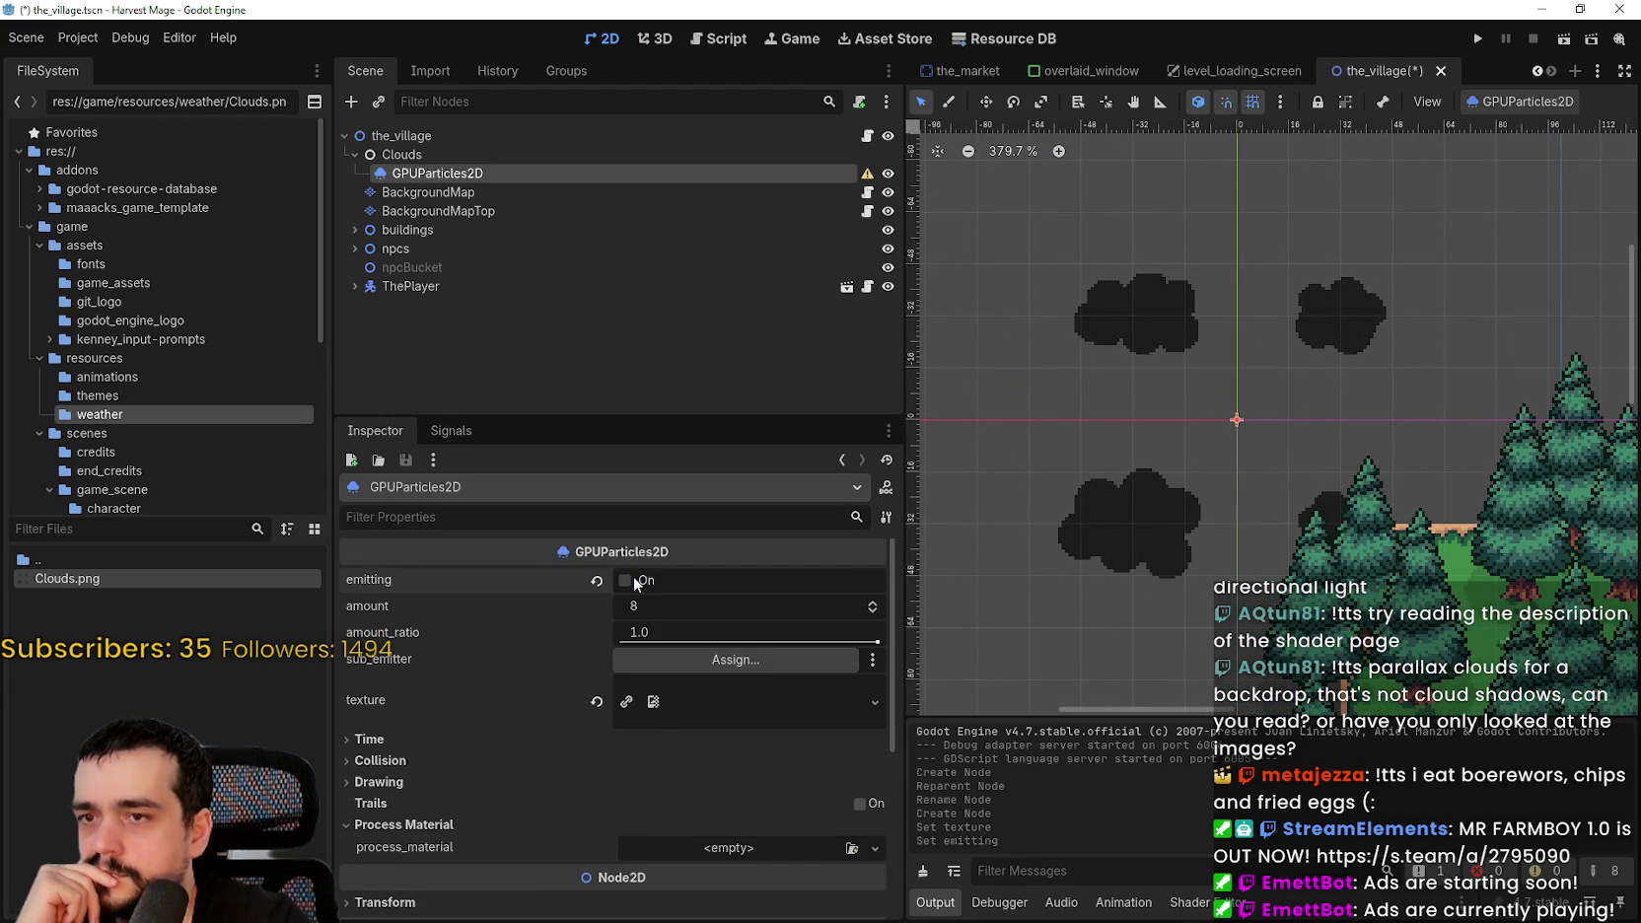
click(874, 606)
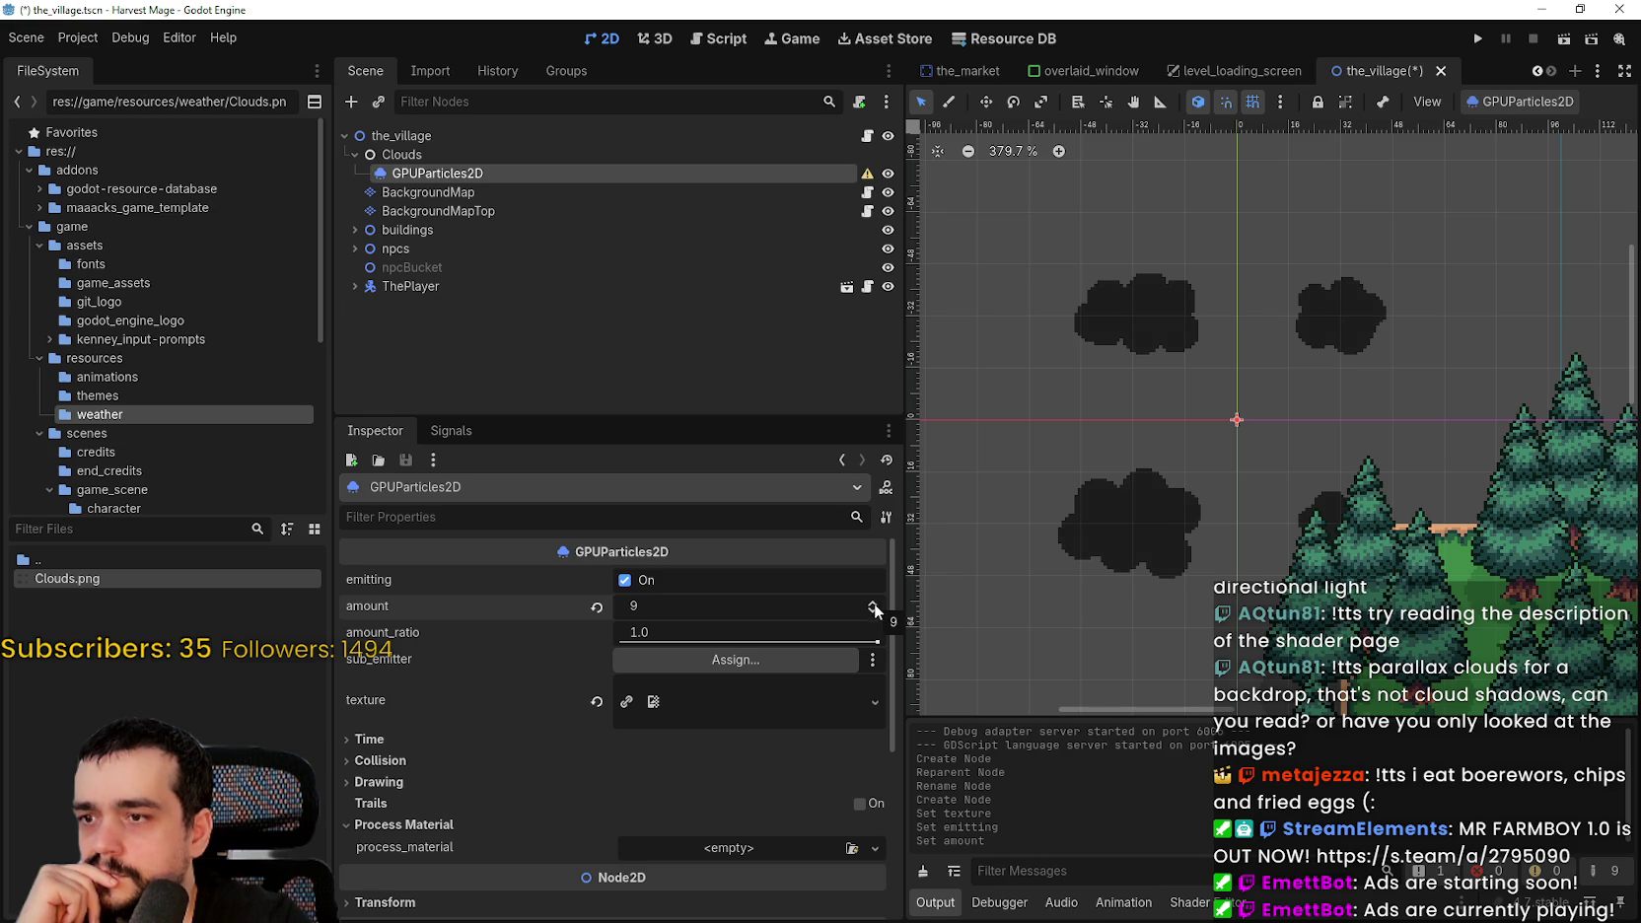
click(868, 604)
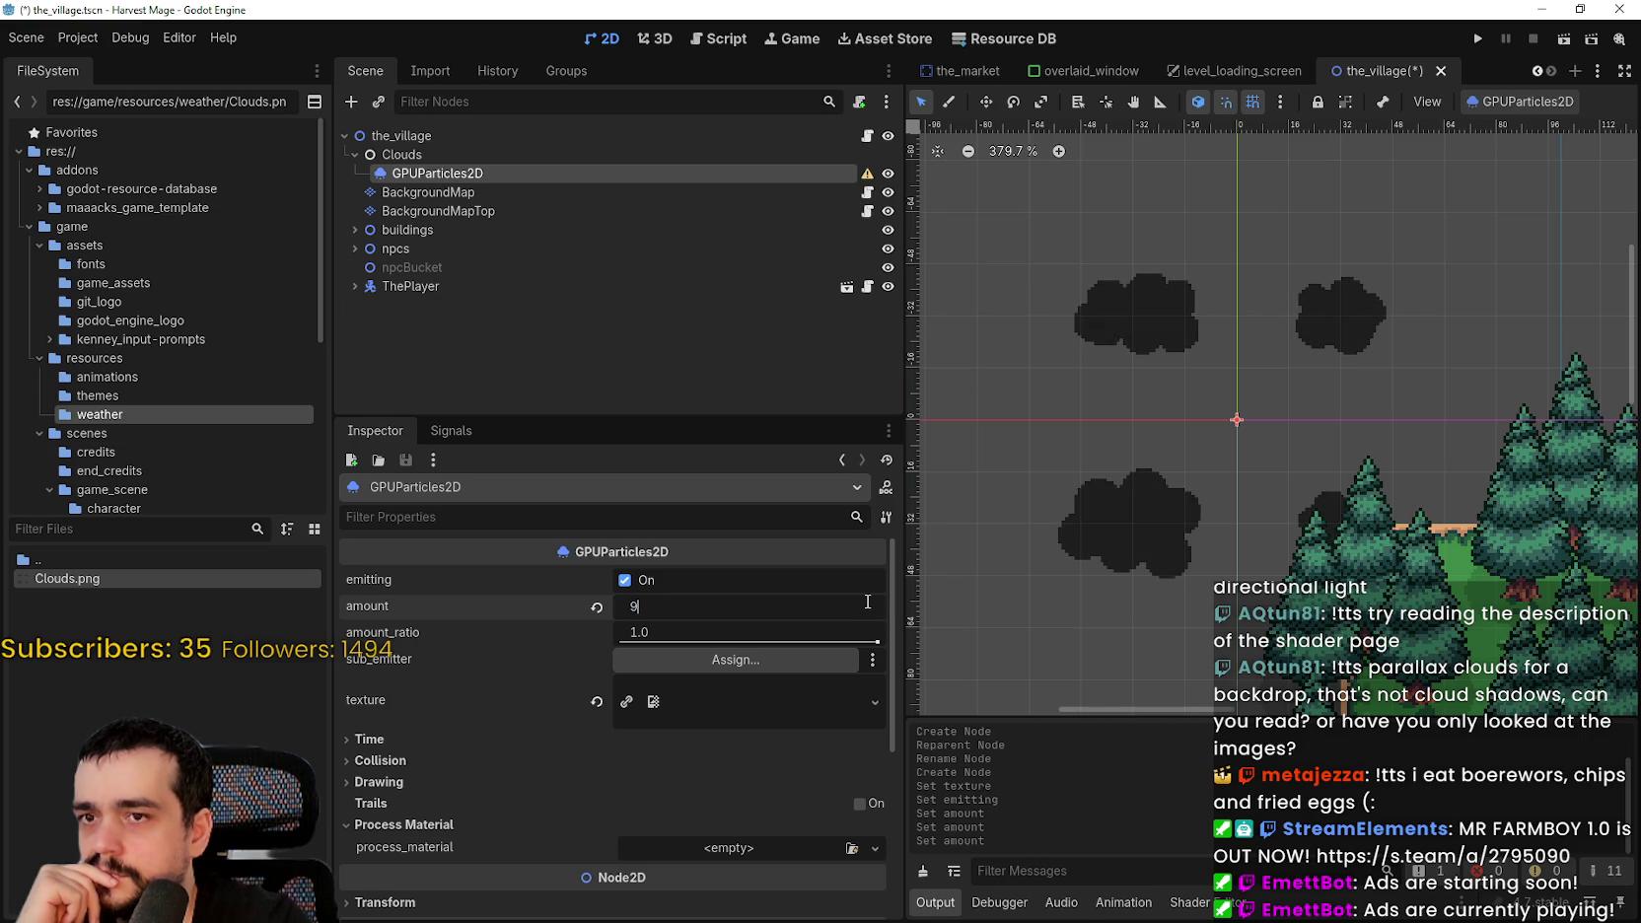
text(10)
key(Return)
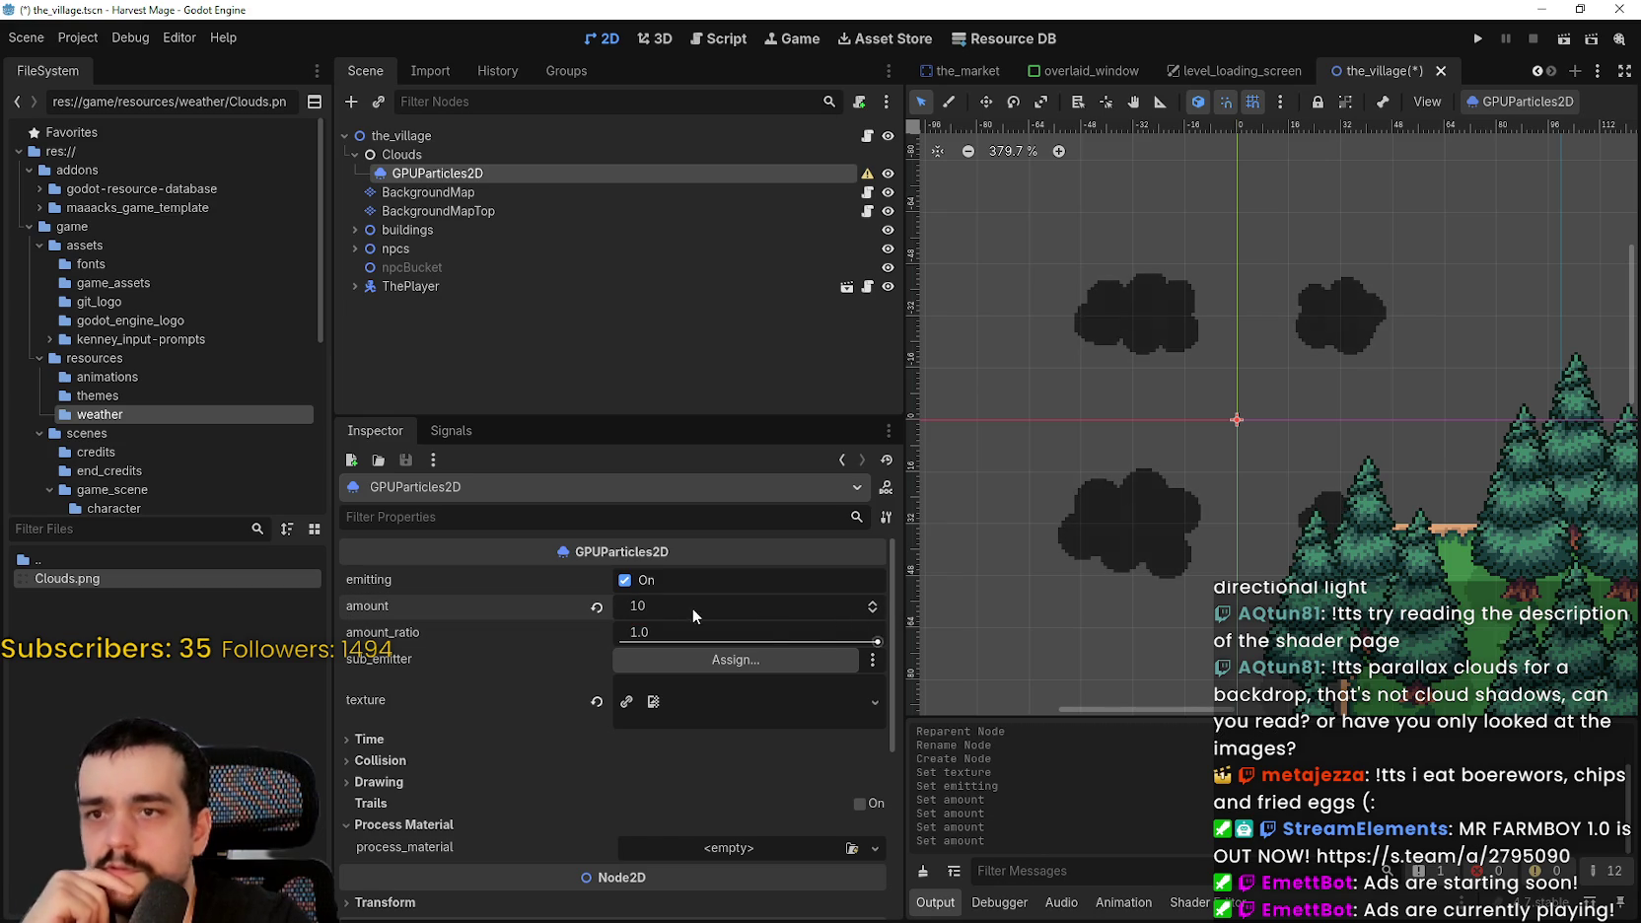
drag(624, 610, 730, 608)
- Reselect GPUParticles2D, keep amount_ratio at 1.0, and browse the Time, Collision and Drawing sections
scroll(980, 411, down, 4)
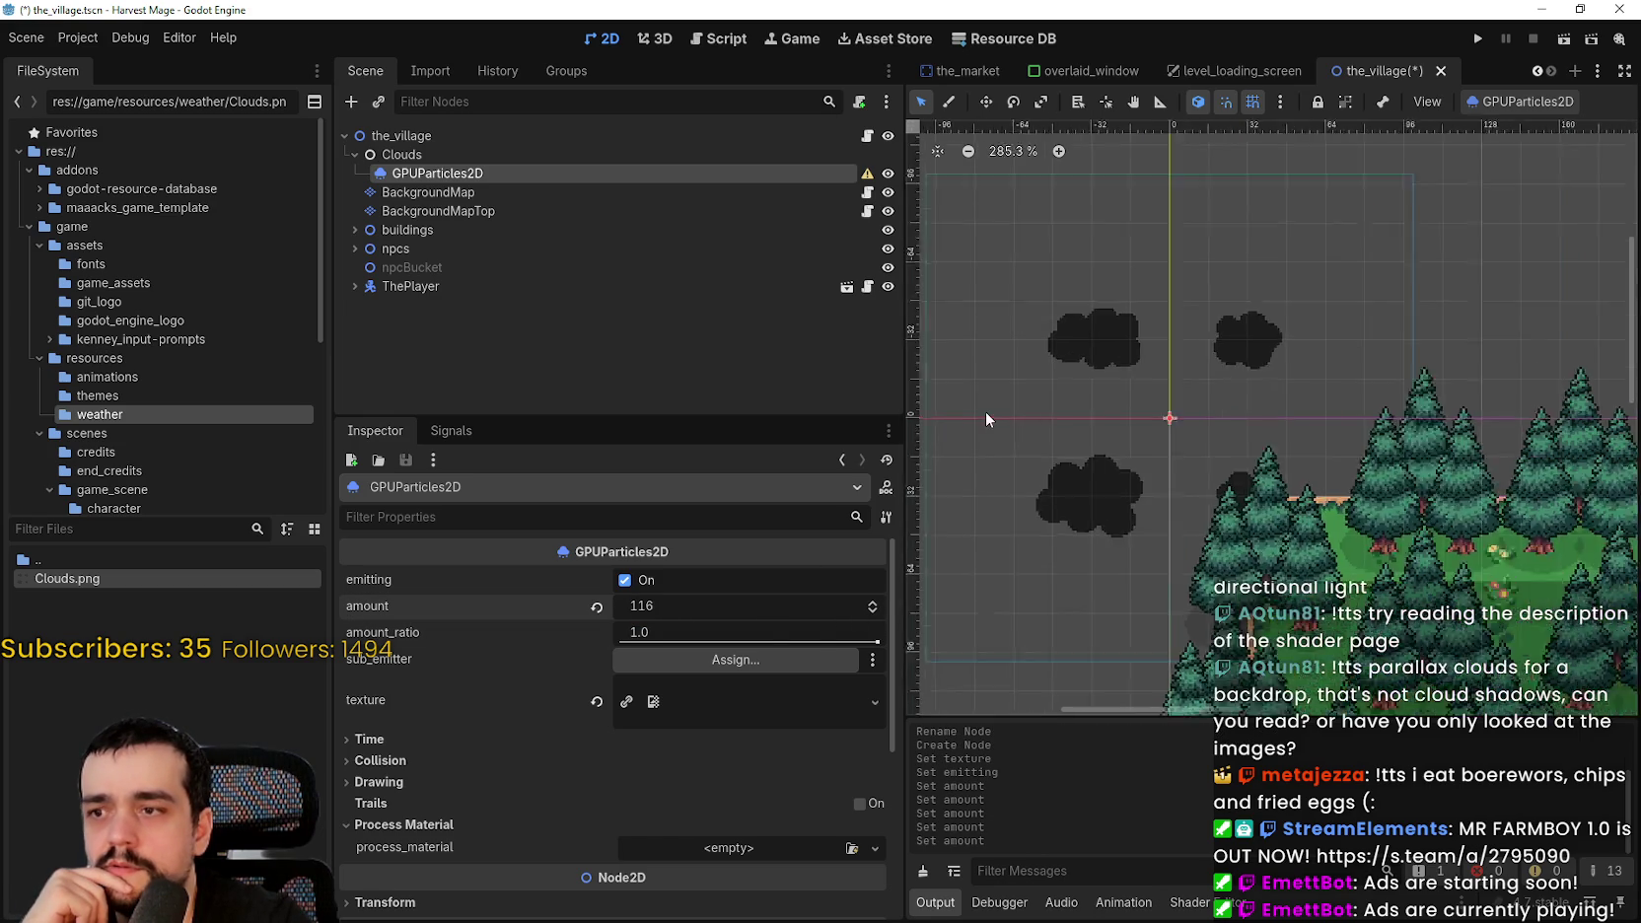
scroll(994, 410, down, 3)
click(680, 152)
click(677, 173)
scroll(1053, 424, up, 1)
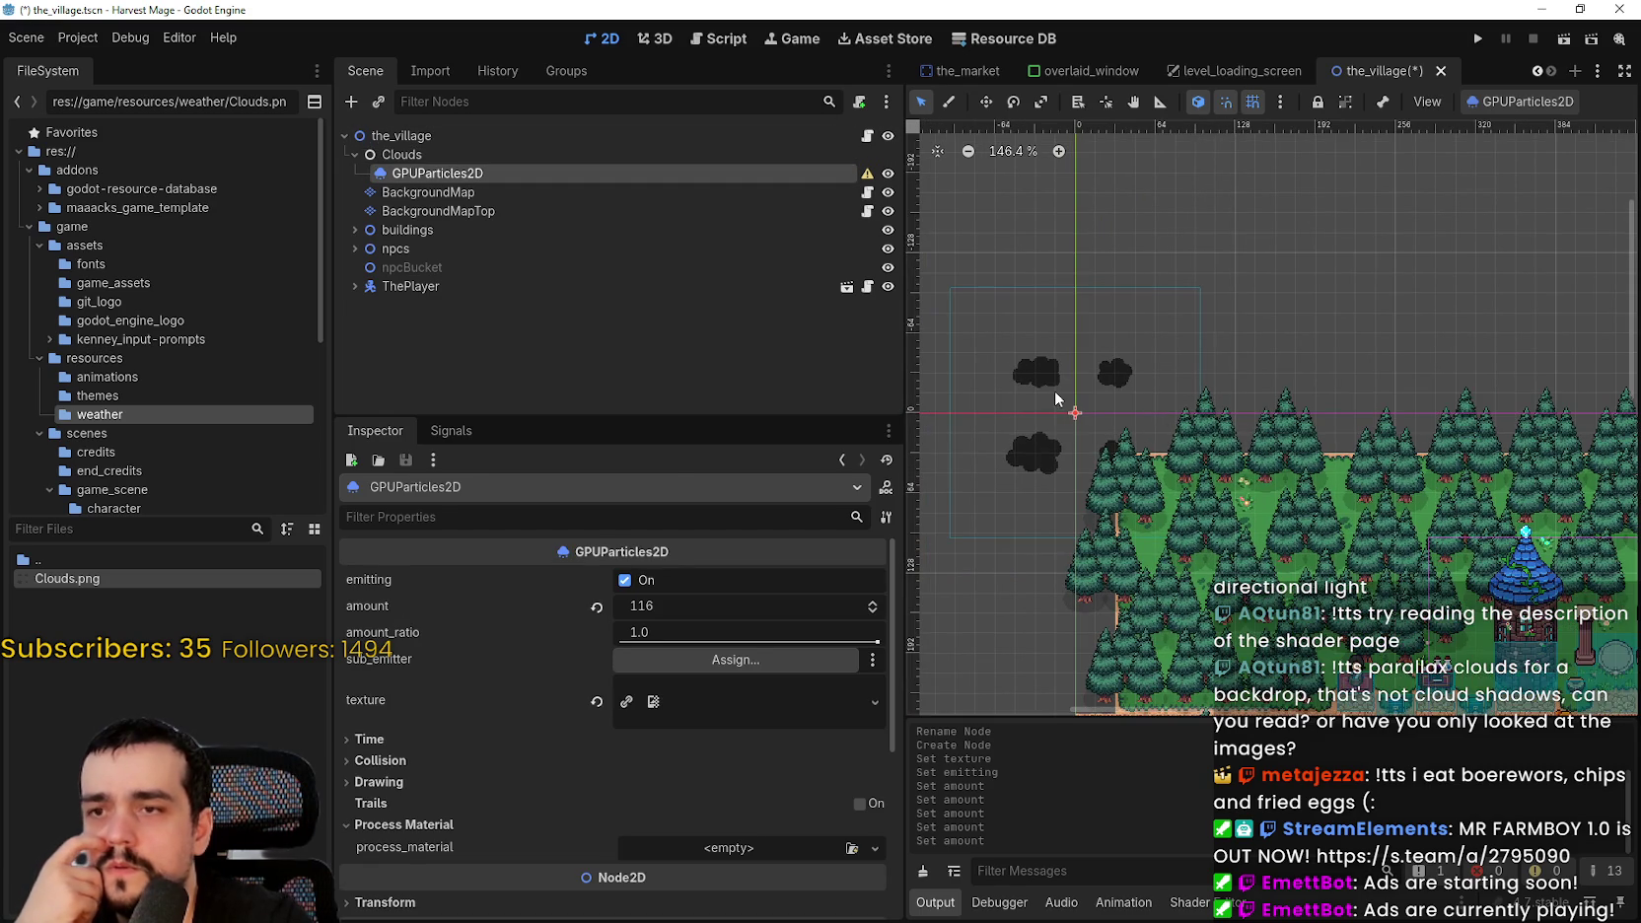
click(845, 641)
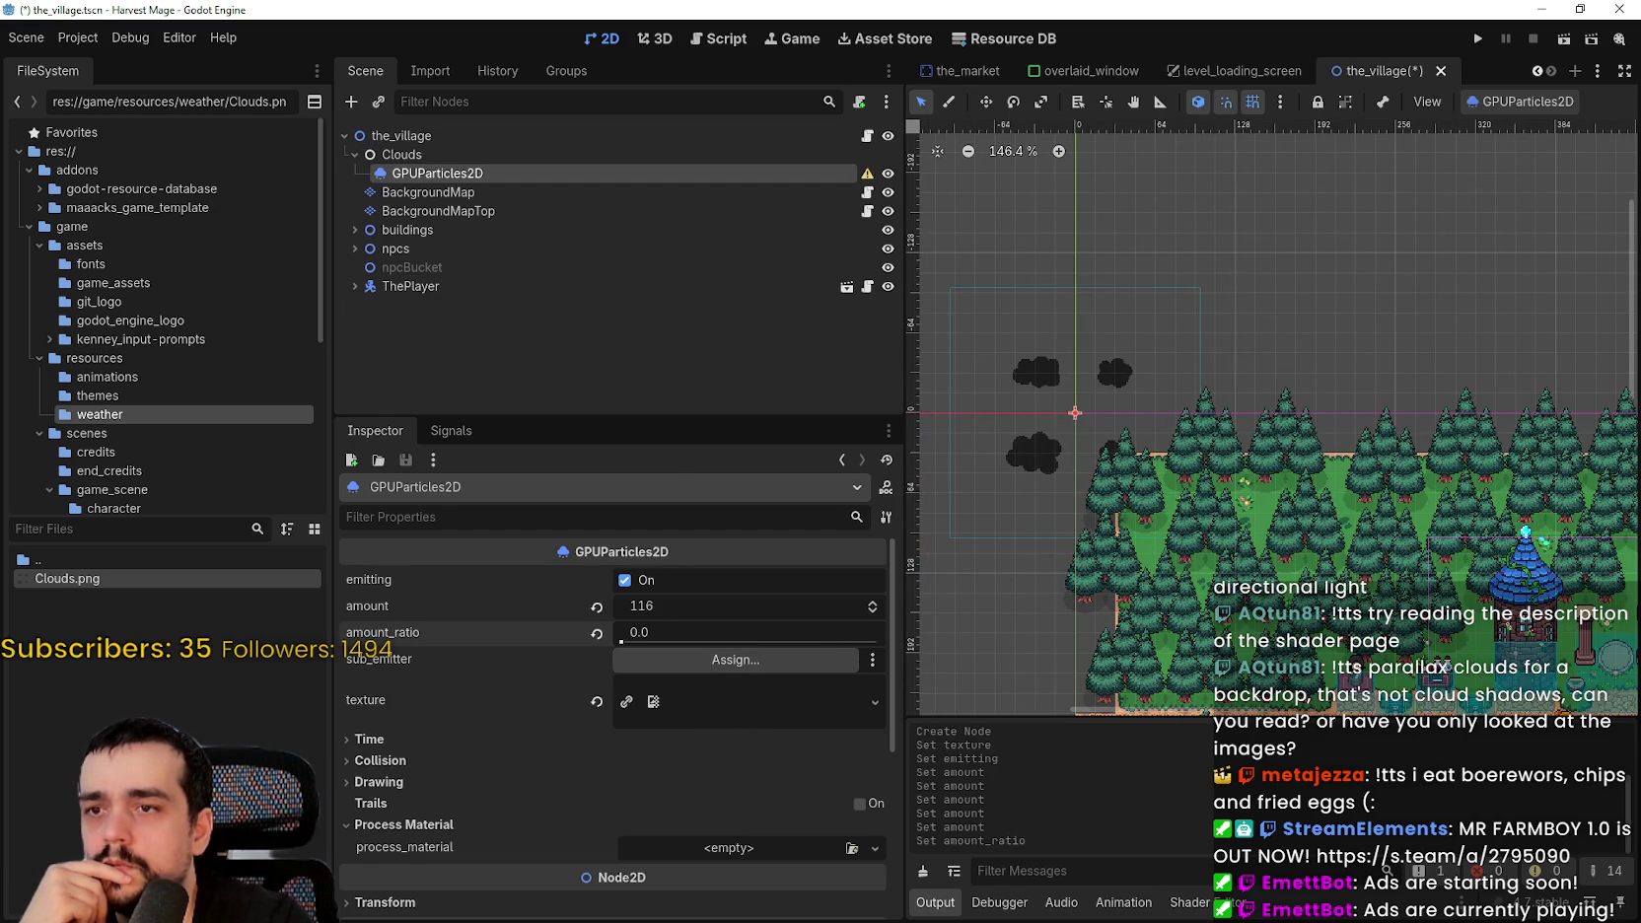
click(550, 739)
click(548, 737)
click(537, 762)
click(537, 762)
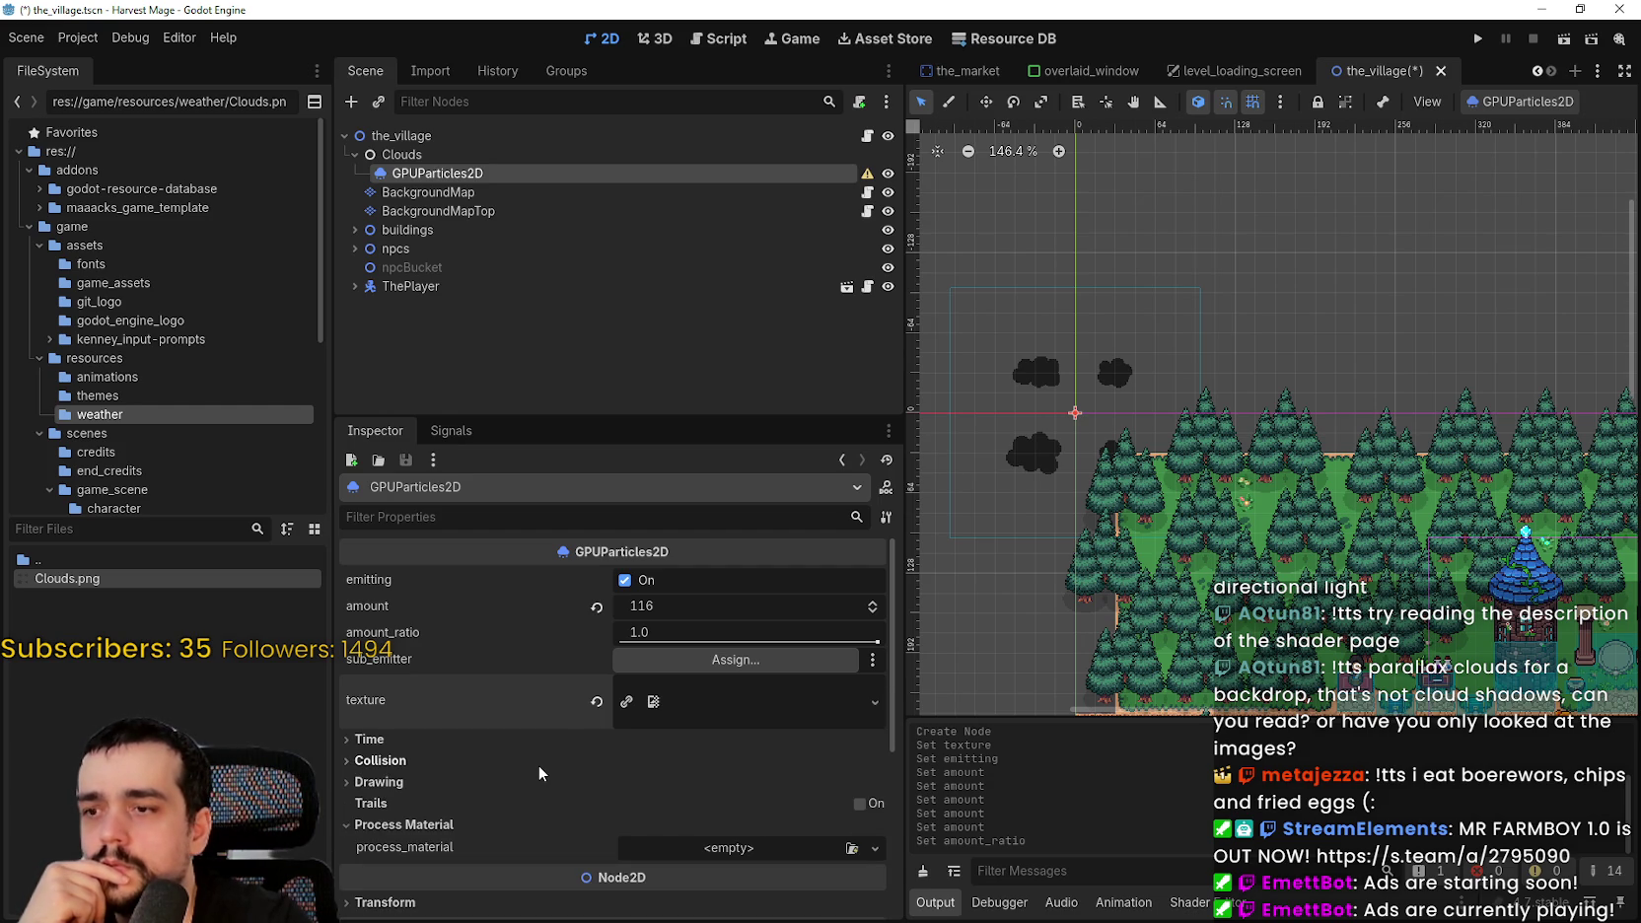
click(518, 785)
scroll(515, 784, down, 2)
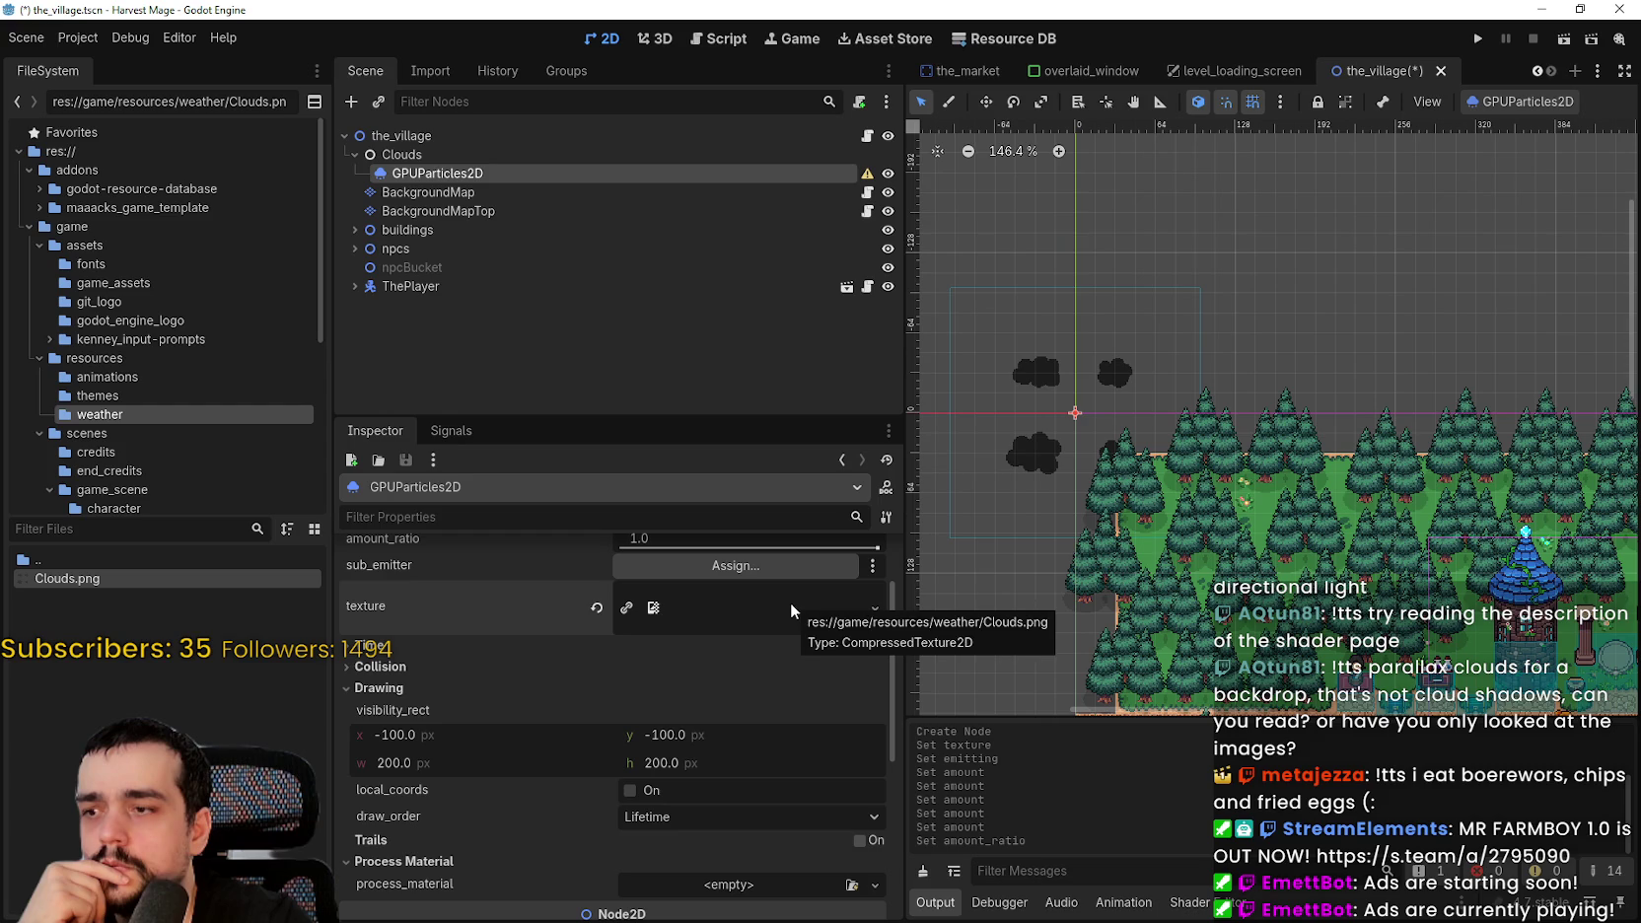
- Widen the visibility rectangle to 451.24, keep draw order at Lifetime, and turn trails on
drag(414, 765, 565, 765)
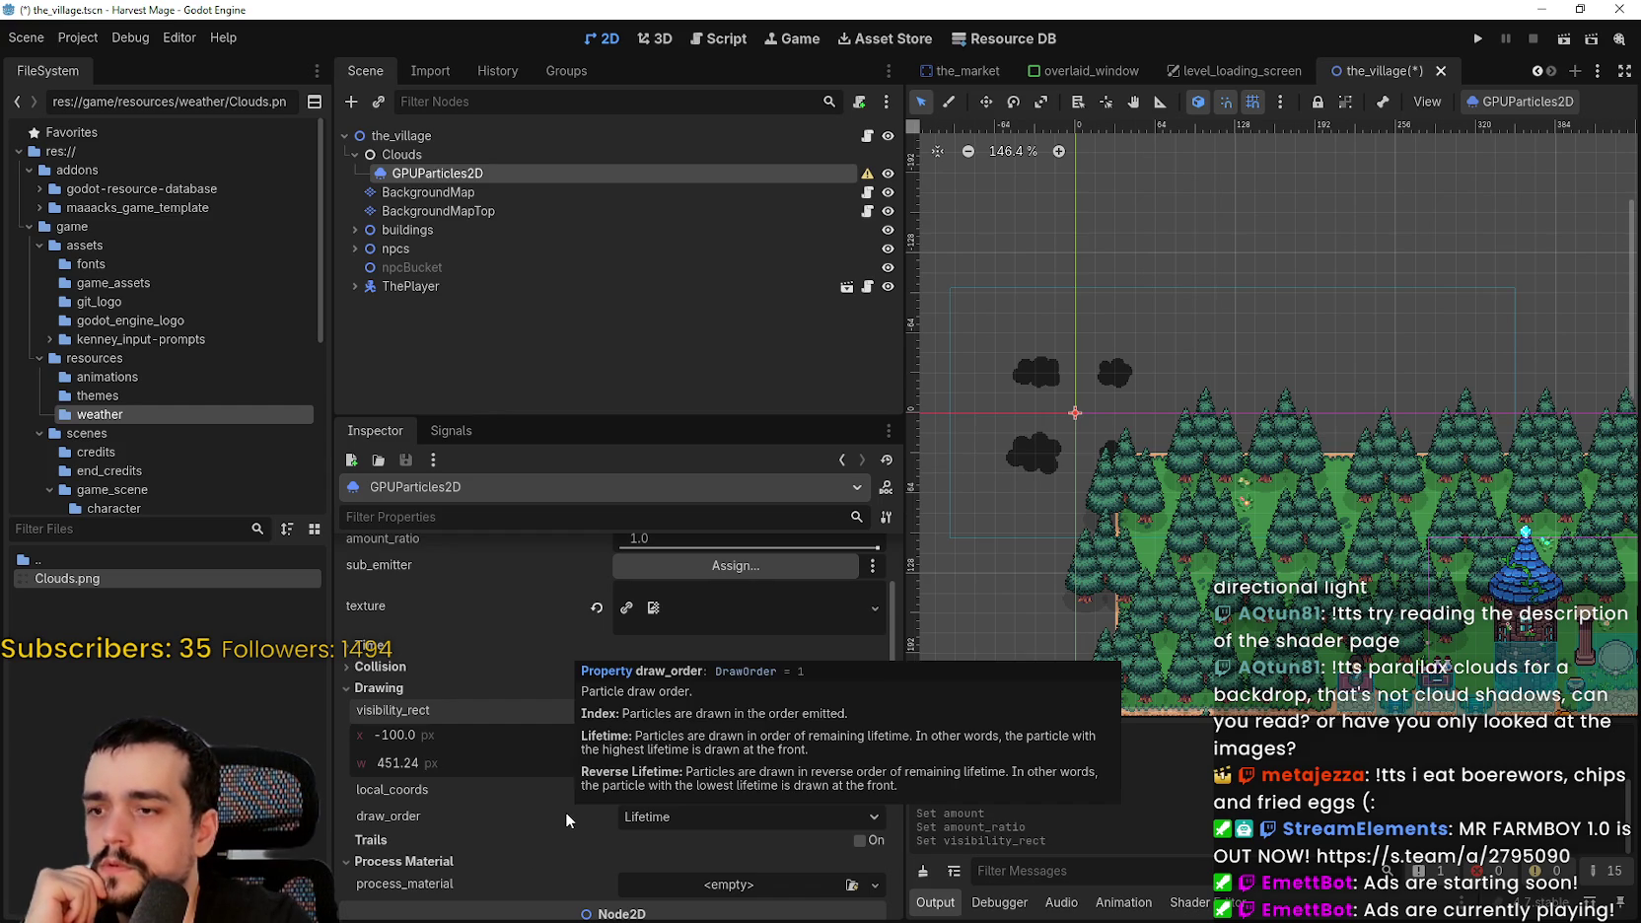
click(743, 821)
click(743, 821)
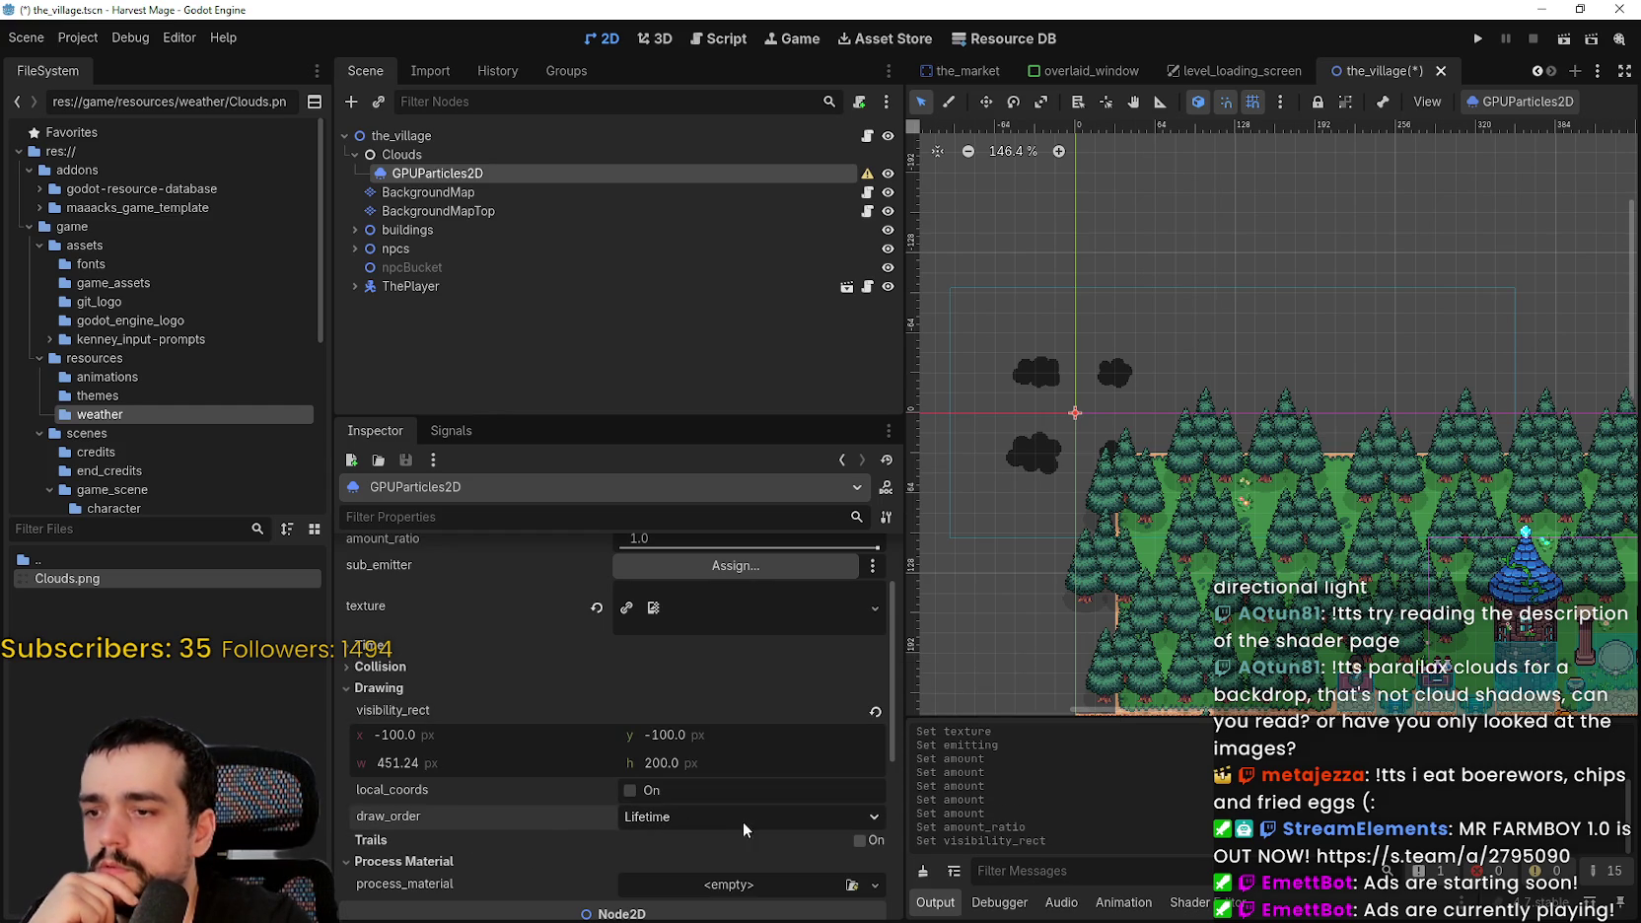
click(860, 840)
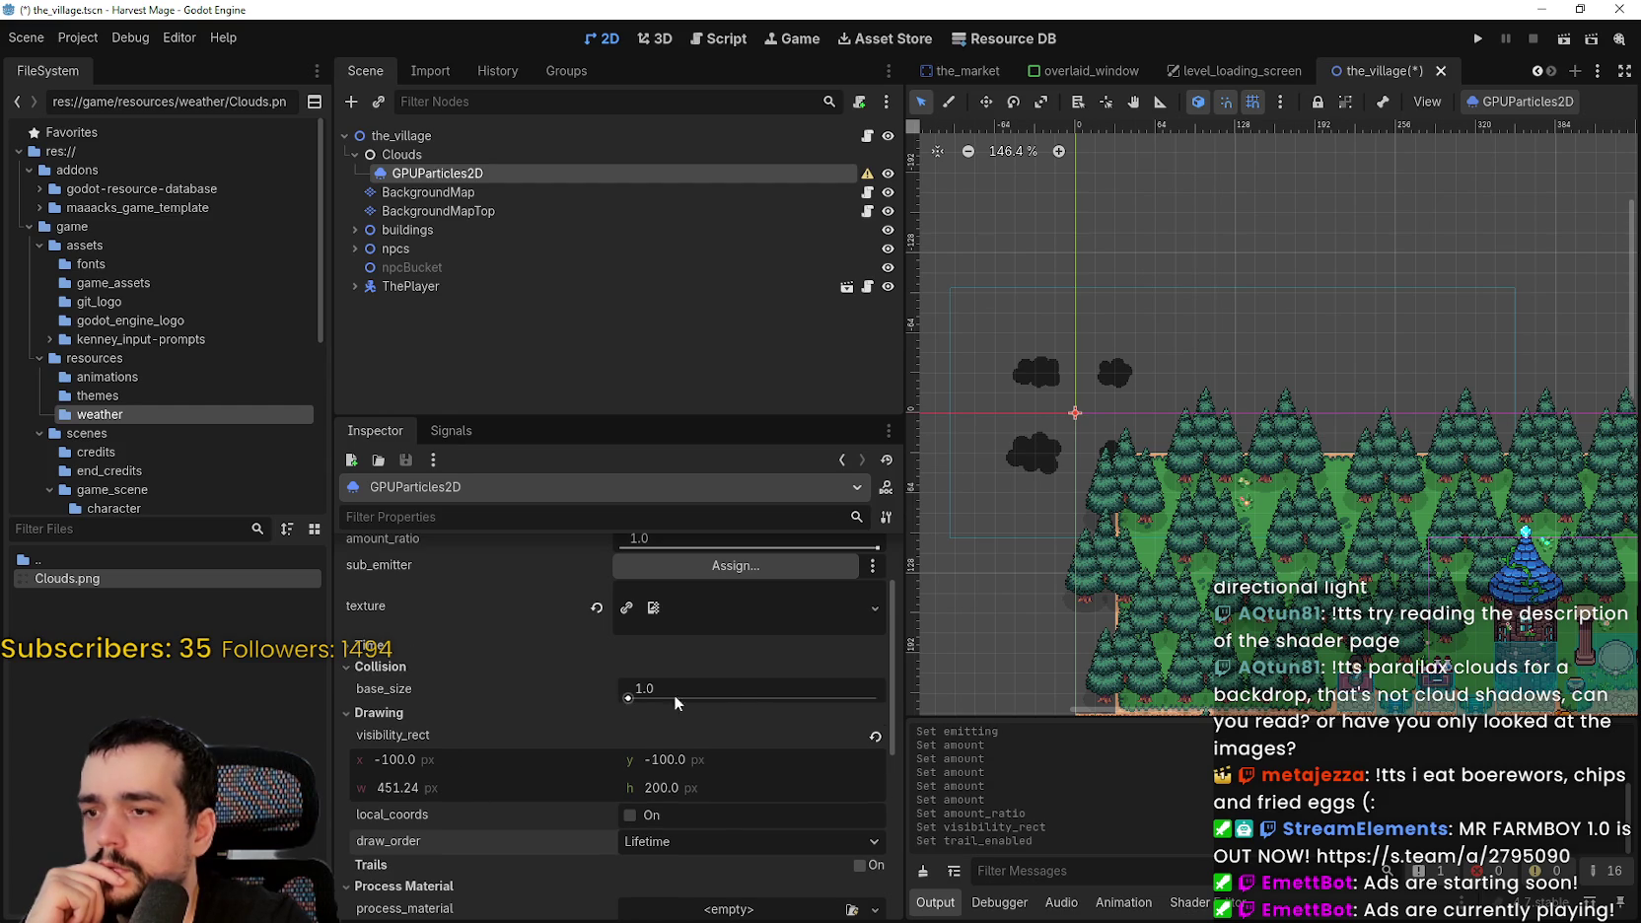
- Toggle one_shot on and off, then revert amount to 8 and emitting to on
click(481, 645)
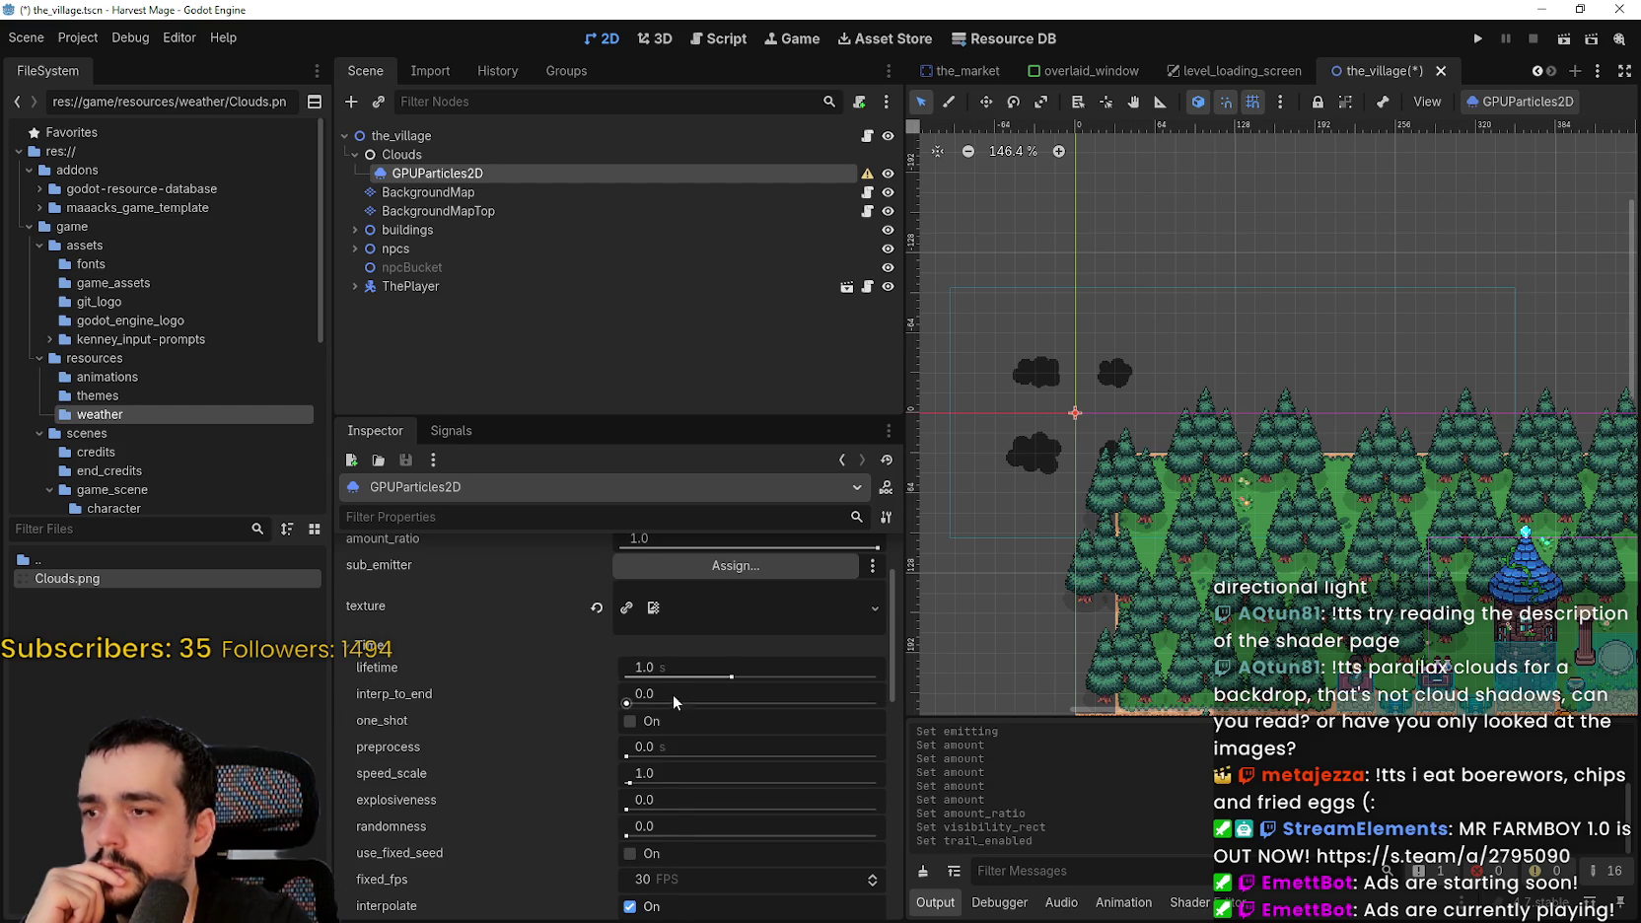
scroll(669, 695, down, 1)
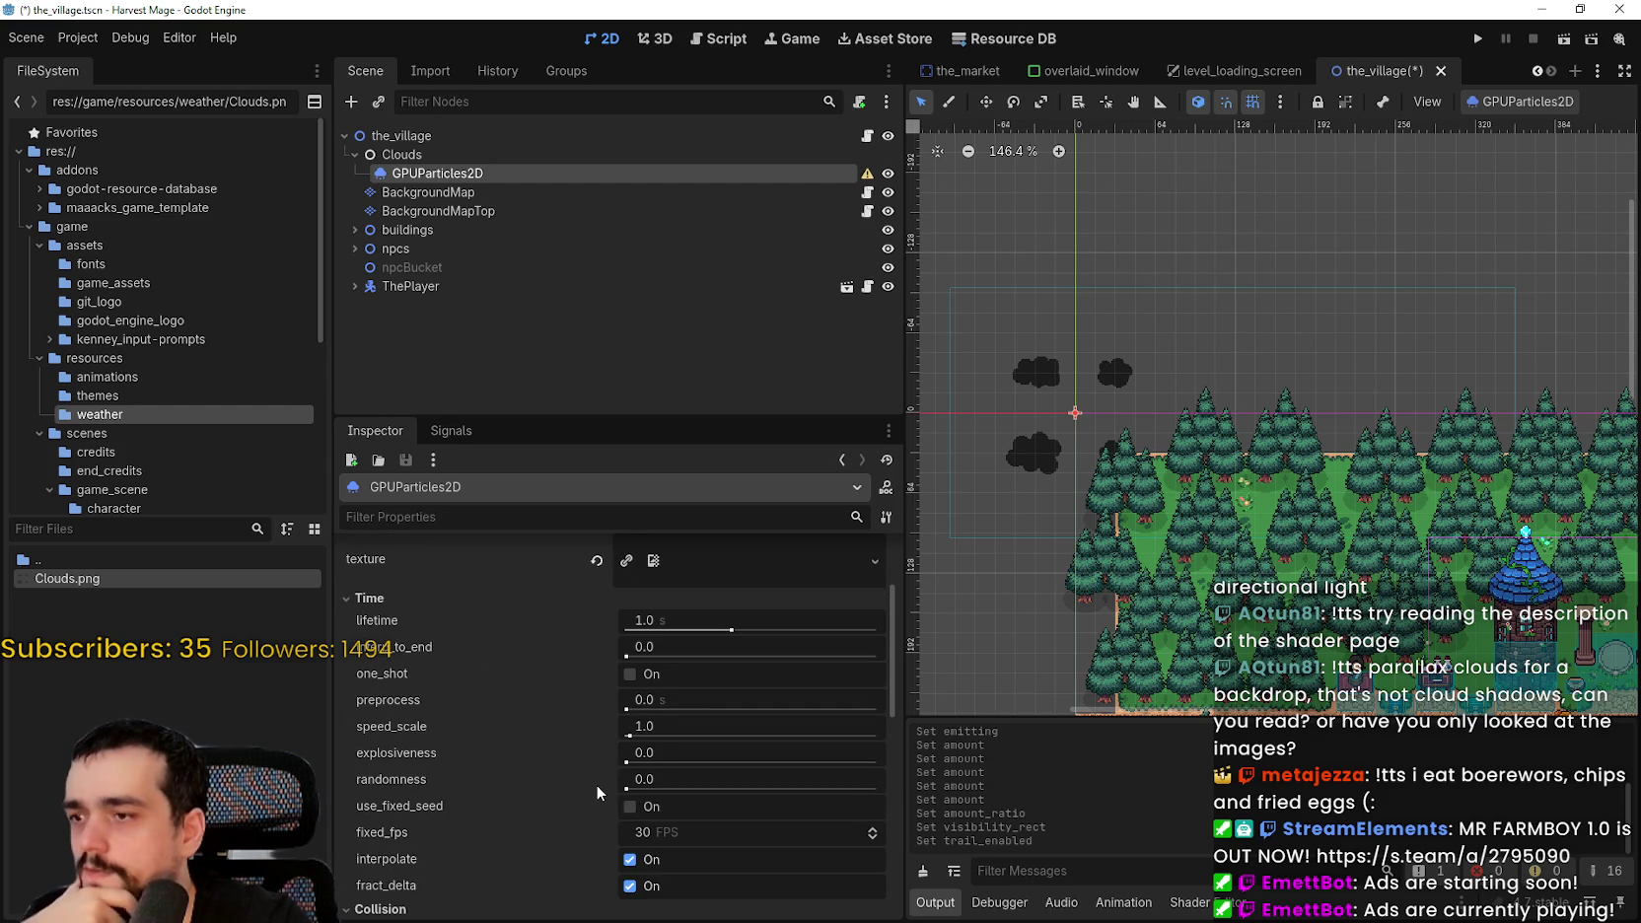
click(662, 674)
click(660, 669)
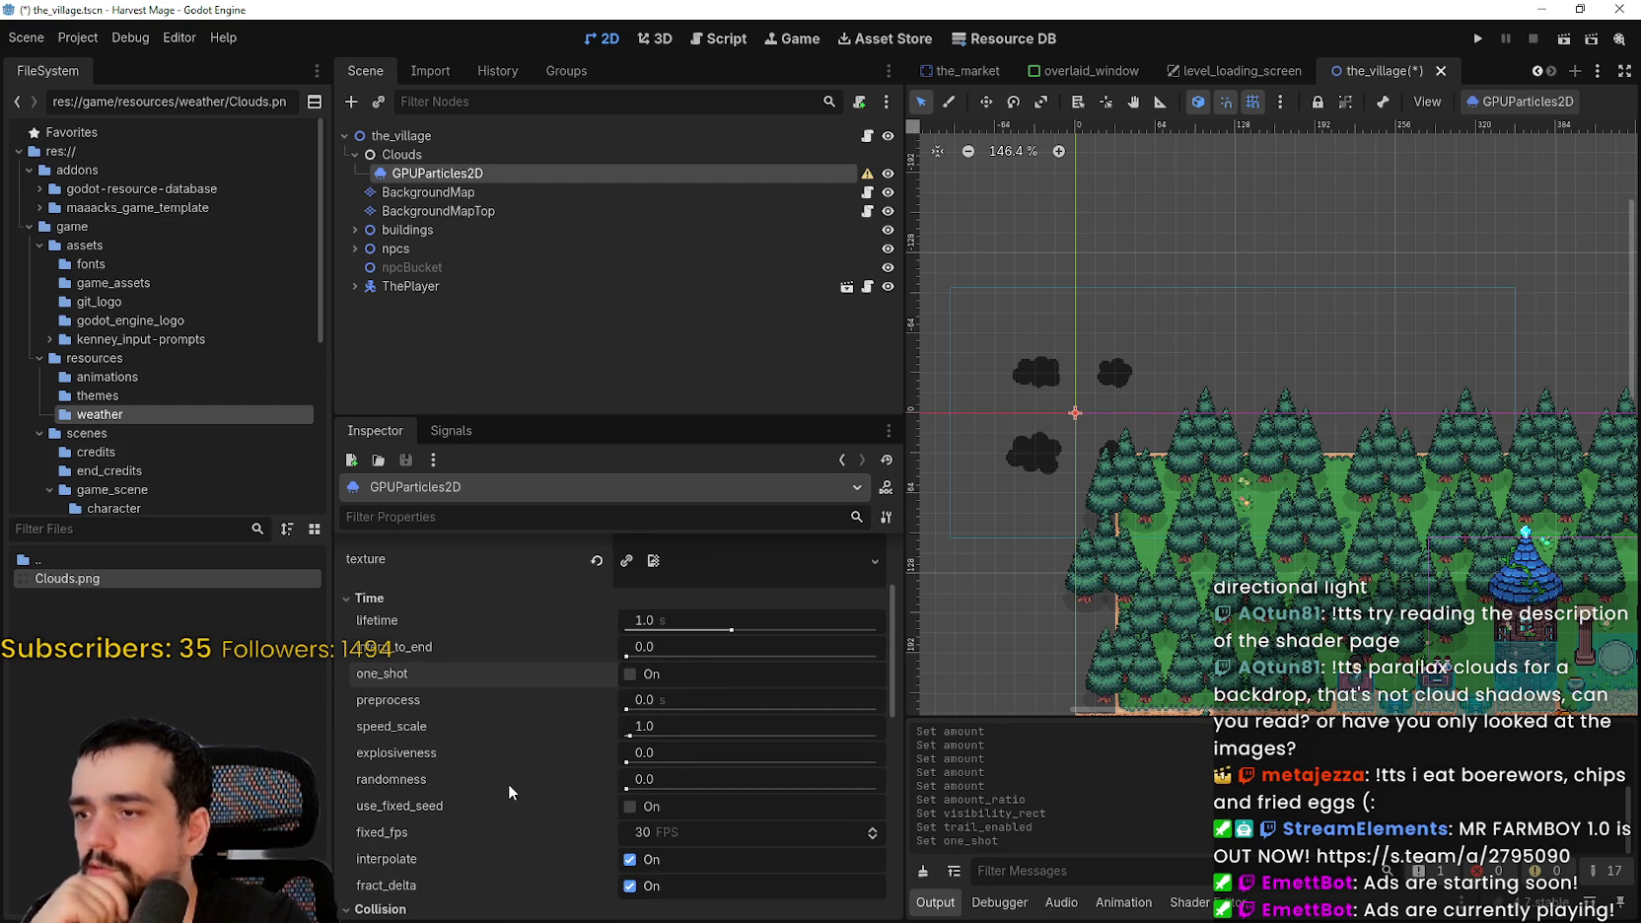
scroll(508, 783, down, 1)
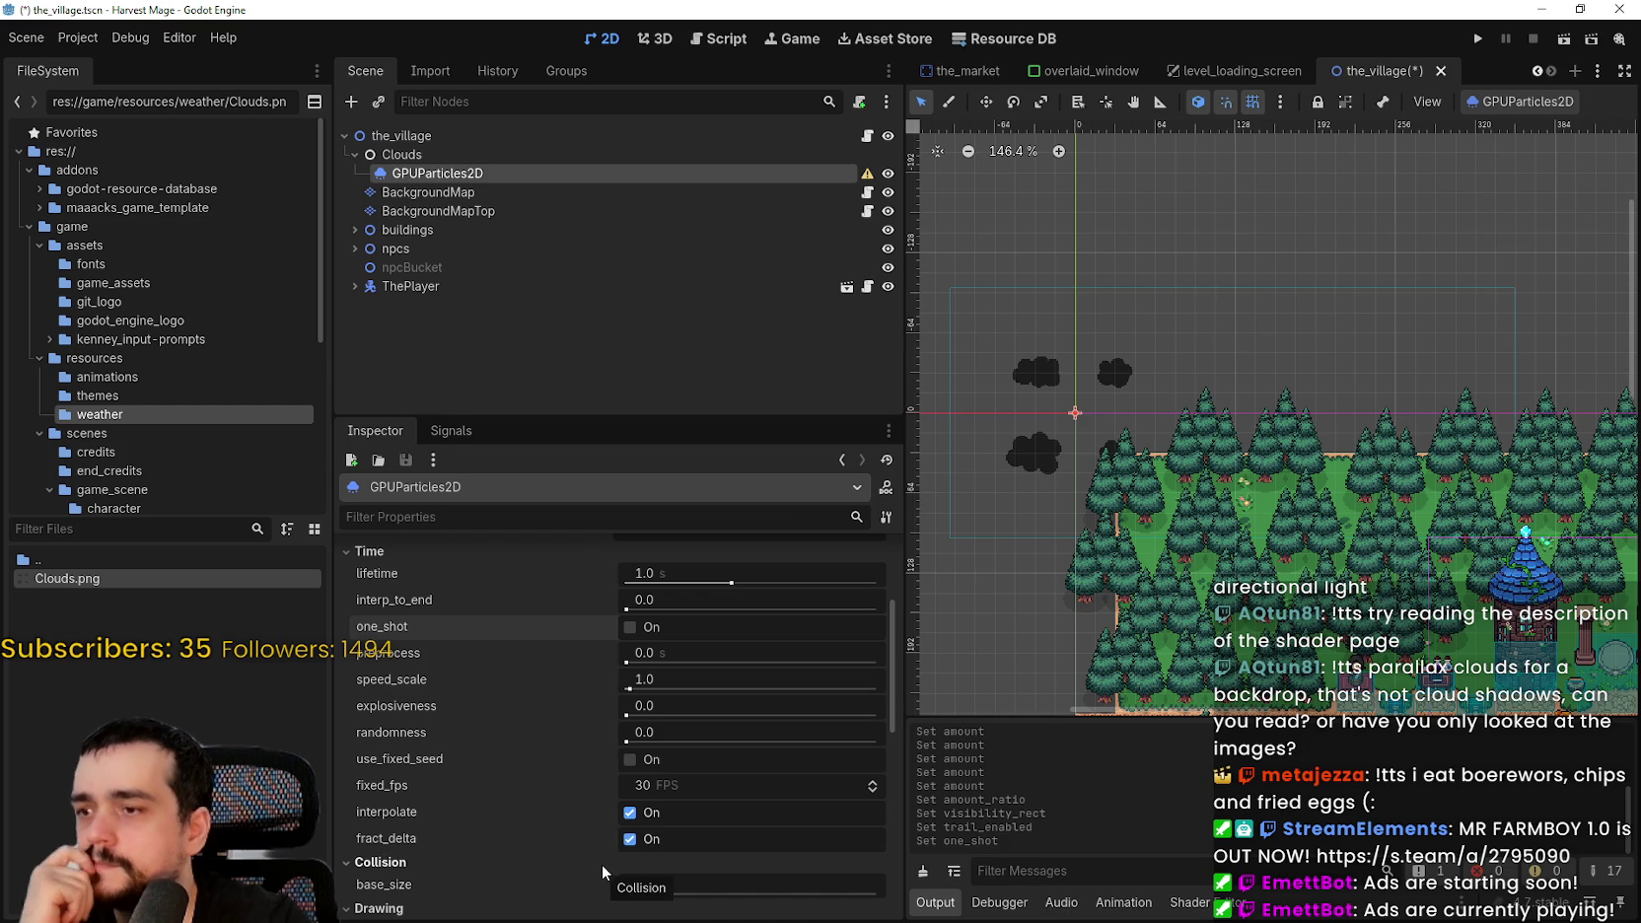
scroll(581, 808, up, 3)
scroll(600, 656, up, 1)
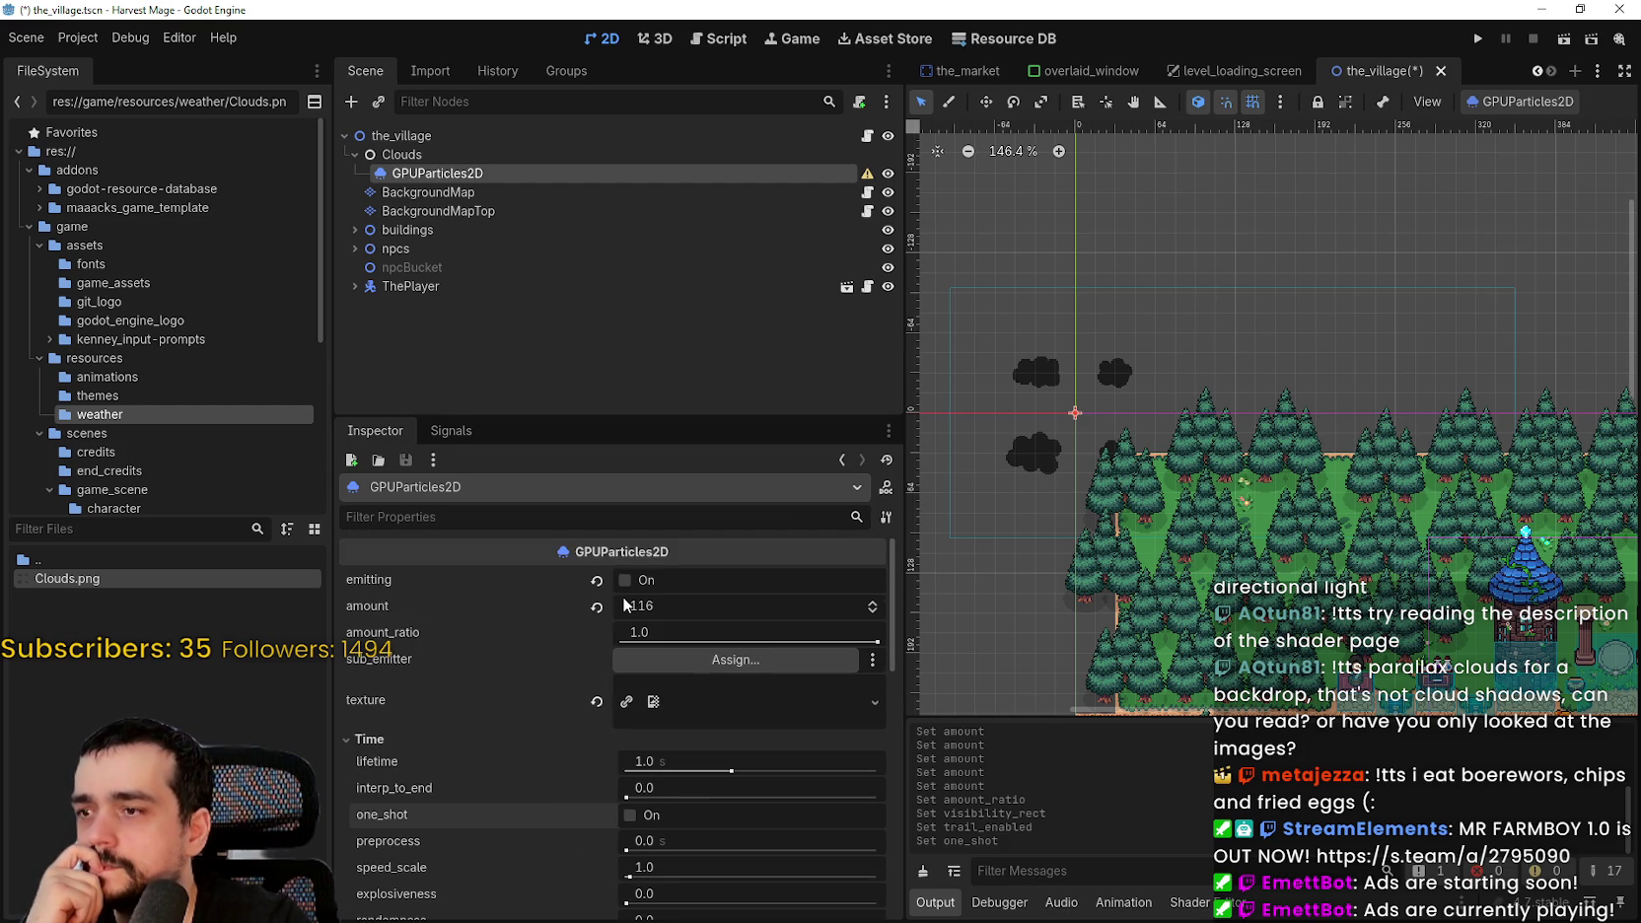
click(596, 606)
click(597, 580)
scroll(987, 413, down, 5)
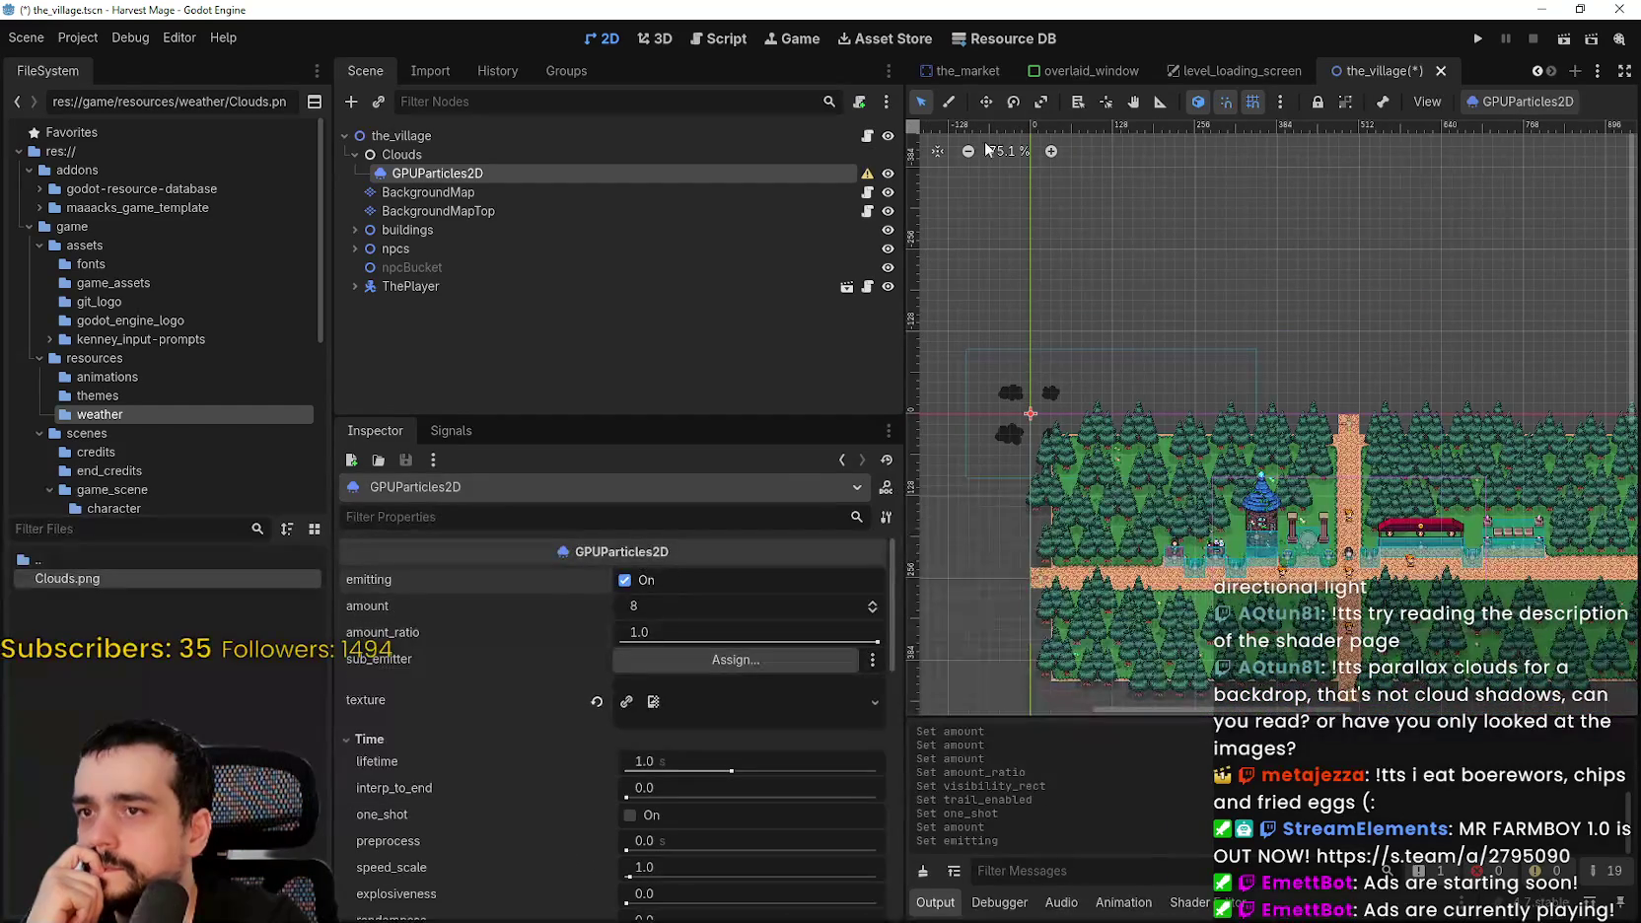
- Move the cloud particles to the village map's top-left at (64, 32), then save and run the game
click(985, 102)
mouse_move(1035, 419)
mouse_down()
mouse_move(1353, 606)
mouse_move(942, 326)
mouse_move(1111, 326)
mouse_move(1119, 434)
mouse_move(1282, 533)
mouse_move(1326, 516)
mouse_up()
scroll(1358, 650, up, 2)
scroll(1111, 326, down, 2)
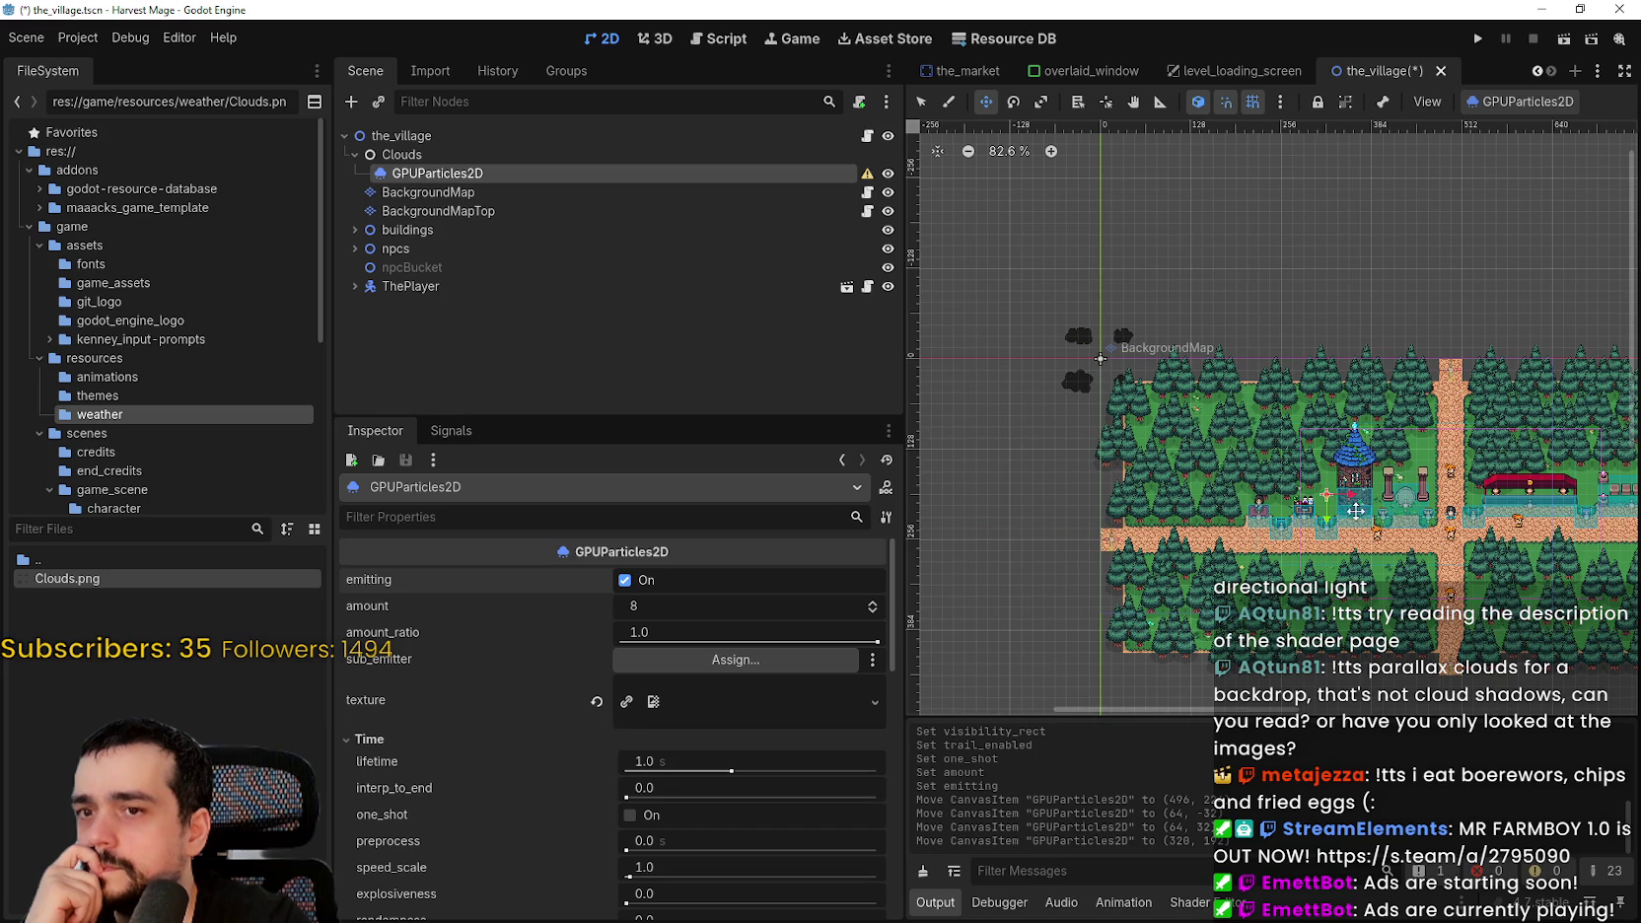
click(1477, 38)
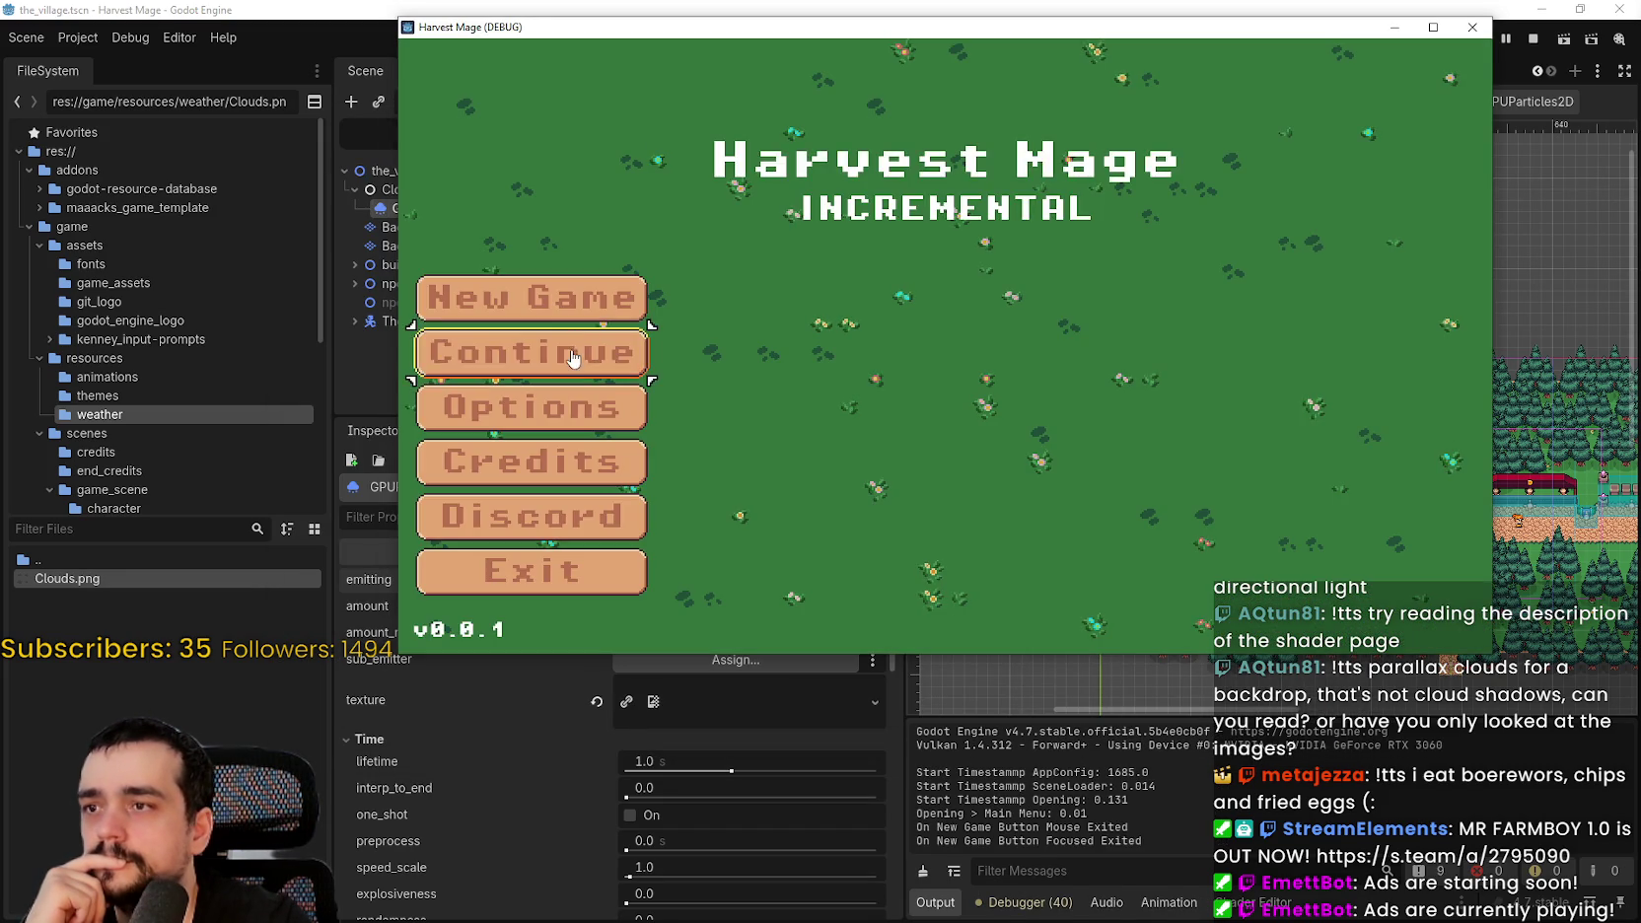
- Start a new game and walk the player around the forest clearing
click(615, 301)
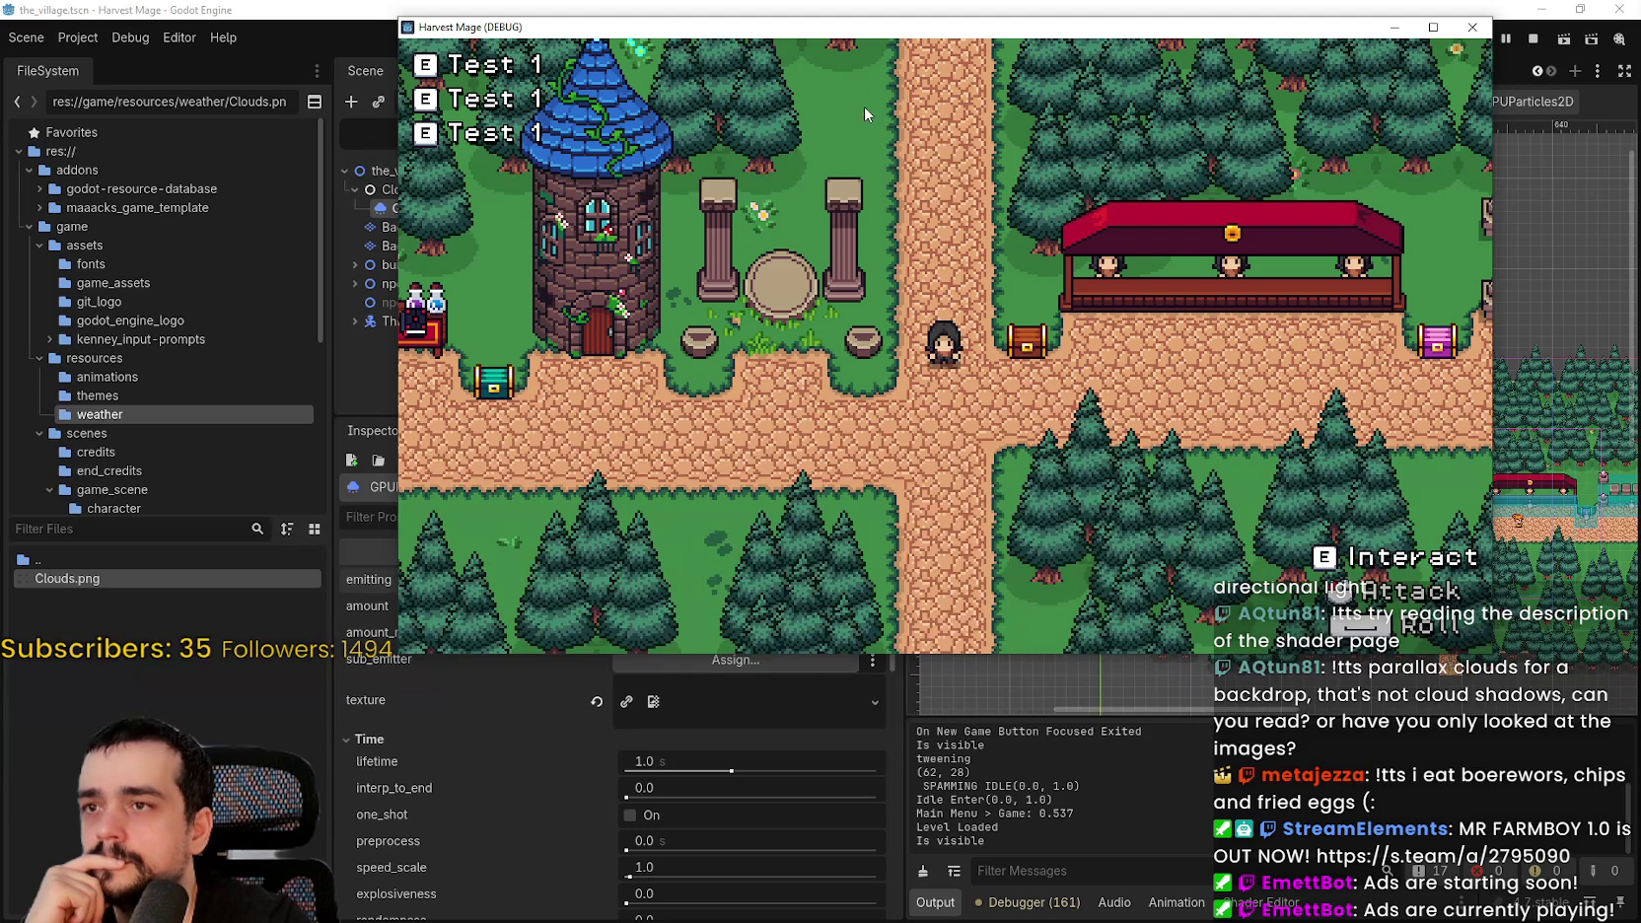
key(w)
key(space)
key(s)
key(space)
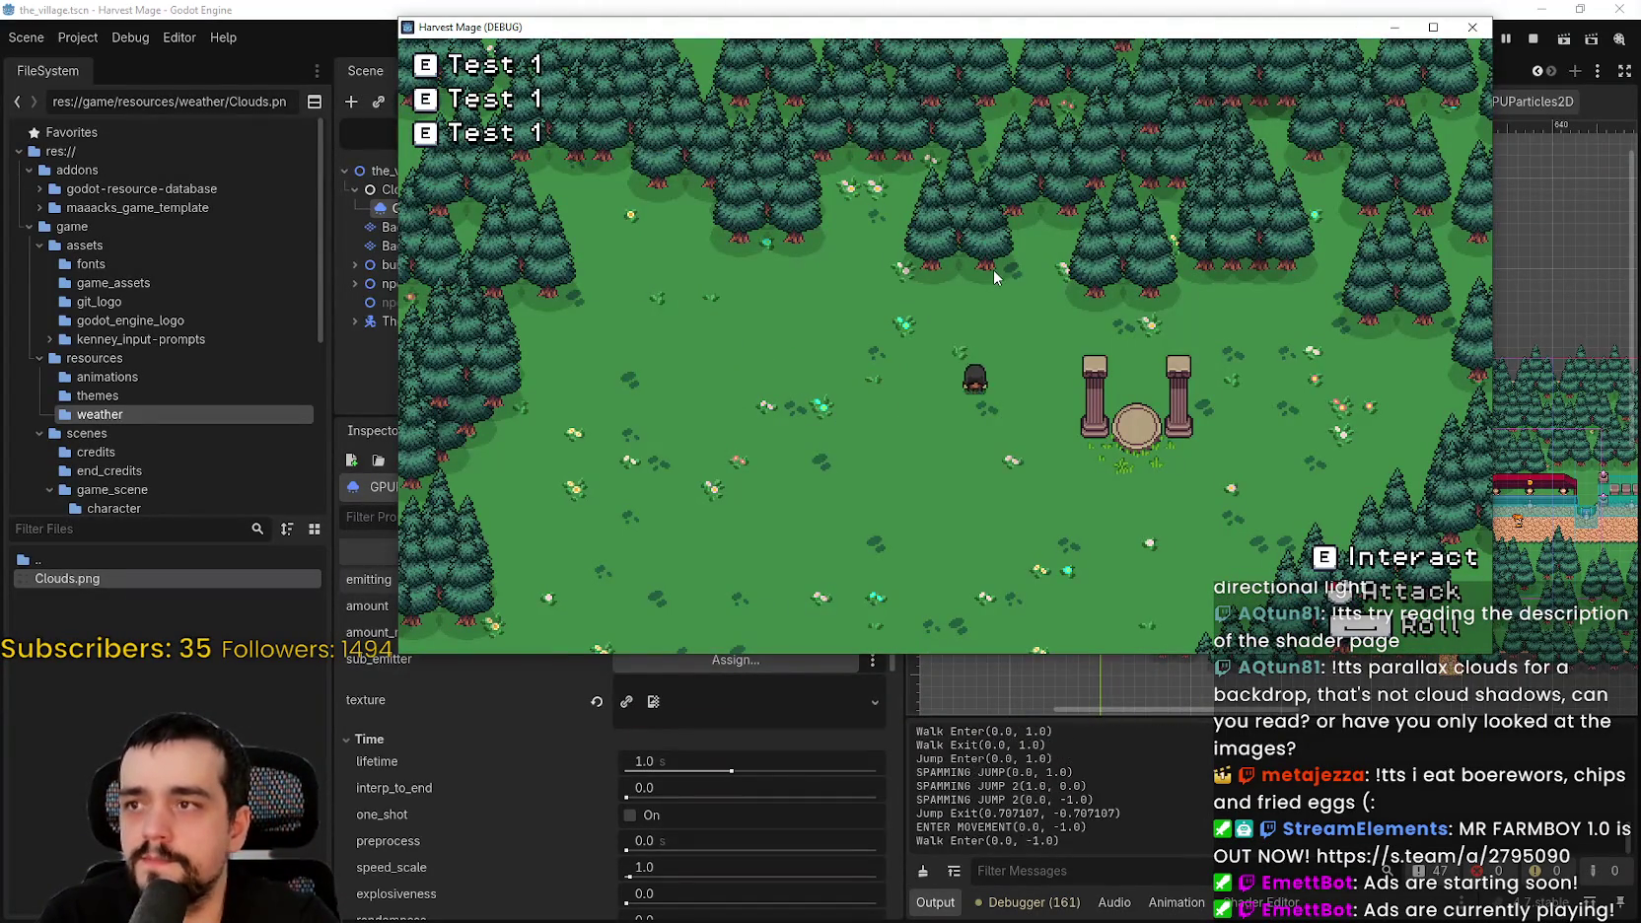
key(a)
key(d)
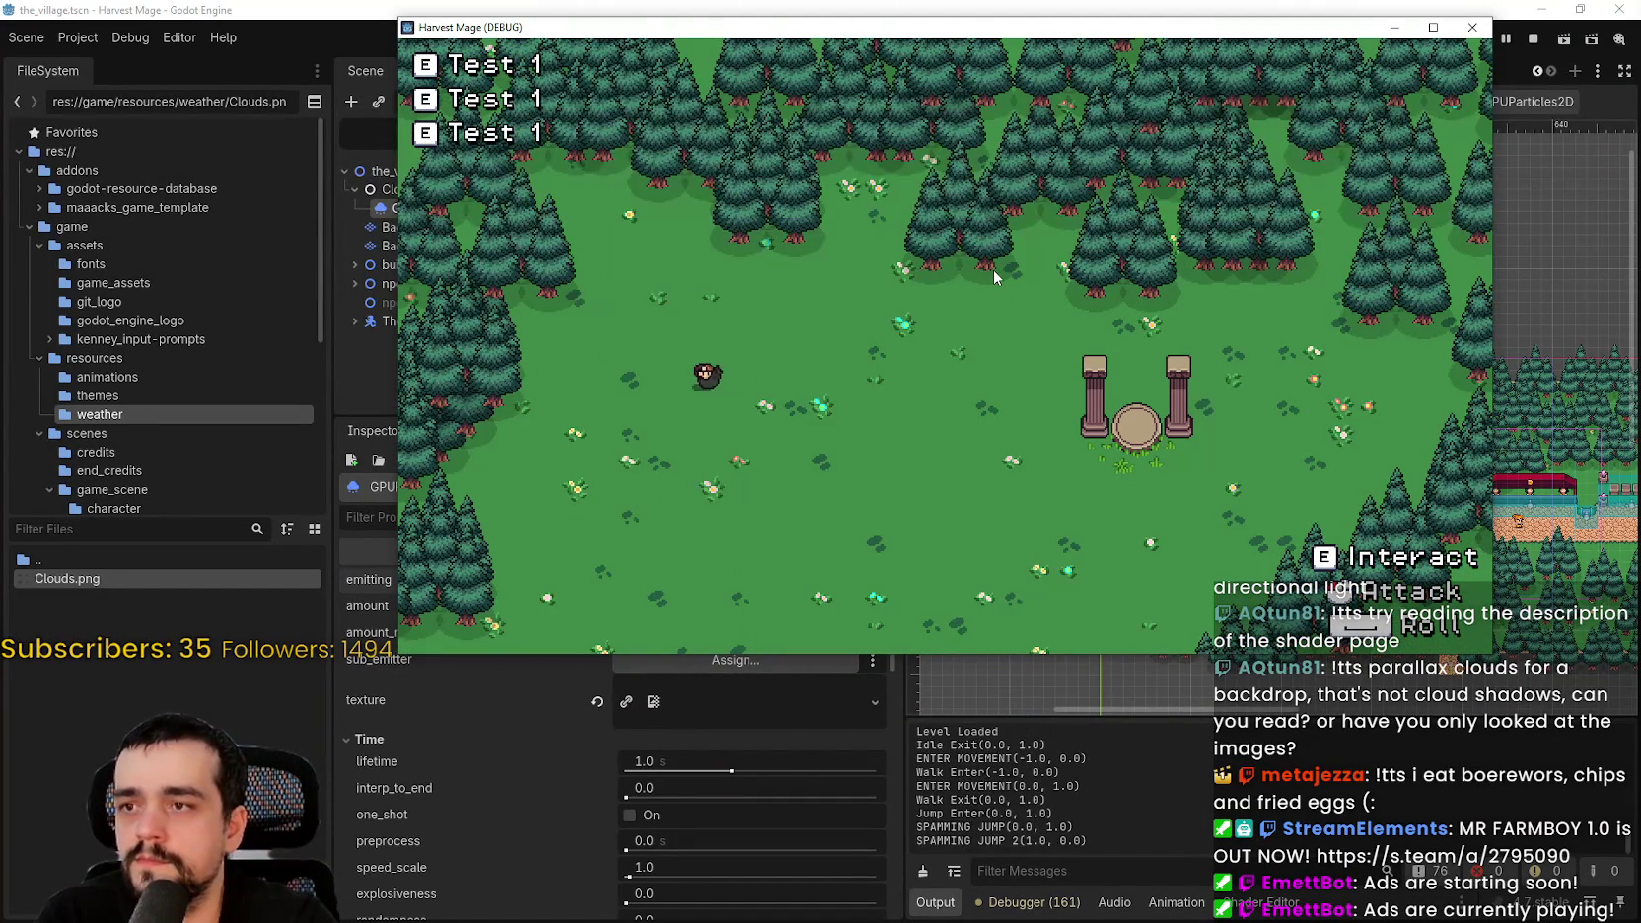
key(space)
- Walk the player into the village and up to the forest, then stop the game with F8
key(a)
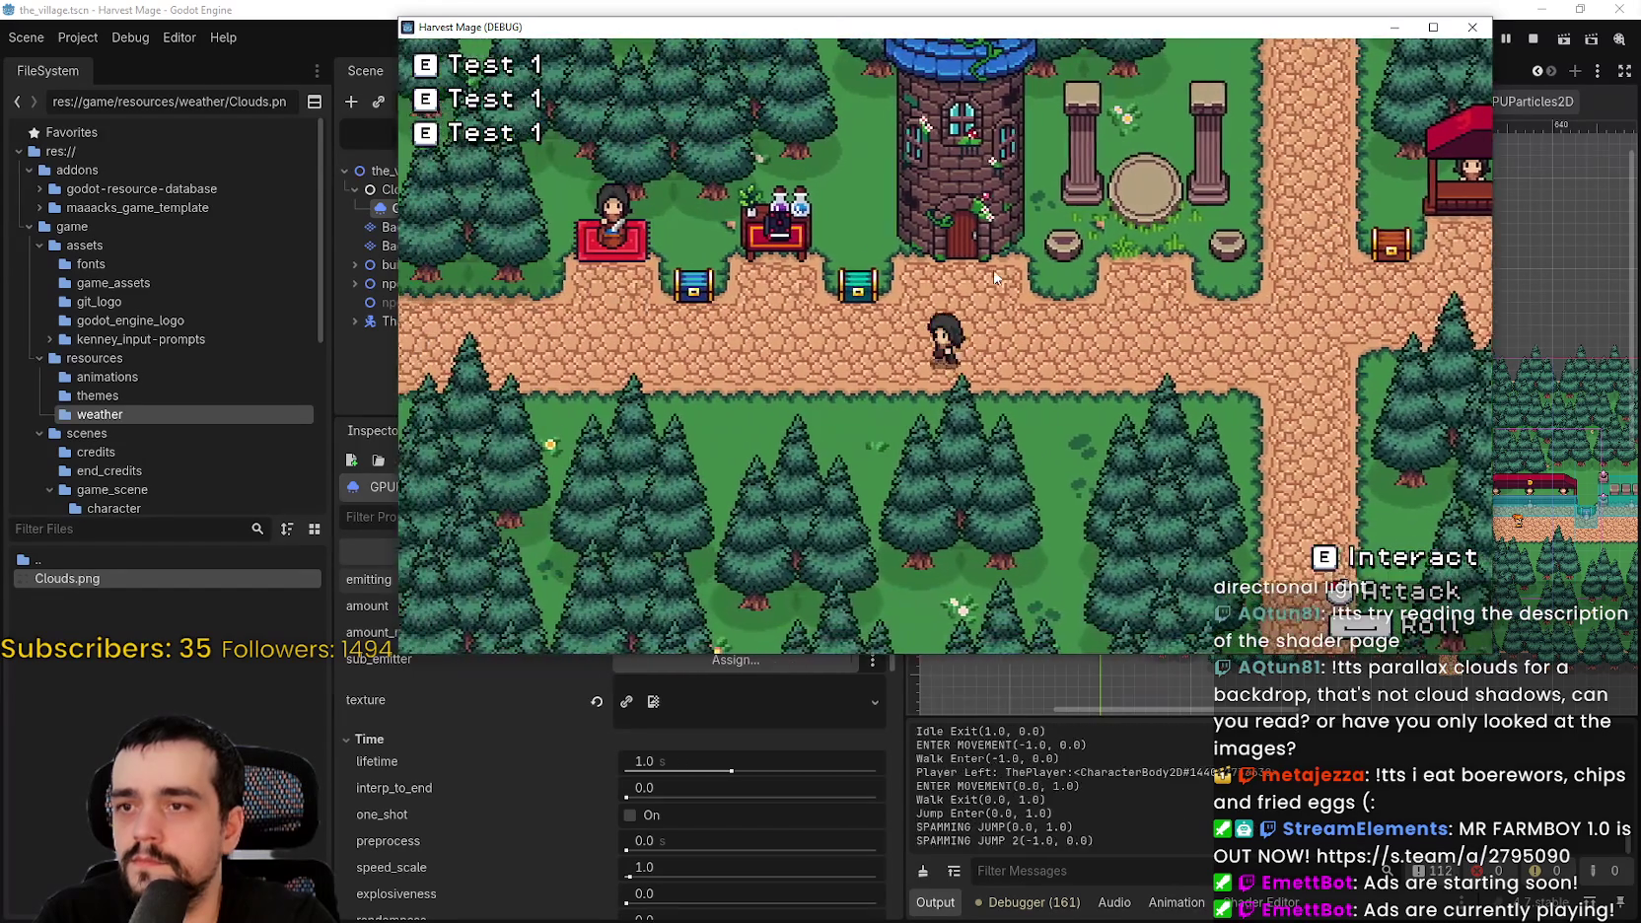
key(w)
key(space)
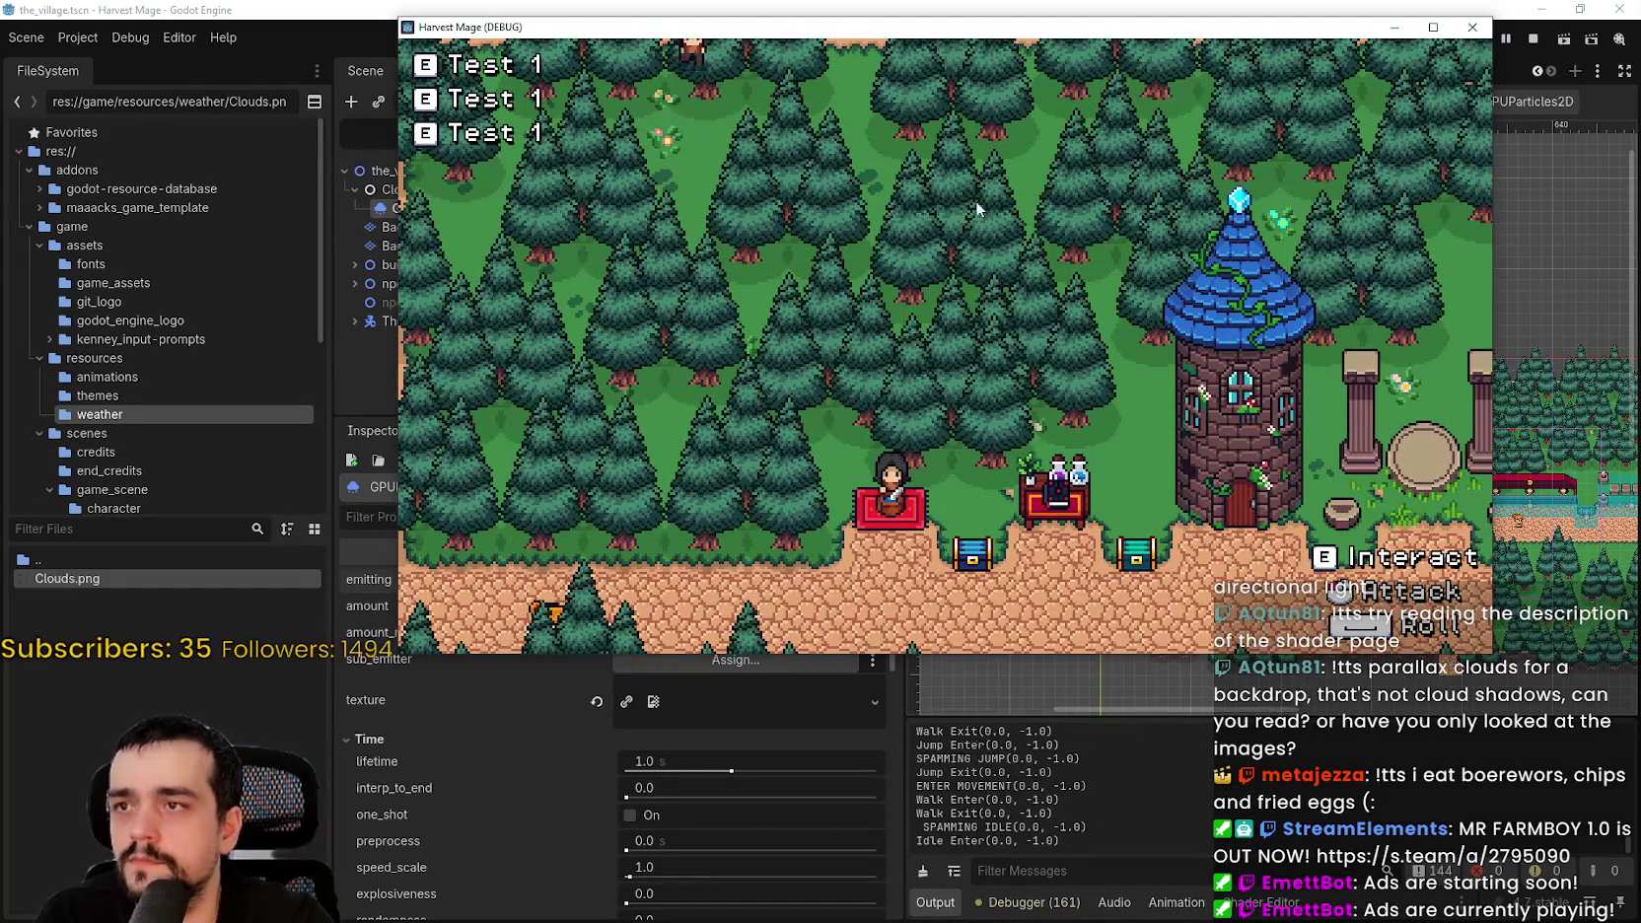
key(s)
key(F8)
drag(1128, 425, 1101, 389)
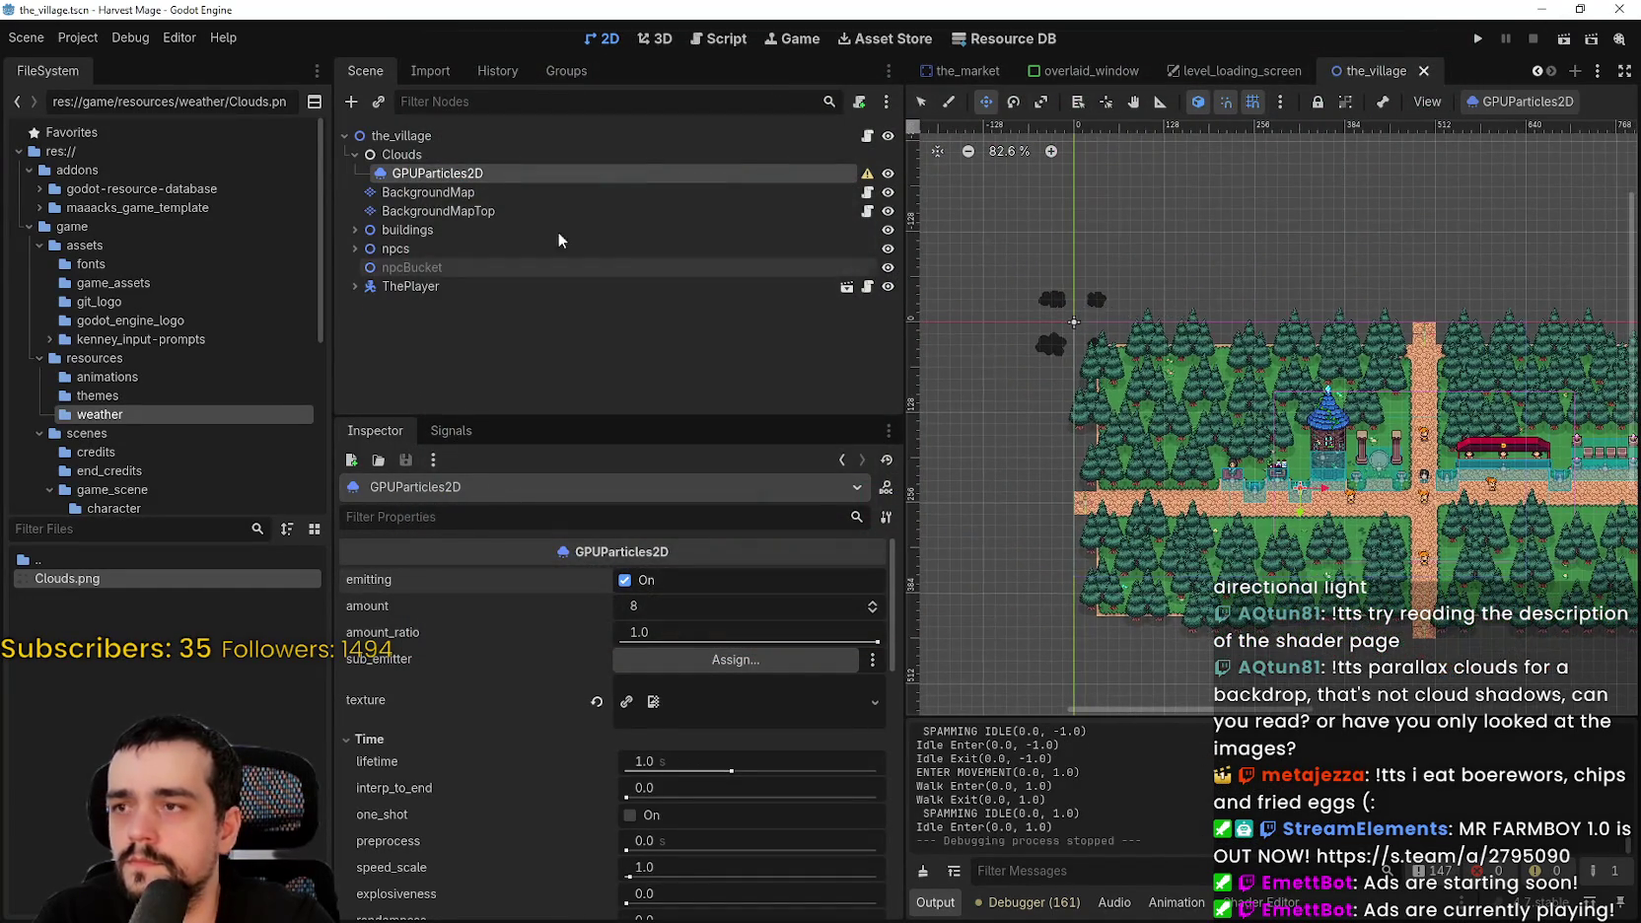
- Reset the visibility rectangle to its default and enable local_coords on the cloud particles
scroll(627, 868, down, 10)
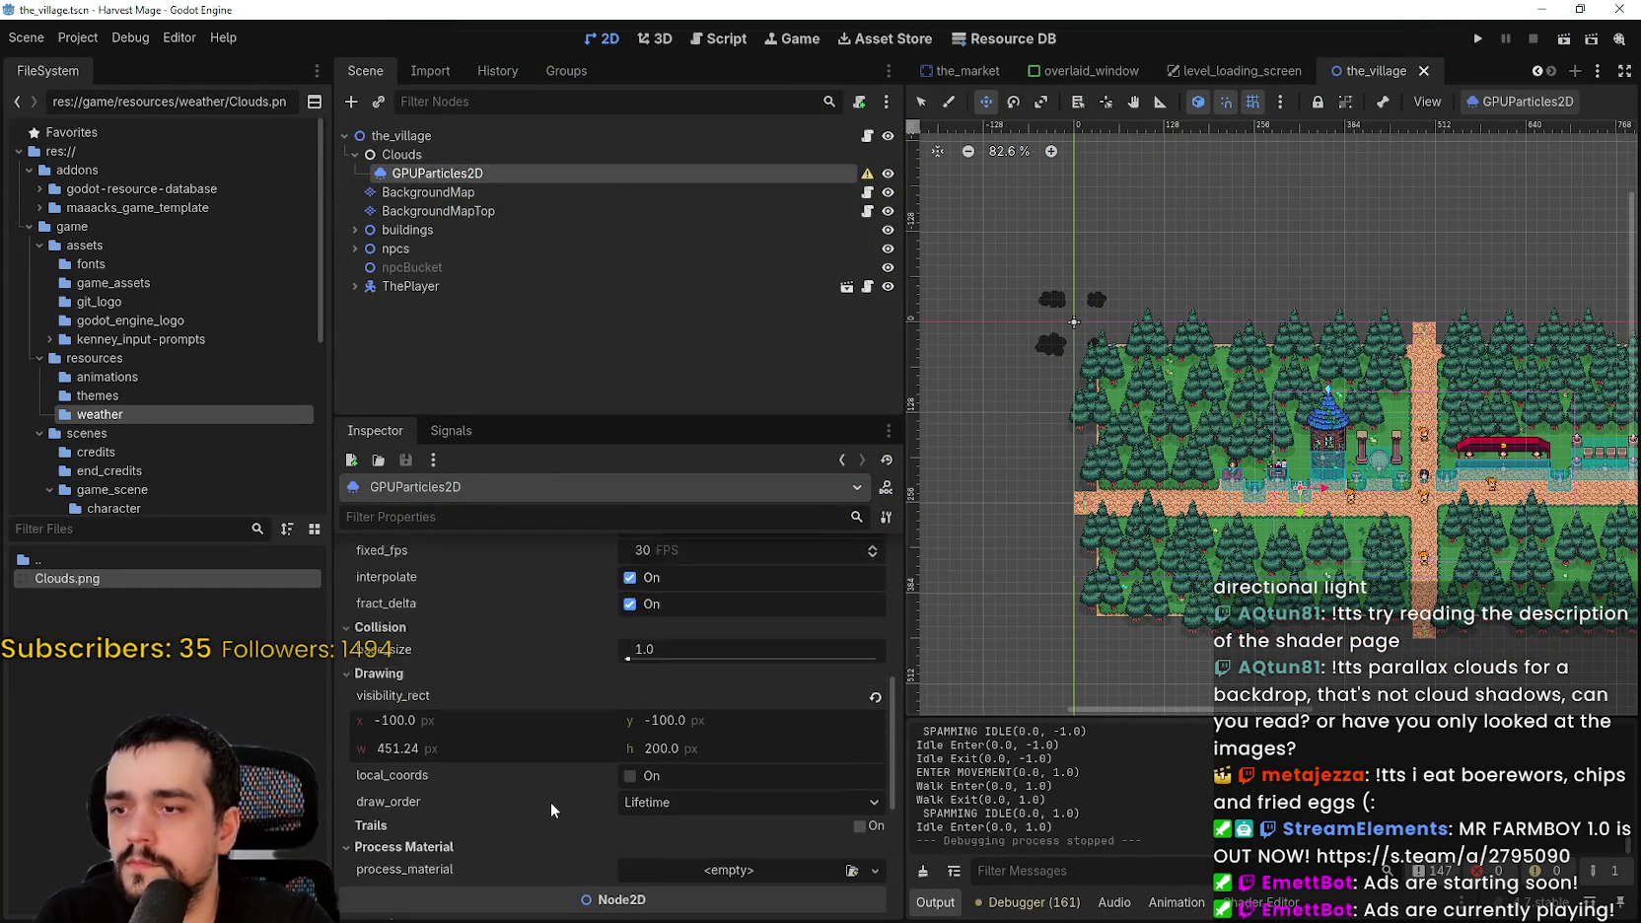
mouse_move(394, 681)
mouse_down()
mouse_move(406, 690)
mouse_move(407, 673)
mouse_up()
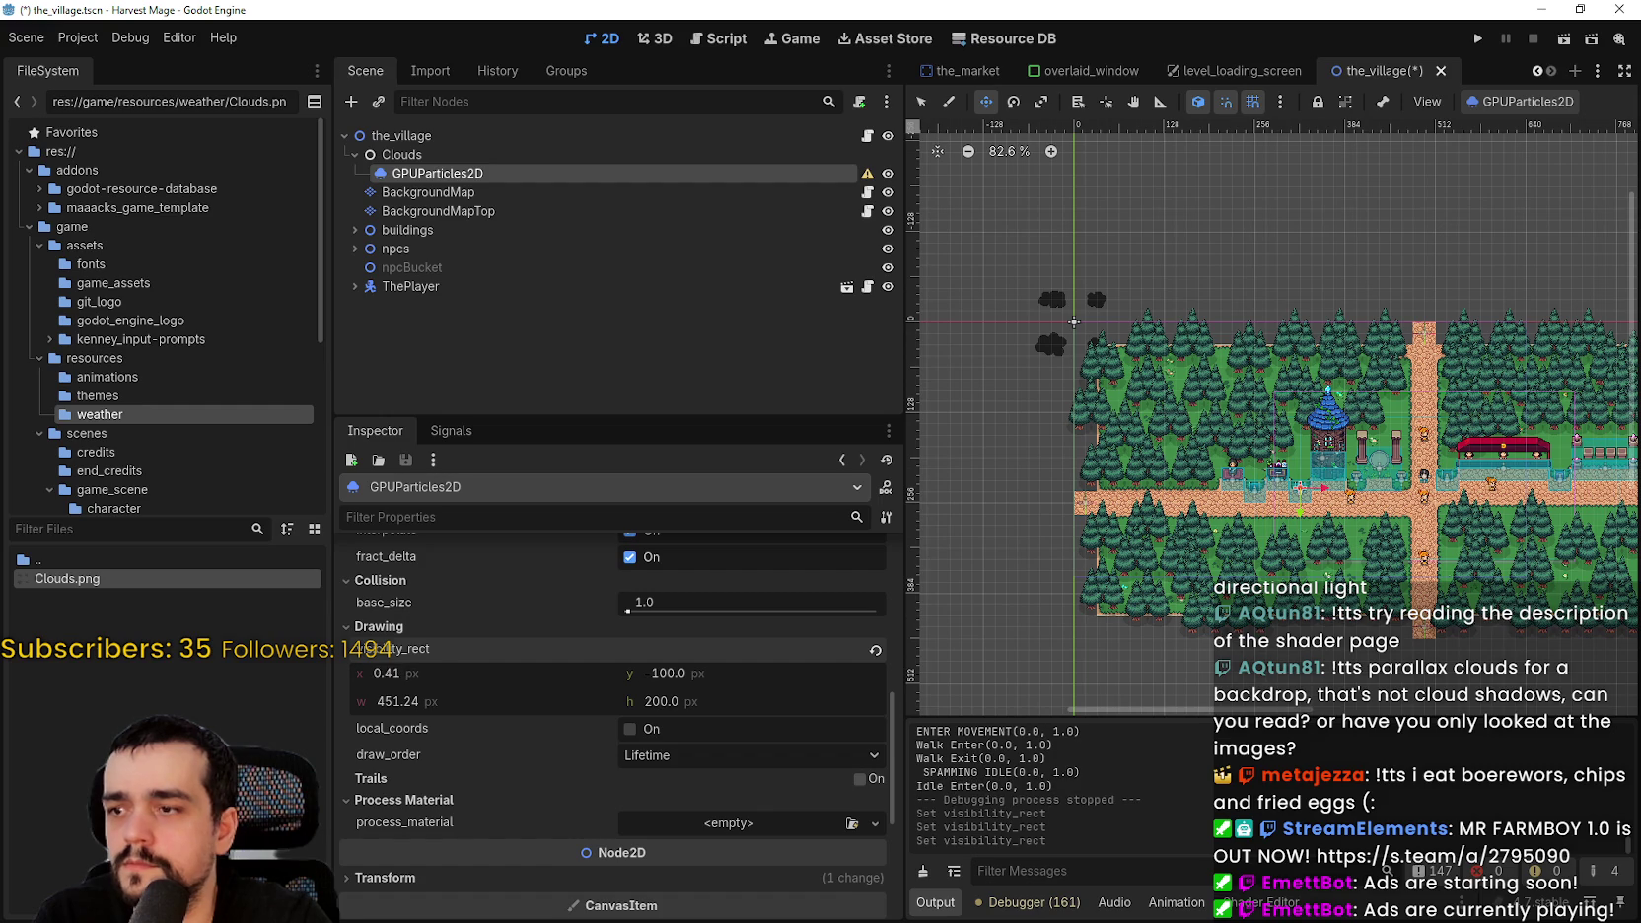
click(875, 650)
click(652, 729)
- Drag the clouds right over the village, save the scene, and run the project
scroll(1213, 550, up, 8)
drag(1212, 550, 1474, 547)
key(ctrl+s)
click(1480, 40)
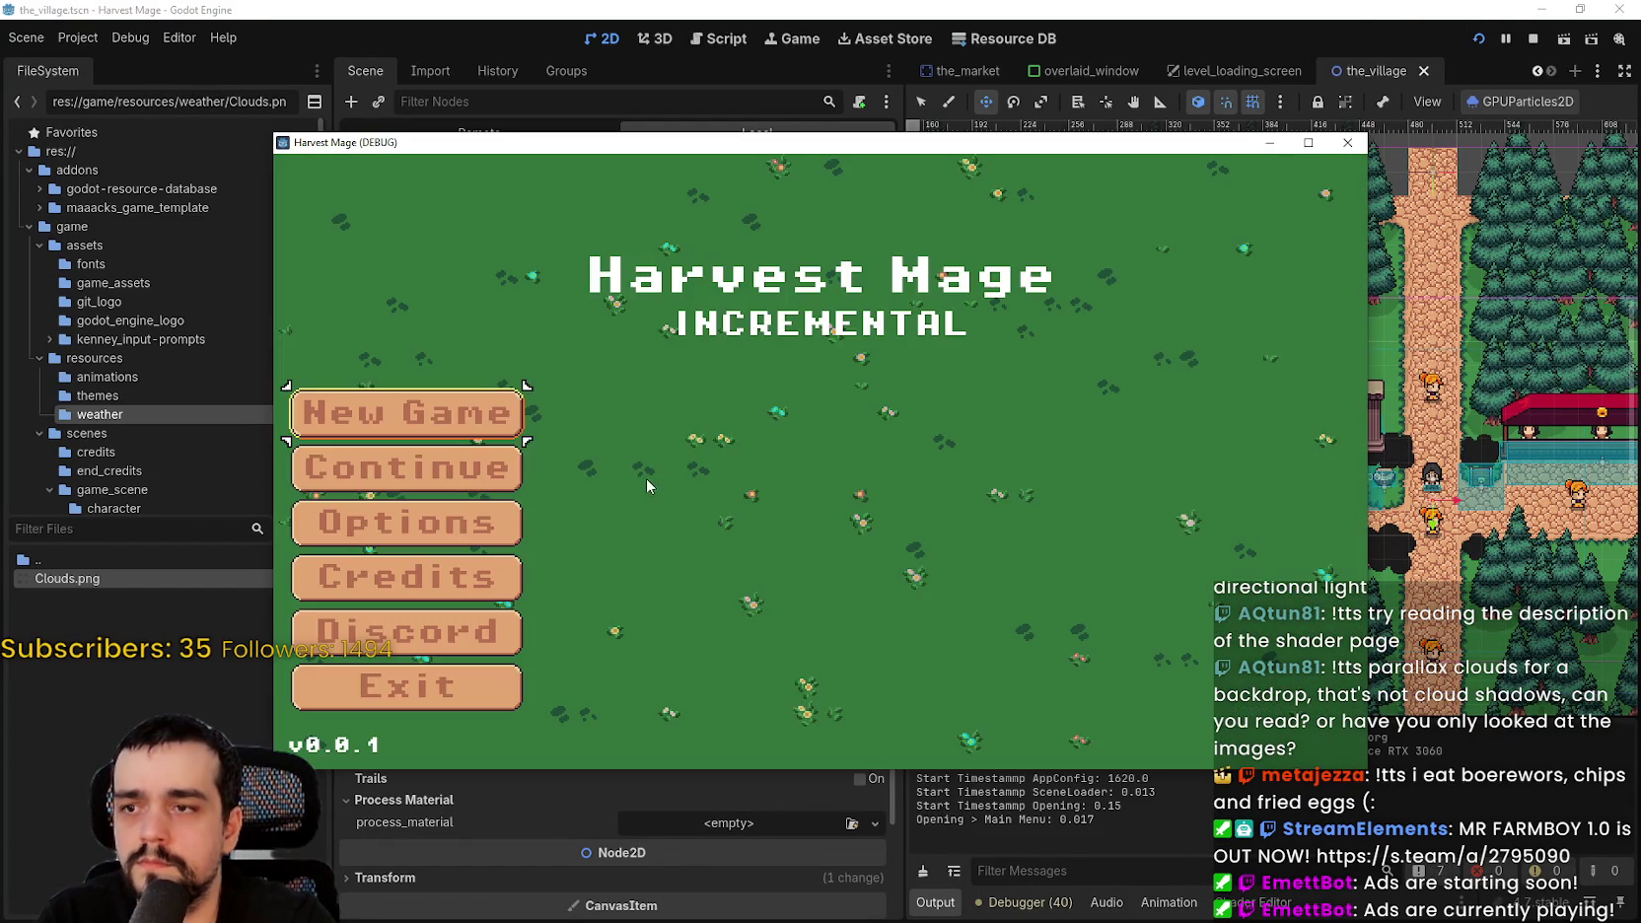
click(513, 472)
key(s)
key(a)
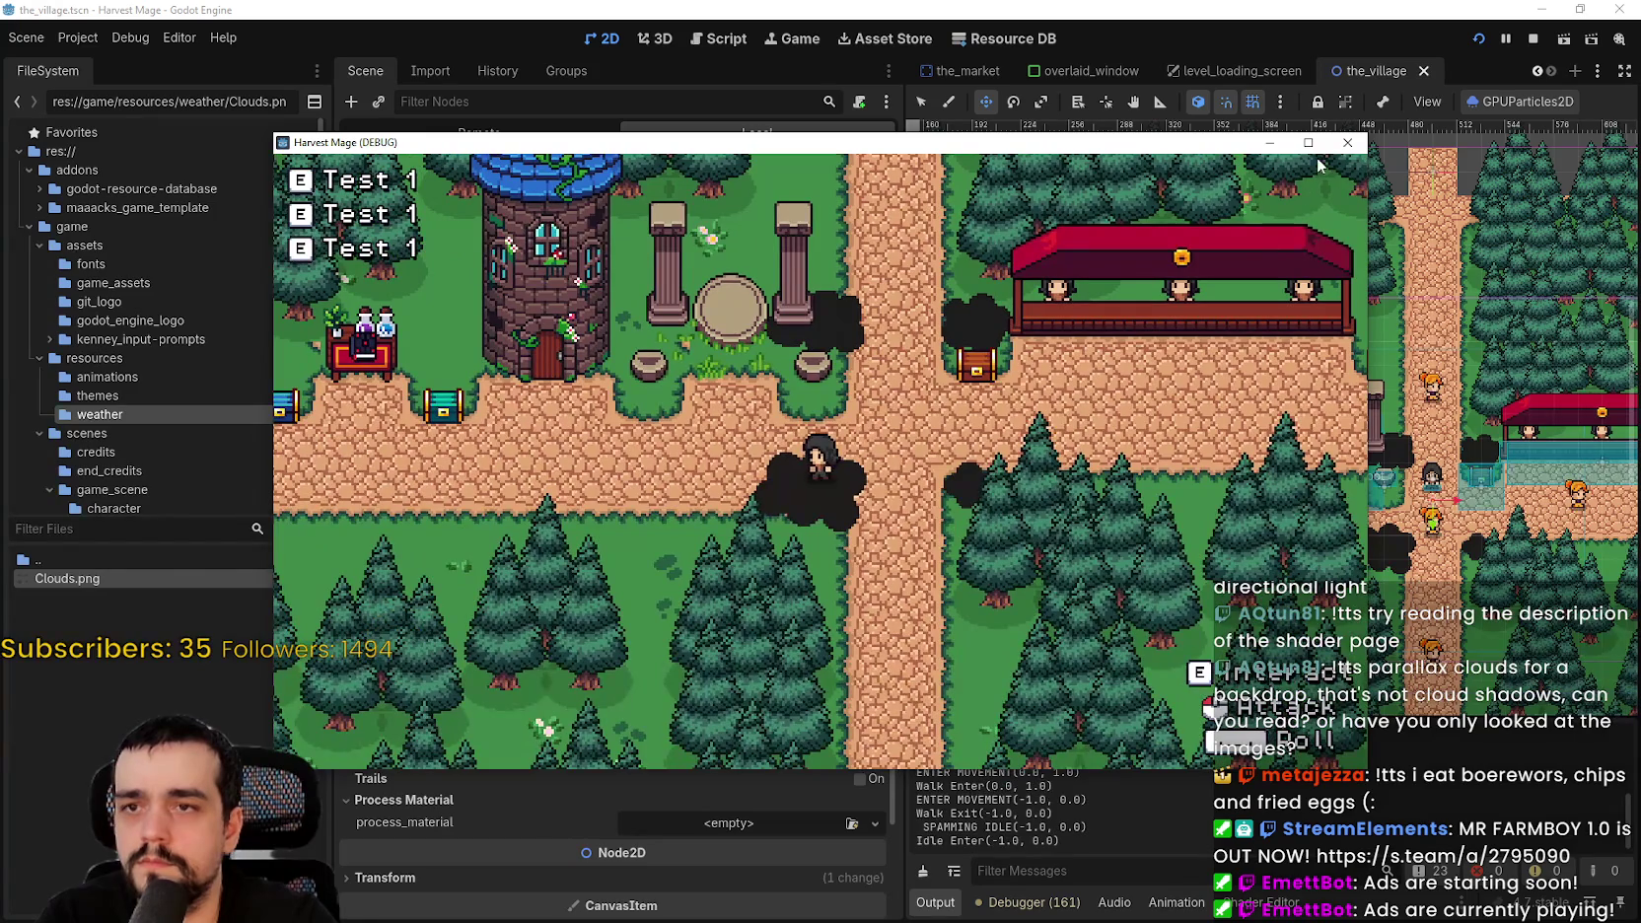
key(super+Up)
key(w)
key(d)
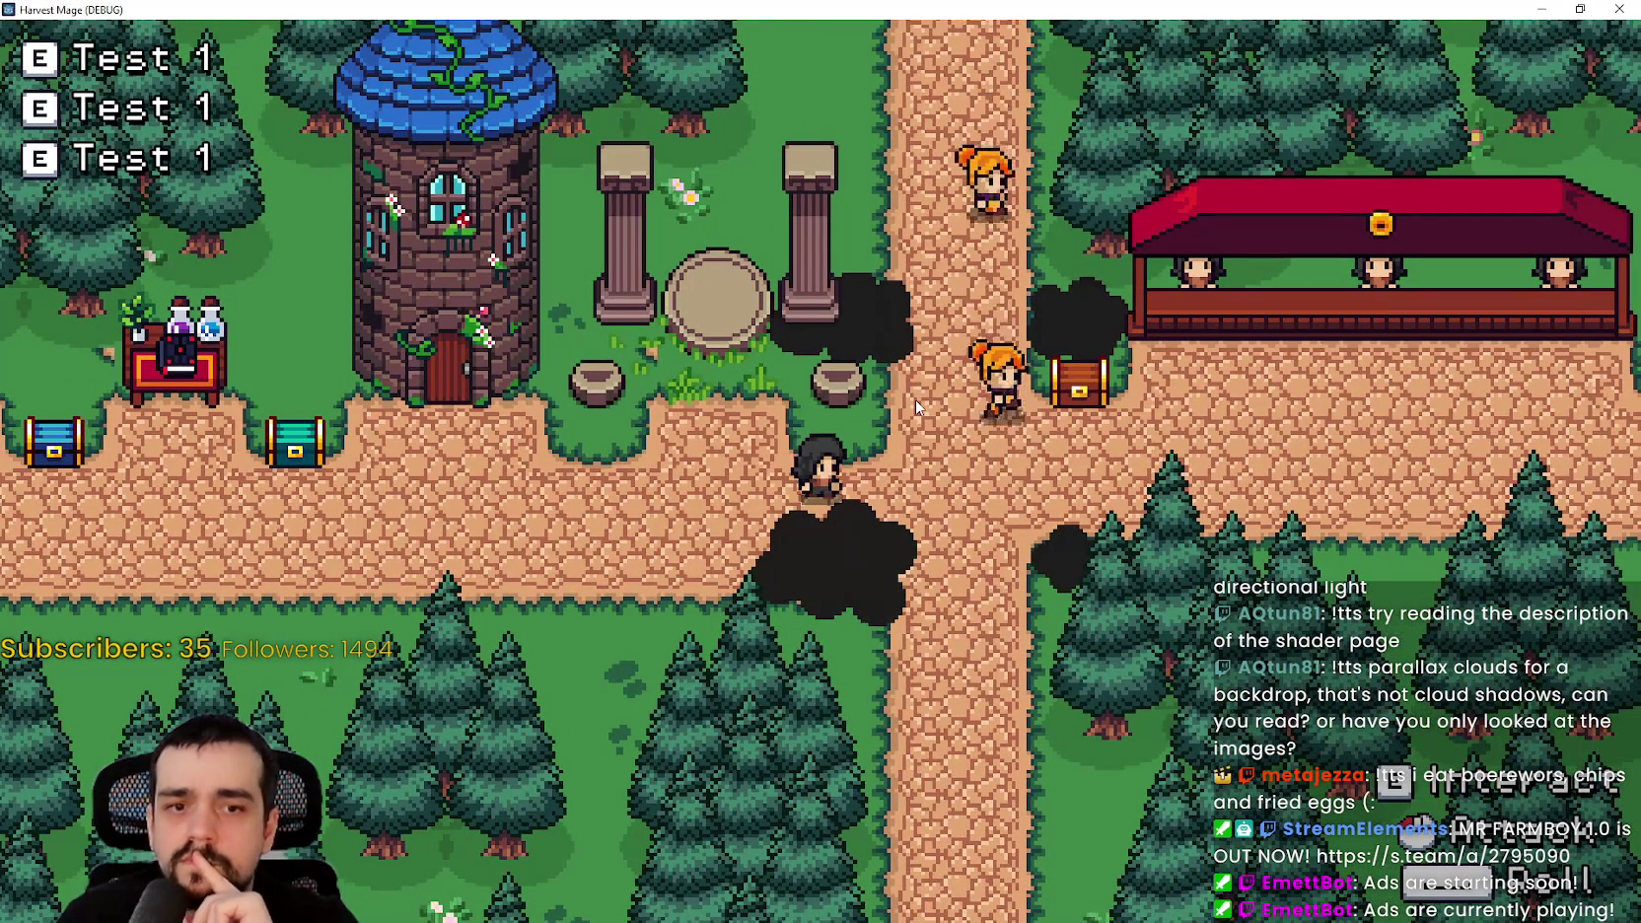
key(d)
key(w)
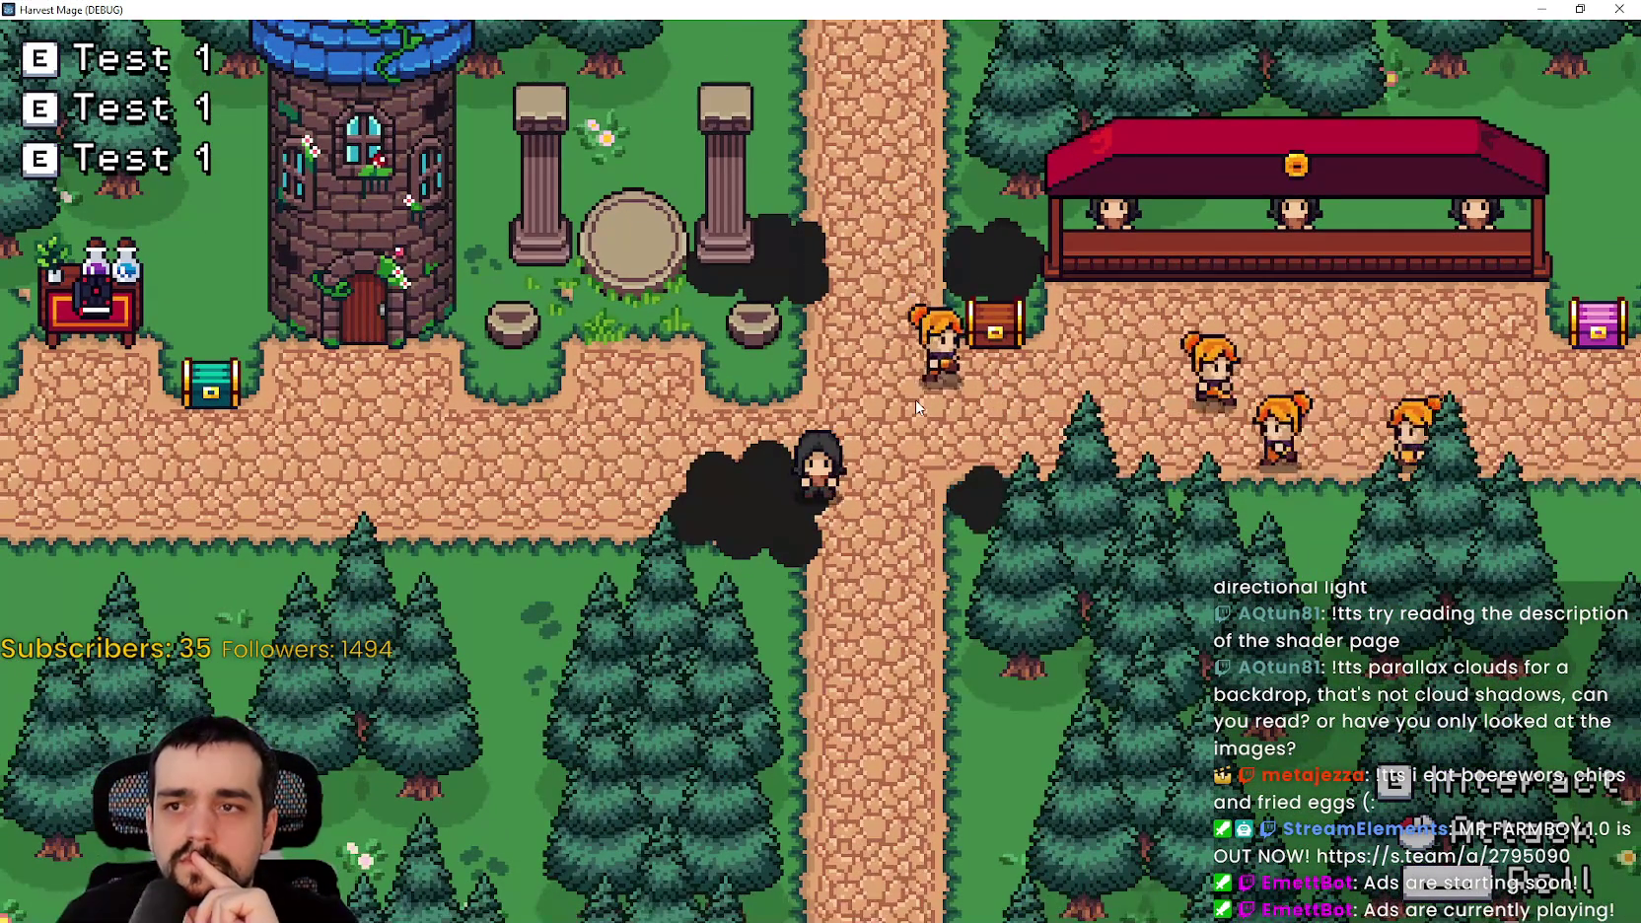
key(w)
key(d)
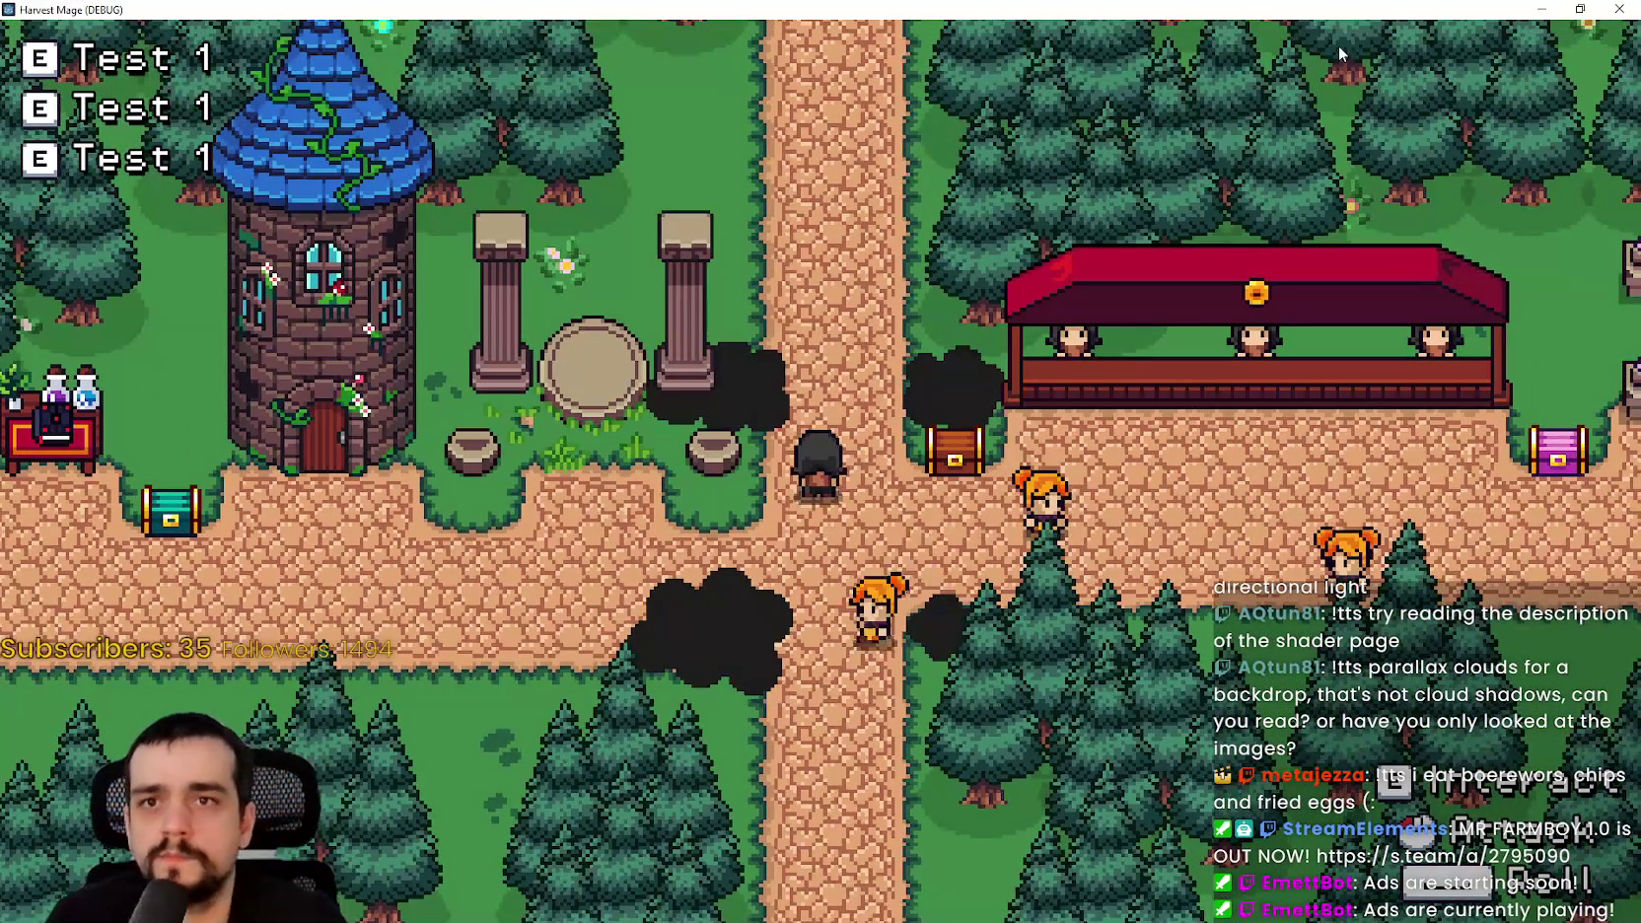
click(1578, 9)
- Stop the test run, nudge randomness slightly higher, and toggle one_shot on and back off
click(1529, 33)
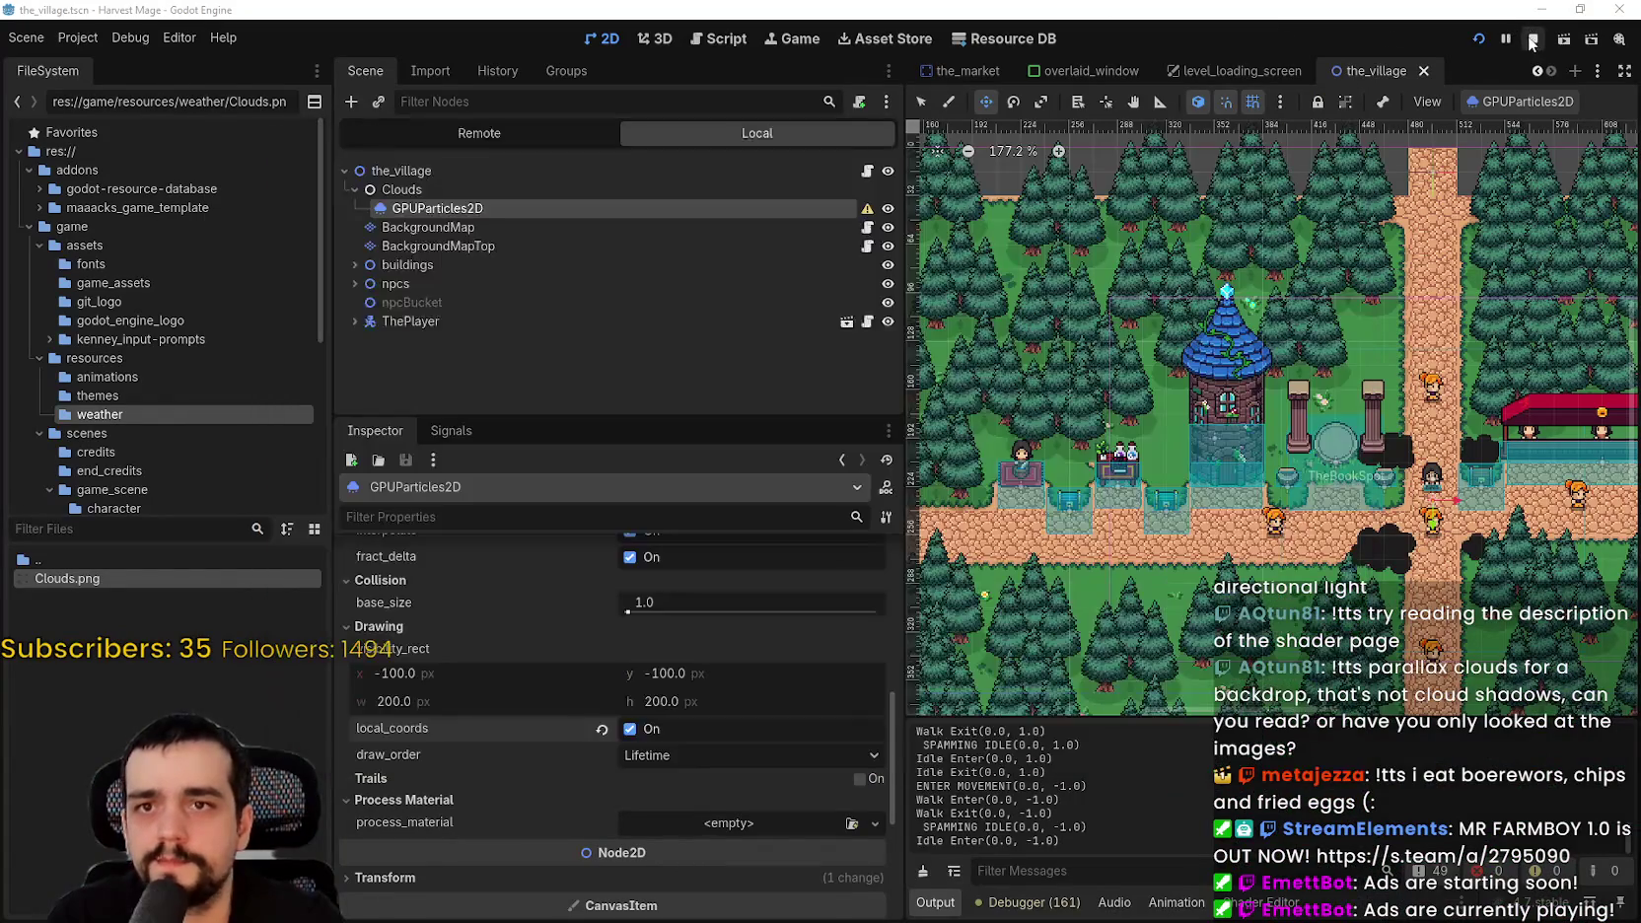
scroll(631, 676, up, 2)
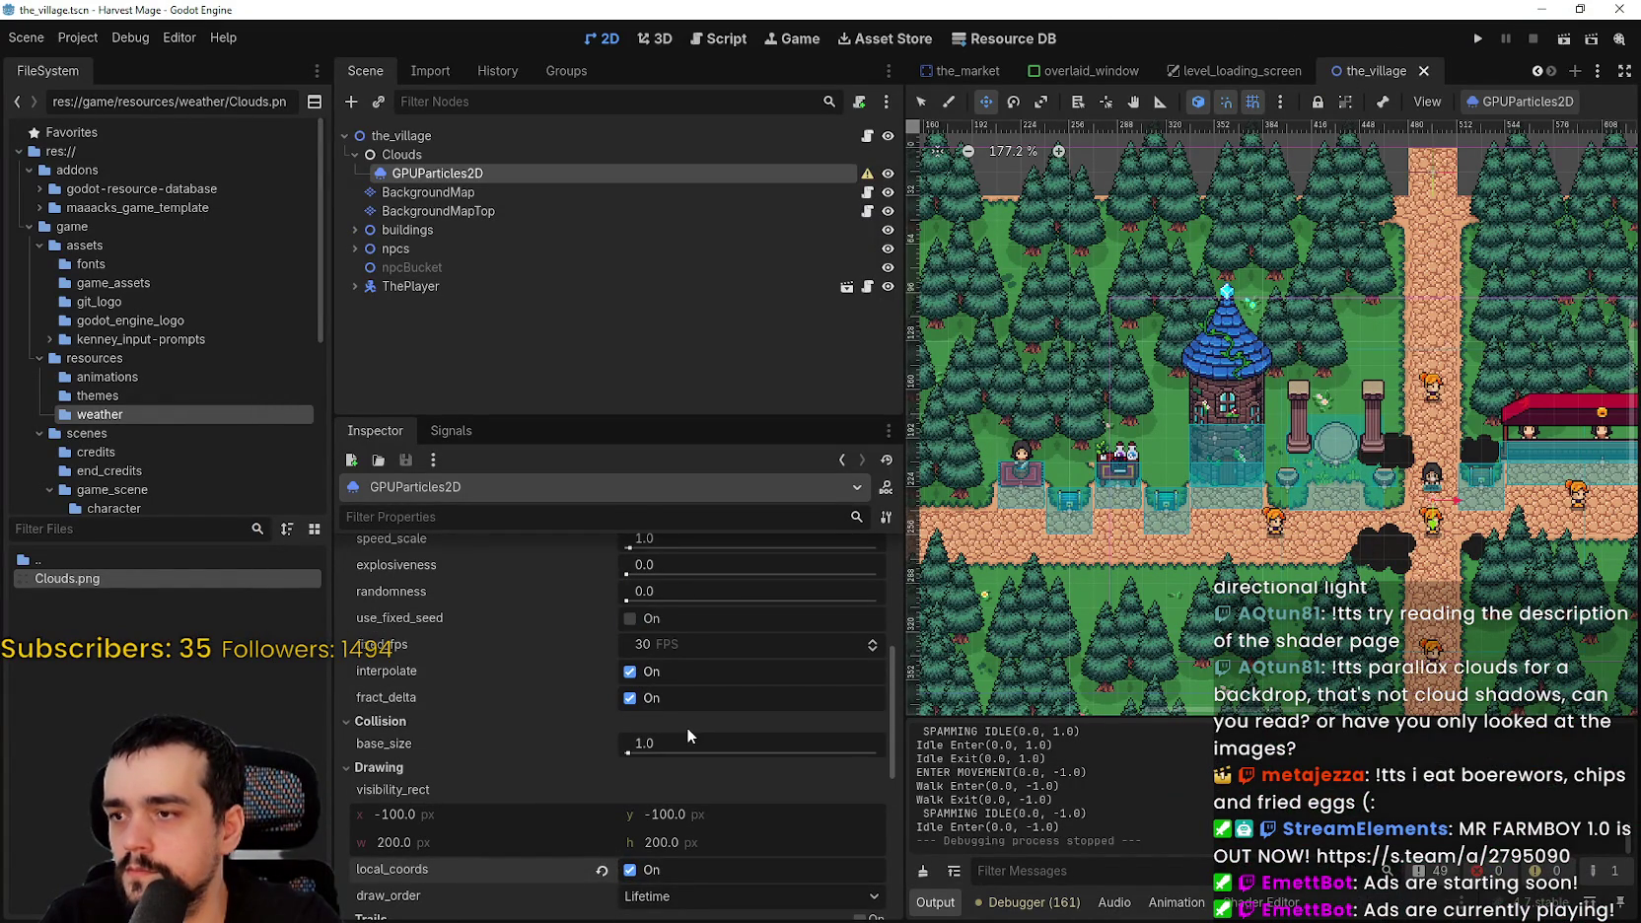
scroll(687, 734, up, 2)
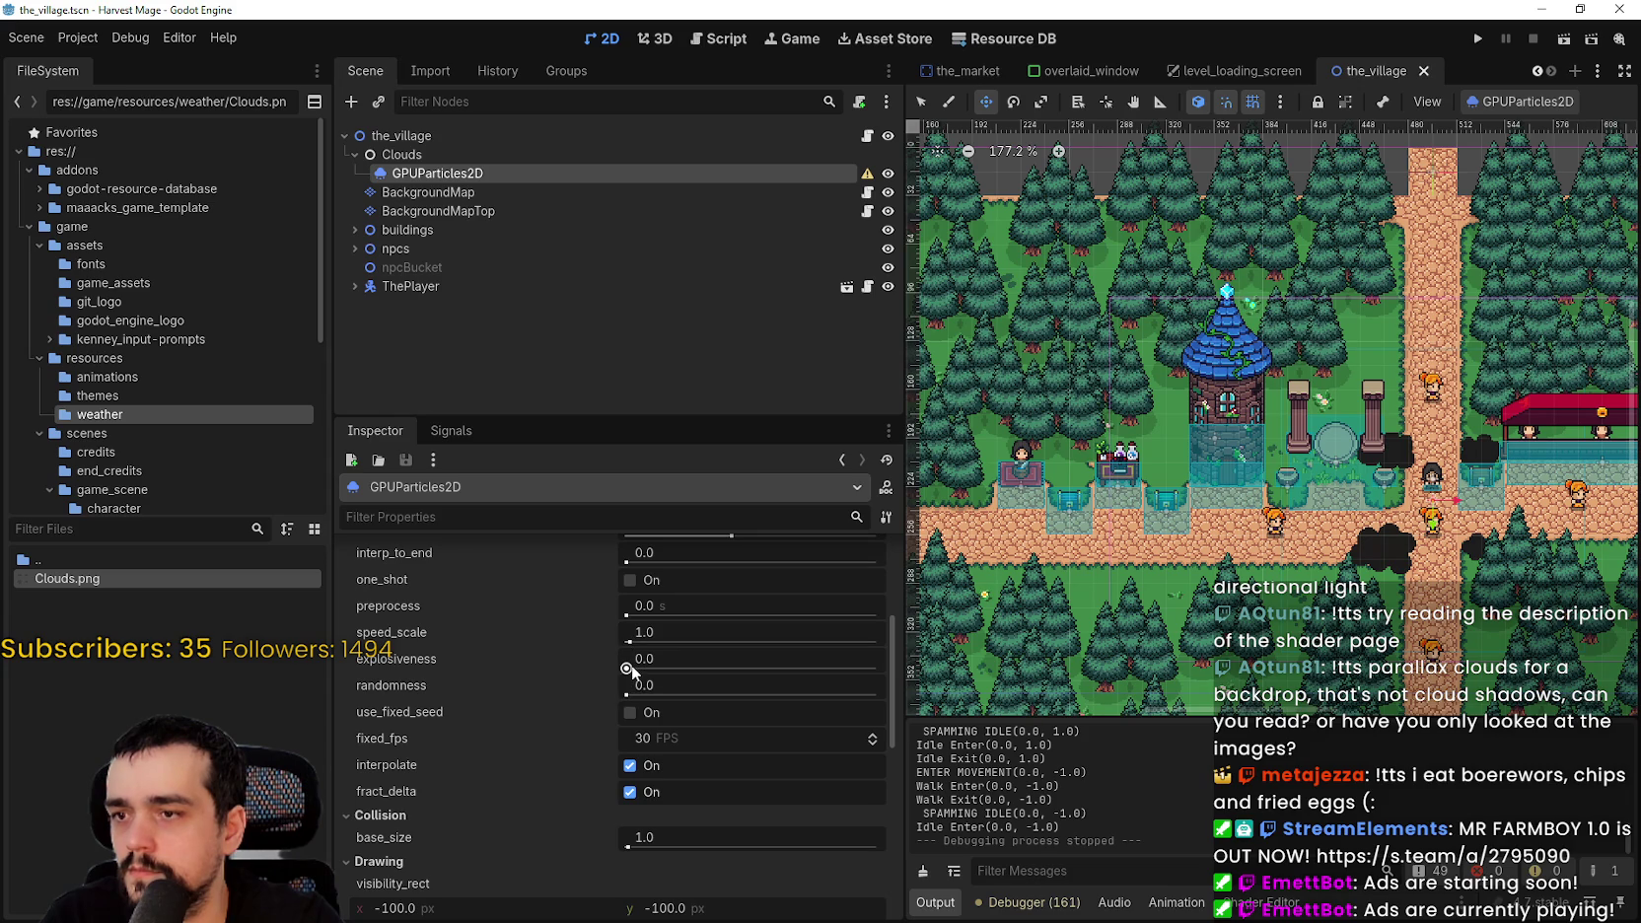
drag(629, 693, 638, 691)
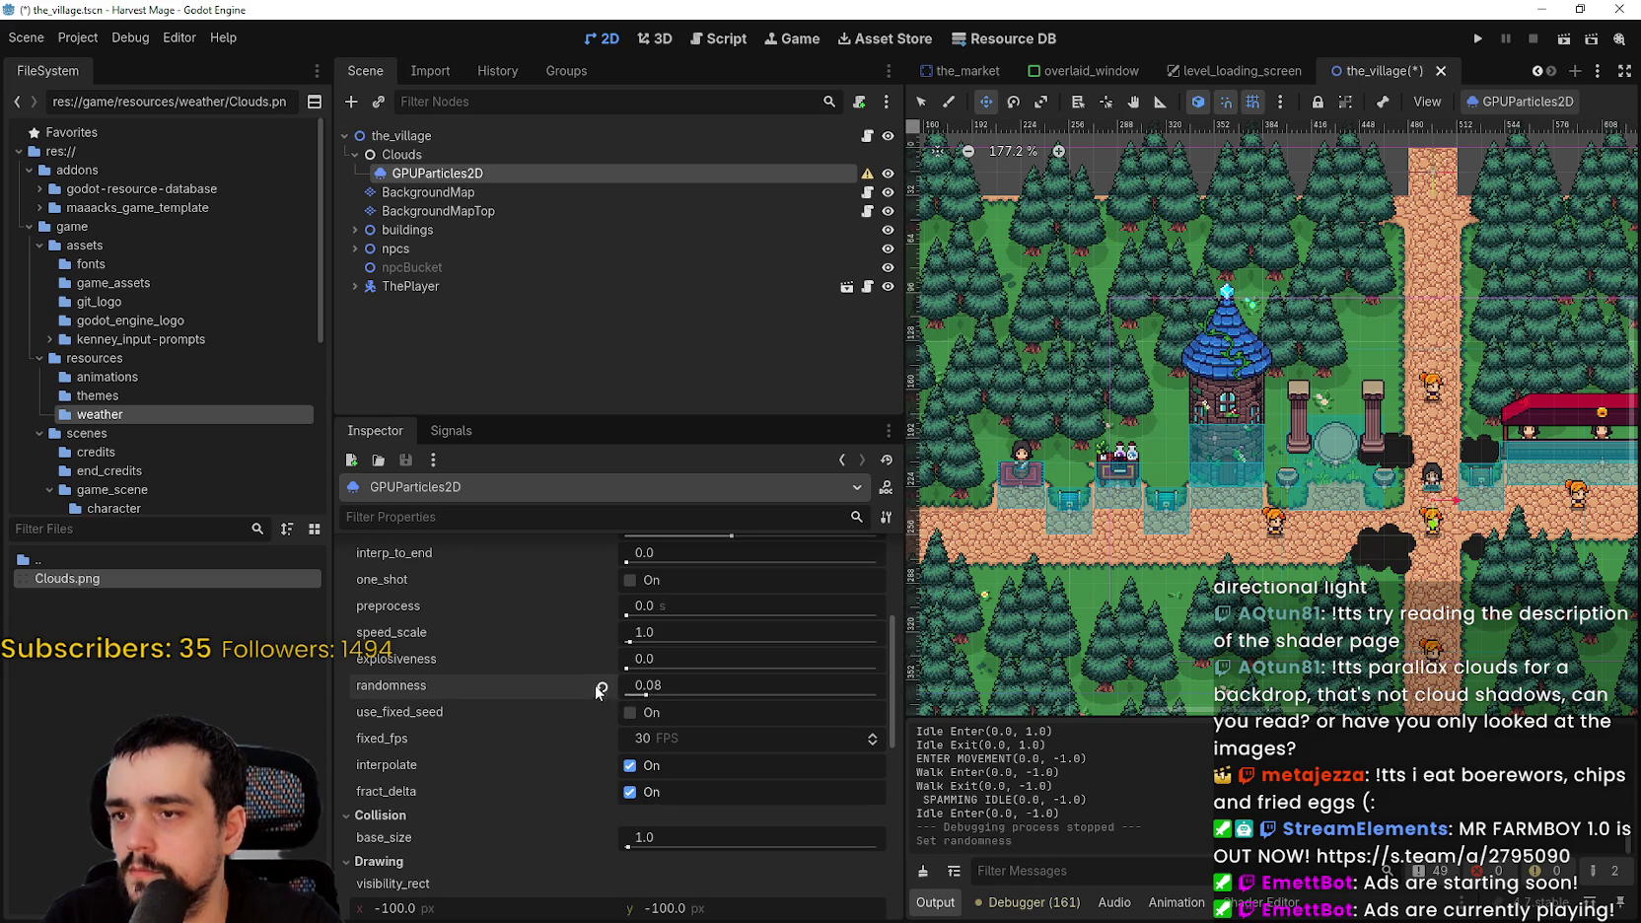
click(636, 579)
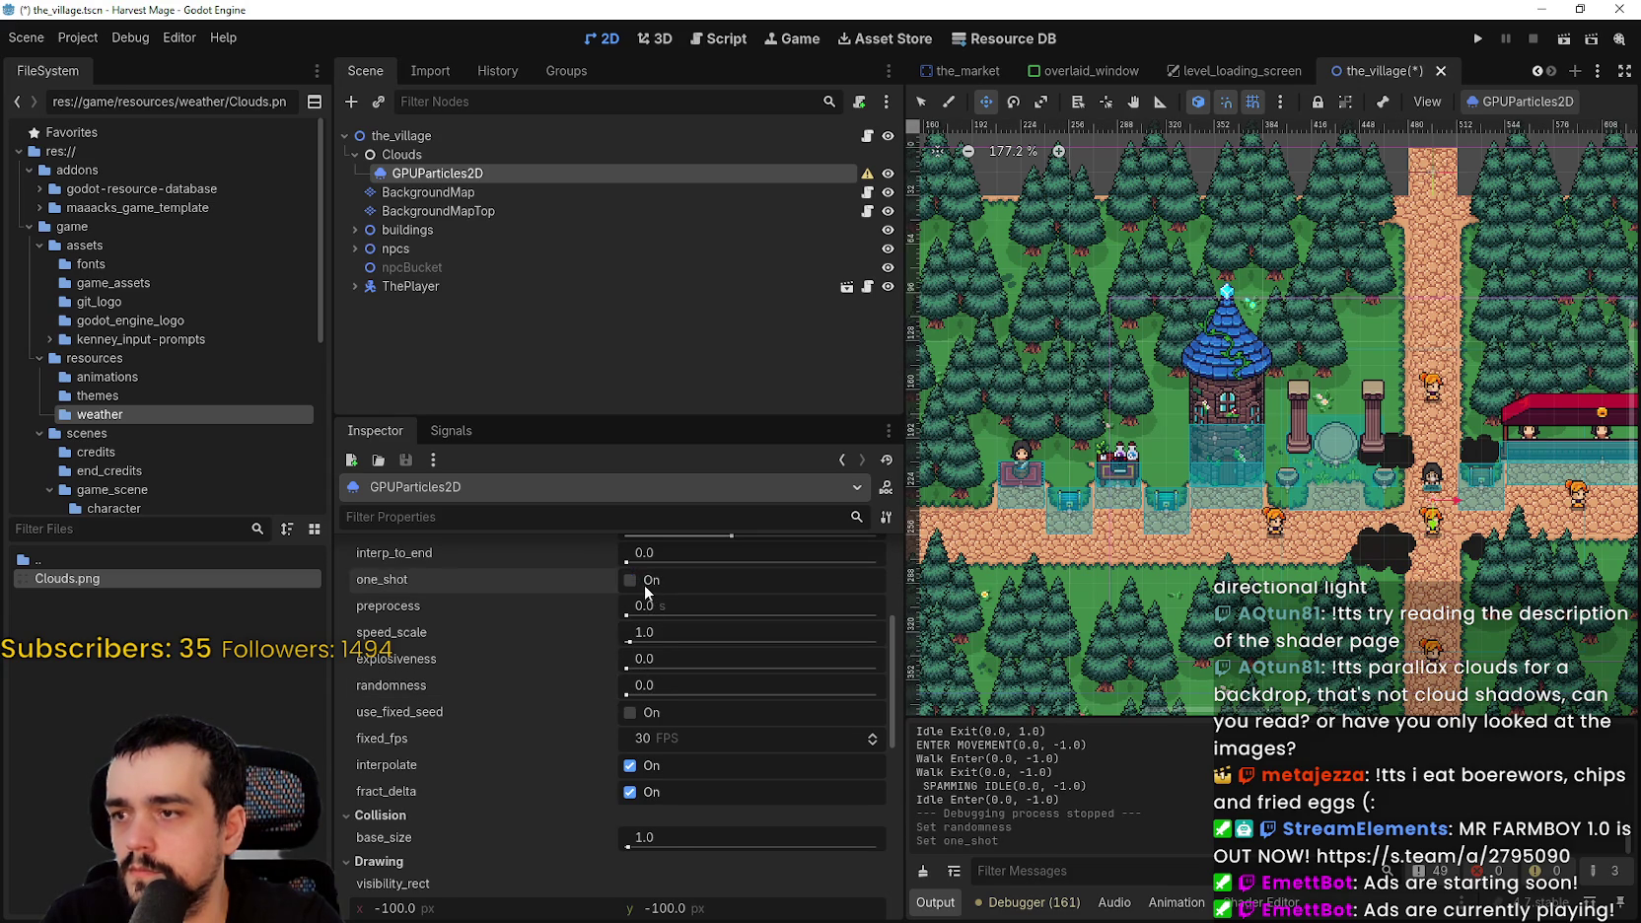
click(635, 579)
- Switch emitting back on, save the scene, and enable trails on the cloud particles
scroll(650, 611, up, 2)
scroll(657, 643, up, 3)
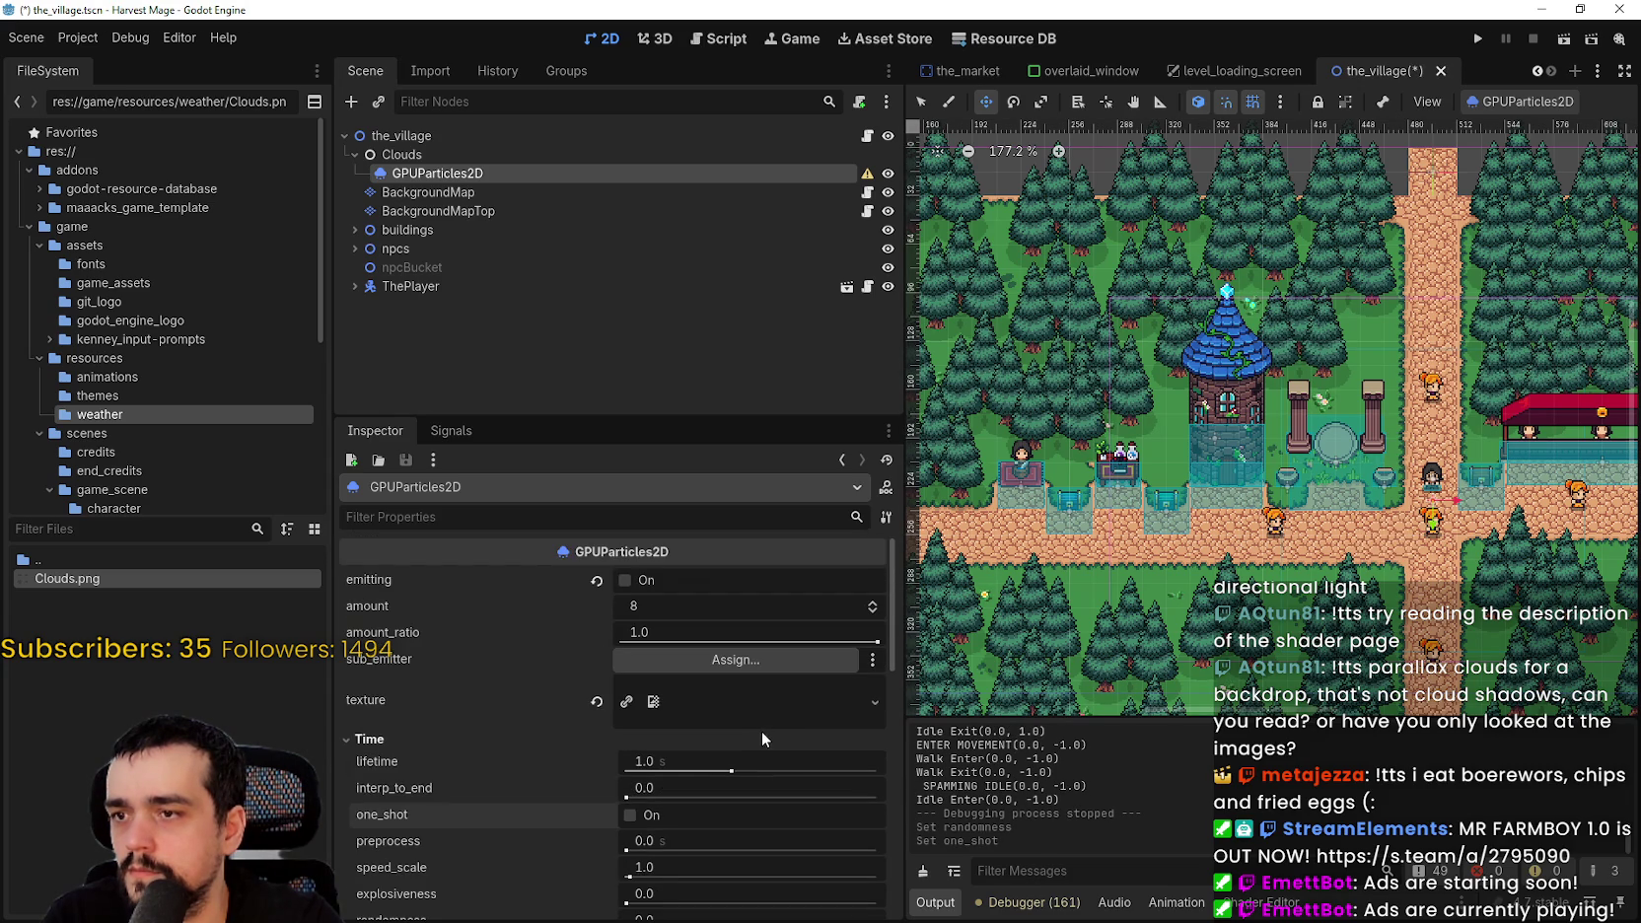
click(601, 585)
key(ctrl+s)
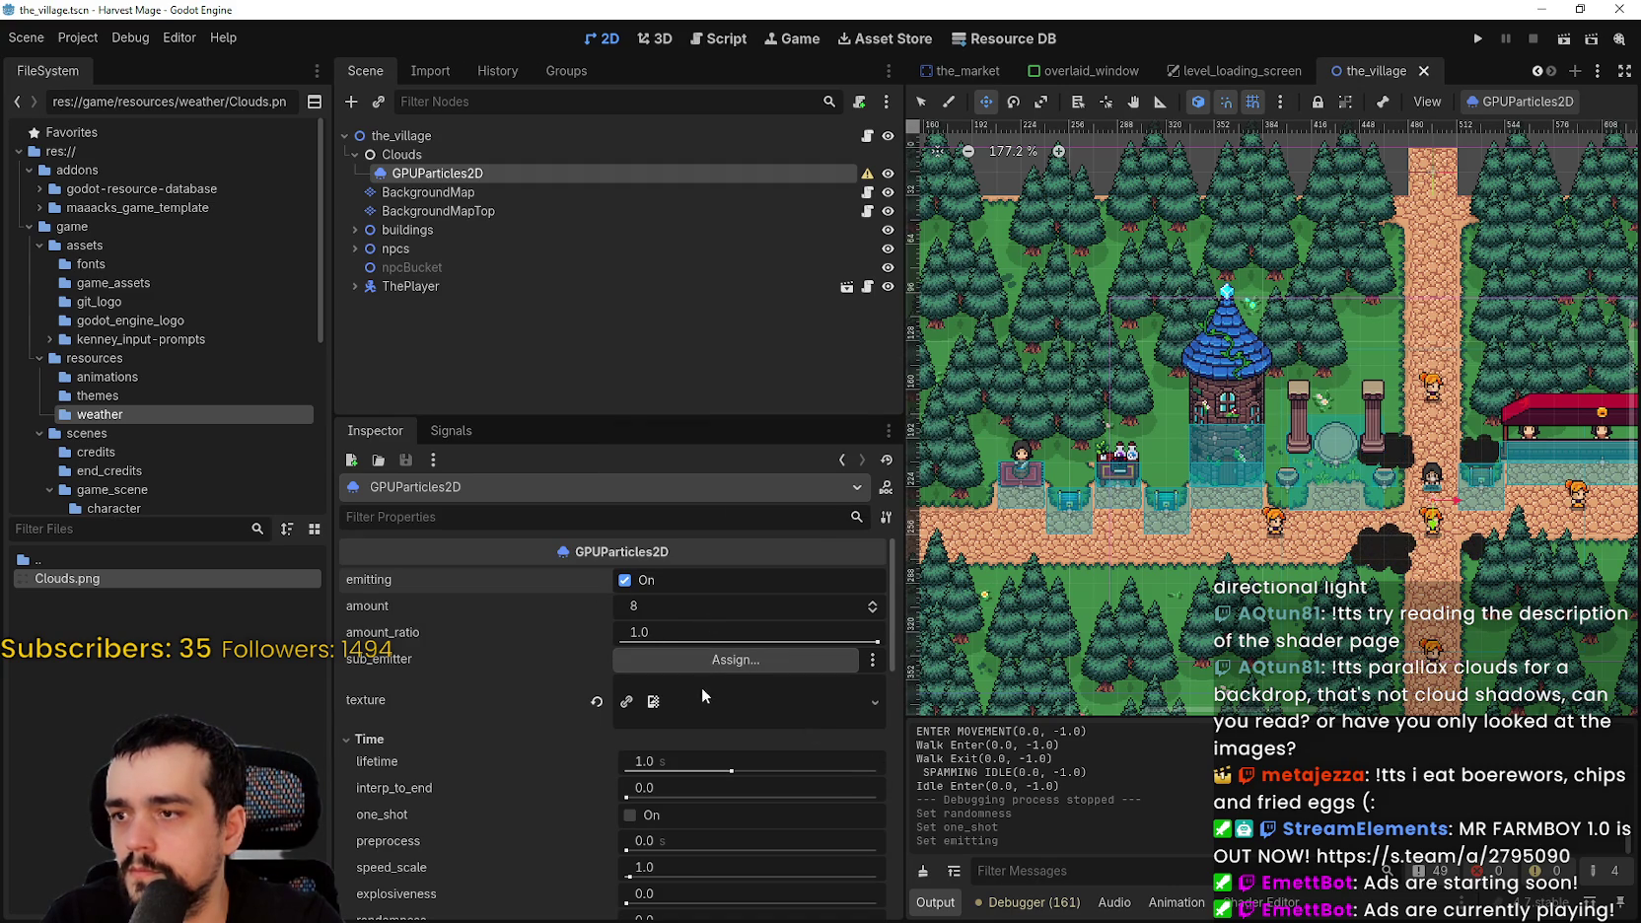
scroll(715, 668, down, 10)
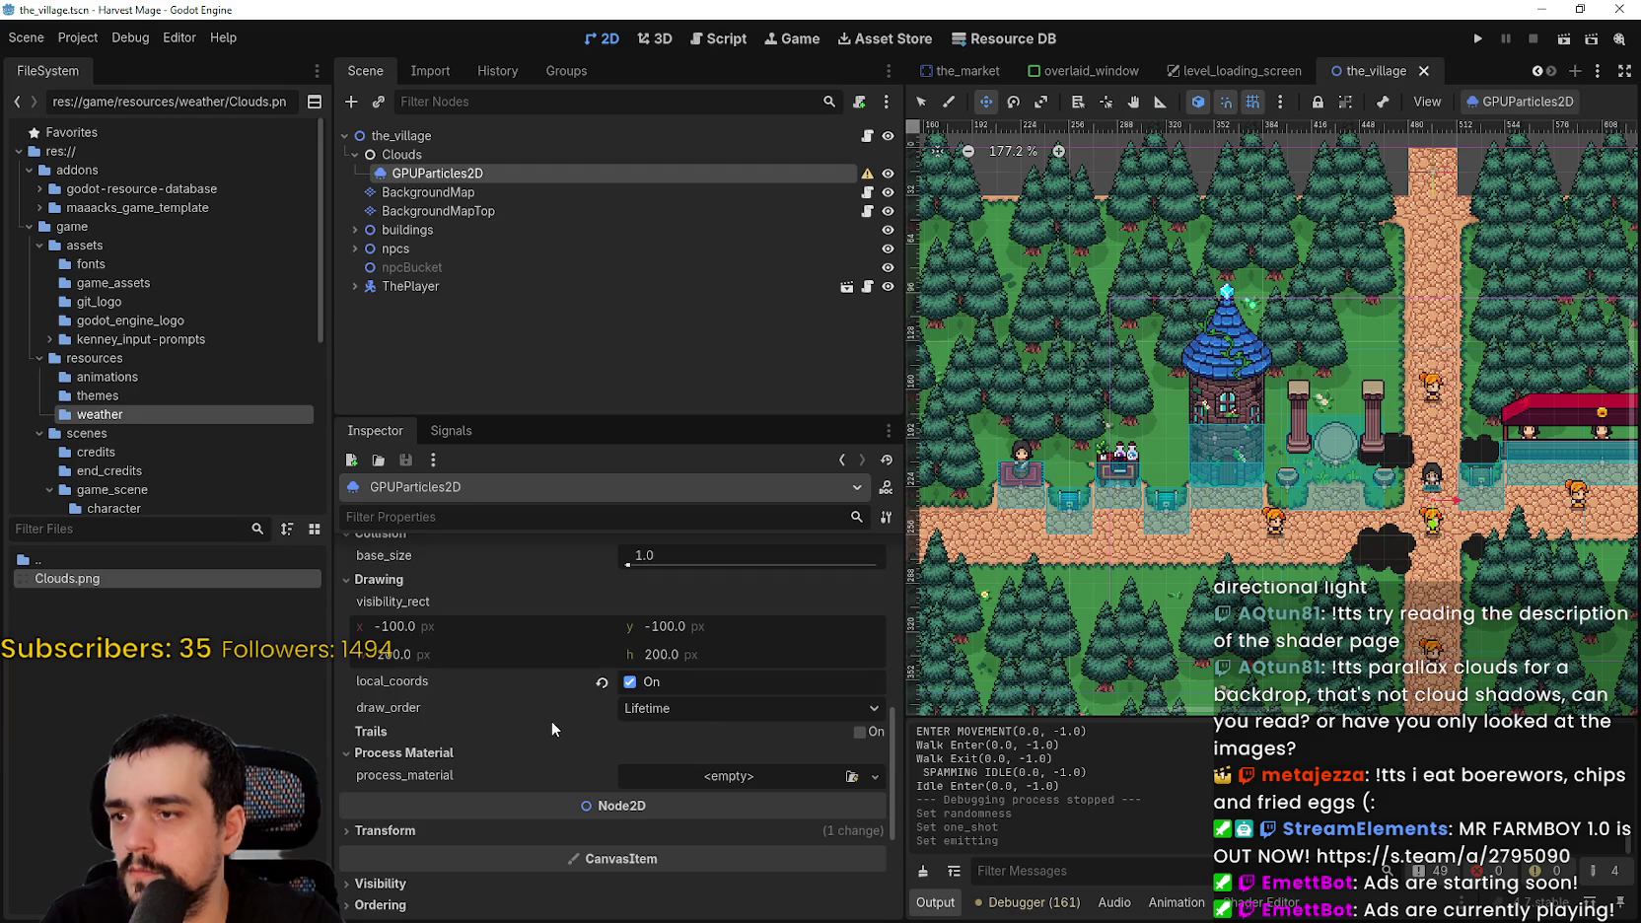
click(860, 731)
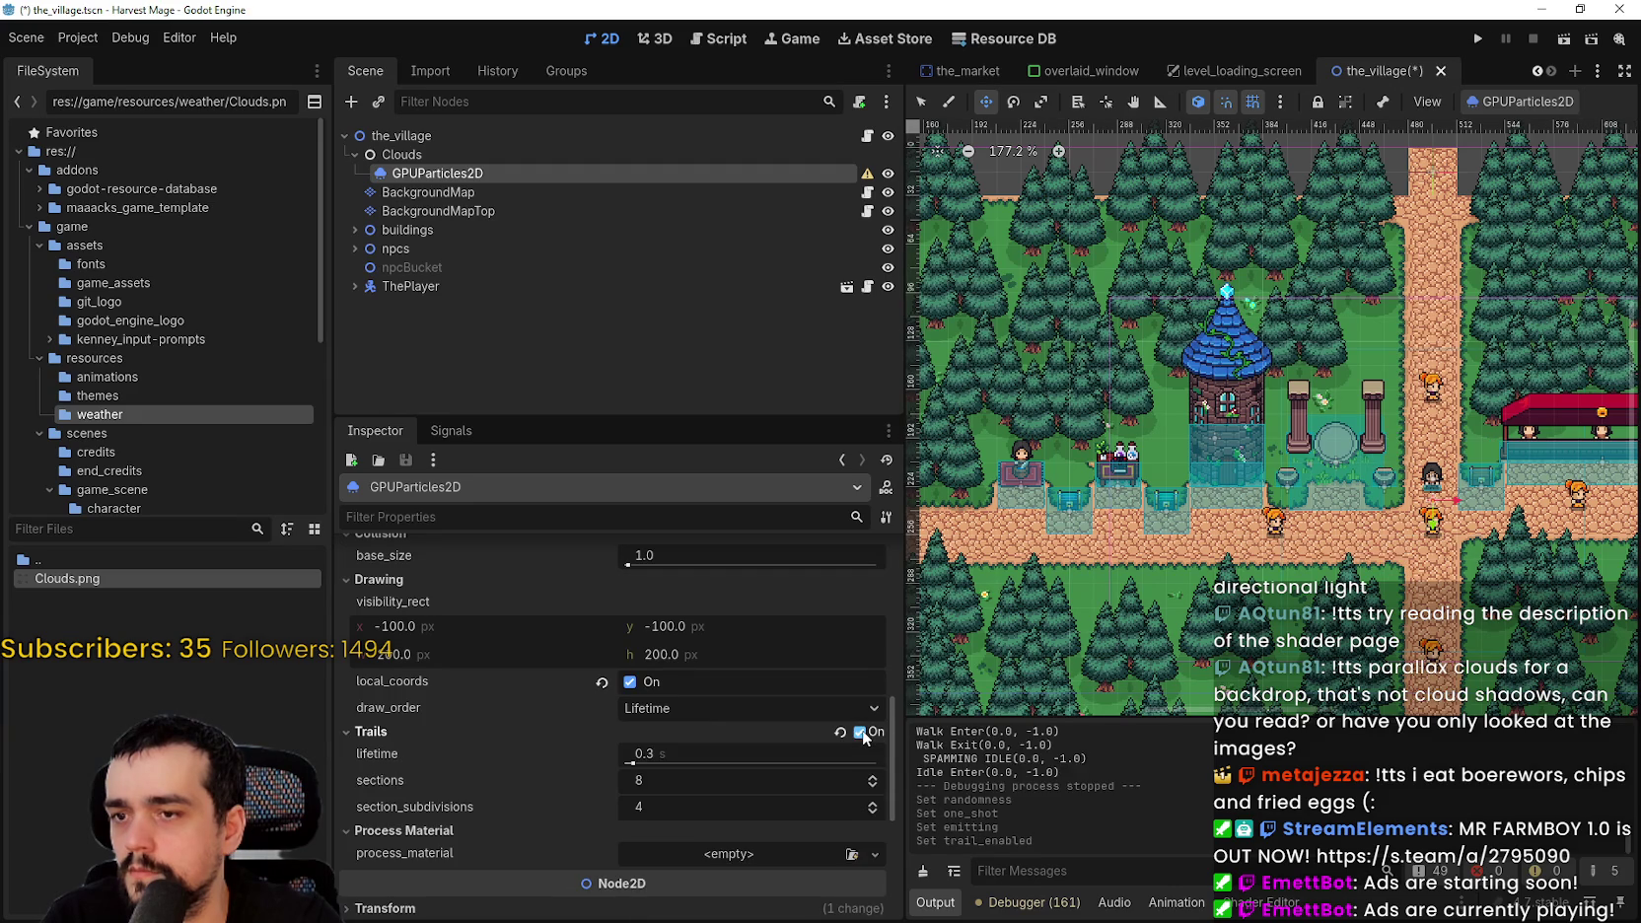
scroll(1446, 367, down, 3)
- Save, run the project with F5, start a New Game to reach the village, then stop with F8
key(ctrl+s)
key(F5)
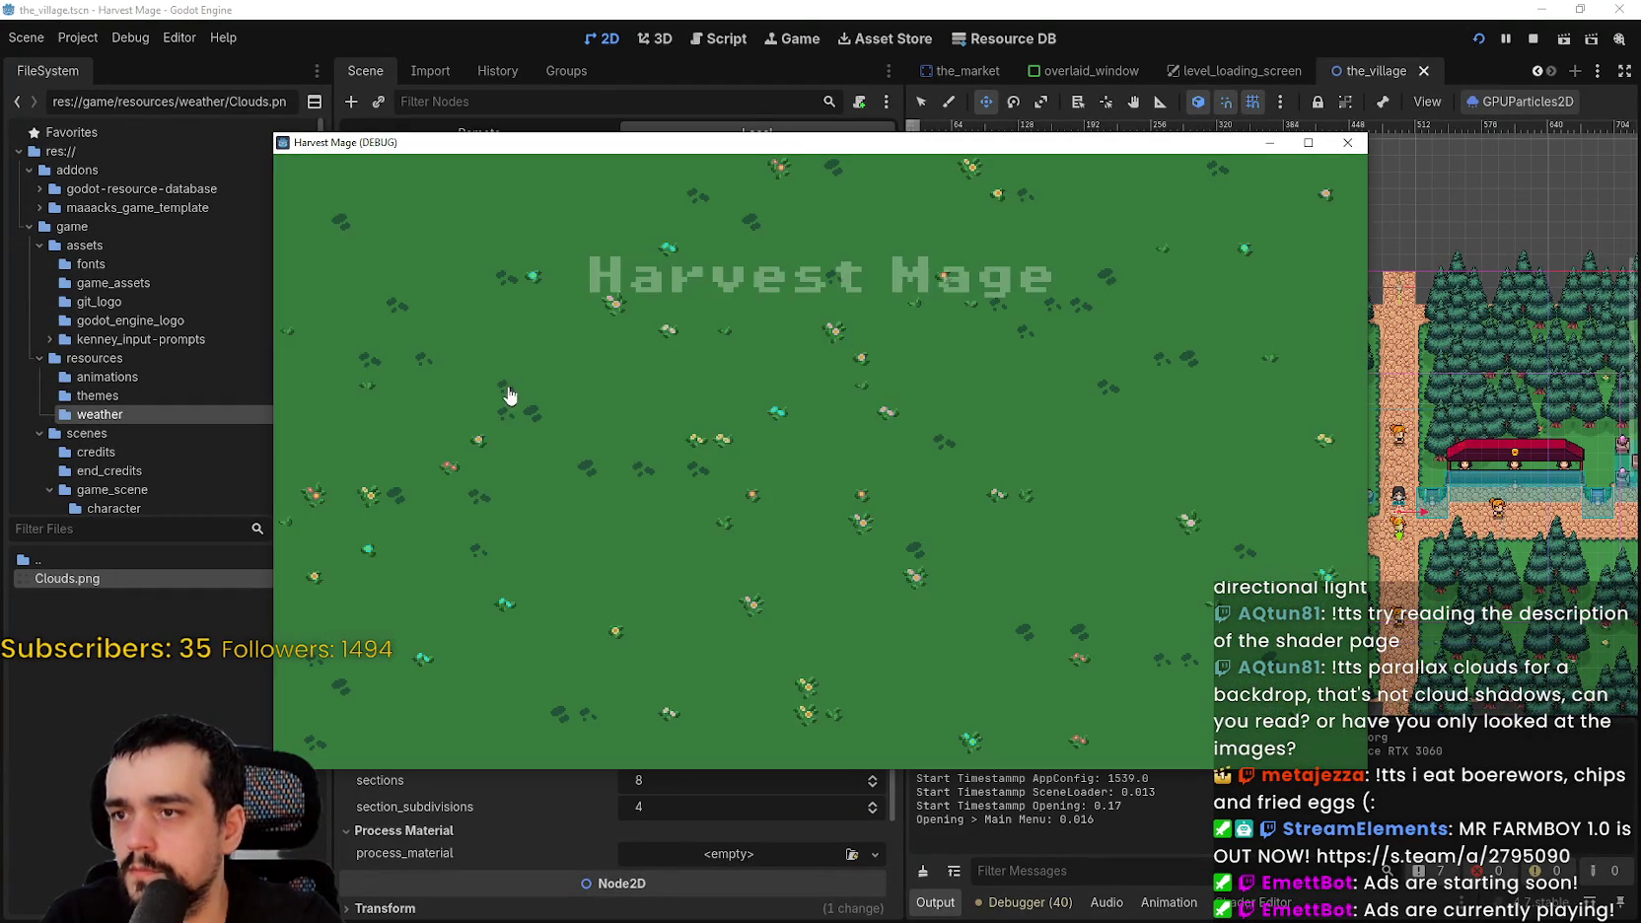
click(435, 426)
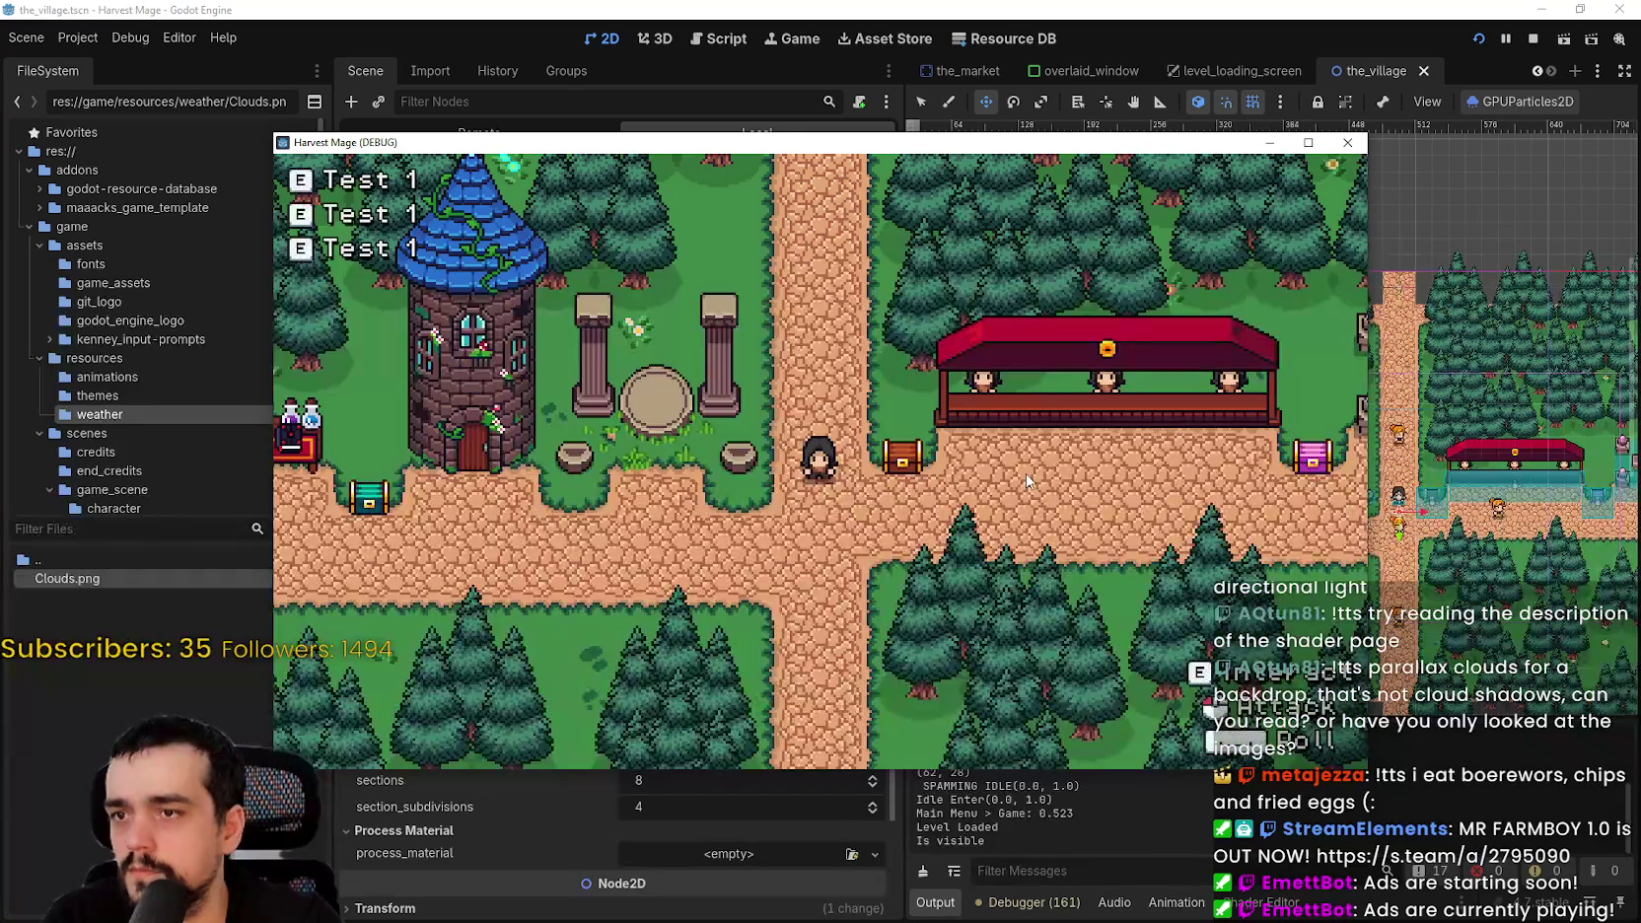
key(F8)
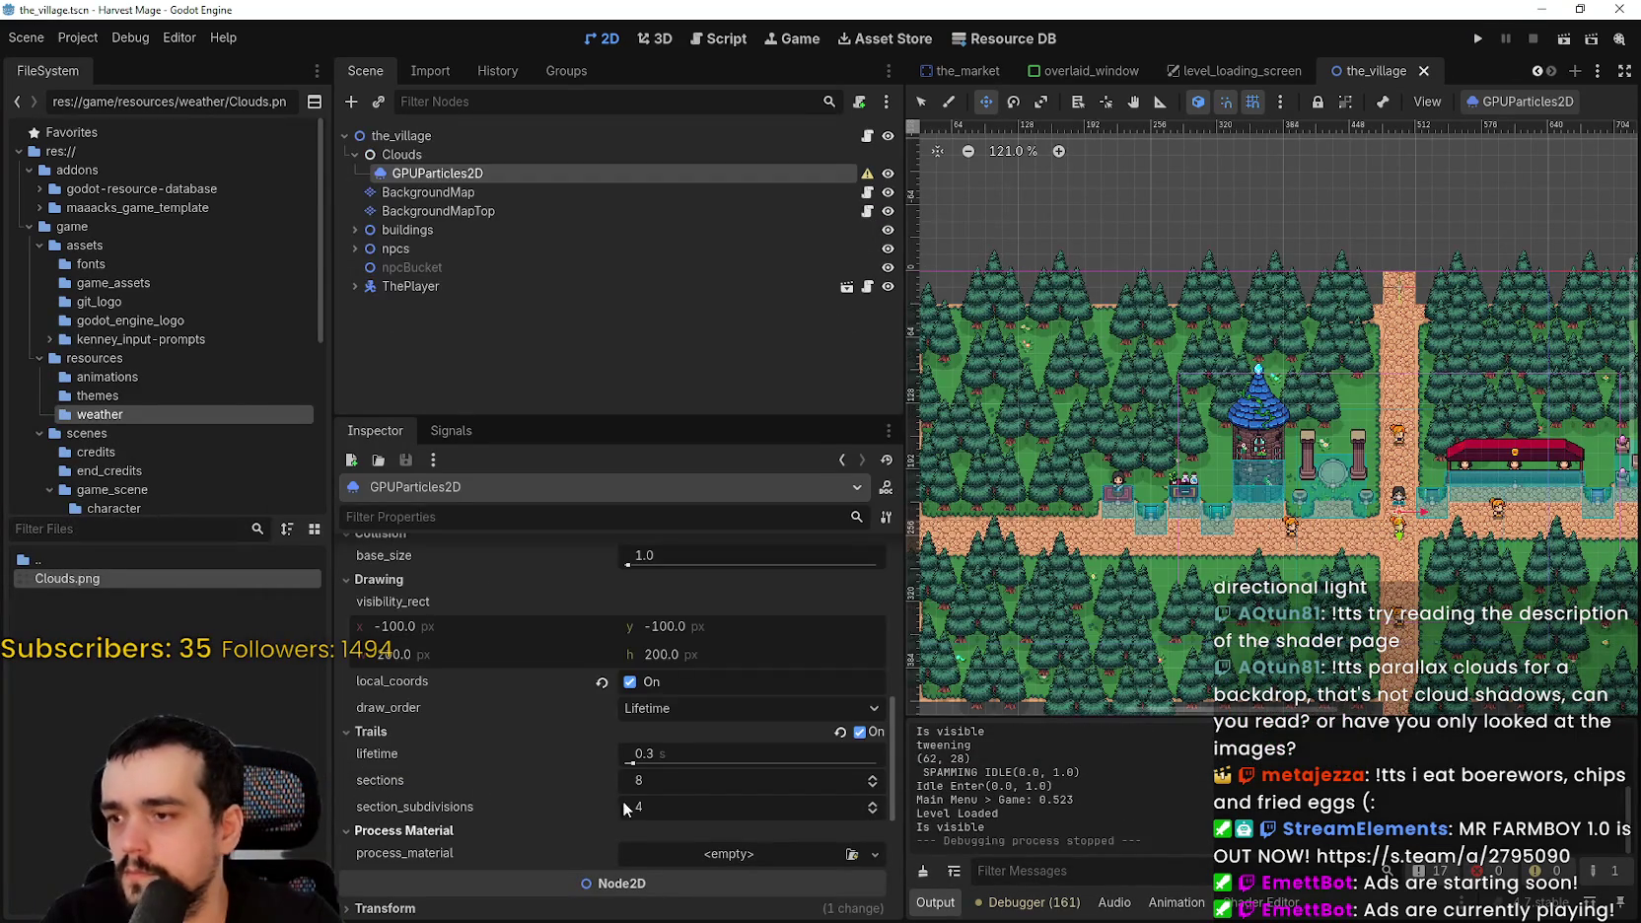
- Reset local_coords, switch cloud trails off, save the_village, and start a new run
click(601, 682)
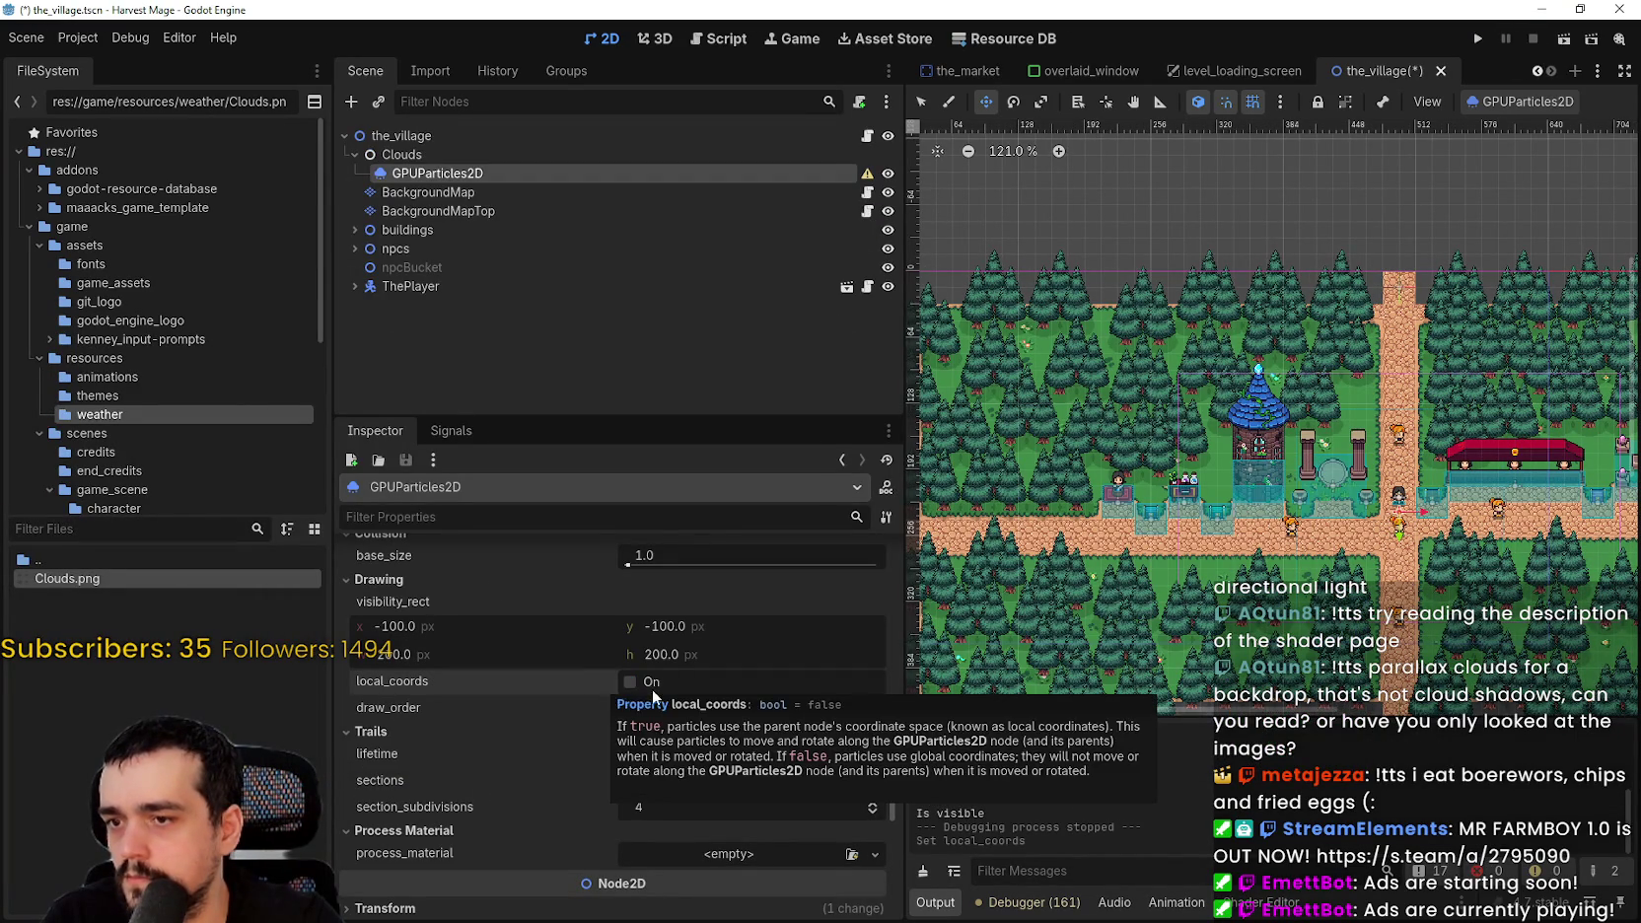
click(875, 735)
key(ctrl+s)
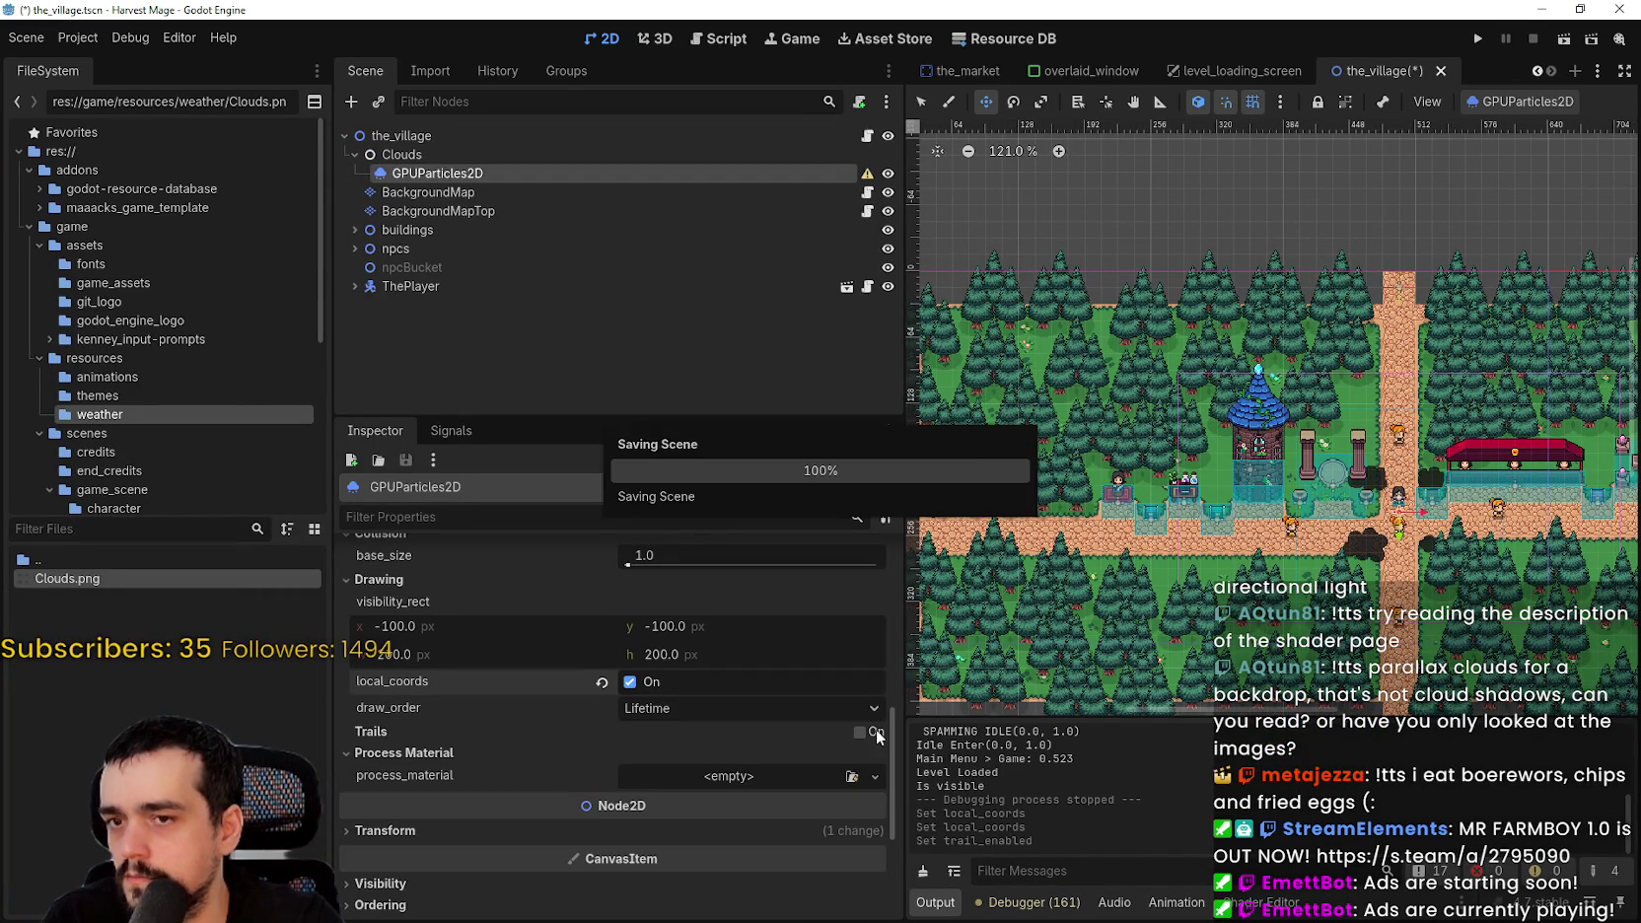
click(1476, 39)
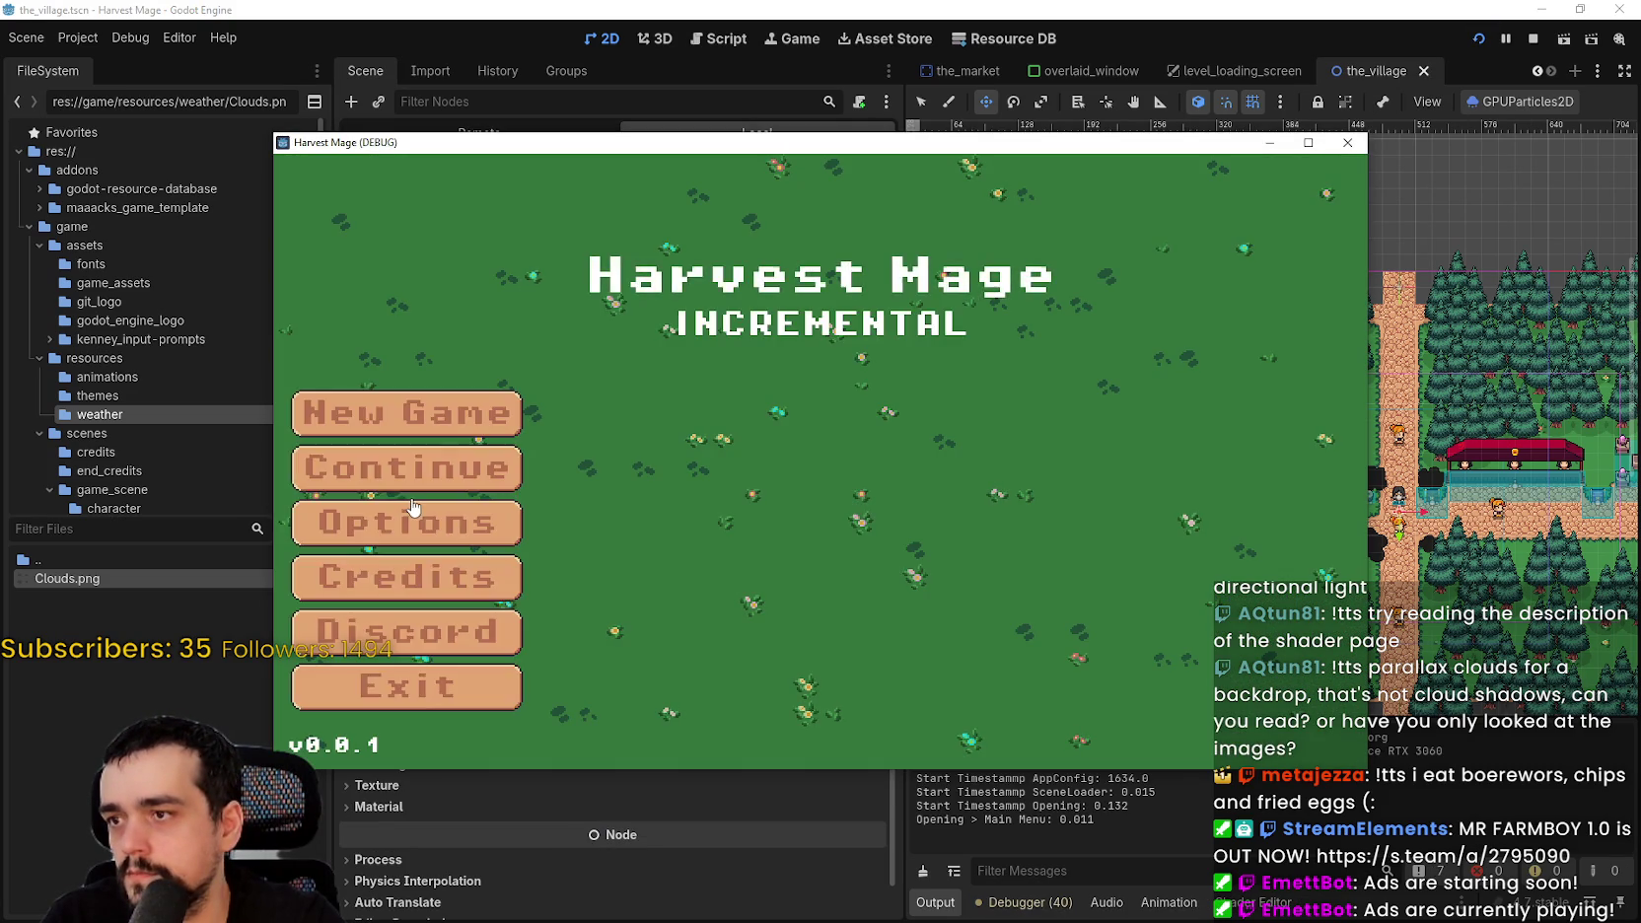
- Start a New Game, walk the player down to see the cloud shadows, then close the game
click(408, 481)
key(s)
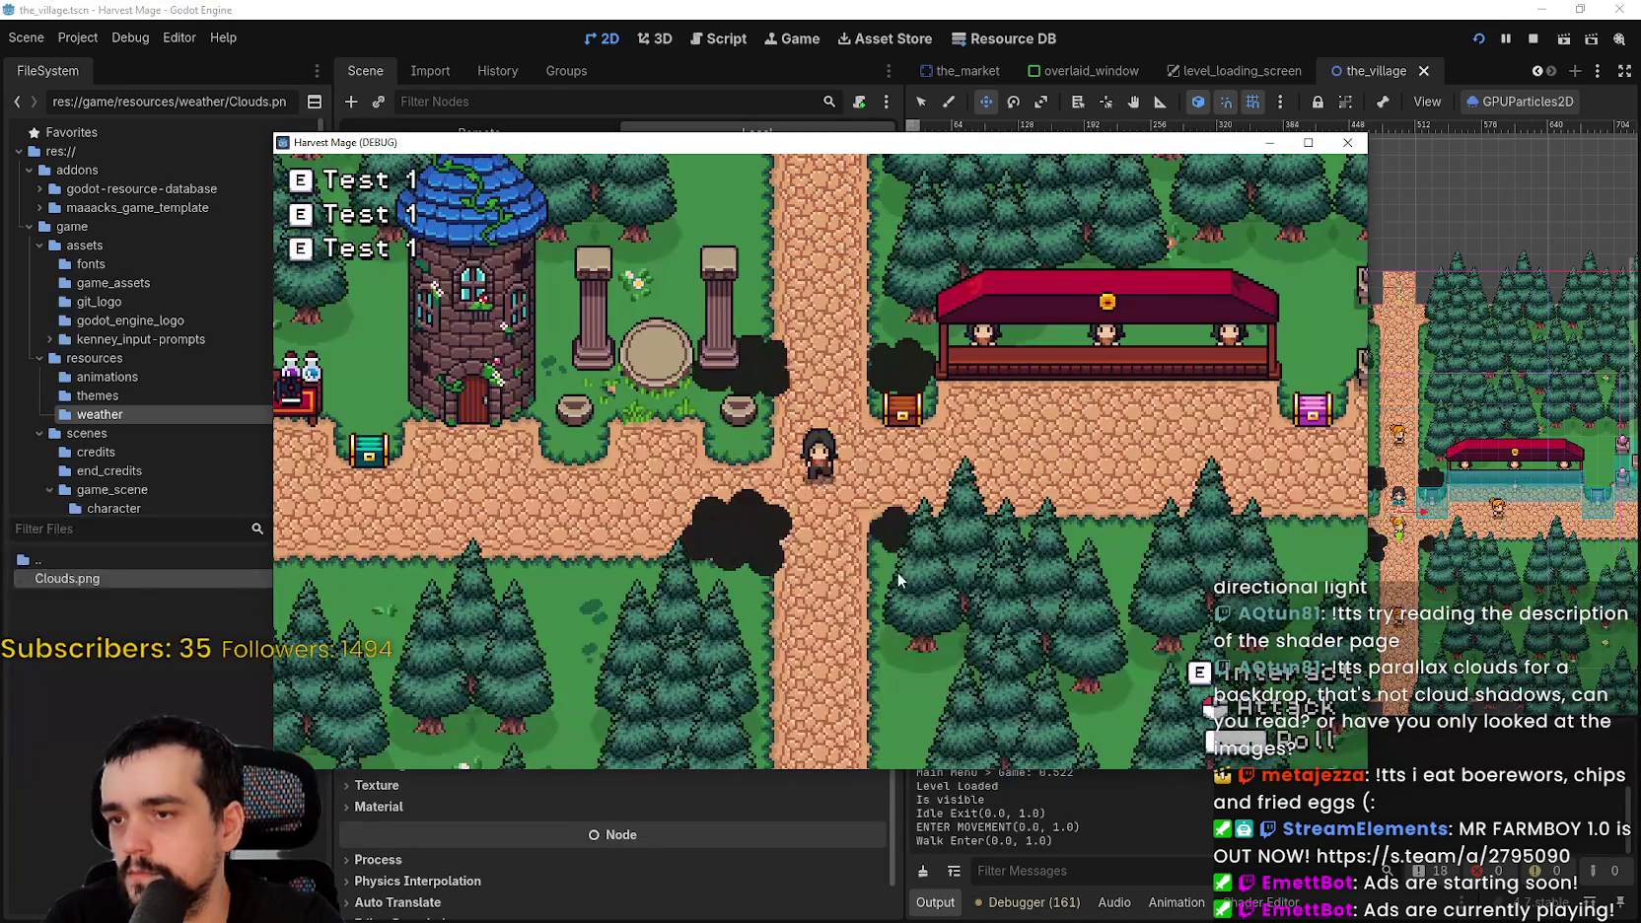
click(1535, 42)
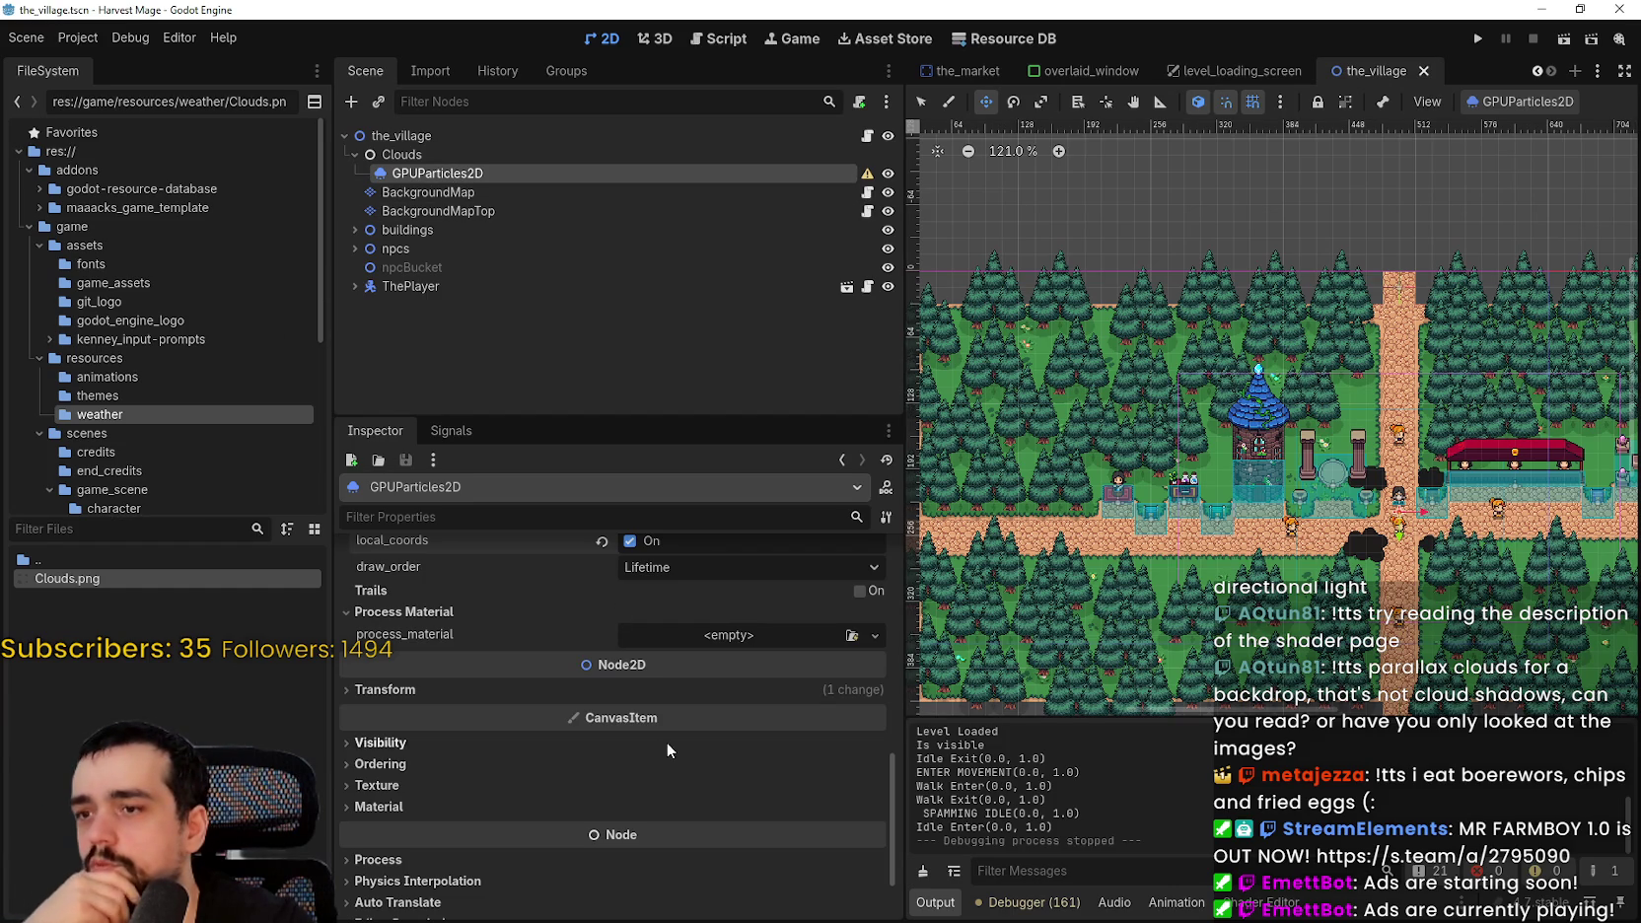
- Briefly preview the Clouds.png particle texture in the Inspector
scroll(658, 751, up, 10)
click(705, 700)
click(705, 700)
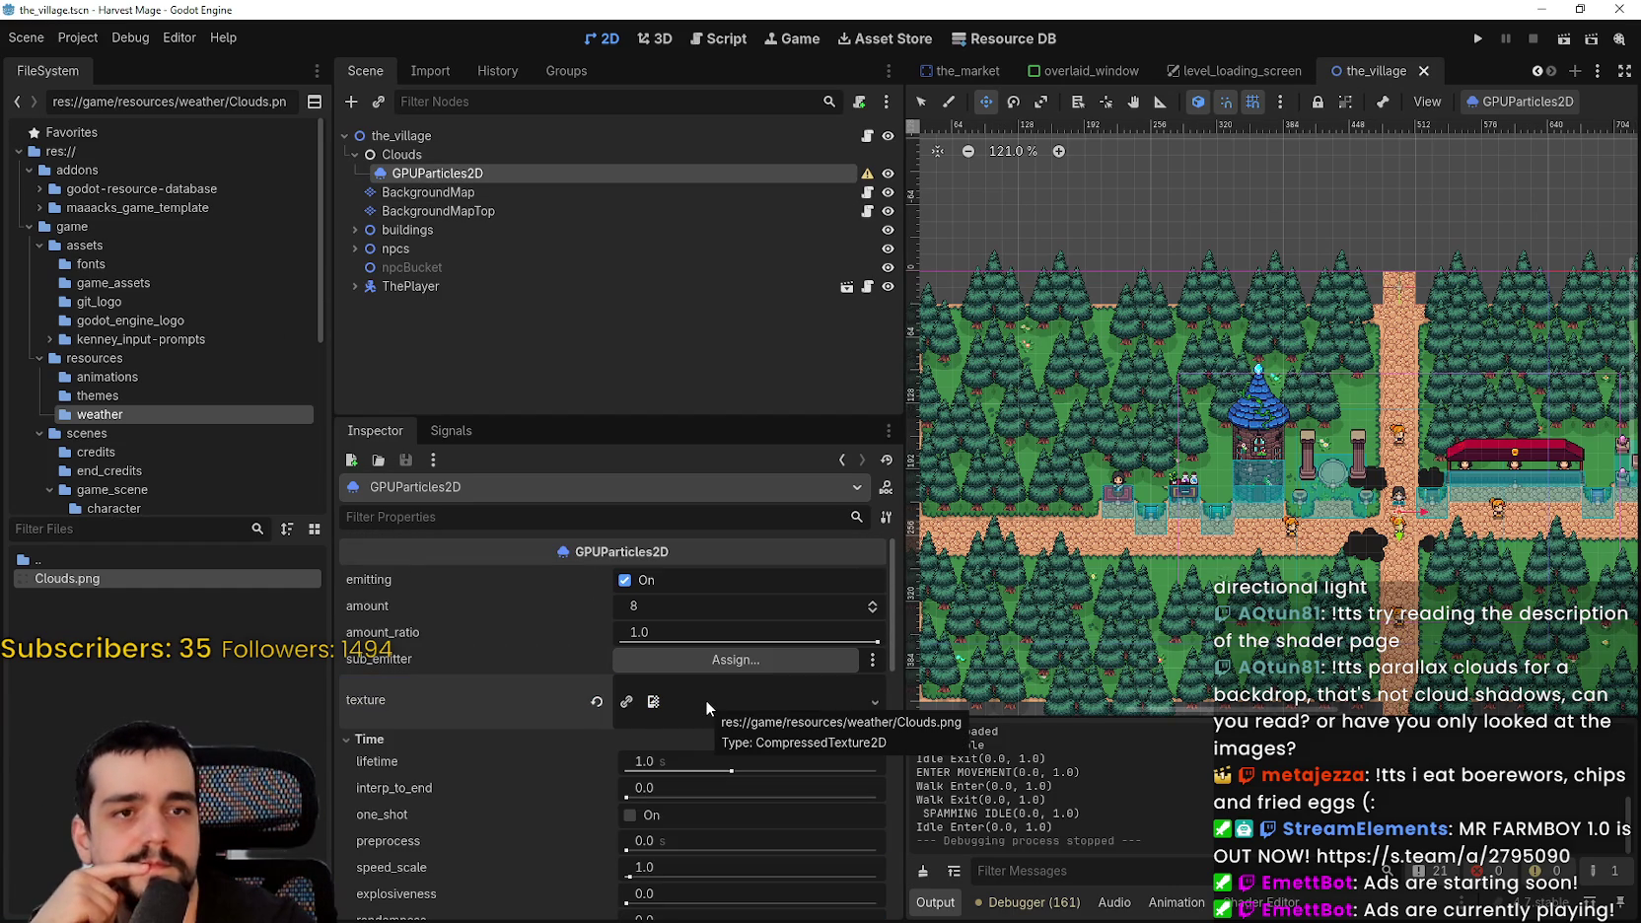
scroll(570, 732, down, 10)
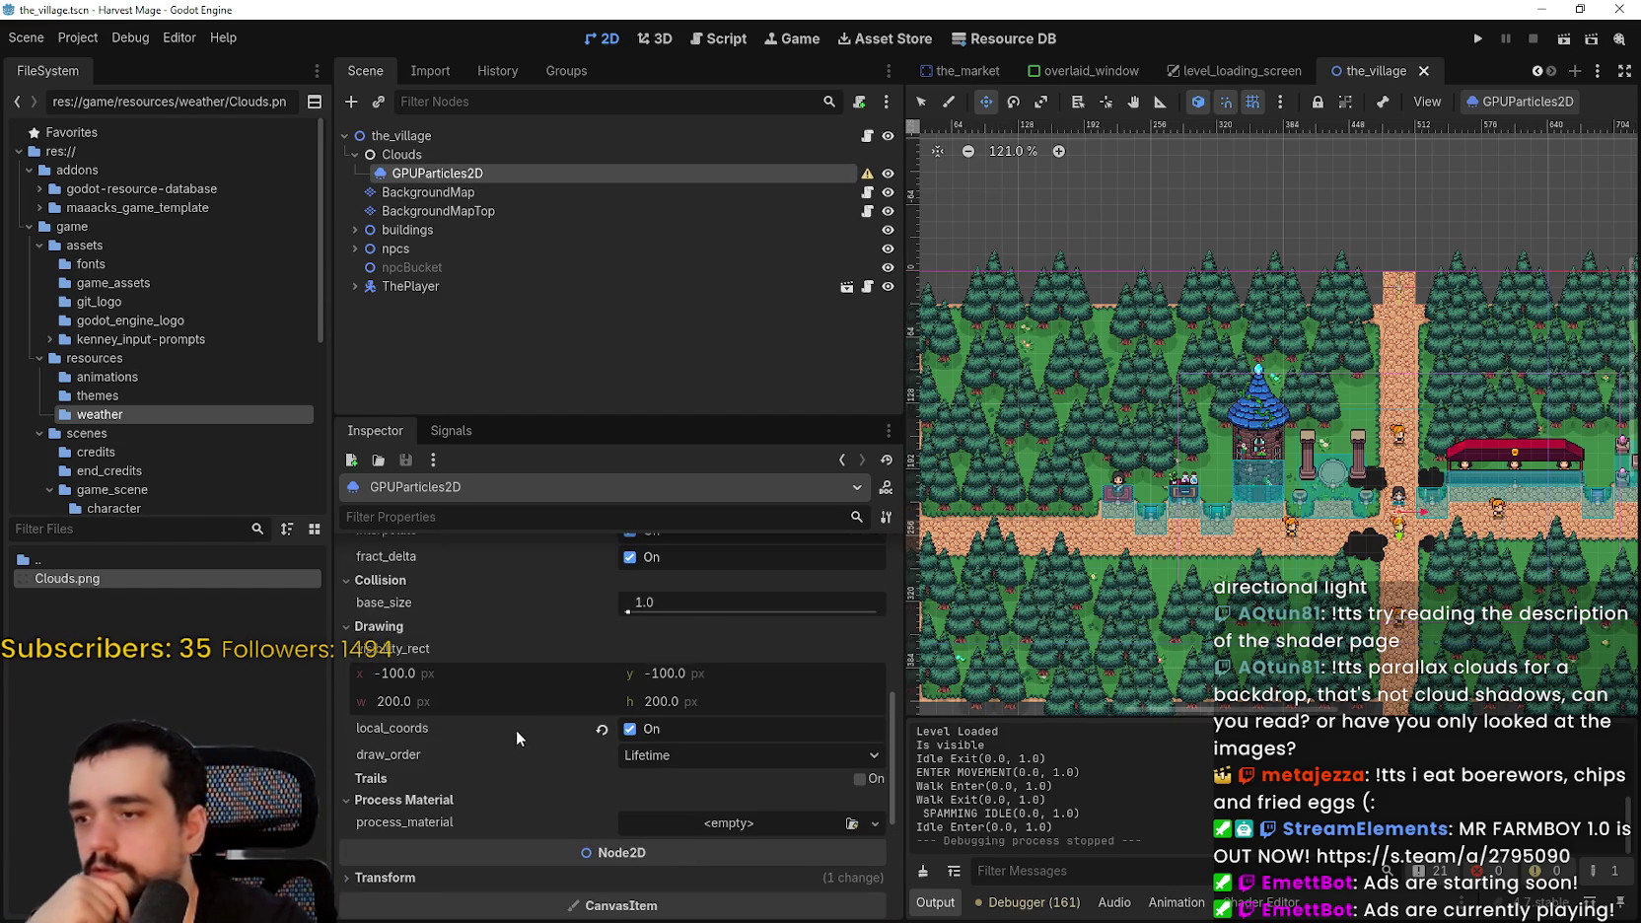
- Assign a new ParticleProcessMaterial to the process_material field and expand its settings
click(741, 826)
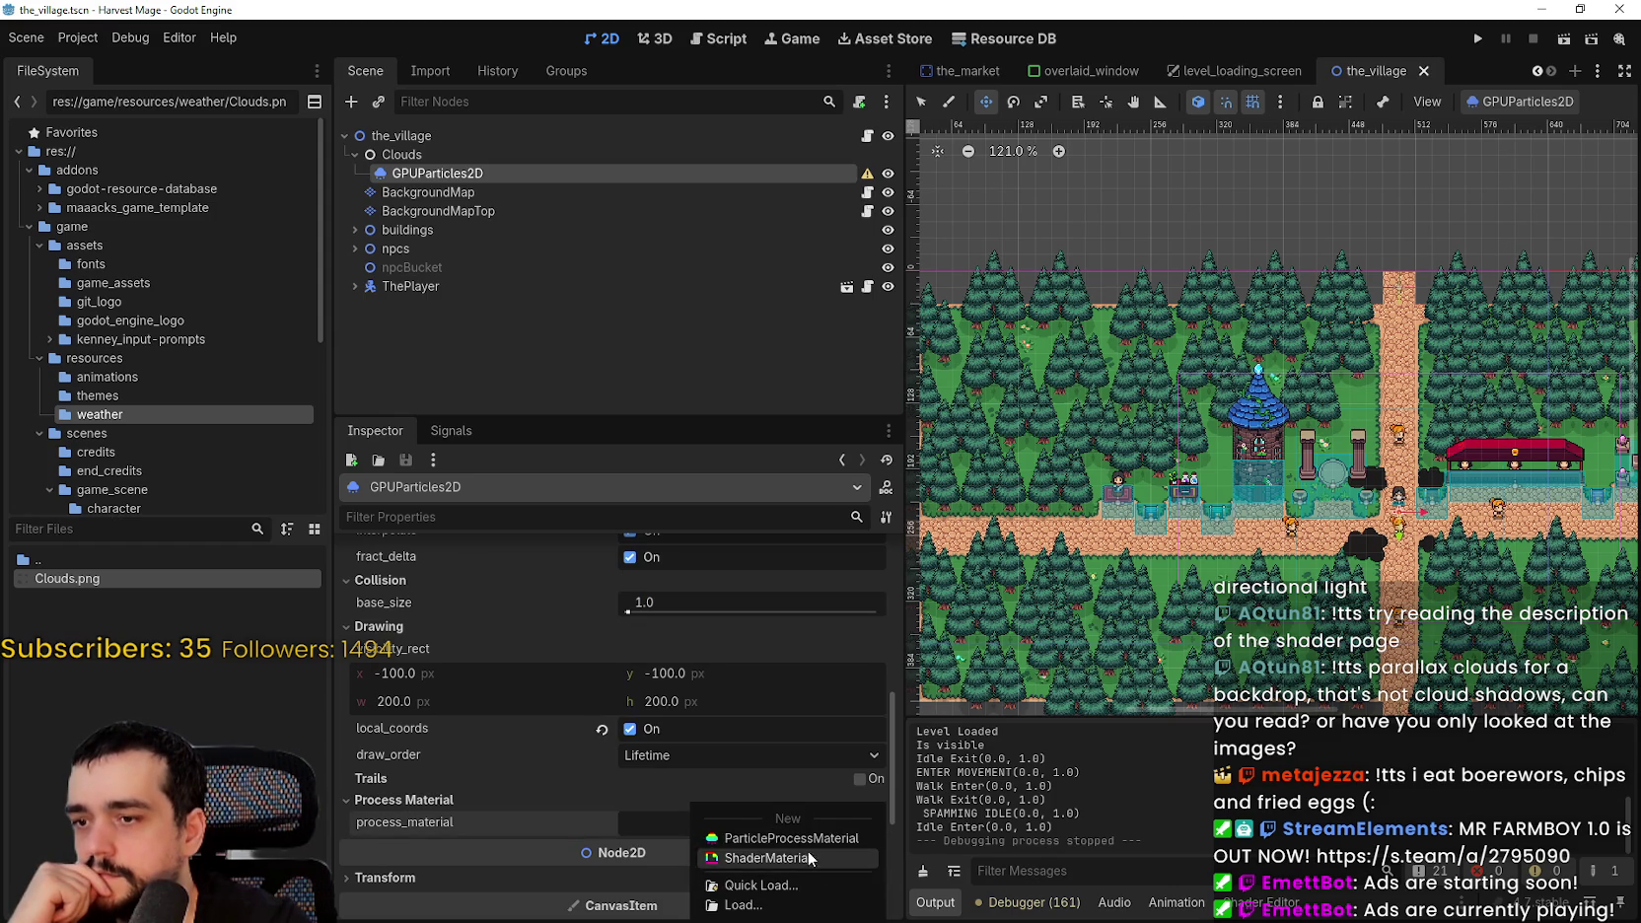
click(787, 839)
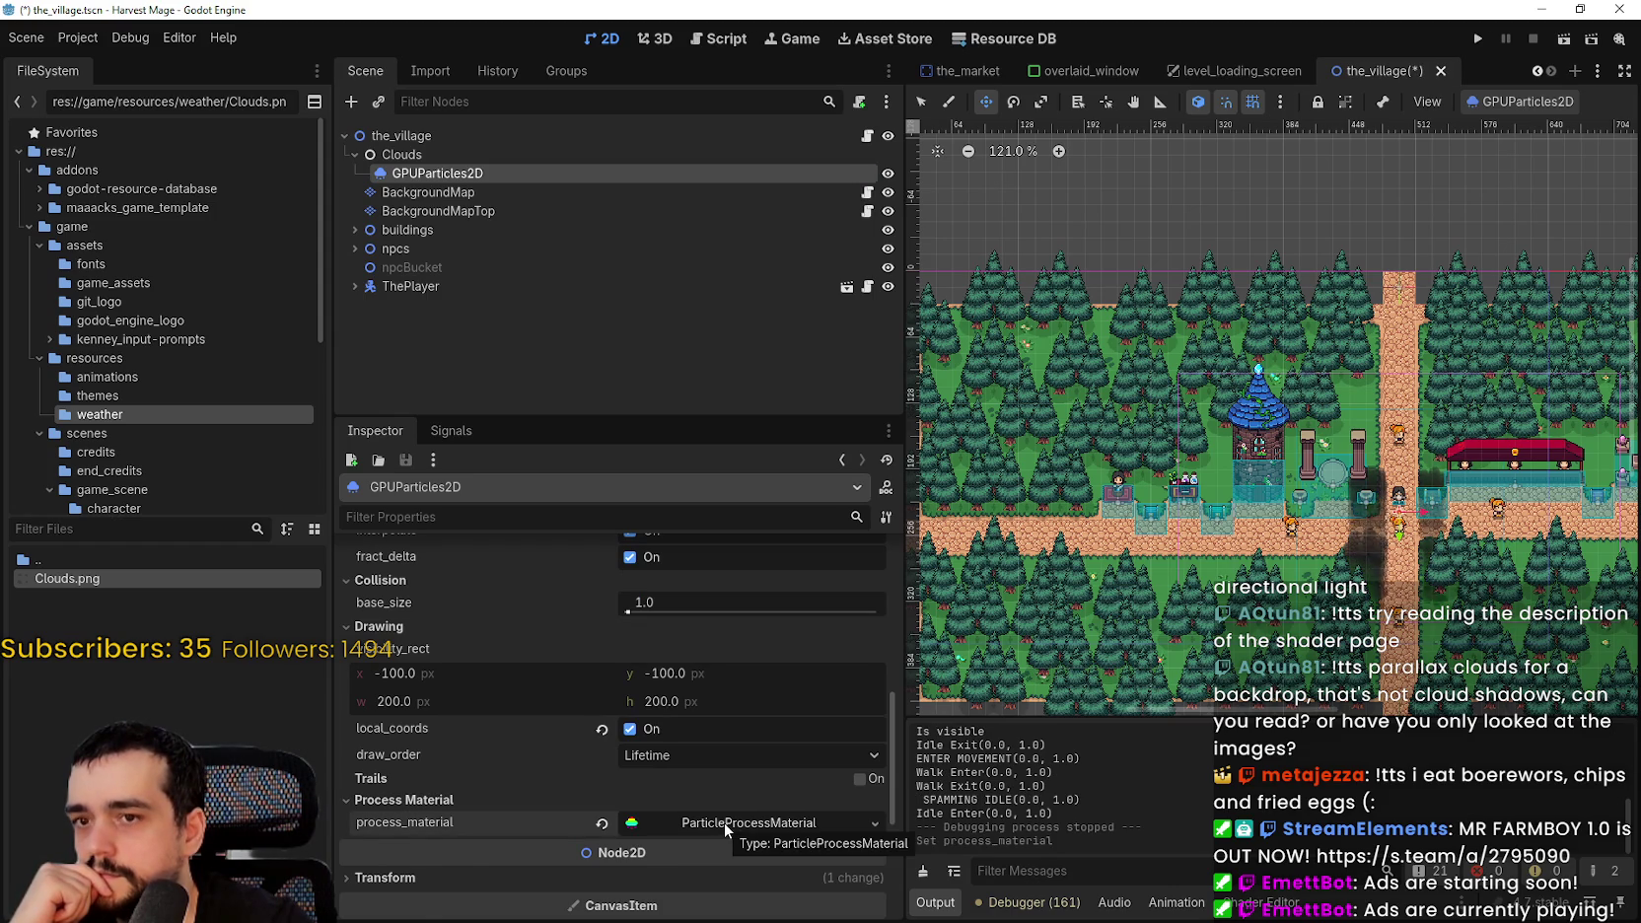
click(746, 819)
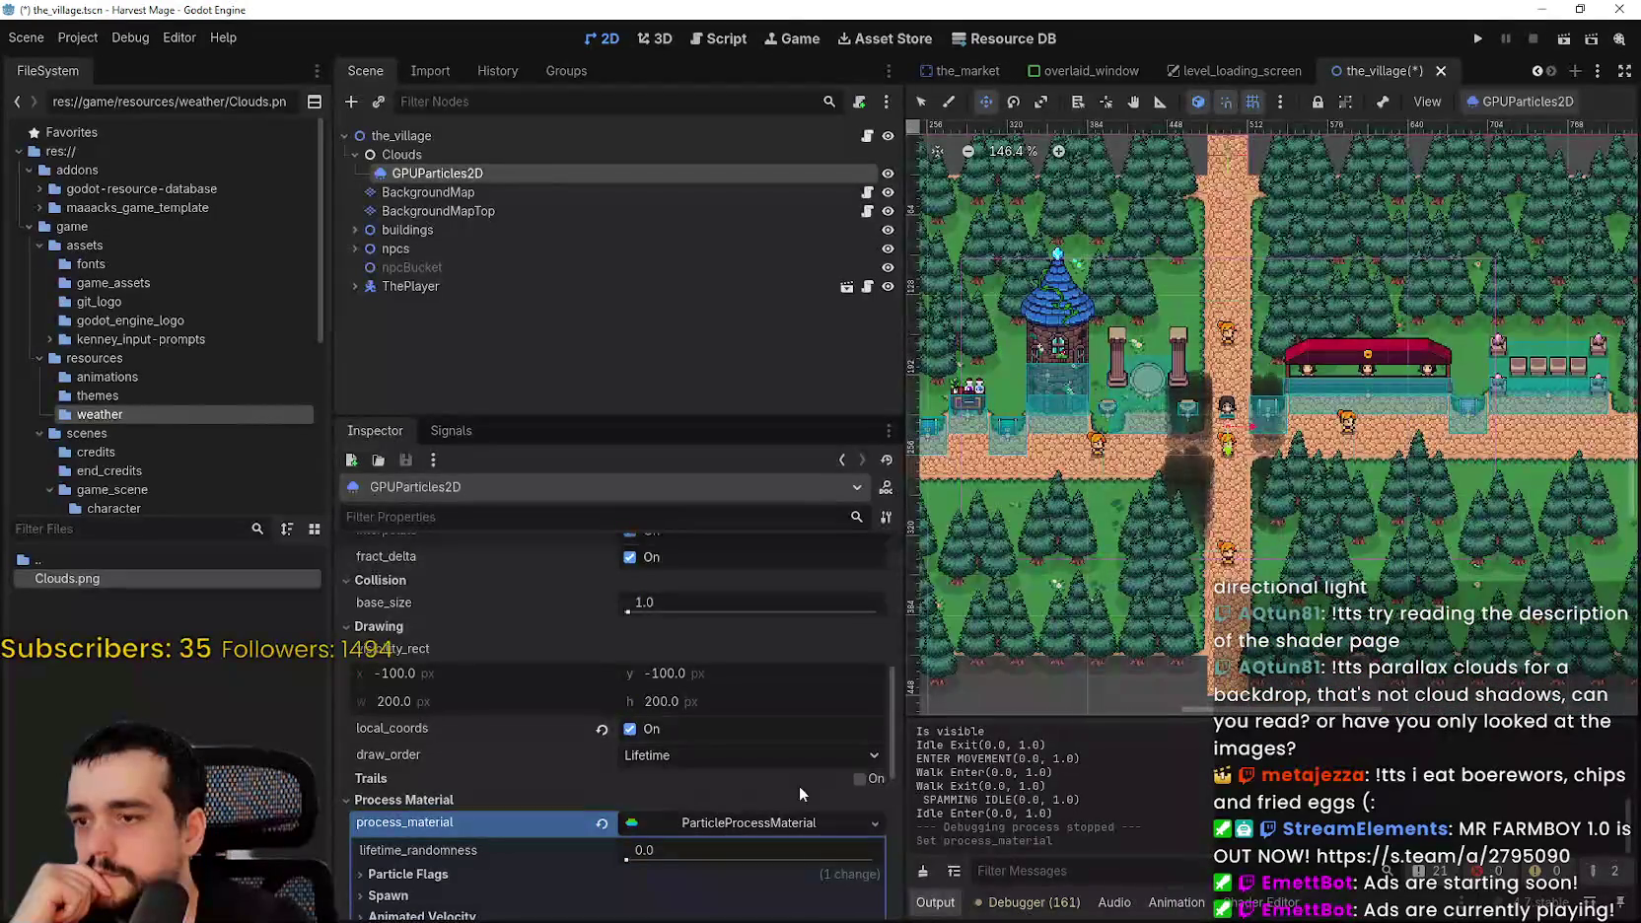
scroll(801, 775, down, 3)
scroll(641, 759, down, 1)
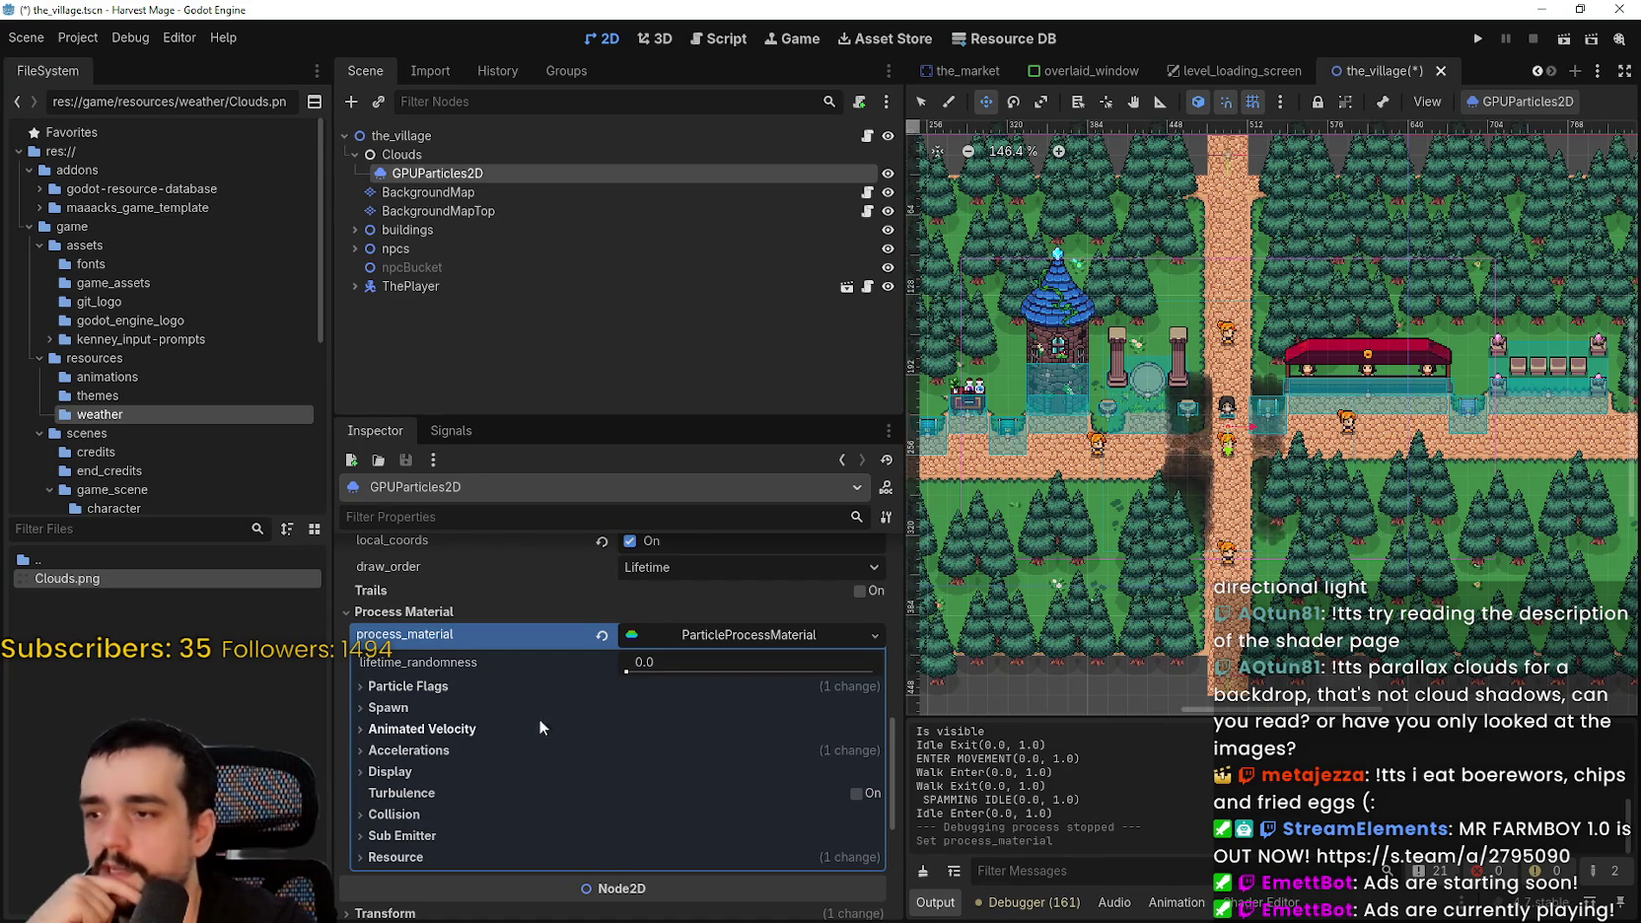
- Inspect the material's Particle Flags and Spawn sections by expanding and collapsing them
click(478, 679)
click(475, 685)
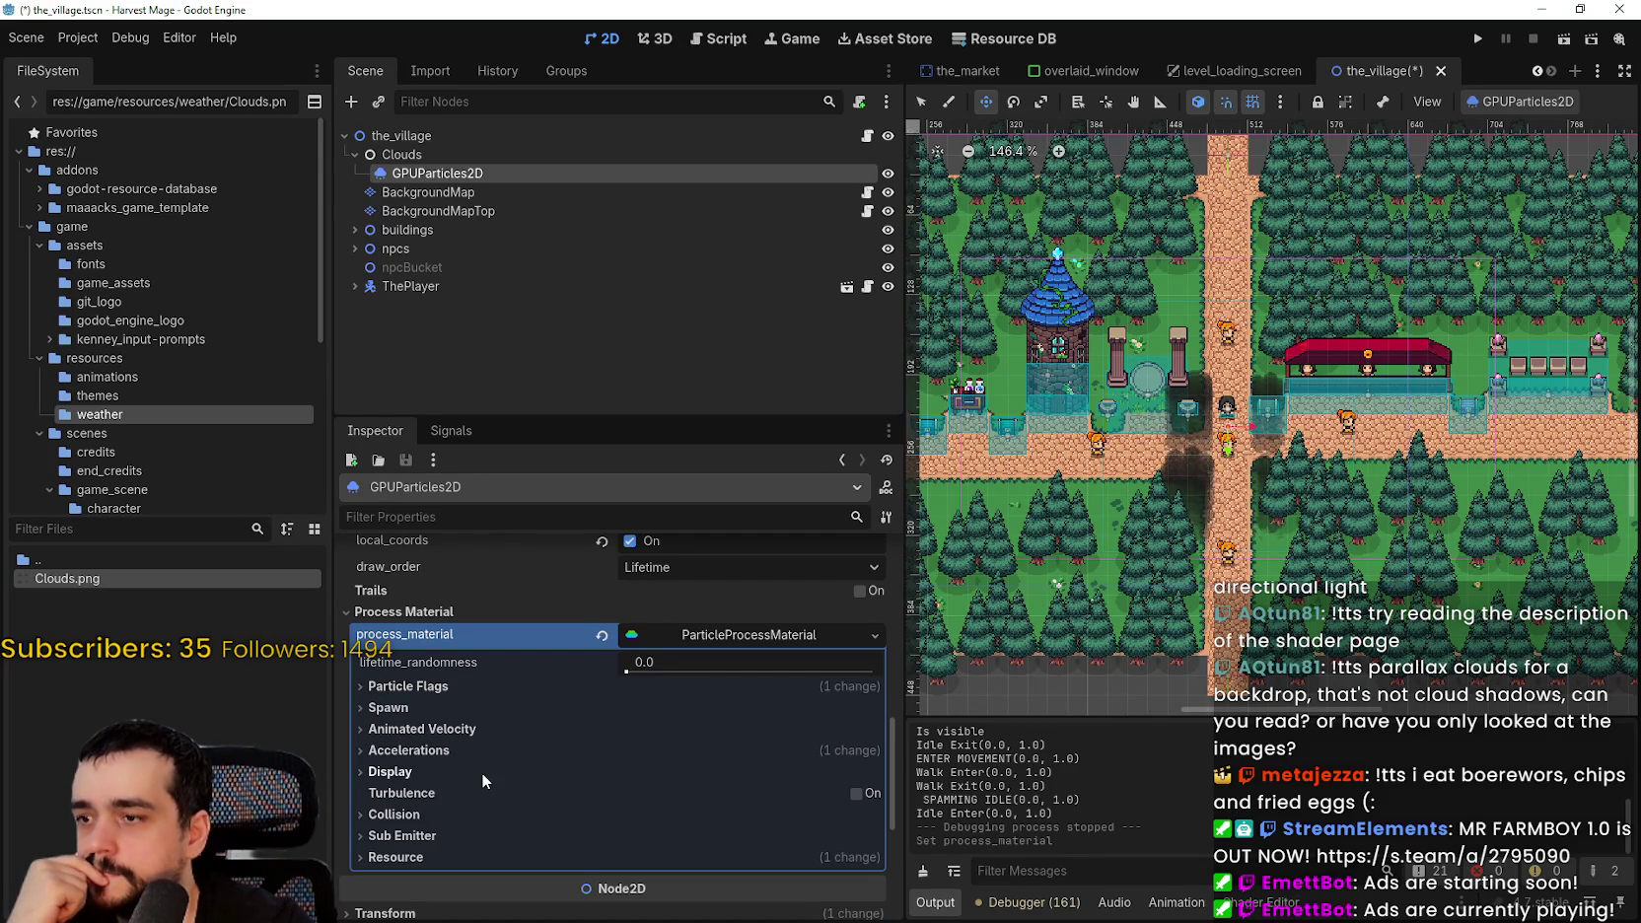
scroll(528, 794, down, 1)
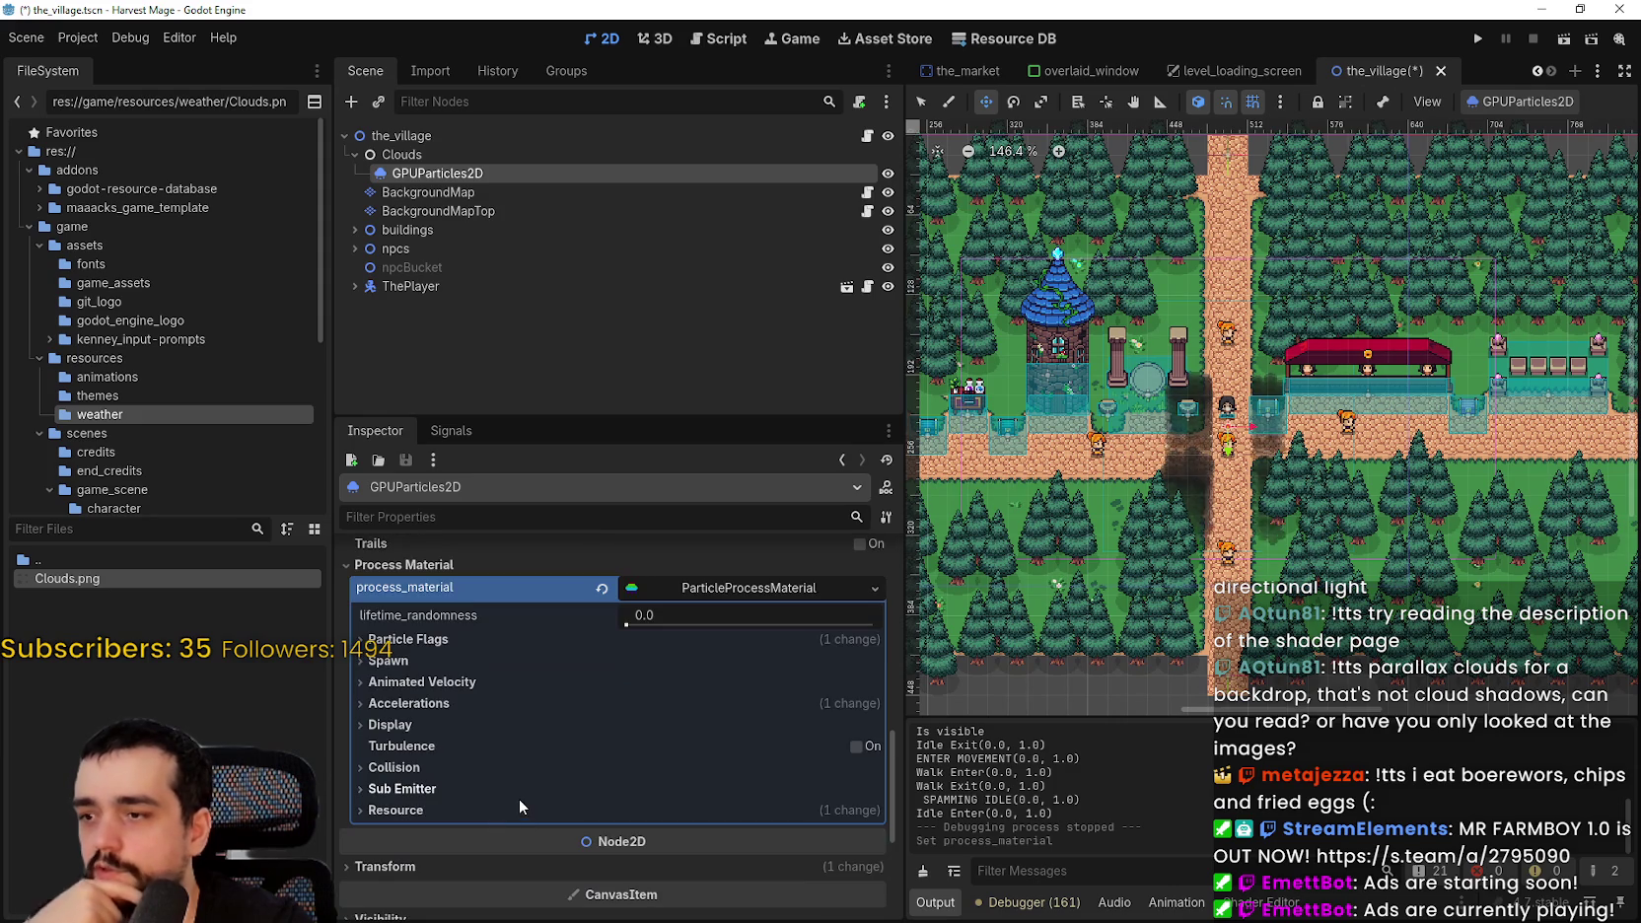
scroll(1224, 359, down, 2)
scroll(1225, 359, down, 3)
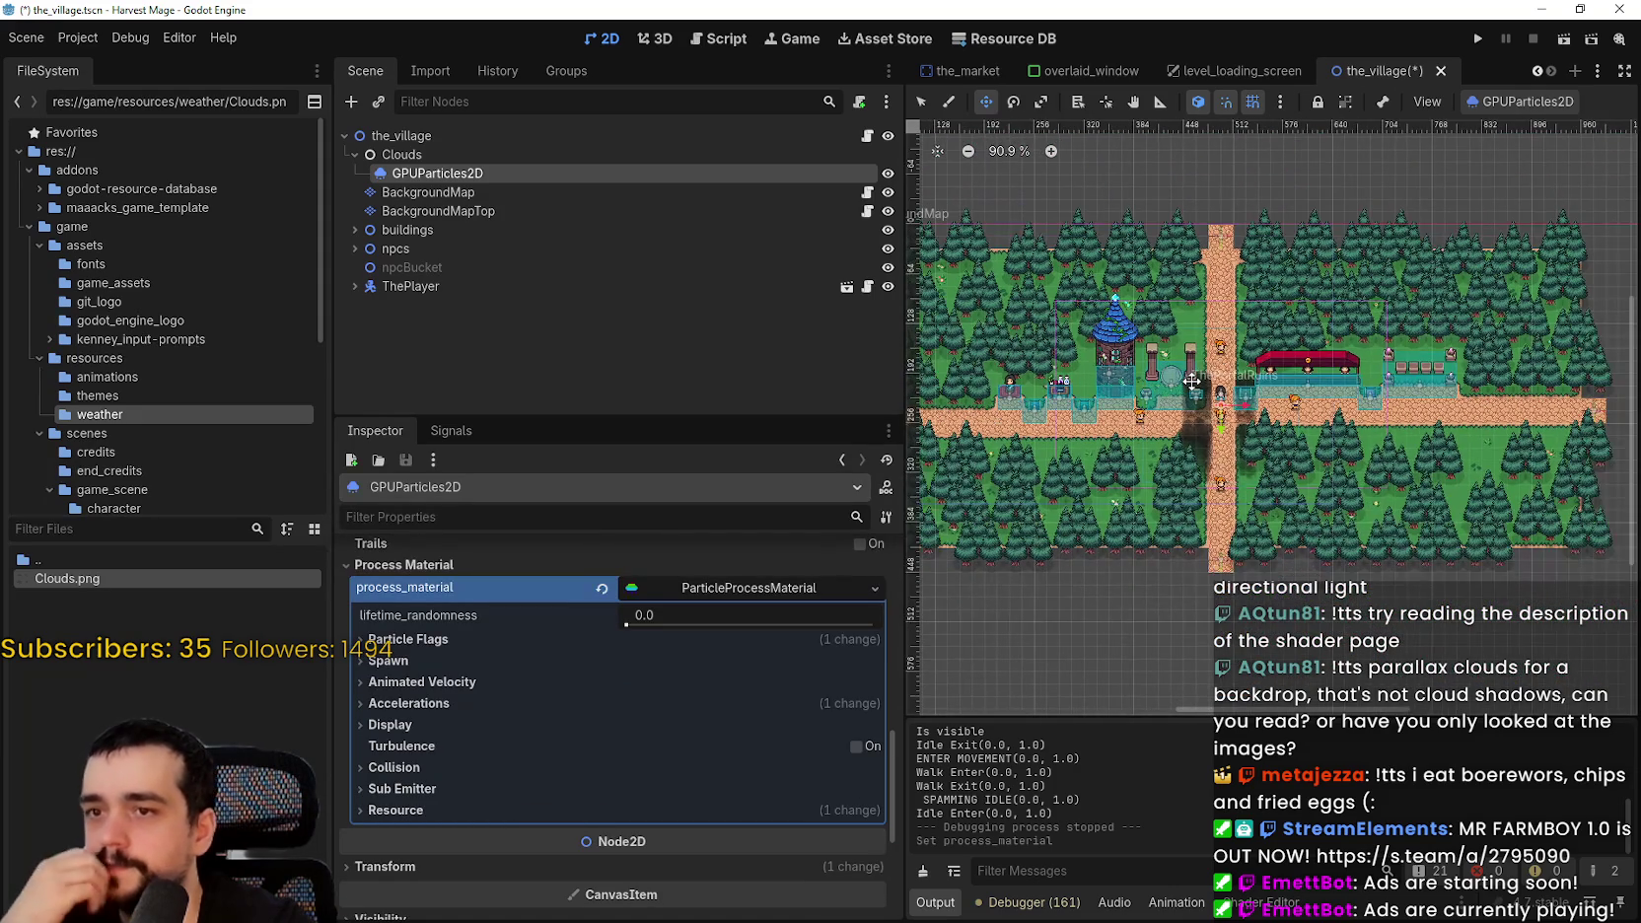
click(415, 639)
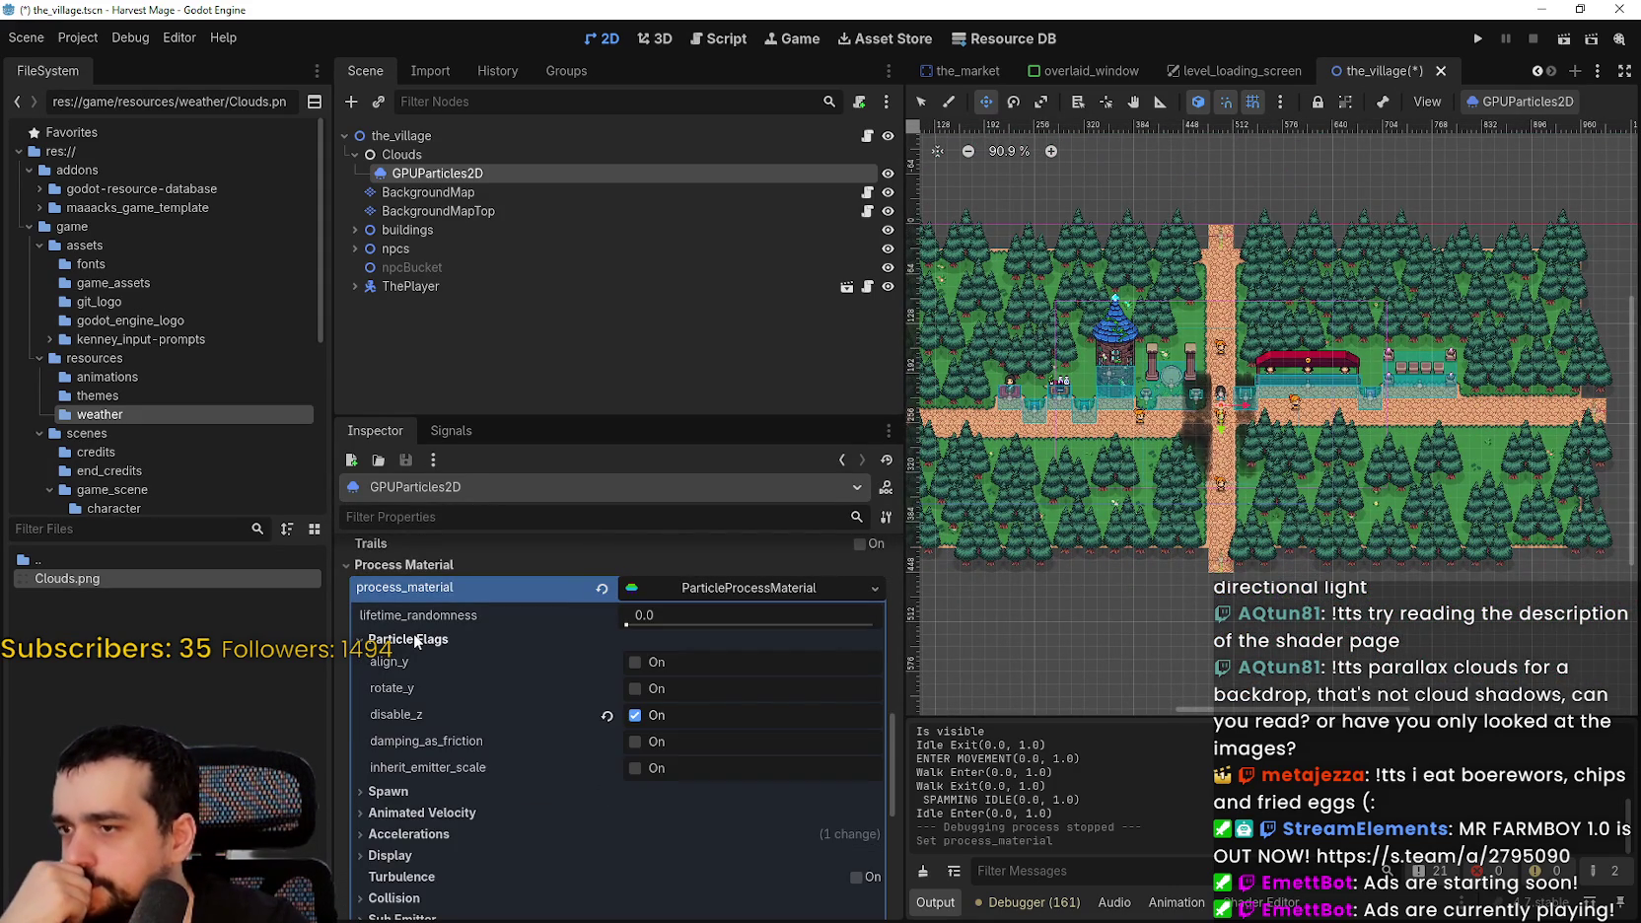
click(414, 639)
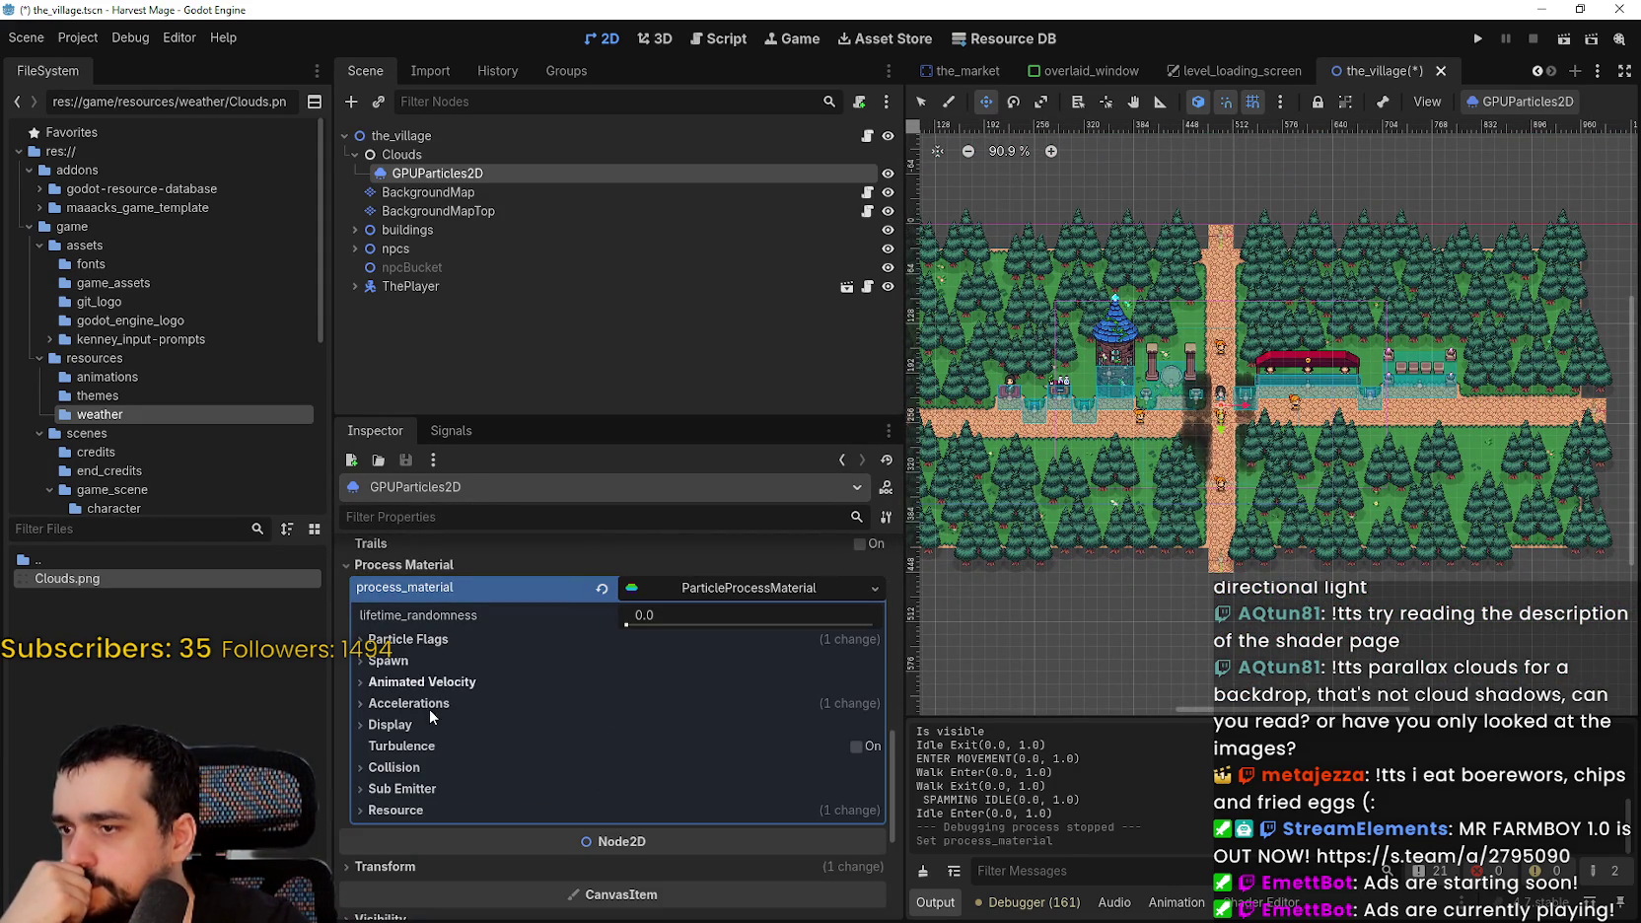
click(422, 657)
click(422, 657)
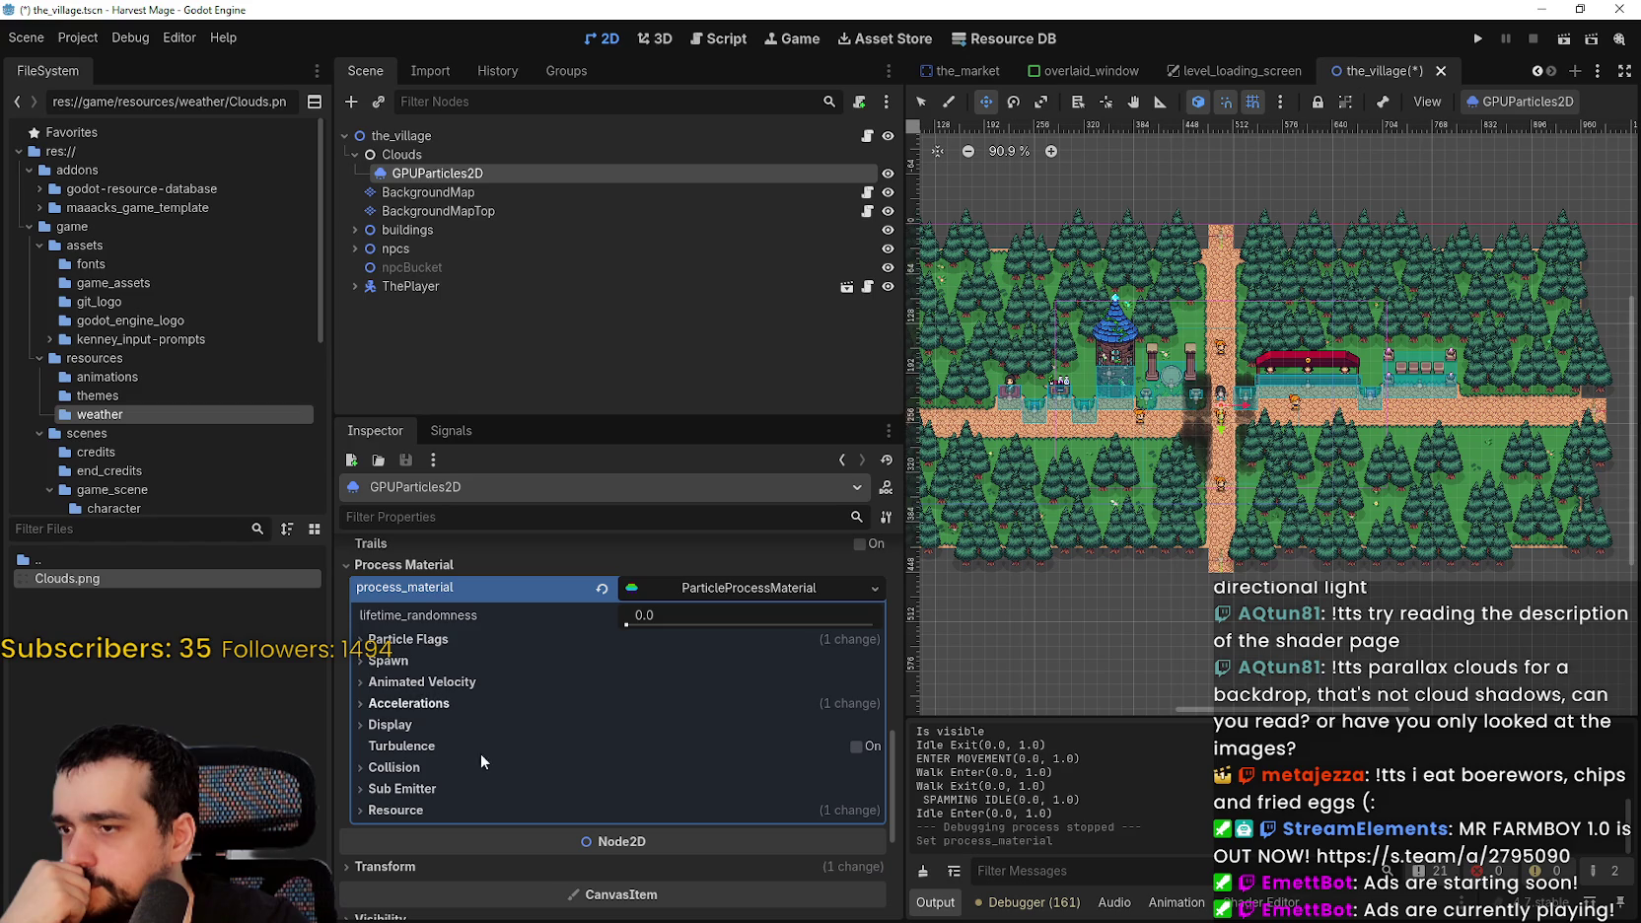
- Inspect the Accelerations, Collision and Sub Emitter sections, then expand Display
click(461, 702)
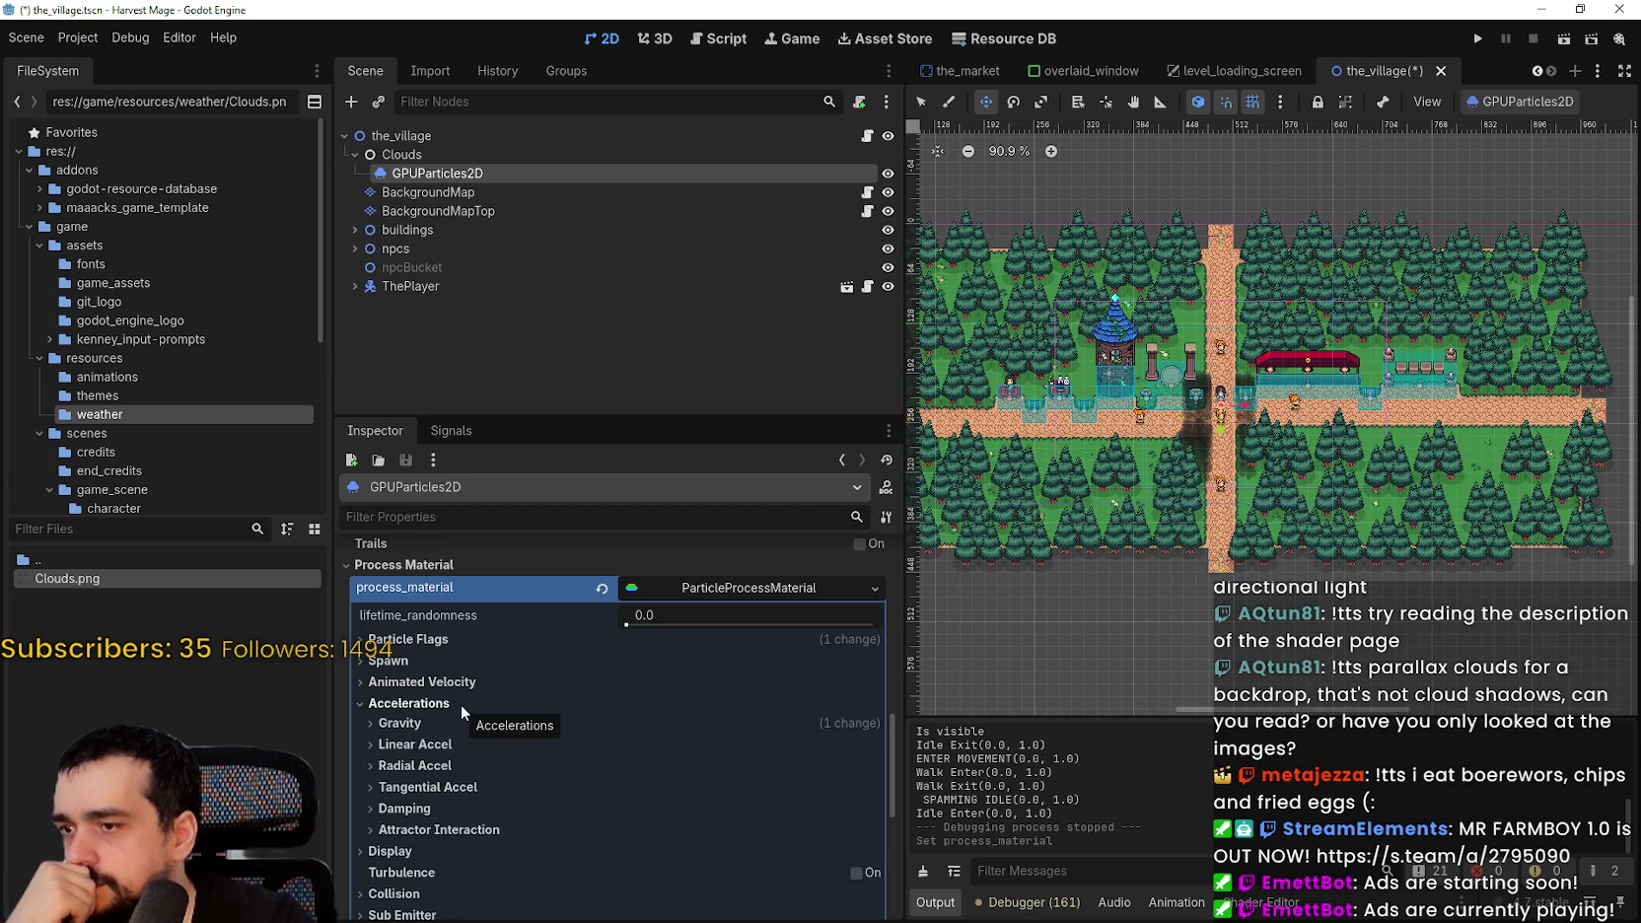
click(461, 704)
click(445, 766)
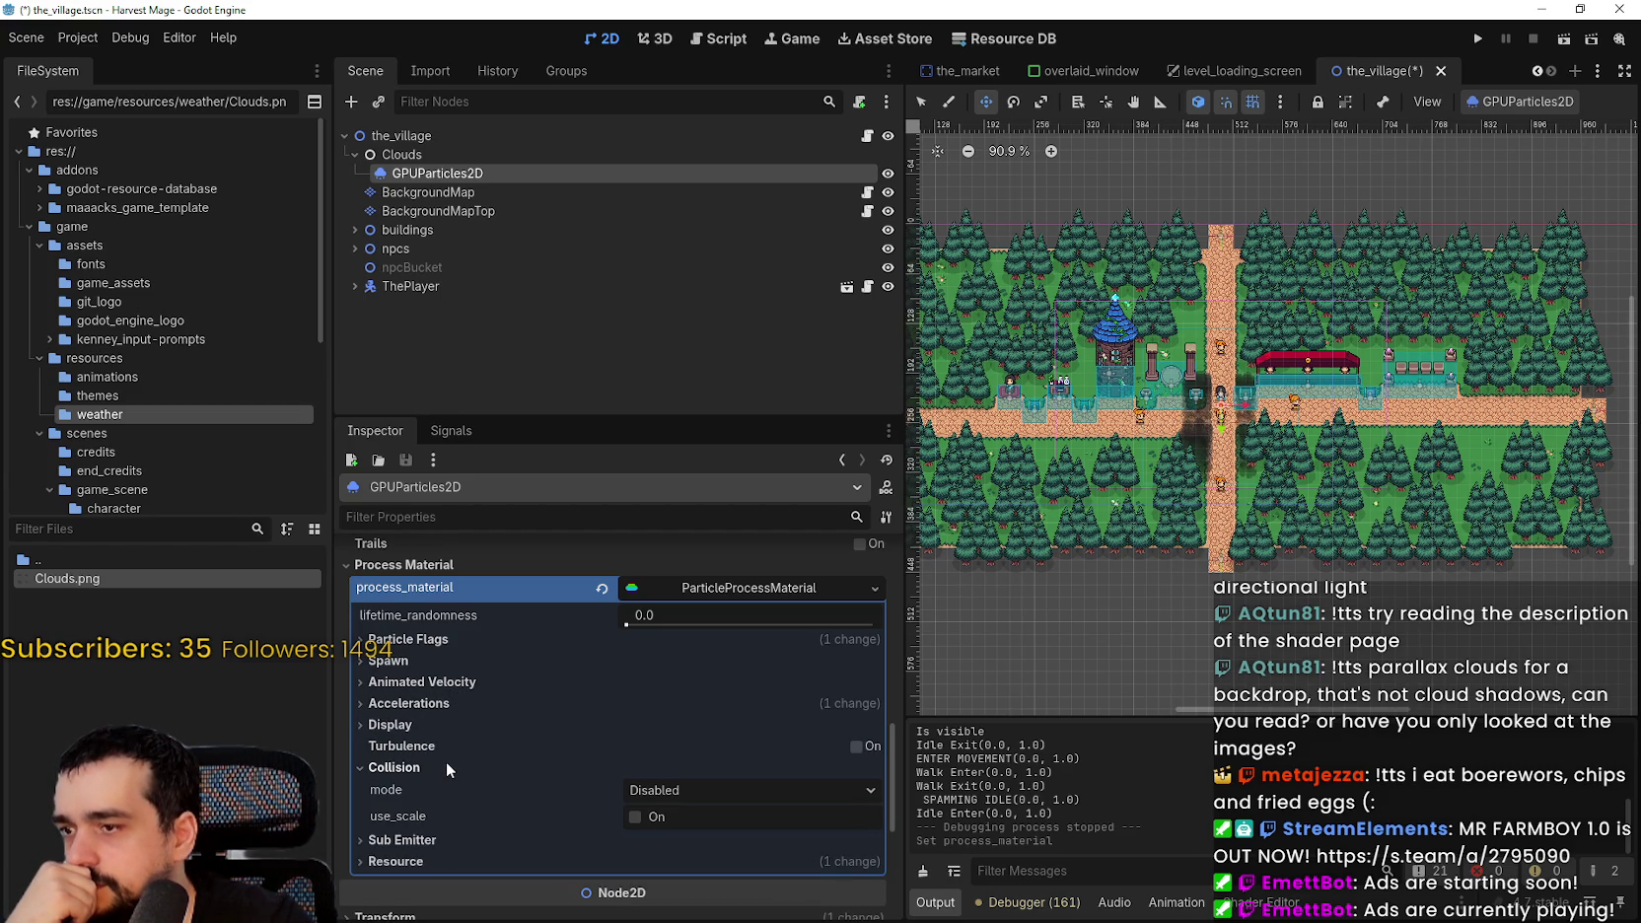
click(445, 761)
click(424, 787)
click(424, 787)
click(428, 720)
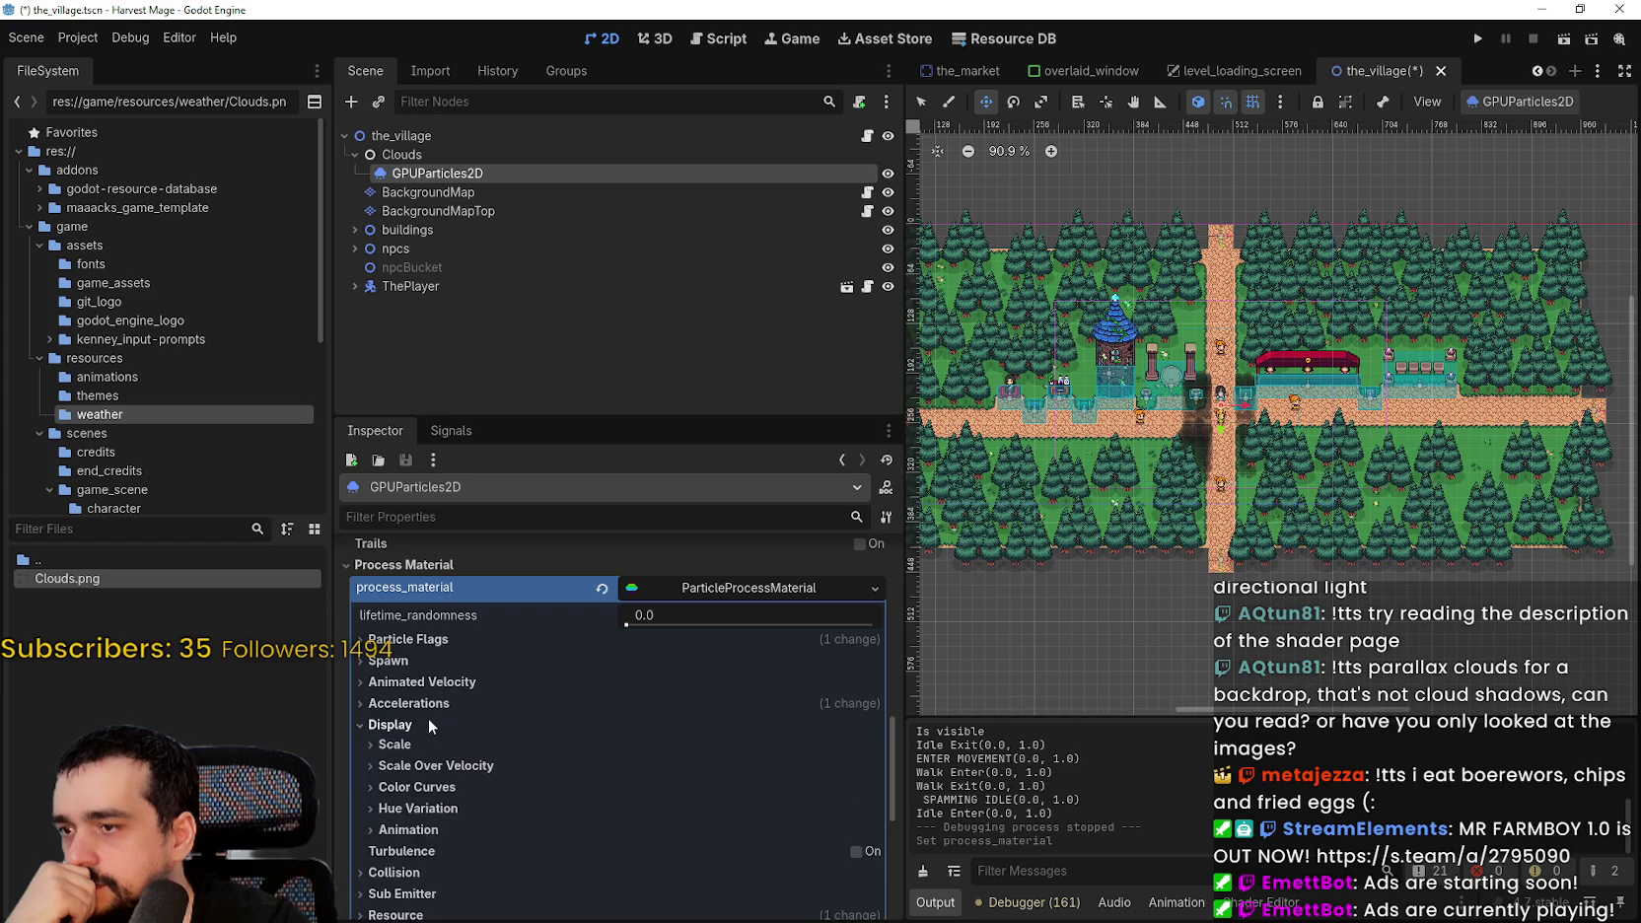
scroll(433, 737, down, 1)
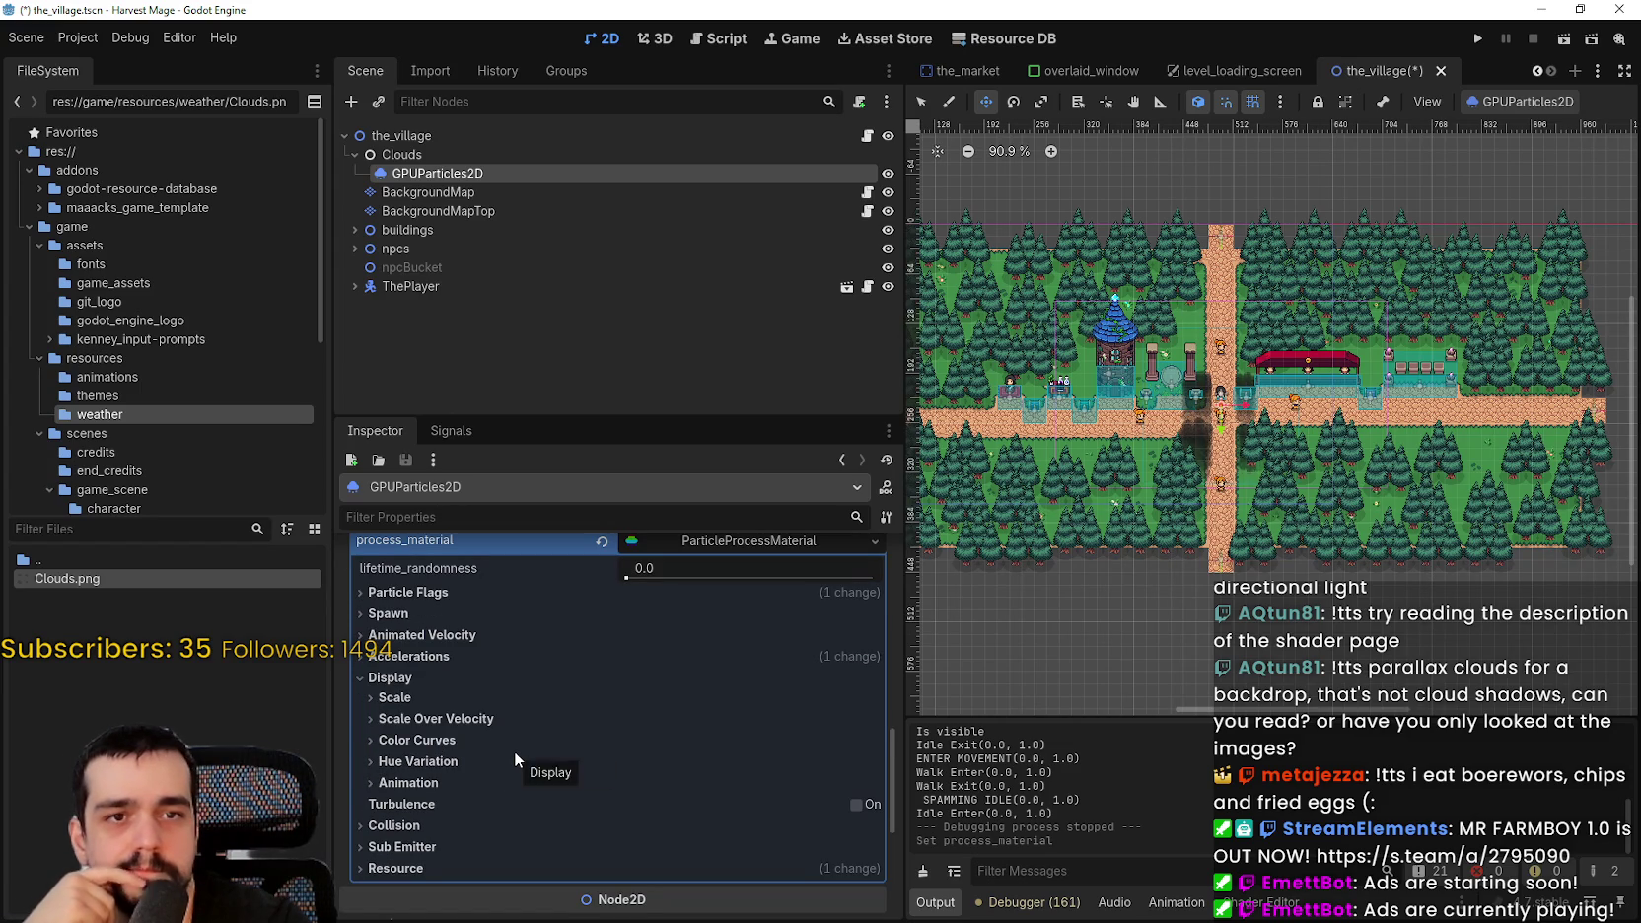
scroll(514, 749, up, 5)
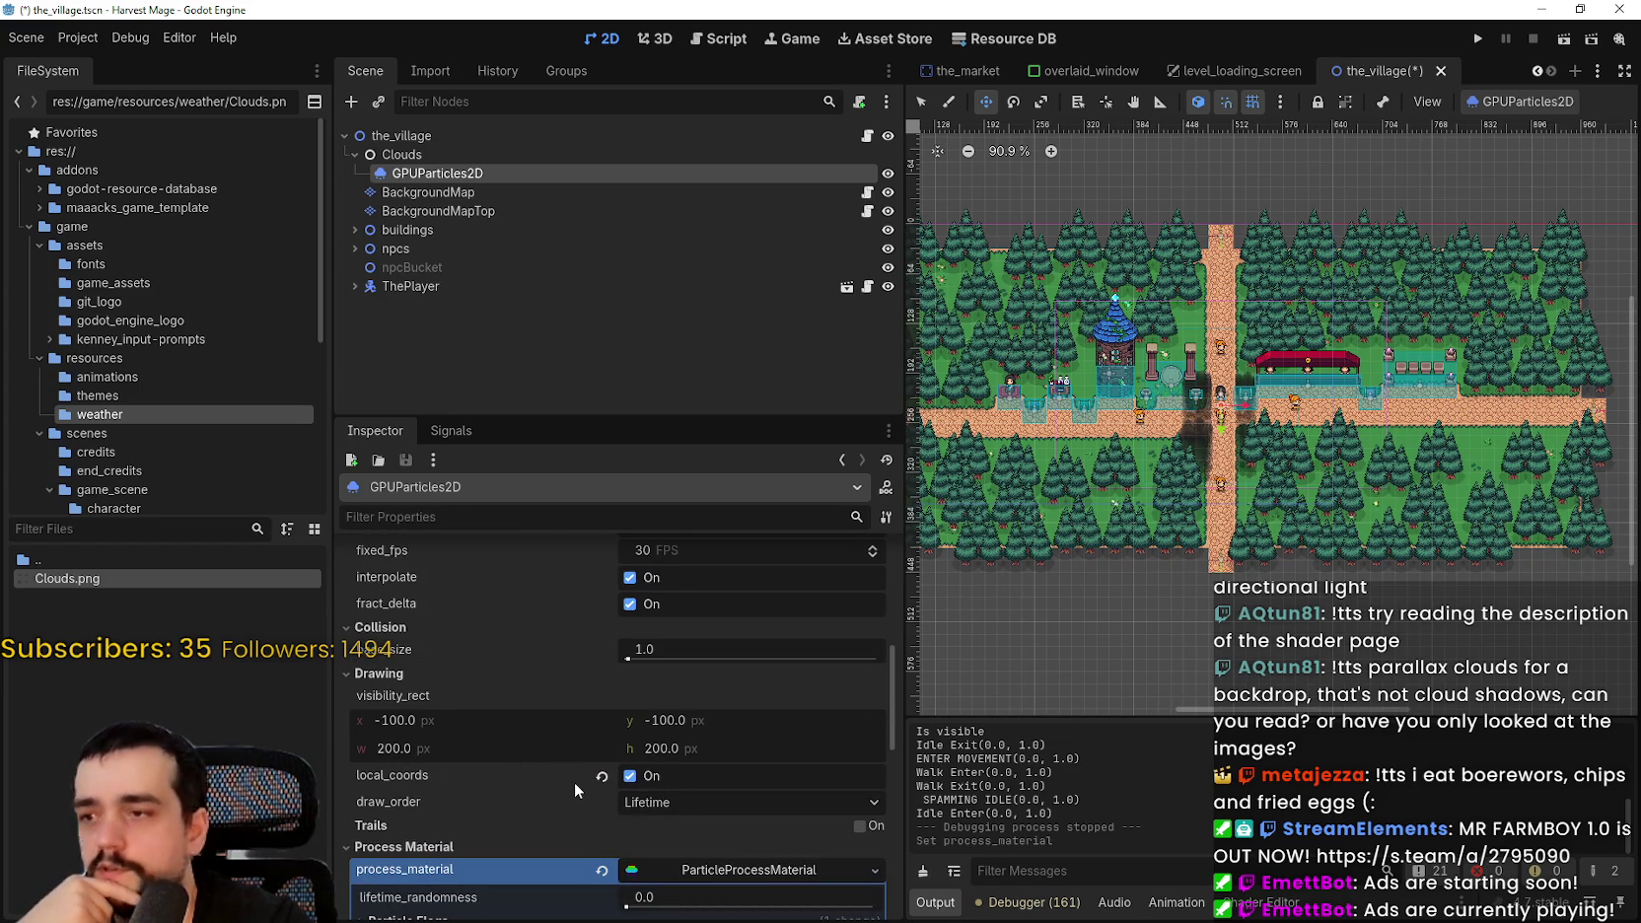
- Try lifetime values, dragging it to about 9 s, then entering 30 s
scroll(573, 782, up, 3)
scroll(779, 777, up, 2)
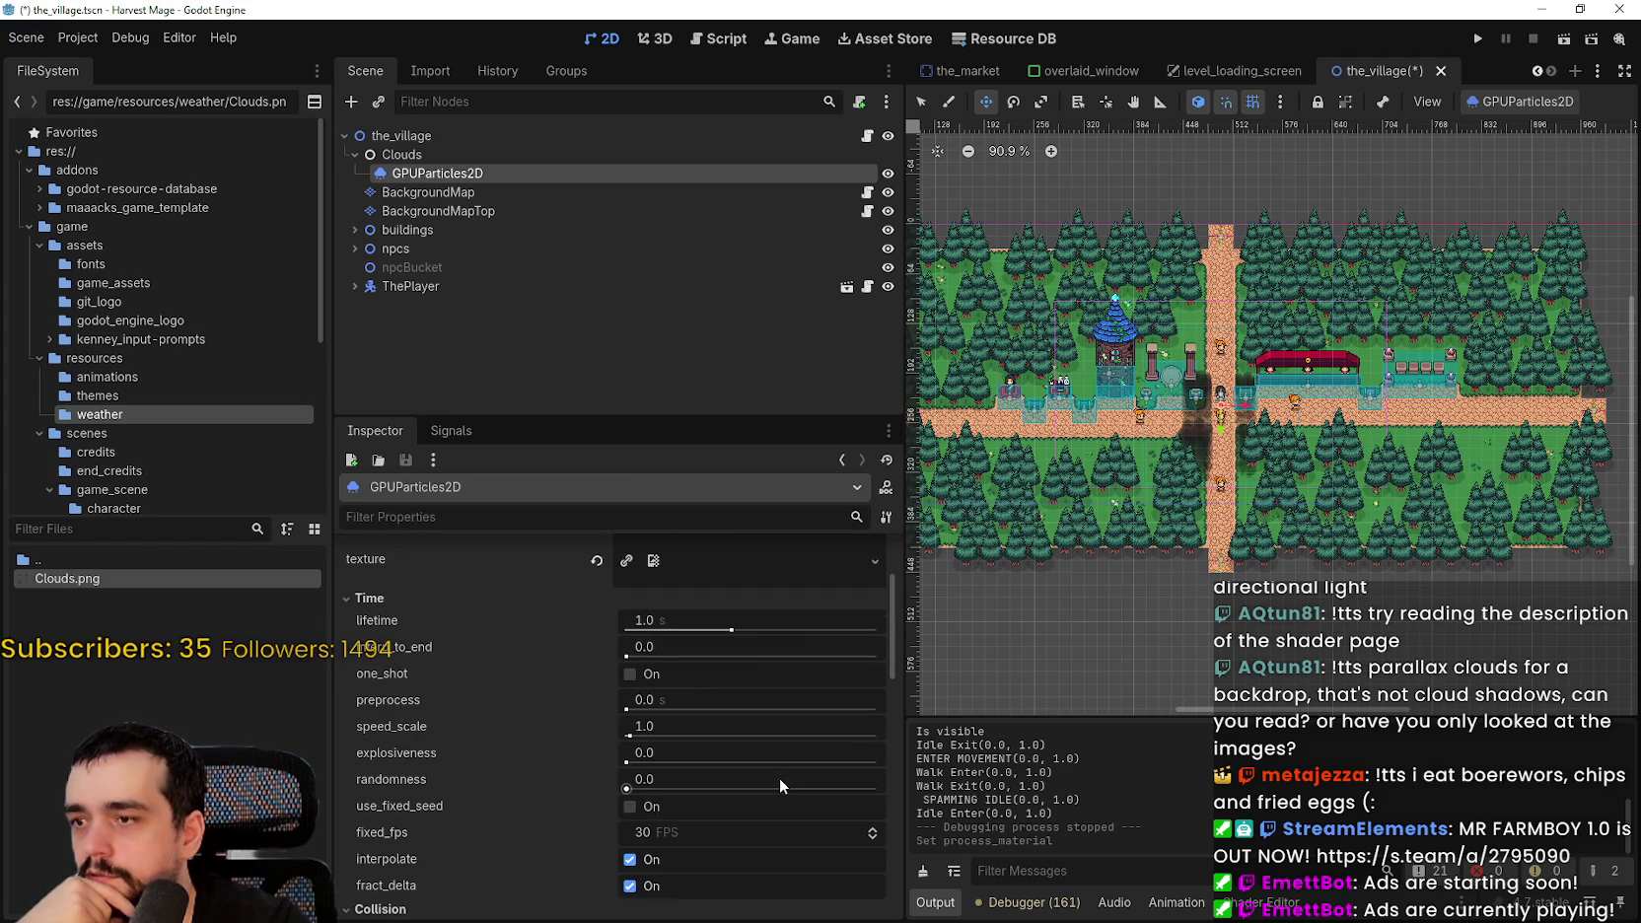
drag(737, 618, 796, 635)
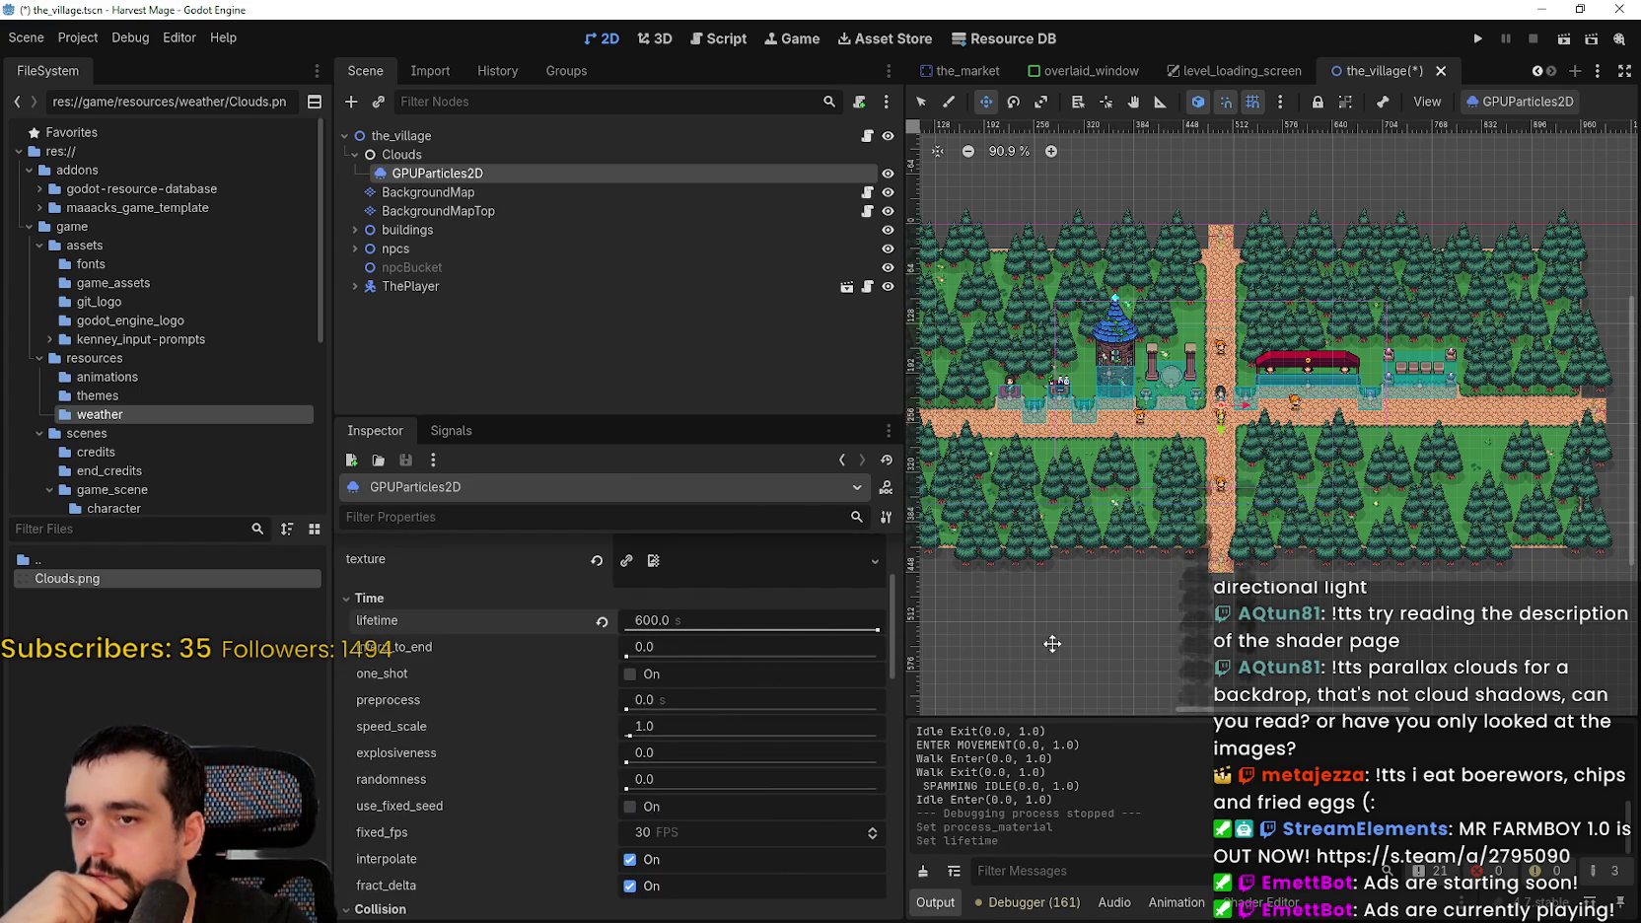
scroll(1242, 621, down, 1)
click(868, 616)
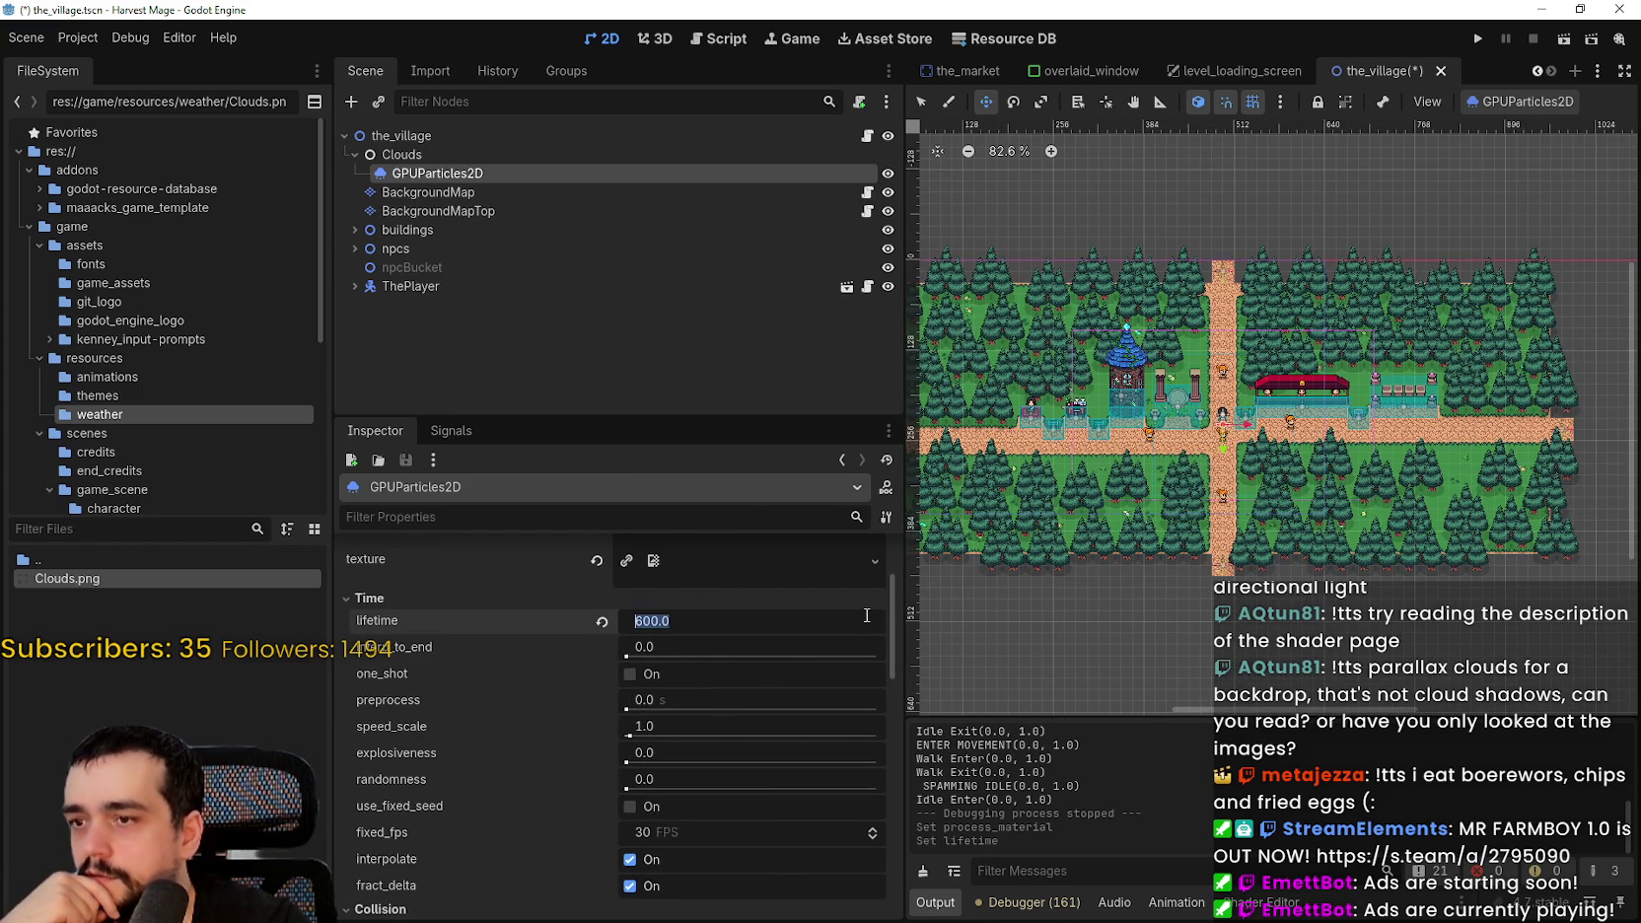
text(30)
key(Return)
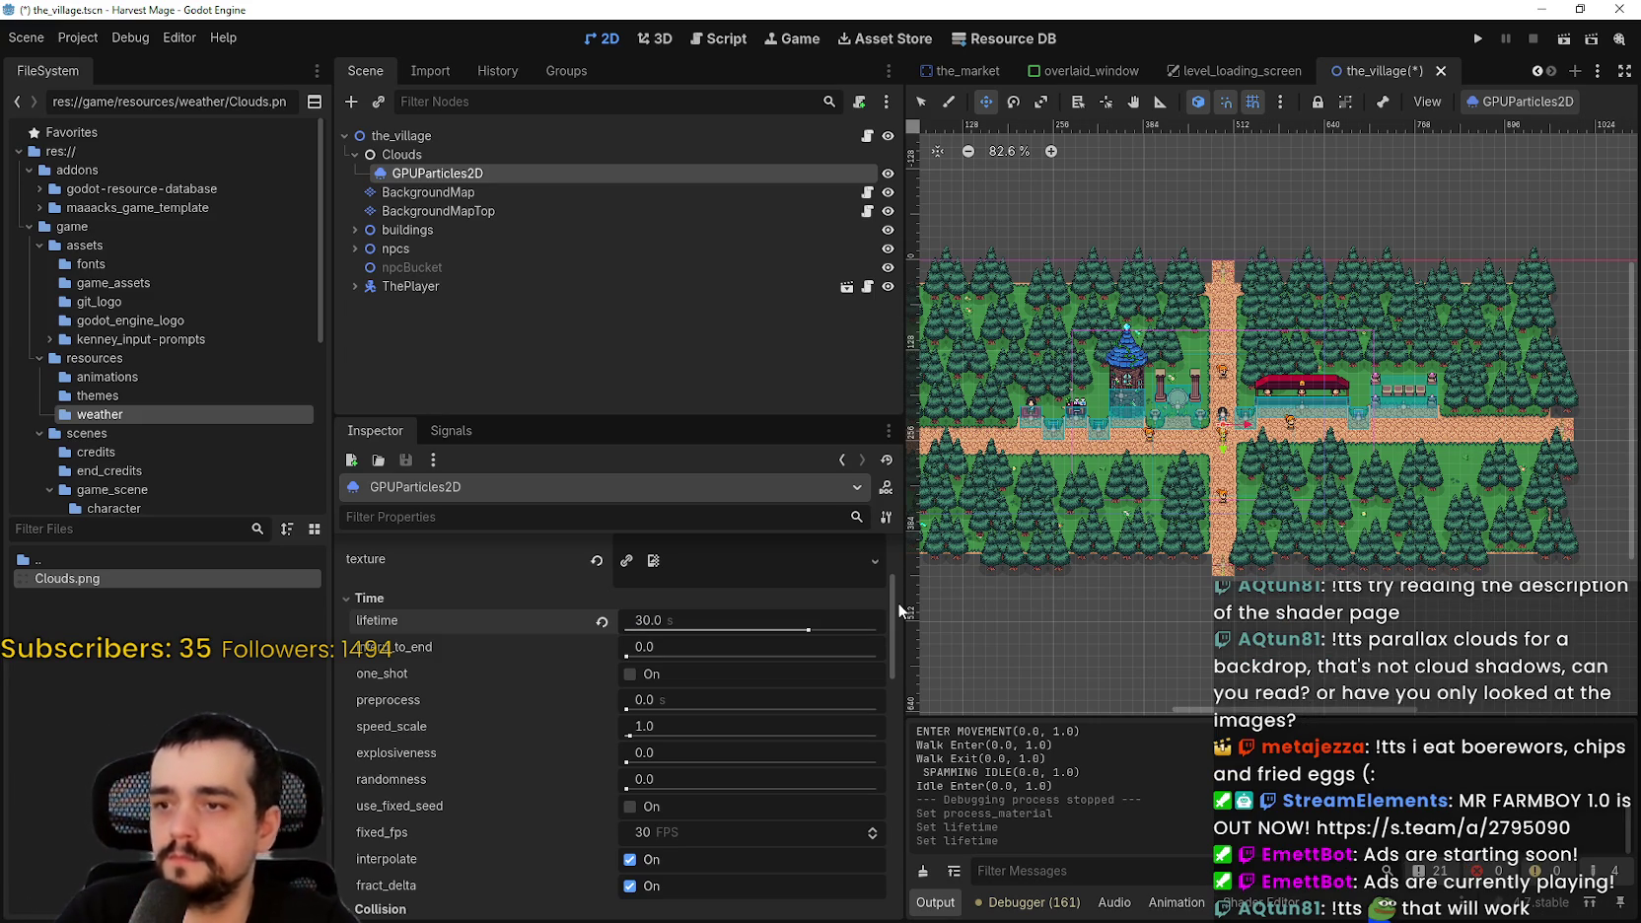
- Center the view on the particles node and set the lifetime to 15 seconds
scroll(1011, 631, up, 4)
scroll(749, 662, up, 1)
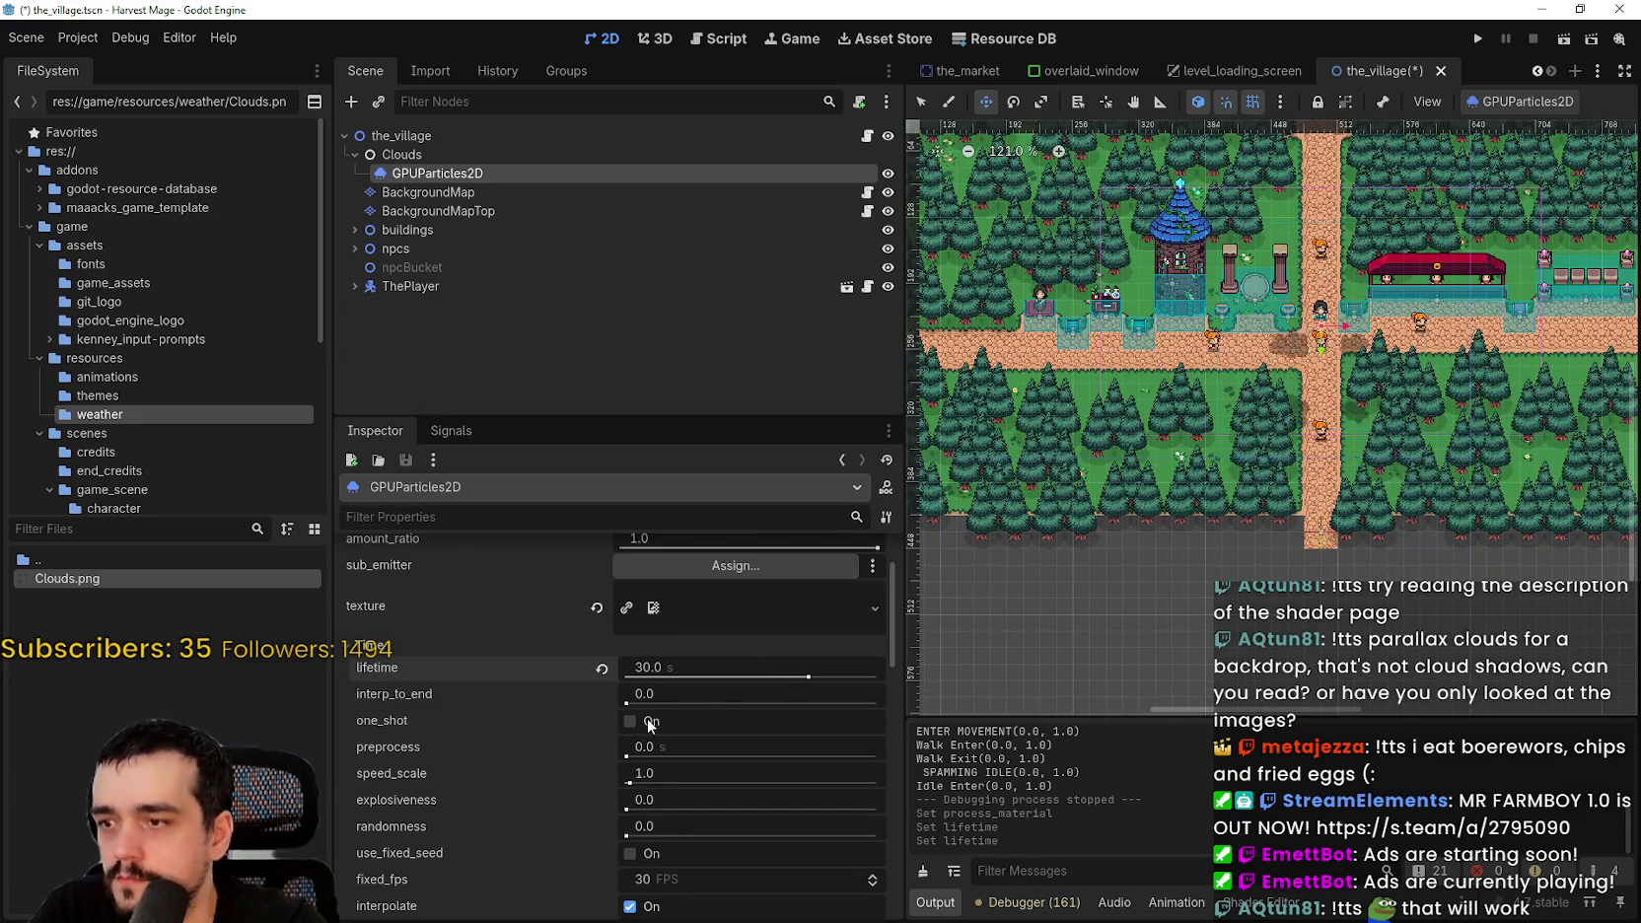
scroll(1237, 386, up, 2)
scroll(1237, 386, down, 15)
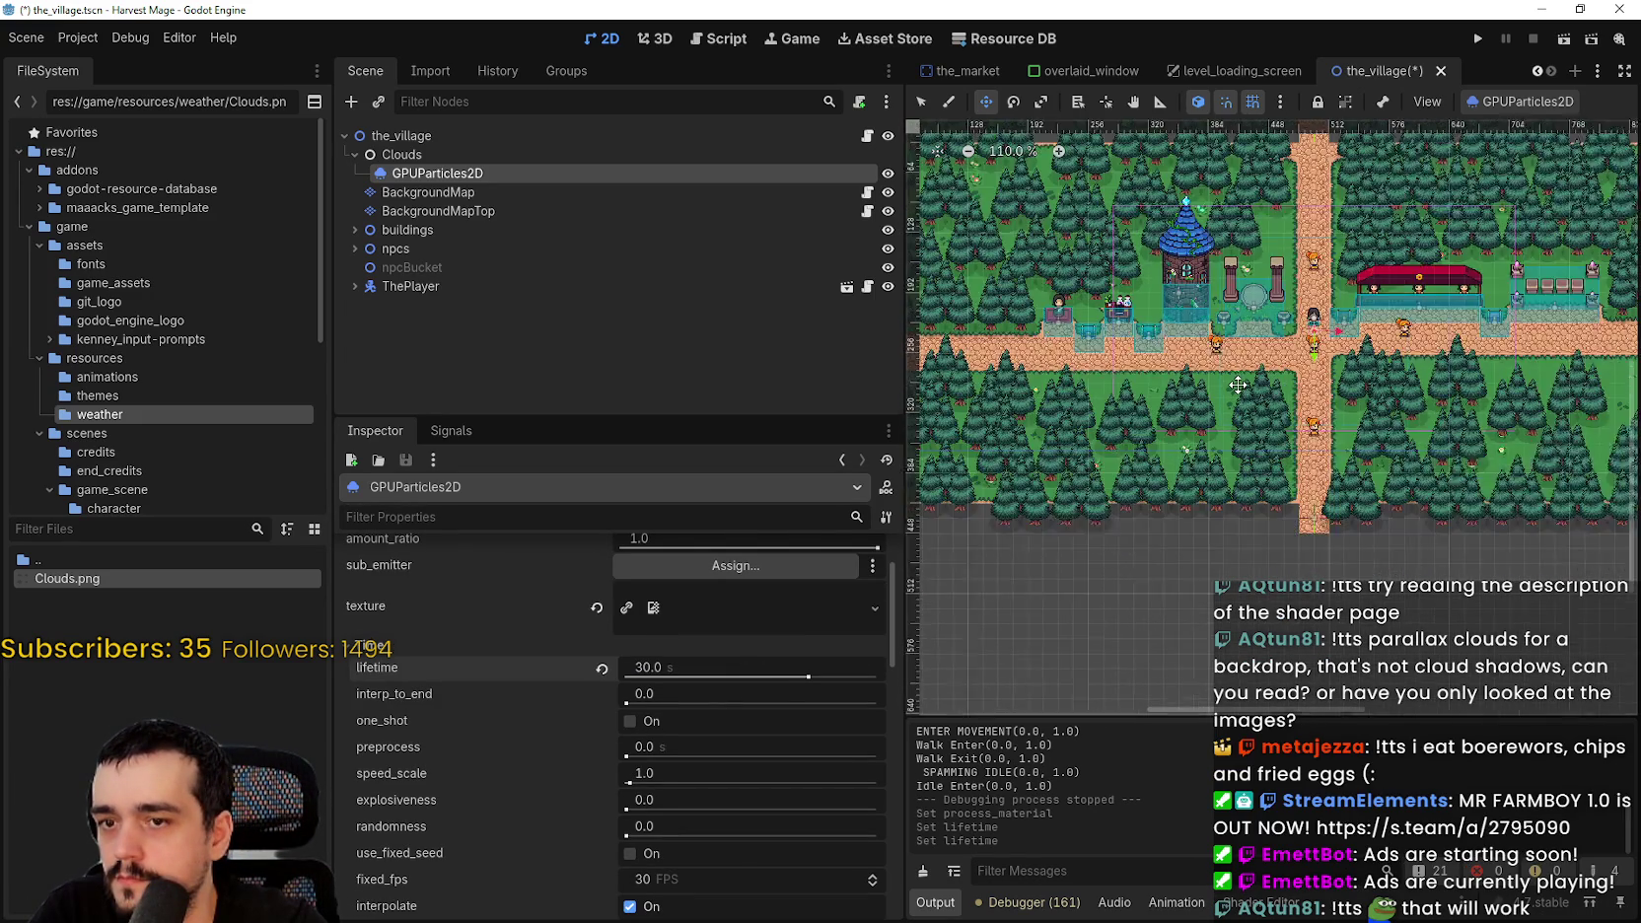
scroll(1242, 383, down, 4)
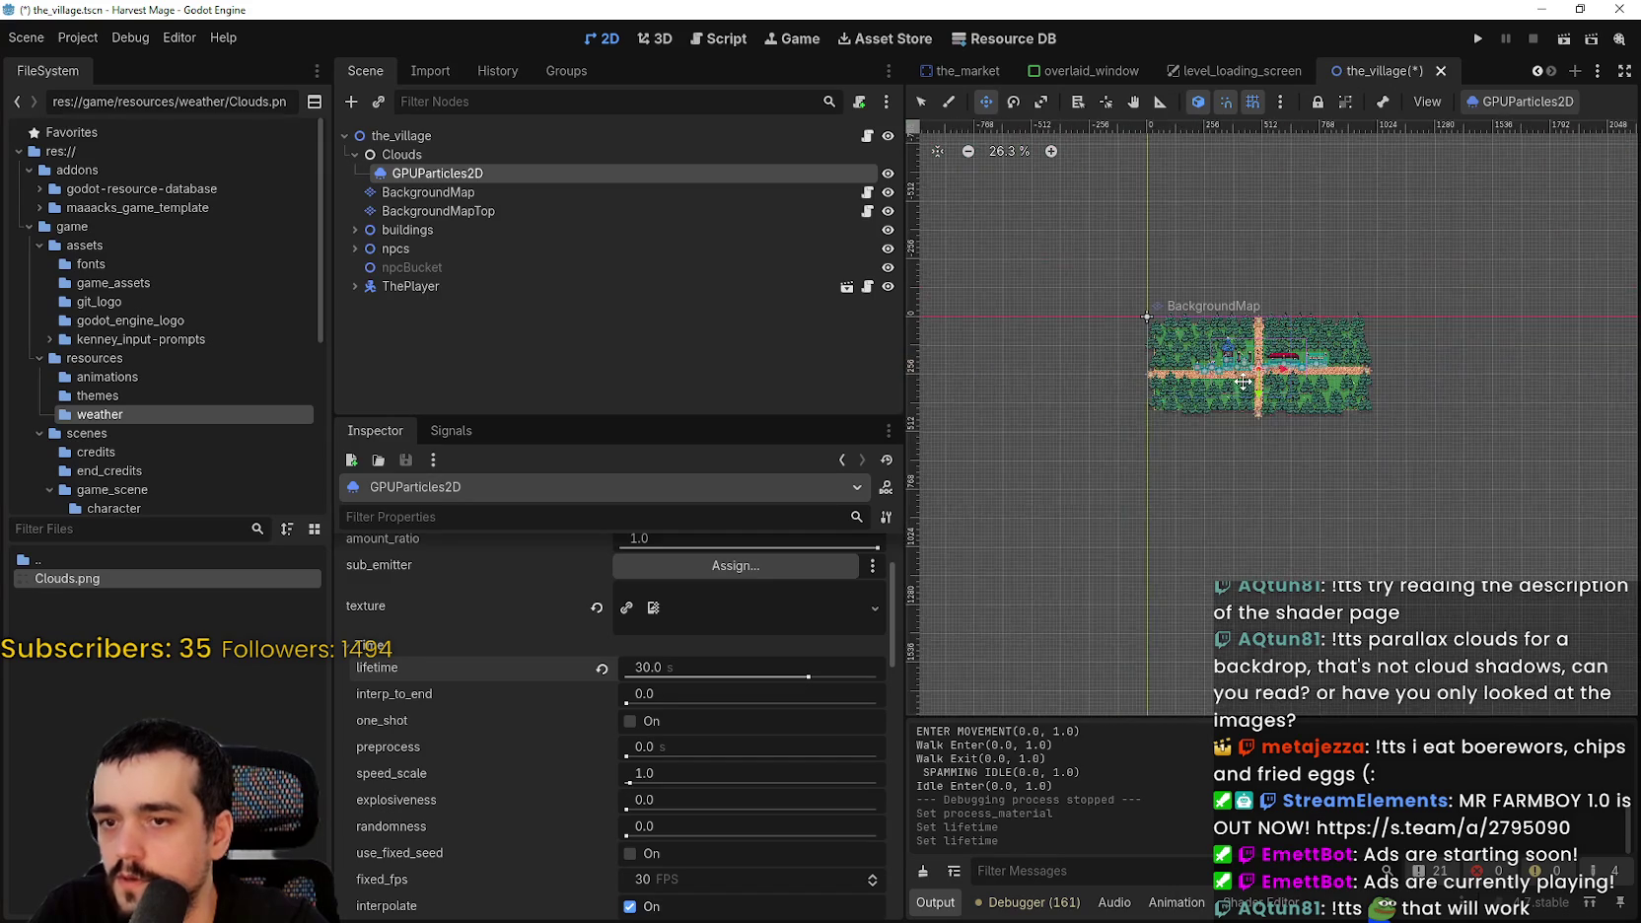
scroll(1346, 479, down, 3)
scroll(1286, 551, up, 2)
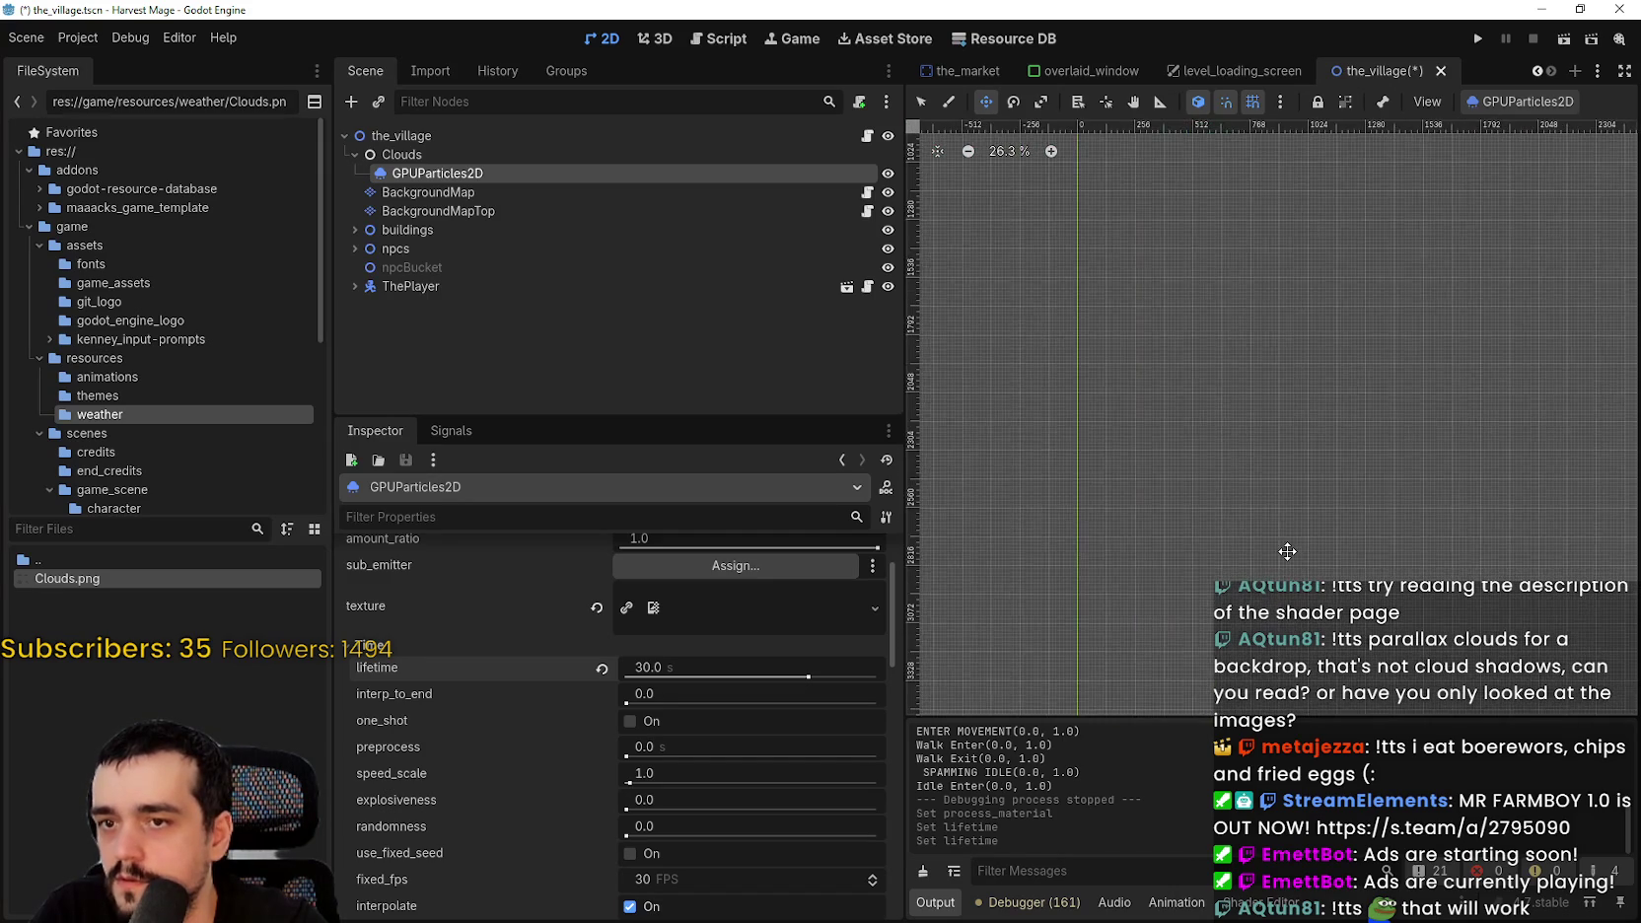
key(shift+f)
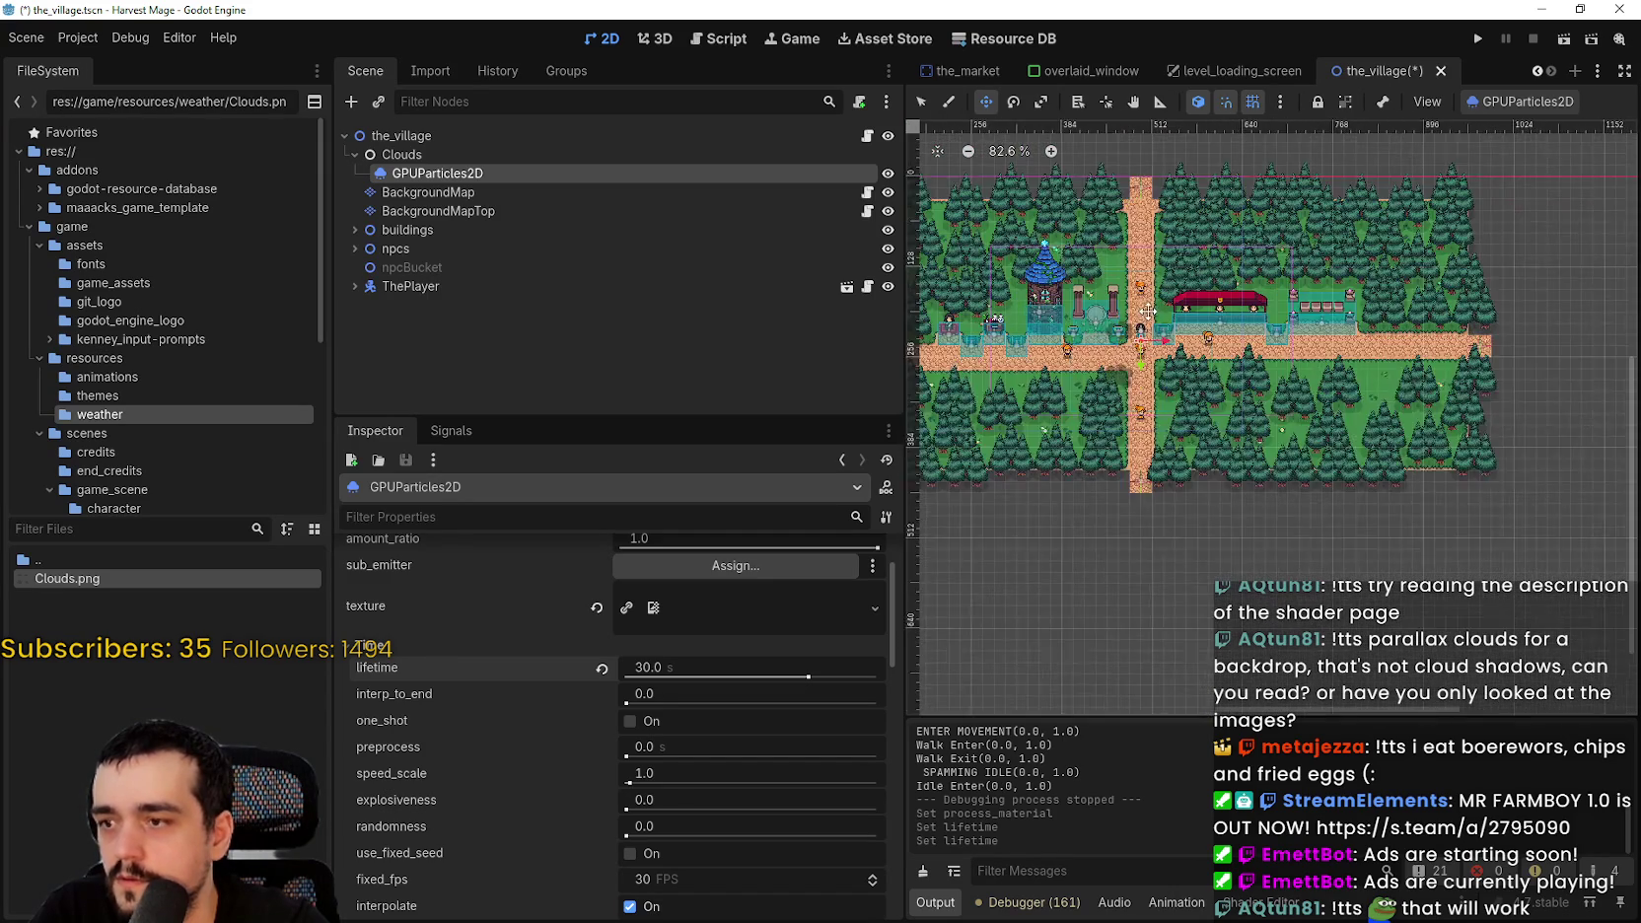
scroll(865, 603, up, 2)
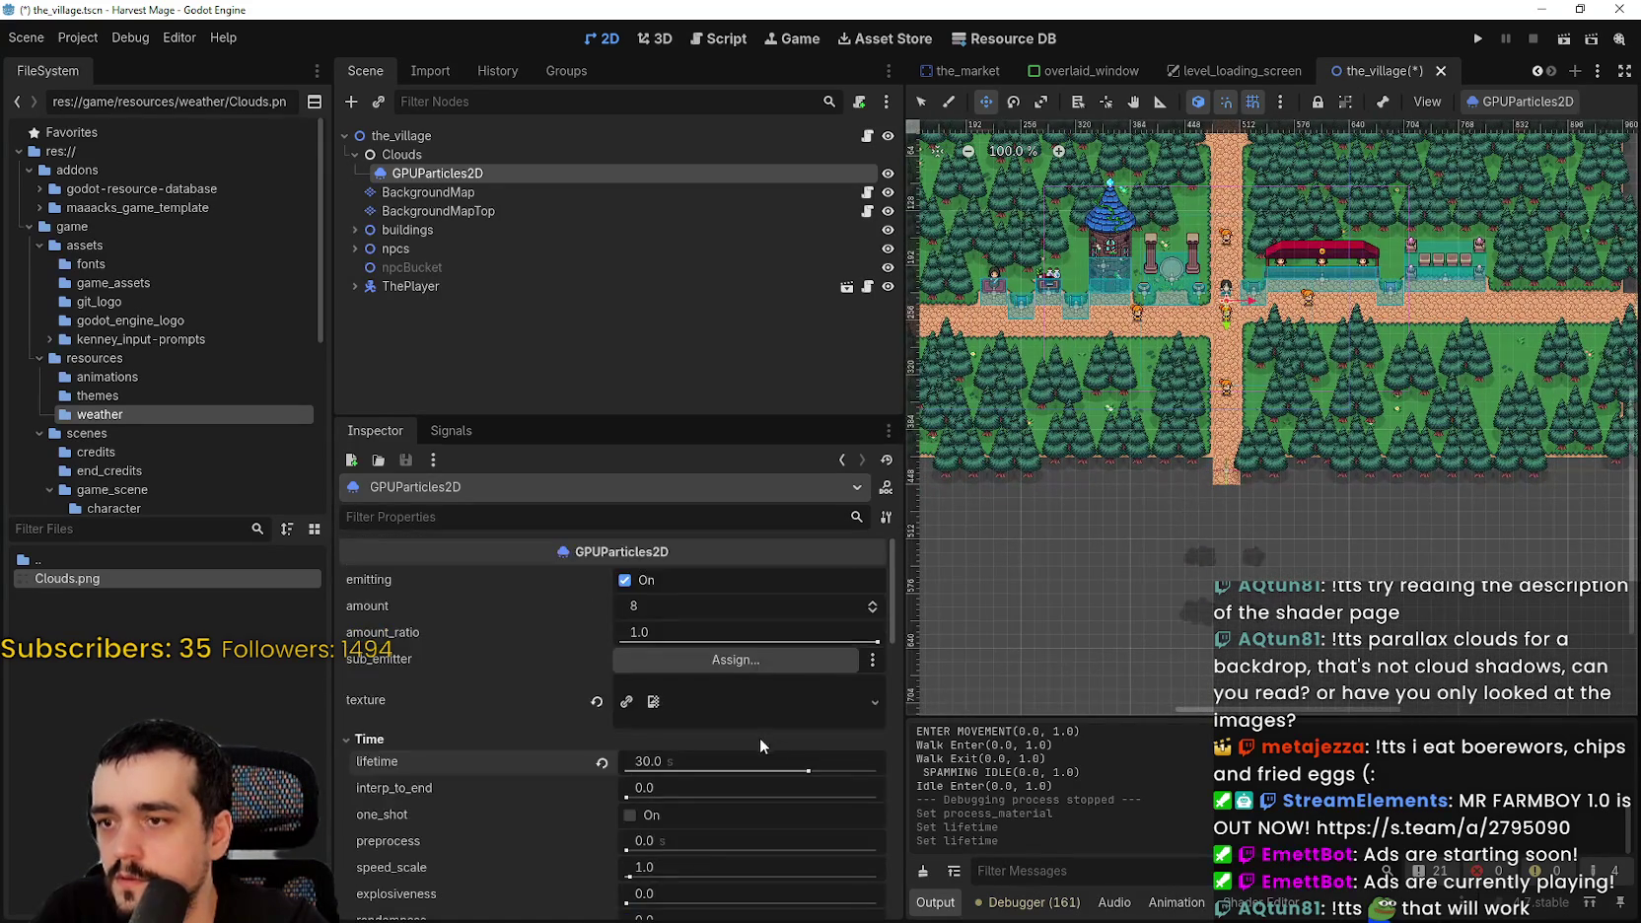
text(15)
key(Return)
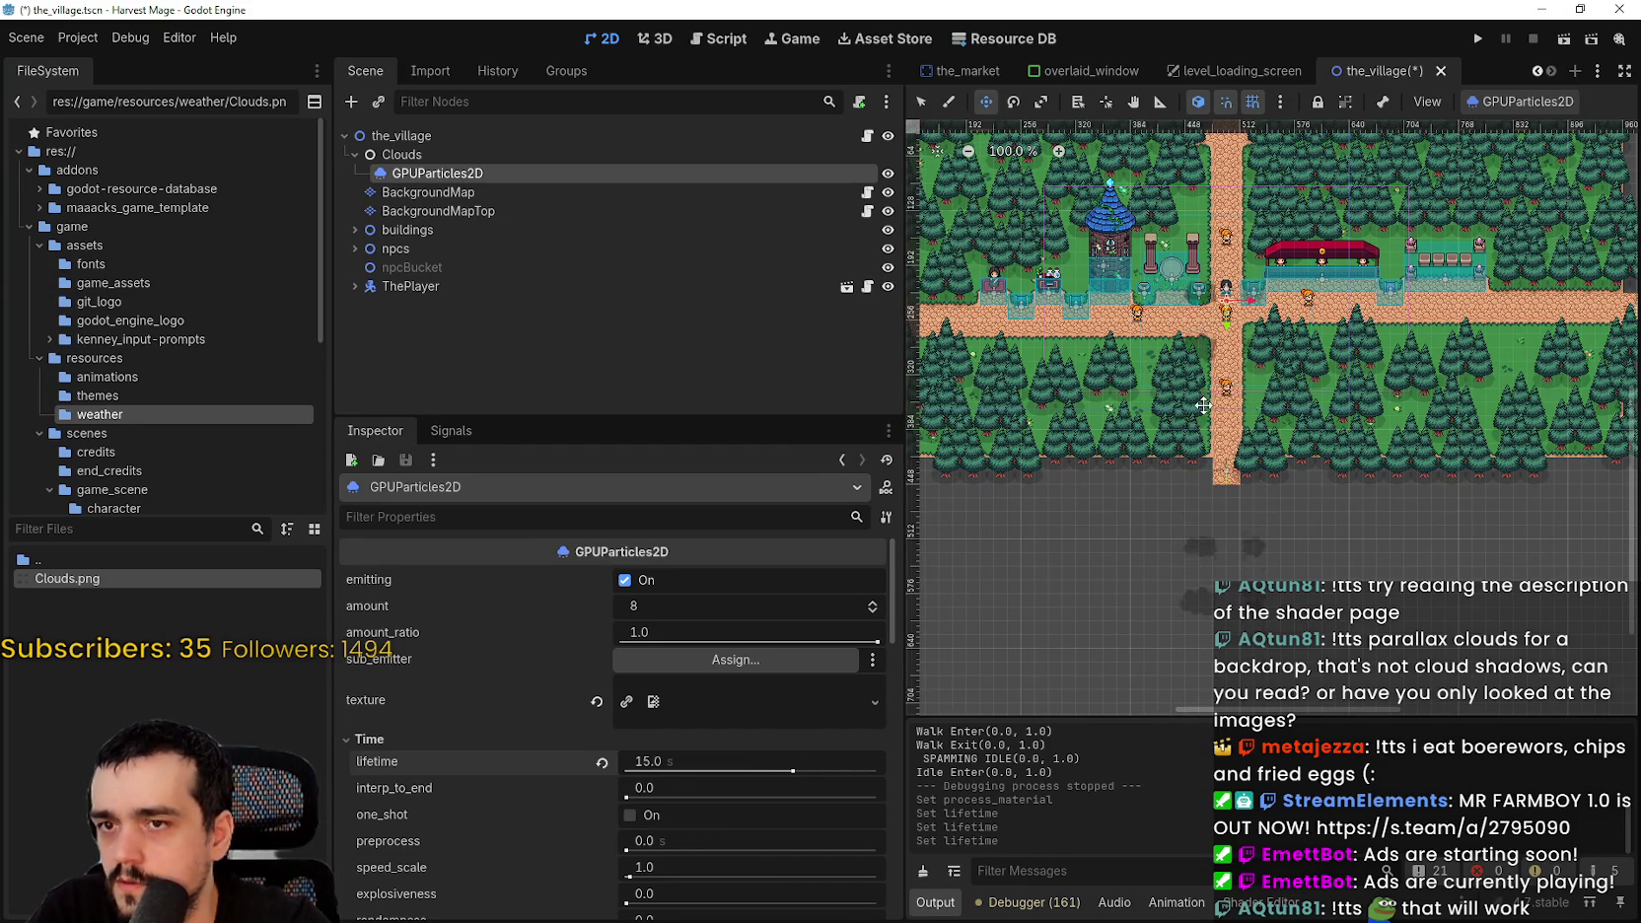
scroll(1224, 336, up, 3)
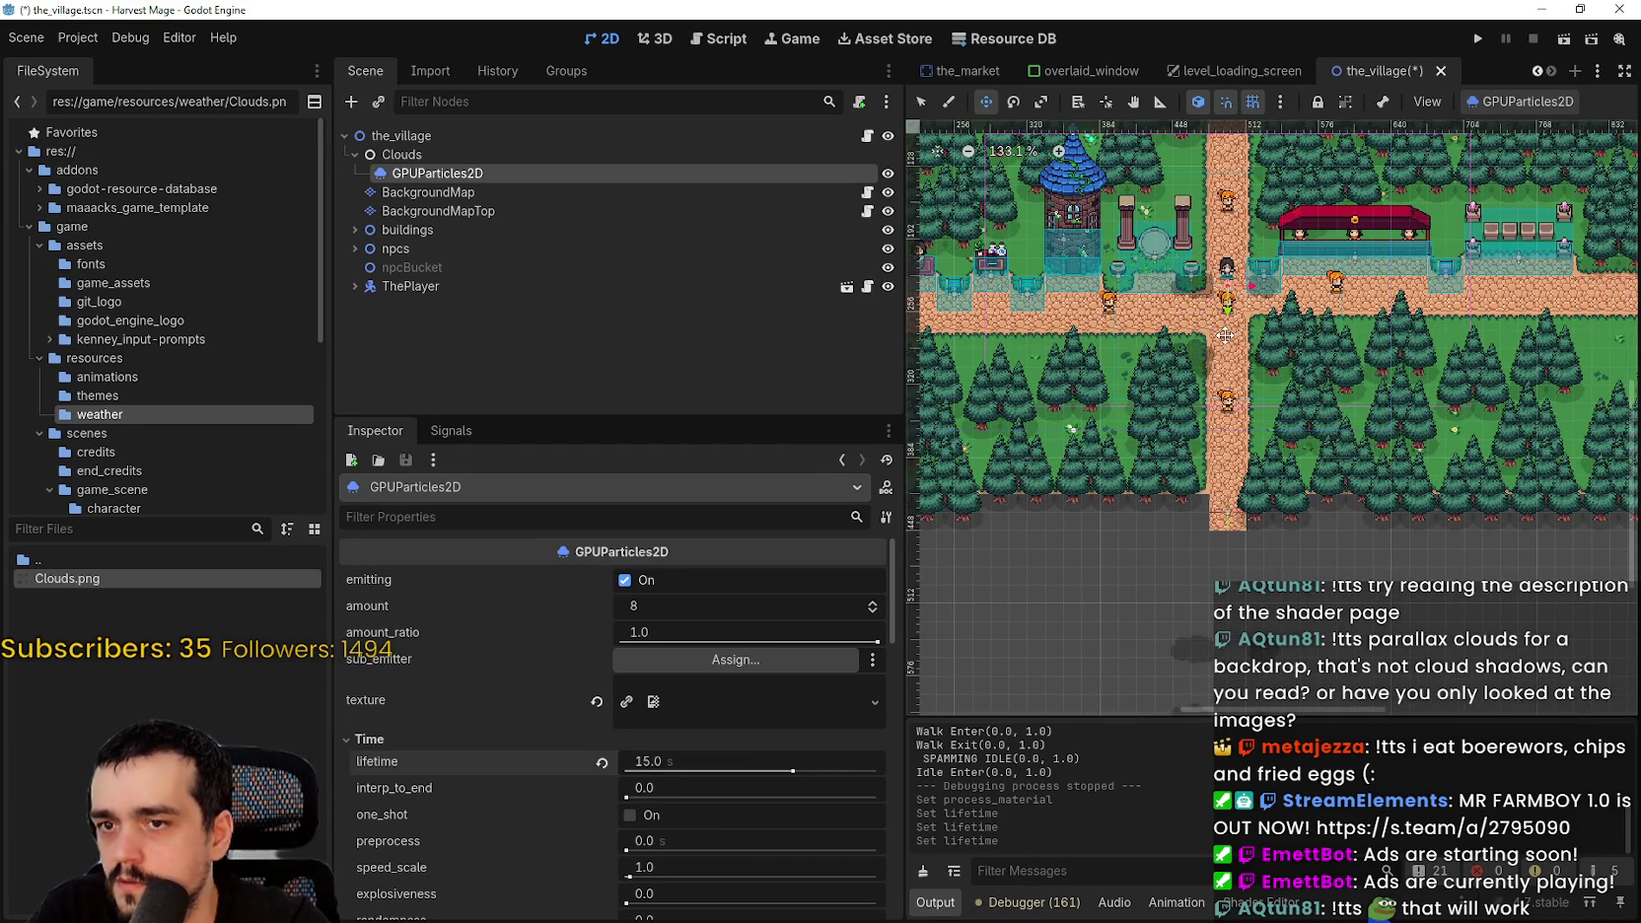
scroll(1224, 335, down, 4)
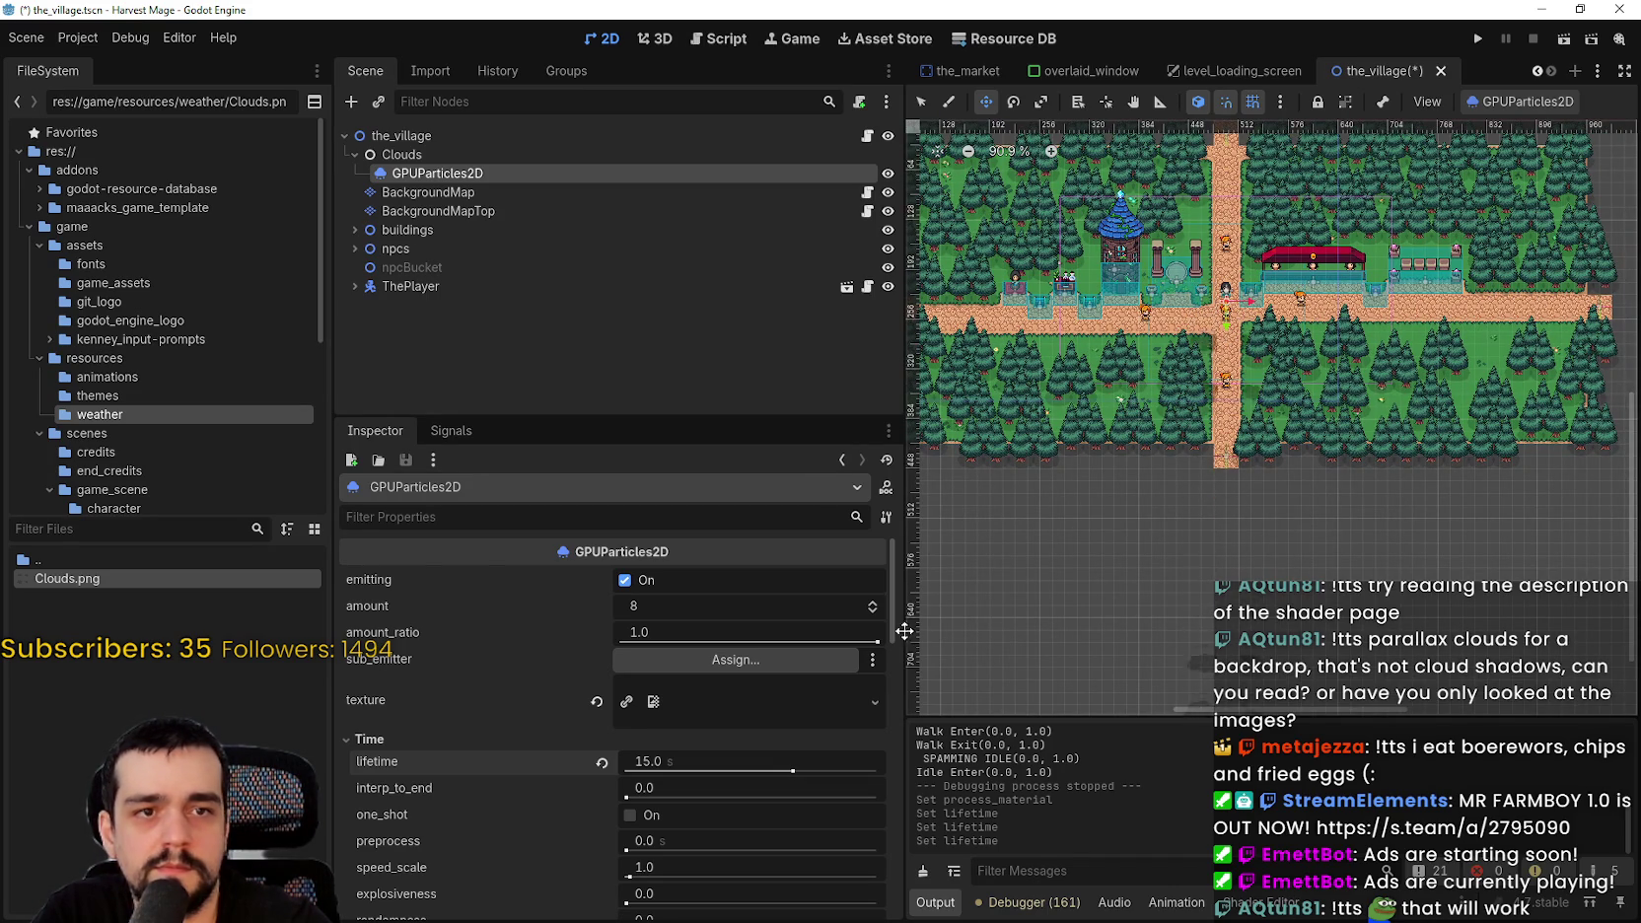
scroll(541, 805, down, 2)
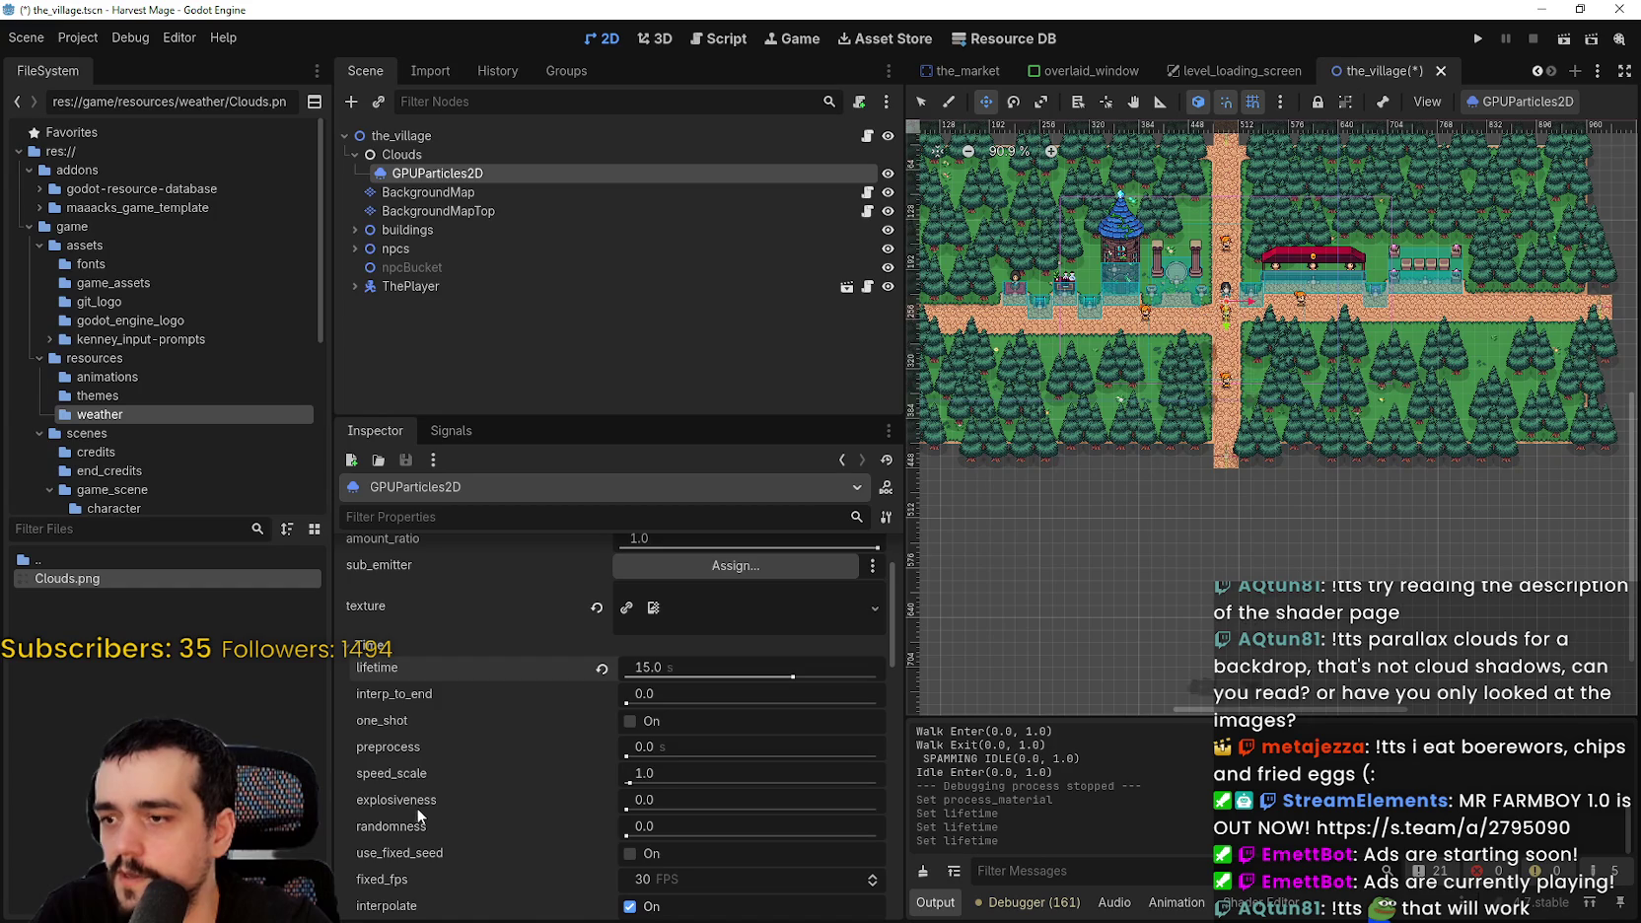
scroll(433, 811, down, 2)
scroll(755, 678, up, 1)
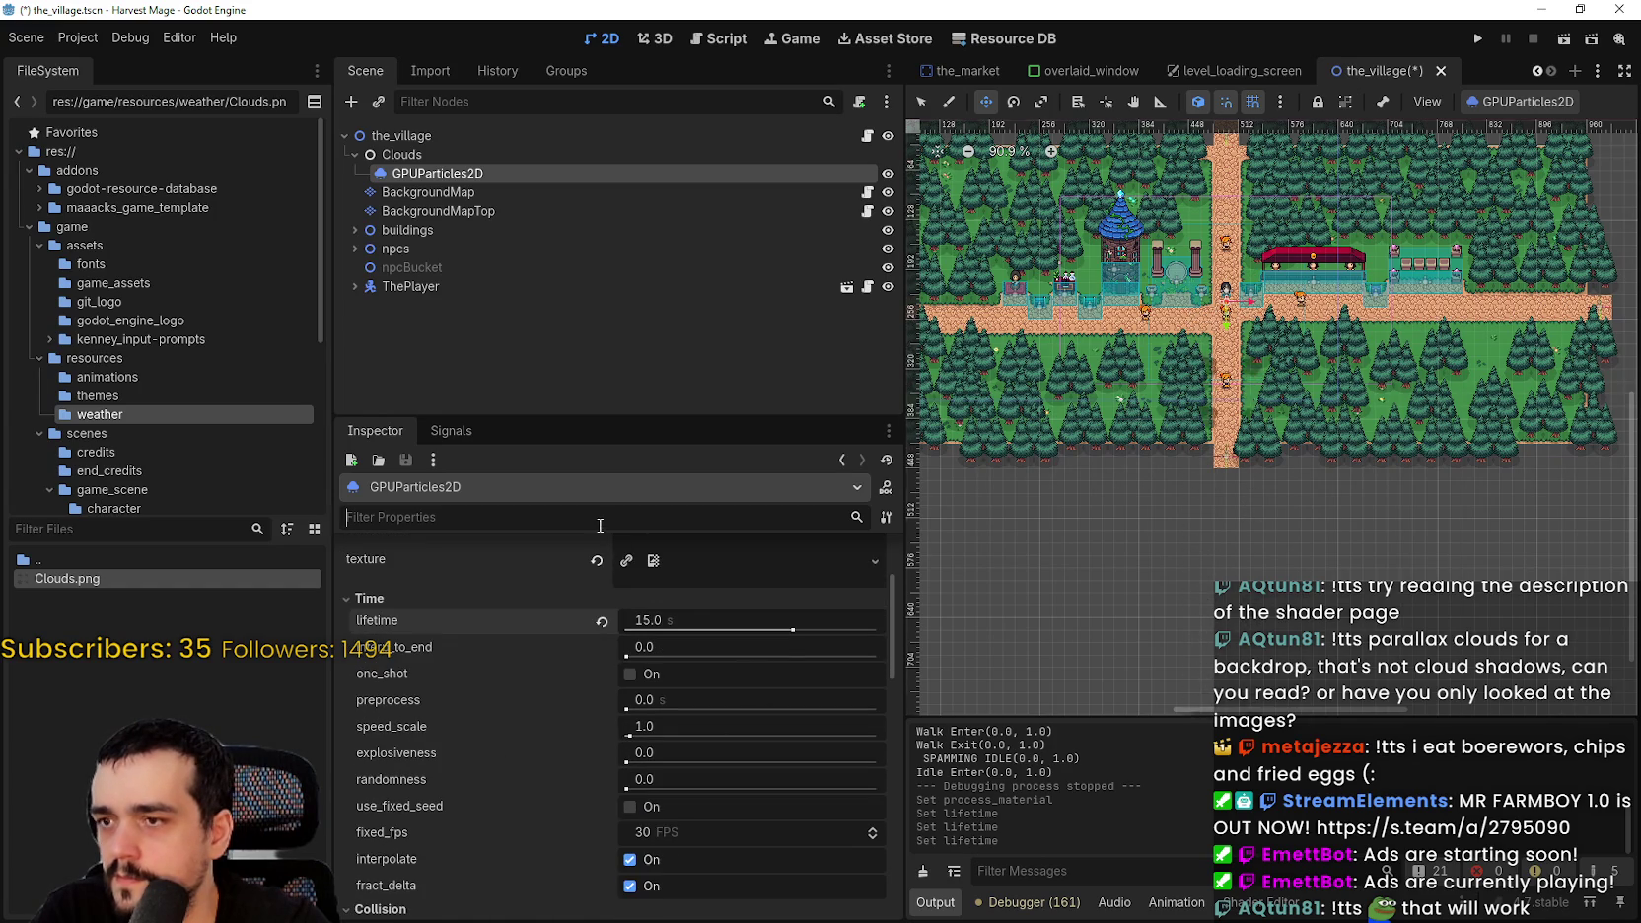
- Set the cloud particles' preprocess time to 5.0 s, then save and run the project
text(pre_pr)
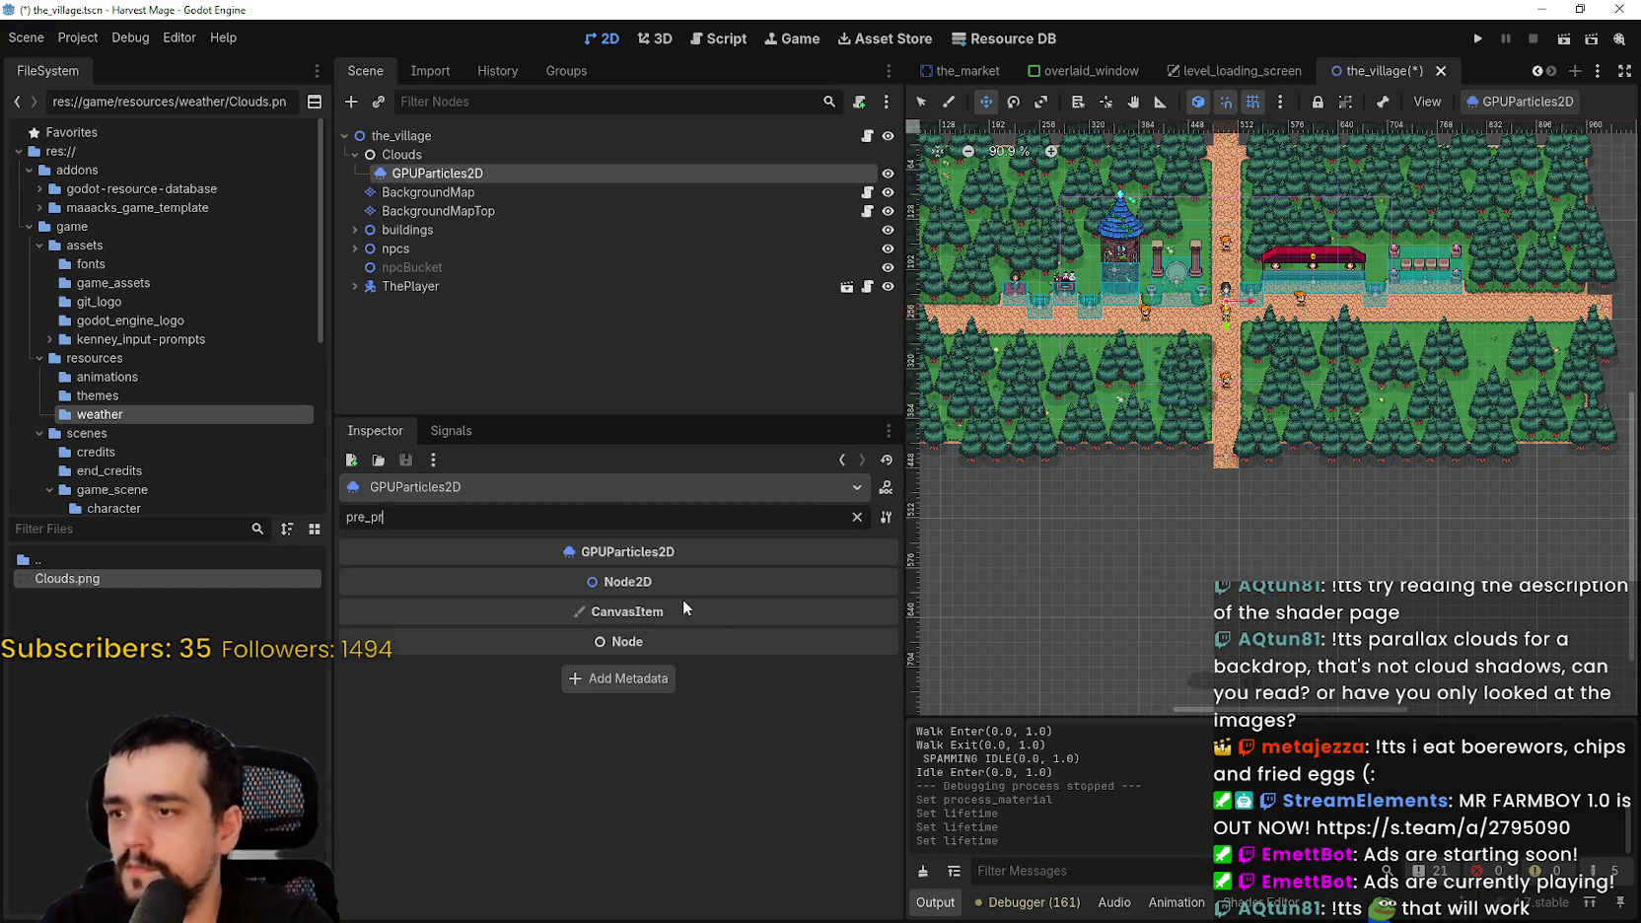
key(BackSpace)
key(BackSpace)
key(BackSpace)
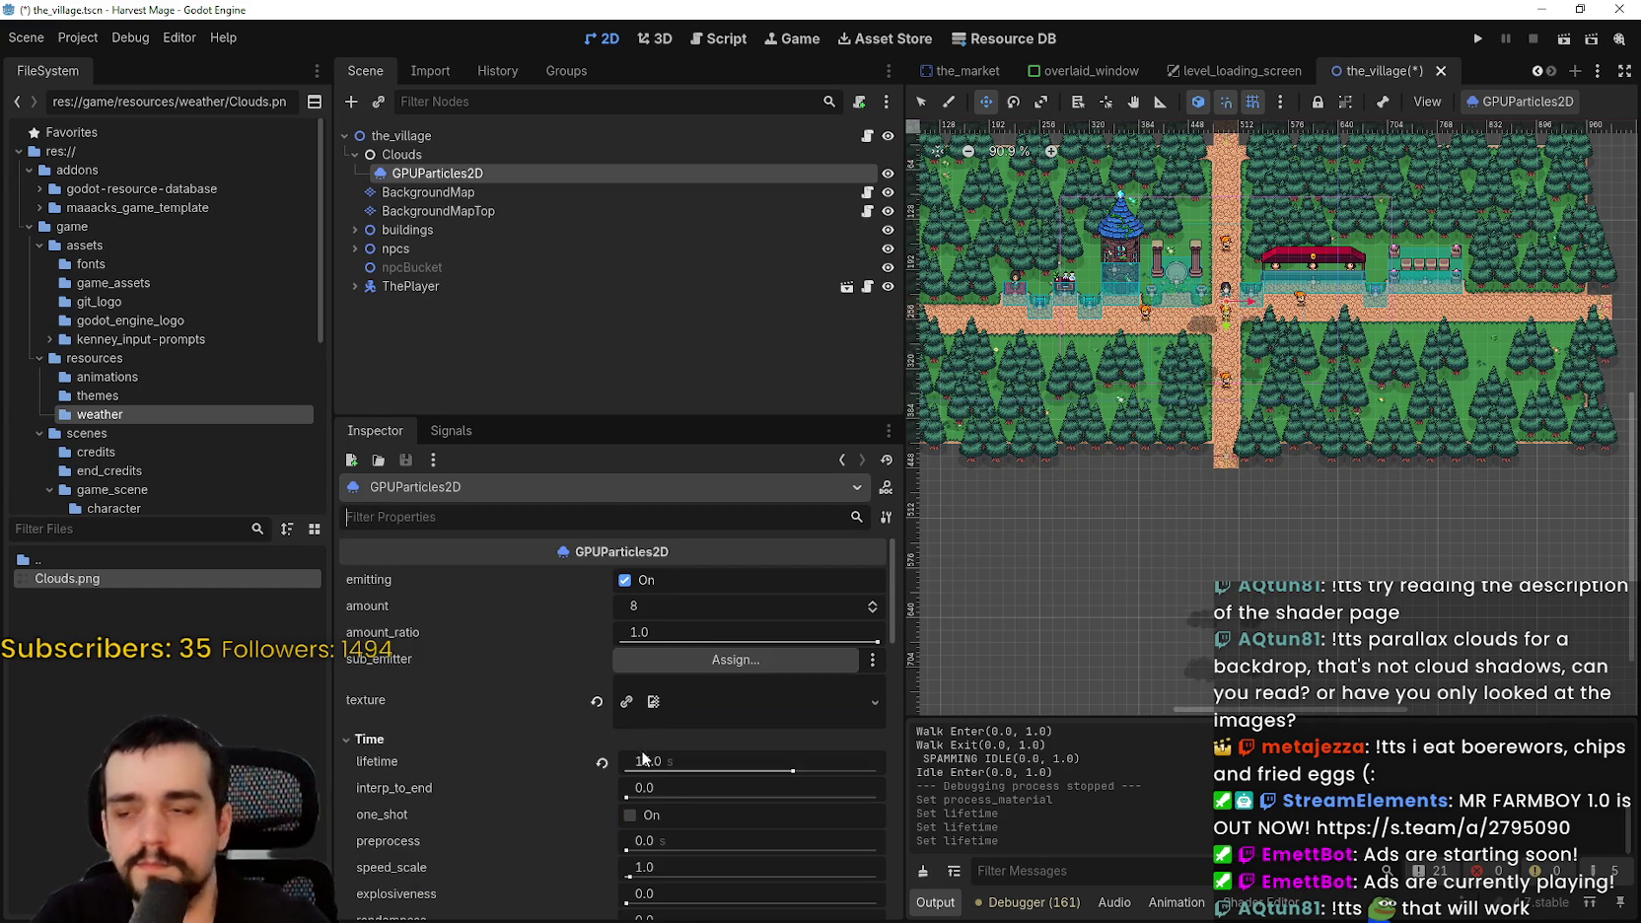
scroll(607, 778, down, 2)
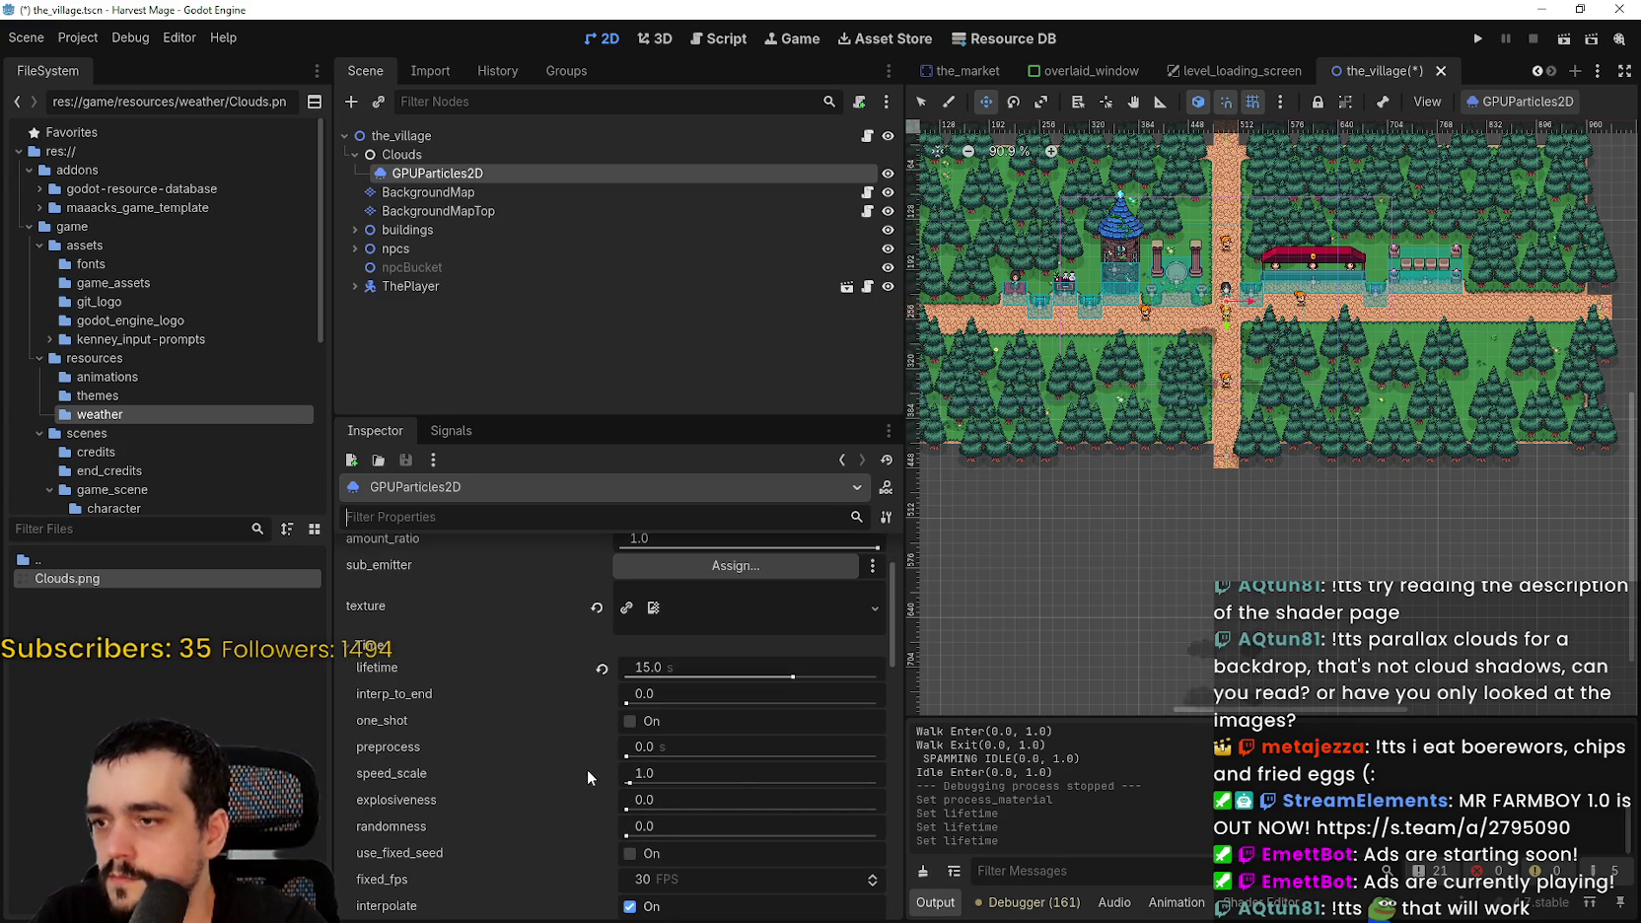
click(648, 757)
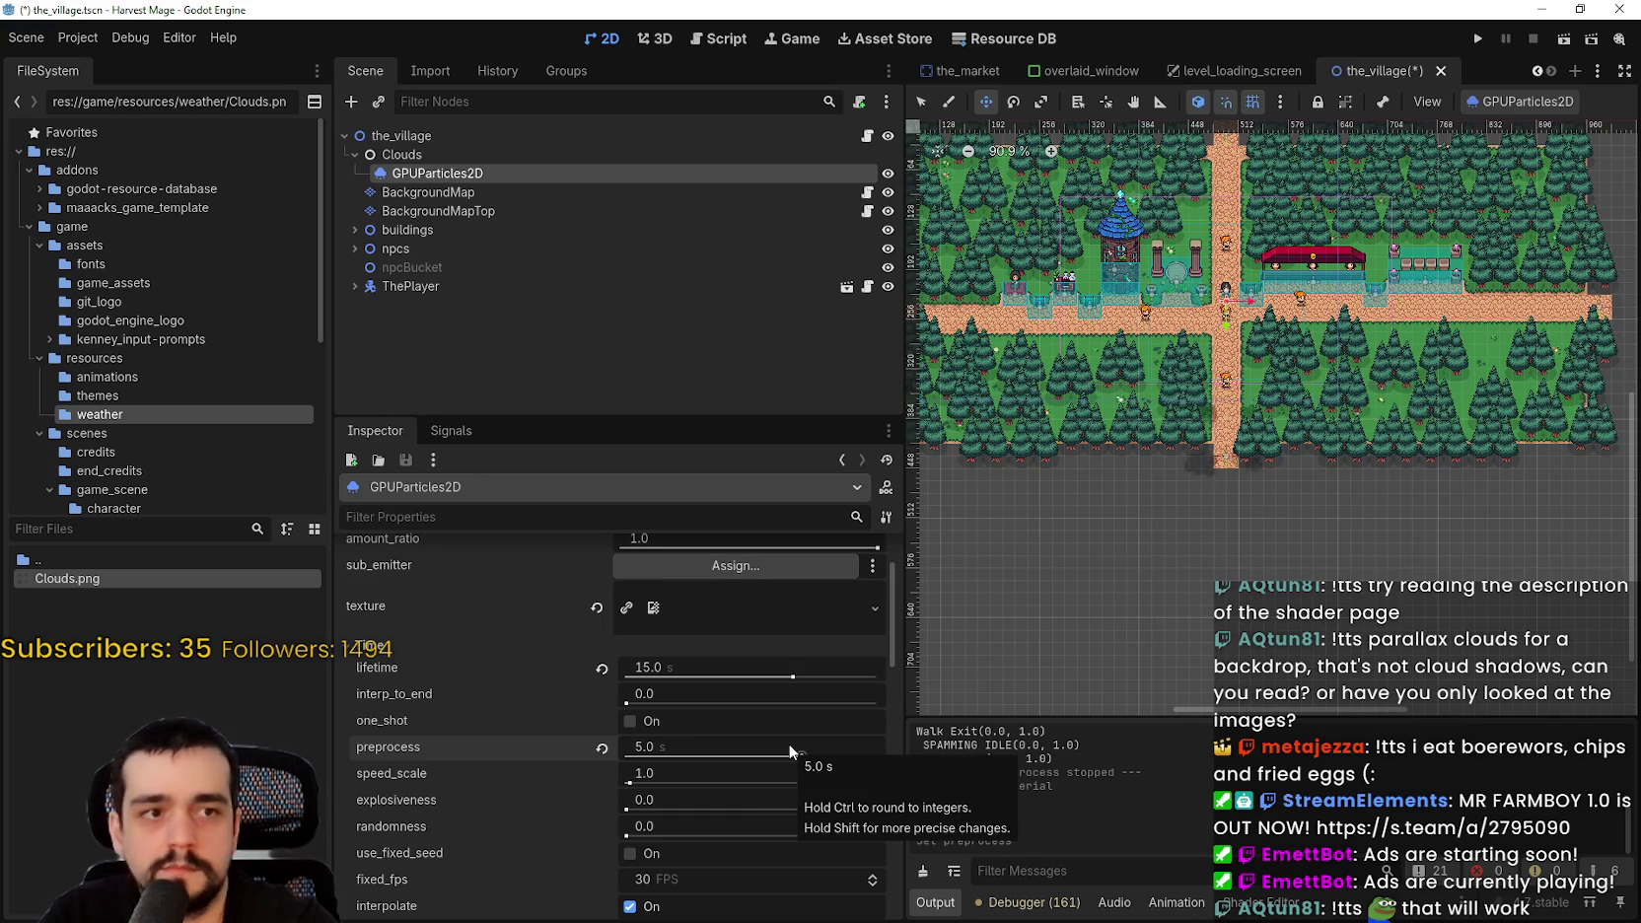
click(1478, 39)
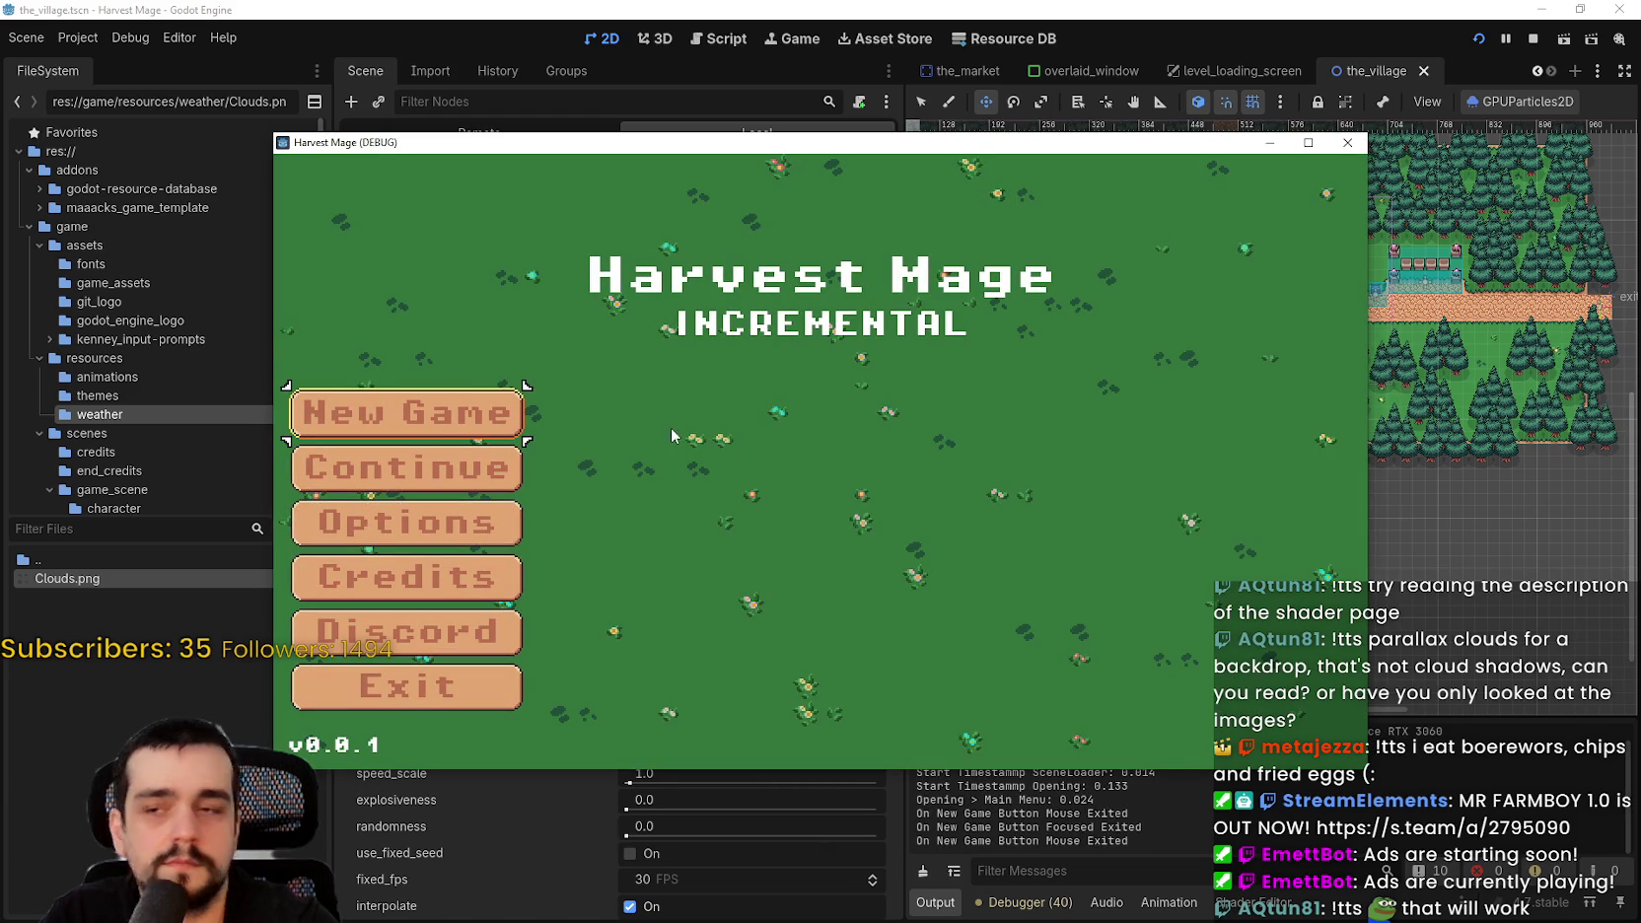
- Start playing from the main menu, maximize the game window to inspect the clouds, then stop with F8
click(406, 468)
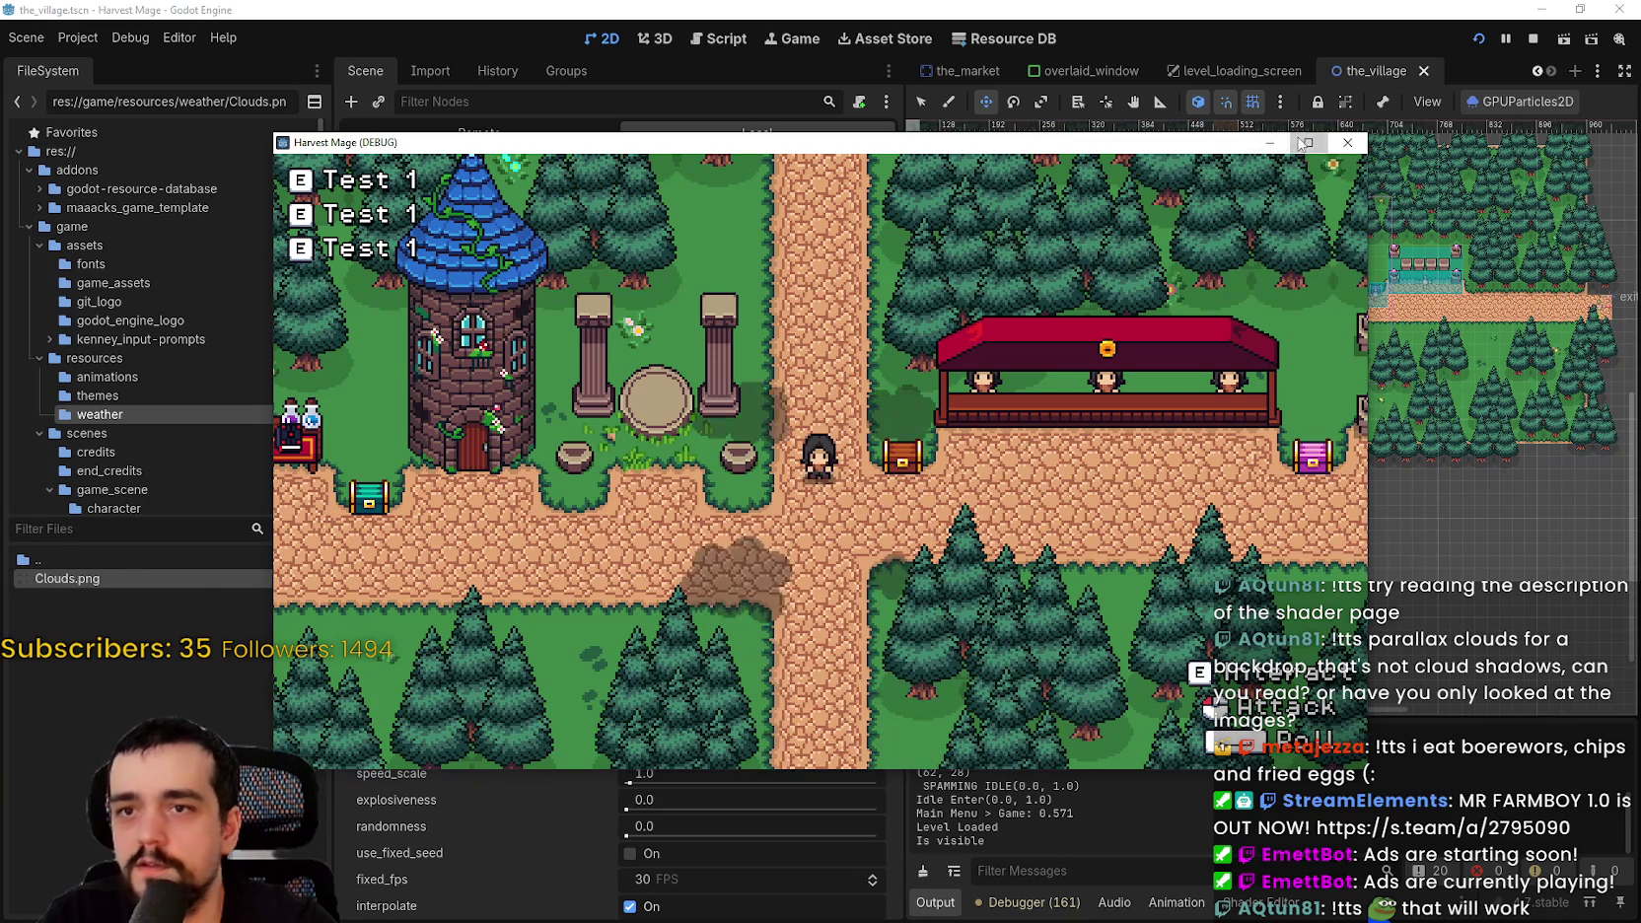
click(1303, 143)
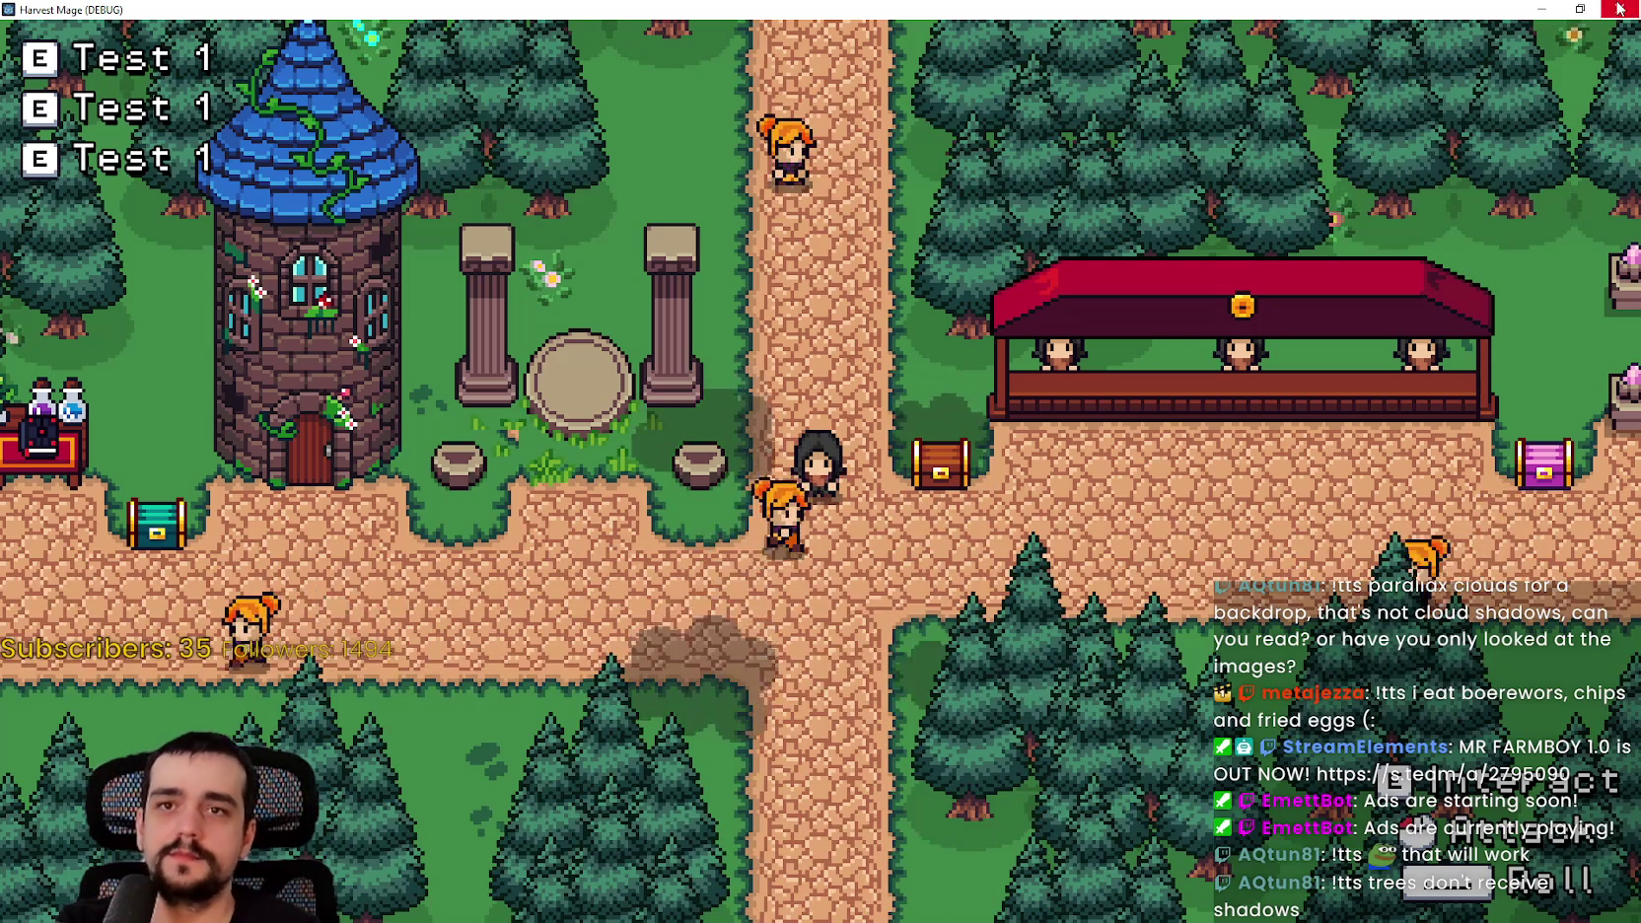
key(F8)
click(403, 155)
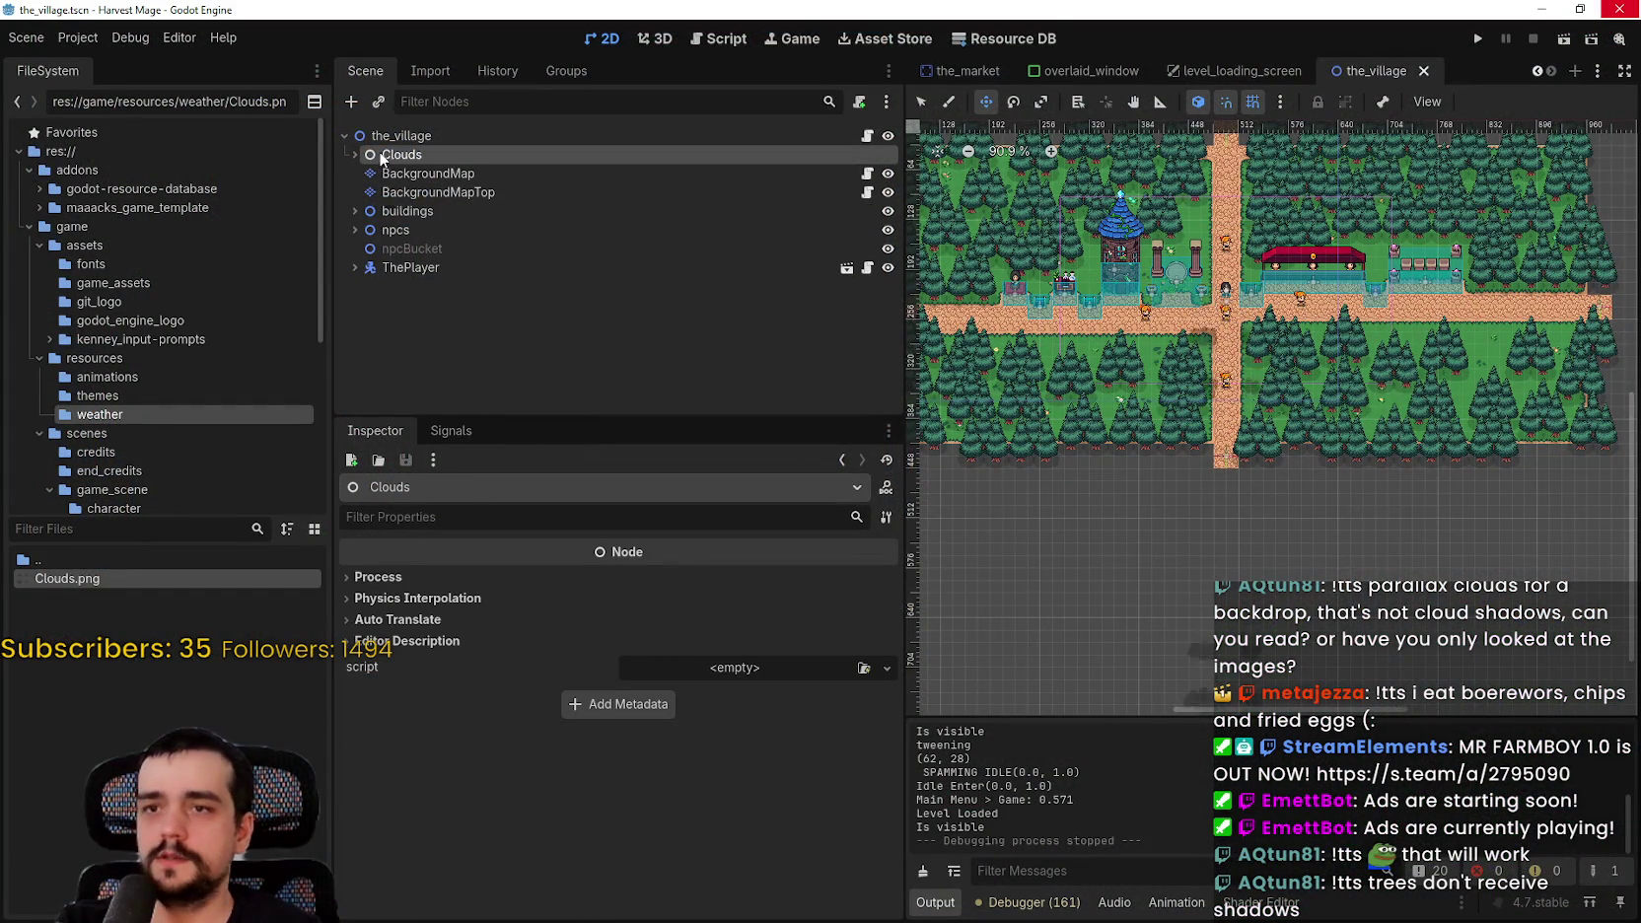
- Undo an accidental reparent under ThePlayer and move Clouds to the top of the_village's children
double_click(382, 158)
mouse_move(390, 176)
mouse_down()
mouse_move(404, 268)
mouse_move(387, 230)
mouse_move(357, 245)
mouse_move(383, 231)
mouse_move(379, 249)
mouse_up()
key(ctrl+z)
key(ctrl+z)
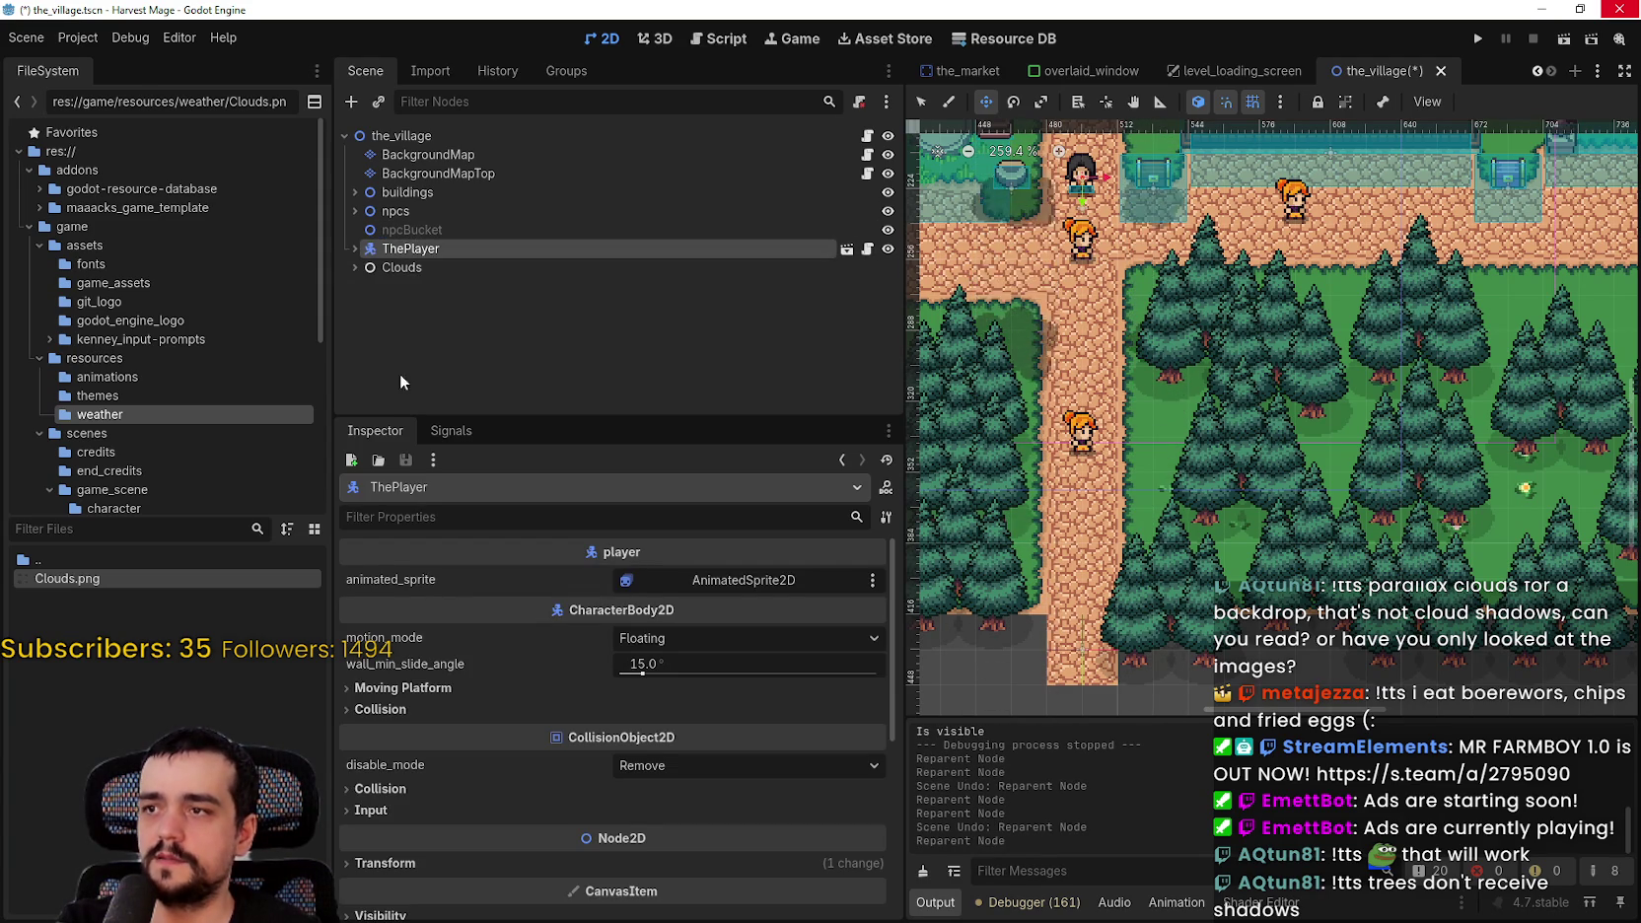
scroll(1154, 446, up, 3)
scroll(1155, 446, up, 1)
click(394, 267)
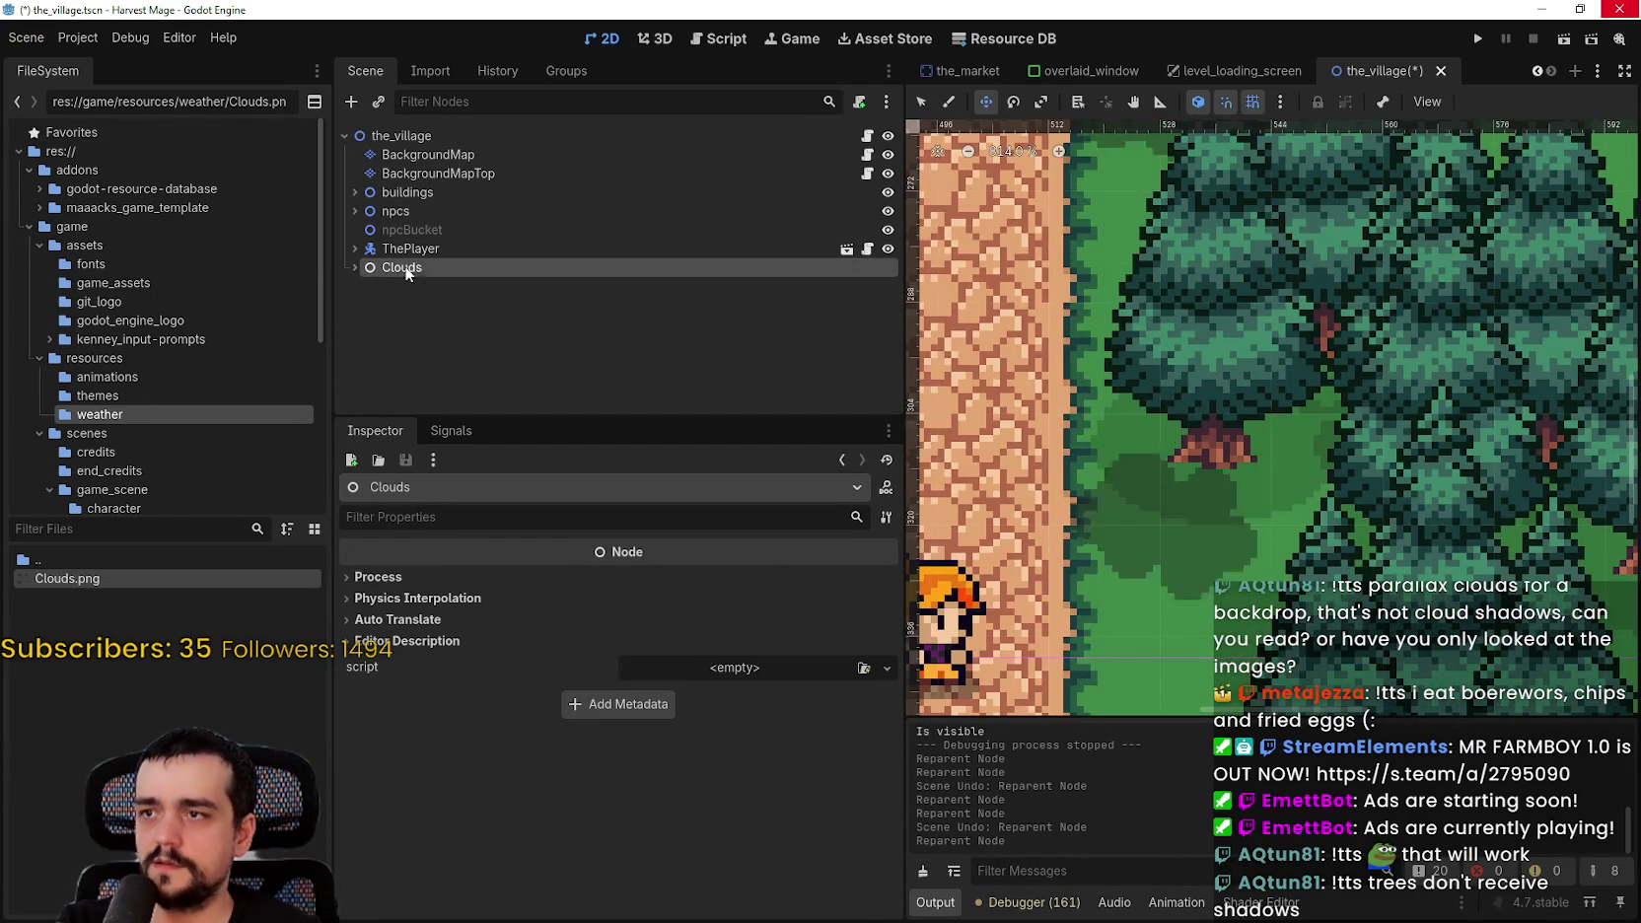
click(354, 267)
drag(409, 229, 409, 148)
- Set the GPUParticles2D z_index to 1, save the scene and run the game
click(424, 173)
scroll(636, 724, down, 5)
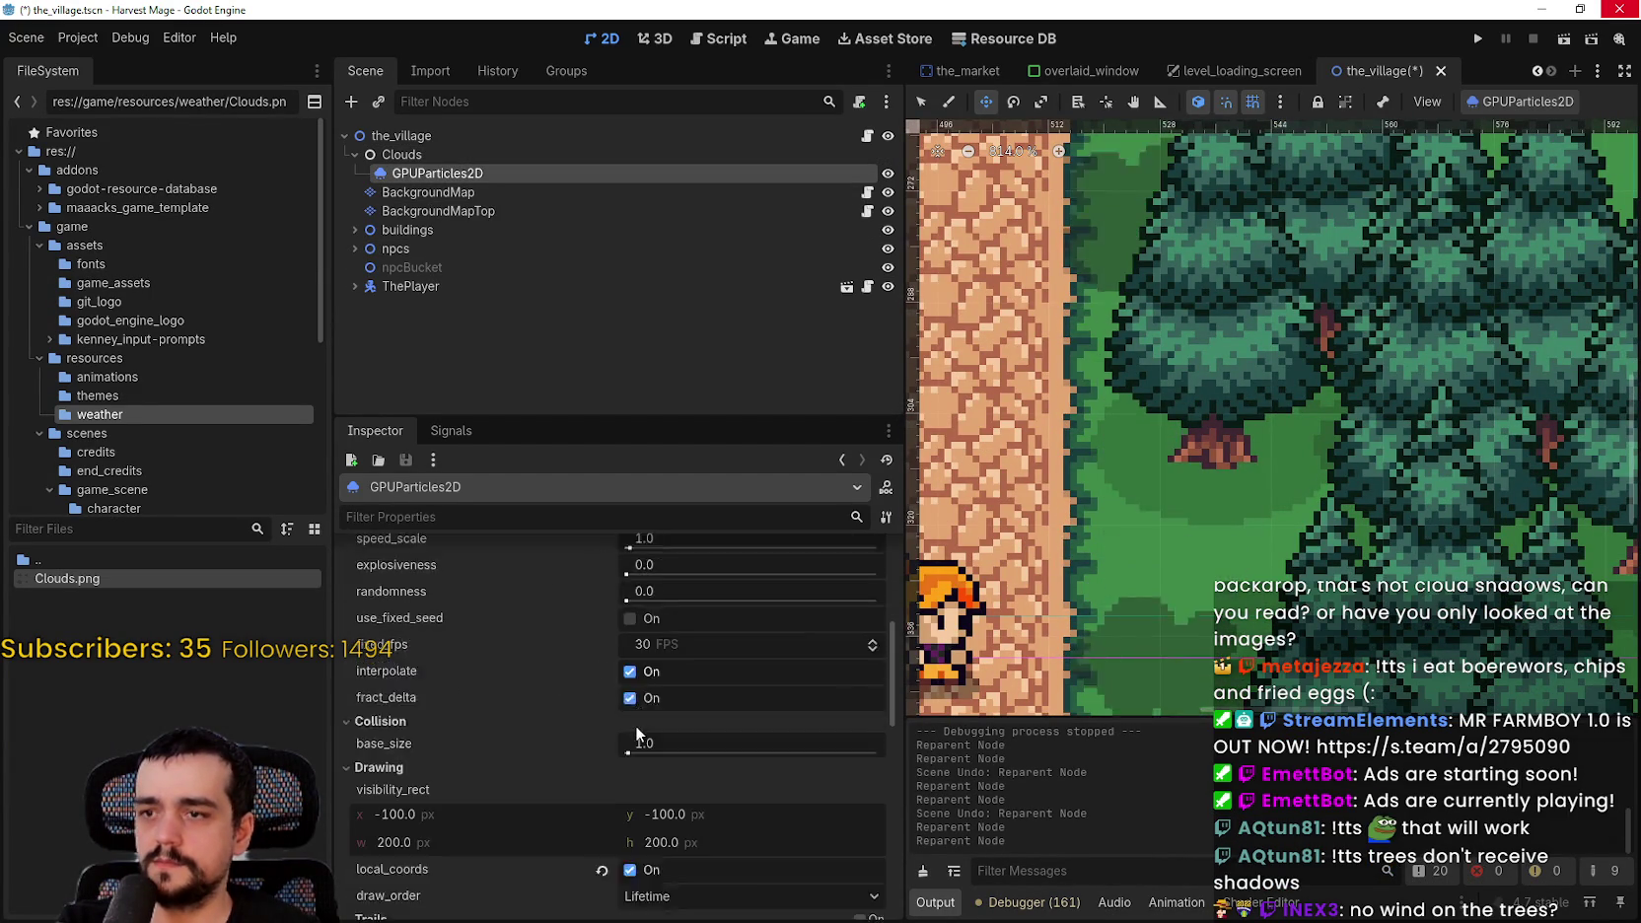
click(636, 724)
scroll(651, 749, down, 5)
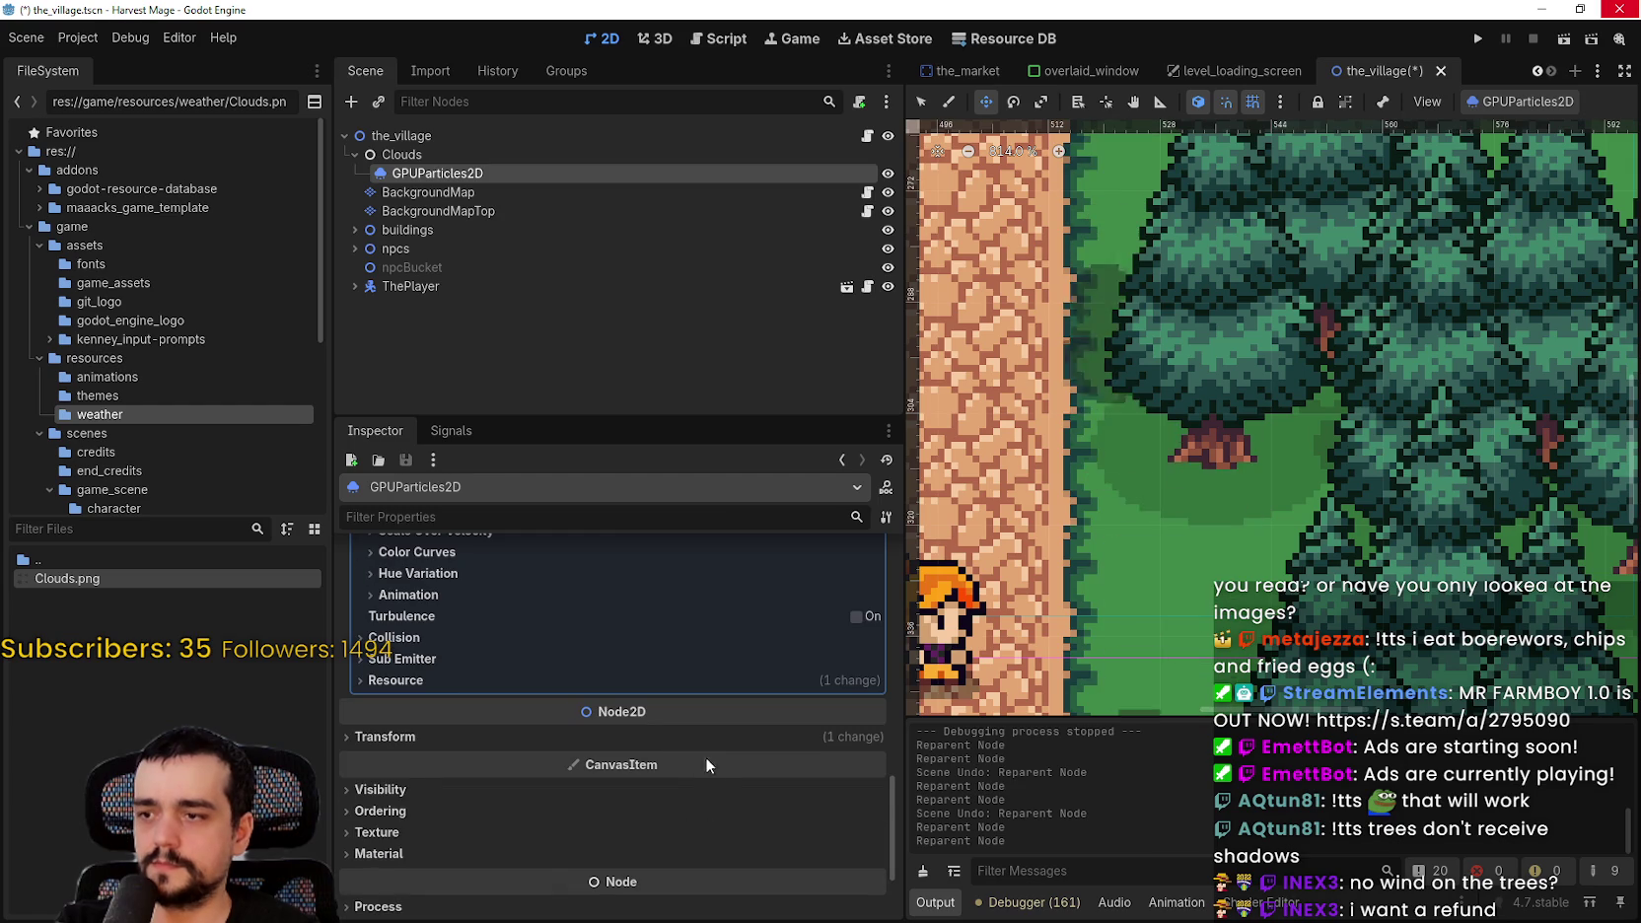
scroll(448, 721, down, 3)
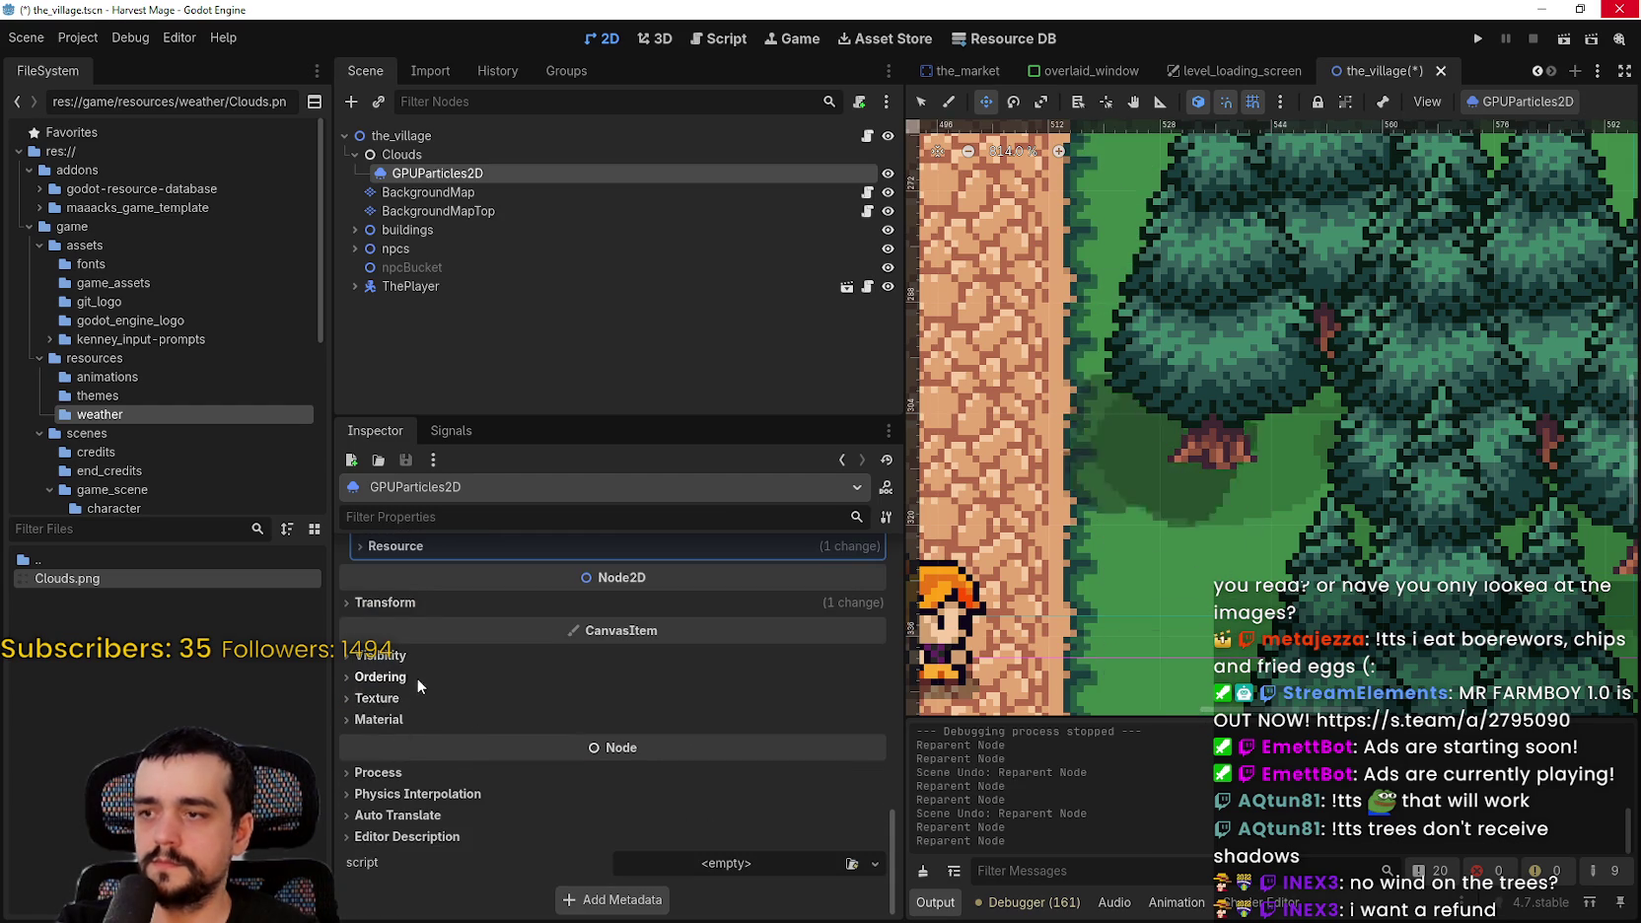
click(414, 678)
click(870, 696)
scroll(1170, 402, down, 3)
scroll(1171, 402, down, 7)
key(ctrl+s)
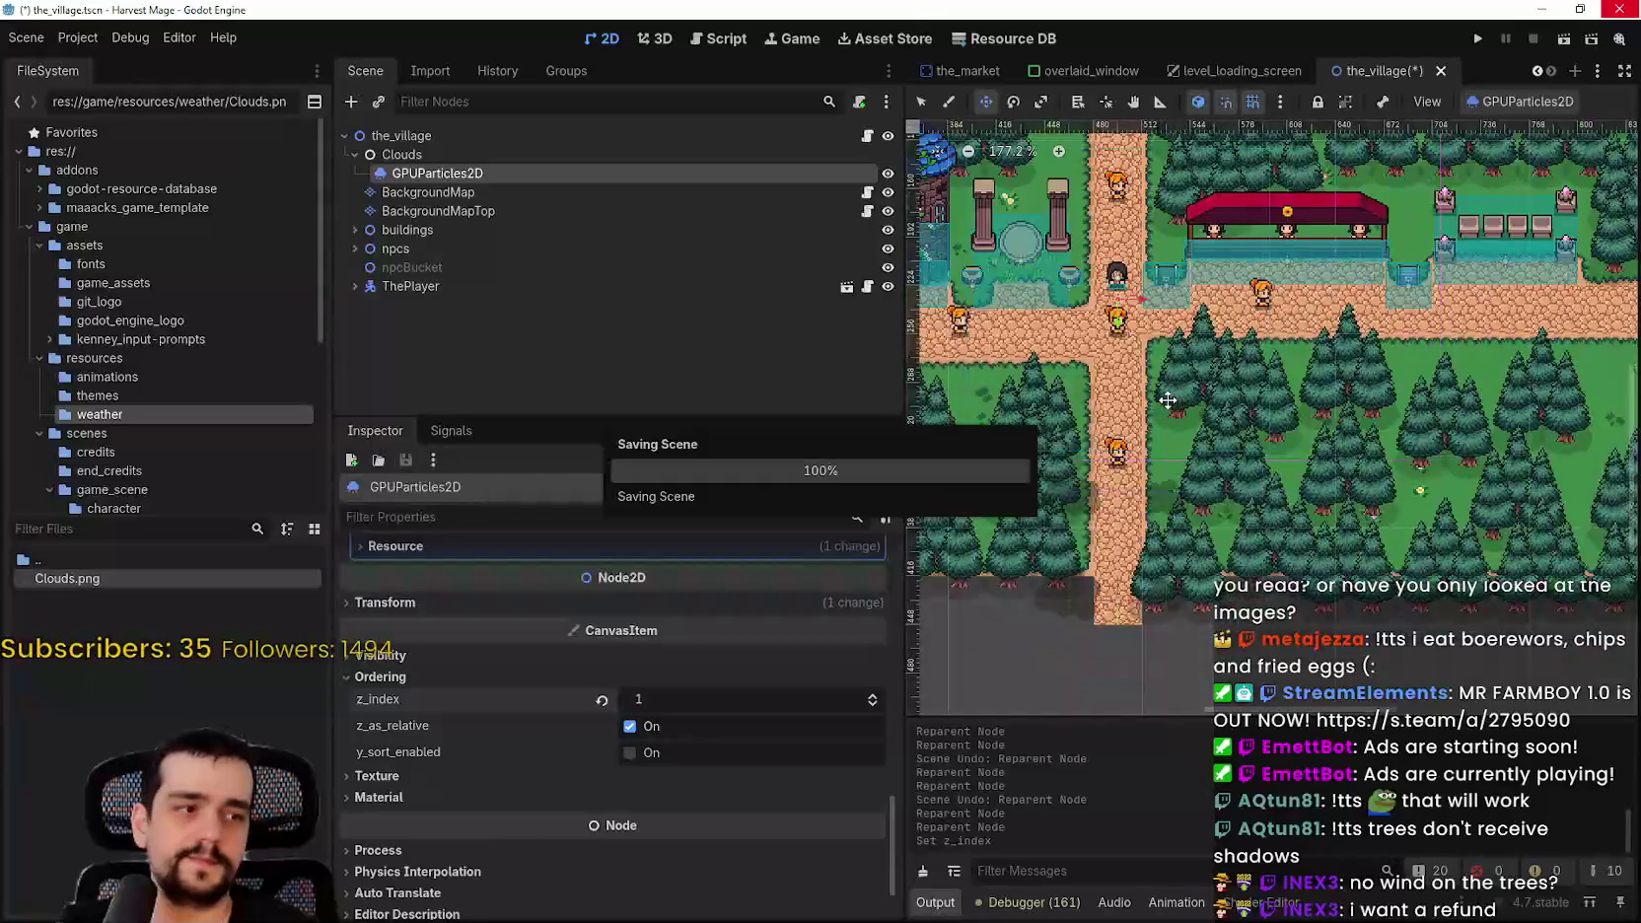
scroll(1167, 388, up, 4)
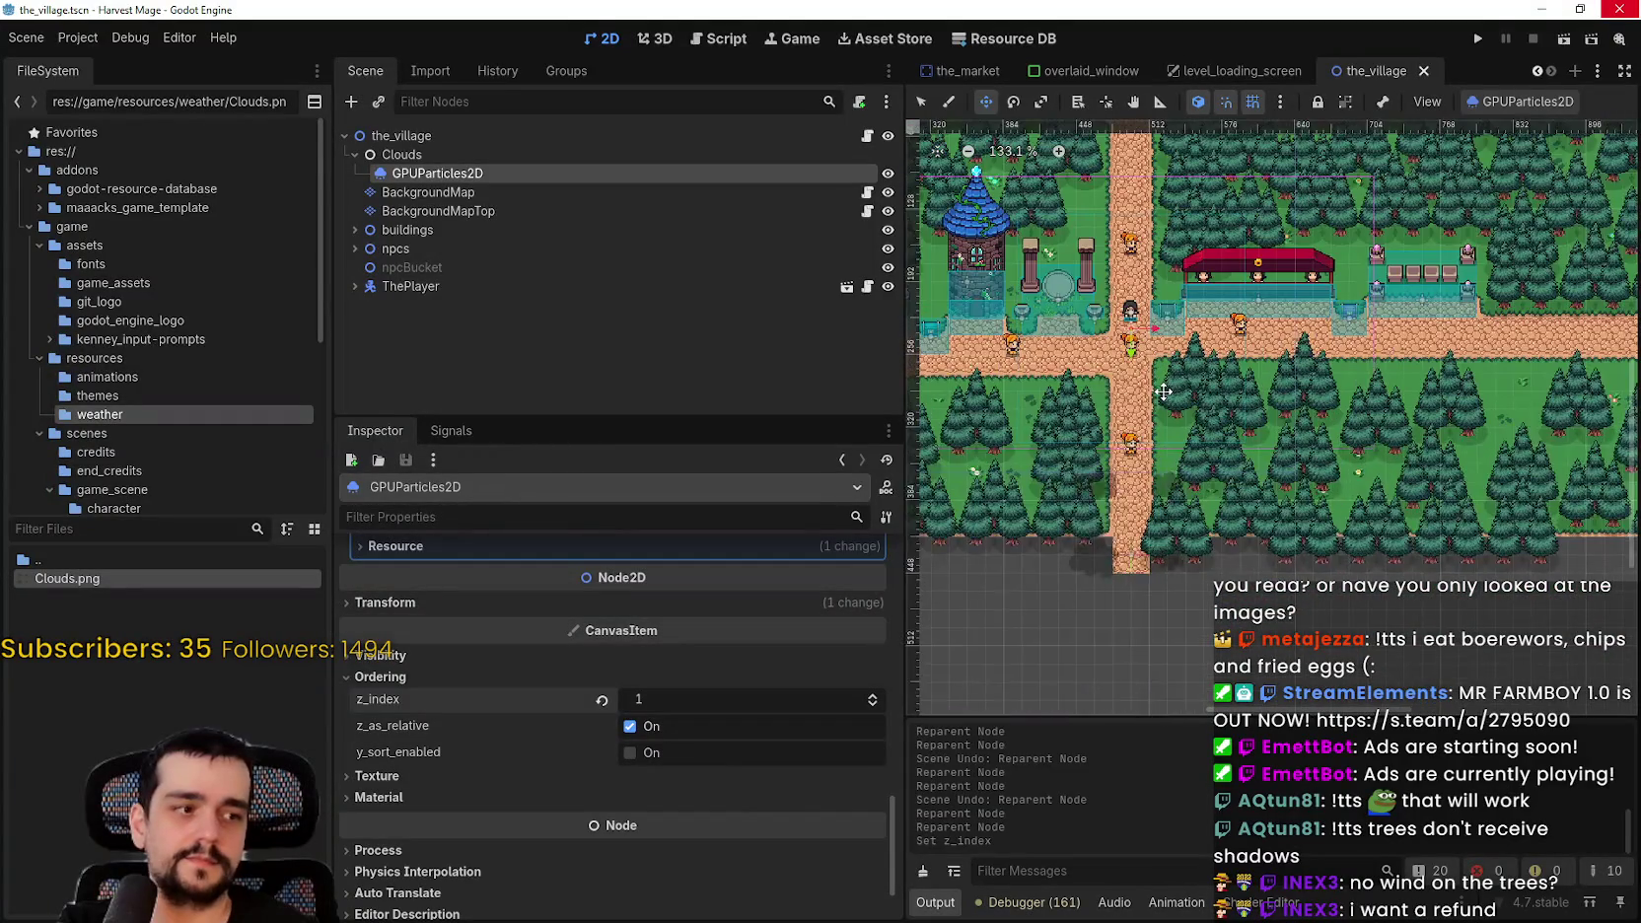
click(1478, 39)
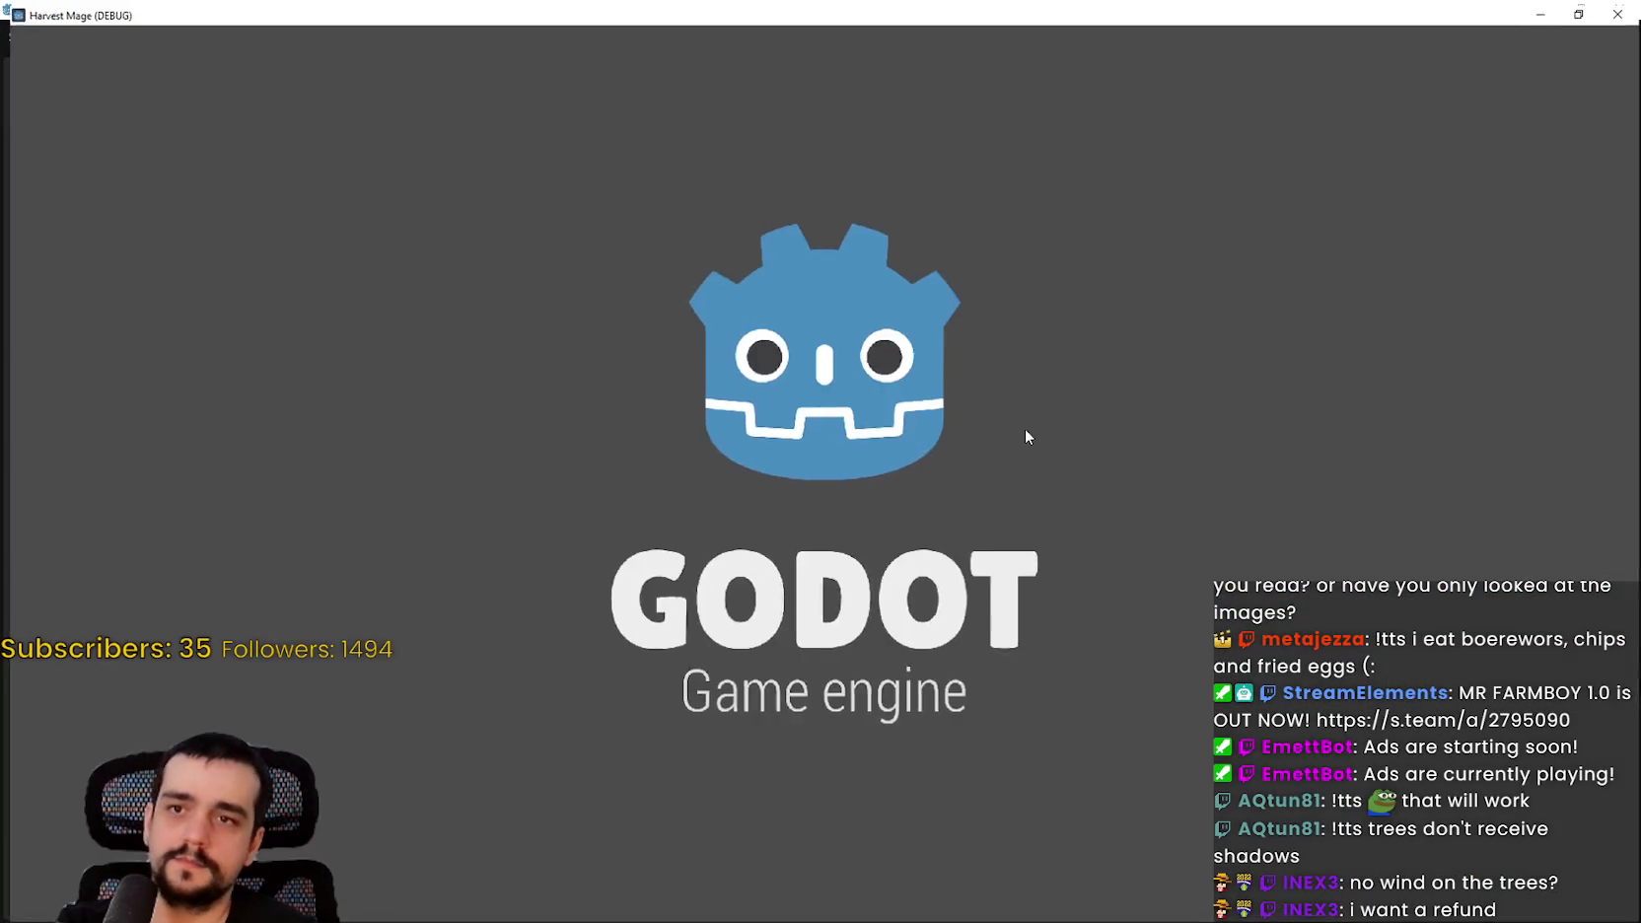
- Enter the village, walk the character down past the cloud shadows, and restore the game window
key(Return)
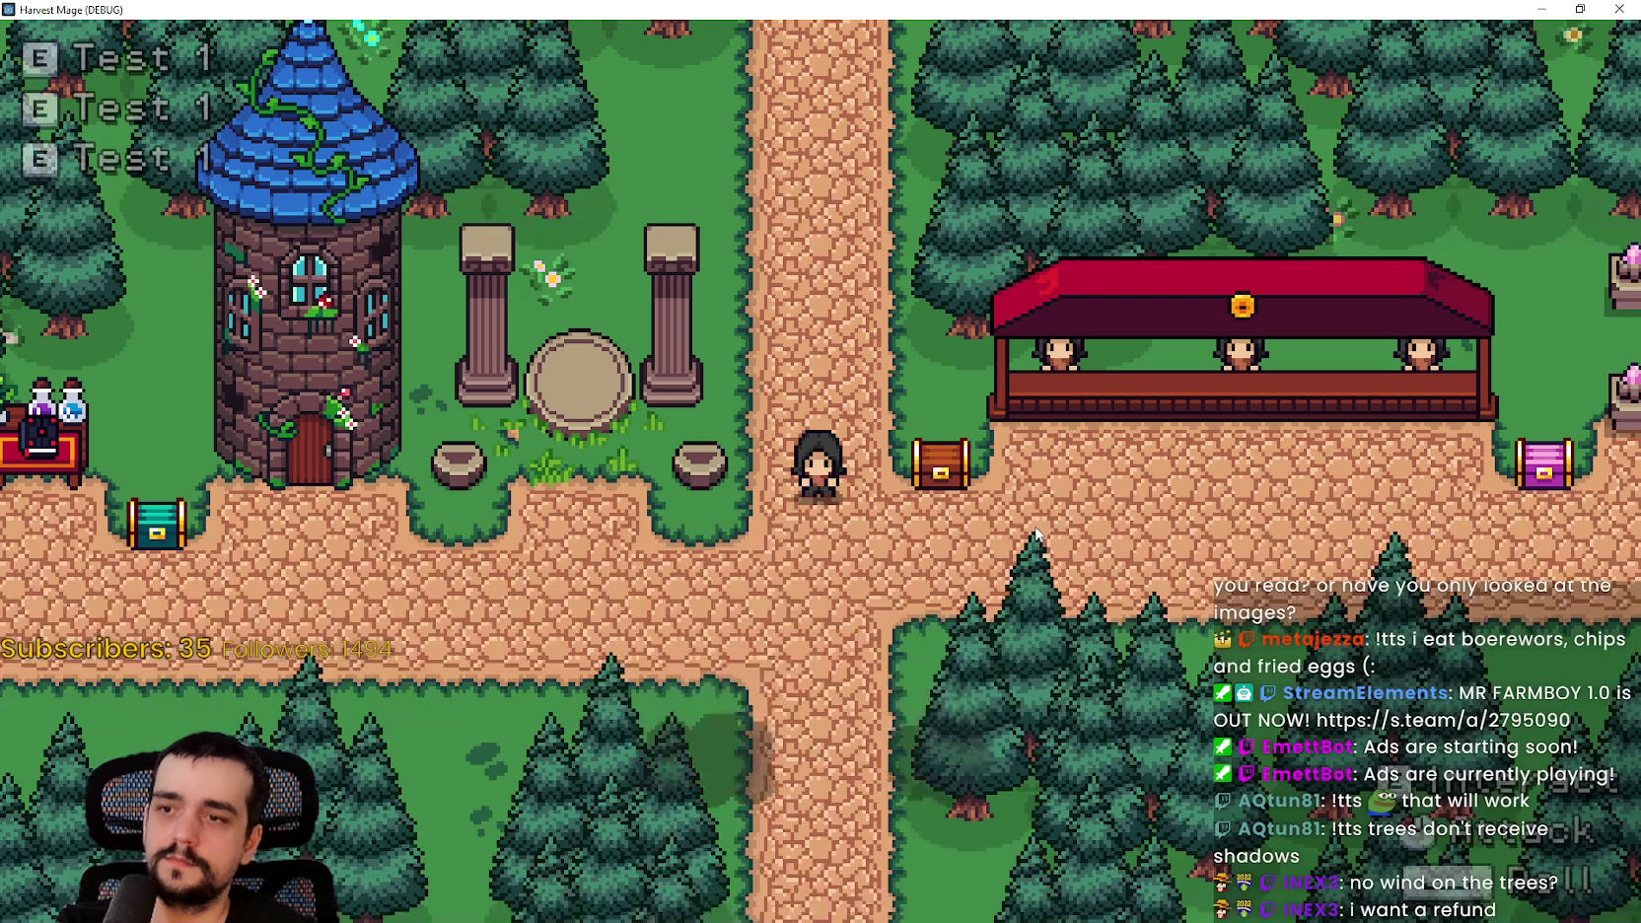
key(s)
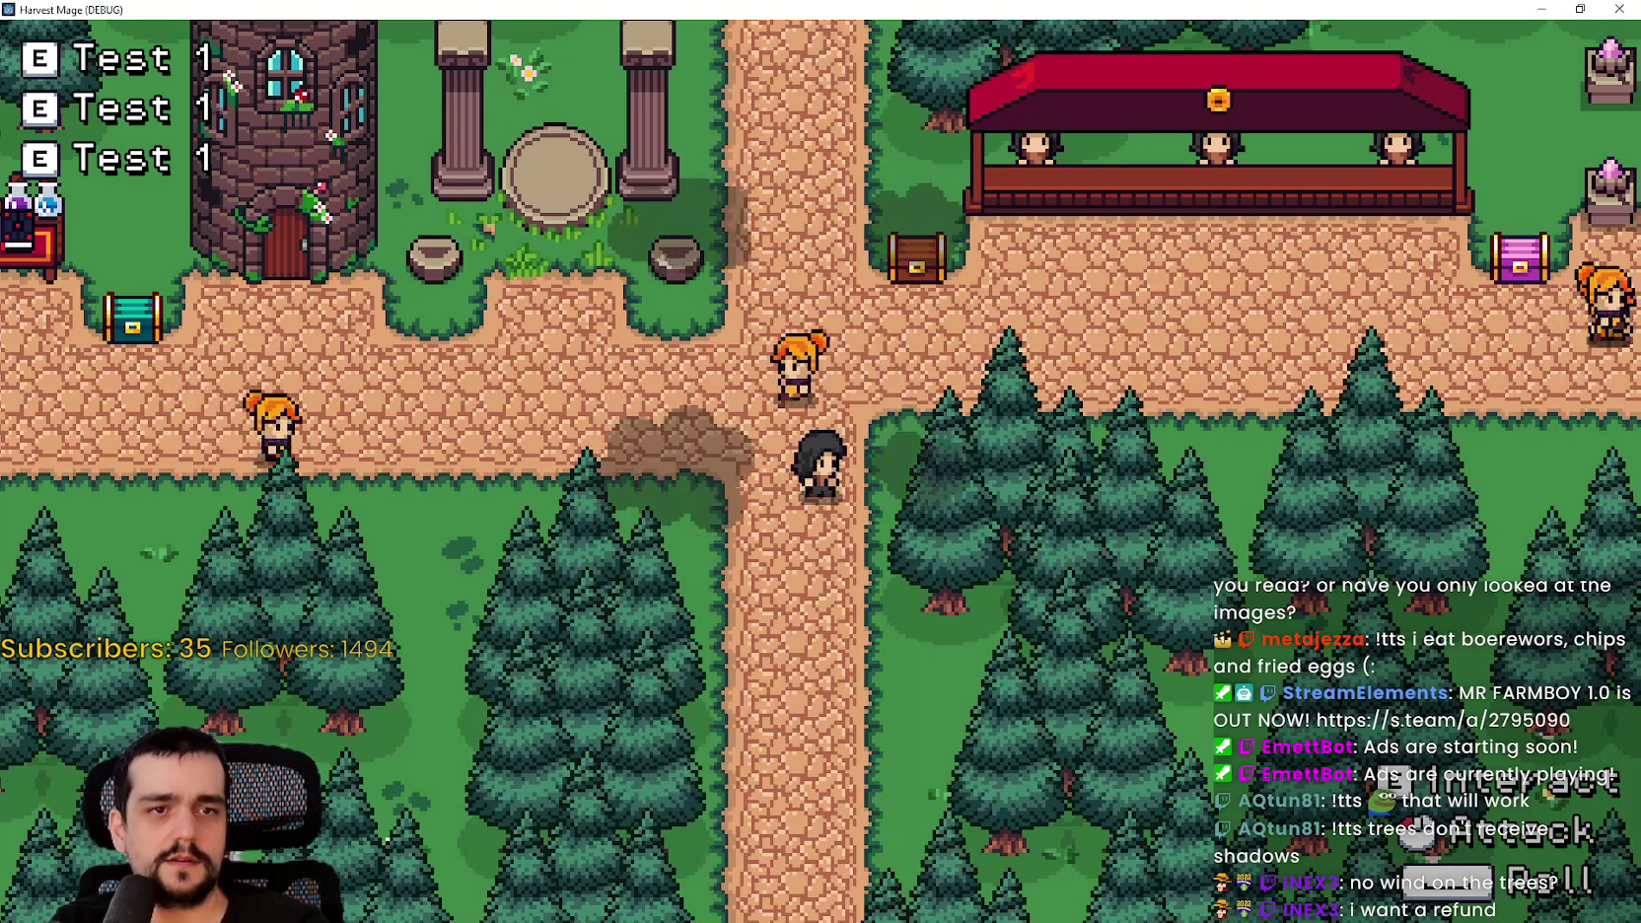
click(1578, 12)
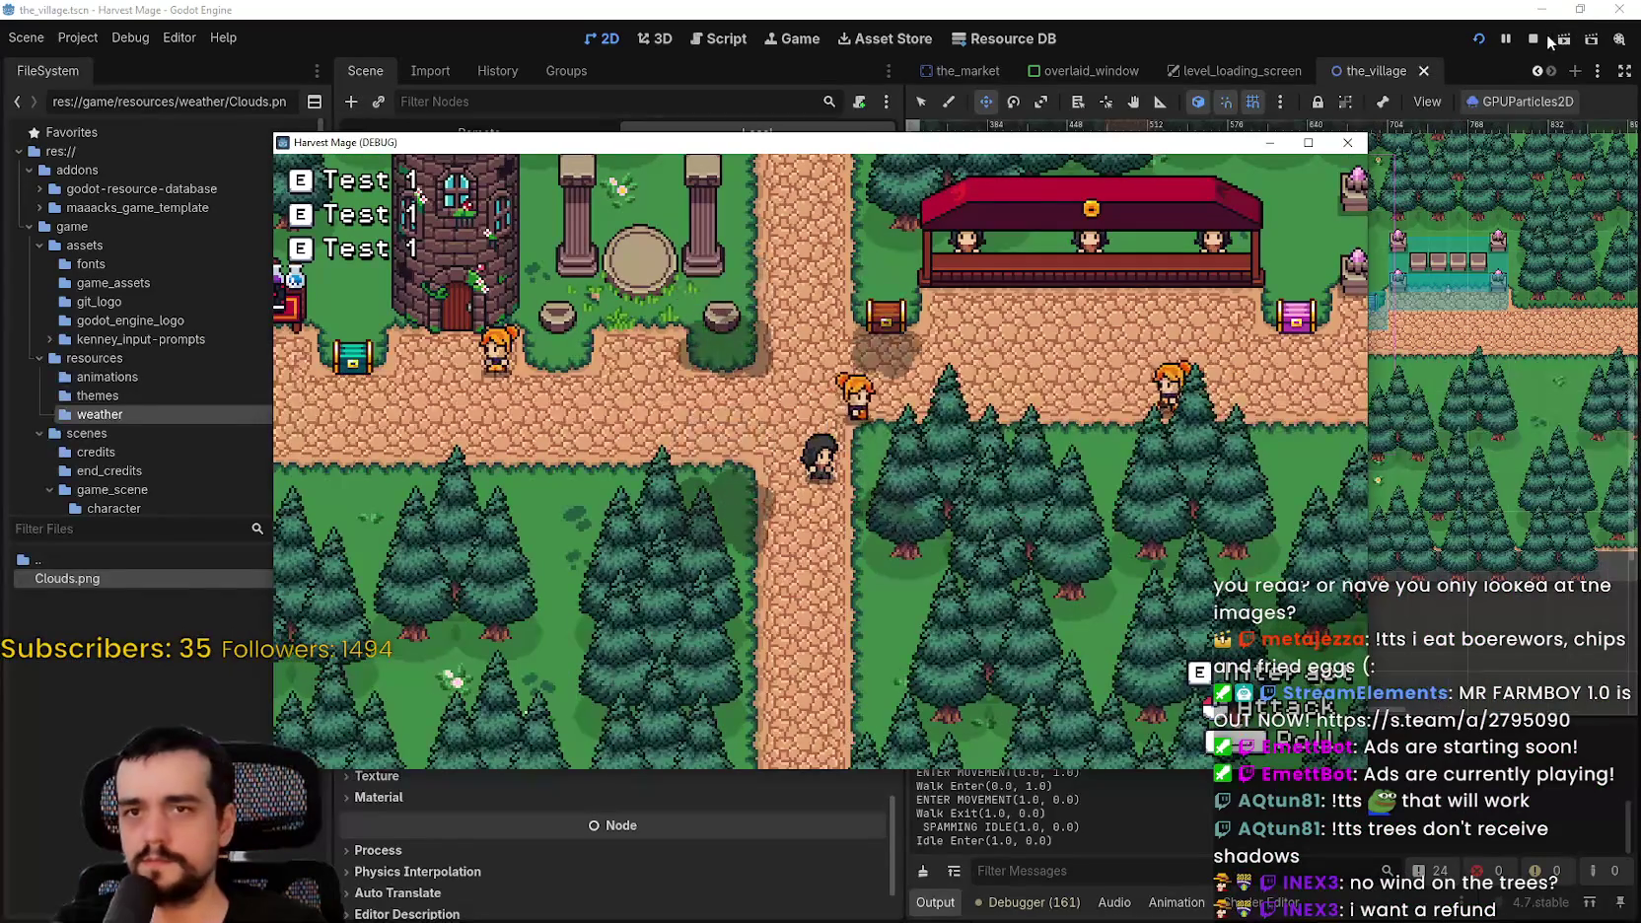
- Stop the game and drag the Spawn angle min and max values to try different angles
click(1533, 39)
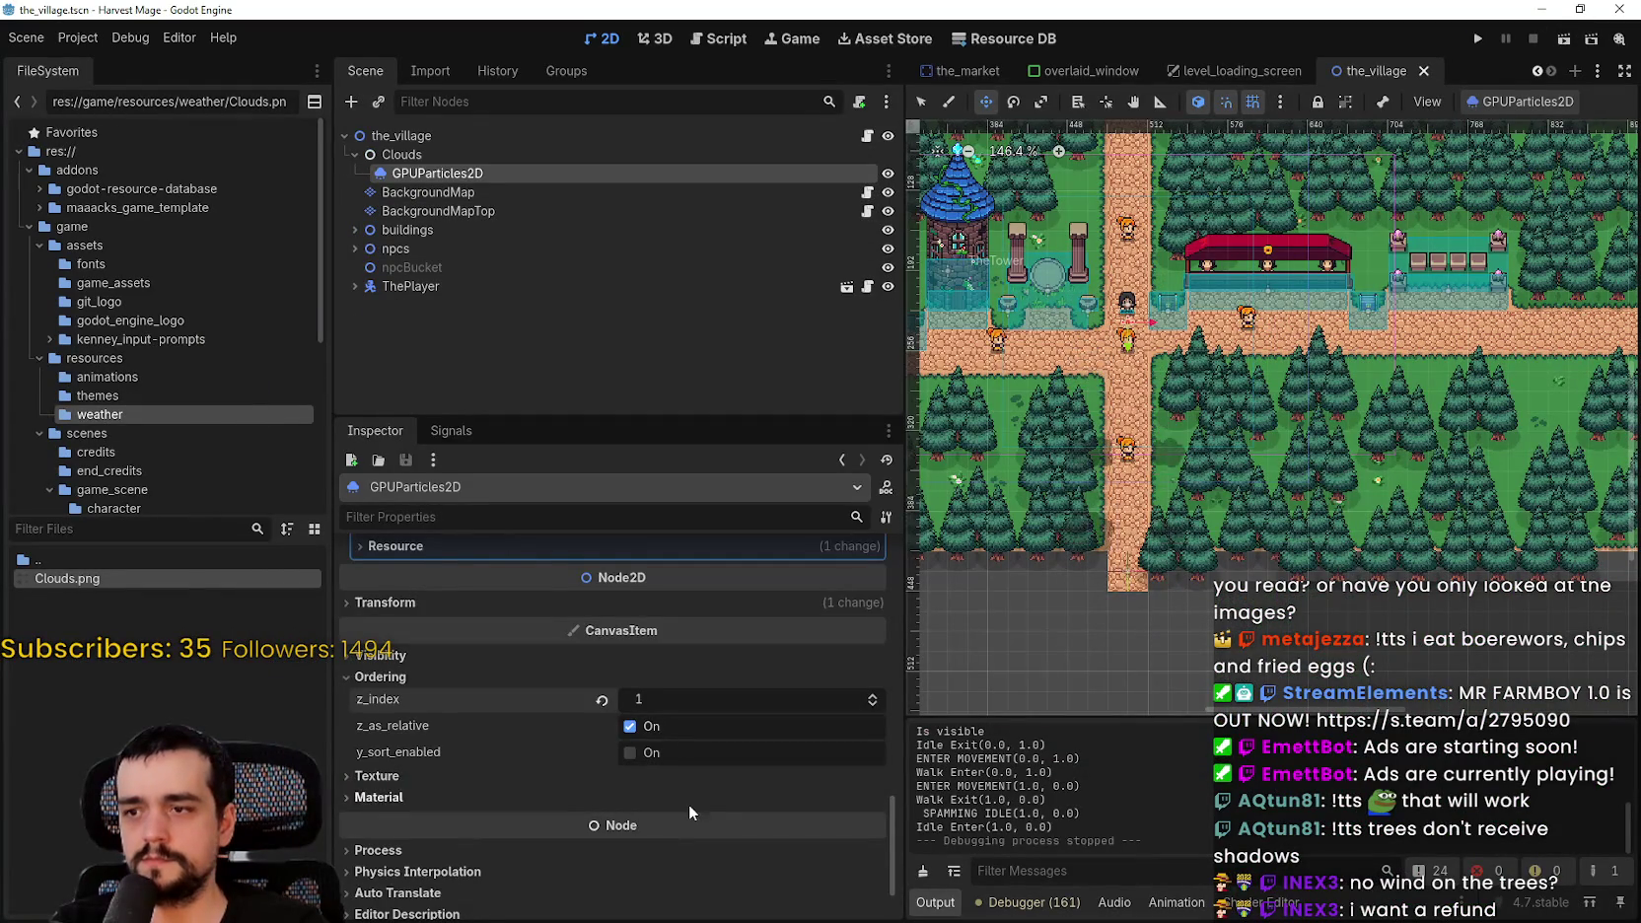
scroll(688, 811, up, 5)
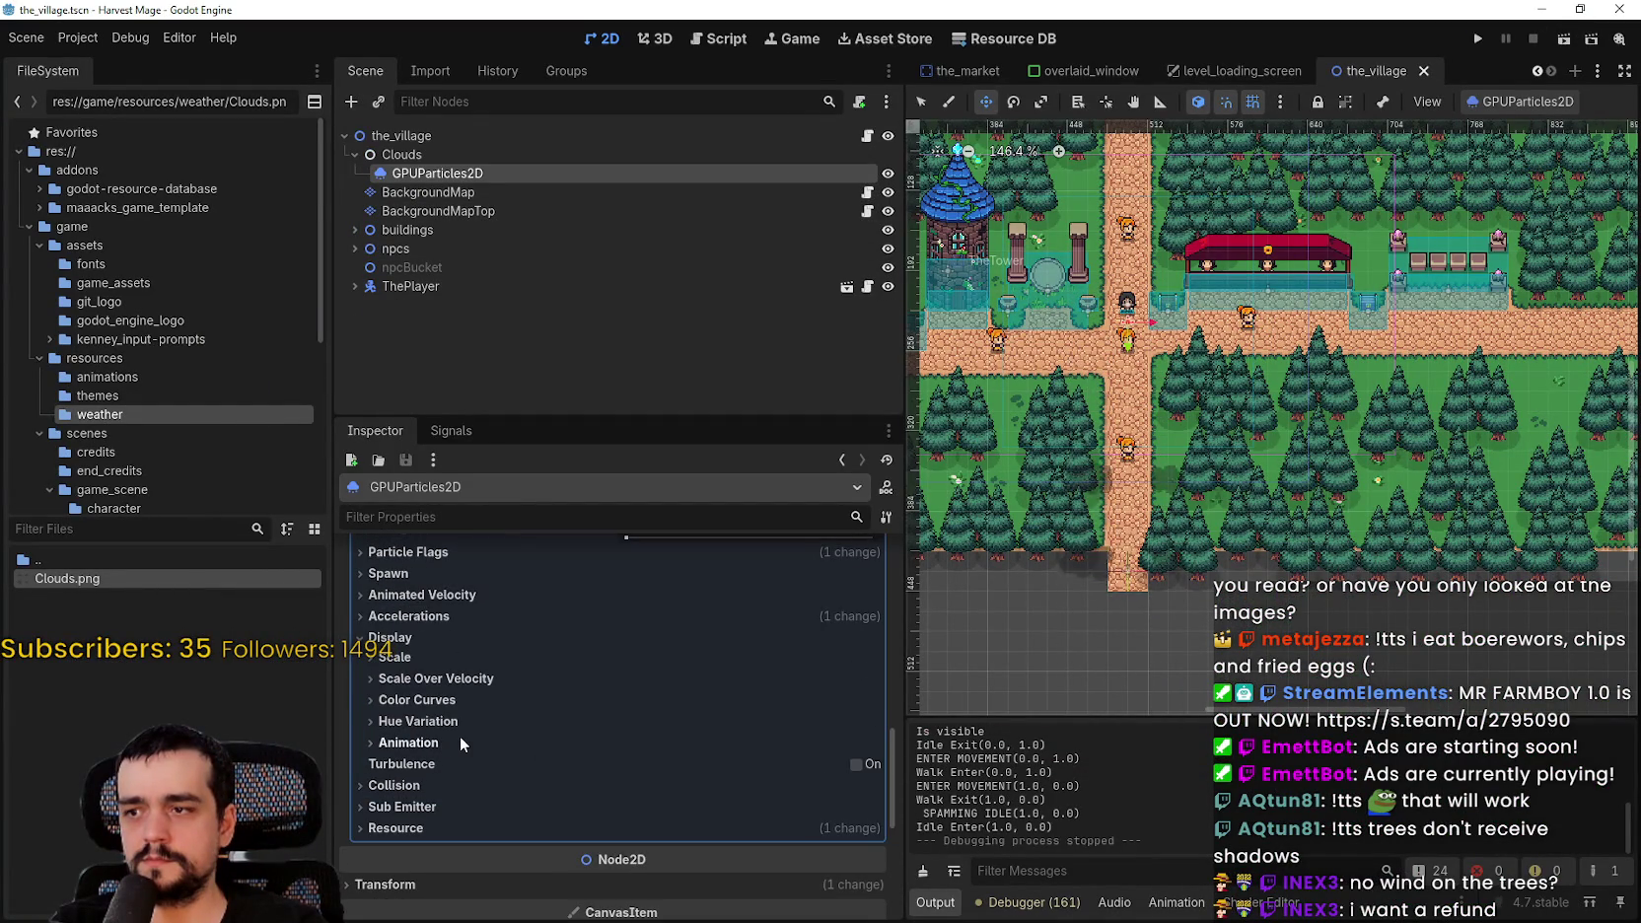
scroll(459, 736, up, 1)
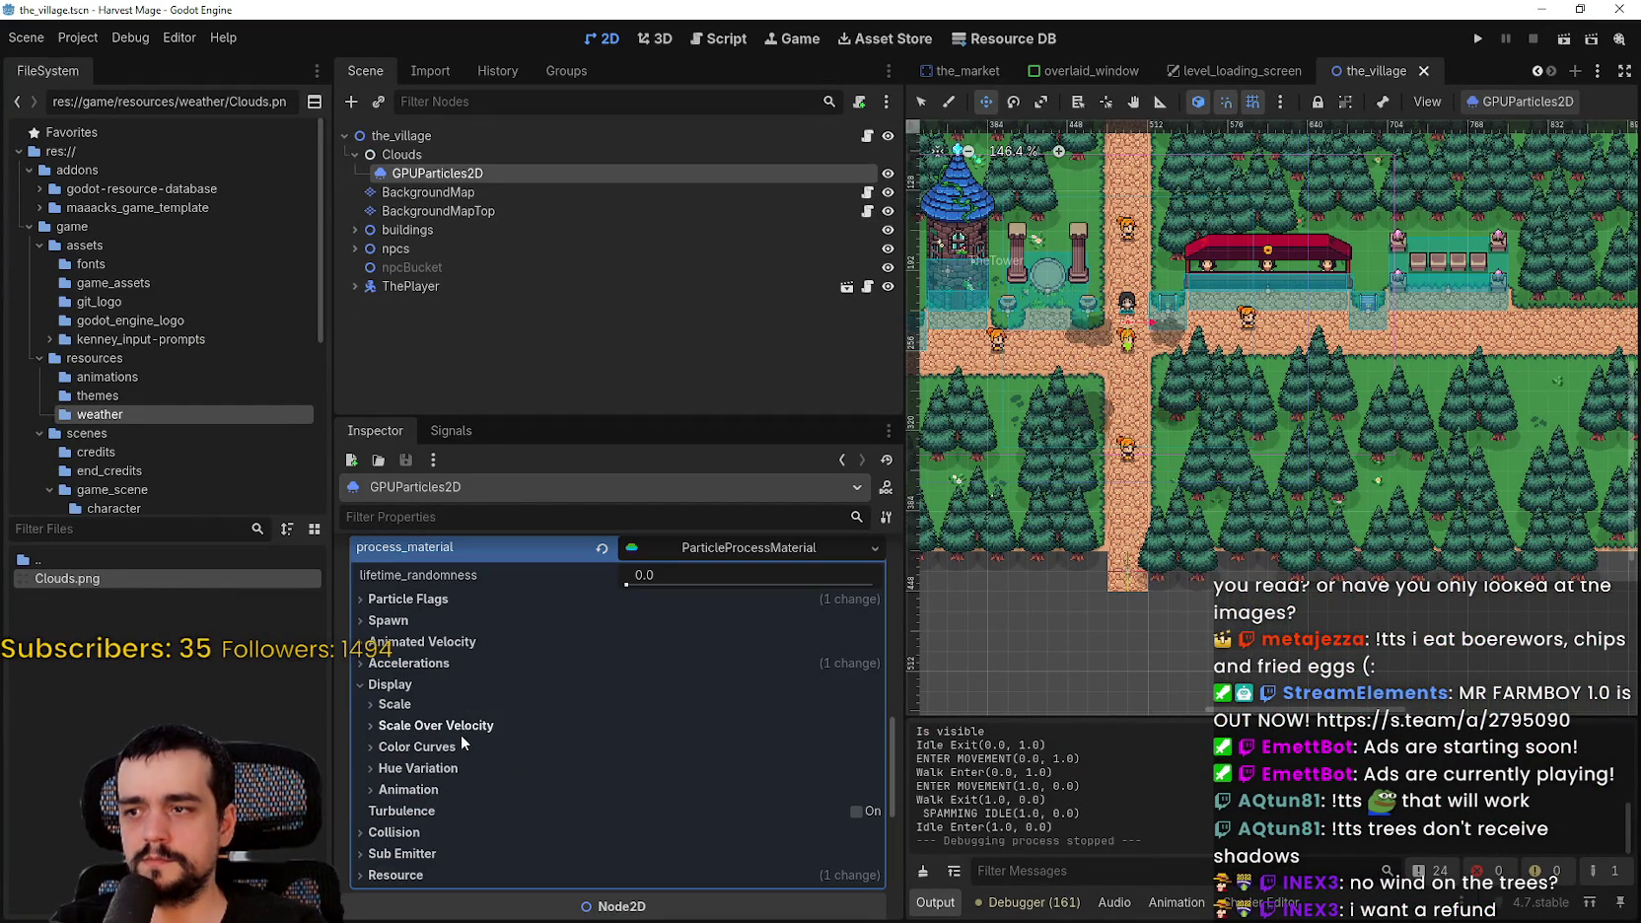
click(441, 642)
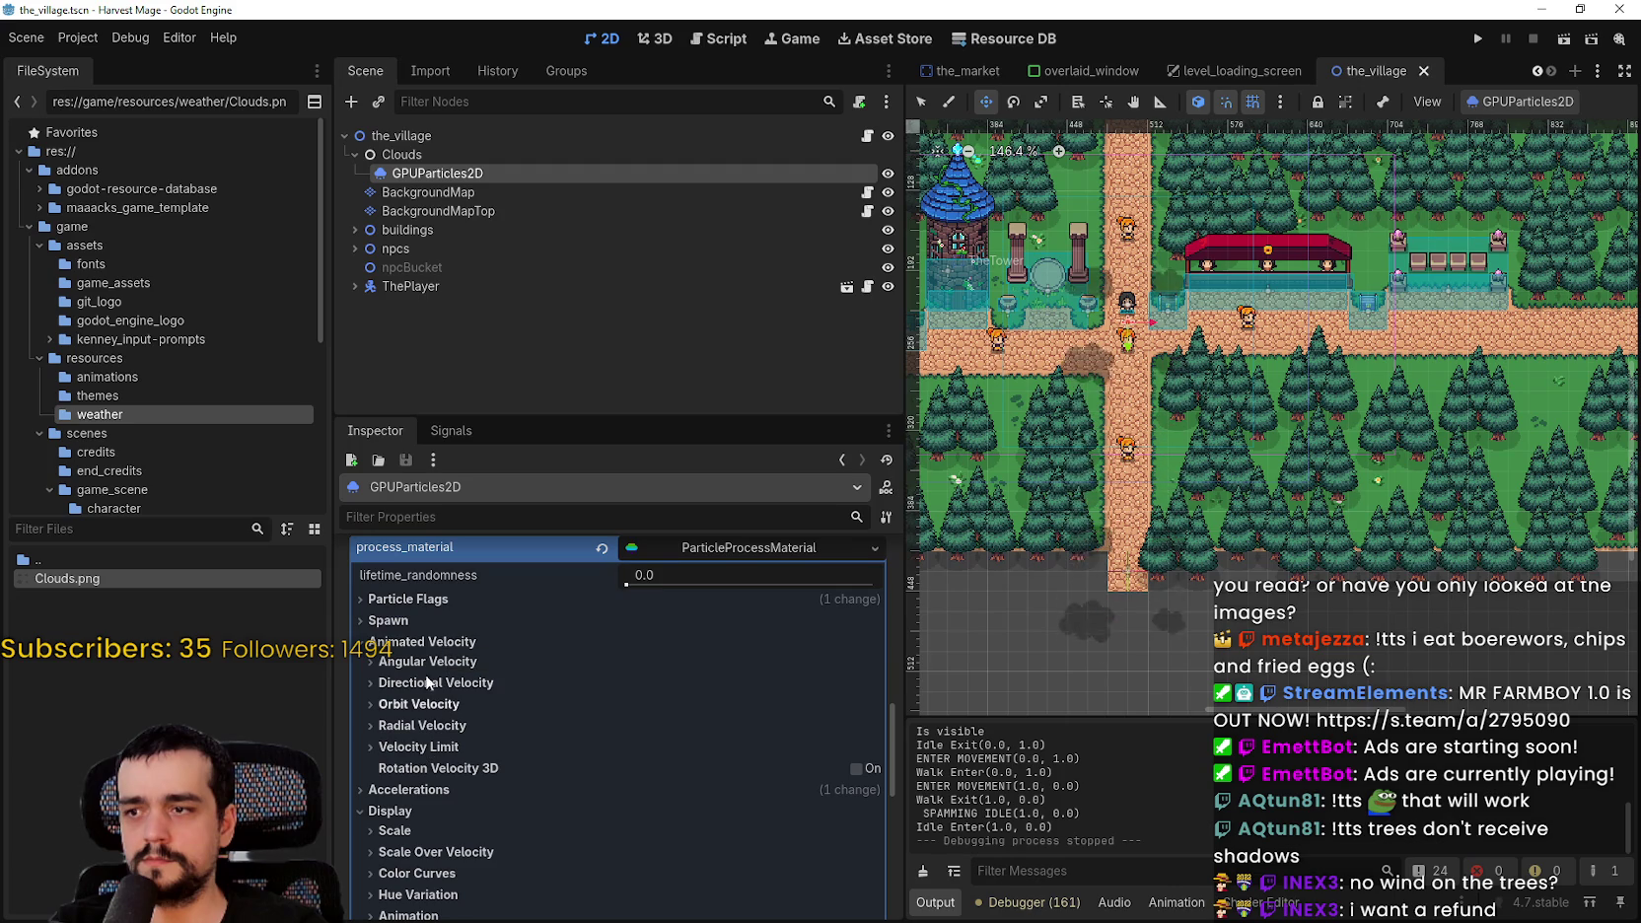
click(388, 621)
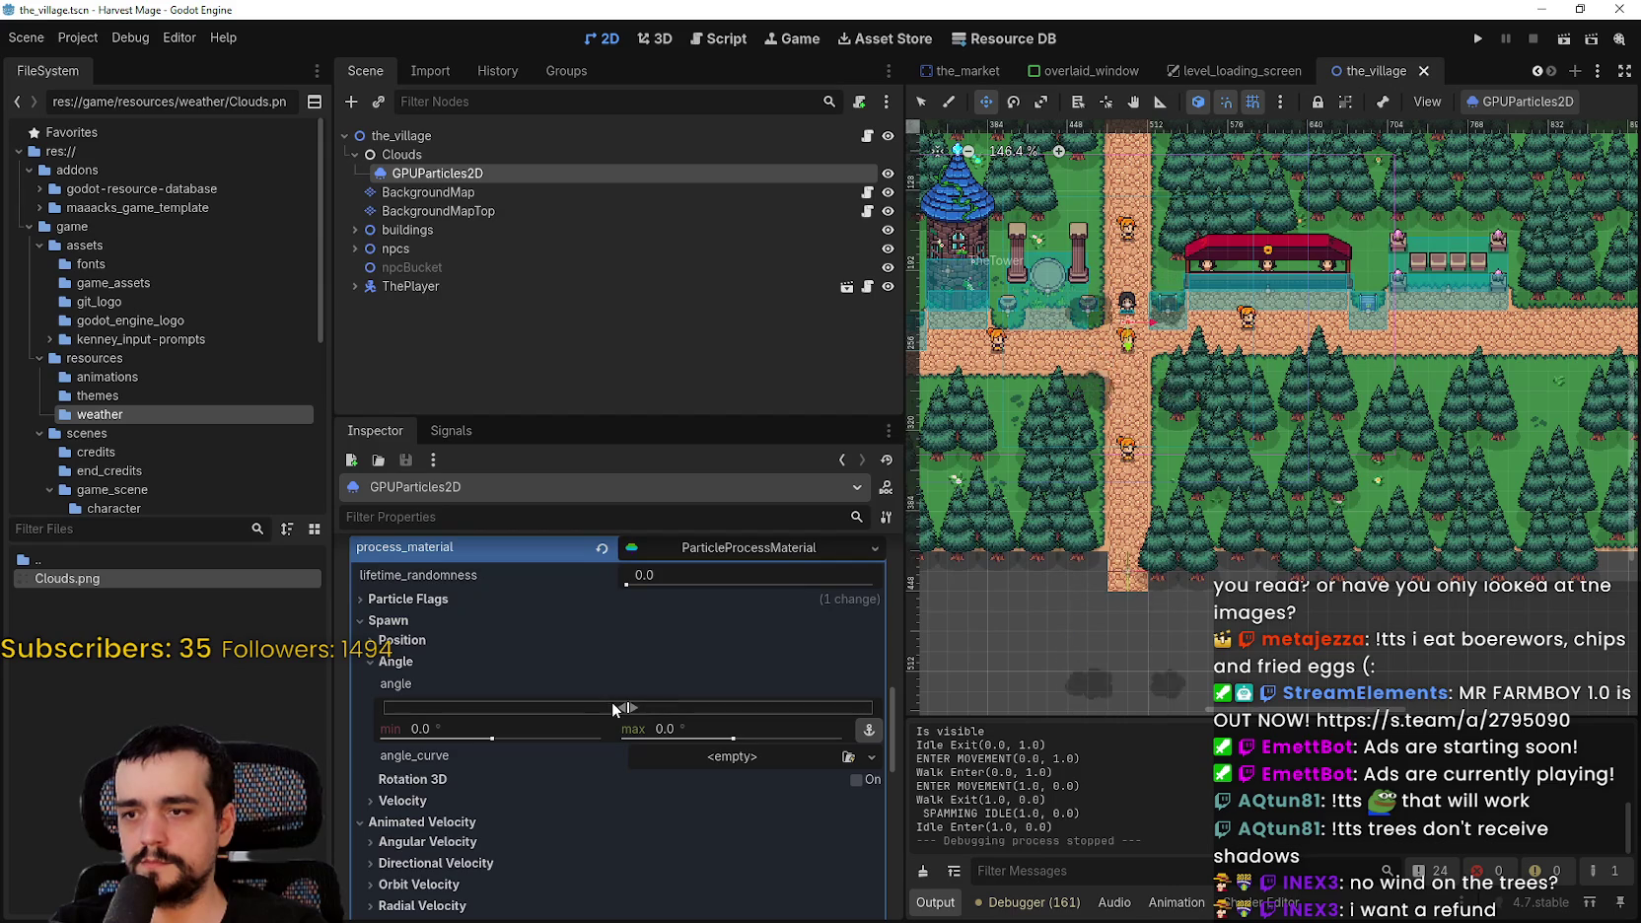
mouse_move(637, 706)
mouse_down()
mouse_move(704, 723)
mouse_move(675, 715)
mouse_up()
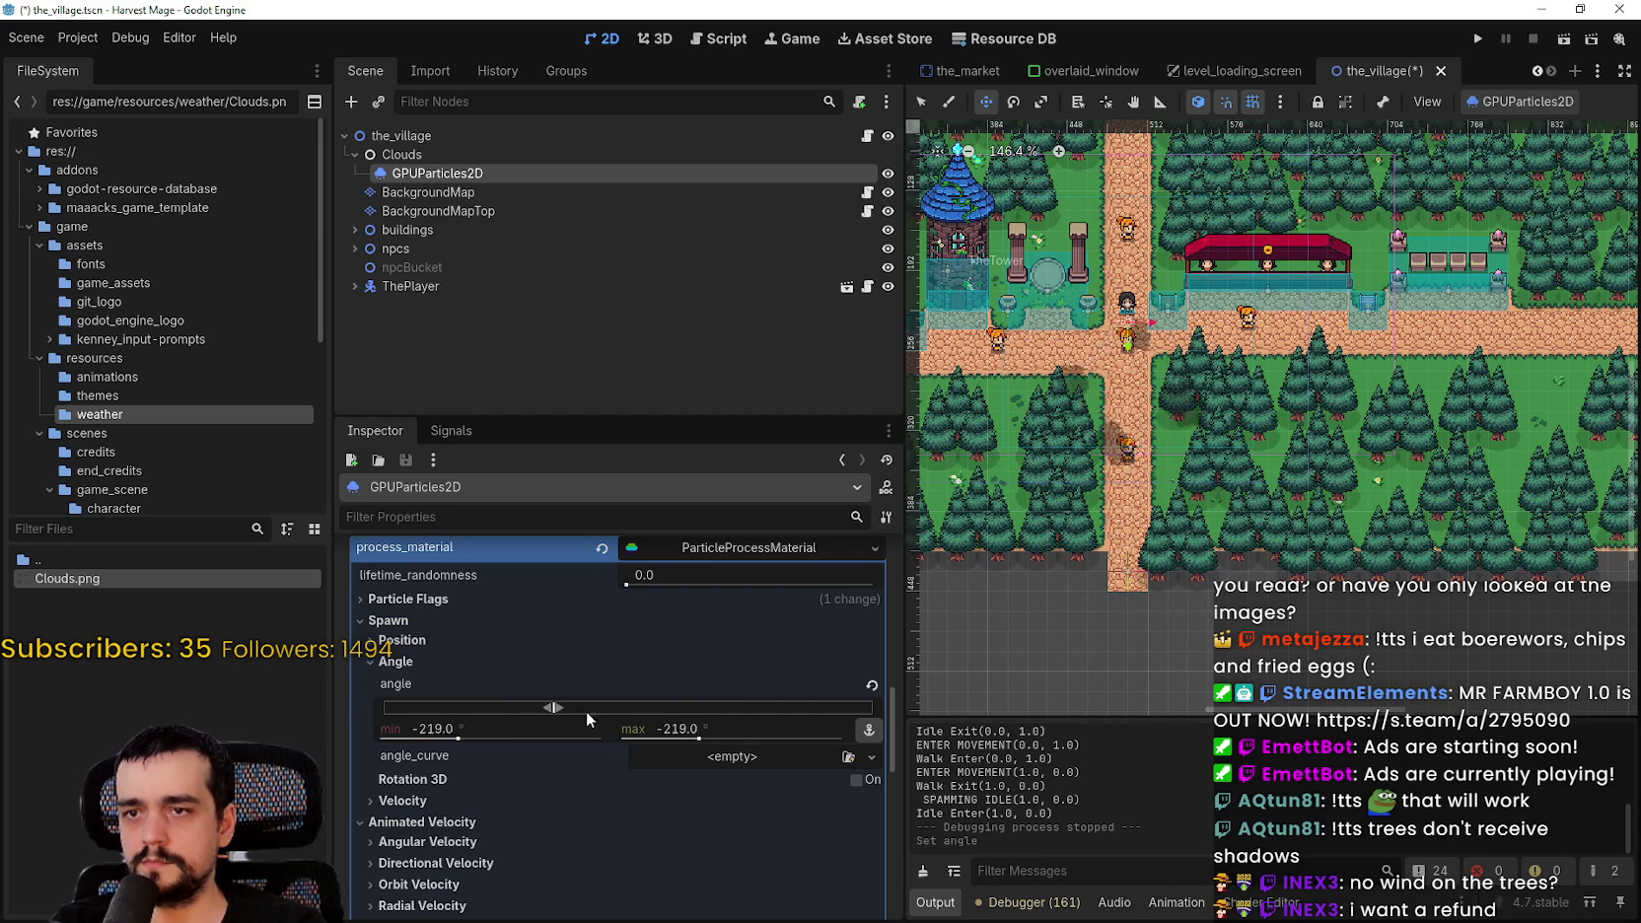
drag(534, 702, 497, 705)
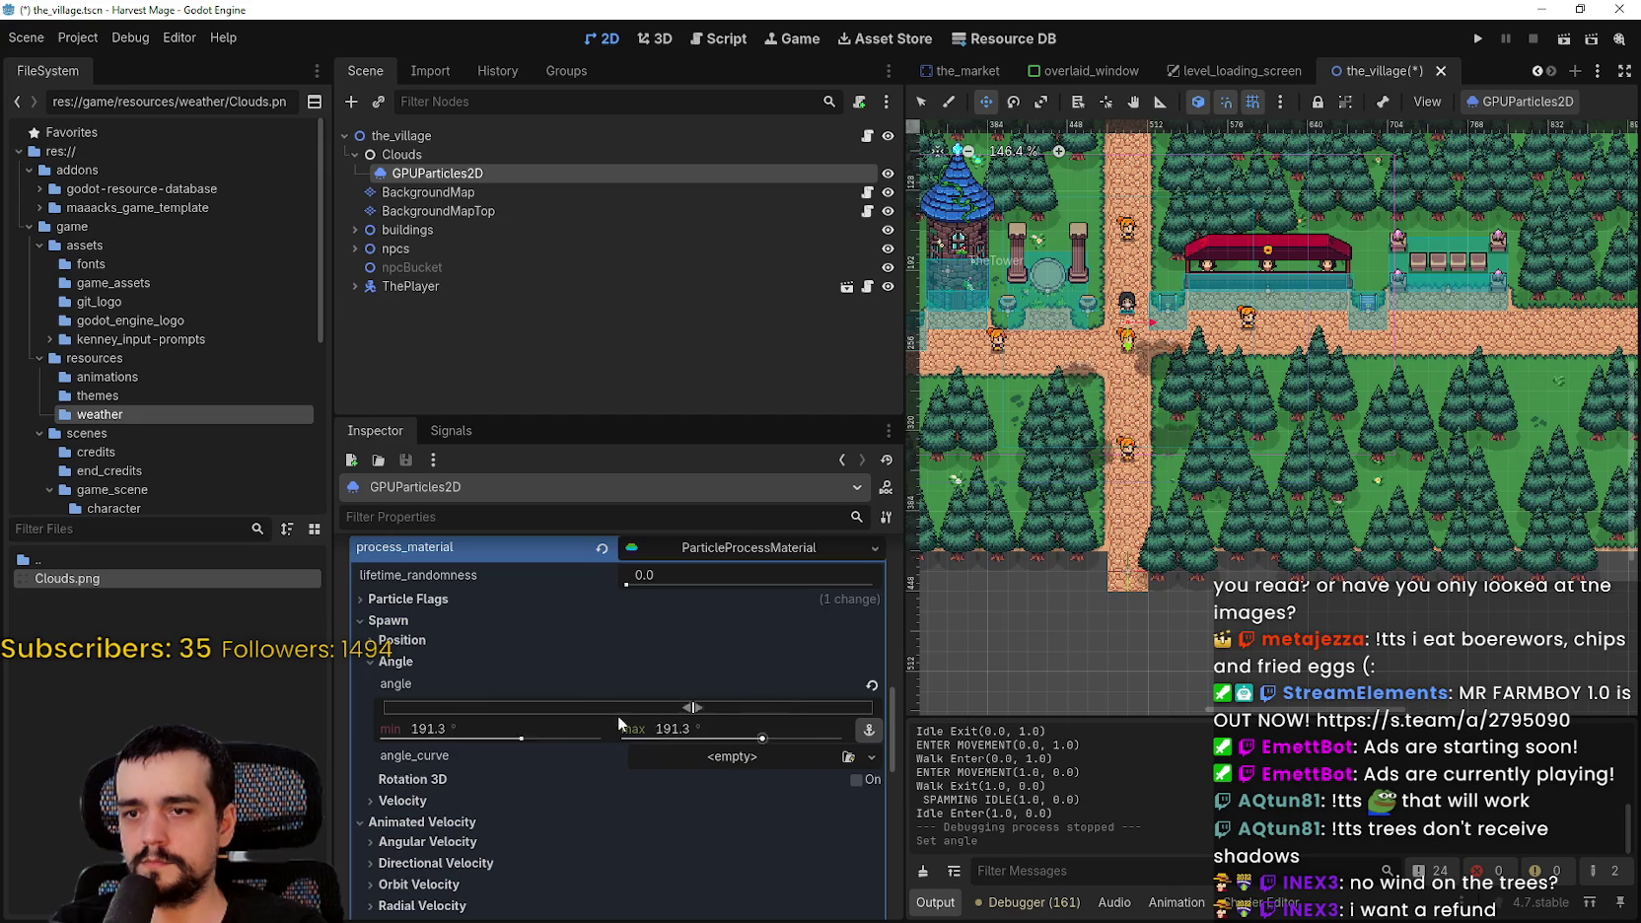
mouse_move(640, 738)
mouse_down()
mouse_move(737, 781)
mouse_move(610, 749)
mouse_up()
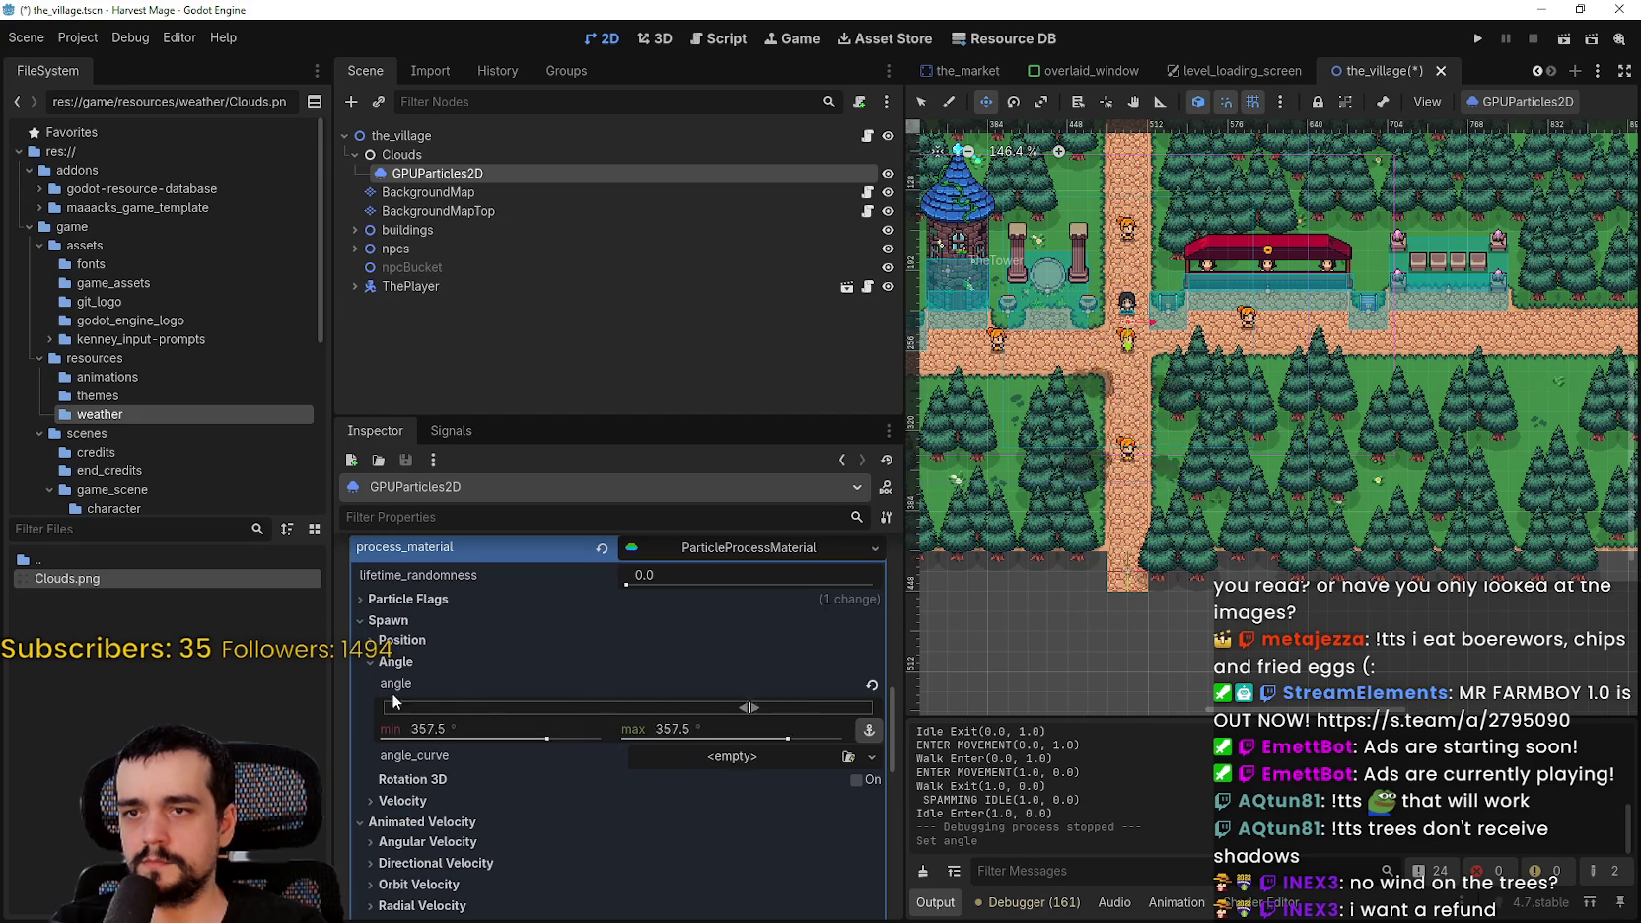
drag(690, 712, 611, 712)
scroll(1165, 474, up, 5)
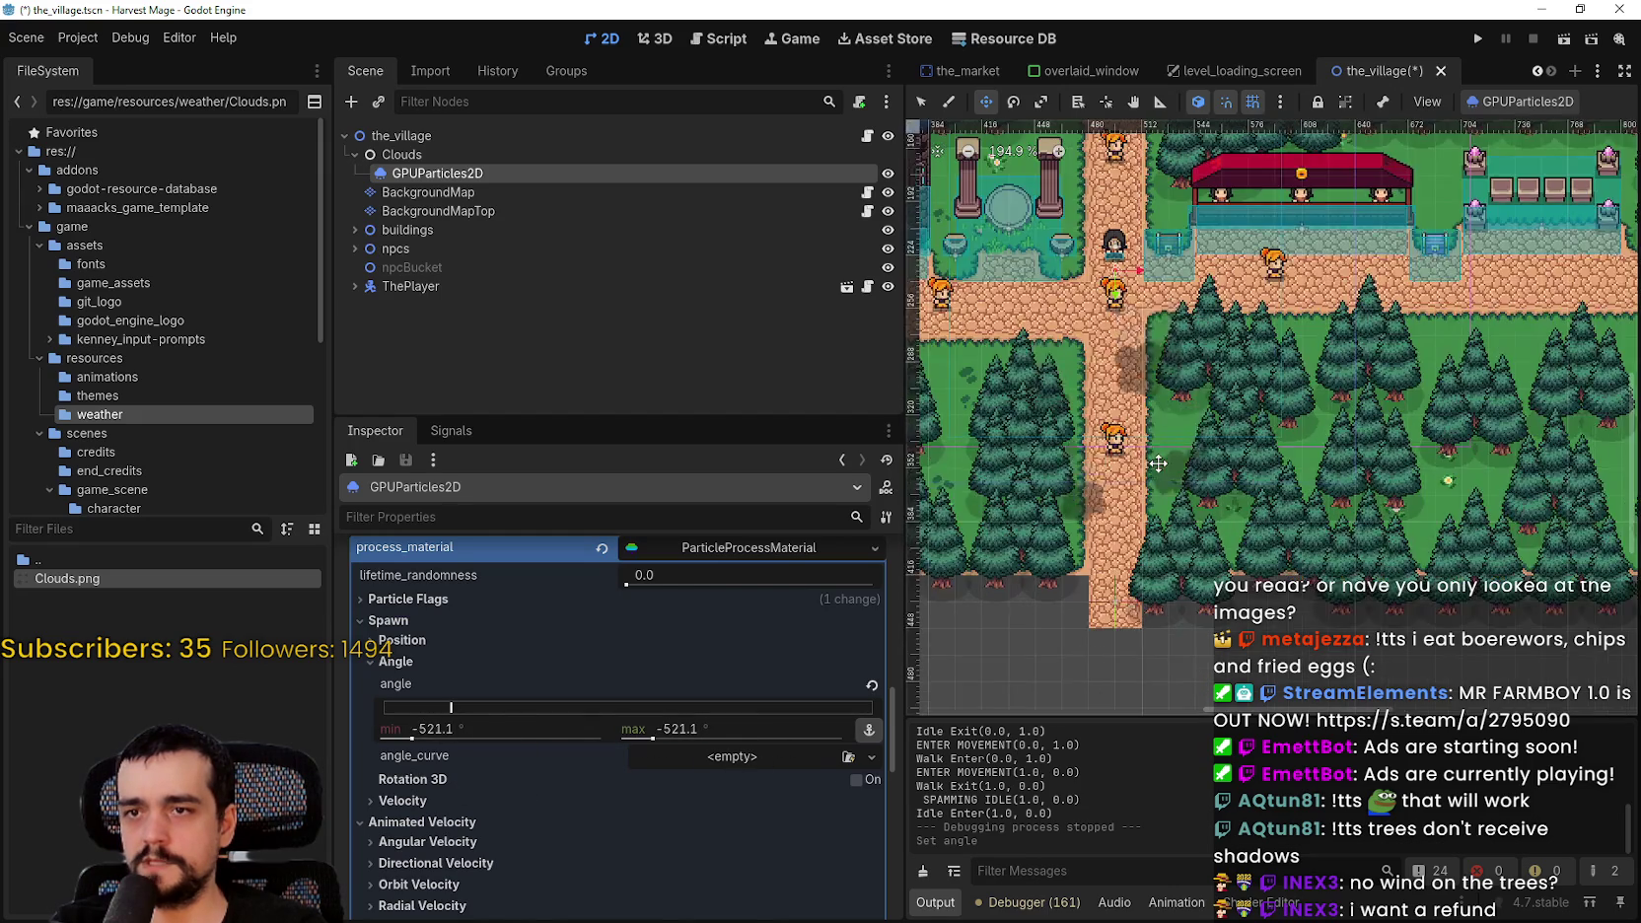
mouse_move(453, 702)
mouse_down()
mouse_move(799, 701)
mouse_move(576, 702)
mouse_move(559, 677)
mouse_move(738, 702)
mouse_move(641, 727)
mouse_move(714, 732)
mouse_up()
- Set the spawn angle maximum to 180 and minimum to 0
click(713, 732)
text(180)
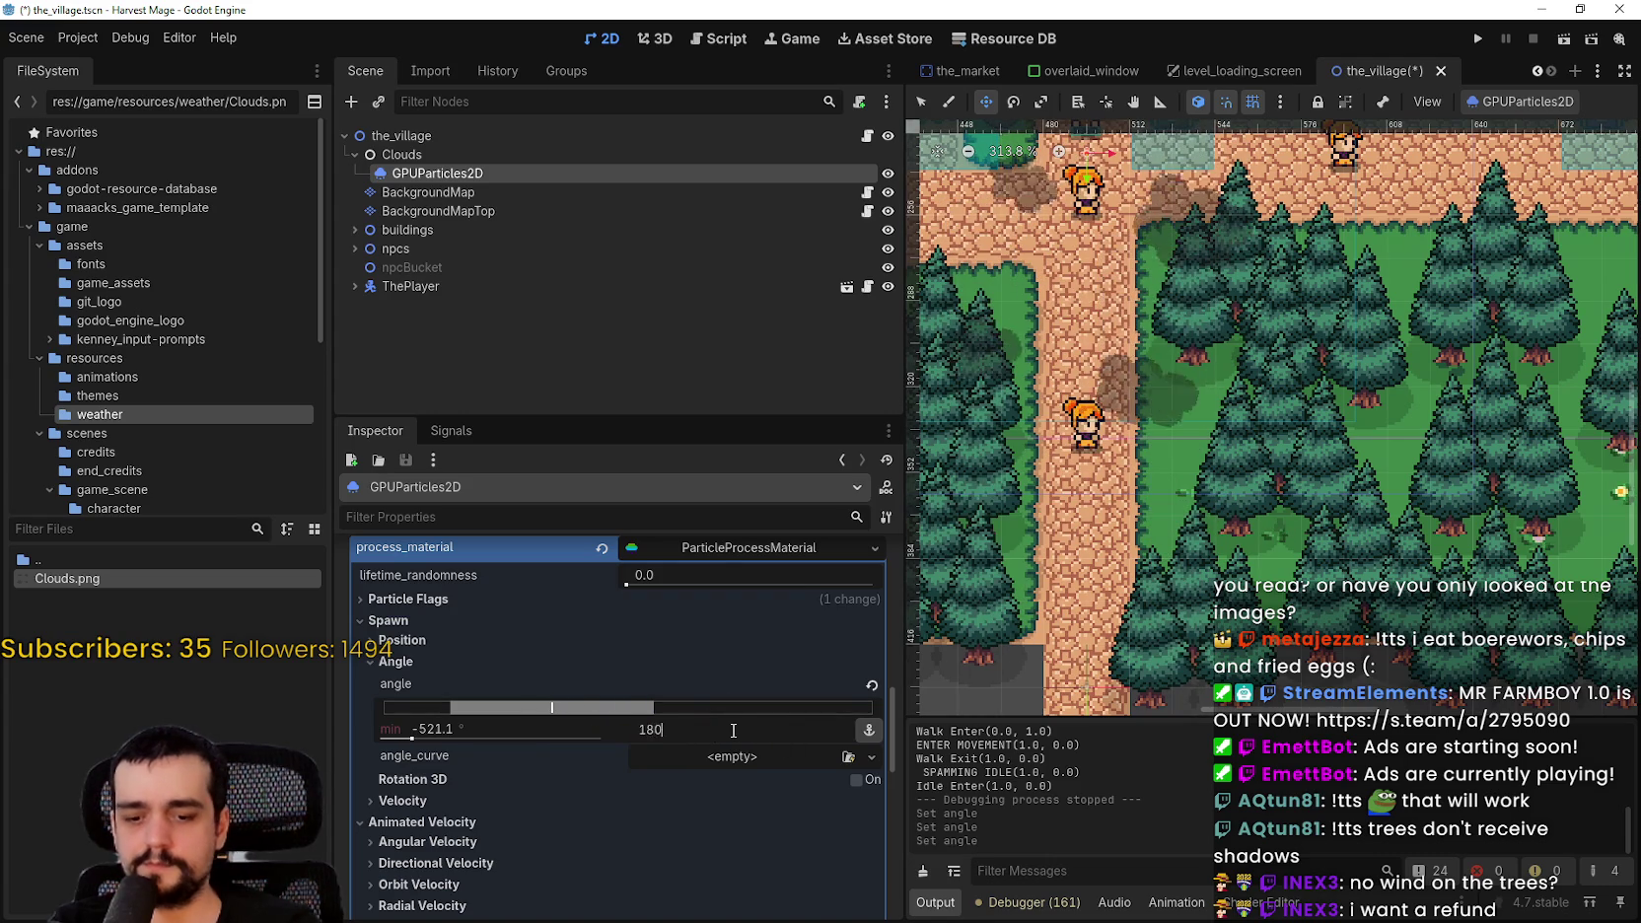
key(Return)
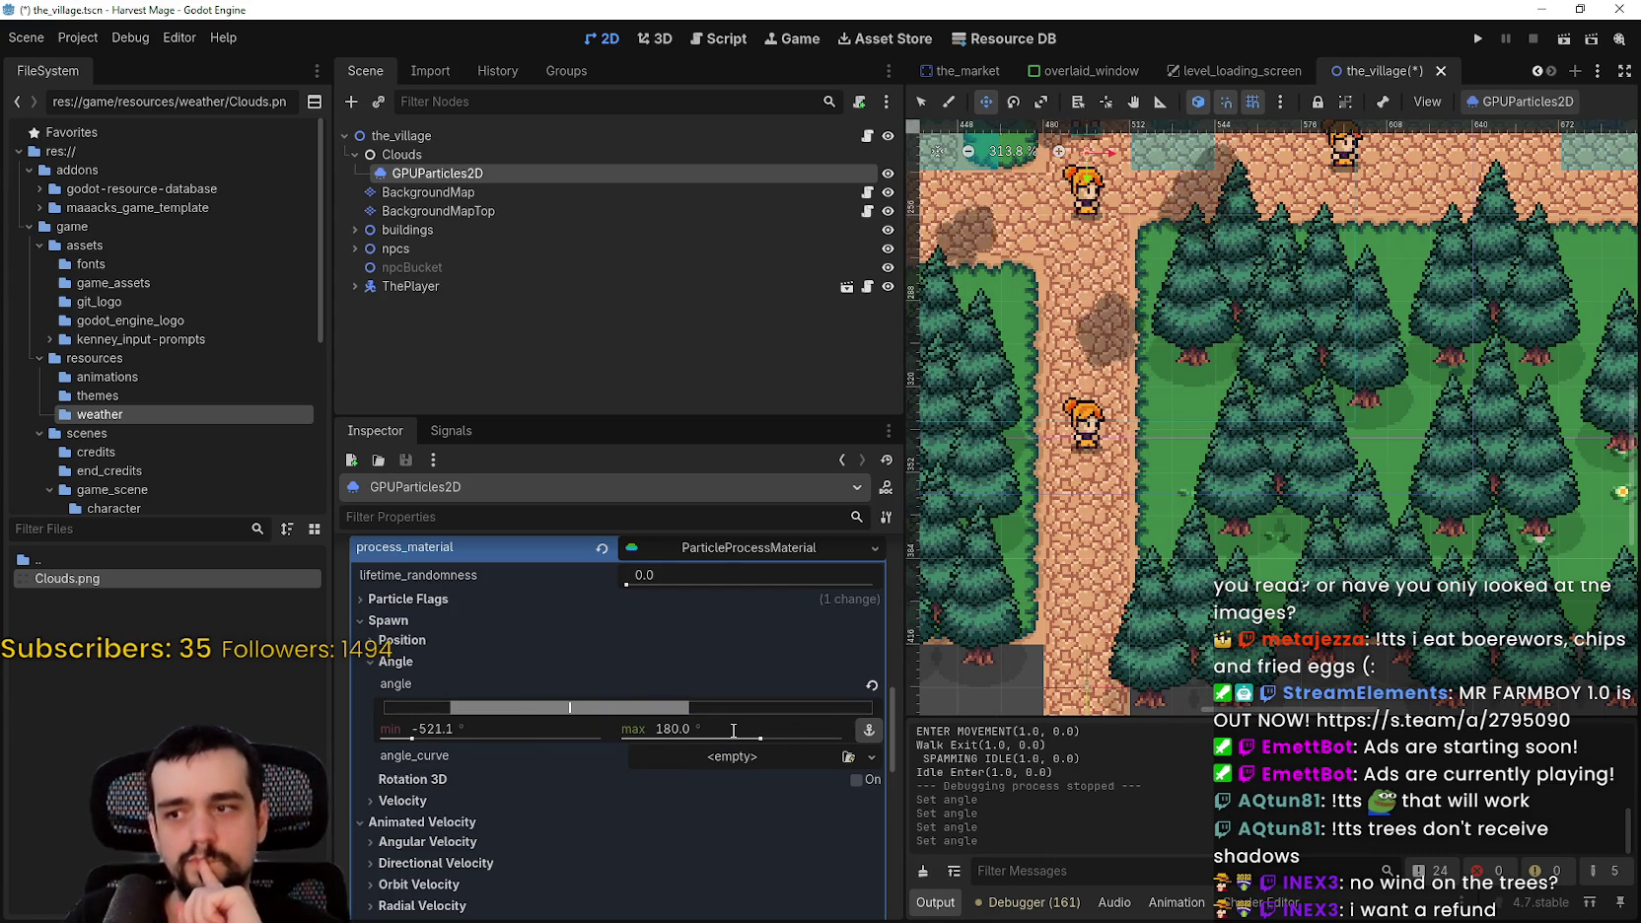
click(484, 726)
text(0)
key(Return)
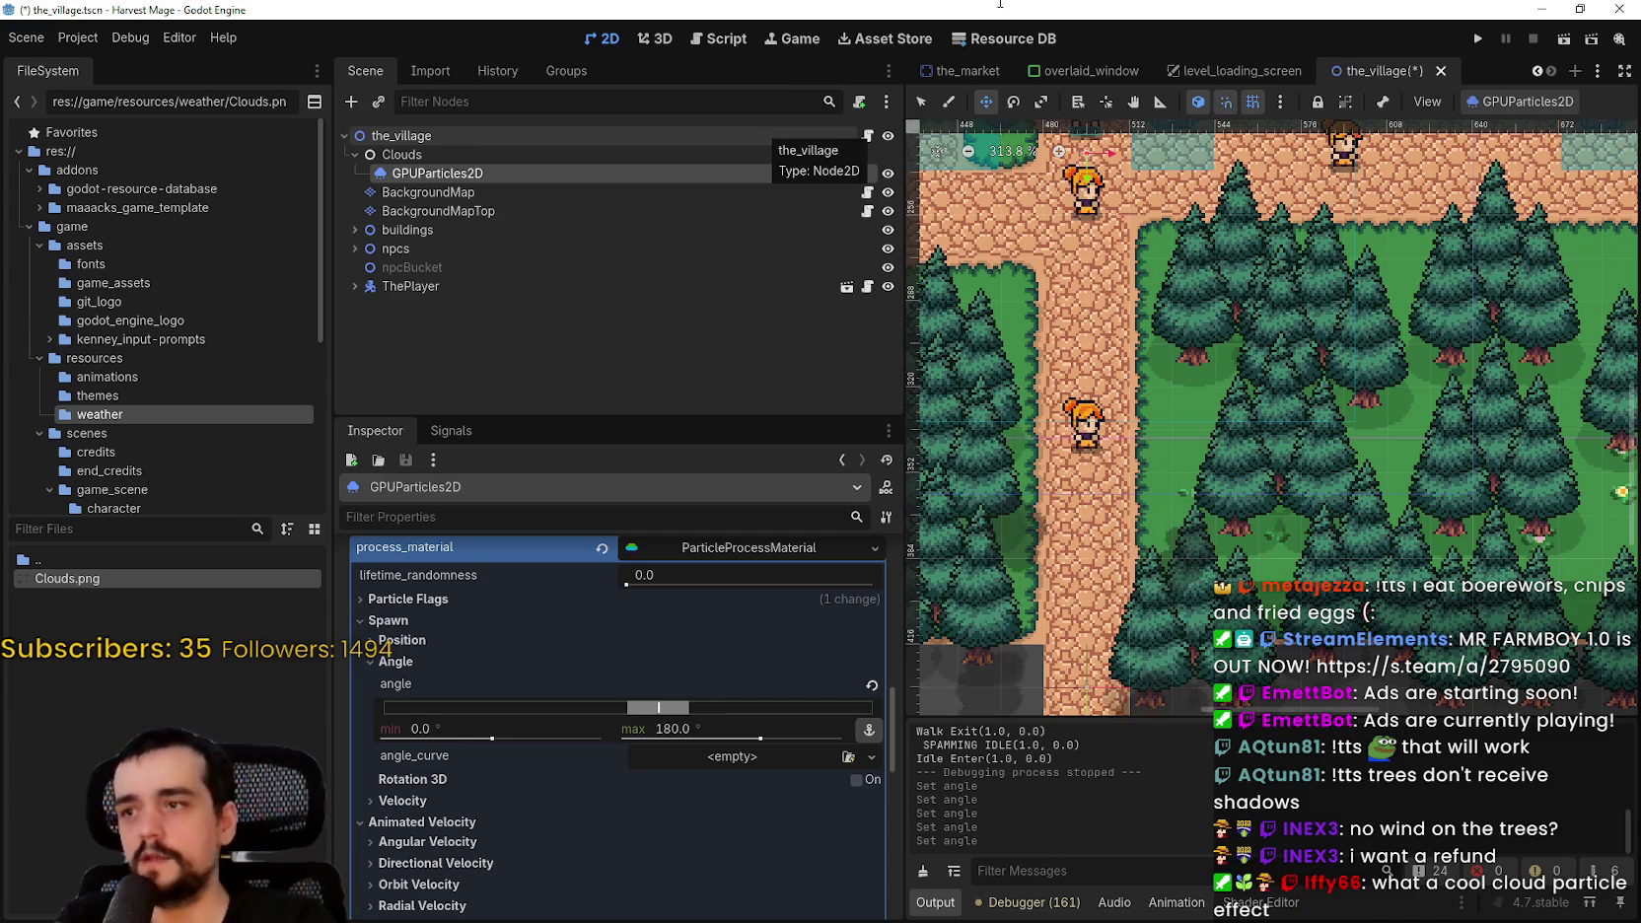
scroll(481, 714, down, 1)
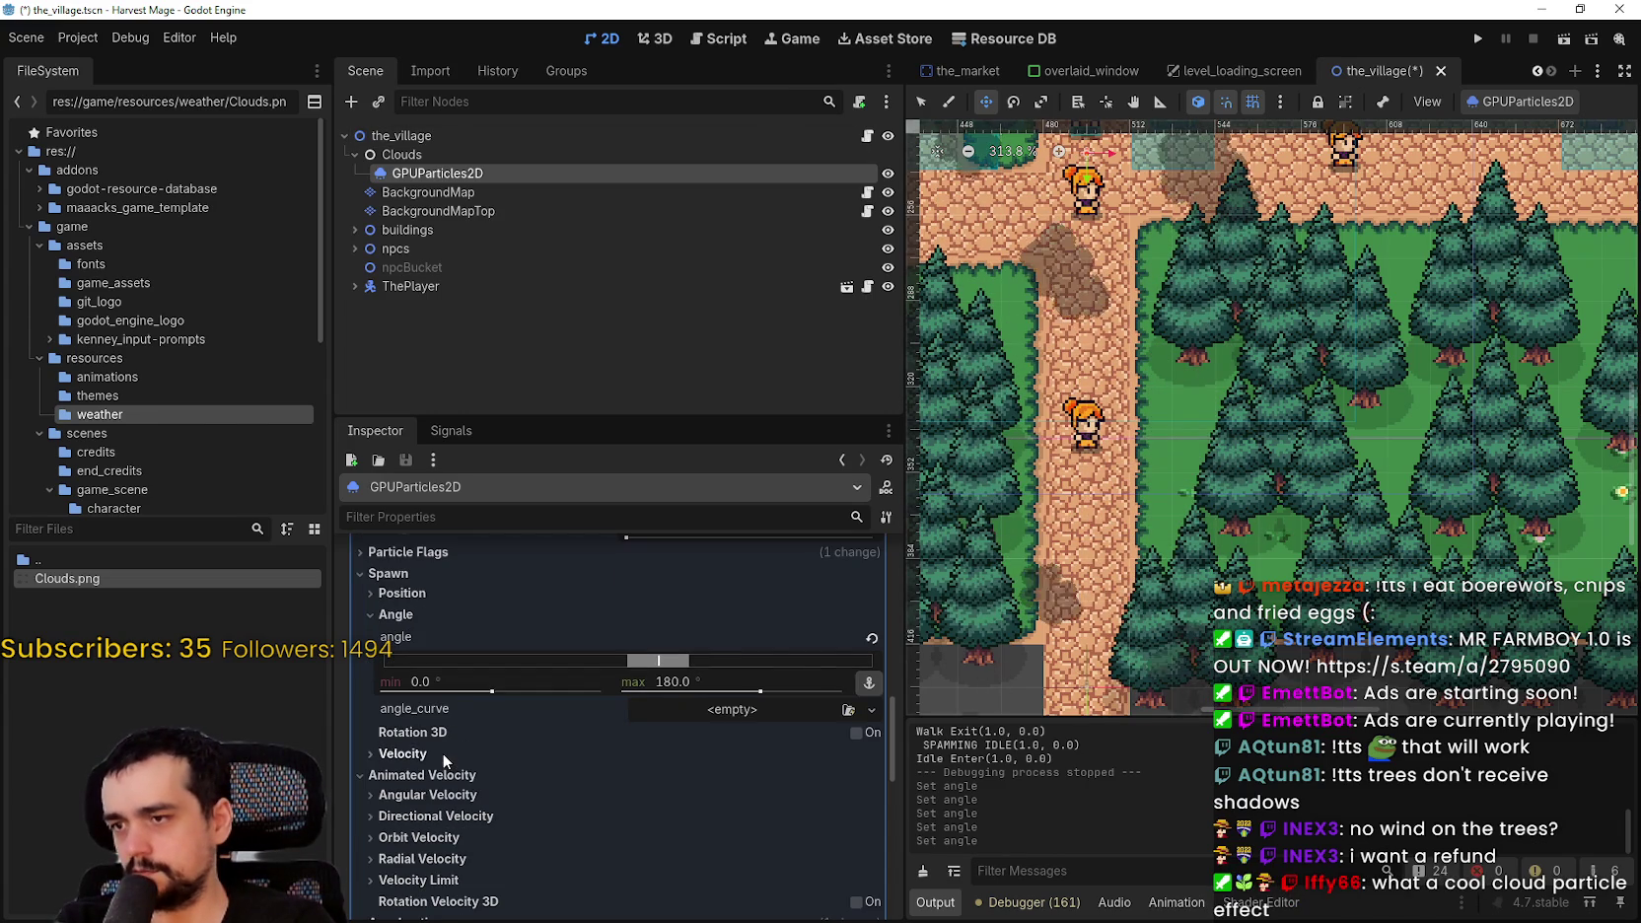
- Collapse the angle settings and set Display > Scale max to 3.0
scroll(442, 753, down, 2)
scroll(564, 788, up, 4)
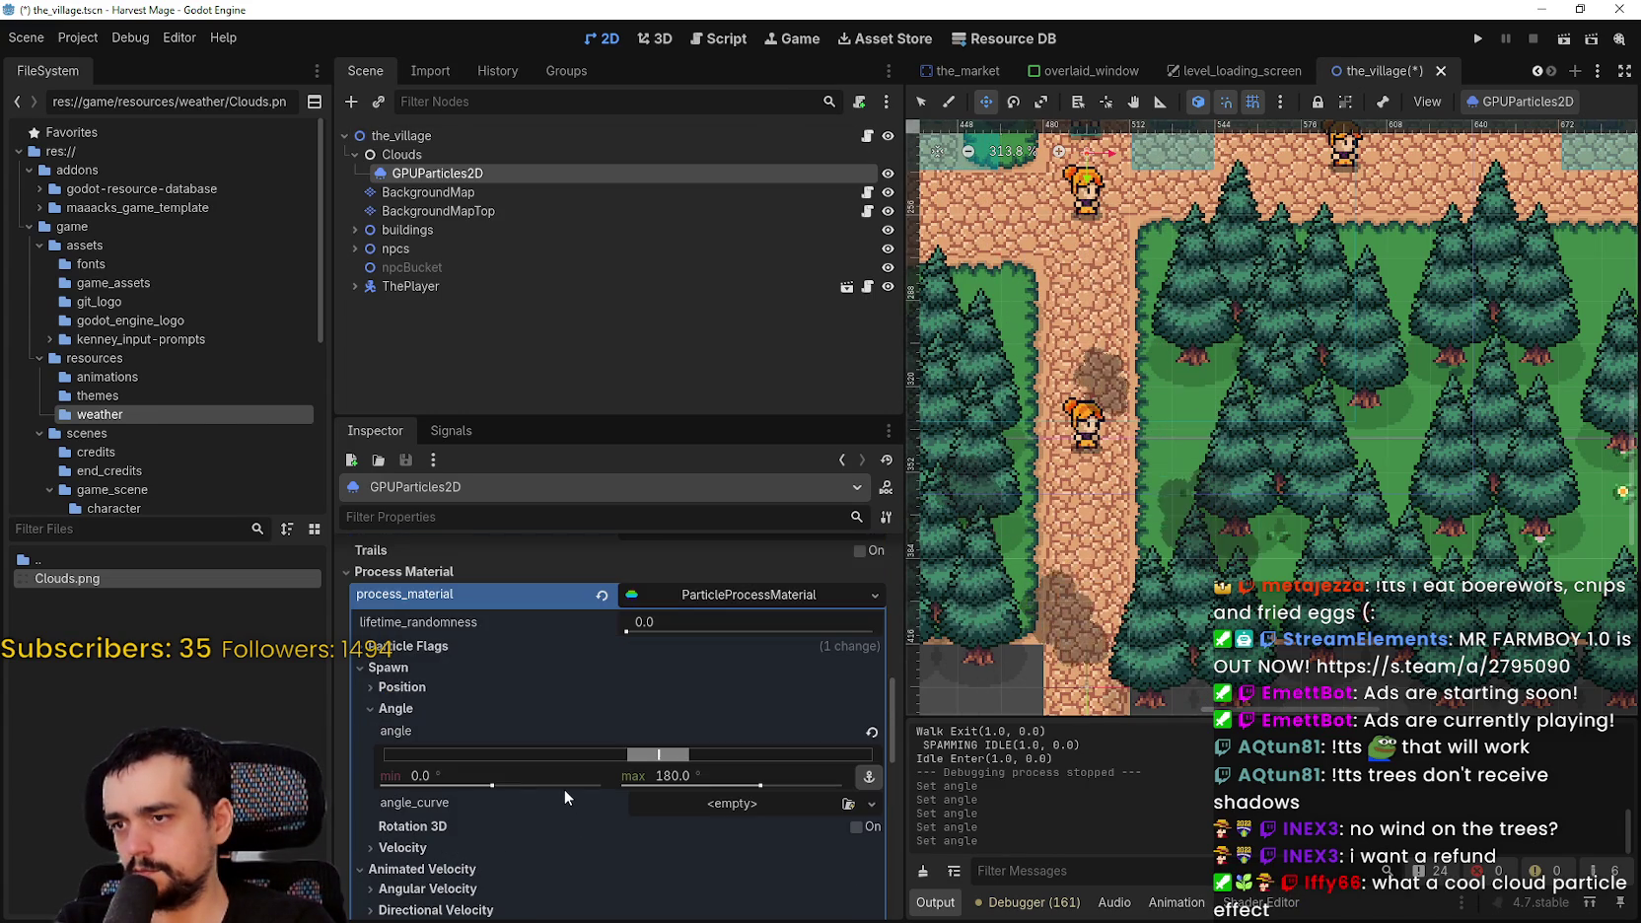
click(392, 710)
scroll(497, 791, down, 3)
scroll(497, 788, down, 1)
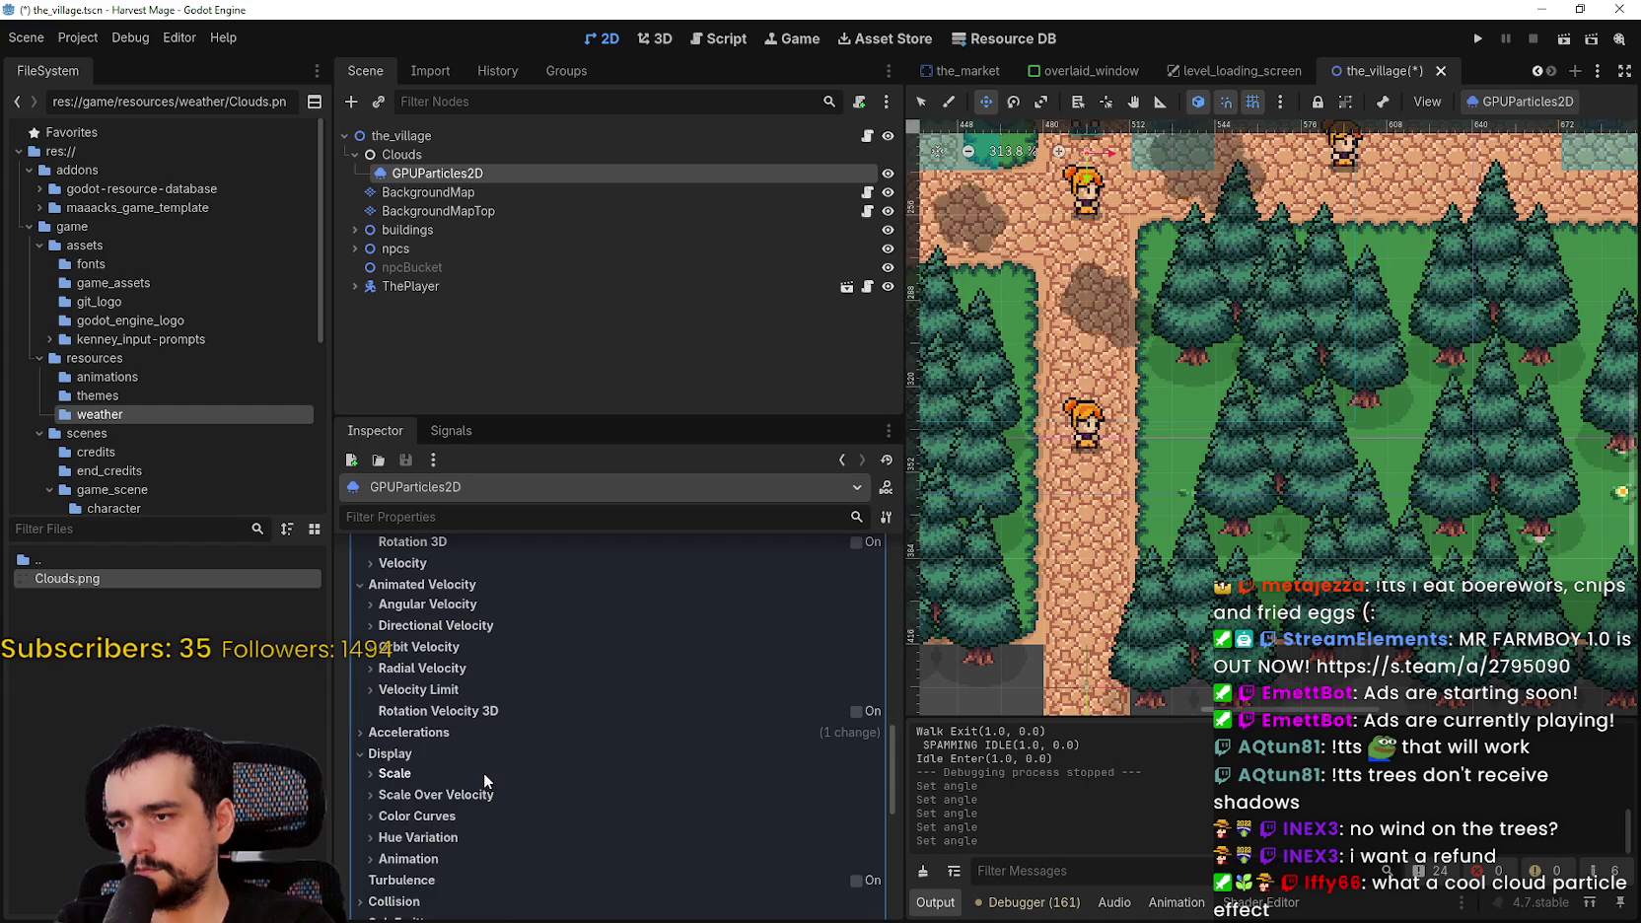
click(483, 772)
scroll(626, 850, down, 3)
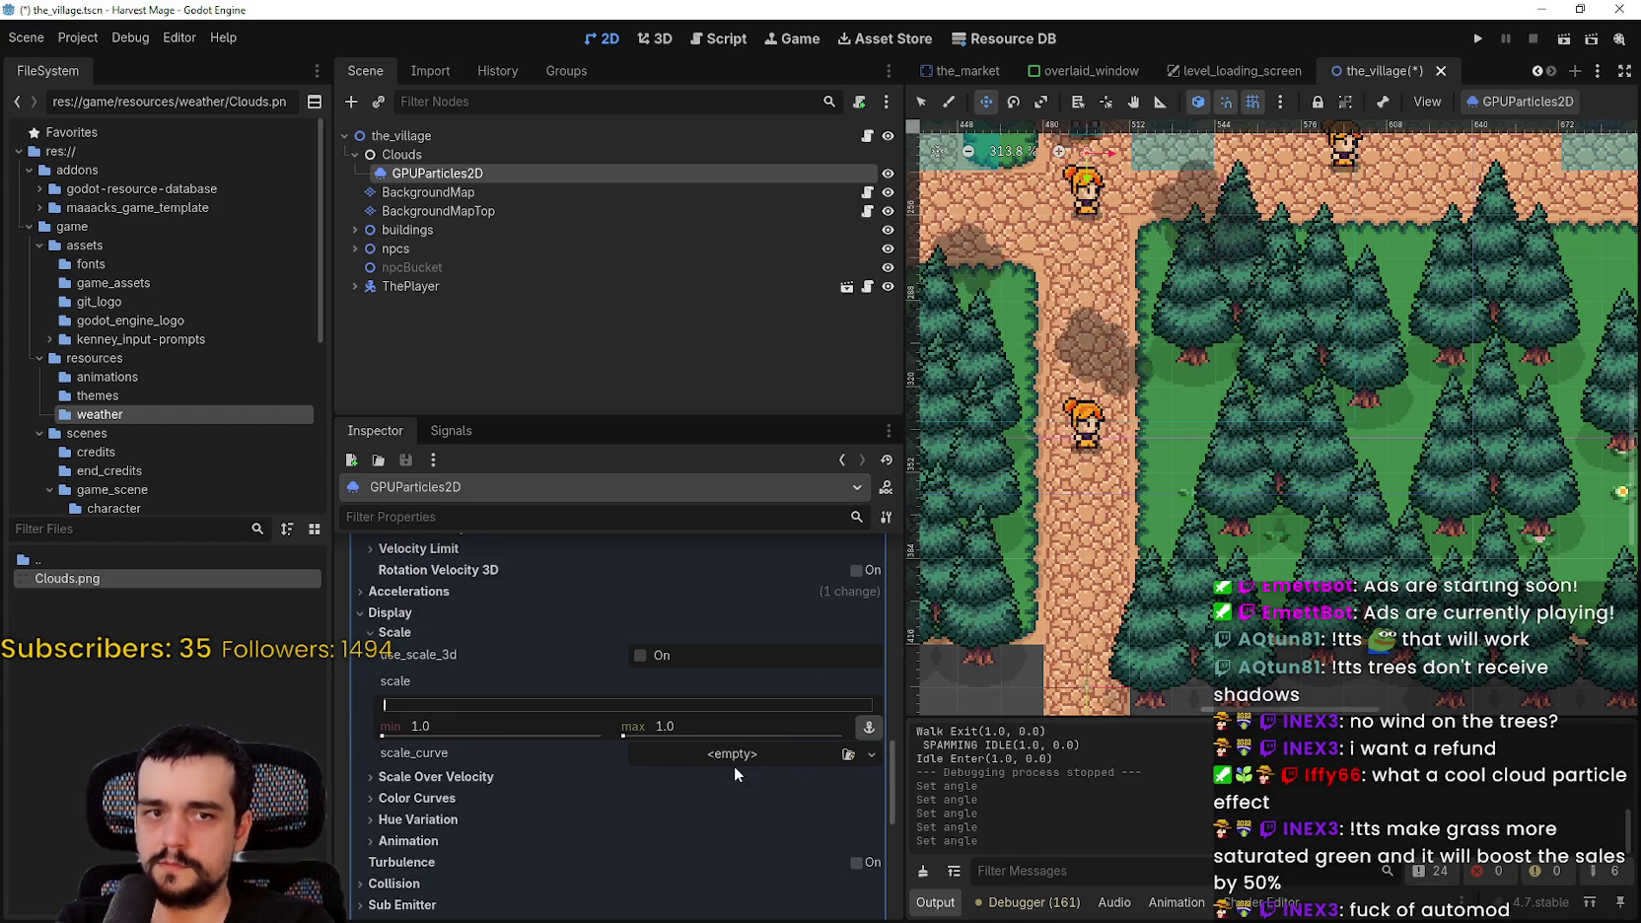
click(712, 730)
text(3)
key(Return)
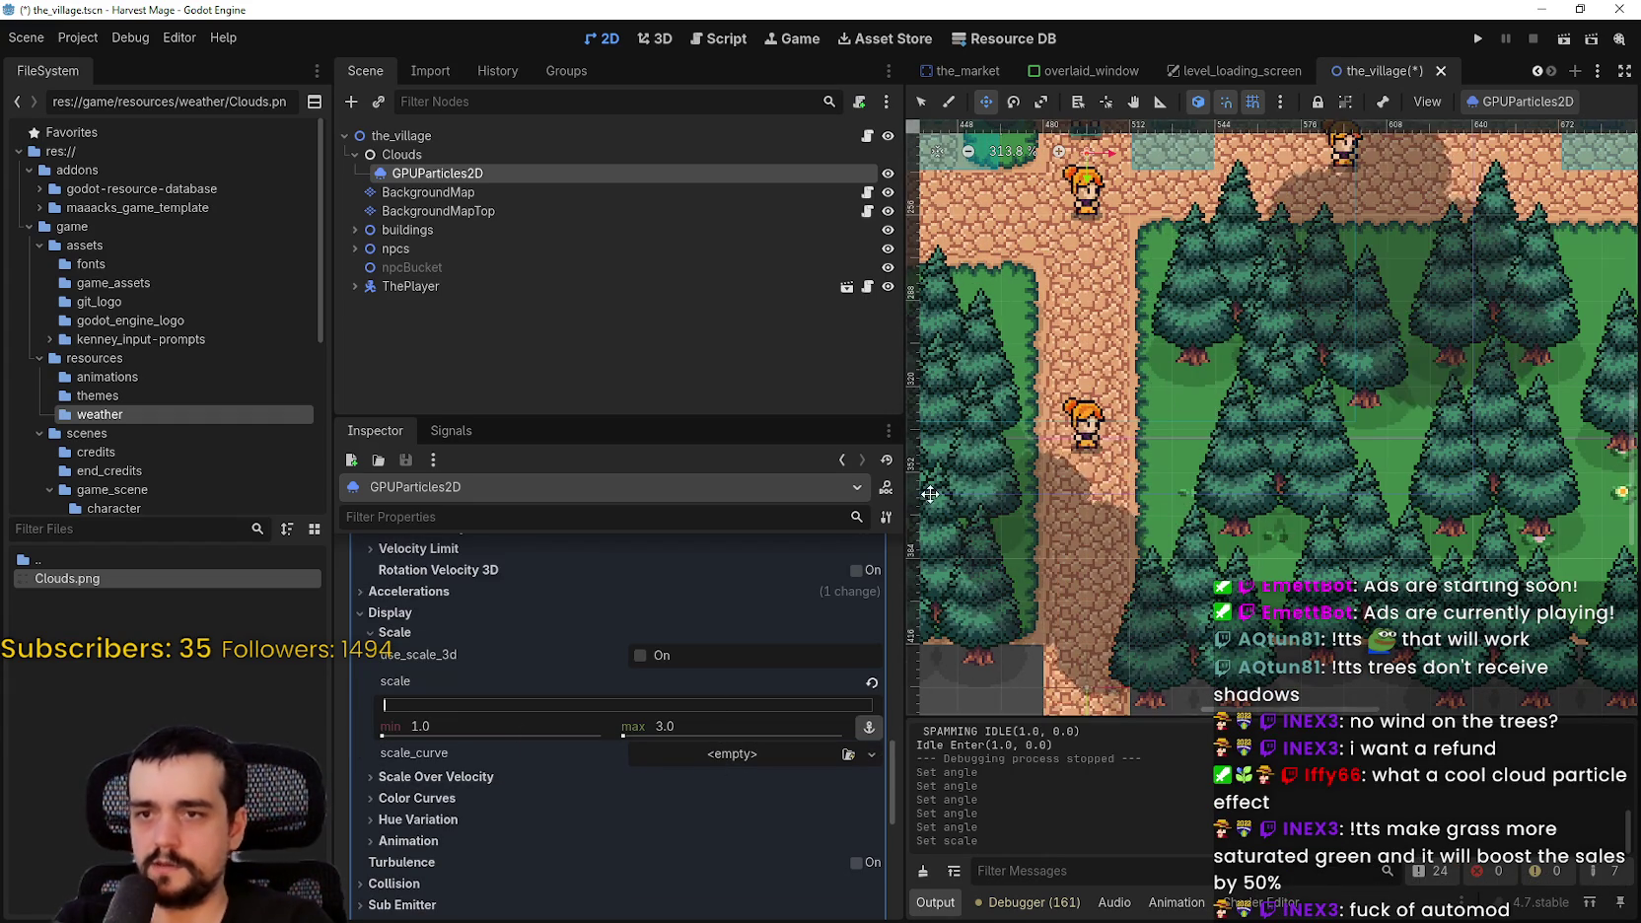
- Pan and zoom out the viewport to review the varied cloud shadows over the village
scroll(1237, 313, down, 4)
scroll(1236, 313, down, 2)
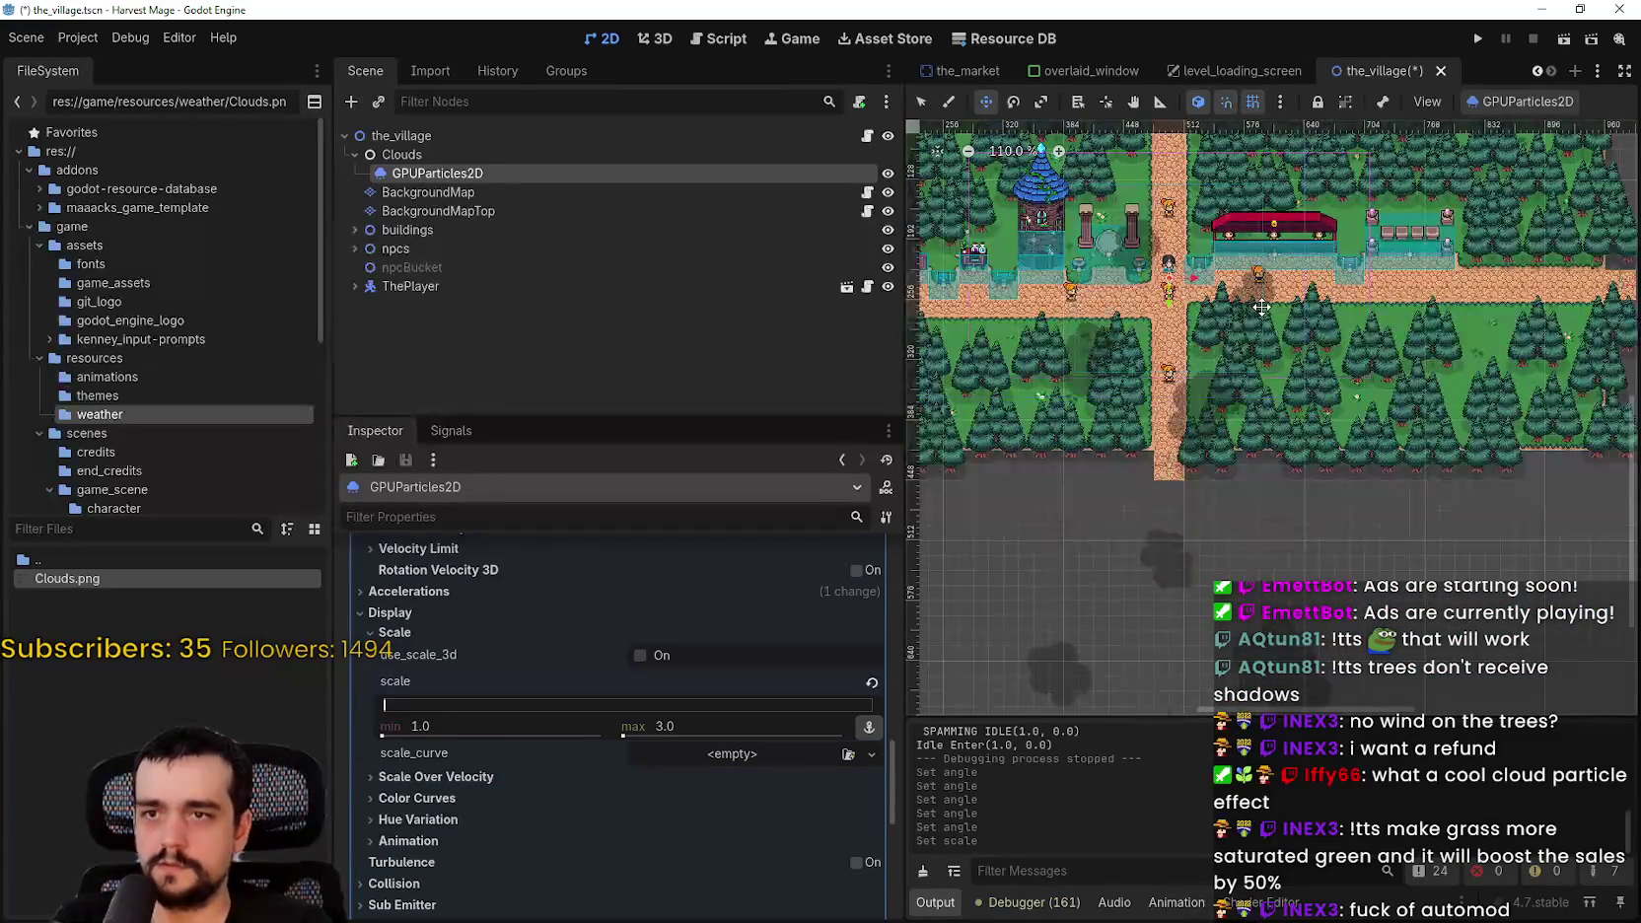
drag(1262, 306, 1264, 434)
scroll(1264, 434, down, 1)
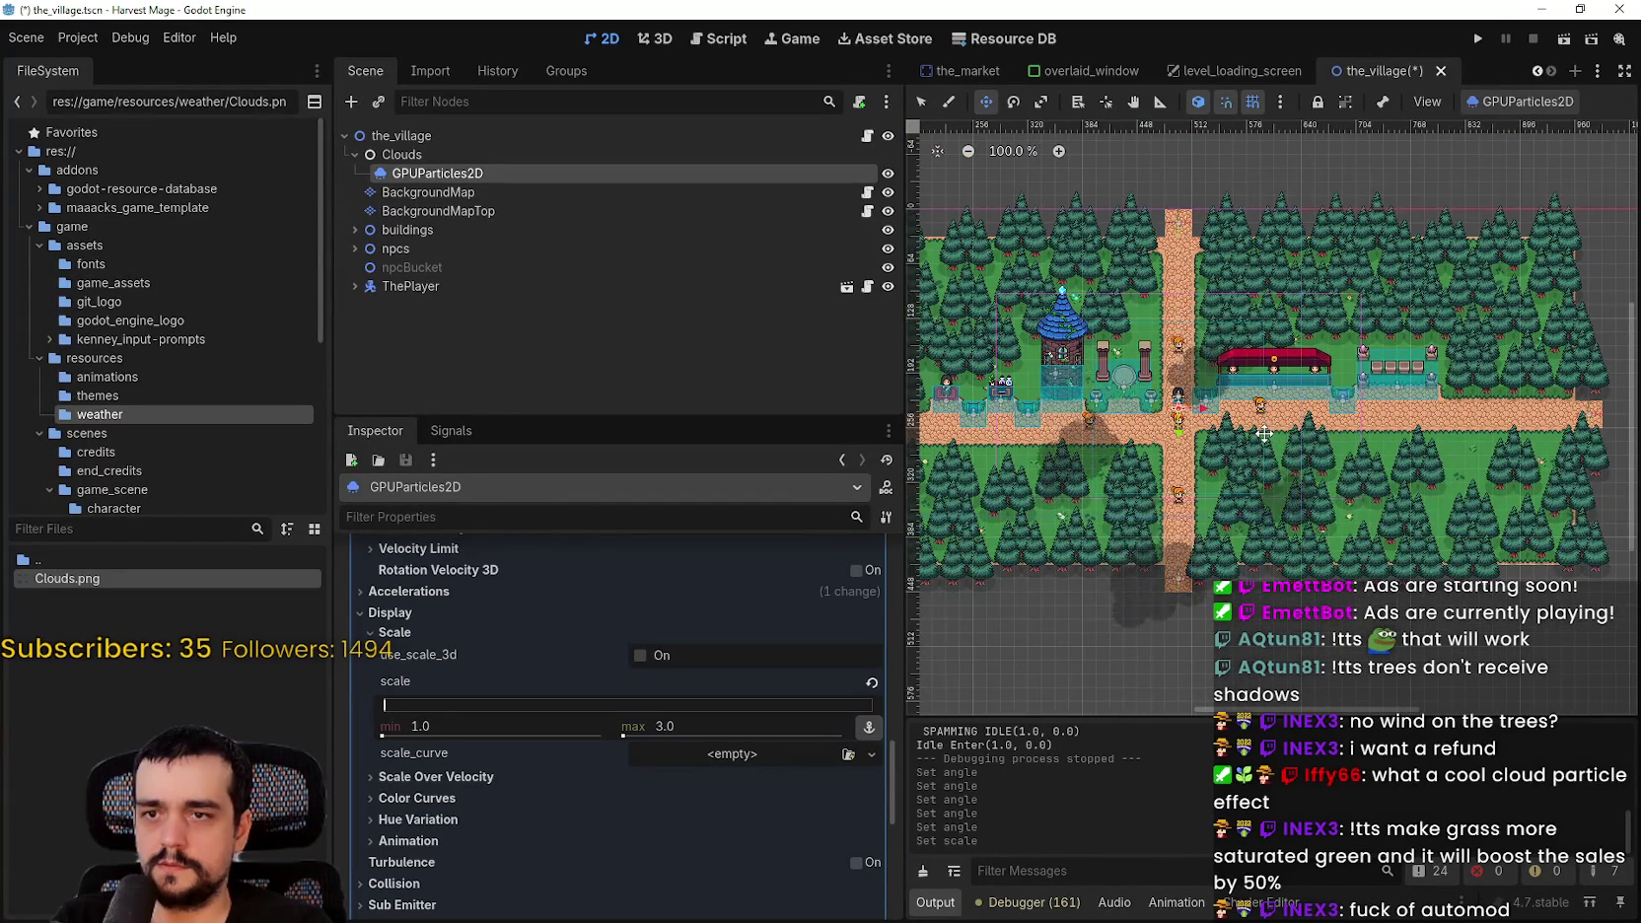
scroll(1264, 434, up, 3)
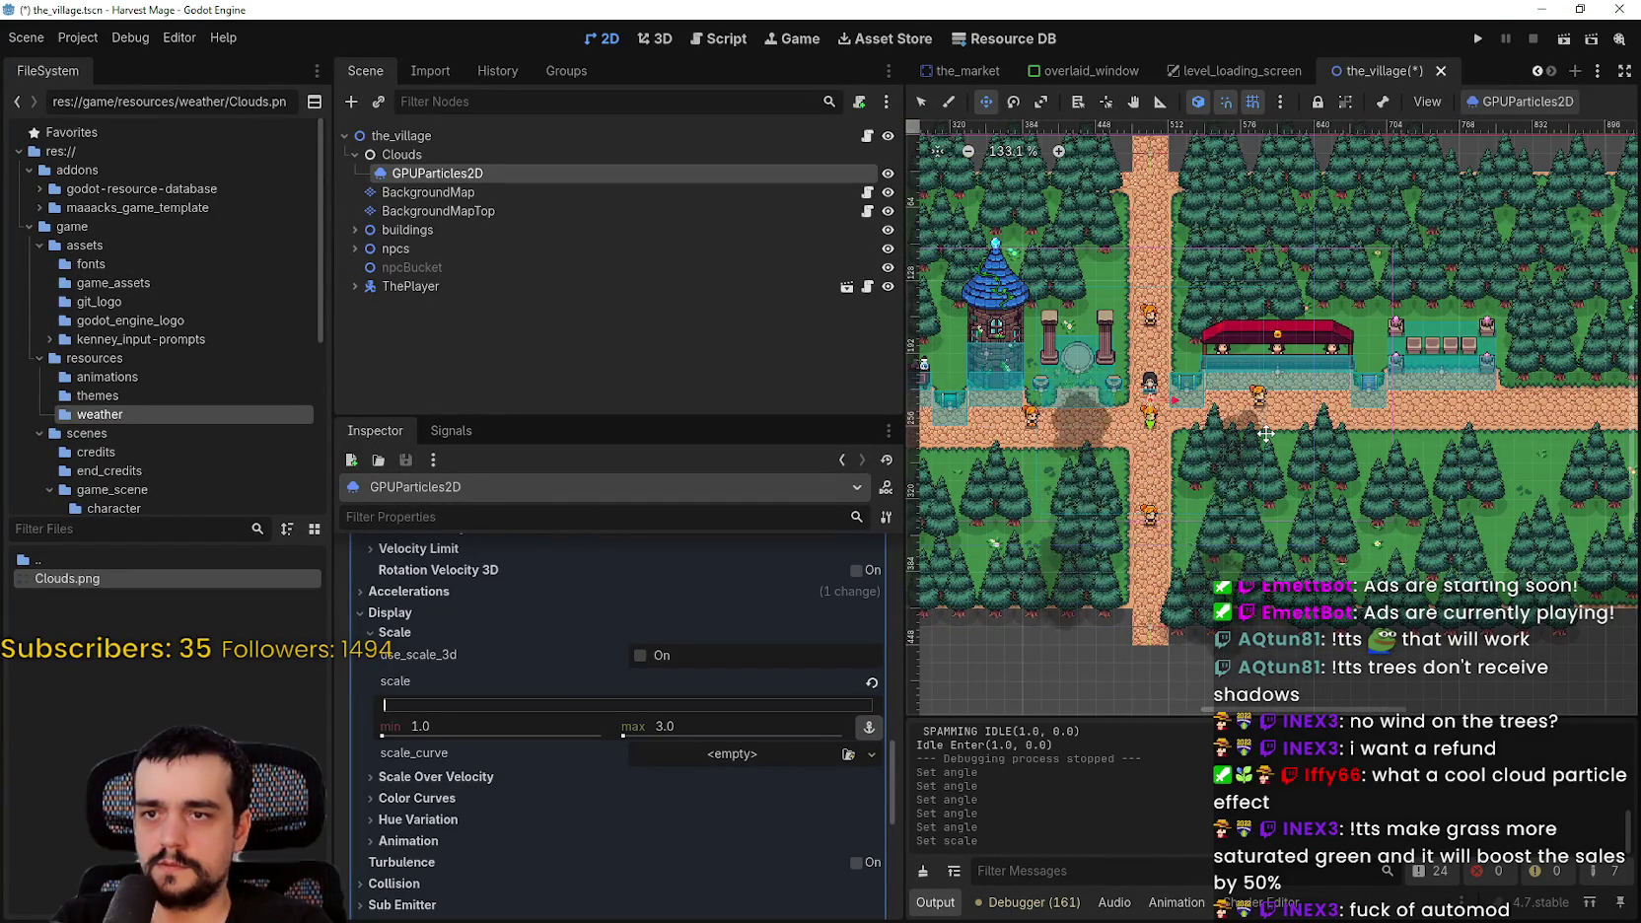
scroll(1265, 433, down, 3)
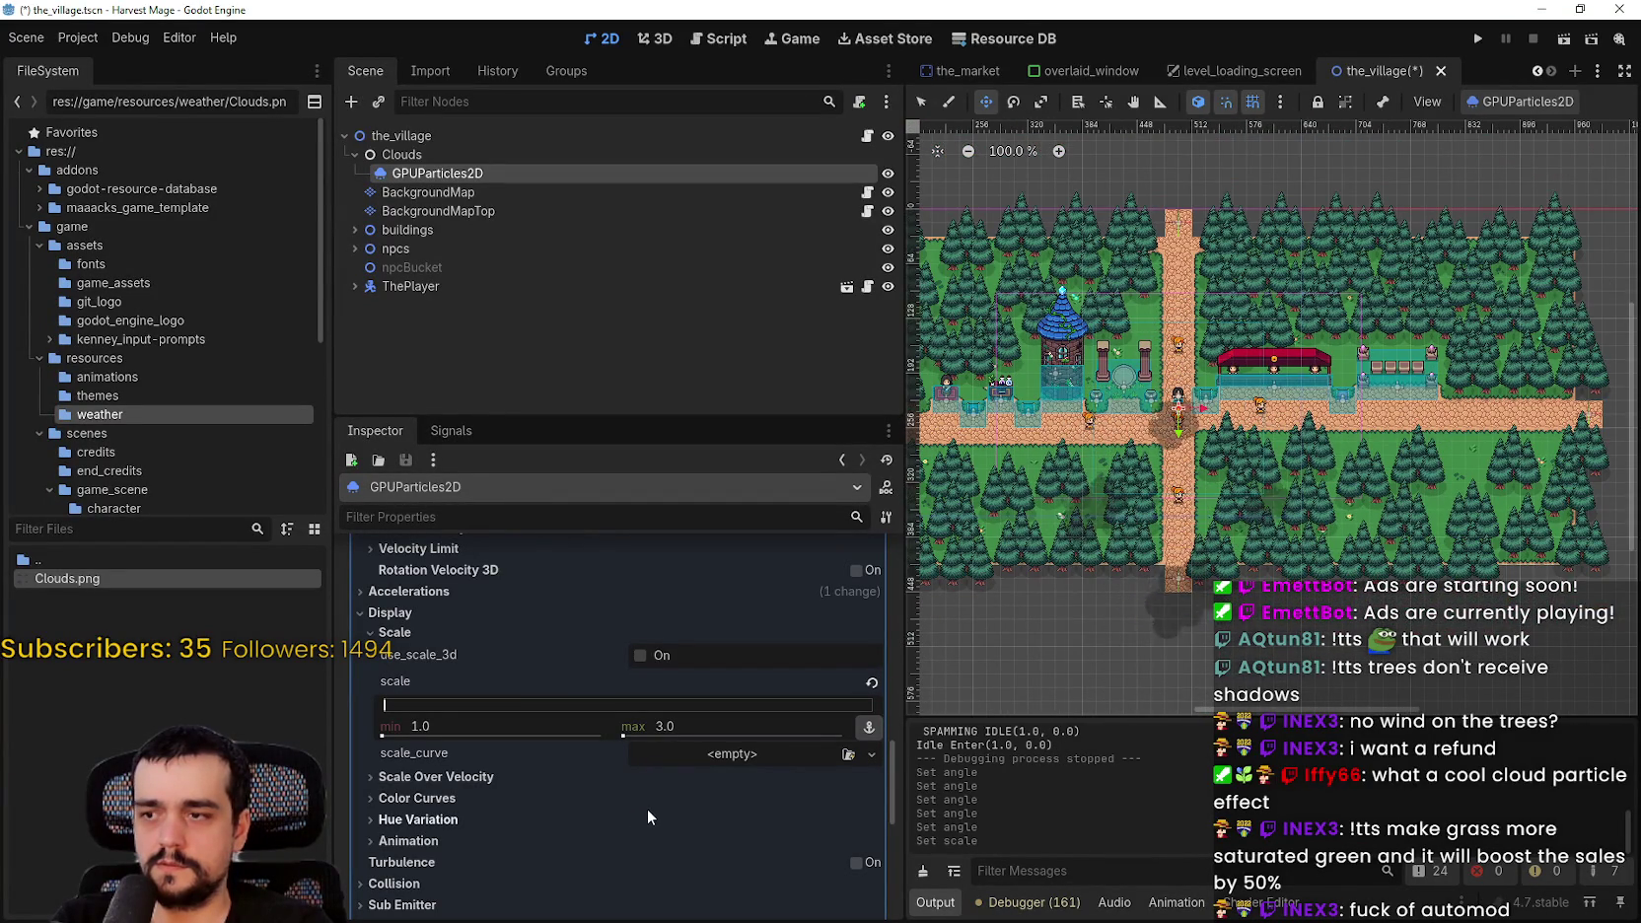
scroll(651, 800, down, 2)
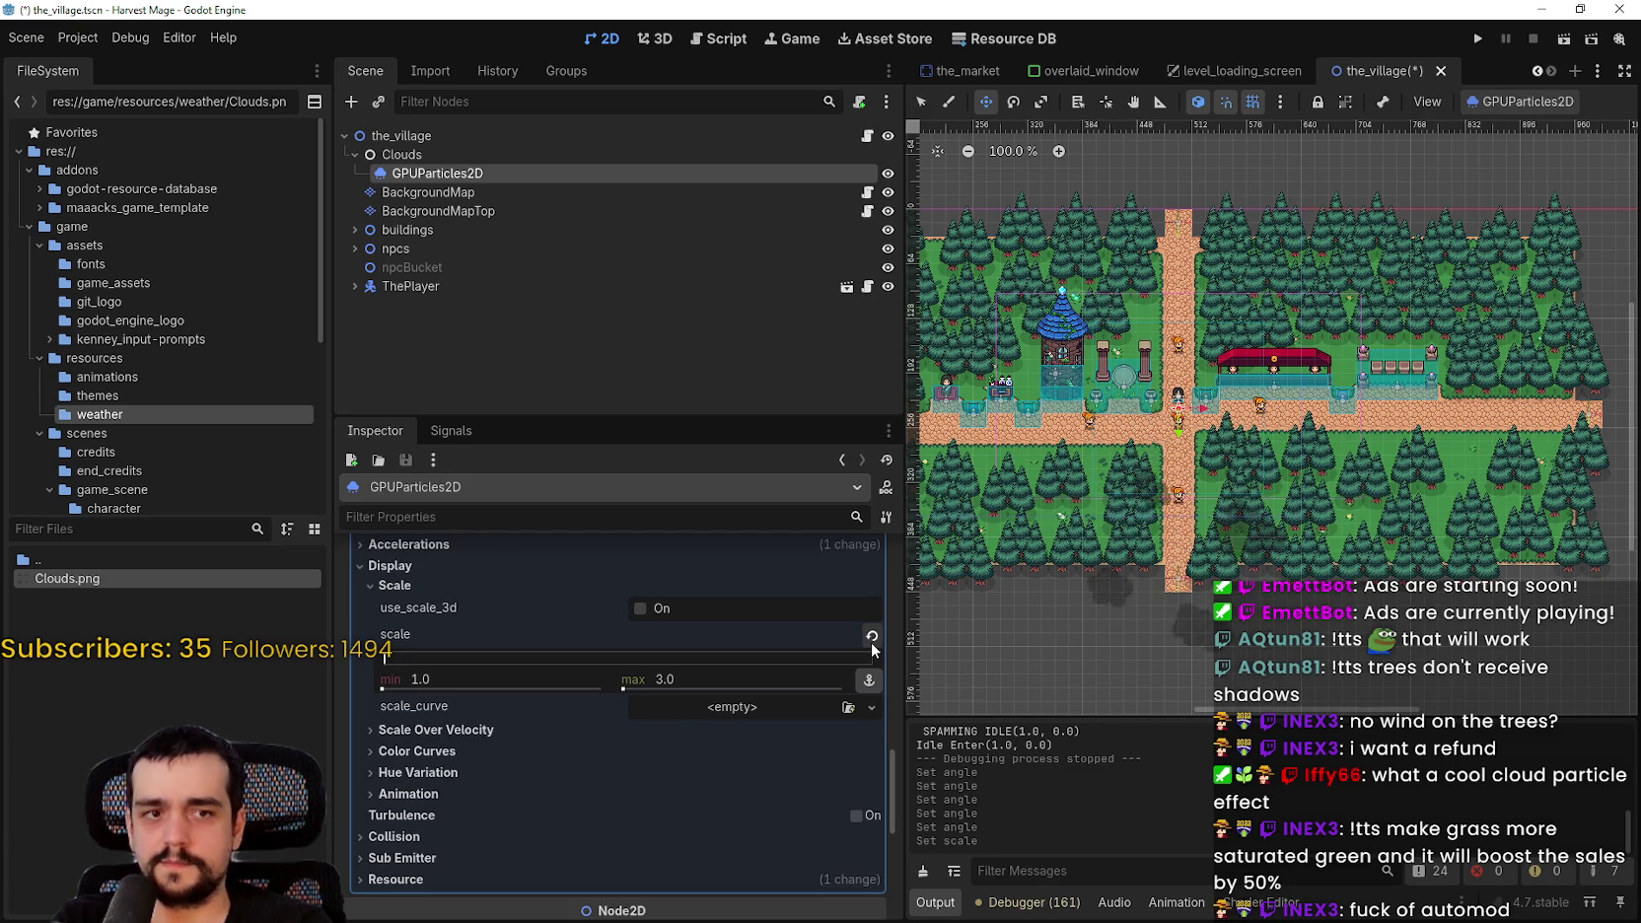
scroll(484, 879, down, 1)
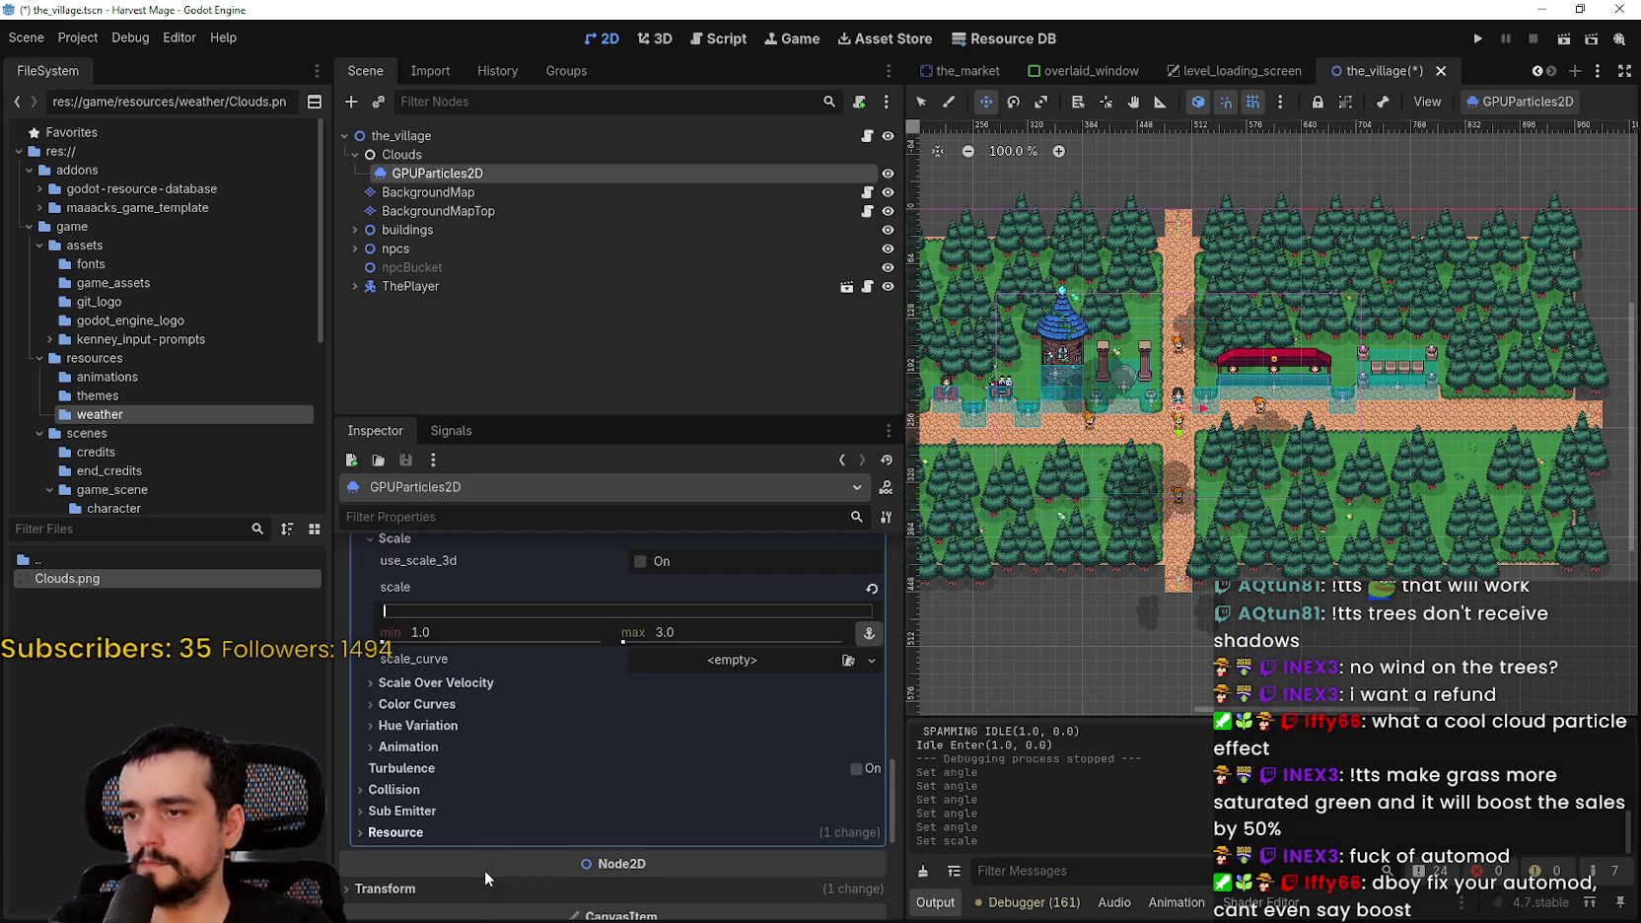
scroll(470, 807, up, 3)
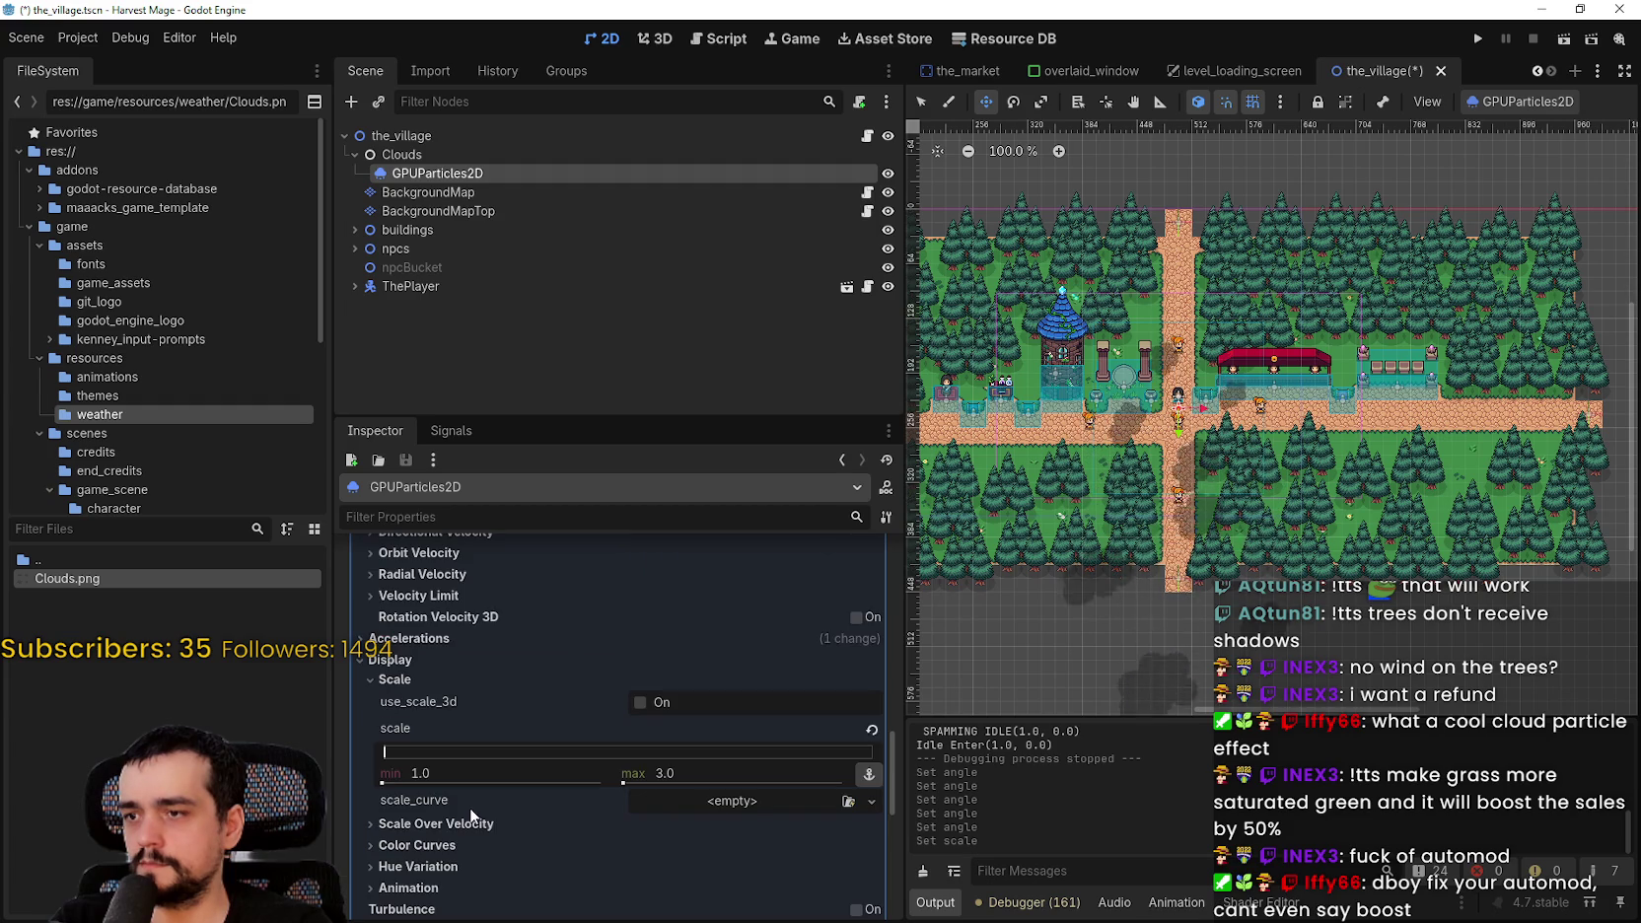
scroll(433, 639, up, 3)
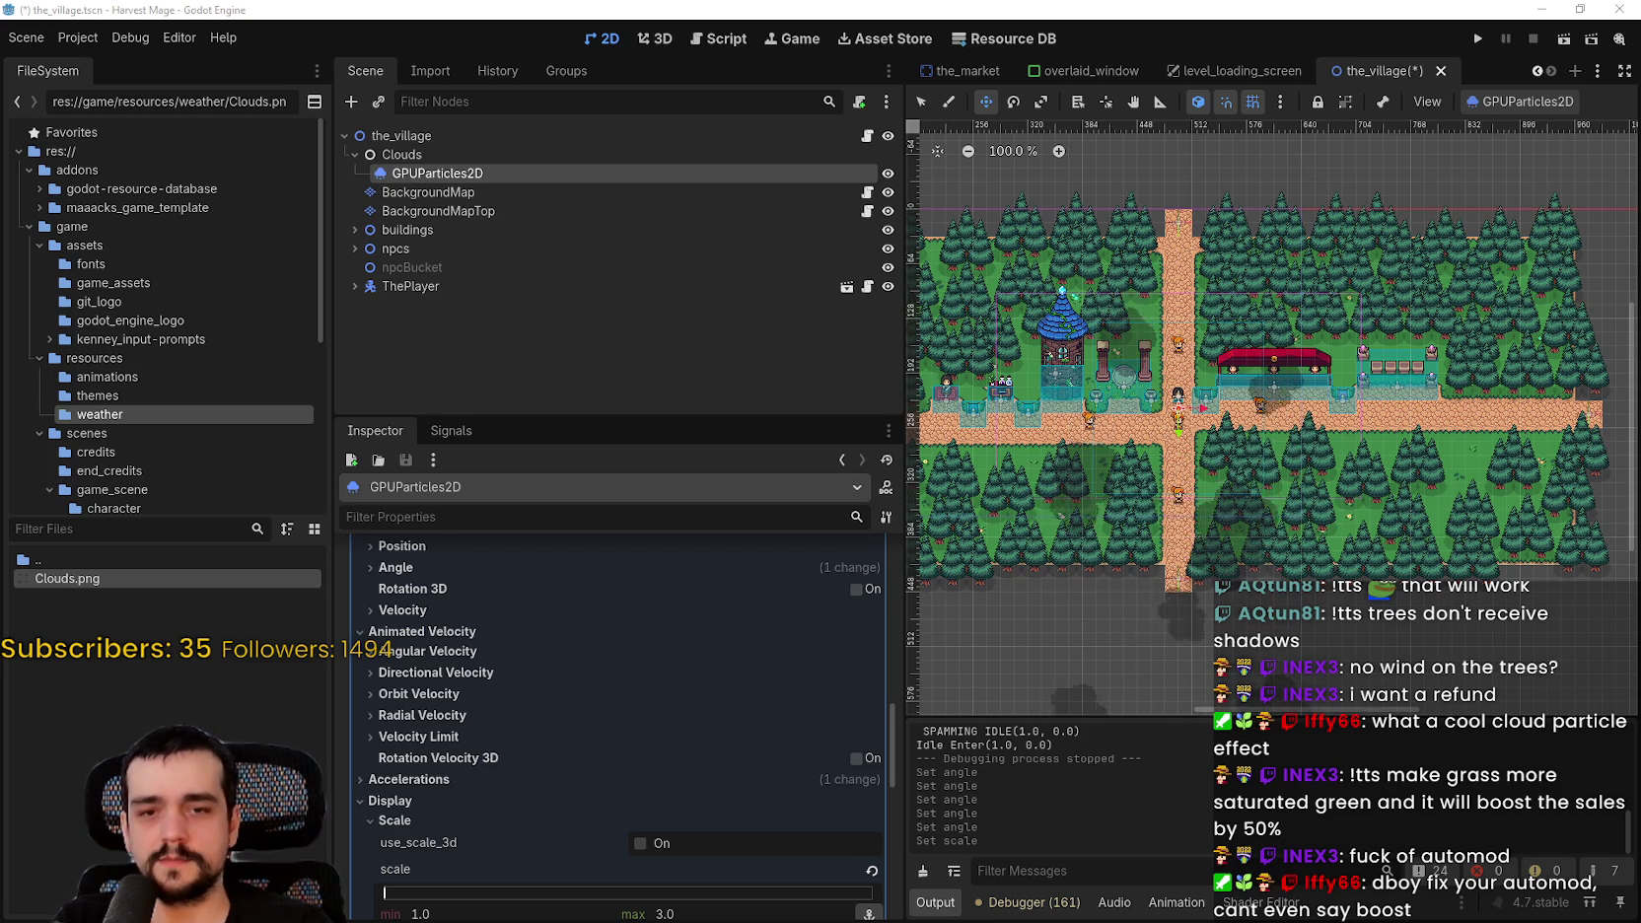
scroll(1305, 516, down, 2)
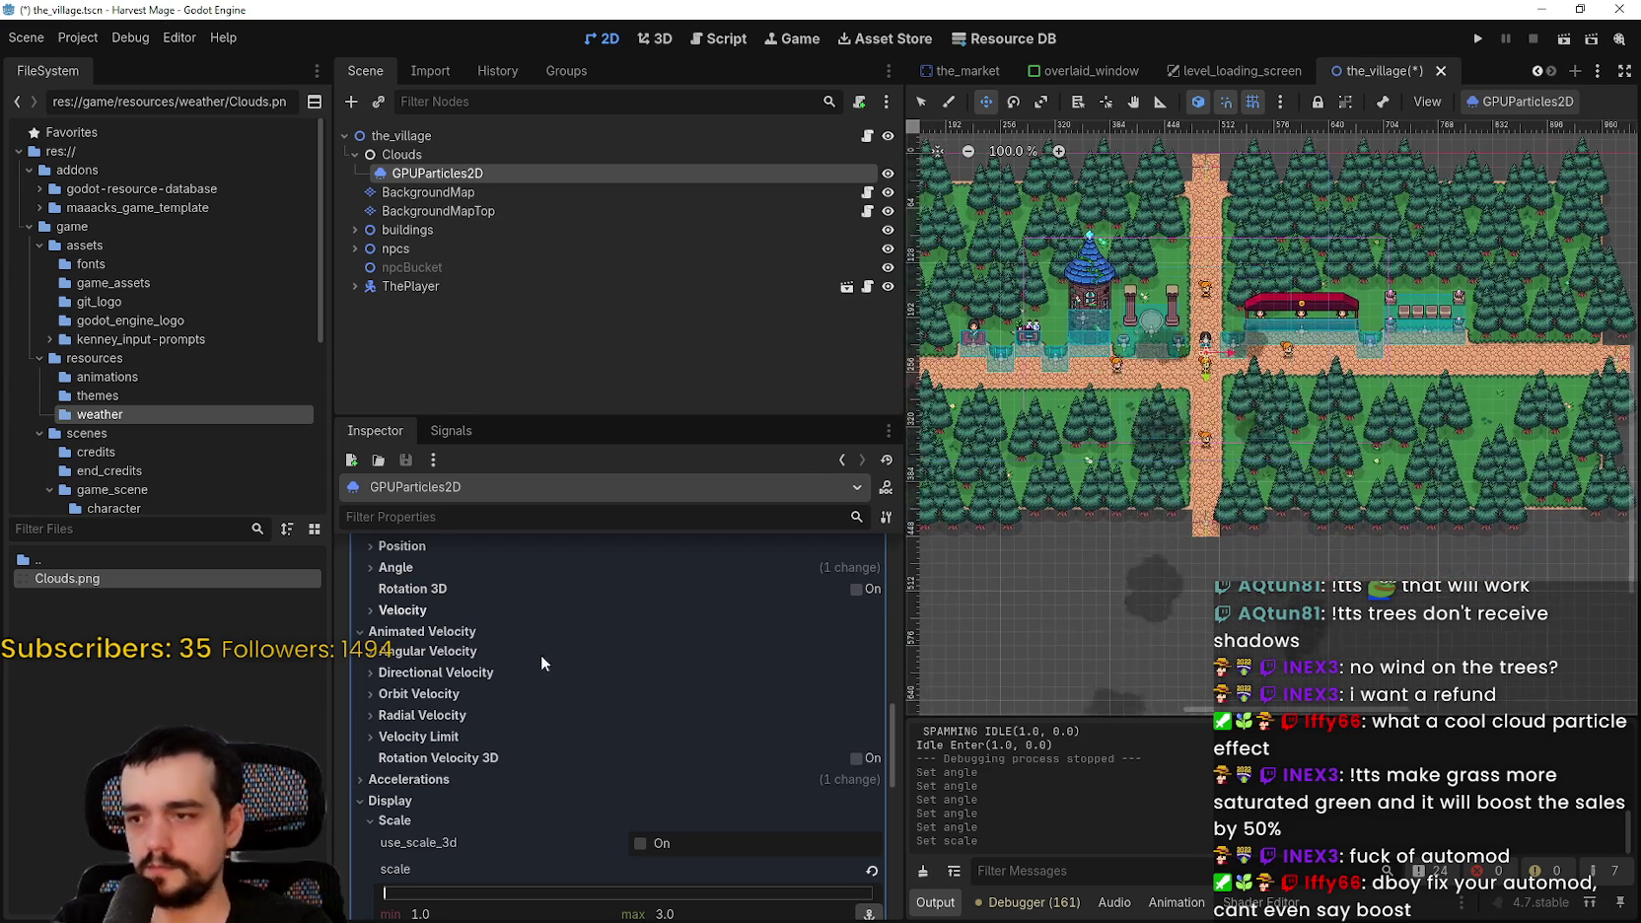
scroll(1193, 474, up, 2)
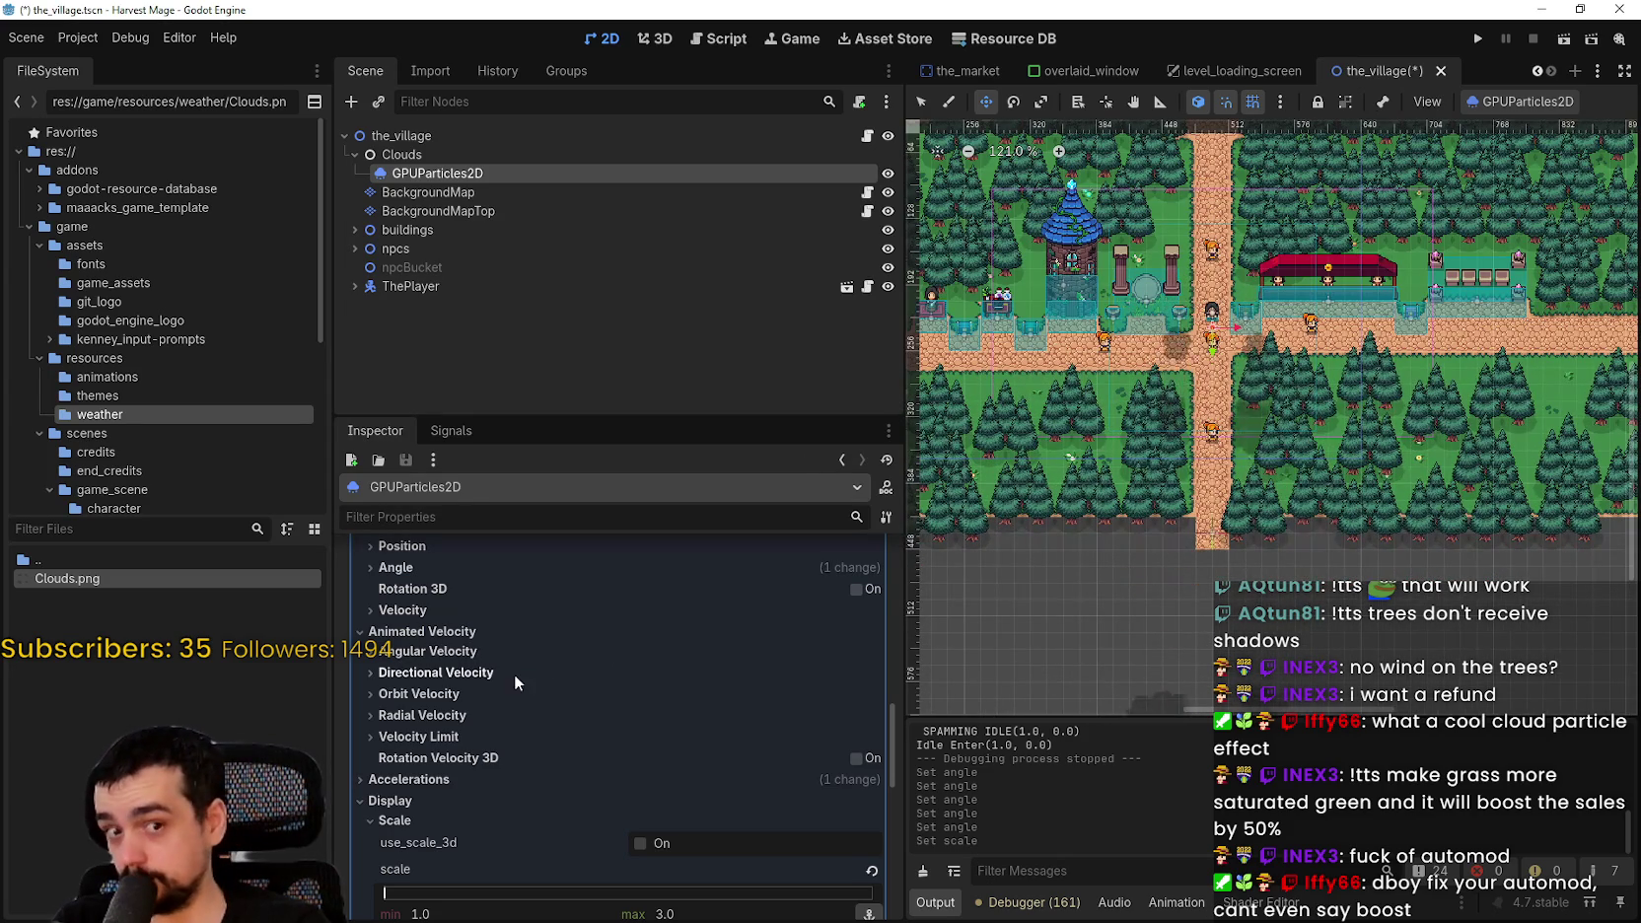
scroll(504, 765, up, 1)
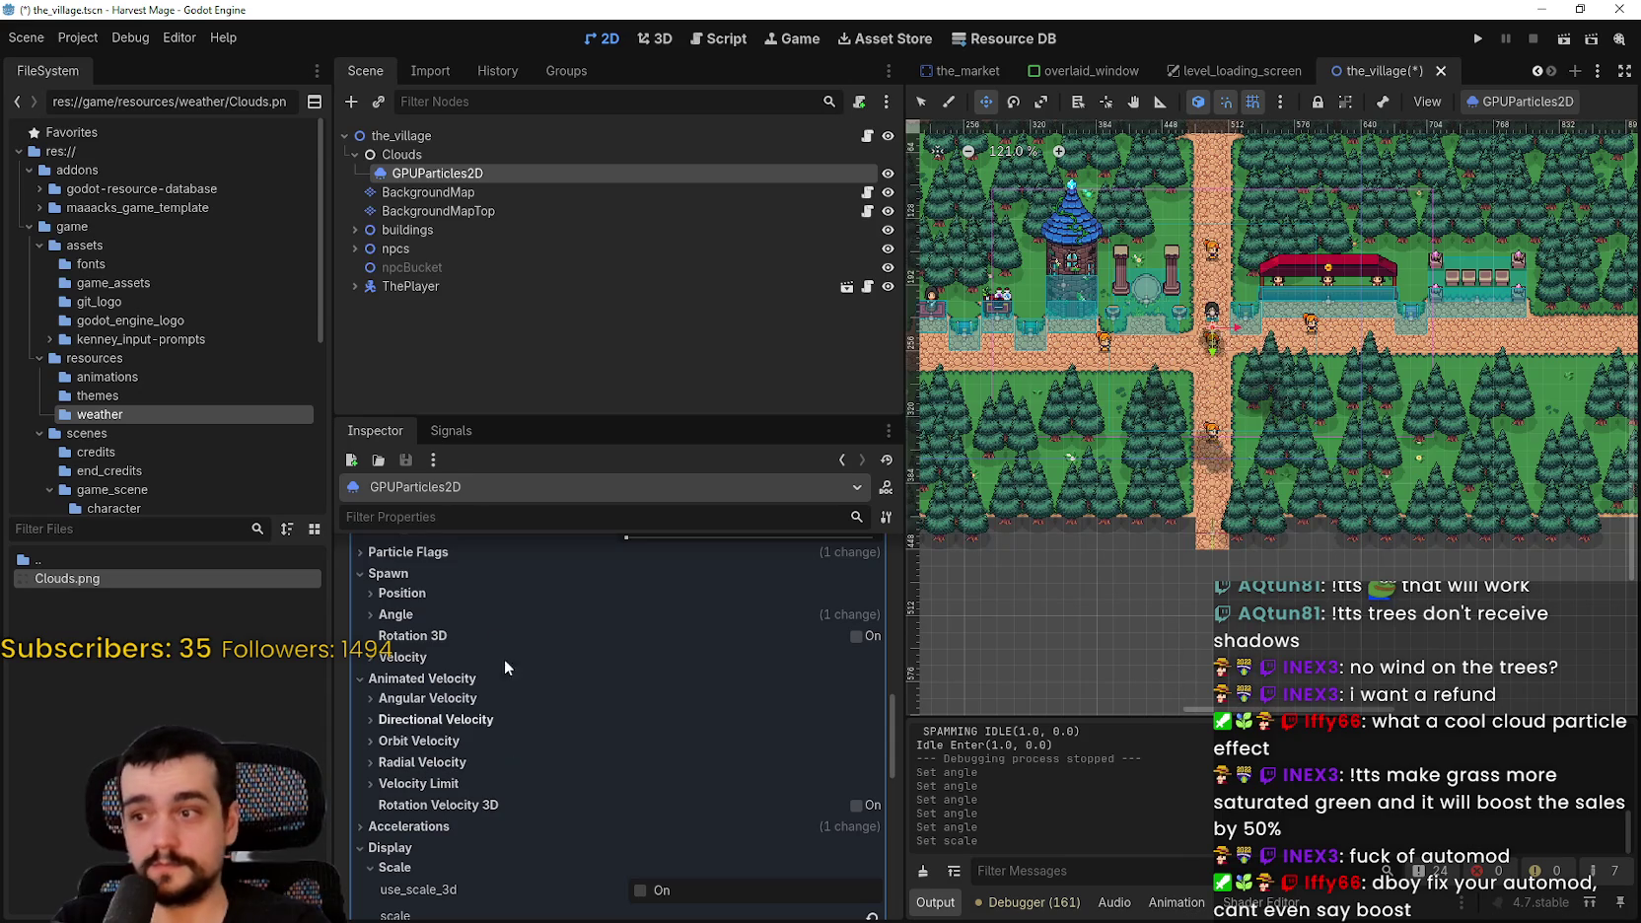
scroll(479, 624, up, 1)
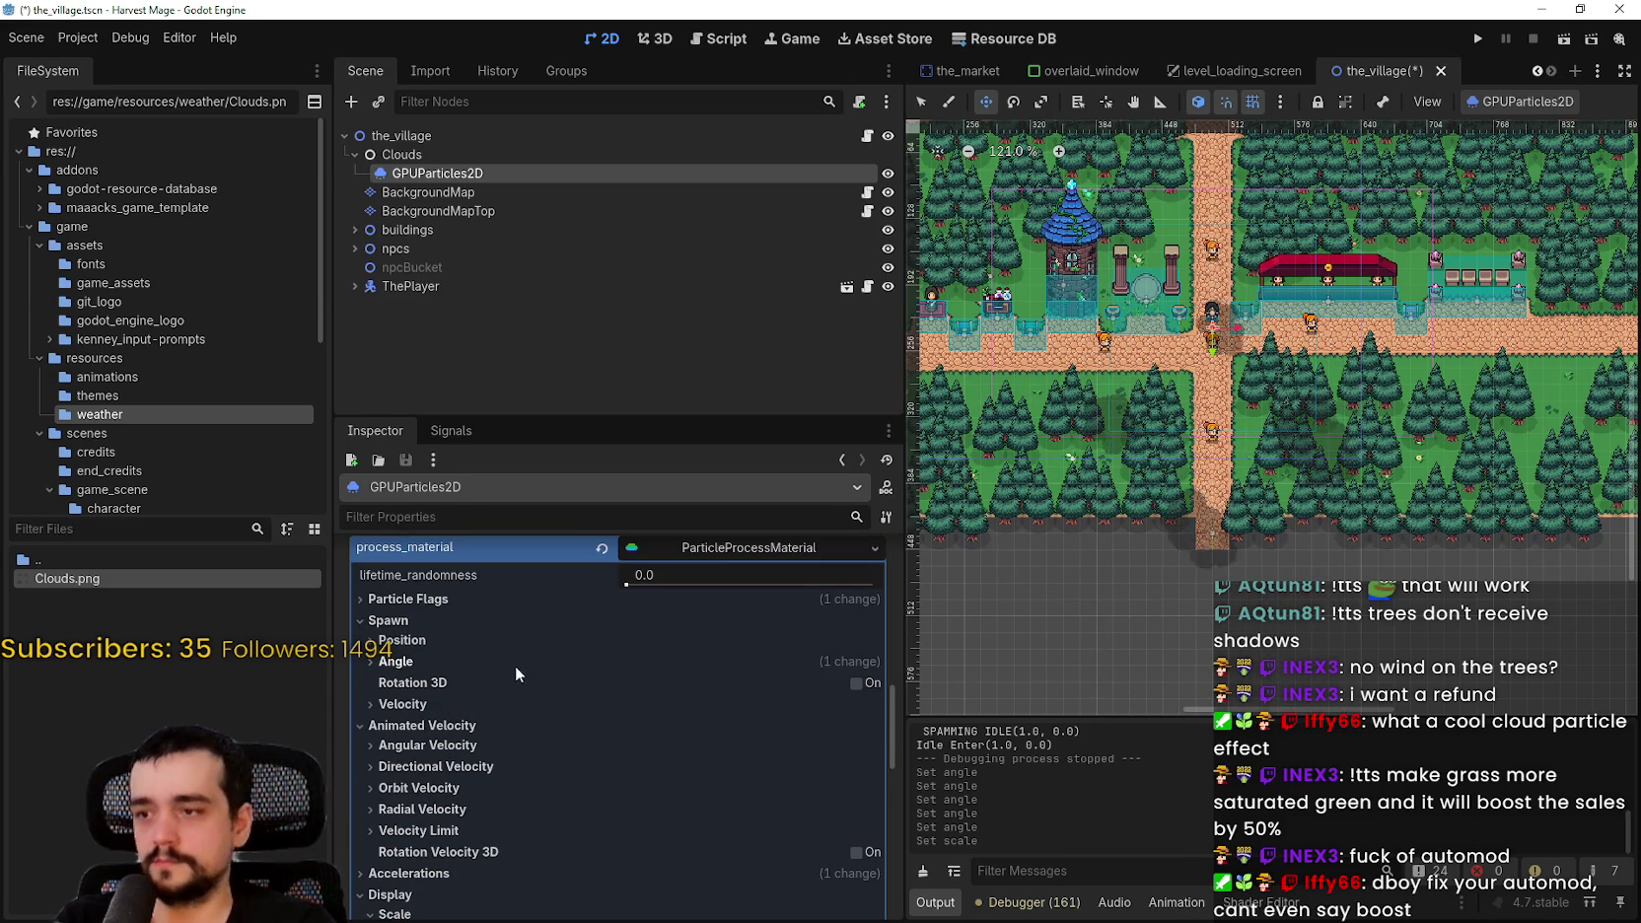
scroll(511, 690, down, 2)
scroll(511, 718, down, 3)
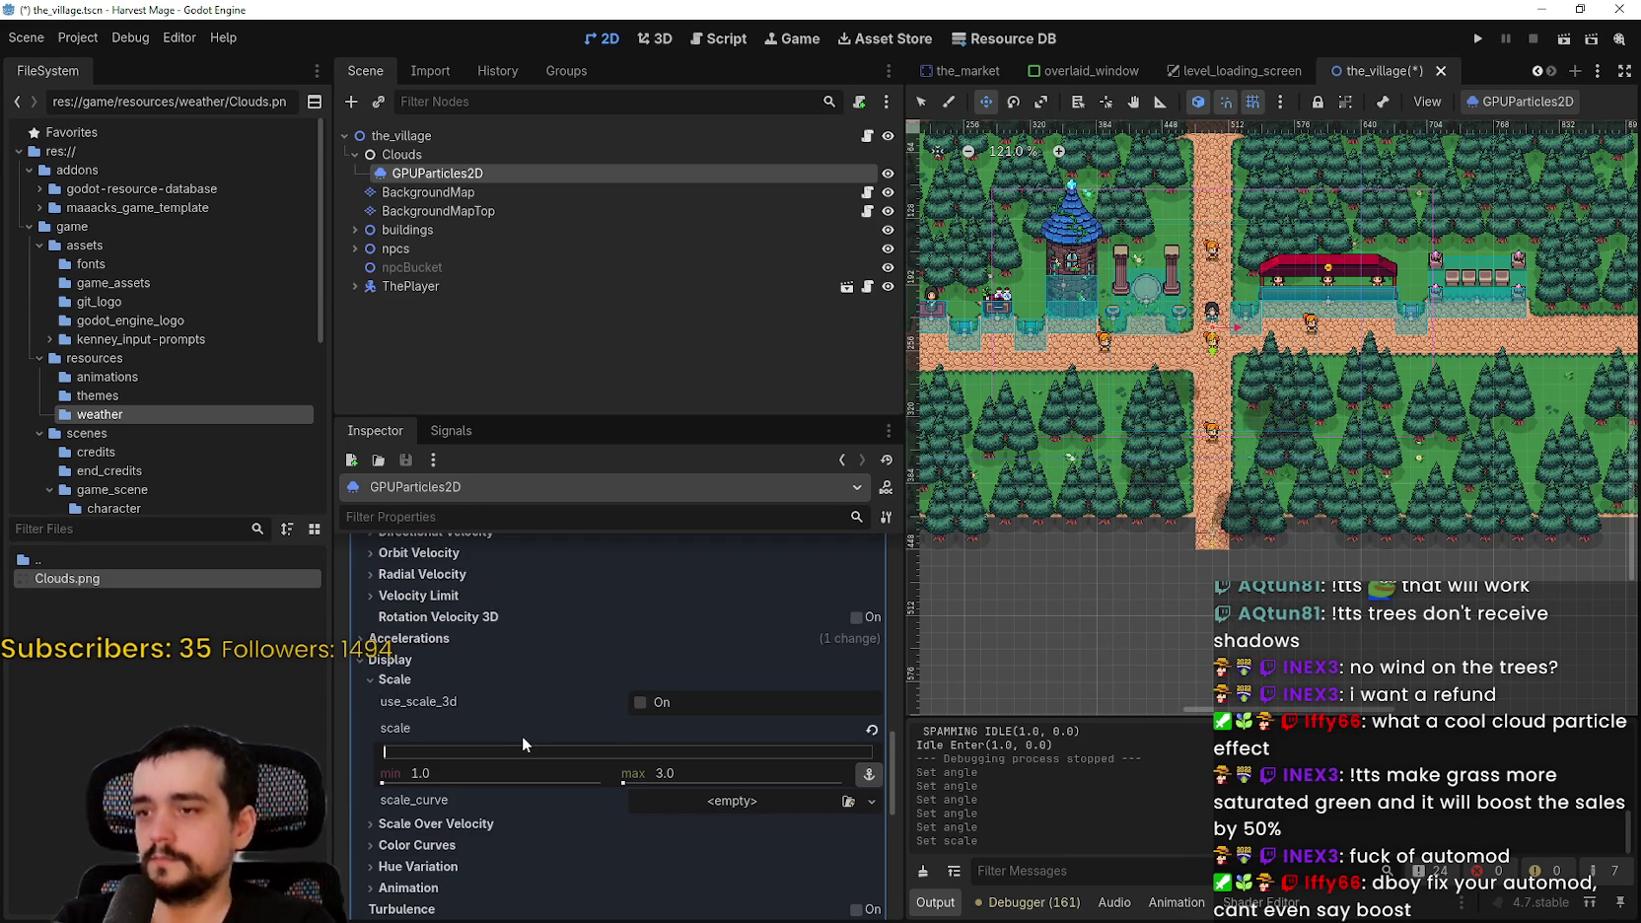
scroll(681, 730, down, 1)
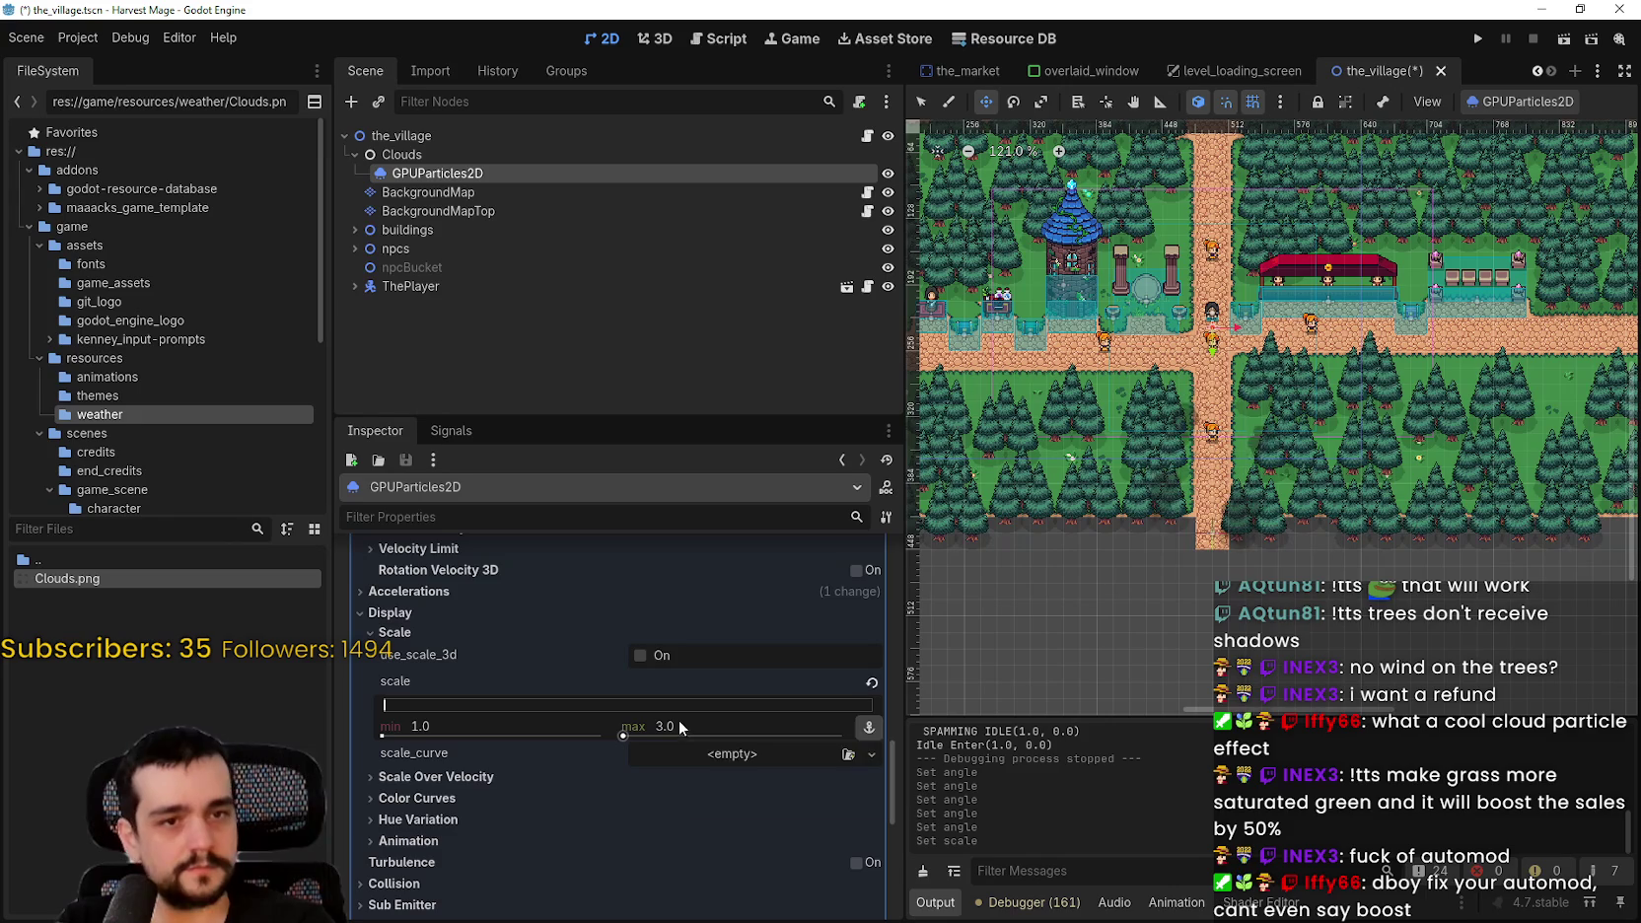
scroll(631, 720, down, 1)
click(584, 735)
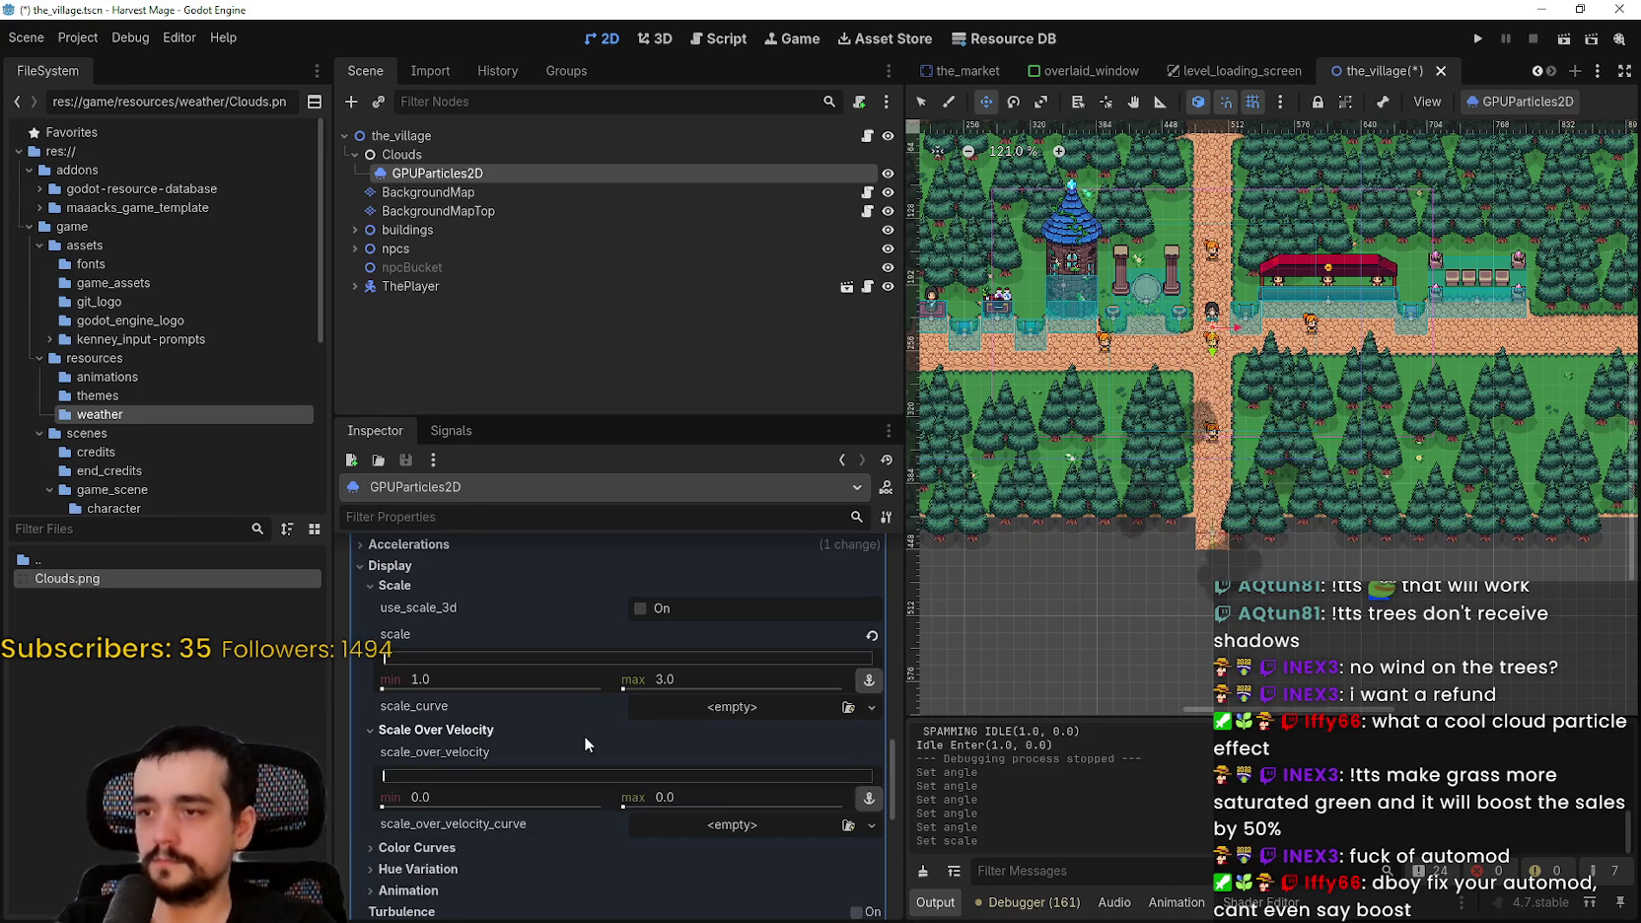
click(584, 736)
scroll(547, 738, up, 1)
scroll(546, 739, down, 1)
scroll(528, 764, down, 1)
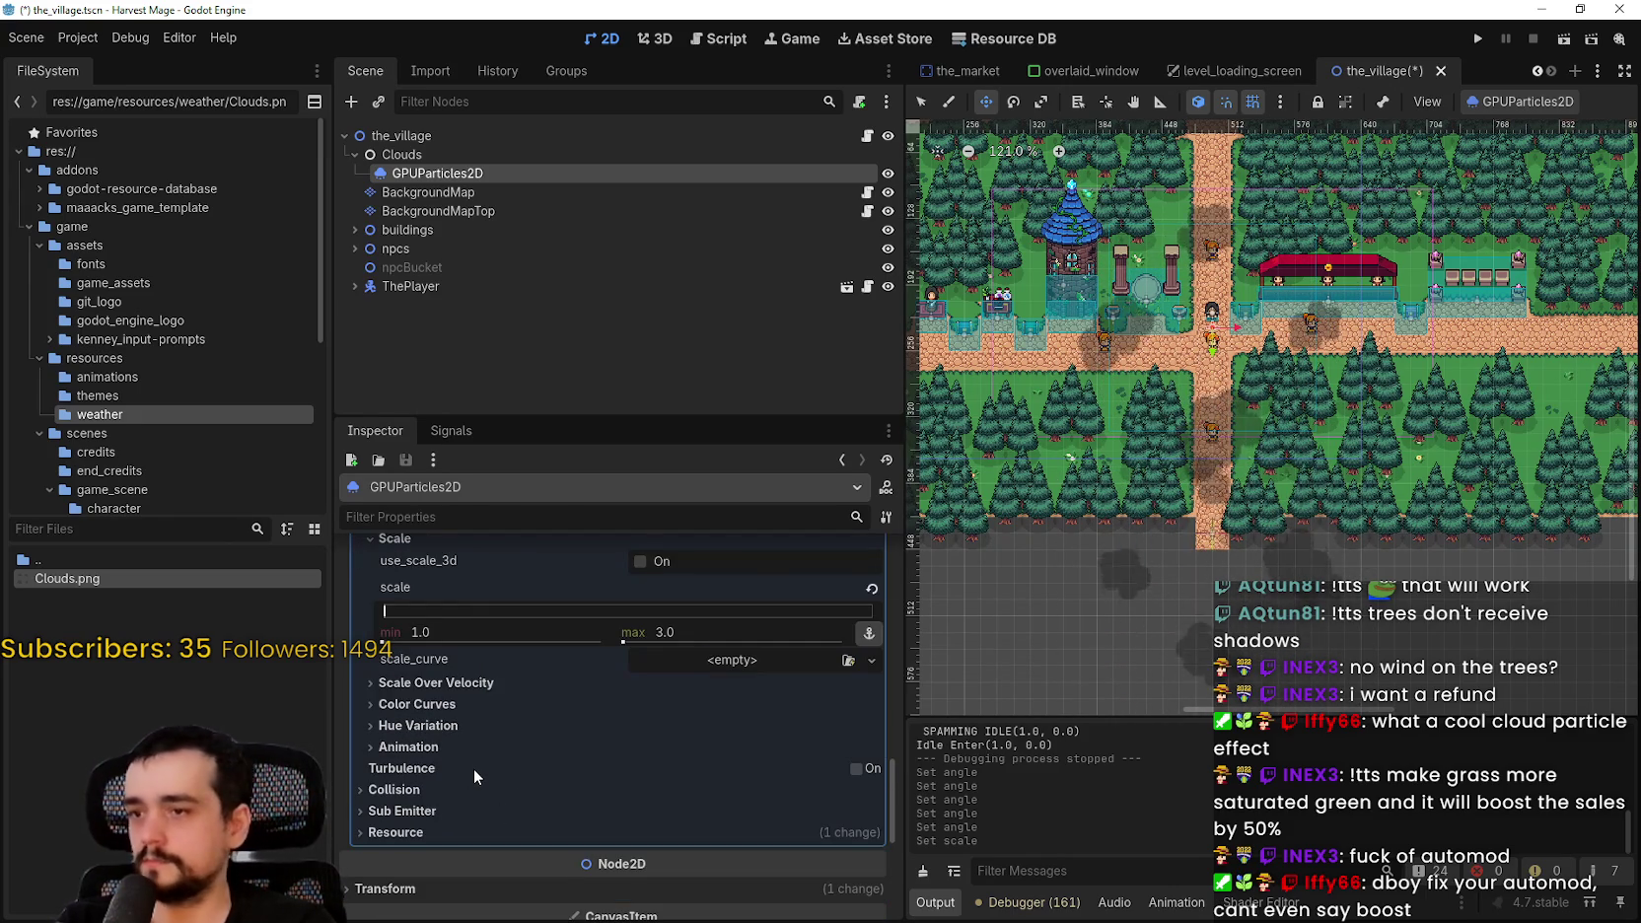
scroll(507, 806, up, 5)
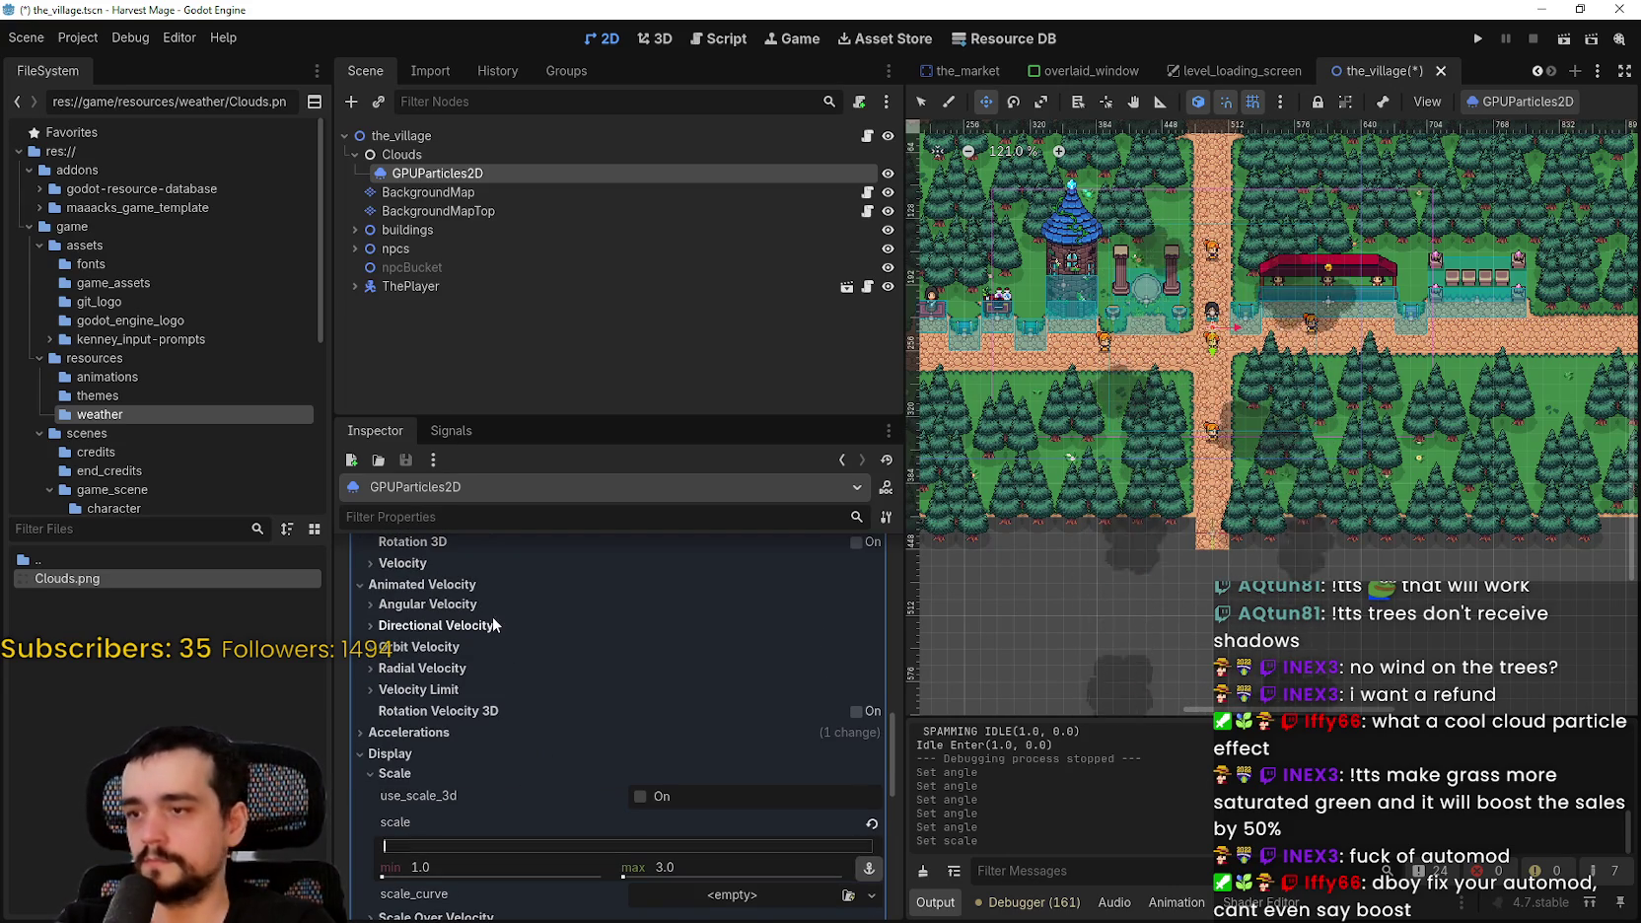
scroll(523, 685, up, 1)
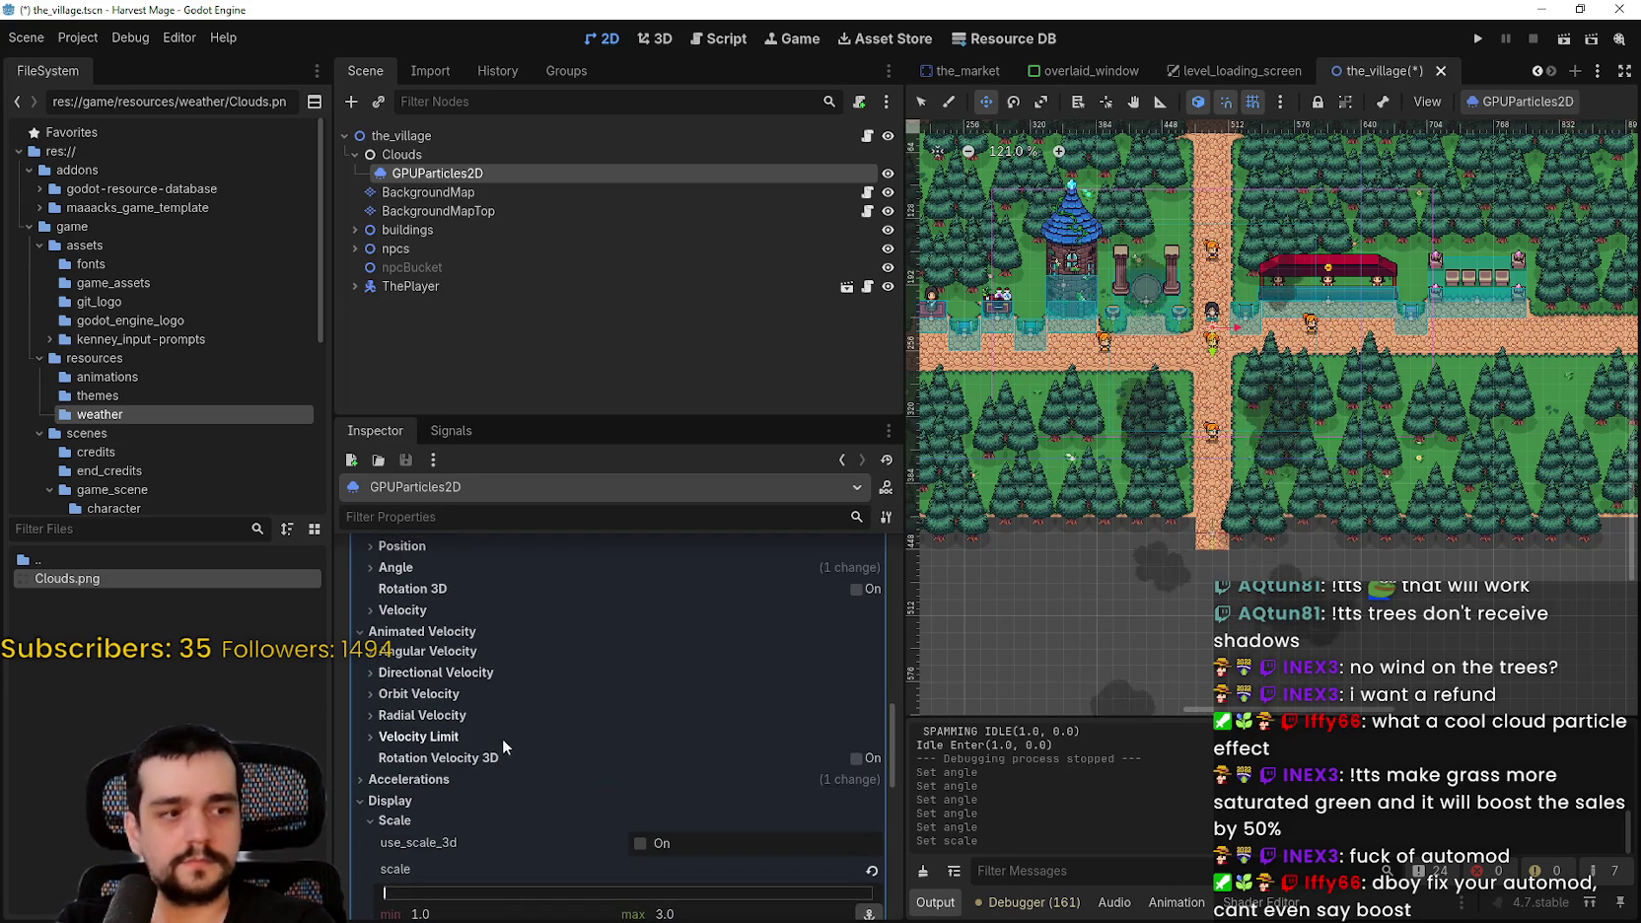
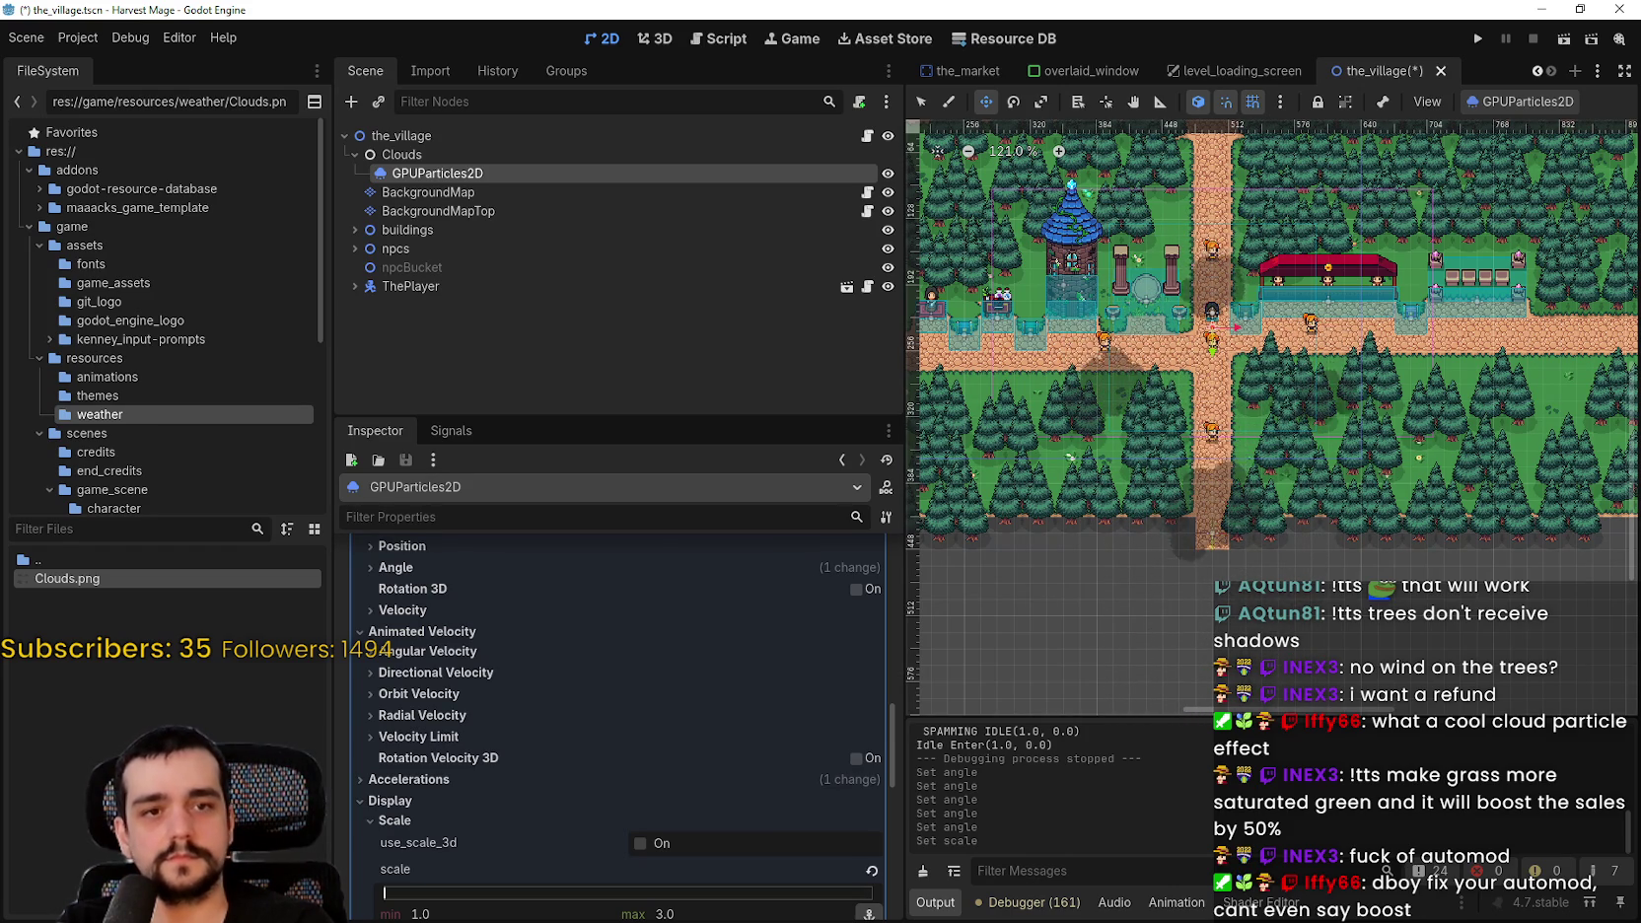
- Collapse Particle Flags, Spawn and Animated Velocity, then expand Display > Color Curves
scroll(552, 687, up, 5)
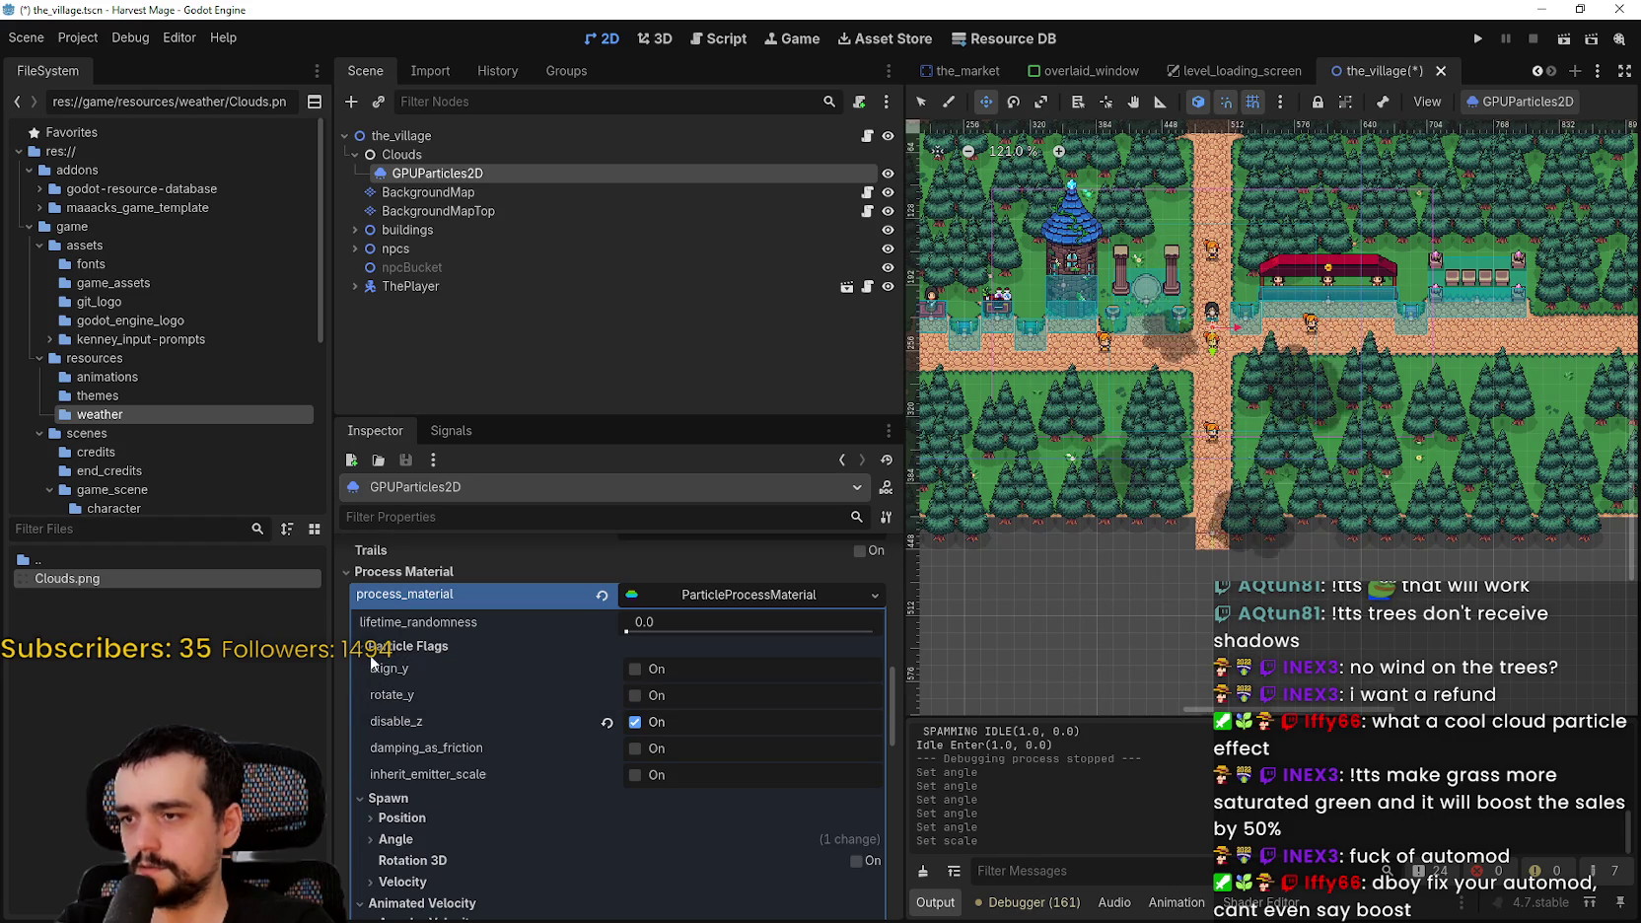
click(361, 649)
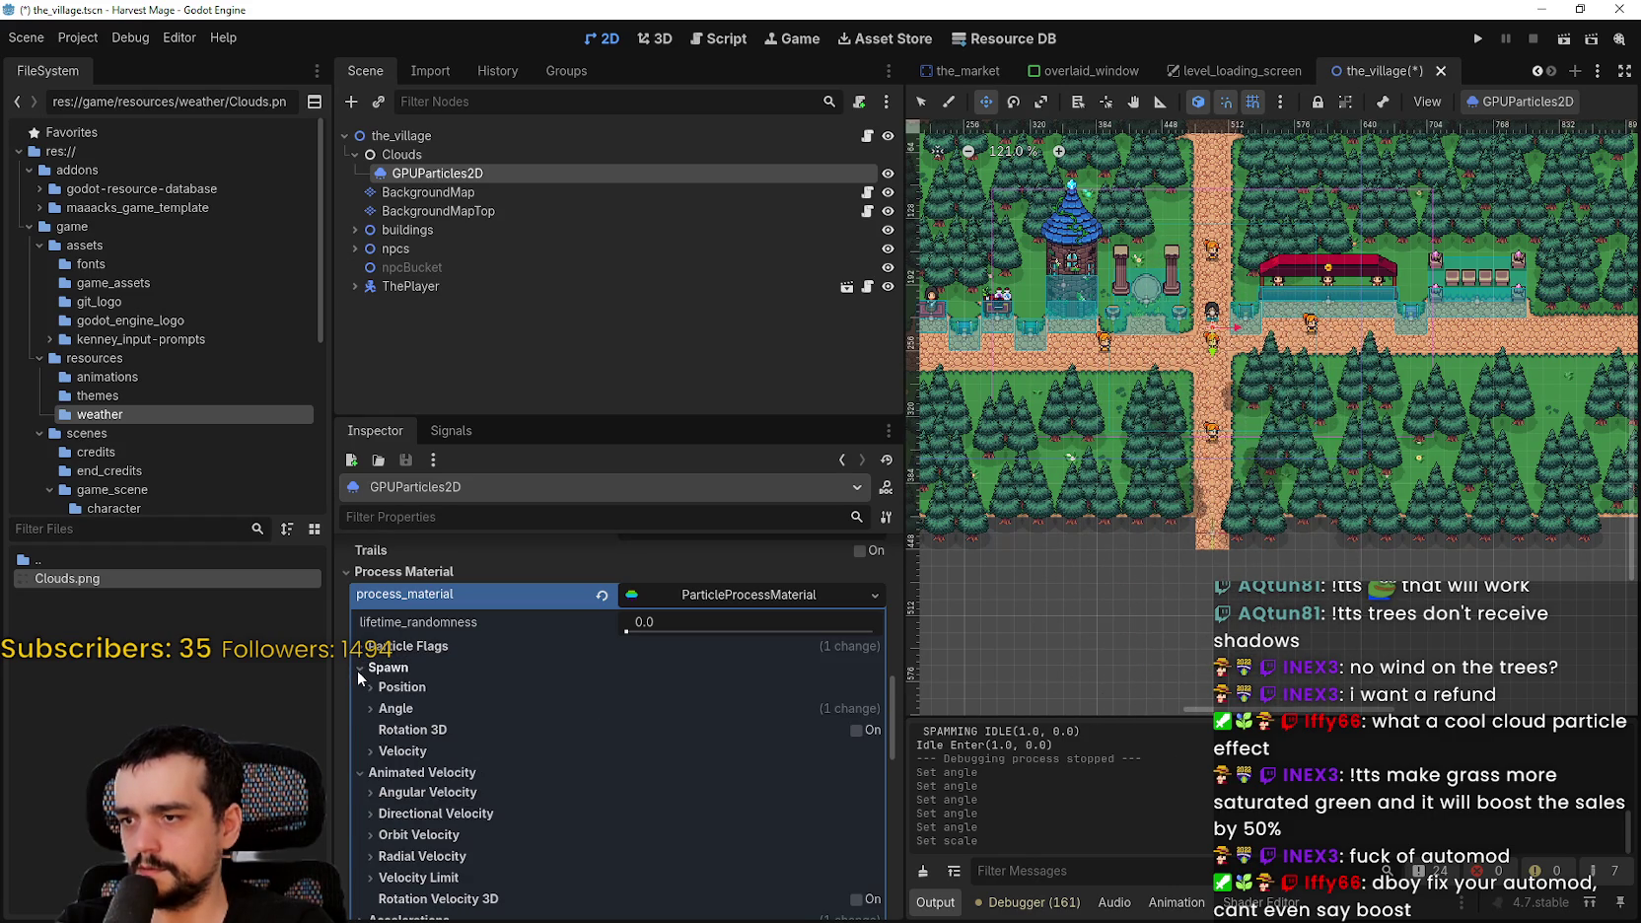
click(356, 669)
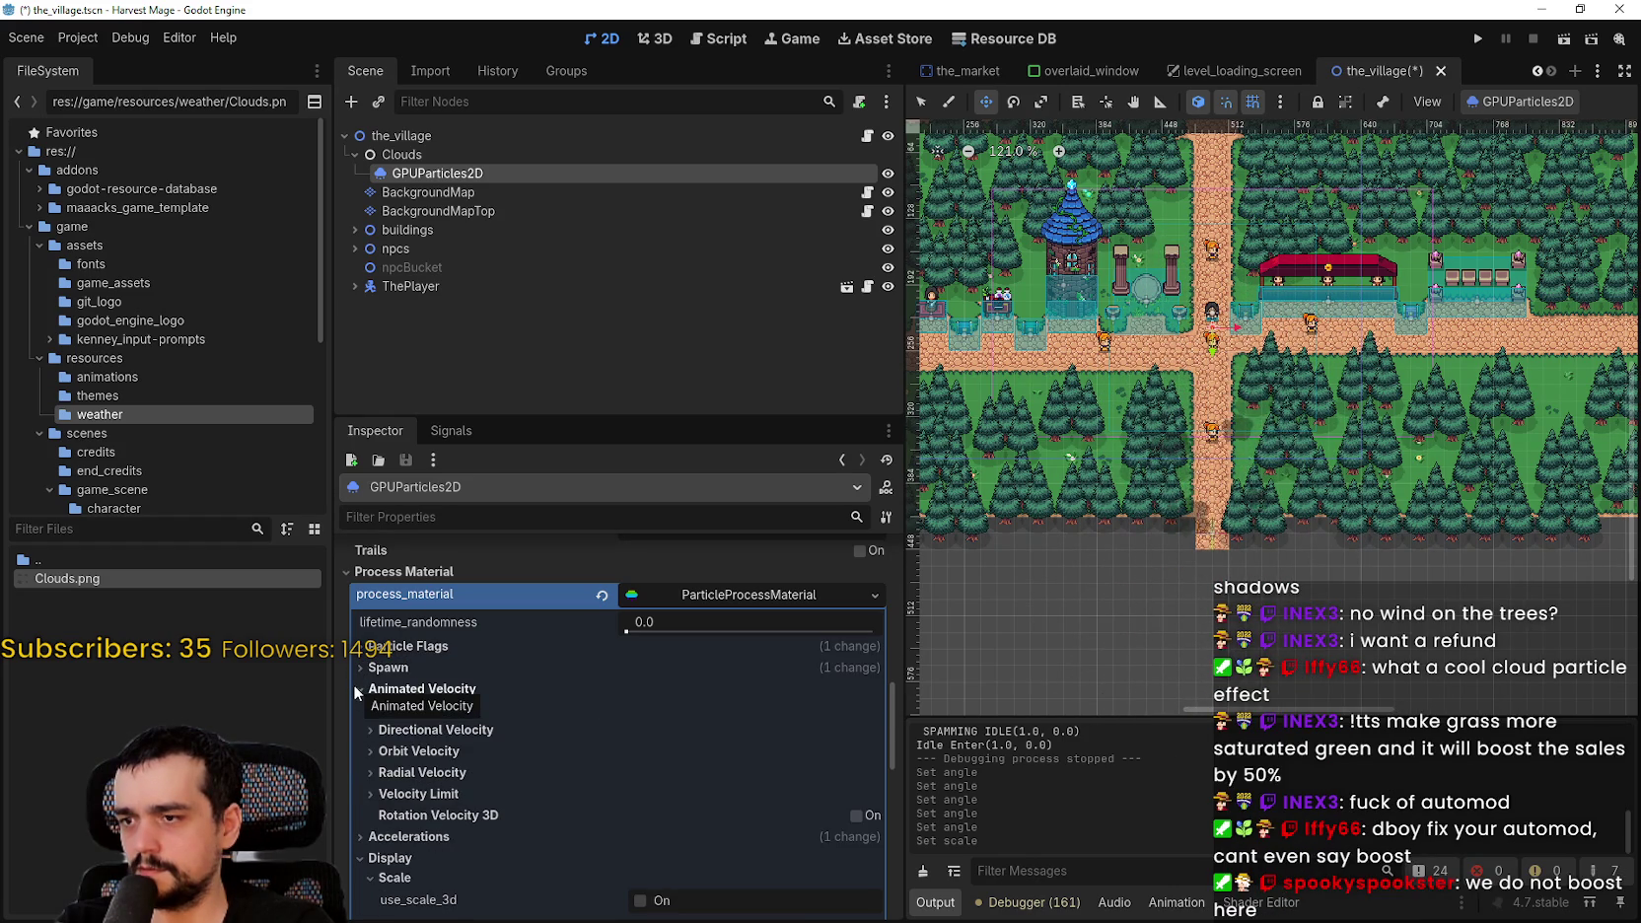
click(353, 686)
scroll(481, 837, down, 5)
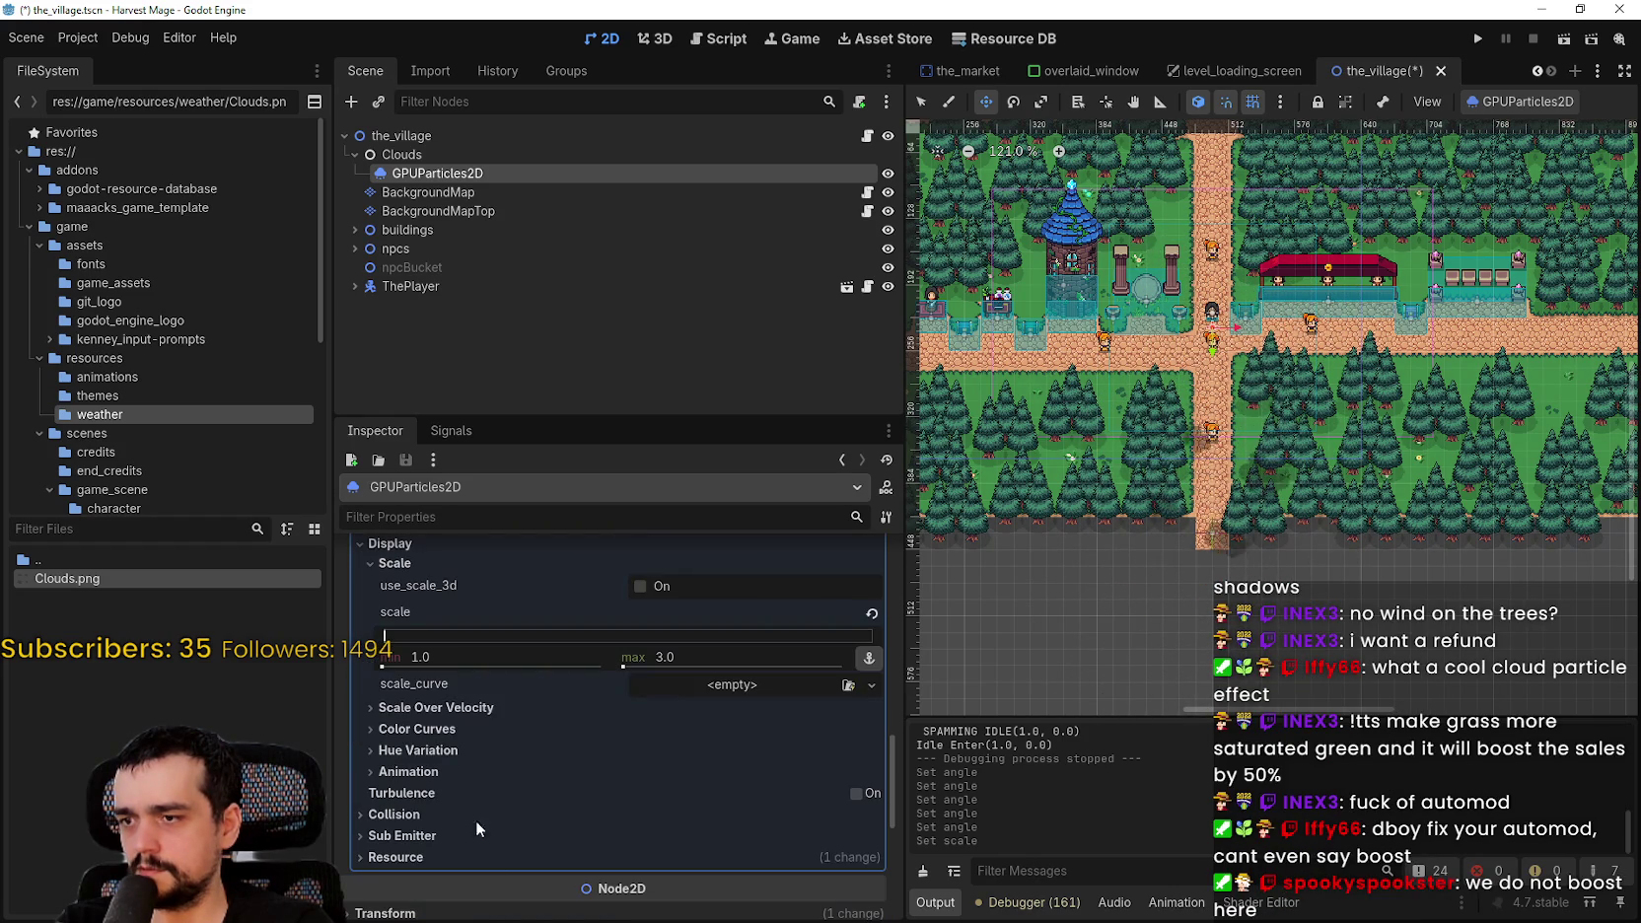
click(371, 728)
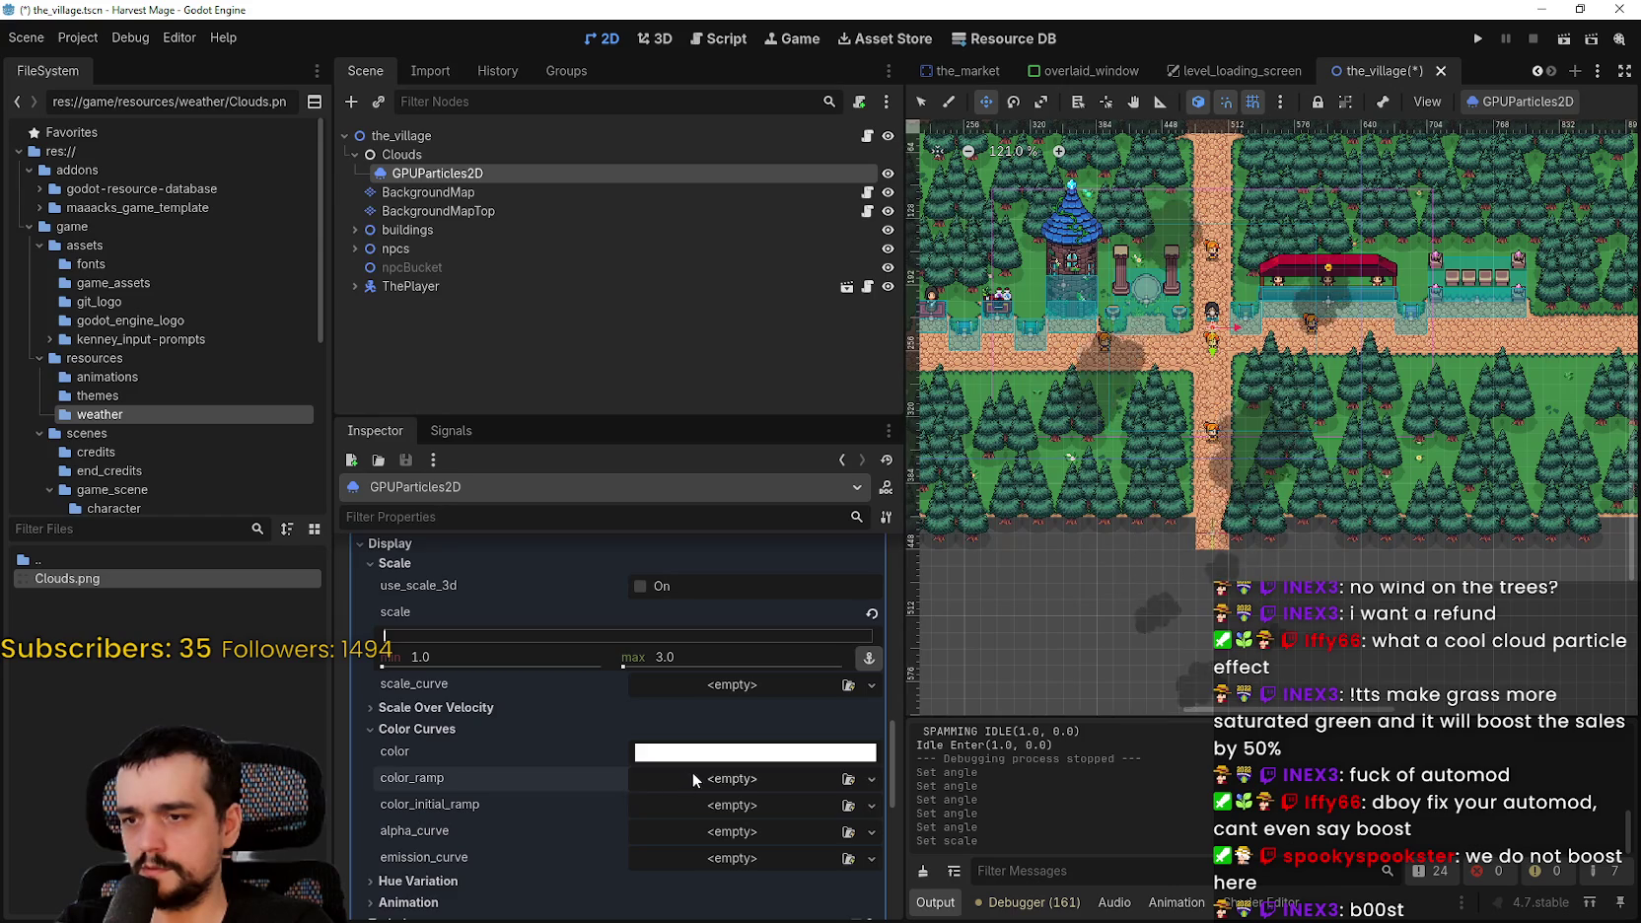
- Assign a new GradientTexture1D as the color_ramp and expand its gradient
click(872, 779)
click(777, 828)
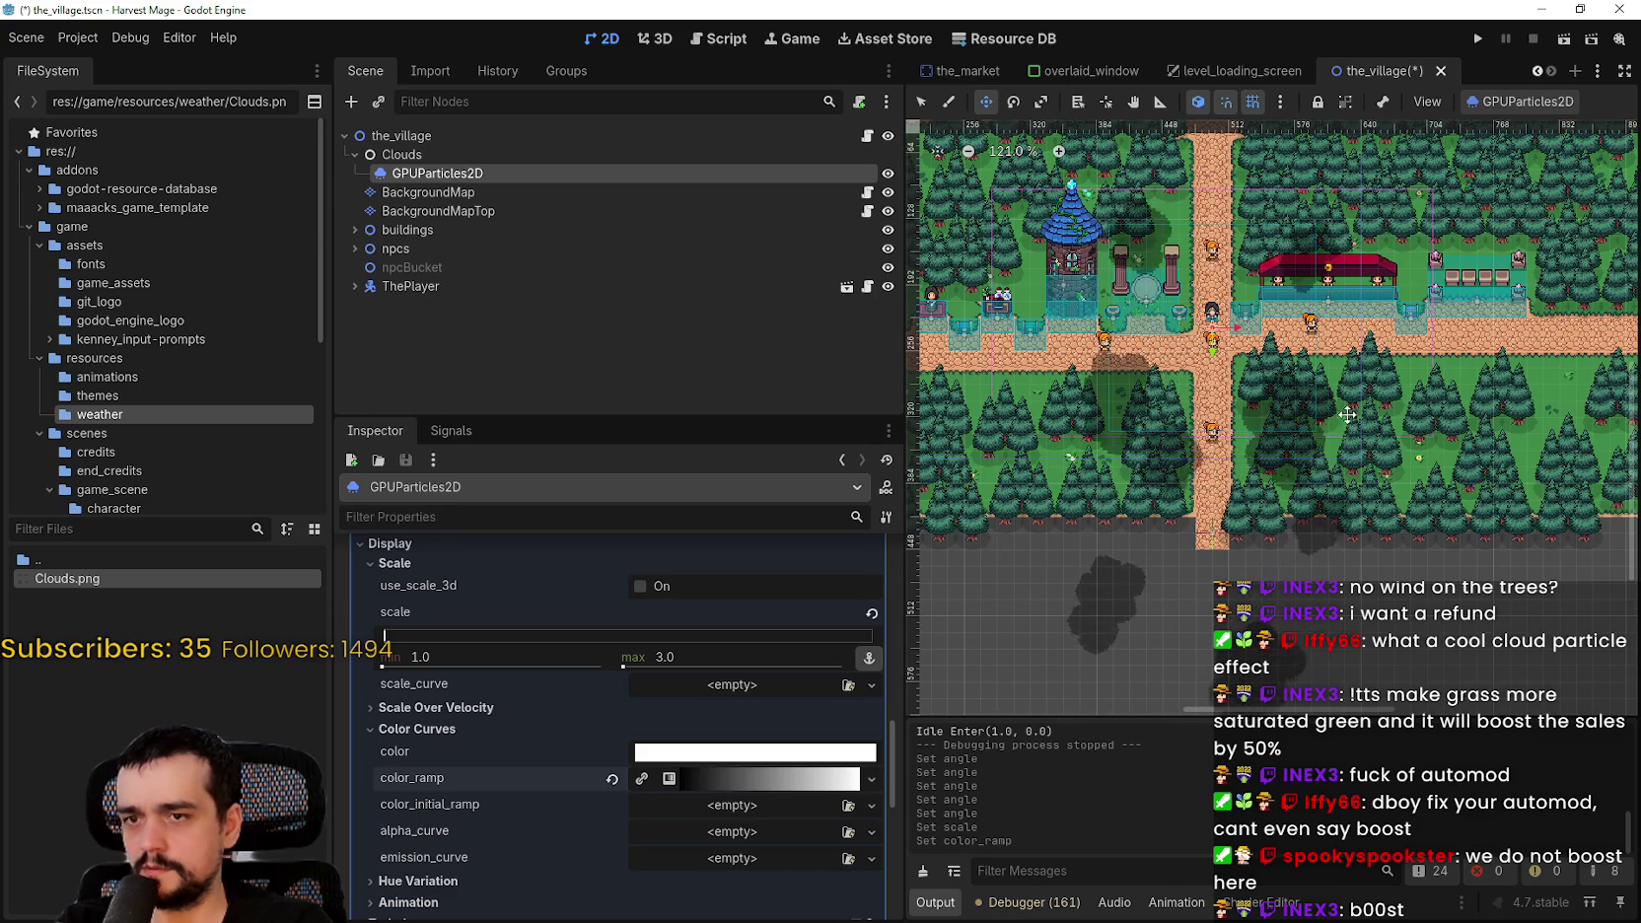
scroll(1244, 417, up, 2)
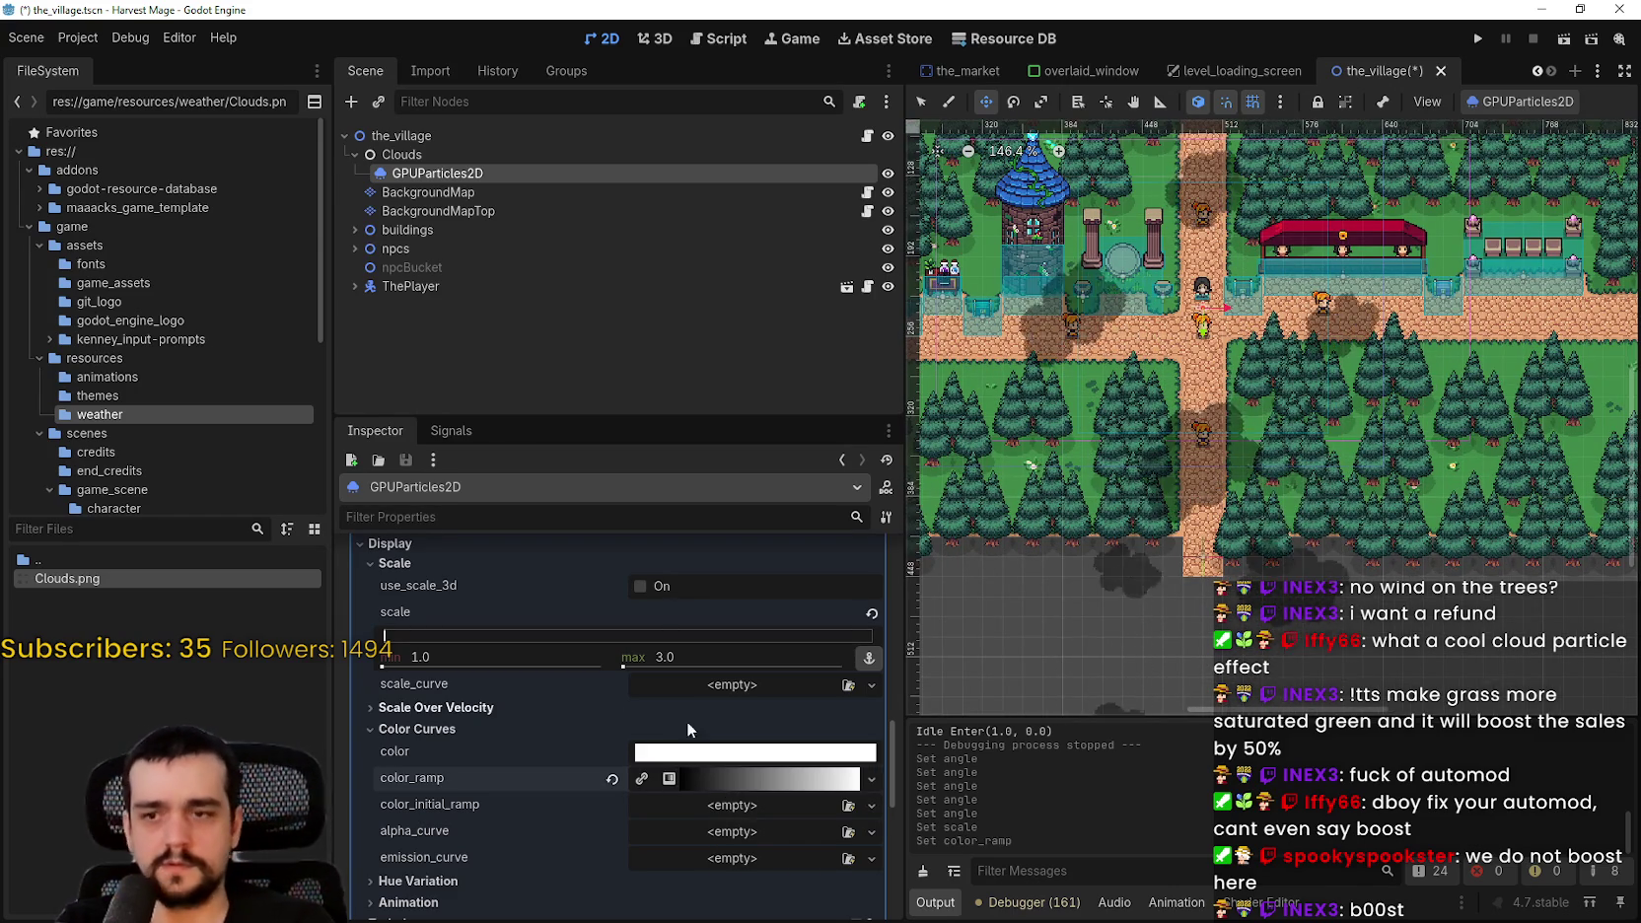
click(748, 781)
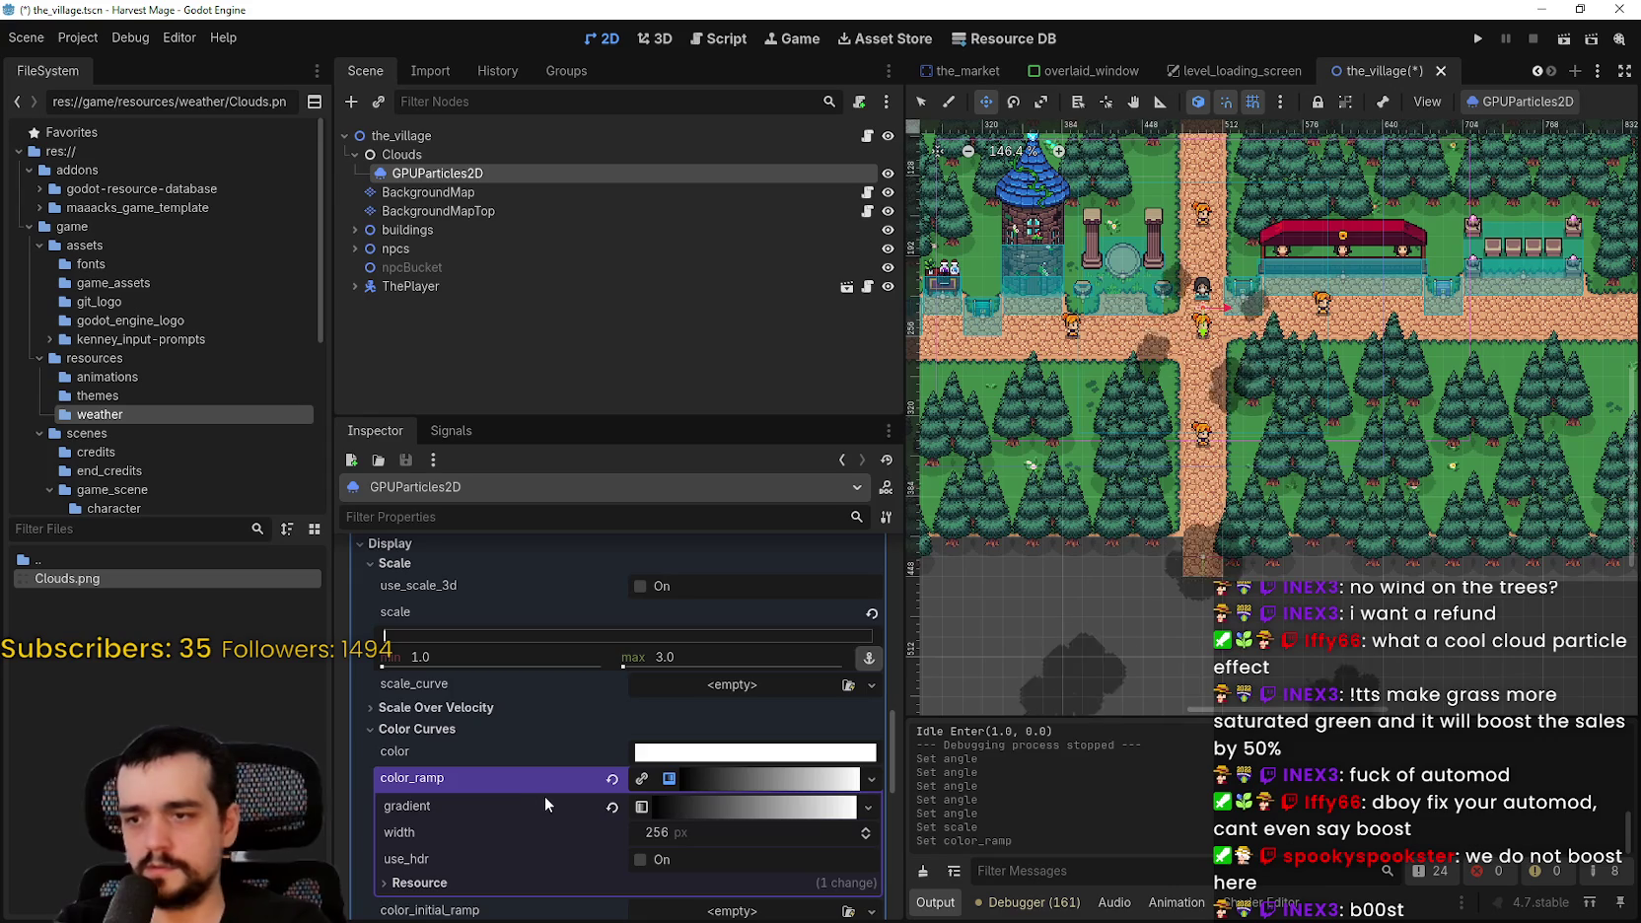
click(747, 806)
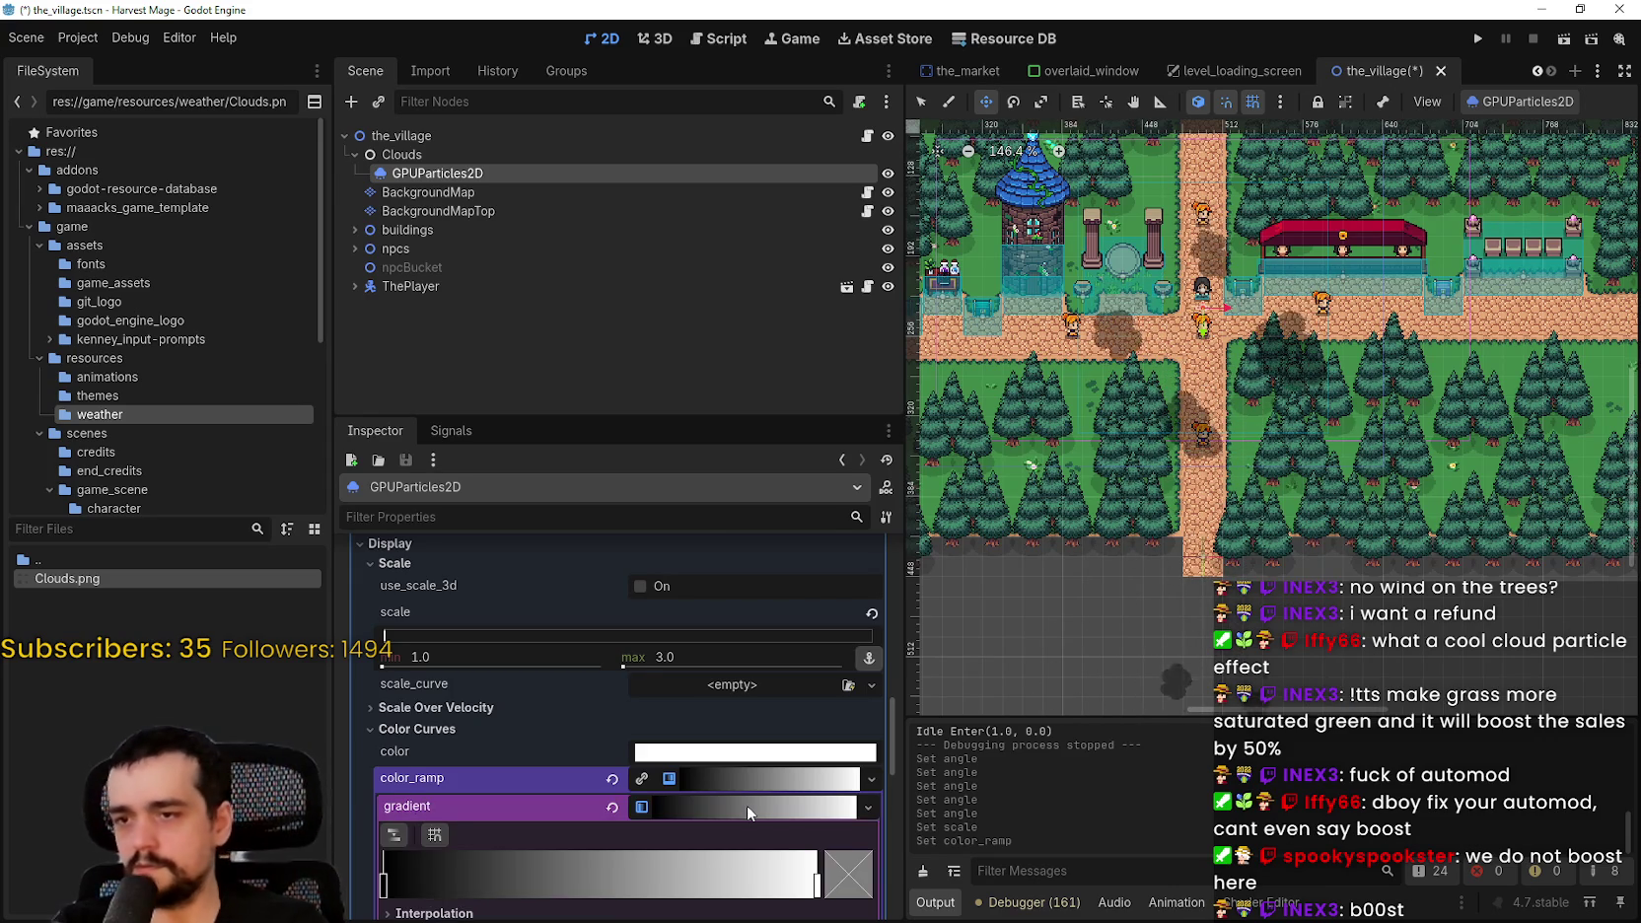
scroll(734, 802, down, 3)
- Make the base colour fully opaque white (ffffff) and fold away the colour ramp settings
click(651, 610)
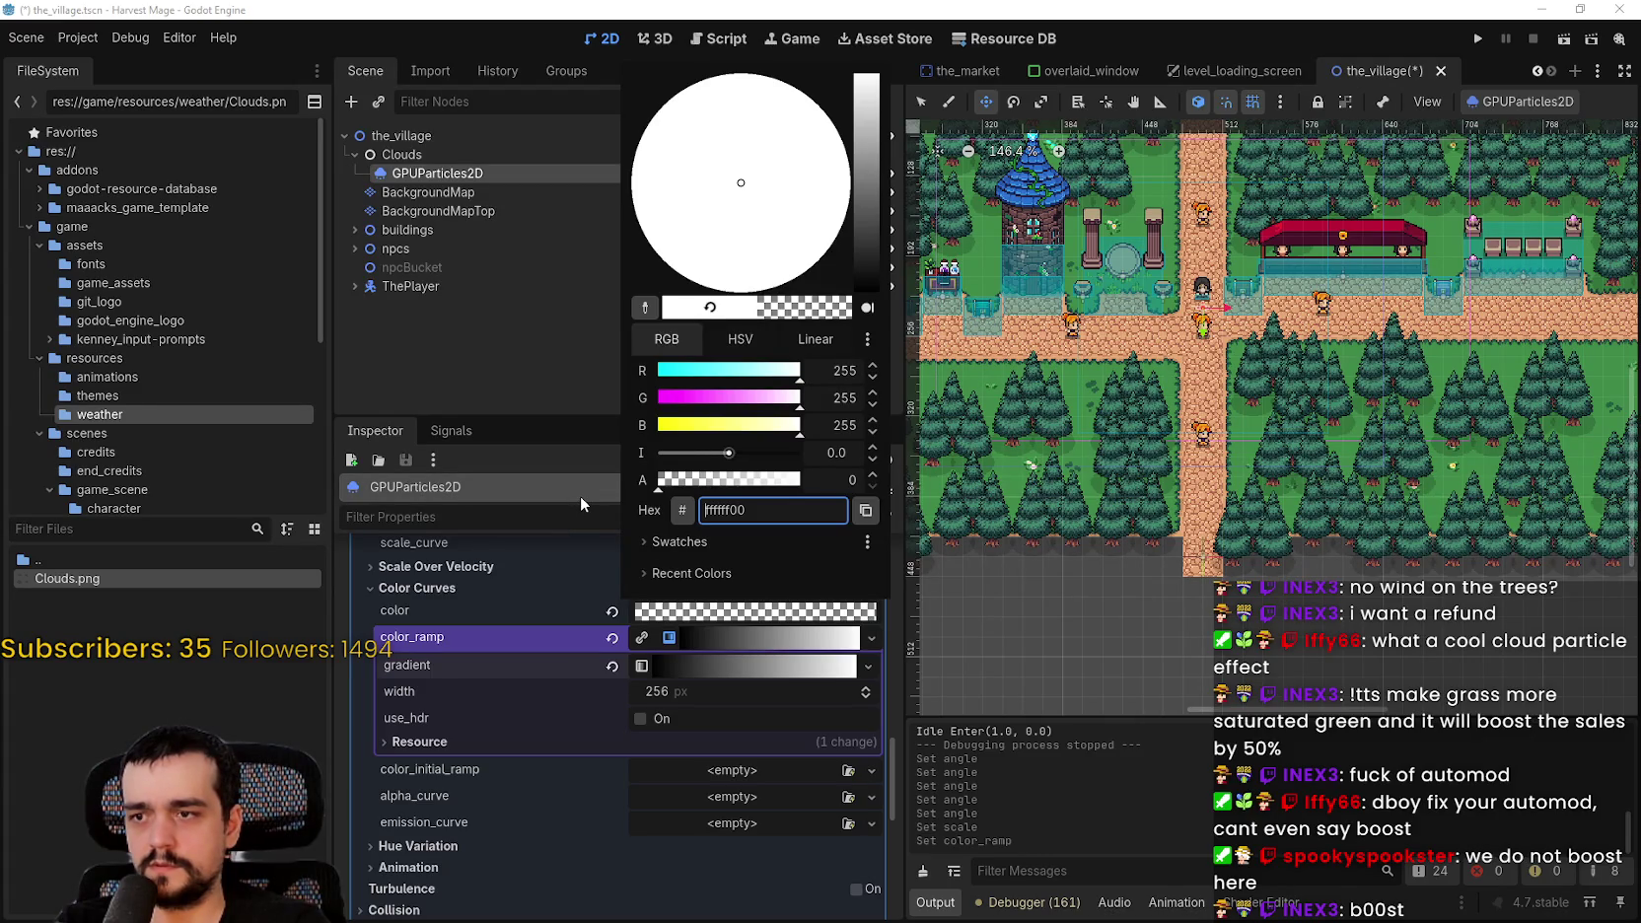
drag(674, 479, 1028, 513)
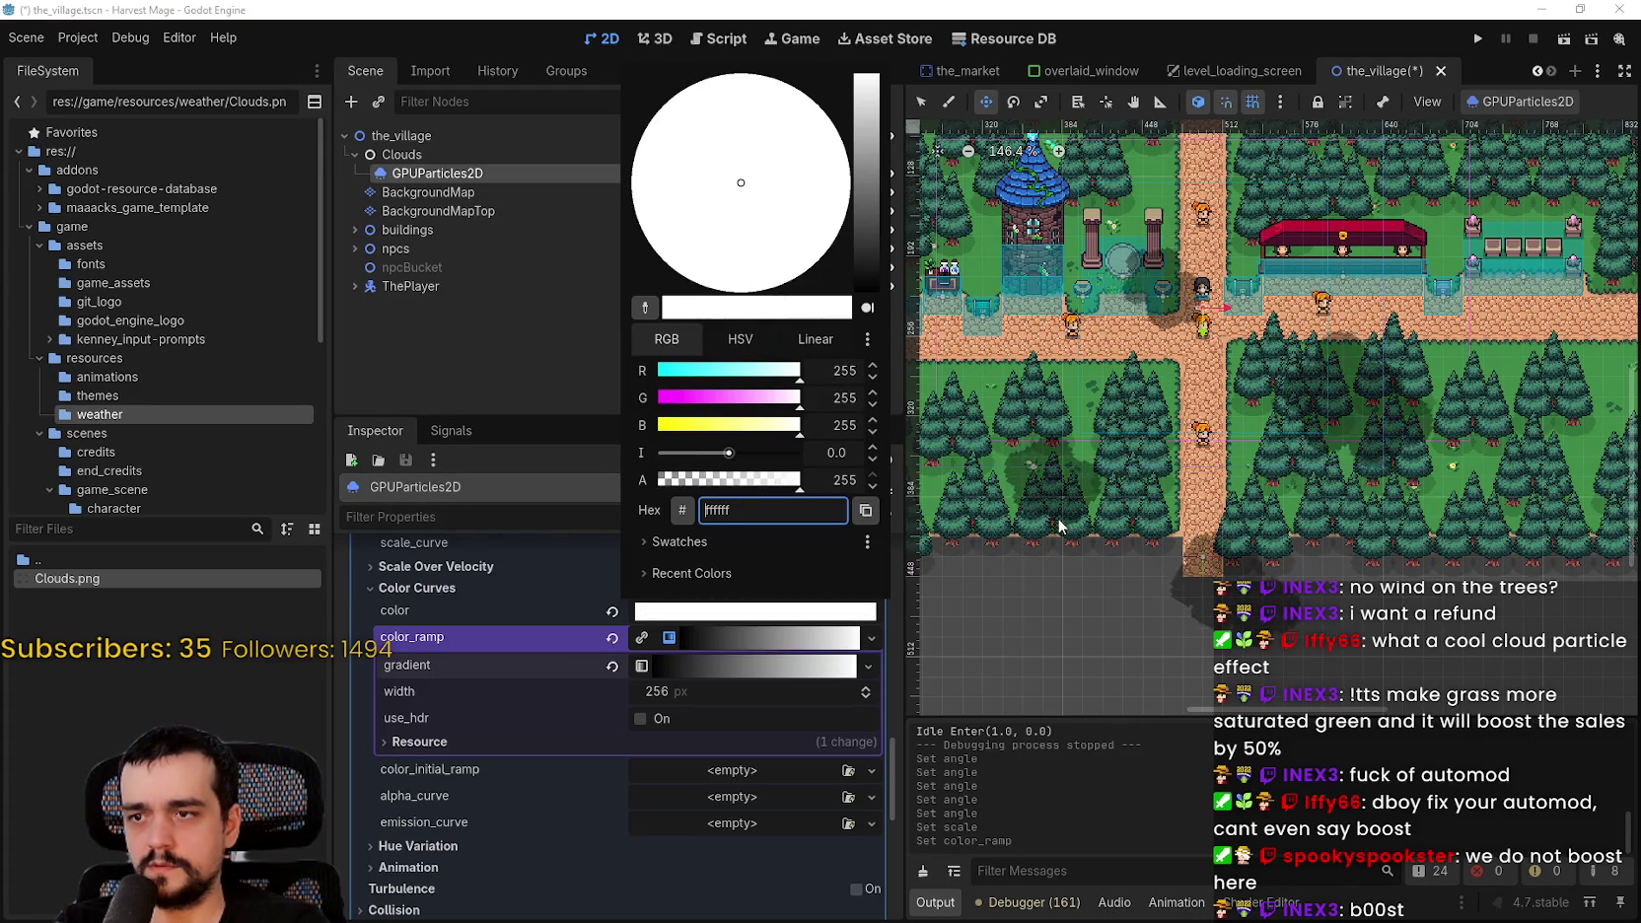
click(731, 647)
click(725, 666)
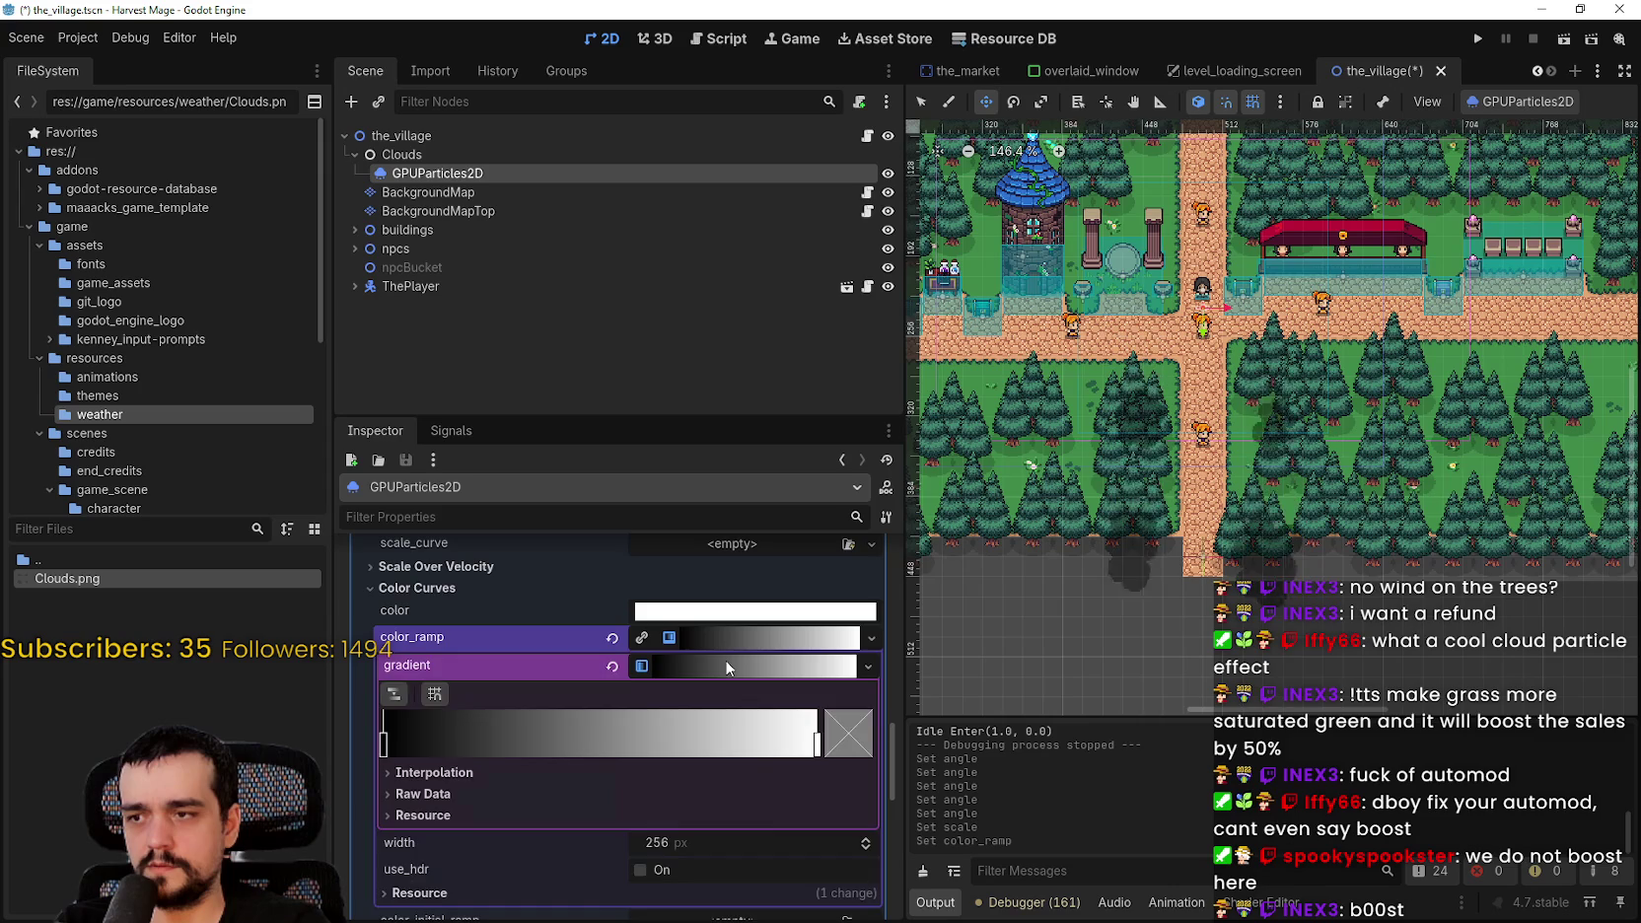
click(731, 635)
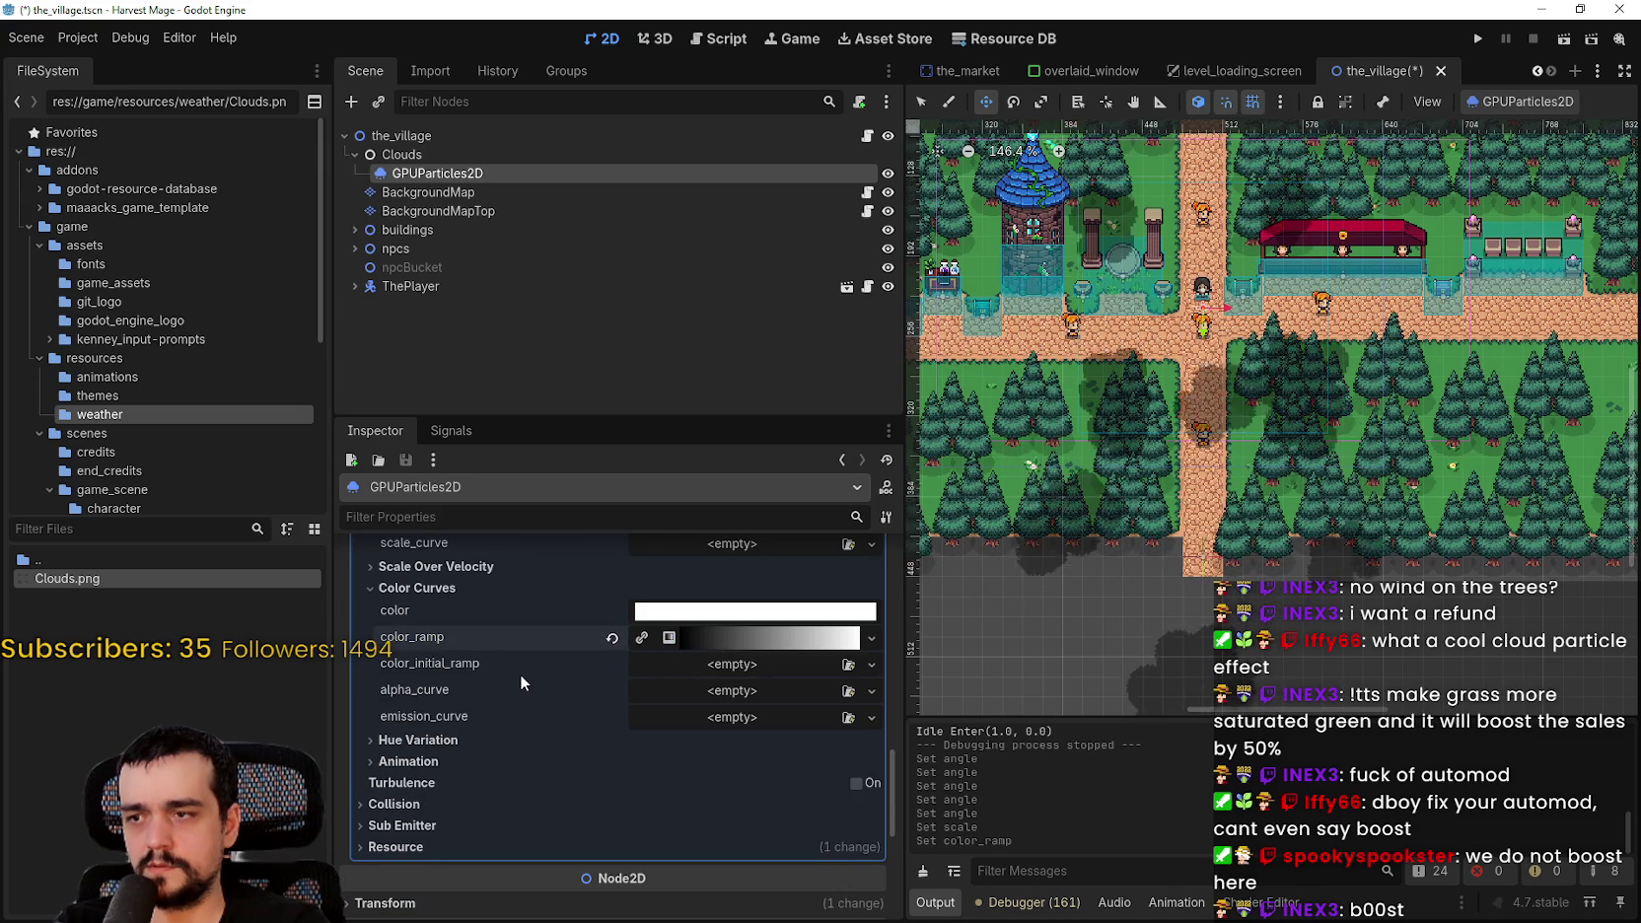
click(698, 663)
key(Escape)
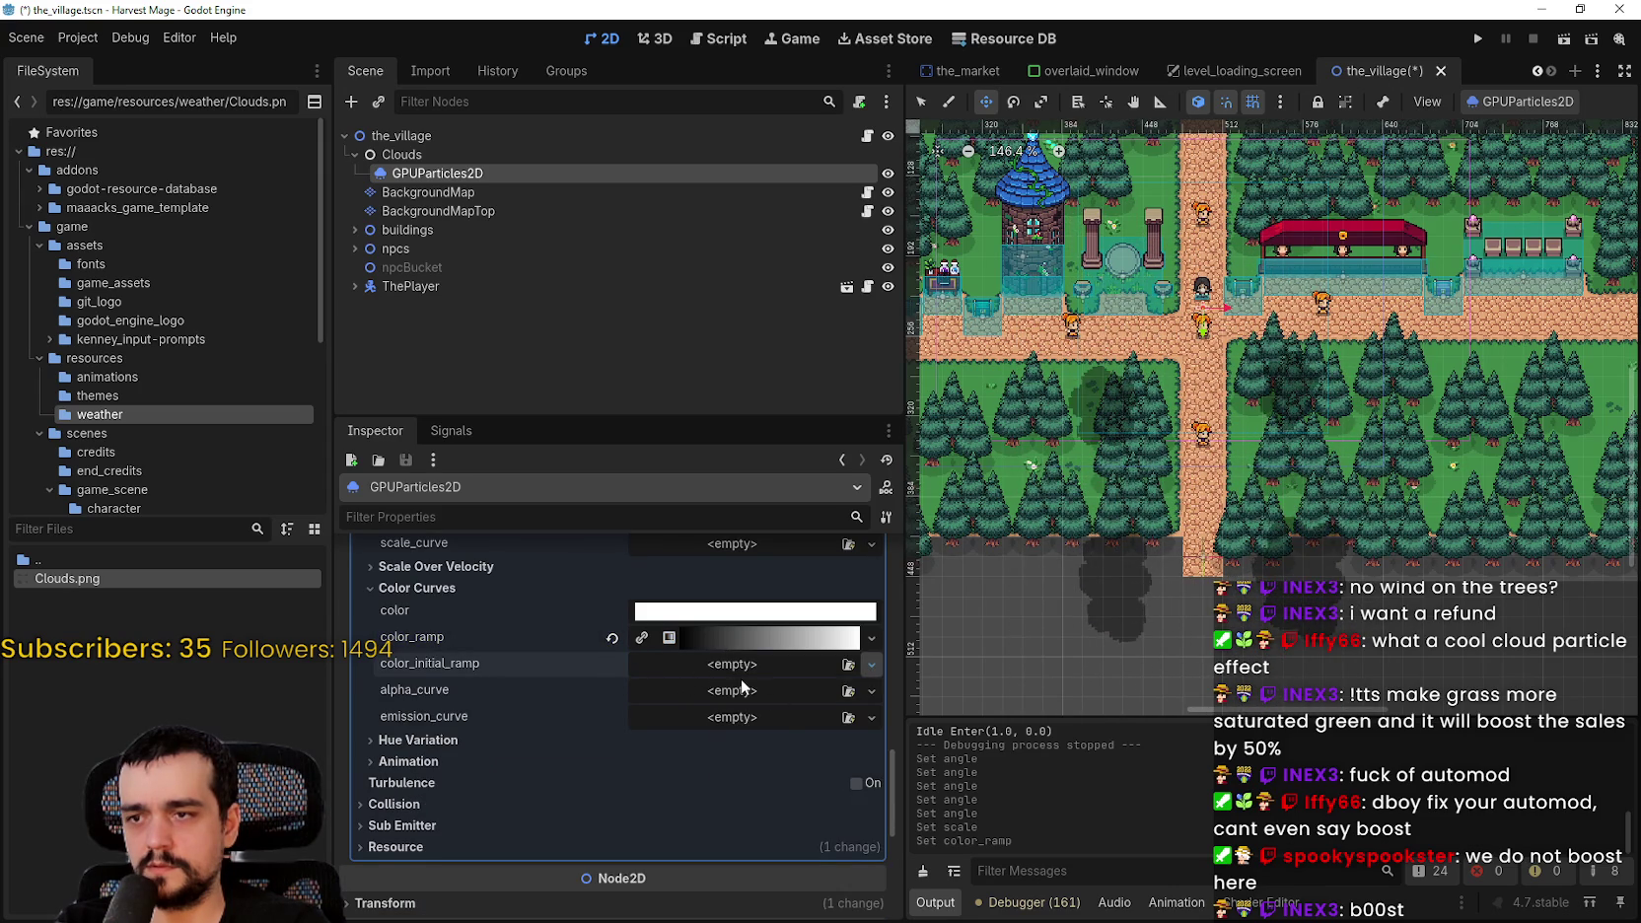
- Add a GradientTexture1D to color_initial_ramp and place several gradient stops on it
click(735, 672)
click(742, 695)
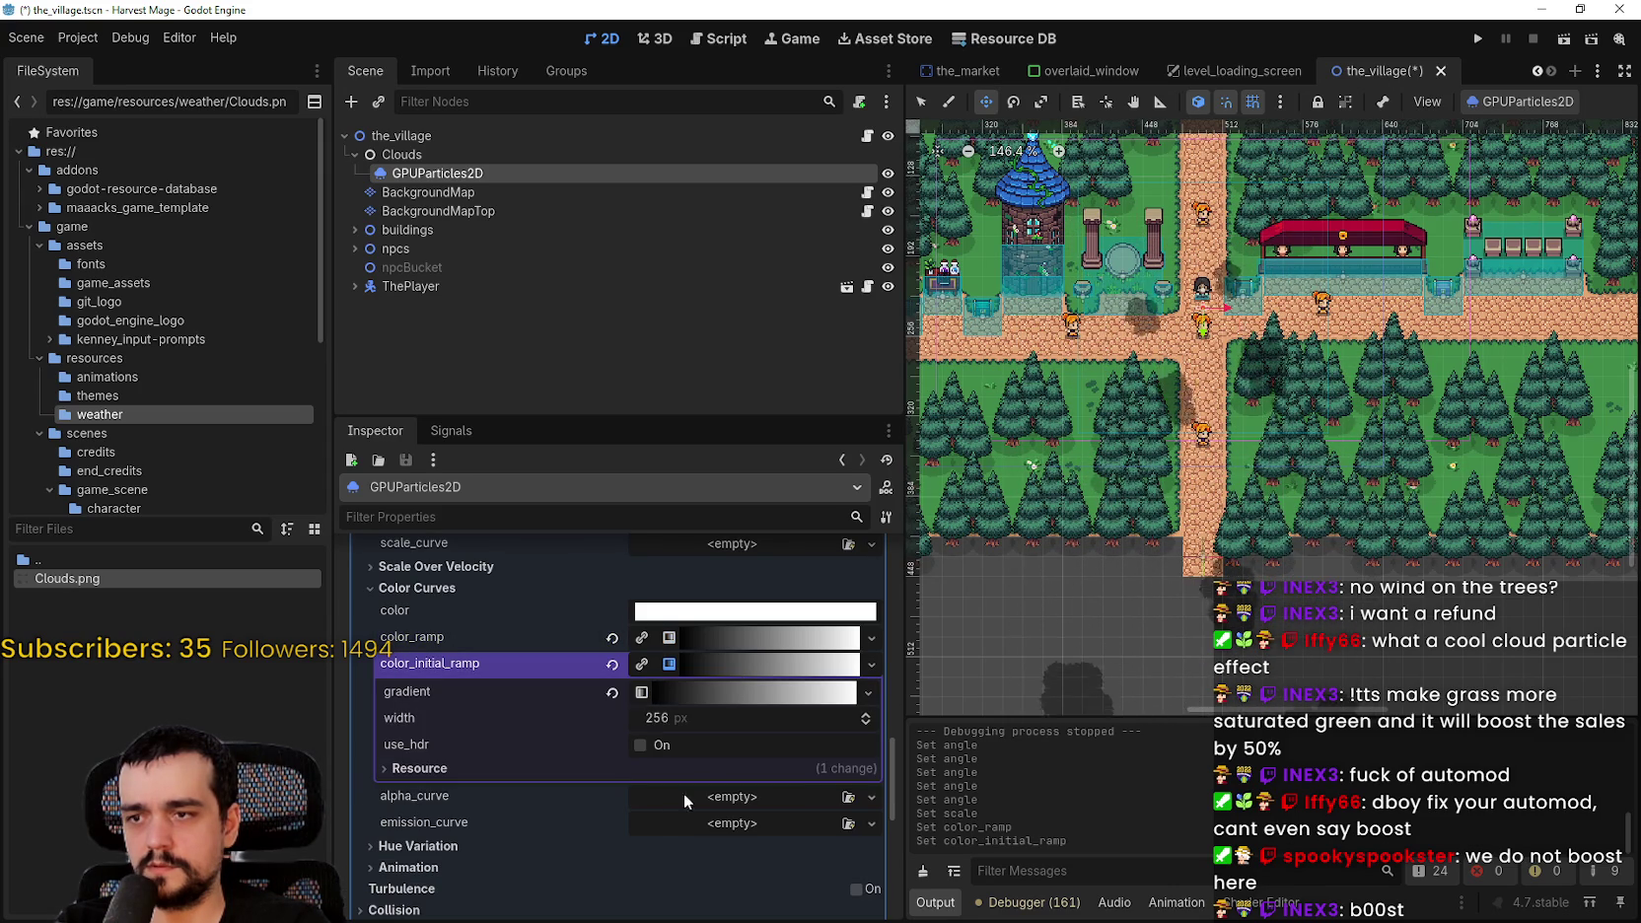
click(647, 696)
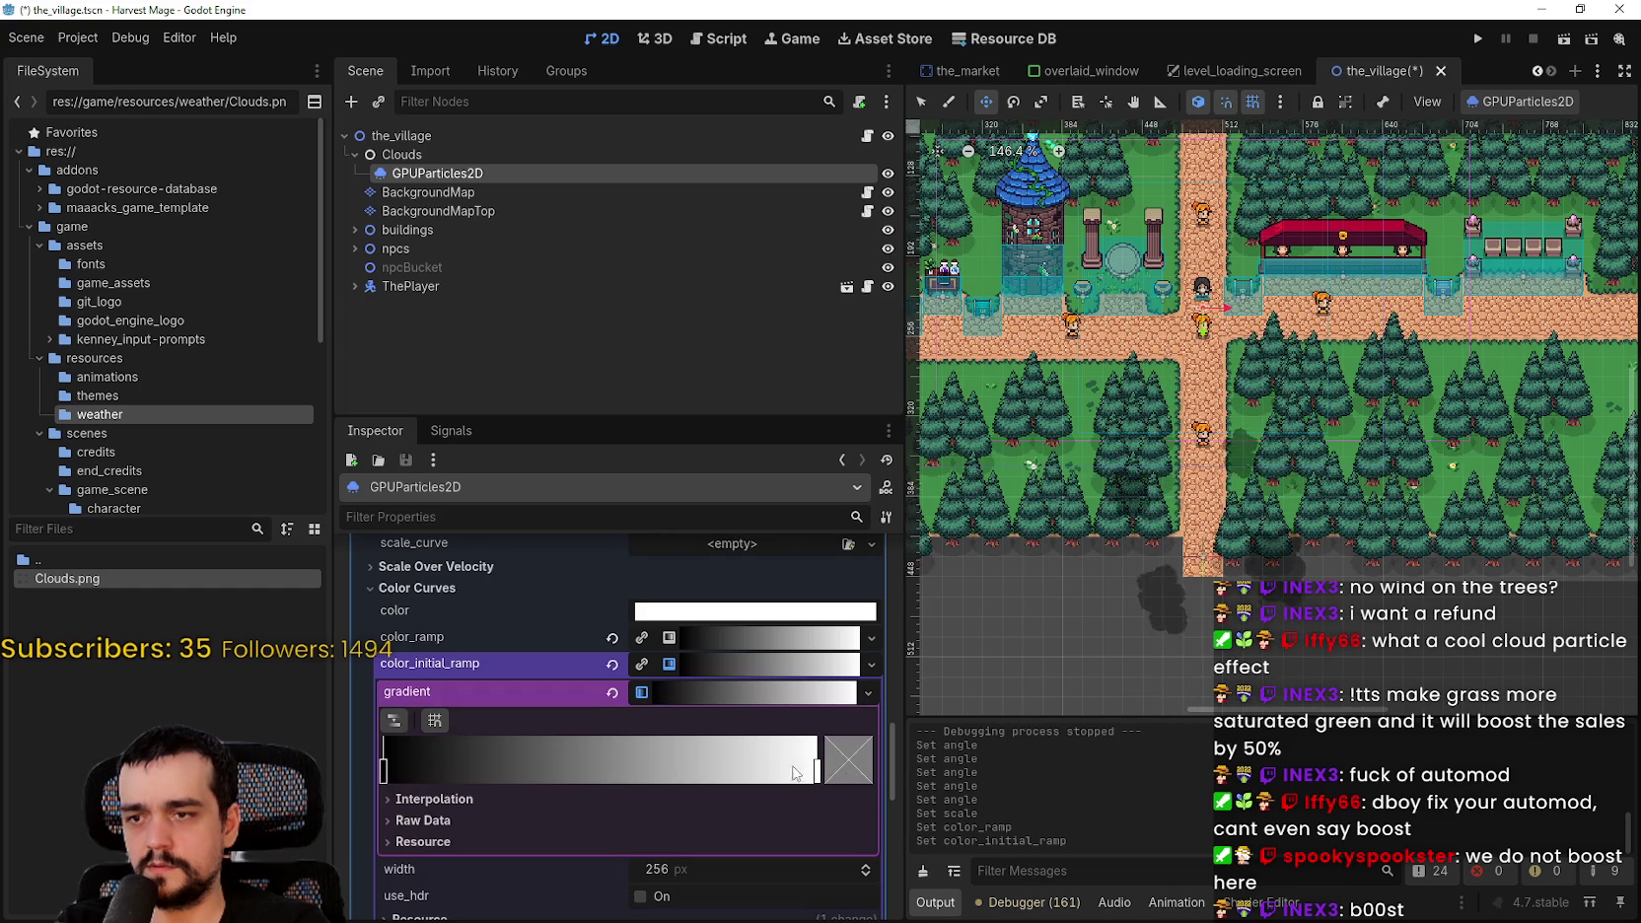
drag(392, 751, 709, 756)
mouse_move(833, 752)
mouse_down()
mouse_move(343, 764)
mouse_move(1007, 772)
mouse_up()
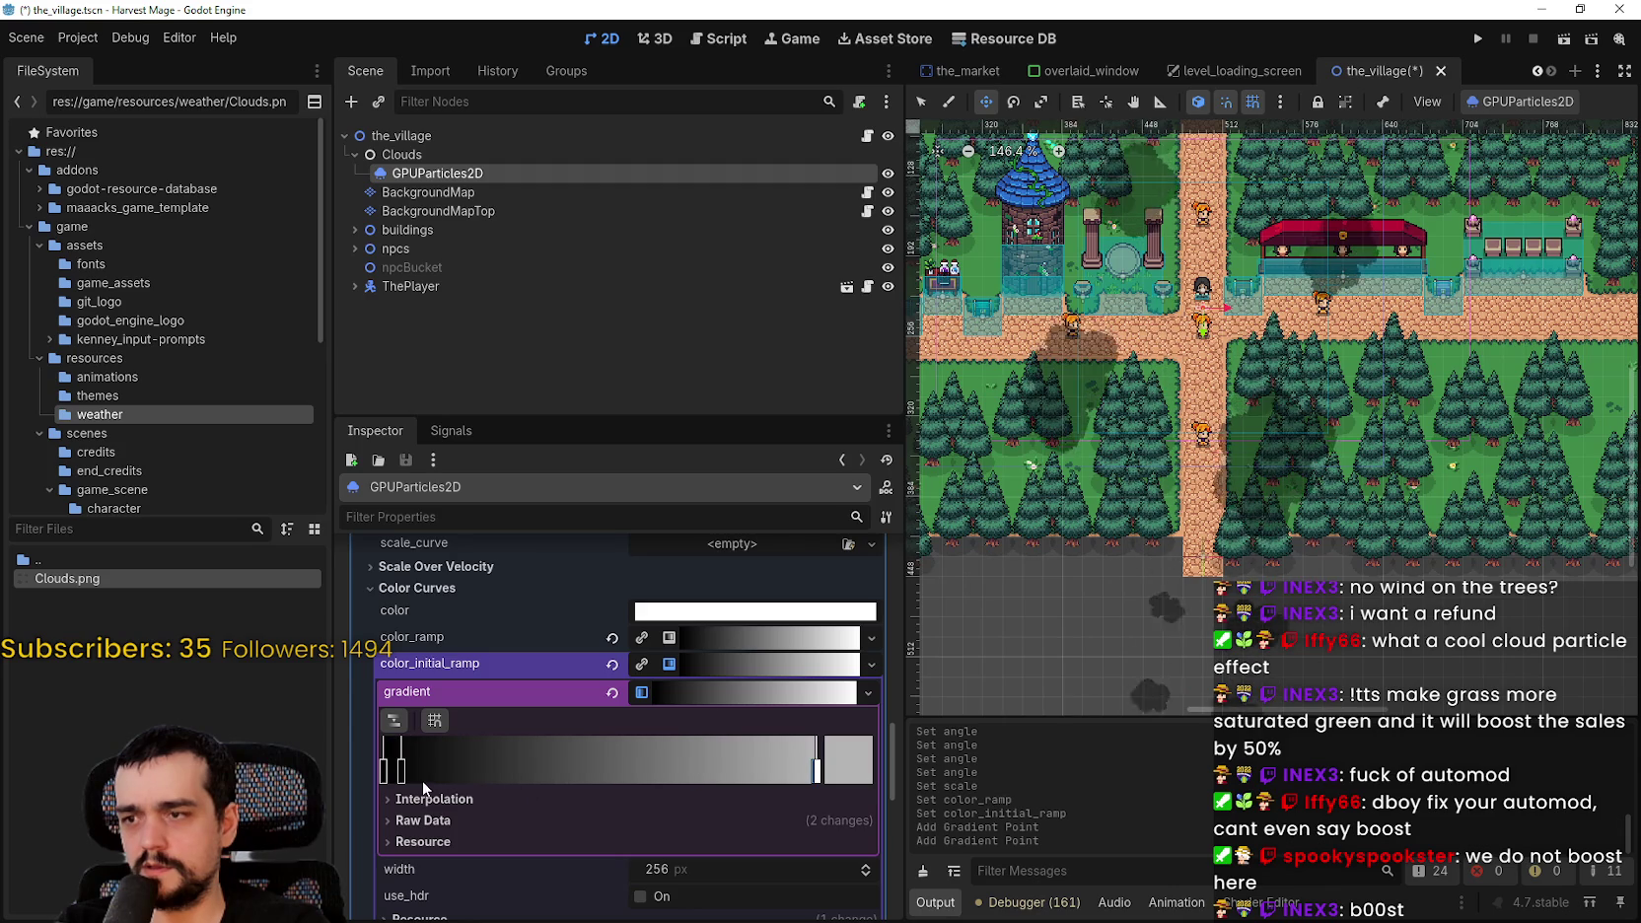
mouse_move(838, 760)
mouse_down()
mouse_move(616, 775)
mouse_move(810, 766)
mouse_up()
click(512, 763)
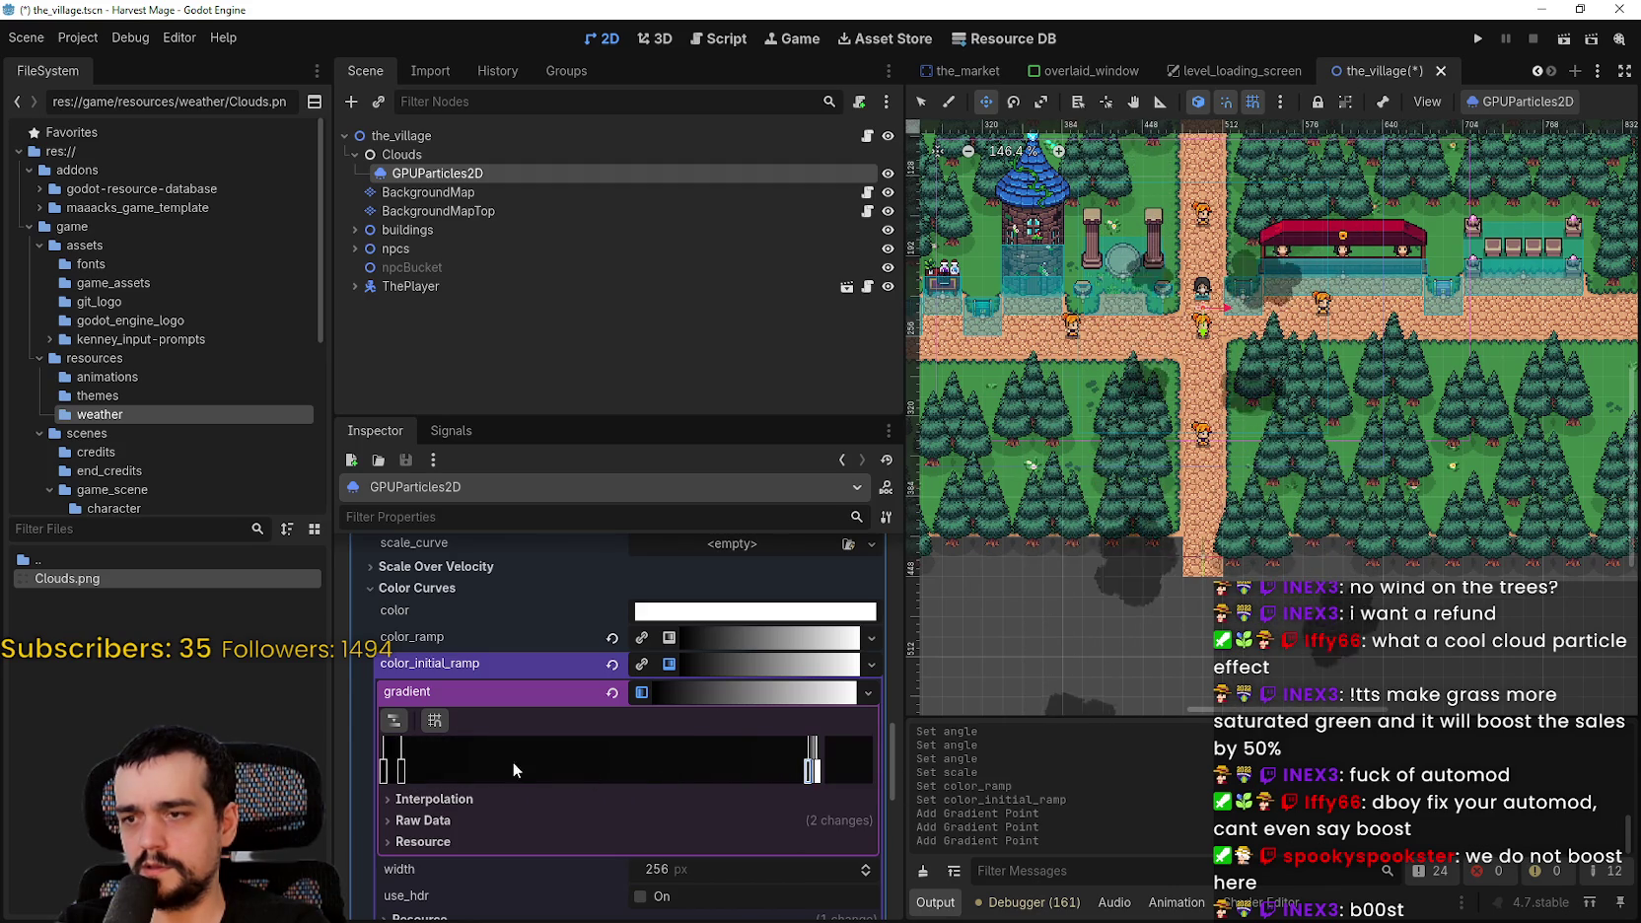
- Revert the gradient, color_initial_ramp and color_ramp, then collapse Color Curves
click(612, 692)
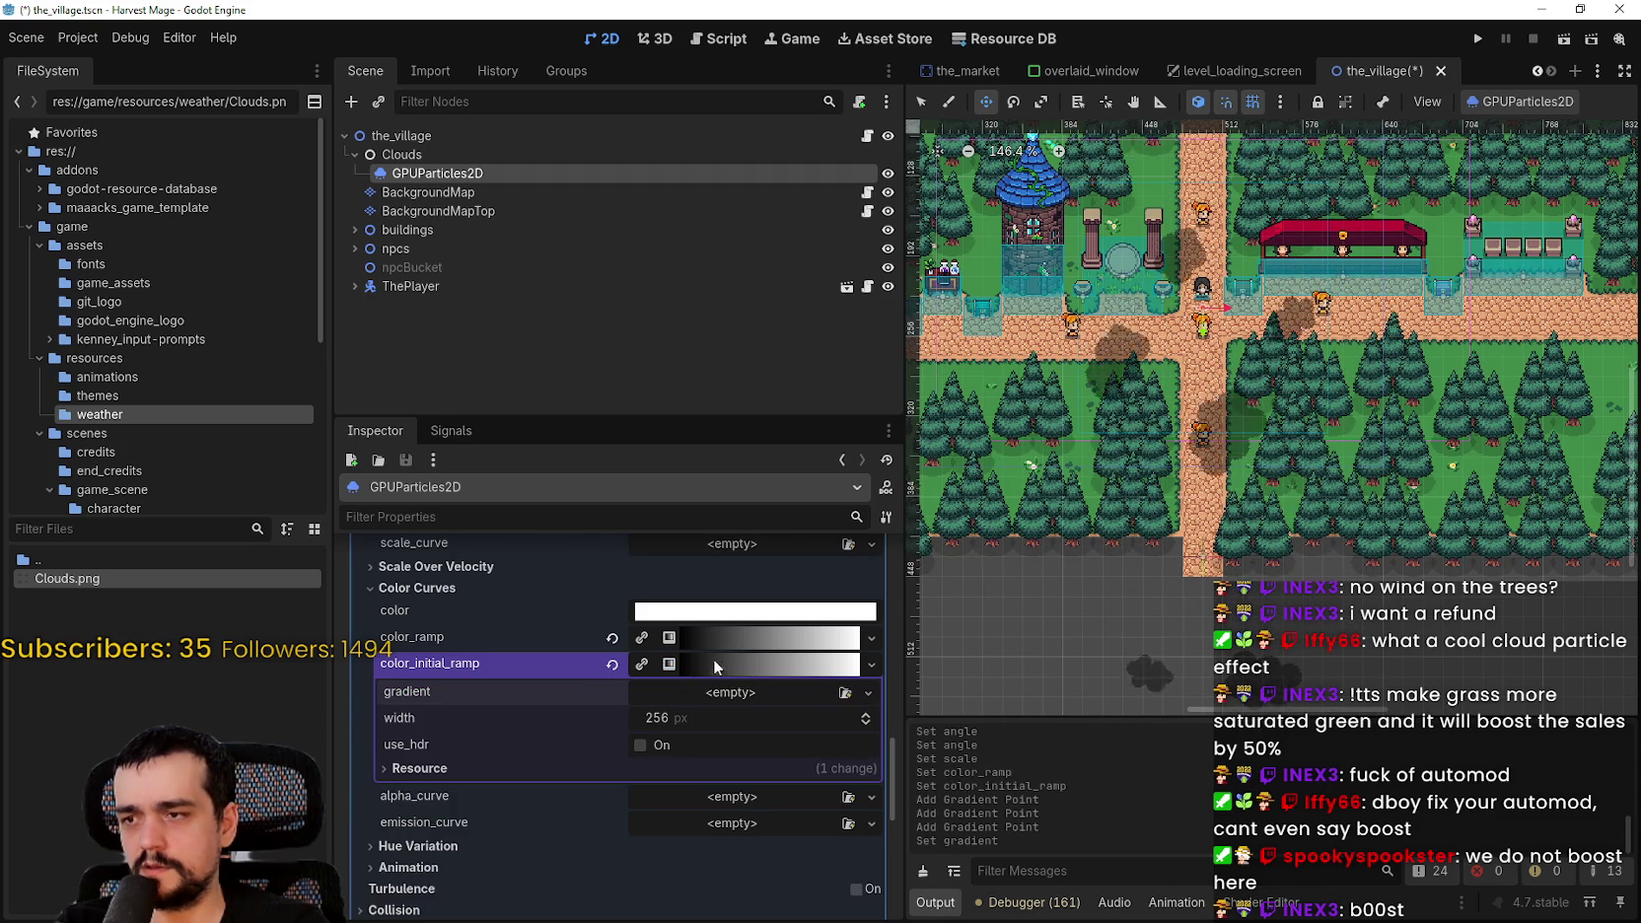
click(611, 665)
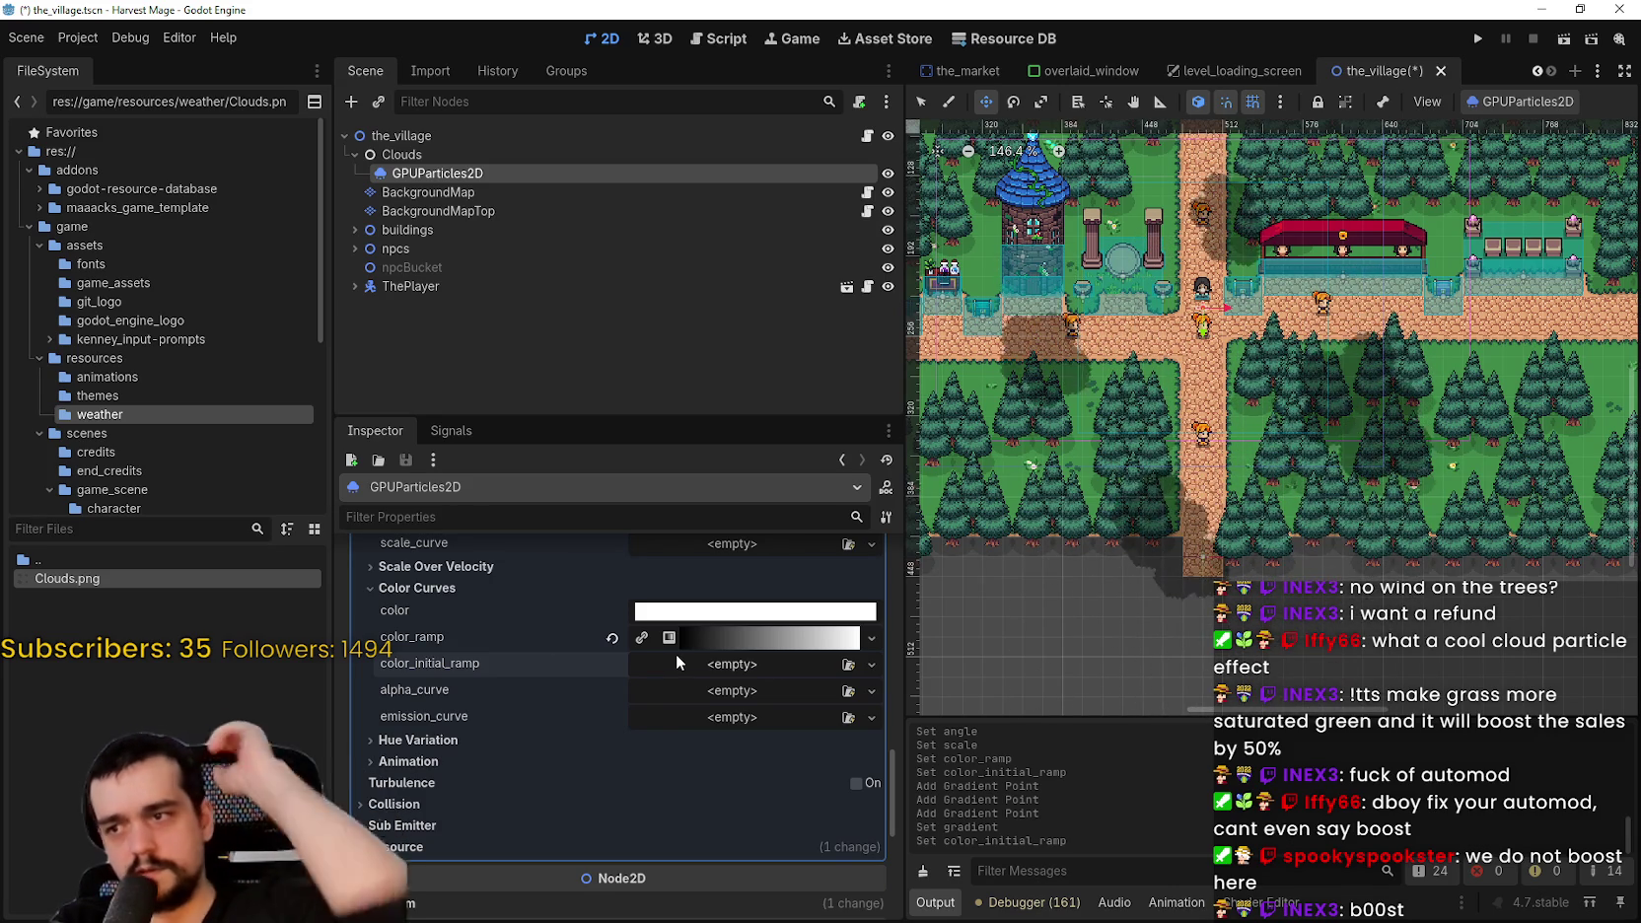
click(613, 637)
scroll(635, 675, up, 1)
click(516, 635)
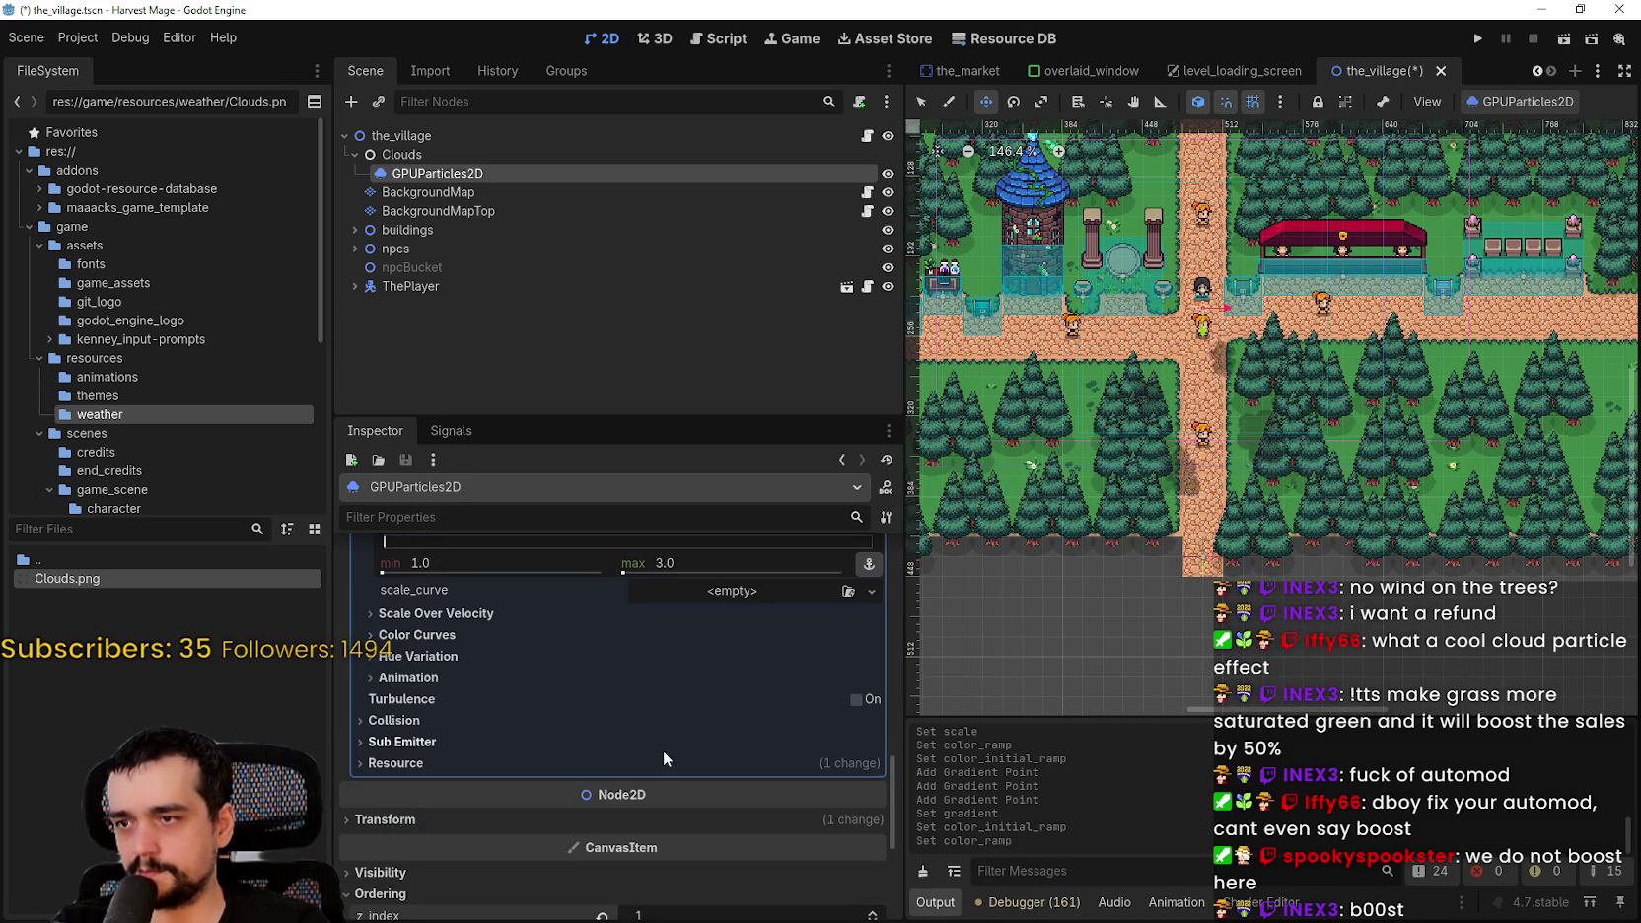
- Set the visibility_rect width to 460.67 and height to 266.725
scroll(663, 750, up, 4)
scroll(1198, 296, down, 1)
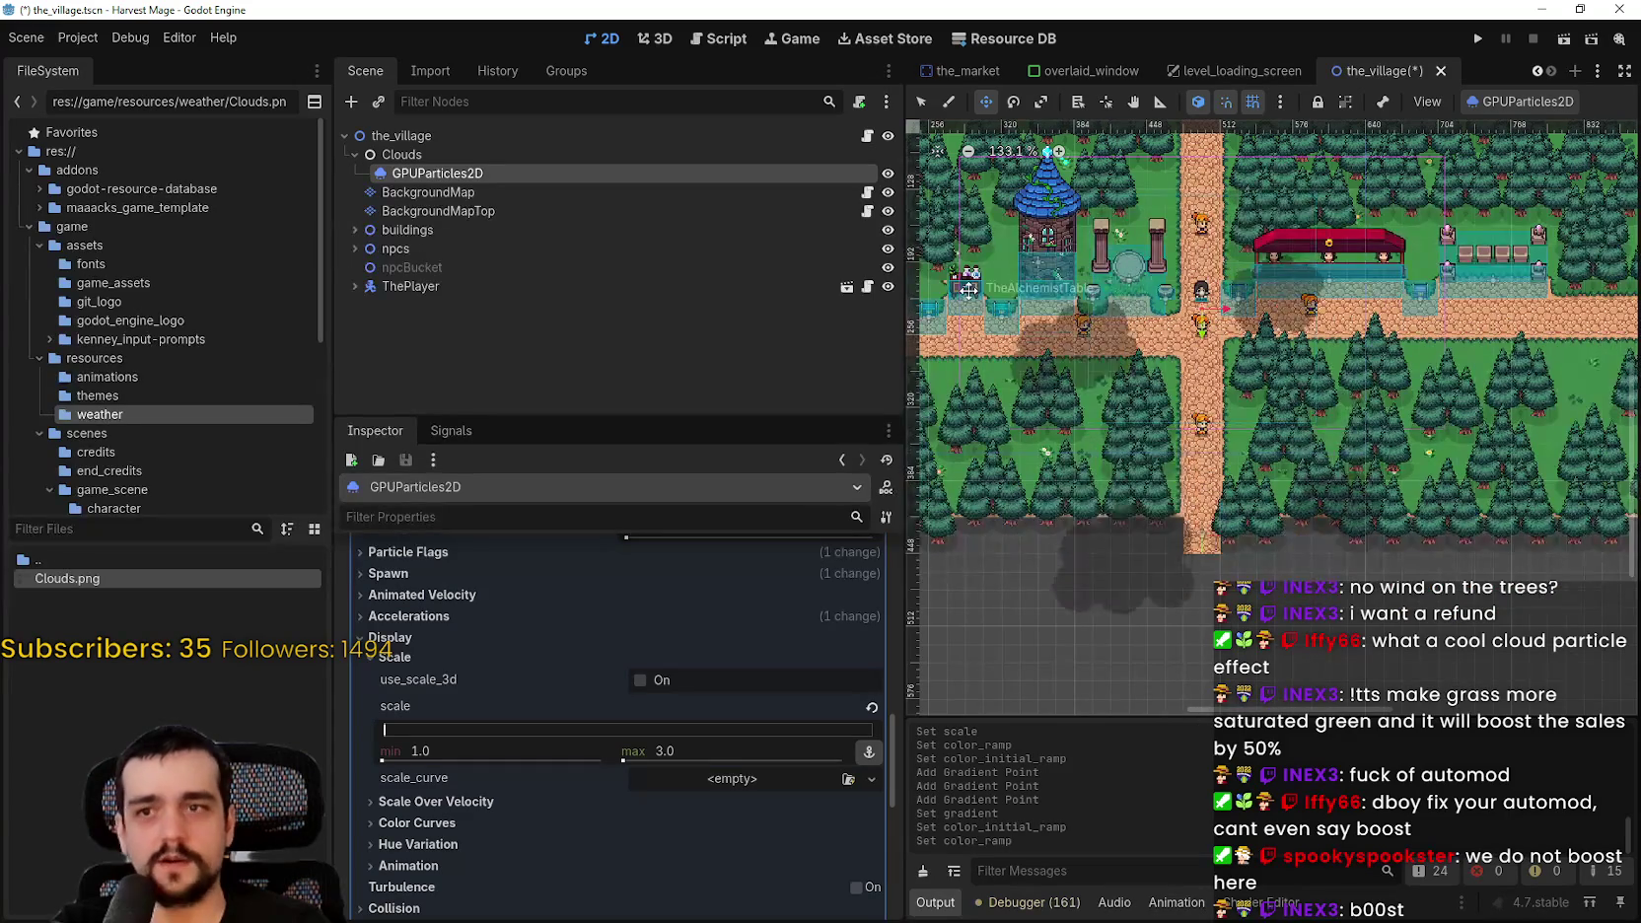
scroll(964, 296, down, 3)
scroll(687, 798, up, 6)
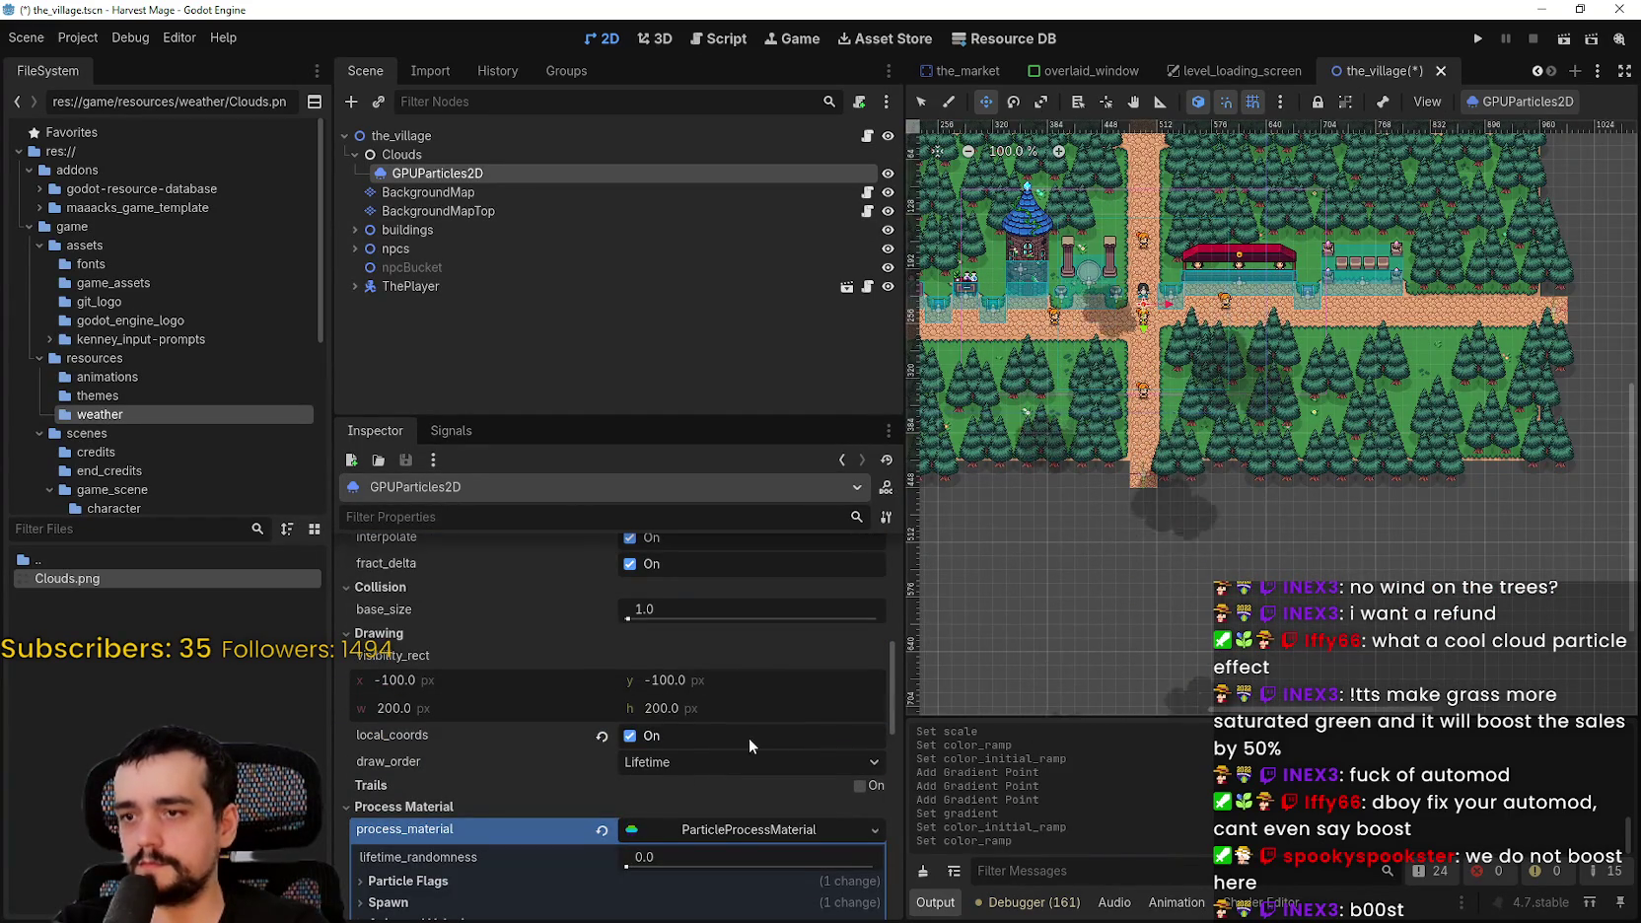
drag(396, 708, 405, 708)
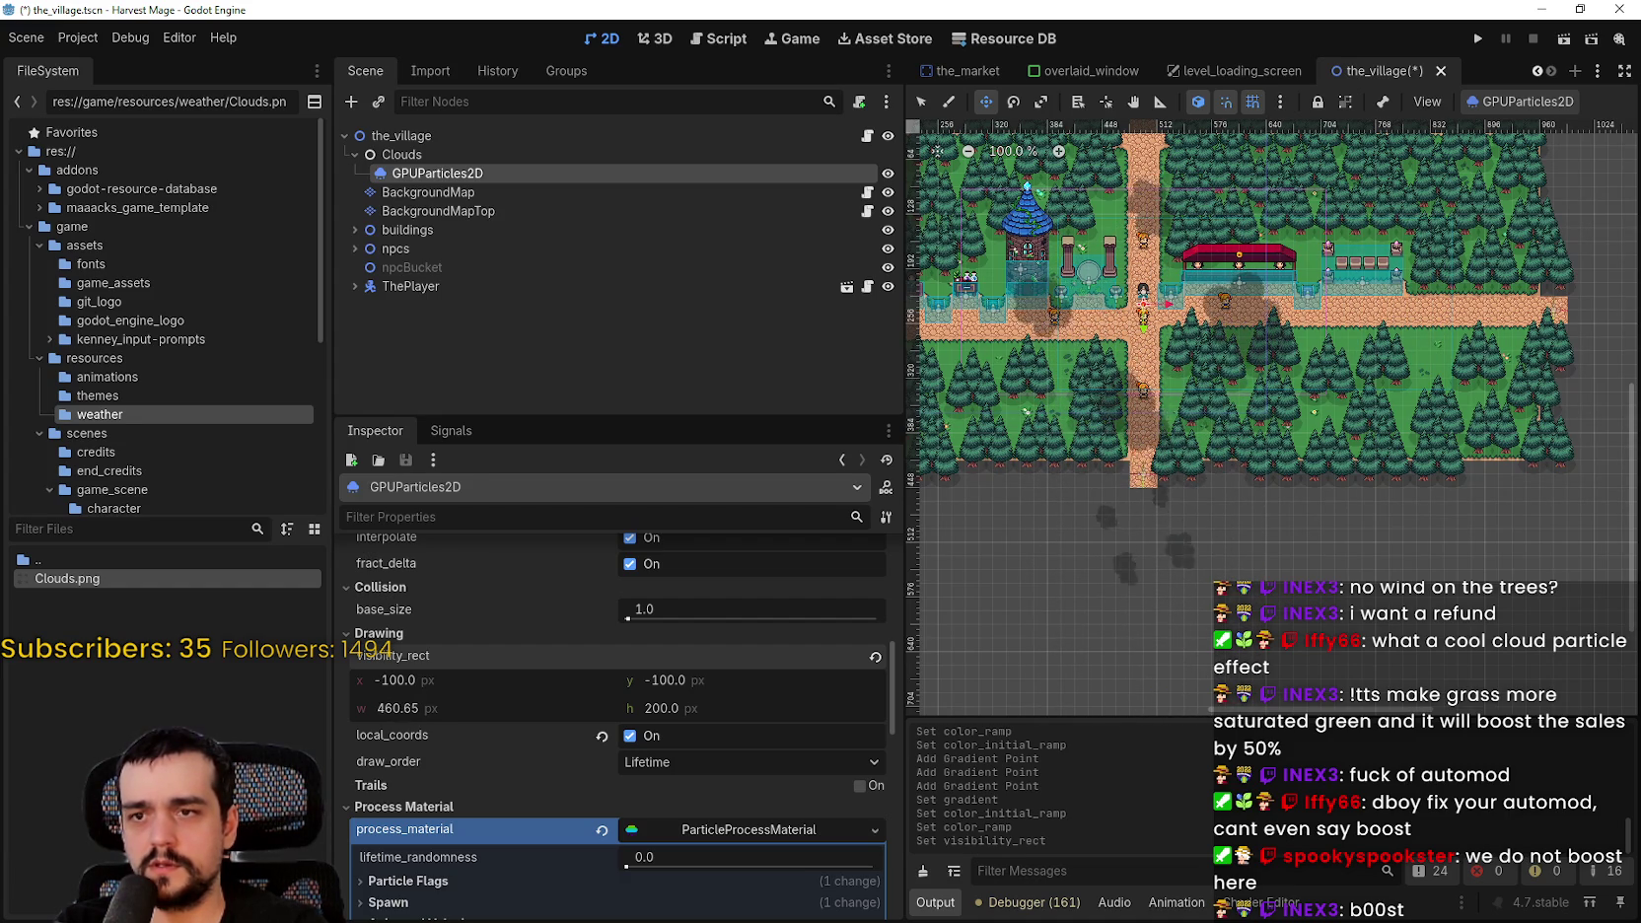
click(521, 700)
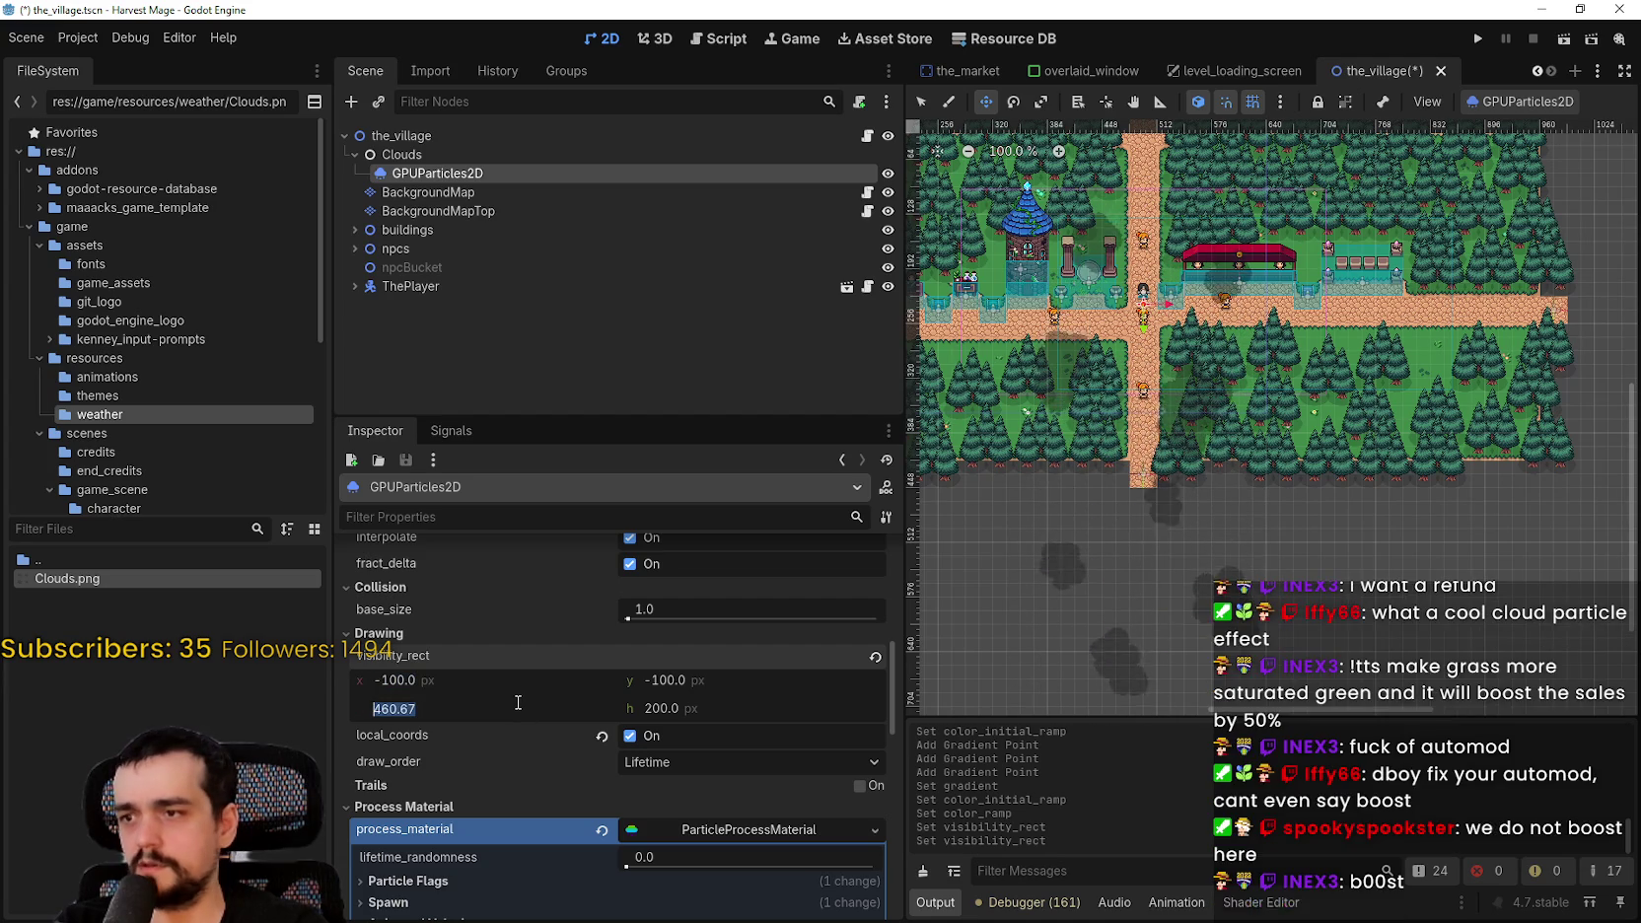
drag(737, 719, 993, 6)
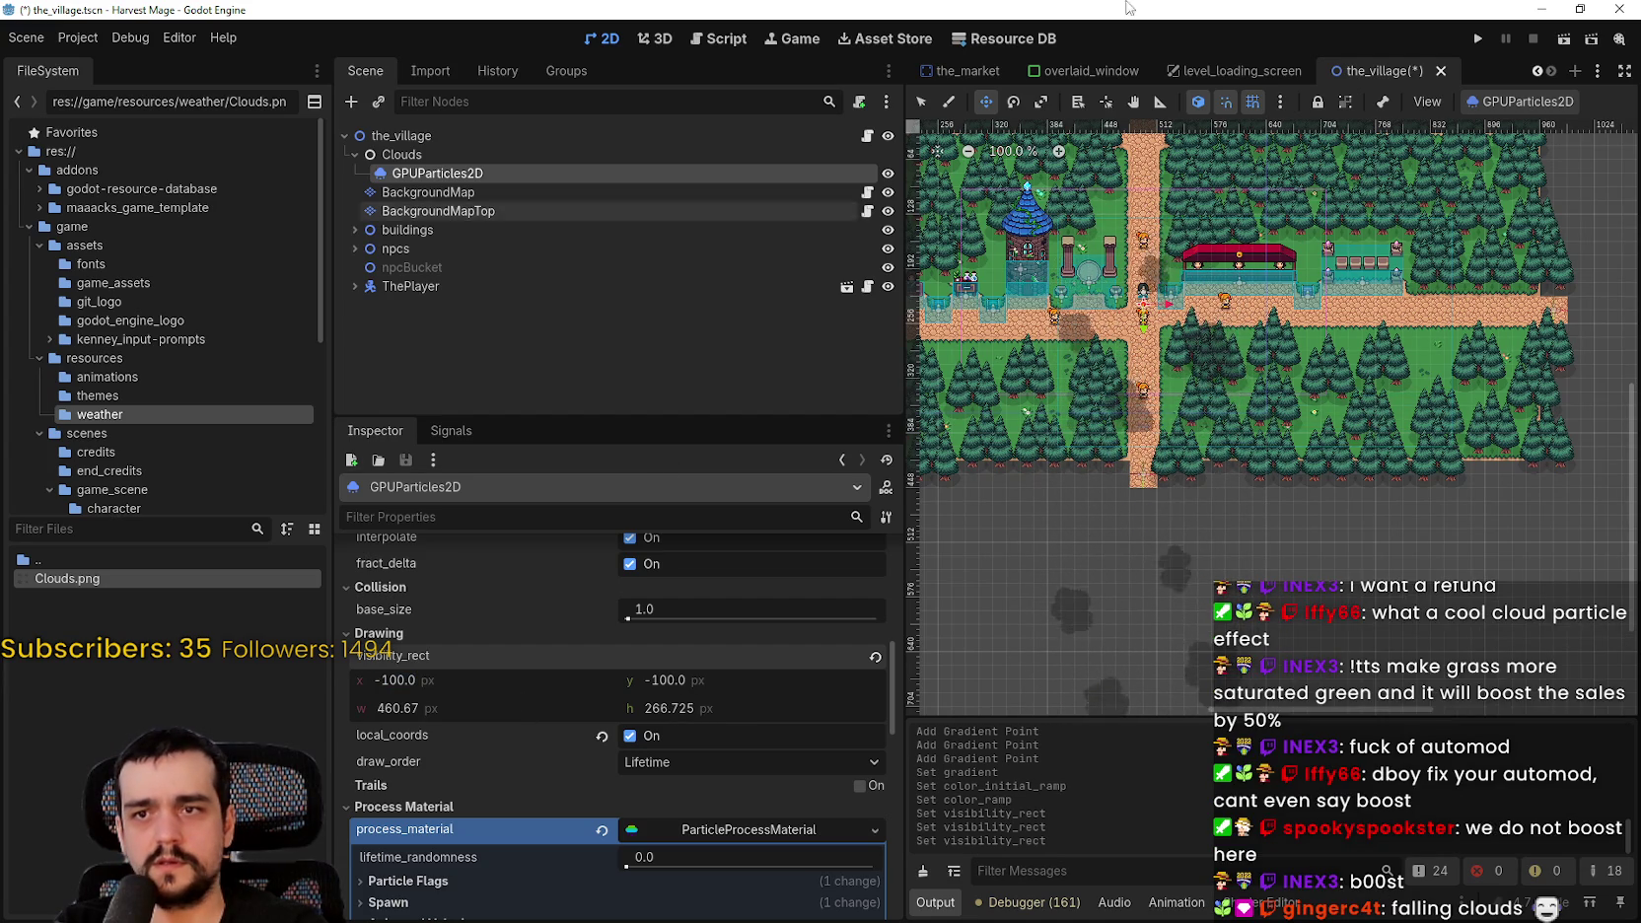
- Select the Clouds node in the Scene dock to show its properties
scroll(1322, 305, down, 6)
scroll(1322, 305, up, 7)
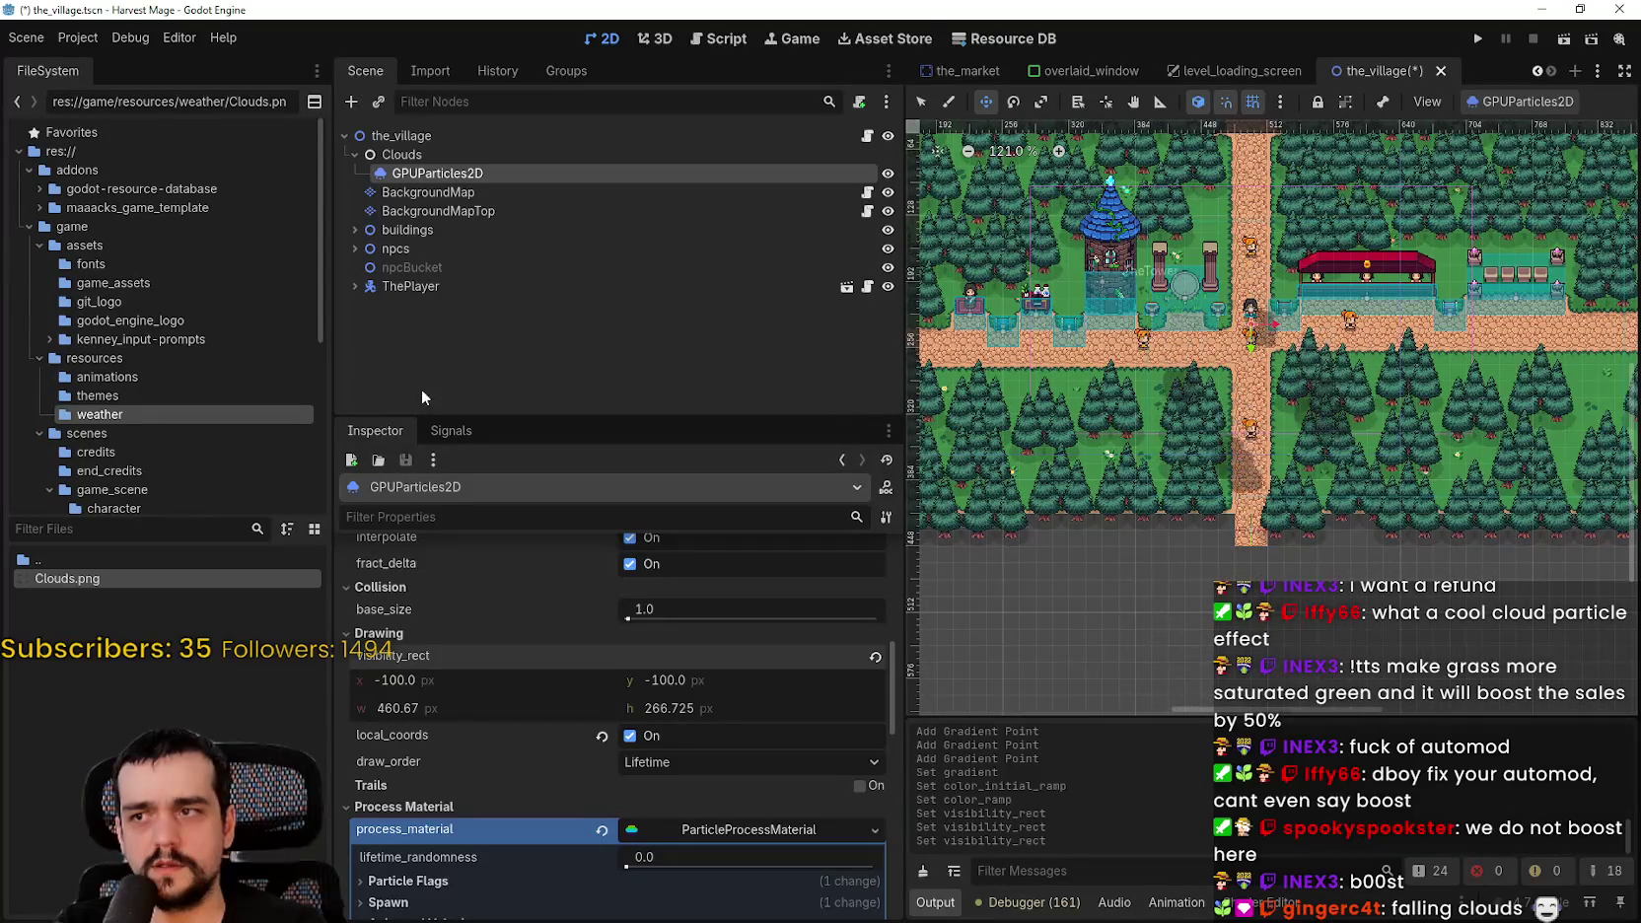
click(493, 157)
scroll(1216, 361, down, 1)
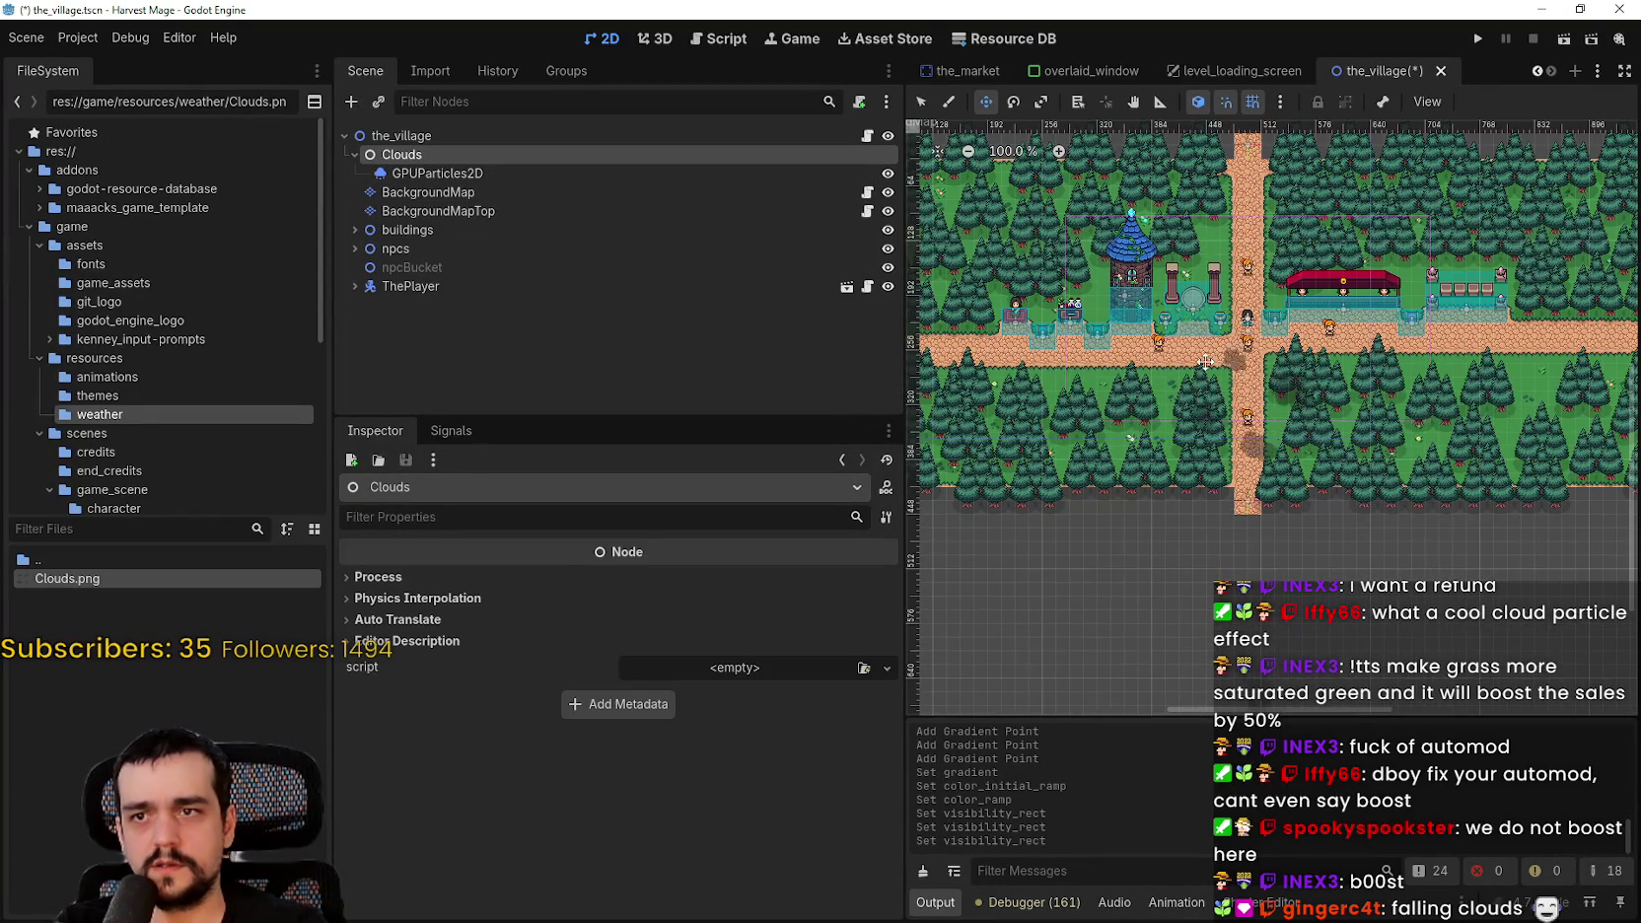
- Select the GPUParticles2D cloud emitter and frame it in the viewport
scroll(1155, 402, down, 4)
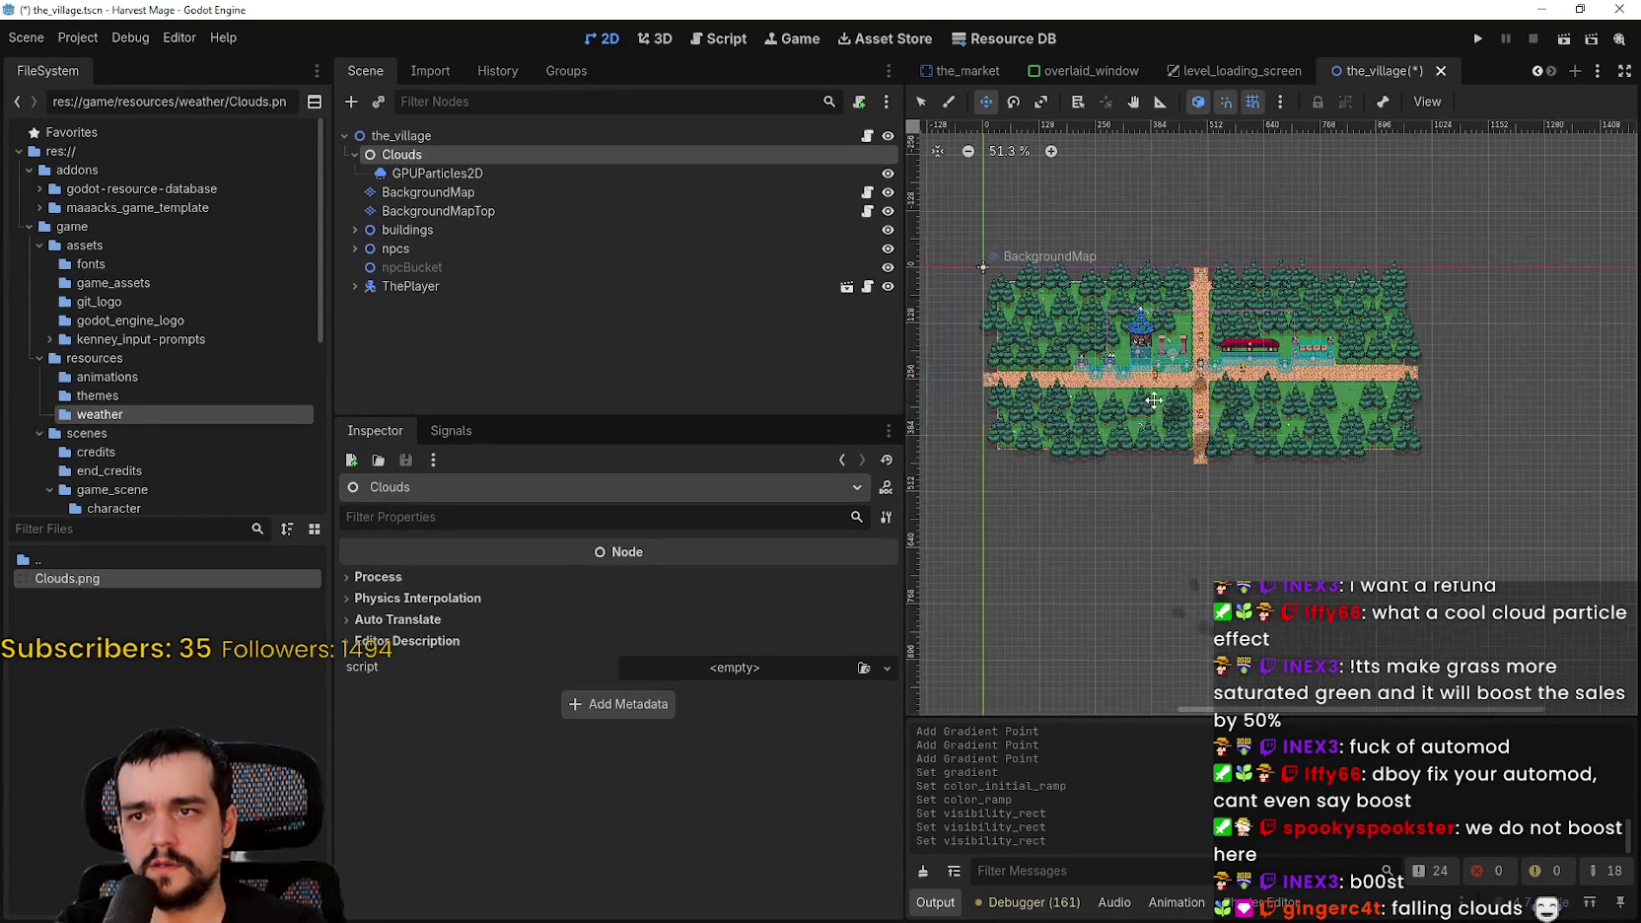
click(921, 103)
scroll(1233, 320, up, 3)
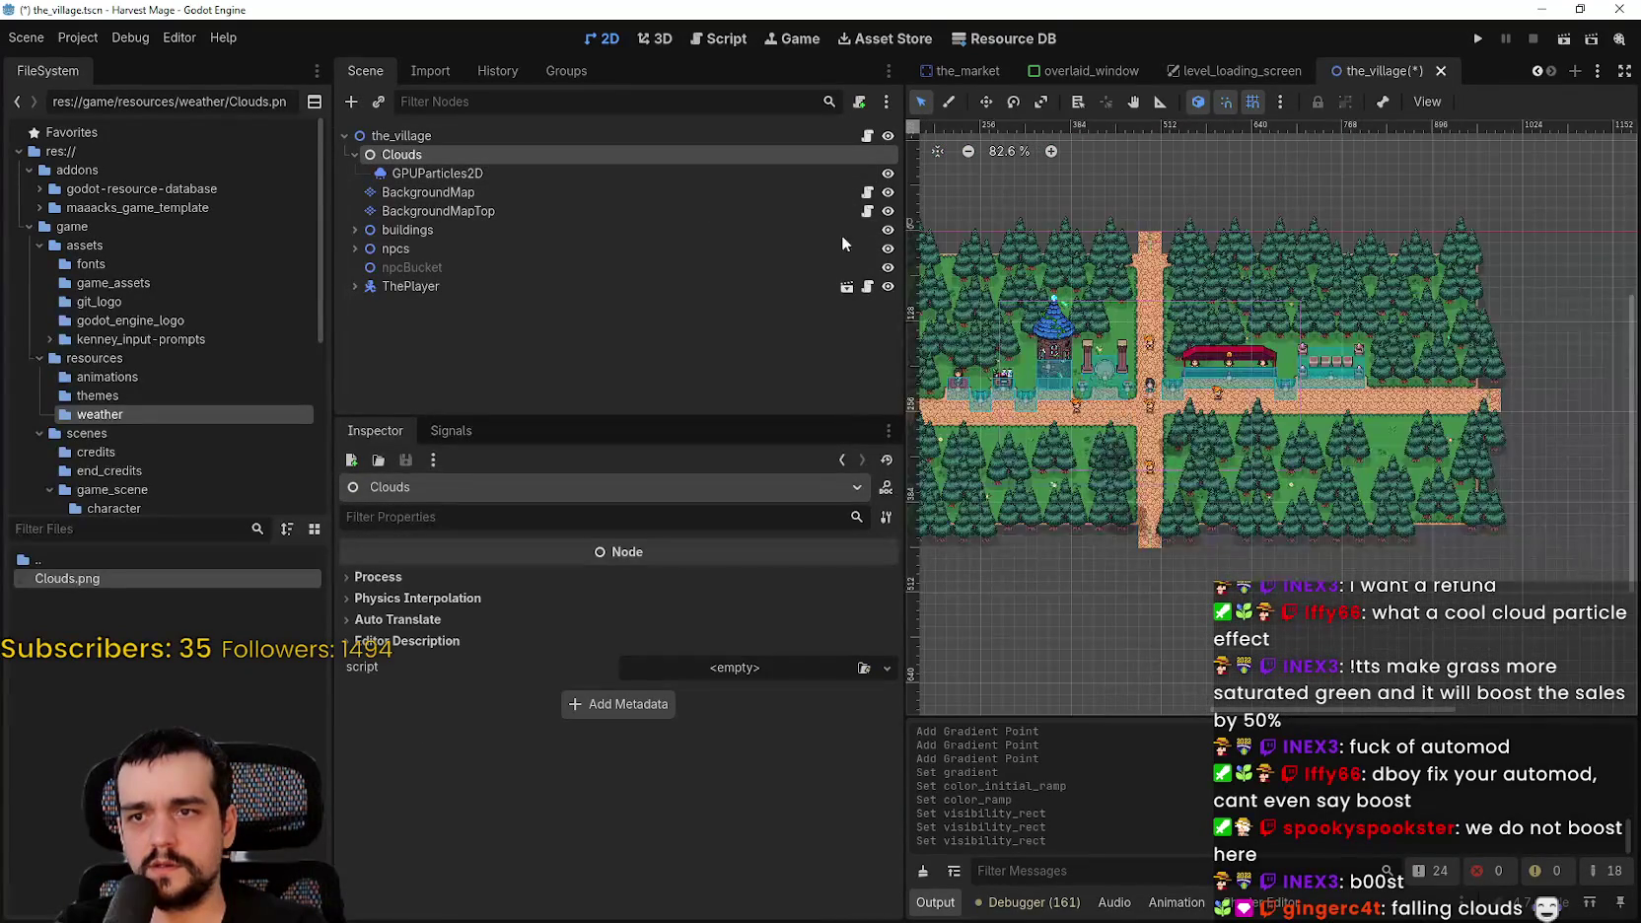
click(599, 173)
key(f)
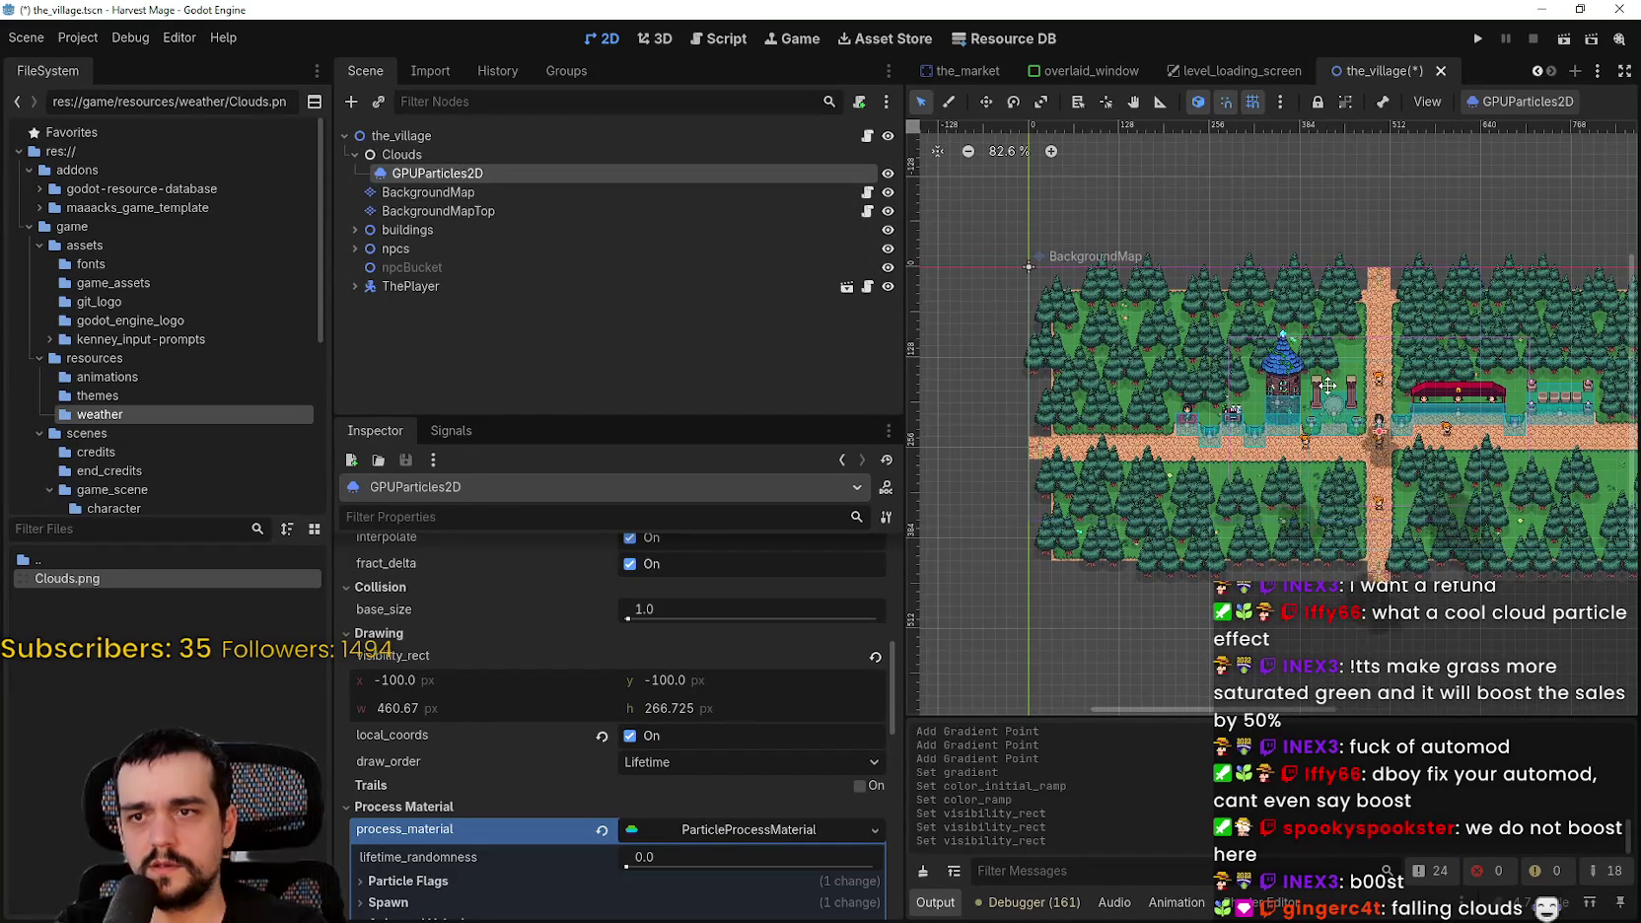
- Set the visibility_rect height to 360 and width to 1280
click(679, 711)
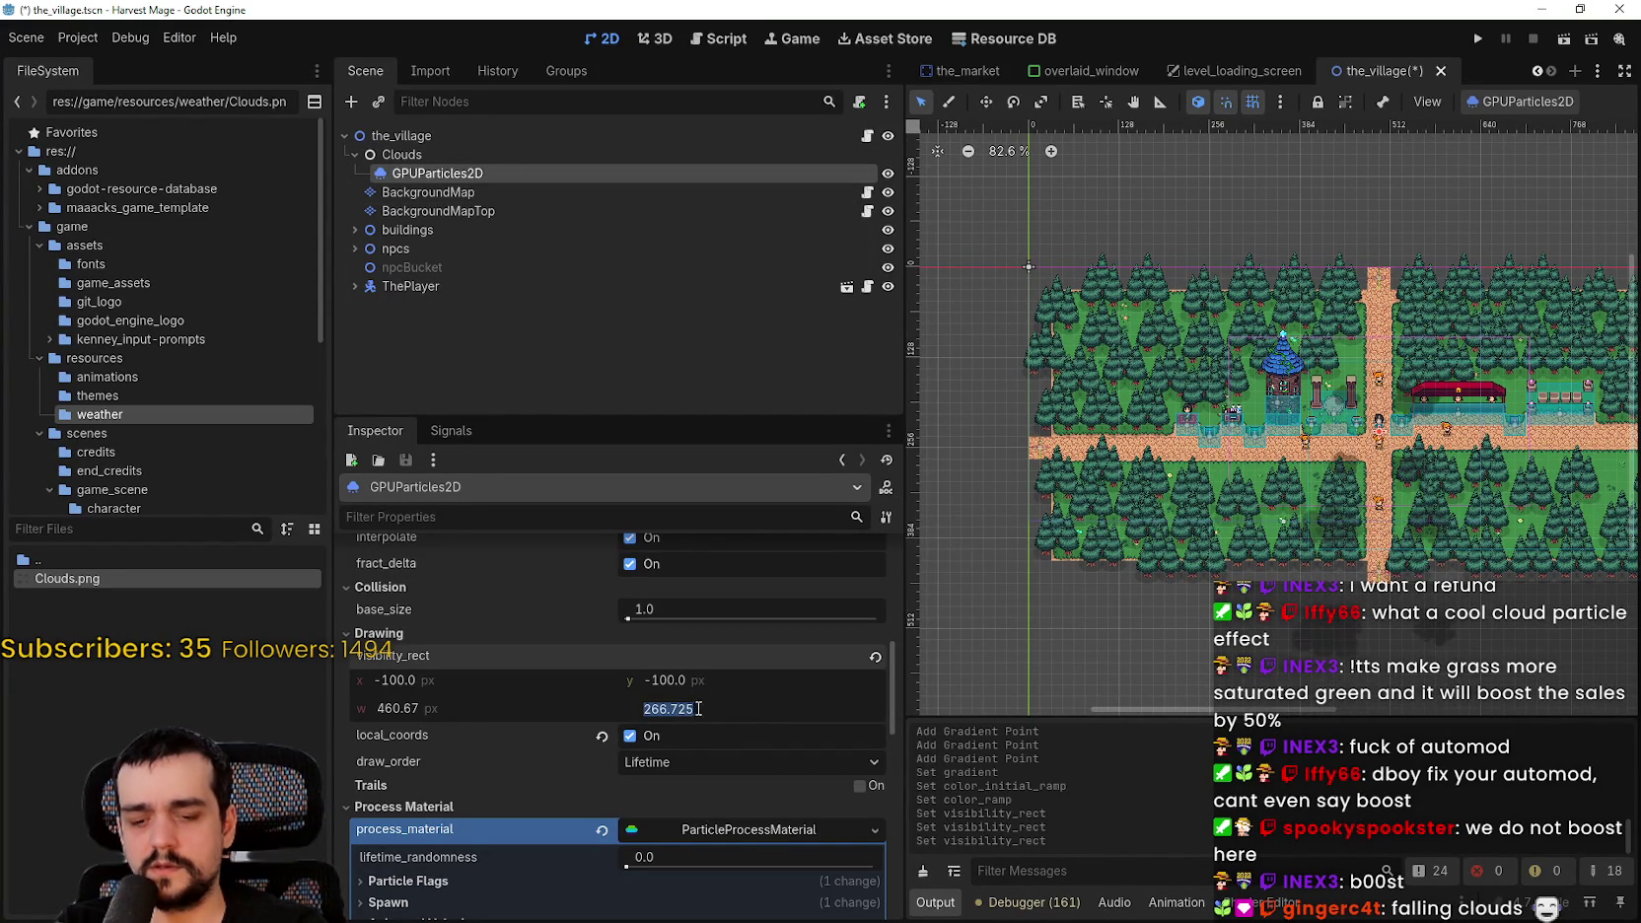
text(360)
key(Return)
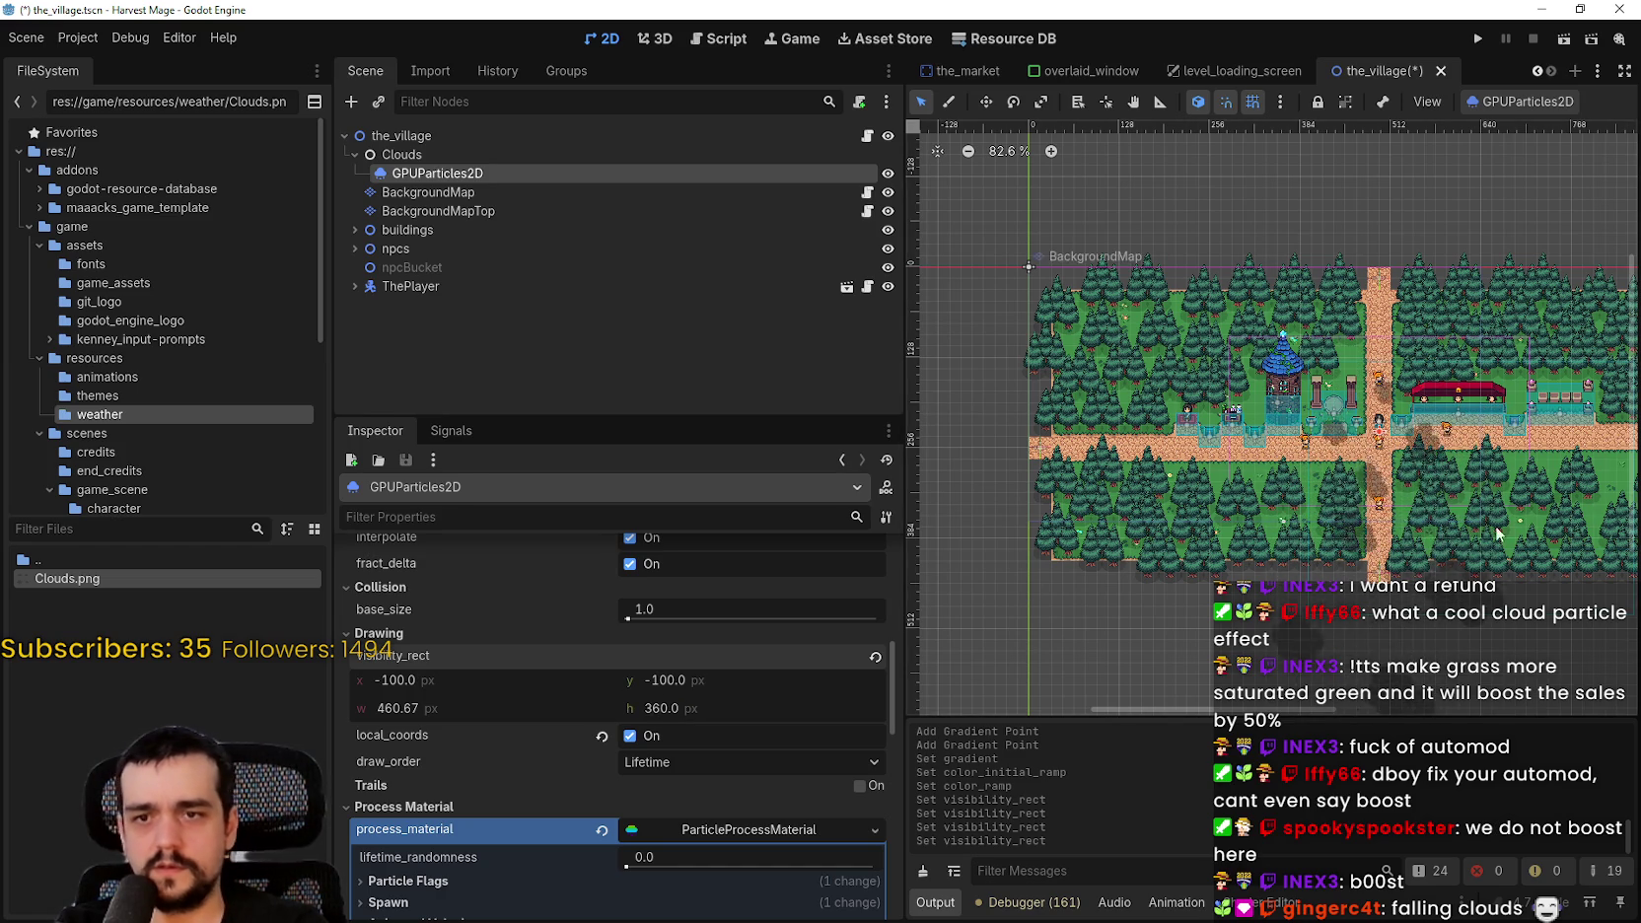
scroll(1492, 538, right, 10)
scroll(1262, 365, left, 5)
scroll(1262, 364, up, 3)
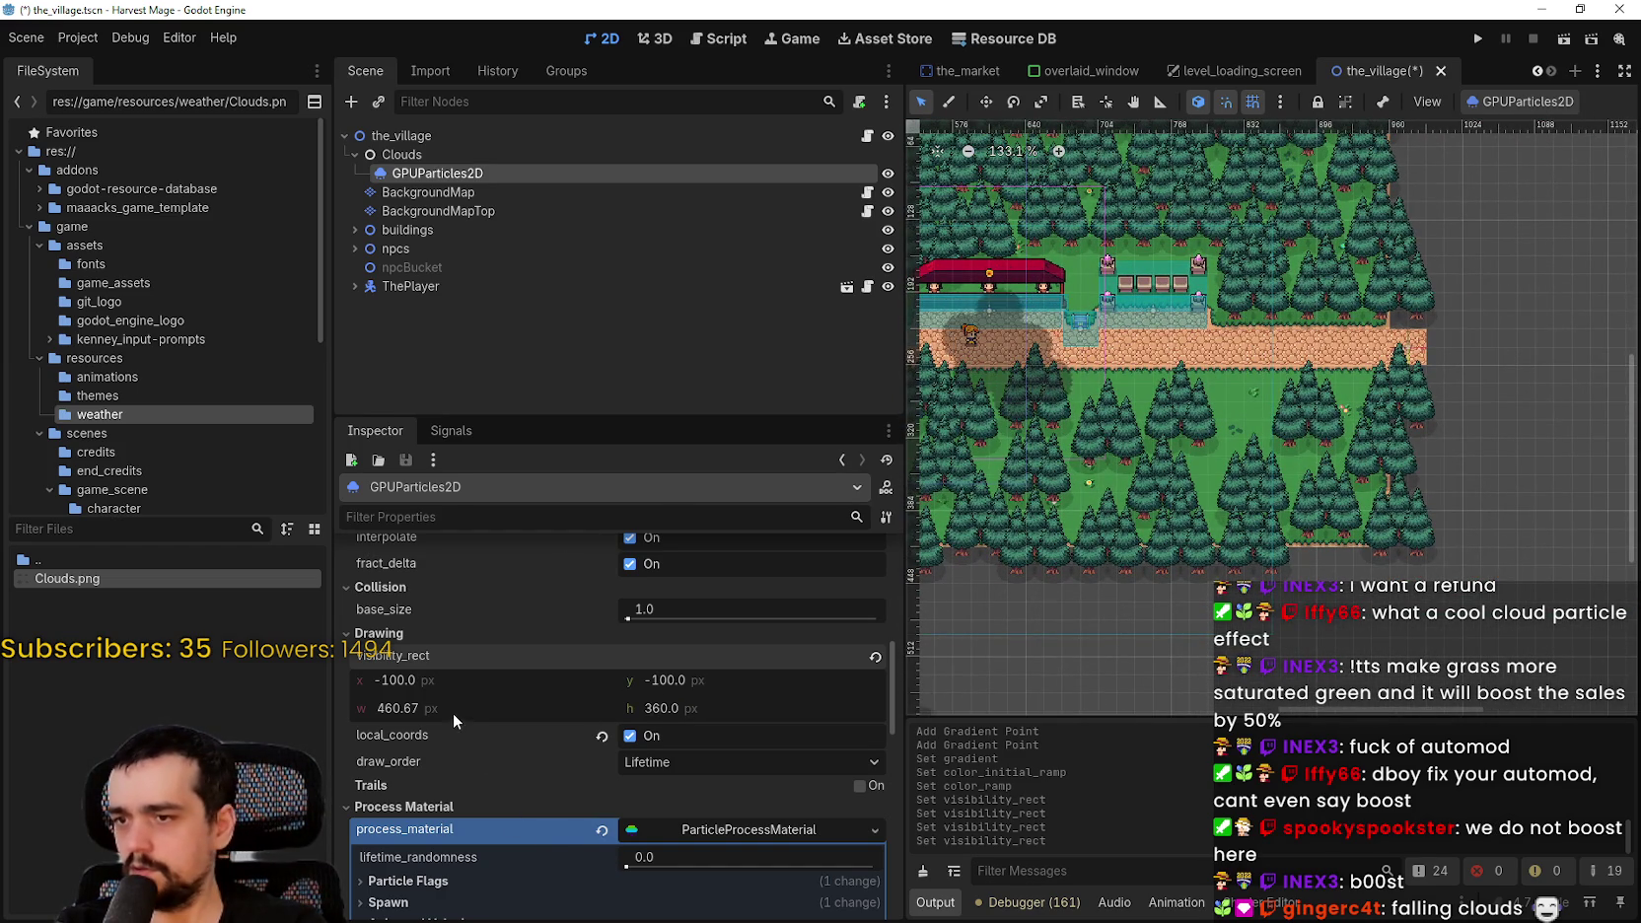
click(454, 710)
text(1280)
key(Return)
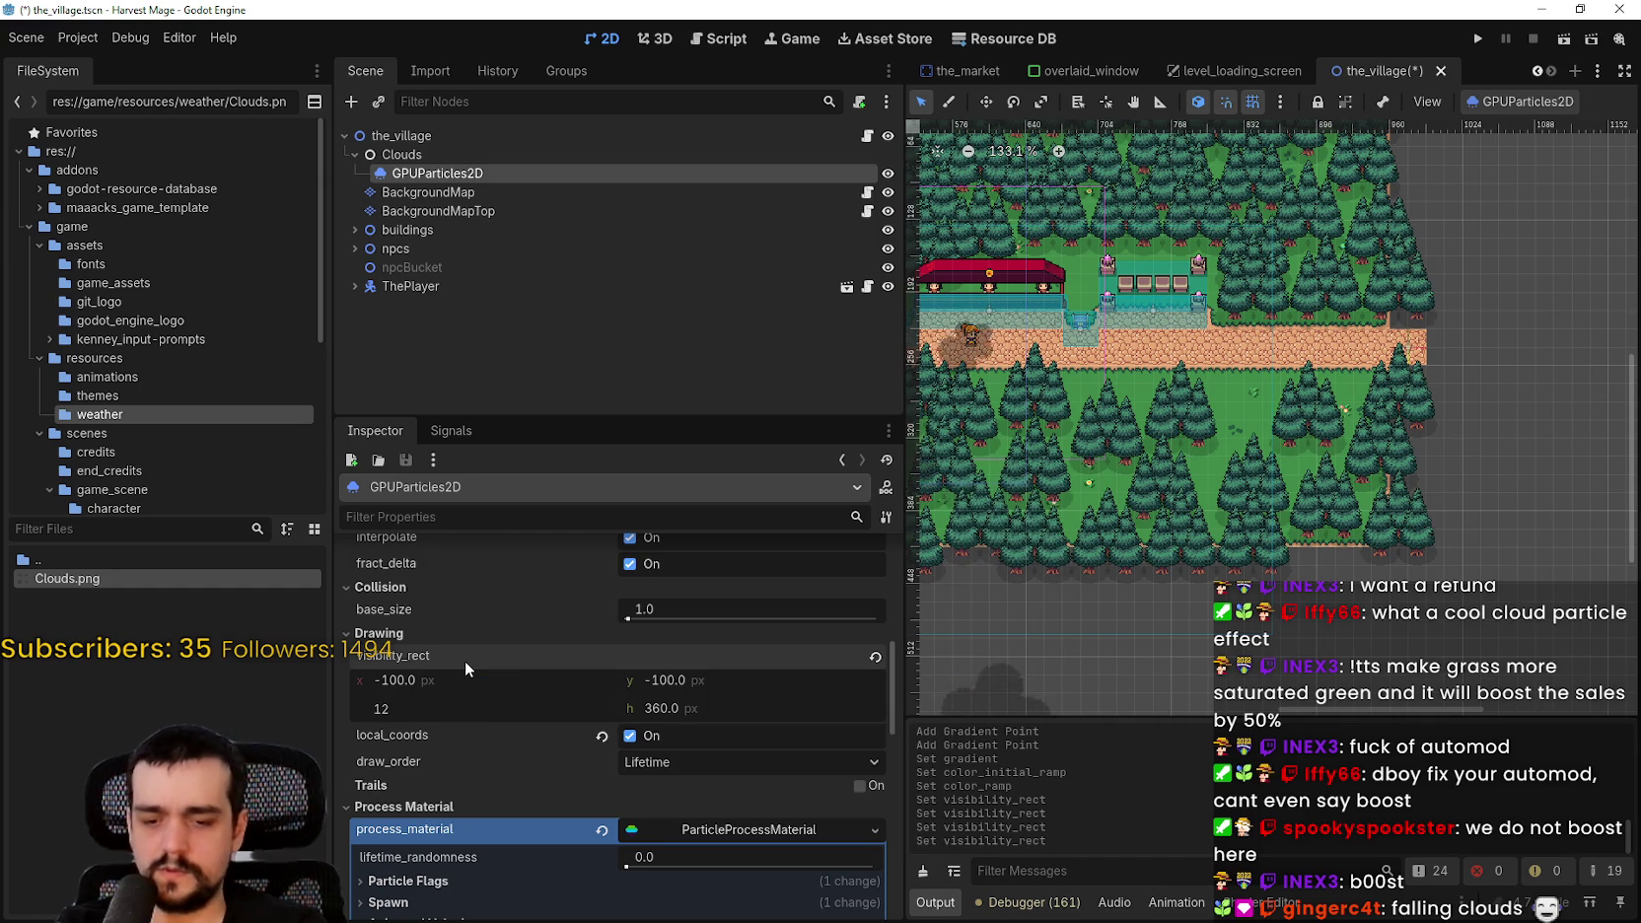
- Select the Clouds node, then reselect the GPUParticles2D node
scroll(1165, 401, left, 5)
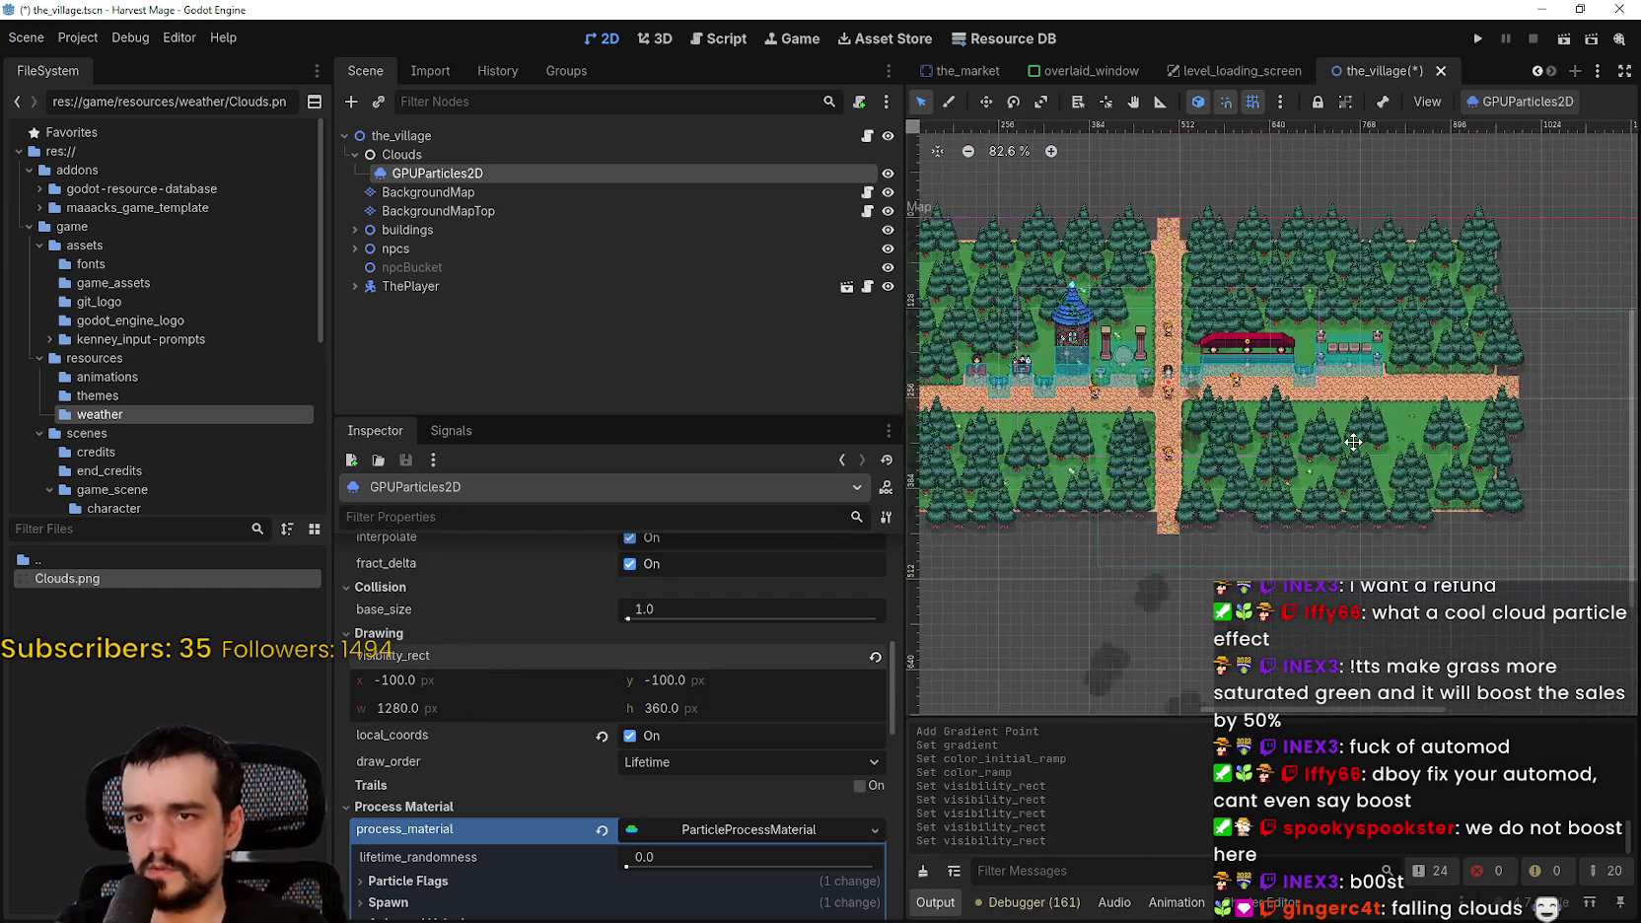
scroll(1271, 450, down, 1)
scroll(1272, 450, down, 3)
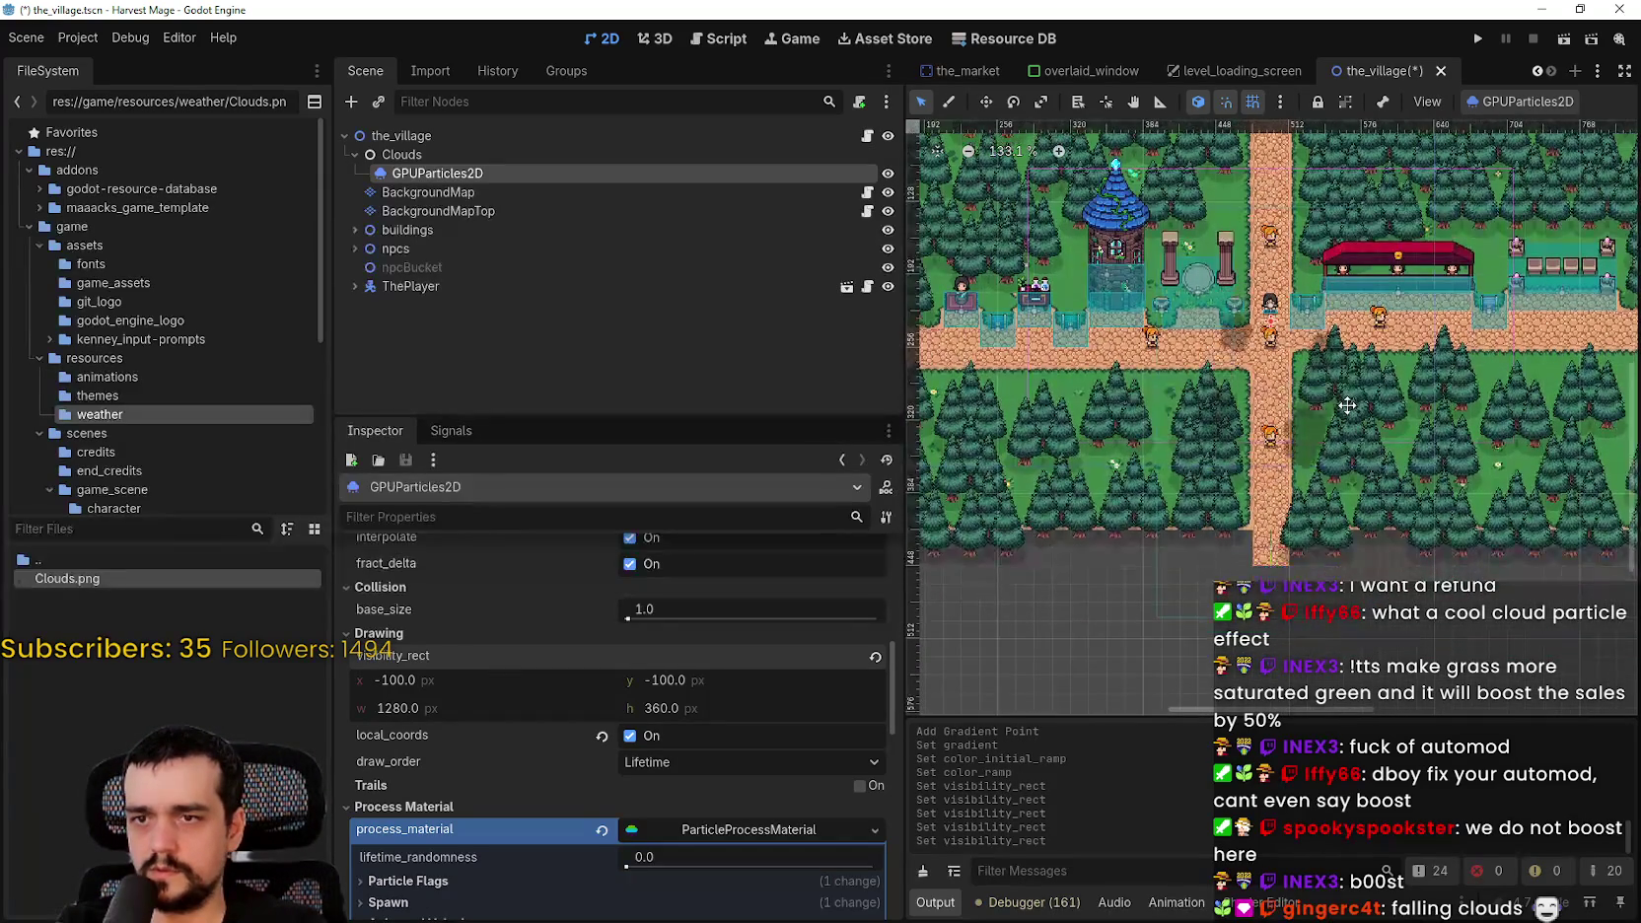
click(402, 153)
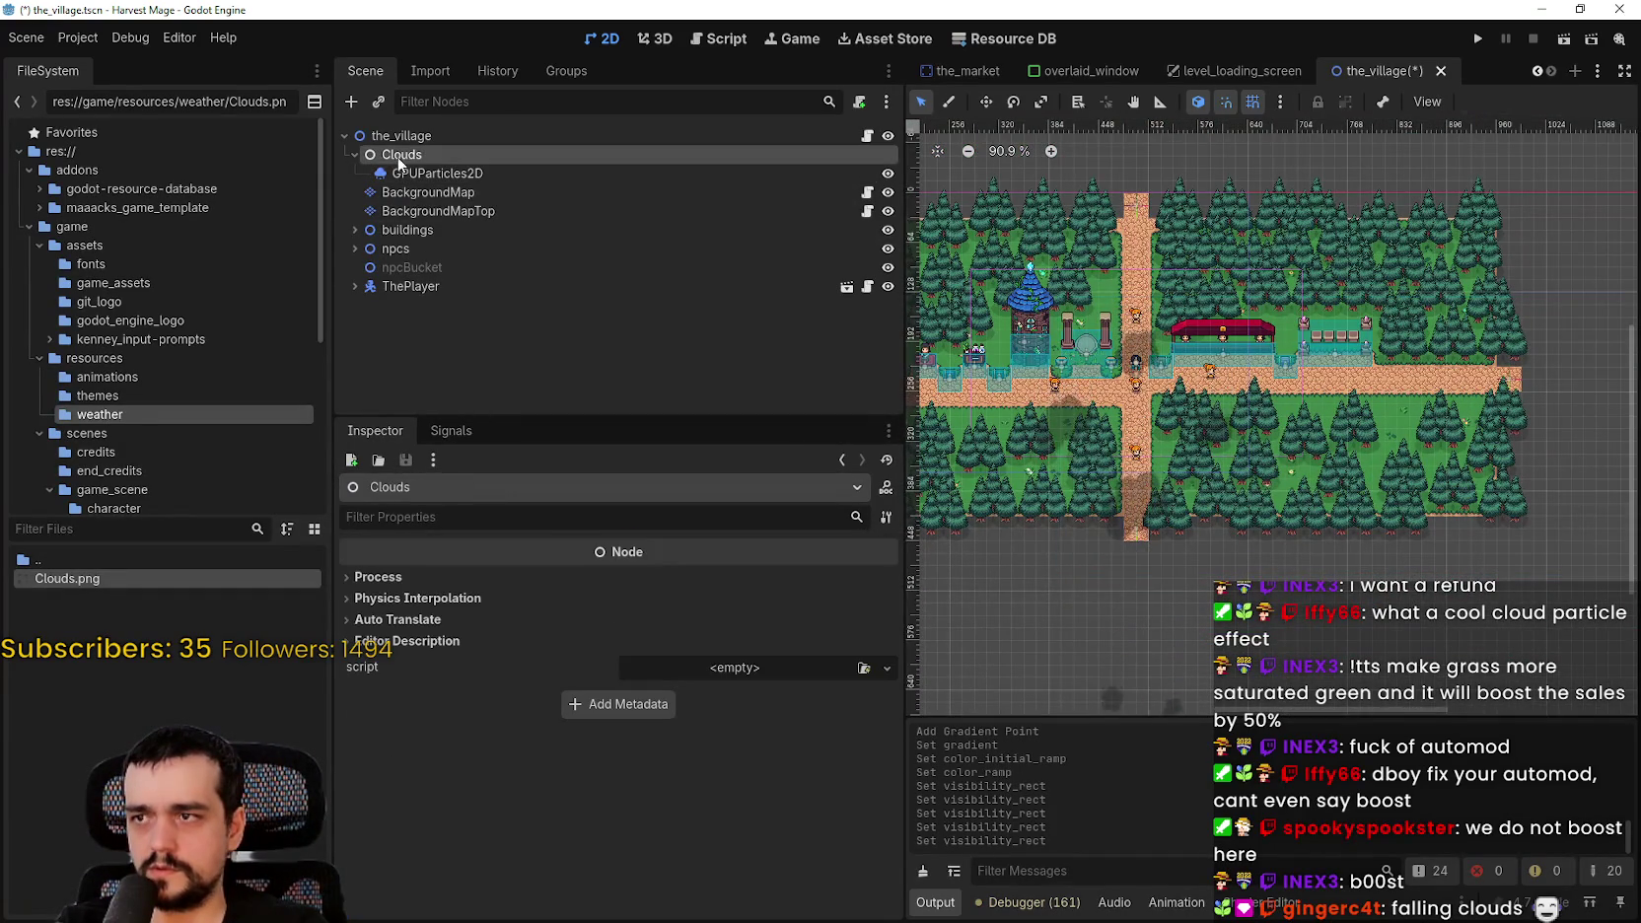
scroll(1272, 419, up, 3)
click(437, 172)
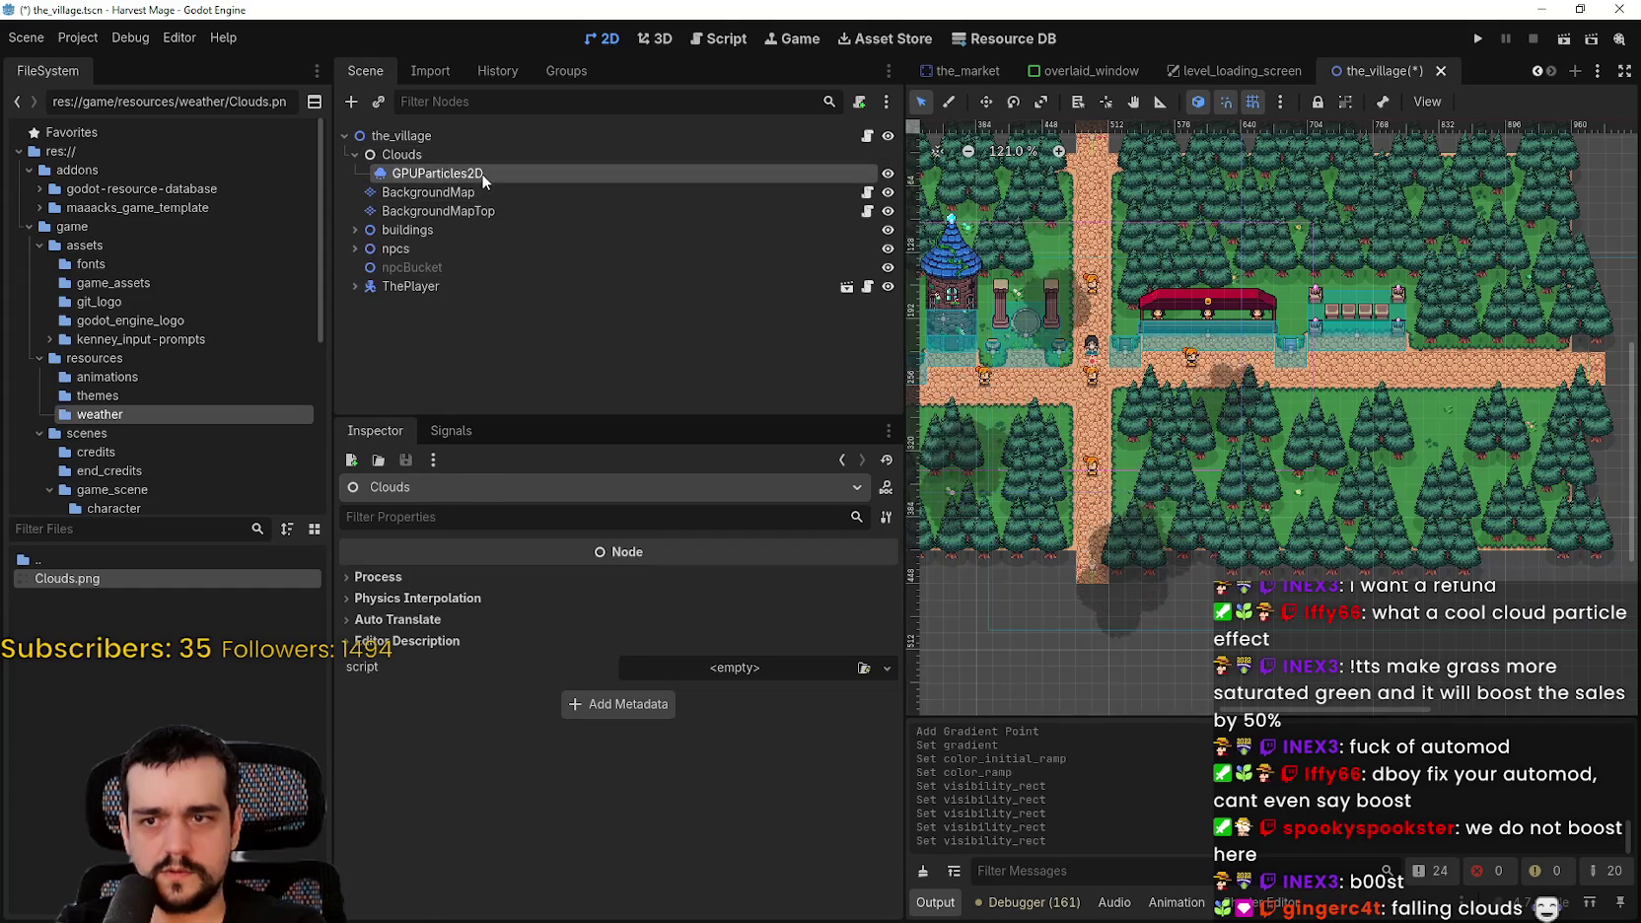
- Pan and zoom out the canvas to see the whole map and clouds
scroll(1151, 414, down, 3)
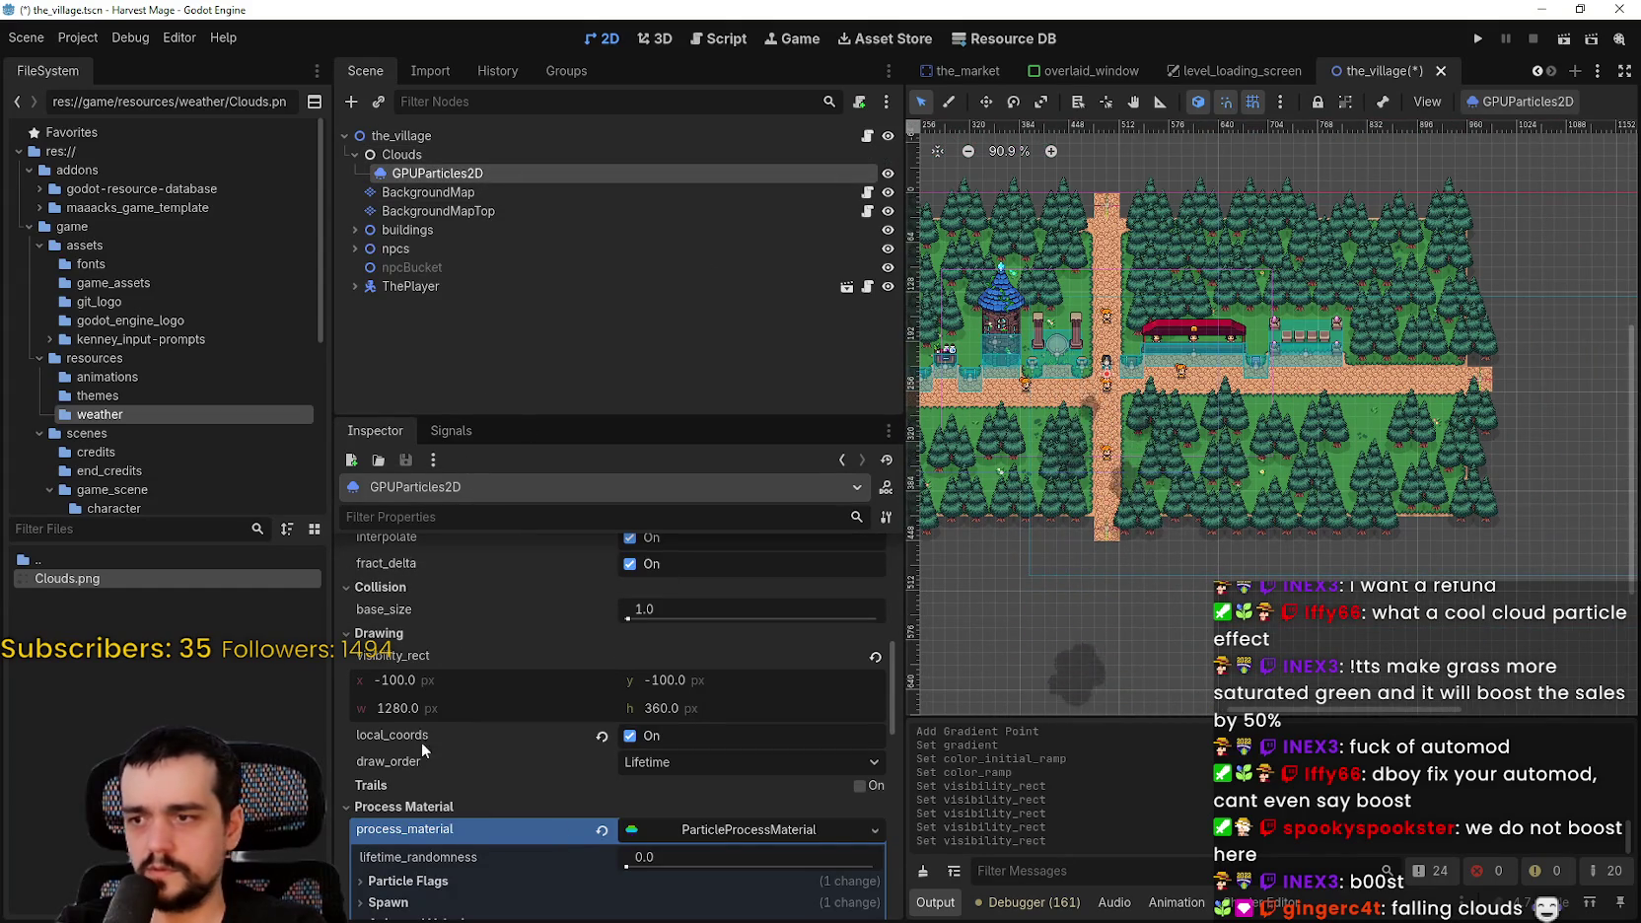
click(435, 712)
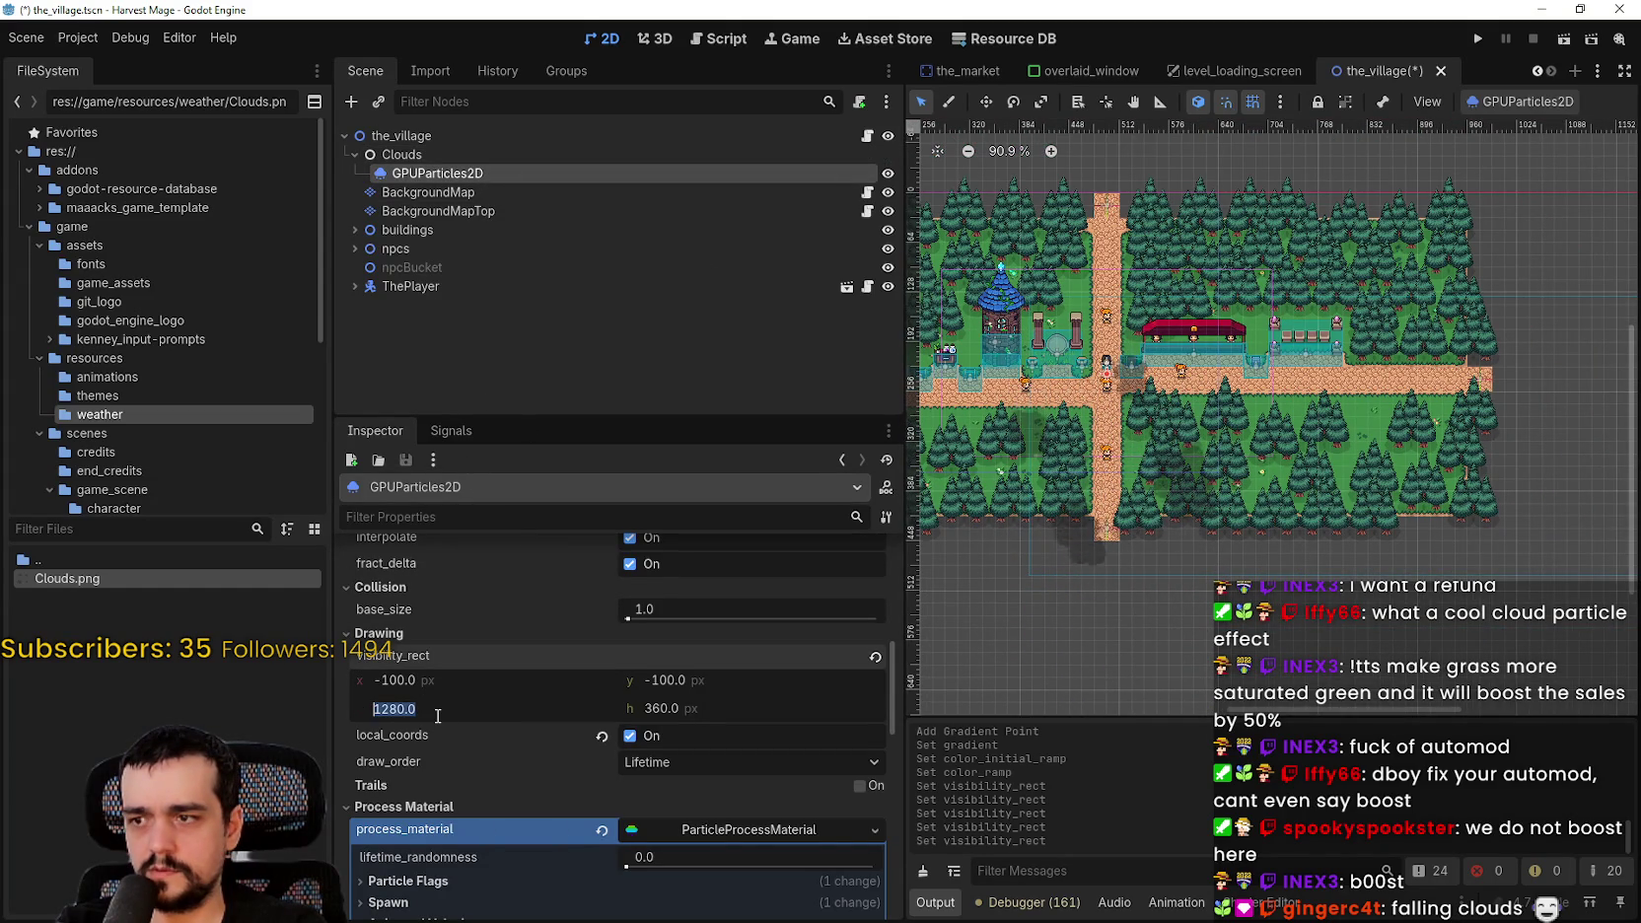
click(704, 829)
drag(1148, 581, 986, 498)
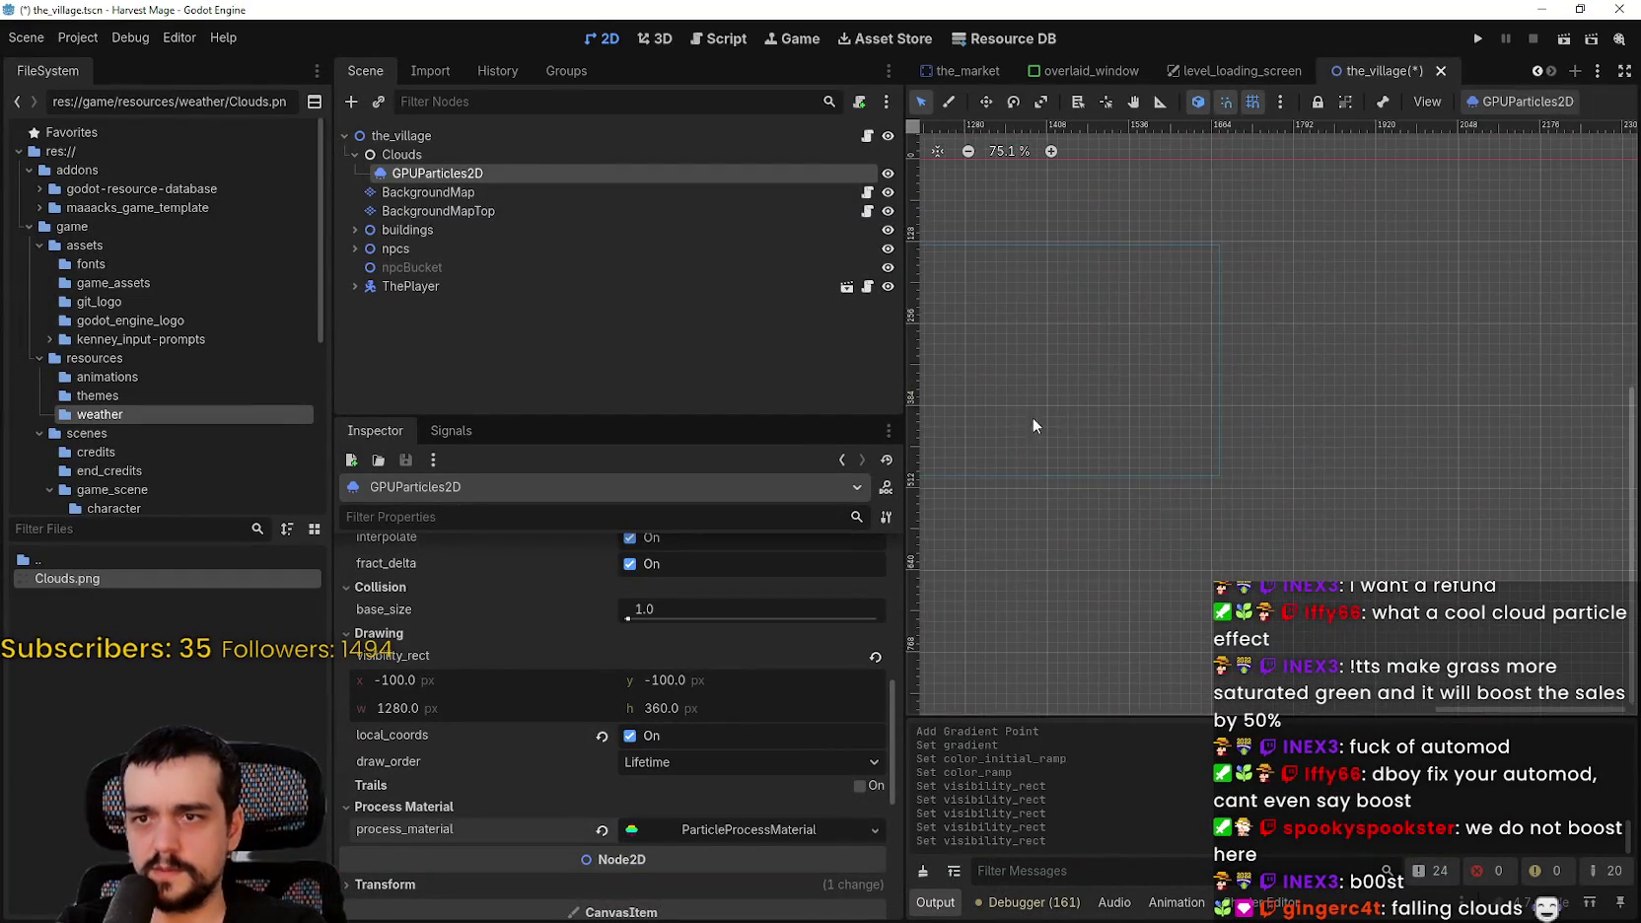
scroll(1084, 443, down, 8)
drag(1142, 440, 1233, 446)
scroll(1359, 460, down, 2)
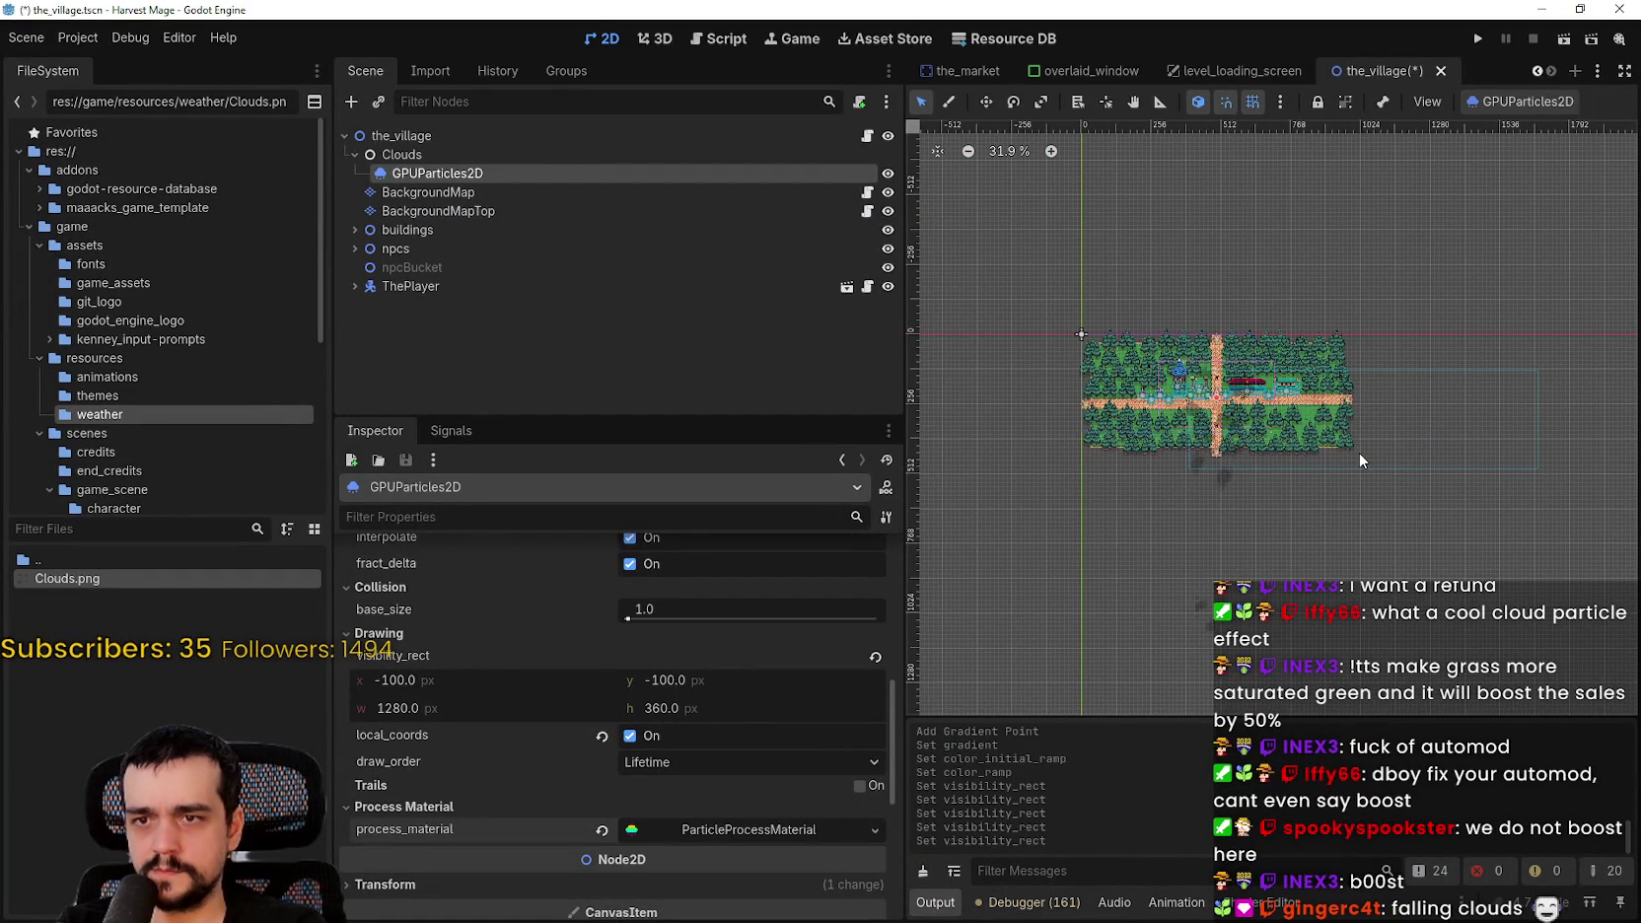
- Move the visibility_rect x position to -624
drag(520, 679, 513, 679)
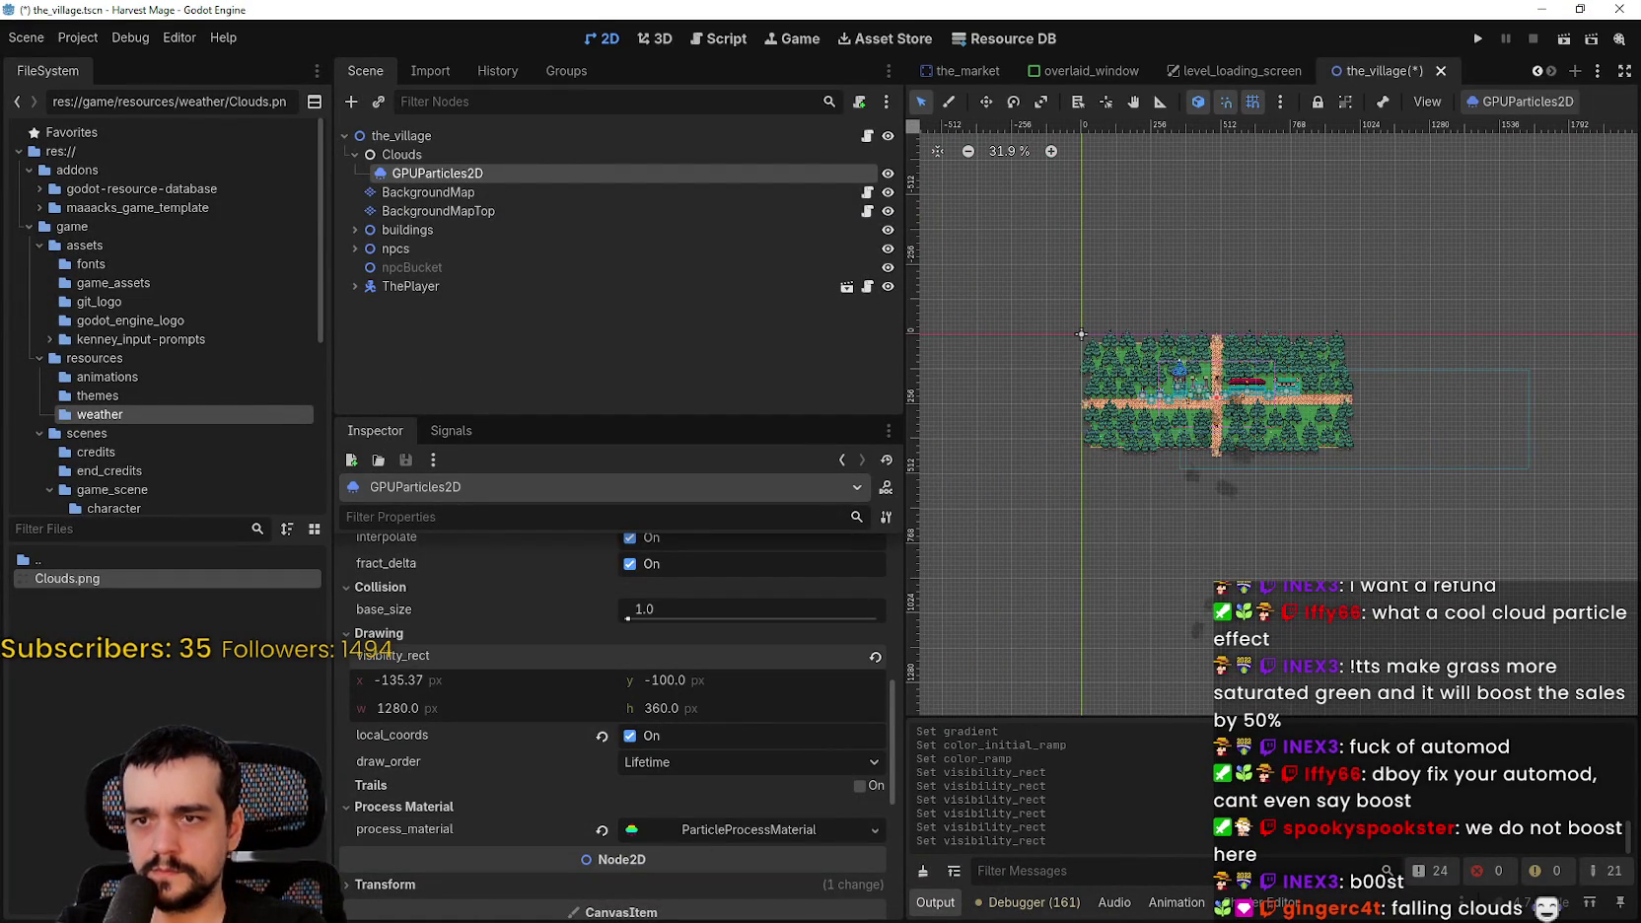
drag(414, 680, 397, 679)
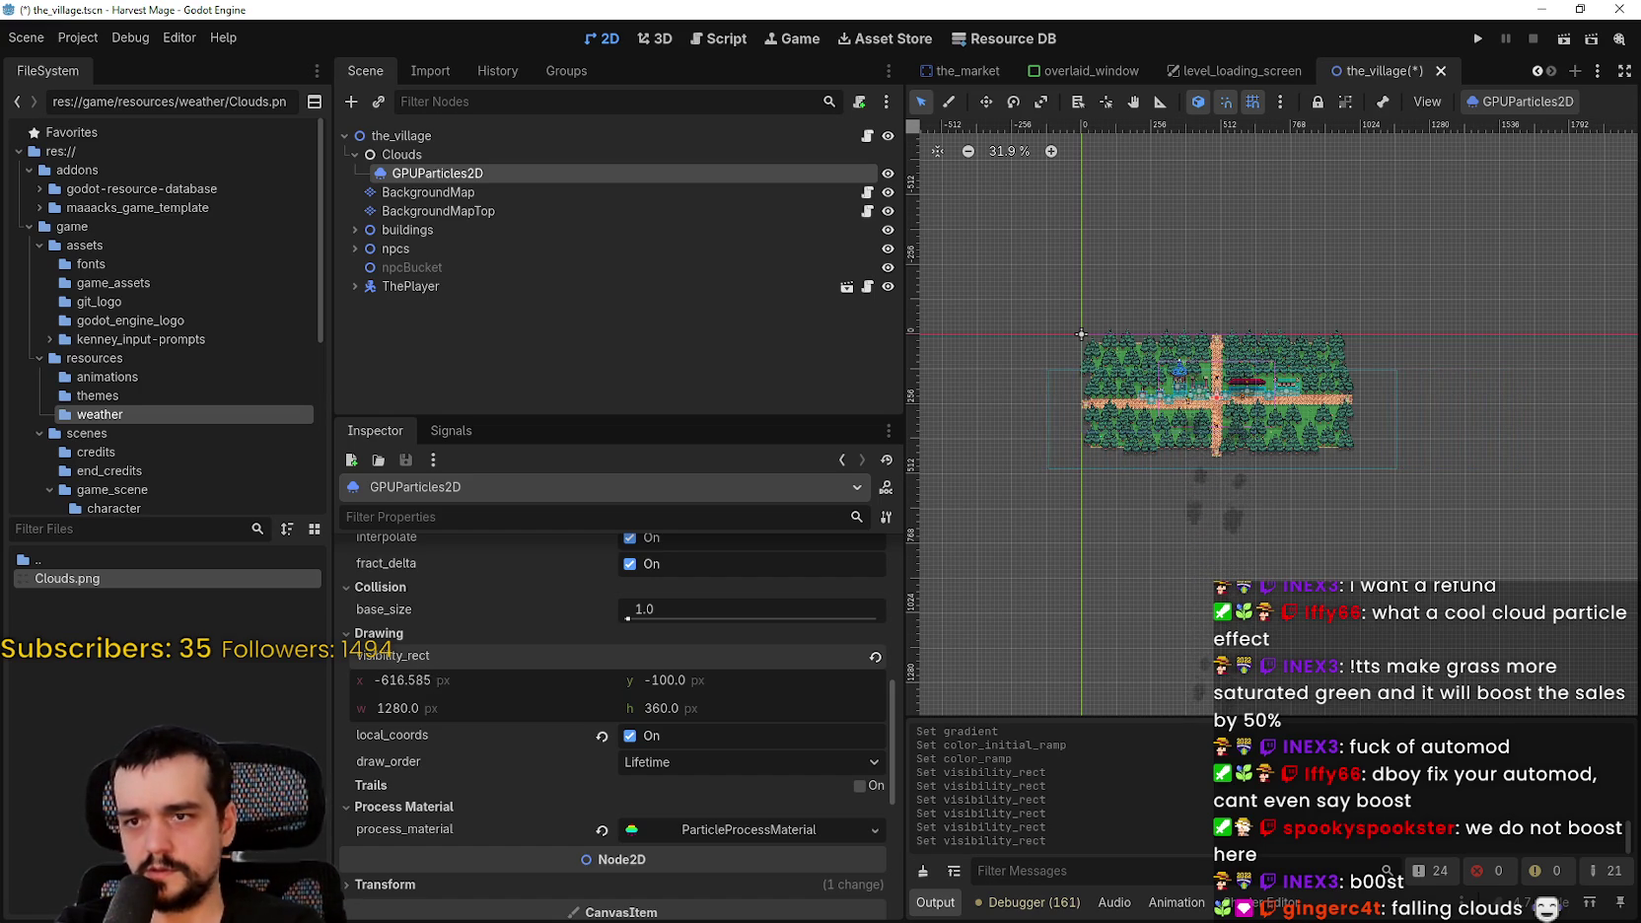
drag(371, 707, 373, 707)
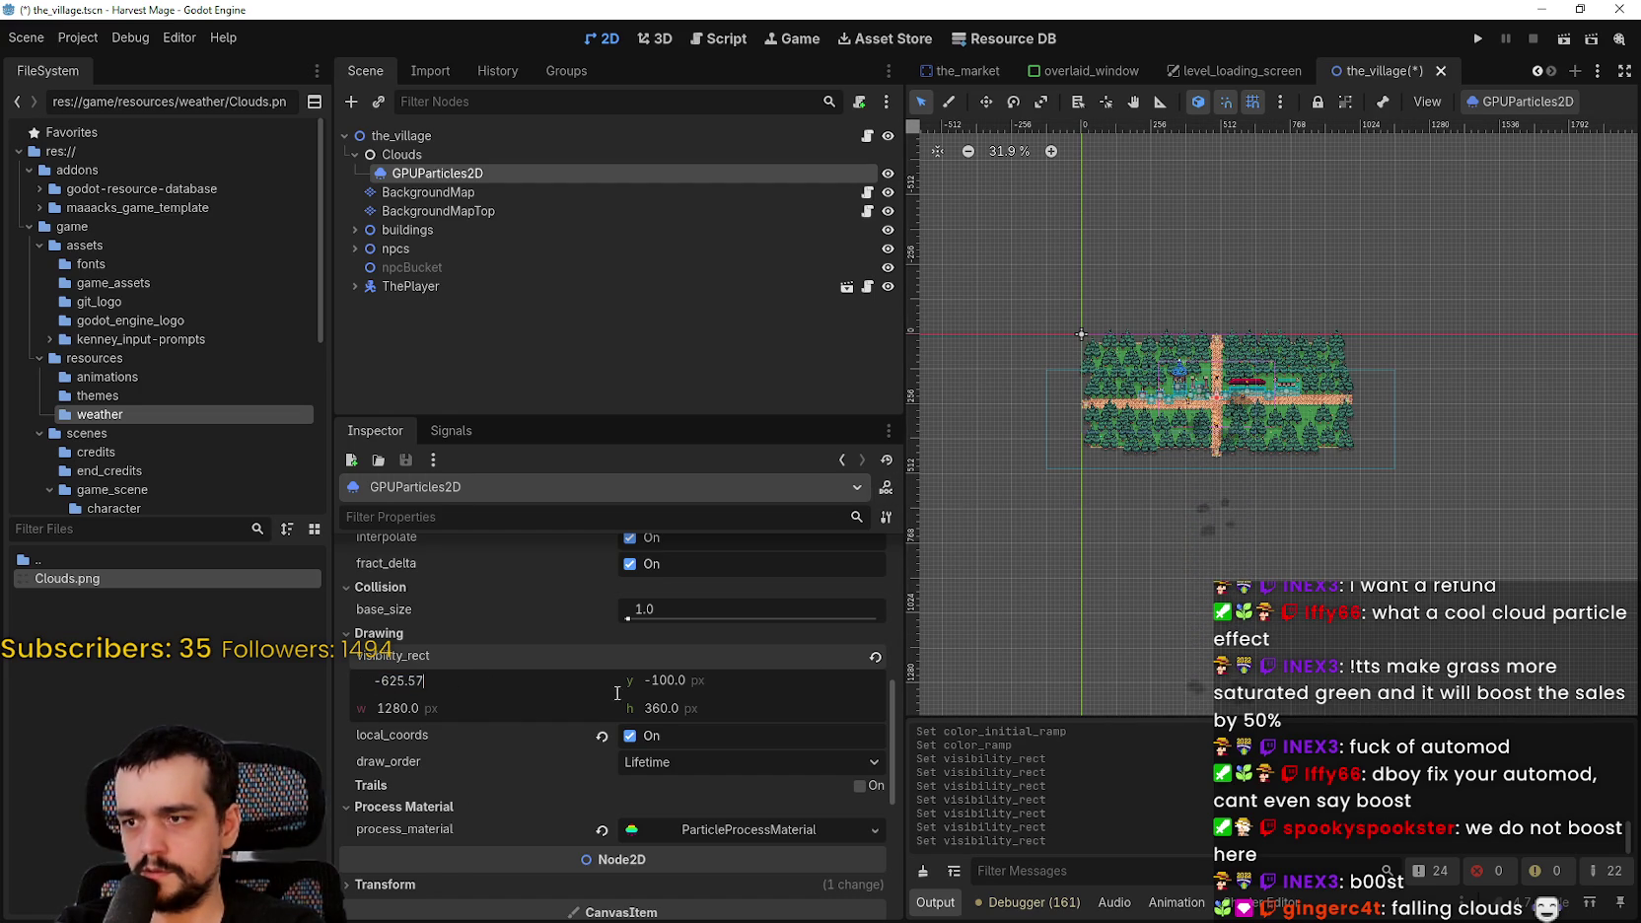
text(24)
key(Return)
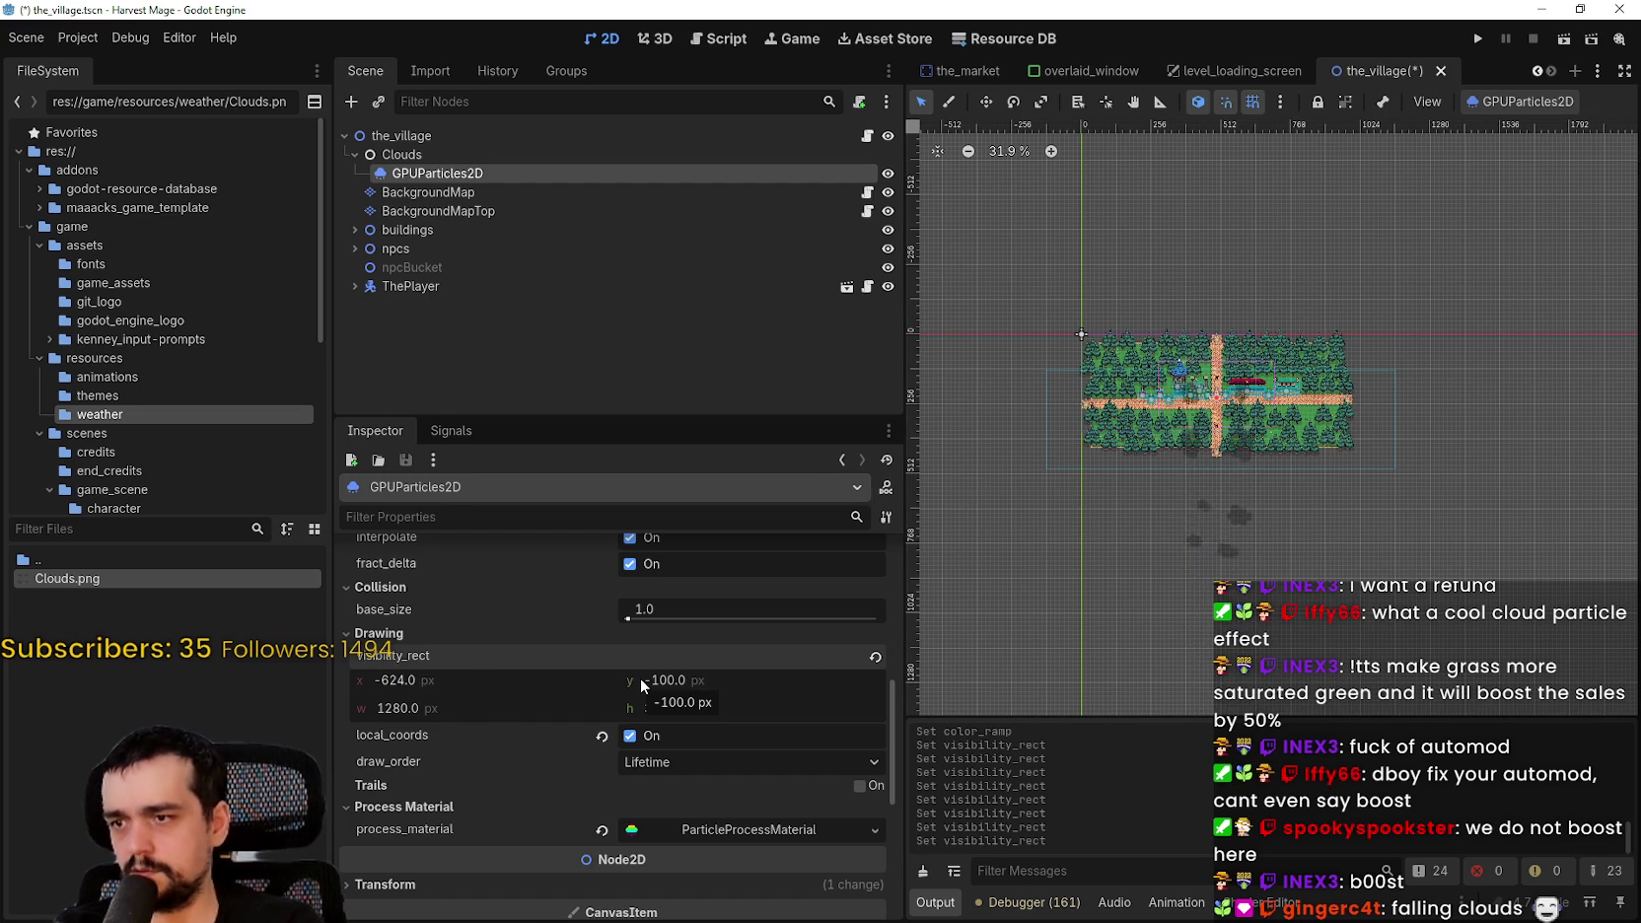
- Set the visibility_rect y position to -232
drag(674, 672, 582, 680)
scroll(1191, 348, up, 4)
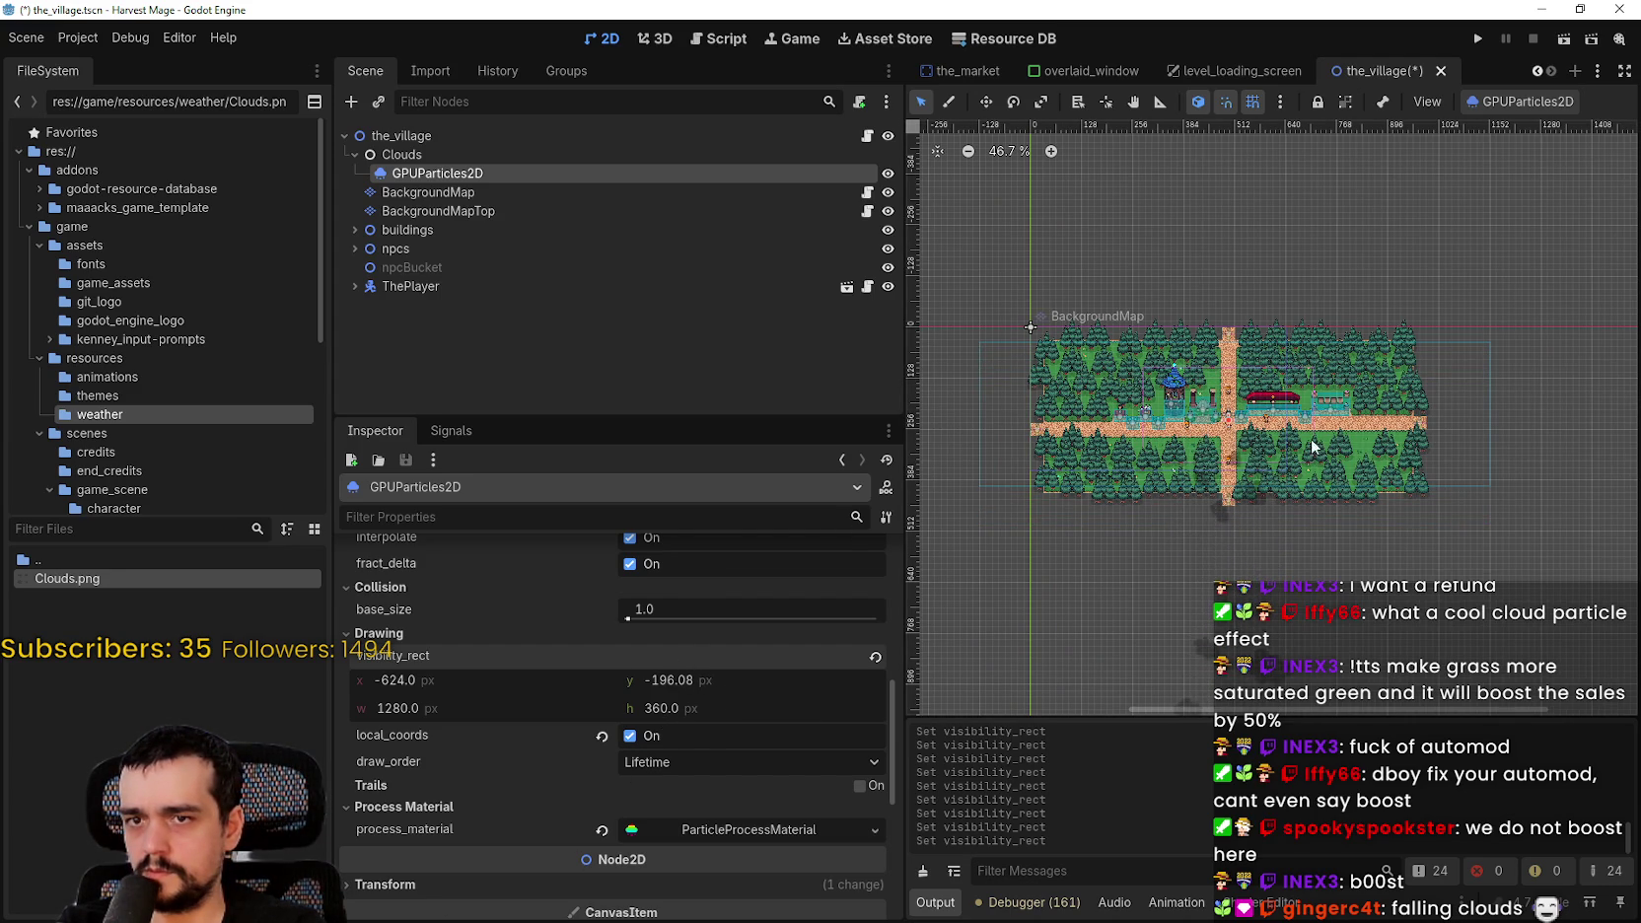
mouse_move(721, 708)
mouse_down()
mouse_move(760, 708)
mouse_move(683, 708)
mouse_move(713, 675)
mouse_move(664, 682)
mouse_up()
click(690, 681)
key(BackSpace)
text(32)
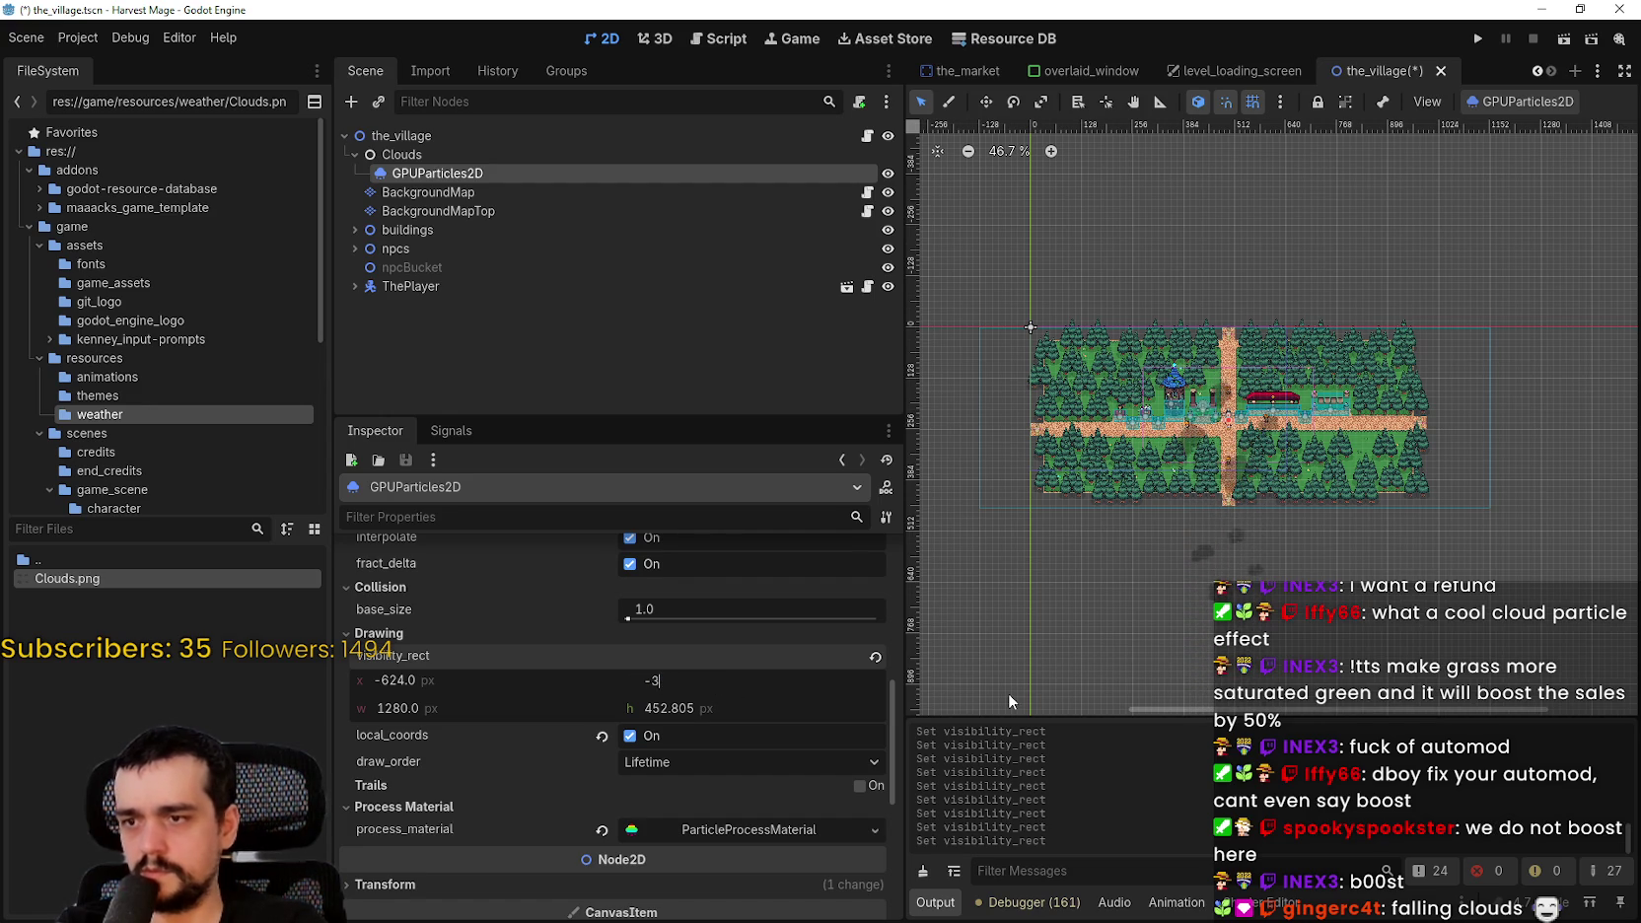
key(Return)
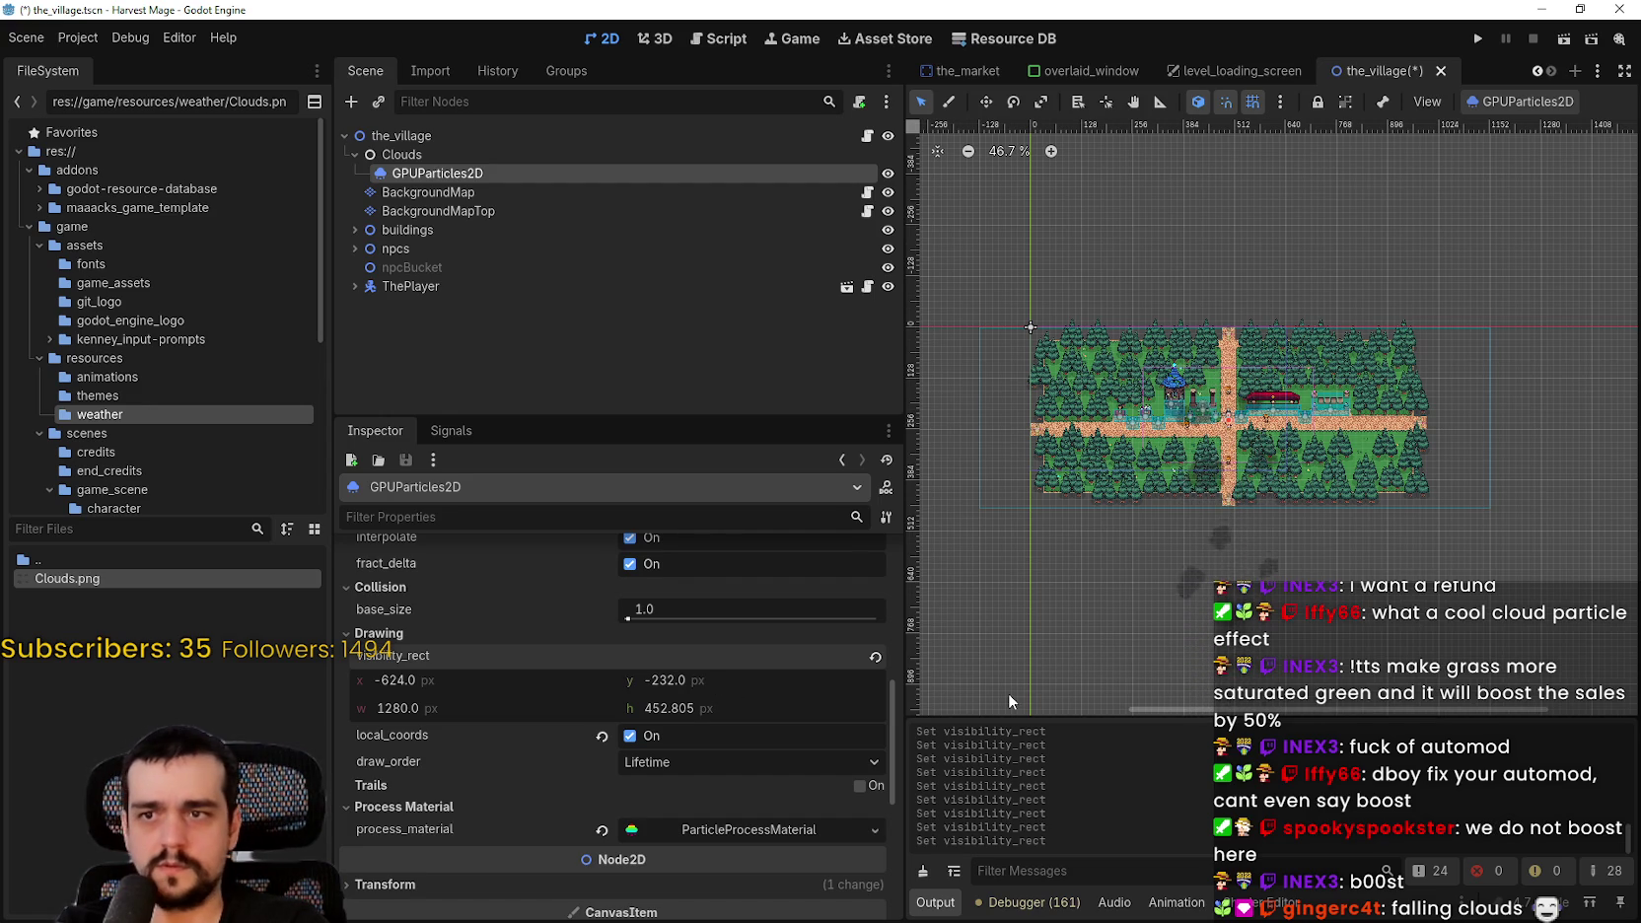
- Set the visibility_rect height to 440, save the scene and launch the game
drag(721, 708, 690, 715)
key(ctrl+s)
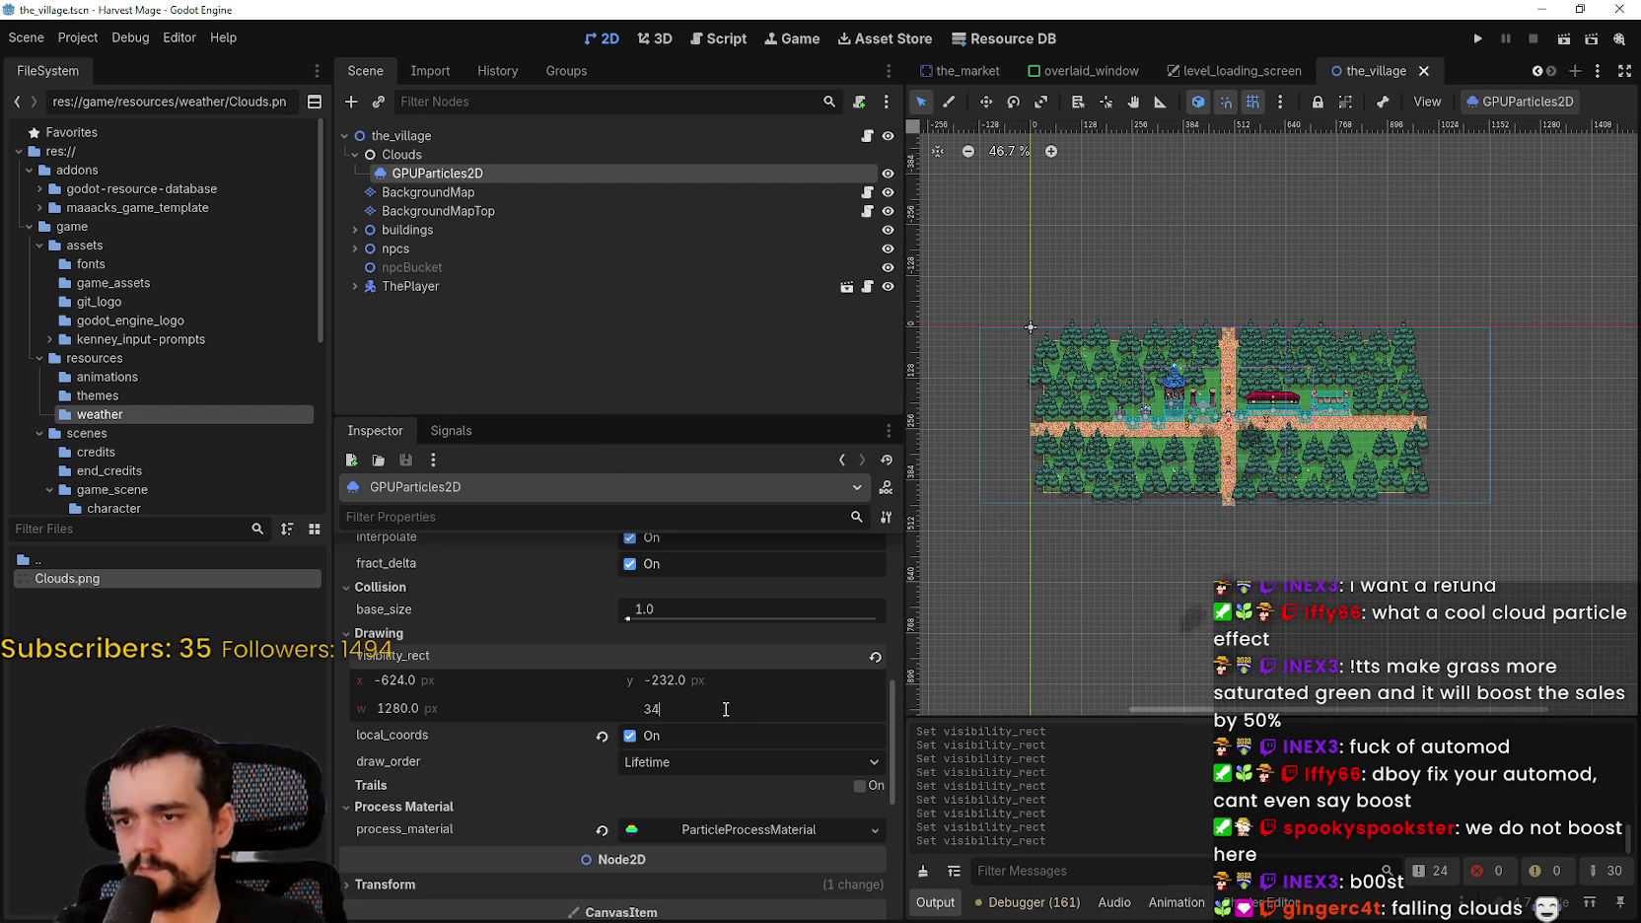
key(Return)
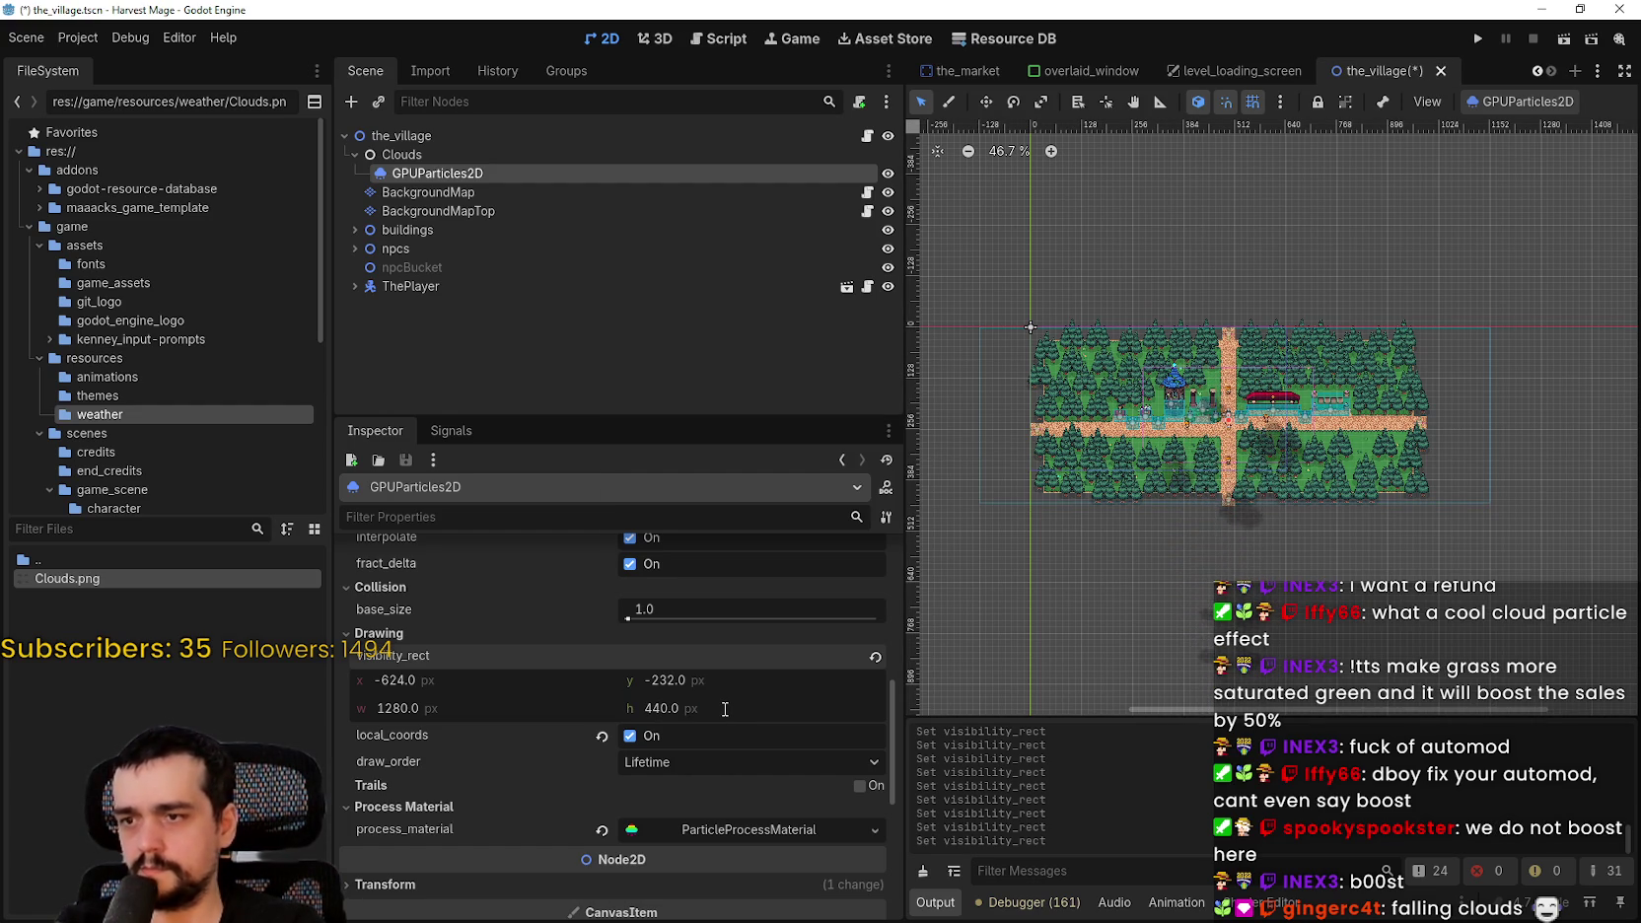
scroll(1349, 391, up, 3)
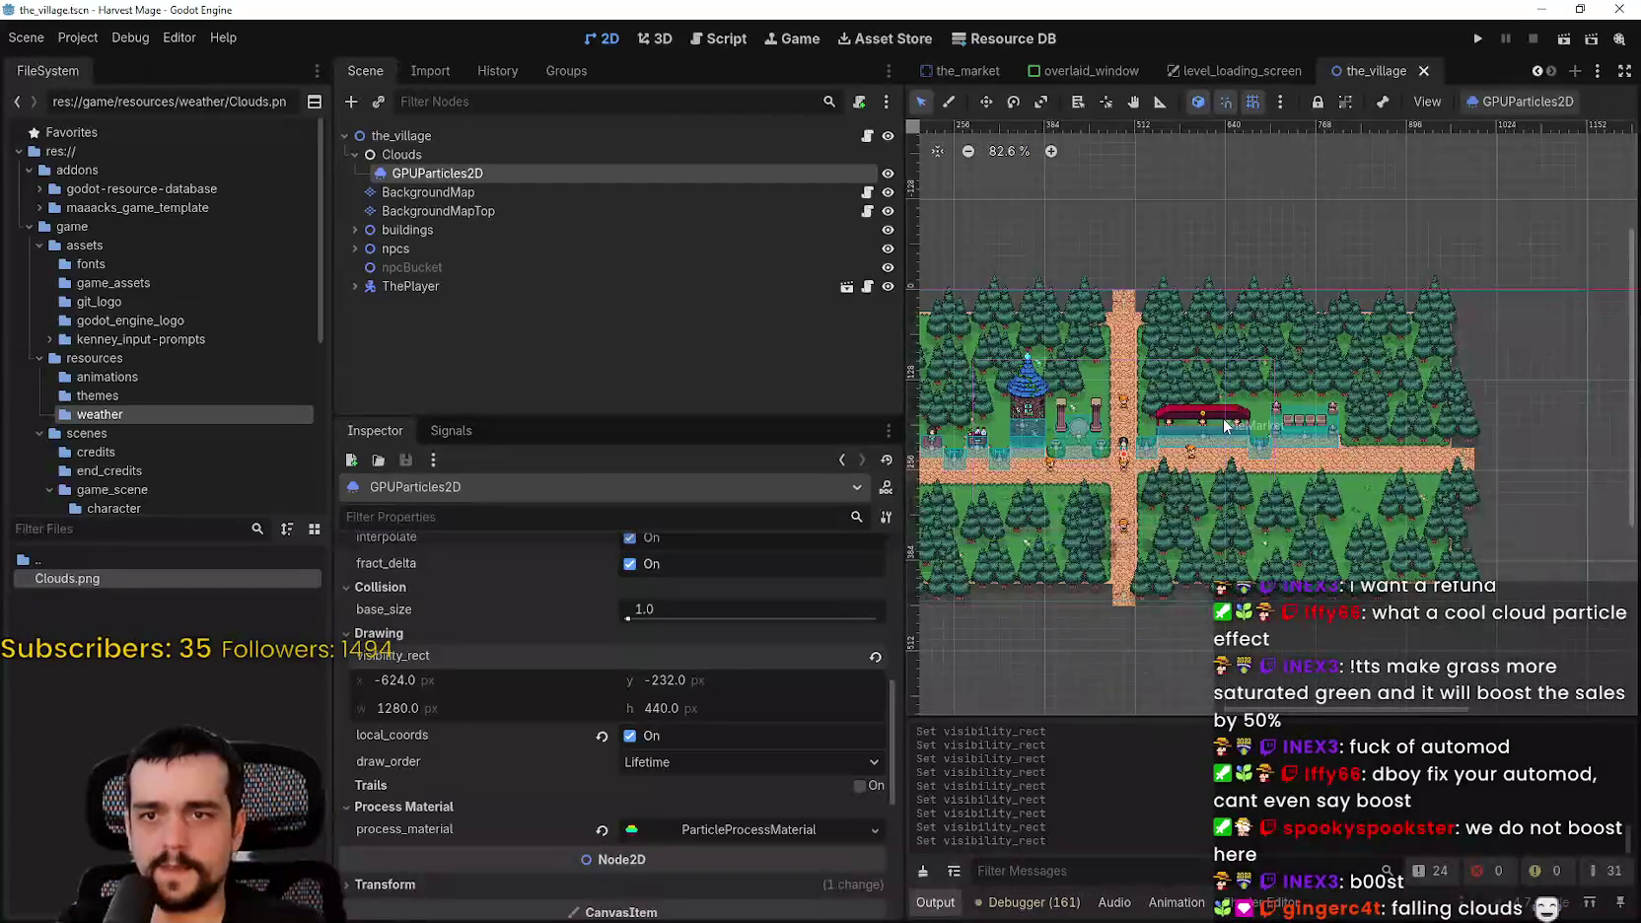
scroll(1380, 296, down, 1)
click(1478, 44)
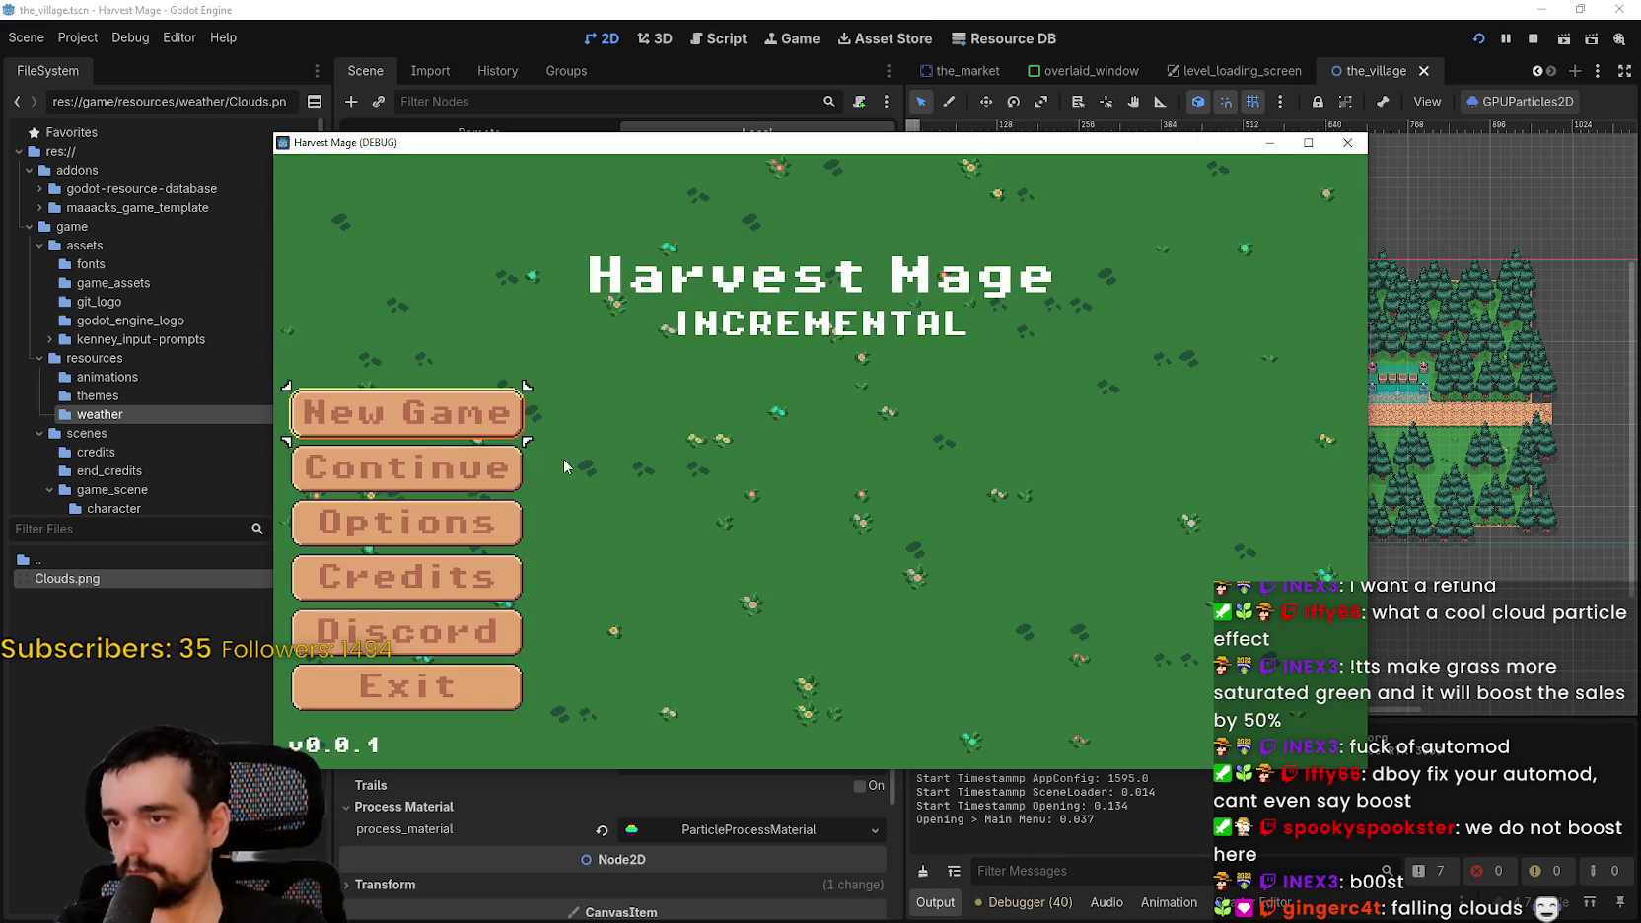
- Start a New Game, walk the player around the village with W and S, then stop the game
key(Return)
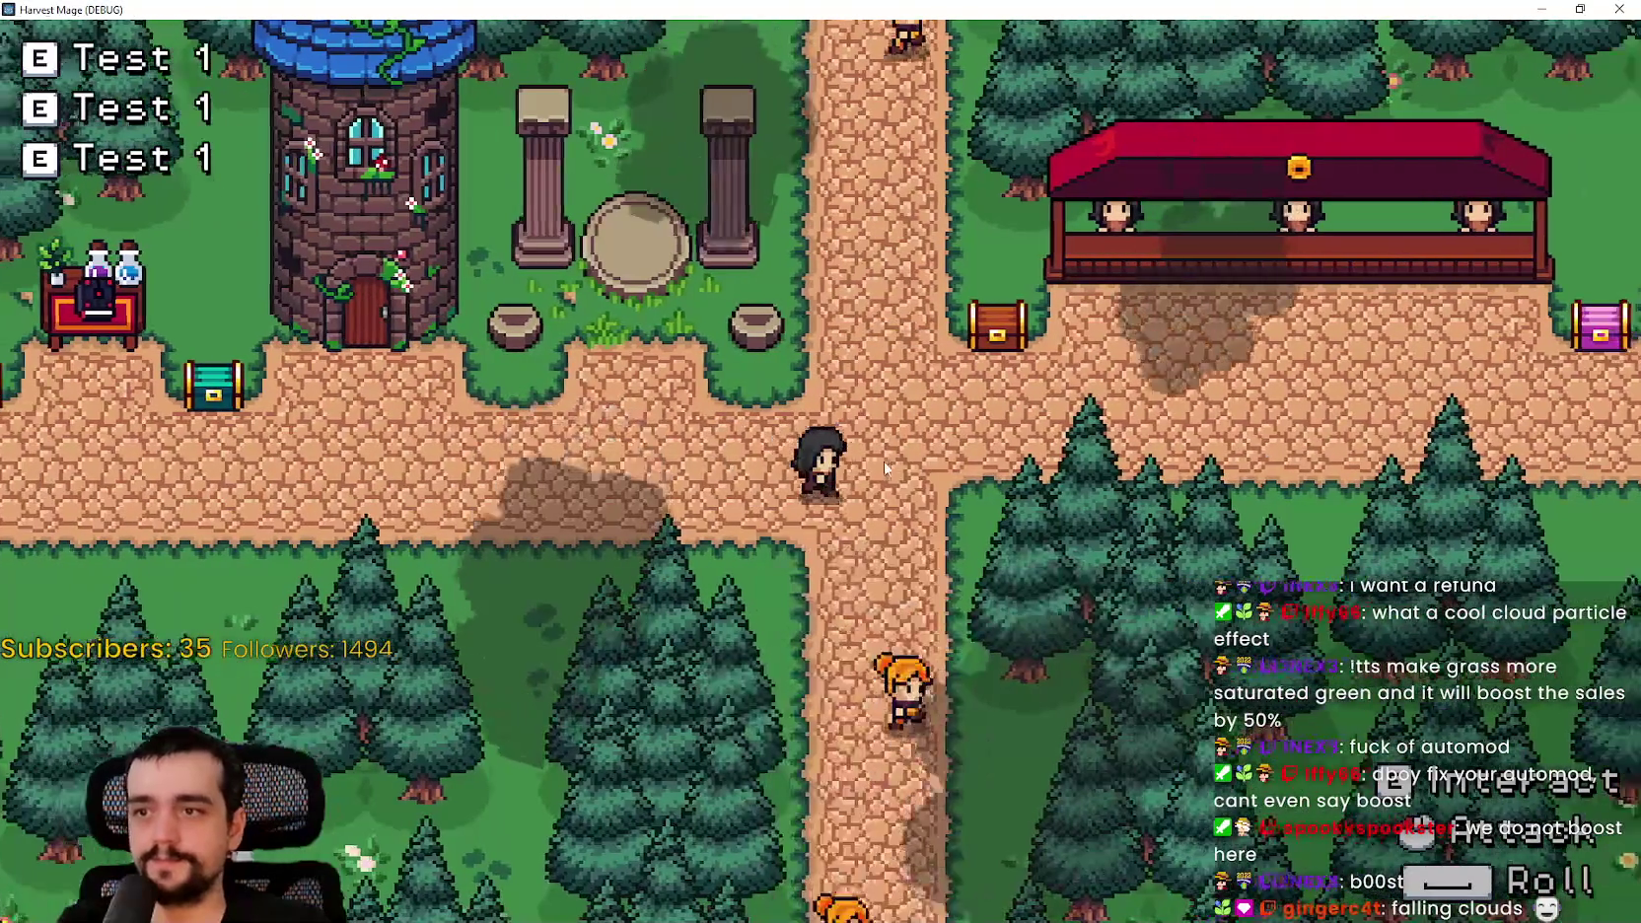
key(w)
key(w)
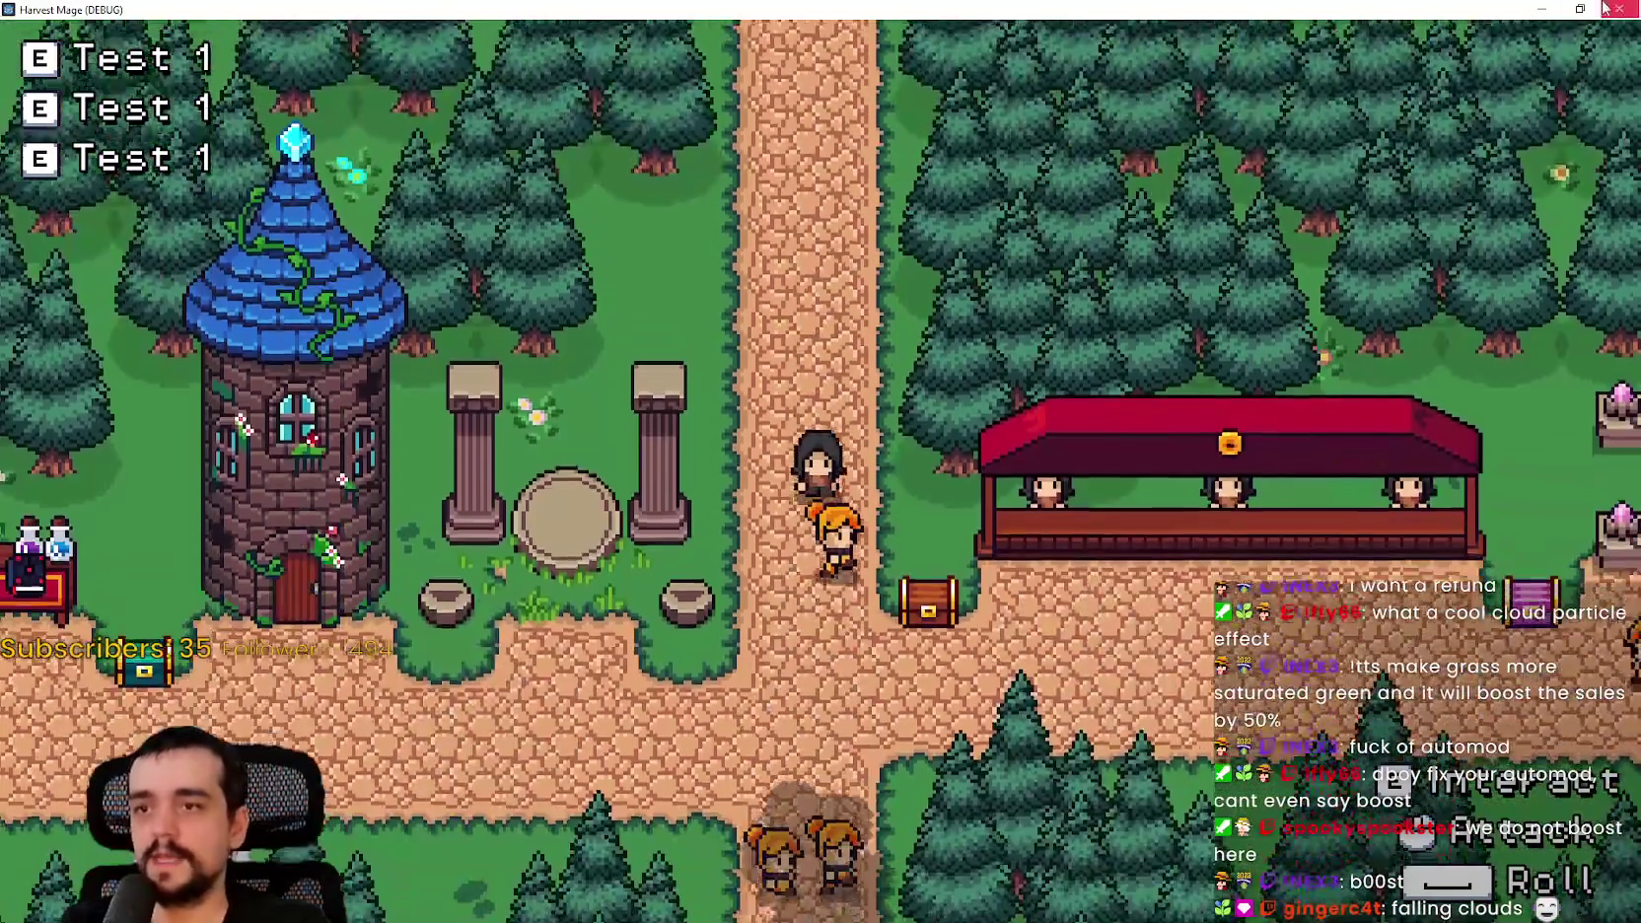
key(s)
click(1579, 10)
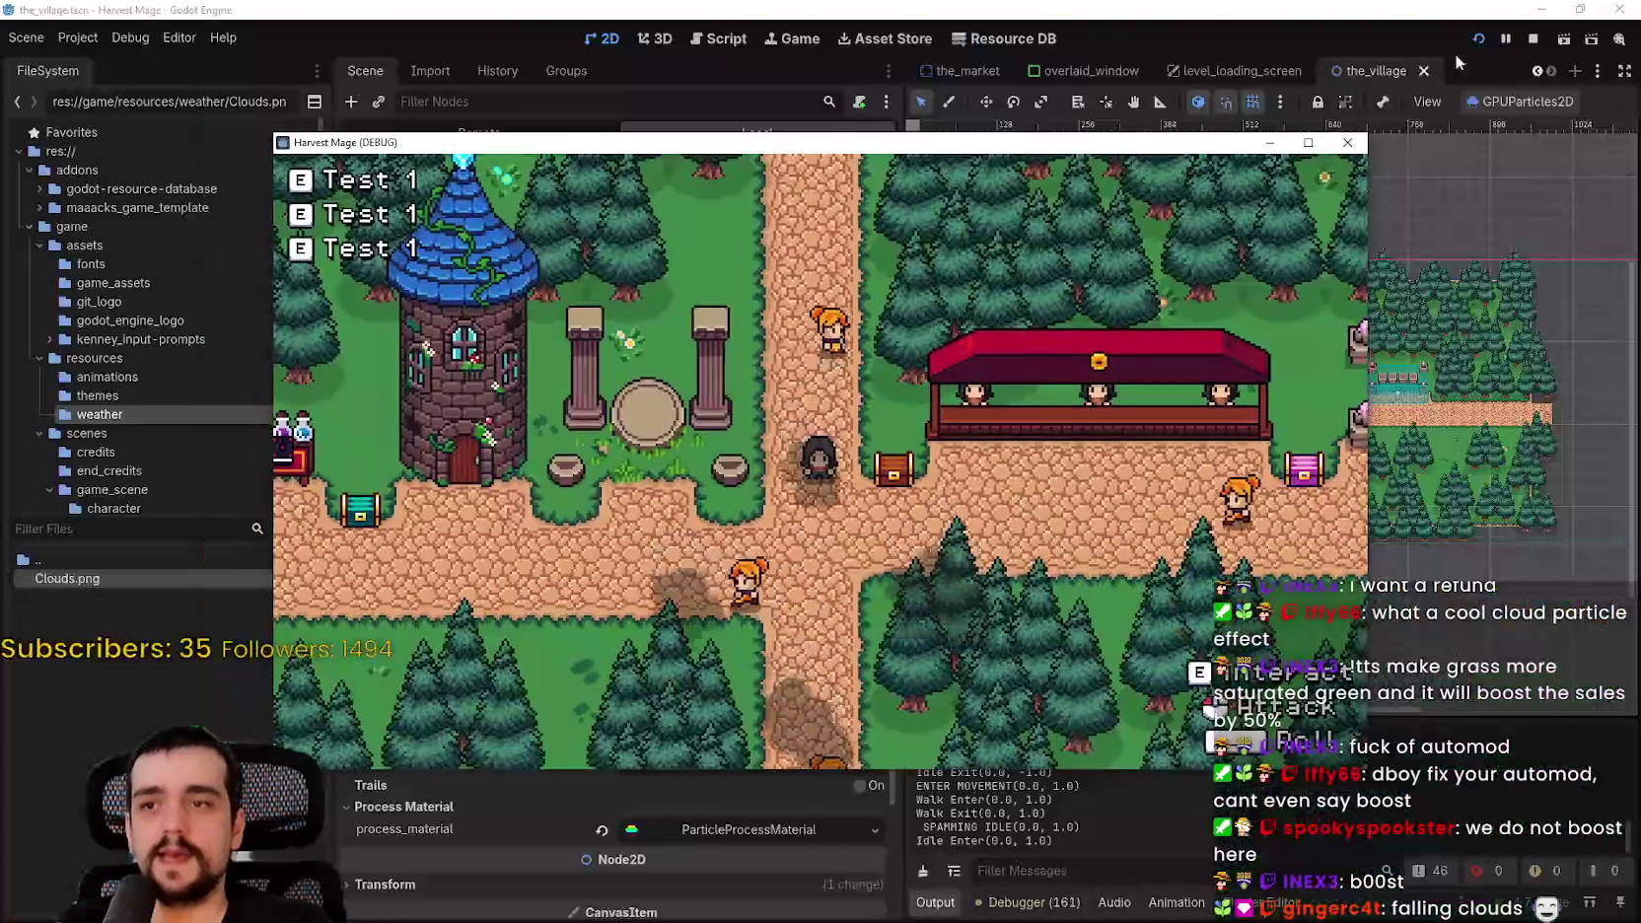
click(1530, 38)
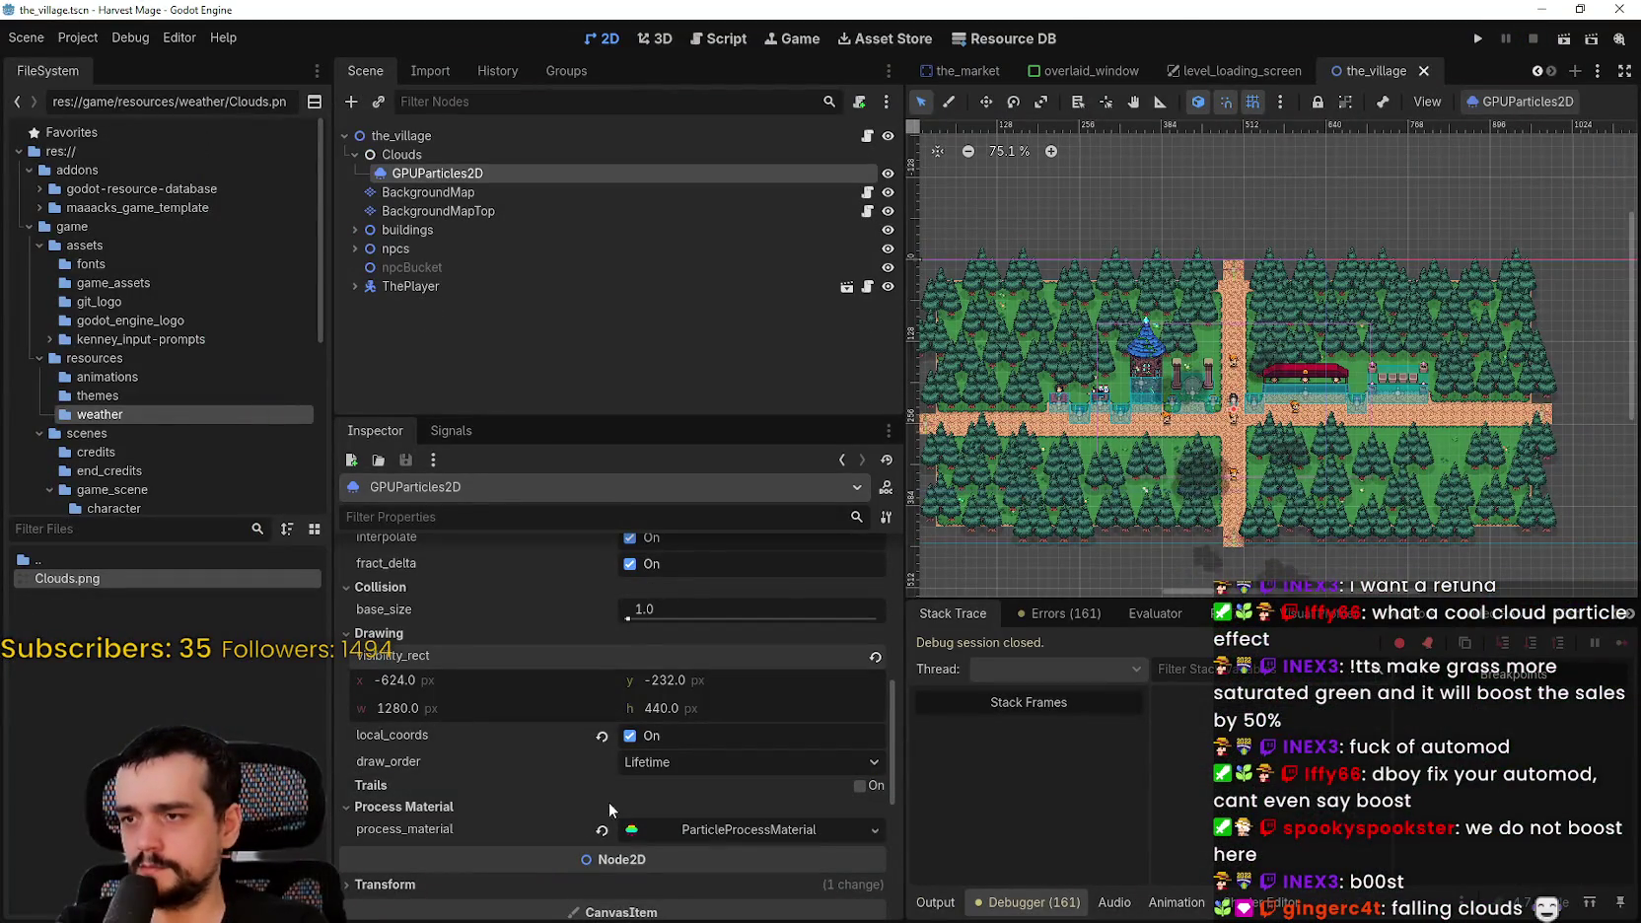
- Expand the process material's Particle Flags and test the flags, leaving disable_z enabled
scroll(583, 812, down, 2)
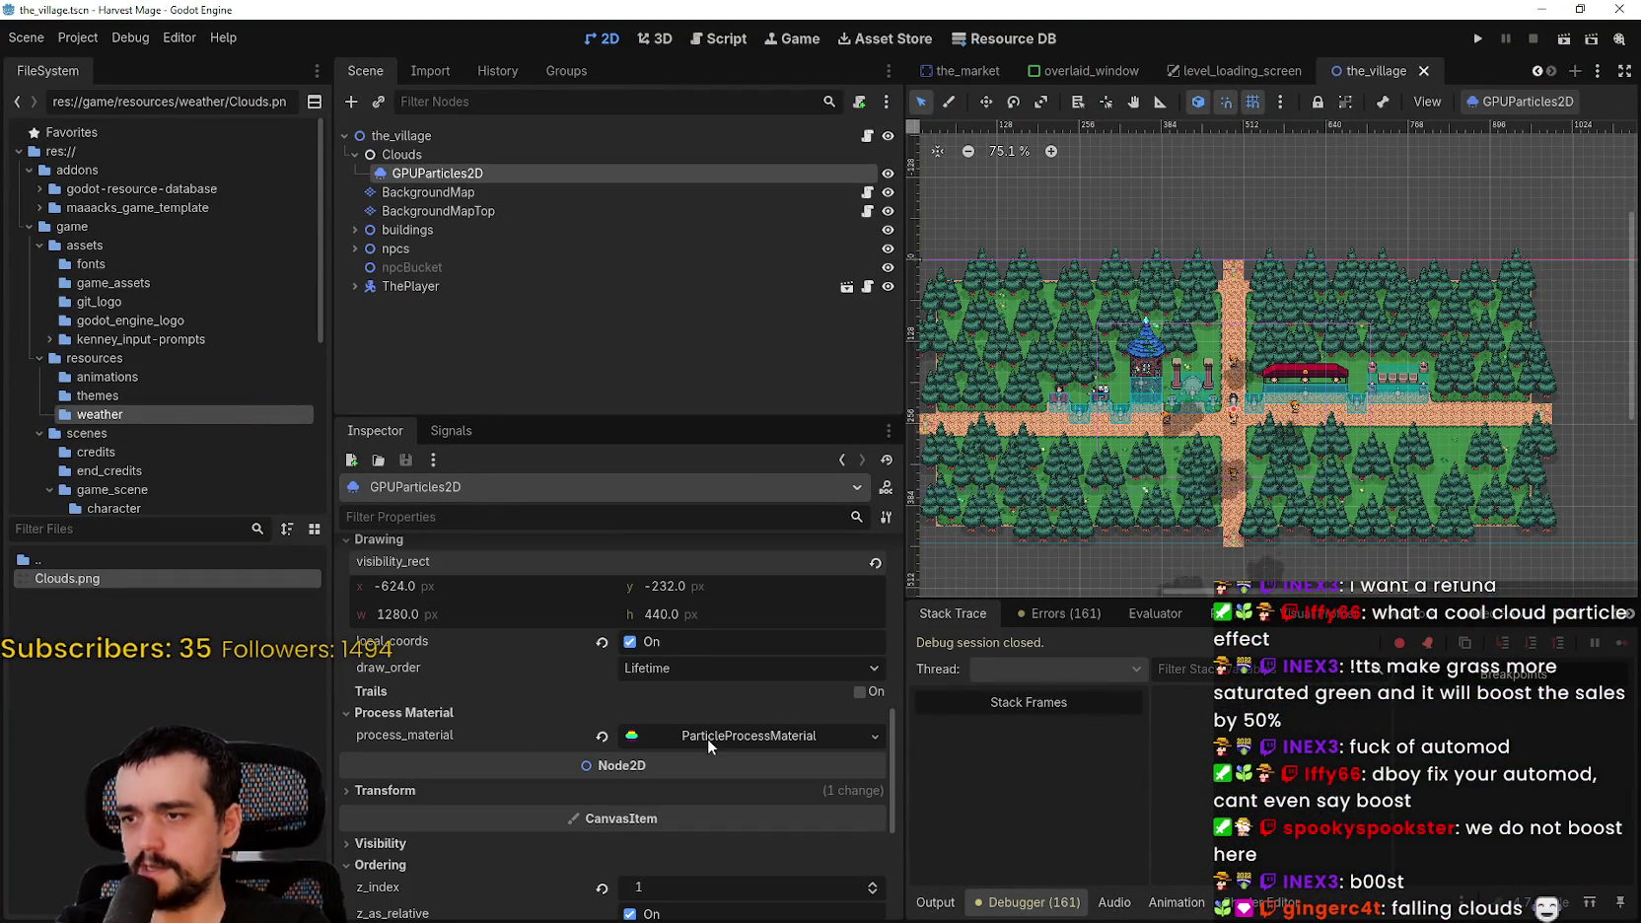
click(726, 735)
scroll(652, 746, down, 3)
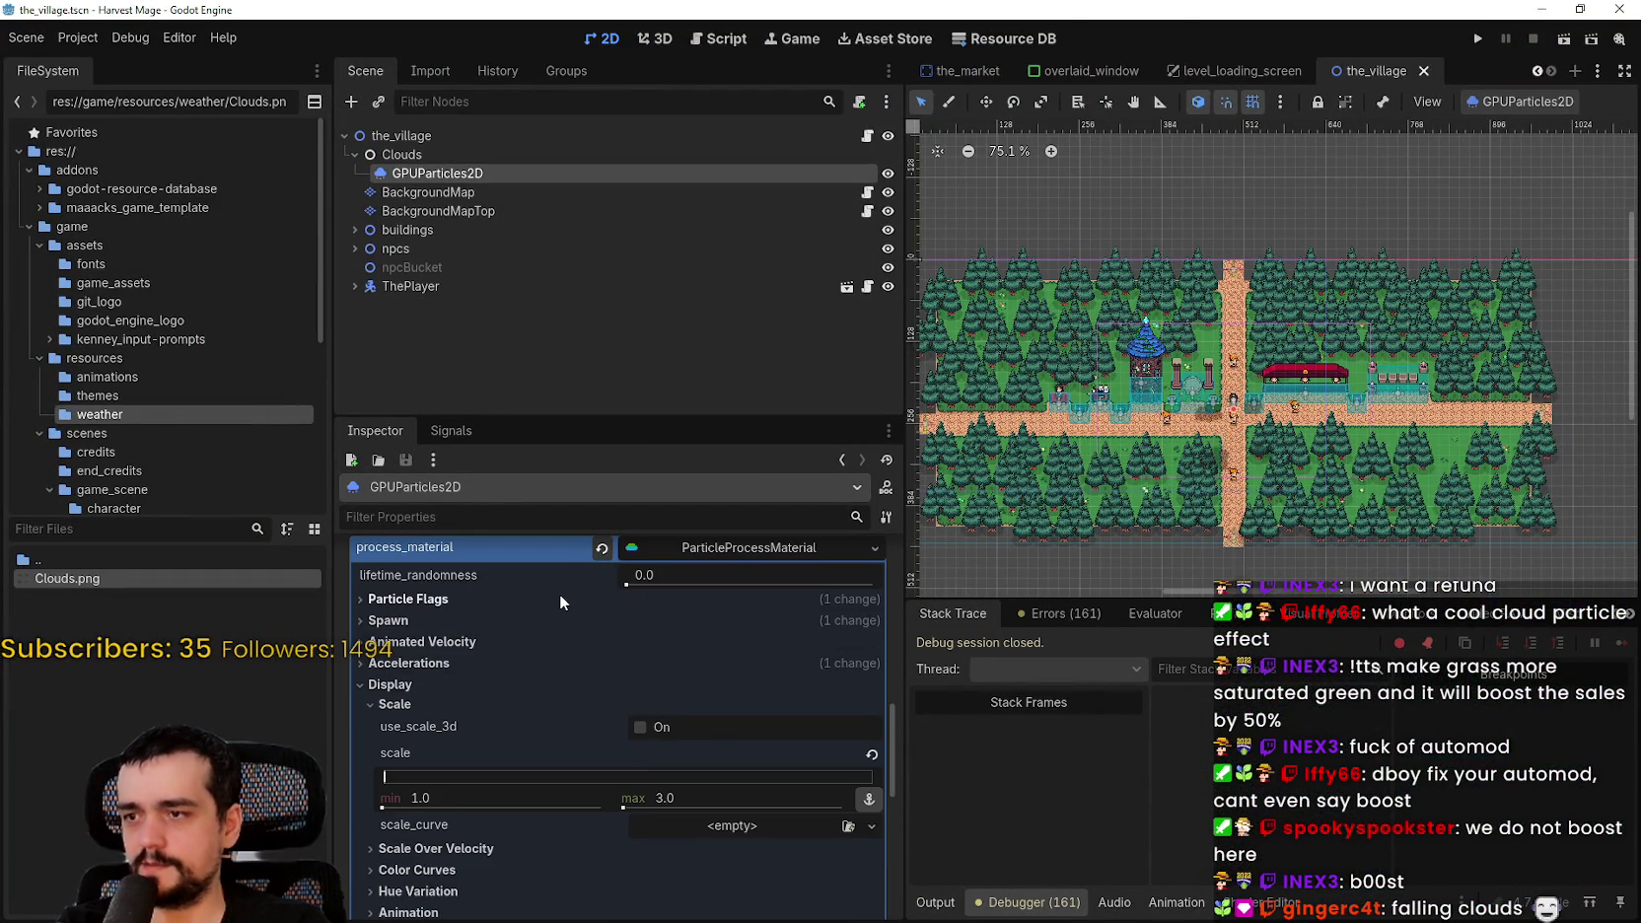
click(559, 596)
click(608, 676)
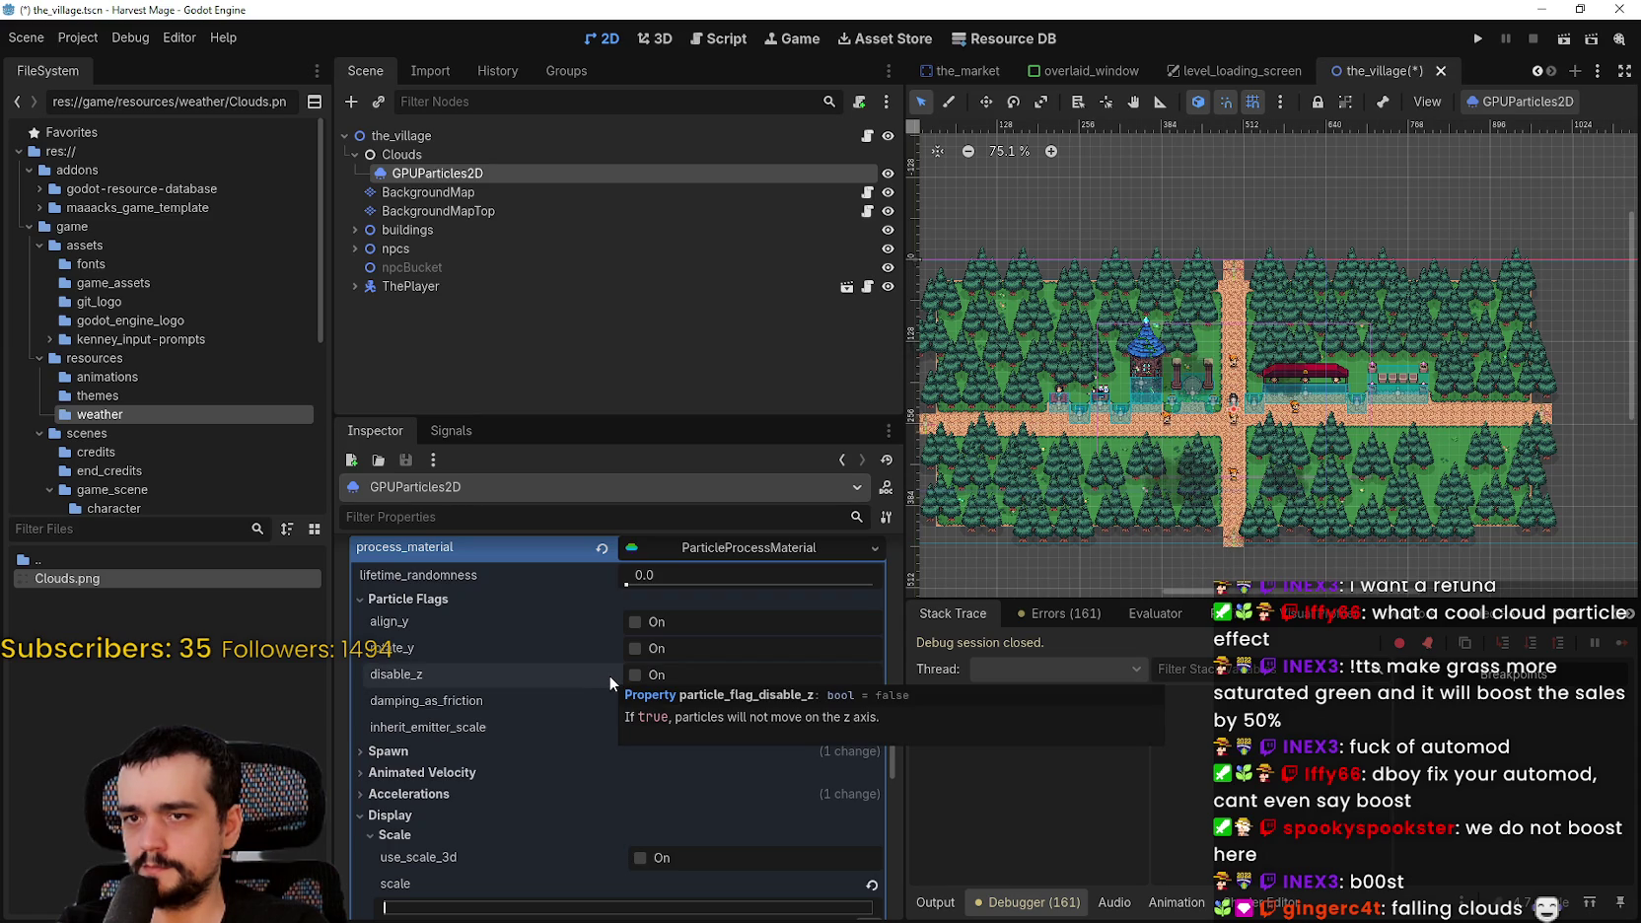
click(658, 673)
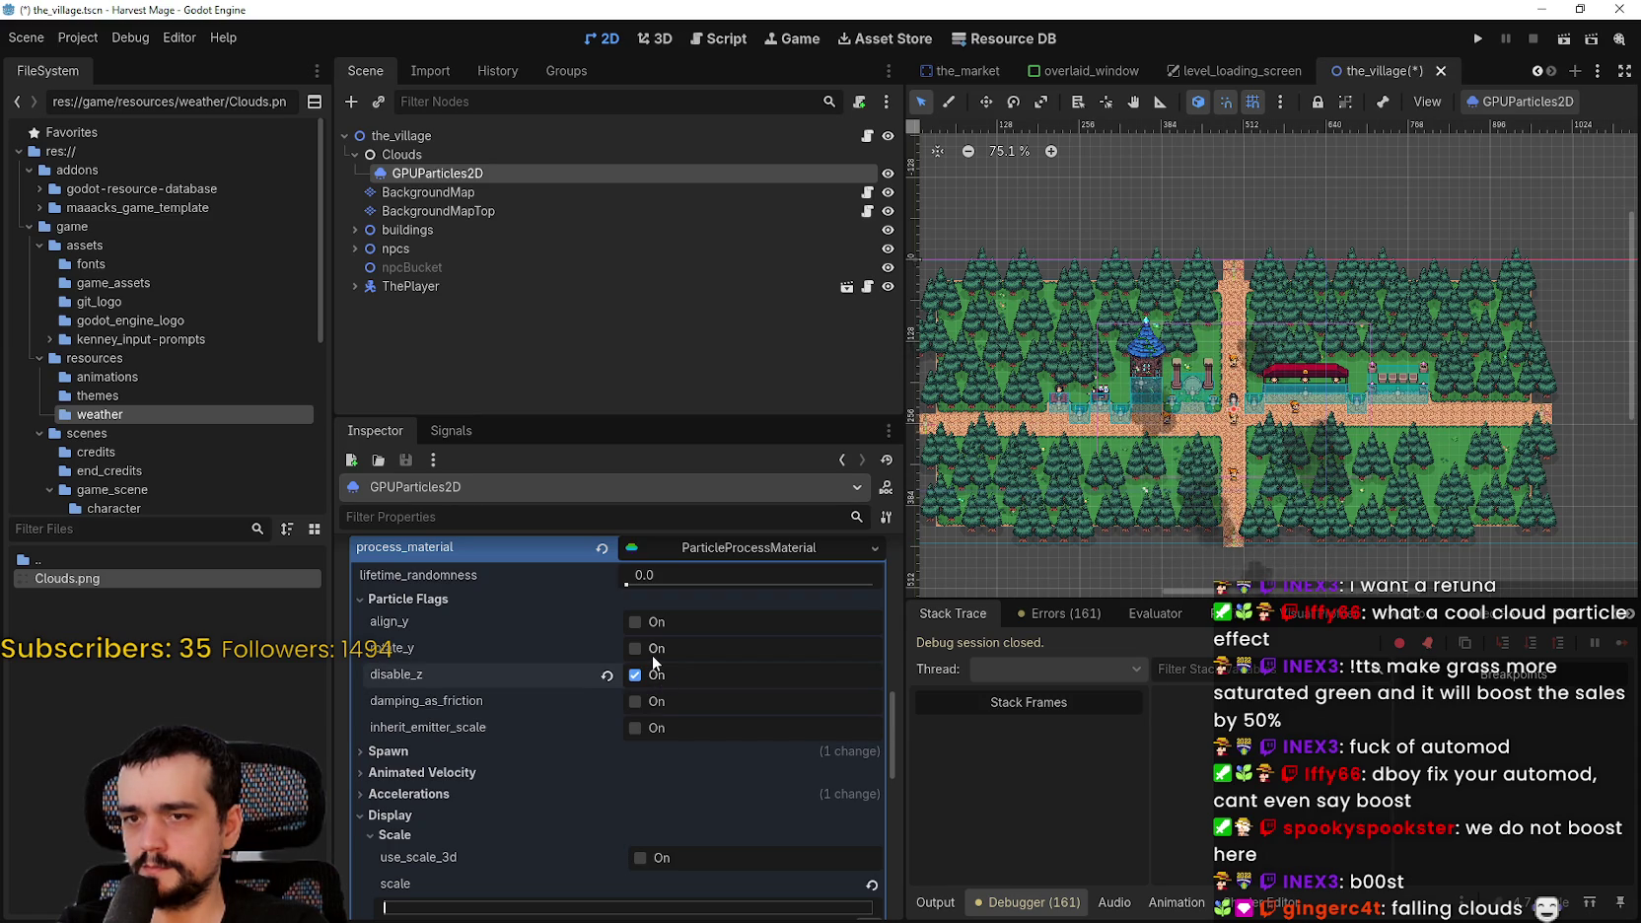
click(653, 656)
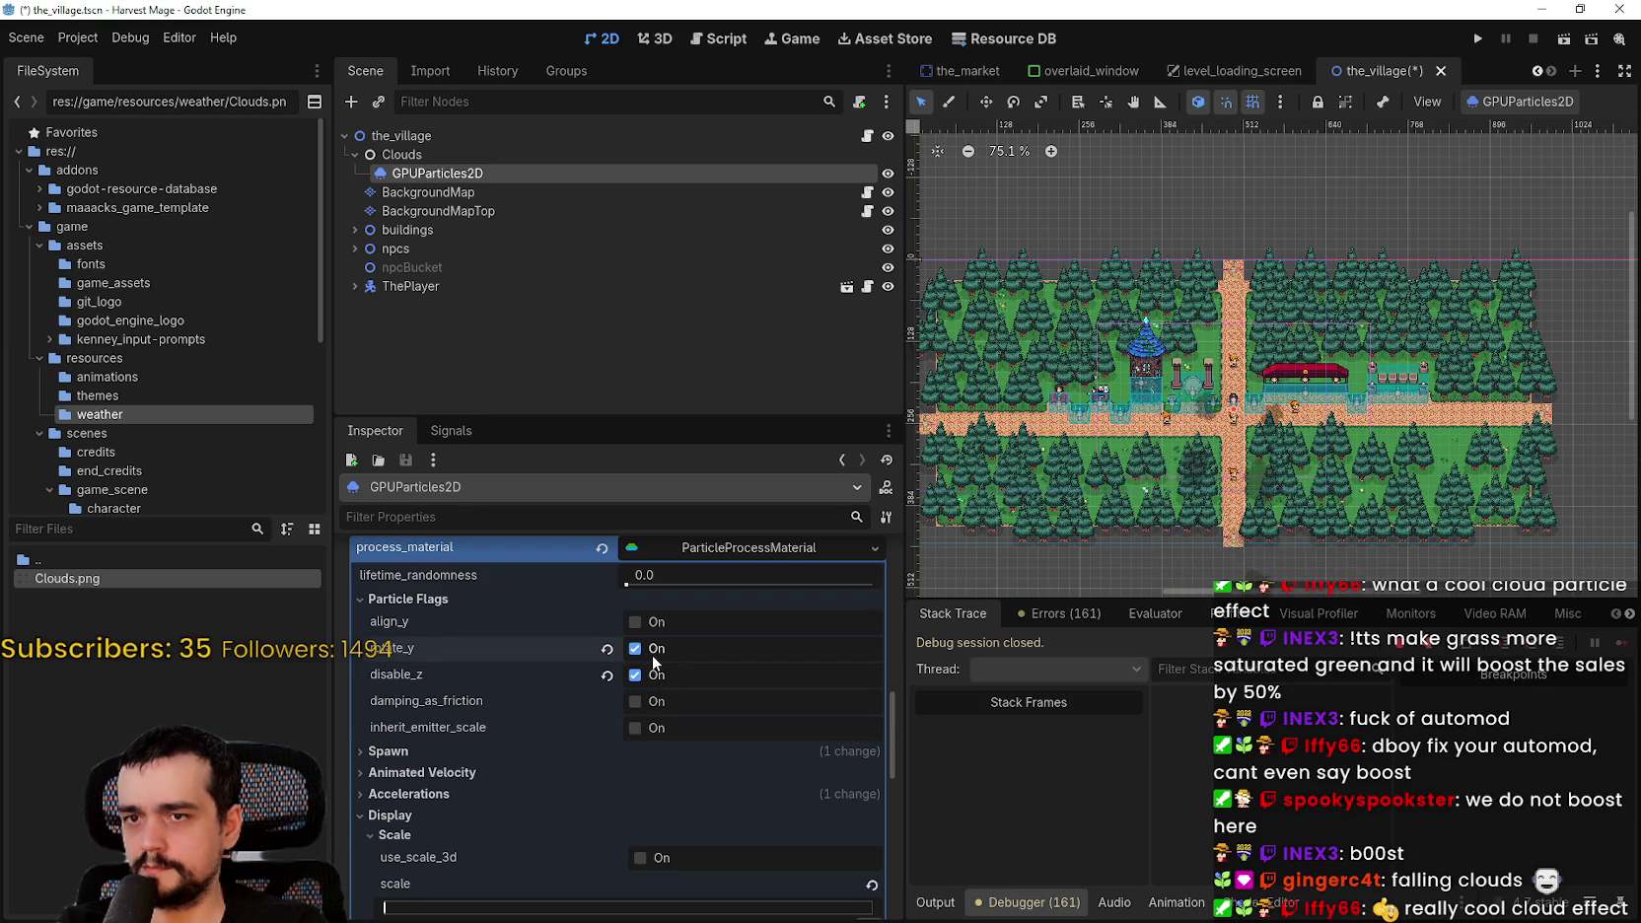
click(654, 627)
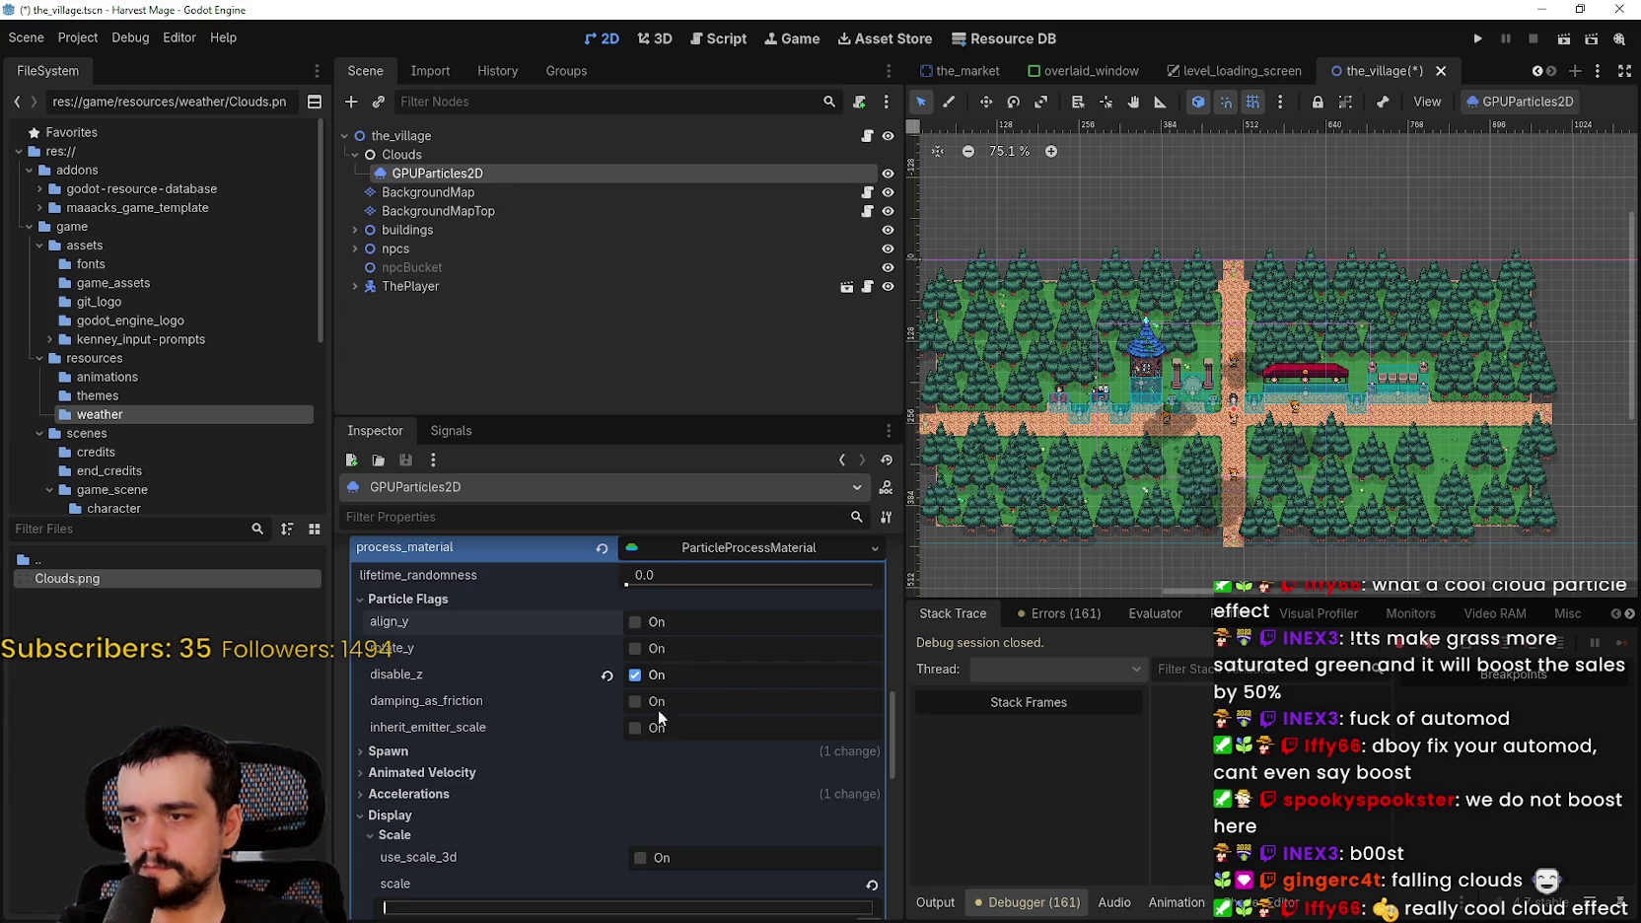
key(ctrl+z)
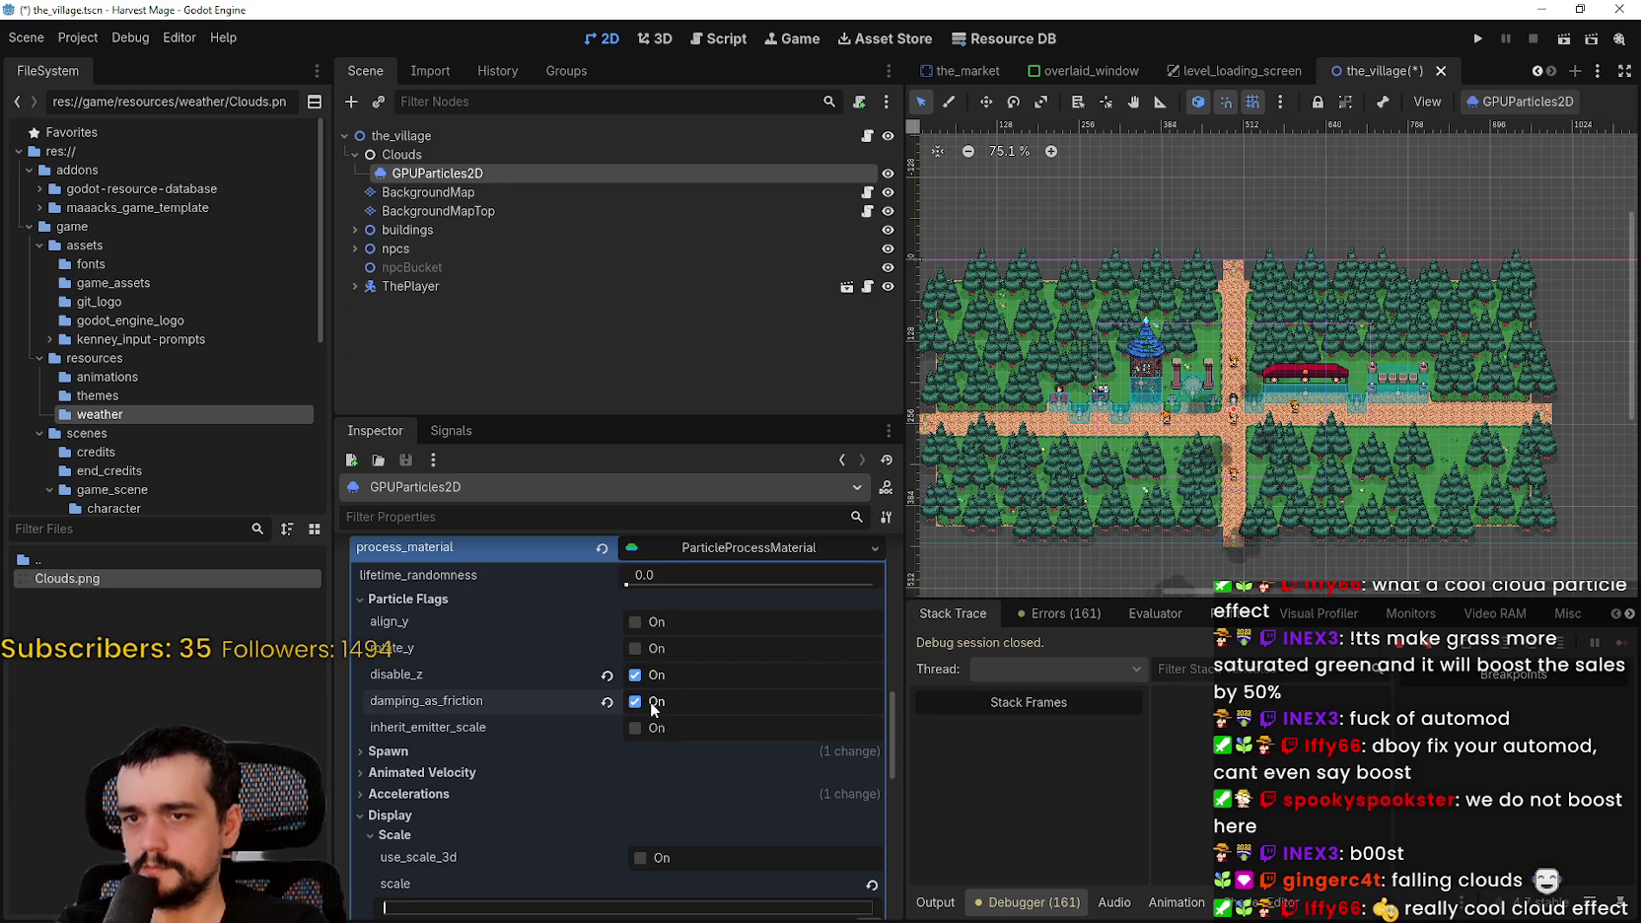
click(648, 730)
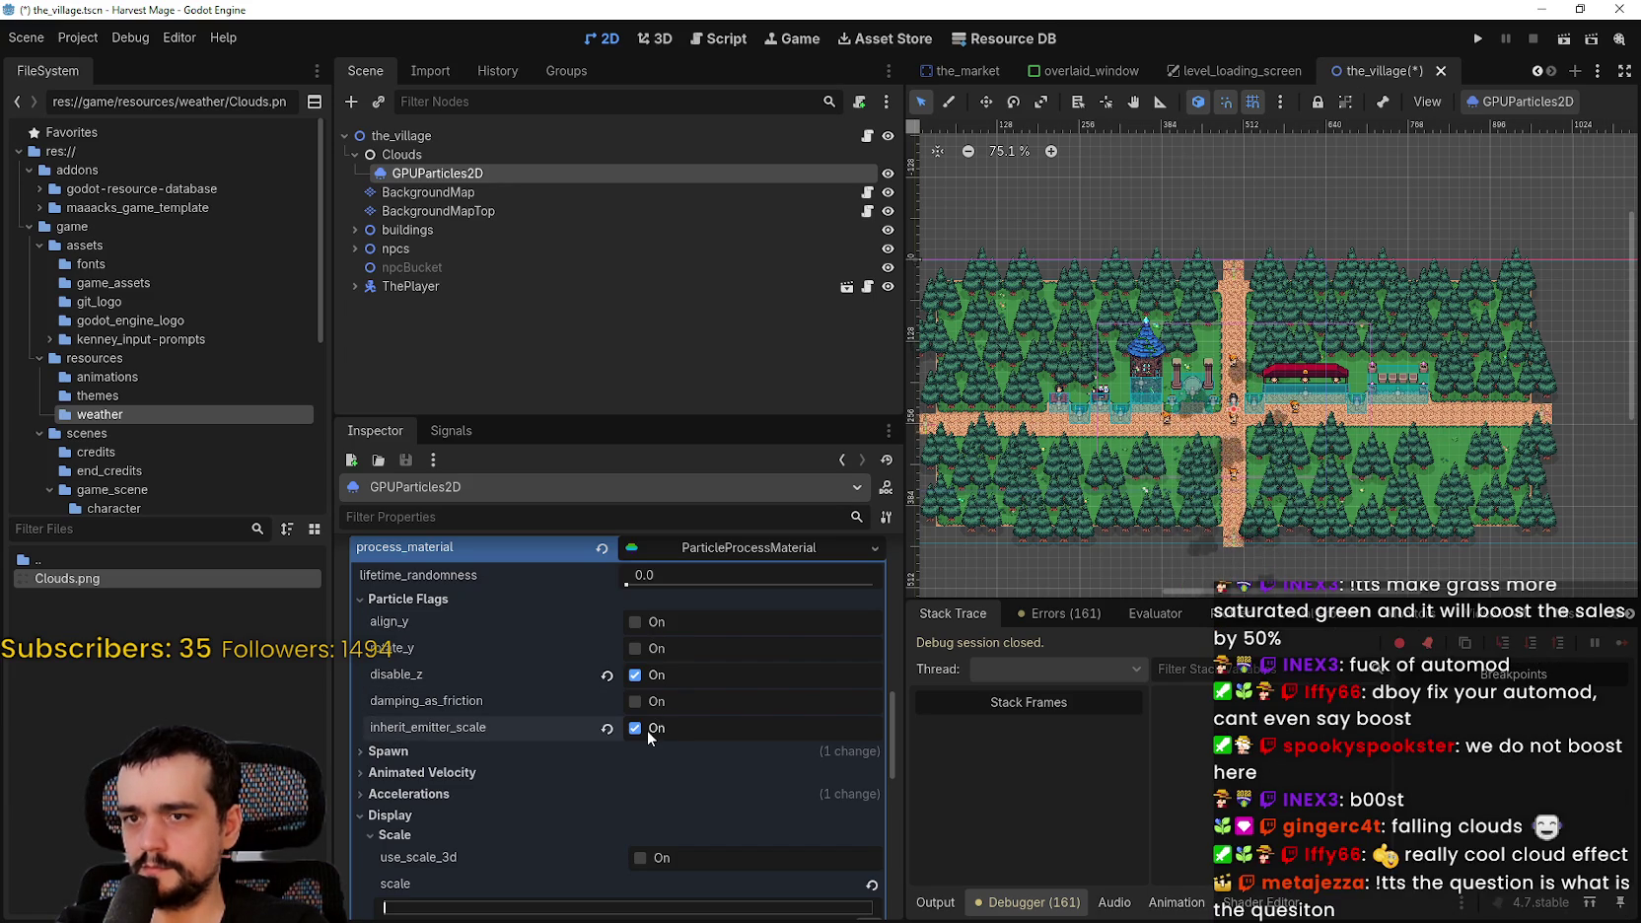
- Expand Spawn and keep emission_shape set to Point
click(430, 751)
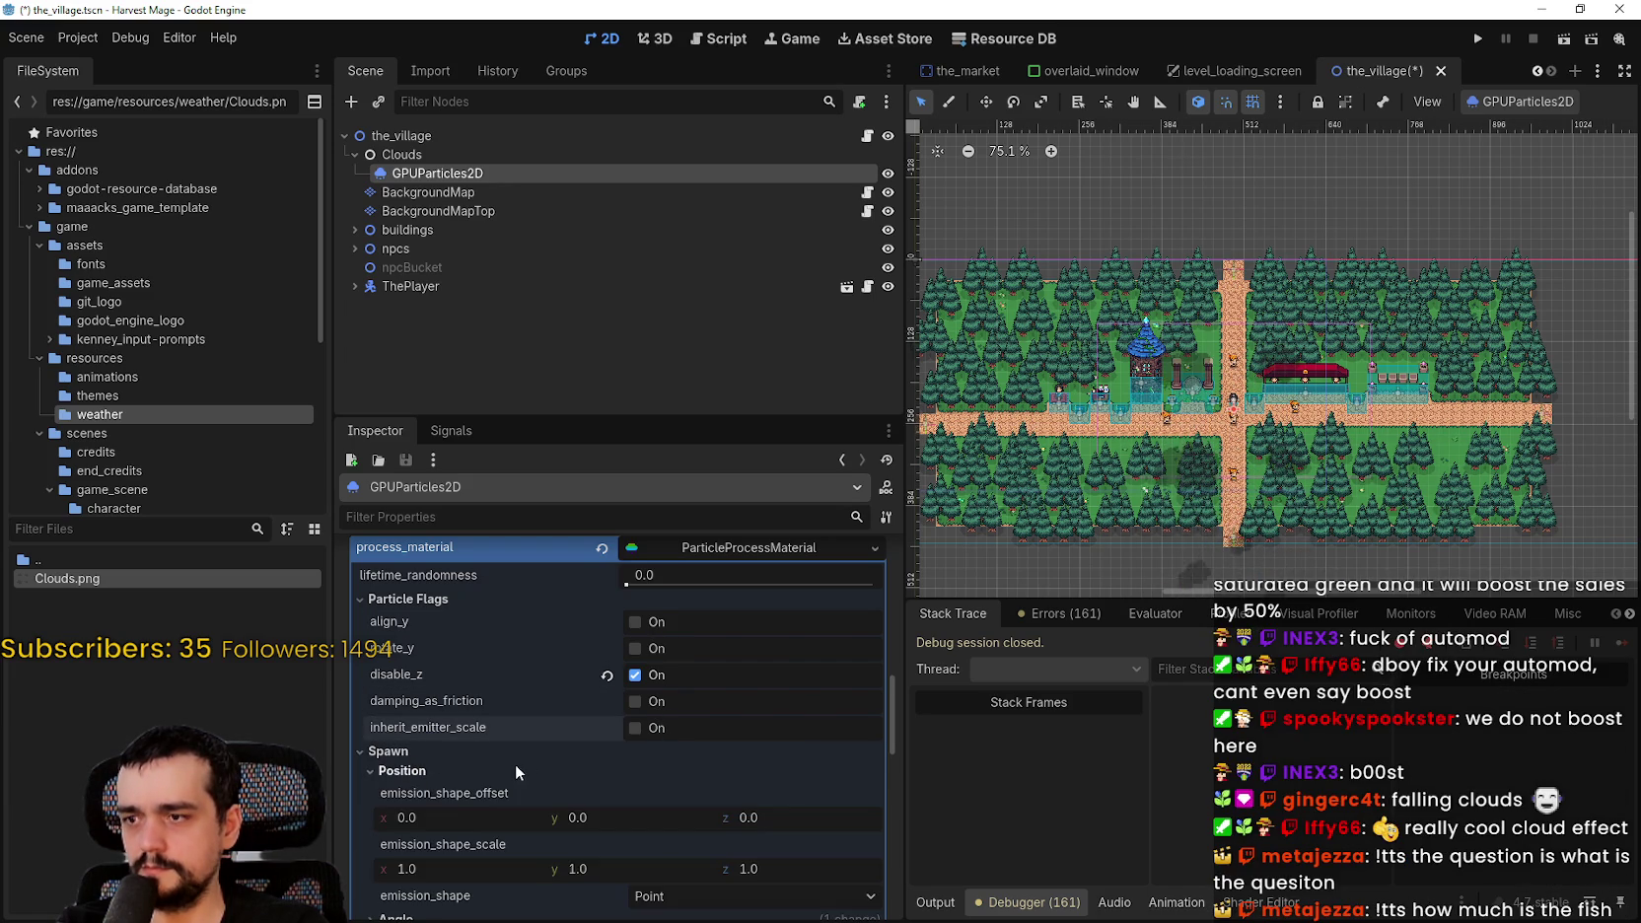
scroll(516, 759, down, 1)
scroll(503, 817, down, 1)
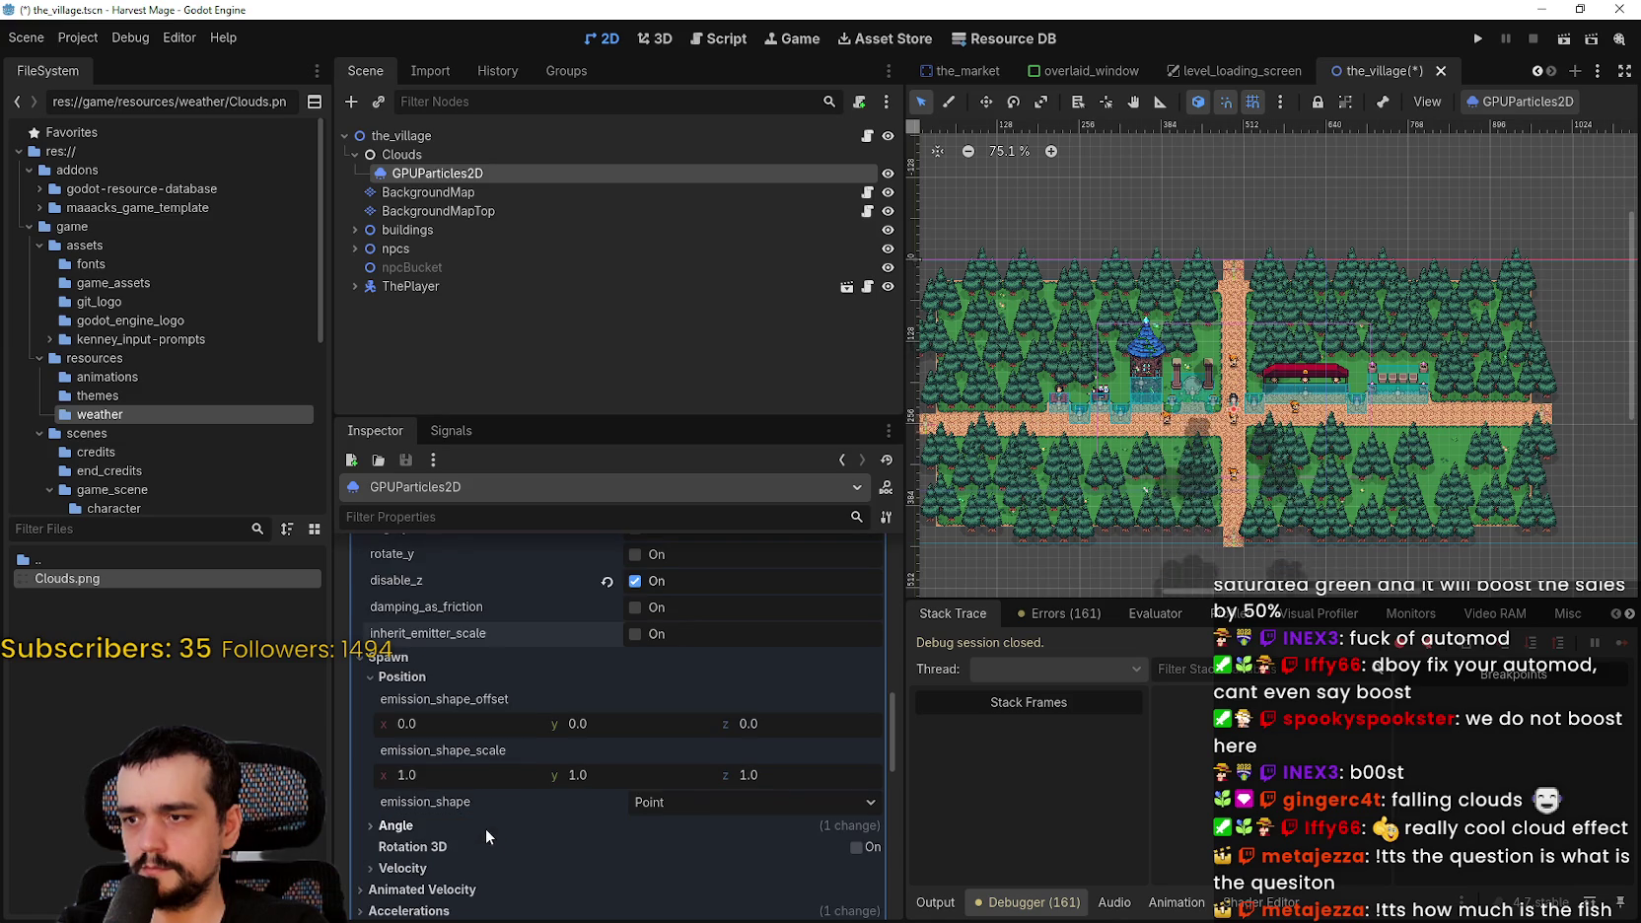
click(696, 803)
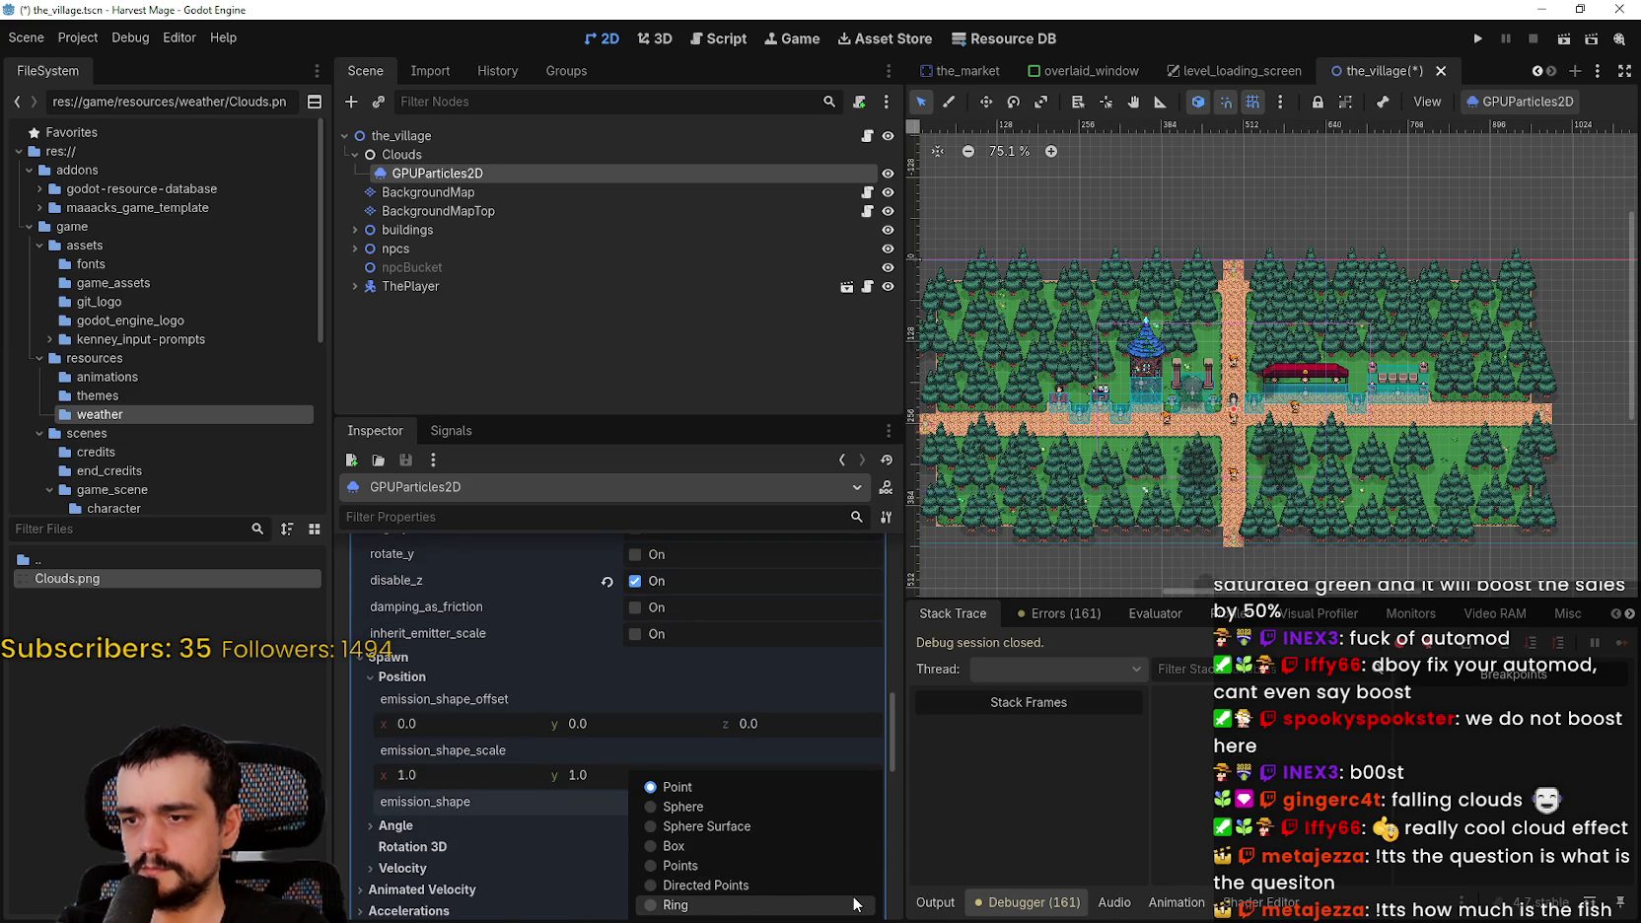
click(679, 786)
scroll(556, 805, down, 2)
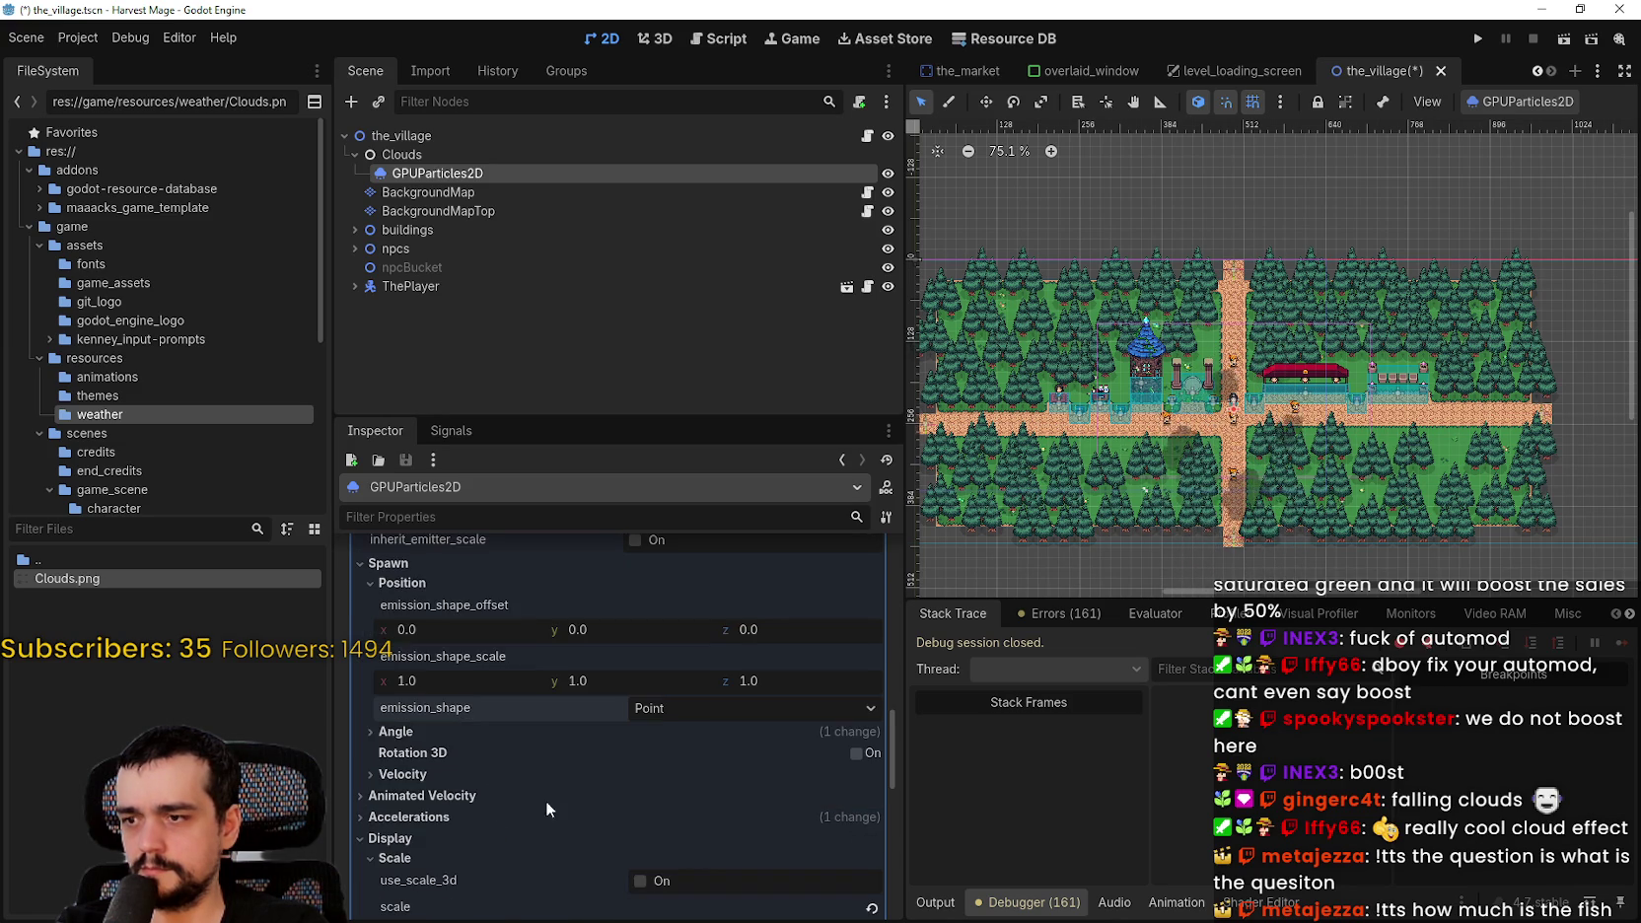
scroll(528, 755, up, 1)
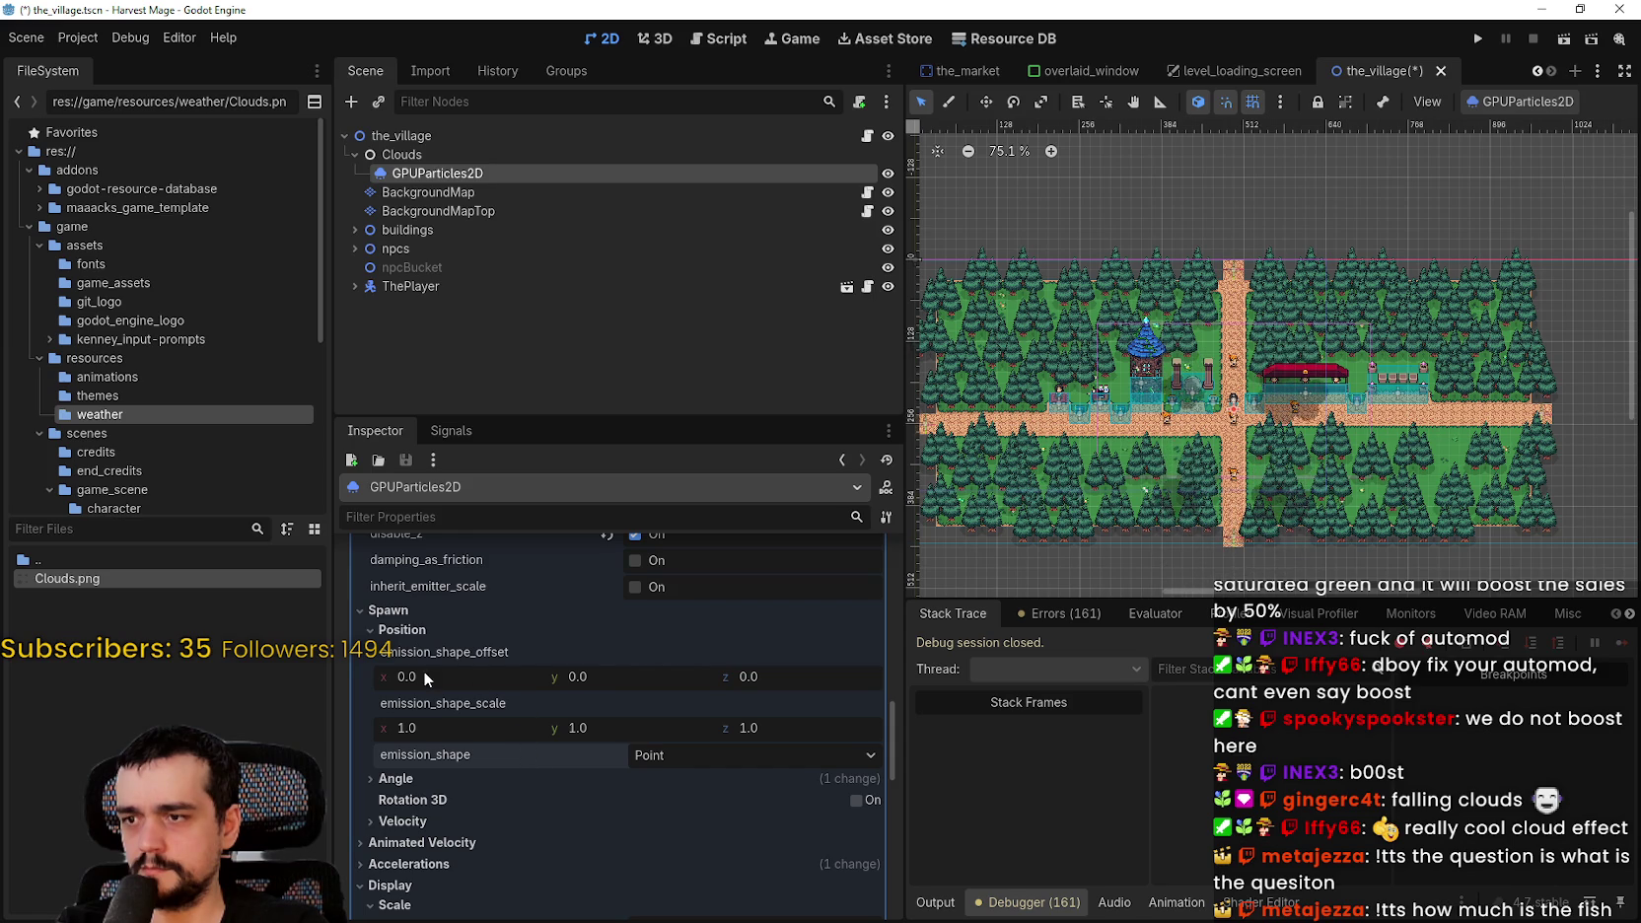
- Drag the emission_shape_offset to x 13.64 and y -209.465
drag(406, 675, 463, 675)
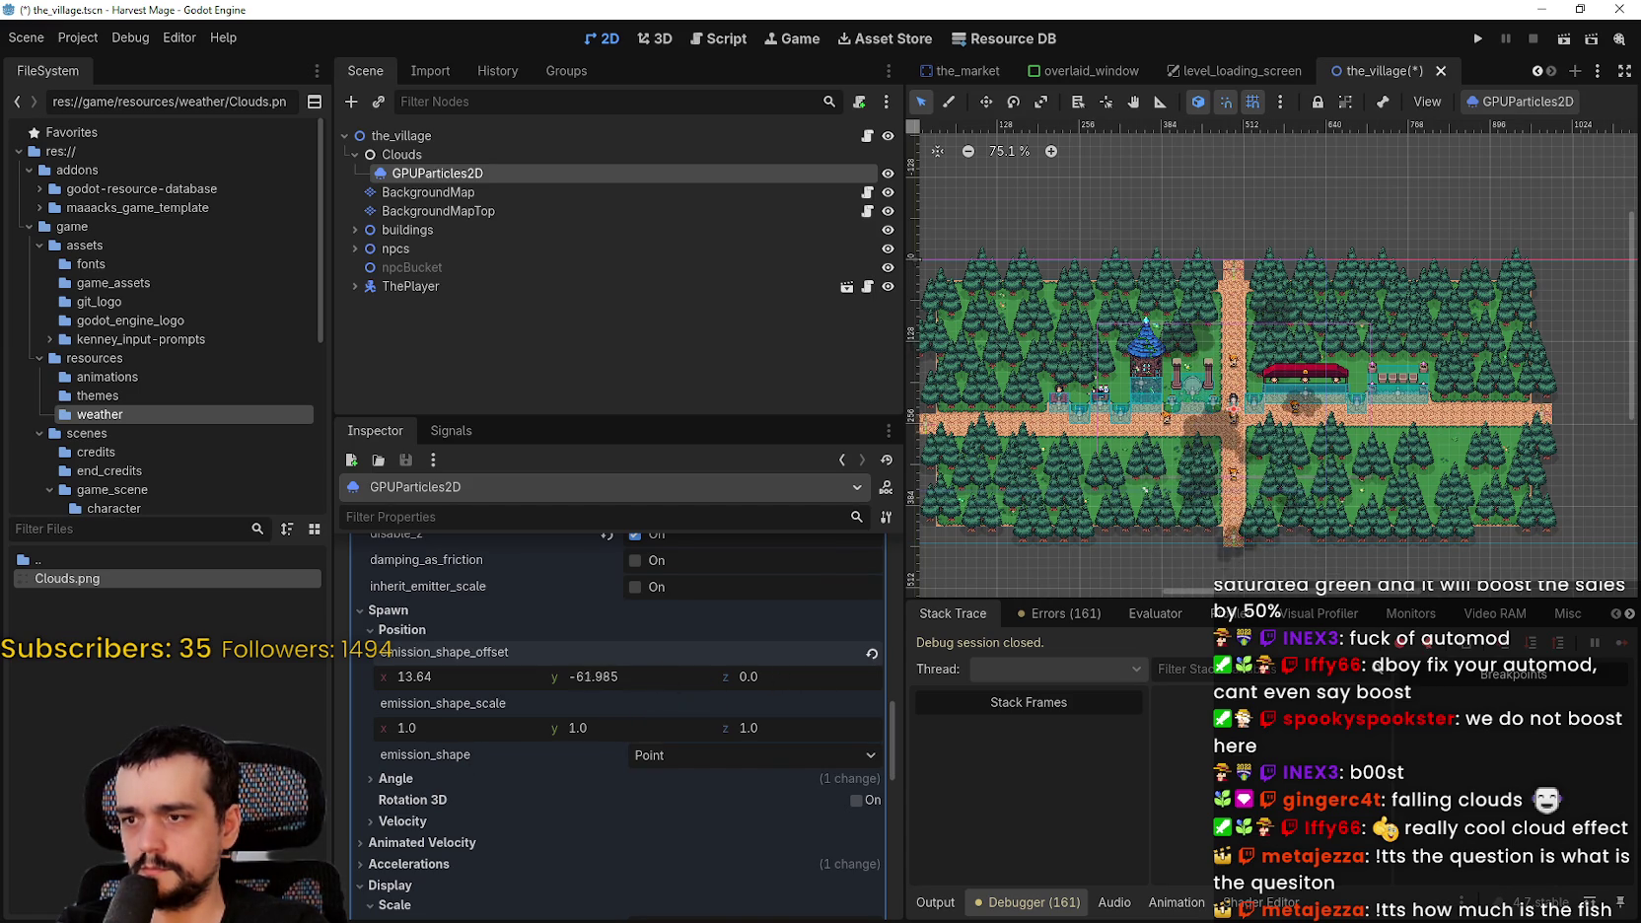
drag(596, 676, 636, 677)
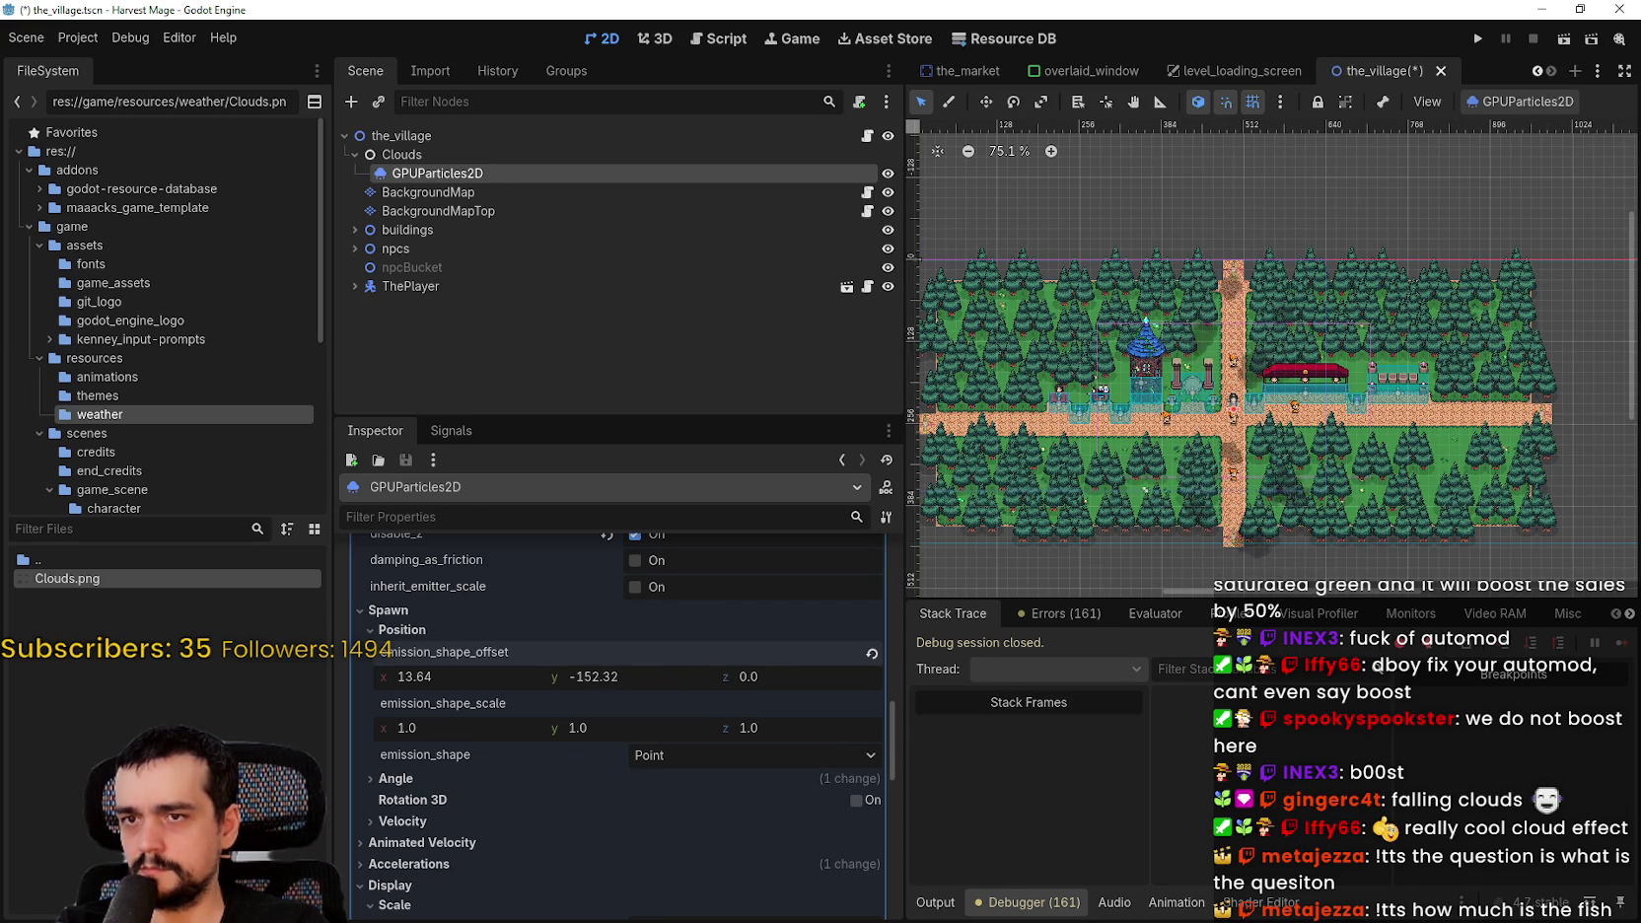
drag(657, 673, 631, 672)
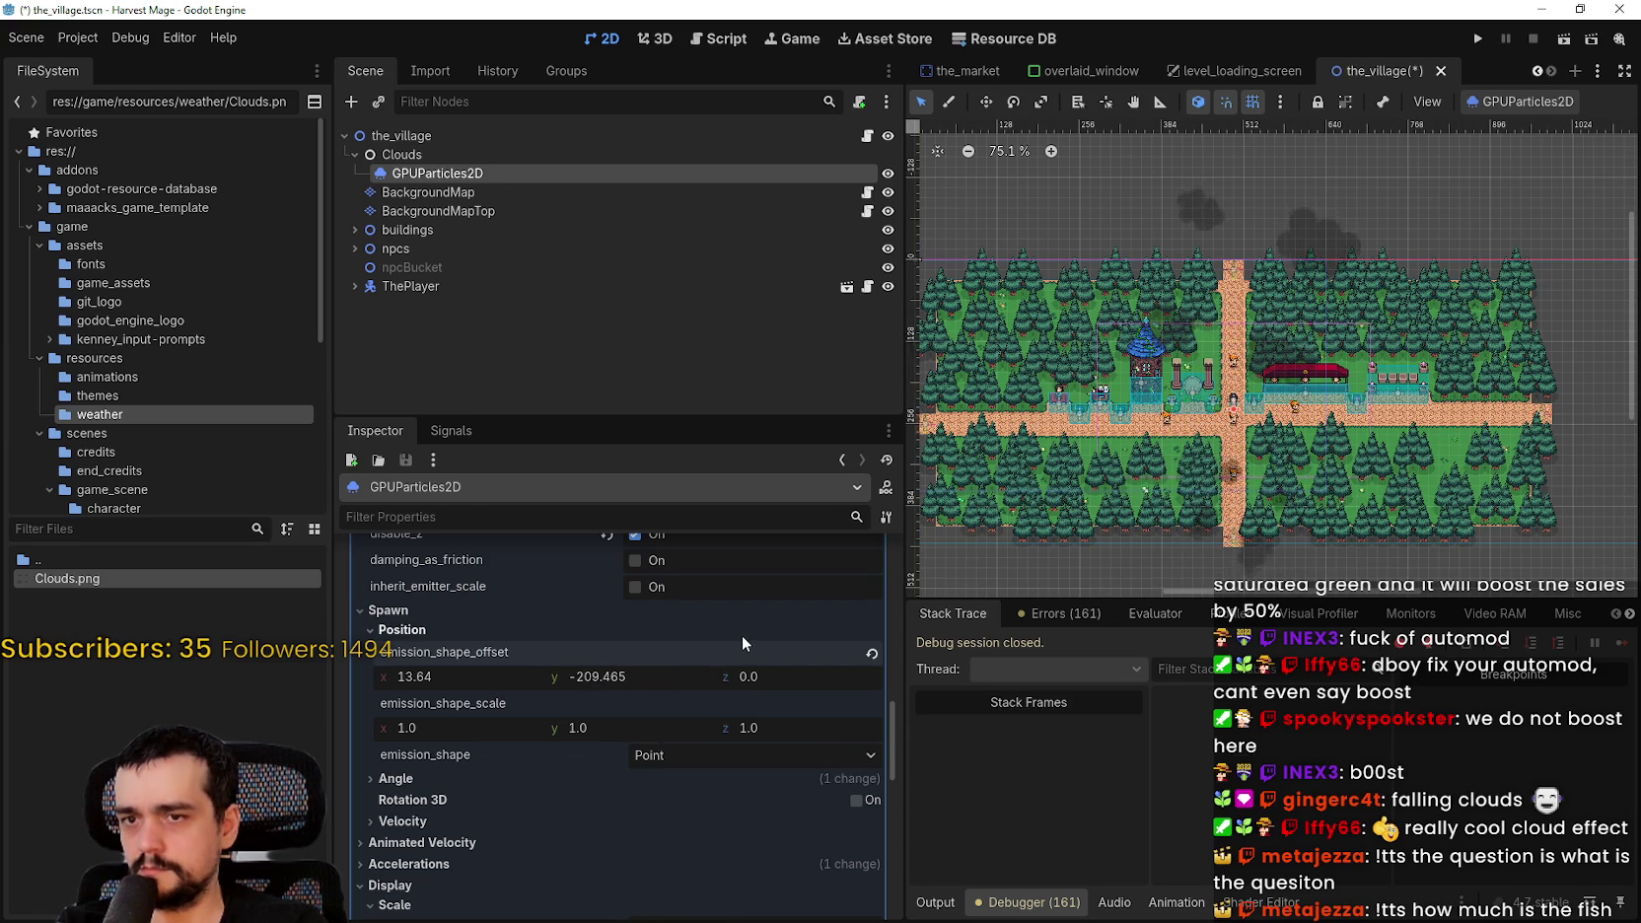
scroll(1204, 309, down, 2)
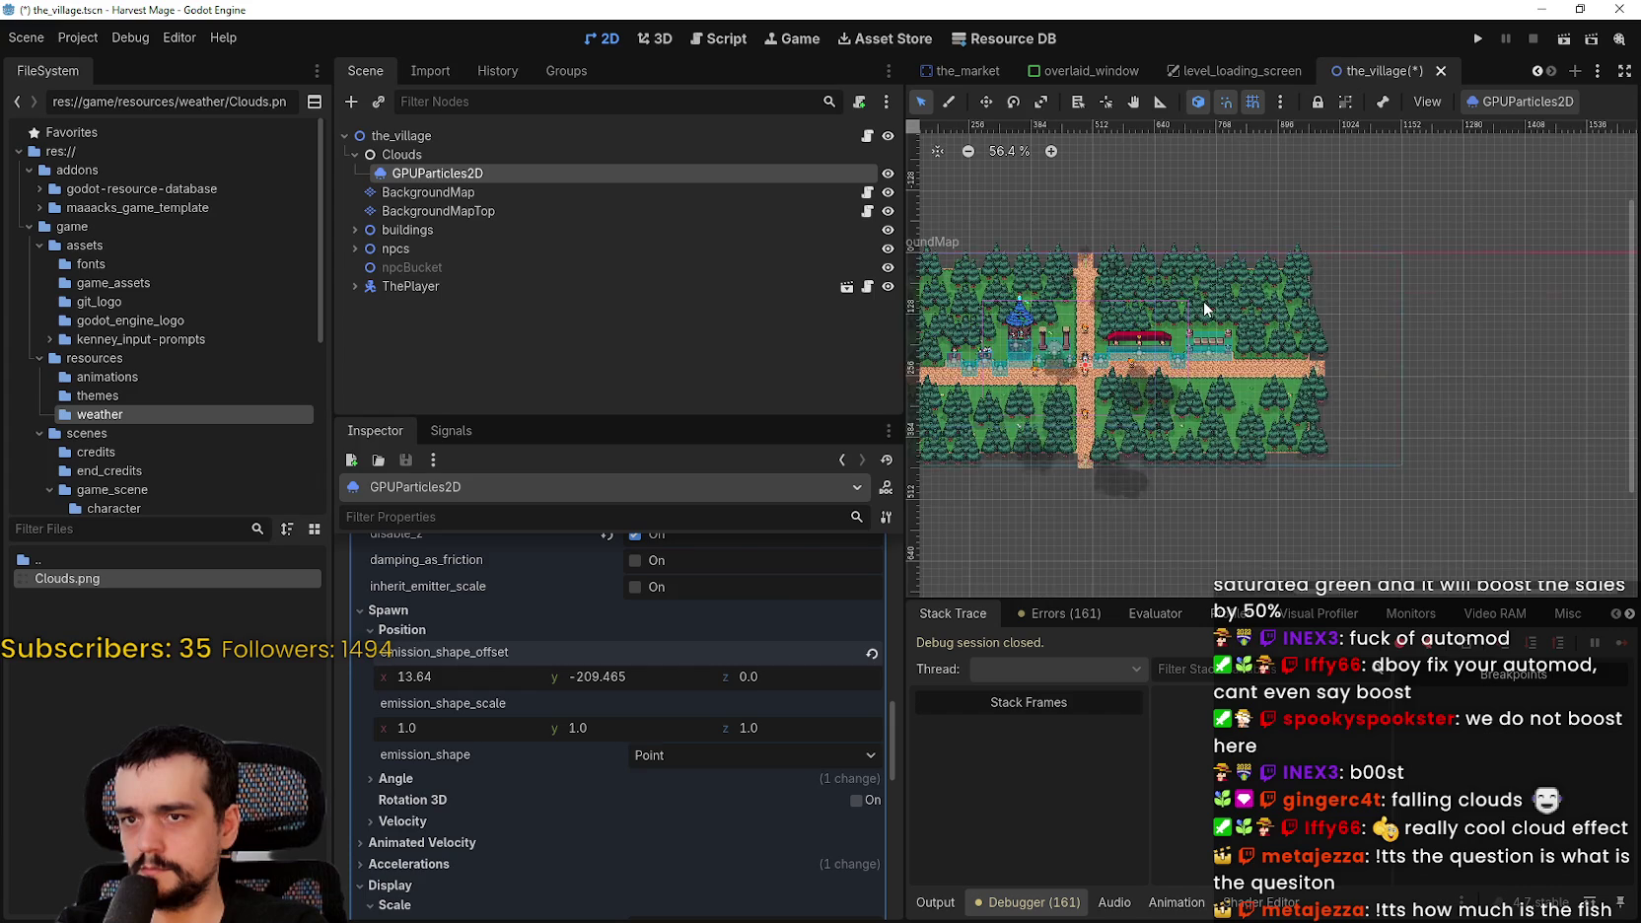
scroll(1204, 309, down, 1)
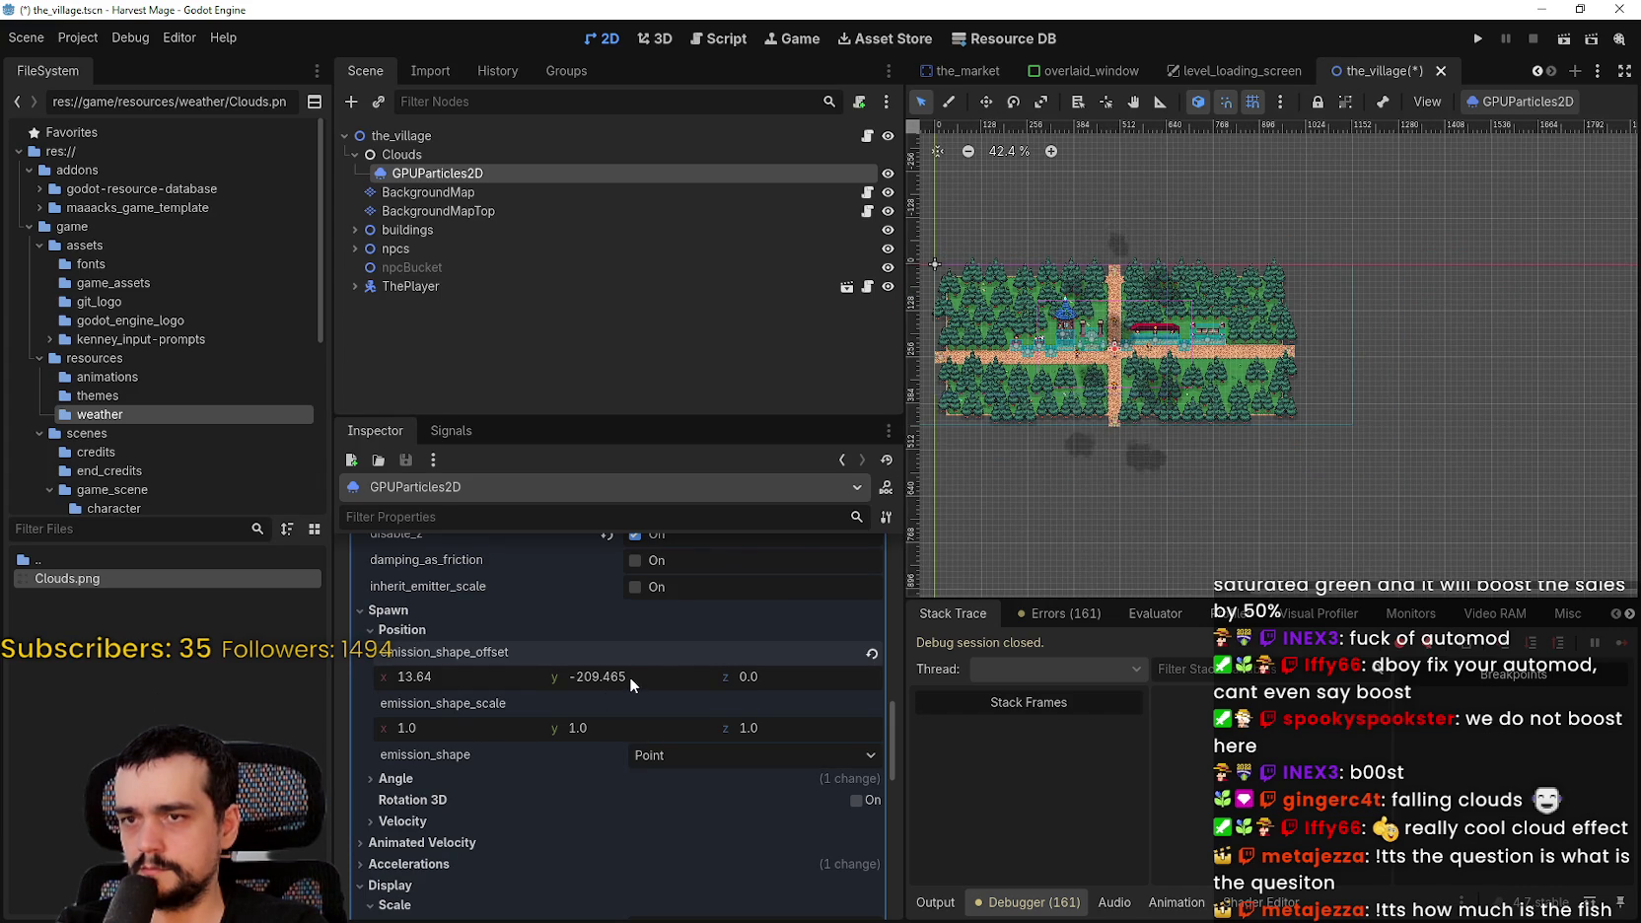
- Reset the emission_shape_offset z to 0 and save the scene
drag(765, 672, 753, 673)
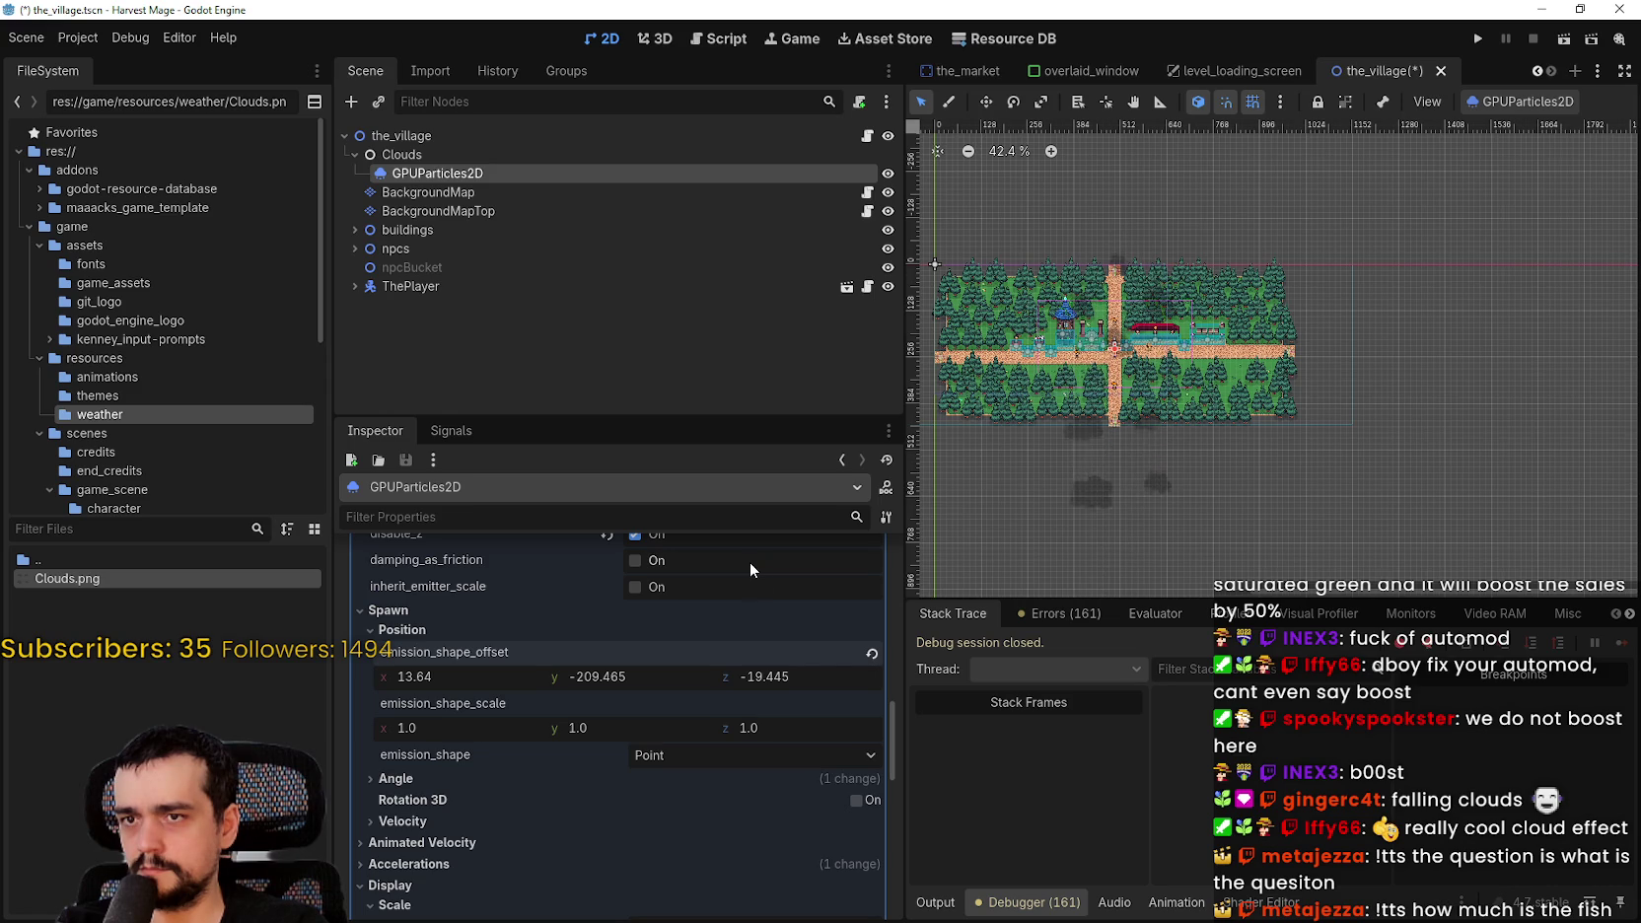
mouse_move(757, 677)
mouse_down()
mouse_move(728, 497)
mouse_move(765, 674)
mouse_up()
text(0)
key(Return)
scroll(1185, 282, up, 2)
scroll(1185, 282, down, 3)
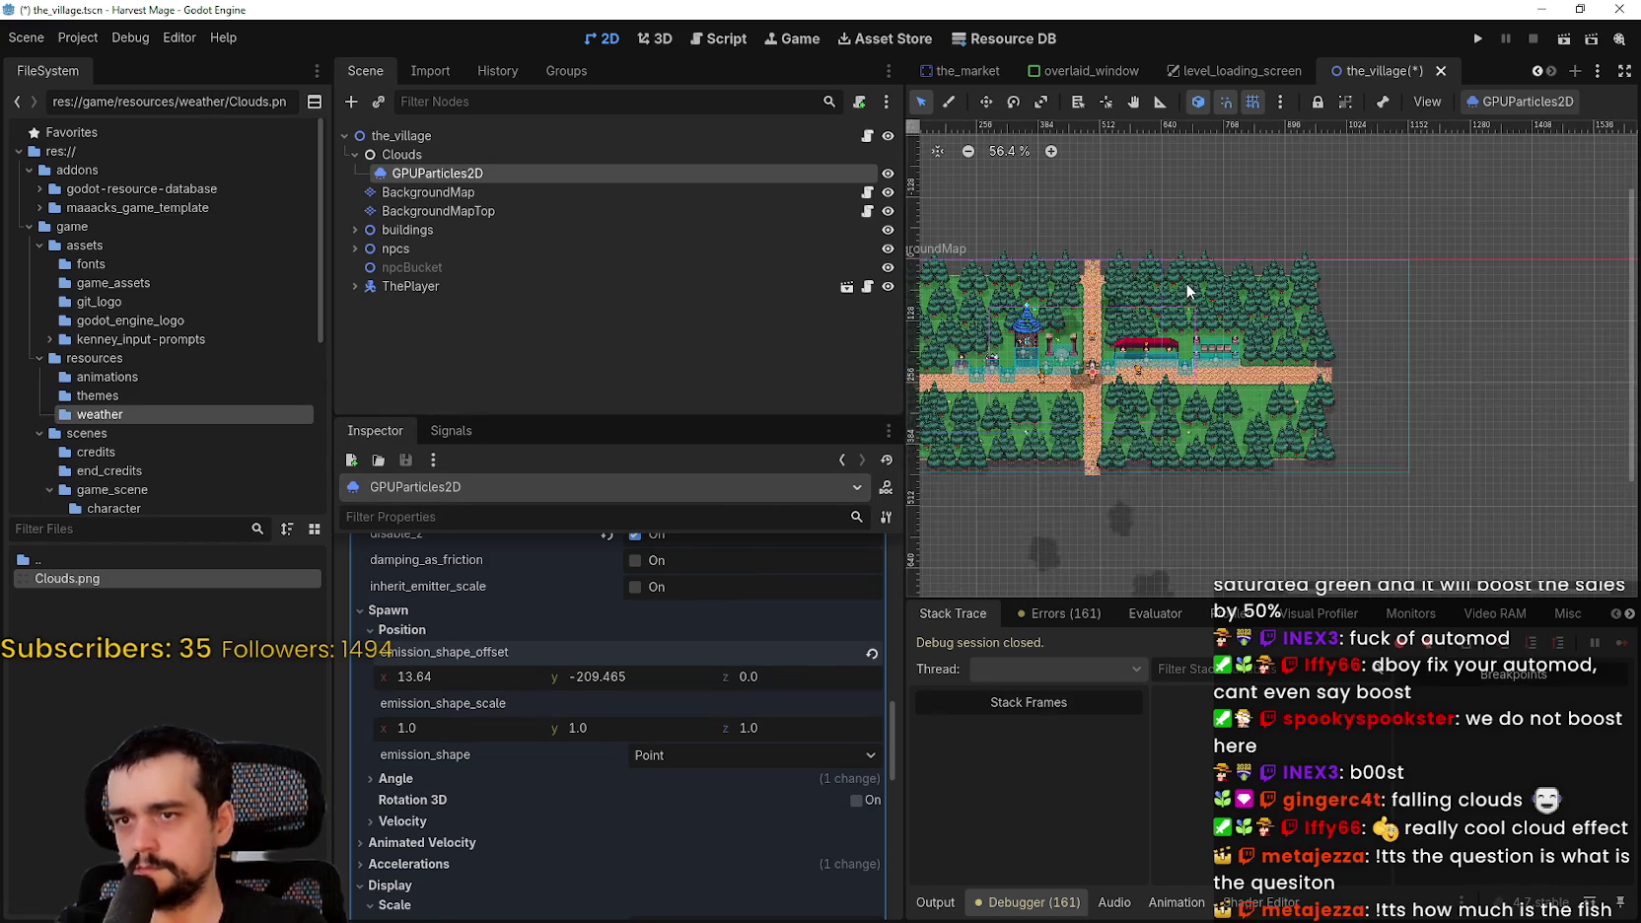
key(ctrl+s)
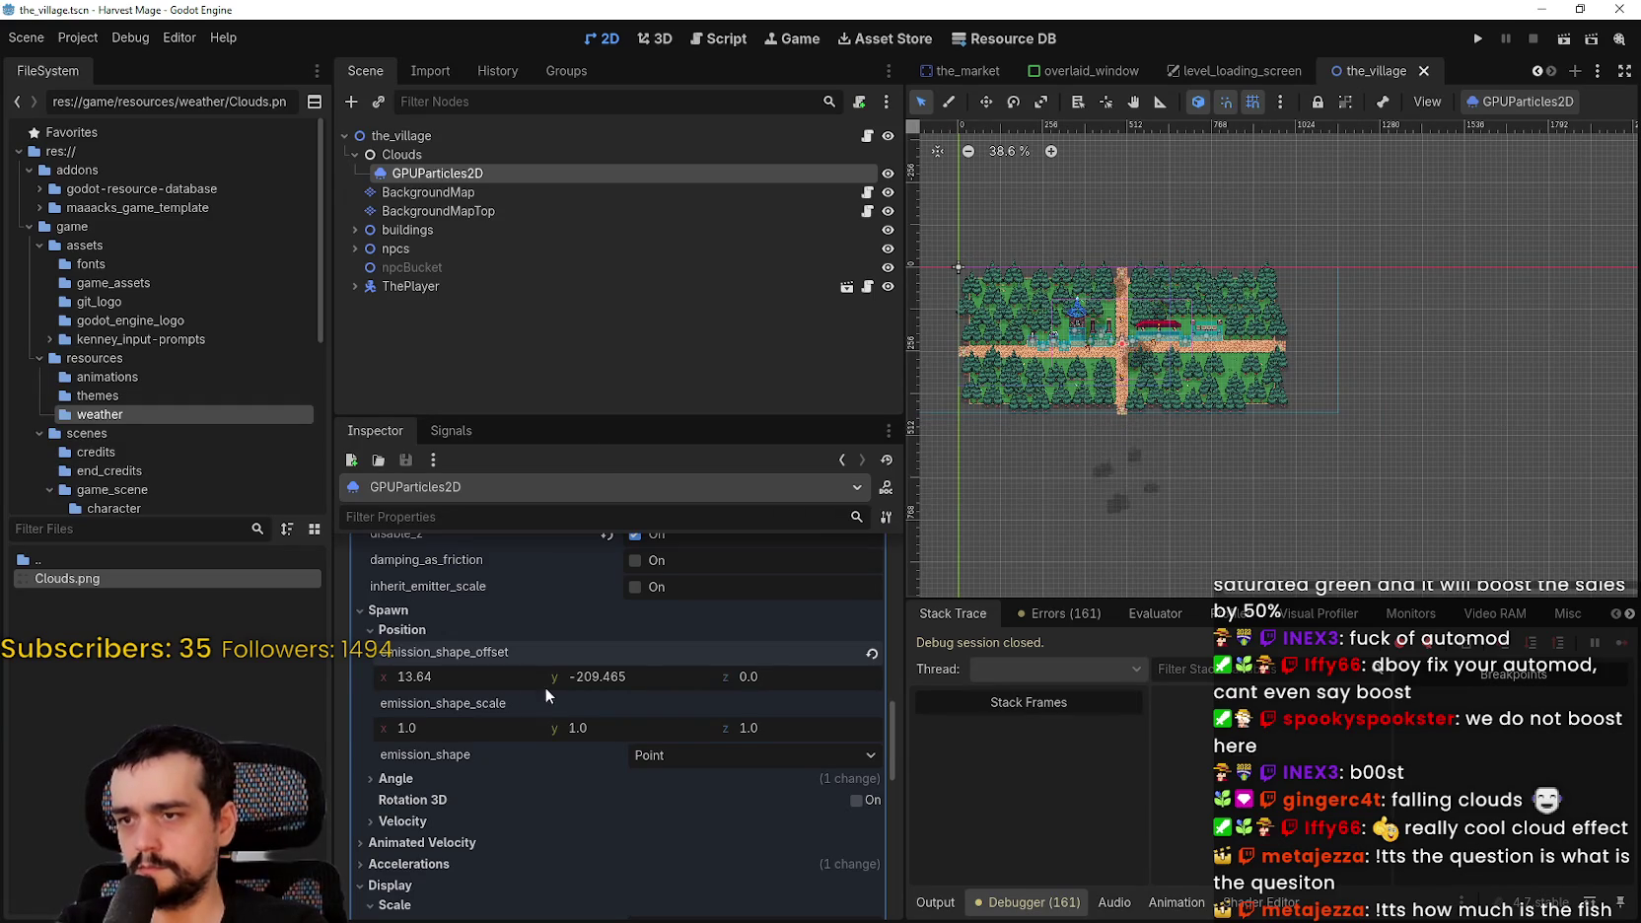
scroll(671, 766, up, 1)
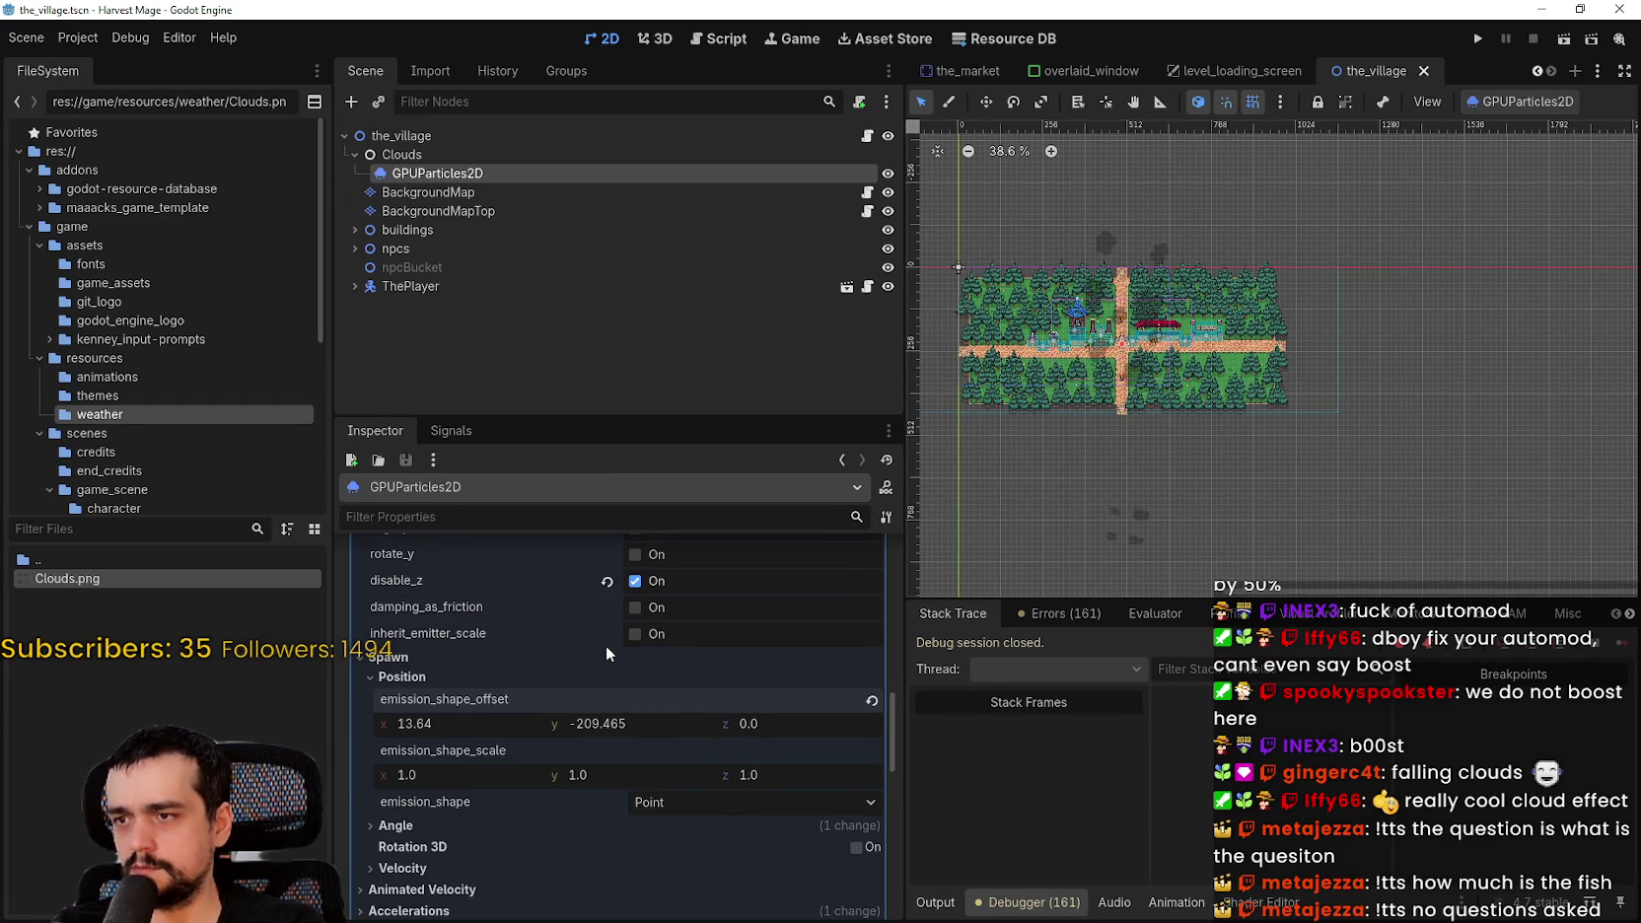
- Collapse Spawn and Angle, keep draw order at Lifetime and turn on disable_z
click(481, 674)
click(486, 700)
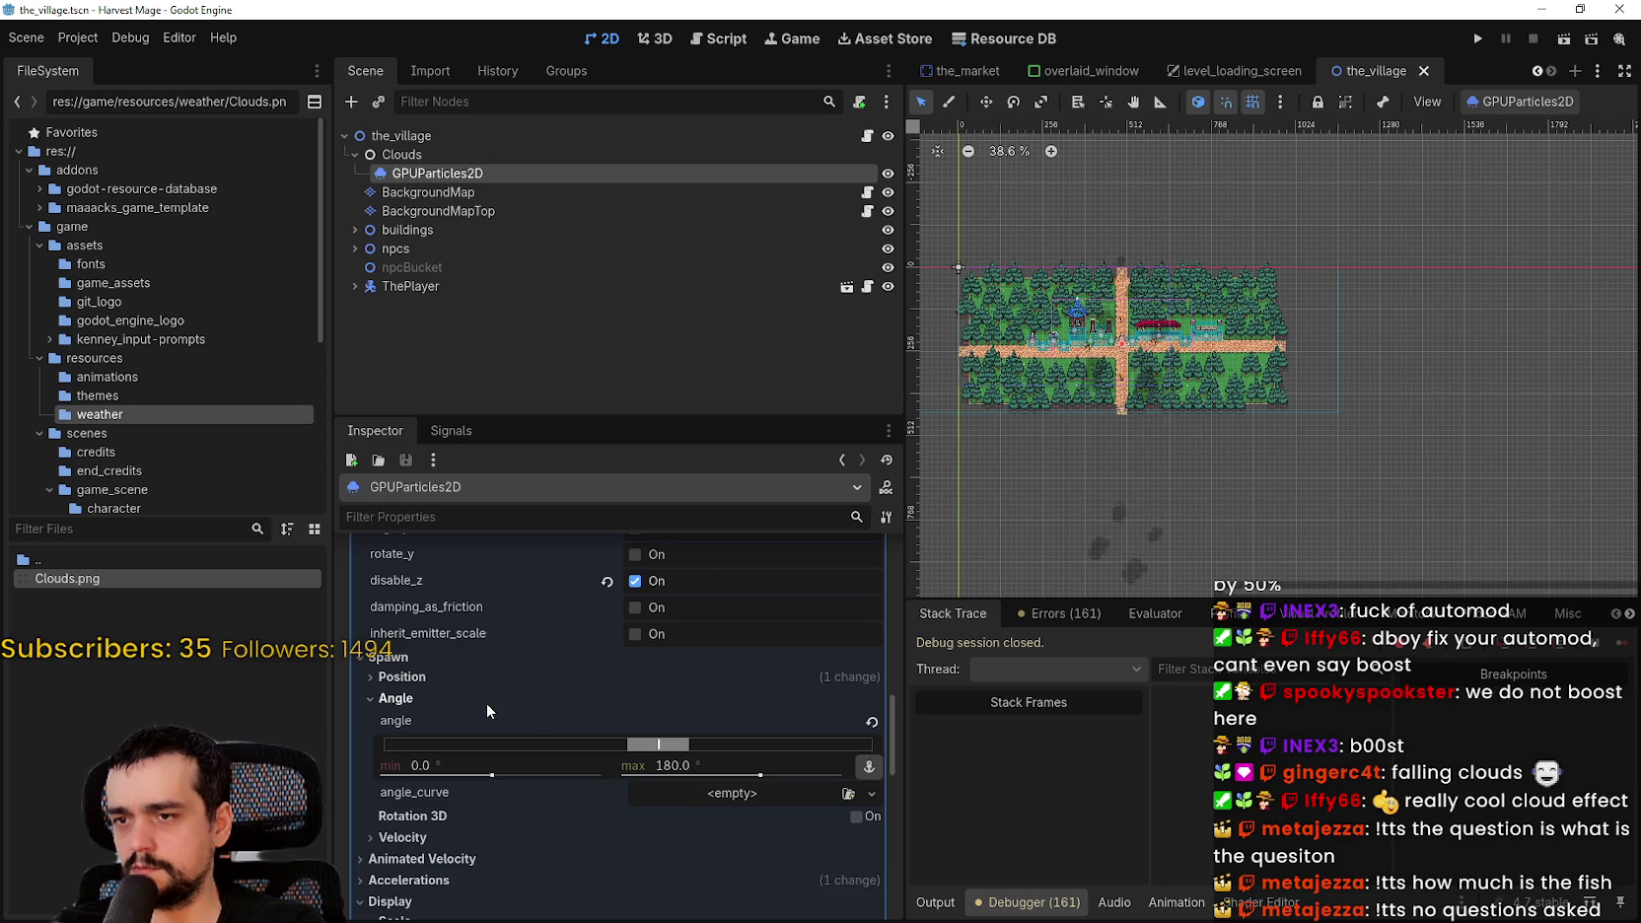
click(486, 702)
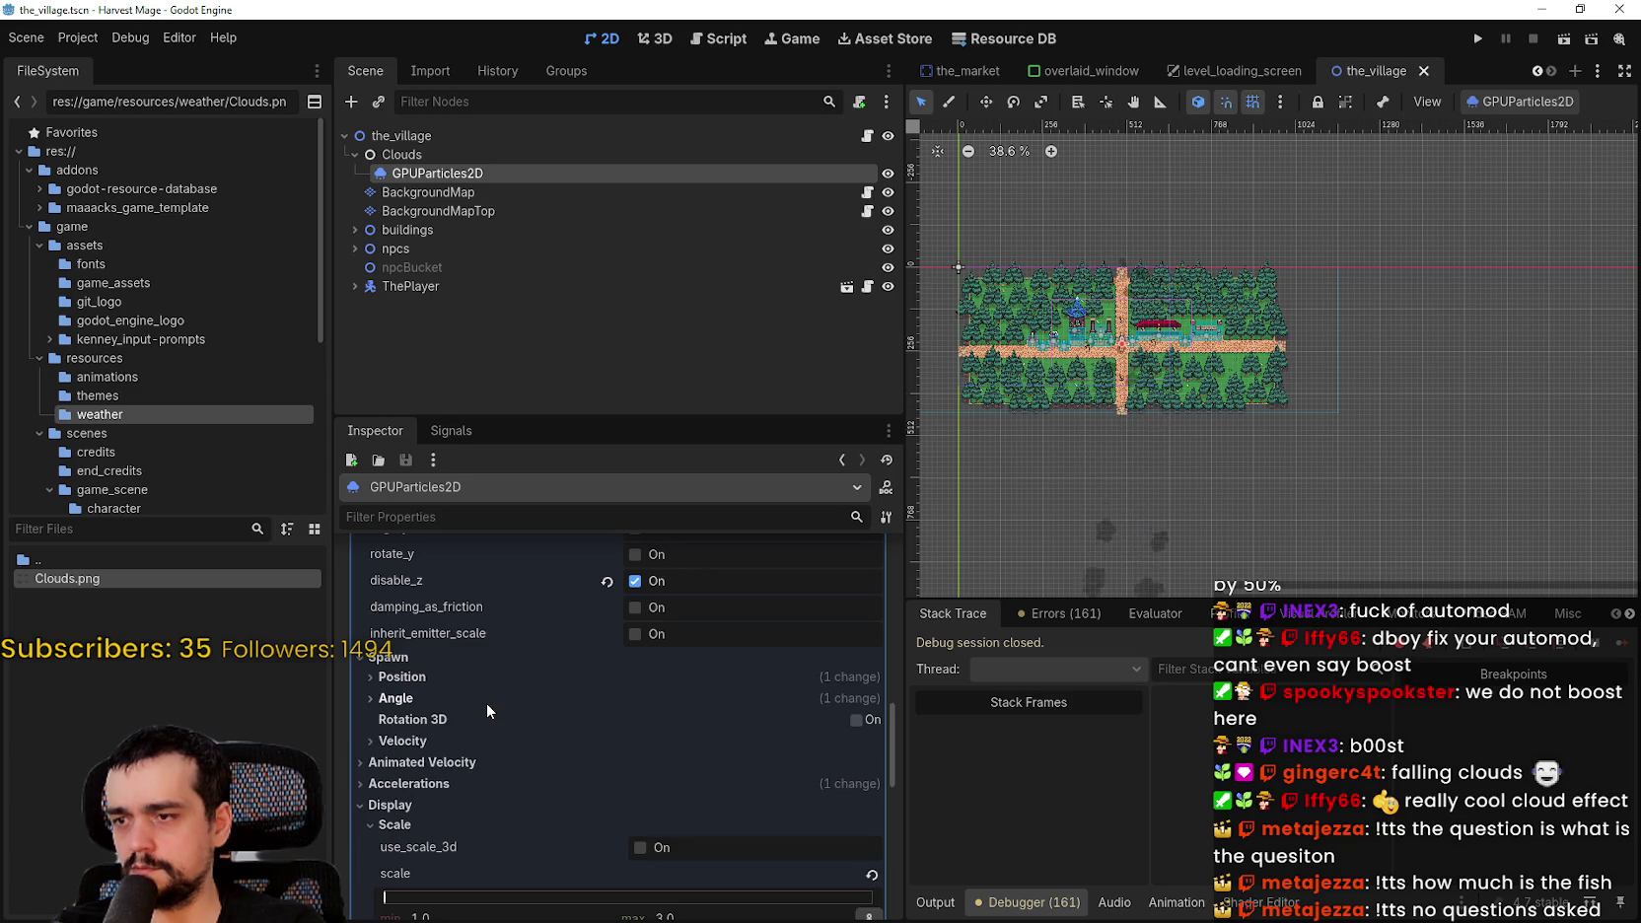
scroll(623, 826, up, 5)
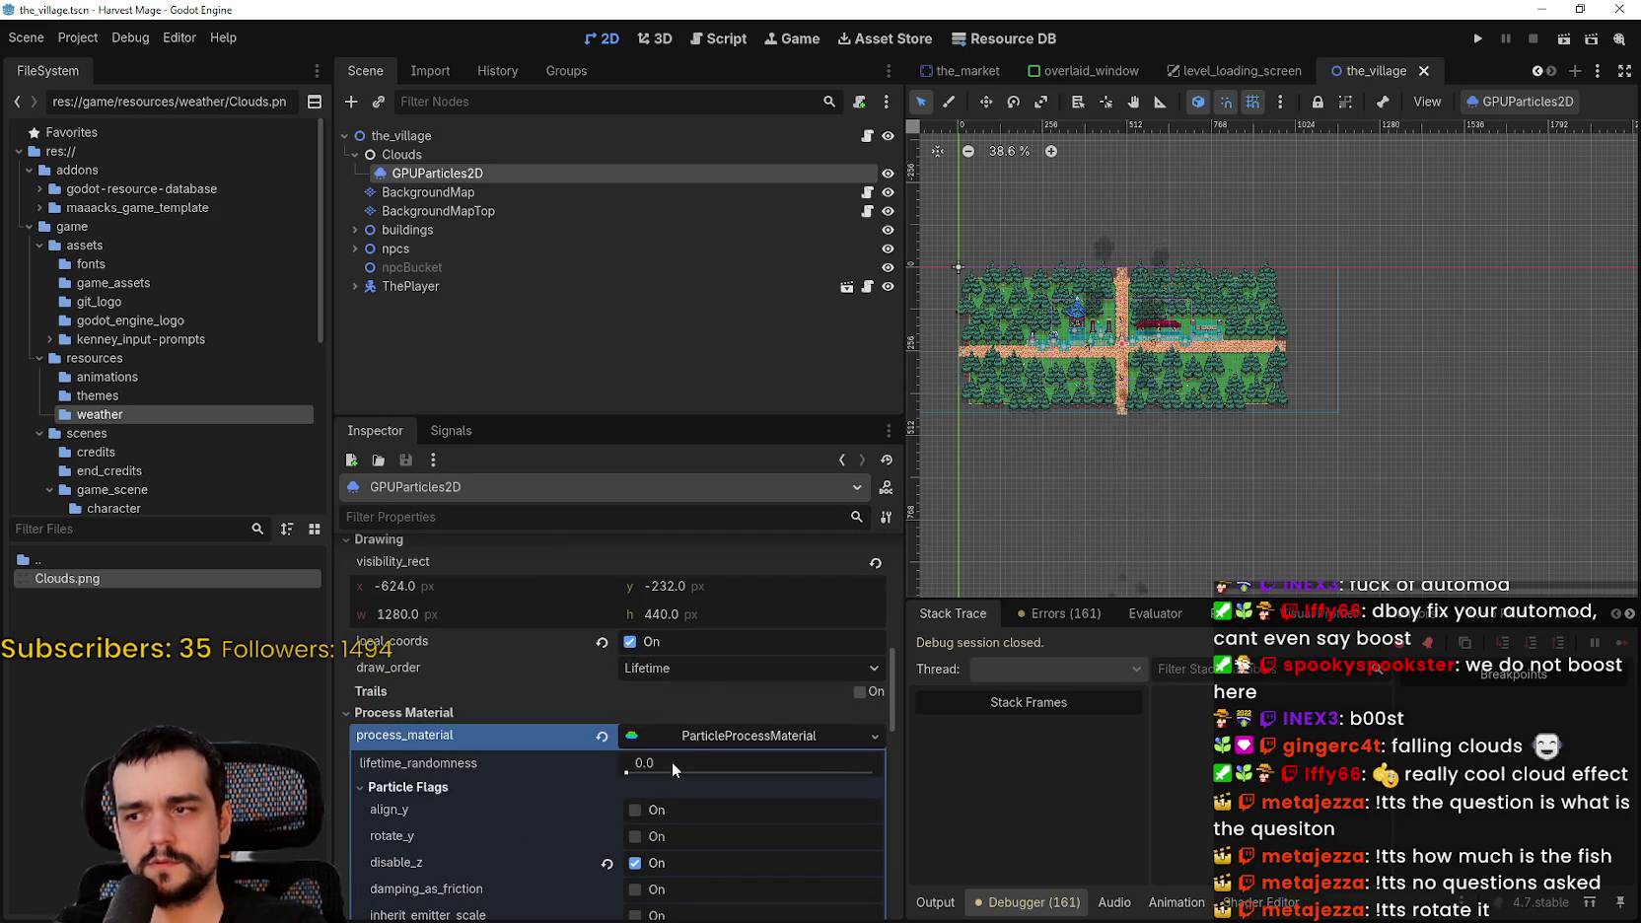
click(697, 665)
click(697, 666)
scroll(739, 800, down, 3)
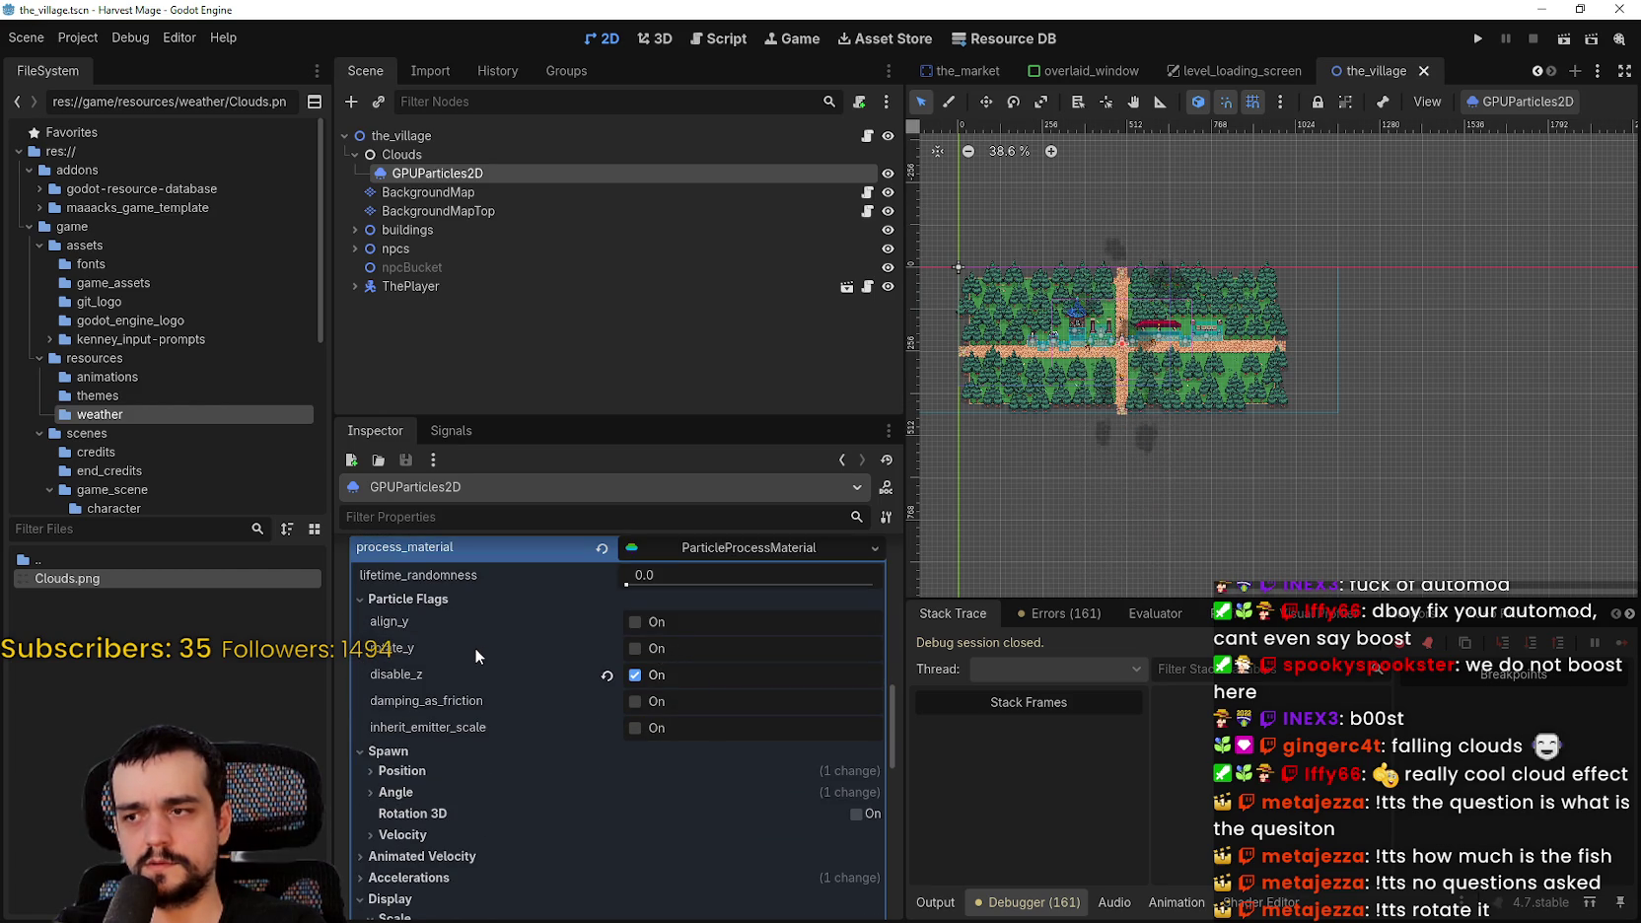
mouse_move(476, 653)
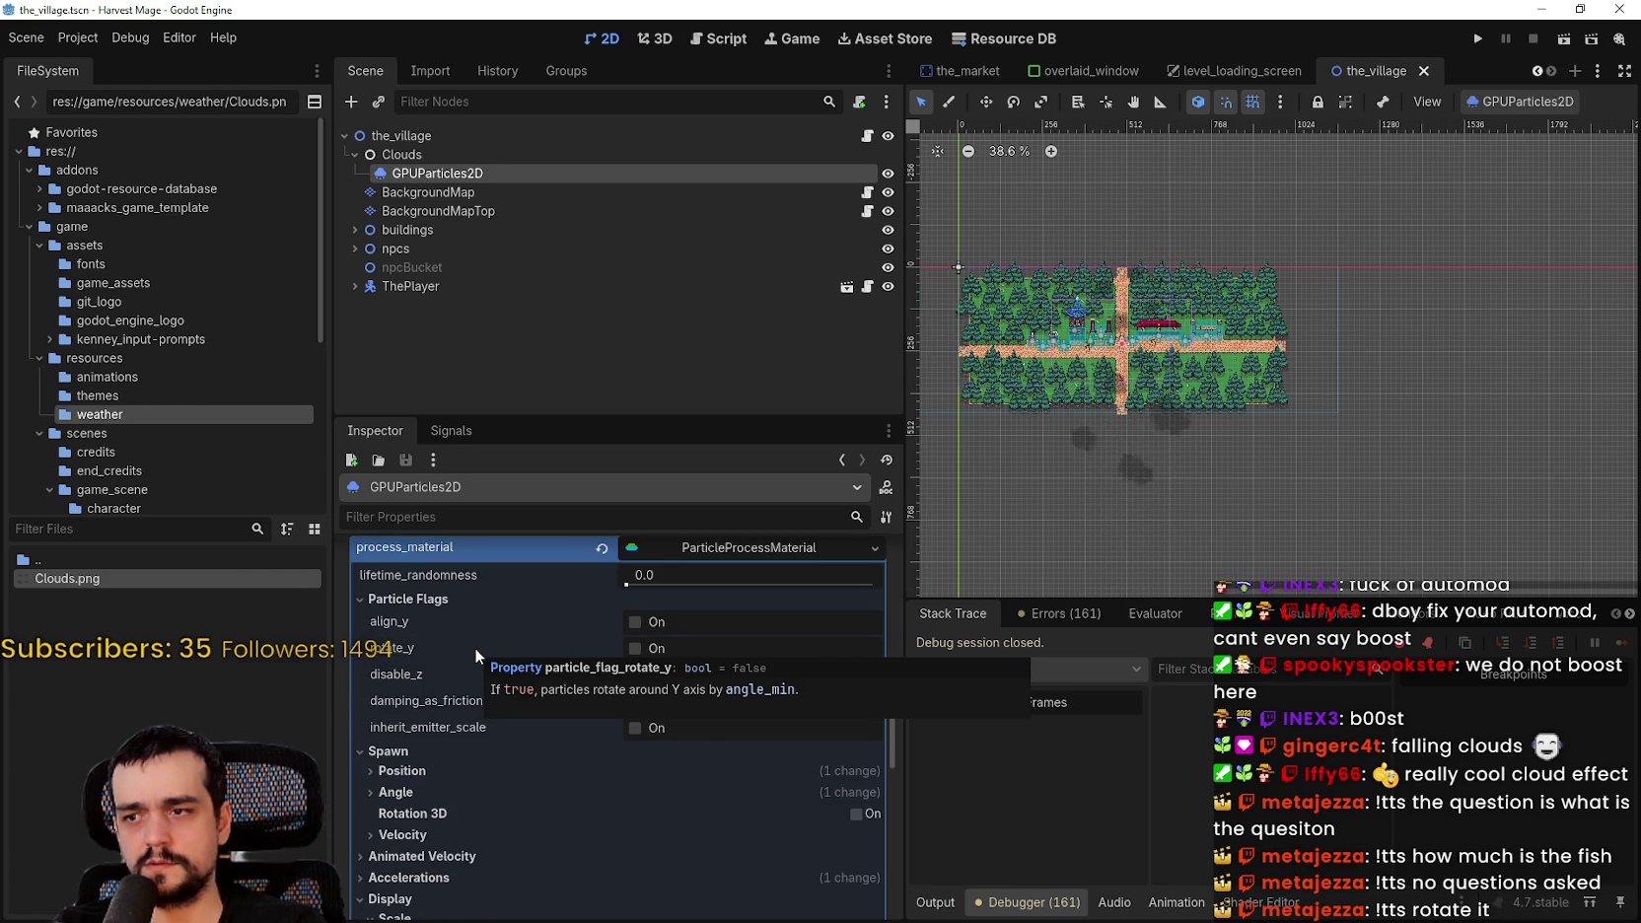
click(635, 675)
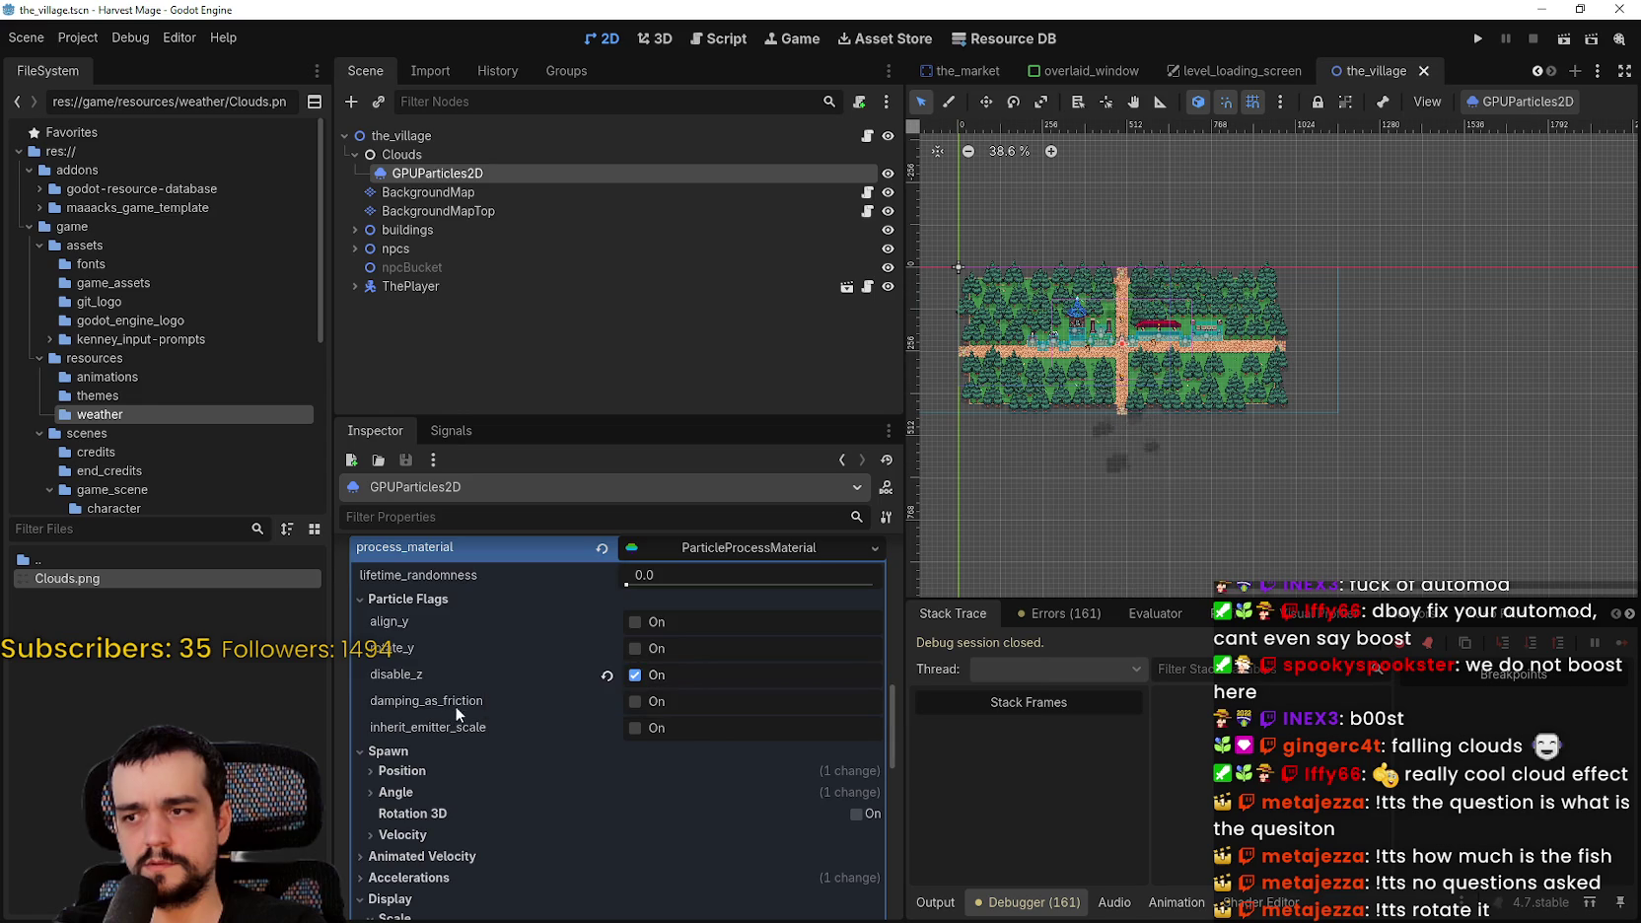
- Switch the 2D toolbar from Move to the Rotate tool
scroll(527, 673, up, 2)
scroll(670, 727, up, 1)
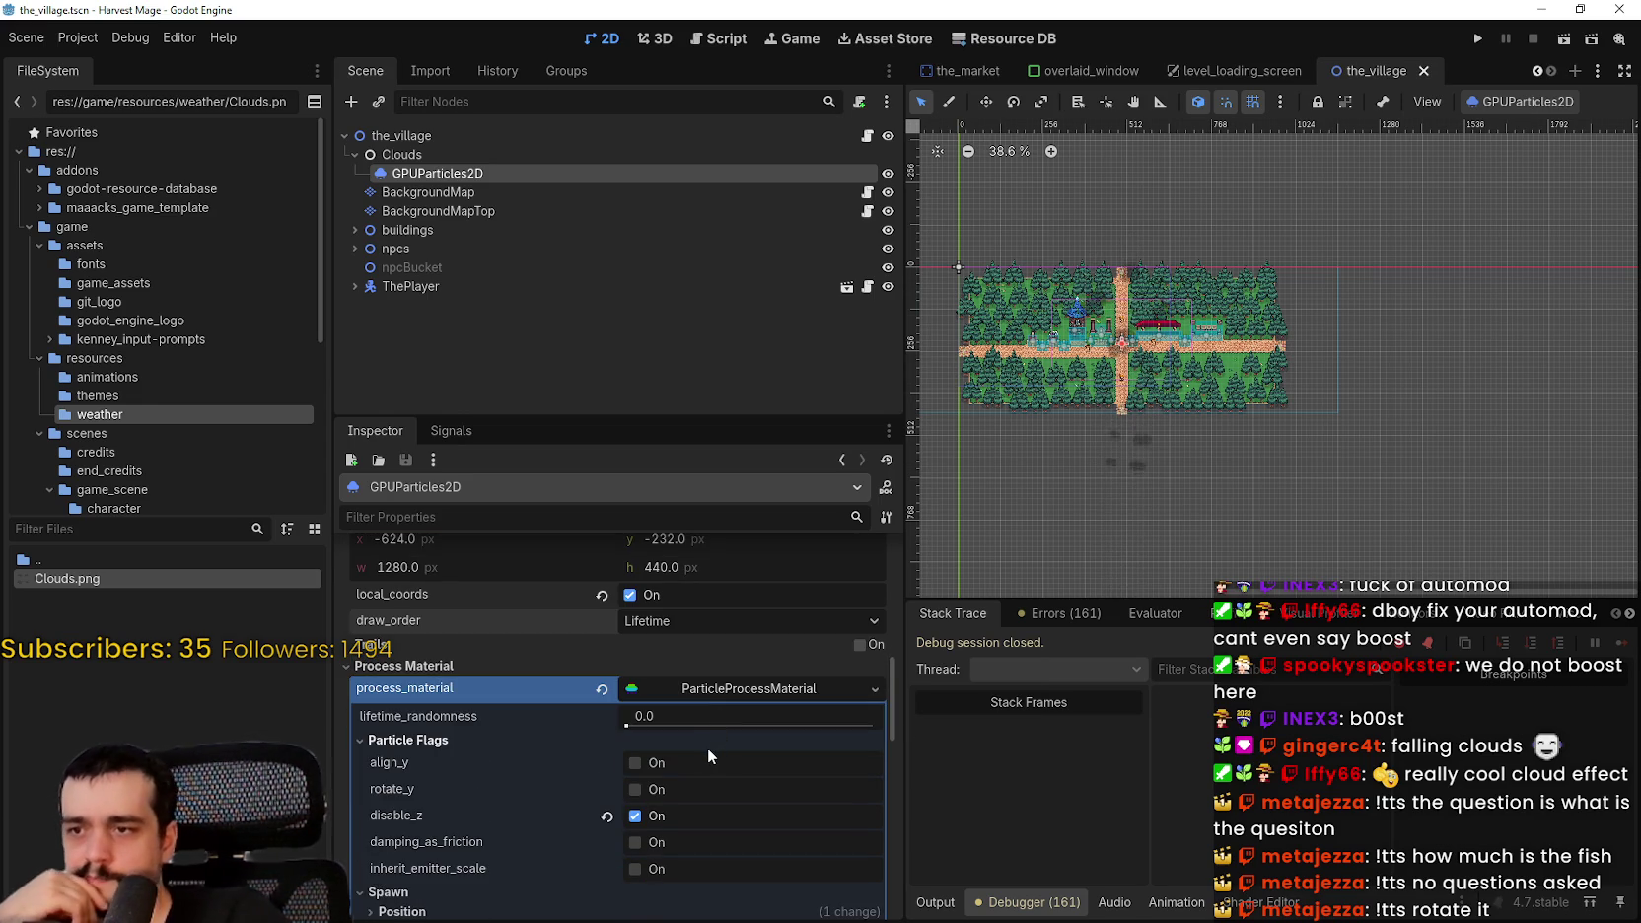
scroll(706, 748, up, 2)
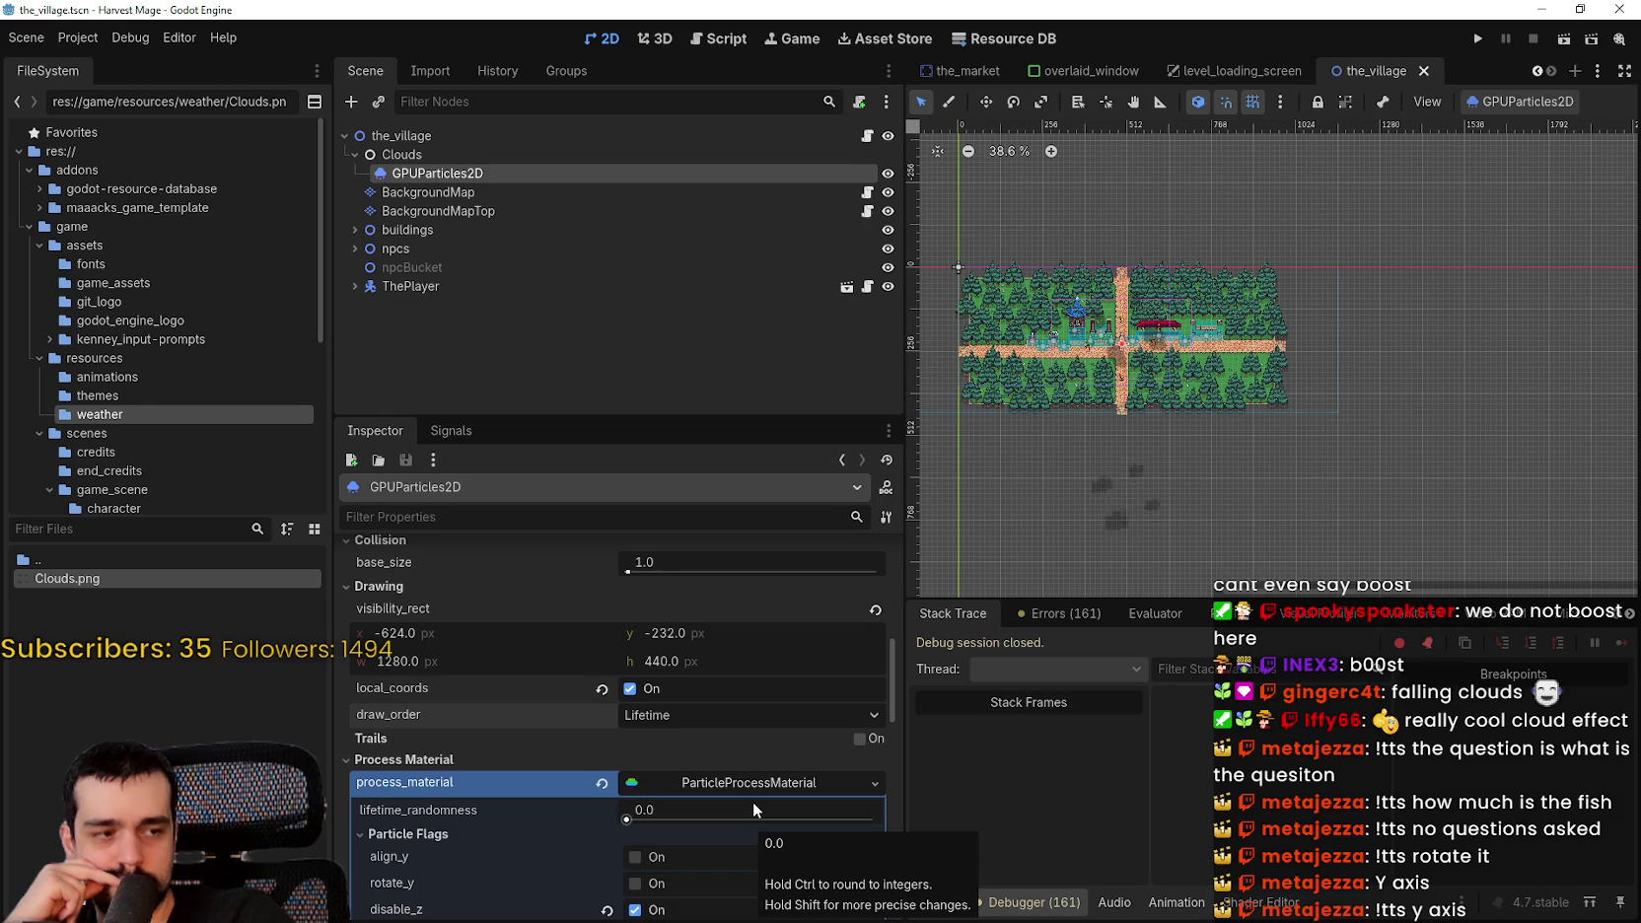
click(992, 101)
click(1013, 102)
- Rotate the GPUParticles2D cloud emitter upright to 90°
scroll(914, 239, down, 1)
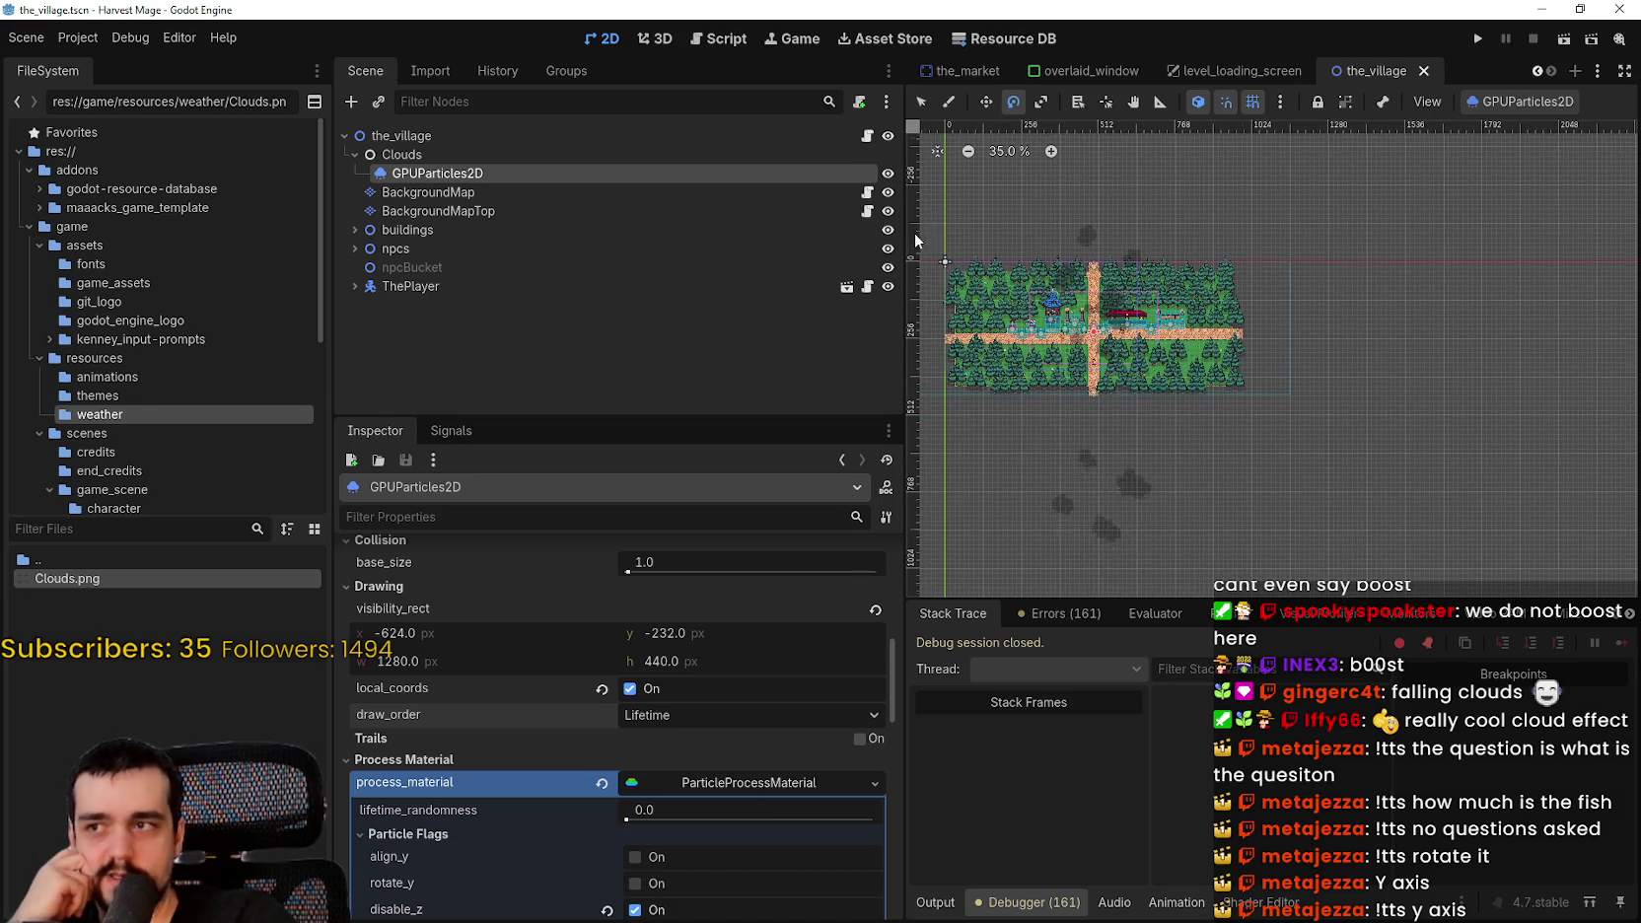
drag(1183, 247, 1225, 318)
mouse_move(1253, 480)
mouse_down()
mouse_move(1204, 504)
mouse_move(1205, 477)
mouse_move(1150, 480)
mouse_move(1344, 483)
mouse_move(1283, 479)
mouse_up()
- With the Move tool, shift the cloud emitter slightly left beside the village map
scroll(1110, 359, up, 5)
click(985, 102)
scroll(1284, 479, down, 7)
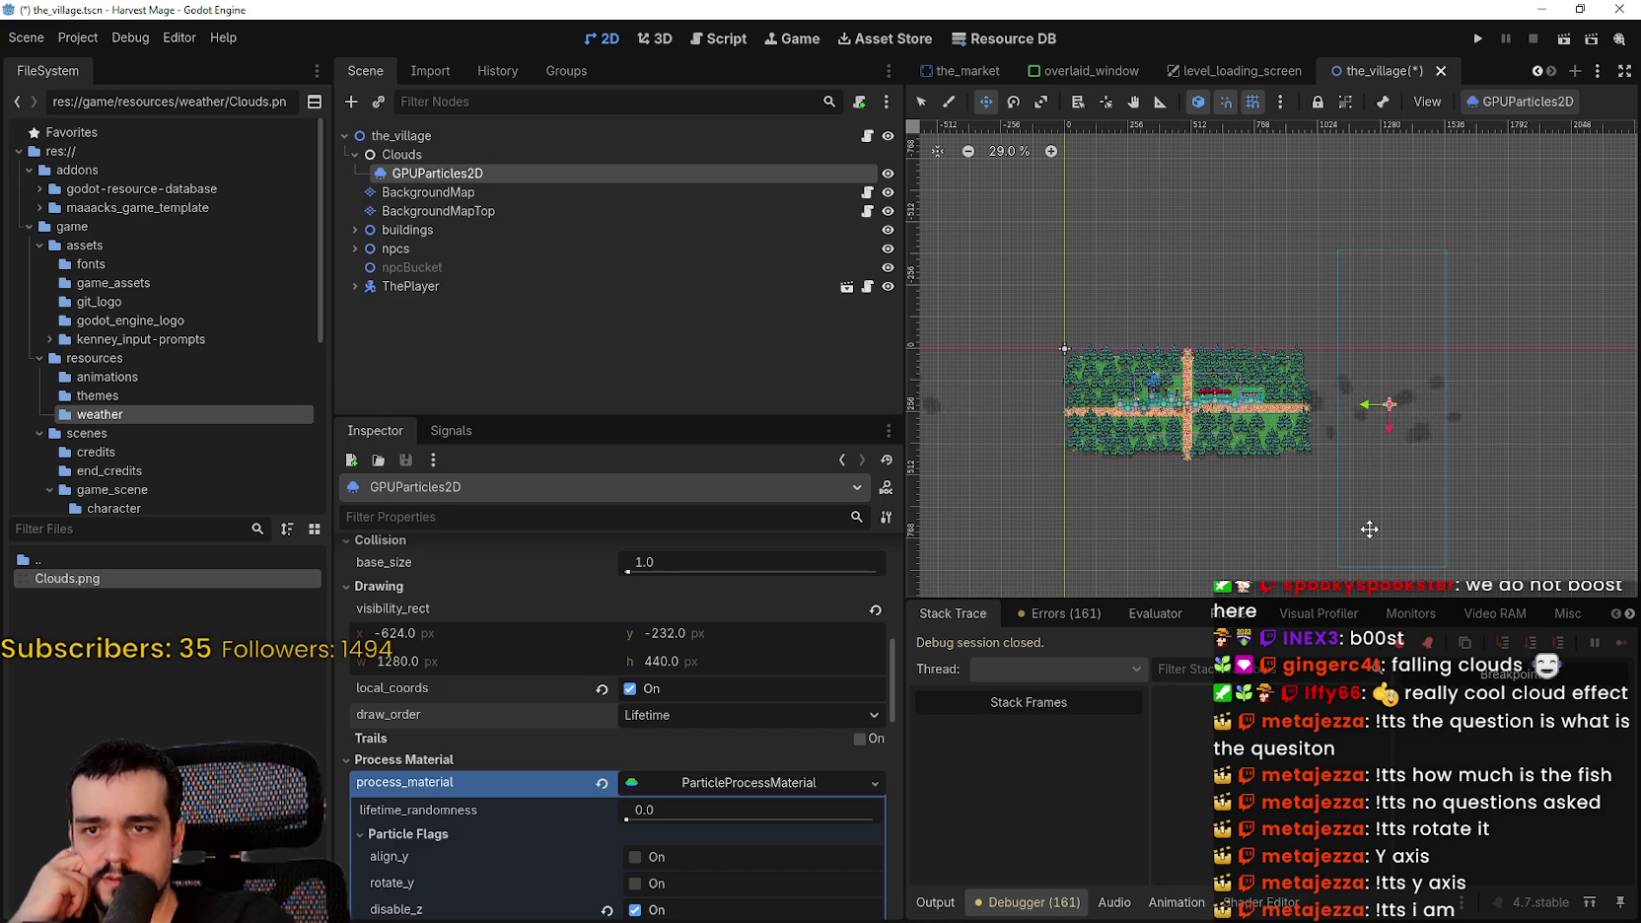
scroll(1368, 527, up, 3)
drag(1372, 513, 1353, 511)
scroll(1353, 513, down, 3)
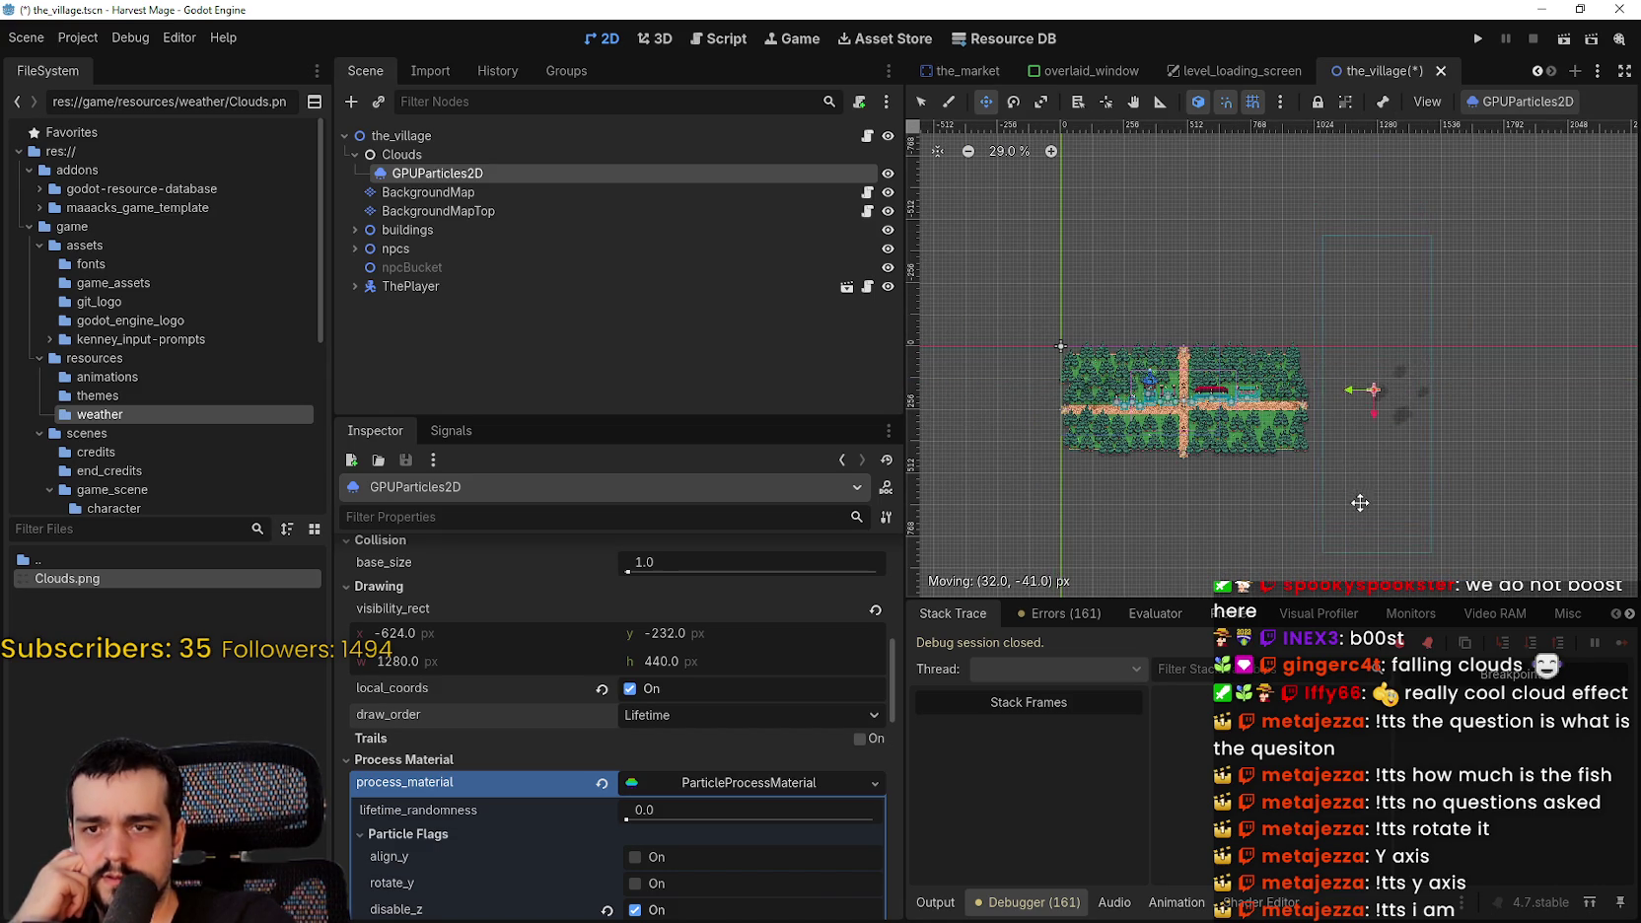
scroll(1352, 506, up, 15)
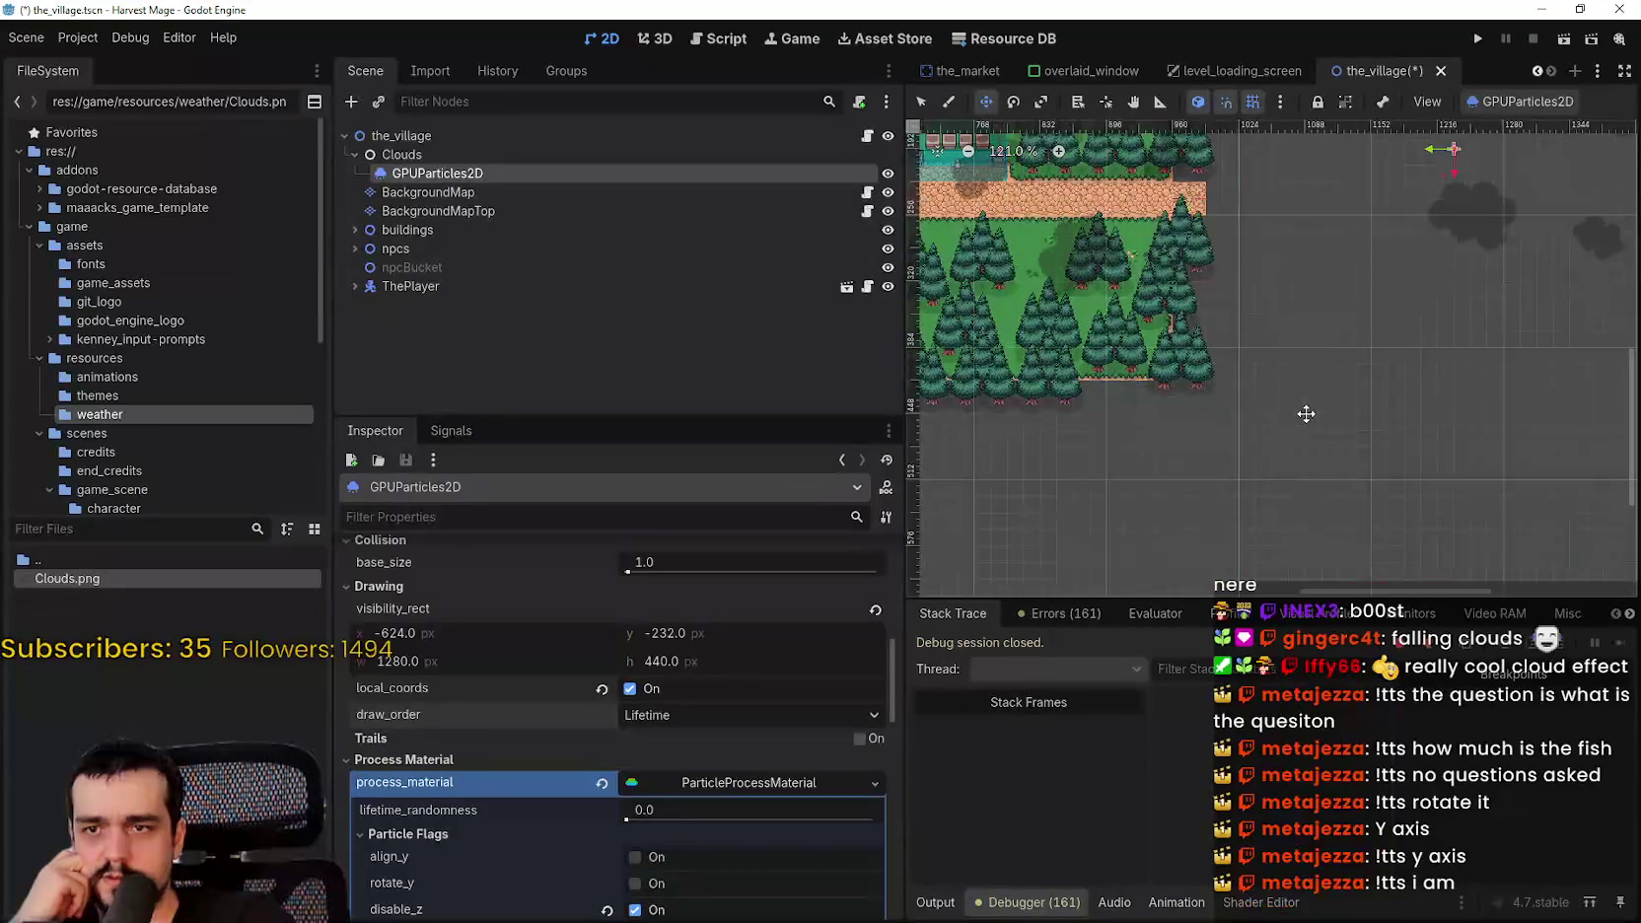
- Save and run the game, continue into the village, walk right, up and down, then close it
scroll(1307, 413, down, 13)
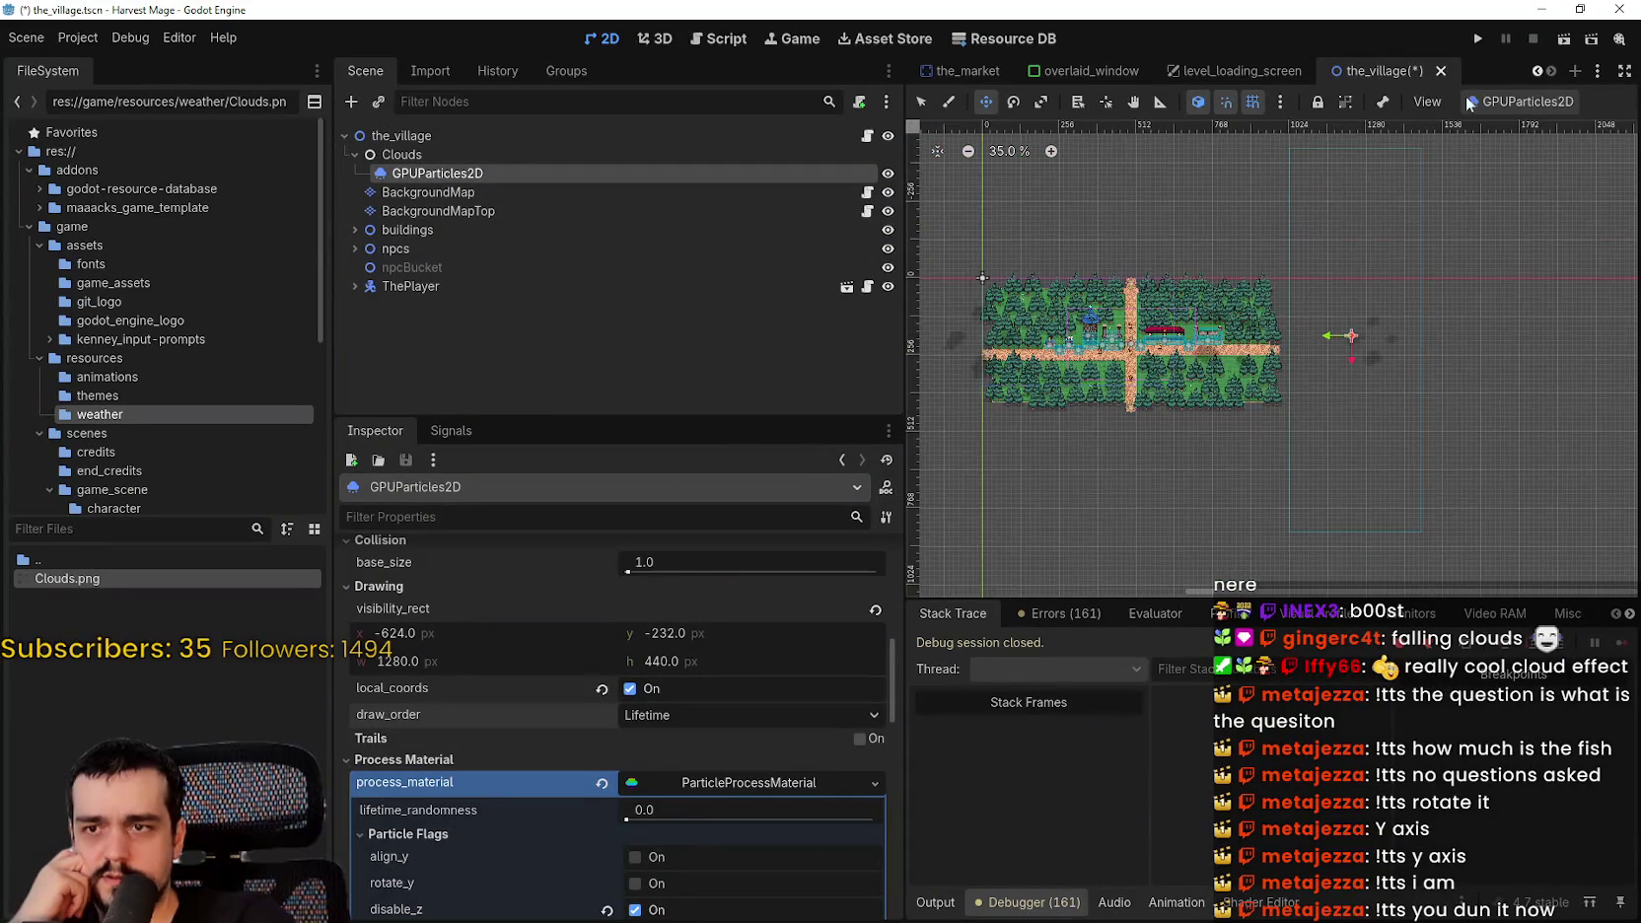
click(1479, 41)
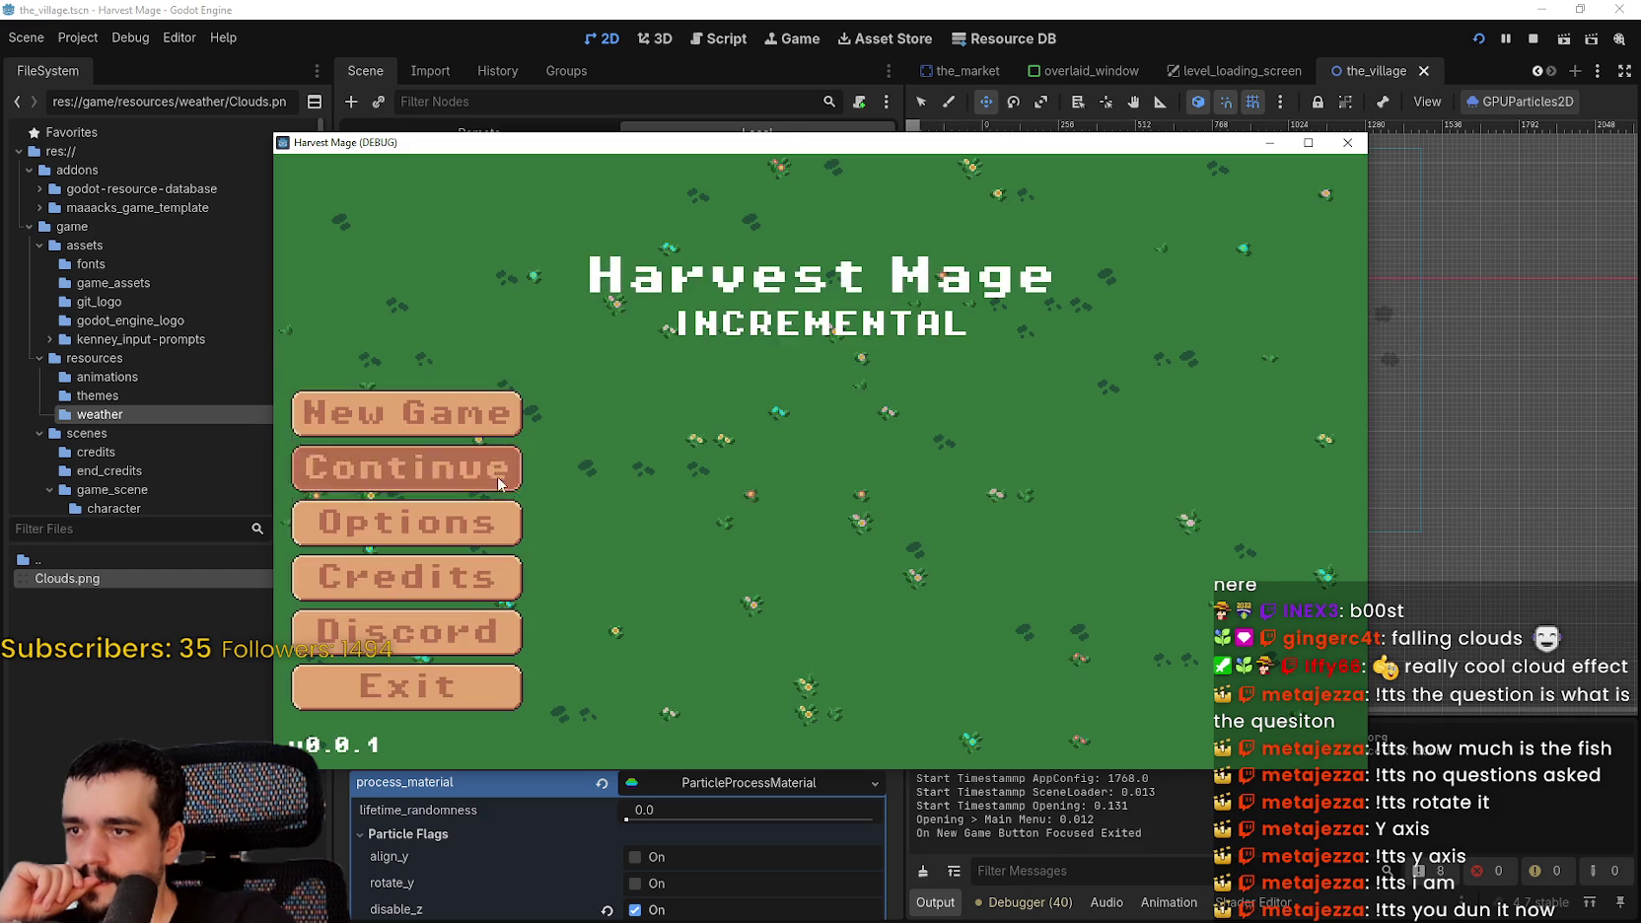
click(497, 475)
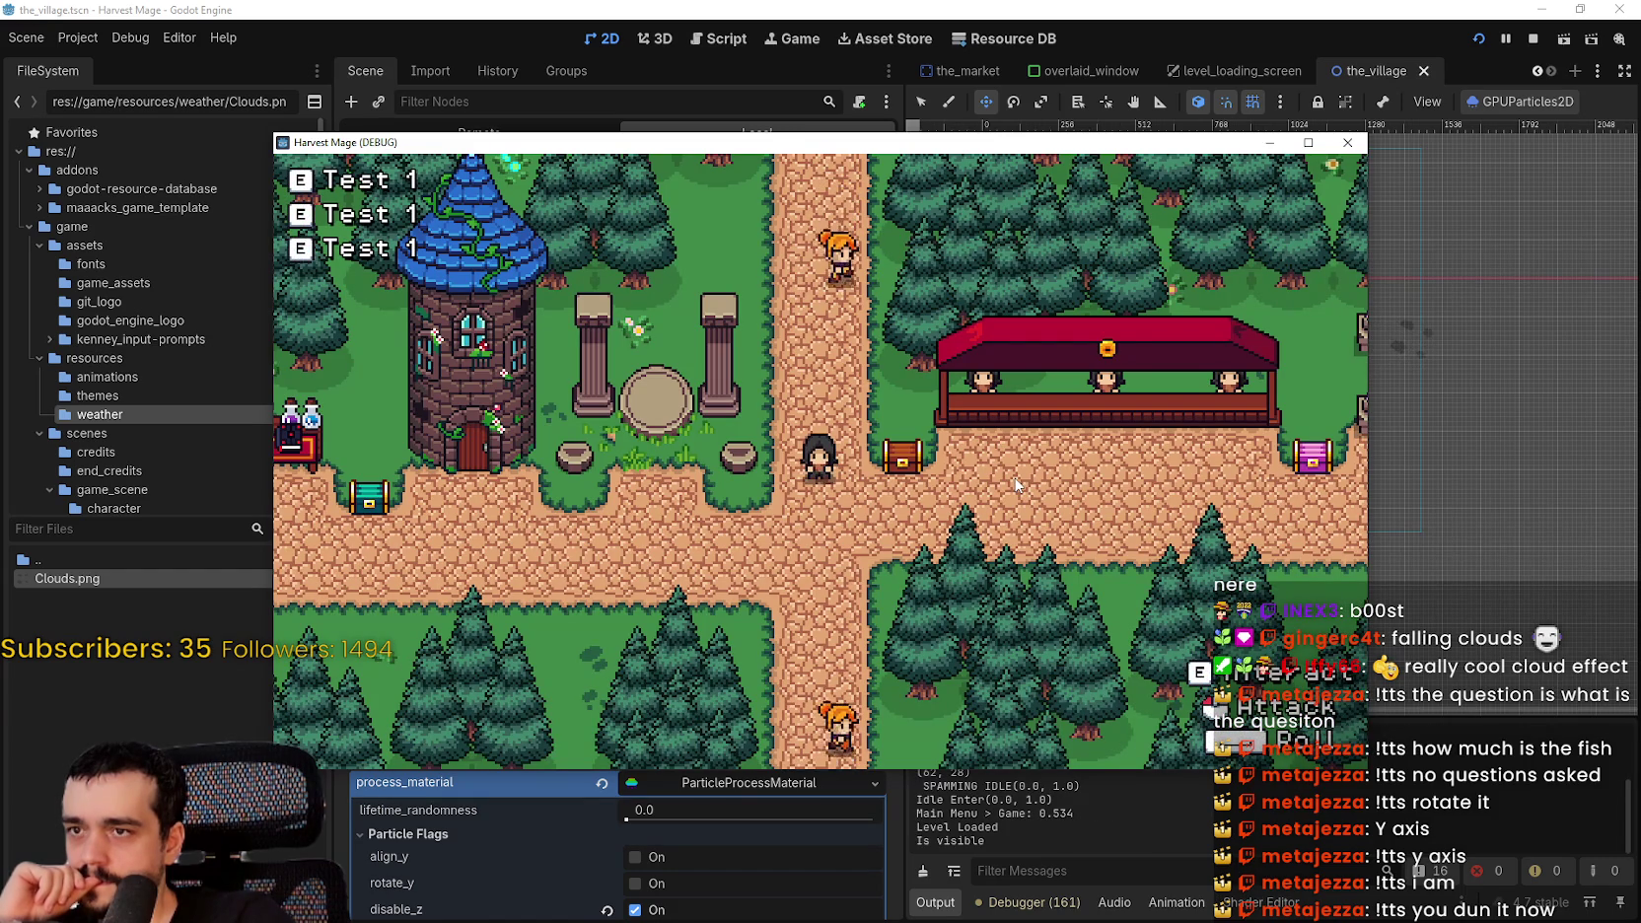
click(1309, 142)
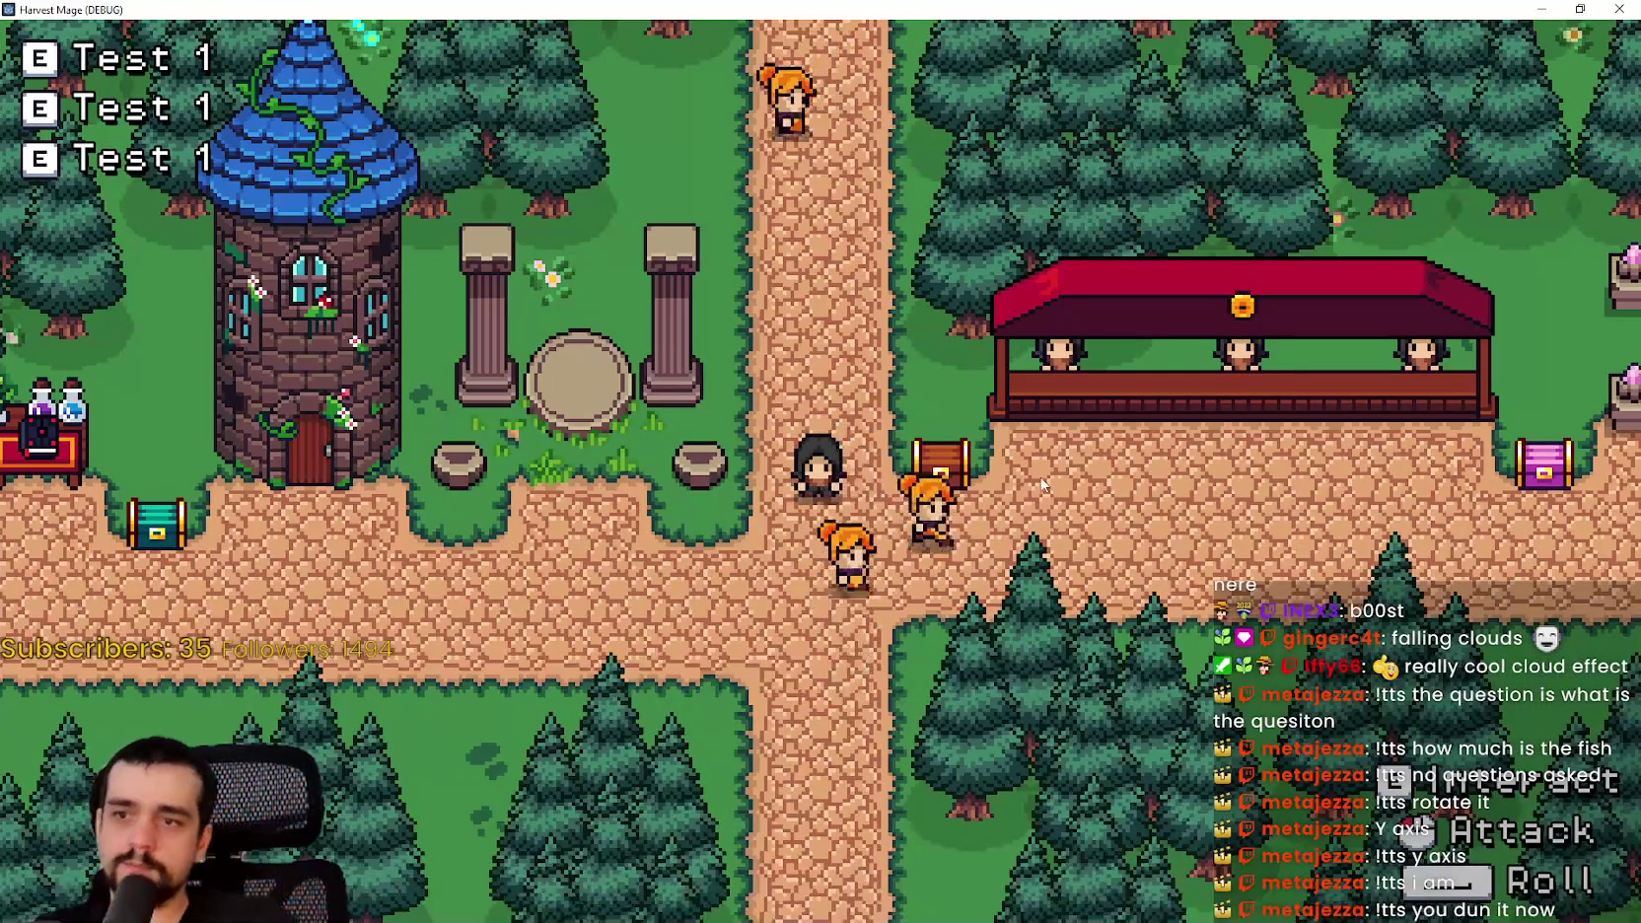
key(d)
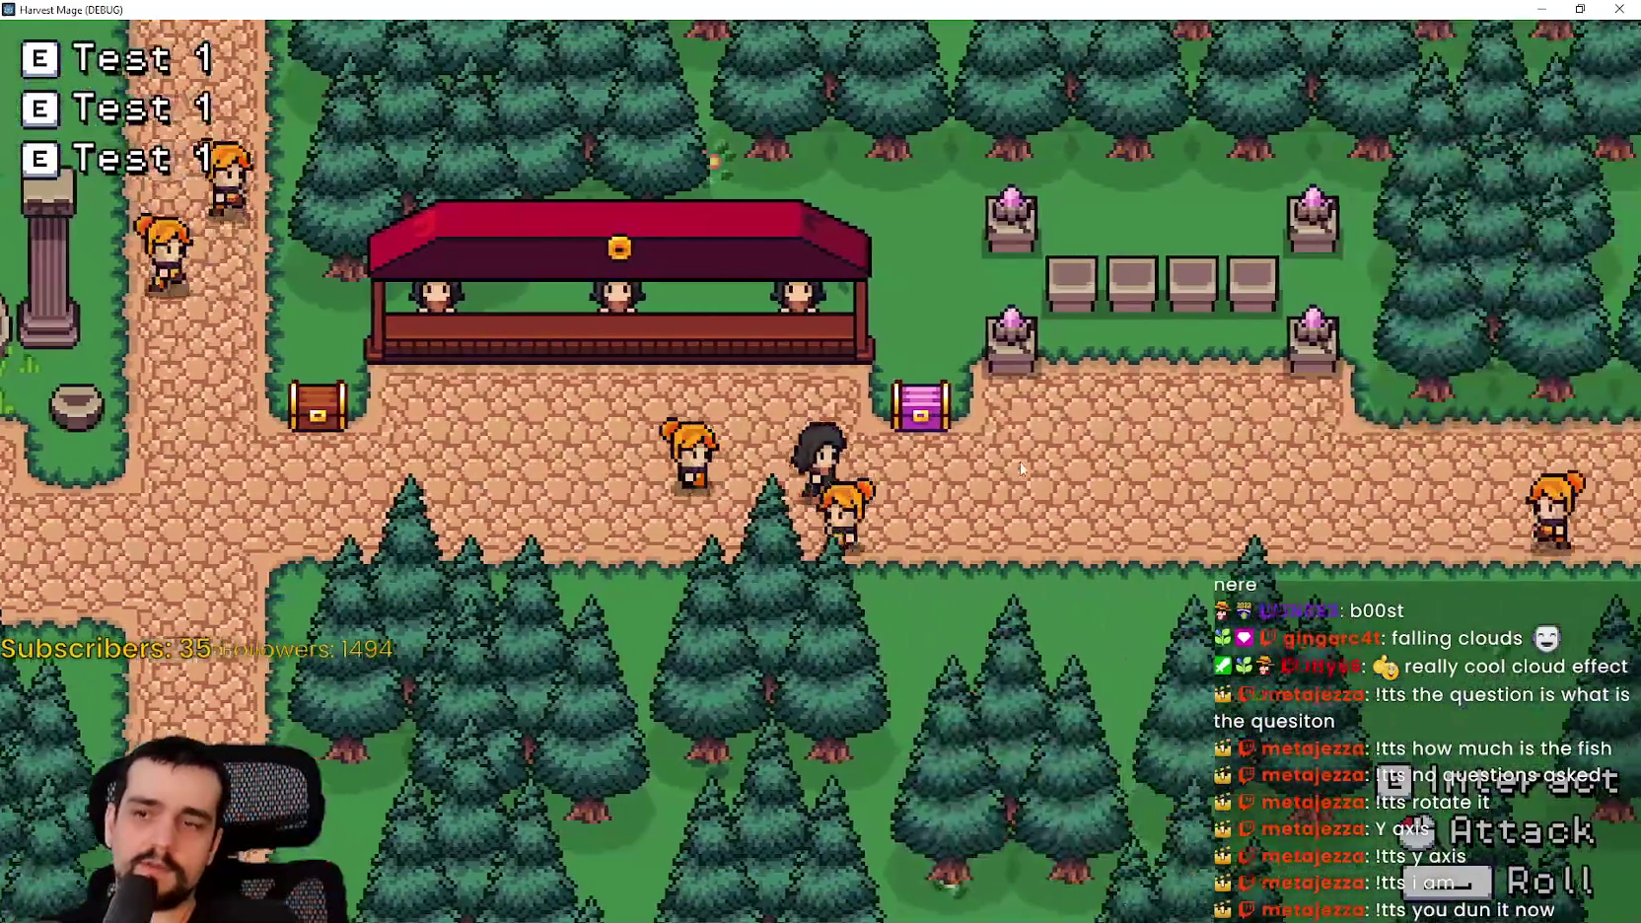
key(w)
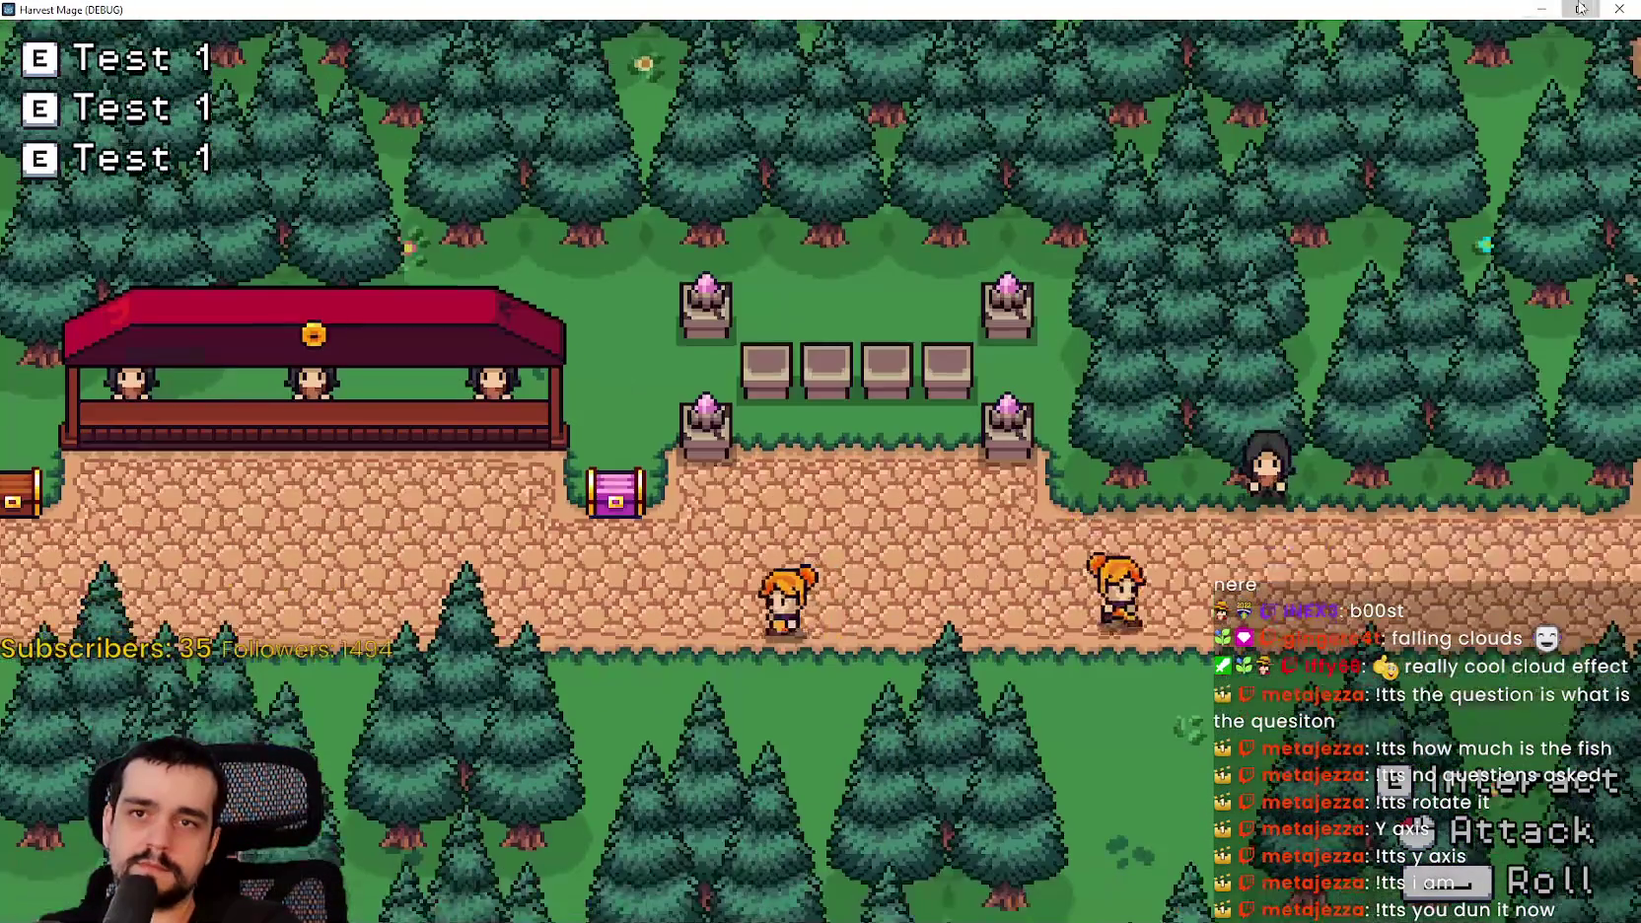
click(1579, 9)
key(s)
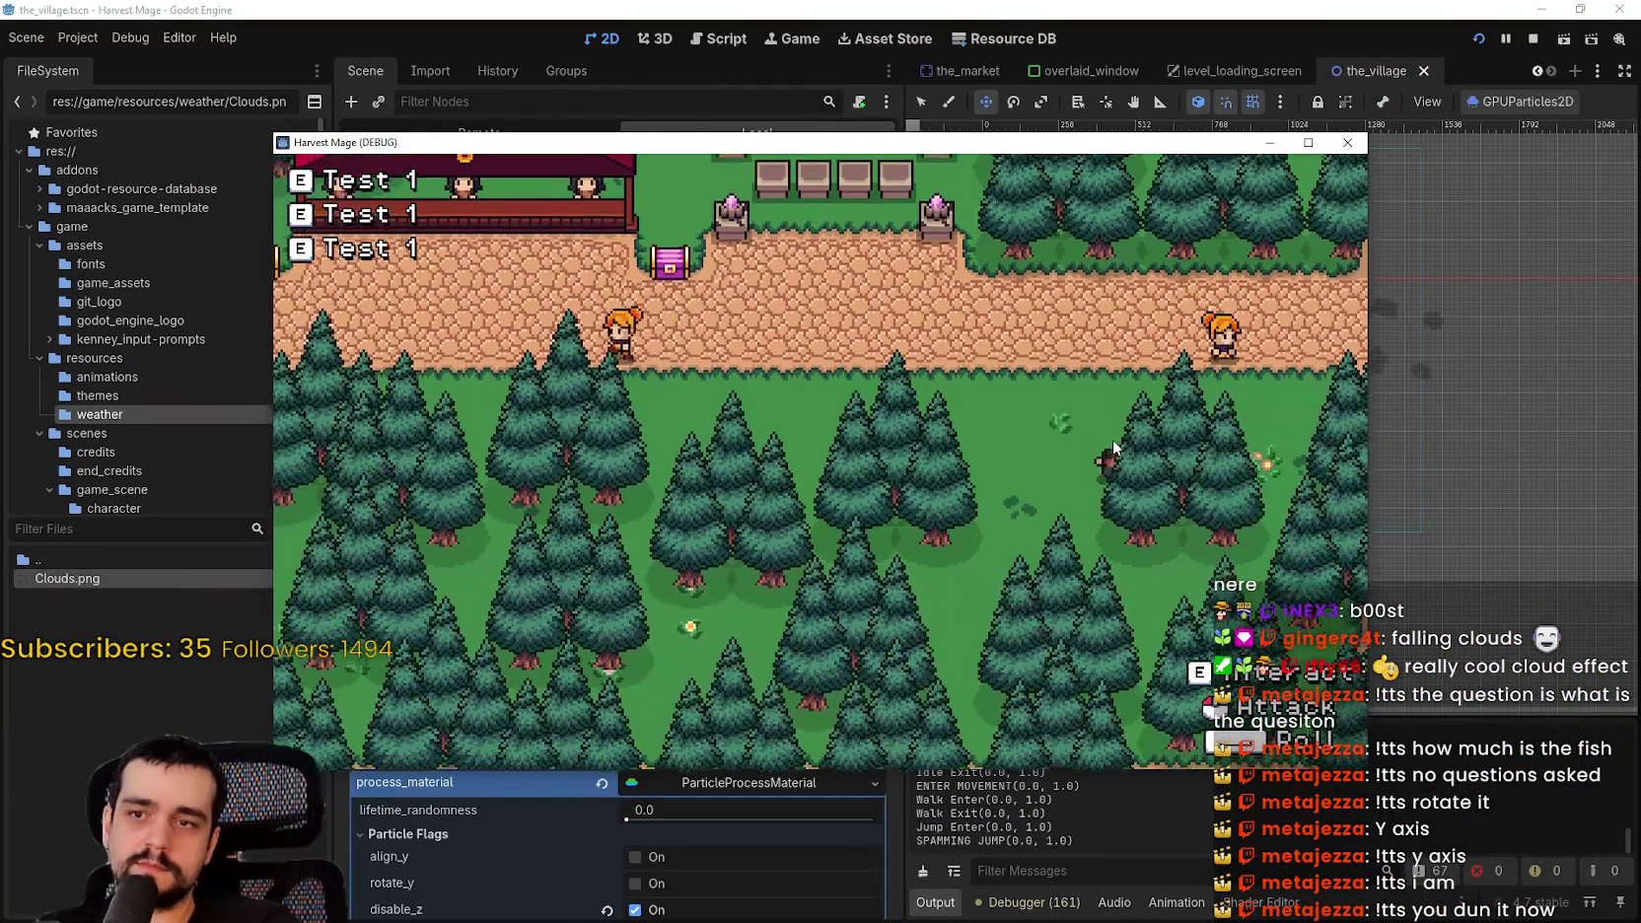
click(1347, 142)
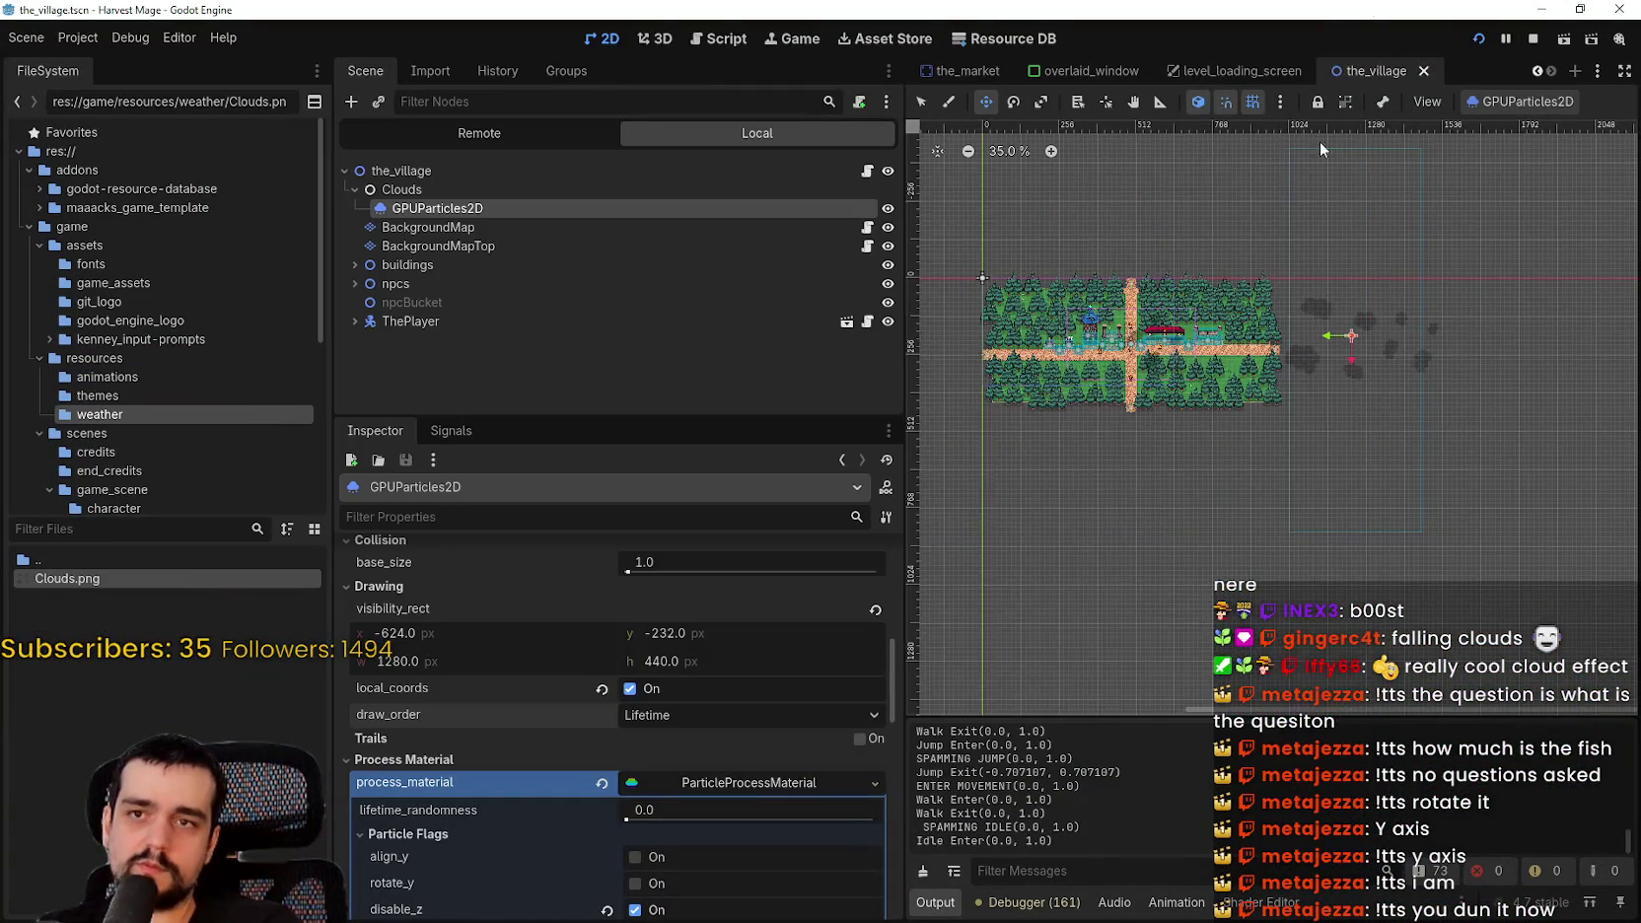
- Relaunch with F6, walk left past the tower and back right, then stop the game
scroll(1282, 311, down, 1)
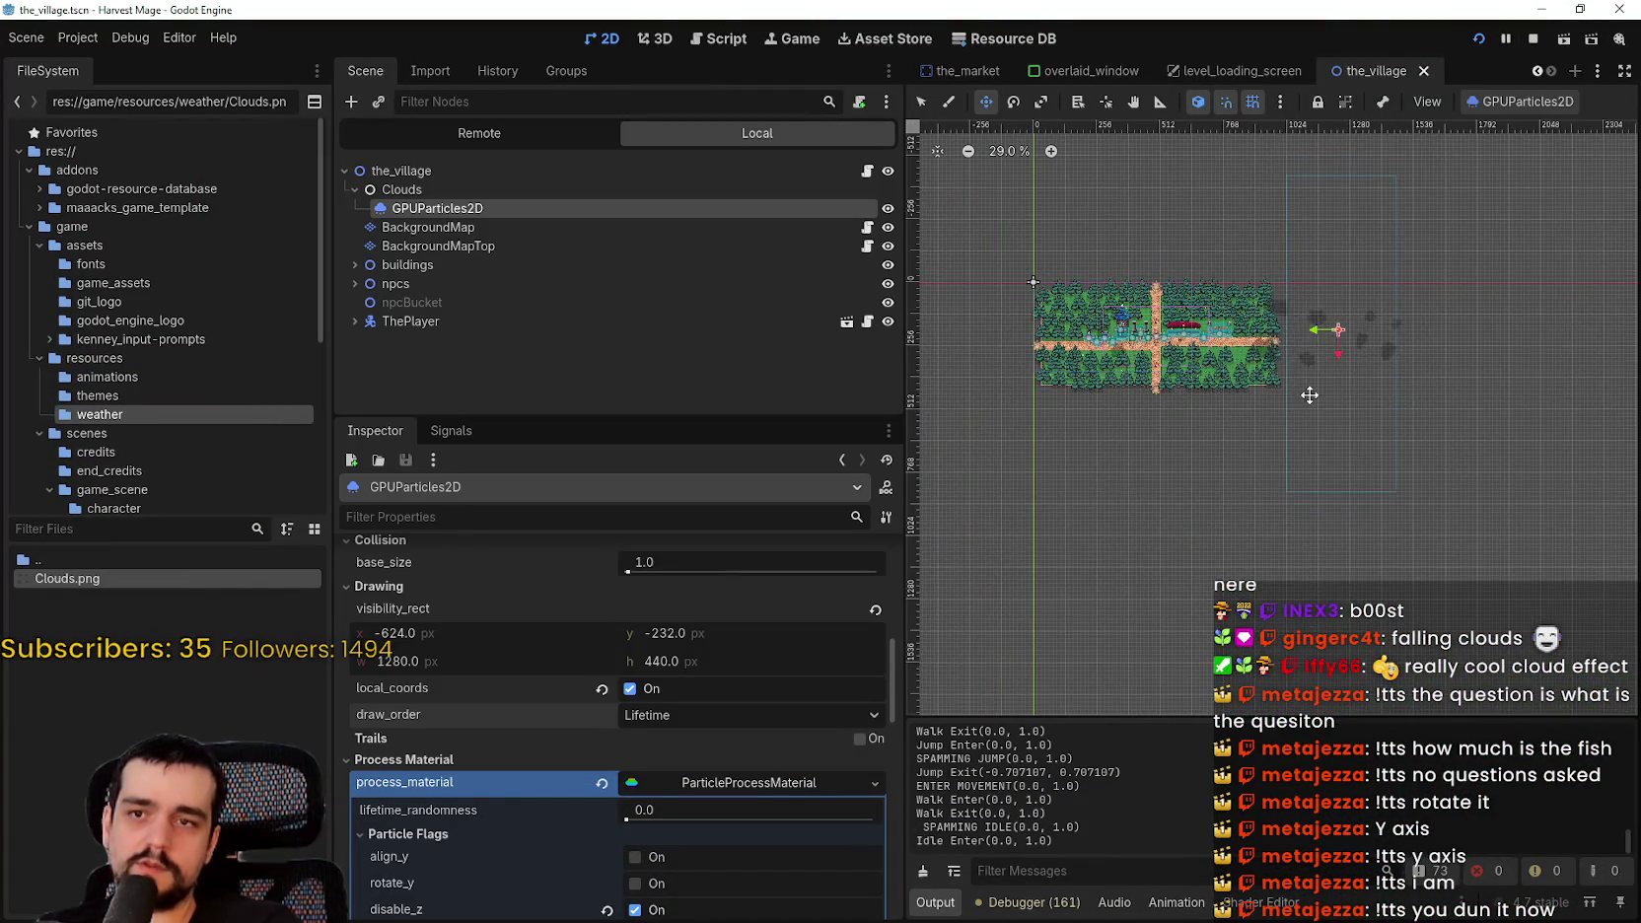
key(F6)
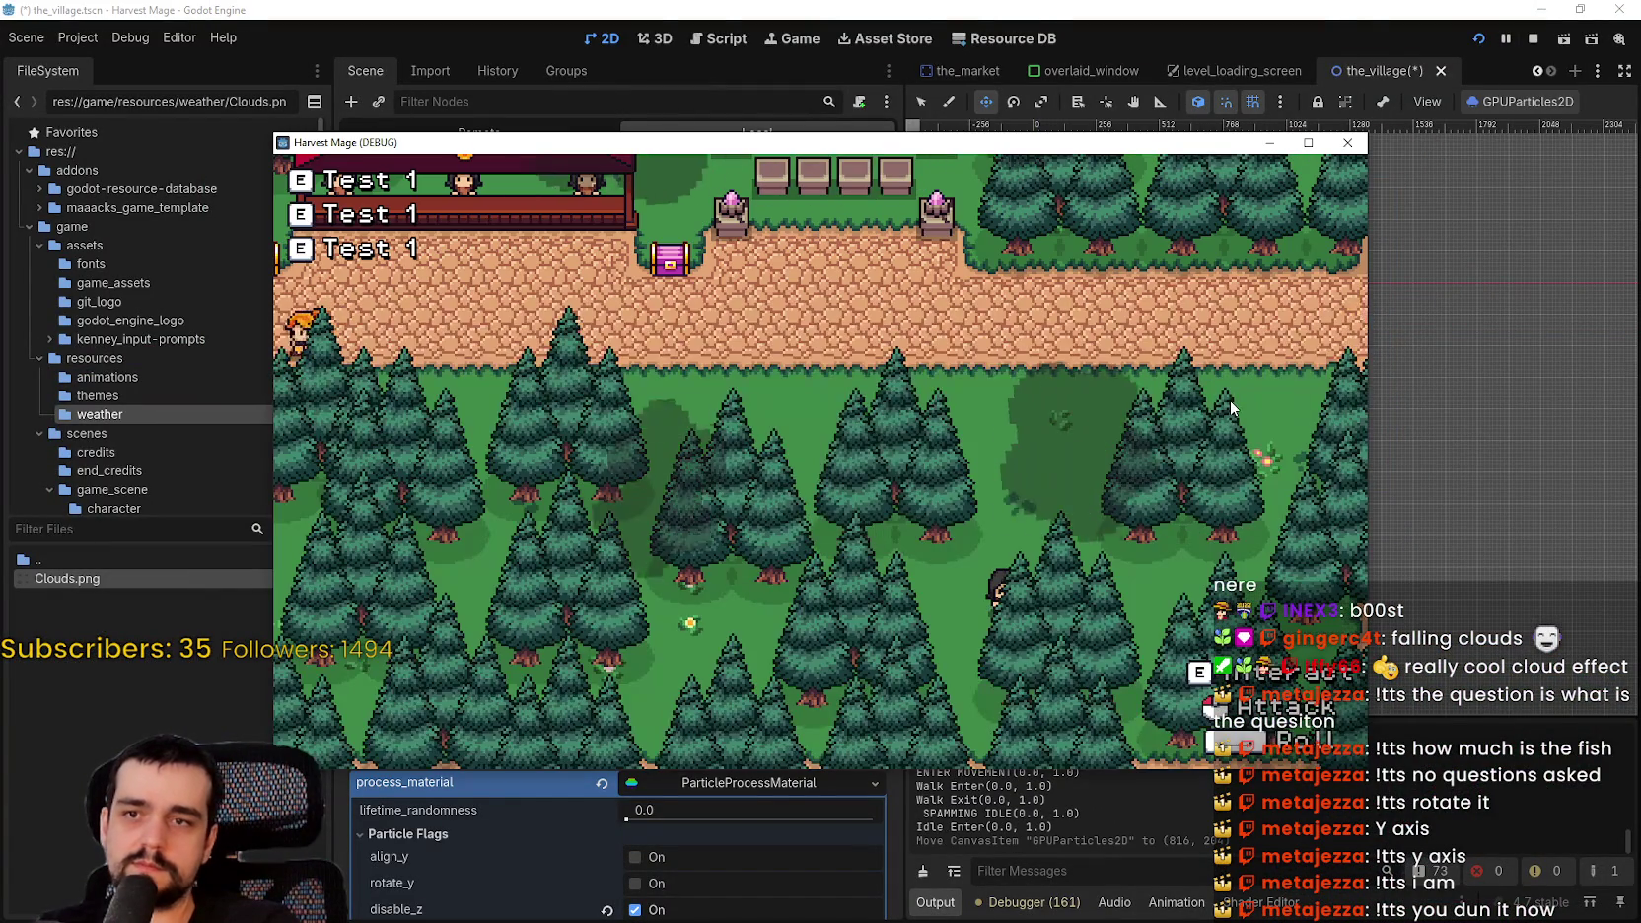
key(w)
key(a)
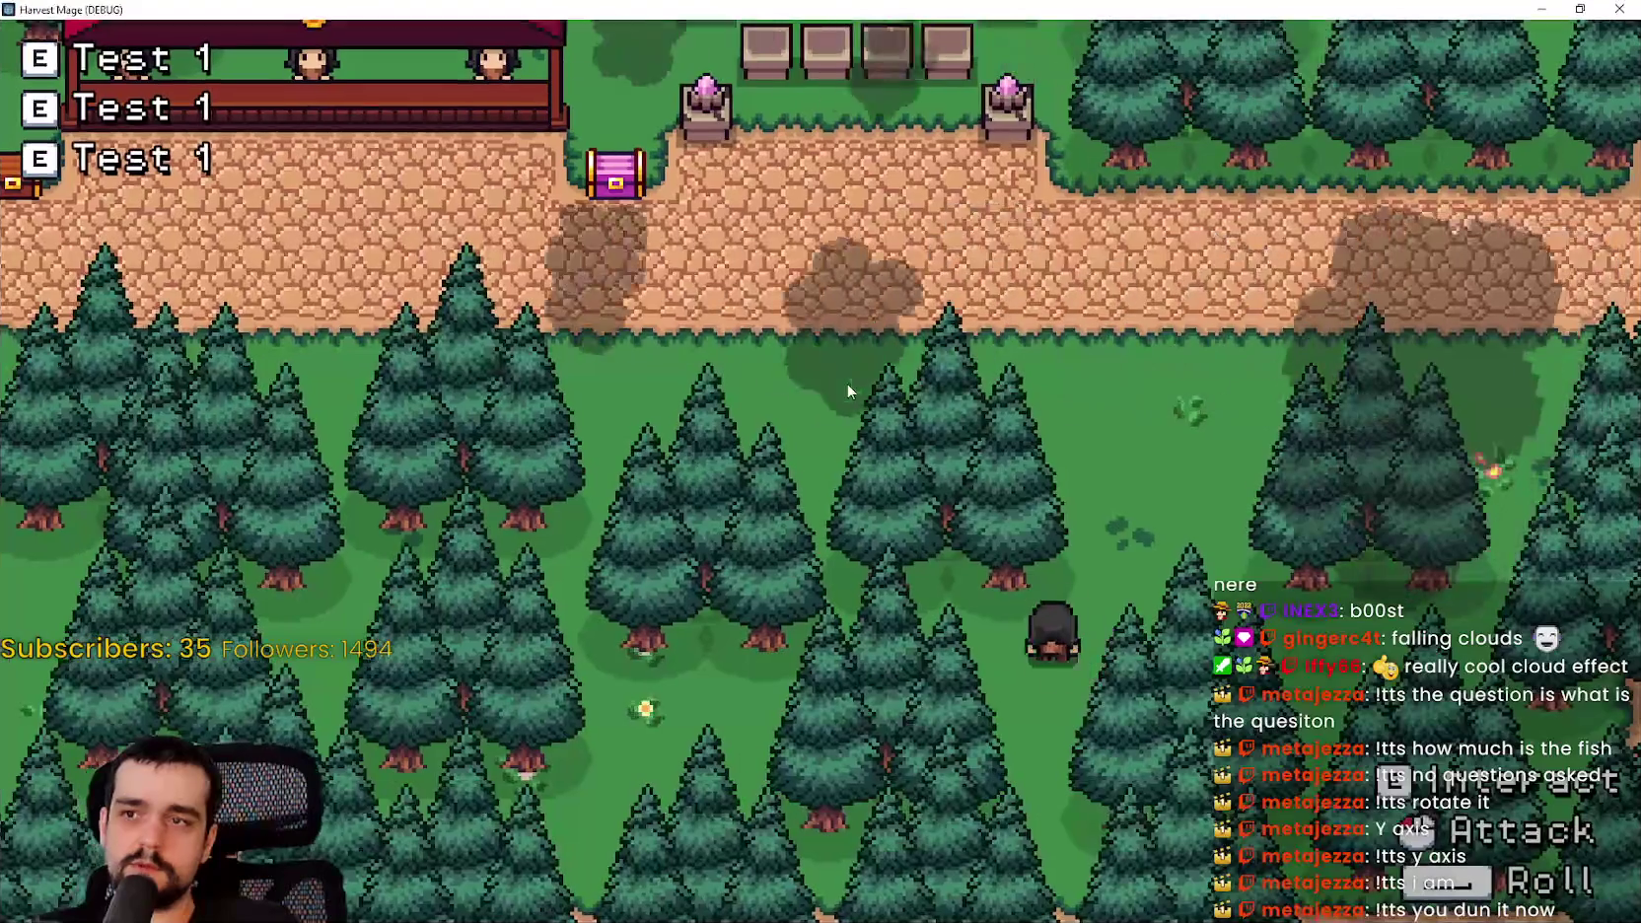
key(a)
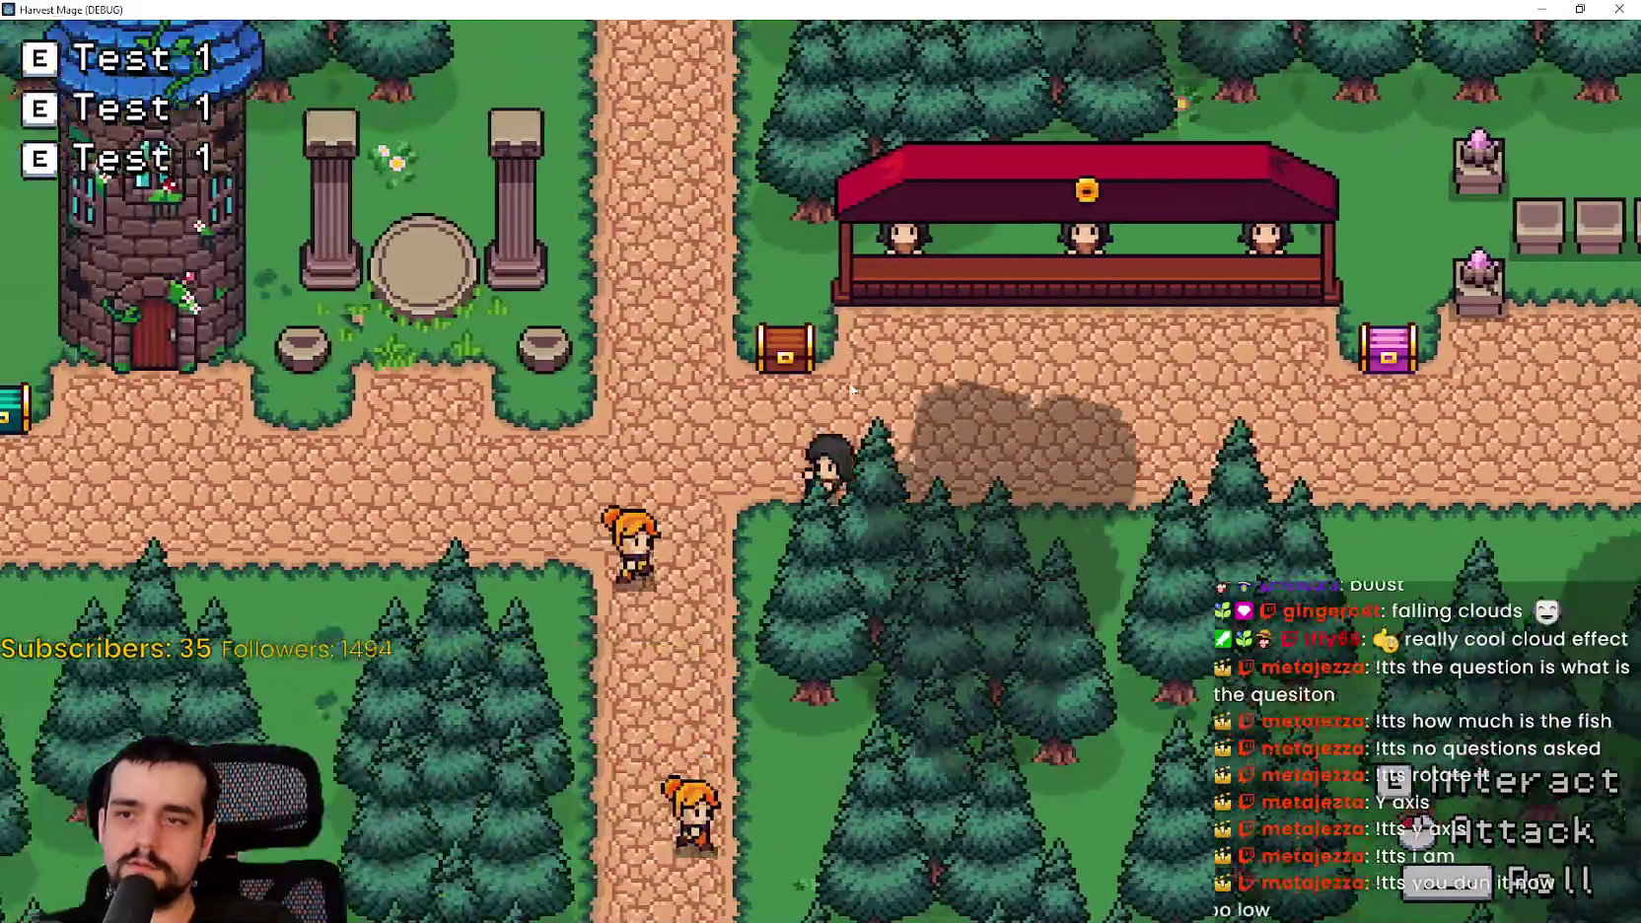
key(a)
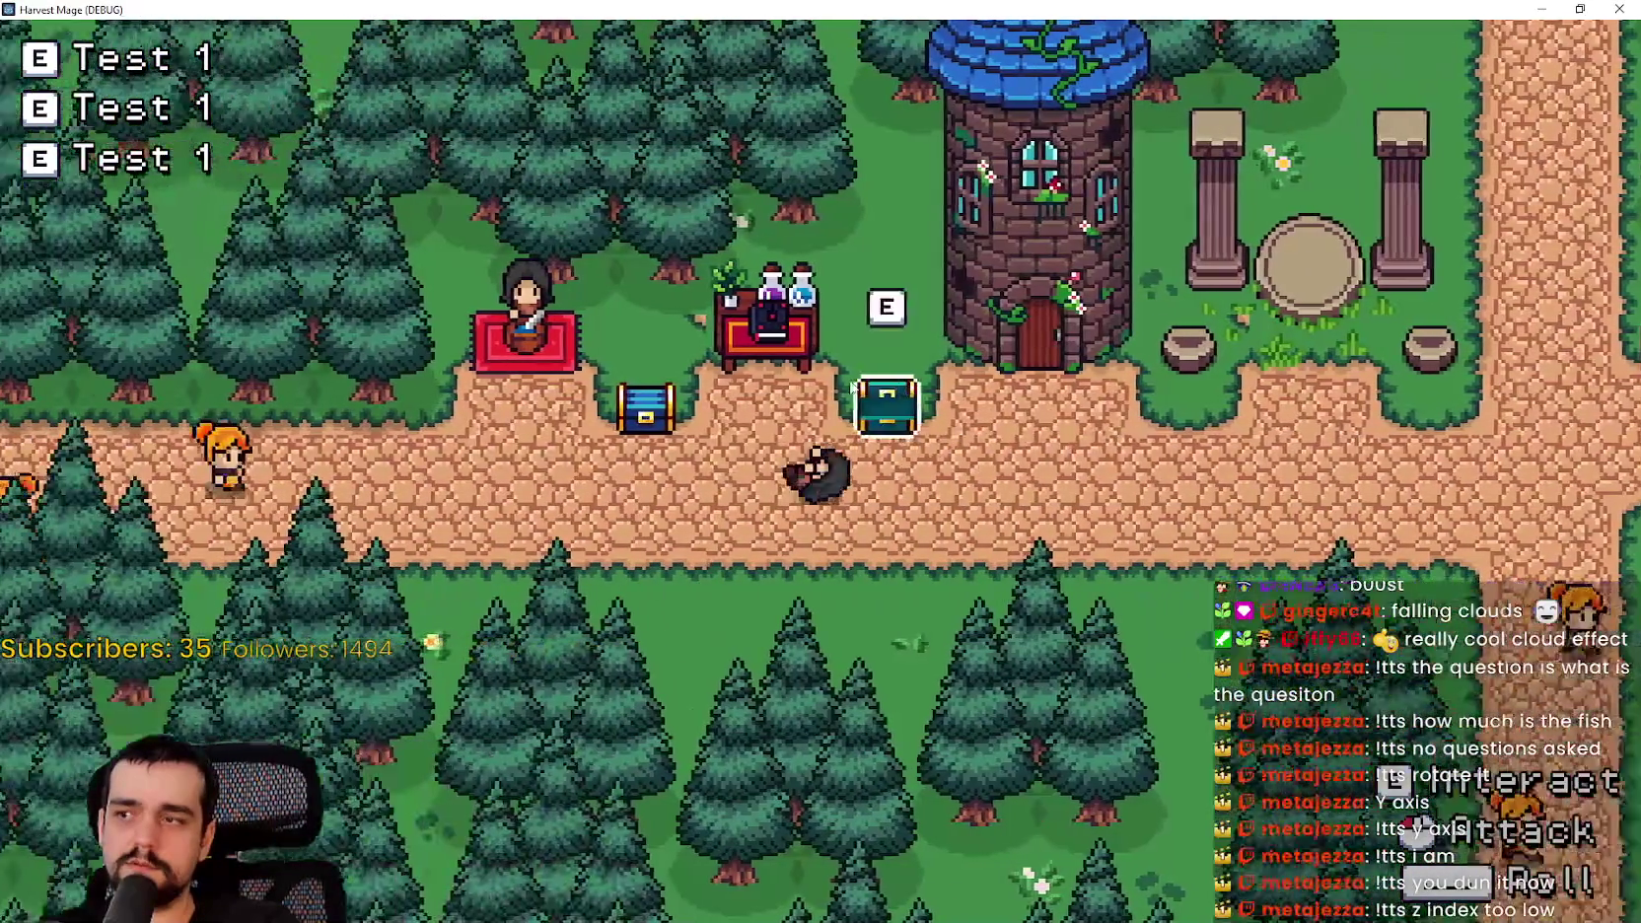
key(d)
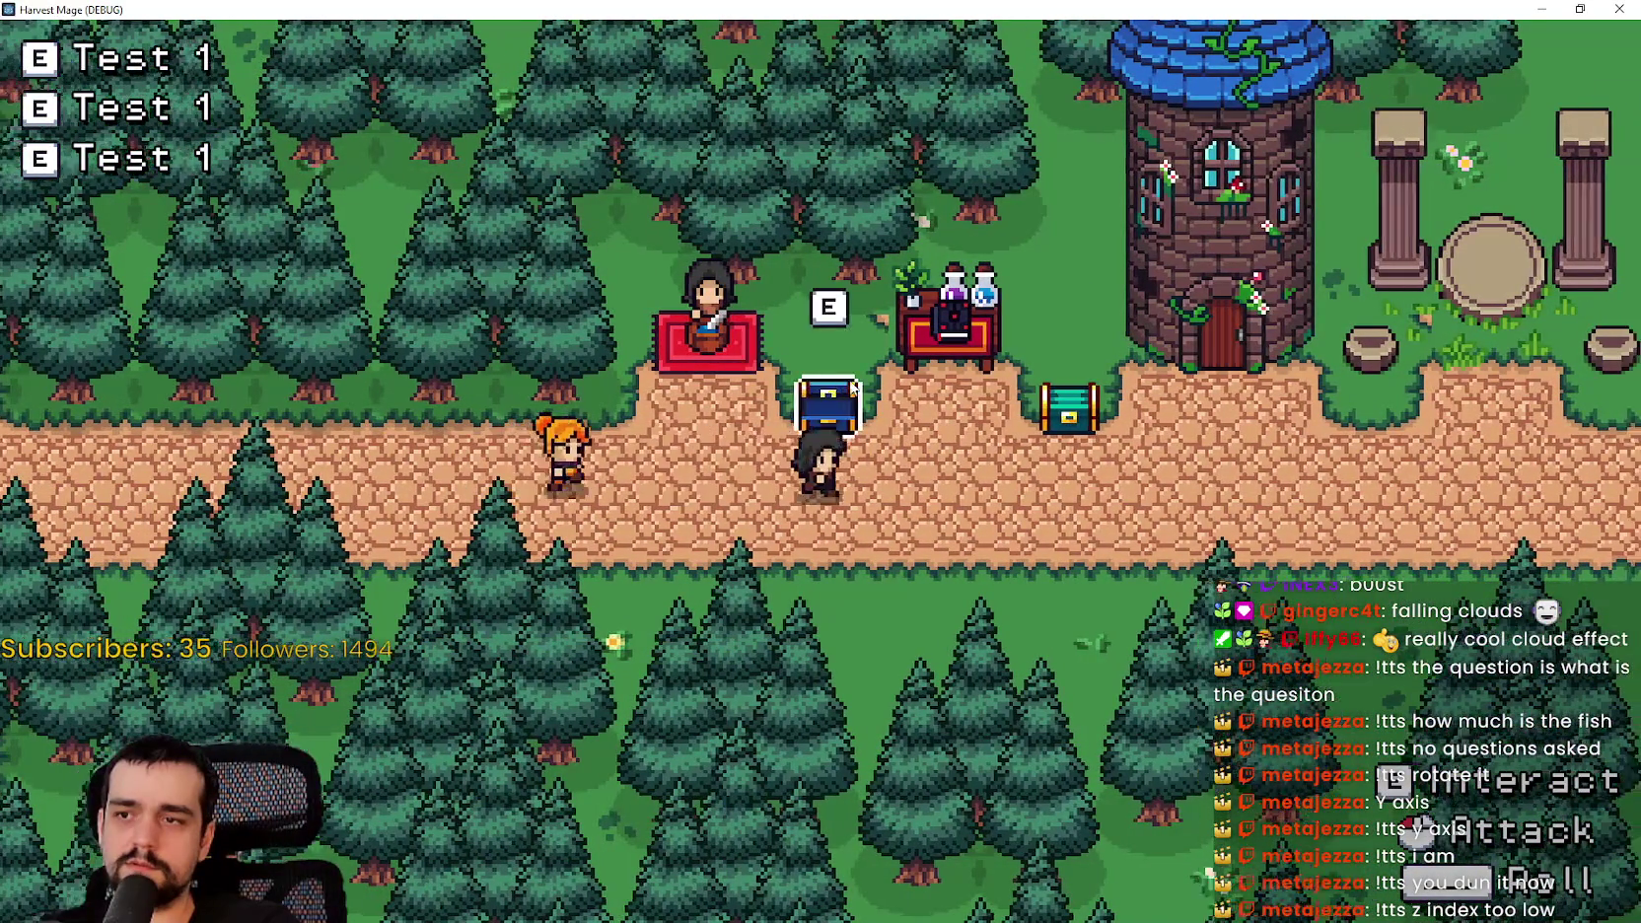
key(d)
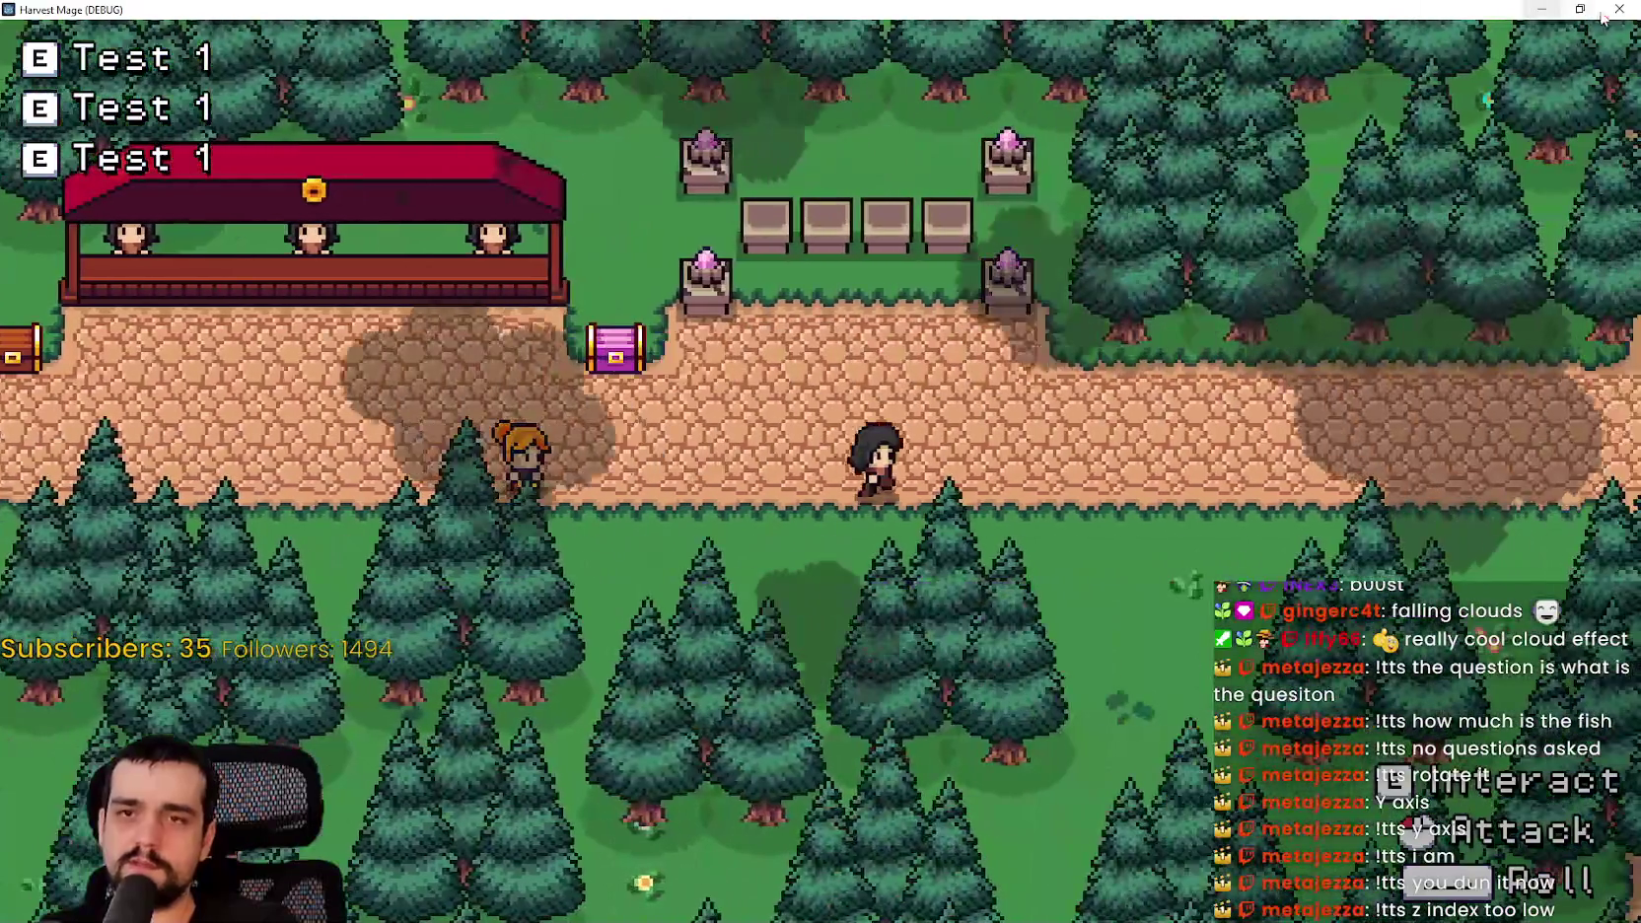
click(1580, 9)
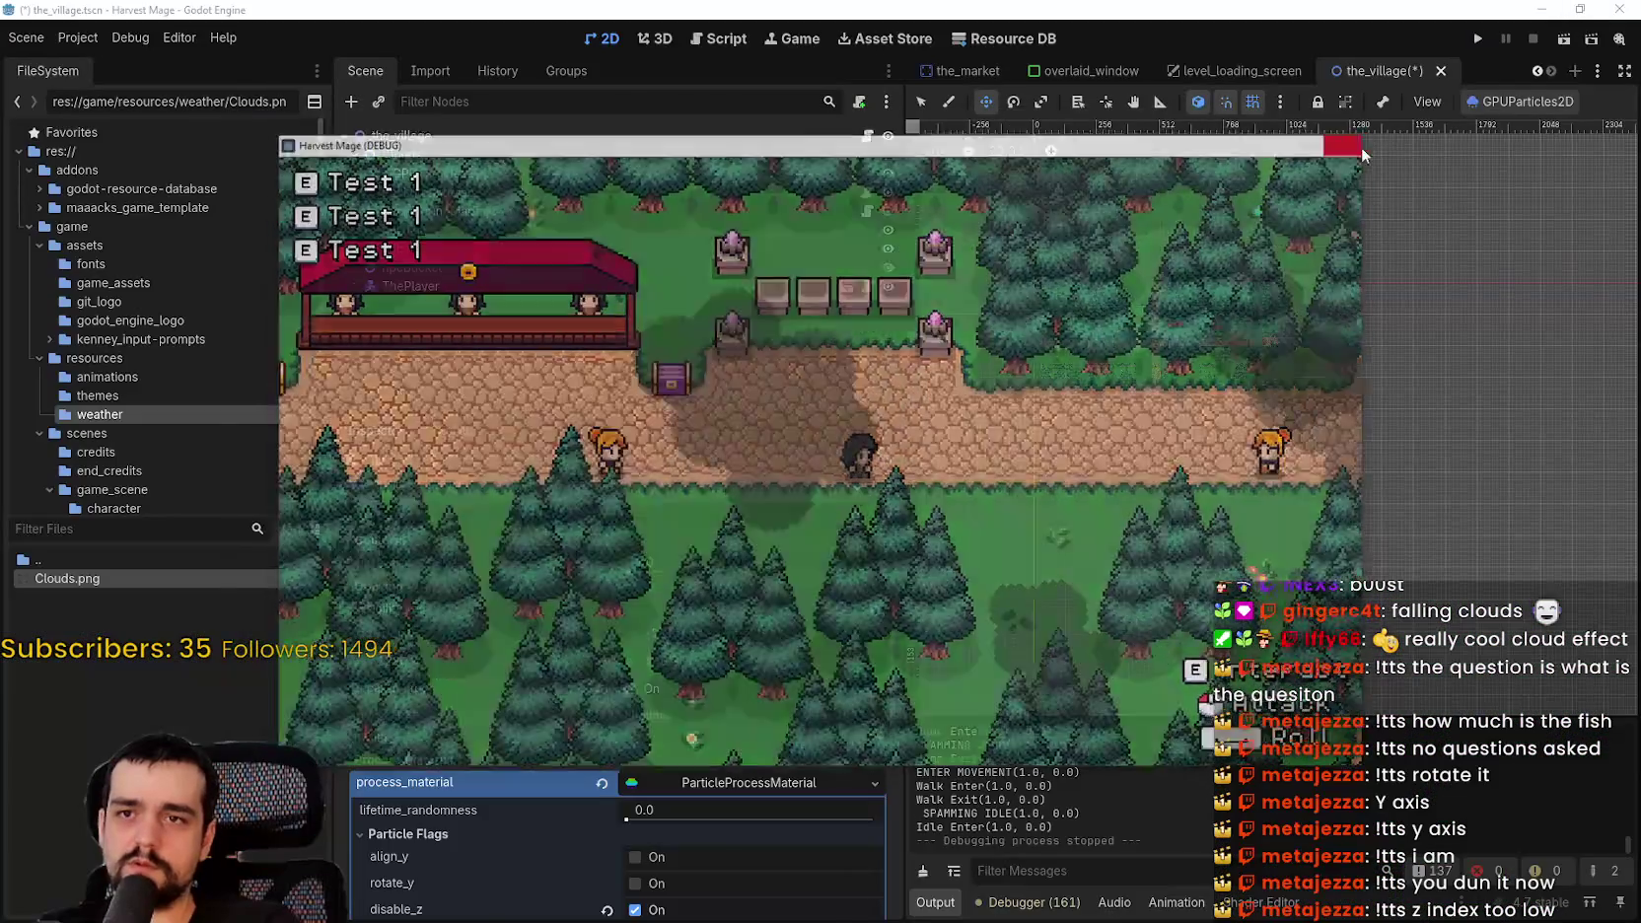
click(1347, 146)
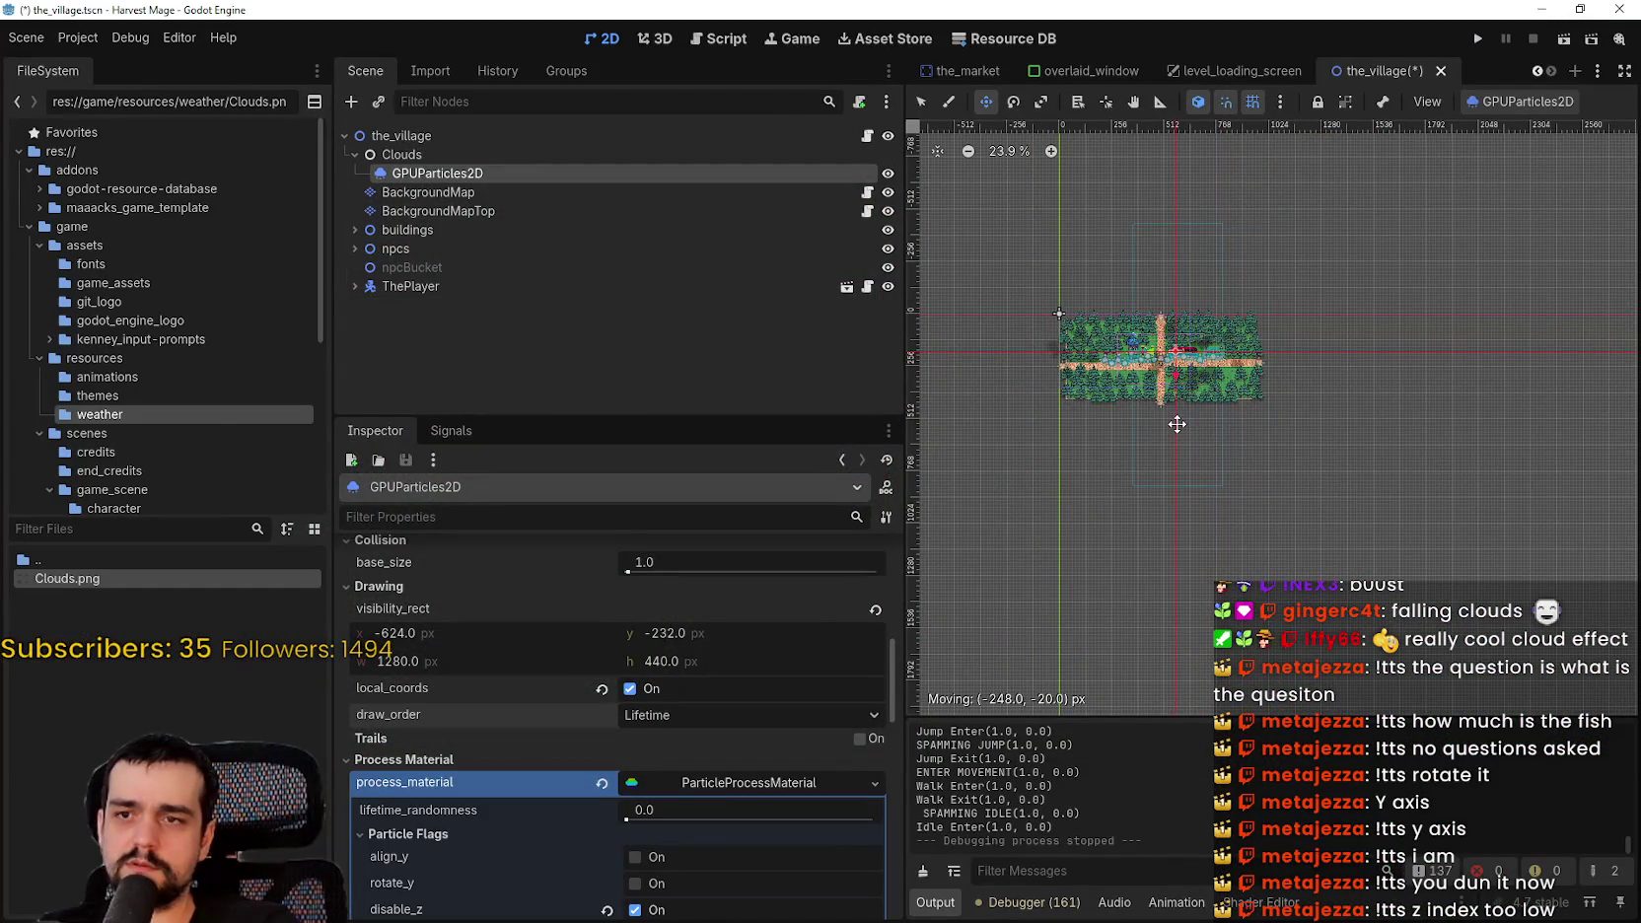
- Save and run again, continue into the level, walk right past the tower, then close the game
click(1476, 40)
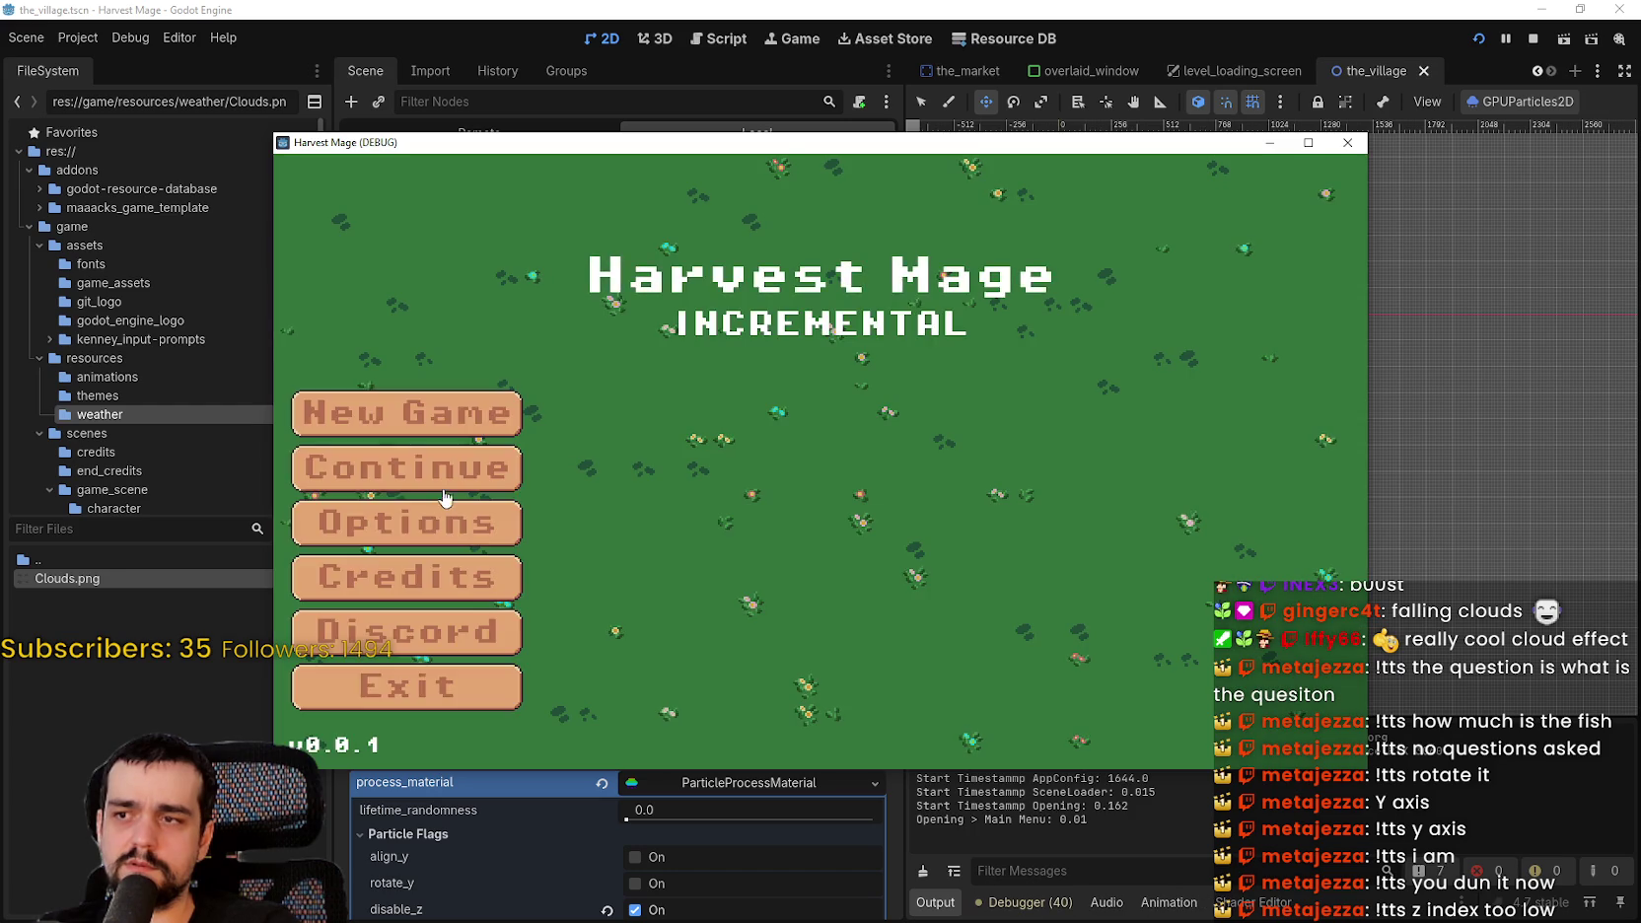
click(439, 484)
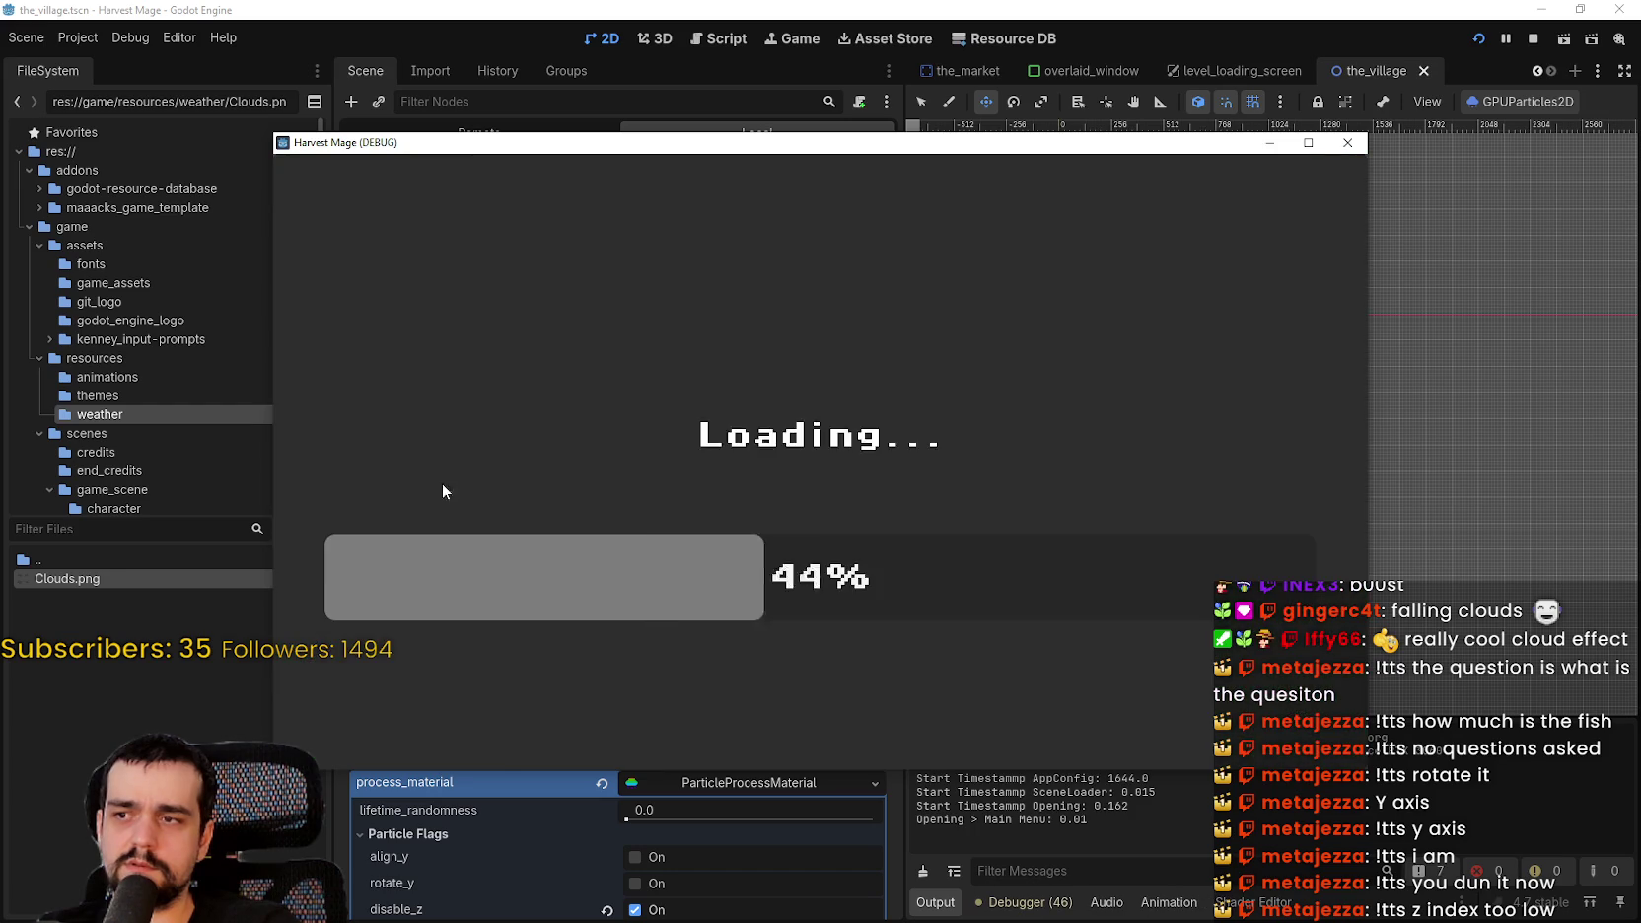
key(s)
key(a)
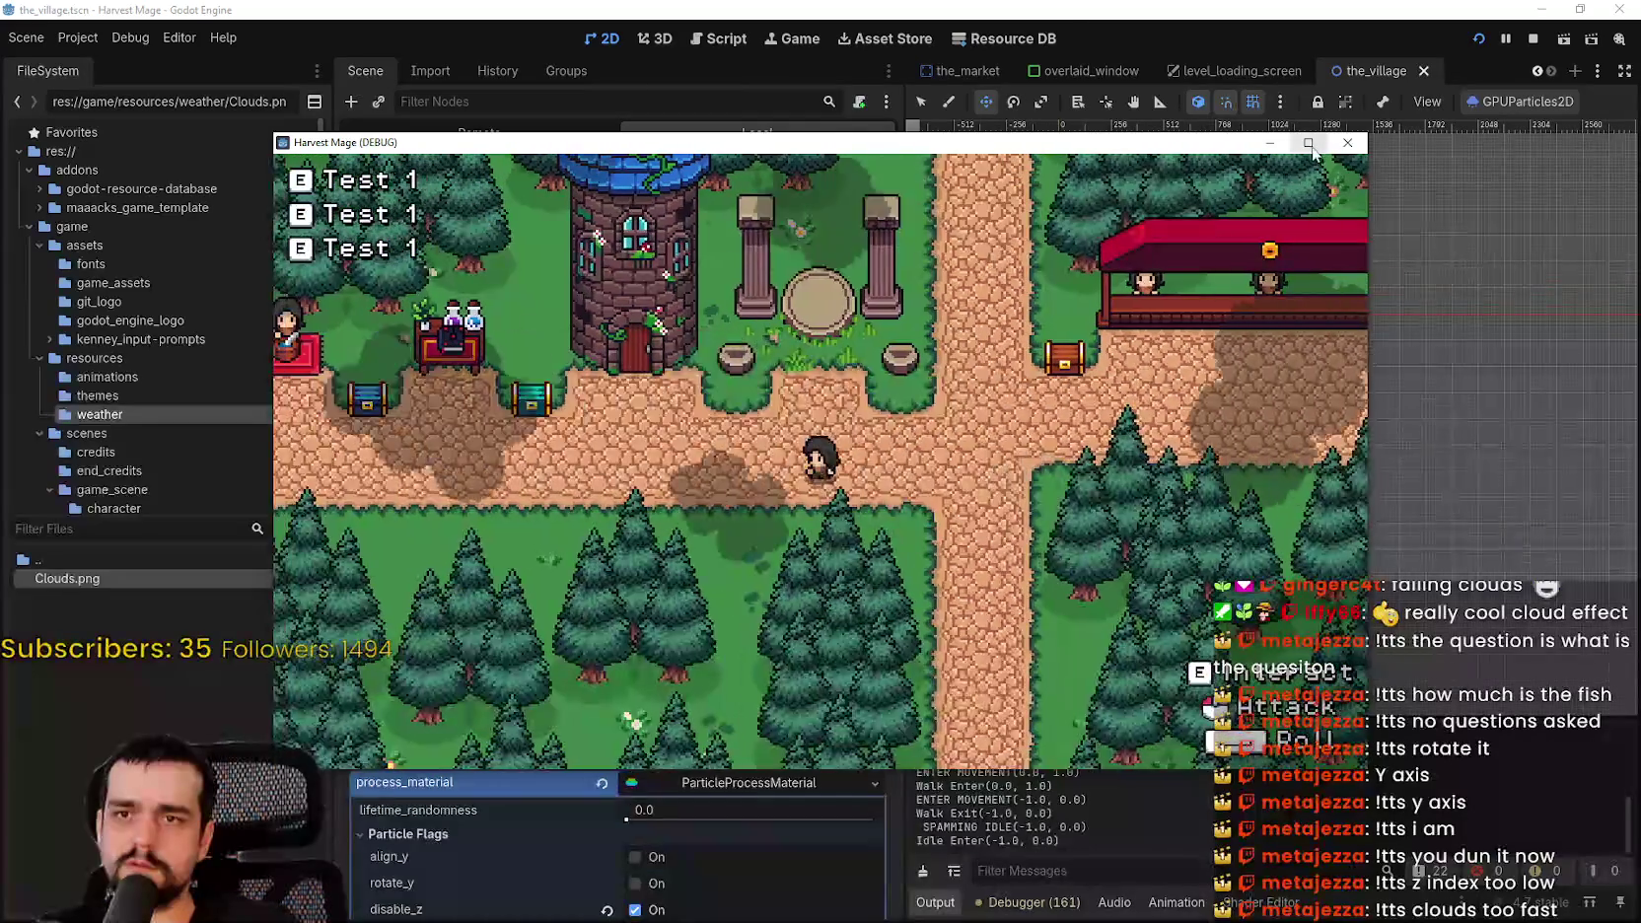
click(1310, 146)
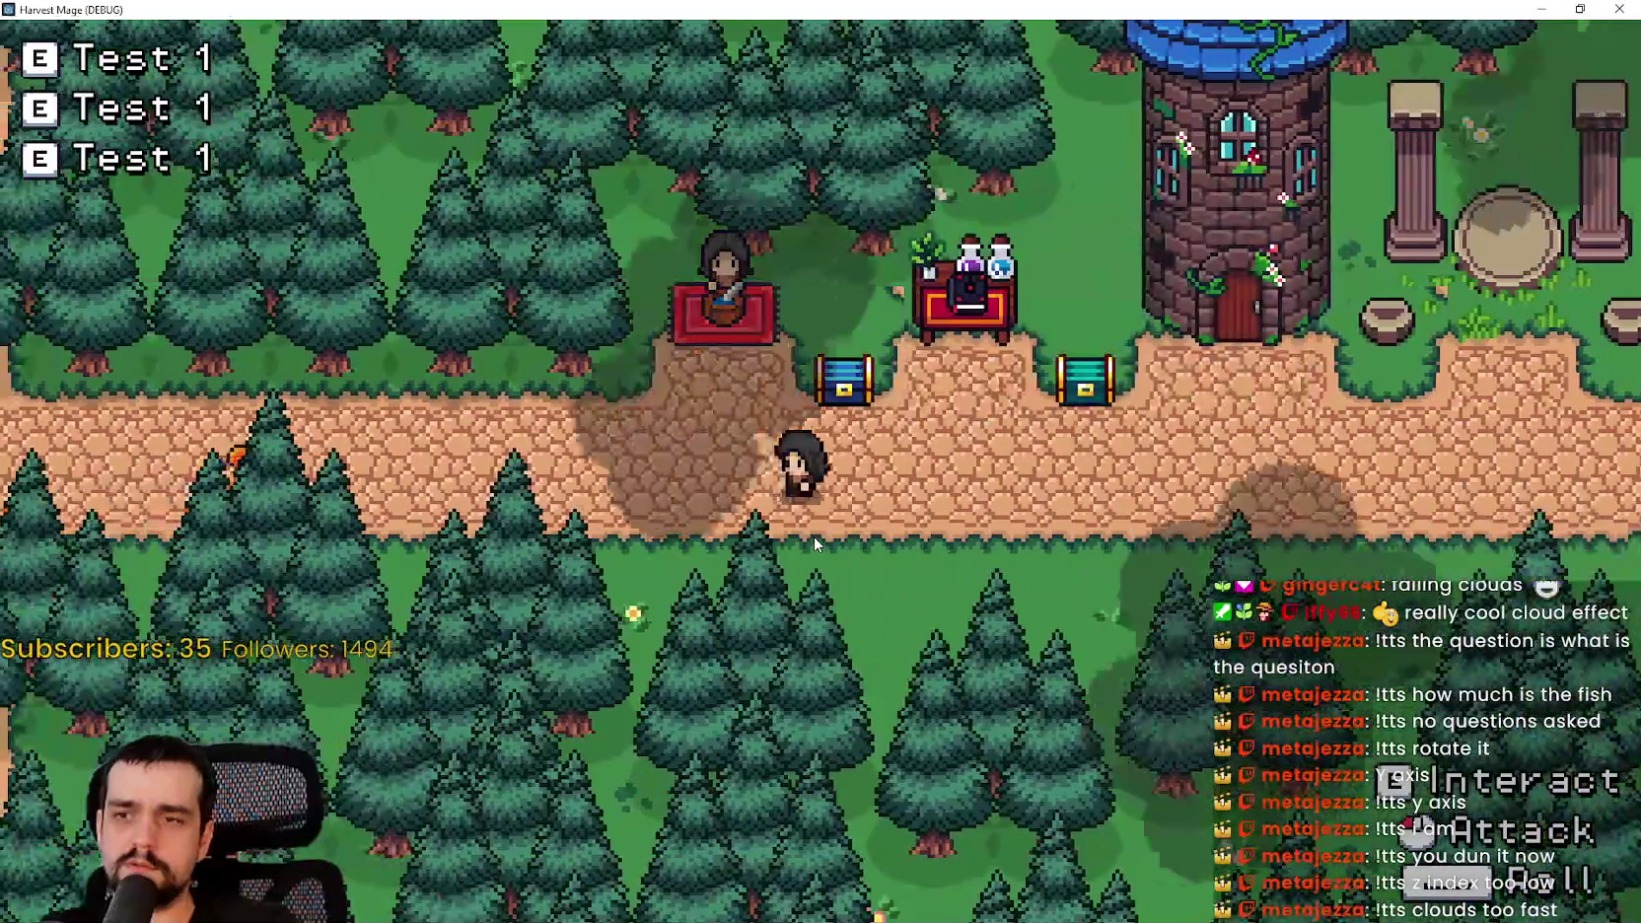
key(d)
key(d)
key(d)
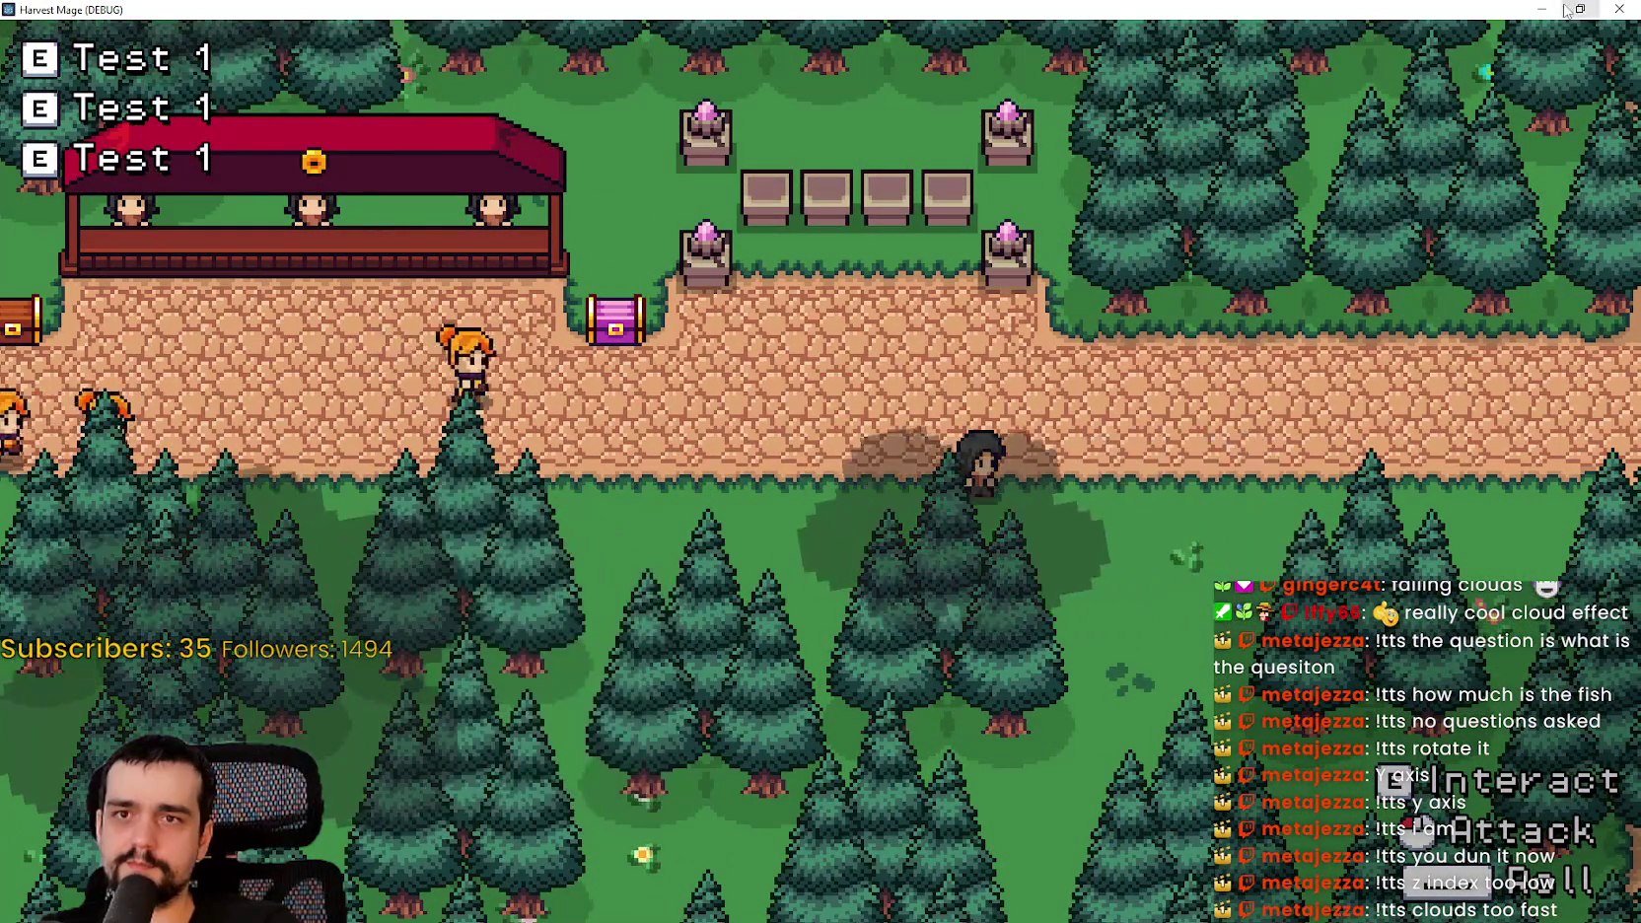
click(1618, 9)
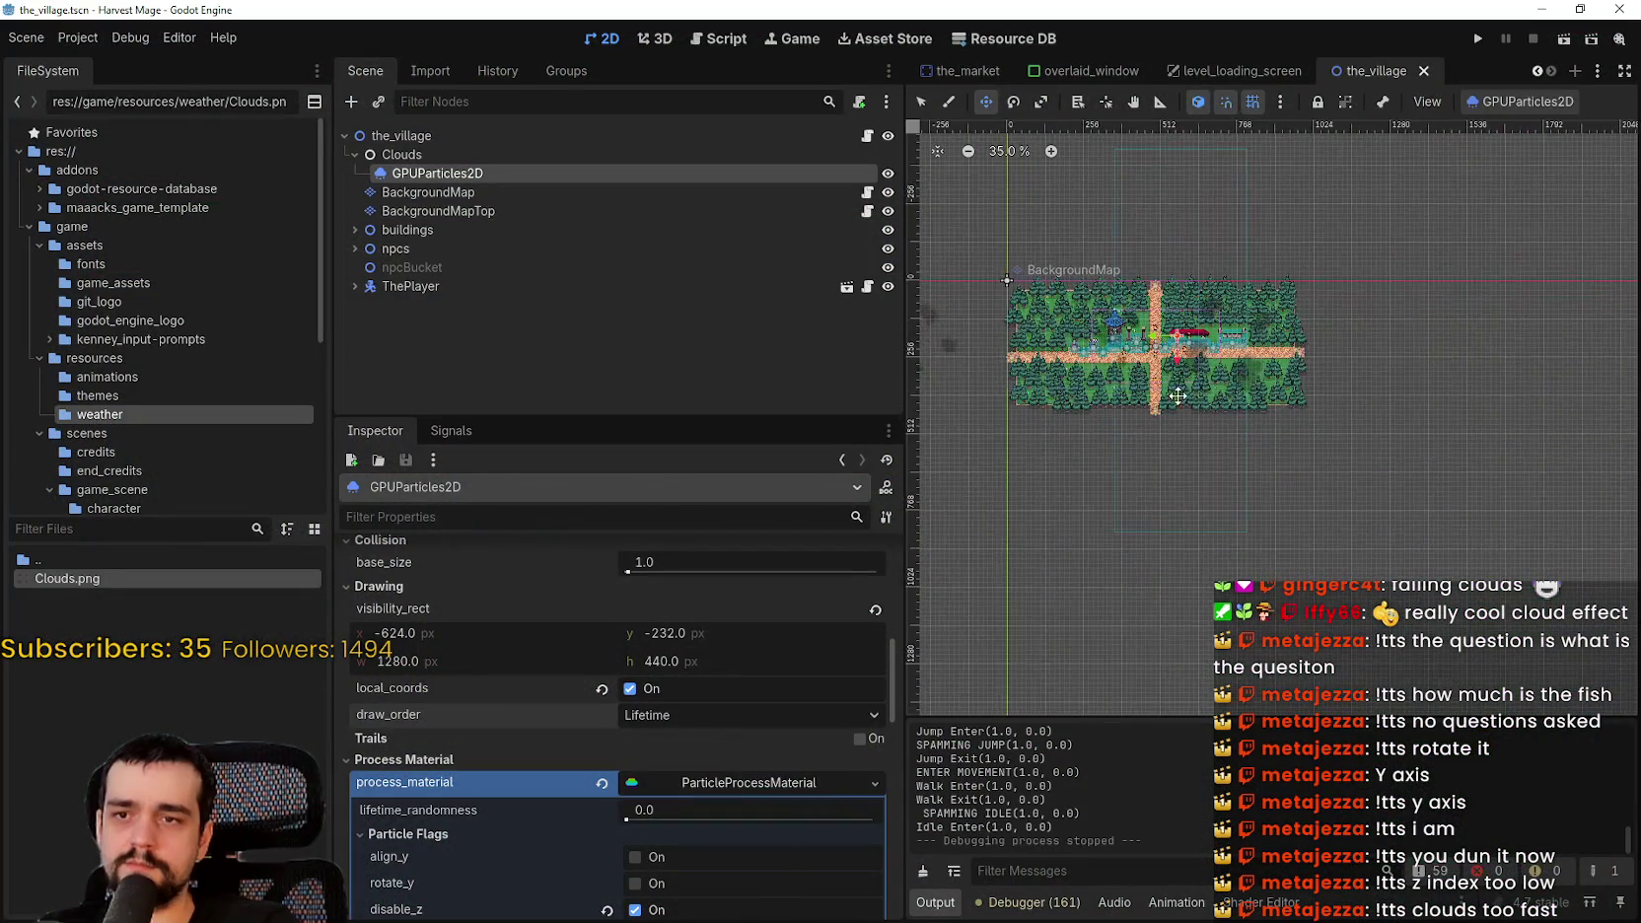
- Set the cloud visibility rect to 640 width and 360, then 640, height
scroll(1171, 392, up, 1)
click(726, 781)
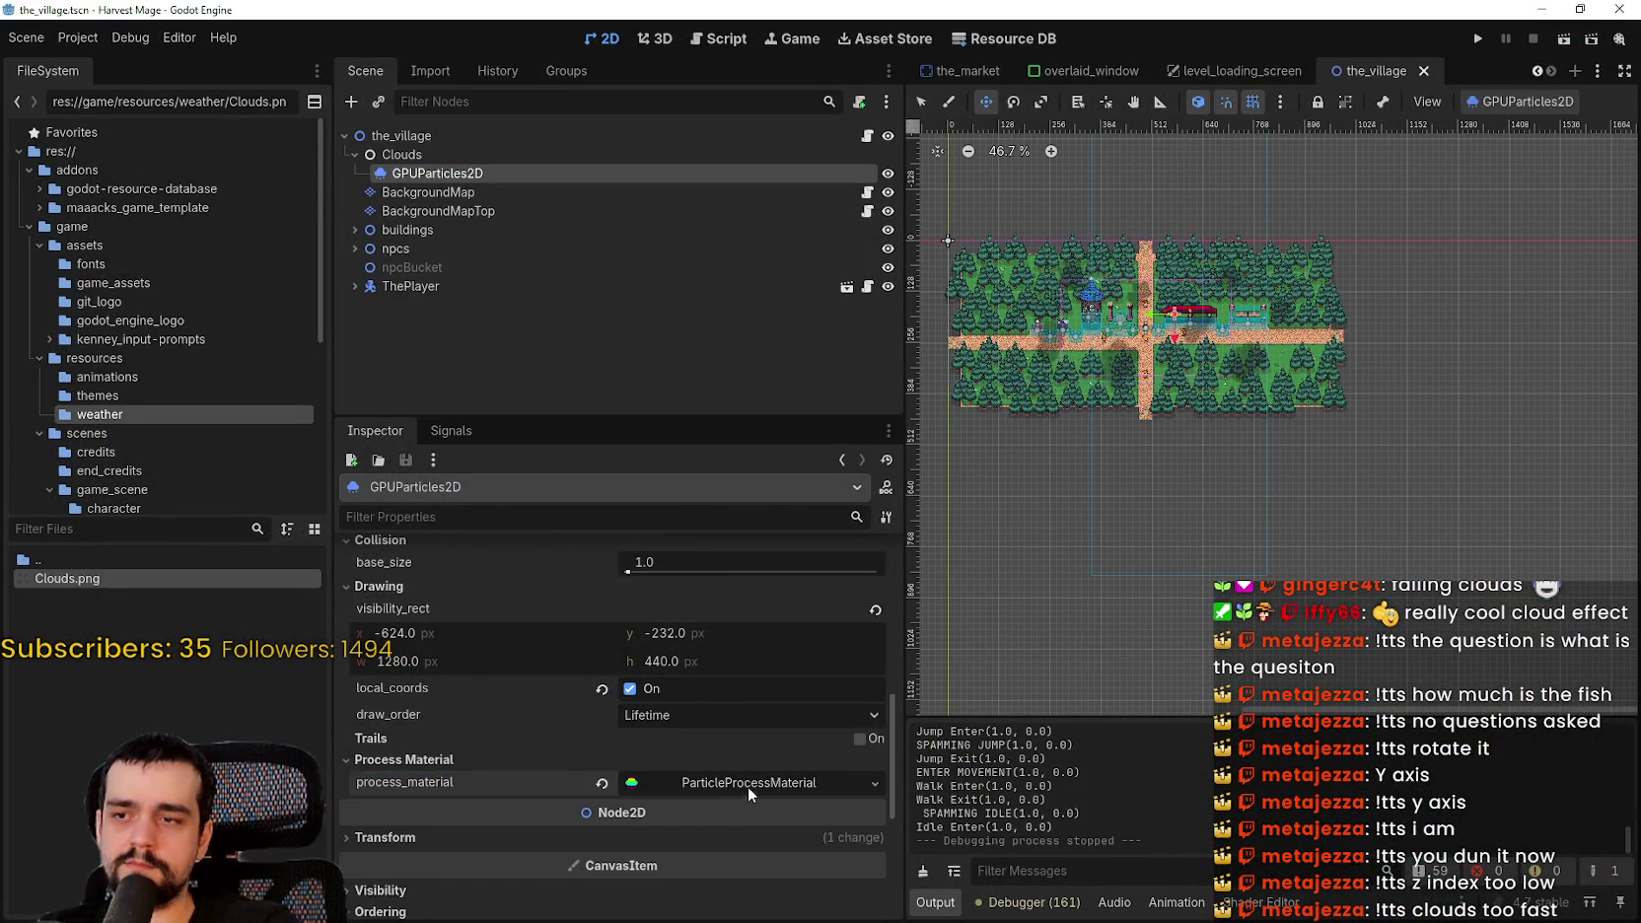
scroll(690, 783, up, 2)
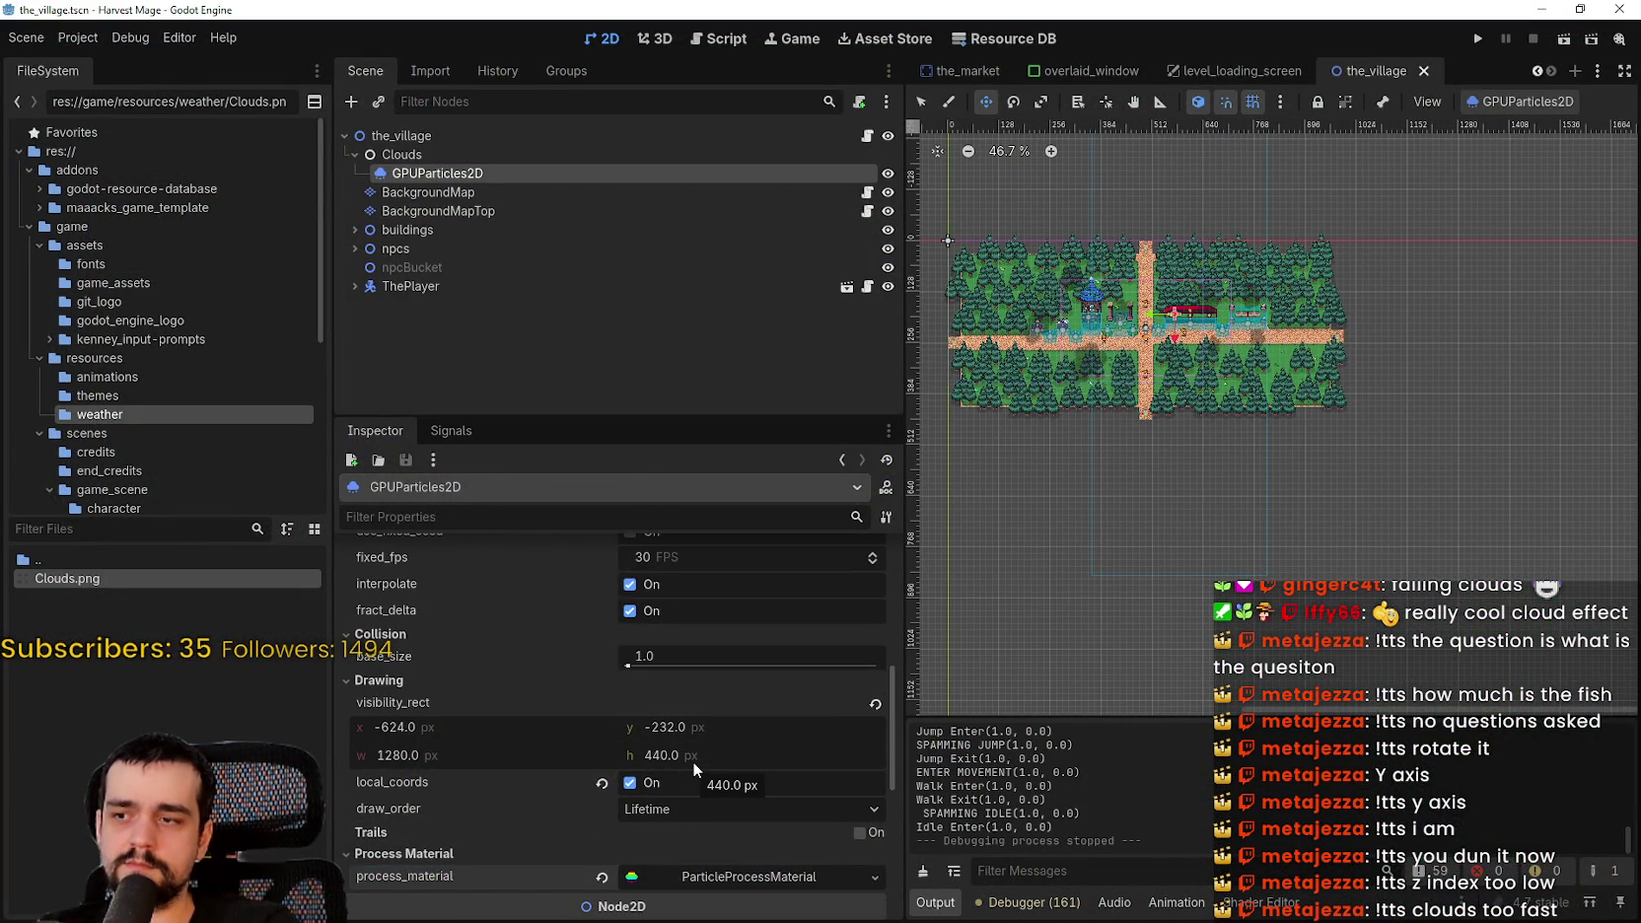
click(476, 753)
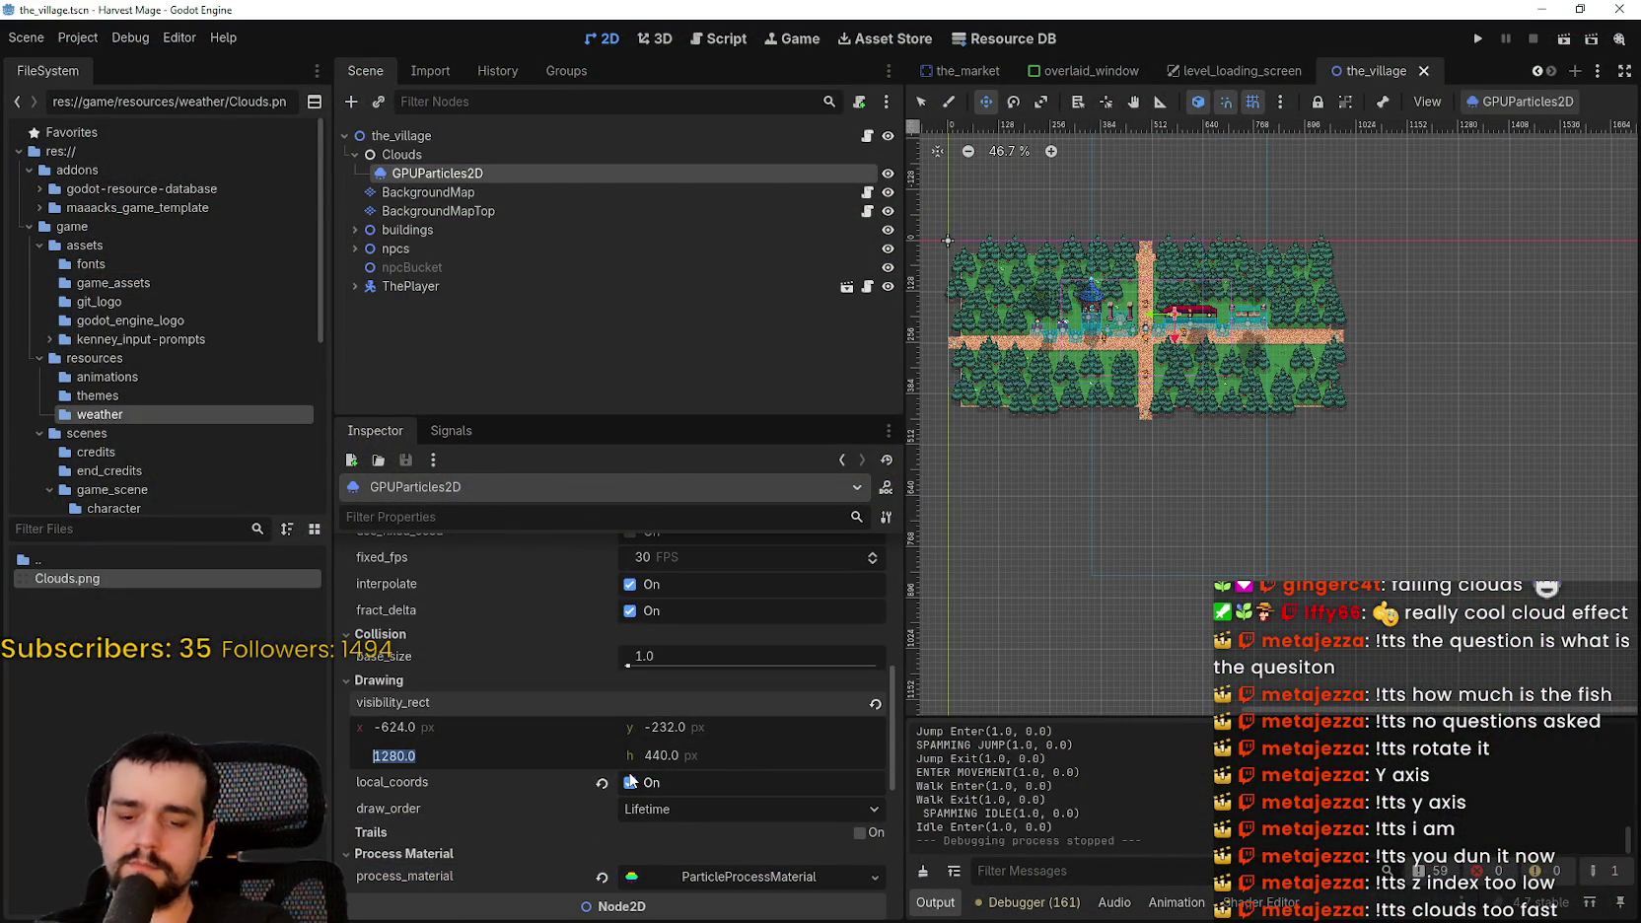
text(640)
key(Return)
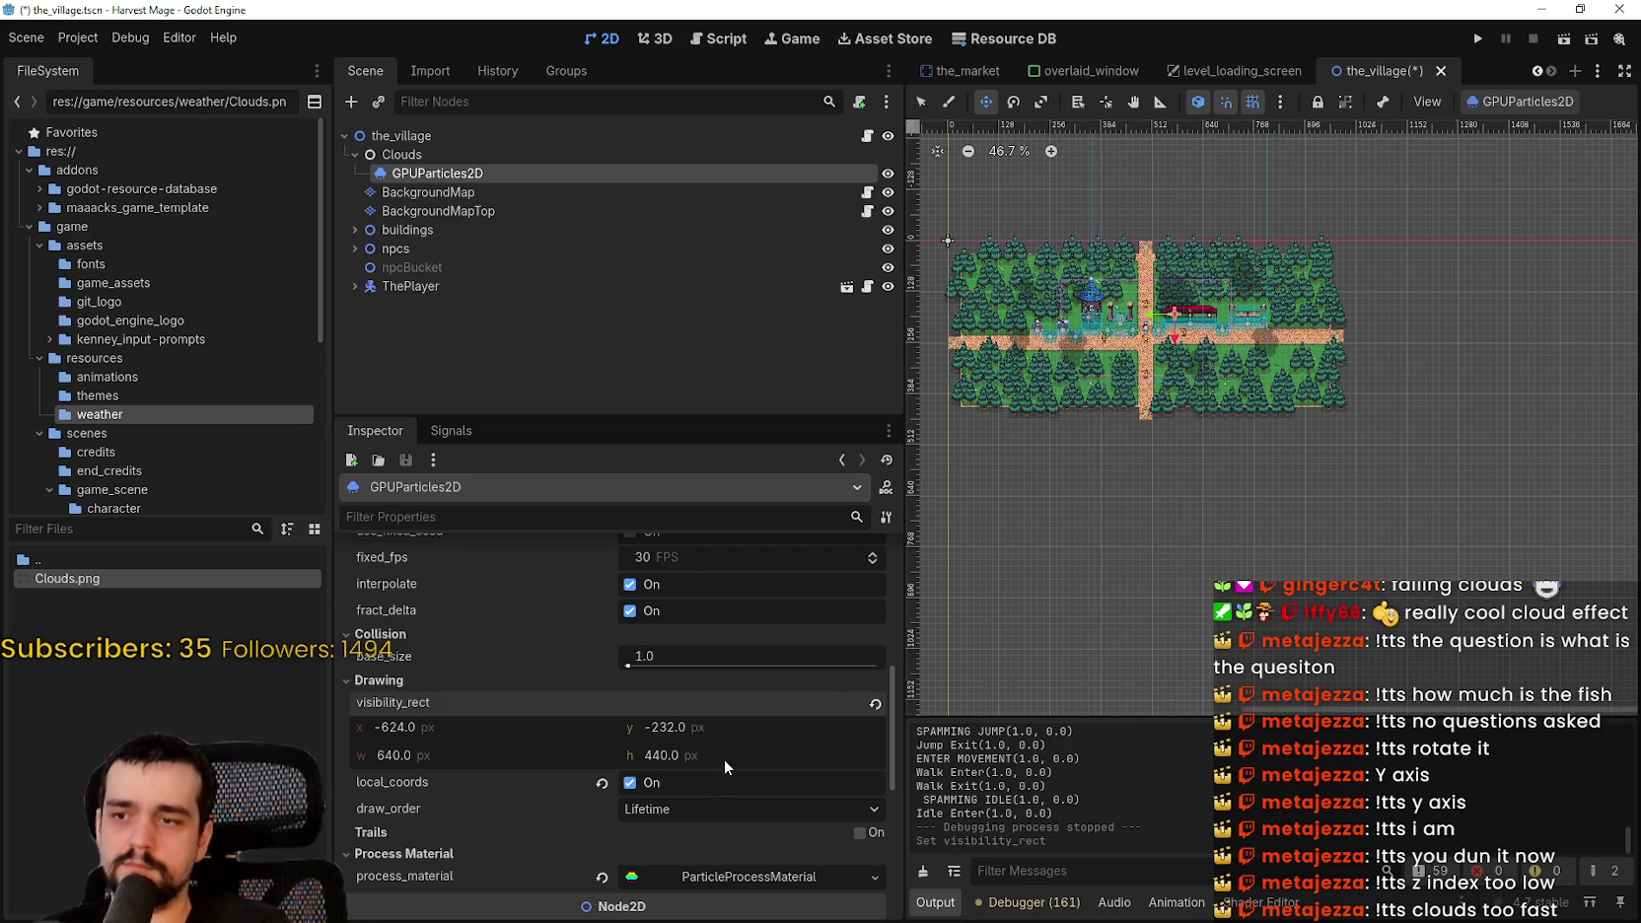
text(360)
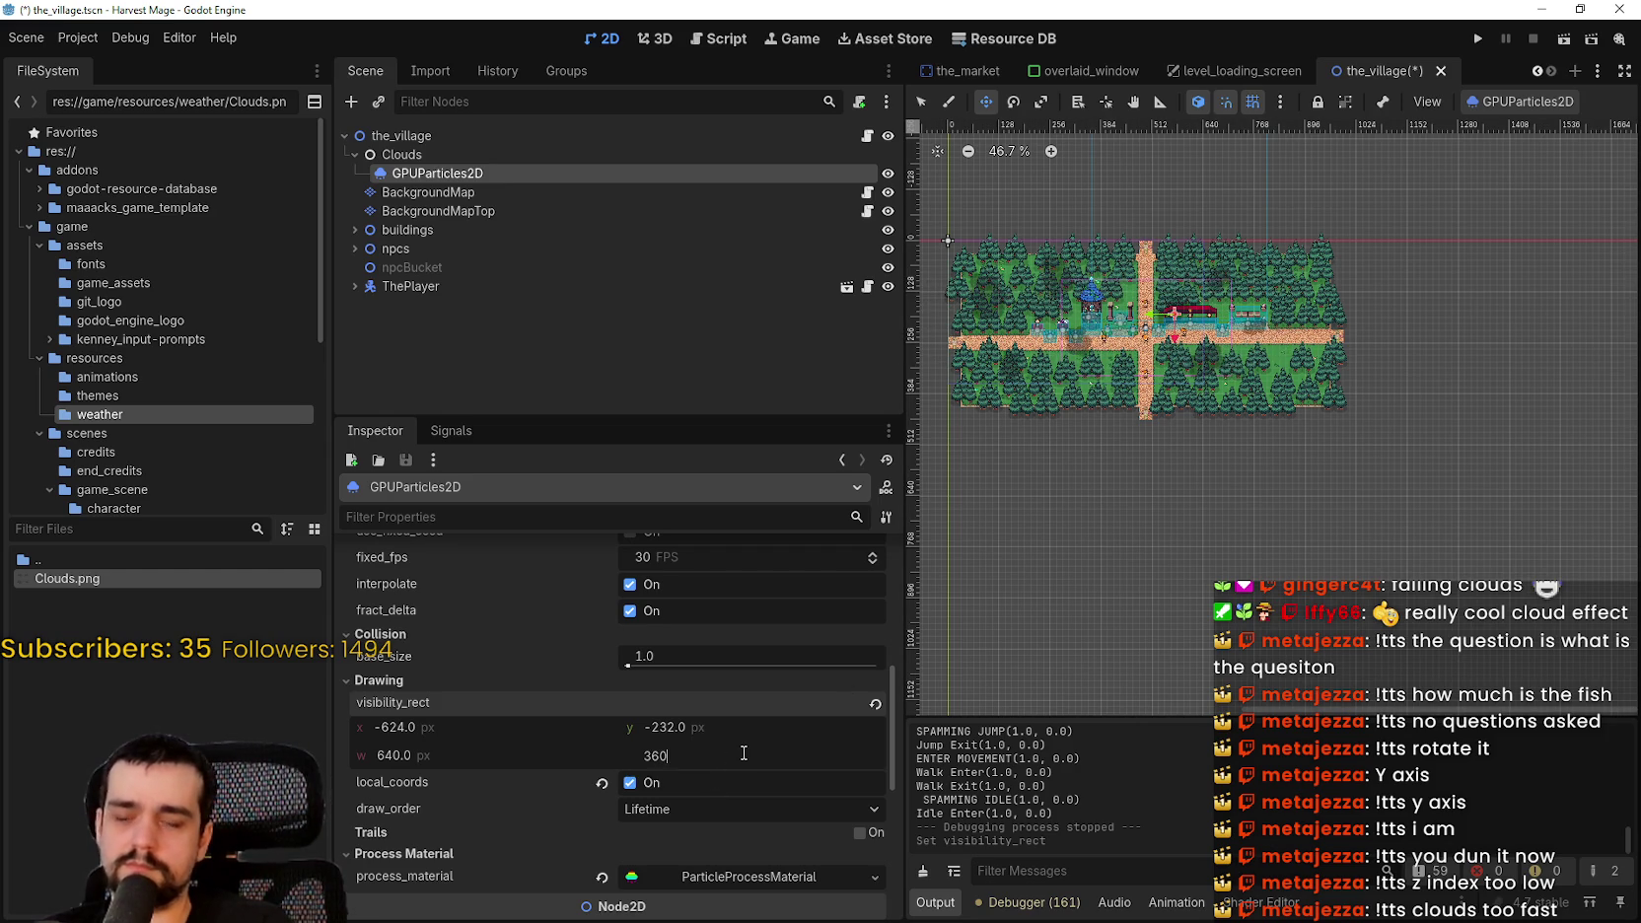
key(Return)
click(713, 751)
text(4)
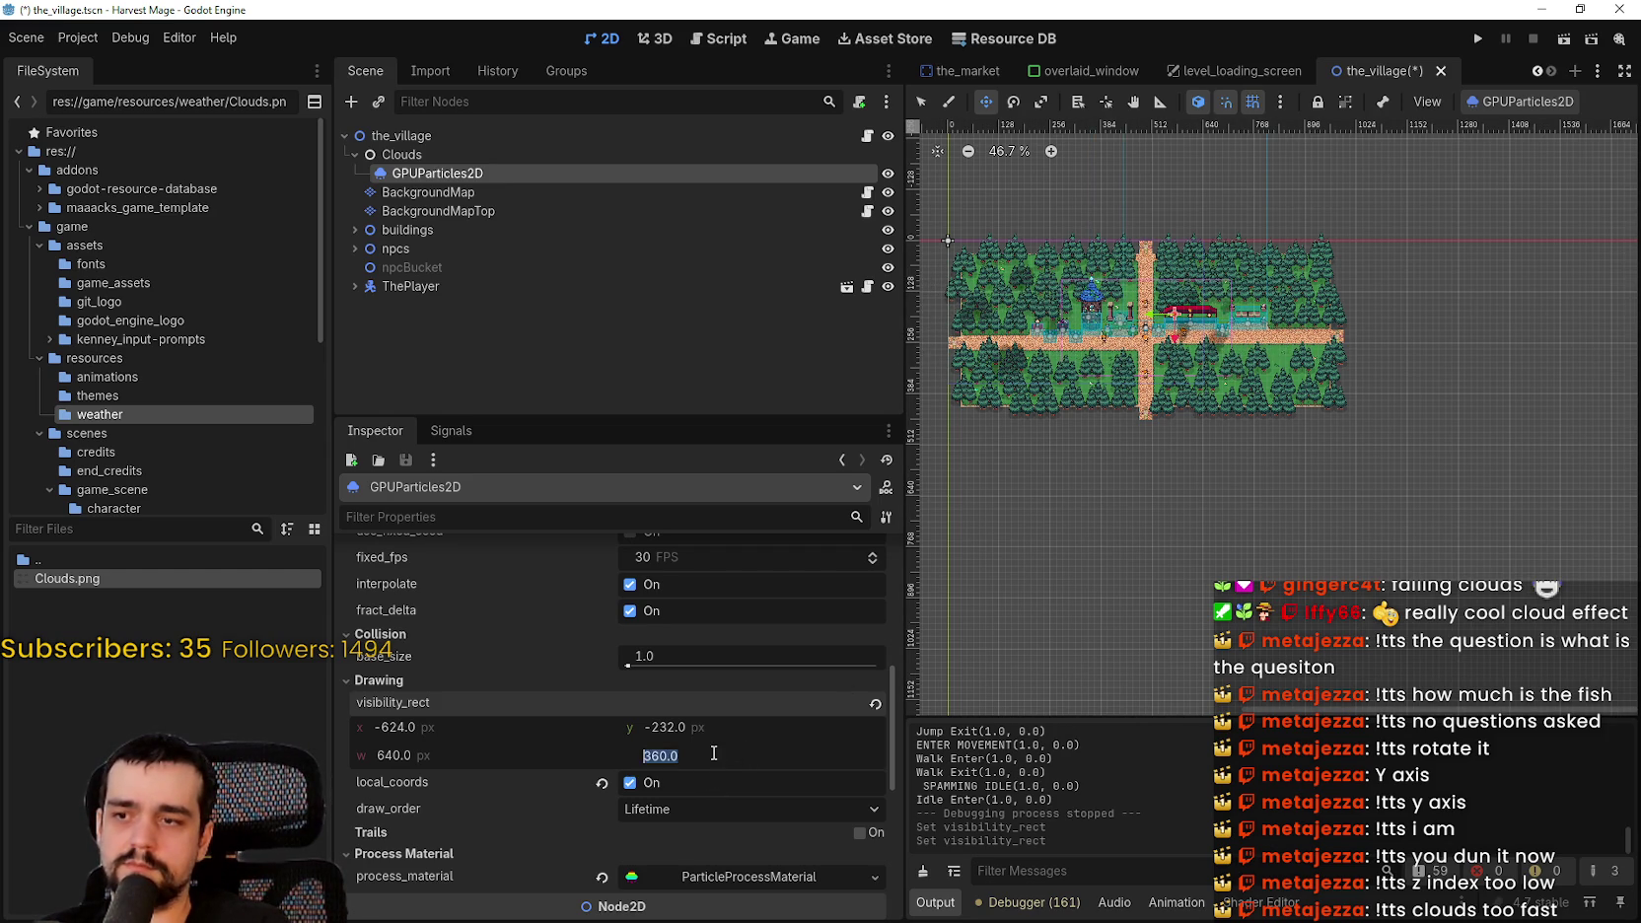
text(640)
key(Return)
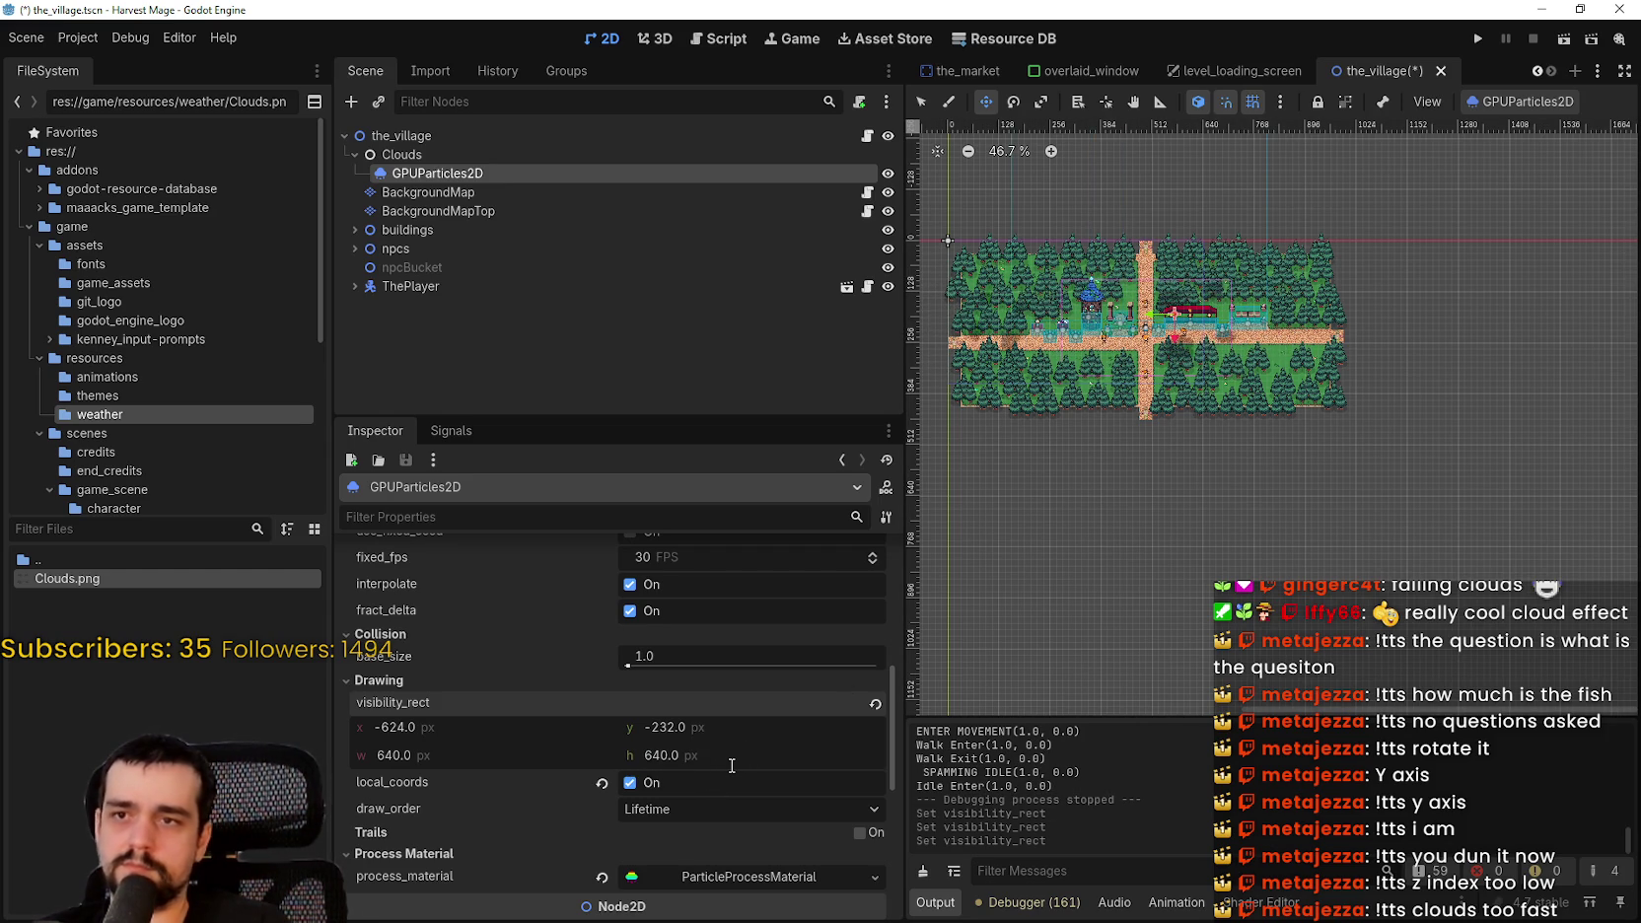
- Reset the visibility rect to its 200 × 200 default, place the clouds beside the village's right end, and save
drag(1198, 241, 1209, 248)
drag(1271, 306, 1323, 382)
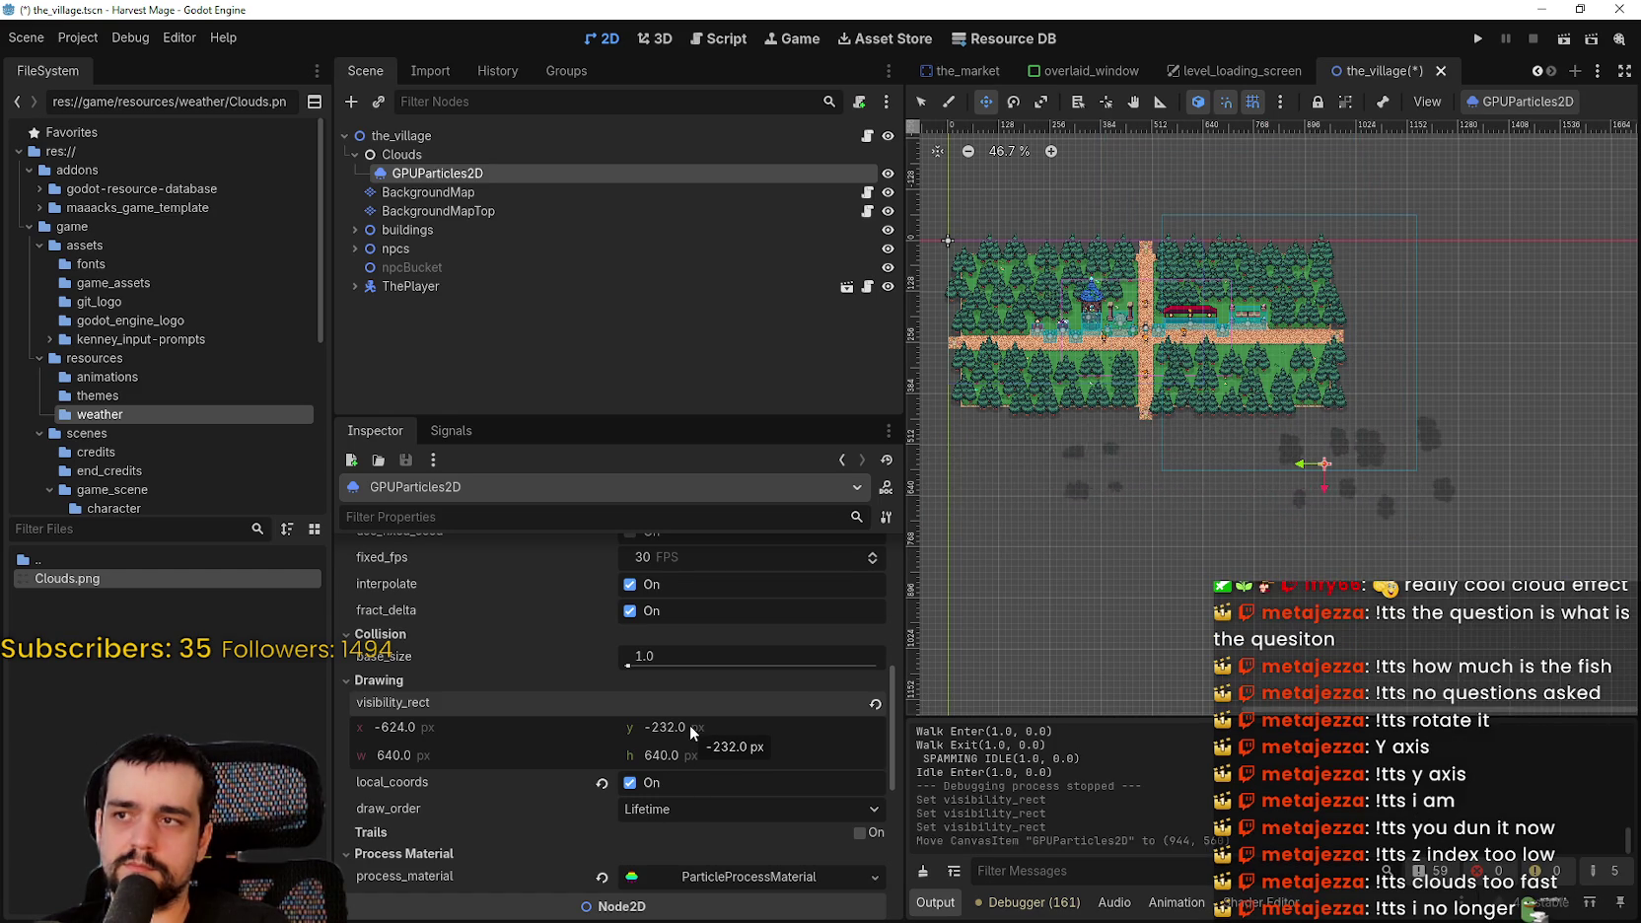
click(875, 703)
mouse_move(1351, 455)
mouse_down()
mouse_move(1299, 312)
mouse_move(1286, 323)
mouse_move(1405, 329)
mouse_up()
key(ctrl+s)
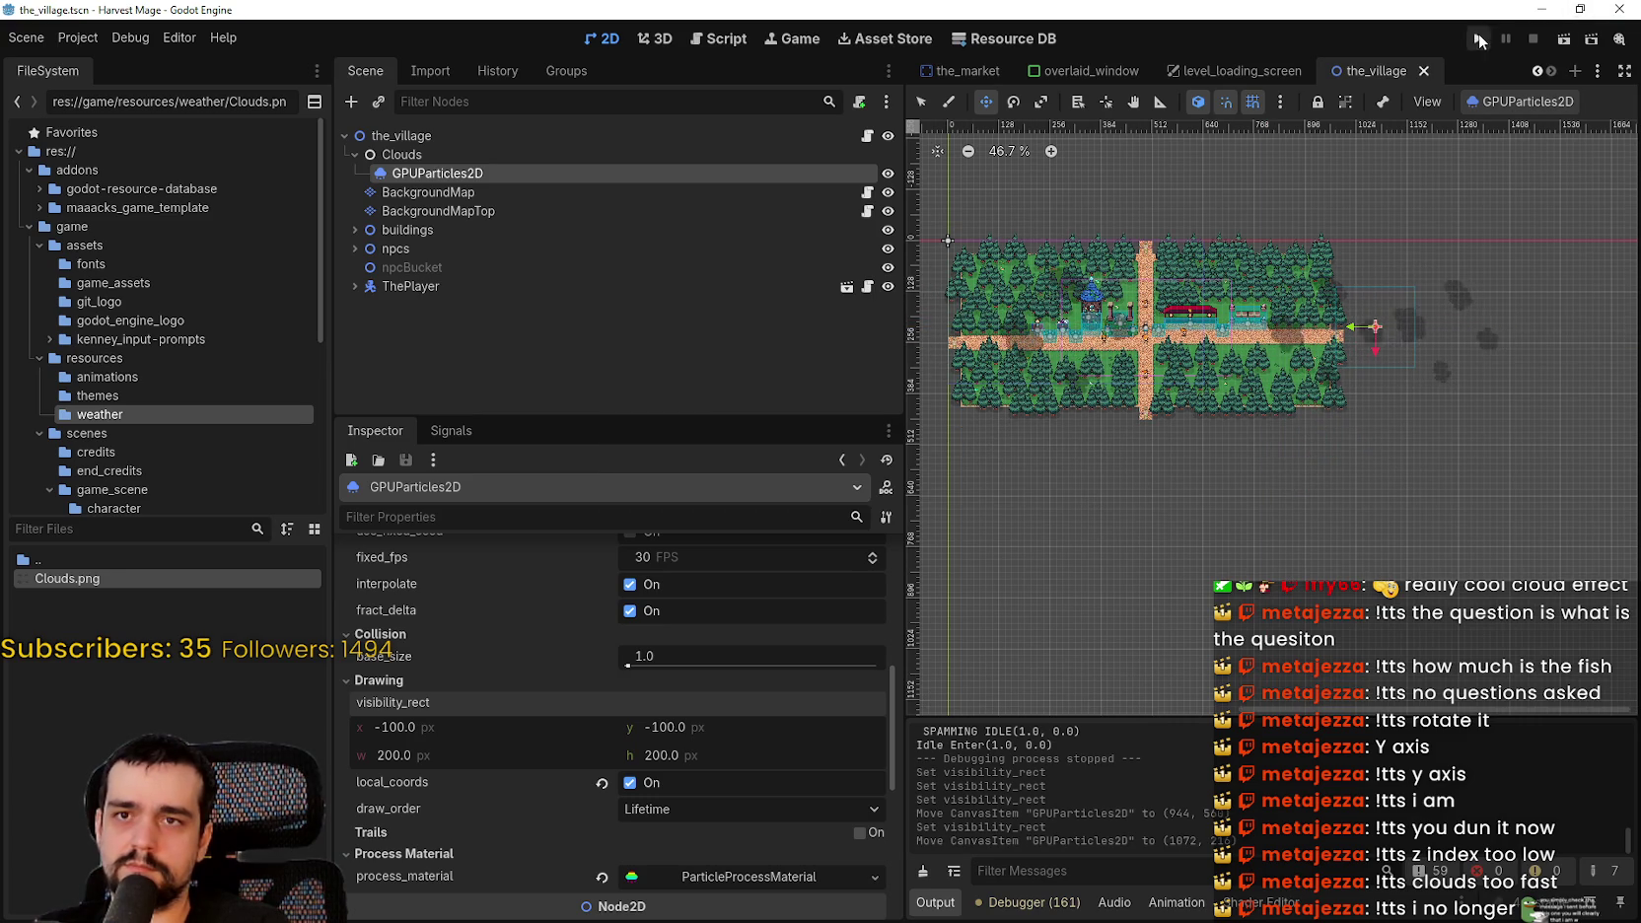
- Run the game and walk the player right through the village to look for cloud shadows
click(1478, 38)
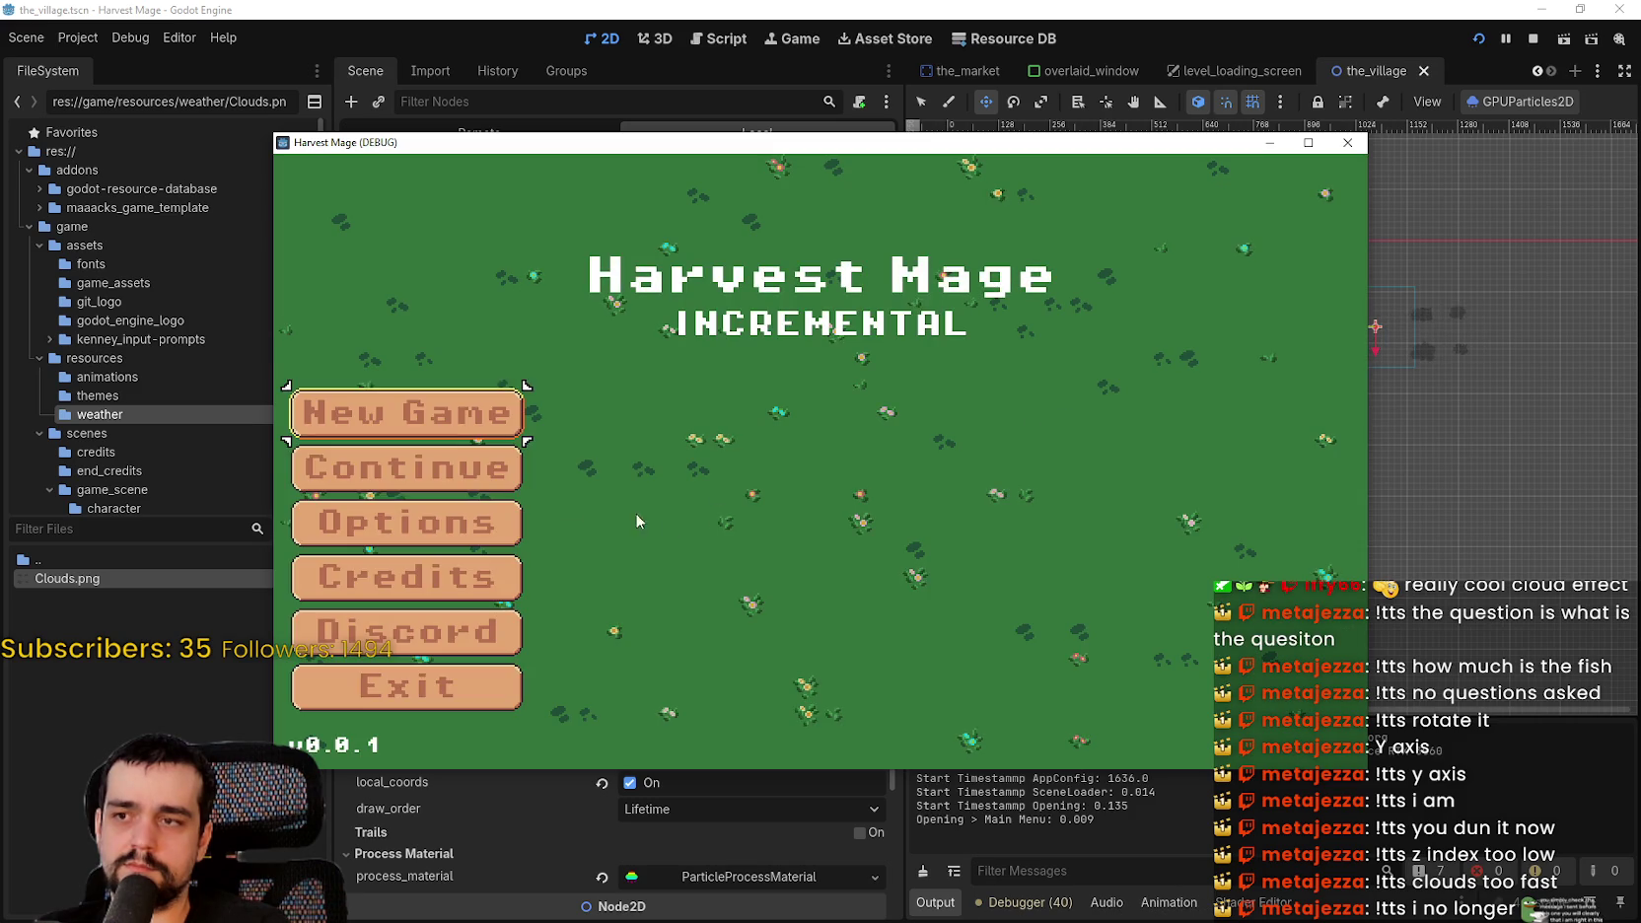
key(d)
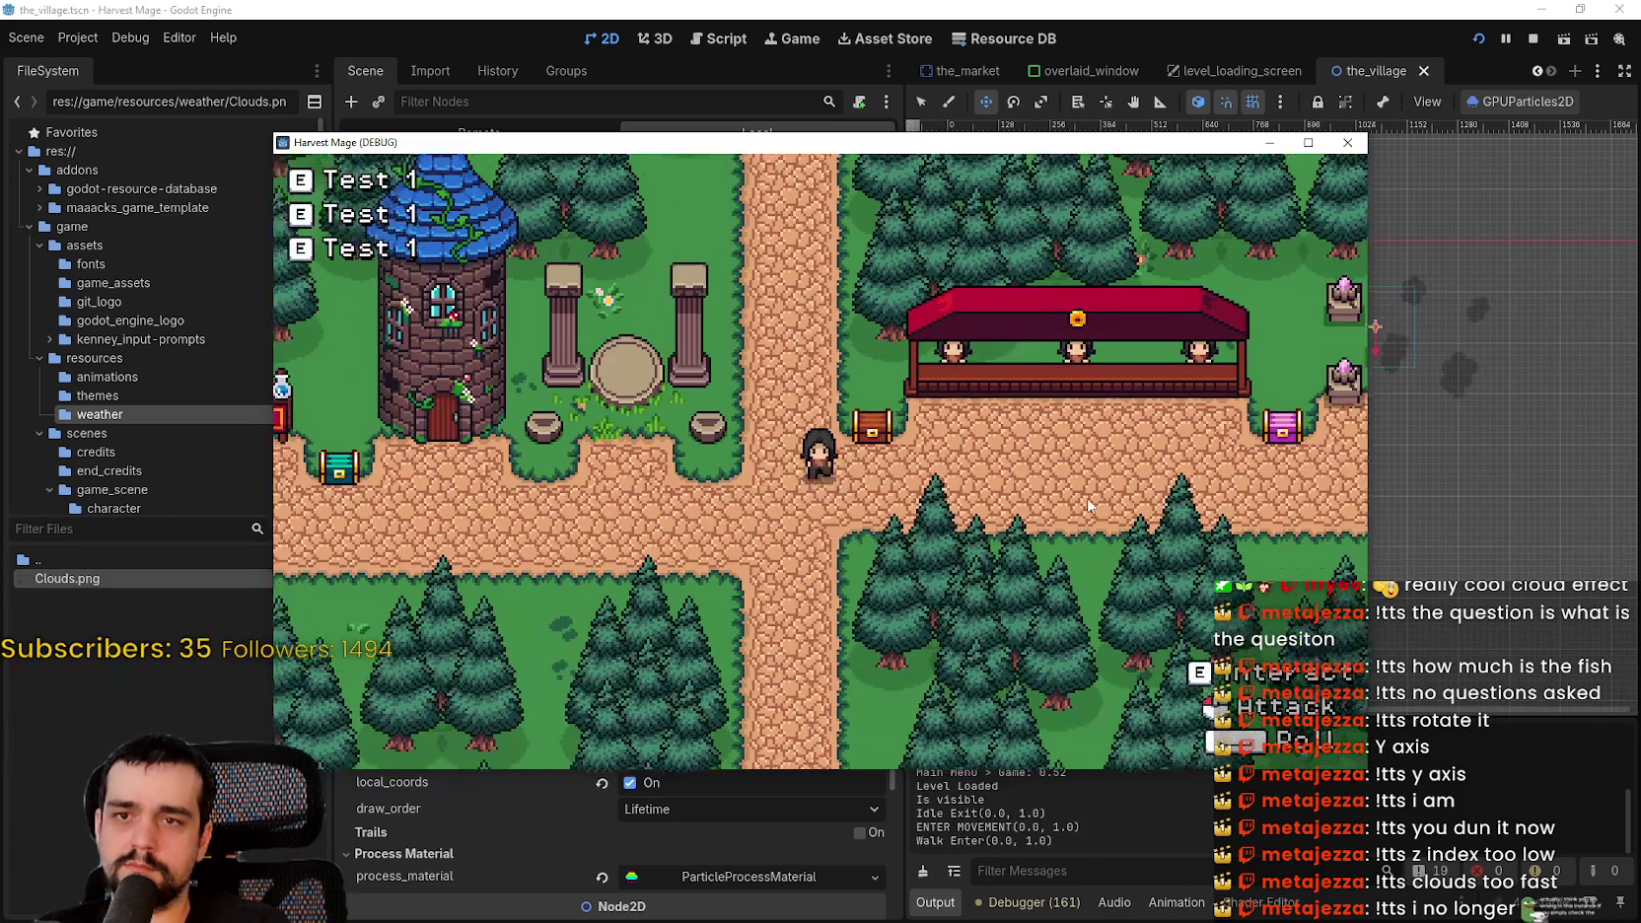
key(d)
key(space)
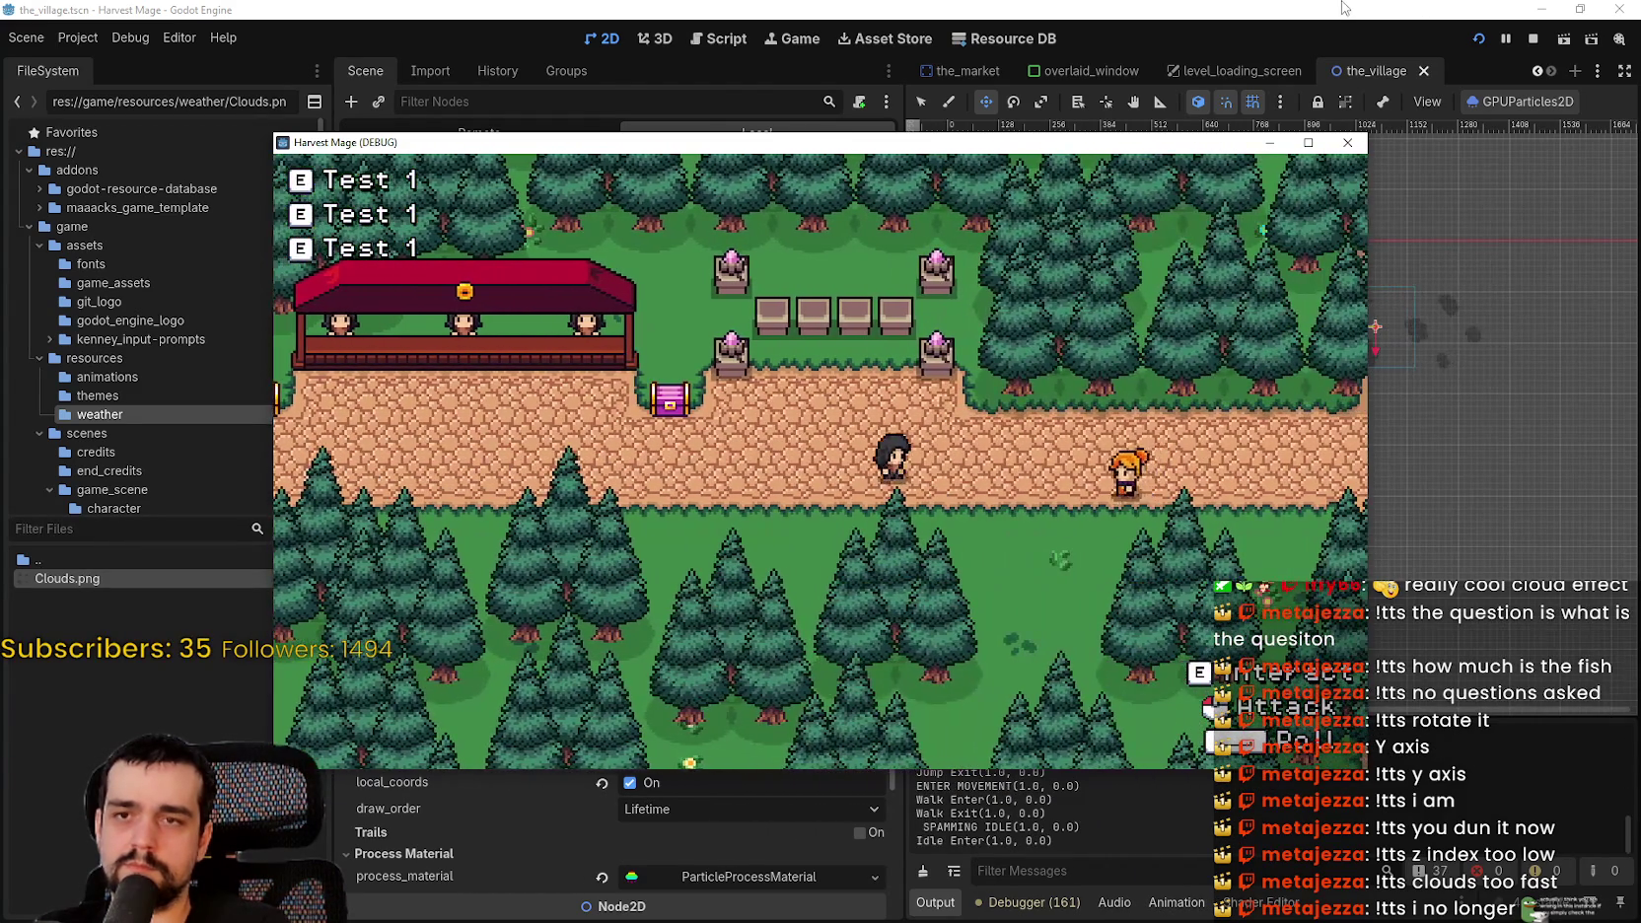
- Shift the GPUParticles2D emitter to the village's eastern path, around x 784, and return to the game
click(1347, 142)
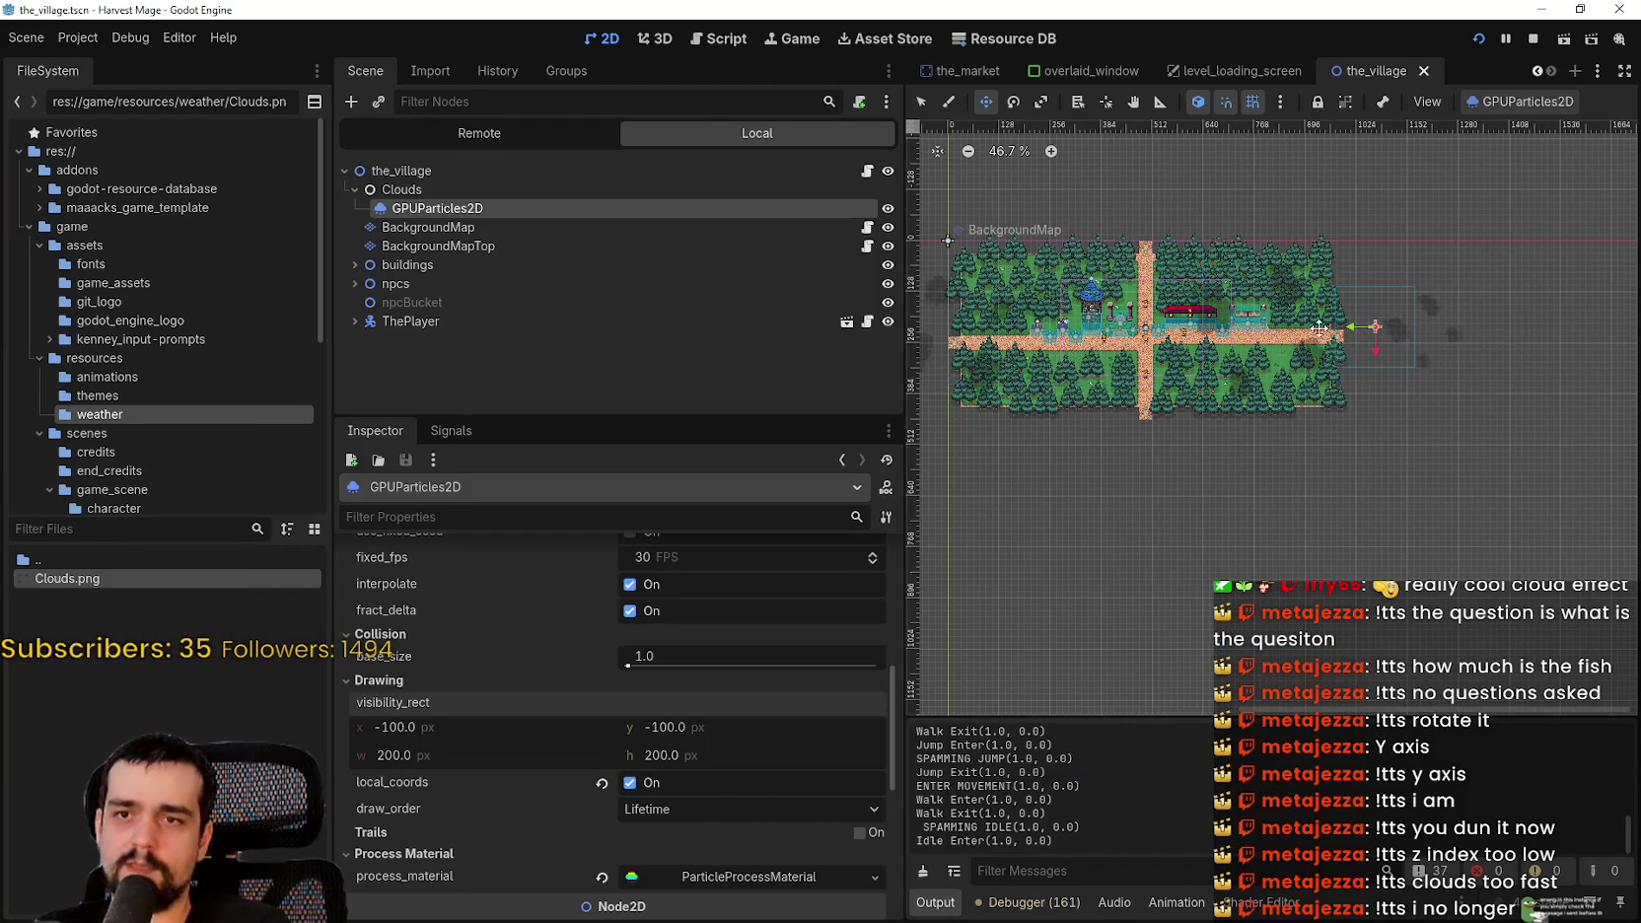
drag(1144, 331, 1293, 328)
key(F6)
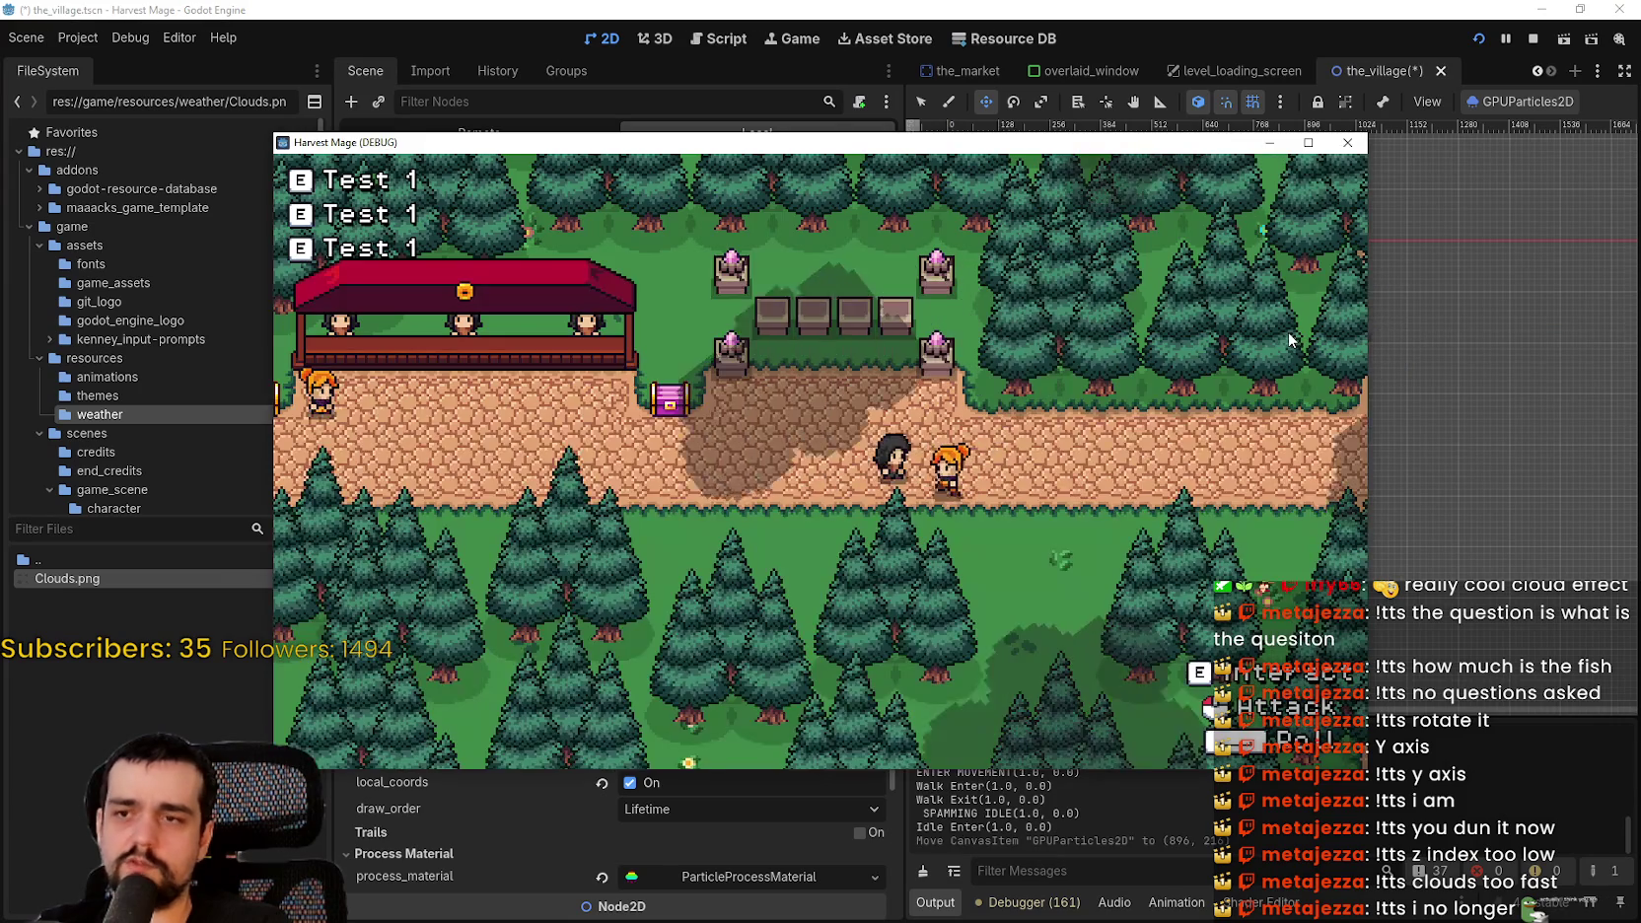
- Maximize the game and walk the player back and forth along the road under the clouds
key(s)
key(a)
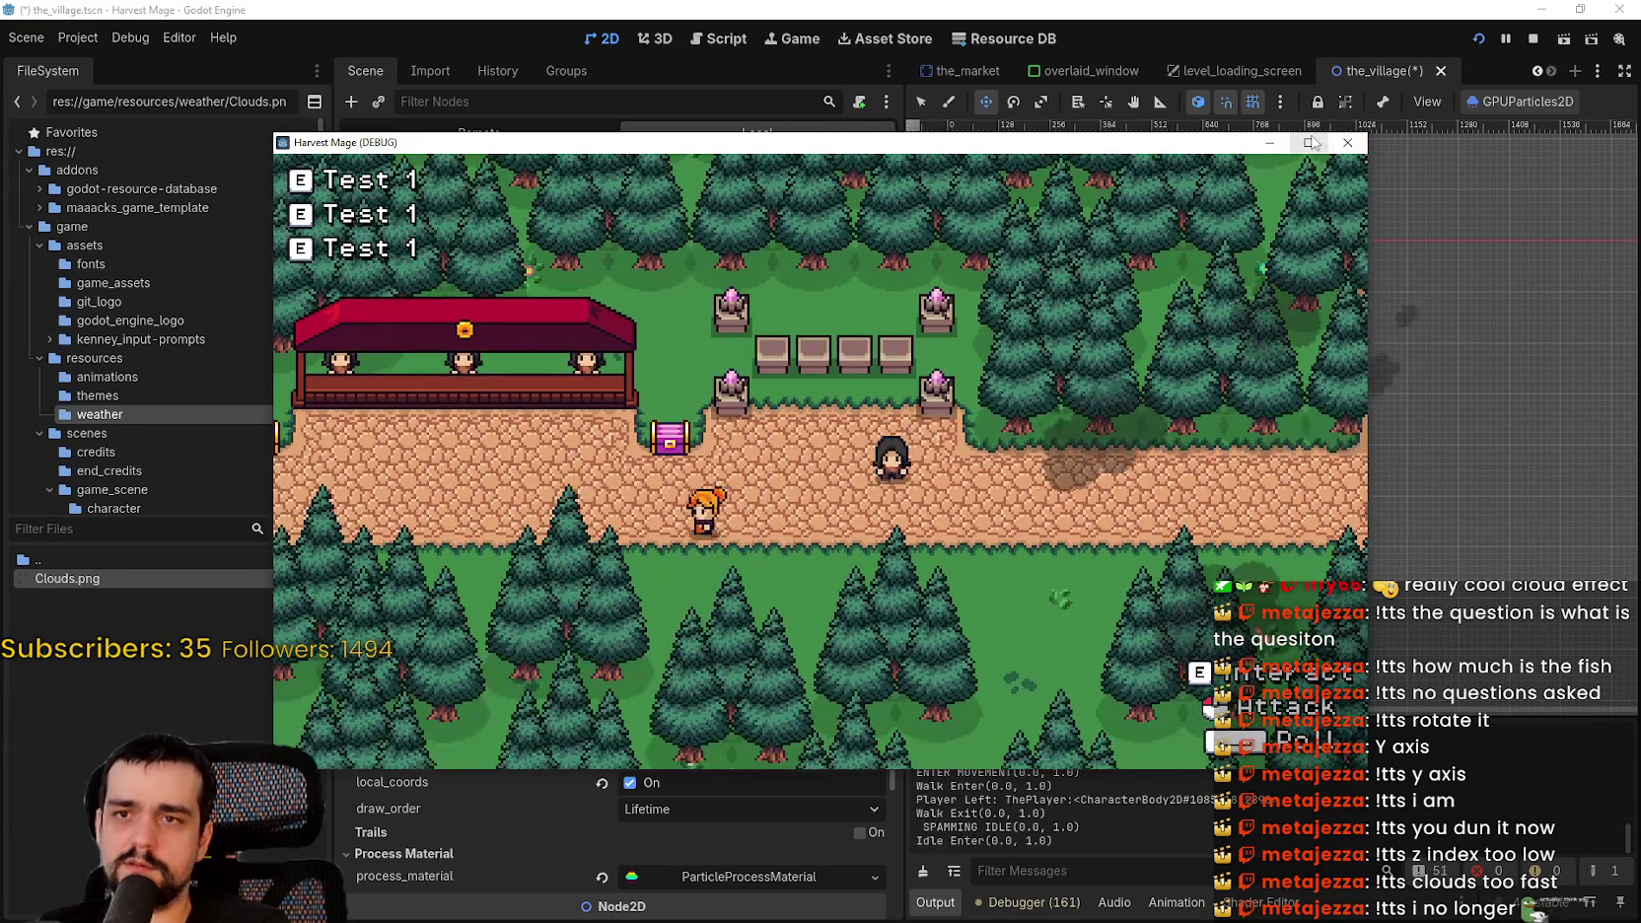
click(1312, 143)
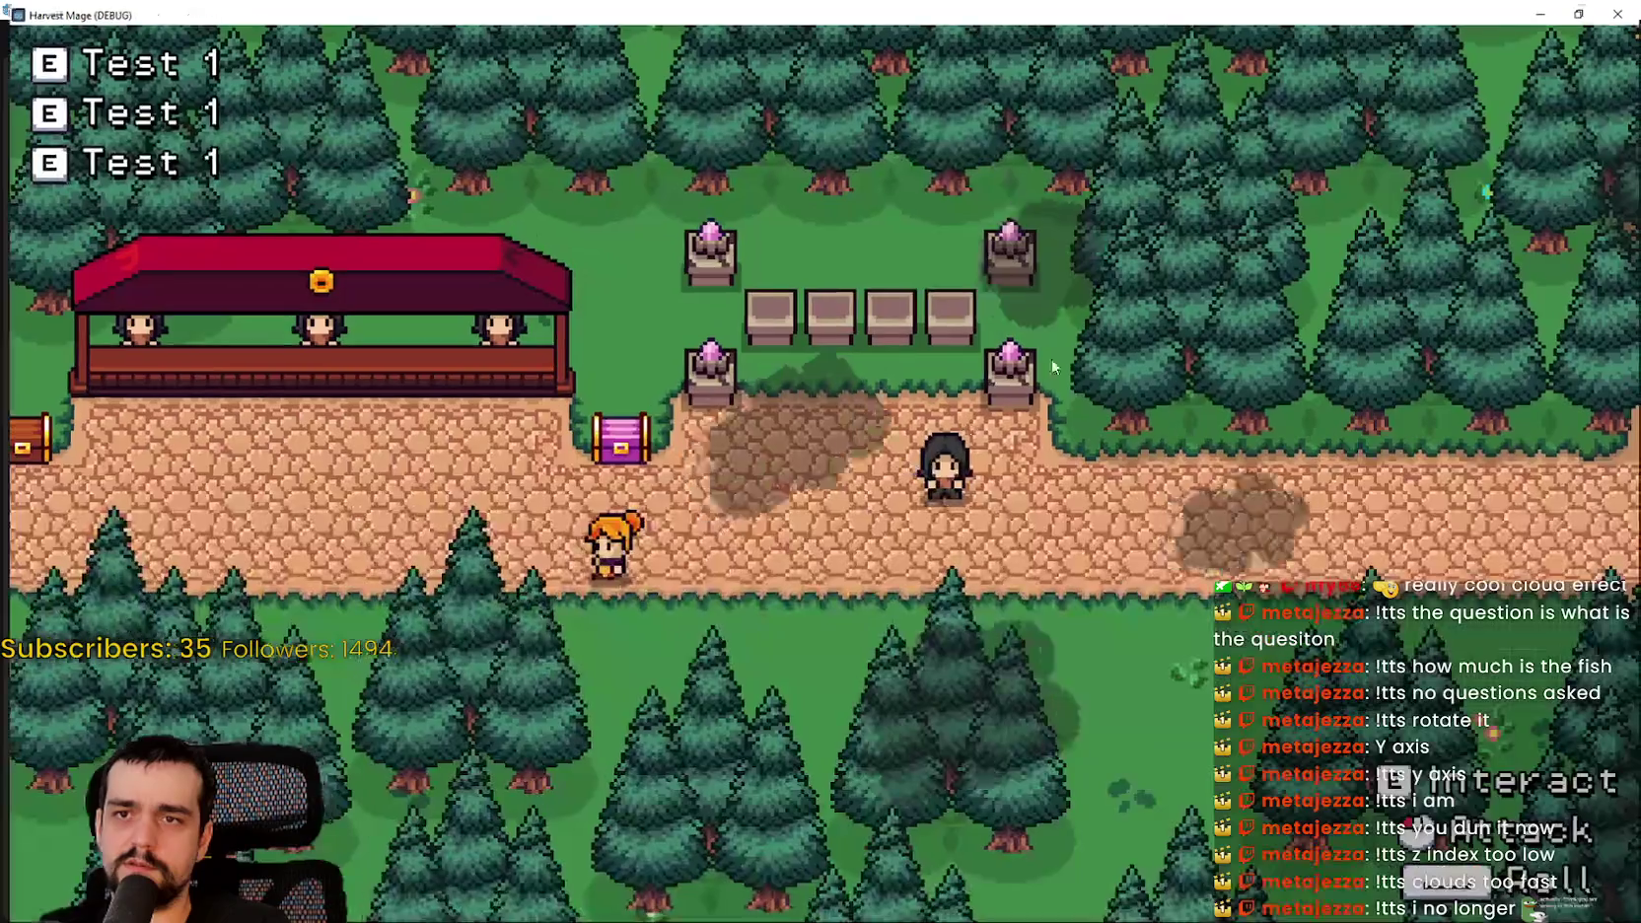
key(a)
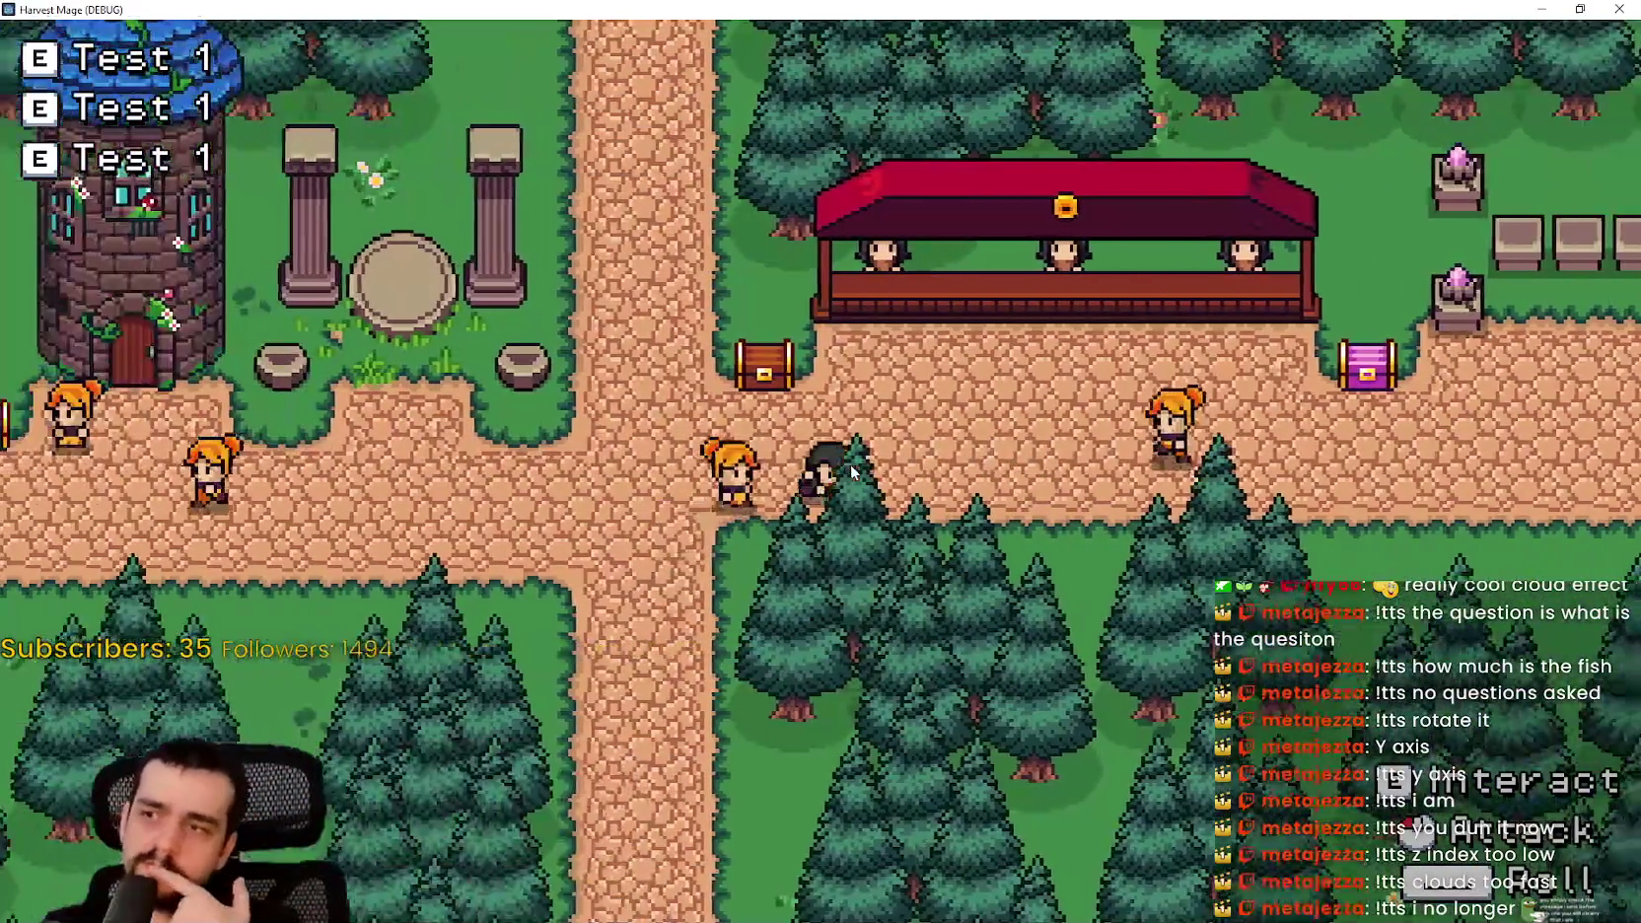
key(d)
key(d)
key(a)
key(d)
key(a)
key(d)
key(a)
key(d)
key(a)
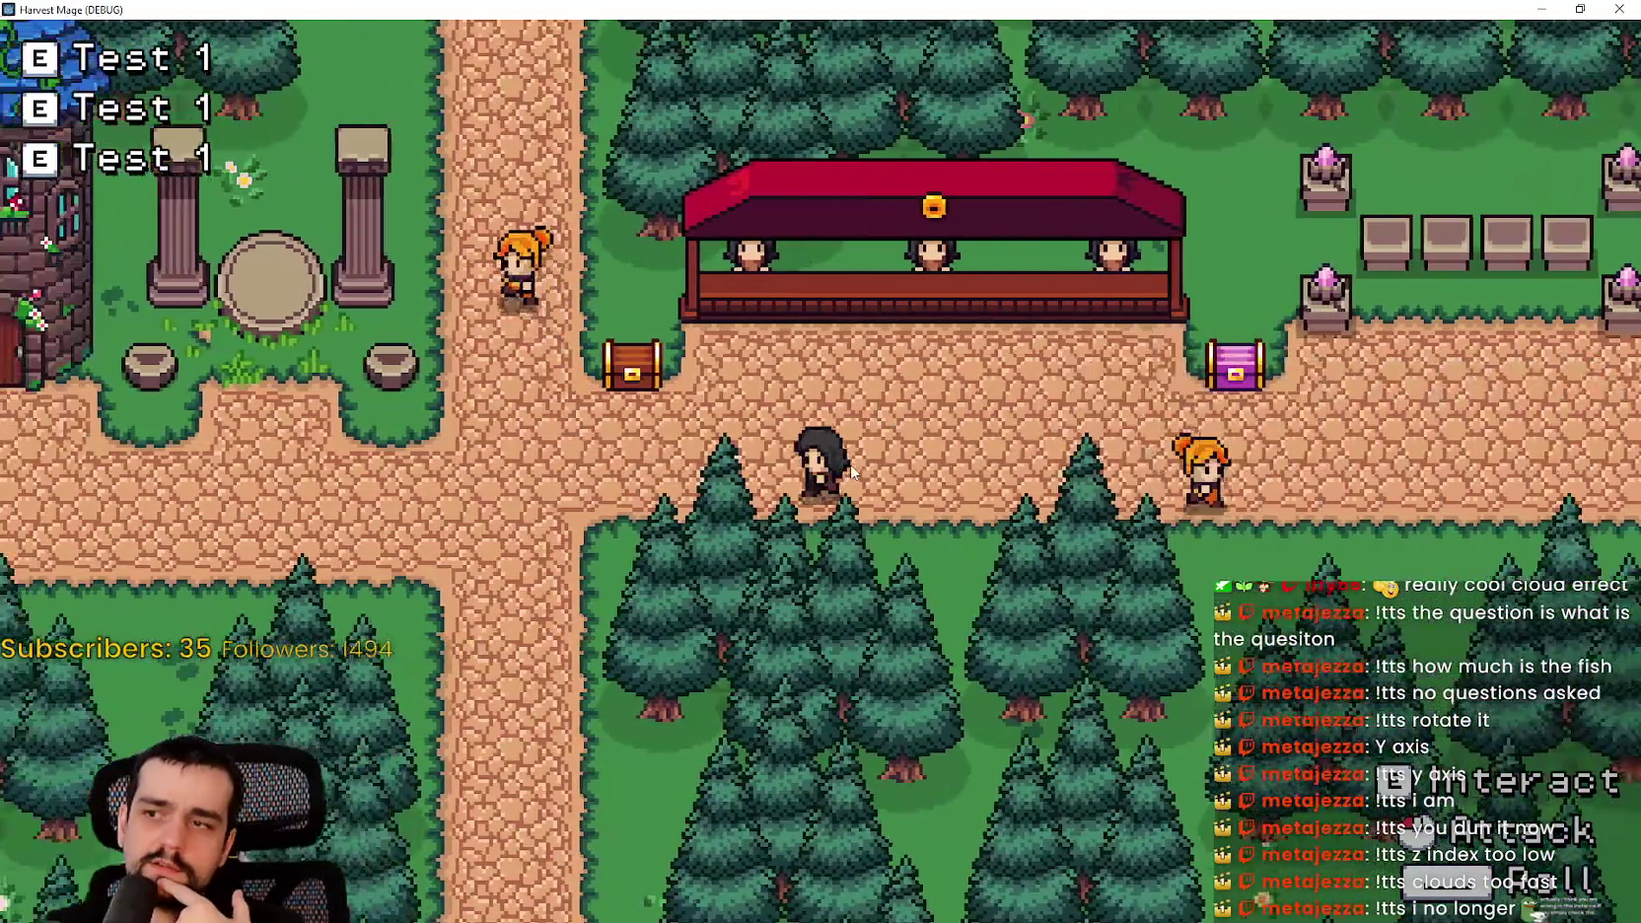
key(d)
key(a)
key(d)
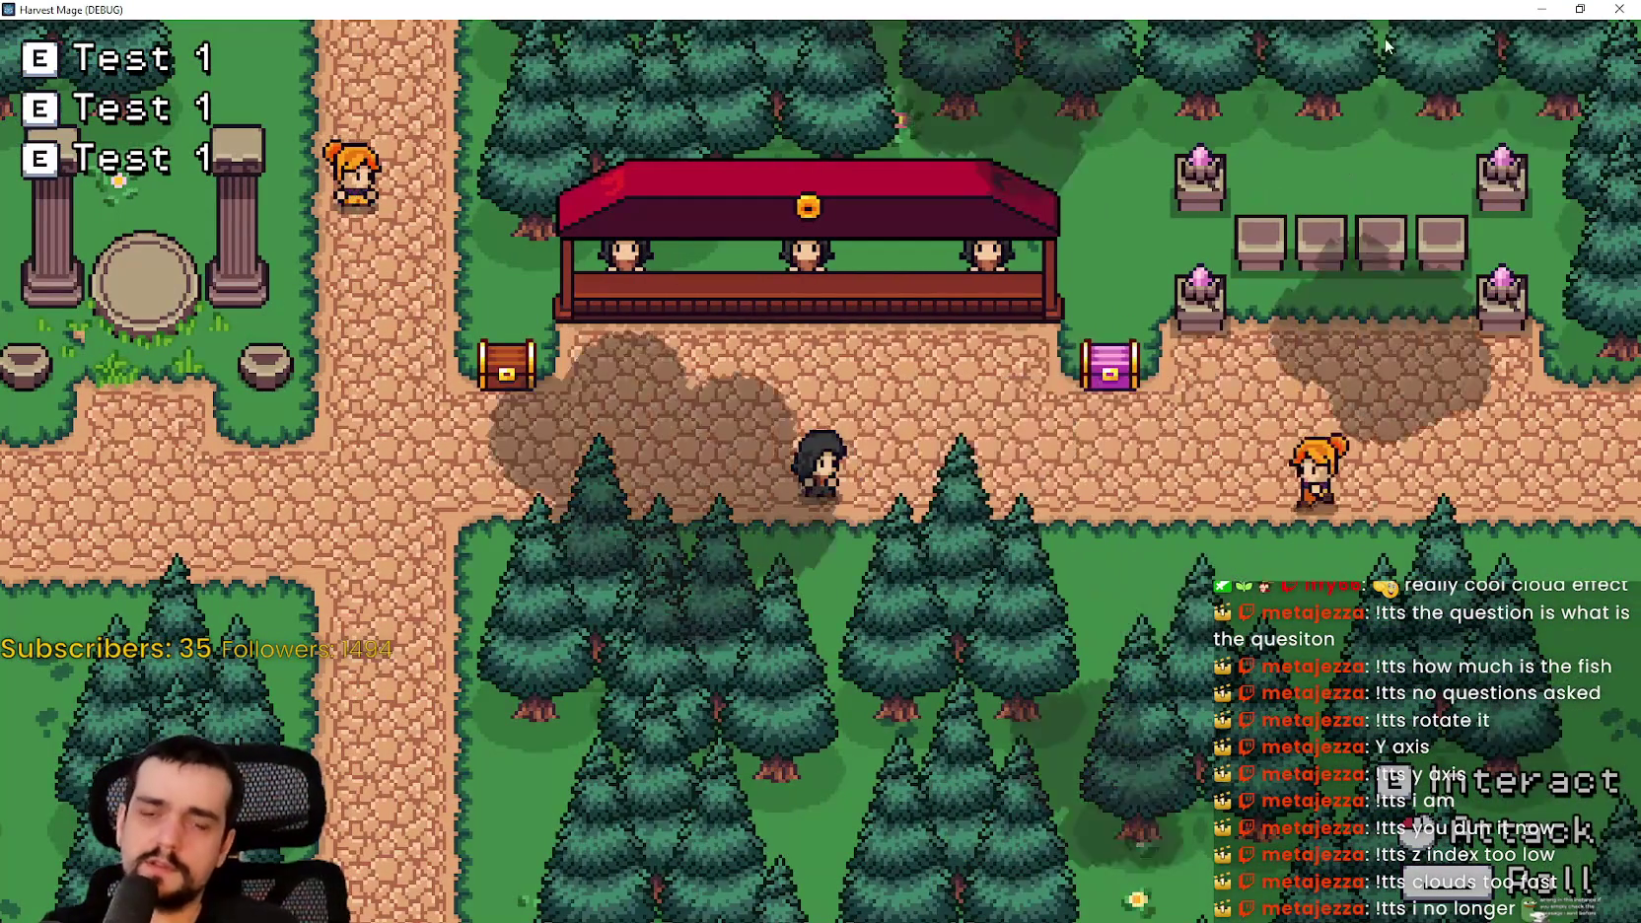
- Restore the game window to normal size and stop the running game
click(1579, 9)
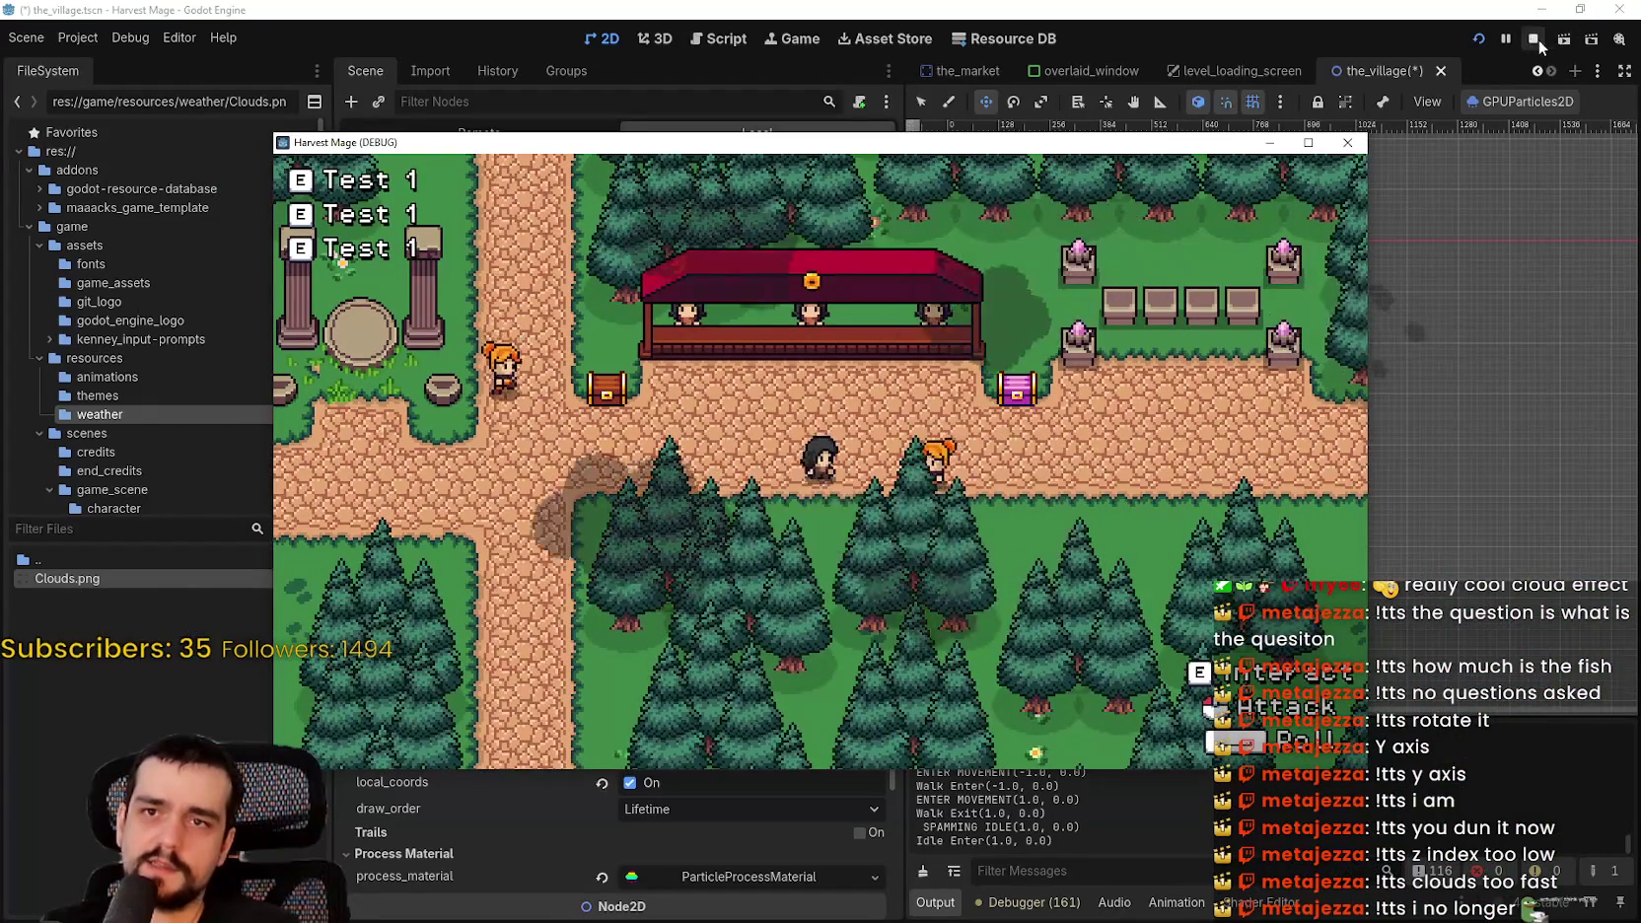
click(1532, 38)
scroll(1292, 378, down, 1)
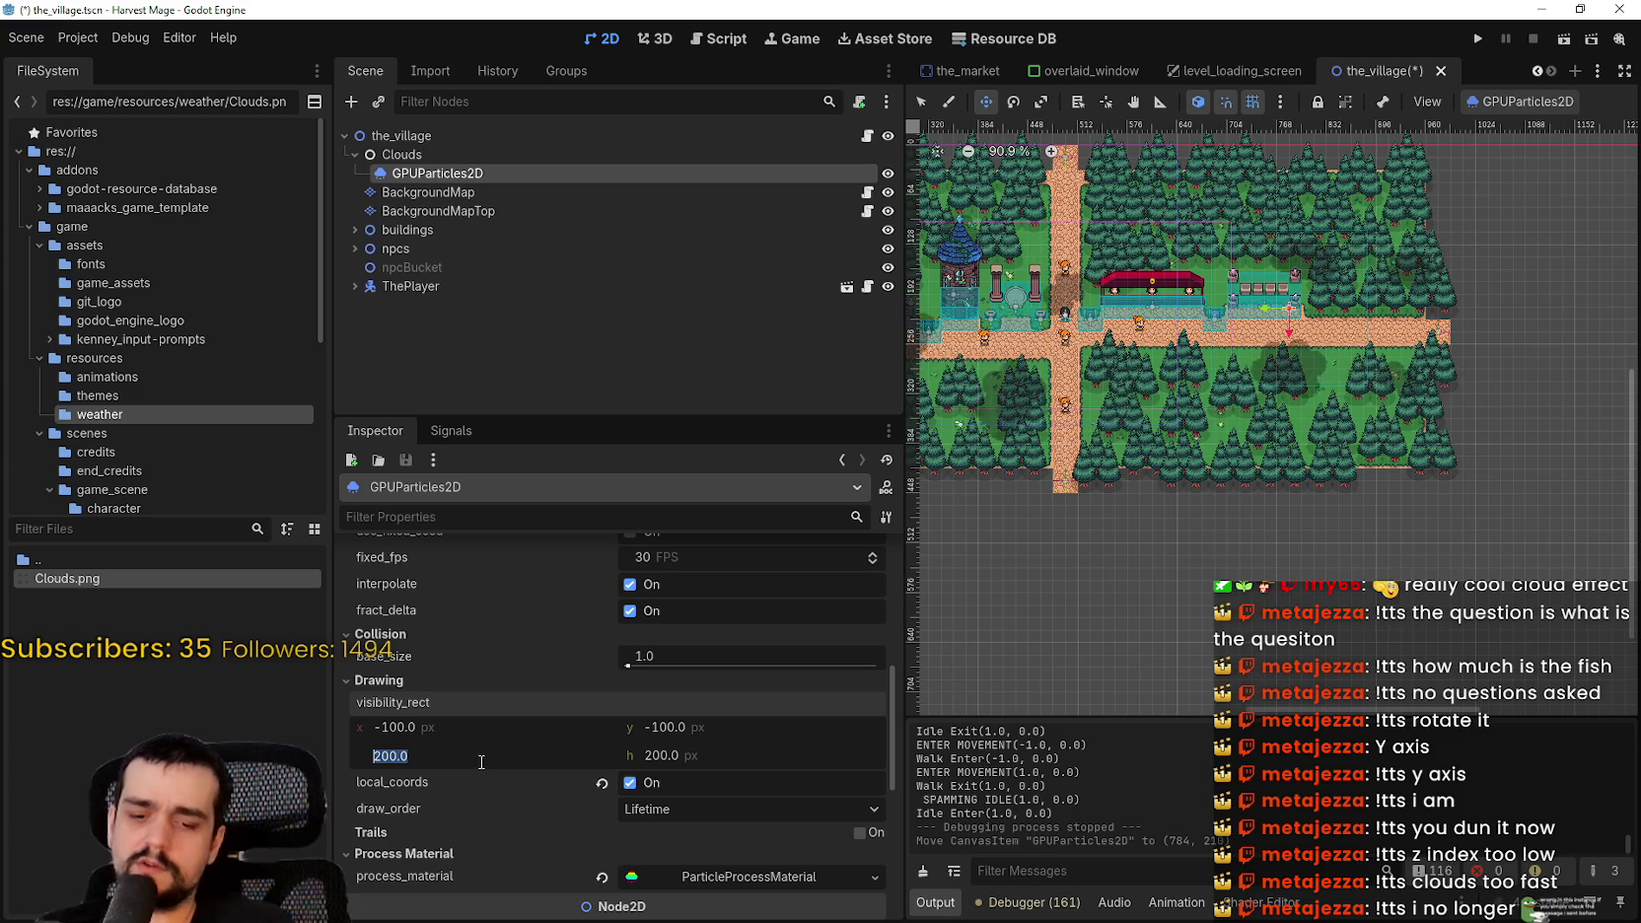
- Set the cloud visibility rect to 2000 × 2000 px
key(Return)
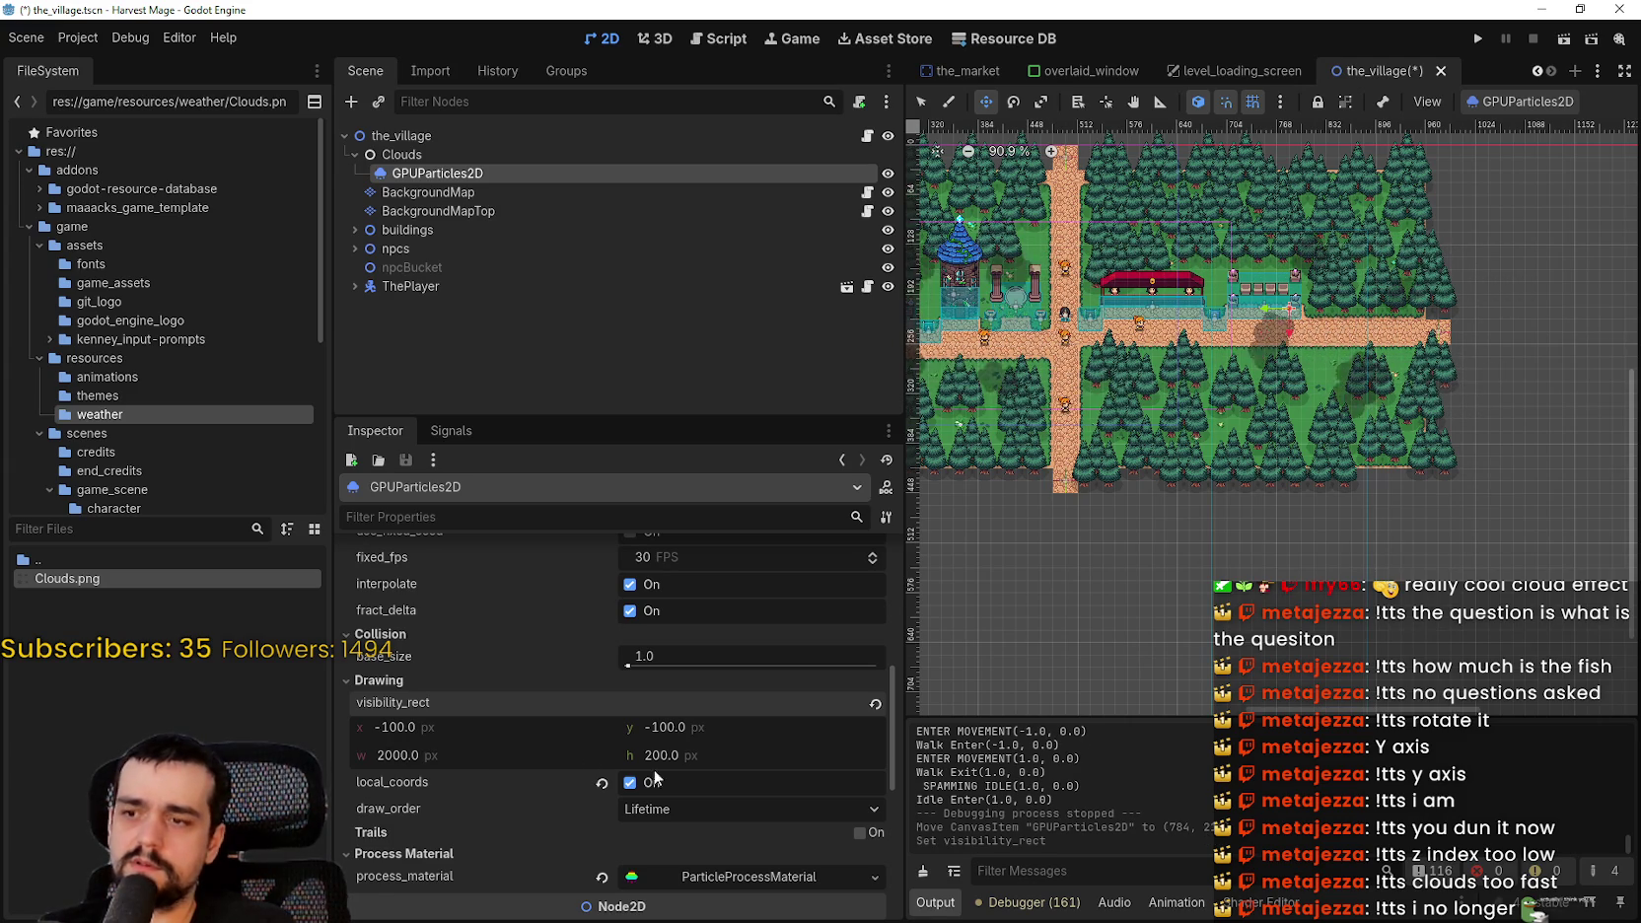
text(000)
key(Return)
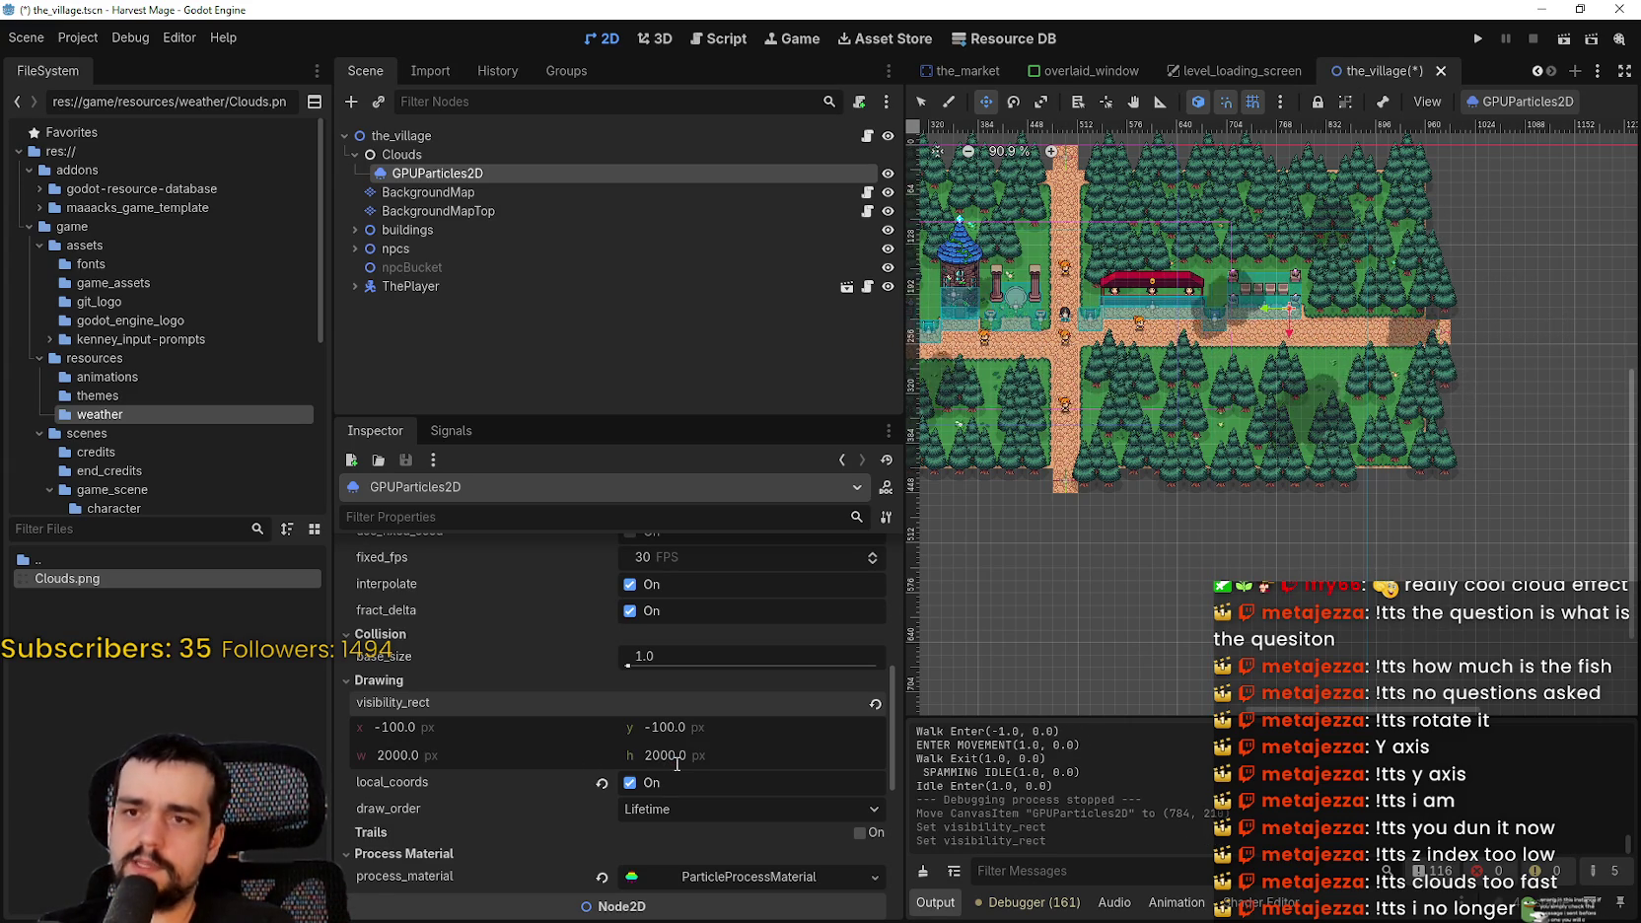
scroll(1105, 283, down, 6)
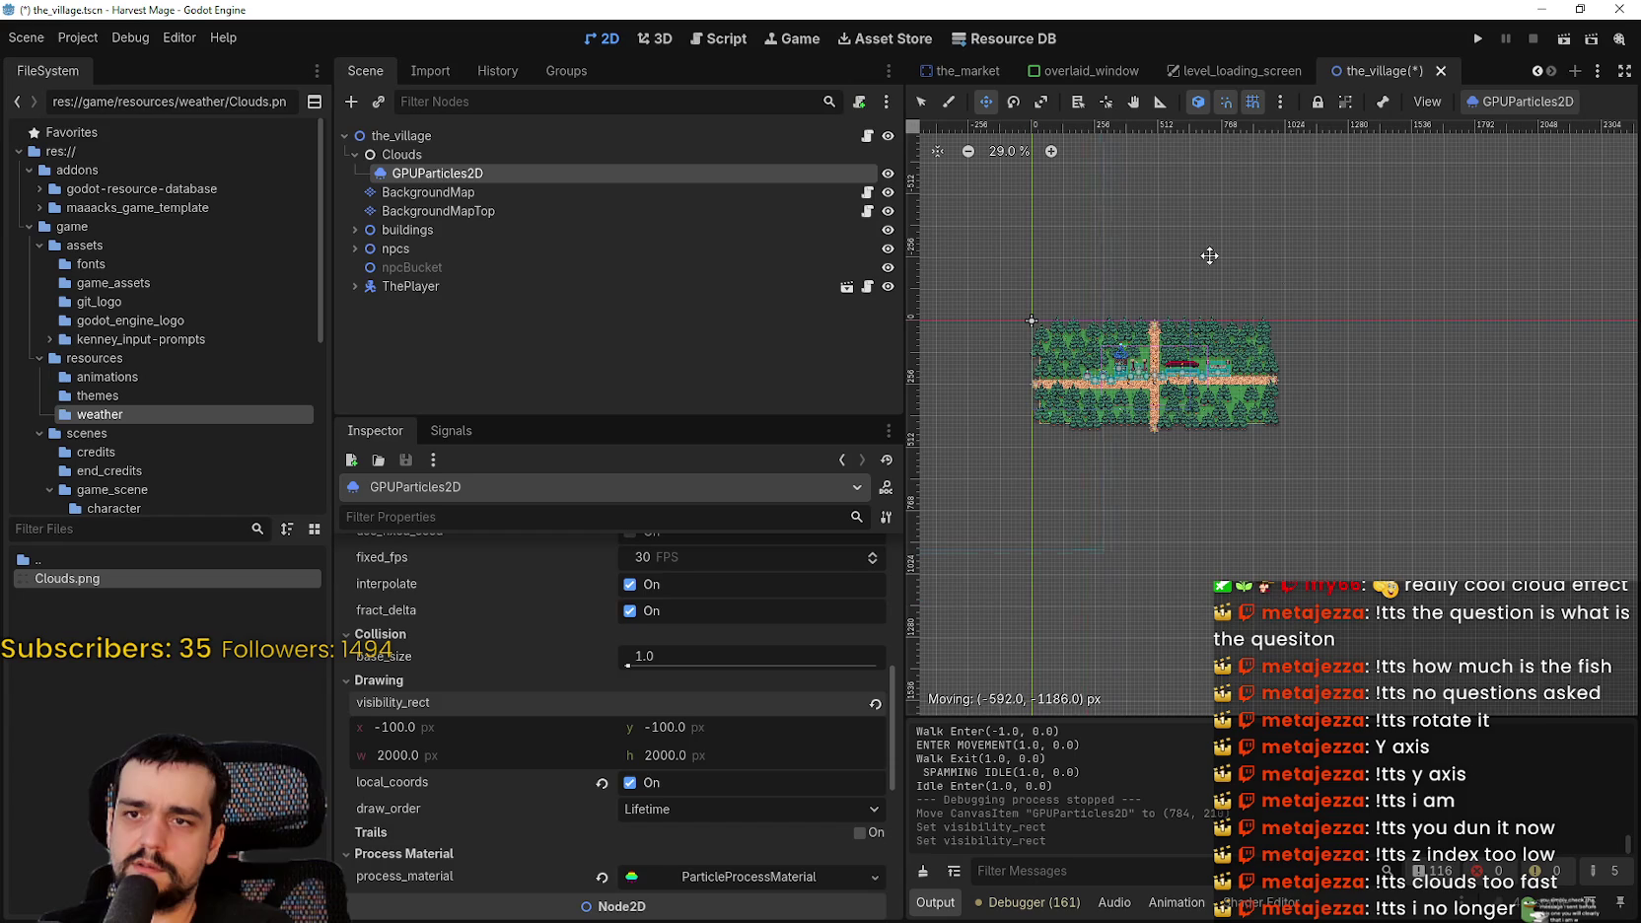
- Move the clouds above-right of the map and shrink the visibility rect width to 1000 px
drag(1501, 335, 1509, 335)
scroll(1234, 384, down, 3)
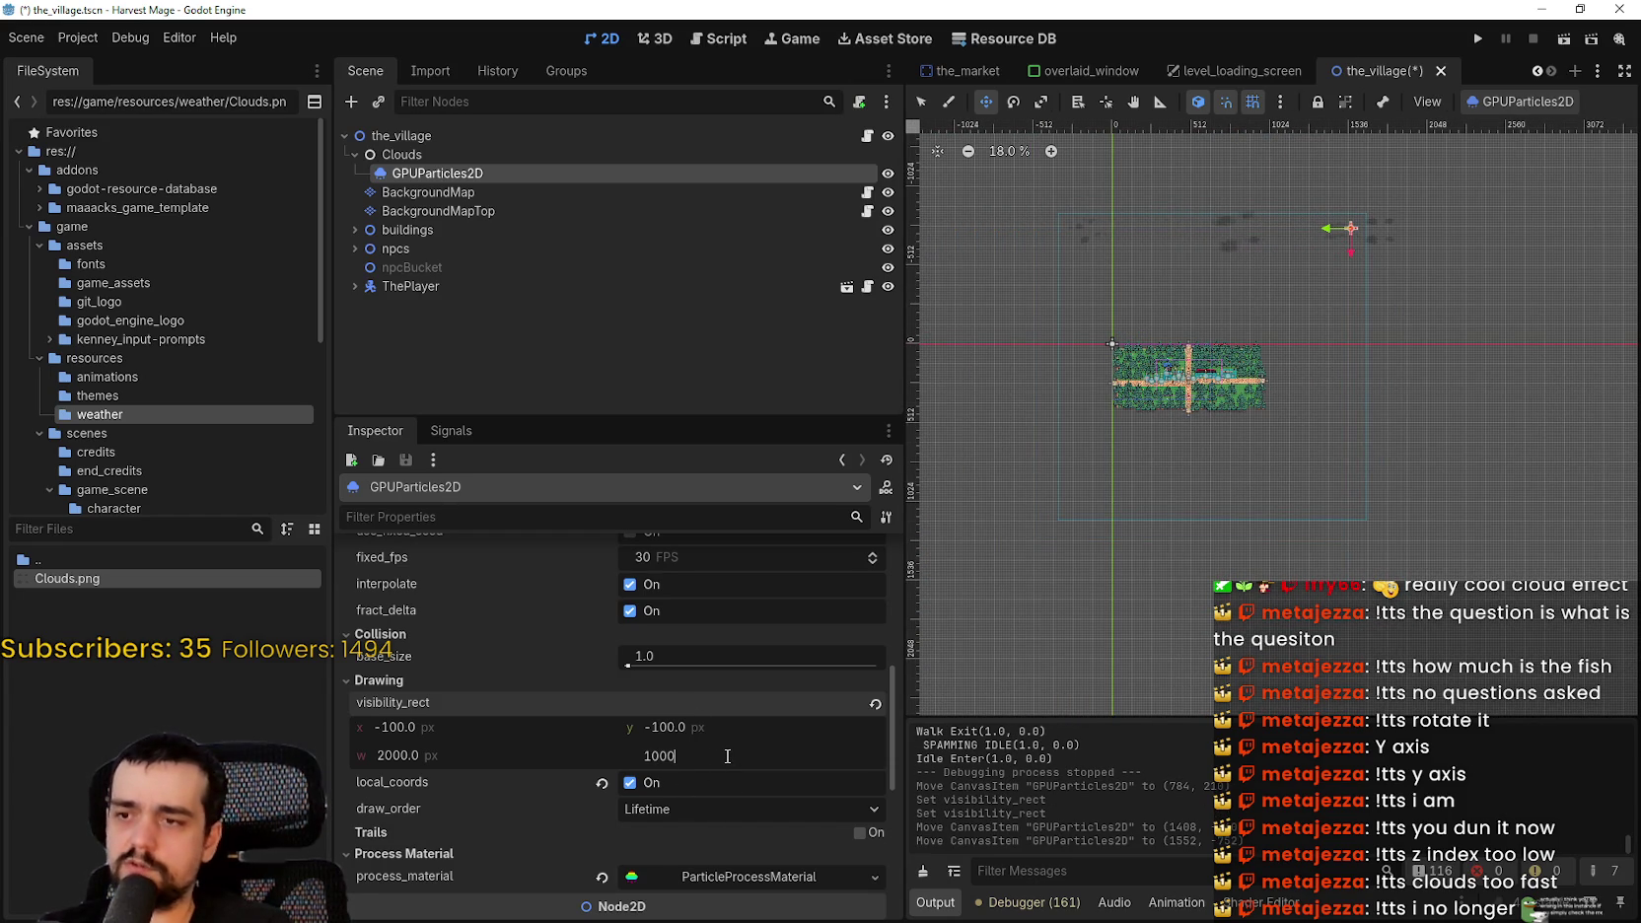
text(000)
key(Return)
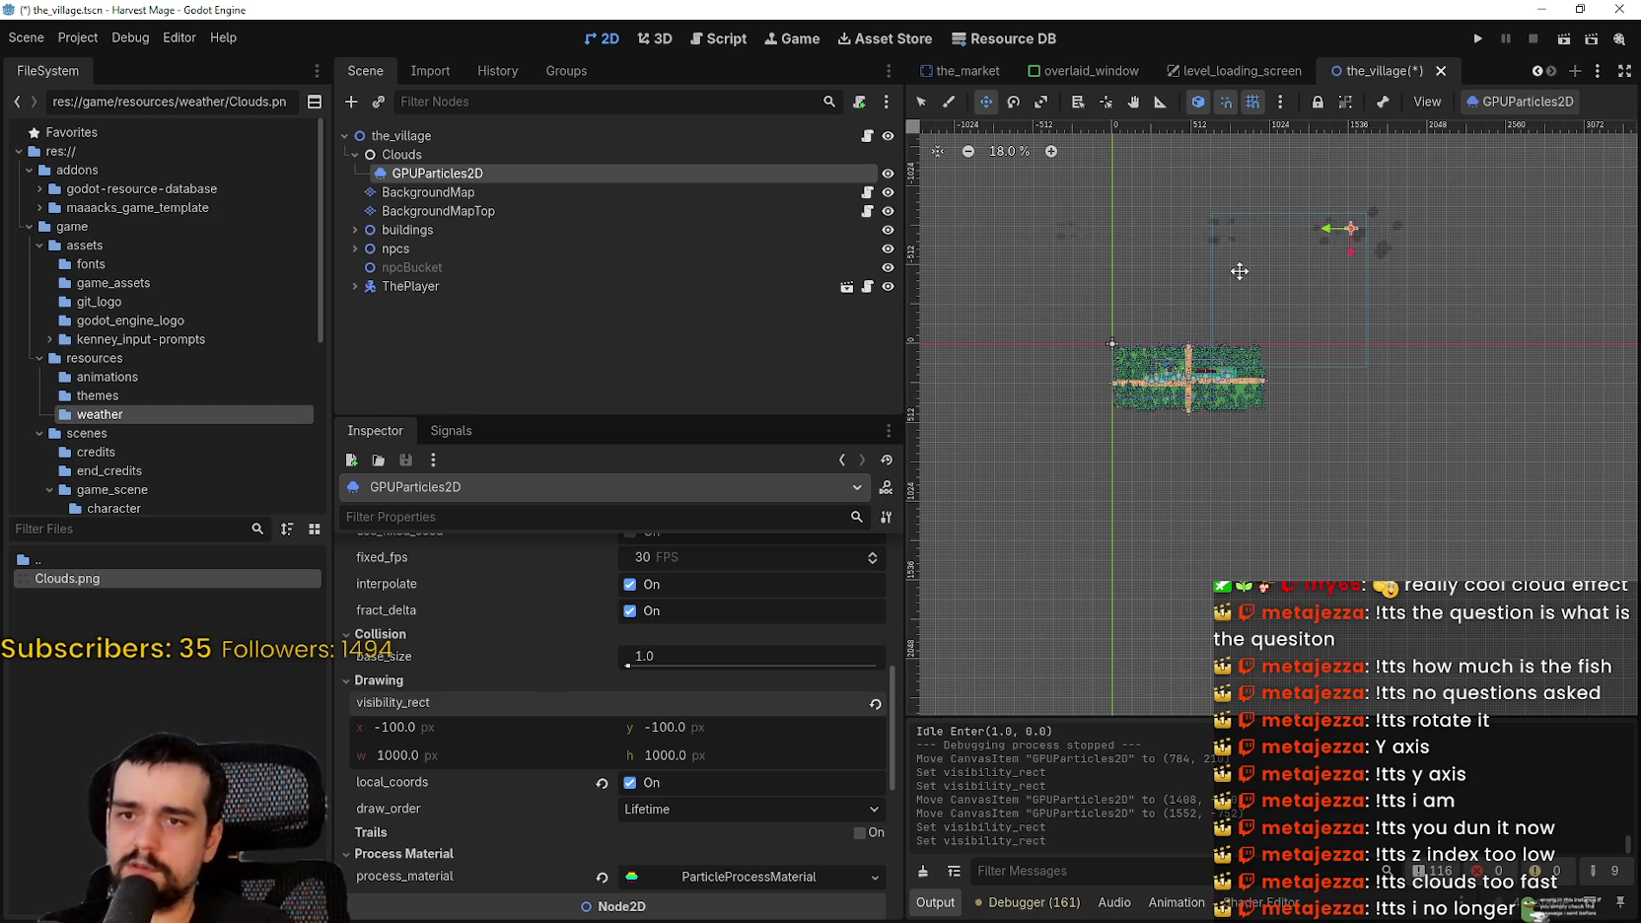
- Drag the cloud emitter down to the village's top edge
drag(1150, 367, 1144, 378)
scroll(1183, 413, up, 6)
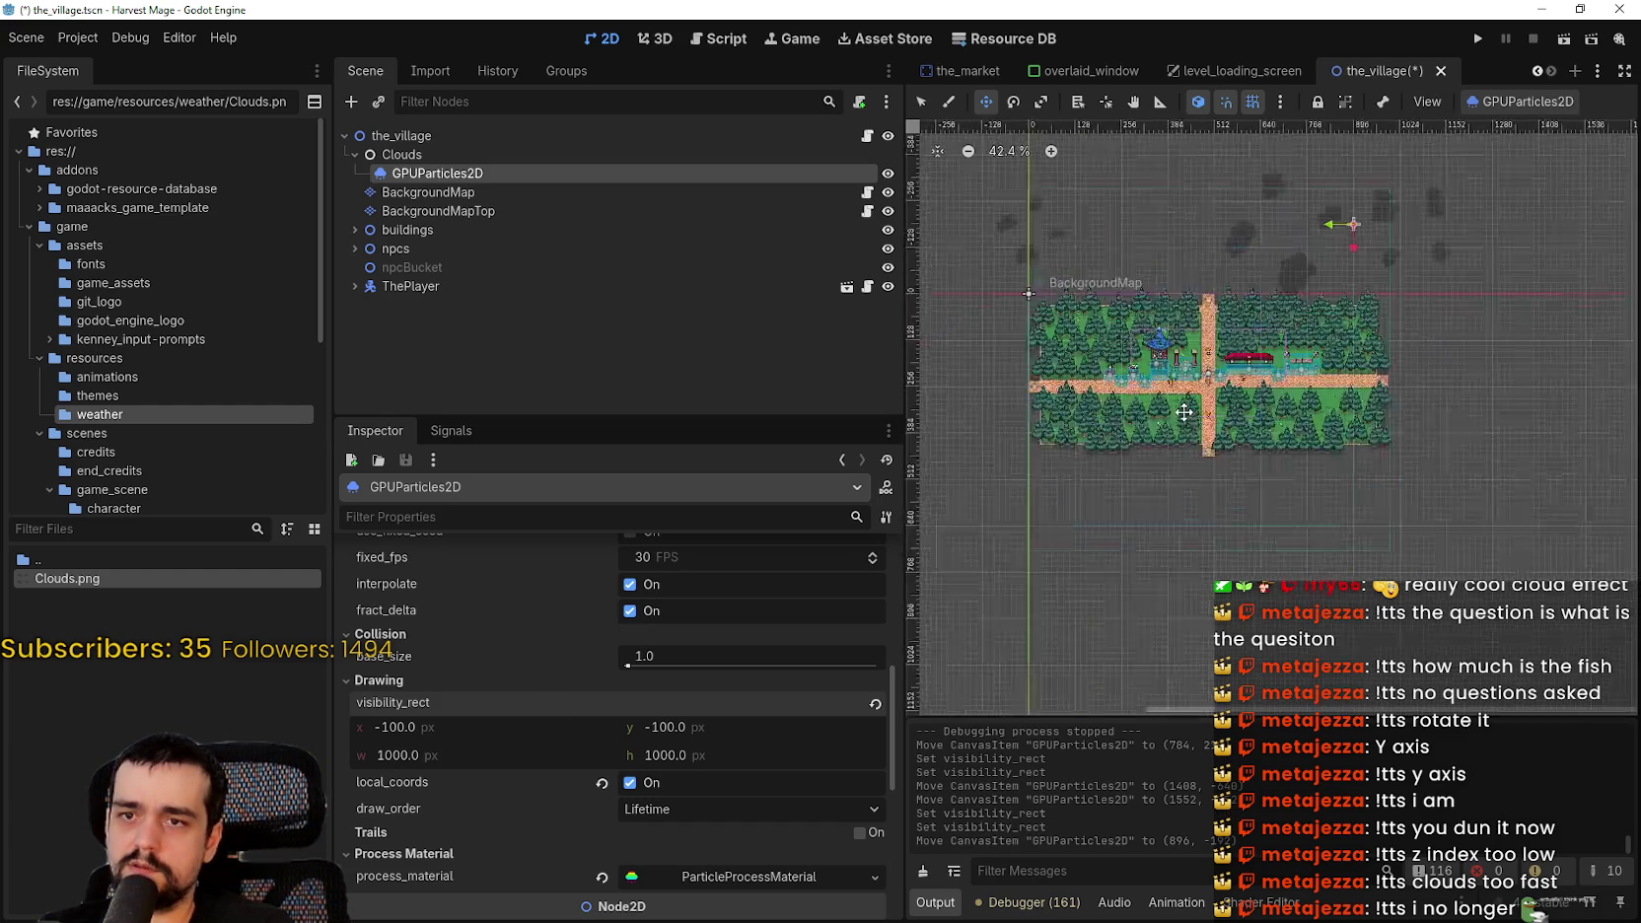
mouse_move(1201, 459)
mouse_down()
mouse_move(1231, 556)
mouse_move(1207, 547)
mouse_up()
scroll(1132, 396, up, 7)
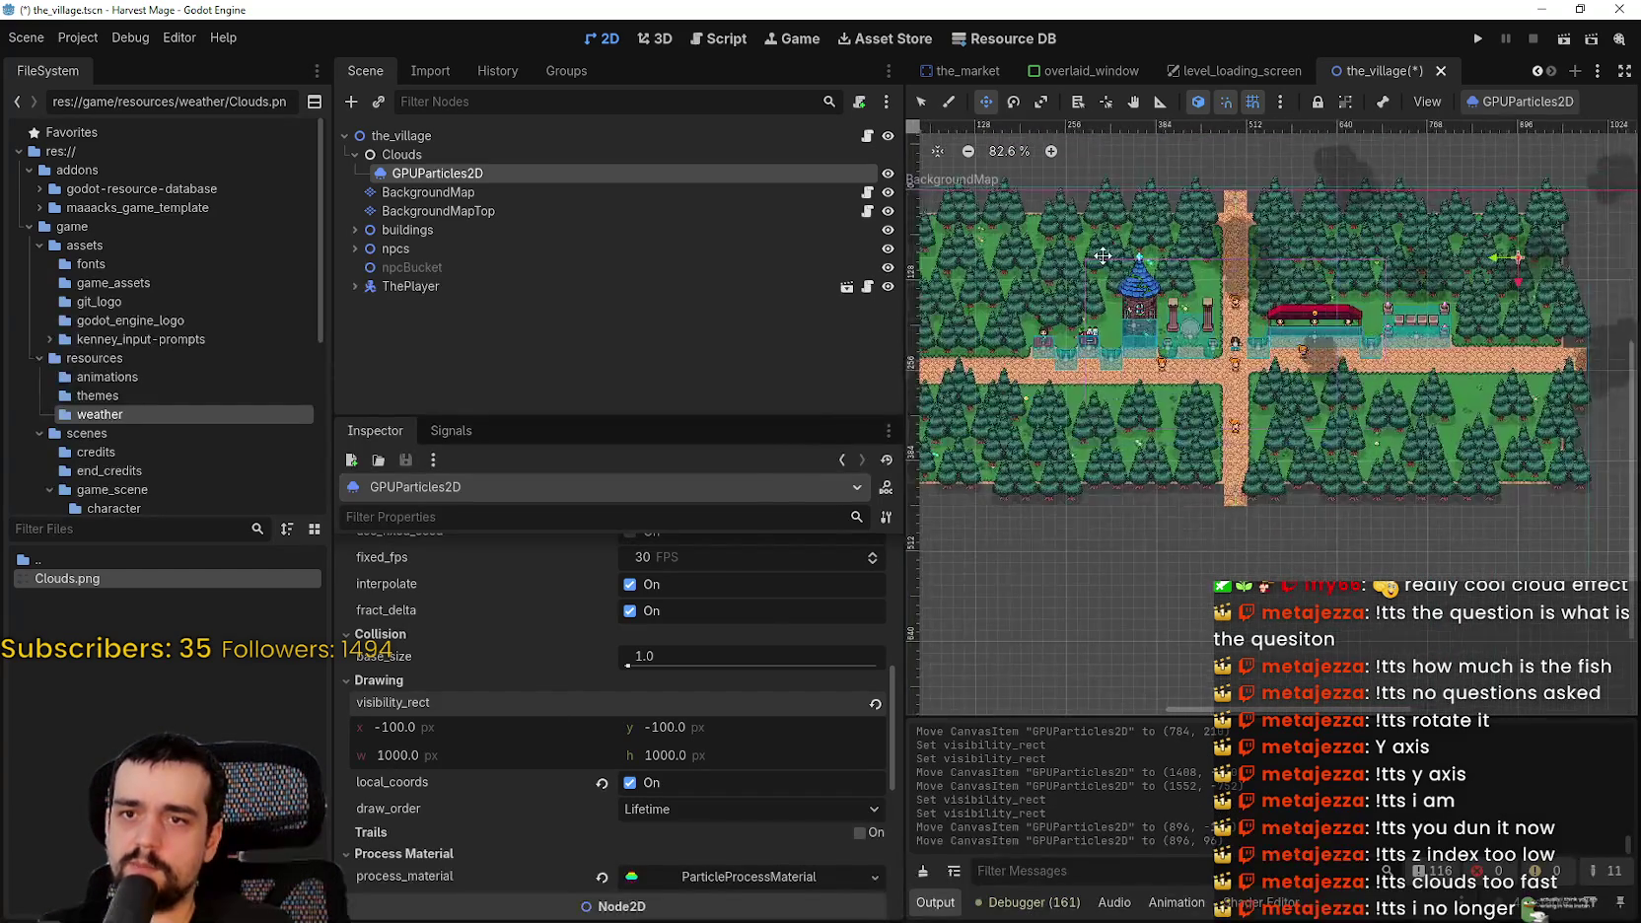
scroll(1134, 389, up, 2)
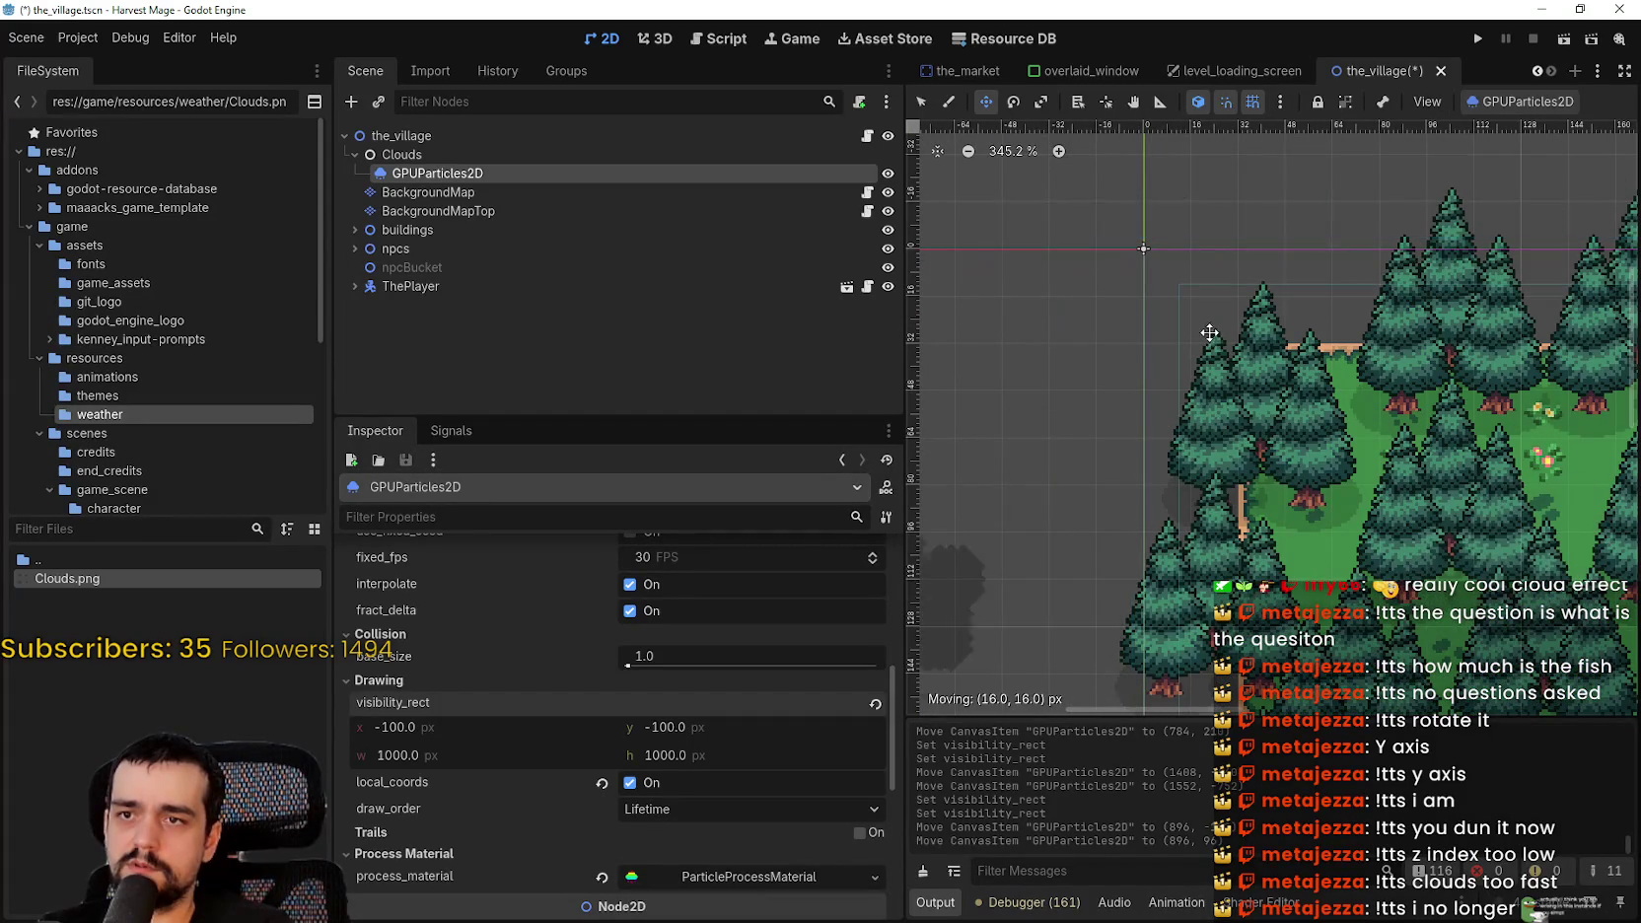
scroll(1185, 334, down, 1)
- Nudge the emitter with the arrow keys to around (900, 100)
key(Right)
key(Right)
key(Right)
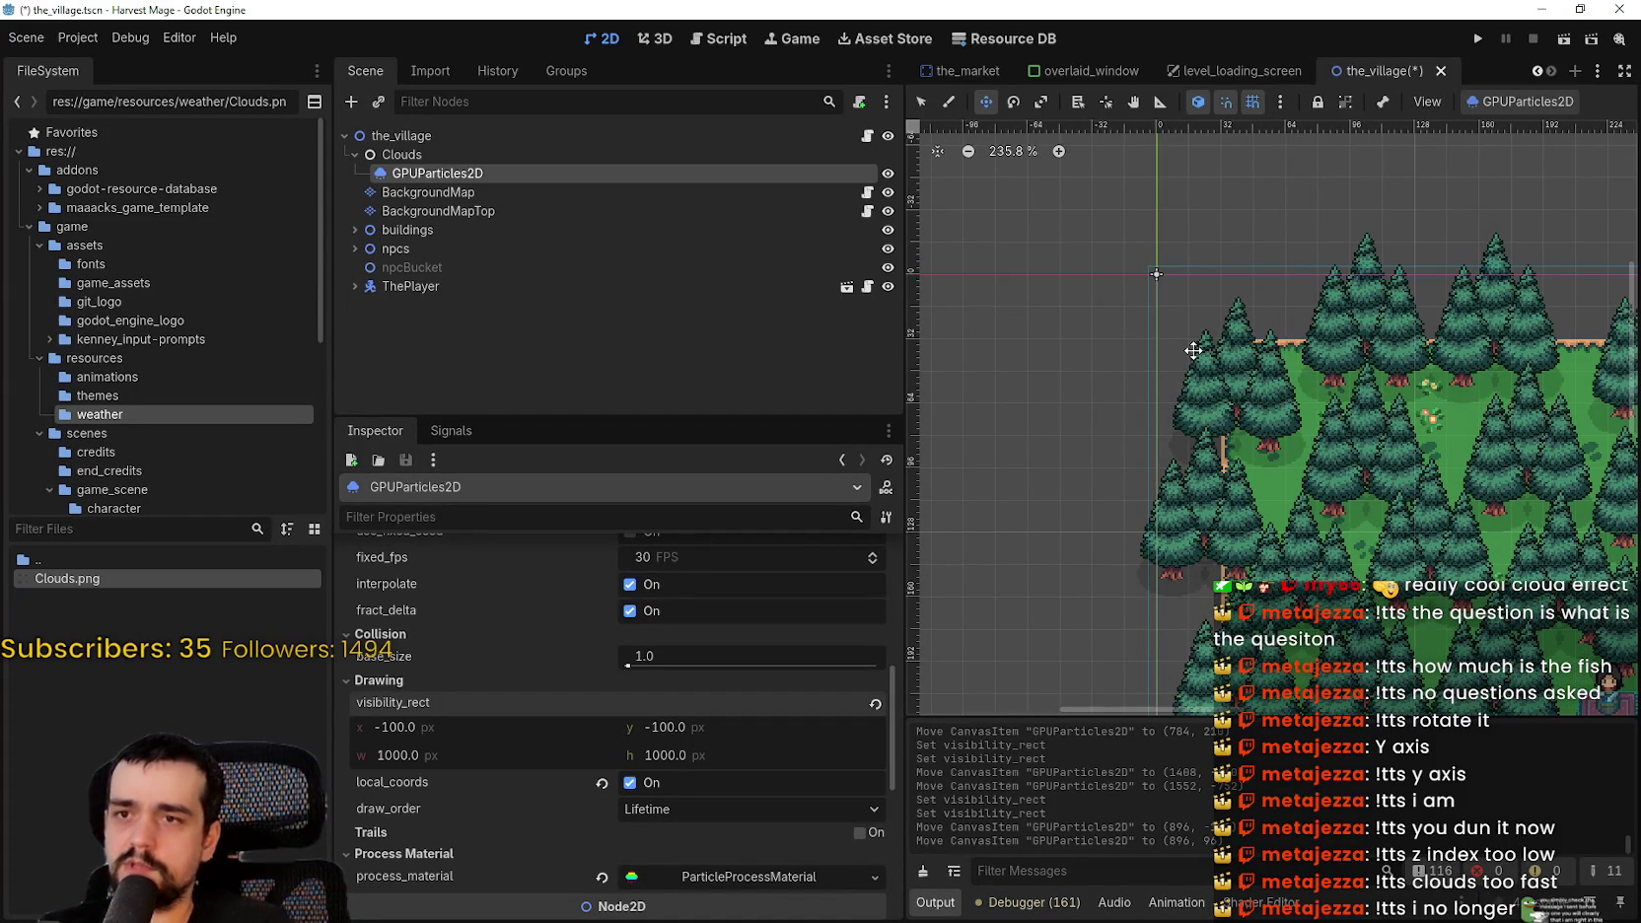
key(Down)
key(Down)
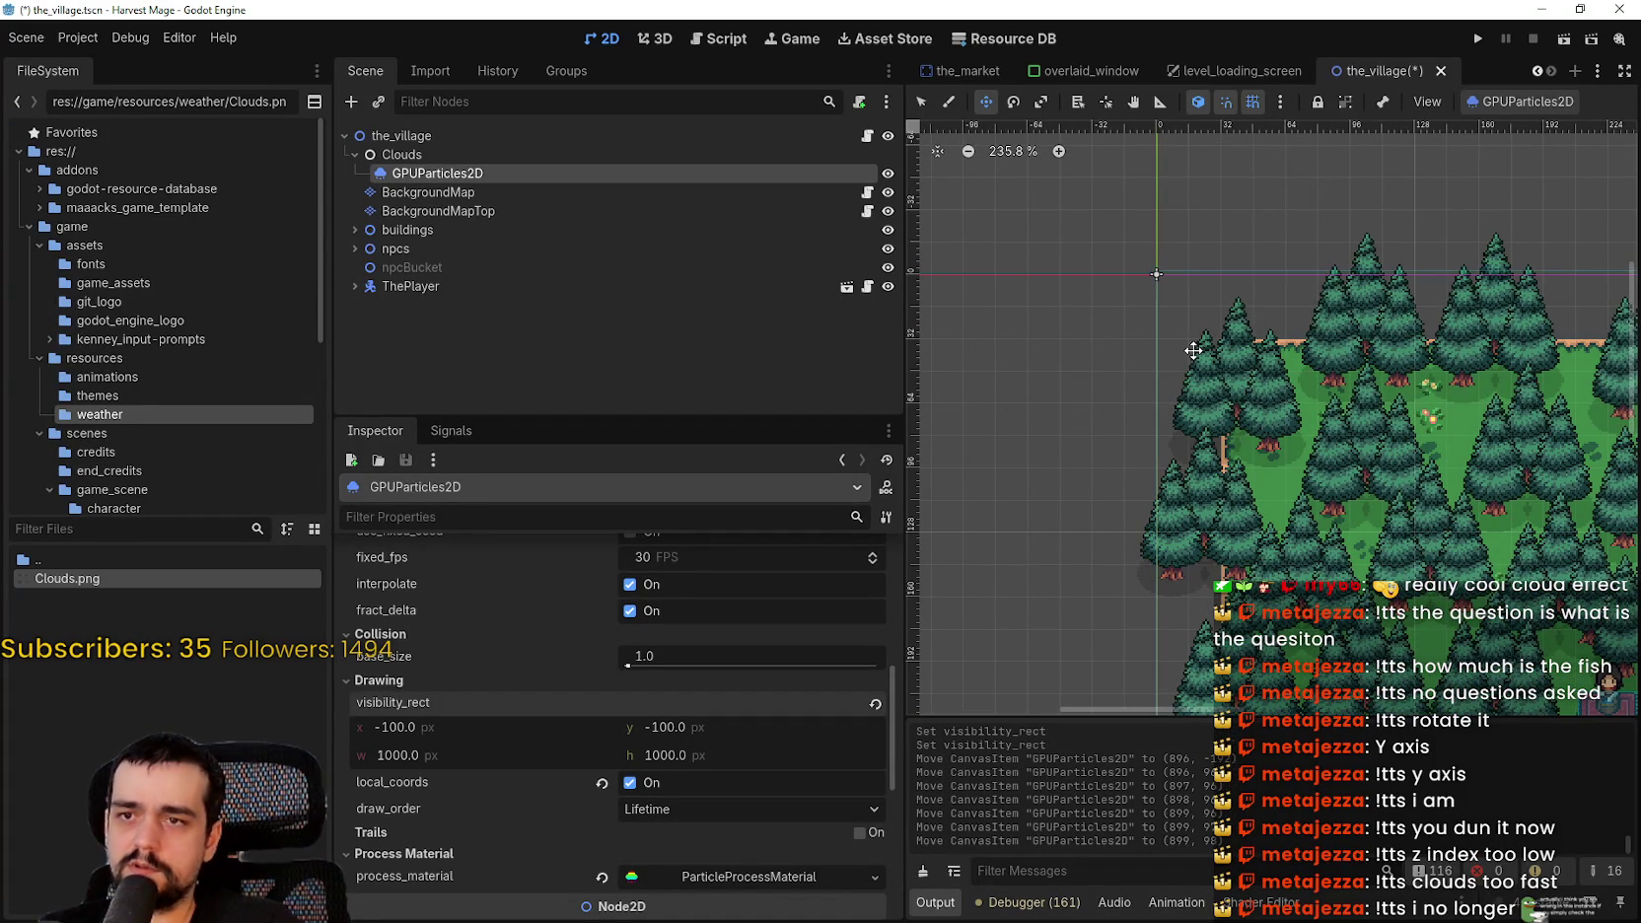
key(Down)
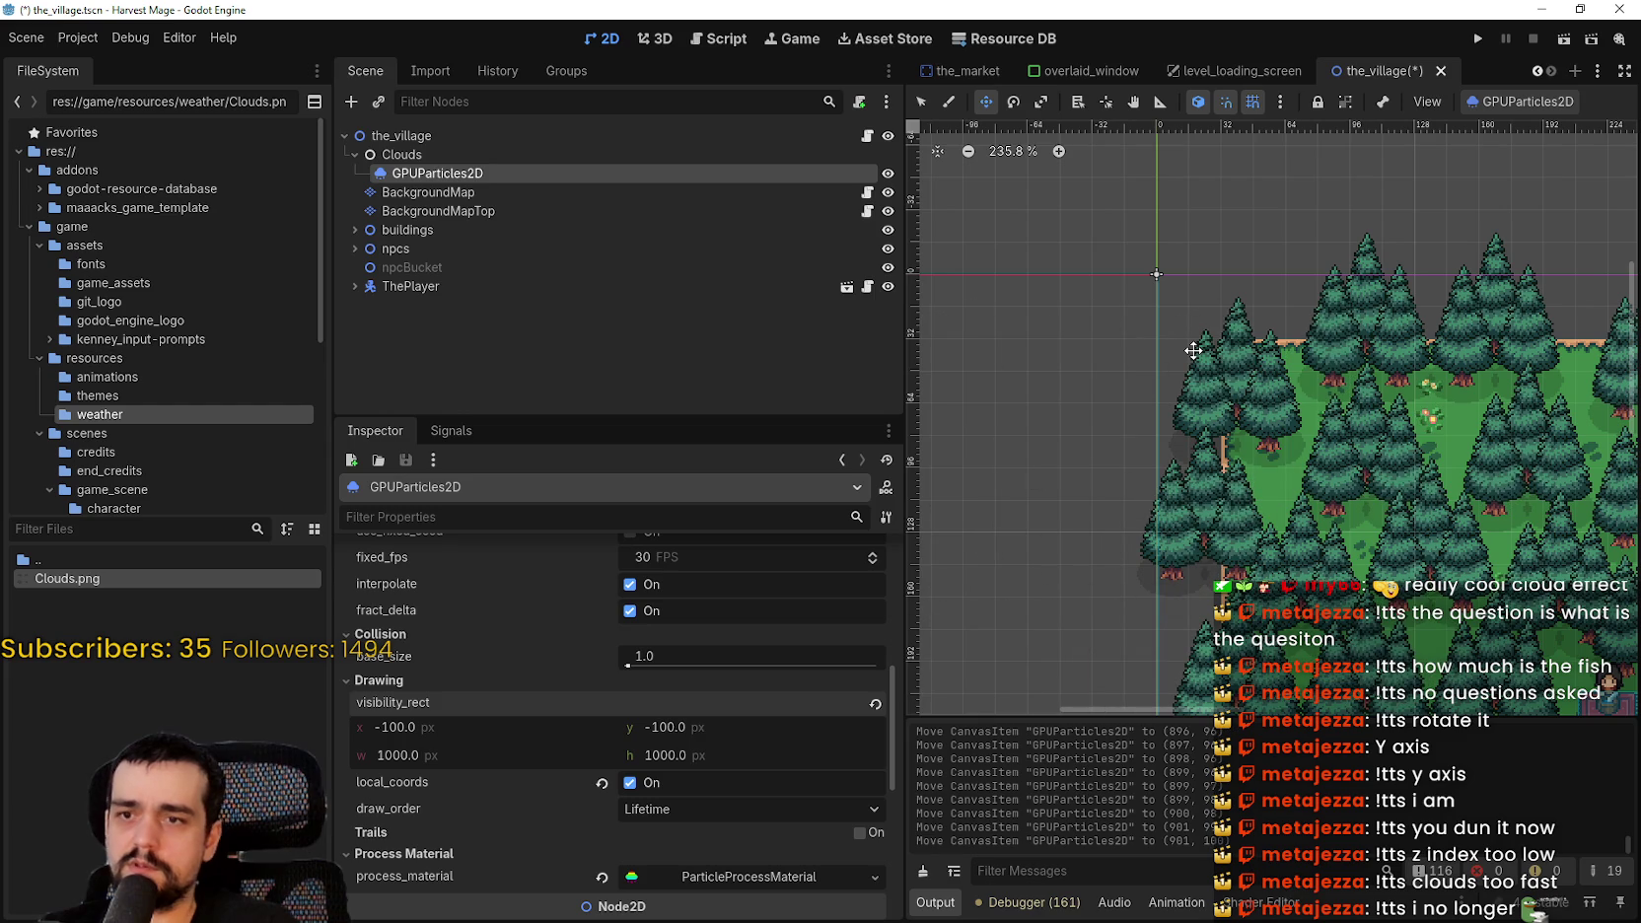
key(Left)
scroll(1242, 330, down, 9)
scroll(1439, 369, down, 10)
scroll(1282, 404, up, 13)
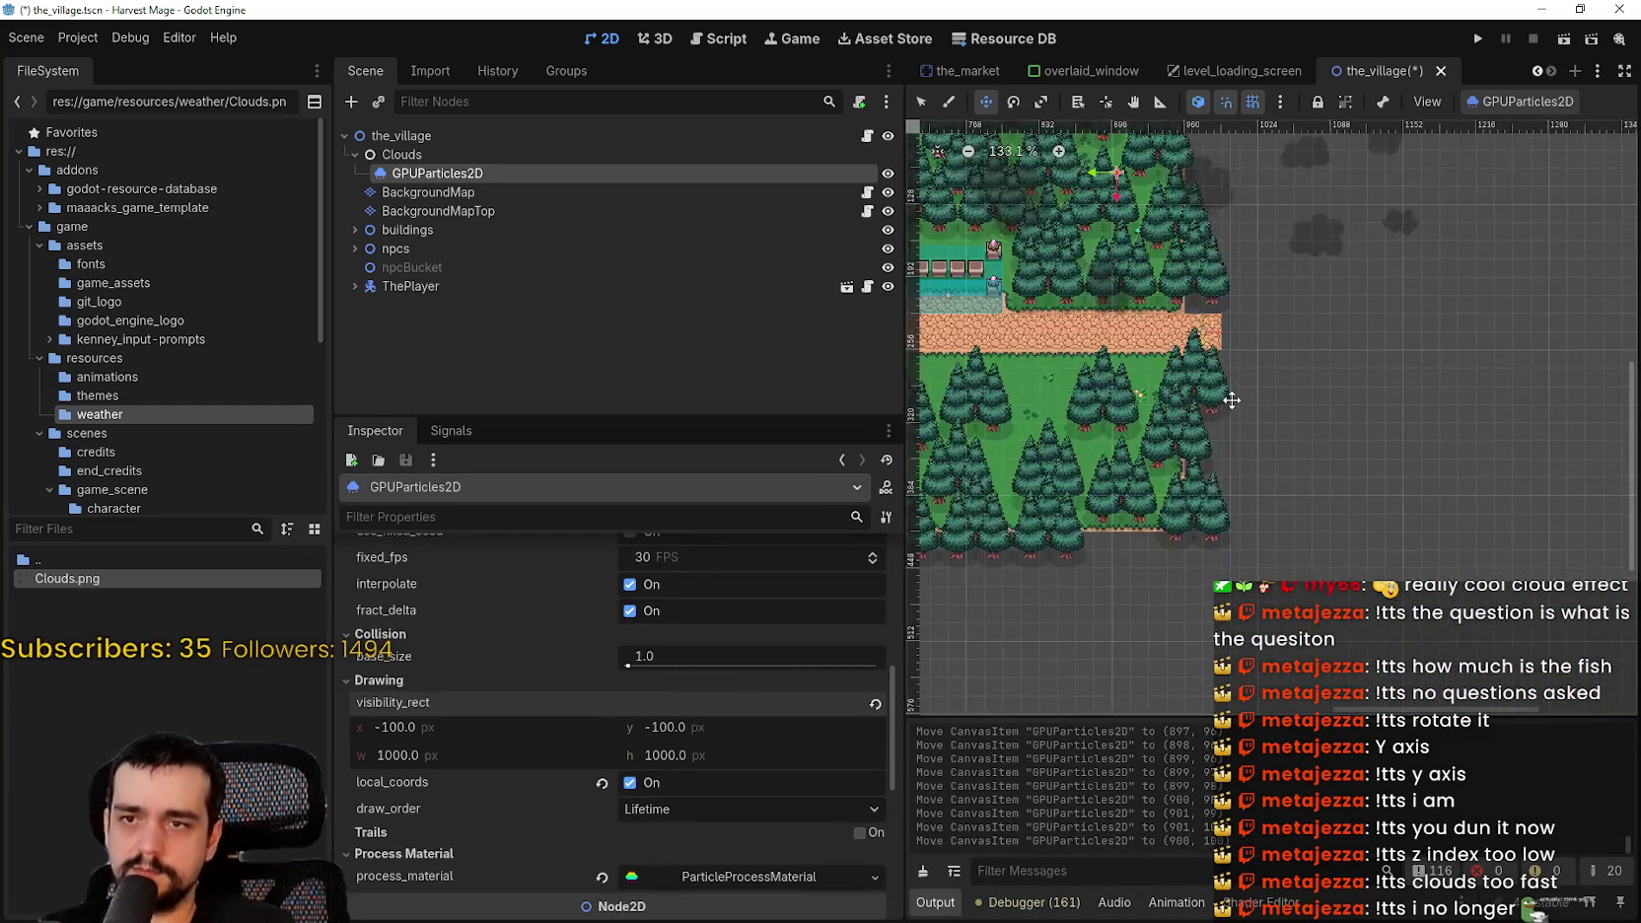
scroll(1231, 399, up, 3)
click(454, 756)
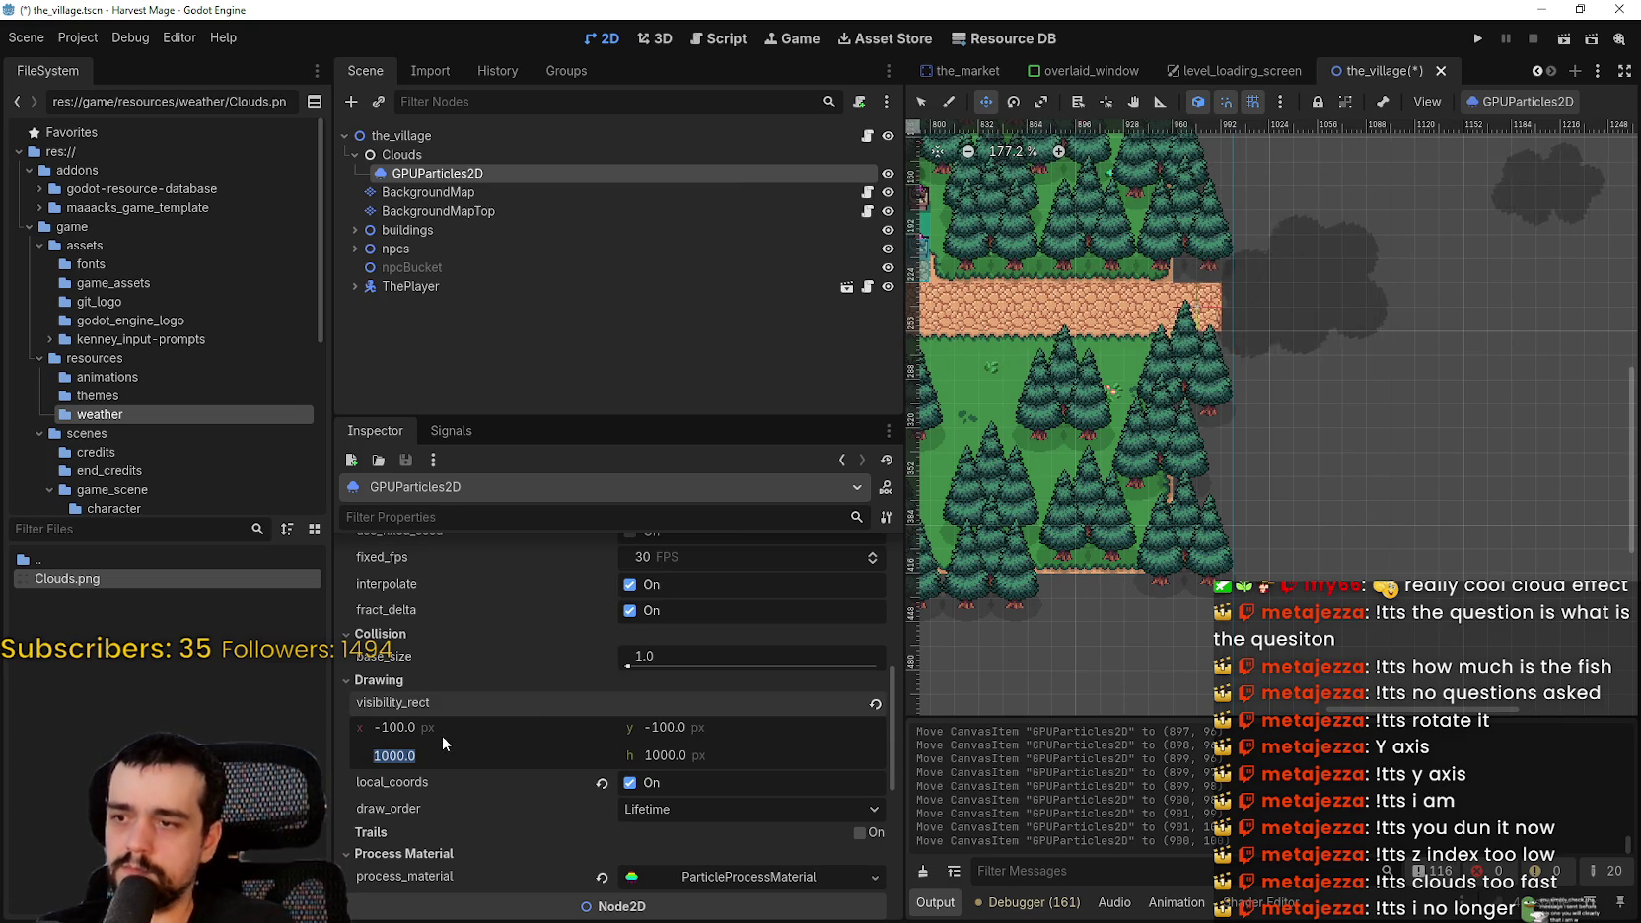
- Set the visibility rect width to 500 px and save the village scene
text(50)
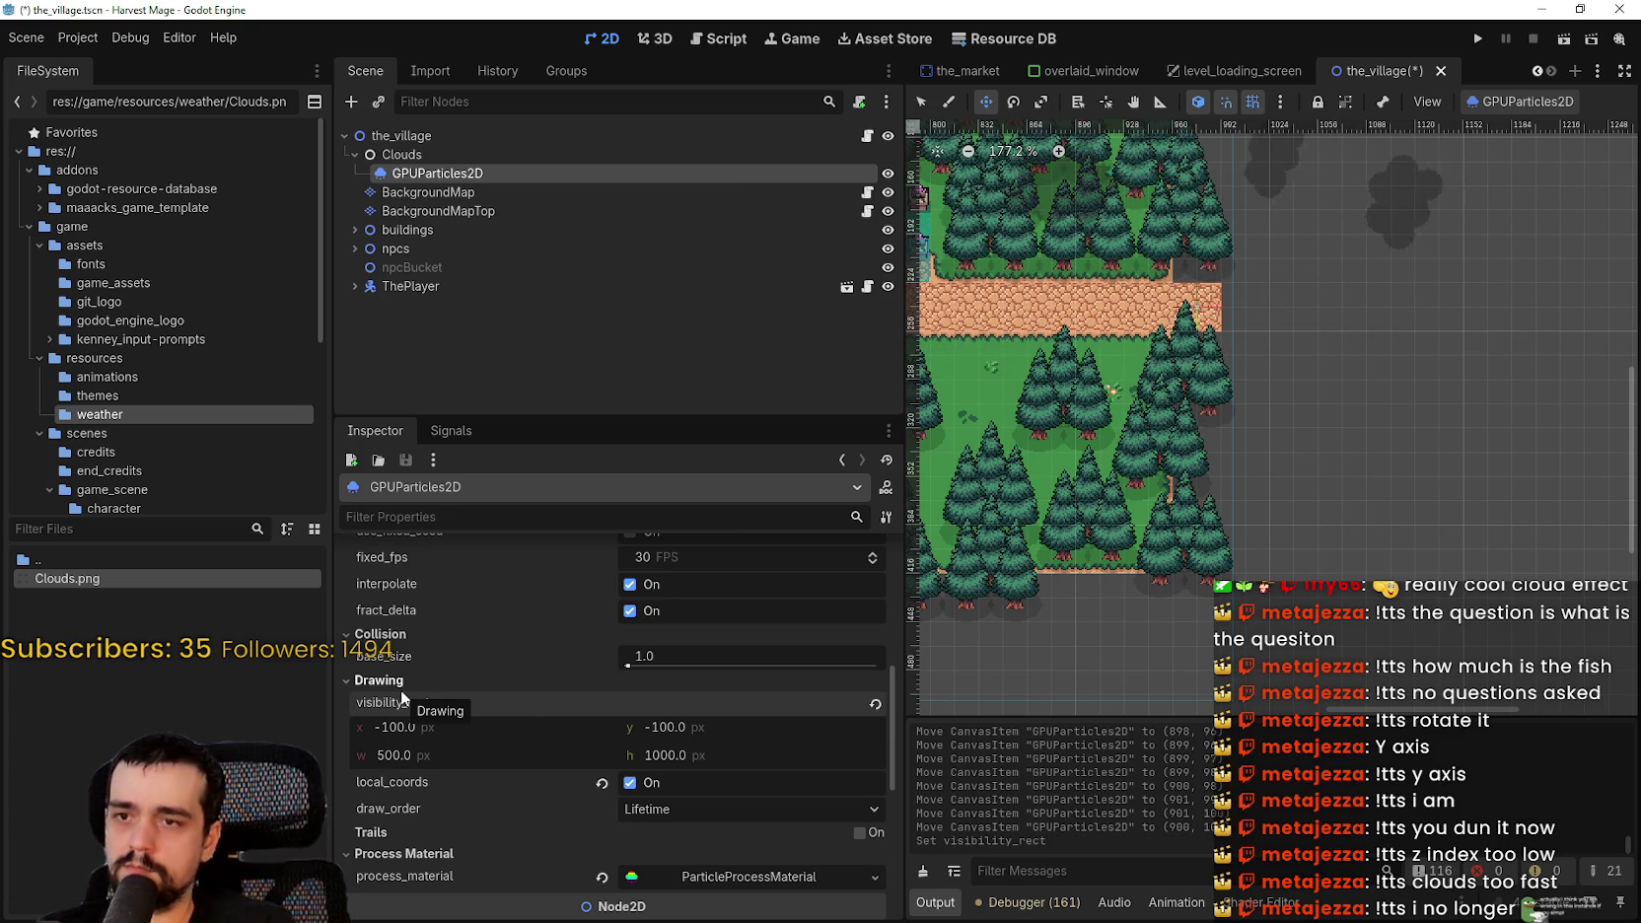
text(0)
key(Return)
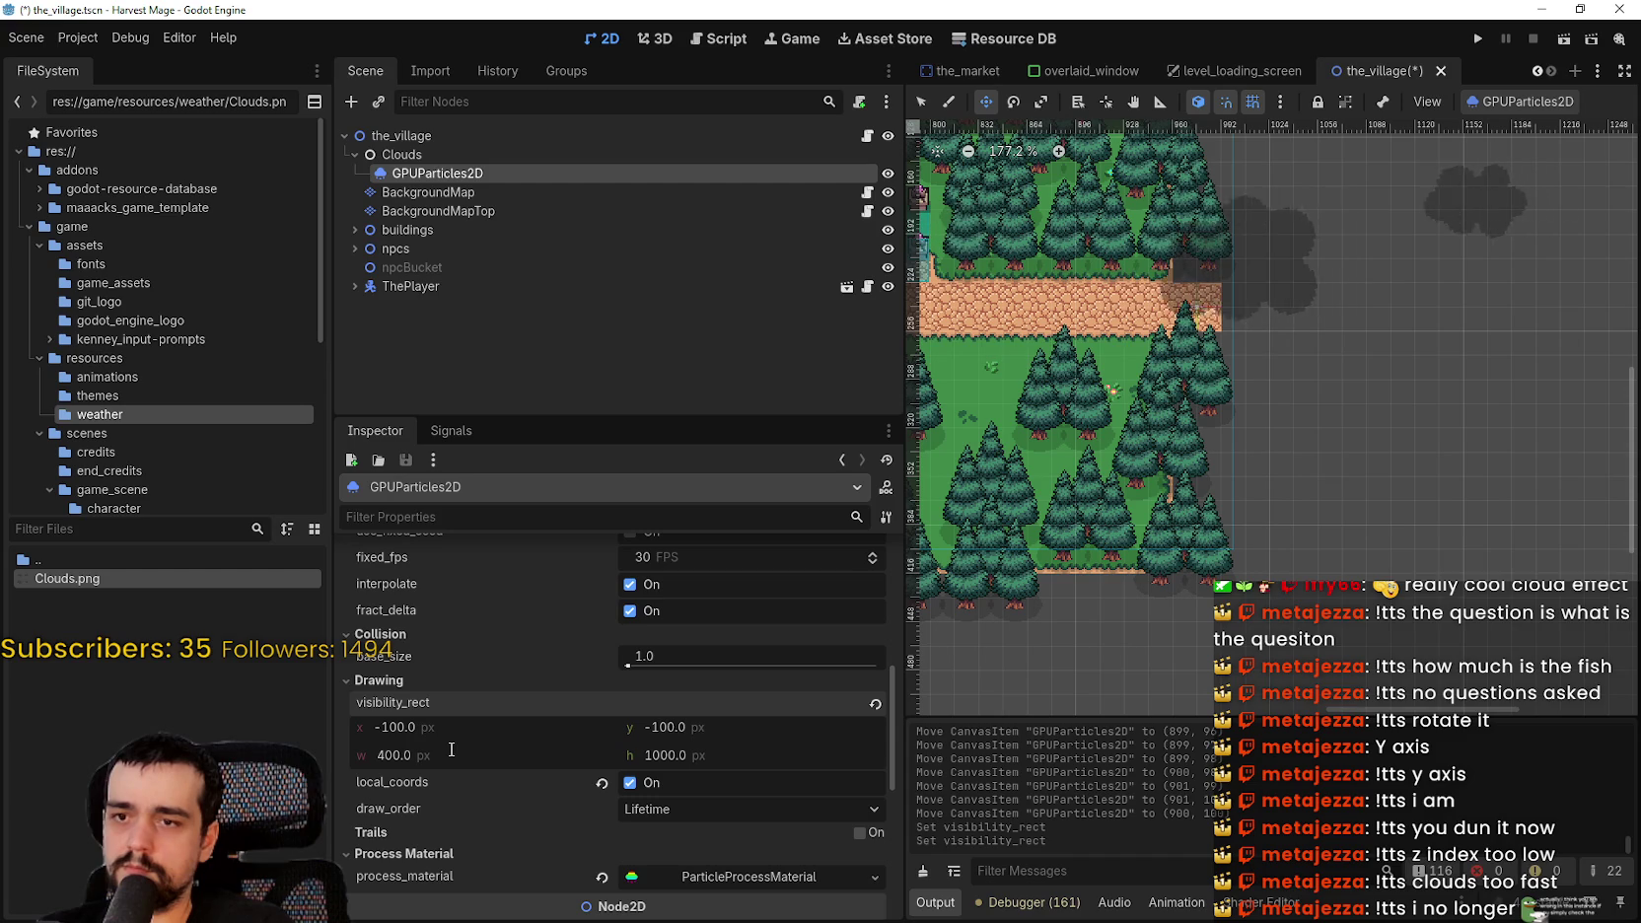
click(451, 751)
text(500)
key(Return)
key(ctrl+s)
- Pan to show the whole village map and run the project
scroll(1137, 368, down, 5)
mouse_move(1136, 368)
mouse_down()
mouse_move(1179, 433)
mouse_move(1290, 418)
mouse_up()
scroll(1290, 418, down, 1)
scroll(1328, 357, up, 1)
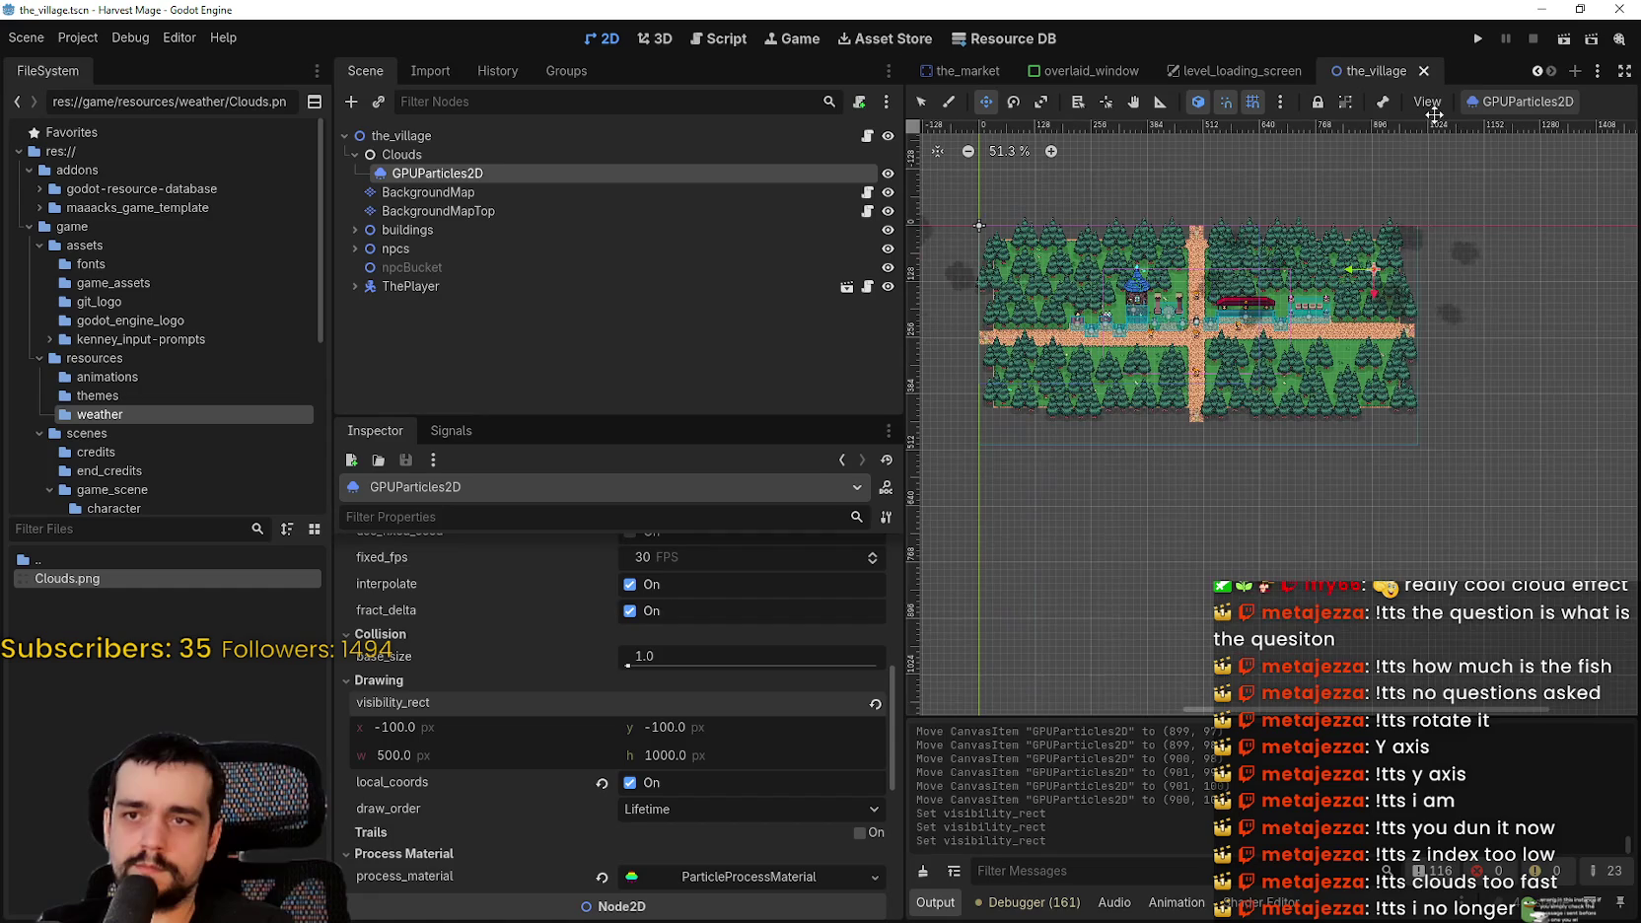
click(1476, 42)
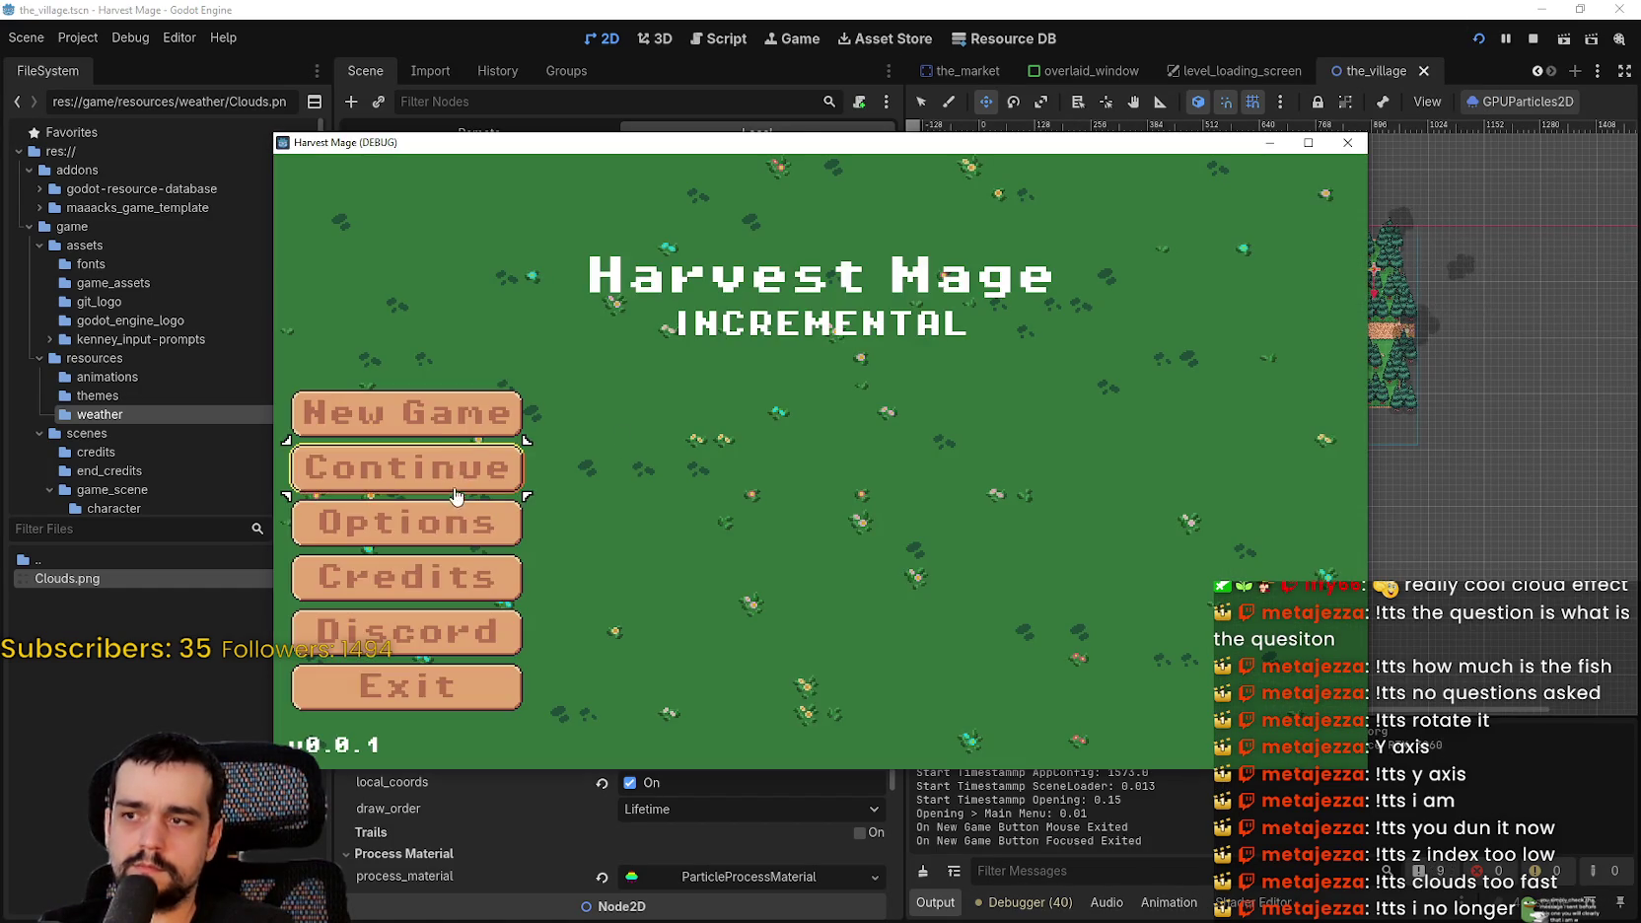
- Start from the main menu, maximize the game, and walk toward the crystal pedestals and blue tower
key(Return)
key(s)
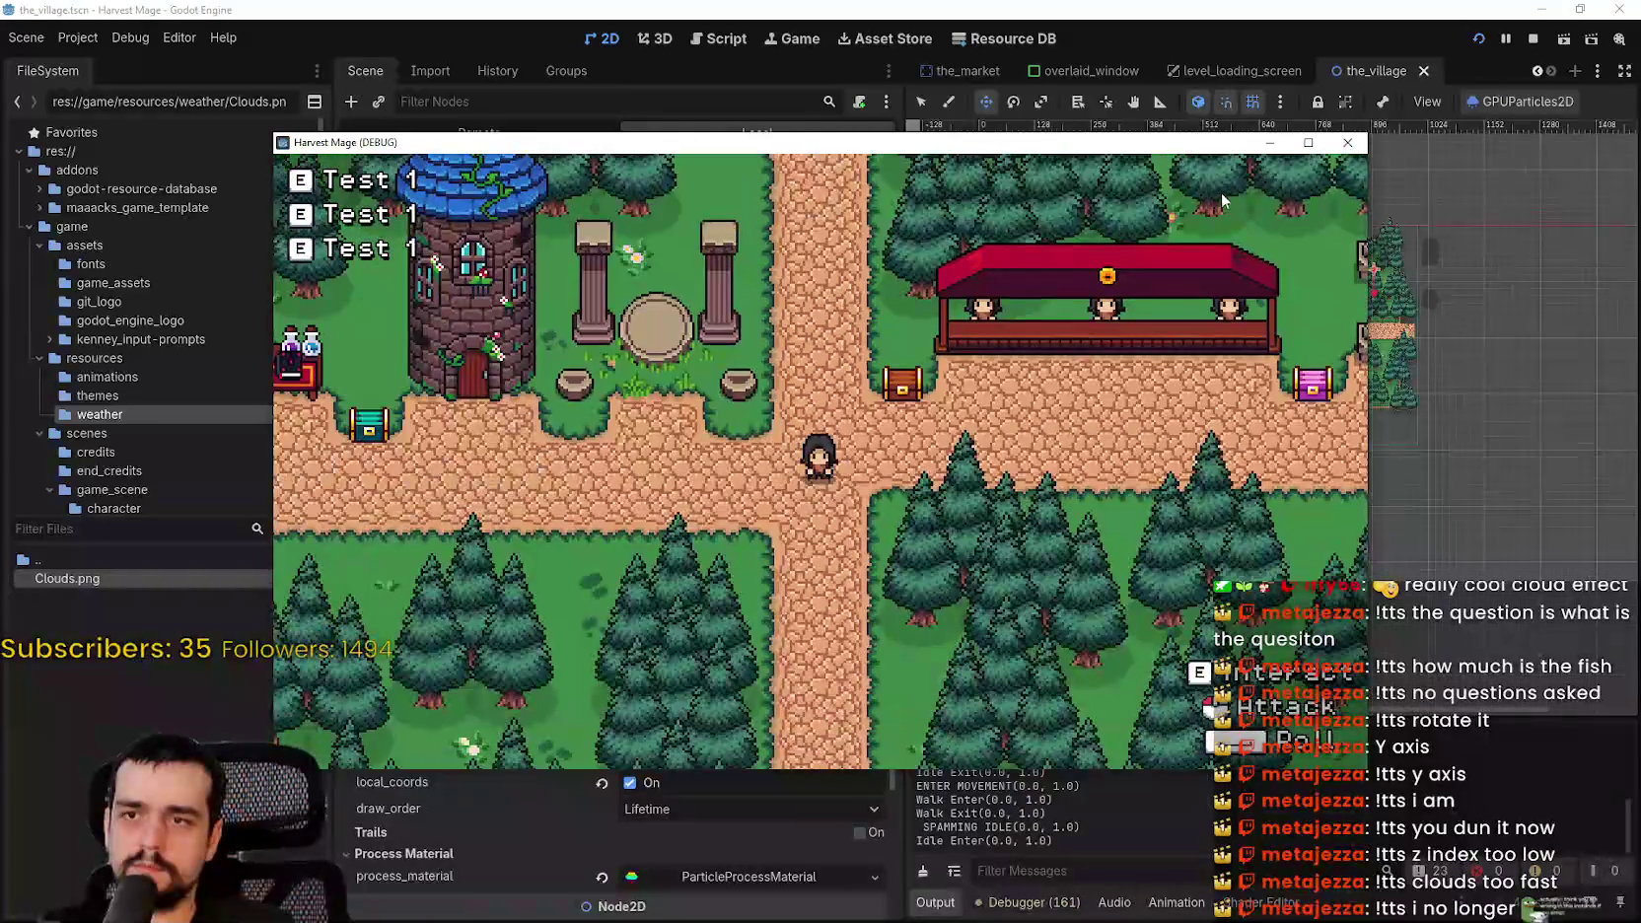
click(1308, 142)
key(d)
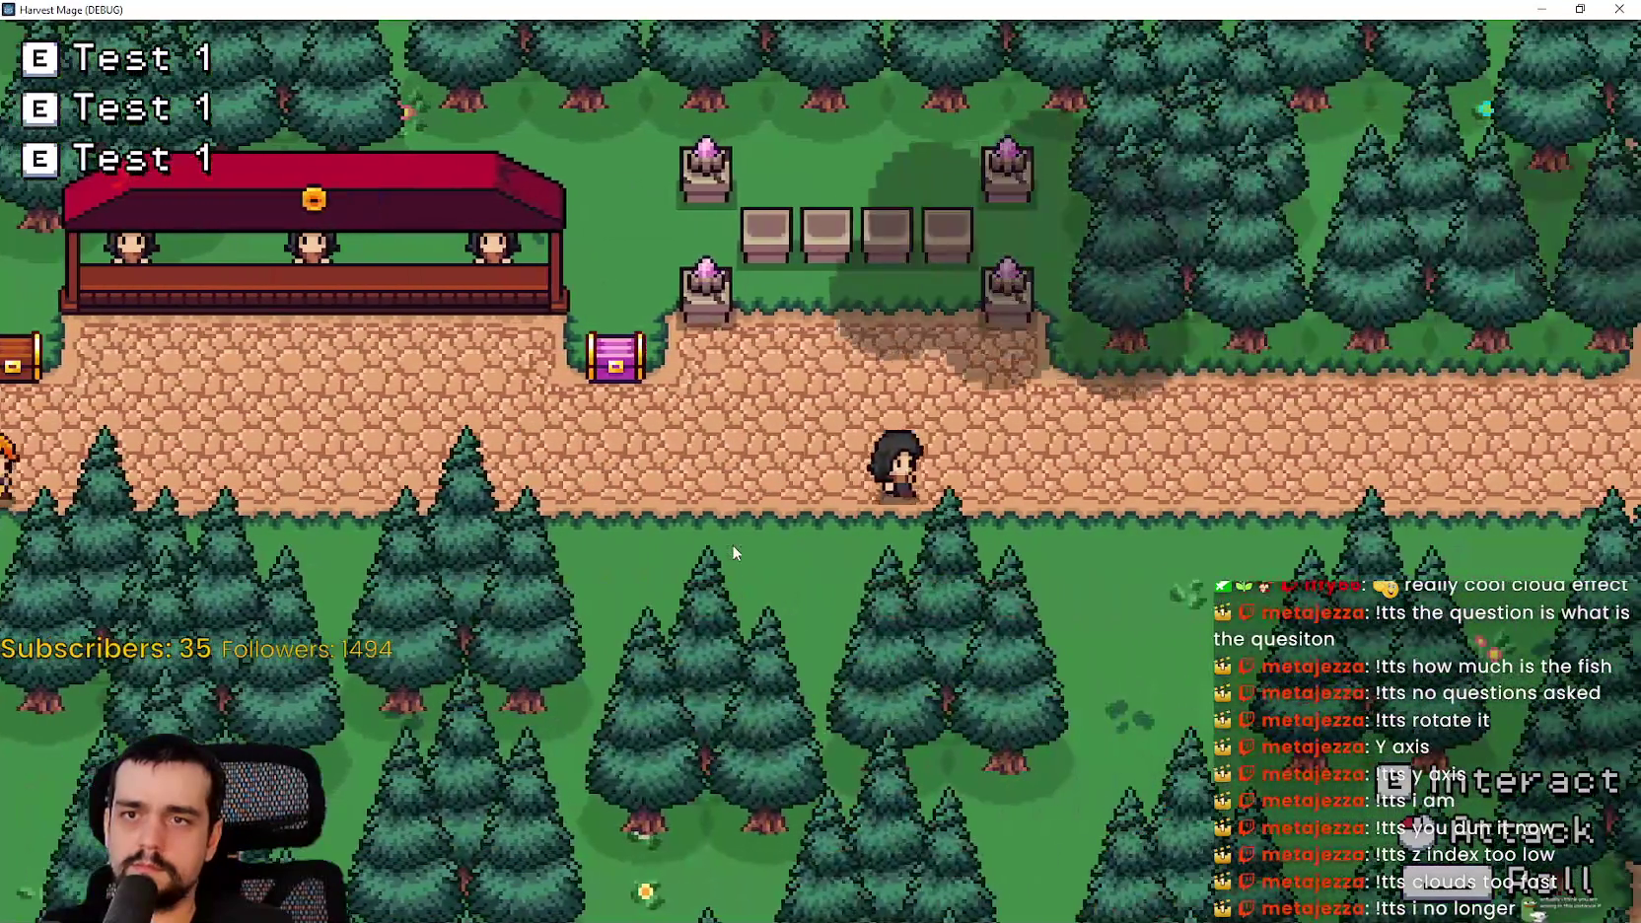
key(w)
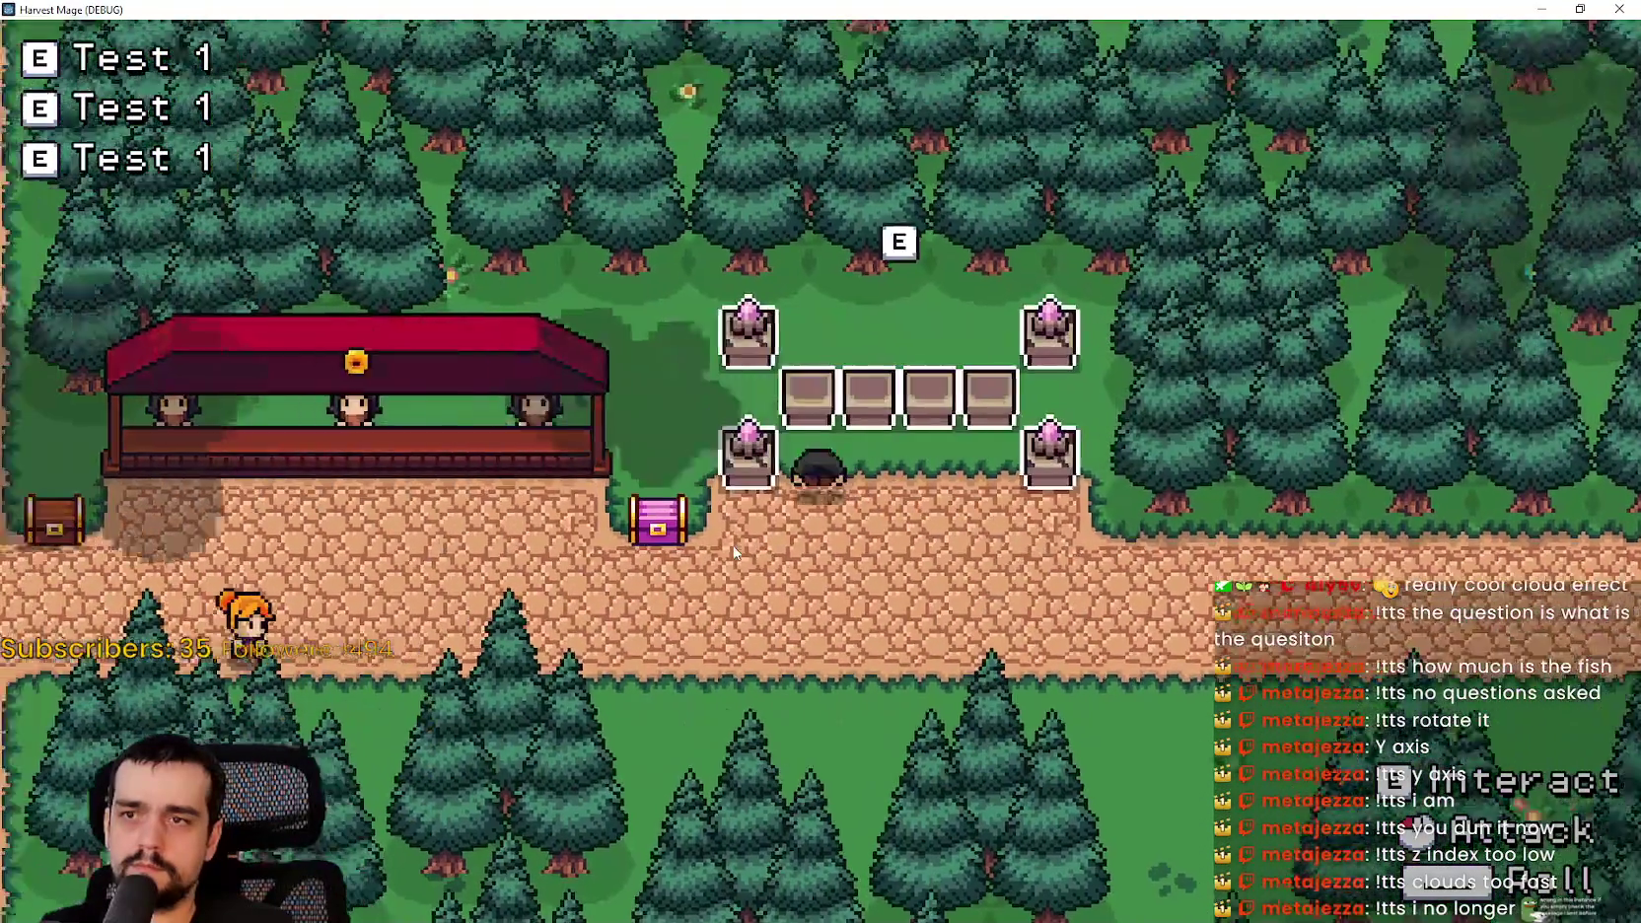
key(a)
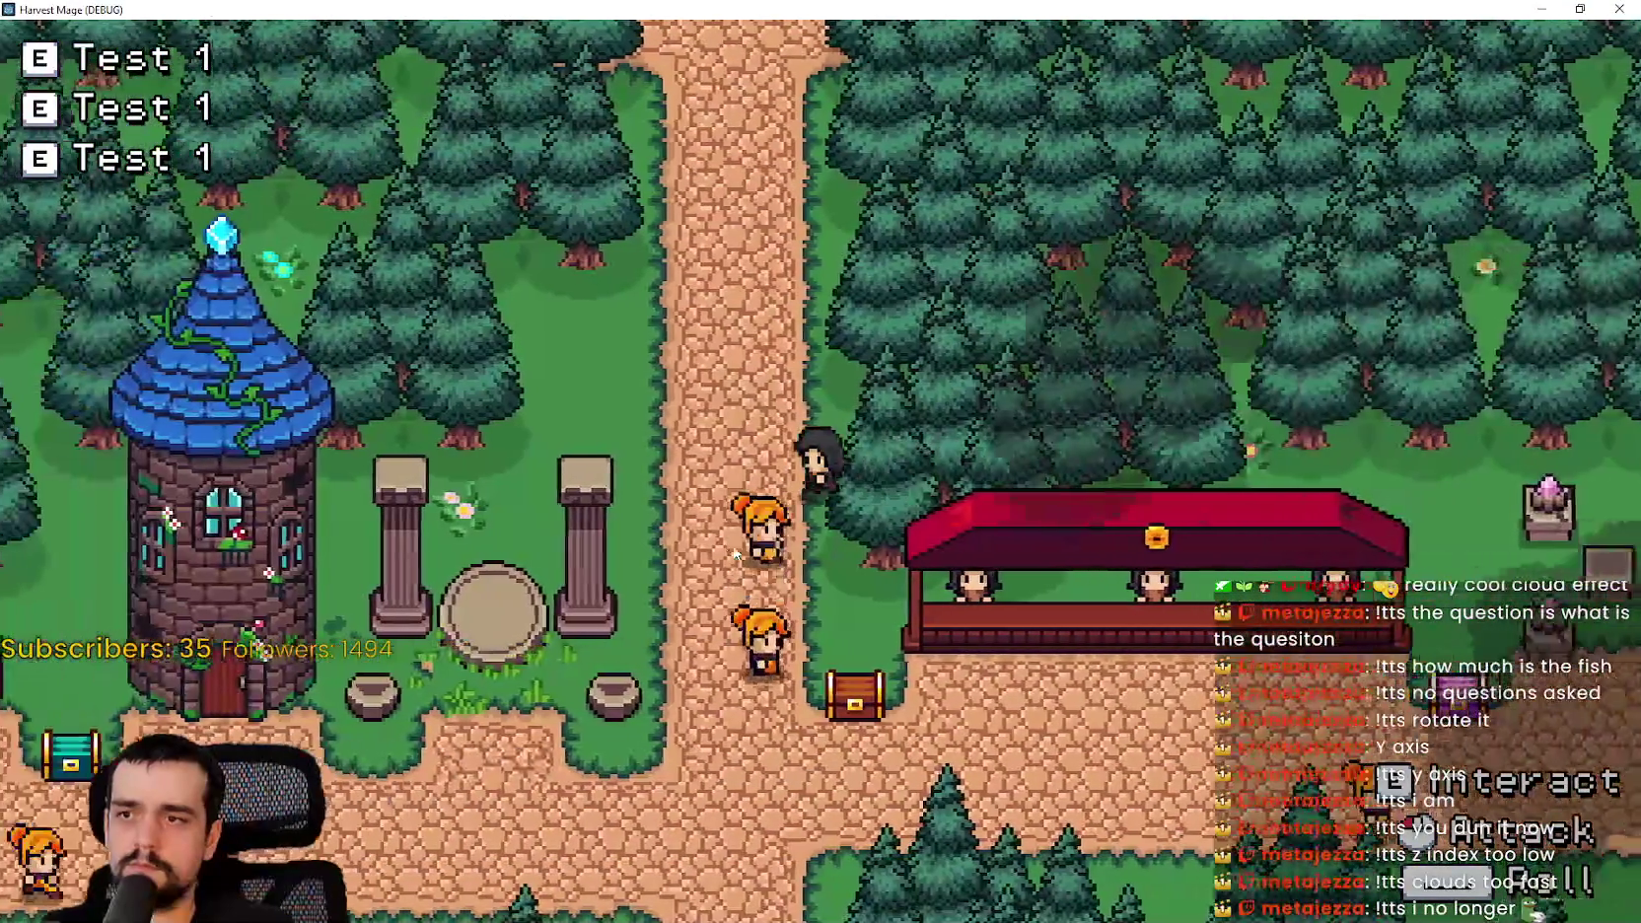
- Walk through the forest clearing and back along the village path, then close the game
key(d)
key(s)
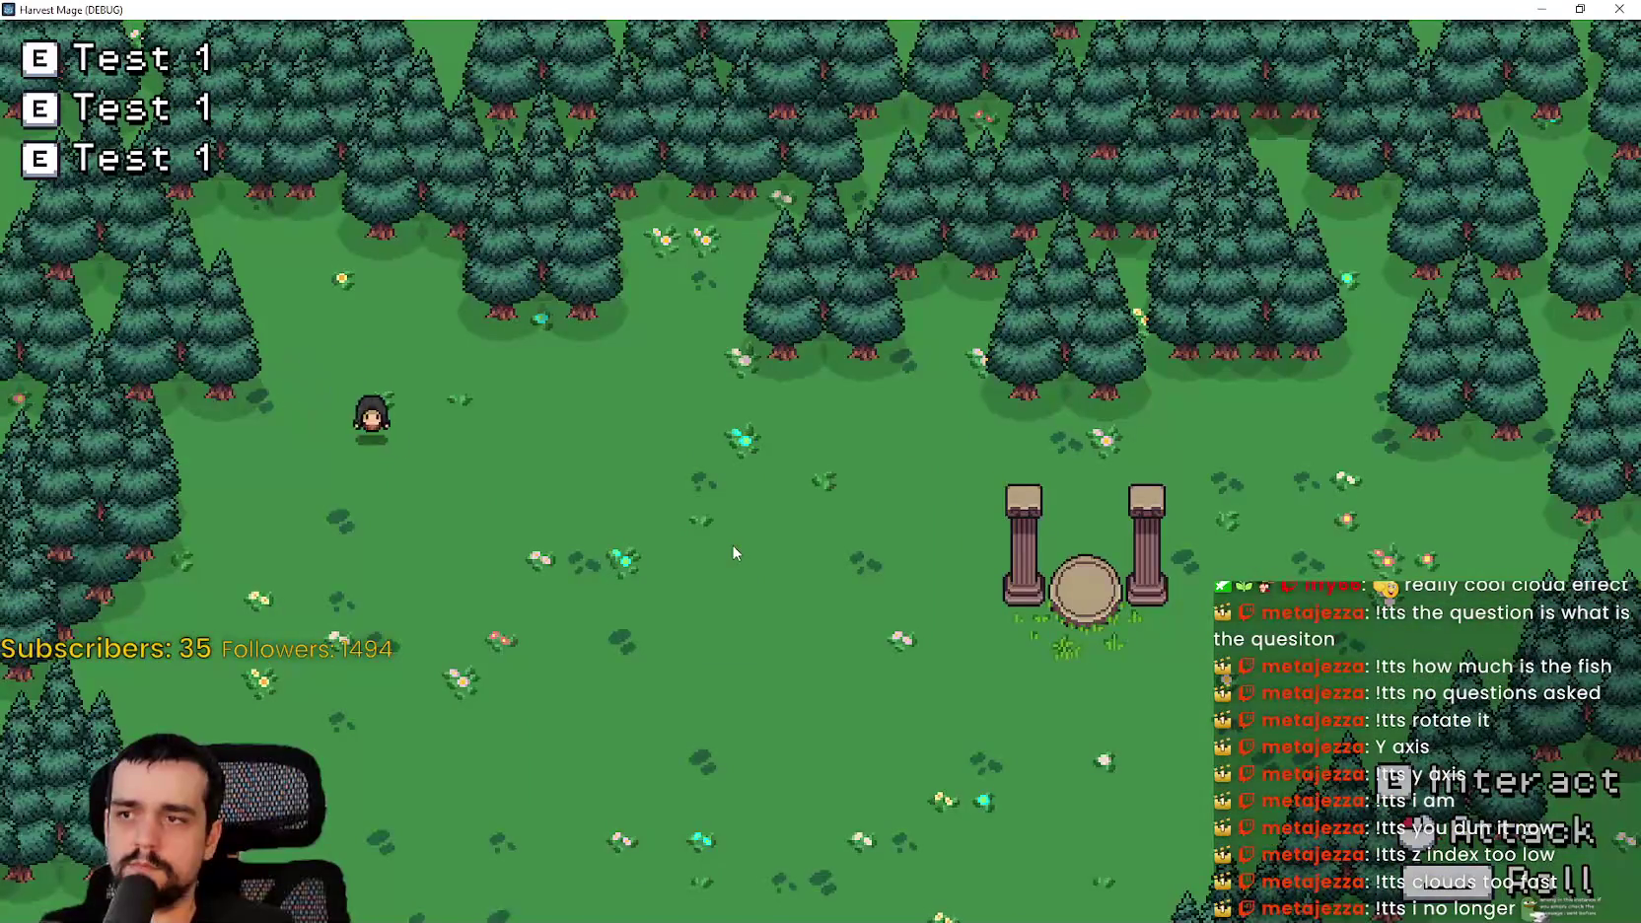
key(d)
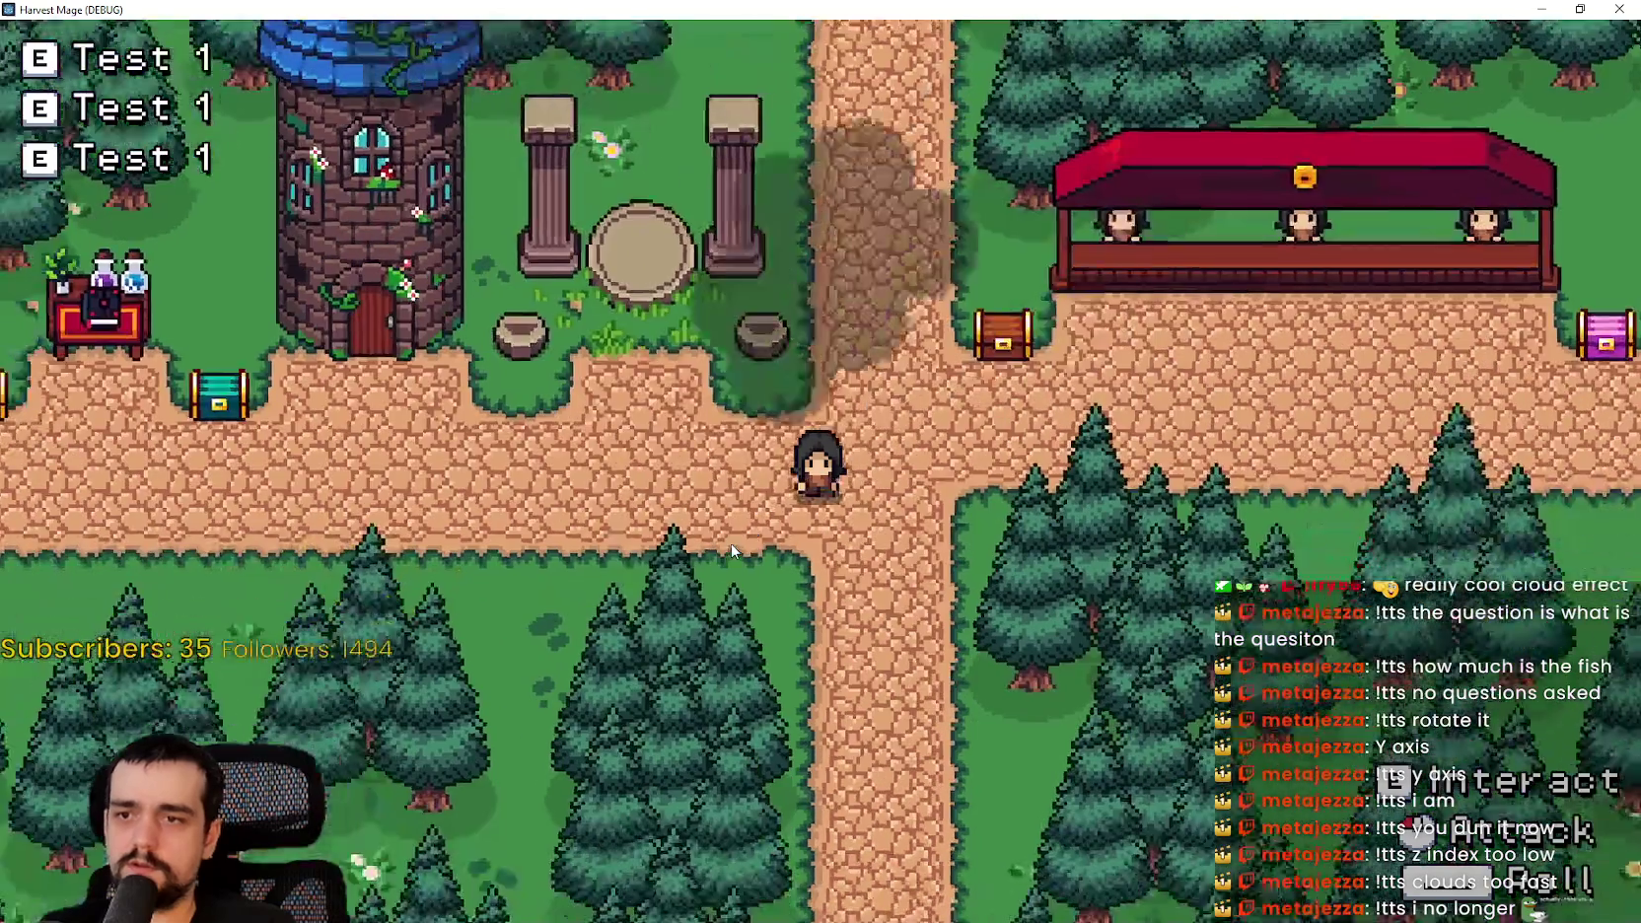
key(a)
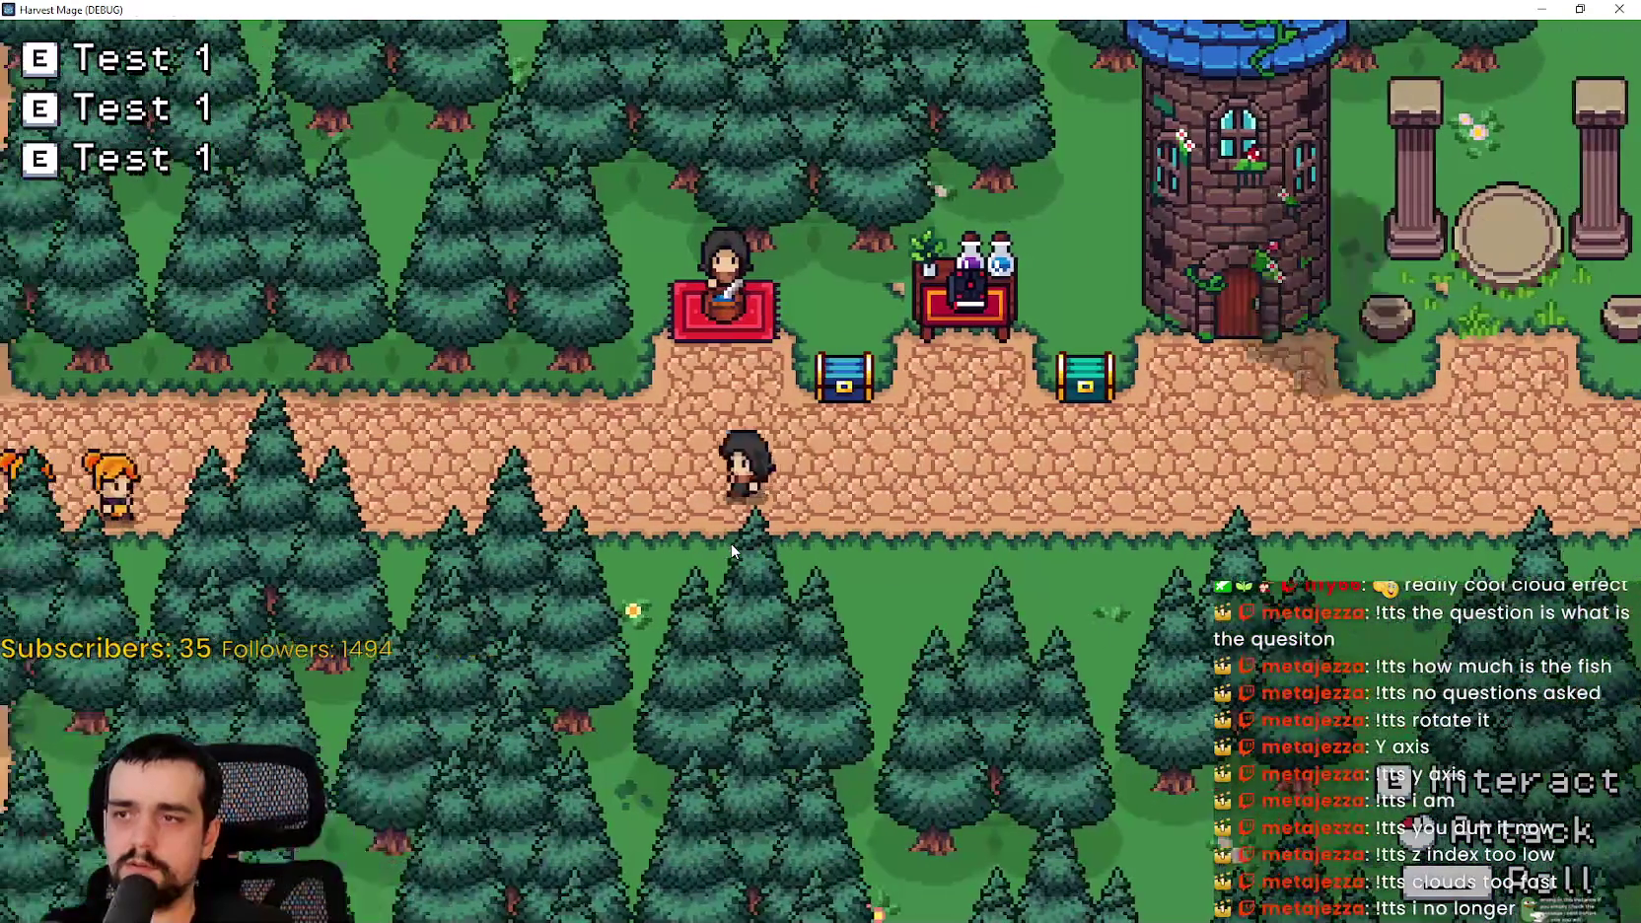
key(w)
key(a)
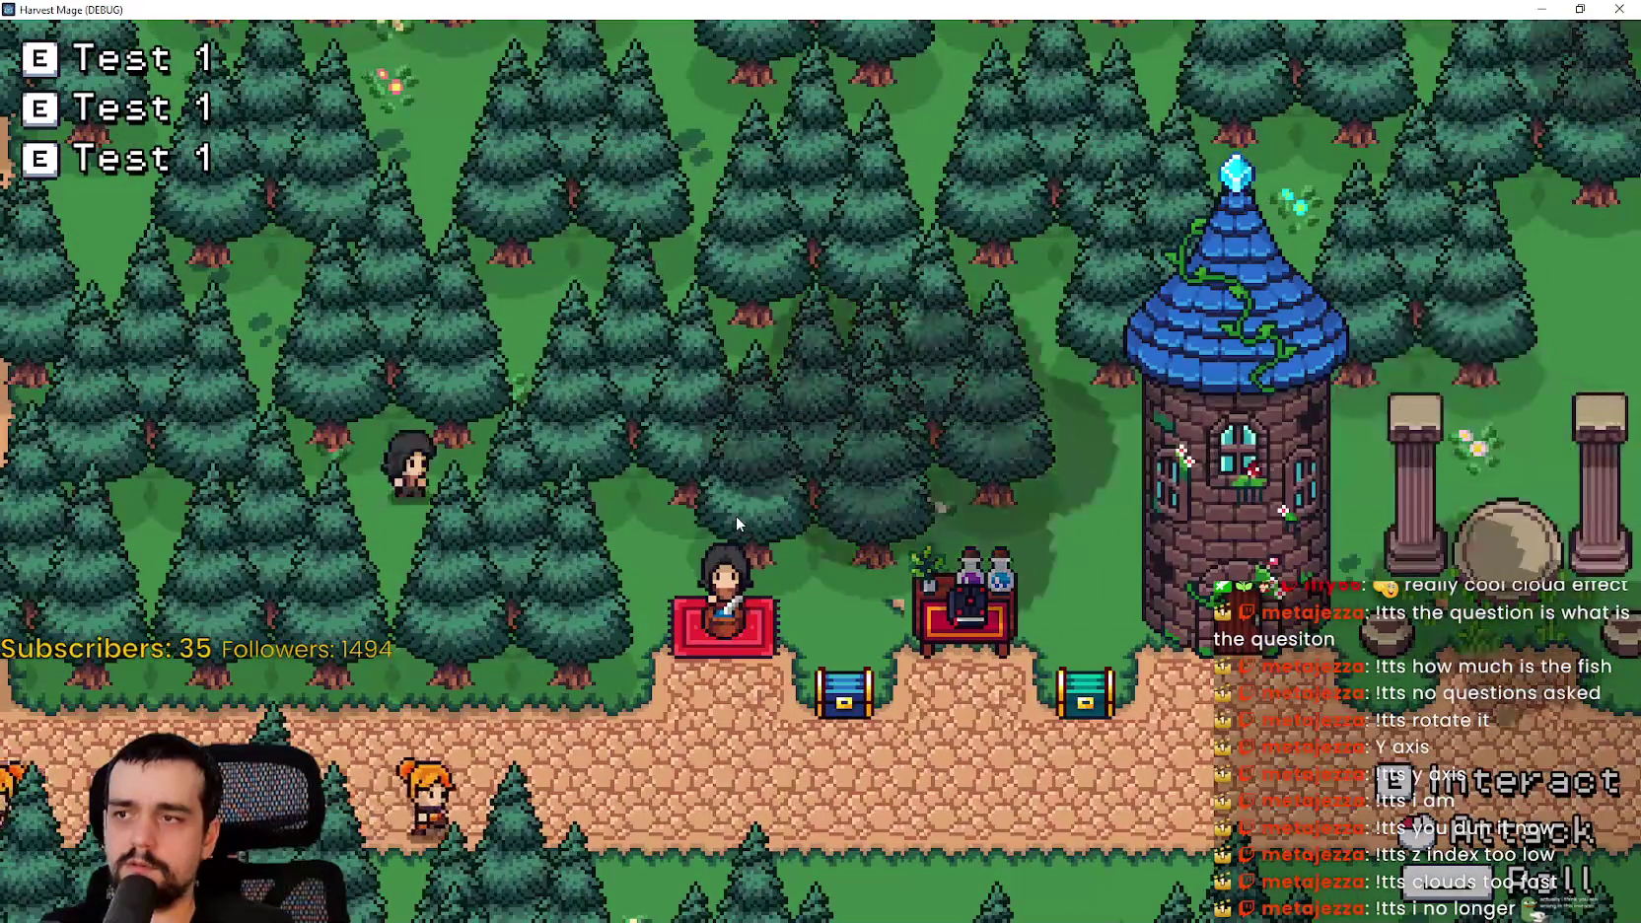
key(s)
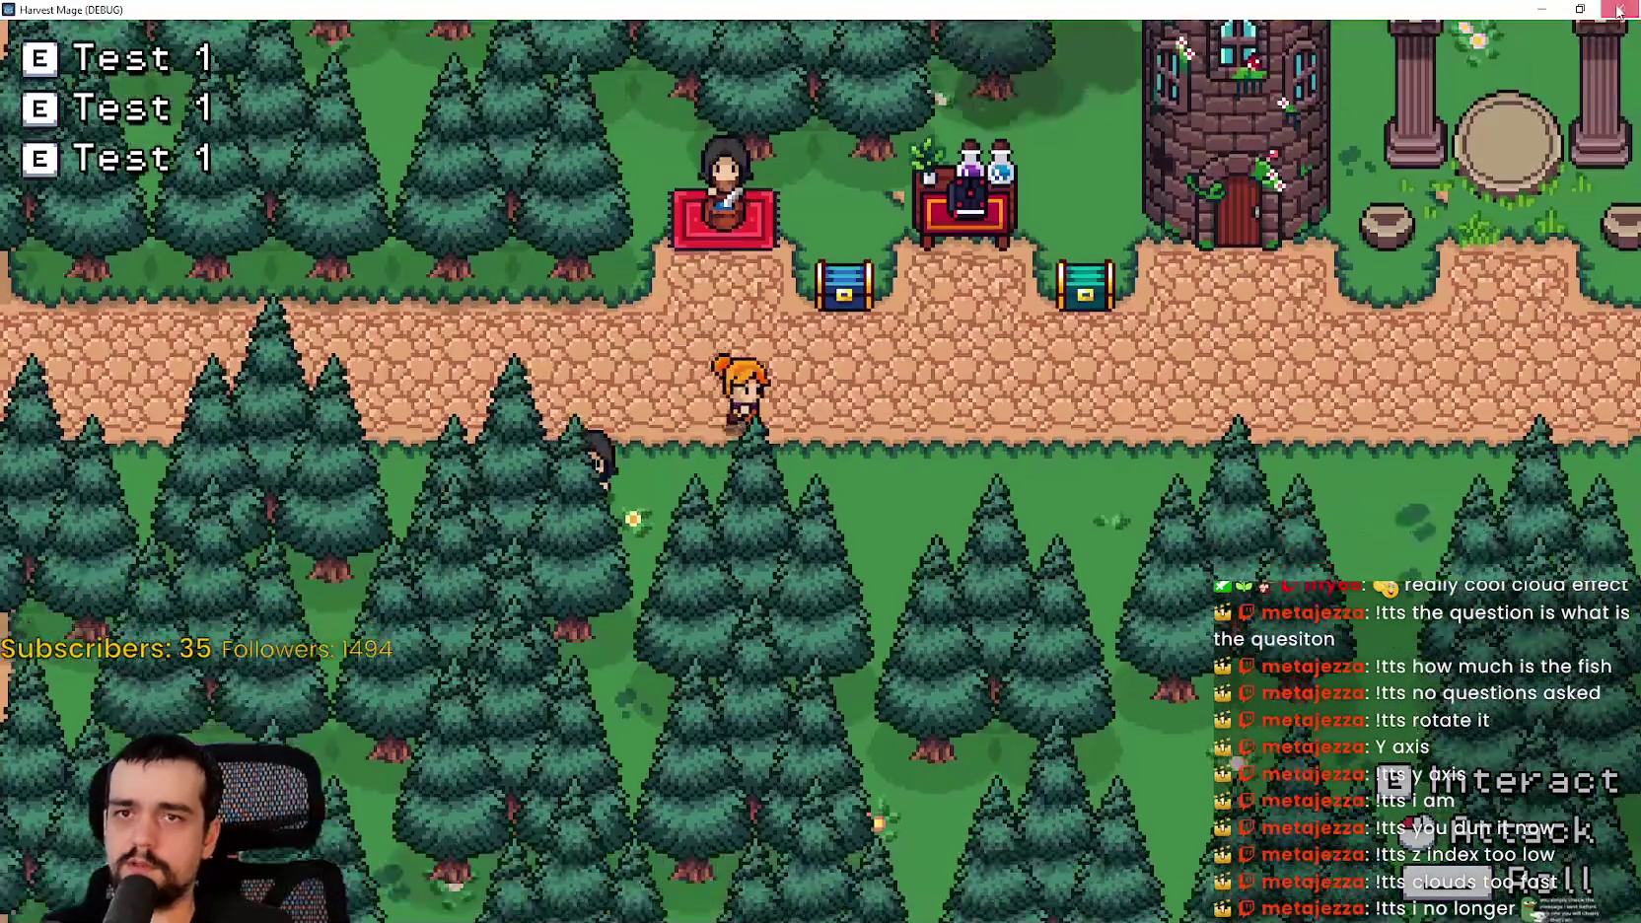
click(1619, 8)
scroll(1327, 342, up, 3)
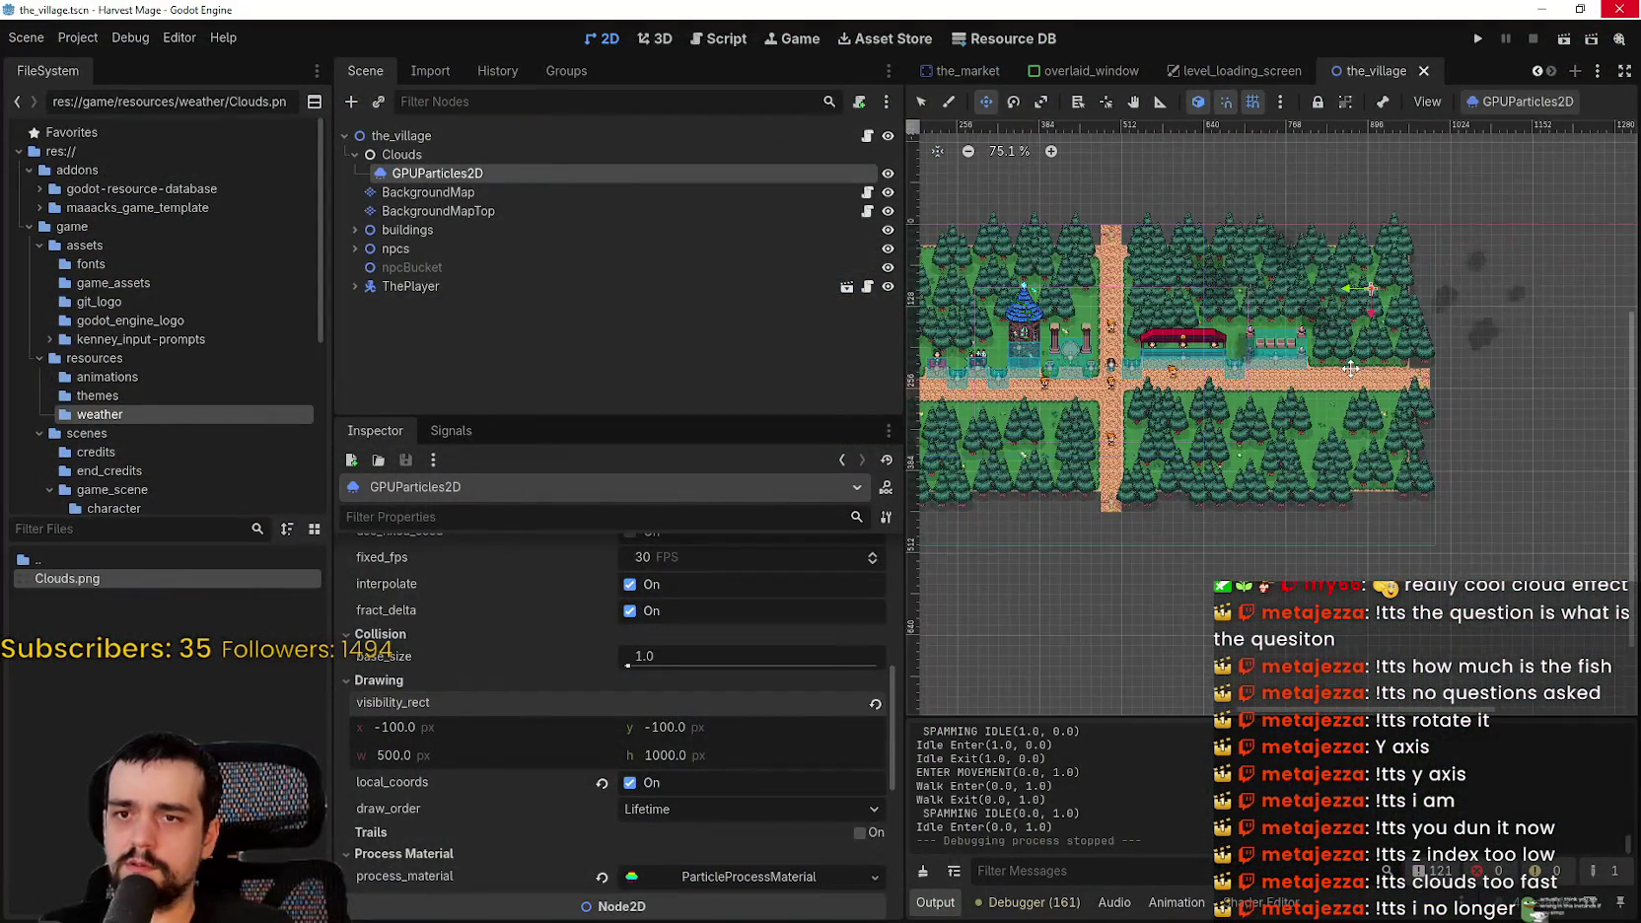
- Save the village scene with Ctrl+S
scroll(1349, 368, right, 3)
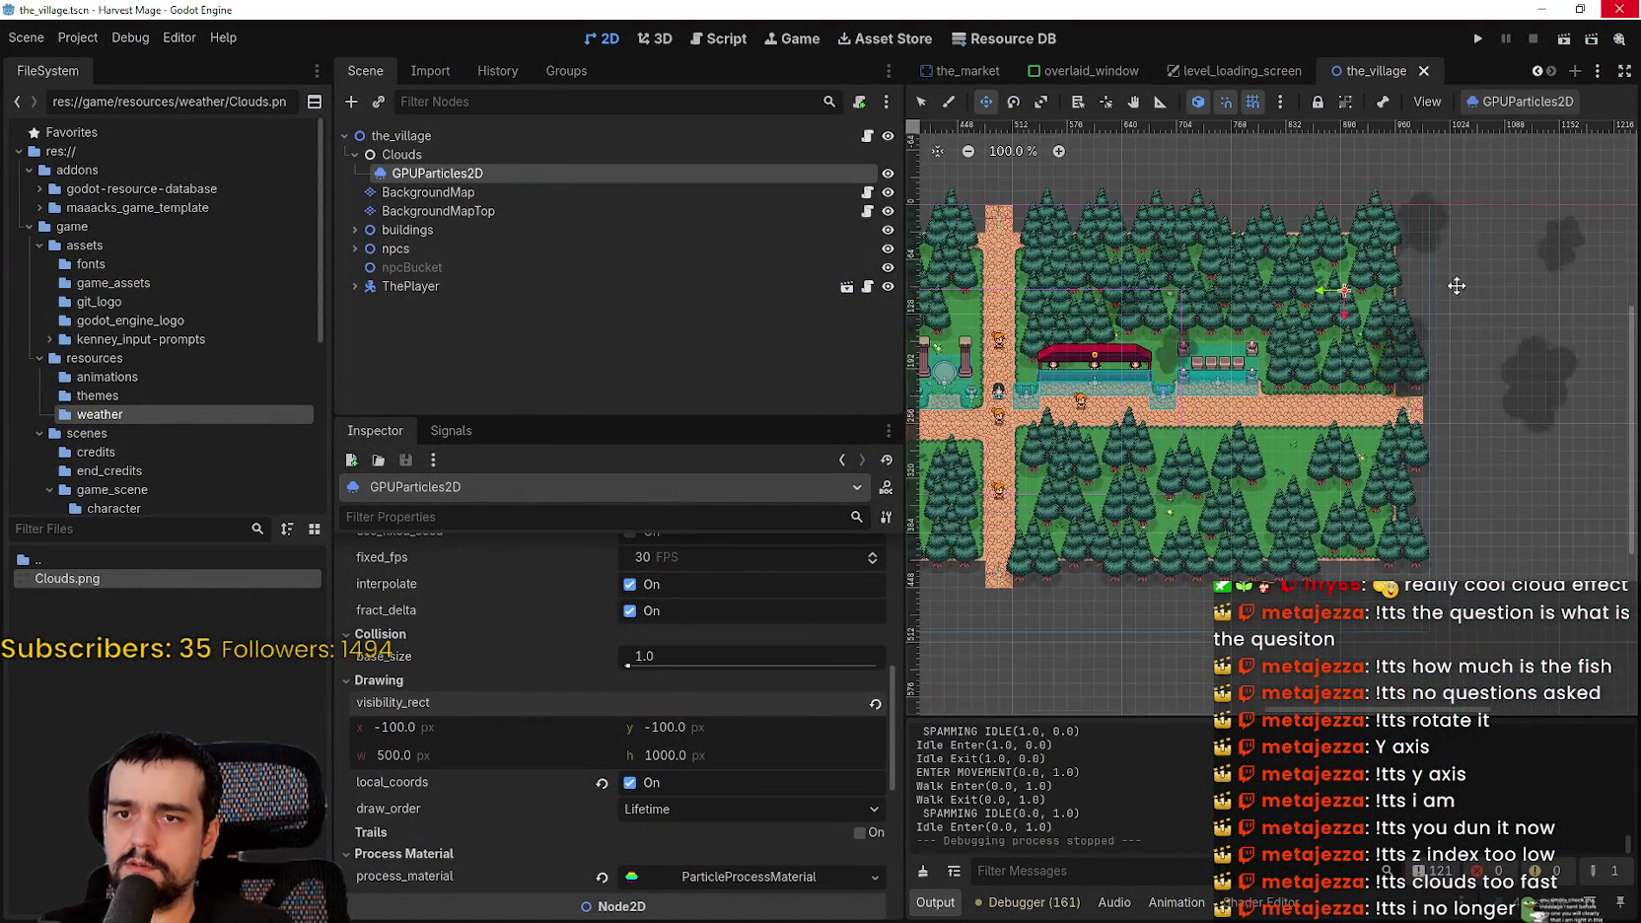
scroll(1454, 282, up, 1)
key(ctrl+s)
- Raise the cloud particle amount from 8 to 40 and run the game again
scroll(741, 772, up, 10)
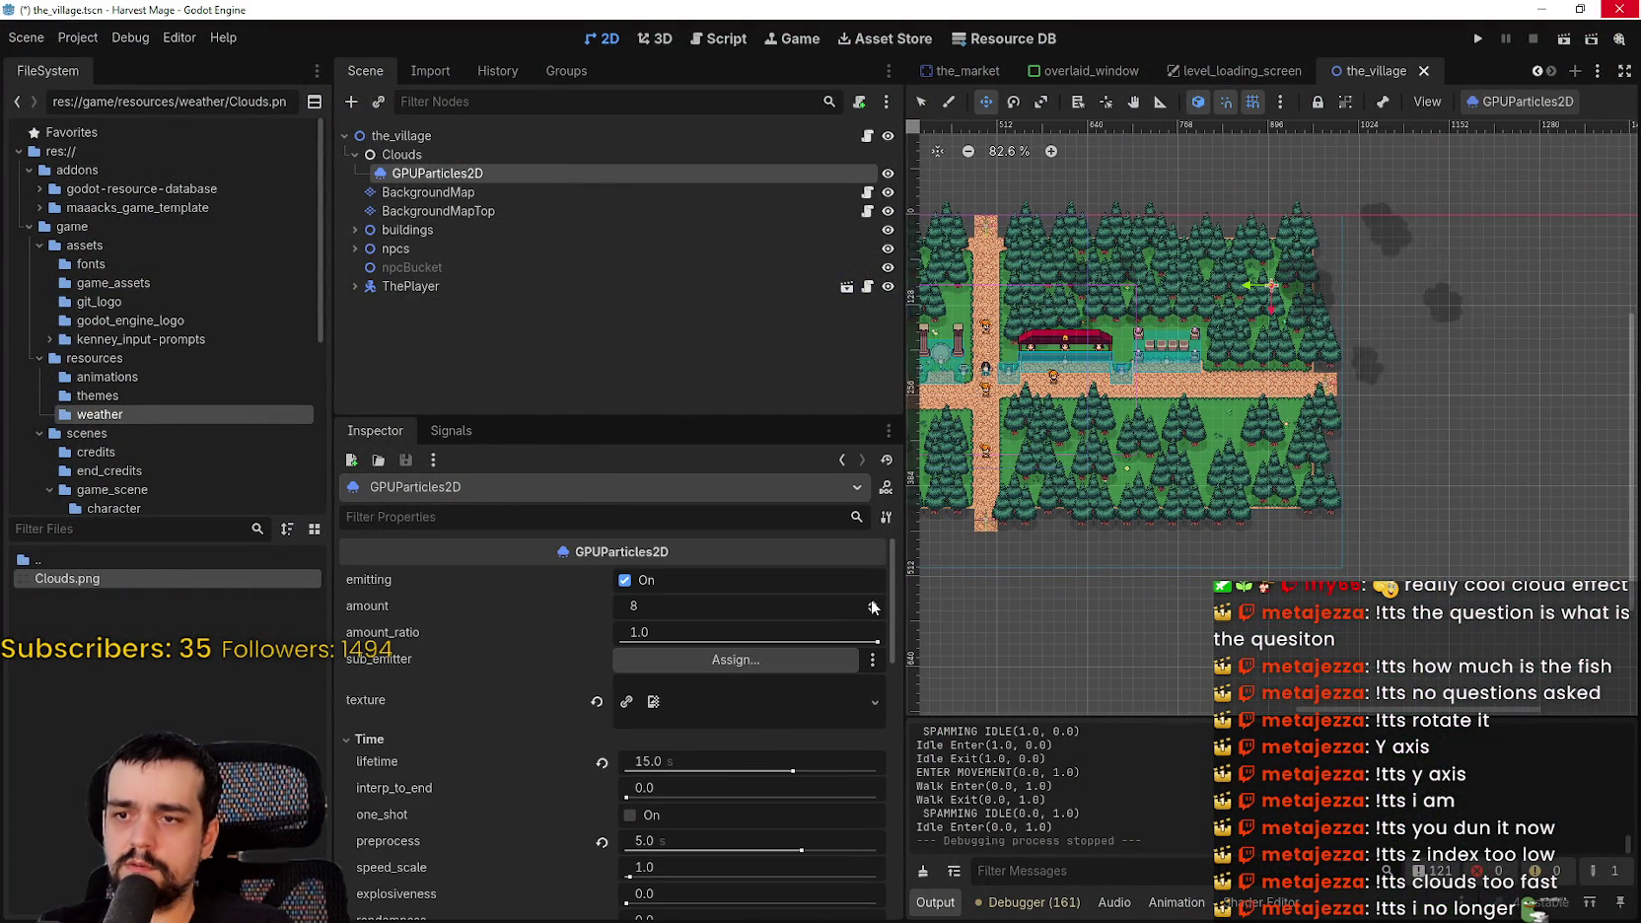
click(871, 602)
double_click(871, 602)
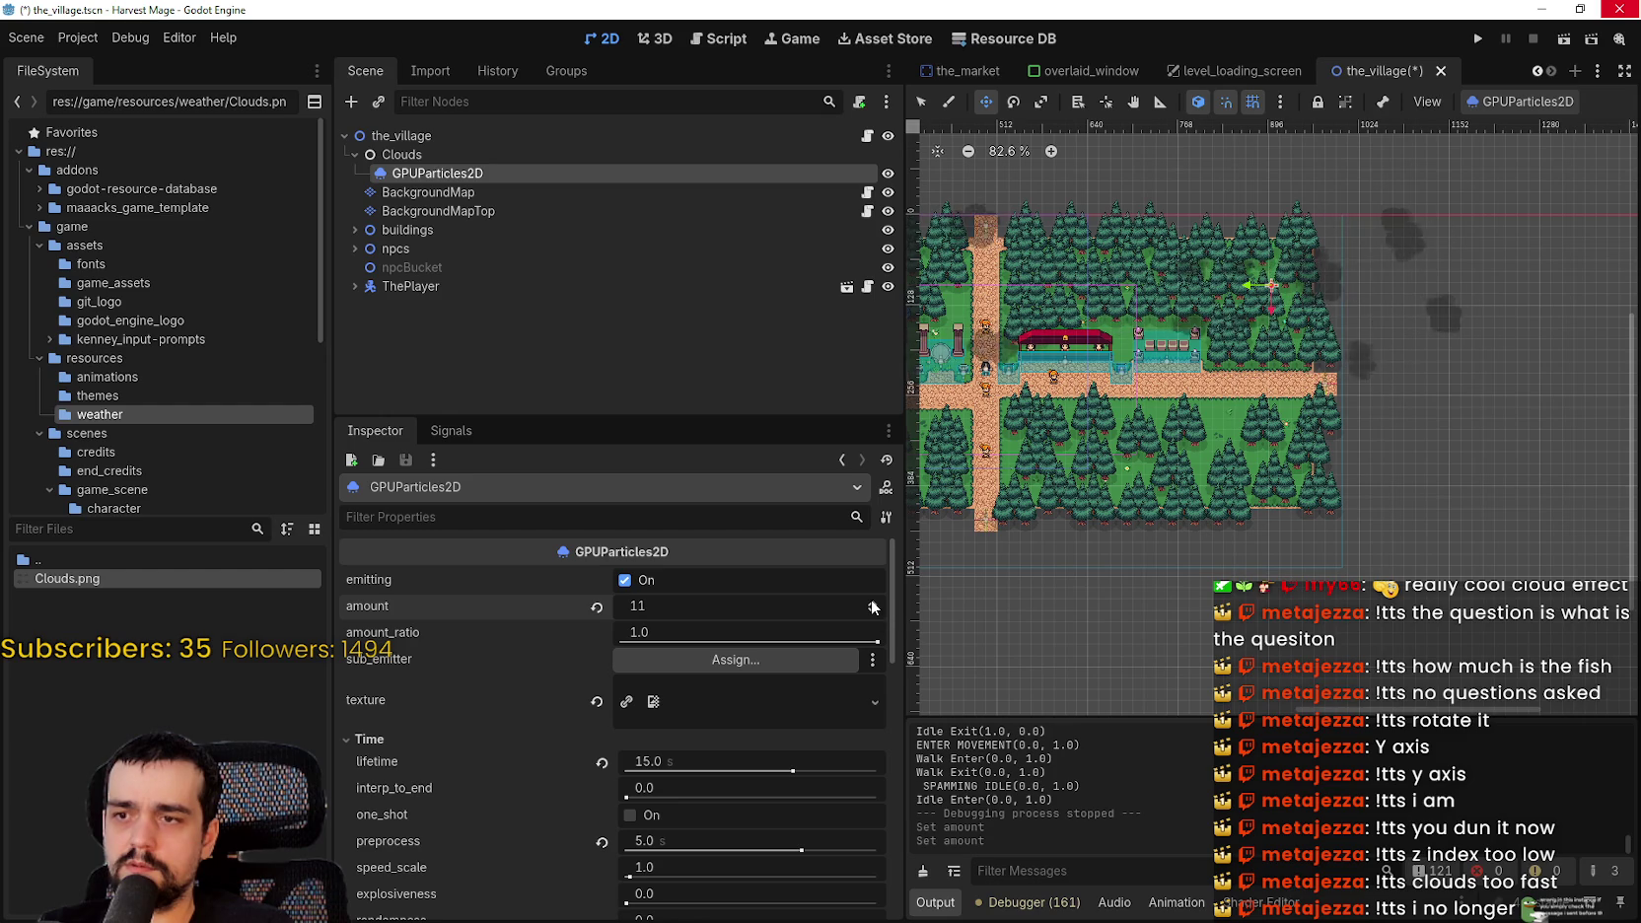
scroll(871, 603, up, 6)
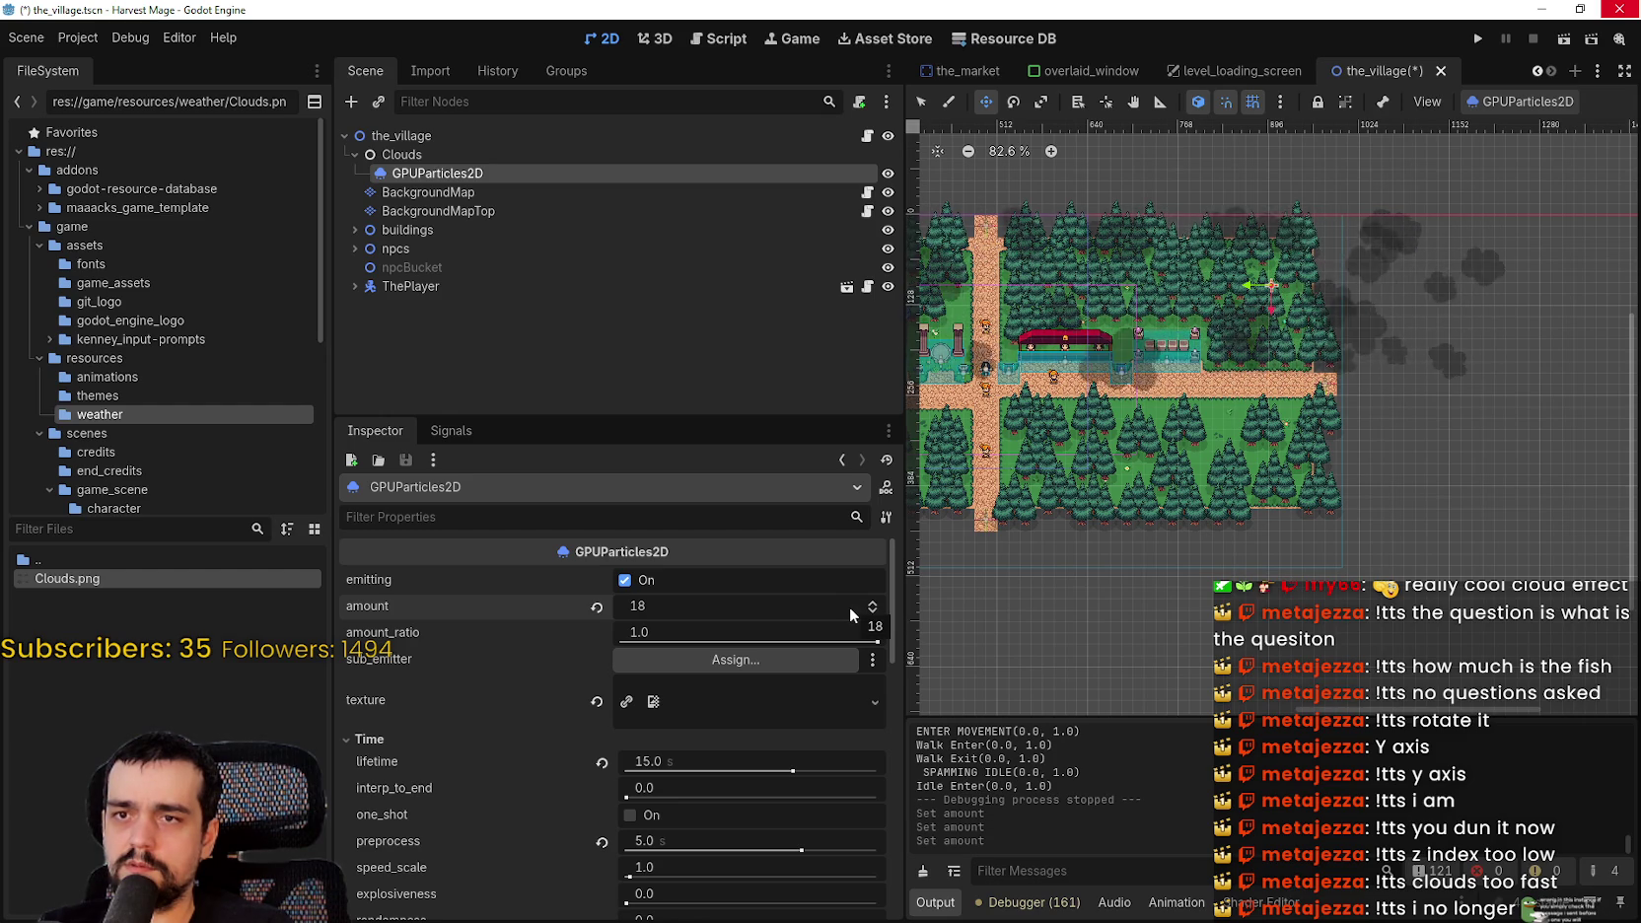
click(820, 606)
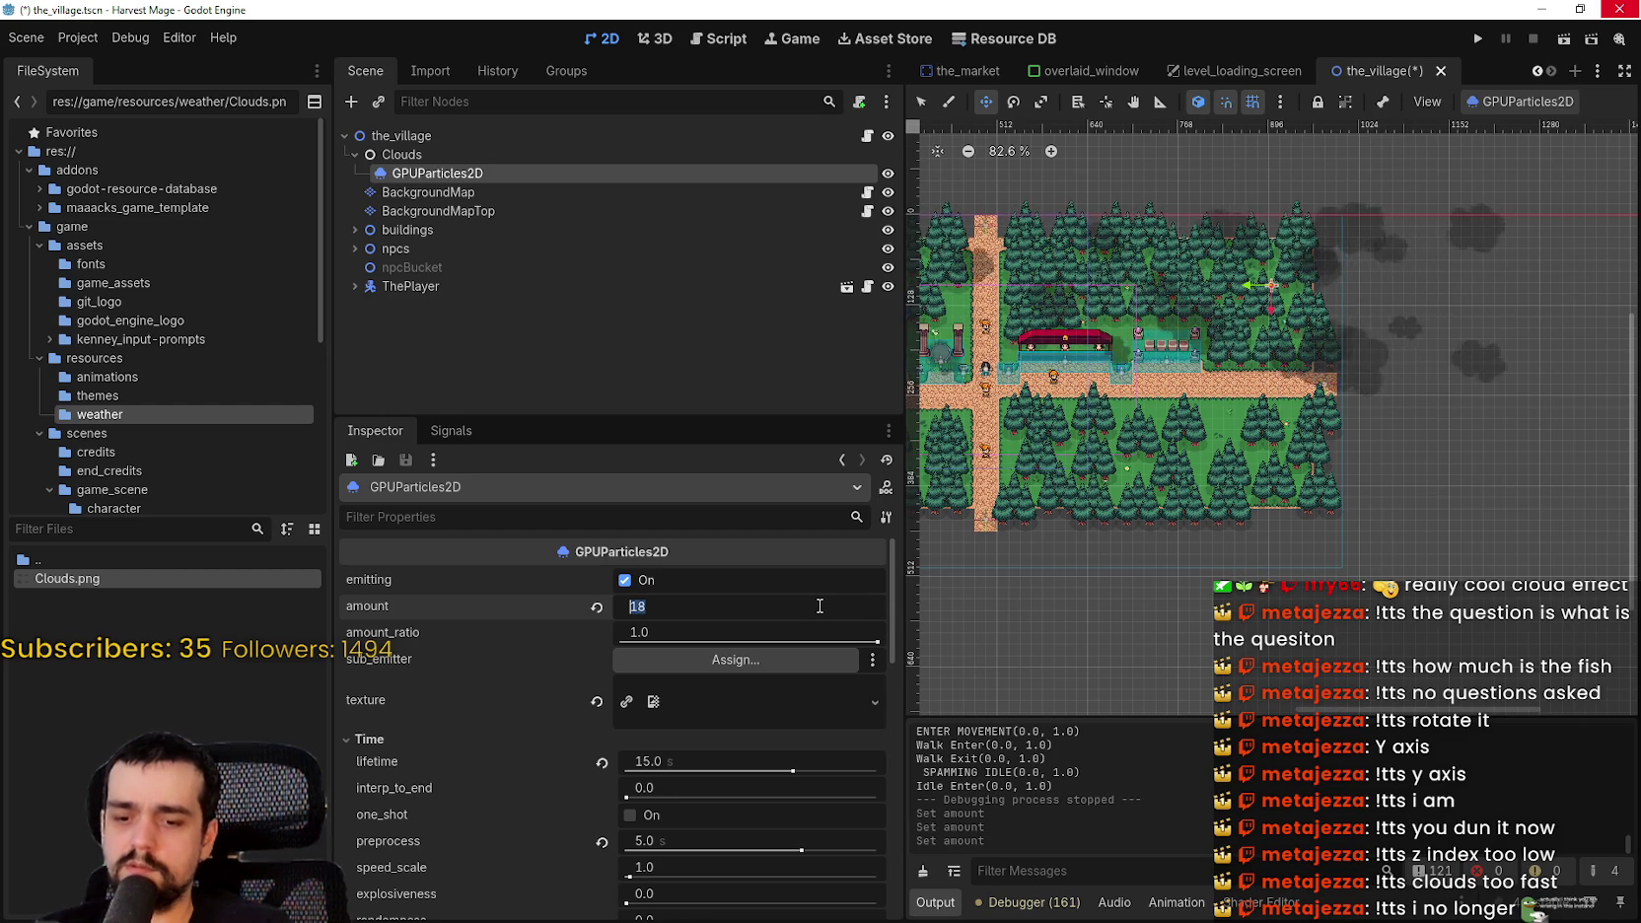
text(40)
key(Return)
click(1477, 39)
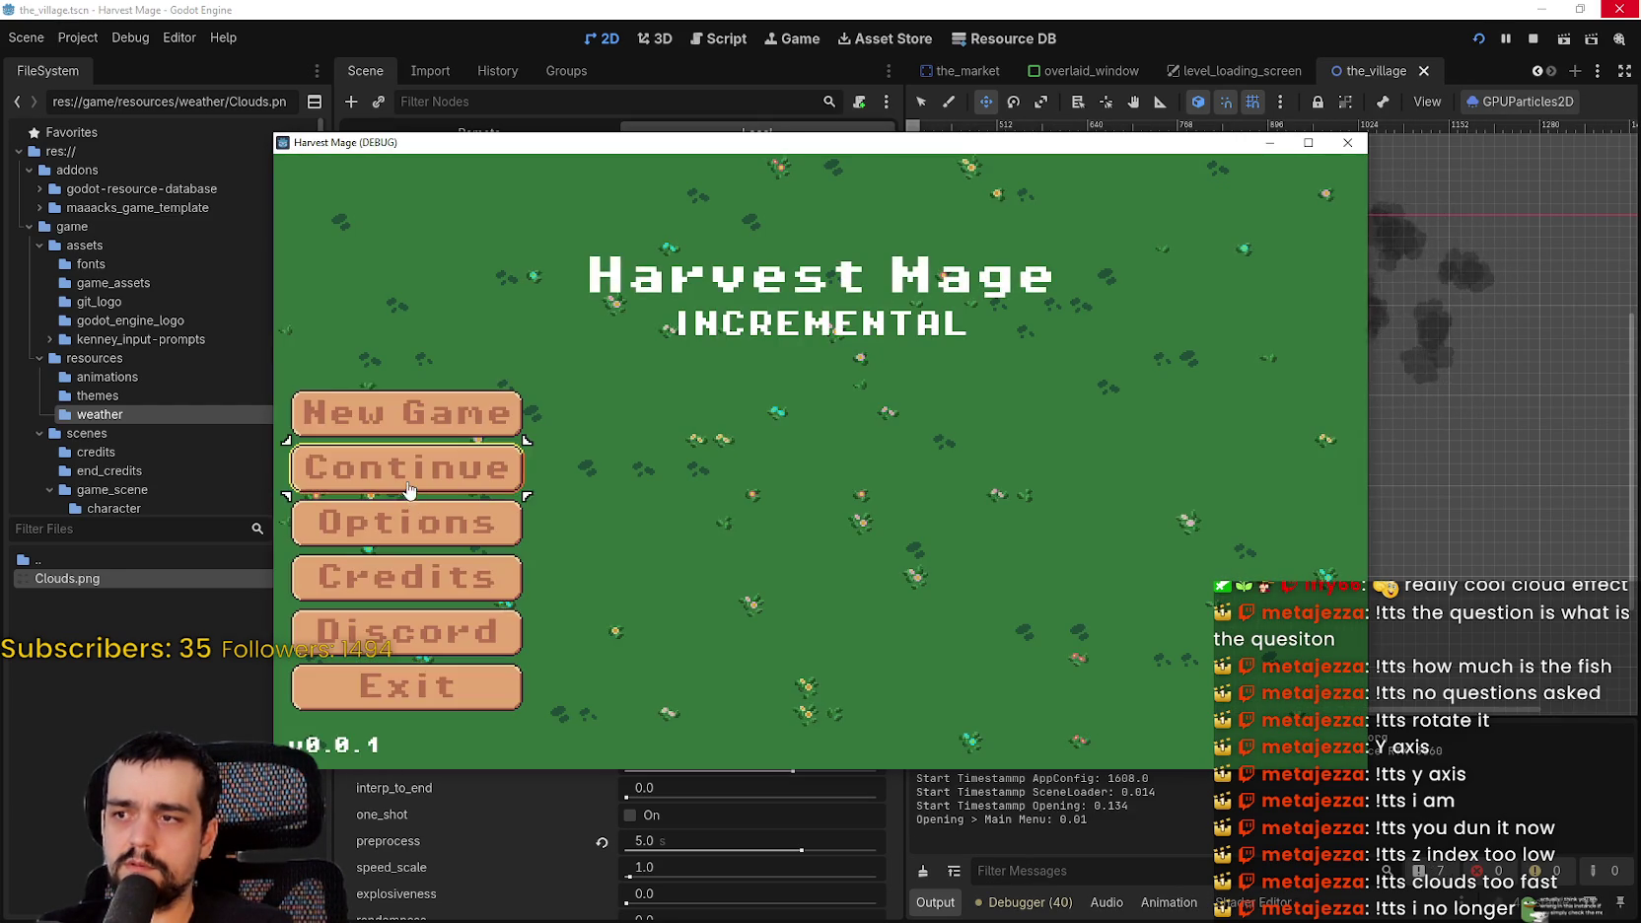
- Continue into the village and walk around with WASD to check the 40-particle cloud shadows, then refocus the editor
click(412, 468)
click(1304, 141)
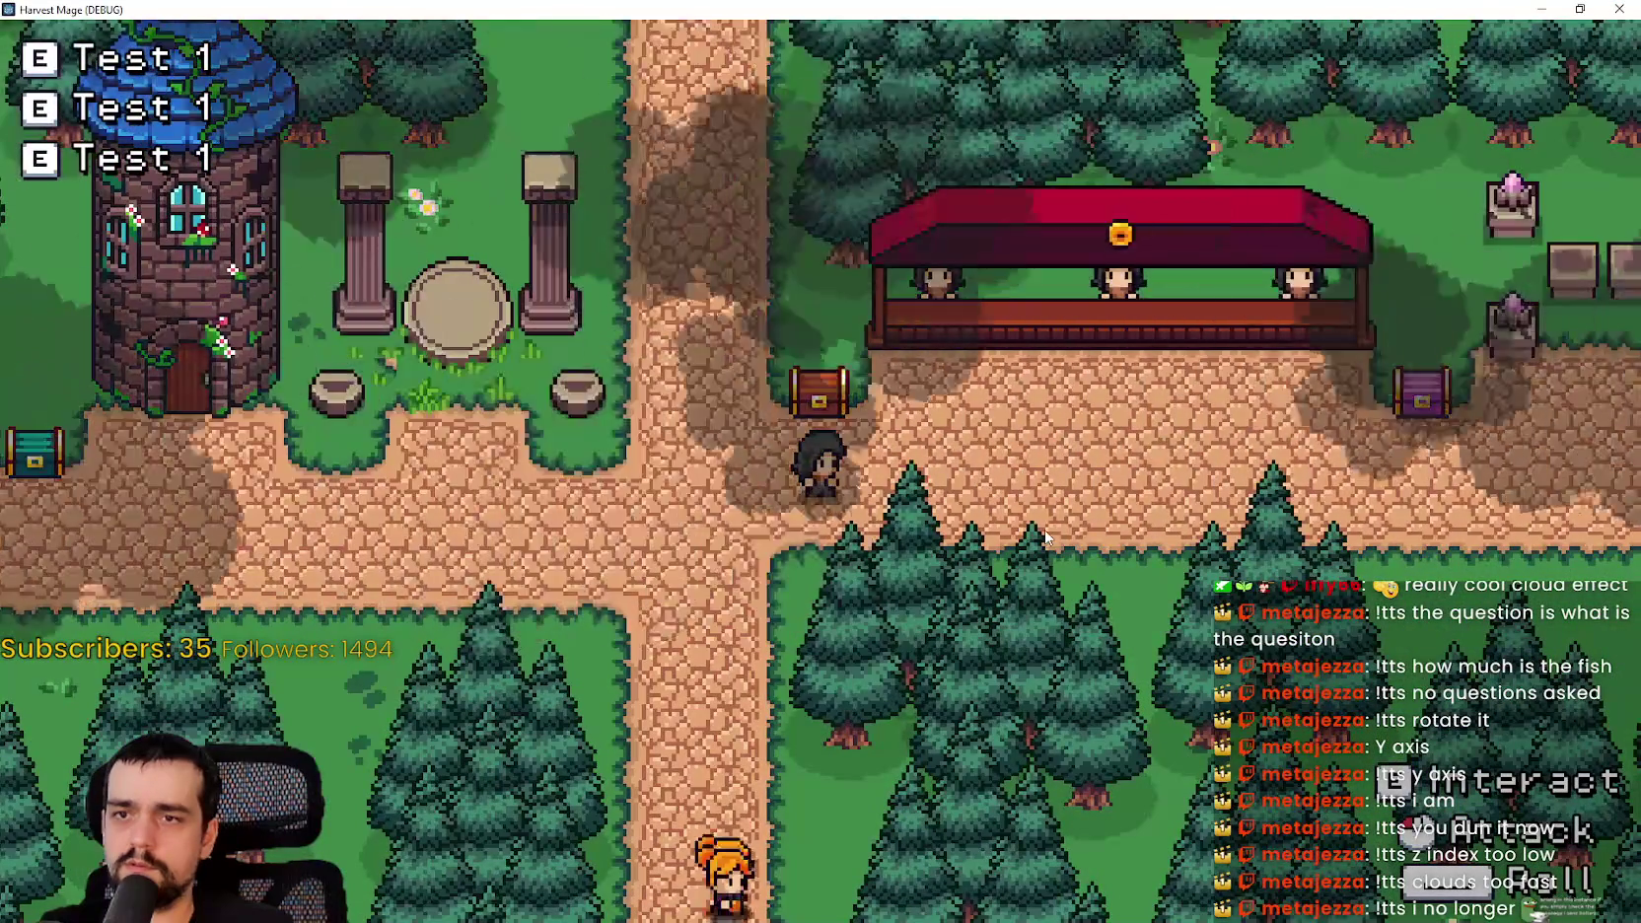
key(w)
key(a)
key(w)
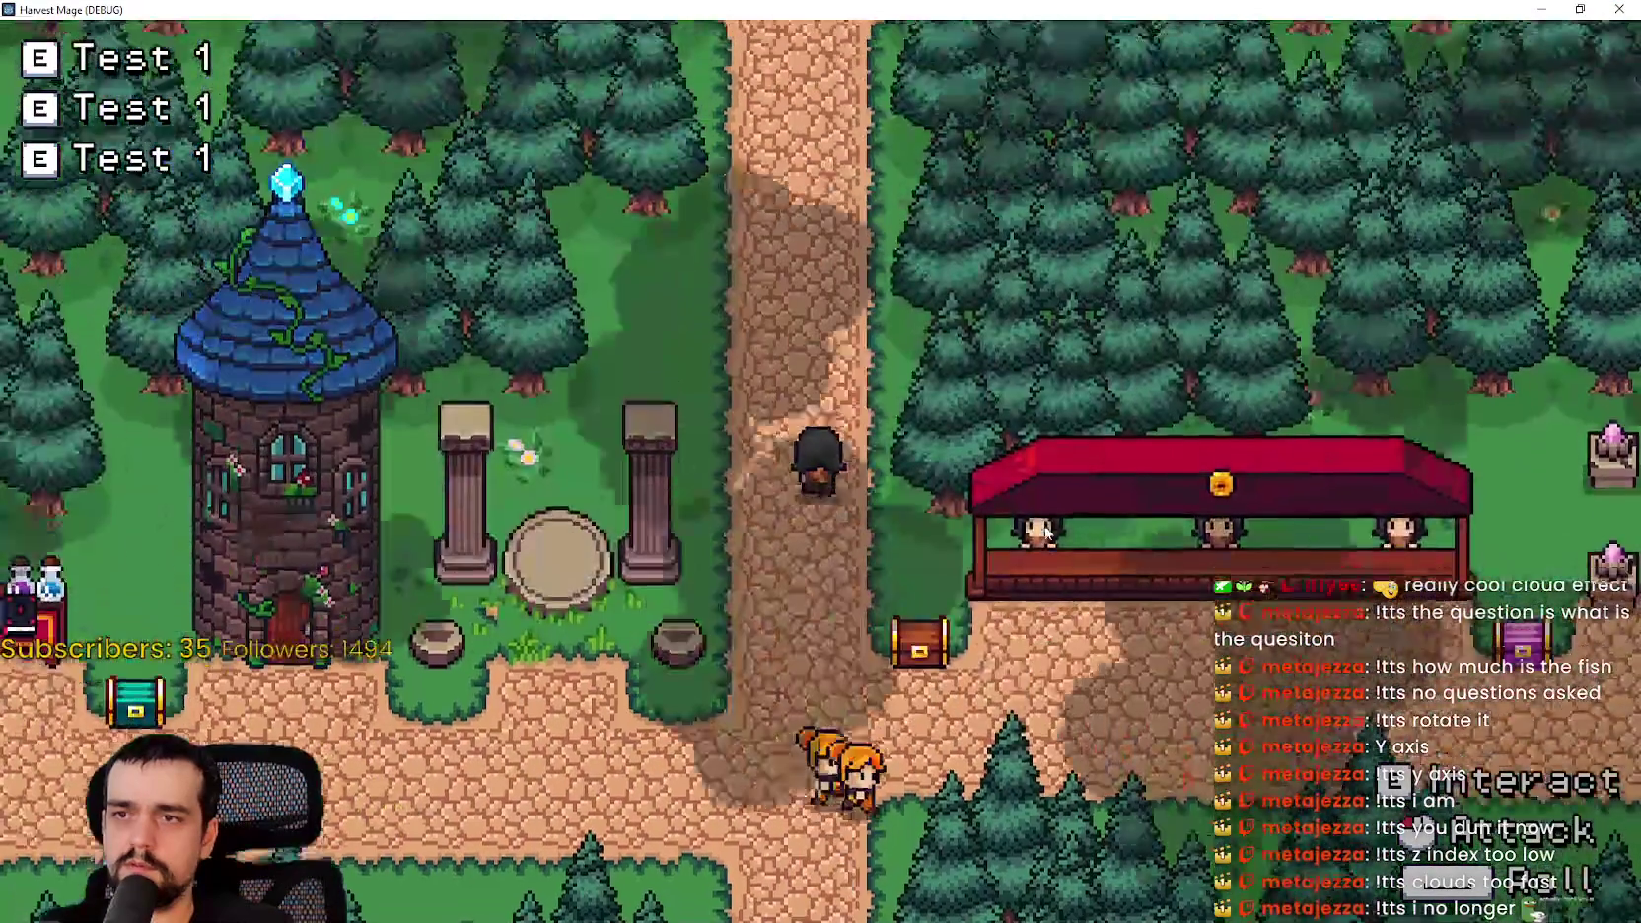
key(s)
key(d)
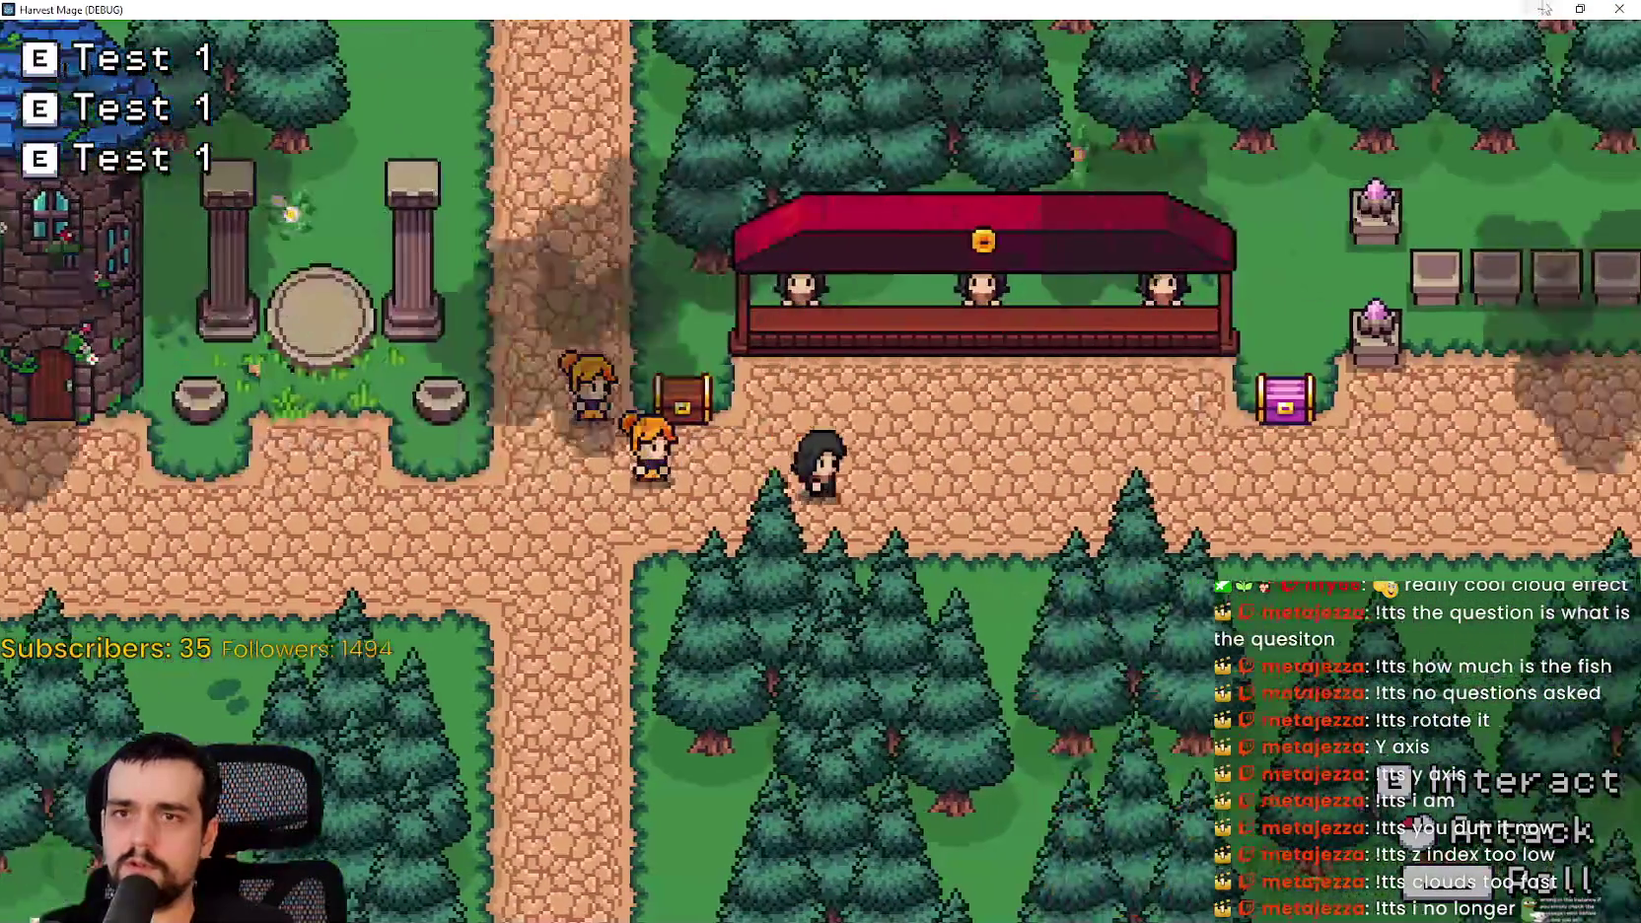
click(1580, 9)
click(1021, 845)
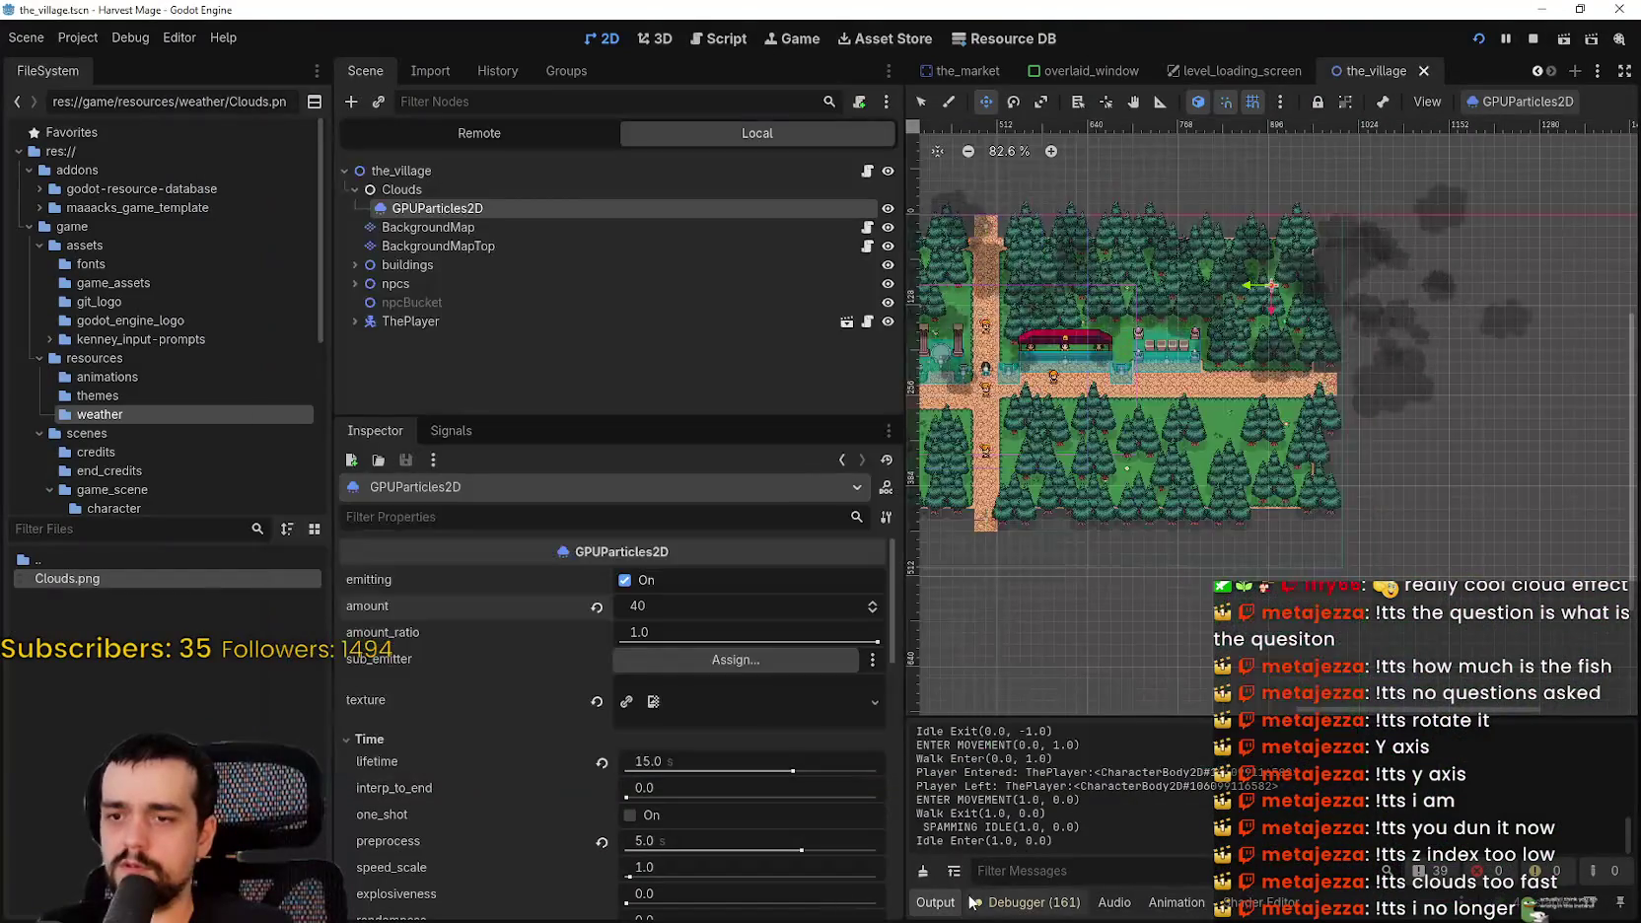
- Enlarge the Debugger panel and start both the Profiler and the Visual Profiler on the running game
click(1025, 901)
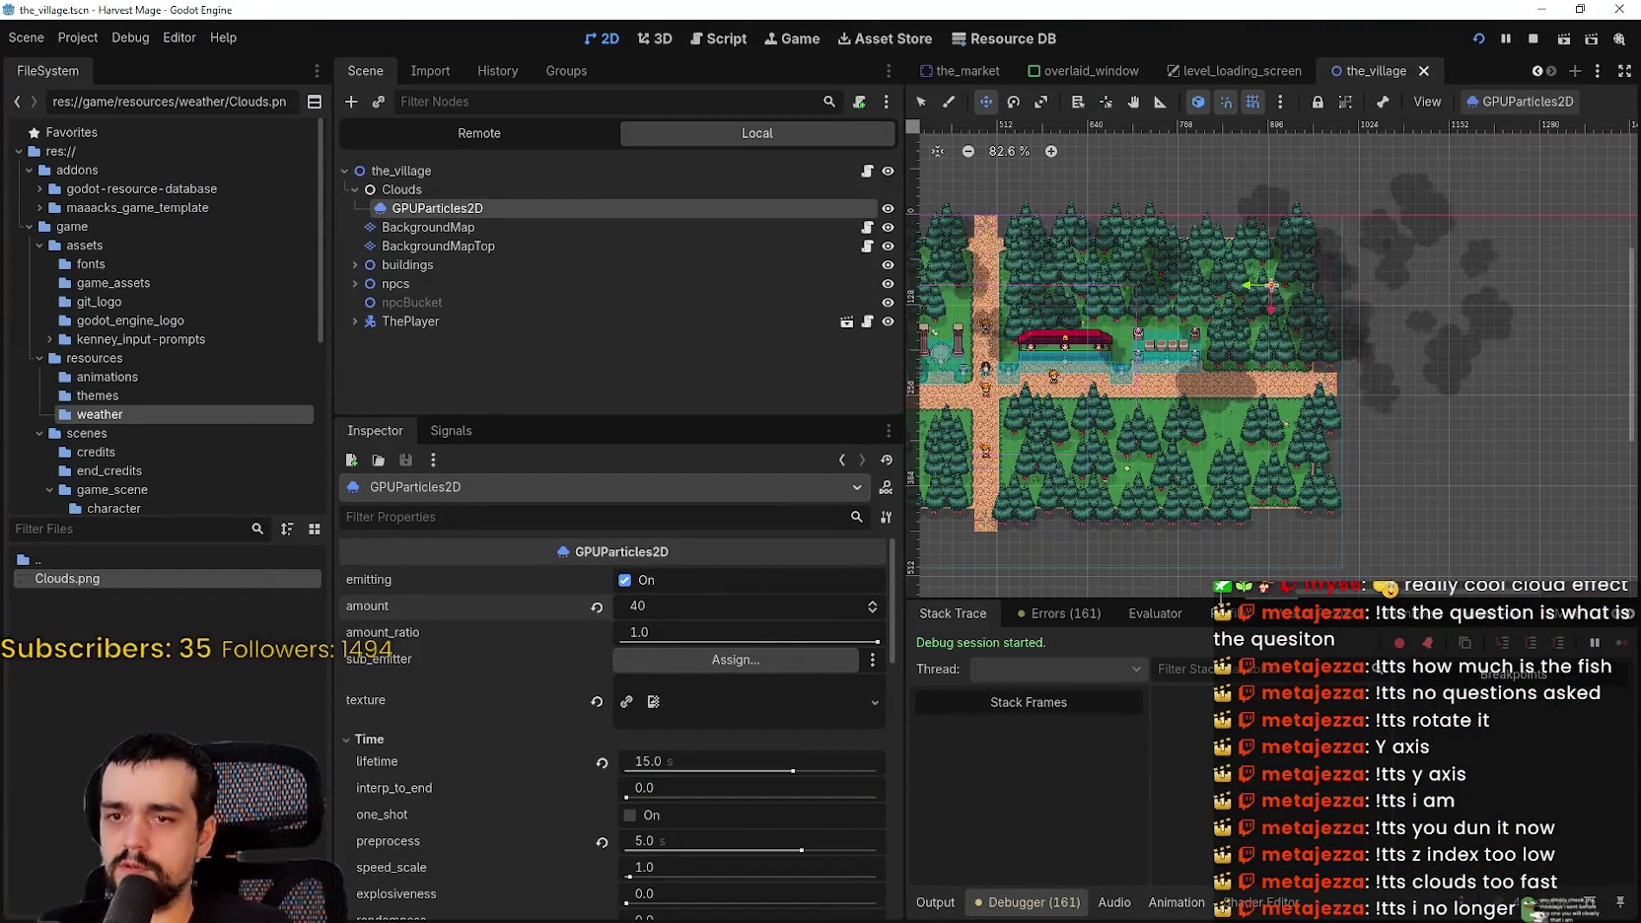
drag(1208, 597, 1208, 501)
click(1207, 513)
click(961, 548)
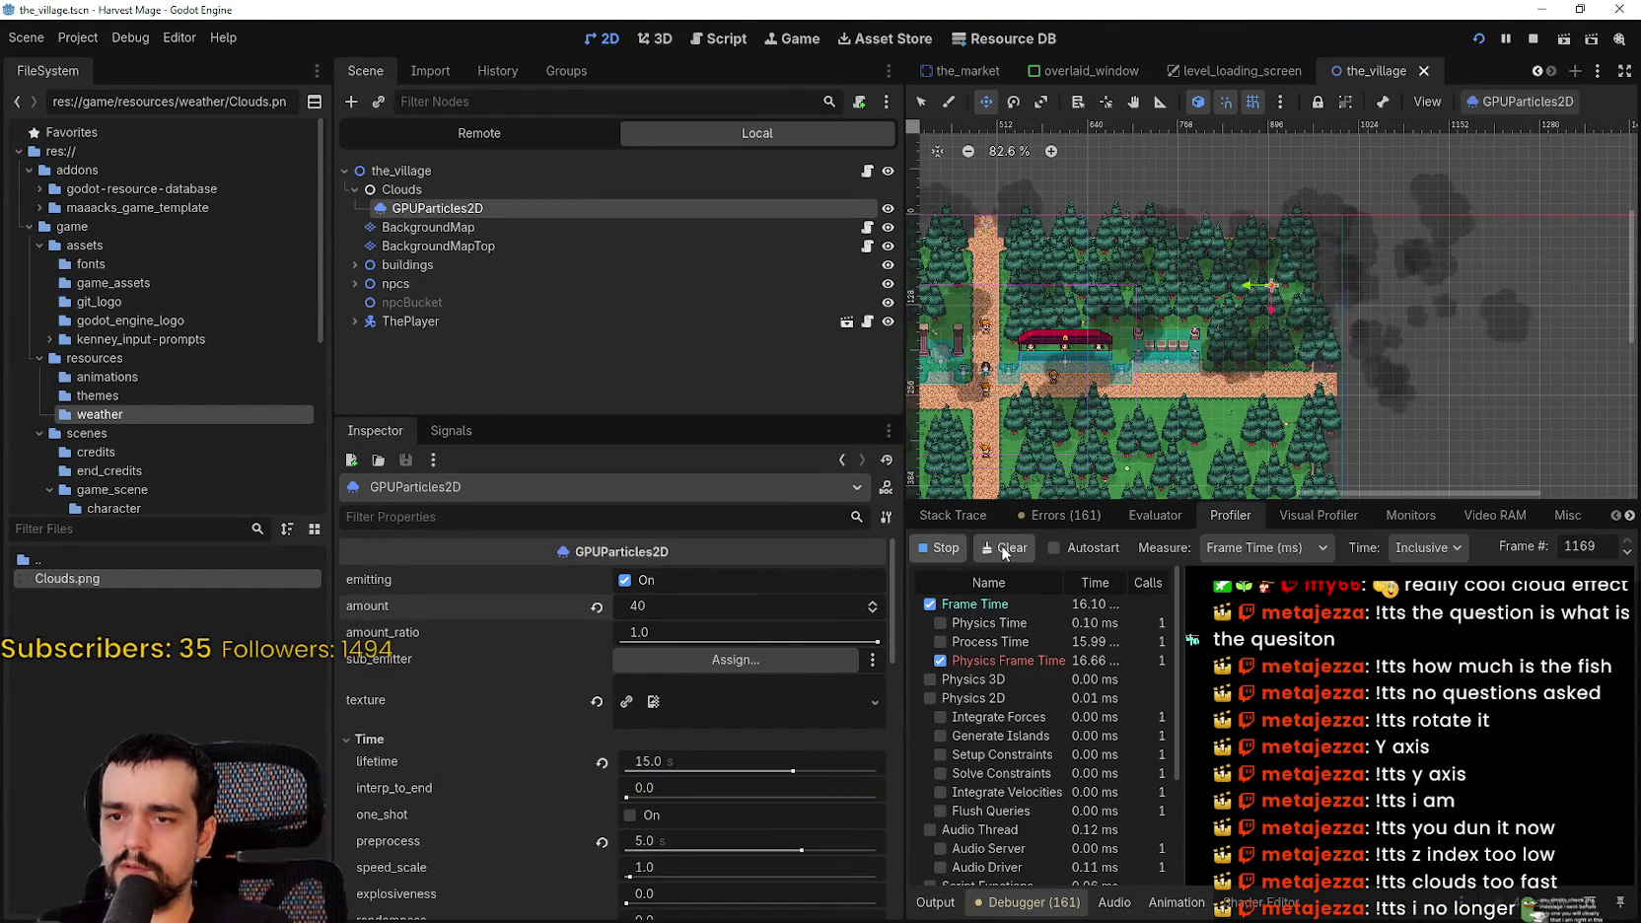
click(1313, 515)
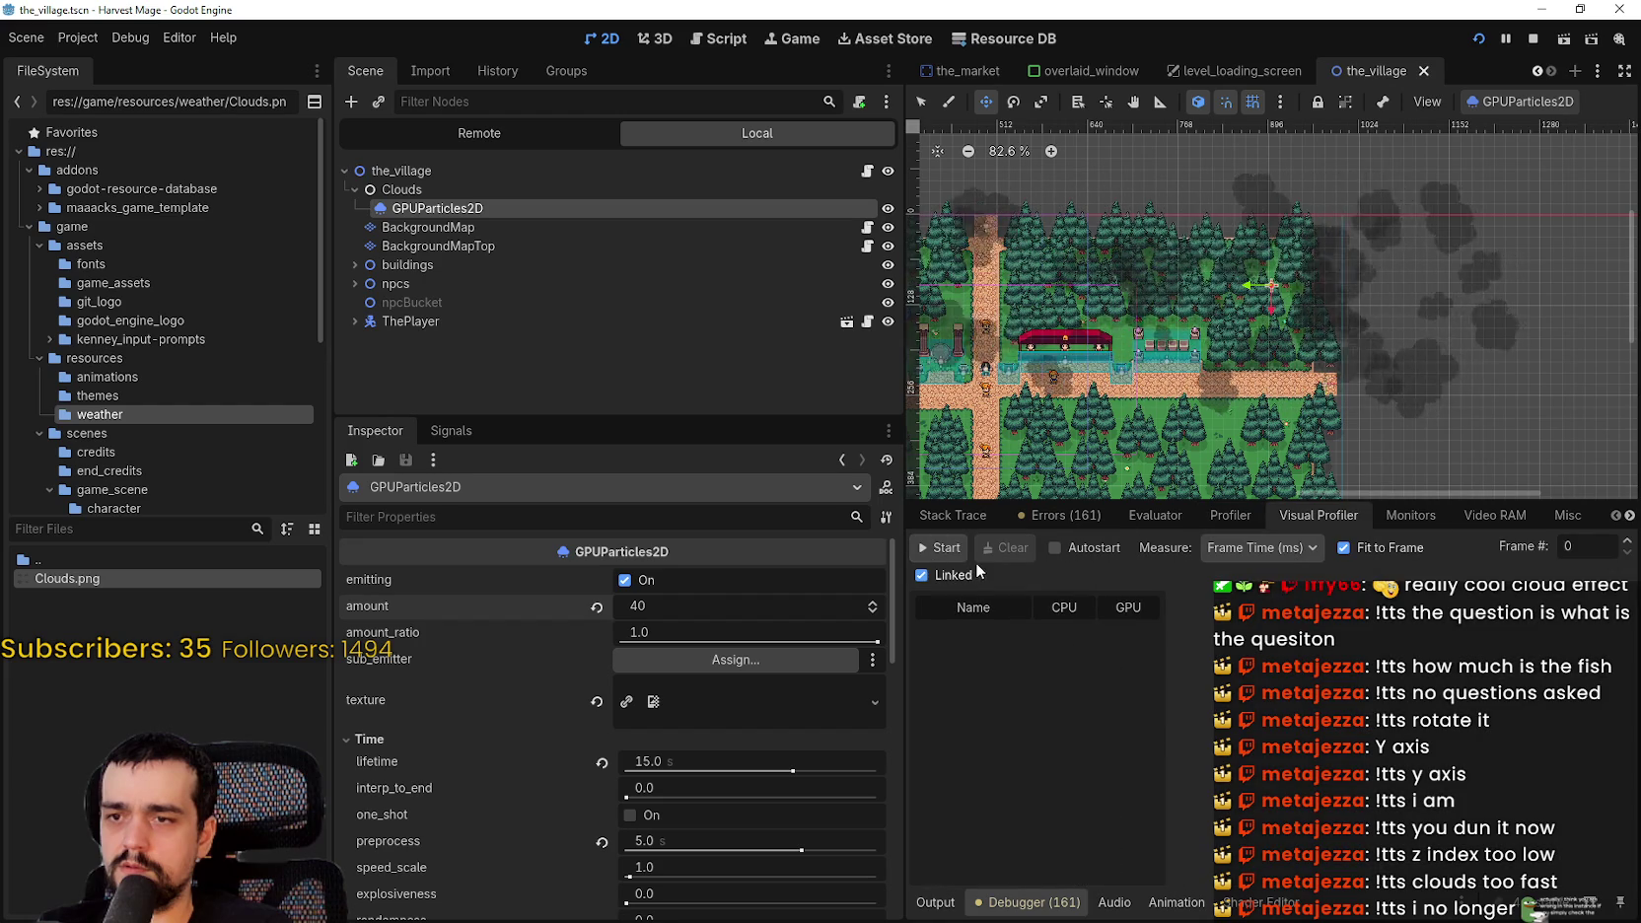
click(941, 549)
drag(903, 589, 554, 588)
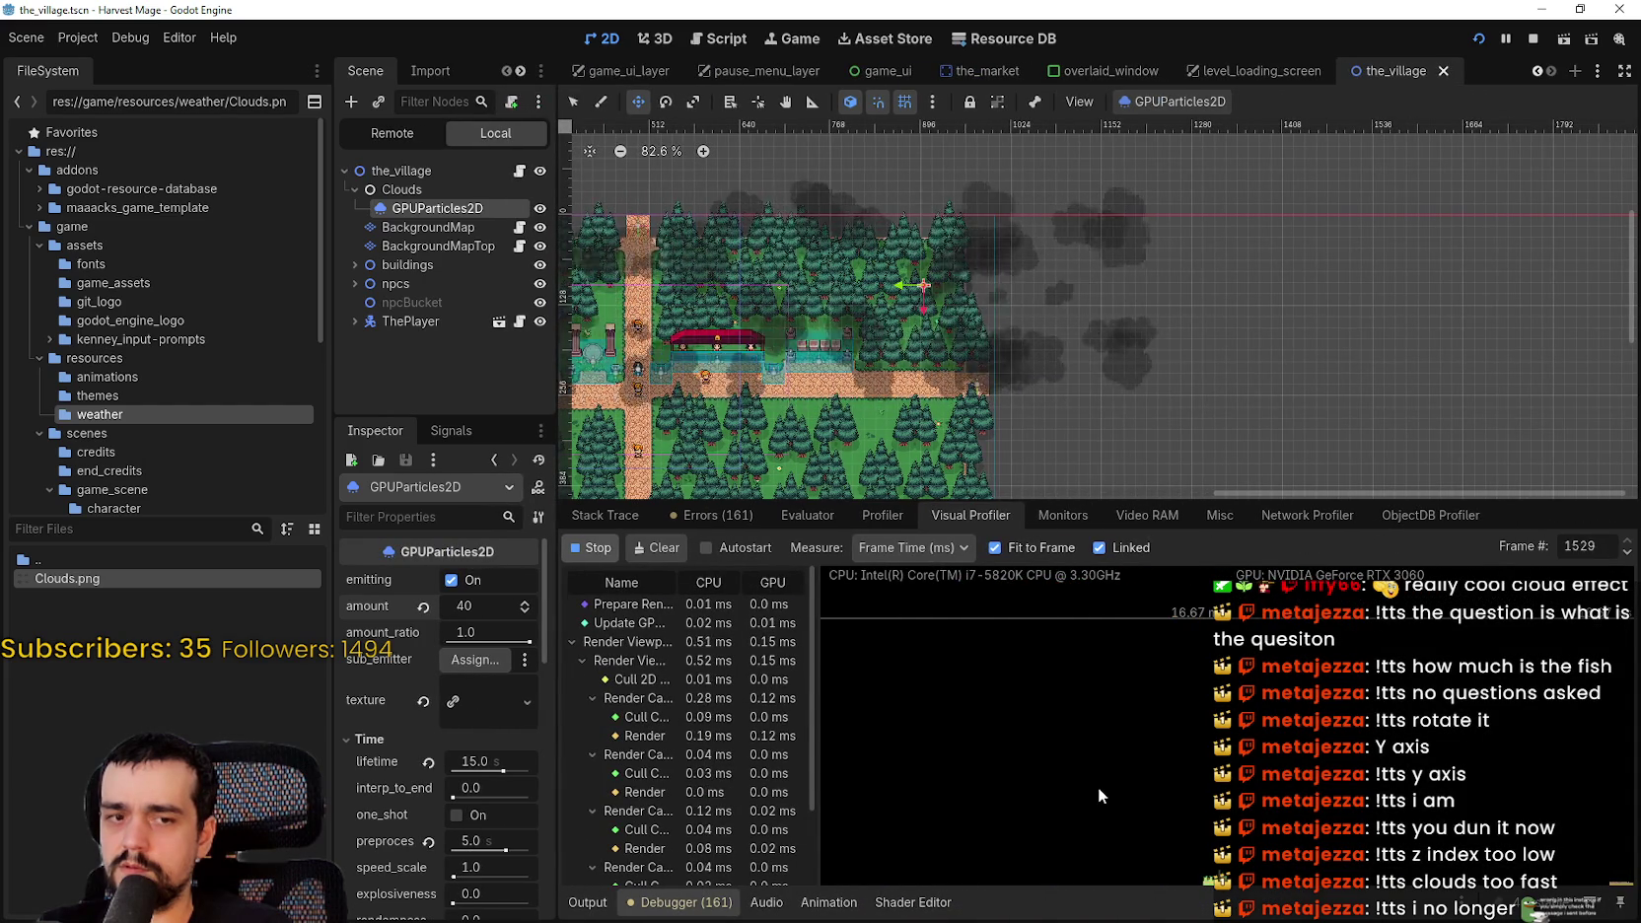
- Graph the FPS, Process, Physics Process and Navigation Process monitors, then return to the Visual Profiler
click(1060, 516)
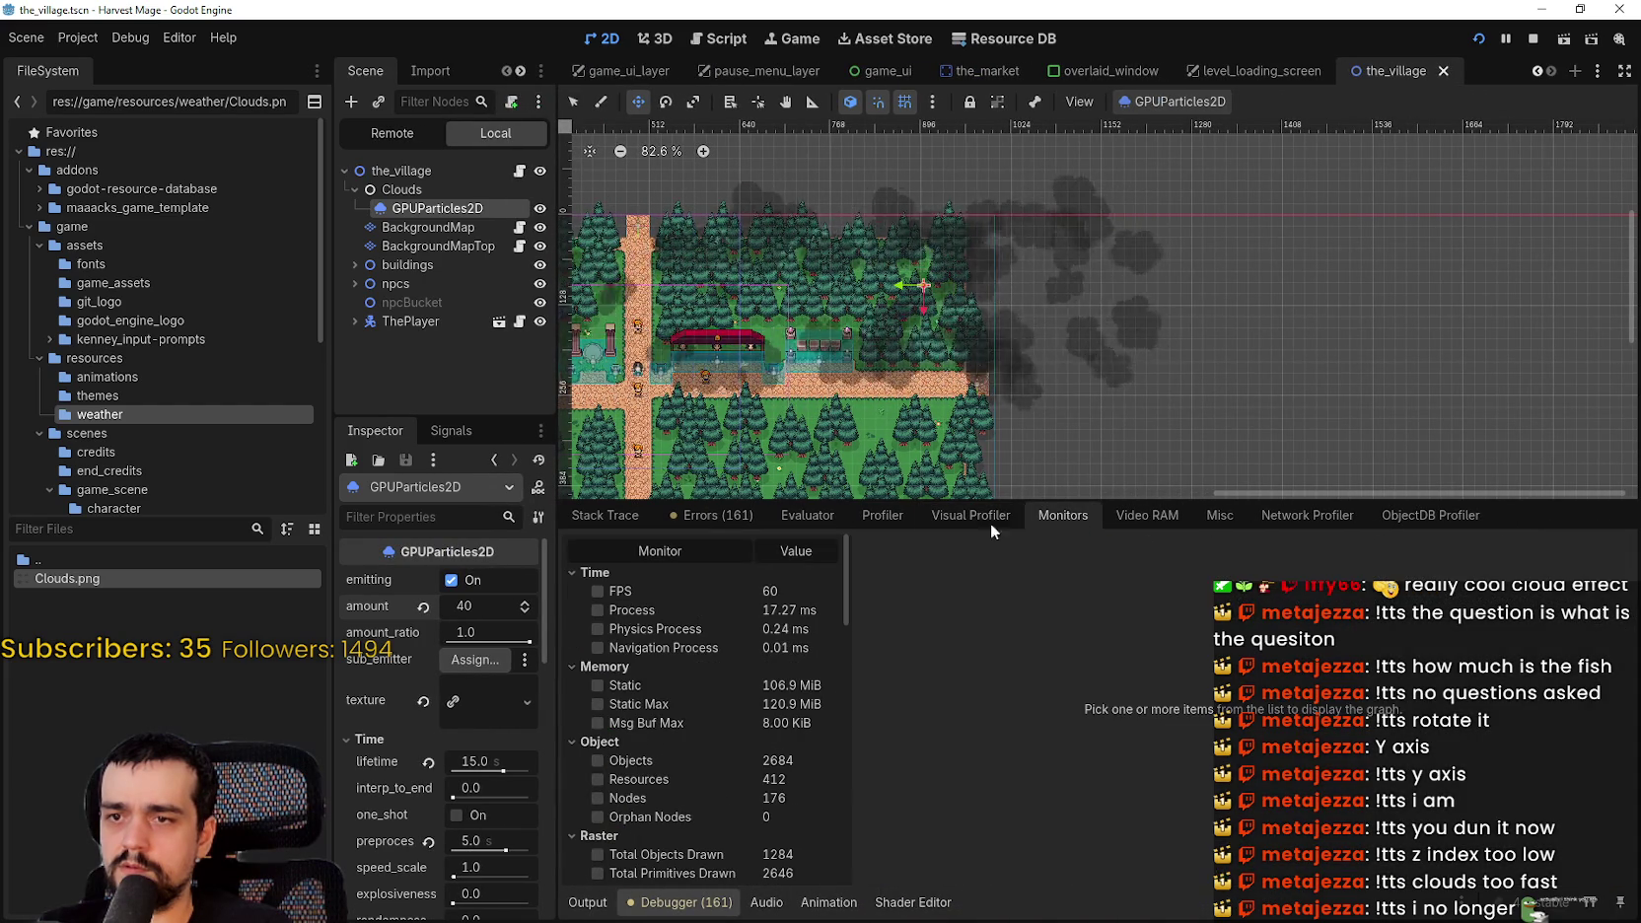
click(709, 592)
click(693, 609)
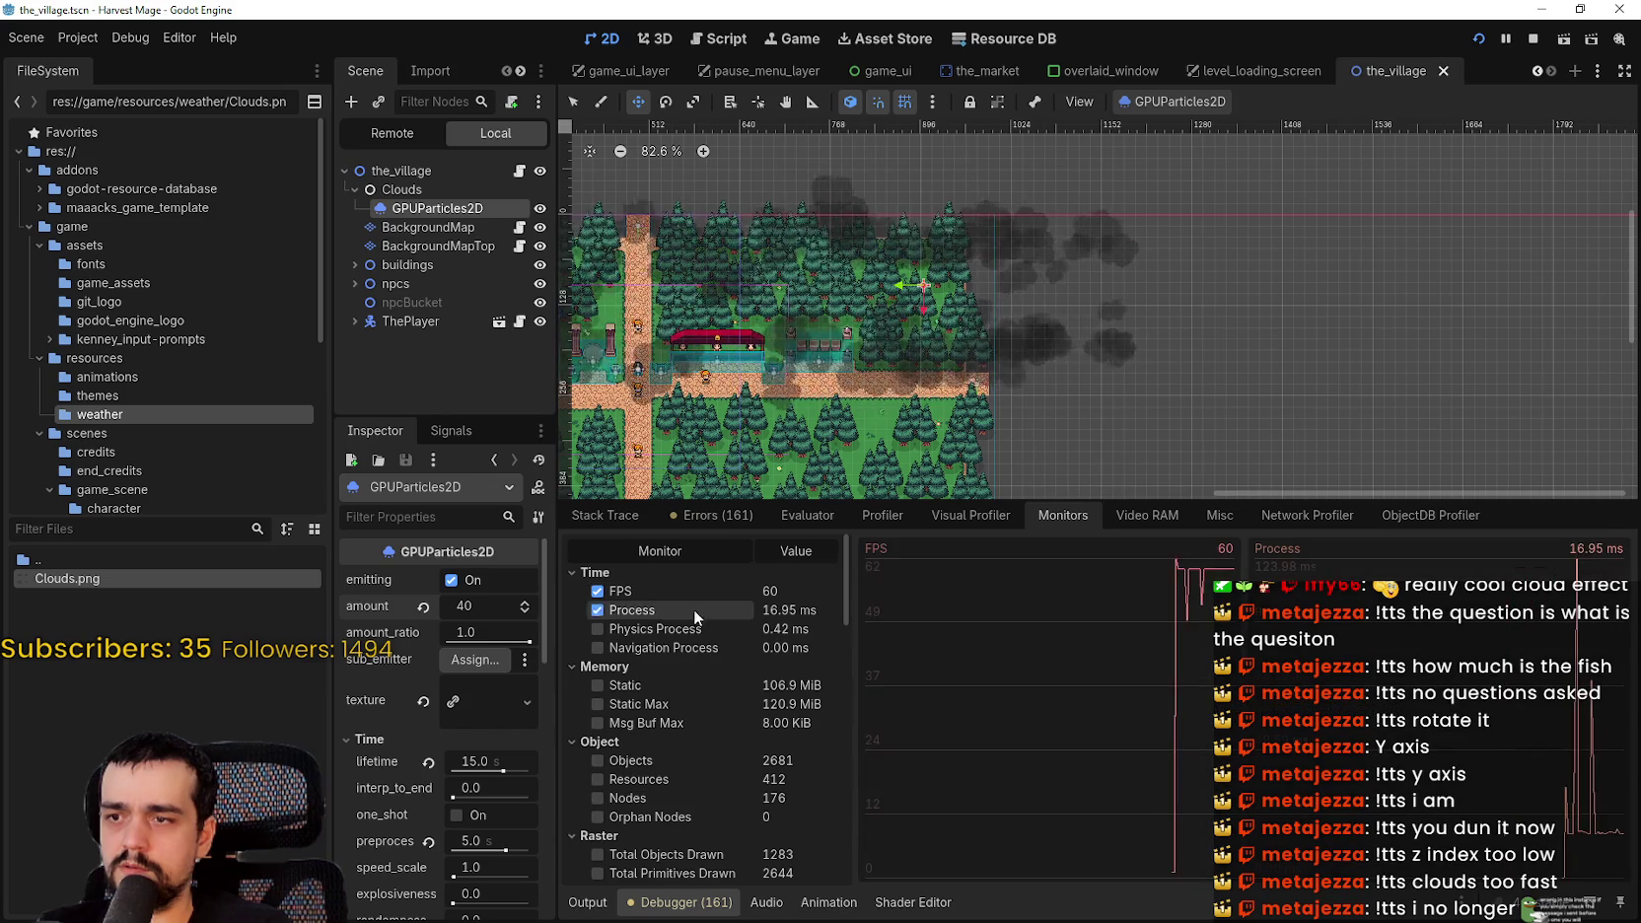
click(685, 628)
click(683, 646)
click(977, 513)
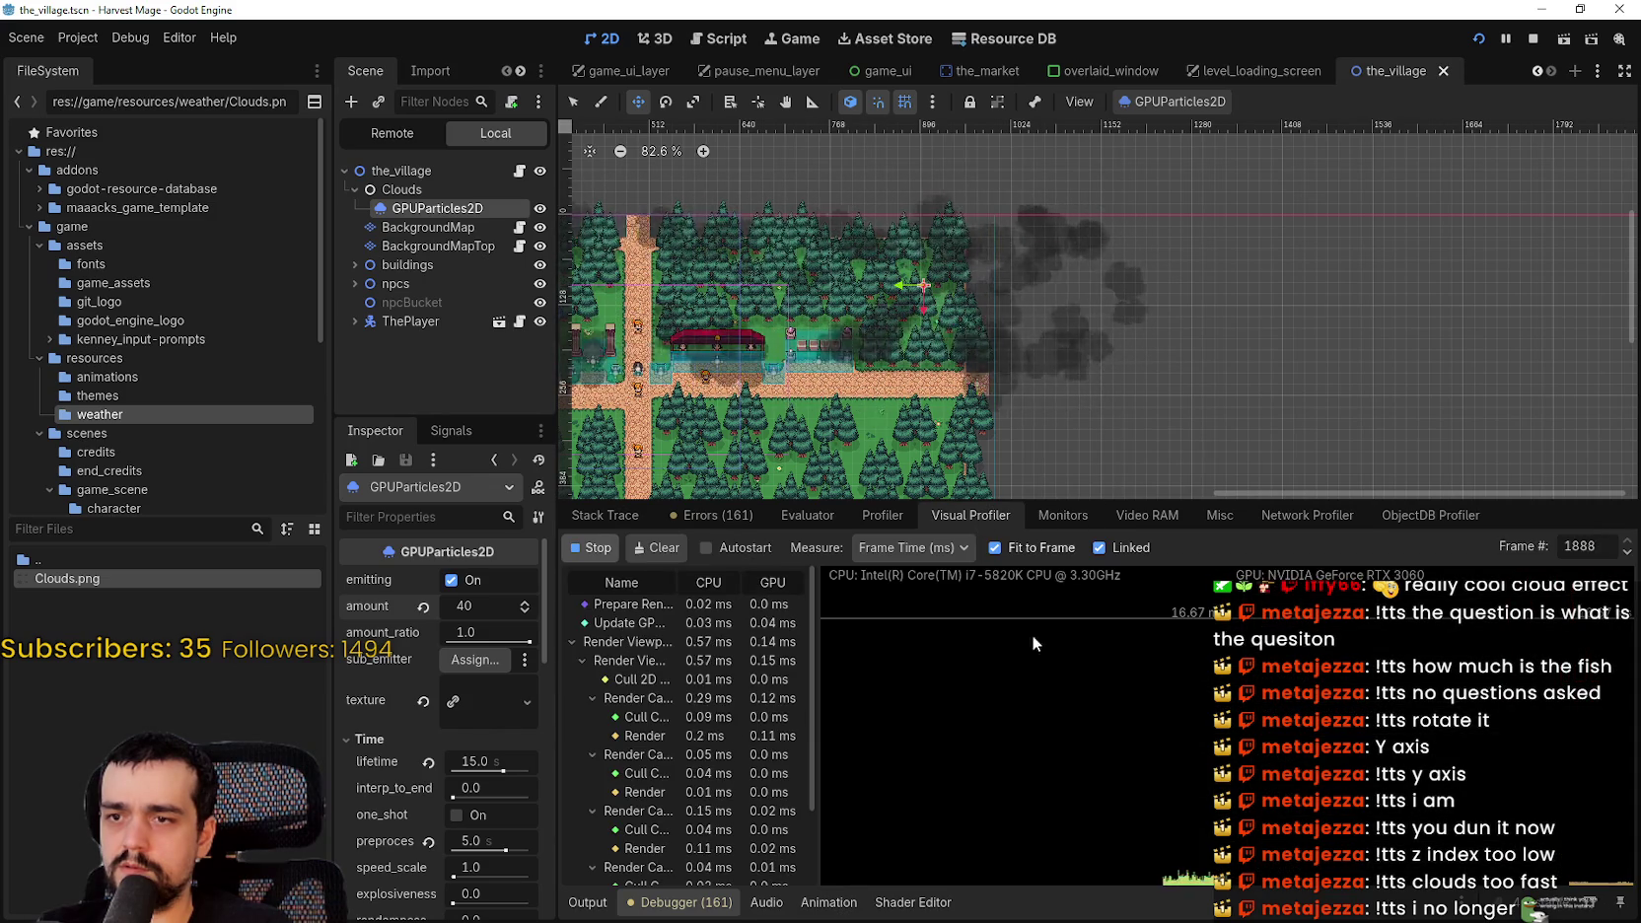
- Walk the player right in the game, then stop it with F8 and reselect the cloud particles
key(alt+Tab)
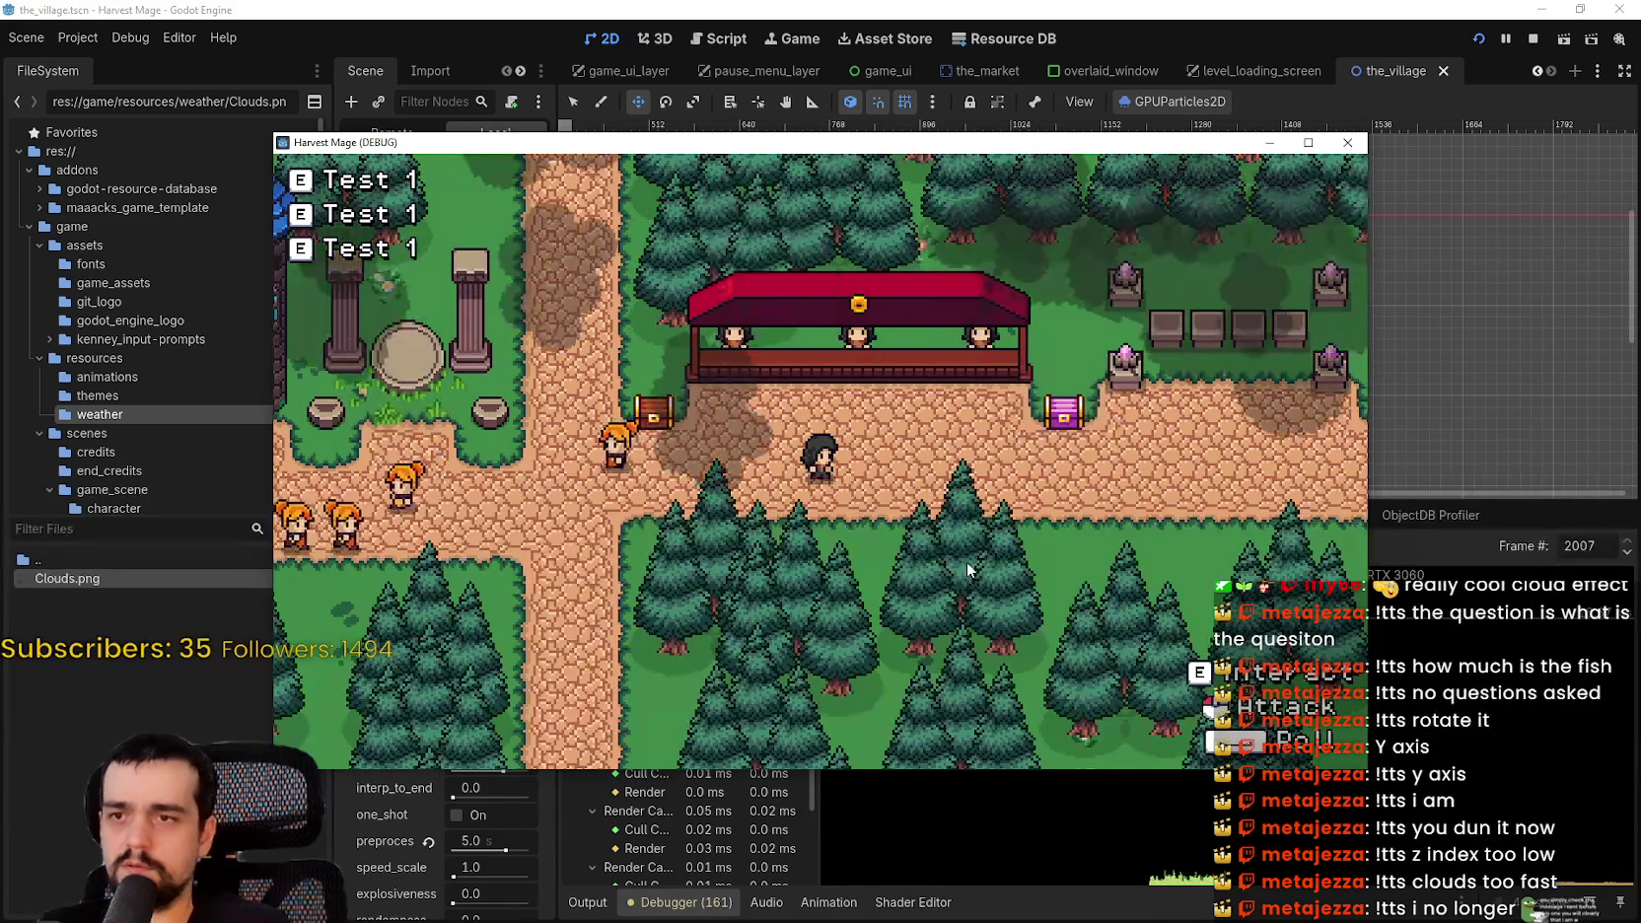
key(d)
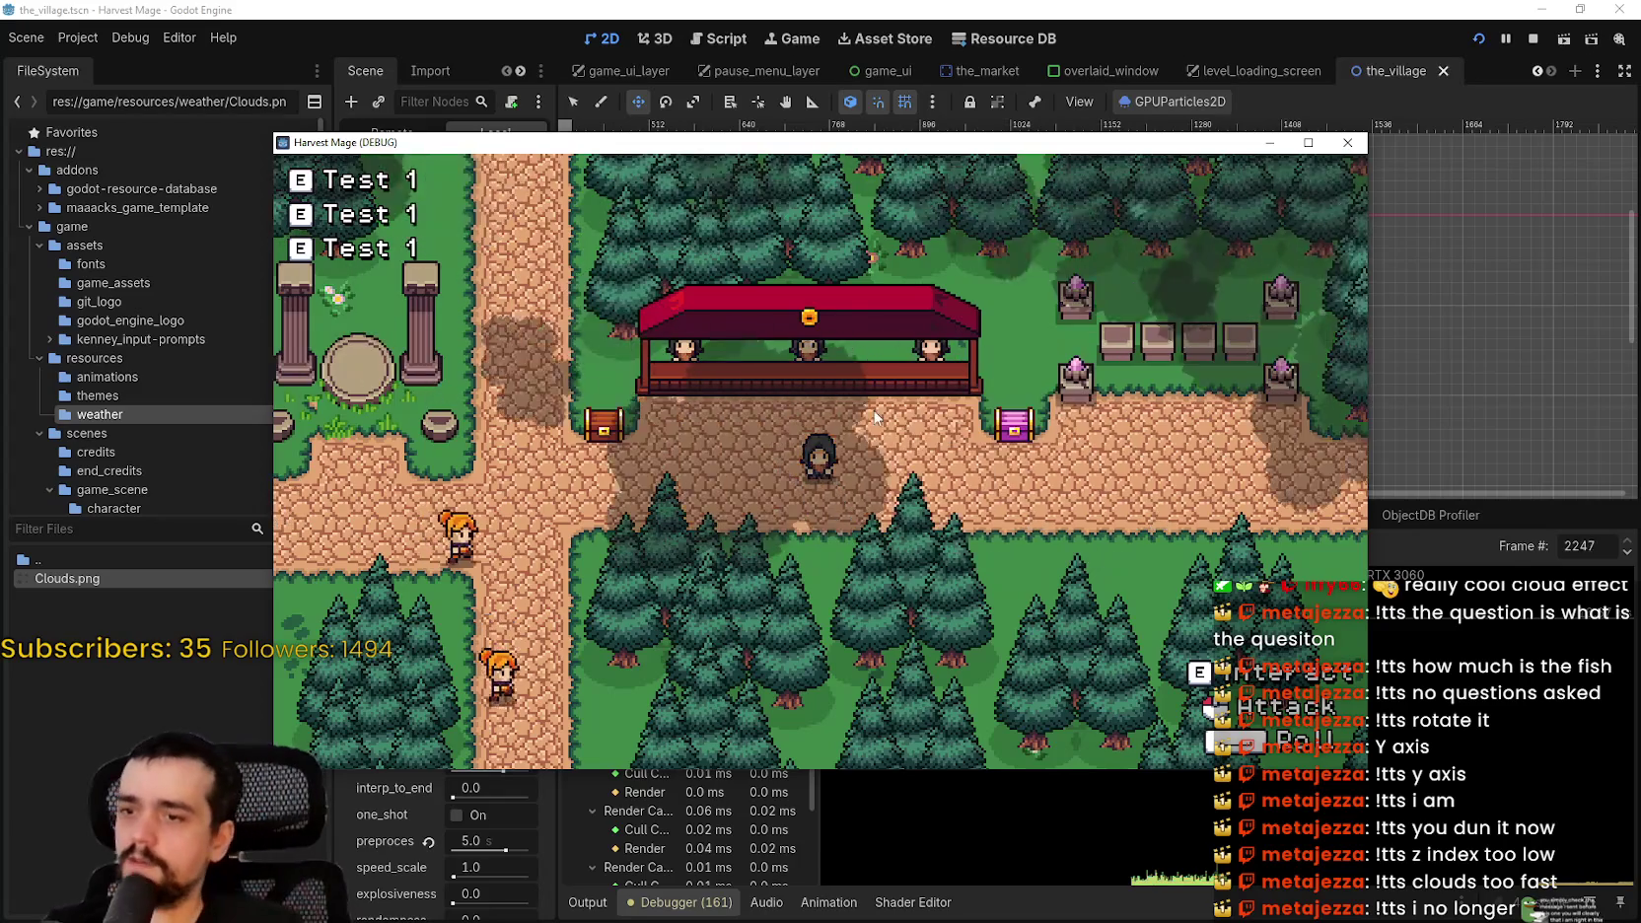
key(alt+Tab)
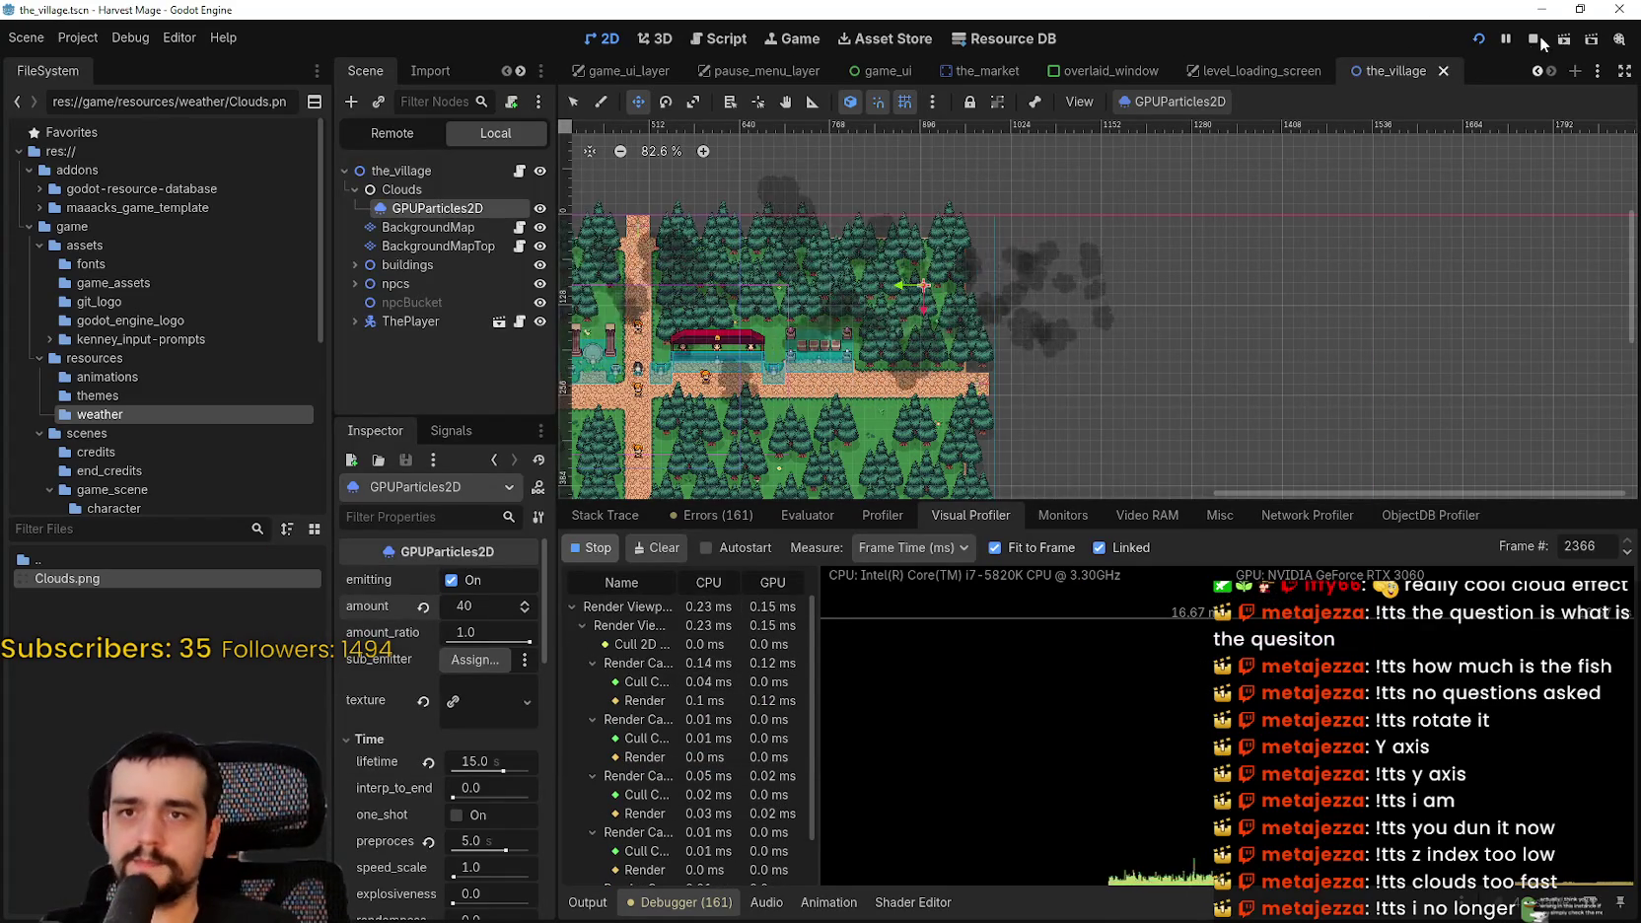
key(F8)
scroll(1051, 352, down, 1)
scroll(1051, 352, down, 6)
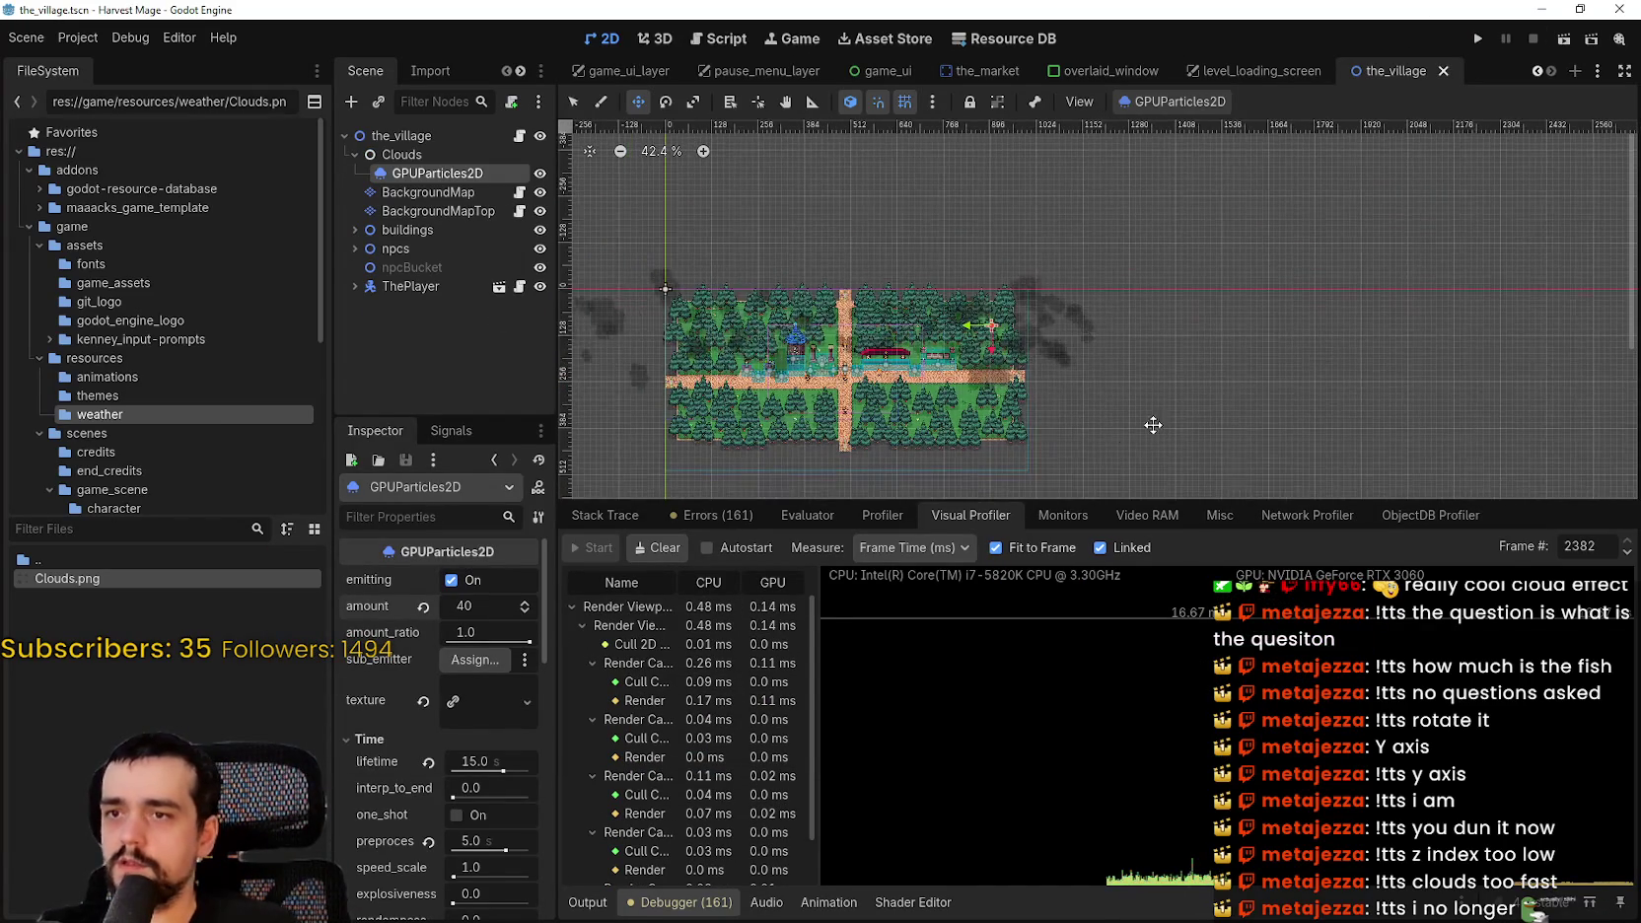
click(427, 192)
click(437, 172)
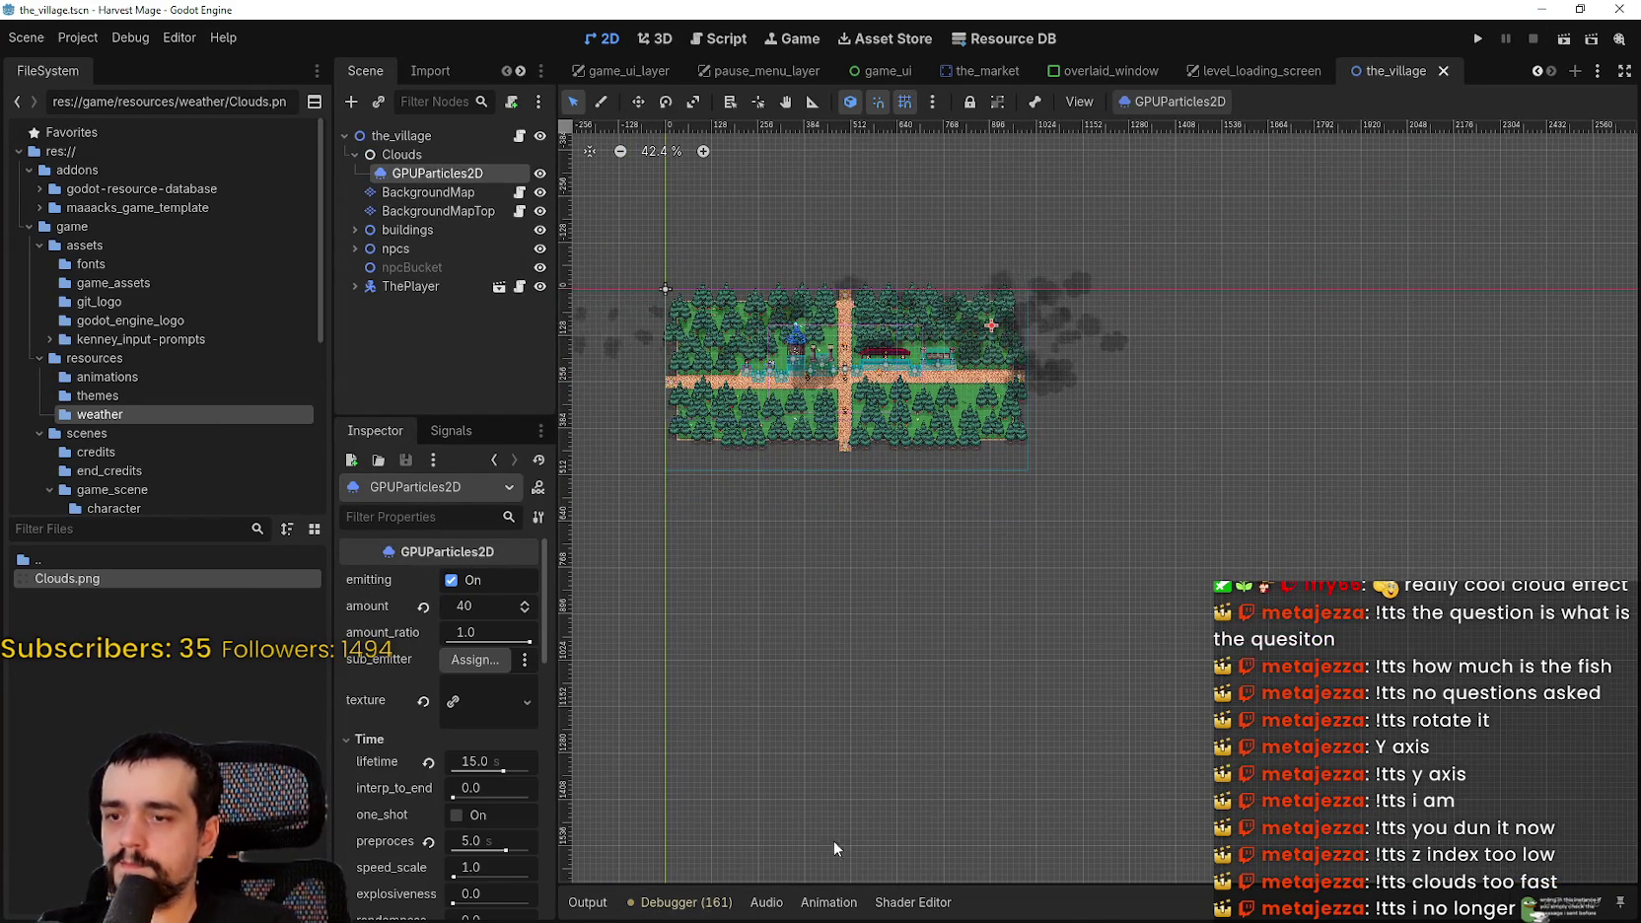
- Look over the Debugger and Shader Editor bottom panels
click(685, 902)
click(912, 902)
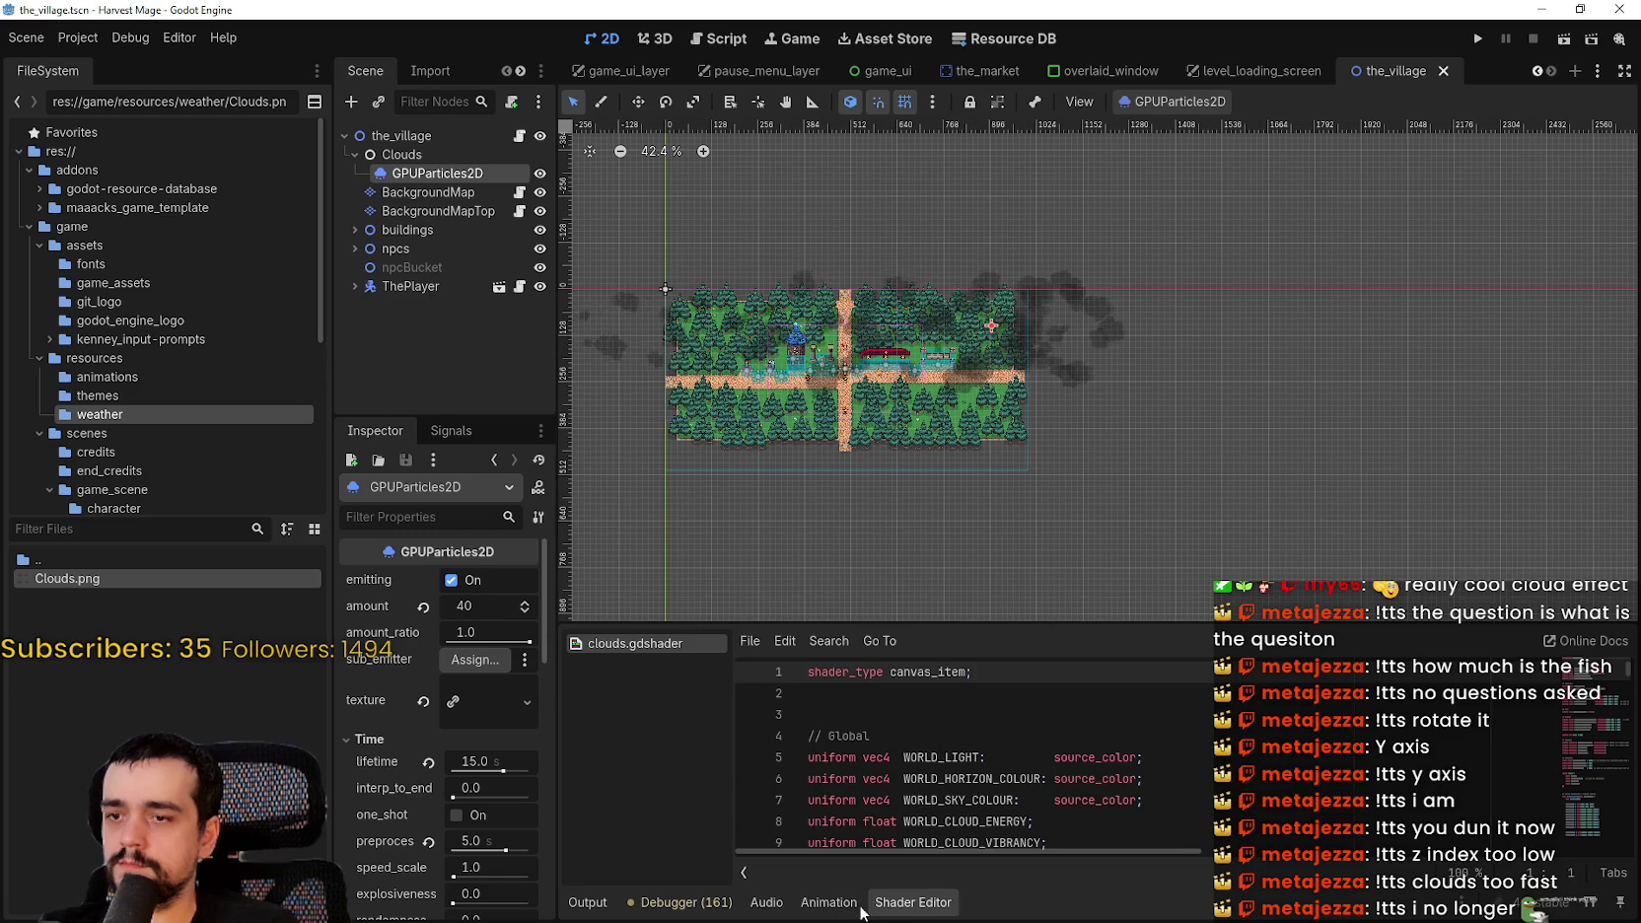
click(693, 904)
- Rename the Clouds node to 'Weather' and reselect its GPUParticles2D child
double_click(419, 155)
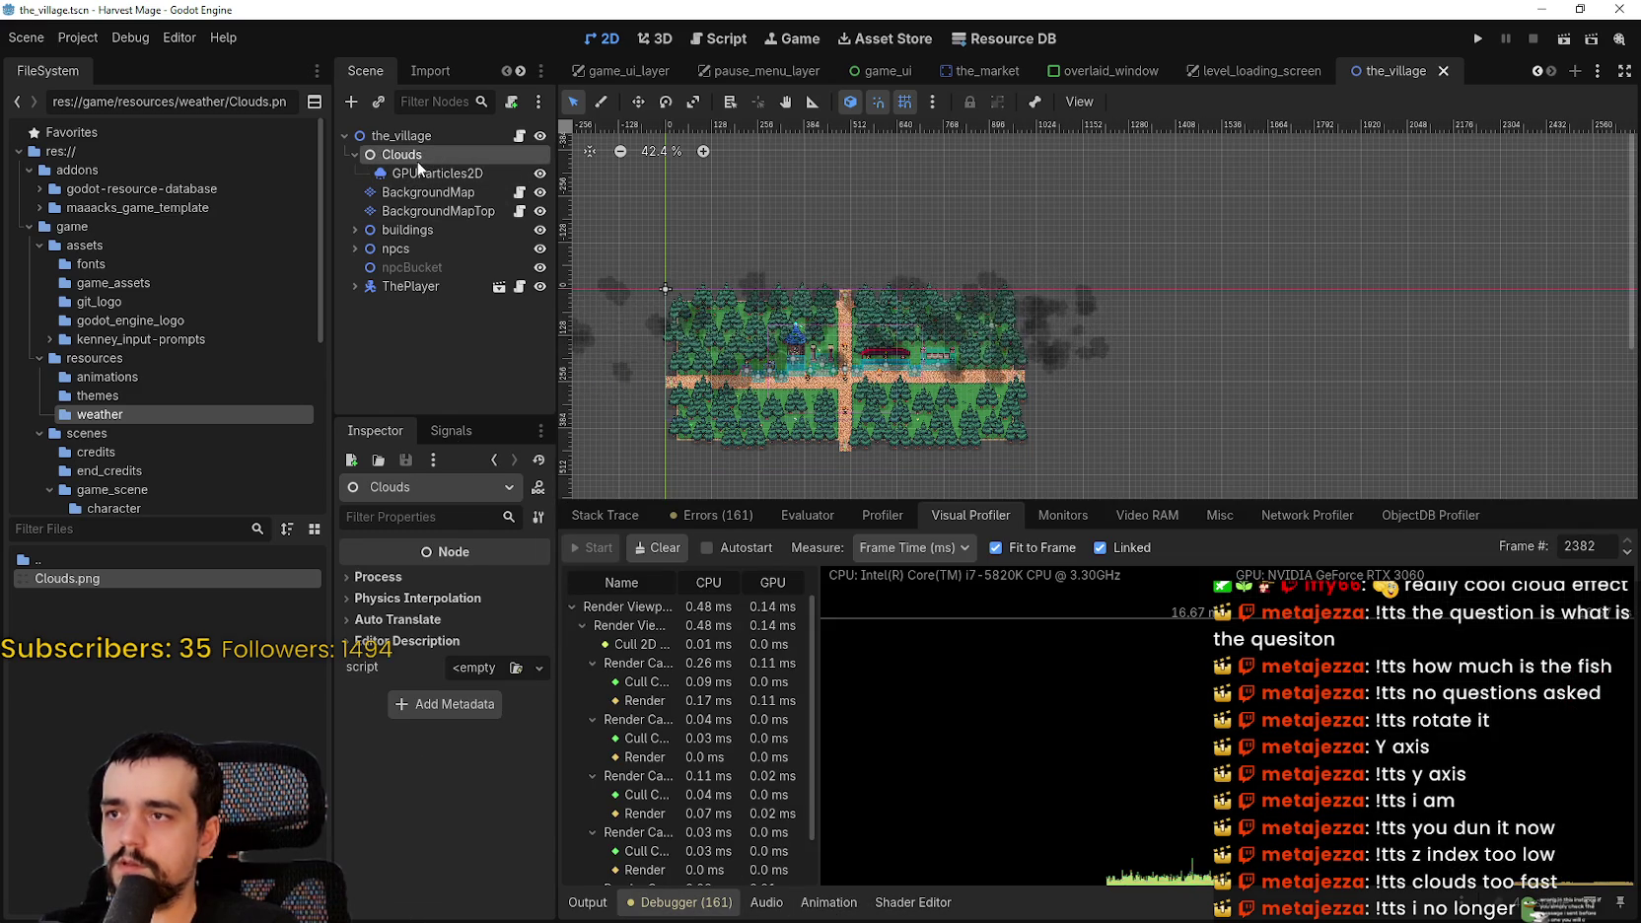
text(Weather)
key(Return)
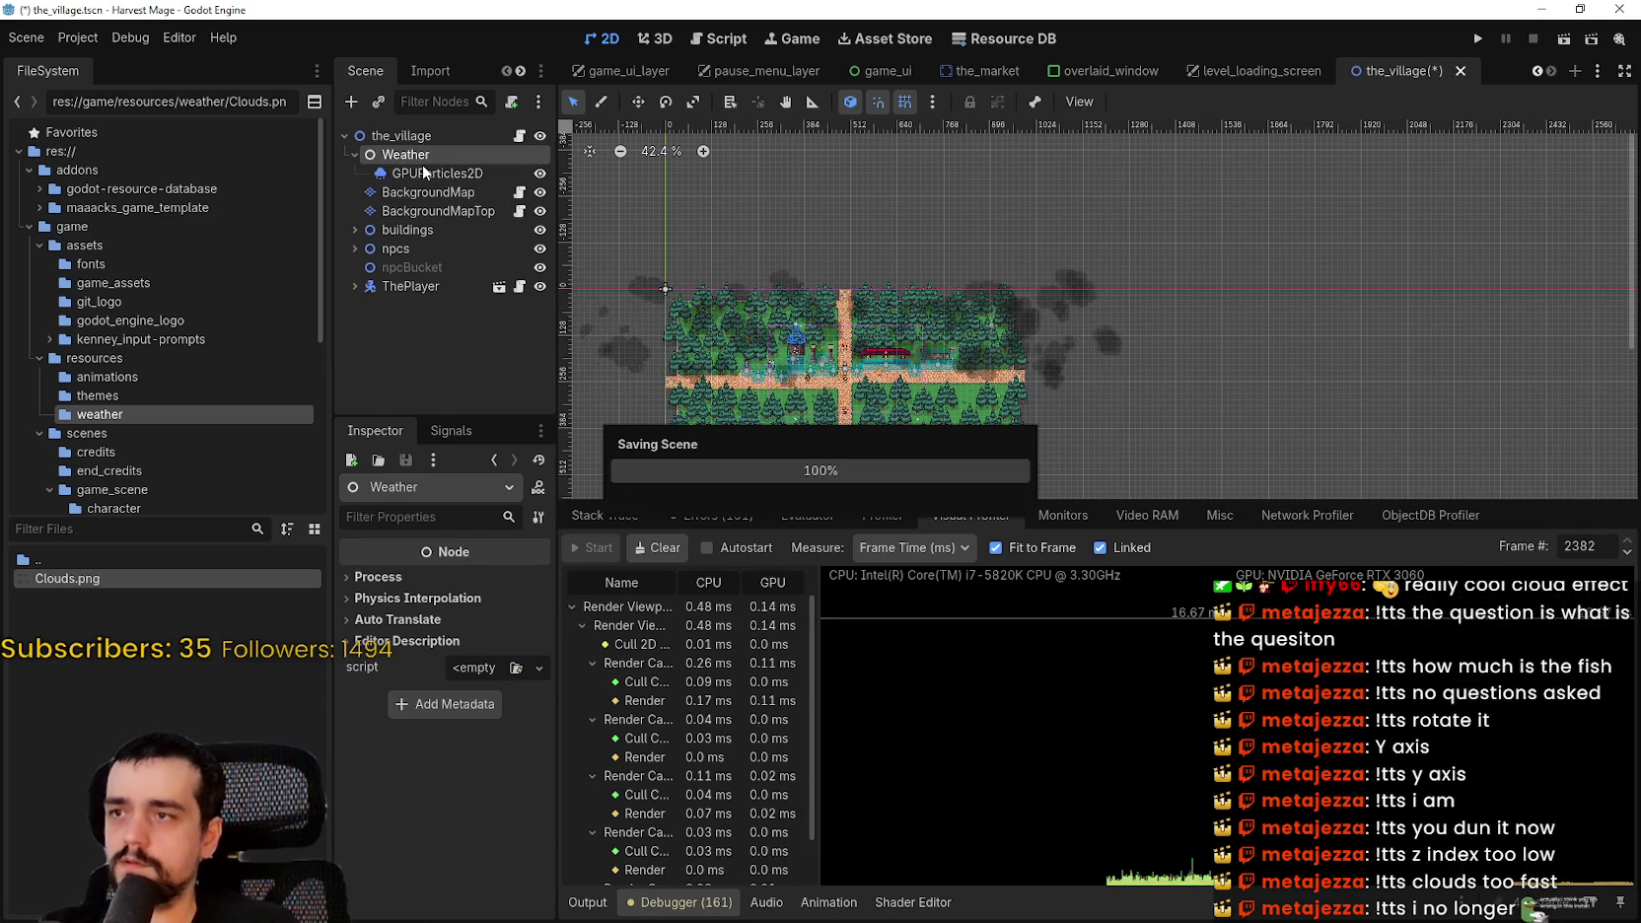
click(426, 173)
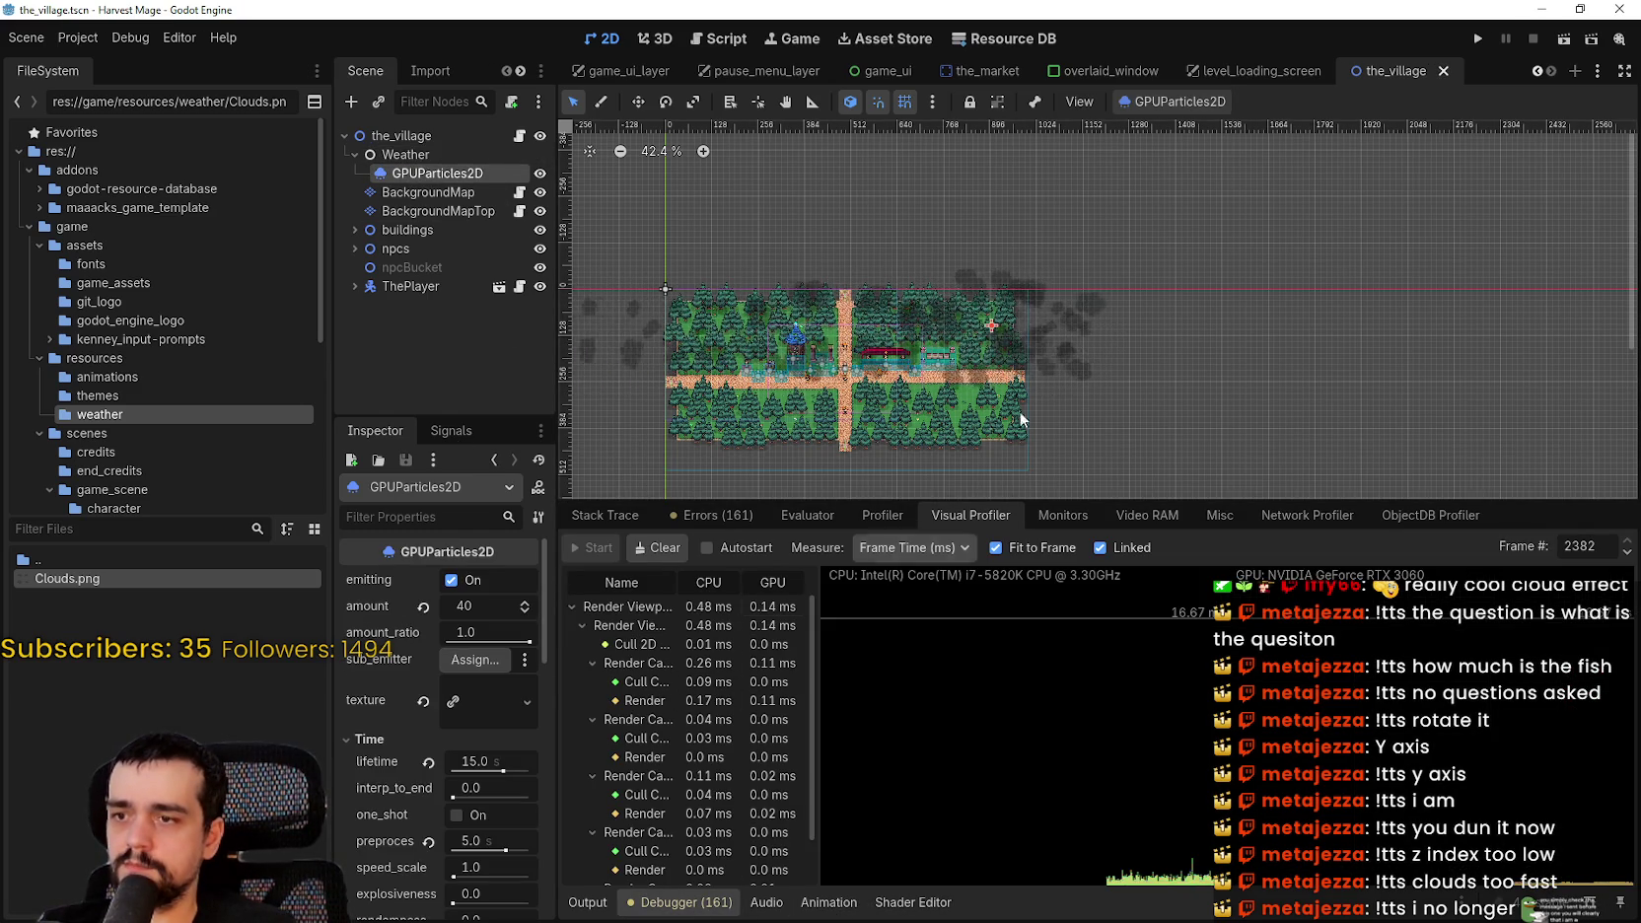
scroll(1013, 440, up, 5)
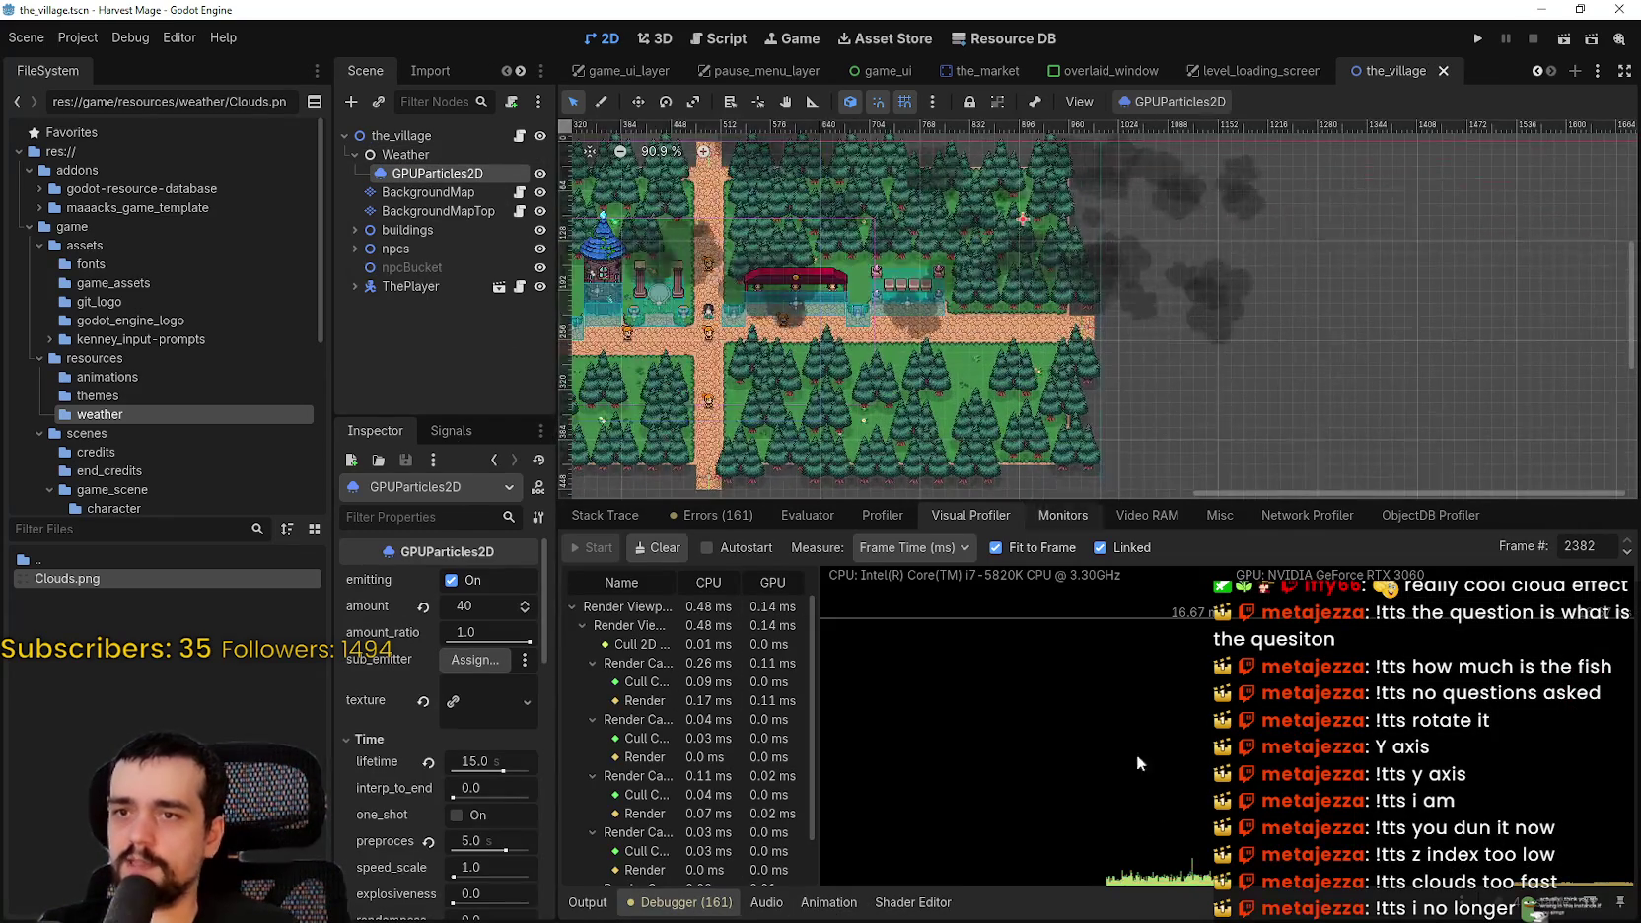
- Drag the splitter right to widen the Scene and Inspector dock beside the village viewport
scroll(710, 814, up, 1)
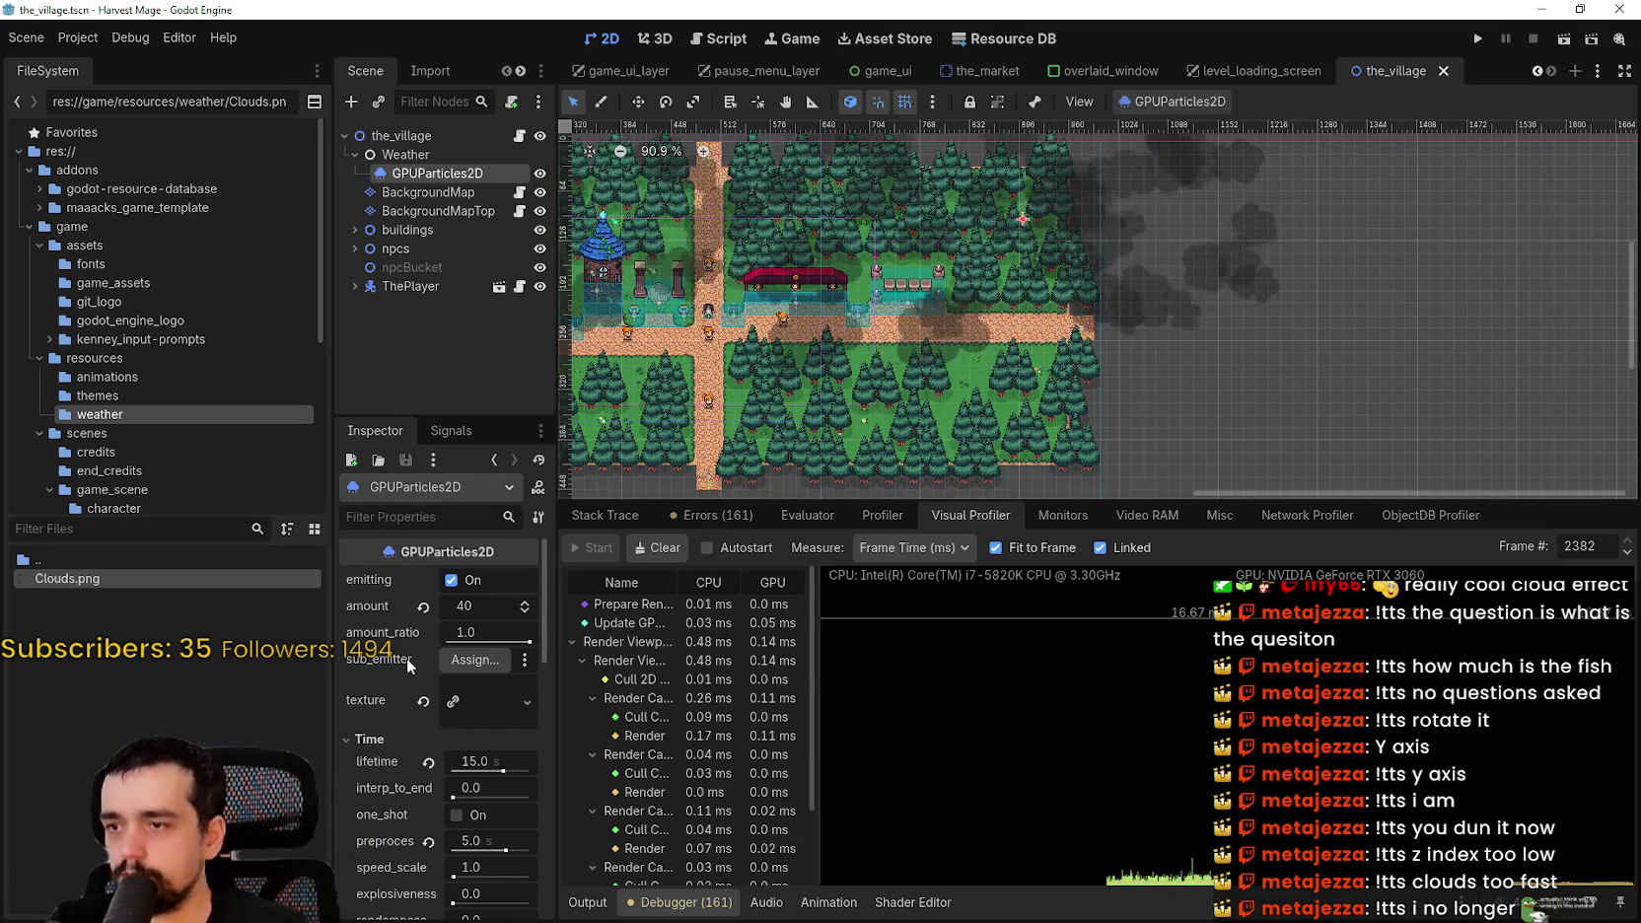
mouse_move(406, 657)
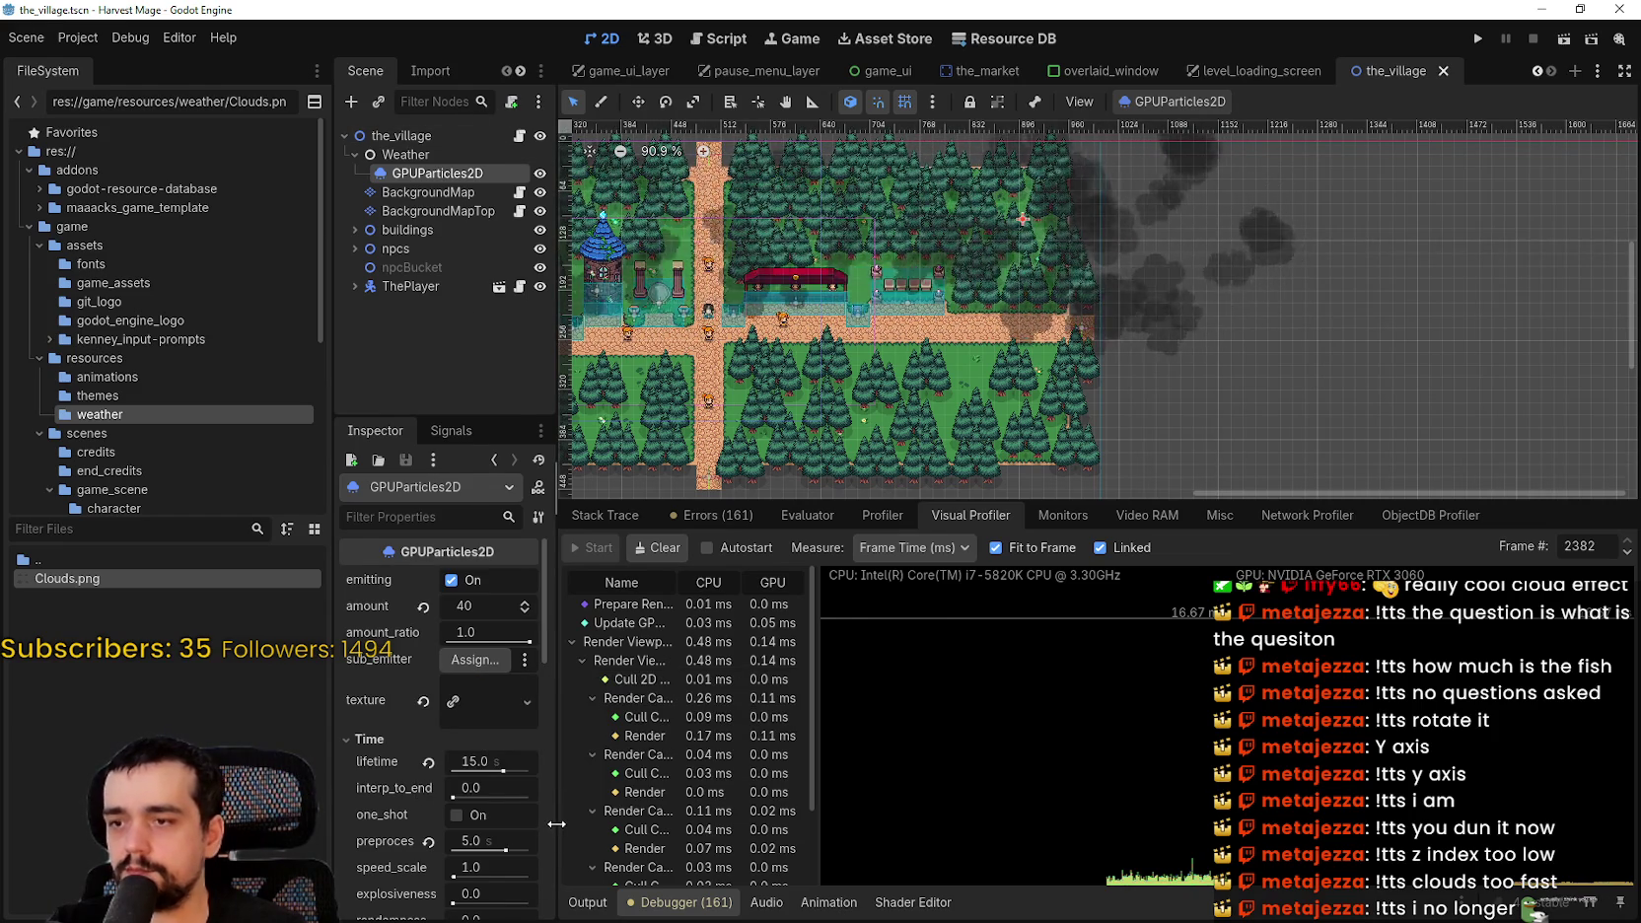
drag(550, 826, 582, 826)
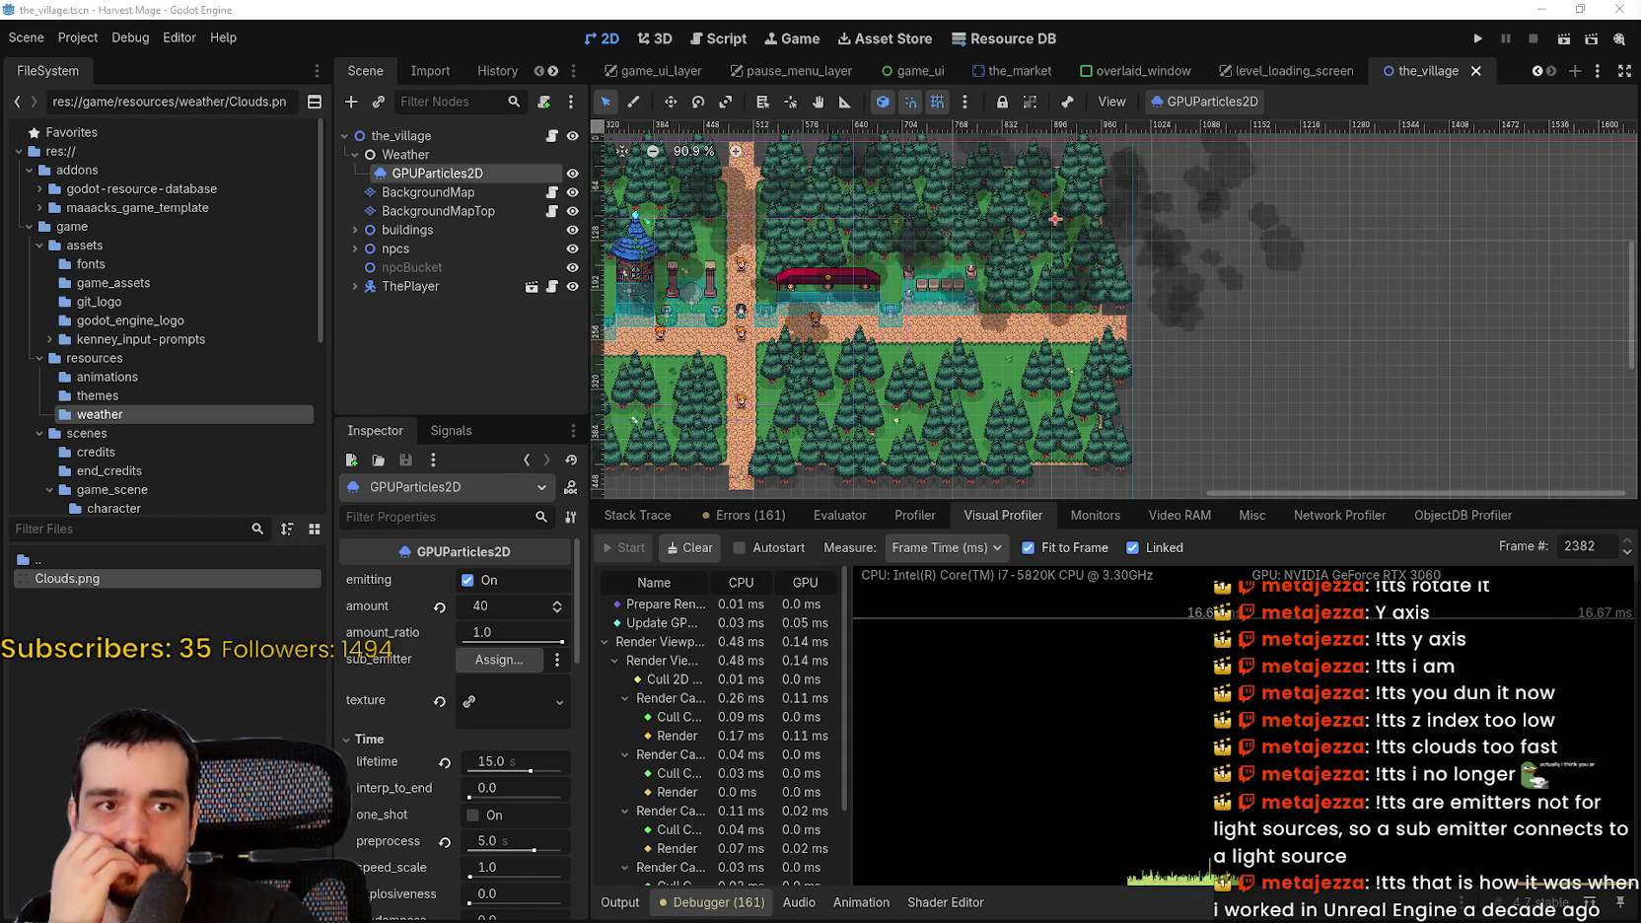
key(alt+Tab)
- Maximize the browser and scroll through the 2D fog overlay shader page and its code
click(1238, 51)
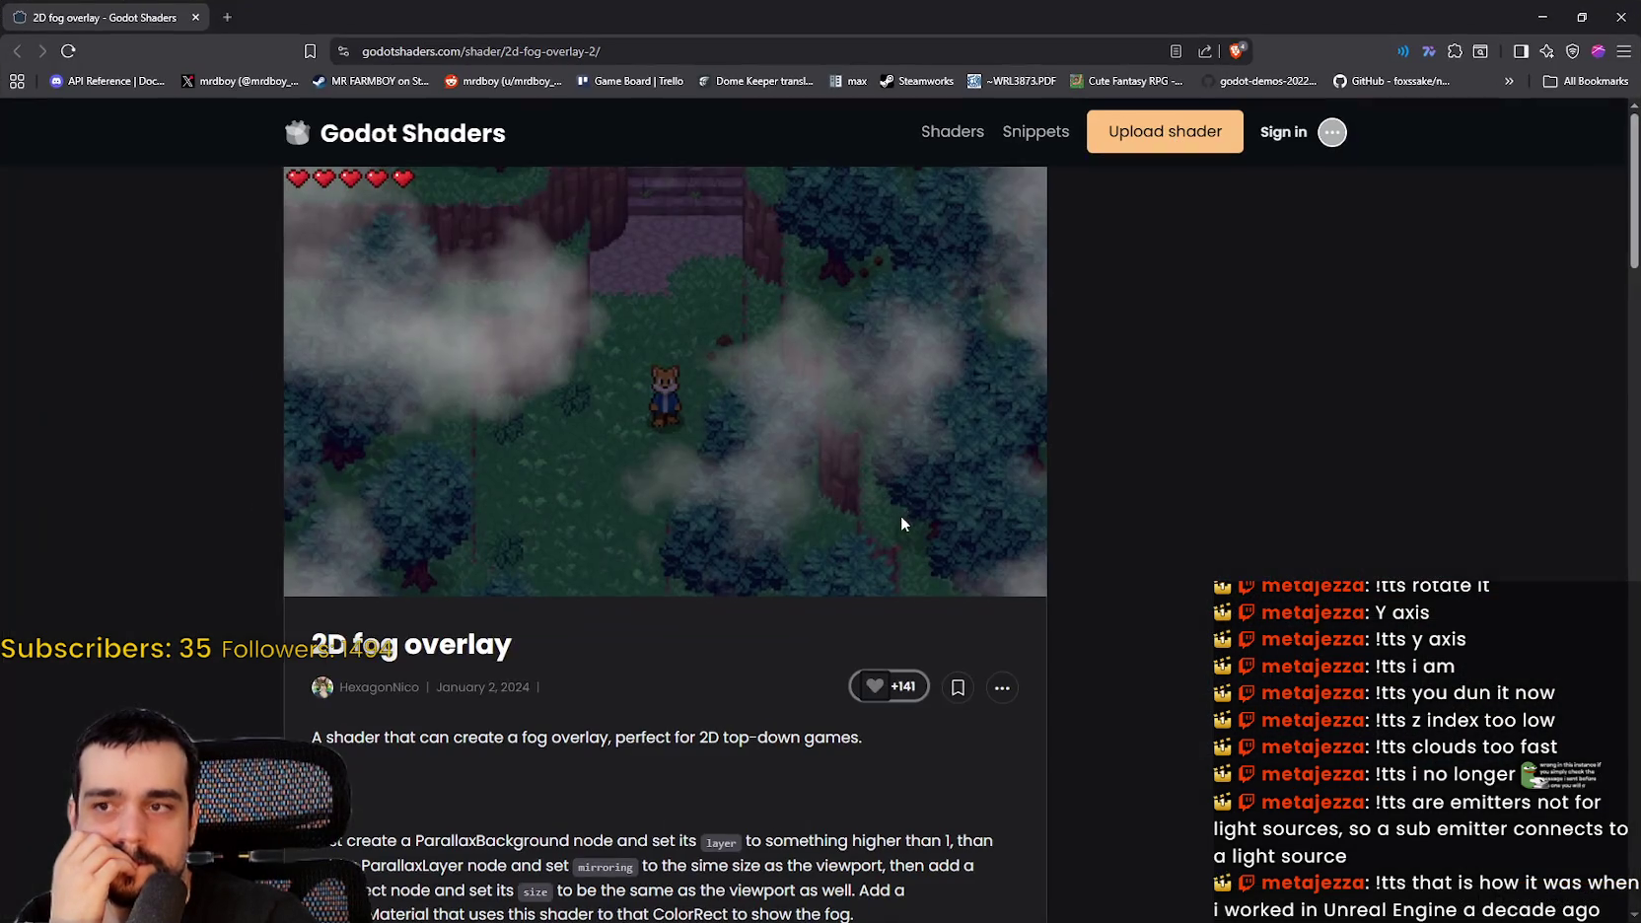
scroll(848, 448, down, 7)
scroll(1066, 507, up, 3)
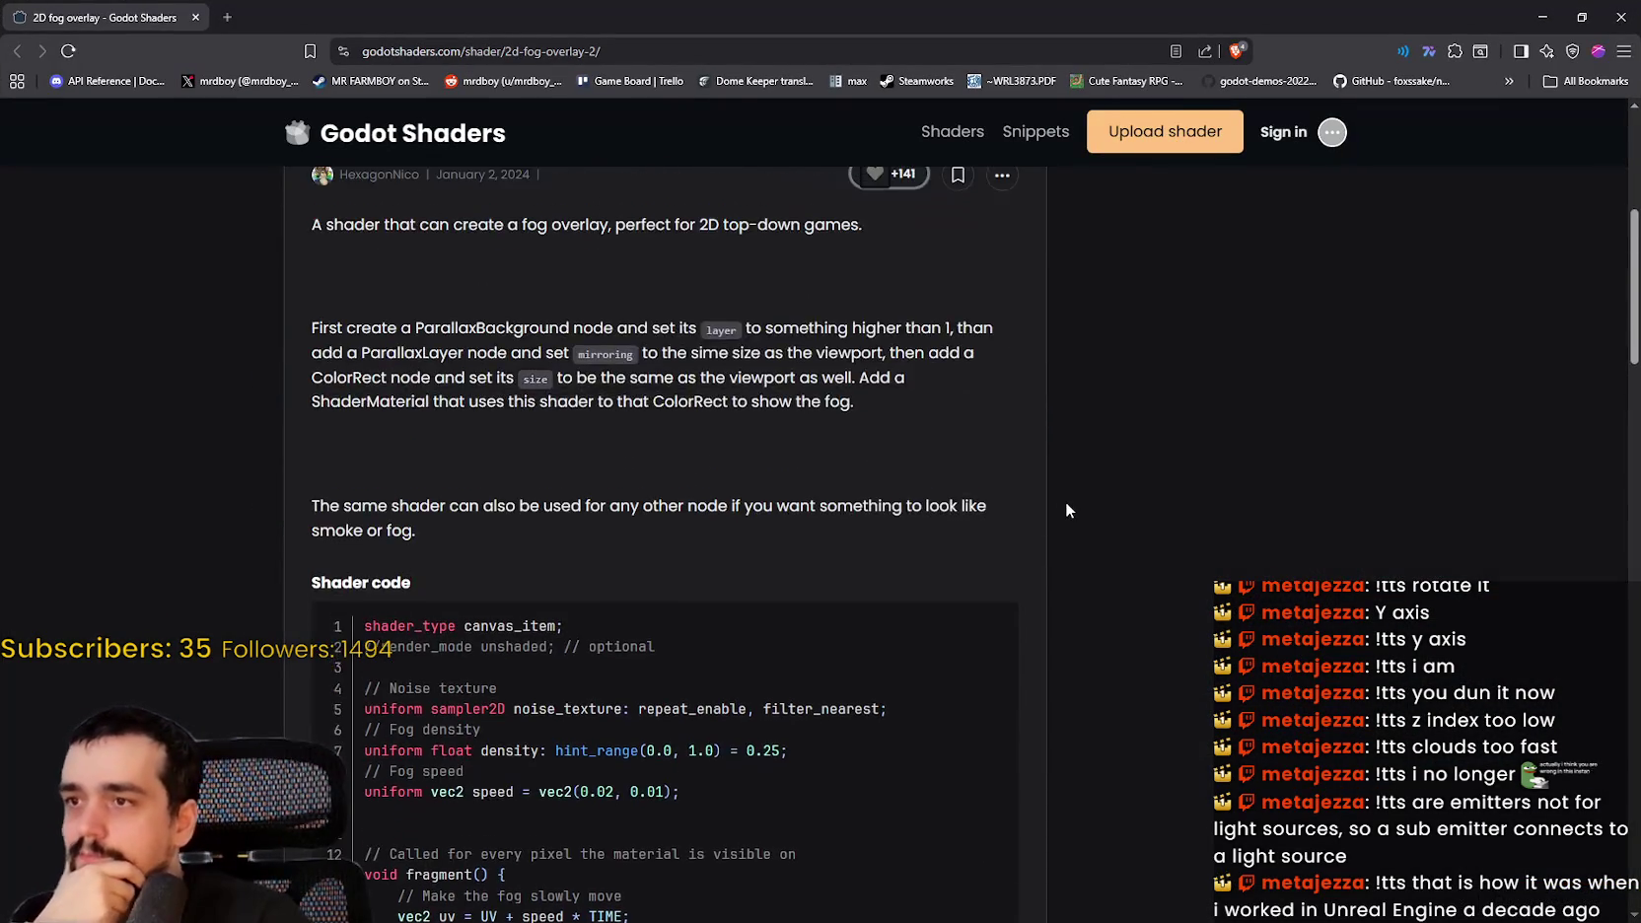
scroll(1064, 510, up, 3)
scroll(1064, 507, up, 1)
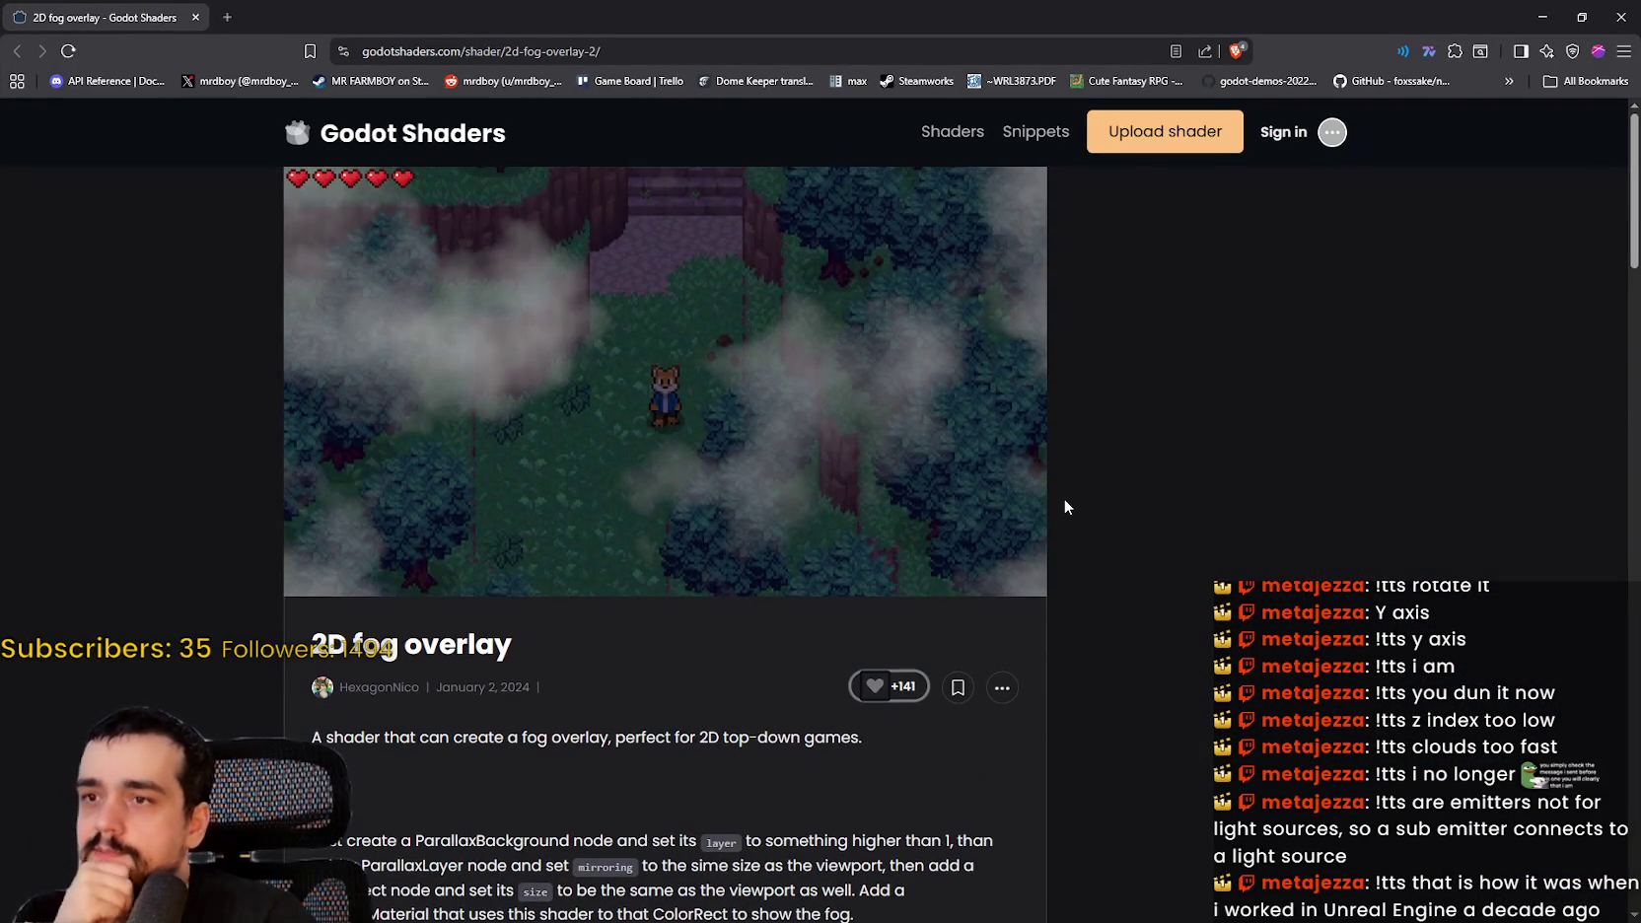
scroll(1063, 498, down, 14)
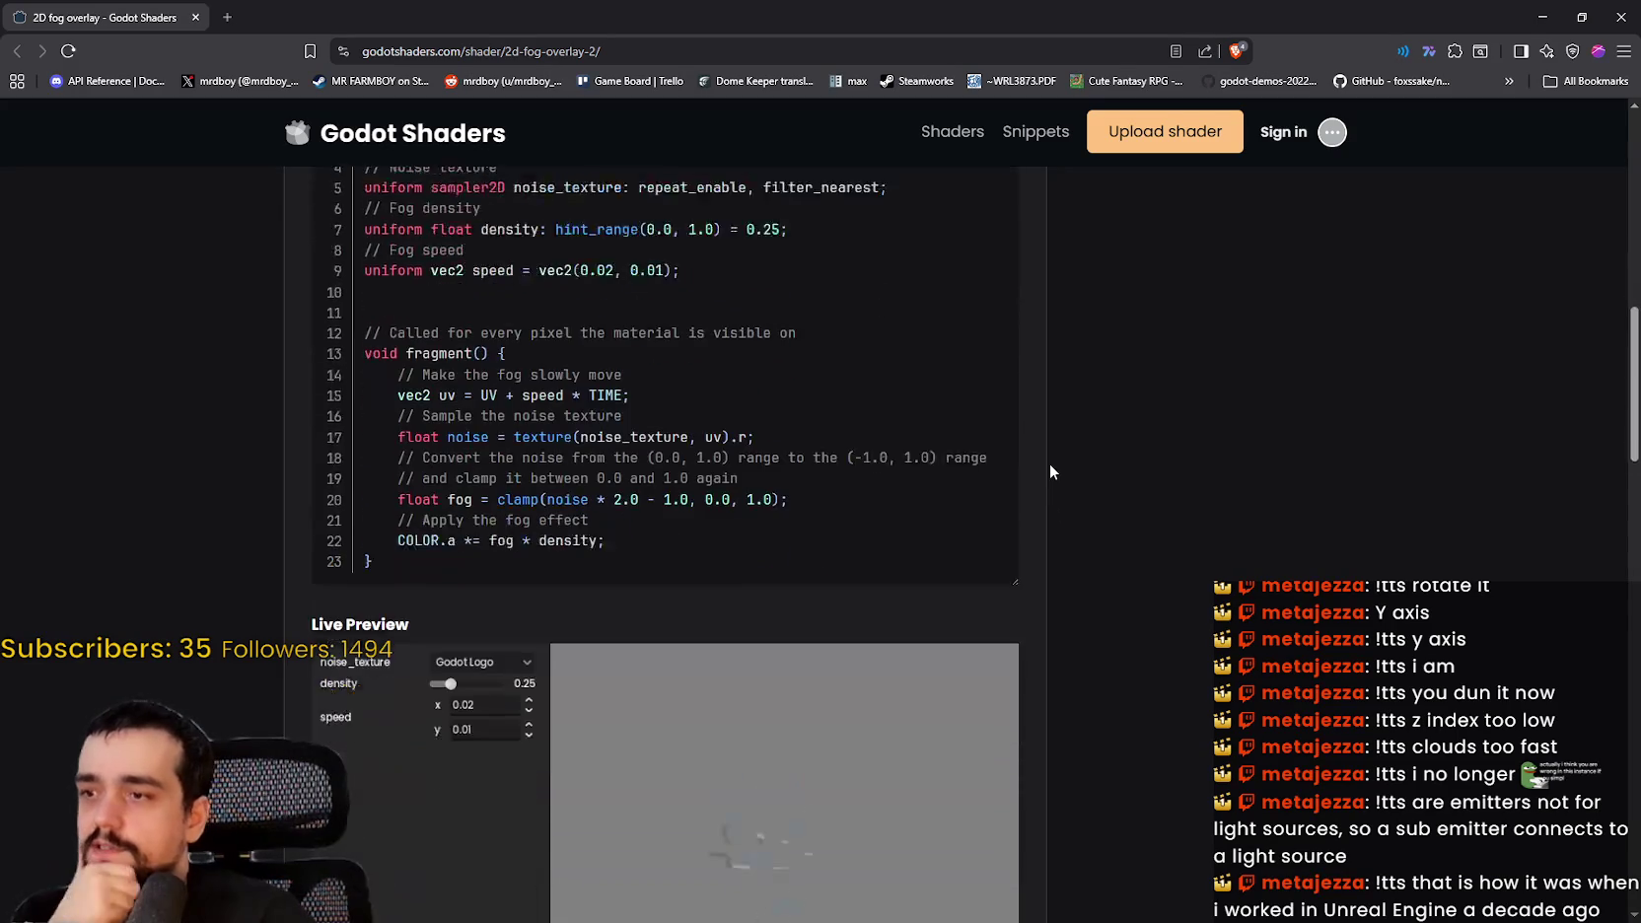
scroll(1048, 458, down, 5)
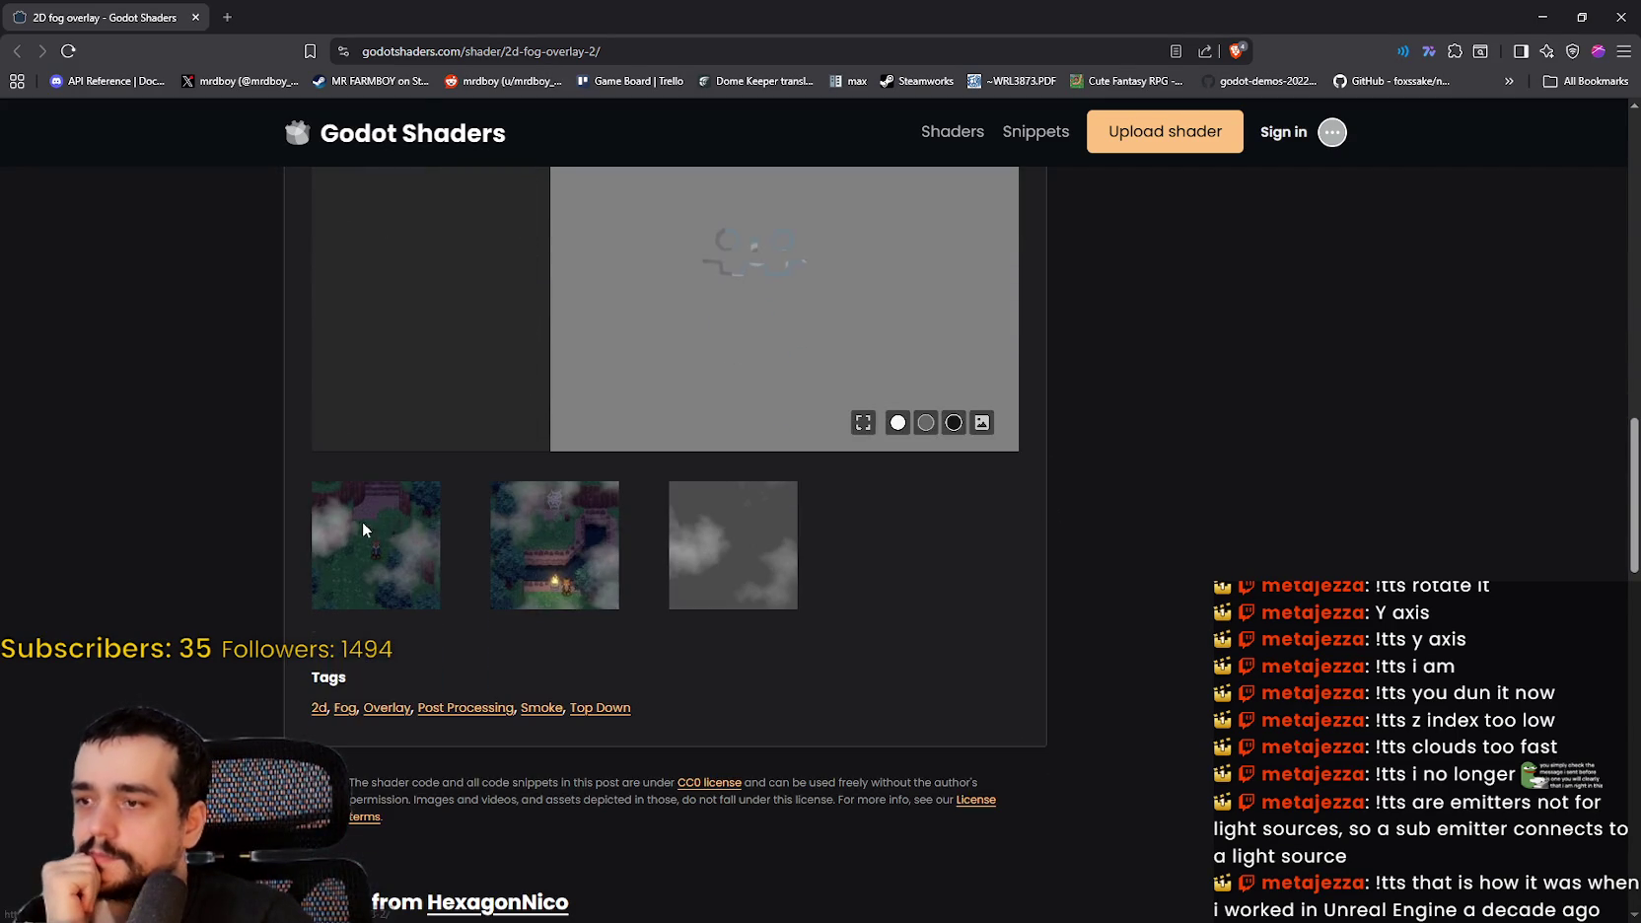
- View the fog shader's example images full size one after another, then return to Godot
click(362, 530)
click(1452, 530)
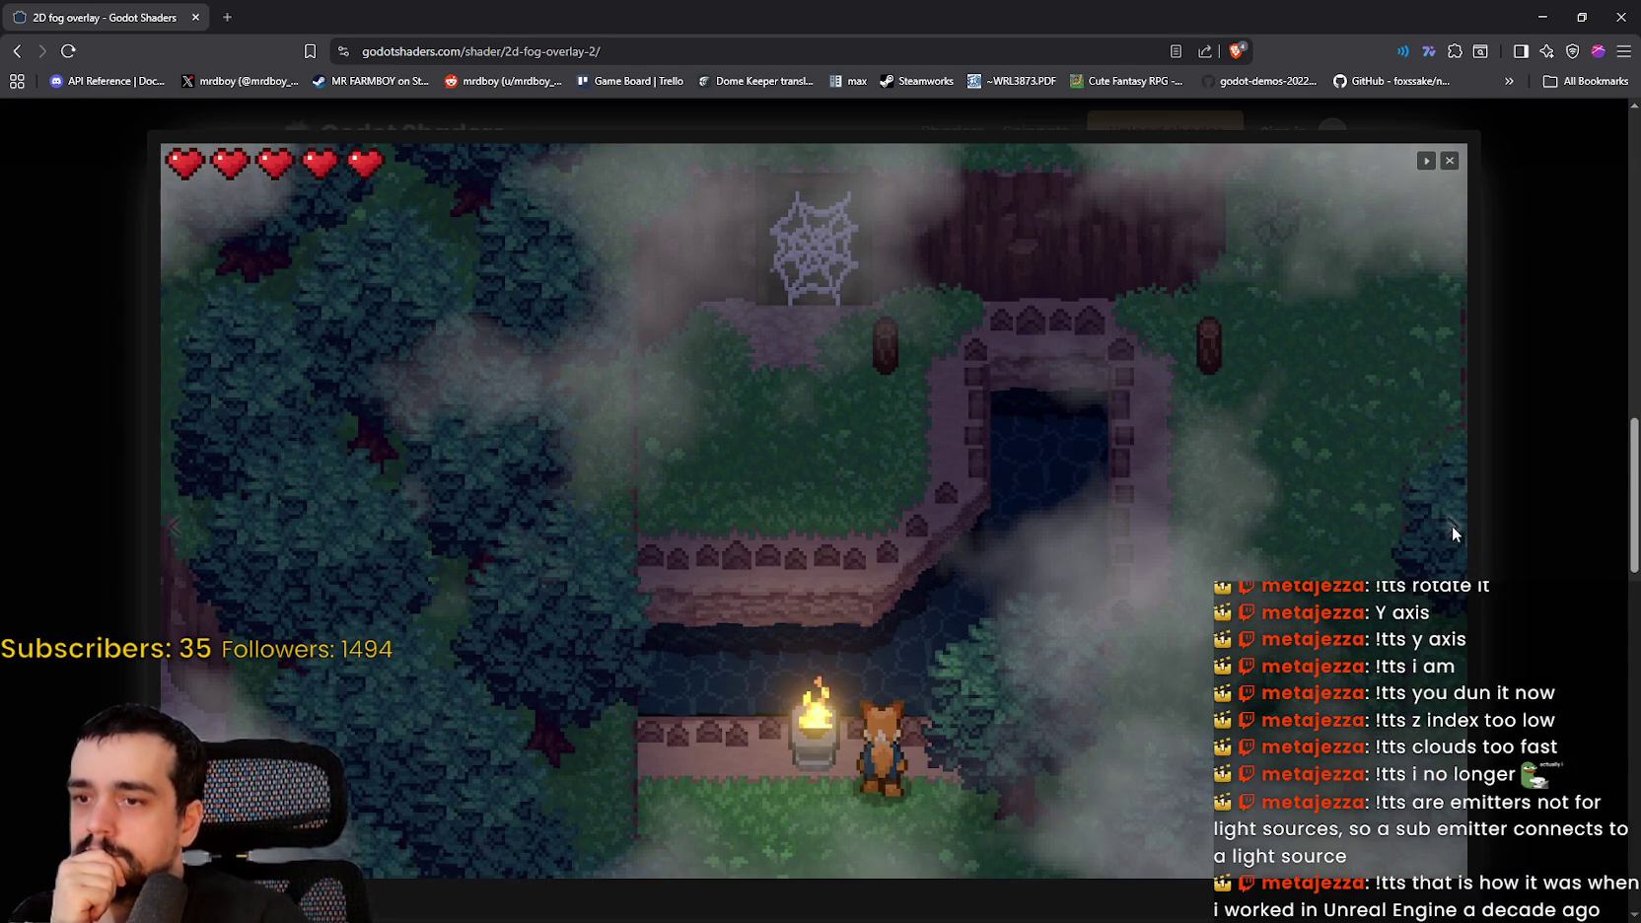
click(1452, 529)
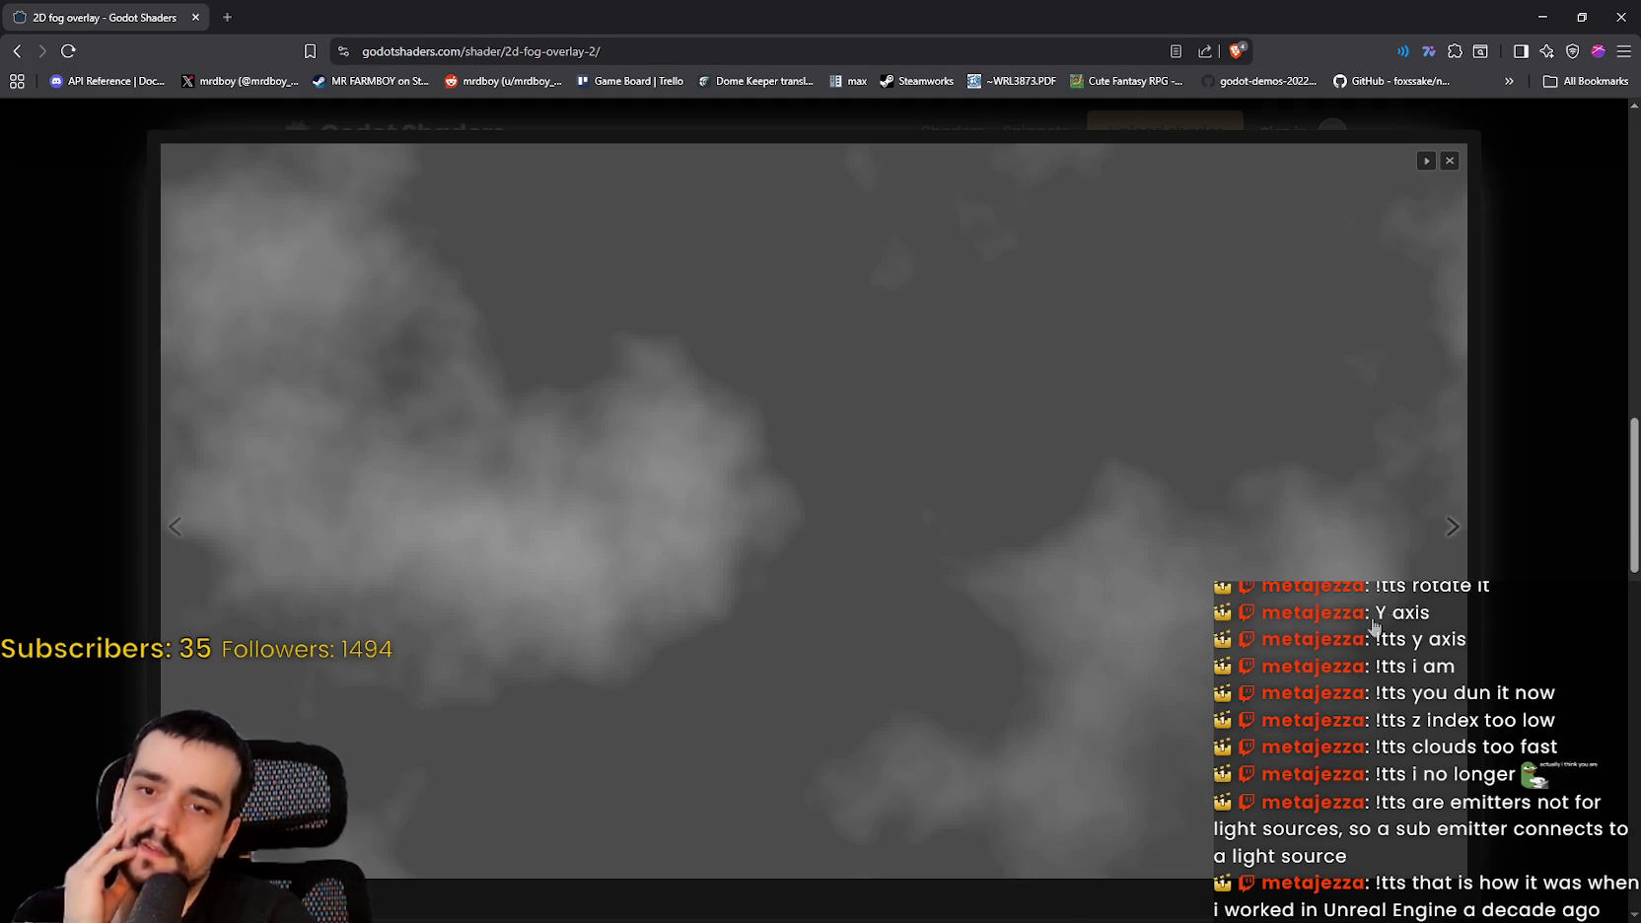
click(1462, 542)
click(1463, 547)
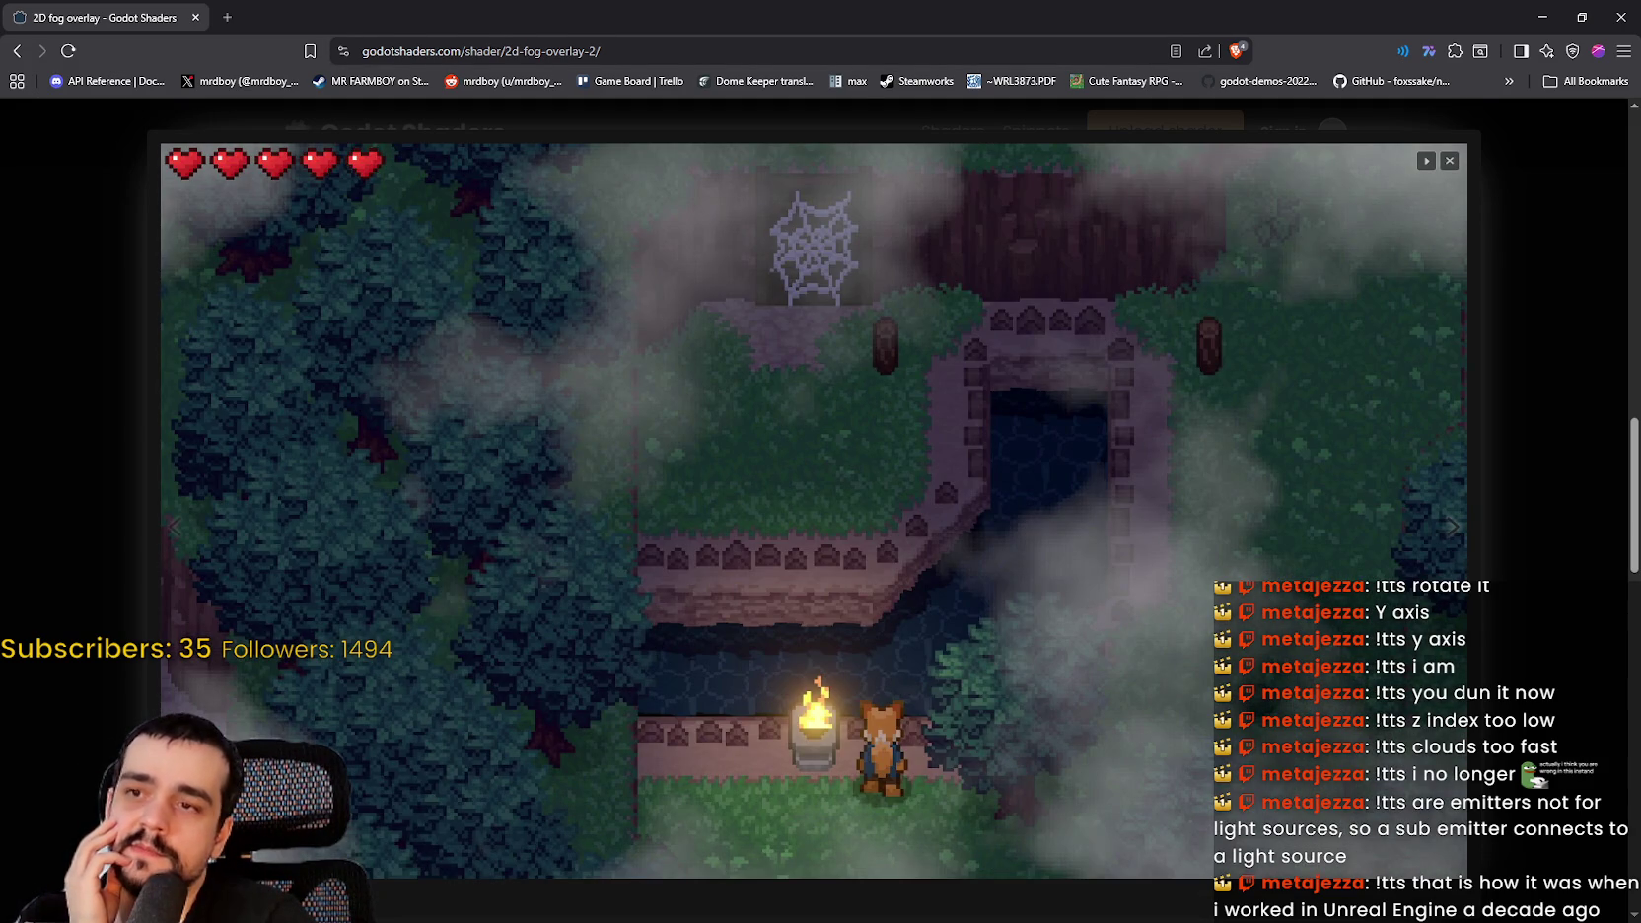
key(alt+Tab)
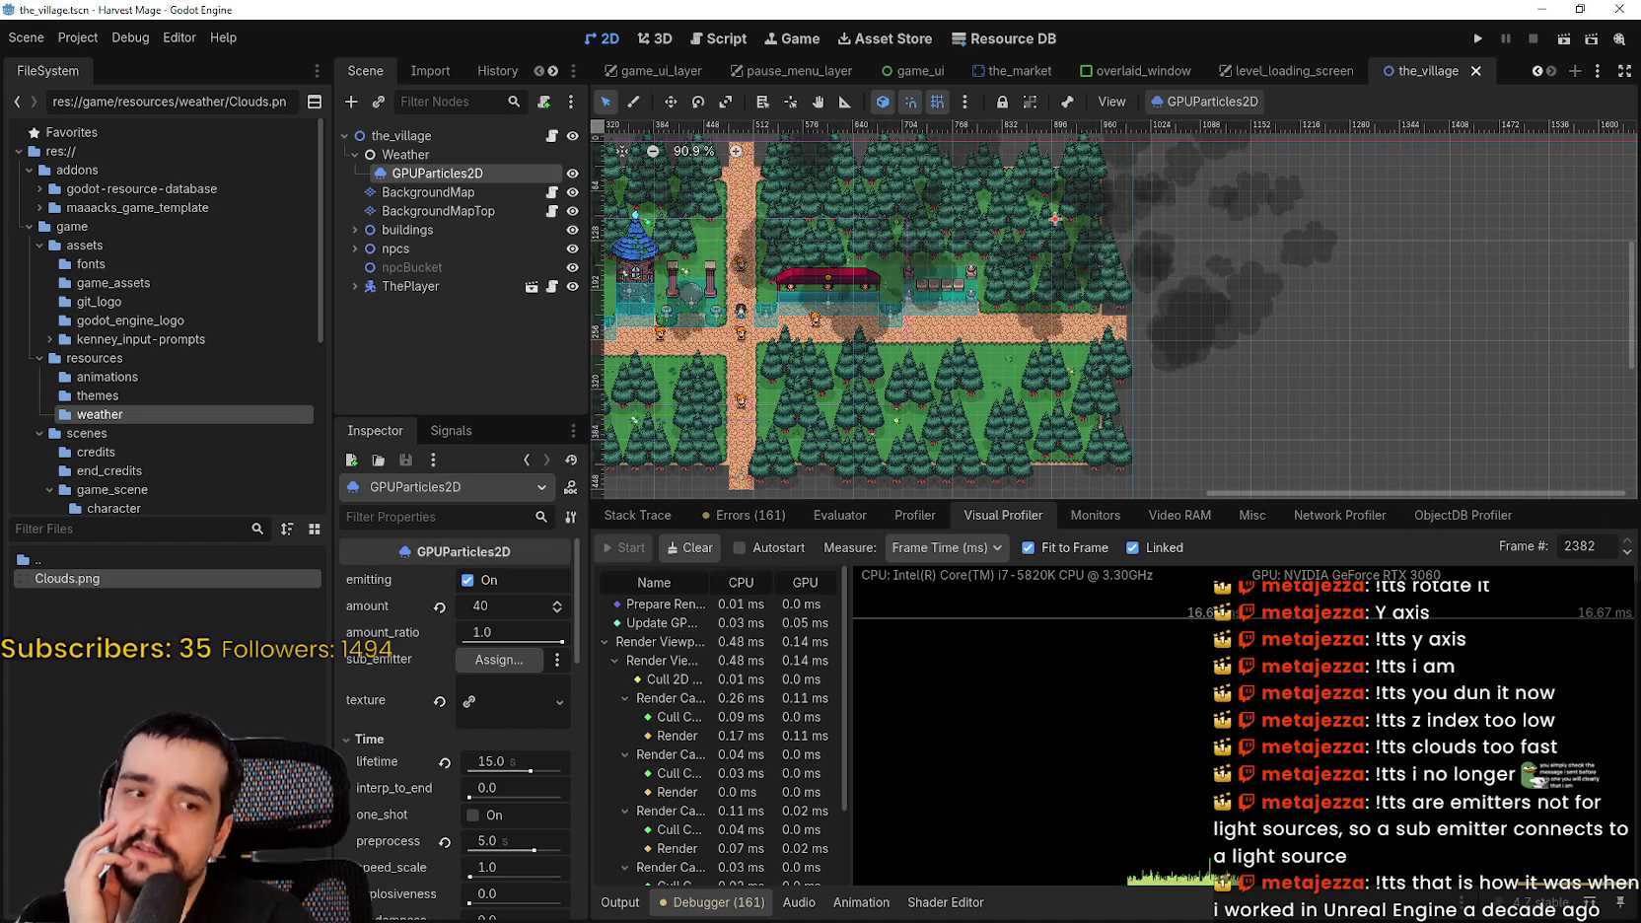
- Run the game, start a New Game to load the village, then stop it with F8
click(1477, 39)
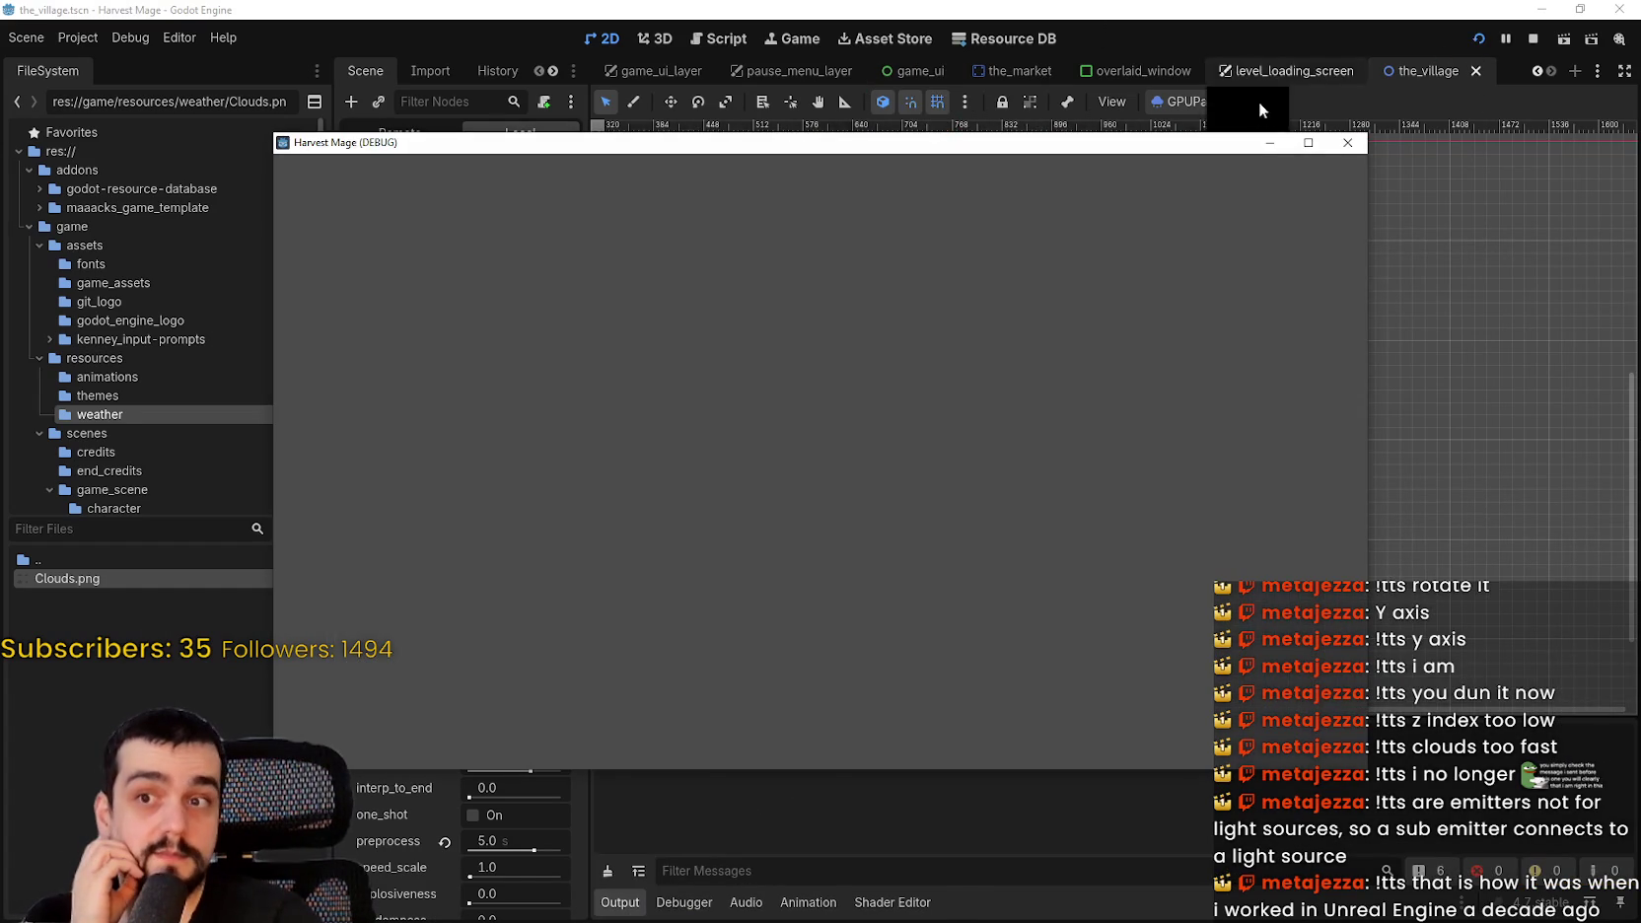
click(1310, 148)
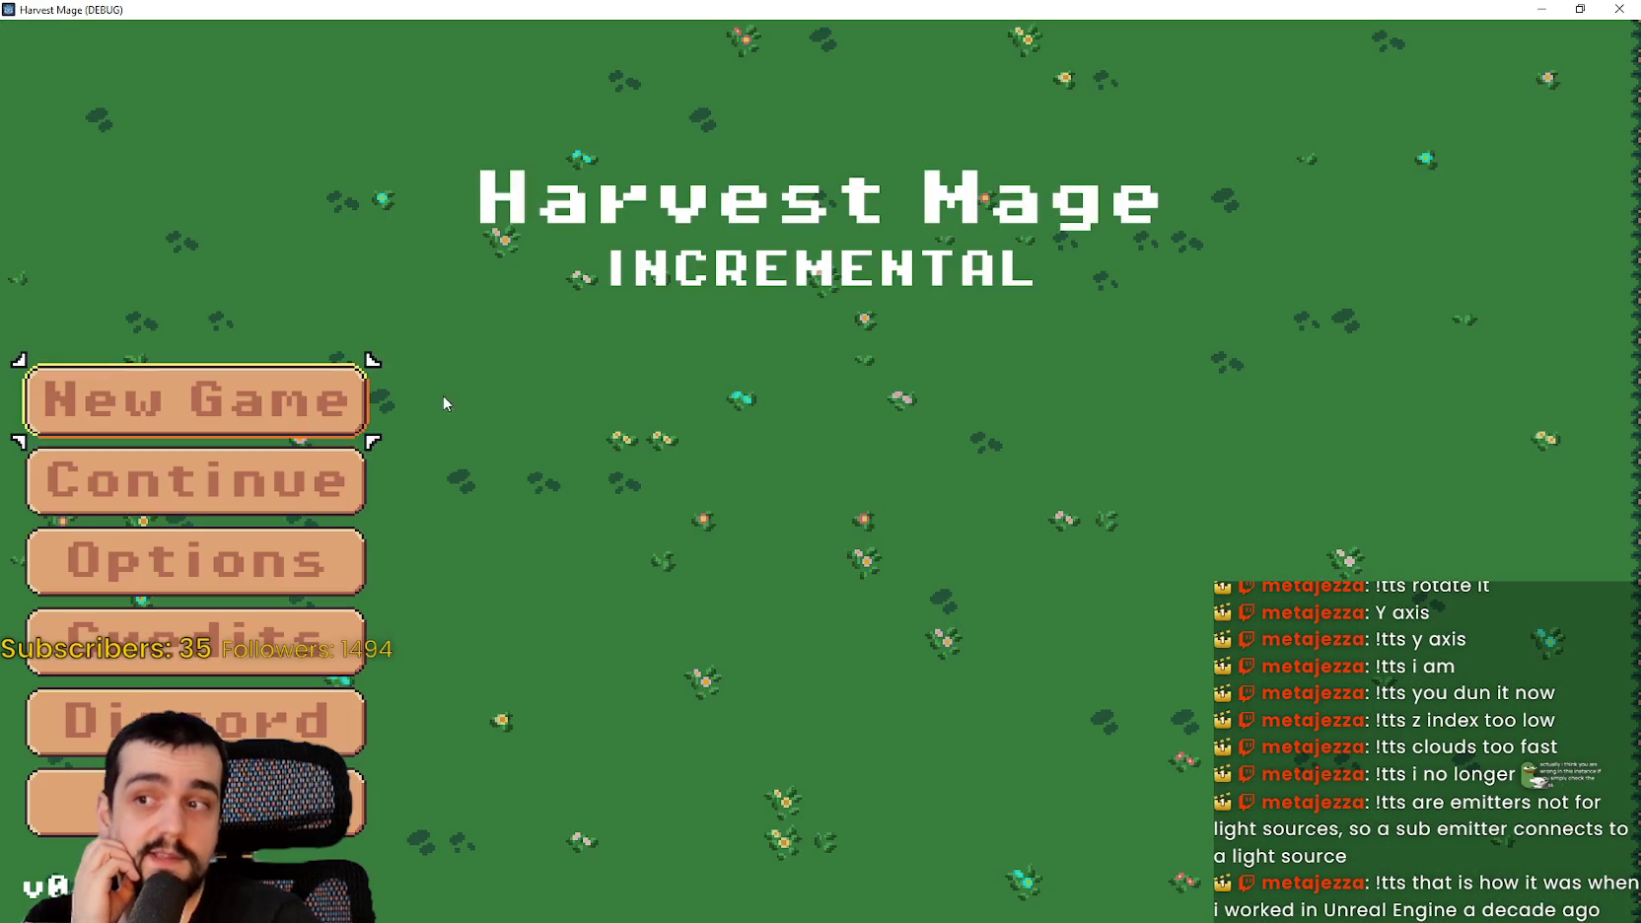
click(412, 506)
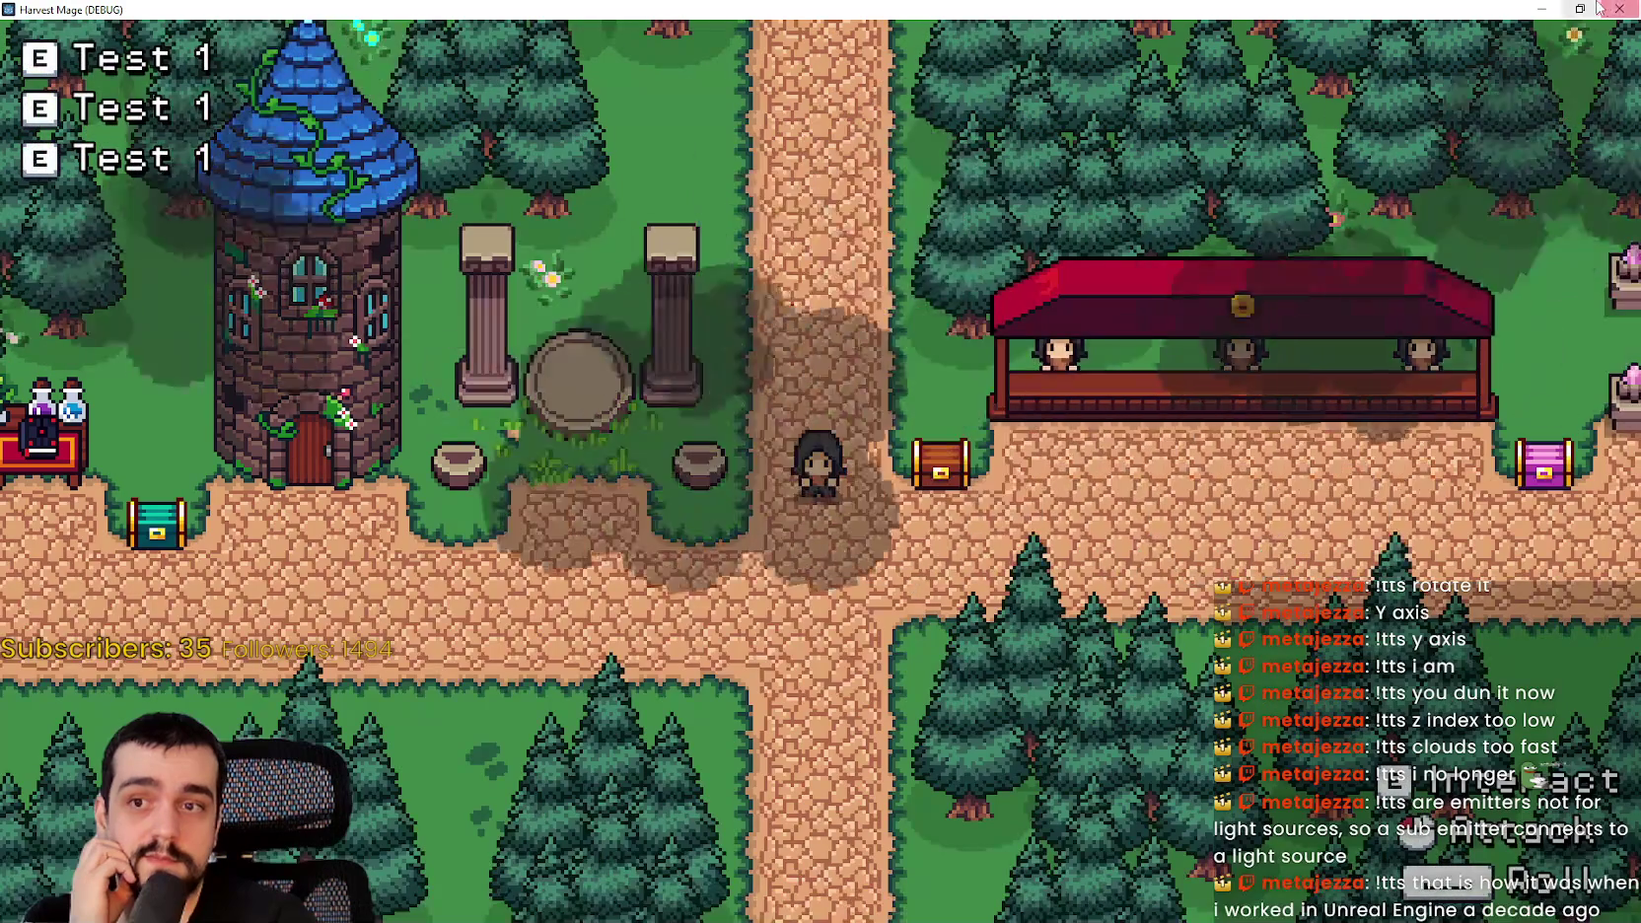
click(1576, 10)
key(F8)
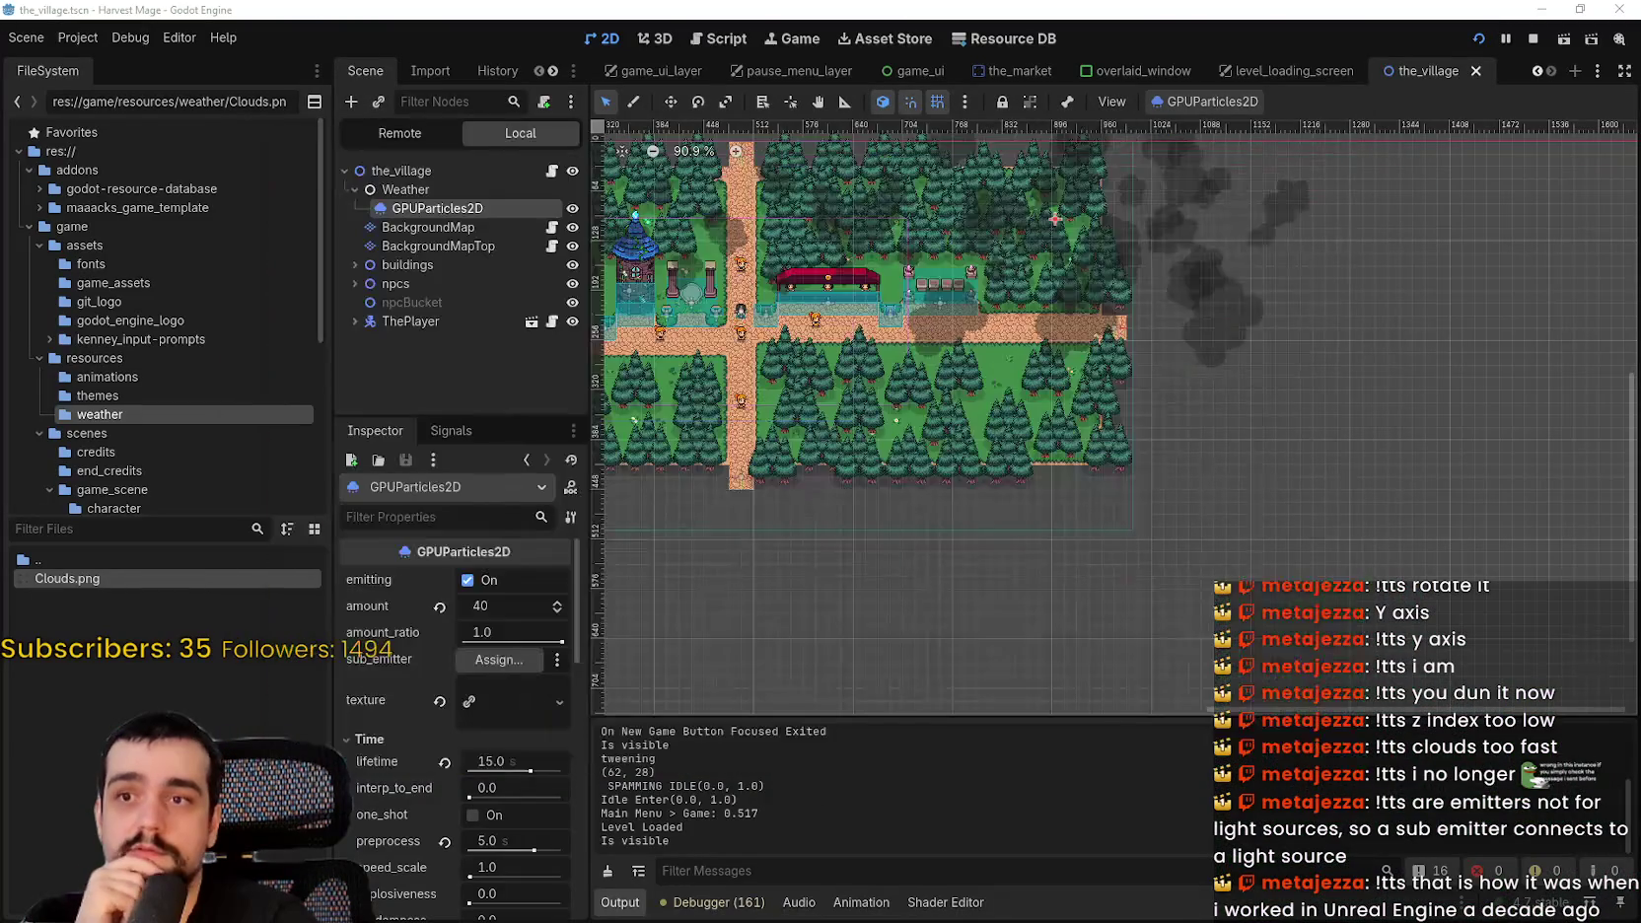
- Lower the GPUParticles2D amount from 40 to 8 in the Inspector
drag(463, 605, 414, 605)
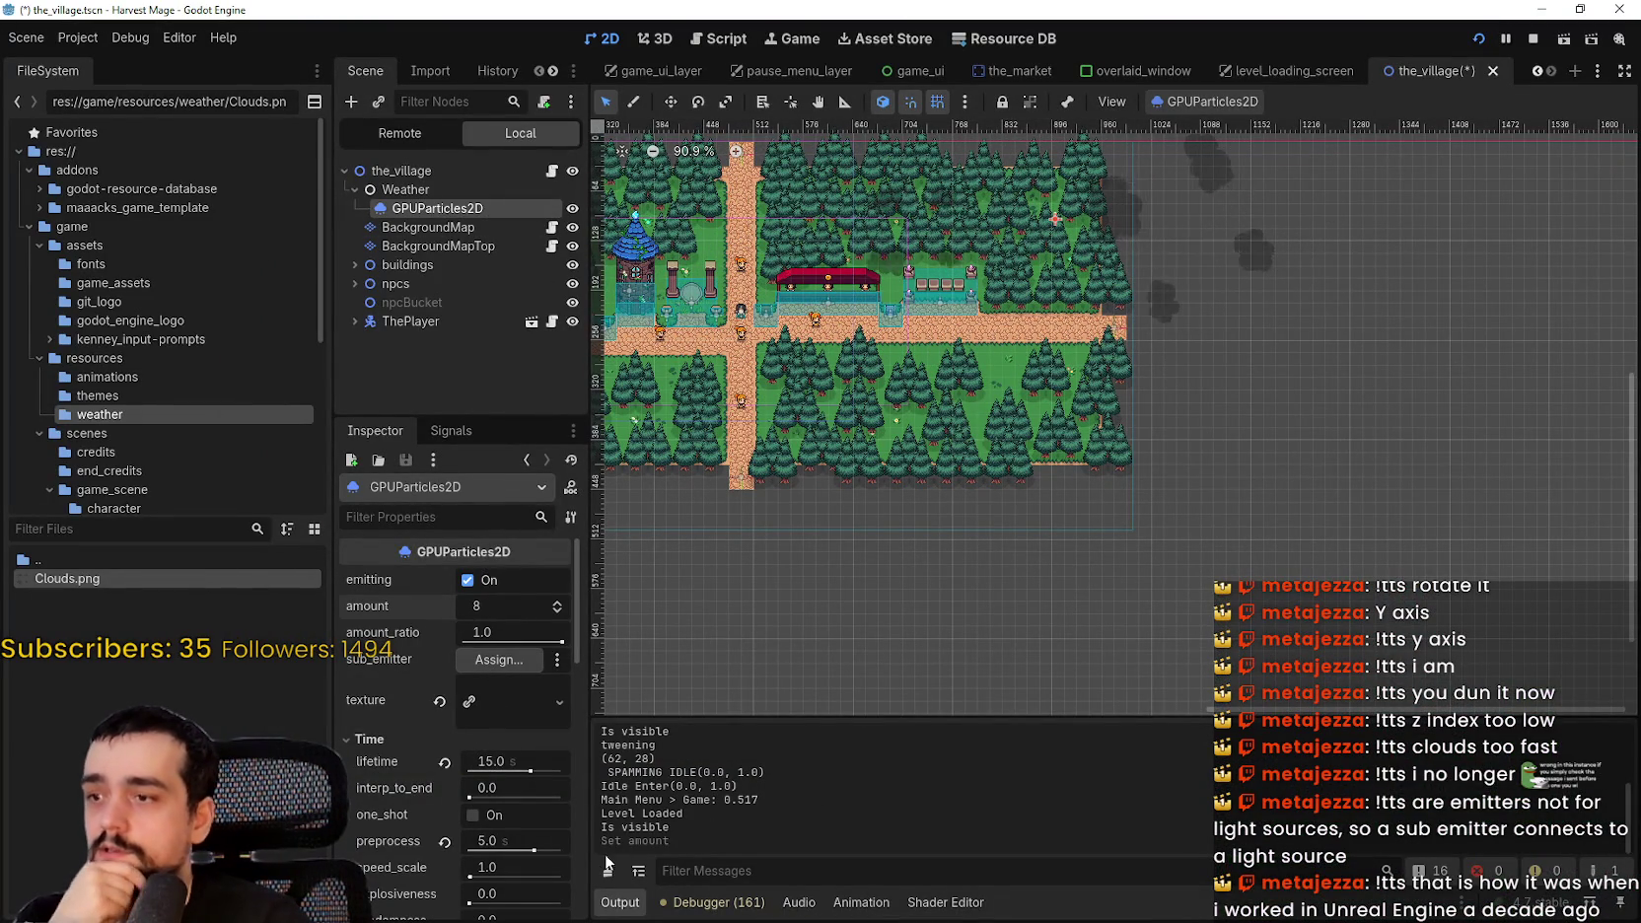
scroll(568, 828, down, 2)
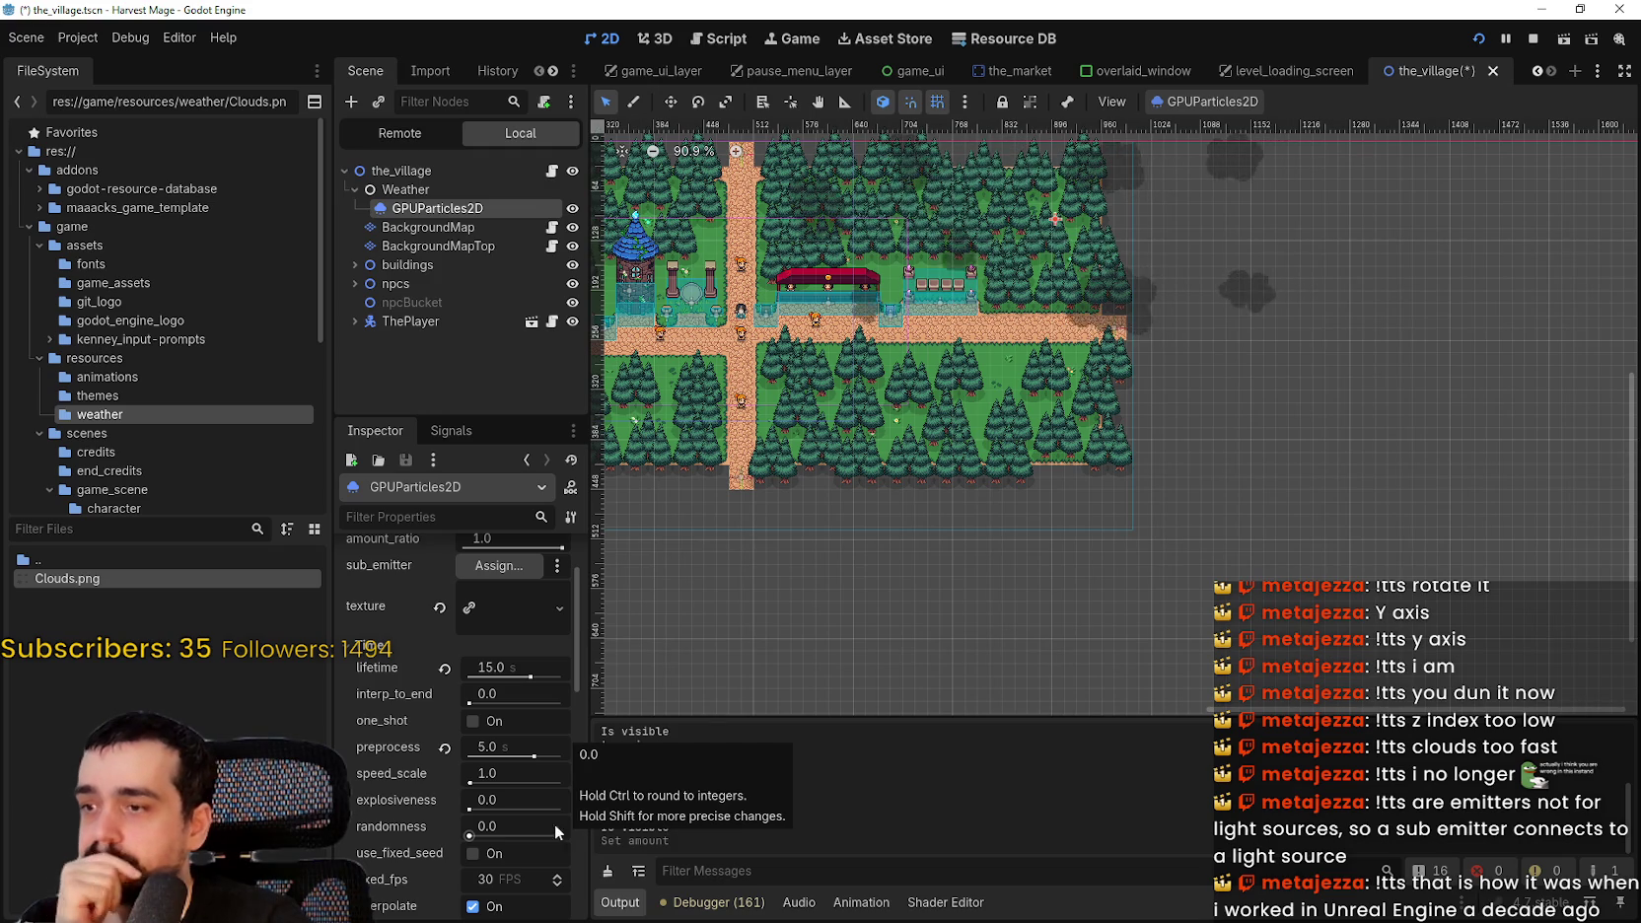
mouse_move(395, 745)
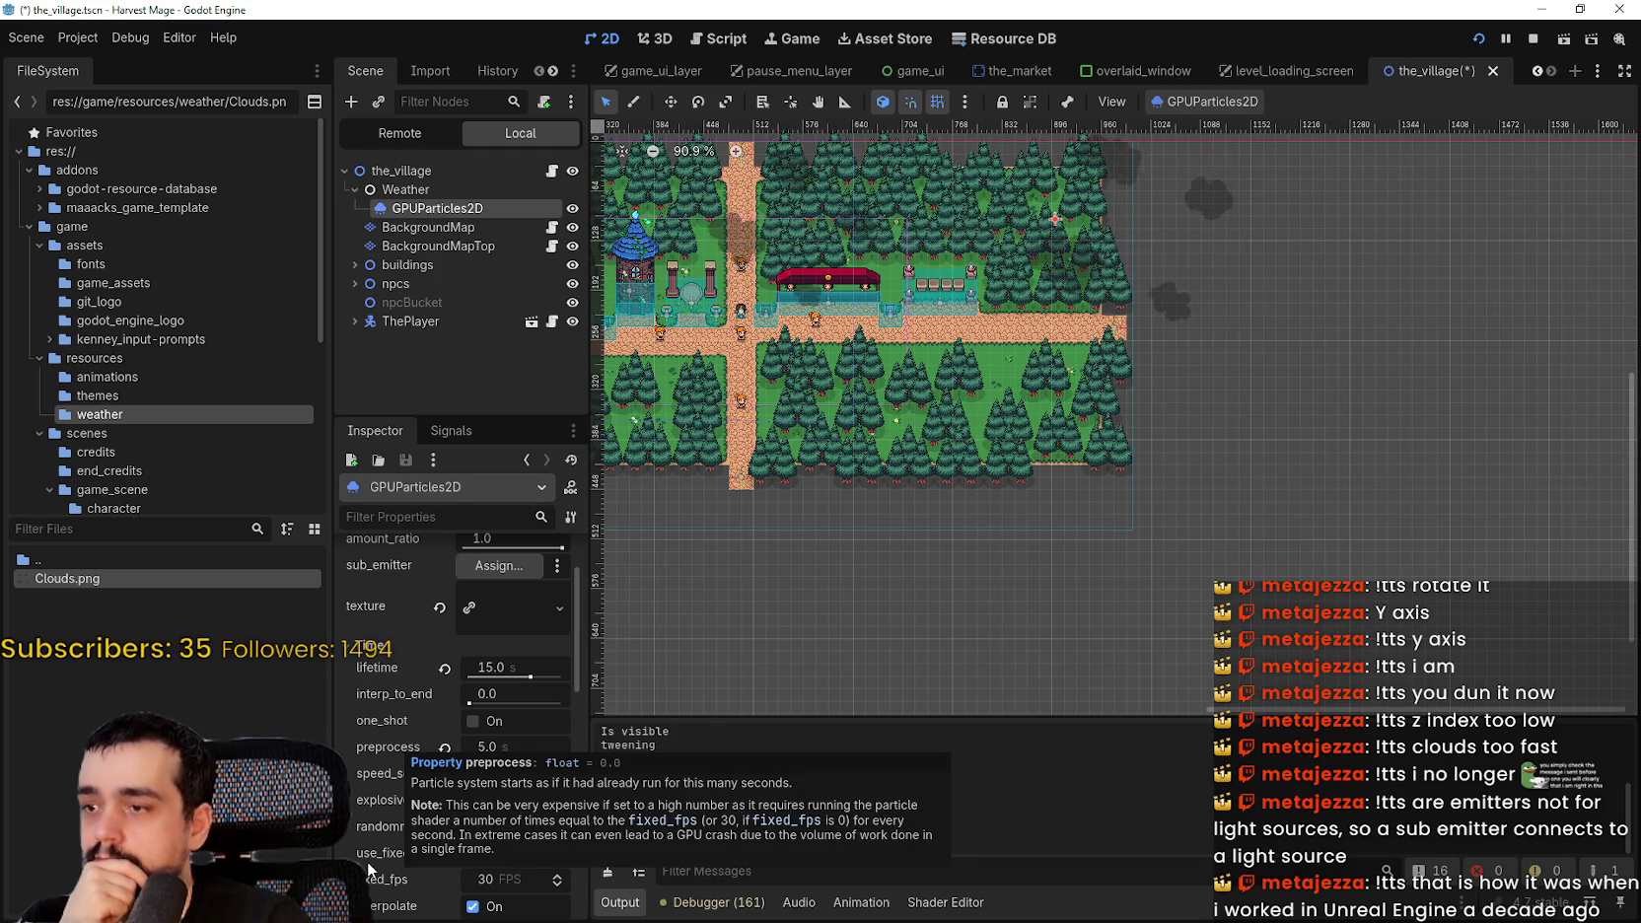
scroll(365, 834, down, 3)
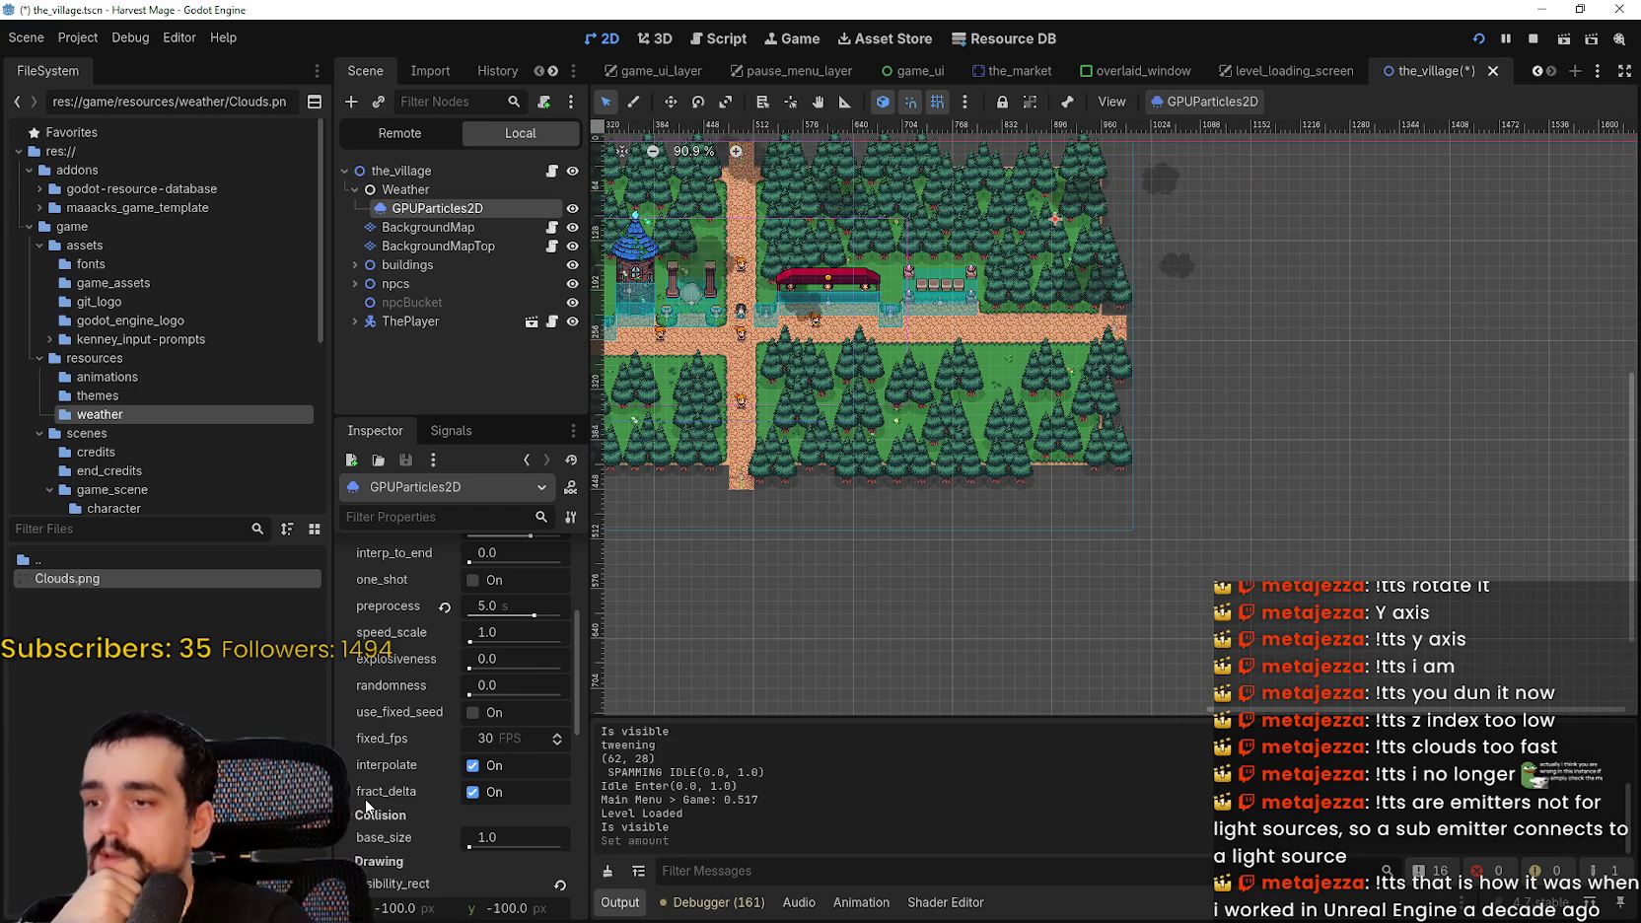
mouse_move(376, 787)
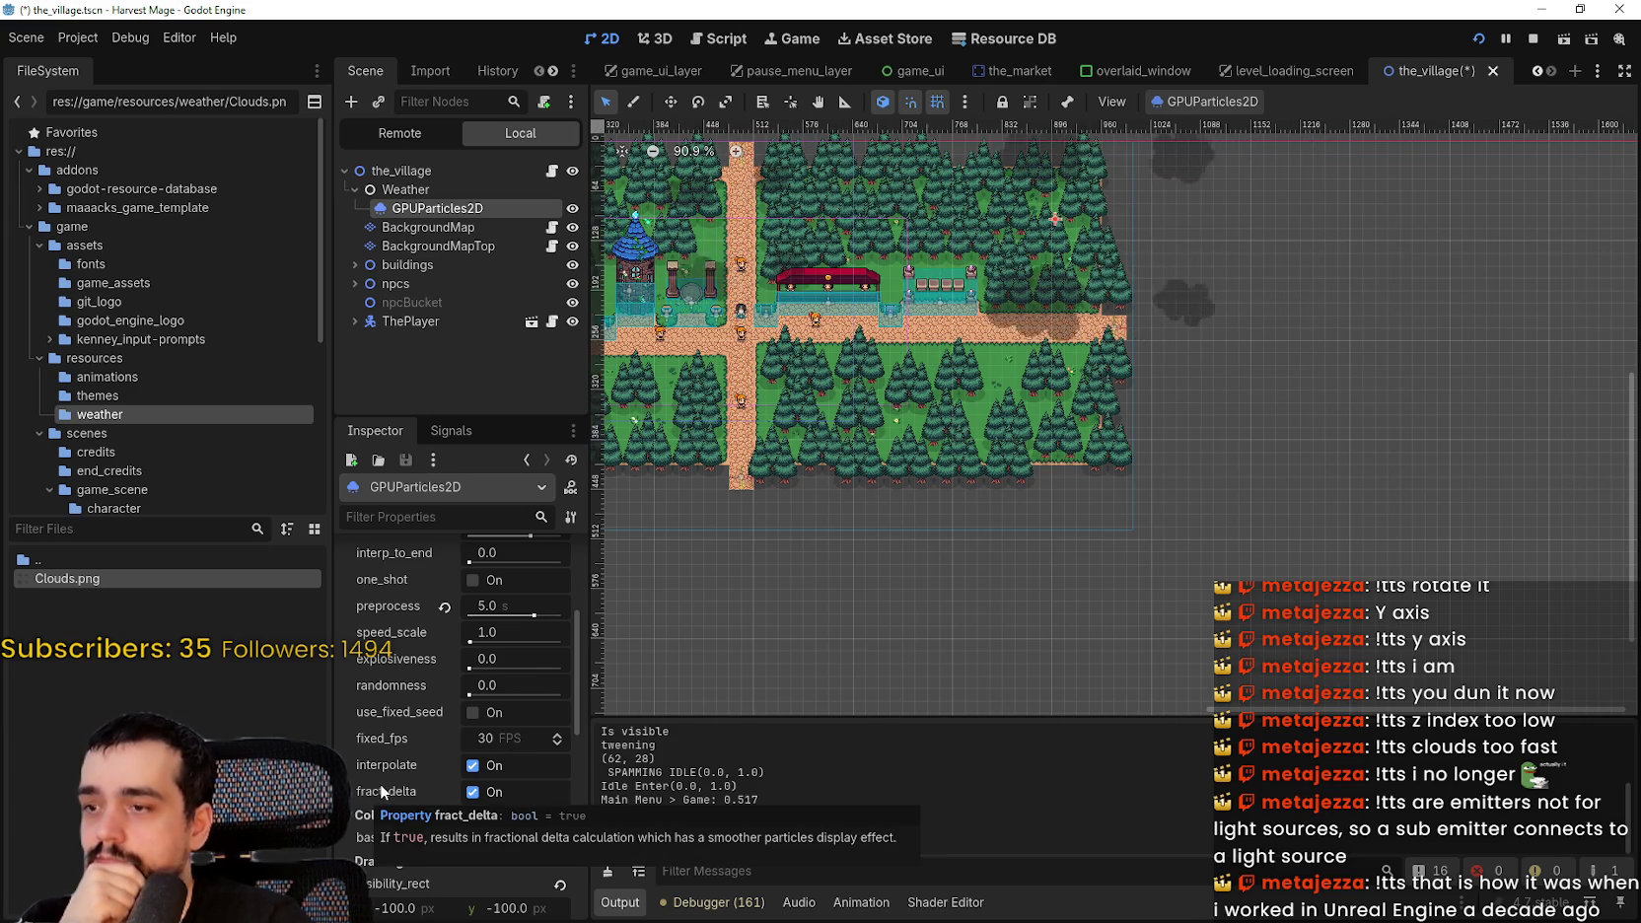
- Step fixed_fps down from 30 to as low as 2, then revert it to 30
click(558, 742)
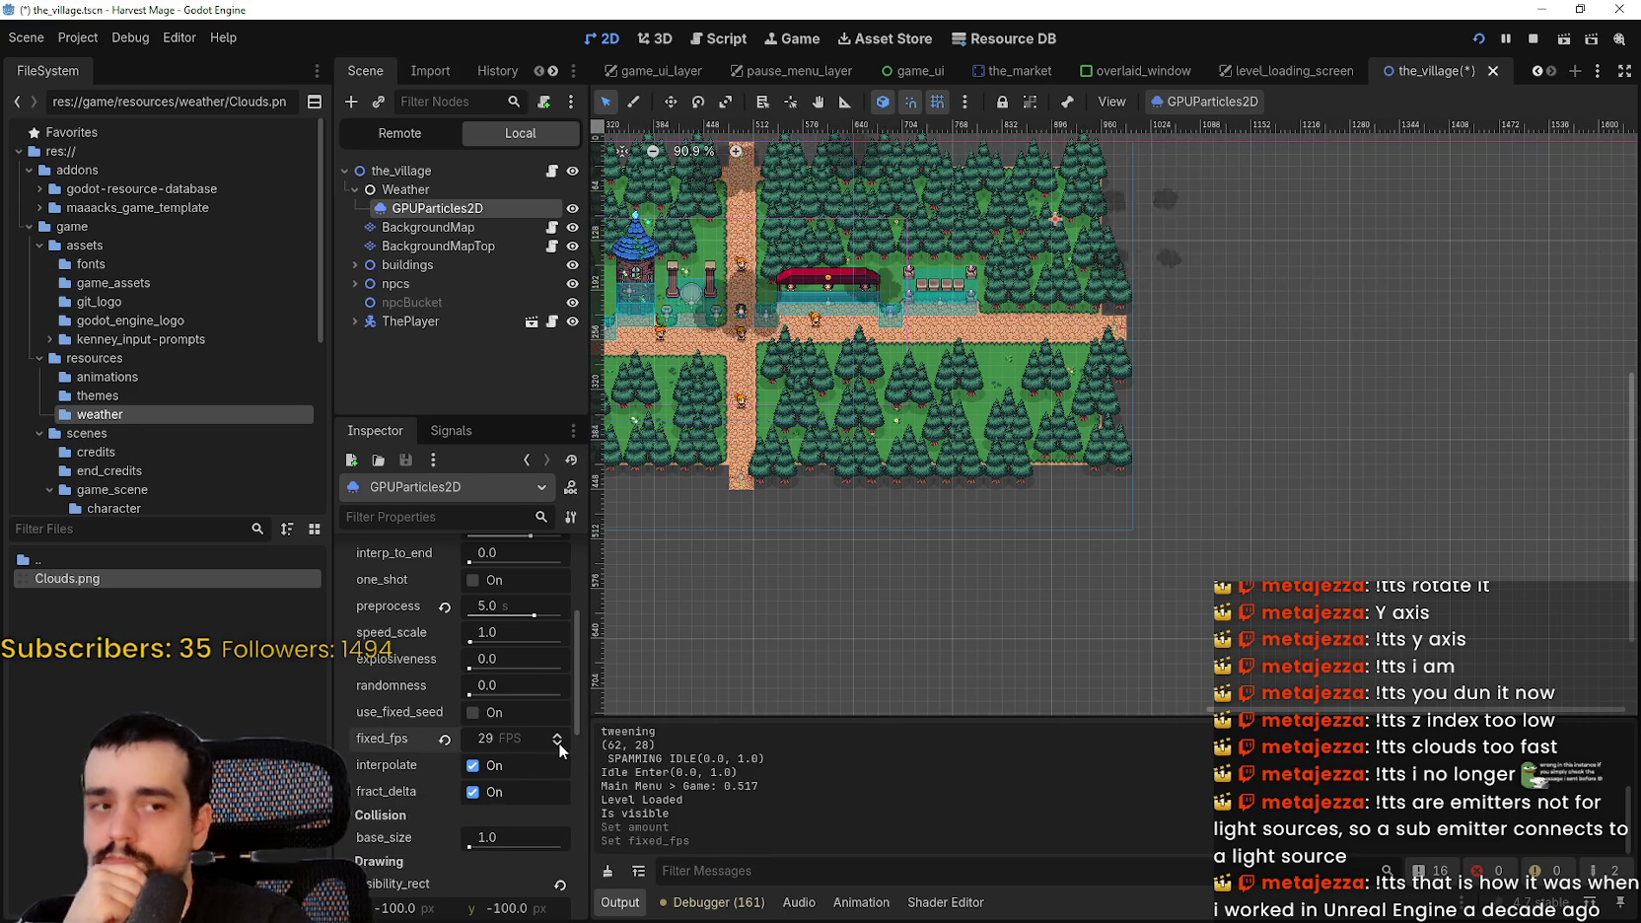
click(558, 743)
click(558, 742)
click(558, 742)
click(558, 743)
click(558, 742)
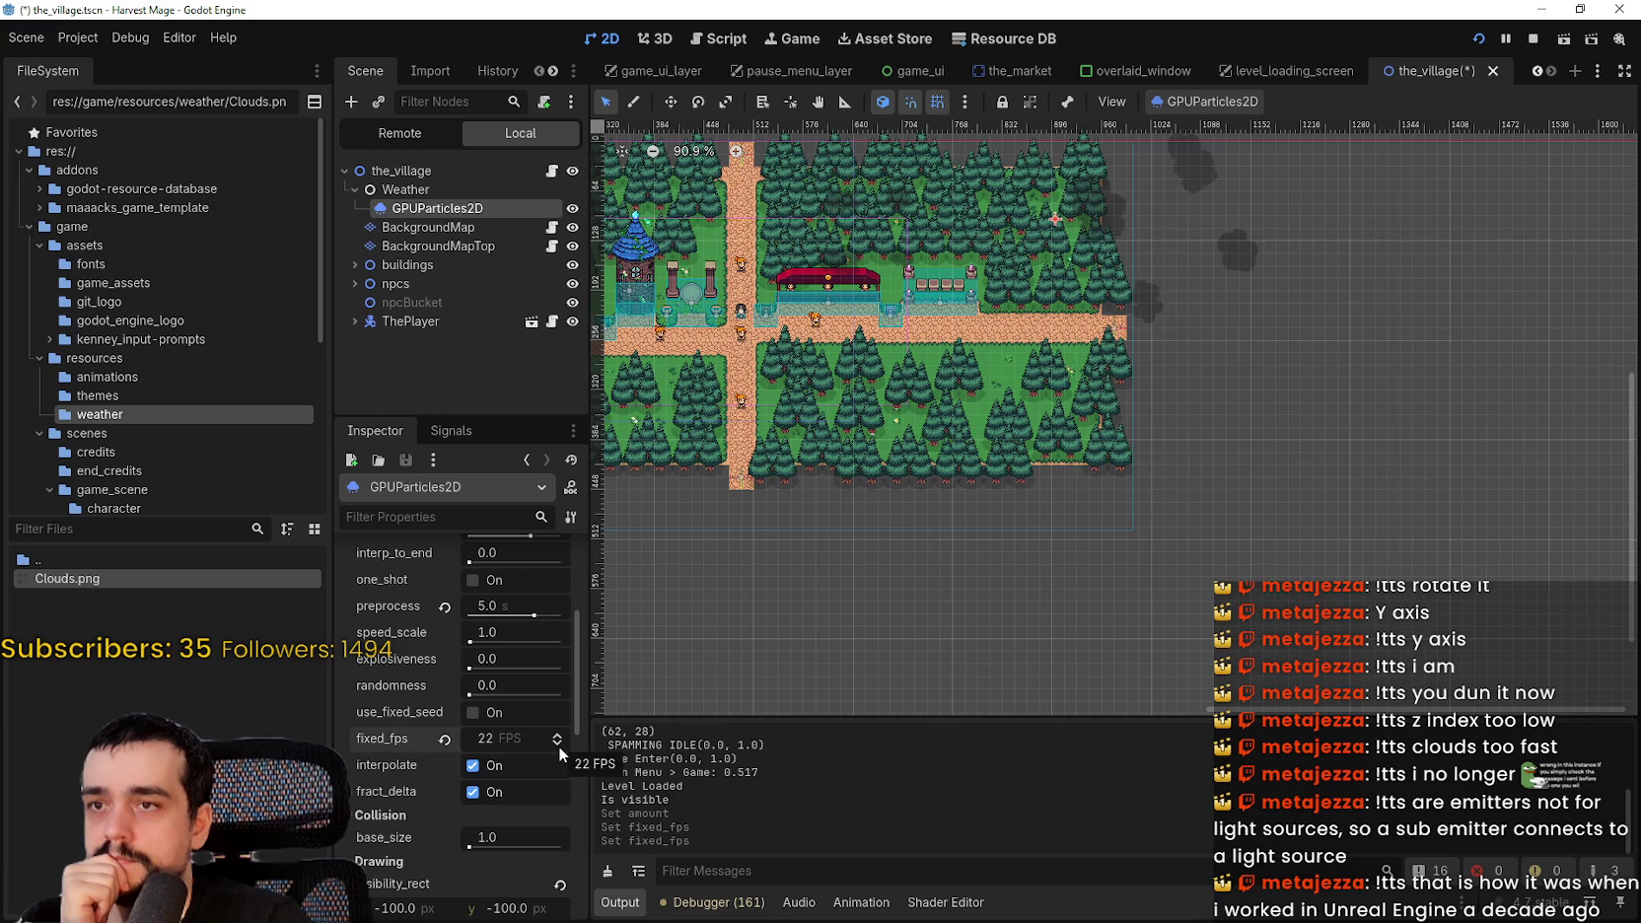
click(559, 747)
click(558, 746)
click(558, 746)
click(558, 746)
click(558, 746)
click(558, 746)
click(558, 746)
click(558, 746)
click(558, 746)
click(558, 746)
click(558, 747)
click(558, 746)
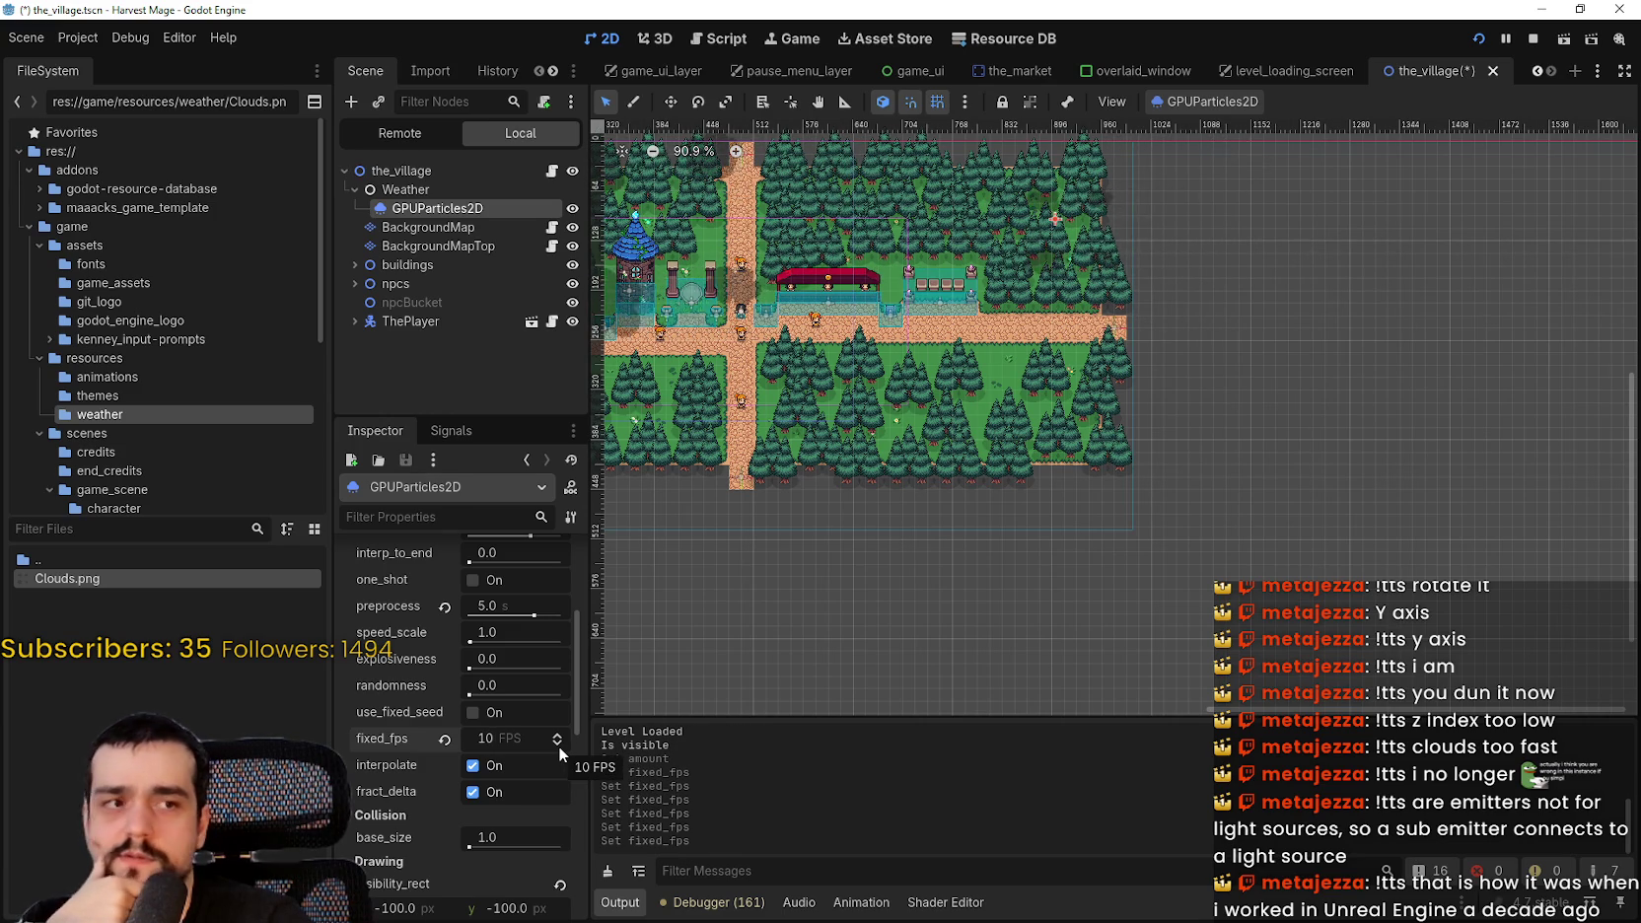
click(558, 746)
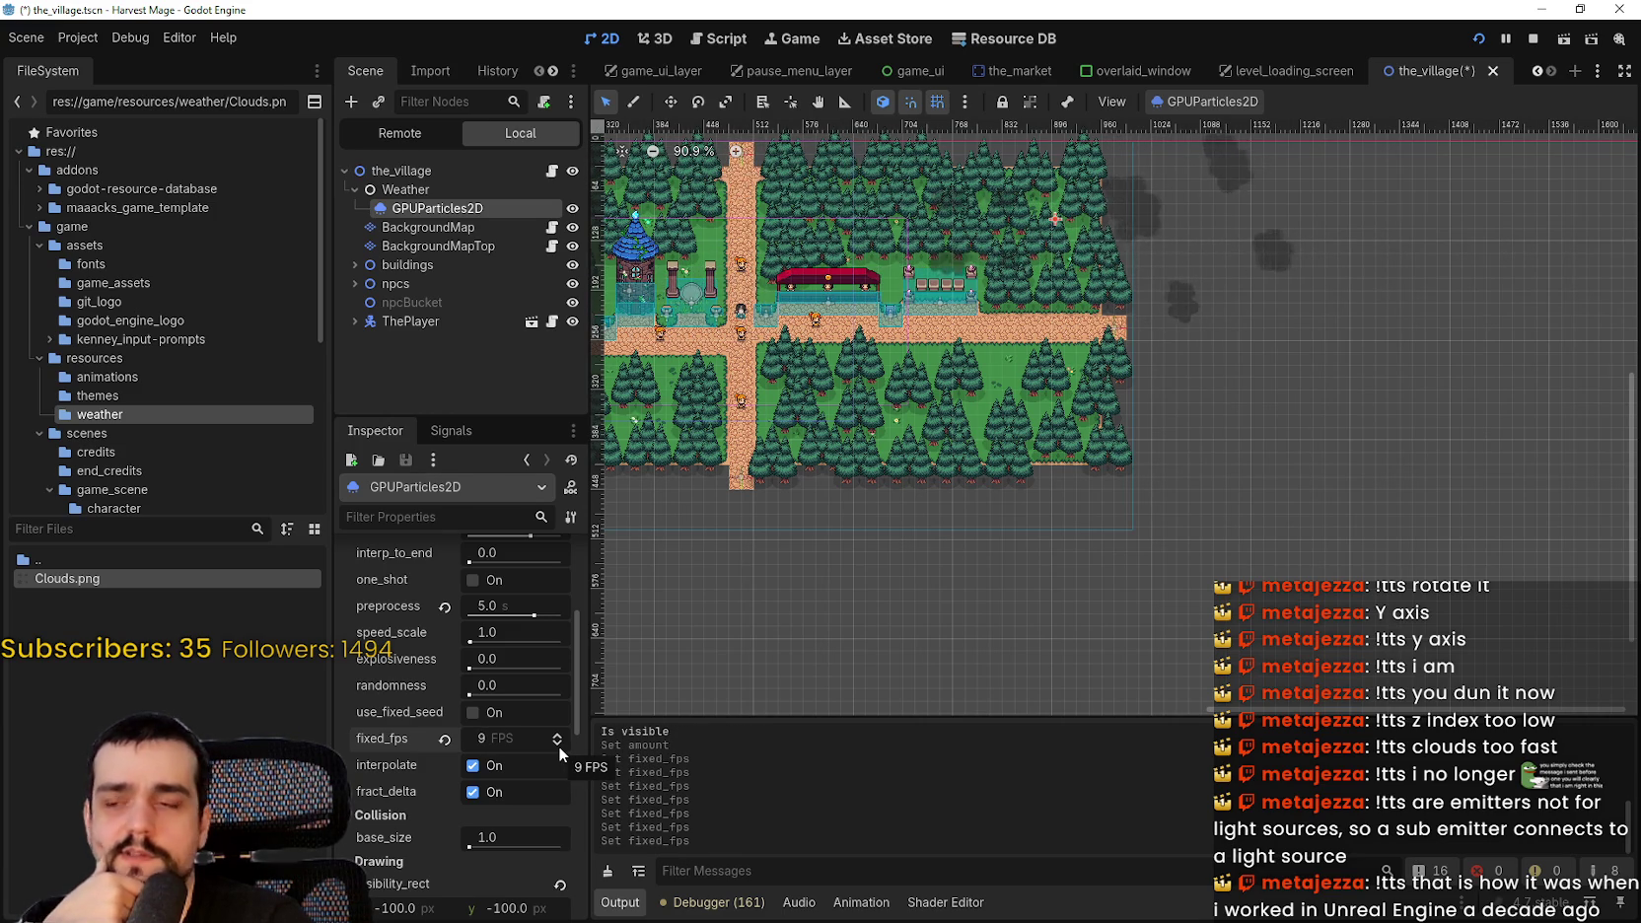
click(558, 746)
click(558, 746)
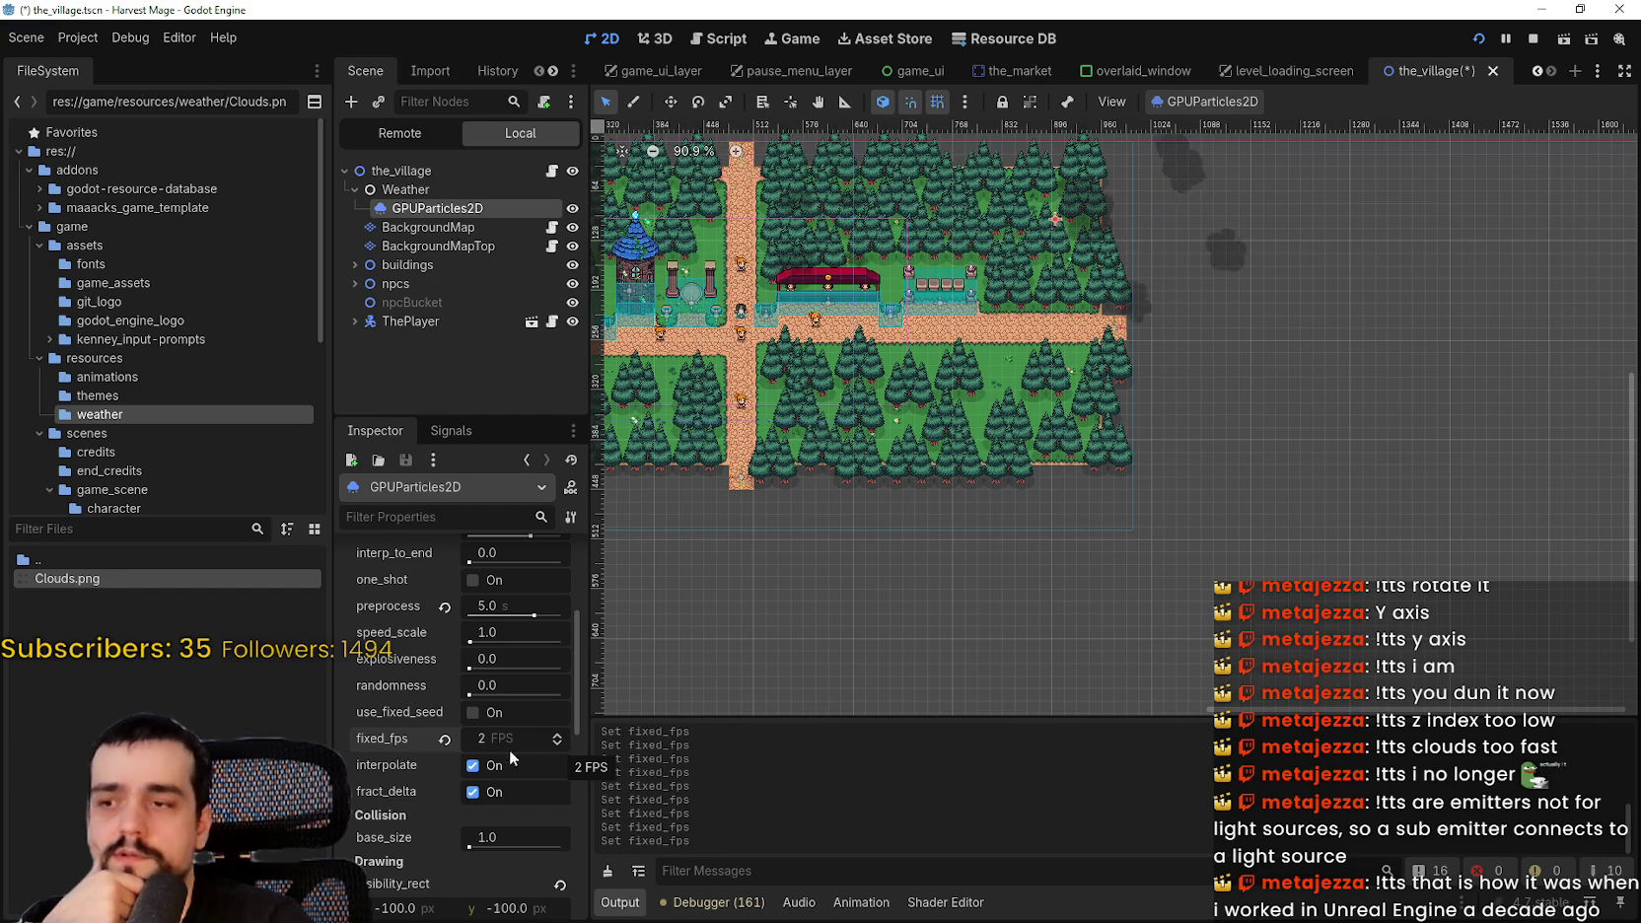
click(443, 741)
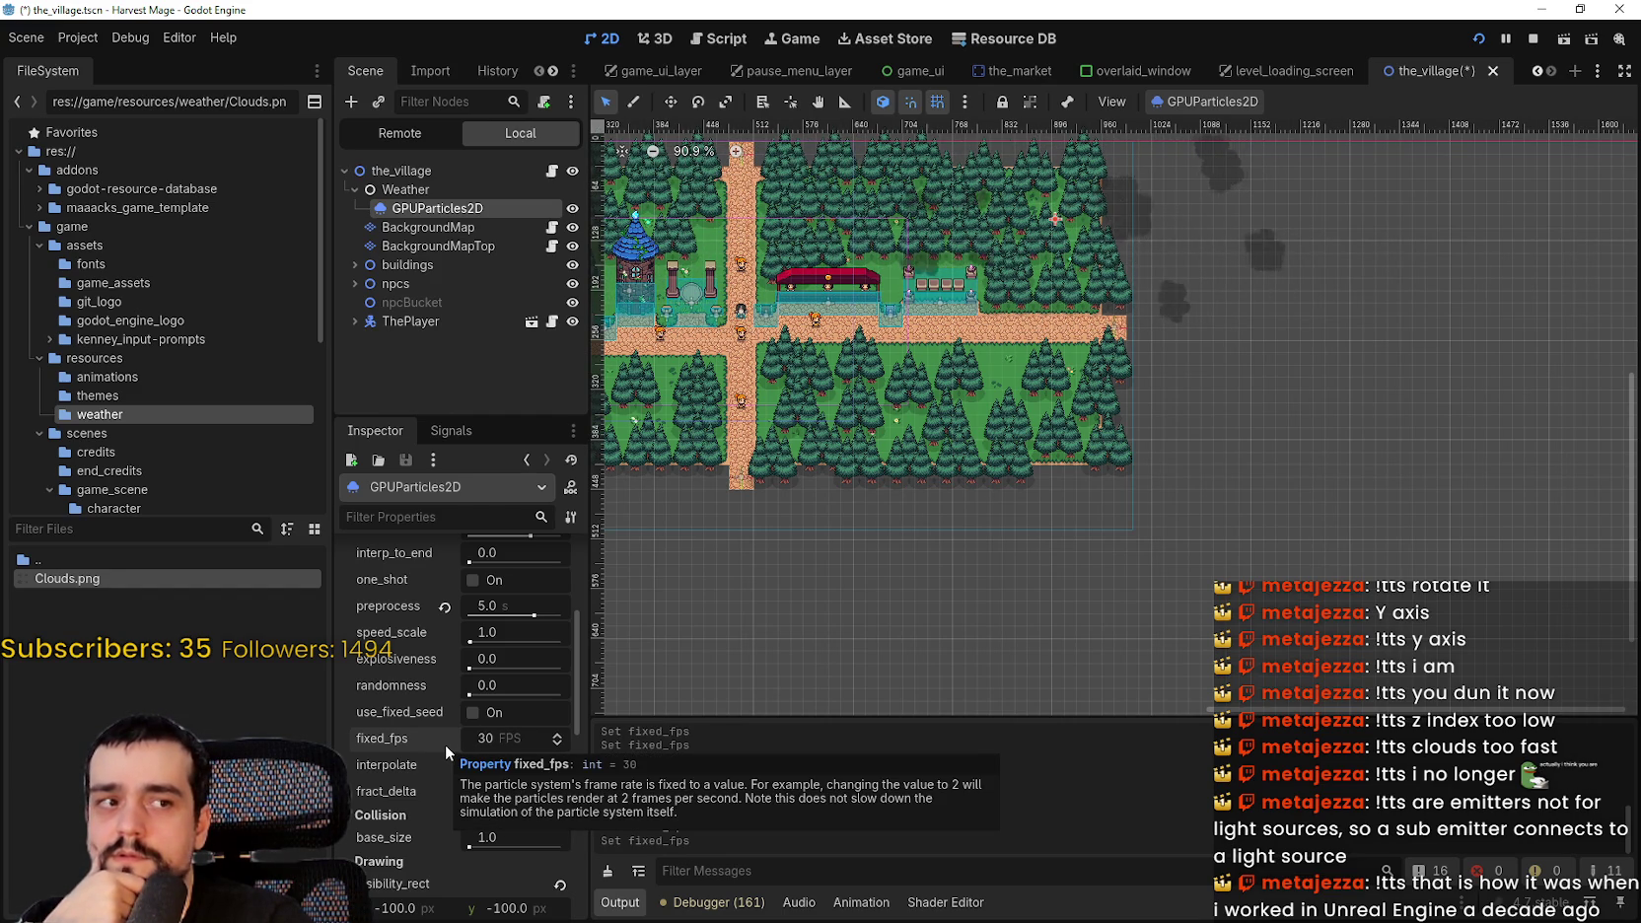
- In the process material's Velocity settings, try a spread of about 8, then revert it to 45
scroll(530, 829, down, 5)
scroll(538, 840, down, 1)
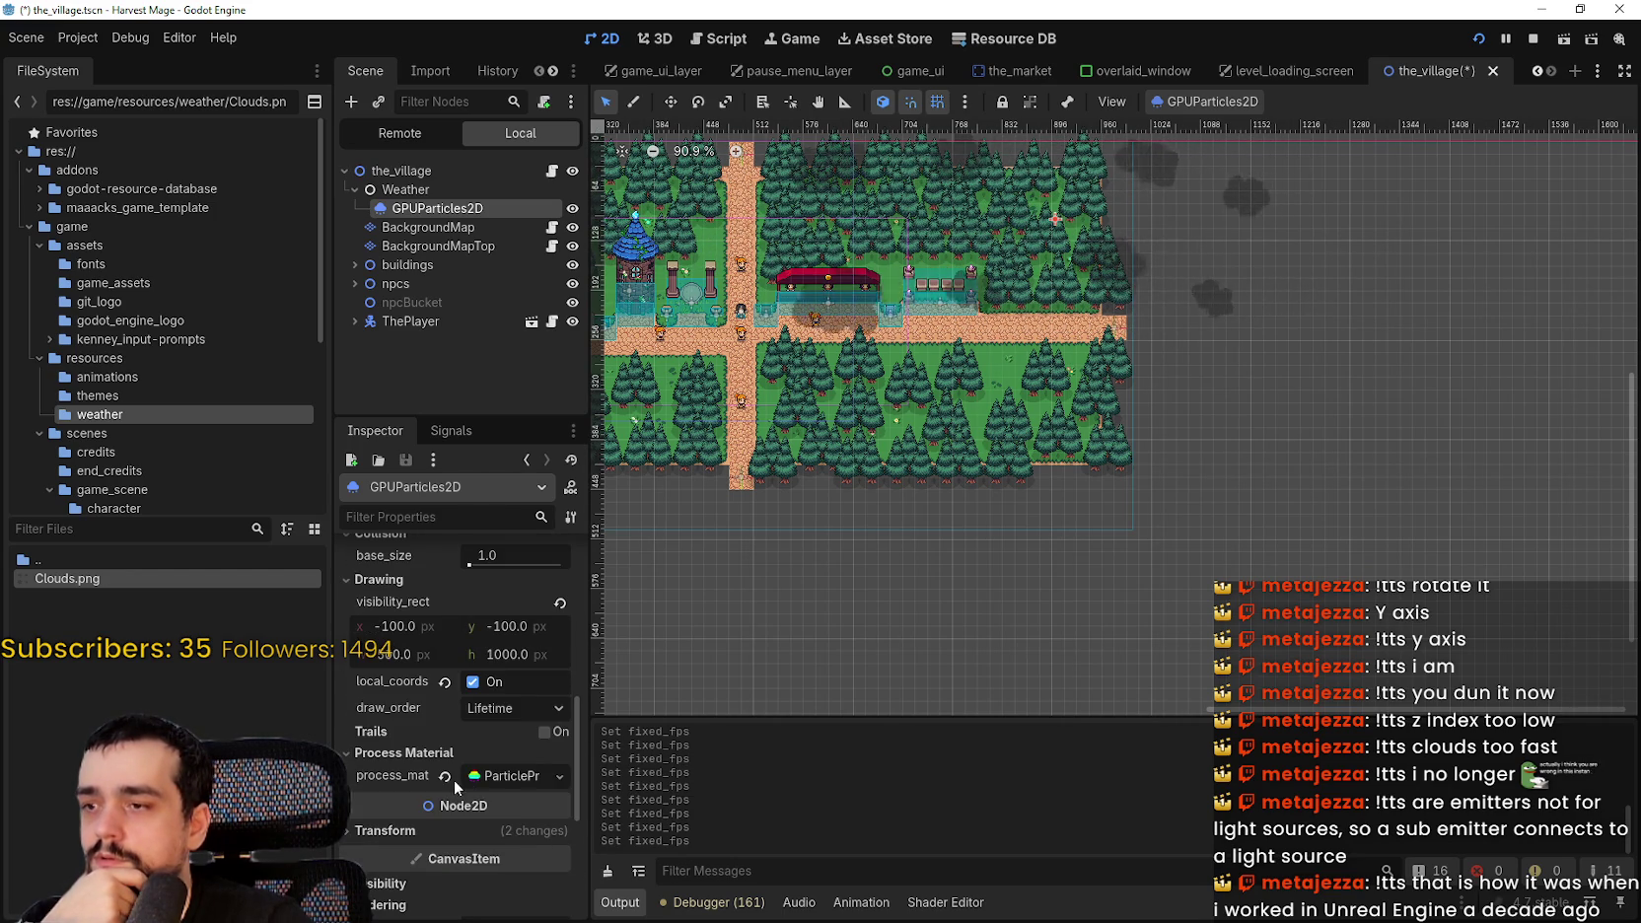
click(502, 779)
scroll(493, 801, down, 5)
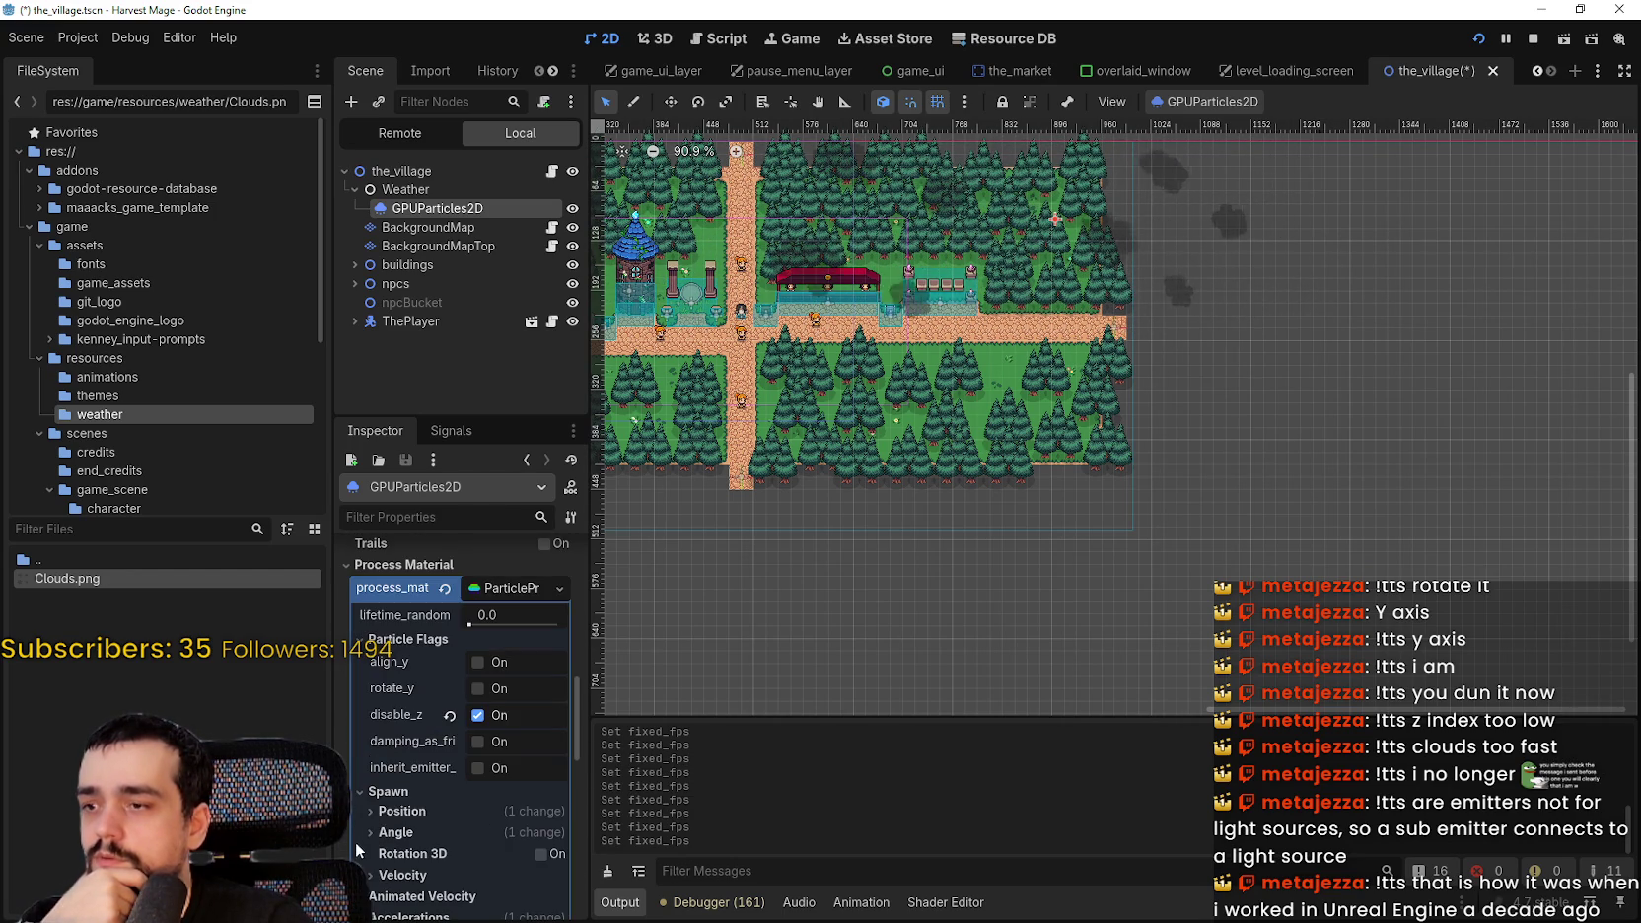
scroll(458, 826, down, 1)
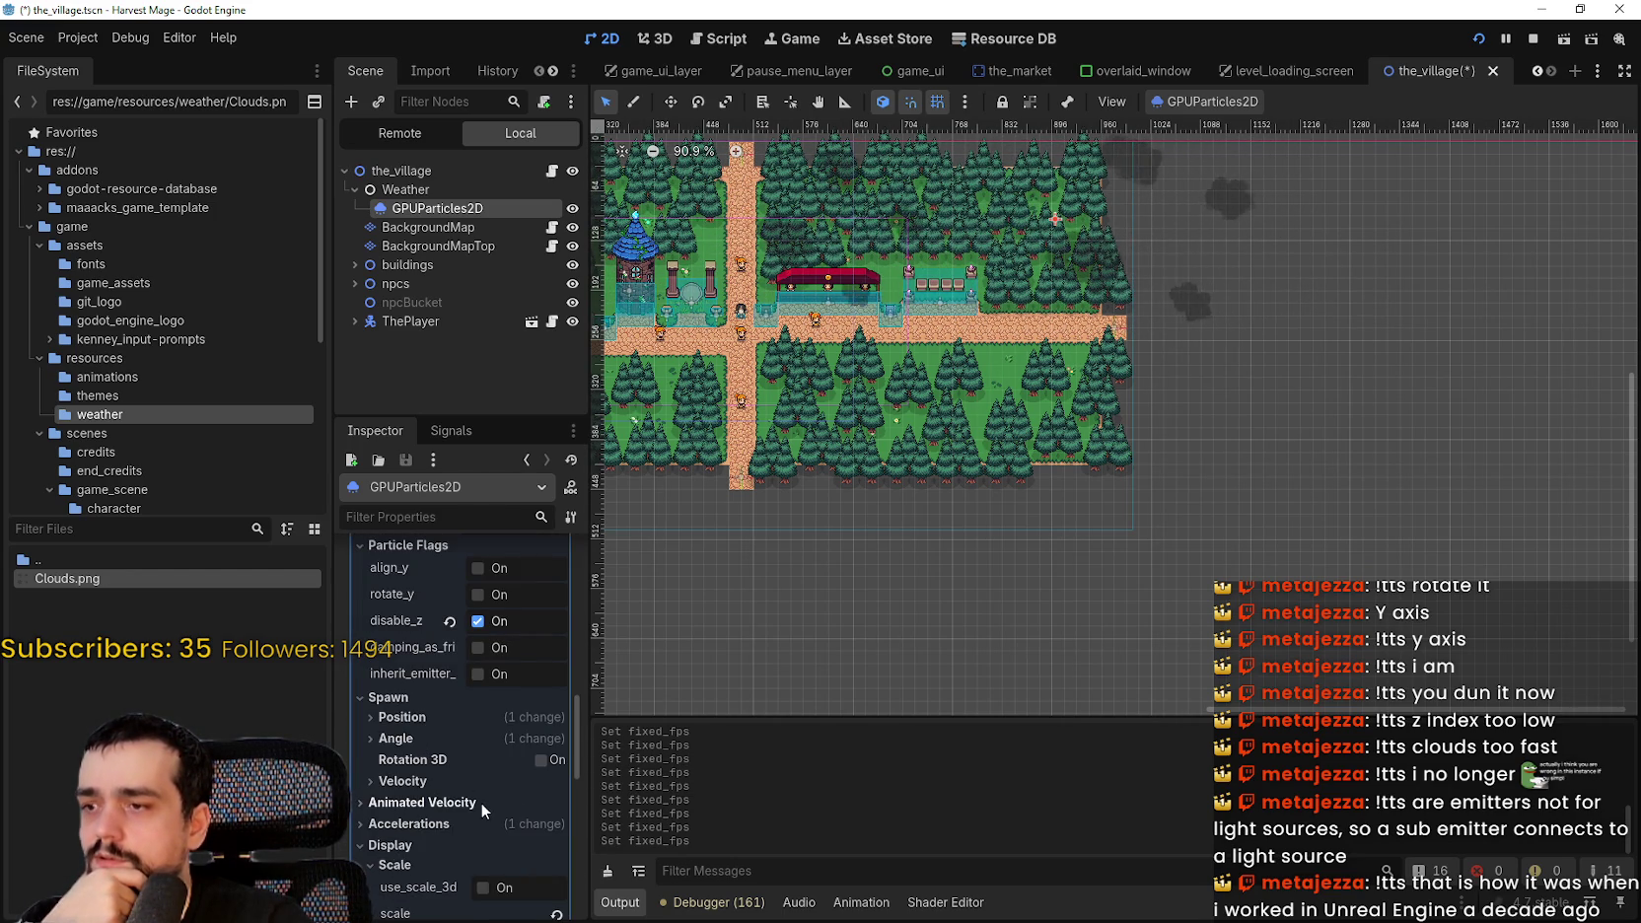
click(424, 780)
scroll(418, 800, down, 2)
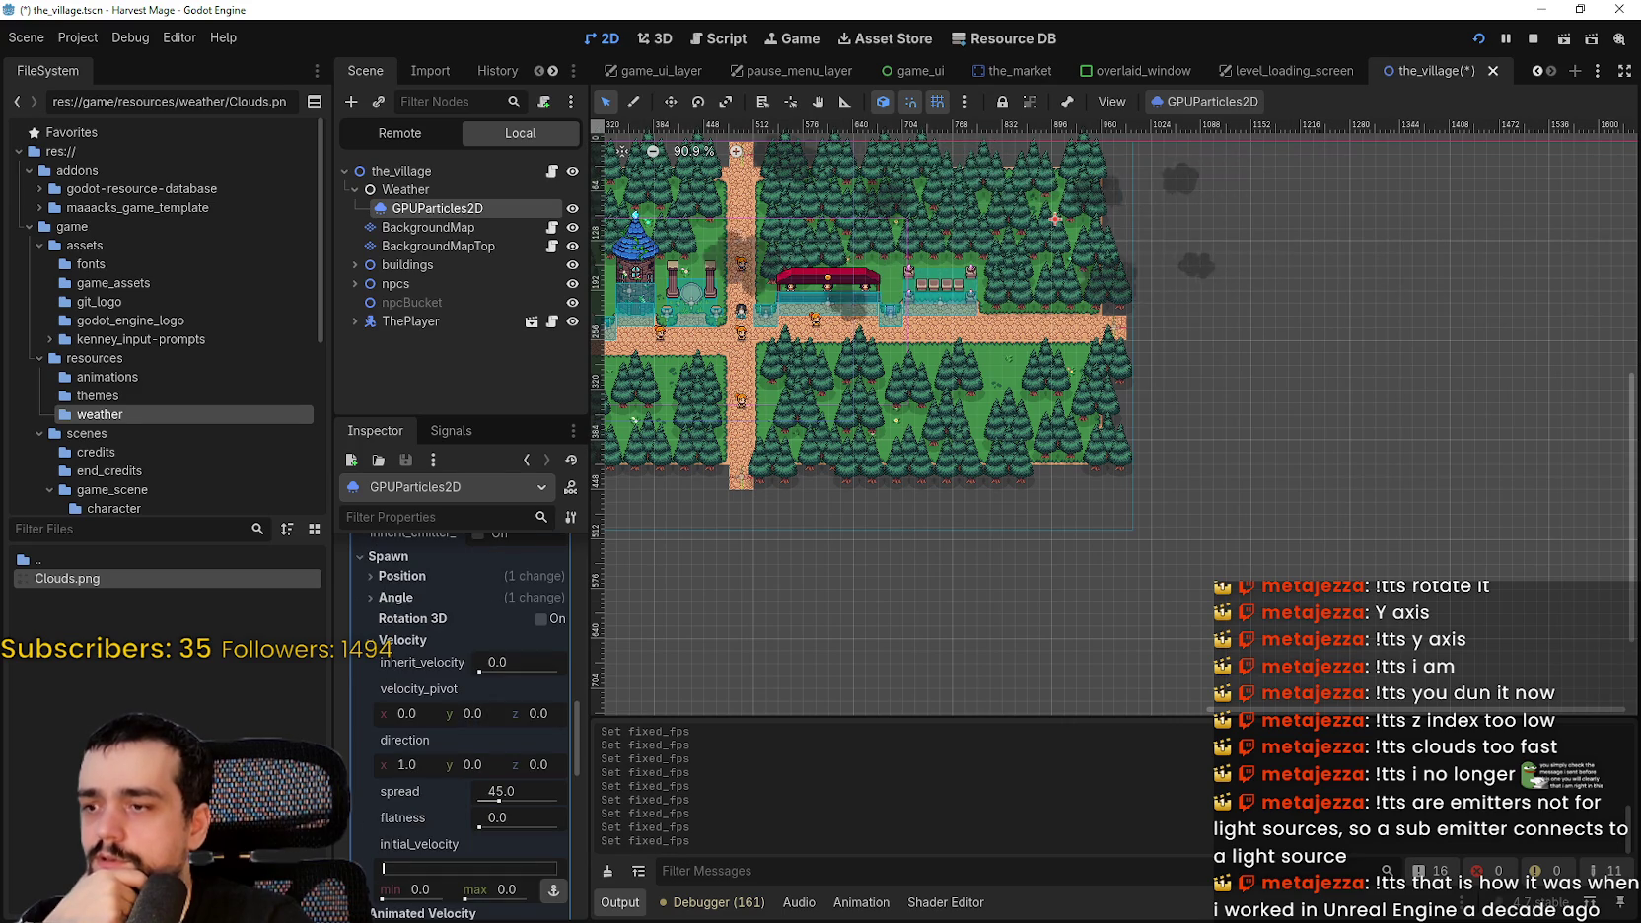
scroll(458, 803, down, 1)
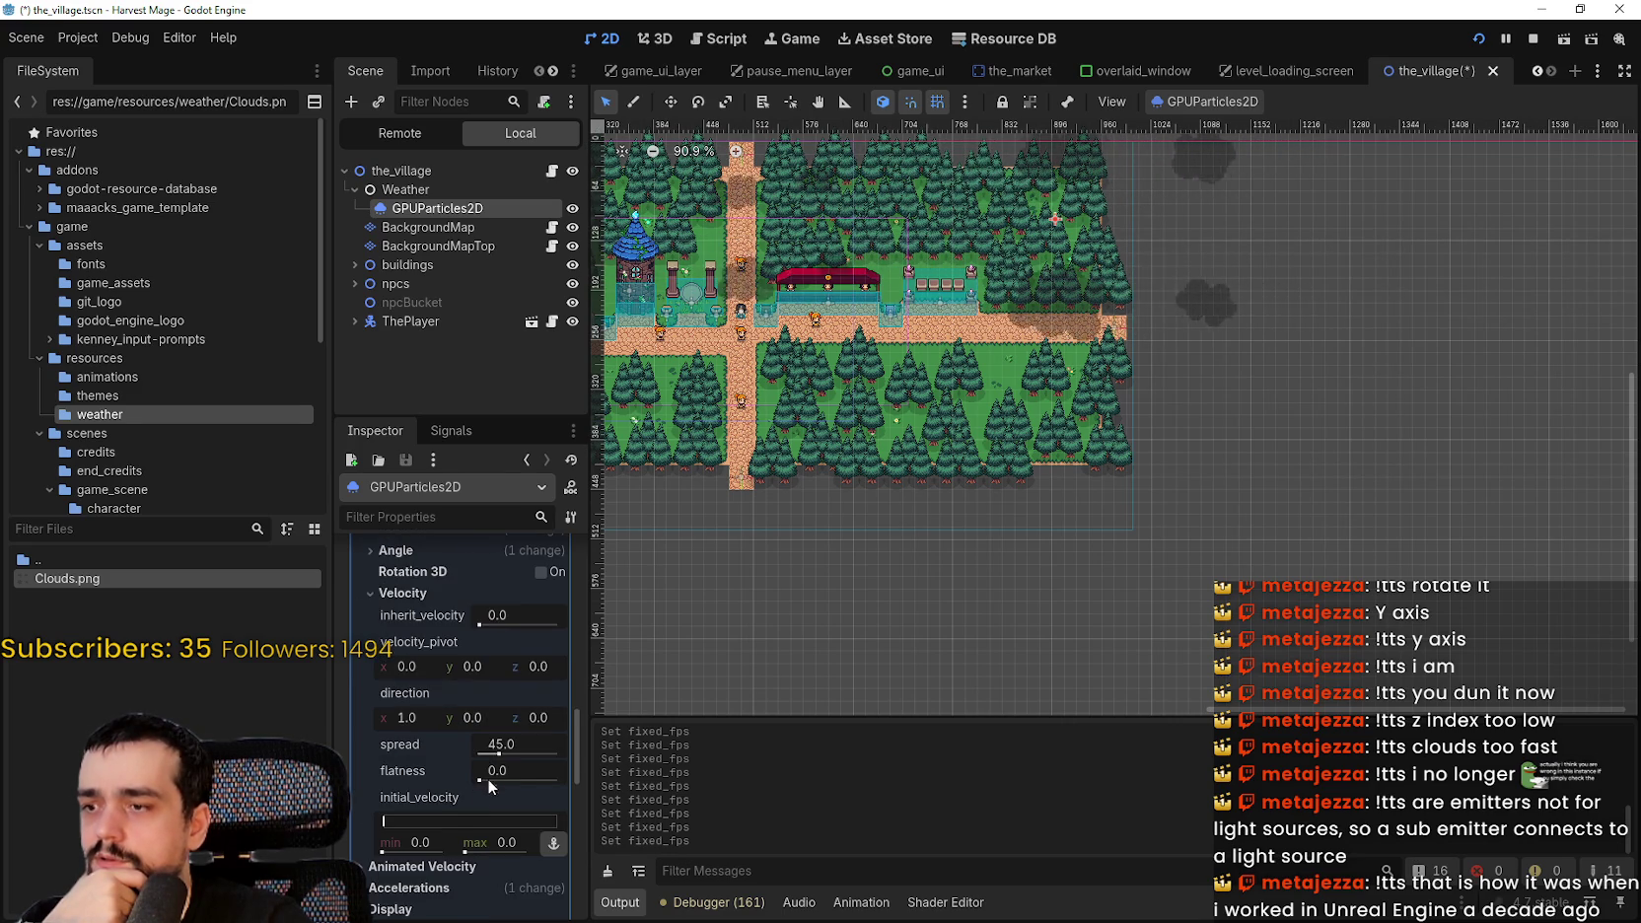
drag(498, 753, 483, 753)
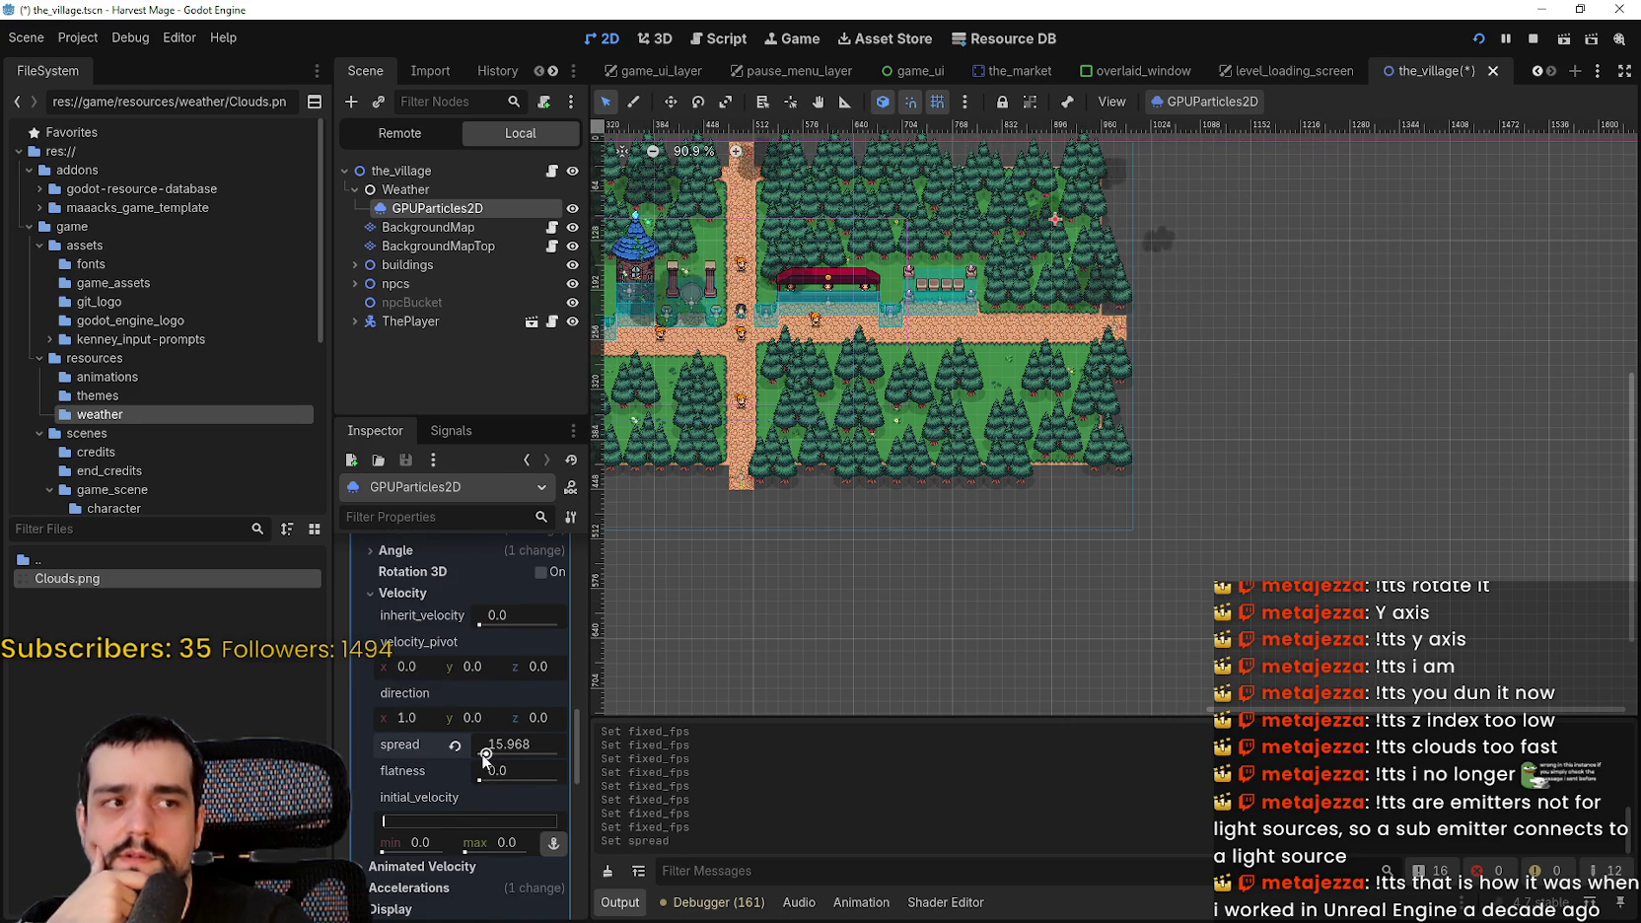
drag(481, 753, 475, 764)
click(457, 745)
scroll(404, 830, down, 4)
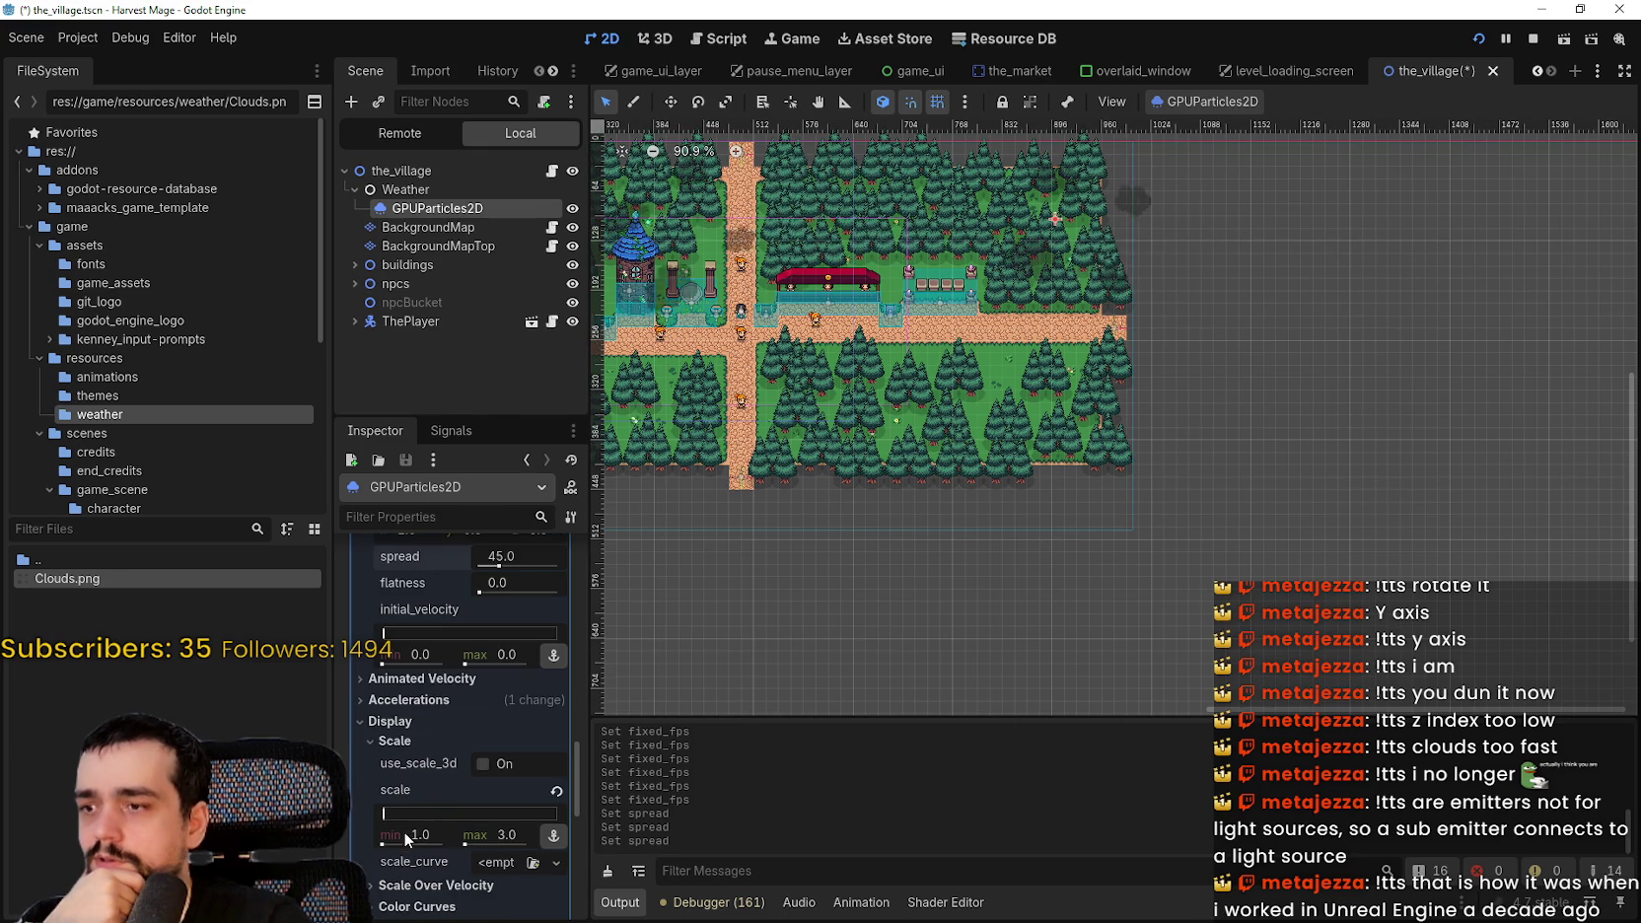
- Expand Accelerations > Gravity and drag gravity y down from 98.0 to 1.49
click(409, 679)
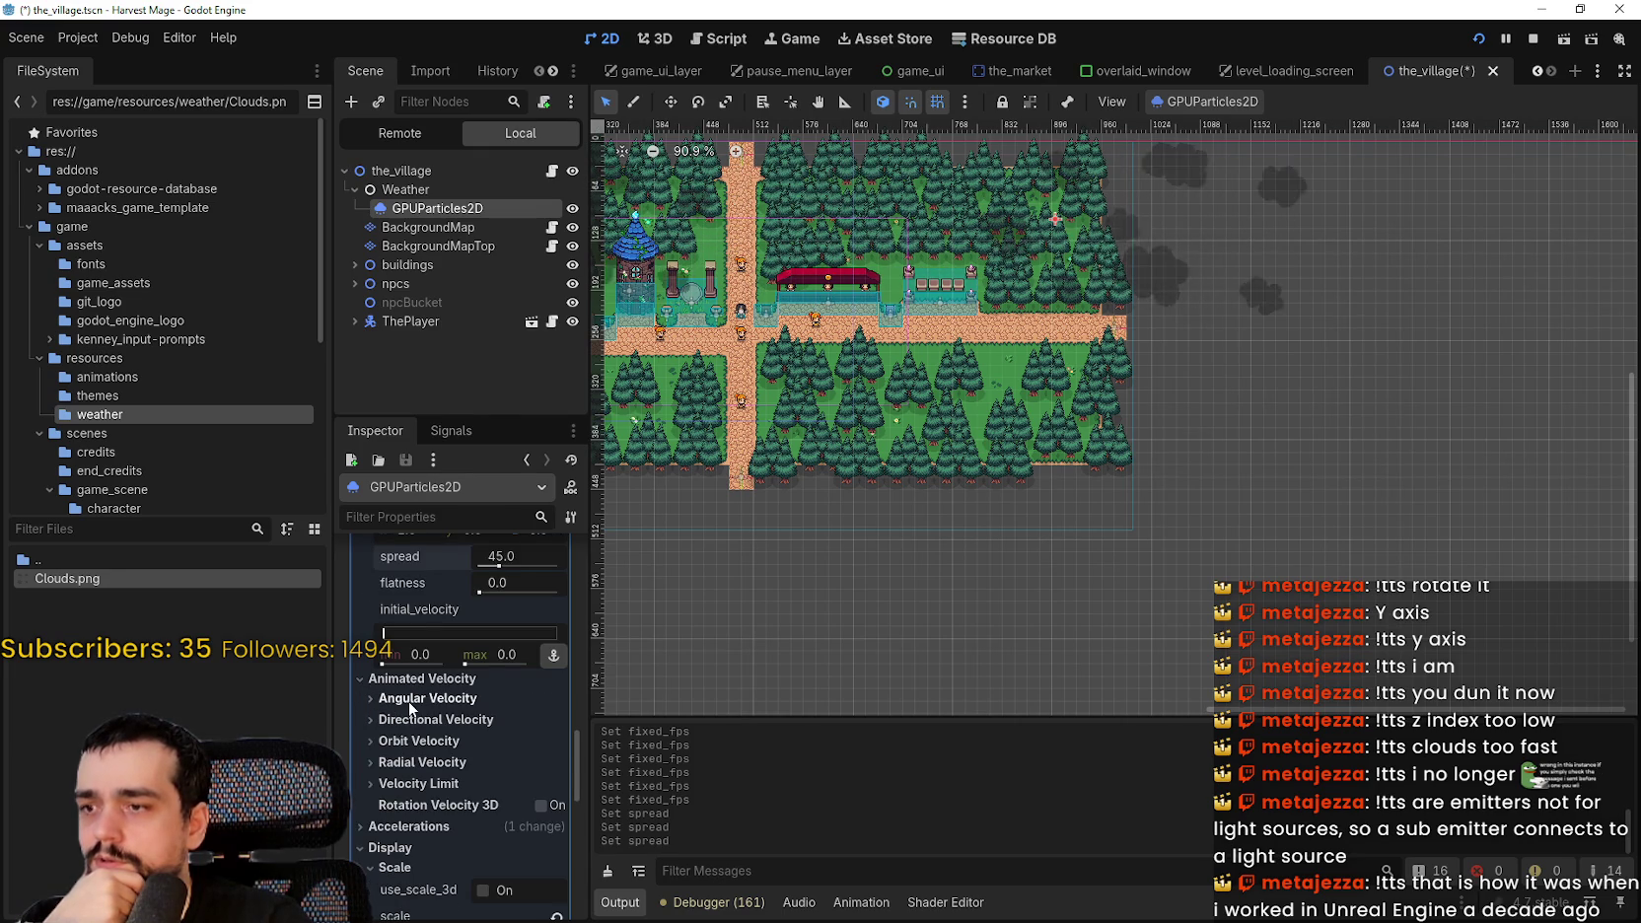
click(408, 699)
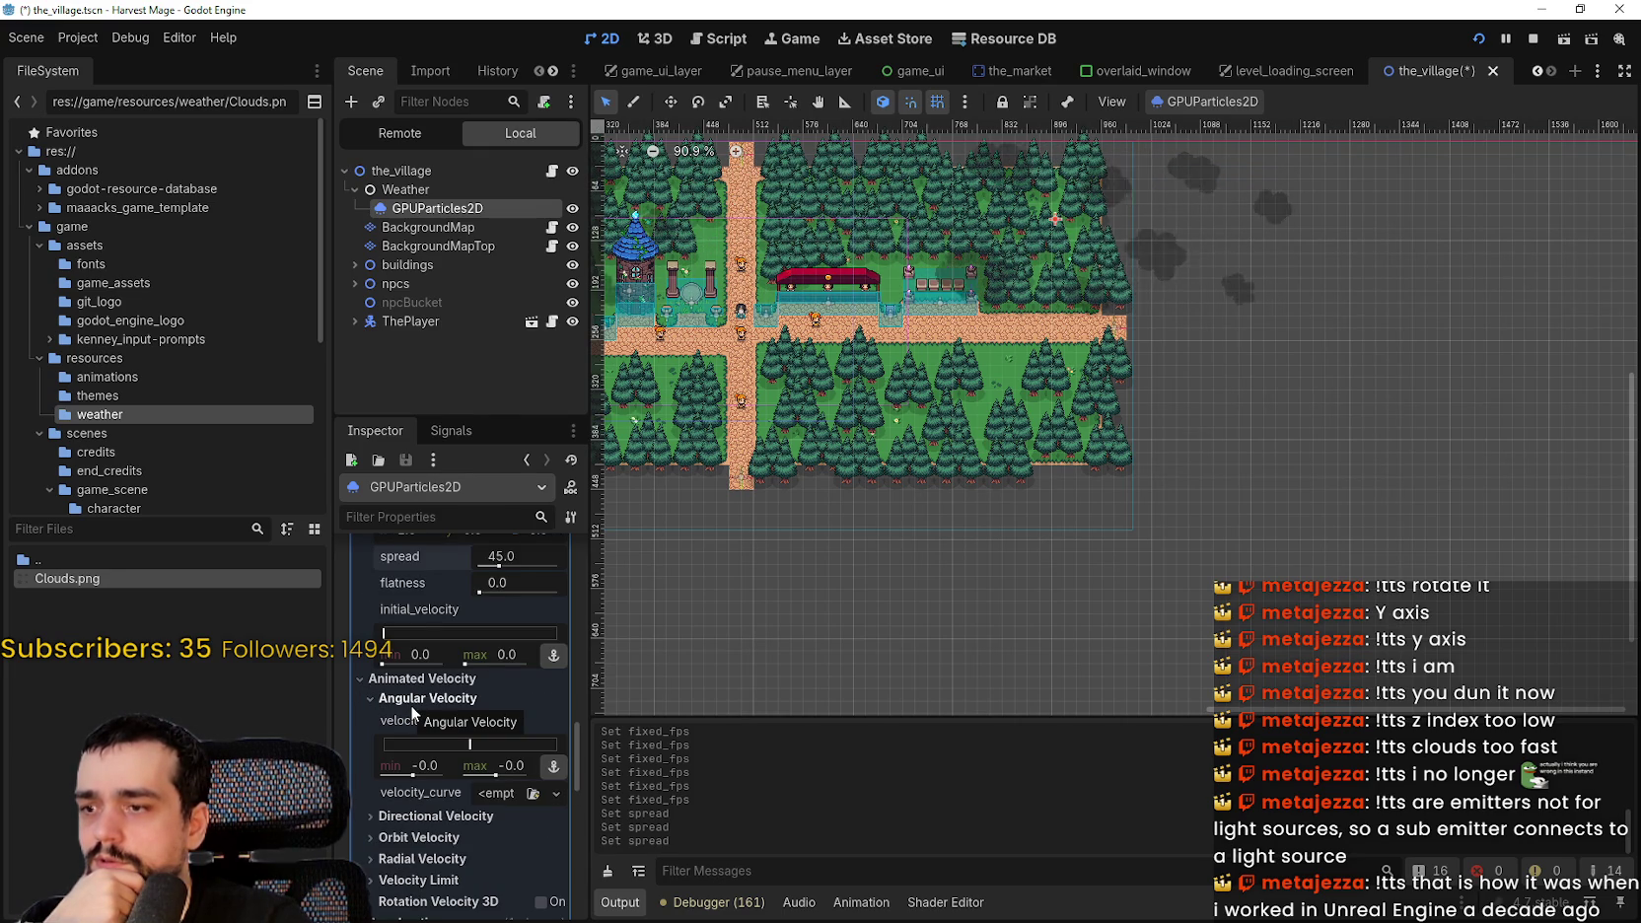
click(410, 699)
click(408, 826)
scroll(408, 830, down, 3)
click(404, 705)
drag(471, 753, 424, 754)
drag(477, 751, 504, 751)
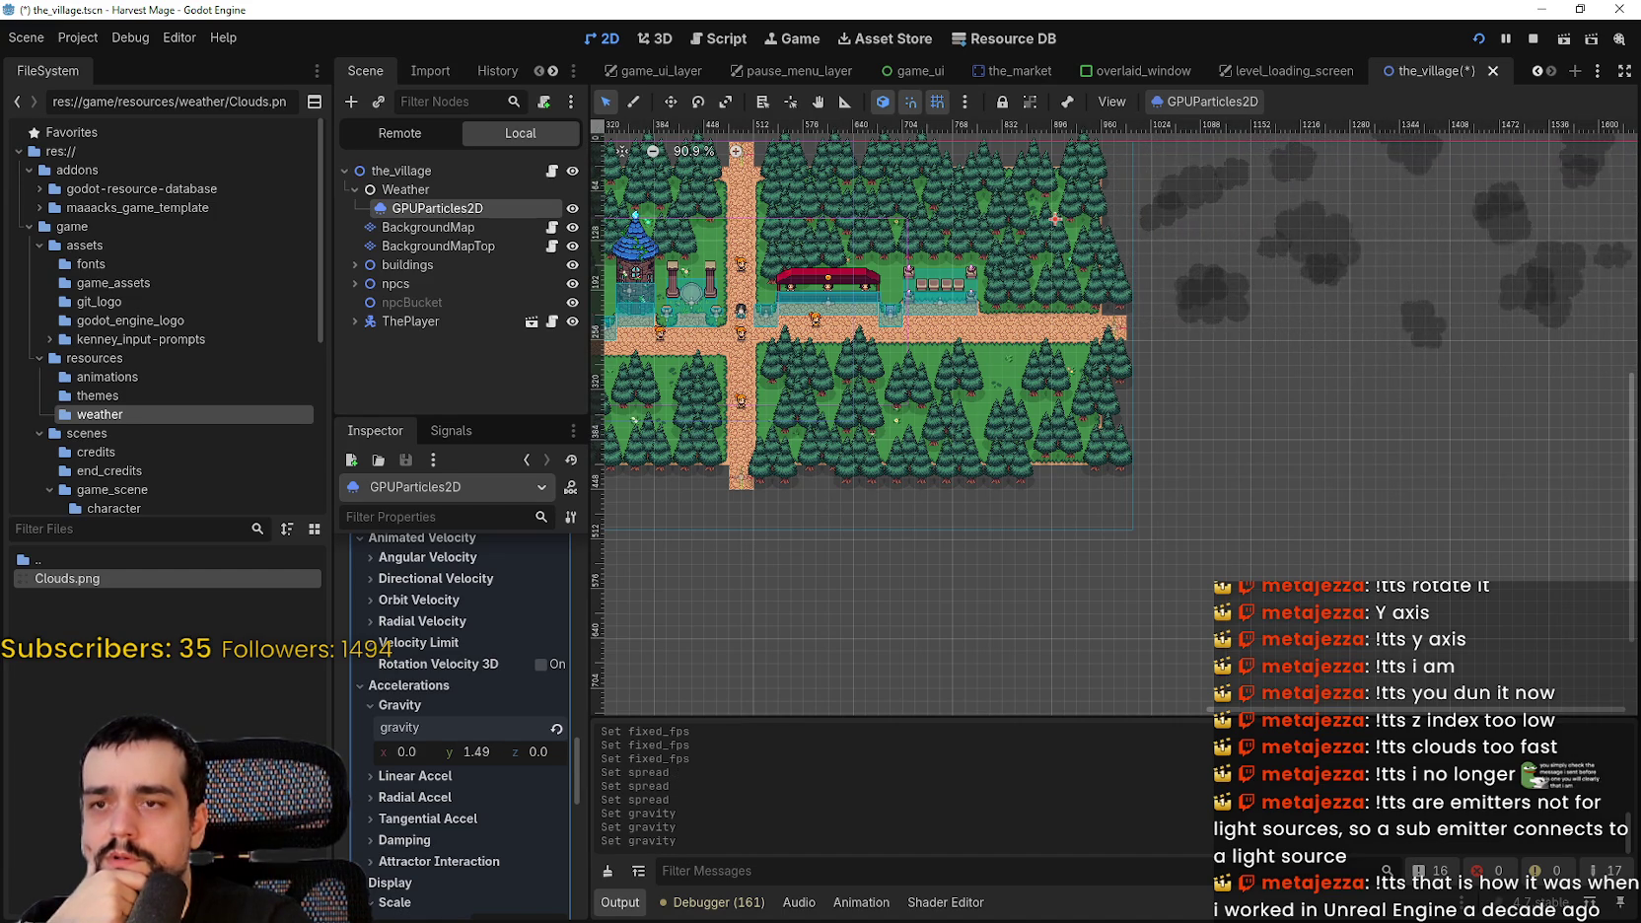
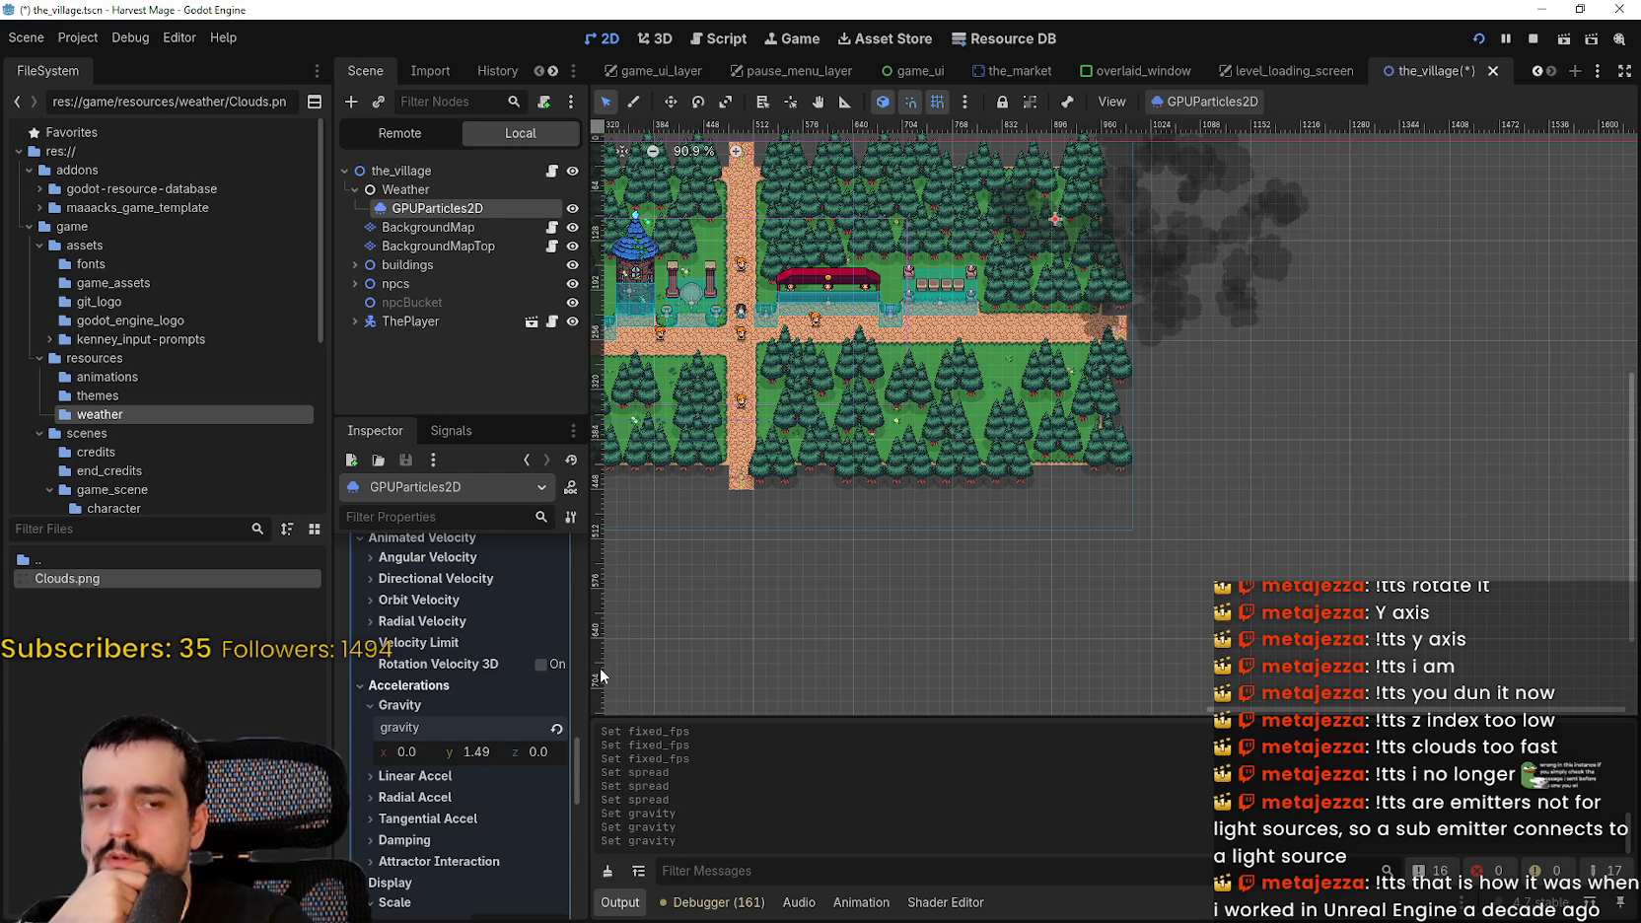
- Preview the running game full screen, then return to the editor
scroll(975, 234, up, 5)
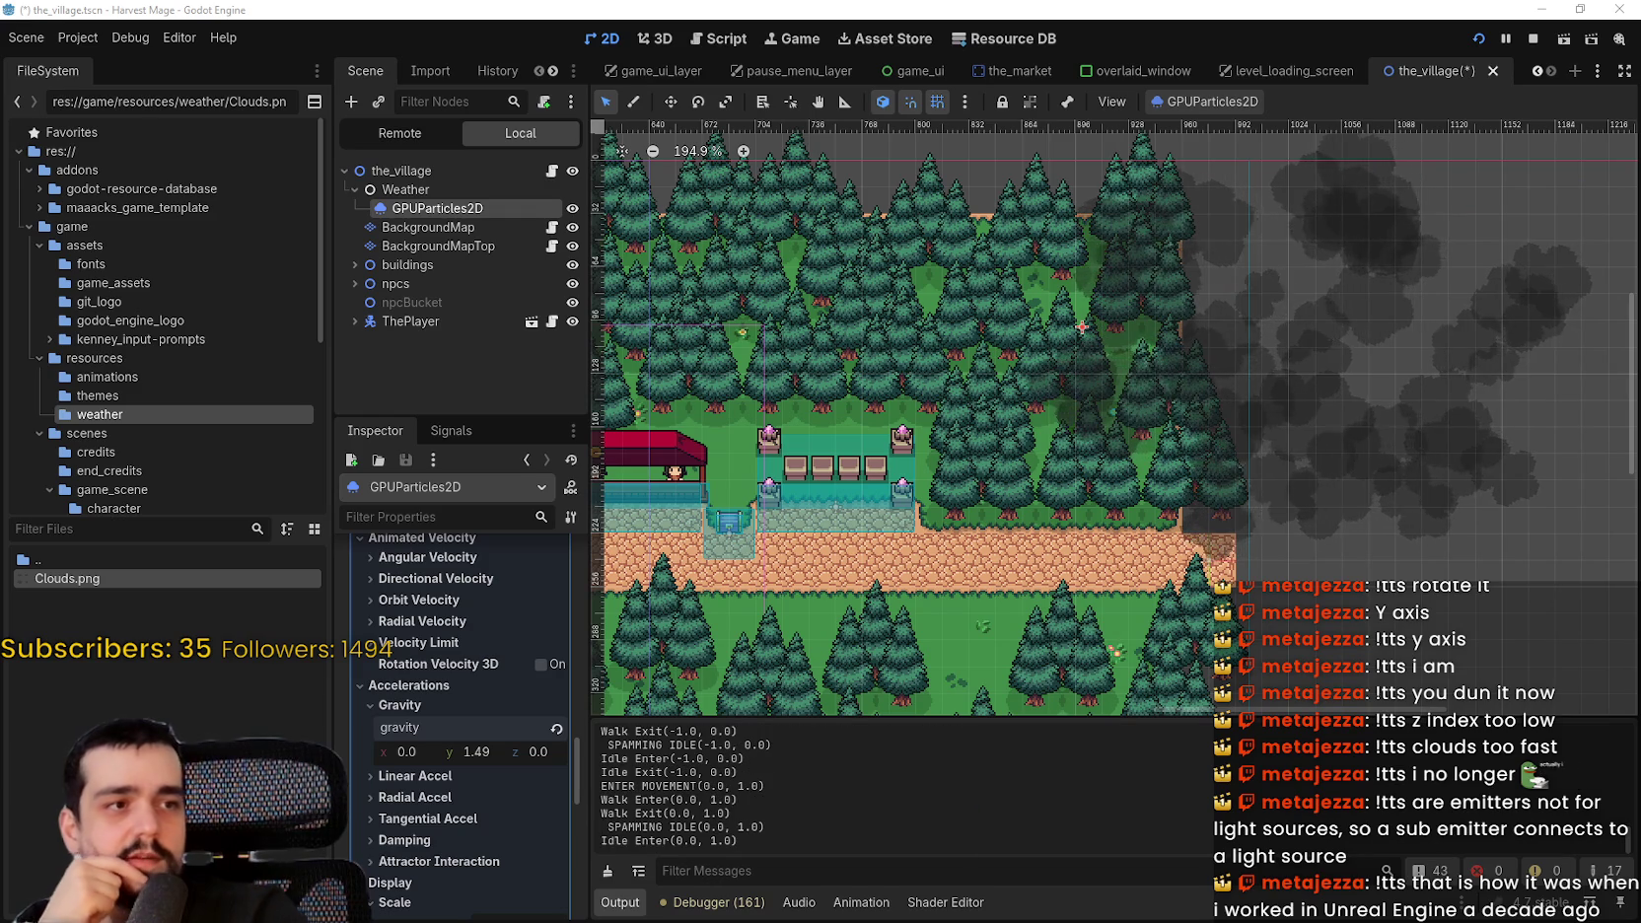
key(alt+Tab)
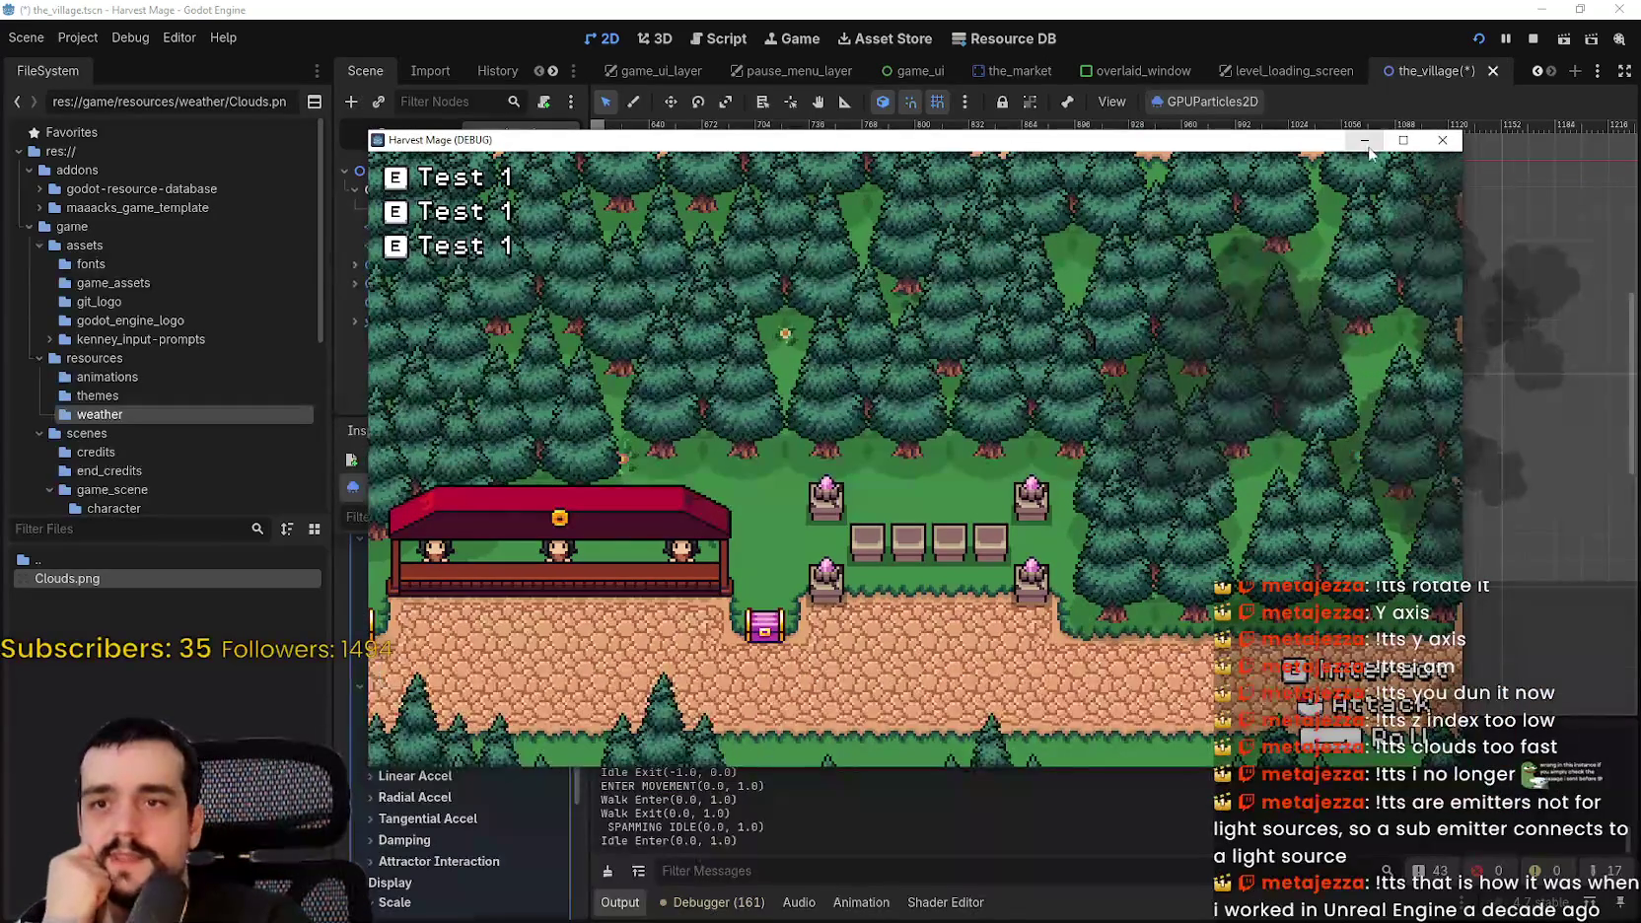
click(1403, 141)
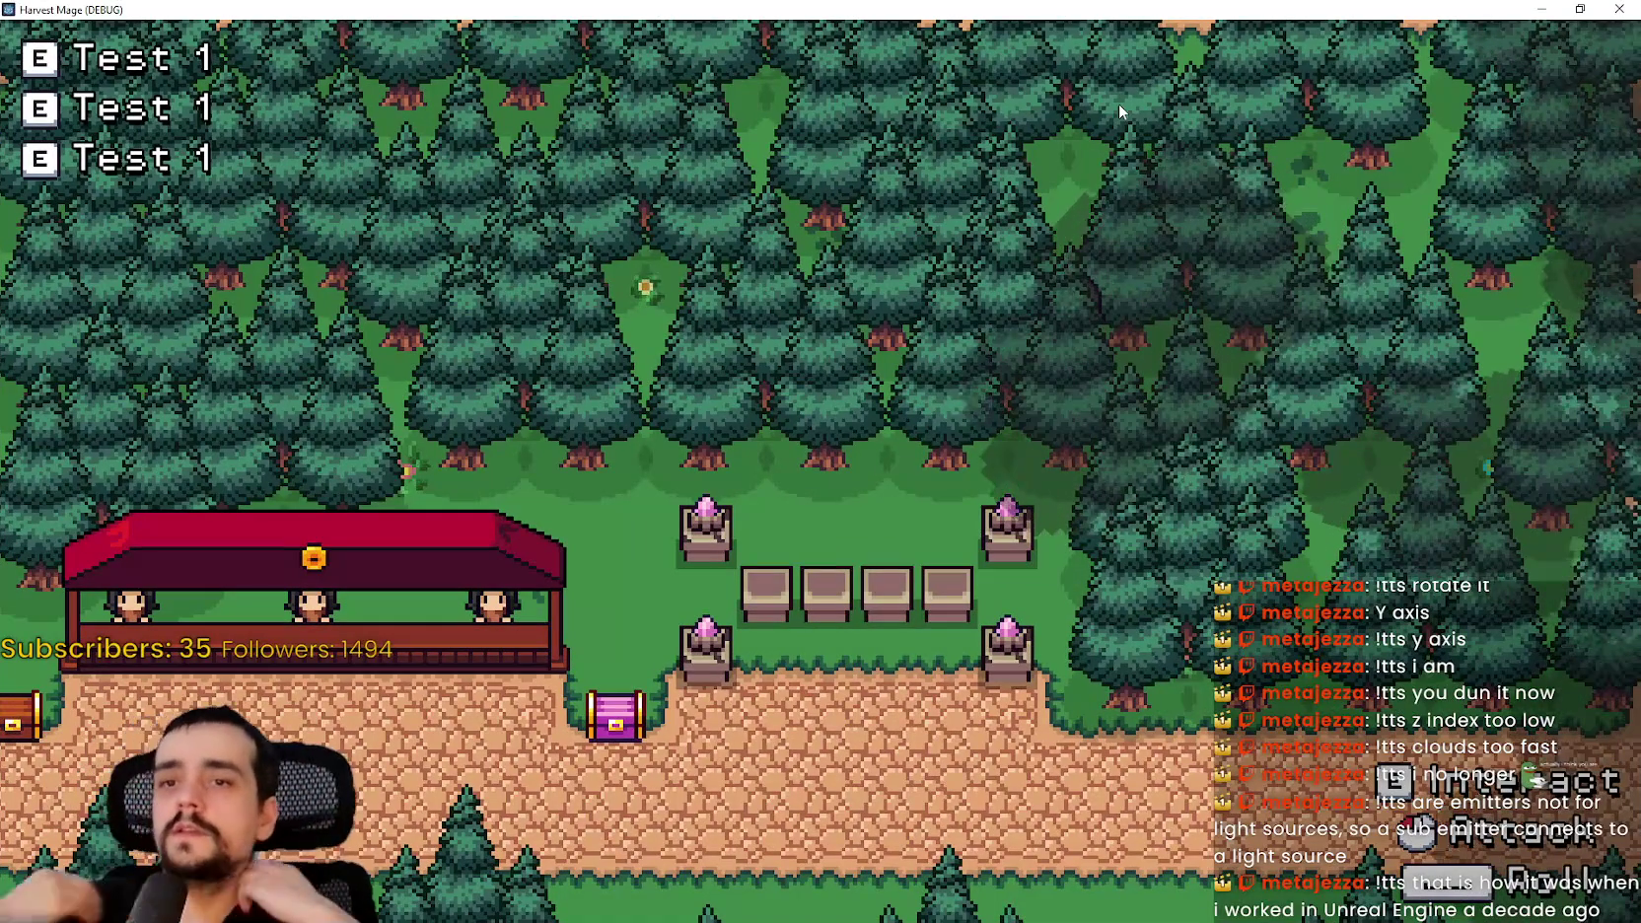
click(1580, 9)
key(alt+Tab)
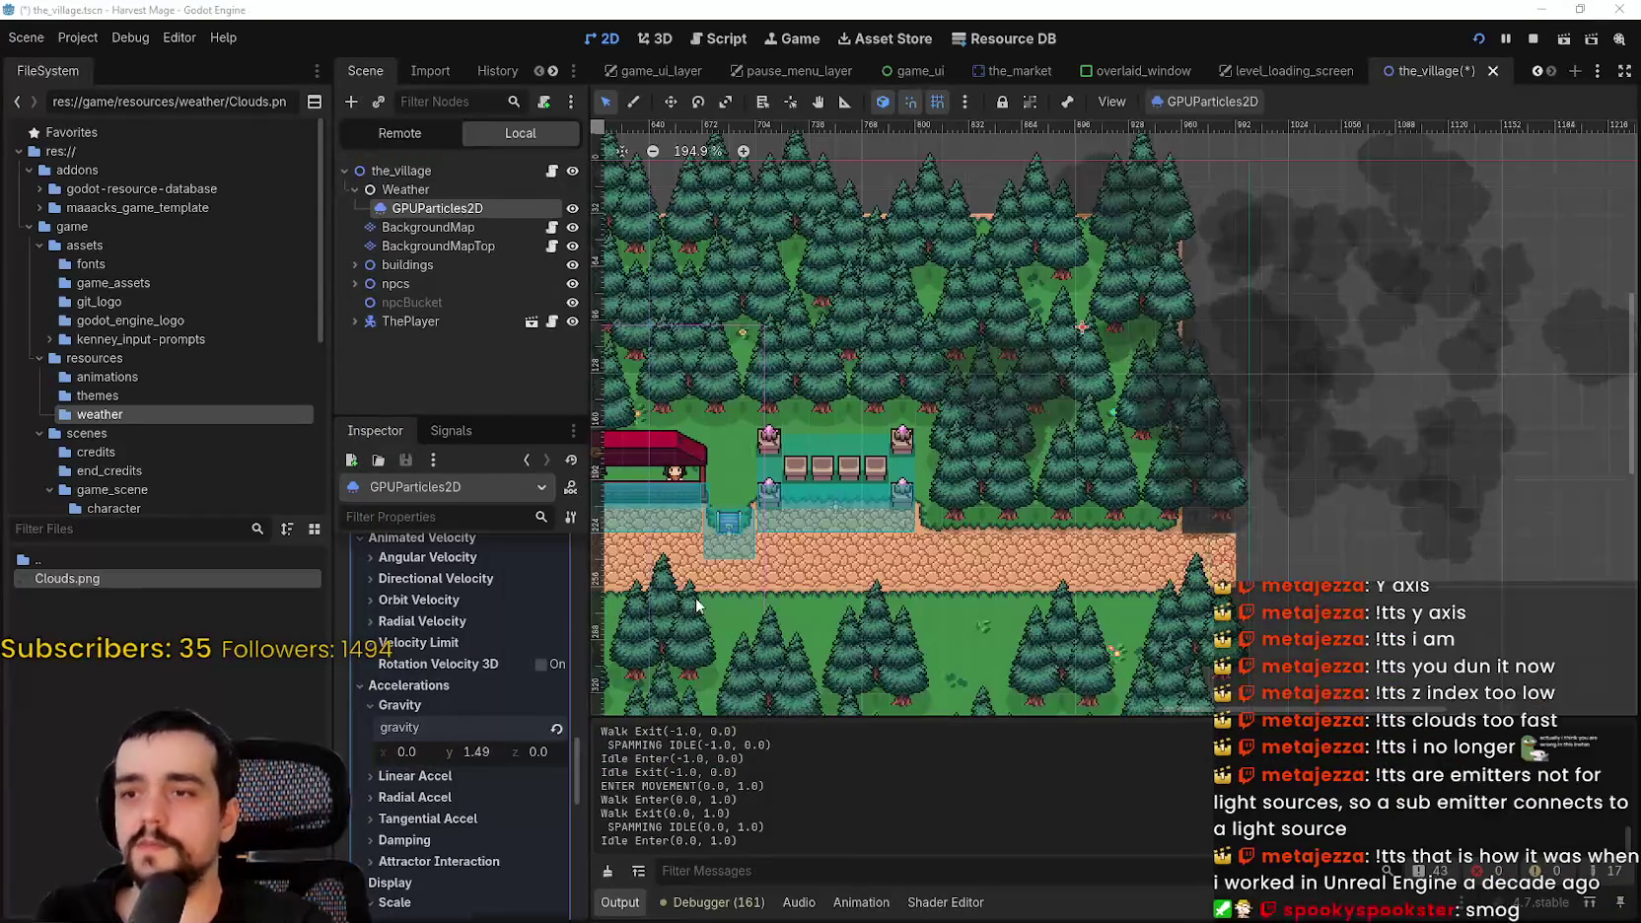
- Set the cloud particles' lifetime to 30 seconds and save the scene
scroll(493, 779, up, 15)
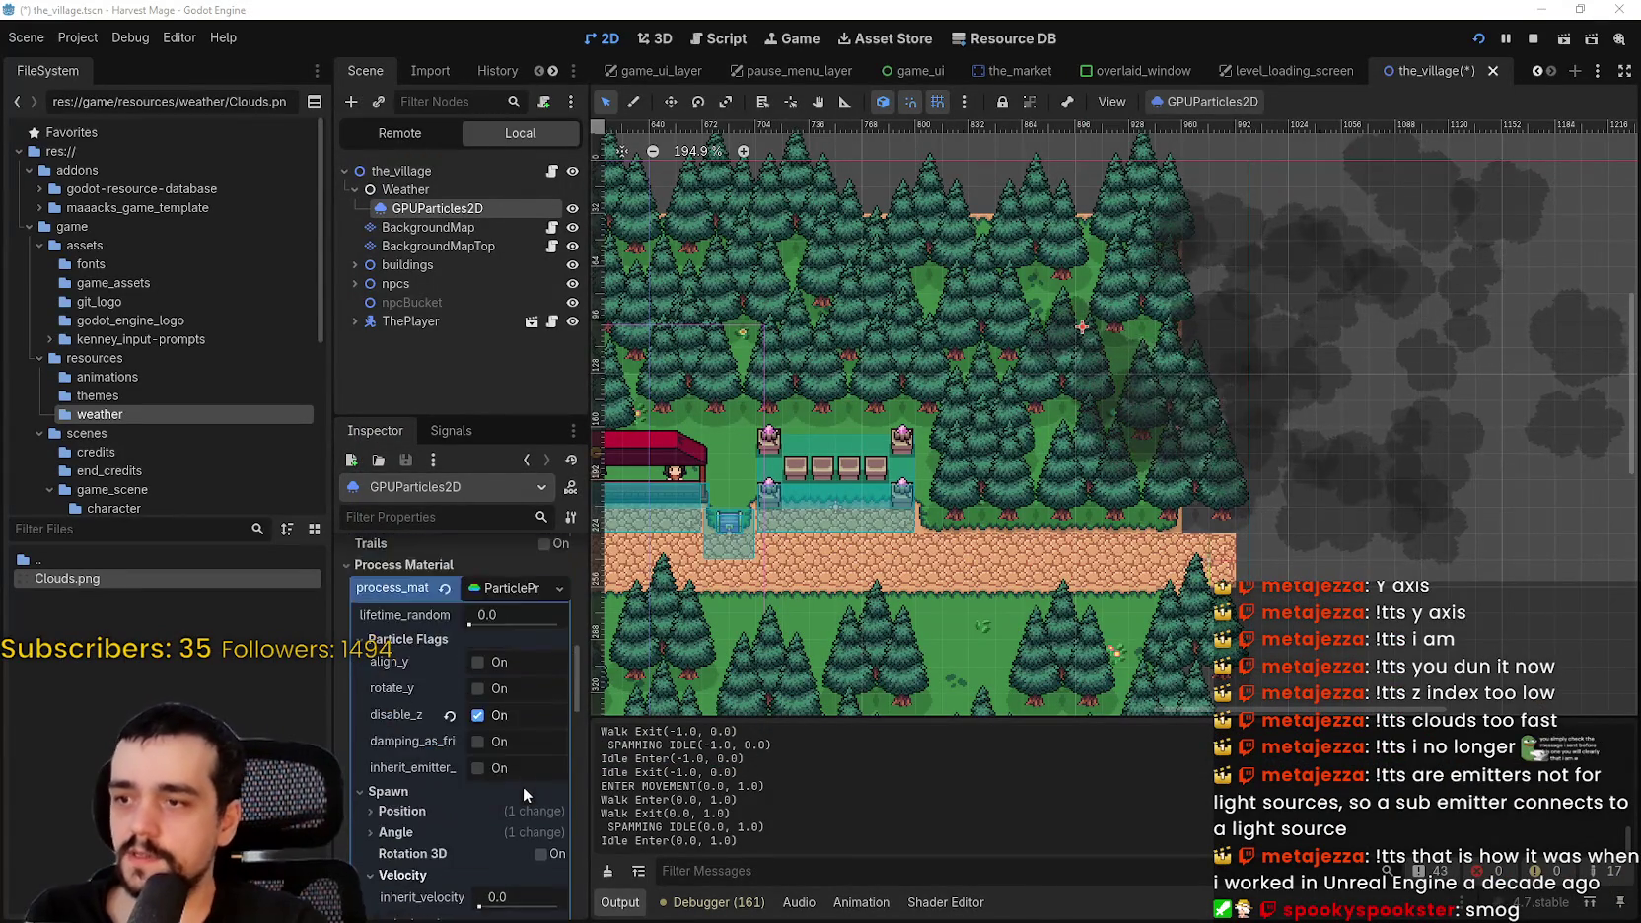
scroll(517, 751, up, 2)
scroll(522, 674, up, 8)
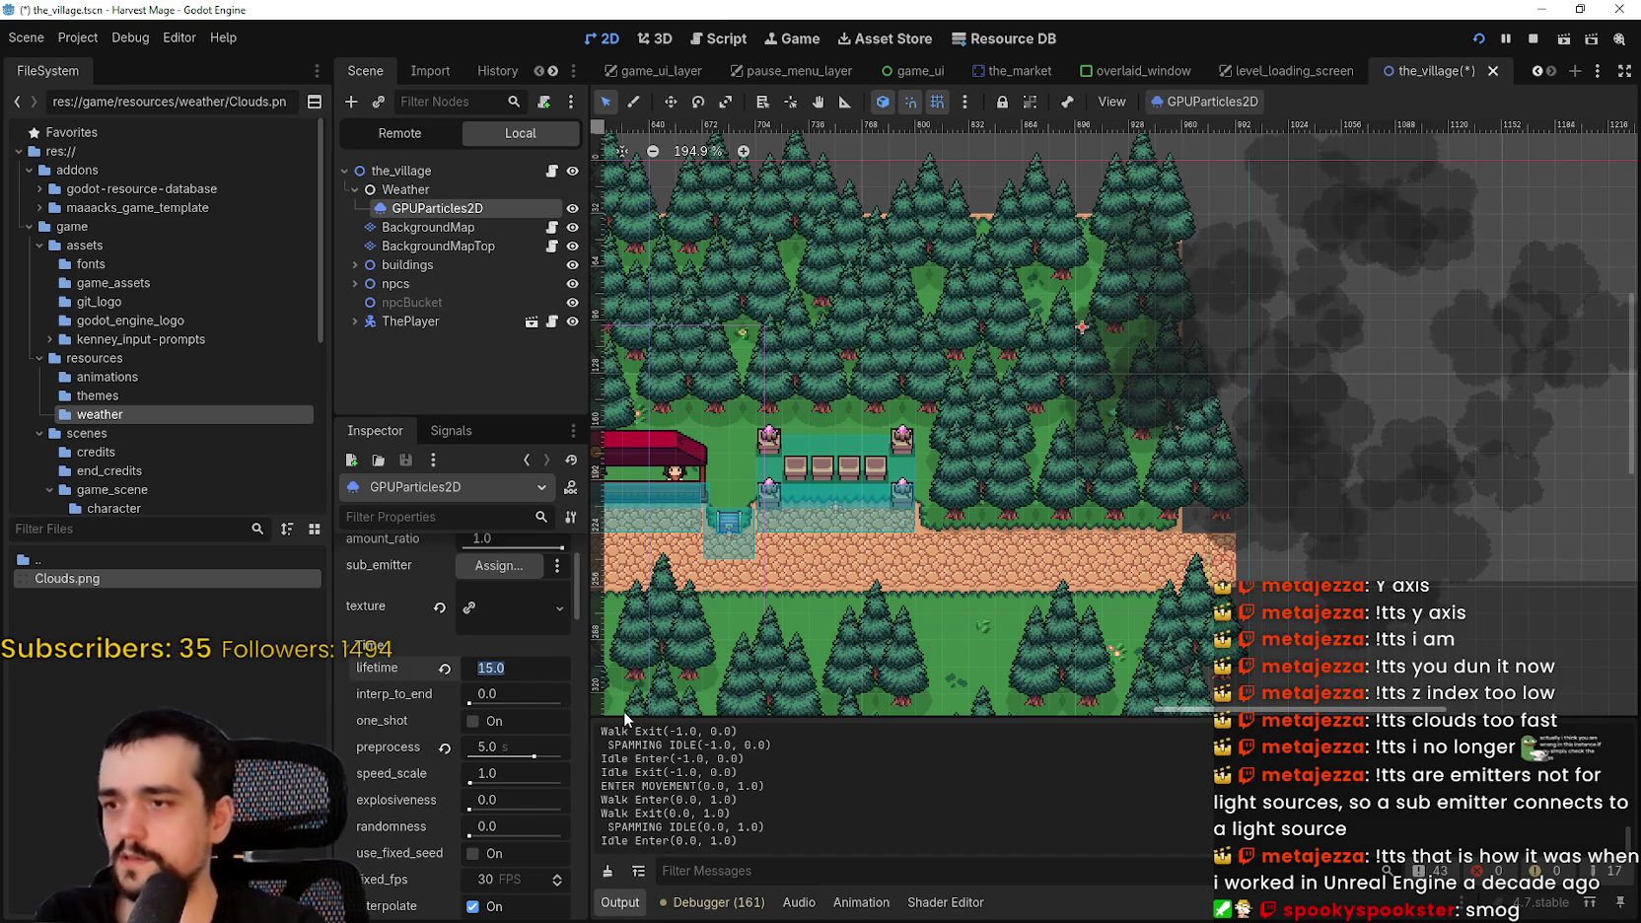
text(30)
key(Return)
key(ctrl+s)
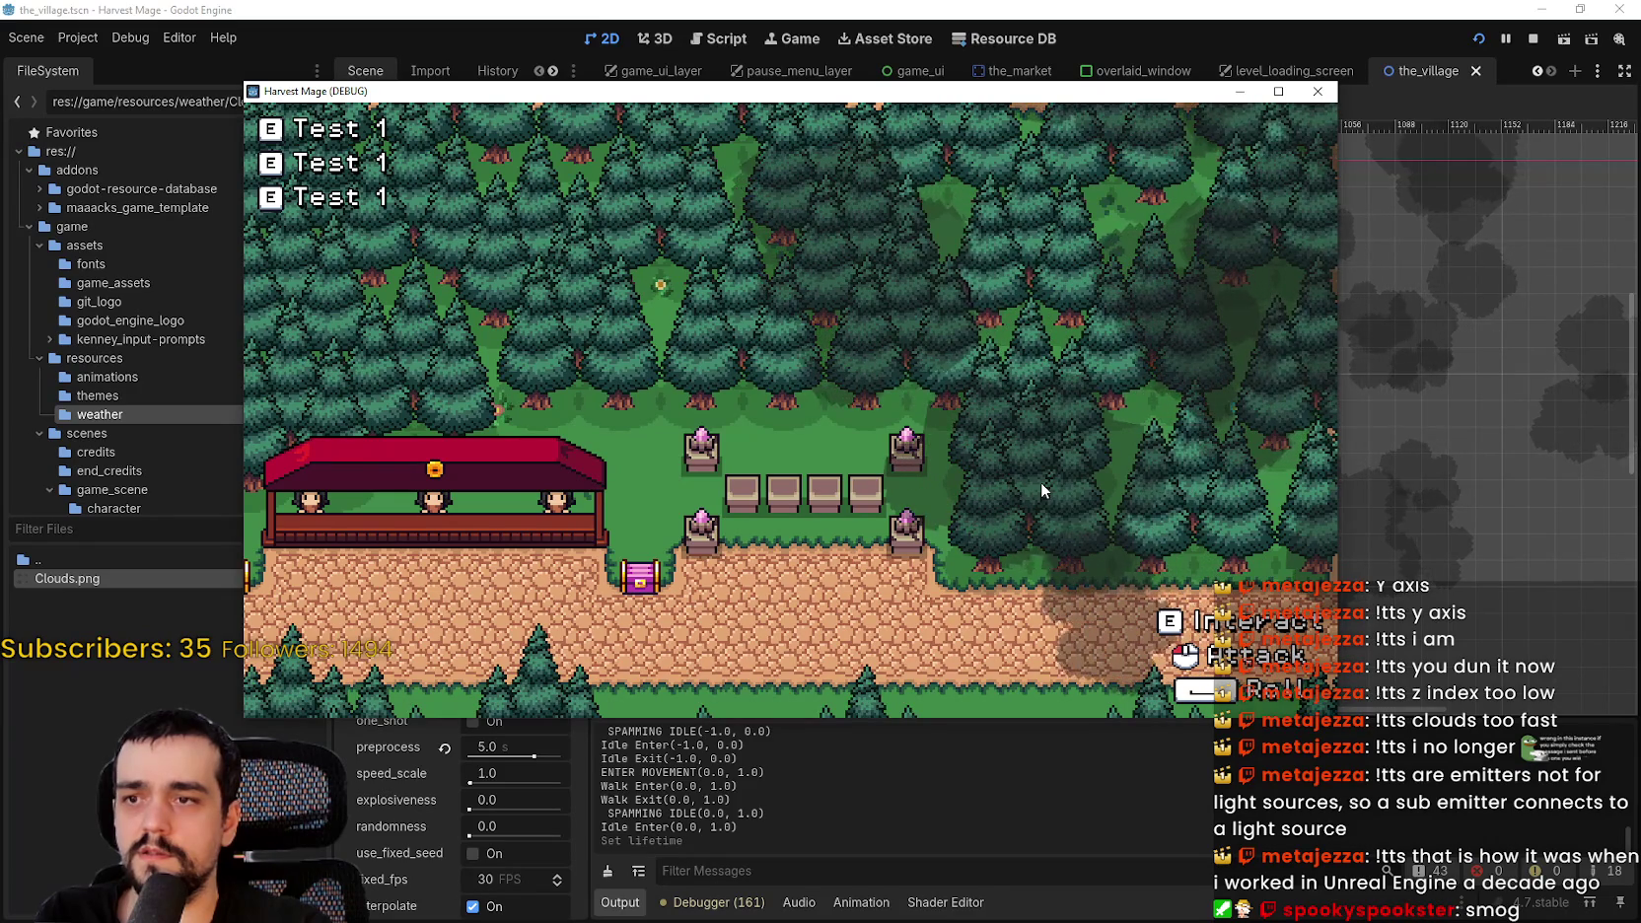
- Walk the player around the running game to check the 30-second clouds
key(a)
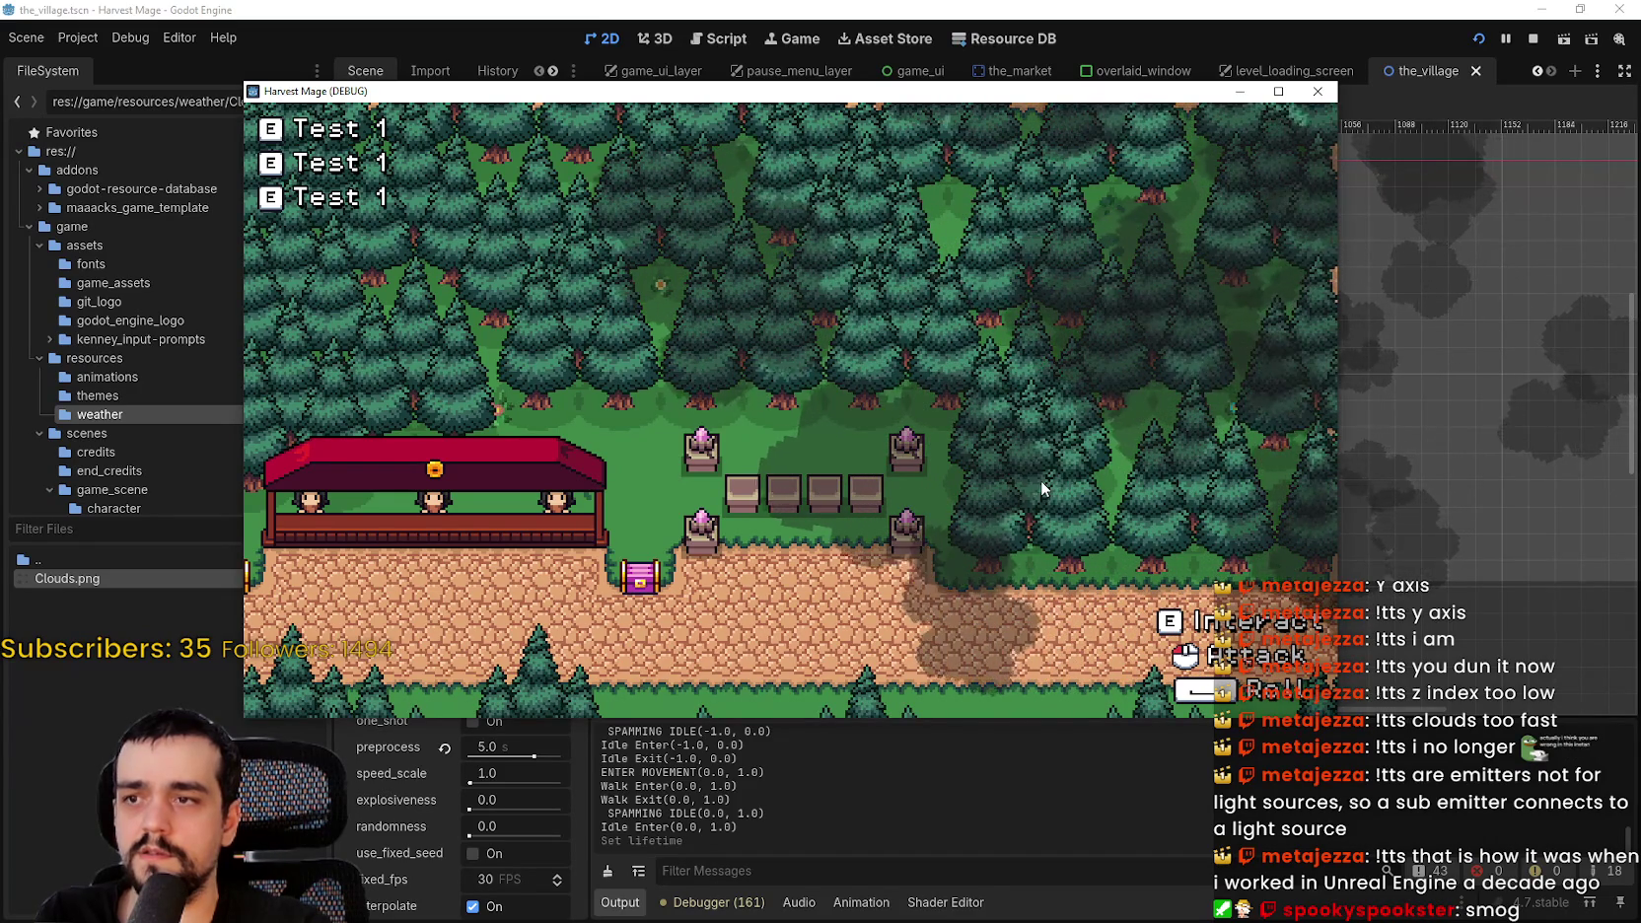
key(s)
key(a)
key(alt+Tab)
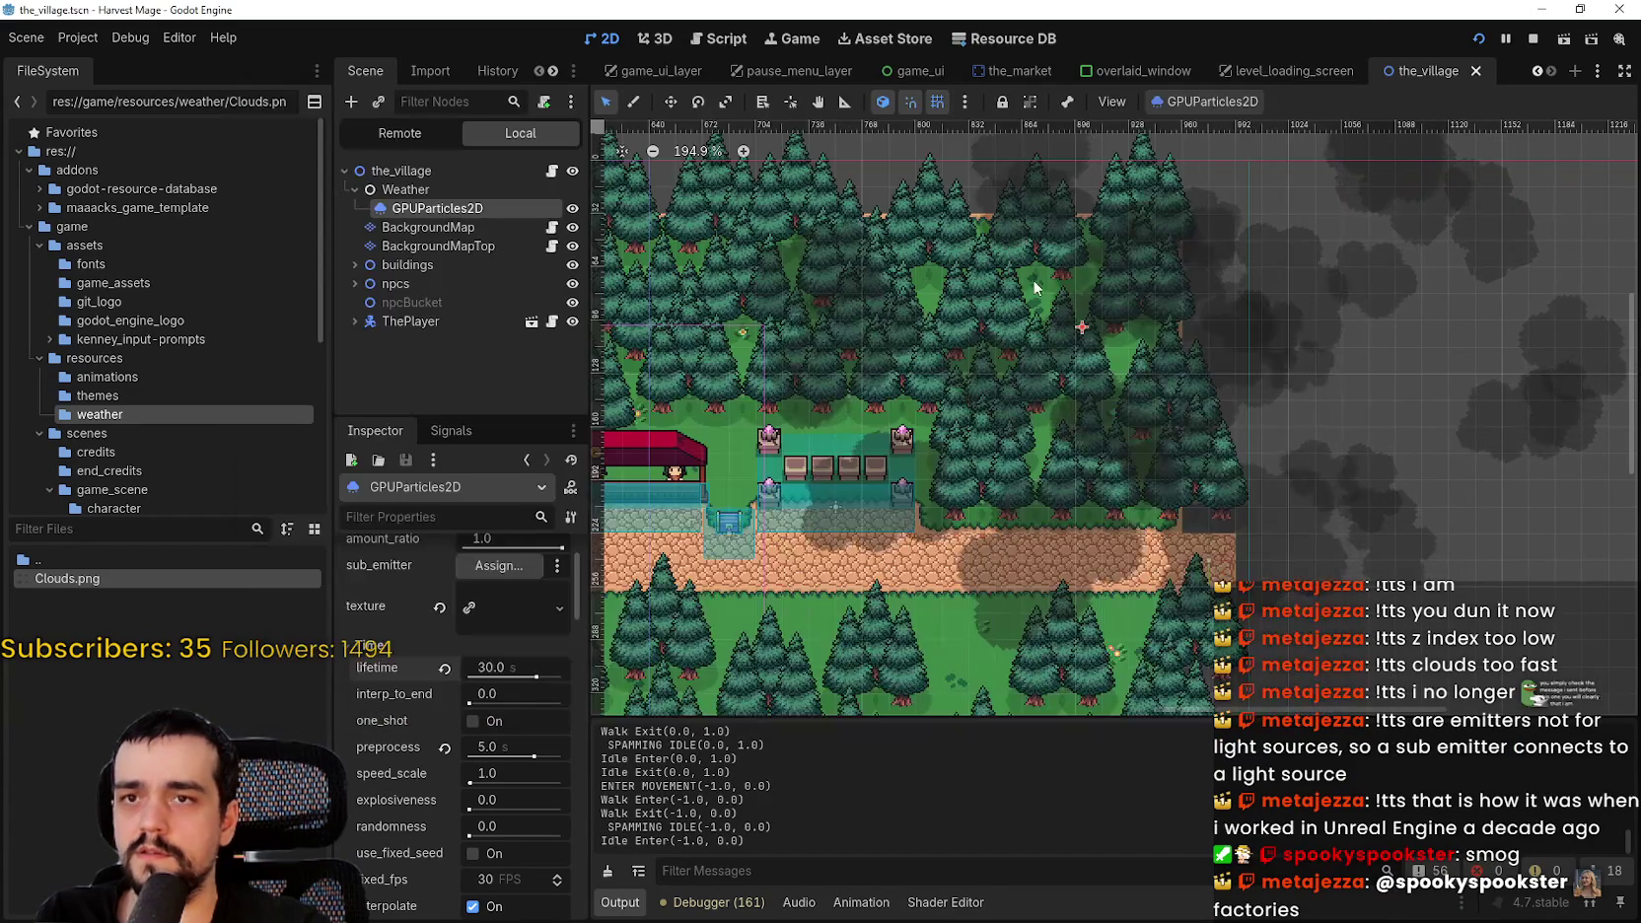
- Raise the lifetime to the 600-second maximum and relaunch the game full screen
scroll(1045, 414, down, 3)
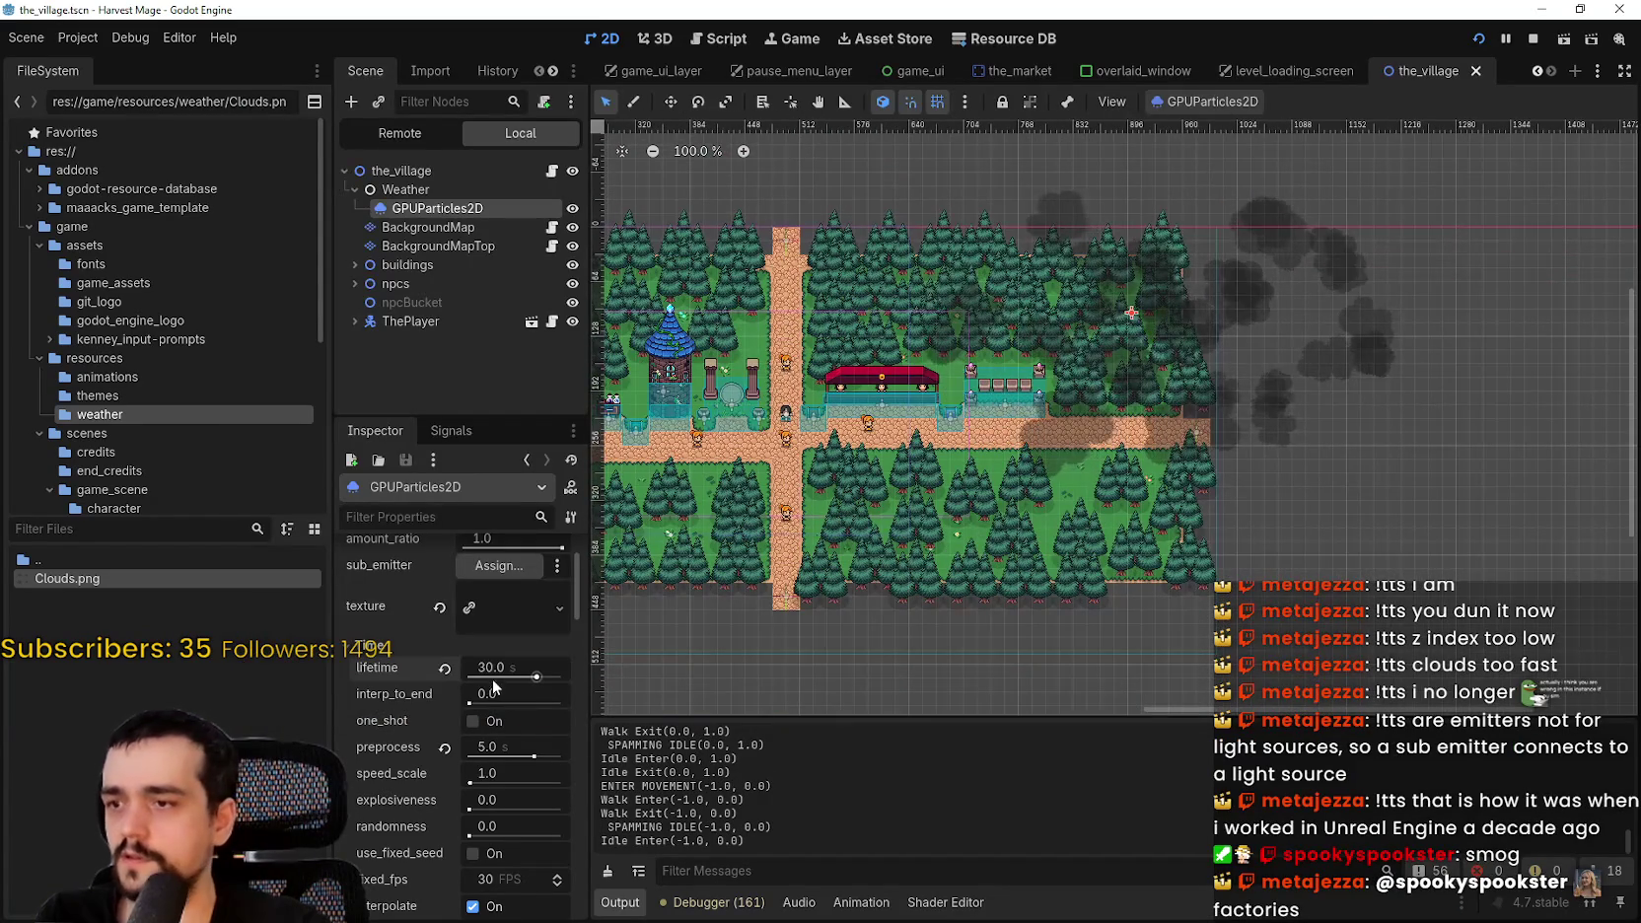
drag(540, 681, 662, 686)
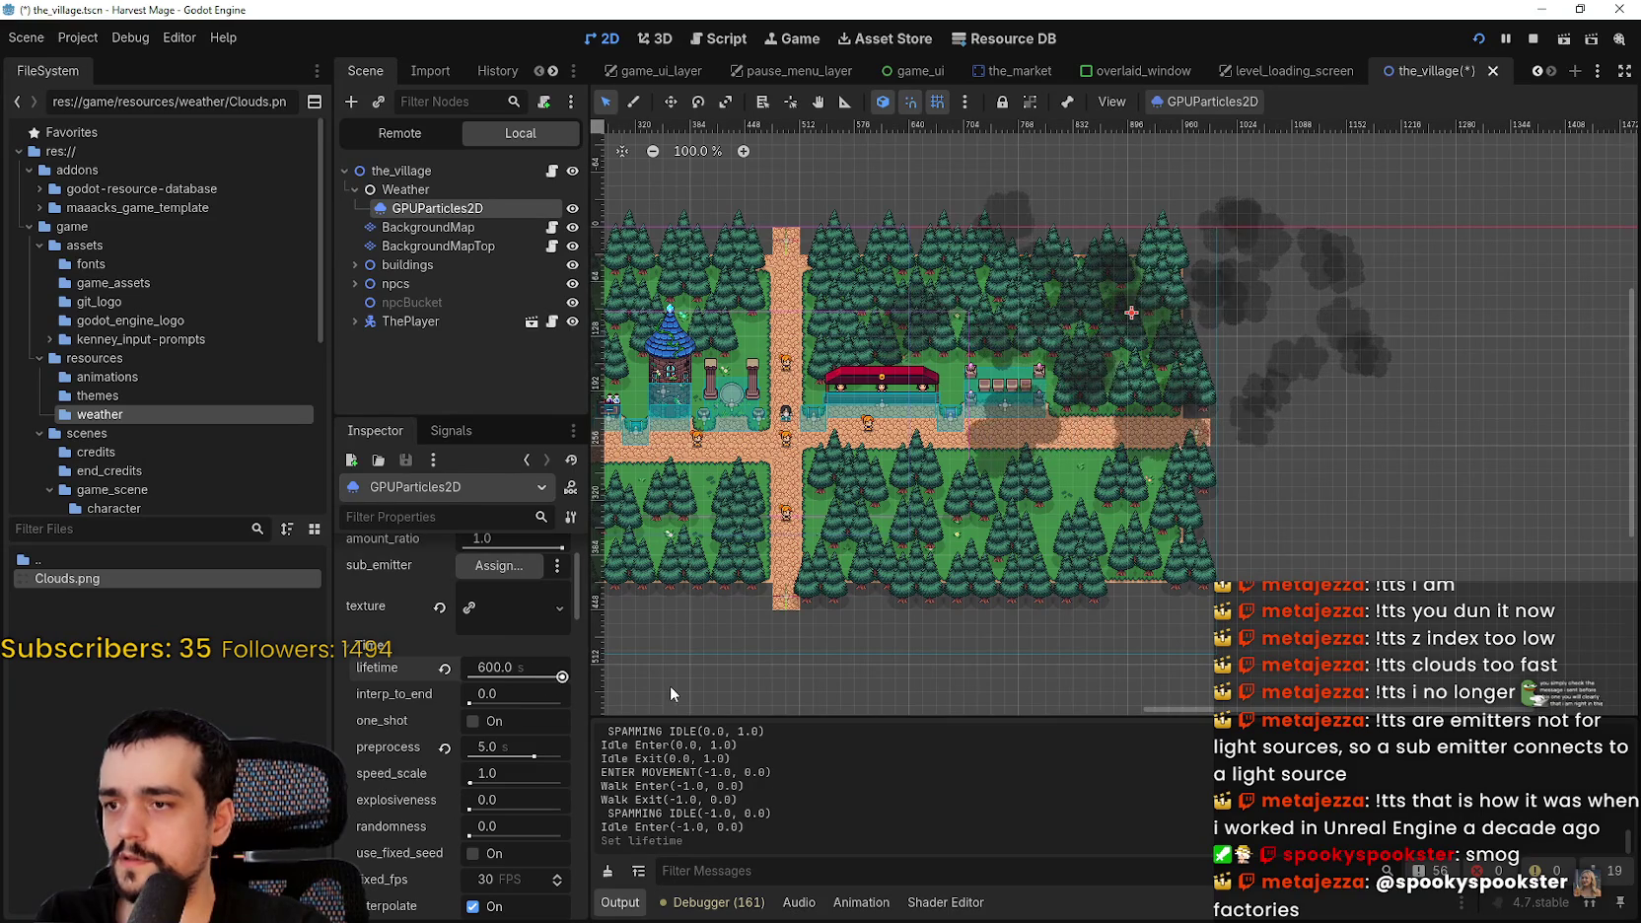
scroll(1104, 444, left, 3)
key(F5)
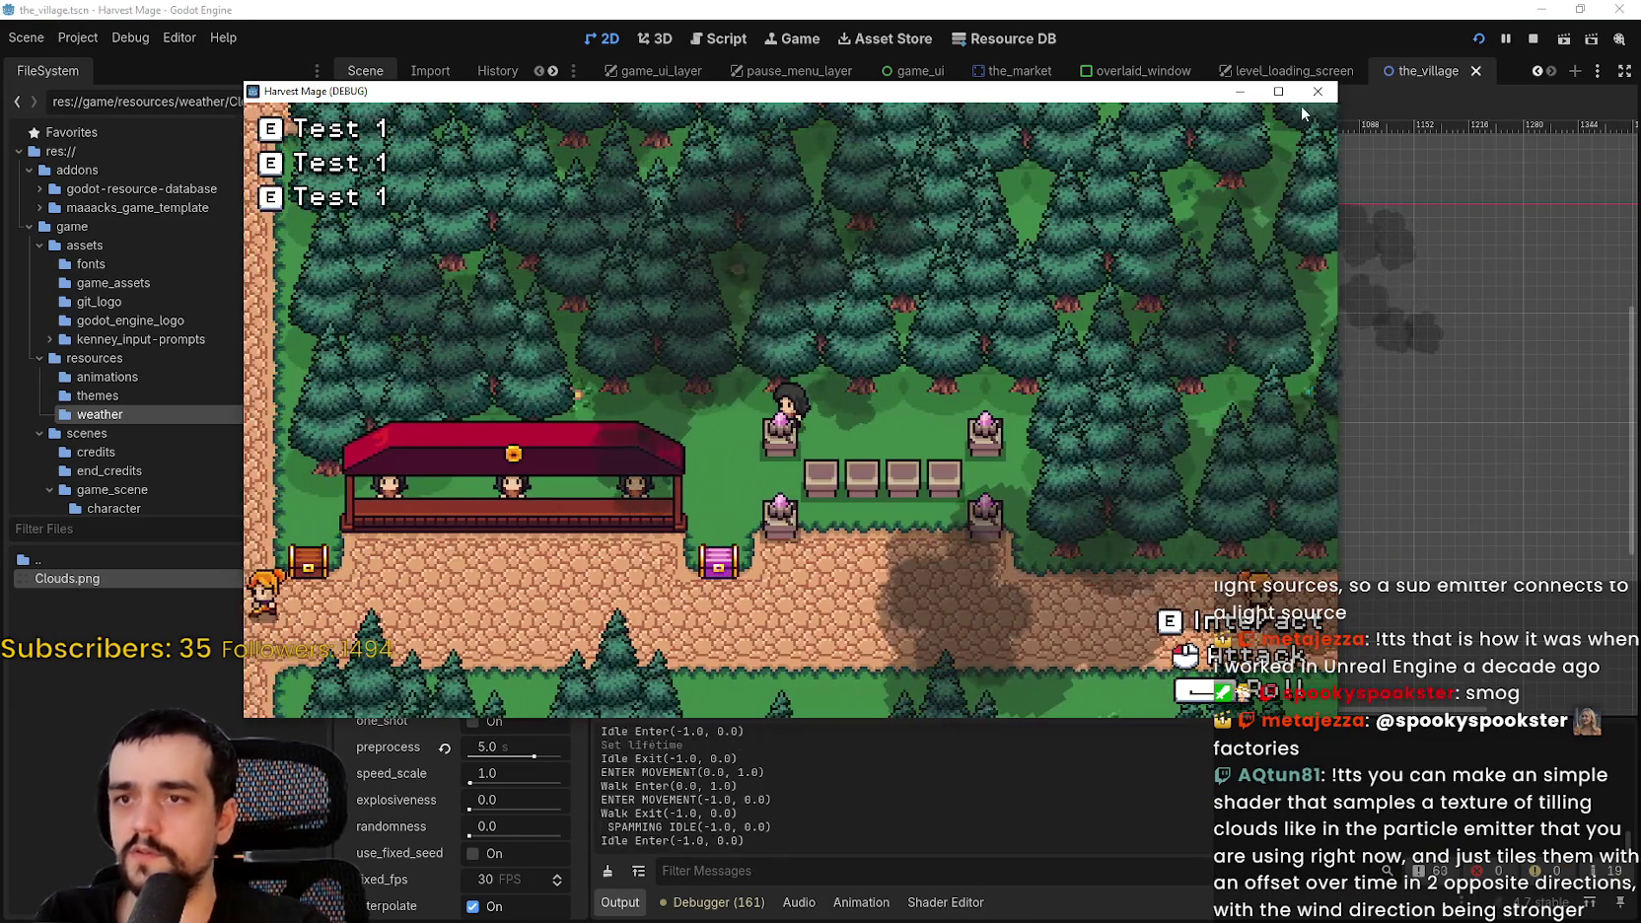
click(1279, 91)
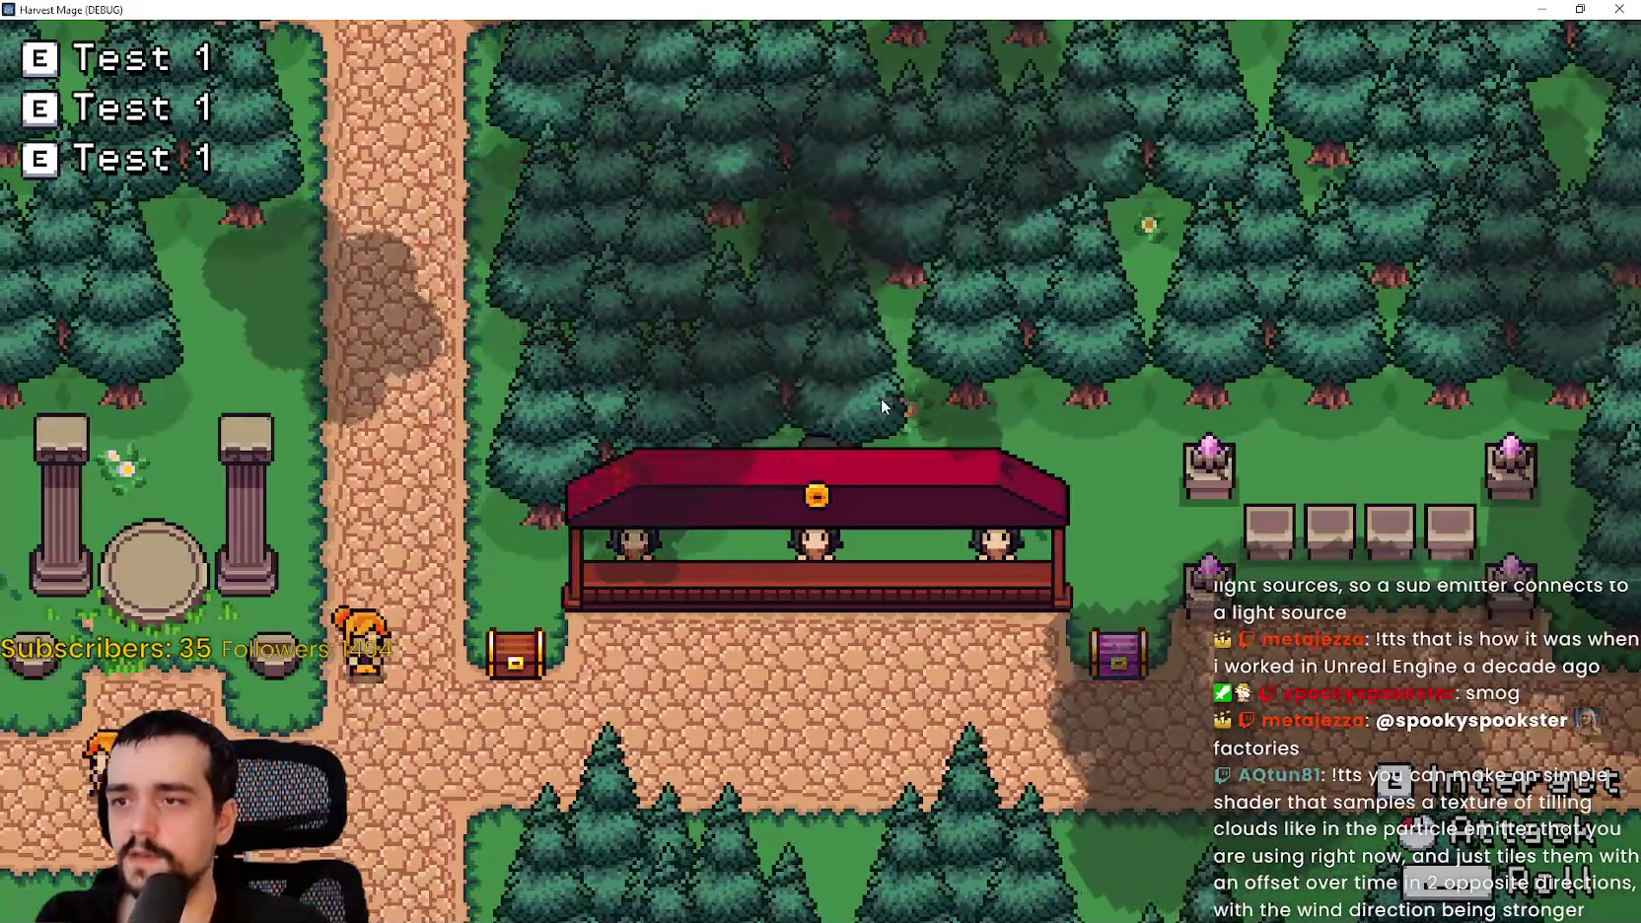
- Walk the player around the red stall and along the dirt path to watch cloud shadows
key(d)
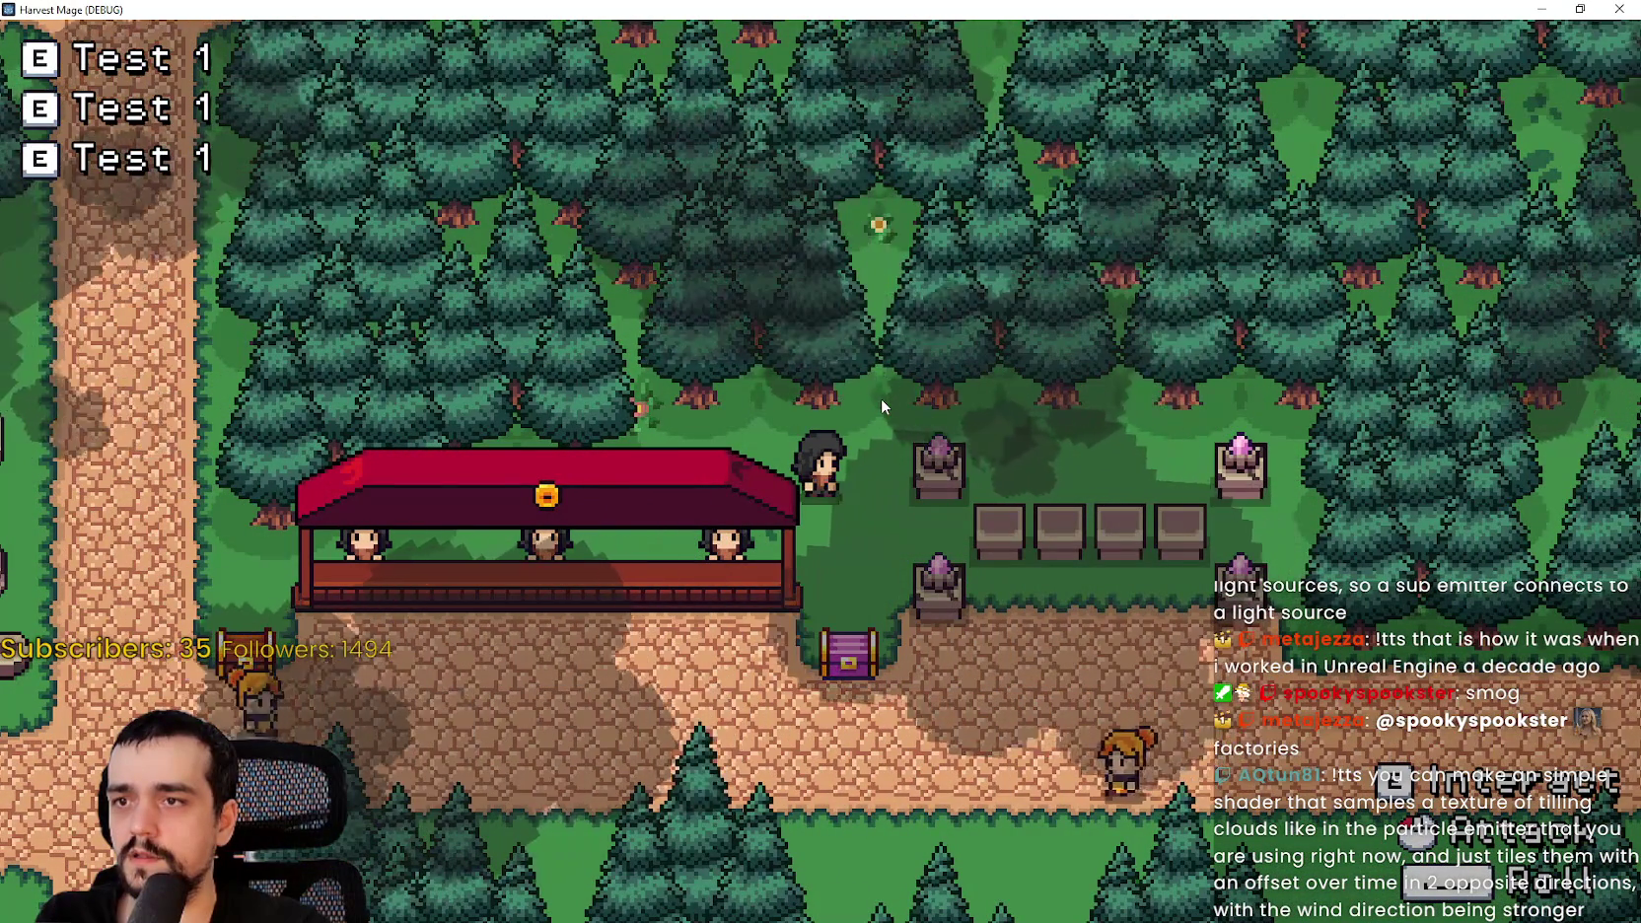
key(s)
key(a)
key(s)
key(d)
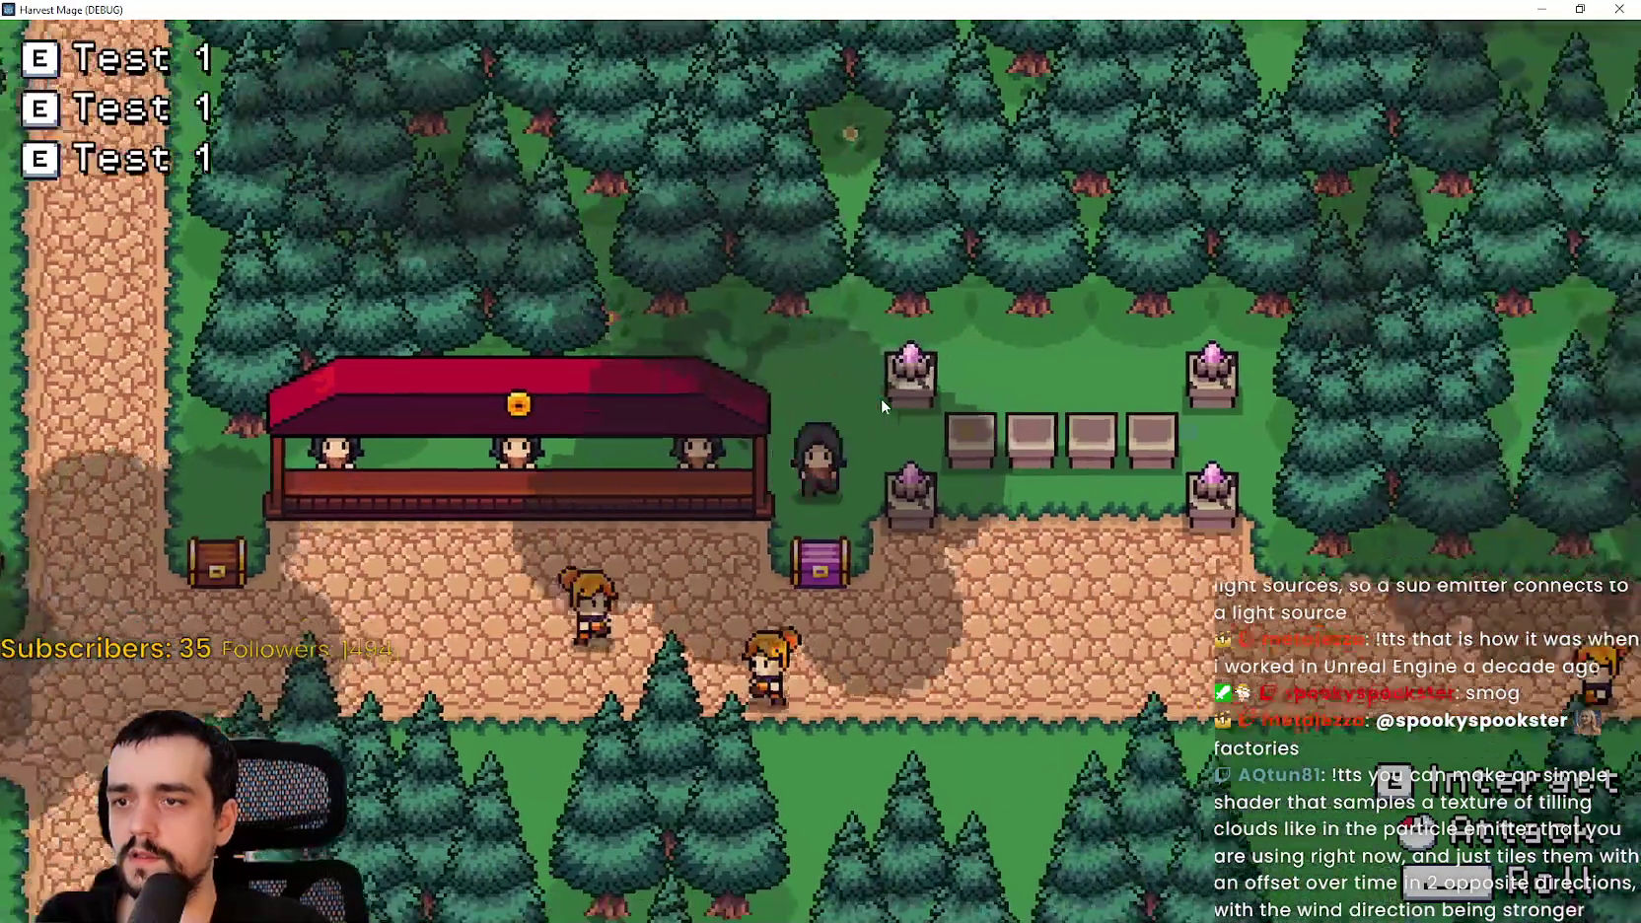
key(d)
key(a)
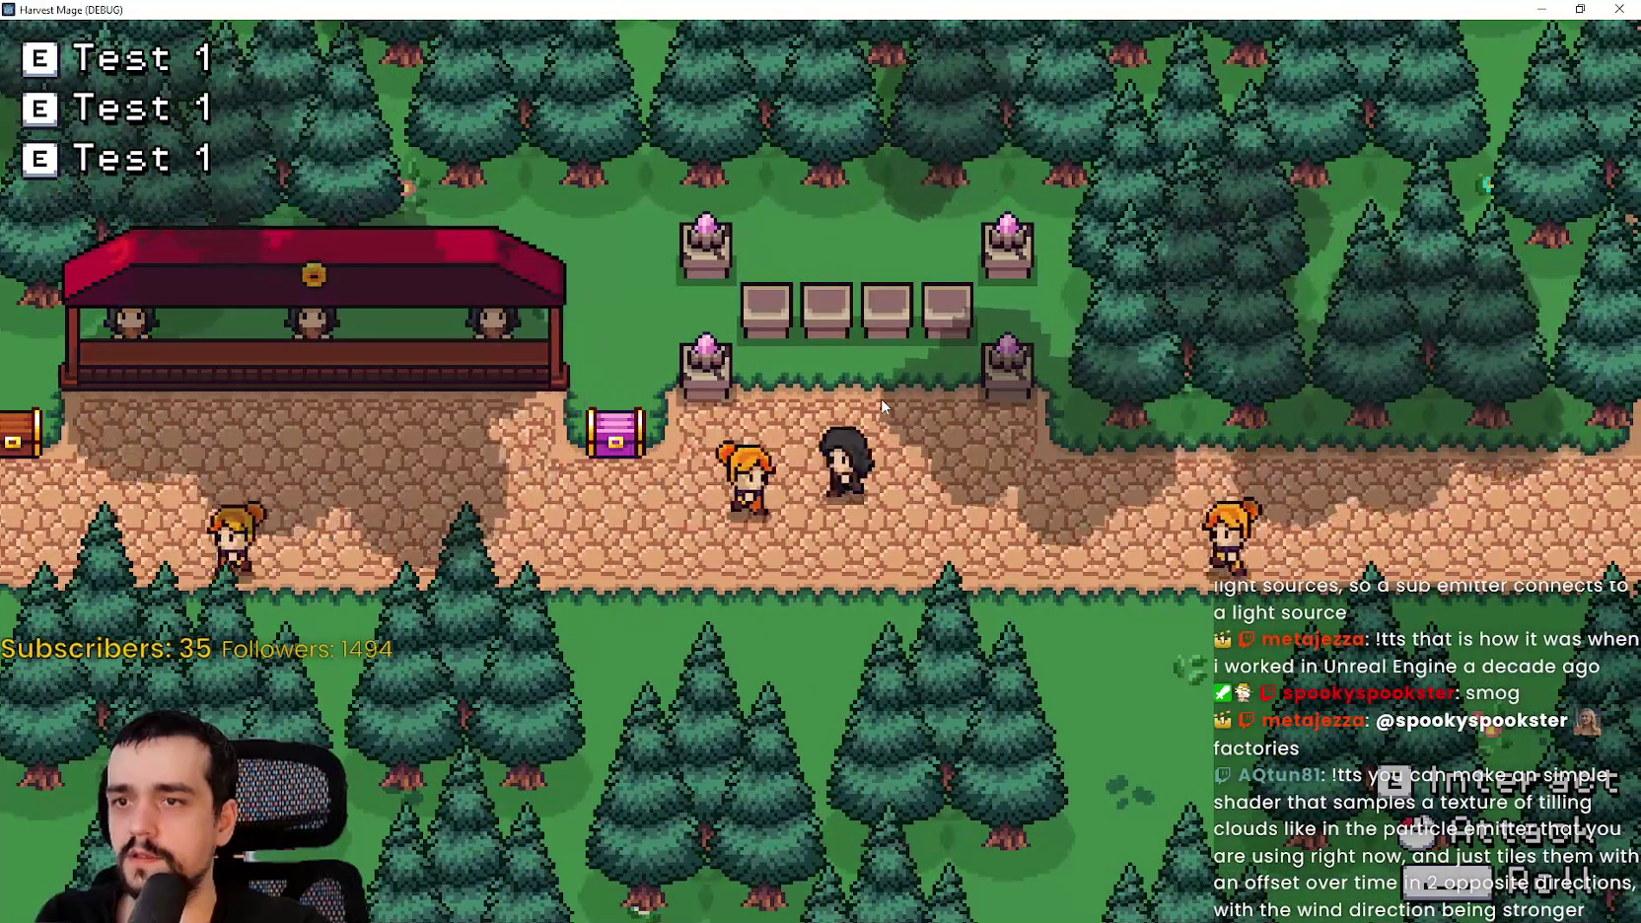
key(a)
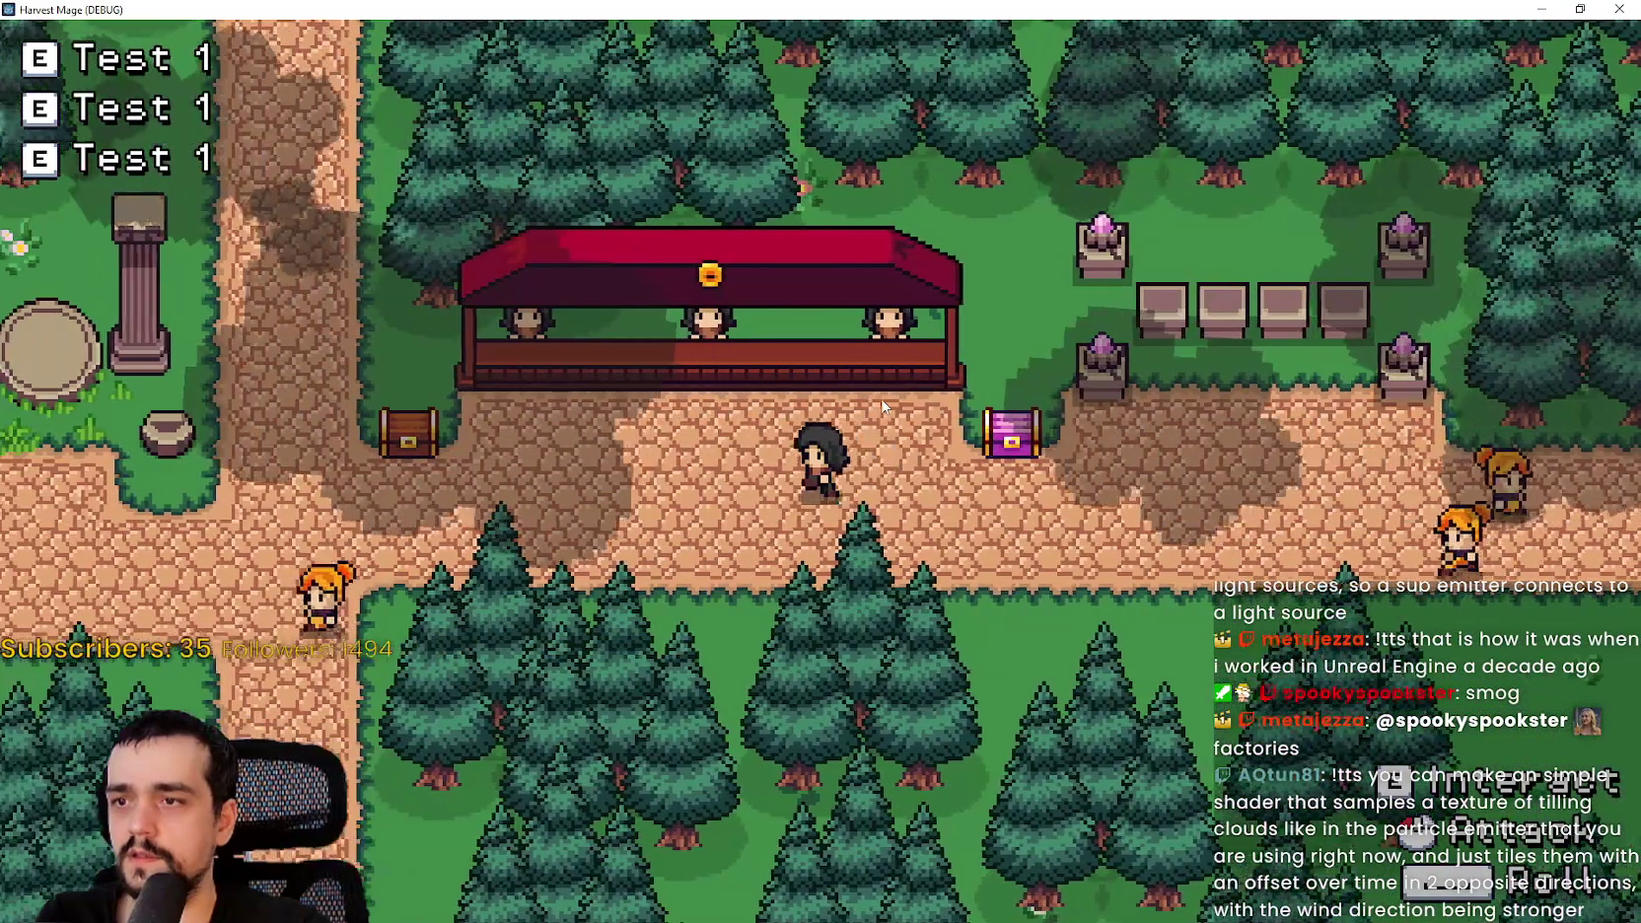
- Walk past the tower into the forest and back past the stall, then close the game
key(a)
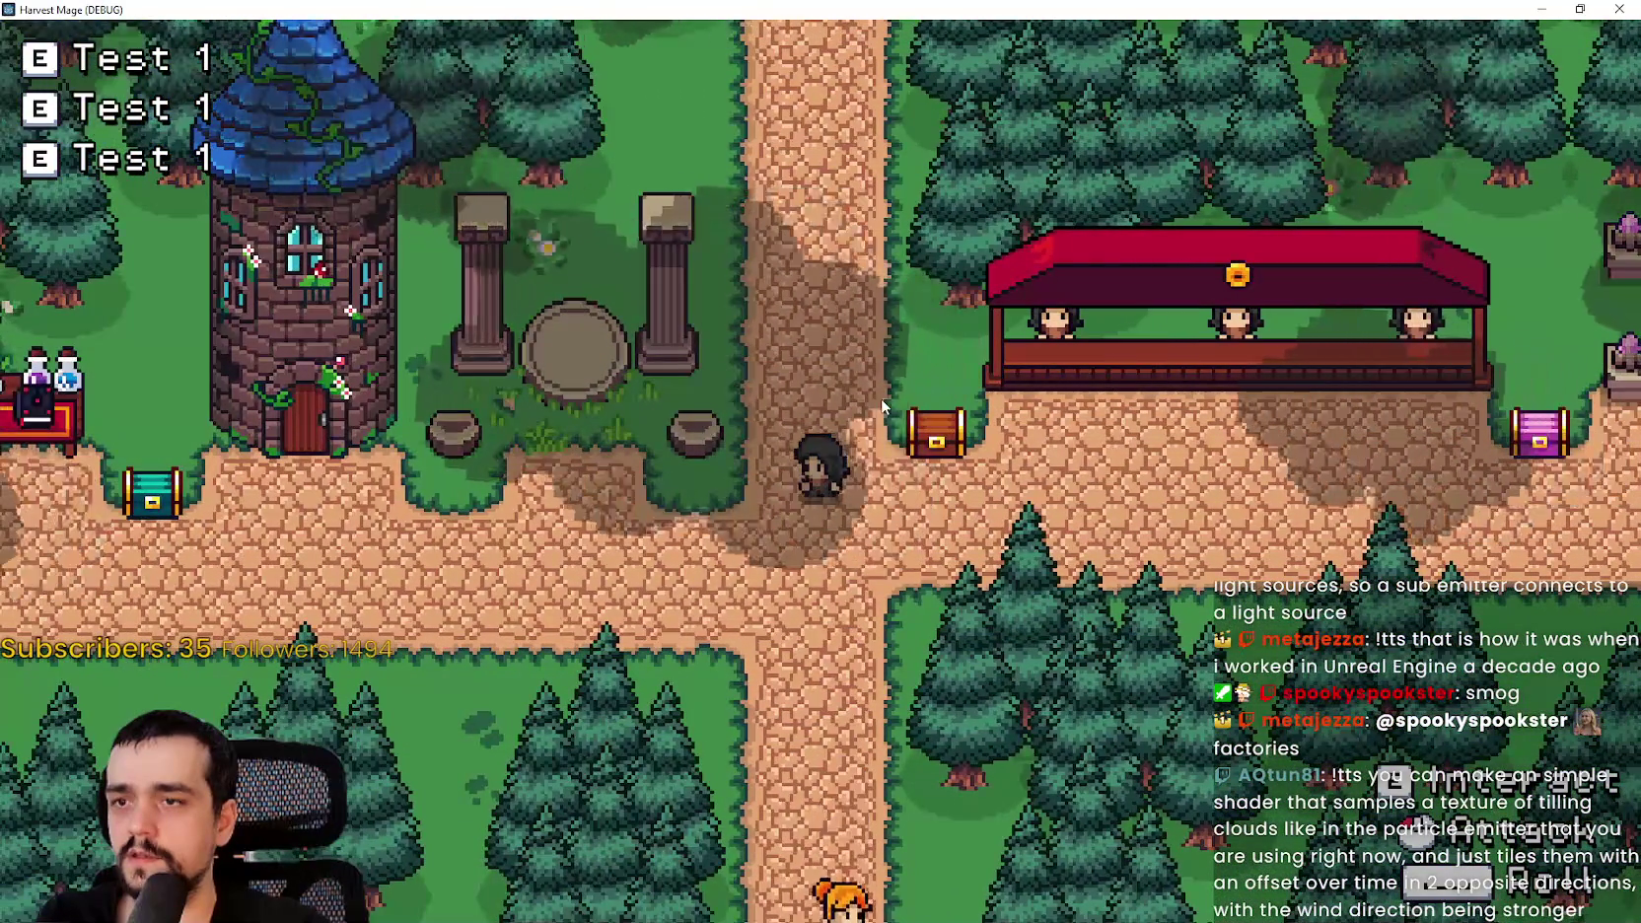
key(s)
key(a)
key(a)
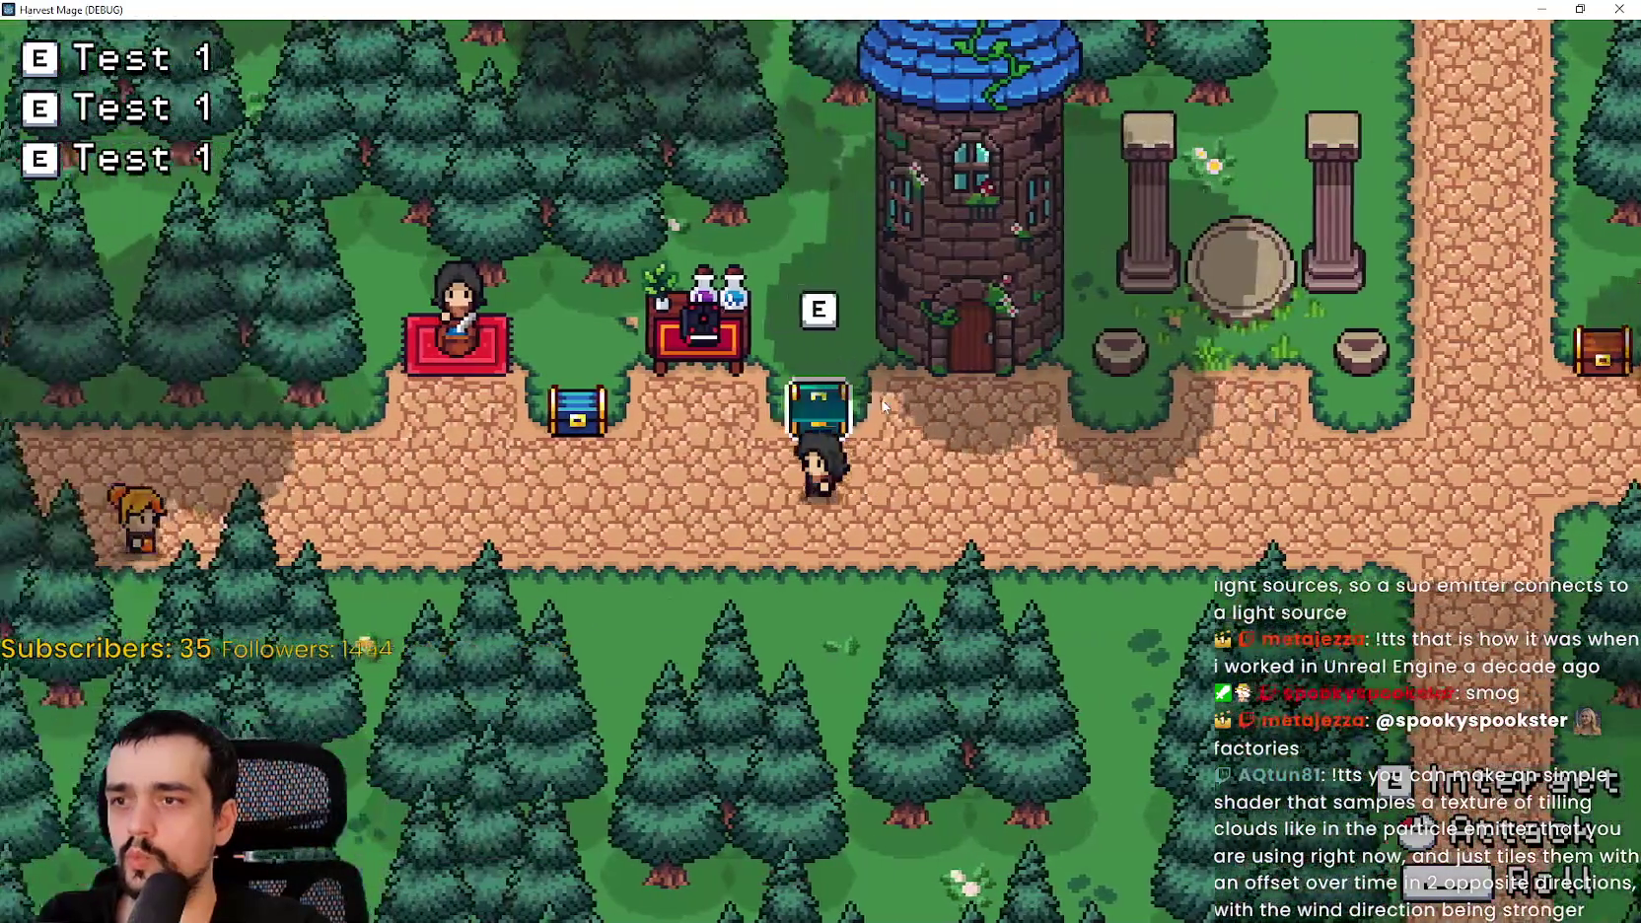
key(w)
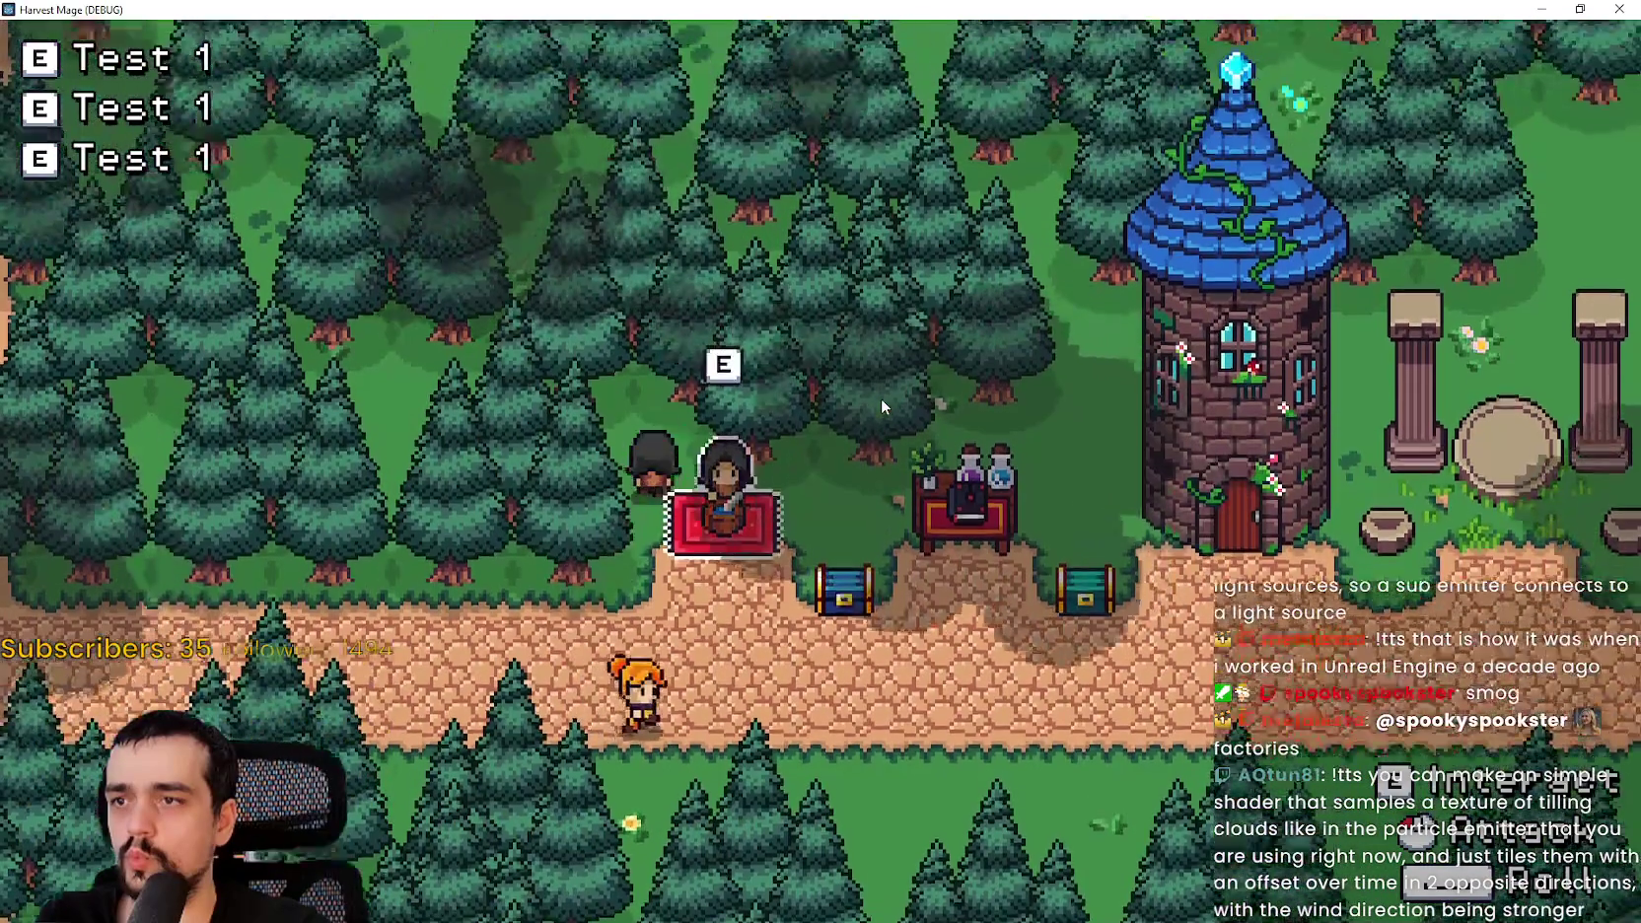
key(d)
key(d)
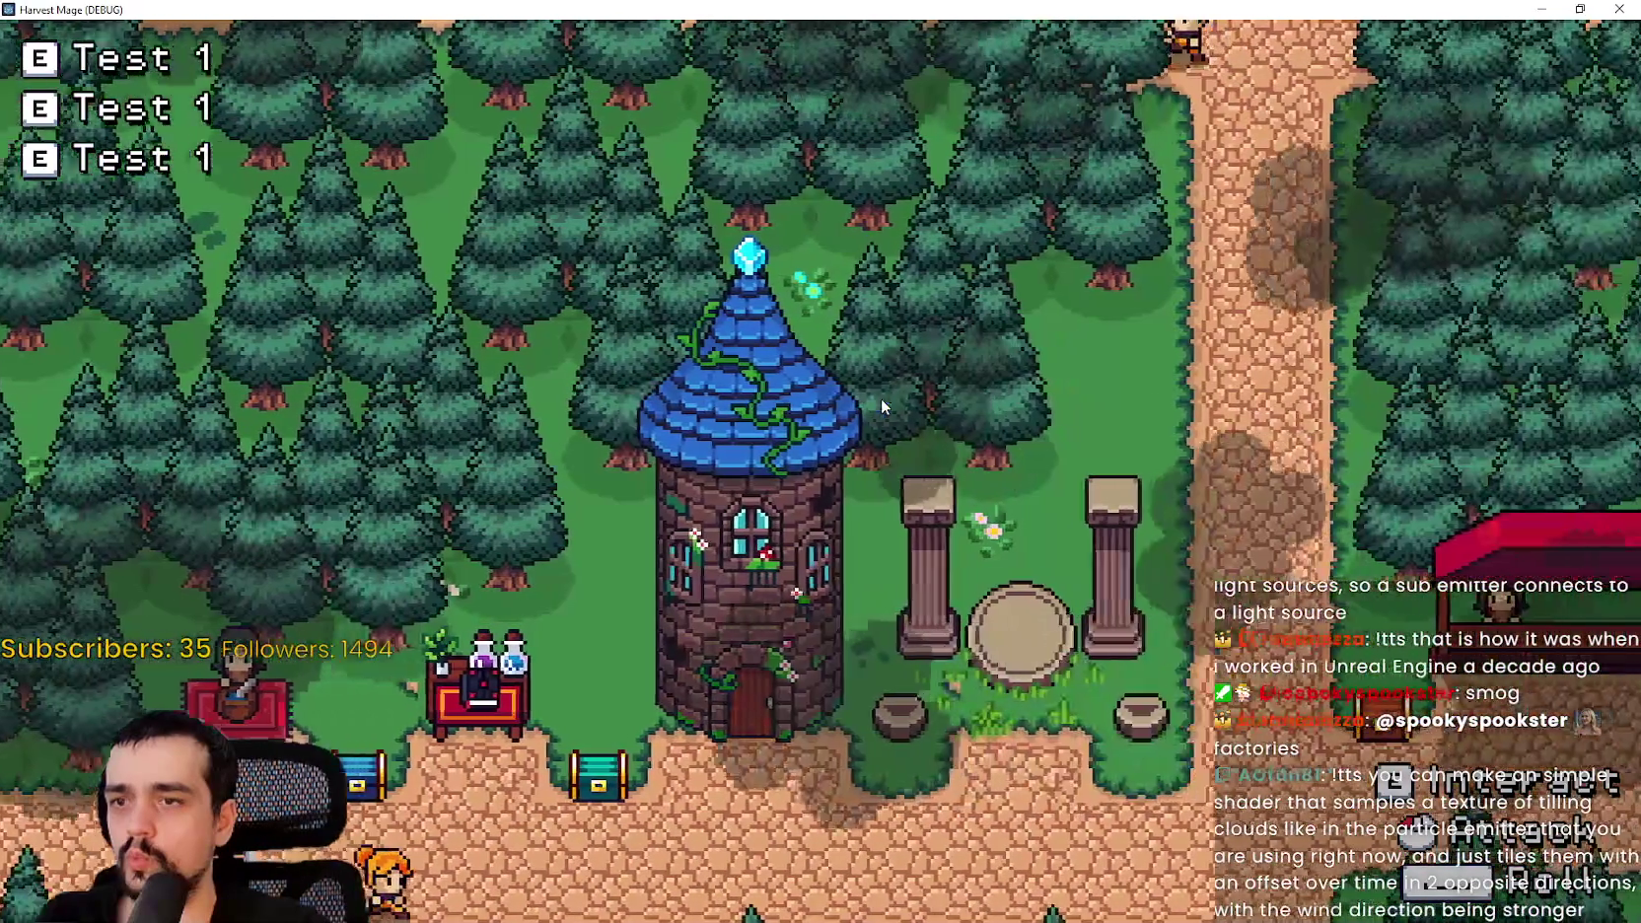
key(d)
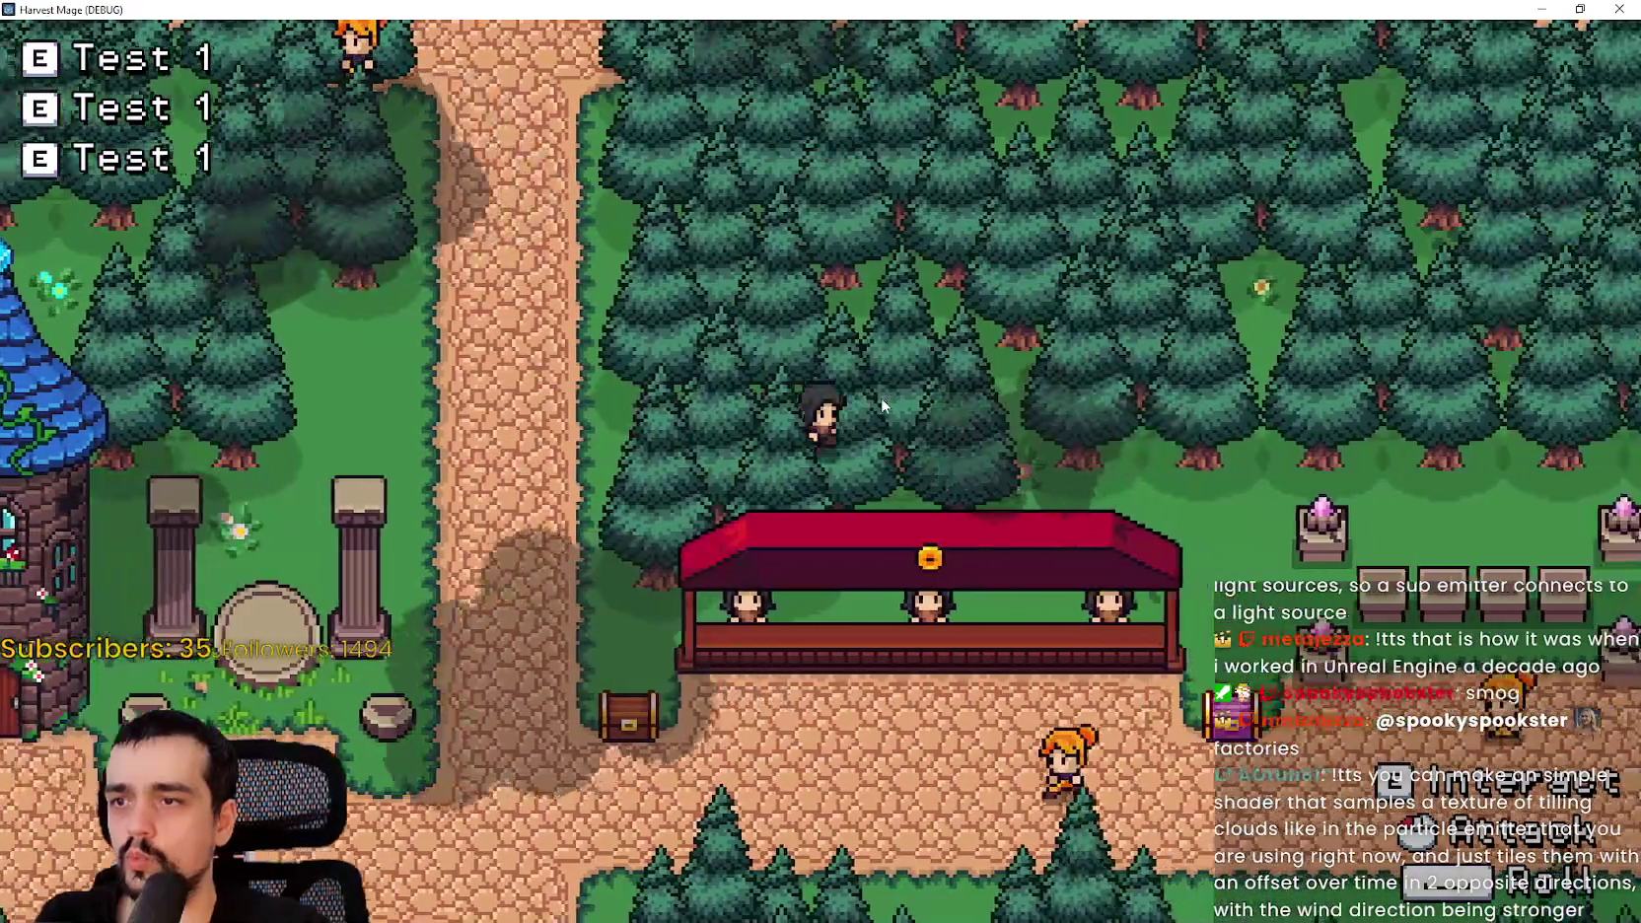
key(d)
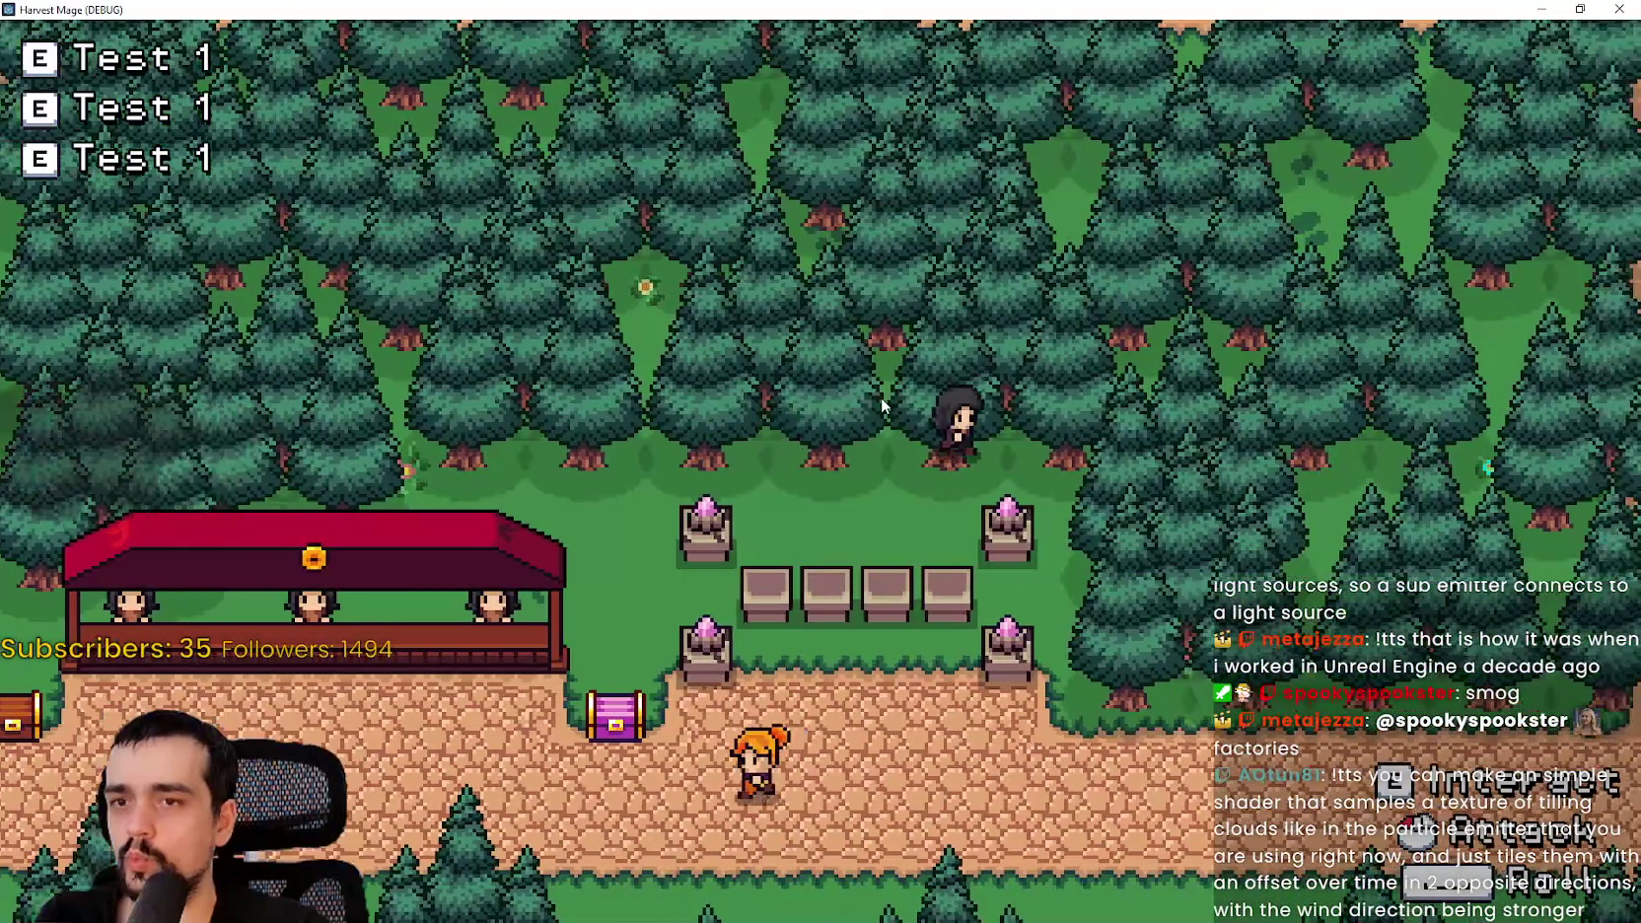
key(s)
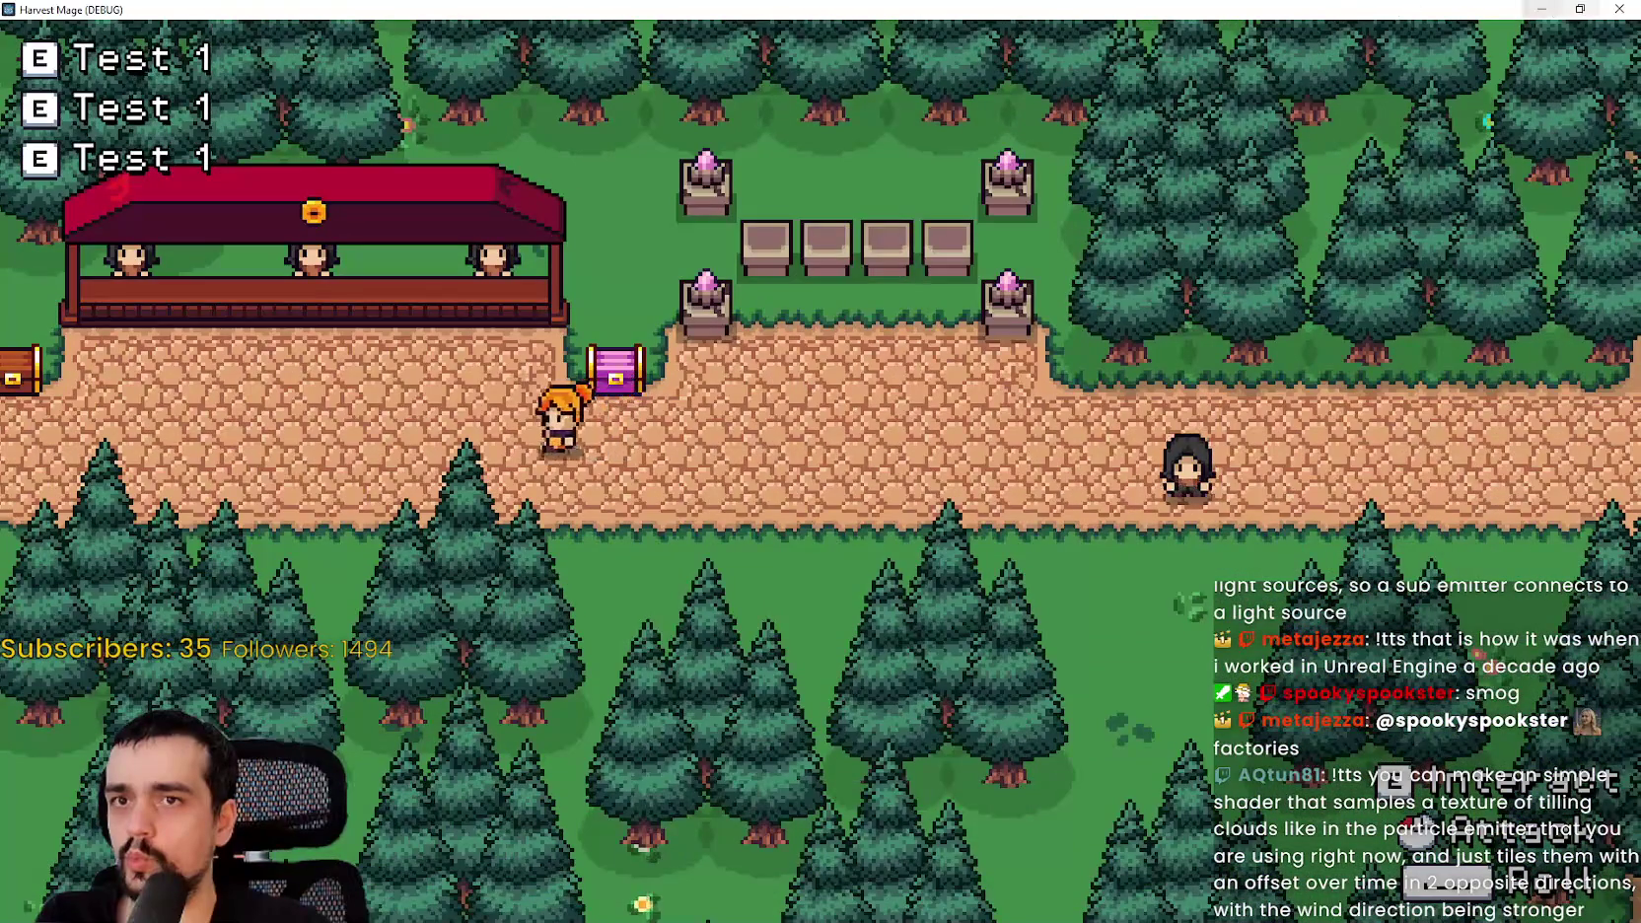
click(1579, 9)
click(1084, 94)
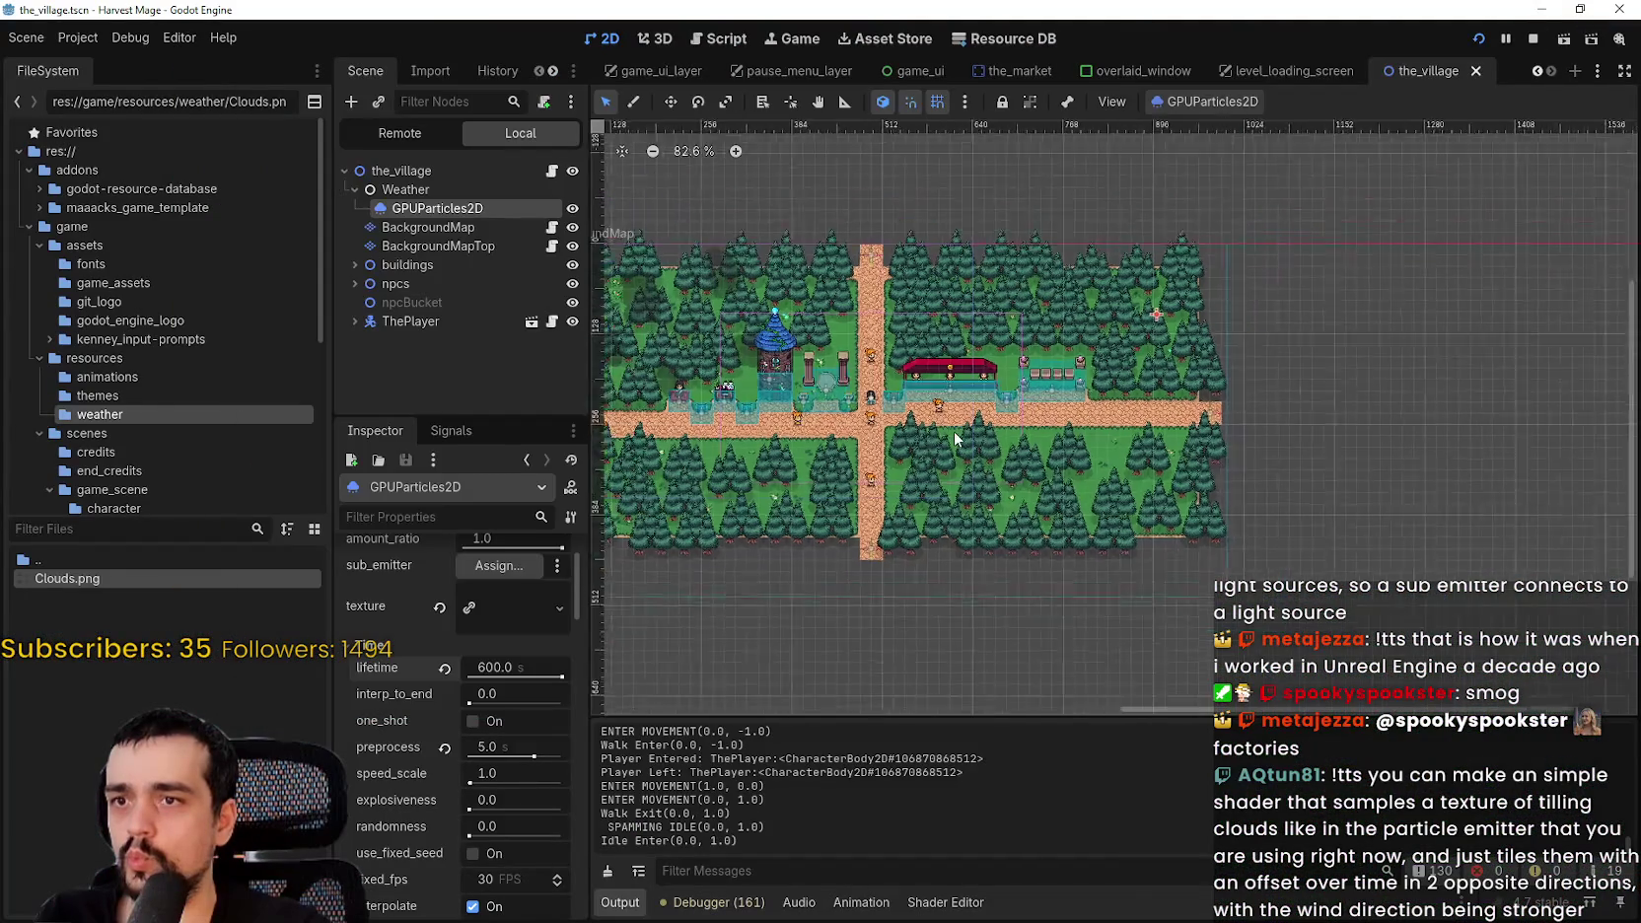
- Set the cloud particles' lifetime to 300 seconds
scroll(882, 461, down, 3)
mouse_move(882, 462)
mouse_down()
mouse_move(1359, 457)
mouse_move(1084, 434)
mouse_up()
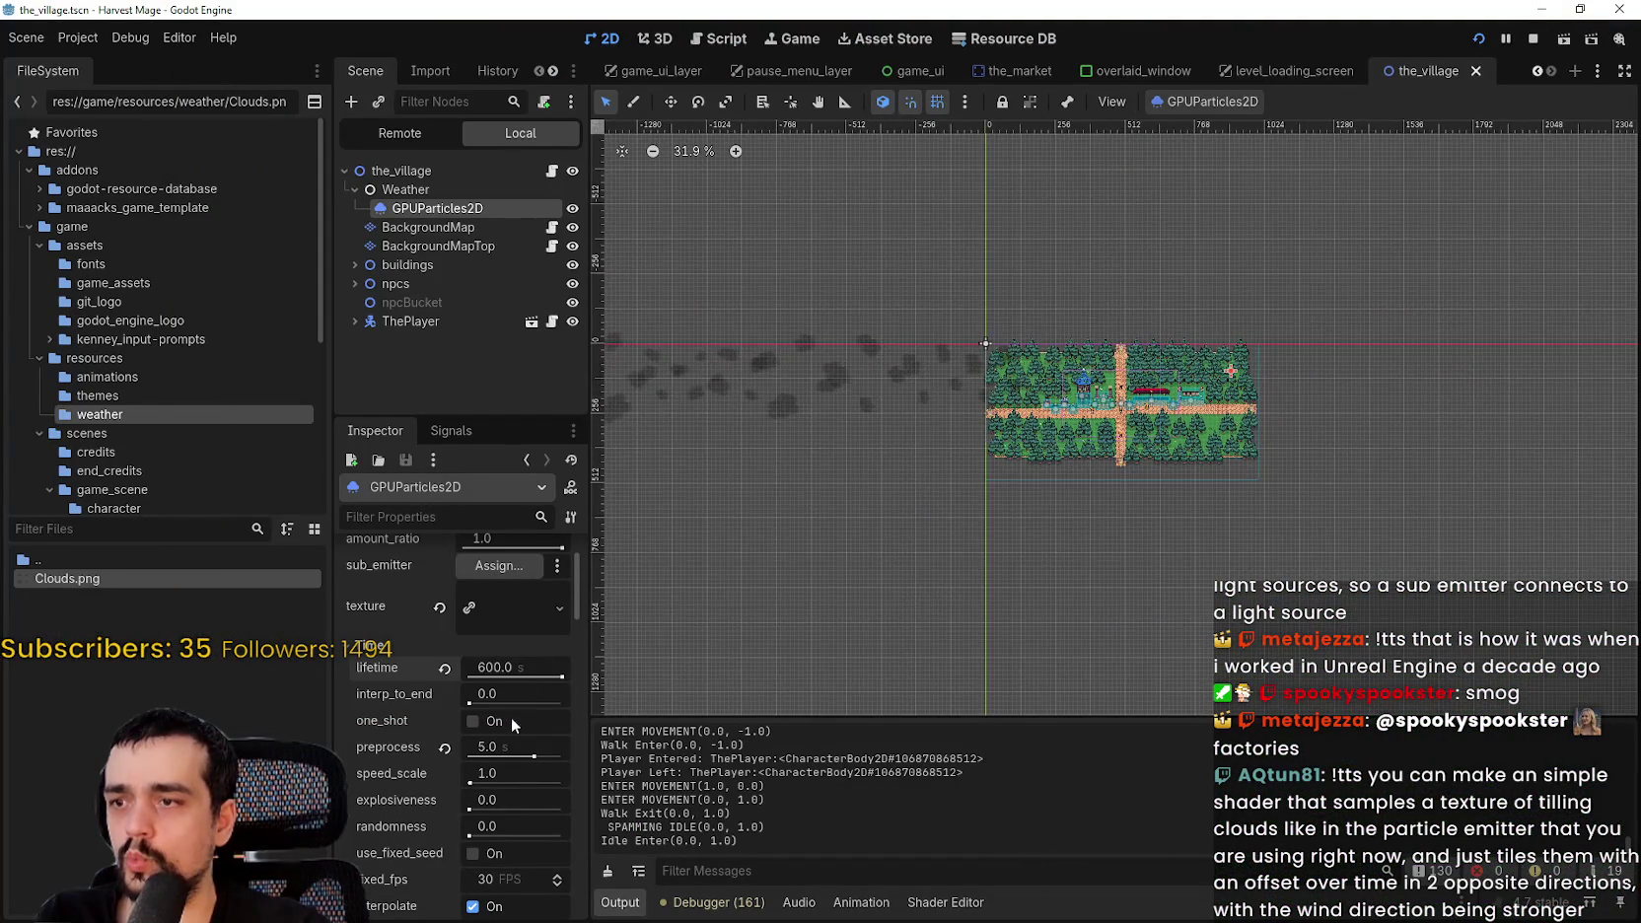
text(300)
key(Return)
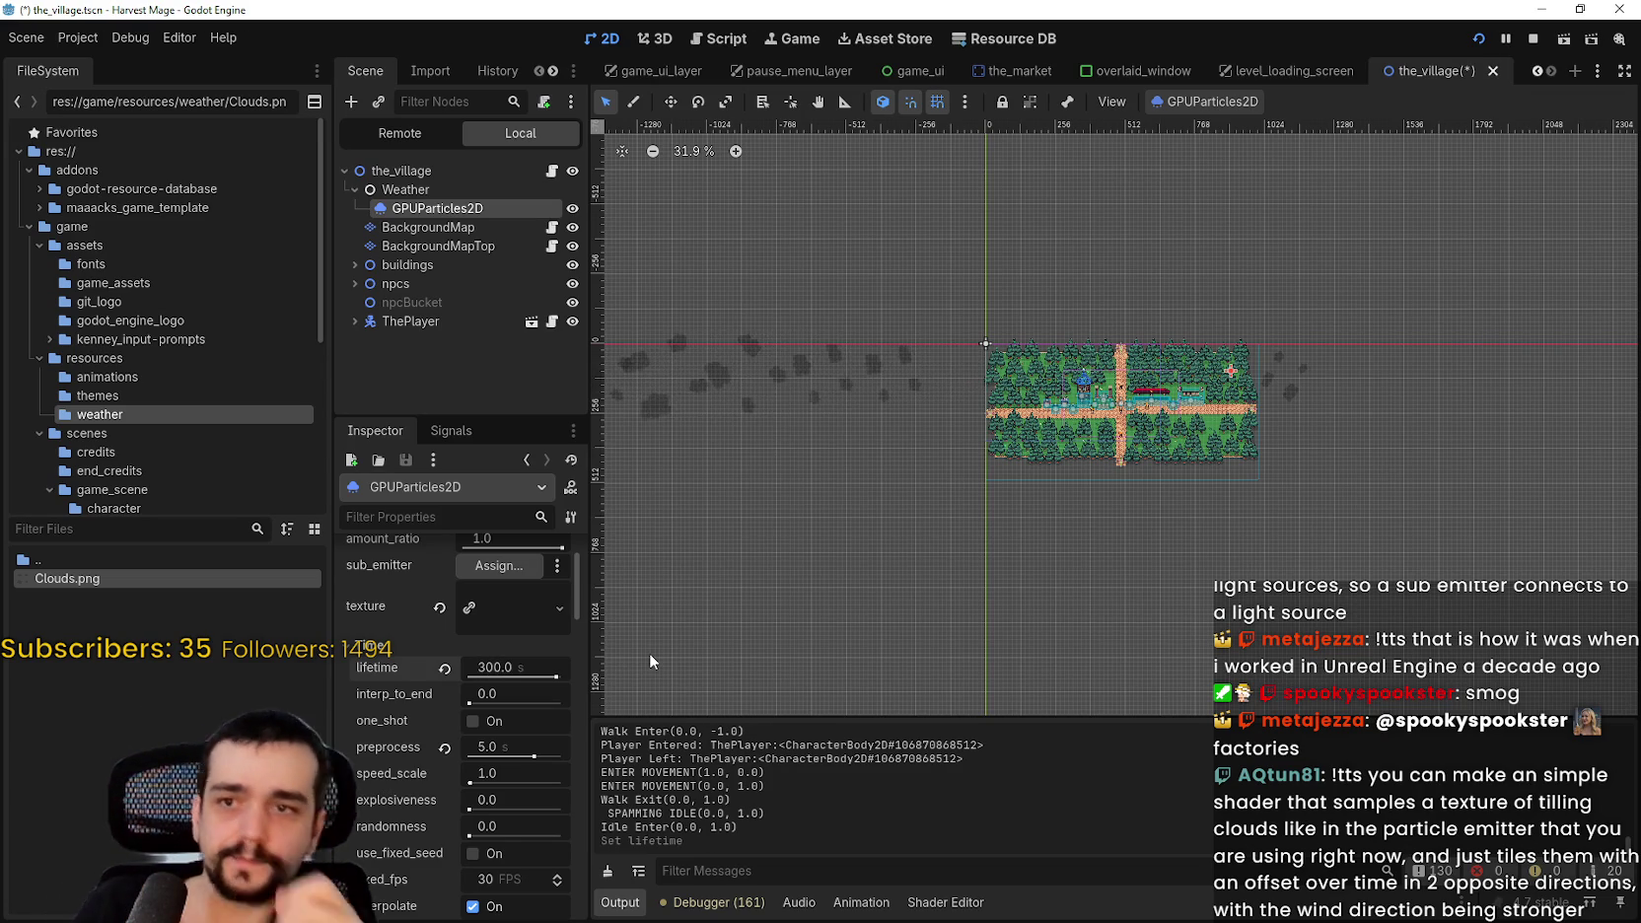
- Zoom the 2D viewport in and out to inspect the clouds over the village map
scroll(743, 567, down, 1)
scroll(1114, 483, down, 8)
scroll(867, 381, up, 7)
scroll(867, 384, up, 4)
scroll(1022, 410, right, 3)
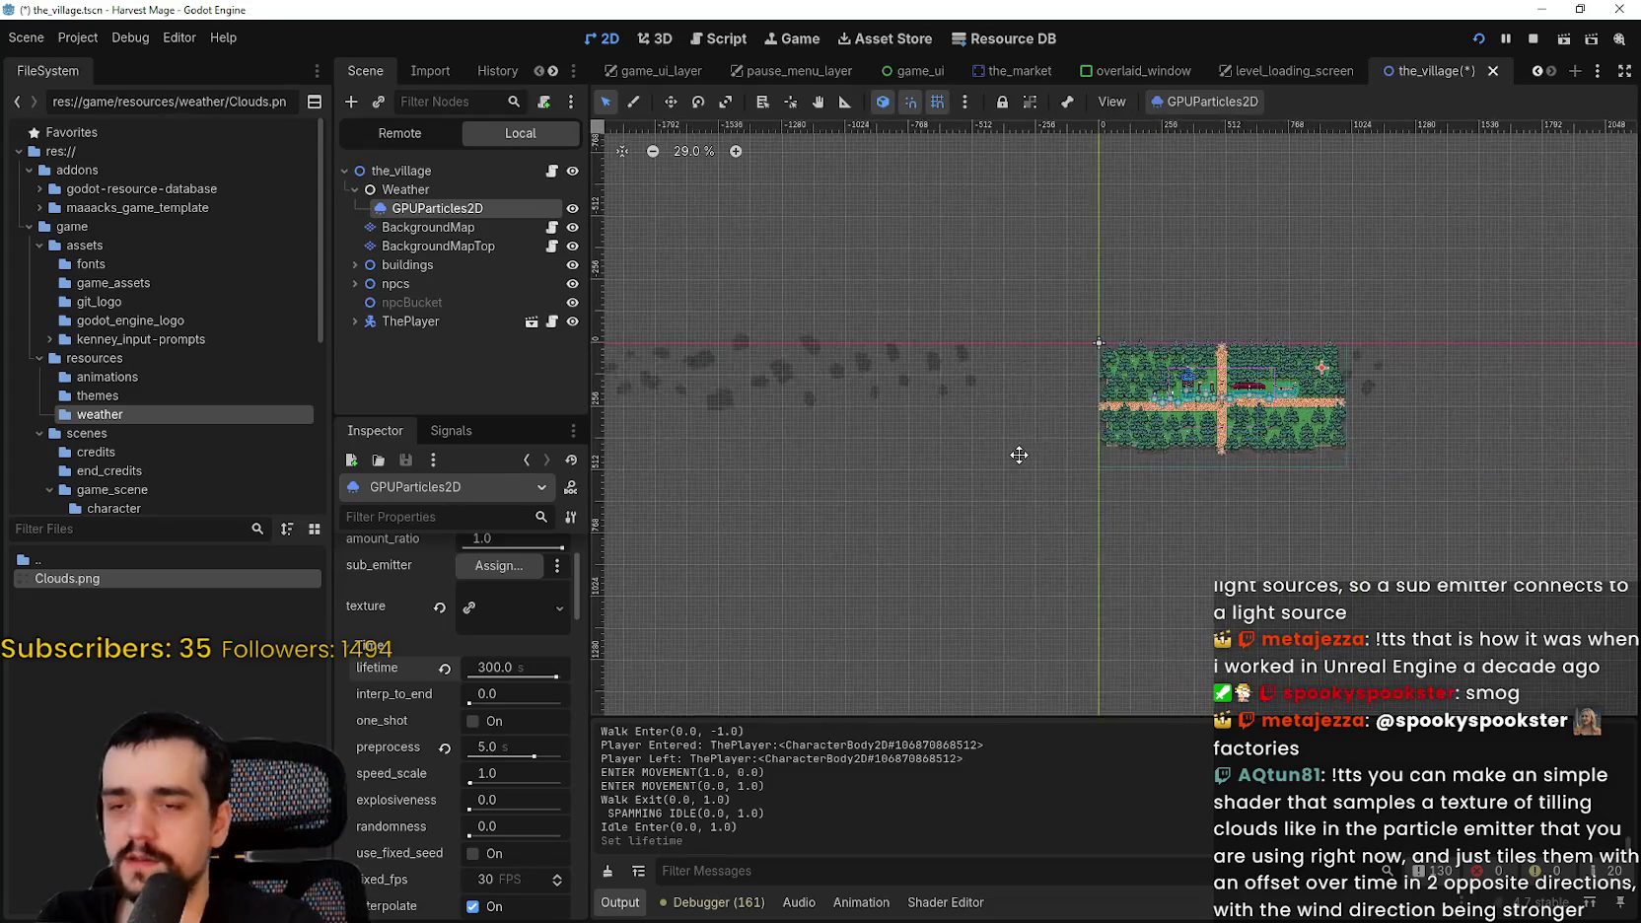
scroll(1099, 445, up, 1)
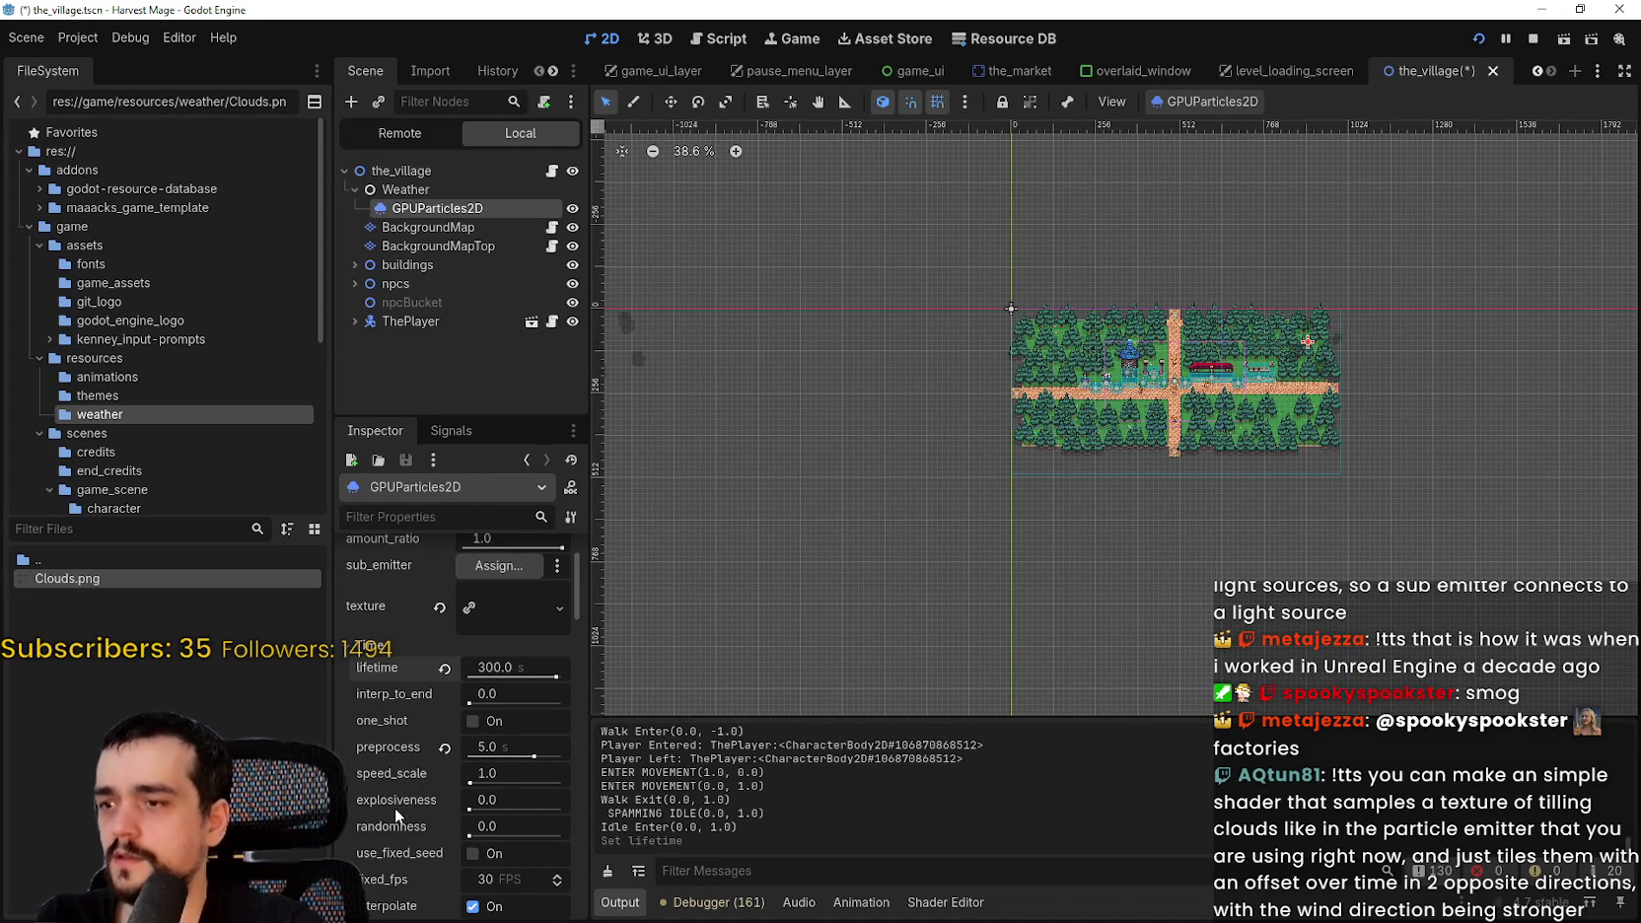
scroll(407, 828, down, 2)
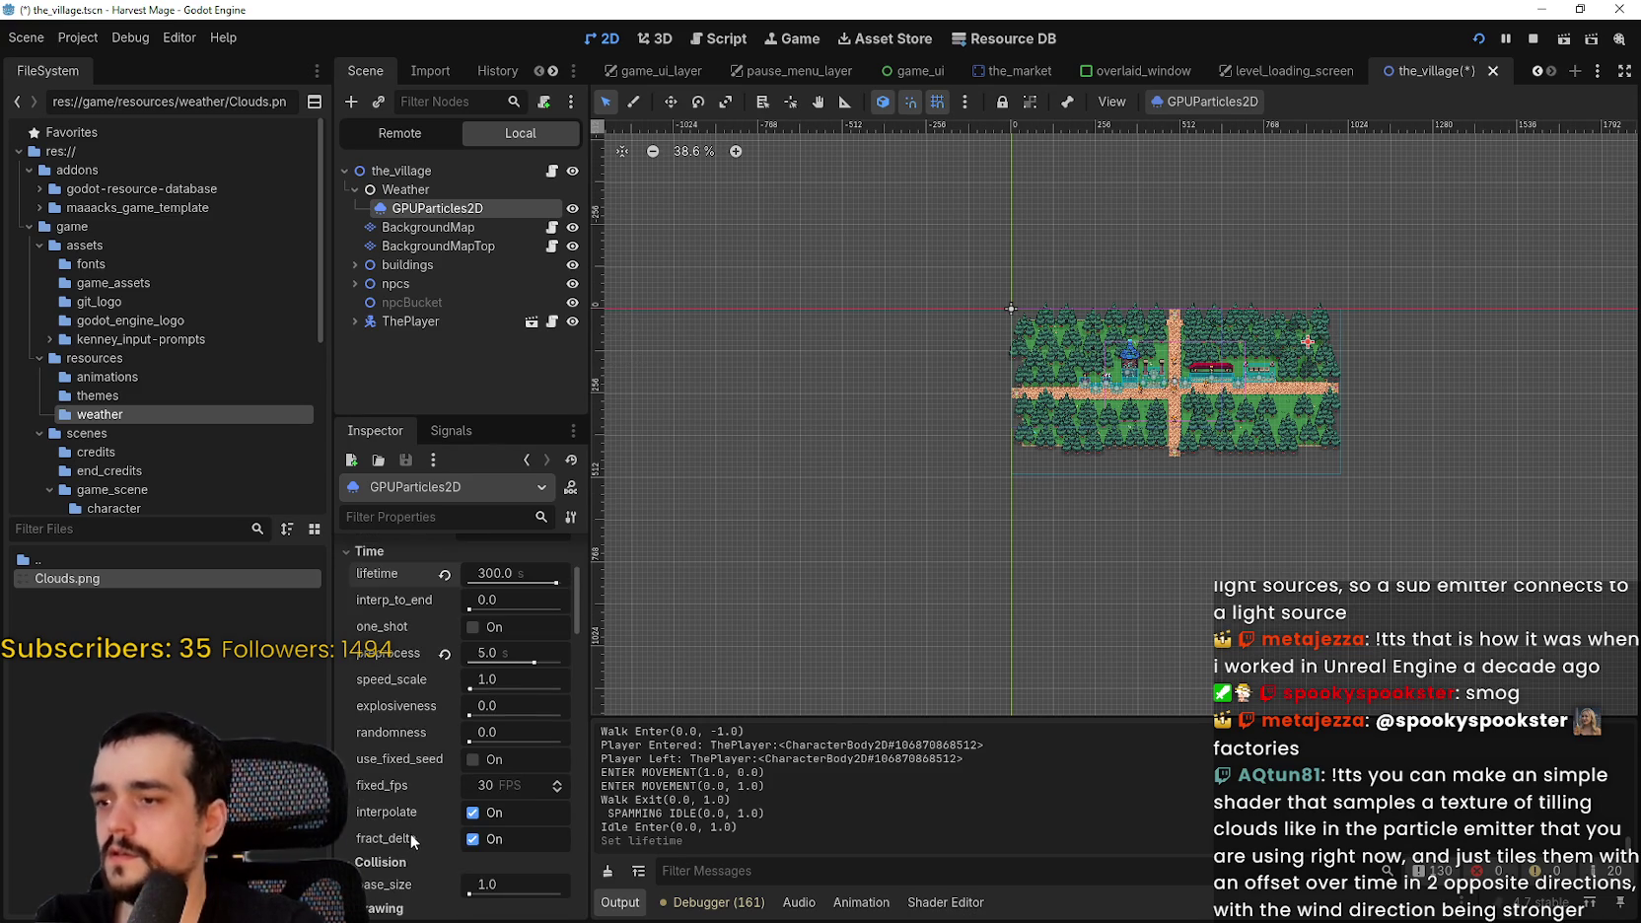
scroll(409, 840, up, 3)
scroll(1469, 390, up, 4)
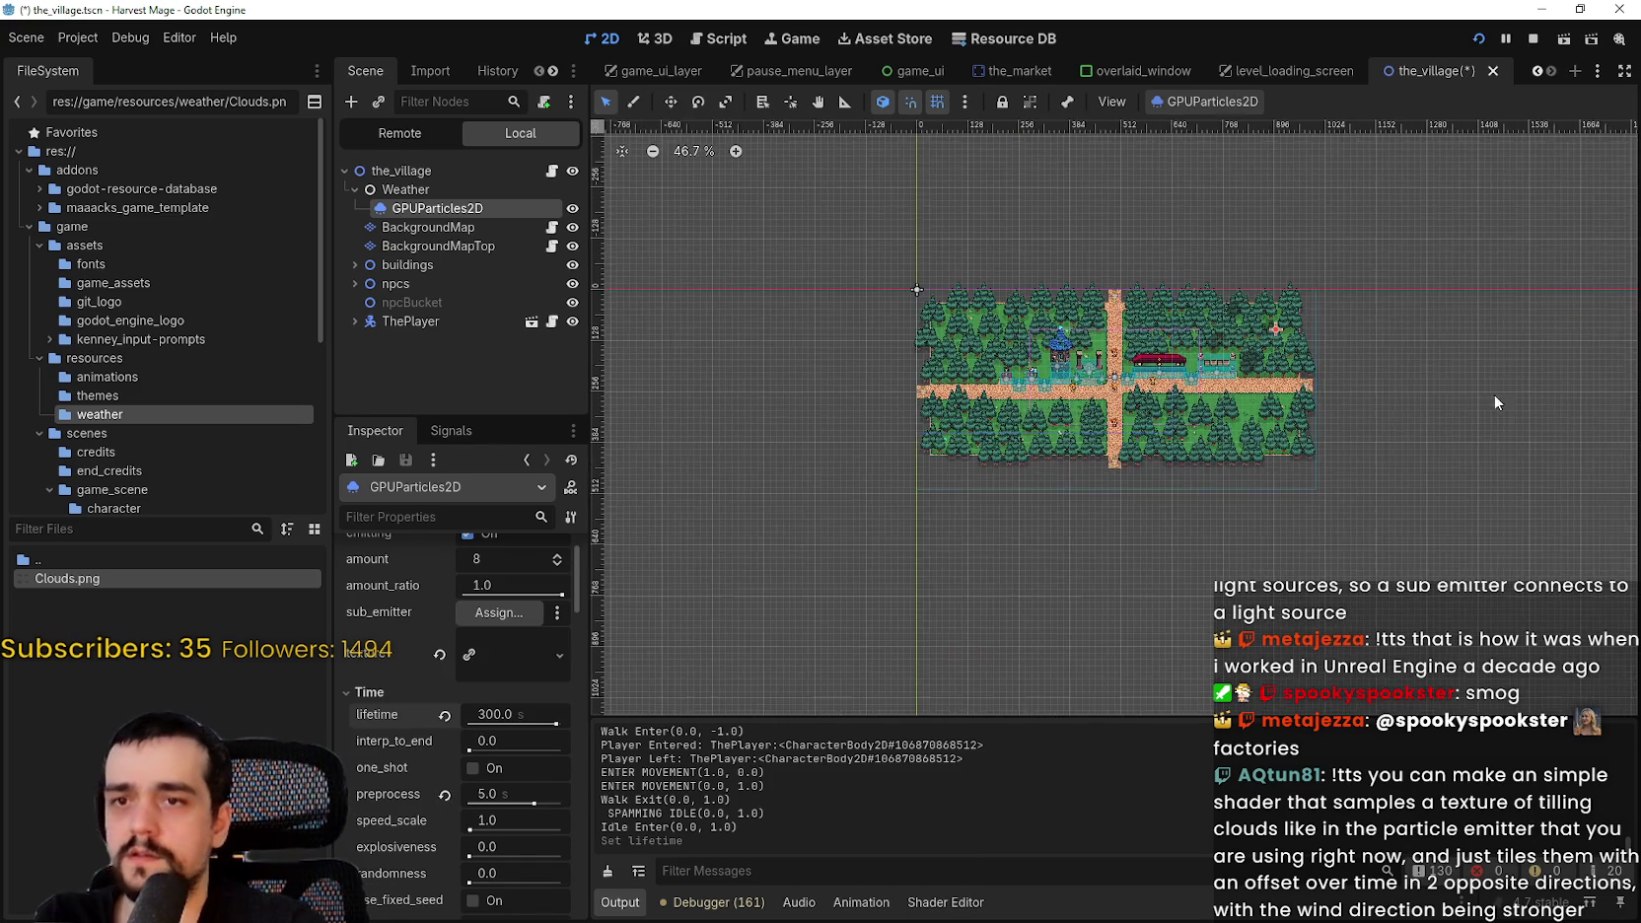
scroll(1327, 361, up, 2)
scroll(482, 765, up, 1)
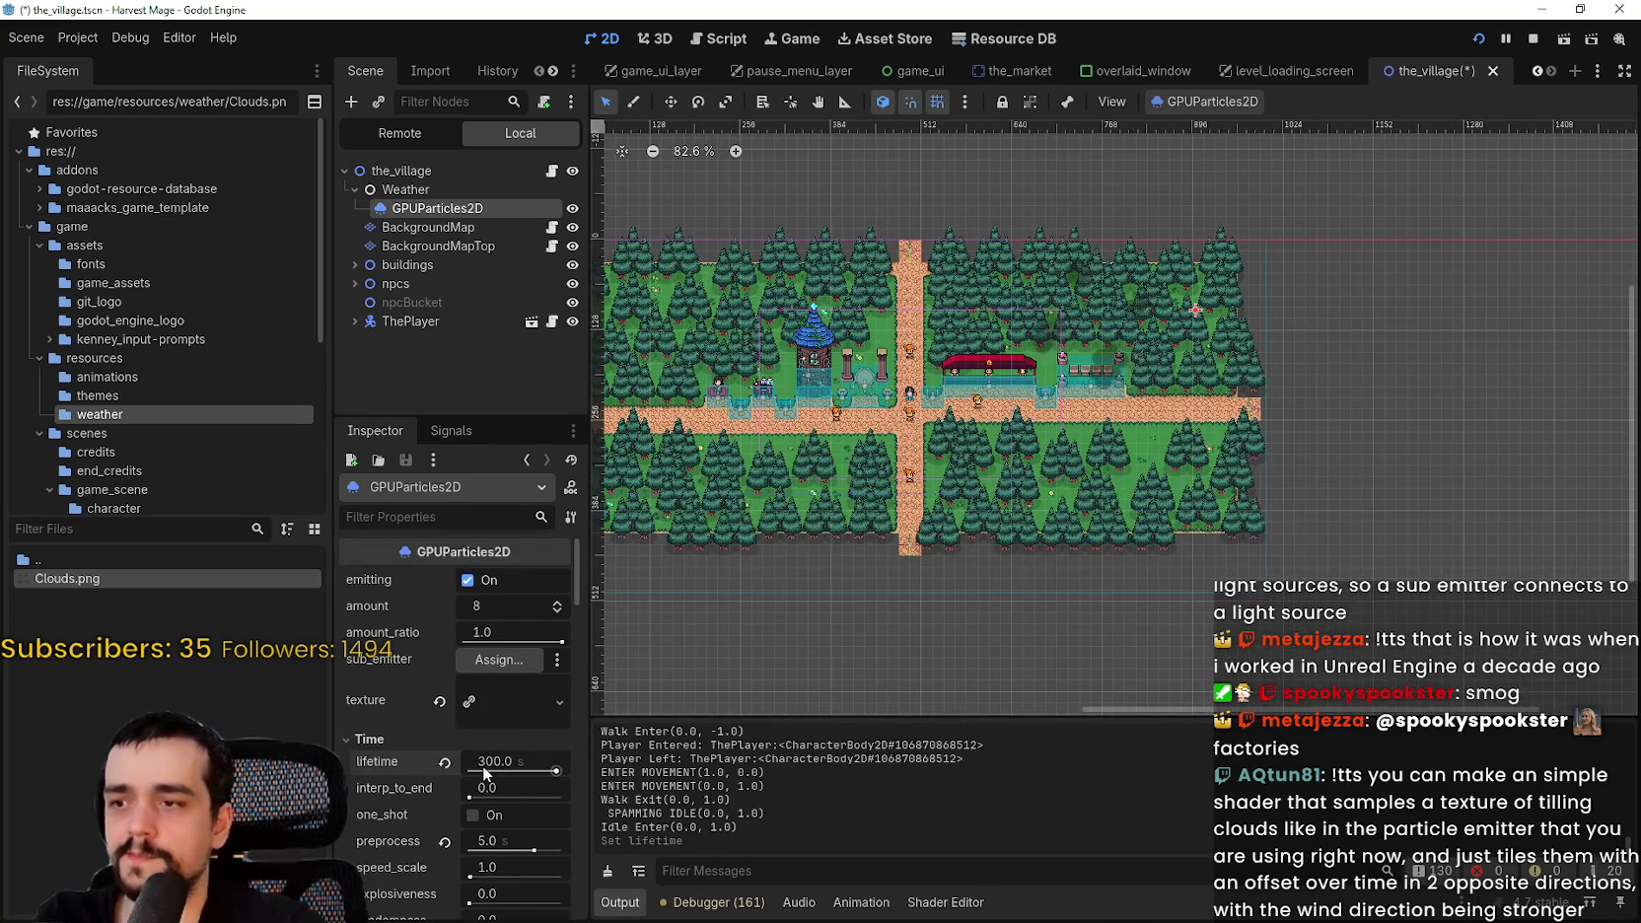
scroll(926, 558, down, 2)
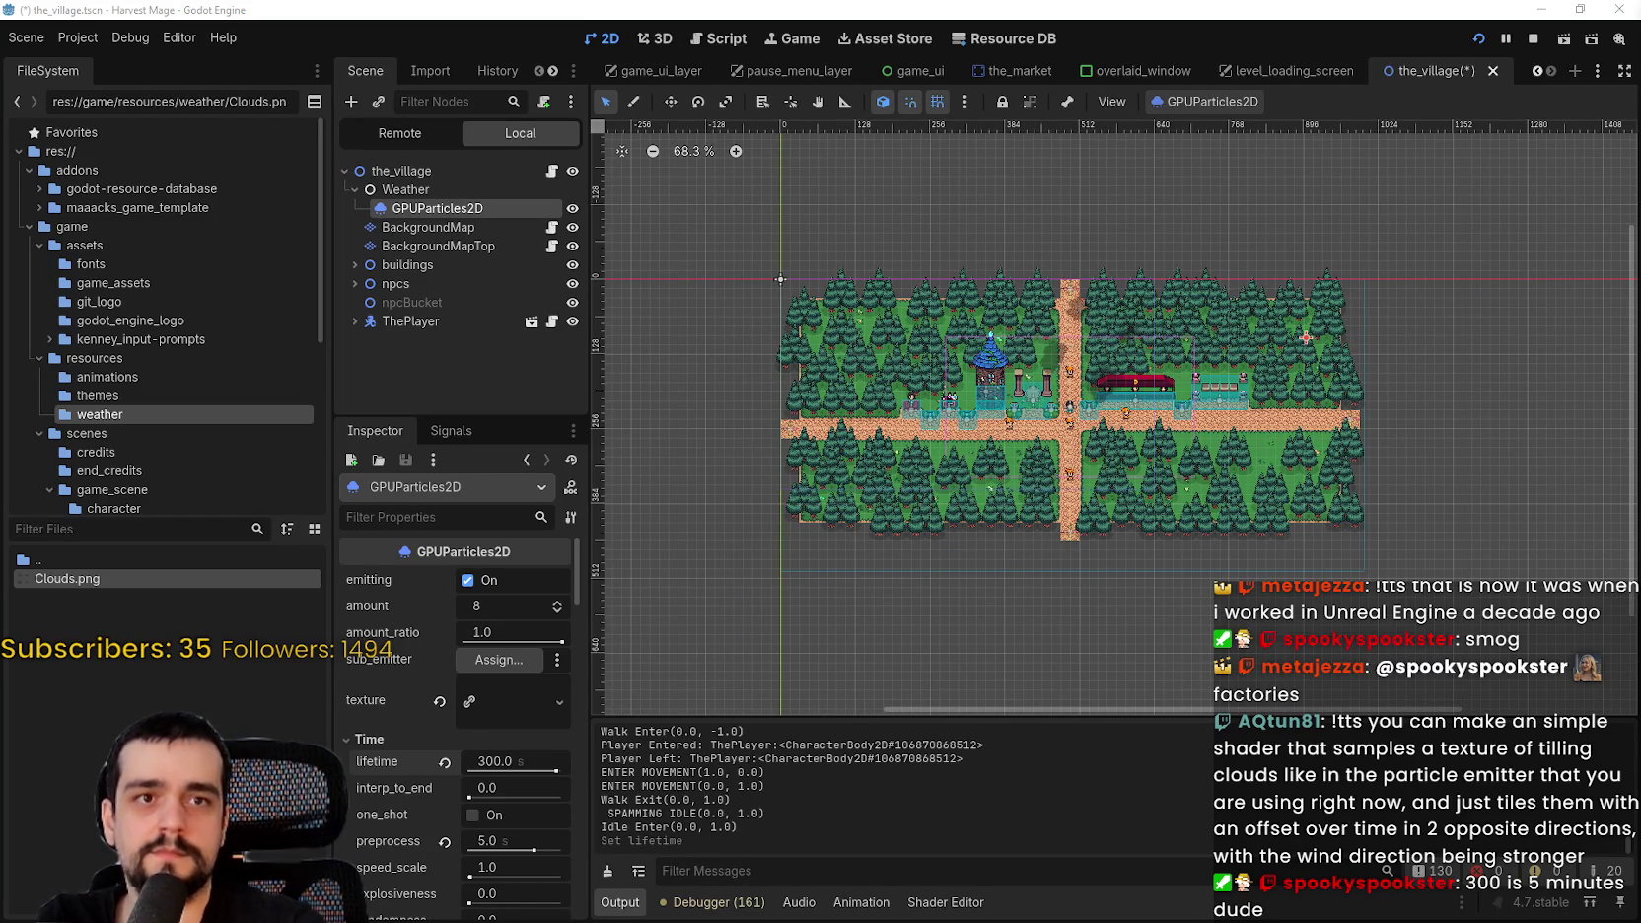
scroll(1144, 459, up, 4)
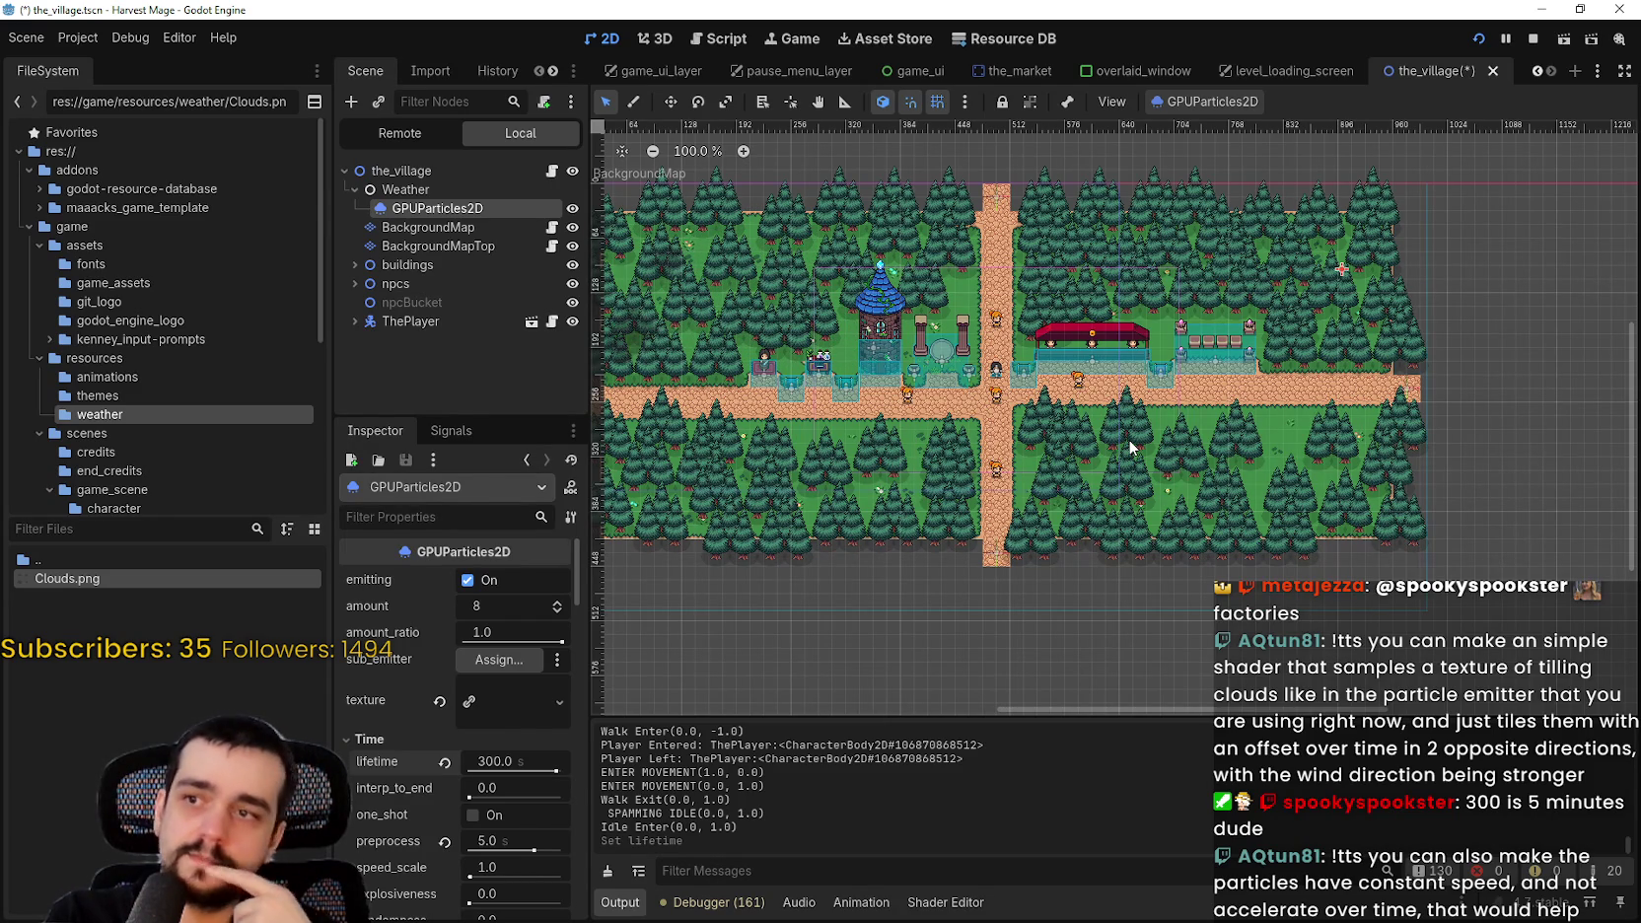
- Scroll the Inspector down to Process Material gravity, which reads y 1.49
scroll(883, 542, down, 2)
scroll(375, 829, down, 2)
scroll(369, 834, down, 4)
scroll(394, 829, down, 8)
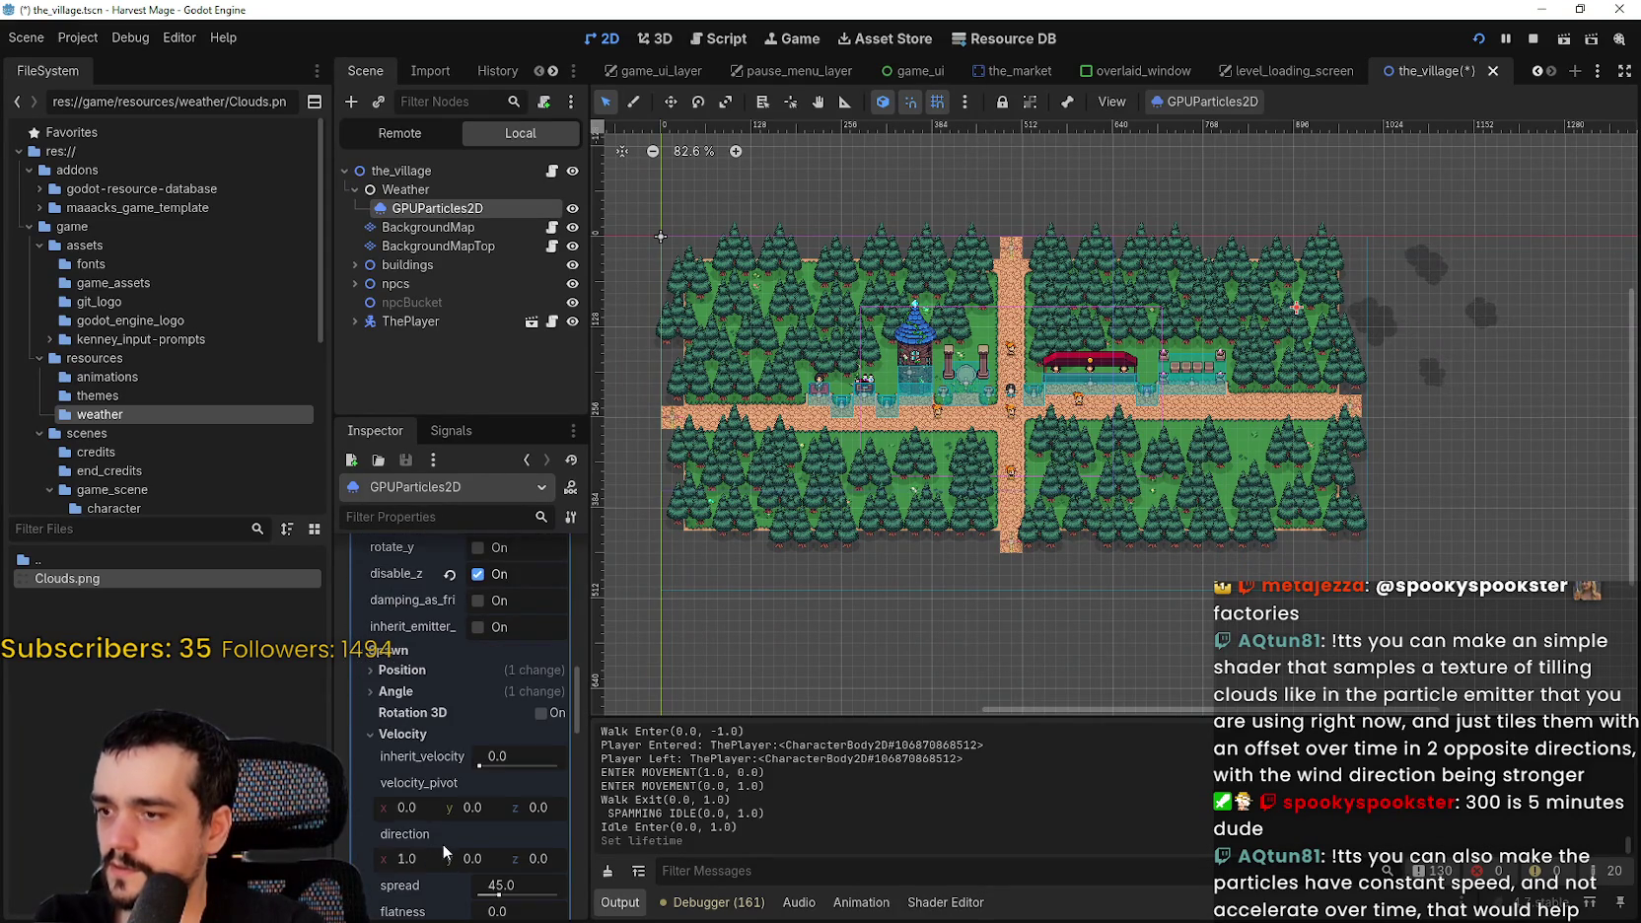
scroll(442, 847, down, 3)
scroll(441, 841, down, 2)
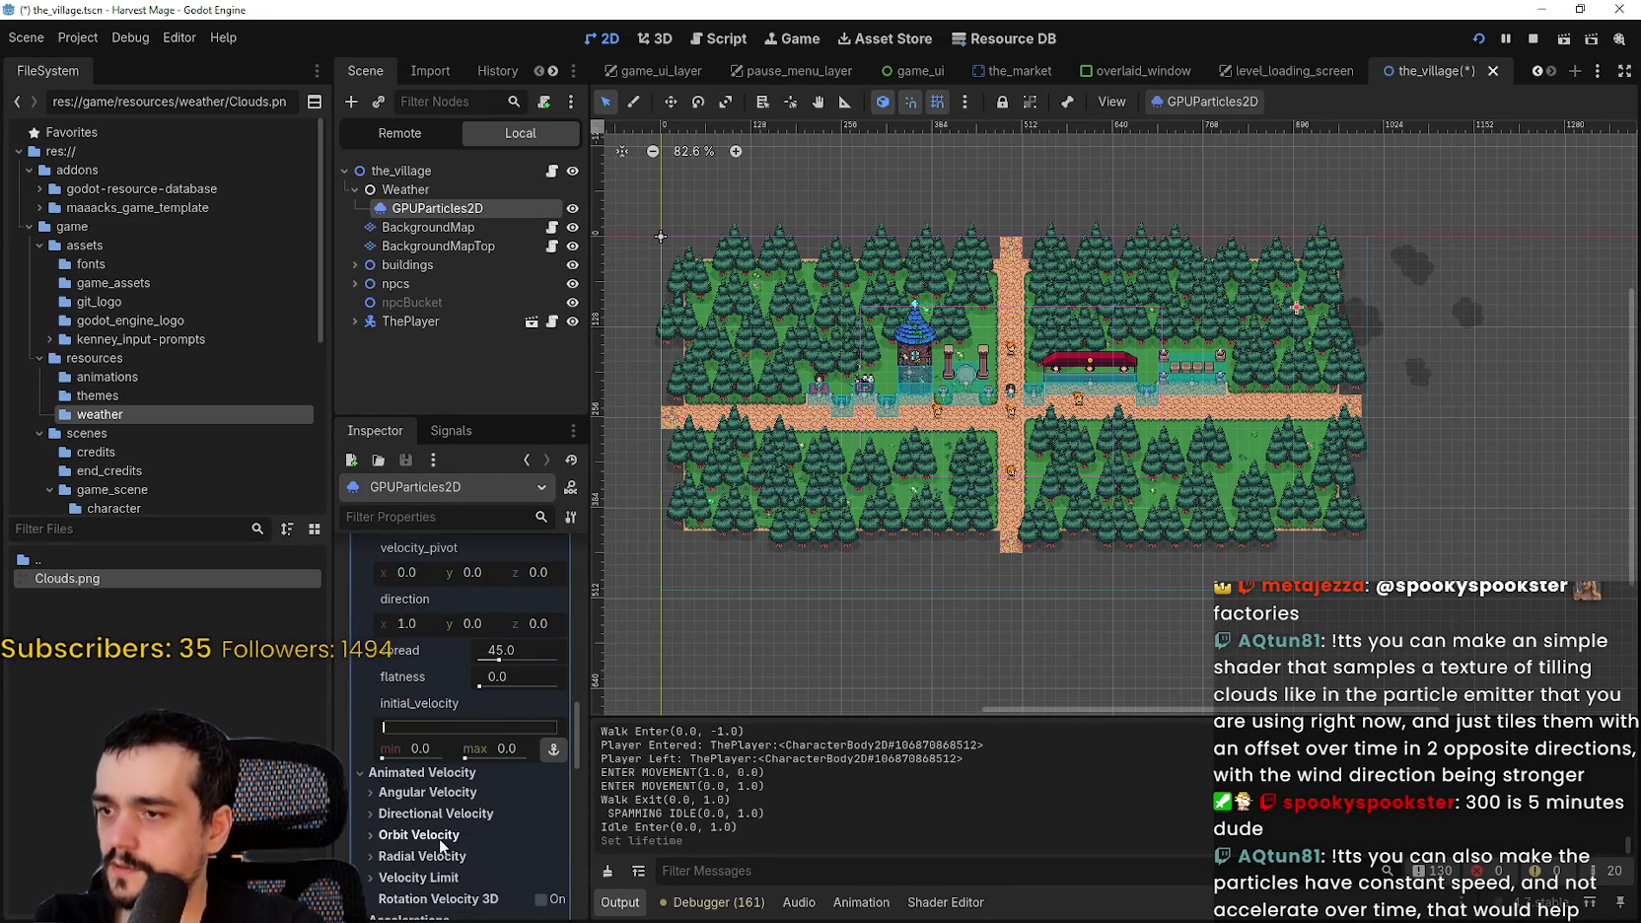
scroll(484, 863, down, 1)
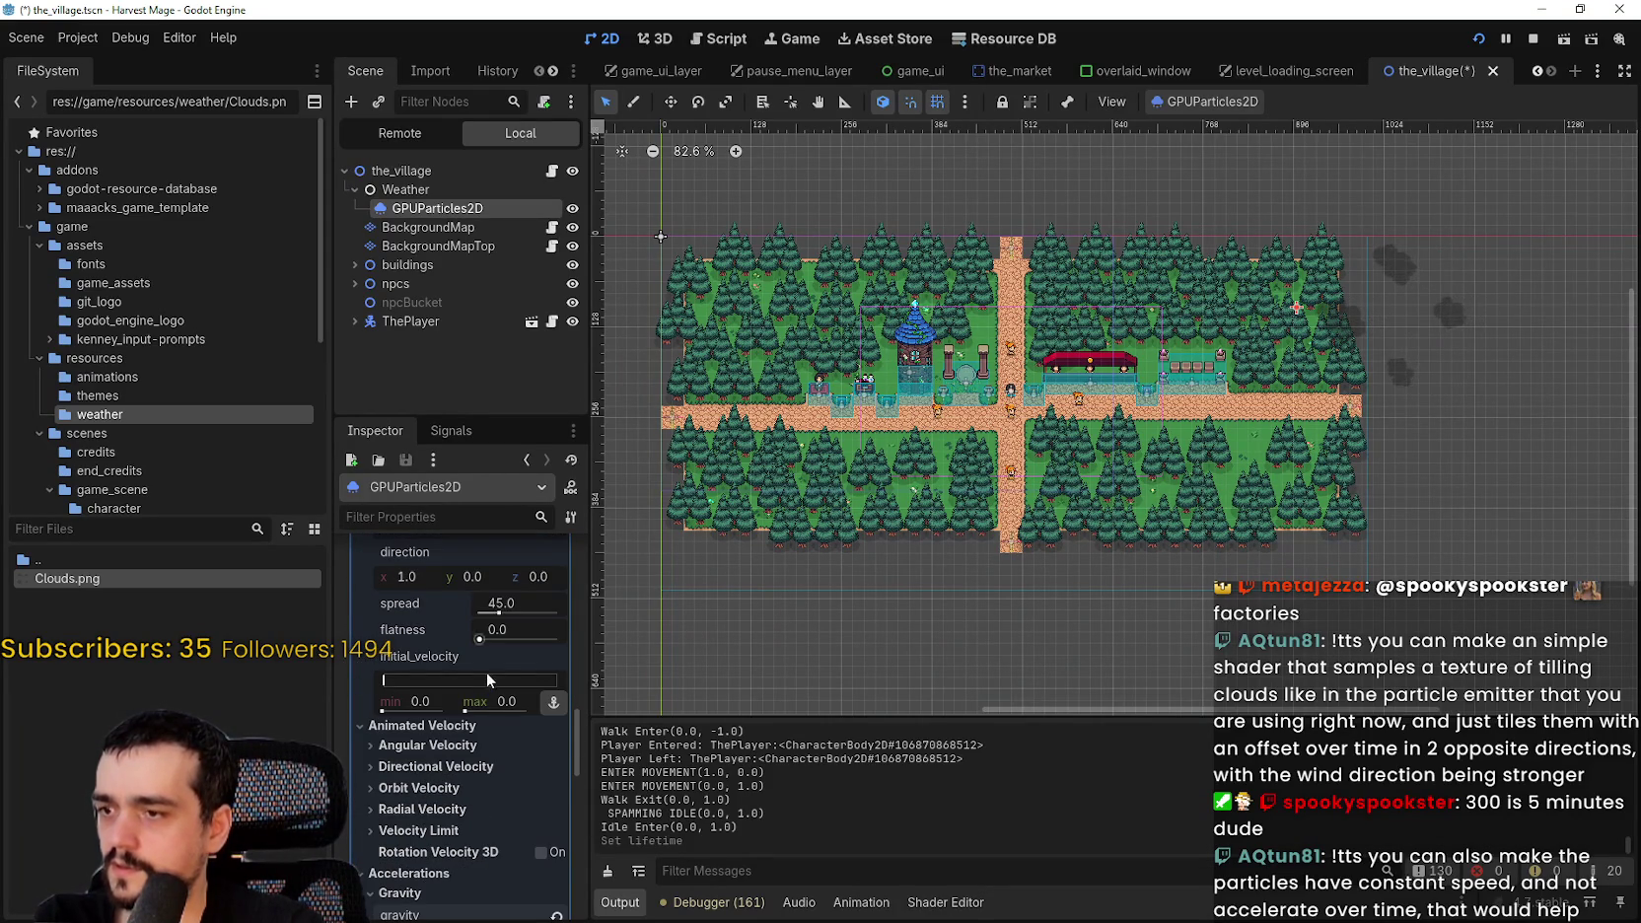
scroll(483, 838, down, 6)
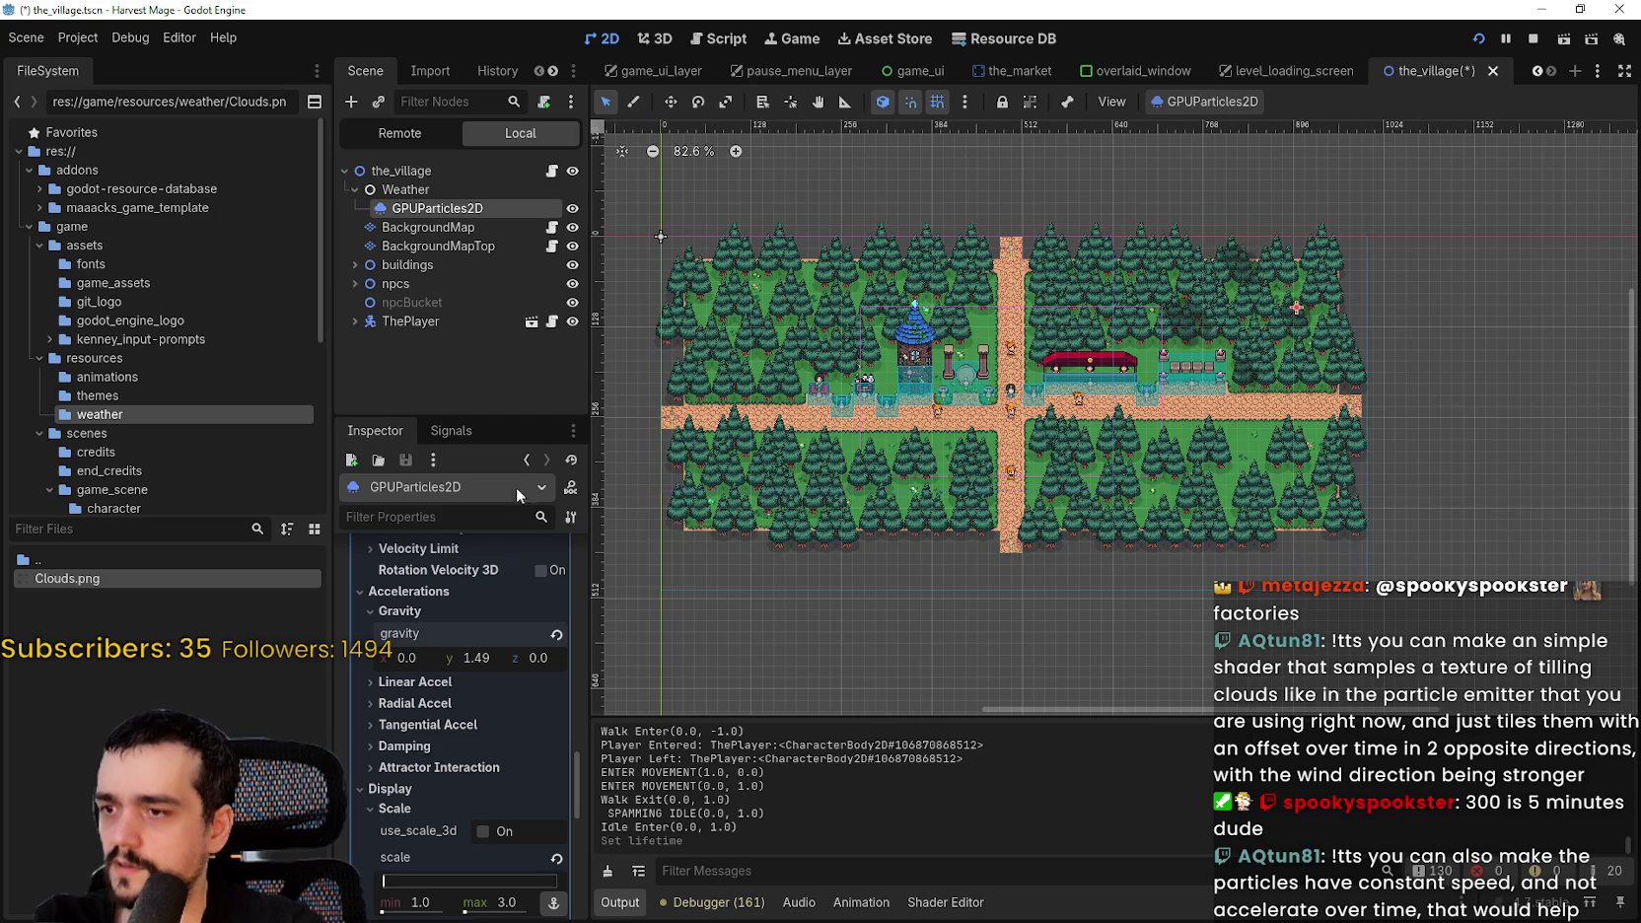
scroll(1232, 296, up, 2)
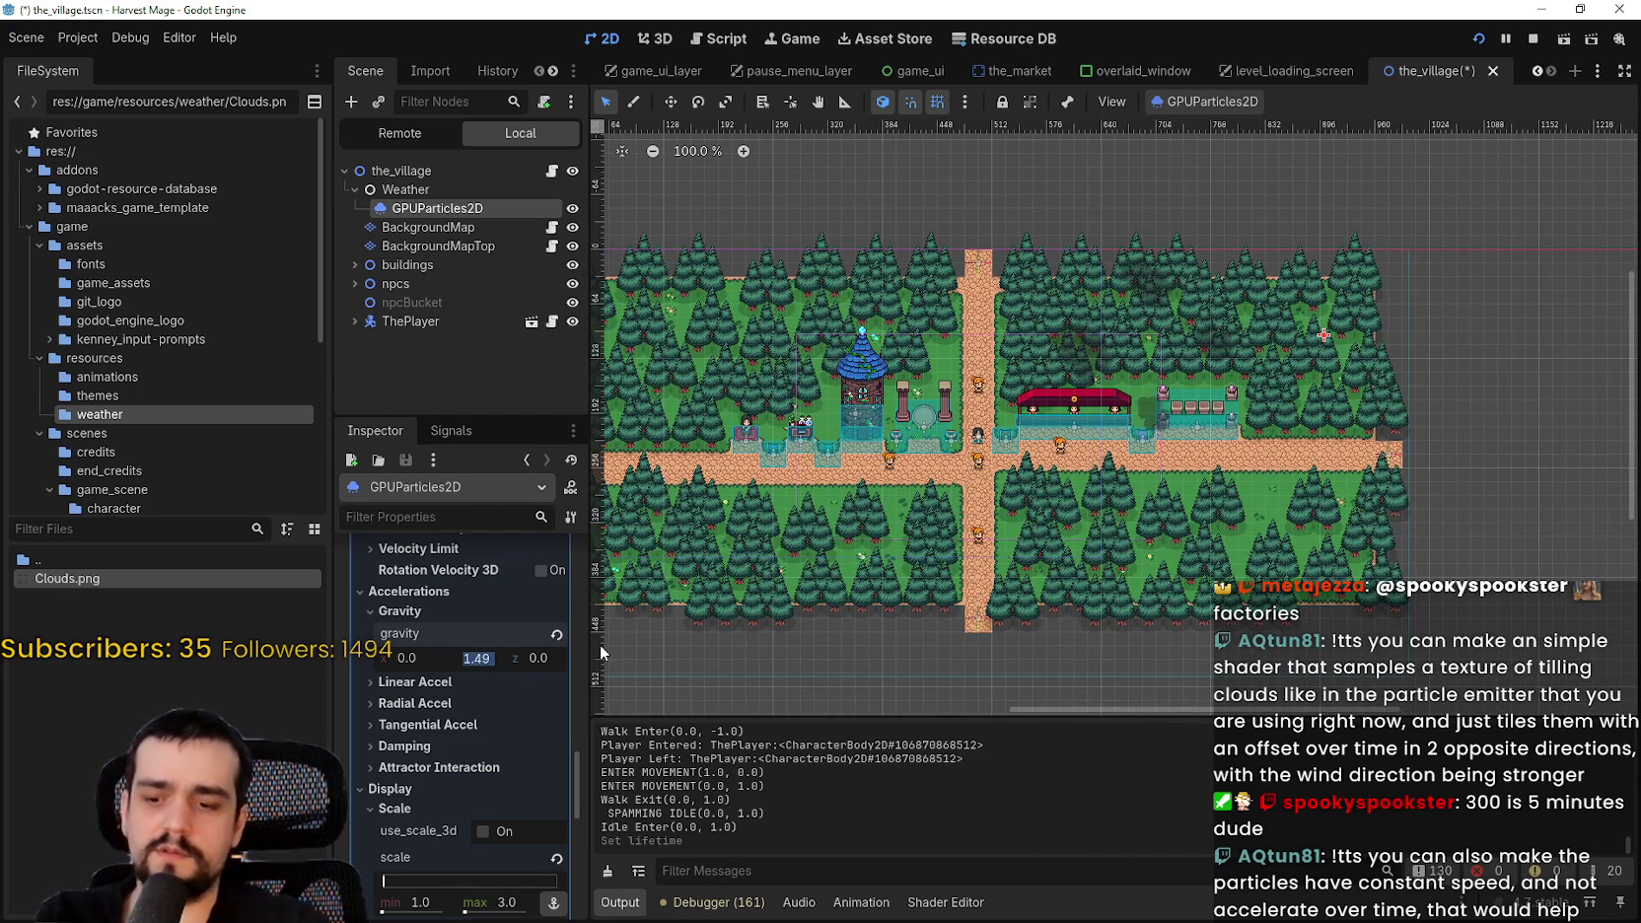
- Set the clouds' gravity y to 1.0
text(1)
key(Return)
scroll(1199, 354, down, 16)
scroll(1261, 419, down, 4)
scroll(1339, 417, up, 6)
scroll(1311, 394, up, 11)
- Set the cloud particles' lifetime to 100 seconds
scroll(453, 831, up, 5)
scroll(464, 832, up, 2)
scroll(505, 815, up, 10)
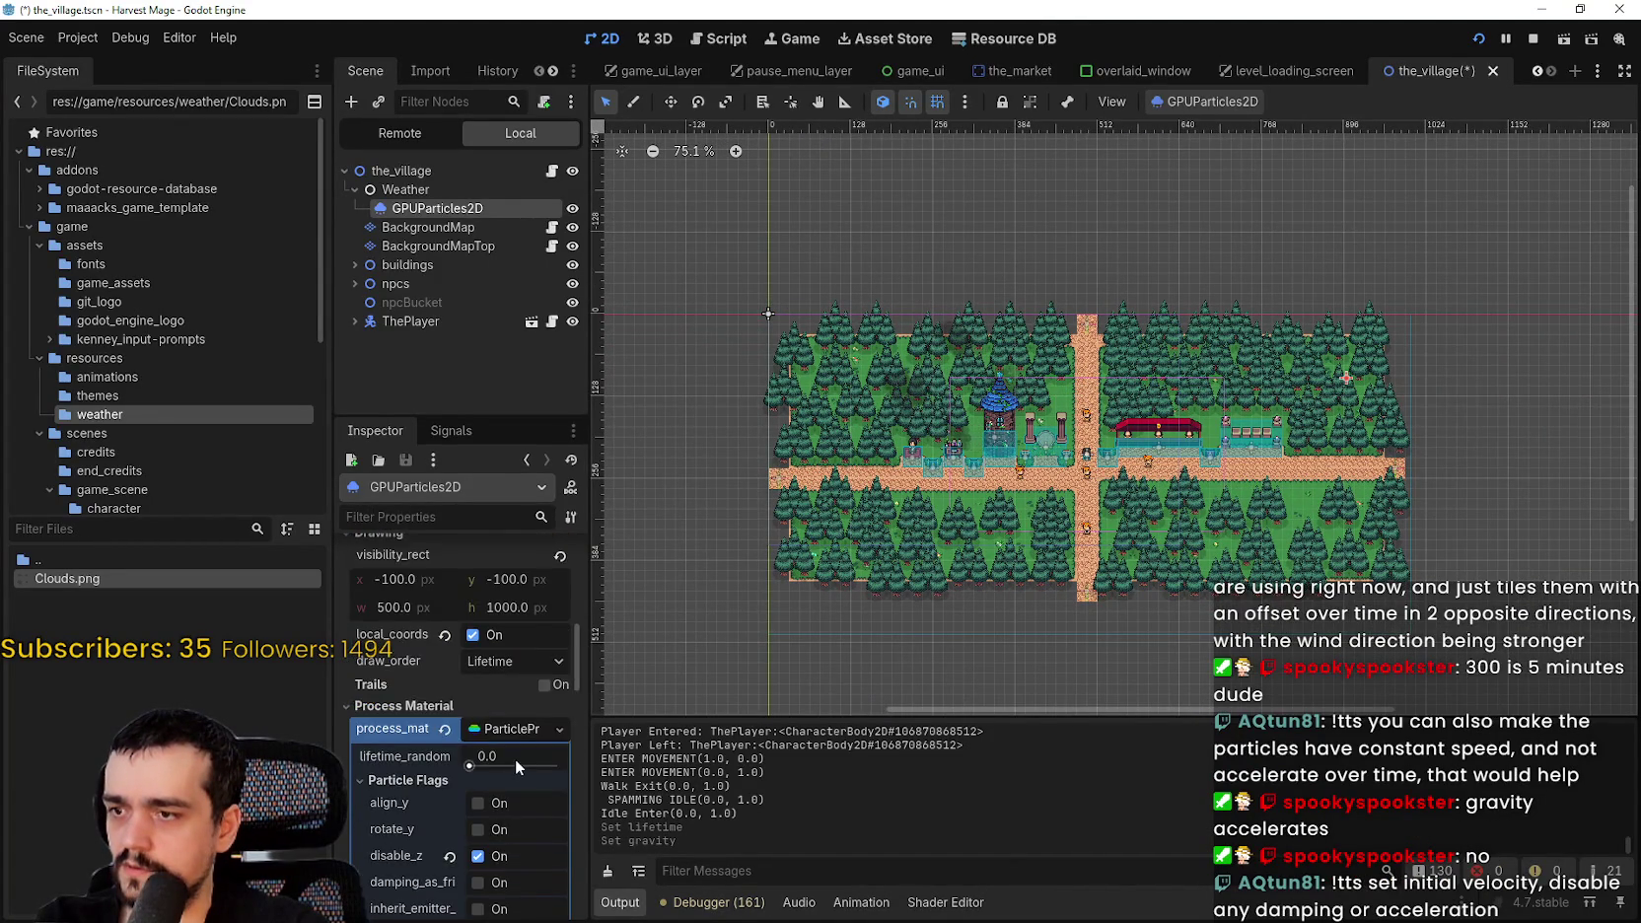
scroll(510, 756, up, 3)
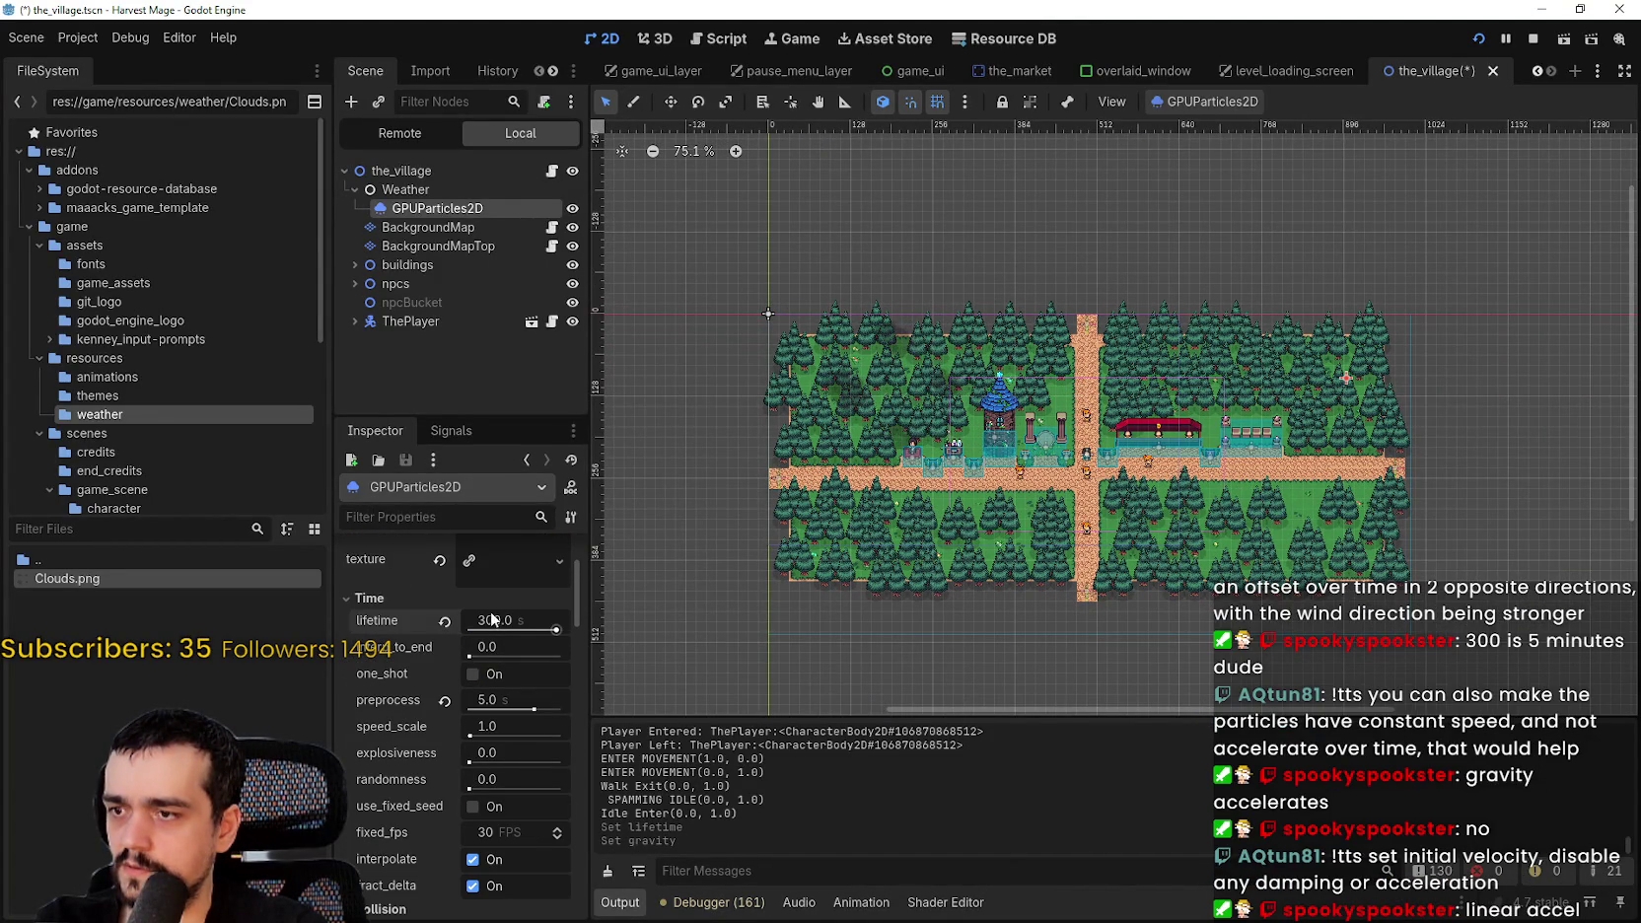
text(100)
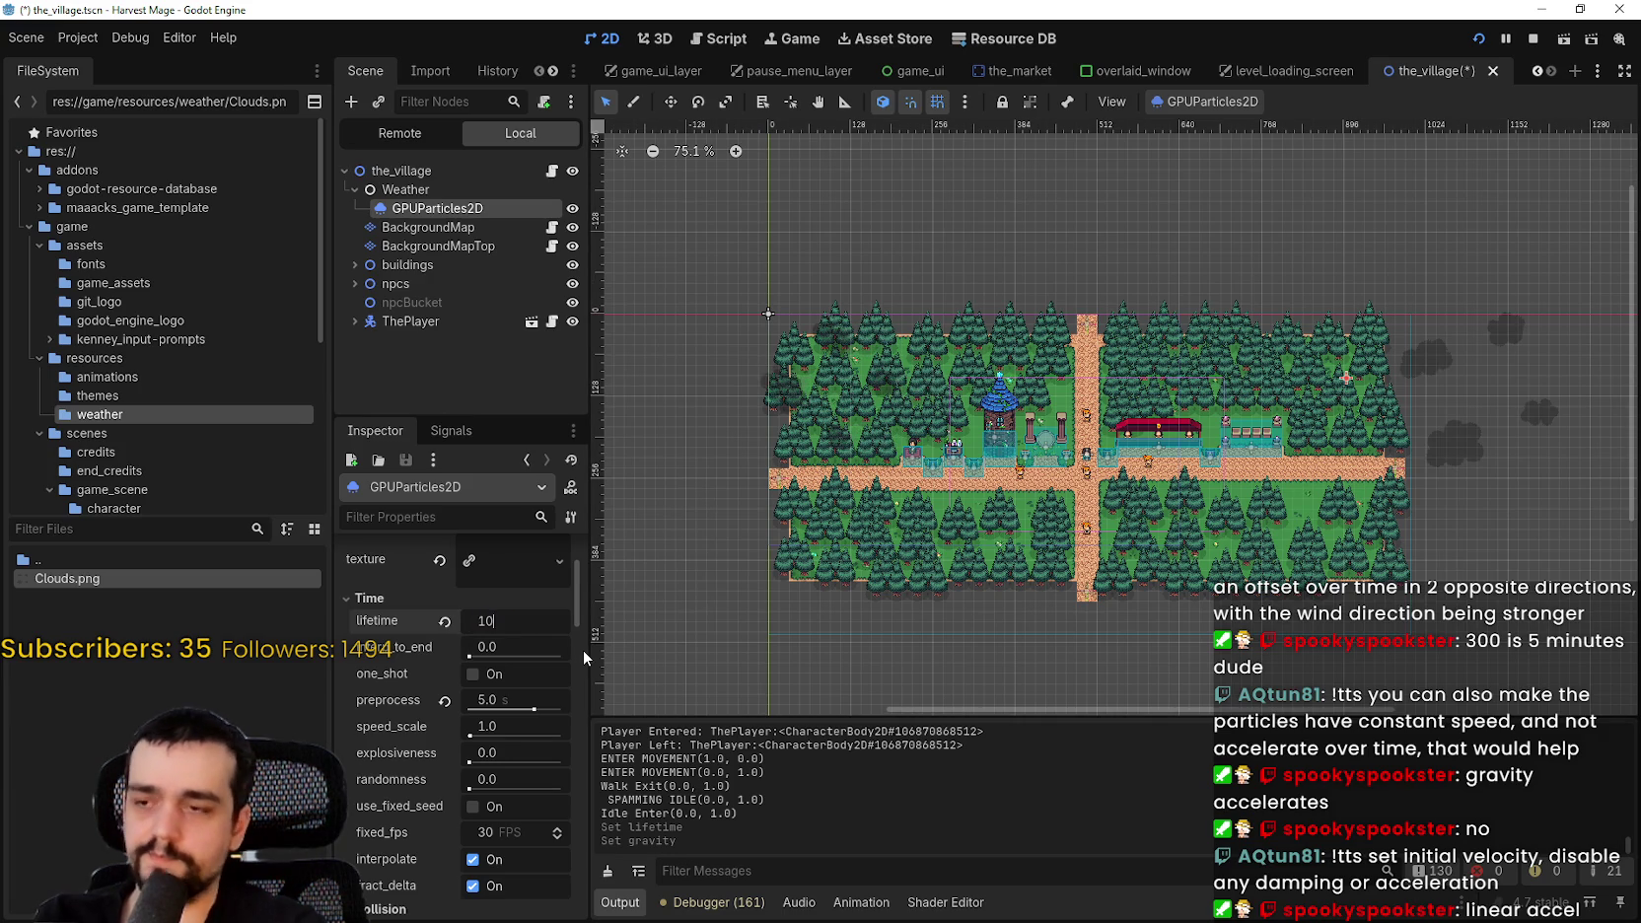
key(Return)
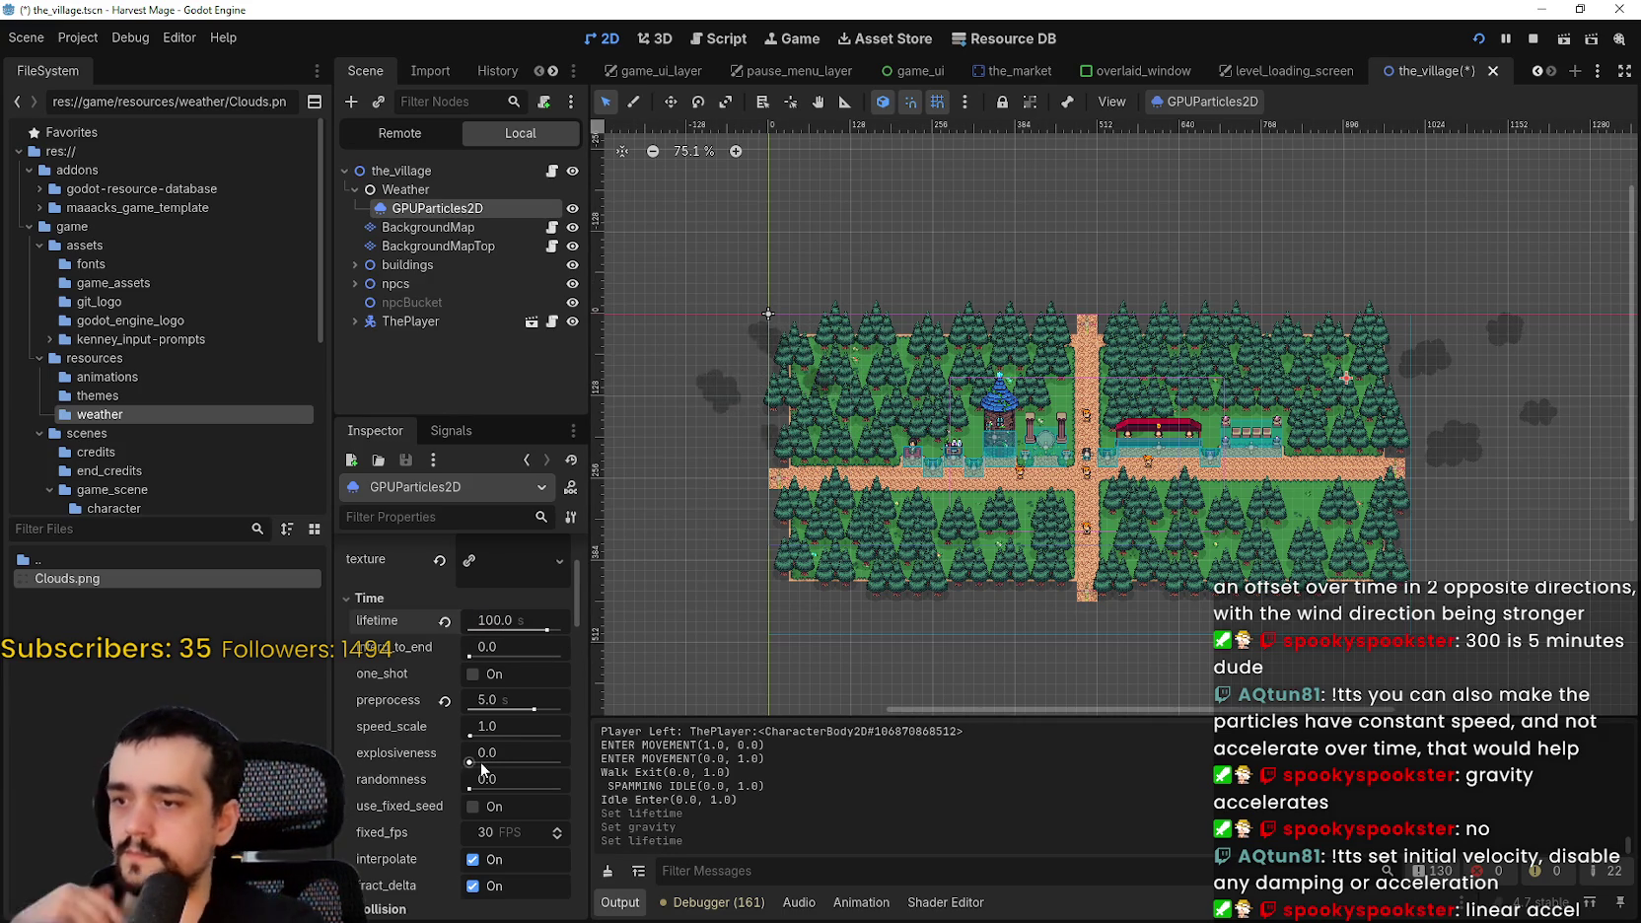
- Expand the Linear Accel settings, which stay at 0
scroll(516, 784, down, 1)
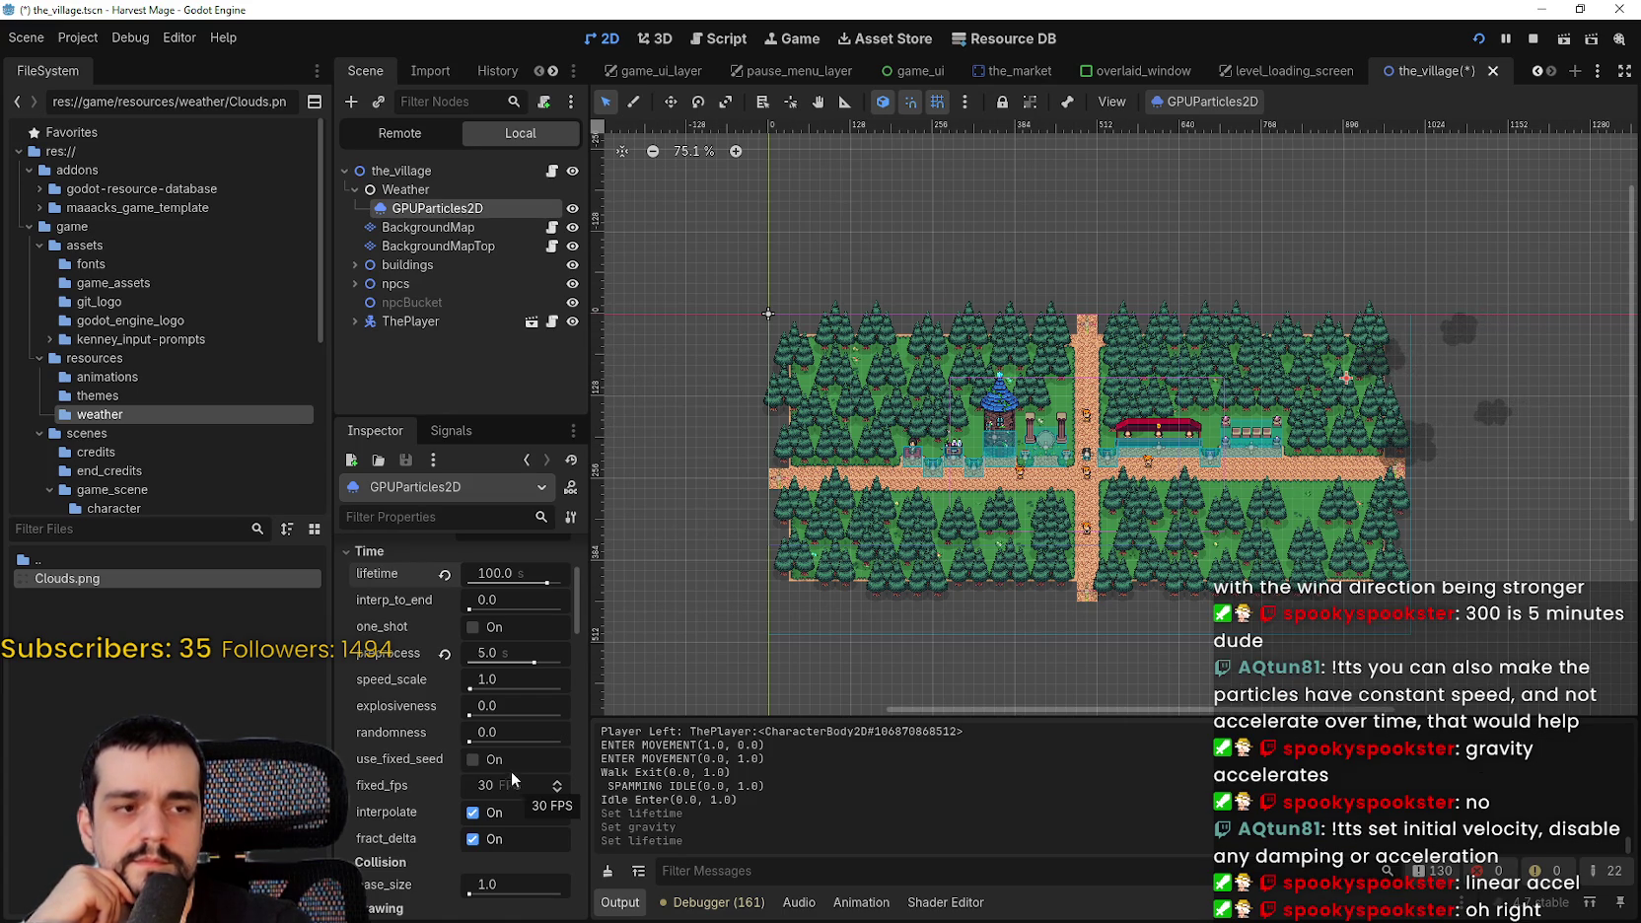
scroll(516, 778, down, 5)
scroll(509, 764, down, 1)
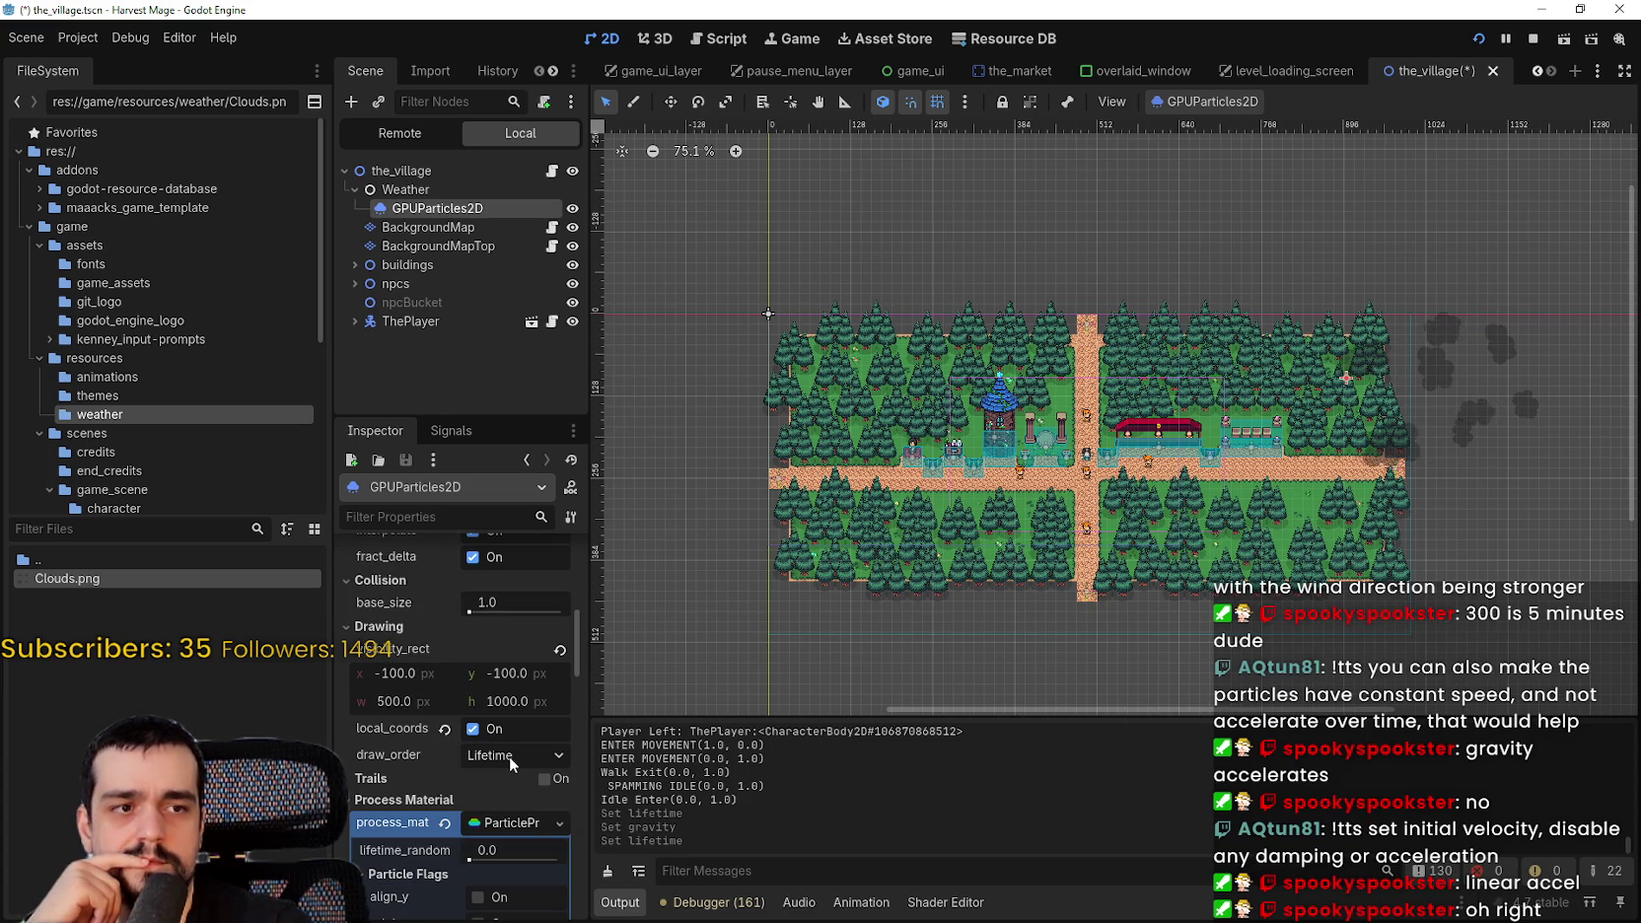
scroll(509, 756, down, 9)
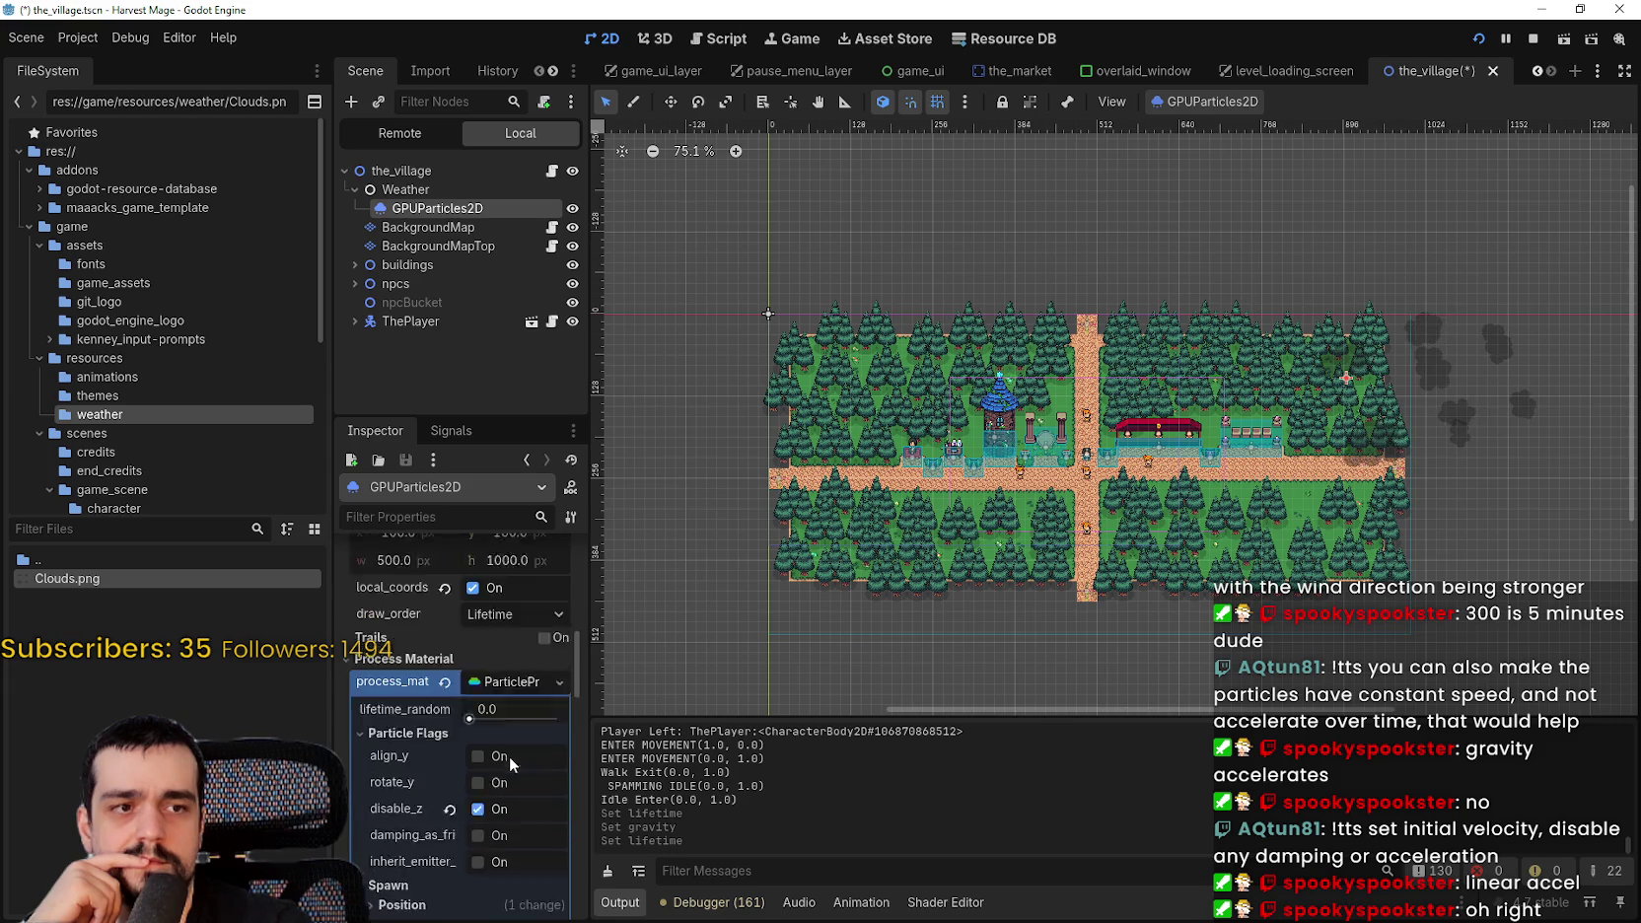
scroll(424, 671, down, 10)
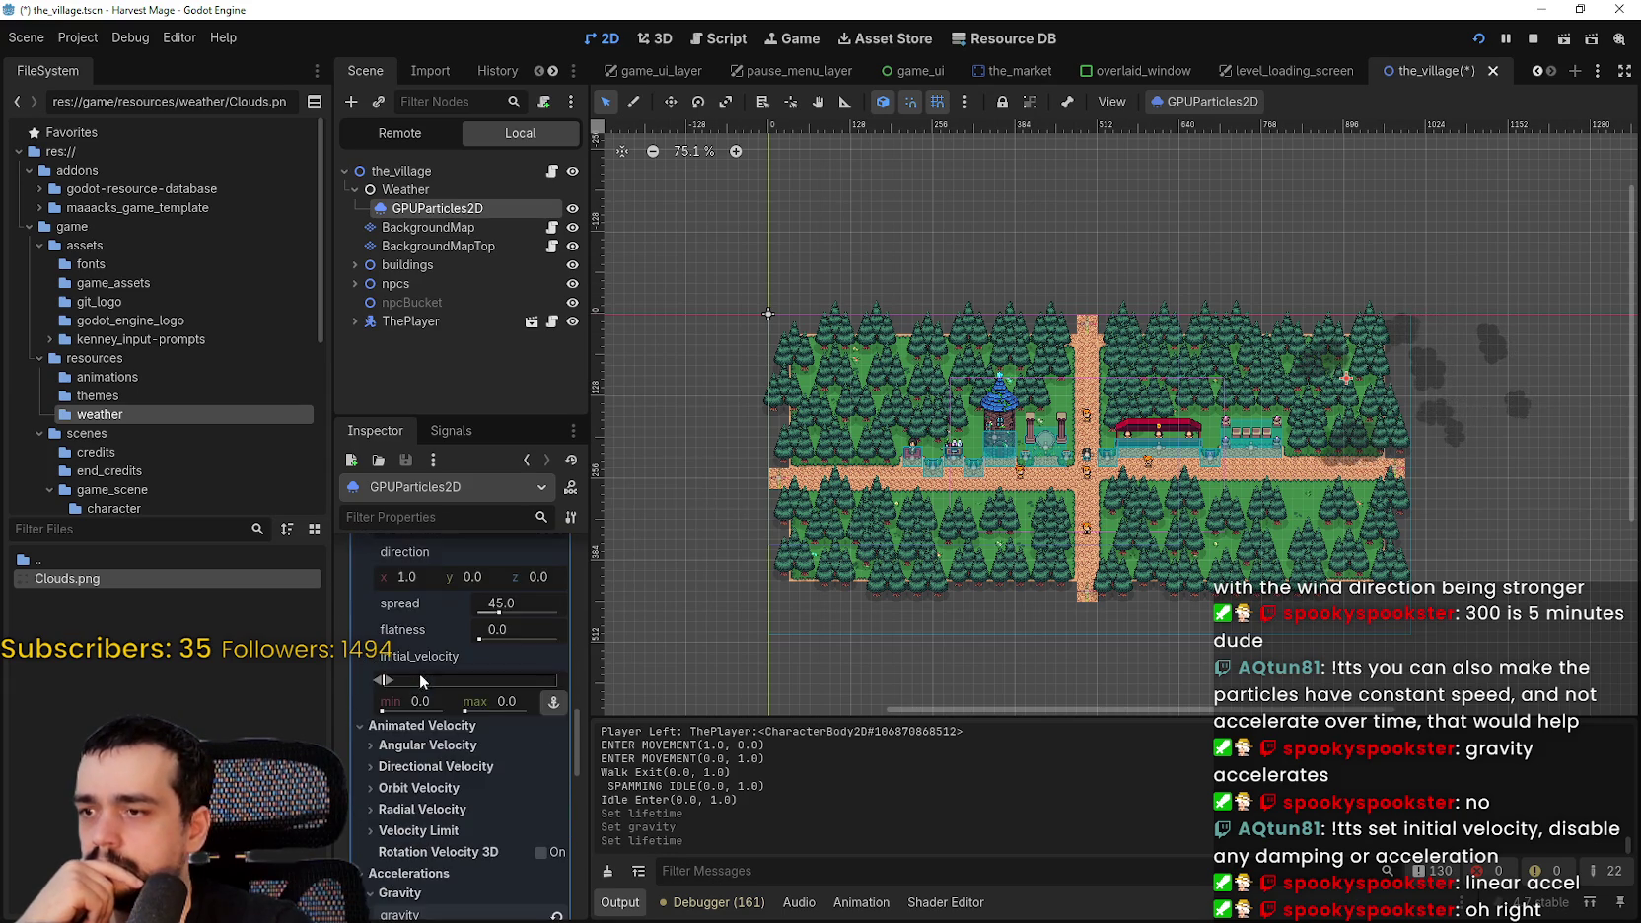
scroll(483, 635, down, 1)
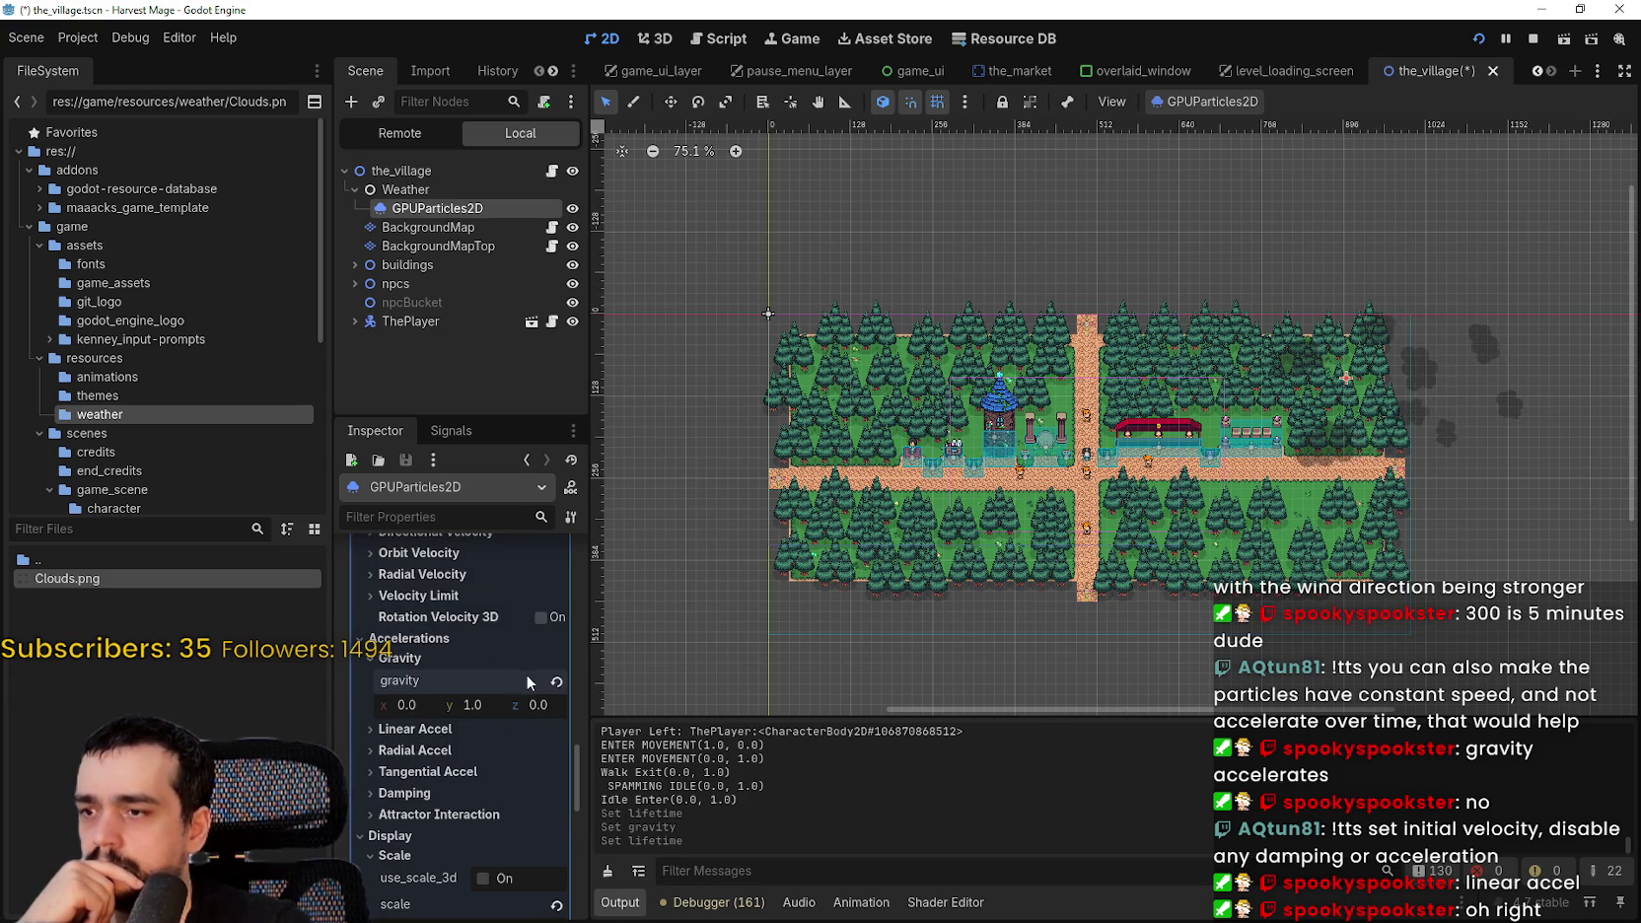
scroll(596, 737, down, 2)
click(430, 636)
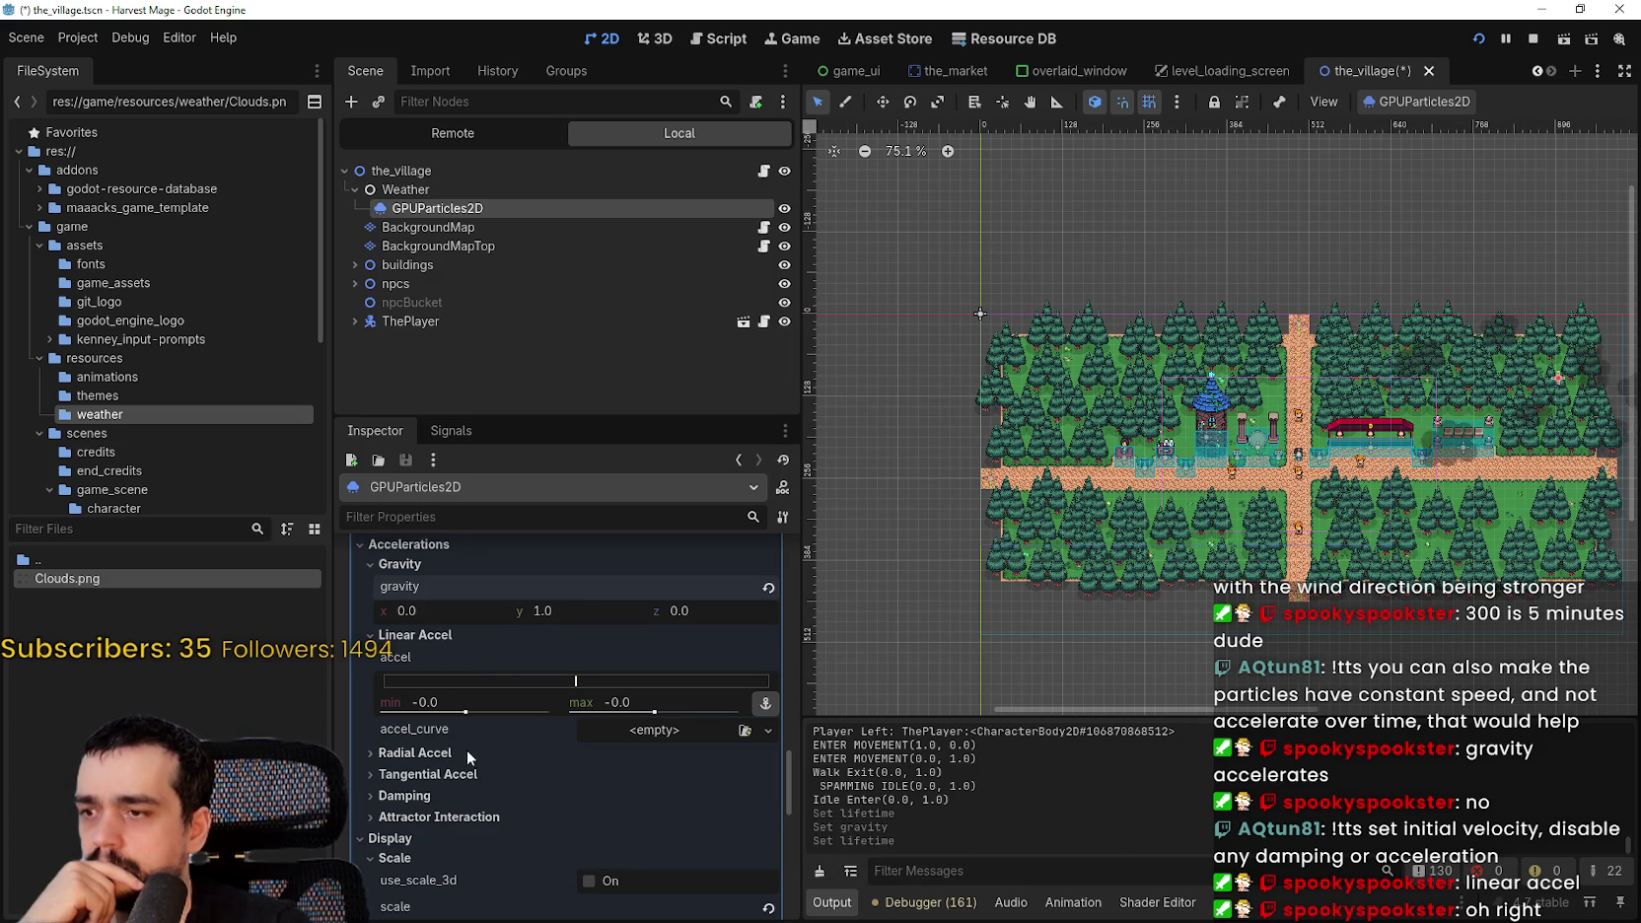
- Briefly expand Damping, then collapse it and the Display settings
scroll(461, 752, up, 4)
scroll(532, 739, down, 2)
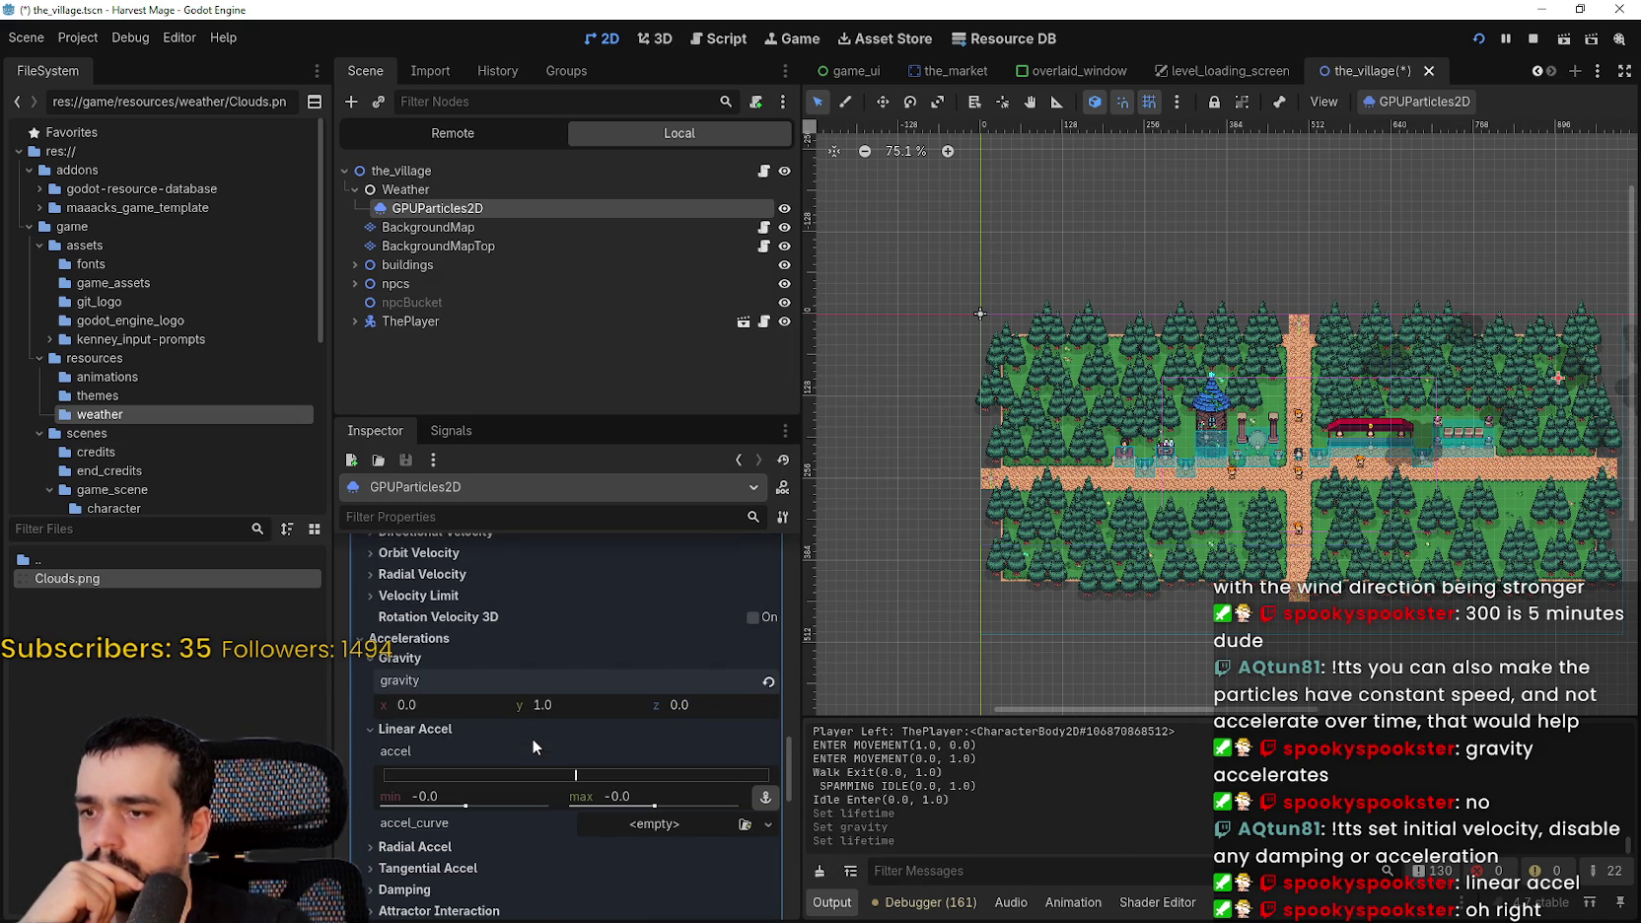
scroll(1045, 595, down, 2)
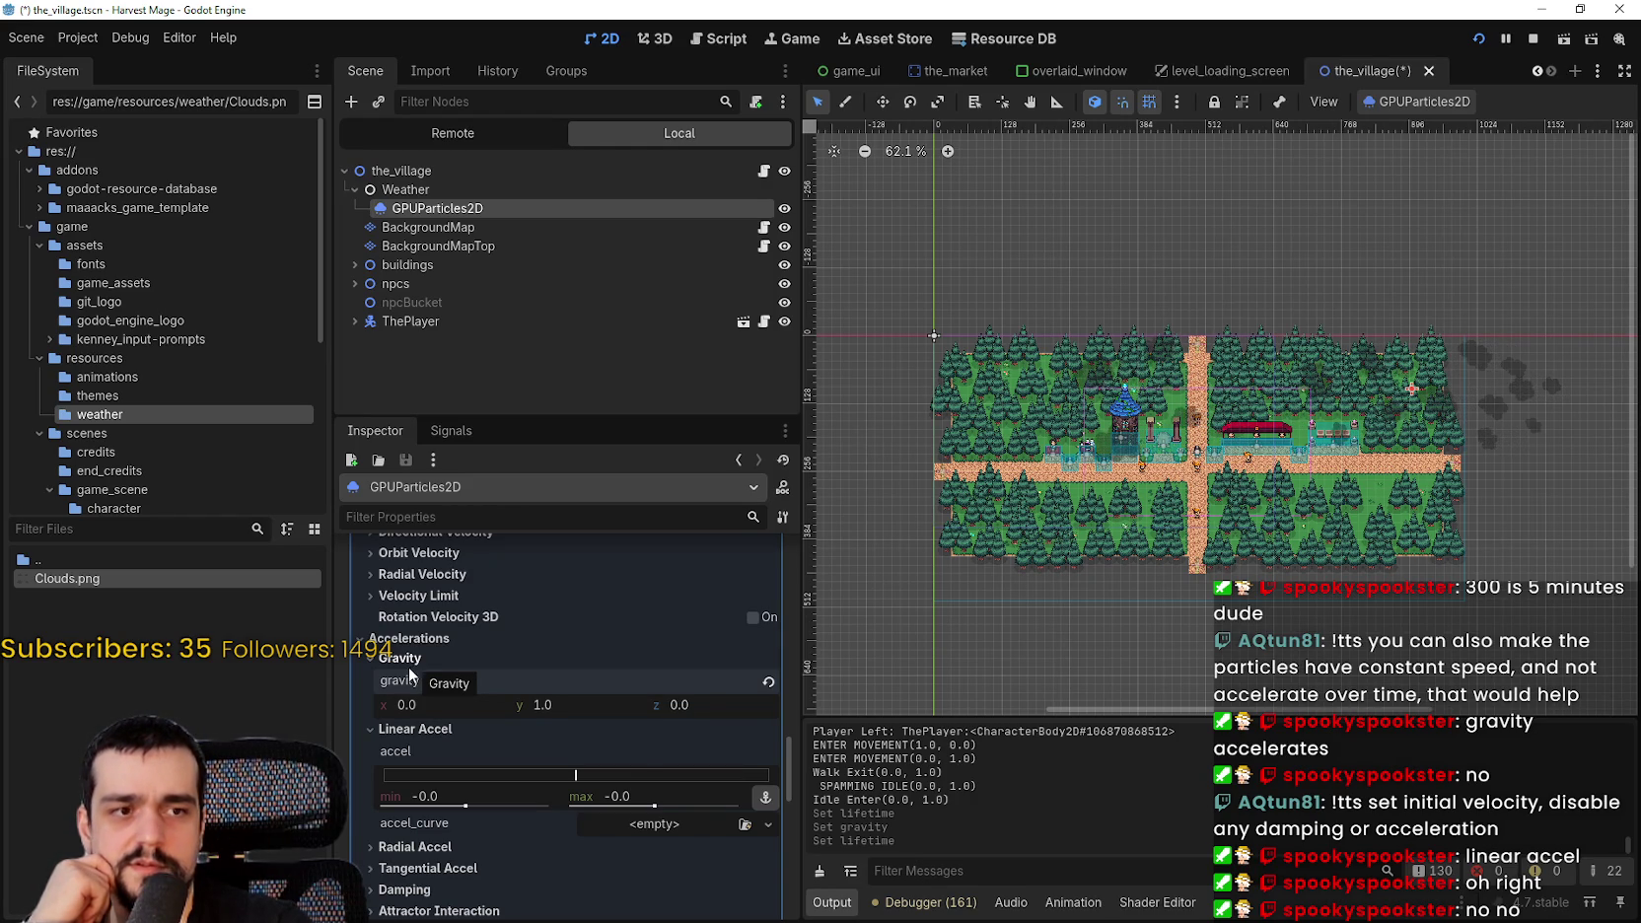
scroll(560, 784, down, 3)
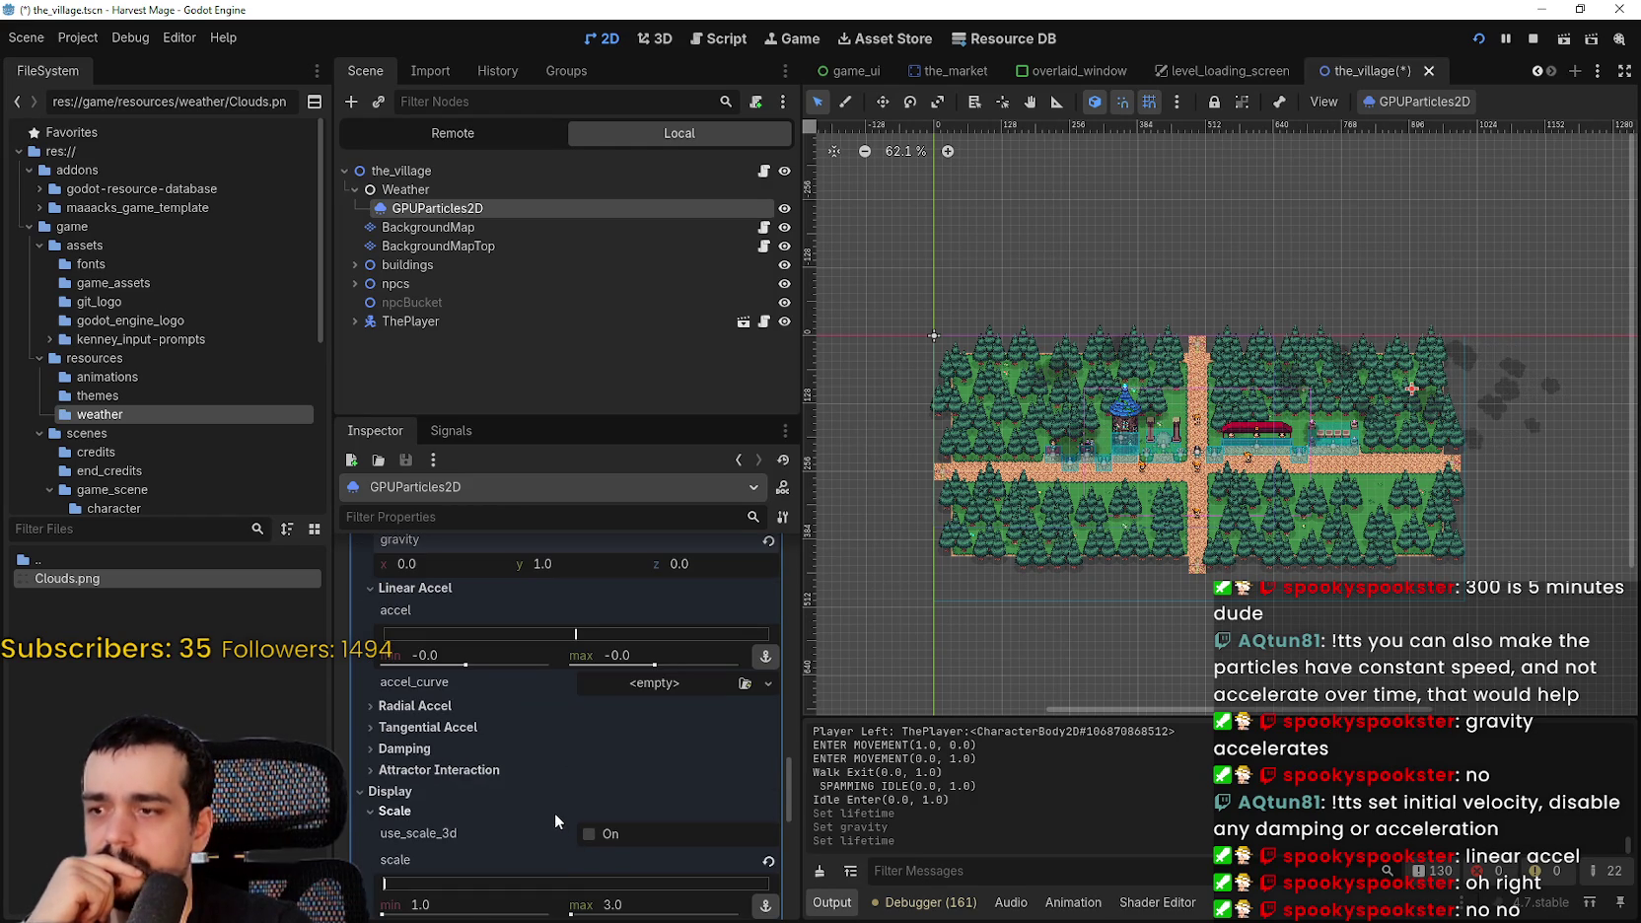
scroll(555, 811, down, 1)
click(445, 696)
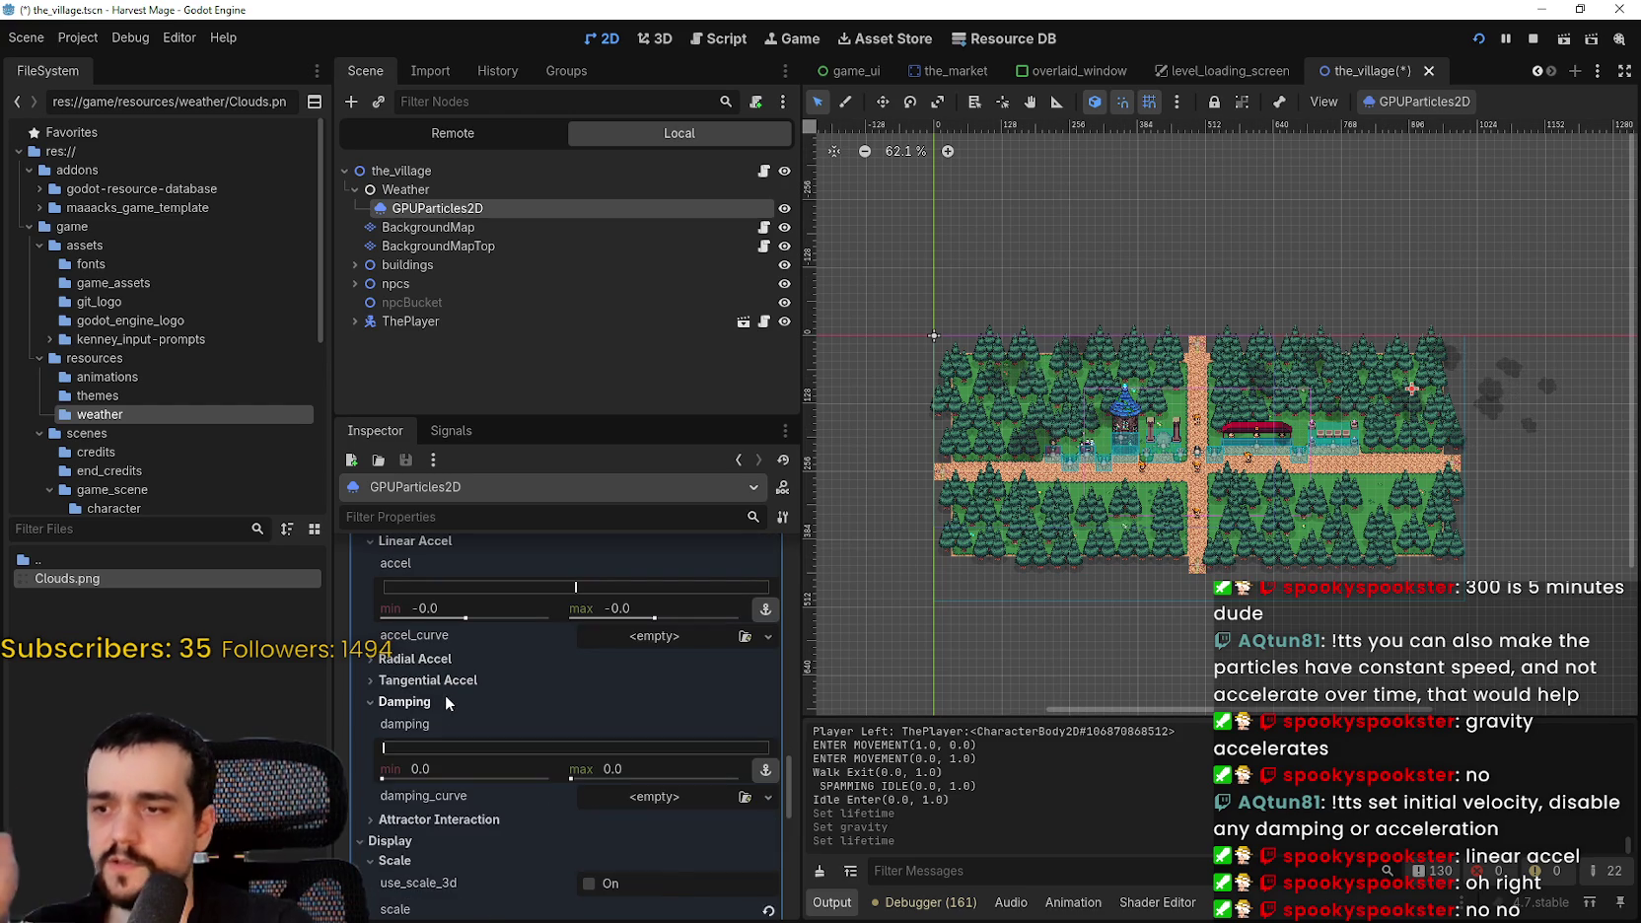
click(445, 701)
scroll(491, 759, down, 2)
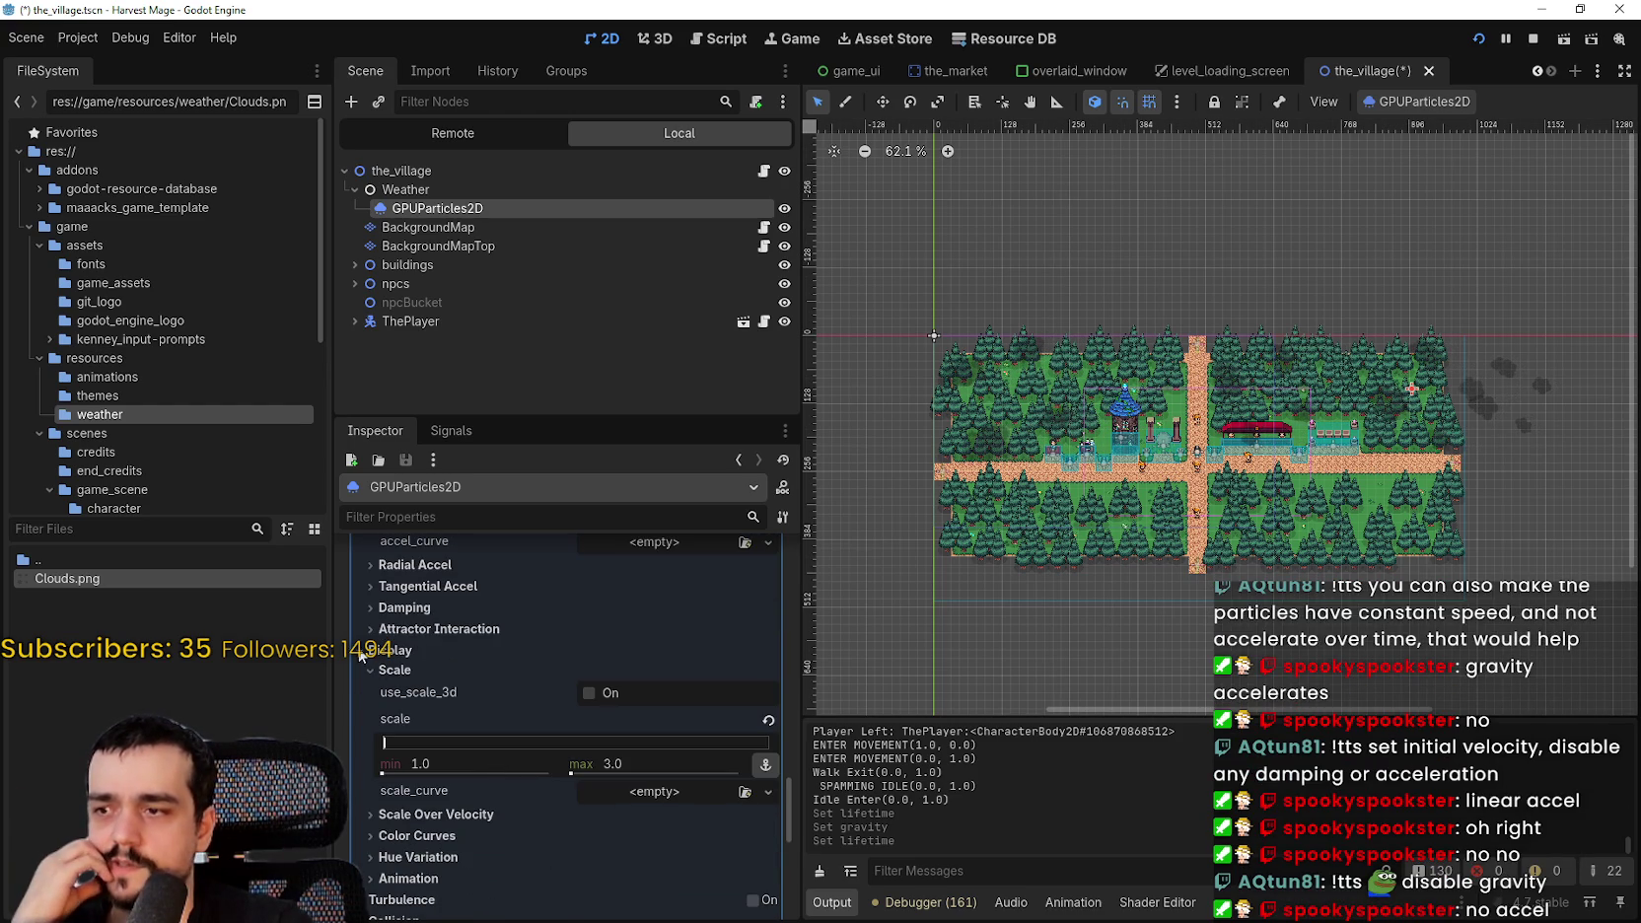
click(358, 653)
- Revert the gravity to its default of -9.8 on y
scroll(558, 795, up, 3)
scroll(559, 778, up, 1)
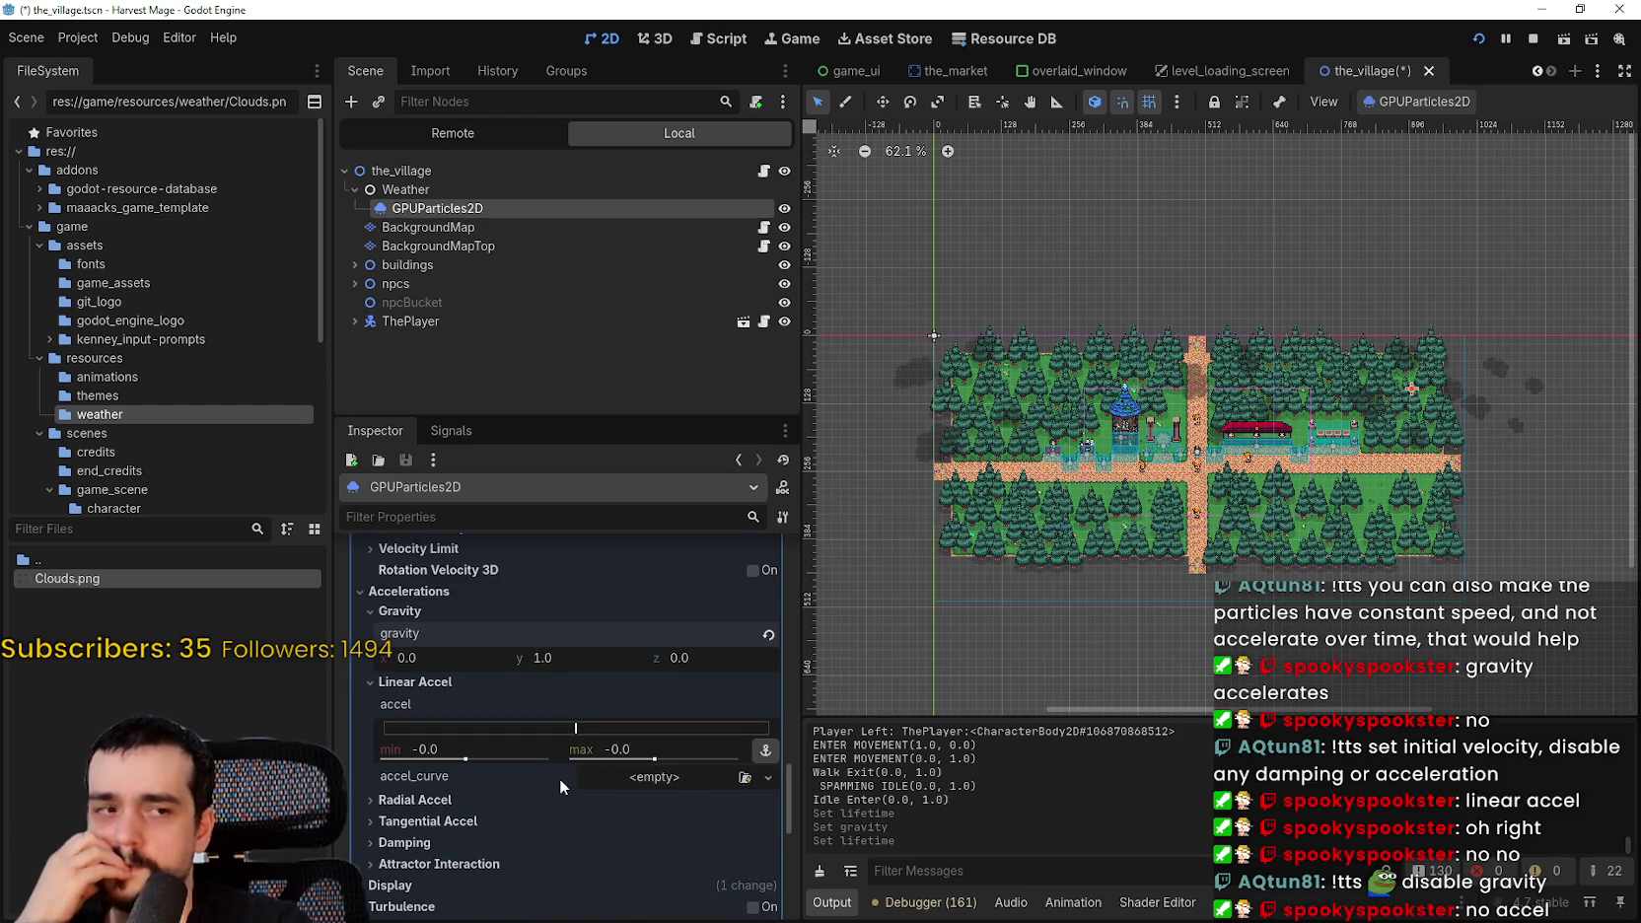
scroll(559, 778, down, 1)
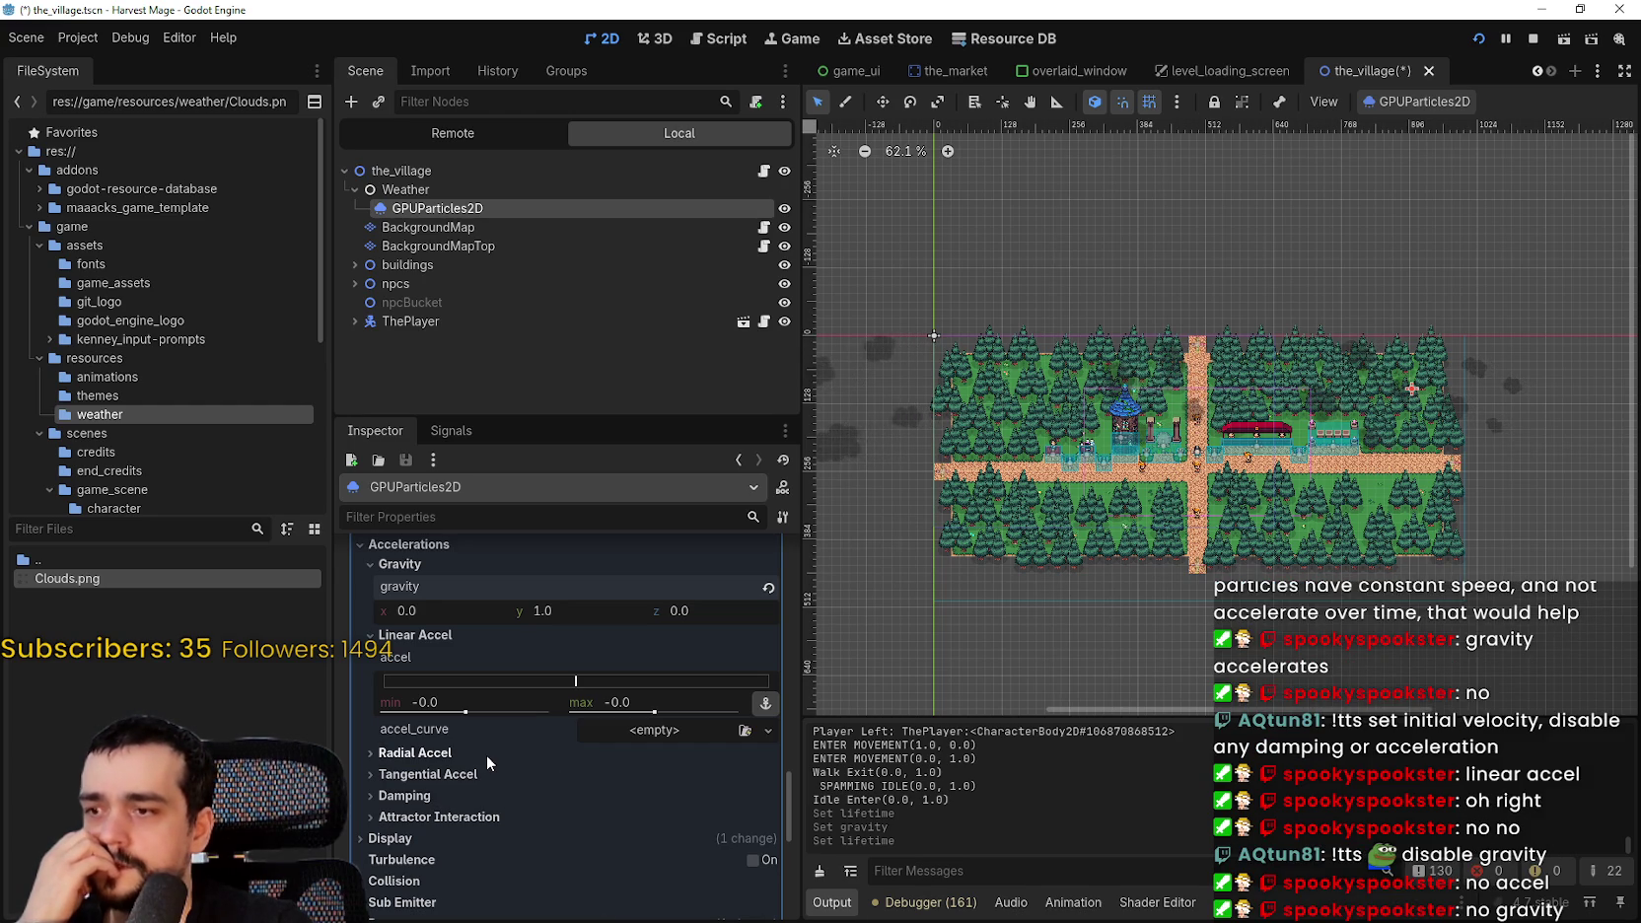
scroll(568, 808, up, 3)
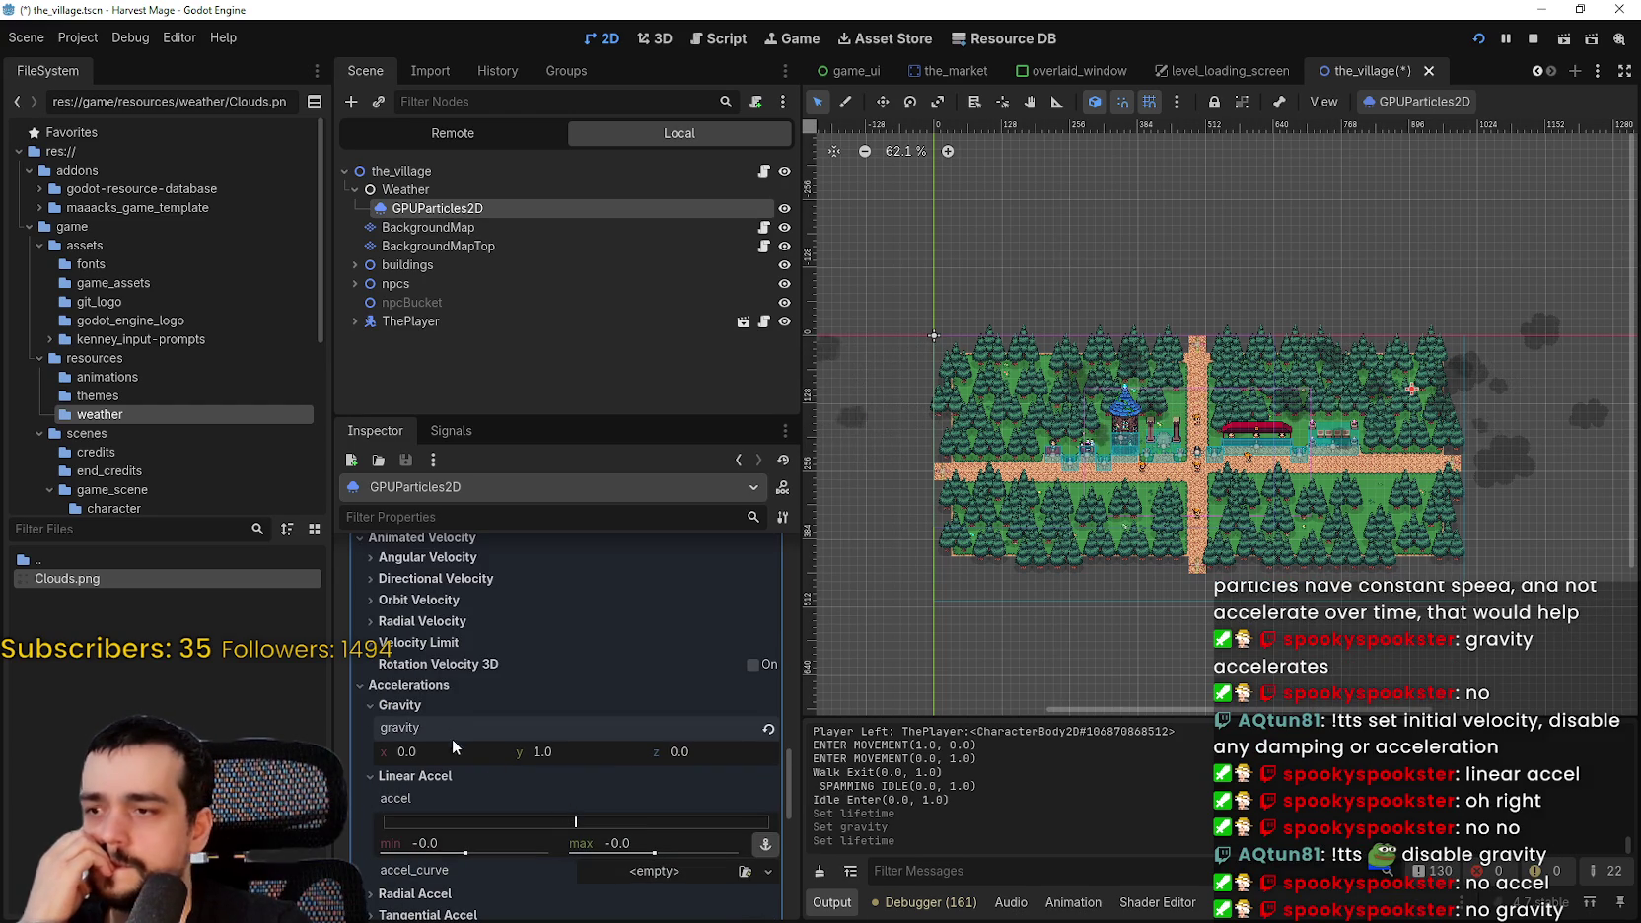
click(452, 706)
click(452, 705)
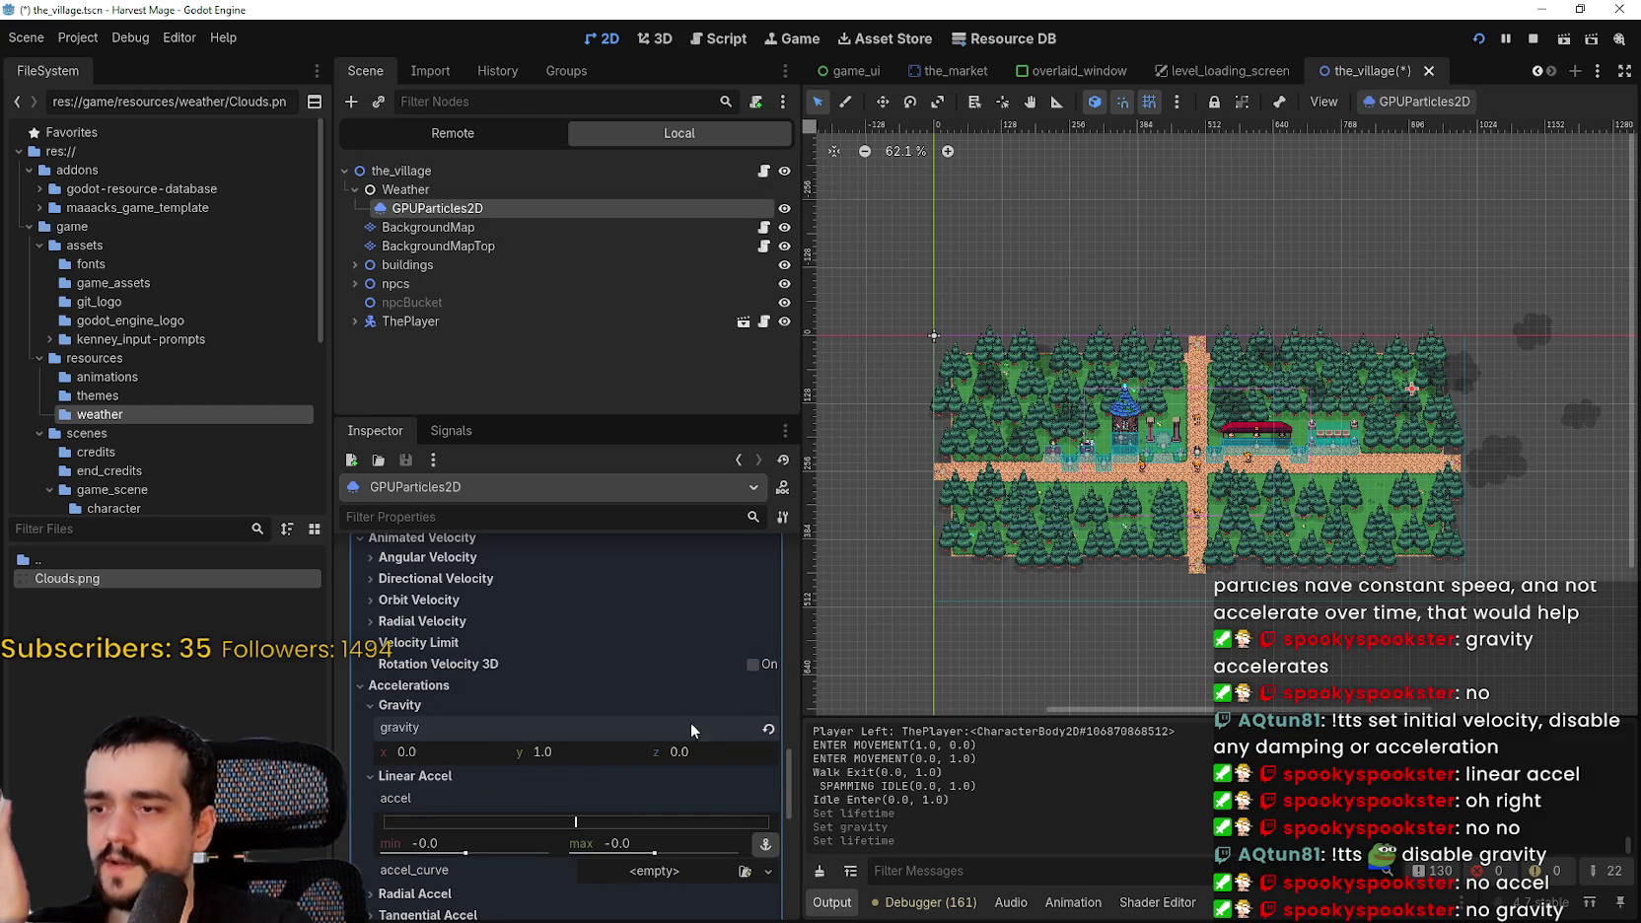
click(770, 728)
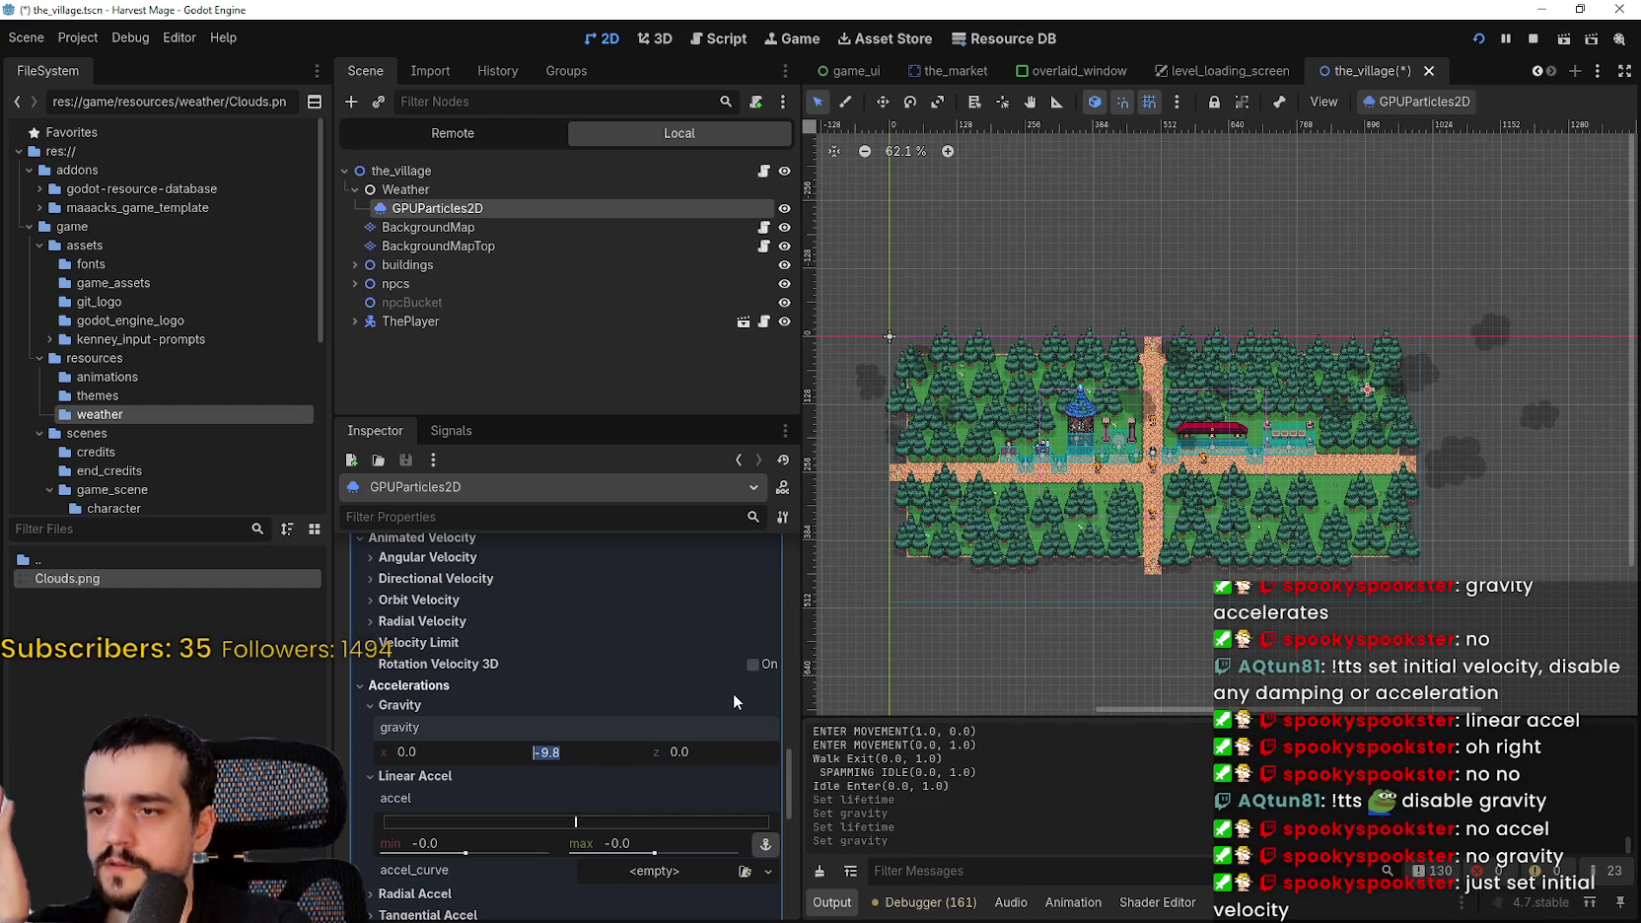
text(0)
key(Return)
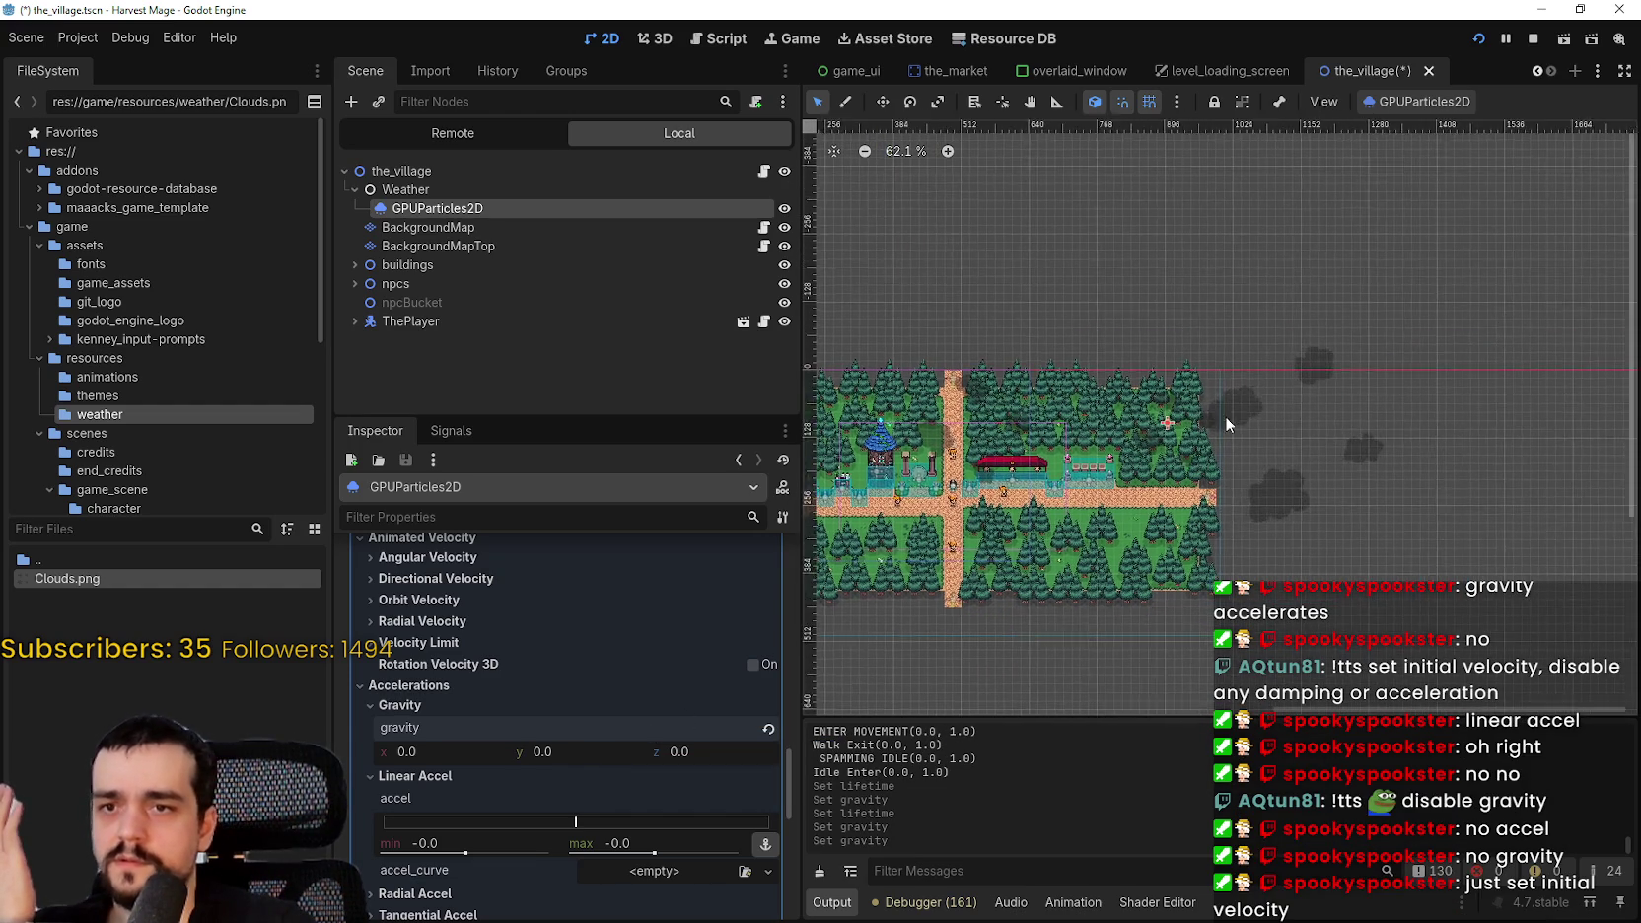
scroll(1222, 434, up, 5)
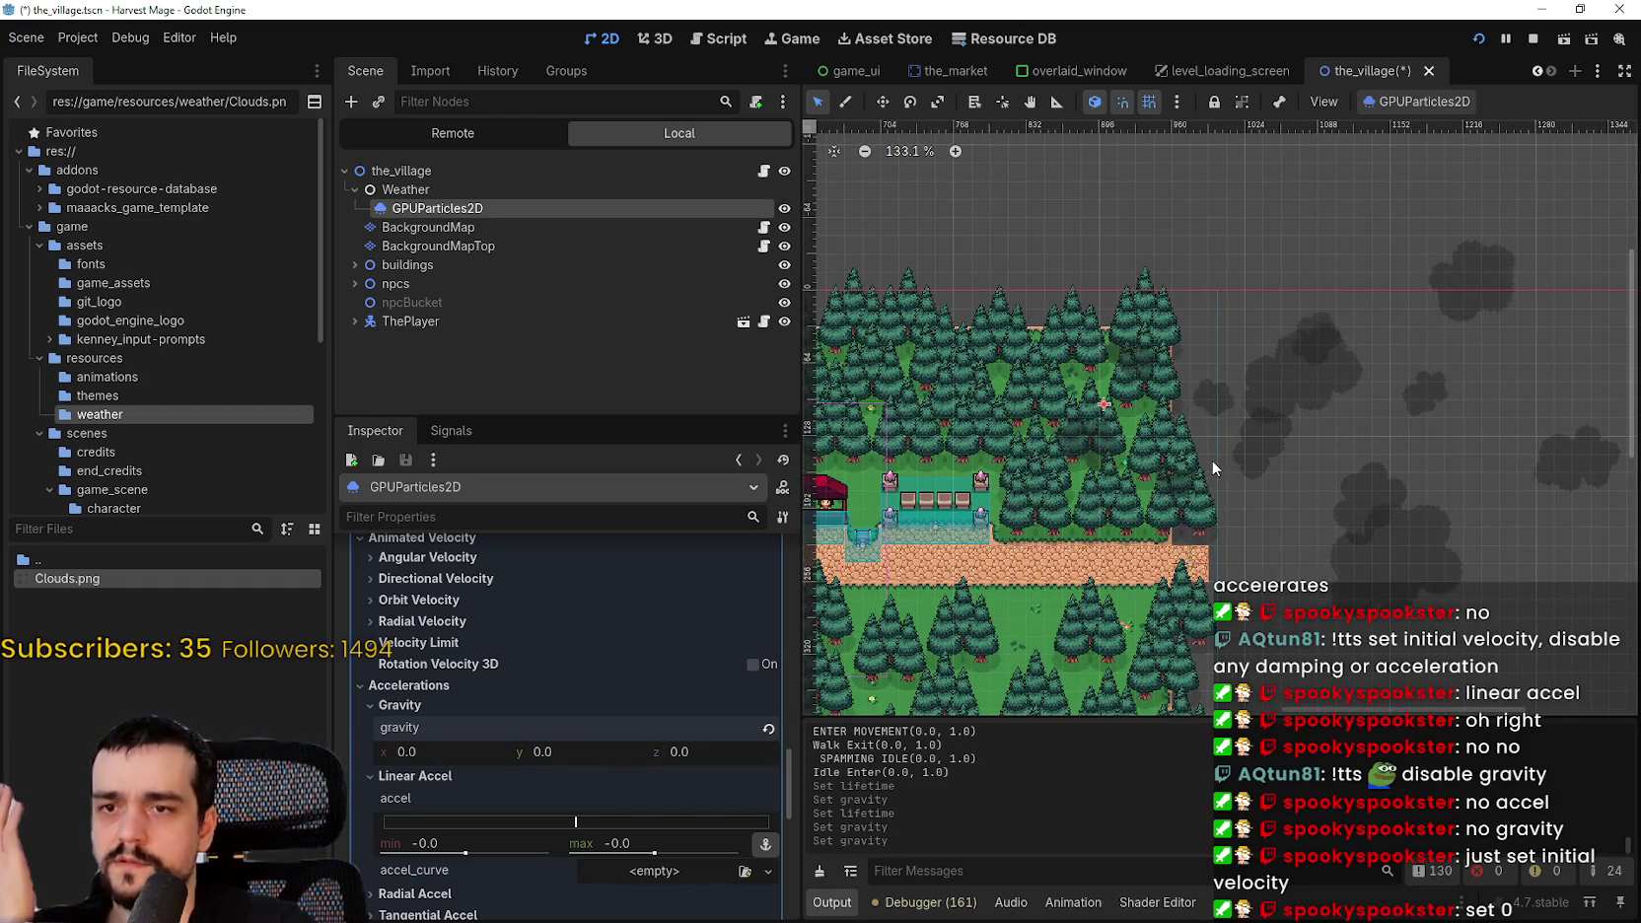
scroll(1331, 443, up, 3)
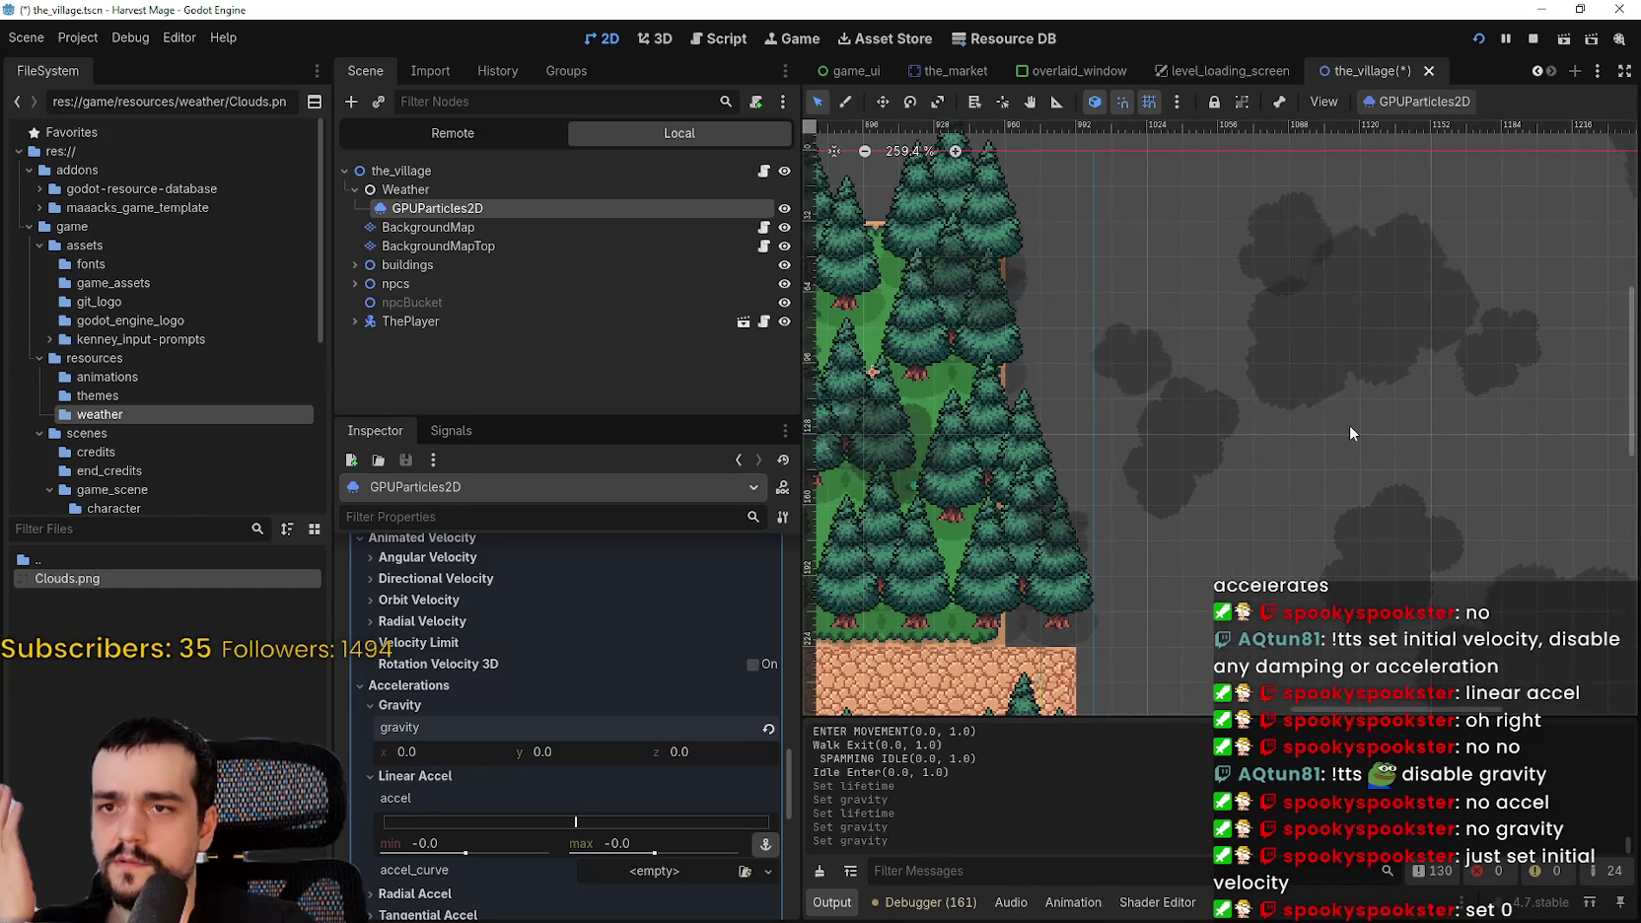
scroll(1368, 297, down, 3)
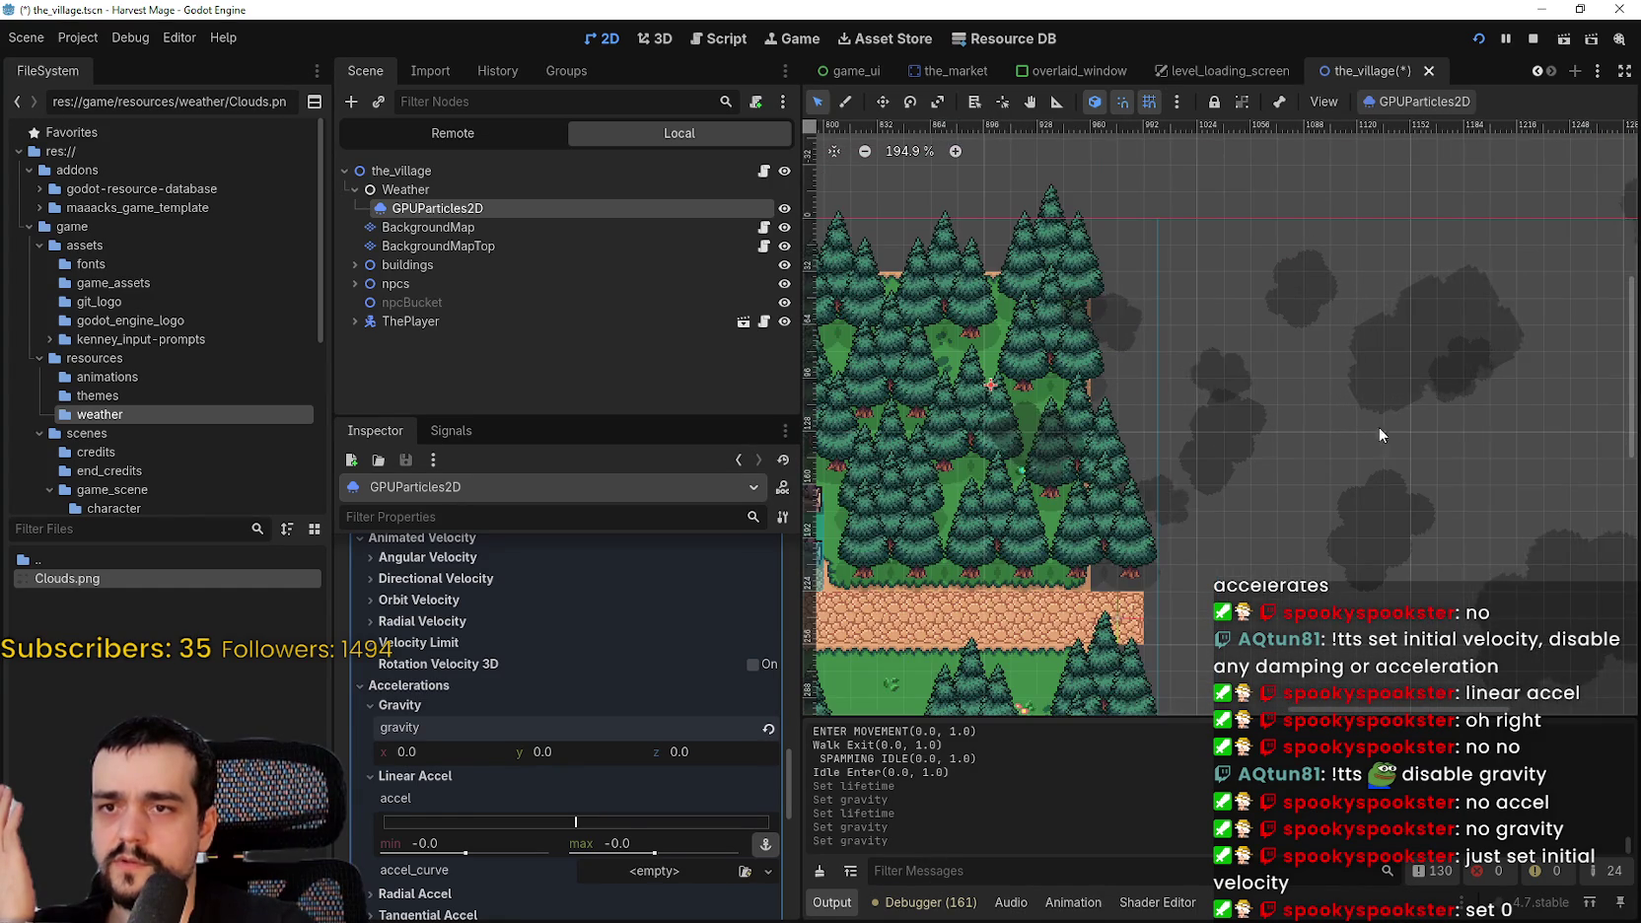
scroll(1327, 424, down, 6)
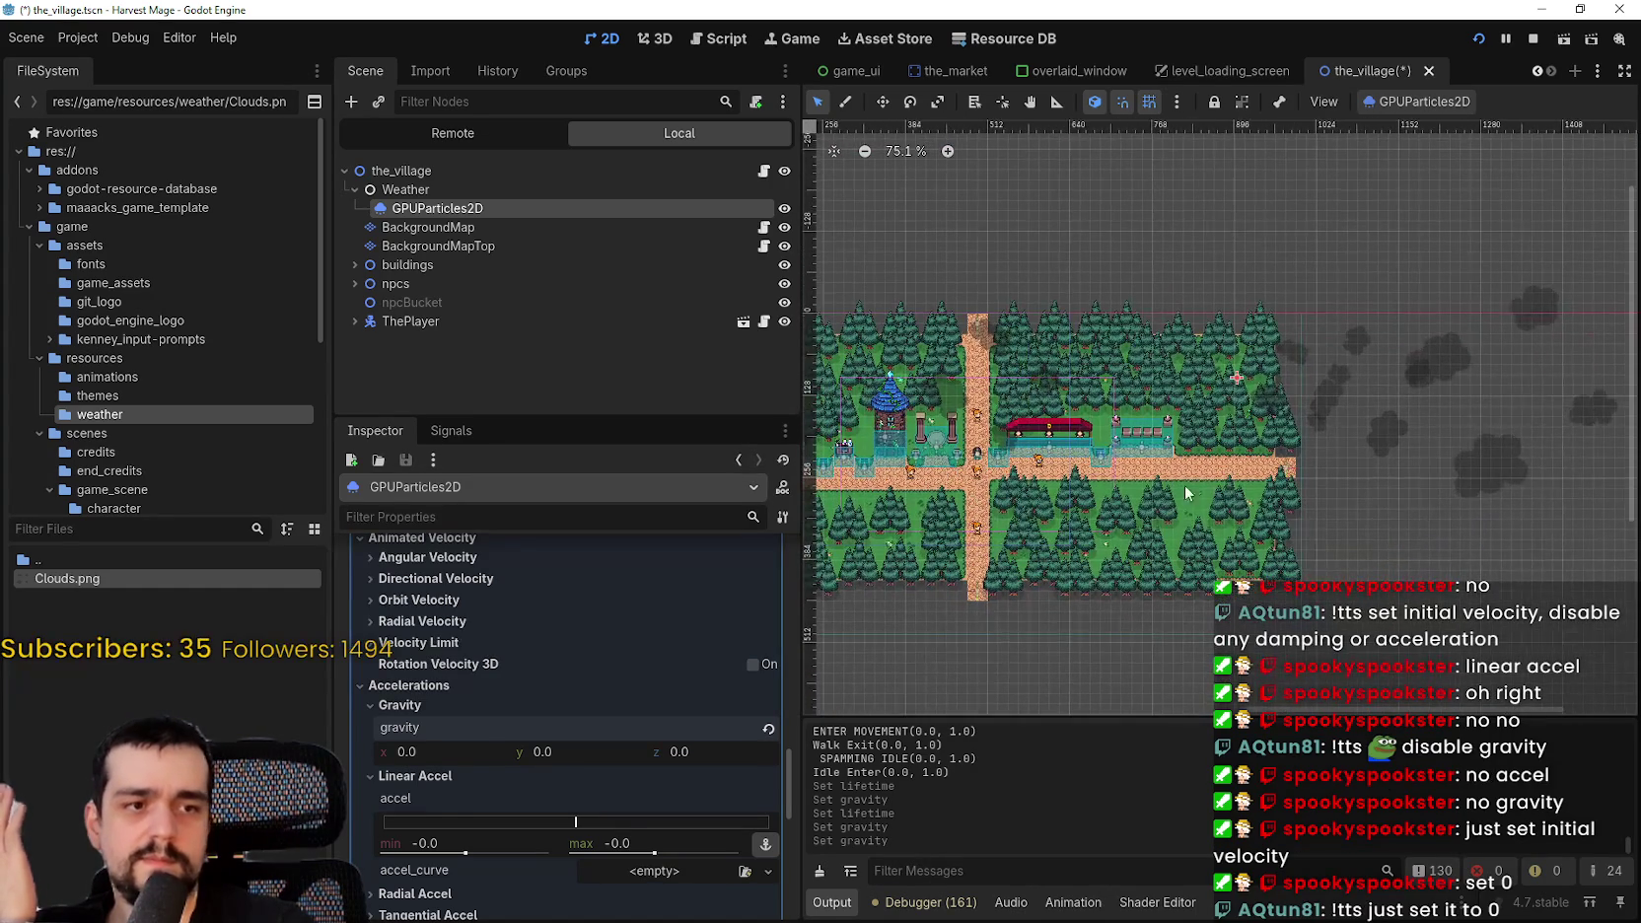
scroll(500, 794, down, 3)
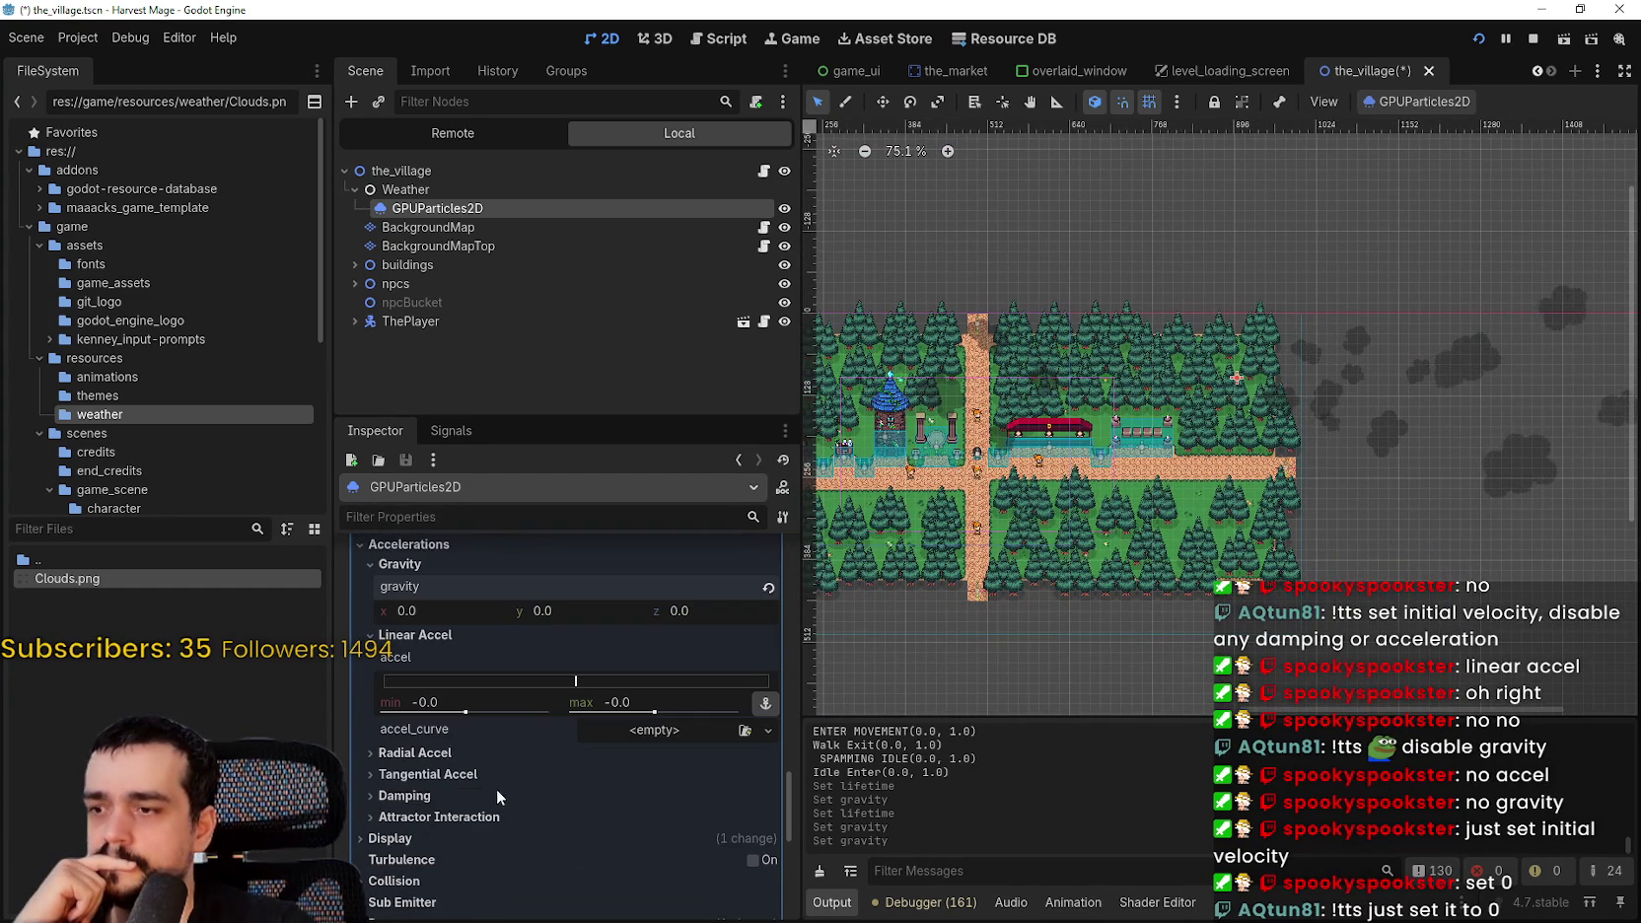
drag(859, 683, 909, 667)
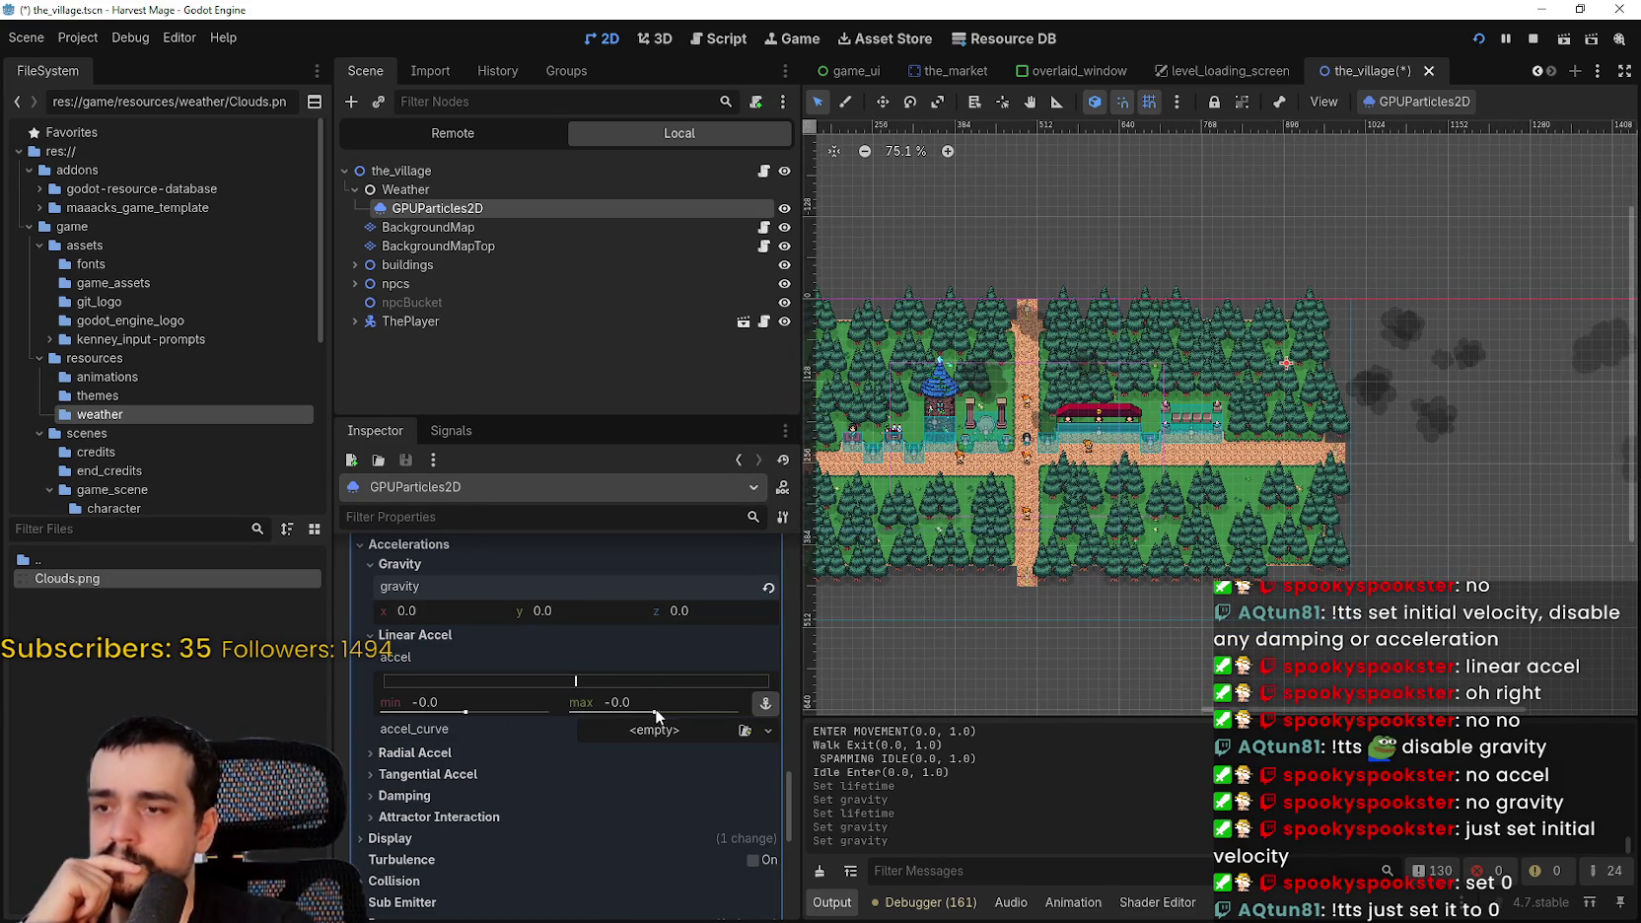
scroll(1353, 483, down, 2)
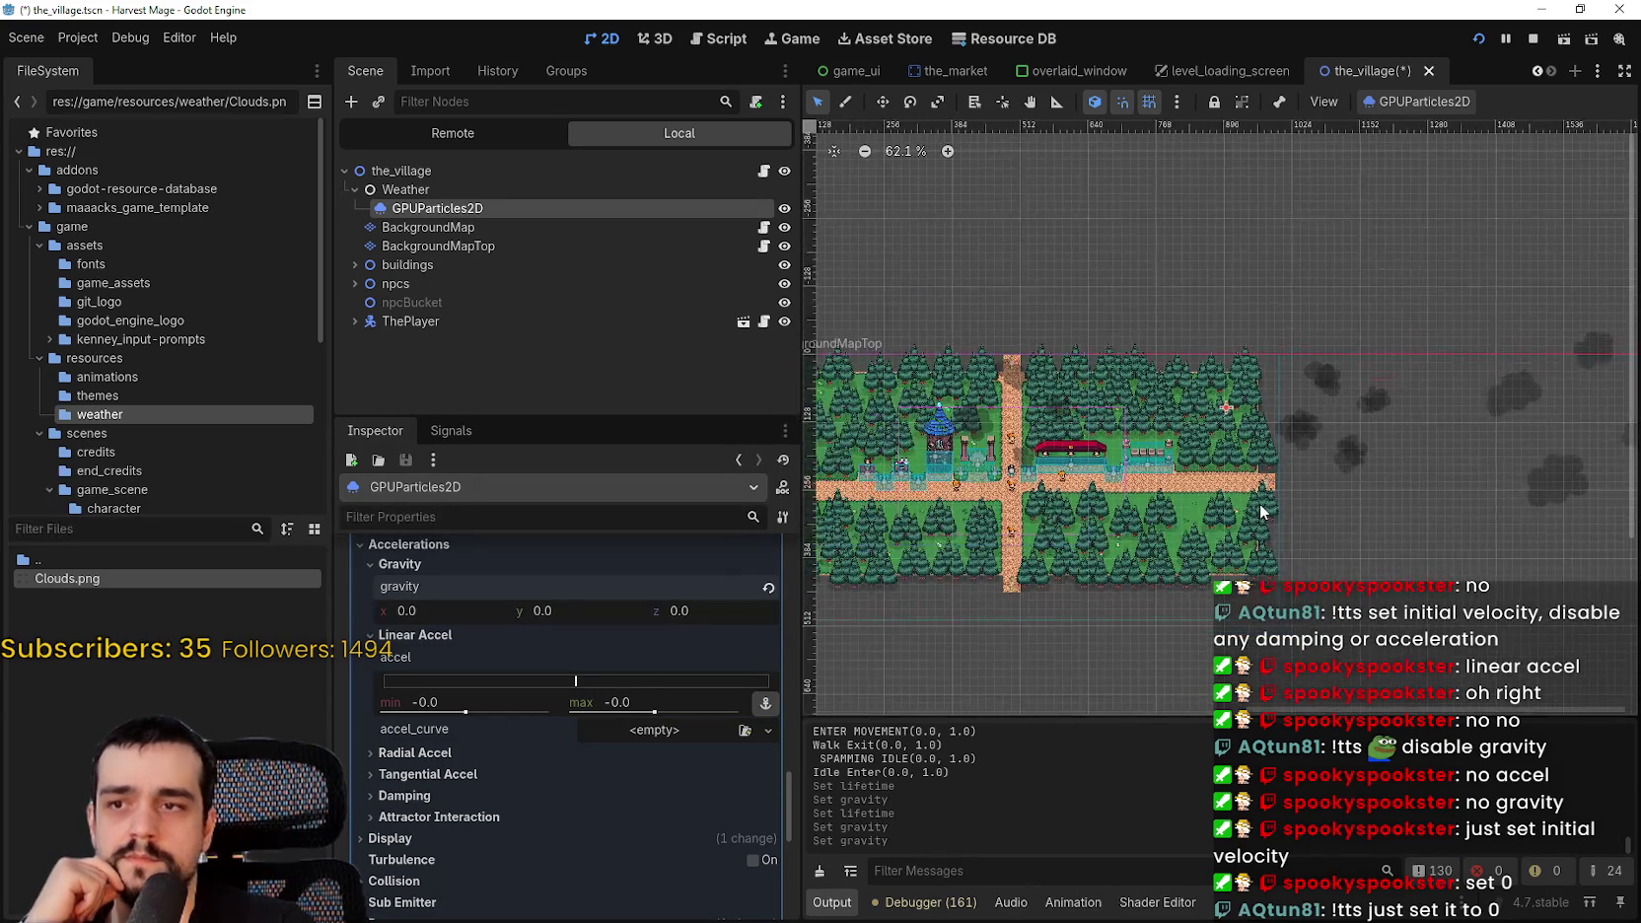
scroll(1258, 508, up, 2)
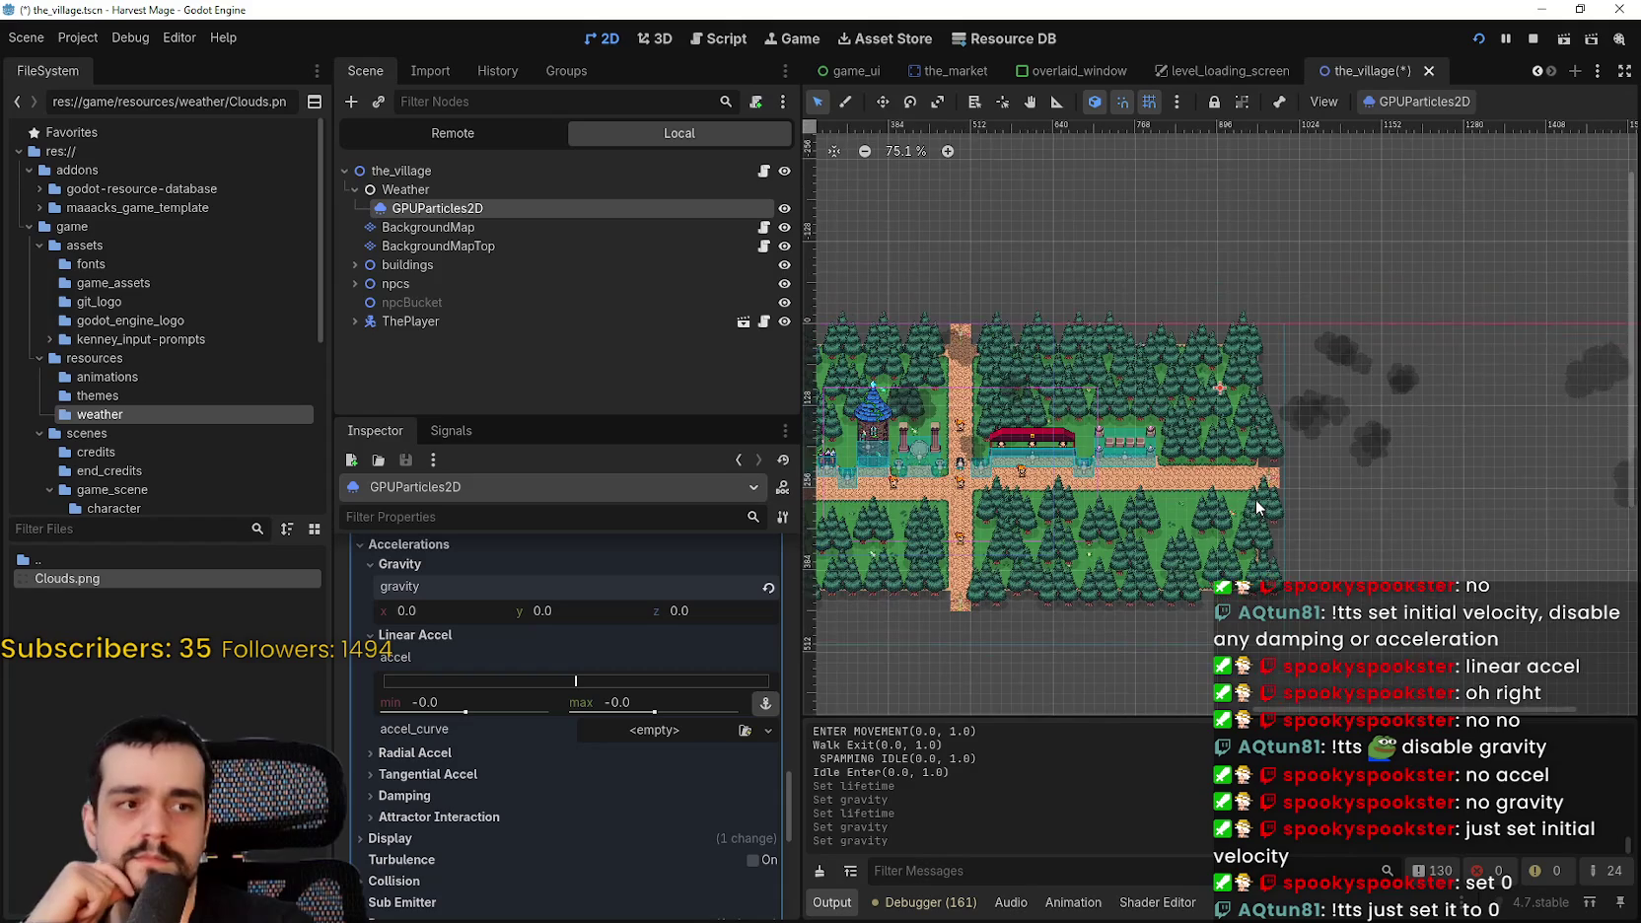
scroll(1282, 485, down, 2)
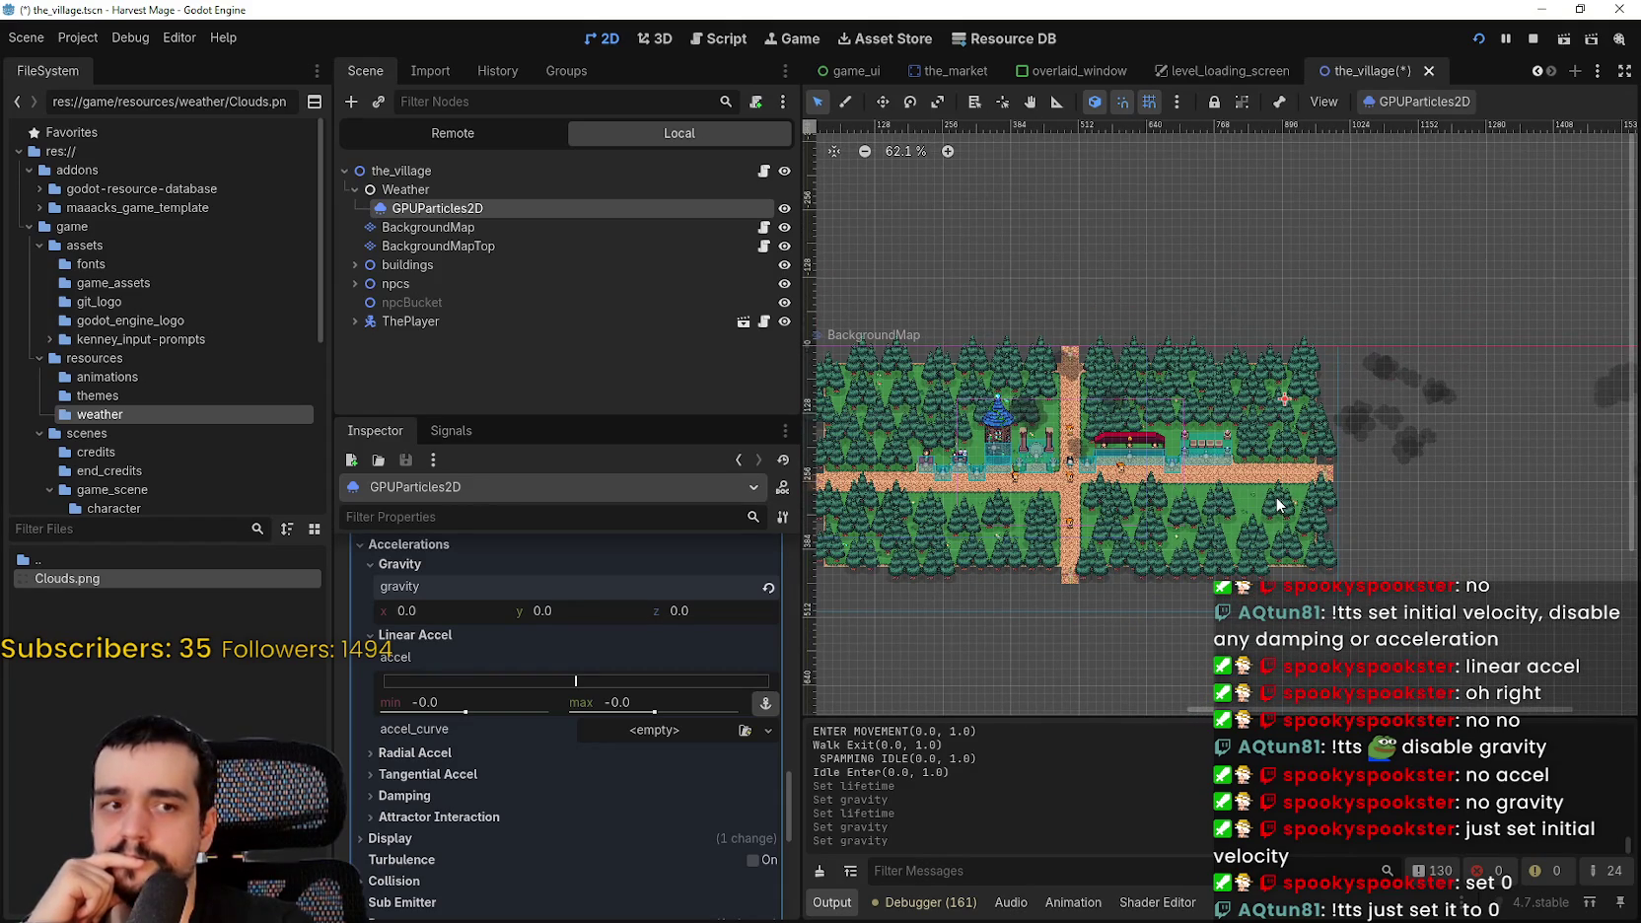
scroll(1277, 505, down, 1)
scroll(1232, 503, up, 2)
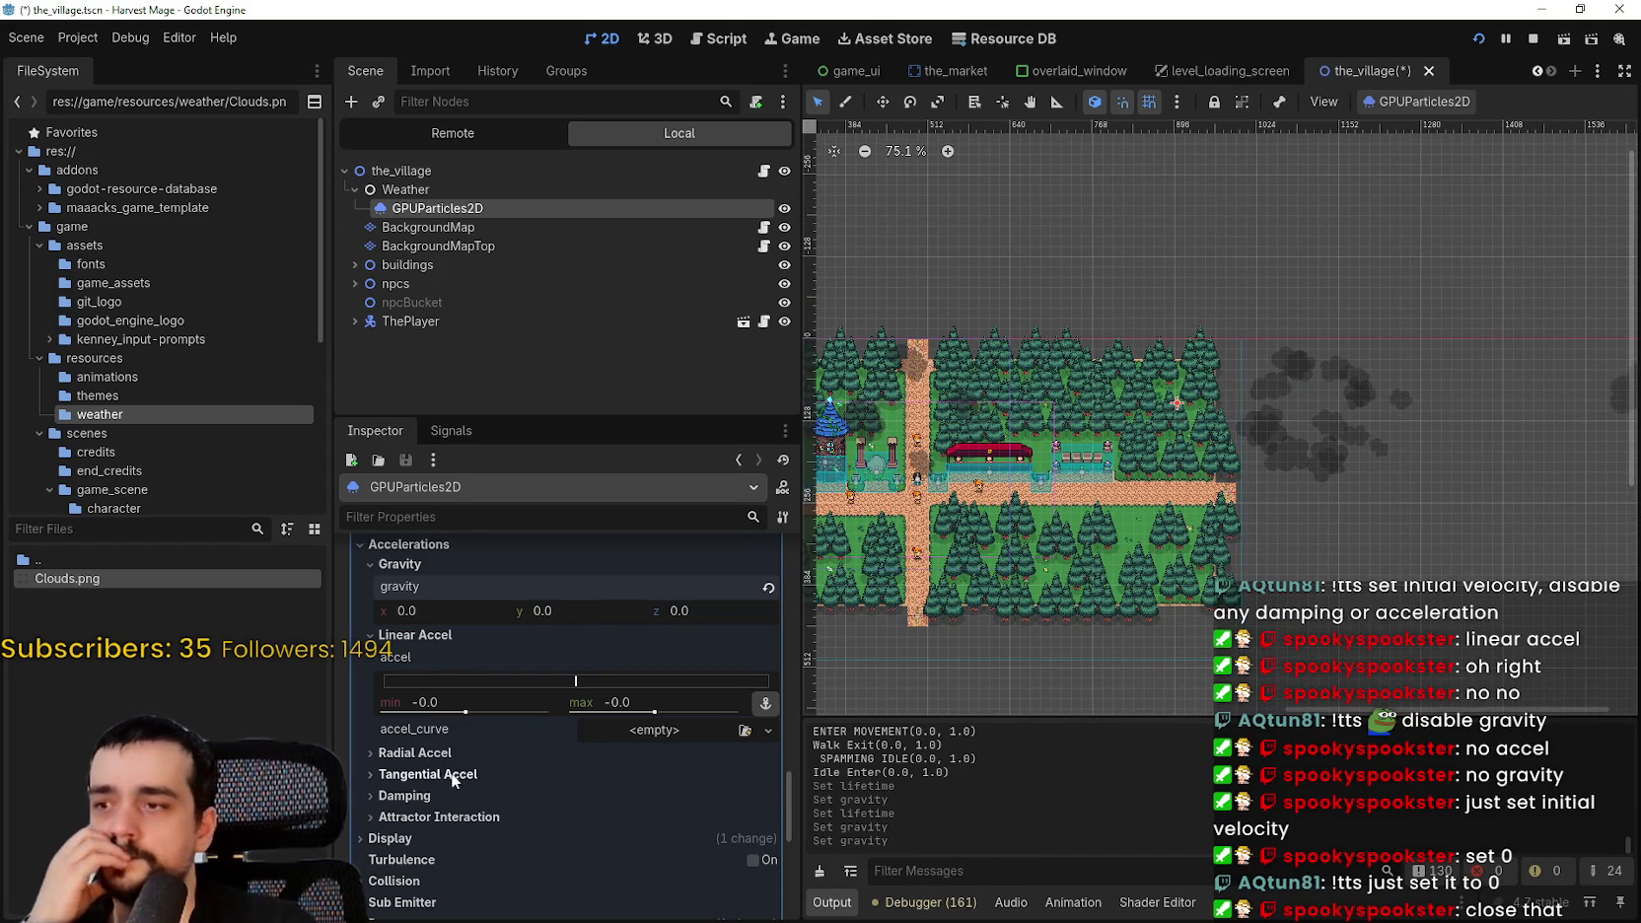
scroll(467, 745, down, 1)
scroll(467, 740, up, 8)
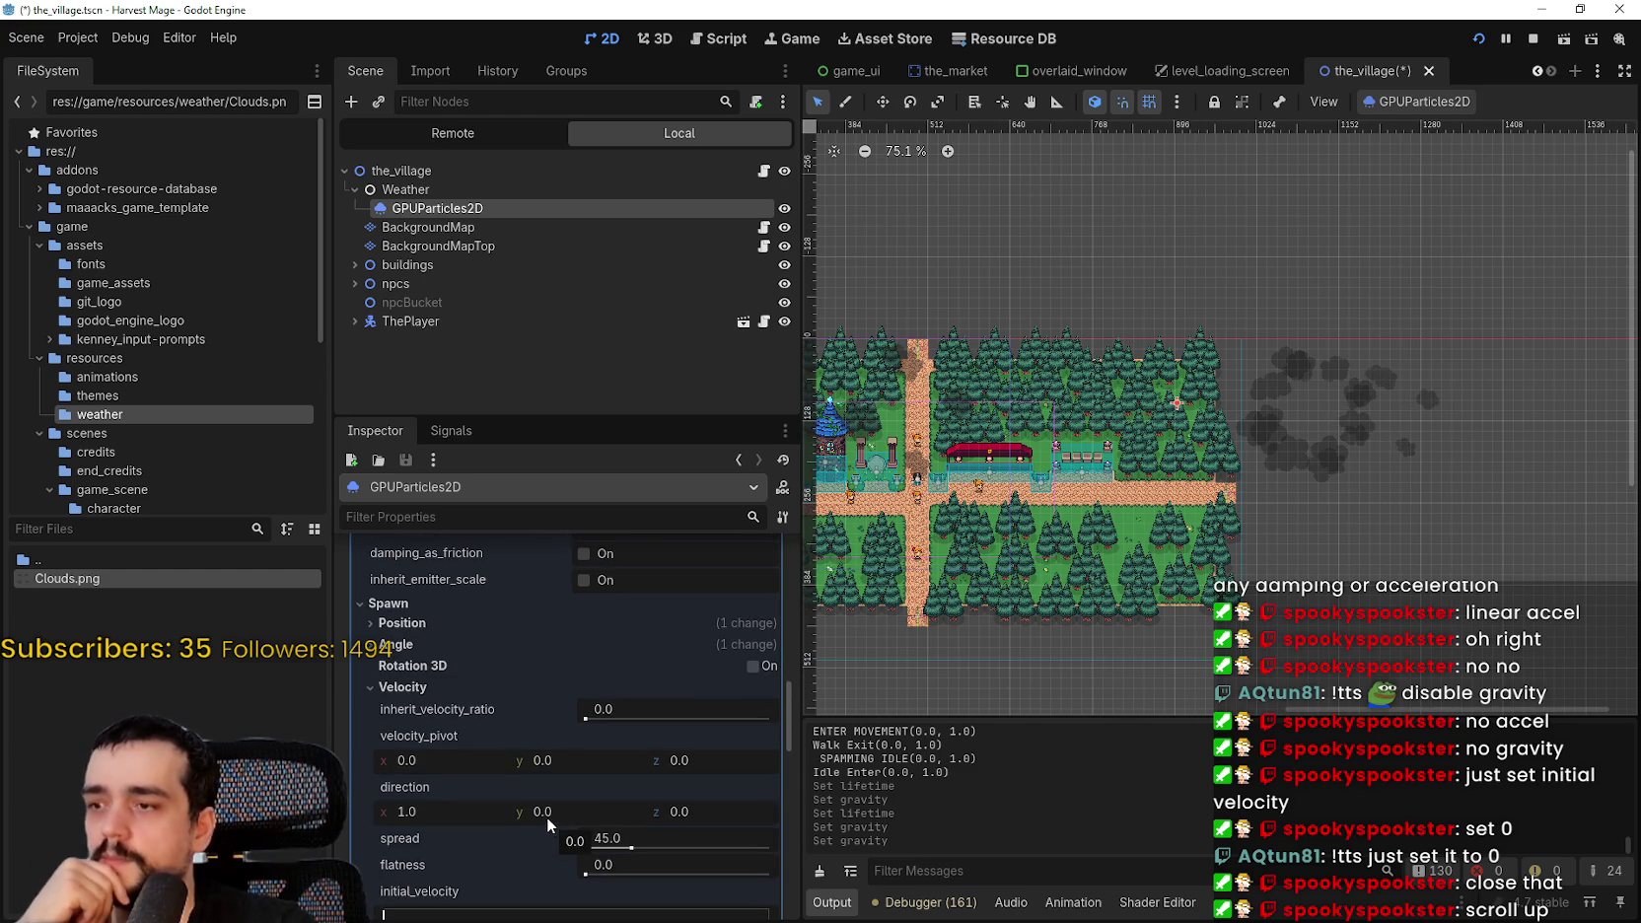
scroll(544, 812, down, 1)
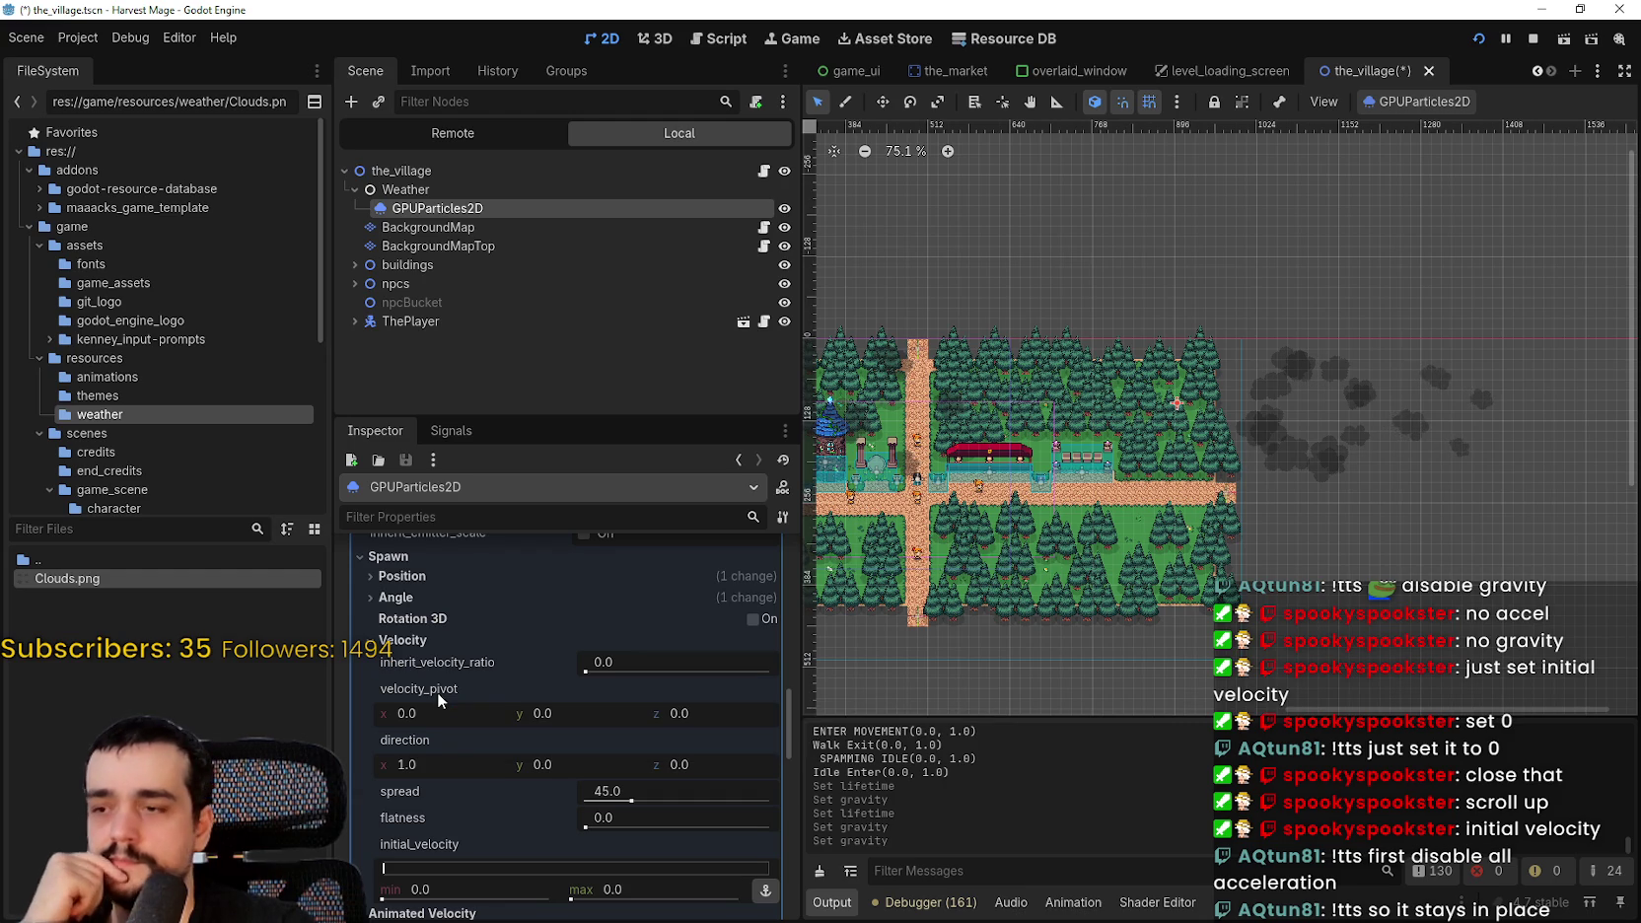
scroll(437, 692, down, 3)
scroll(1064, 360, up, 3)
scroll(1329, 327, up, 12)
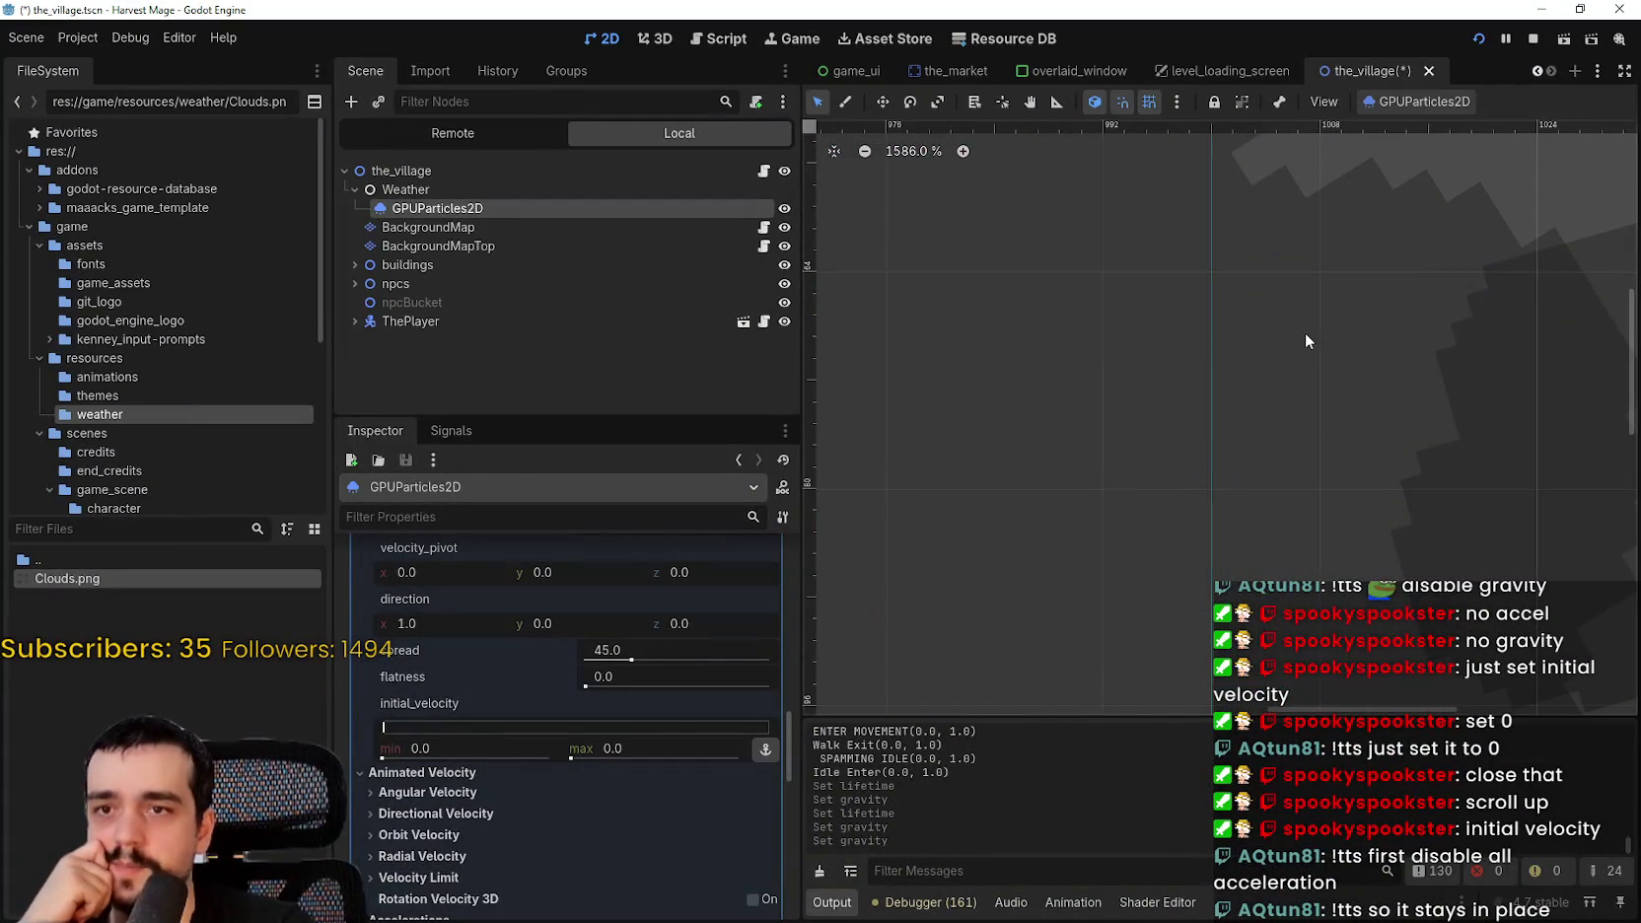
scroll(1302, 326, down, 5)
scroll(1296, 313, down, 10)
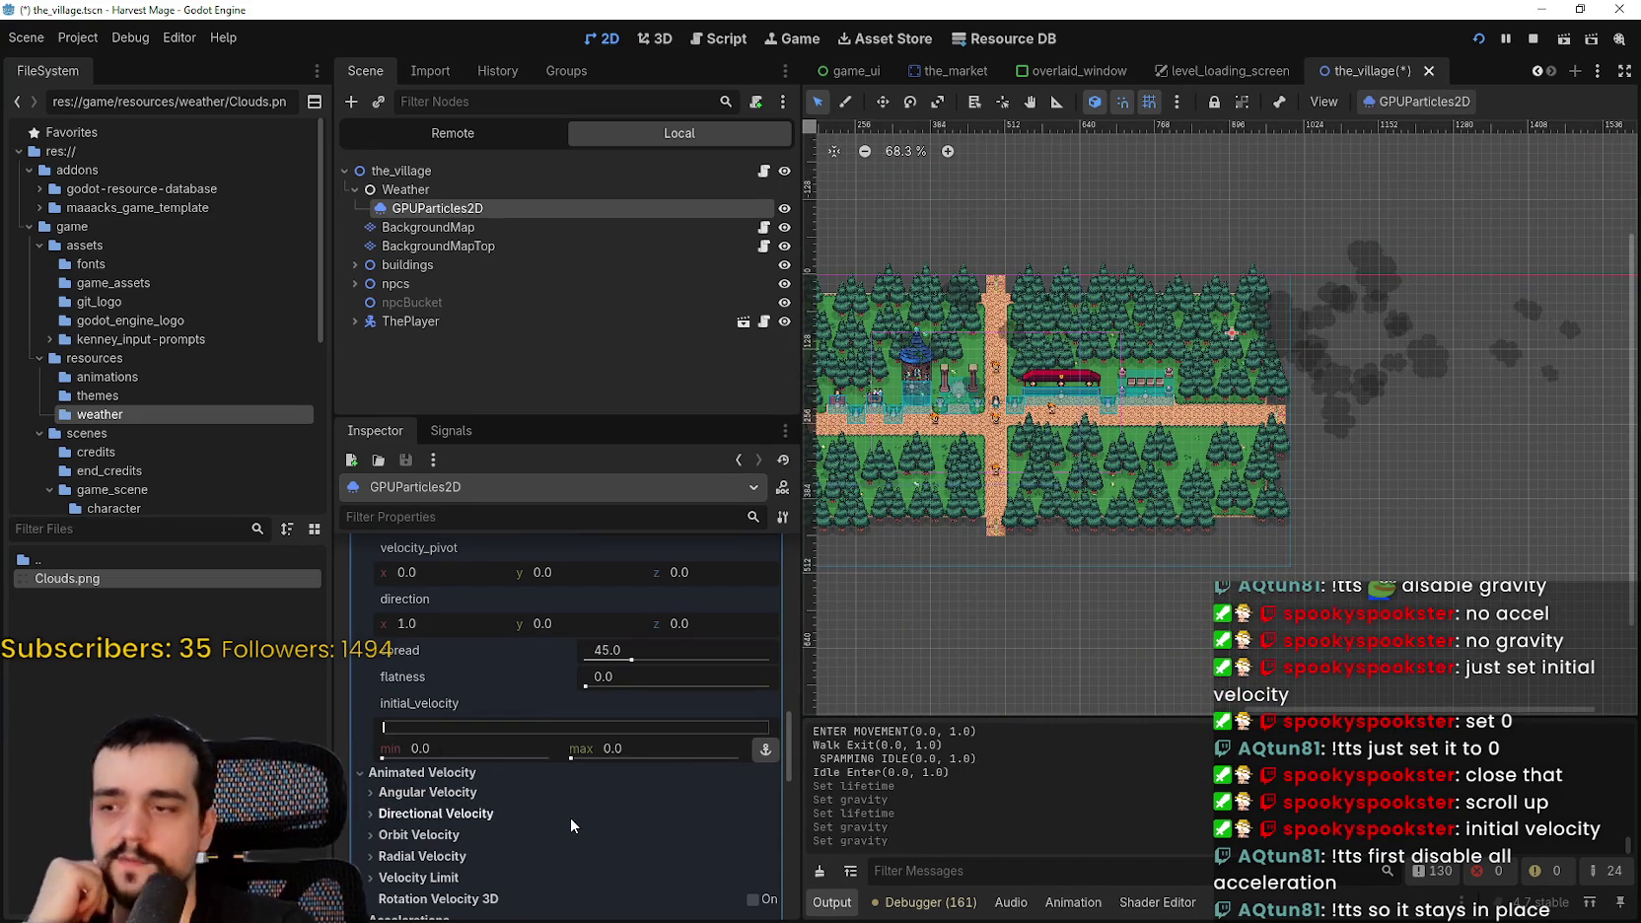
scroll(570, 816, up, 2)
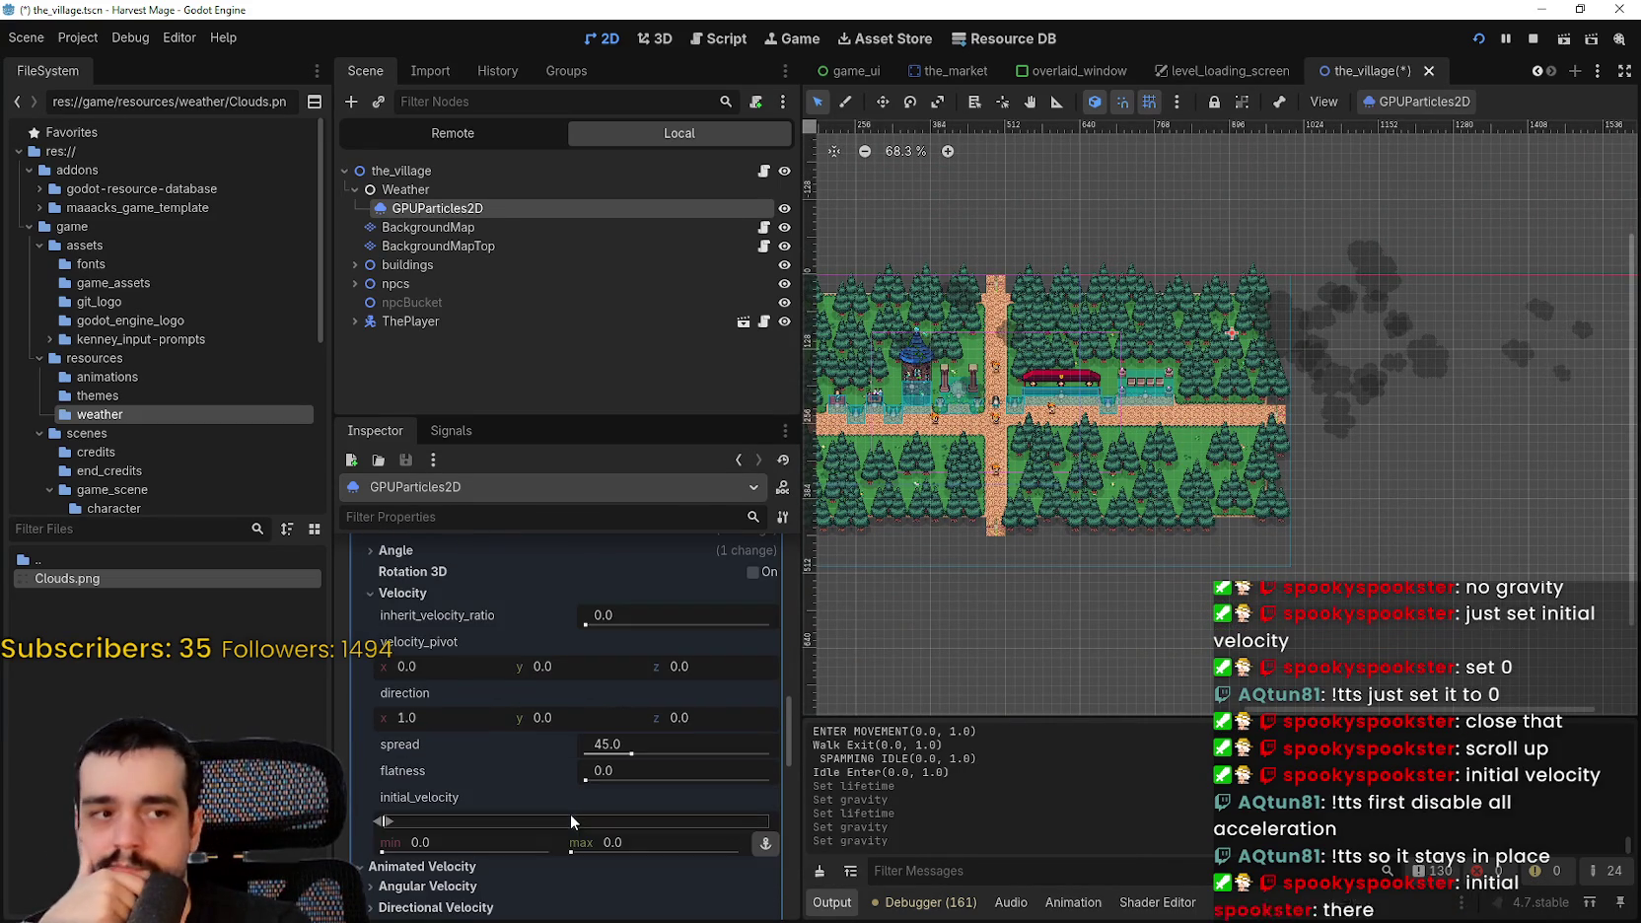
- Raise the clouds' initial velocity range to about 180–280
drag(385, 820, 400, 824)
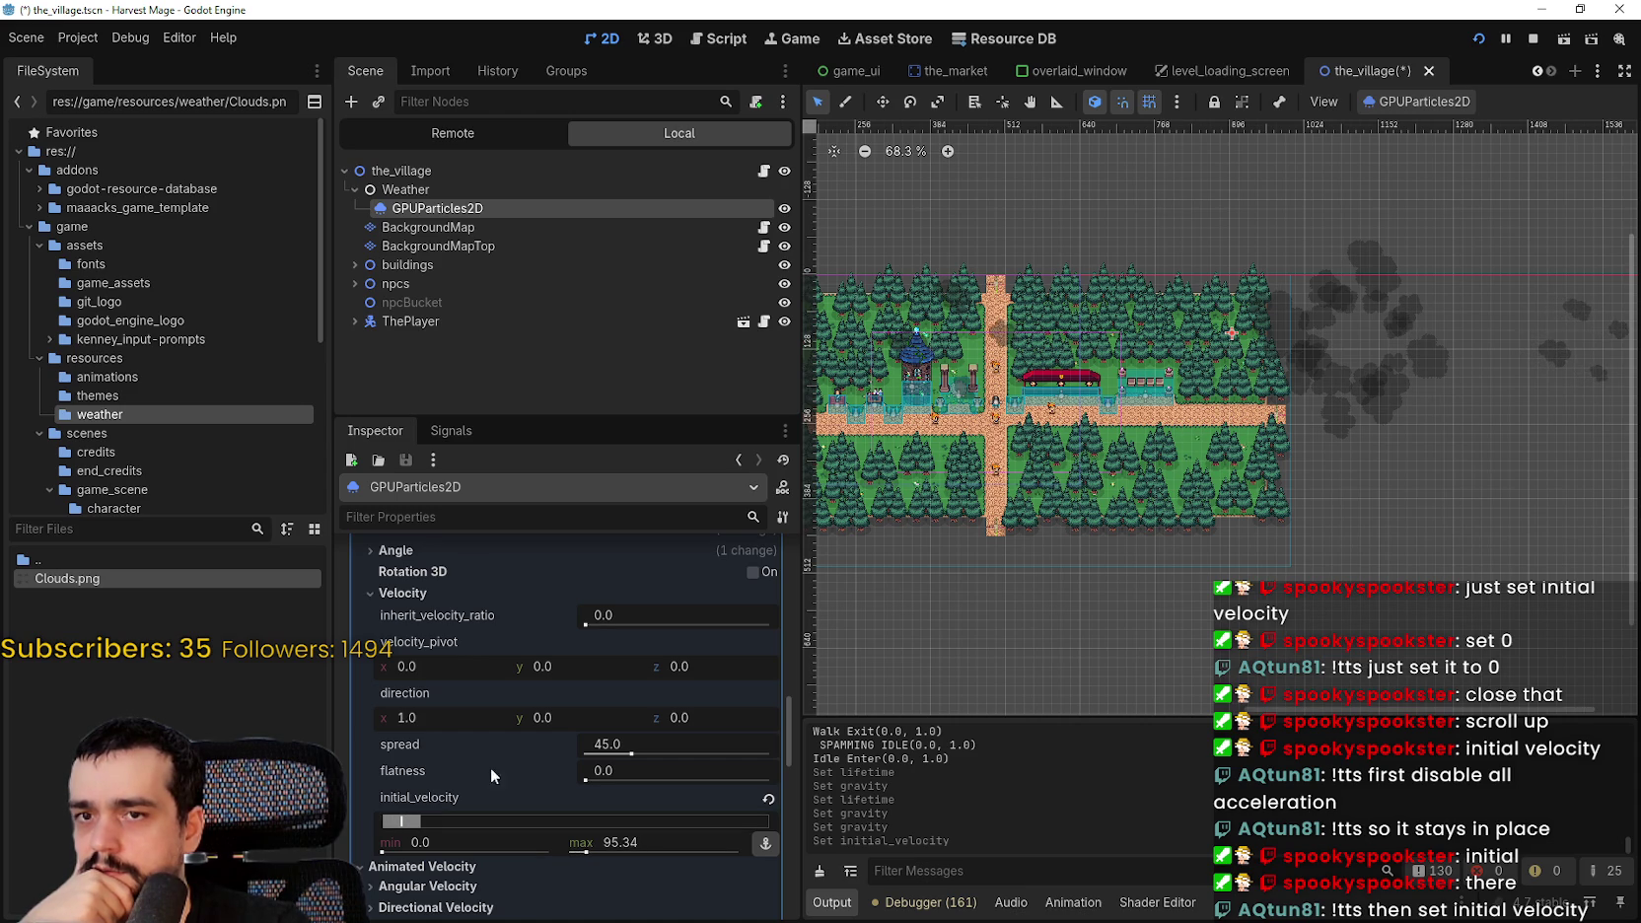
scroll(1409, 319, up, 5)
scroll(1364, 307, up, 13)
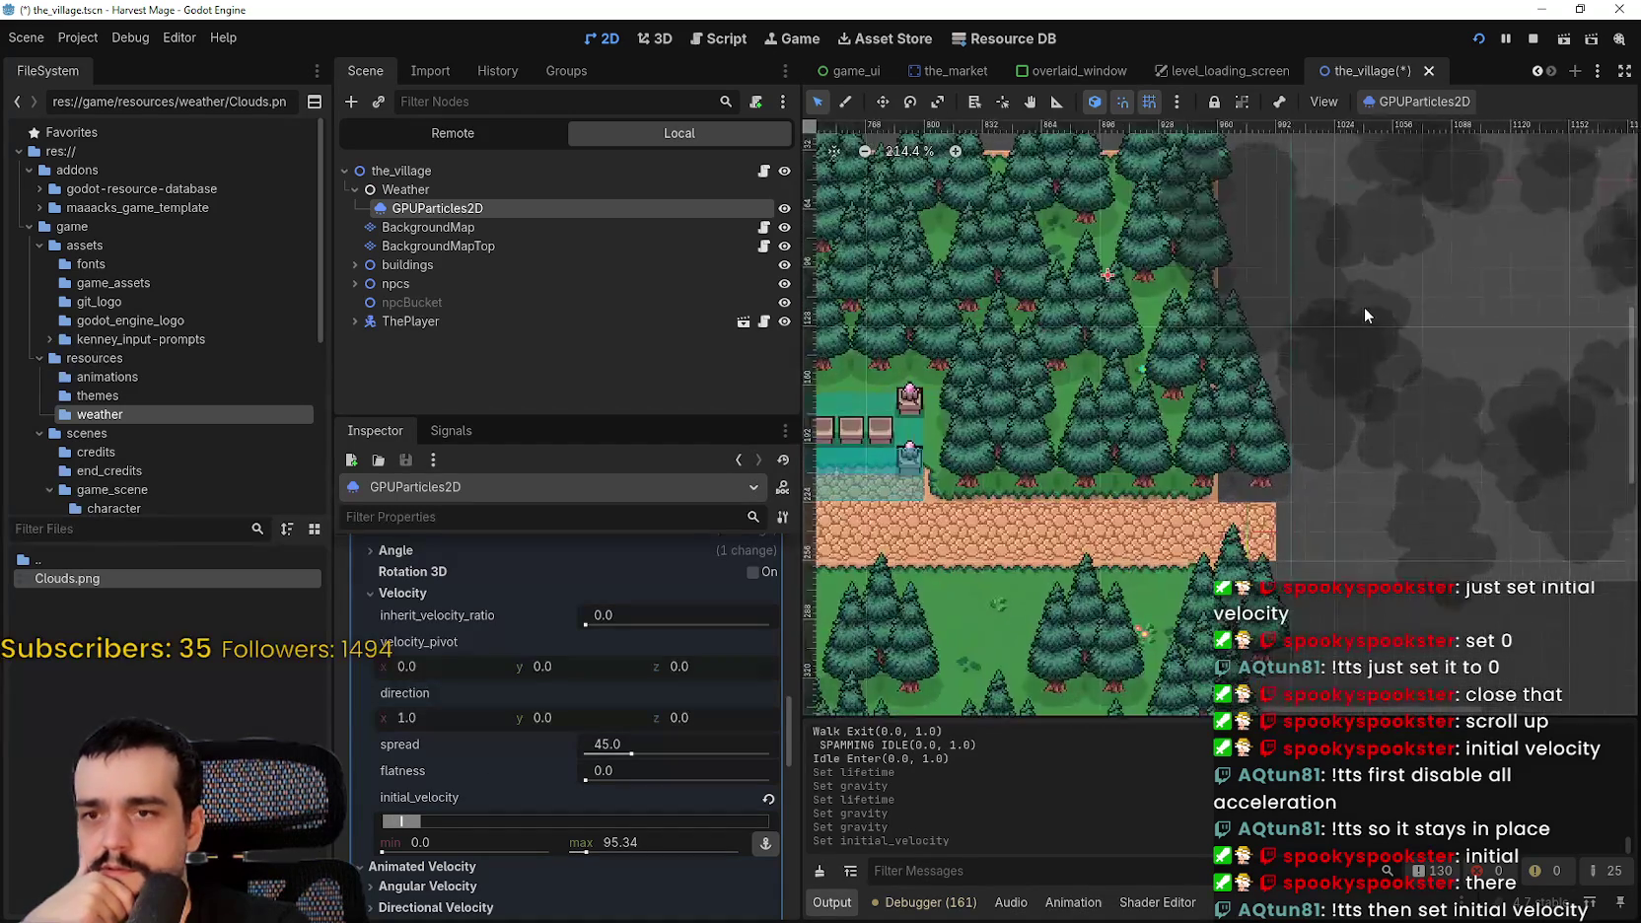
scroll(1197, 606, down, 9)
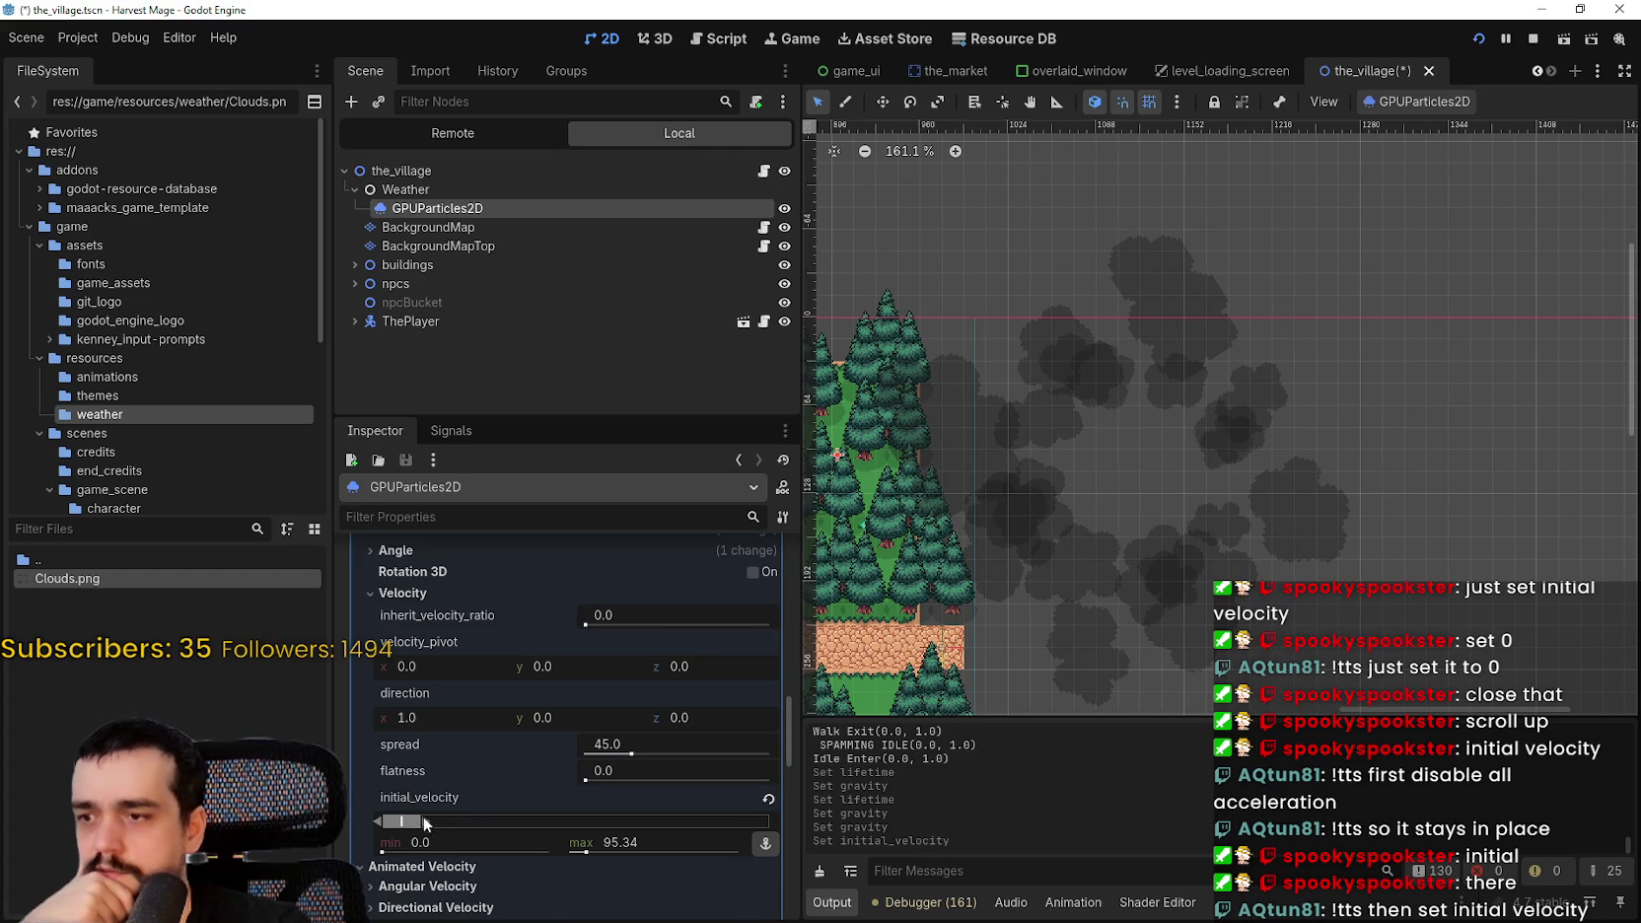
drag(412, 831, 493, 823)
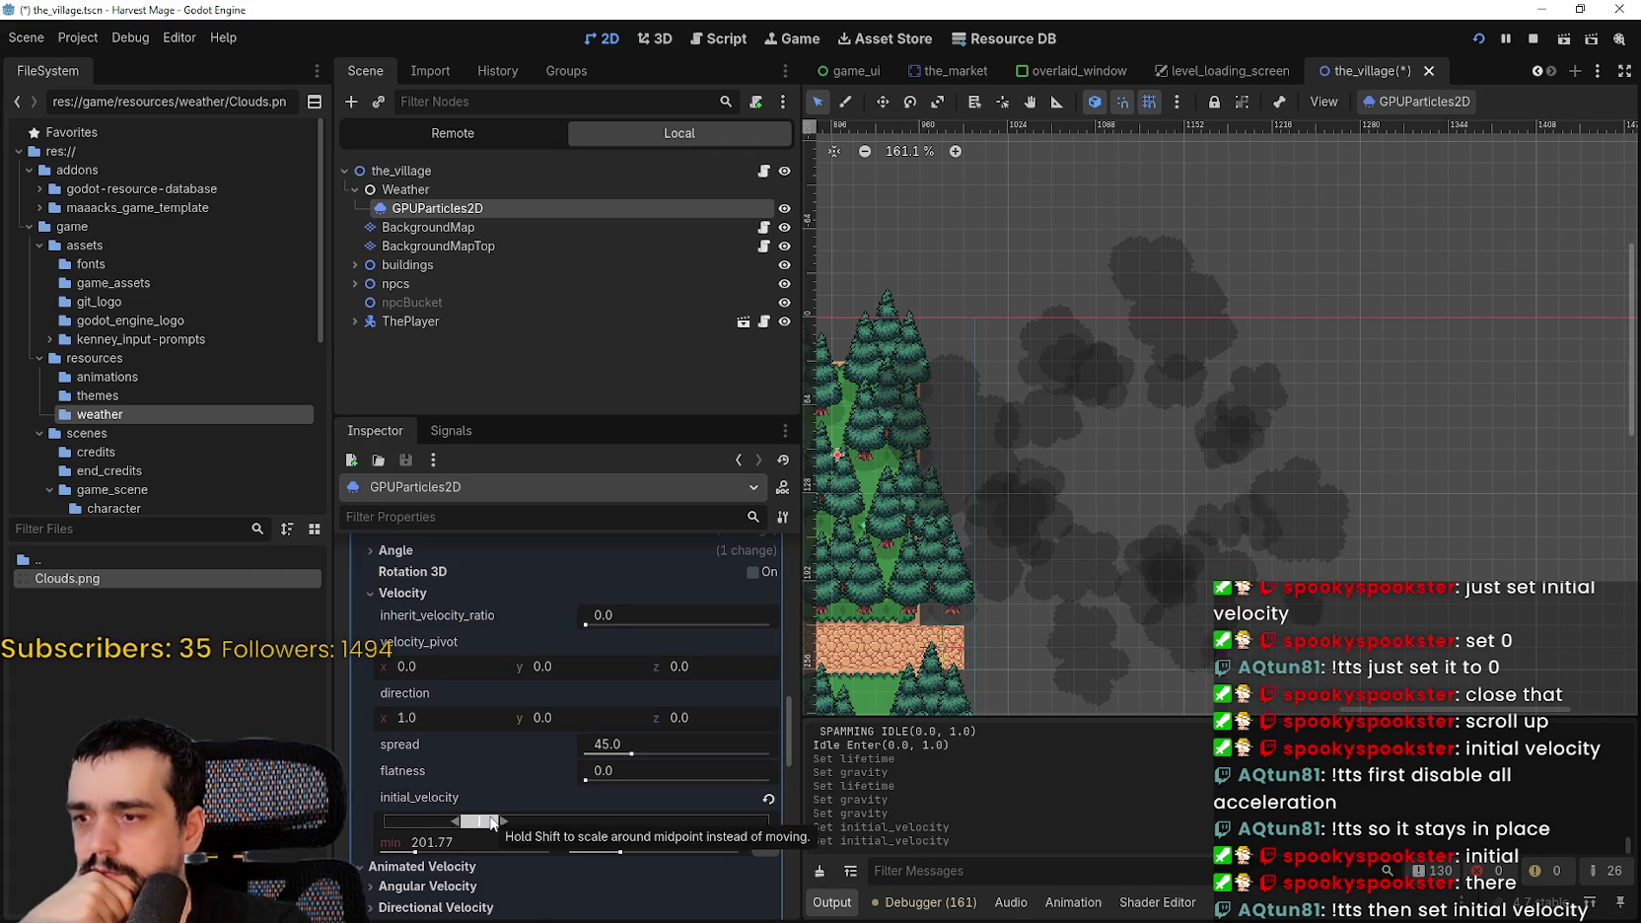
scroll(1141, 497, down, 9)
scroll(1119, 320, up, 2)
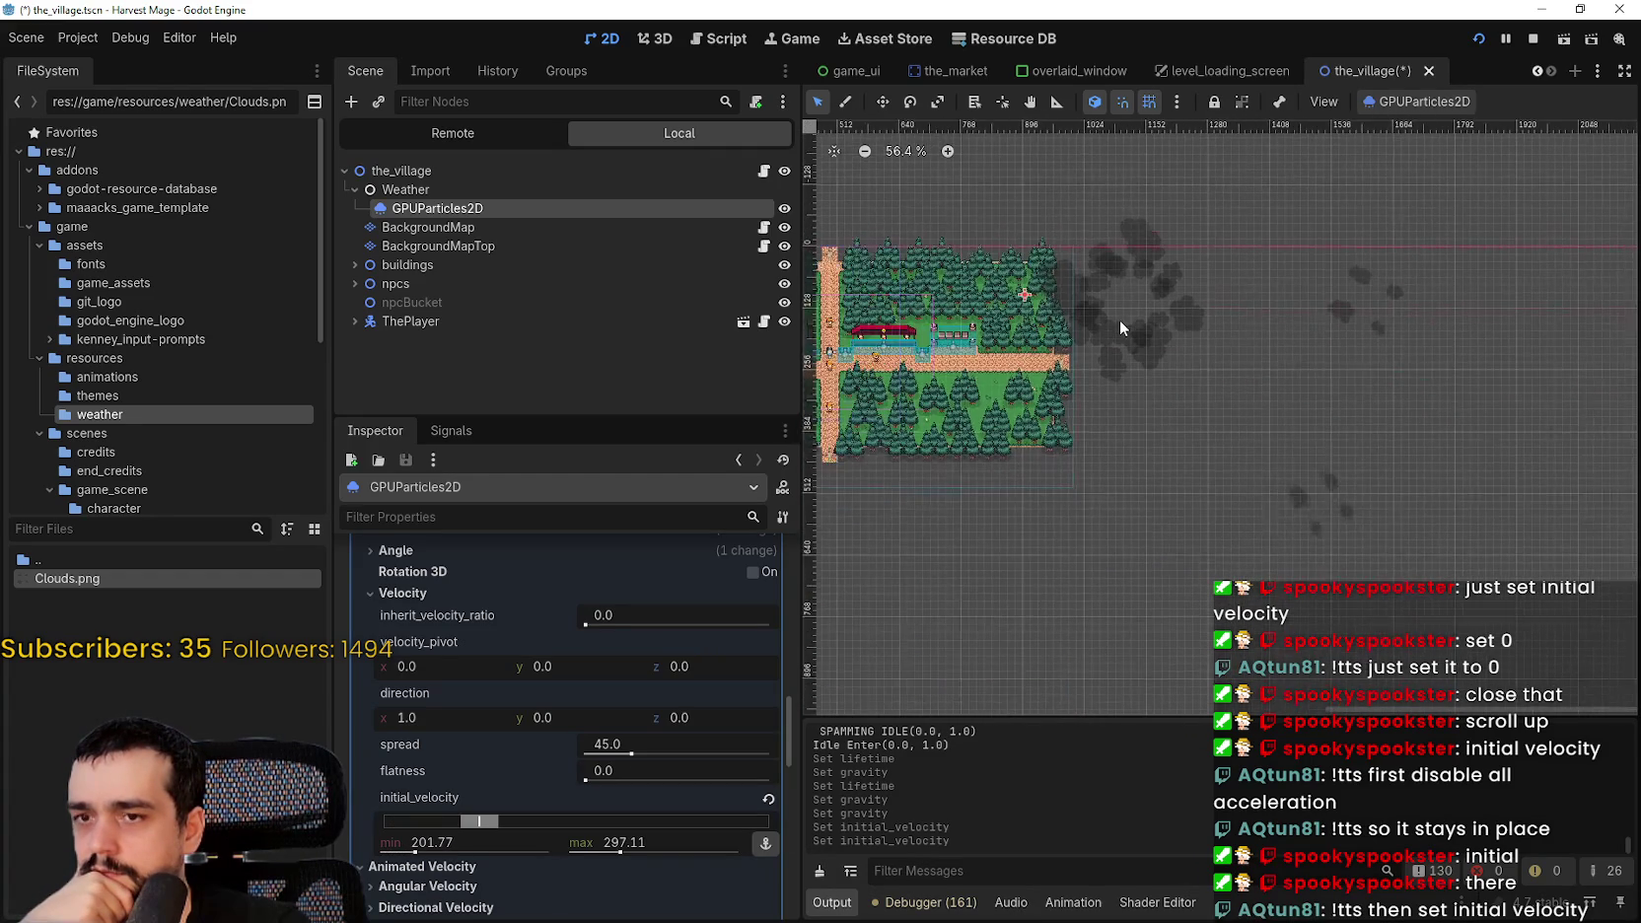
scroll(1074, 220, down, 3)
- Fine-tune initial velocity to 239.47–334.8 and frame the whole village map
mouse_move(1075, 220)
mouse_down()
mouse_move(1263, 469)
mouse_move(1197, 425)
mouse_move(1276, 540)
mouse_up()
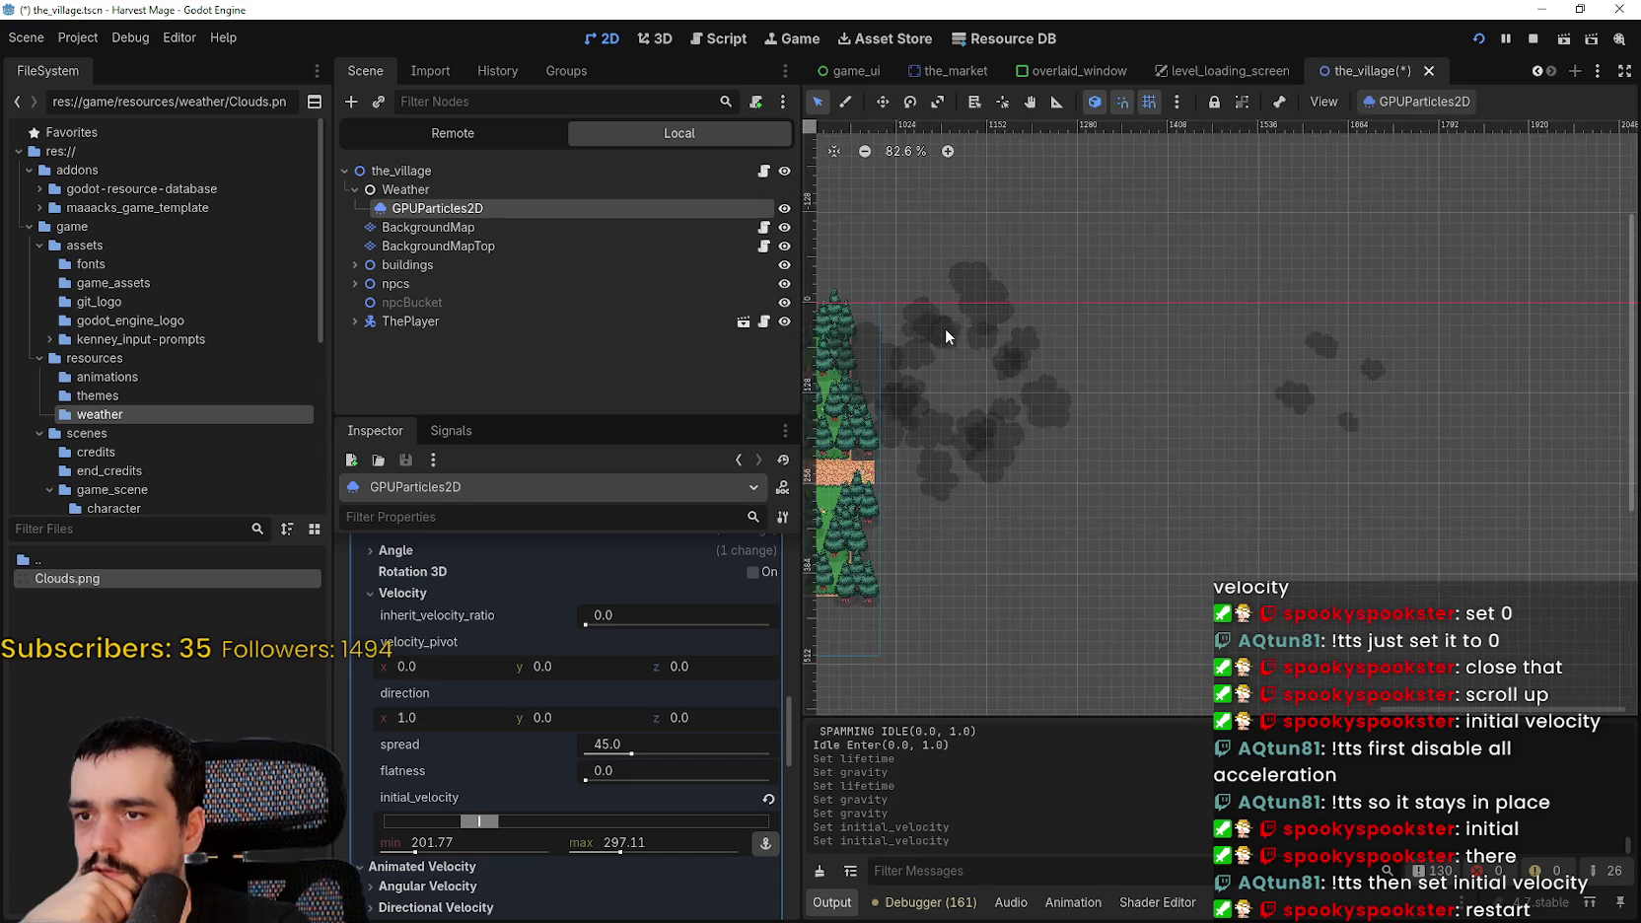
scroll(945, 338, up, 11)
scroll(1074, 541, down, 5)
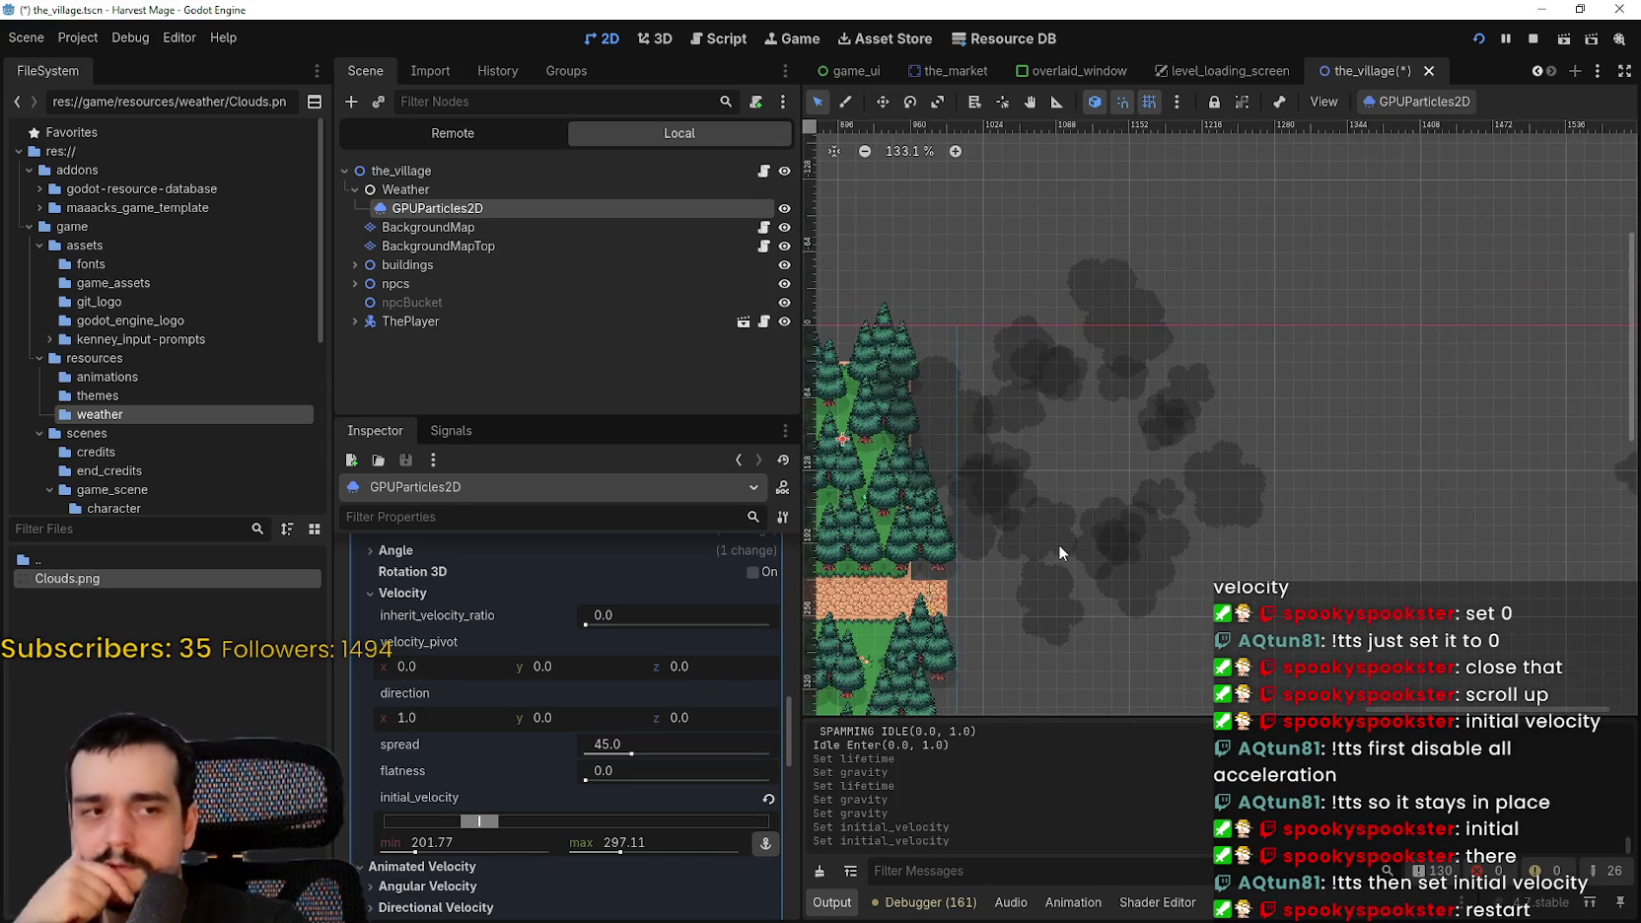
mouse_move(481, 820)
mouse_down()
mouse_move(702, 823)
mouse_move(435, 820)
mouse_move(599, 819)
mouse_move(461, 816)
mouse_move(554, 833)
mouse_up()
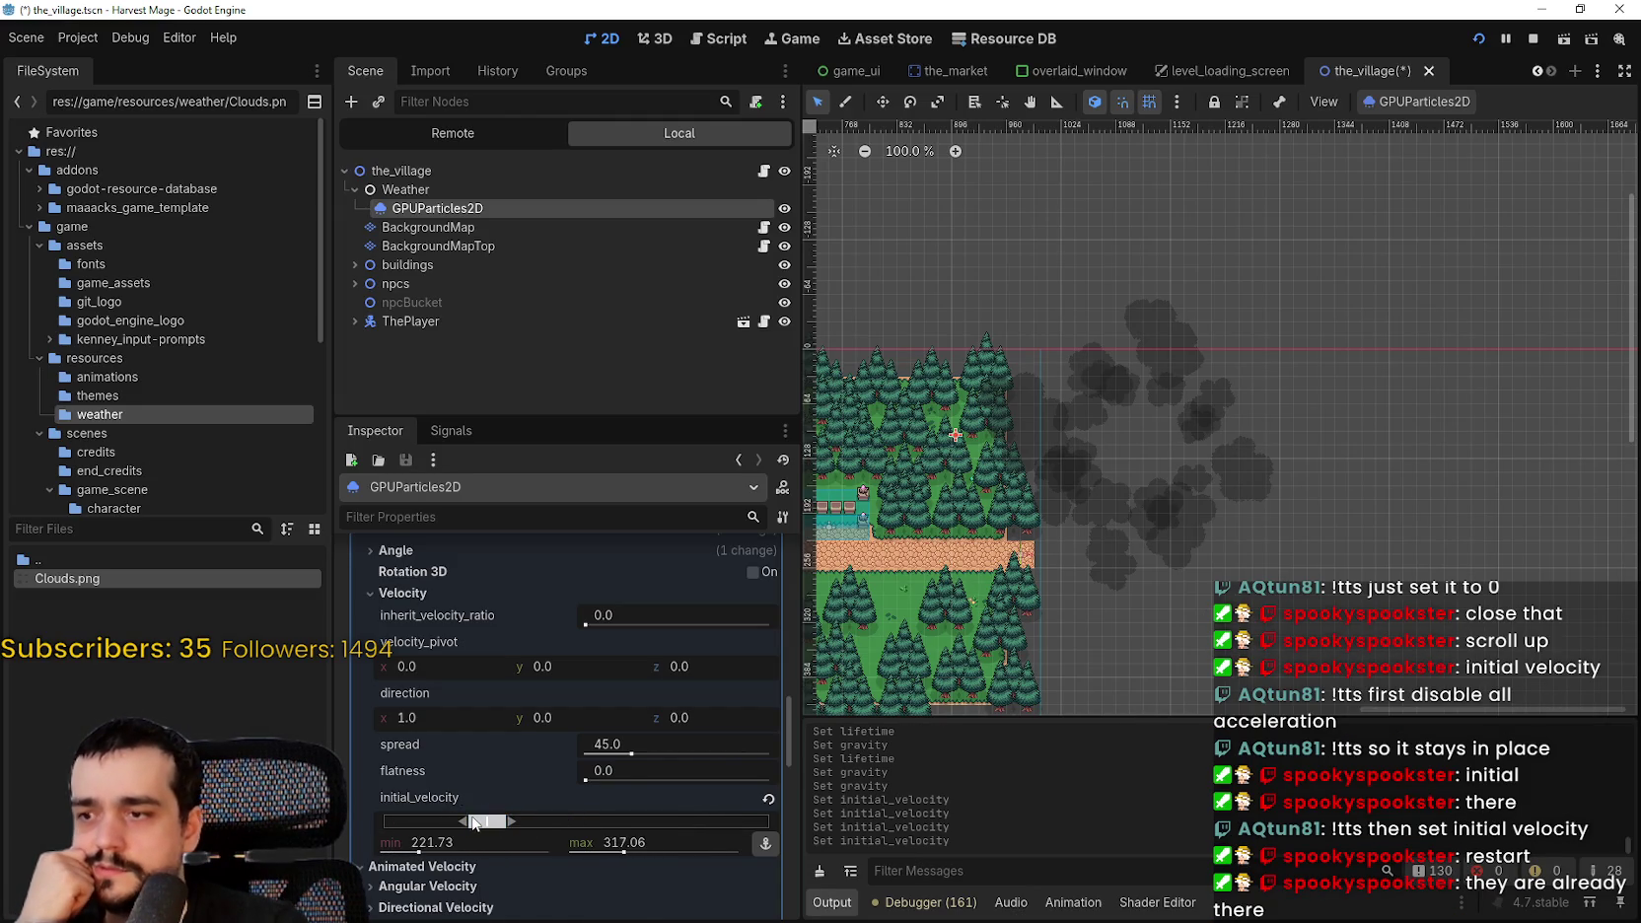
scroll(434, 822, down, 1)
drag(474, 786, 486, 778)
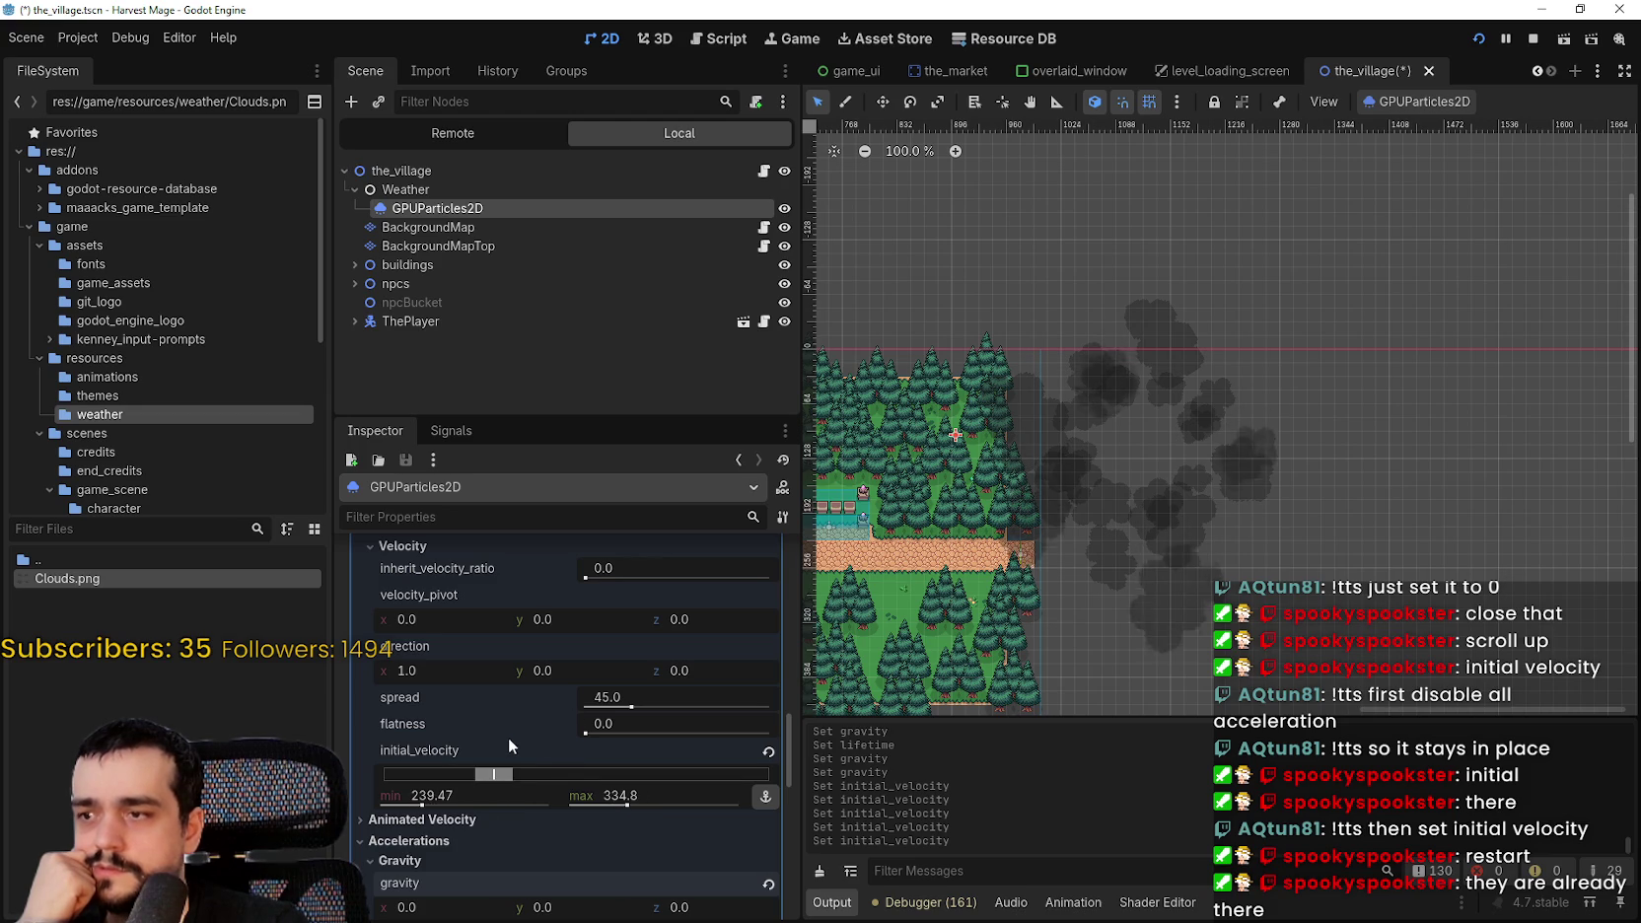
scroll(997, 499, down, 3)
scroll(996, 499, down, 1)
drag(997, 499, 1119, 470)
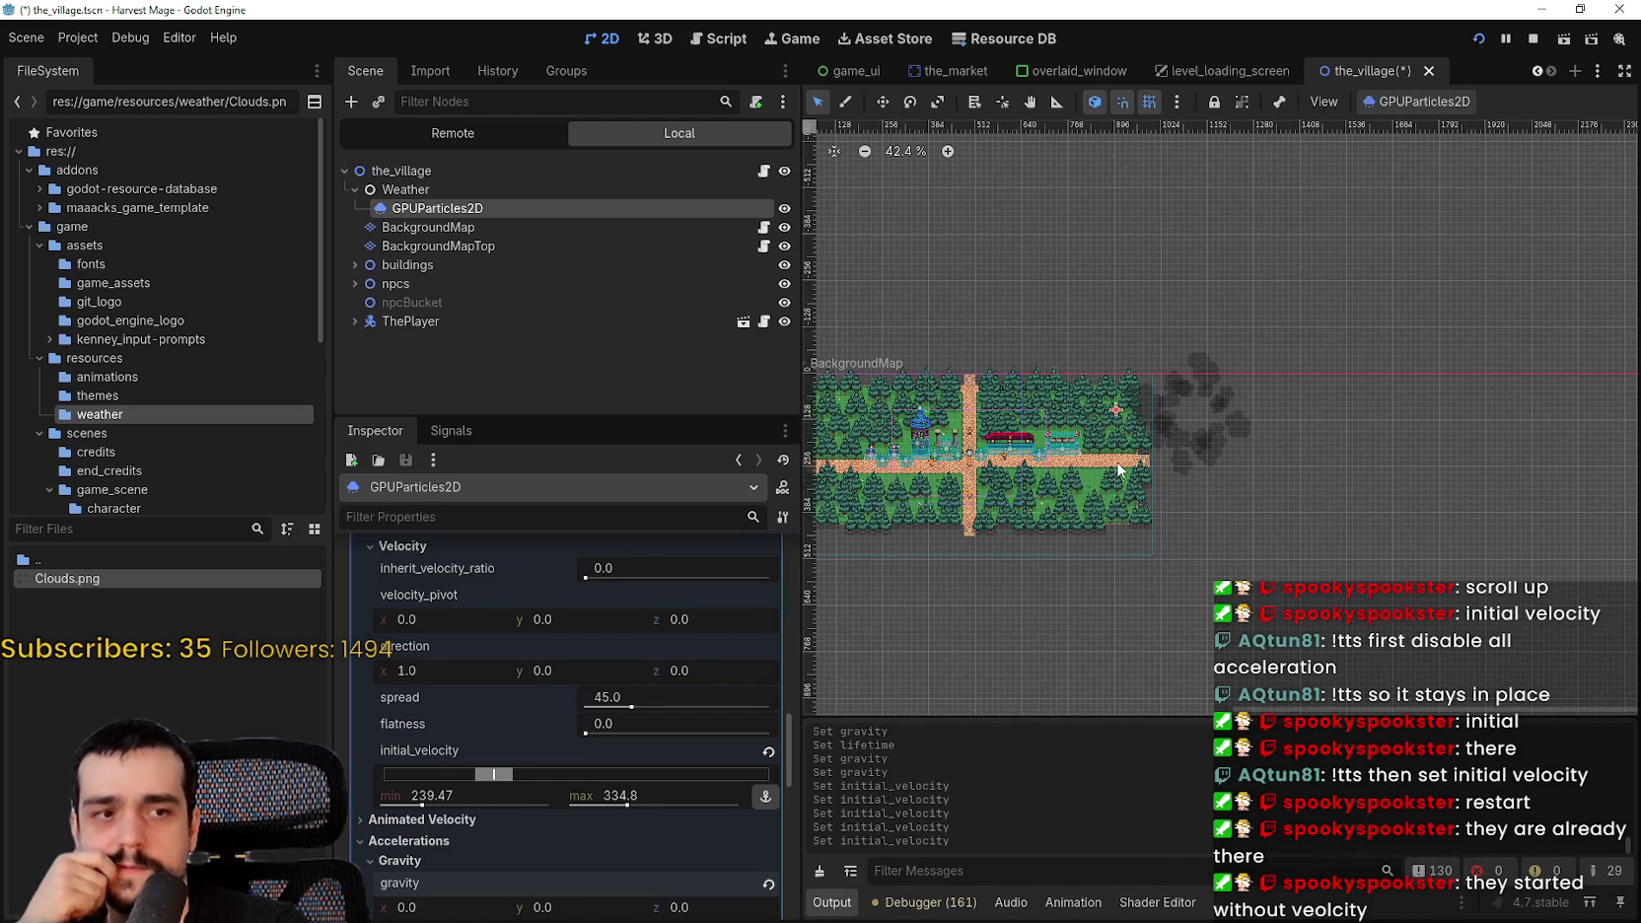
scroll(1119, 470, up, 2)
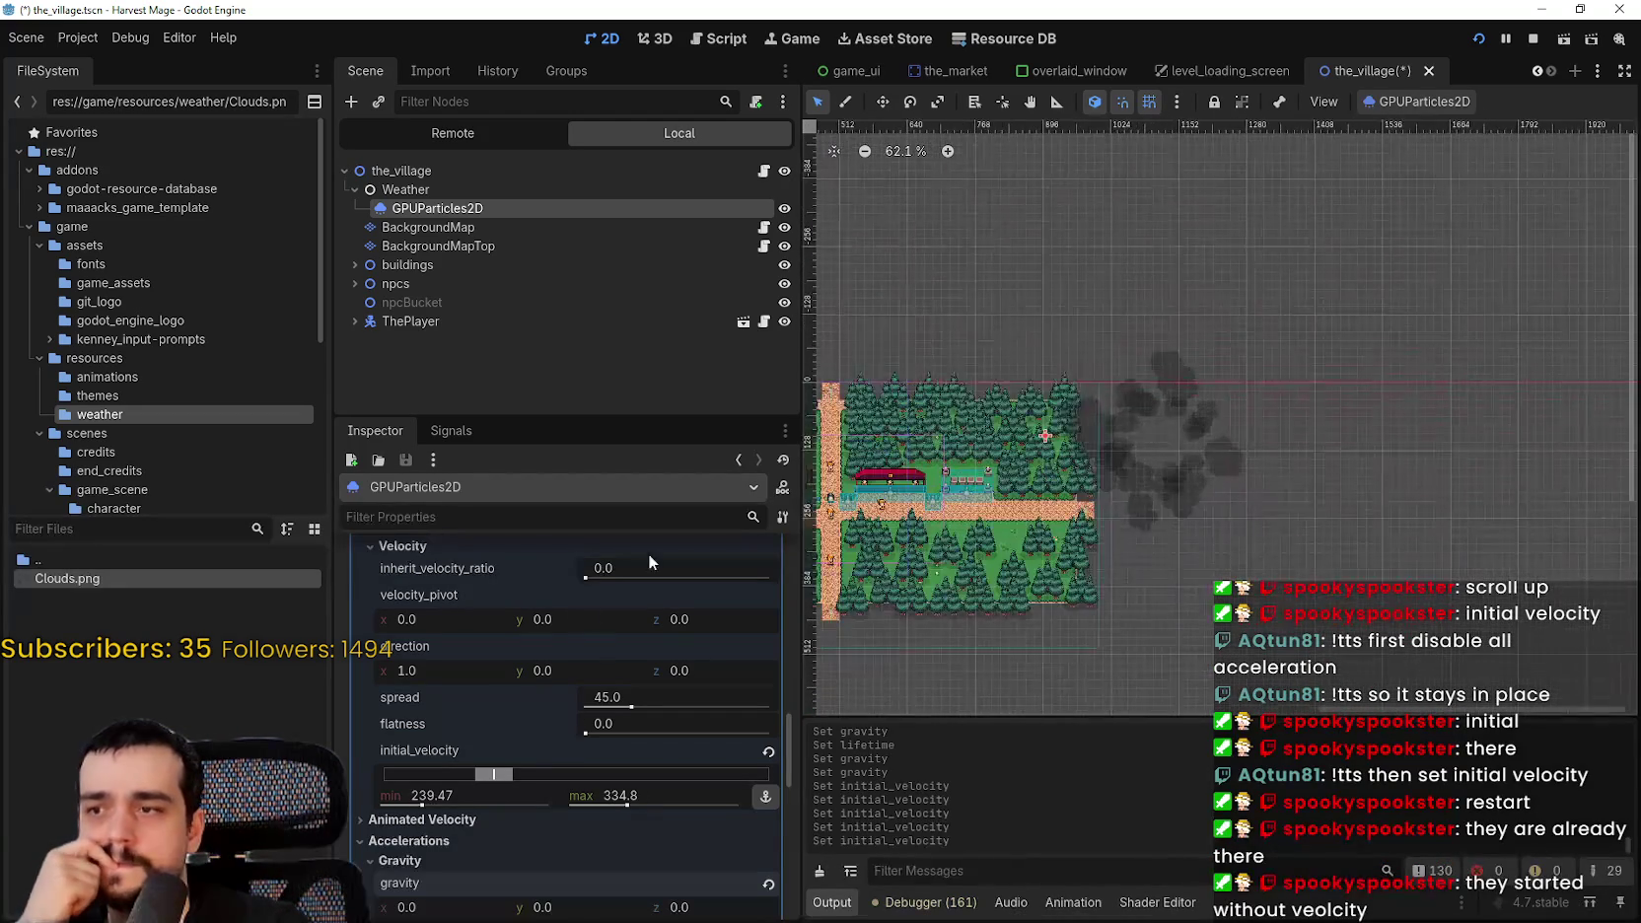
scroll(659, 695, up, 3)
scroll(786, 696, up, 4)
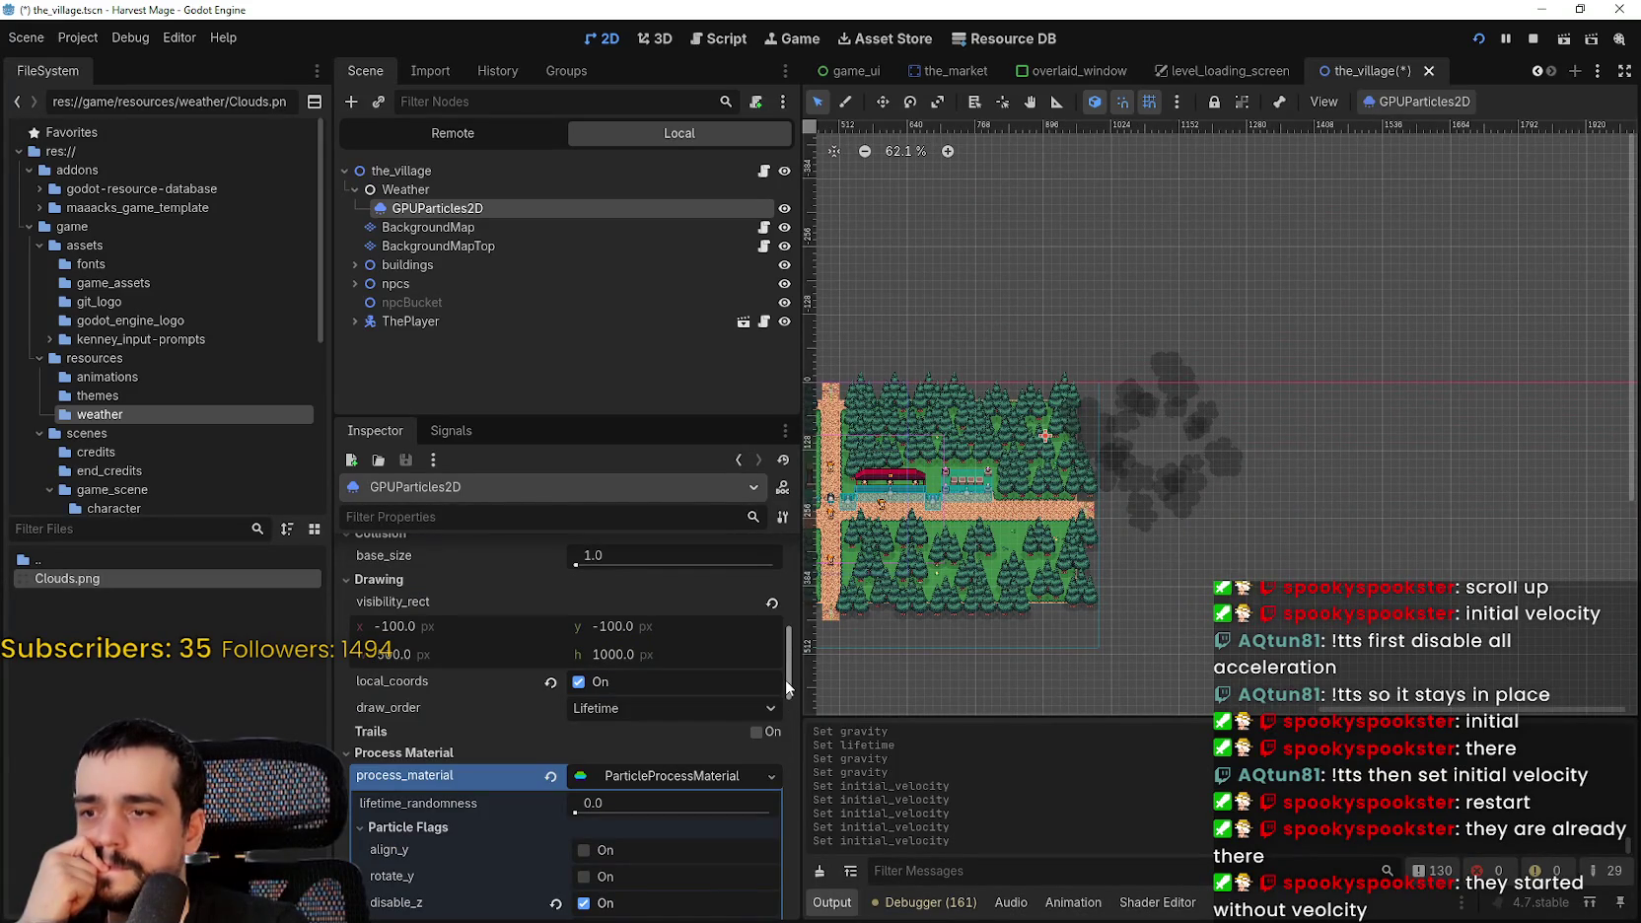
drag(785, 679, 782, 563)
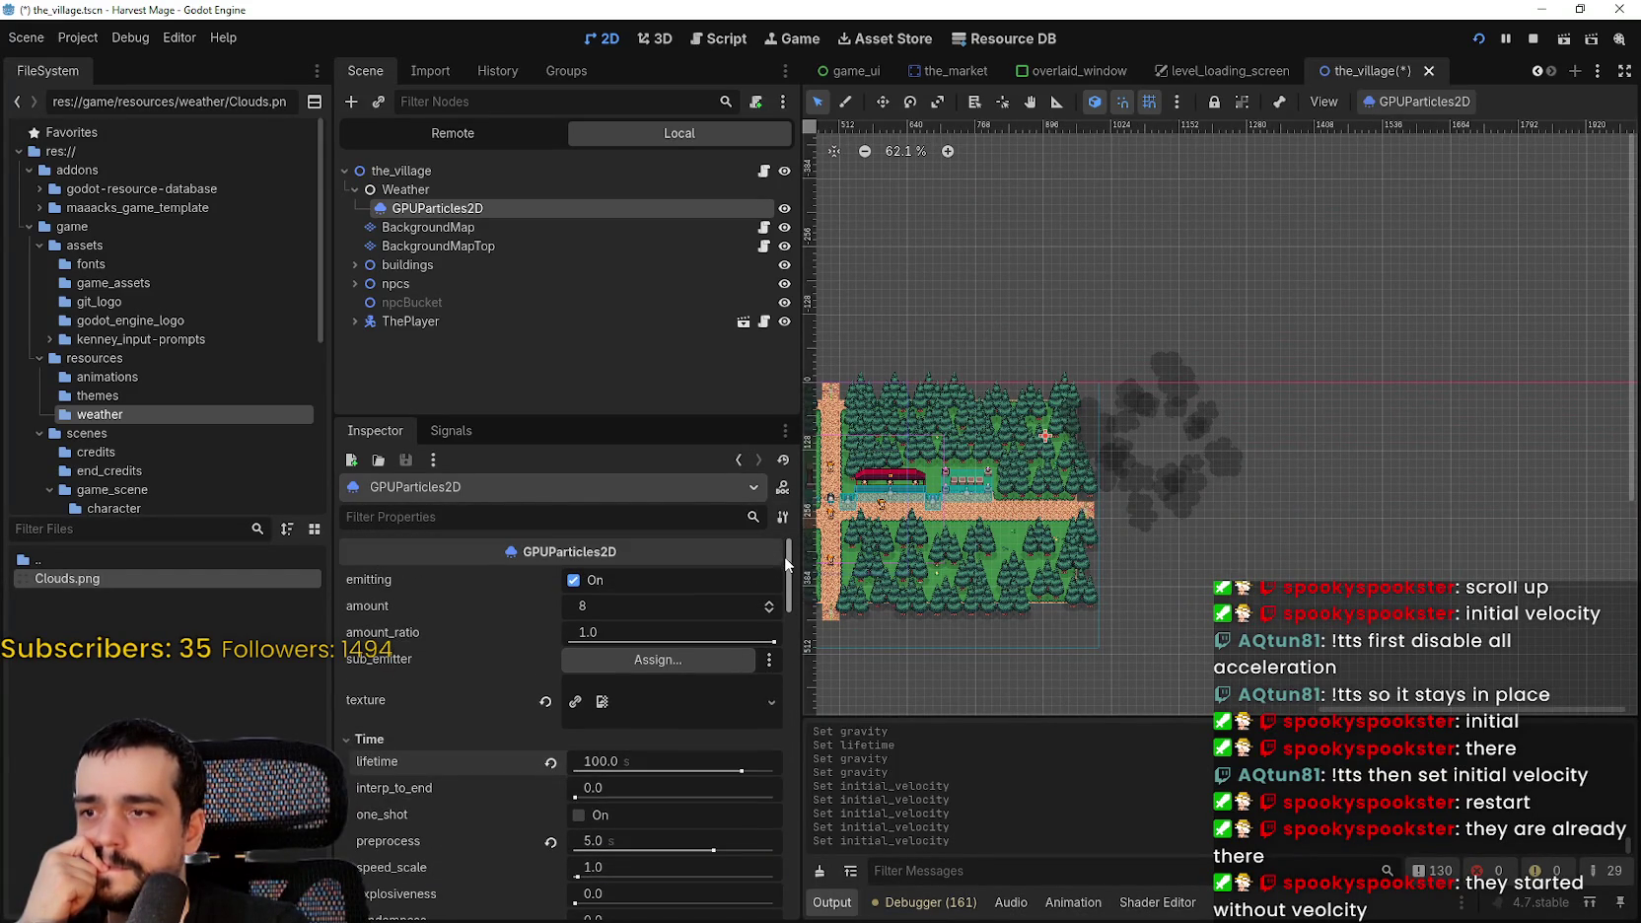
click(591, 580)
click(592, 580)
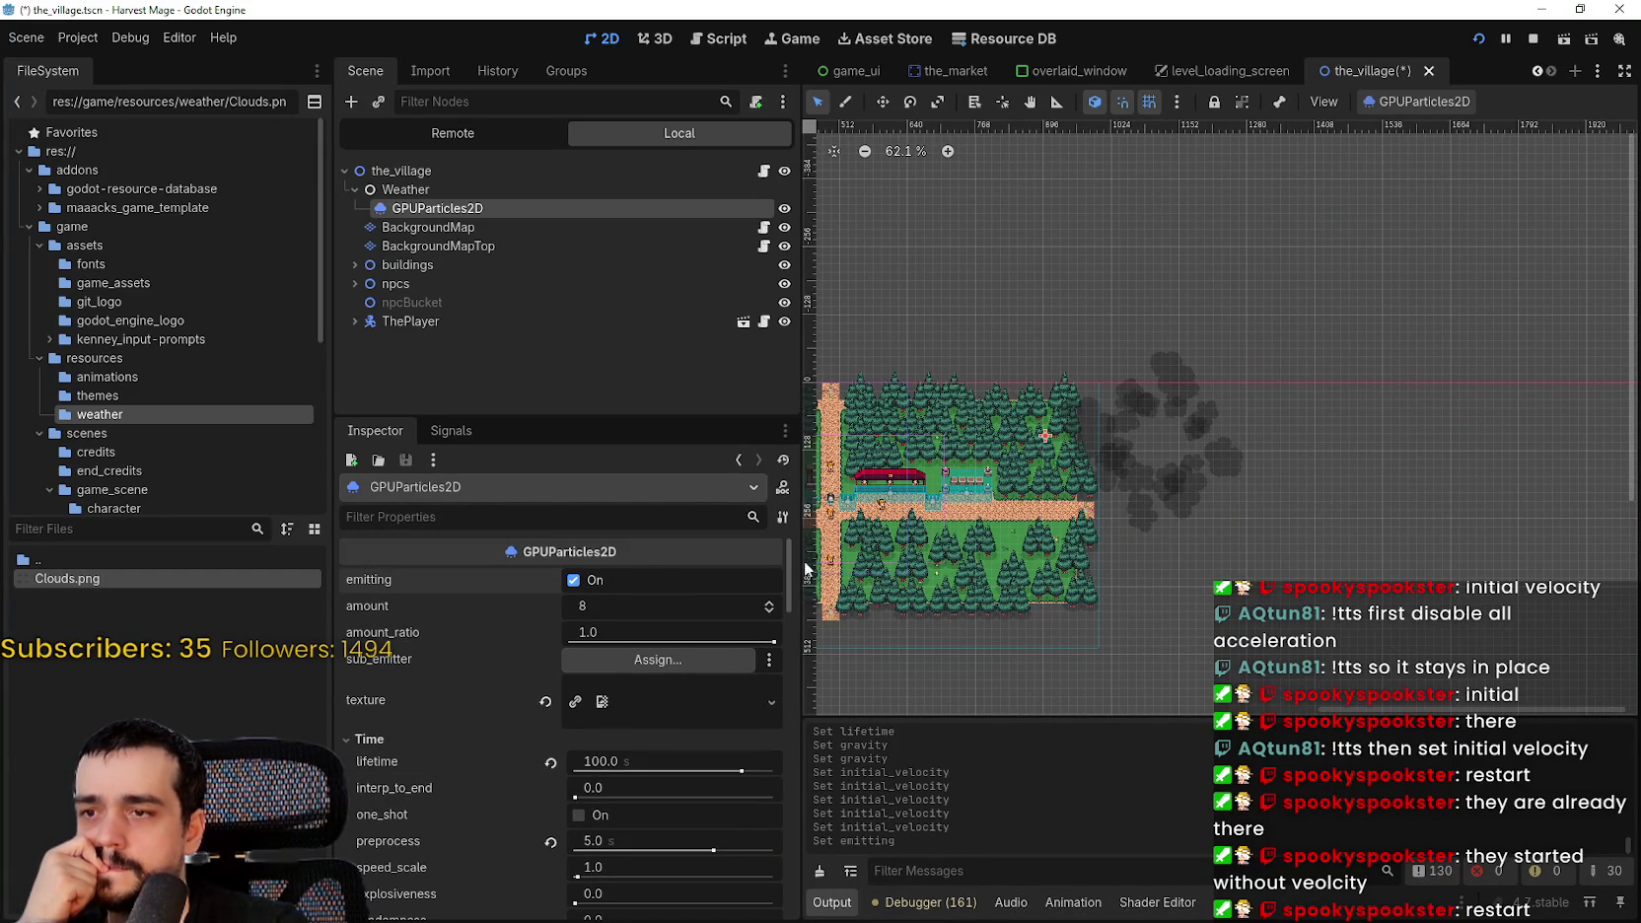
drag(786, 561, 770, 755)
scroll(1130, 497, up, 2)
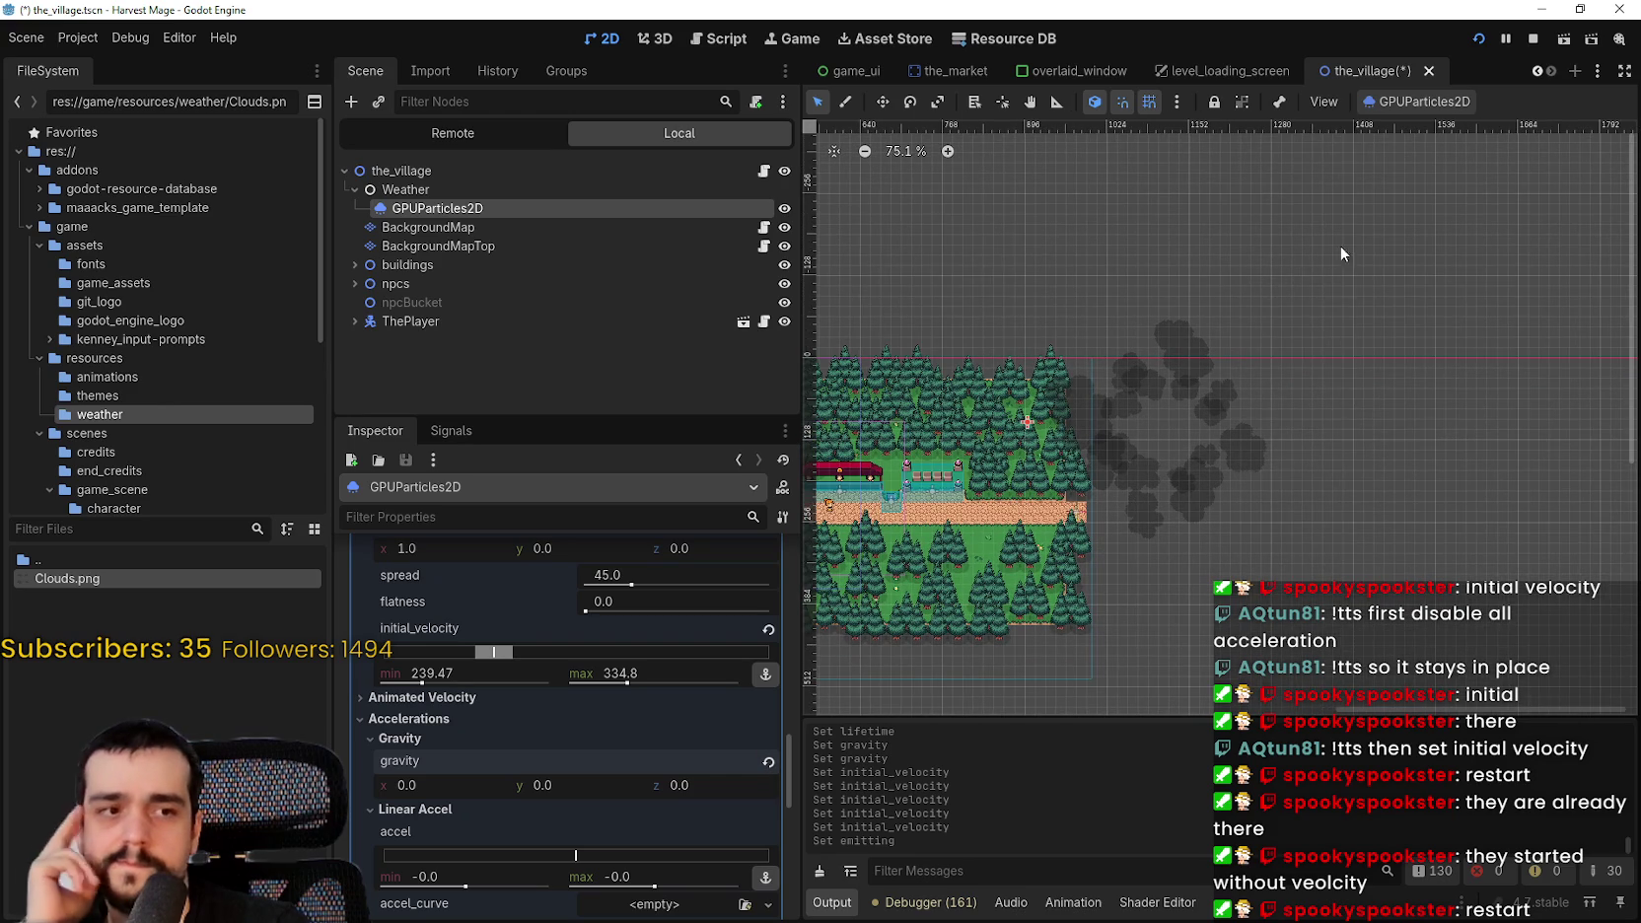
click(1427, 101)
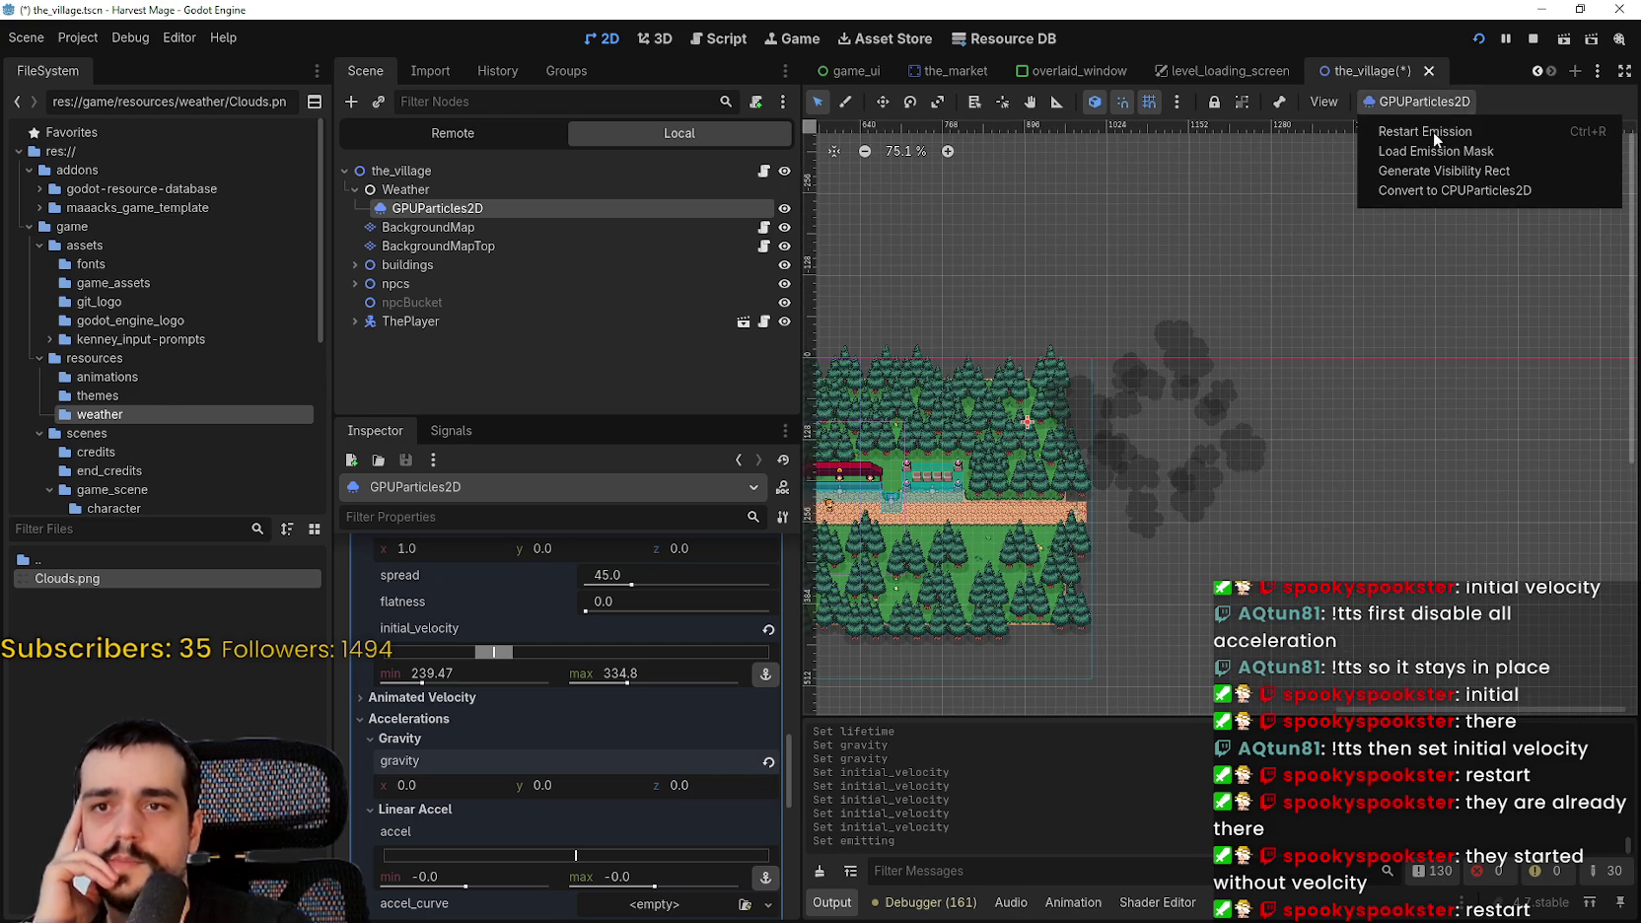
click(1433, 132)
click(1401, 99)
scroll(1186, 432, down, 5)
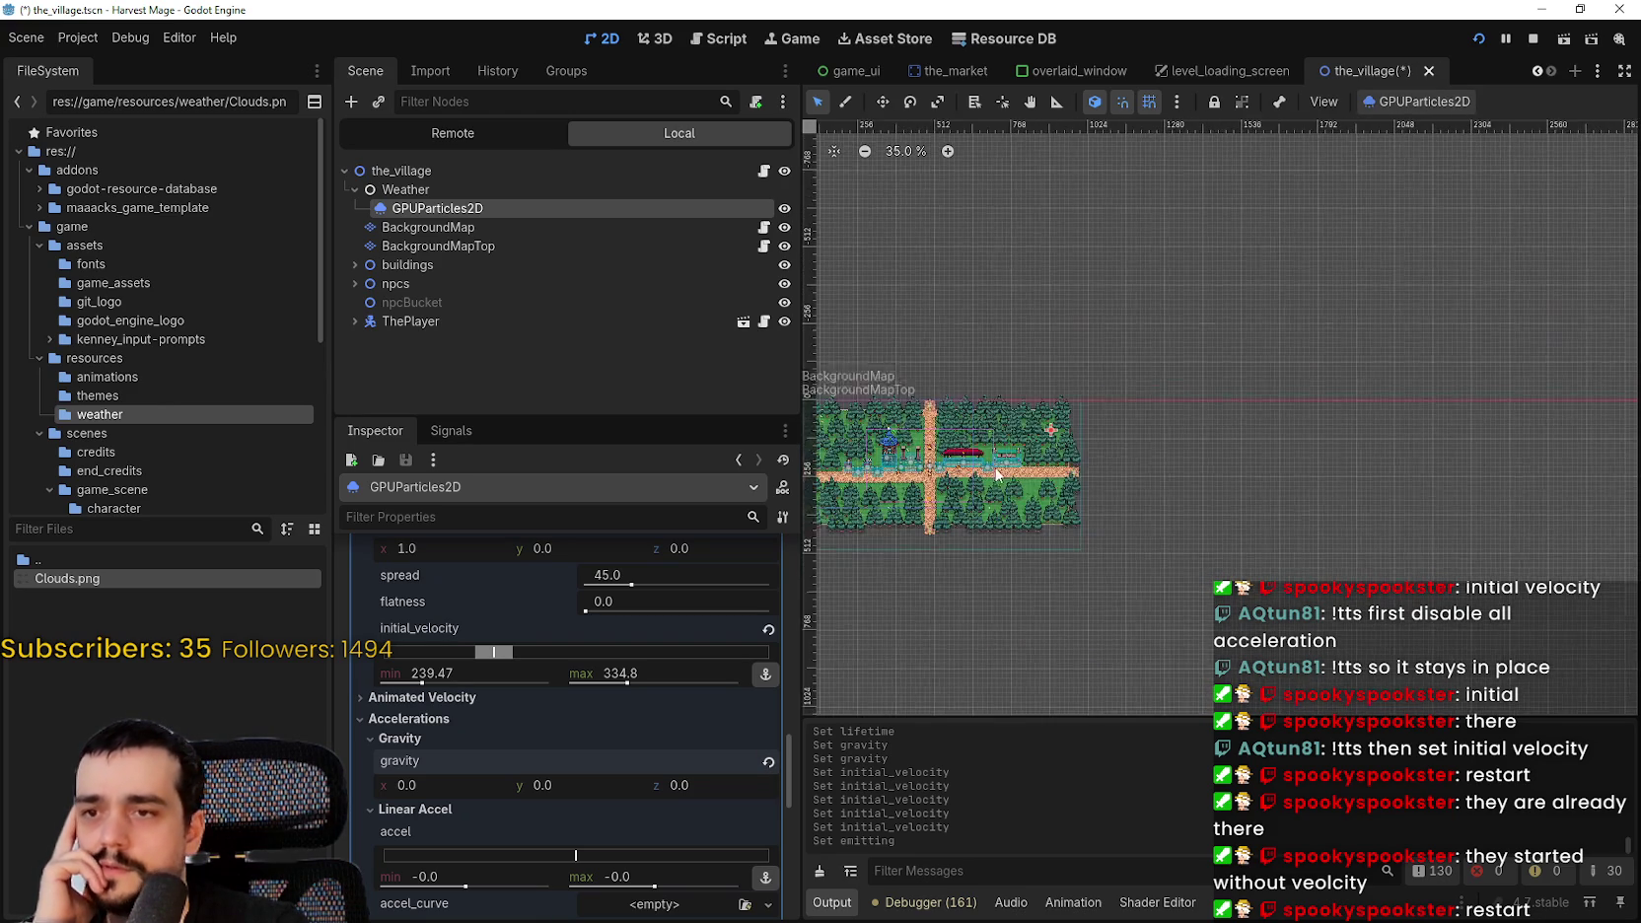
scroll(1125, 509, down, 1)
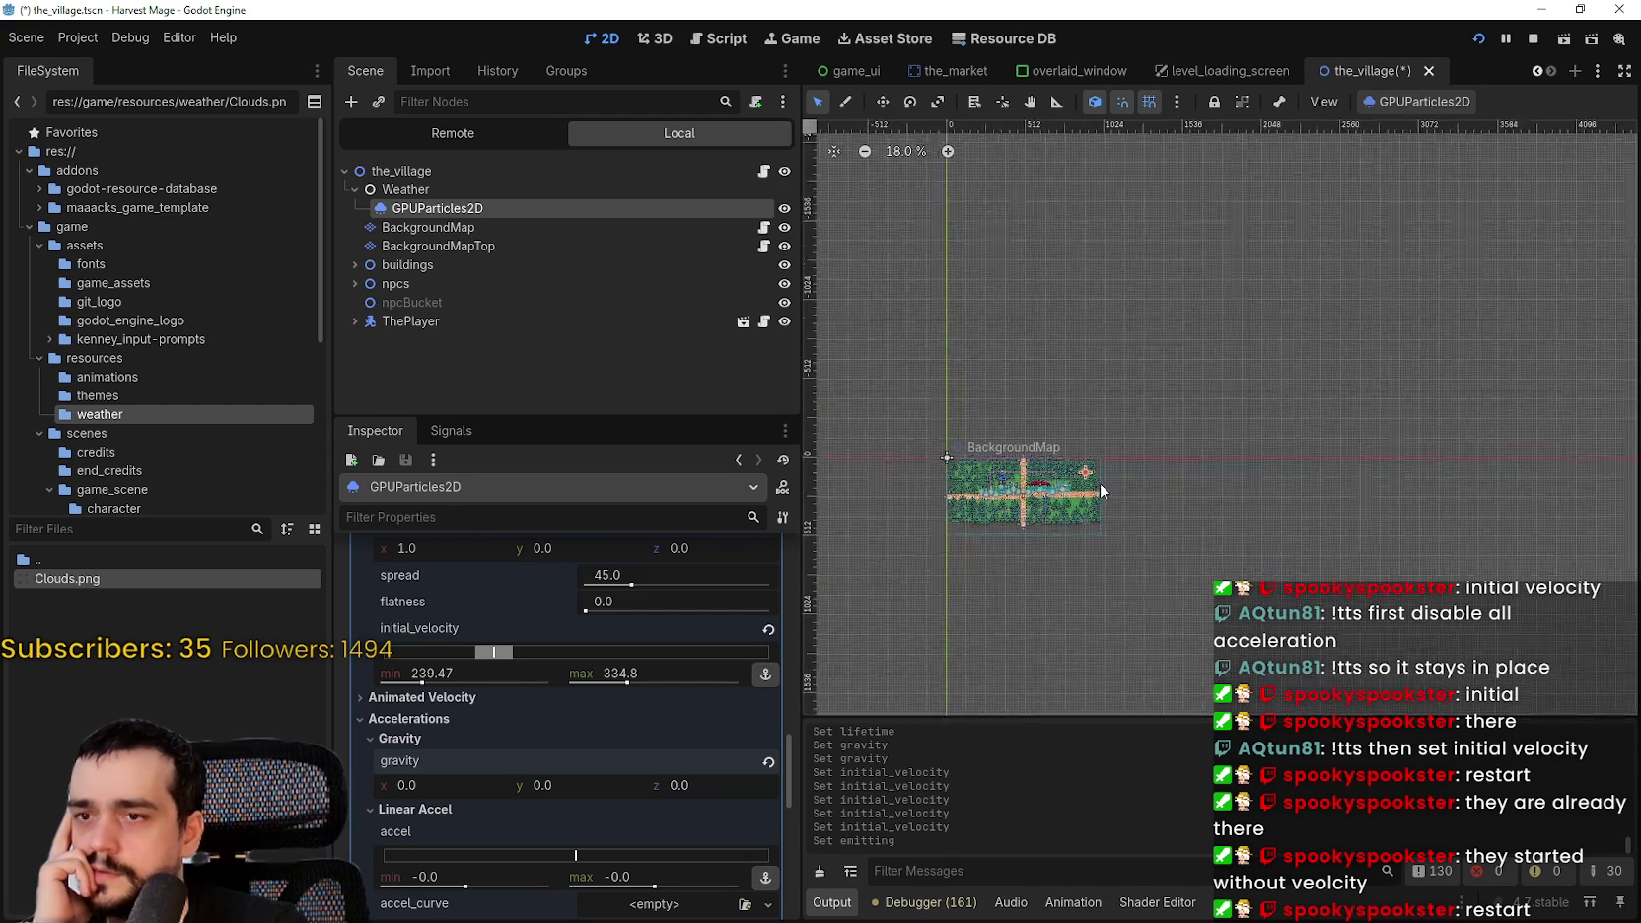
scroll(741, 723, up, 5)
drag(784, 714, 805, 509)
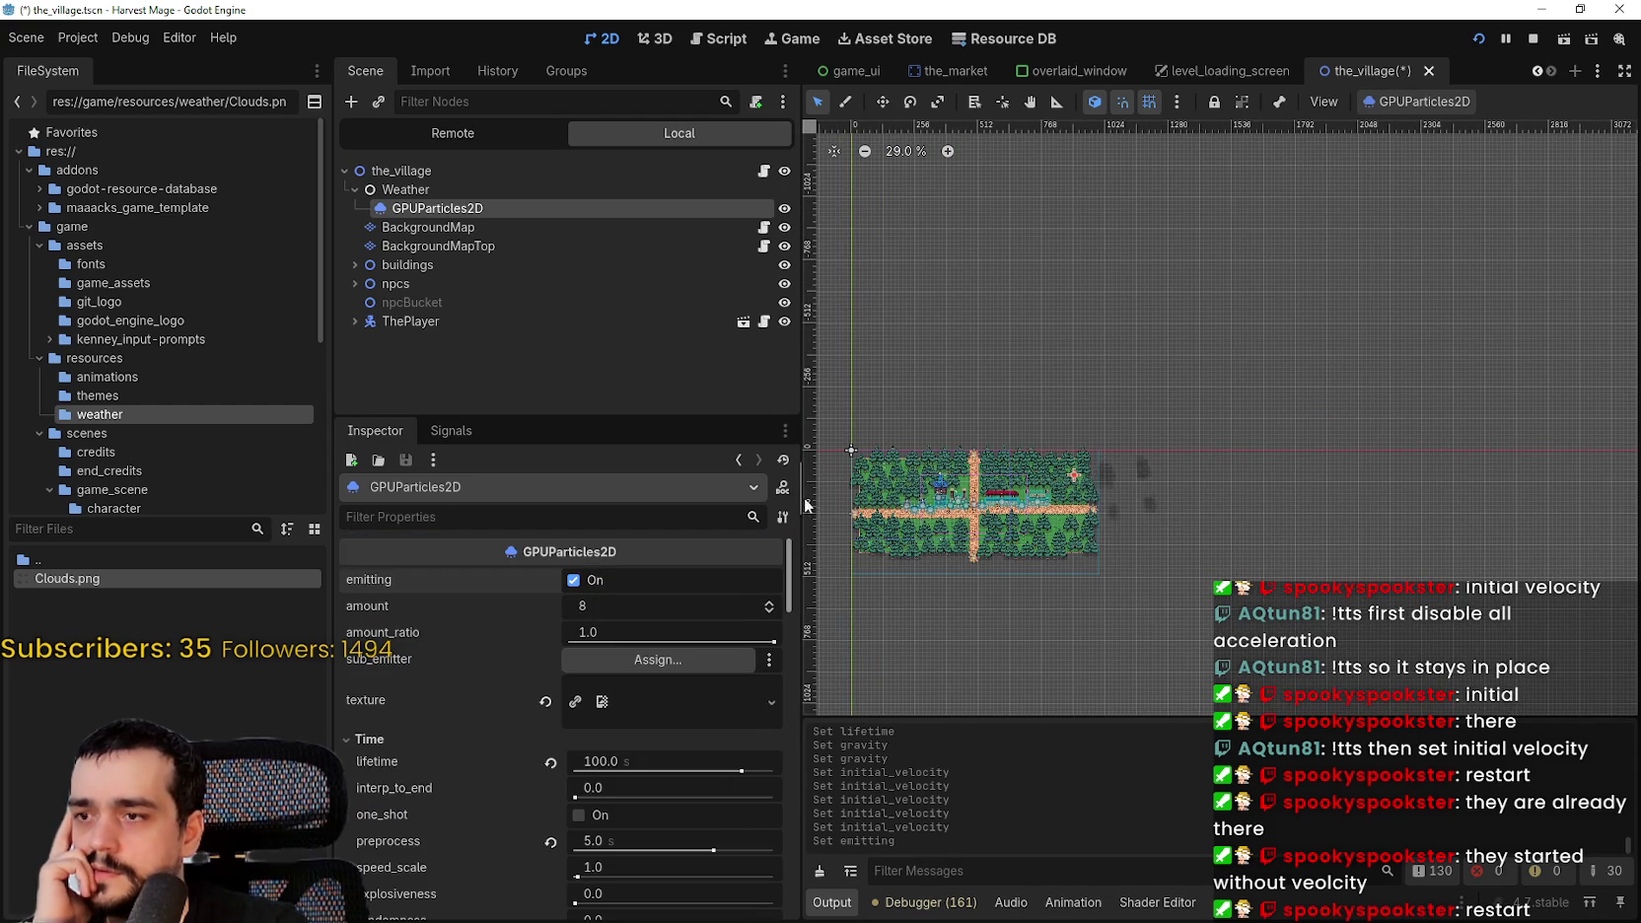
- Recentre the particles in view and drag lifetime from 100 down to about 12.53 seconds
drag(798, 603, 811, 745)
scroll(1090, 600, down, 4)
scroll(1089, 600, down, 2)
drag(1089, 600, 1038, 461)
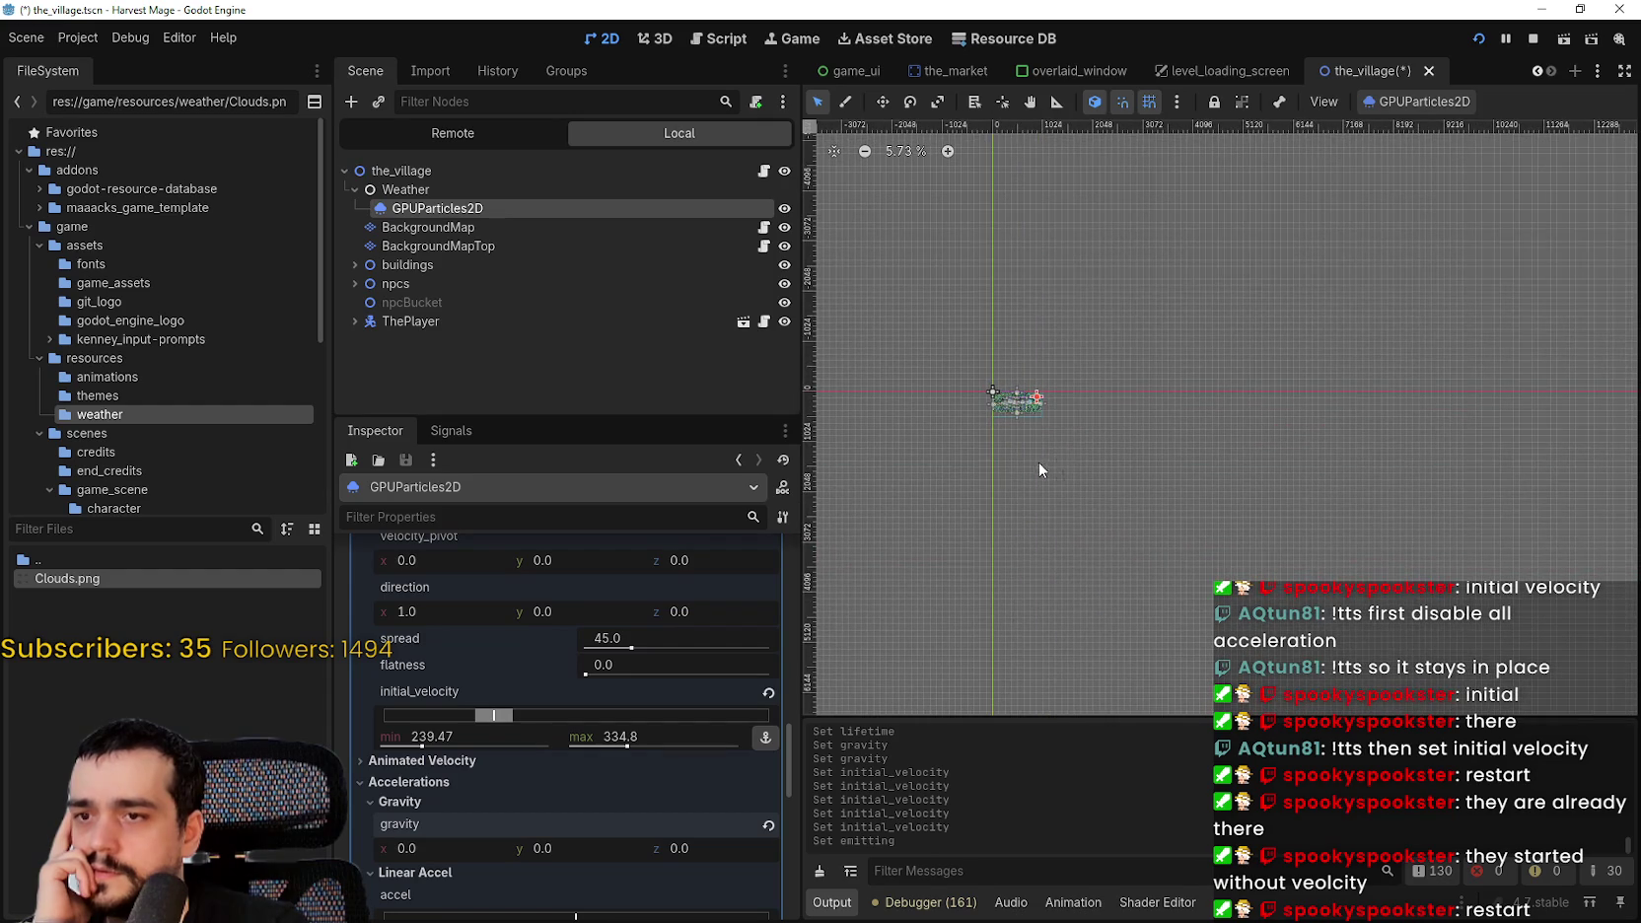
scroll(1061, 576, up, 8)
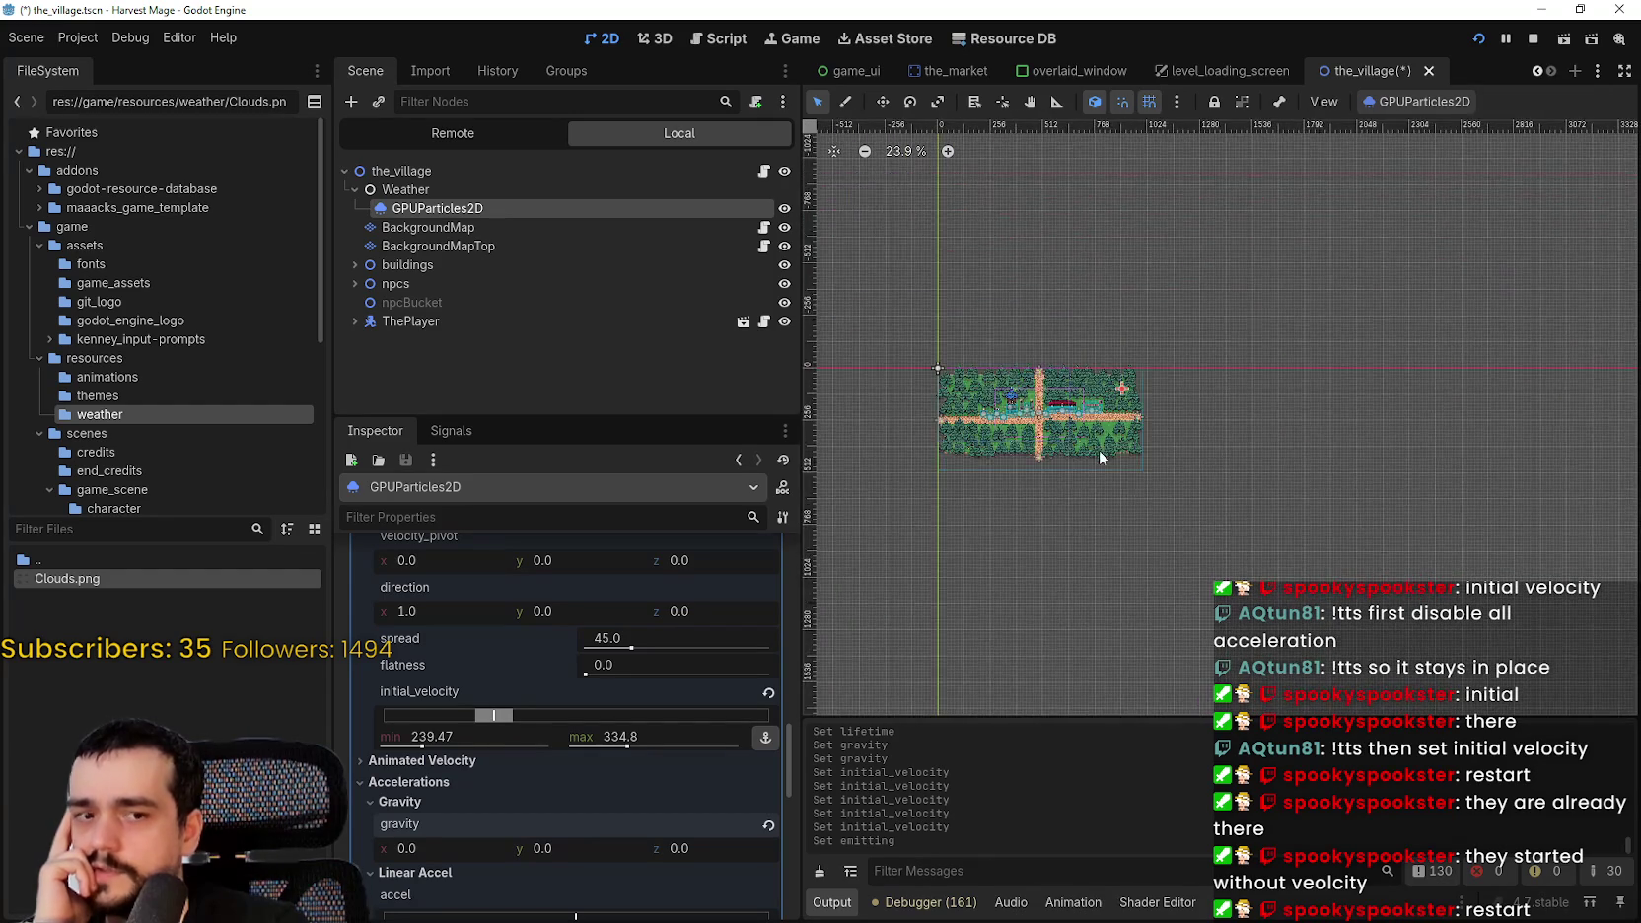
scroll(949, 411, up, 3)
scroll(676, 702, up, 6)
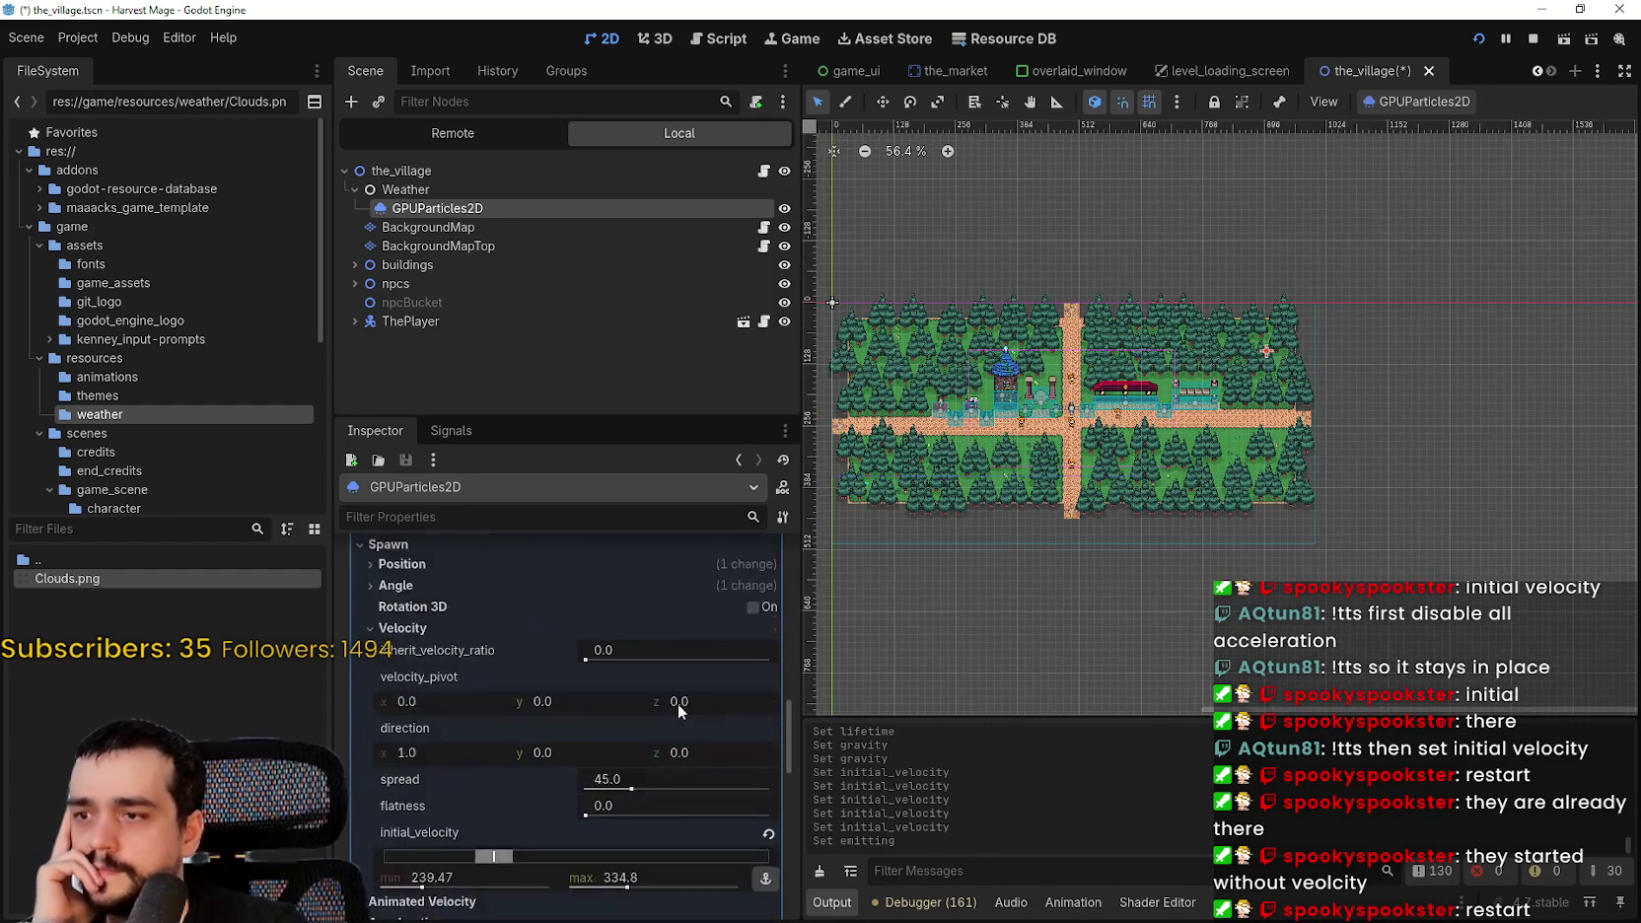
scroll(717, 716, up, 5)
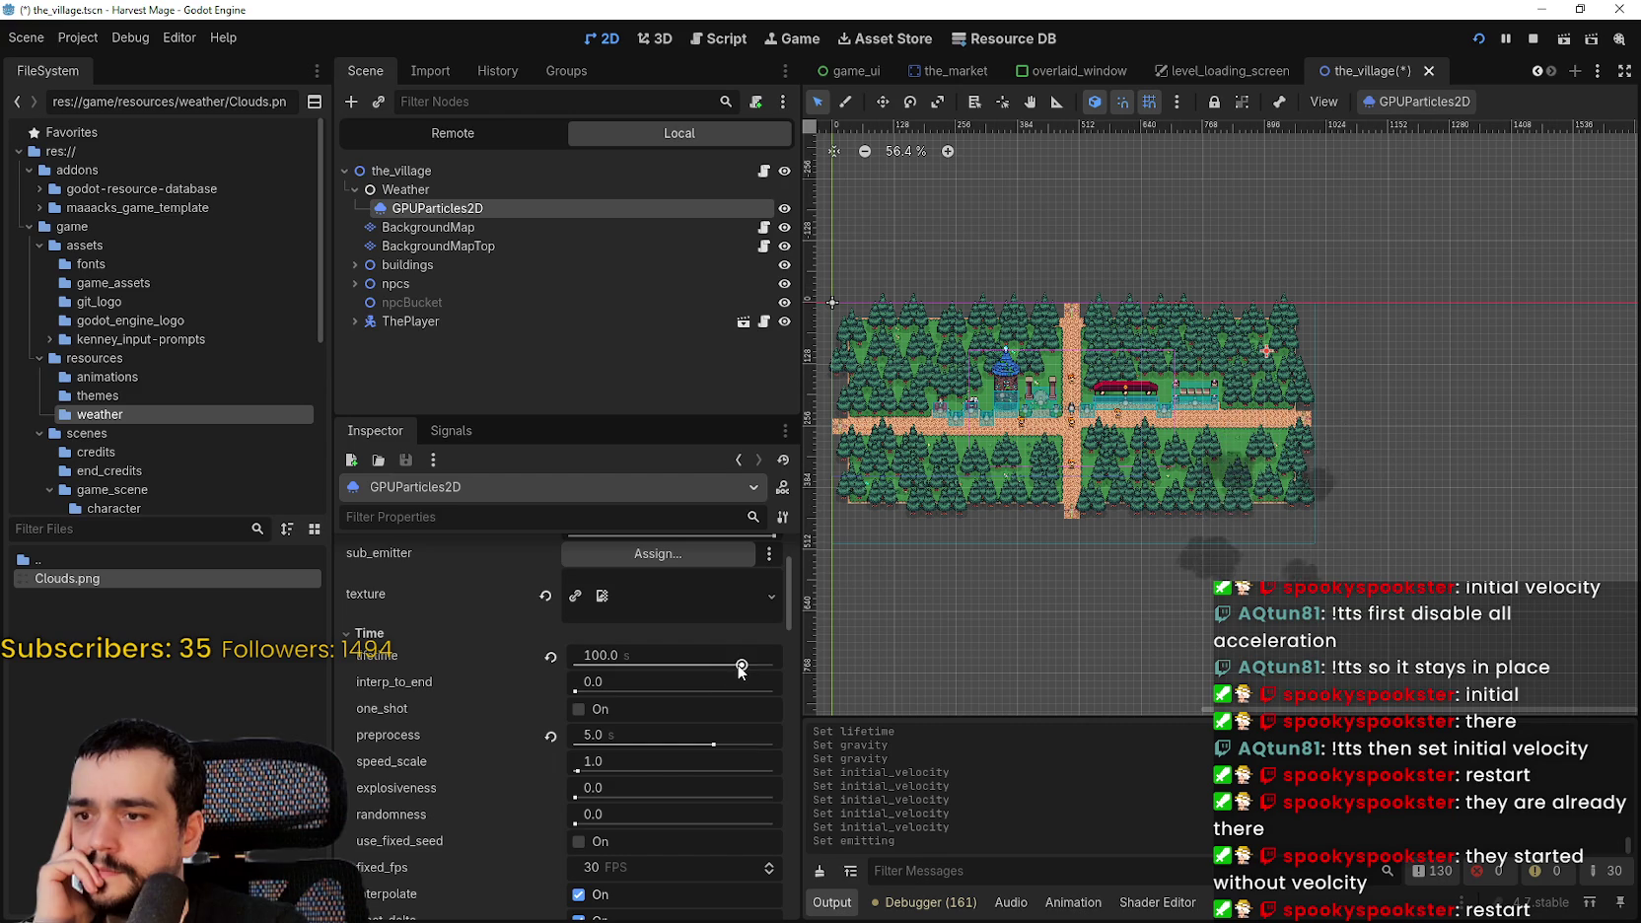
drag(742, 664, 626, 671)
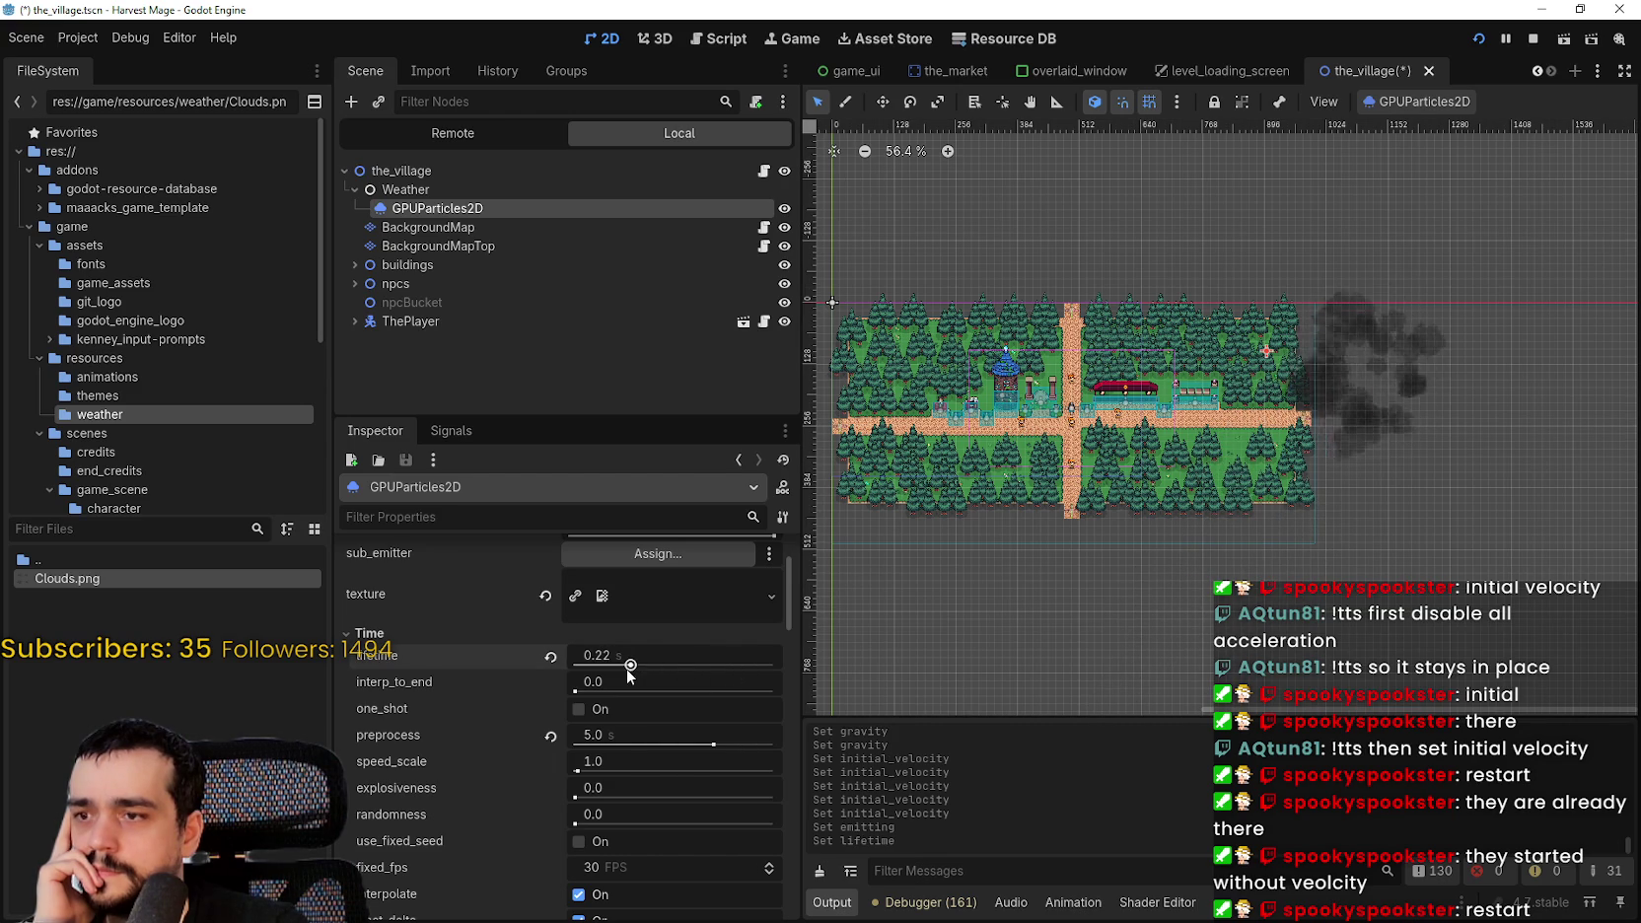
drag(627, 670, 688, 671)
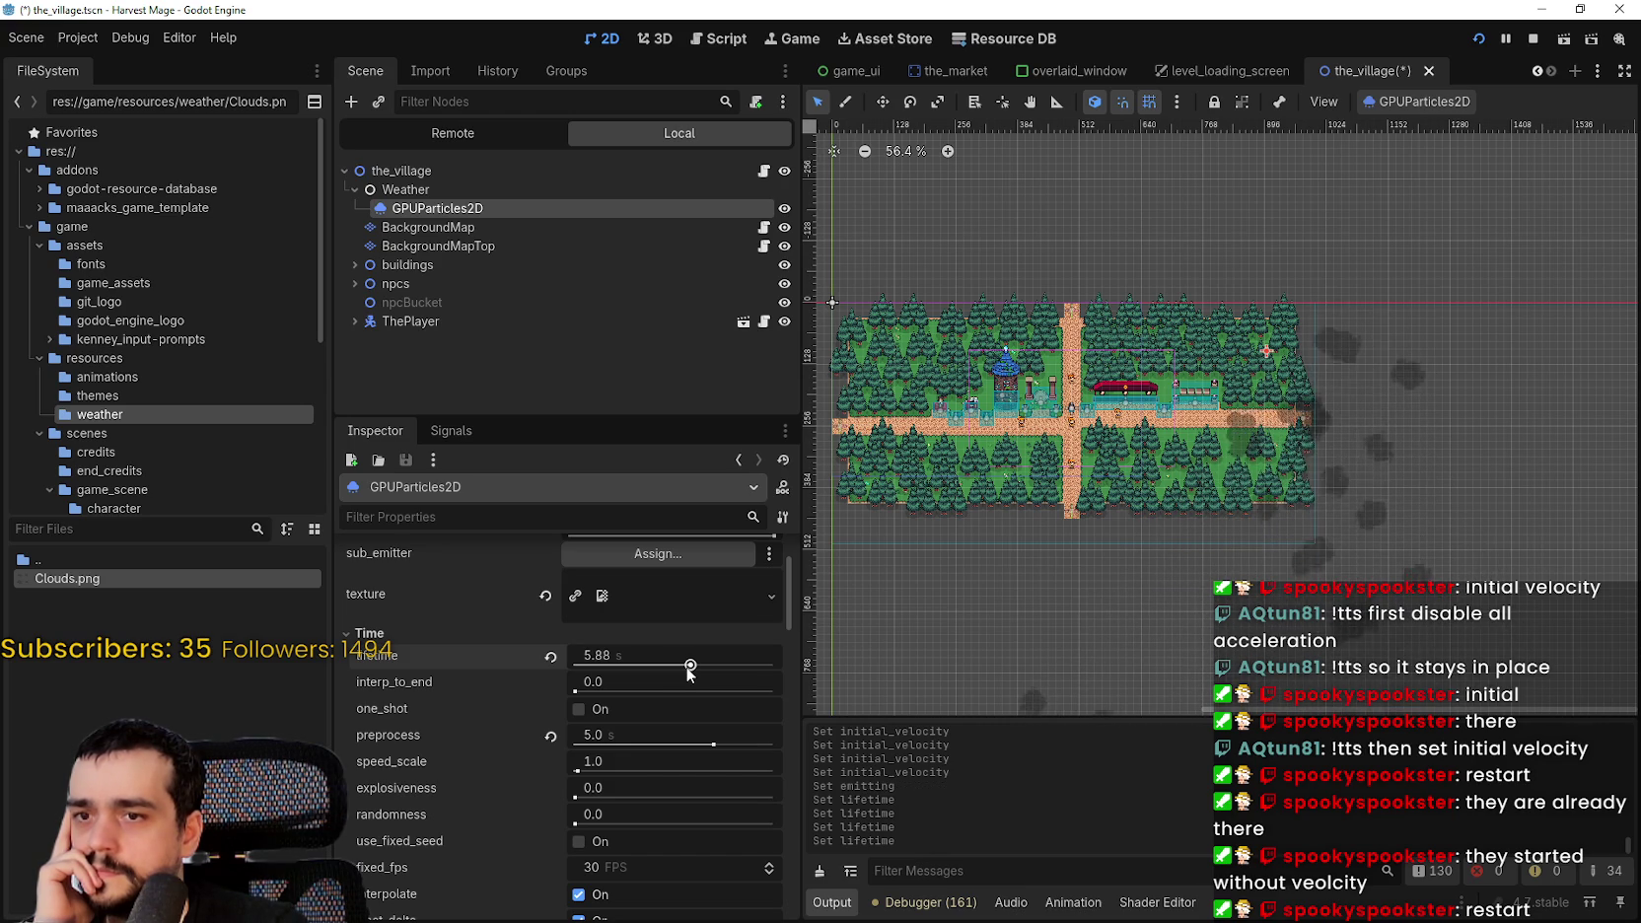
drag(688, 671, 707, 674)
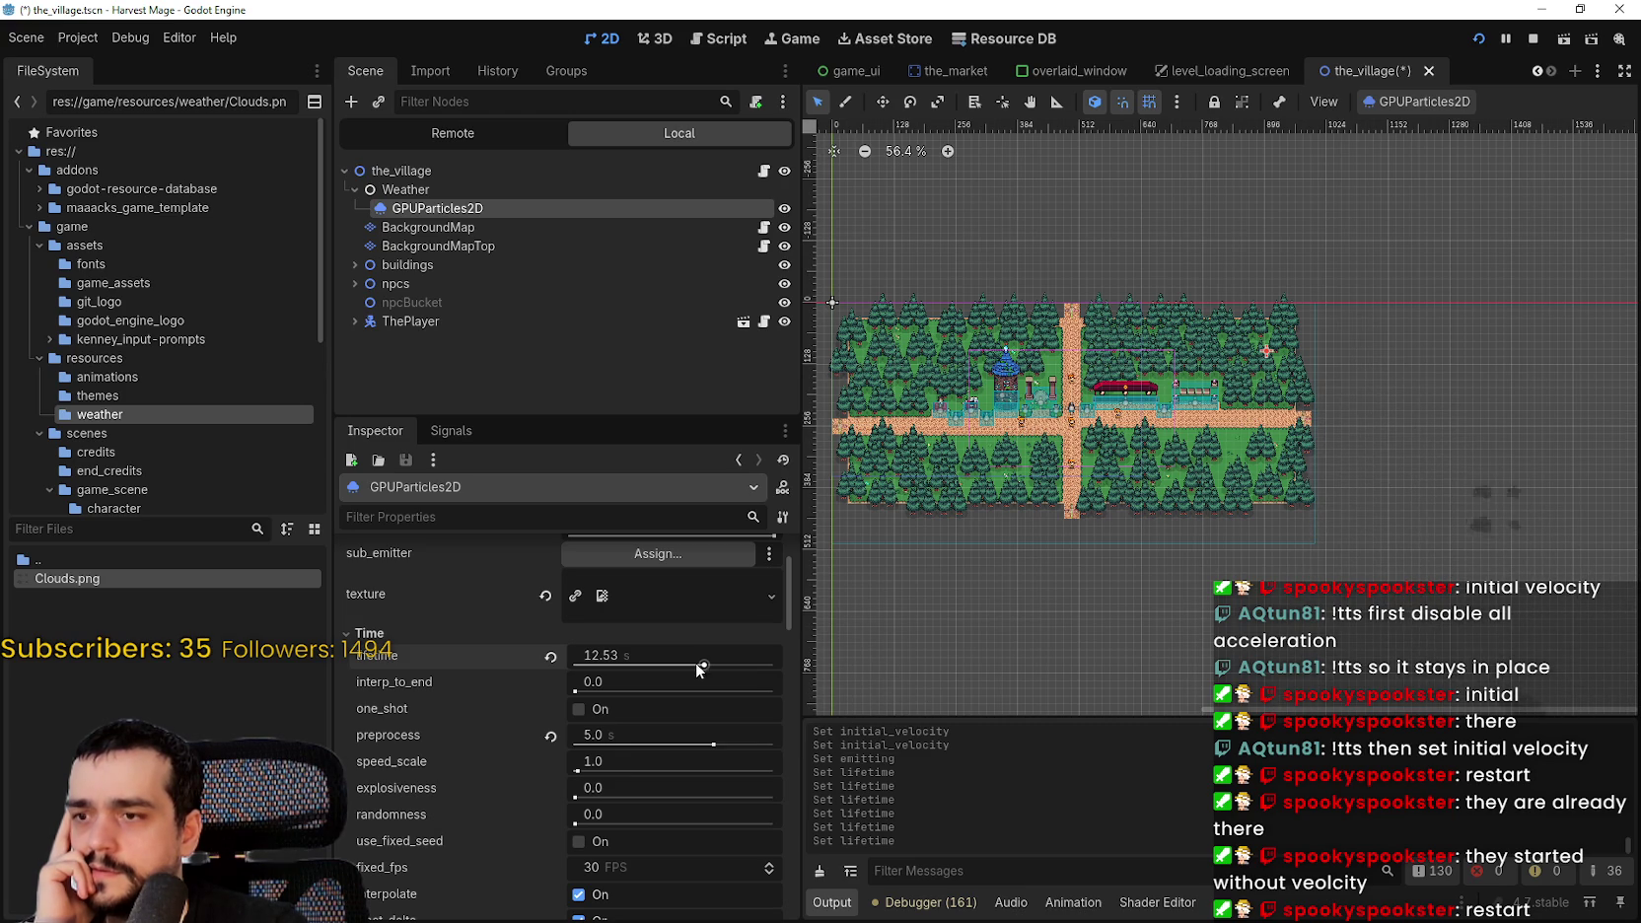
- Drag the Velocity spread down to 0.0
scroll(786, 830, down, 8)
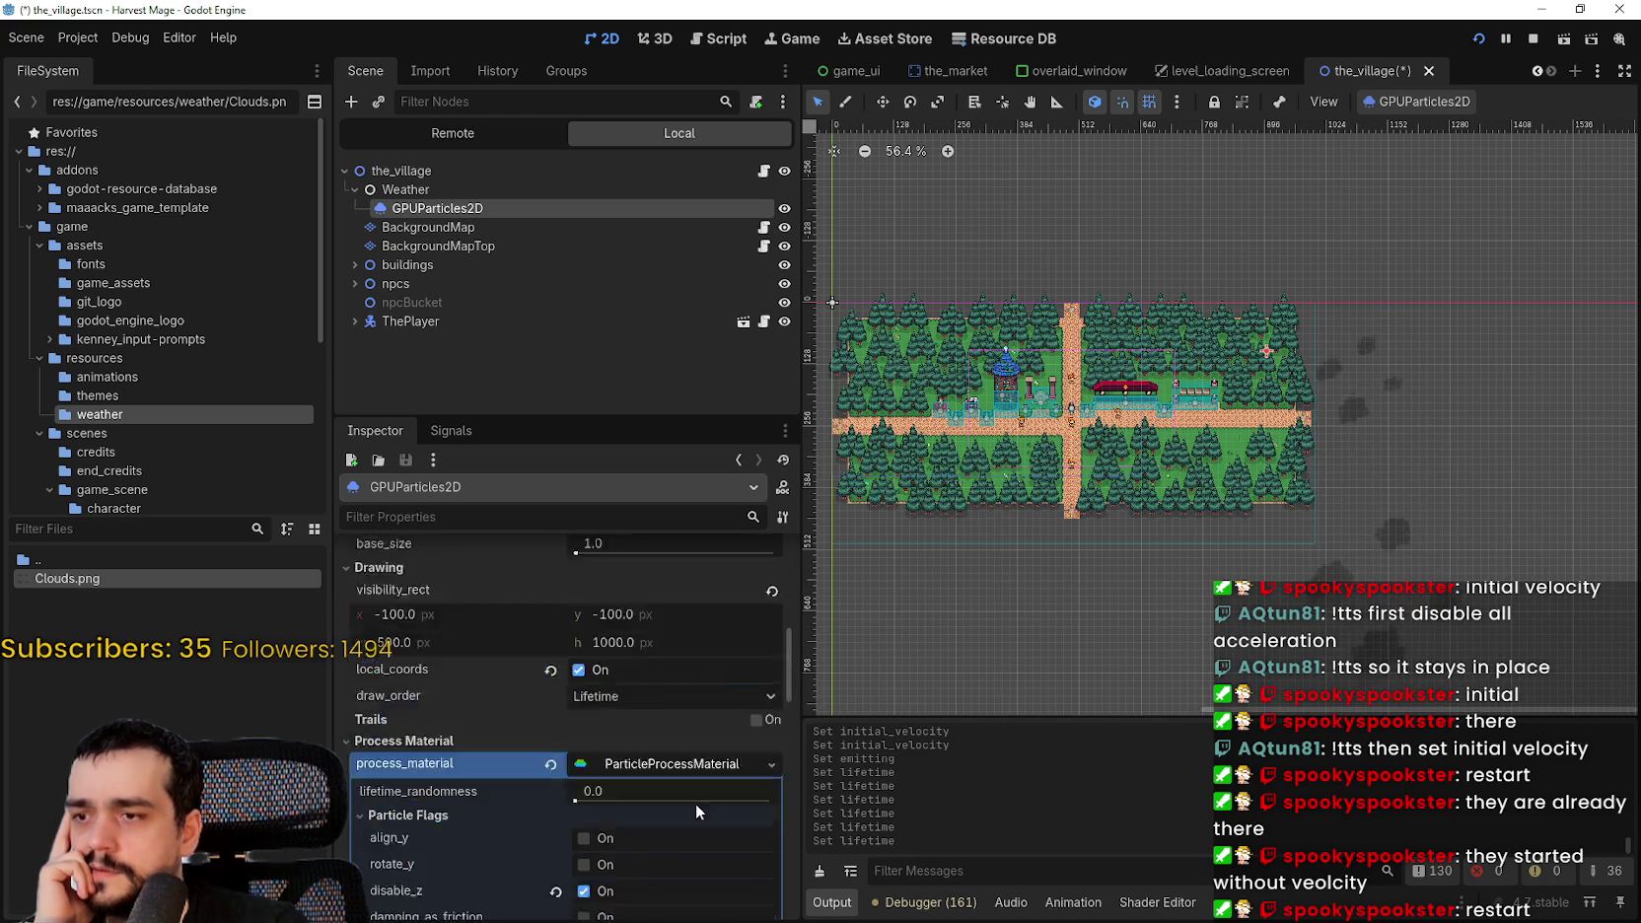
scroll(696, 799, down, 6)
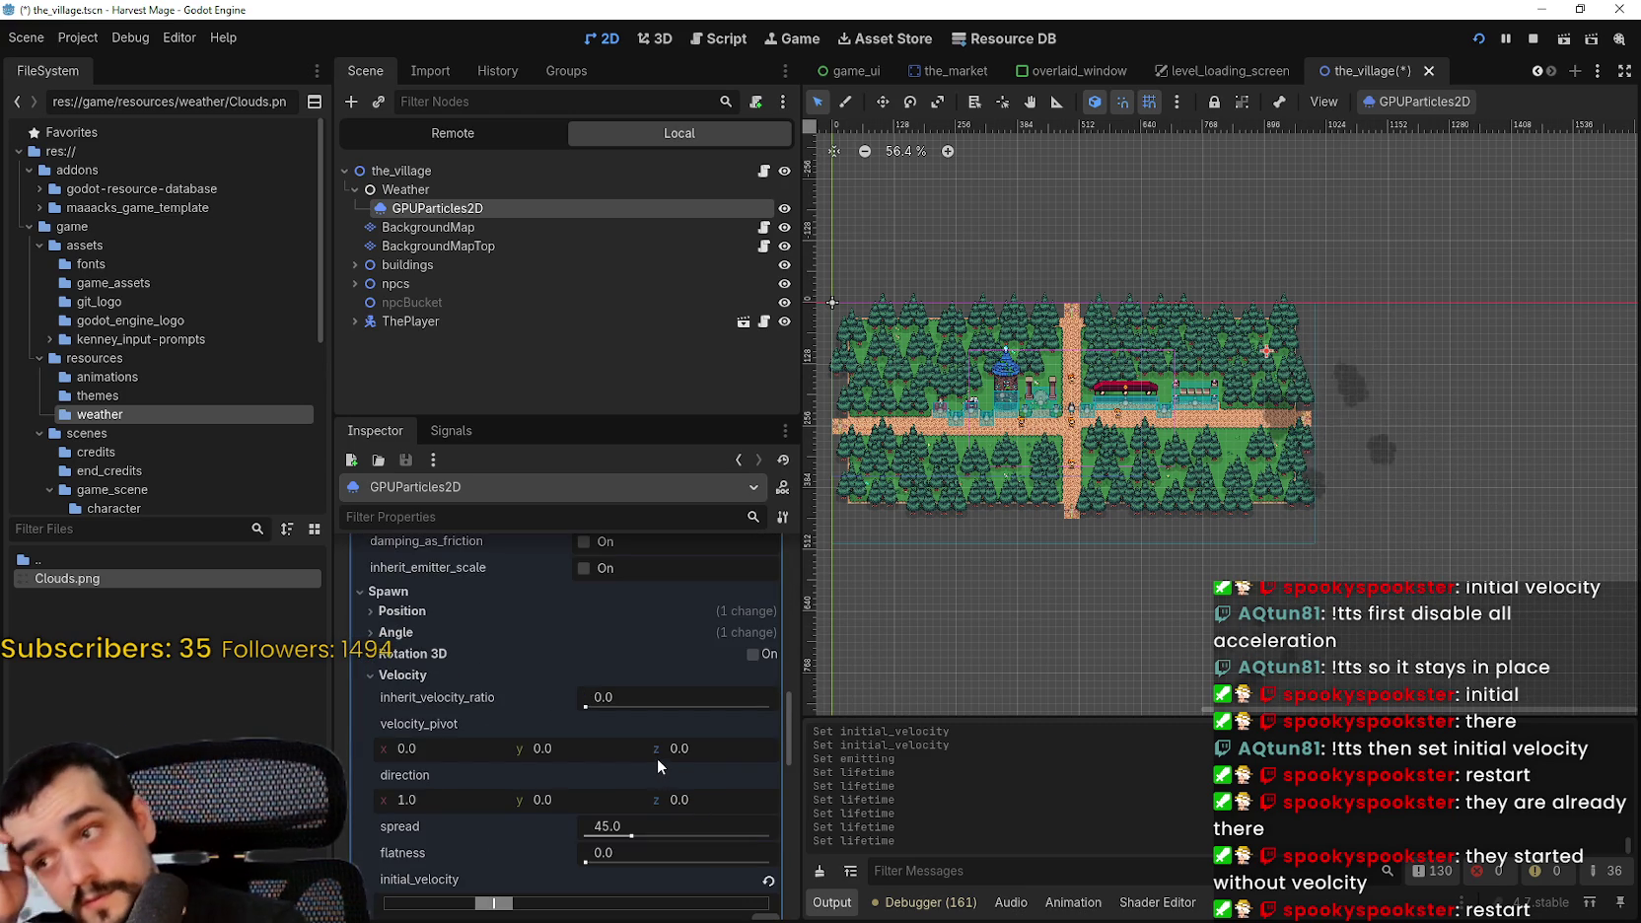
scroll(657, 757, down, 3)
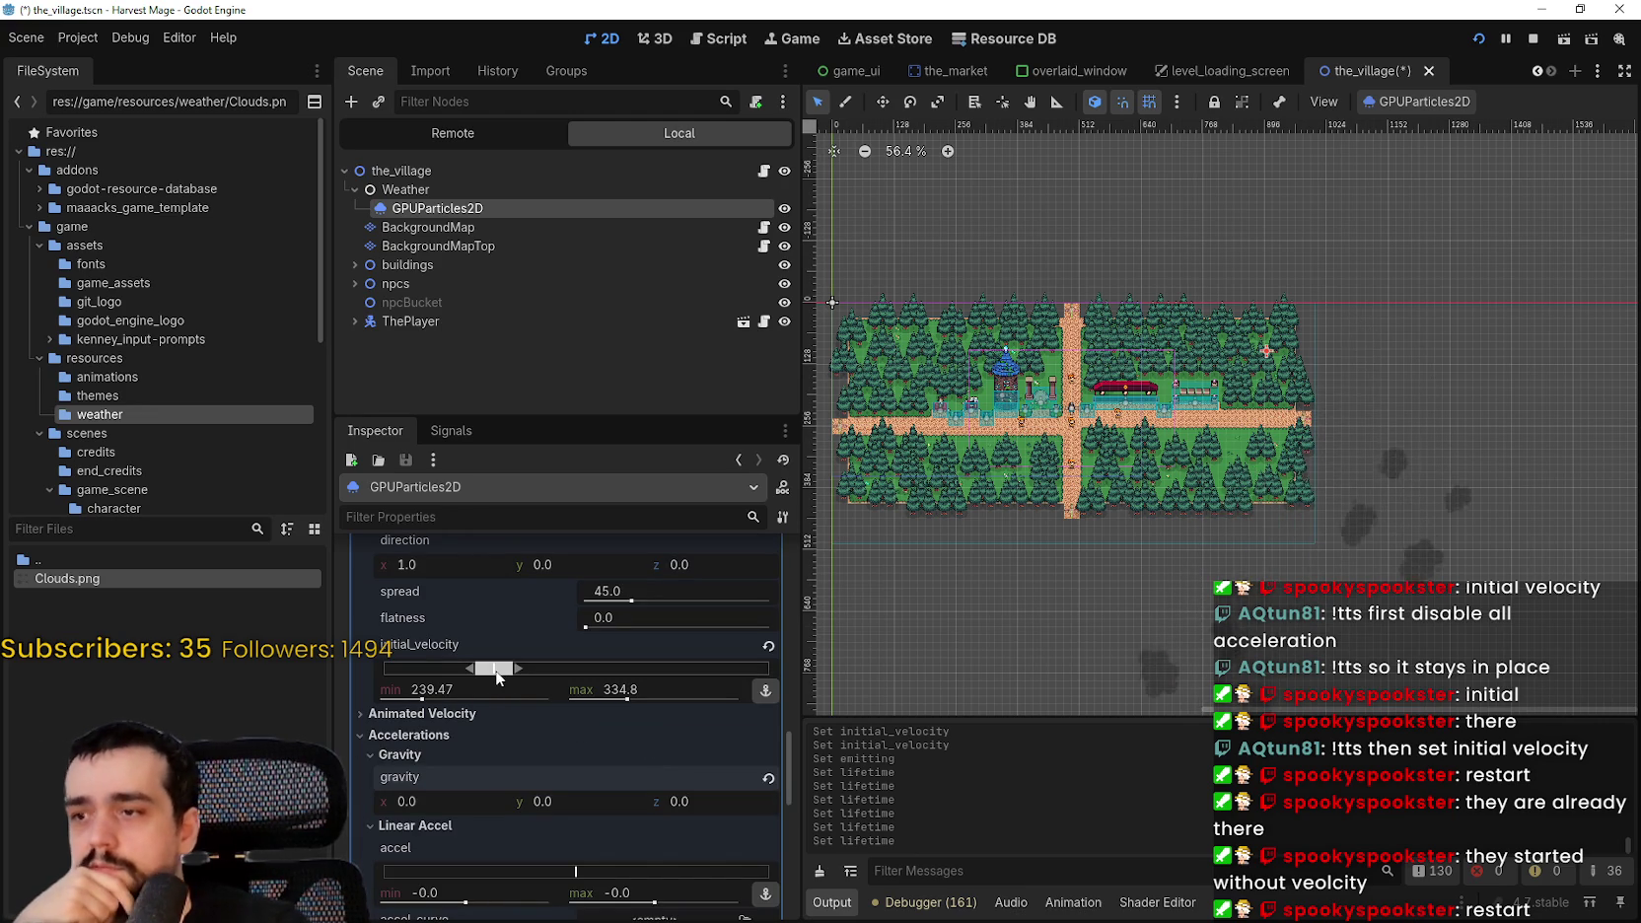
click(440, 716)
click(440, 722)
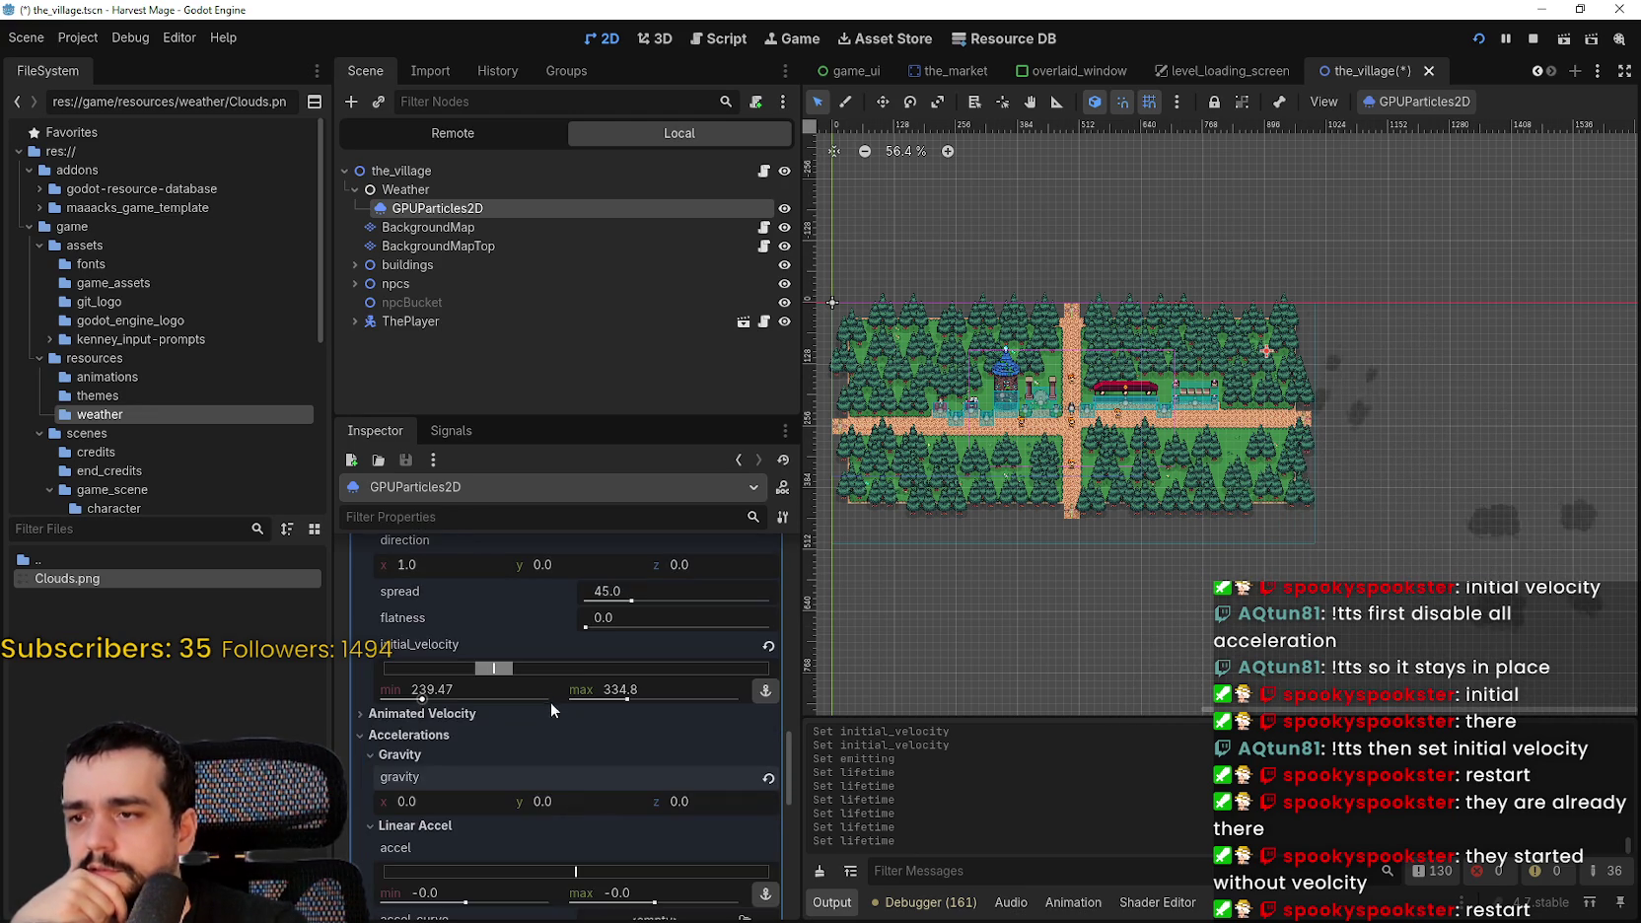
scroll(560, 756, up, 1)
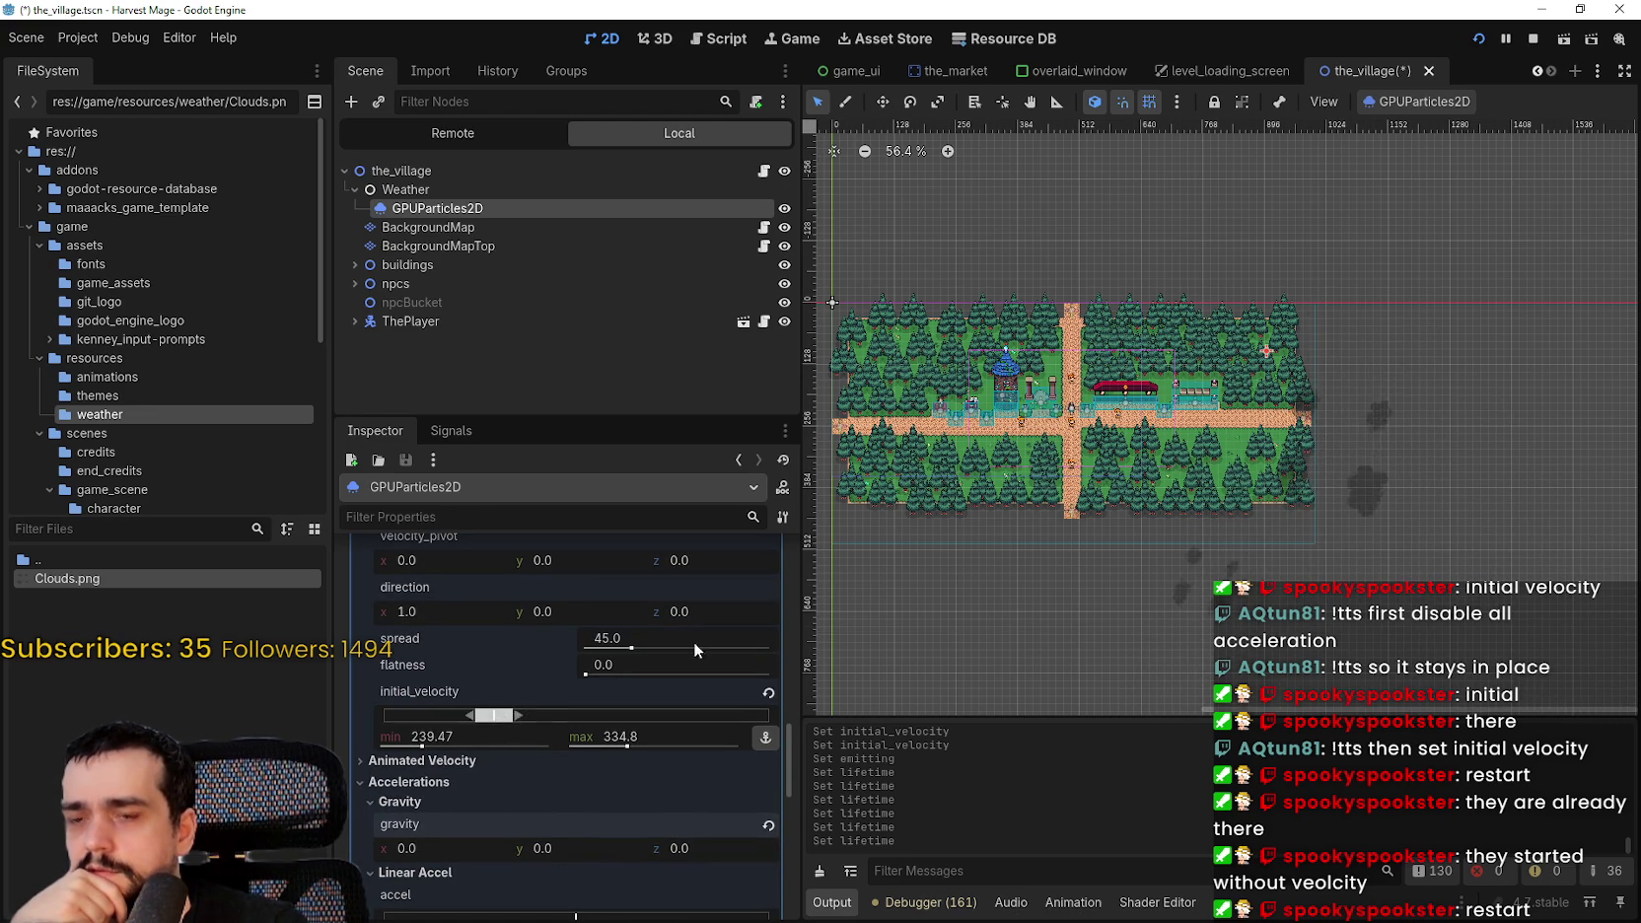
scroll(1232, 382, right, 1)
scroll(1232, 382, up, 1)
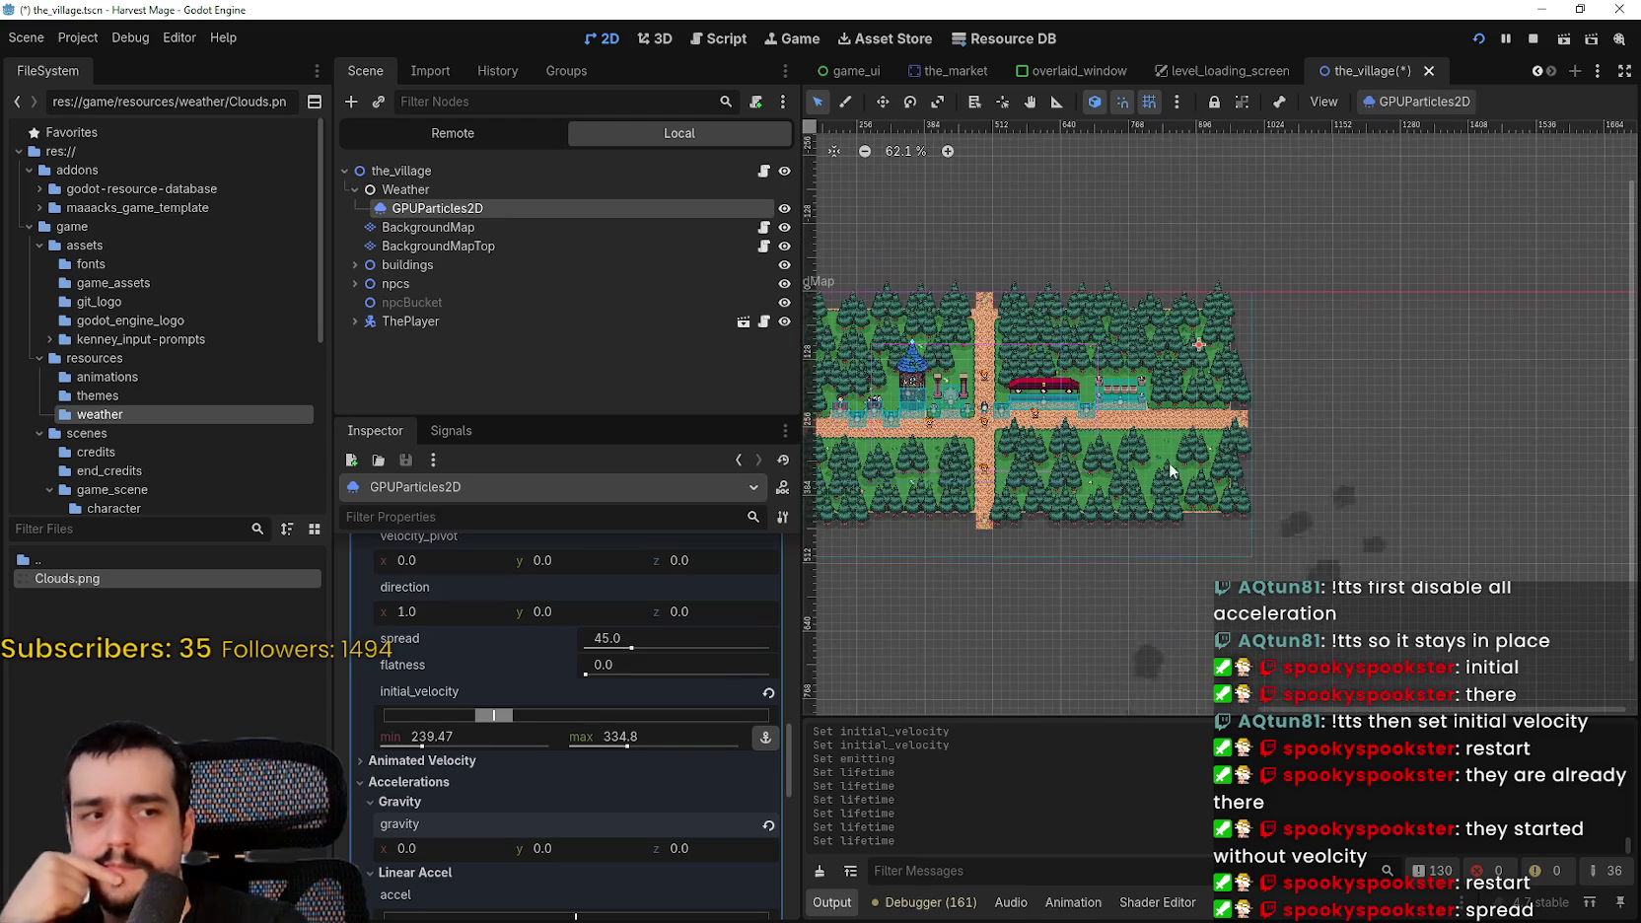
drag(631, 646, 586, 646)
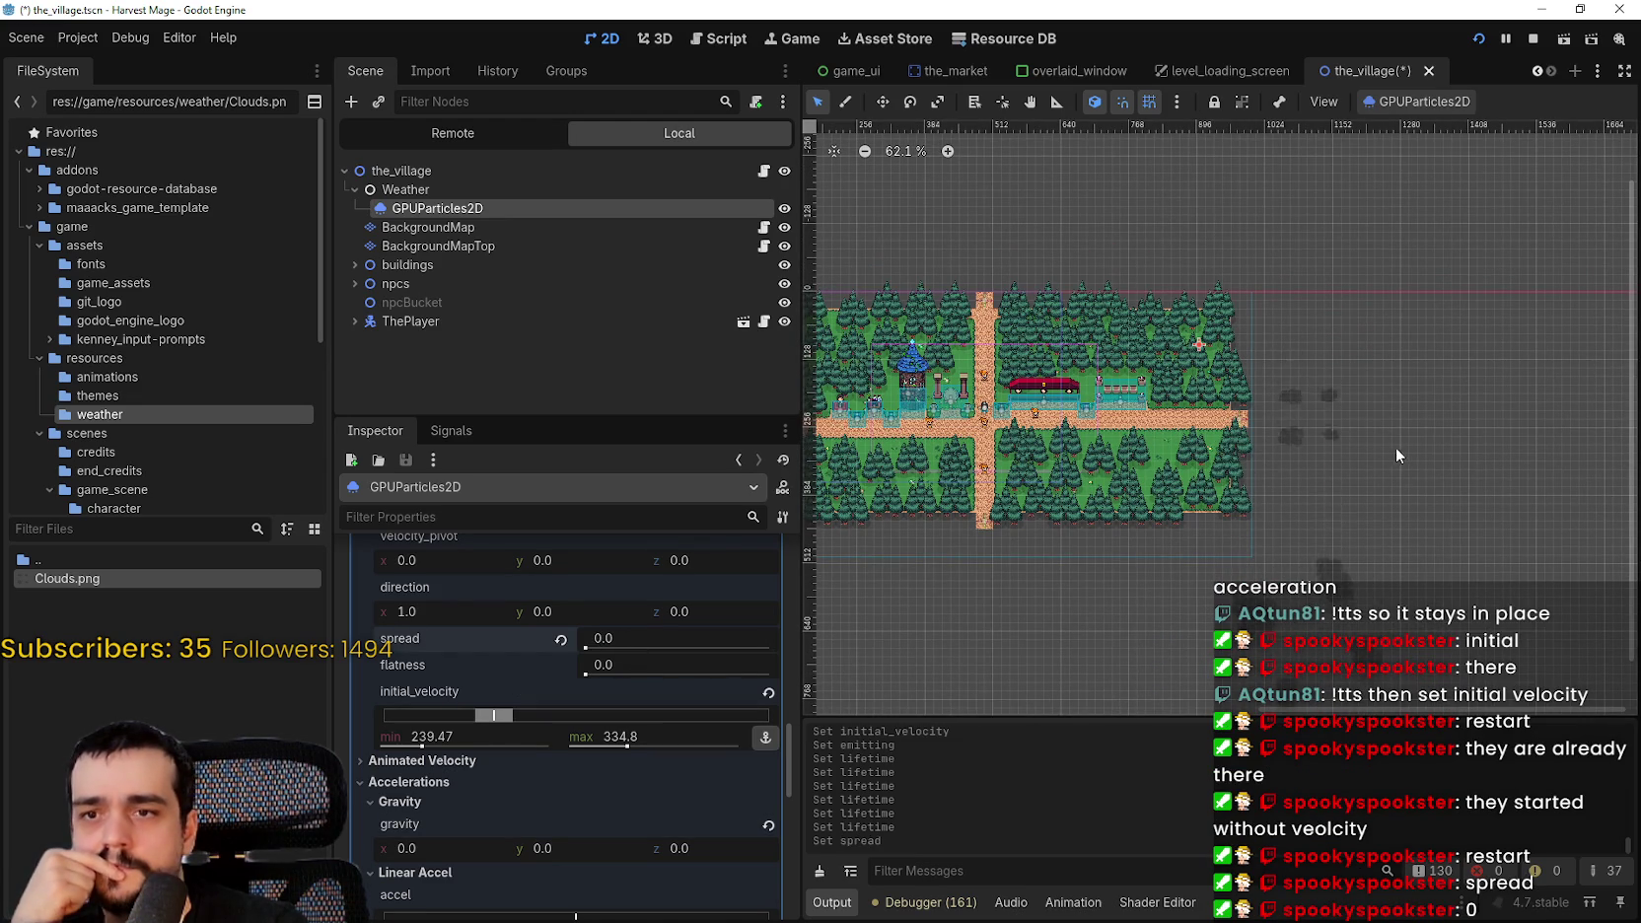
- Slide the initial velocity range down to 55.43–150.76 and check the drifting clouds
scroll(1361, 445, down, 3)
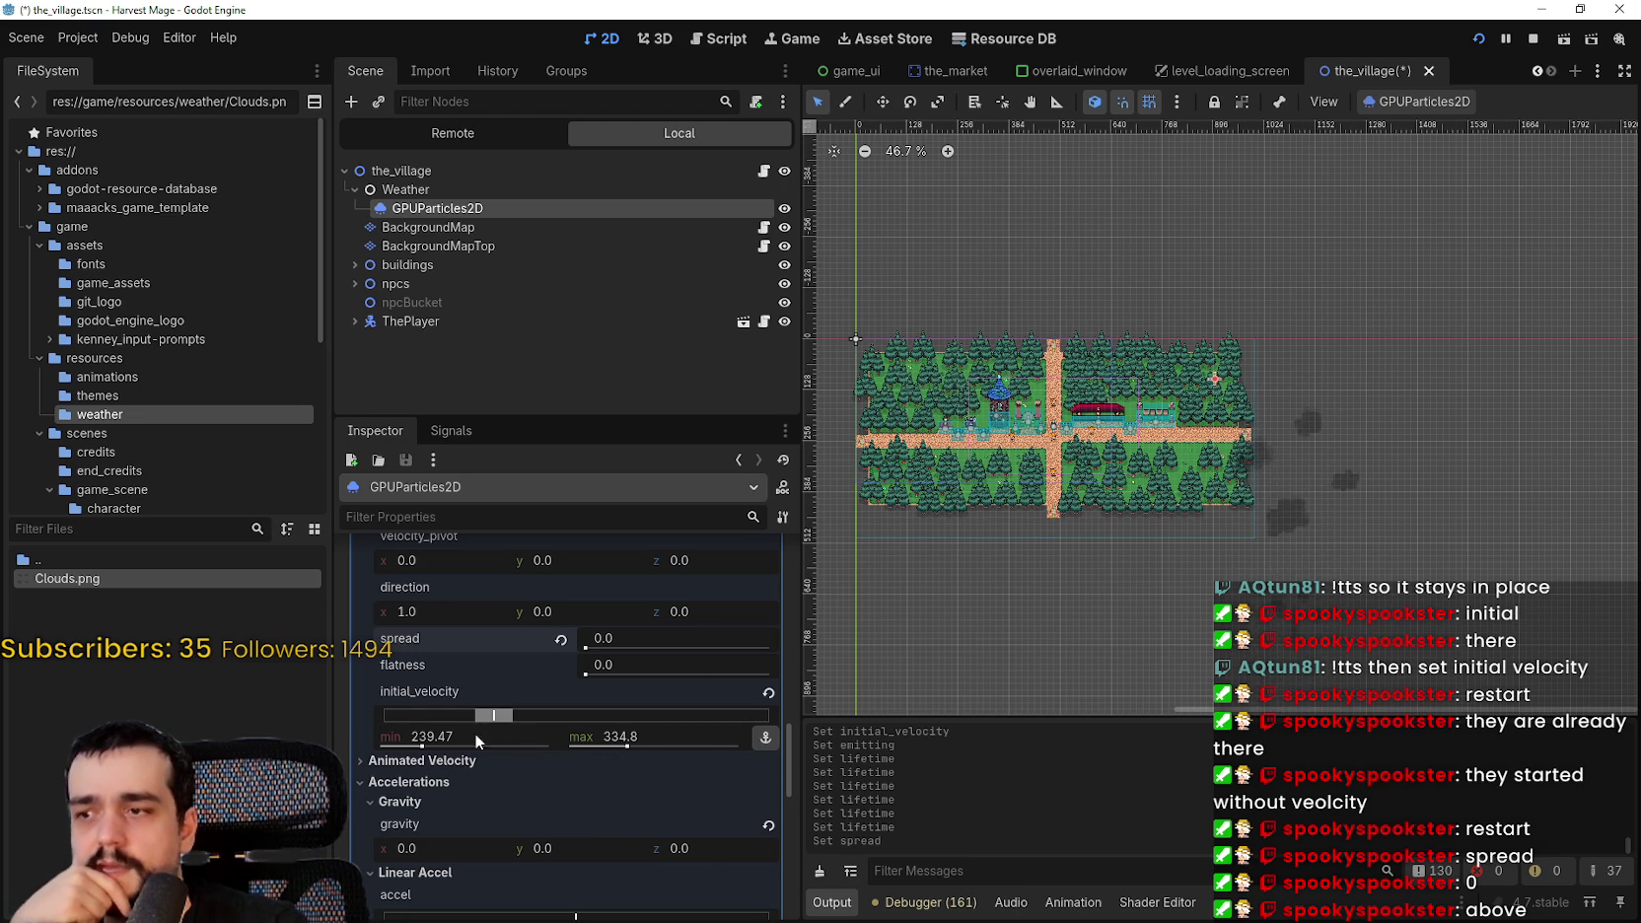
drag(508, 719, 455, 721)
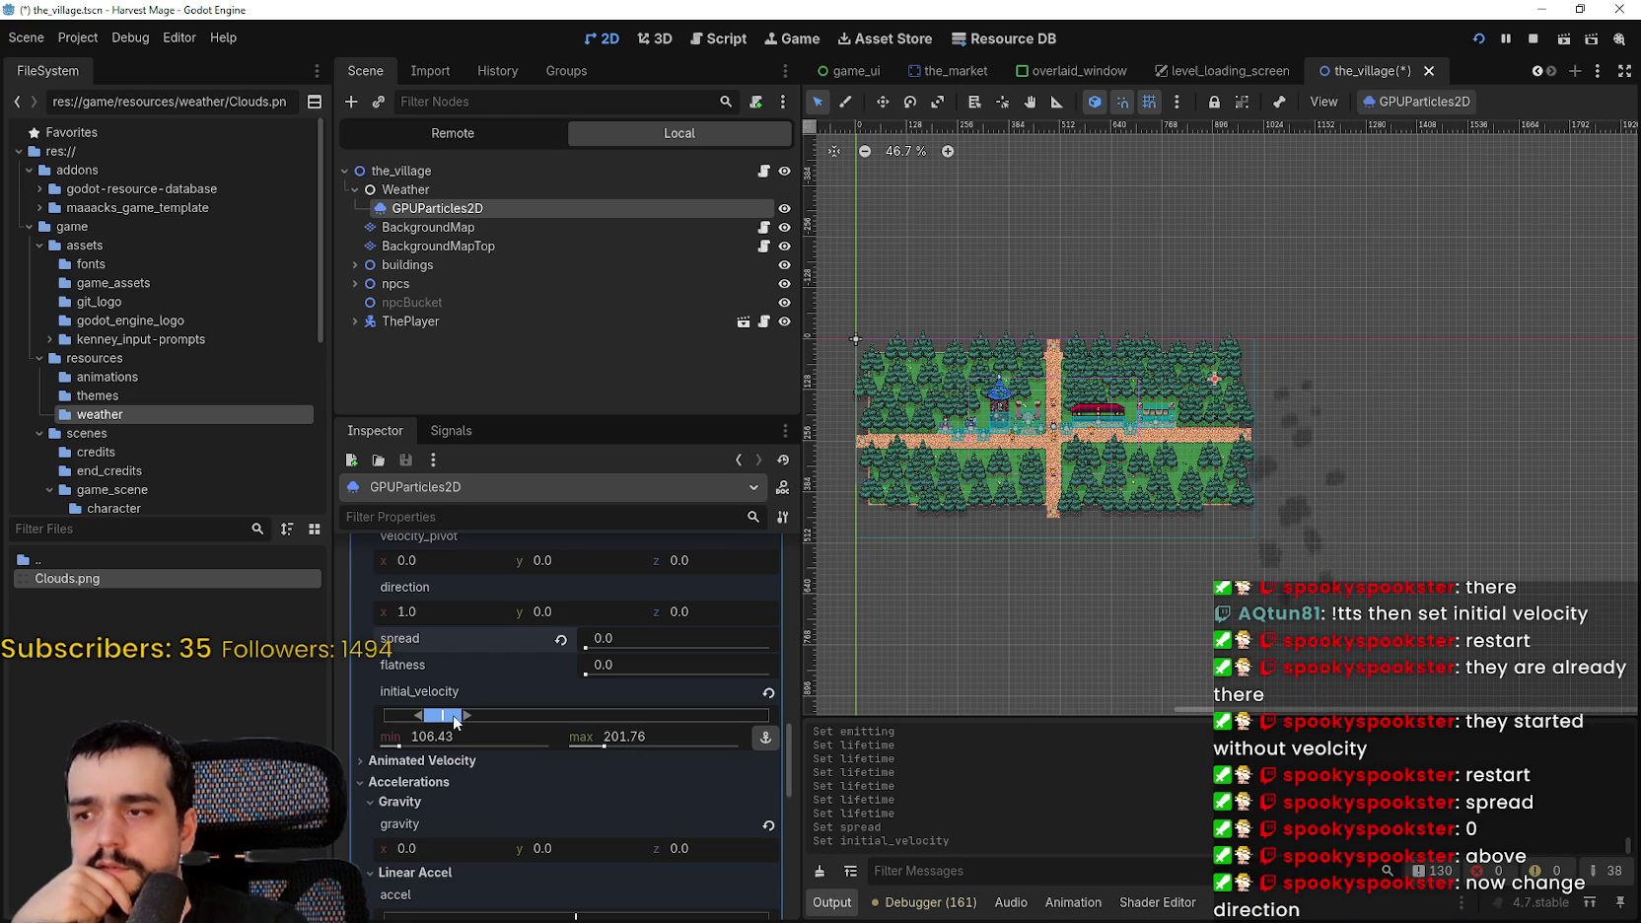
drag(455, 721, 435, 727)
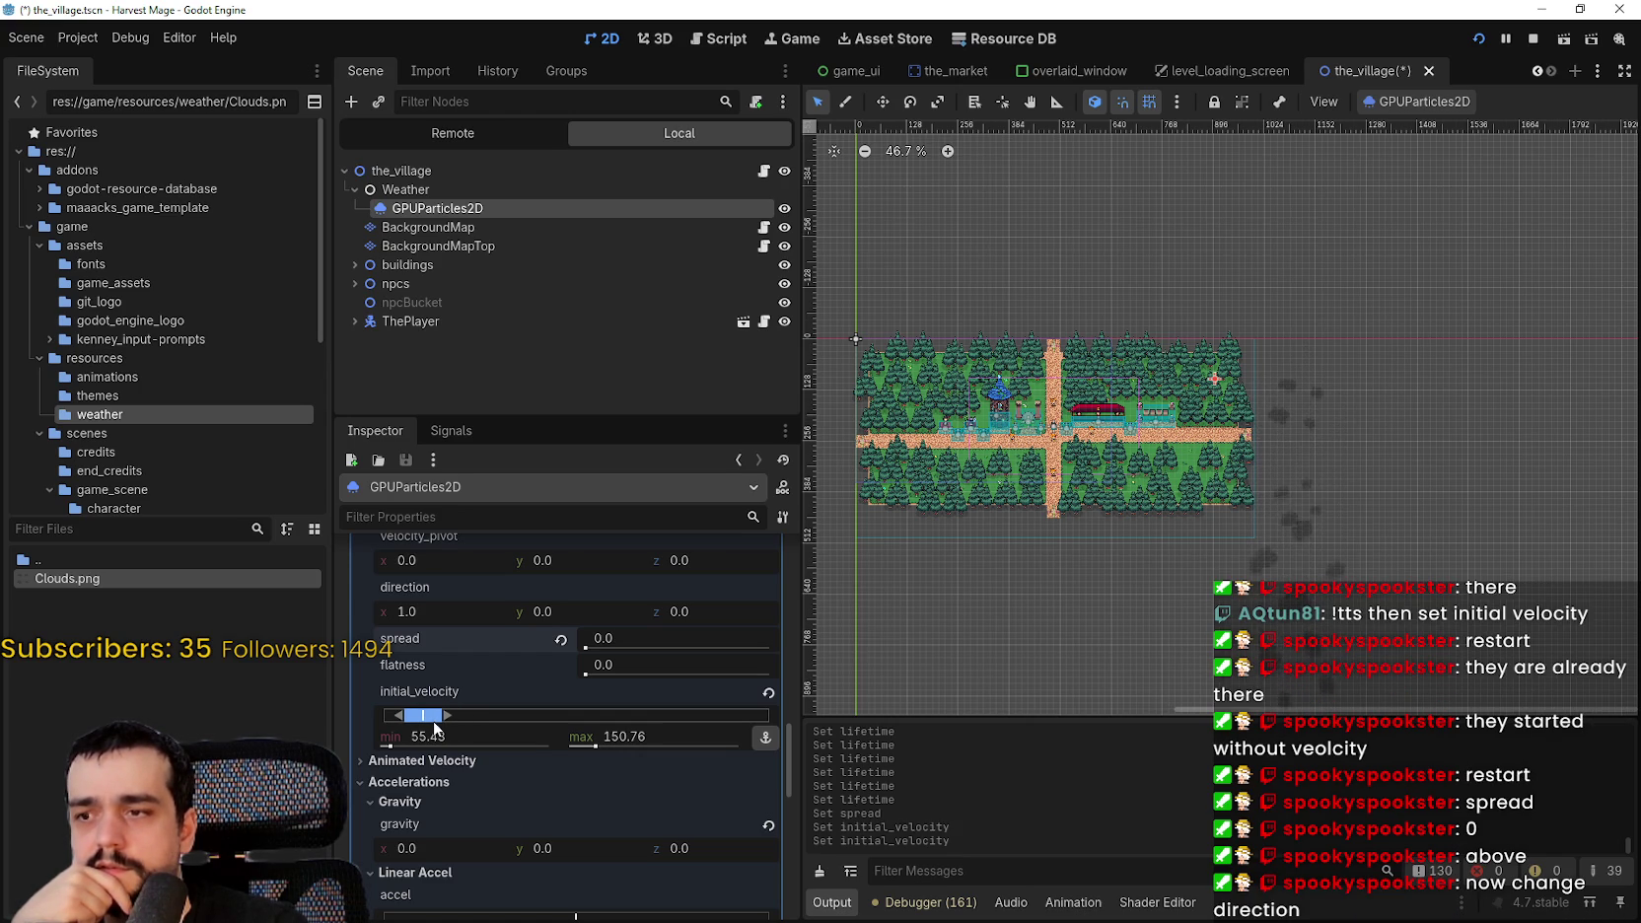
scroll(1411, 420, up, 2)
scroll(1356, 406, up, 10)
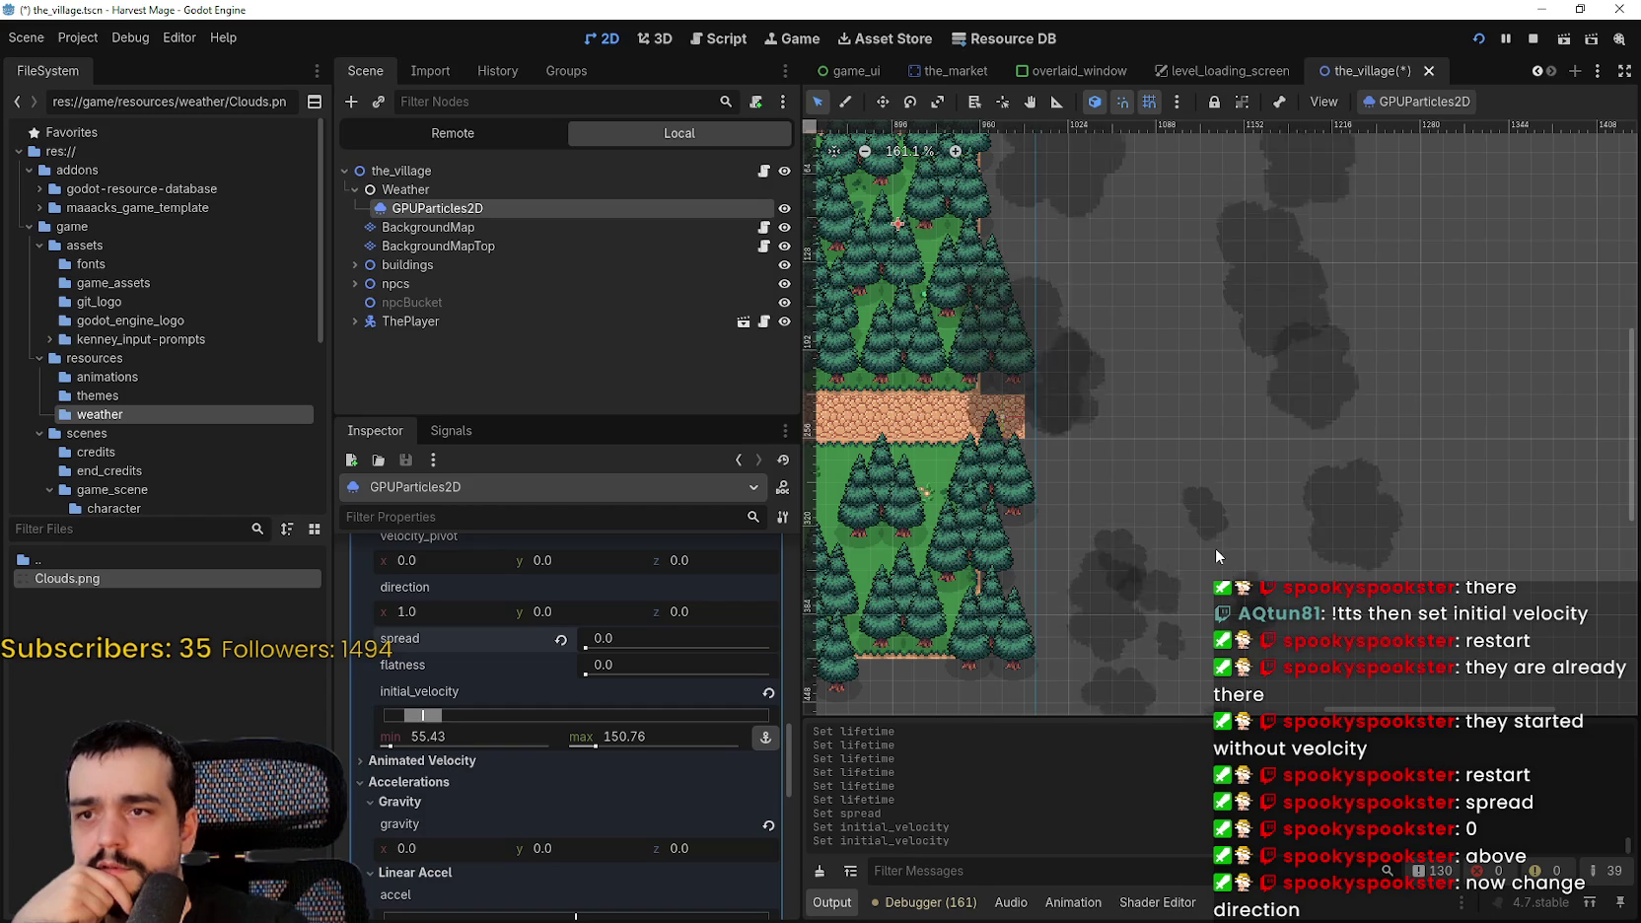
scroll(1056, 545, down, 4)
scroll(1056, 545, down, 2)
drag(1057, 534, 1071, 246)
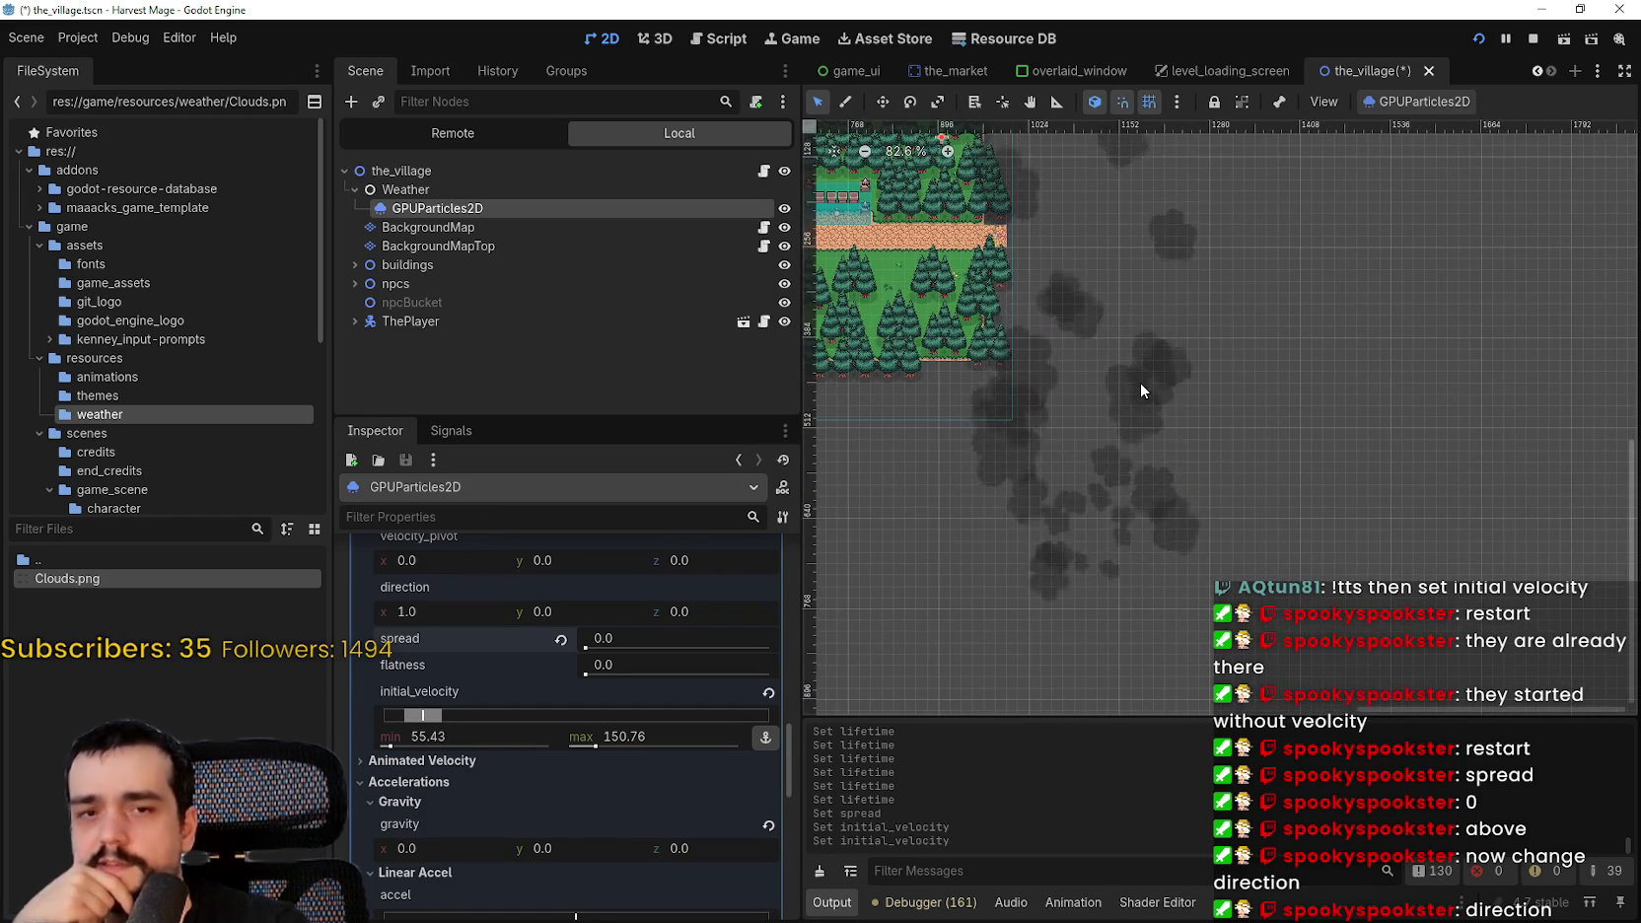
drag(1153, 487, 1178, 581)
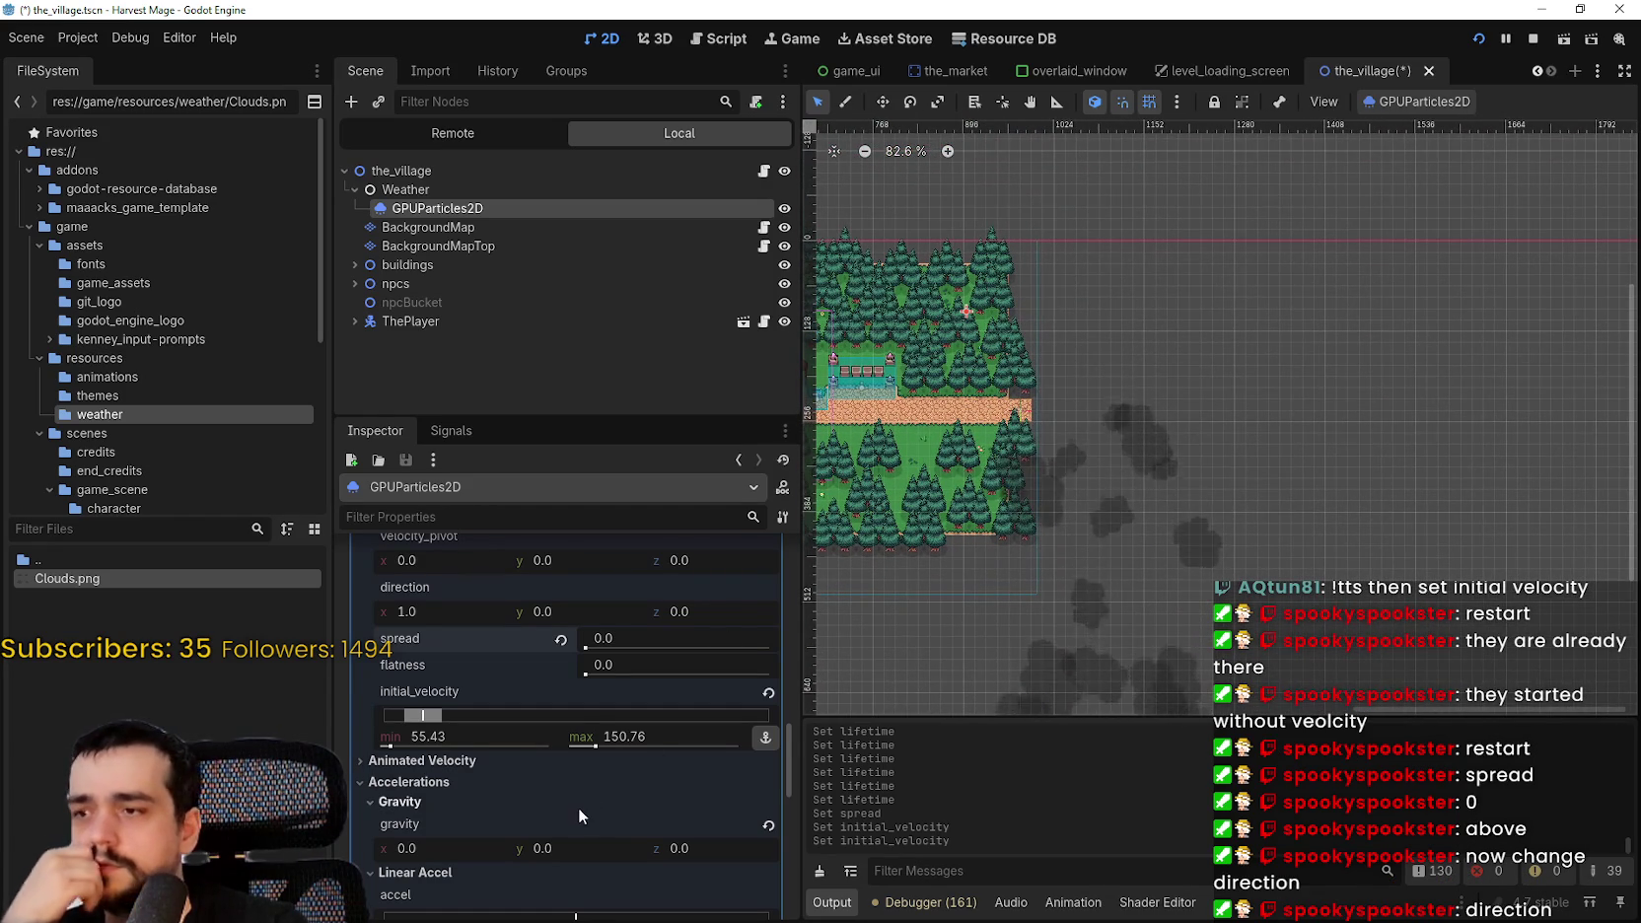
scroll(580, 805, up, 4)
scroll(567, 790, down, 2)
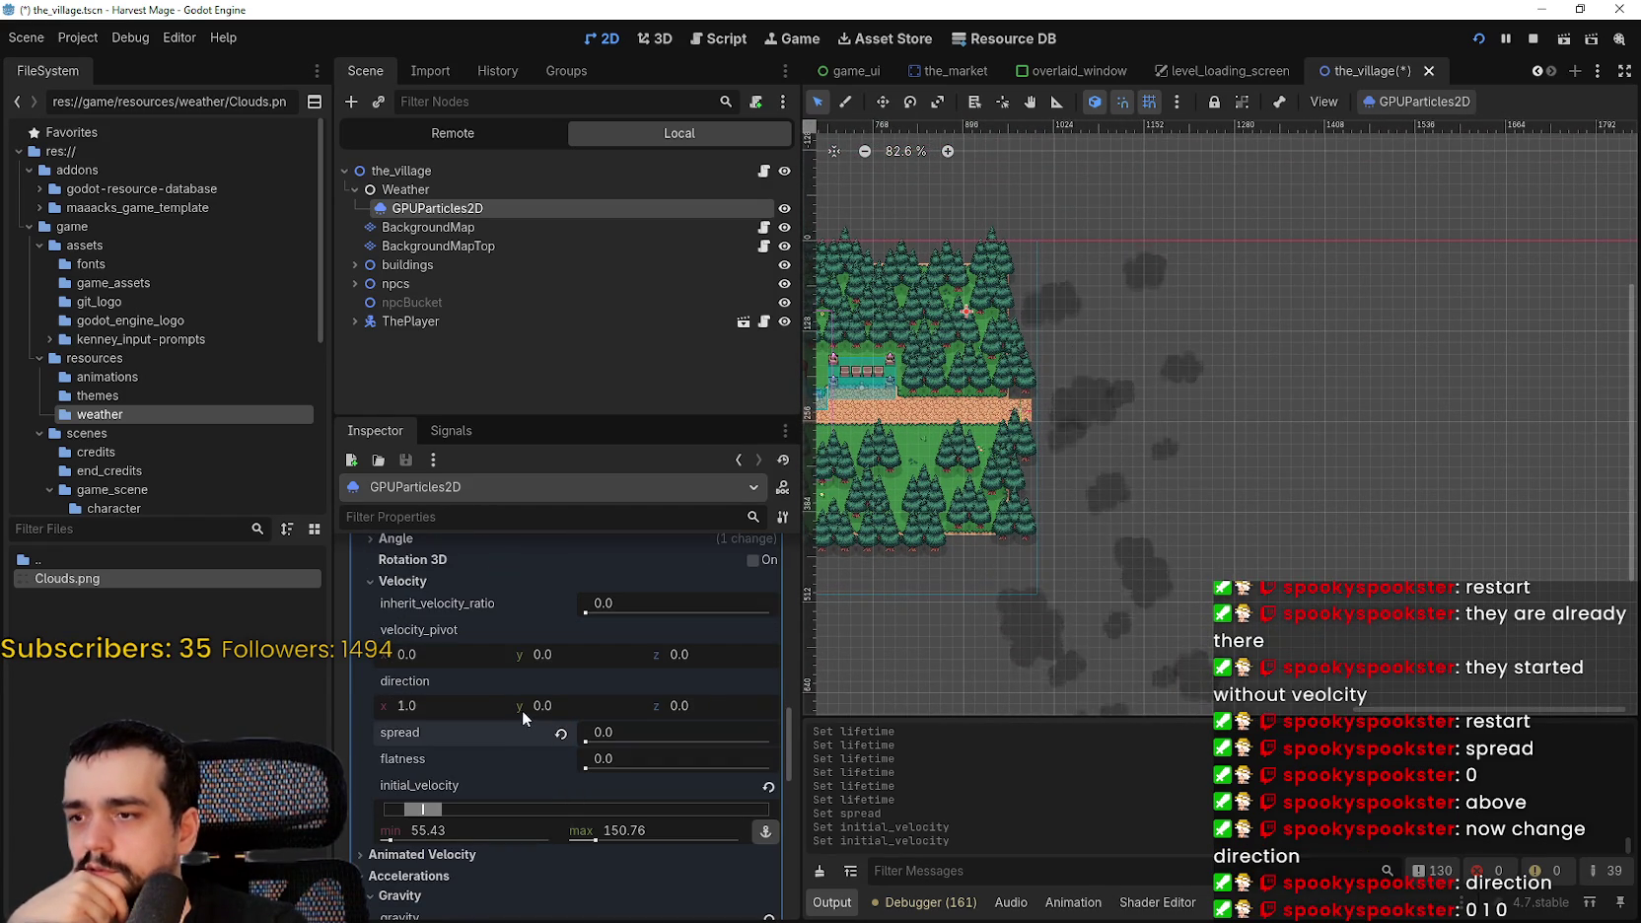
- Set the emission direction to 0, 1, 0
click(544, 705)
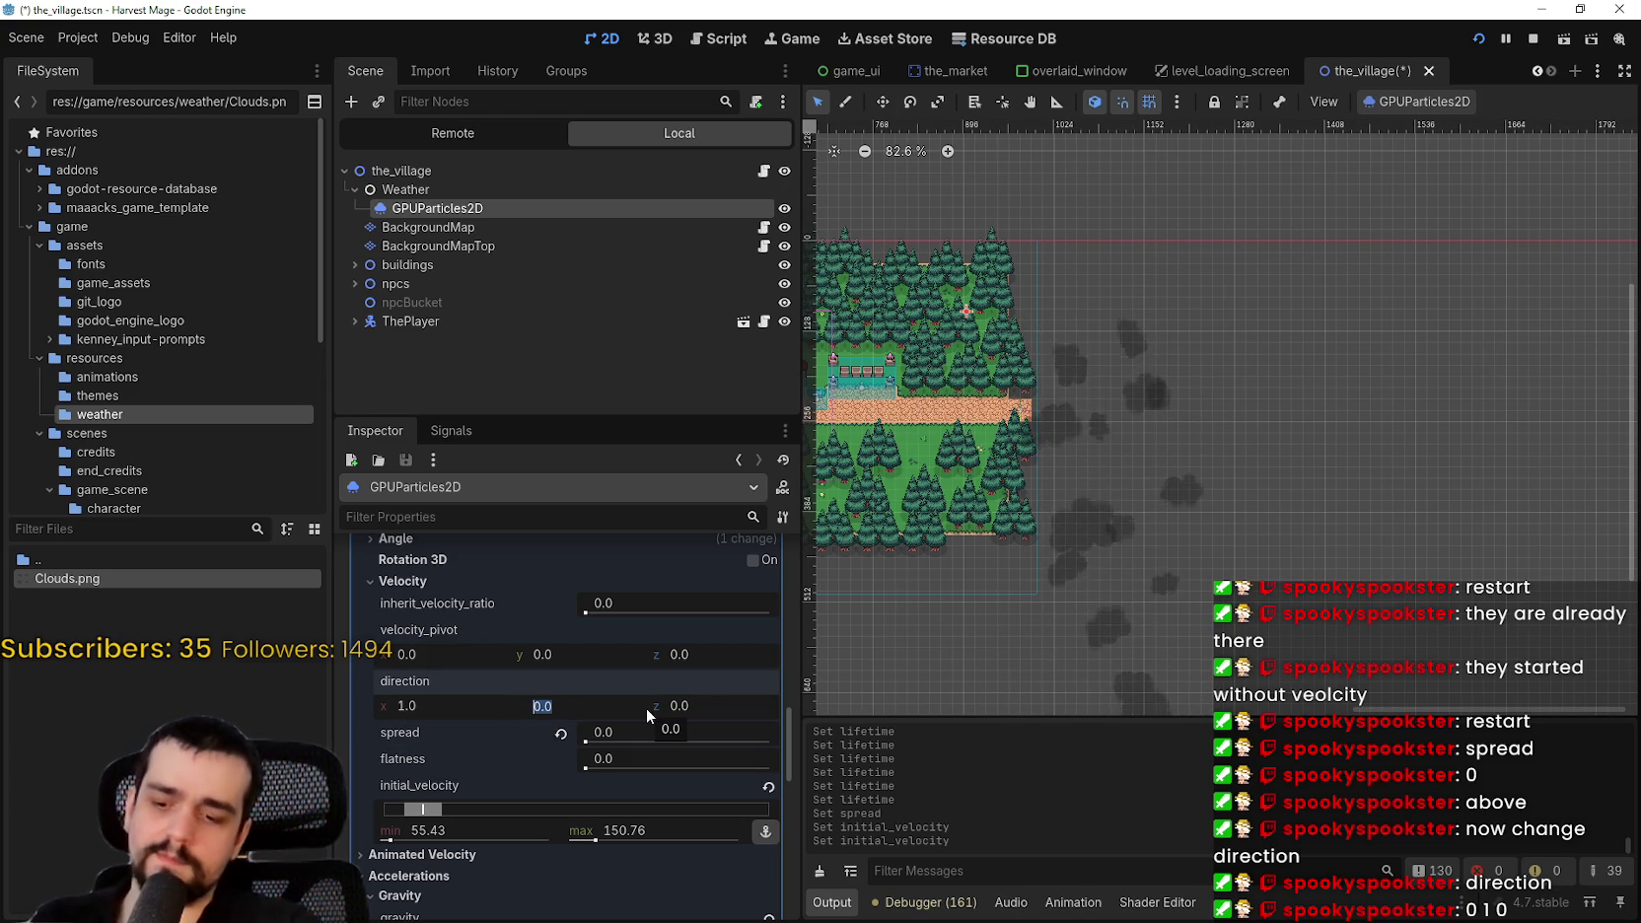
text(1)
key(Return)
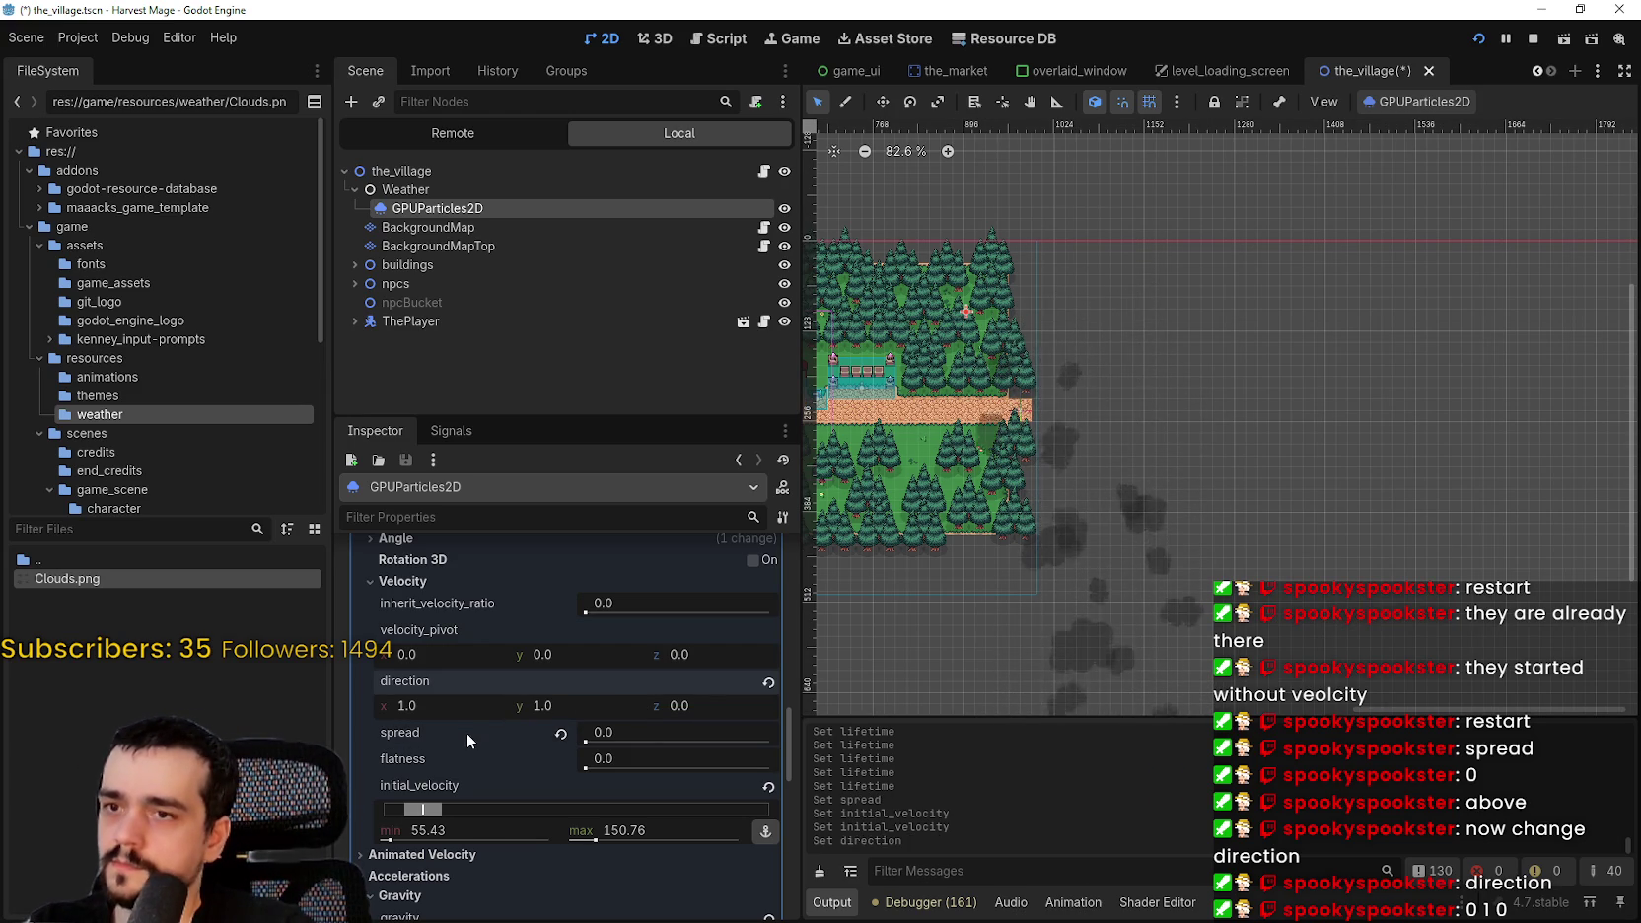
click(414, 705)
text(0)
key(Return)
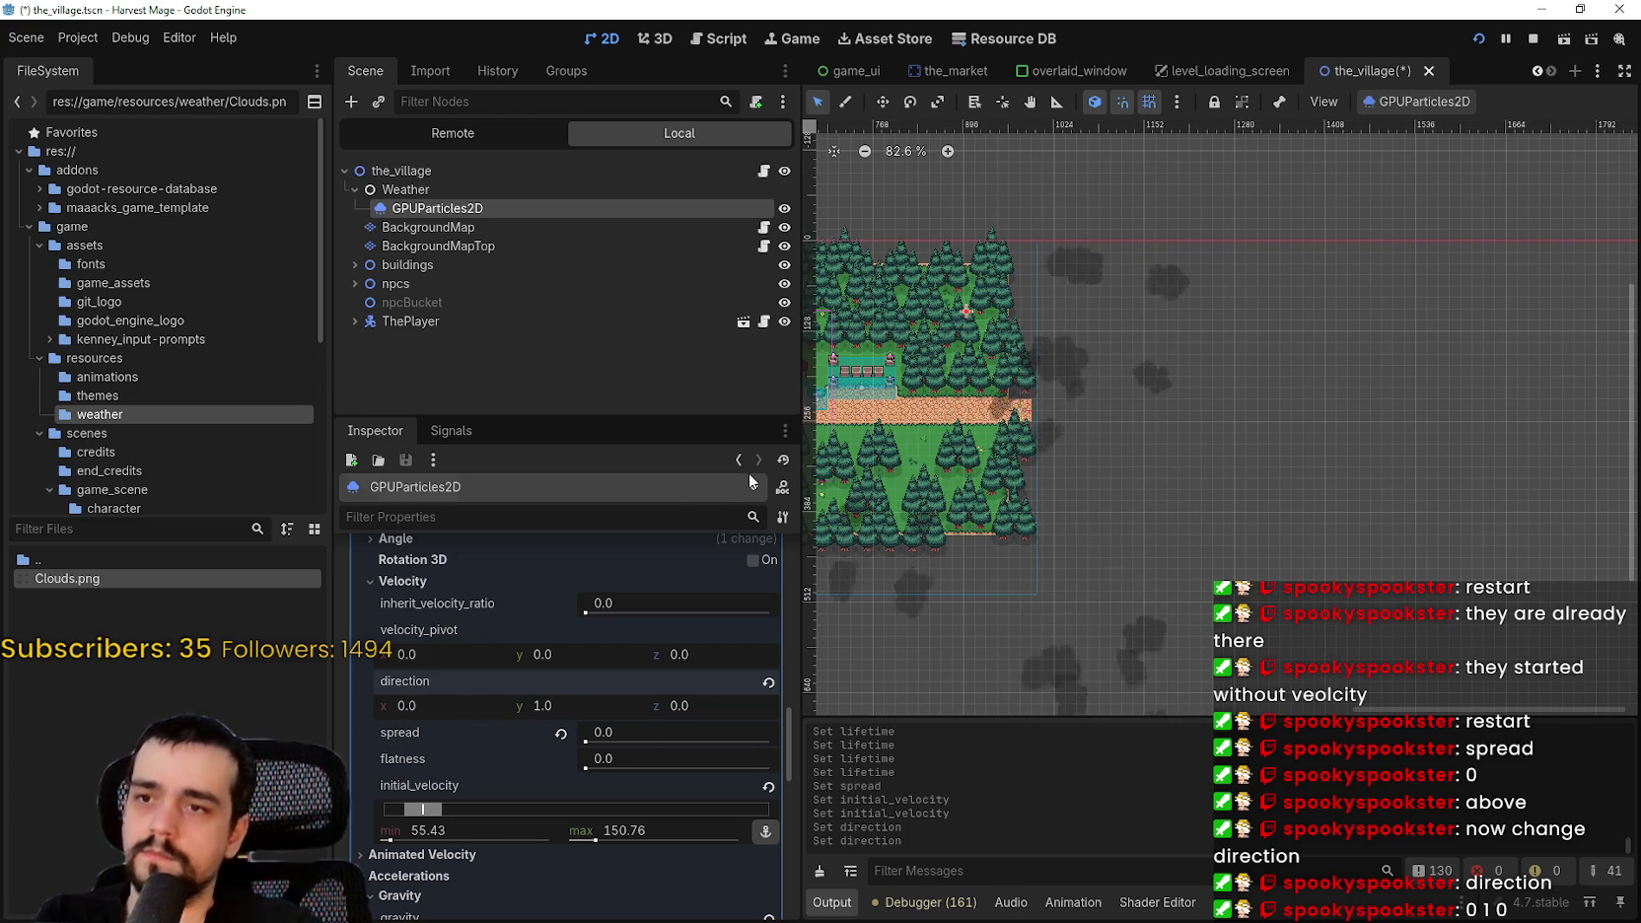
- Drag the minimum initial velocity up to 60.0
scroll(1145, 440, down, 2)
drag(1222, 441, 1237, 438)
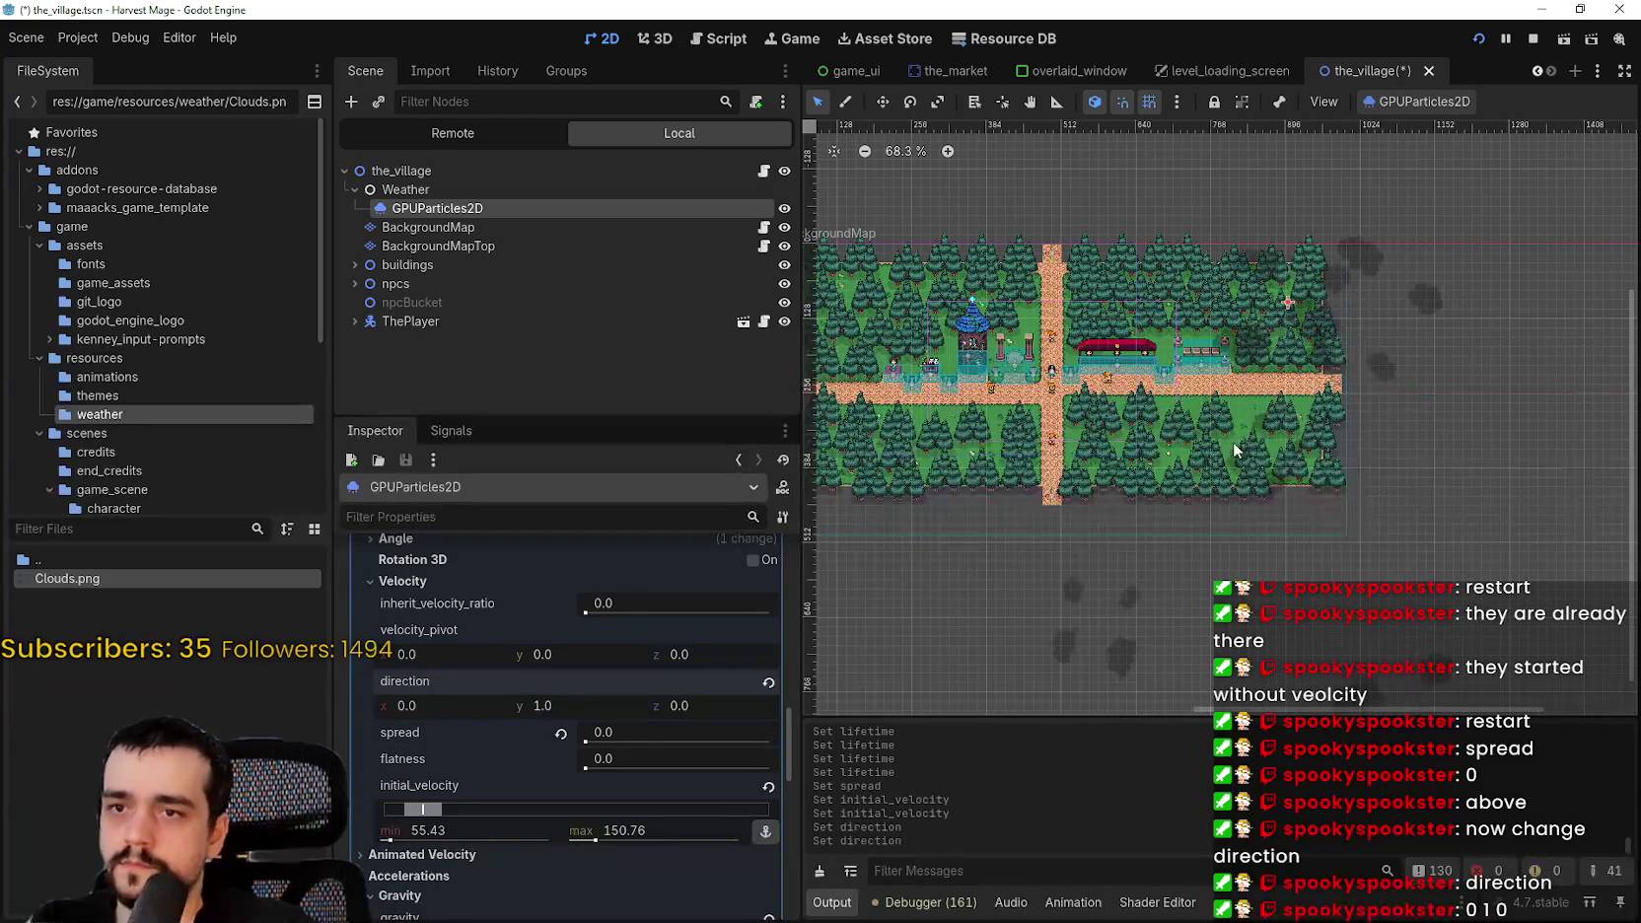
scroll(1251, 284, up, 3)
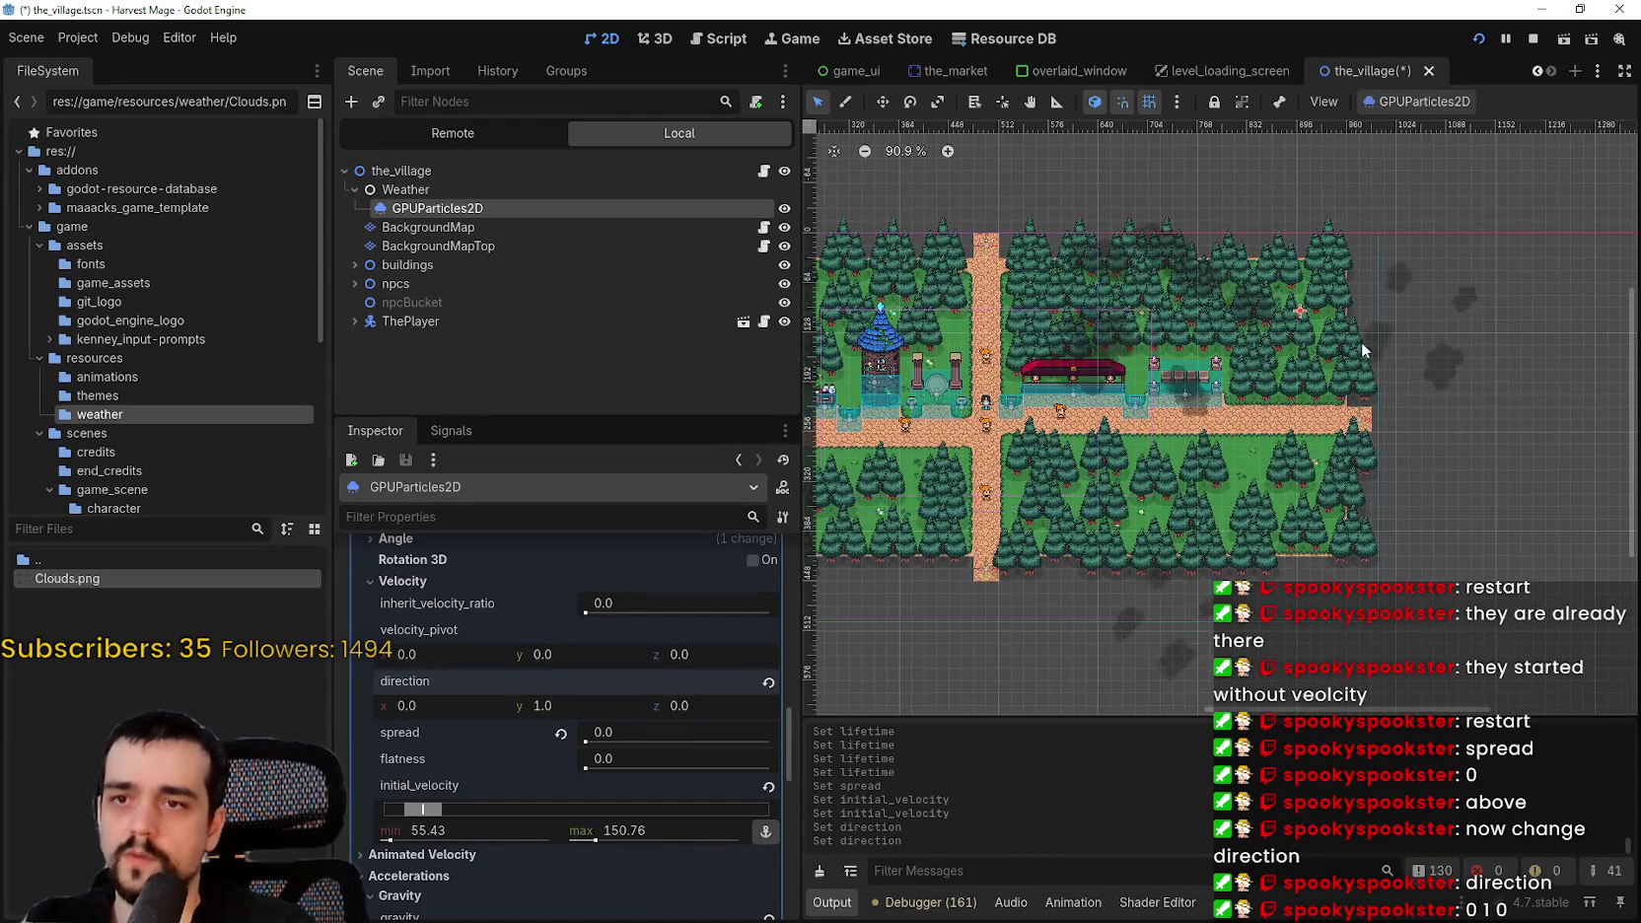
scroll(1327, 415, down, 3)
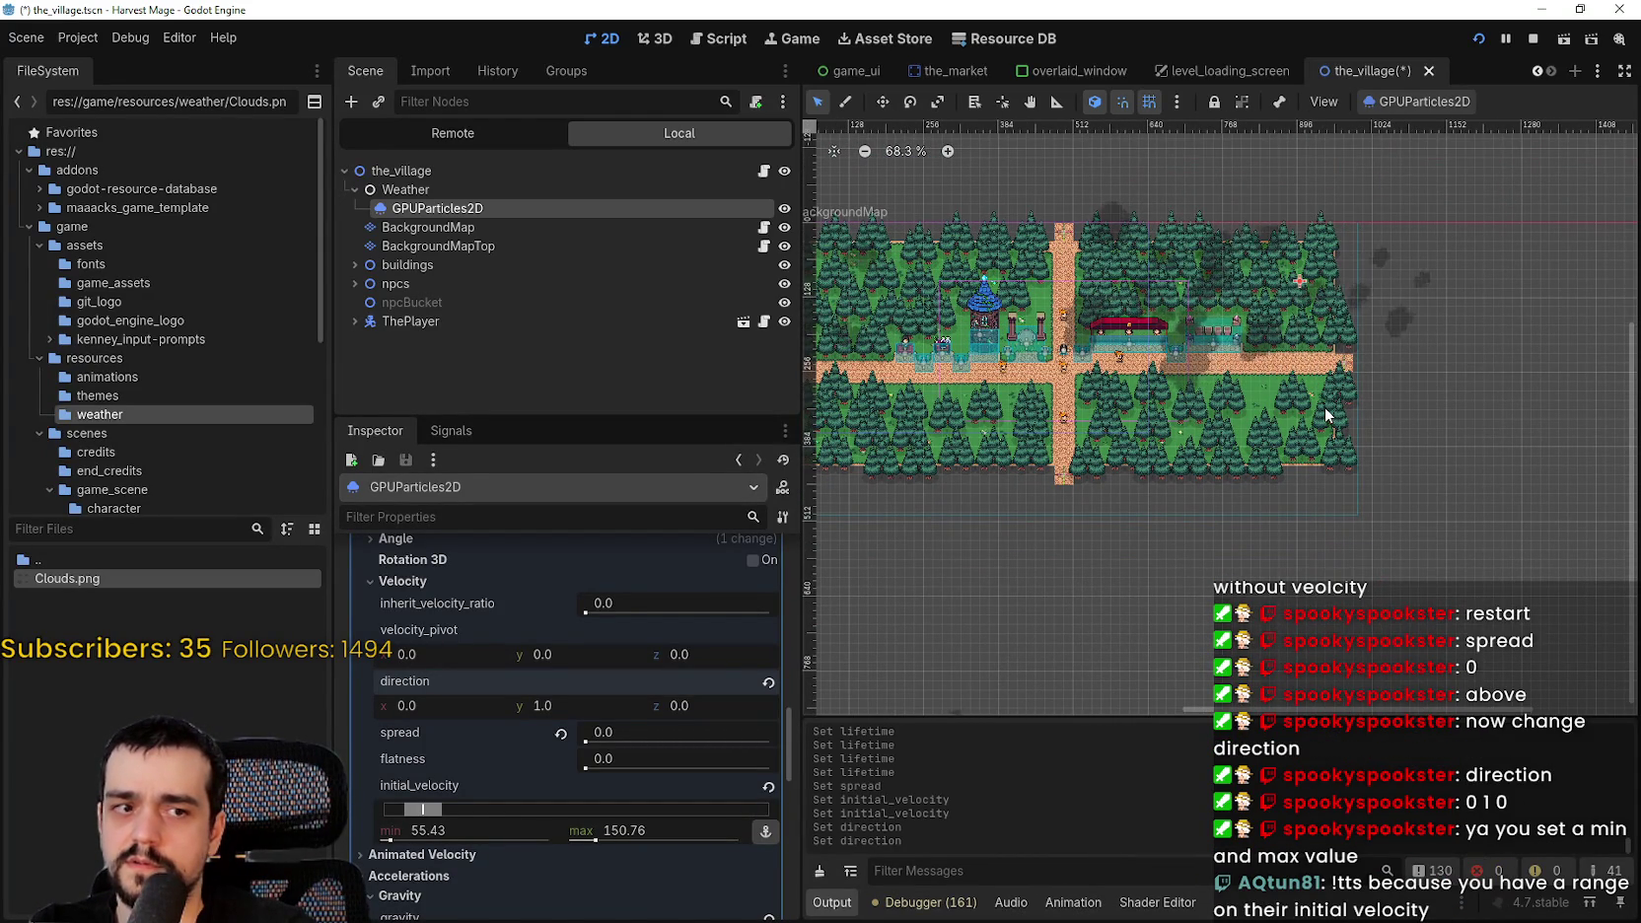
scroll(571, 843, down, 1)
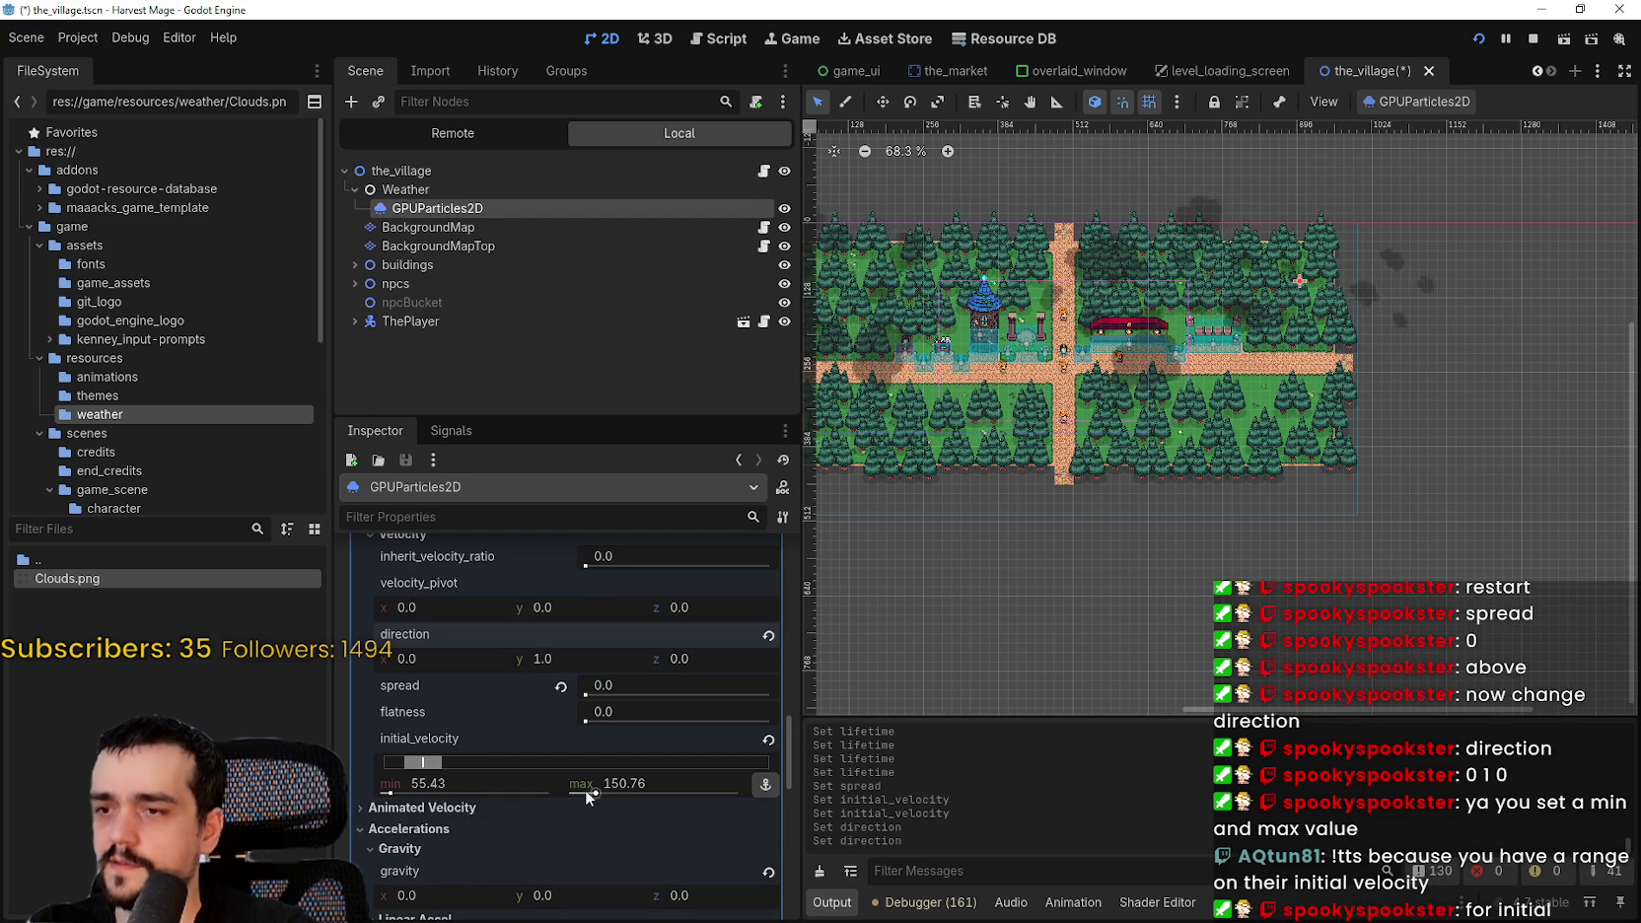
drag(494, 783, 640, 787)
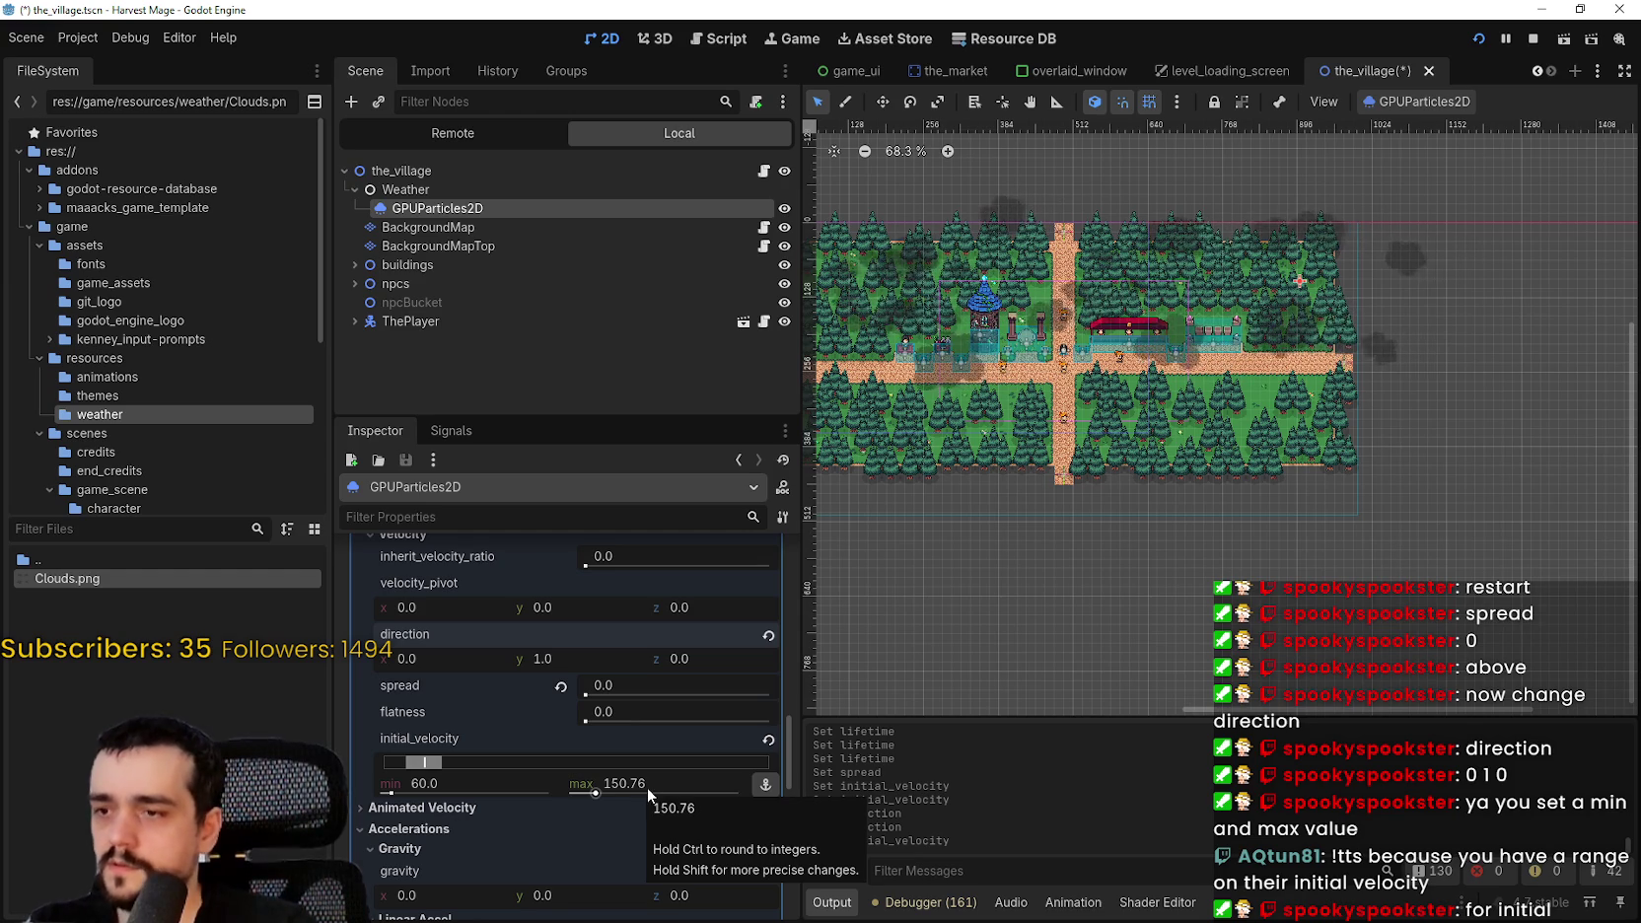
- Set both initial velocity min and max to 20
click(644, 788)
text(60)
key(Return)
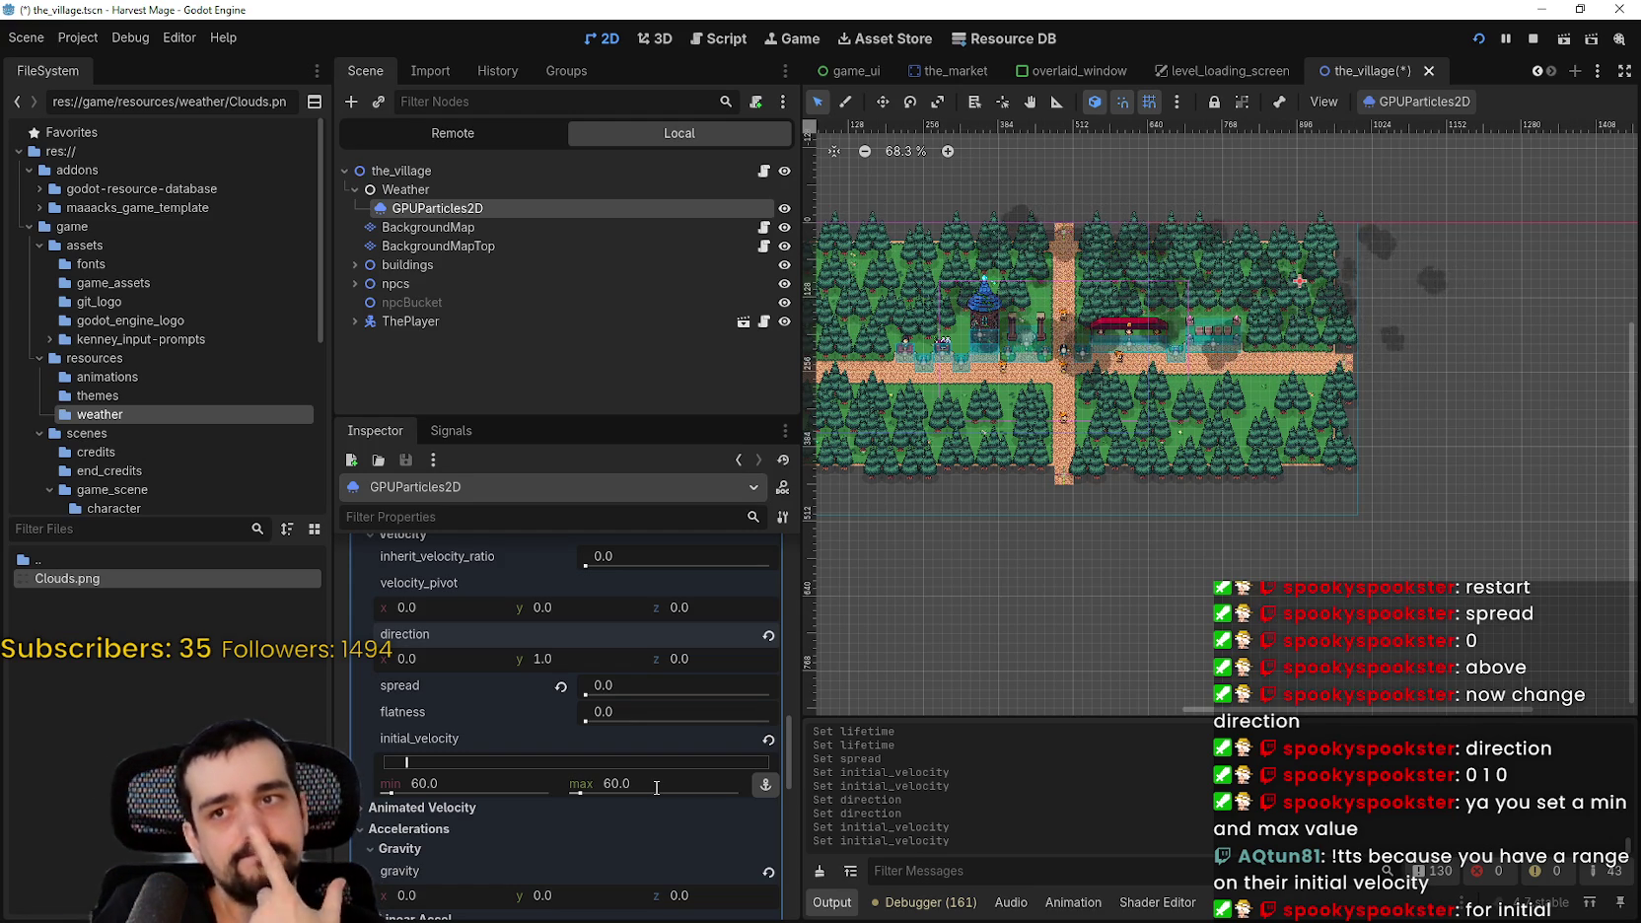
scroll(732, 654, down, 5)
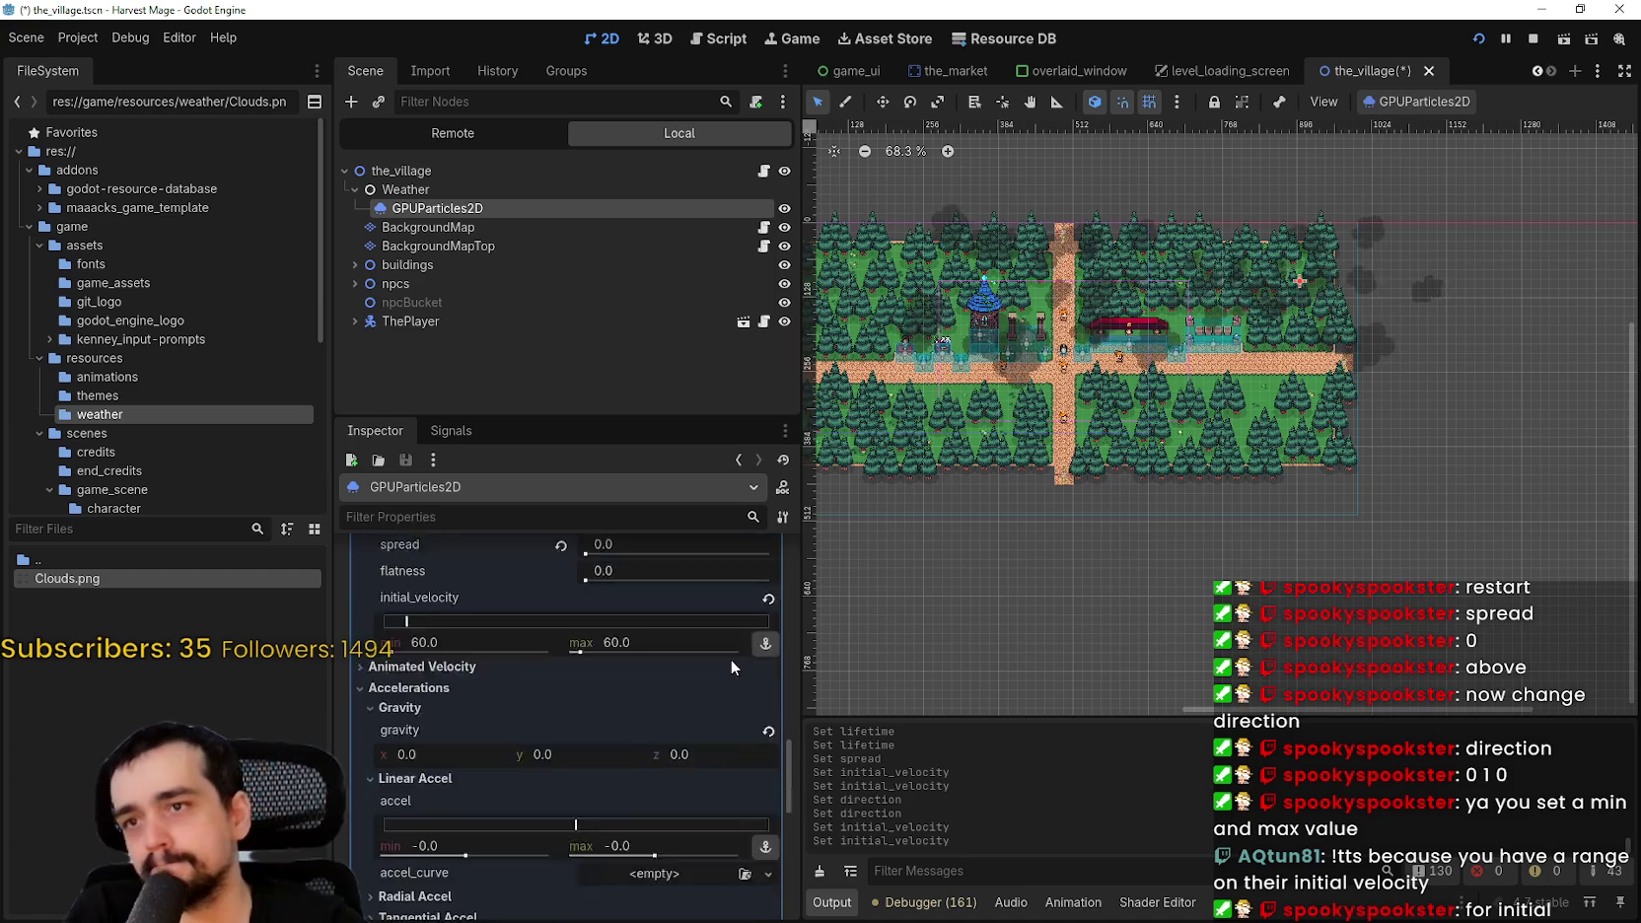
scroll(1218, 508, down, 1)
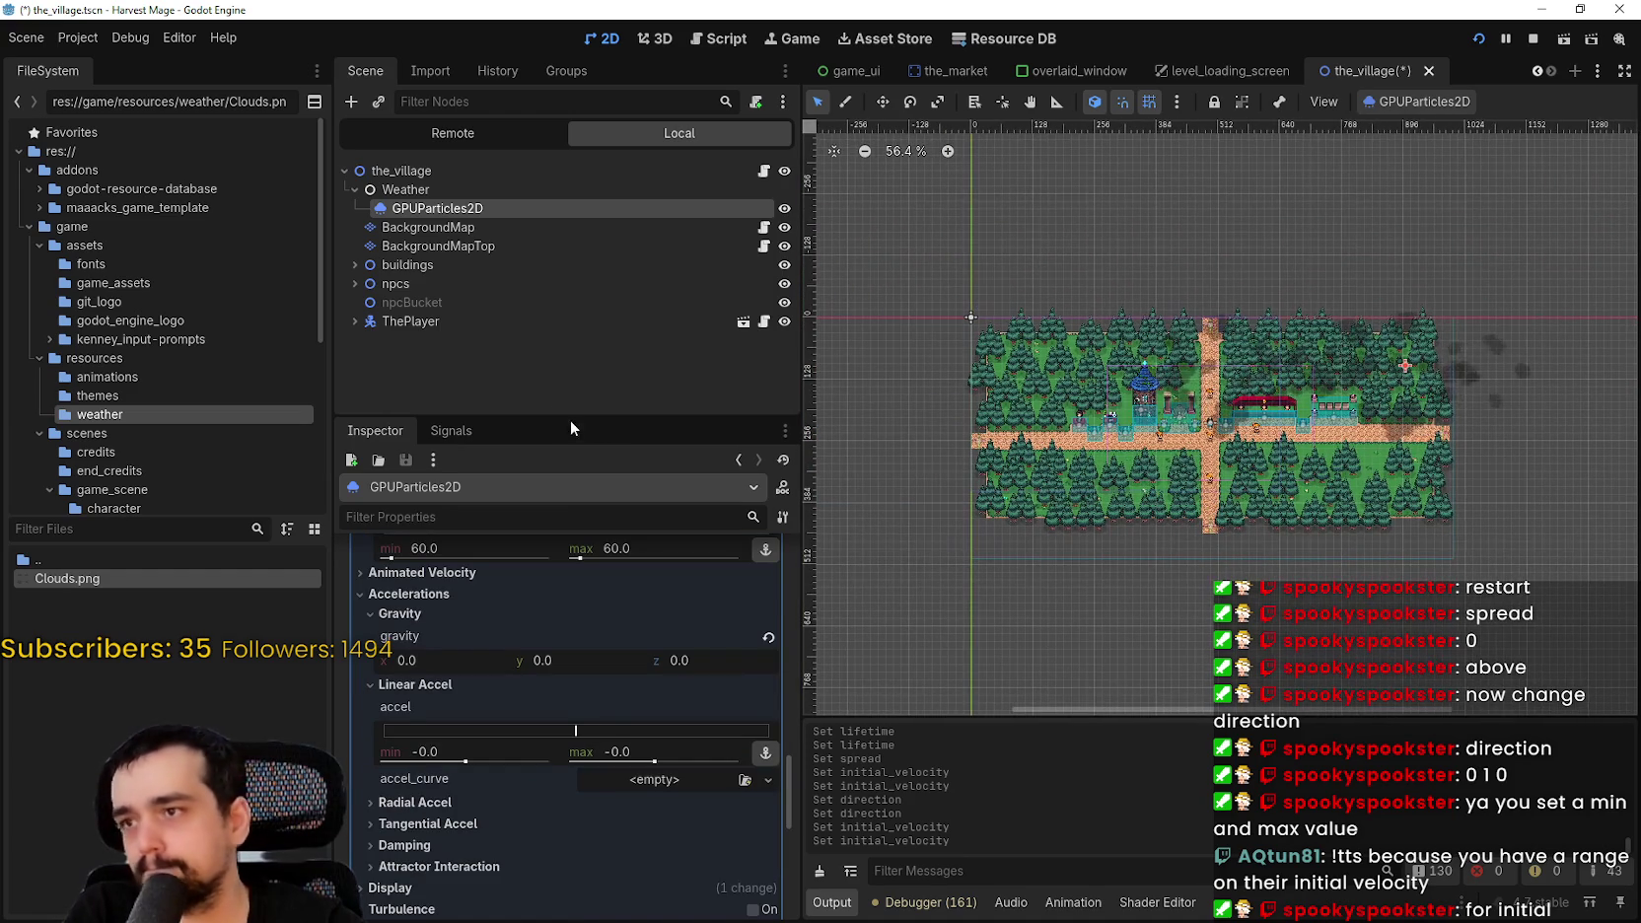
scroll(609, 714, up, 10)
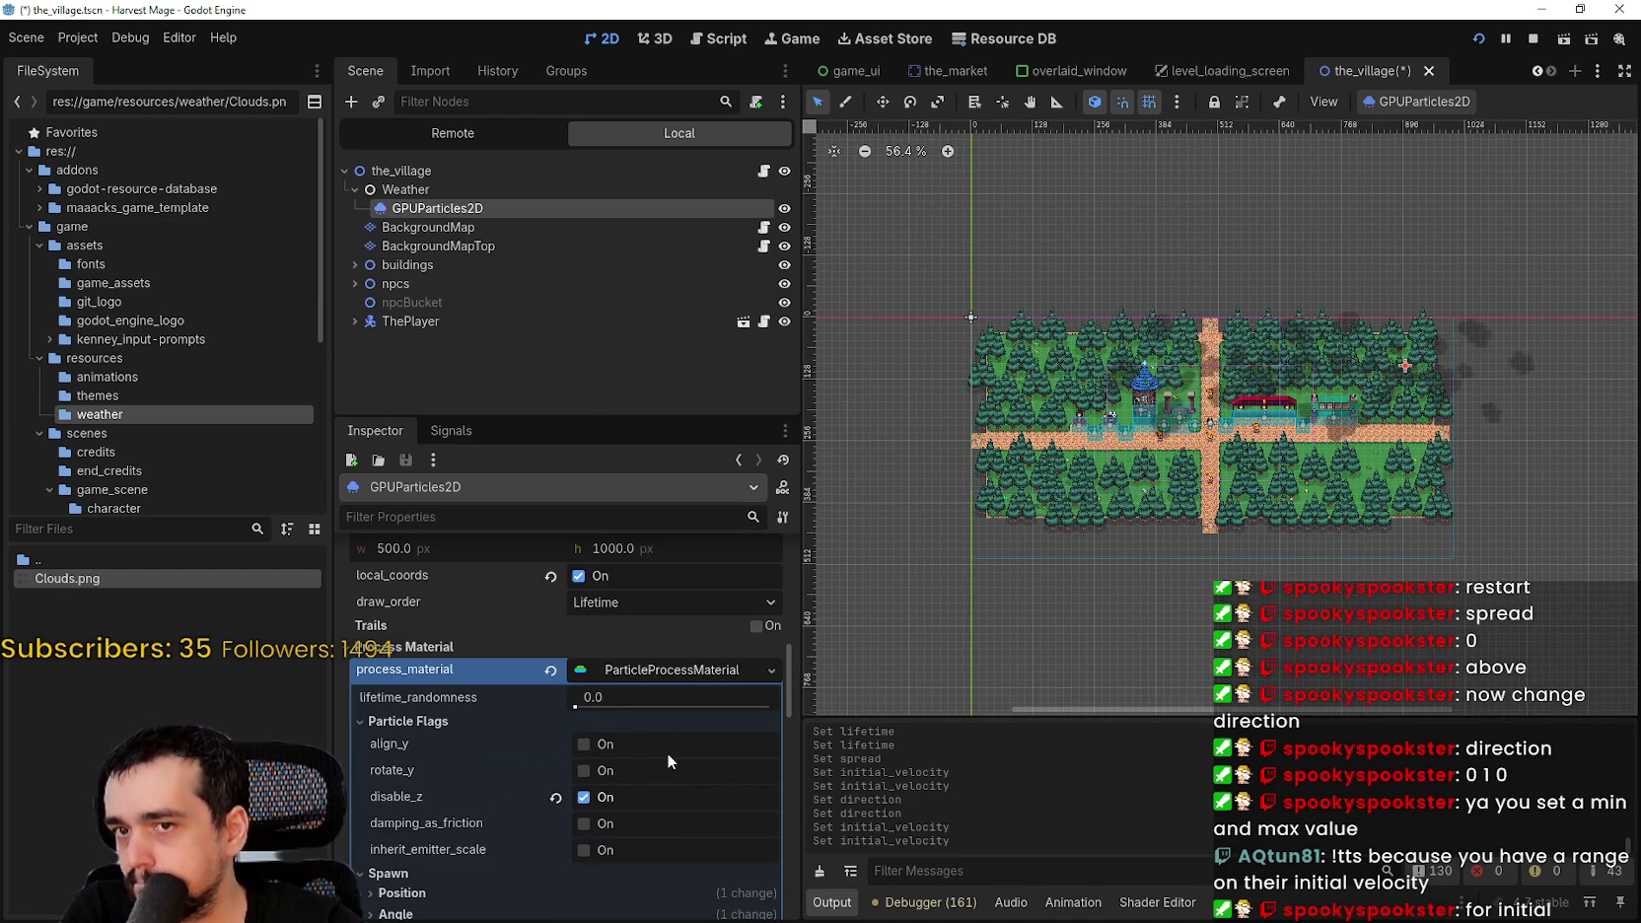
scroll(667, 749, down, 5)
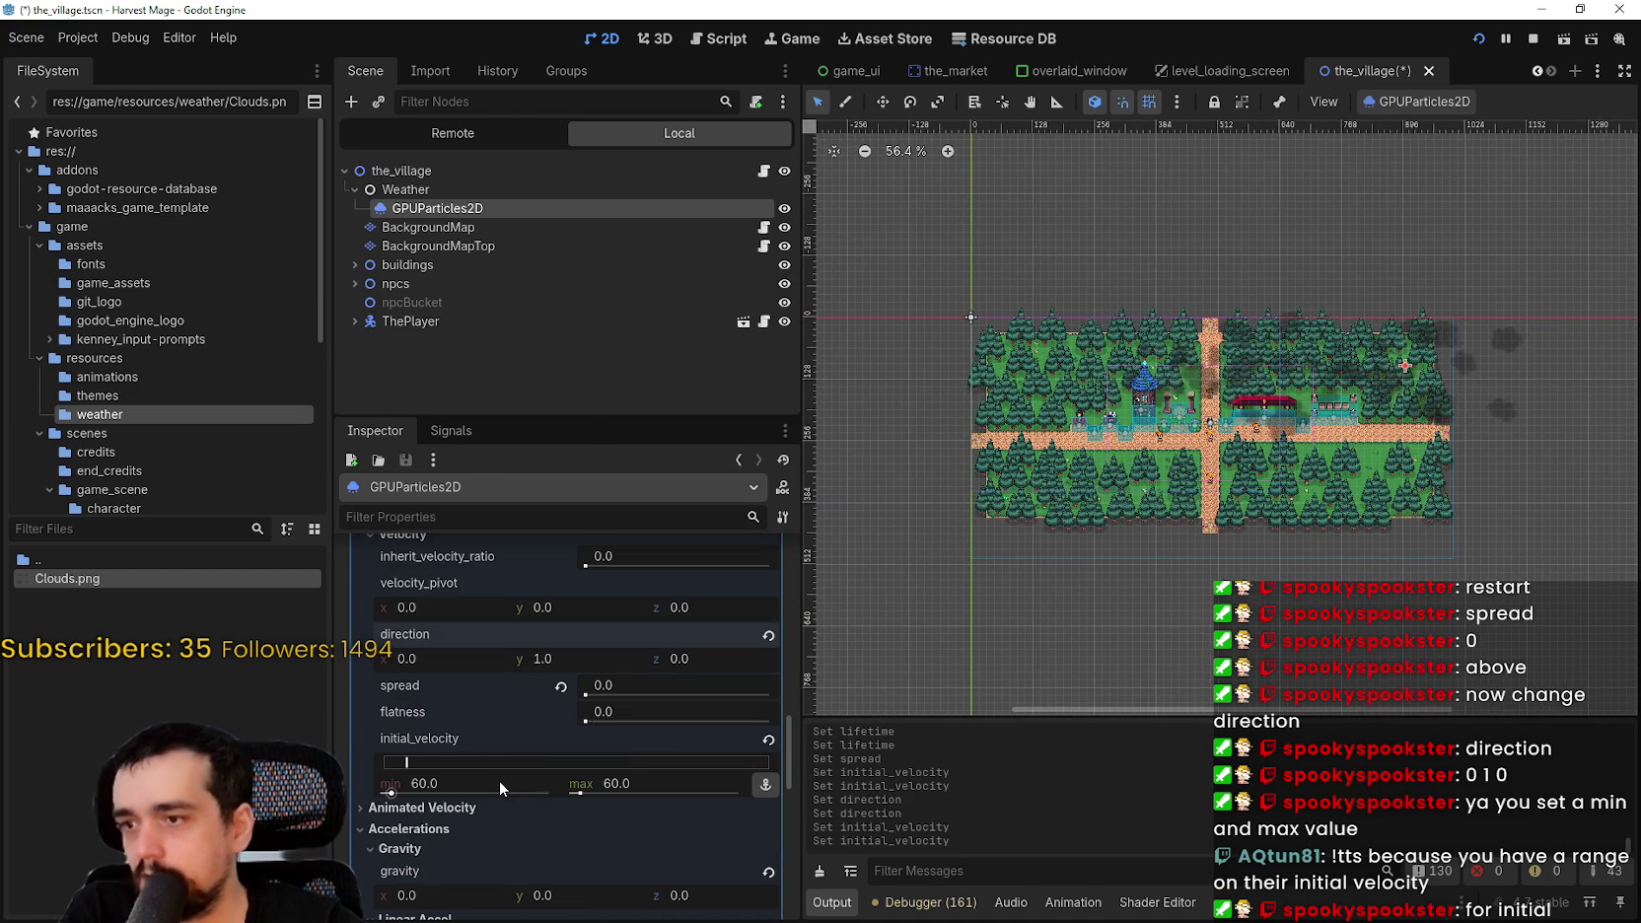
click(503, 778)
text(20)
click(633, 786)
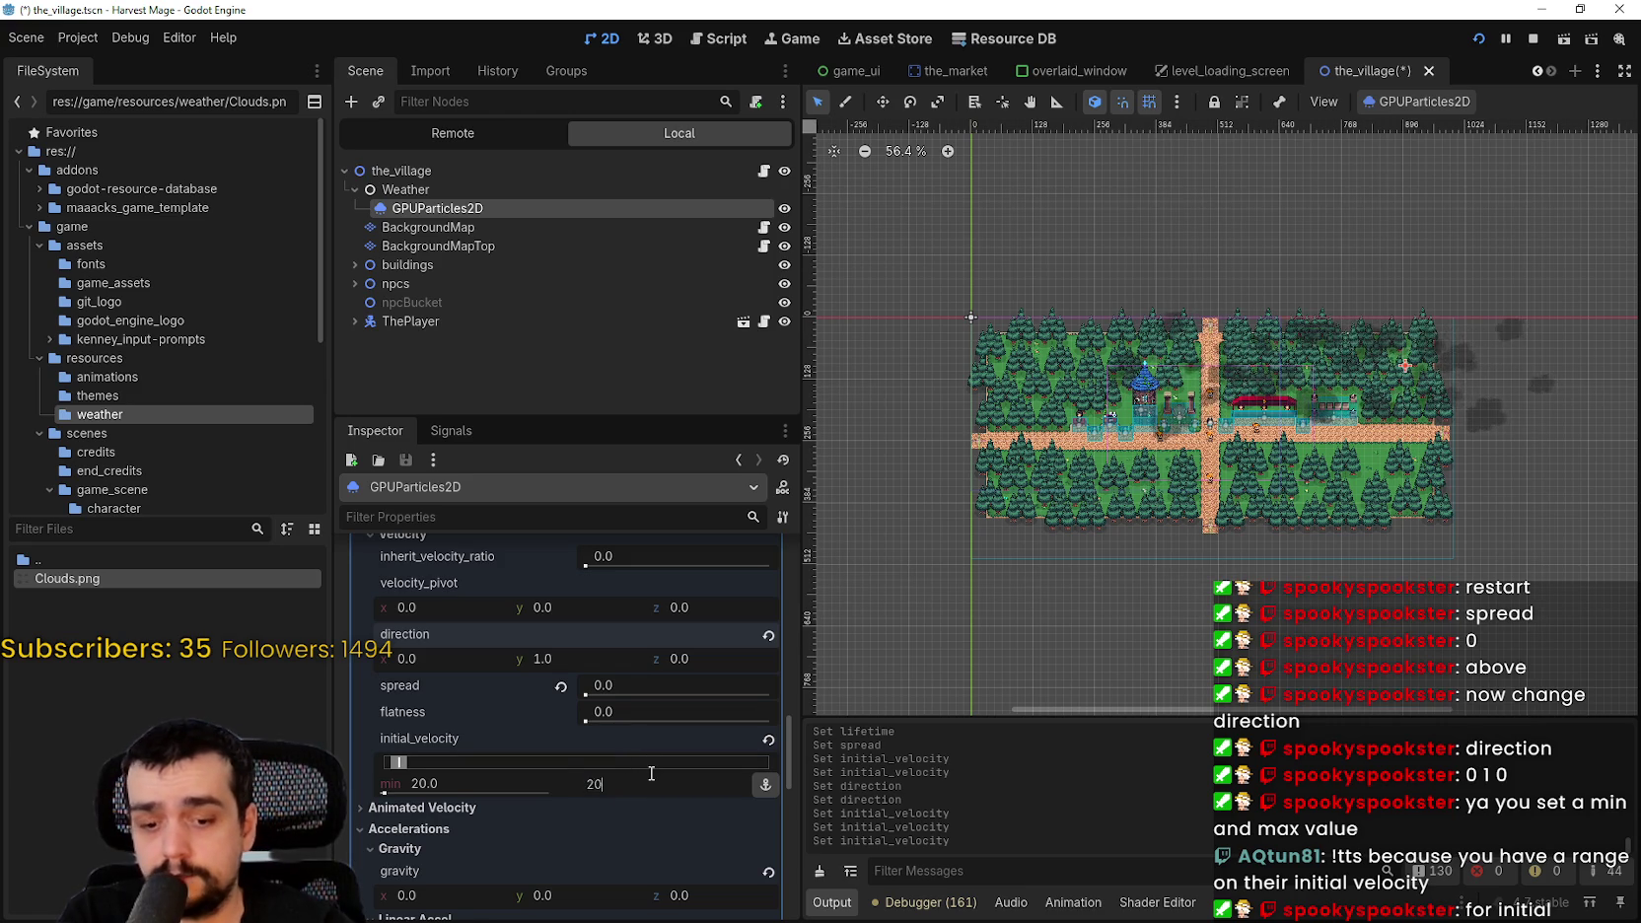
text(20)
key(Return)
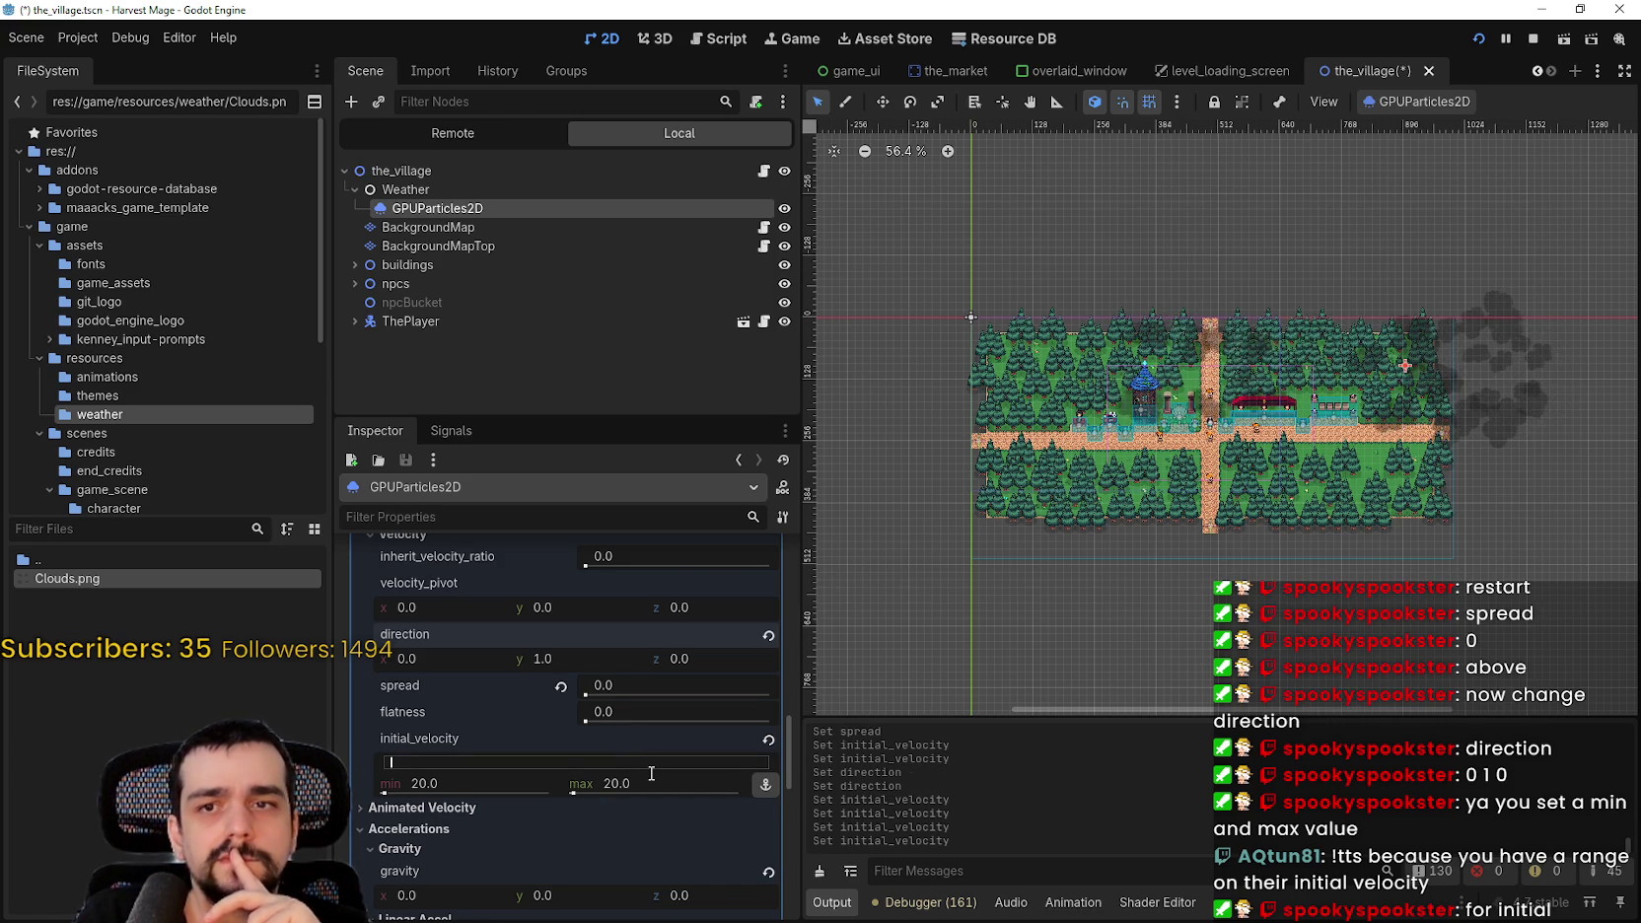
- Set the particle lifetime to 60 seconds
scroll(701, 638, up, 4)
scroll(712, 655, up, 3)
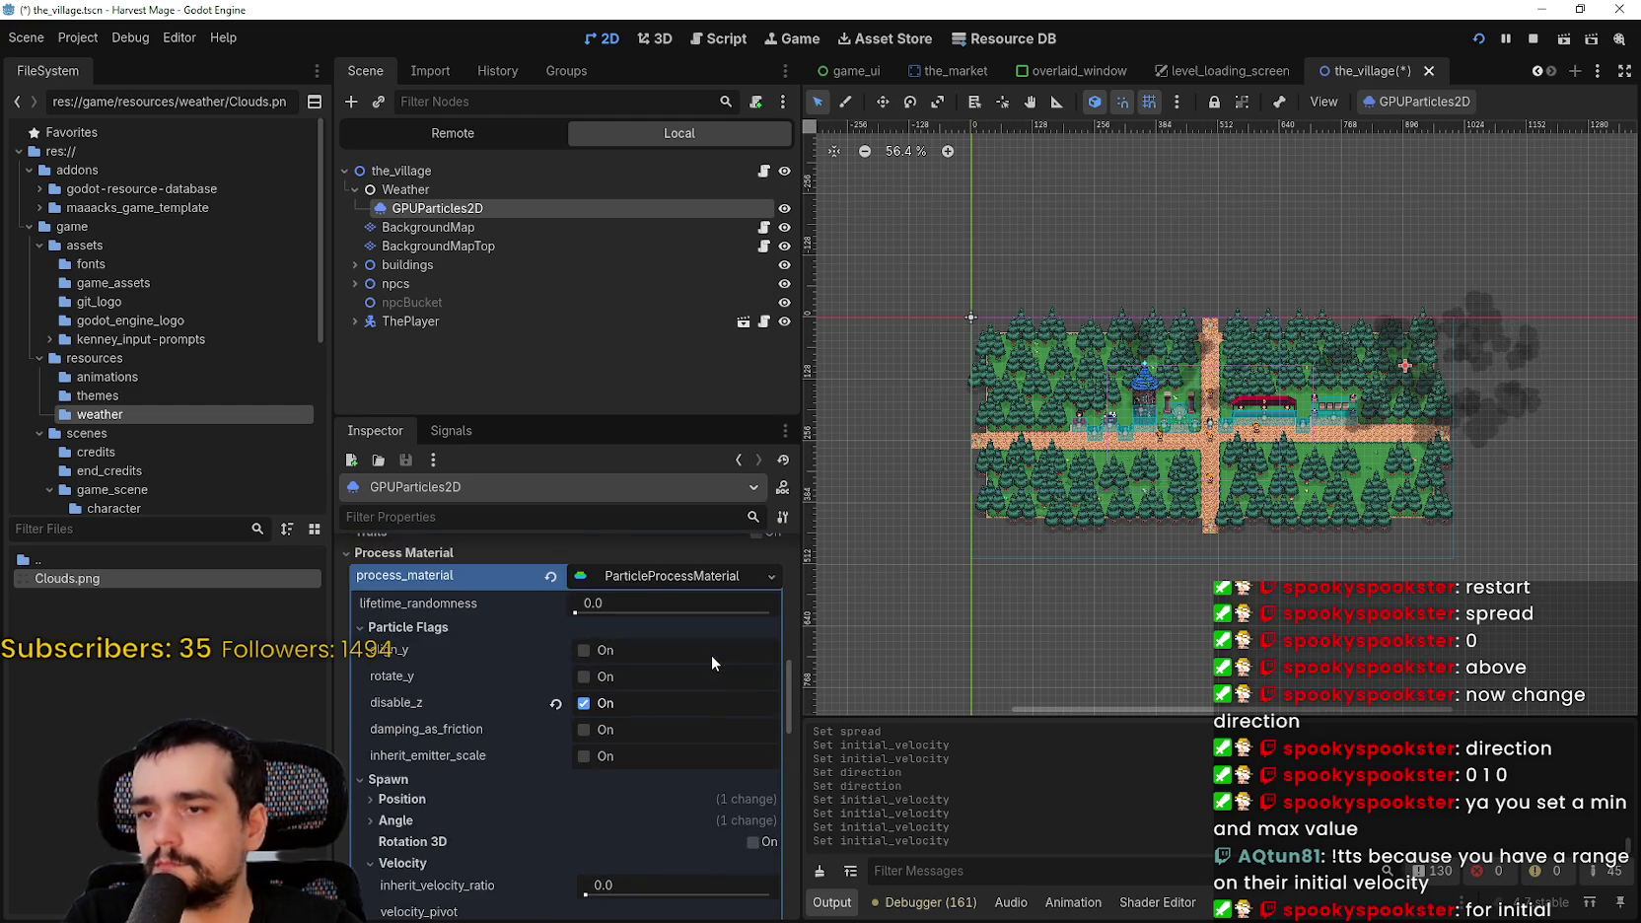
scroll(562, 729, up, 3)
scroll(579, 727, up, 5)
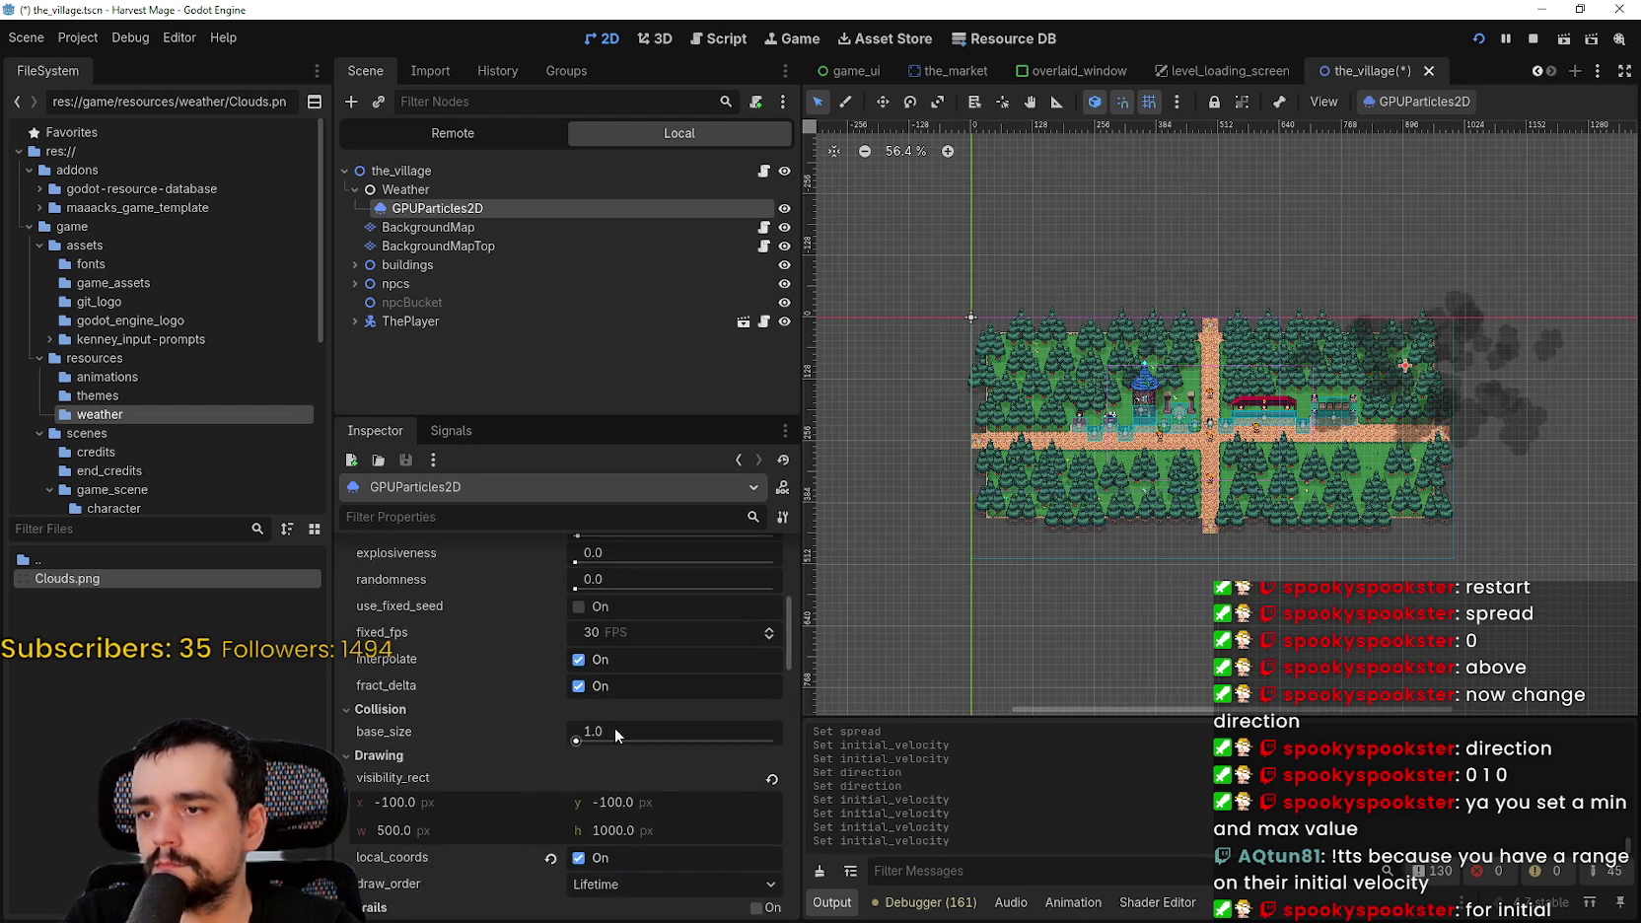
click(645, 655)
text(60)
key(Return)
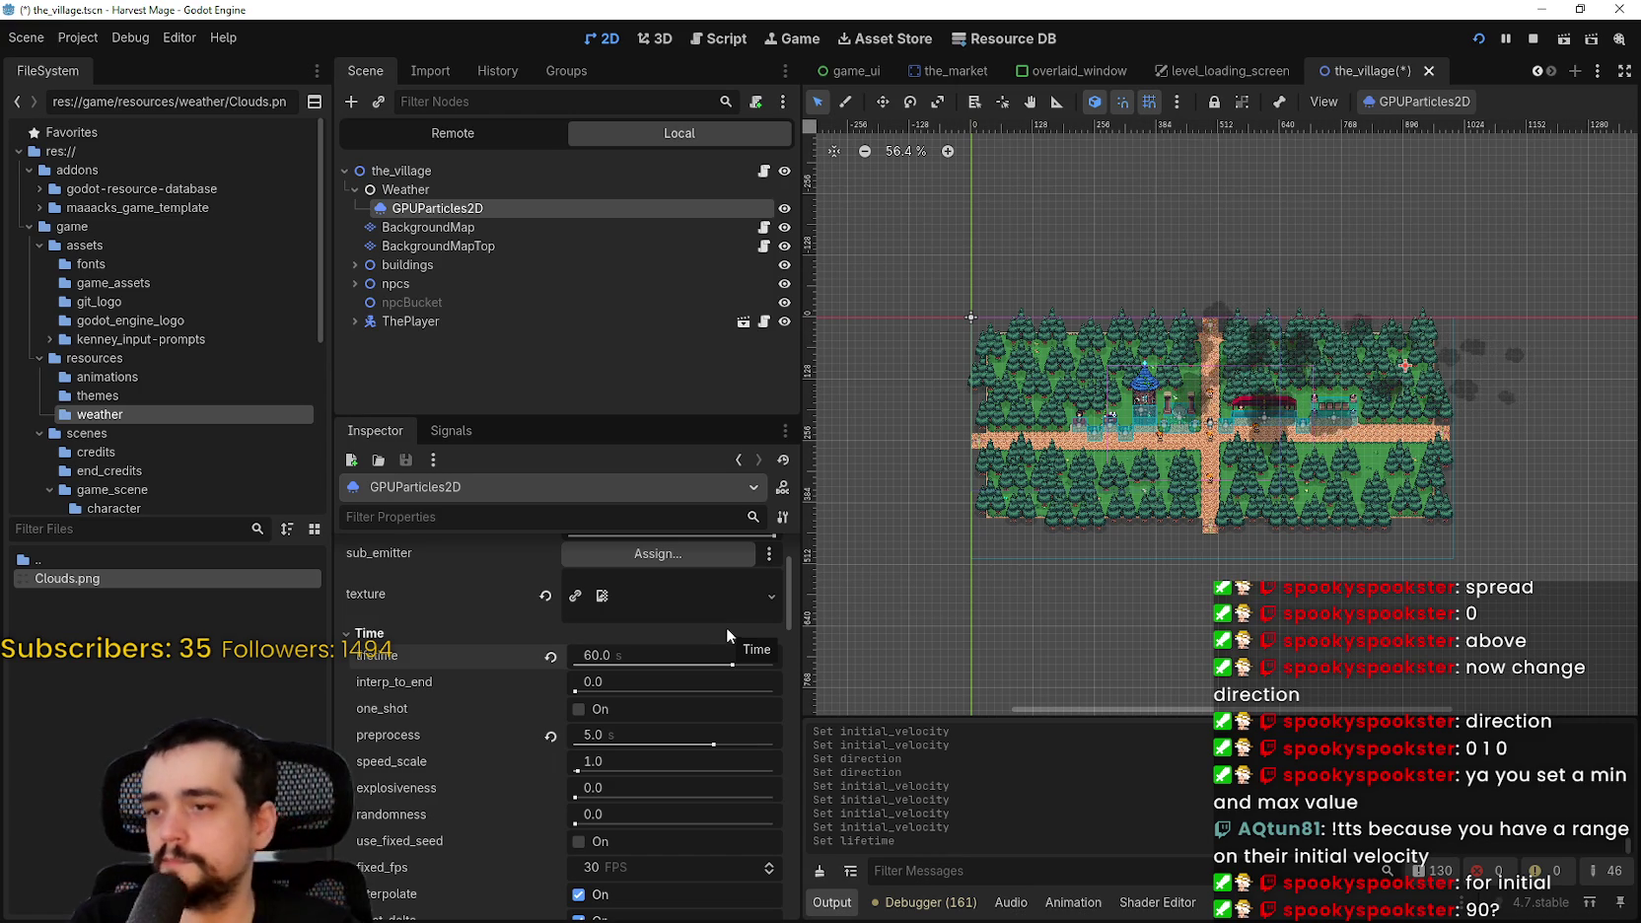
- Change the cloud lifetime from 60 to 90 seconds and view clouds left of the map
click(701, 657)
text(90)
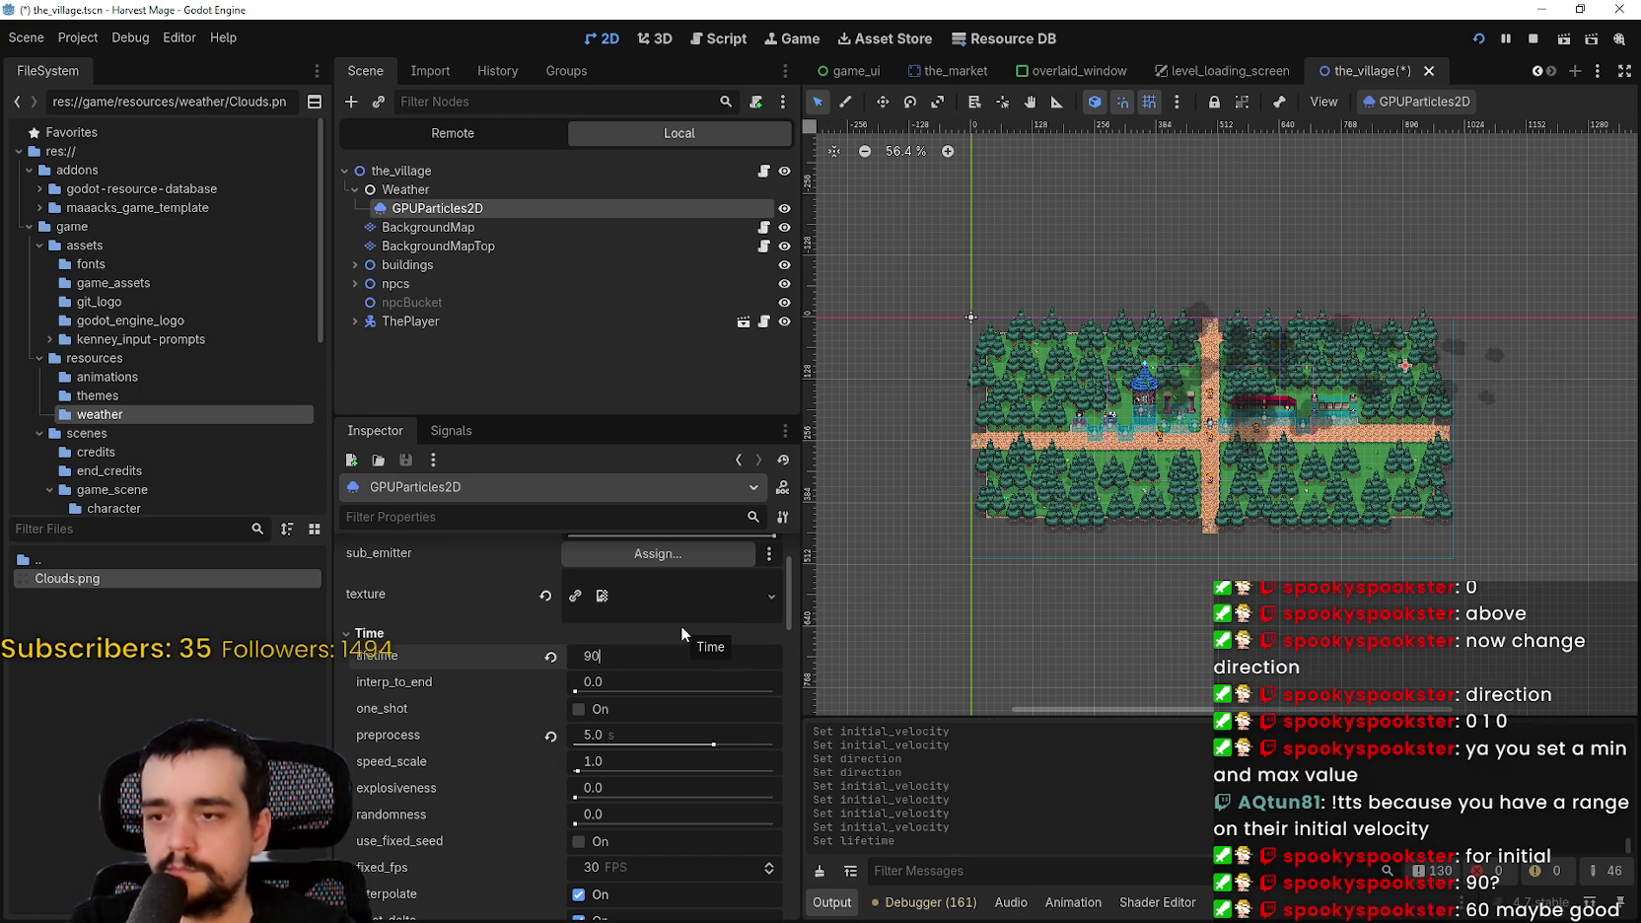
key(Return)
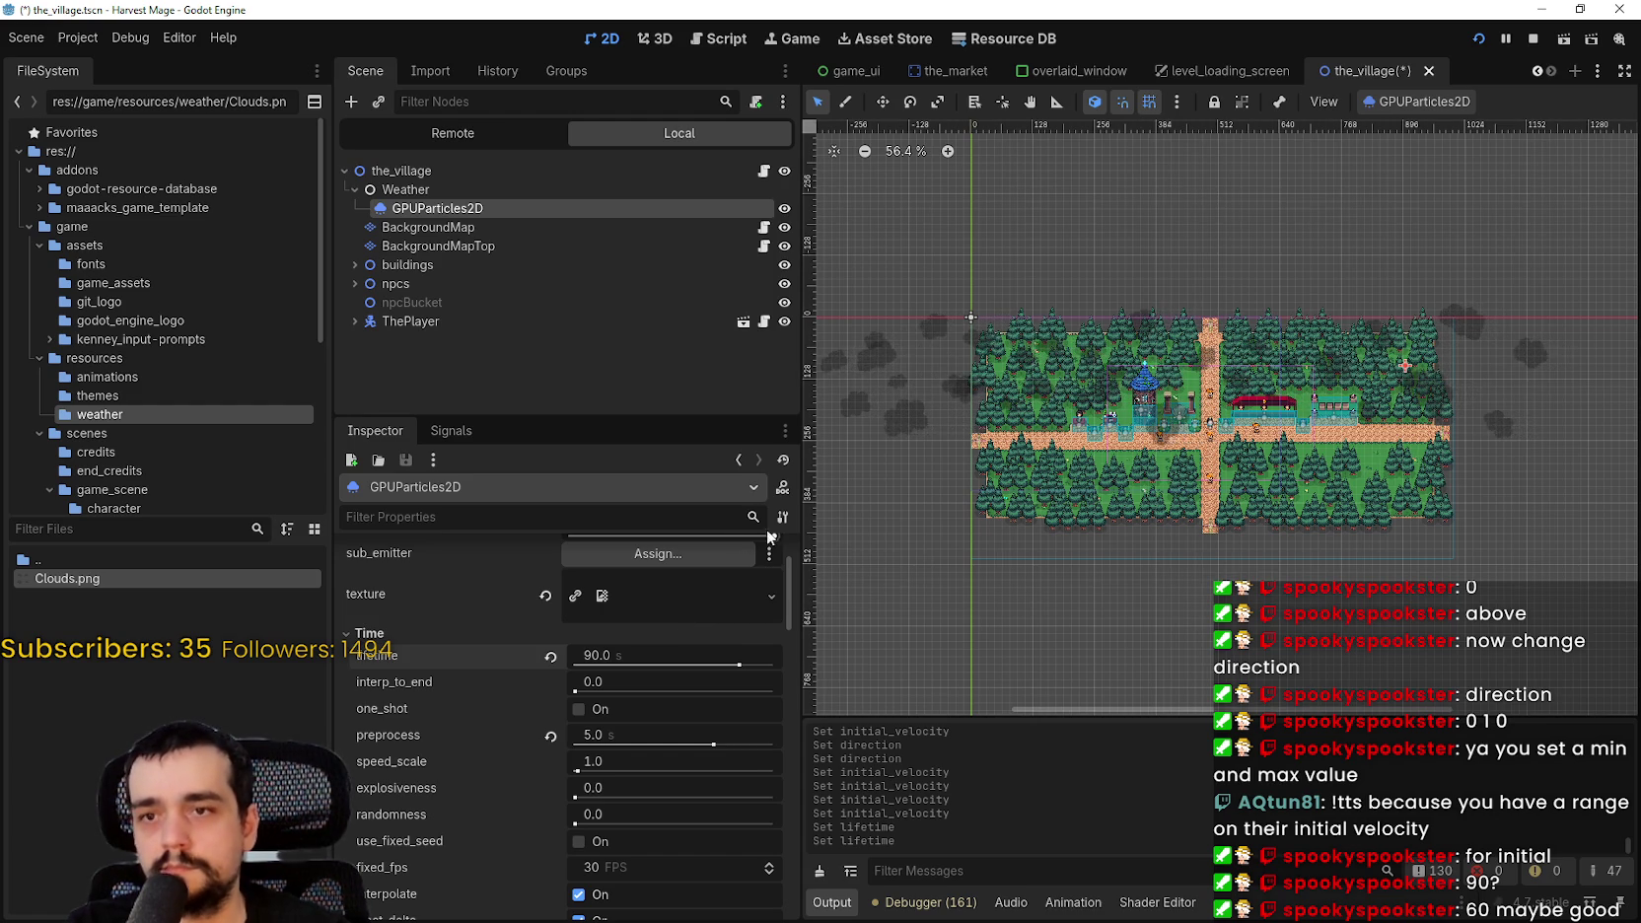
scroll(989, 436, down, 2)
drag(989, 437, 1056, 471)
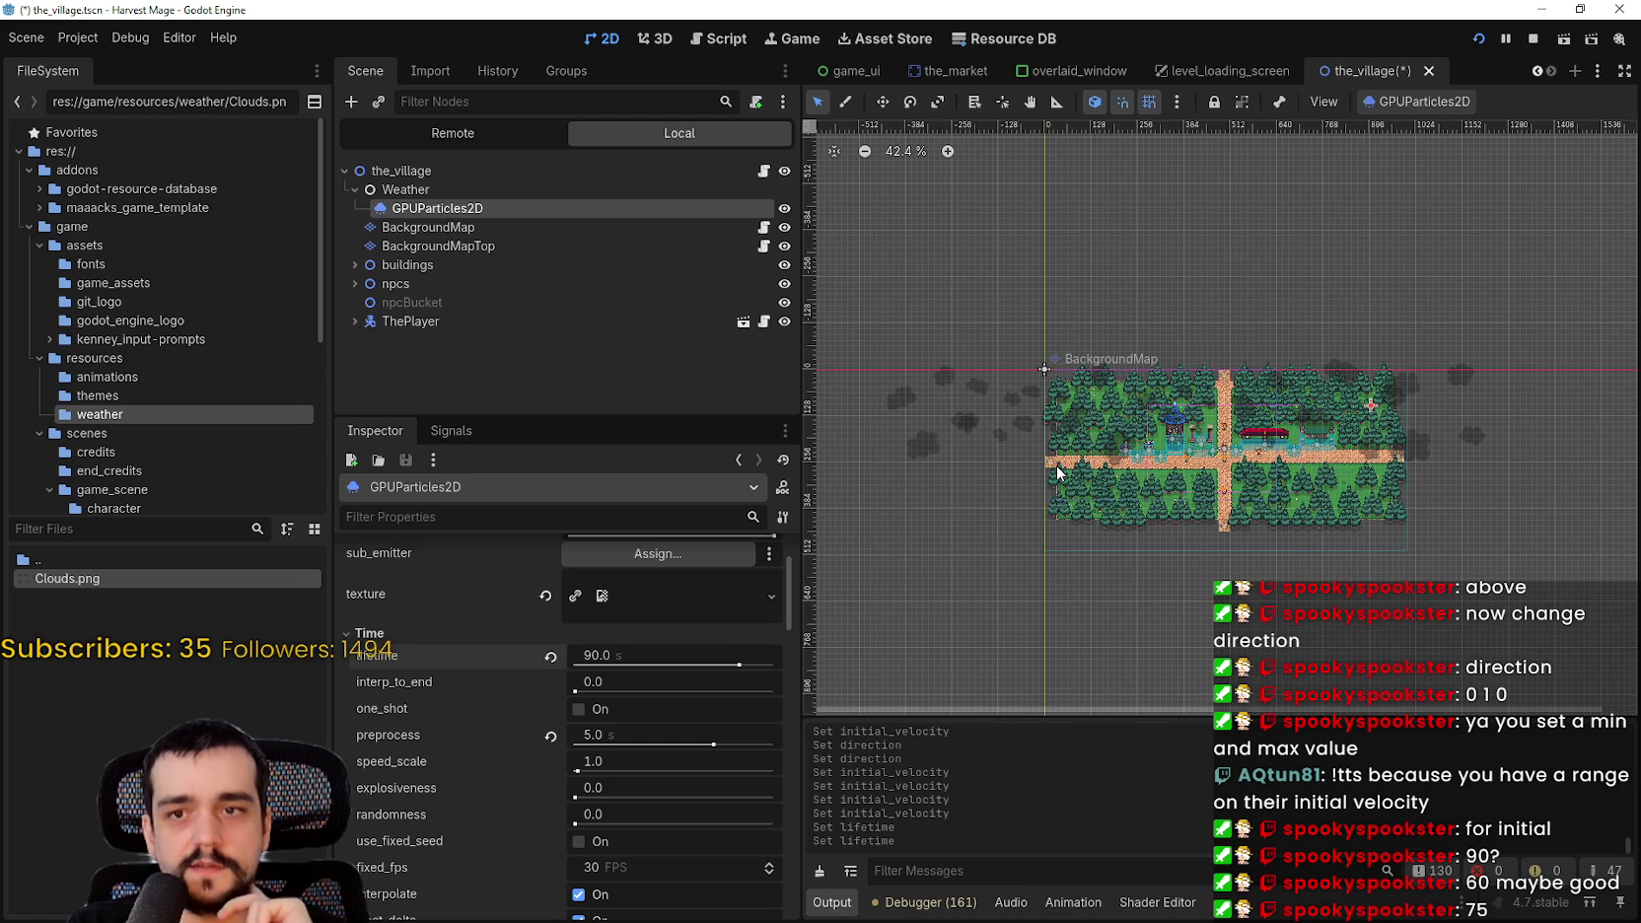
- Set the lifetime to 75 seconds and restart the emission
click(633, 652)
text(75)
key(Return)
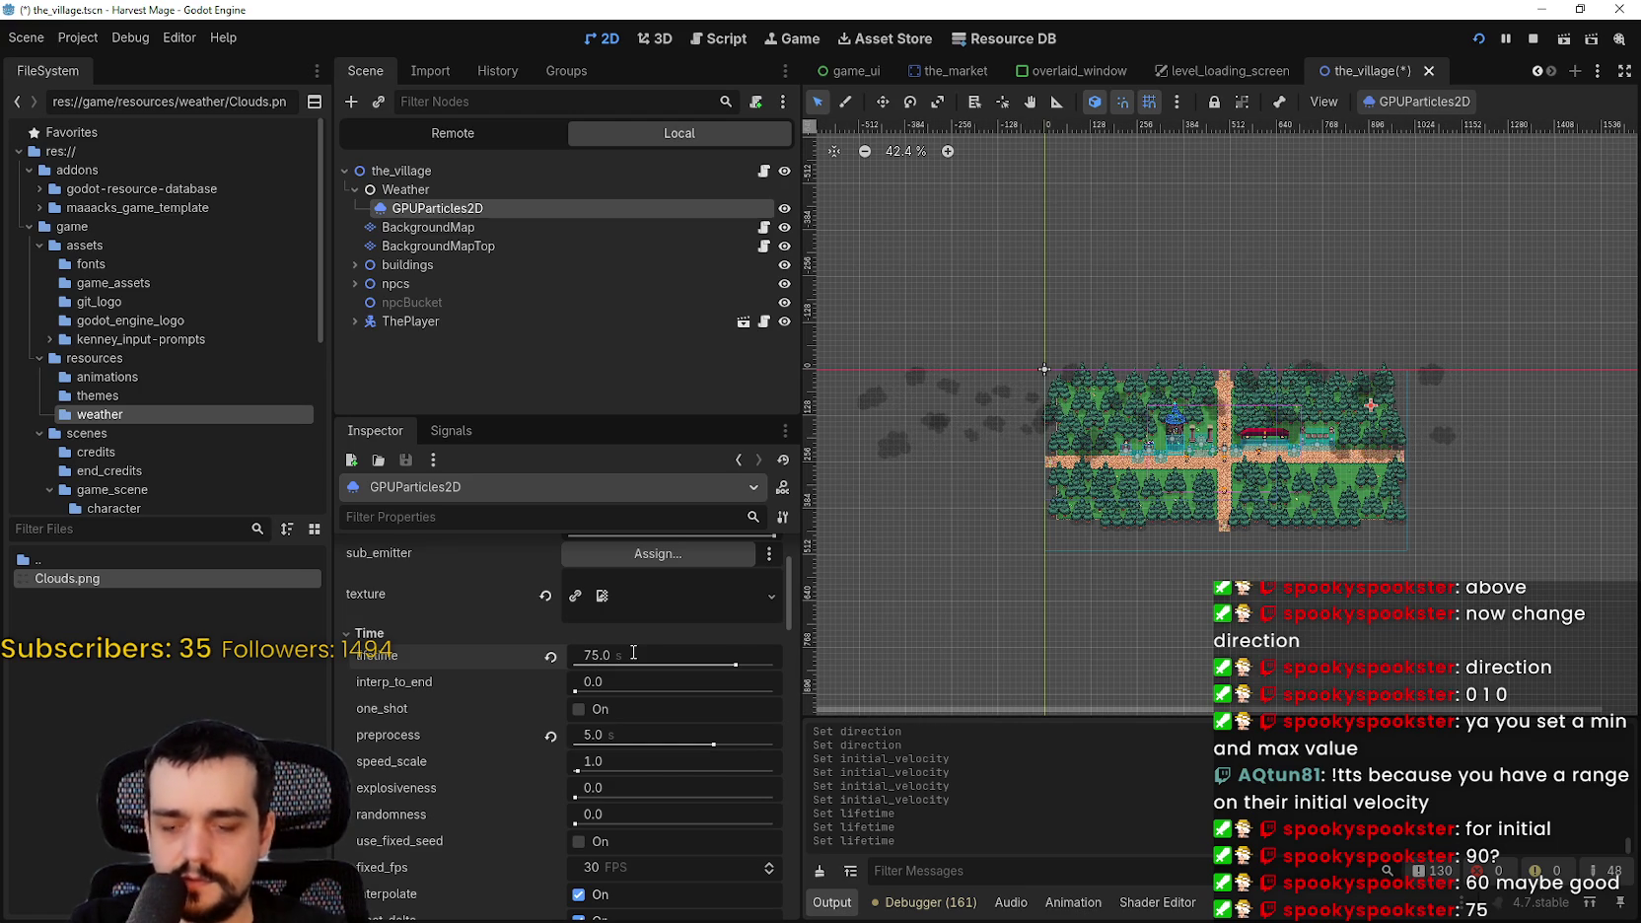
click(1463, 99)
click(1471, 132)
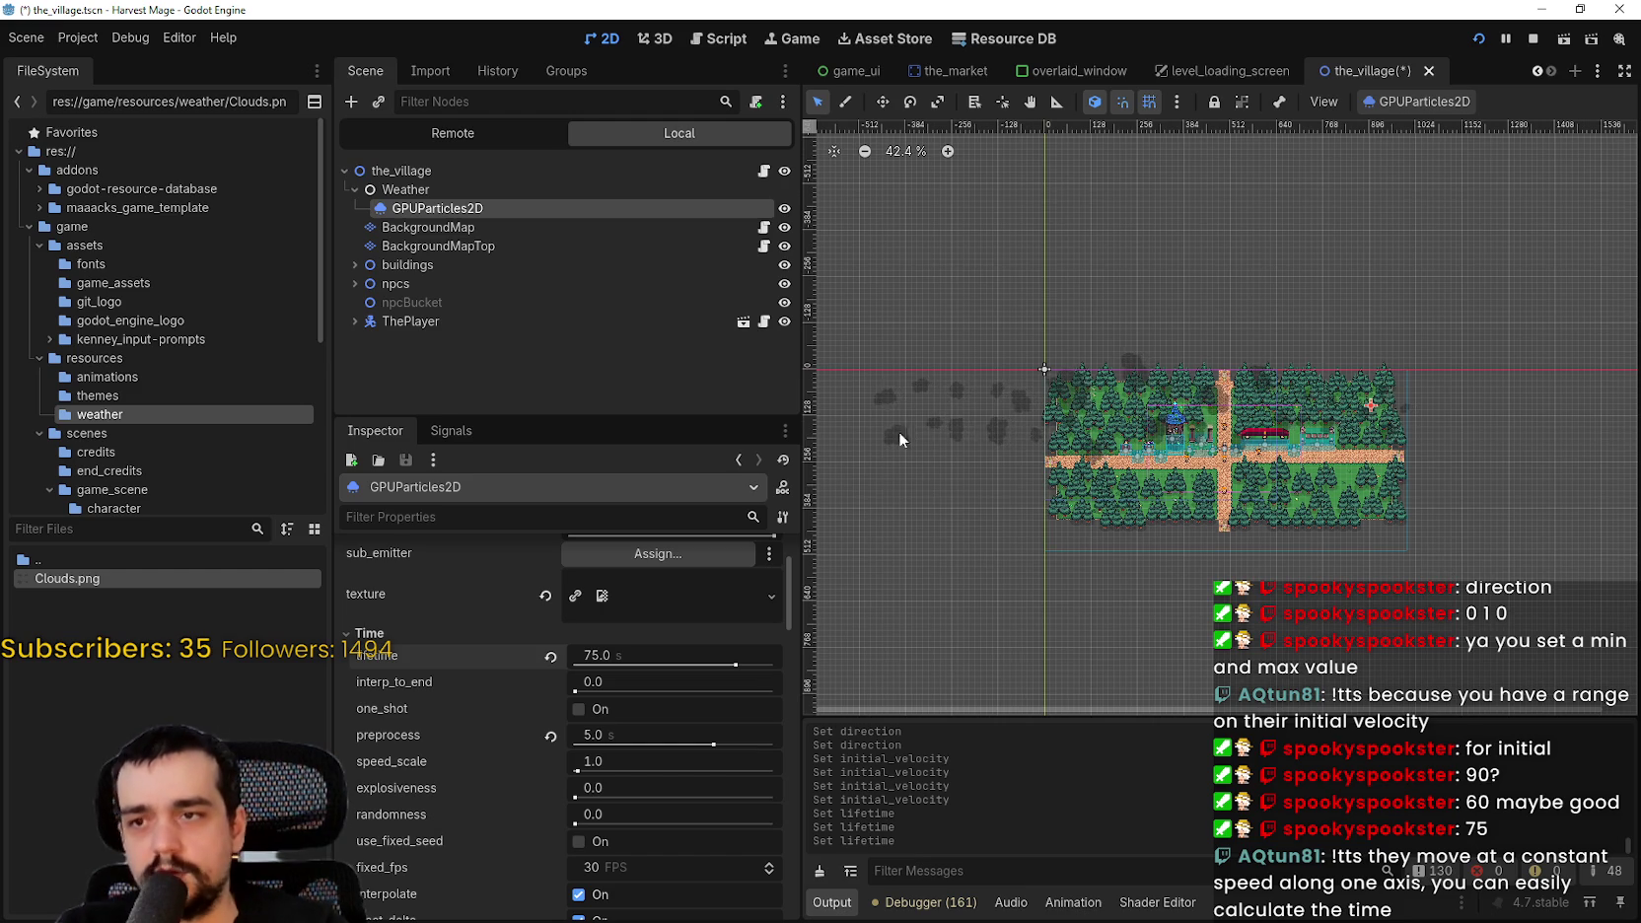
- Lower the lifetime to 65 seconds and restart the emission to preview it
scroll(1068, 420, down, 4)
scroll(1084, 449, down, 1)
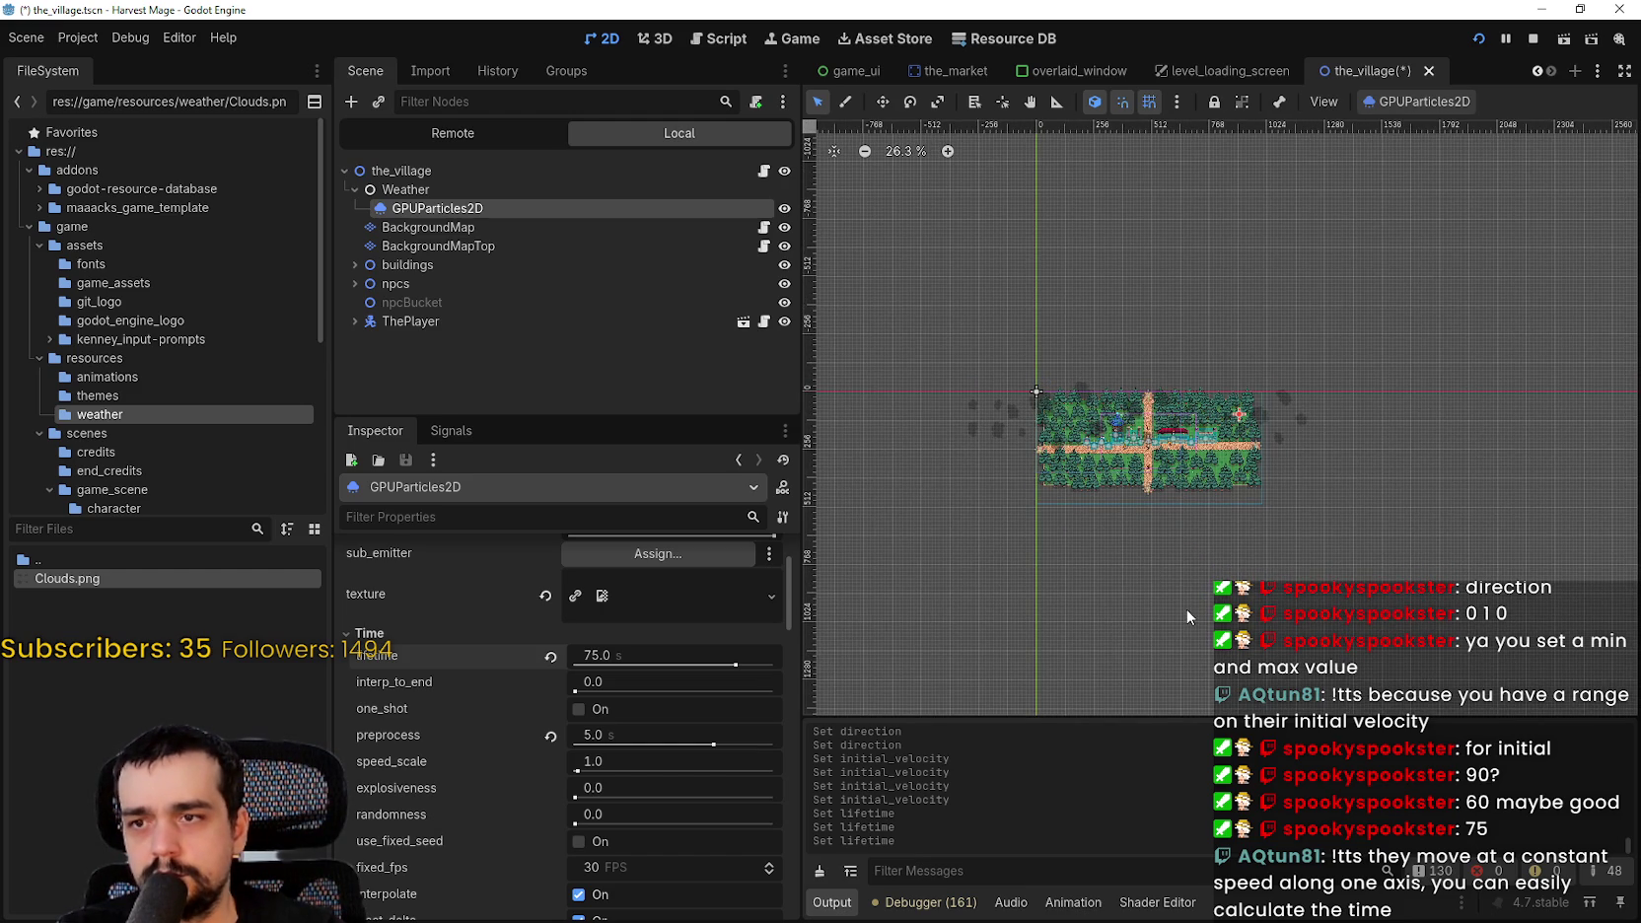
click(692, 656)
text(65)
key(Return)
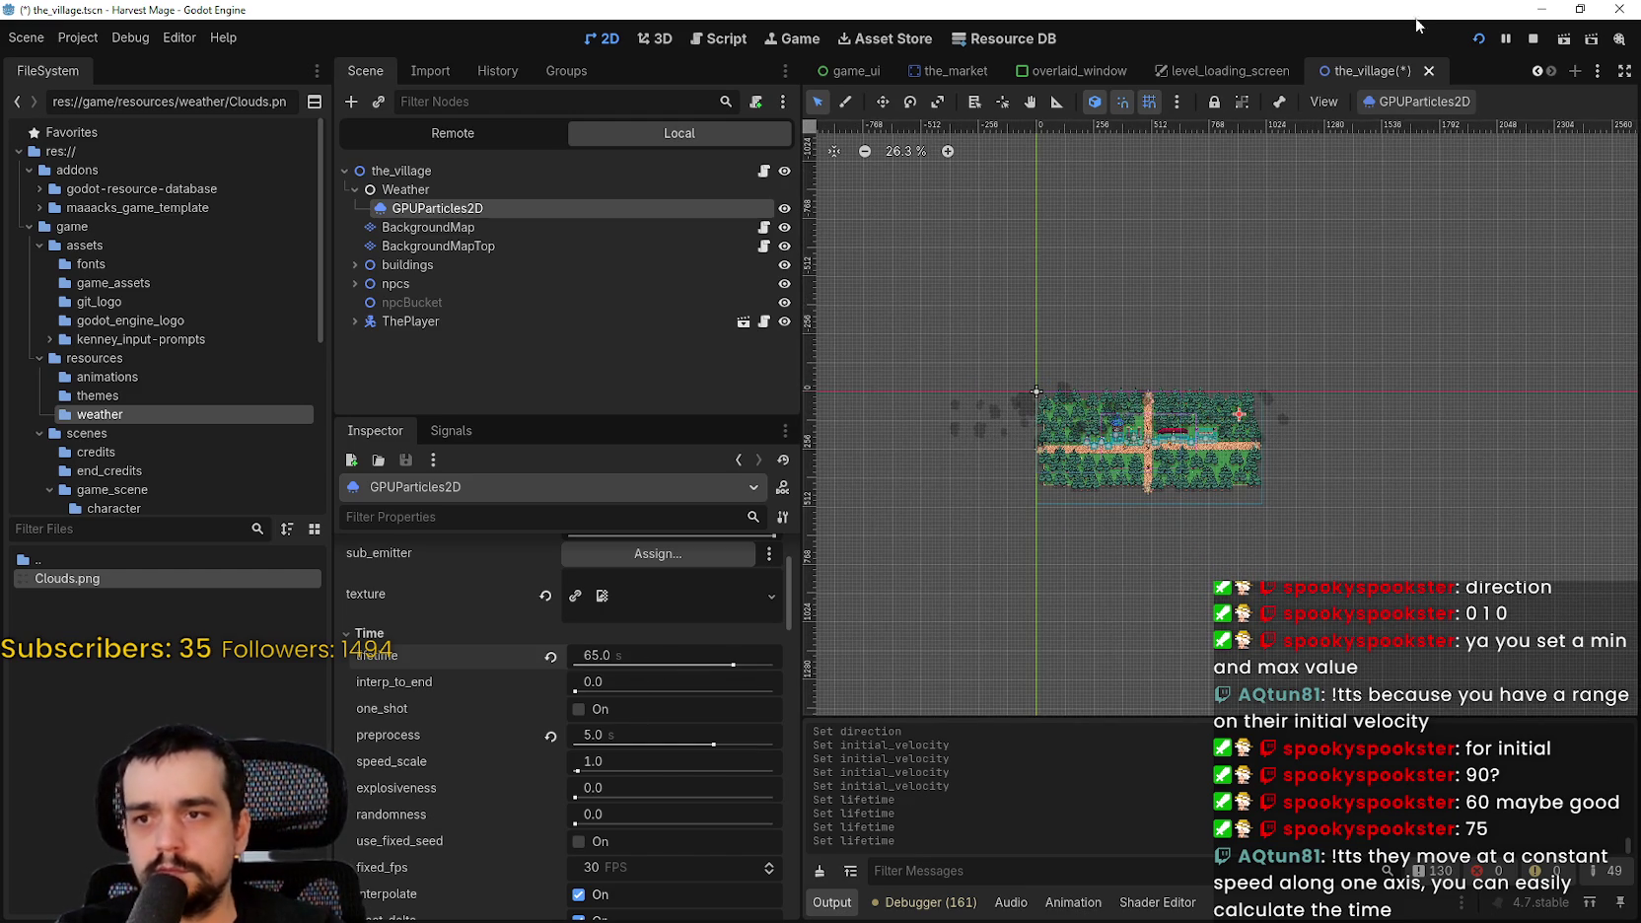
click(1415, 99)
click(1410, 131)
scroll(1252, 567, up, 1)
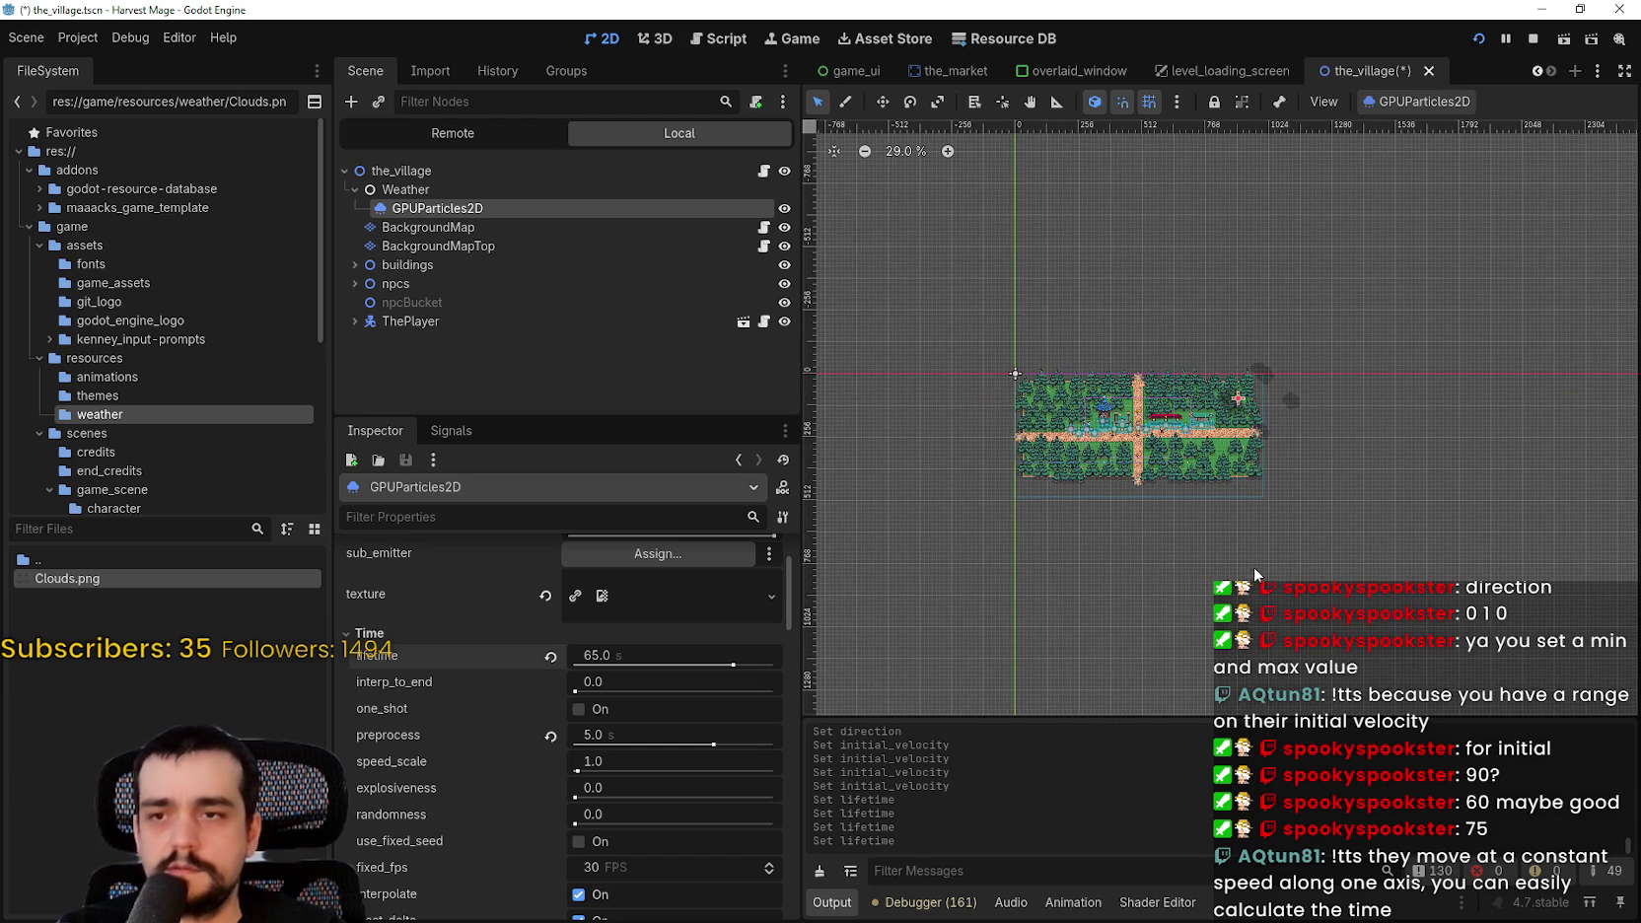
scroll(1085, 410, up, 6)
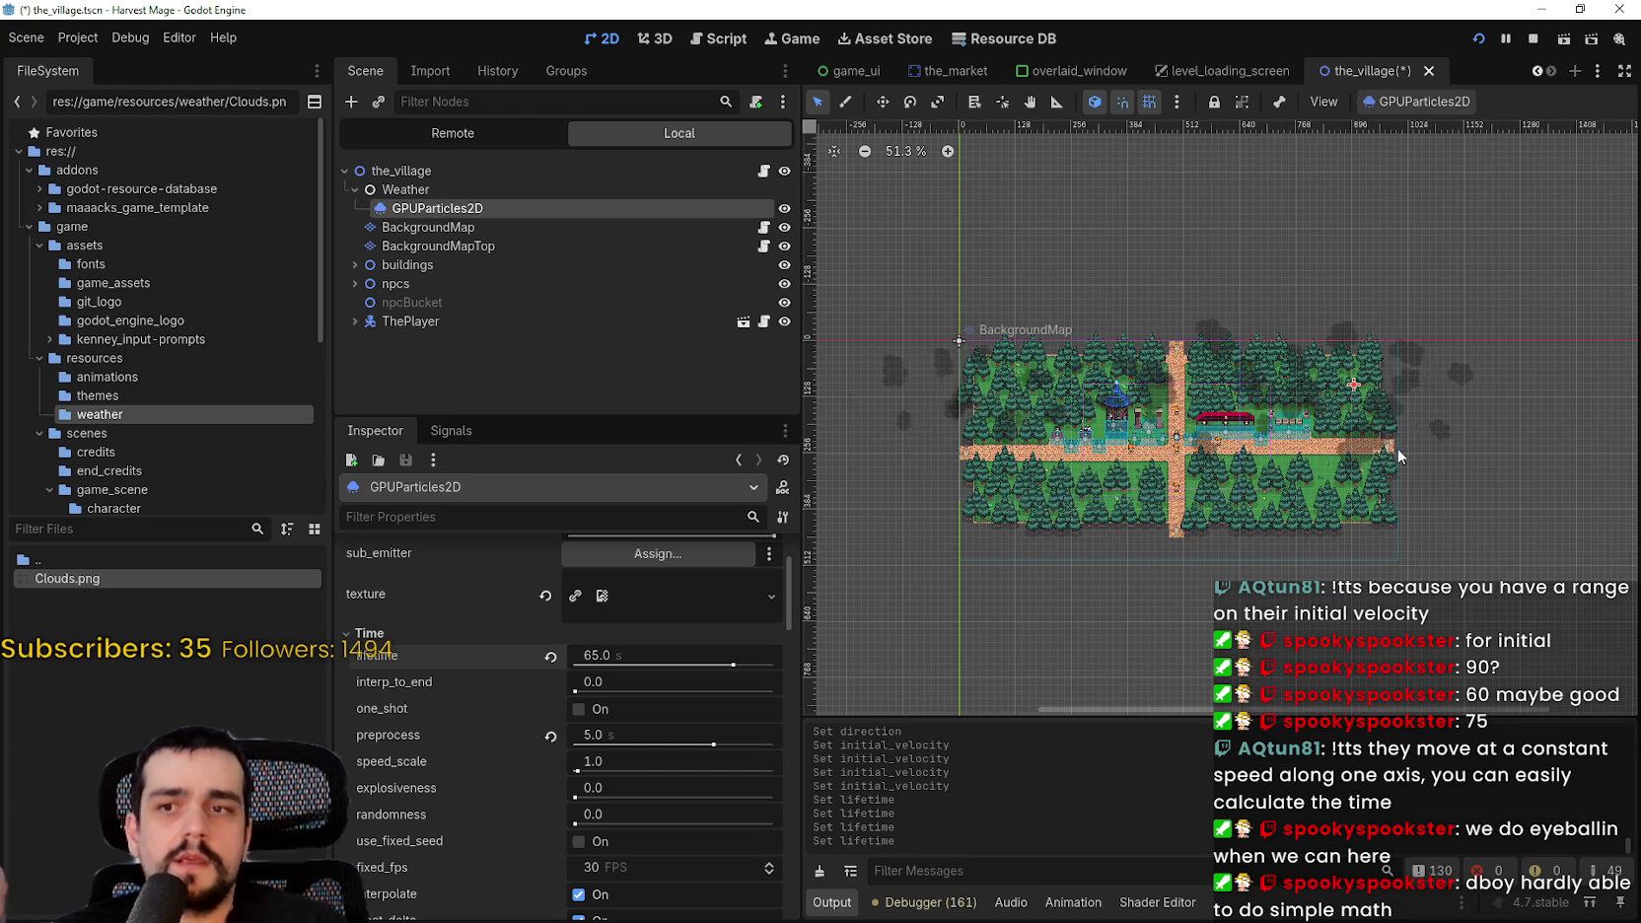
scroll(1377, 478, down, 1)
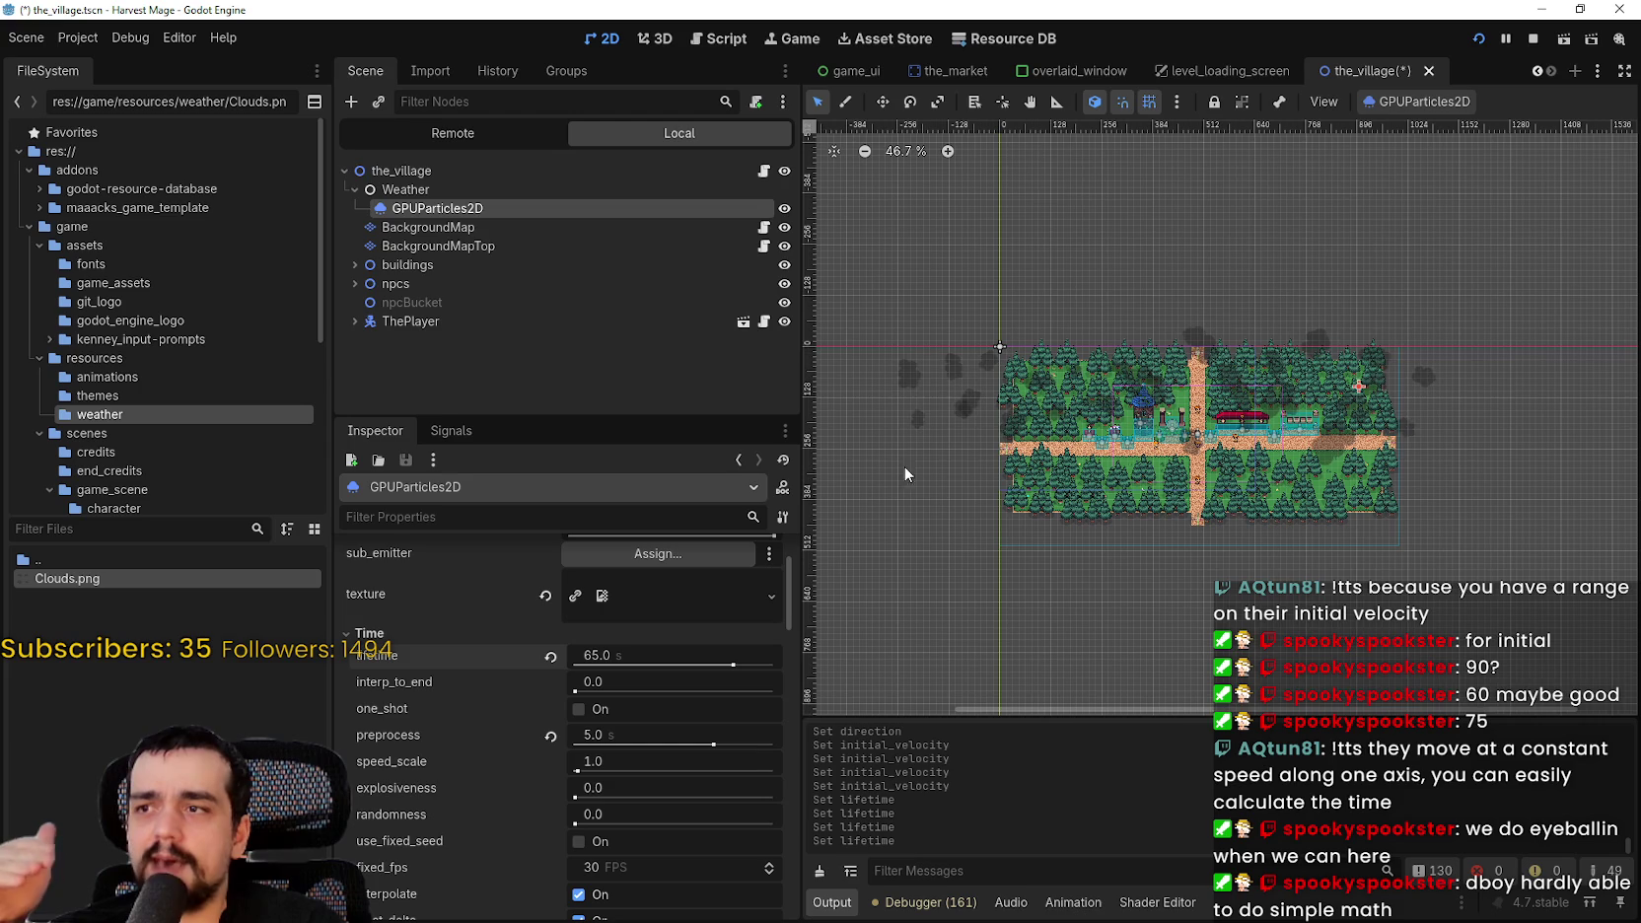
scroll(1321, 412, up, 2)
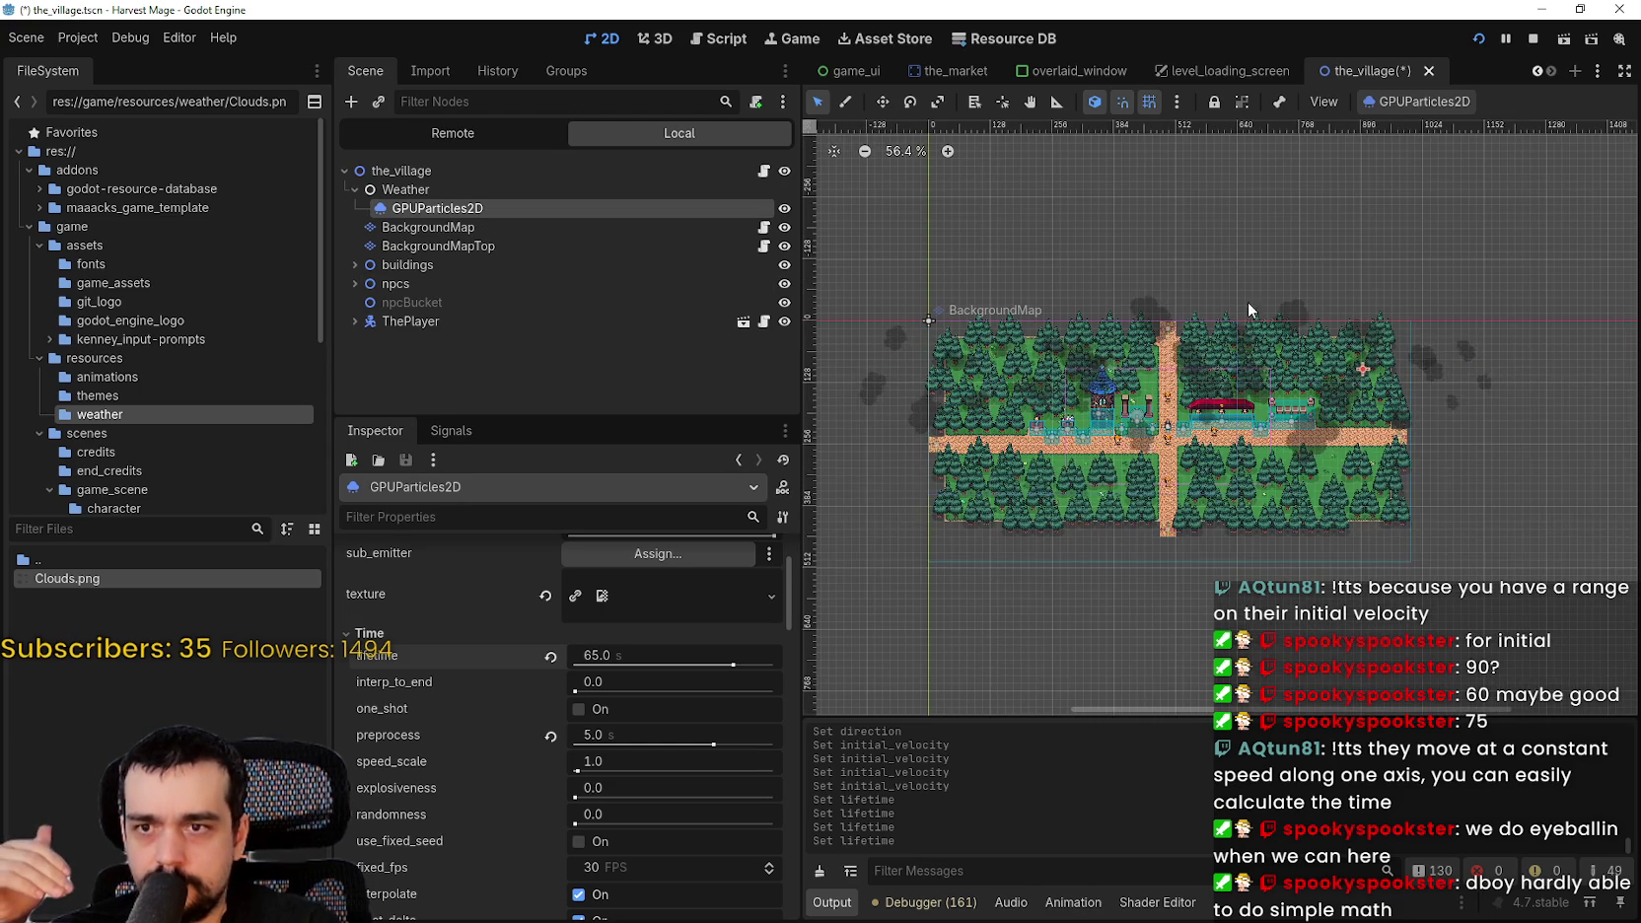
- With the Move tool, drag the cloud emitter slightly on the canvas
key(w)
drag(1405, 424, 1405, 423)
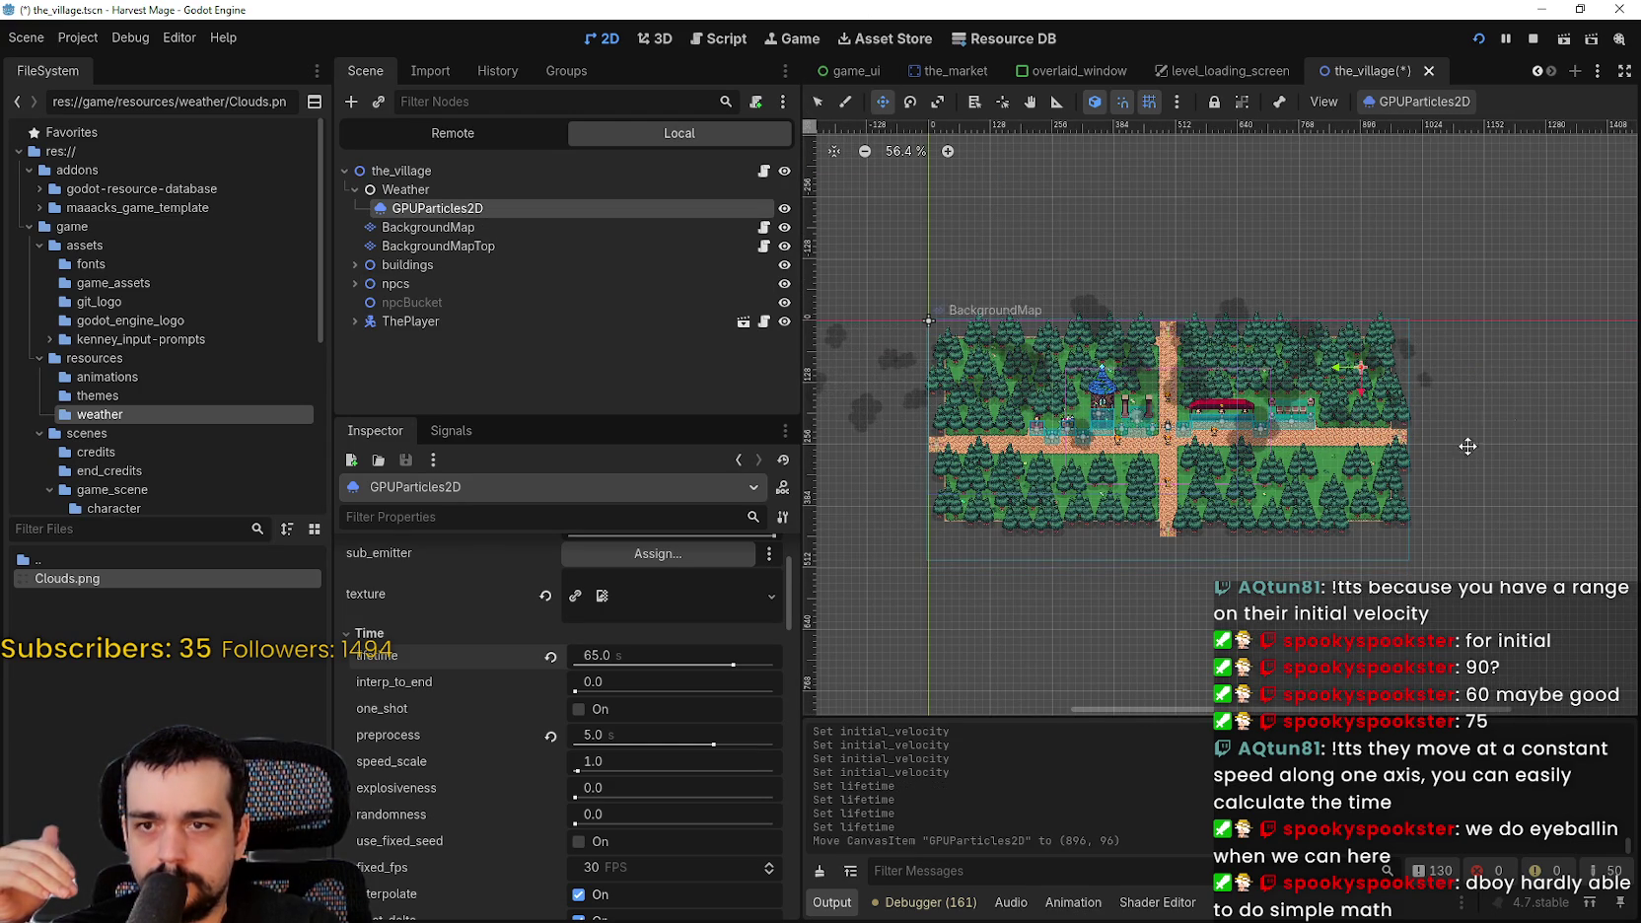
scroll(1312, 410, up, 1)
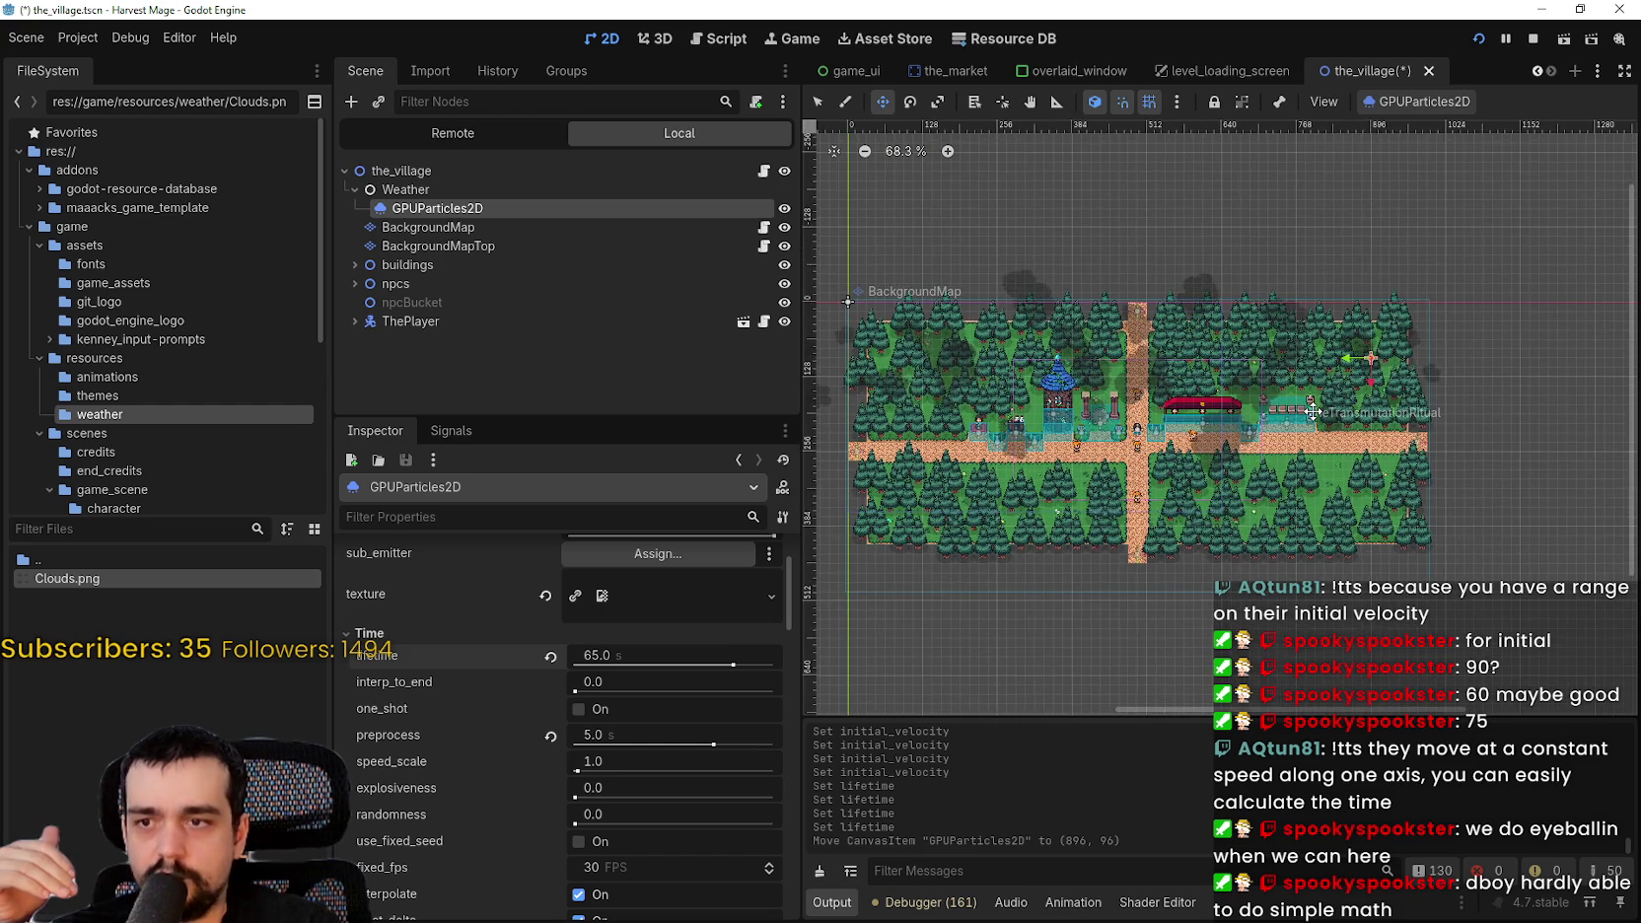
click(1362, 394)
scroll(871, 243, up, 8)
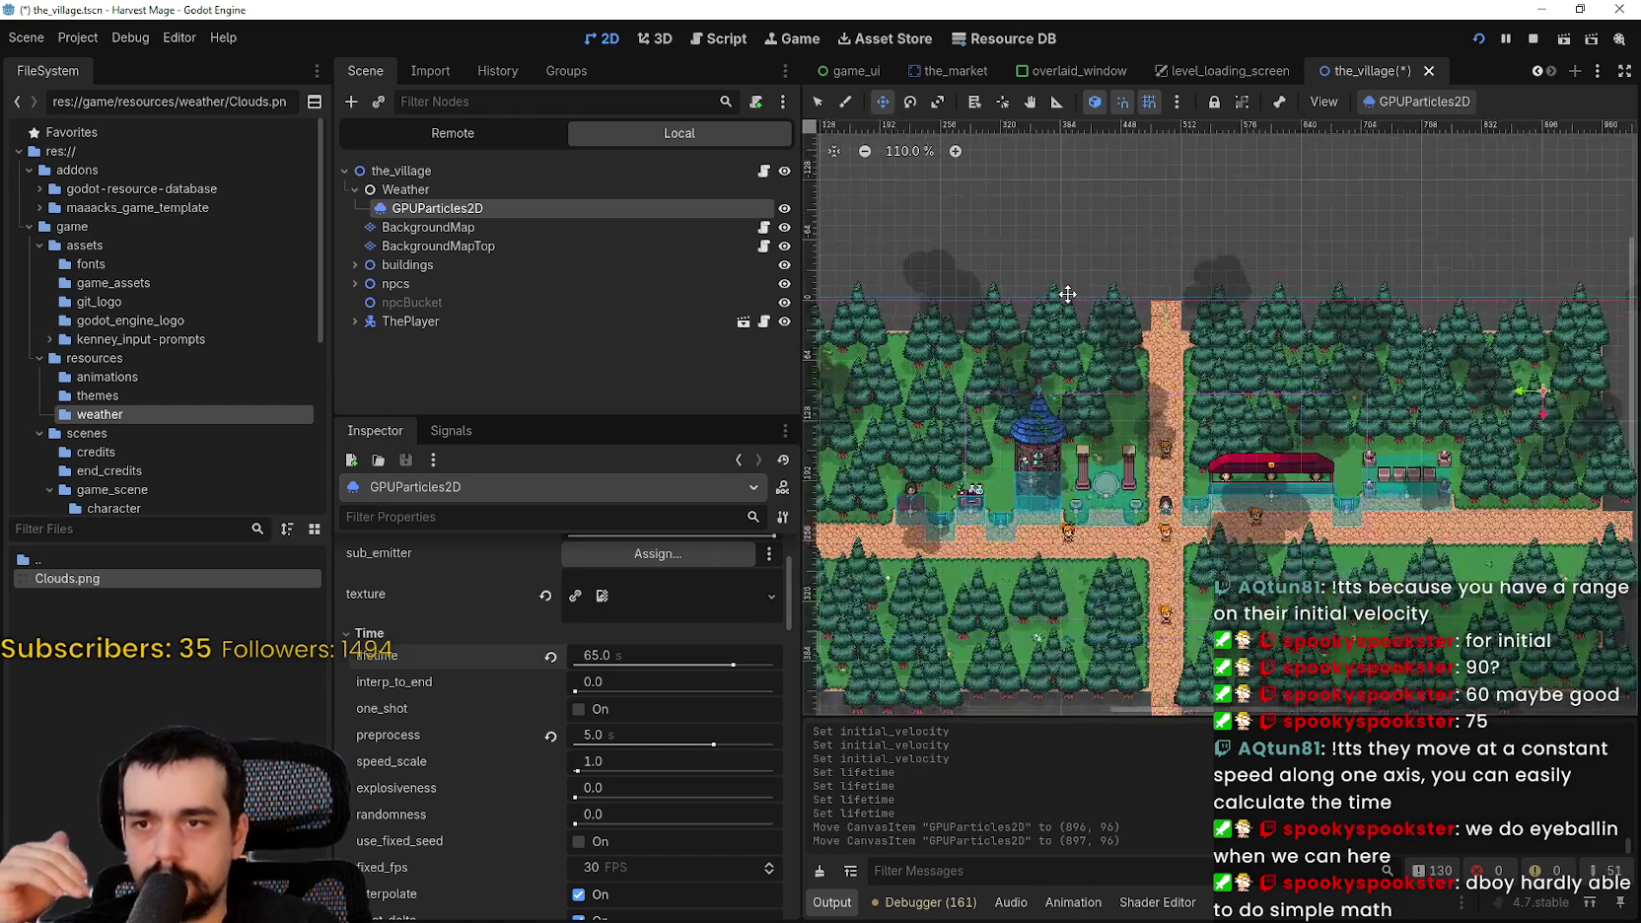
scroll(983, 458, up, 8)
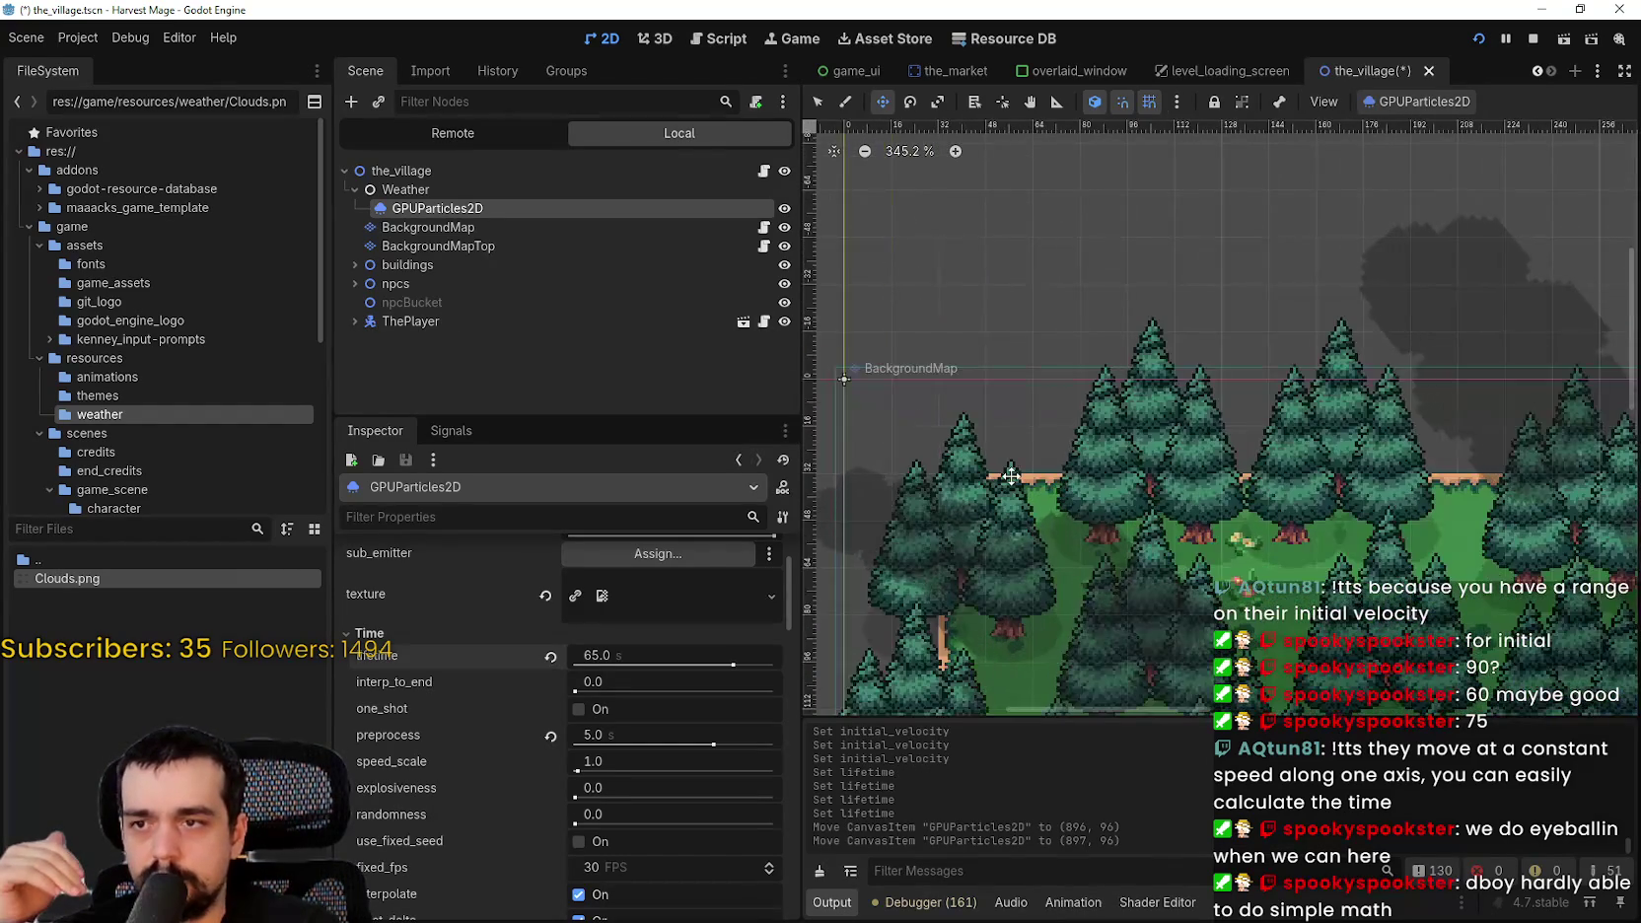
- Nudge the emitter with the arrow keys to (900, 100)
click(1010, 477)
key(Right)
key(Right)
key(Right)
key(Down)
key(Down)
key(Down)
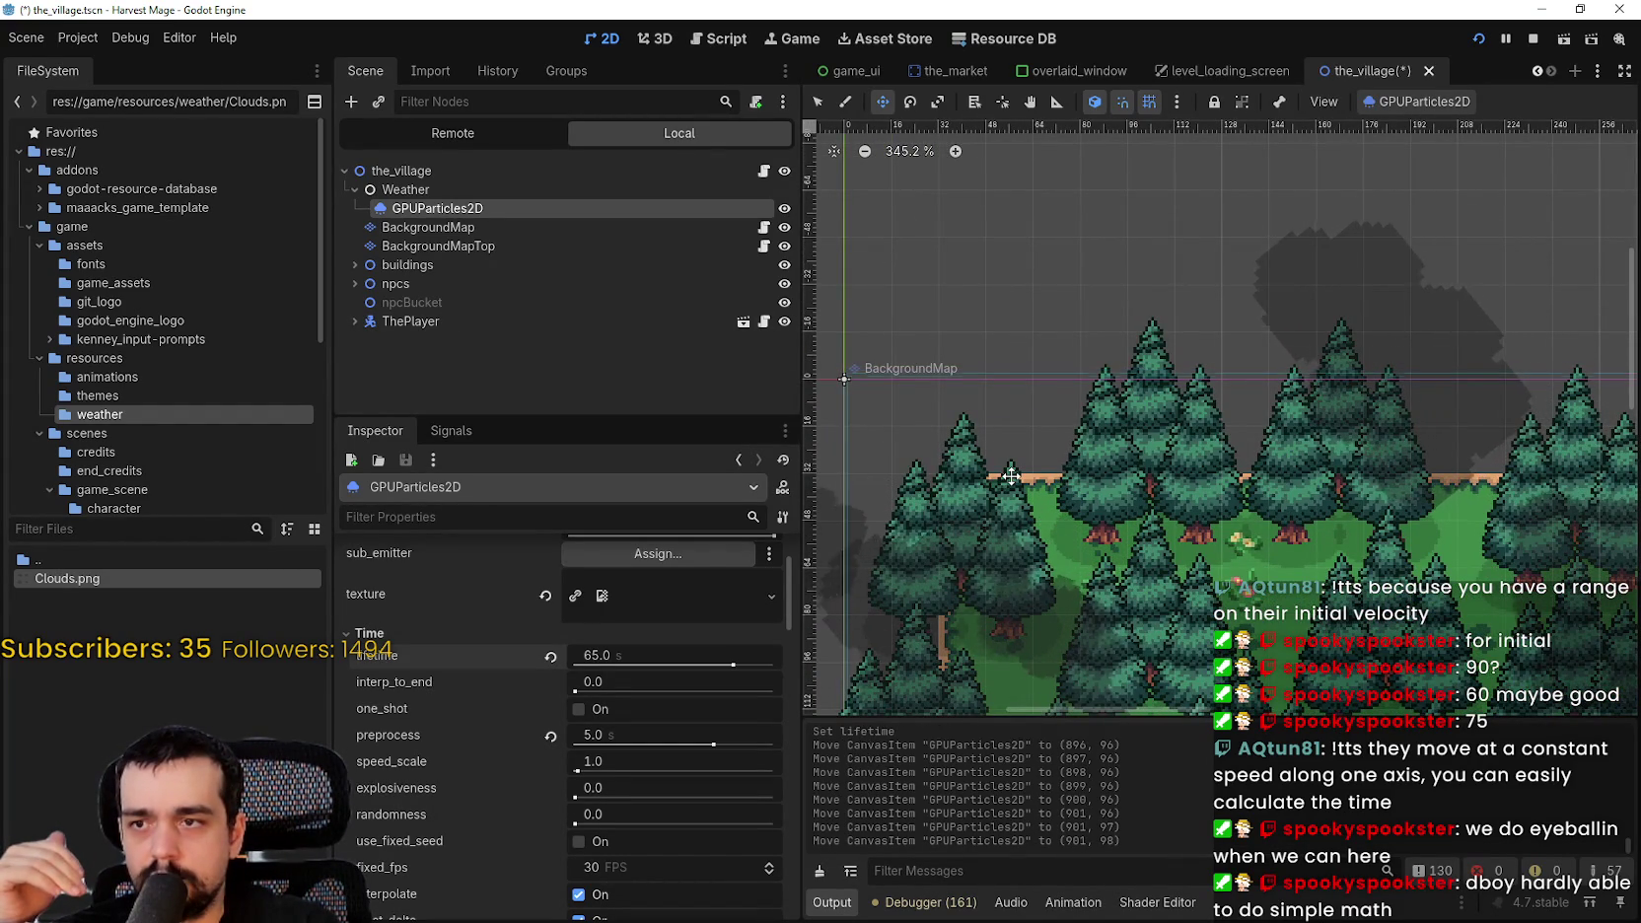
key(Left)
scroll(1043, 447, down, 8)
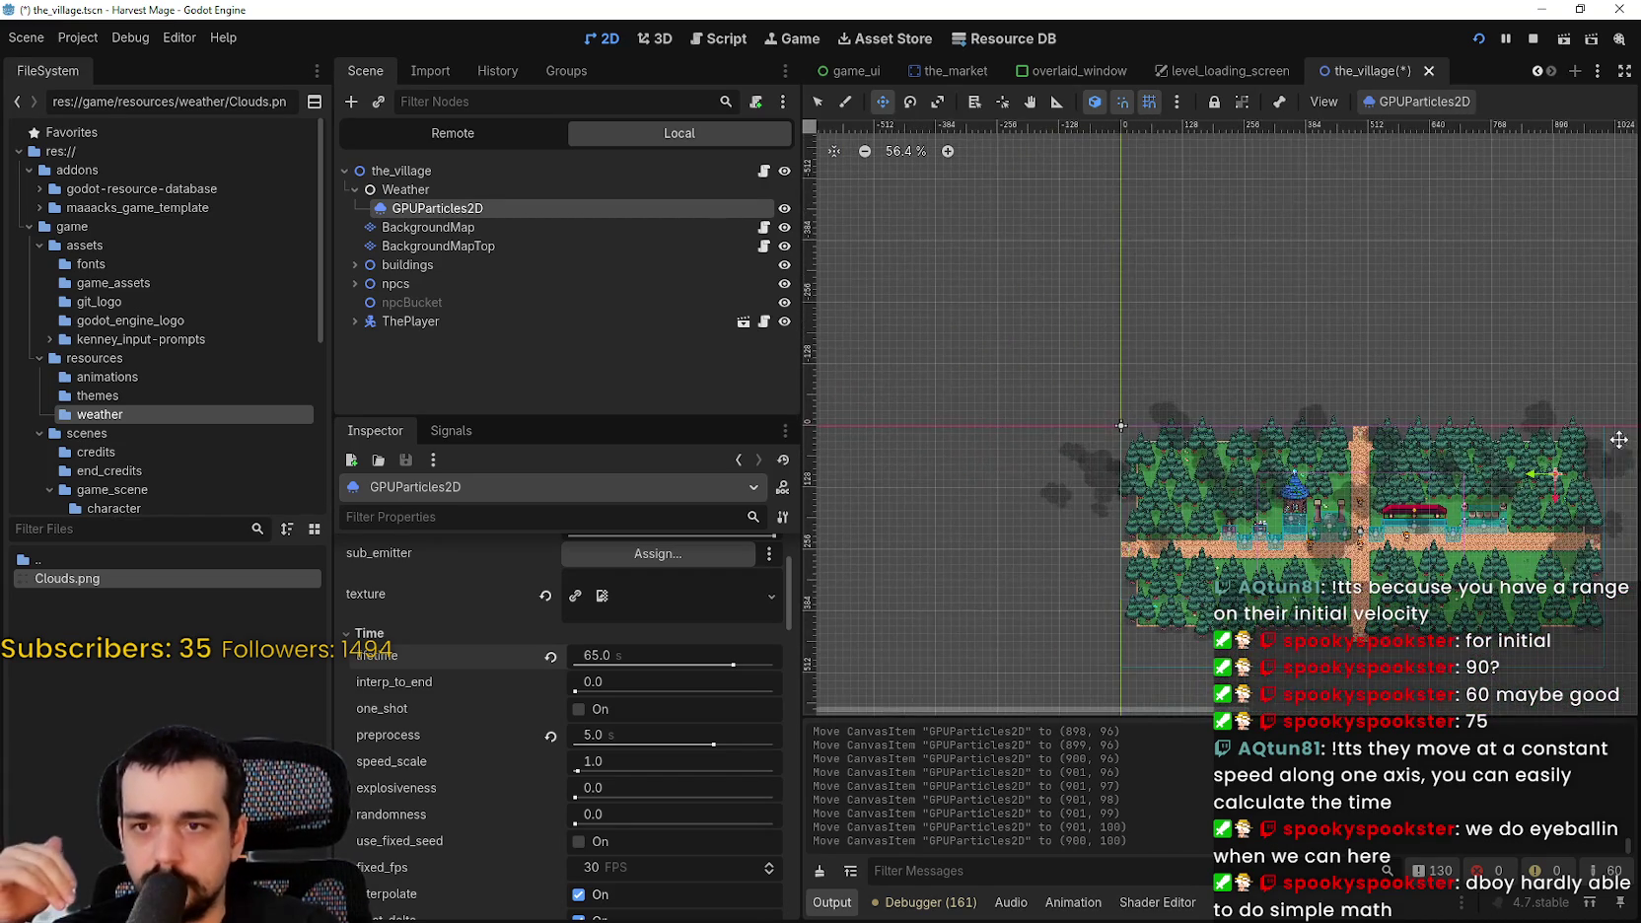
scroll(1282, 444, right, 5)
scroll(1236, 391, up, 5)
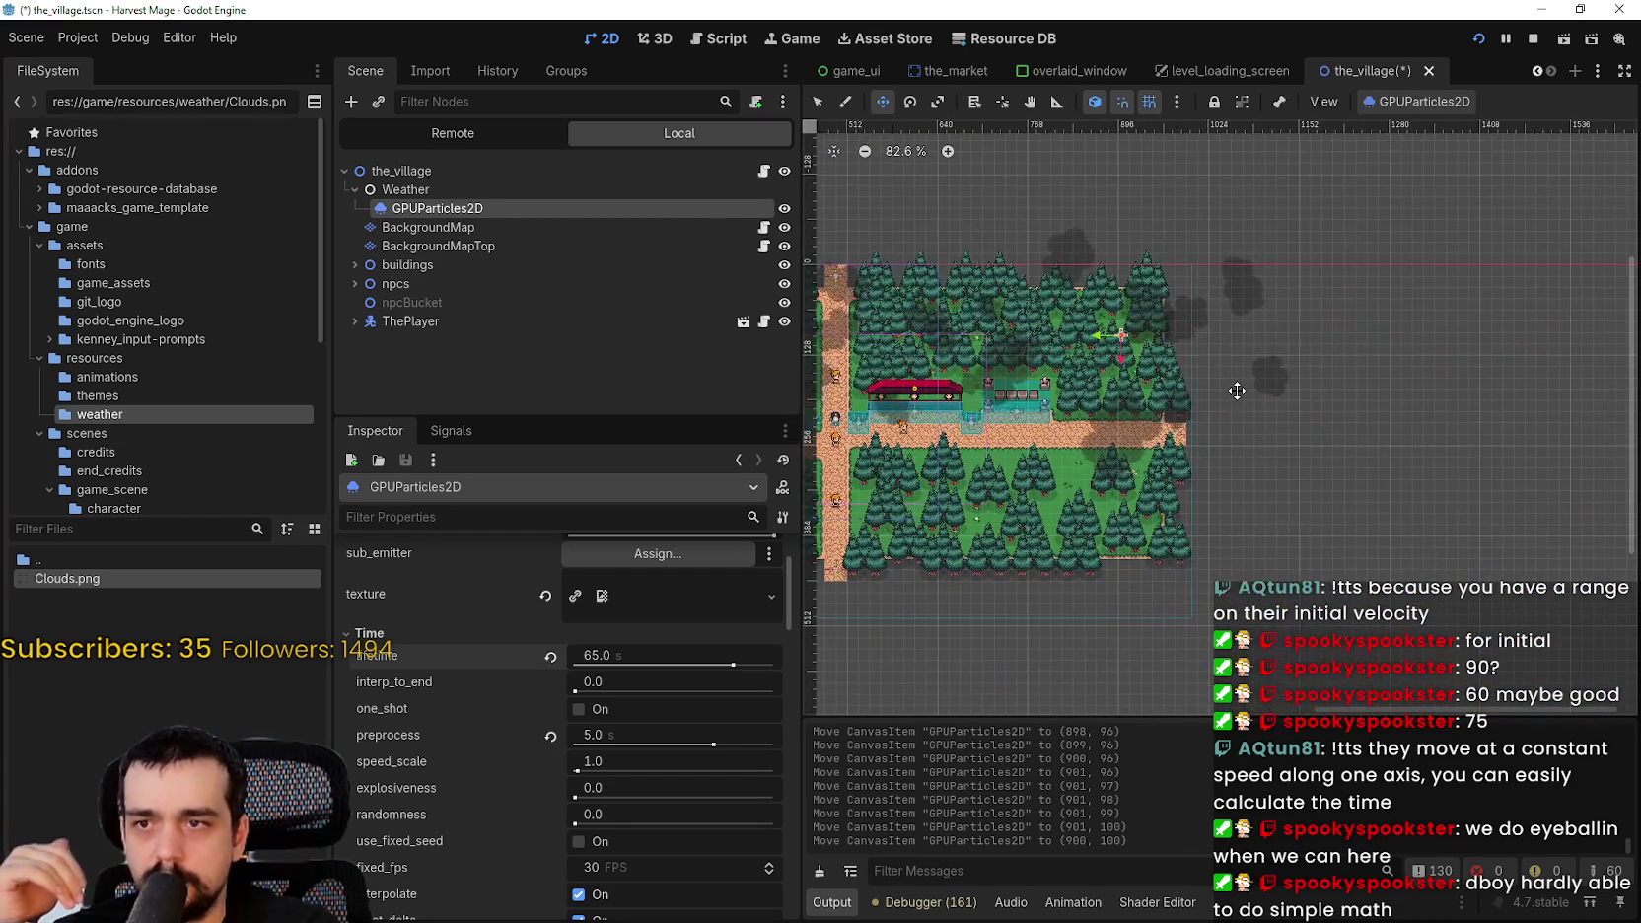
scroll(1236, 391, up, 3)
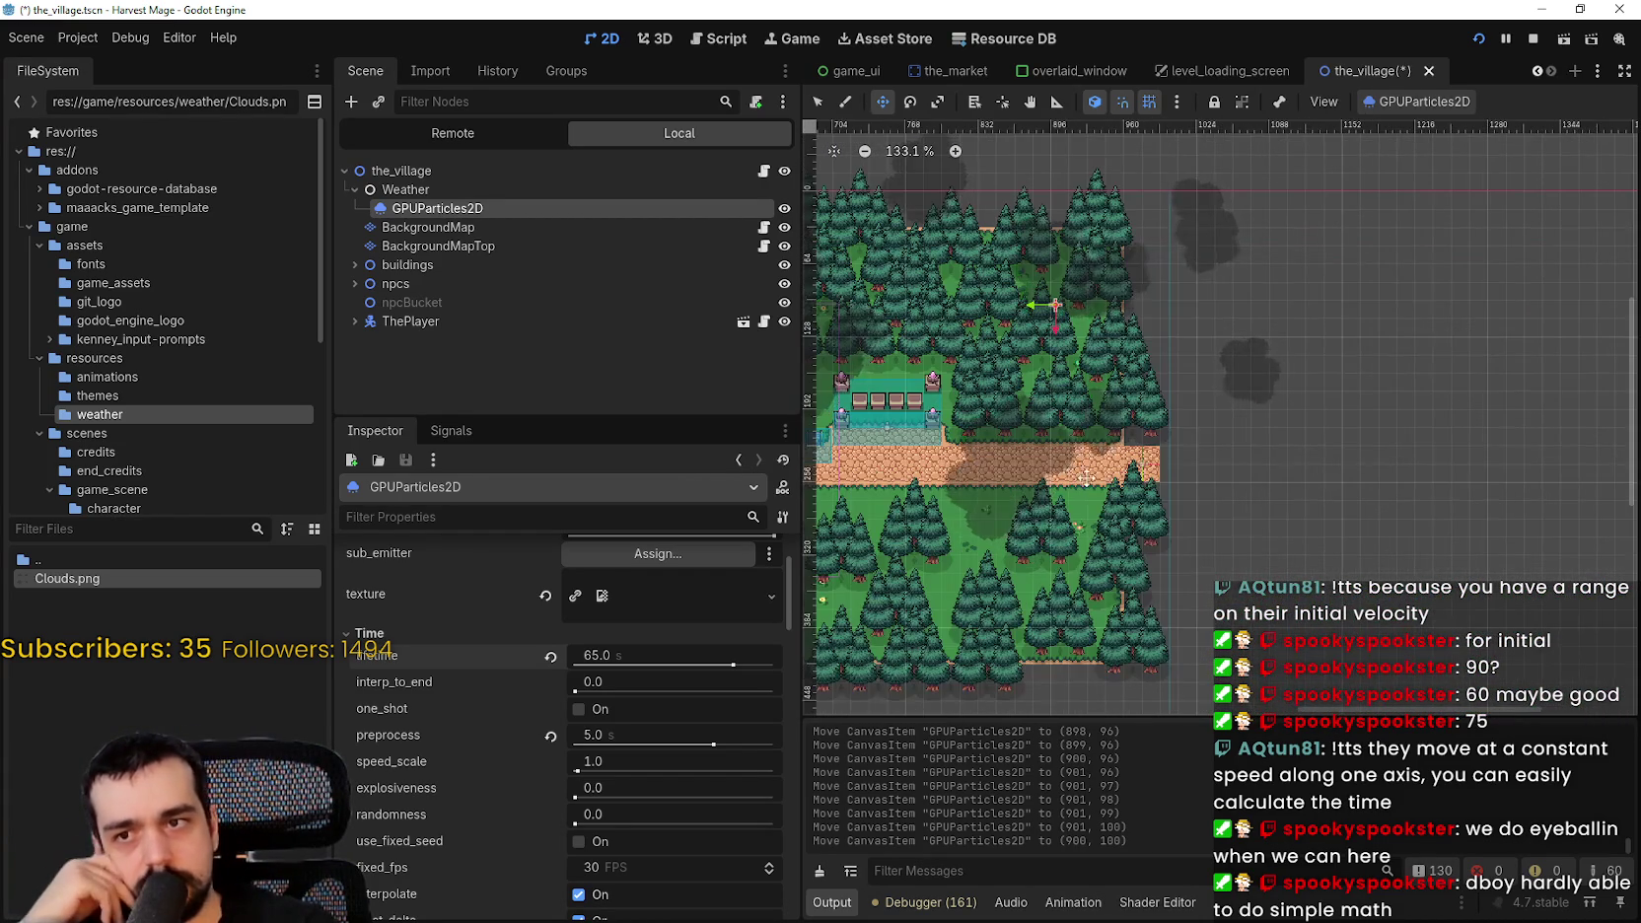
scroll(1178, 351, down, 3)
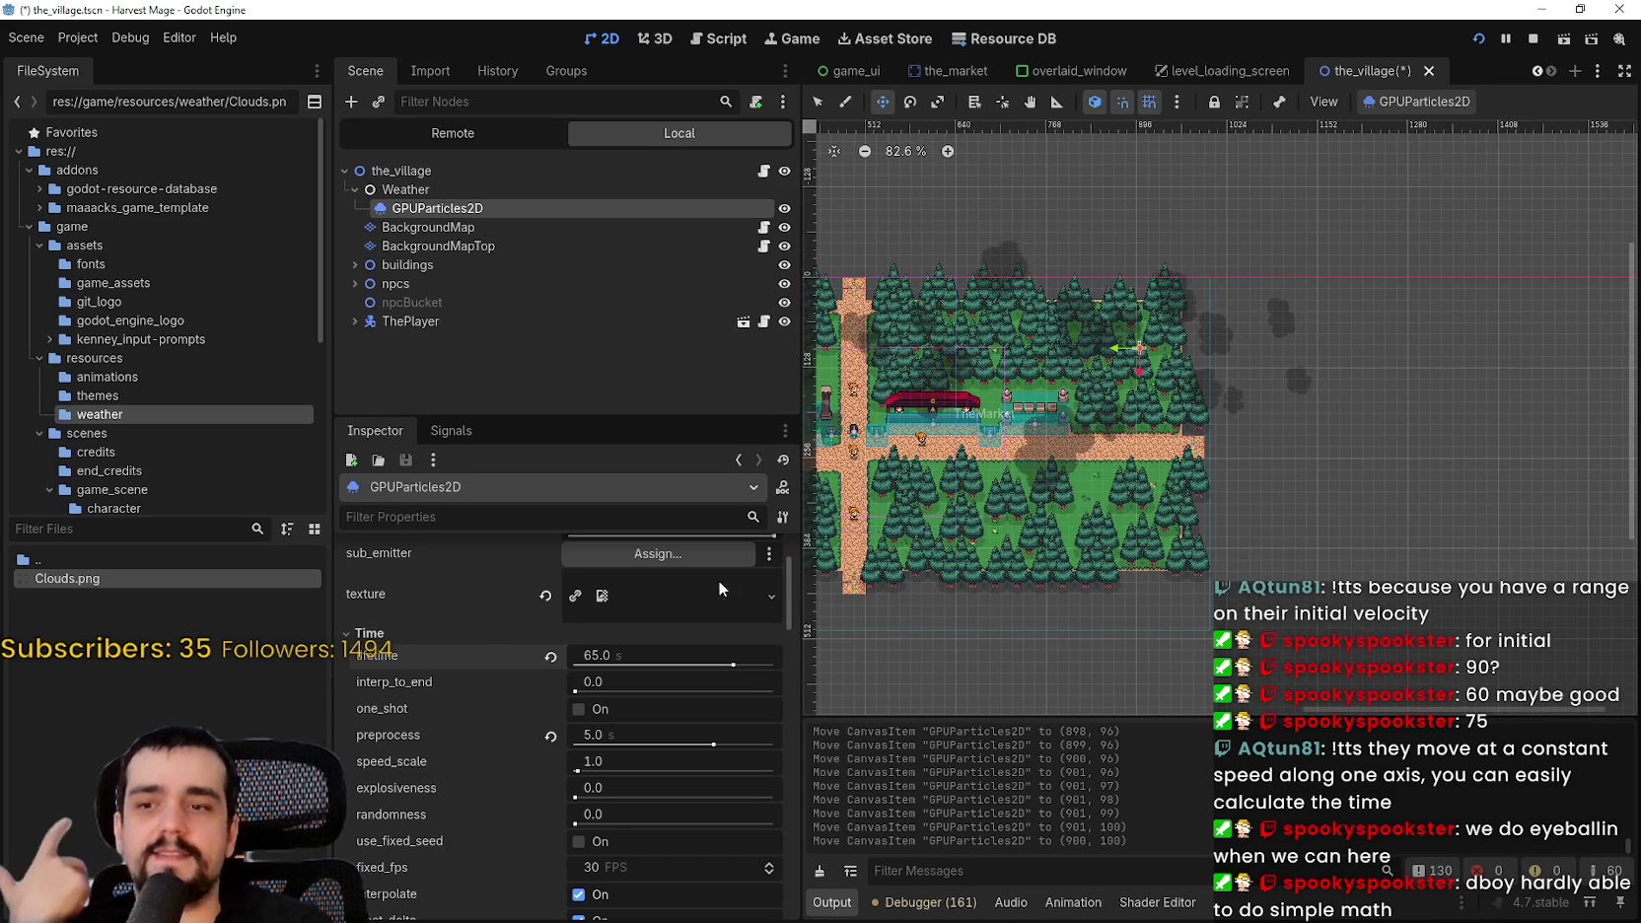
scroll(605, 819, up, 1)
scroll(606, 811, down, 6)
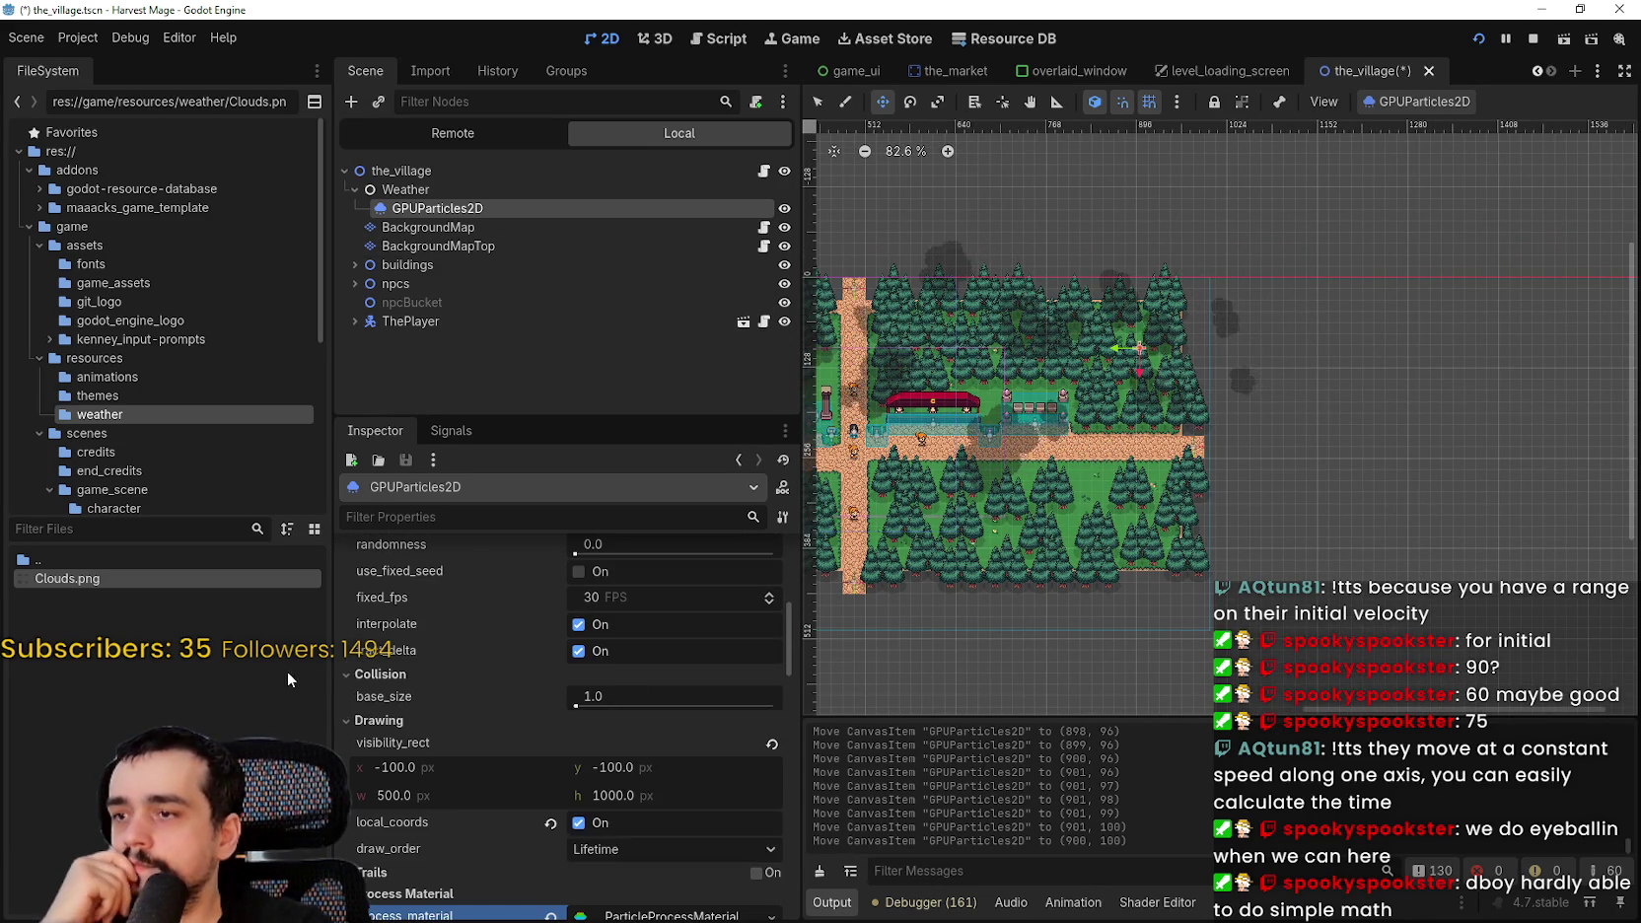
scroll(541, 721, down, 3)
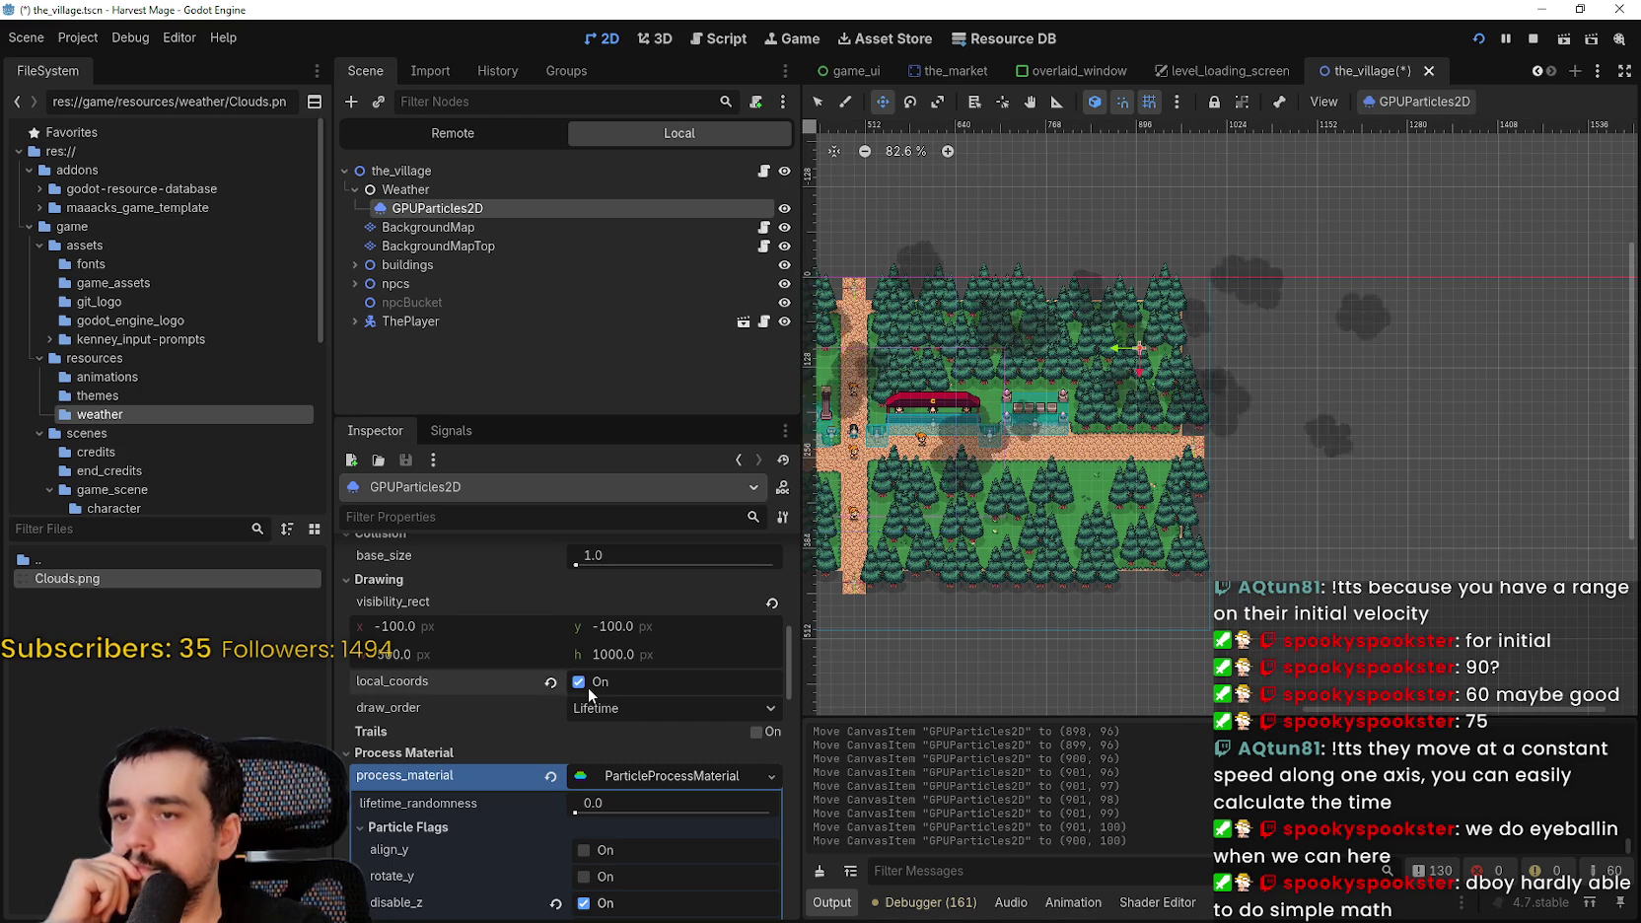
click(587, 687)
scroll(919, 523, down, 2)
drag(919, 523, 1242, 577)
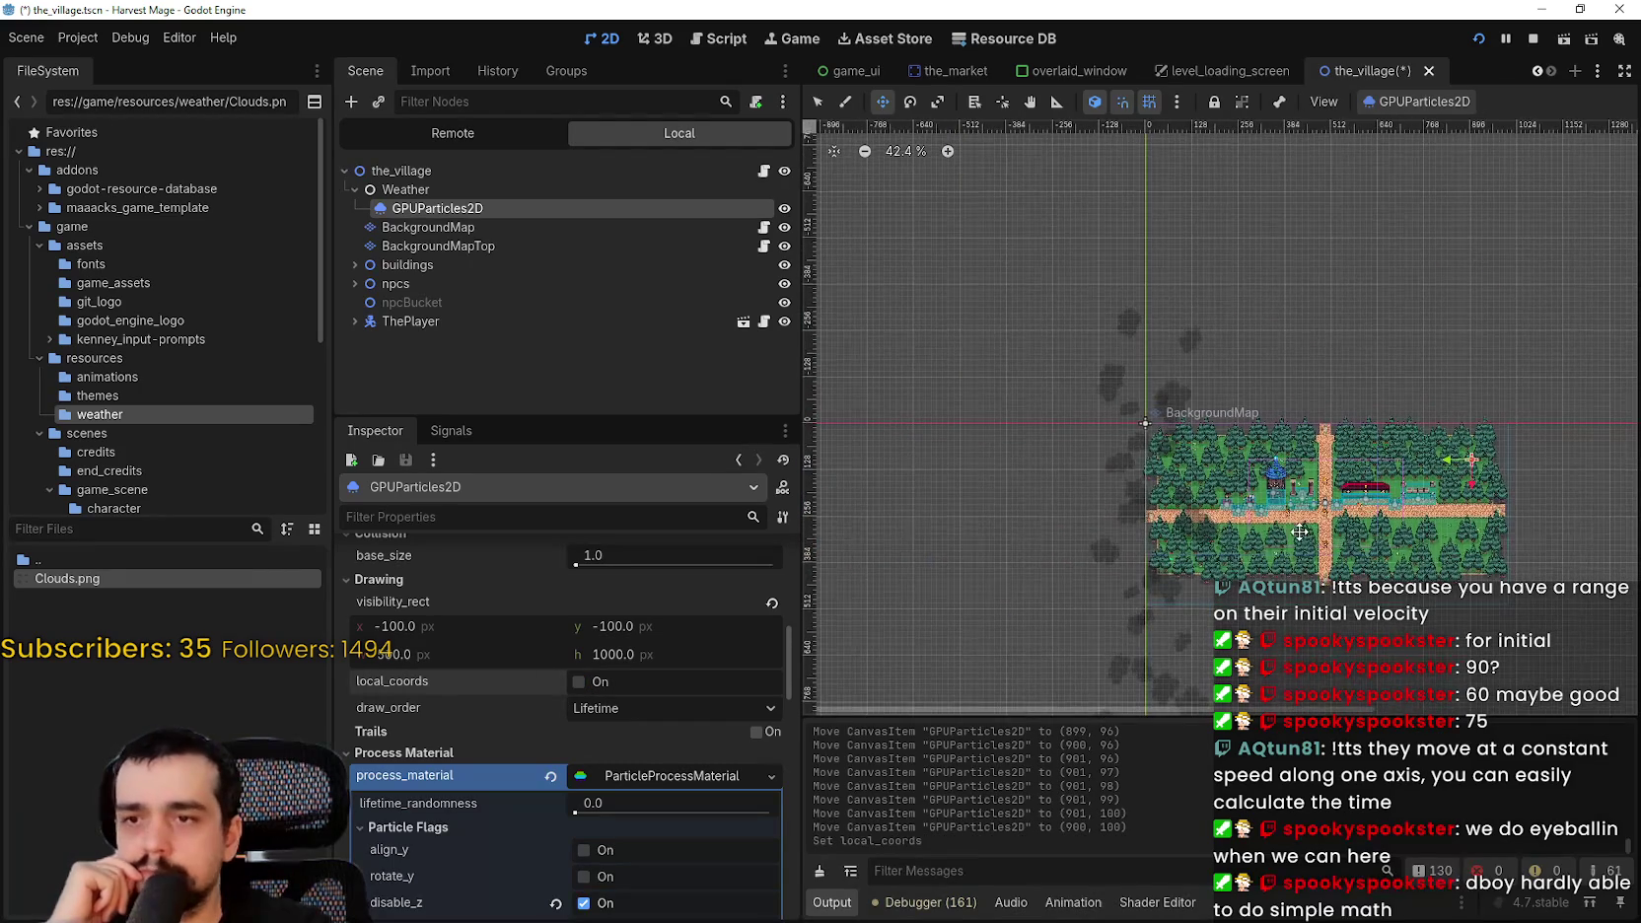
scroll(1243, 572, down, 1)
drag(1242, 493, 1172, 389)
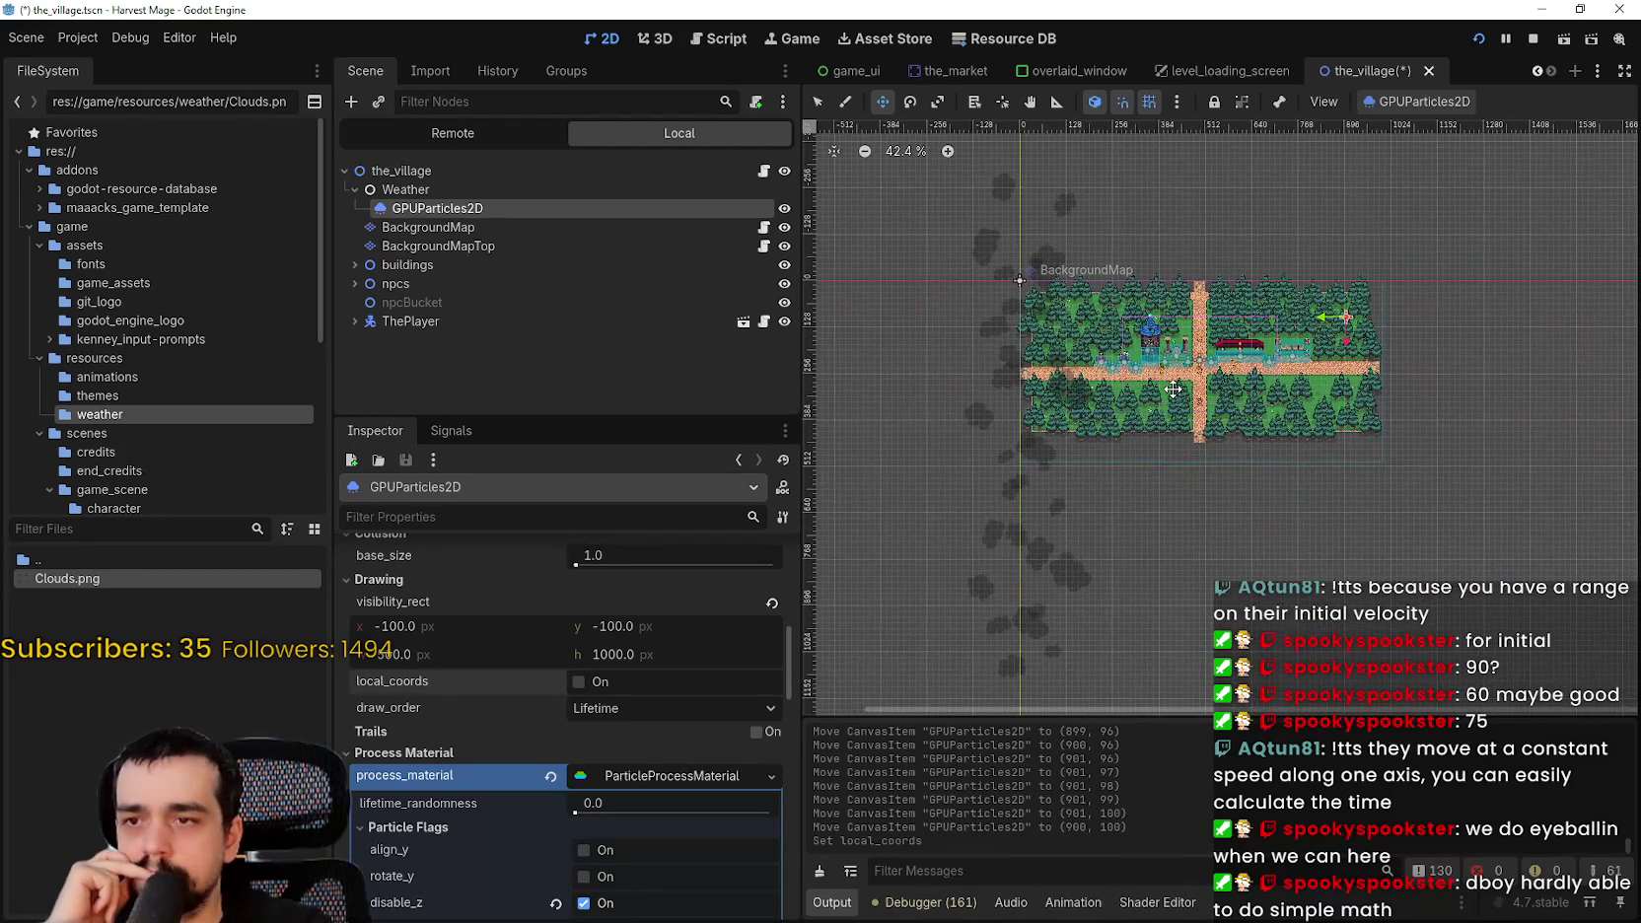
click(580, 682)
scroll(1043, 502, down, 1)
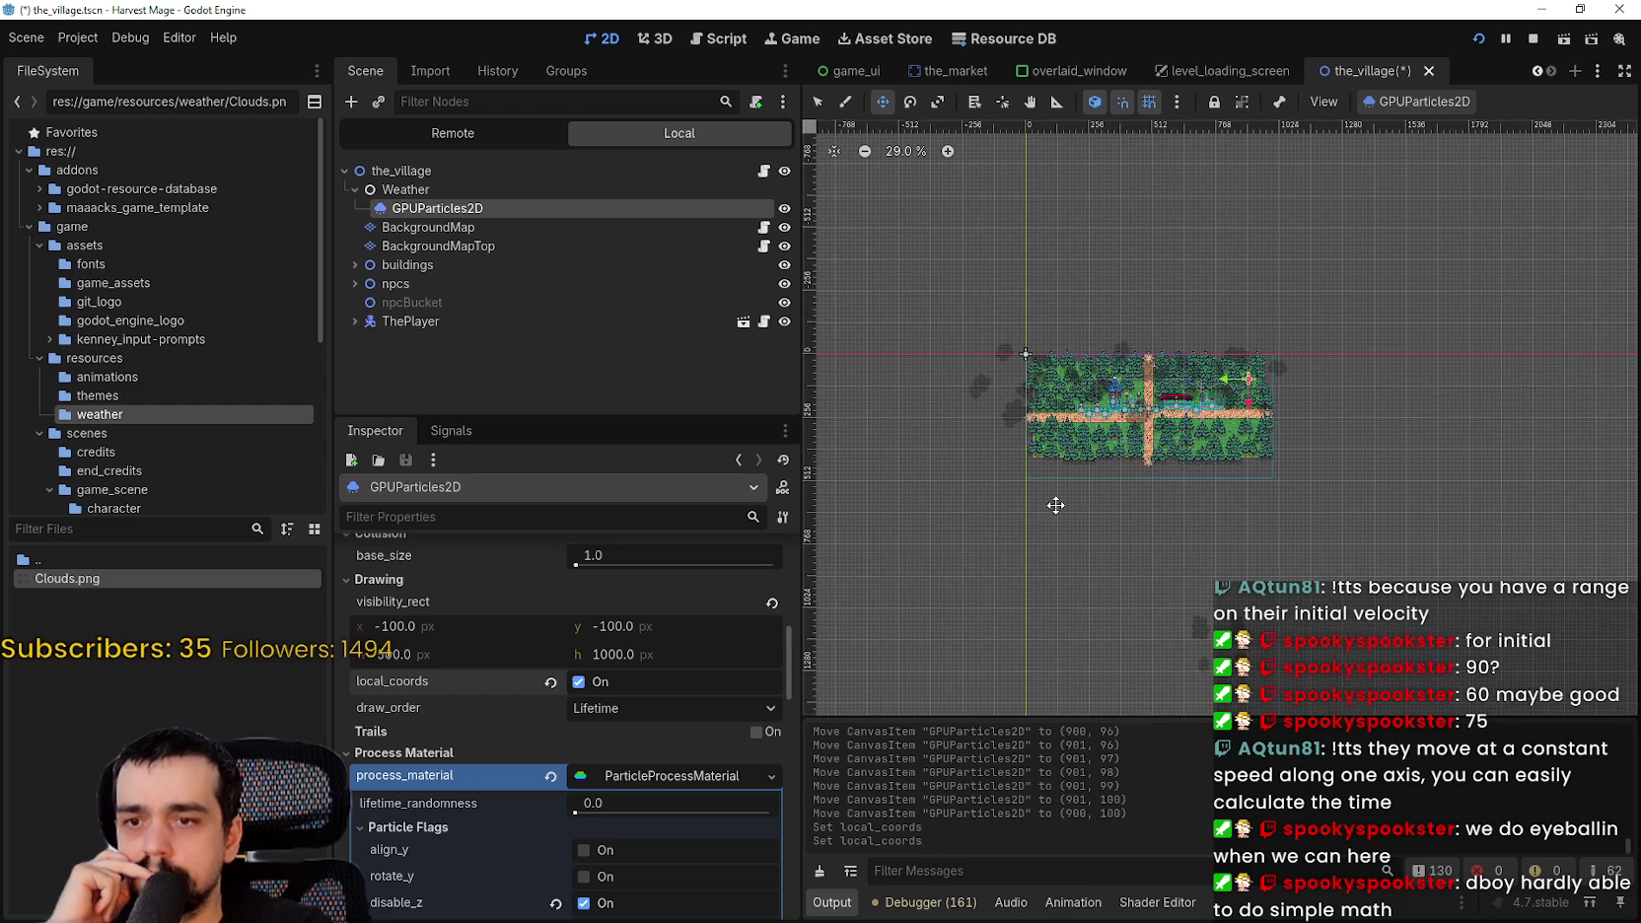
scroll(1262, 395, up, 1)
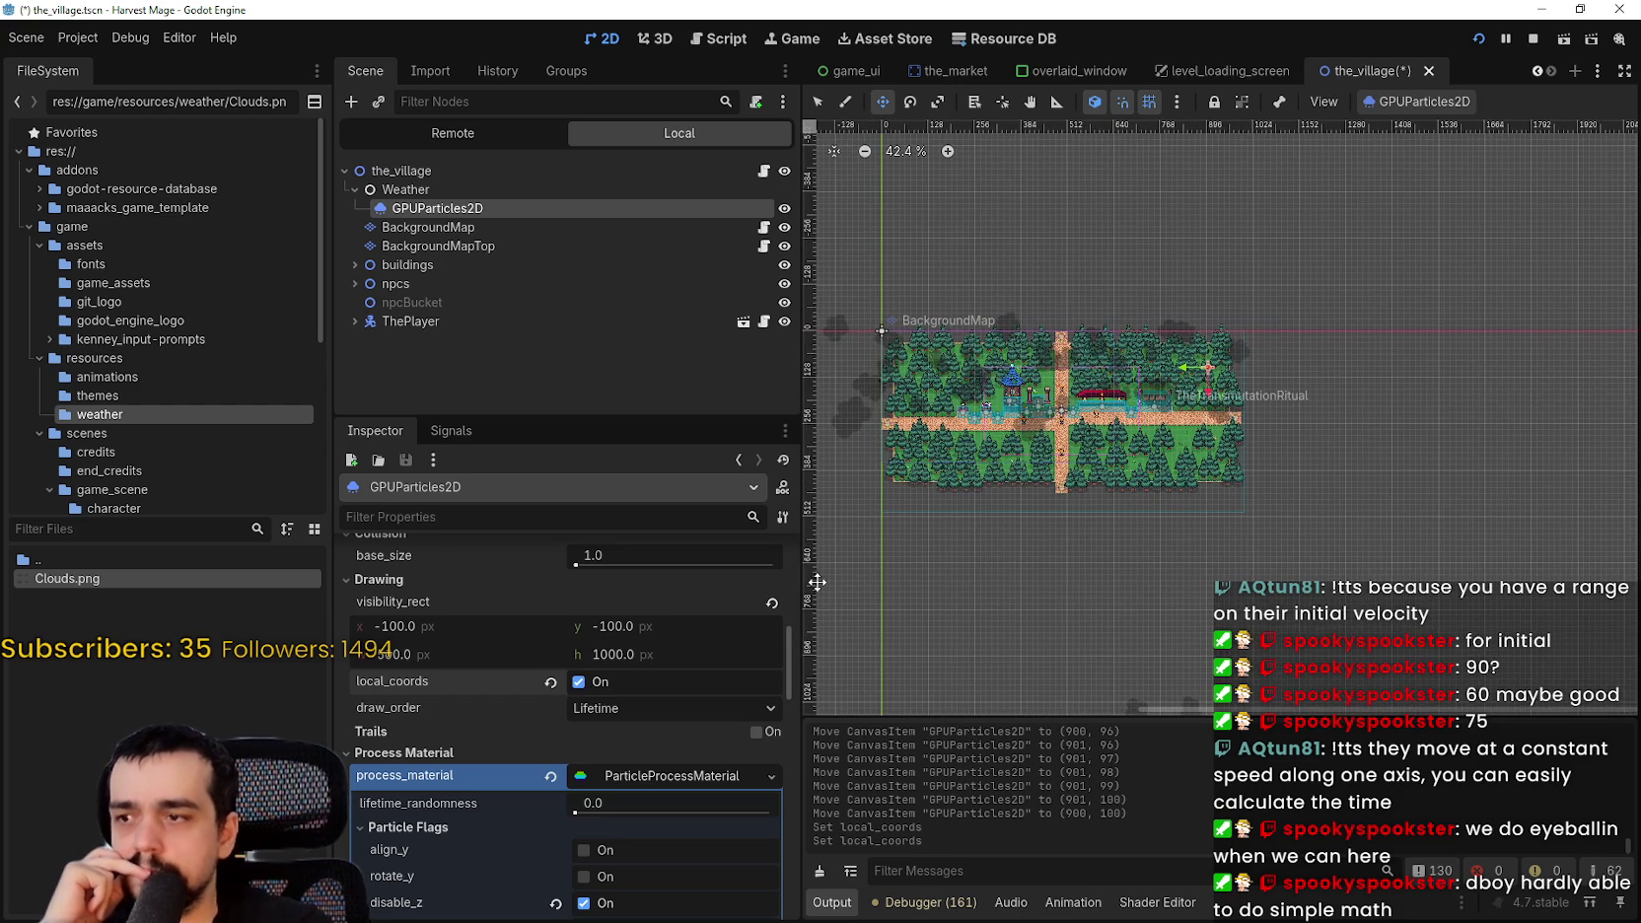
click(682, 708)
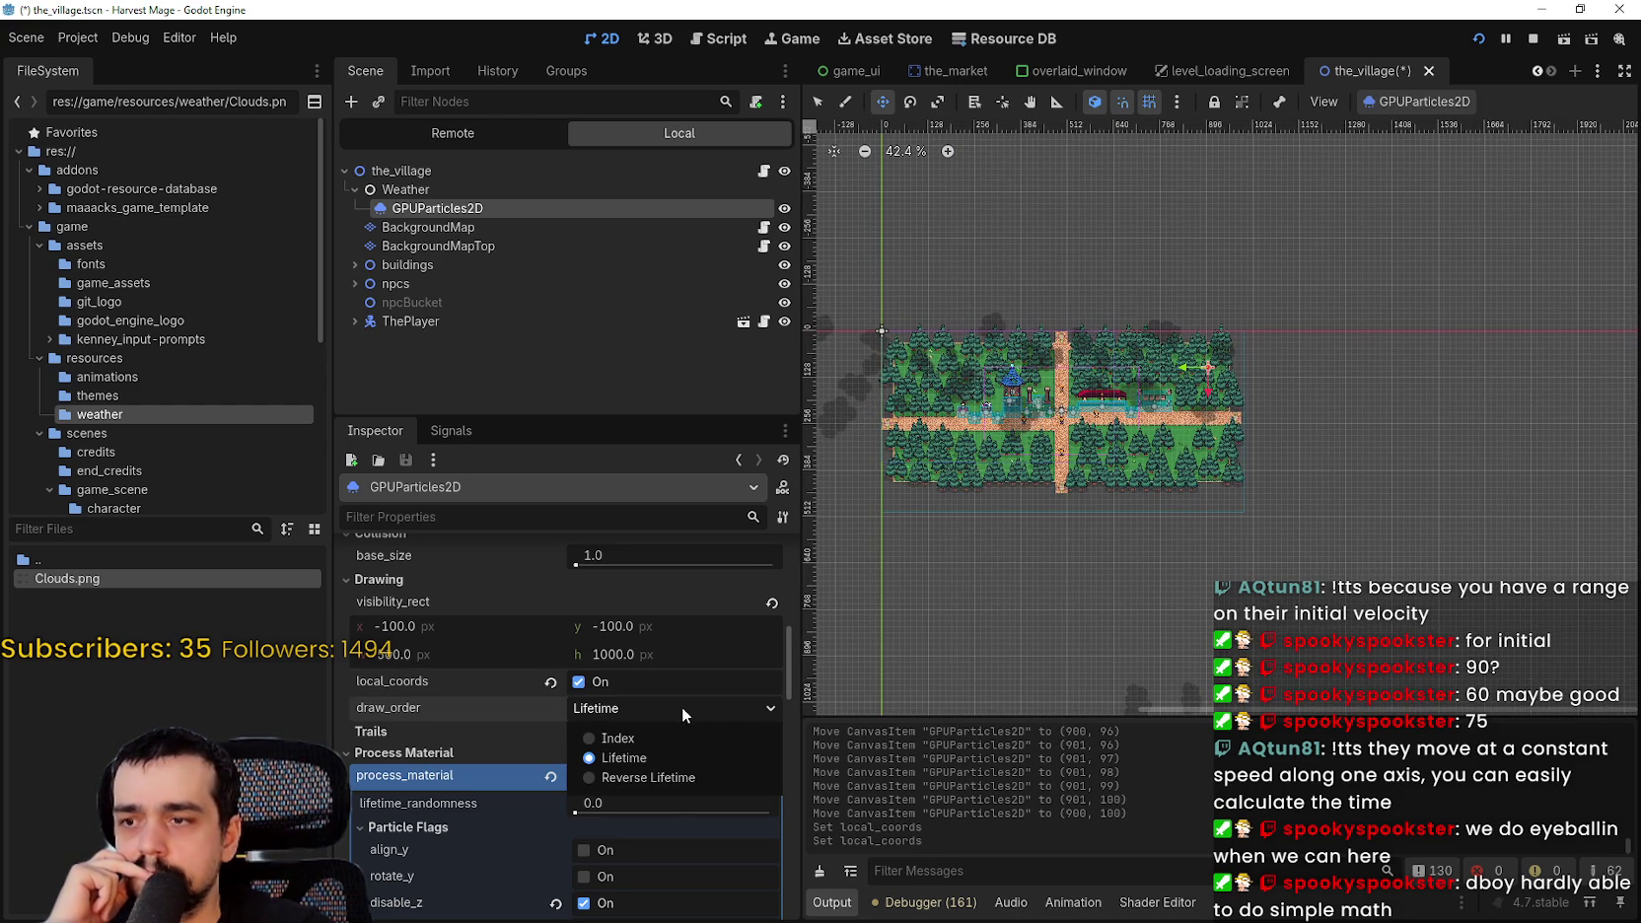
click(680, 710)
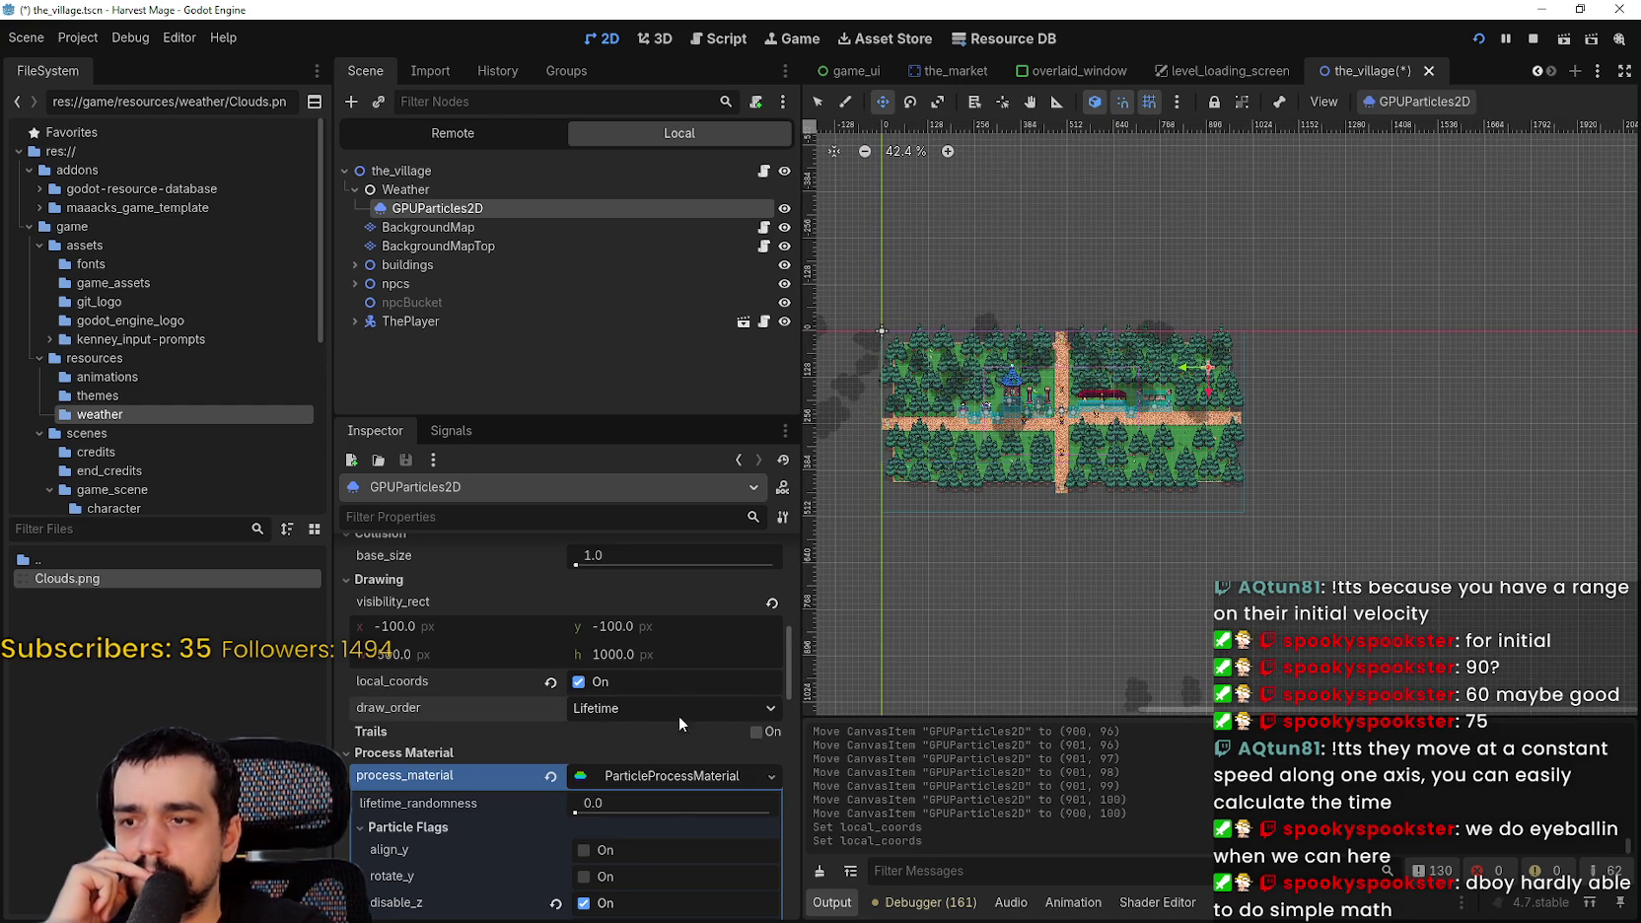
click(651, 775)
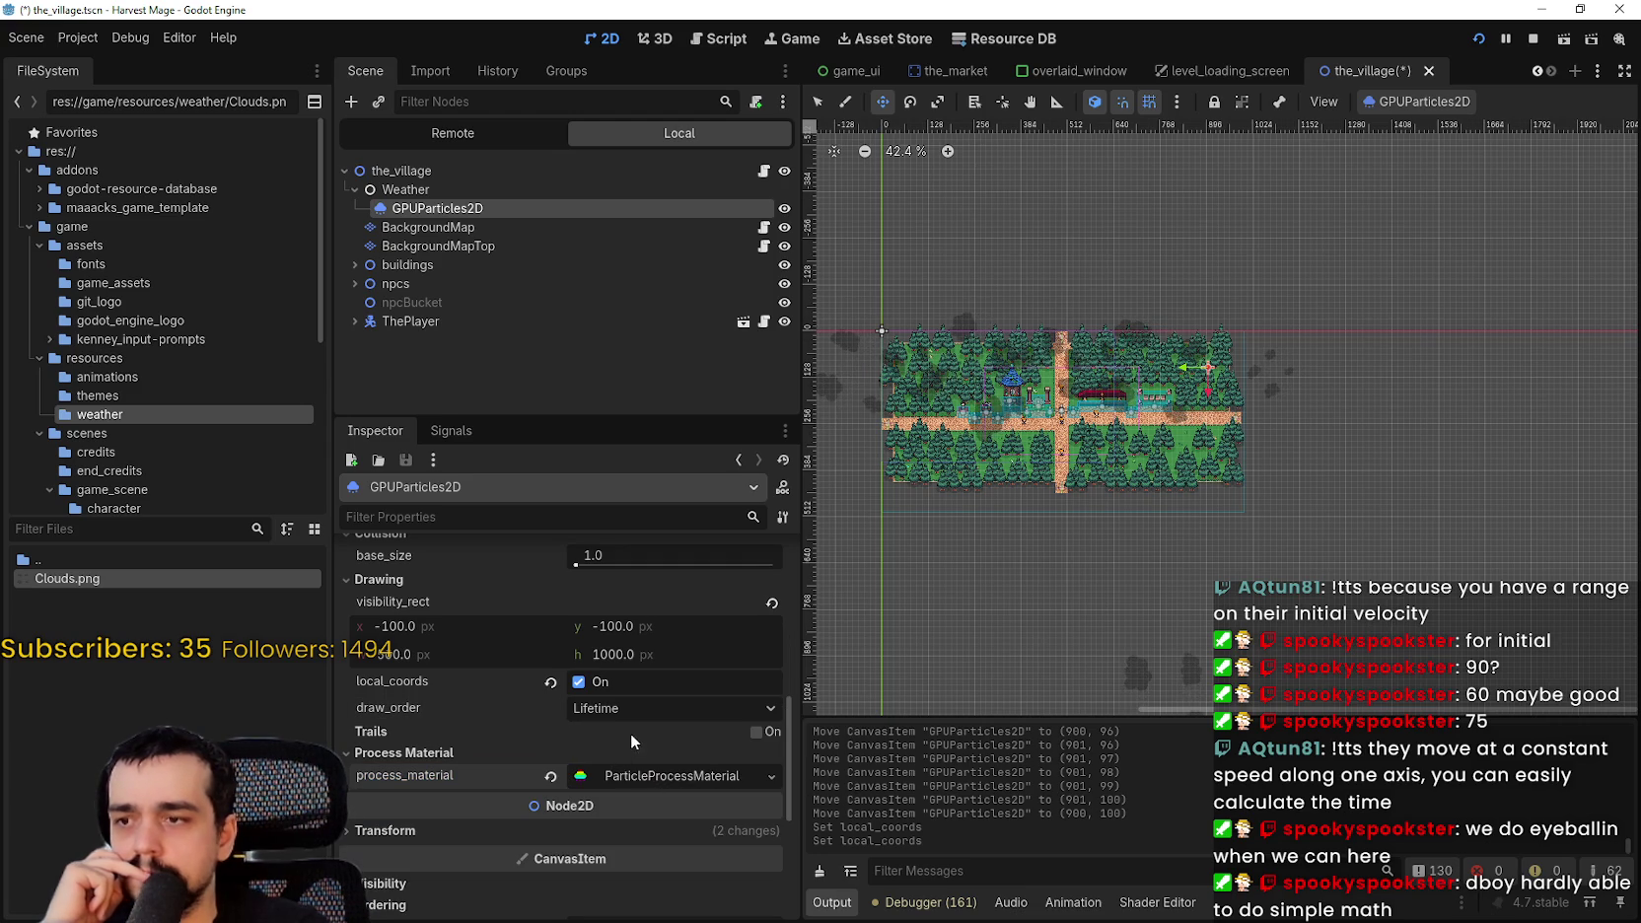
scroll(1215, 308, up, 3)
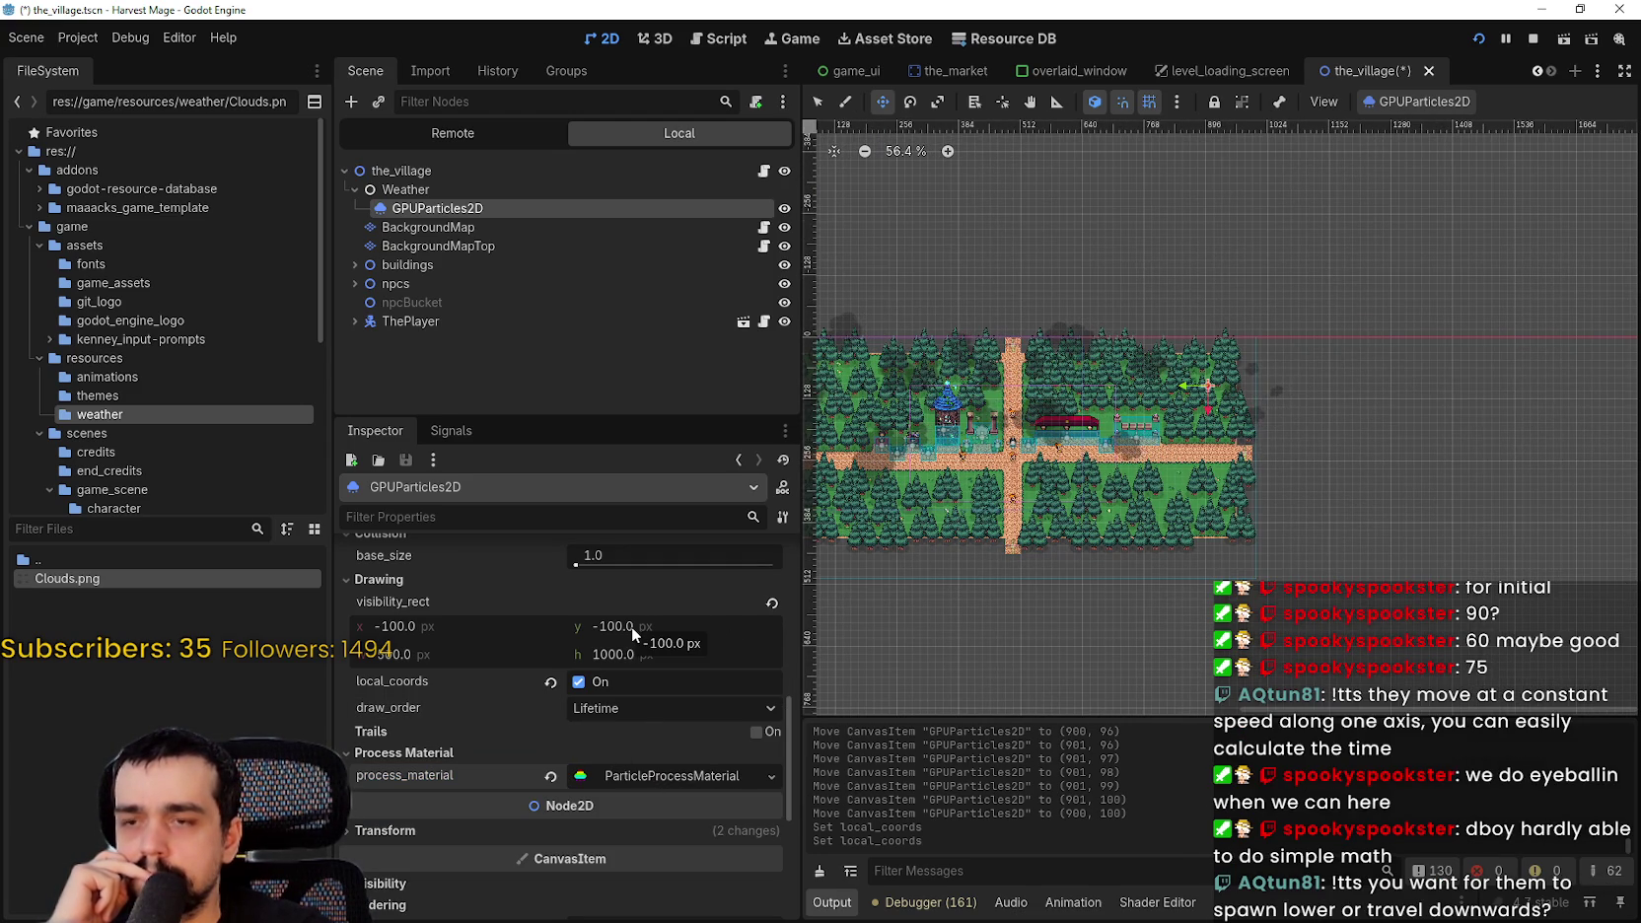
scroll(1221, 508, down, 2)
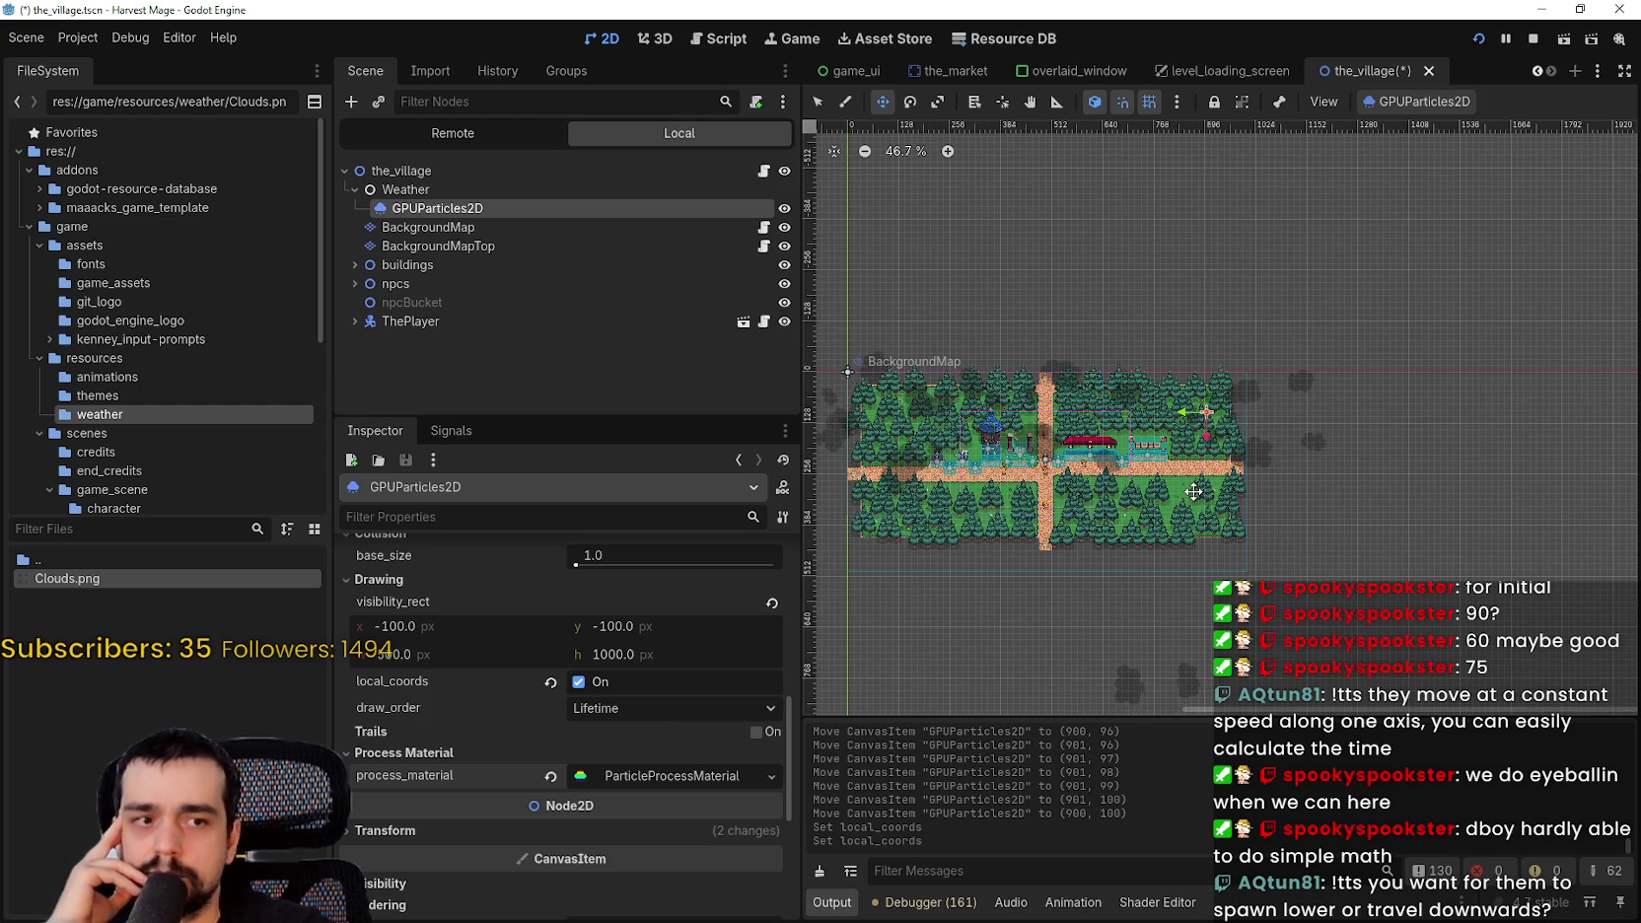
scroll(1193, 491, up, 4)
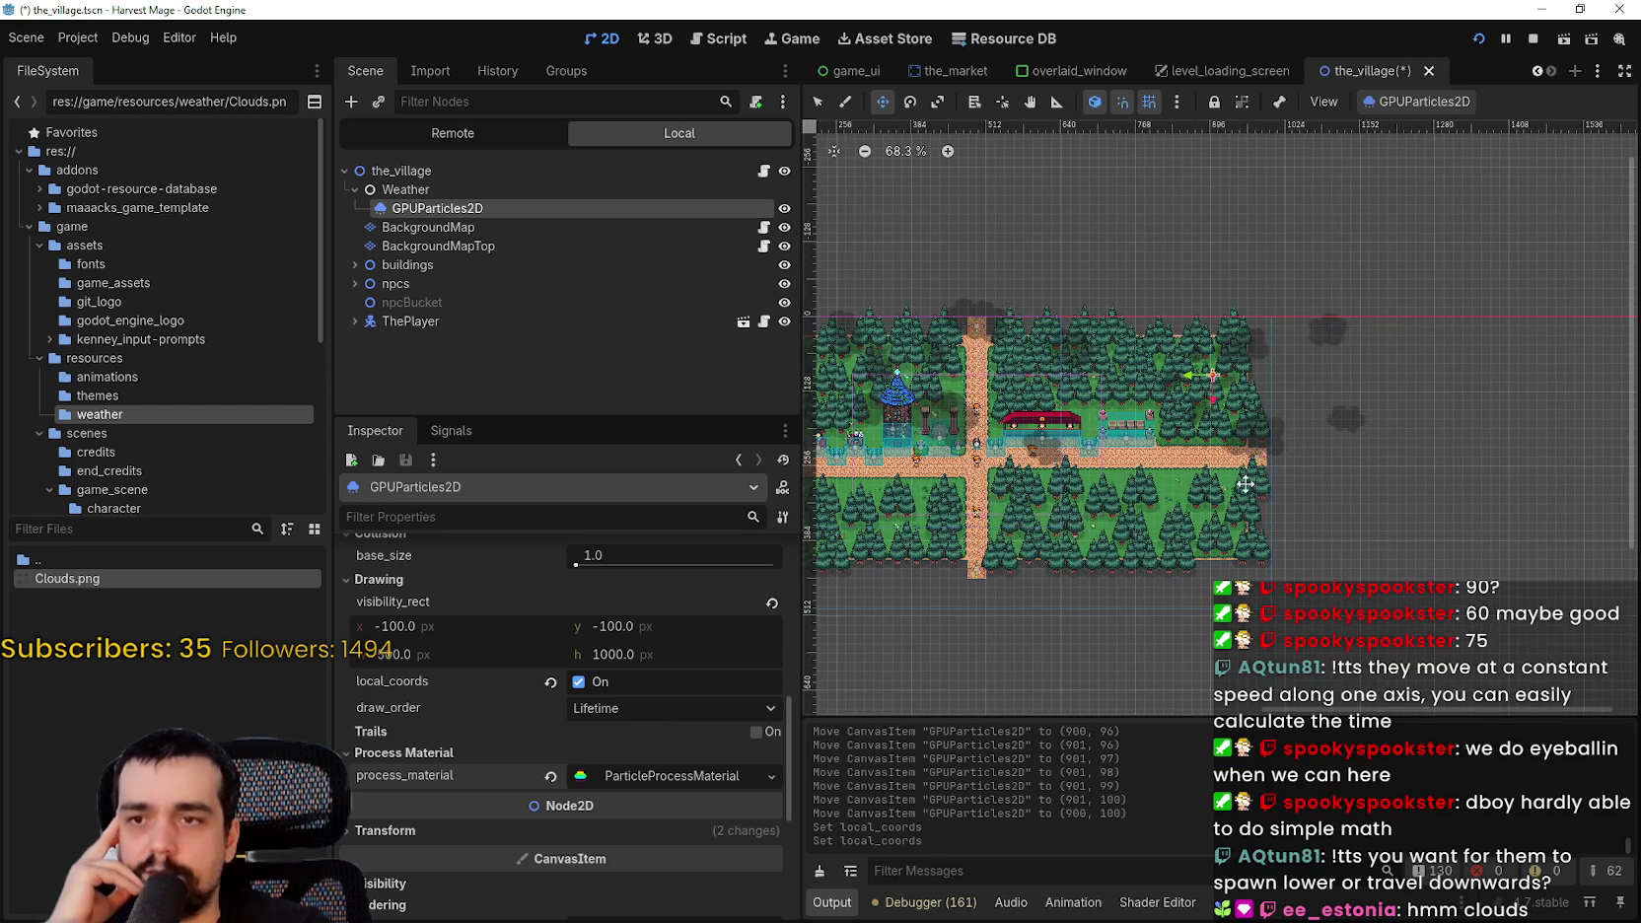
scroll(1262, 493, down, 4)
scroll(1253, 477, down, 1)
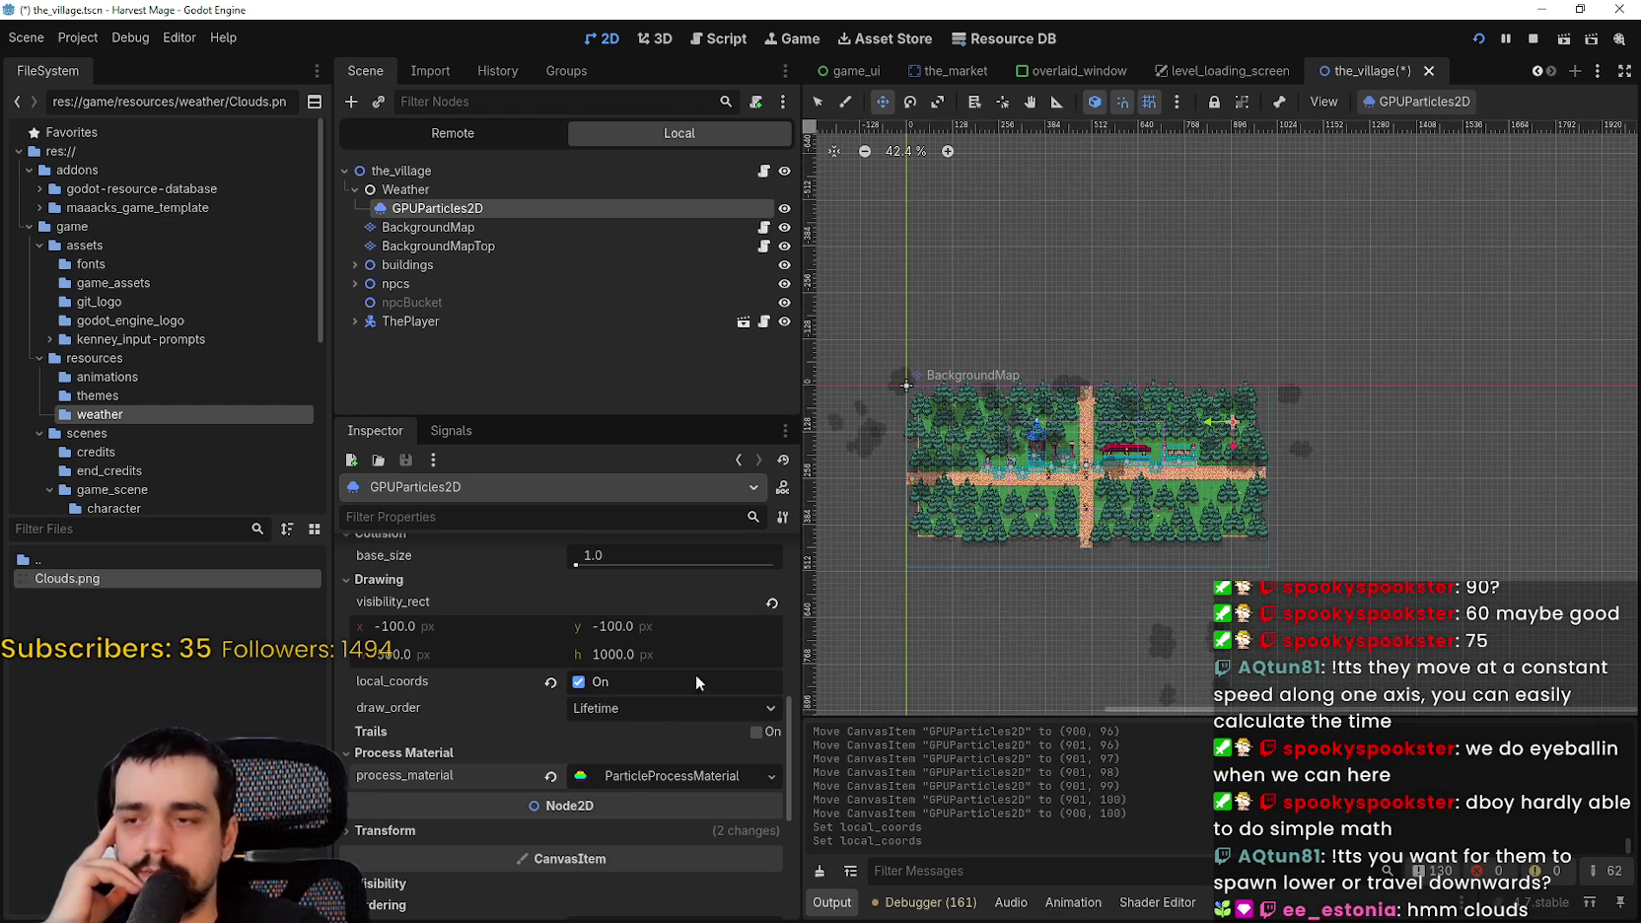
scroll(596, 784, down, 1)
click(631, 727)
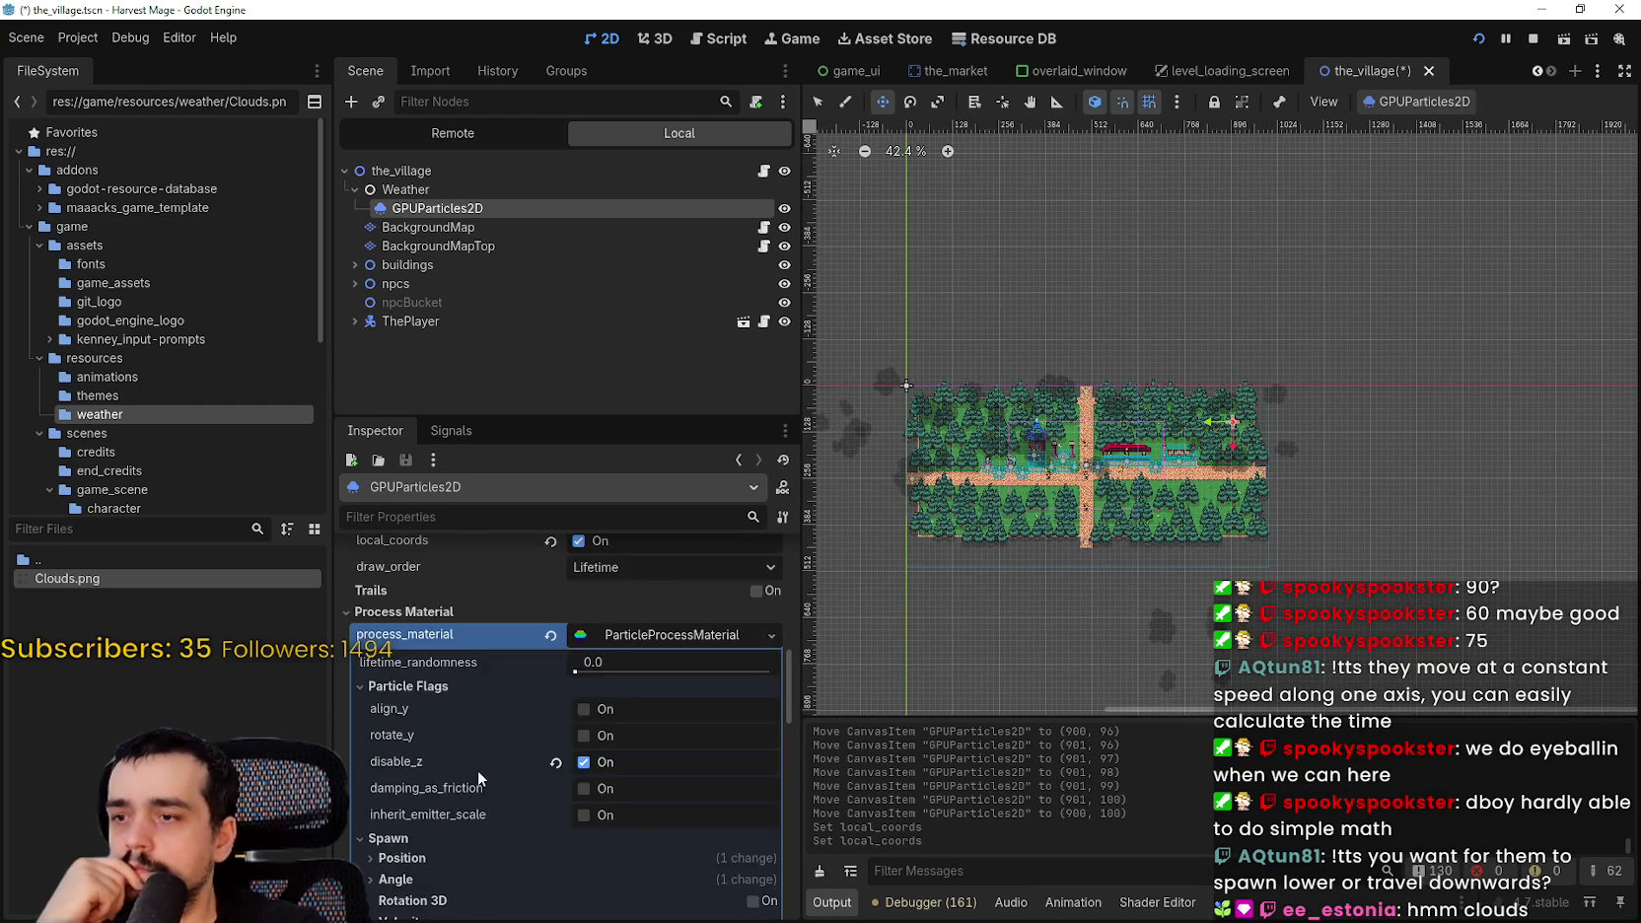
- Drag the Spawn Position emission offset y lower, restarting emission to preview each change
scroll(459, 774, down, 3)
click(417, 673)
click(426, 669)
click(413, 671)
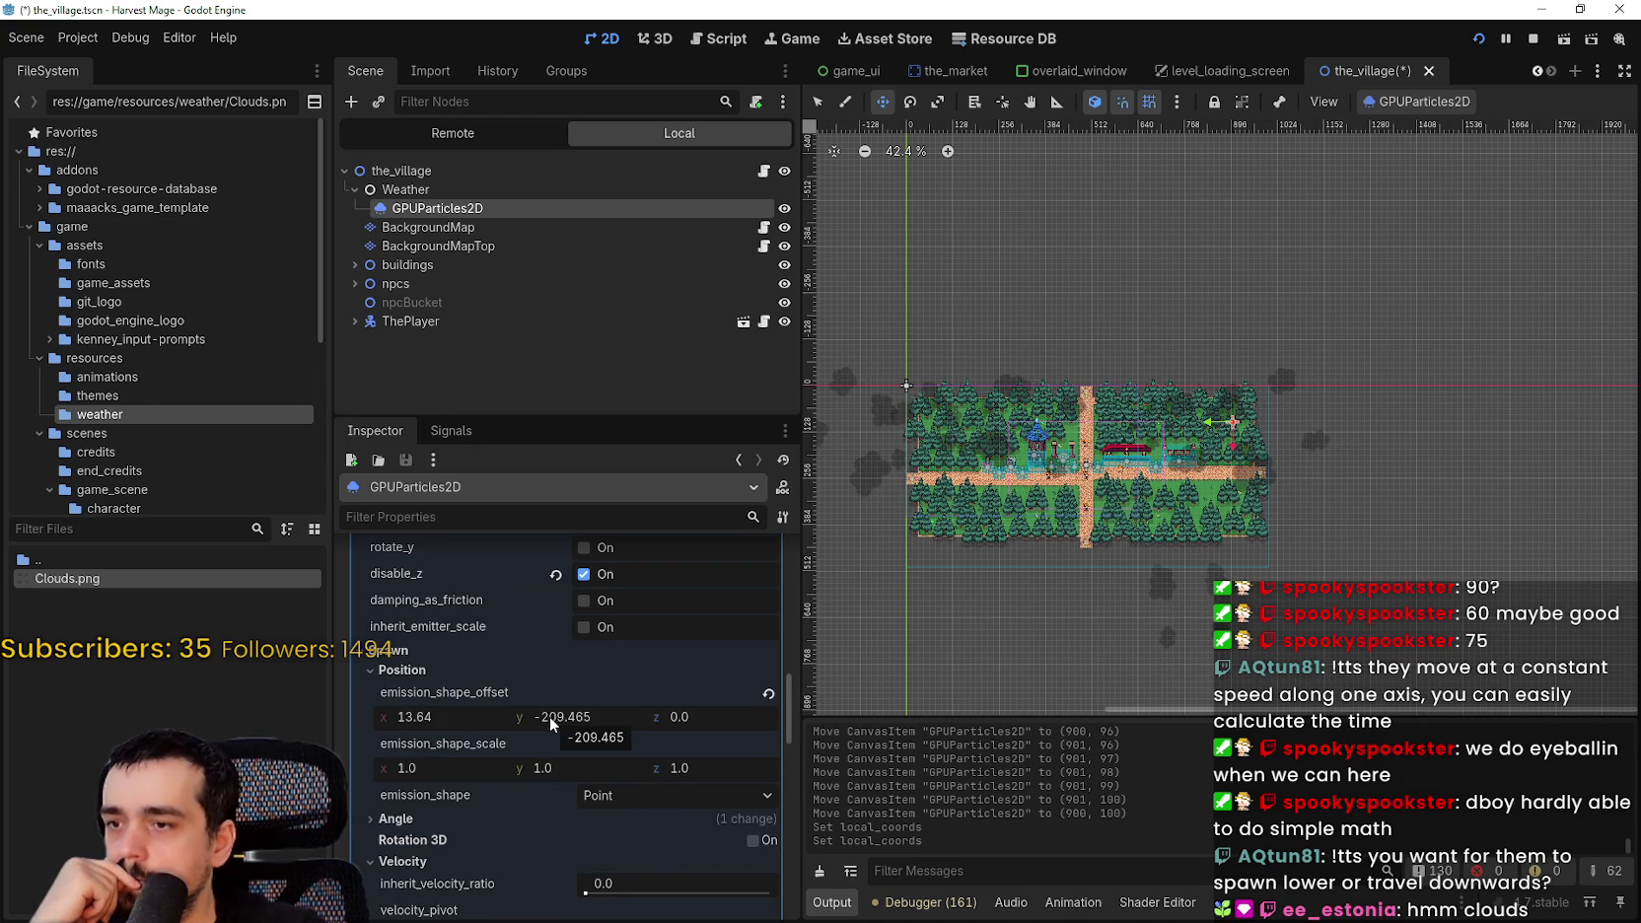
drag(548, 715, 631, 714)
scroll(1245, 466, up, 3)
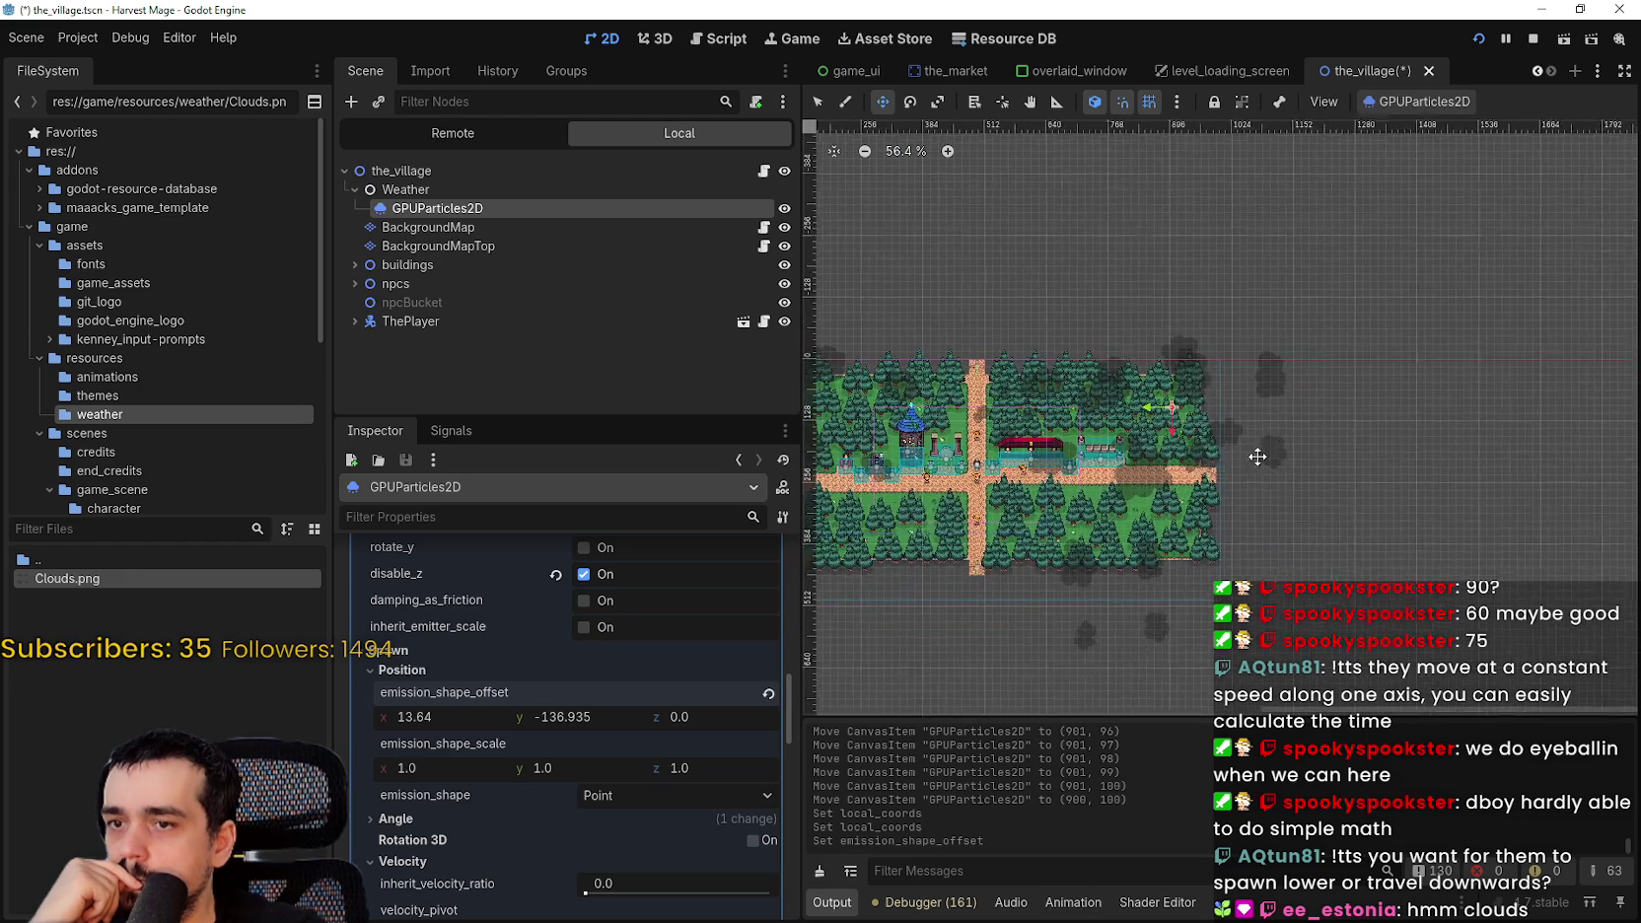
click(1420, 102)
click(1420, 134)
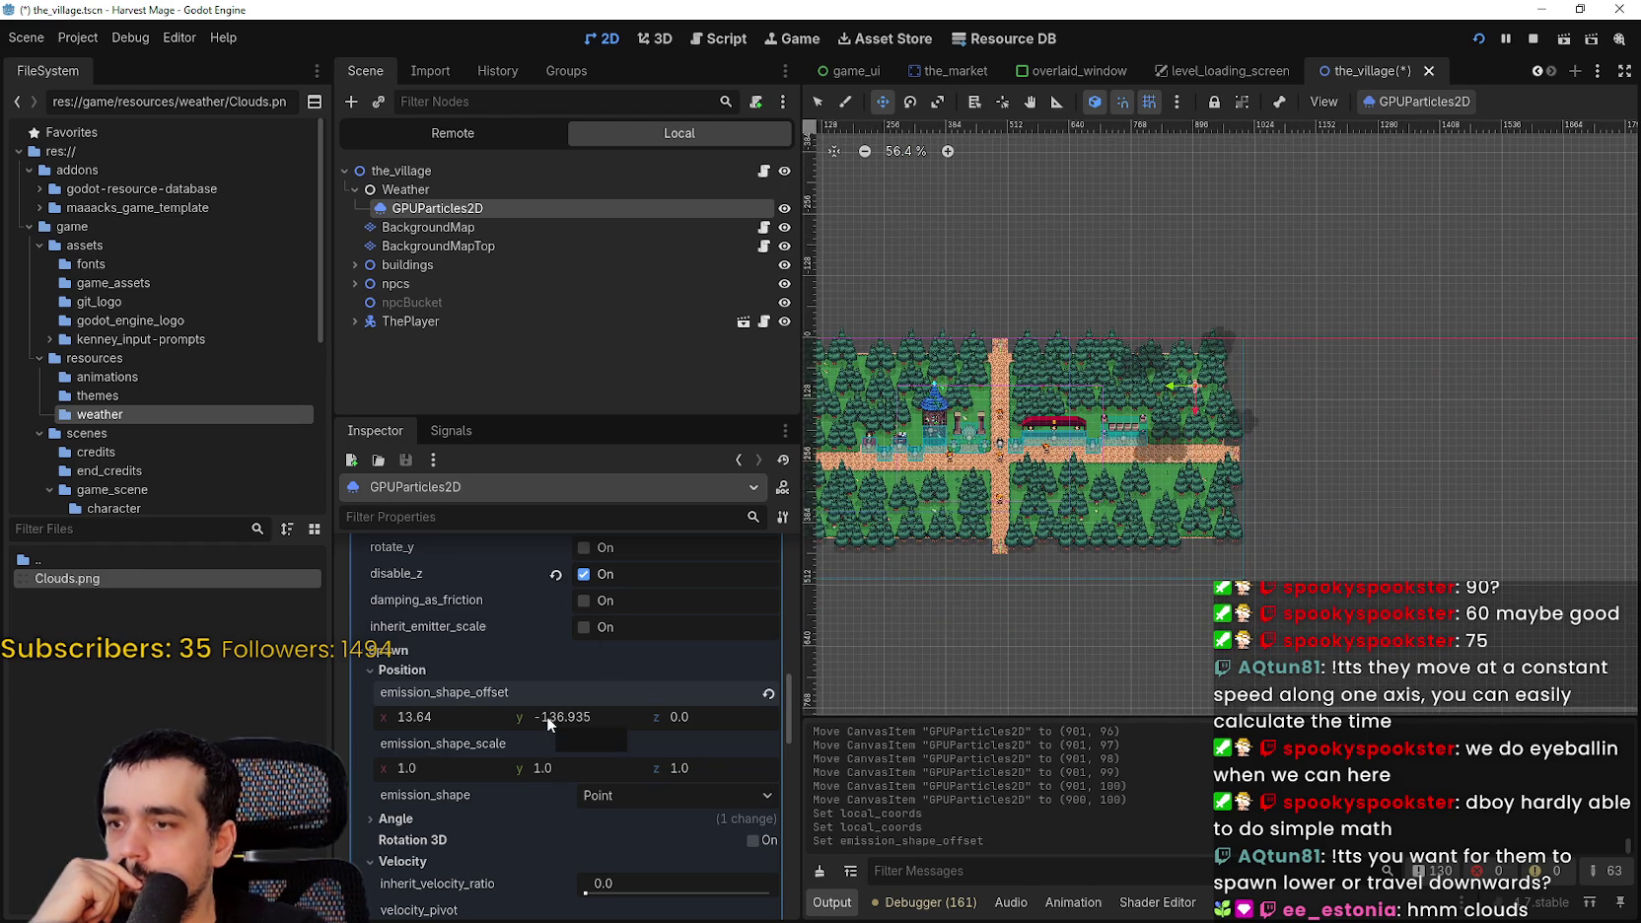
drag(546, 715, 621, 715)
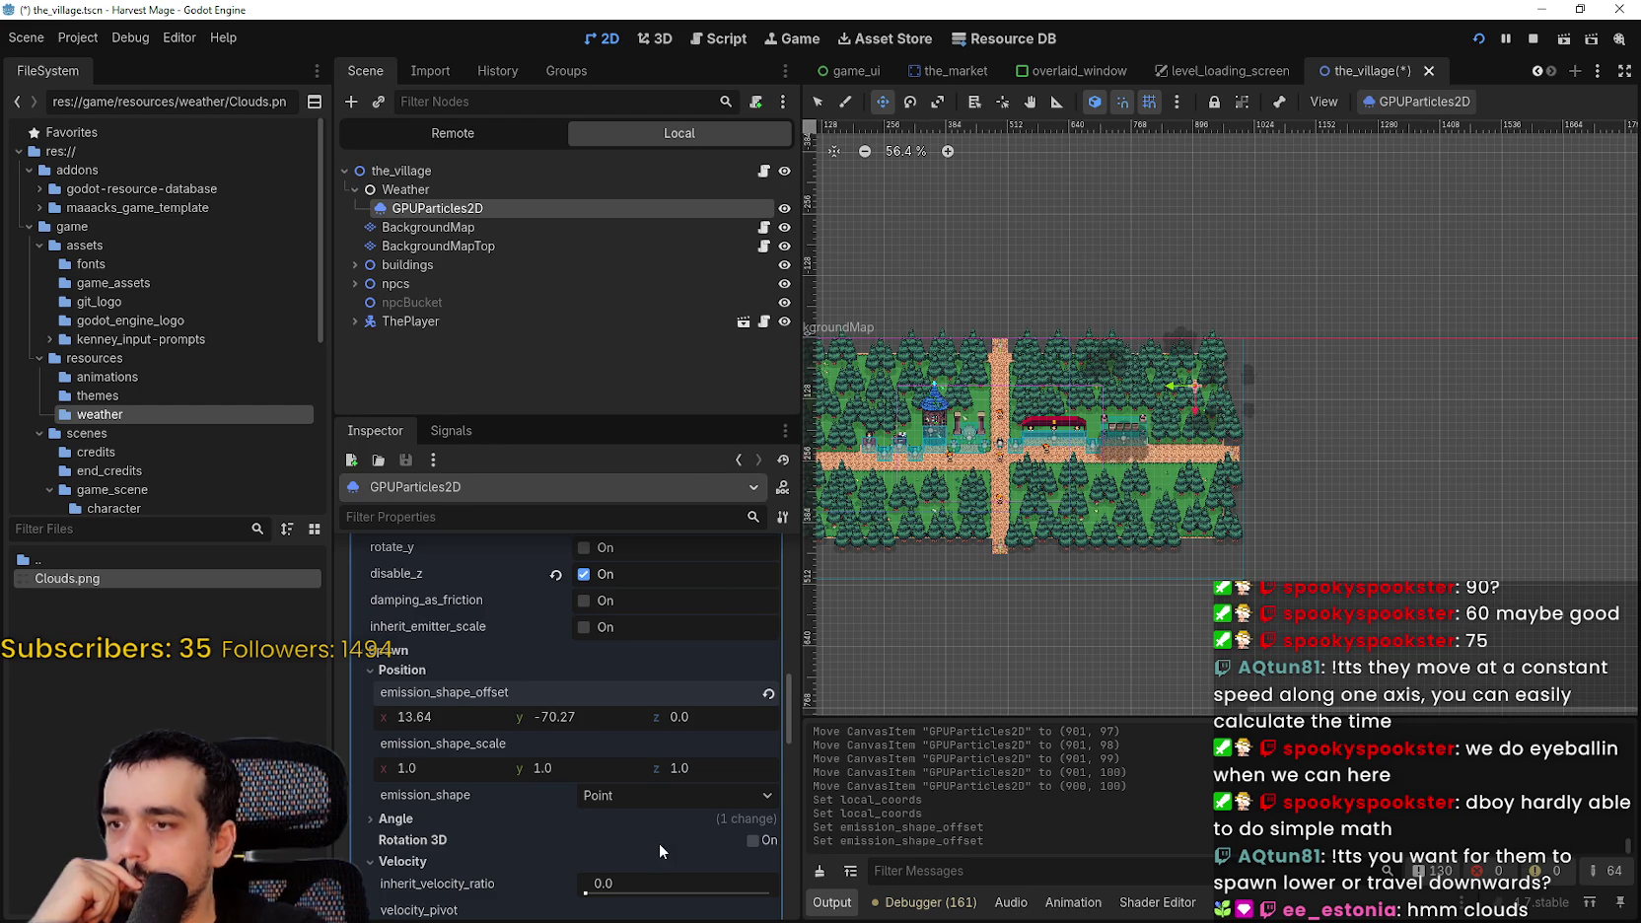
click(1439, 95)
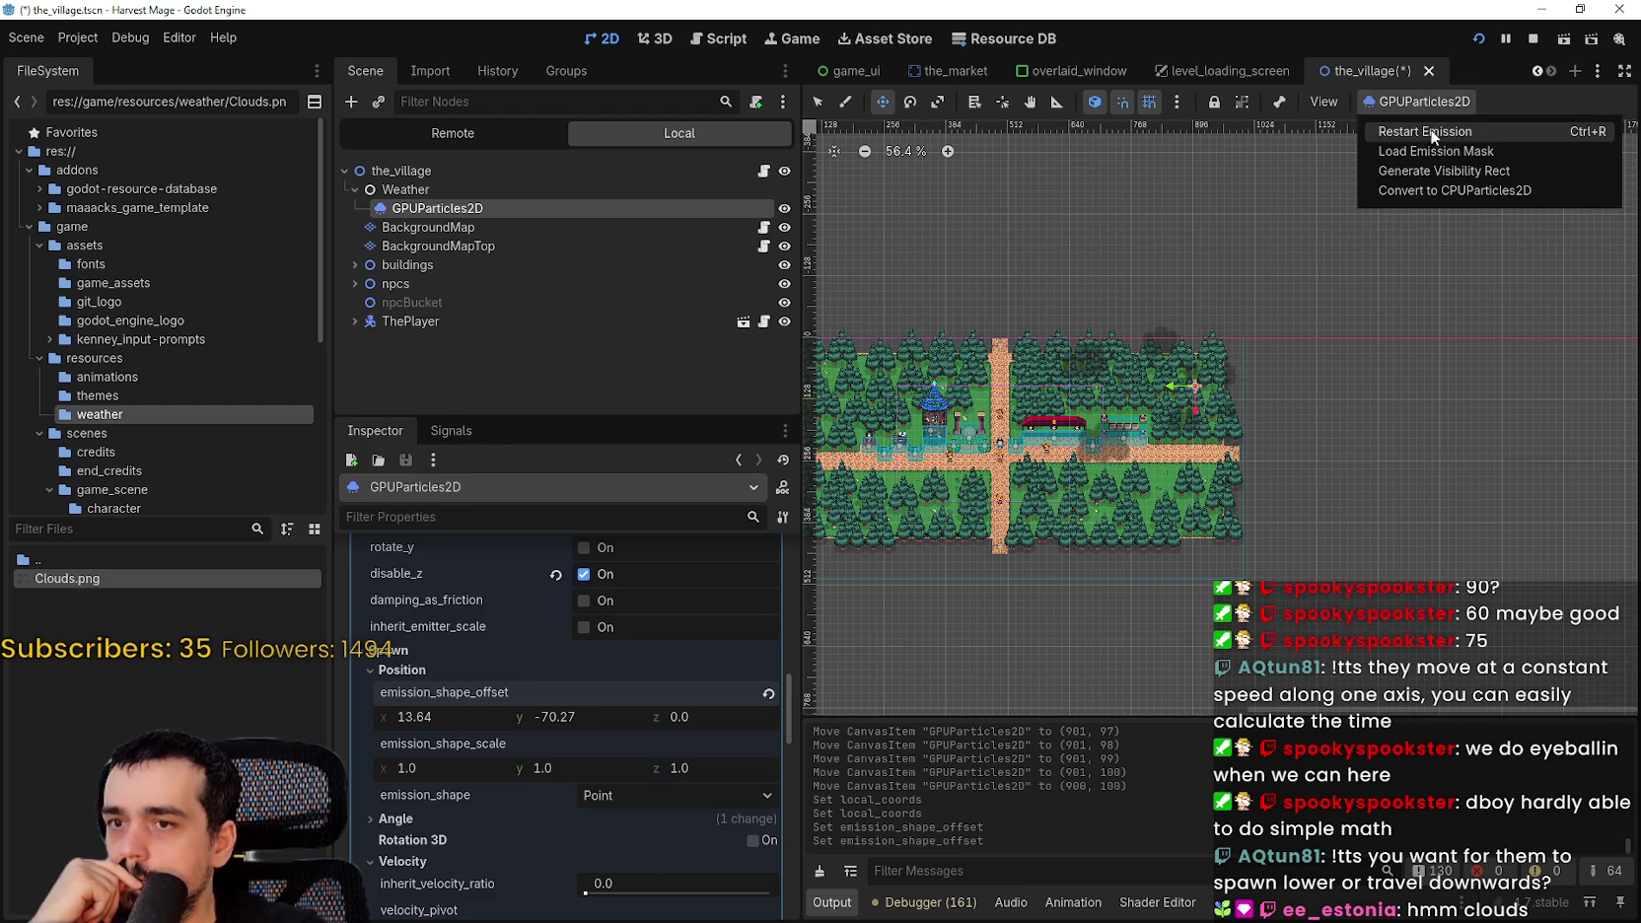
click(1428, 132)
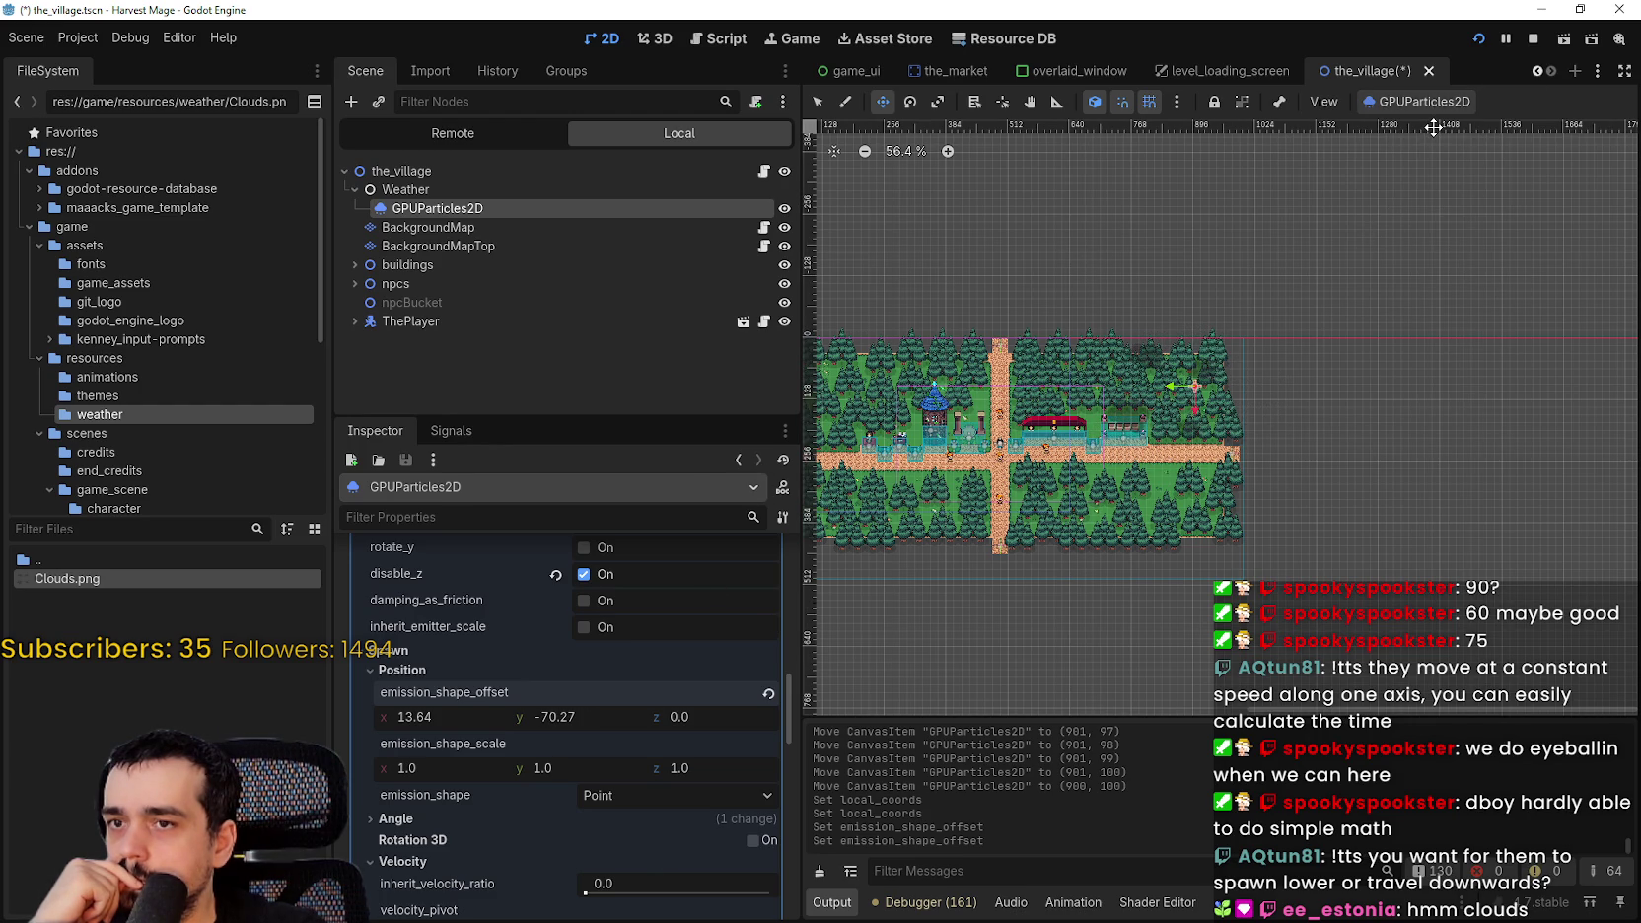
- Set the emission offset y to 150 and restart the emission
click(572, 717)
text(150)
key(Return)
click(1420, 101)
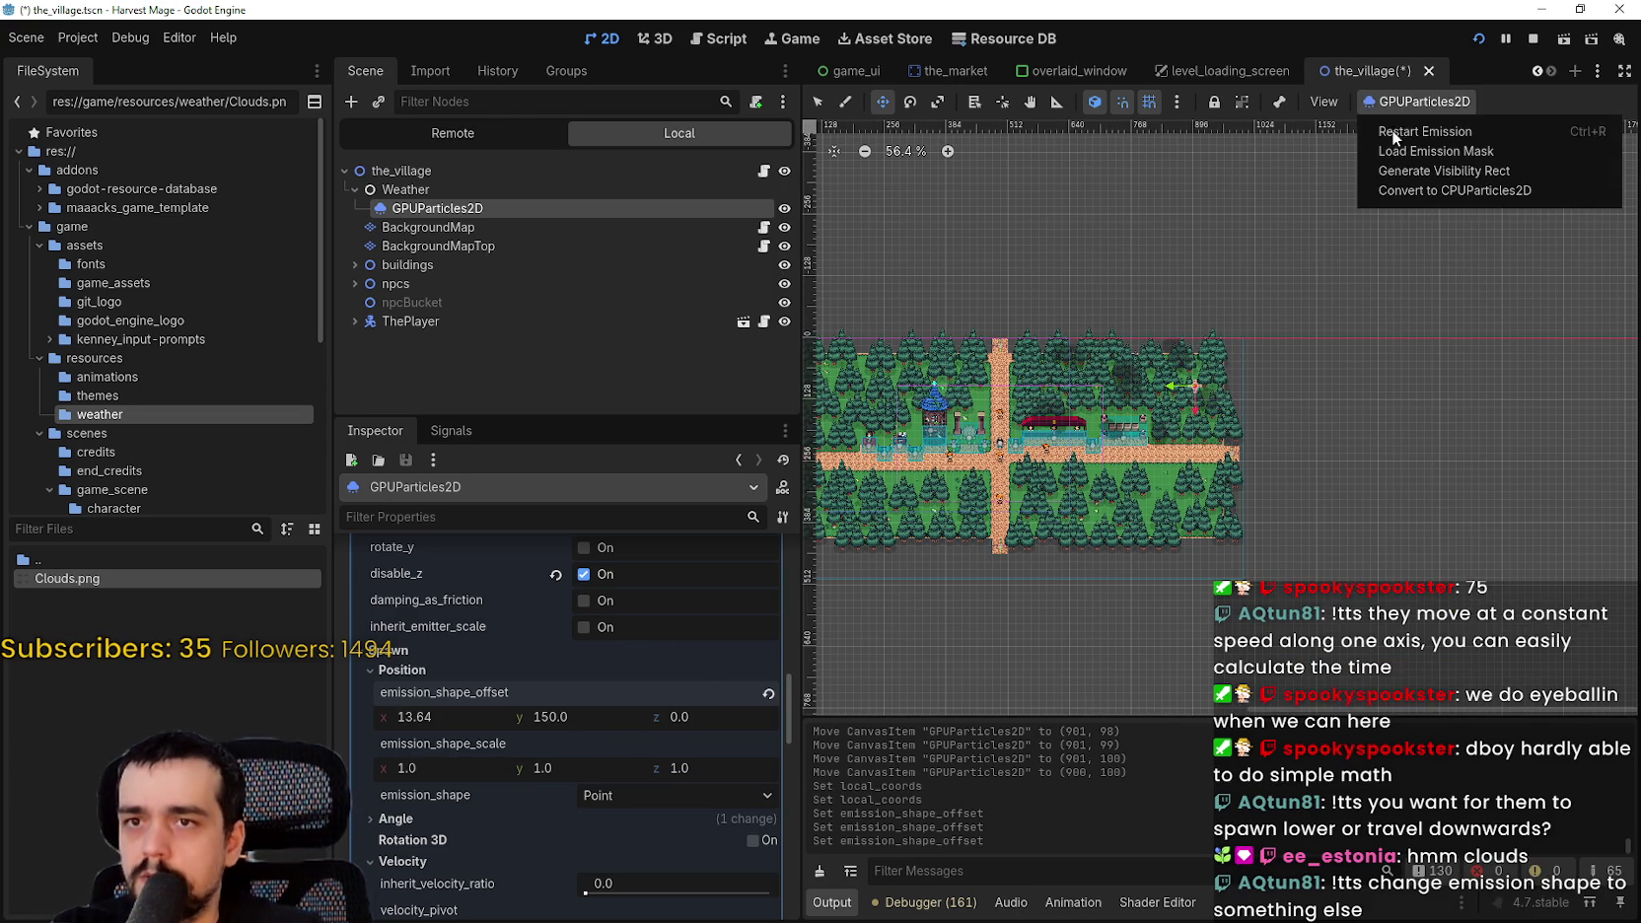
click(1405, 133)
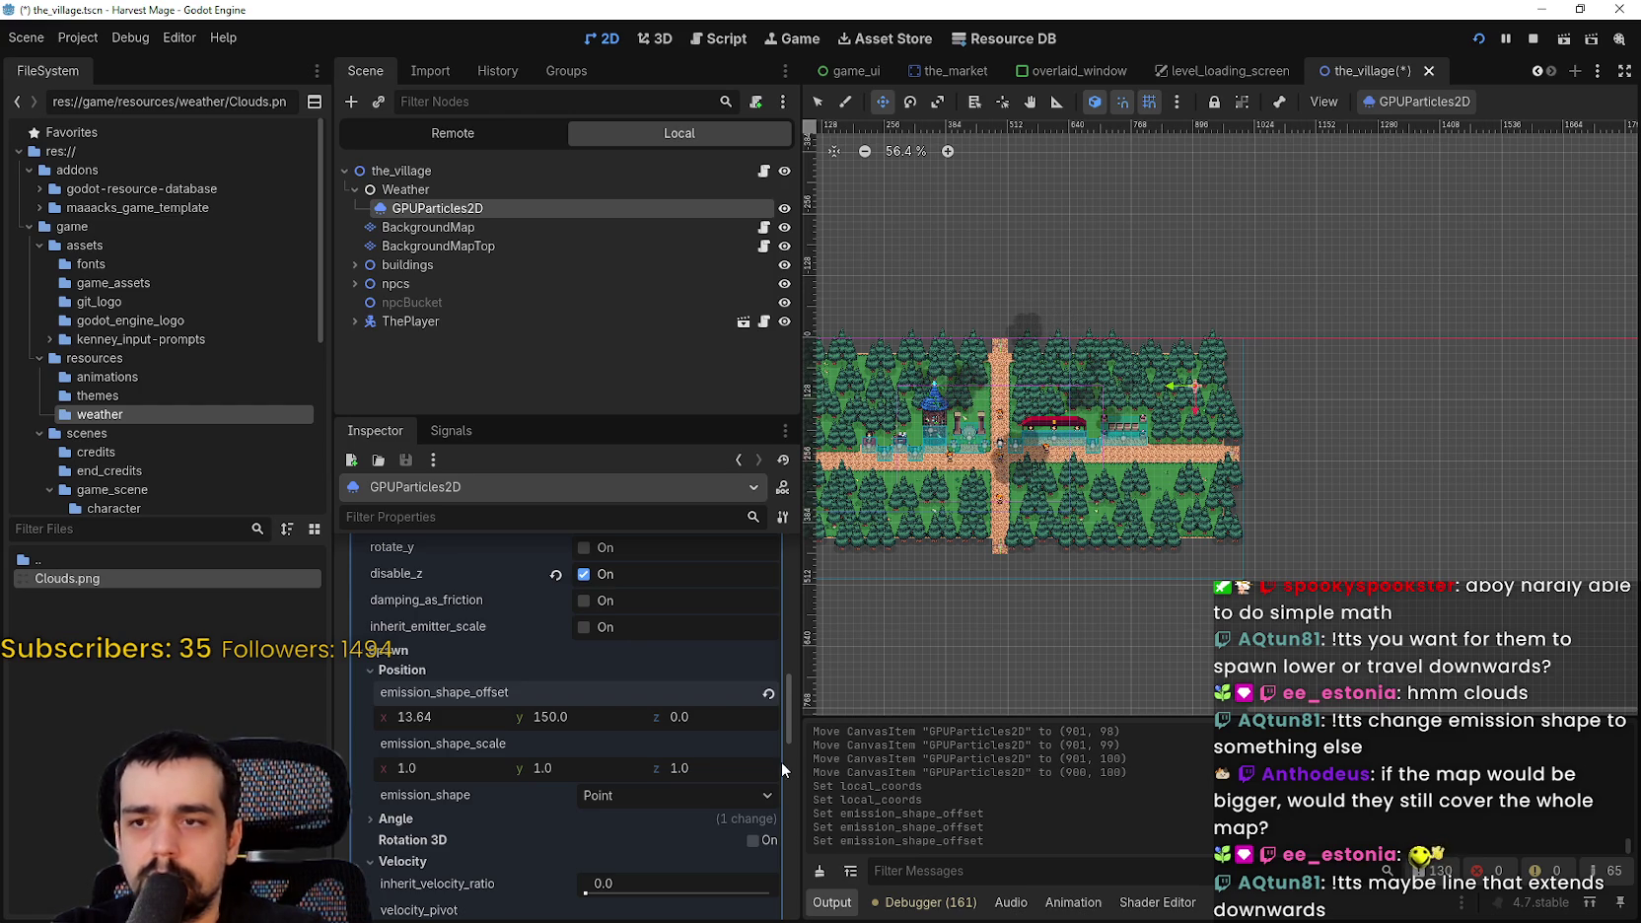
- Set the emission offset y to 300 and restart the emission
drag(538, 717, 542, 717)
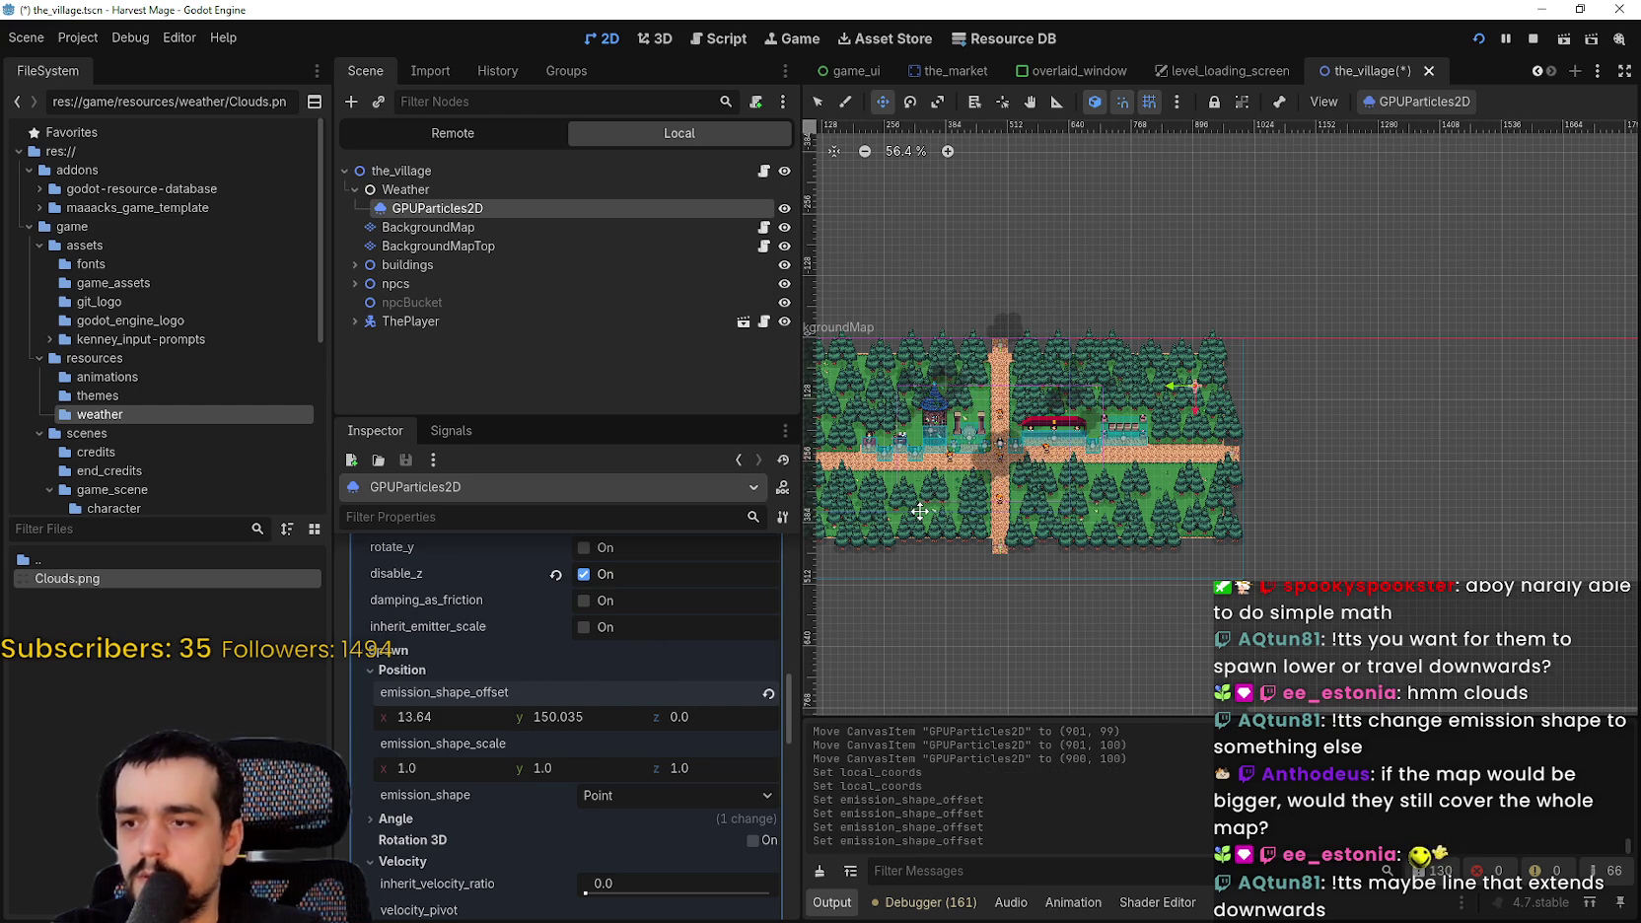
click(641, 720)
text(300)
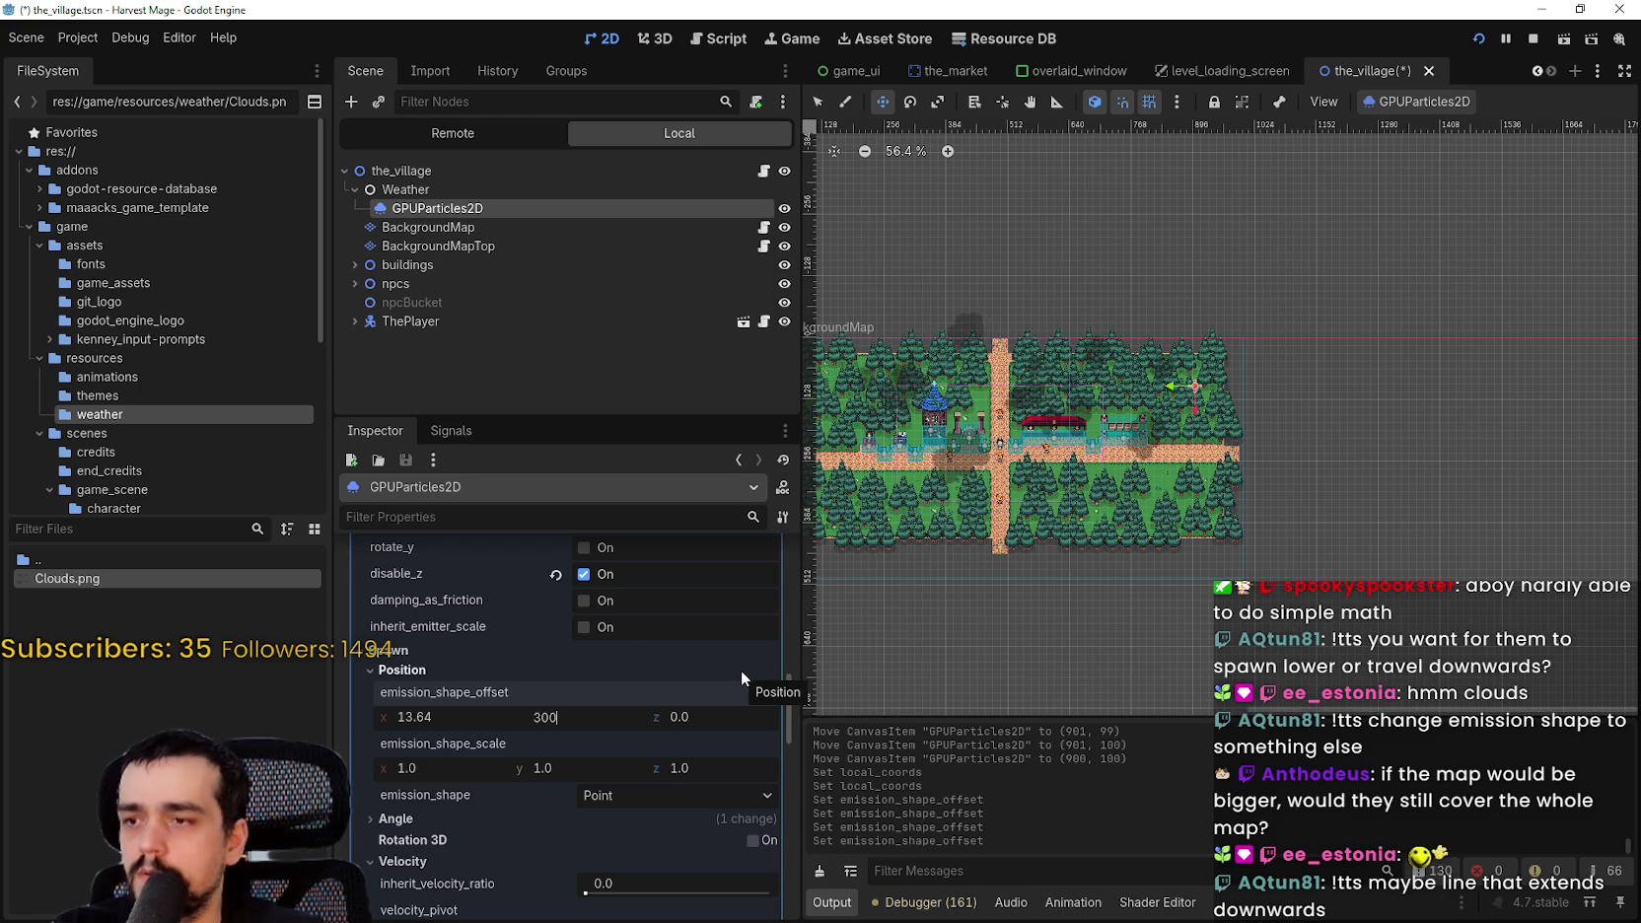
key(Return)
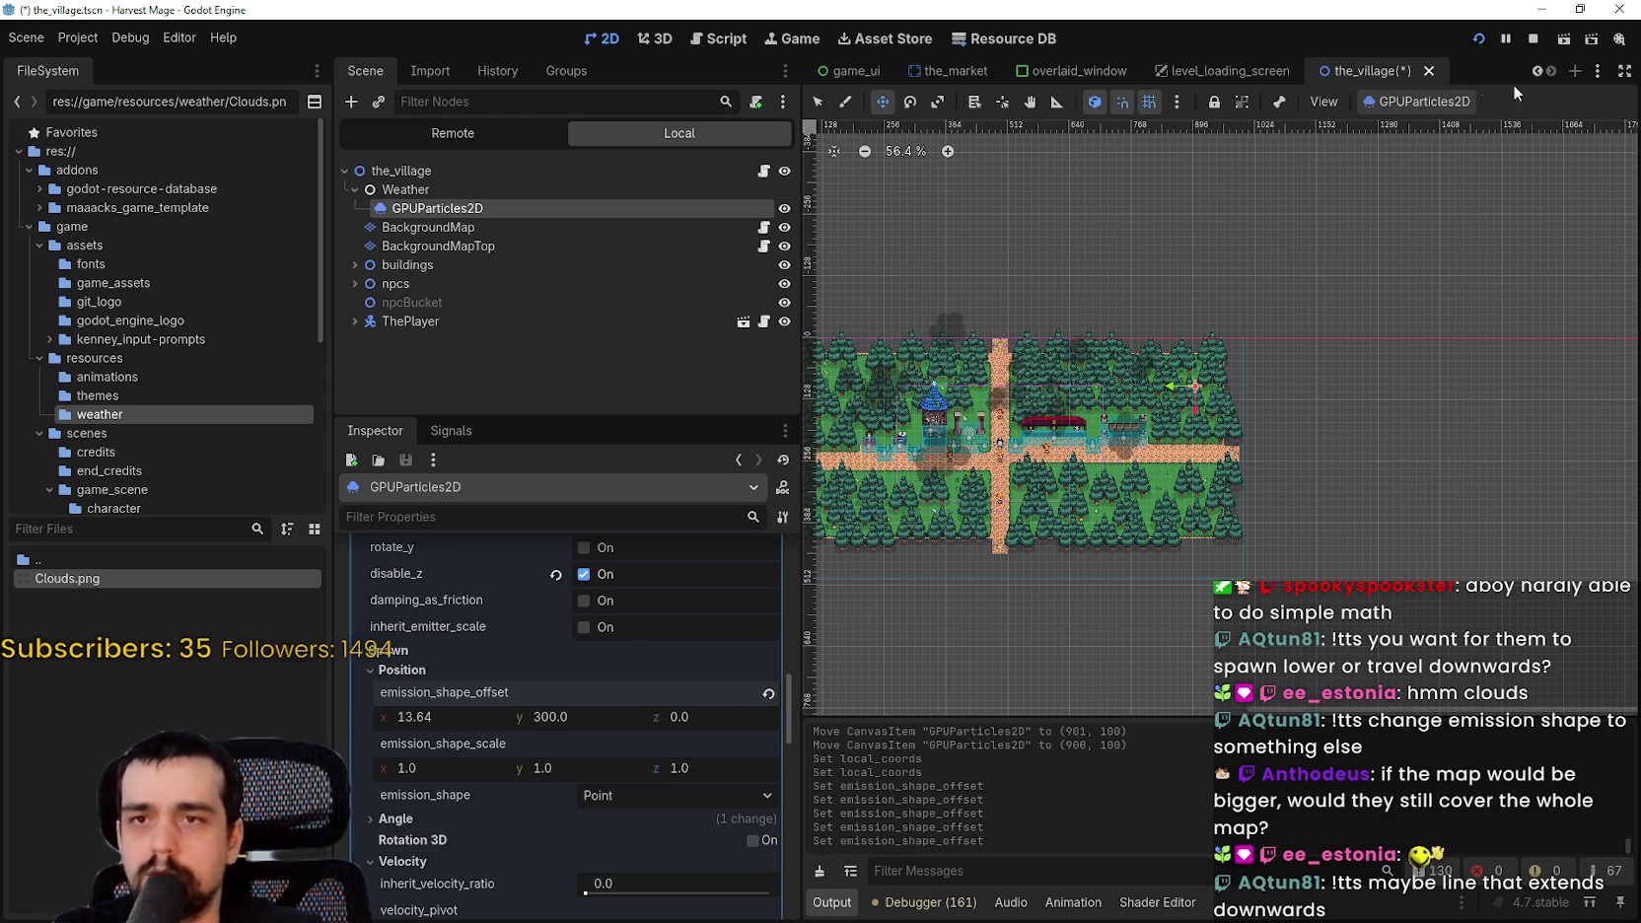
click(1445, 106)
click(1439, 131)
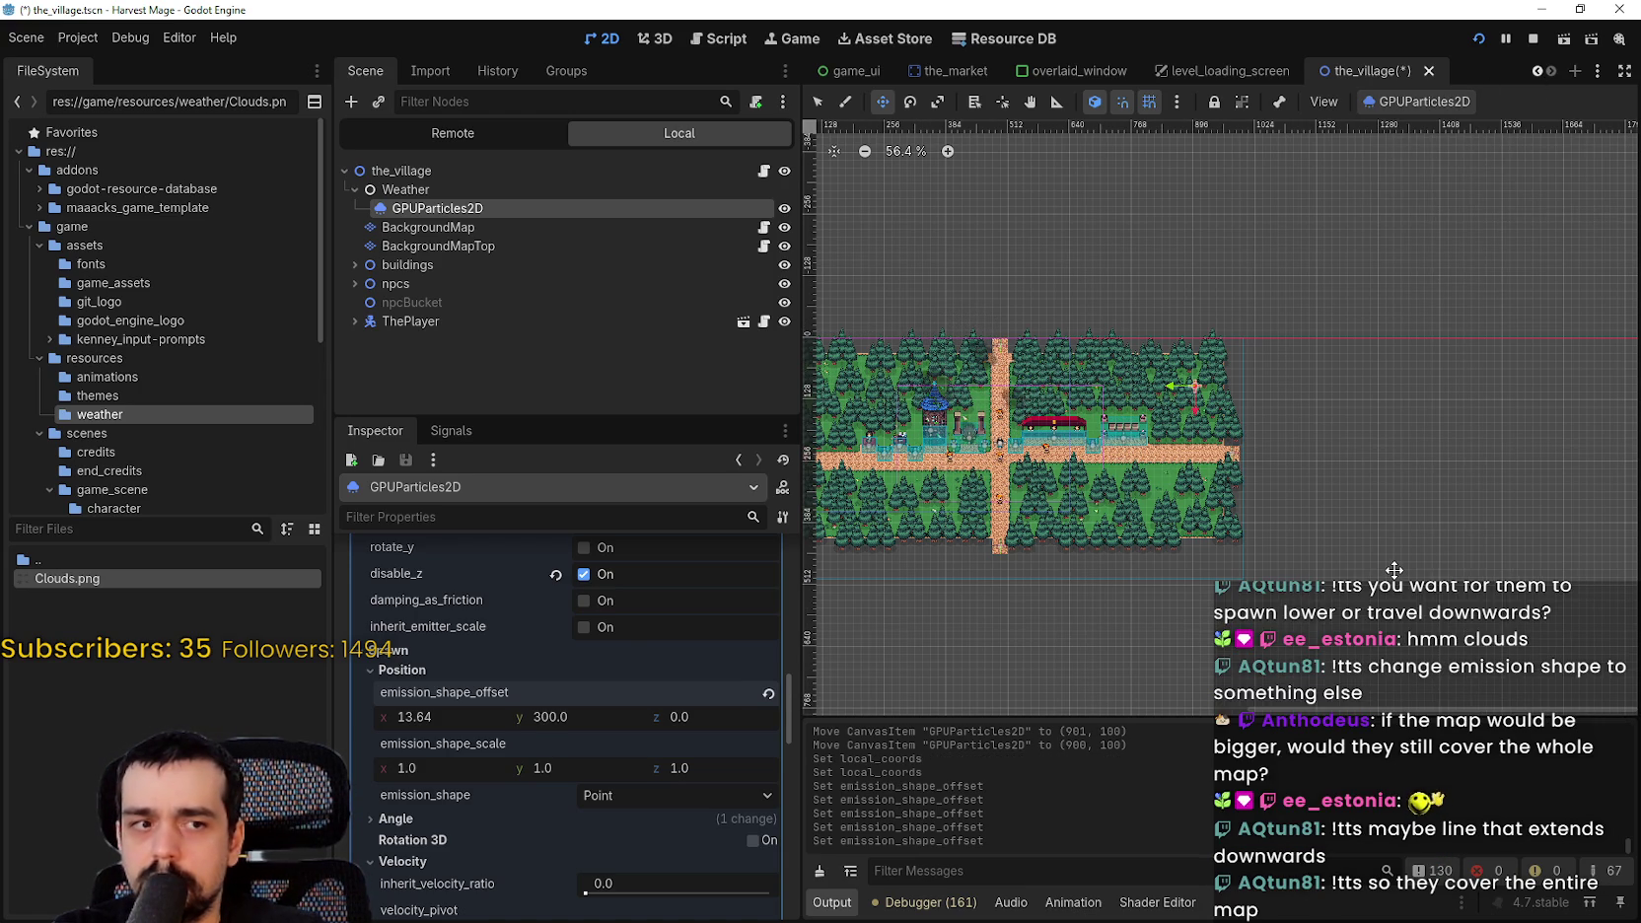
scroll(1393, 569, down, 2)
scroll(1381, 557, up, 1)
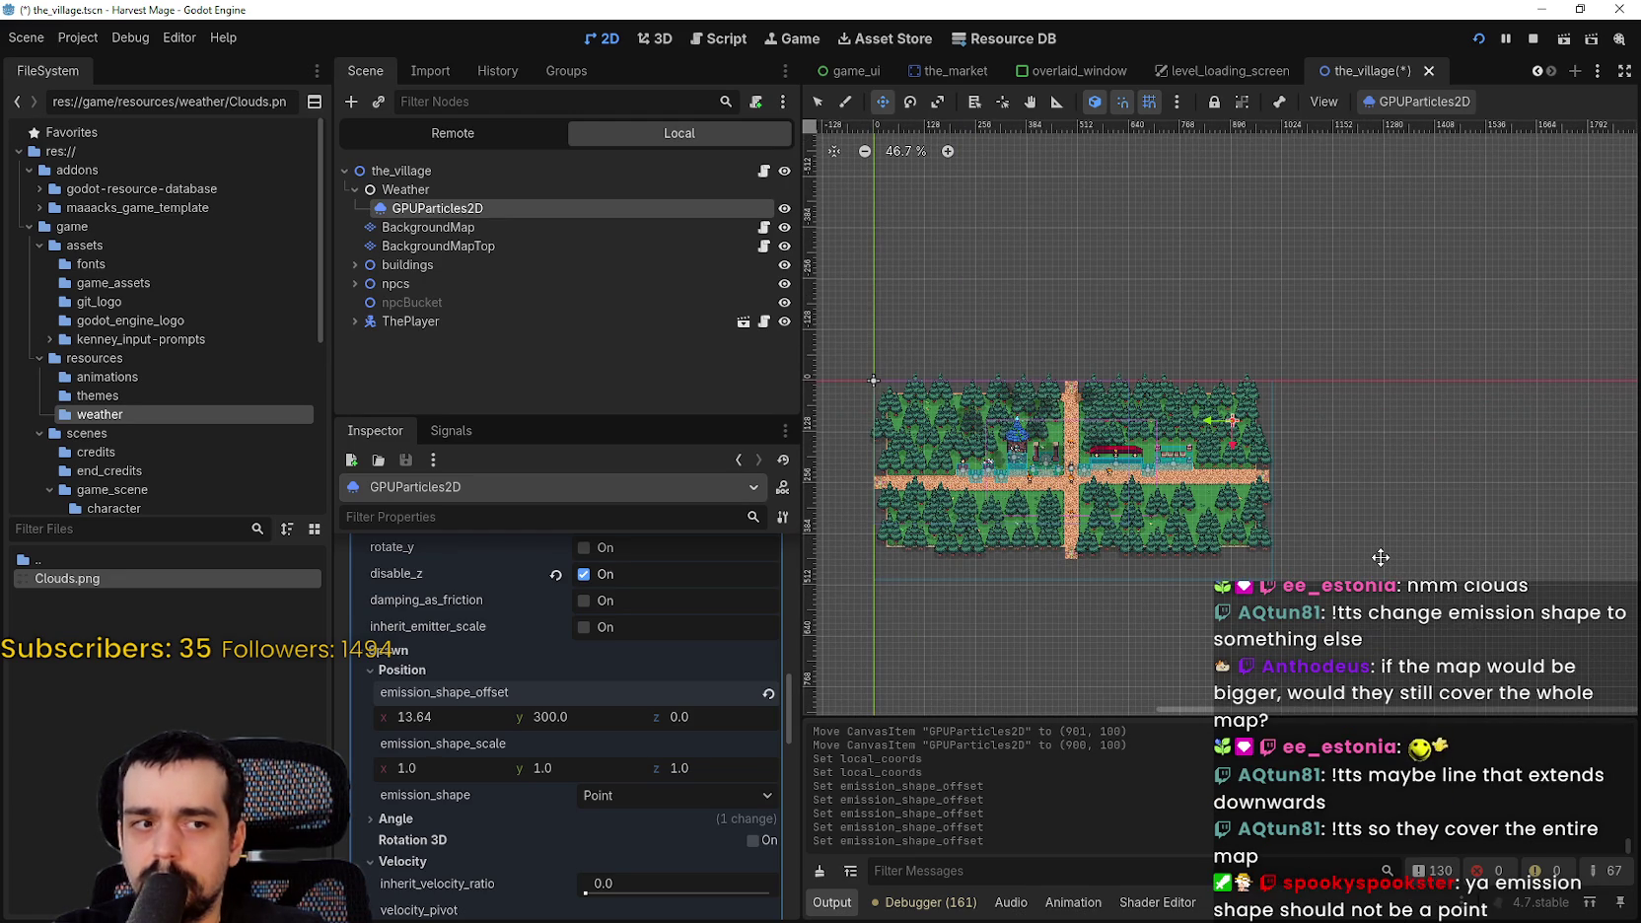
scroll(1380, 557, down, 1)
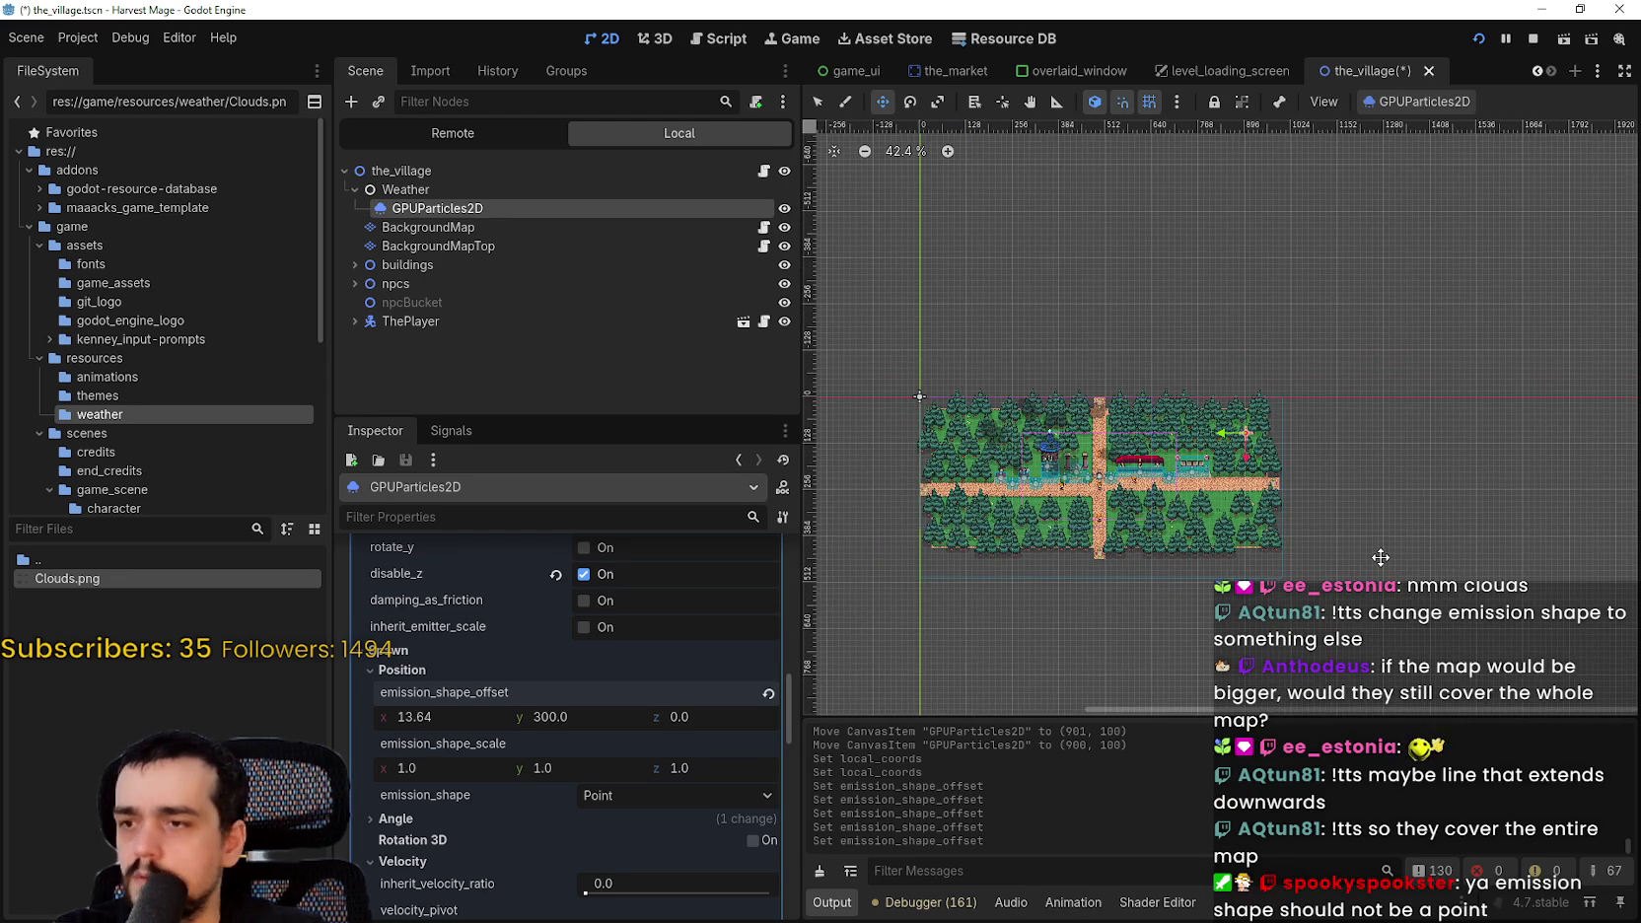
click(767, 696)
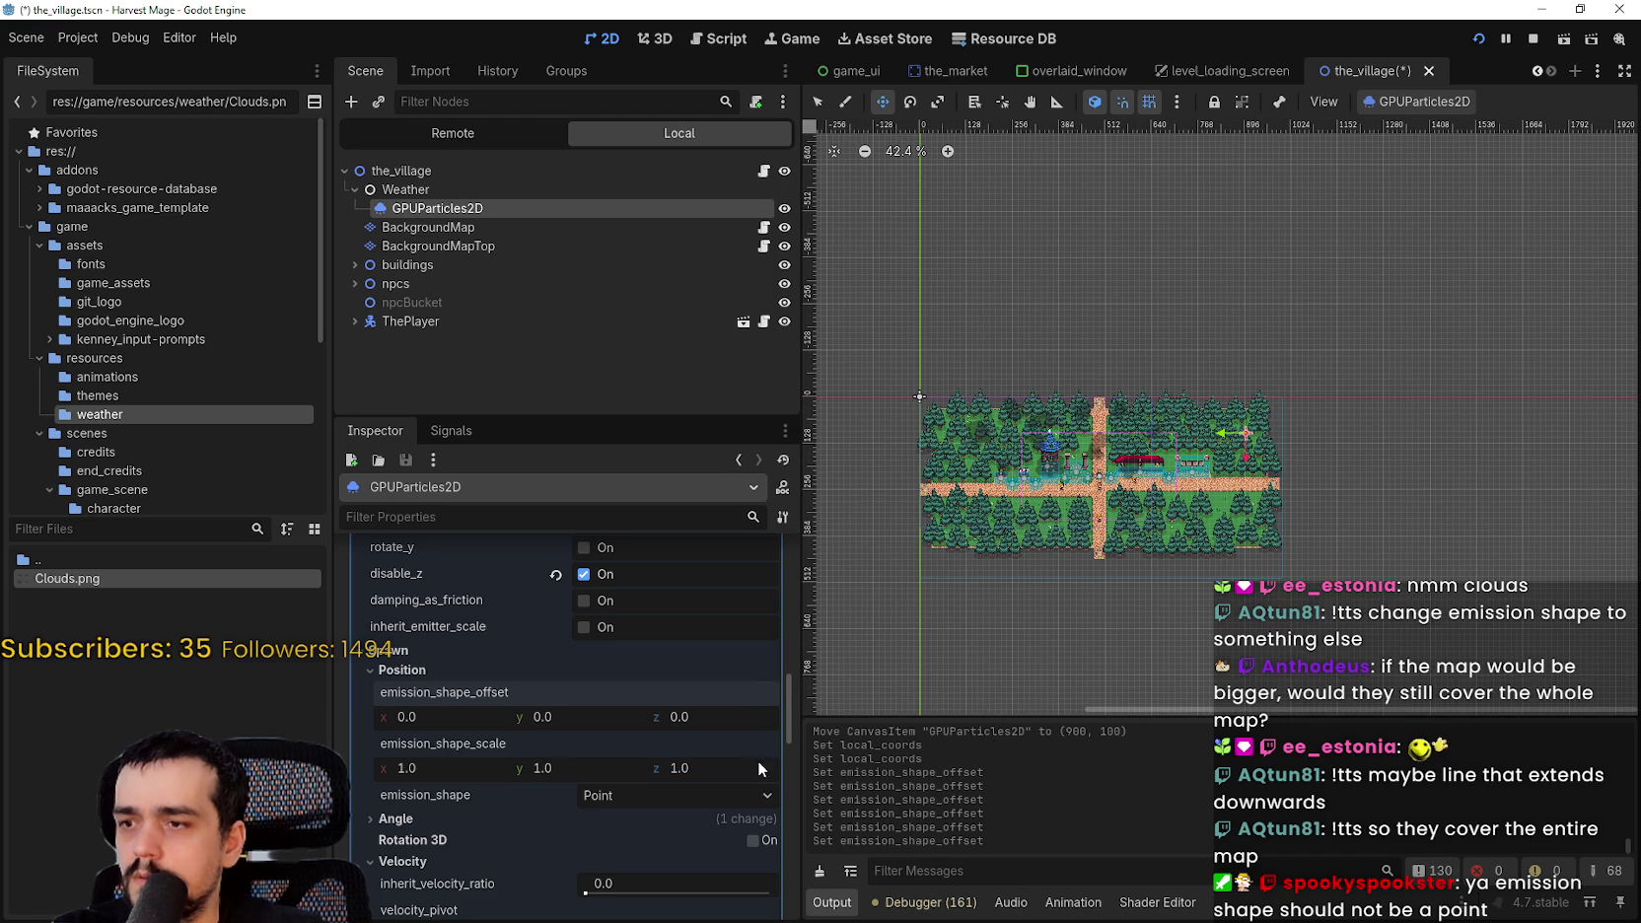
scroll(1316, 455, up, 6)
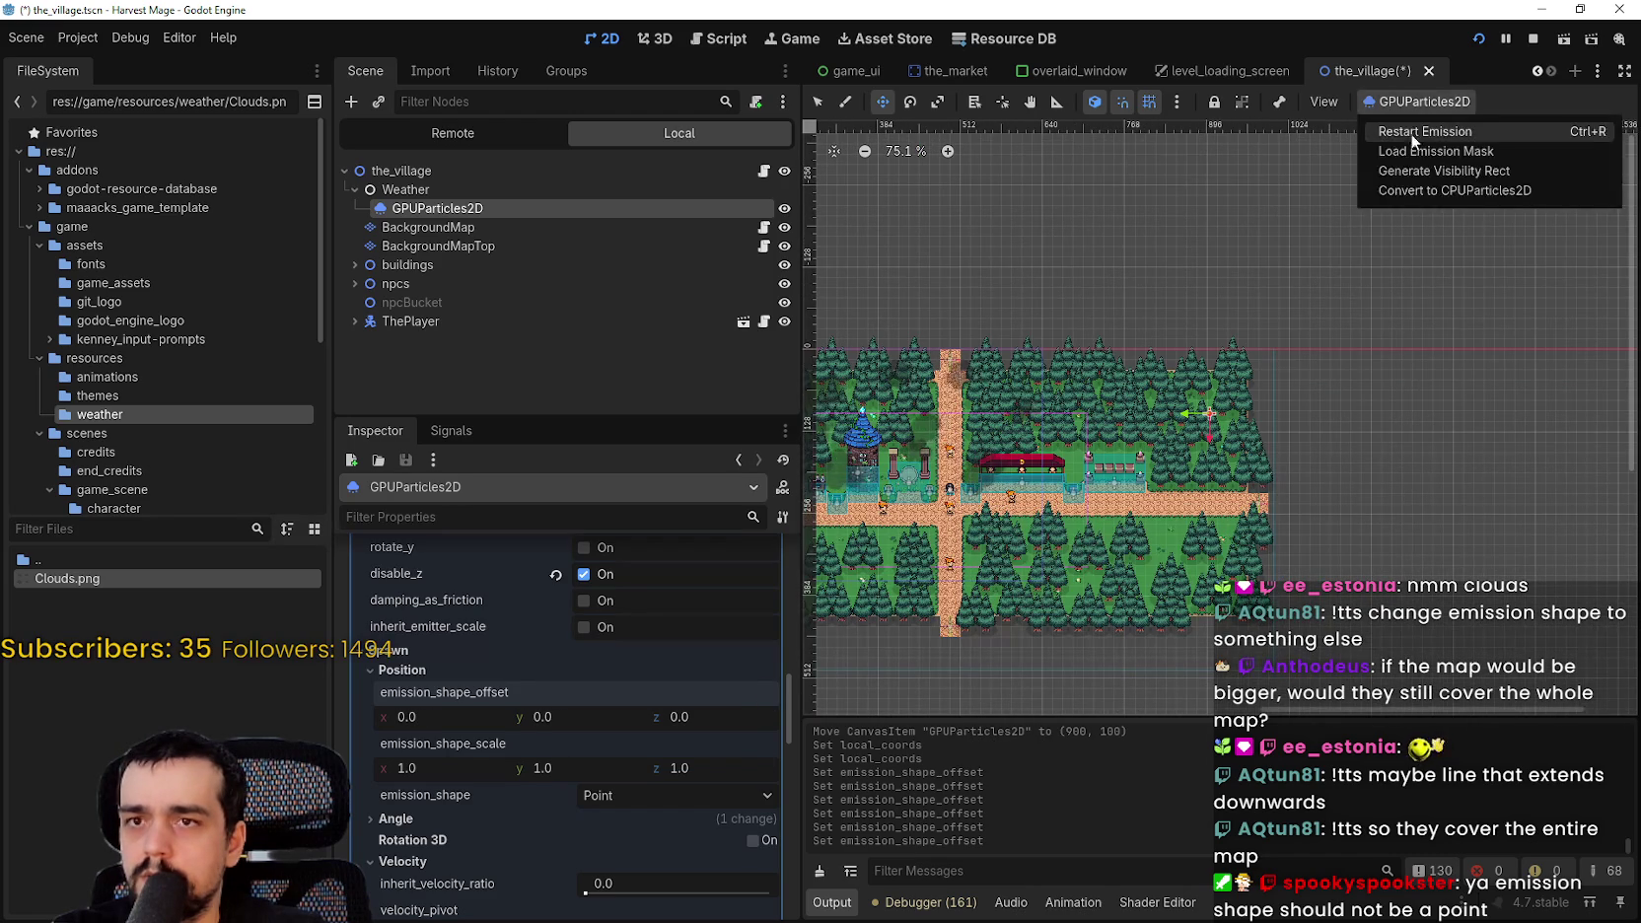
scroll(1085, 528, down, 6)
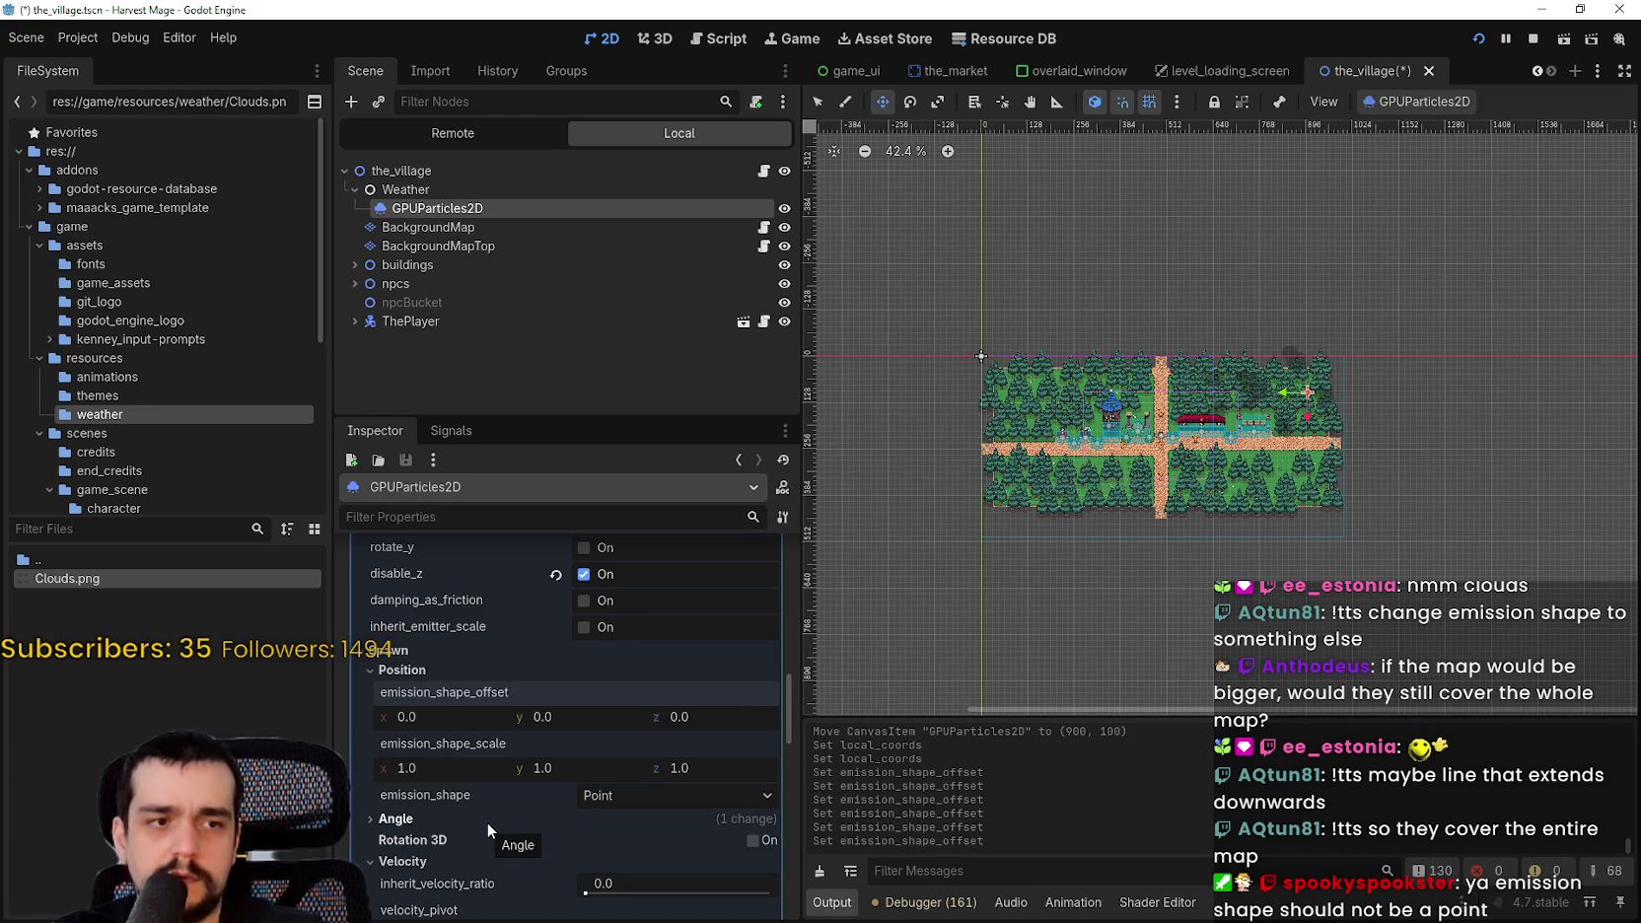
scroll(487, 829, down, 3)
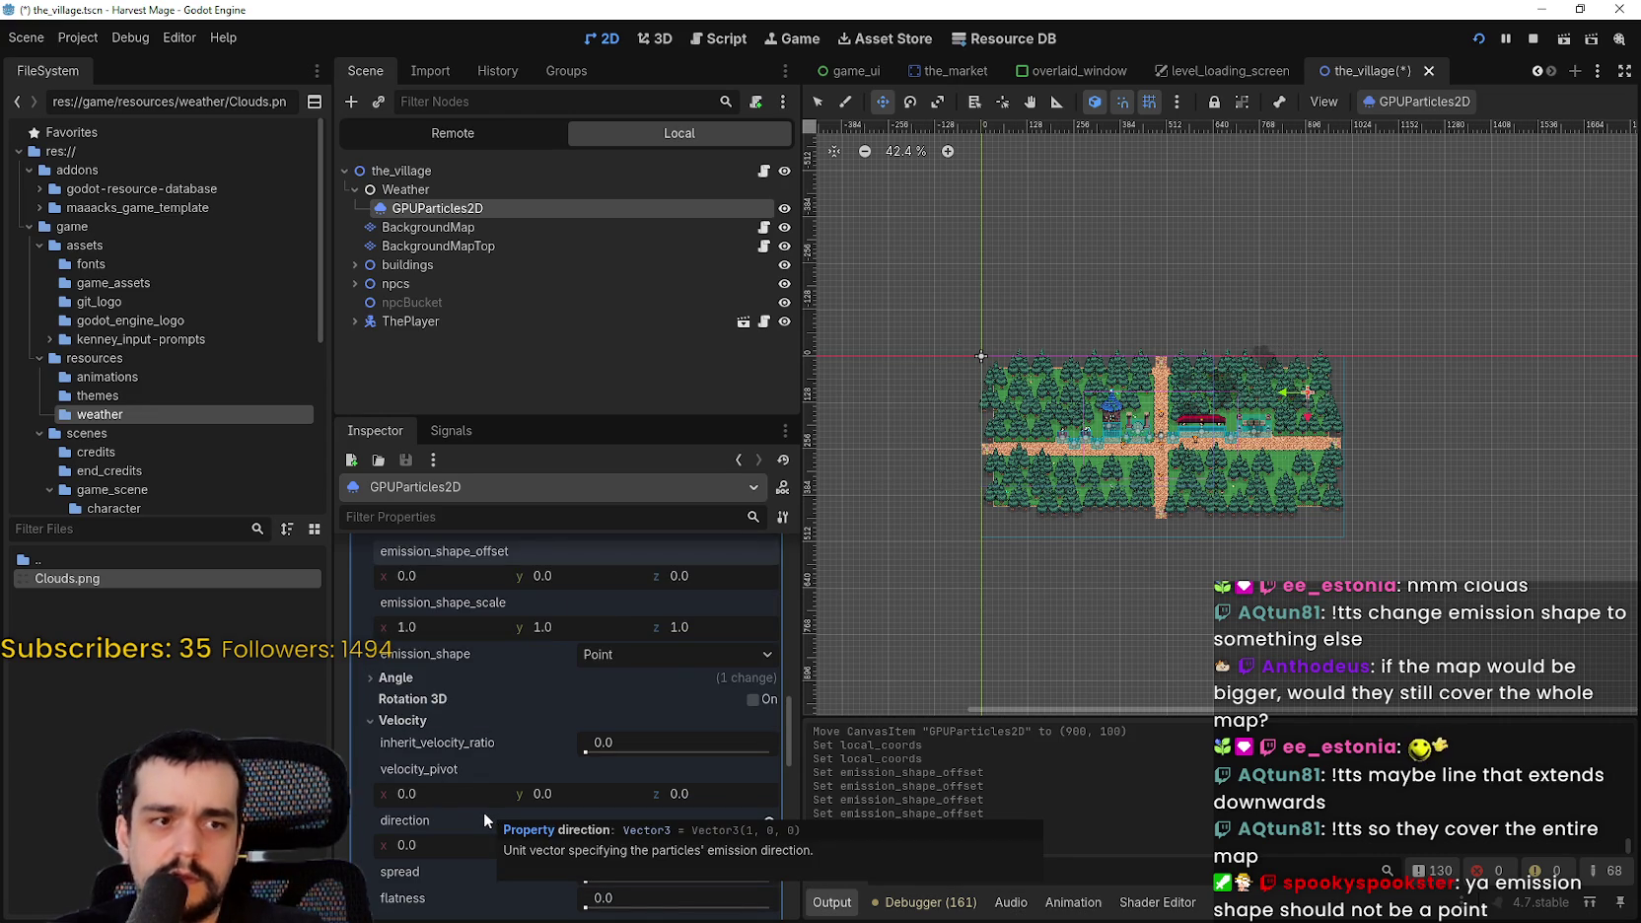
scroll(1223, 422, up, 2)
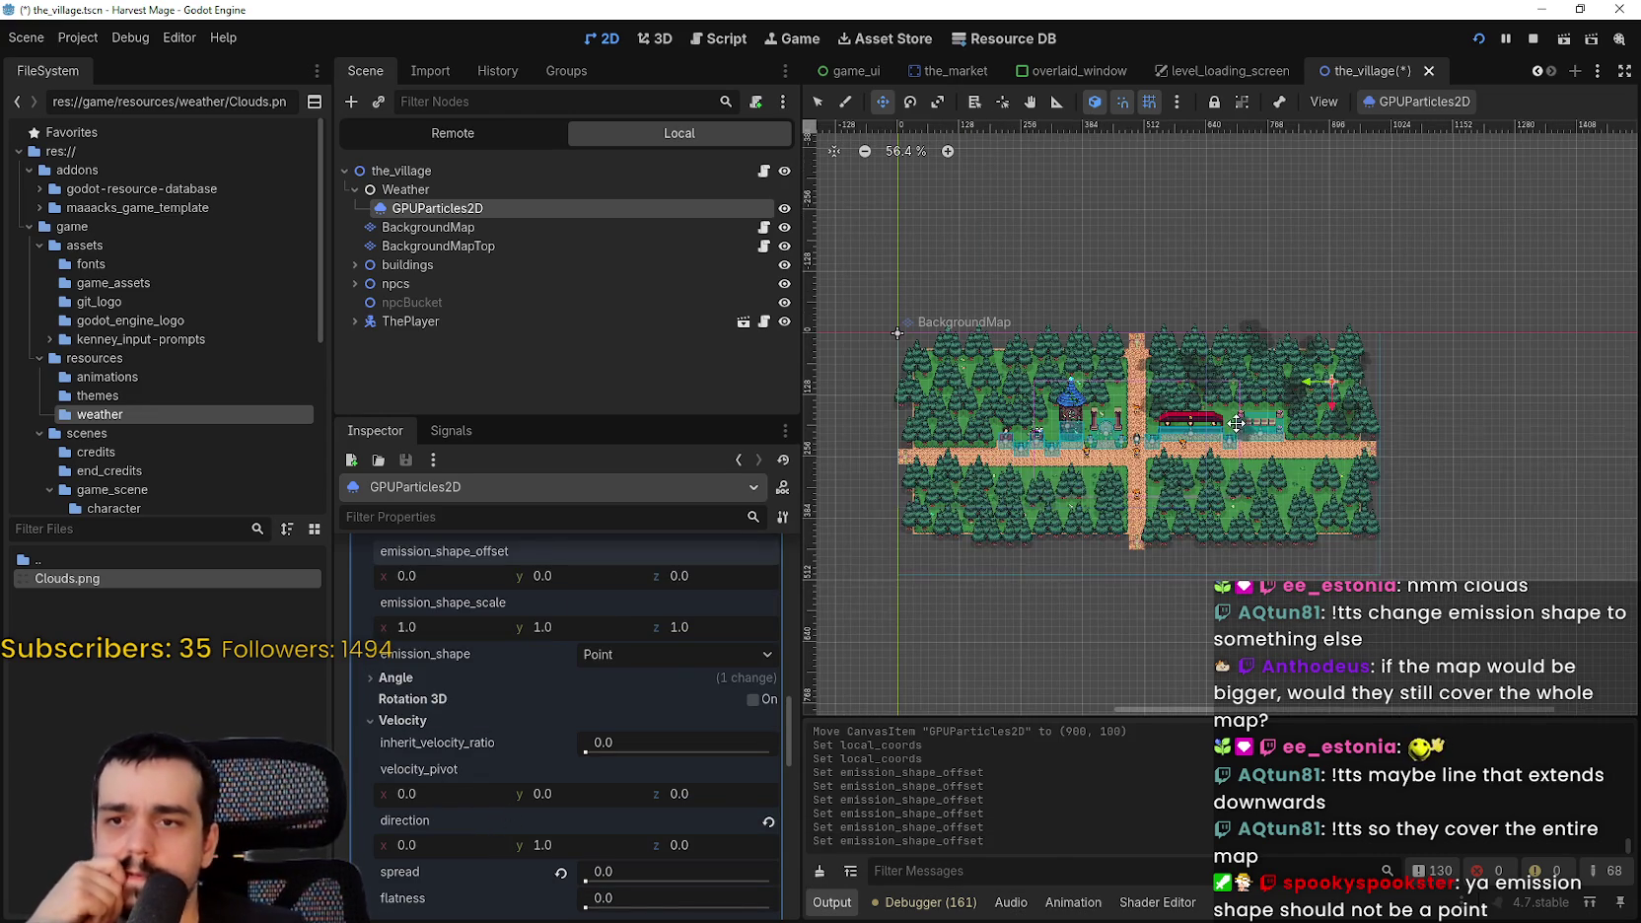
scroll(1217, 419, down, 1)
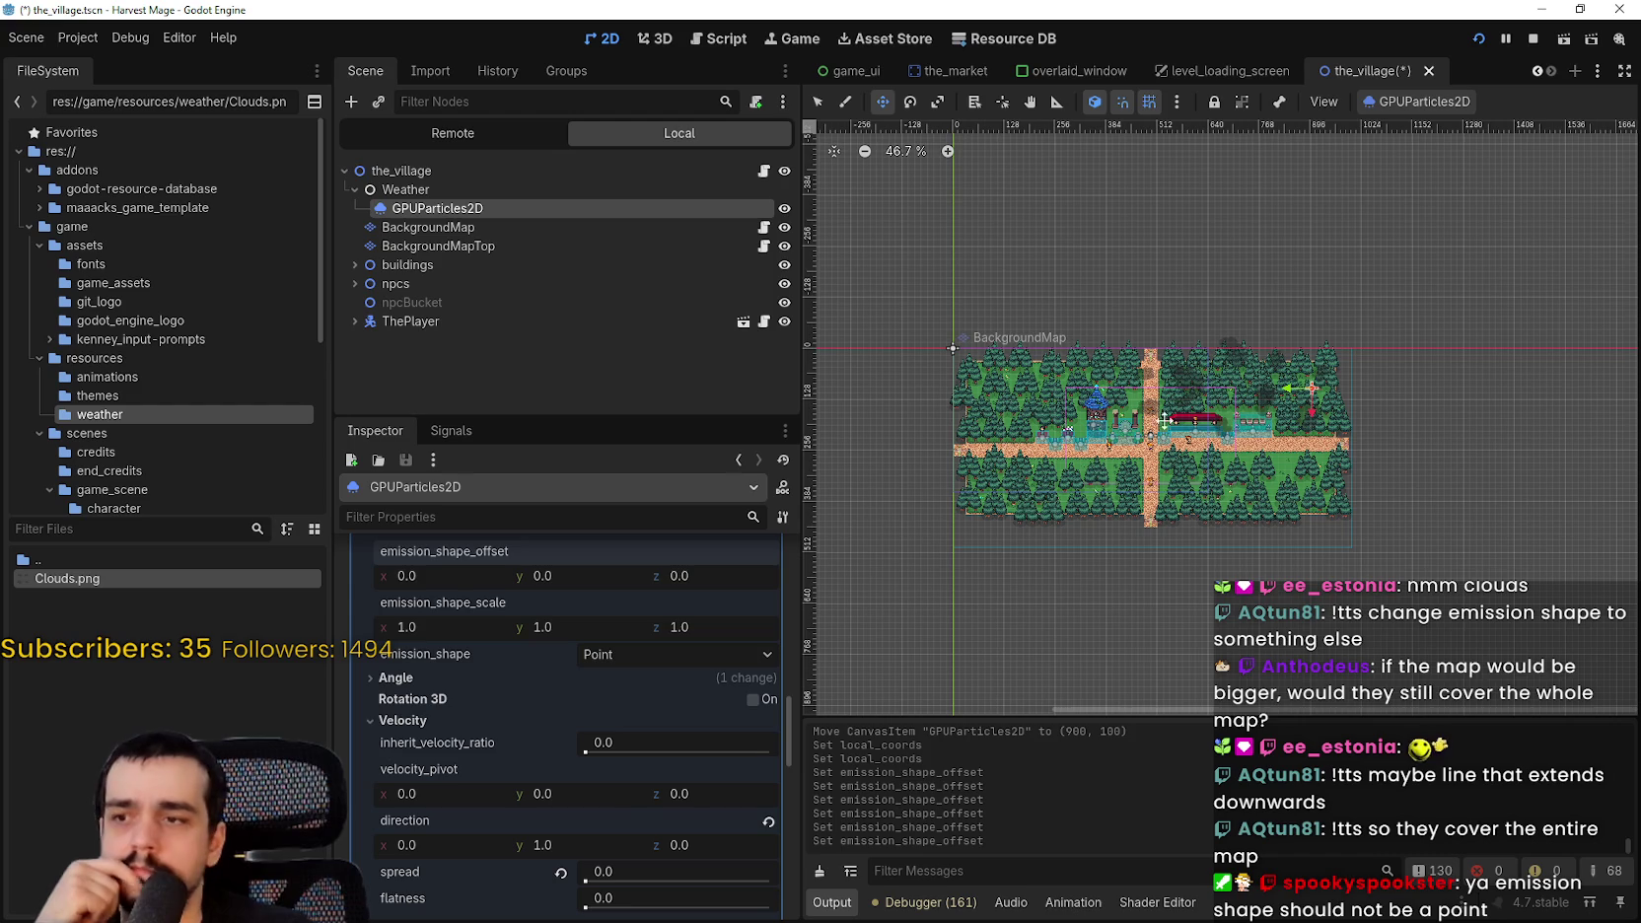
scroll(637, 823, down, 2)
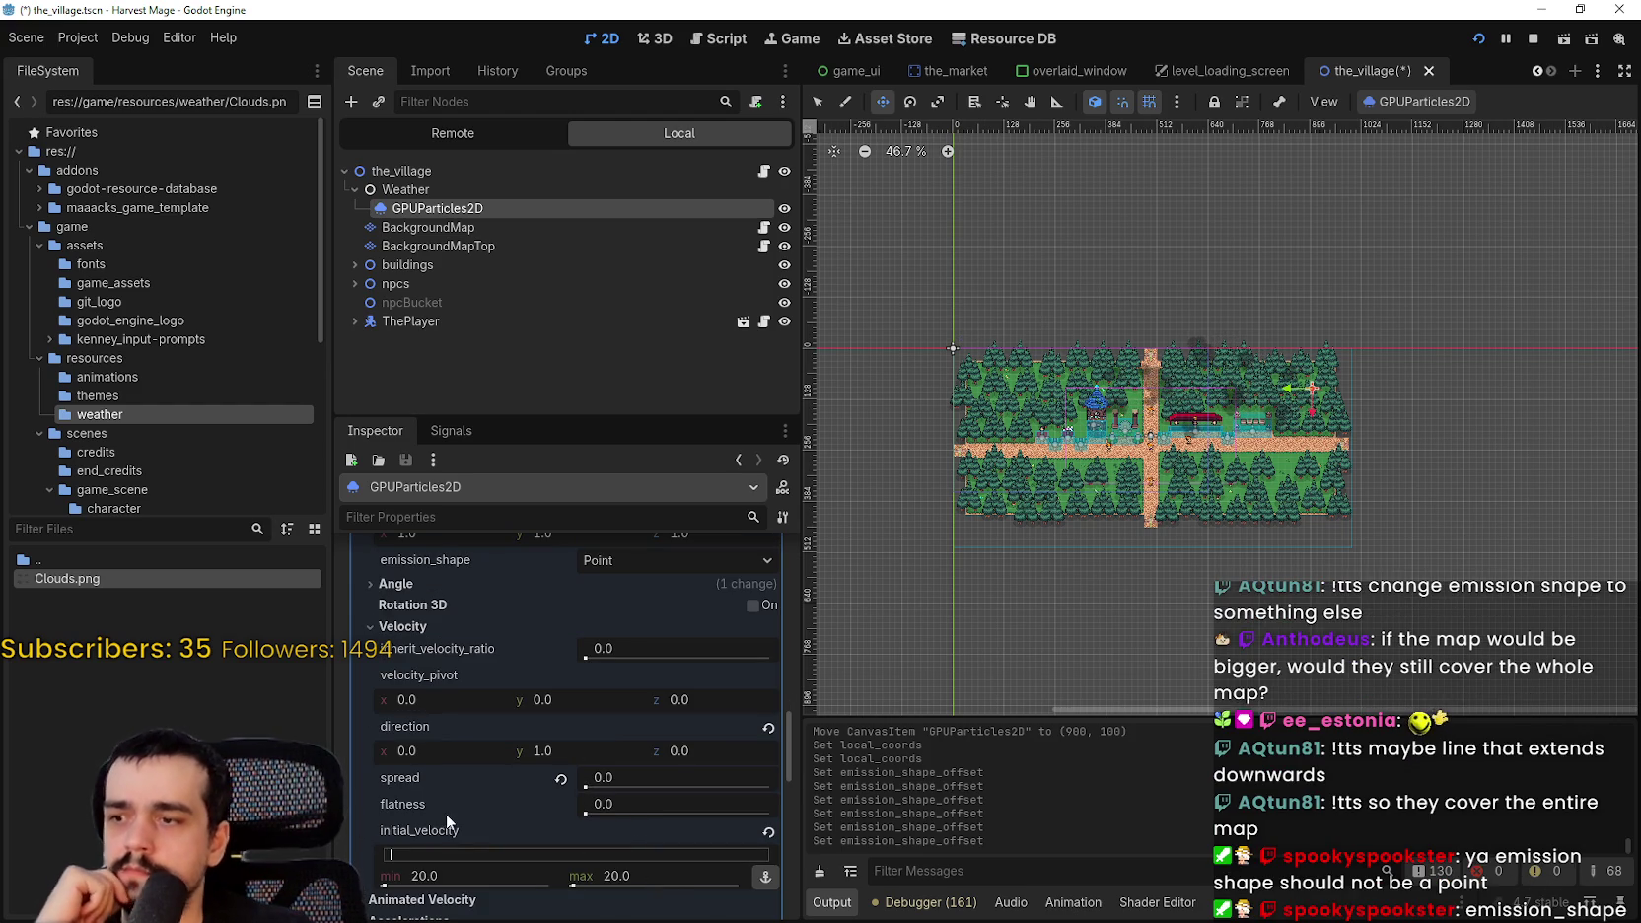
scroll(452, 806, up, 3)
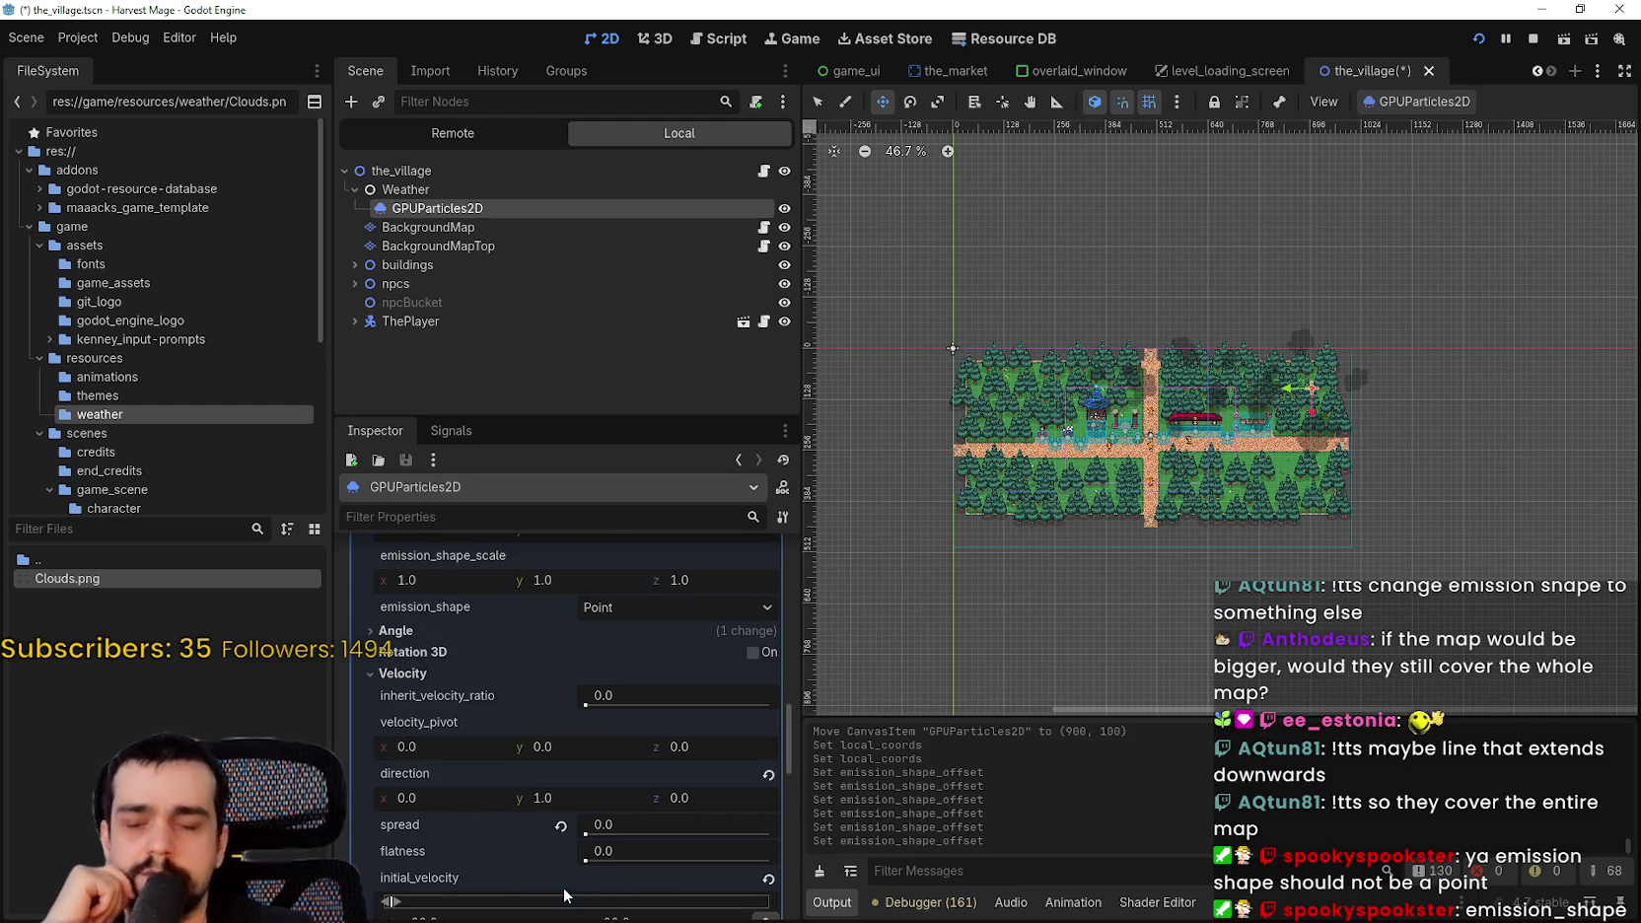
scroll(561, 889, up, 2)
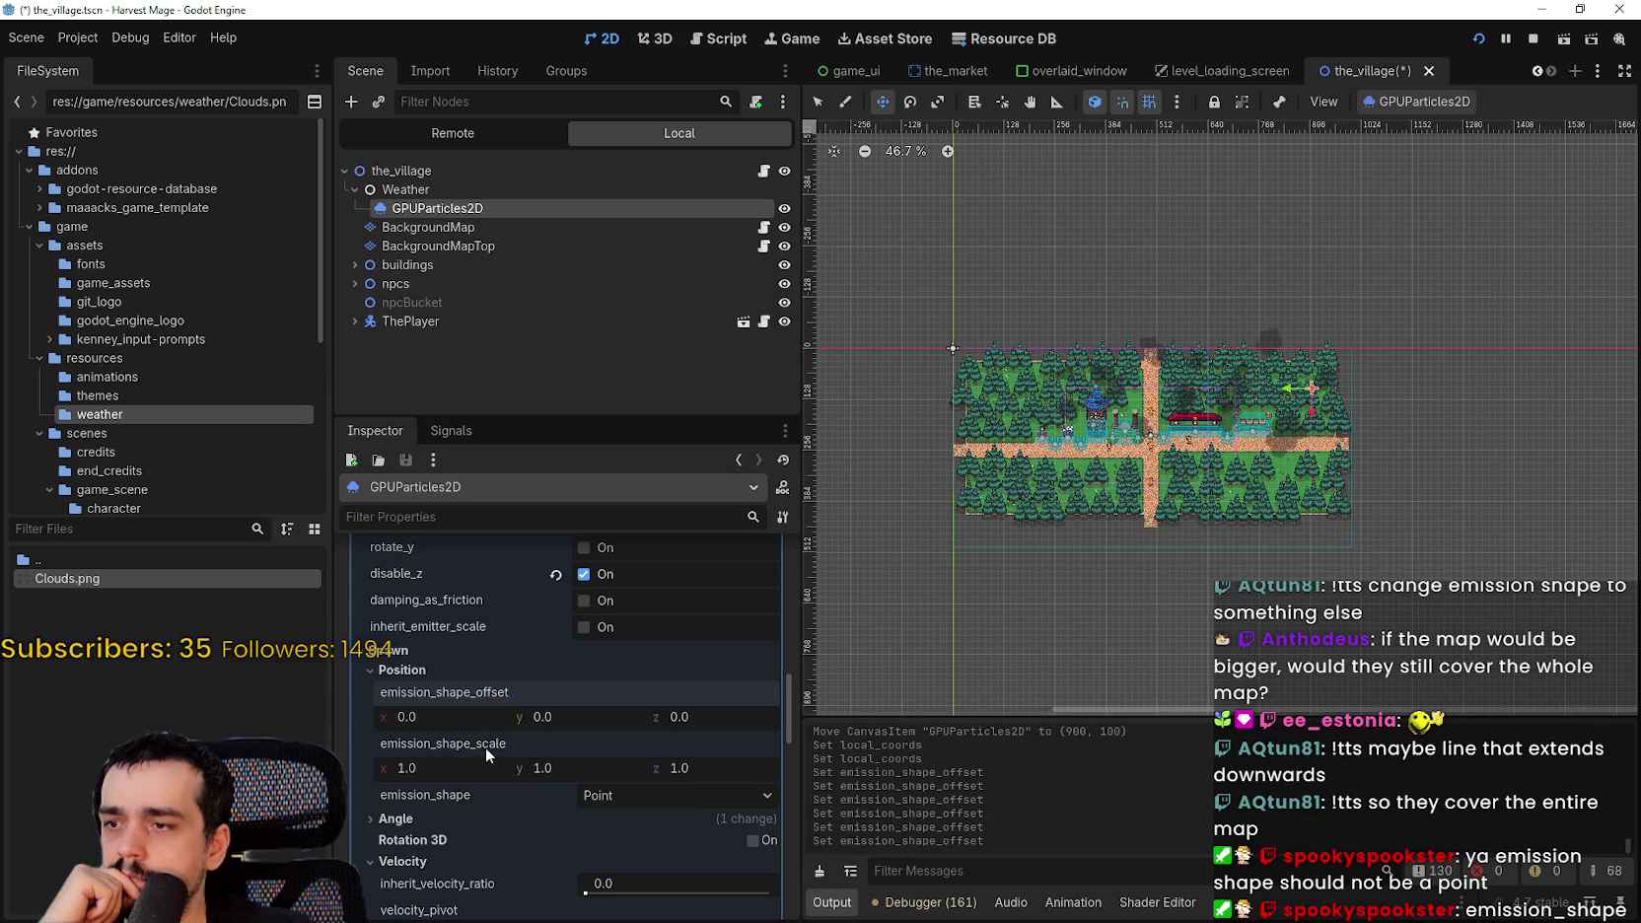
click(681, 795)
click(503, 798)
scroll(1265, 462, up, 1)
scroll(1265, 462, up, 1)
scroll(1311, 453, down, 3)
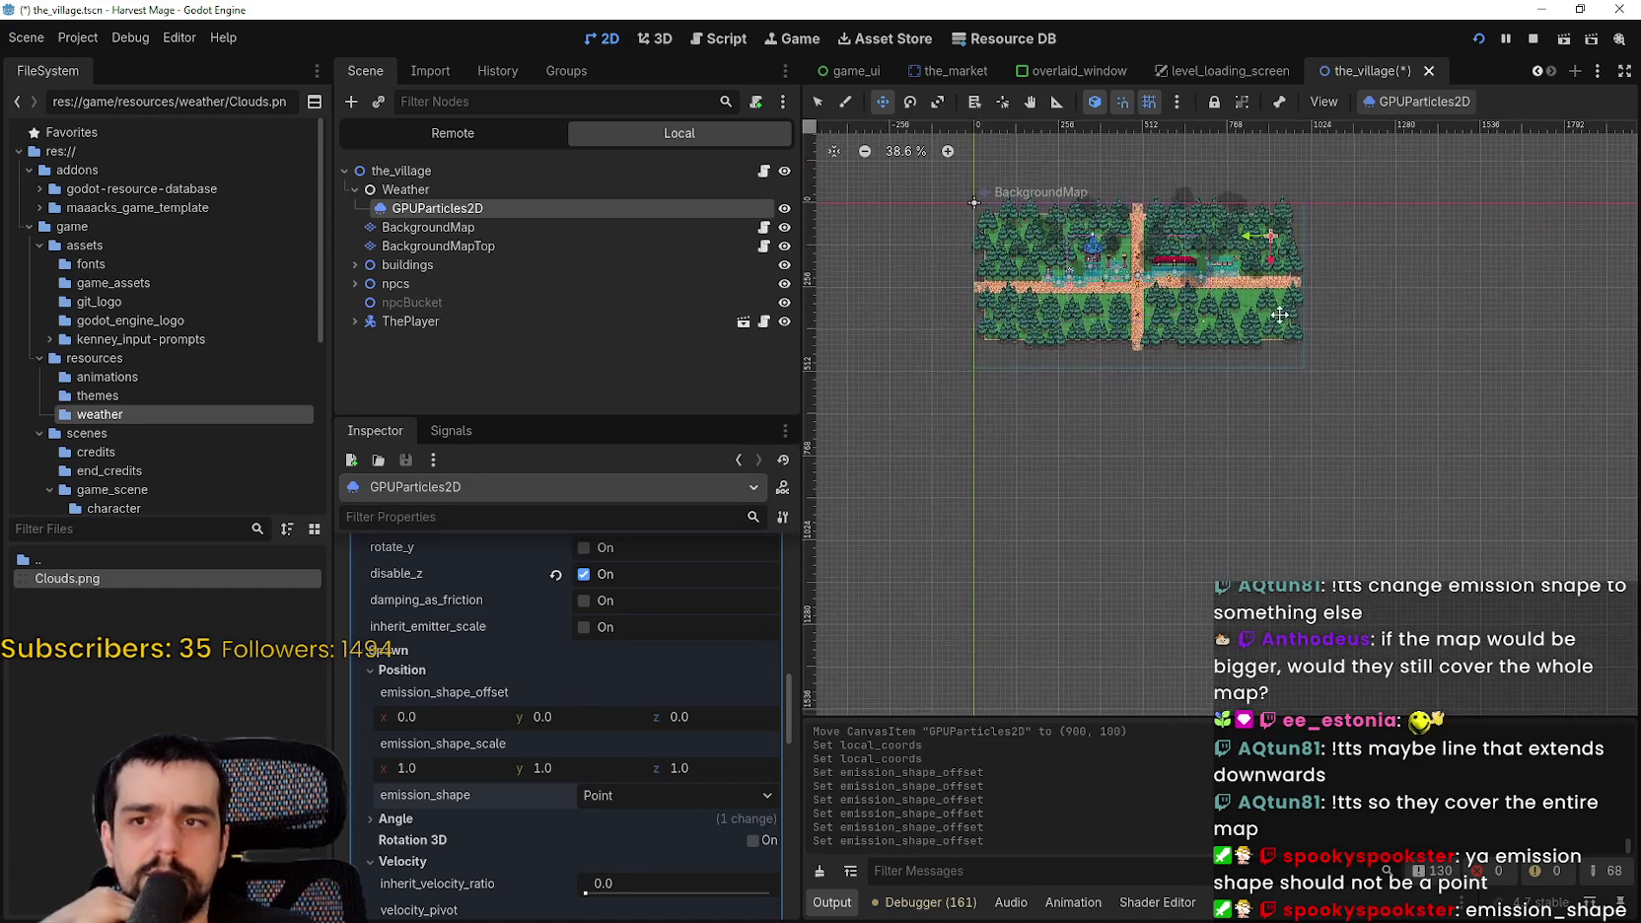
scroll(682, 764, down, 3)
scroll(695, 631, up, 4)
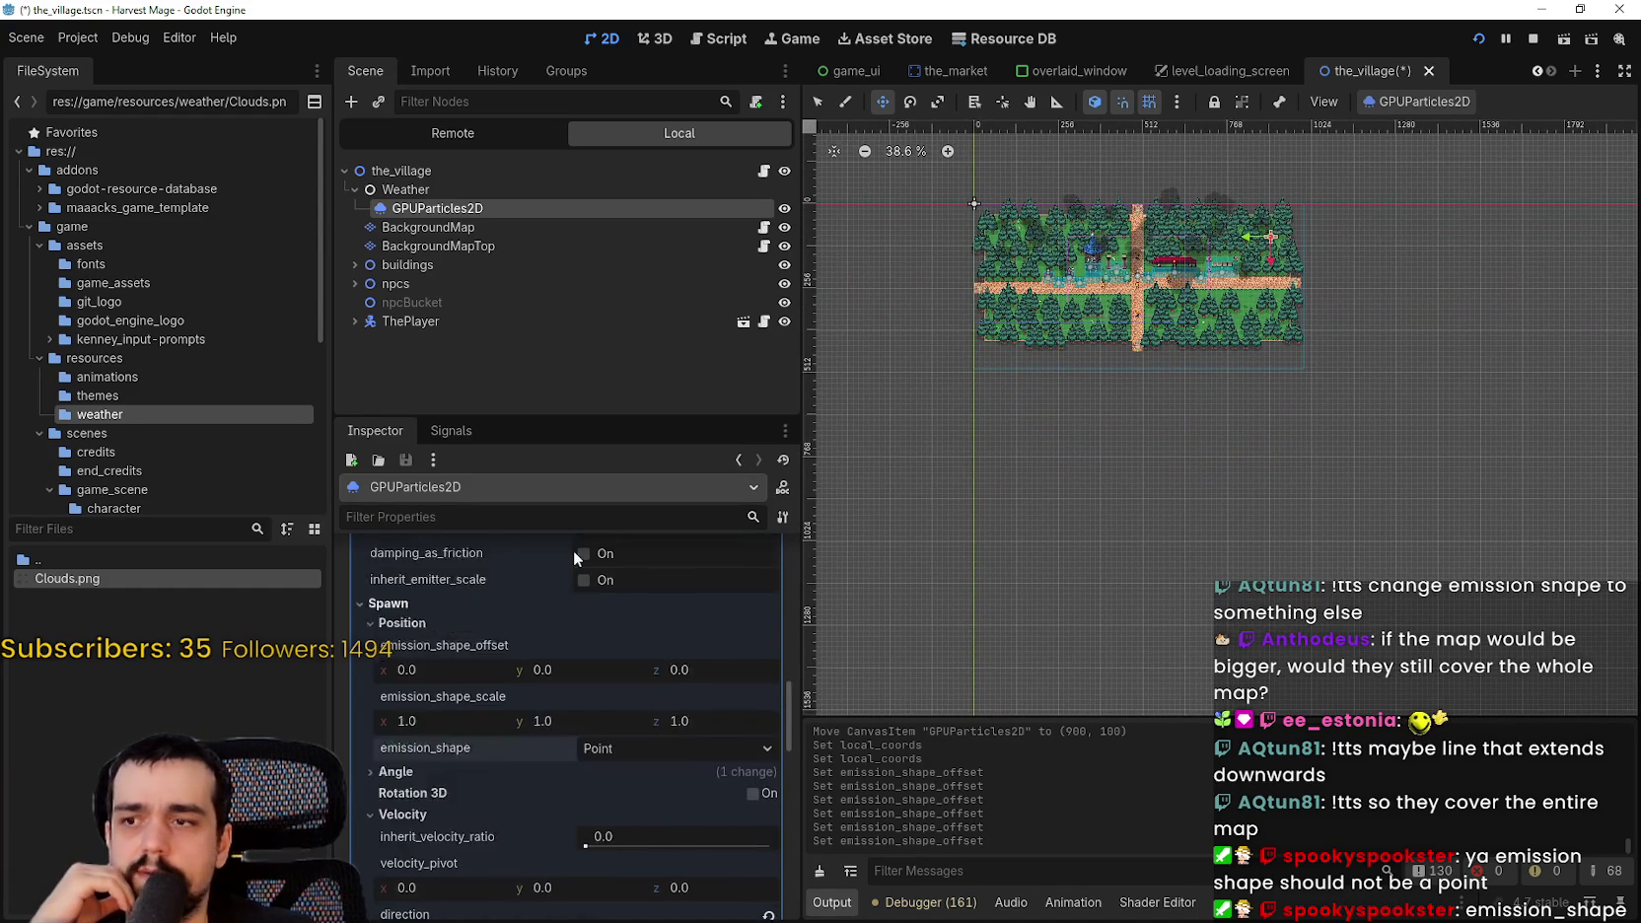
scroll(561, 766, up, 3)
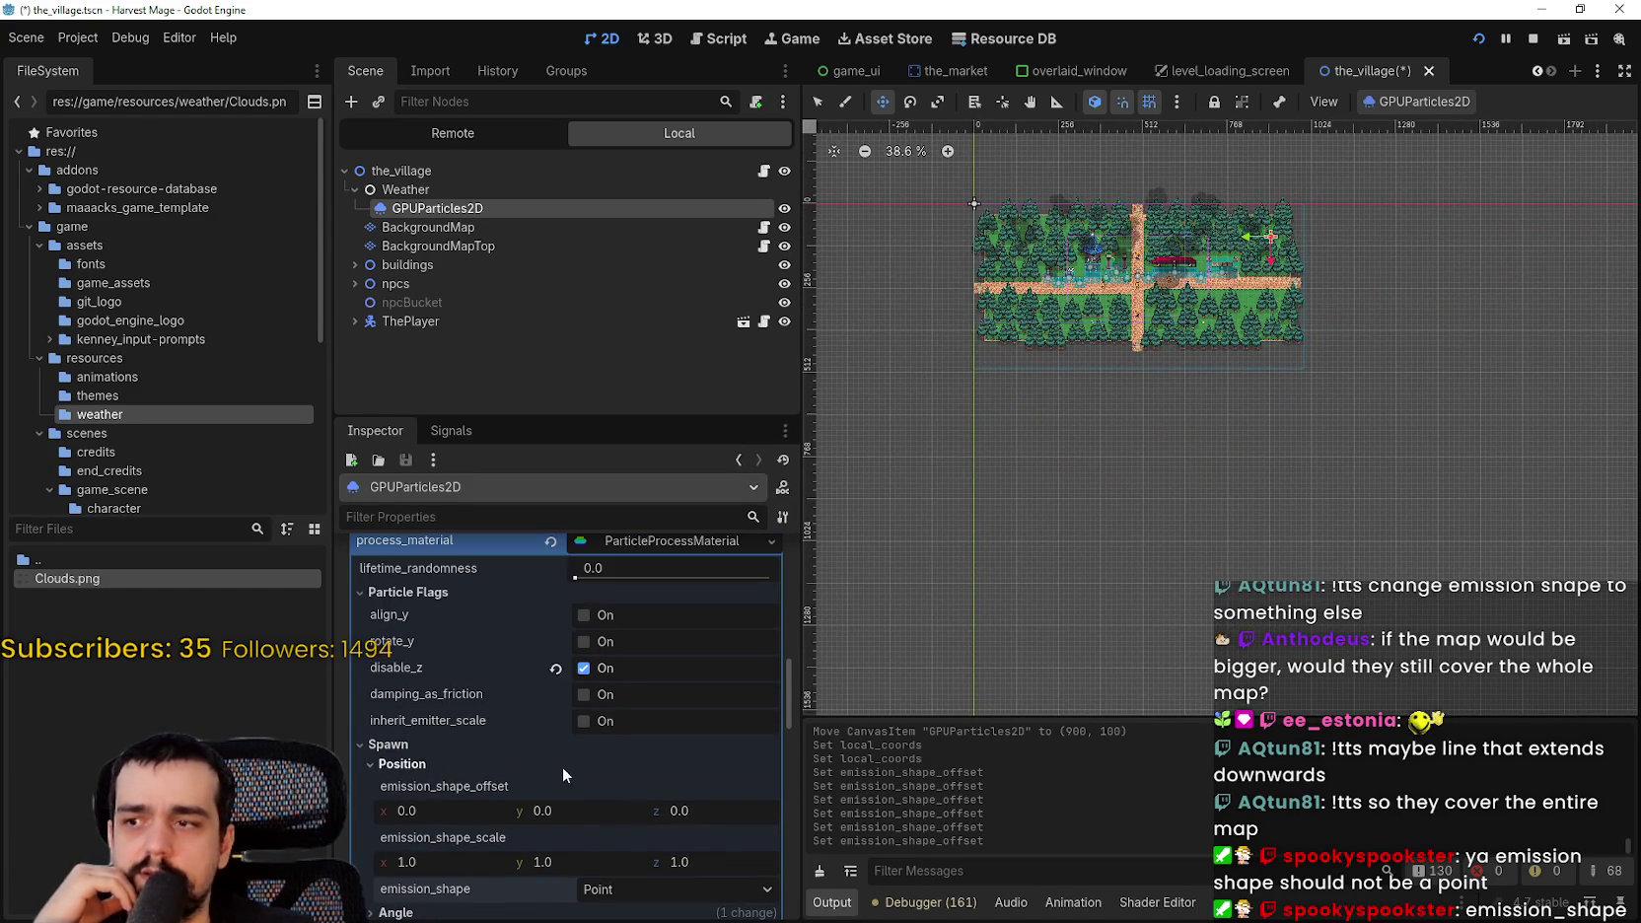
scroll(712, 815, down, 2)
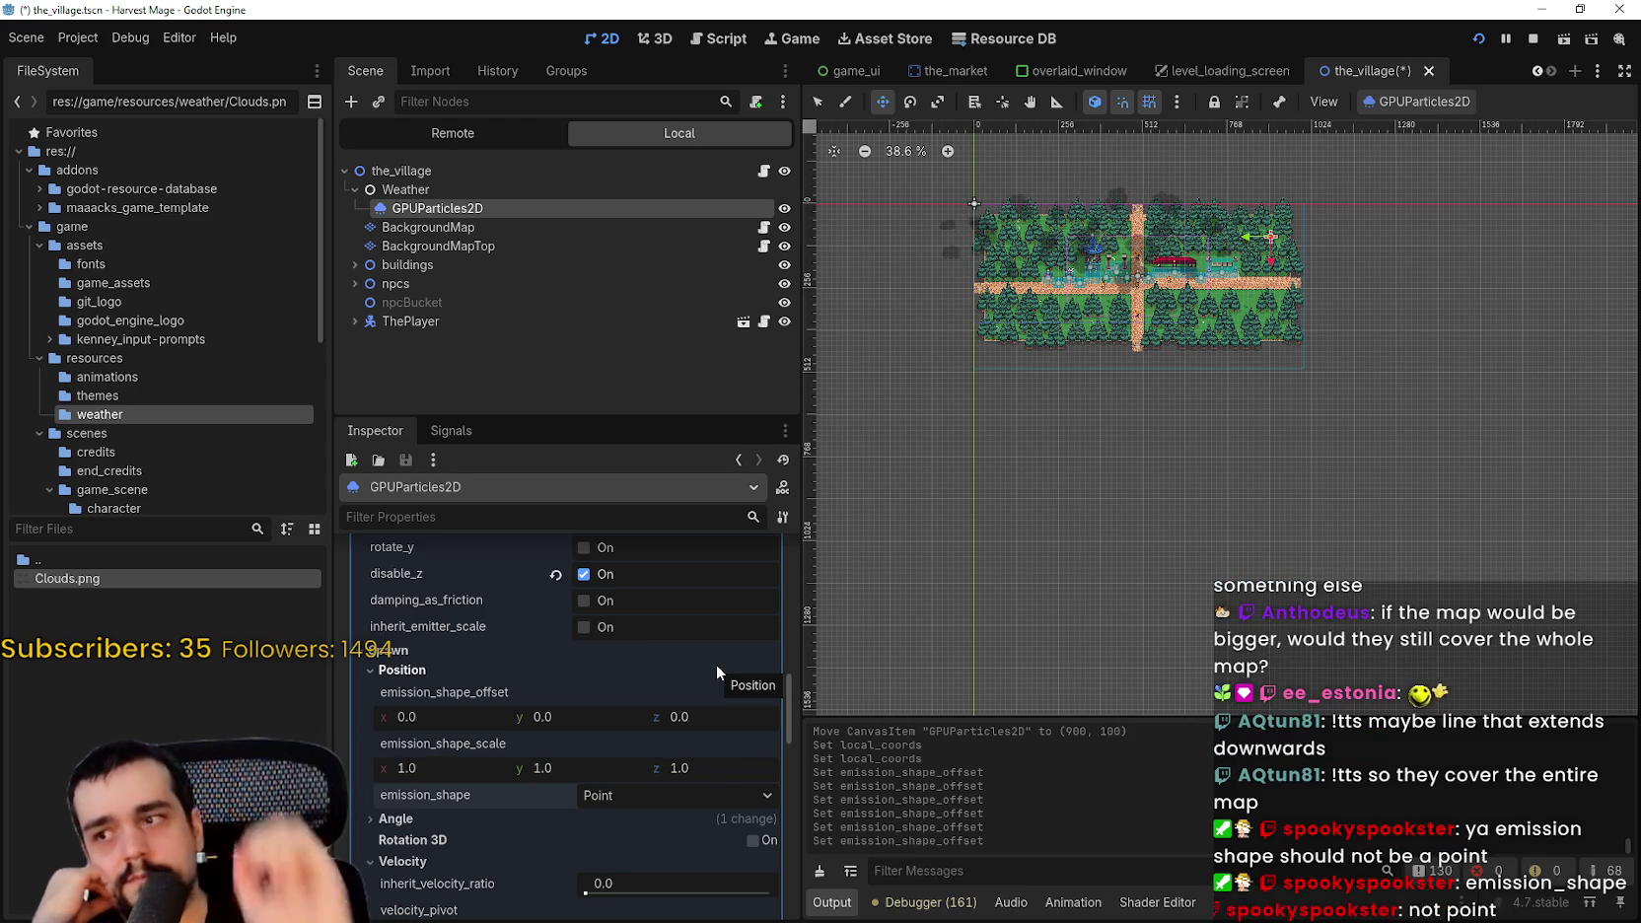
click(654, 791)
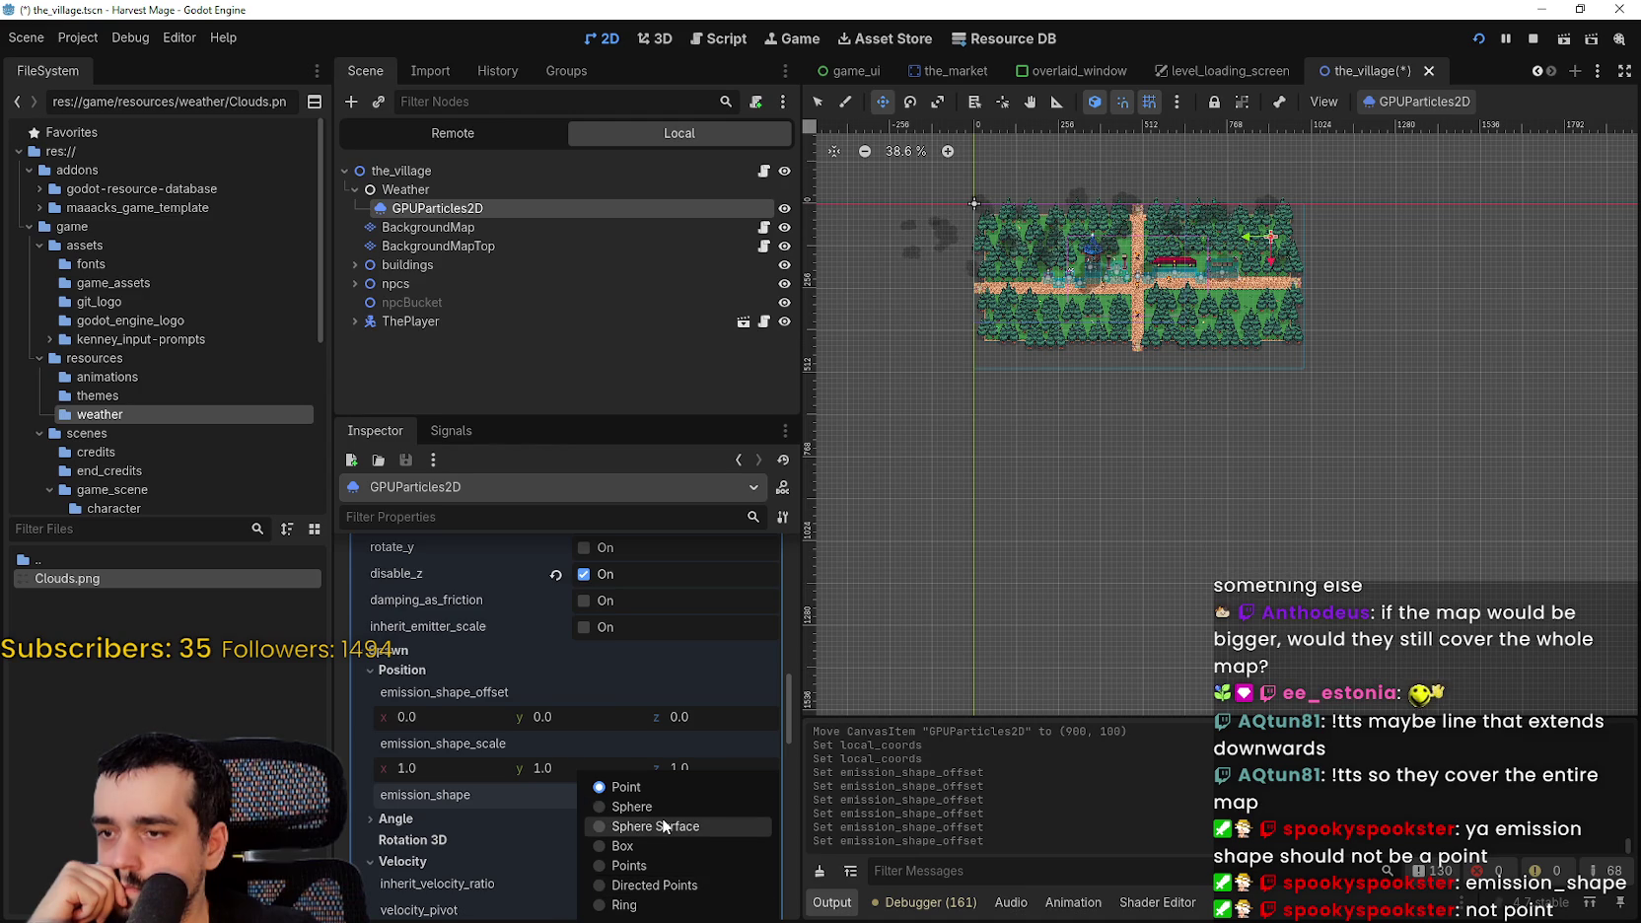
- Change the emission shape to Box, after briefly choosing Sphere
click(662, 811)
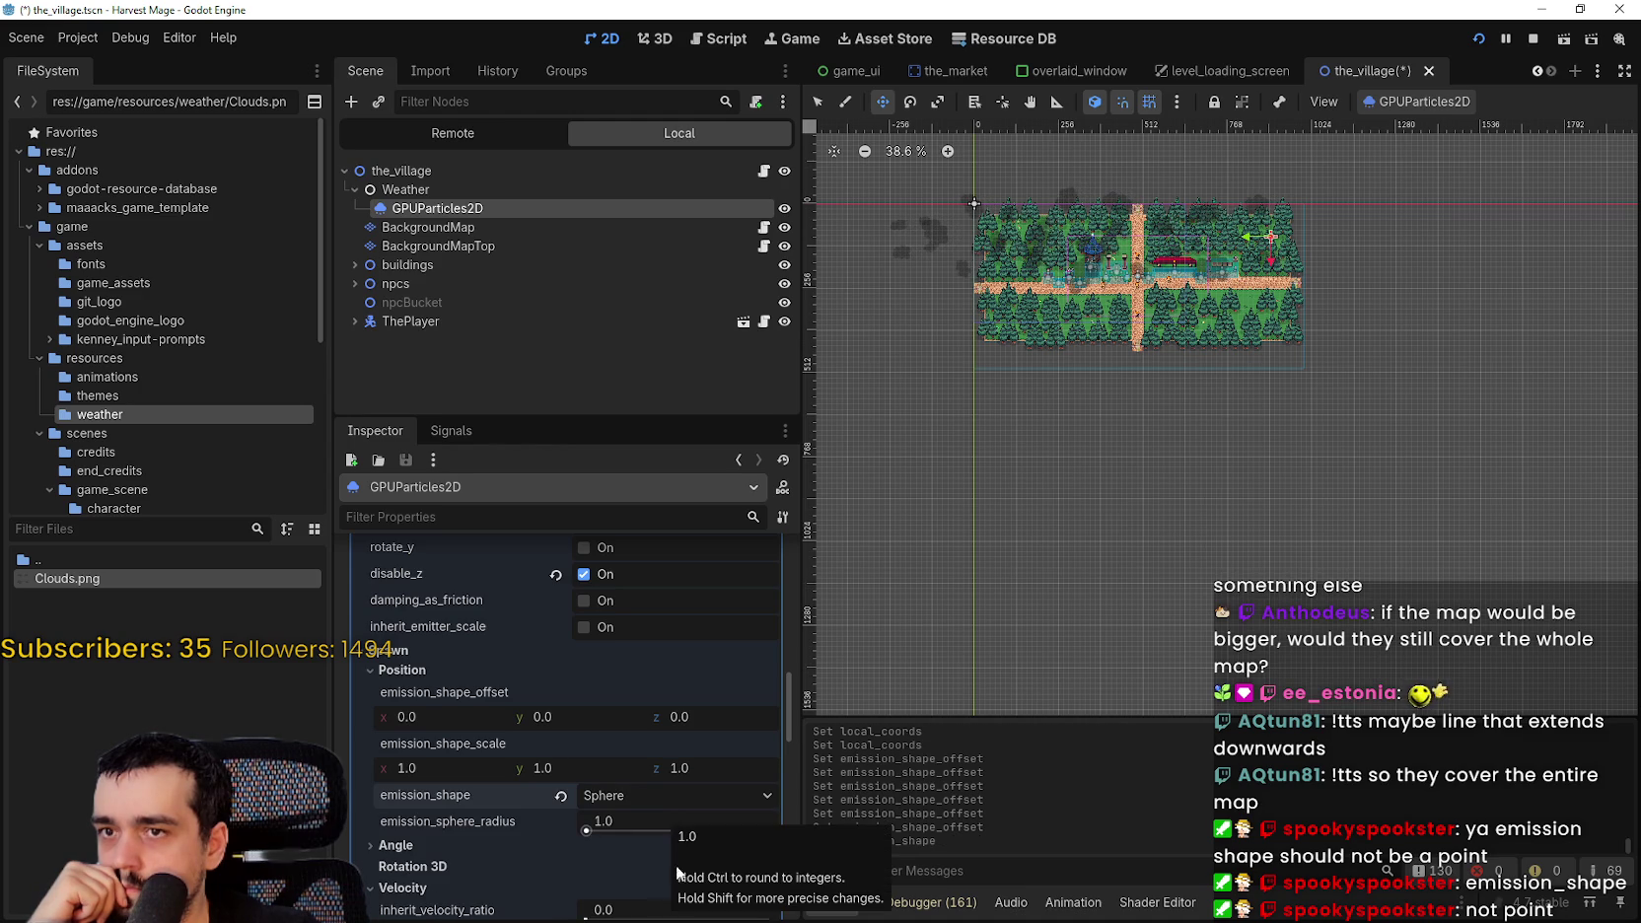
click(609, 807)
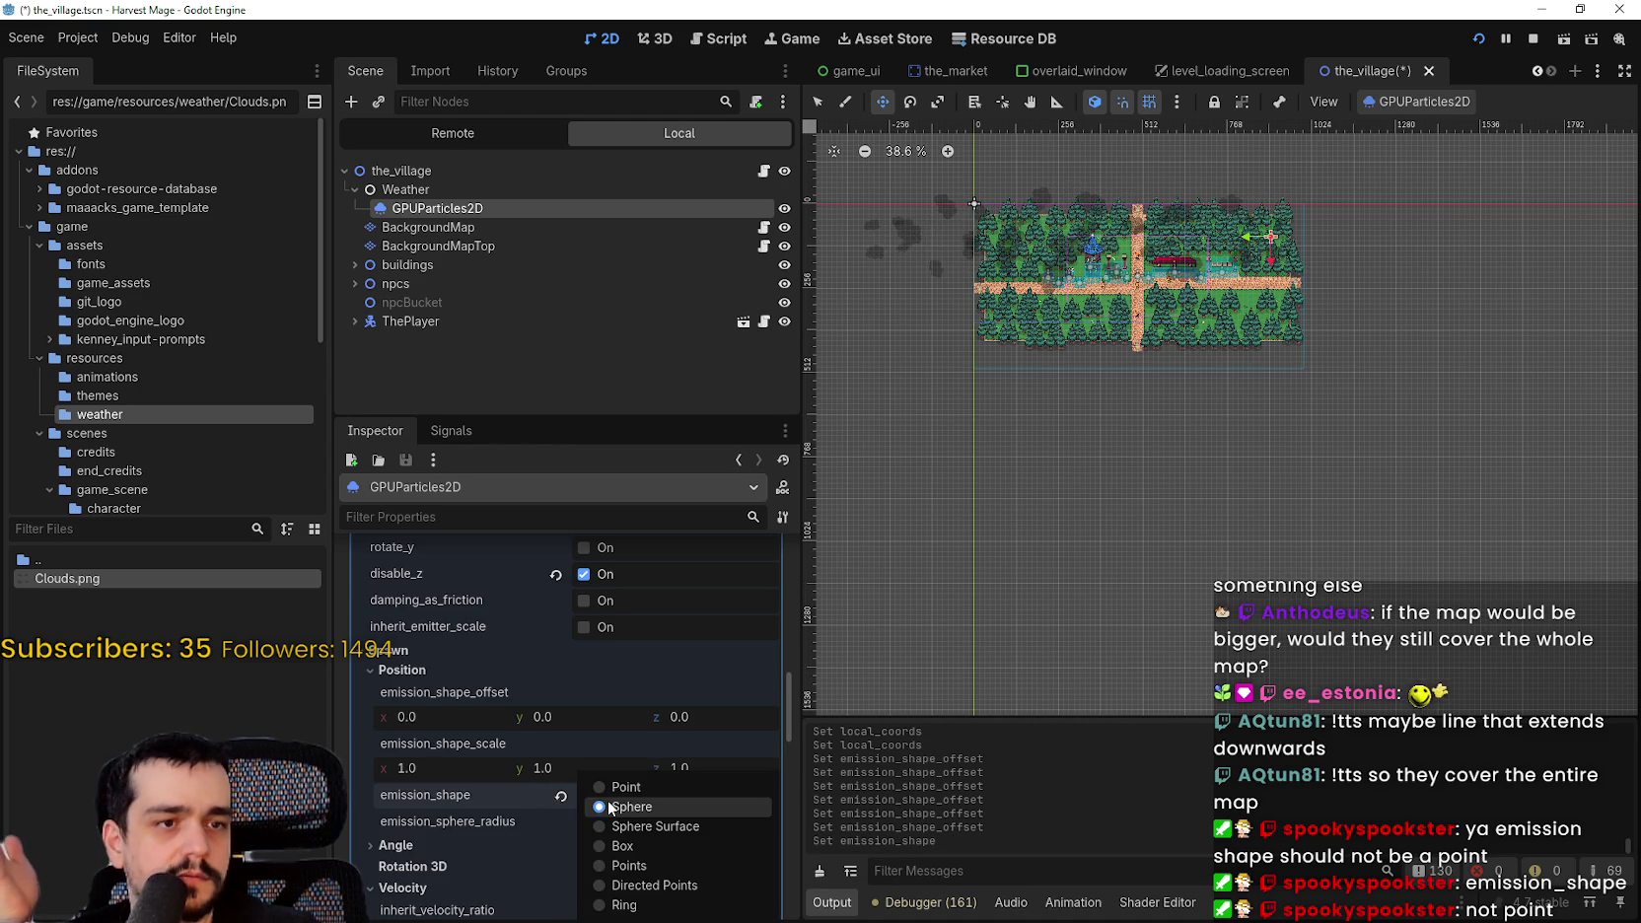
click(658, 840)
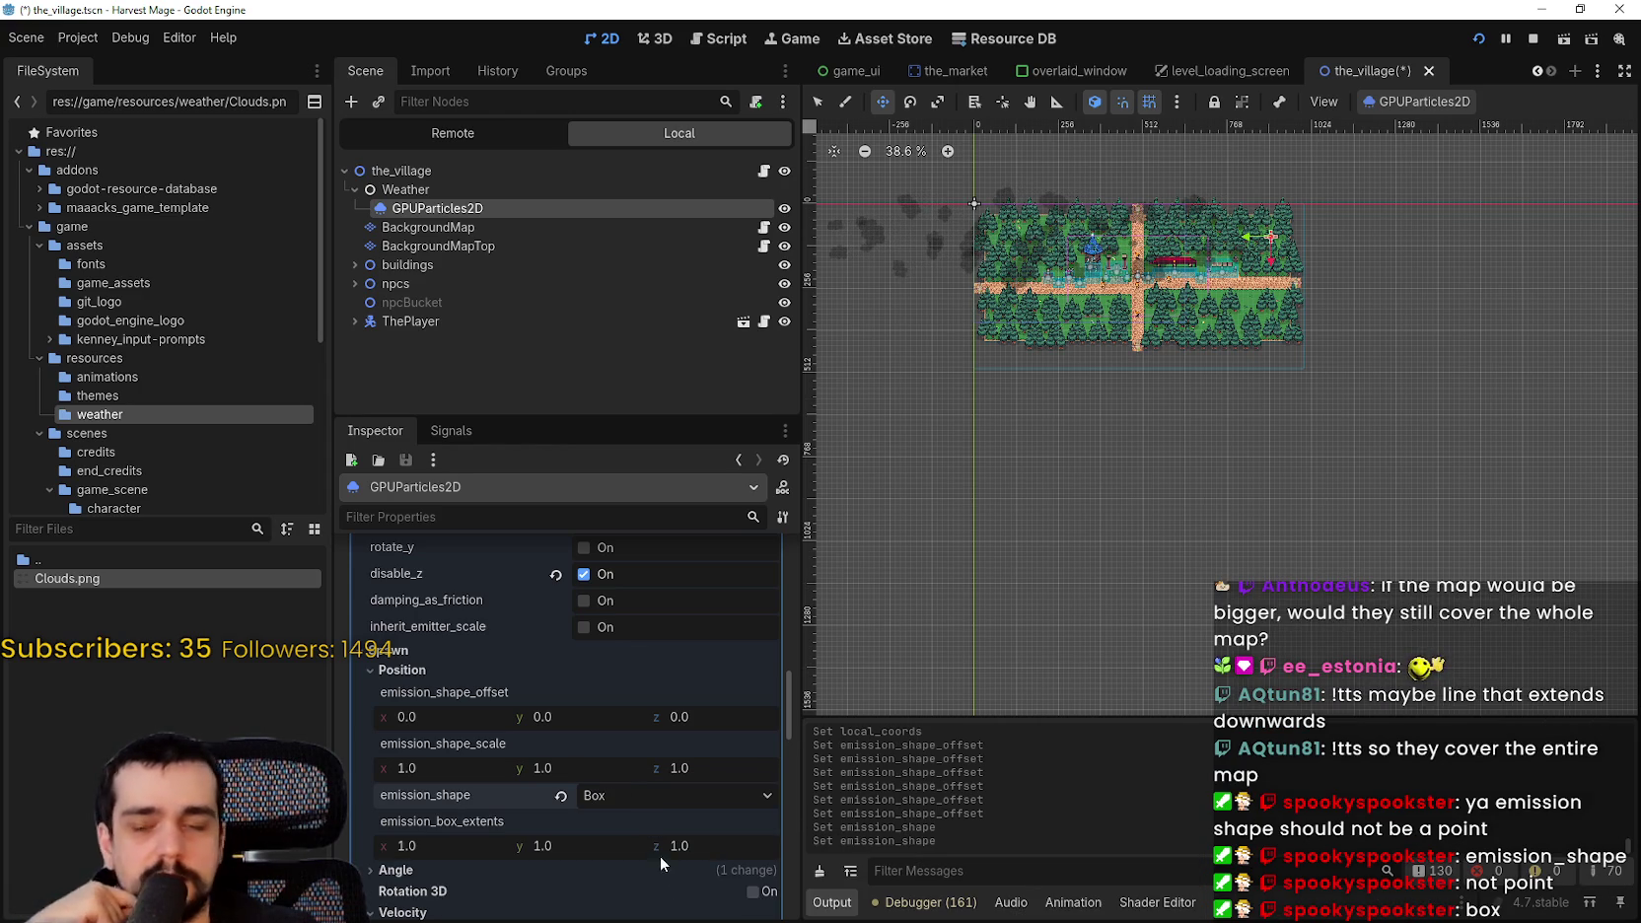
scroll(1199, 225, up, 1)
scroll(1199, 225, up, 10)
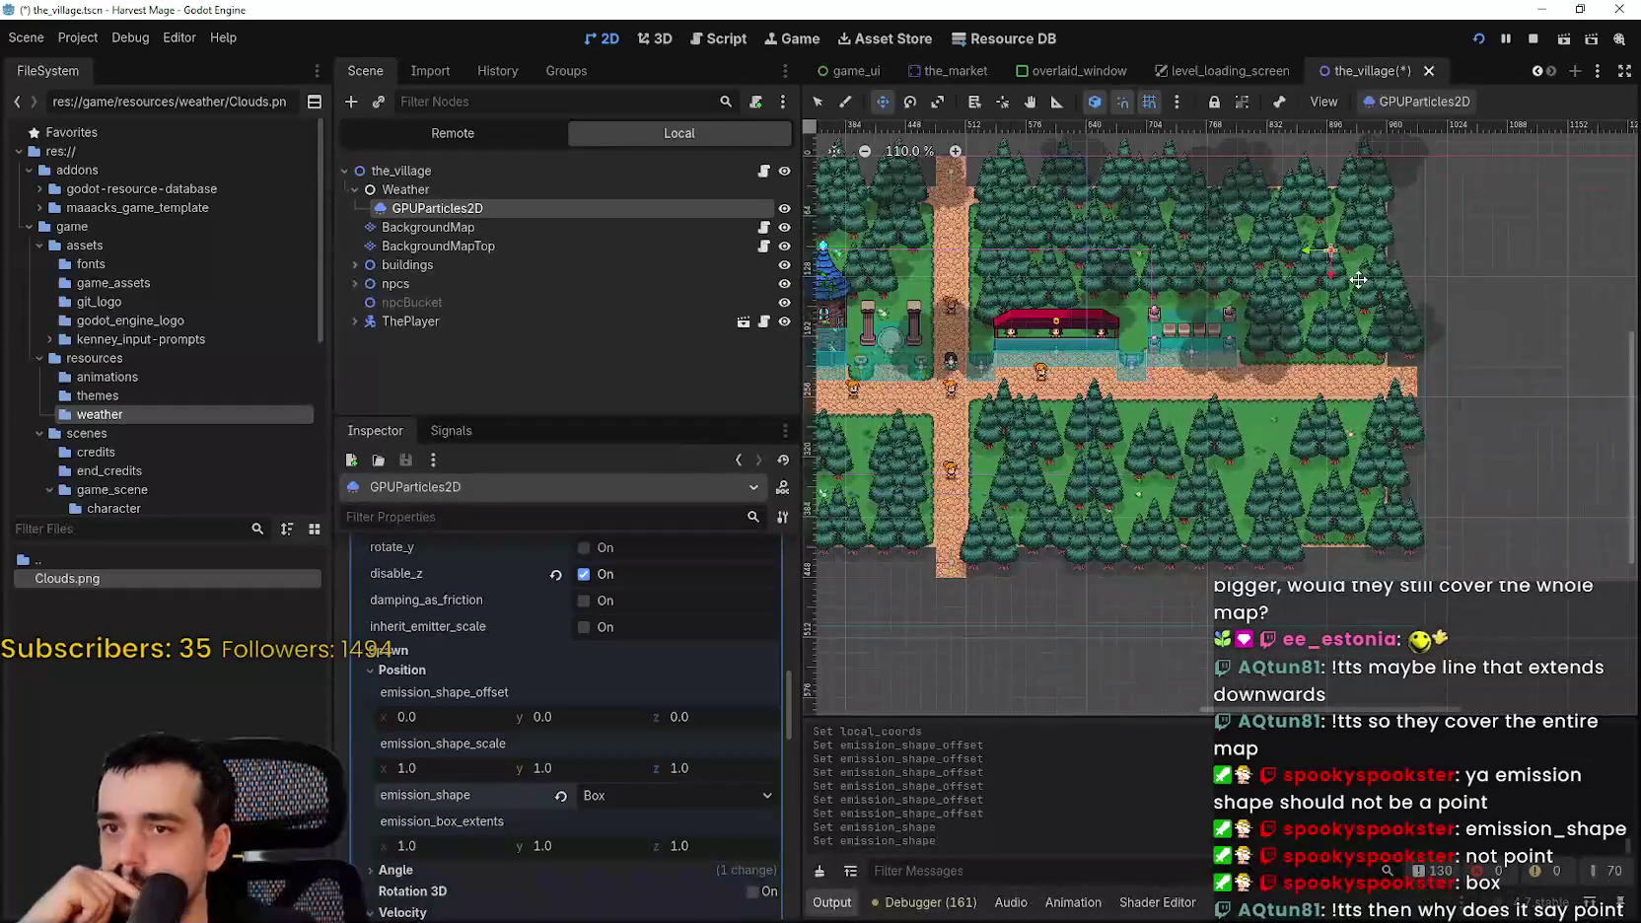
scroll(651, 855, down, 1)
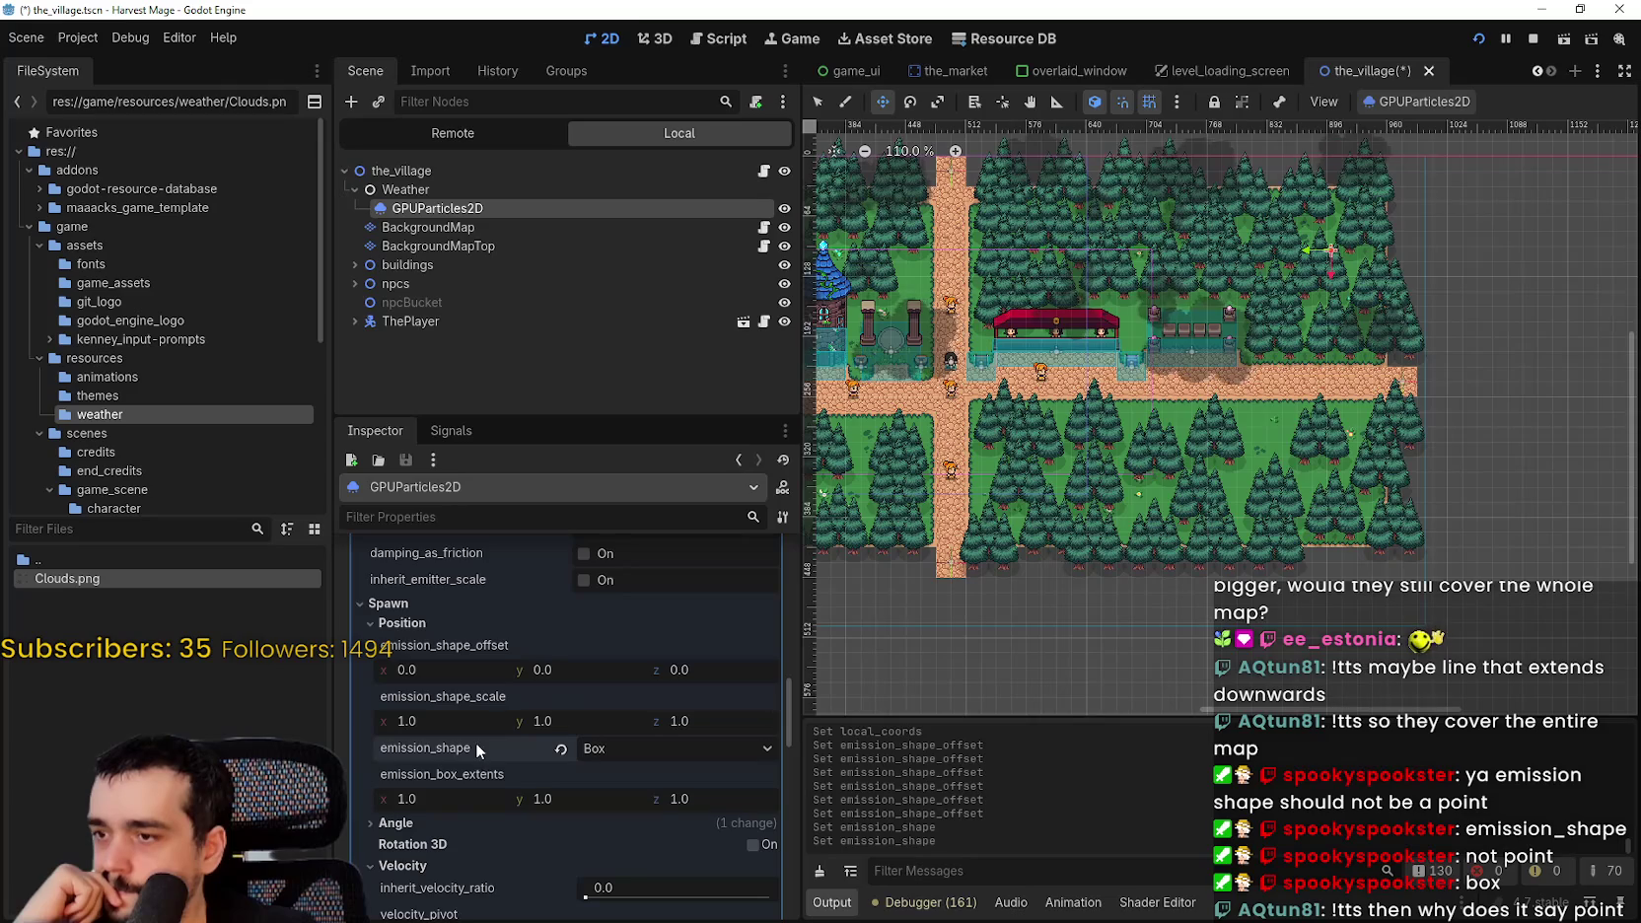
scroll(530, 784, down, 1)
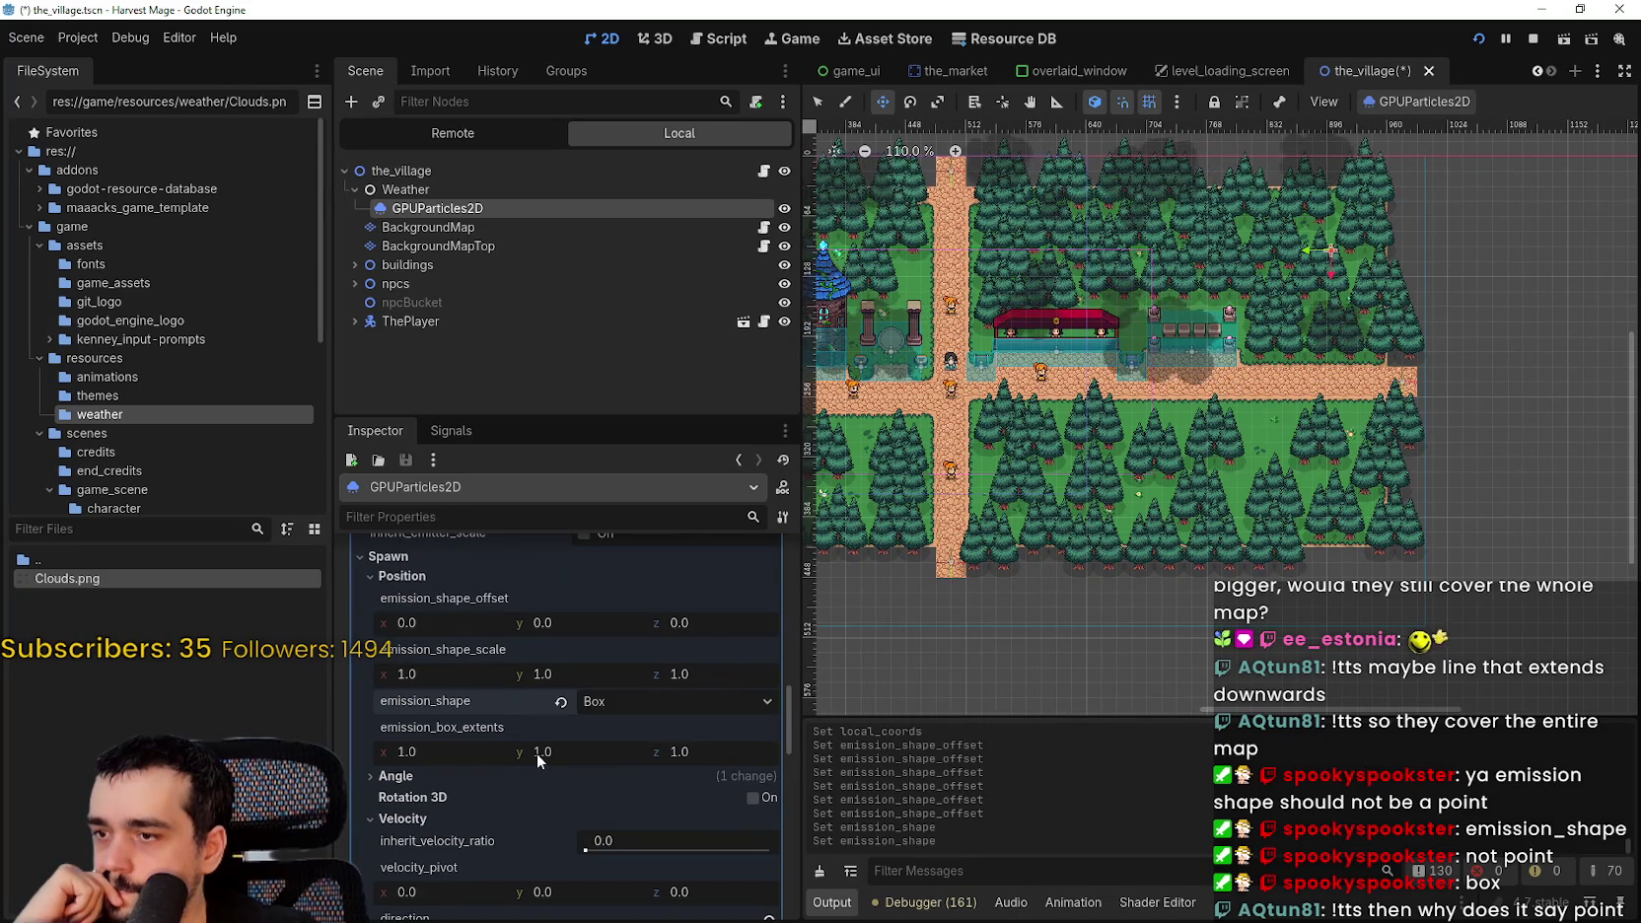
- Drag the emission box extents to x 392.36, y 49.14, z 0.0
drag(536, 752, 611, 752)
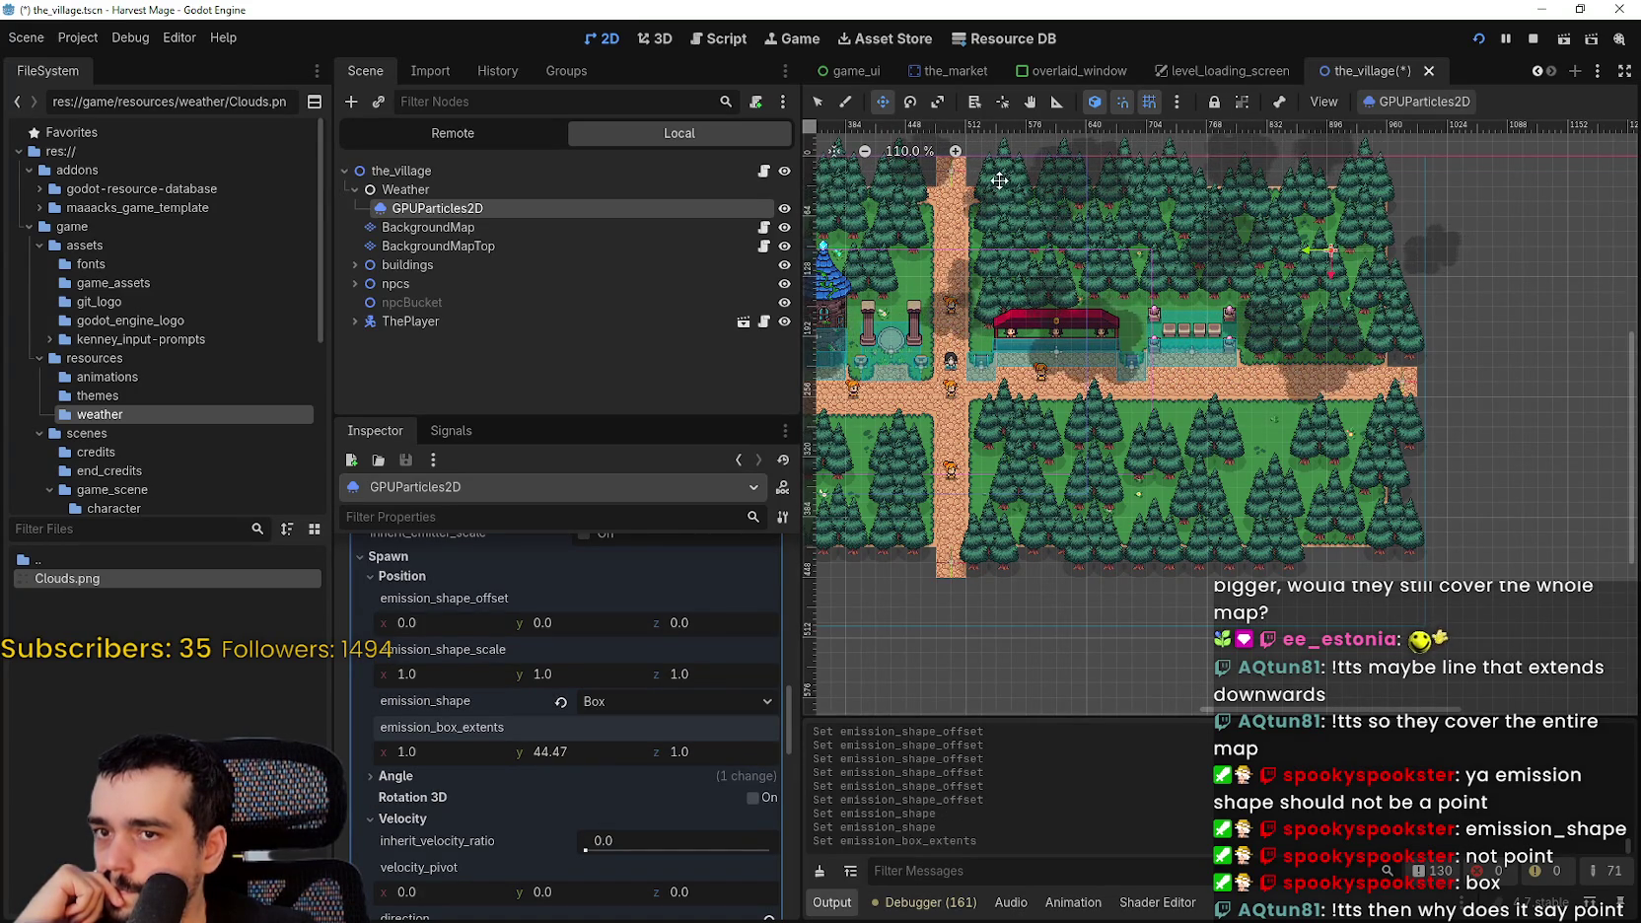
scroll(1380, 229, up, 5)
scroll(1388, 225, down, 3)
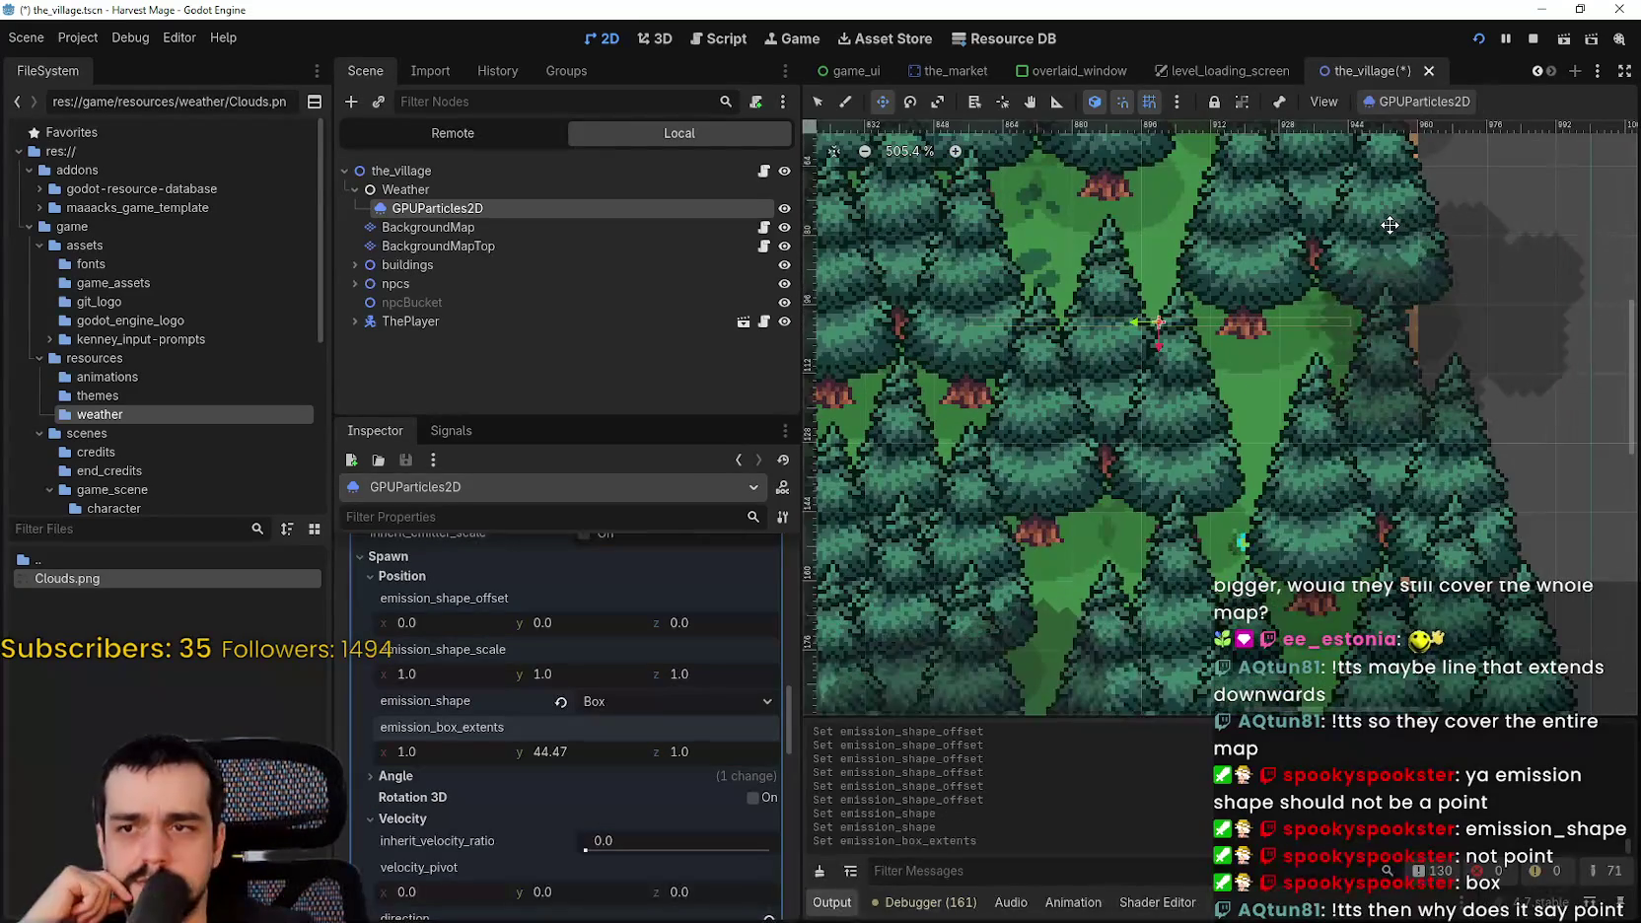
scroll(1376, 233, down, 4)
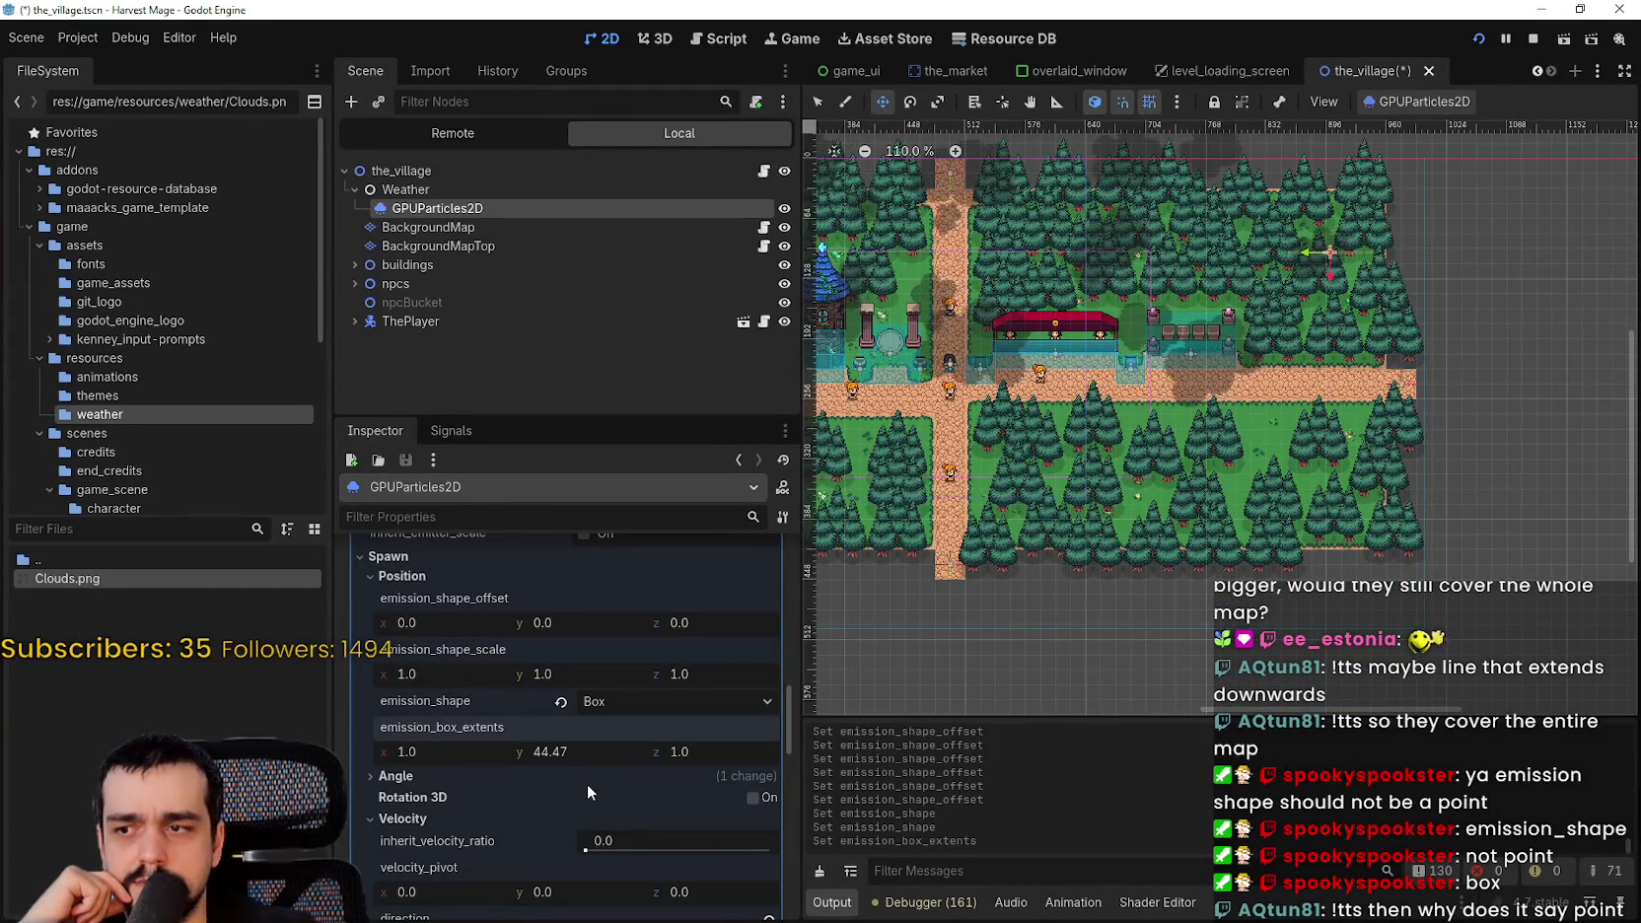
drag(400, 752, 464, 753)
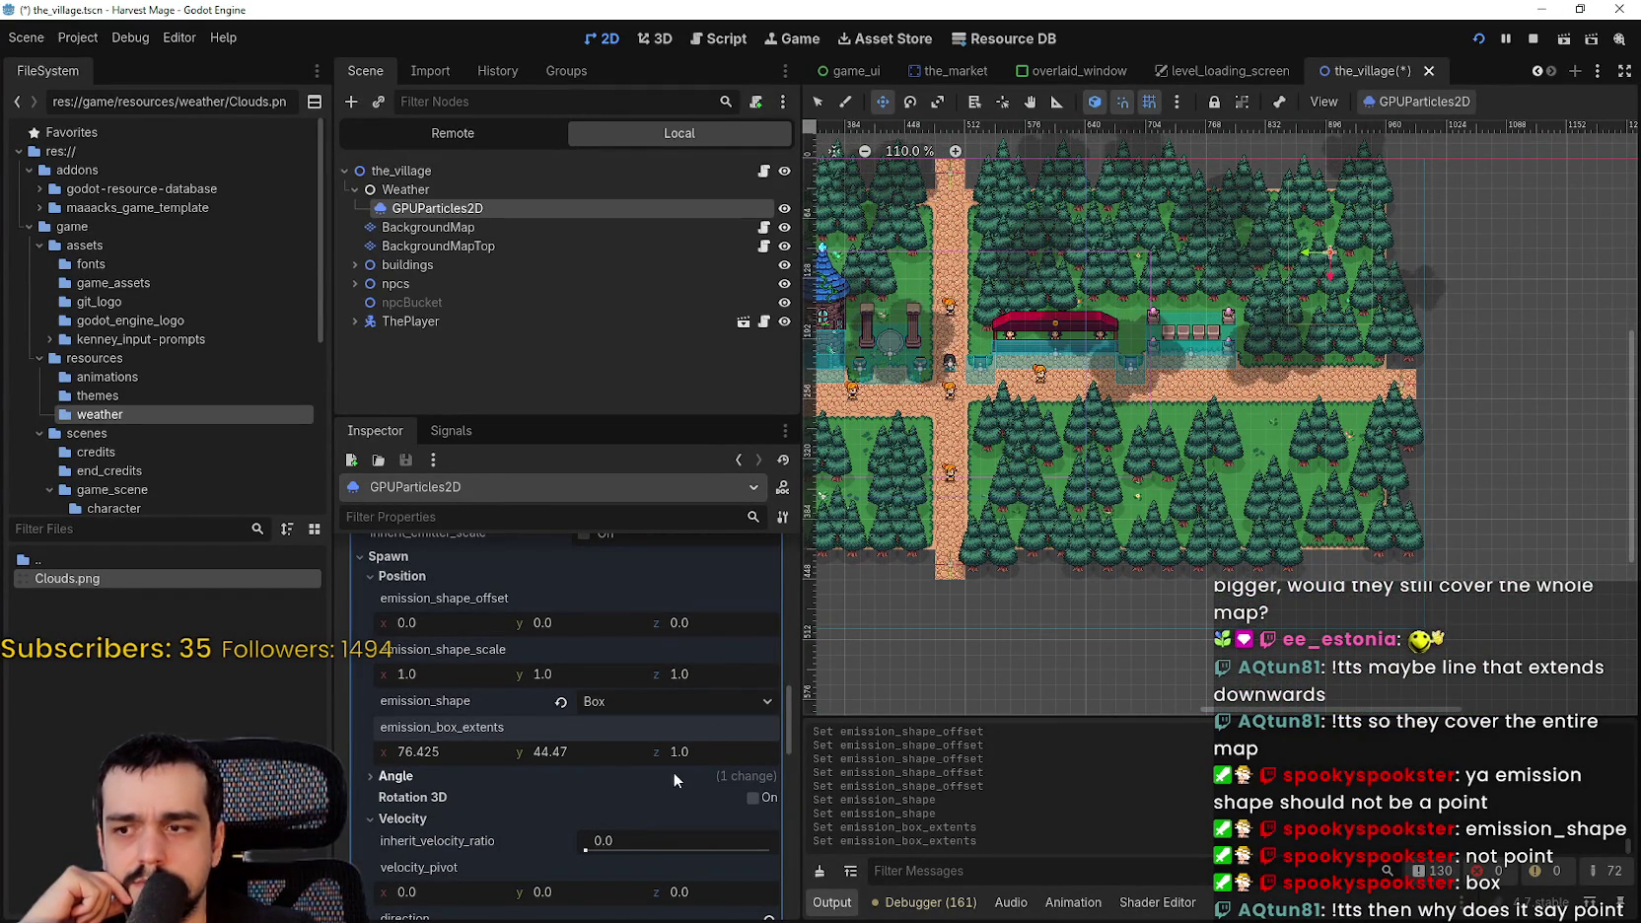
mouse_move(680, 752)
mouse_down()
mouse_move(705, 753)
mouse_move(650, 752)
mouse_up()
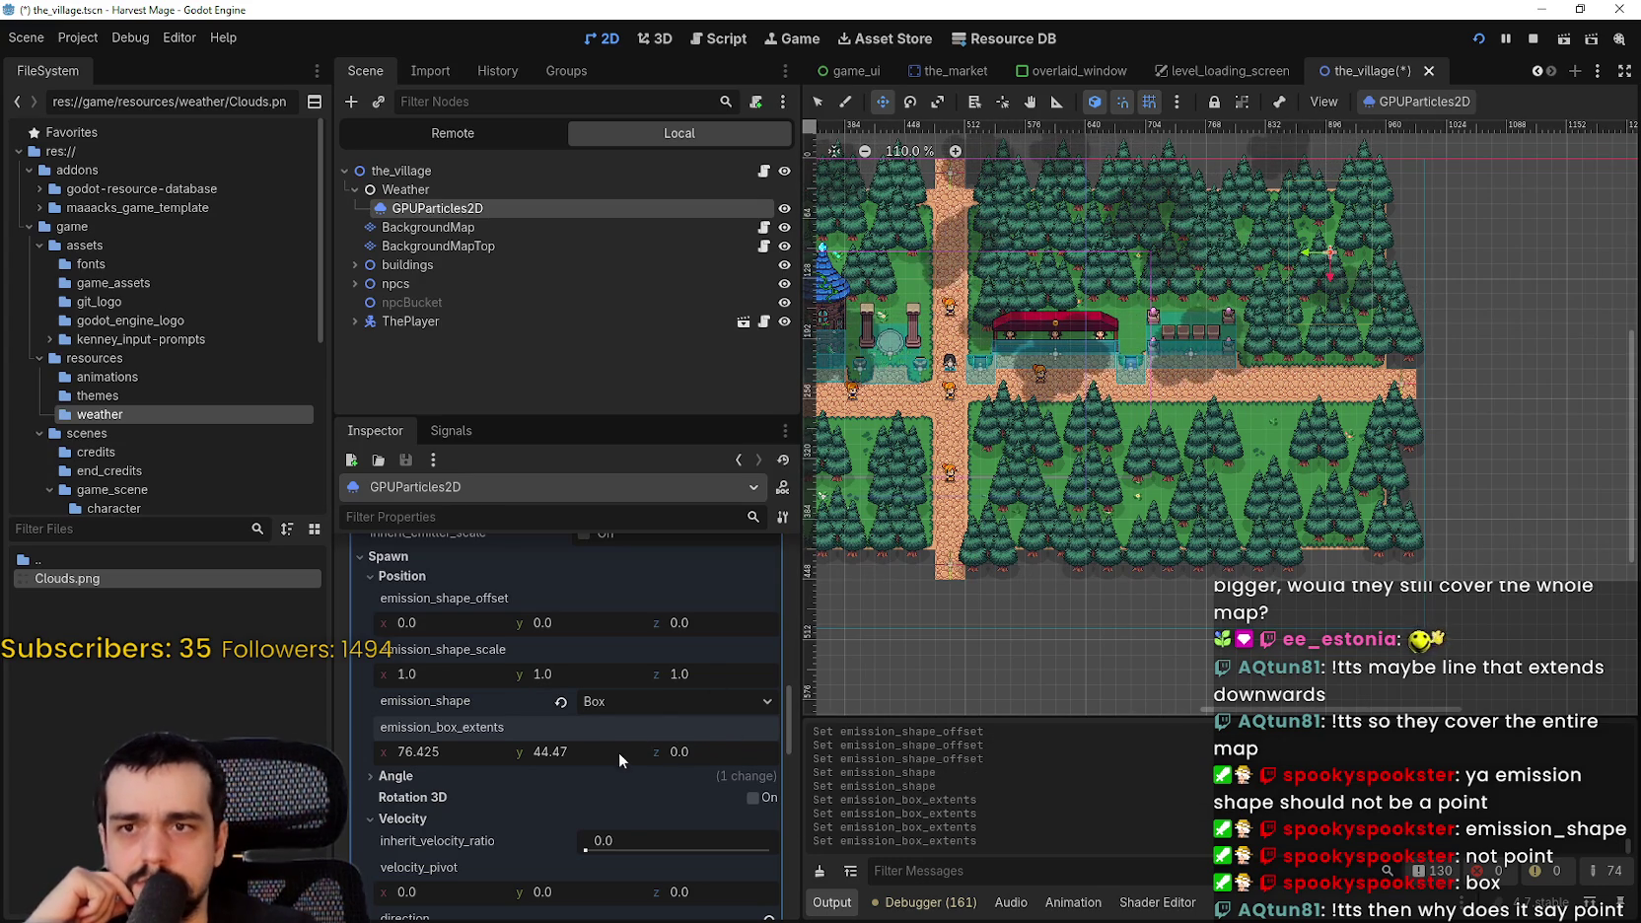
drag(542, 752, 557, 752)
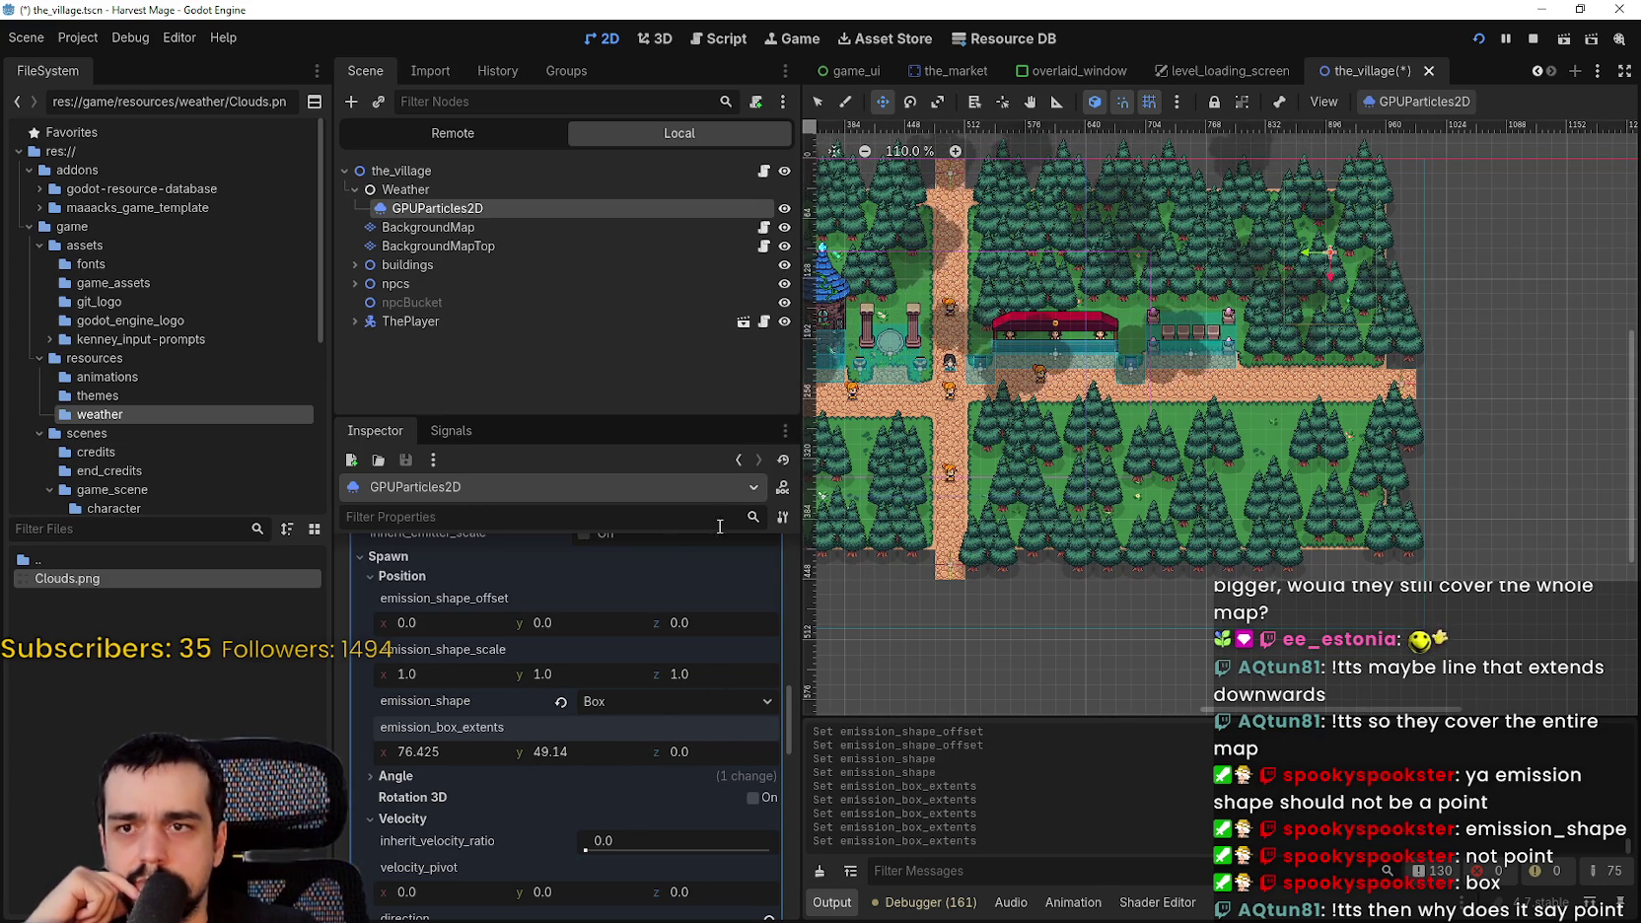
drag(416, 752, 776, 753)
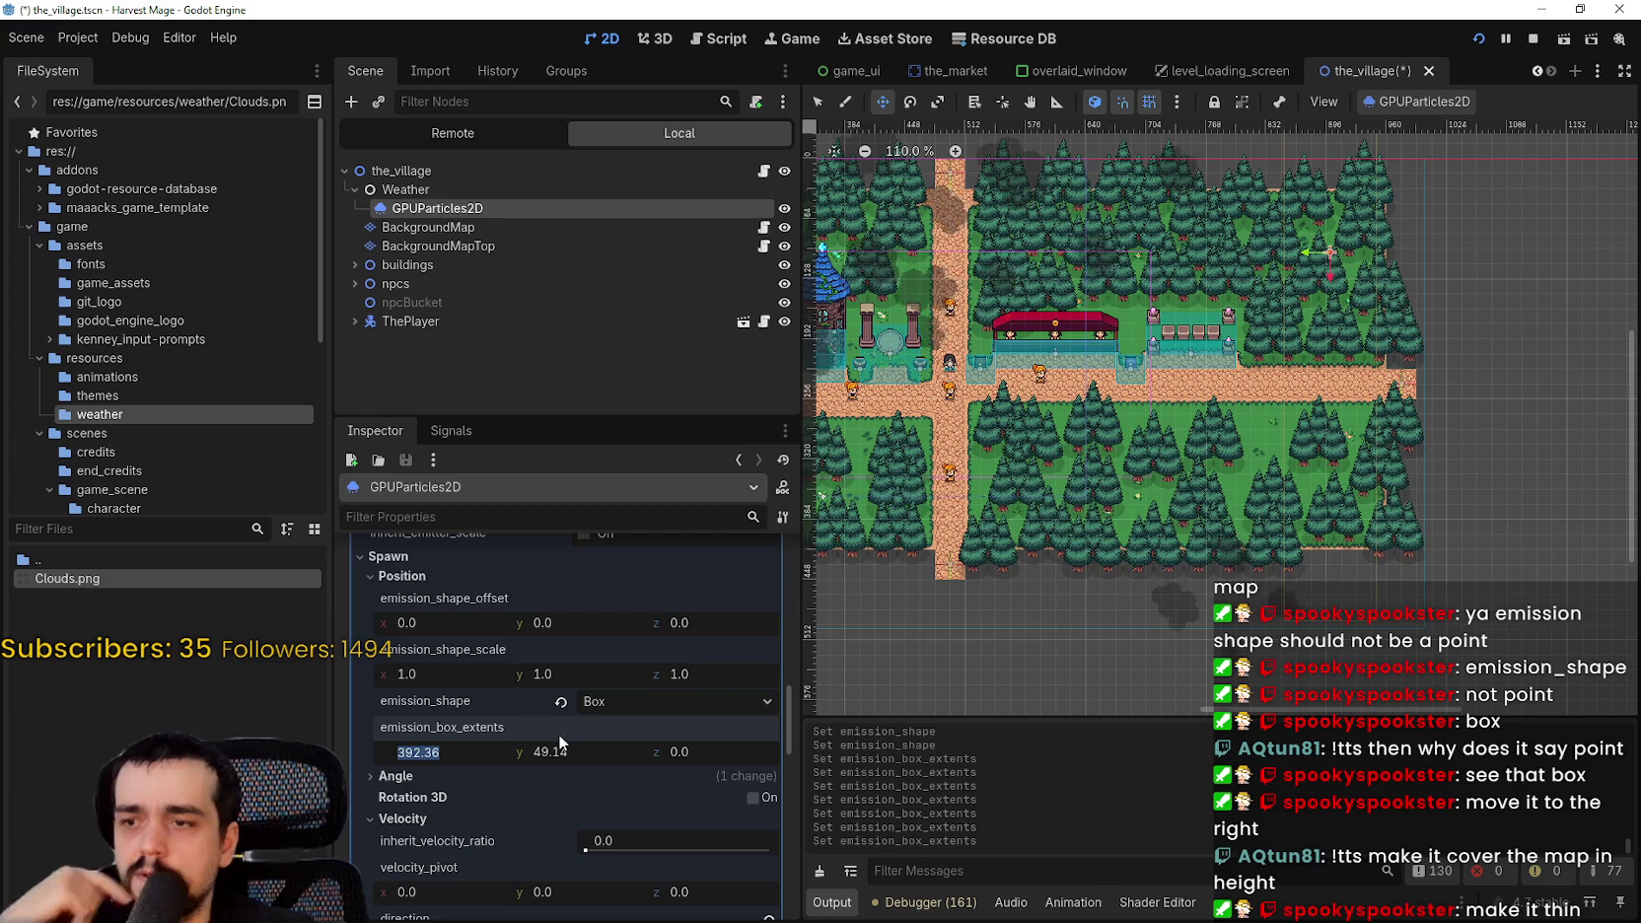
- Set the cloud emitter's emission shape back to Box, keeping extents 392.36 × 49.14
click(560, 701)
click(581, 701)
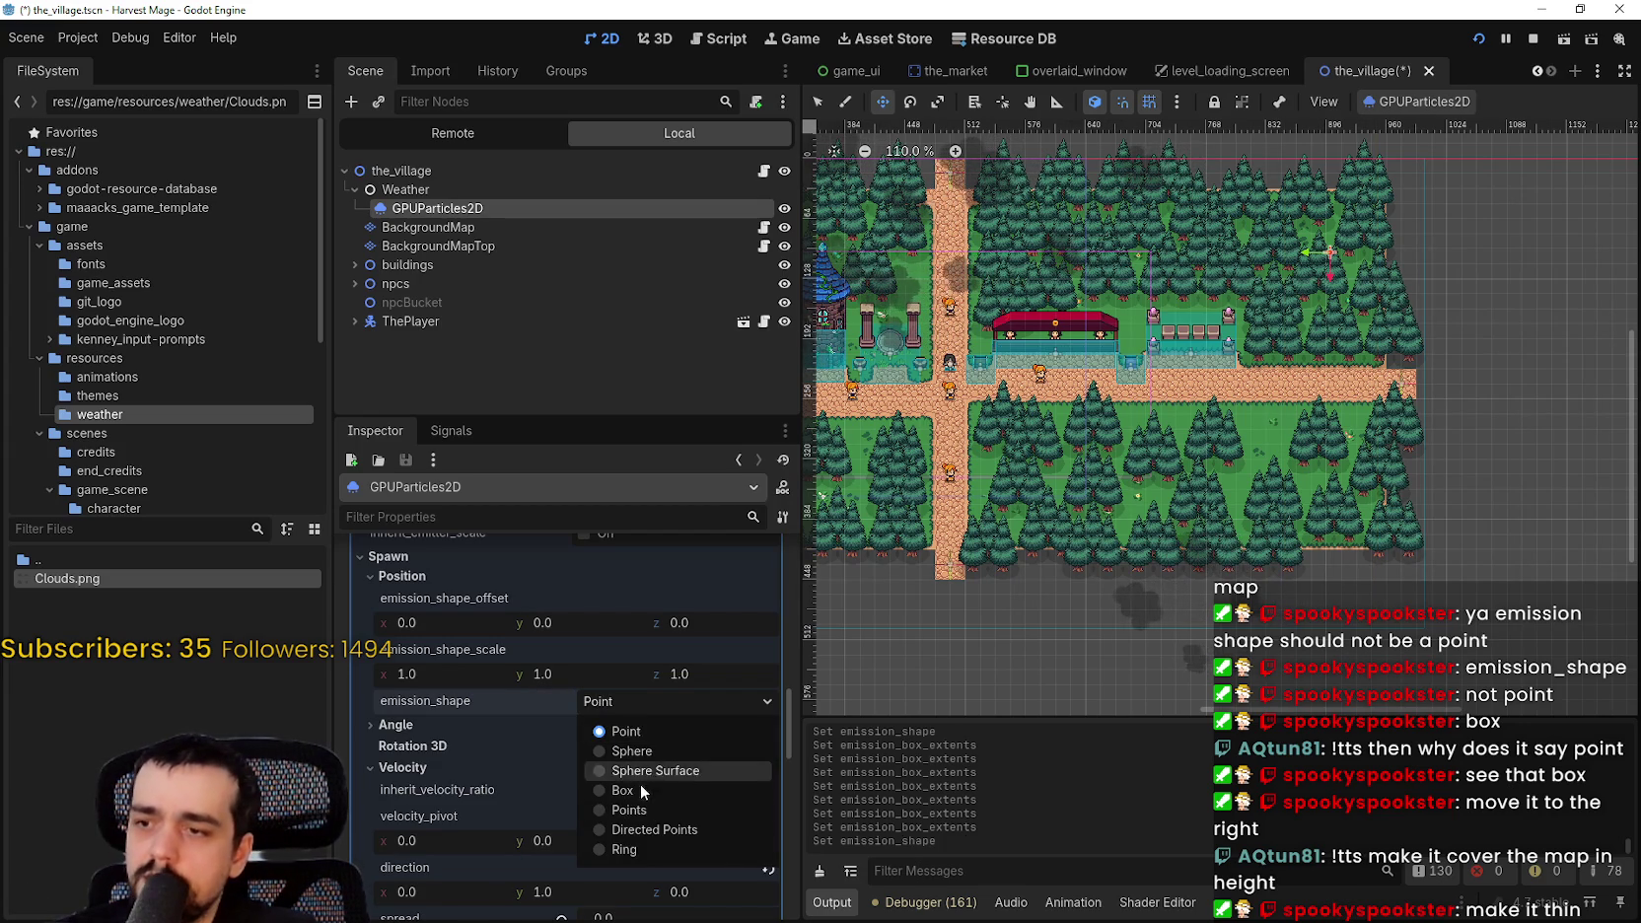
click(640, 782)
scroll(1324, 300, down, 6)
- Drag the particle emitter down over the map, then undo the move
mouse_move(1319, 303)
mouse_down()
mouse_move(1312, 339)
mouse_move(1315, 301)
mouse_up()
scroll(1325, 315, up, 2)
scroll(1325, 314, down, 1)
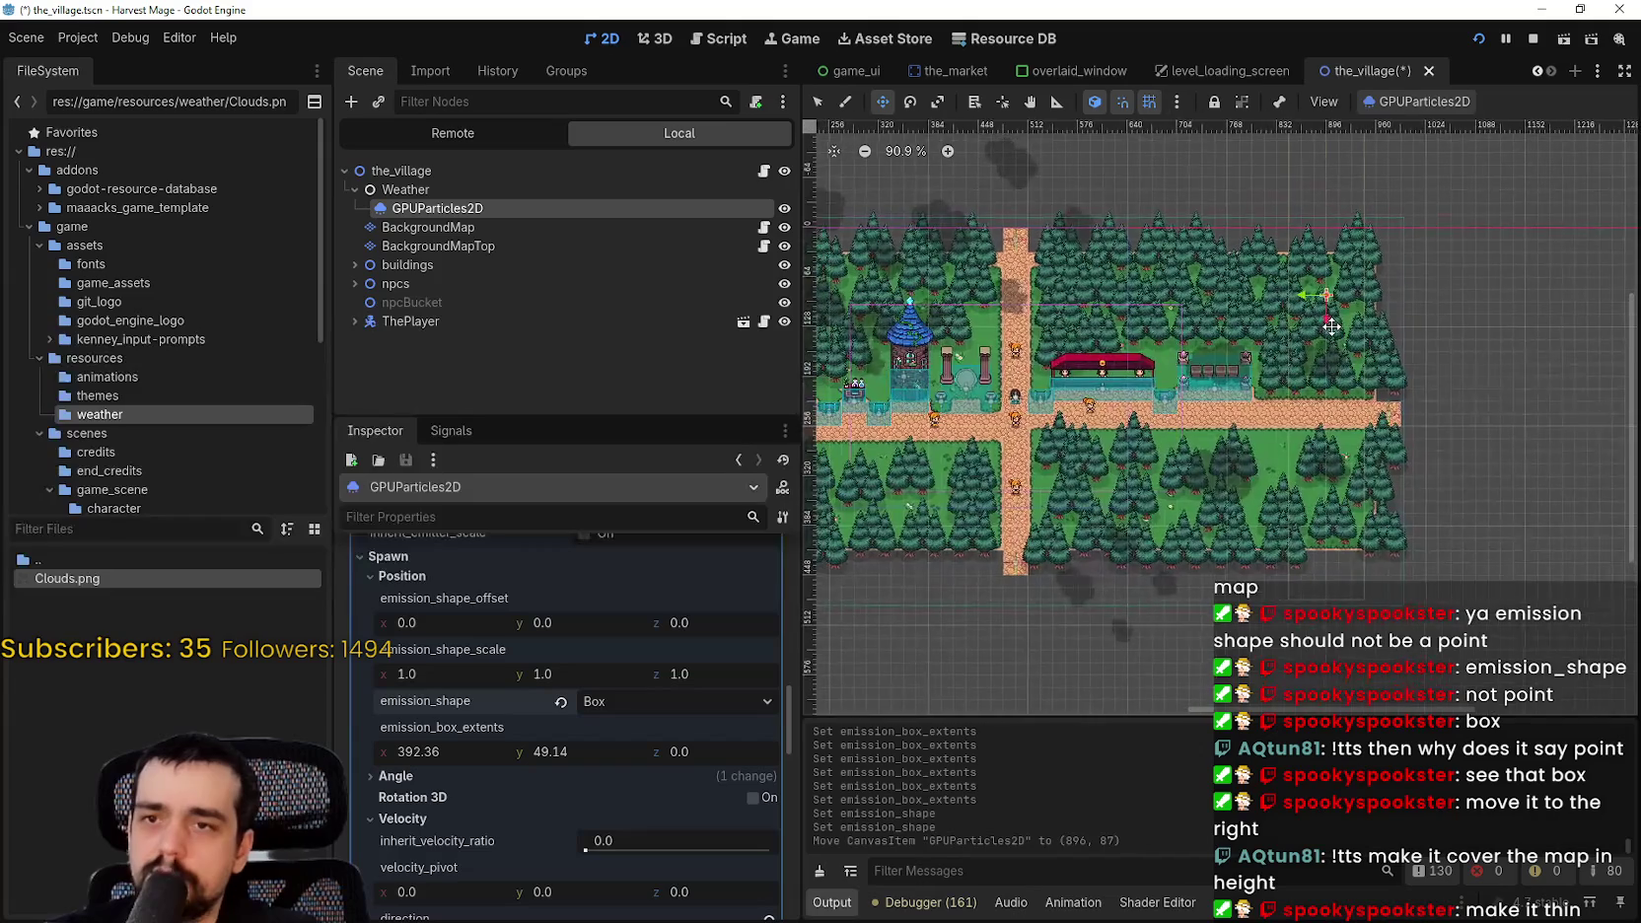
key(ctrl+z)
- Save the village scene and review the emitter's settings in the Inspector
scroll(1344, 494, up, 2)
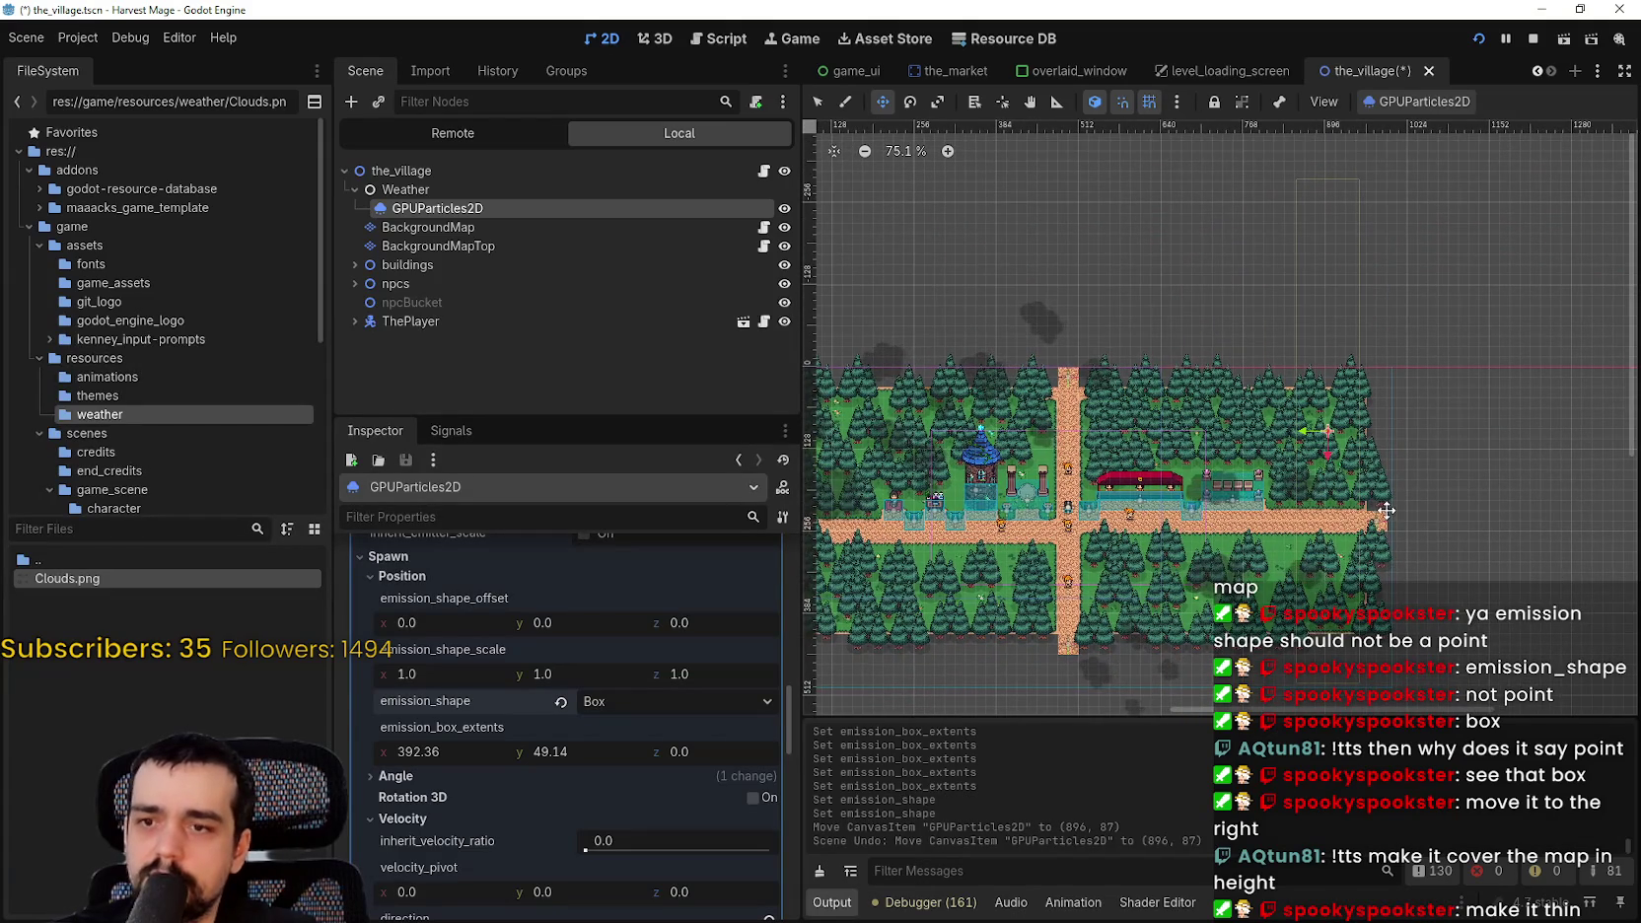
click(1425, 101)
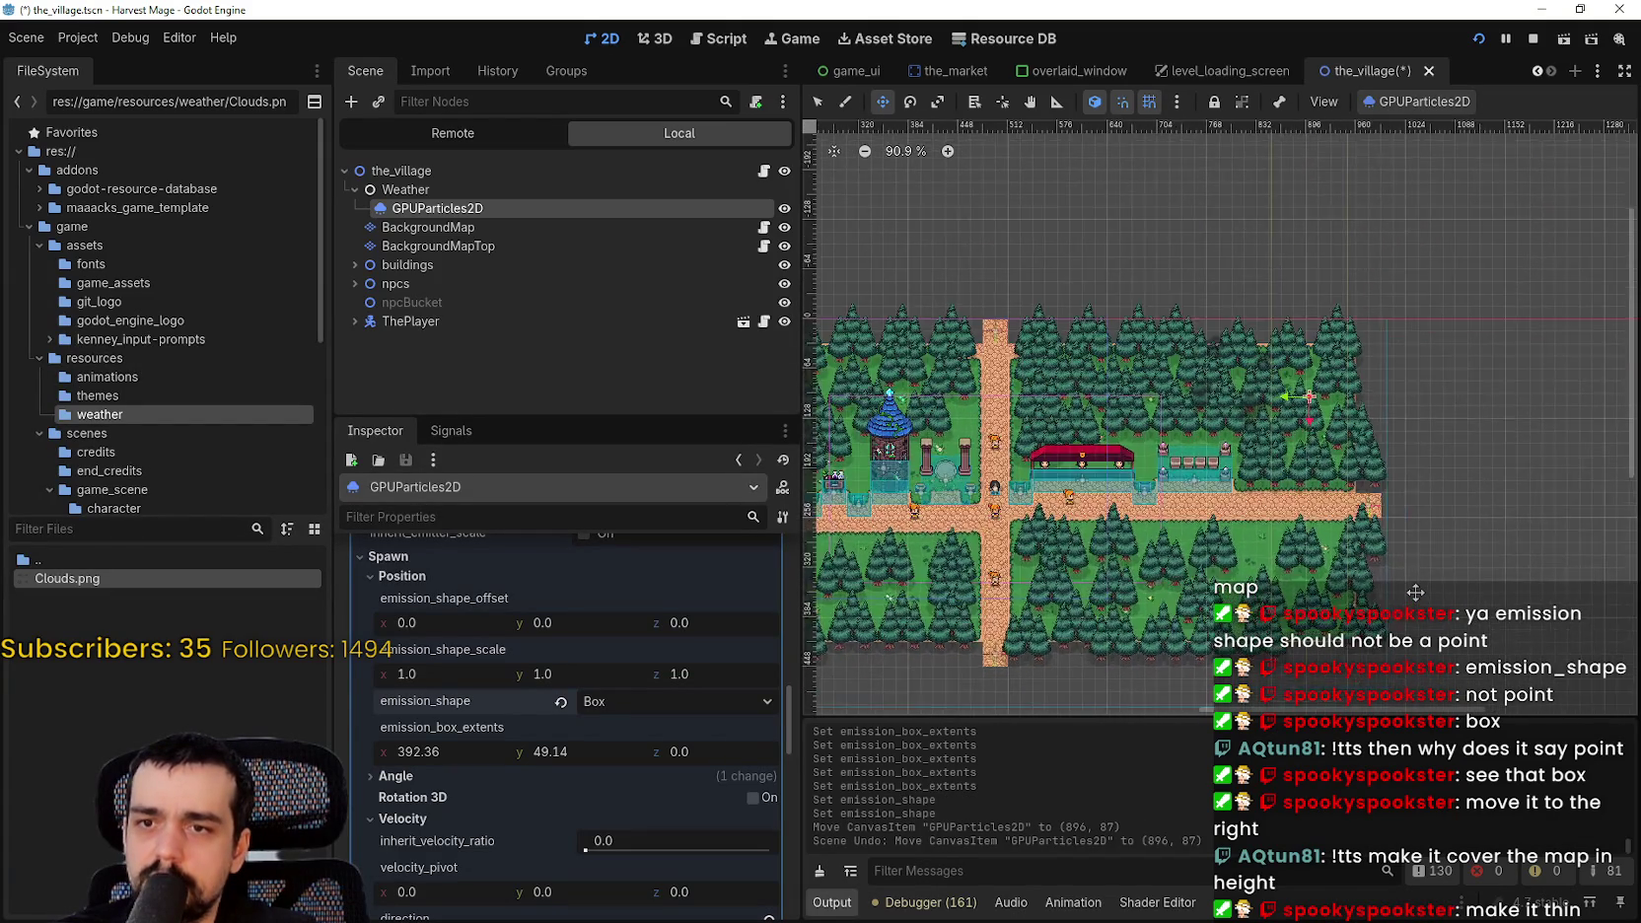
key(ctrl+s)
scroll(1412, 586, down, 3)
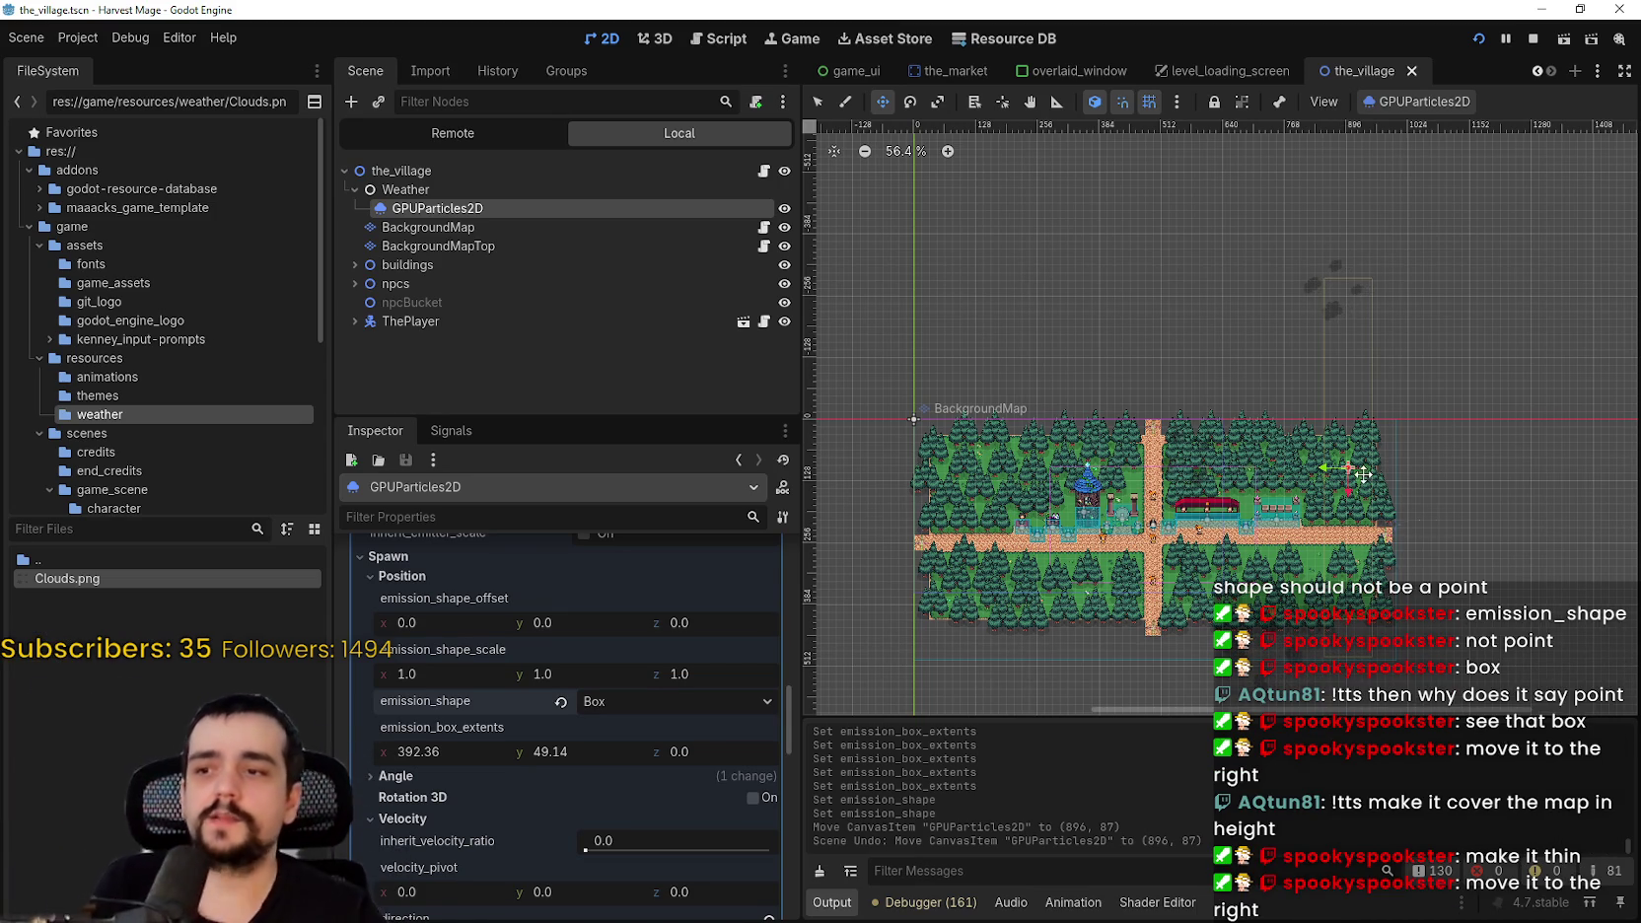
scroll(1415, 441, up, 1)
scroll(1361, 395, down, 2)
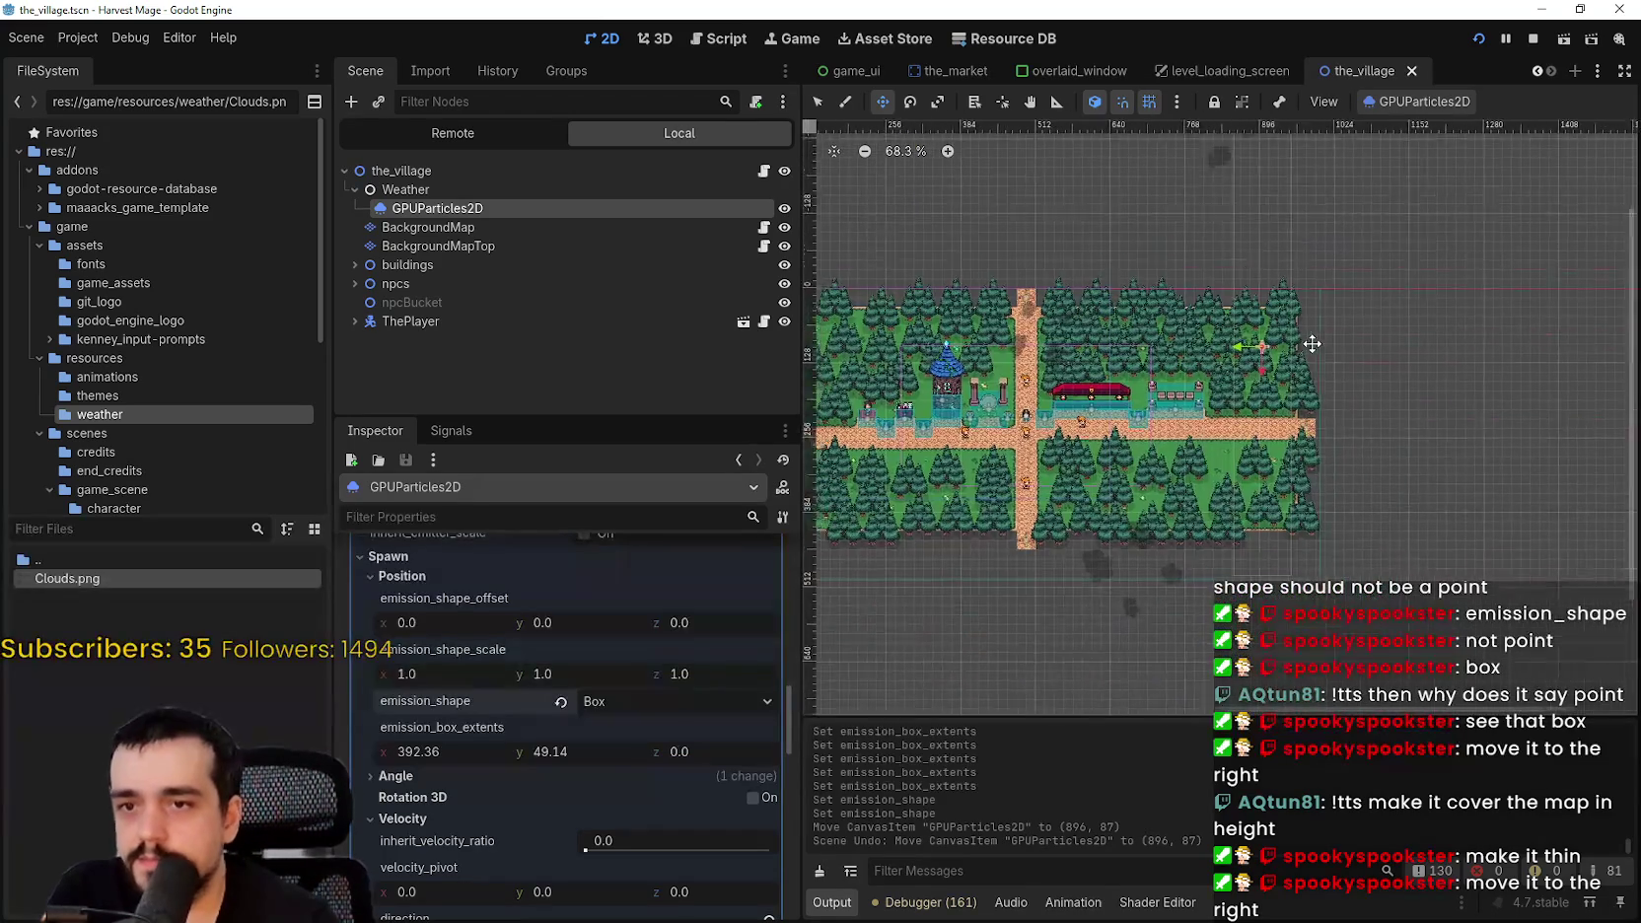
scroll(1310, 385, up, 1)
scroll(1274, 347, down, 5)
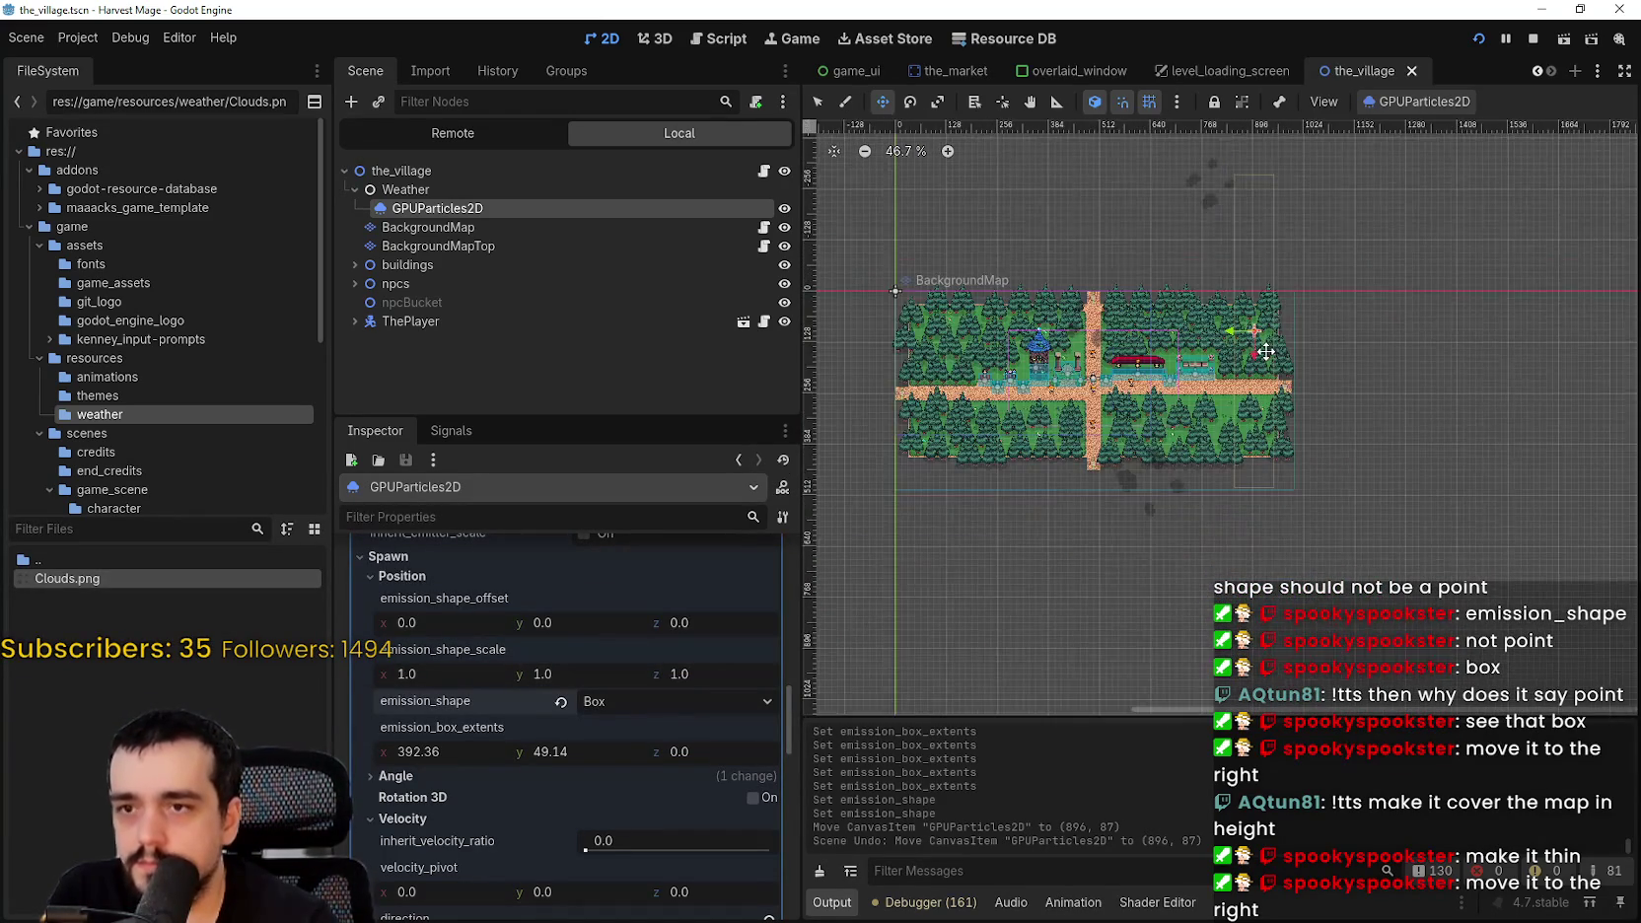
scroll(1281, 415, down, 1)
scroll(1294, 464, up, 1)
scroll(1294, 463, up, 4)
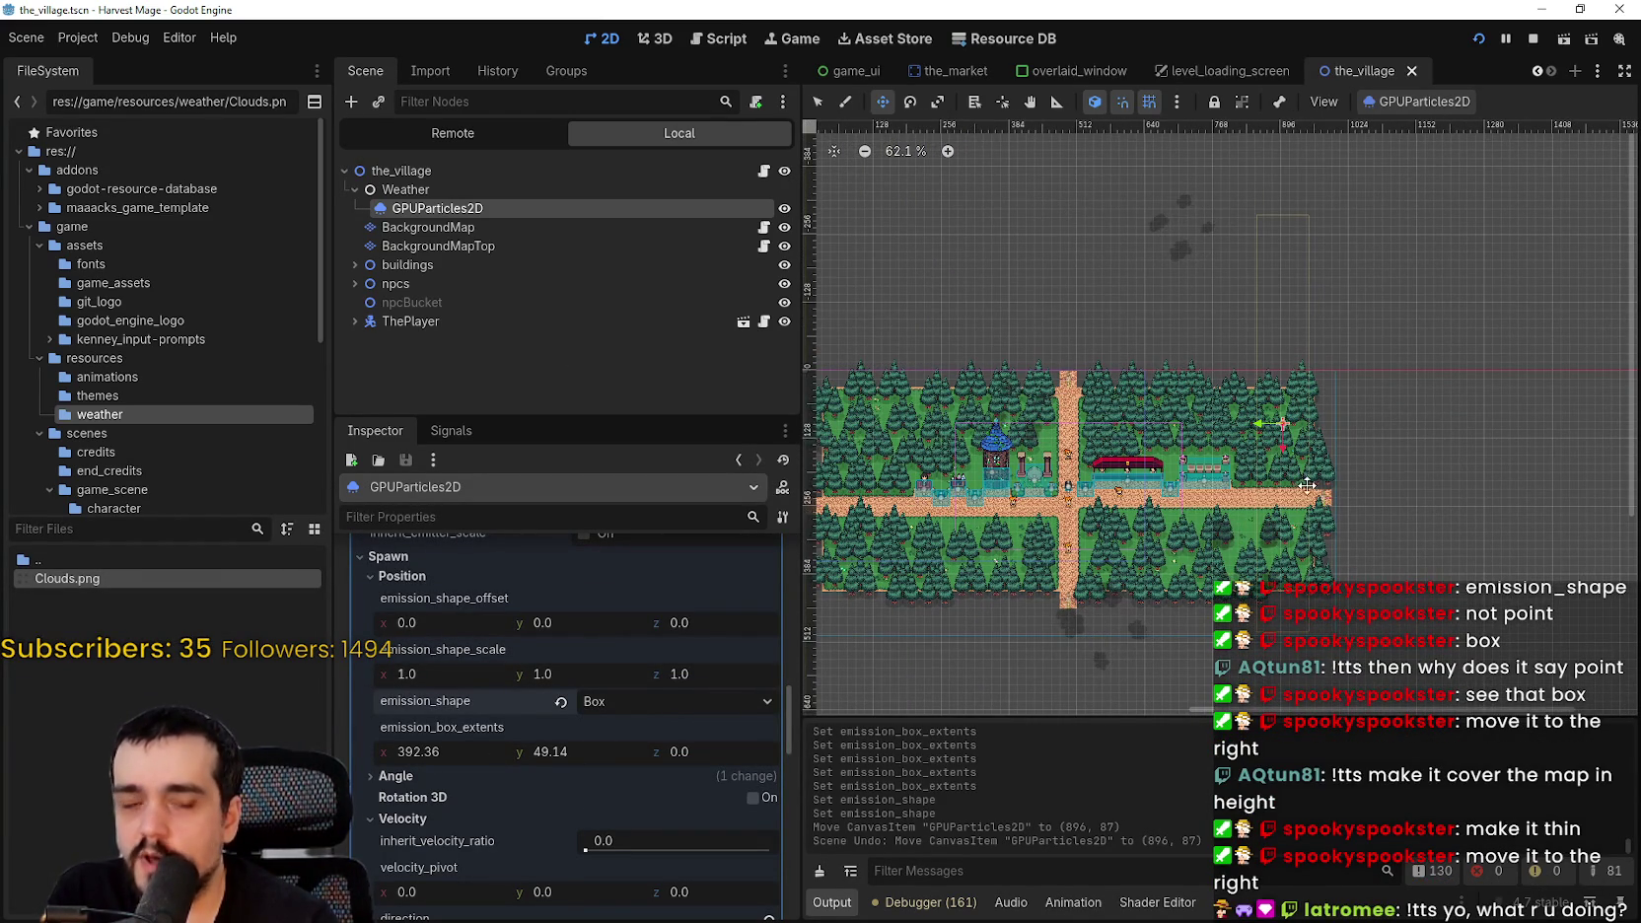
scroll(1266, 460, down, 1)
scroll(1266, 460, up, 1)
scroll(1266, 459, down, 1)
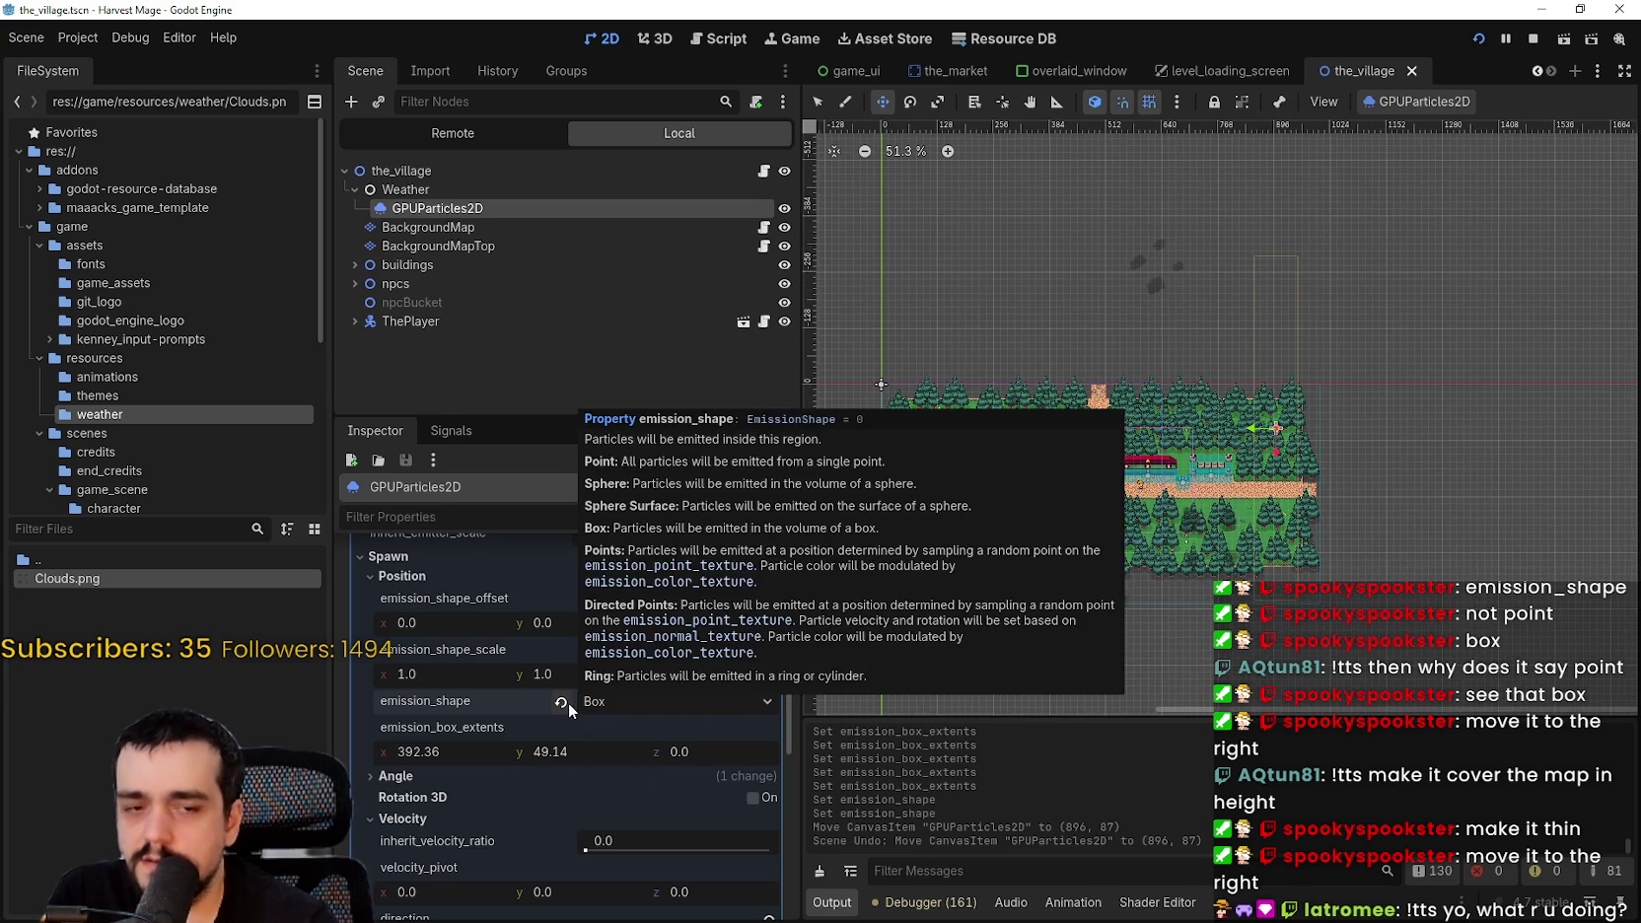
mouse_move(562, 710)
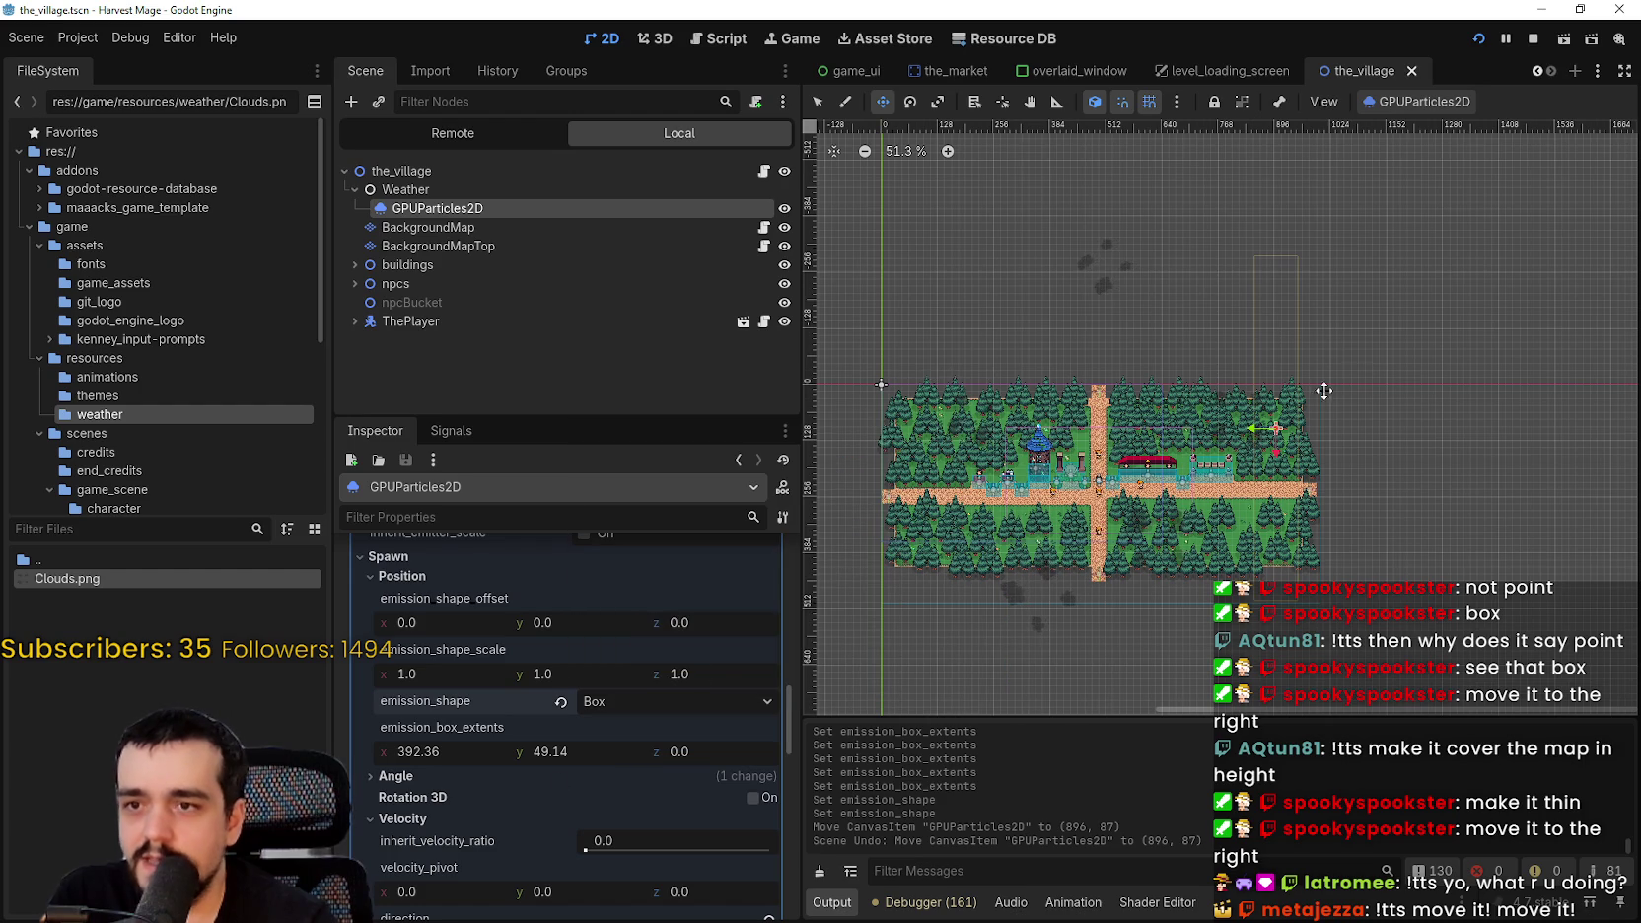
scroll(1218, 501, down, 2)
scroll(719, 750, up, 5)
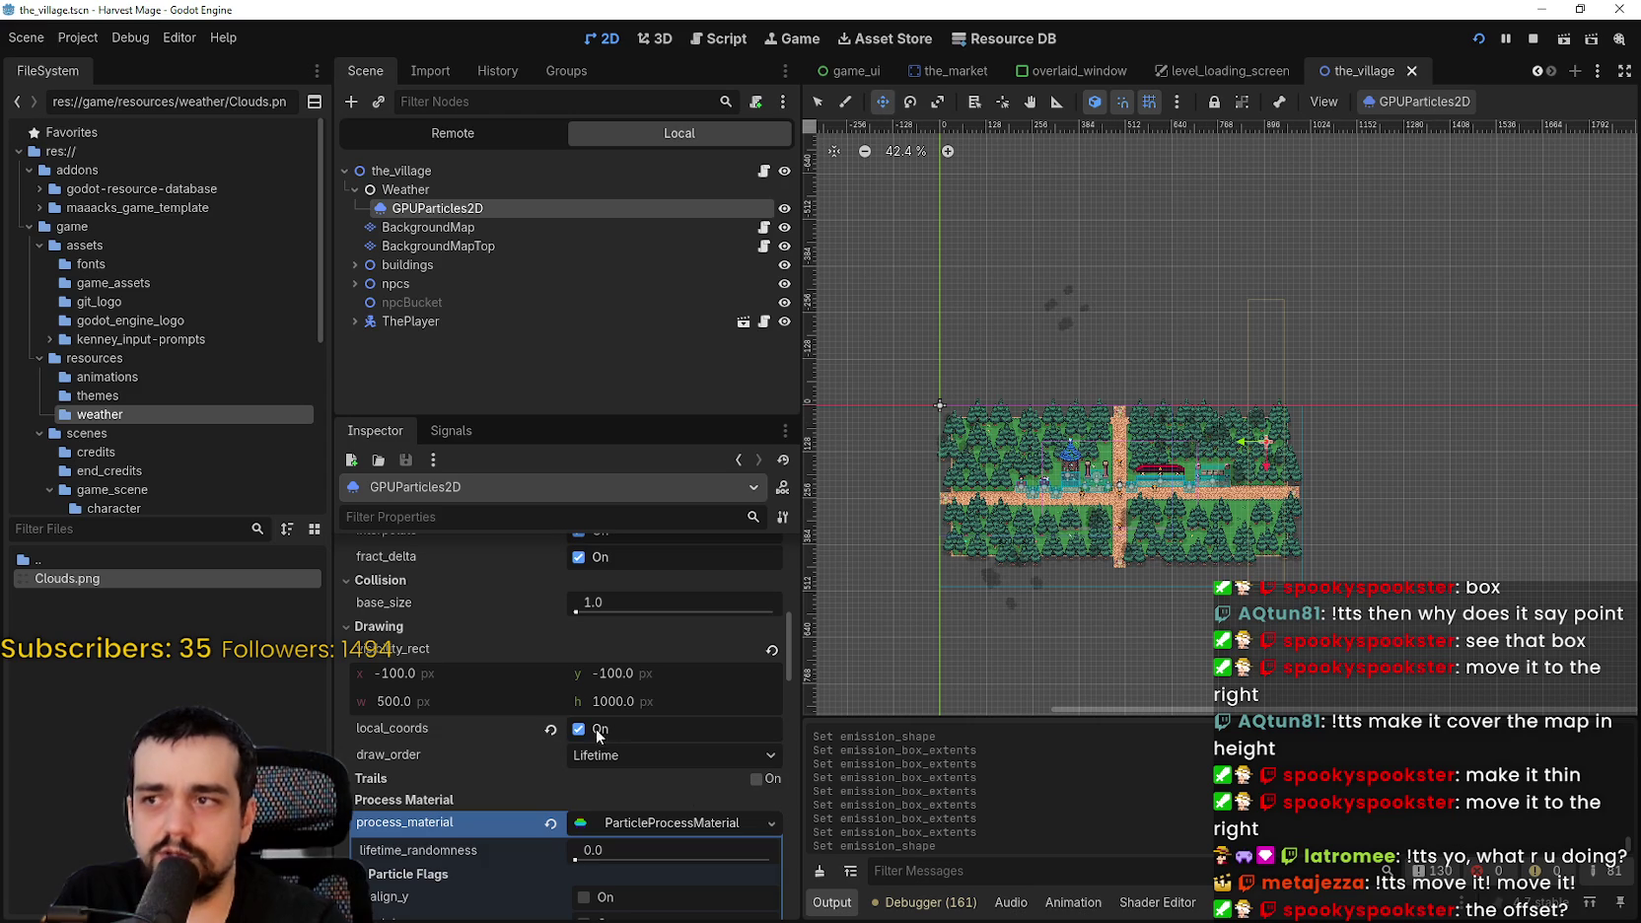
- Revert the cloud particles' Transform rotation from 90° back to 0°
scroll(701, 816, up, 4)
scroll(687, 797, up, 3)
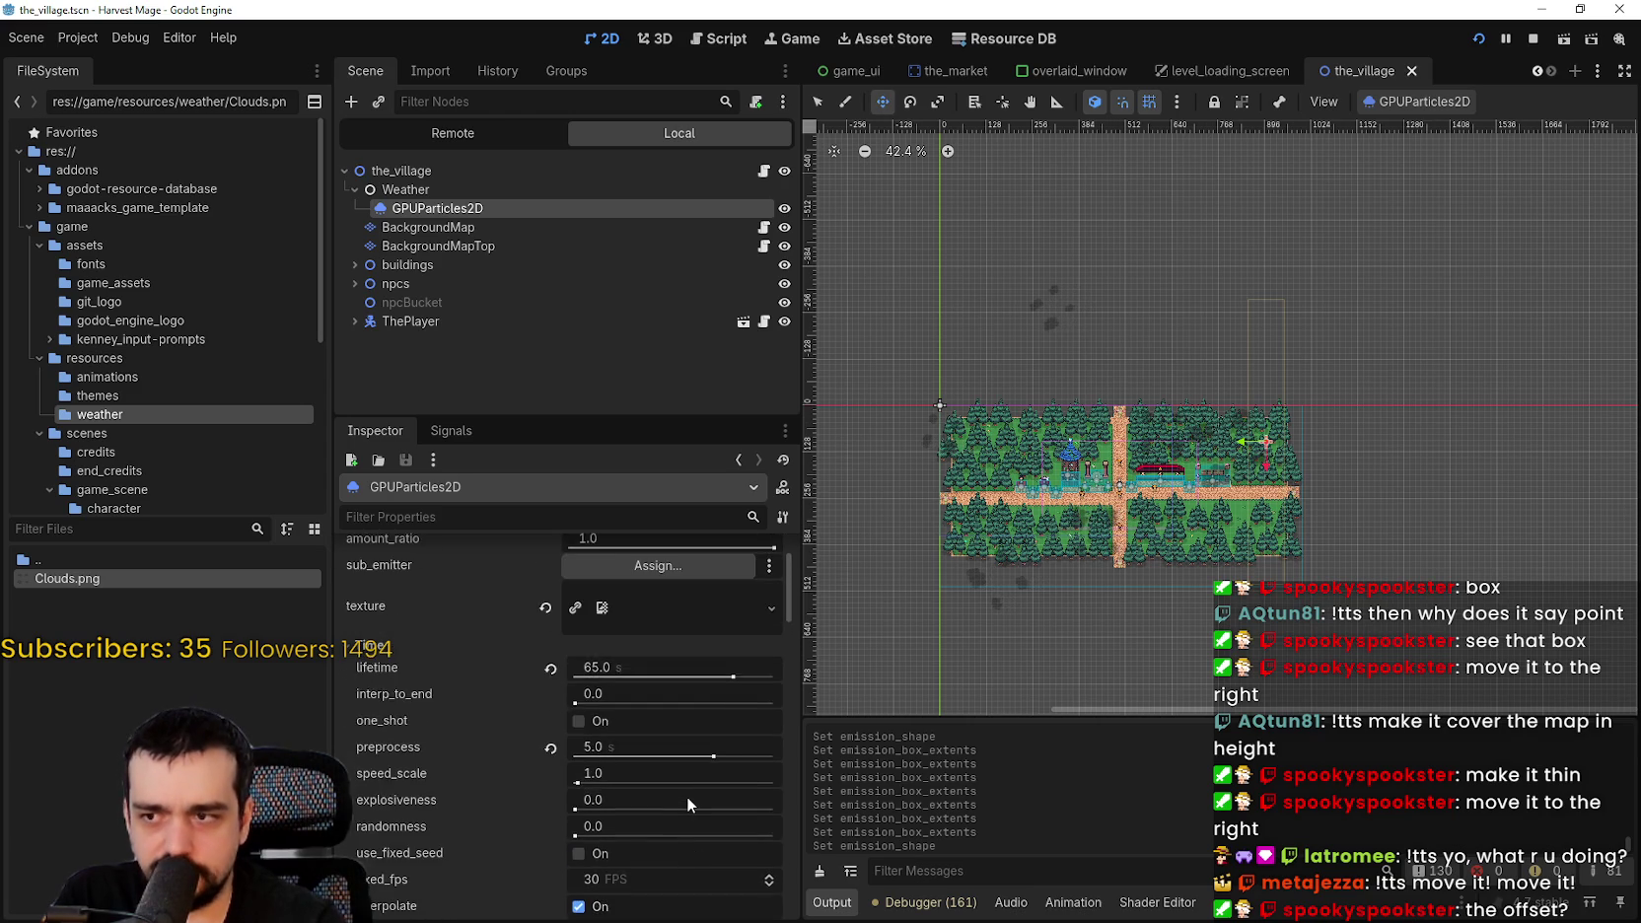
scroll(686, 794, down, 5)
scroll(687, 784, down, 15)
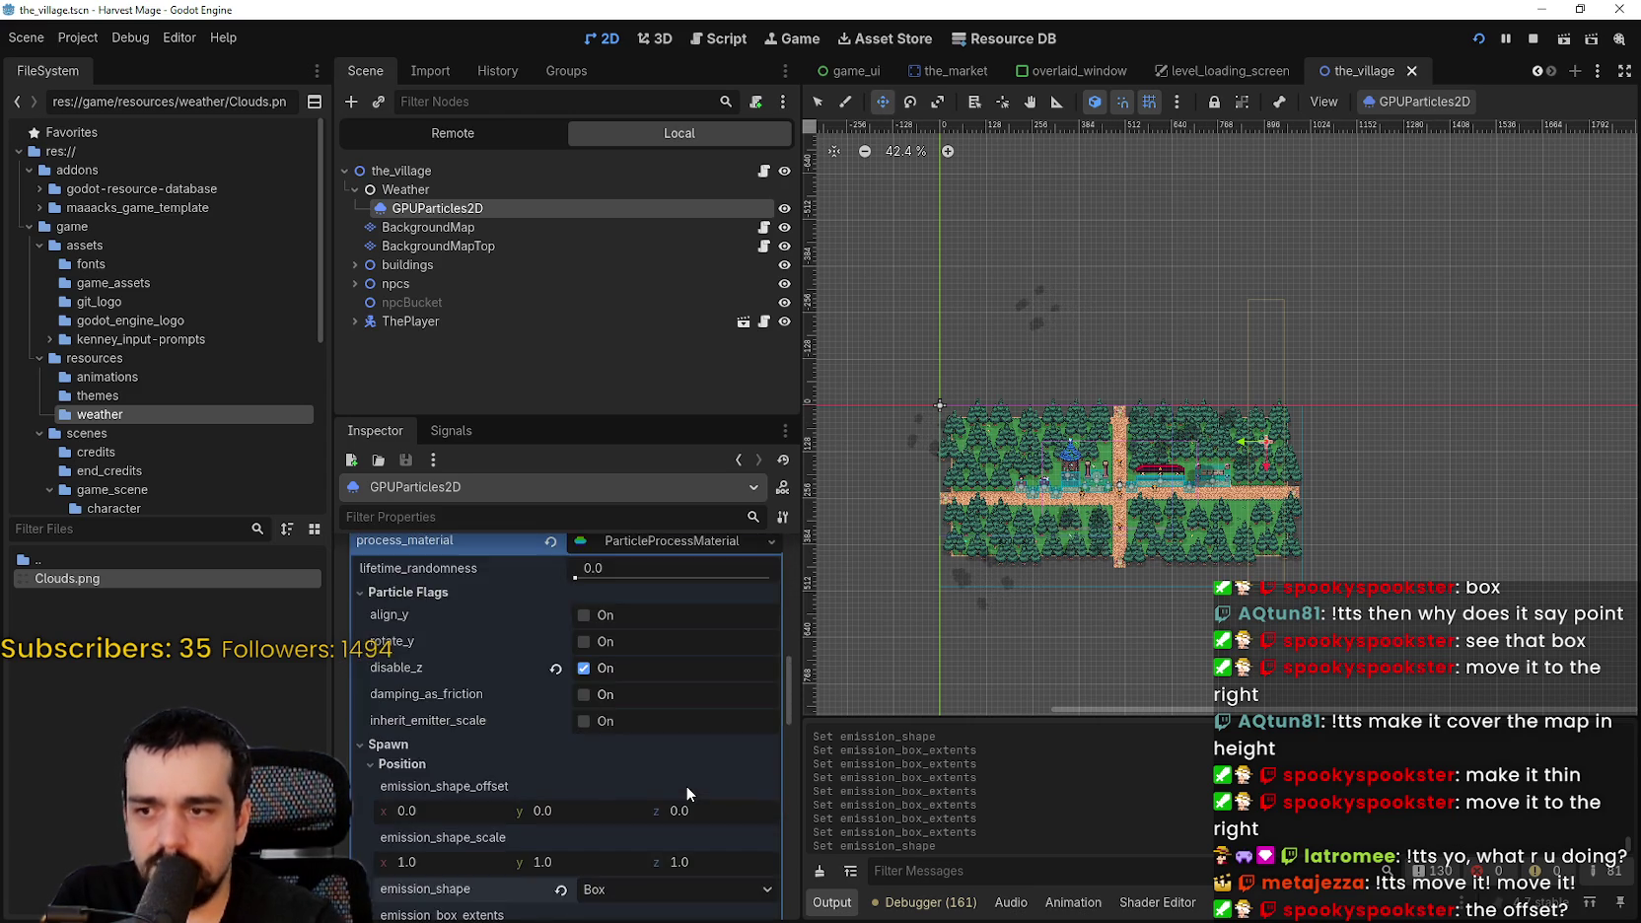
scroll(690, 772, down, 7)
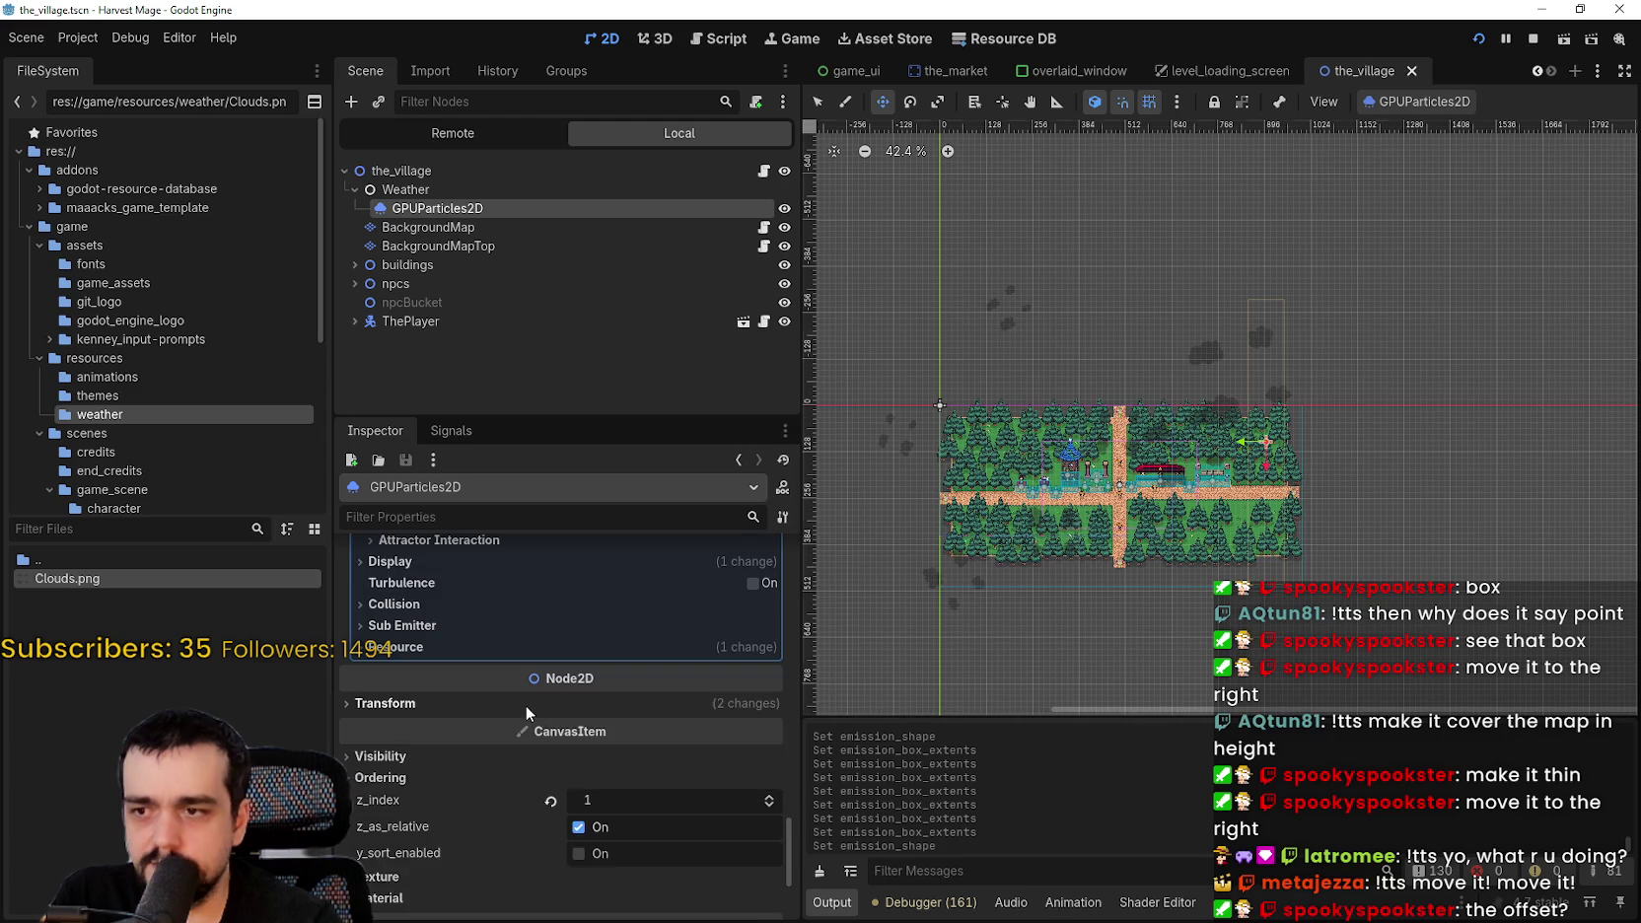
click(526, 704)
scroll(467, 736, down, 2)
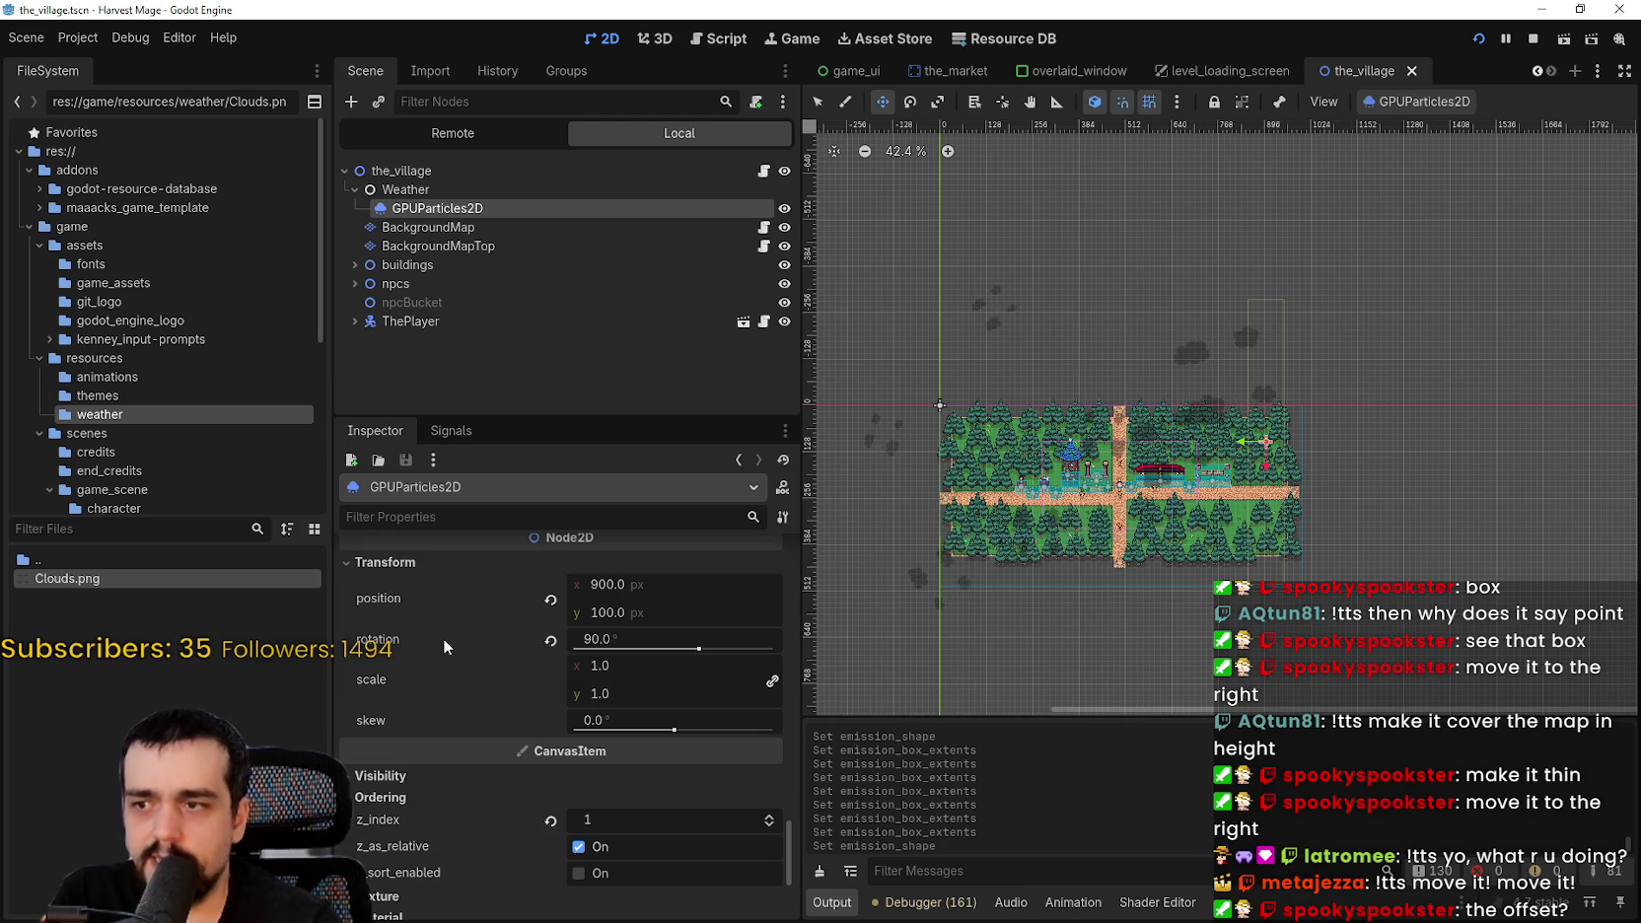
mouse_move(444, 643)
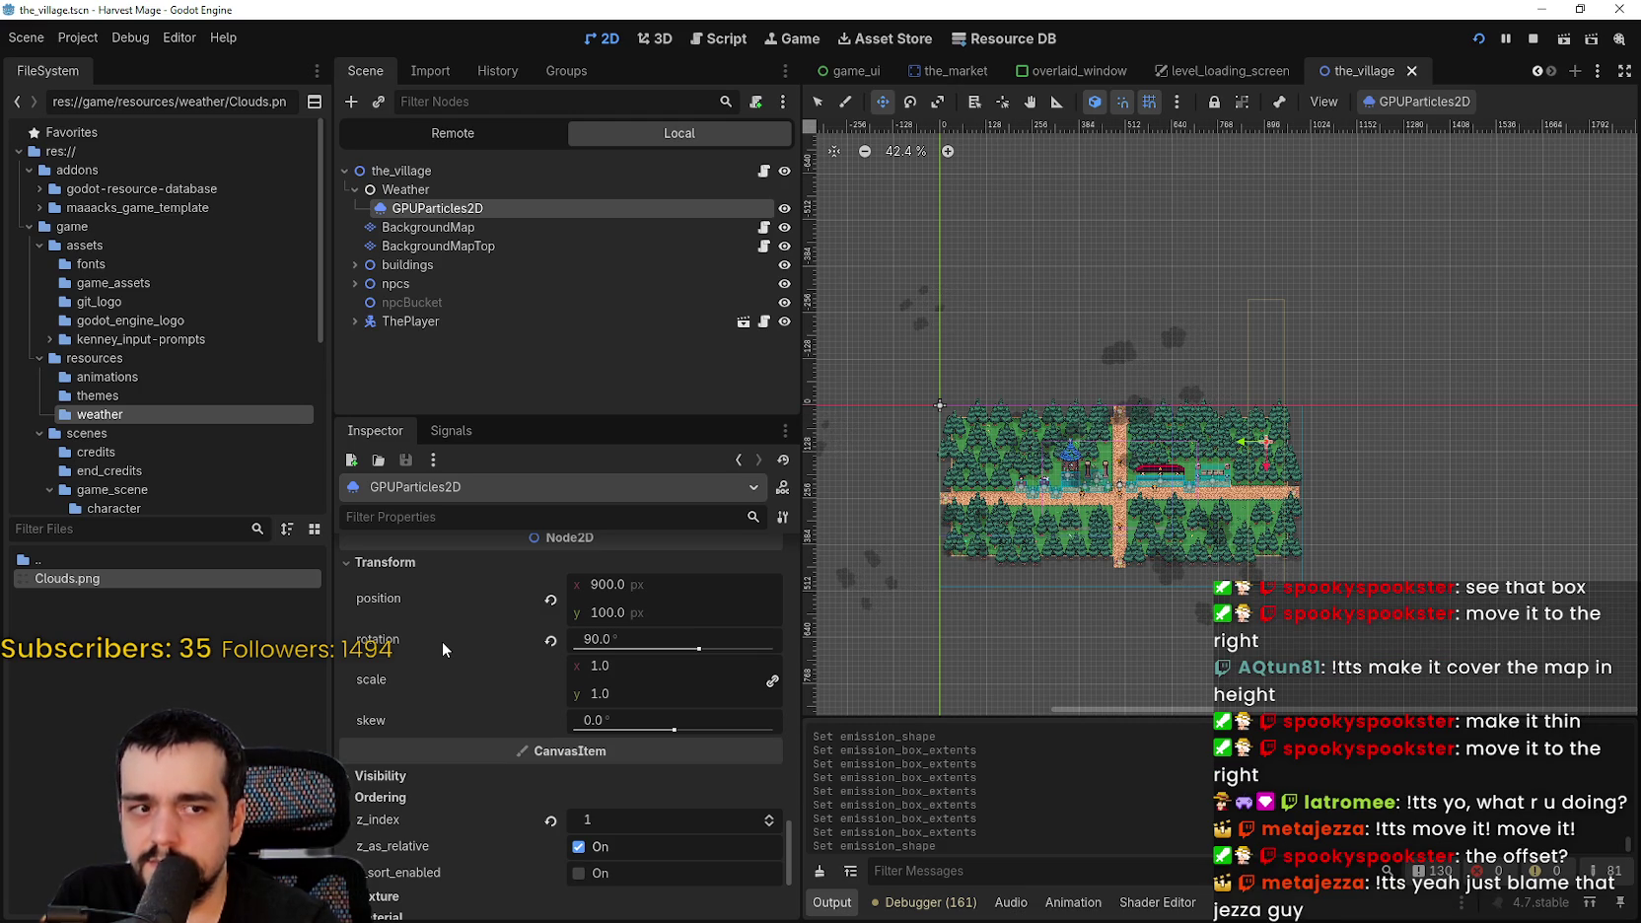
click(551, 642)
- Revert Drawing local_coords so local coordinates are off
scroll(1355, 533, down, 2)
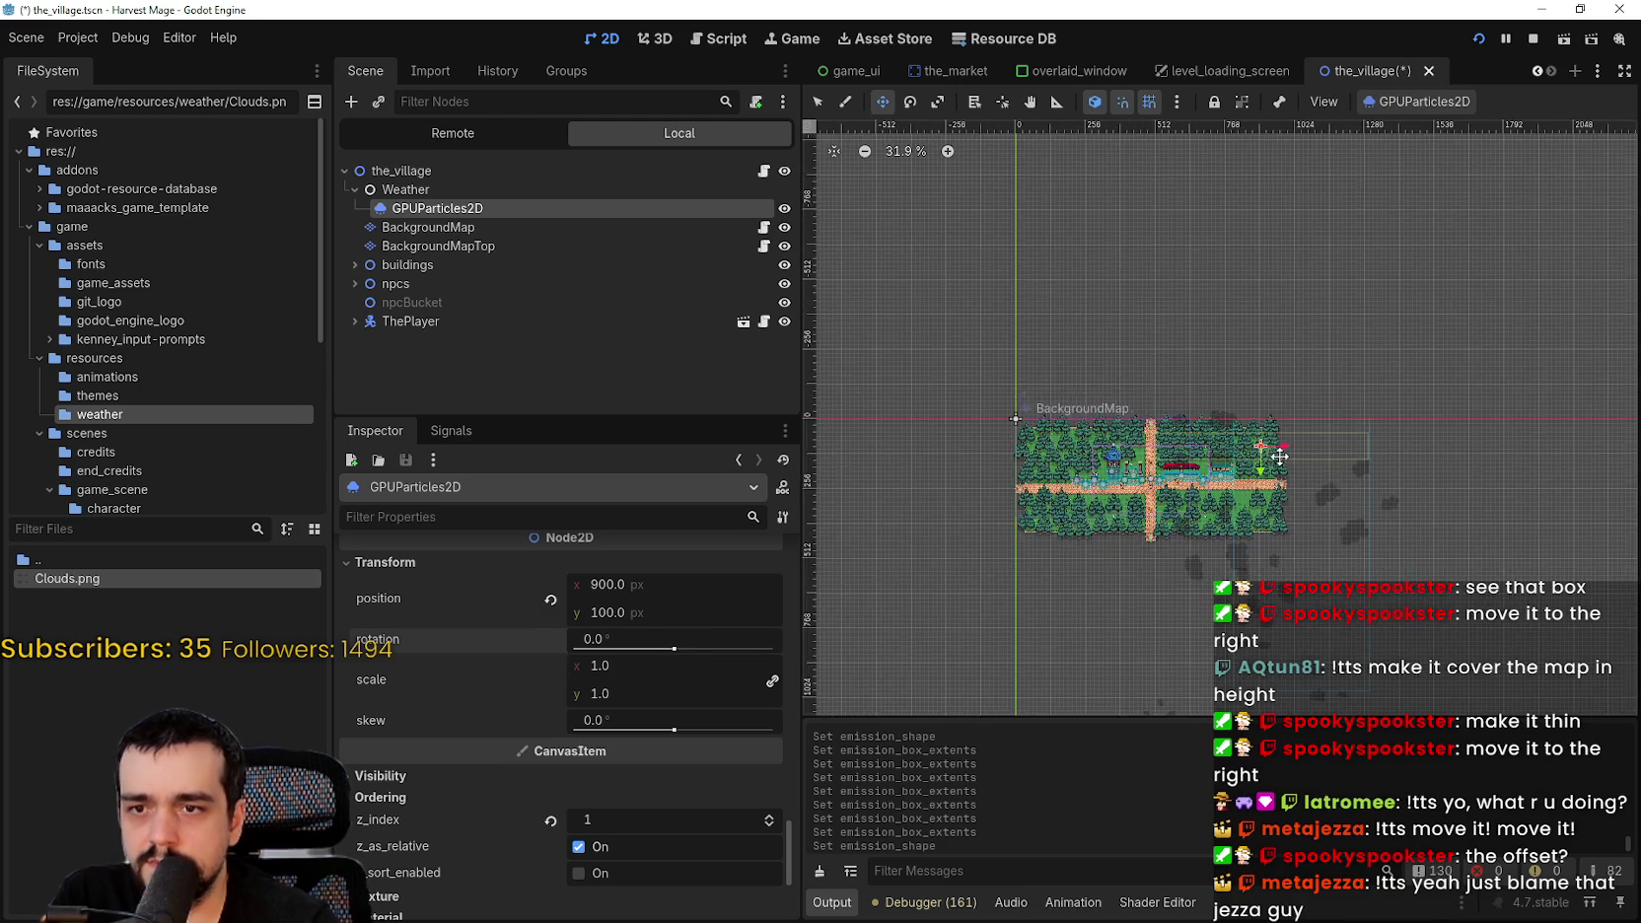
scroll(1346, 525, up, 3)
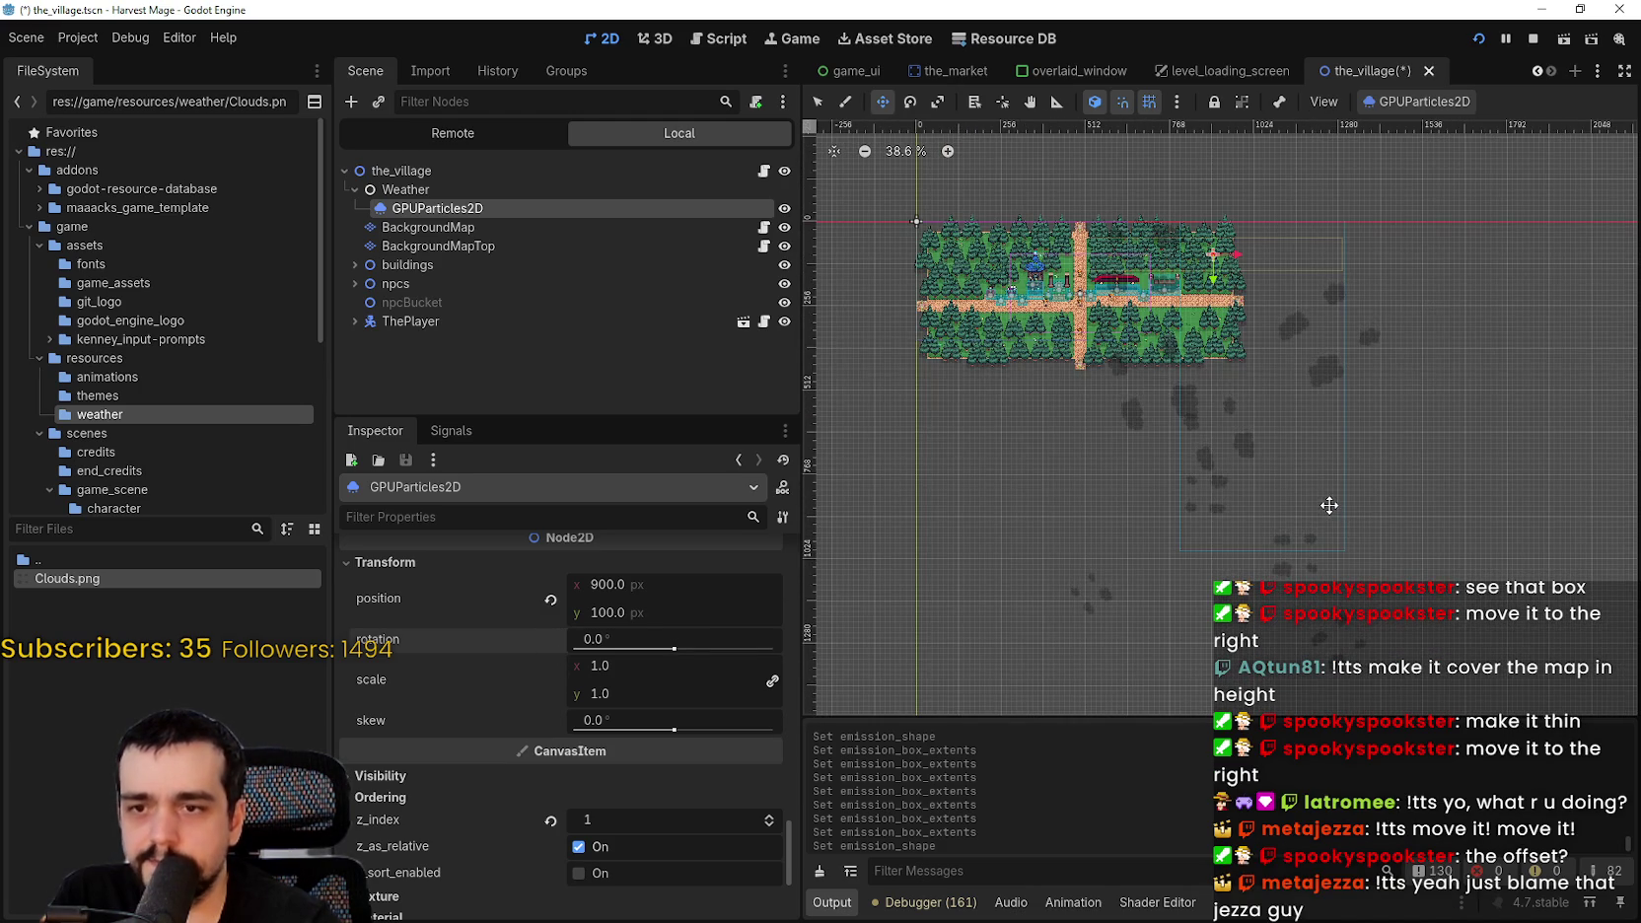
scroll(1239, 414, up, 1)
scroll(552, 718, up, 3)
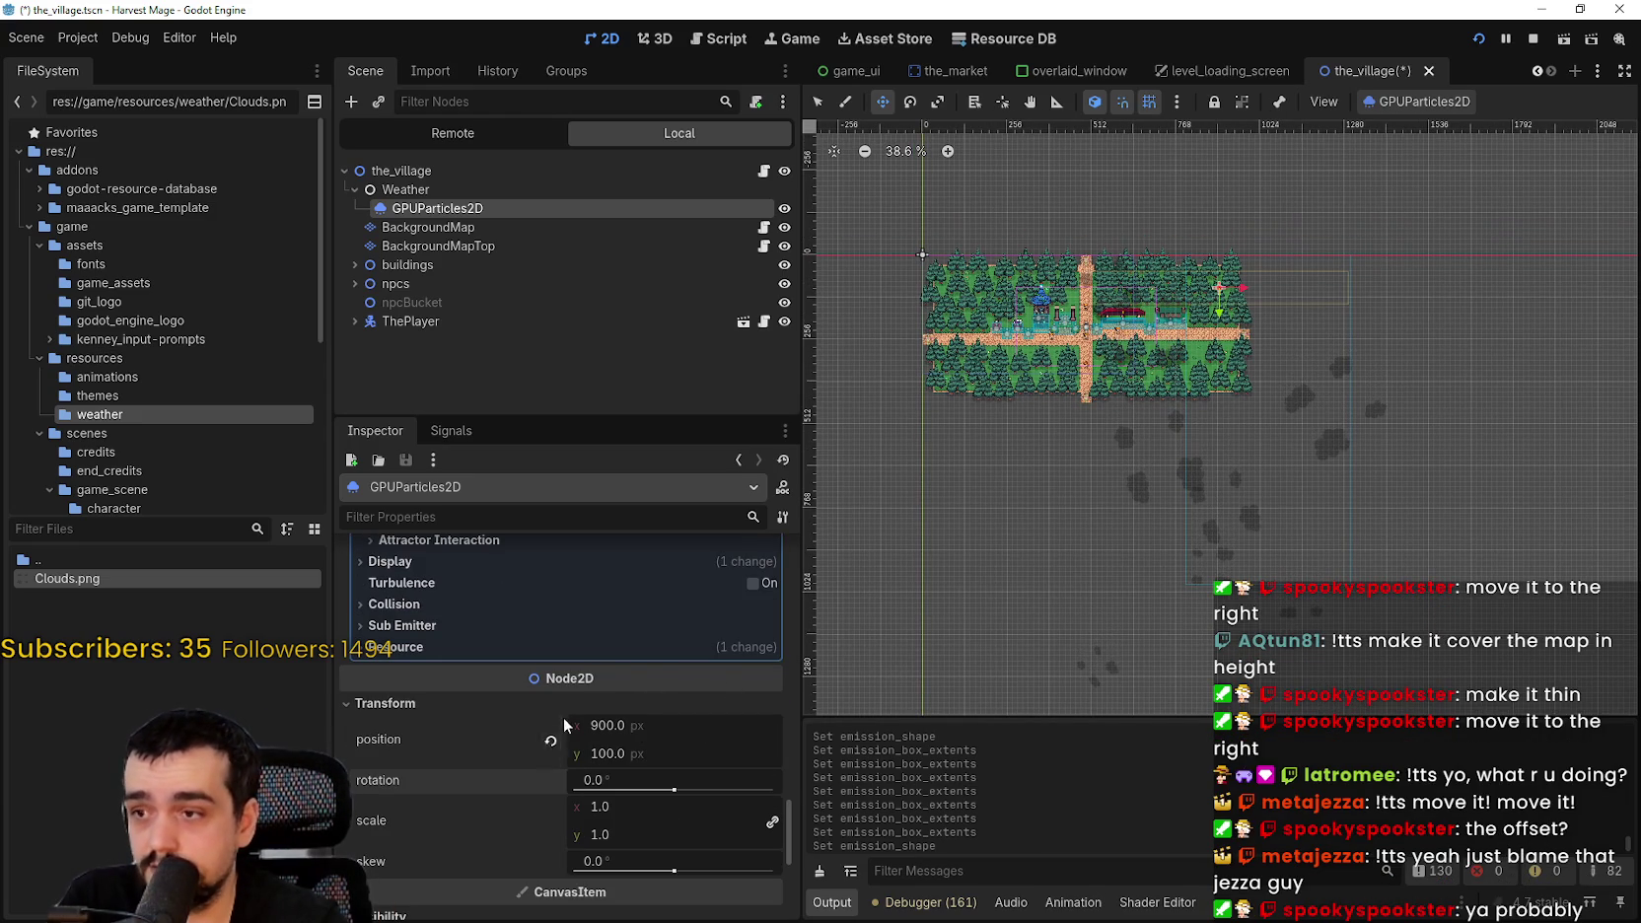
scroll(561, 717, up, 10)
scroll(670, 728, down, 8)
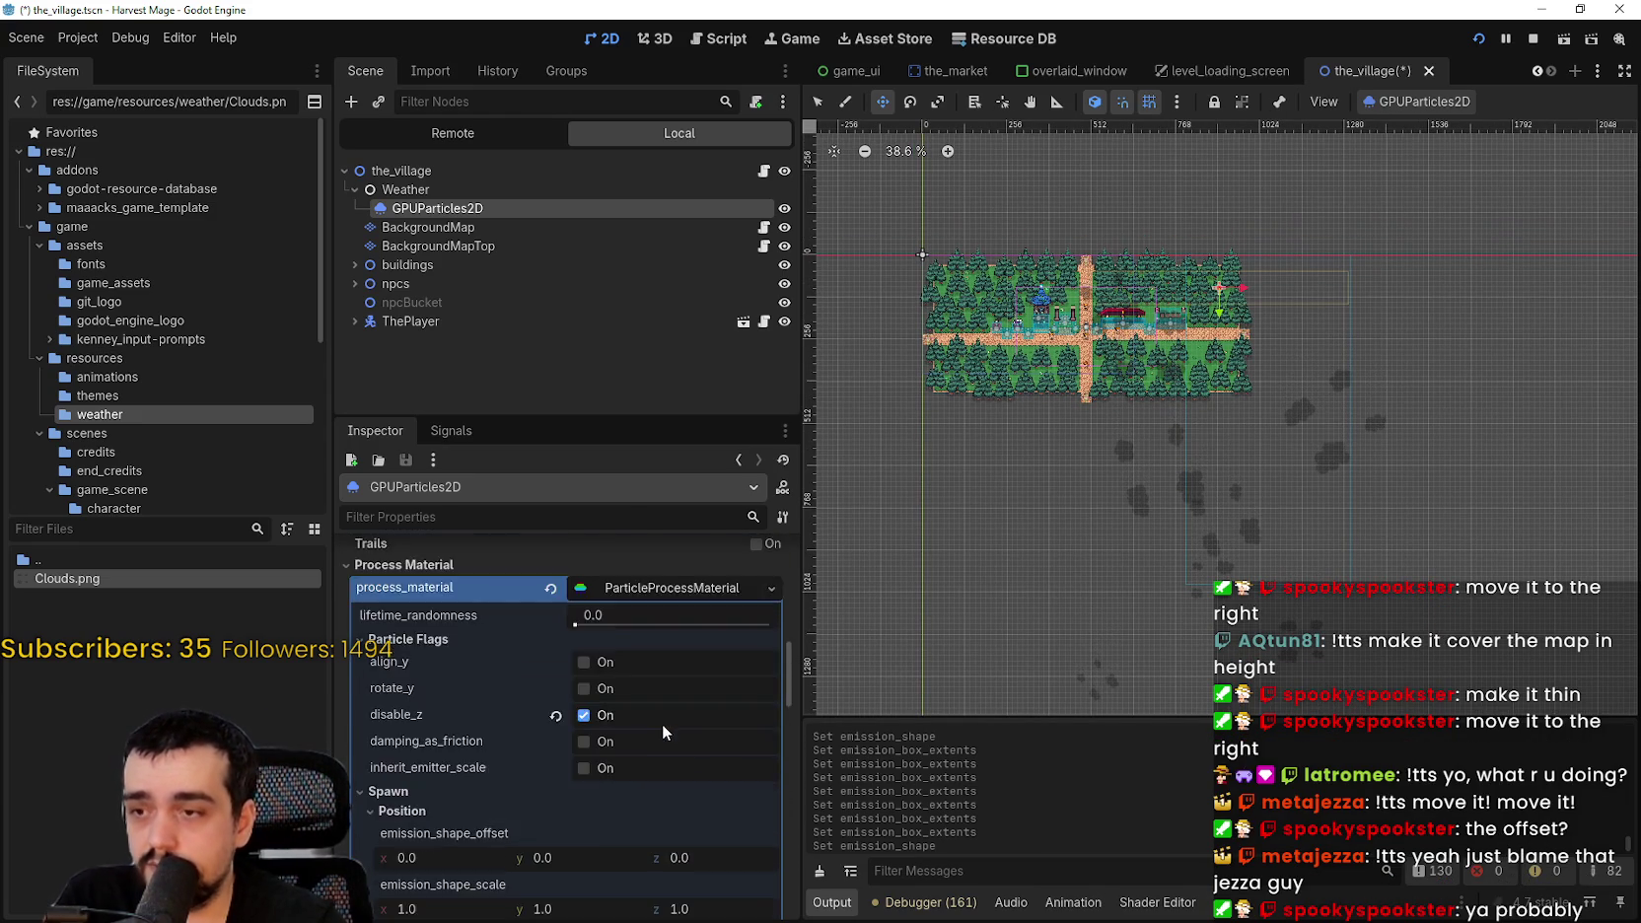
click(555, 591)
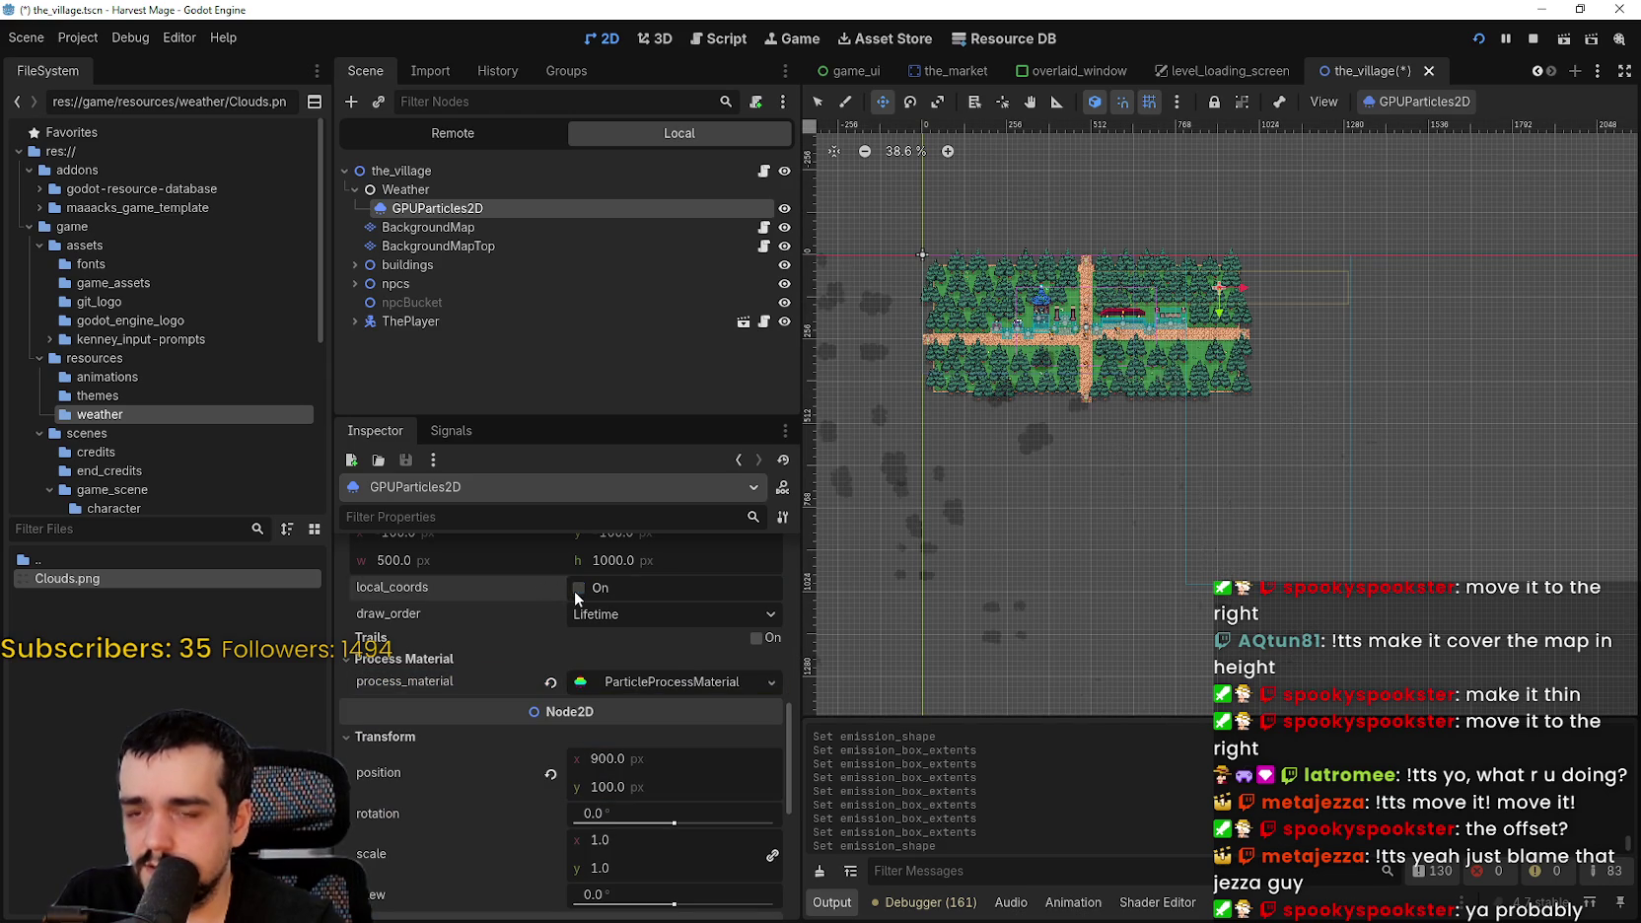
- Revert the emitter's position y so it reads (0, 0)
scroll(1091, 494, down, 4)
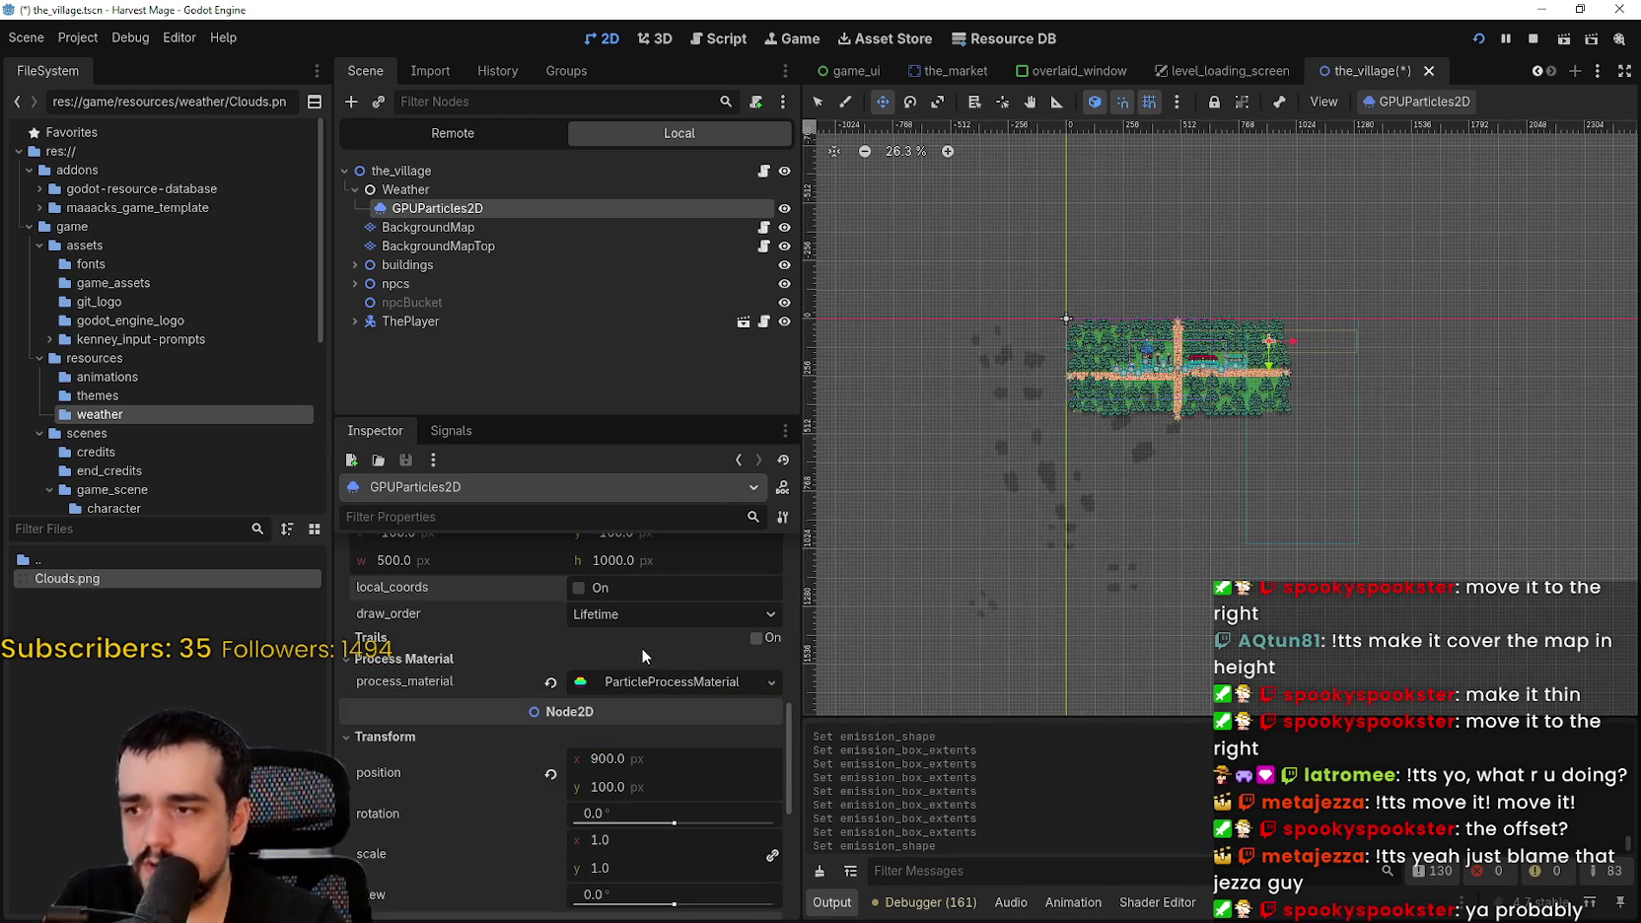
scroll(638, 635, up, 2)
scroll(638, 635, down, 1)
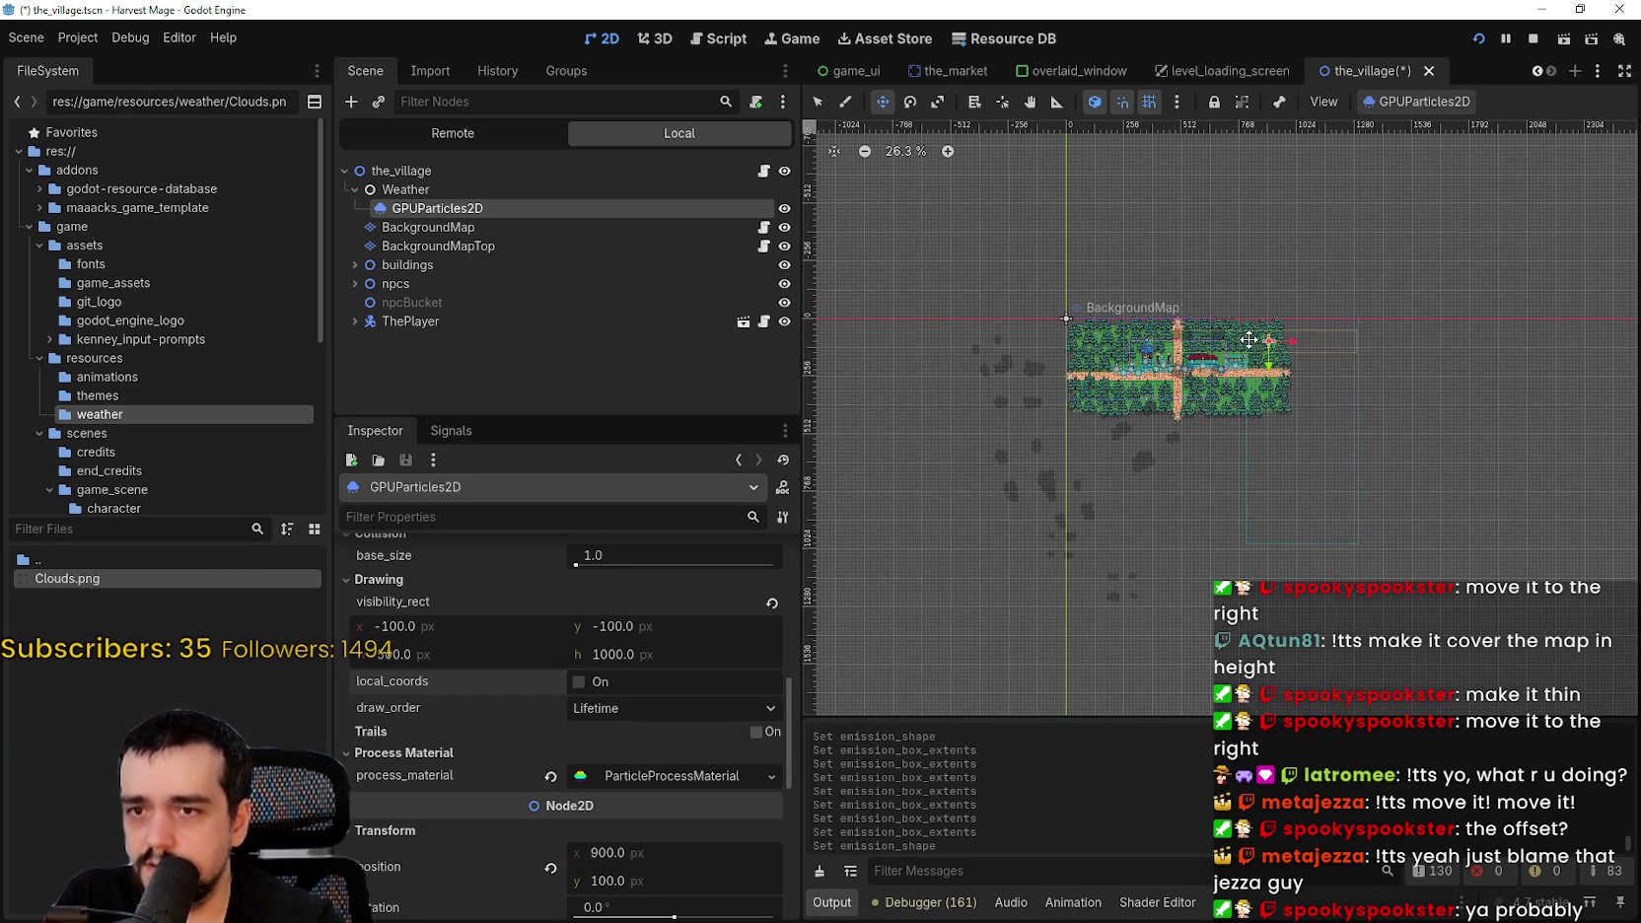
scroll(667, 670, down, 5)
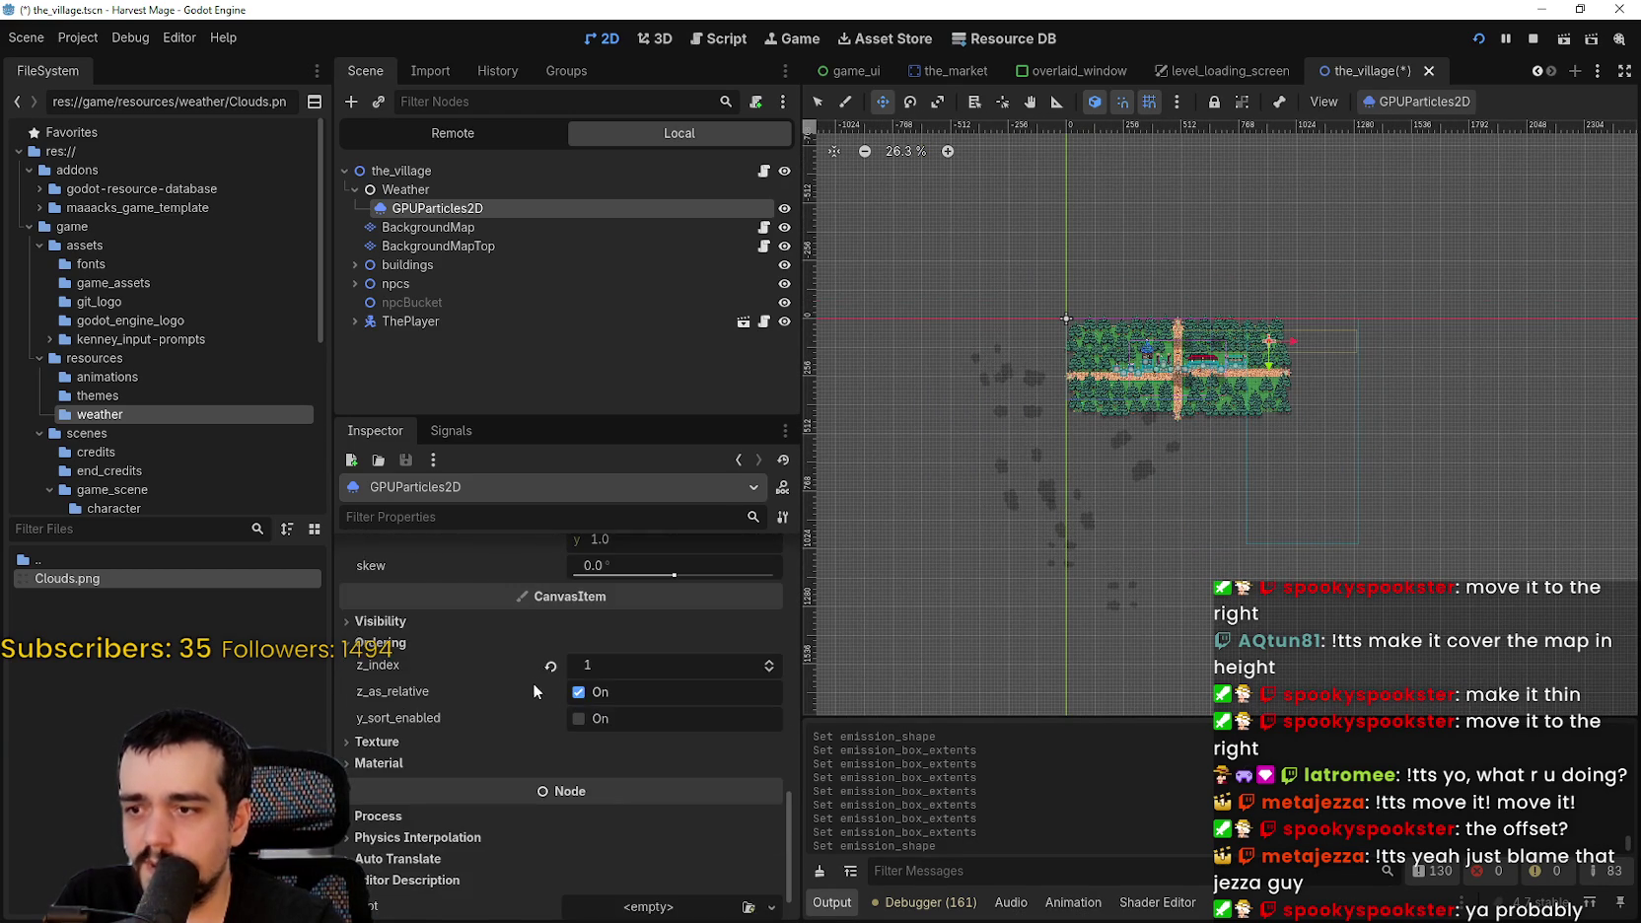
scroll(533, 680, up, 2)
scroll(584, 650, down, 1)
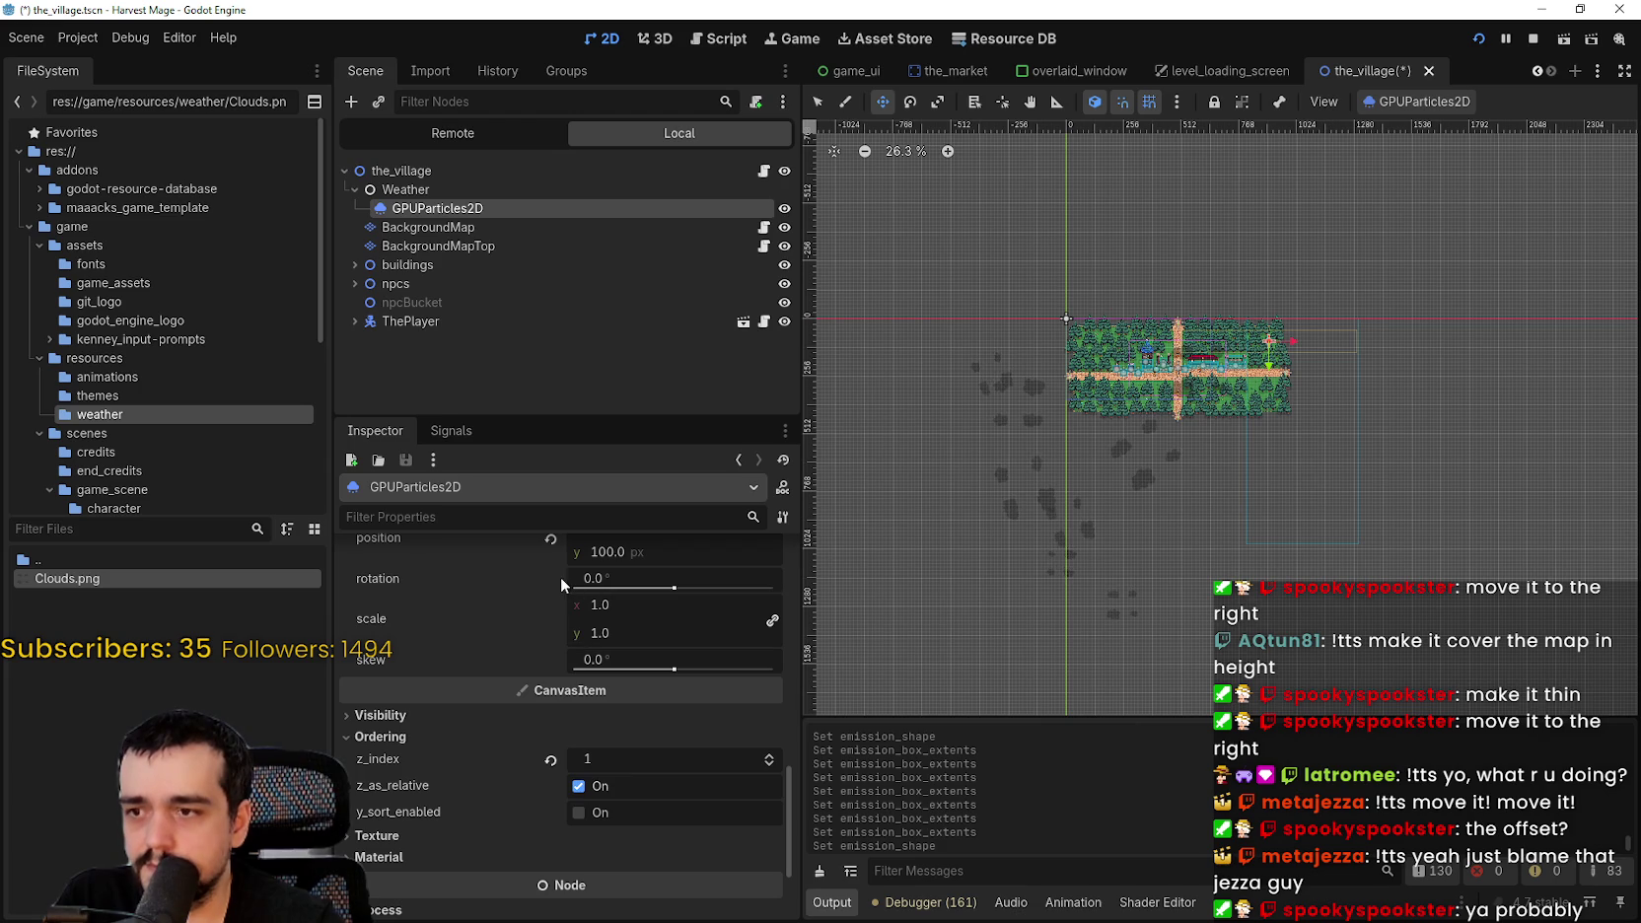
click(554, 548)
scroll(1128, 302, up, 2)
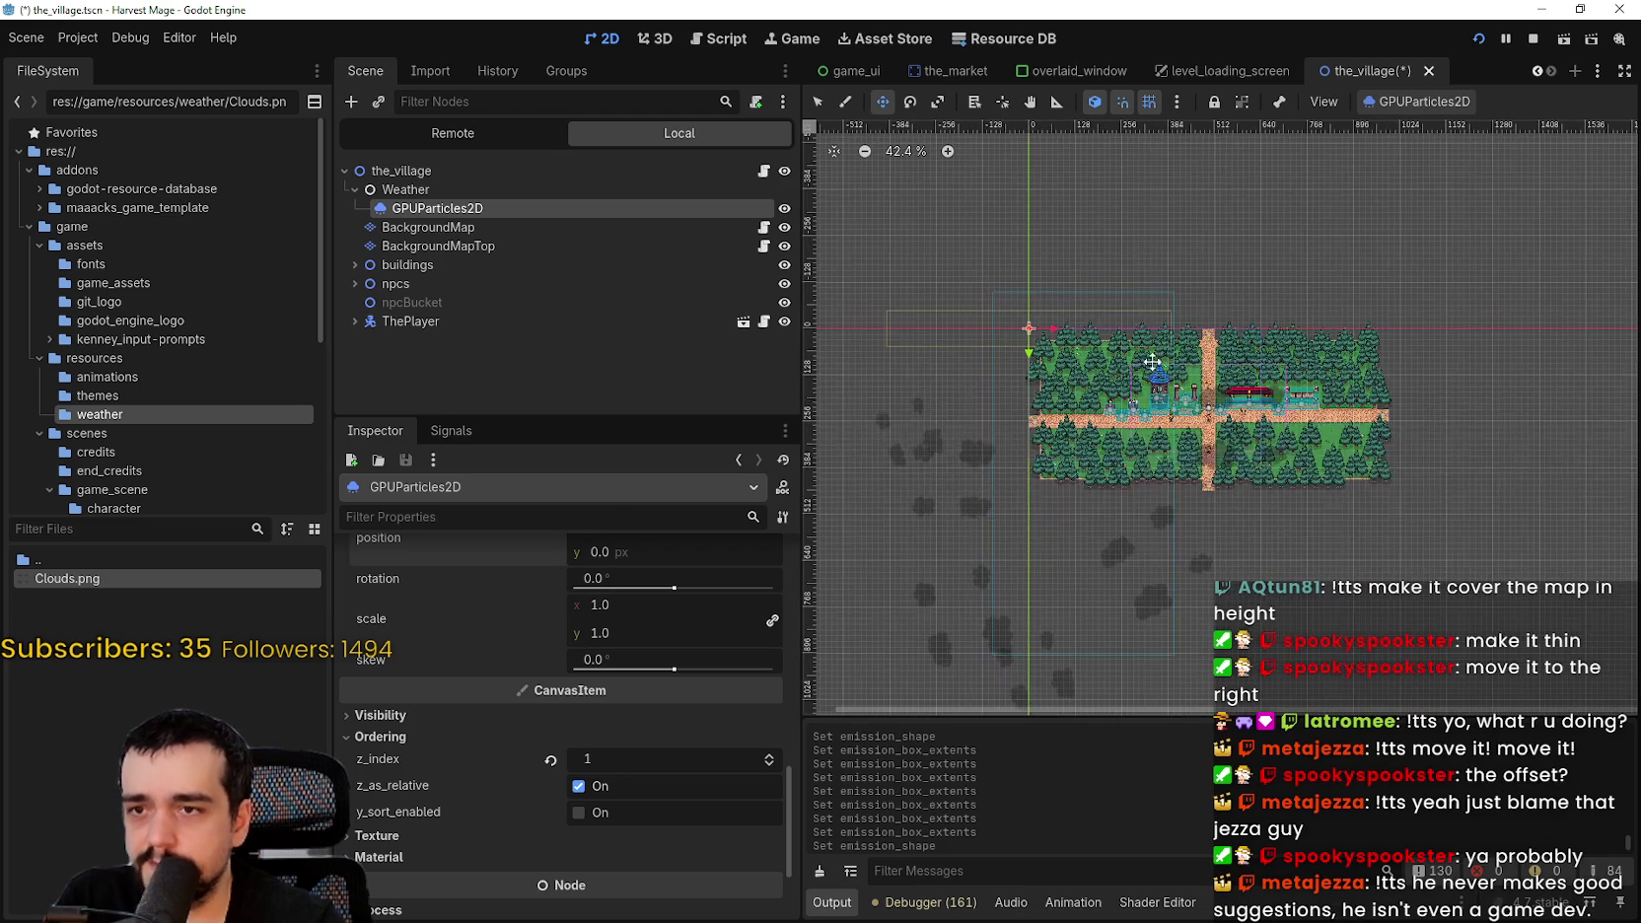
scroll(621, 770, up, 6)
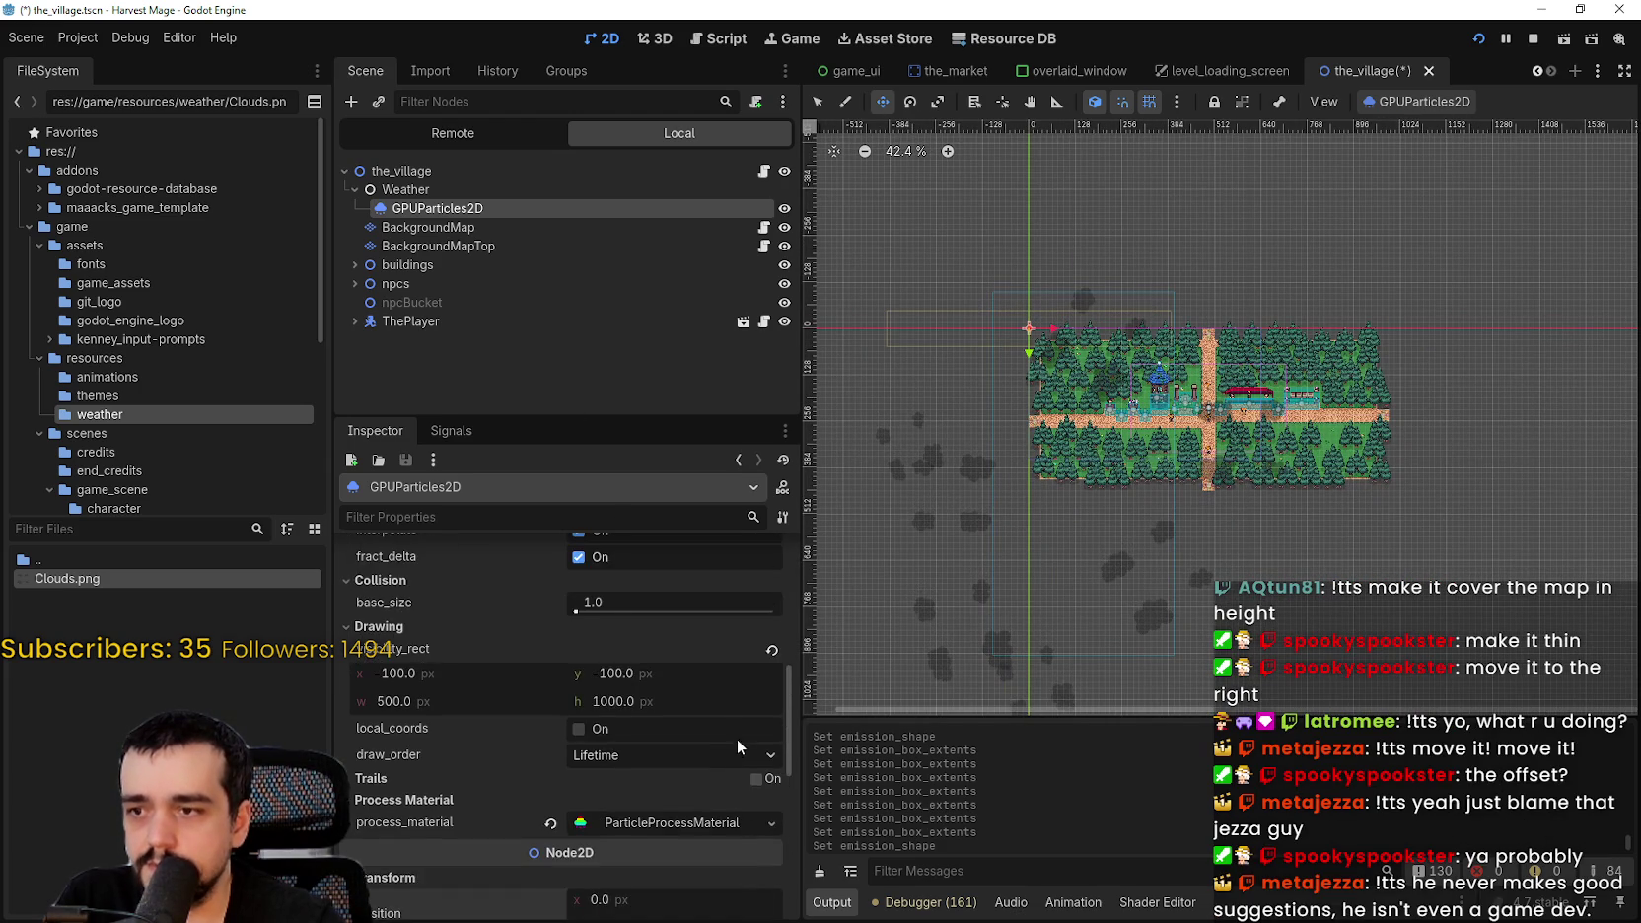
- Set the visibility rect to x 0, y 0 with a 1000 px width
click(513, 747)
text(100)
key(Return)
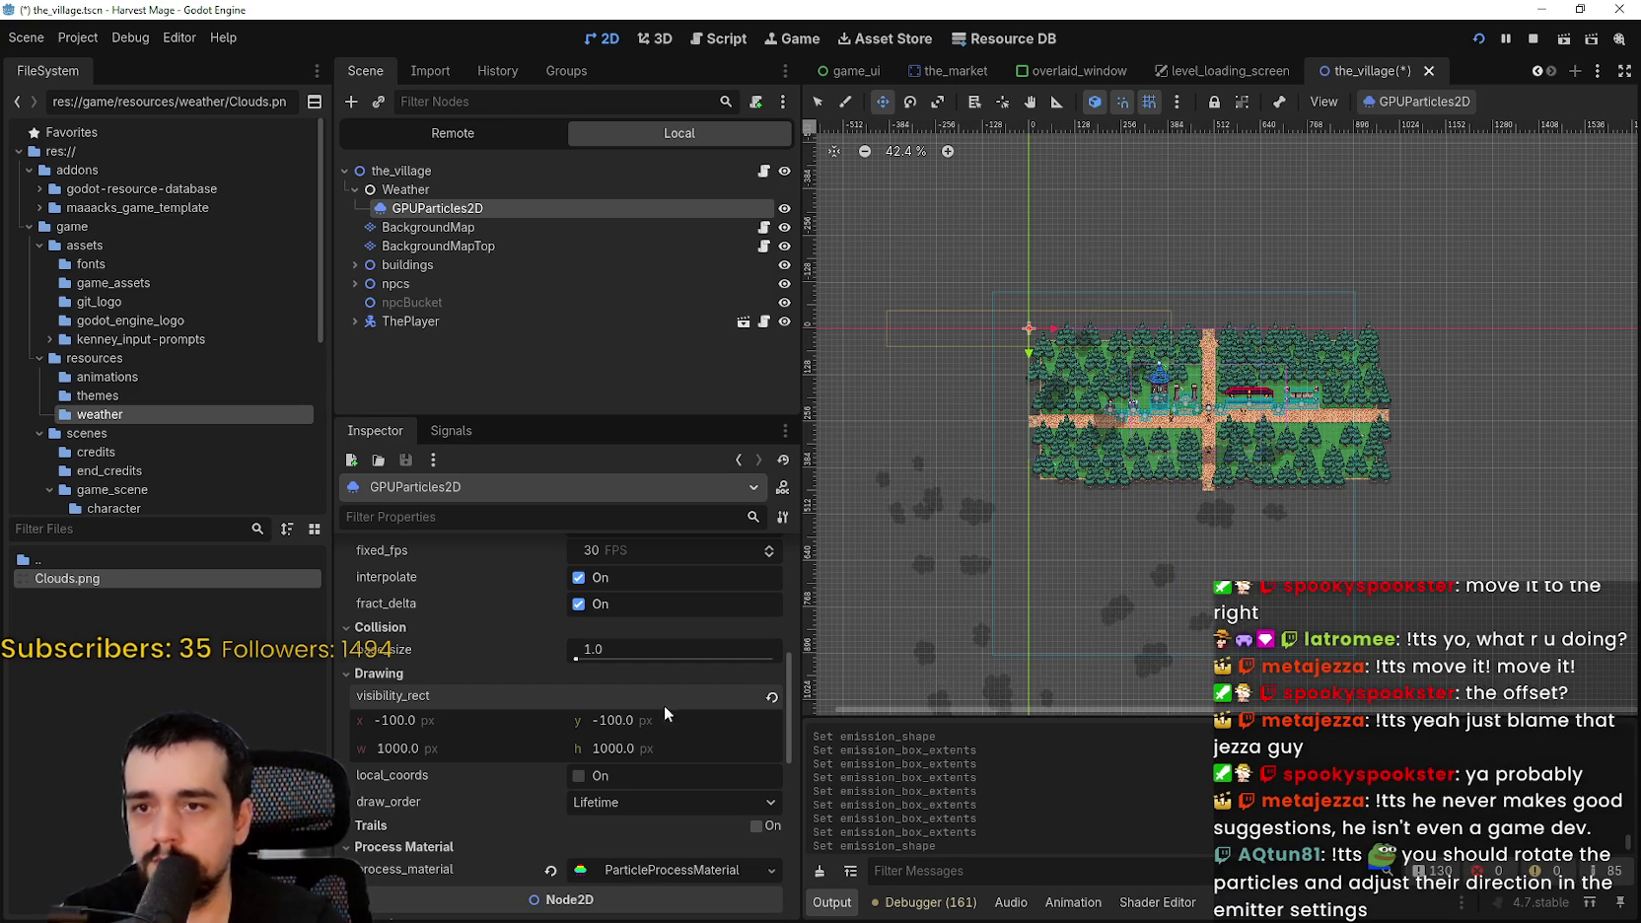
click(379, 717)
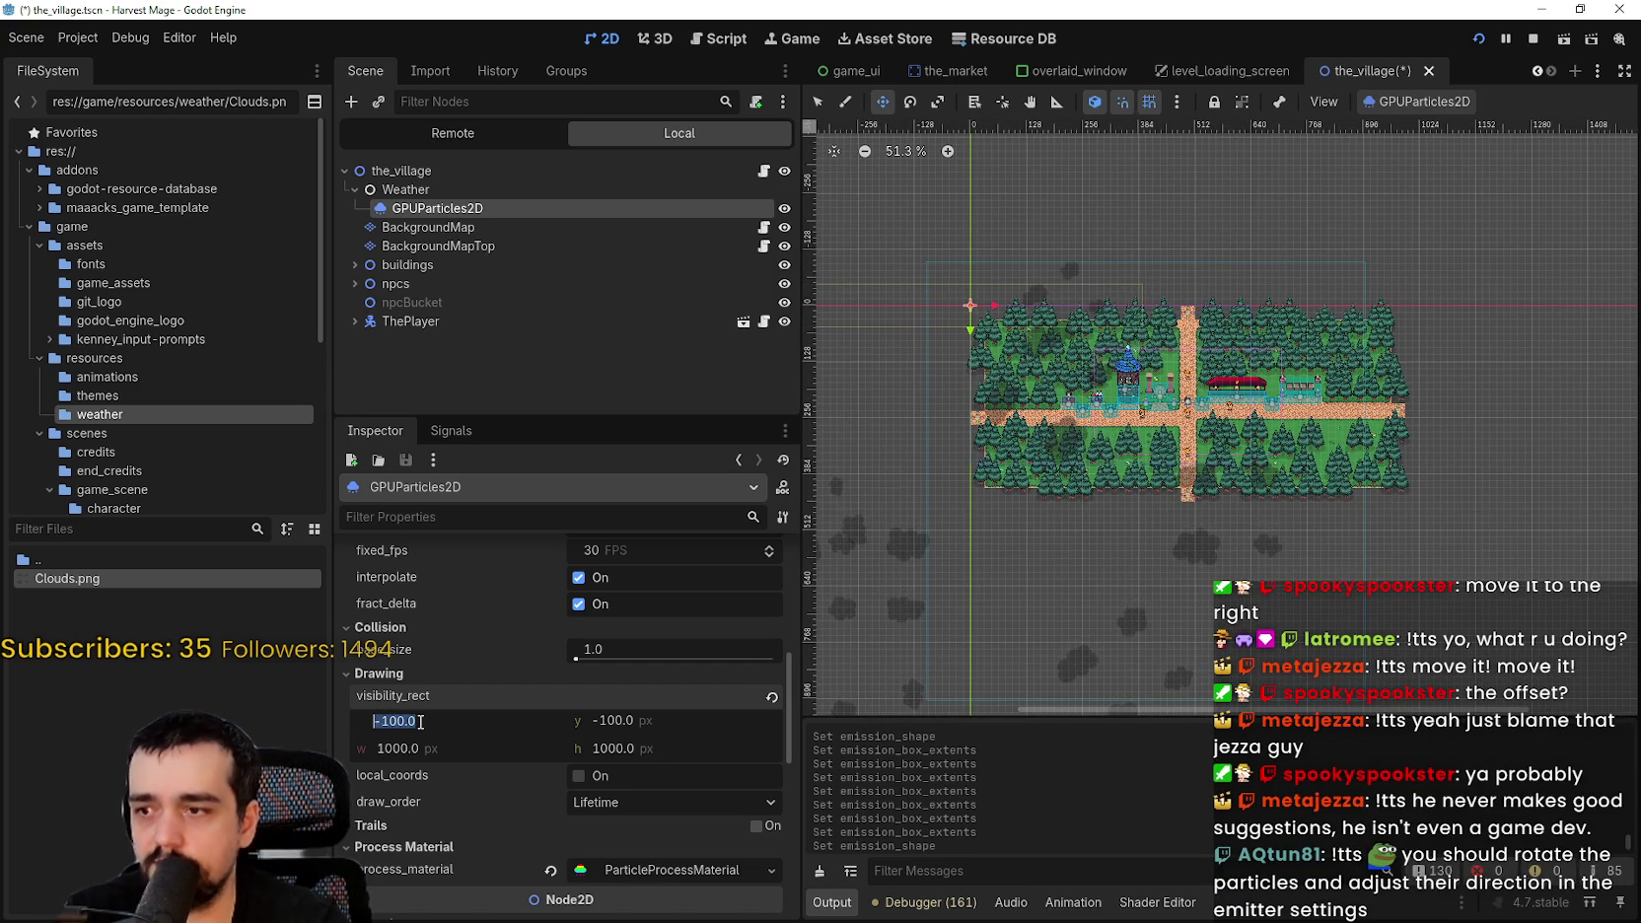
text(0)
key(Return)
click(666, 717)
text(0)
key(Return)
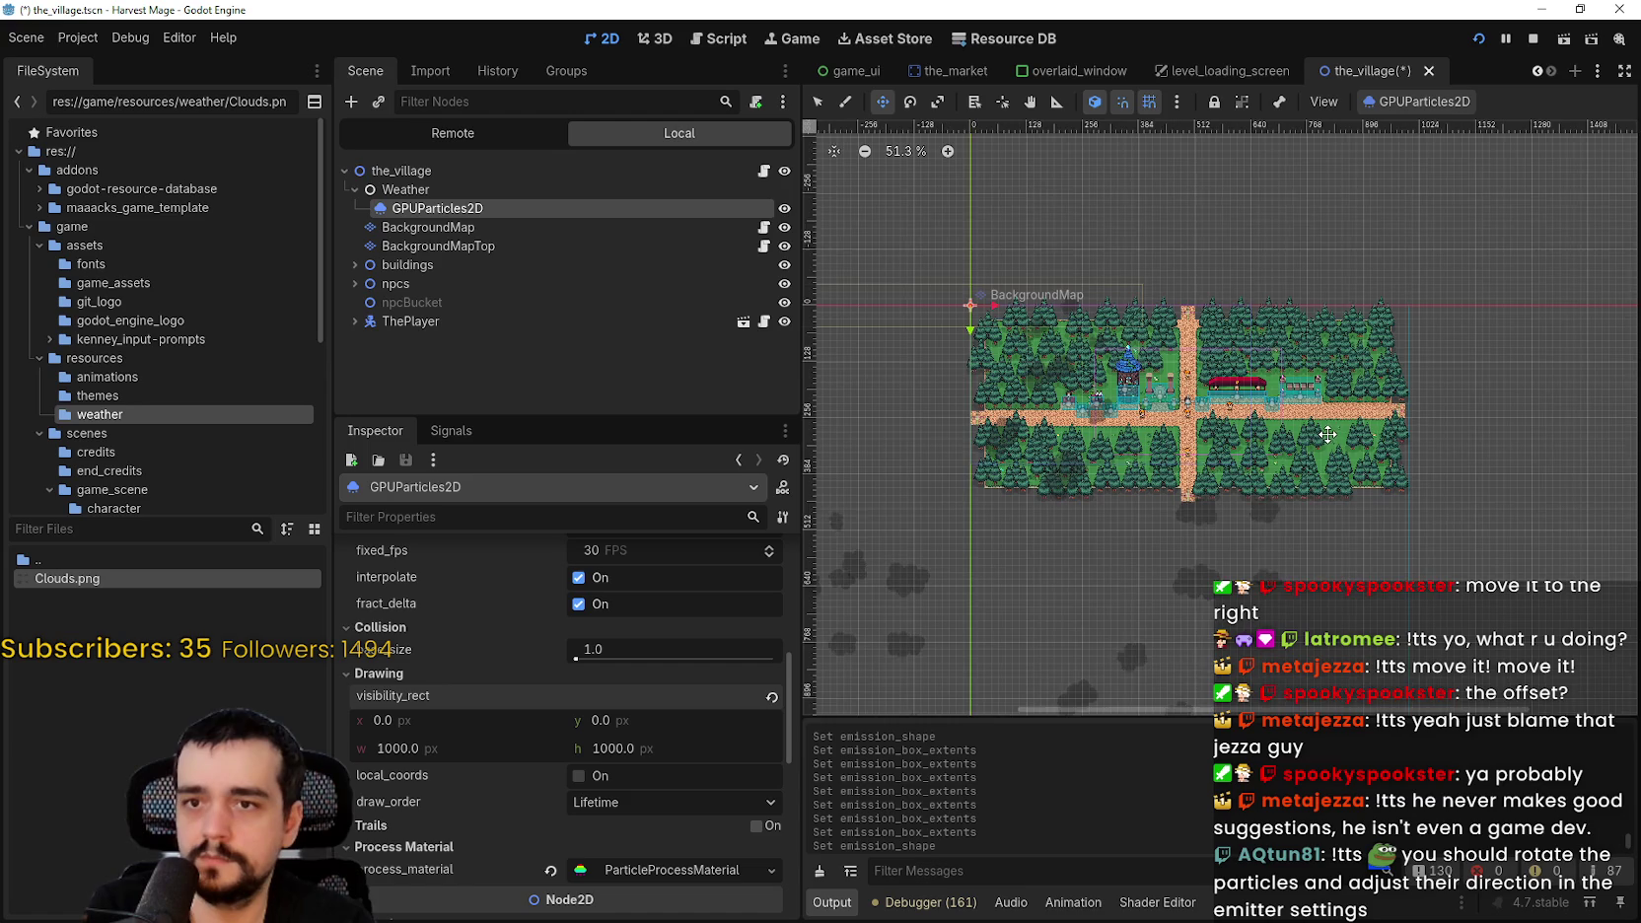
scroll(1424, 421, up, 4)
scroll(1425, 421, up, 15)
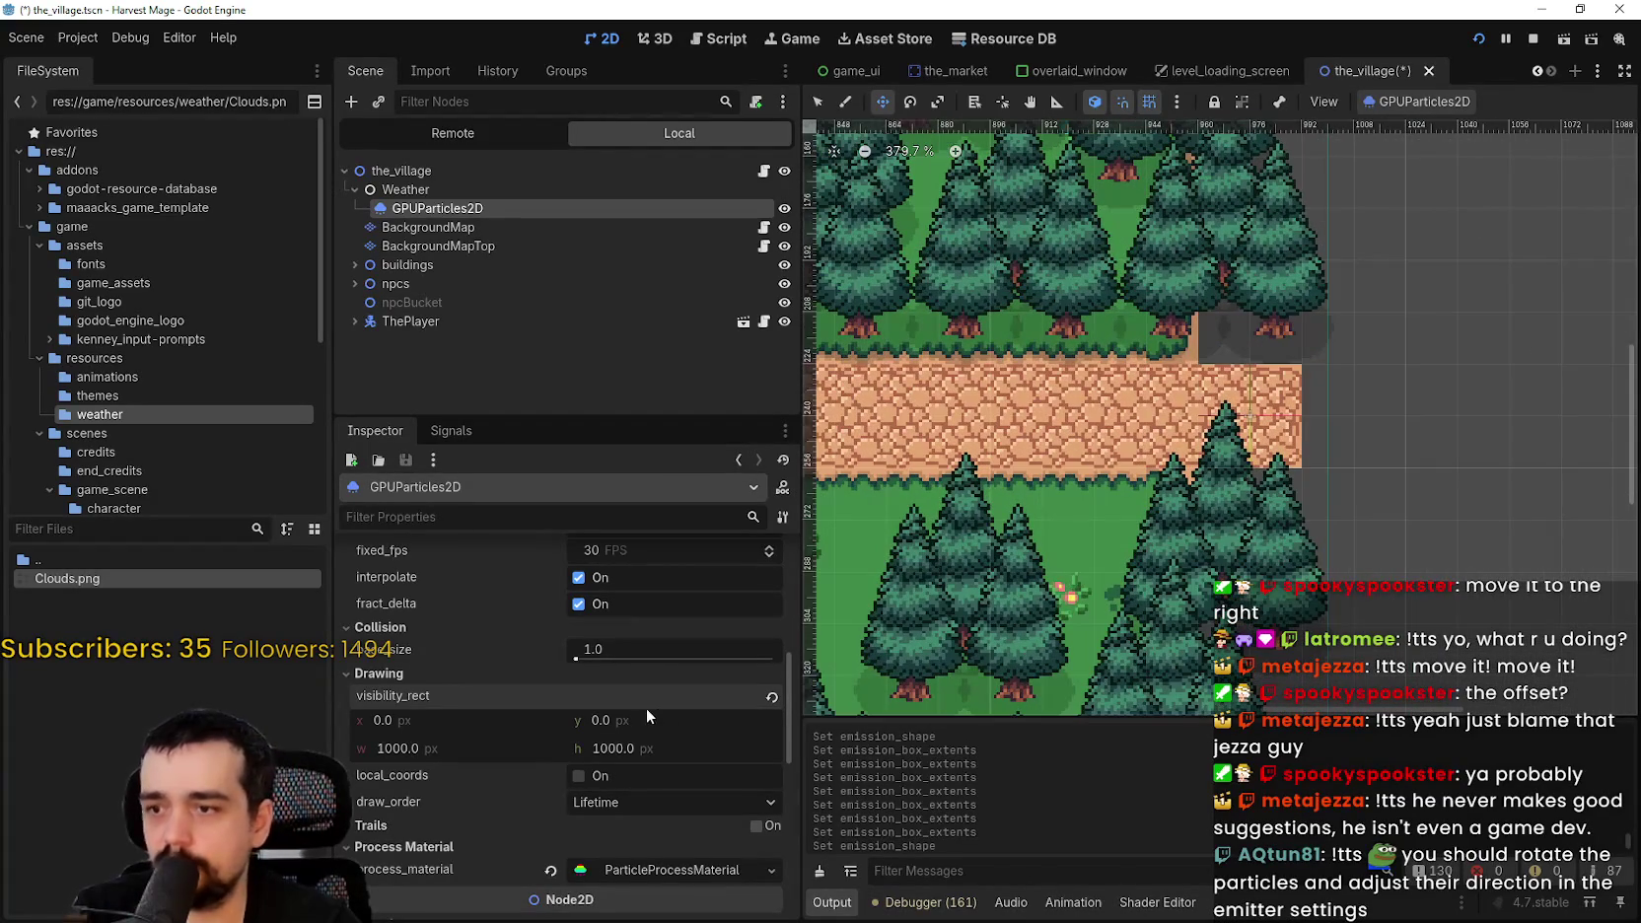
- Refine the visibility rect width through 960 and 986 to 992 px
click(468, 750)
text(960)
key(Return)
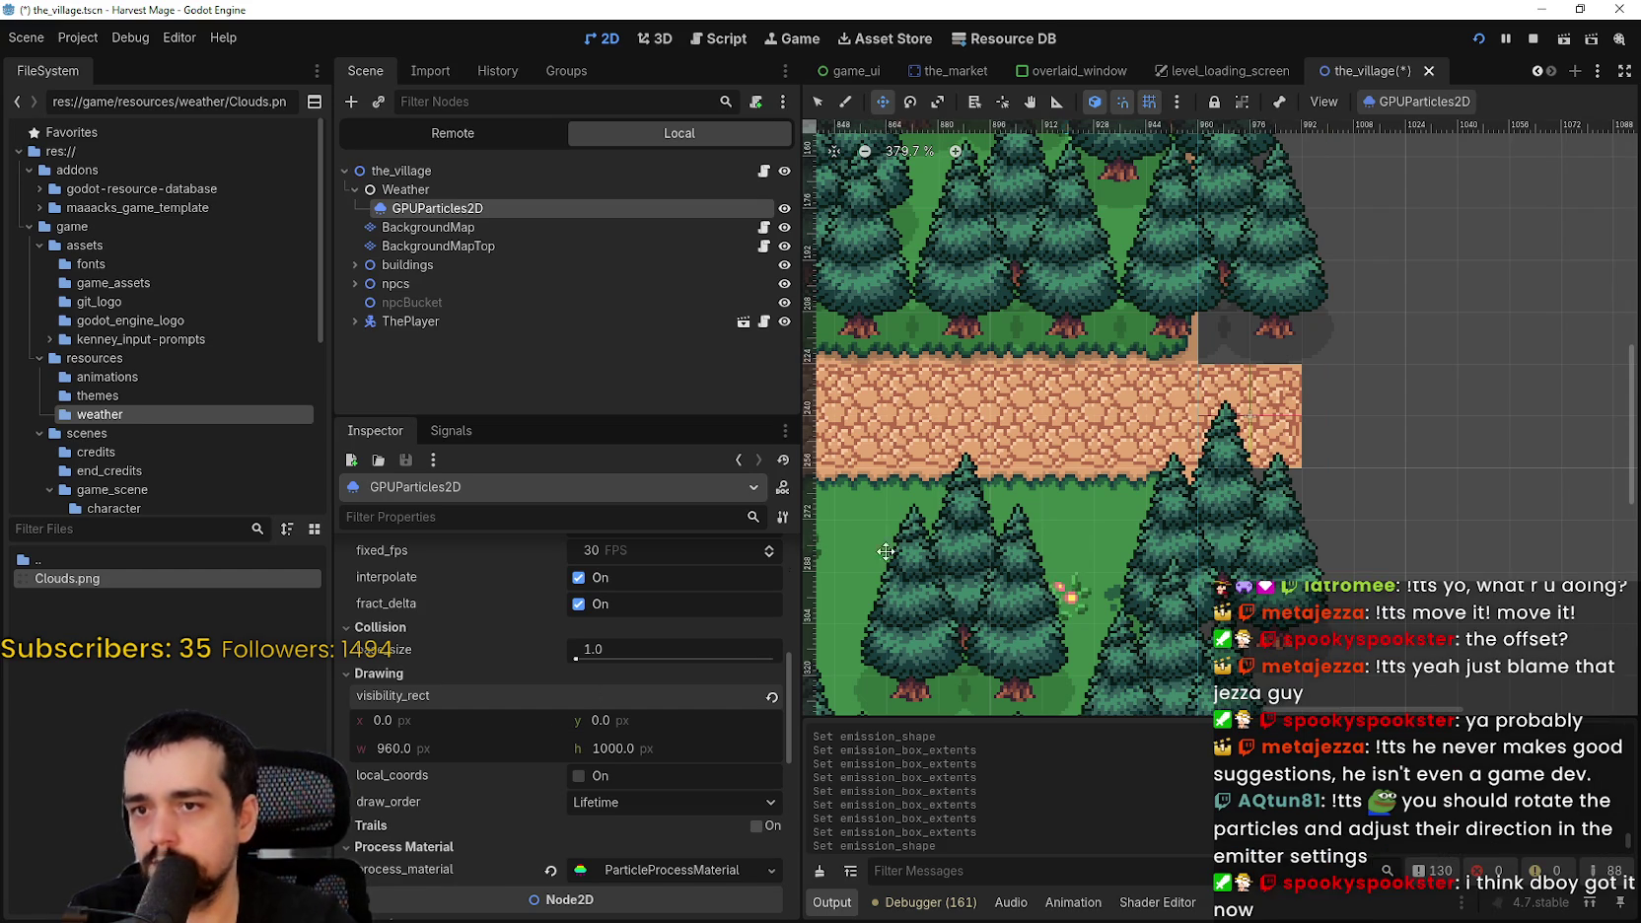
scroll(884, 500, down, 10)
scroll(1205, 498, up, 3)
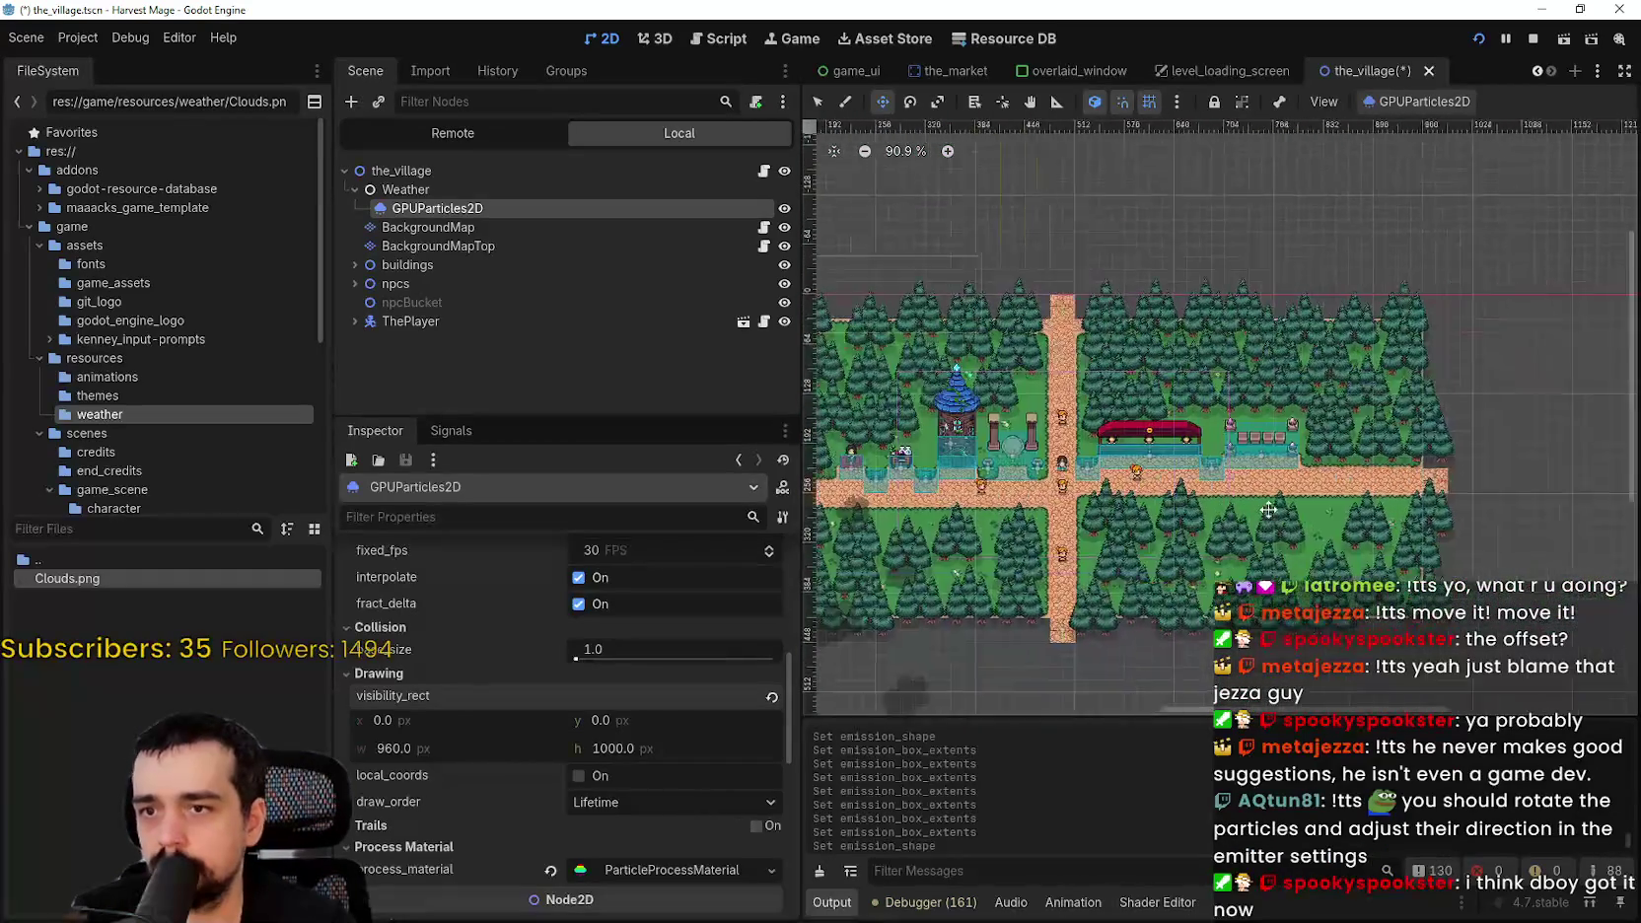
scroll(1291, 501, up, 3)
scroll(1292, 501, up, 3)
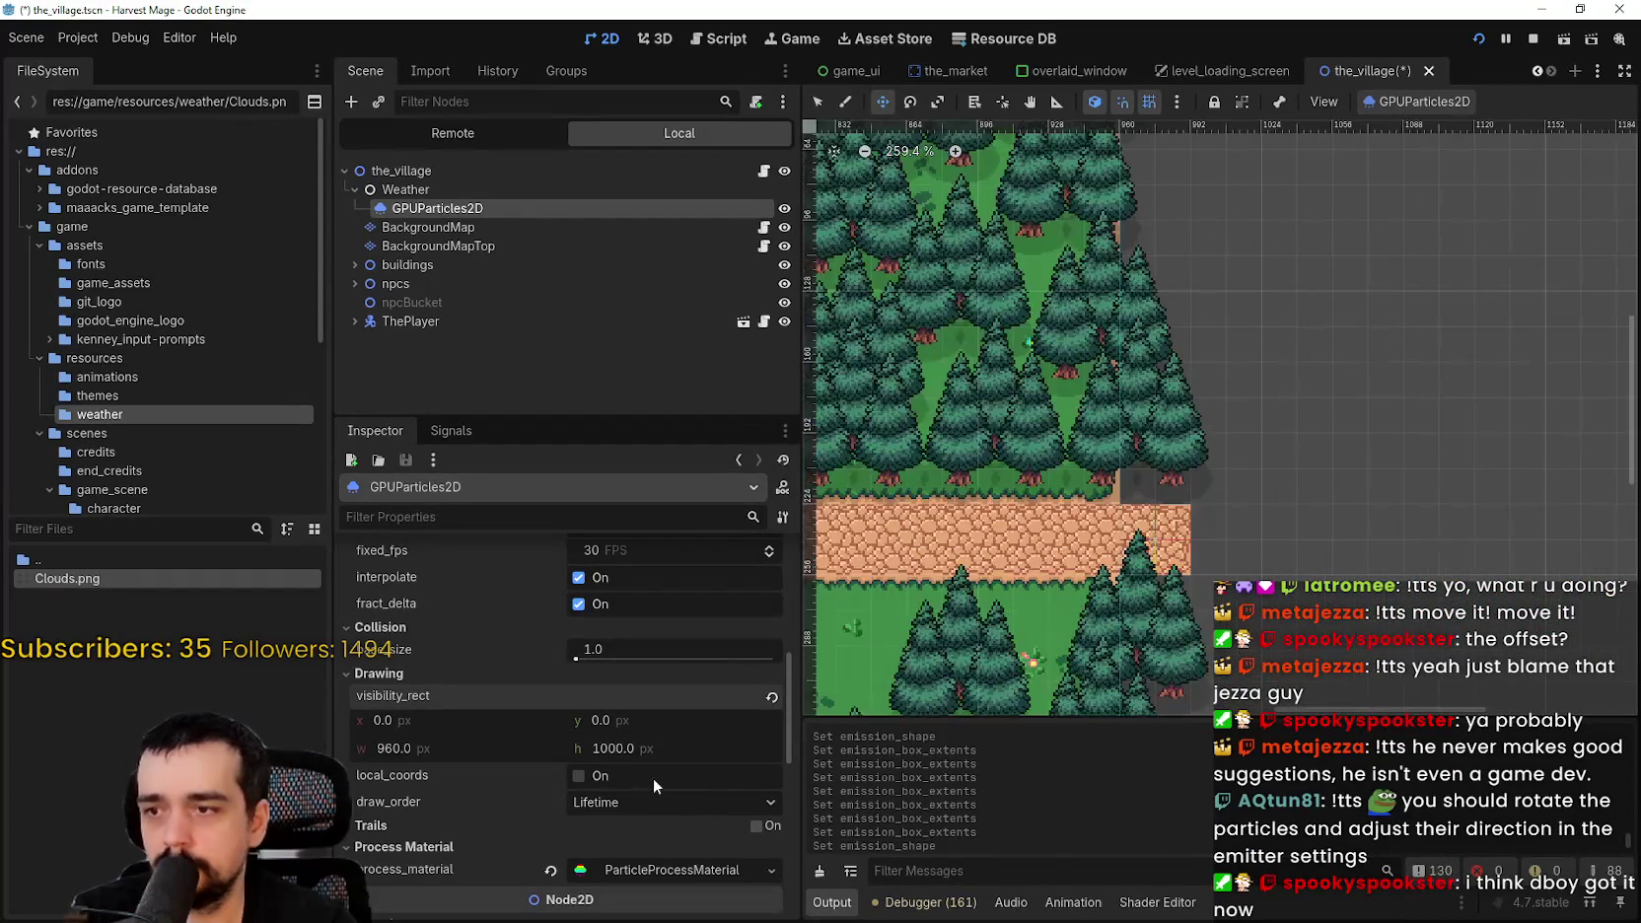
click(452, 748)
text(9)
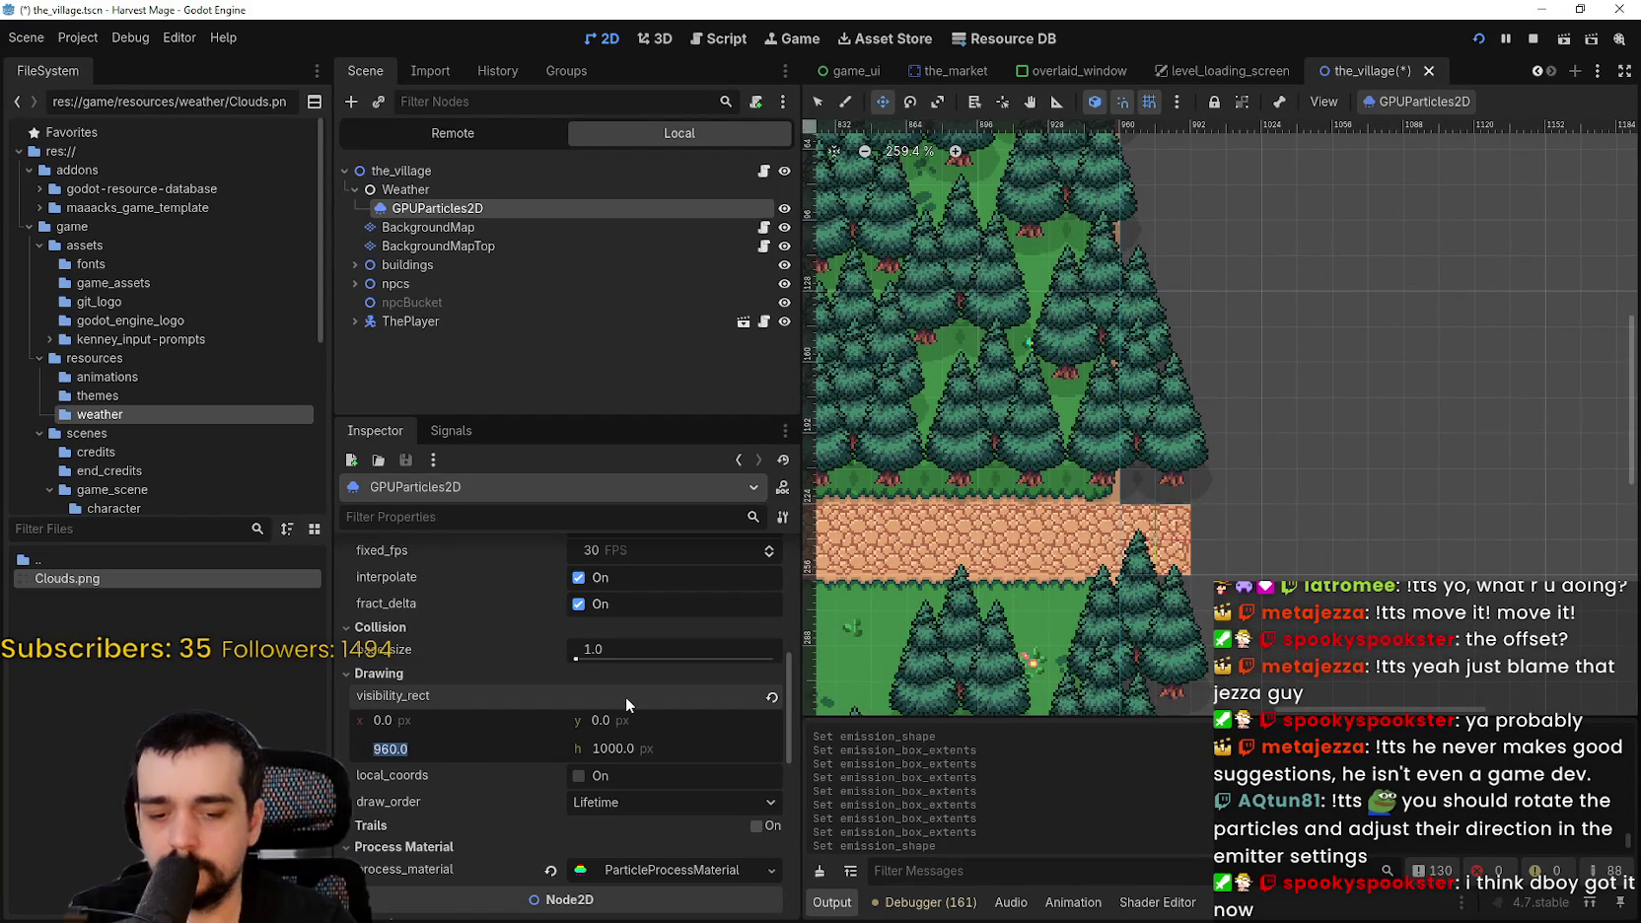
text(8)
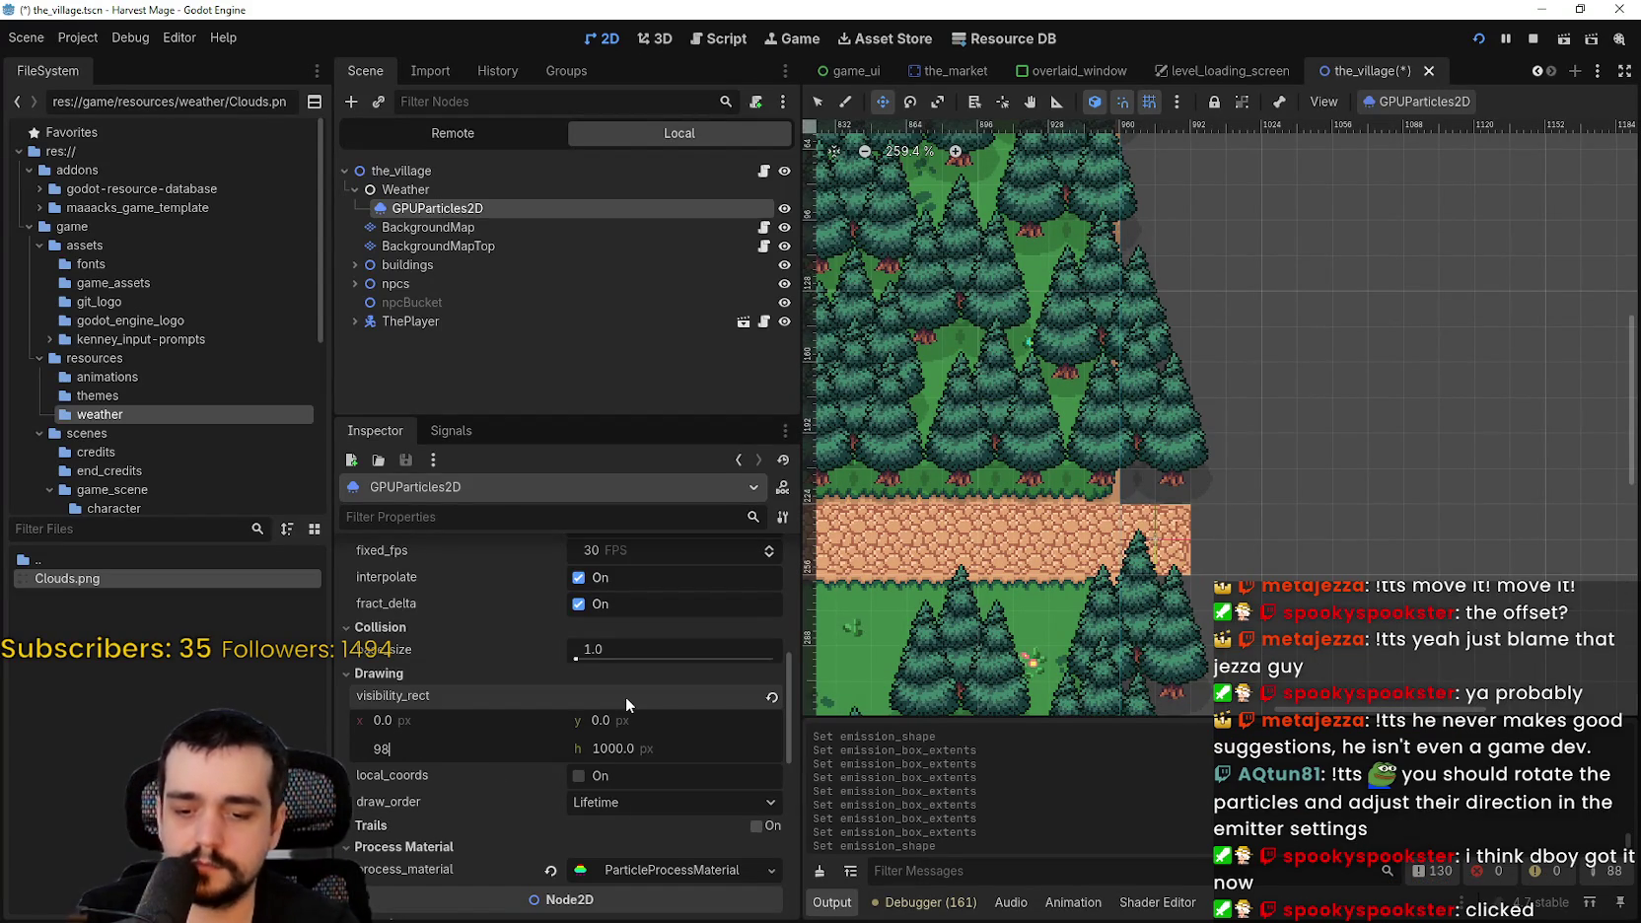
text(6)
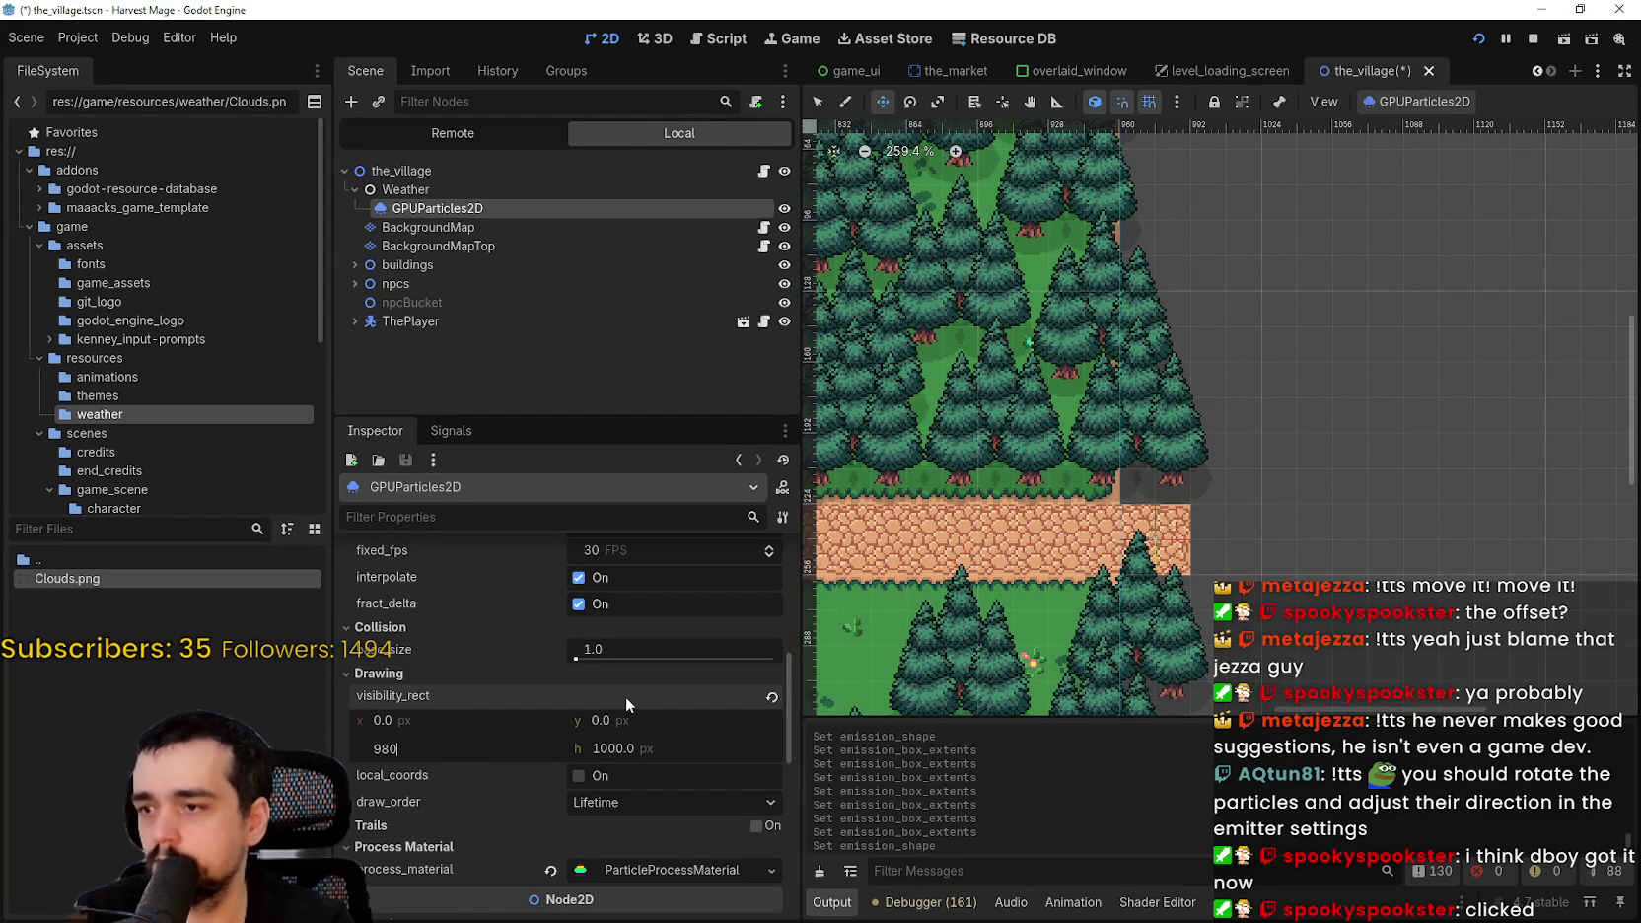
key(Return)
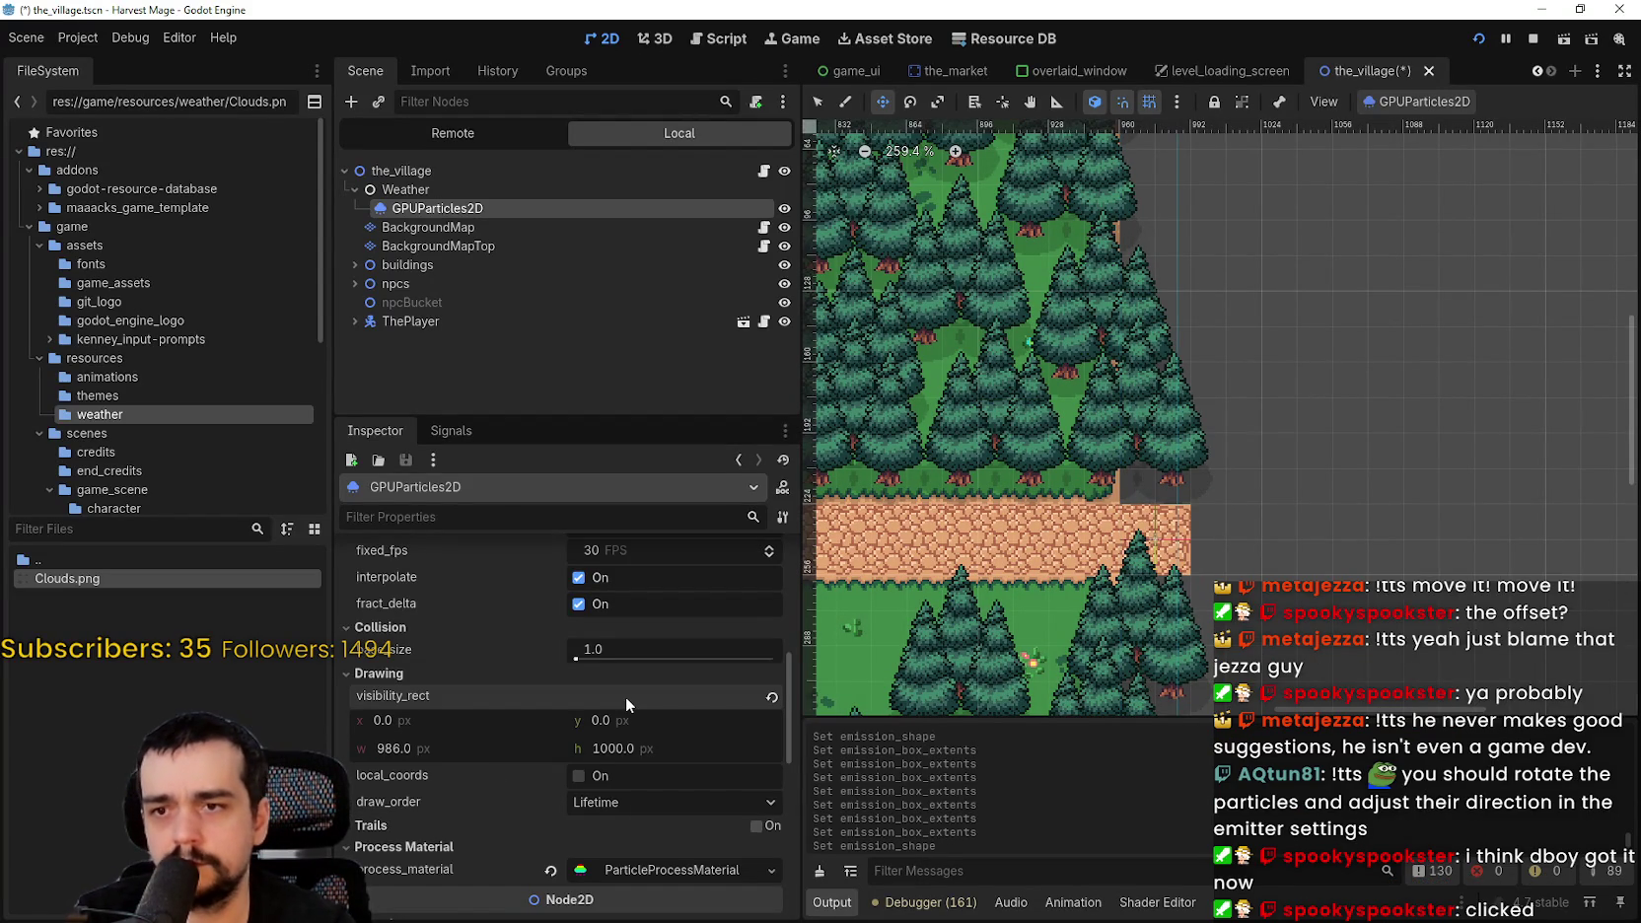
key(Return)
text(9)
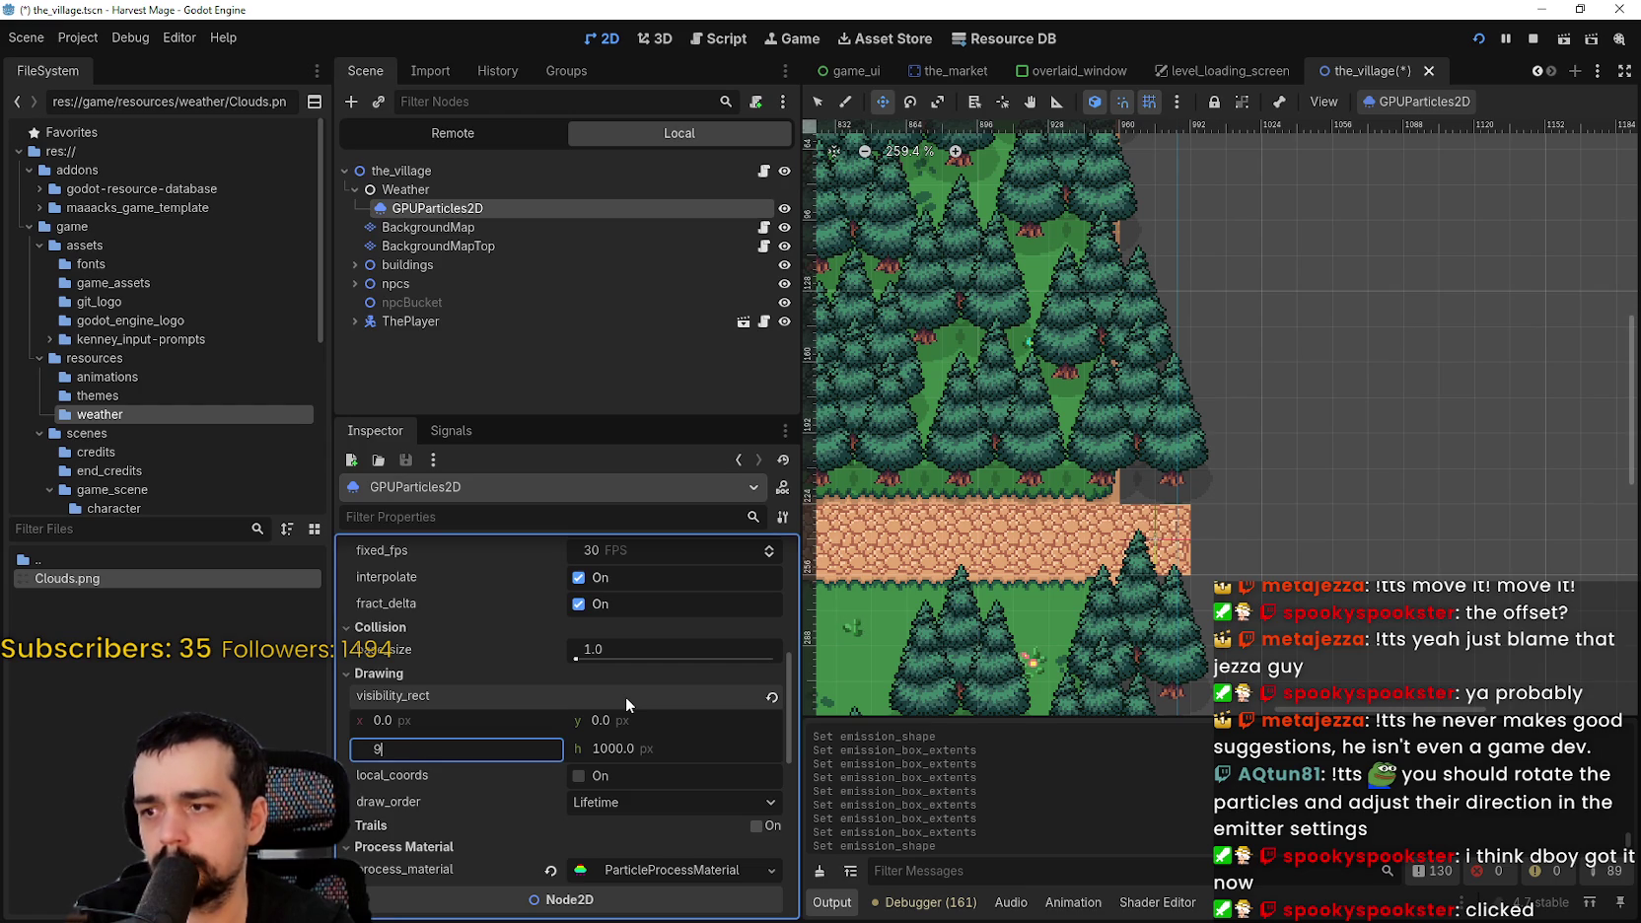
text(92)
key(Return)
scroll(1089, 374, down, 6)
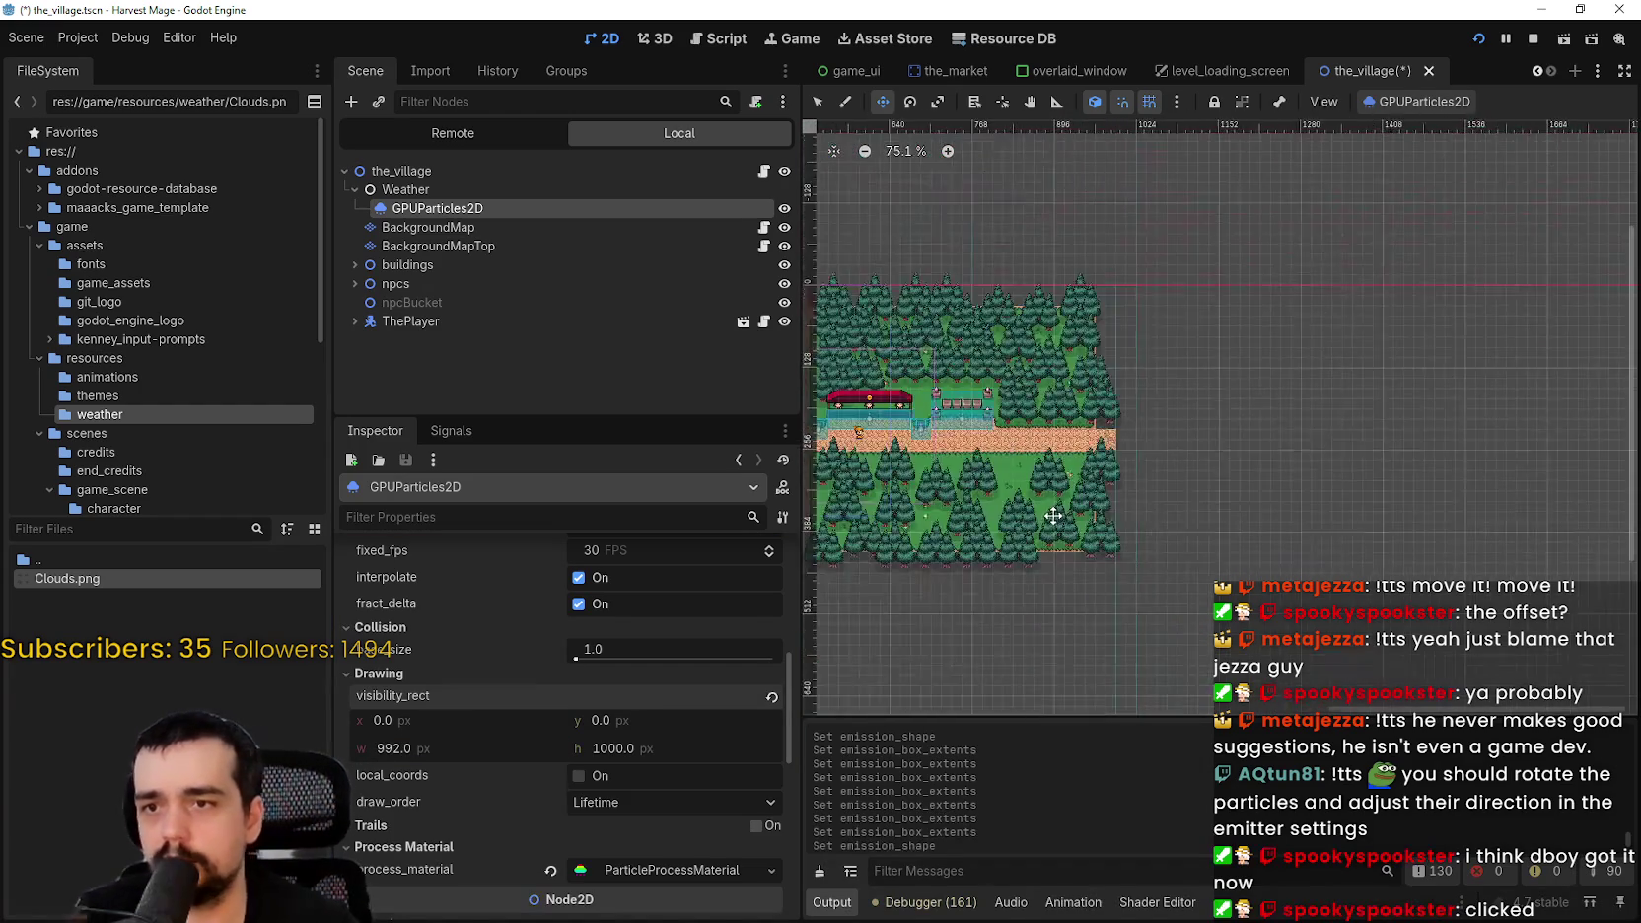
scroll(1089, 374, down, 1)
- Adjust the visibility rect height step by step to 448 px to match the map
click(670, 749)
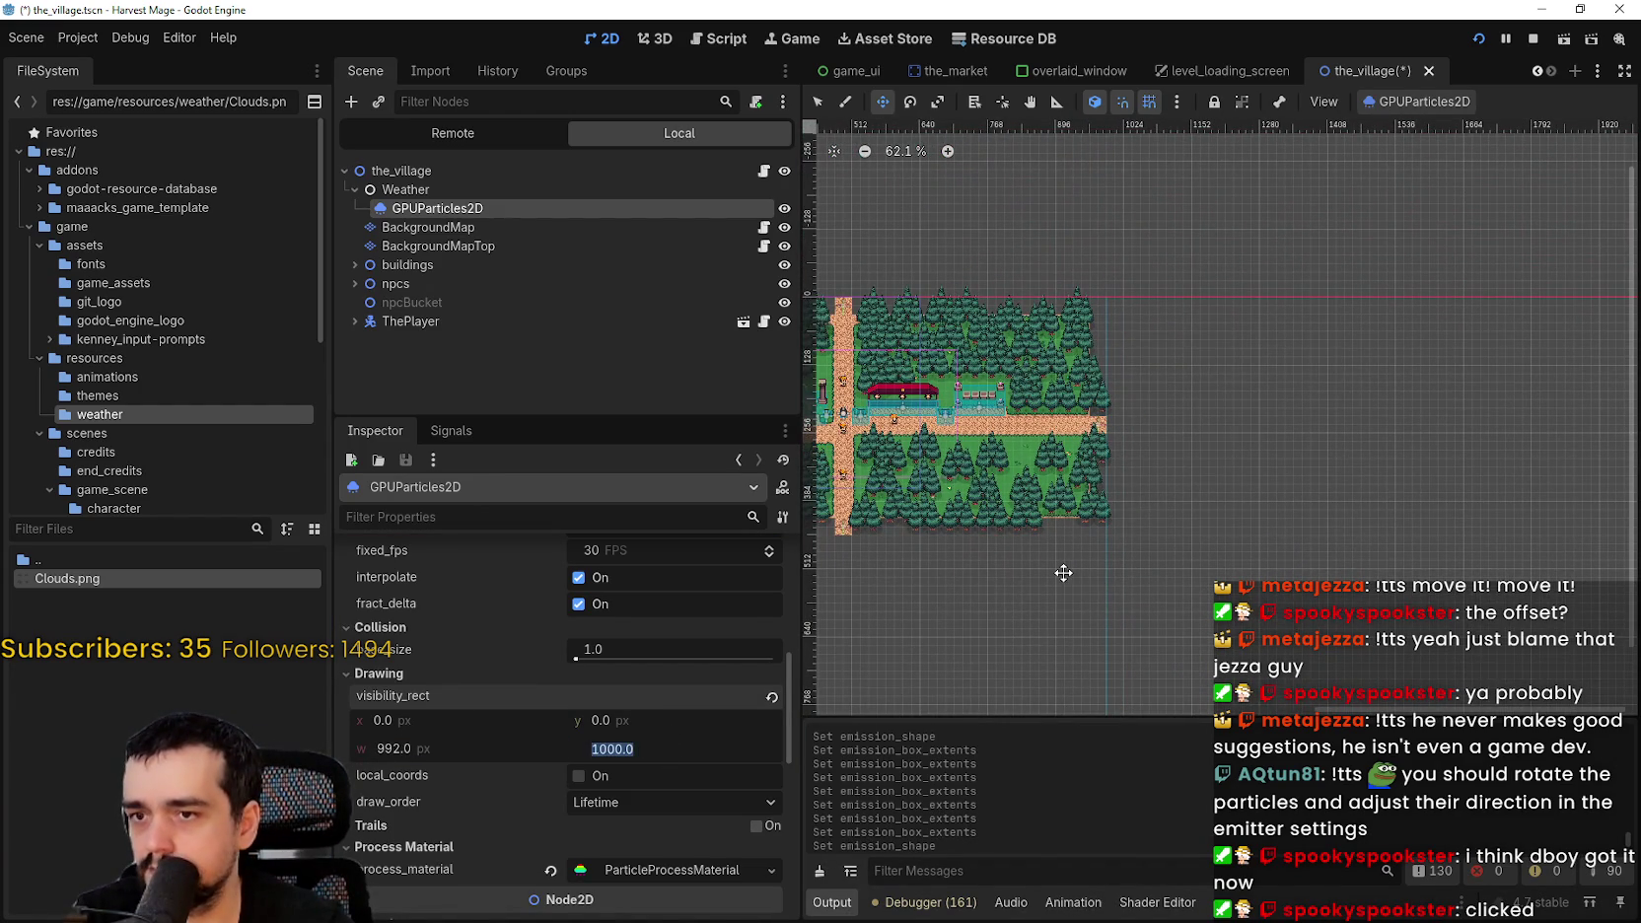
text(400)
key(Return)
scroll(1066, 575, up, 7)
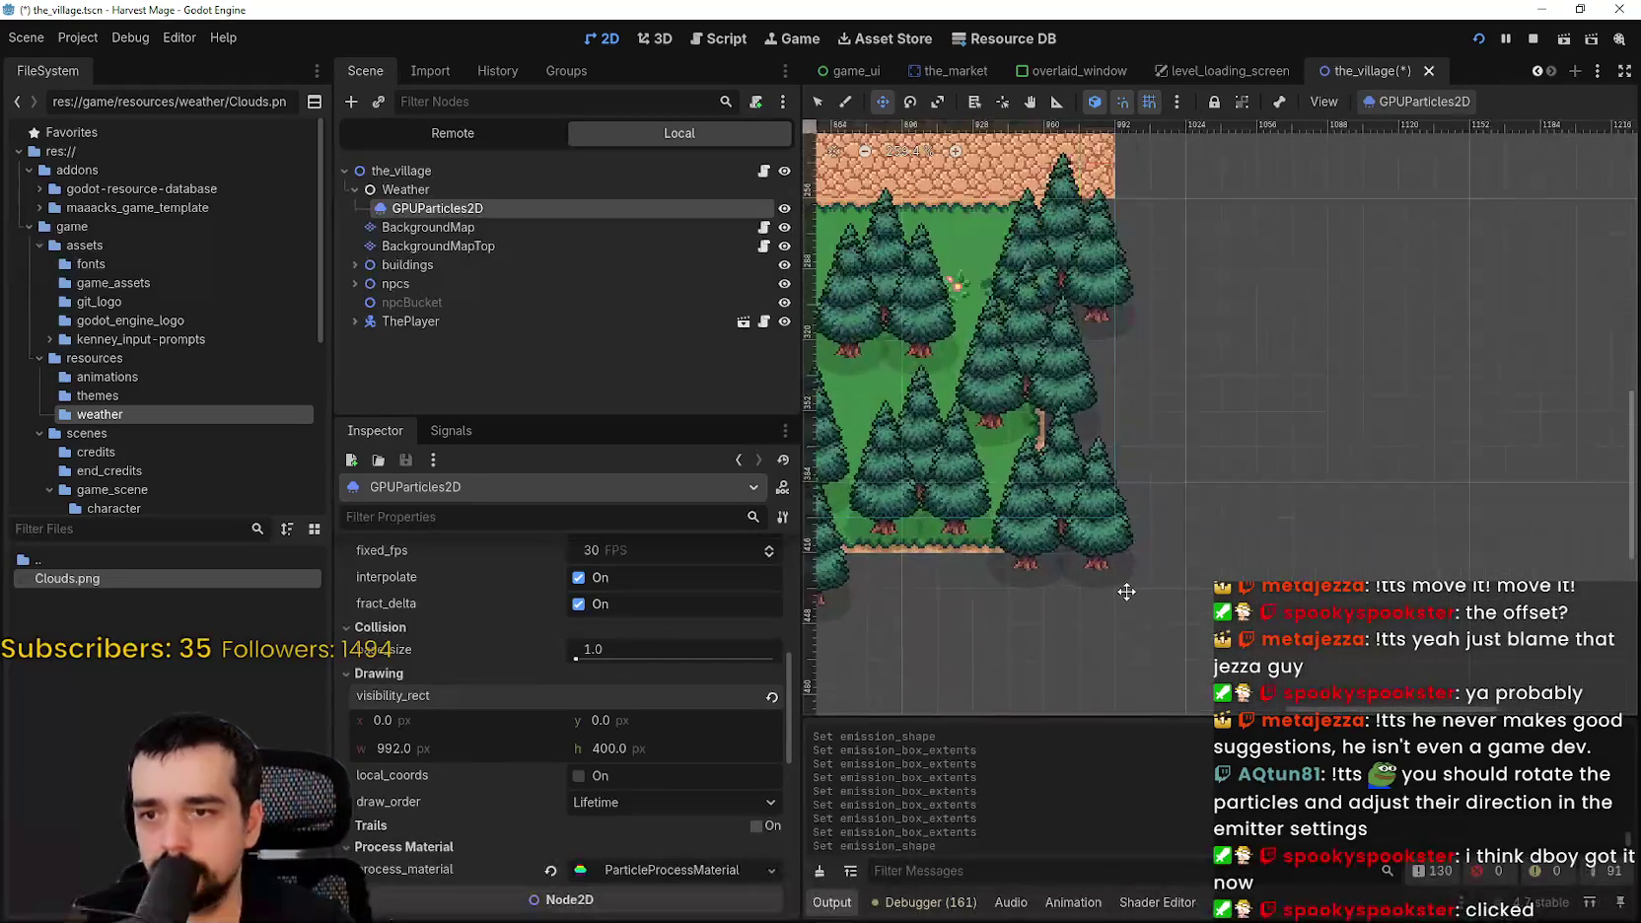
click(661, 755)
text(4)
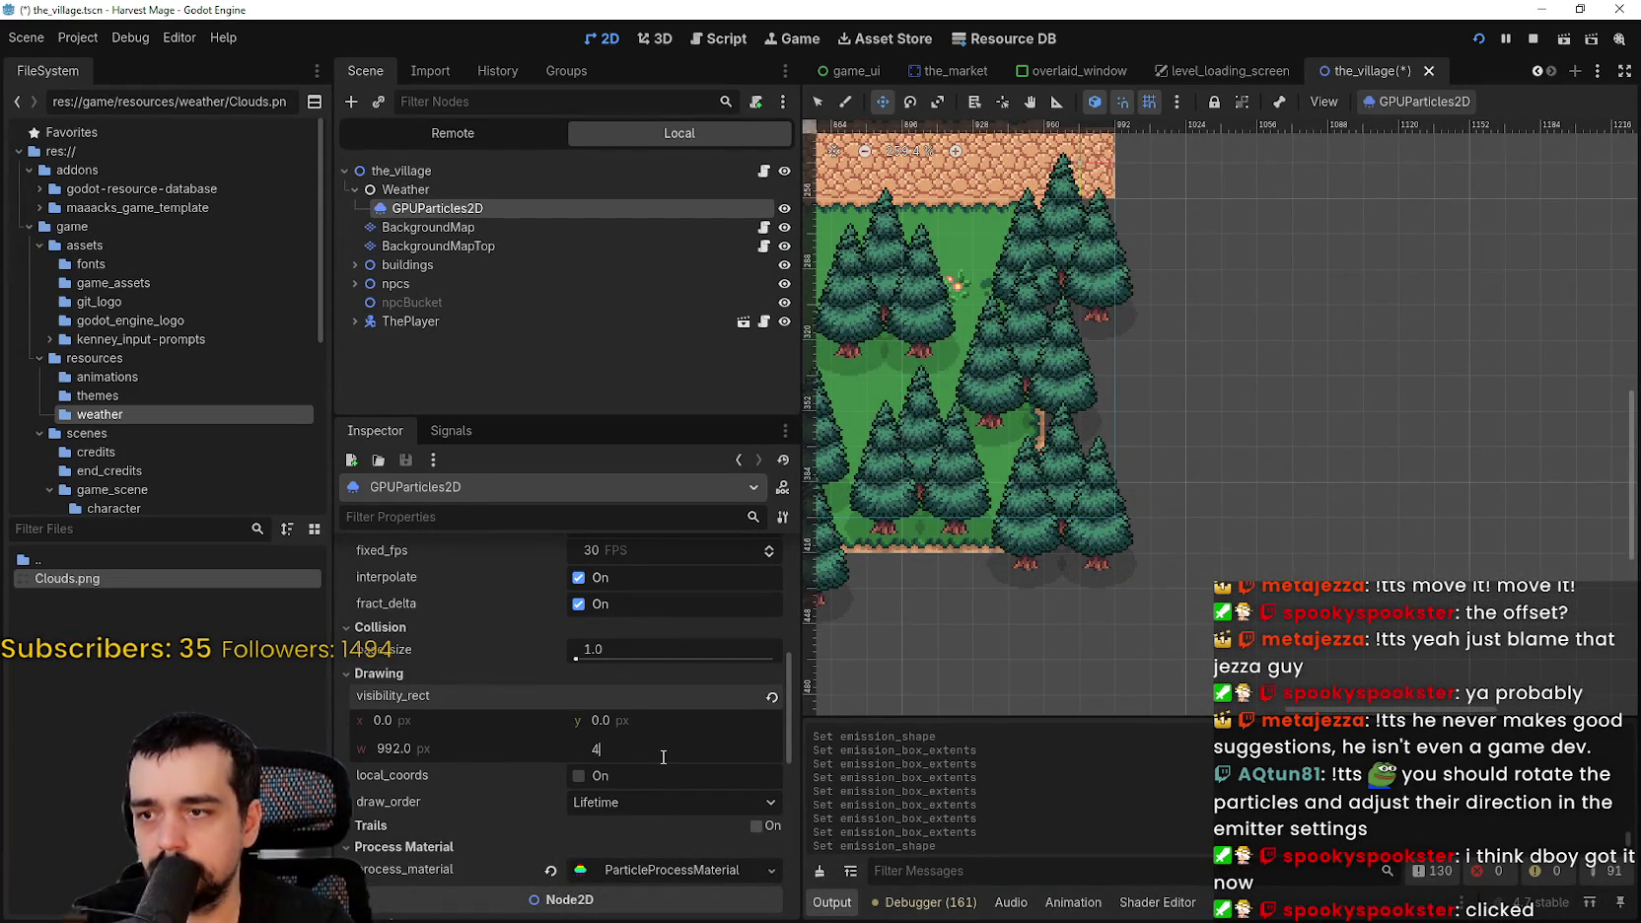
text(32)
key(Return)
scroll(992, 564, left, 8)
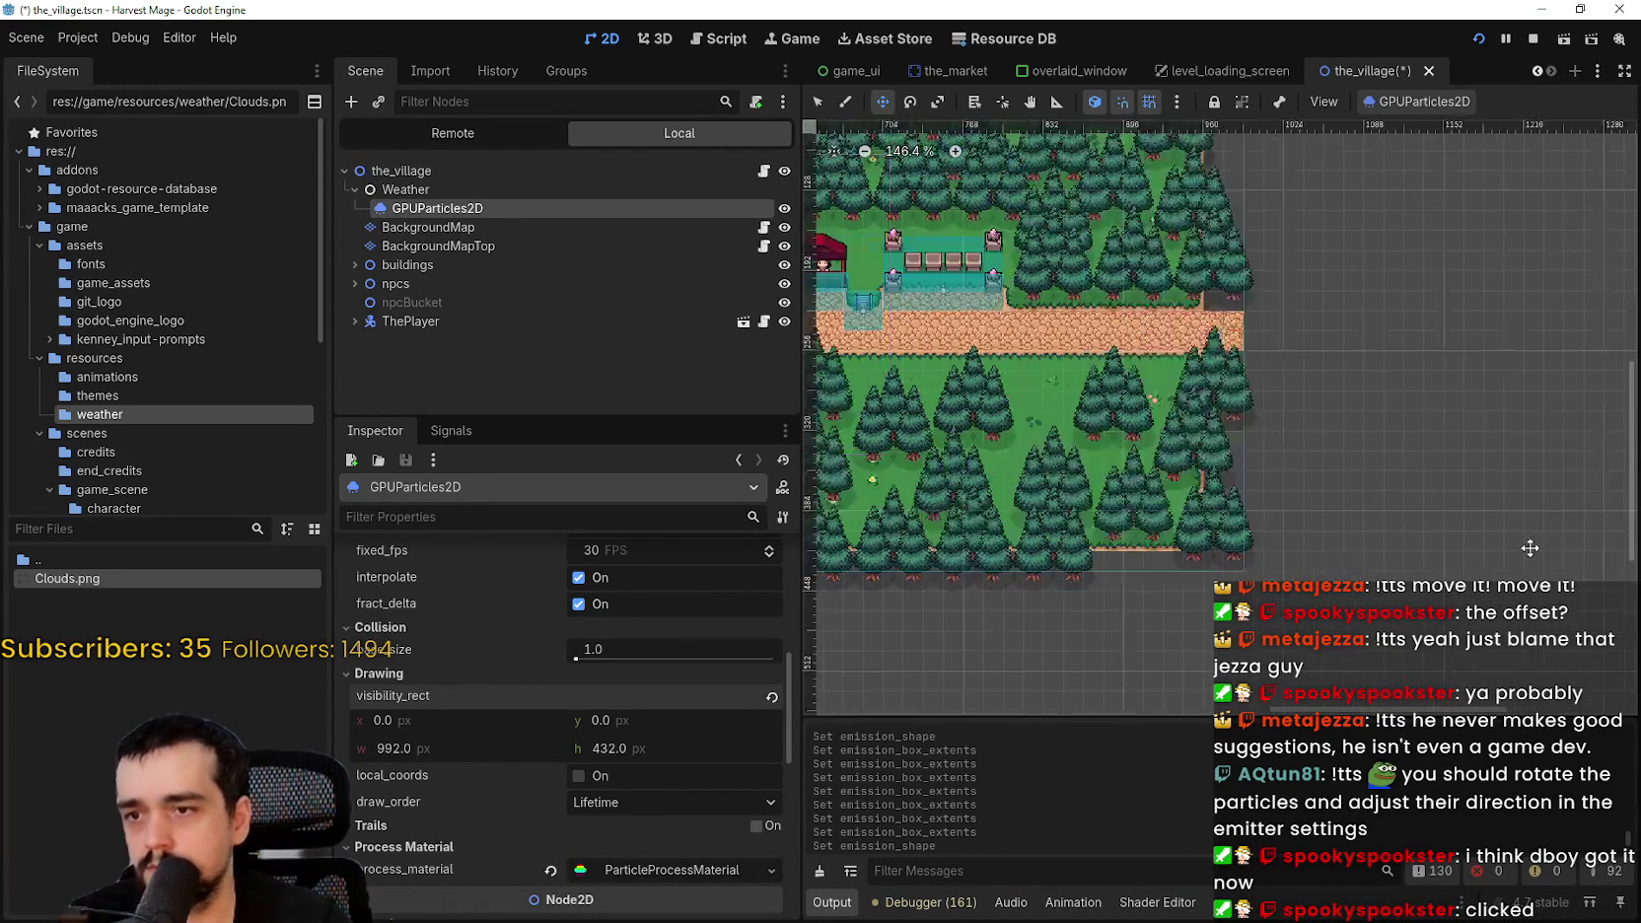
scroll(1420, 558, down, 1)
click(667, 747)
text(44)
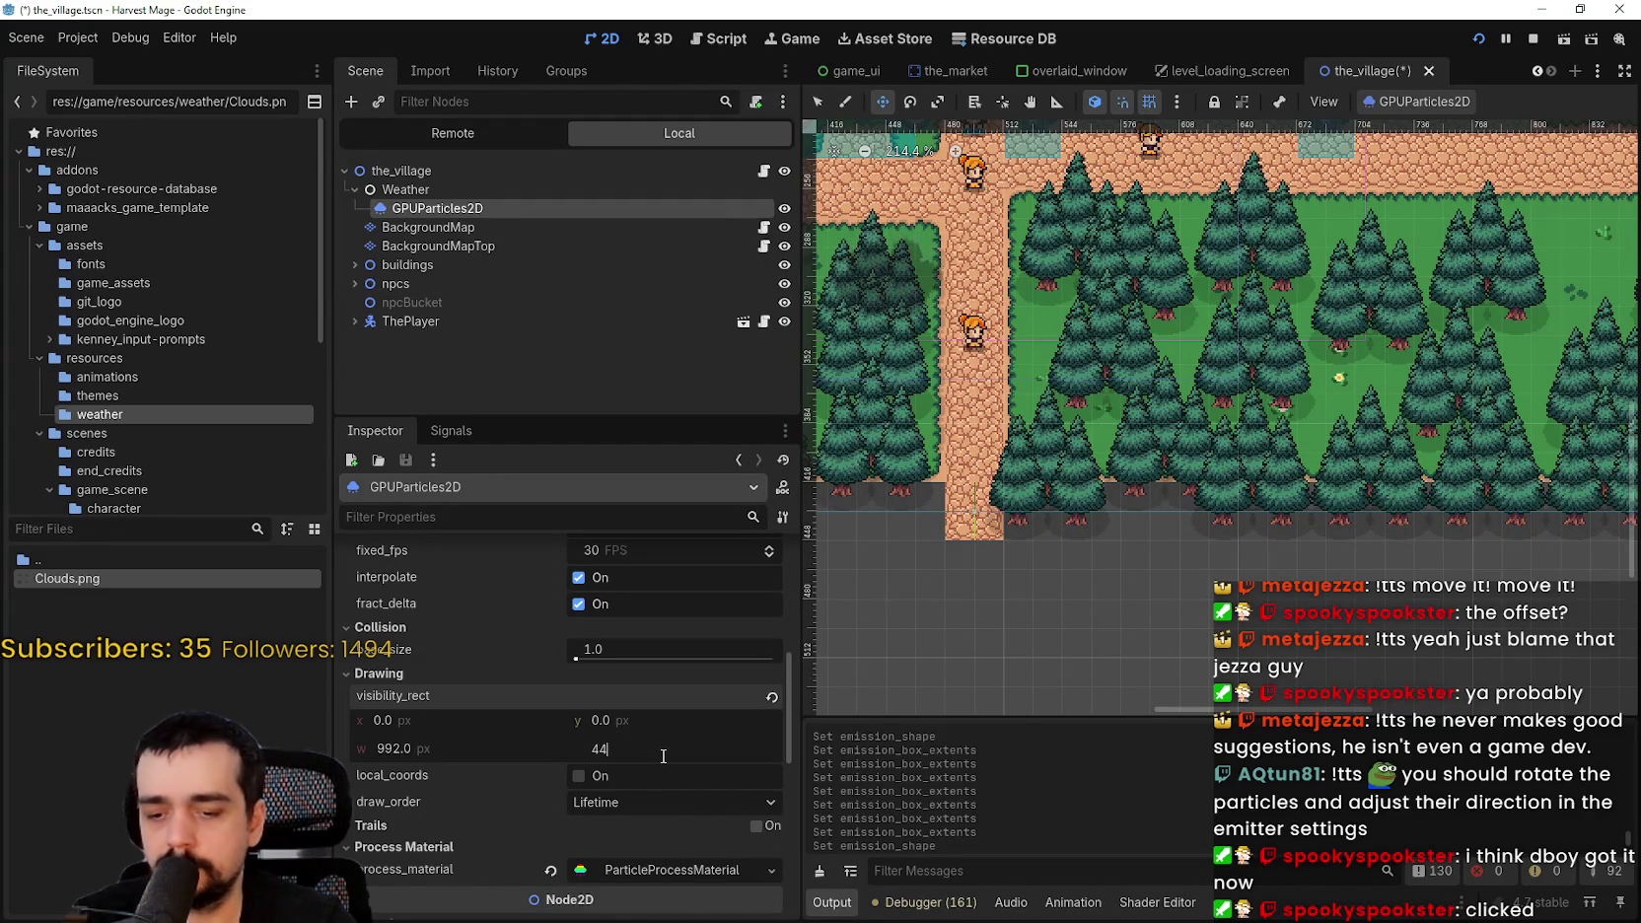
text(2)
key(Return)
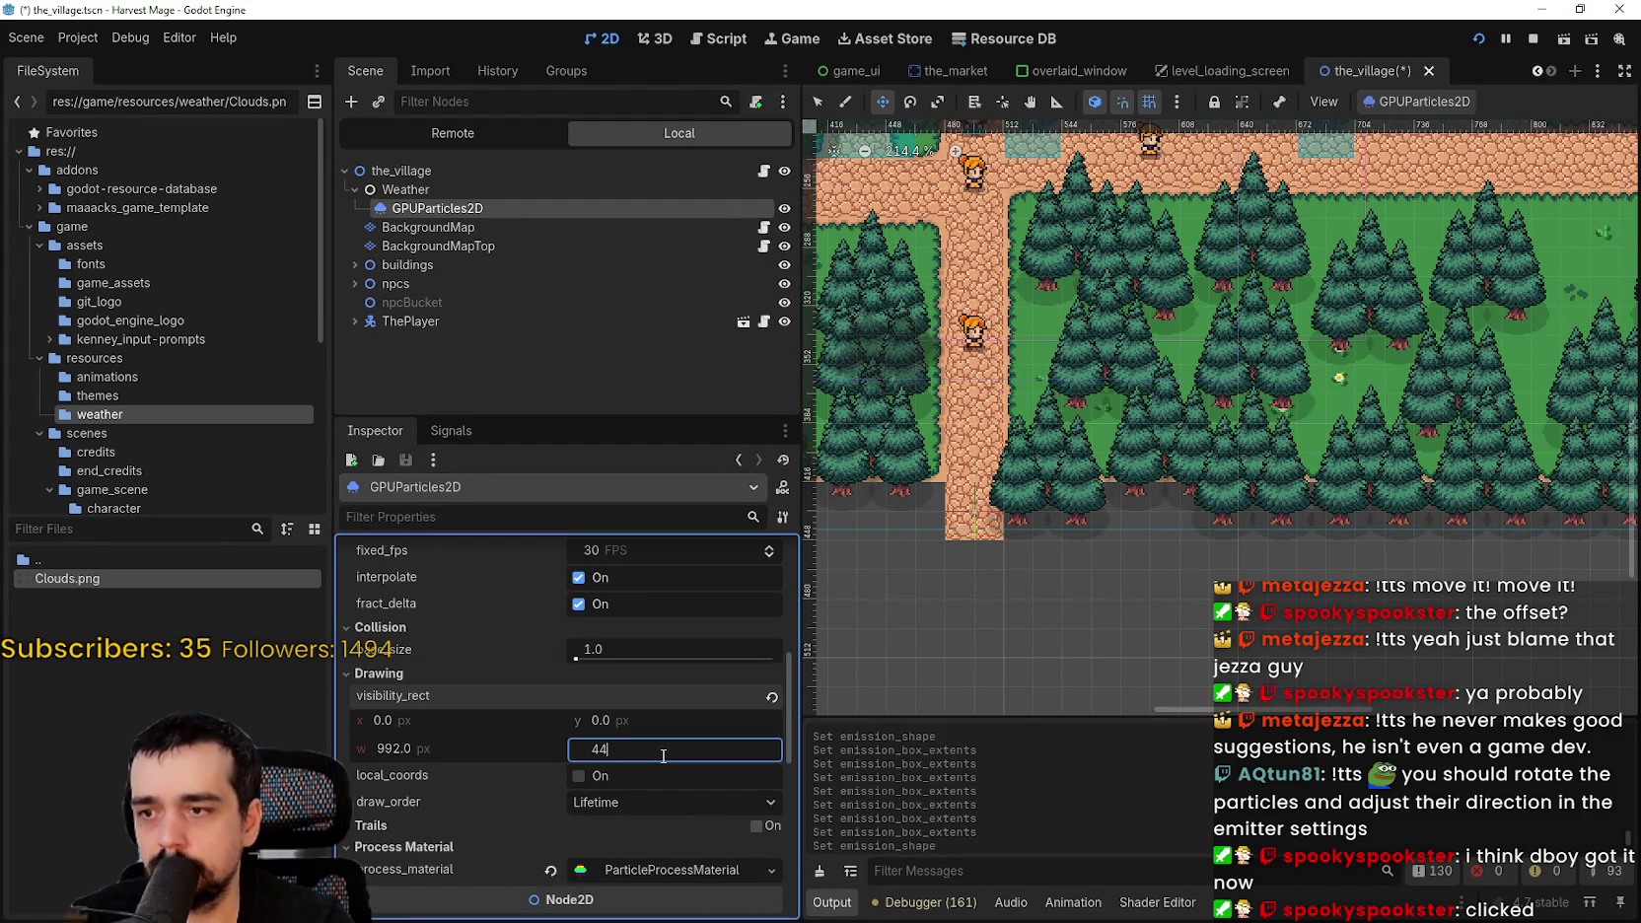
text(446)
key(Return)
scroll(1046, 533, up, 5)
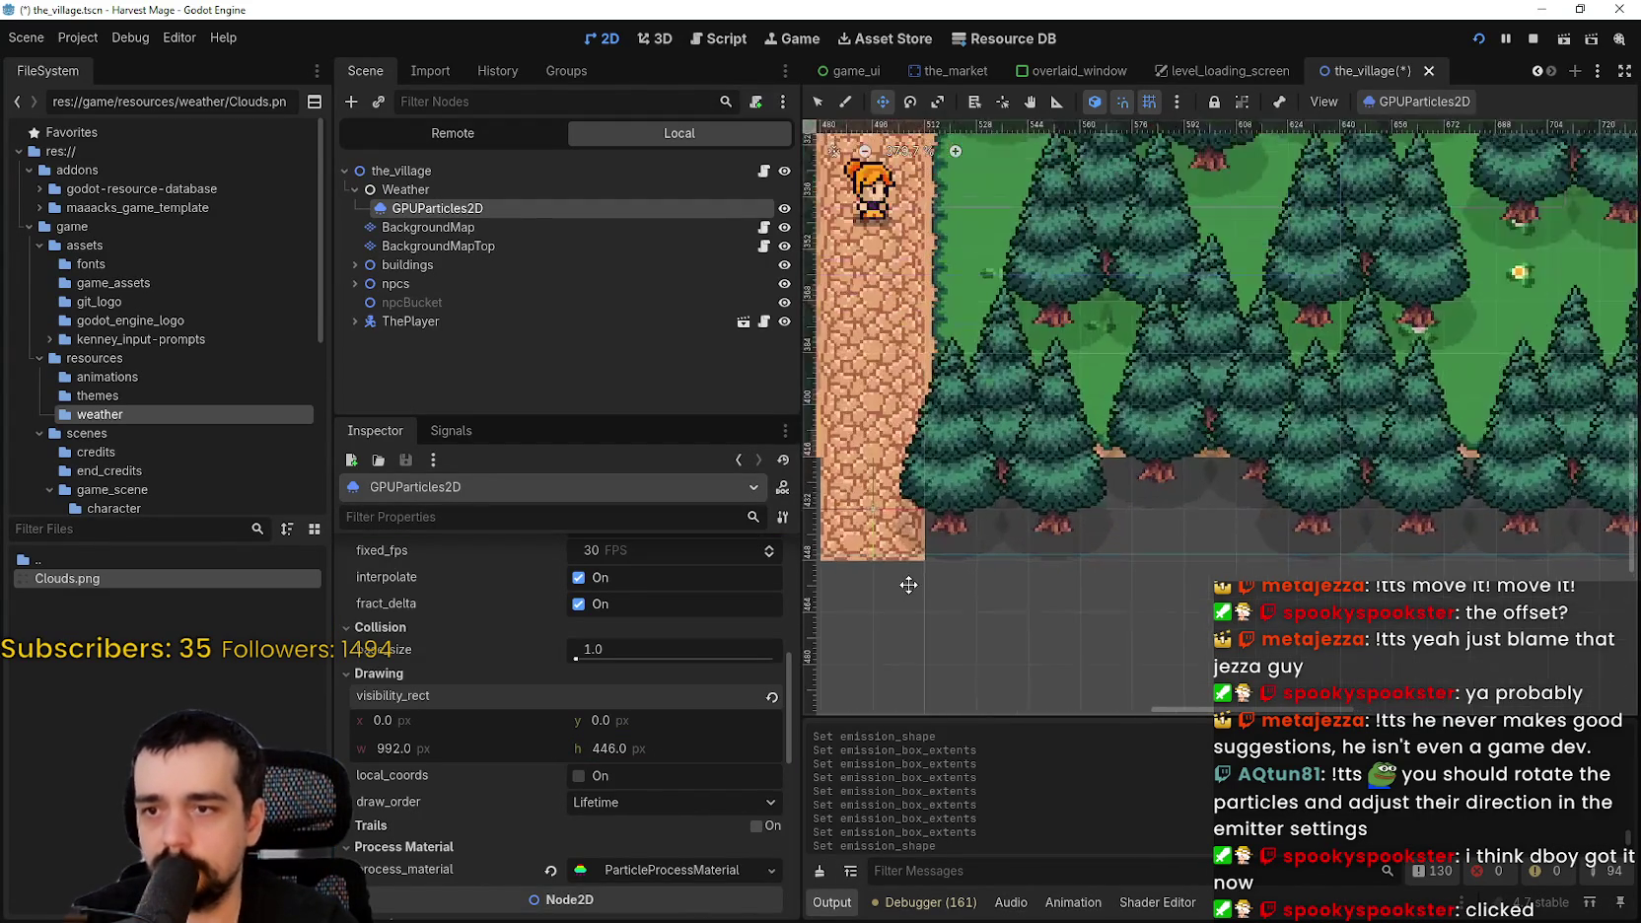
key(Up)
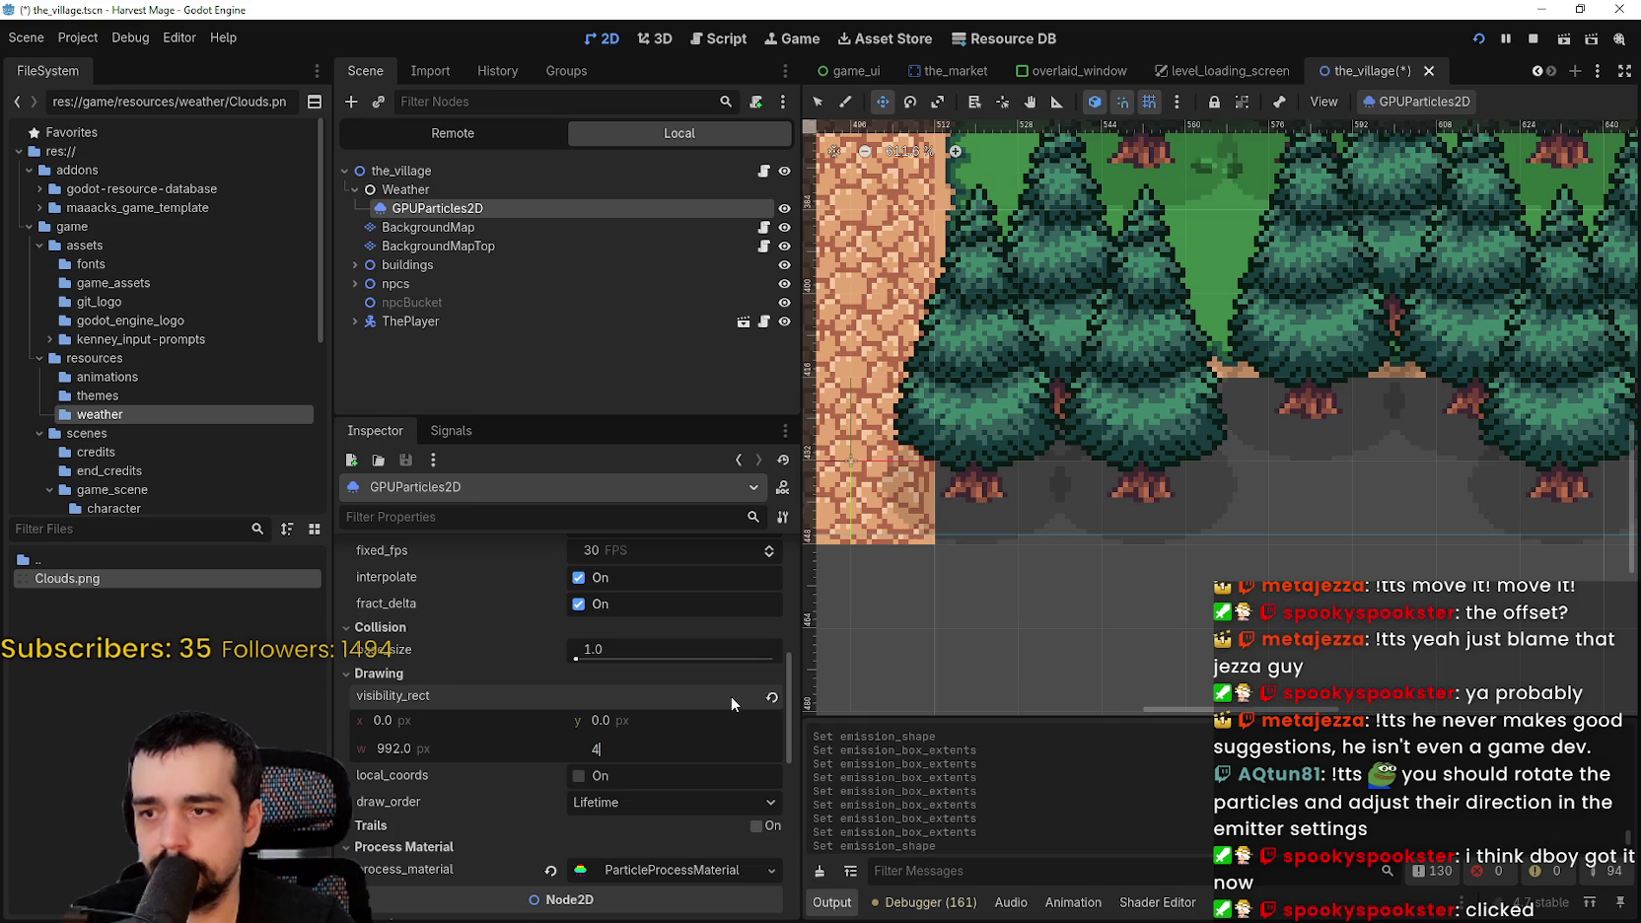
key(Return)
text(448)
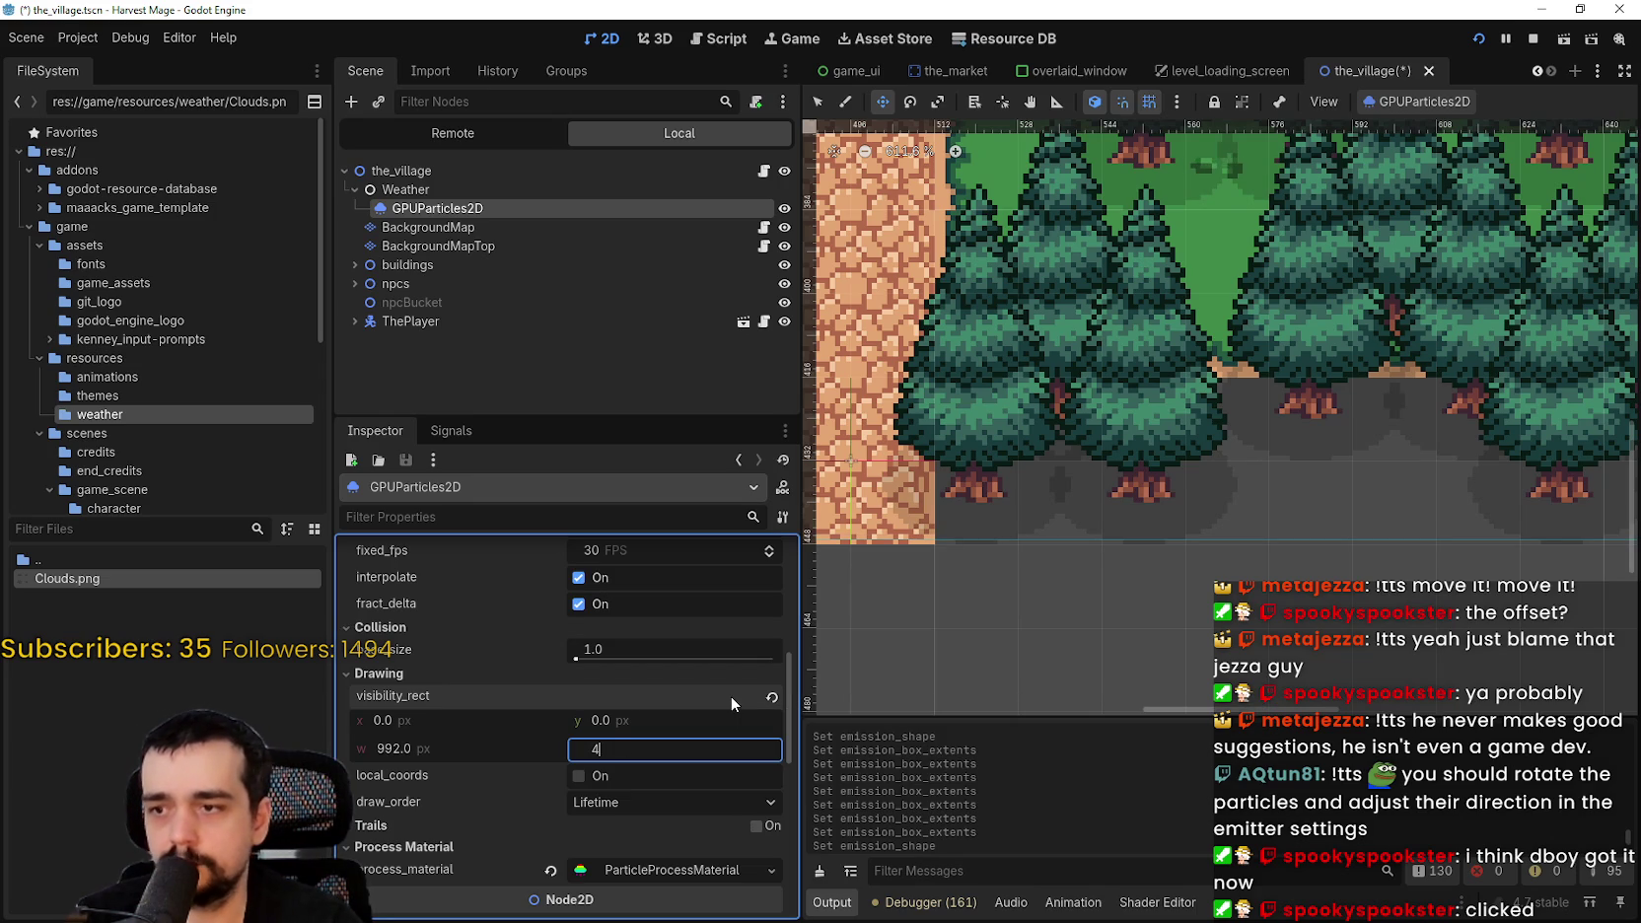
key(Return)
scroll(1186, 345, down, 10)
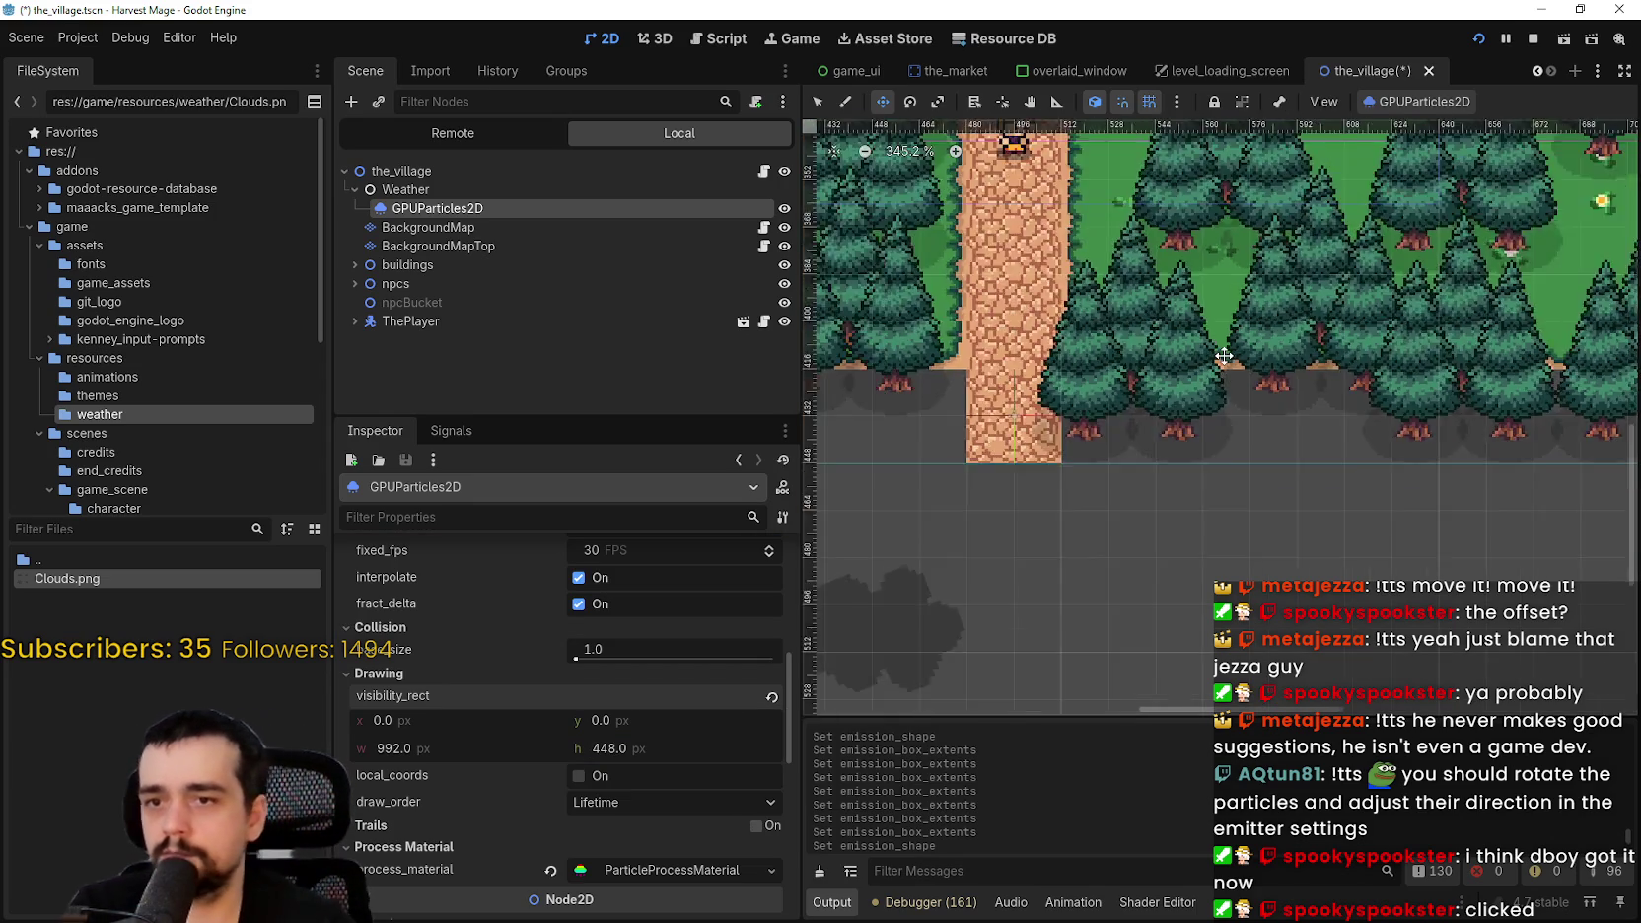
scroll(1186, 346, up, 2)
- Save the_village scene with Ctrl+S
key(ctrl+s)
scroll(1028, 361, up, 3)
scroll(1028, 361, up, 3)
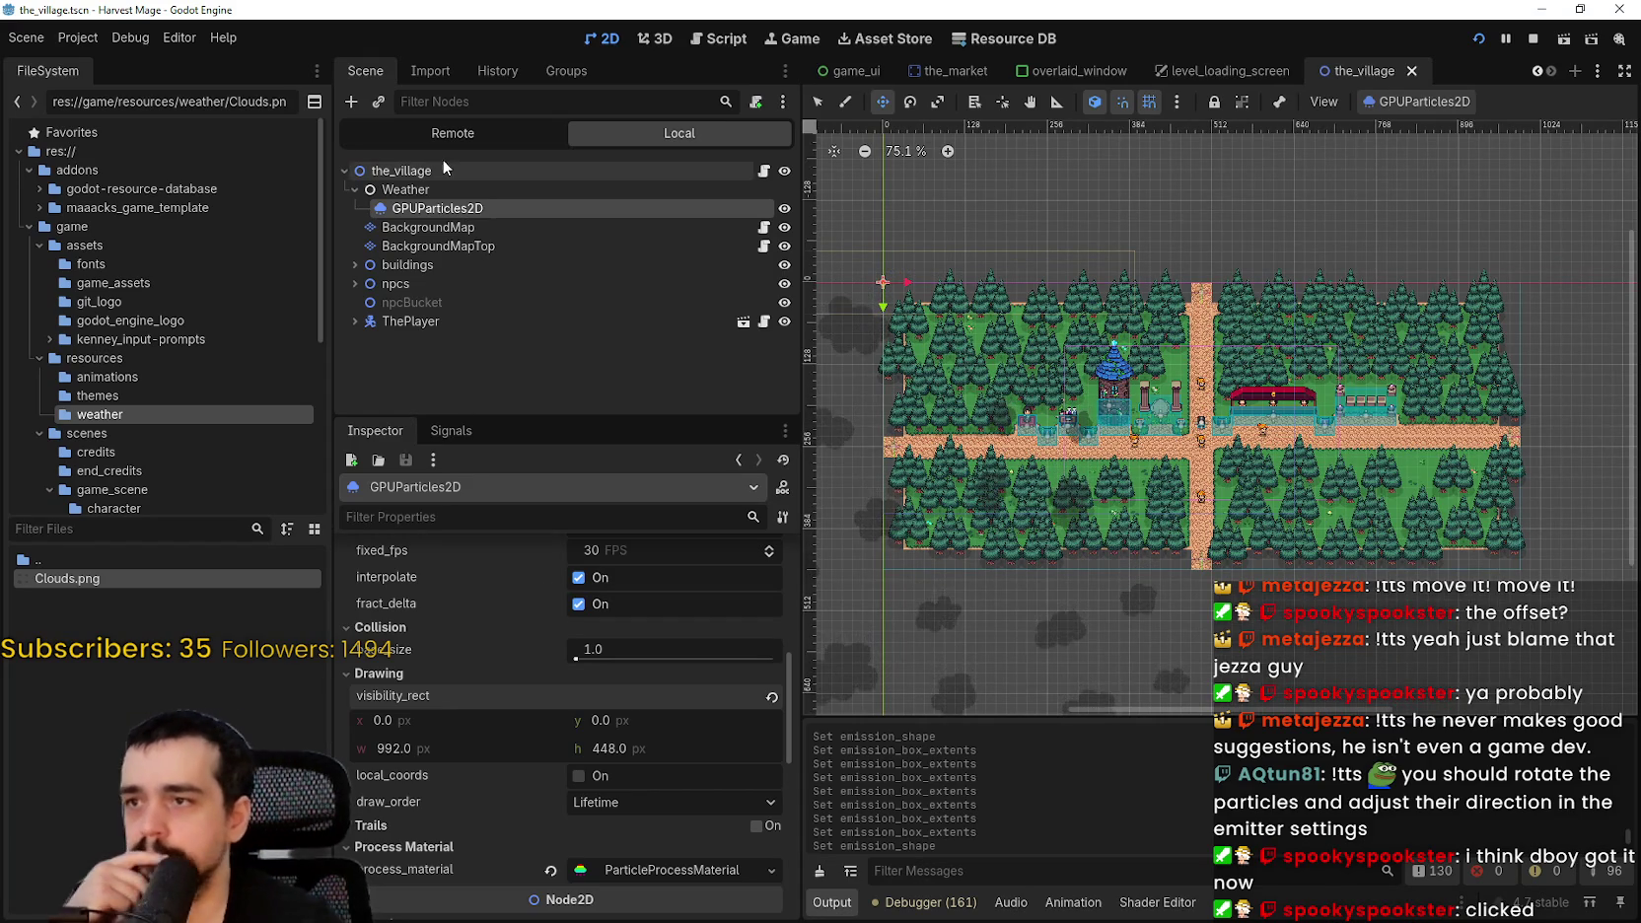
- Expand the process material properties and its Angle section in the Inspector
scroll(515, 704, down, 3)
scroll(653, 782, up, 2)
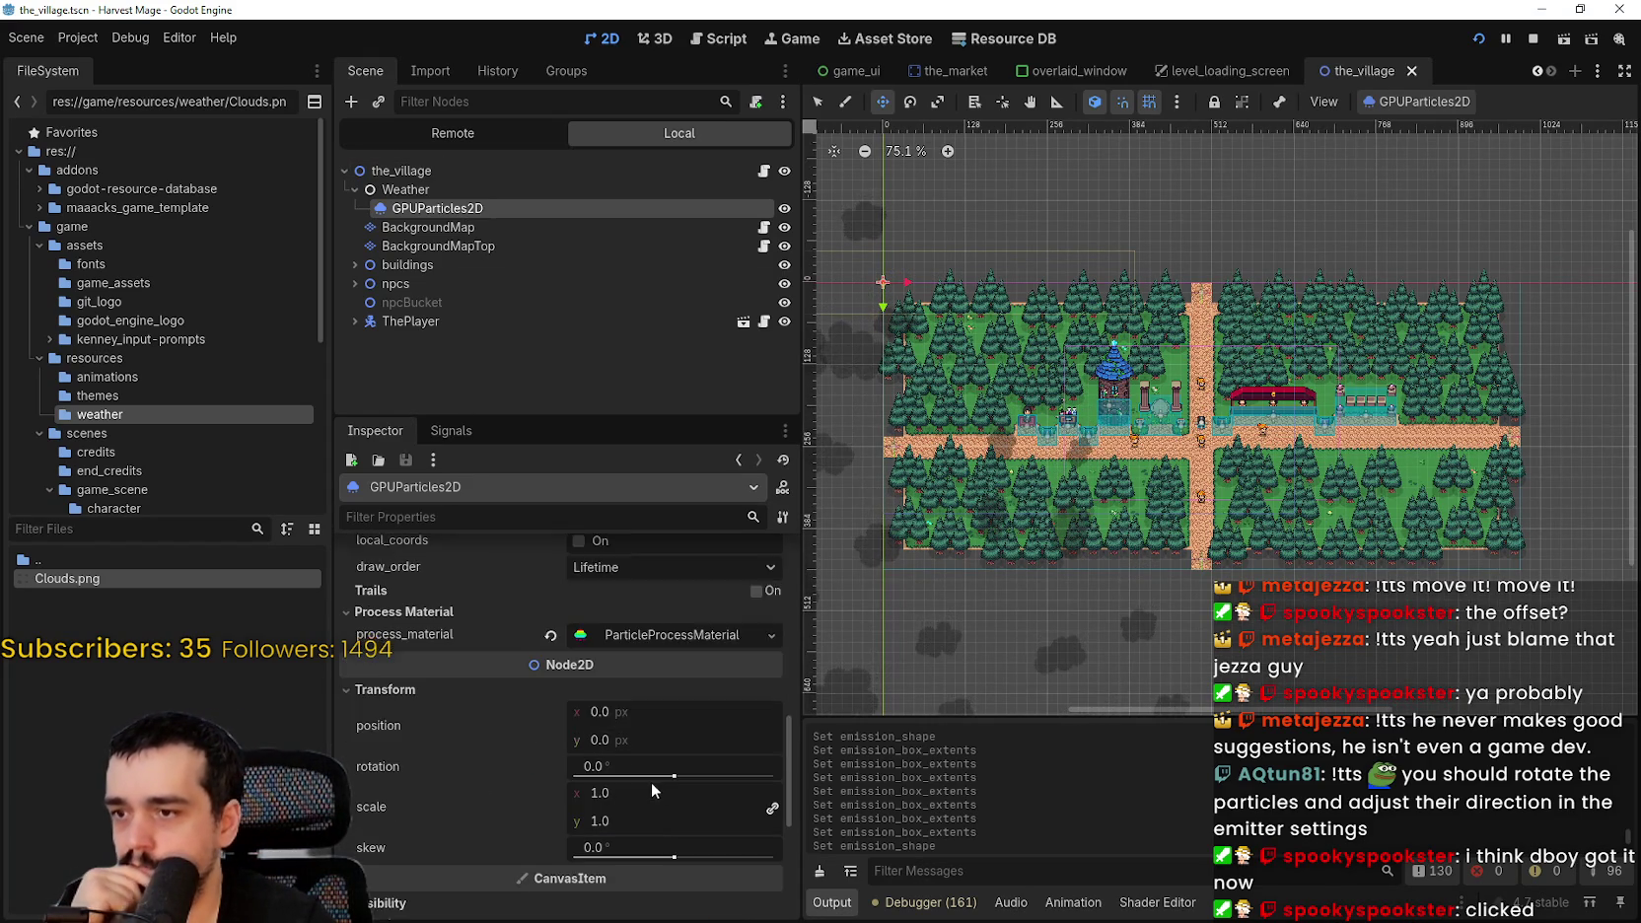
click(621, 590)
scroll(522, 760, down, 5)
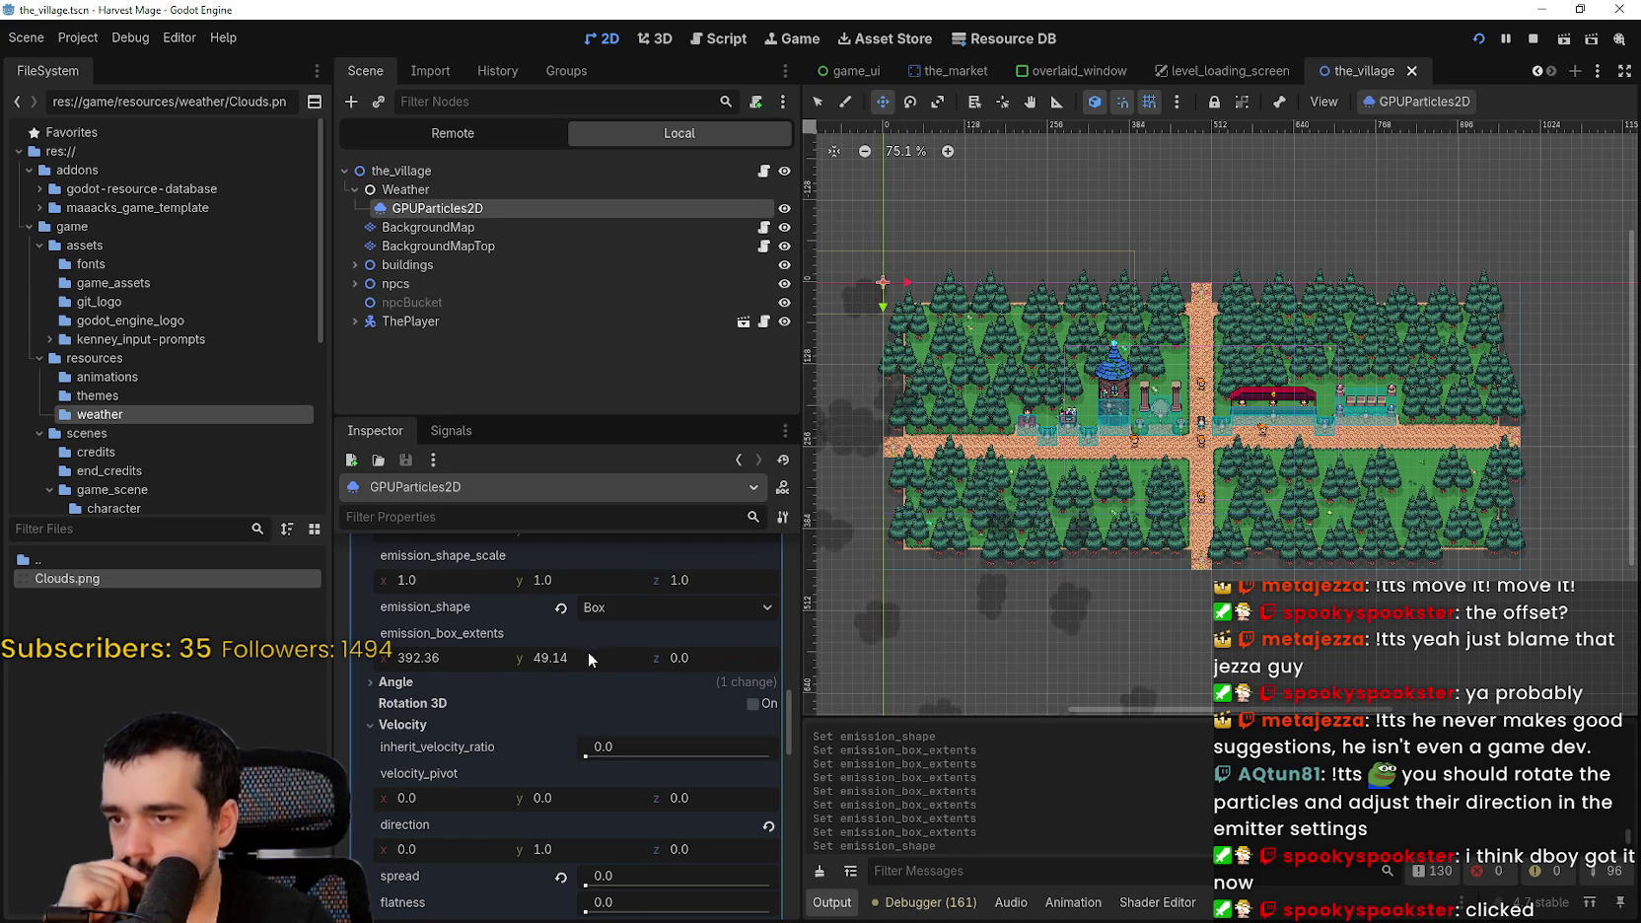
scroll(589, 651, up, 2)
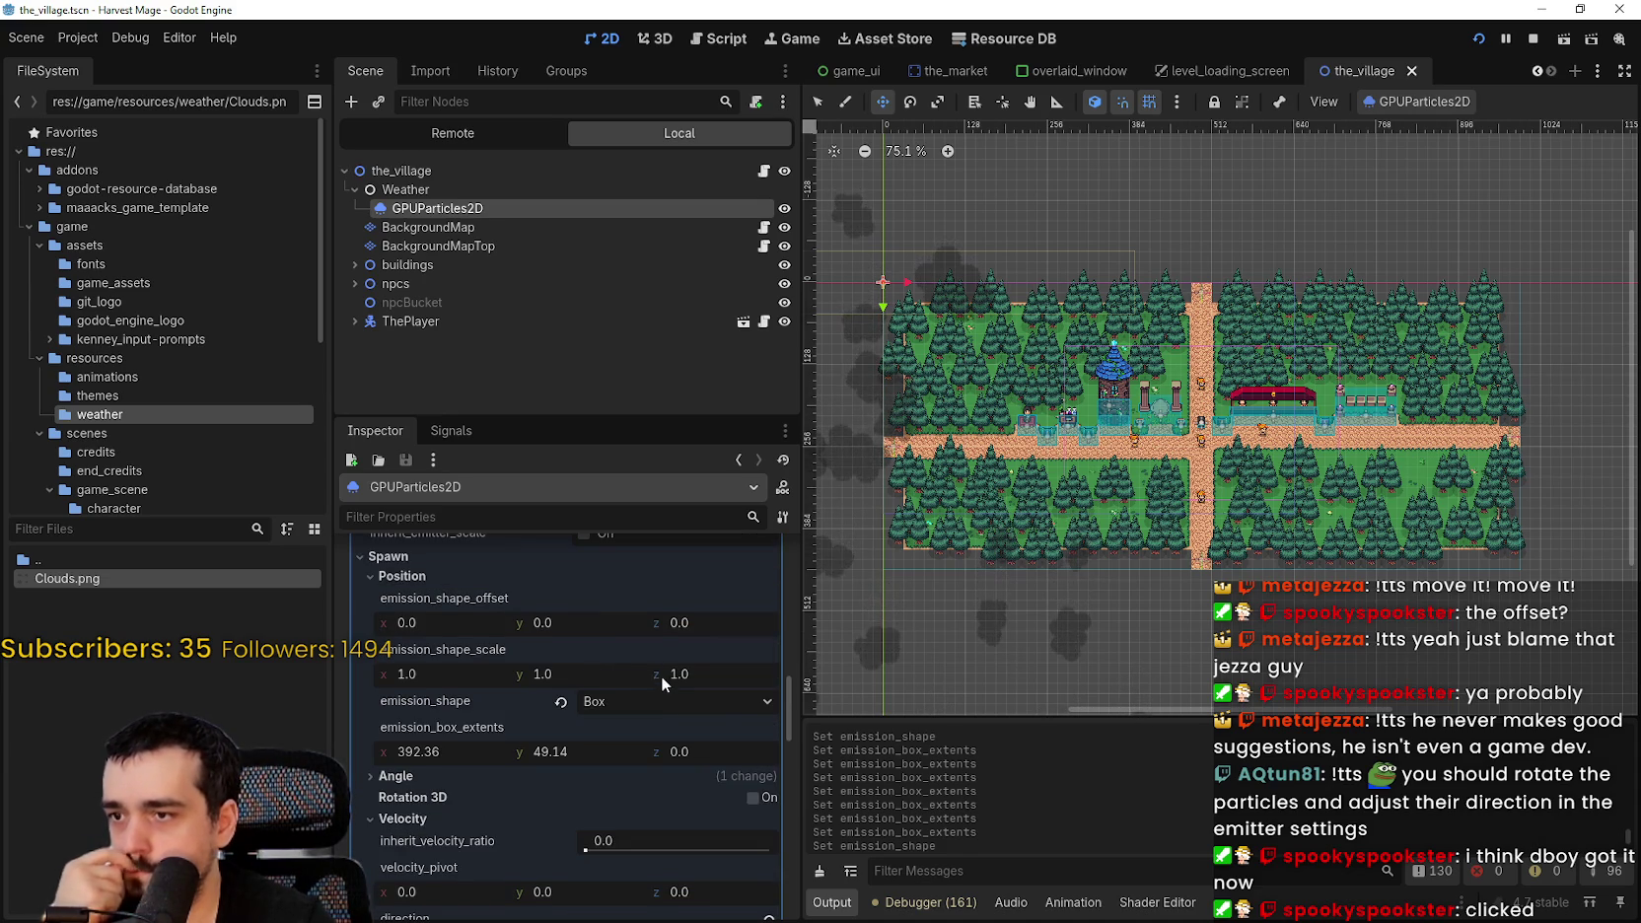
scroll(660, 672, down, 1)
click(460, 728)
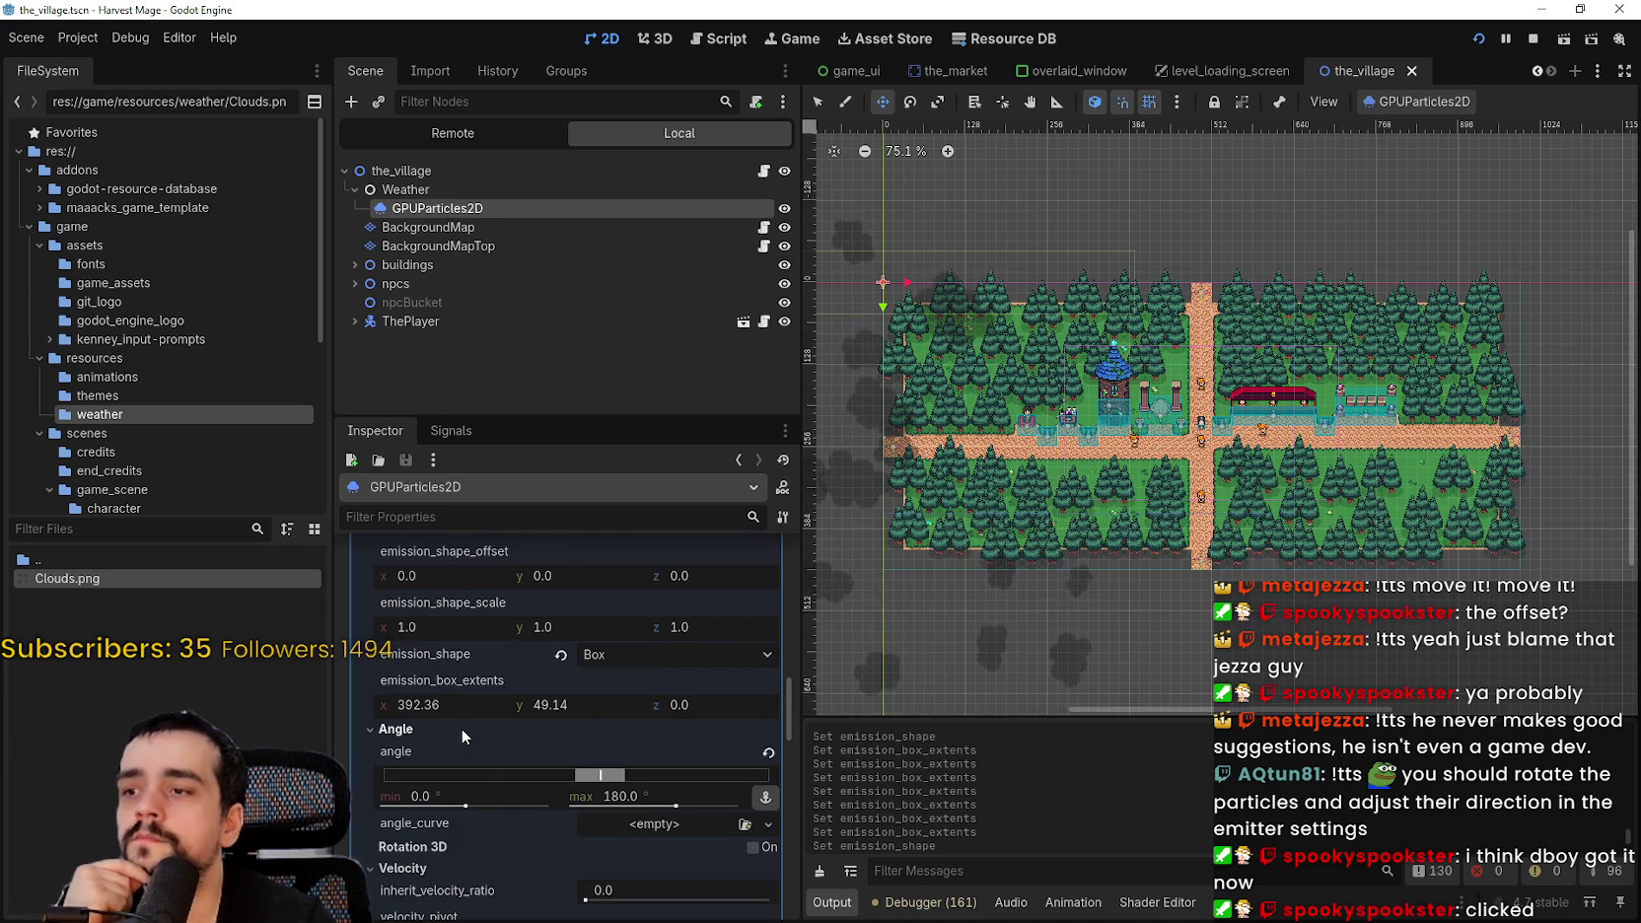
- Drag the emission box y extent up from 49.14 to about 63.69
mouse_move(947, 701)
mouse_down()
mouse_move(981, 704)
mouse_move(1104, 641)
mouse_up()
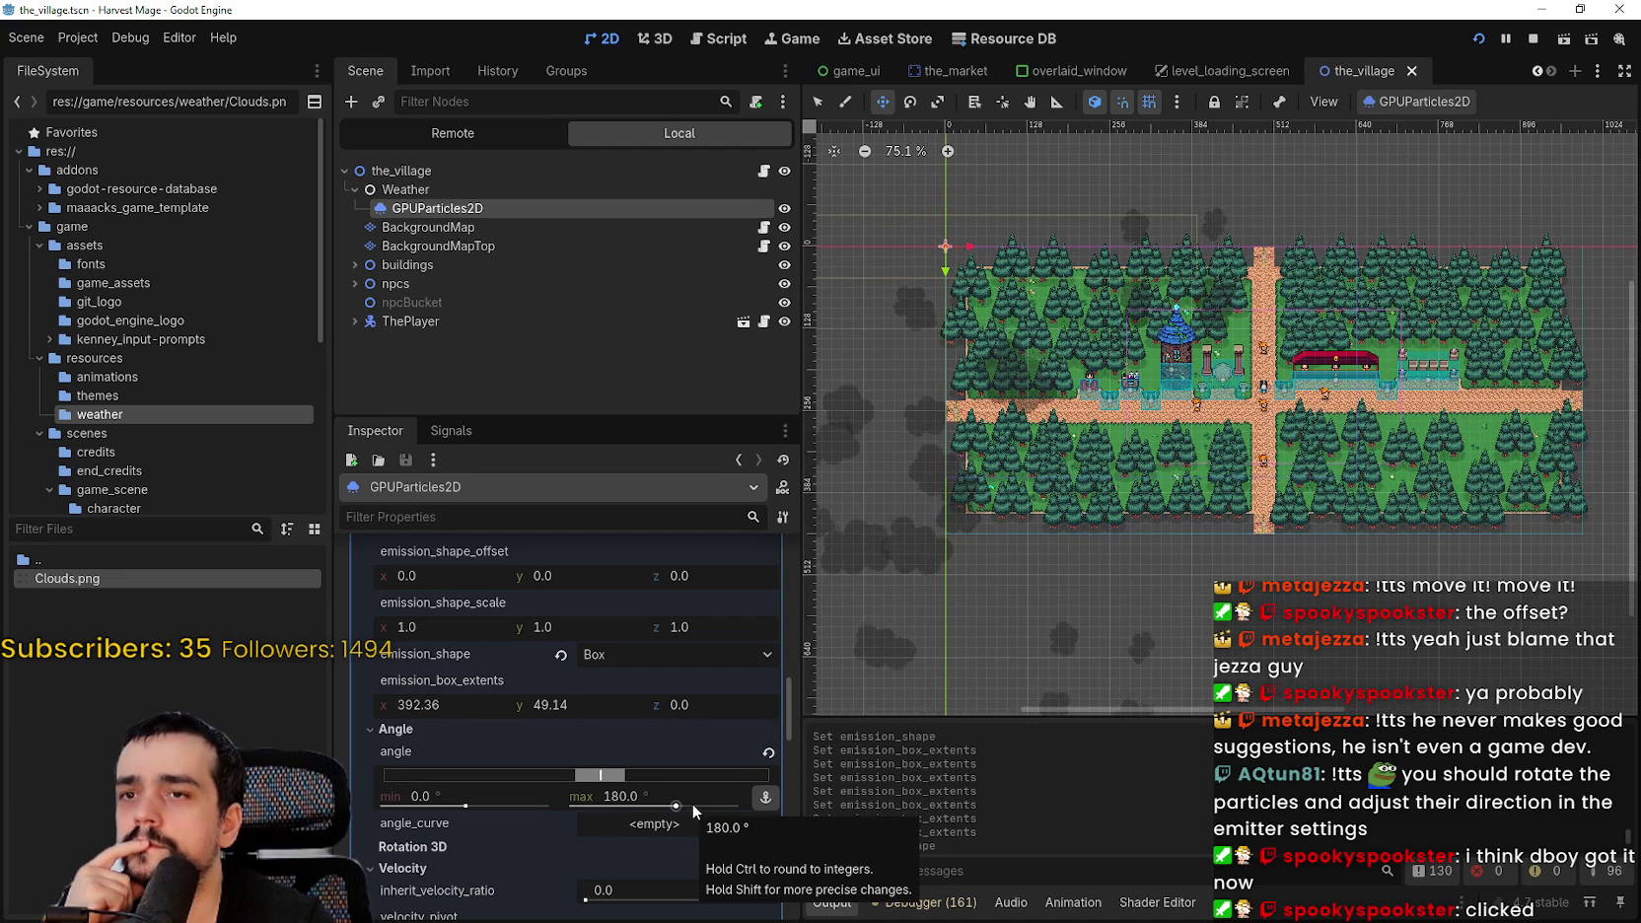
scroll(691, 803, up, 3)
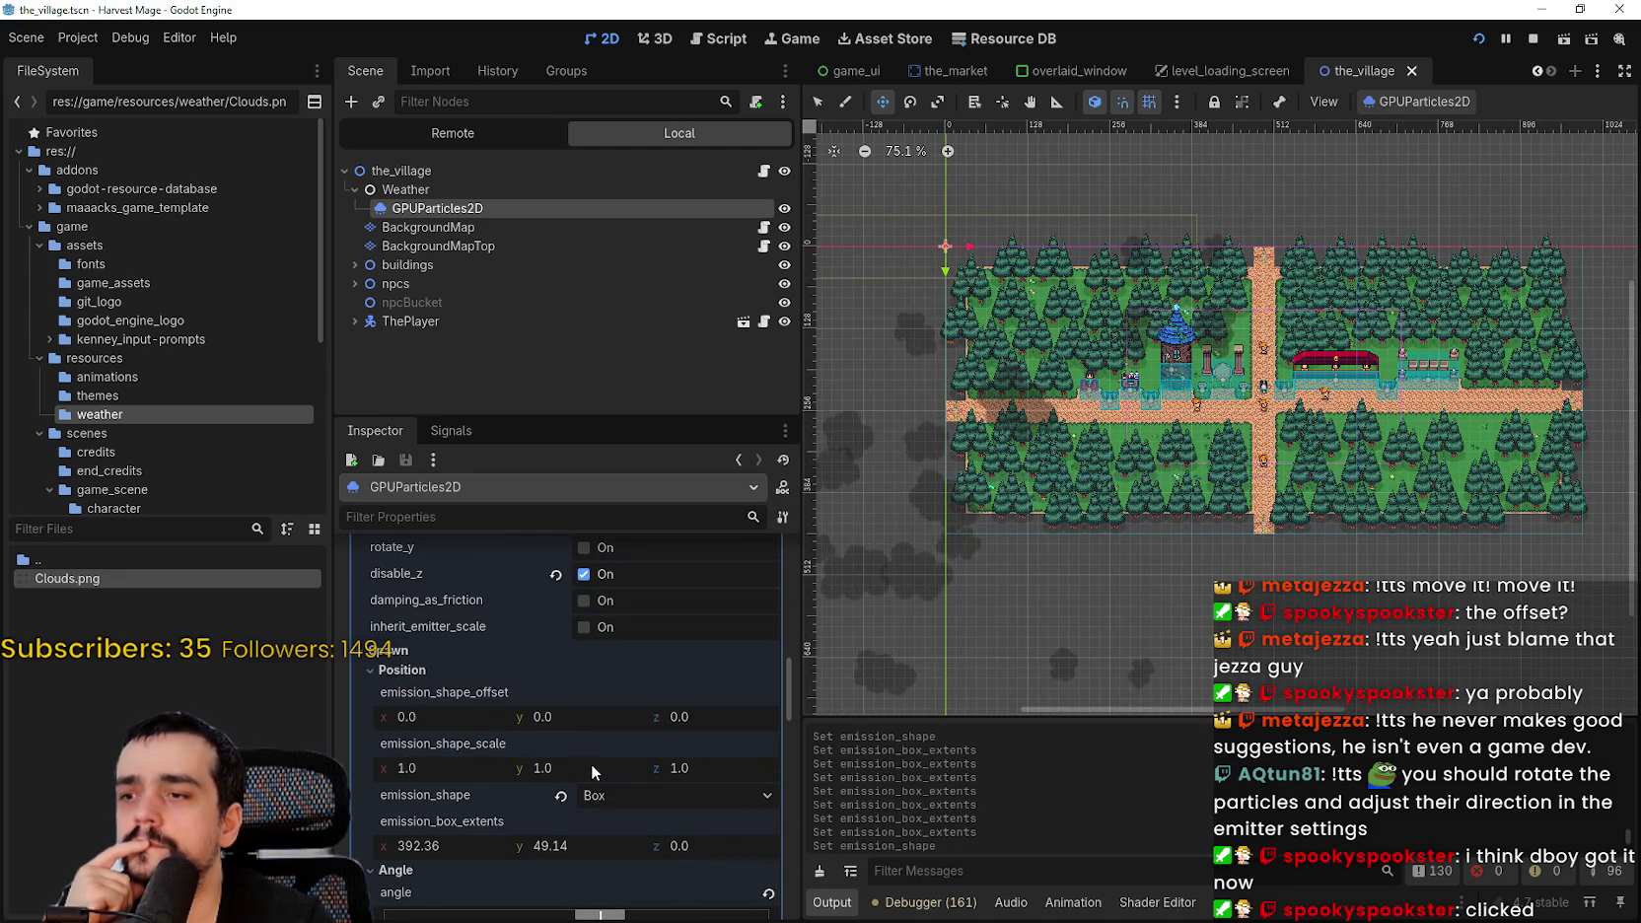
scroll(586, 769, down, 1)
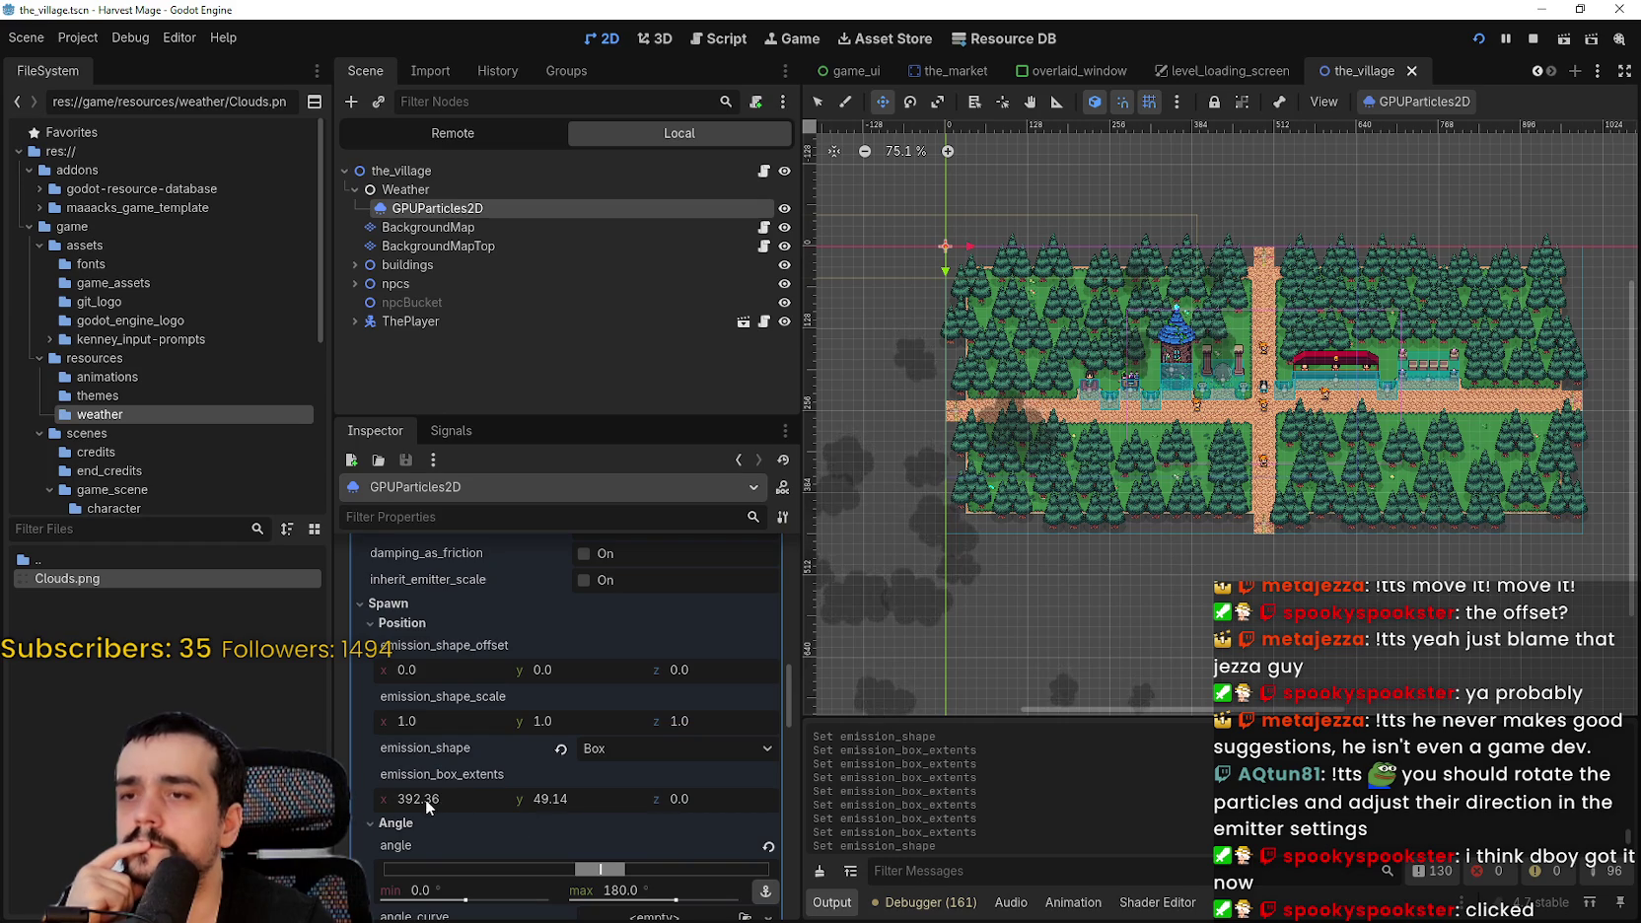
mouse_move(877, 628)
mouse_down()
mouse_move(983, 608)
mouse_move(941, 630)
mouse_up()
drag(678, 798, 690, 795)
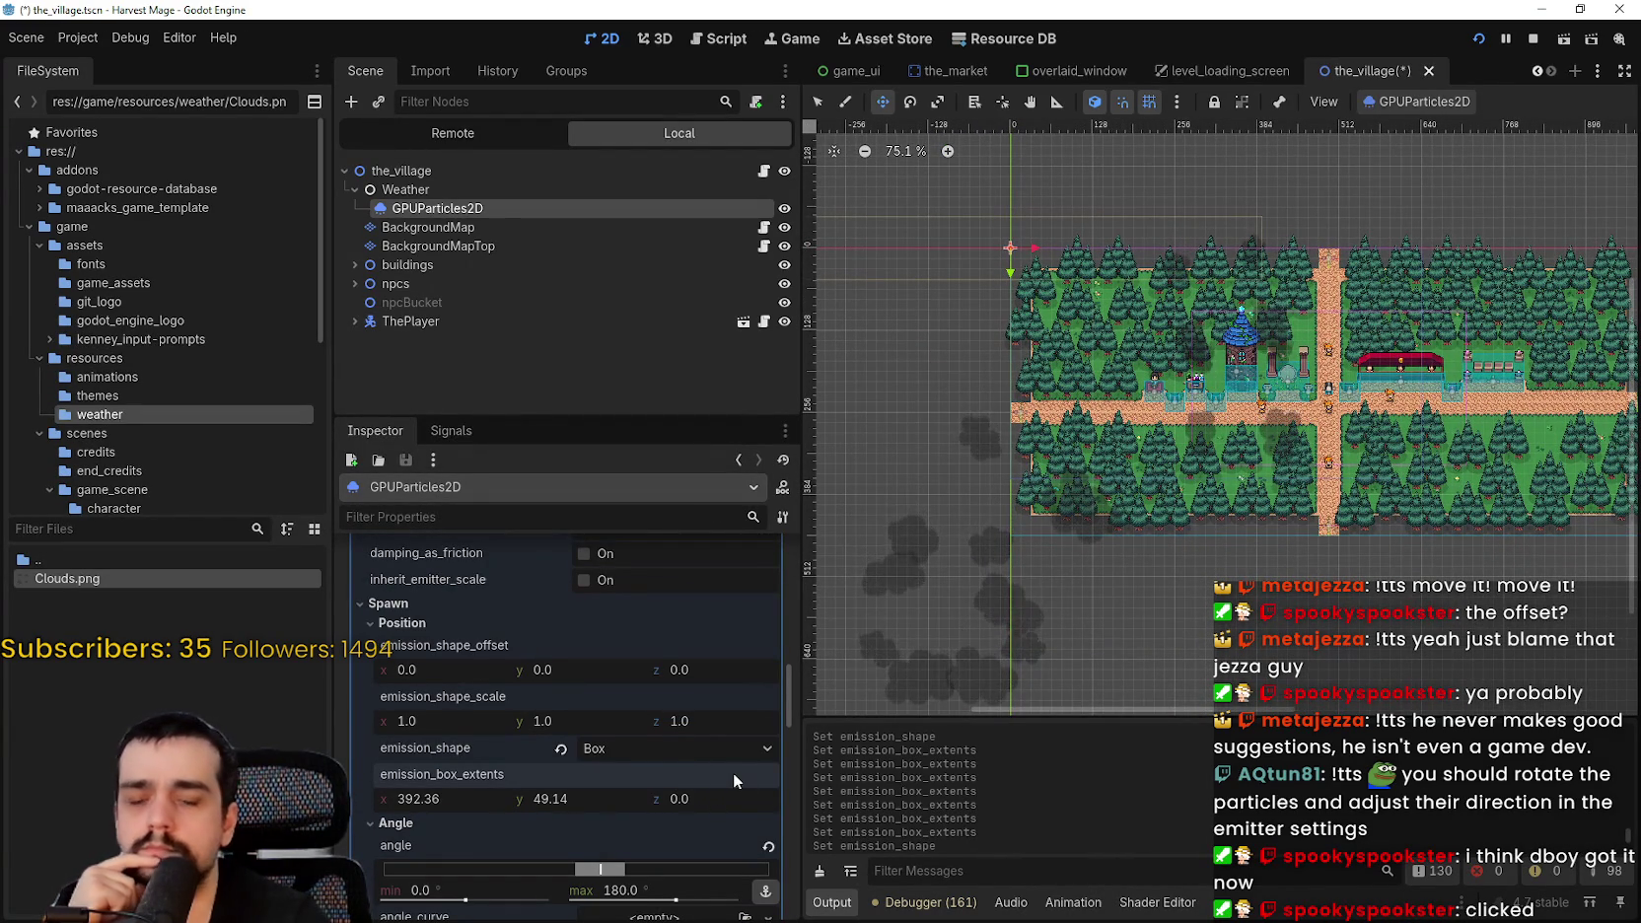
drag(552, 799, 574, 798)
- Set emission box extents to x 32 and y 600, then drag y down to 449.845
click(446, 800)
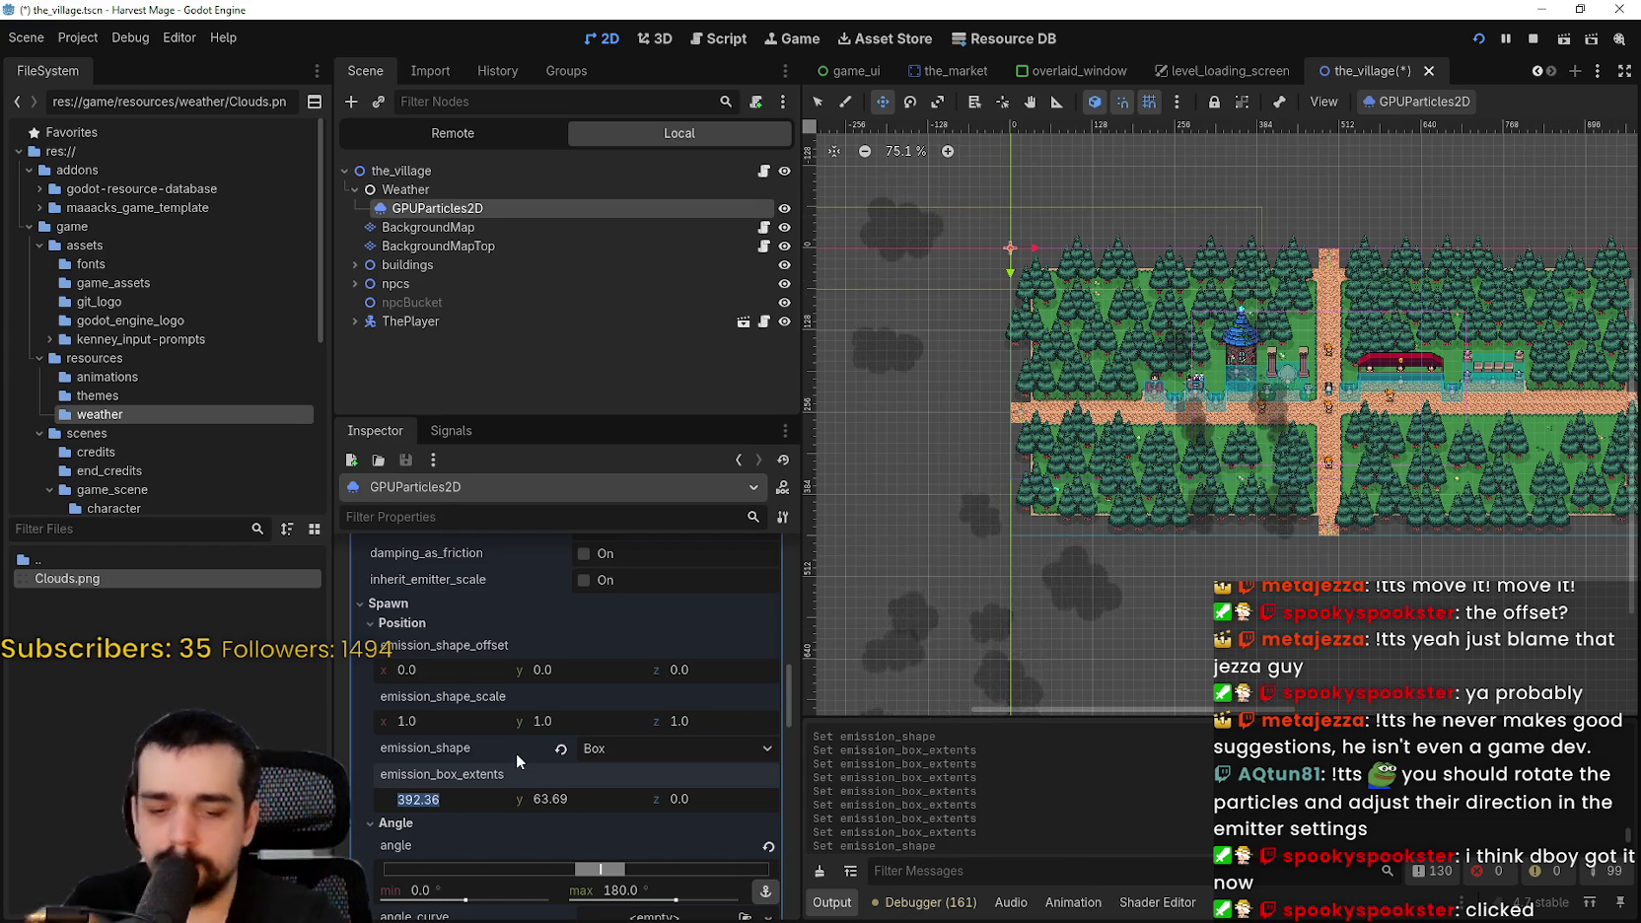
key(BackSpace)
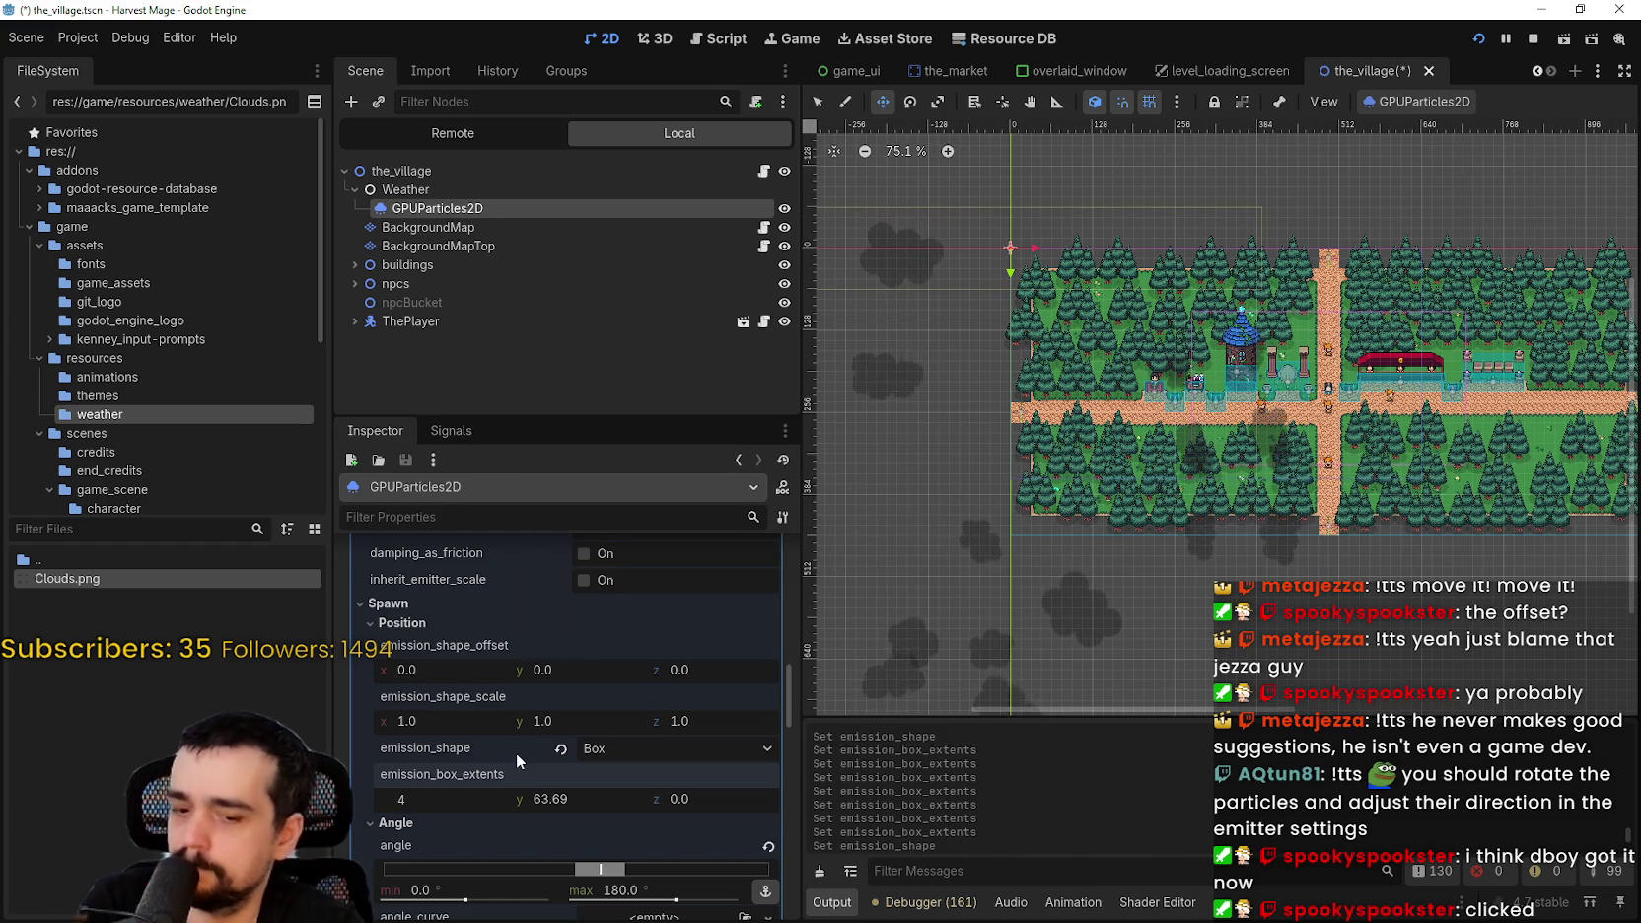
text(32)
key(Return)
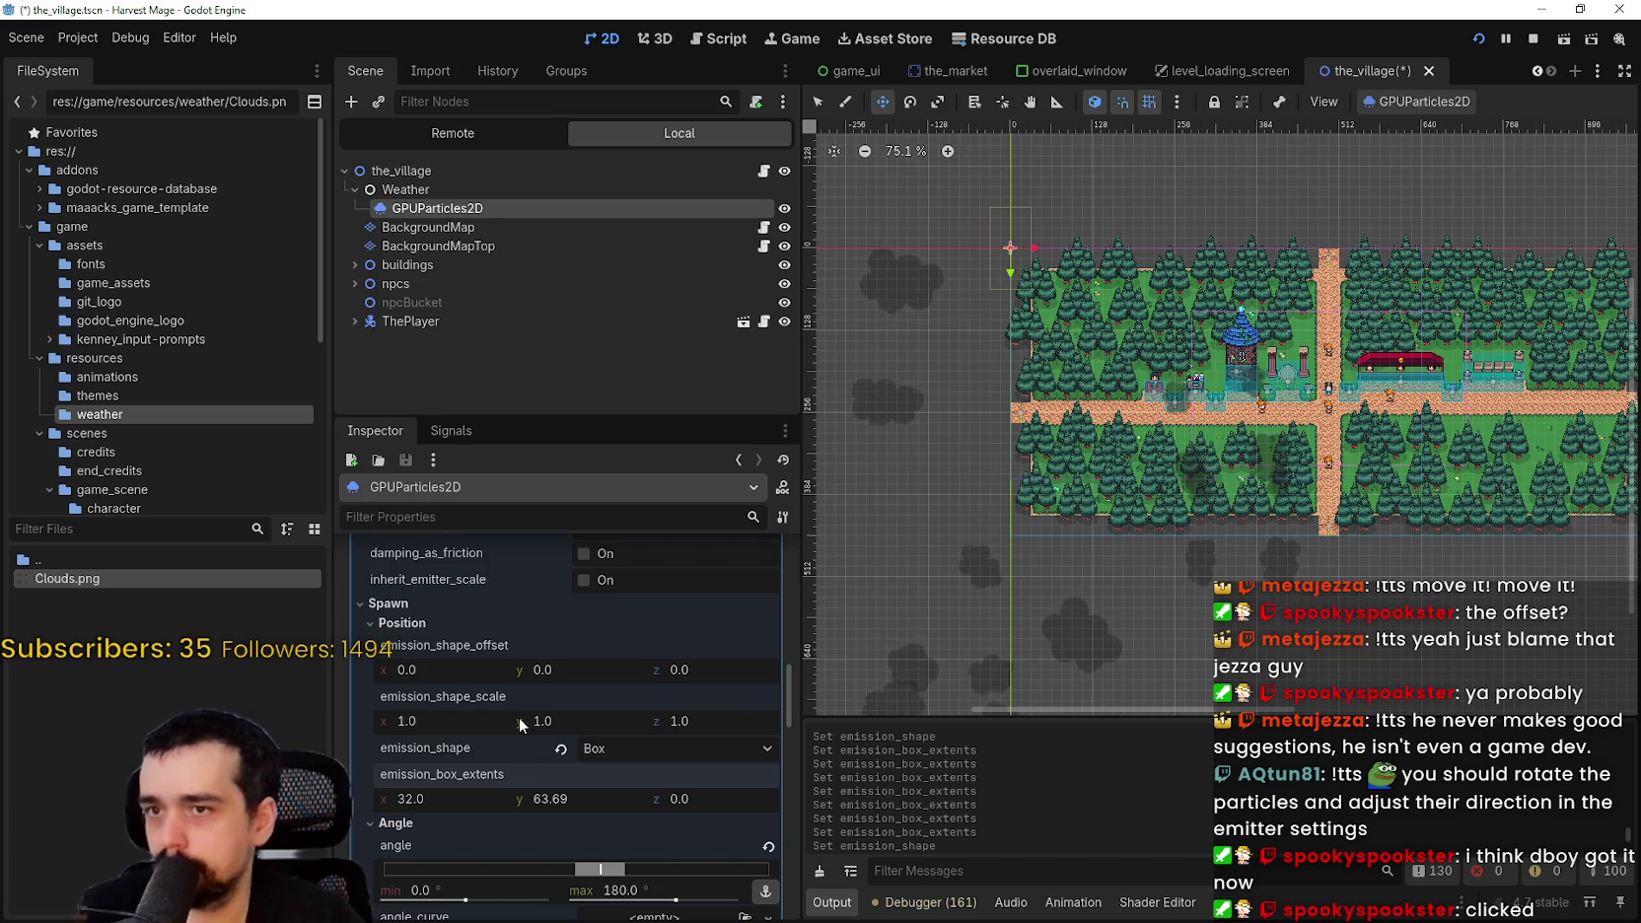
click(584, 803)
text(60)
key(Return)
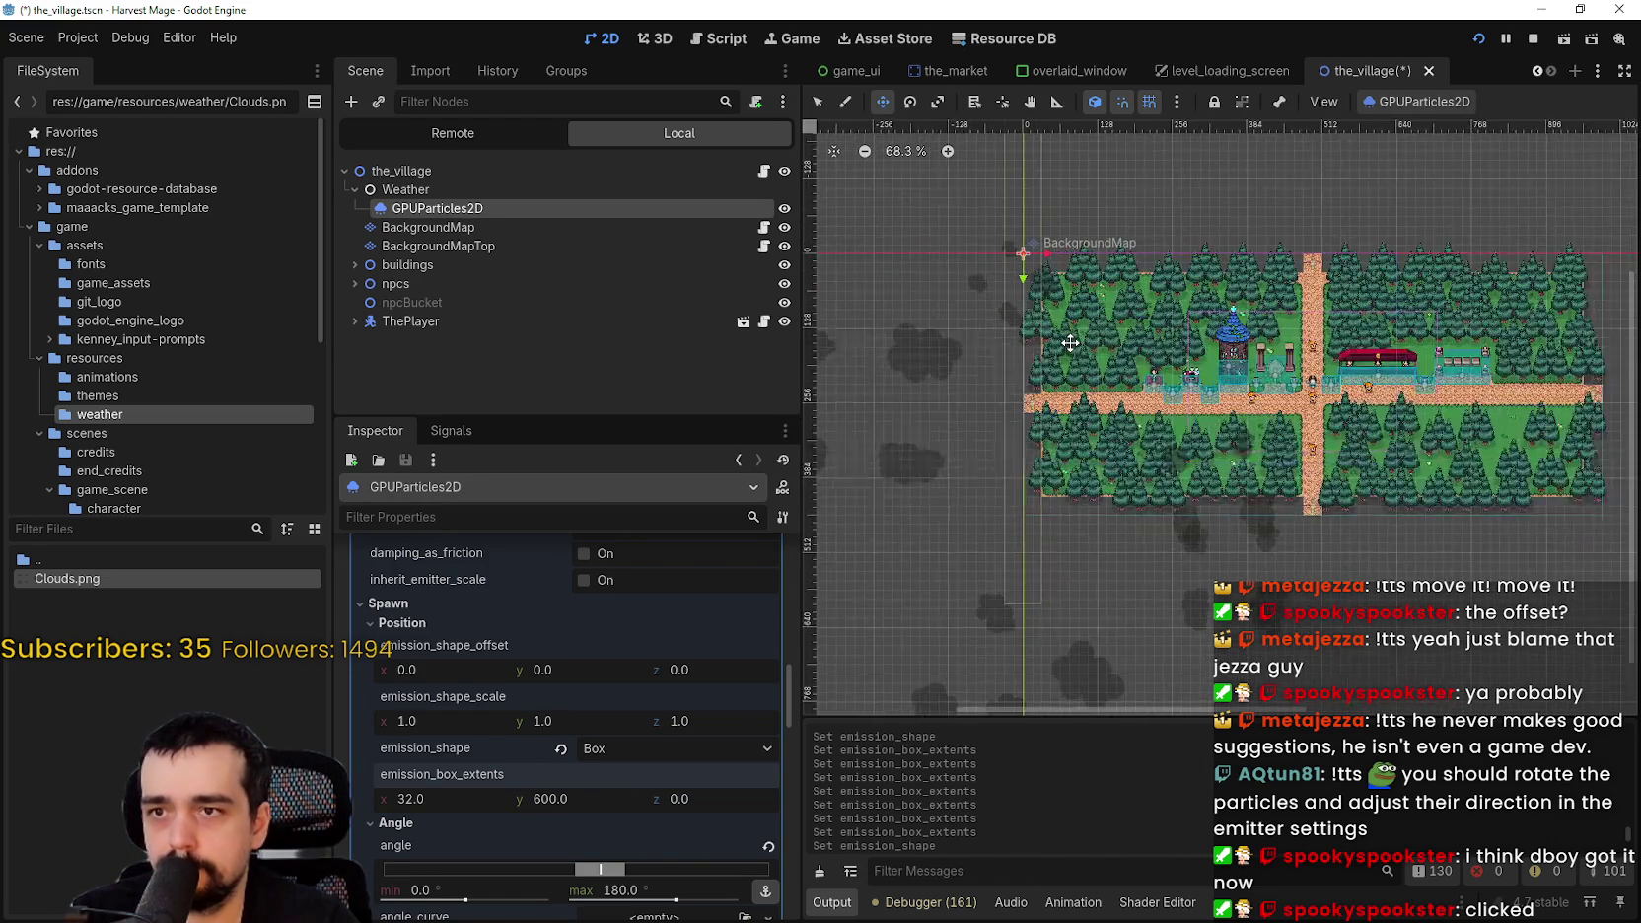
drag(545, 800, 537, 801)
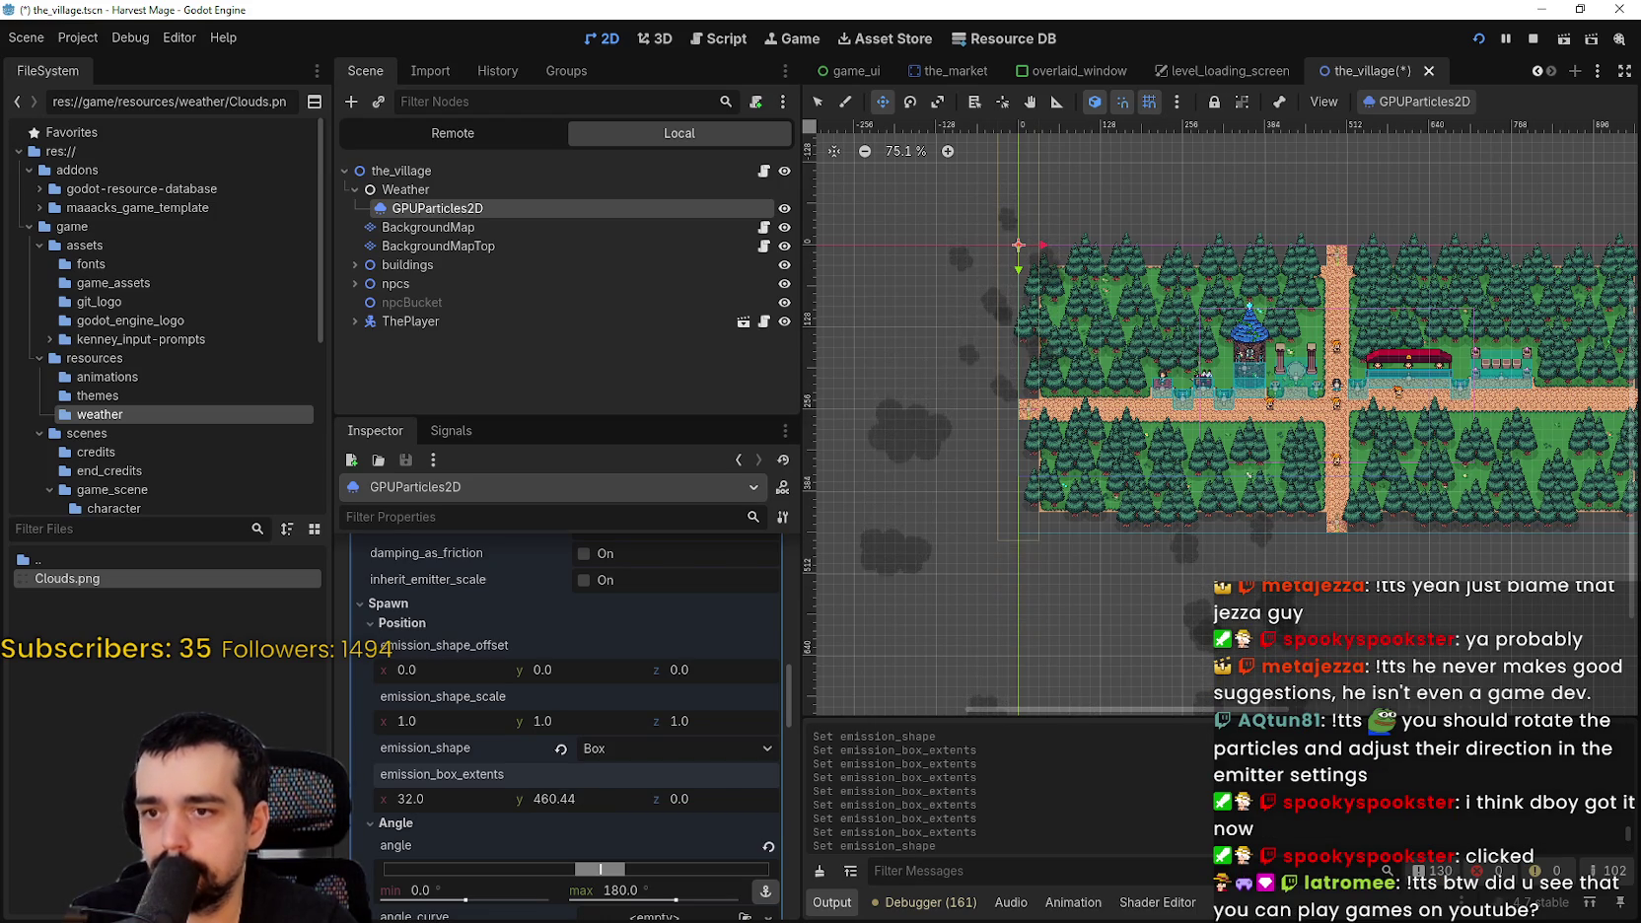
scroll(883, 654, up, 5)
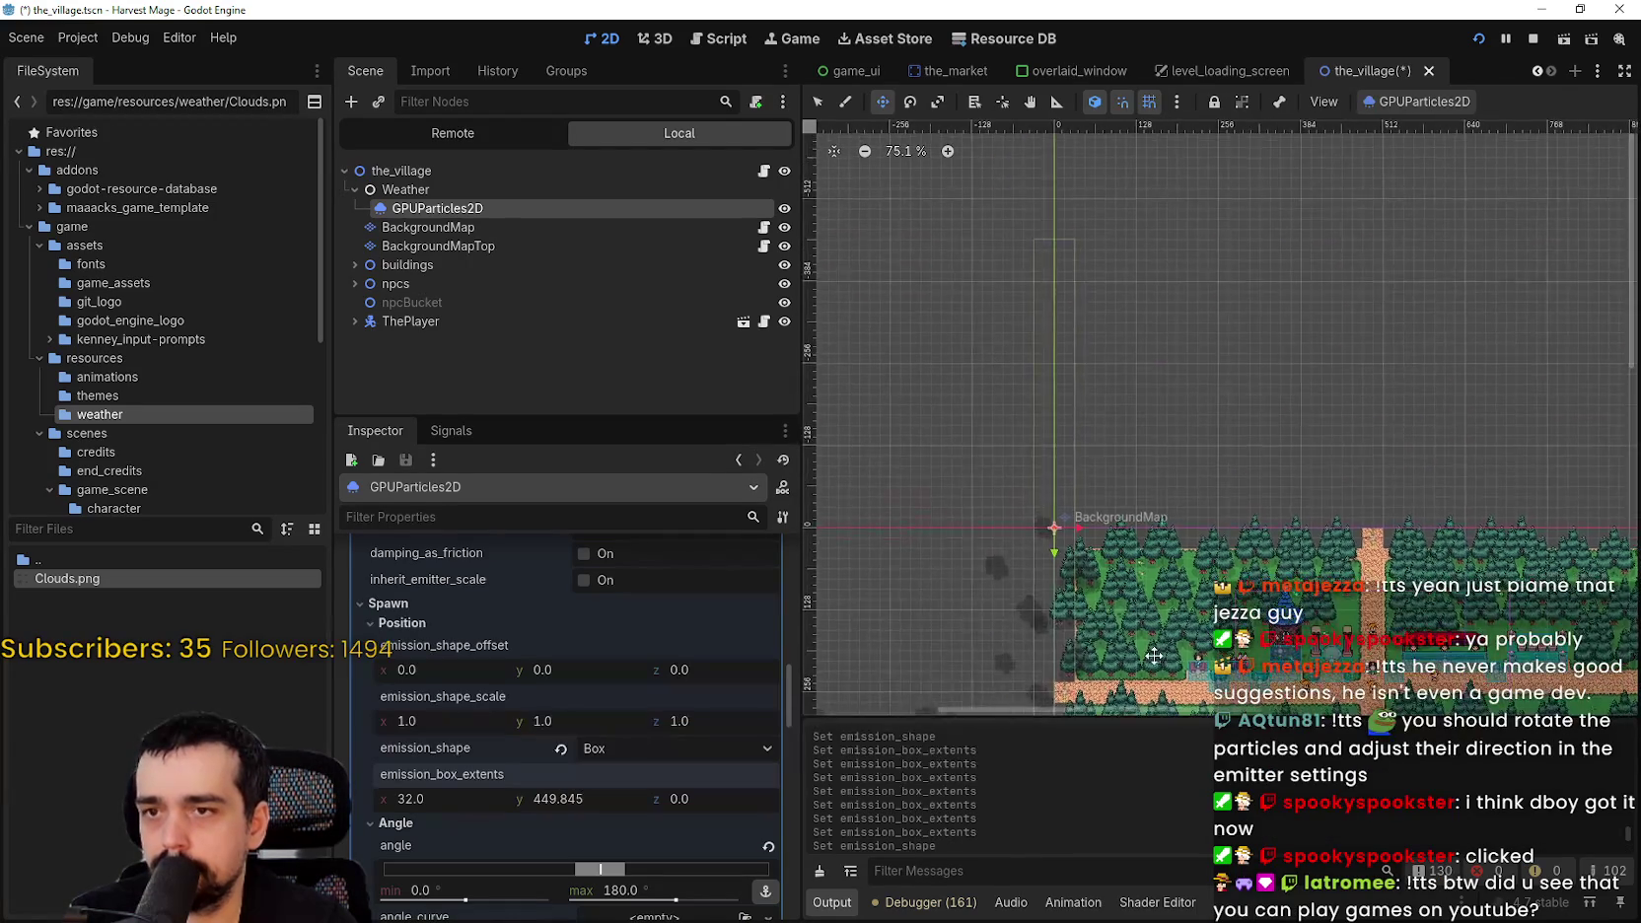
scroll(1079, 565, down, 3)
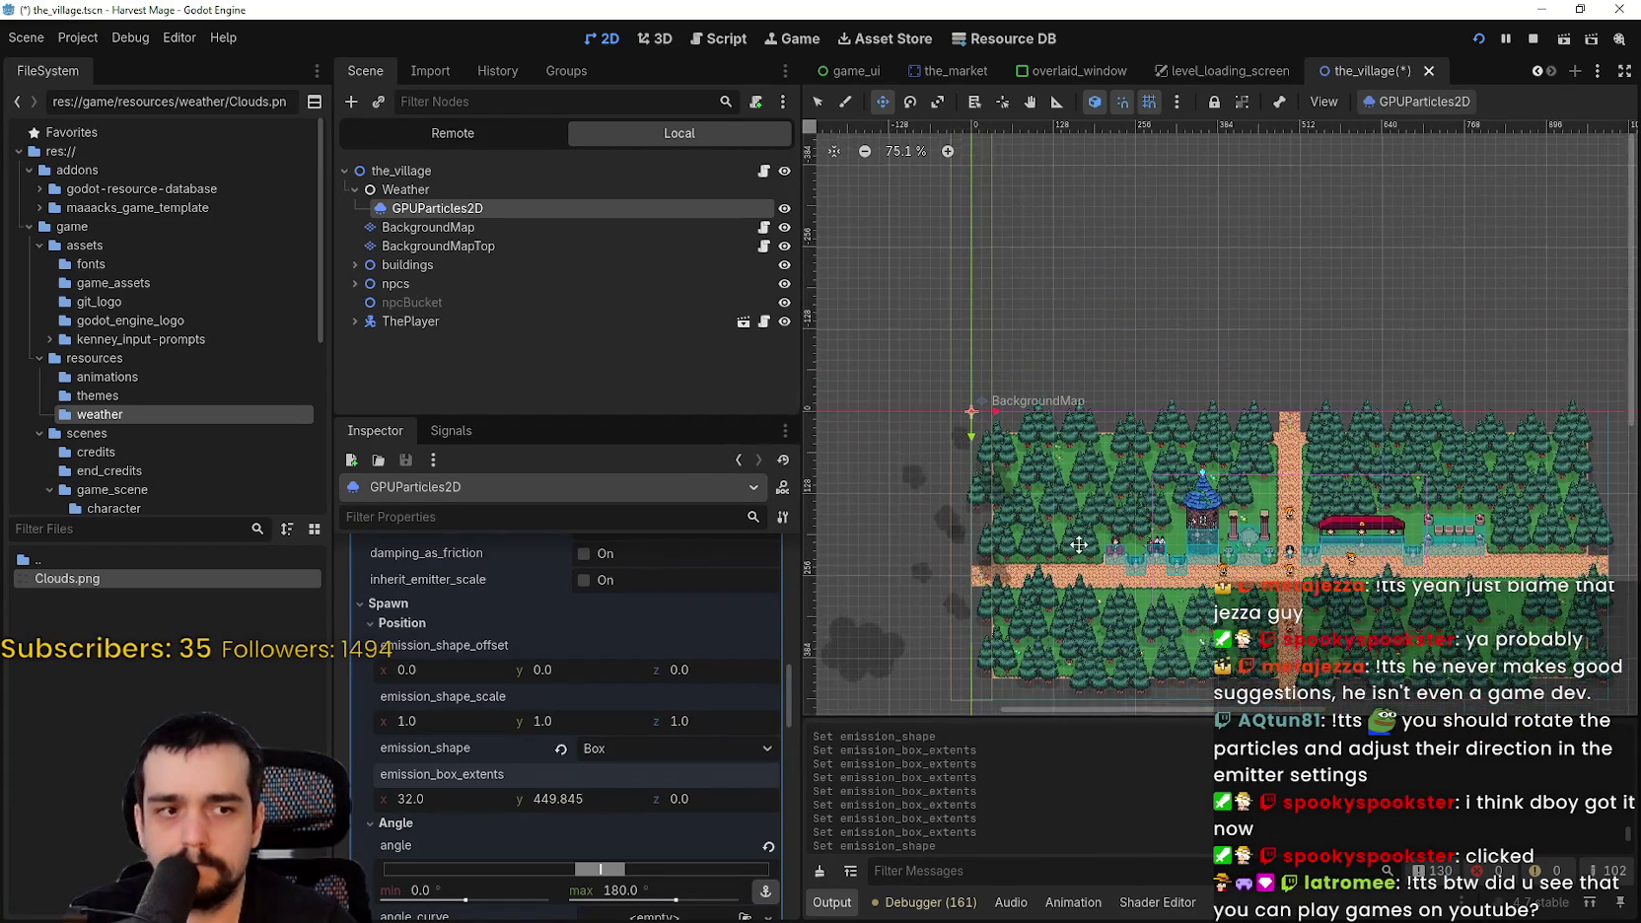
scroll(1077, 517, up, 2)
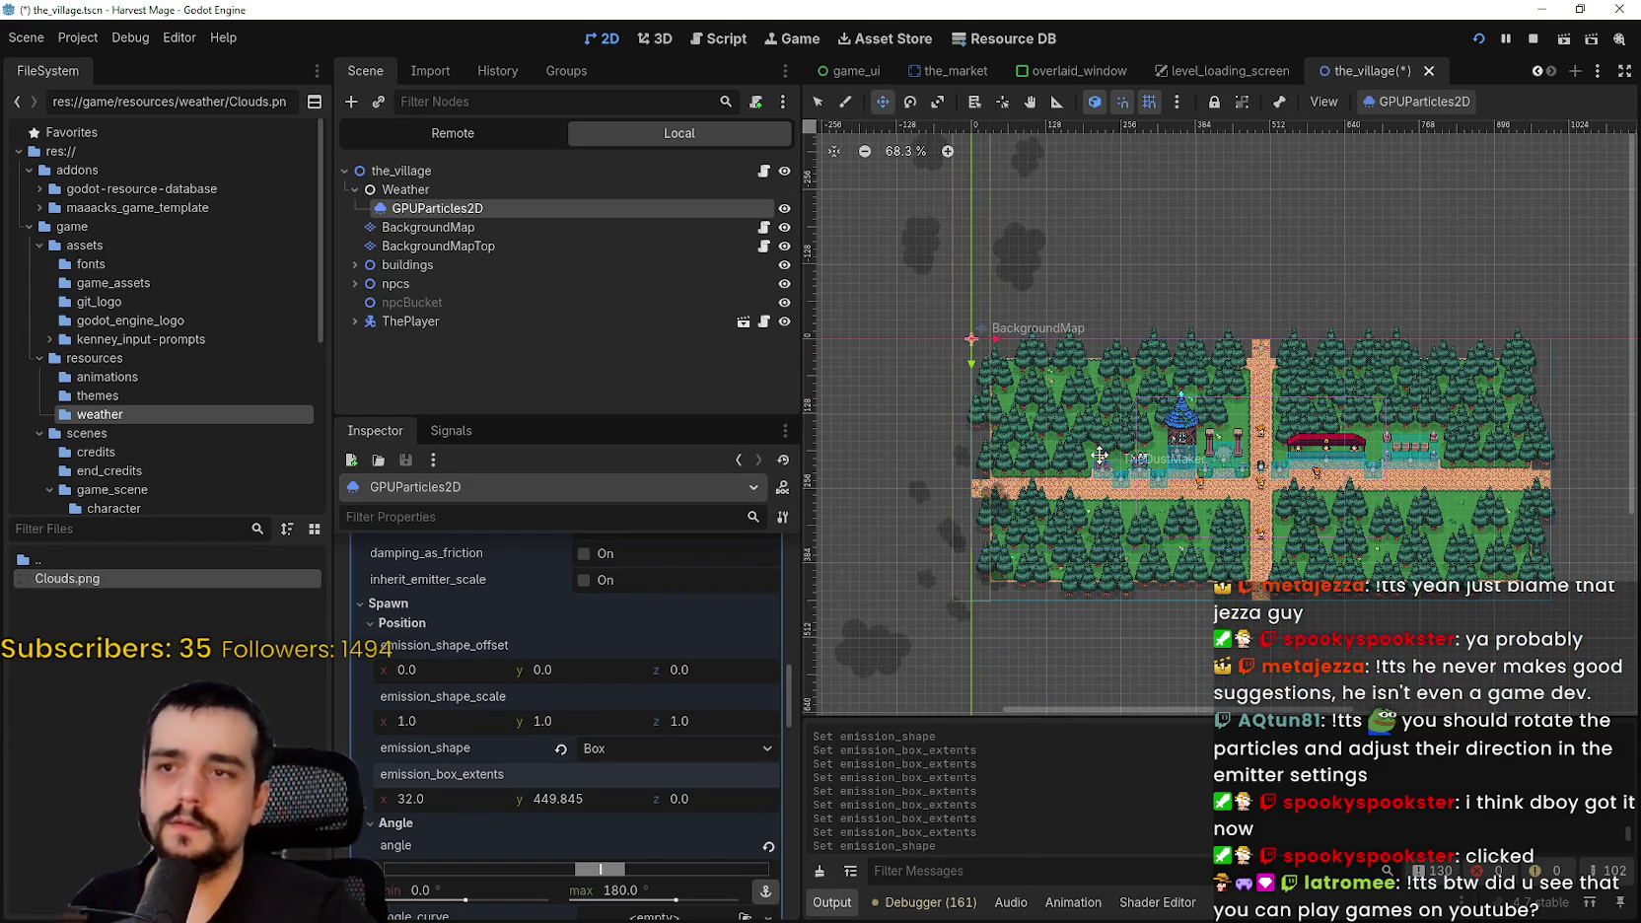
scroll(1099, 454, up, 1)
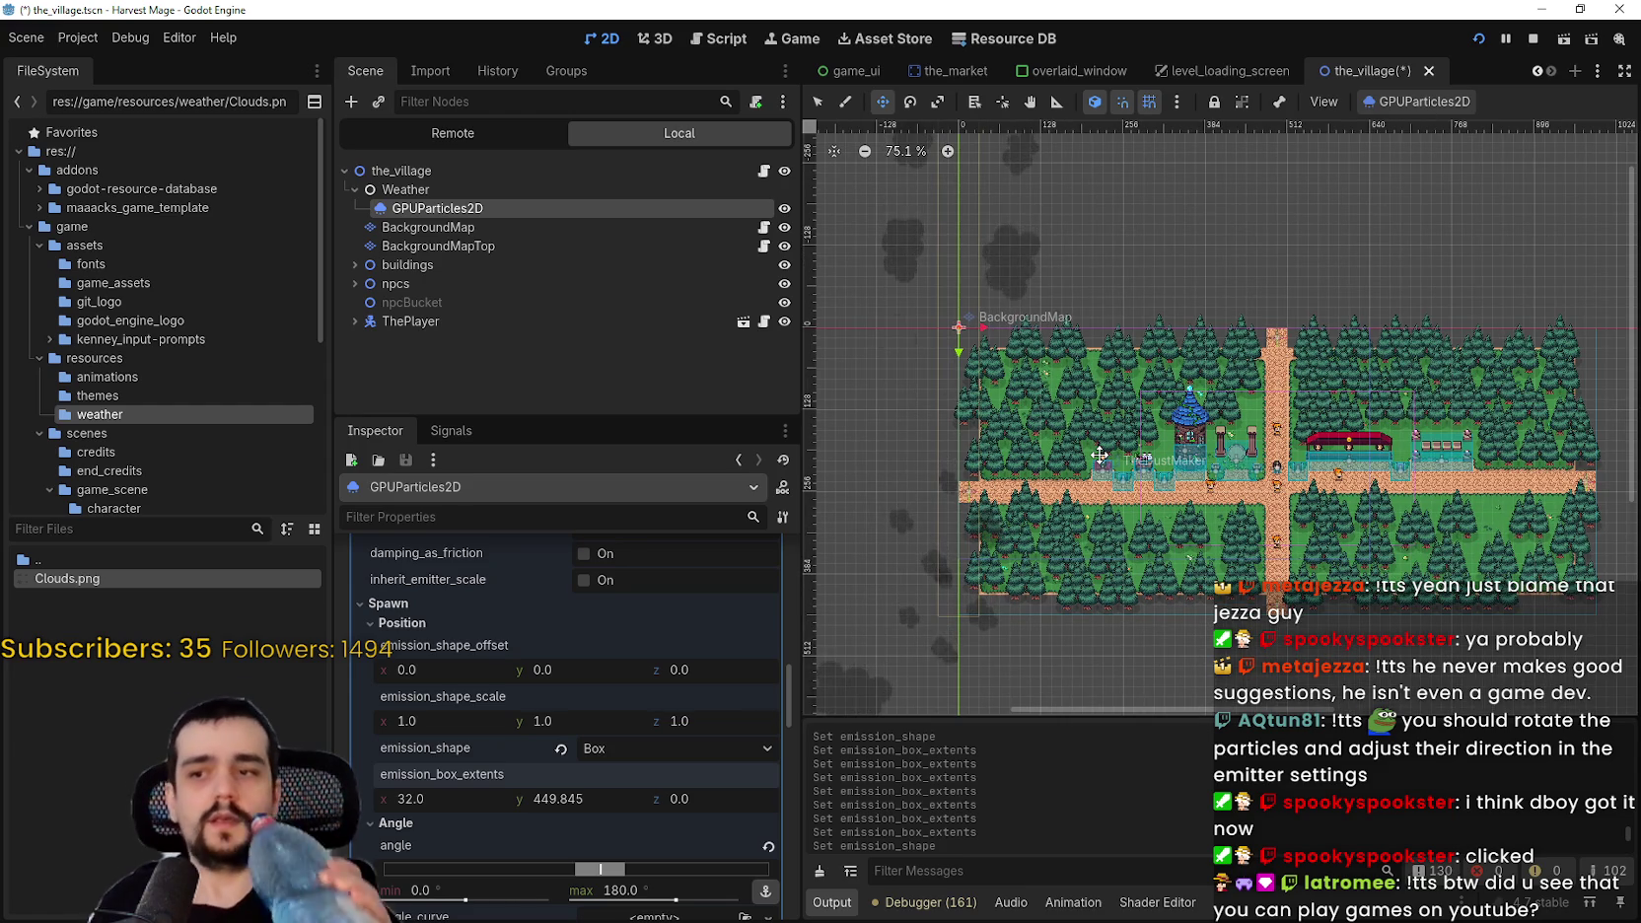
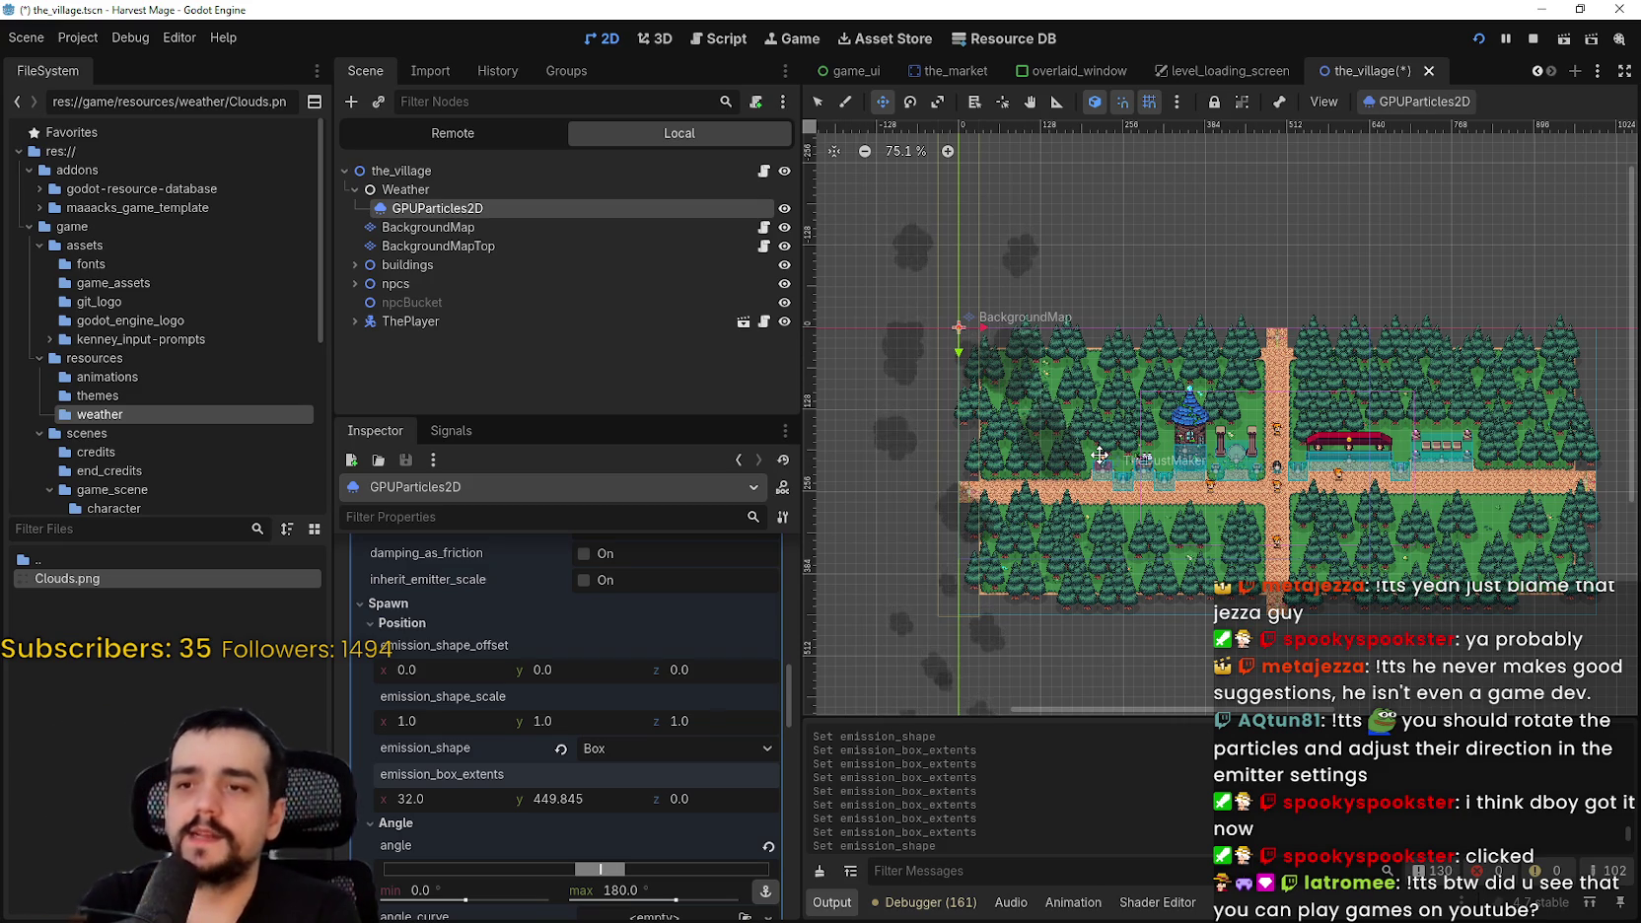
- Set the emission box height extent to 300
scroll(1177, 339, down, 3)
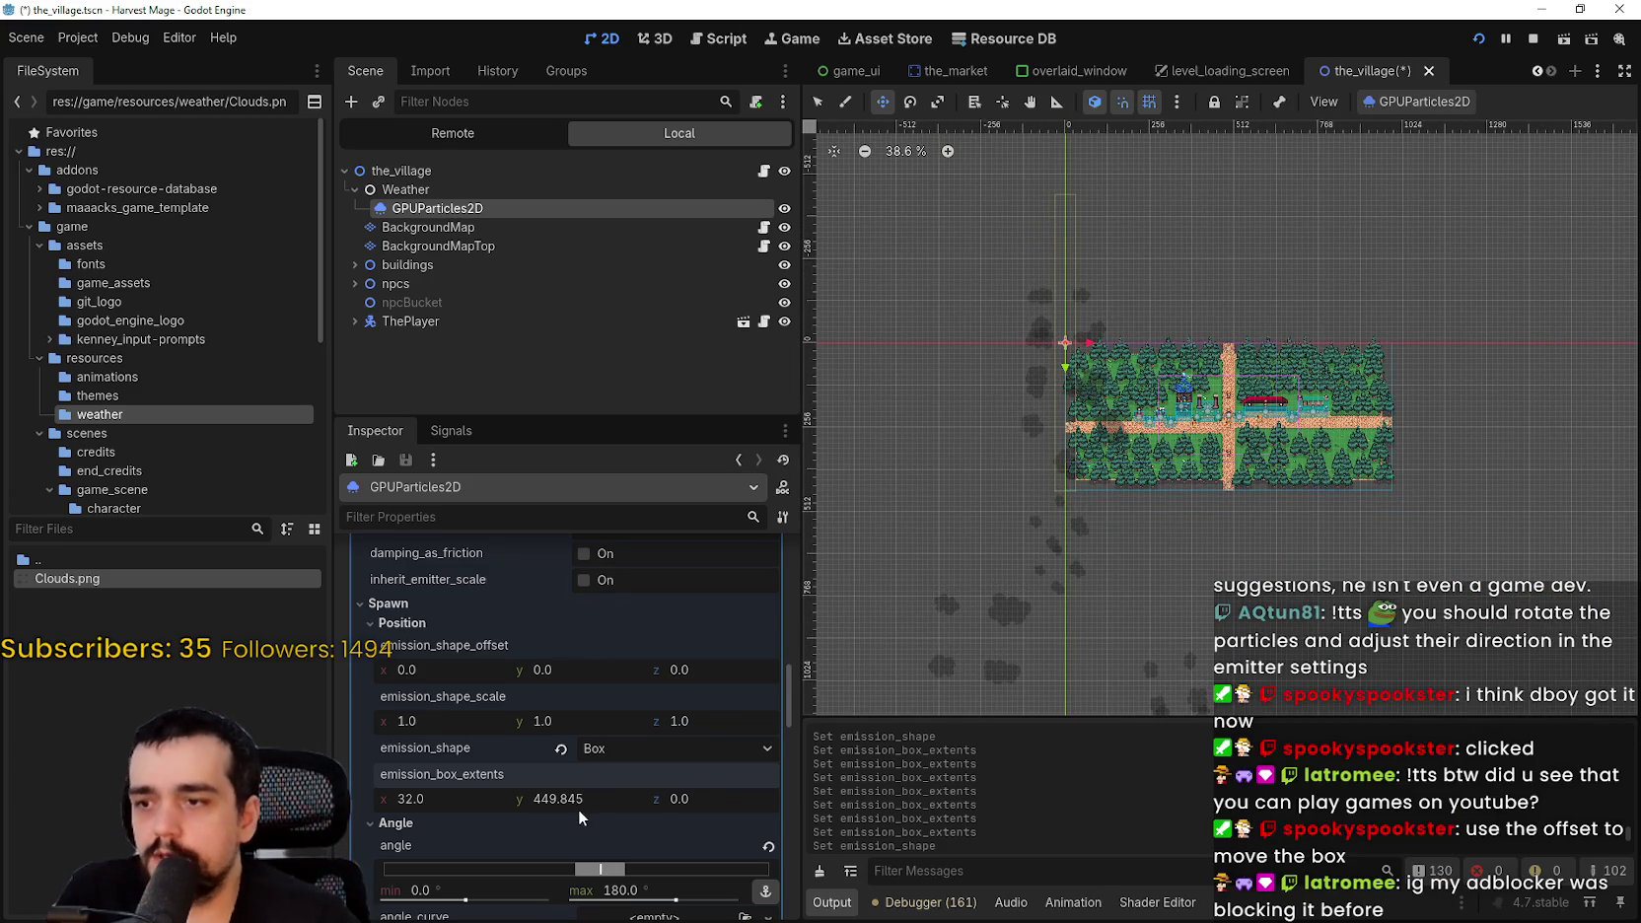
drag(581, 803, 538, 803)
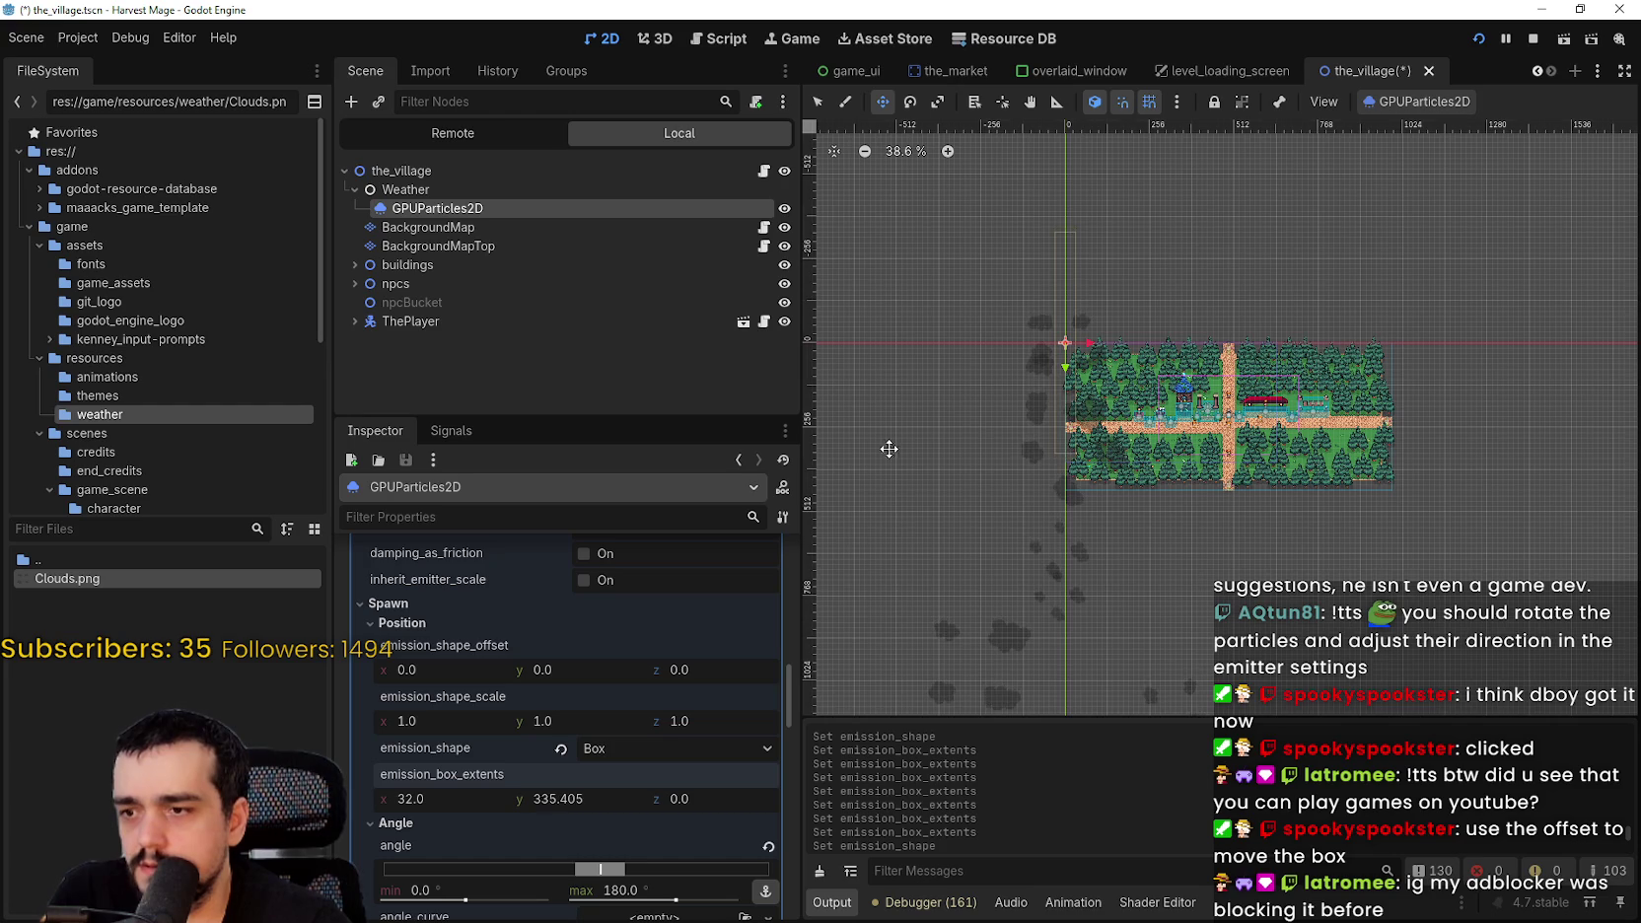
scroll(1084, 465, up, 3)
scroll(981, 628, up, 2)
click(566, 798)
text(300)
key(Return)
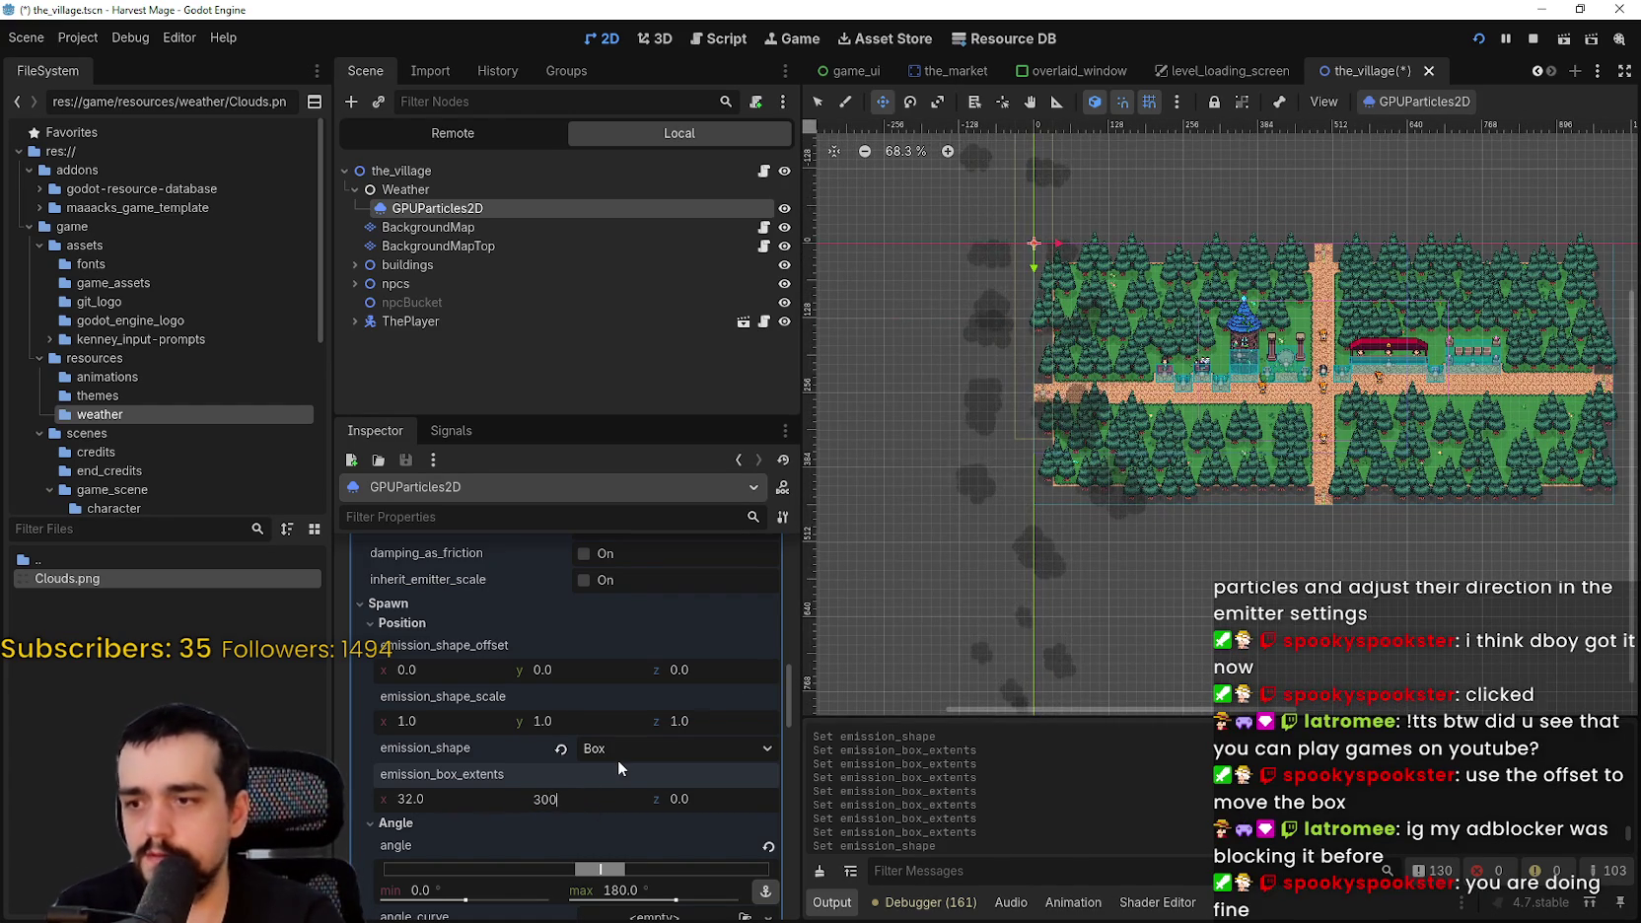
- Collapse the Angle section and drag emission offset y down toward about 198
scroll(1048, 288, down, 4)
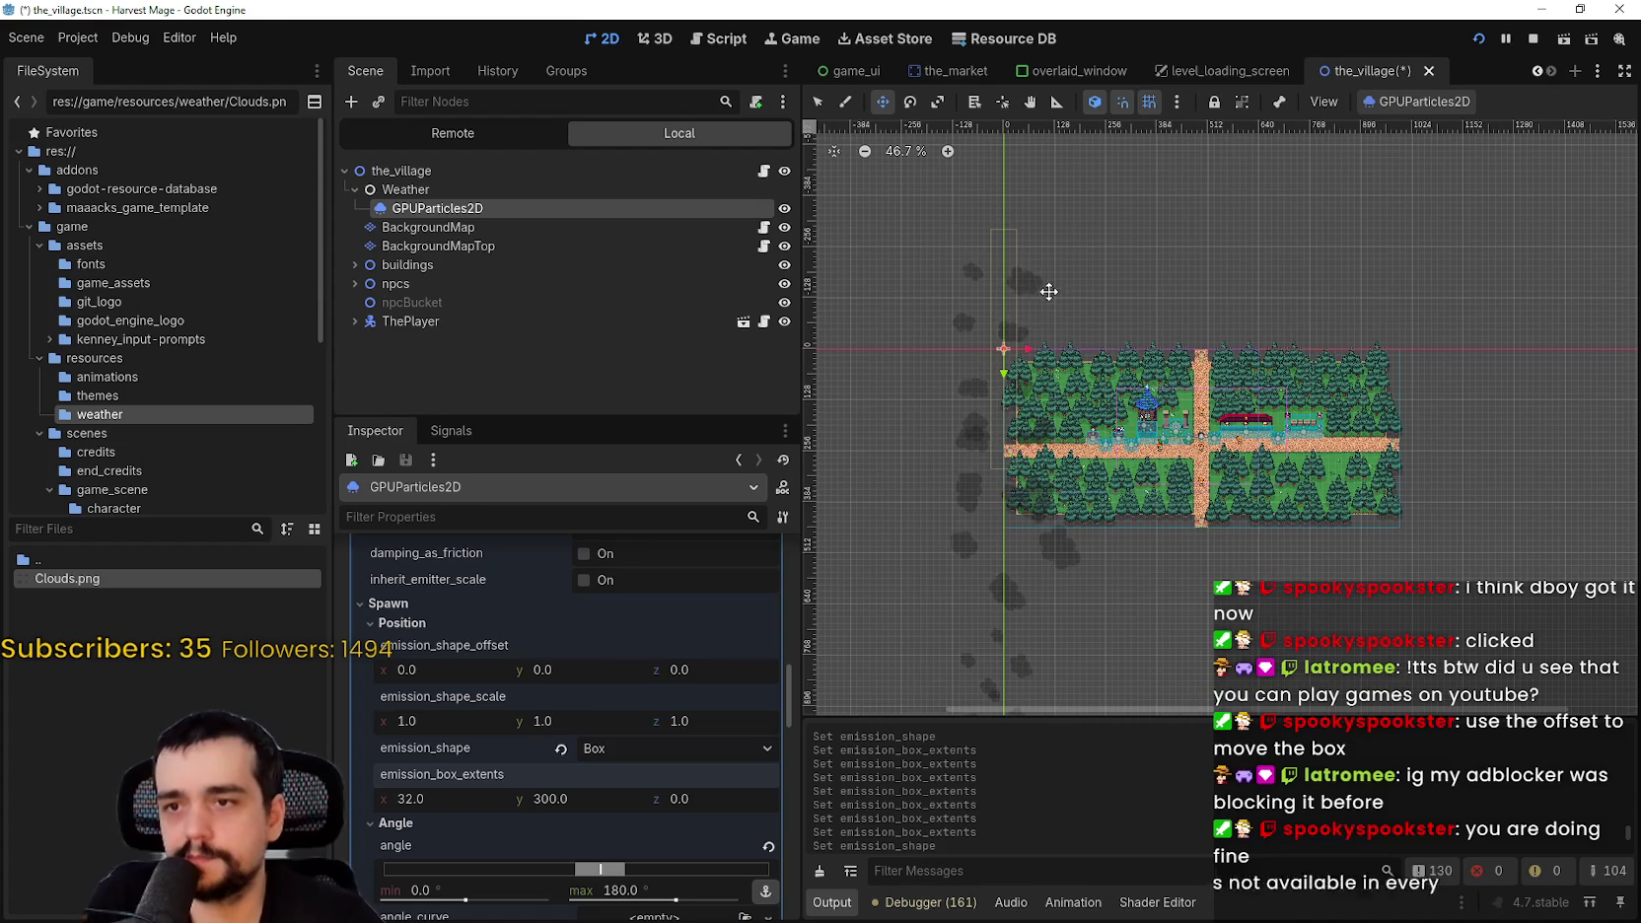
scroll(1083, 414, up, 1)
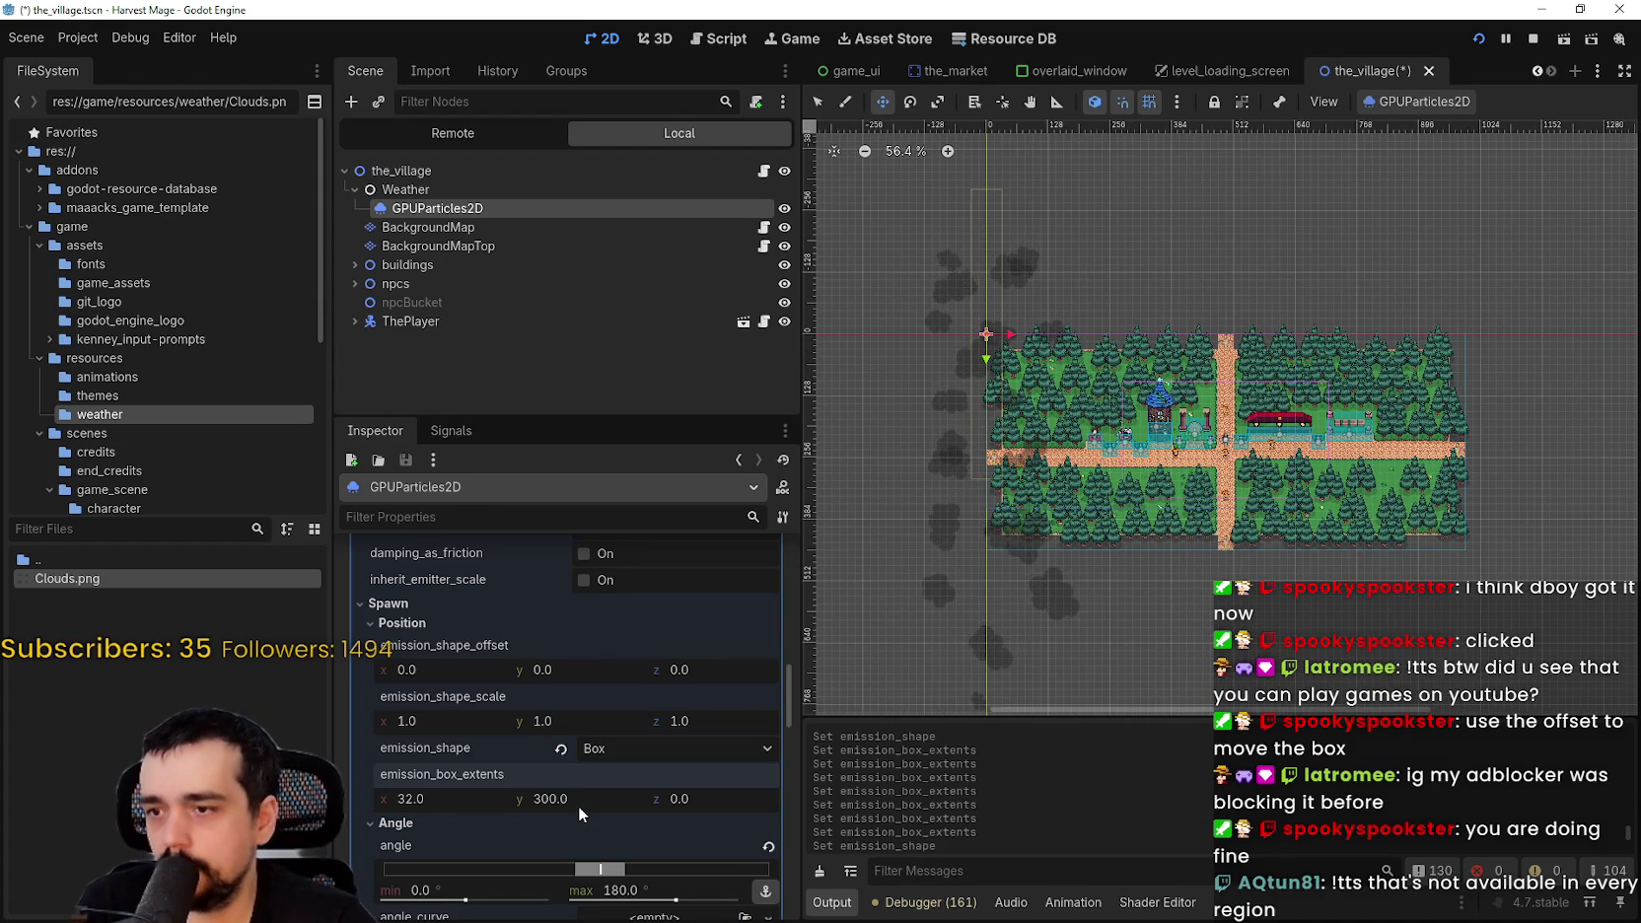
scroll(578, 801, down, 1)
click(375, 779)
scroll(558, 768, up, 1)
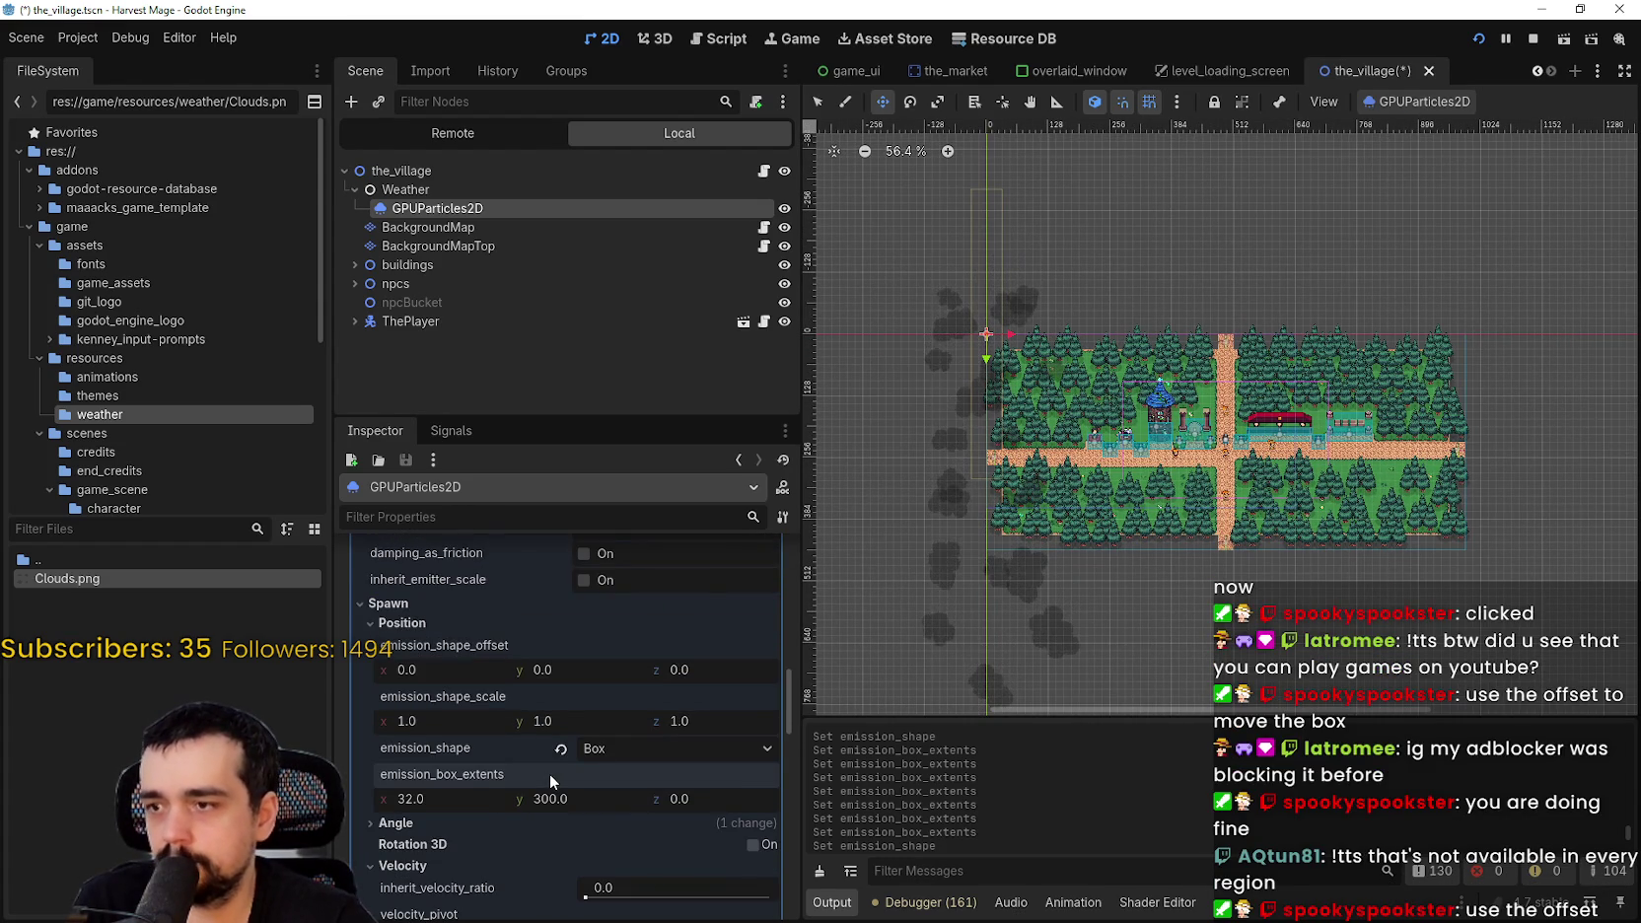
scroll(548, 773, down, 2)
scroll(580, 696, up, 1)
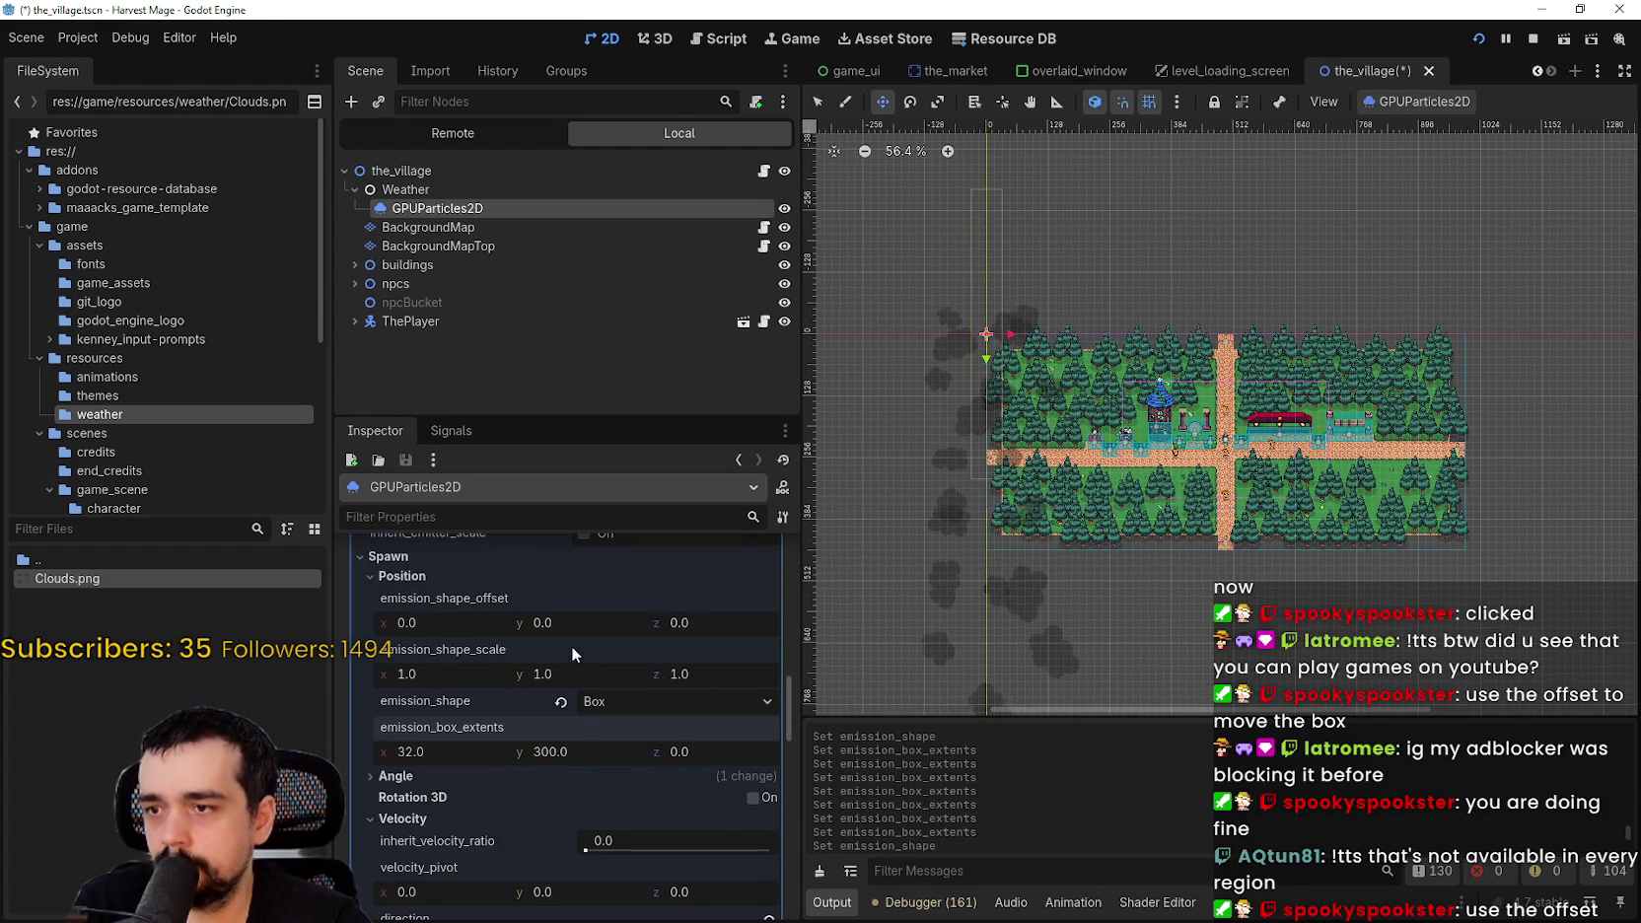
drag(538, 621, 620, 622)
- Set the emission box offset y to 200
click(618, 621)
text(2000)
key(Return)
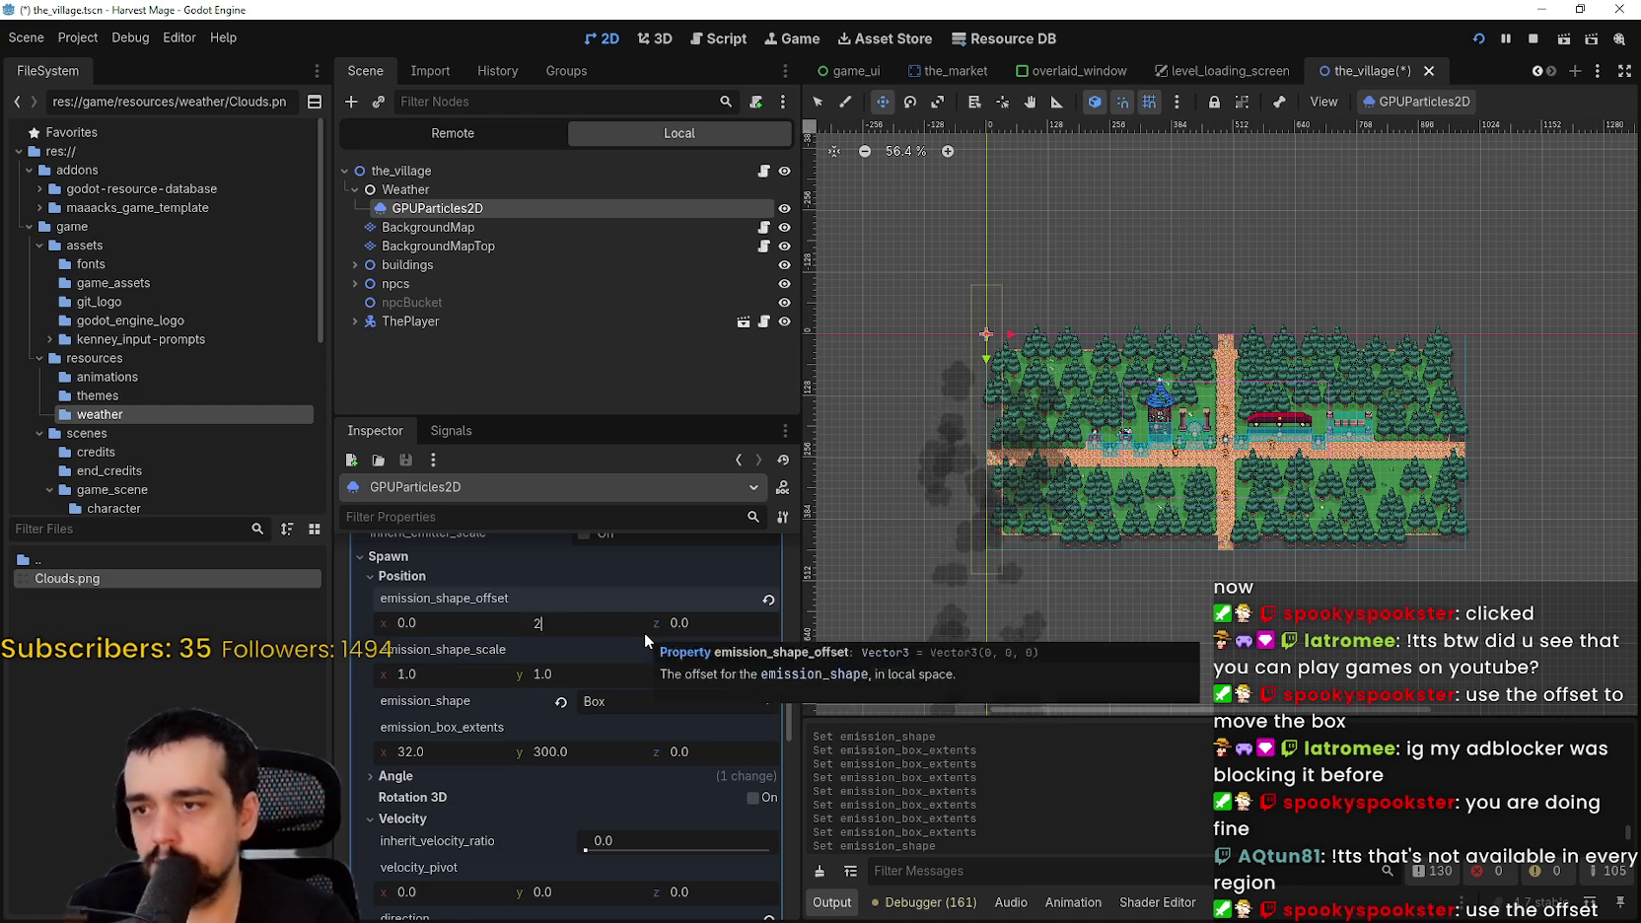
click(641, 629)
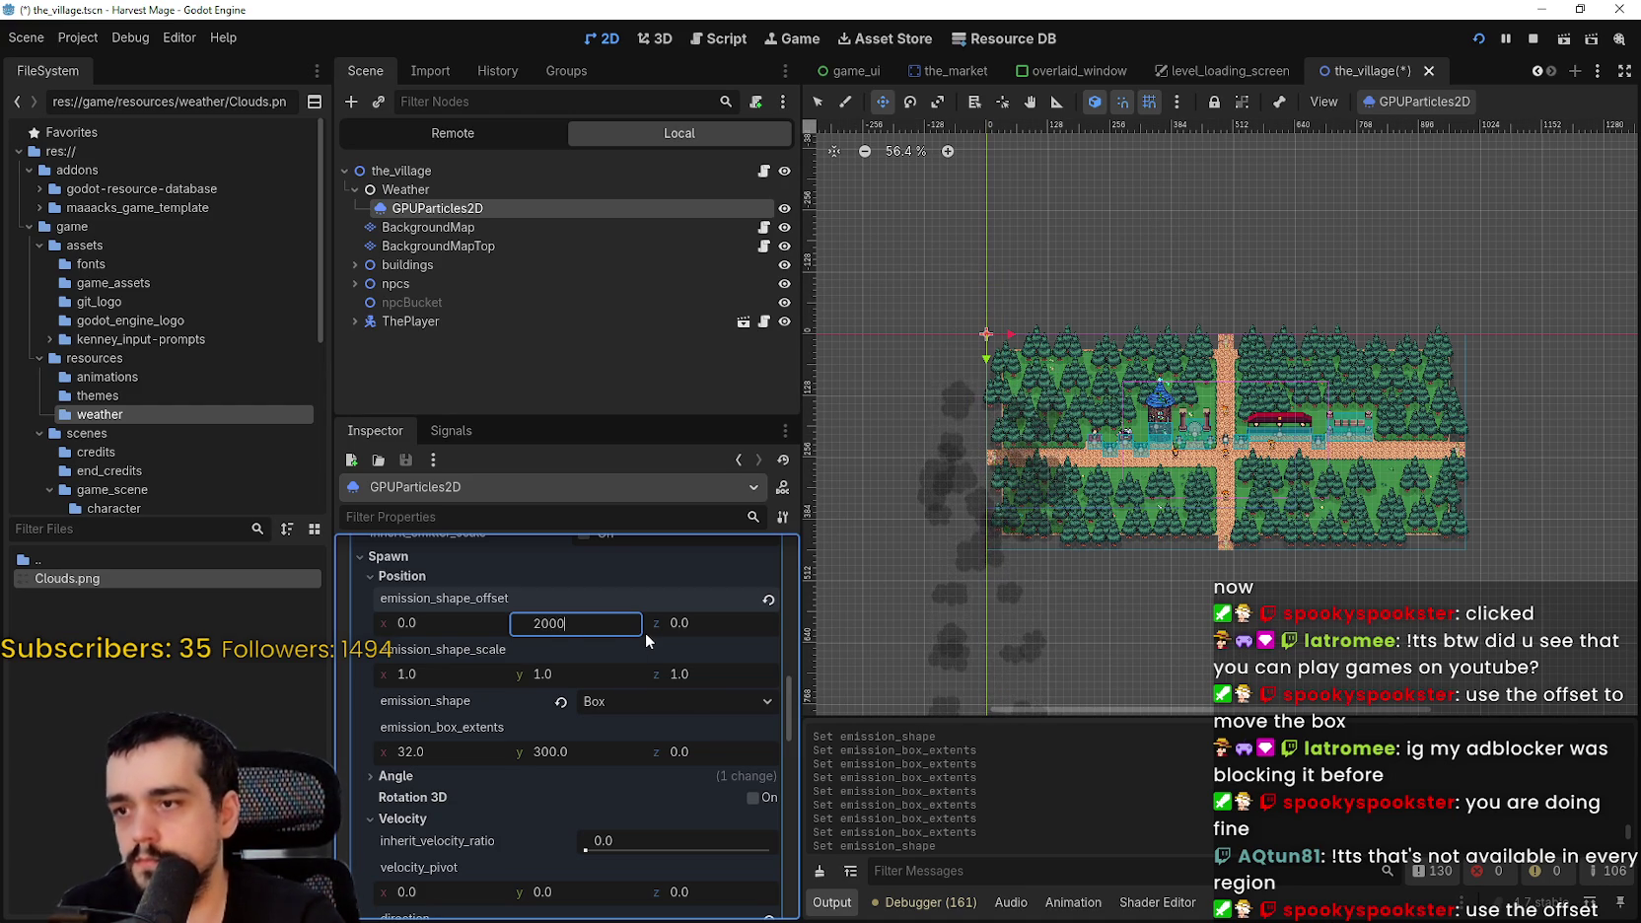
key(BackSpace)
key(Return)
- Fine-tune the box height and nudge the offset y to about 213.81
drag(590, 759, 586, 759)
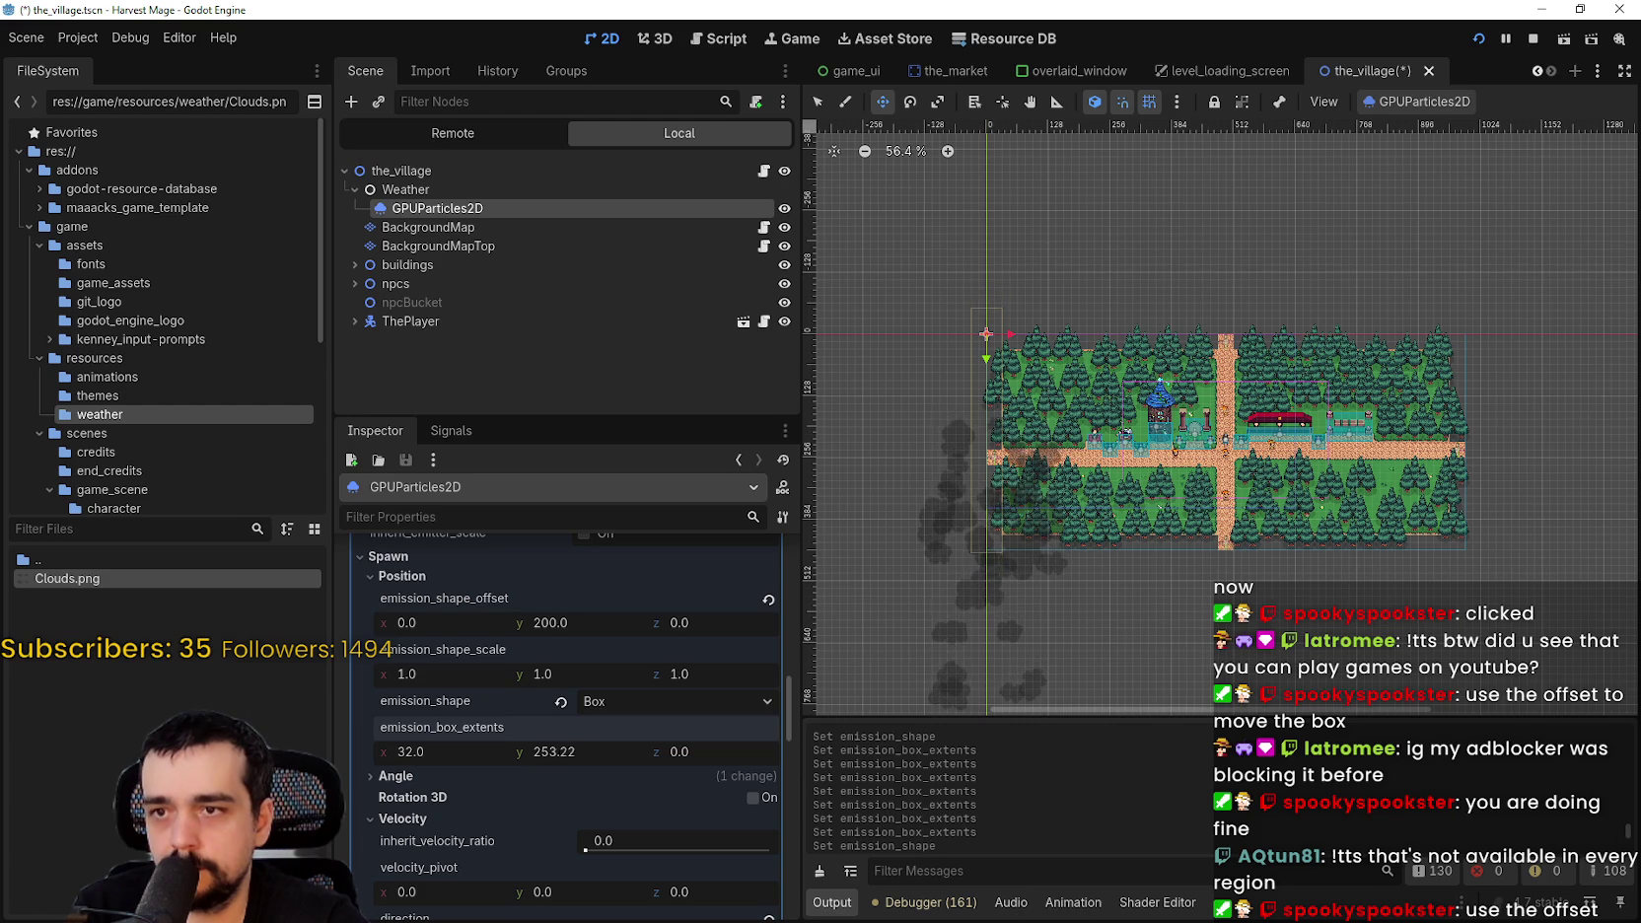
scroll(999, 488, up, 1)
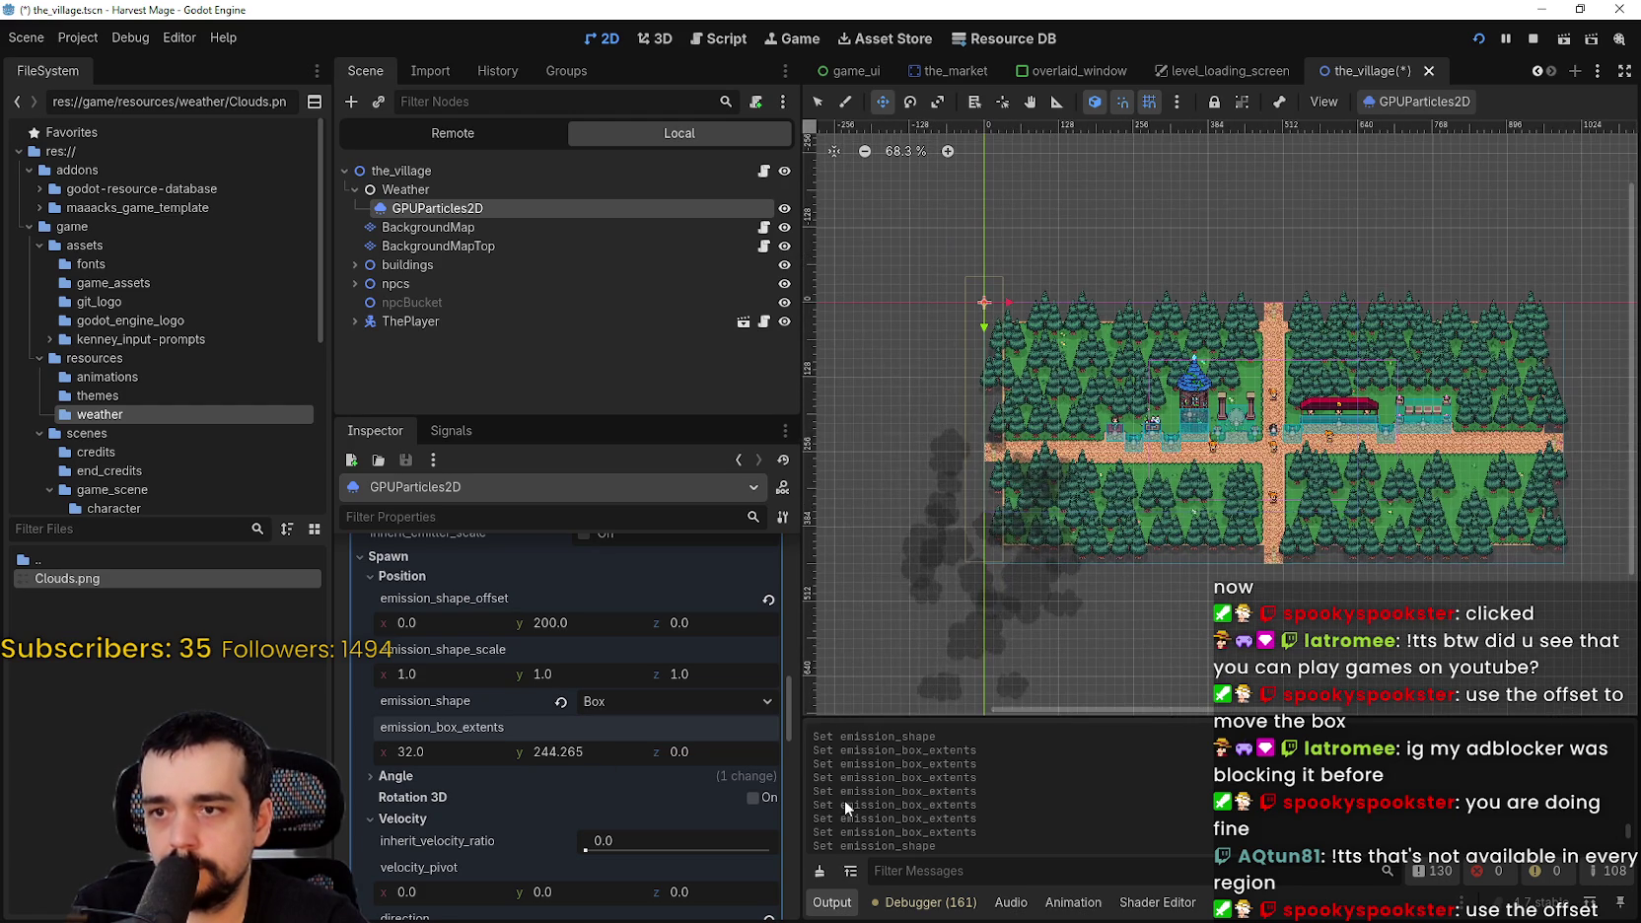
drag(589, 753, 582, 753)
drag(559, 623, 562, 623)
scroll(956, 281, up, 10)
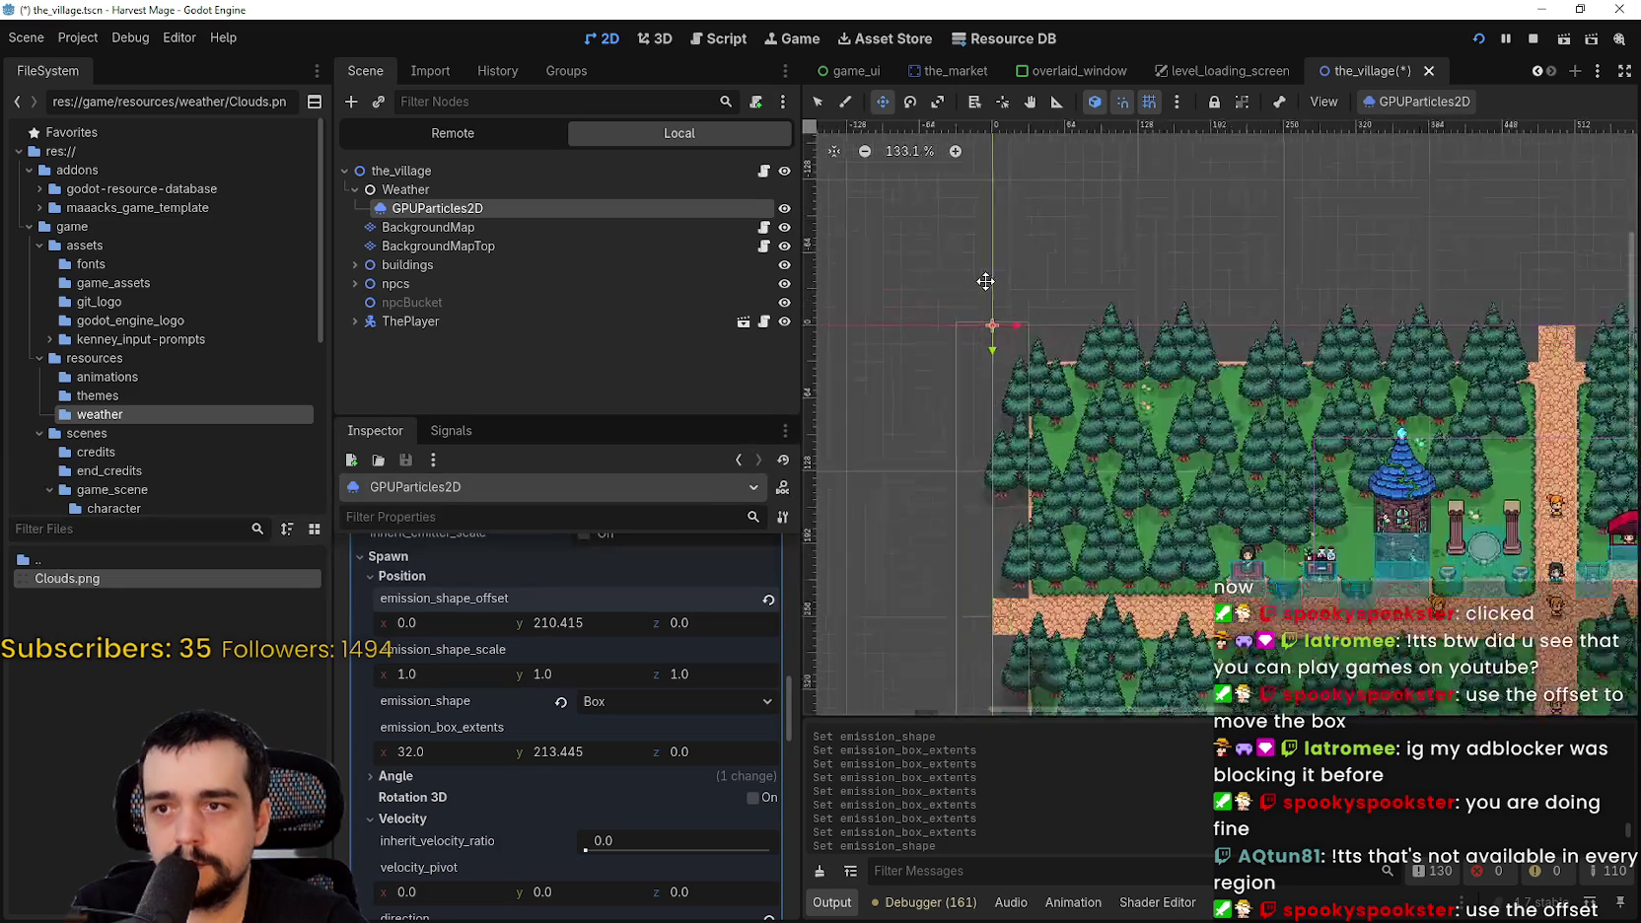
drag(541, 624, 545, 624)
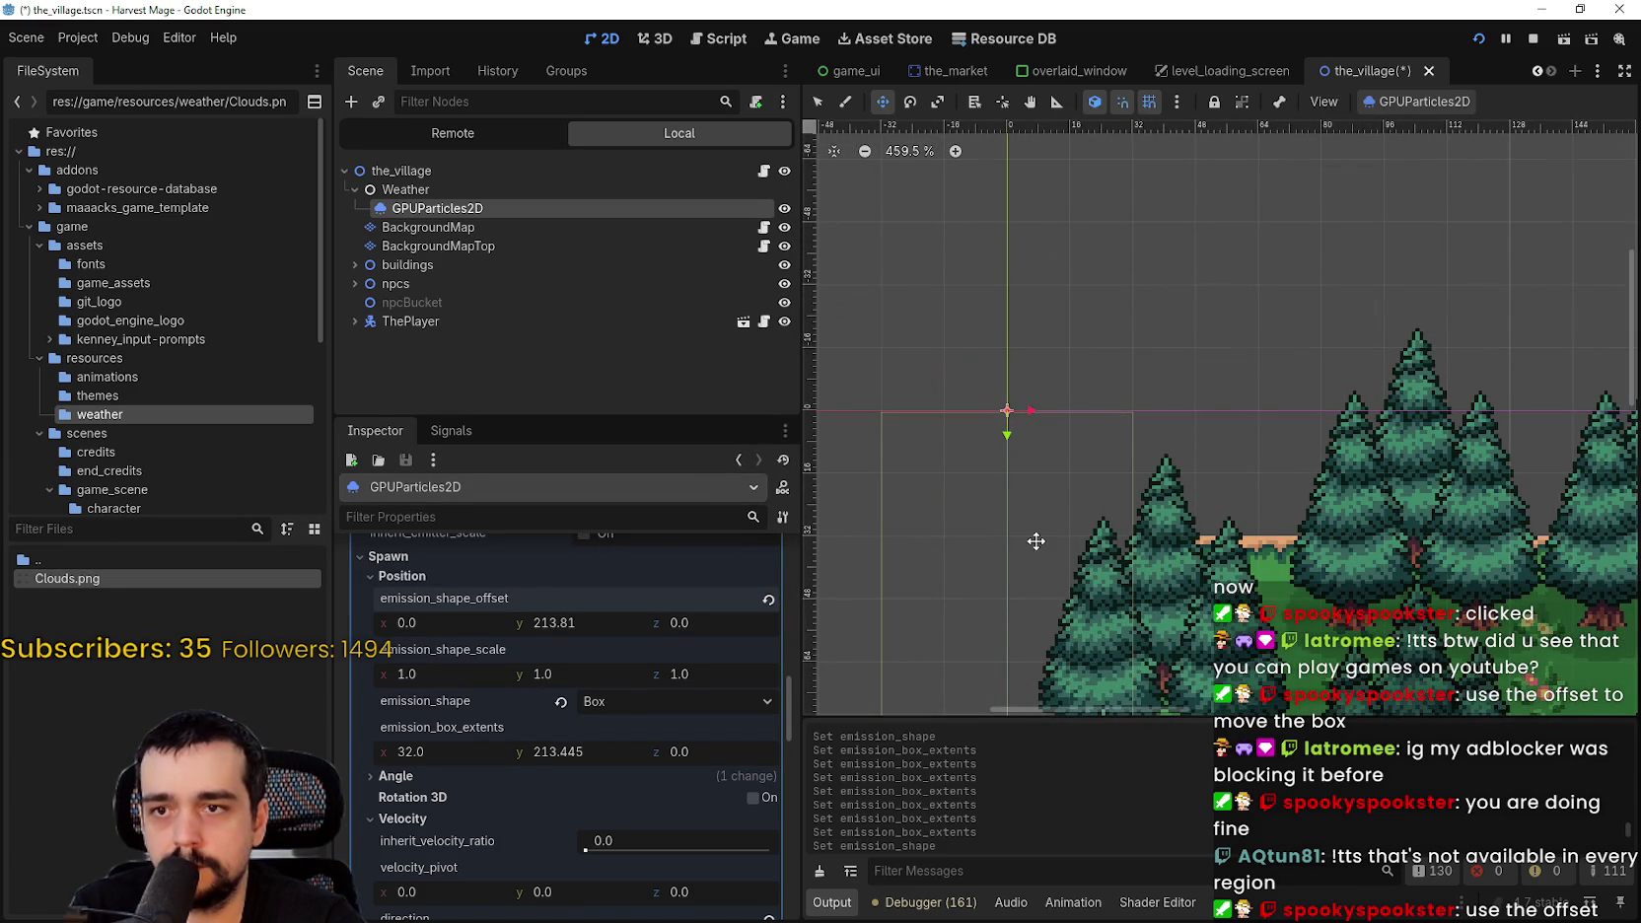
scroll(1035, 540, down, 13)
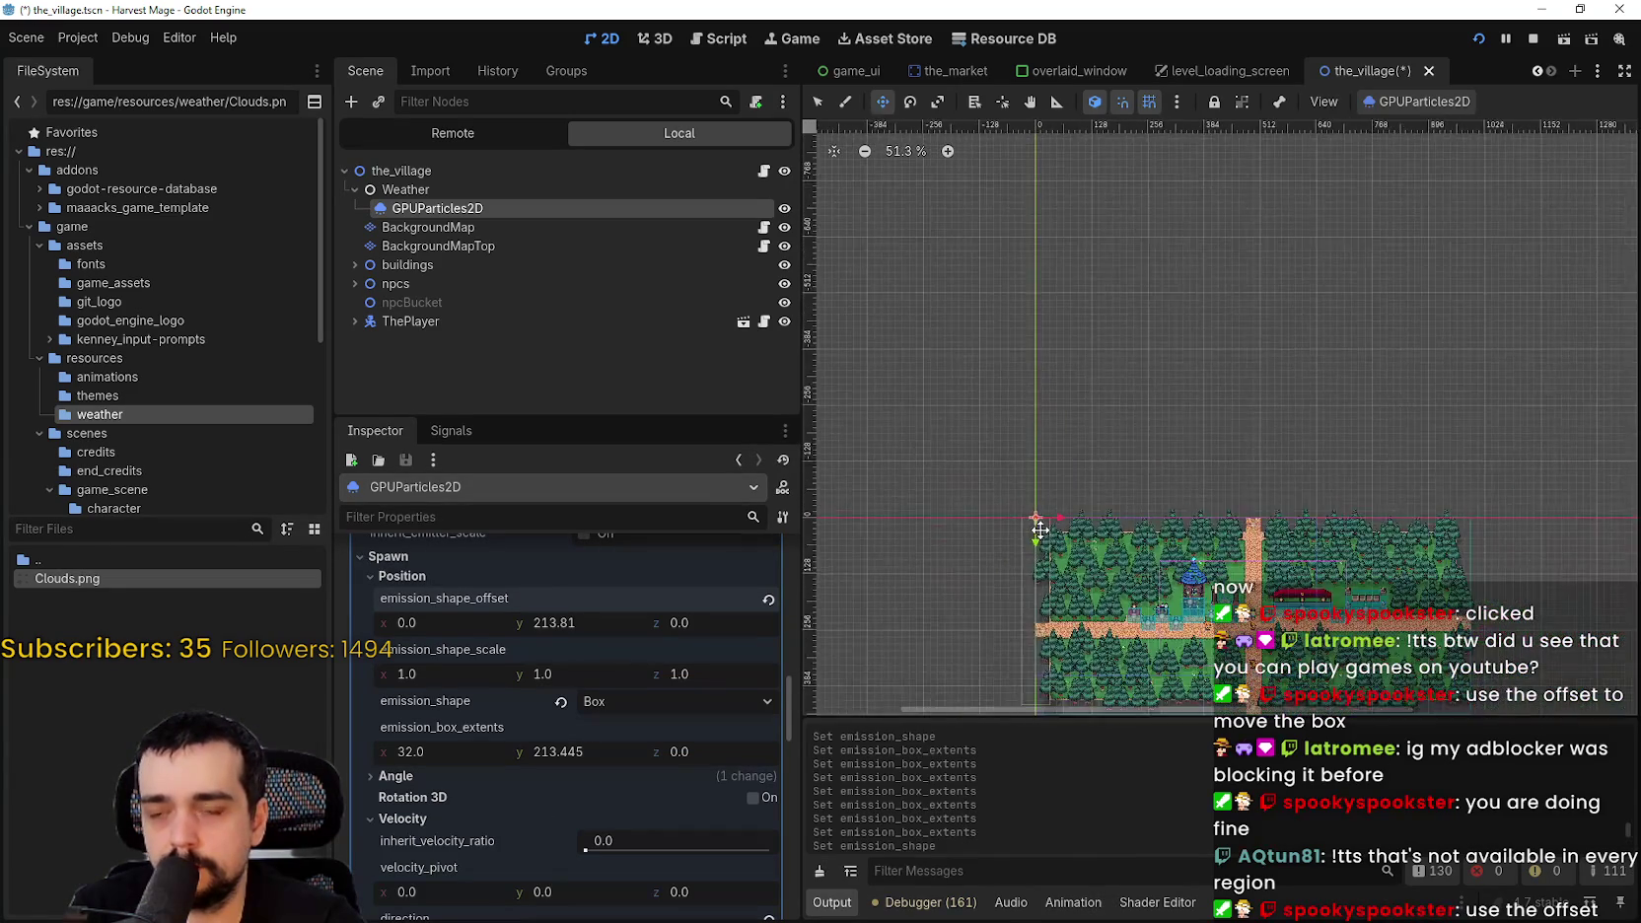
scroll(1041, 538, up, 4)
scroll(1042, 581, up, 4)
drag(553, 751, 556, 751)
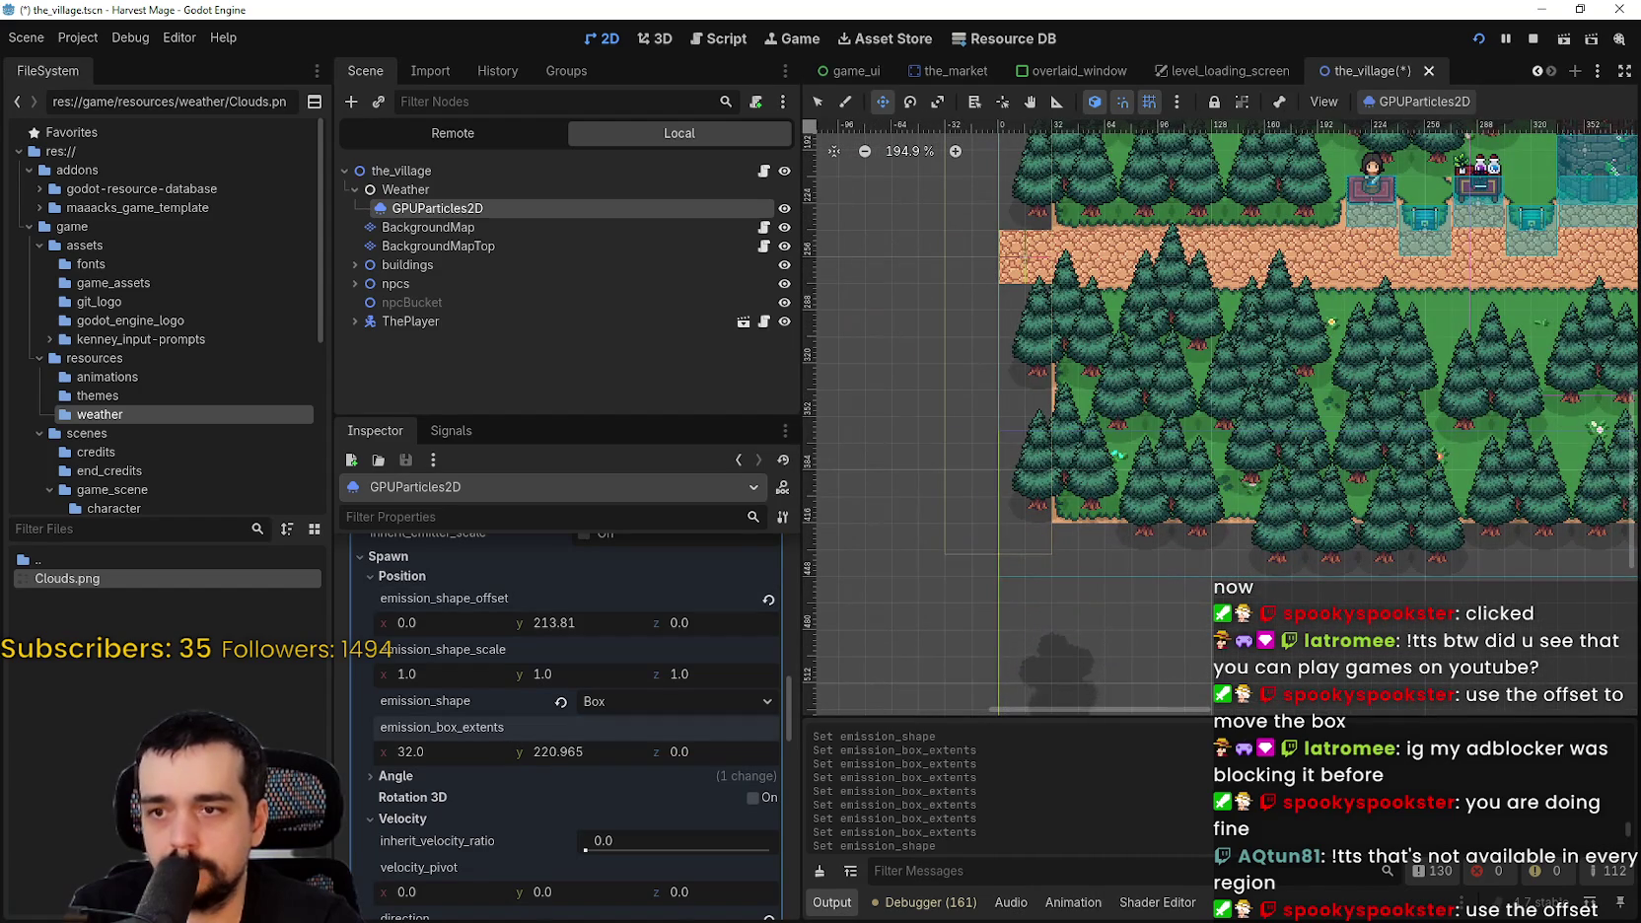
- Set the box height extent to 232 and check its edge on the map
click(614, 751)
scroll(1036, 558, down, 5)
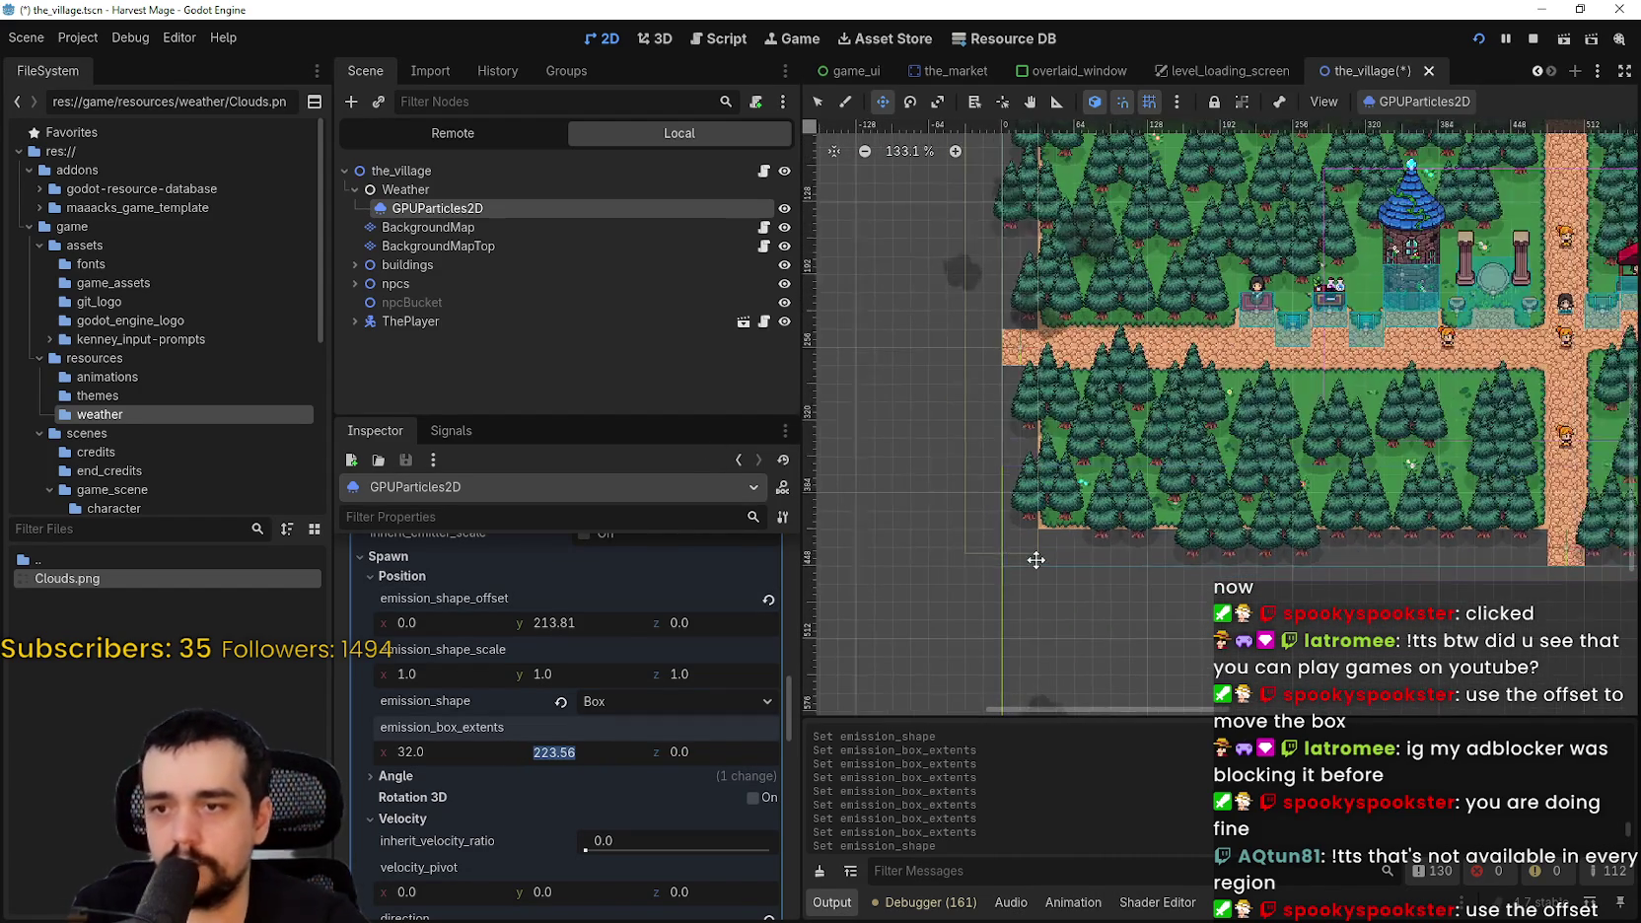
scroll(1025, 245, up, 3)
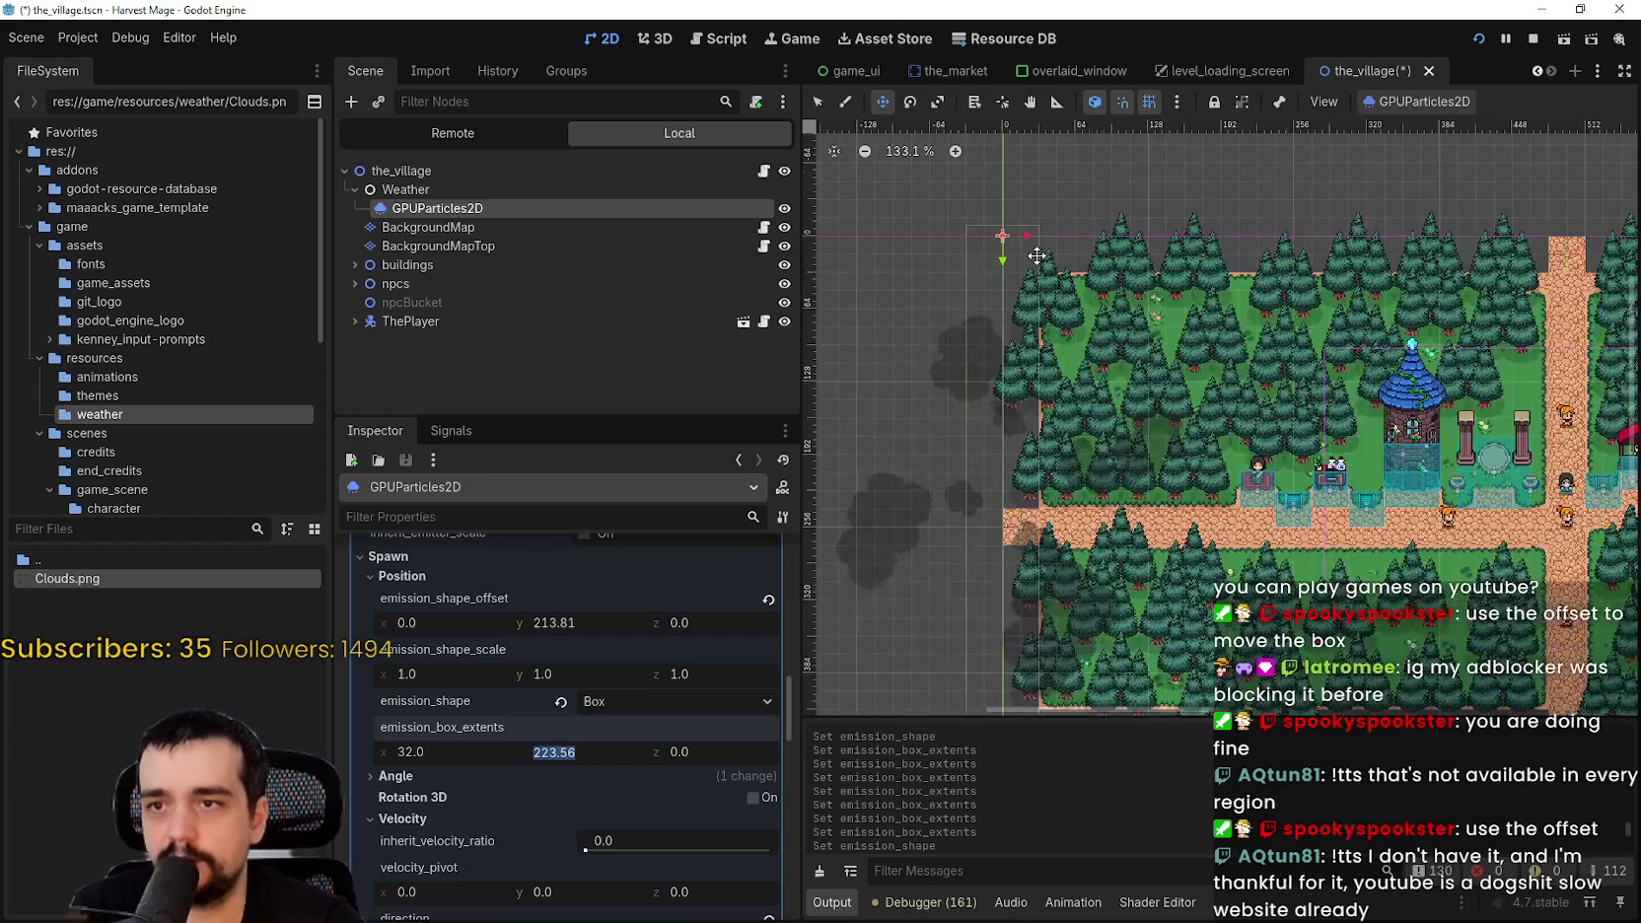
scroll(1000, 229, down, 3)
text(24)
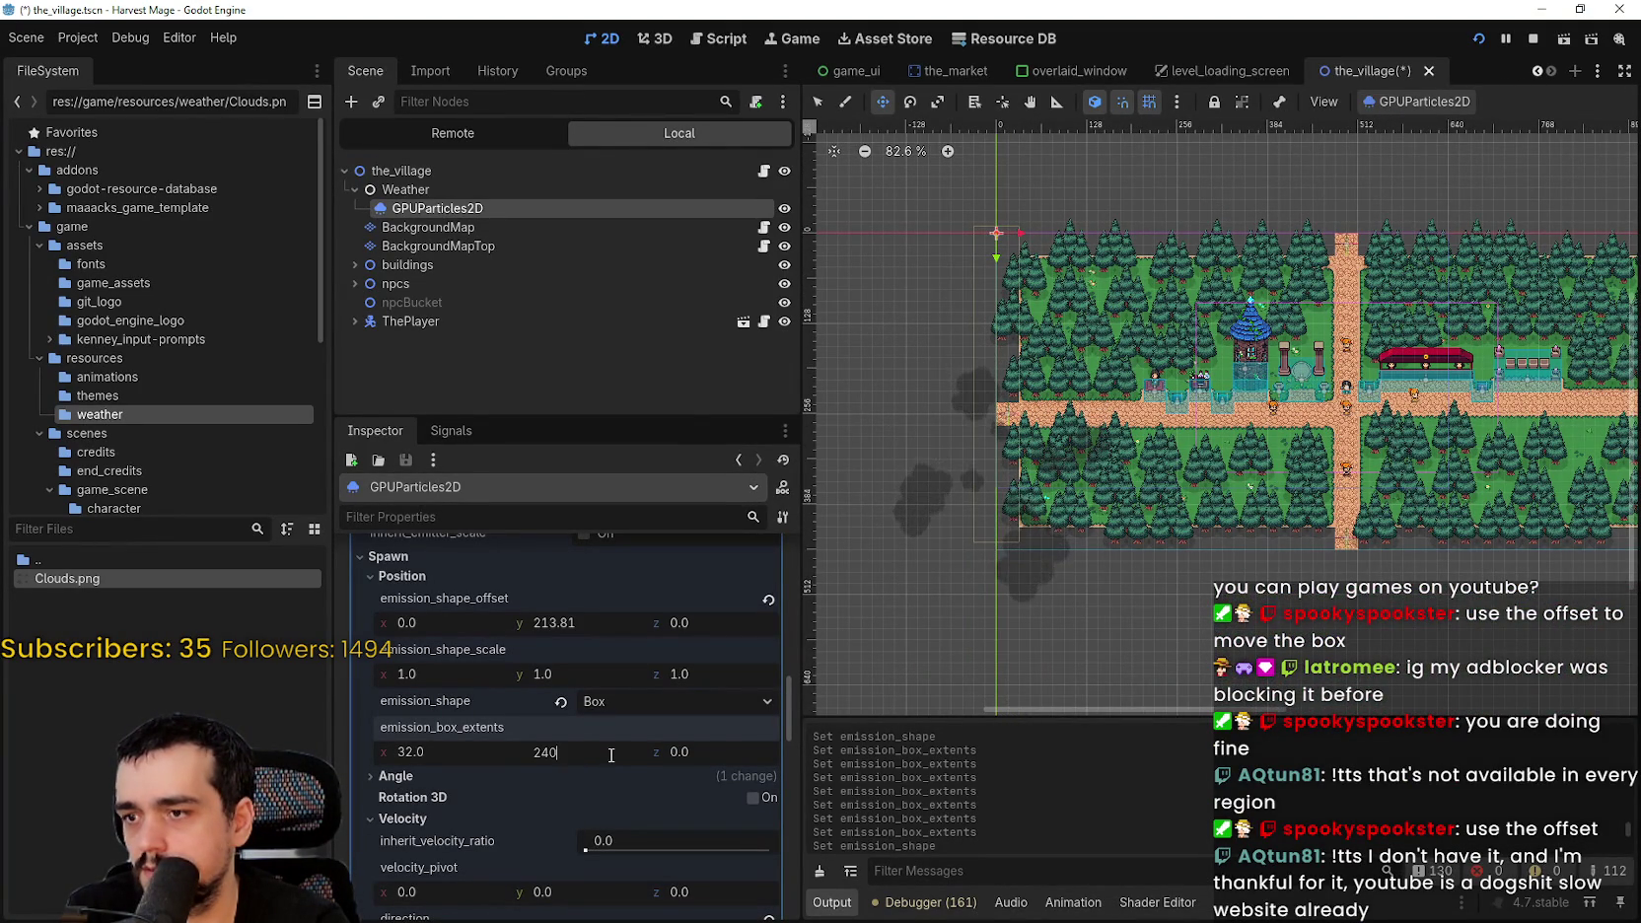
text(9)
key(Return)
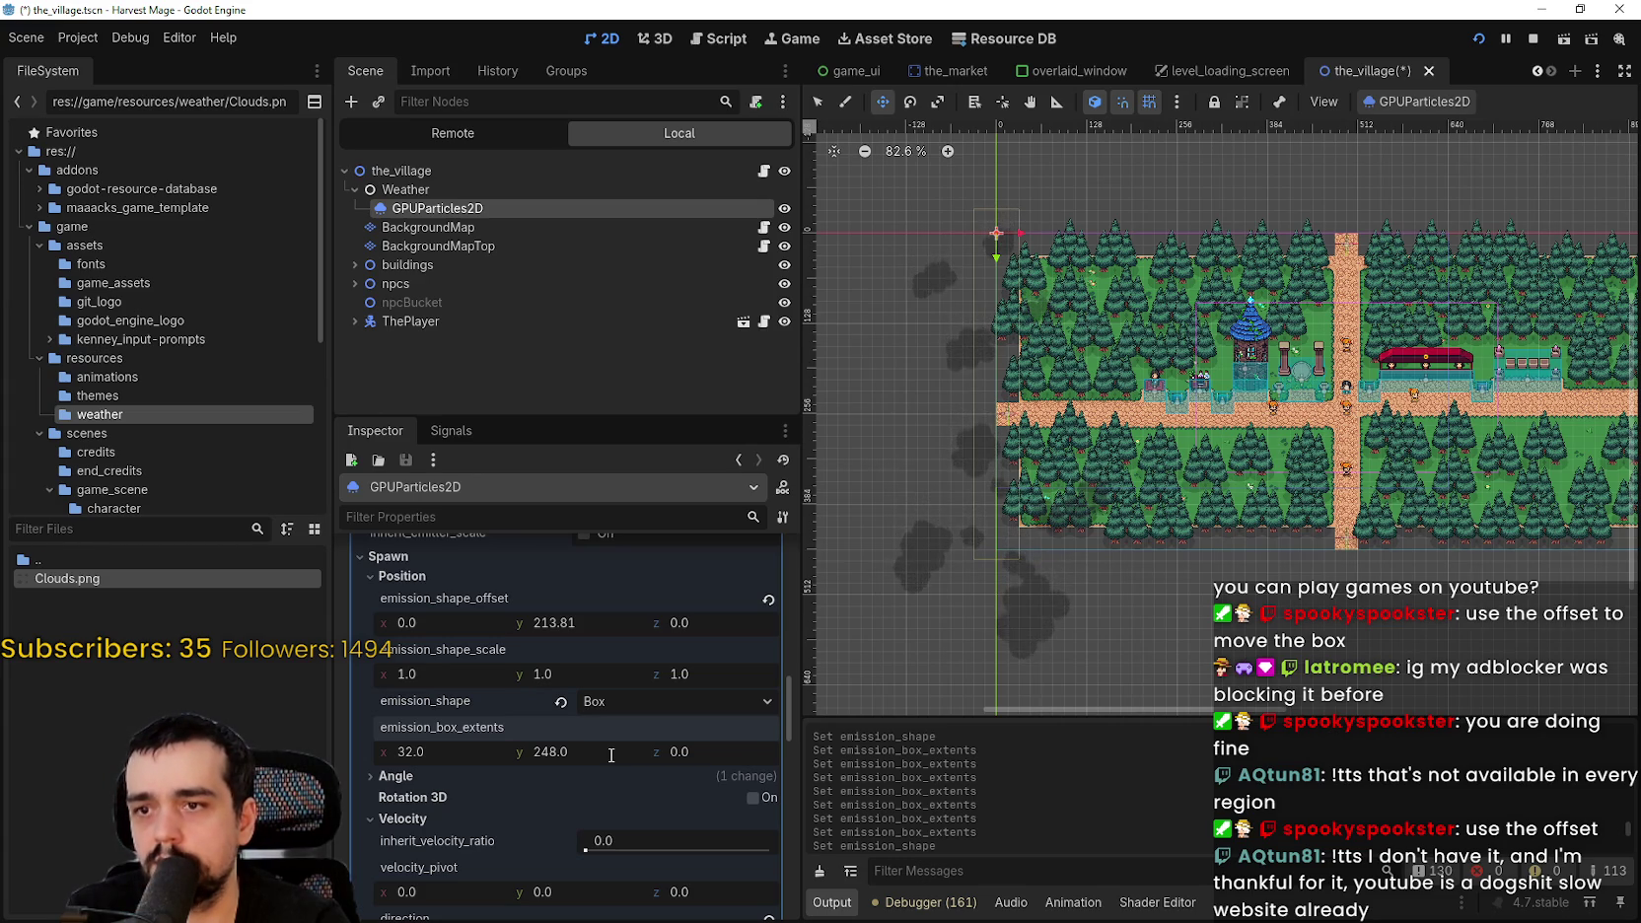
click(611, 753)
text(20)
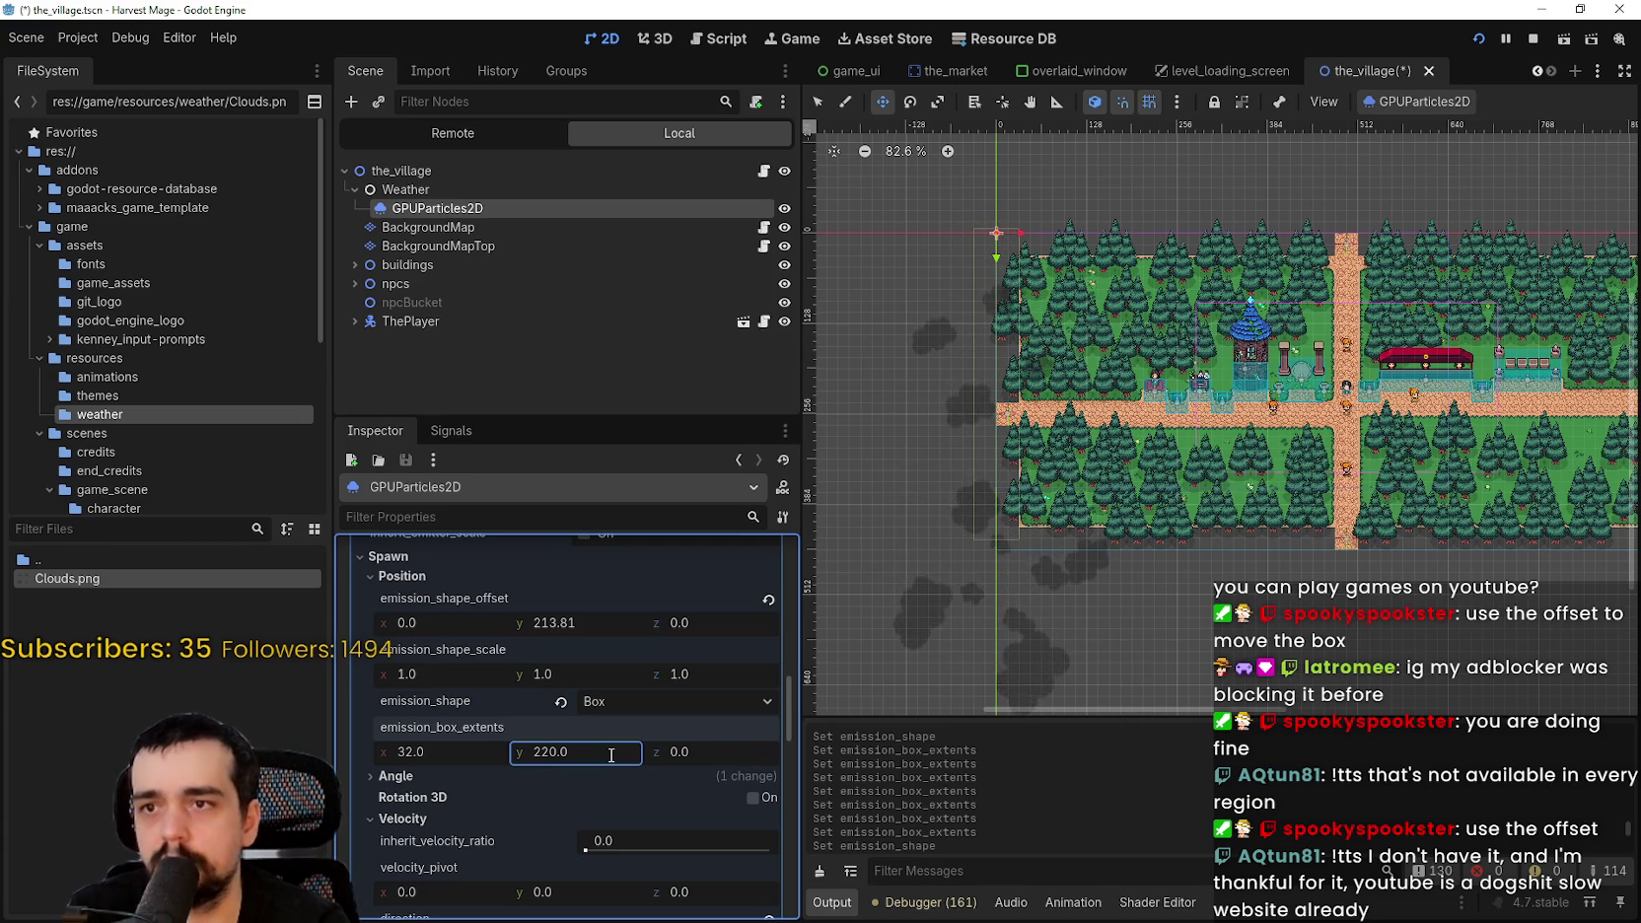
click(611, 752)
text(2)
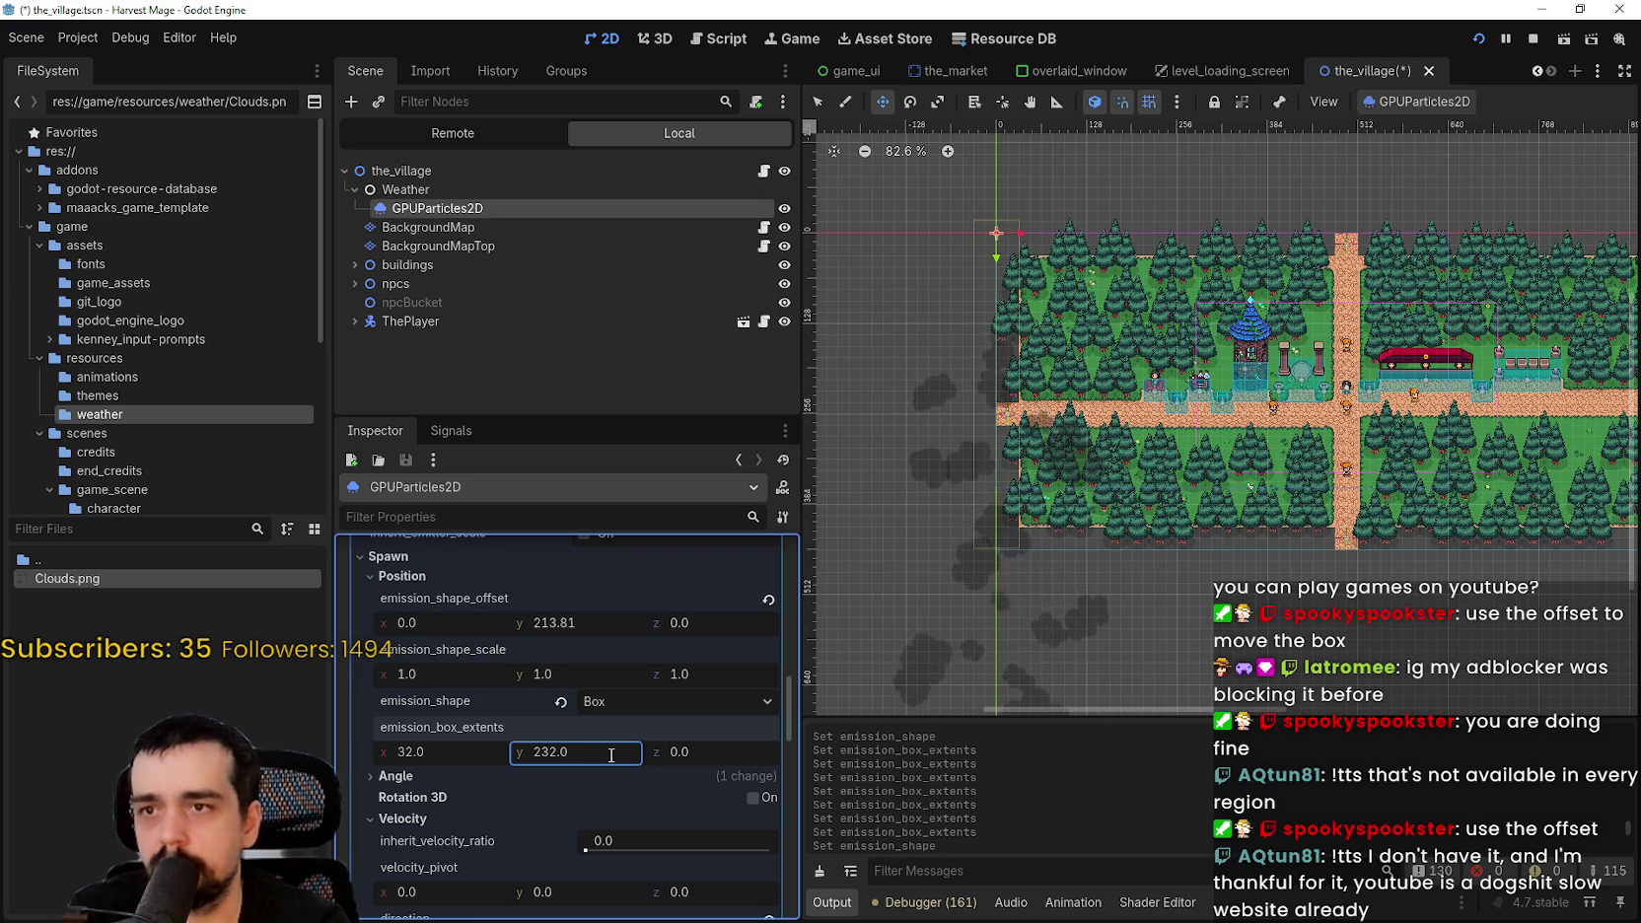
key(Return)
scroll(1004, 286, up, 6)
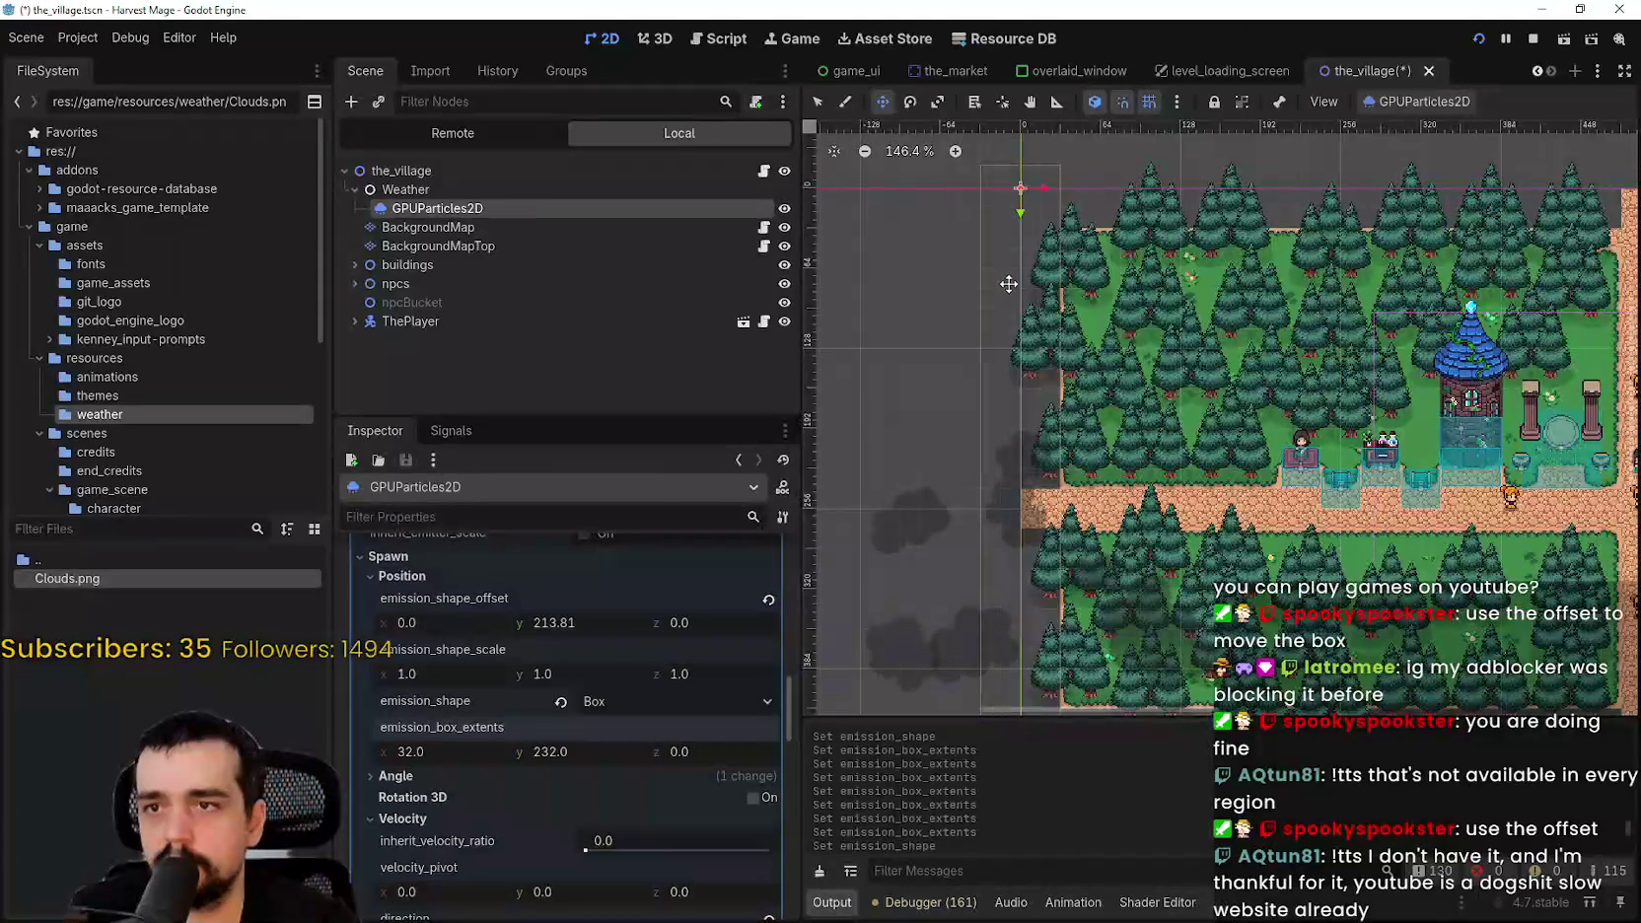
mouse_move(1076, 312)
mouse_down()
mouse_move(1085, 204)
mouse_move(1079, 431)
mouse_move(921, 434)
mouse_move(1079, 424)
mouse_up()
scroll(1080, 424, down, 1)
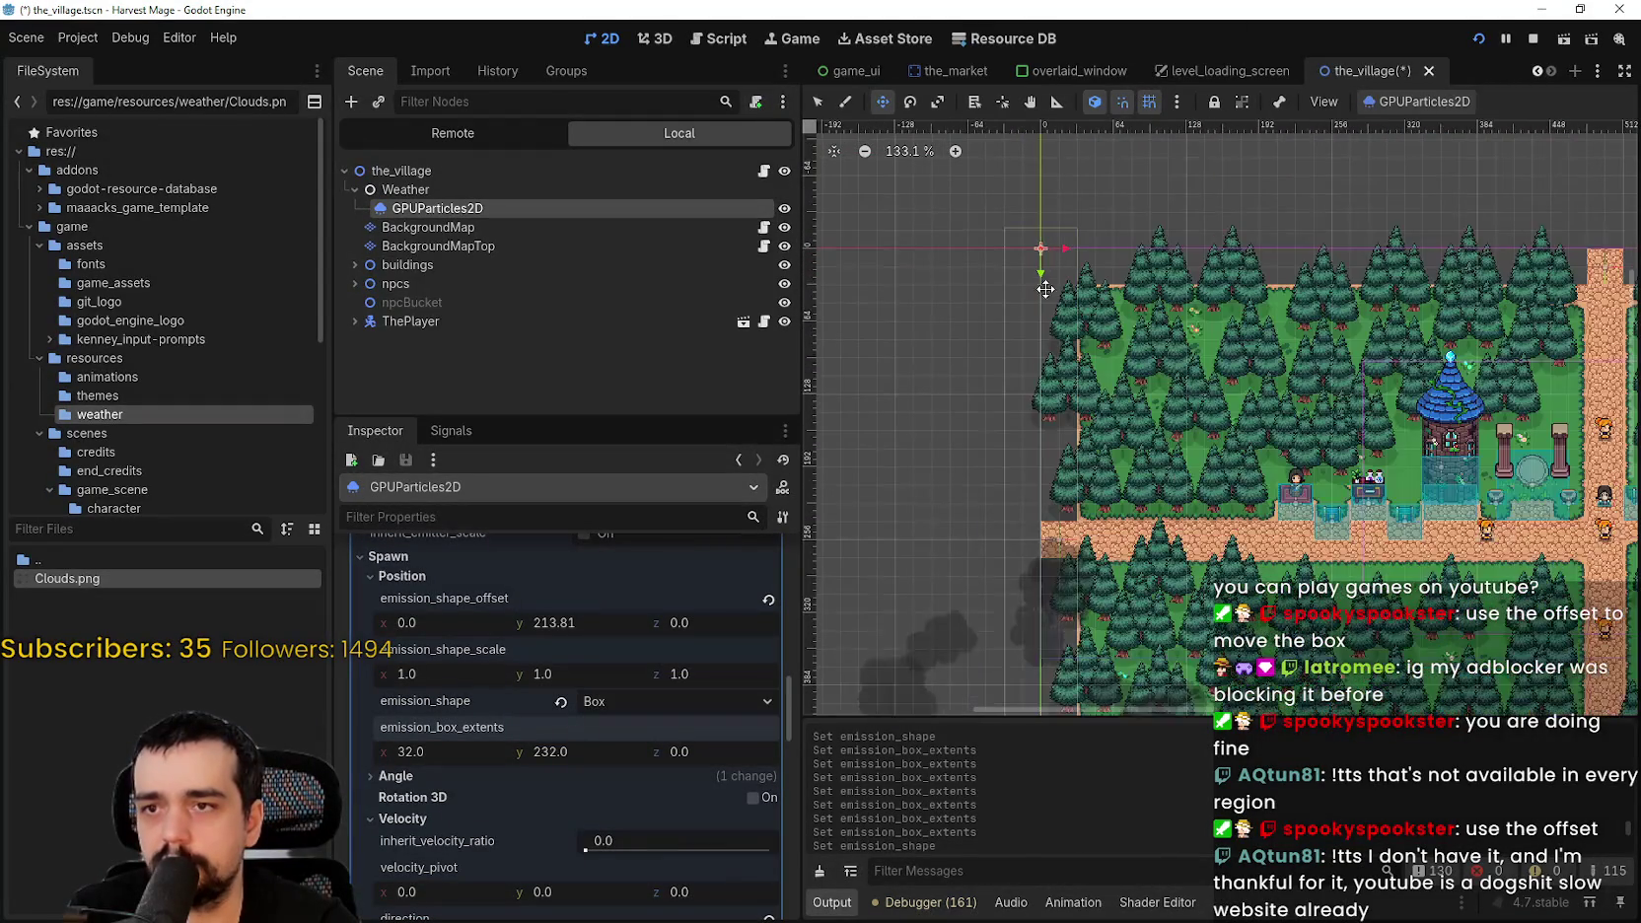
click(615, 749)
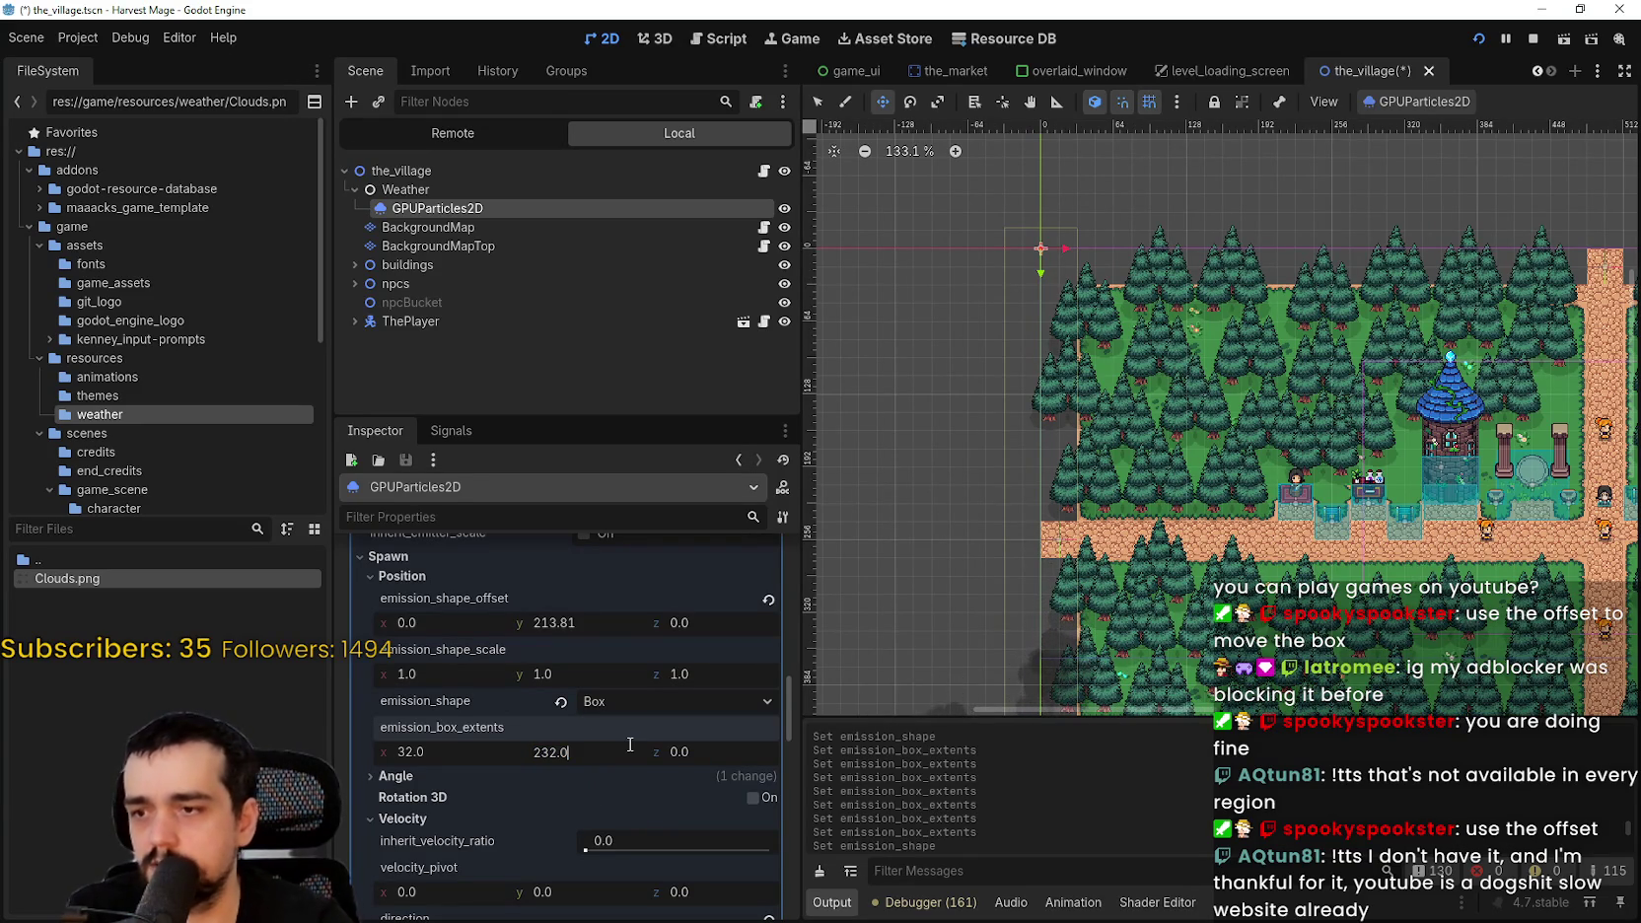
text(-16)
text(216)
- Try box heights of 216 and 232, settling the height extent at 224
key(Return)
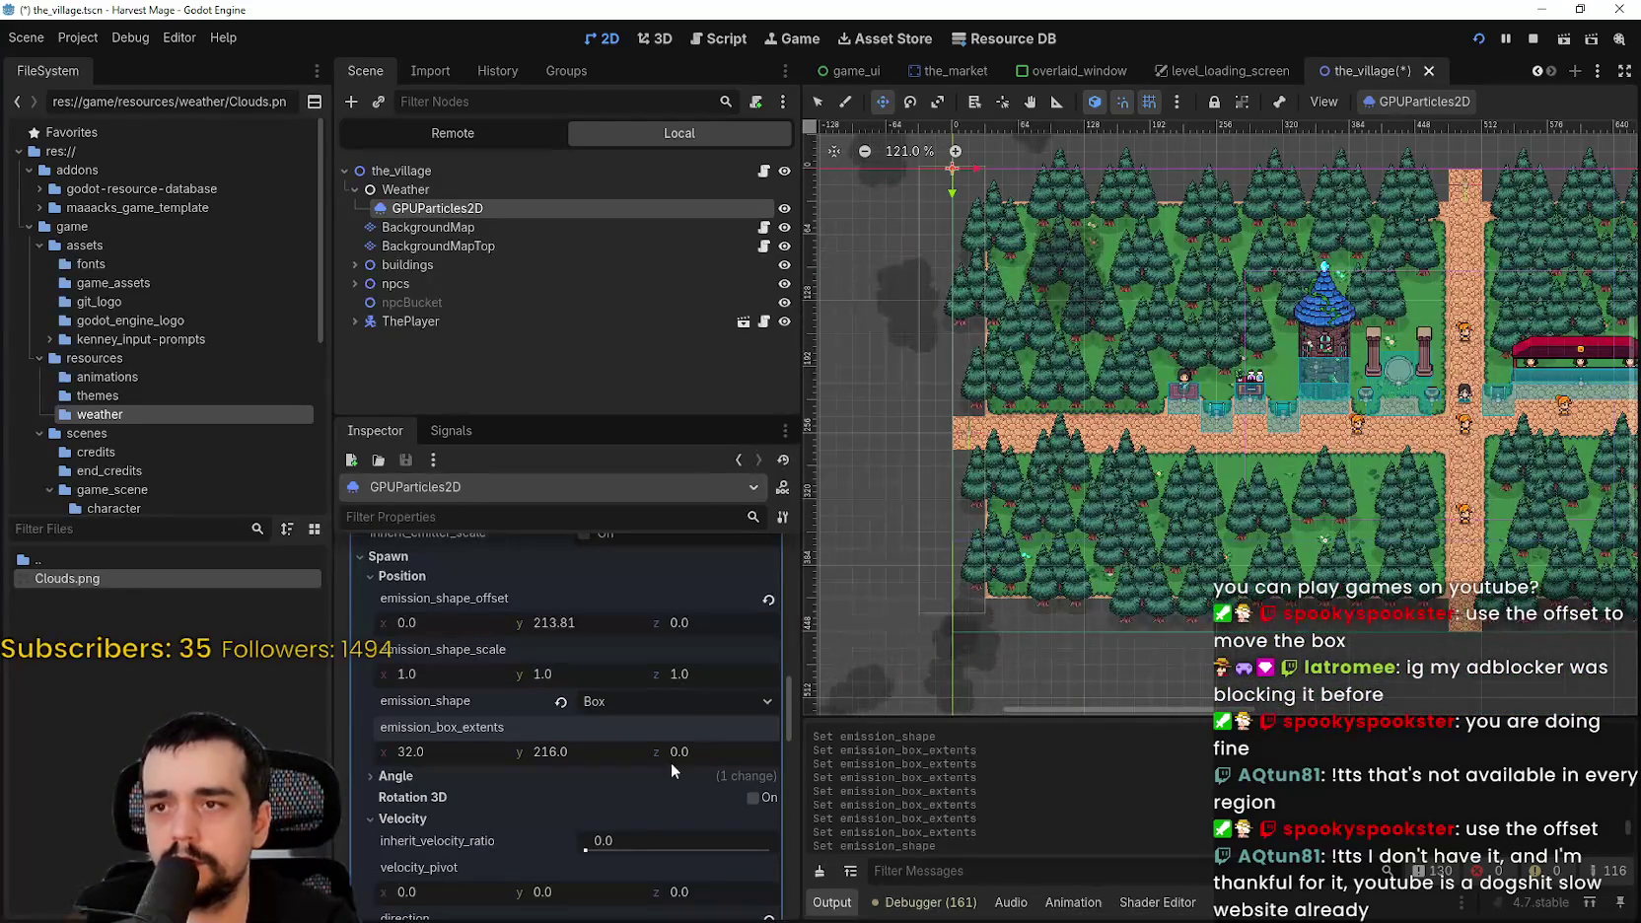
drag(548, 622, 591, 622)
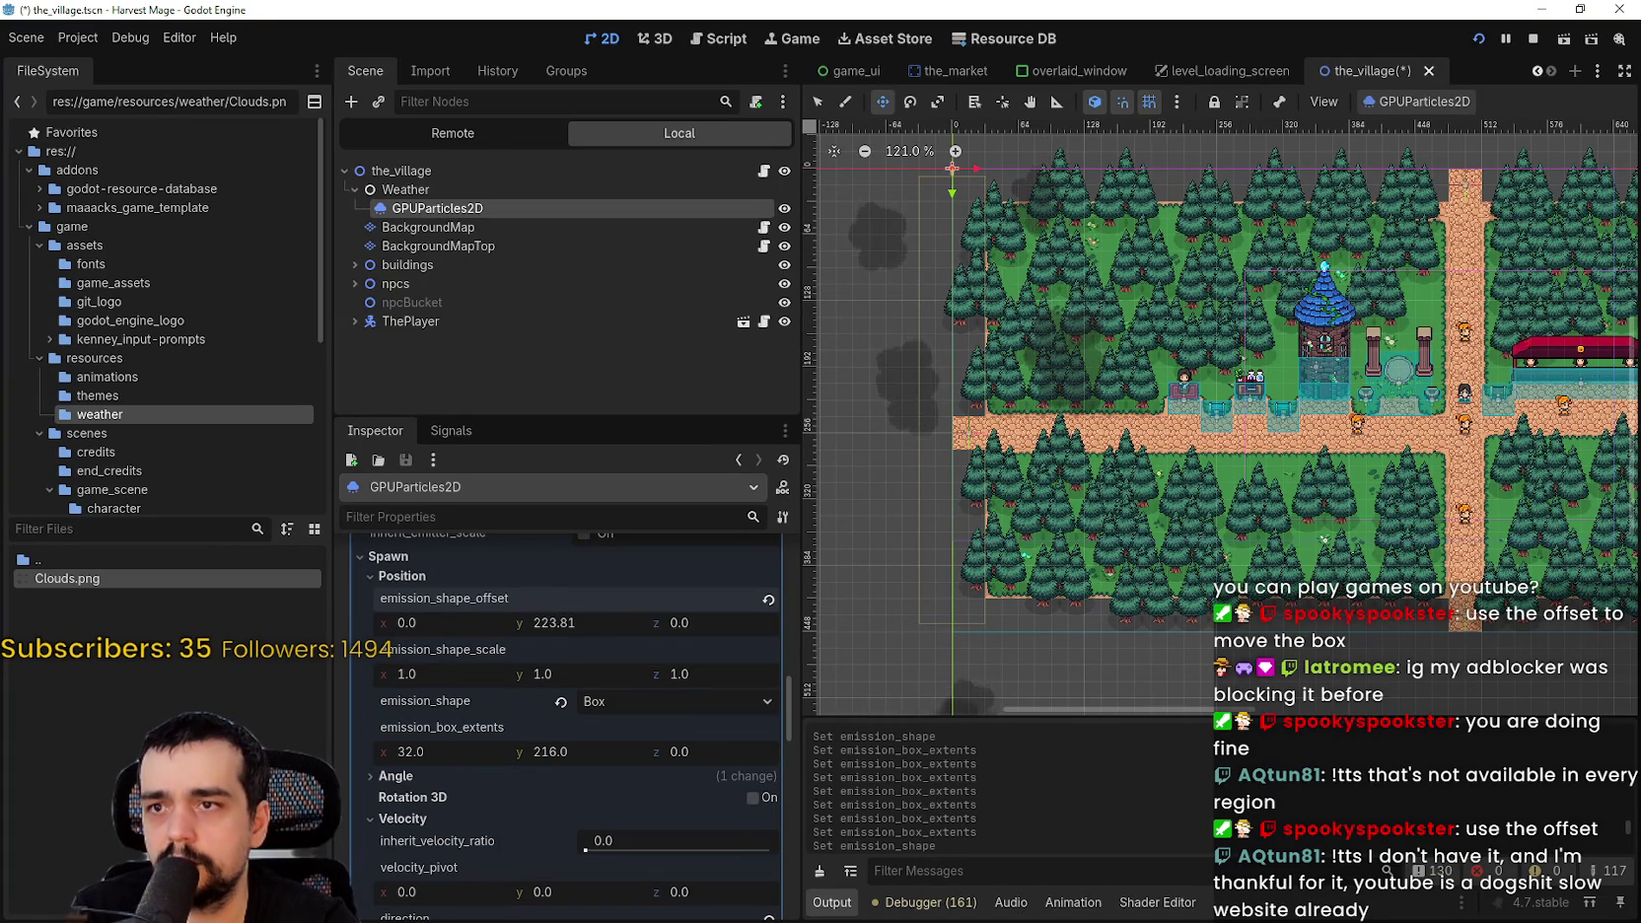
drag(581, 749, 597, 750)
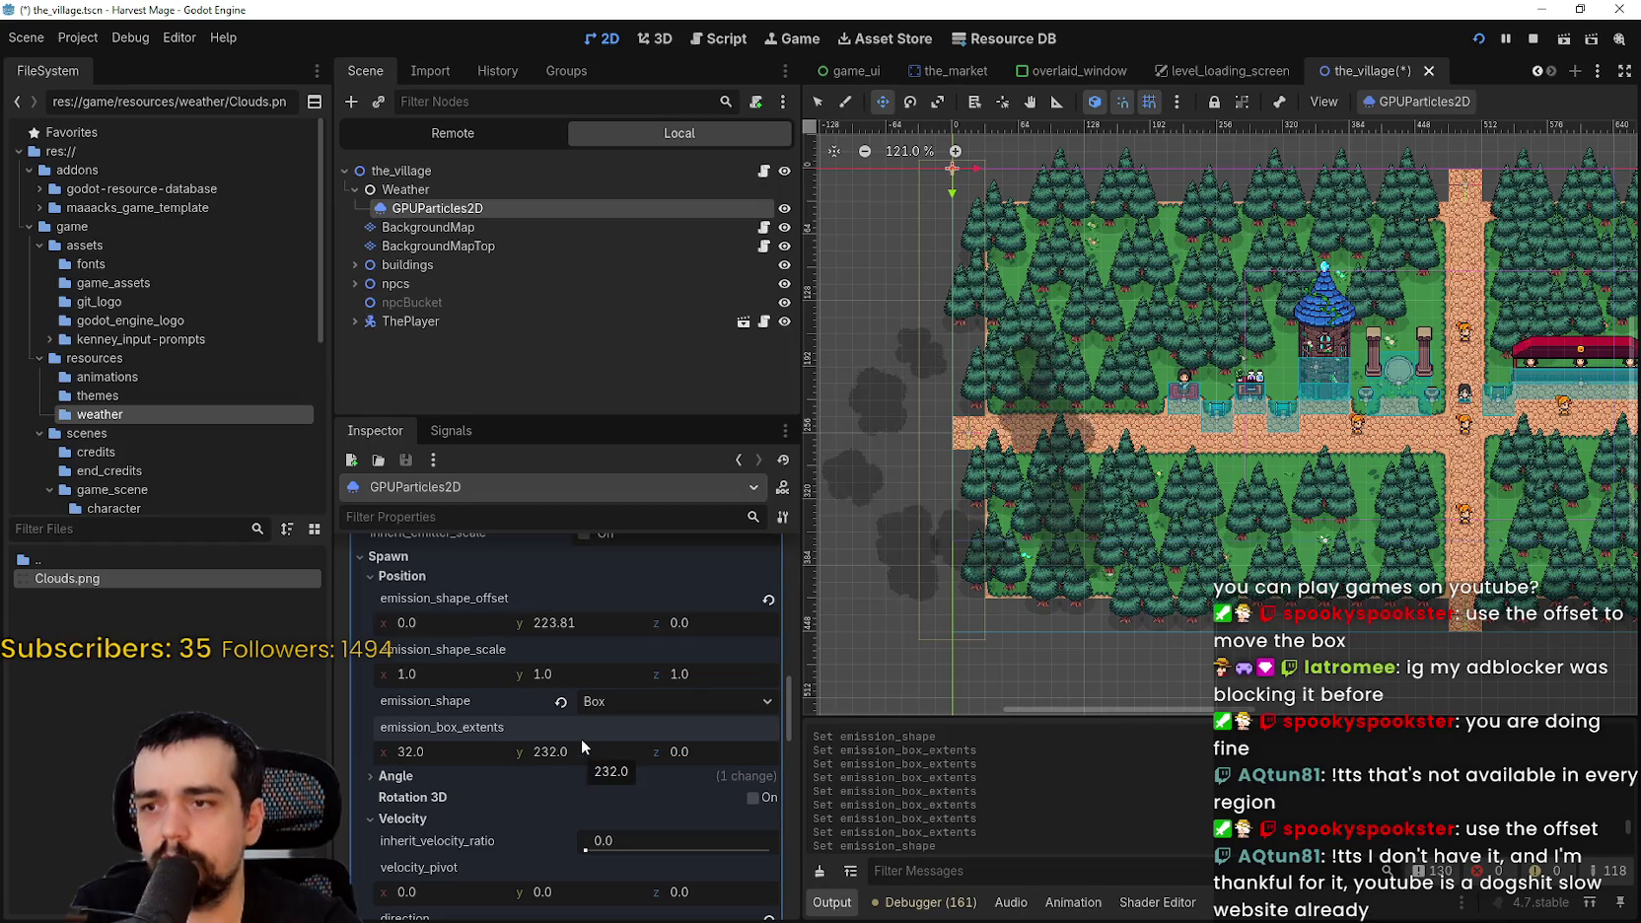
drag(589, 620, 580, 620)
click(591, 755)
text(-)
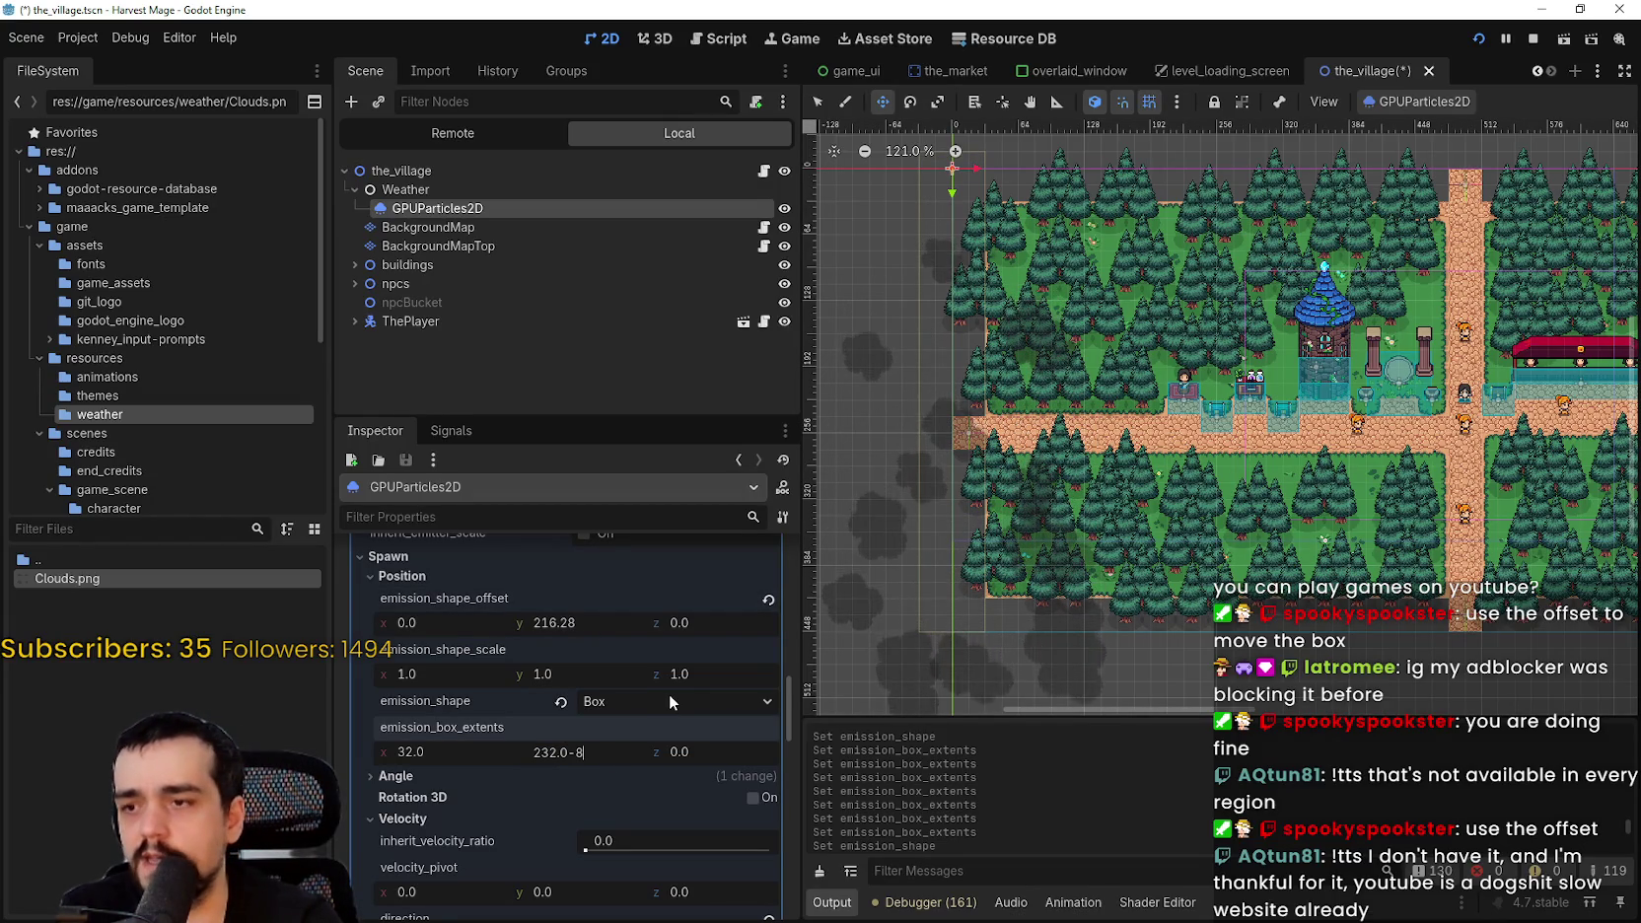
text(8)
key(Return)
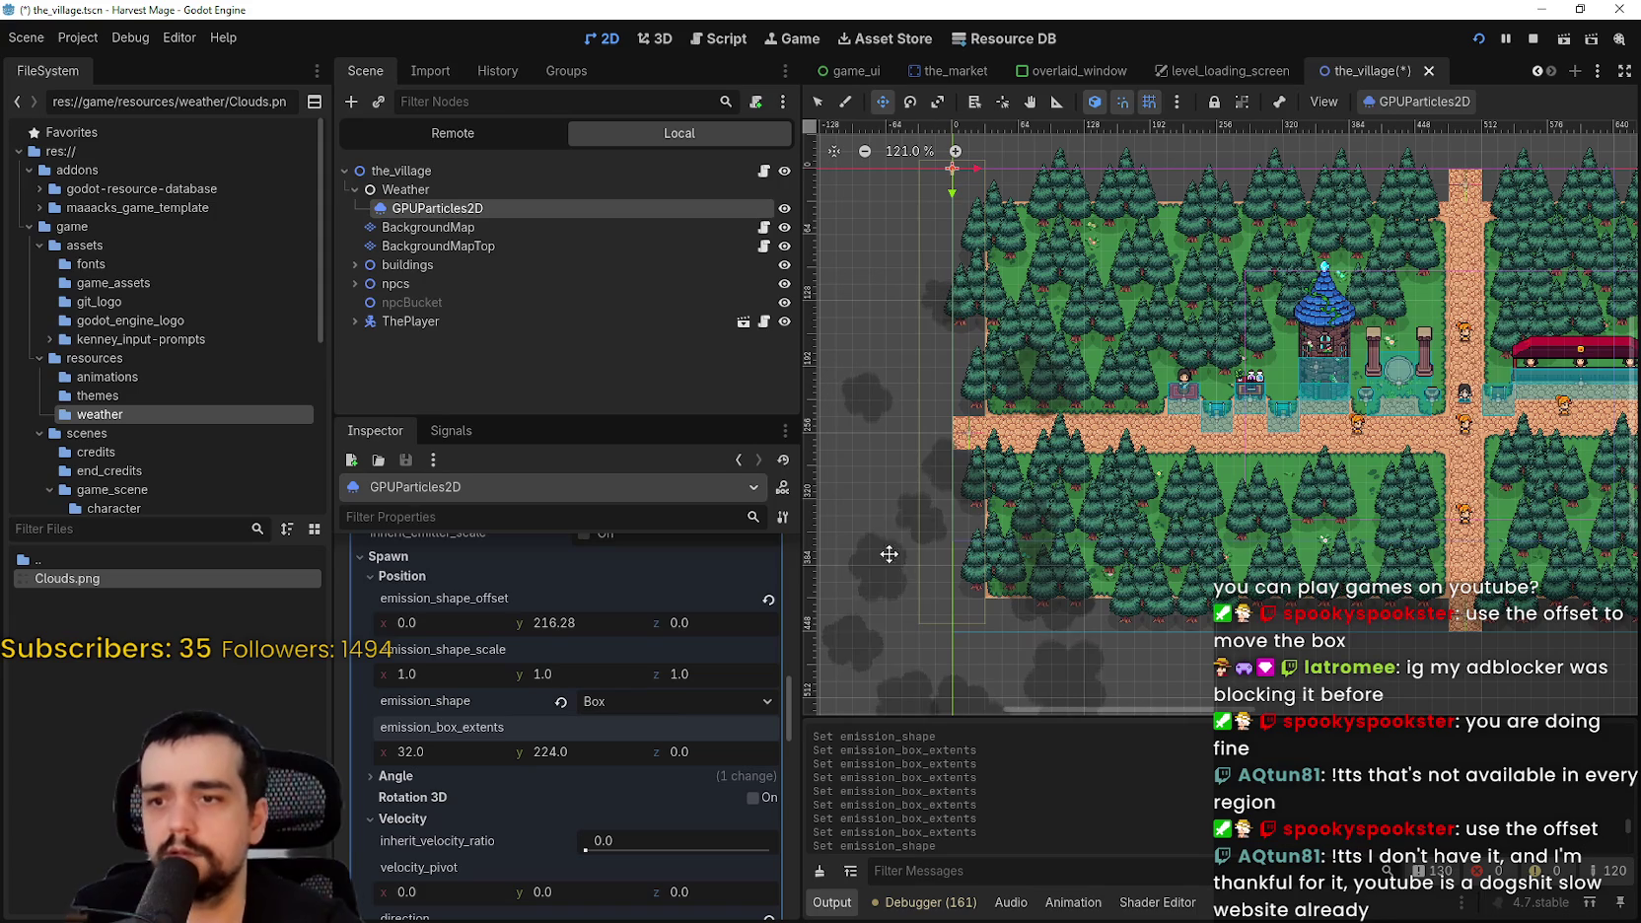
- Set the emission box offset y to exactly 224
drag(552, 622, 582, 622)
scroll(853, 571, up, 10)
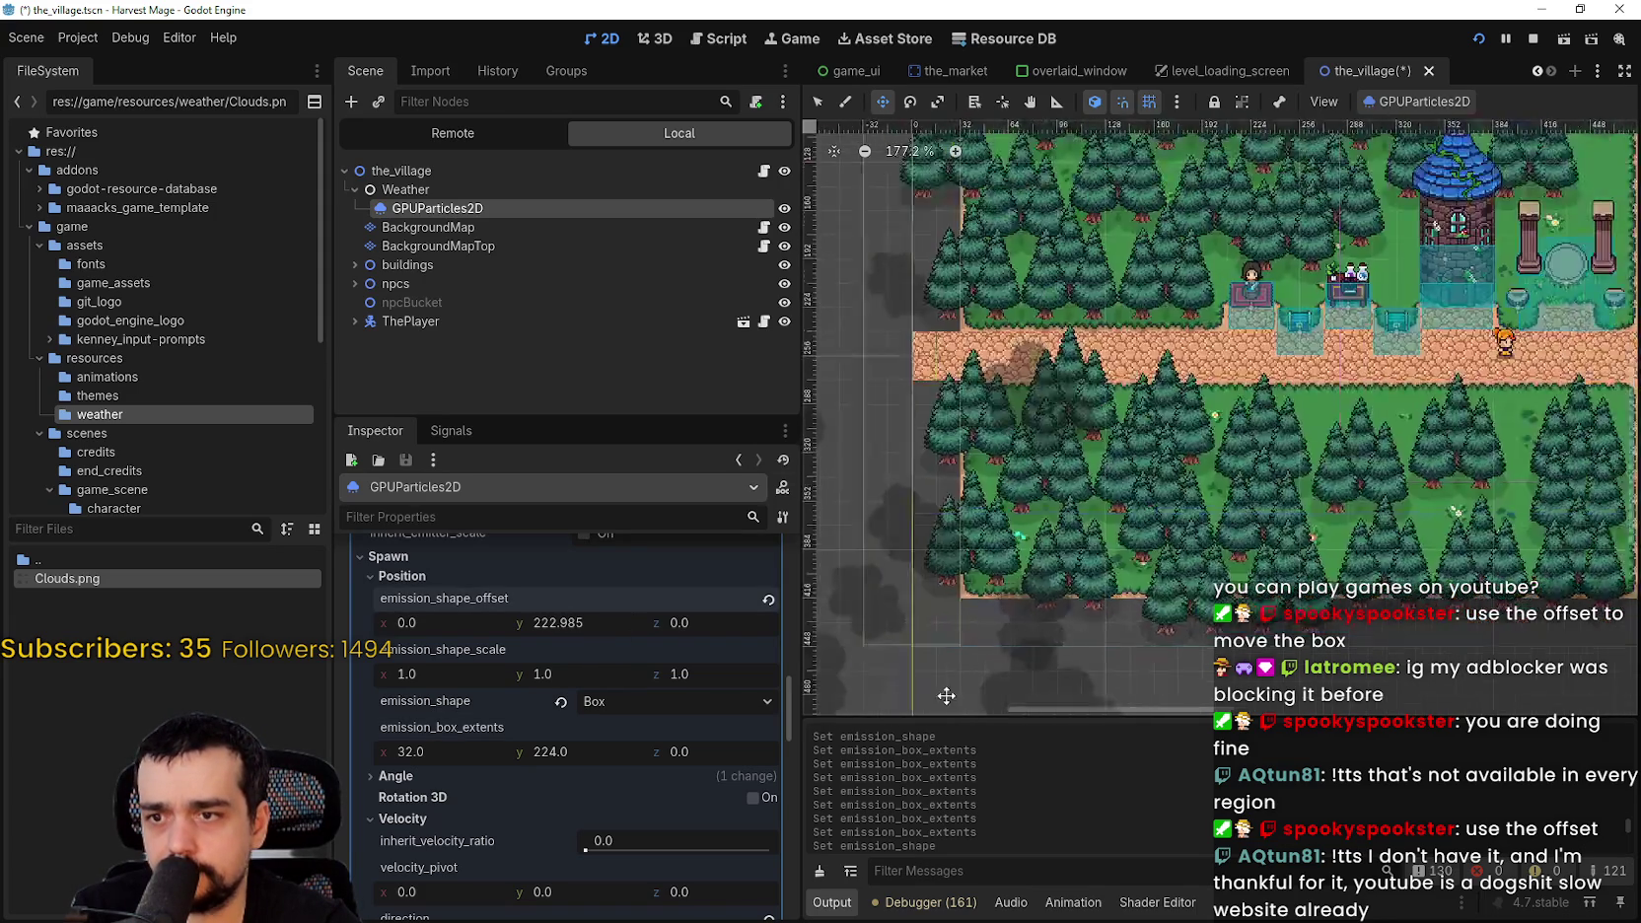
drag(609, 621, 611, 621)
click(611, 622)
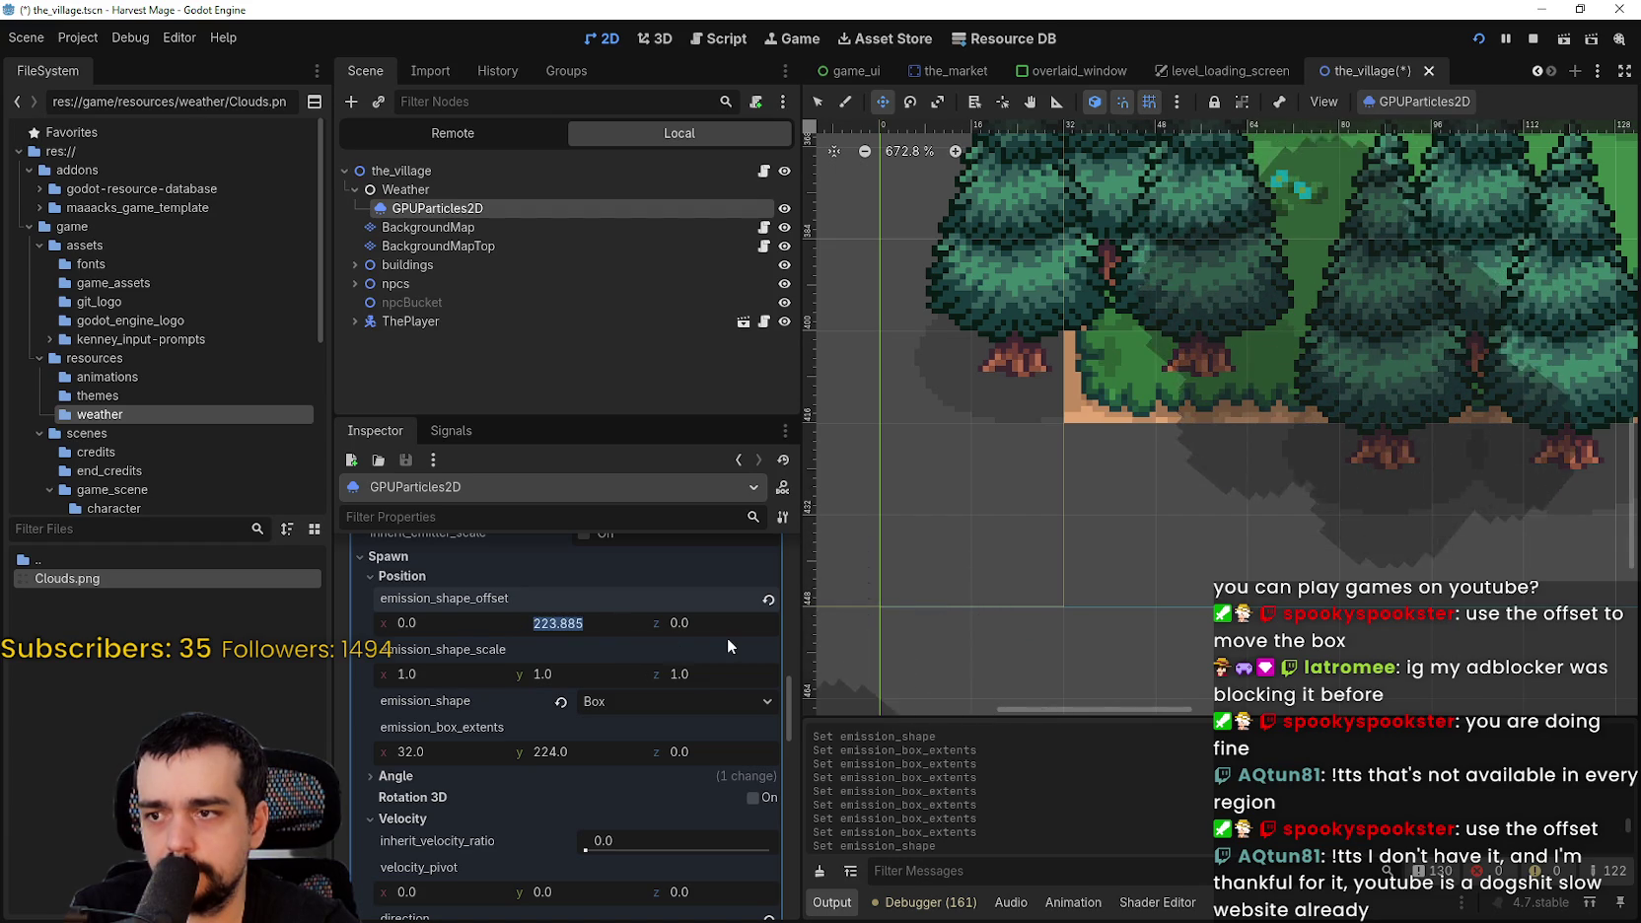
text(224)
key(Return)
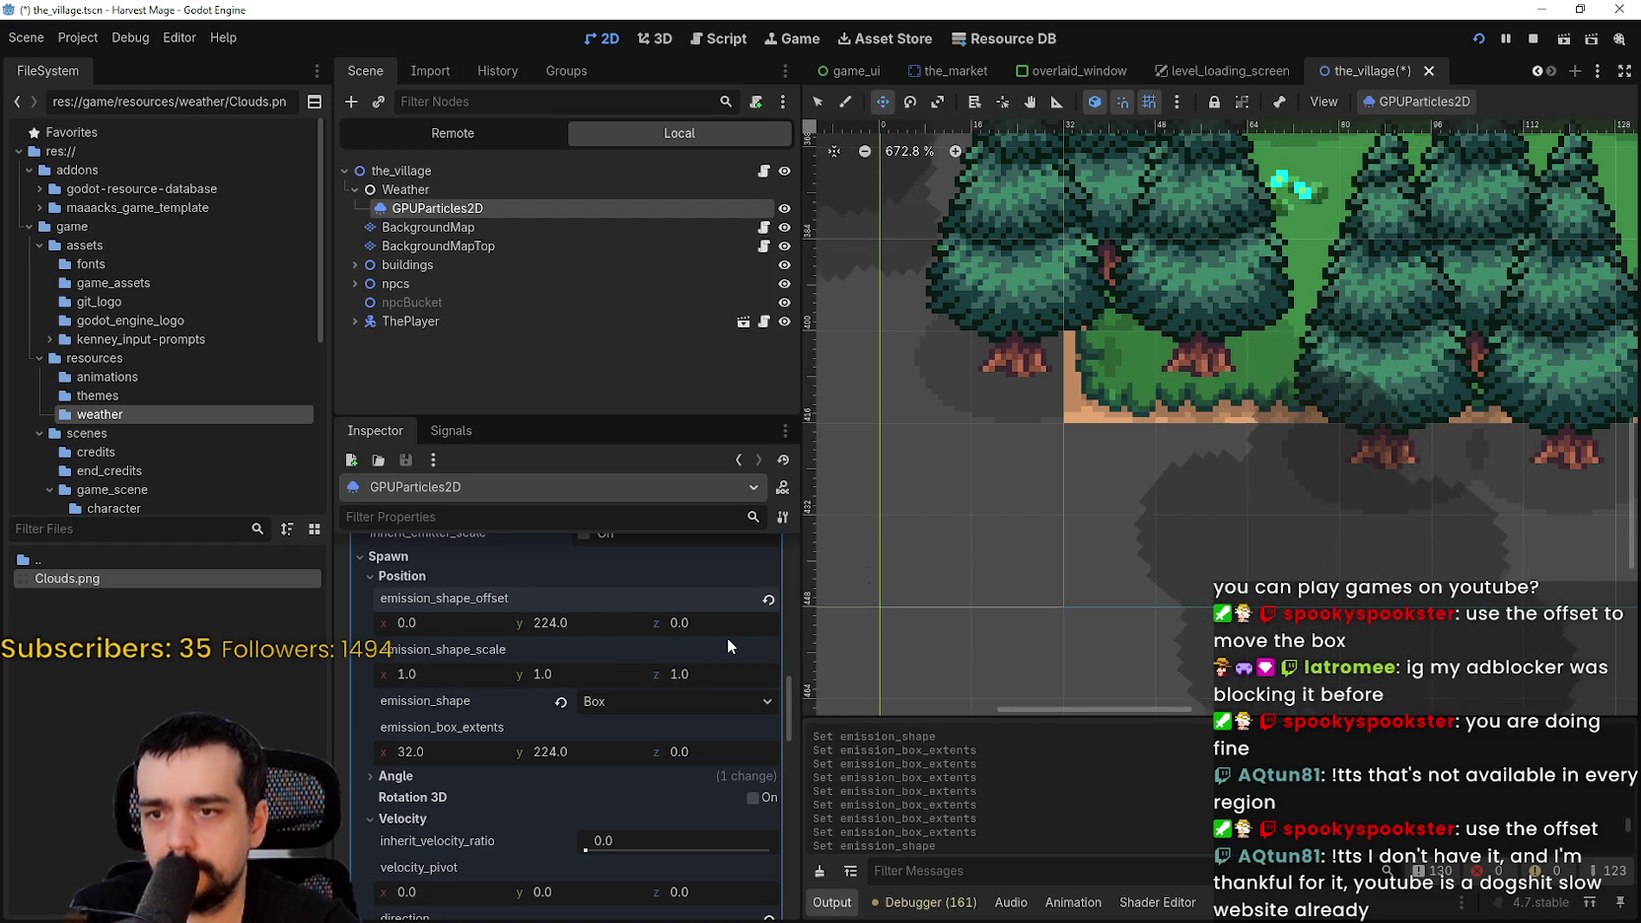
scroll(1055, 524, down, 5)
scroll(1075, 473, up, 5)
scroll(1044, 392, down, 1)
scroll(1044, 393, down, 7)
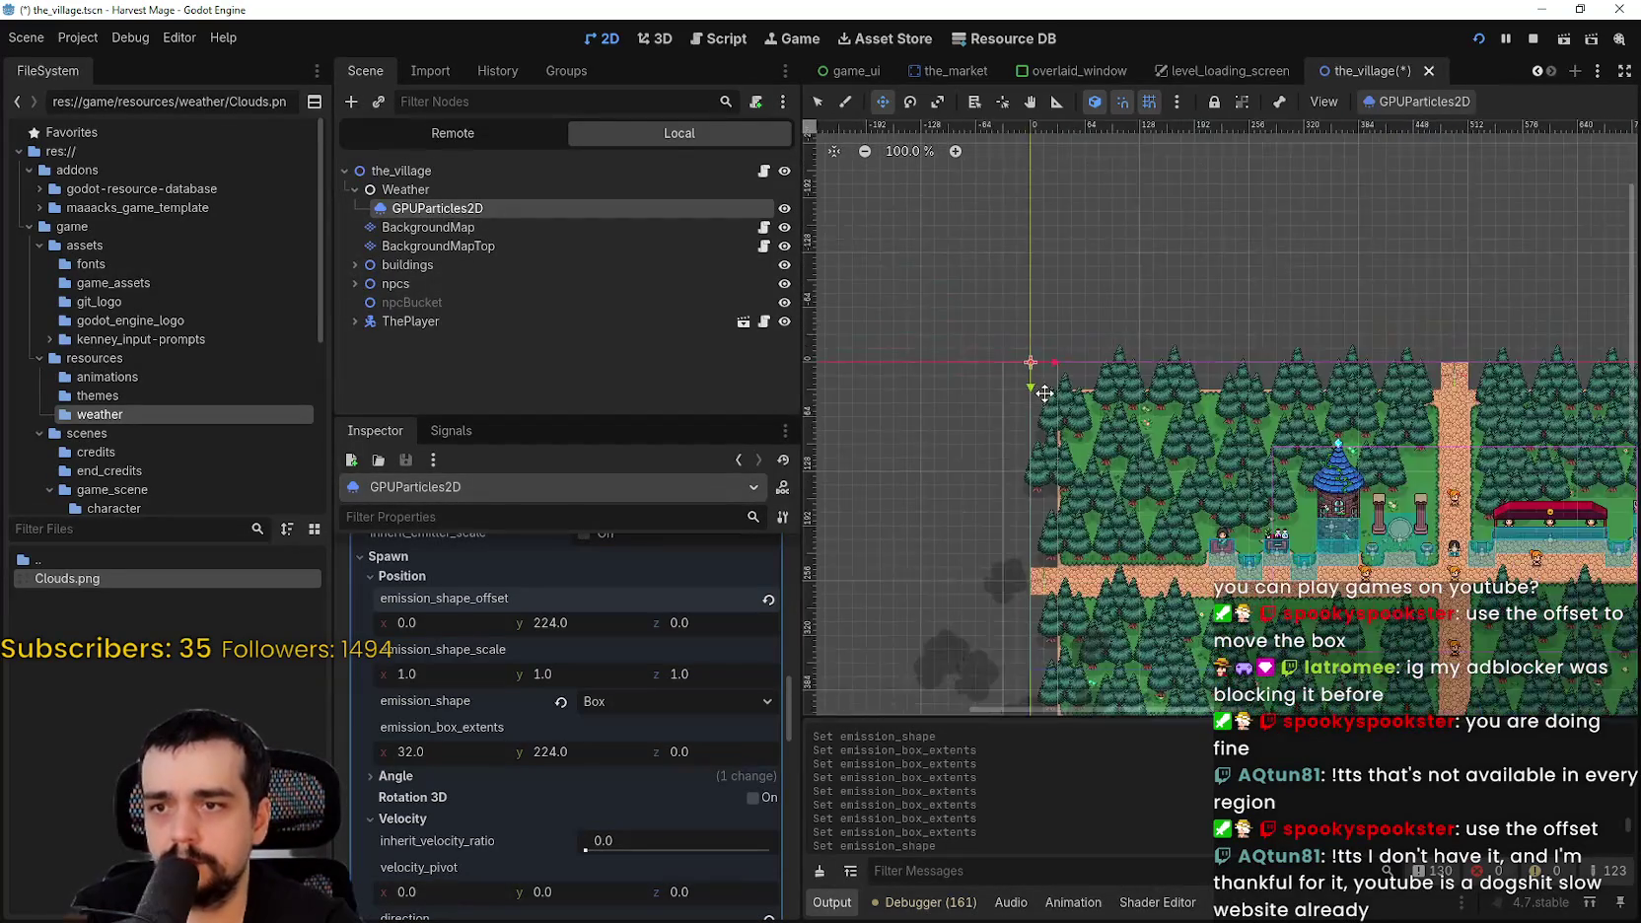
scroll(1048, 466, down, 1)
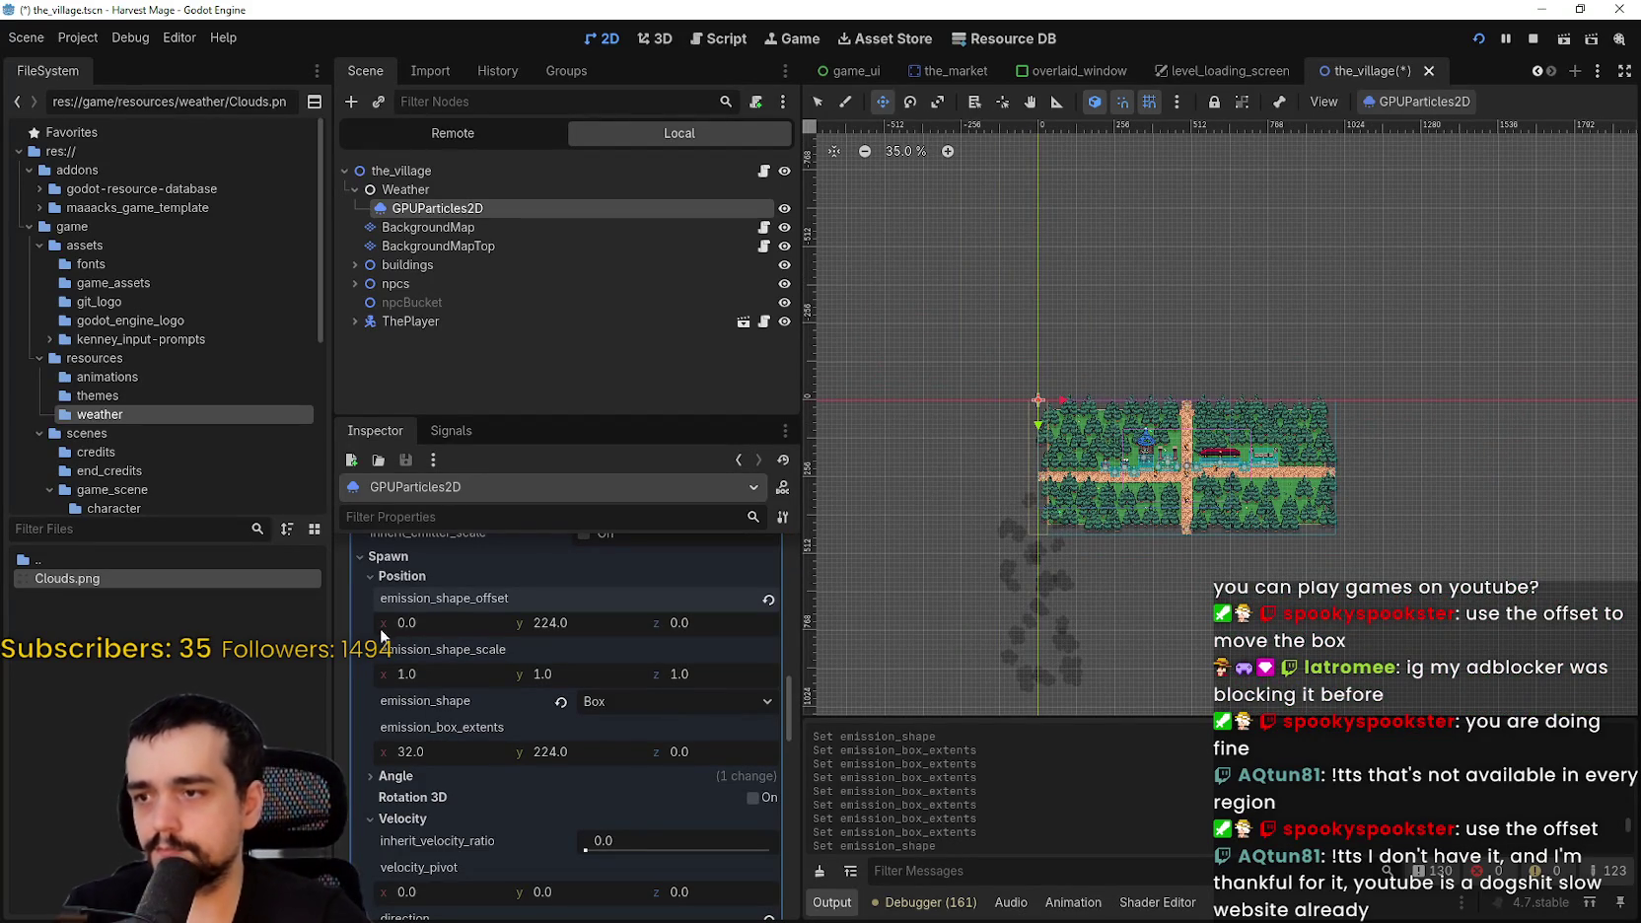
- Drag emission offset x far right and frame the cloud particles in view
drag(413, 618, 472, 619)
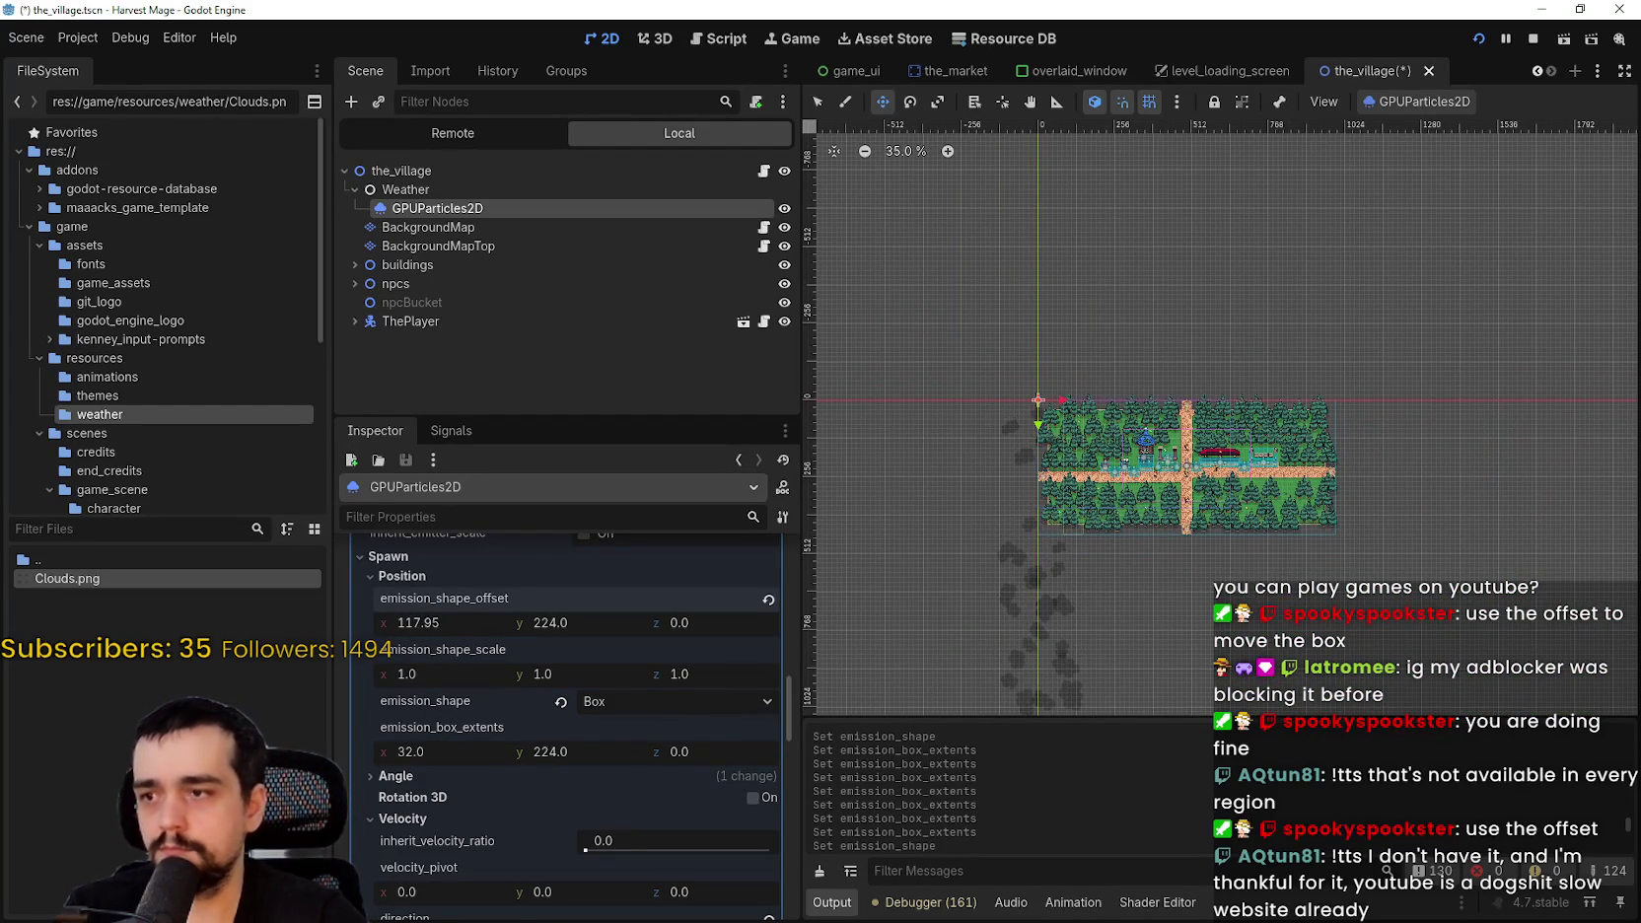
drag(473, 618, 730, 618)
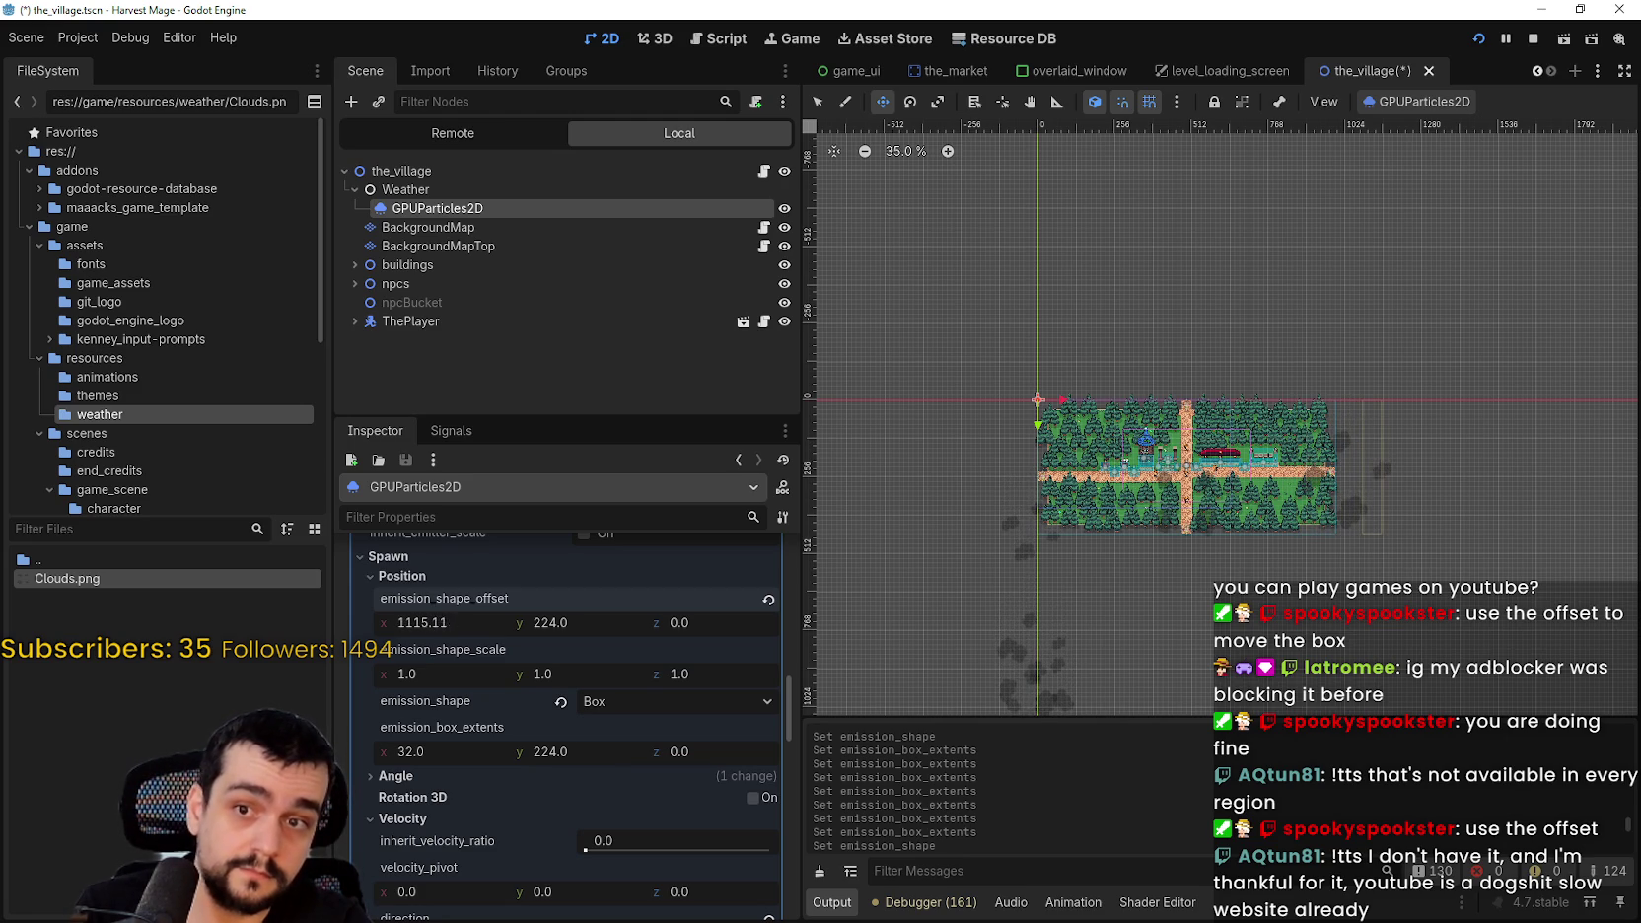
key(f)
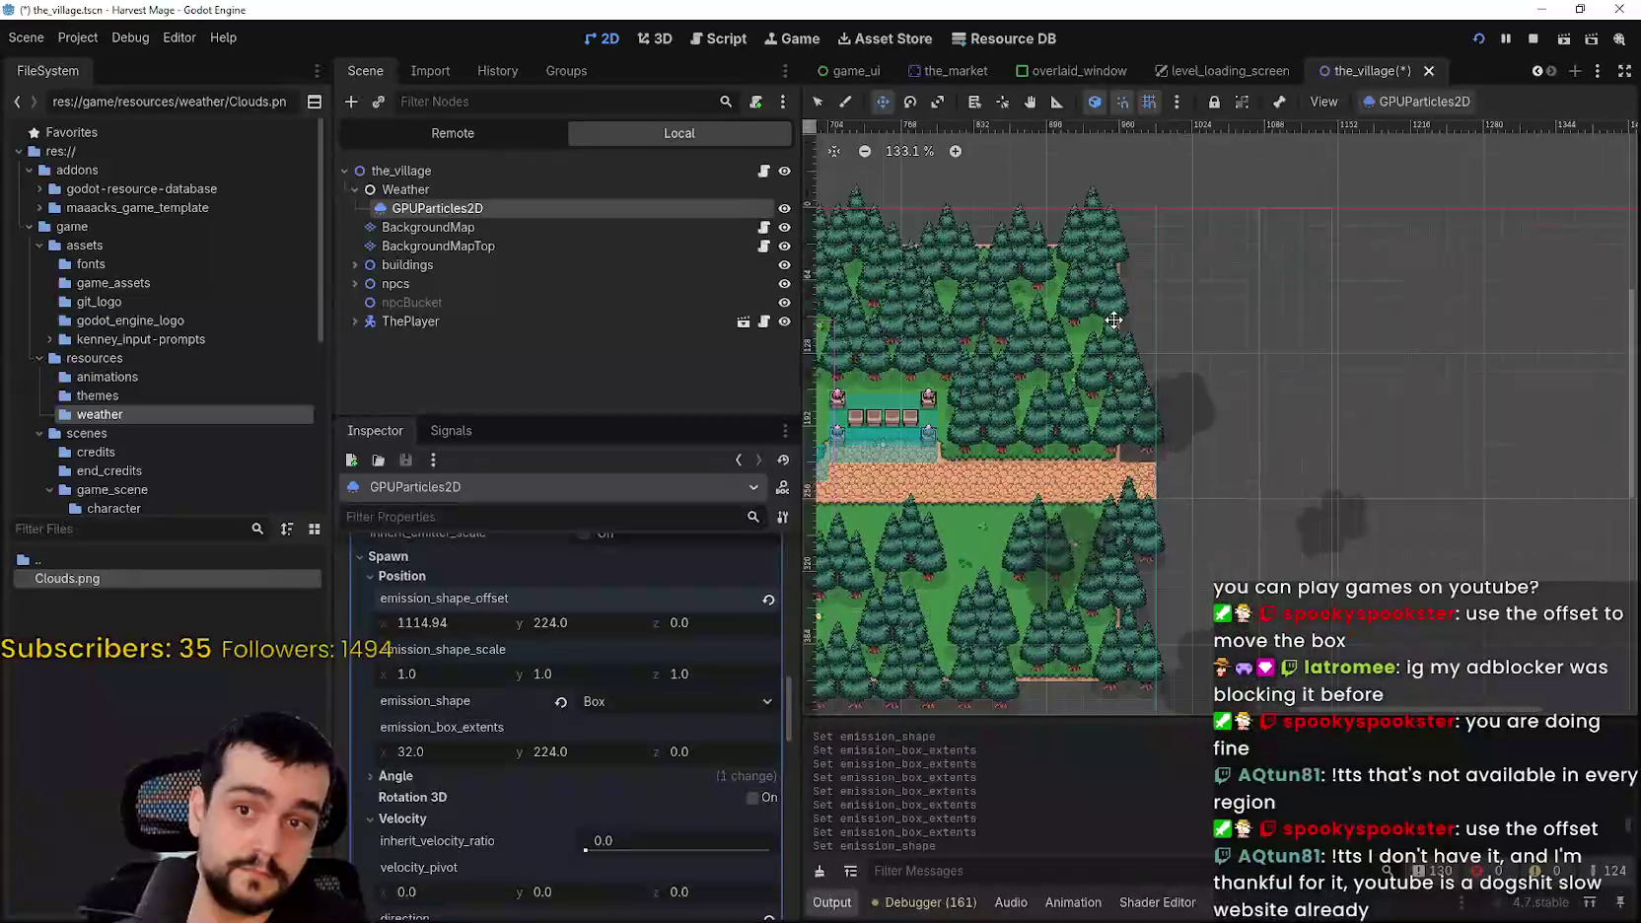
scroll(1036, 607, up, 5)
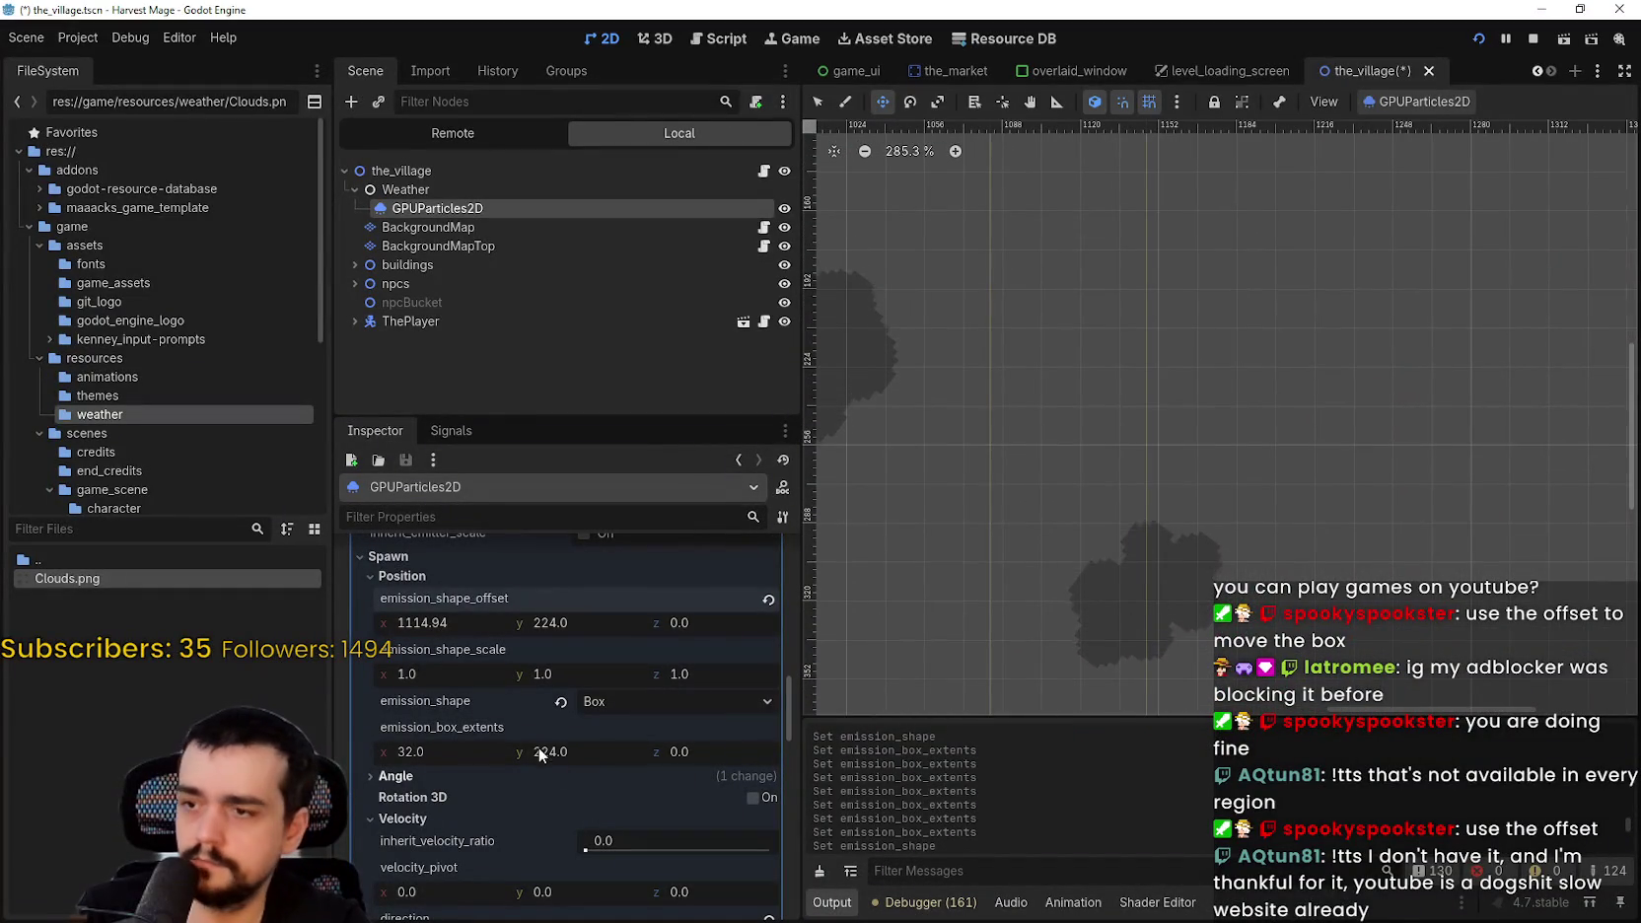
- Set the emission box offset x to exactly 1120
drag(520, 621, 538, 621)
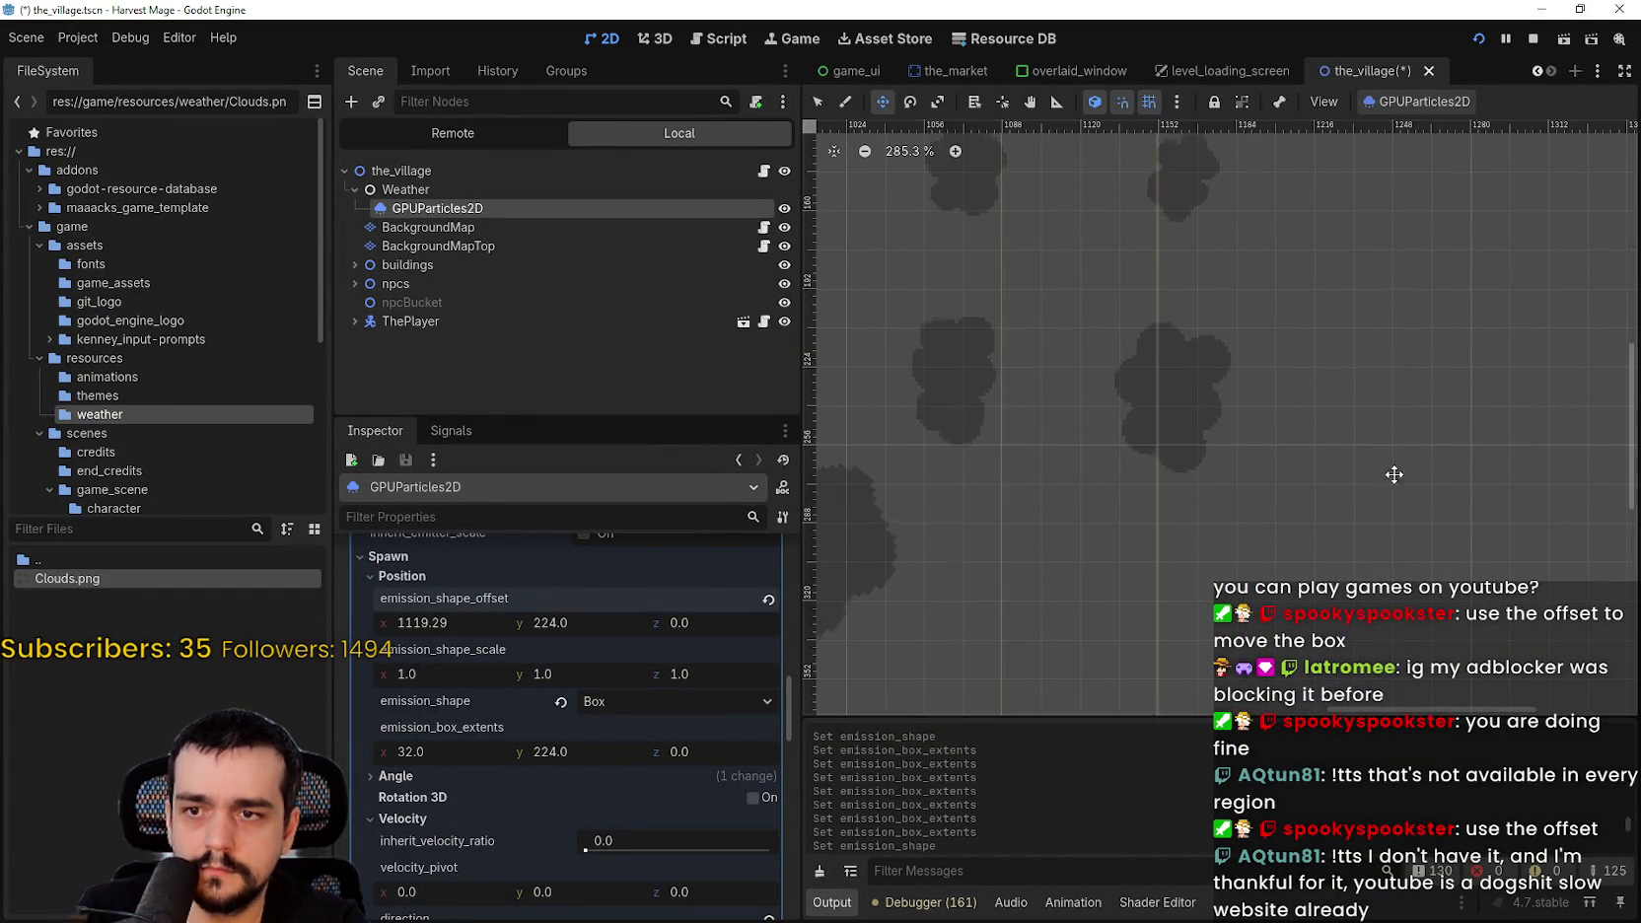
scroll(1140, 484, up, 6)
scroll(1139, 484, up, 3)
drag(430, 622, 443, 623)
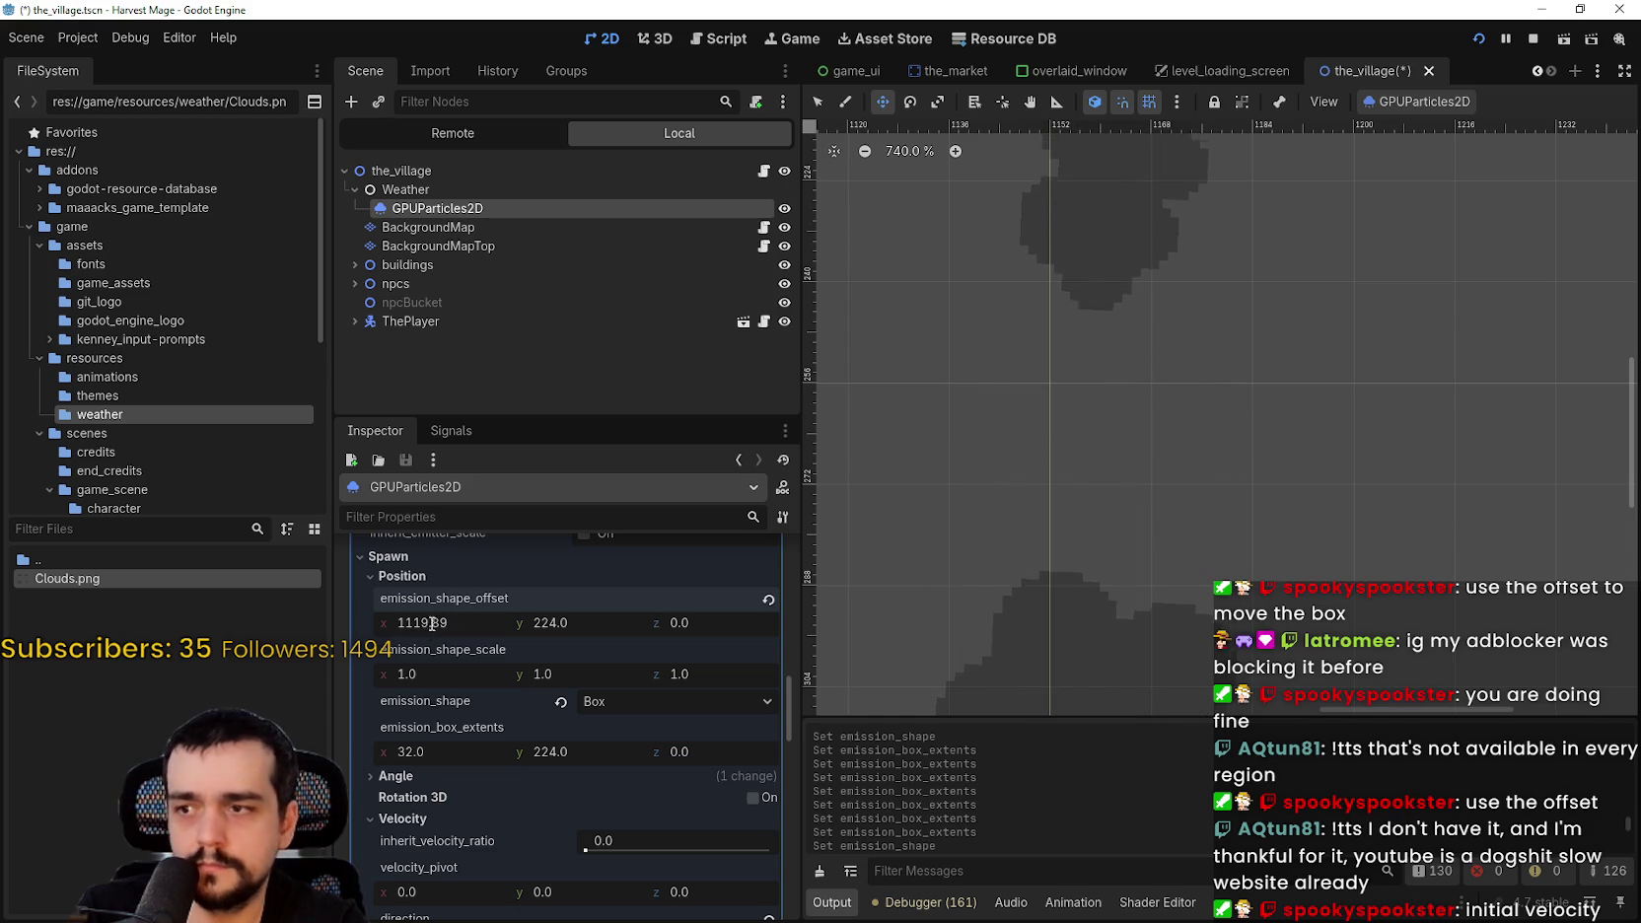
click(428, 621)
text(1)
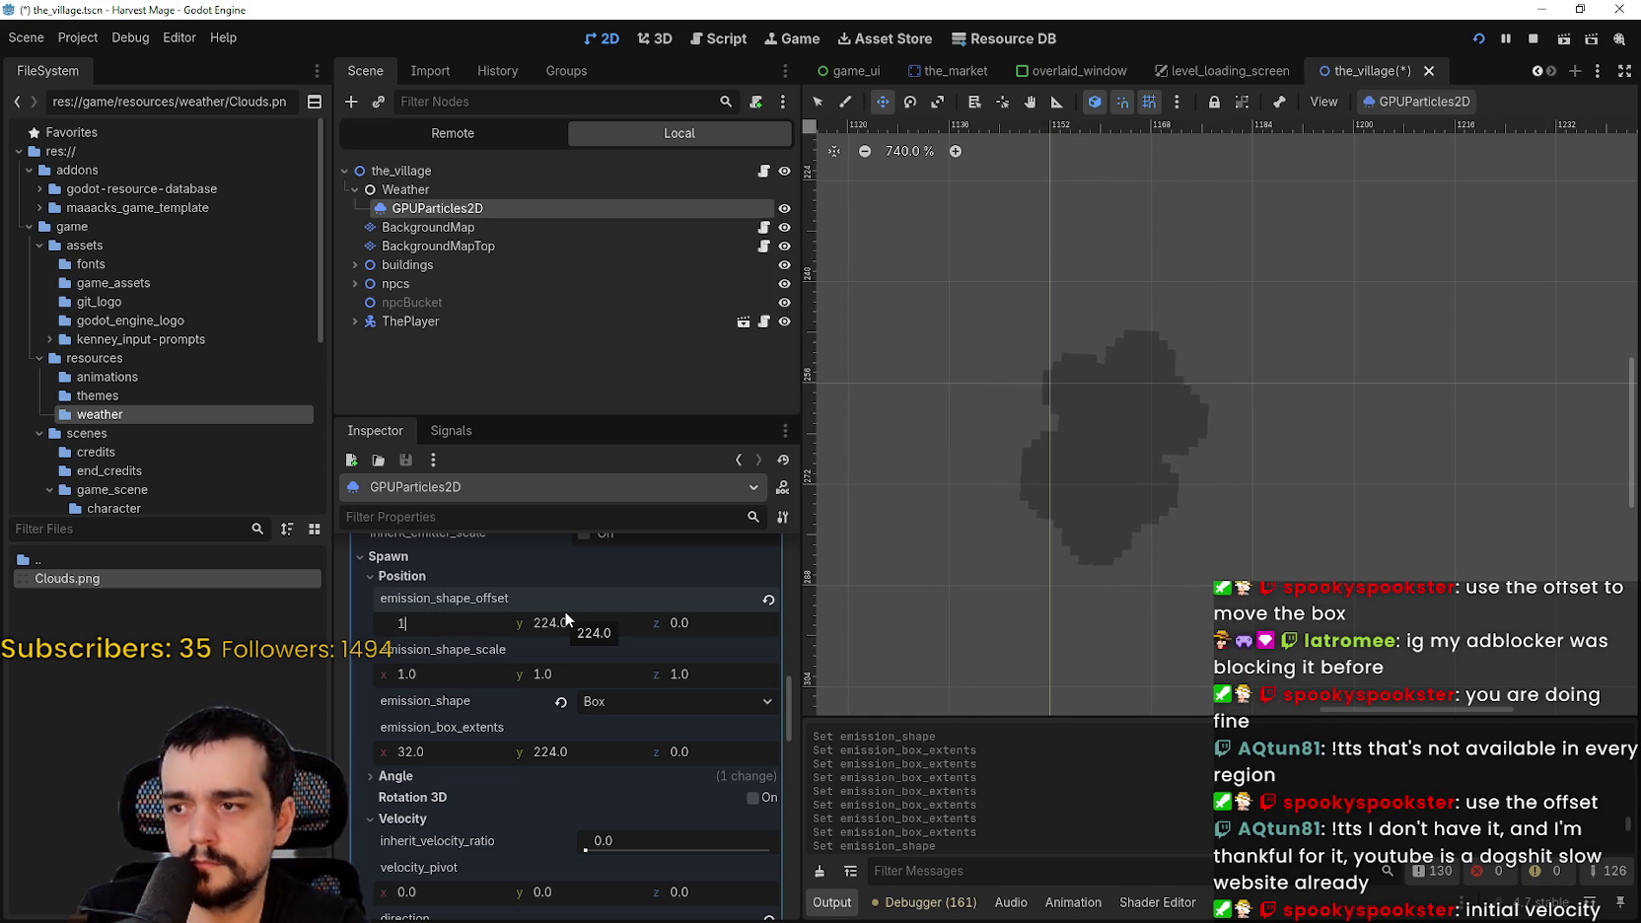
text(120)
key(Return)
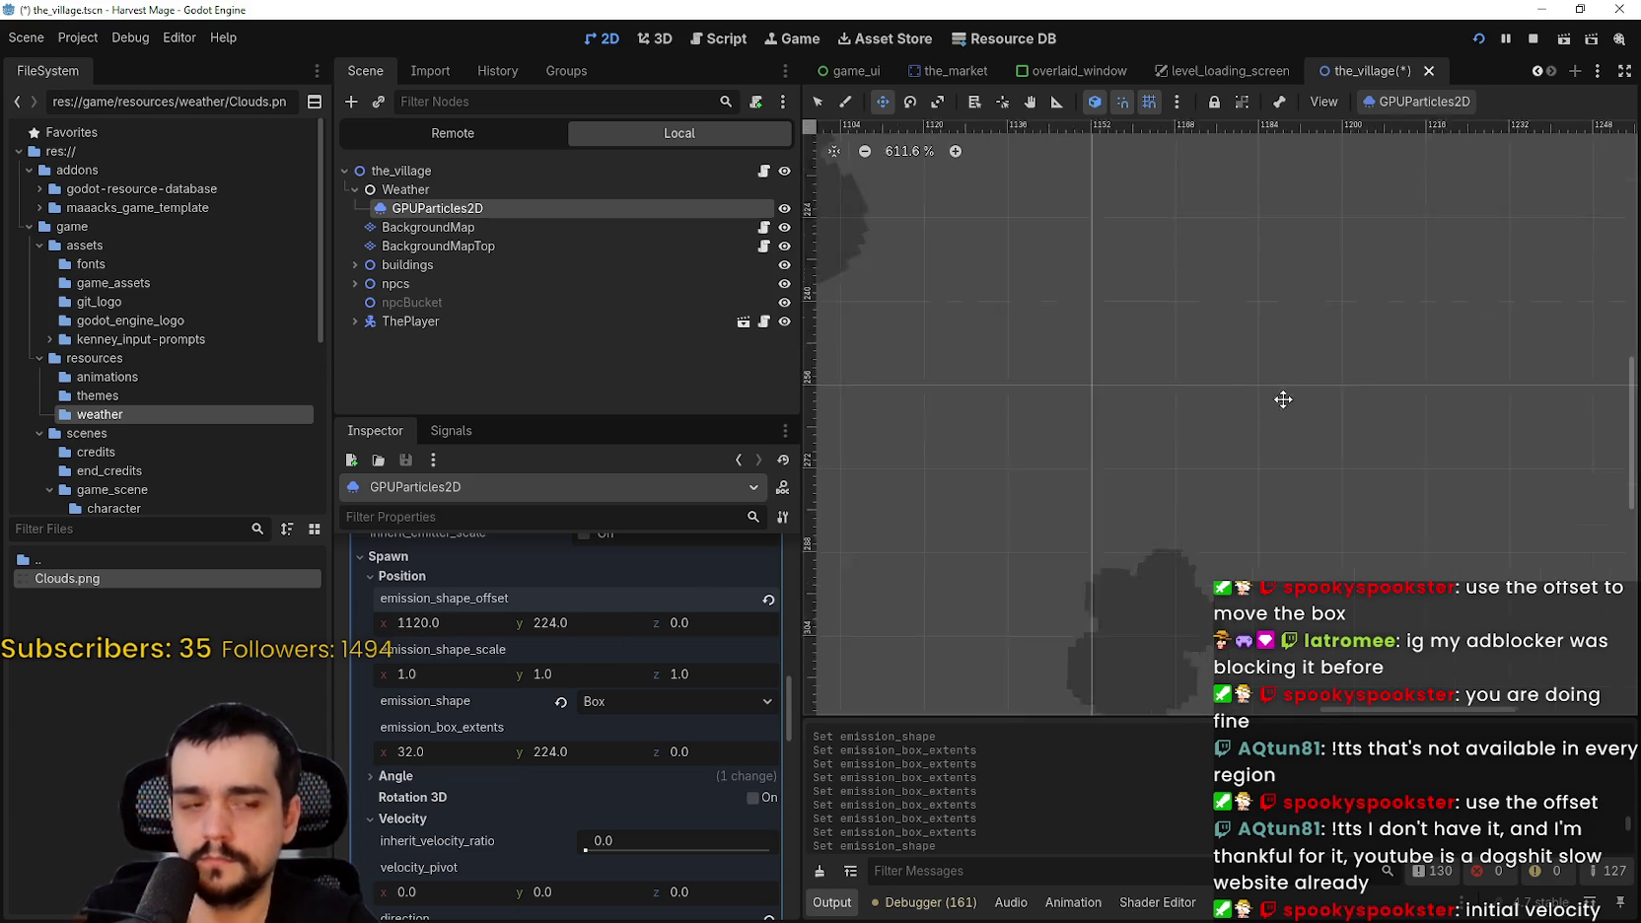
scroll(1252, 398, down, 7)
scroll(1252, 399, down, 18)
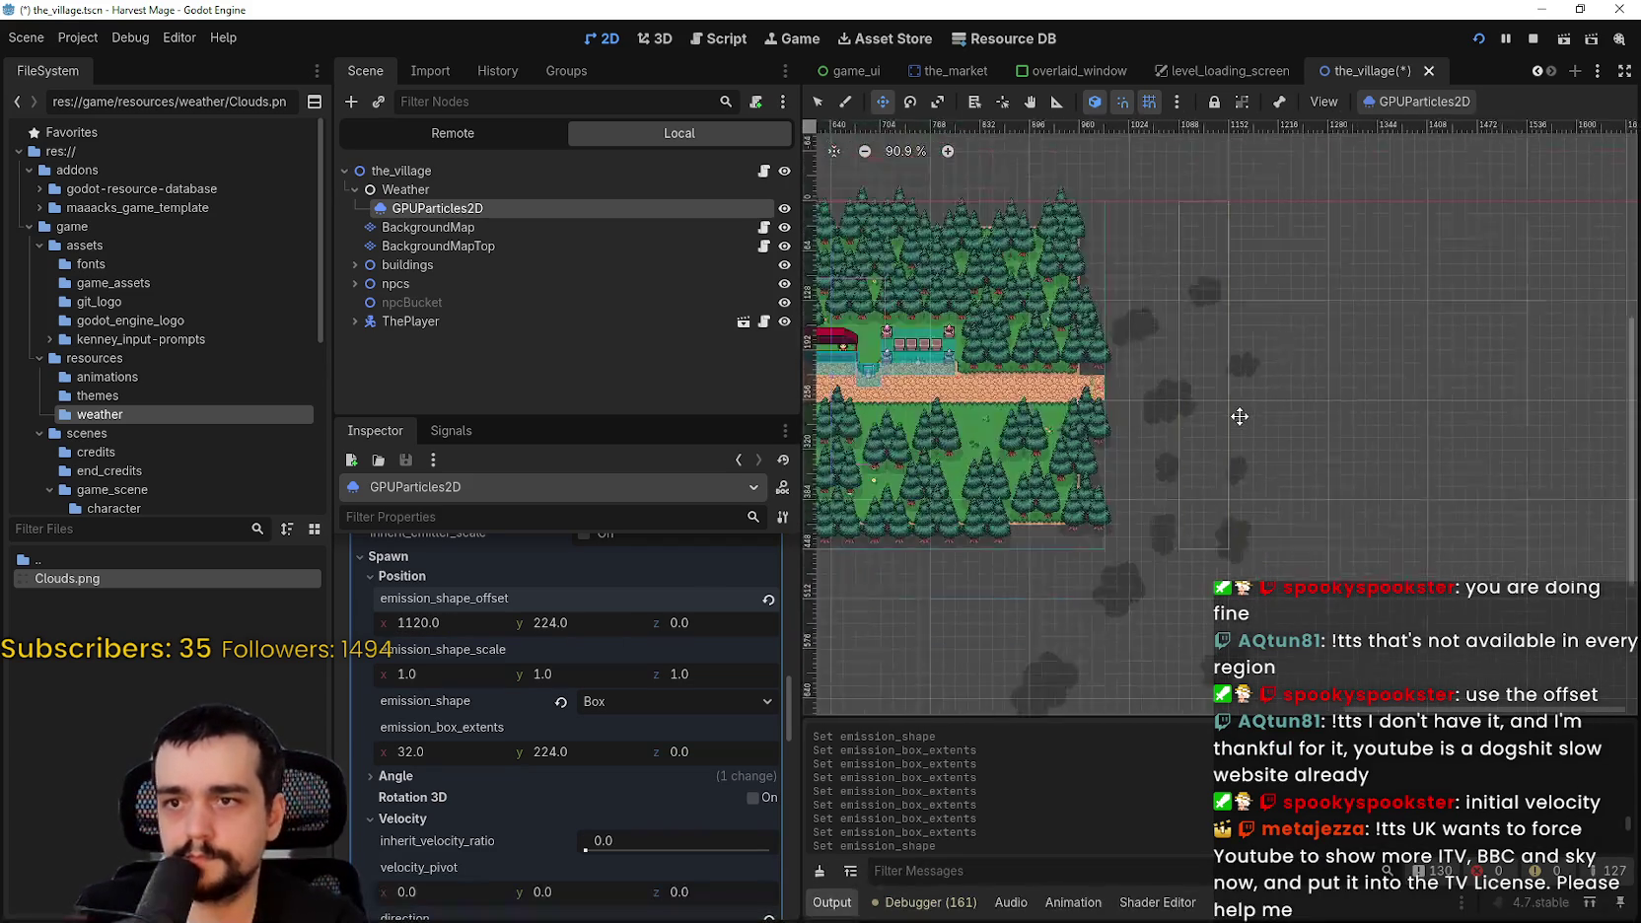
- Save the village scene and scroll the Inspector down to the Velocity settings
scroll(1232, 481, down, 3)
key(ctrl+s)
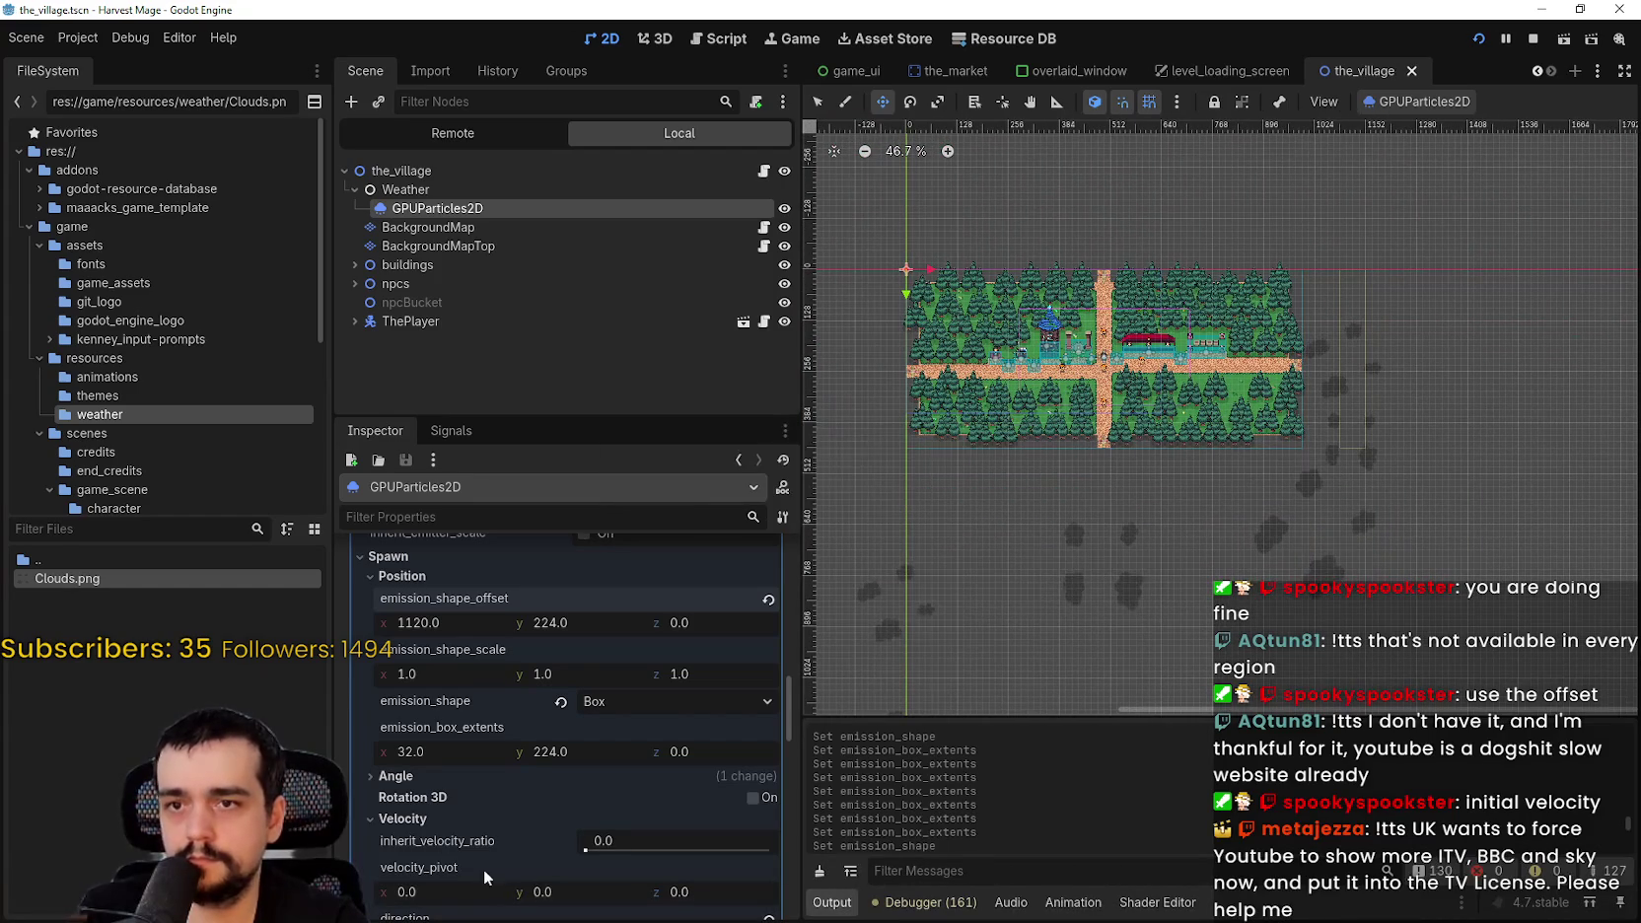
scroll(499, 791, up, 1)
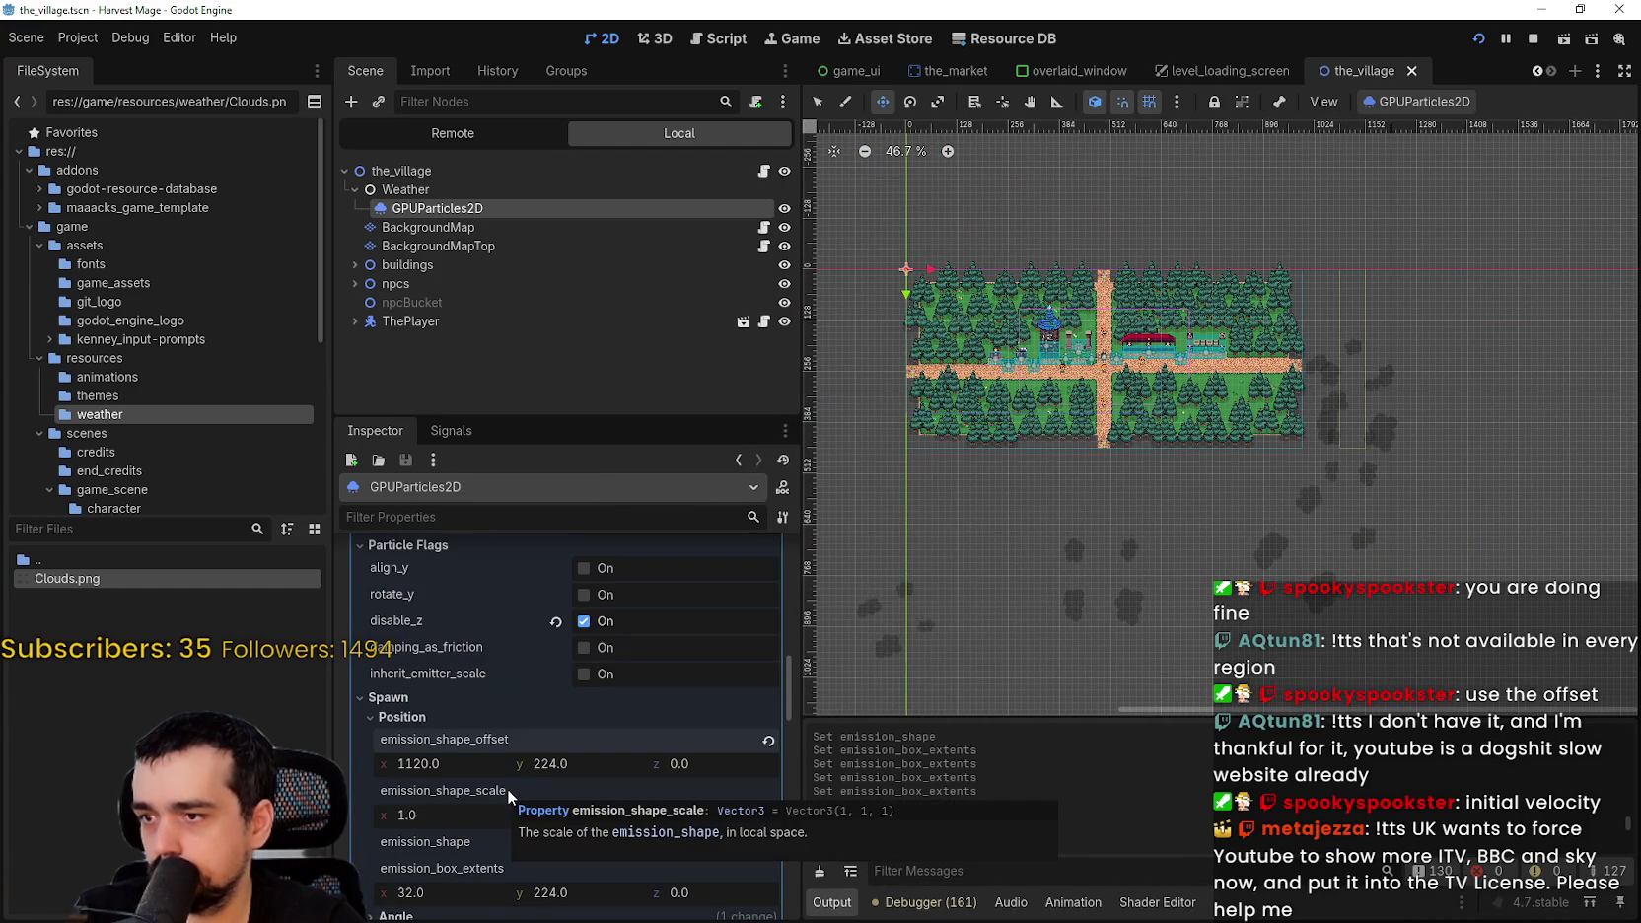
scroll(507, 788, down, 2)
scroll(509, 788, down, 3)
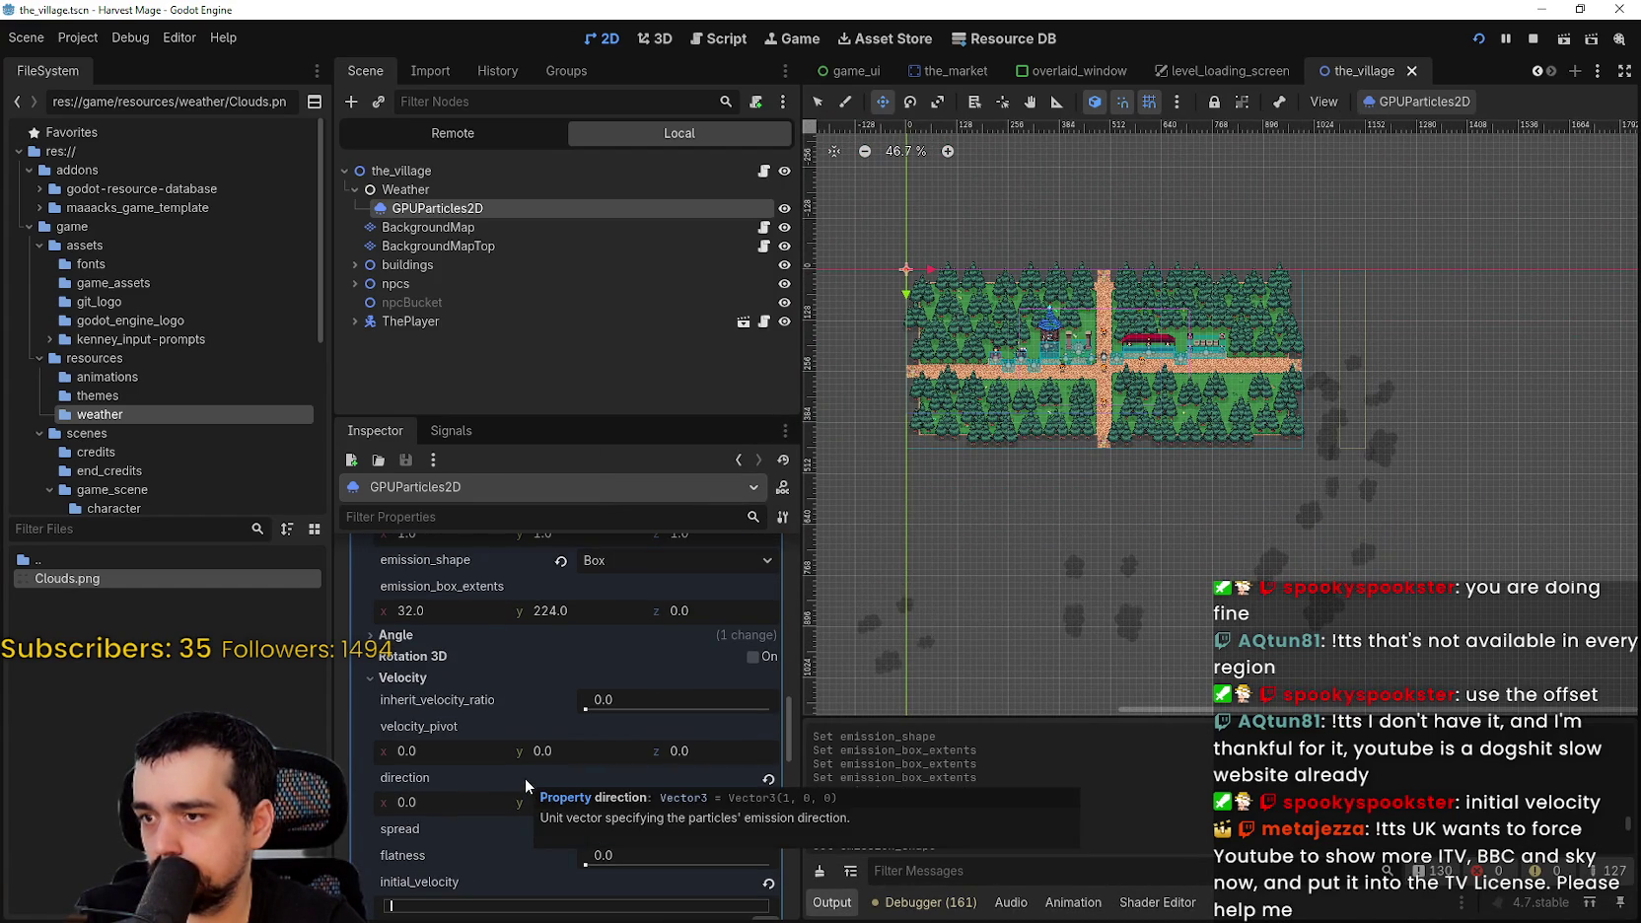
scroll(567, 841, down, 3)
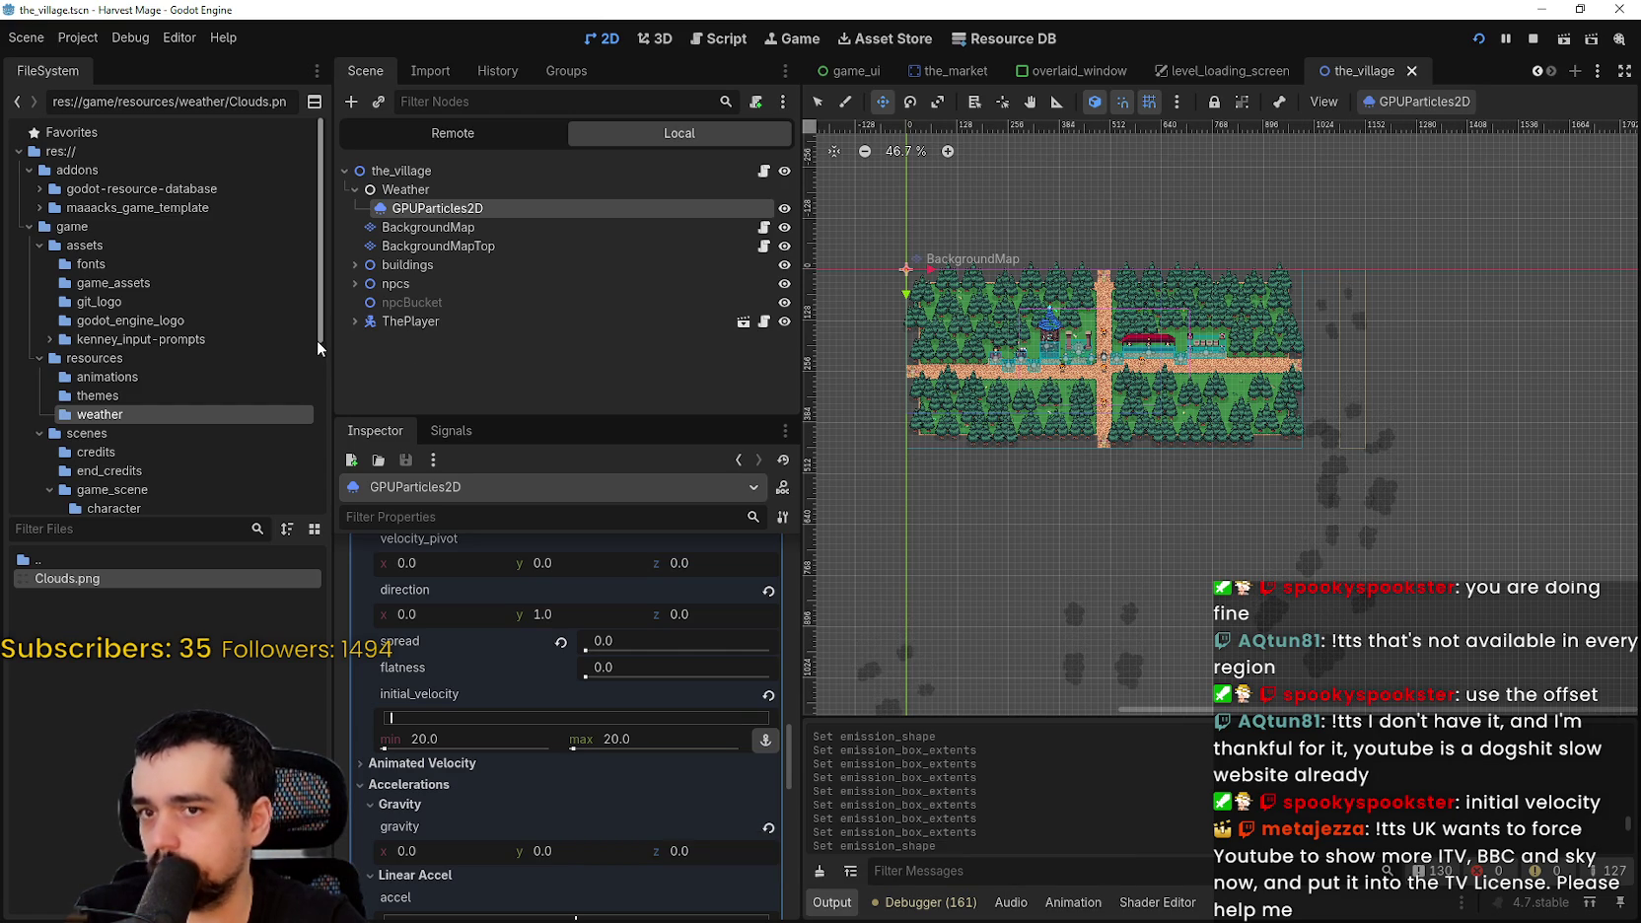
scroll(925, 442, down, 4)
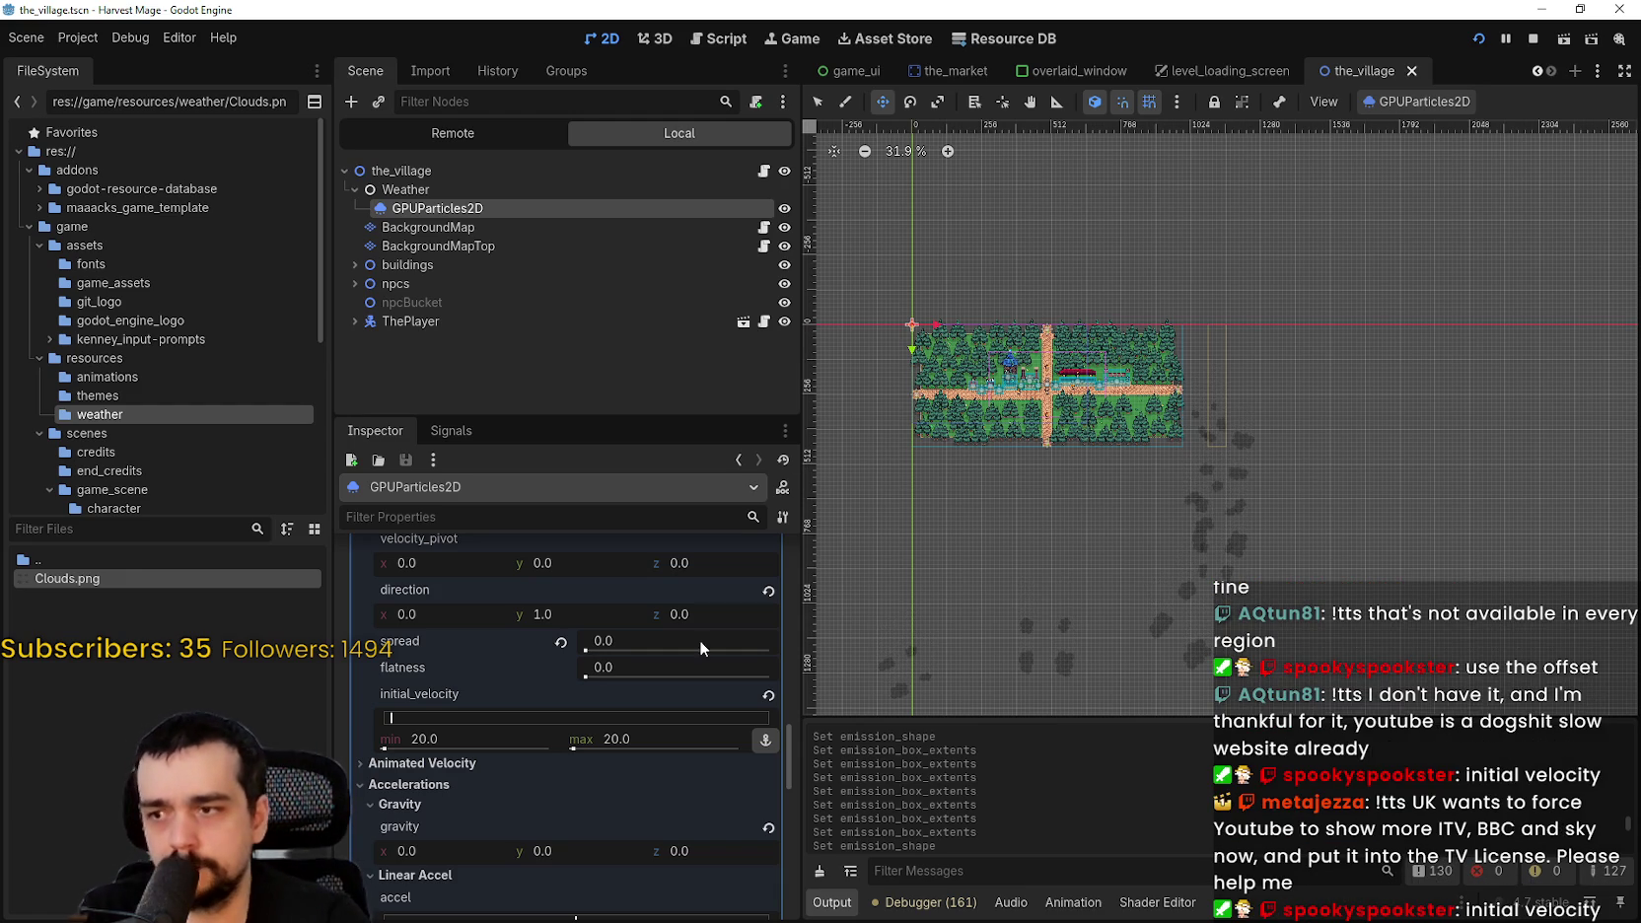
scroll(691, 660, down, 2)
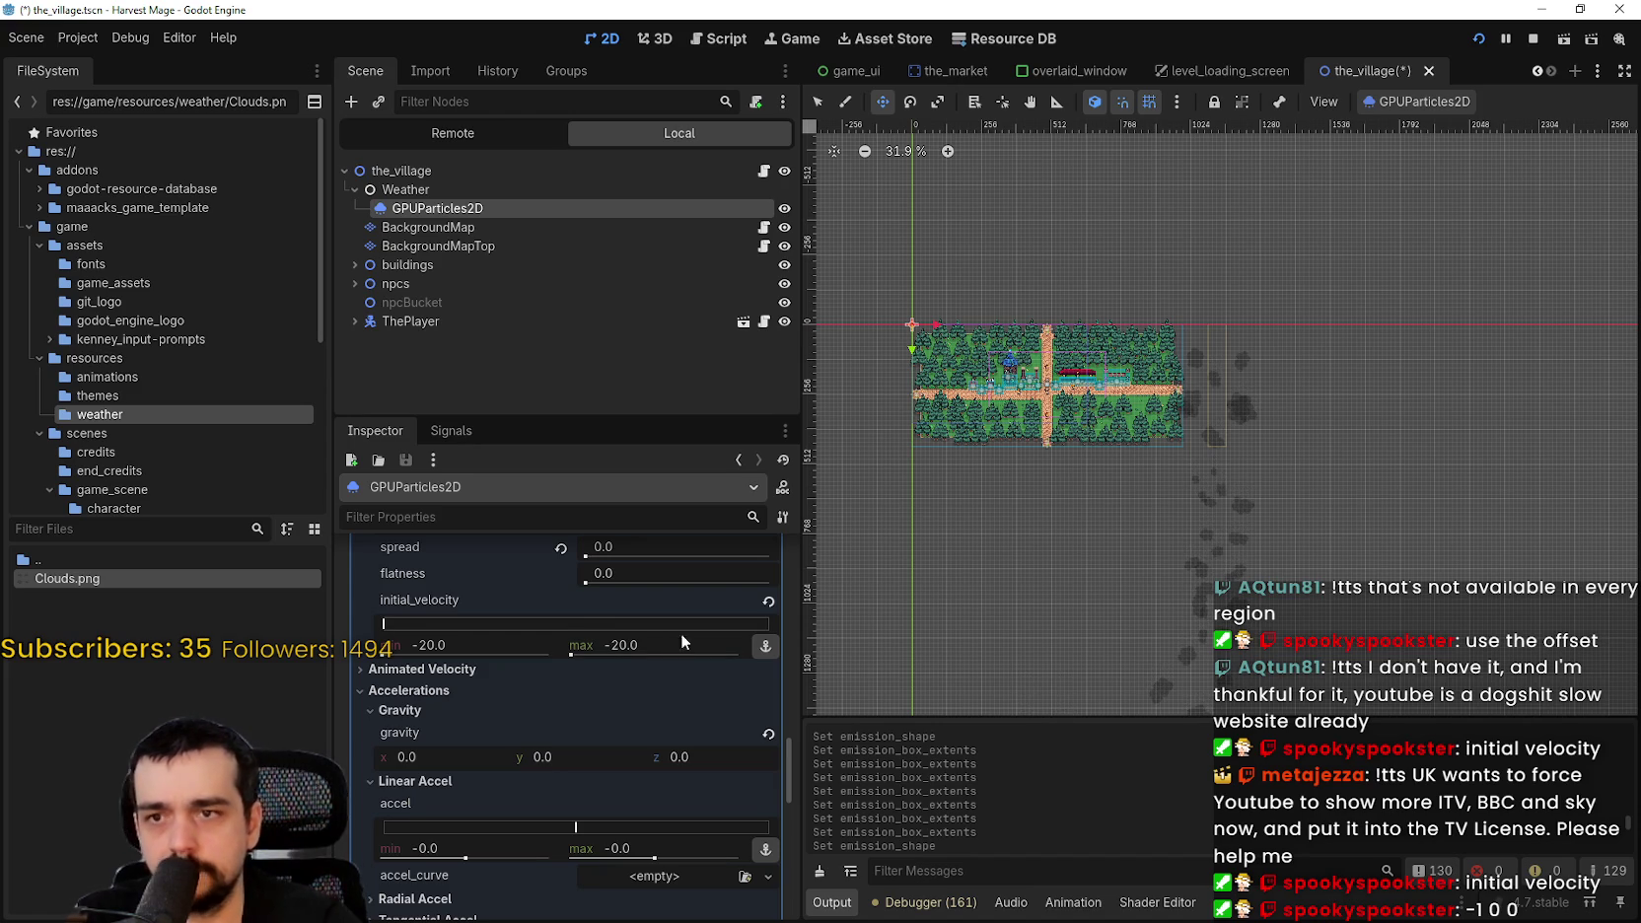
- Restart emission to preview a minimum initial velocity of -100
click(1424, 102)
click(1440, 130)
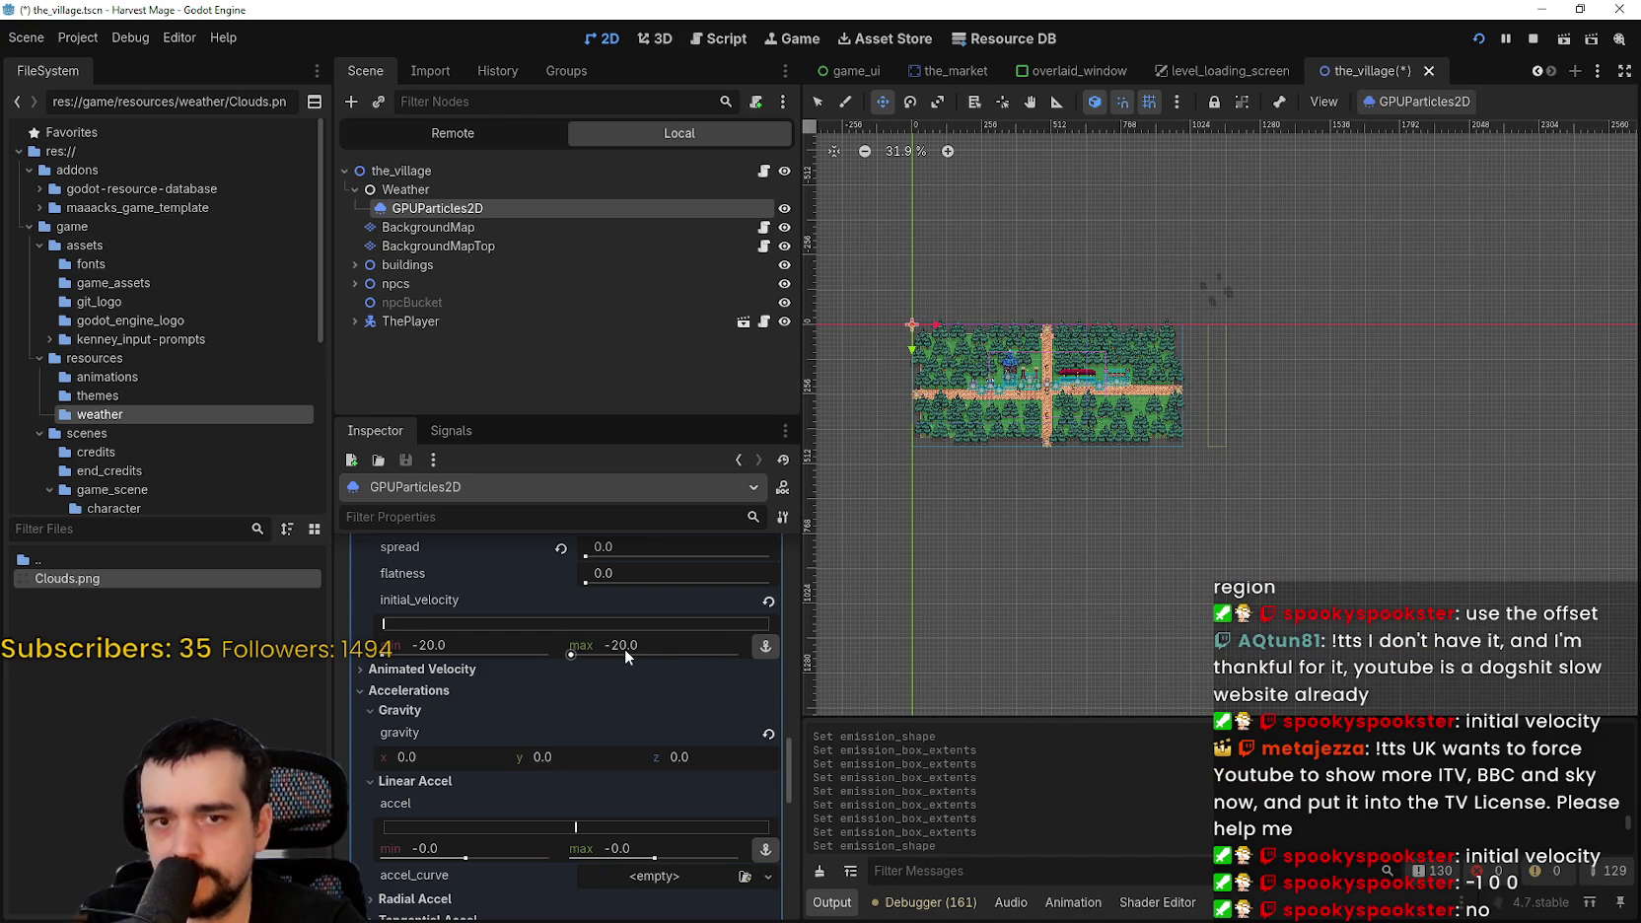
click(455, 648)
text(-100)
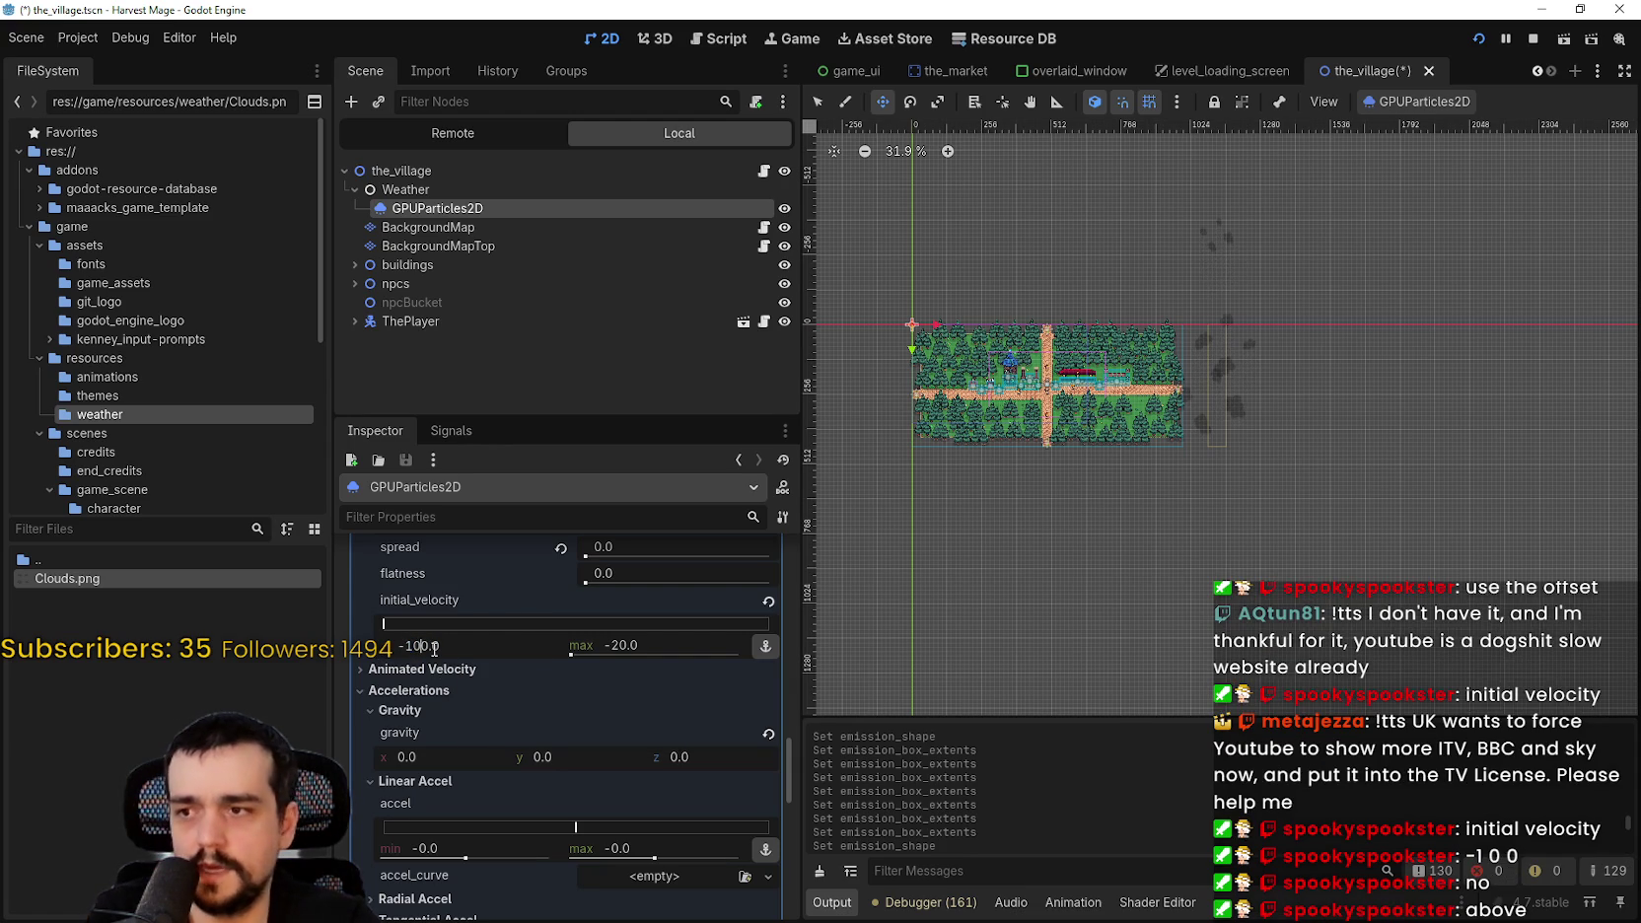
click(1420, 101)
click(1416, 119)
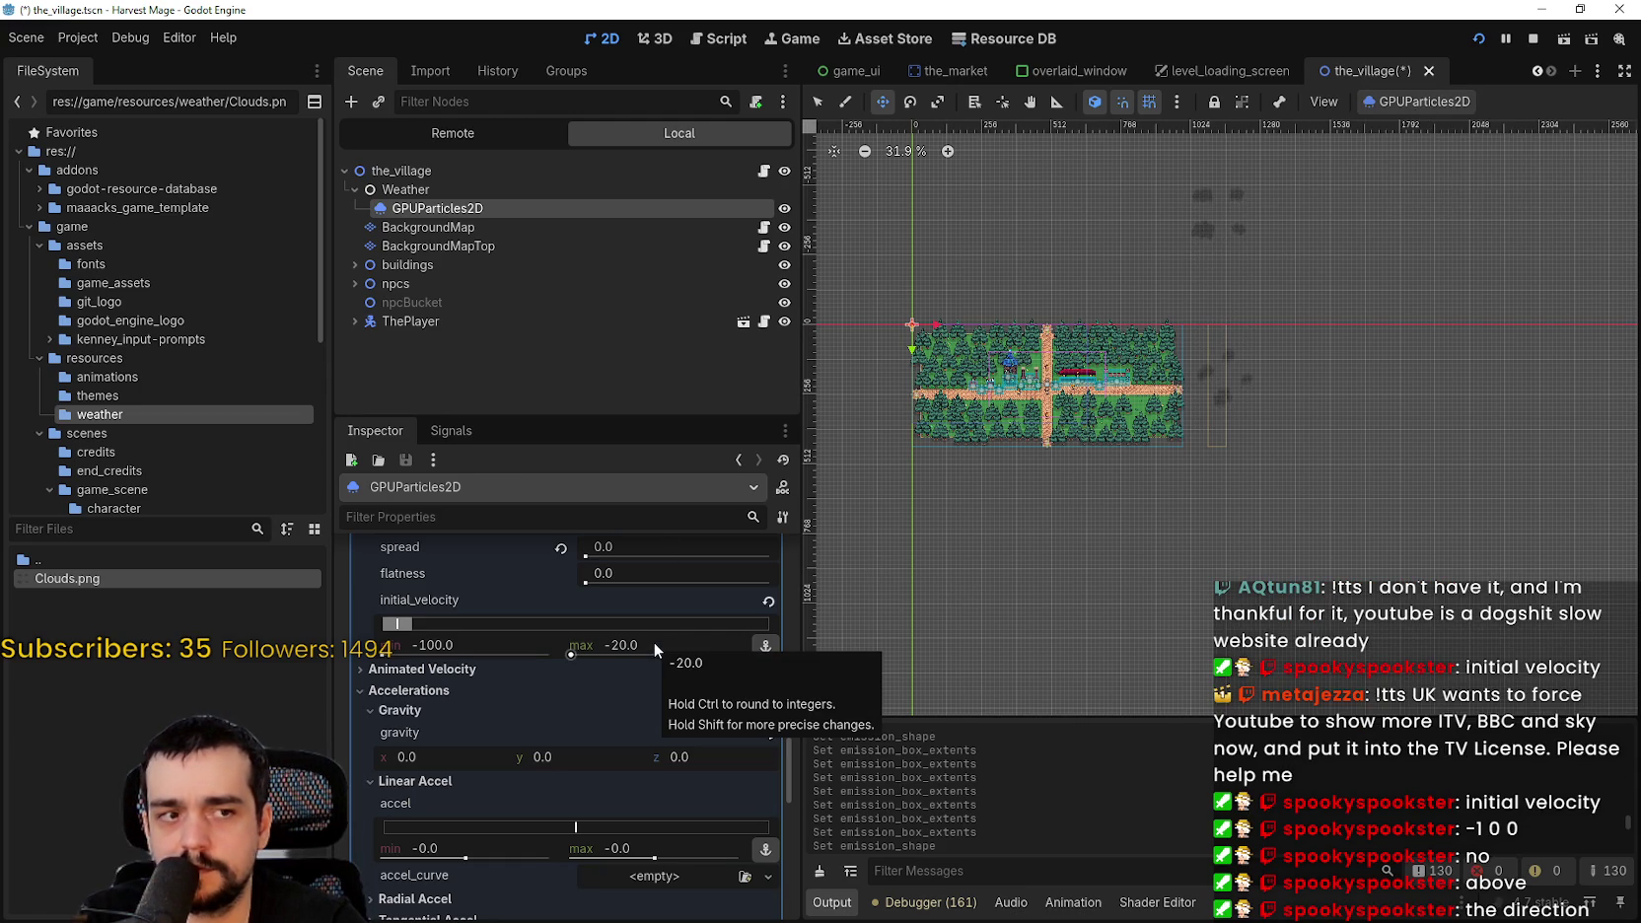
- Set initial velocity min and max back to 20
scroll(475, 618, up, 3)
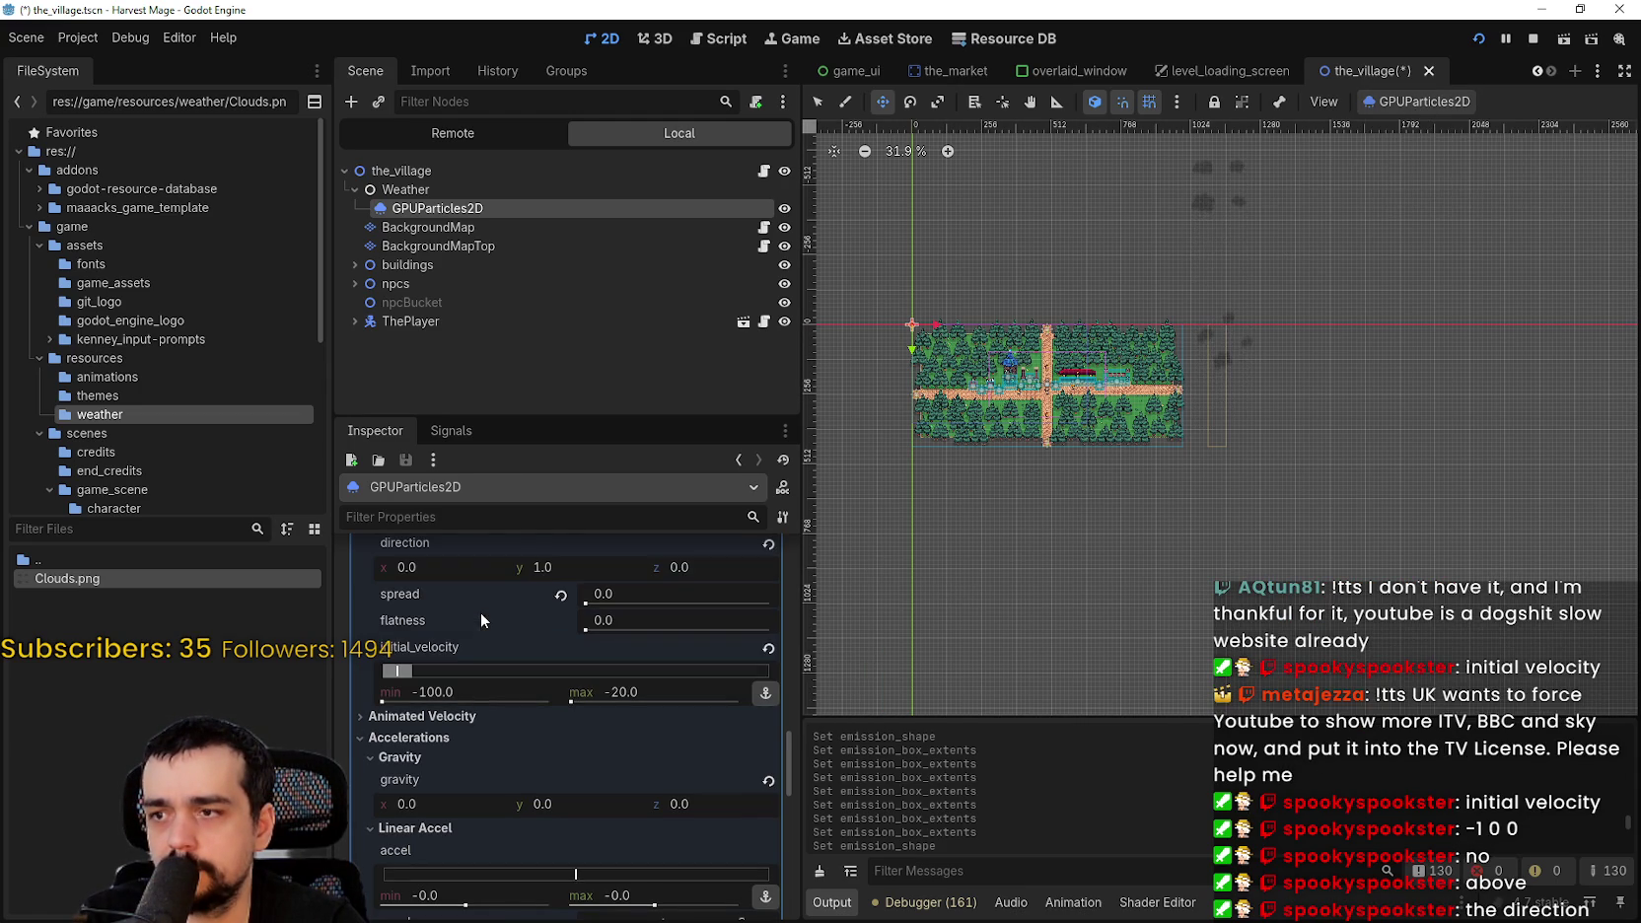
scroll(488, 735, down, 1)
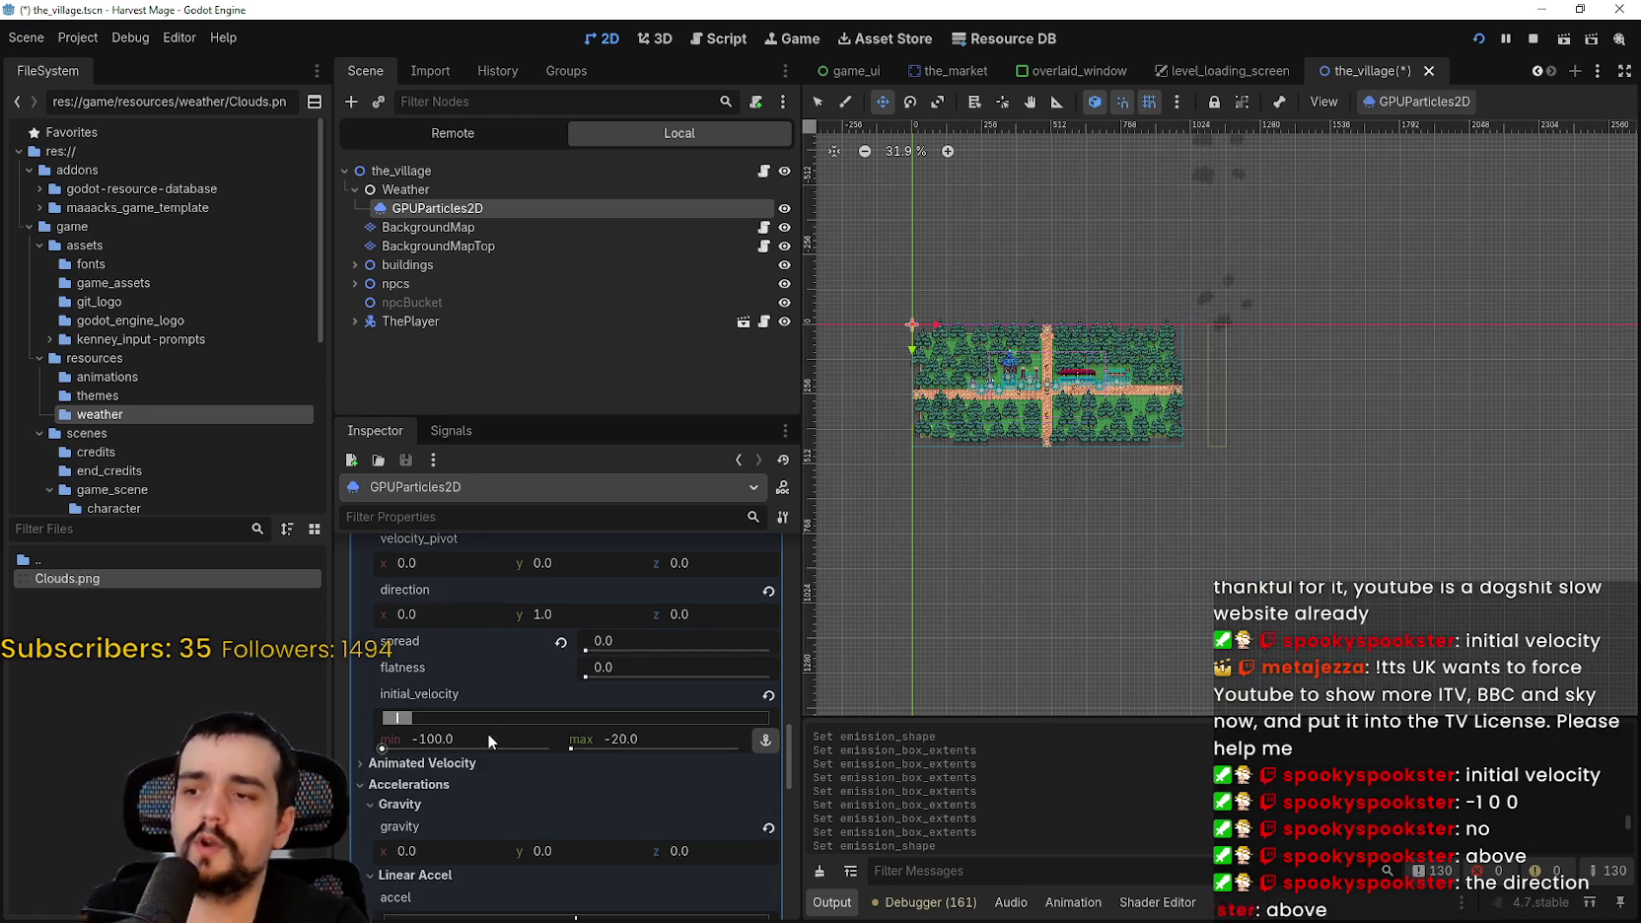
click(635, 735)
text(2)
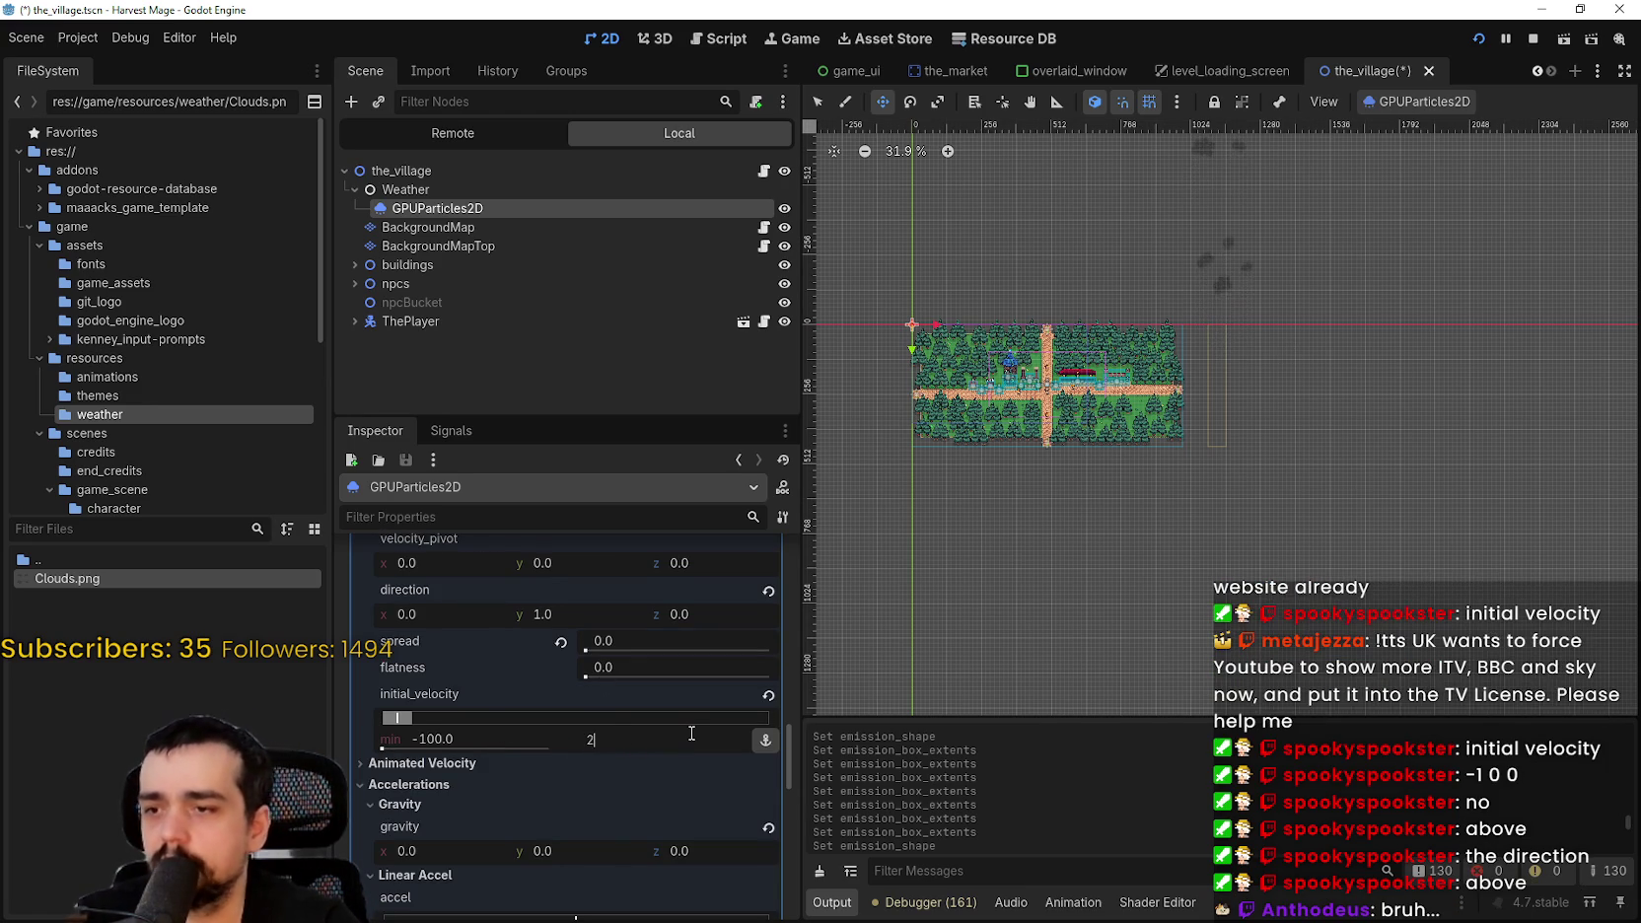
click(512, 739)
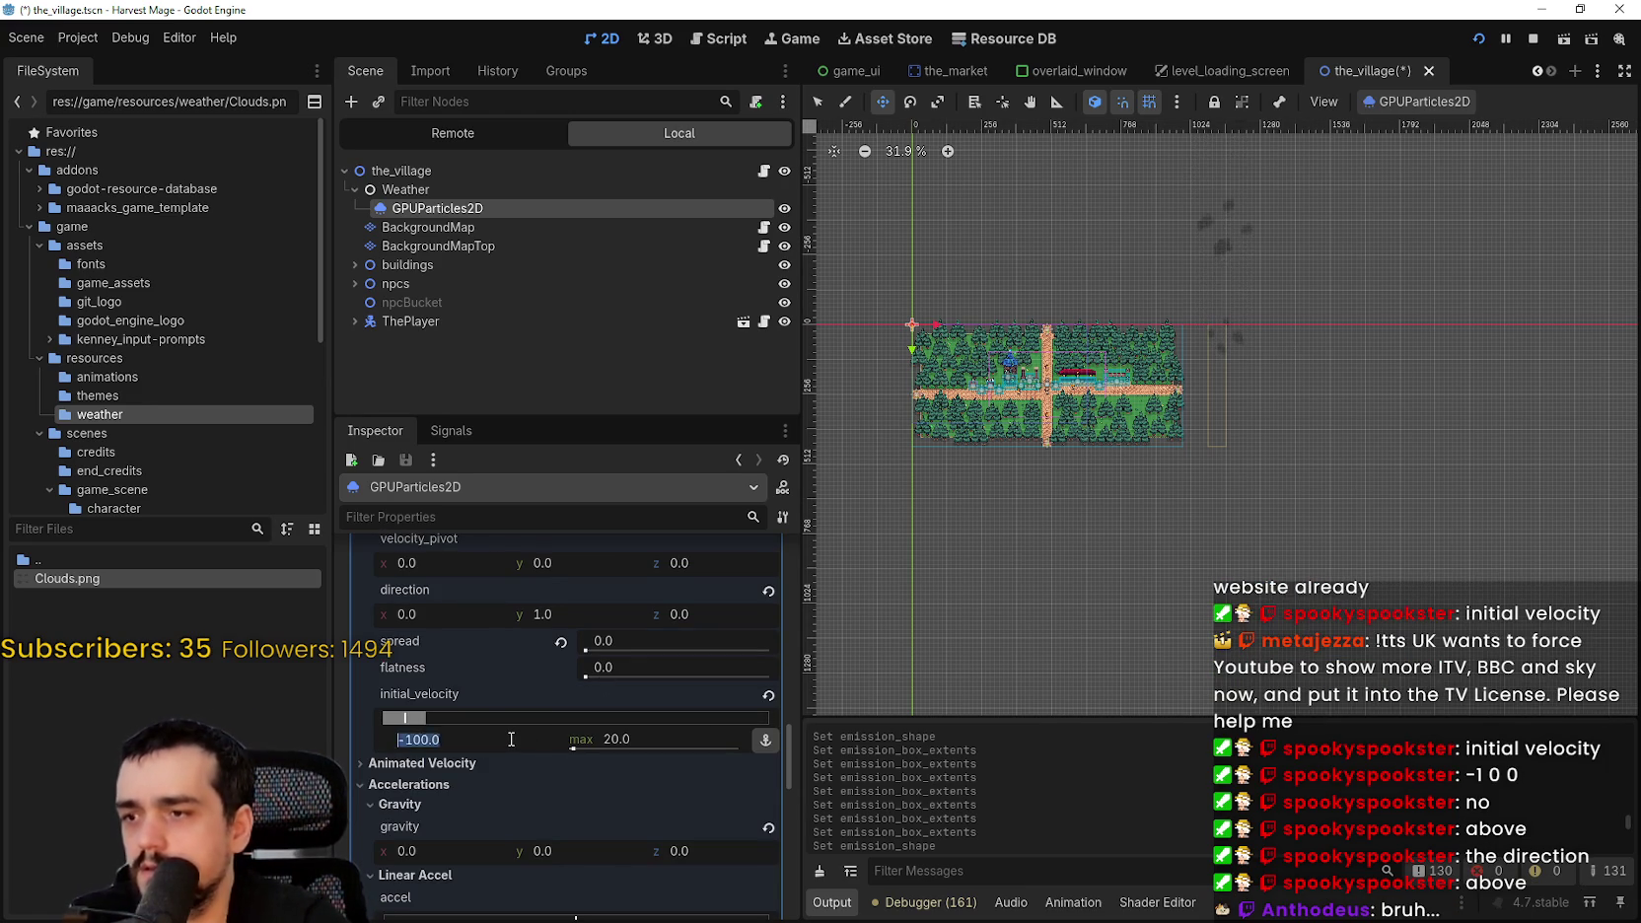
text(2)
scroll(578, 735, up, 2)
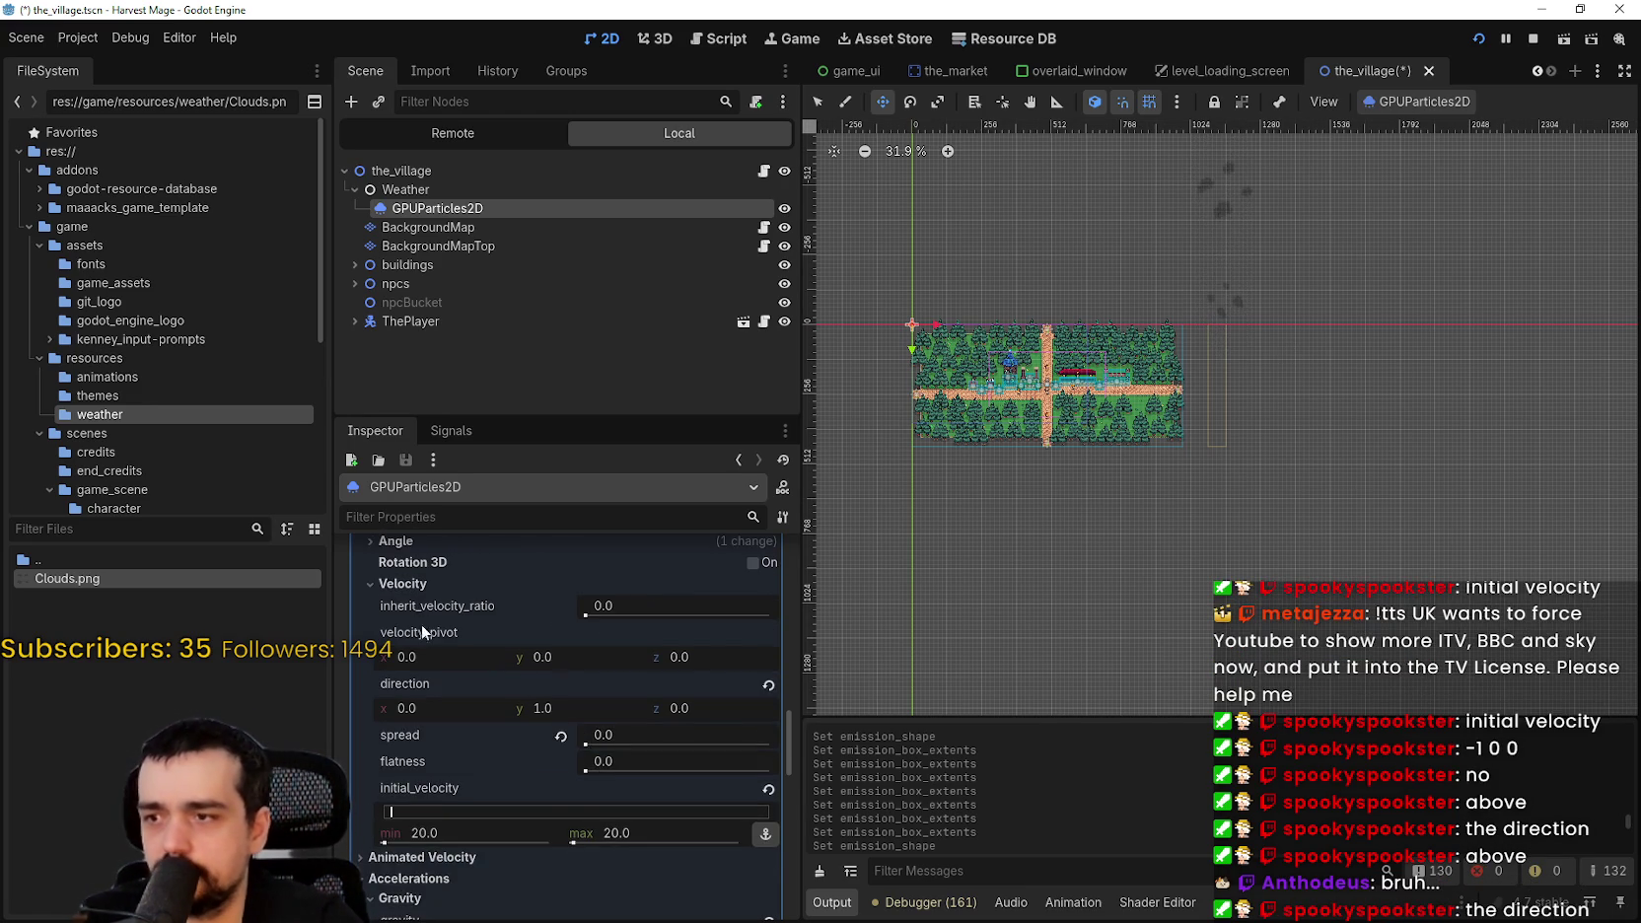
- Set direction x to 1 and restart emission to preview the drift
scroll(440, 675, down, 2)
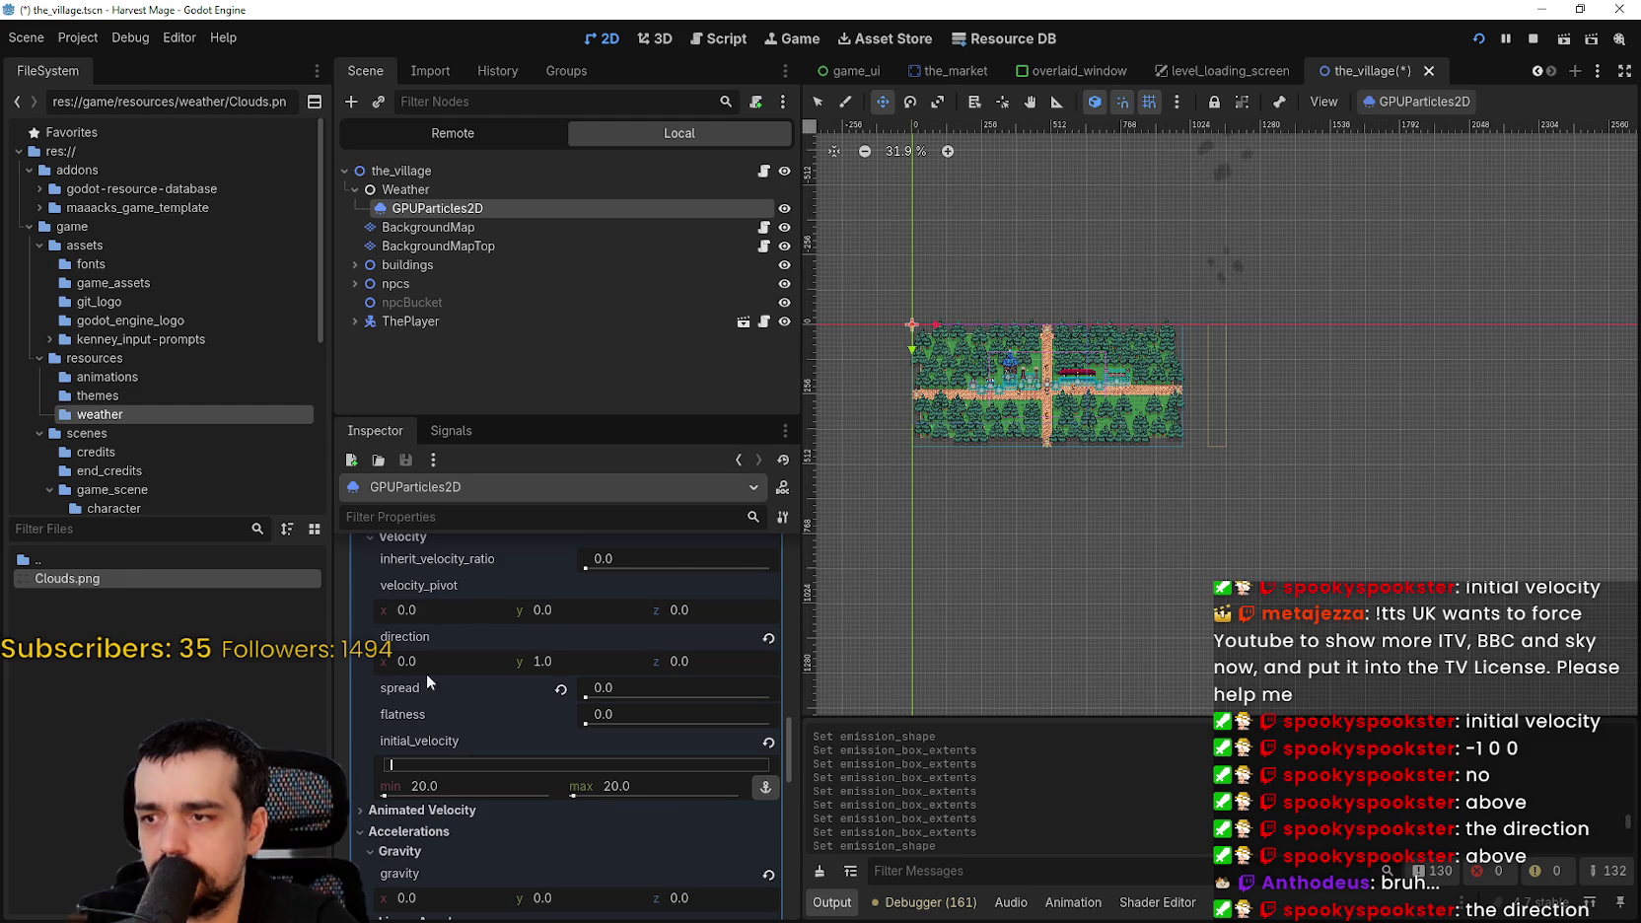
click(555, 666)
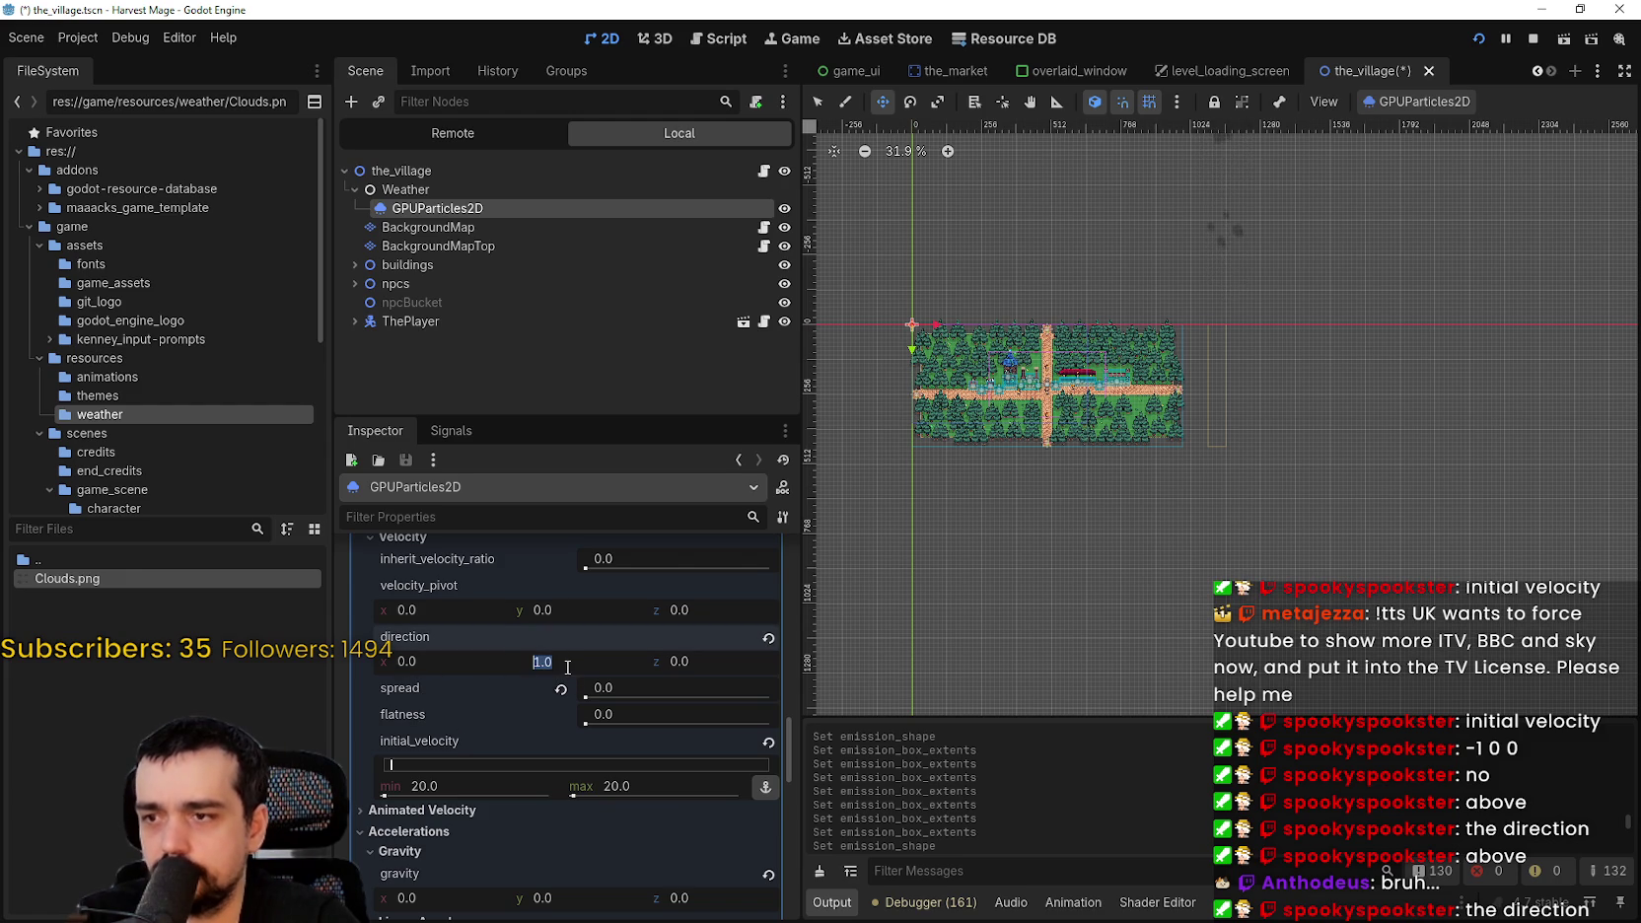
text(0)
click(451, 662)
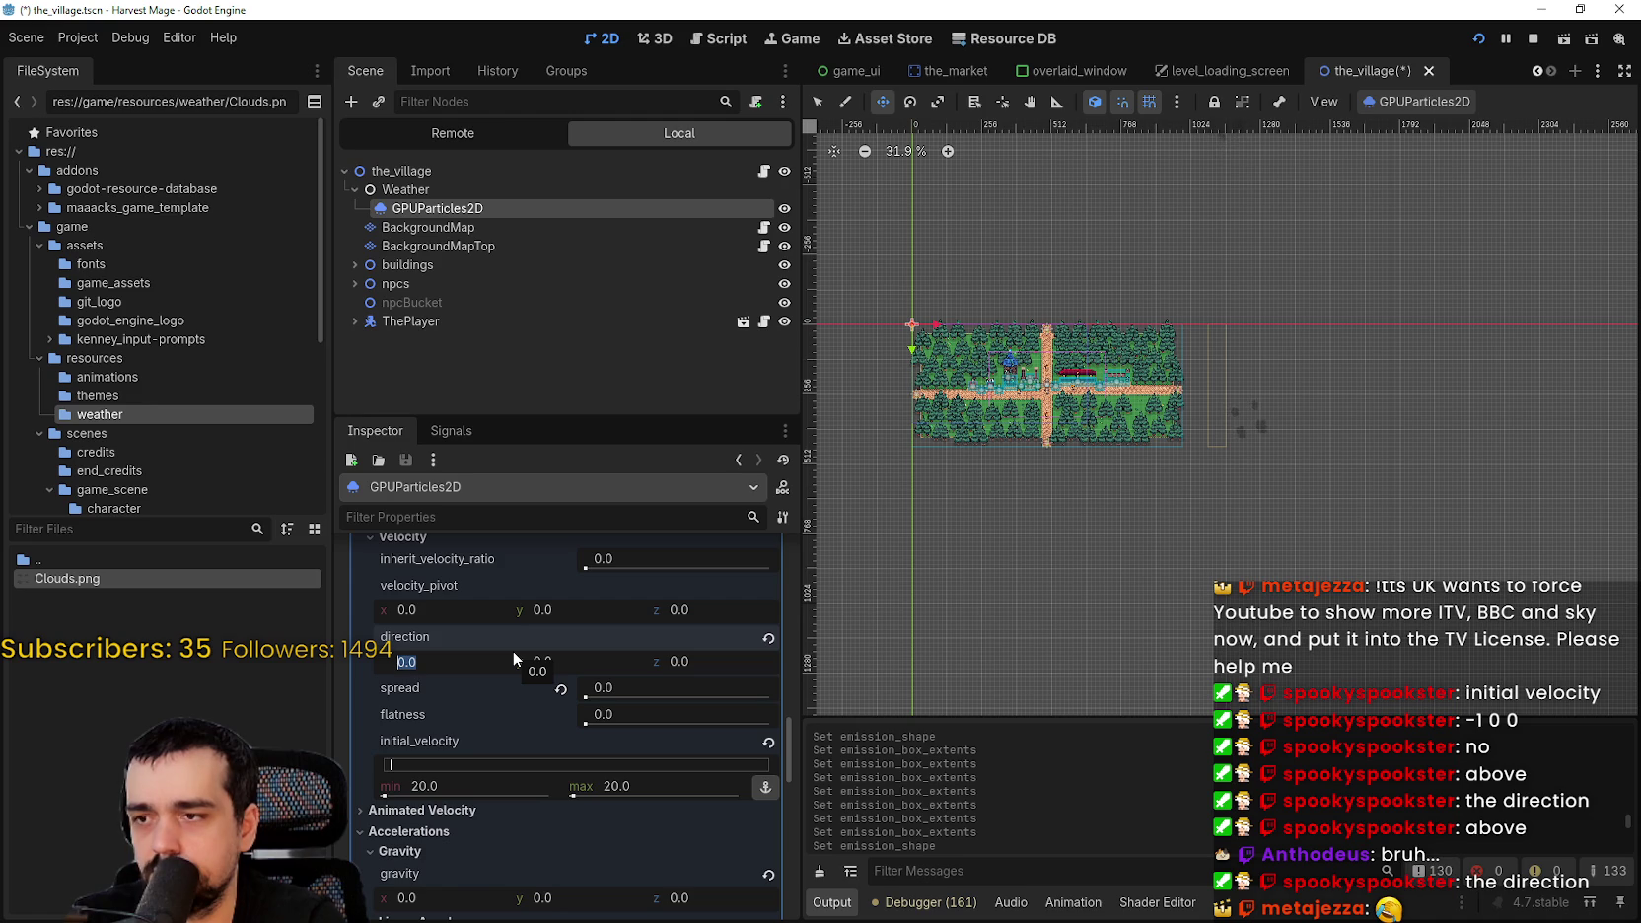
text(1)
key(Return)
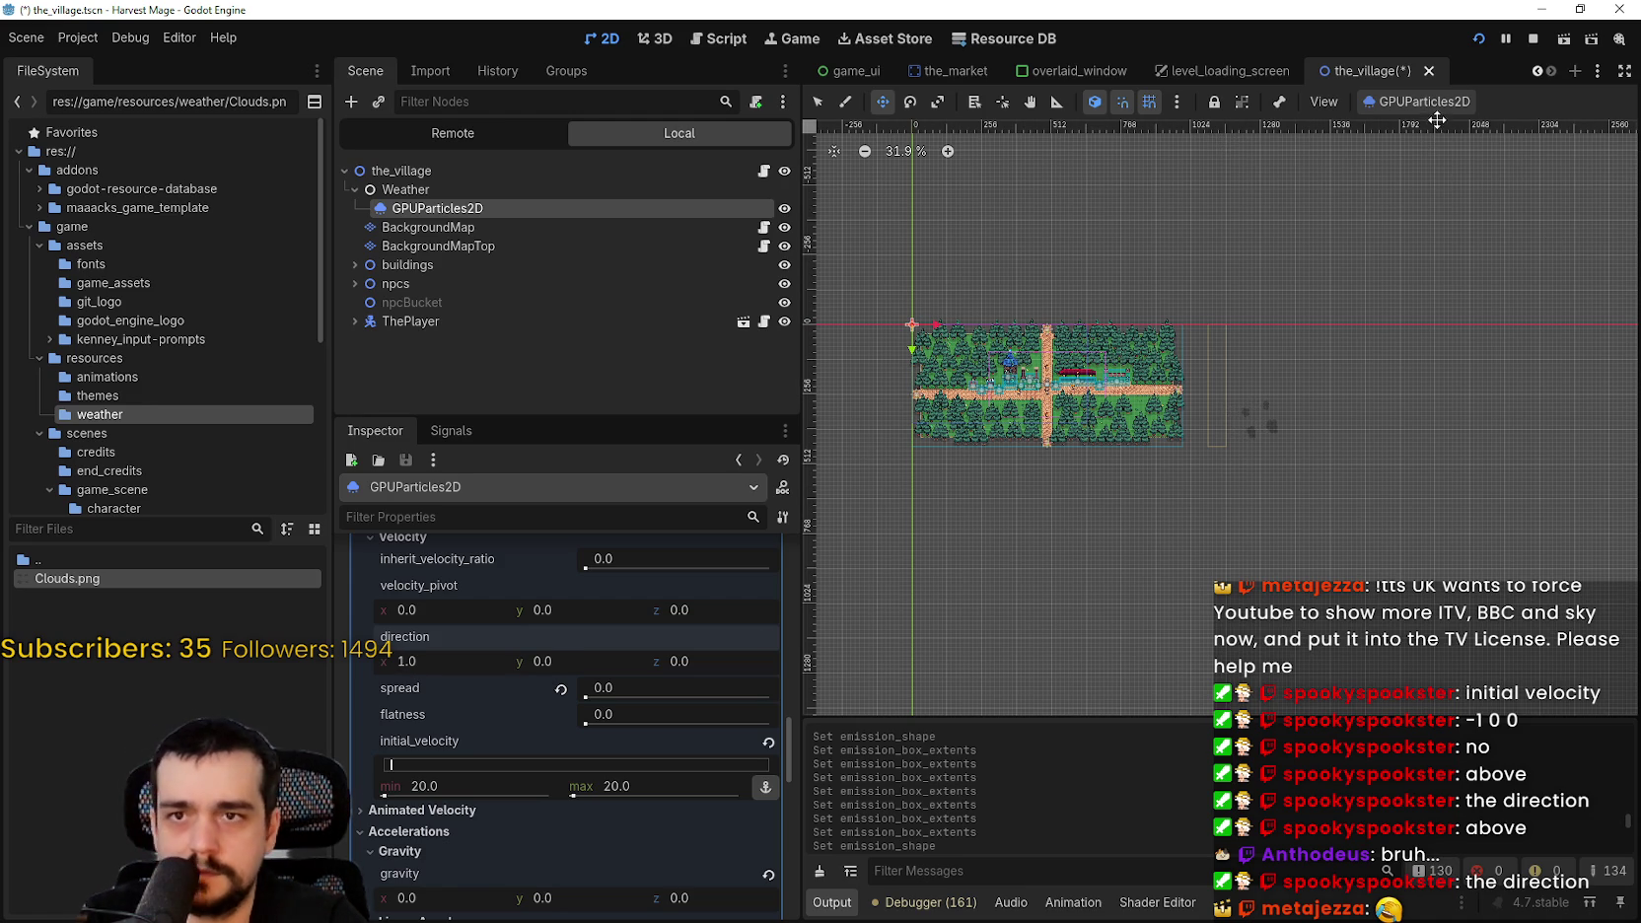
click(1429, 106)
click(1435, 134)
- Change direction x to -1, restart emission, and save the village scene
scroll(1242, 414, up, 3)
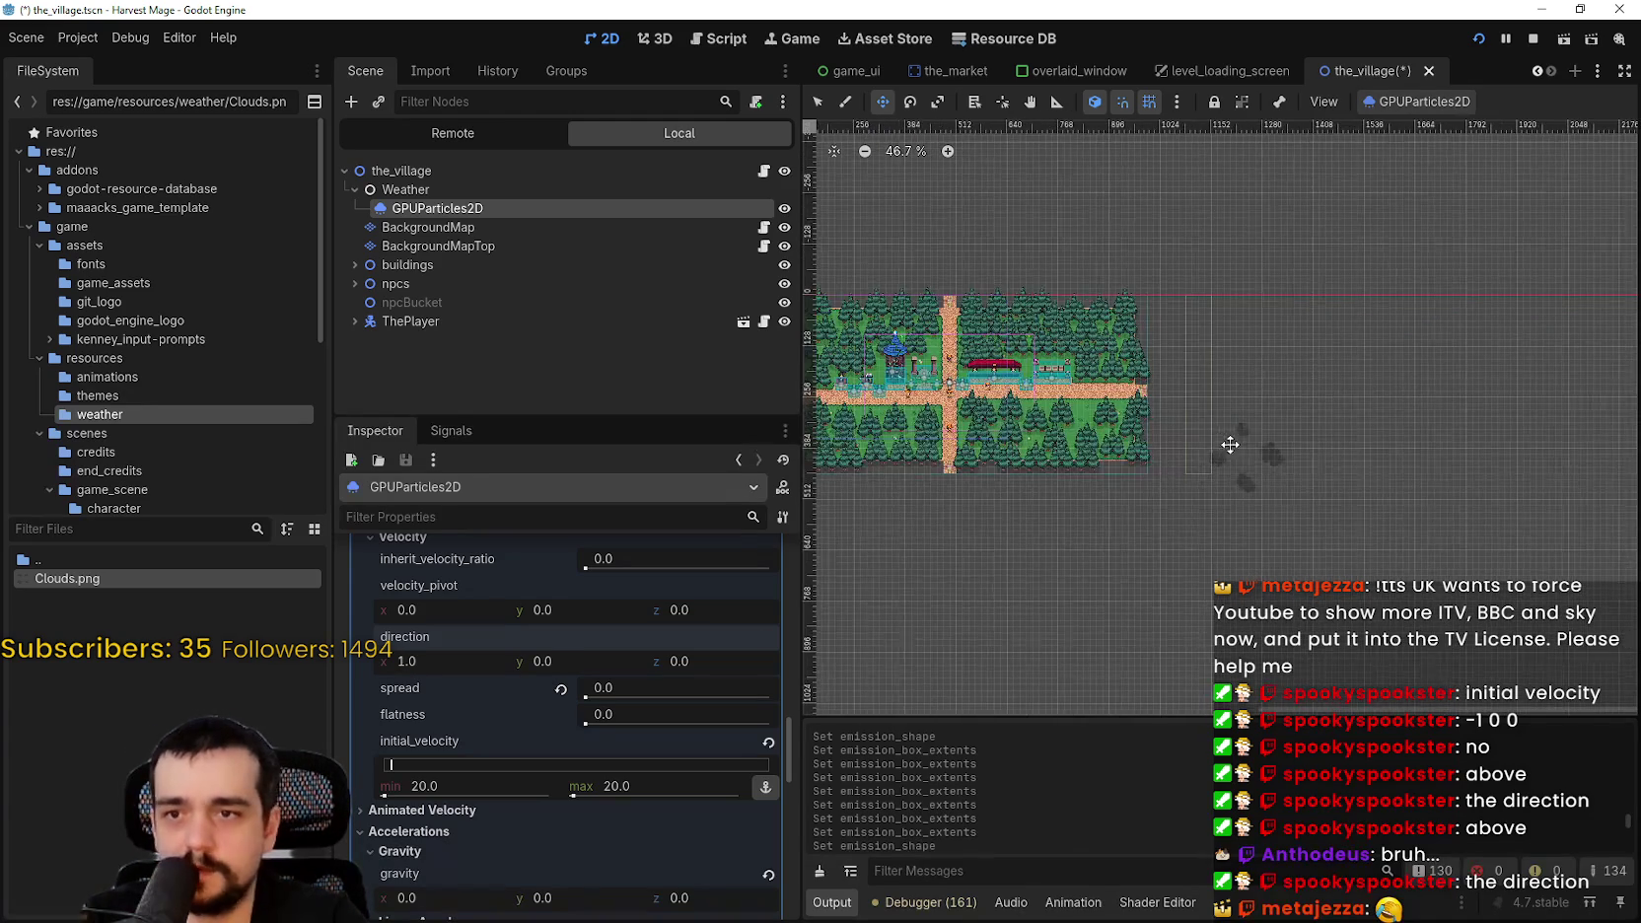
click(413, 652)
text(-1)
key(Return)
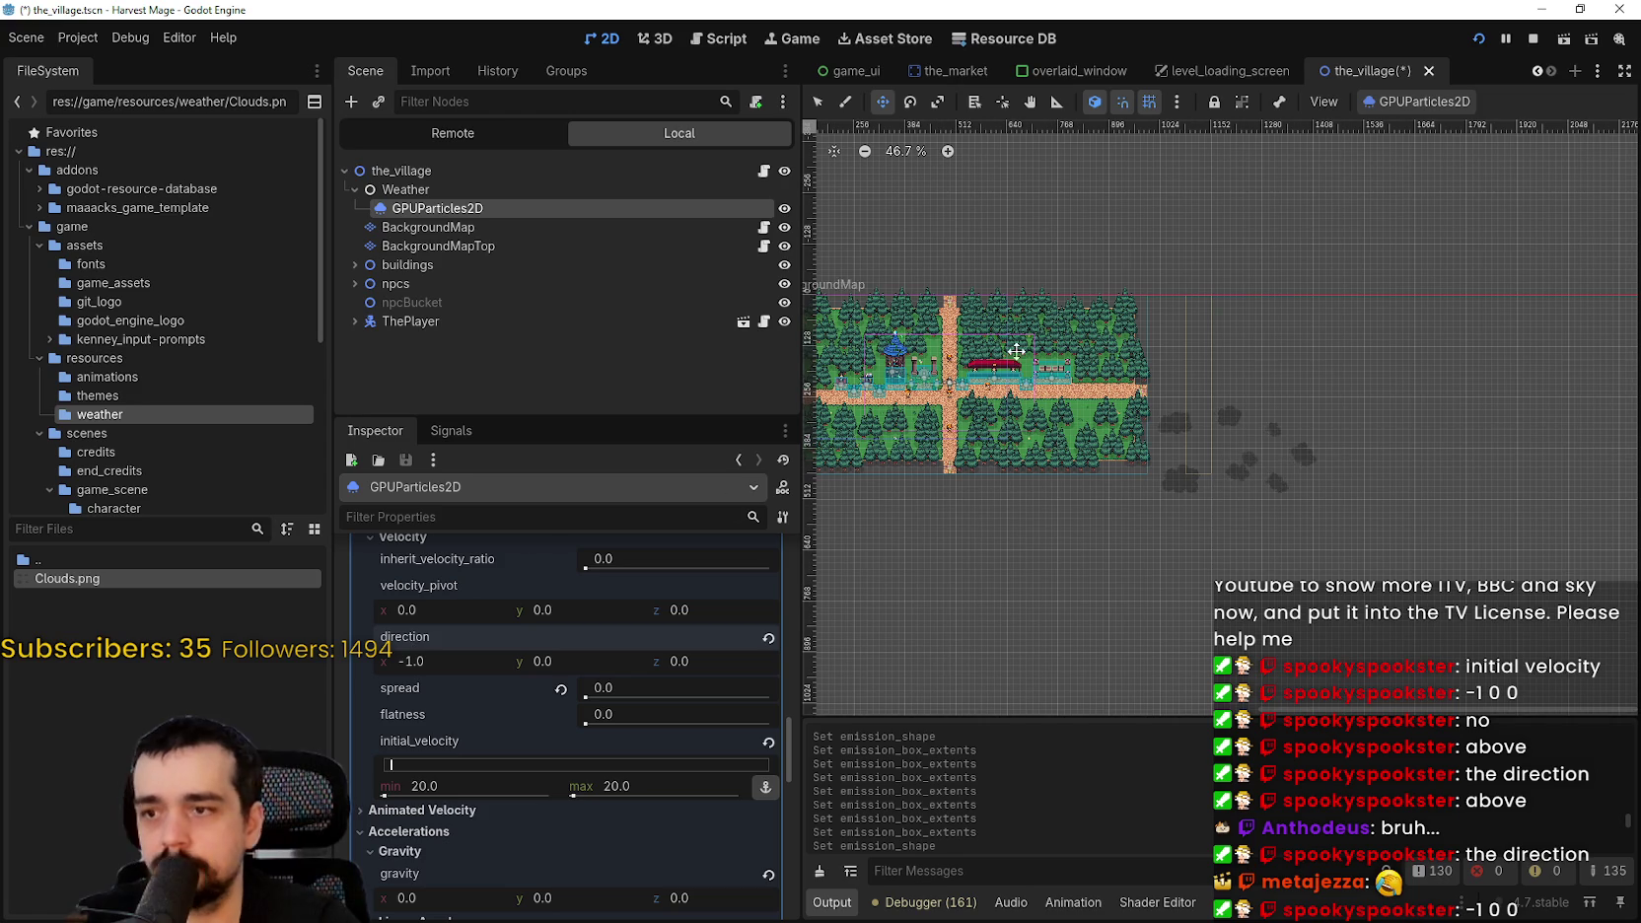
click(1394, 109)
click(1400, 133)
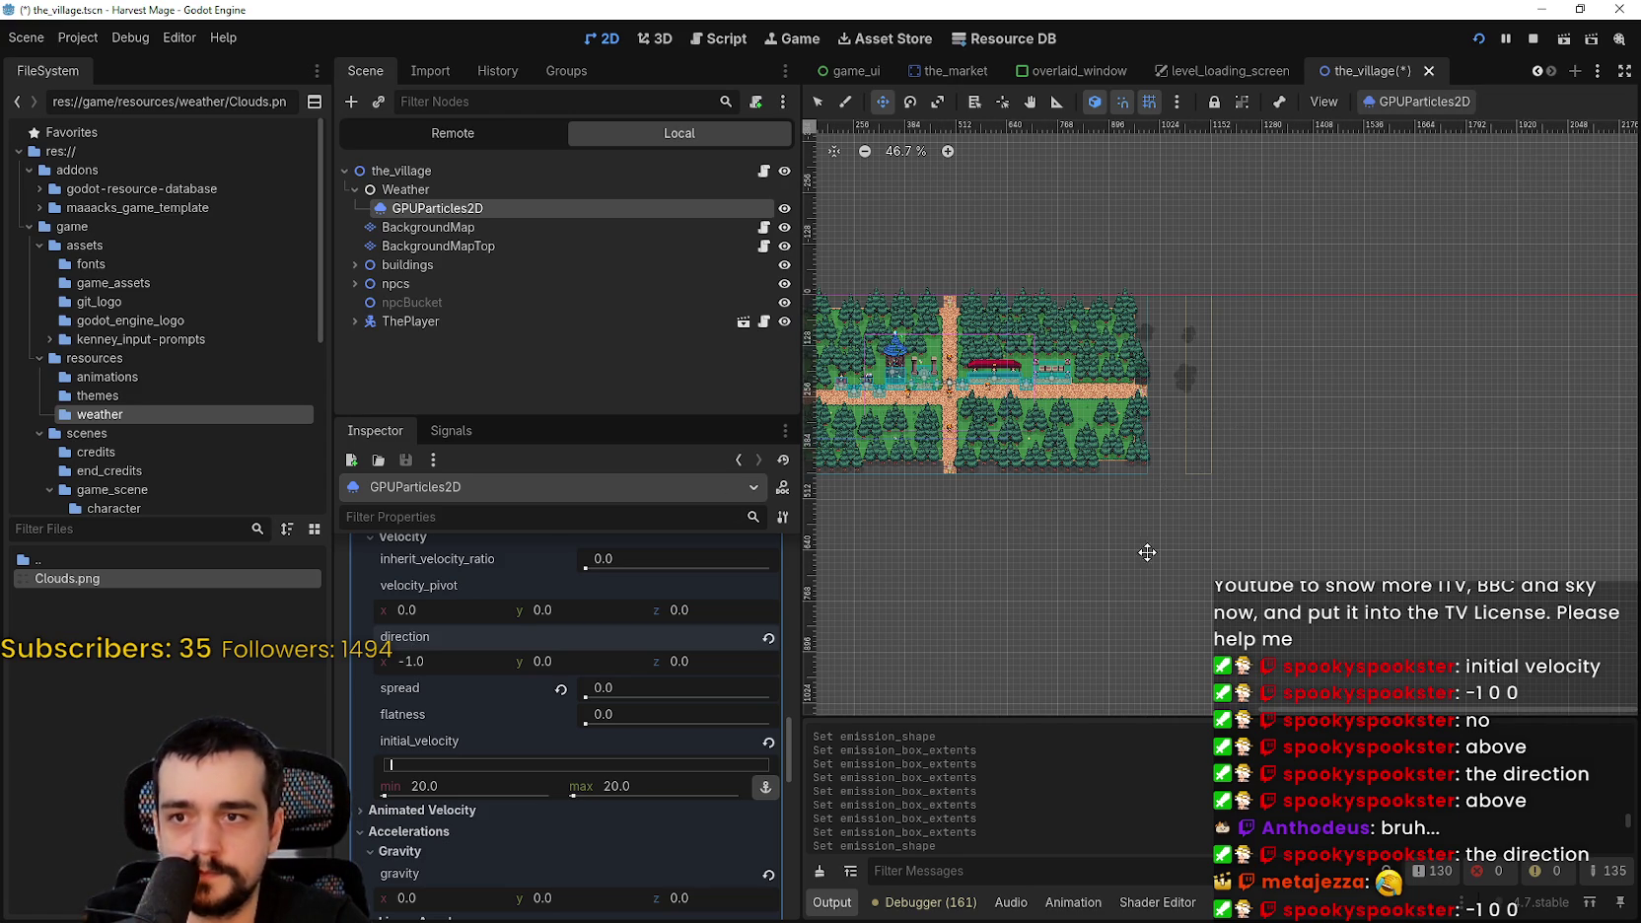
scroll(1144, 412, down, 2)
key(ctrl+s)
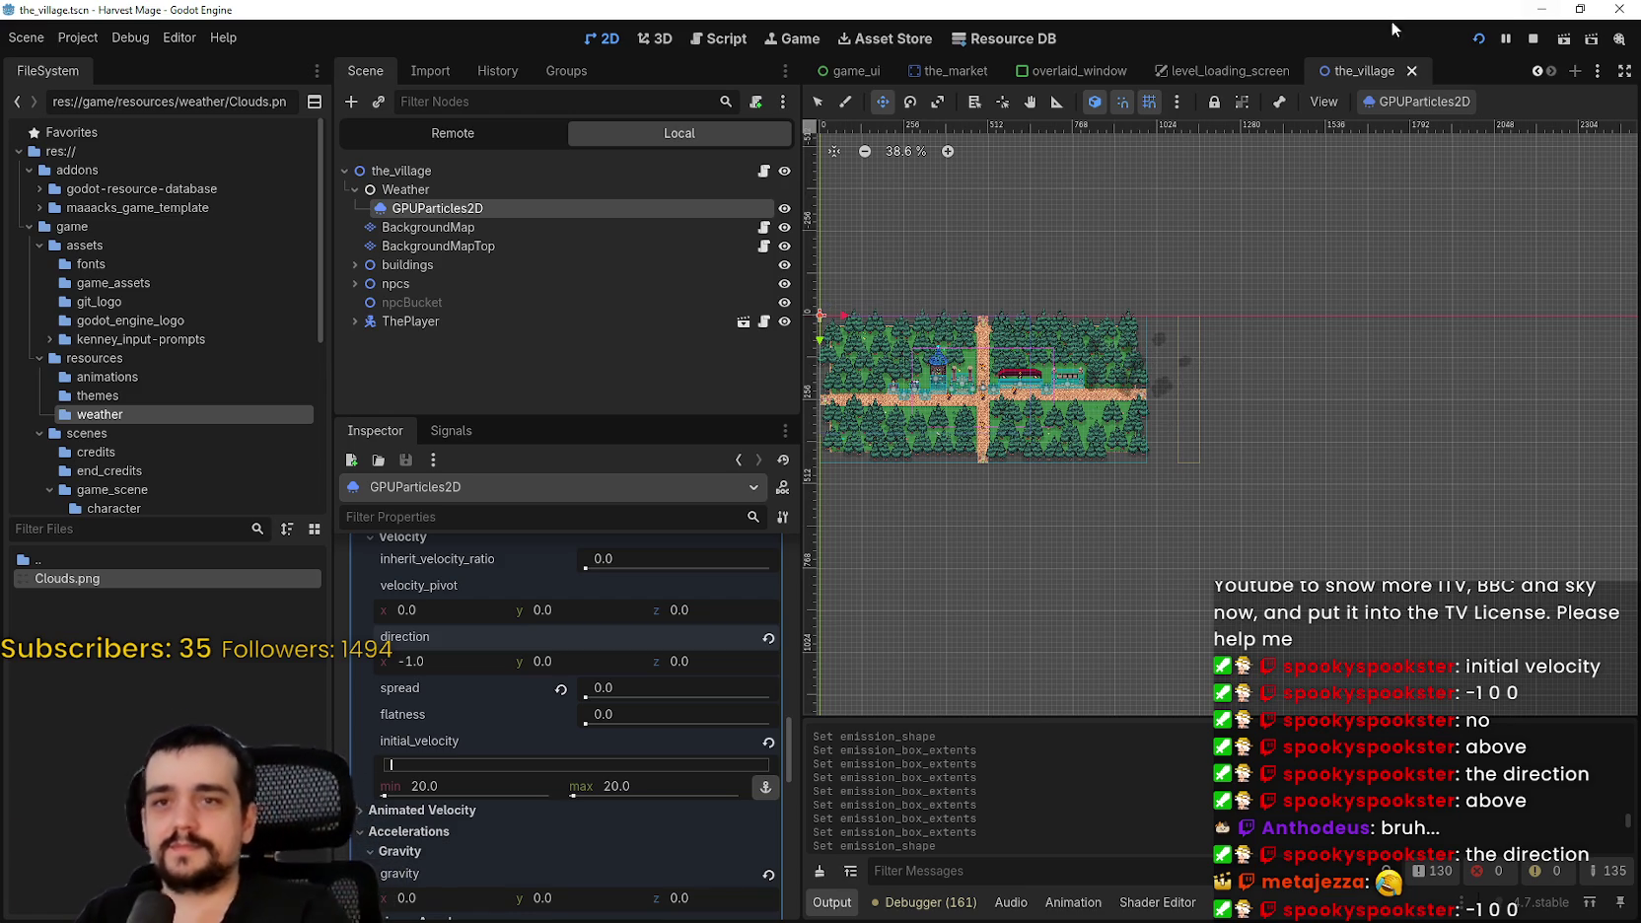
- Relaunch Harvest Mage in a maximized window and start from the title menu
click(1478, 41)
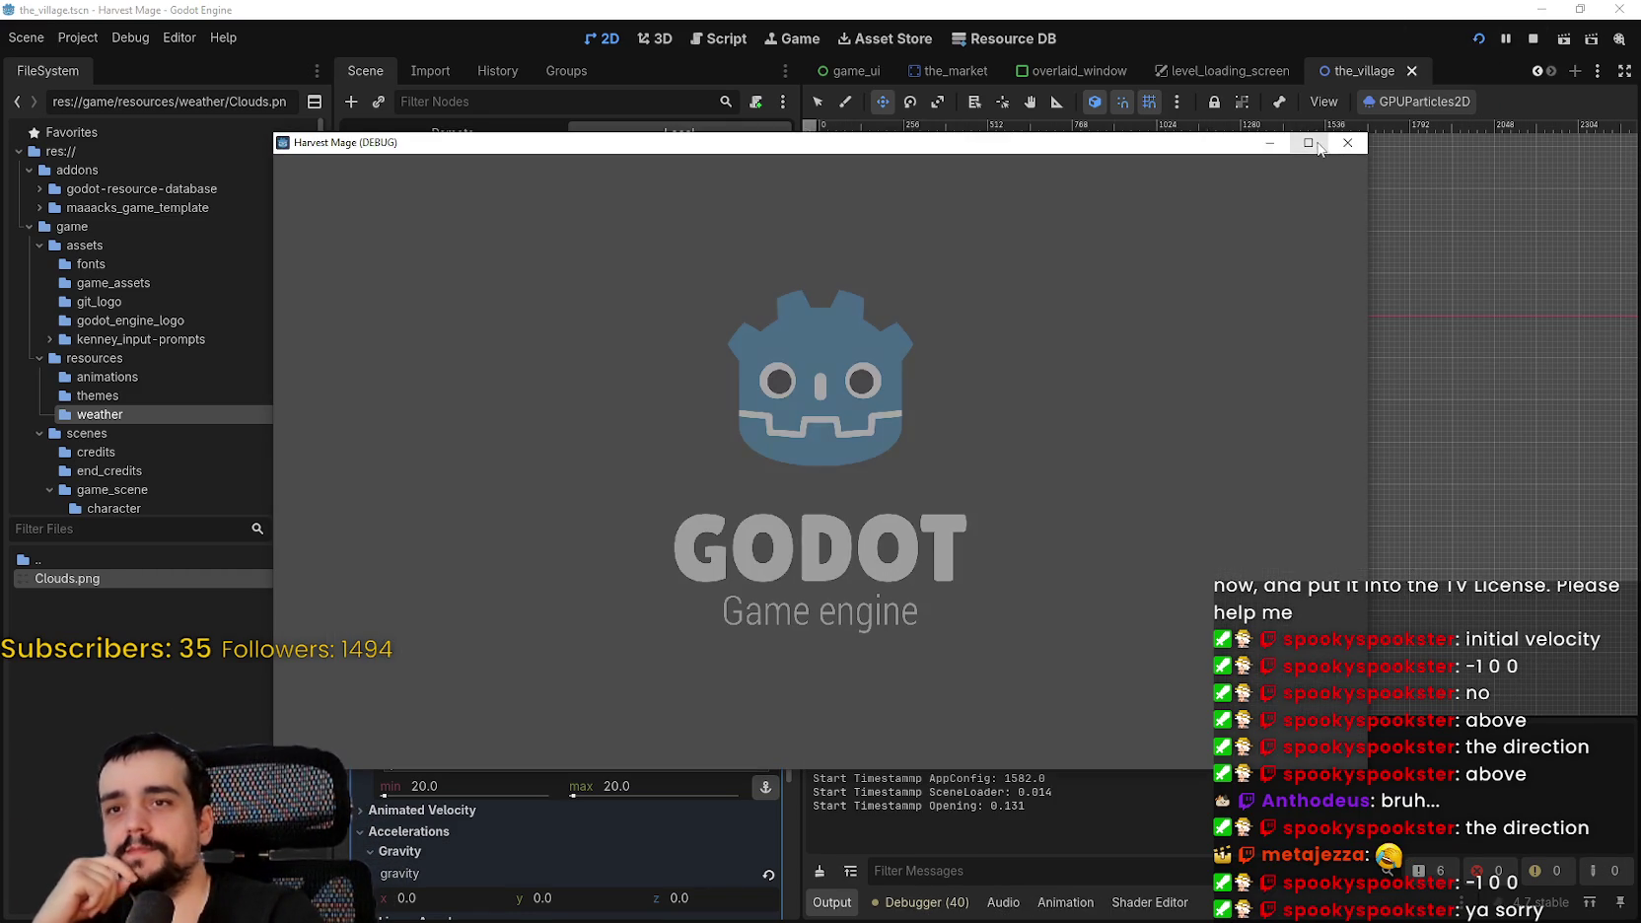
click(1307, 143)
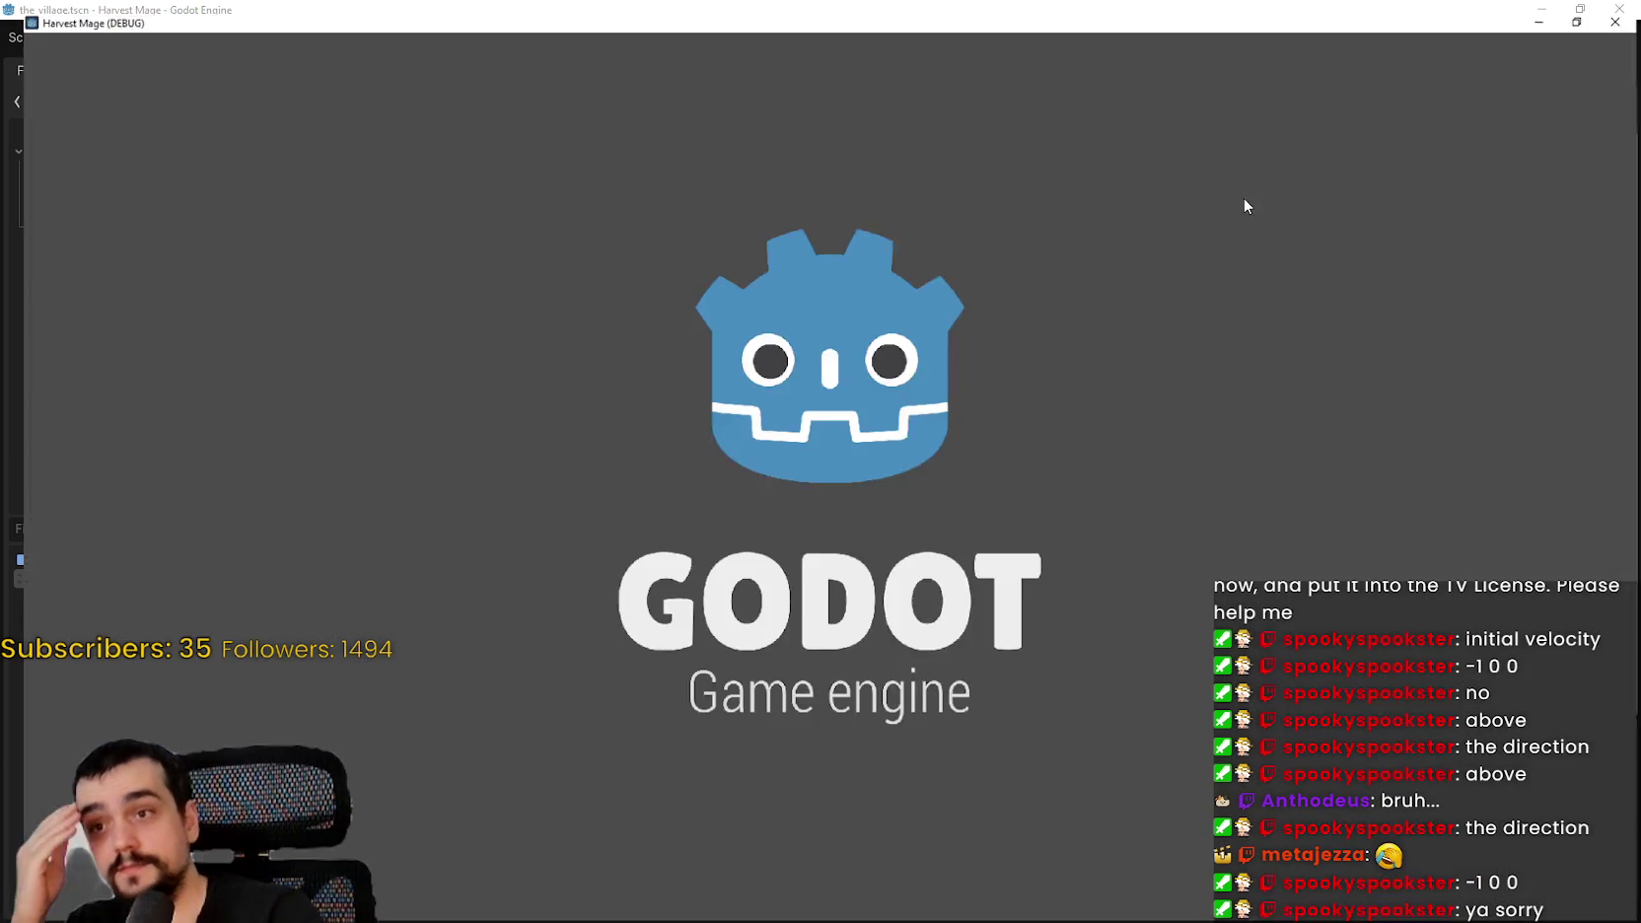
click(268, 464)
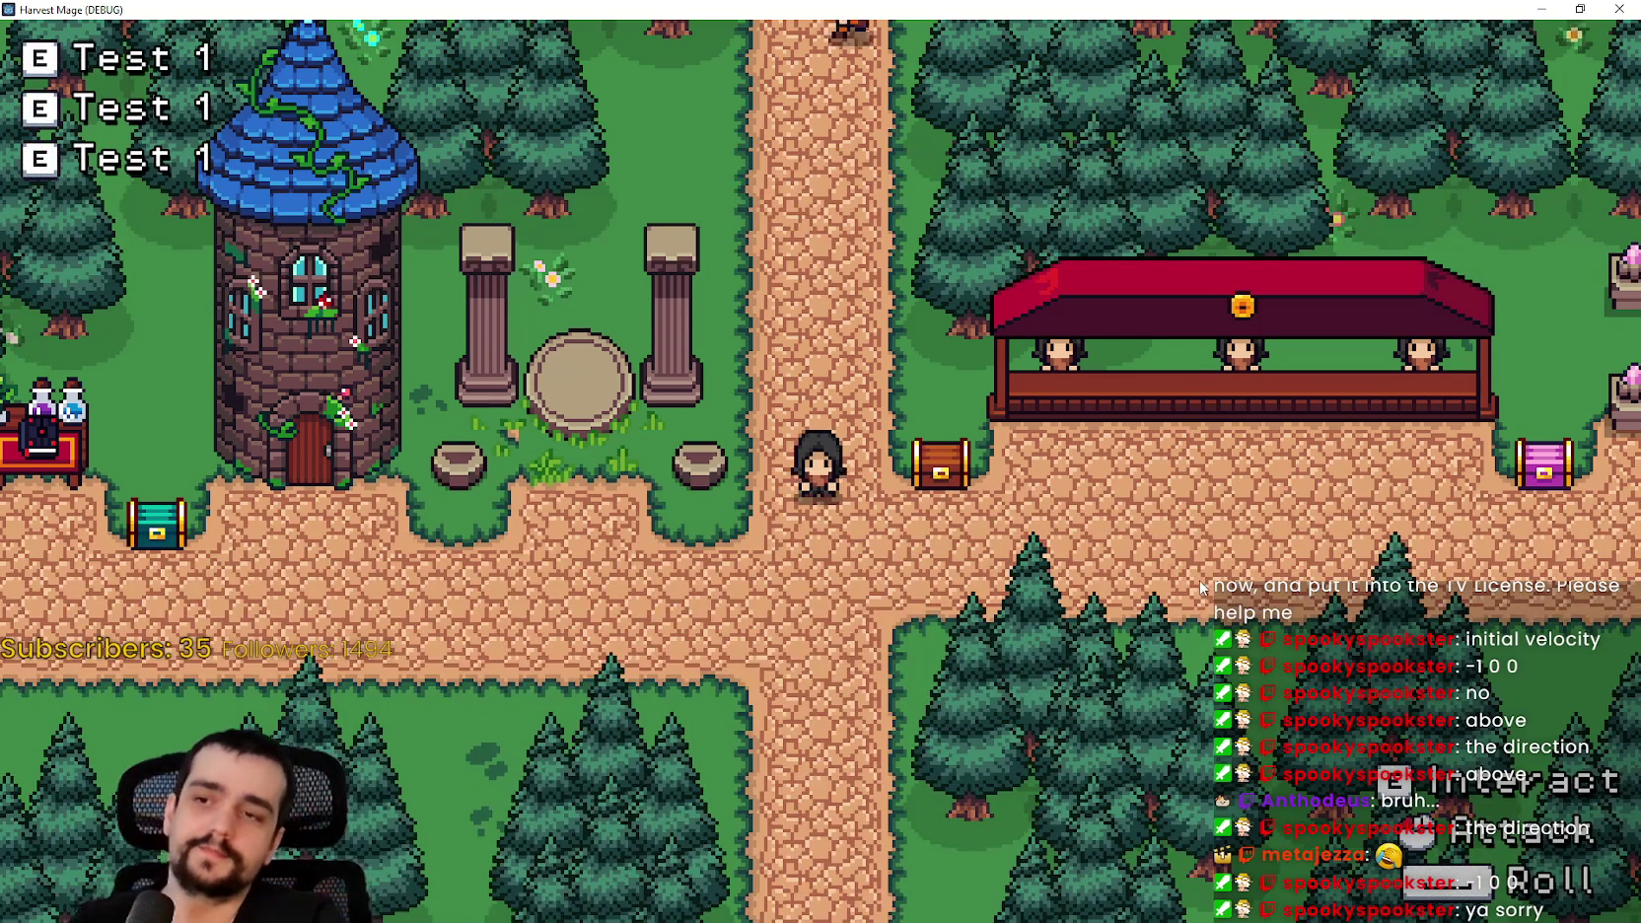
- Walk the player along the village path, into the forest and past the red booth and tower
key(s)
key(d)
key(d)
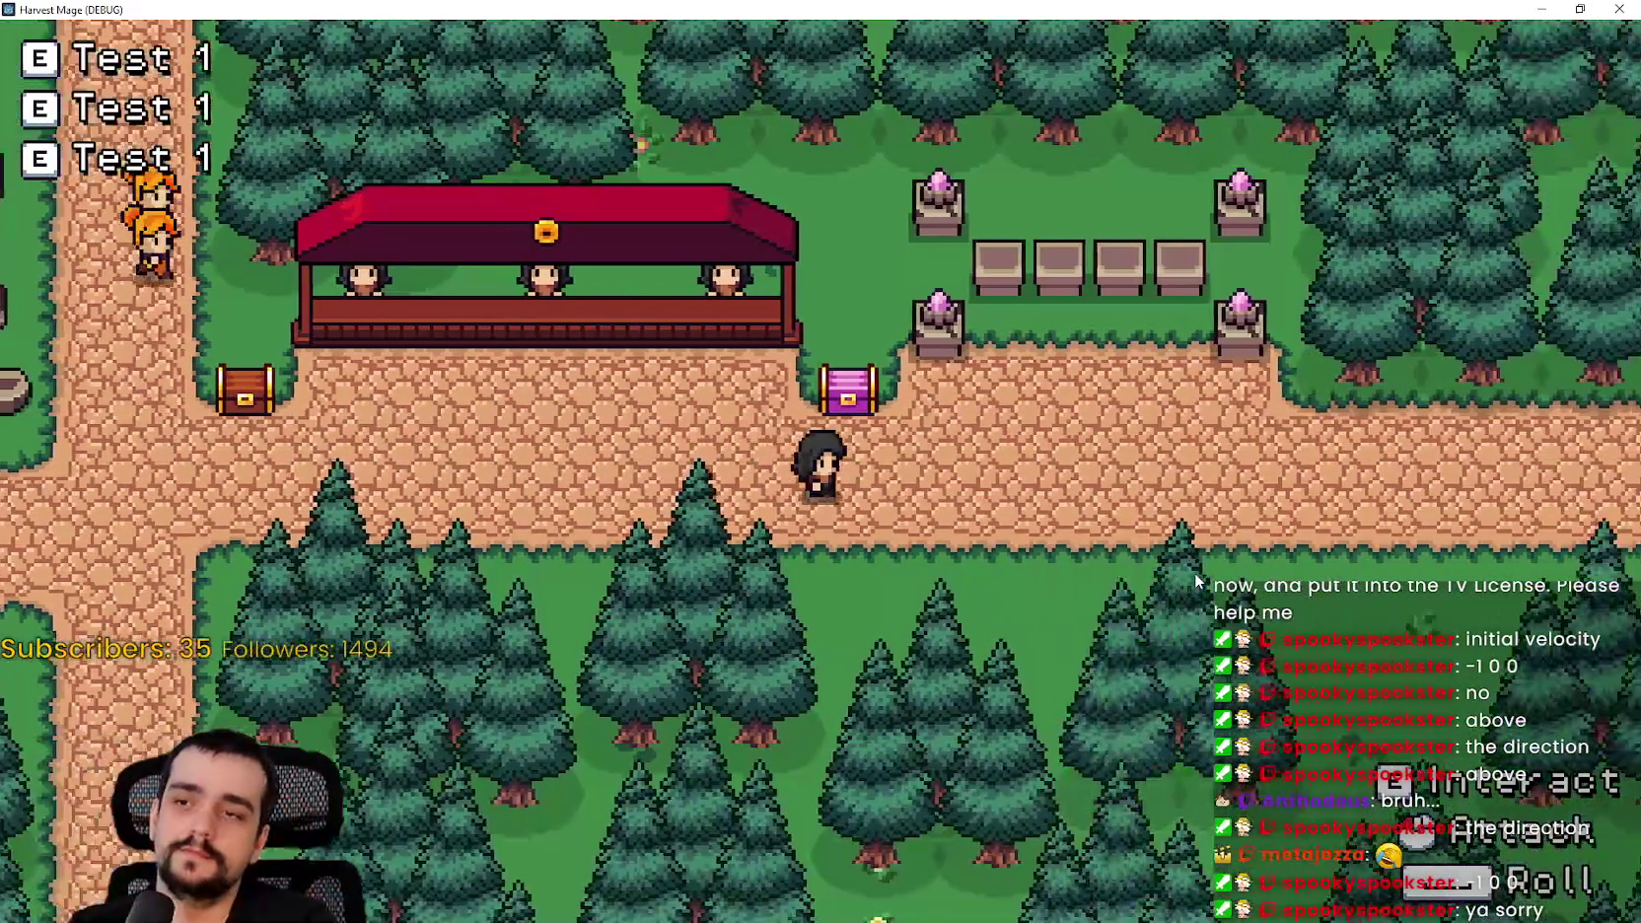
key(d)
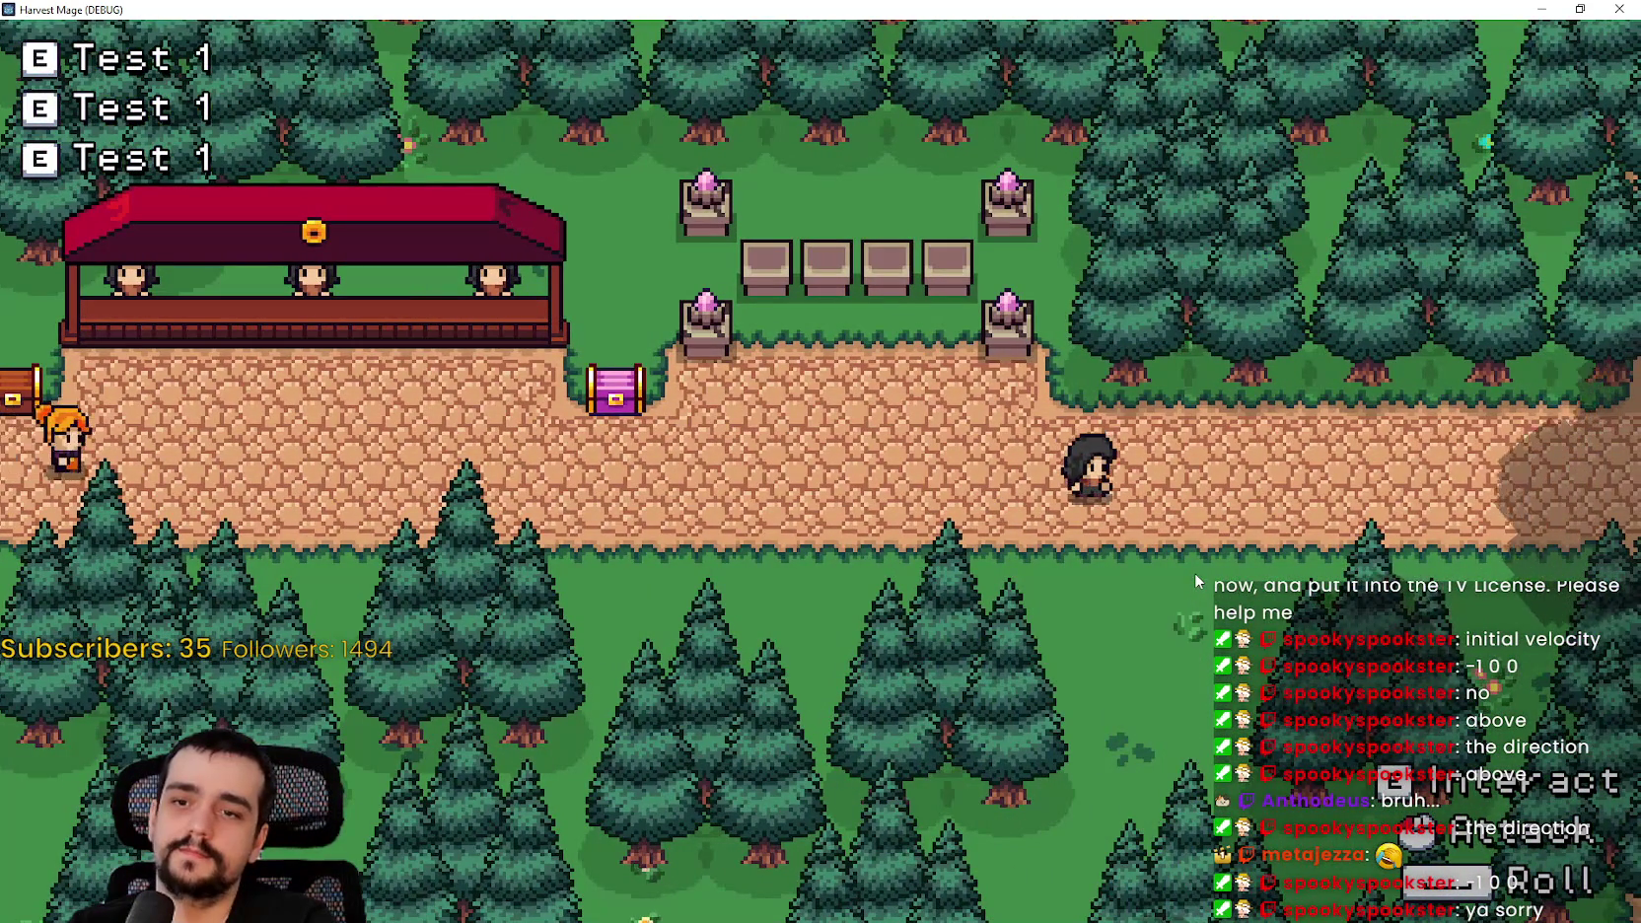
key(d)
key(w)
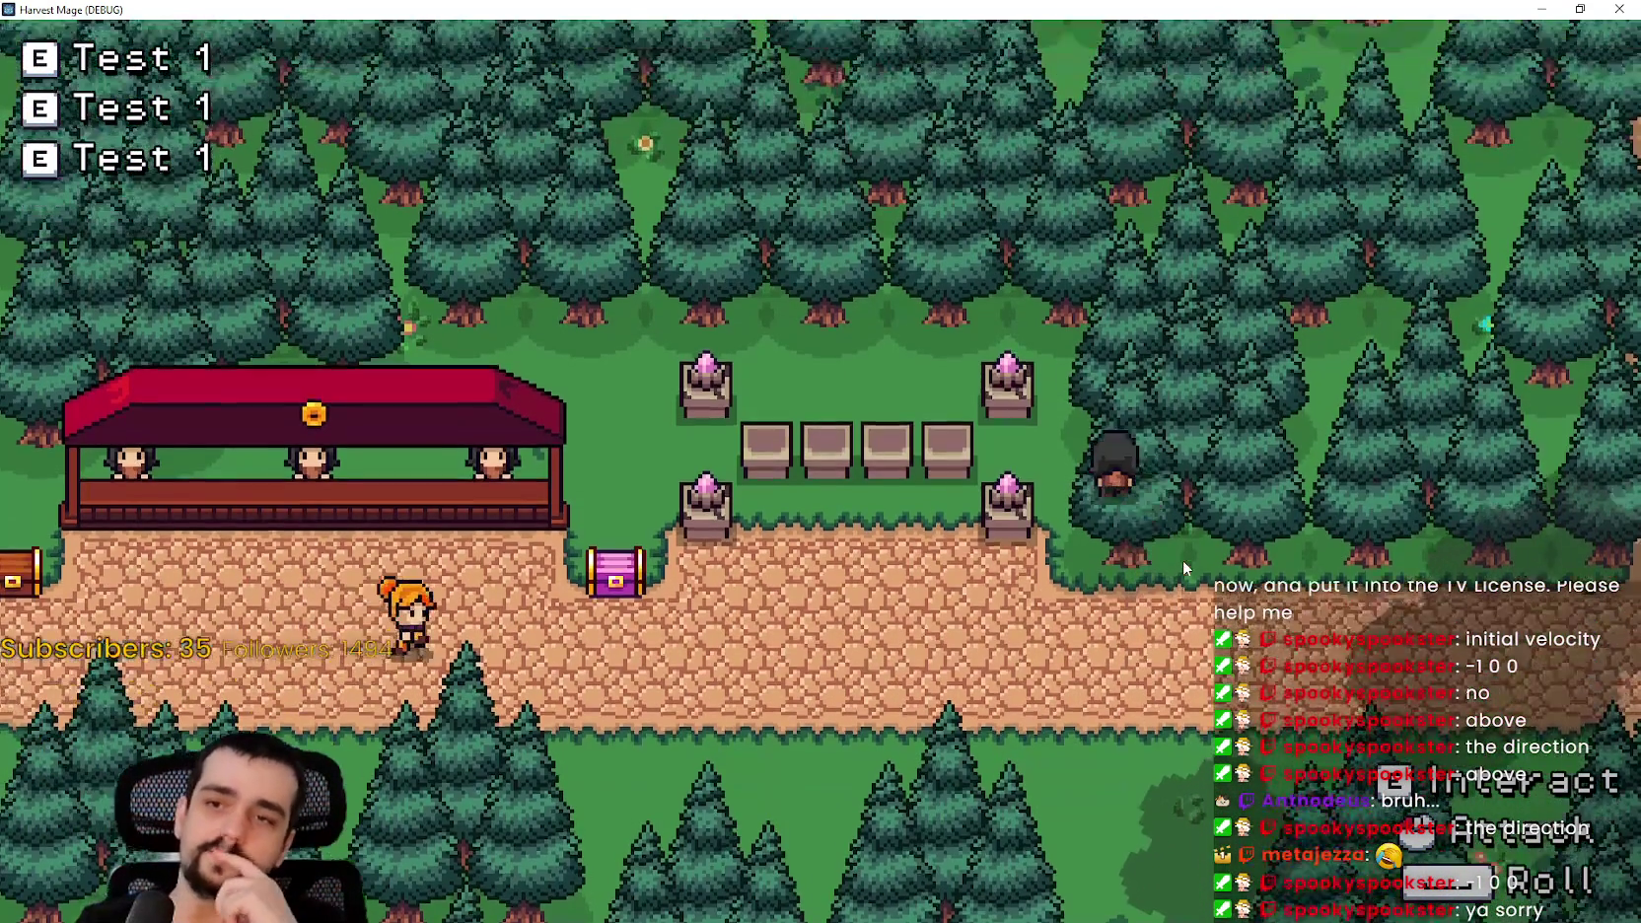
key(s)
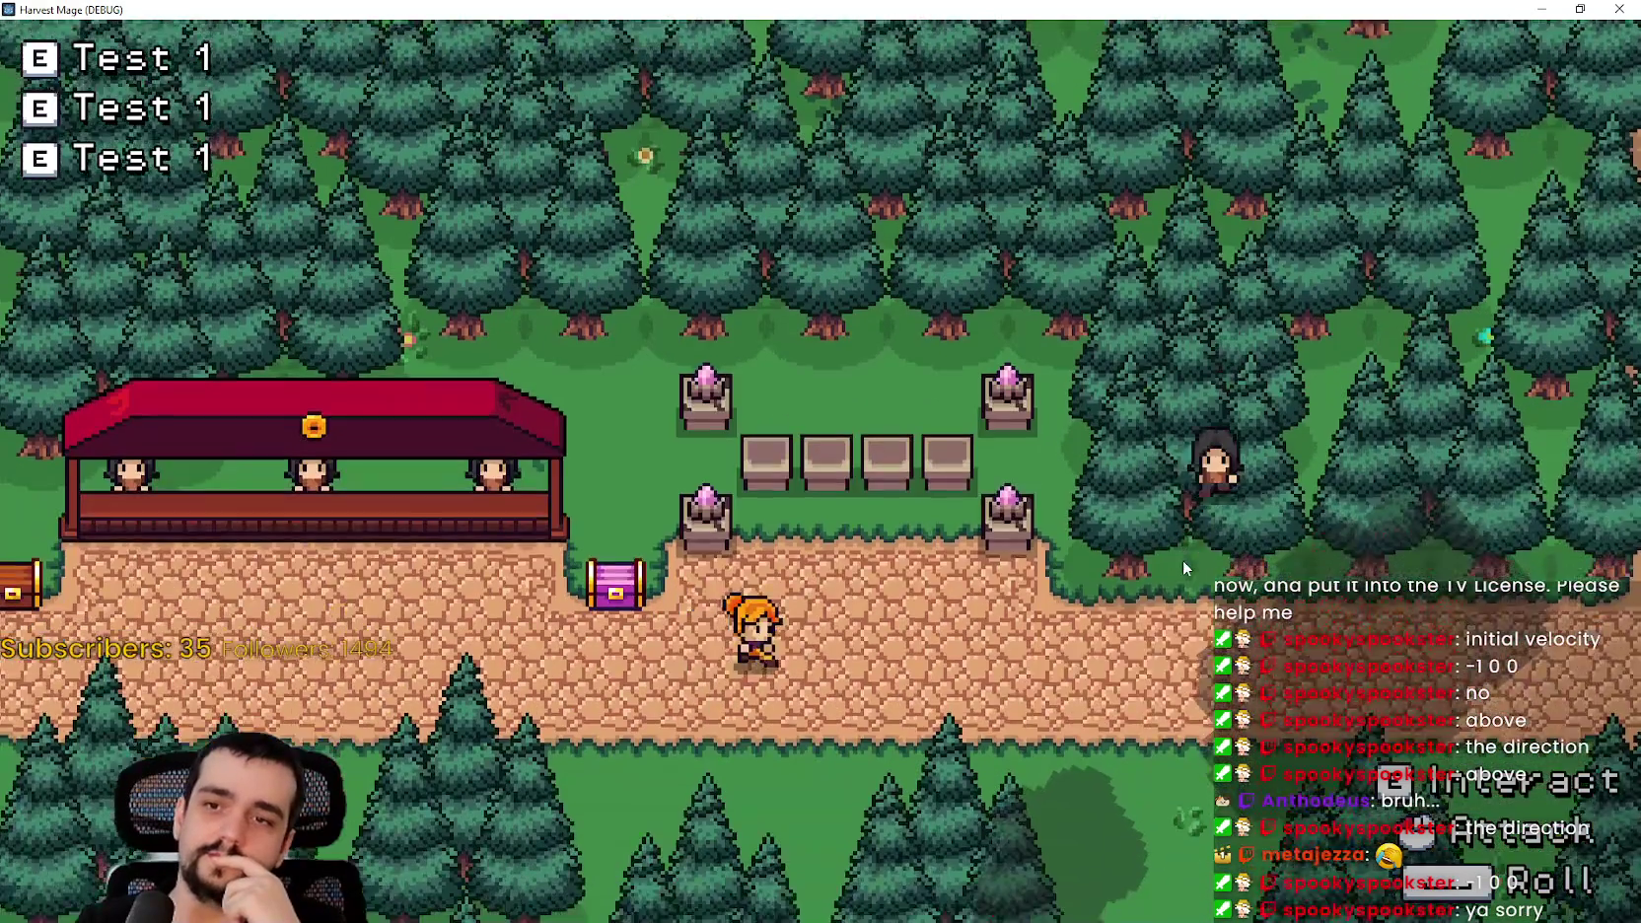
key(a)
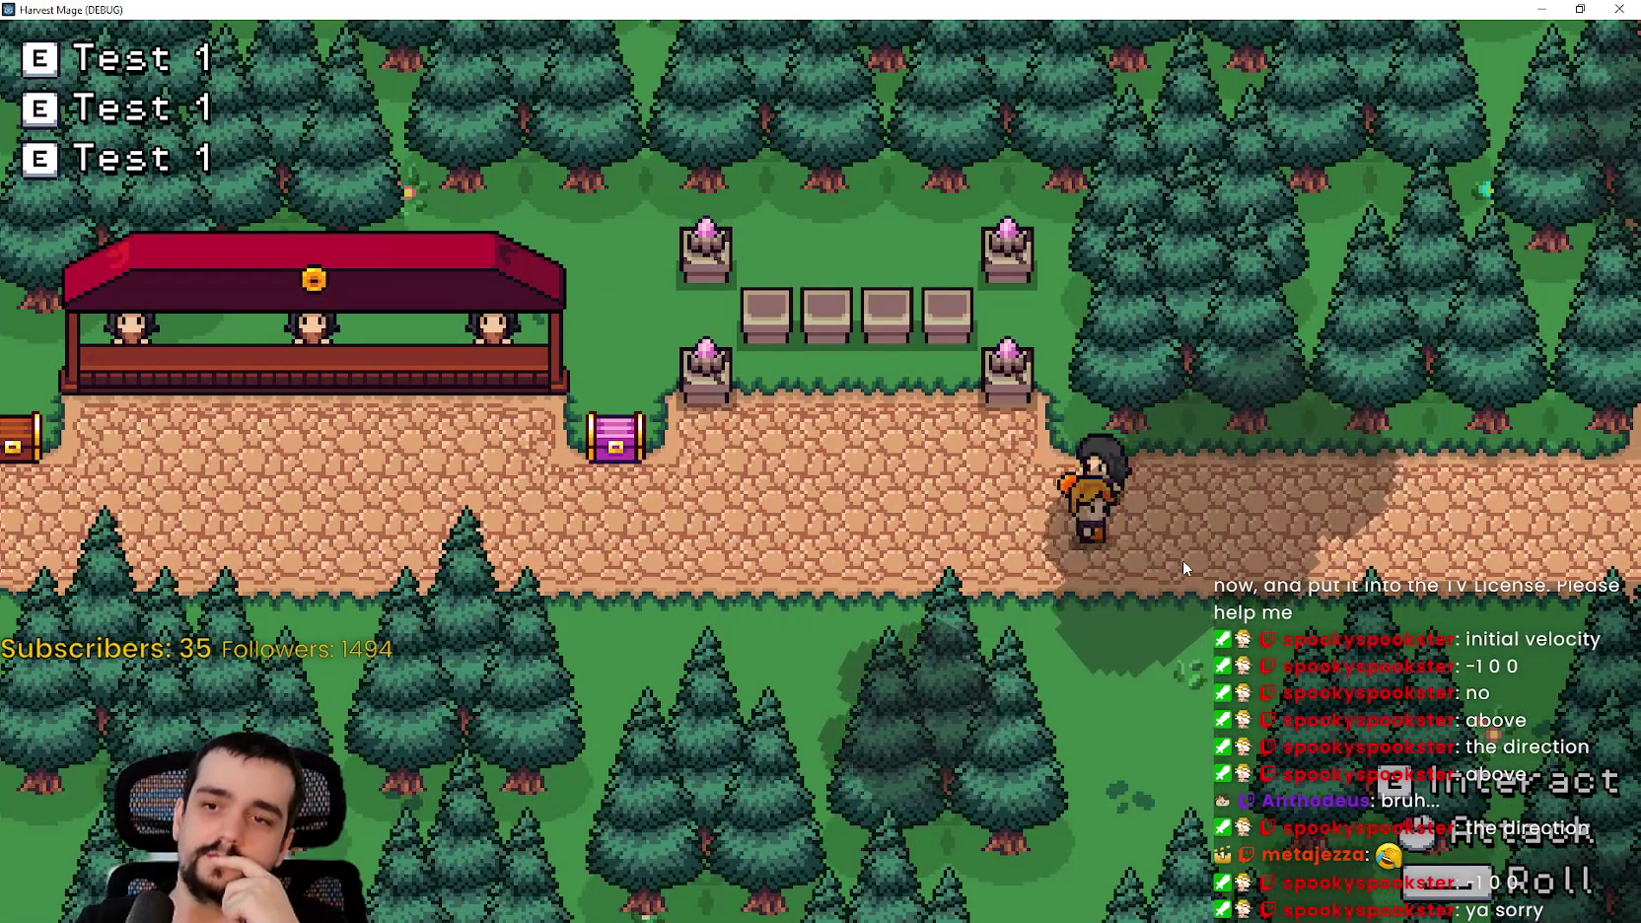
key(s)
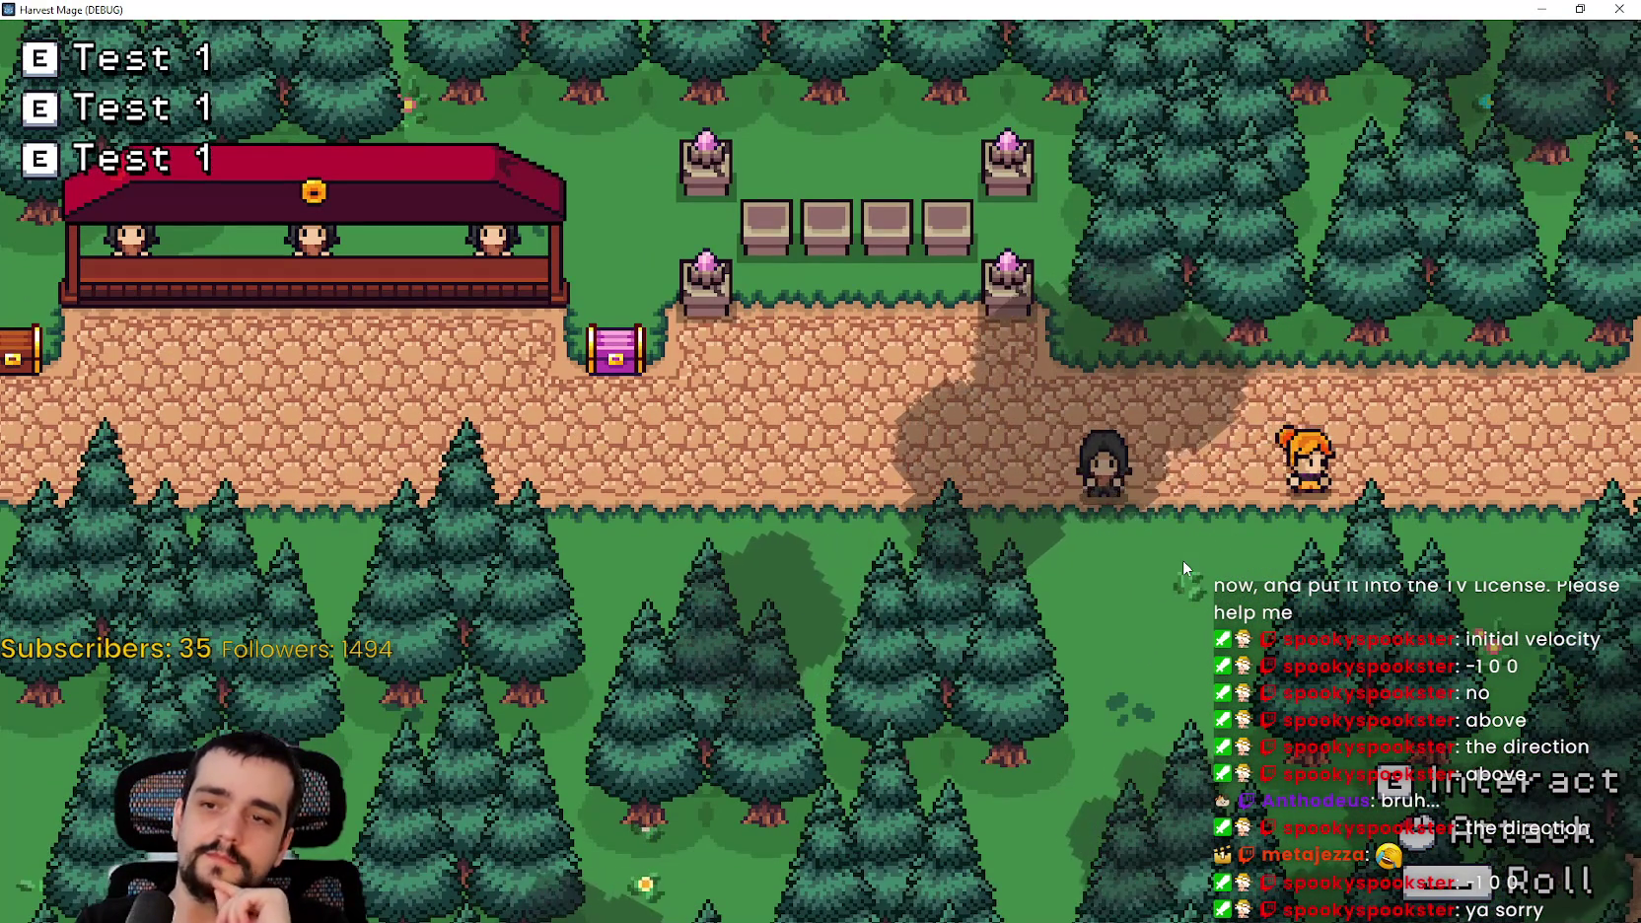
key(a)
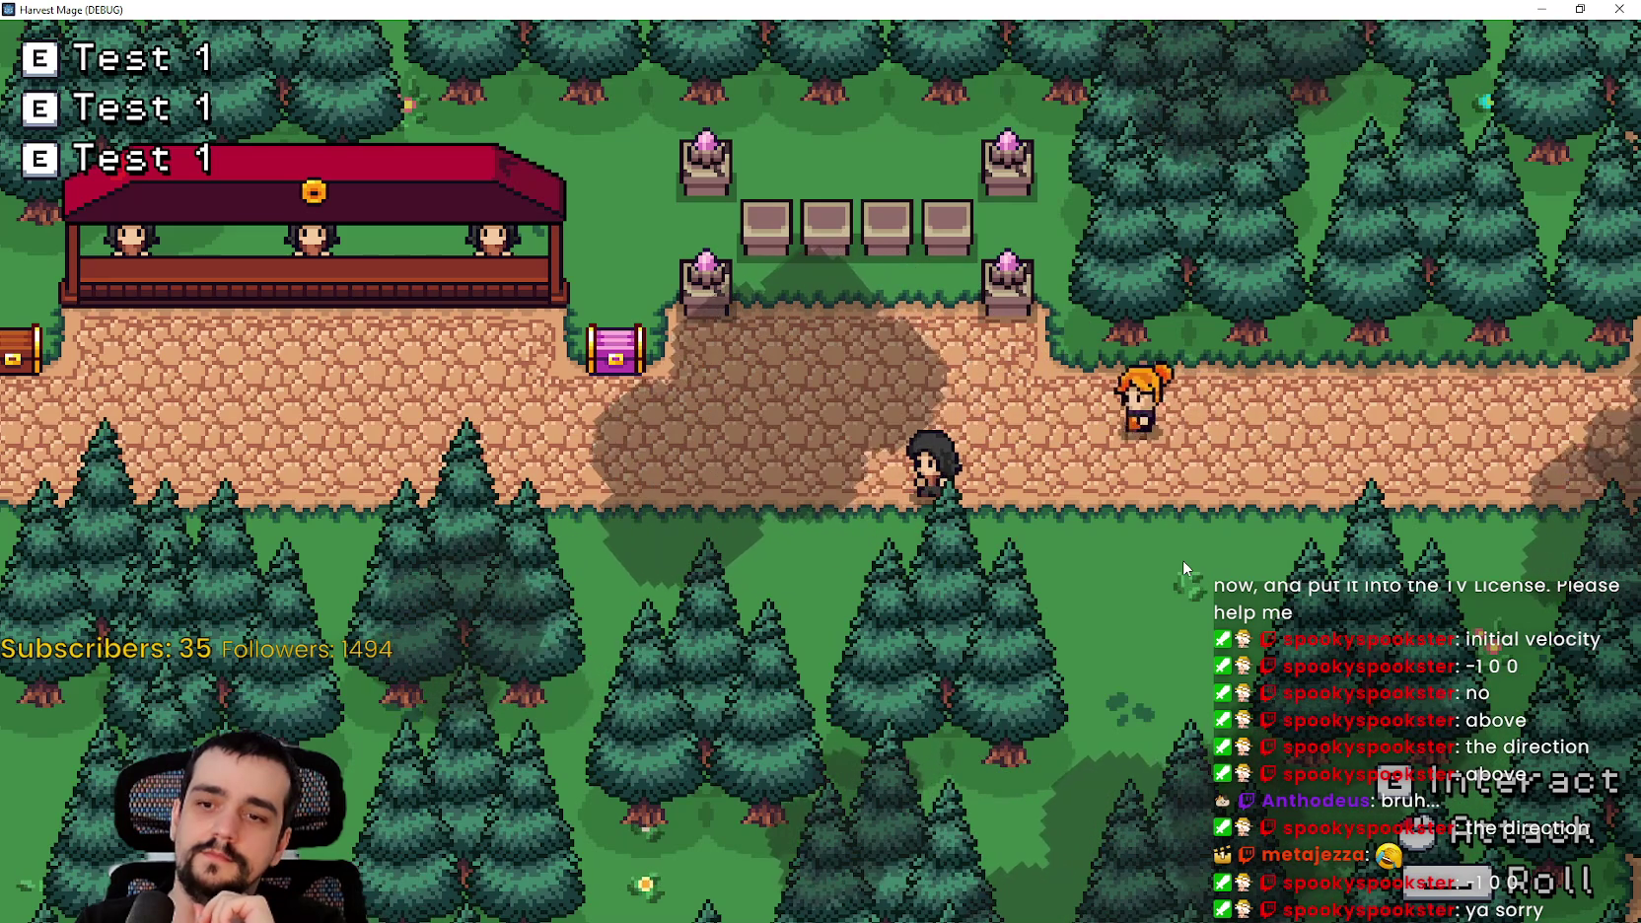
key(d)
key(s)
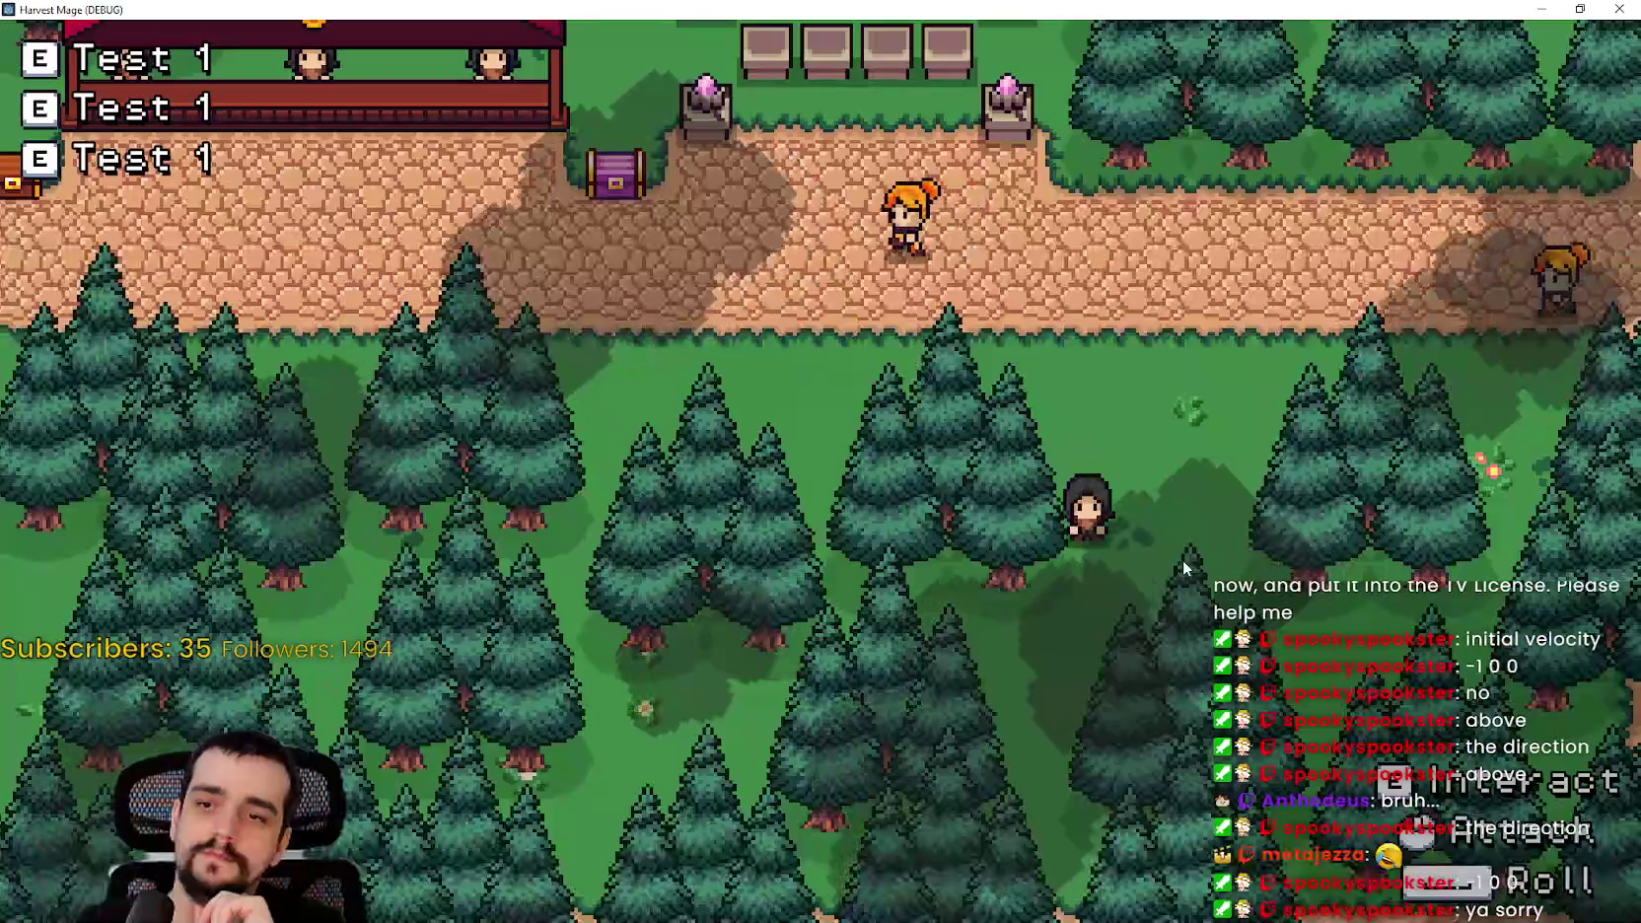
key(s)
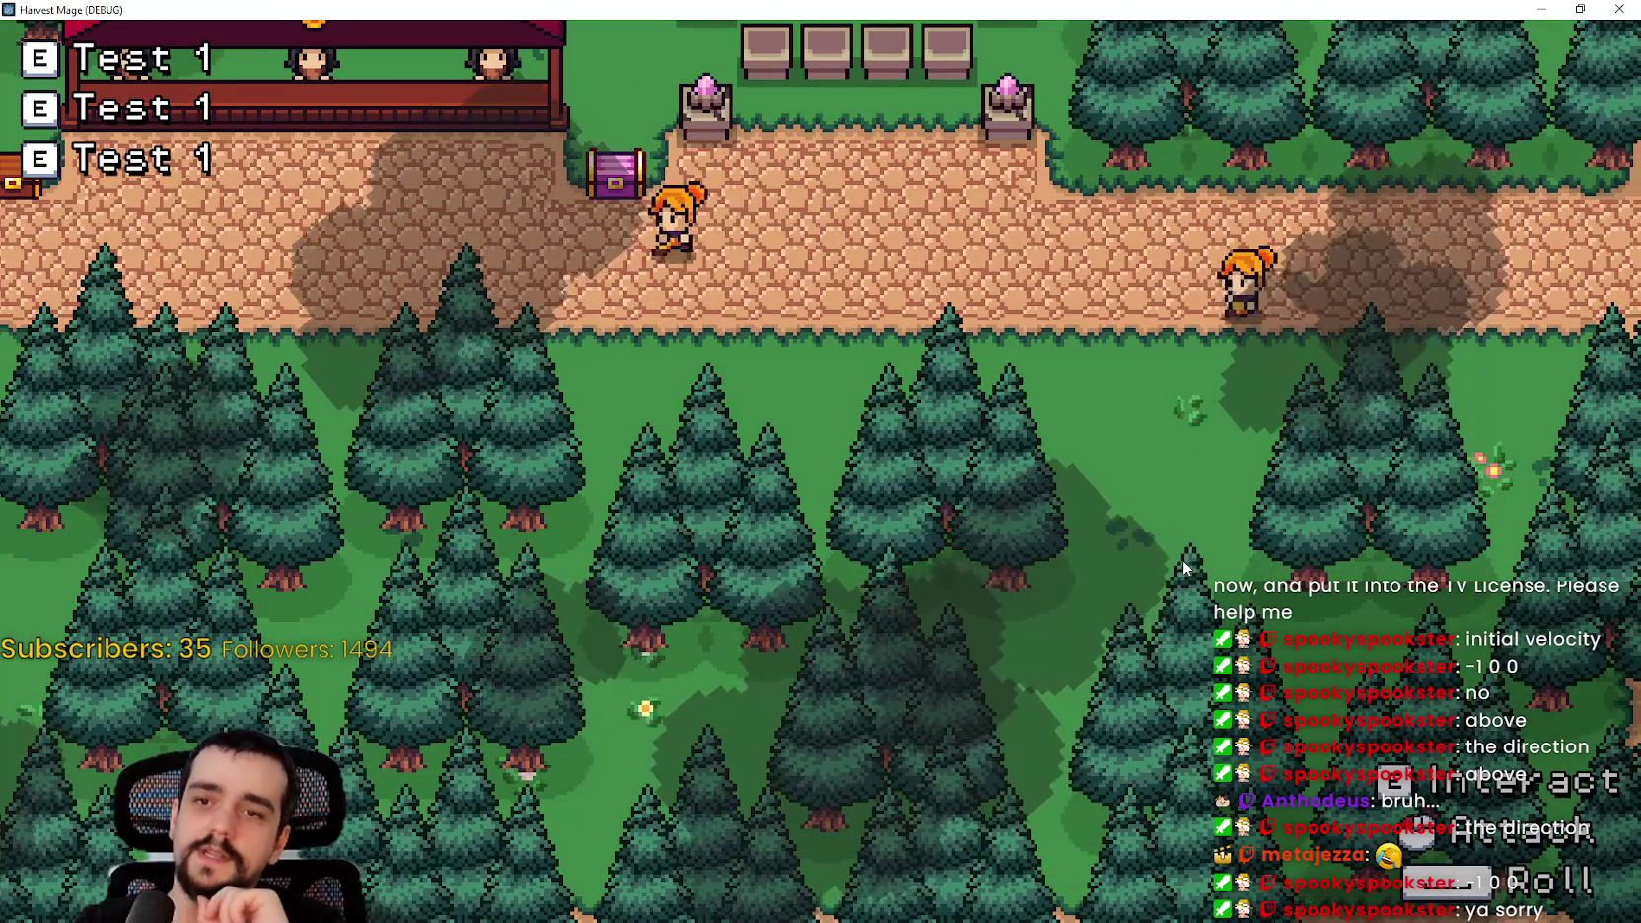
key(w)
key(d)
key(w)
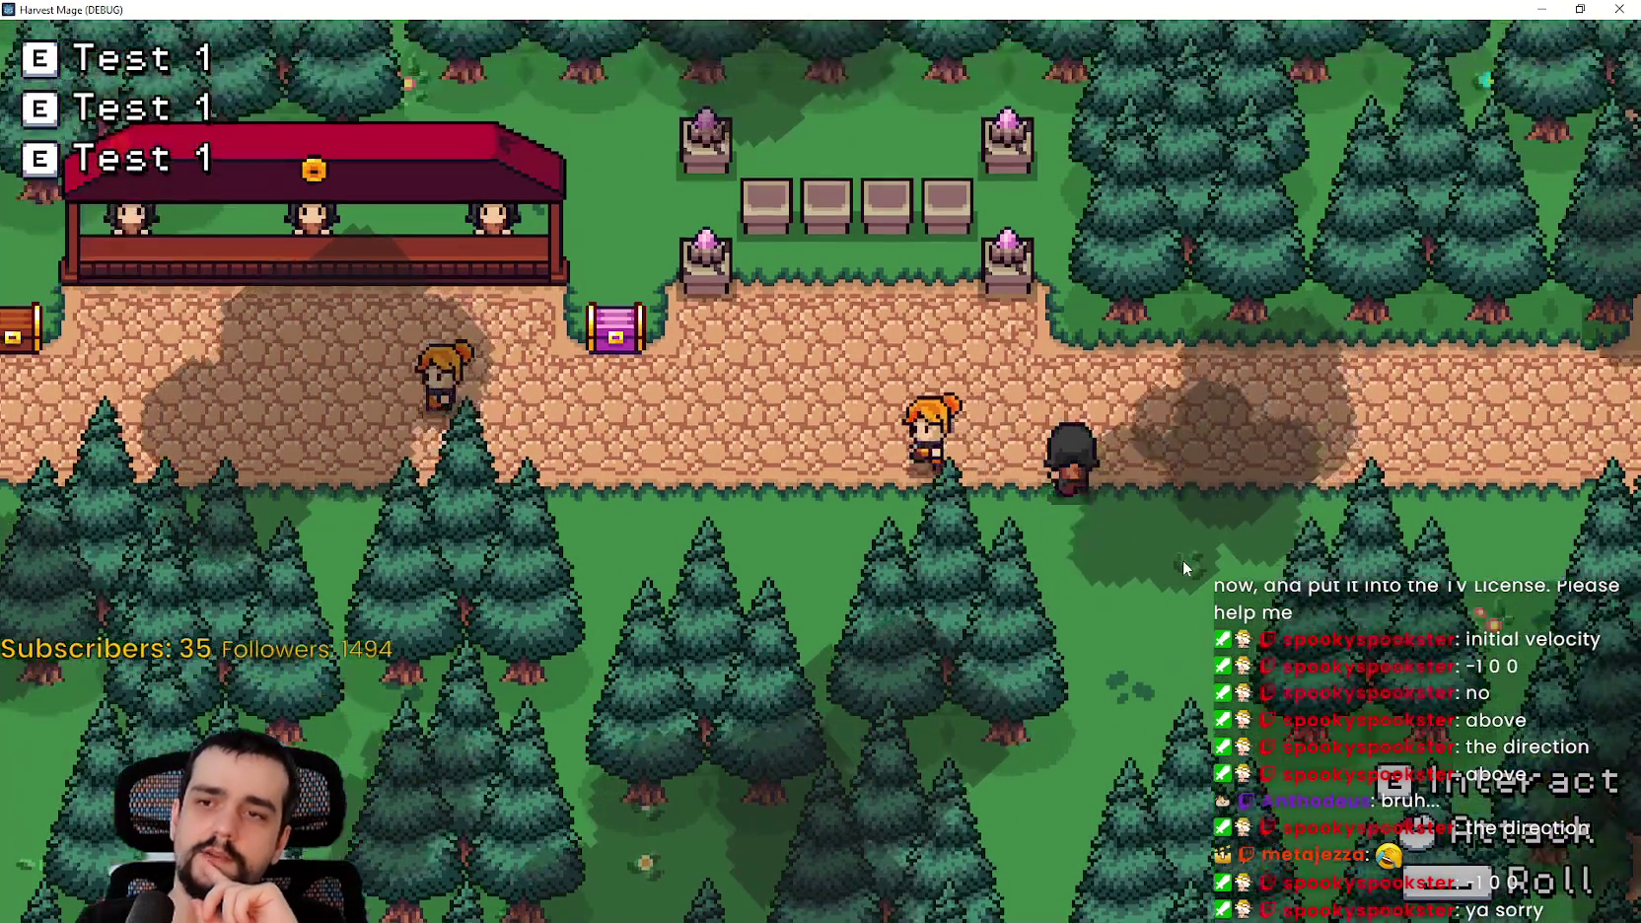
key(a)
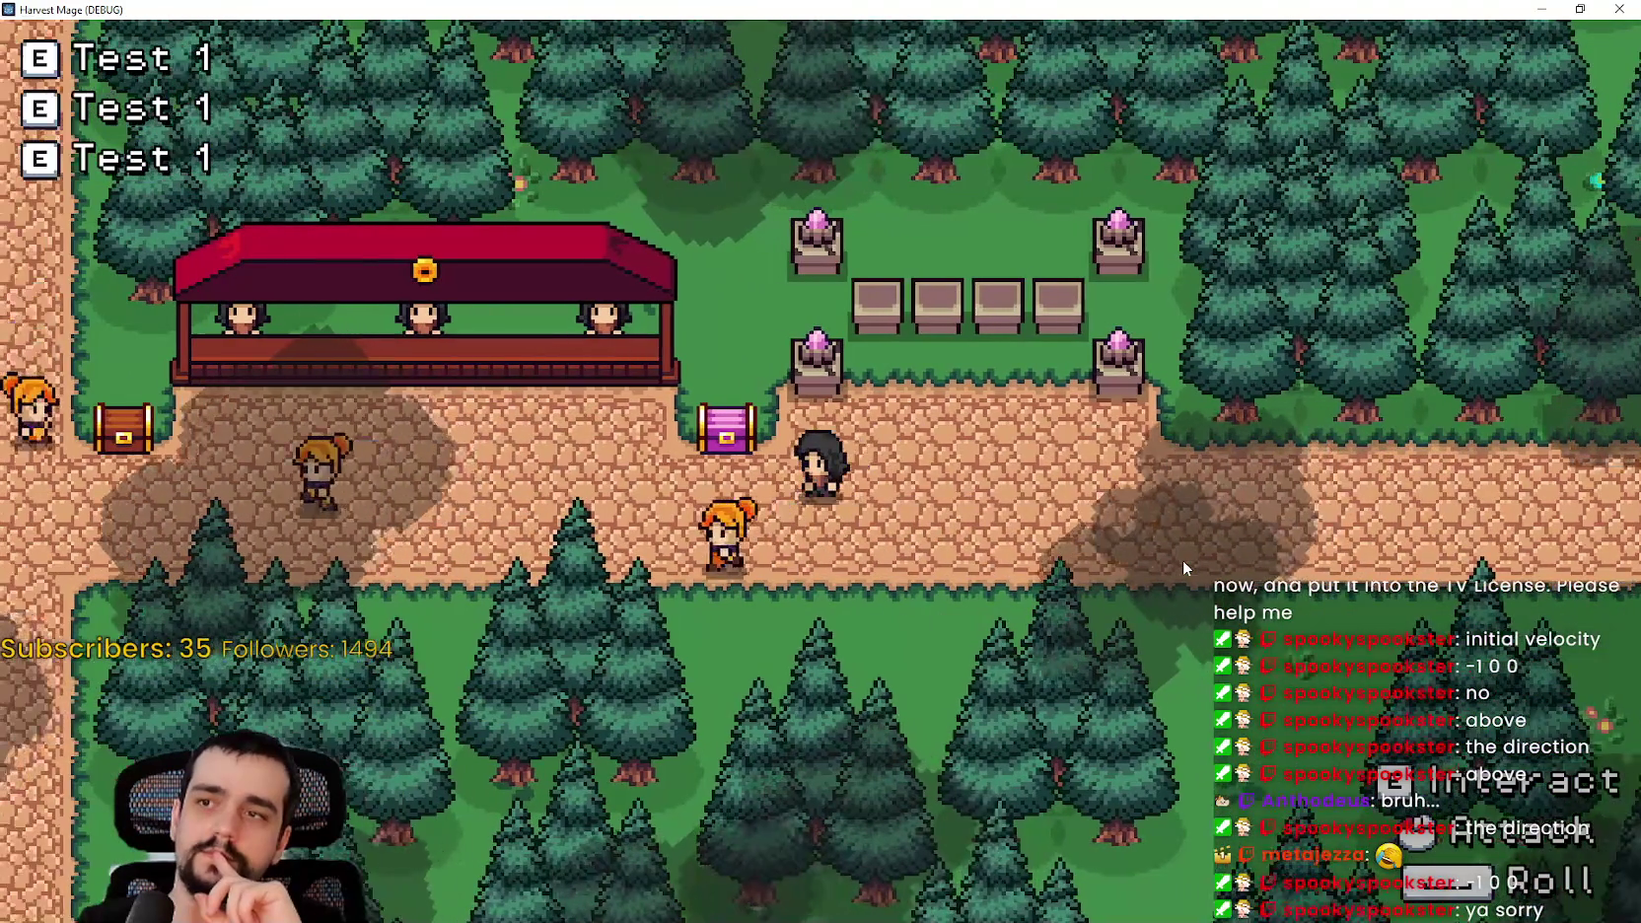
key(d)
key(w)
key(a)
key(s)
key(a)
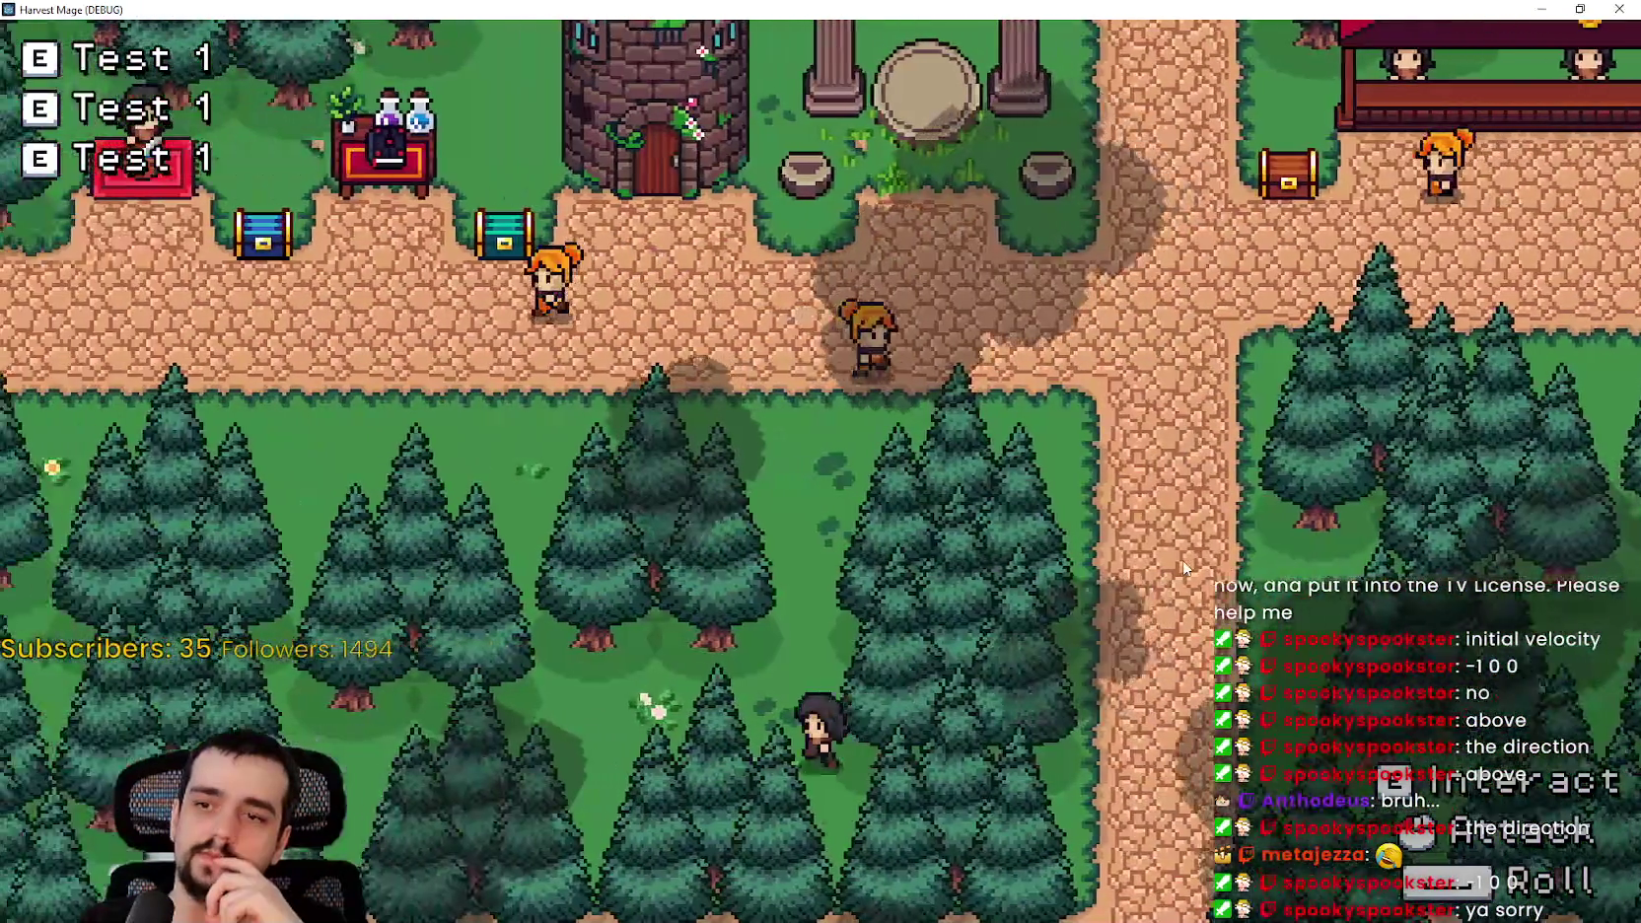
key(w)
key(w)
key(a)
key(d)
- Walk through the trees, by the chest and pillar clearing to check the shadows, then stop the game
key(d)
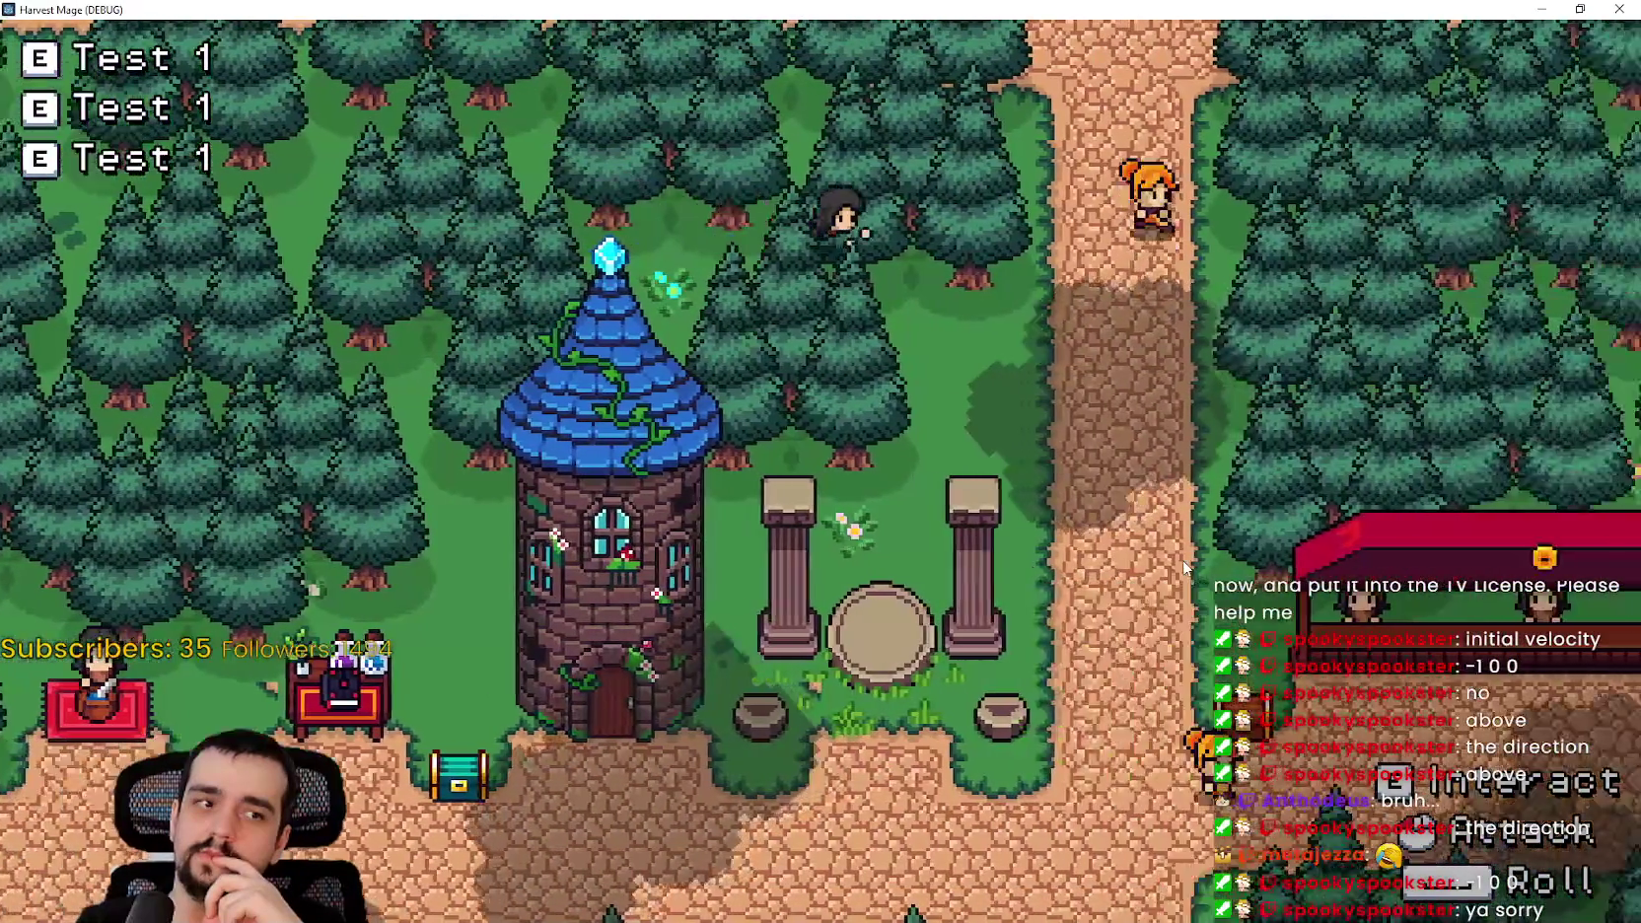
key(d)
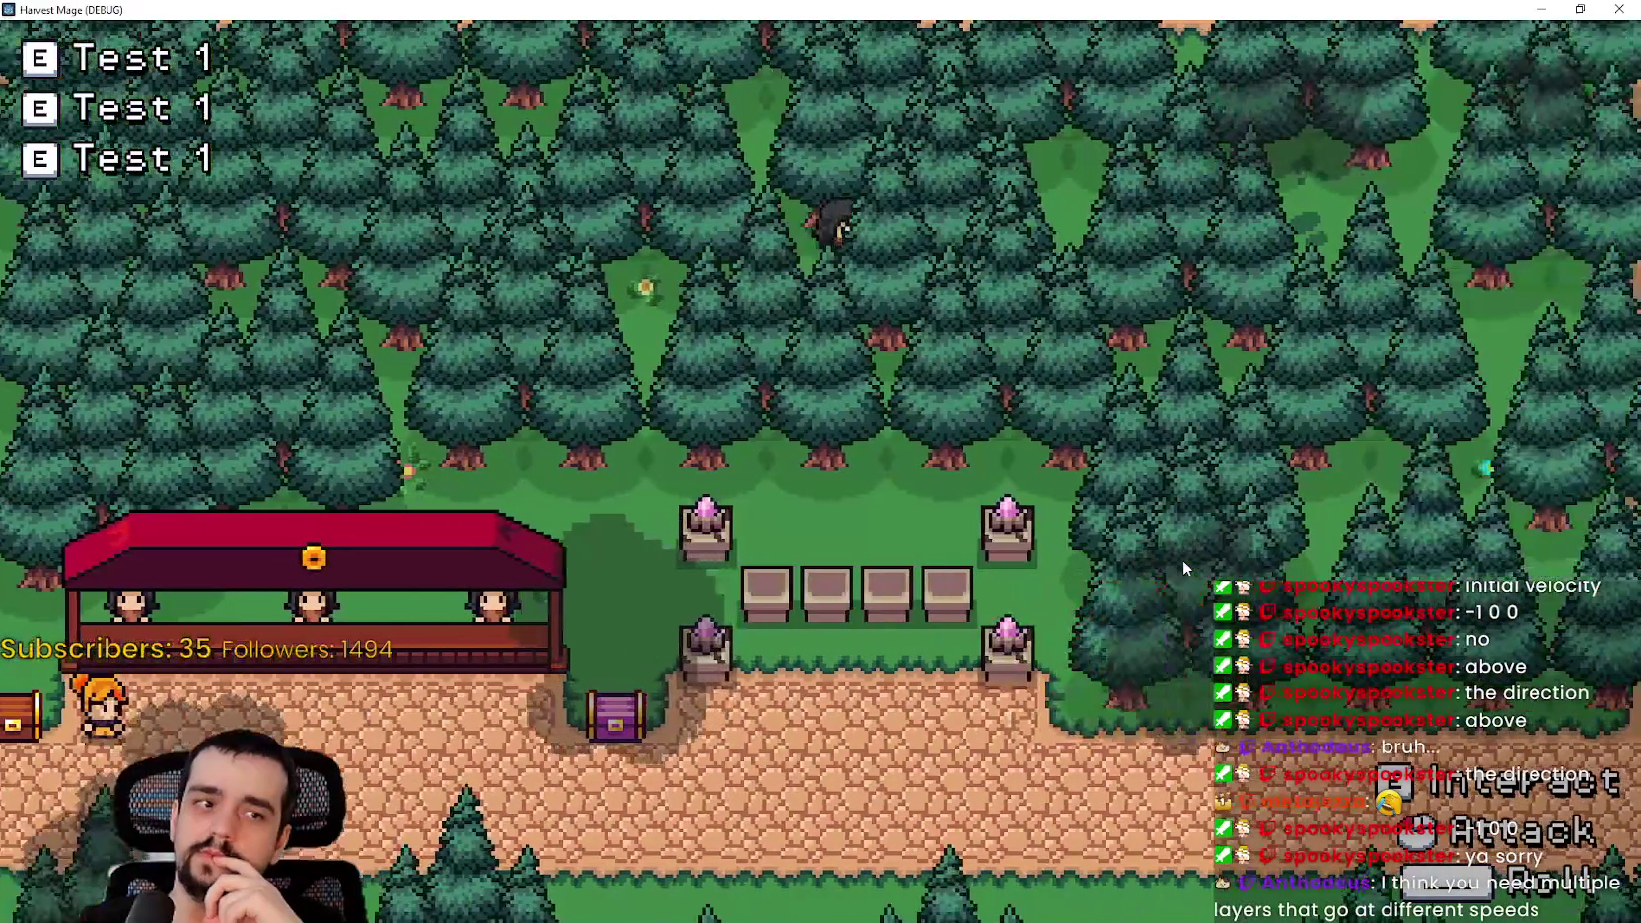
key(s)
key(s)
key(d)
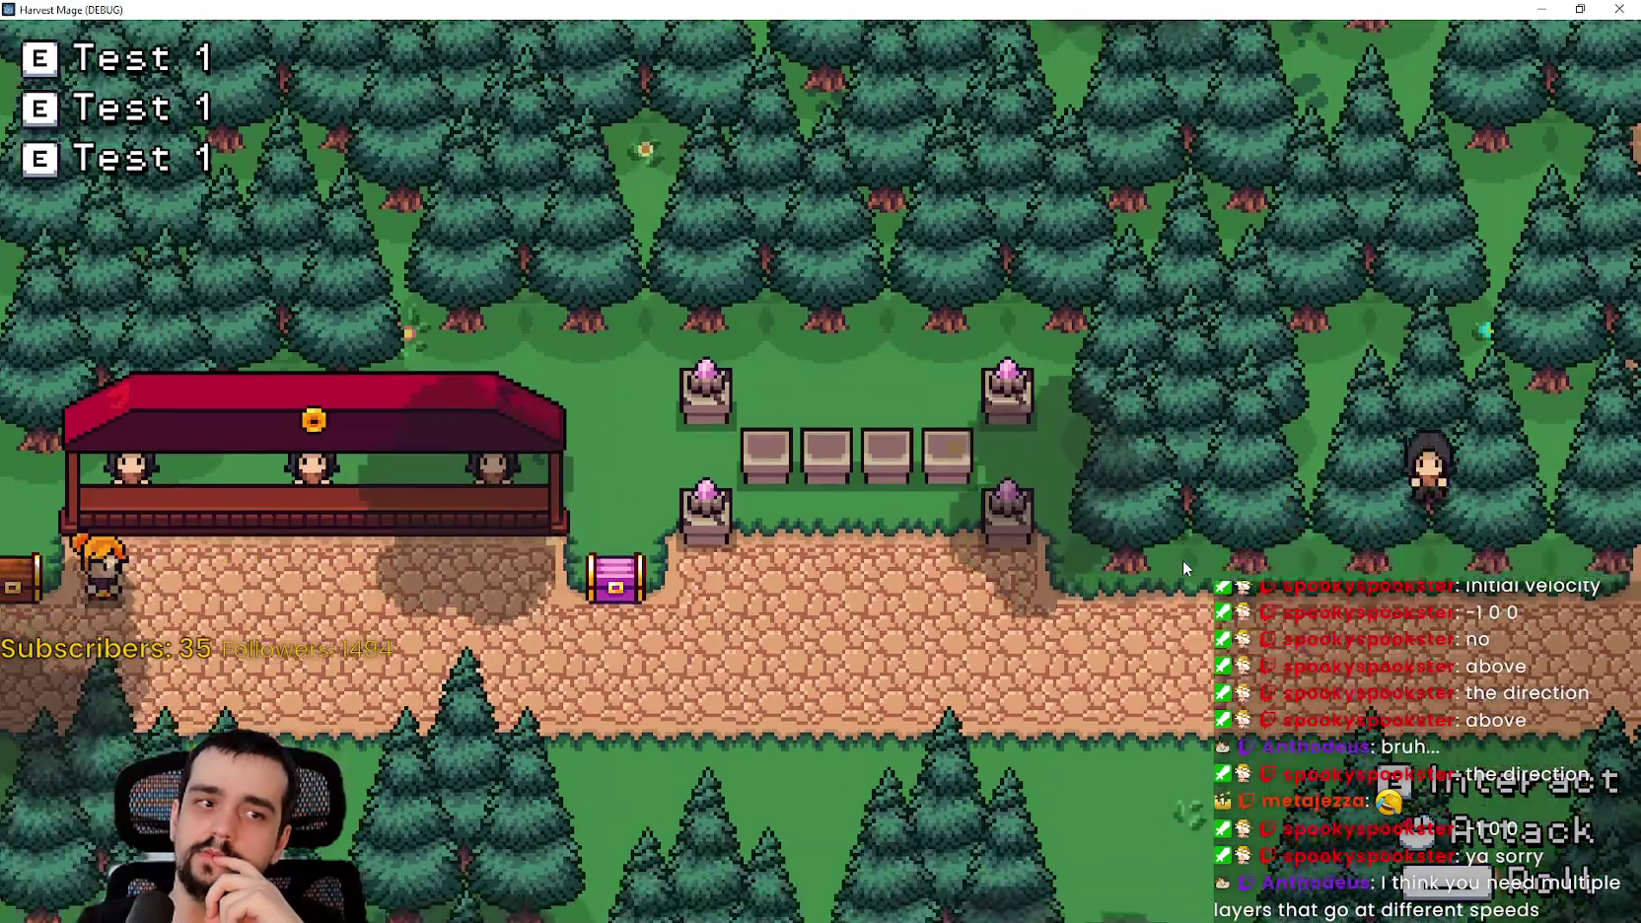
key(d)
key(s)
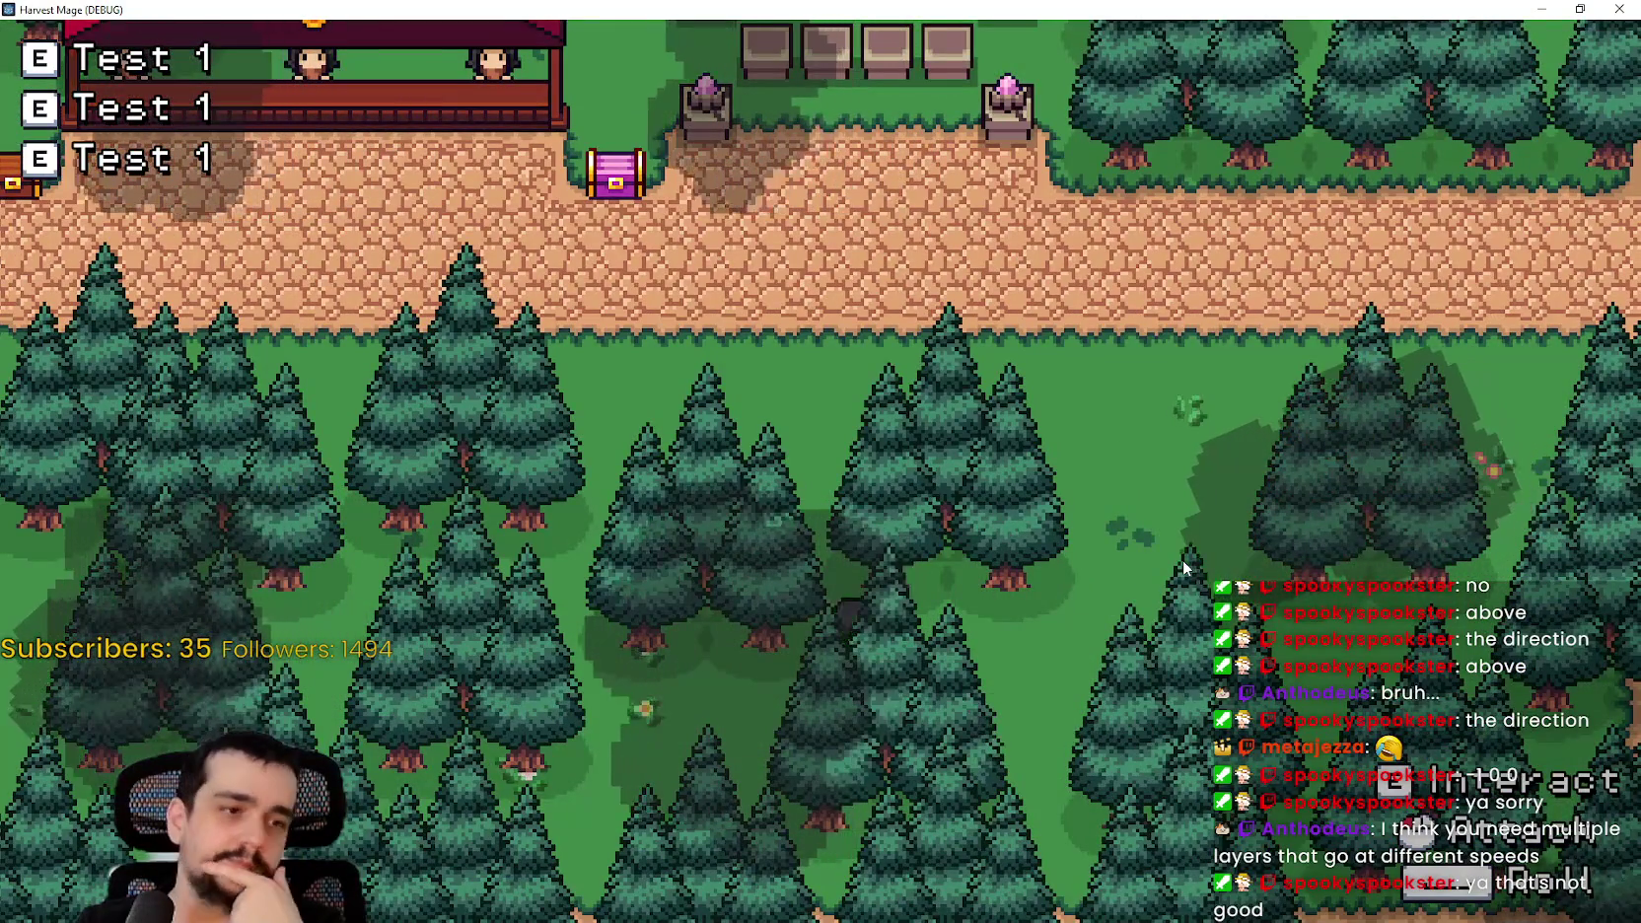
key(w)
key(a)
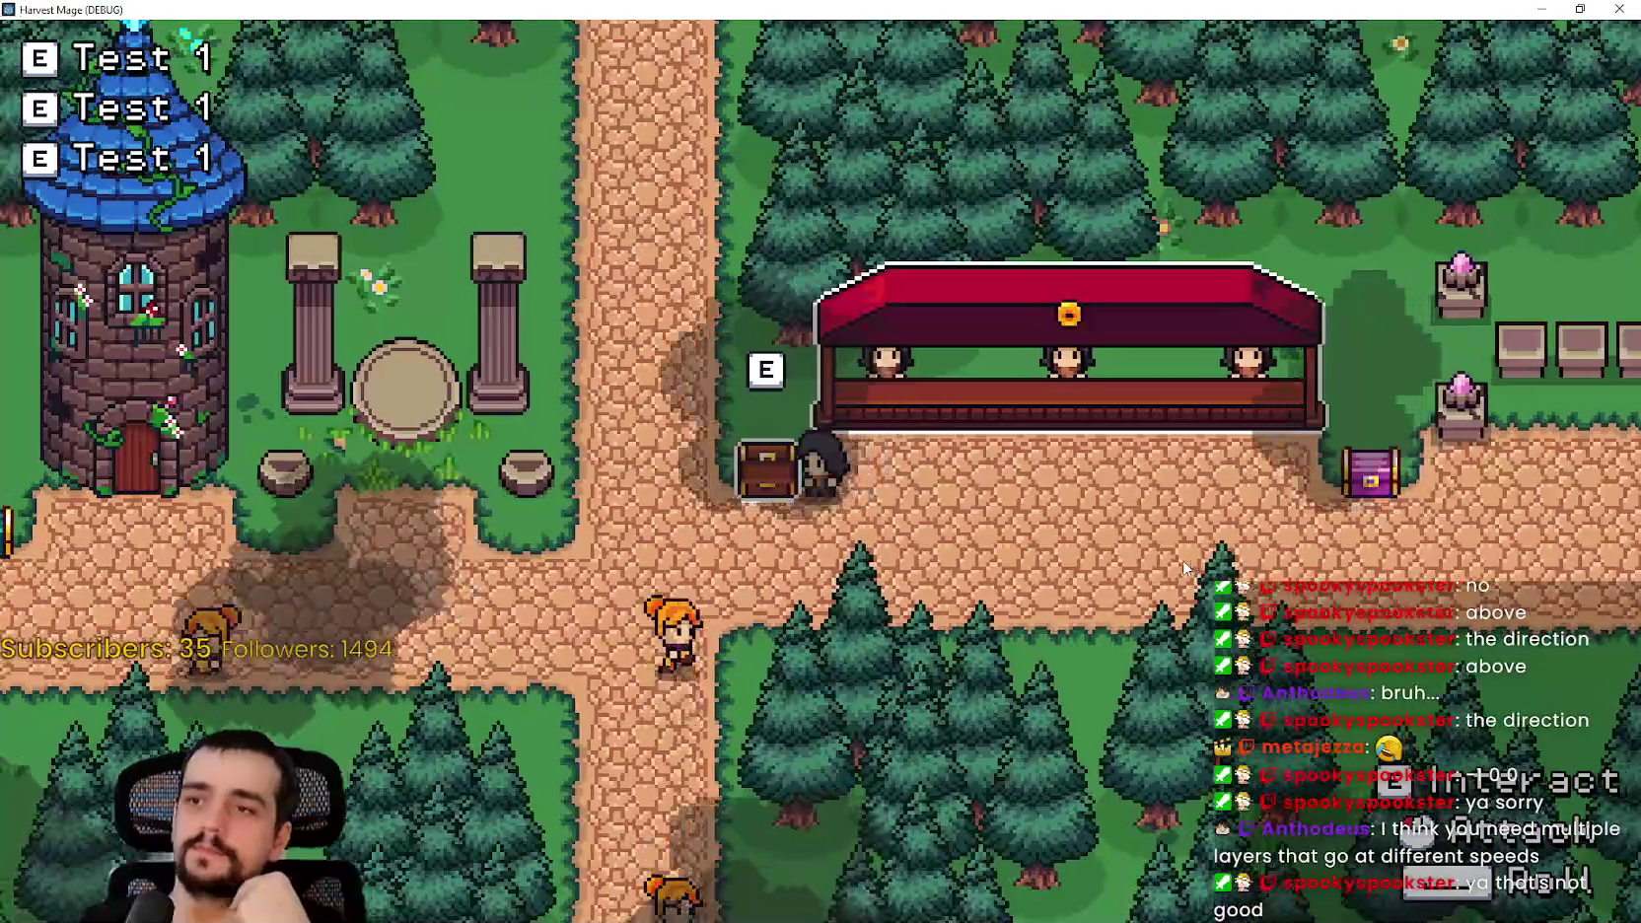
key(w)
key(d)
key(d)
key(s)
key(s)
key(a)
key(a)
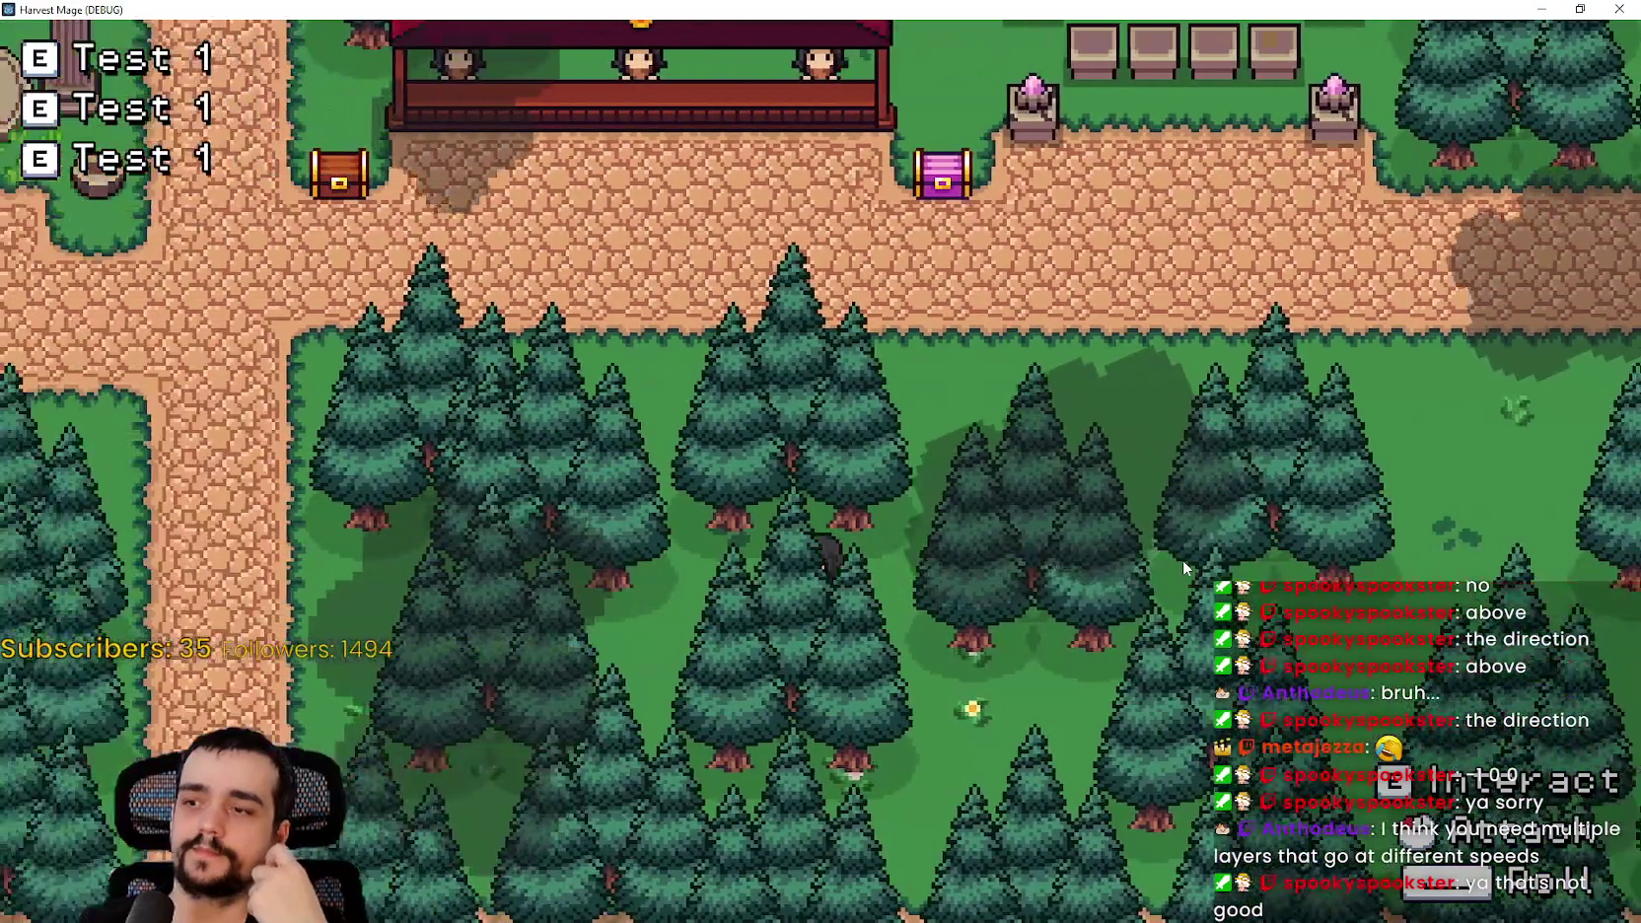
key(w)
key(a)
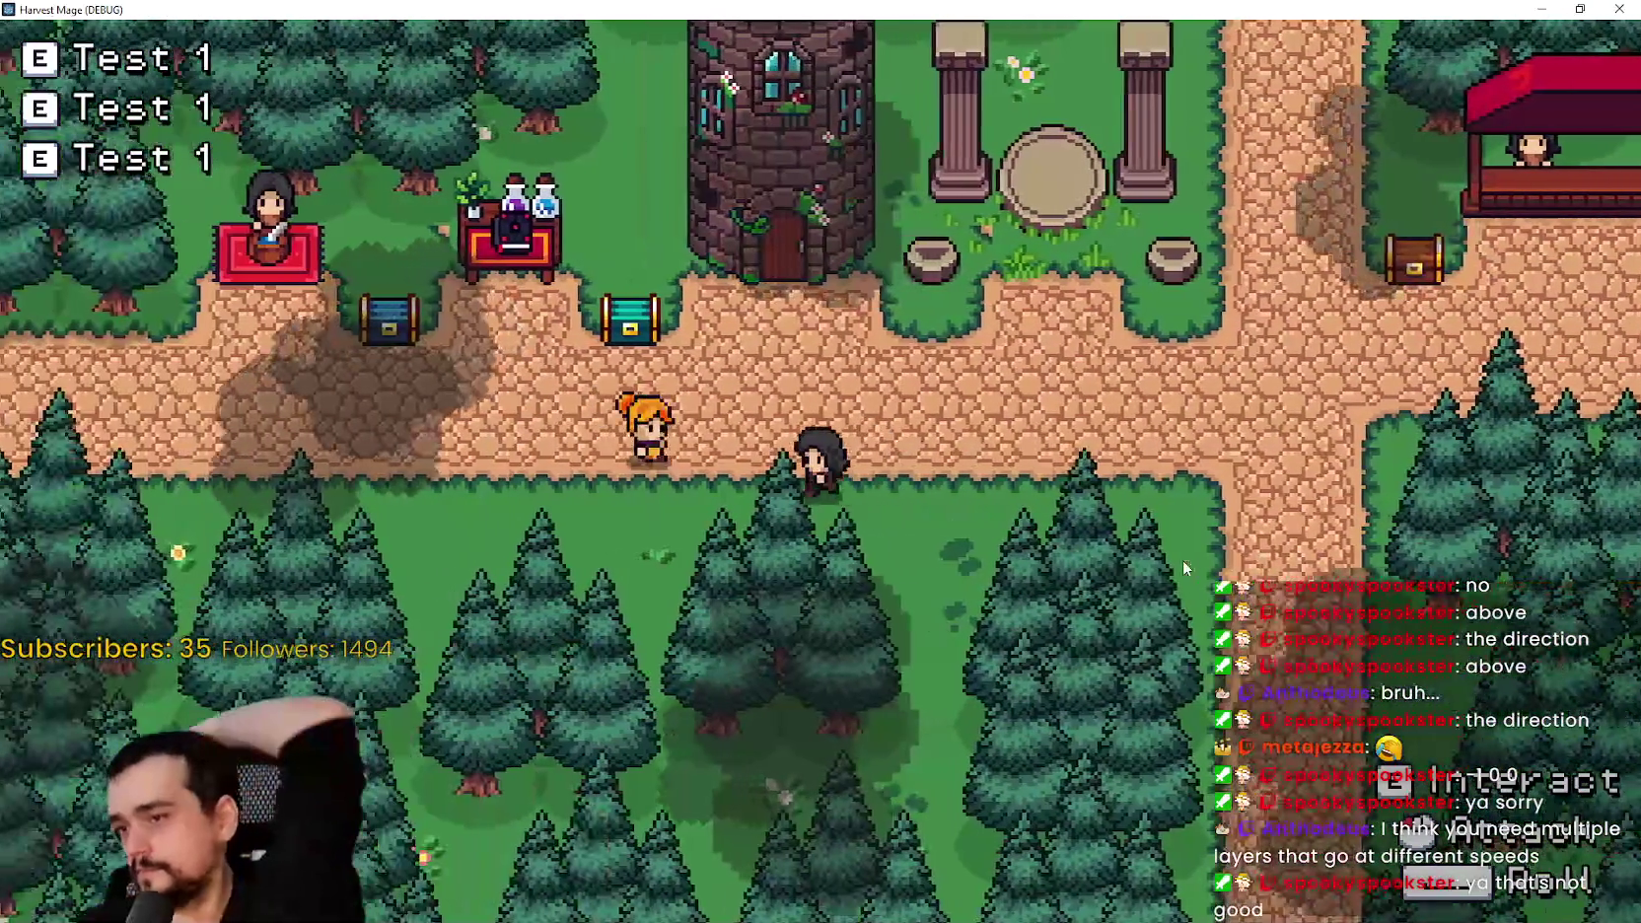
key(a)
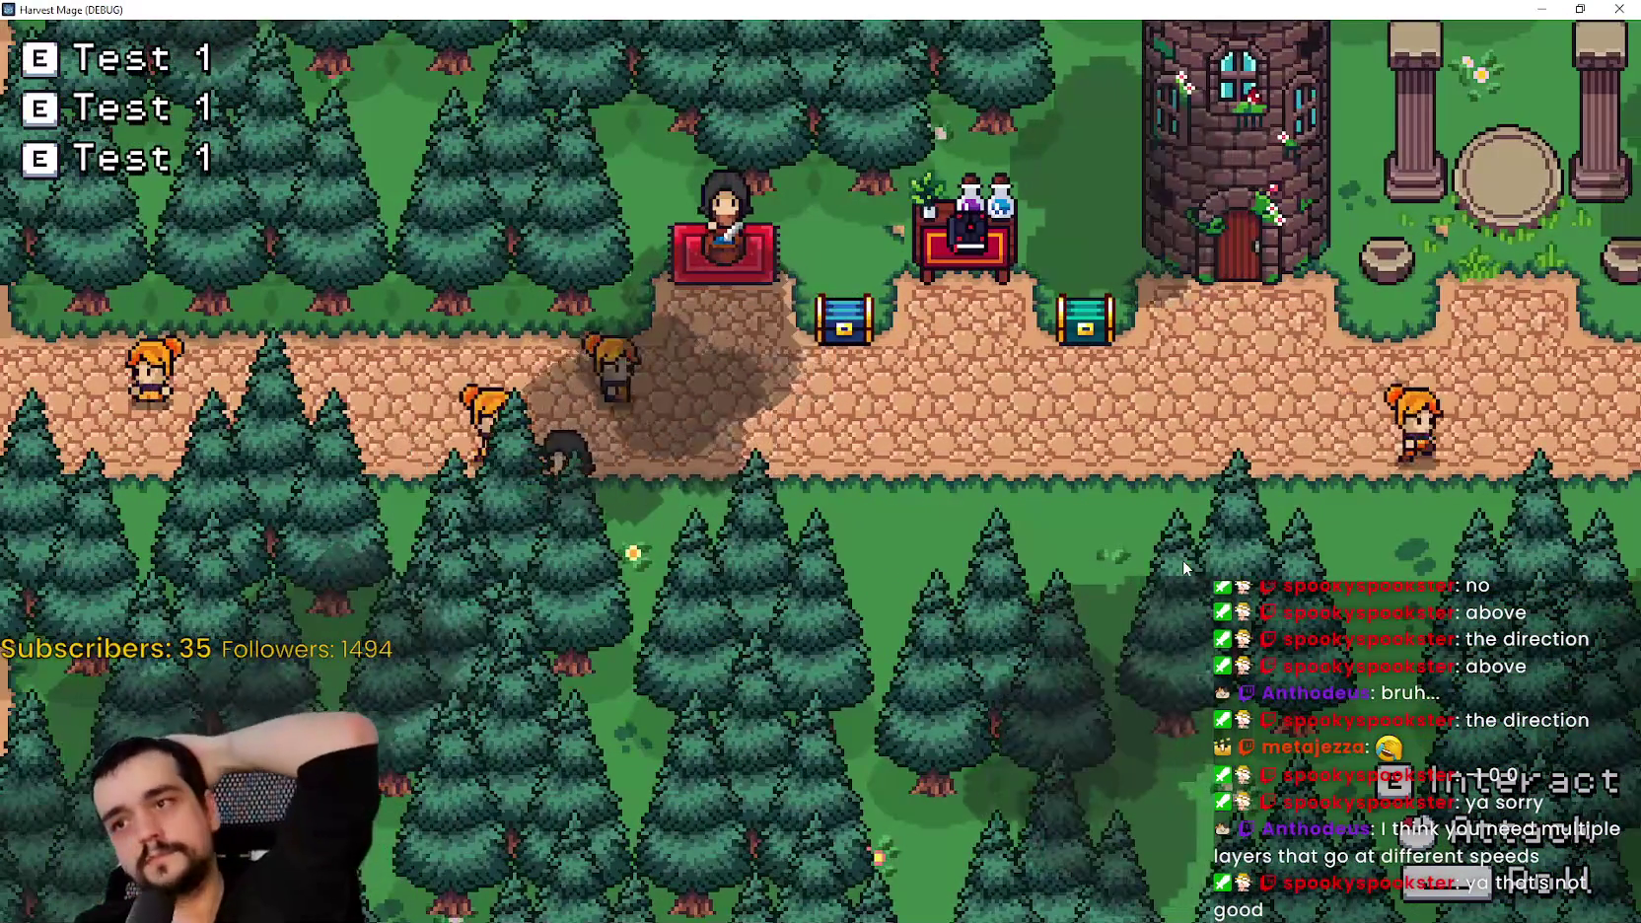
key(w)
key(w)
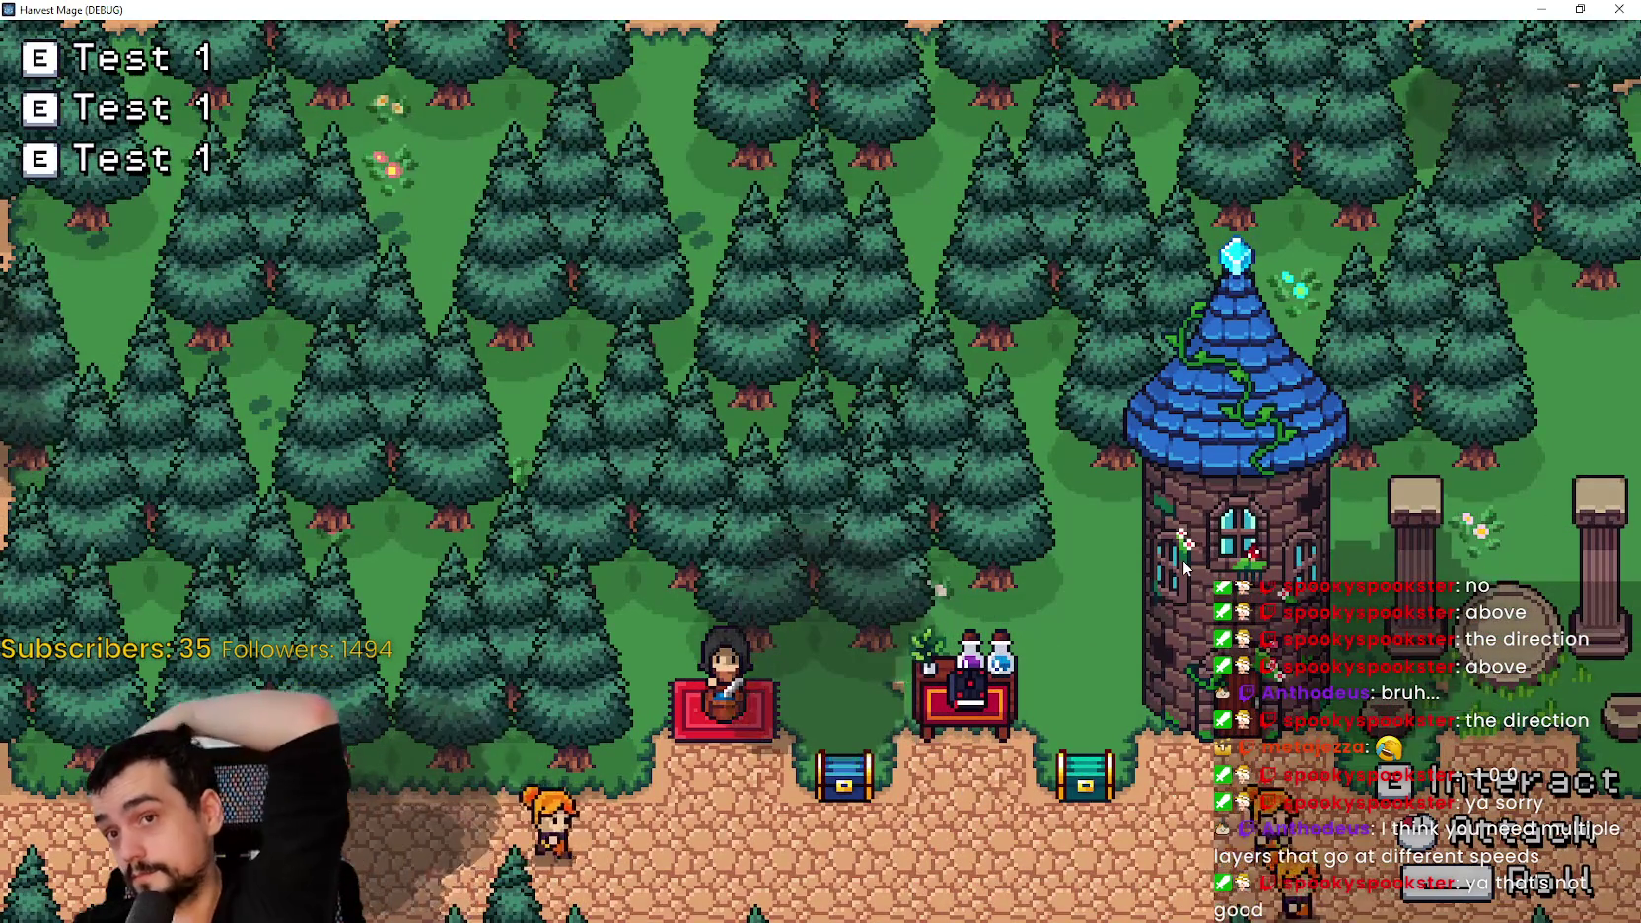
key(d)
key(d)
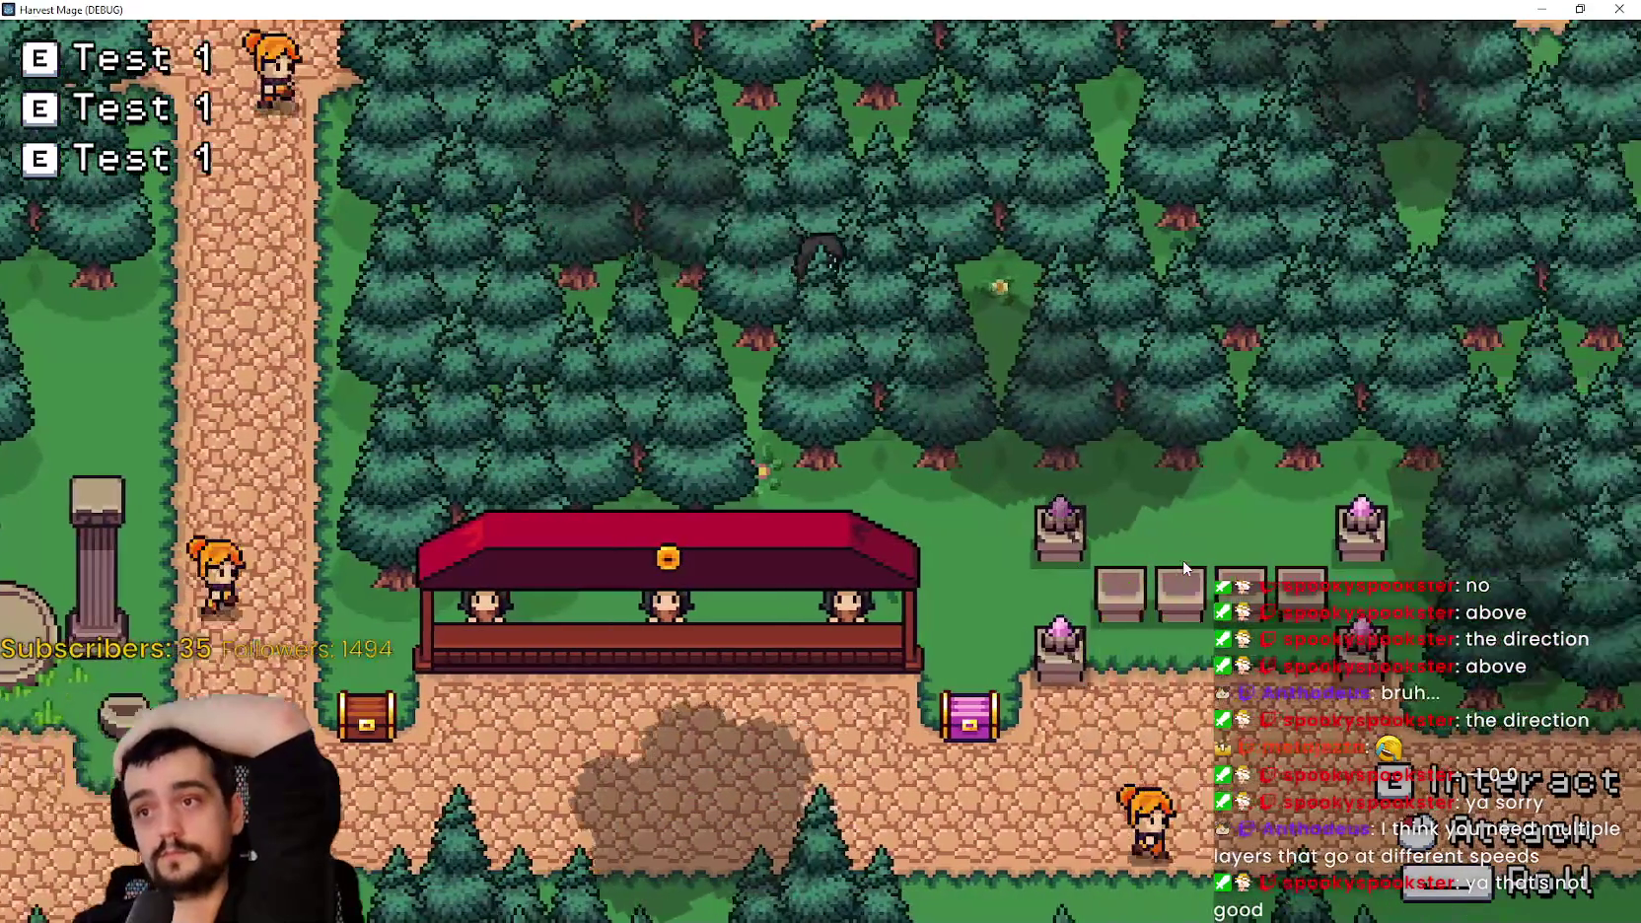
key(s)
key(s)
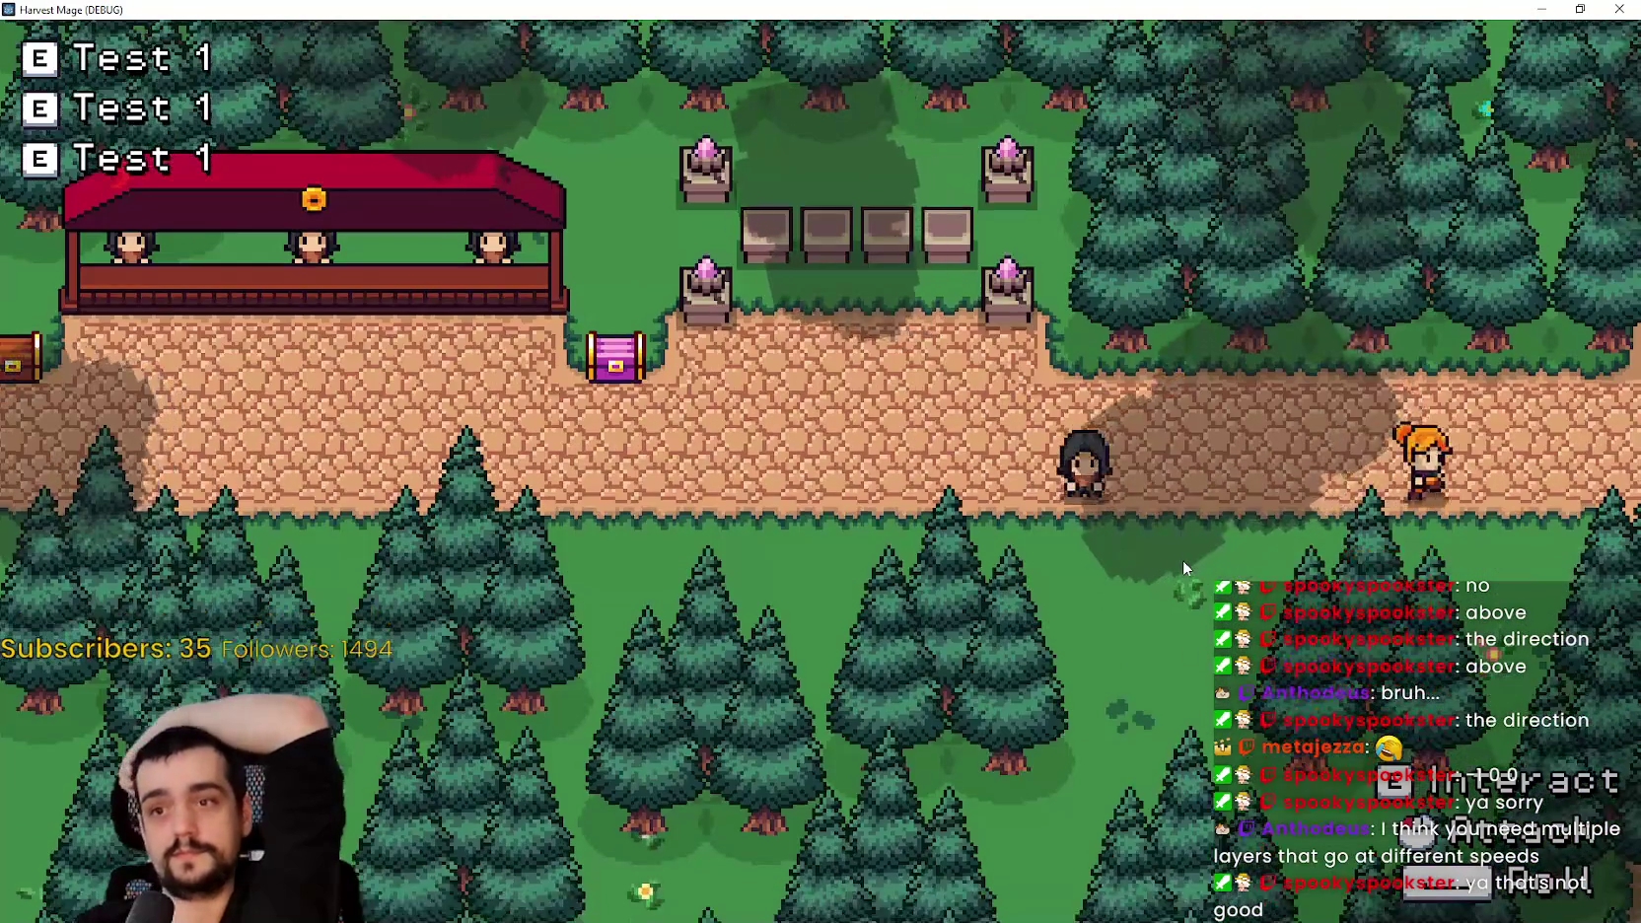
key(s)
key(a)
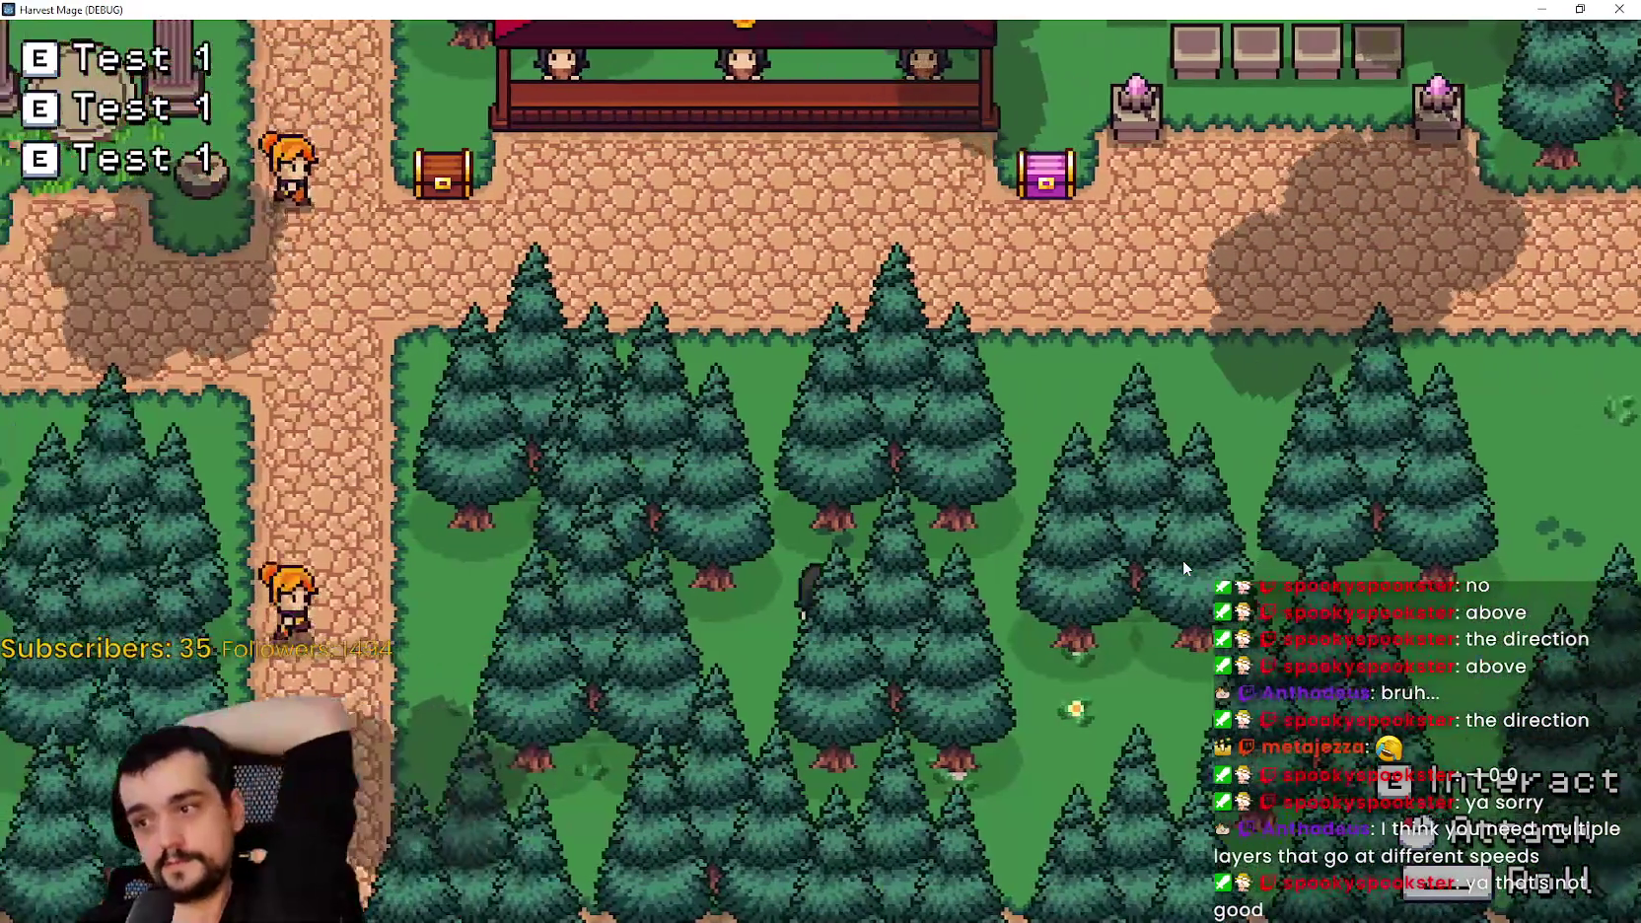
key(w)
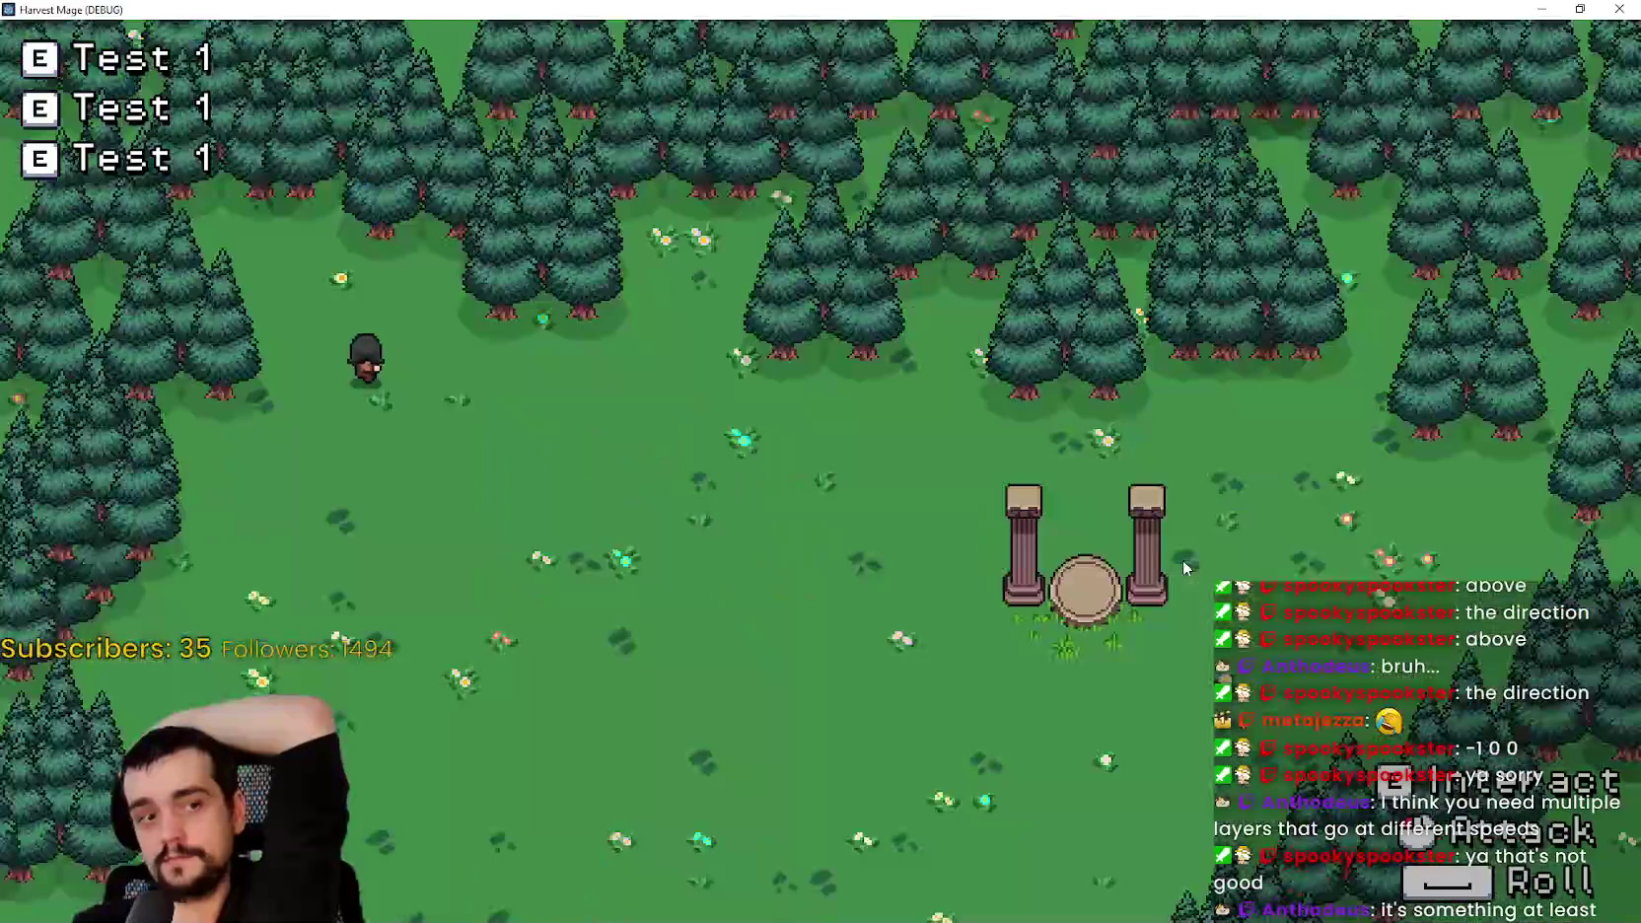
key(s)
key(d)
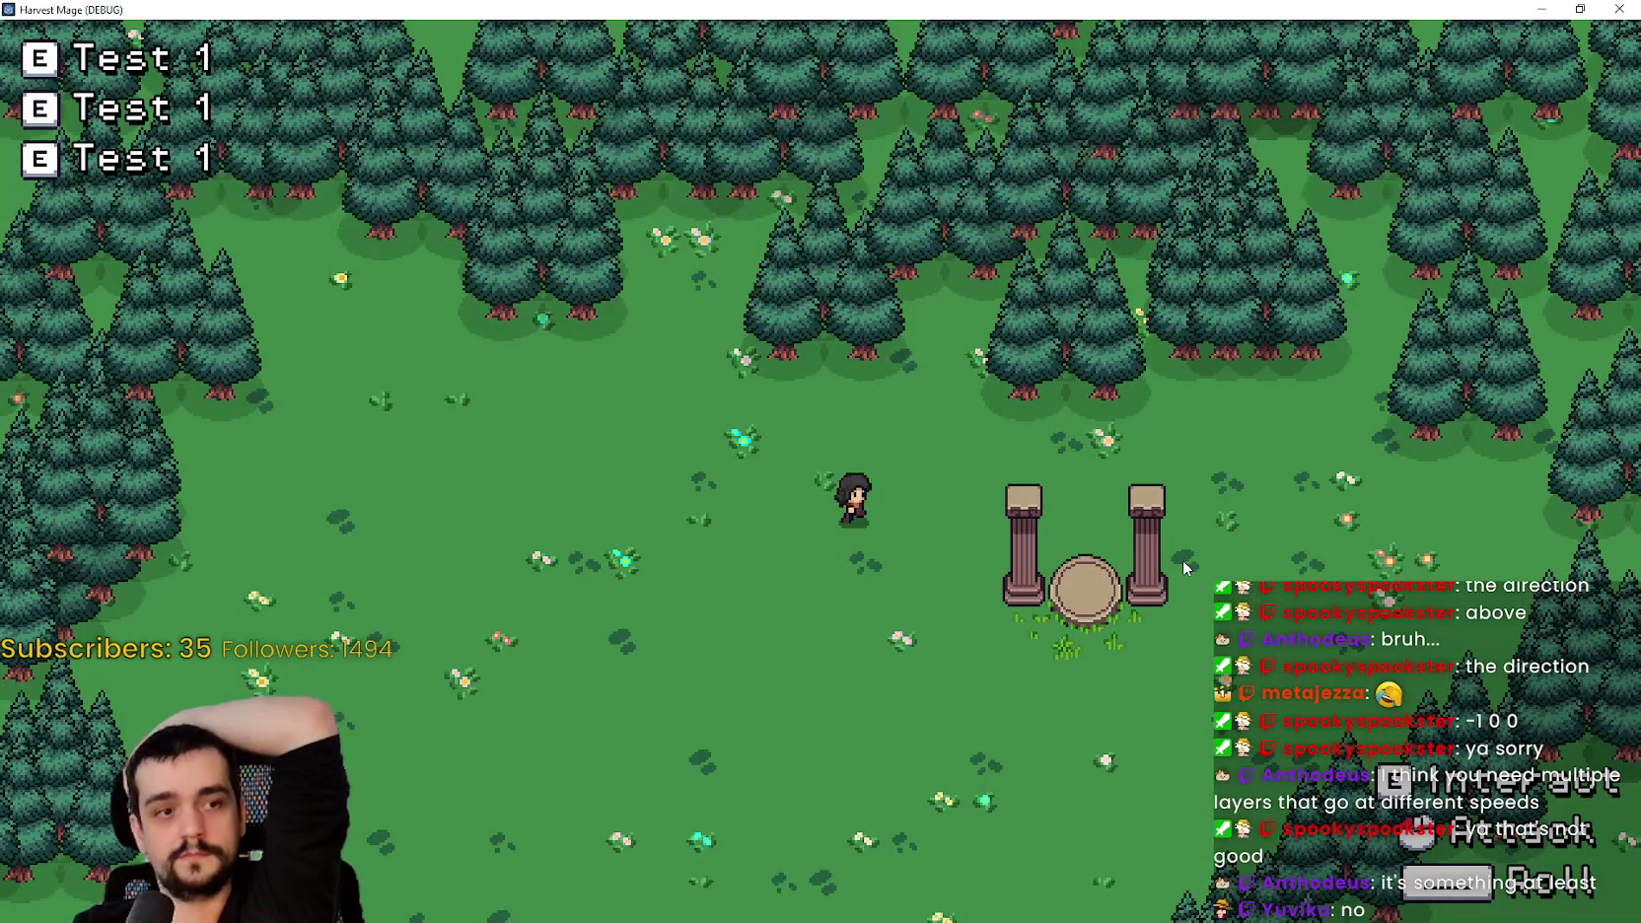
key(s)
key(d)
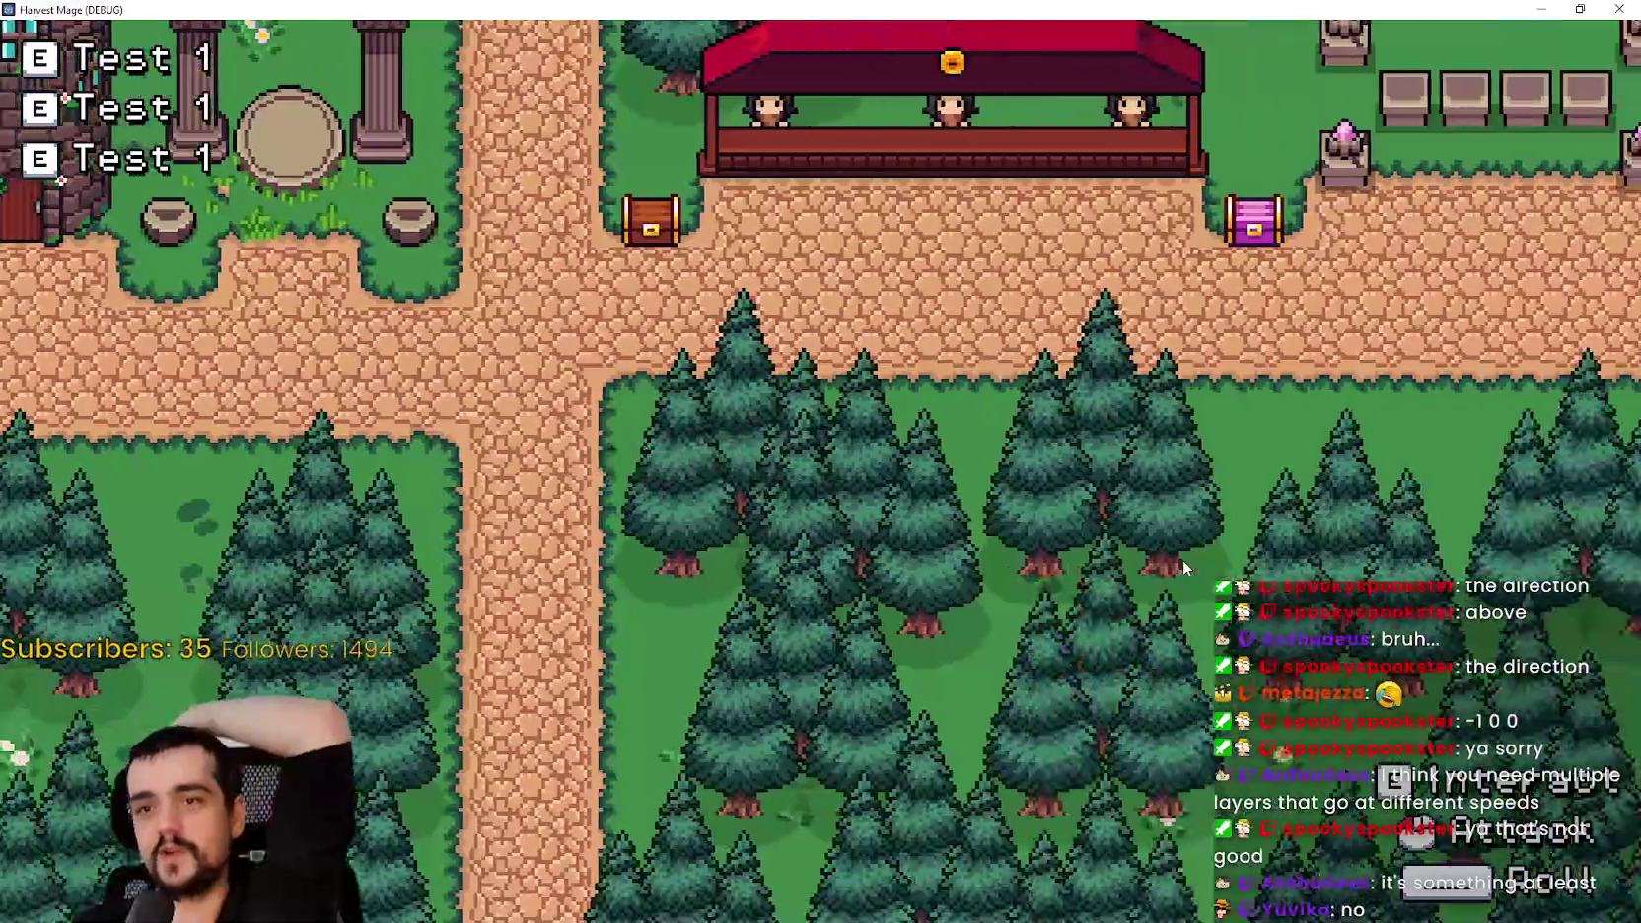
key(w)
key(d)
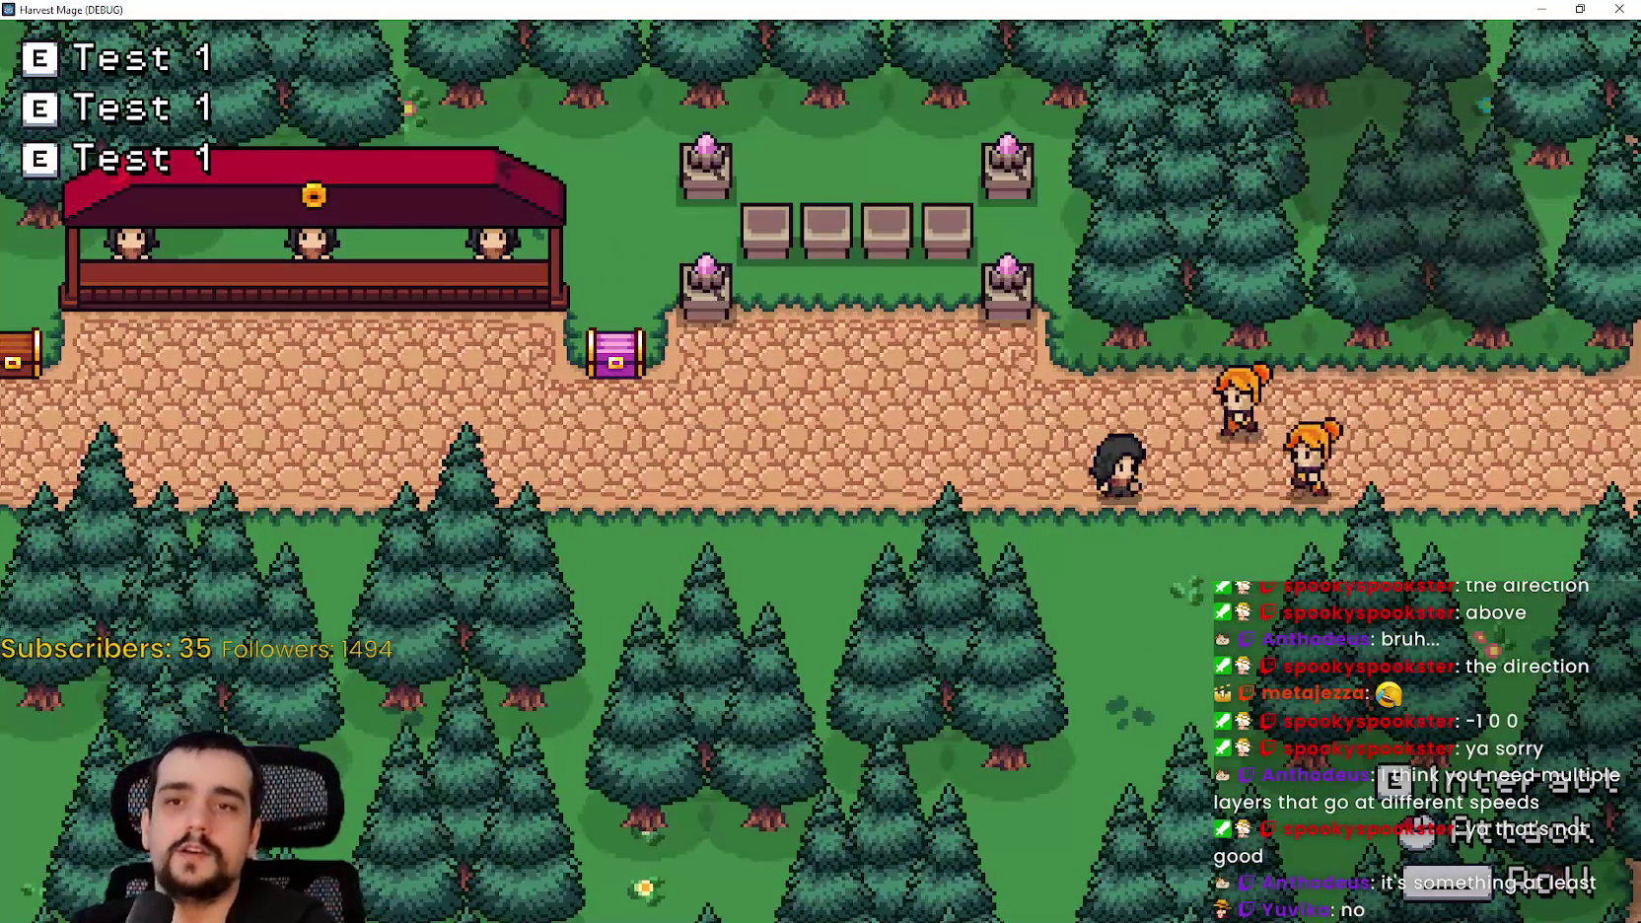
click(1615, 10)
- Set the cloud particles' preprocess time to 35 seconds and save the village scene
scroll(1060, 446, down, 1)
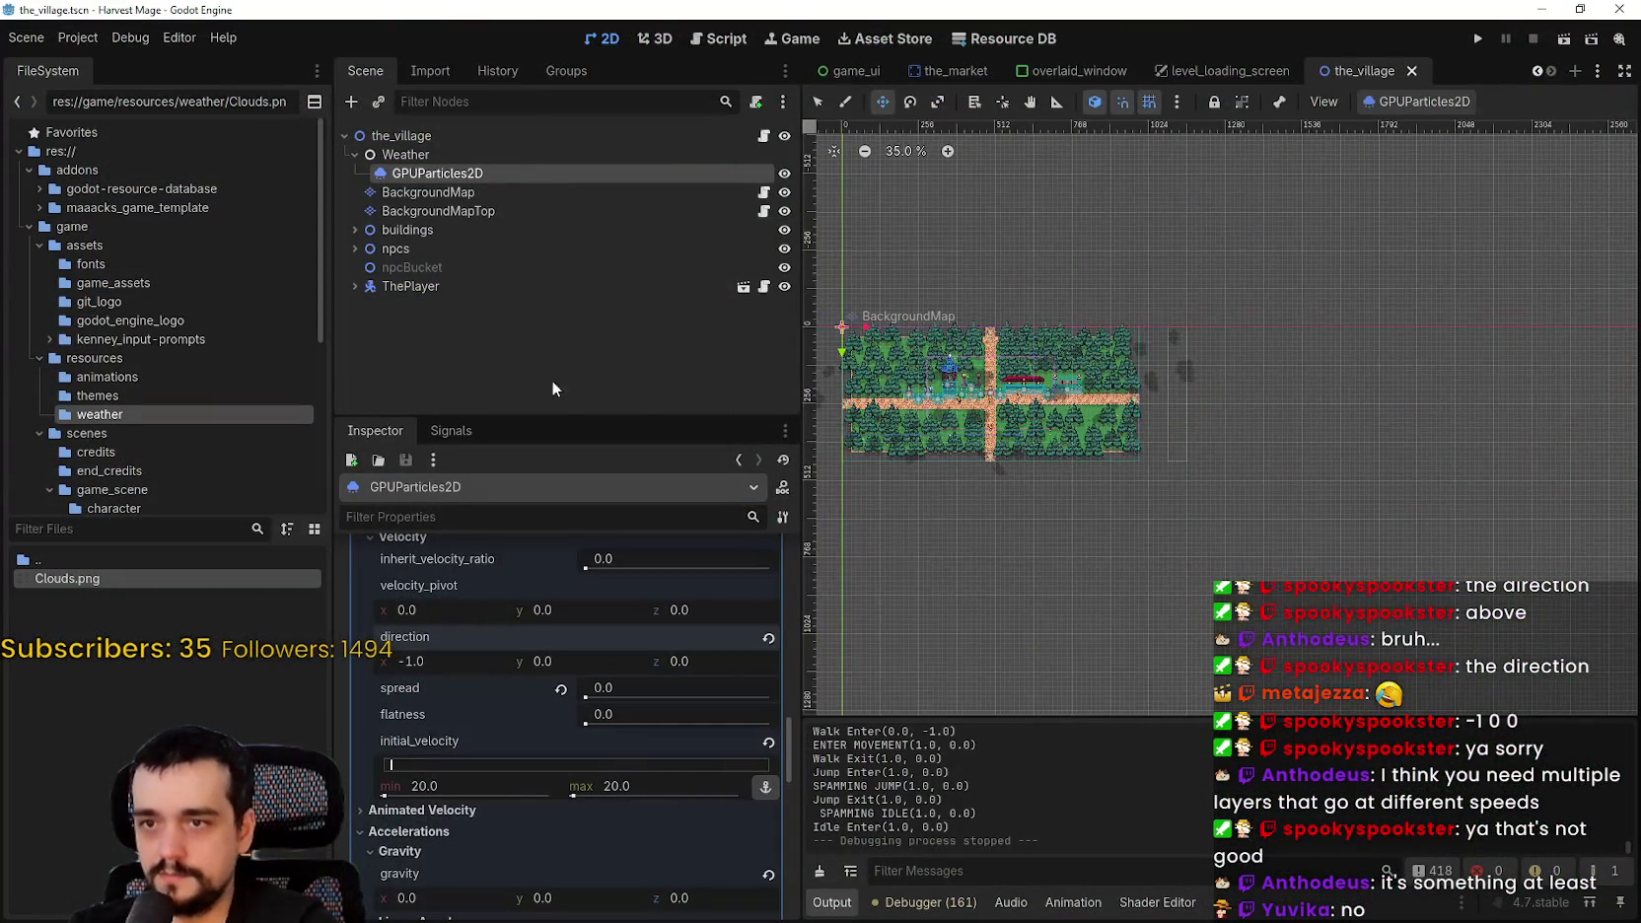
scroll(552, 725, up, 5)
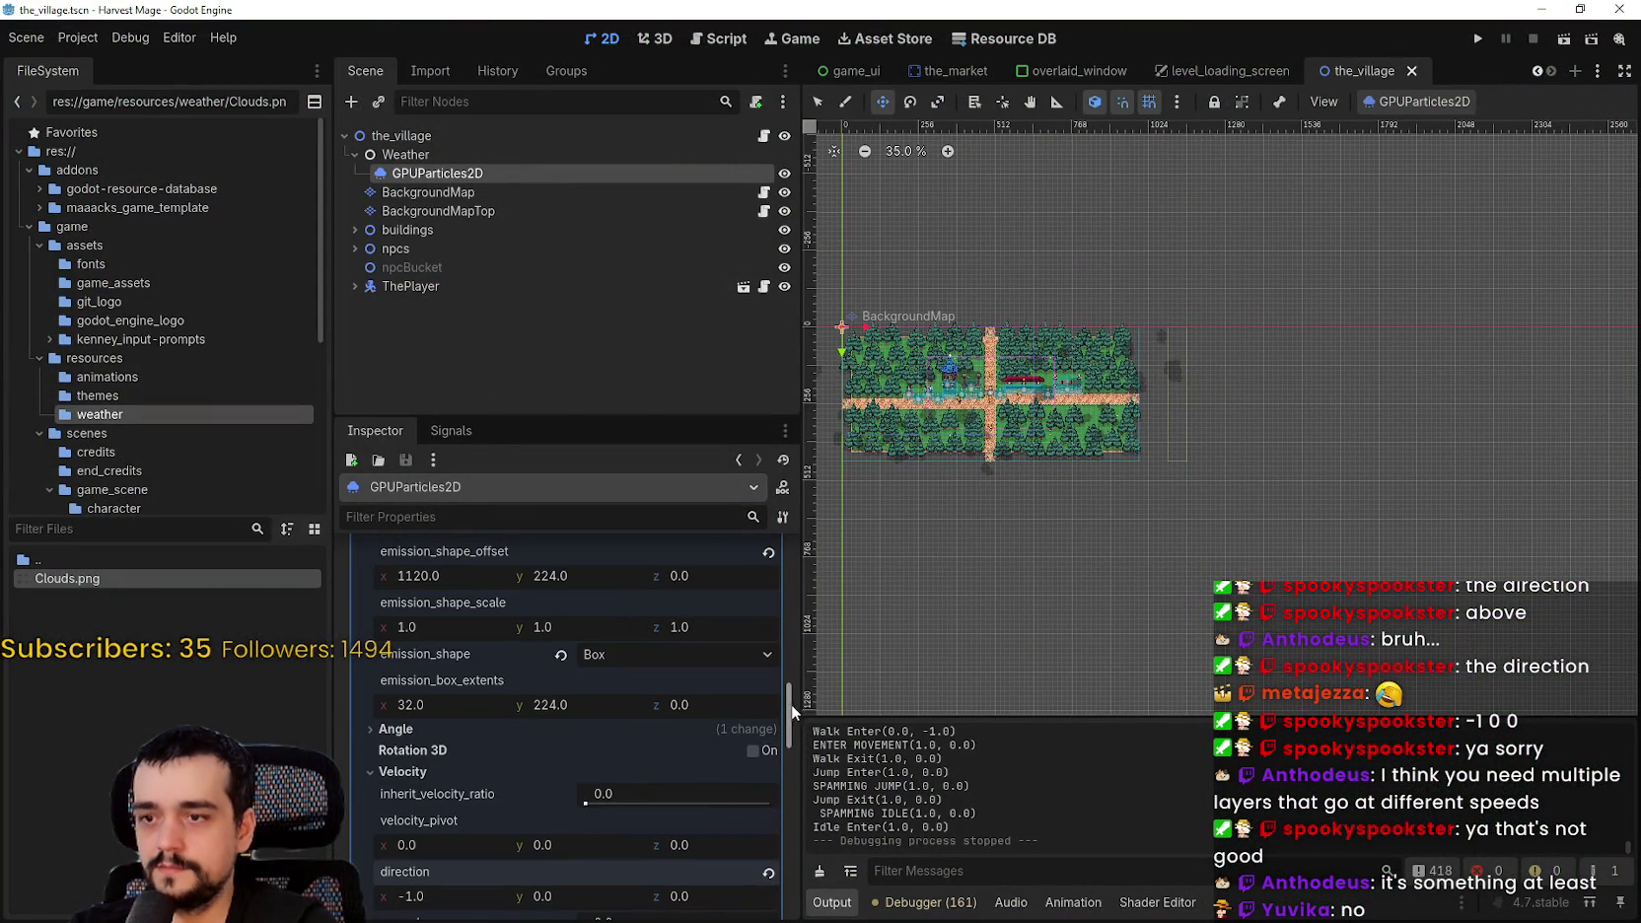
drag(792, 702, 801, 523)
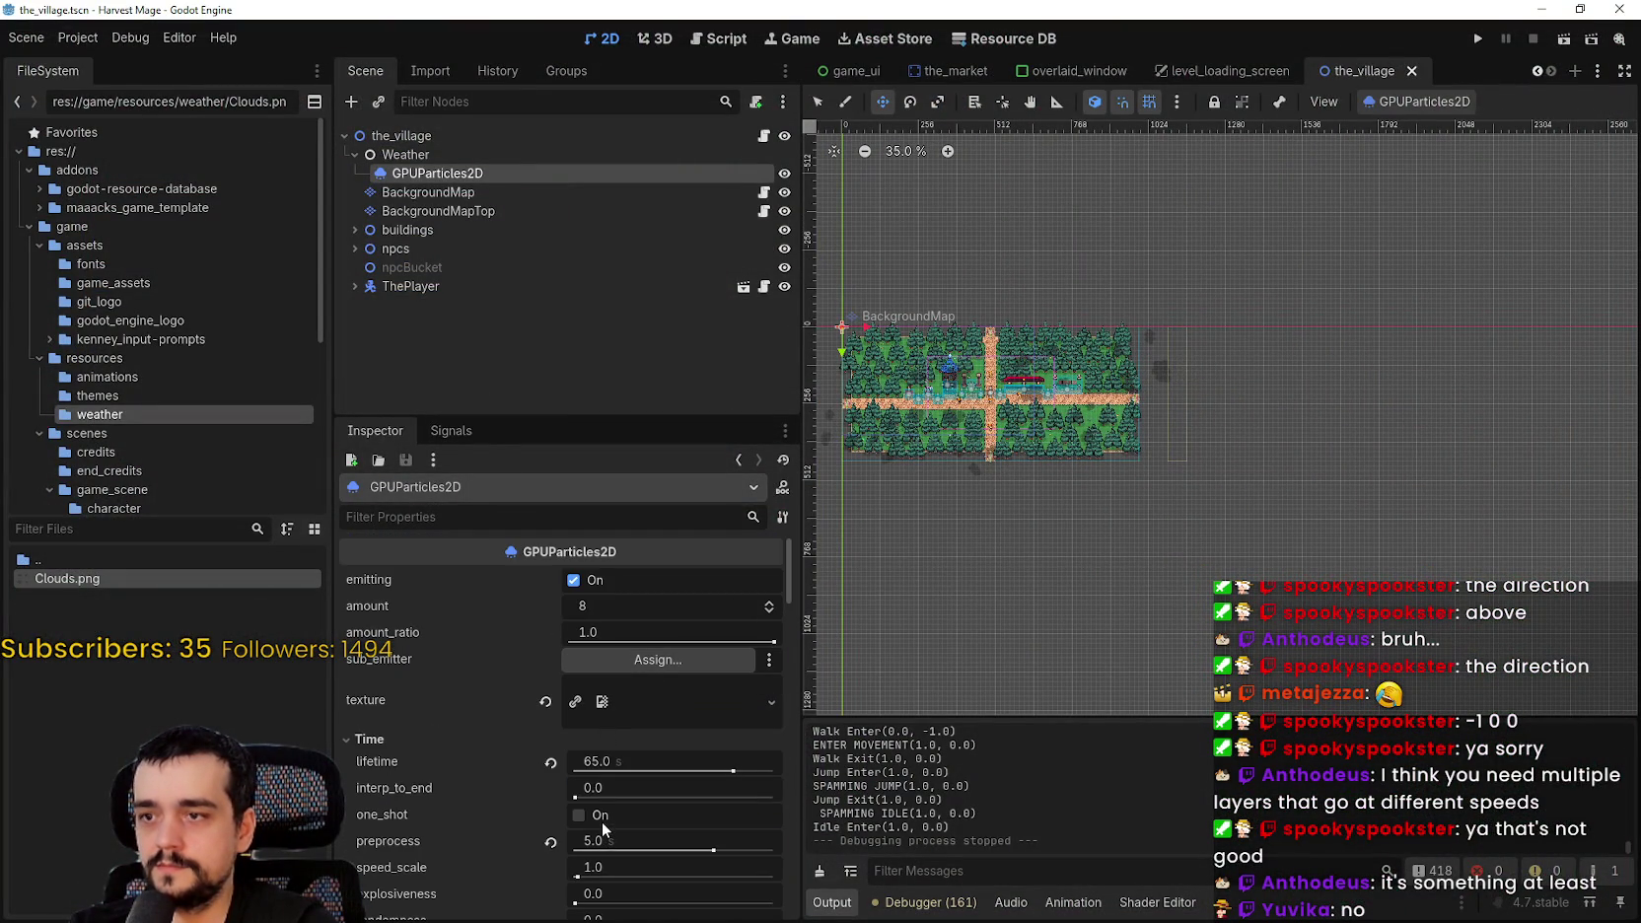
scroll(622, 799, down, 1)
scroll(648, 755, down, 1)
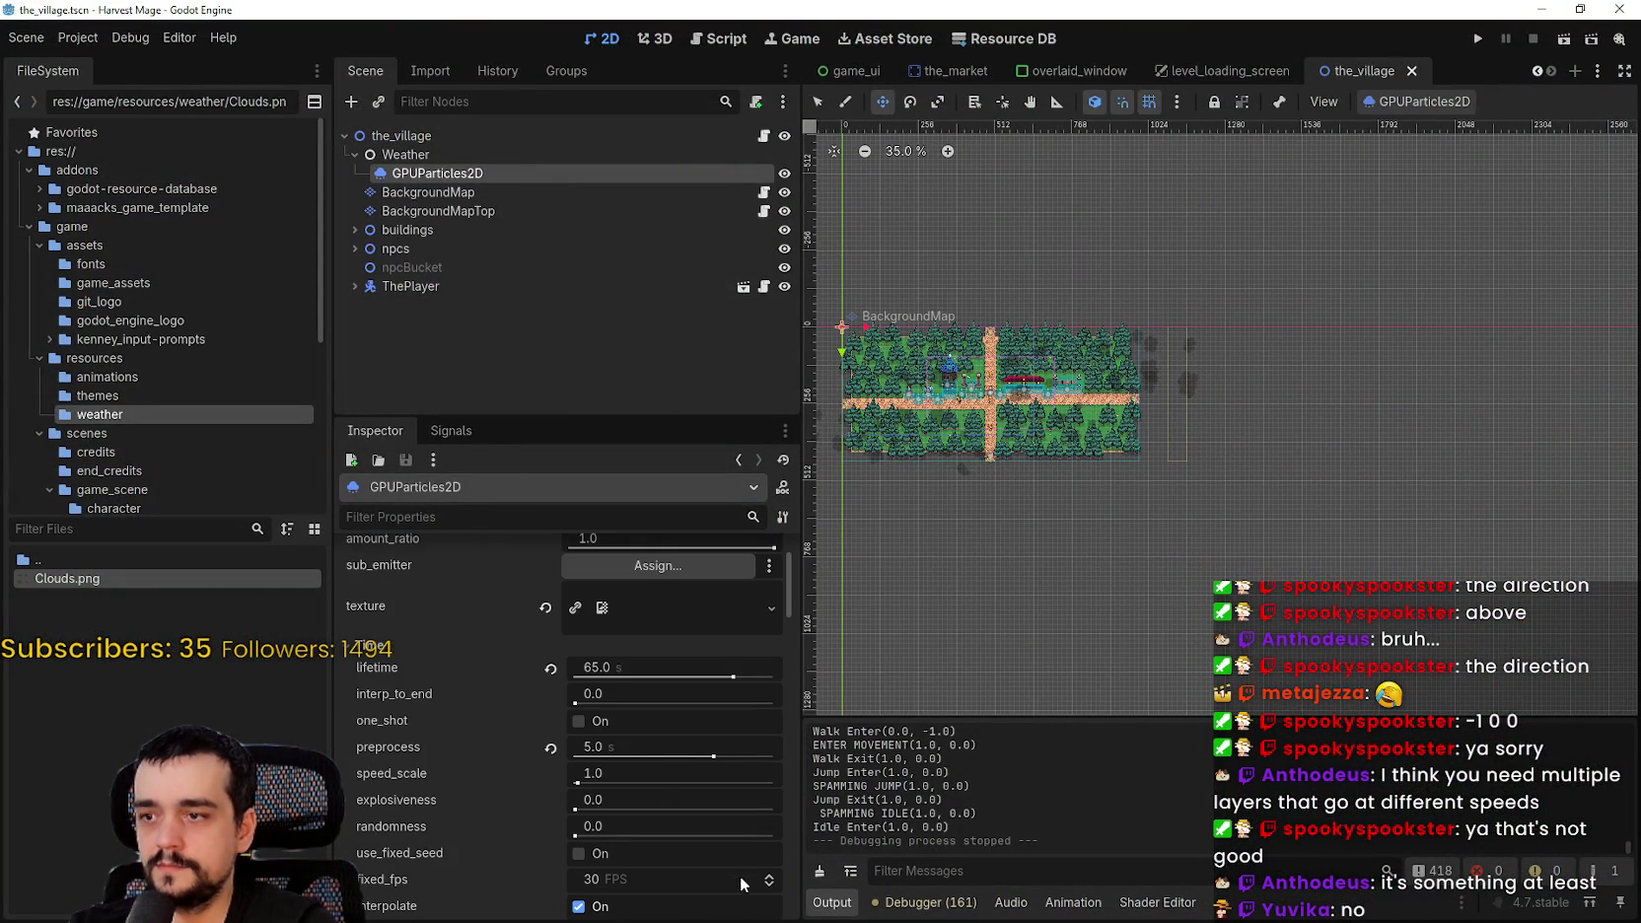
click(710, 749)
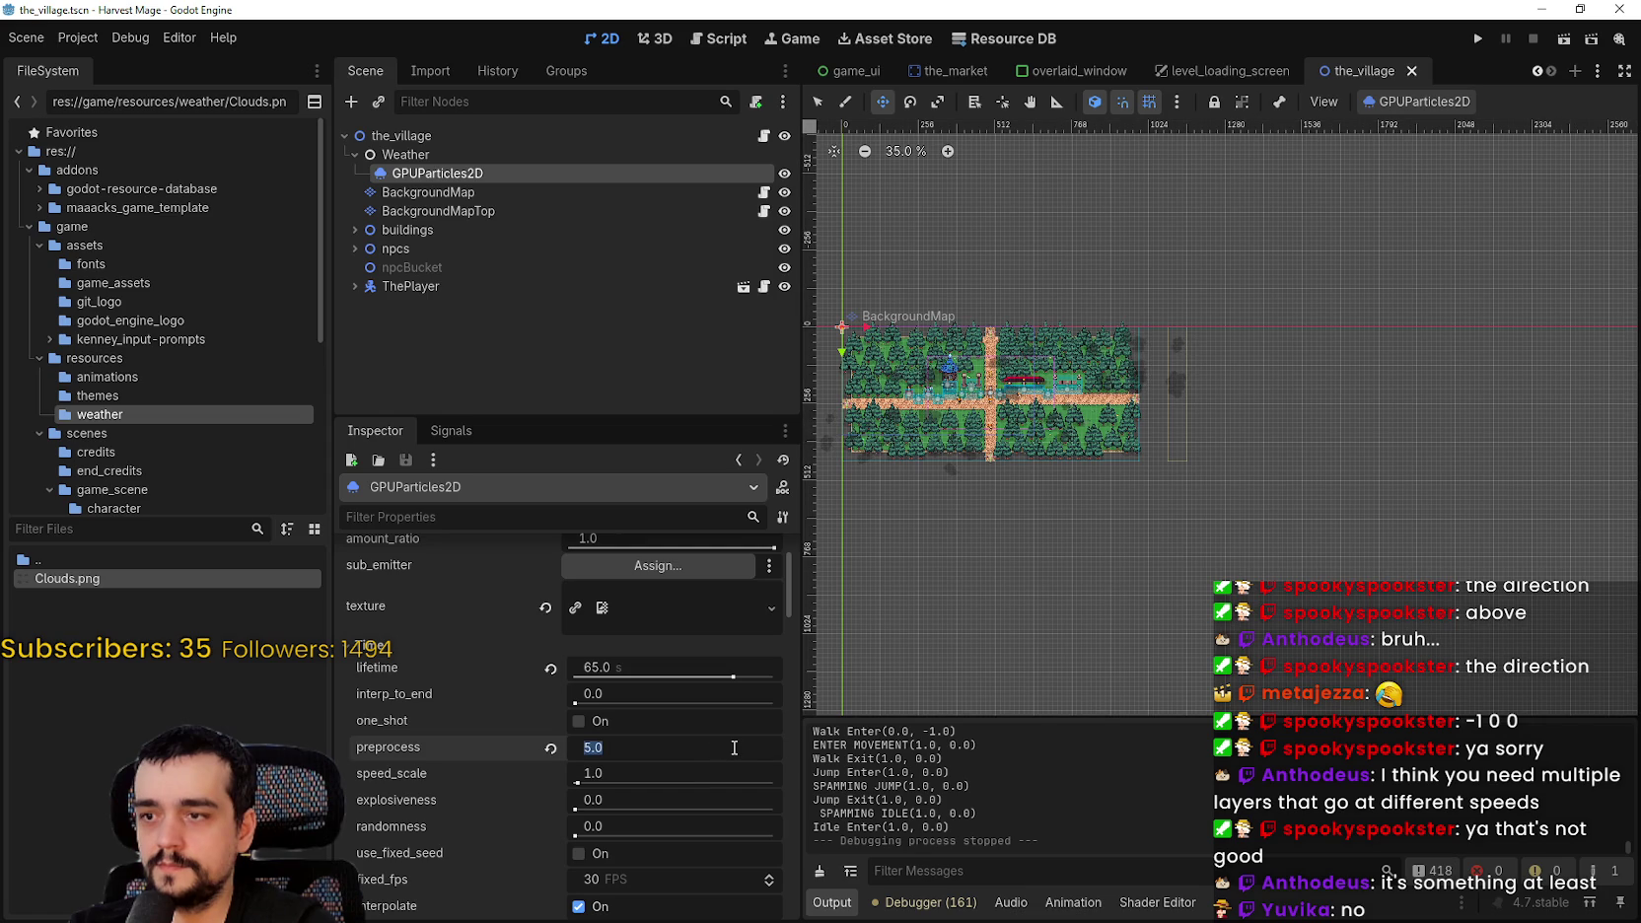
text(35)
key(Return)
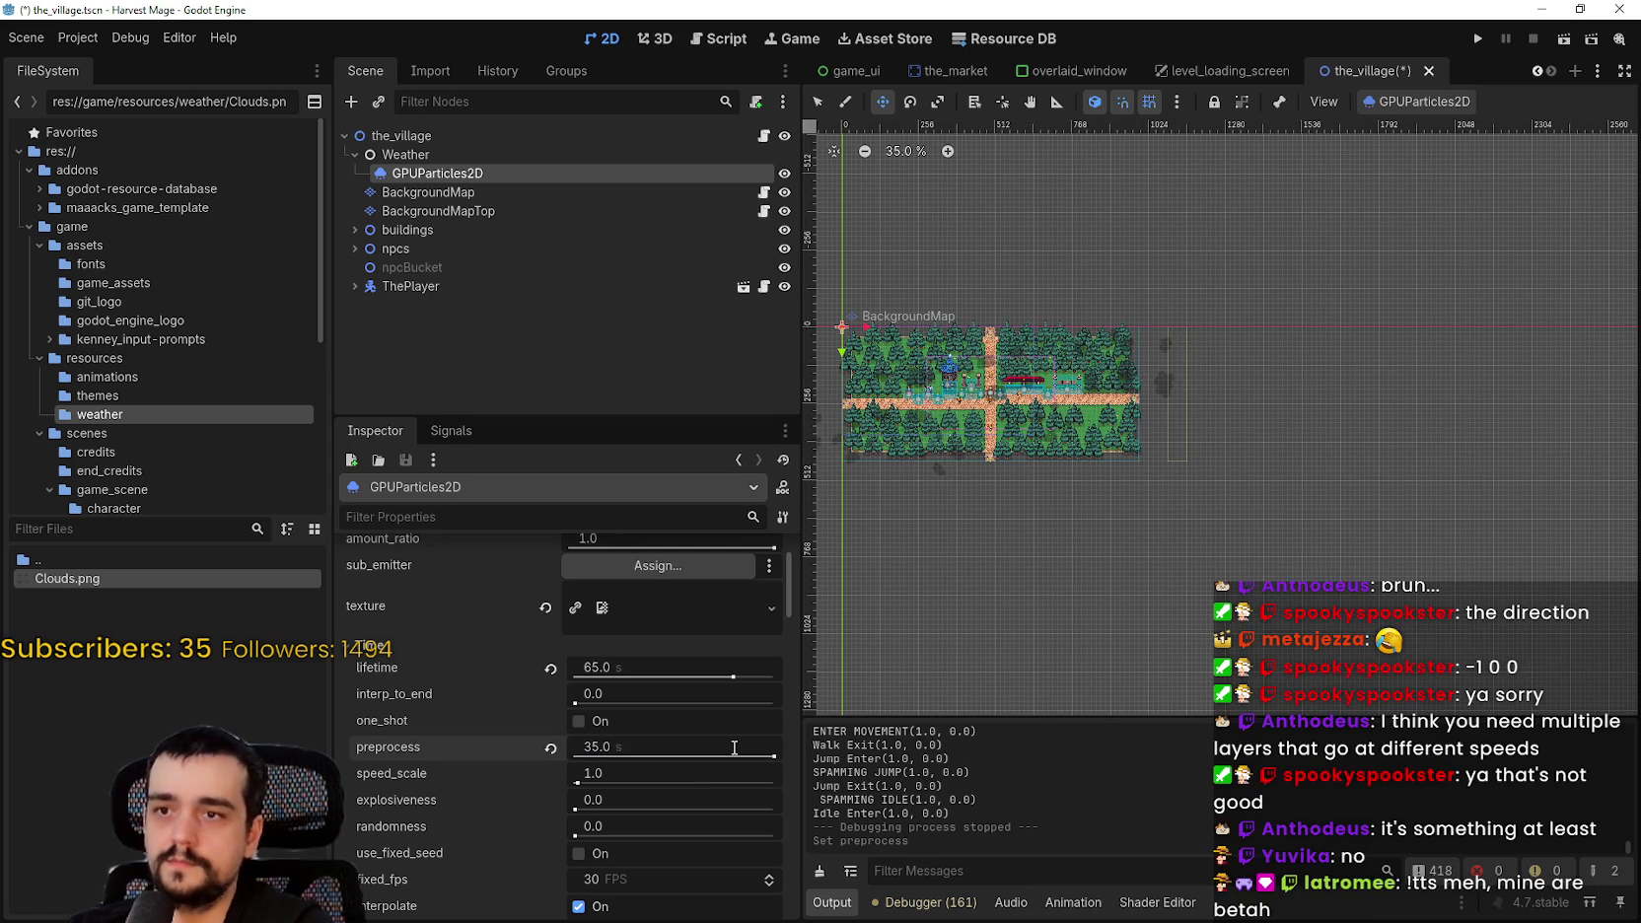
key(ctrl+s)
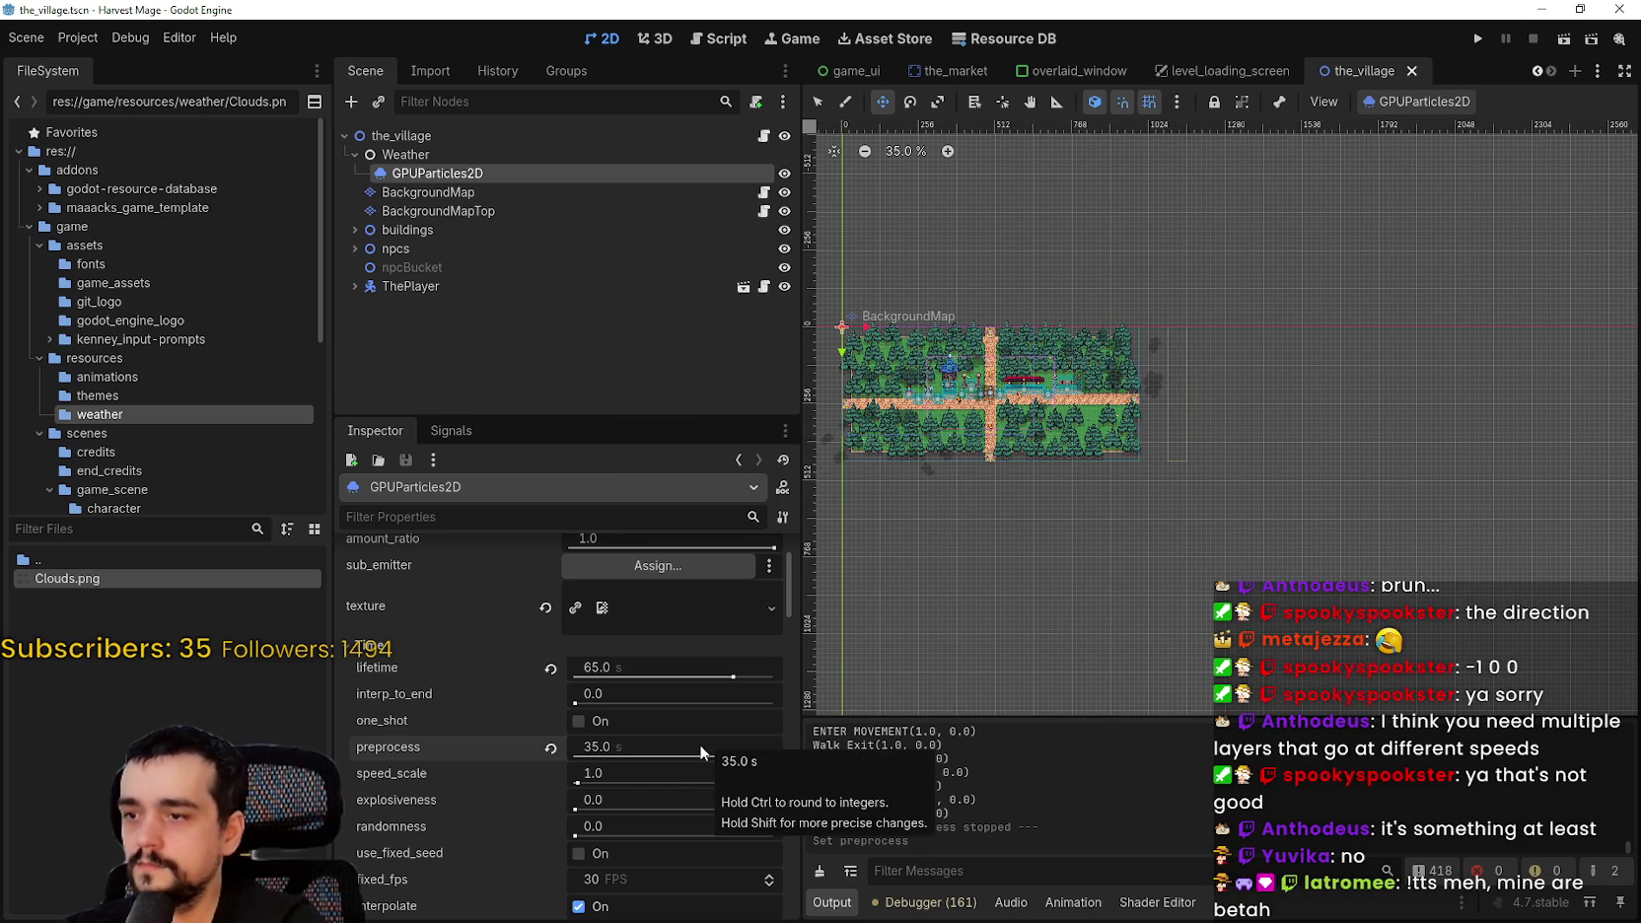
- Set the cloud particle amount to 16
scroll(684, 852, up, 2)
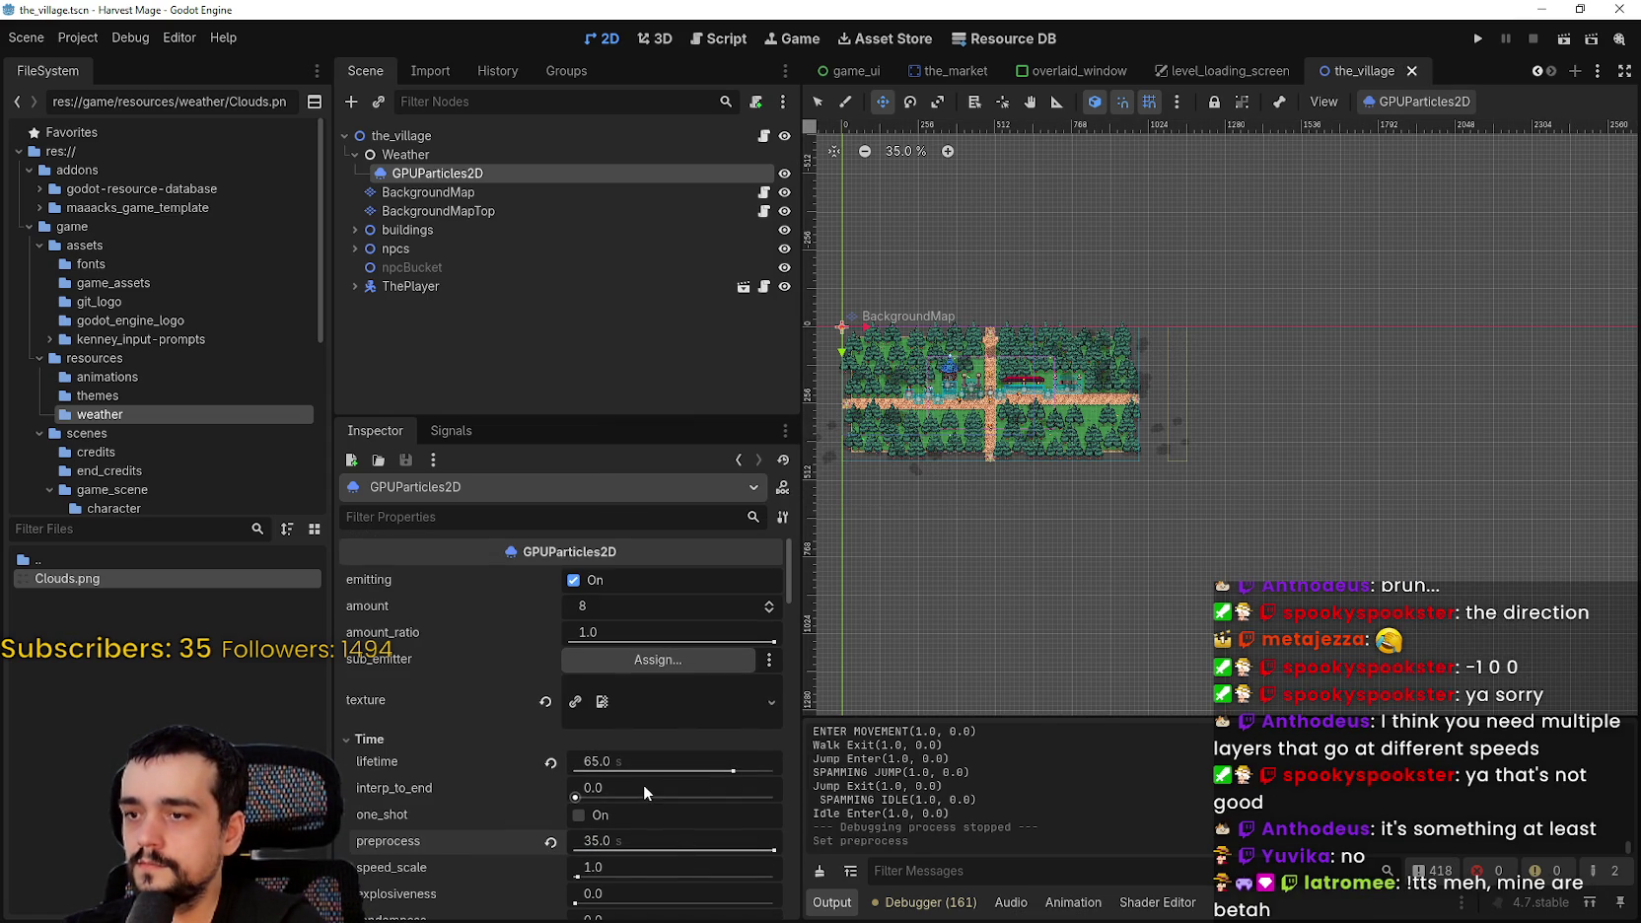
click(730, 606)
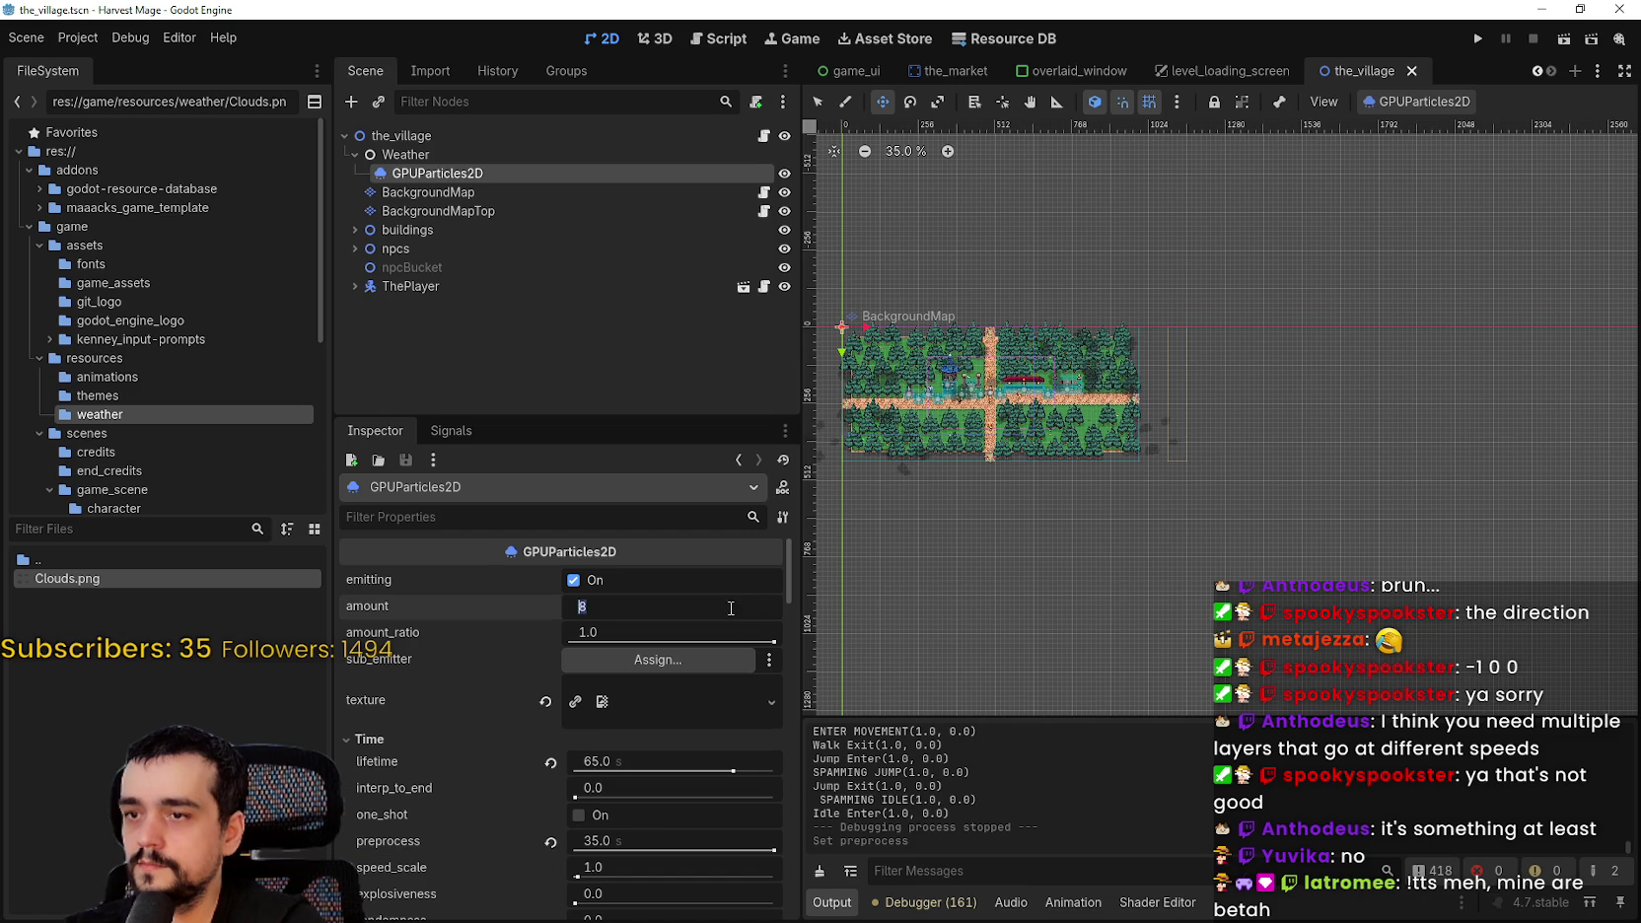
text(16)
key(Return)
scroll(1211, 428, up, 4)
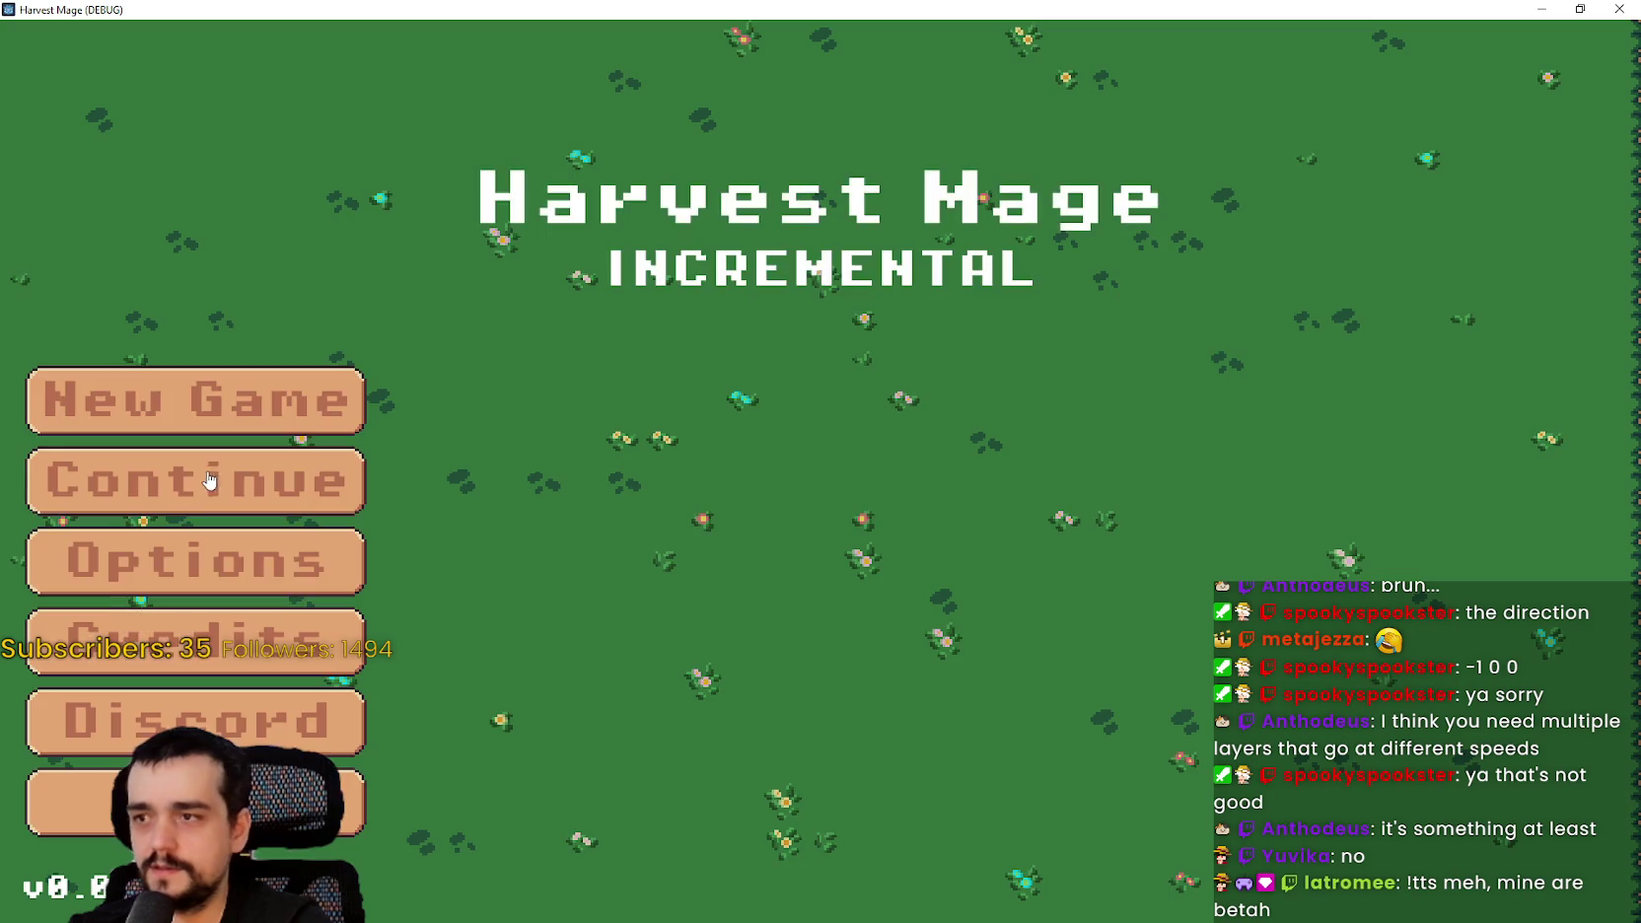
- Continue the saved game and walk the player along the path and toward the blue tower
click(203, 478)
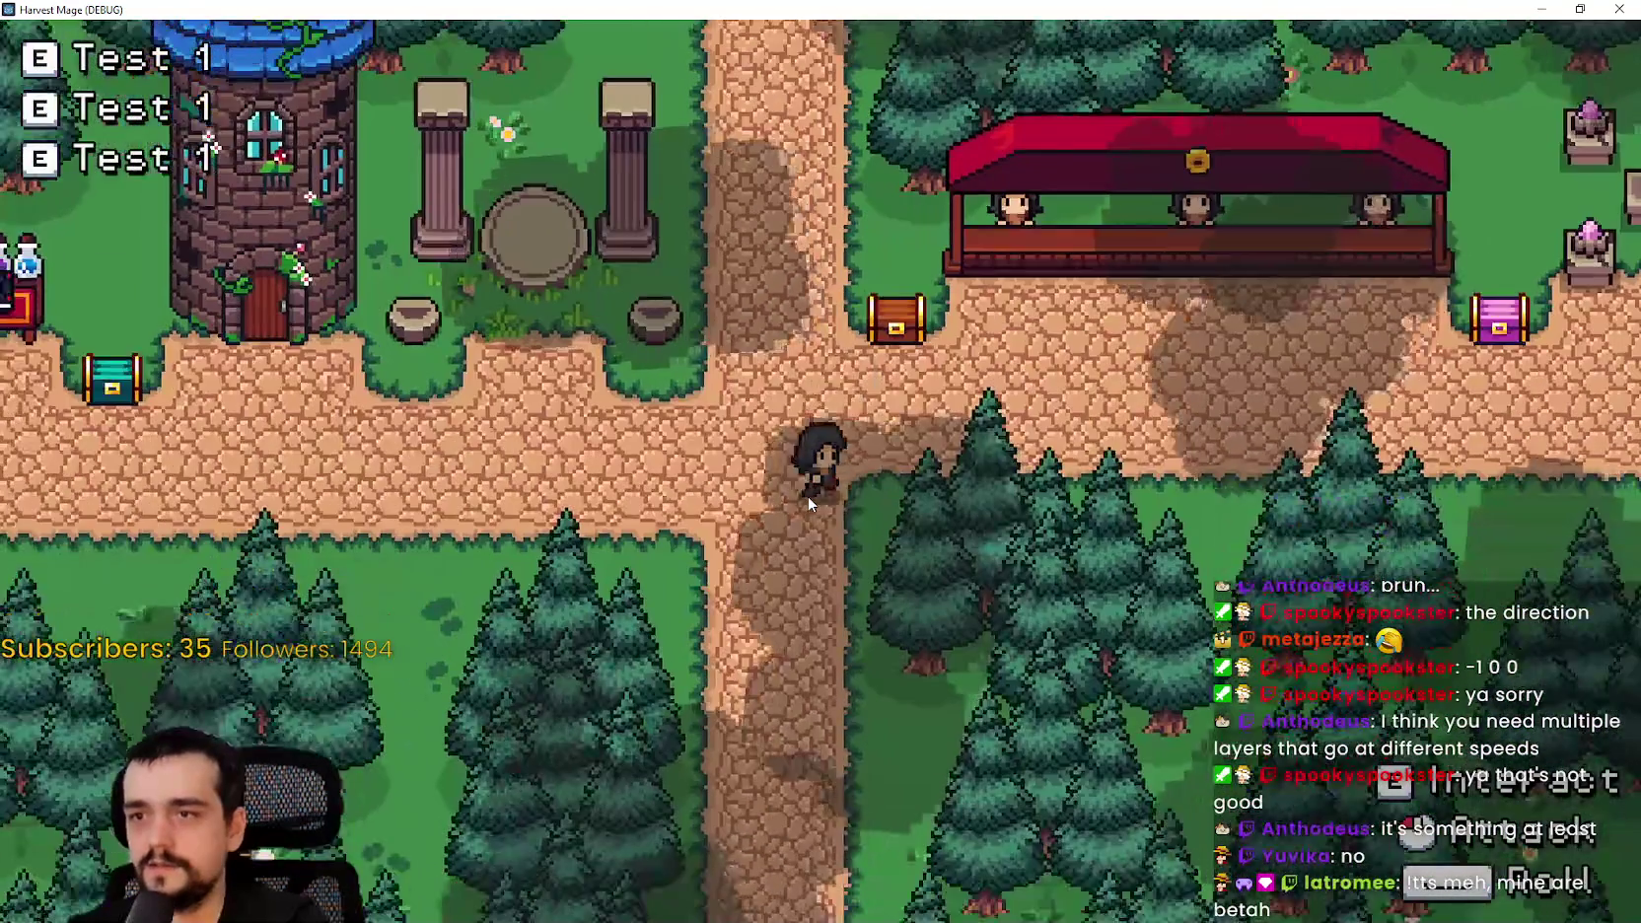
key(d)
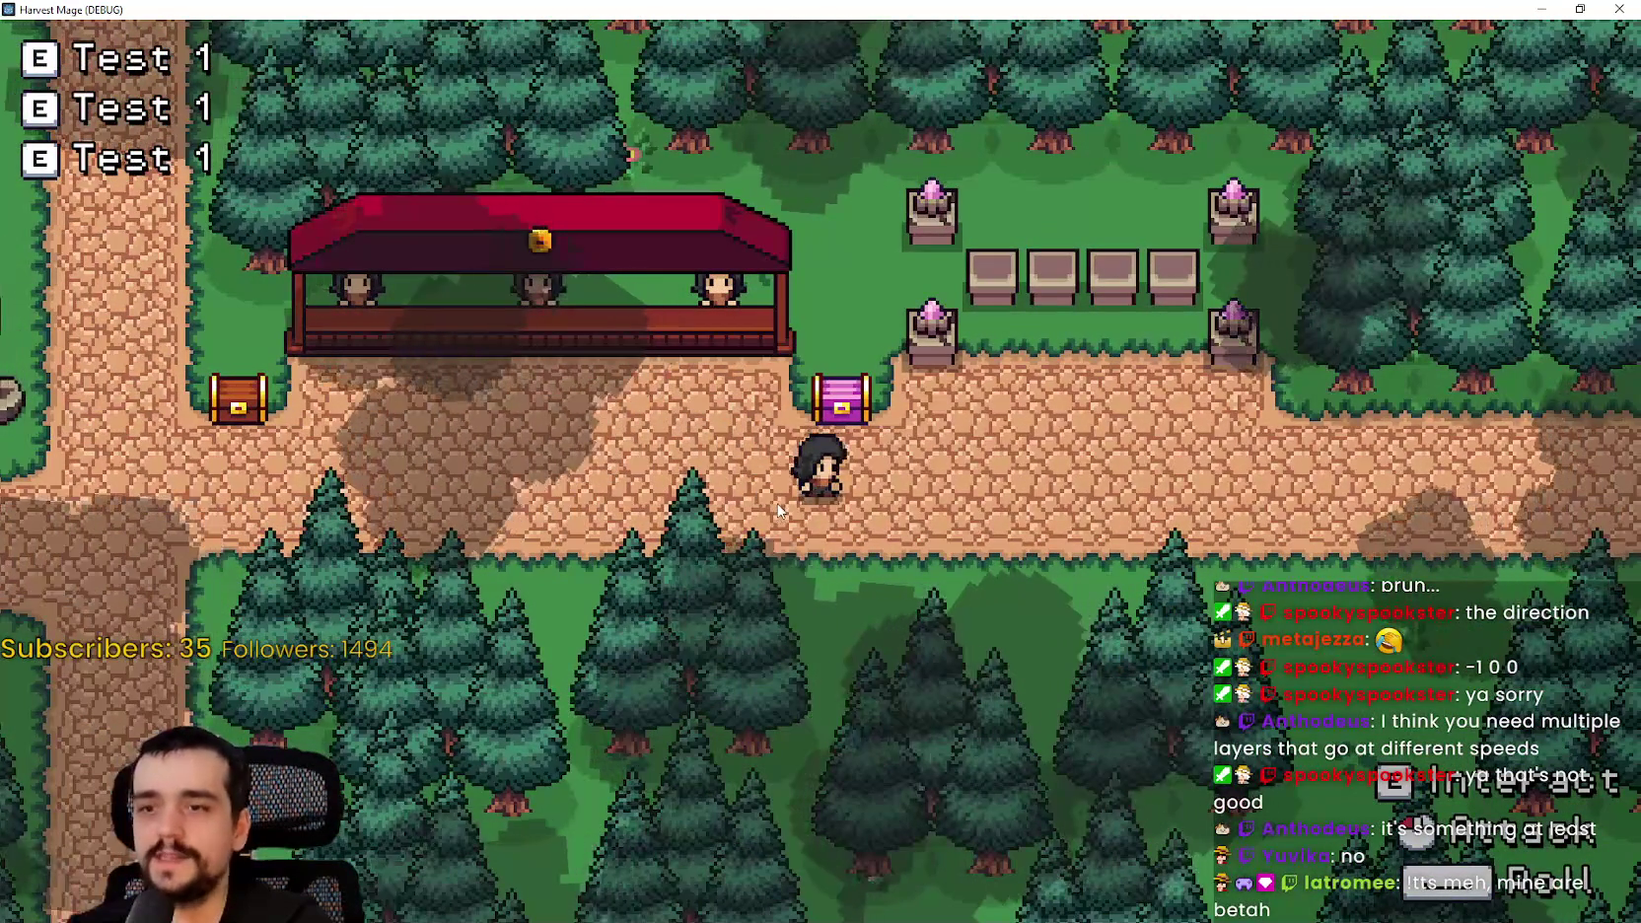
key(d)
key(s)
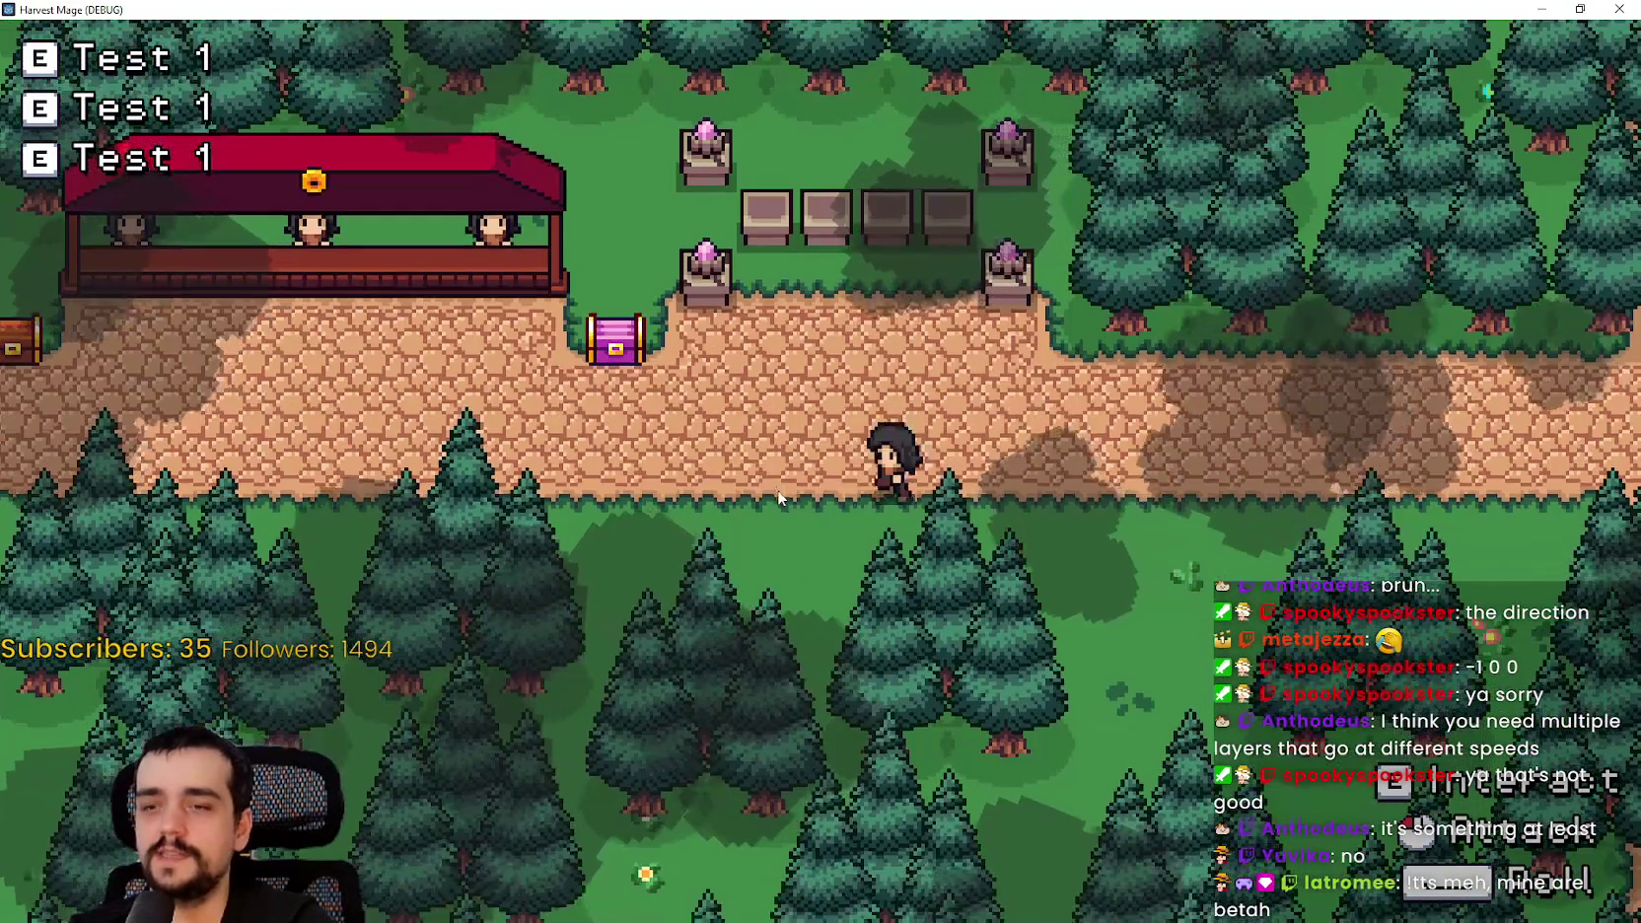
key(a)
key(w)
key(a)
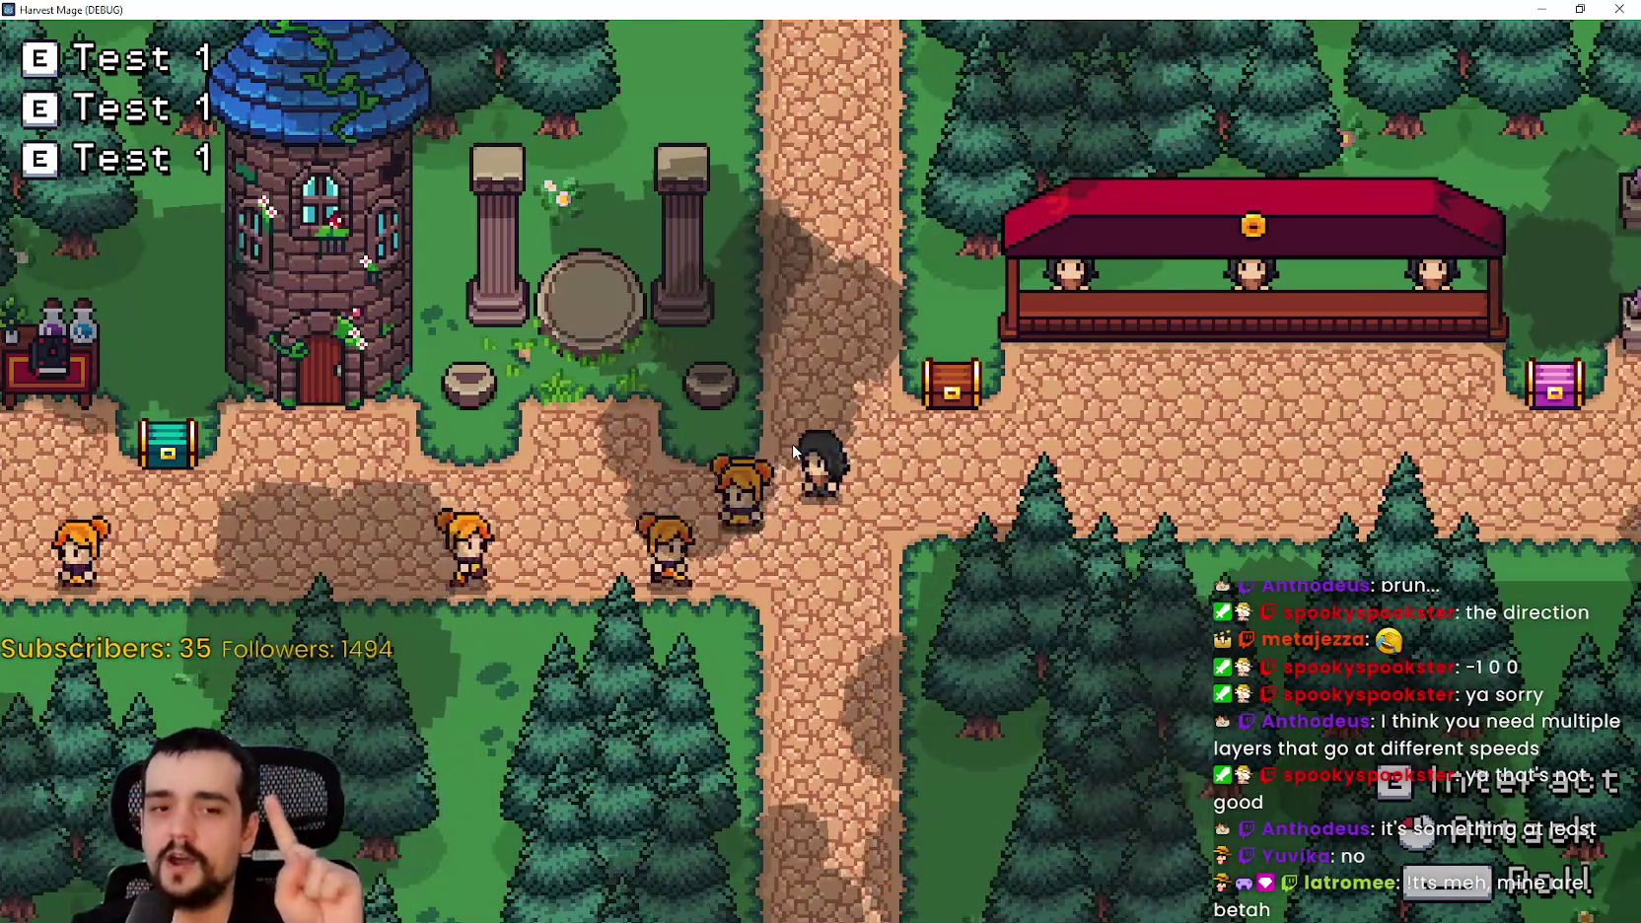
key(d)
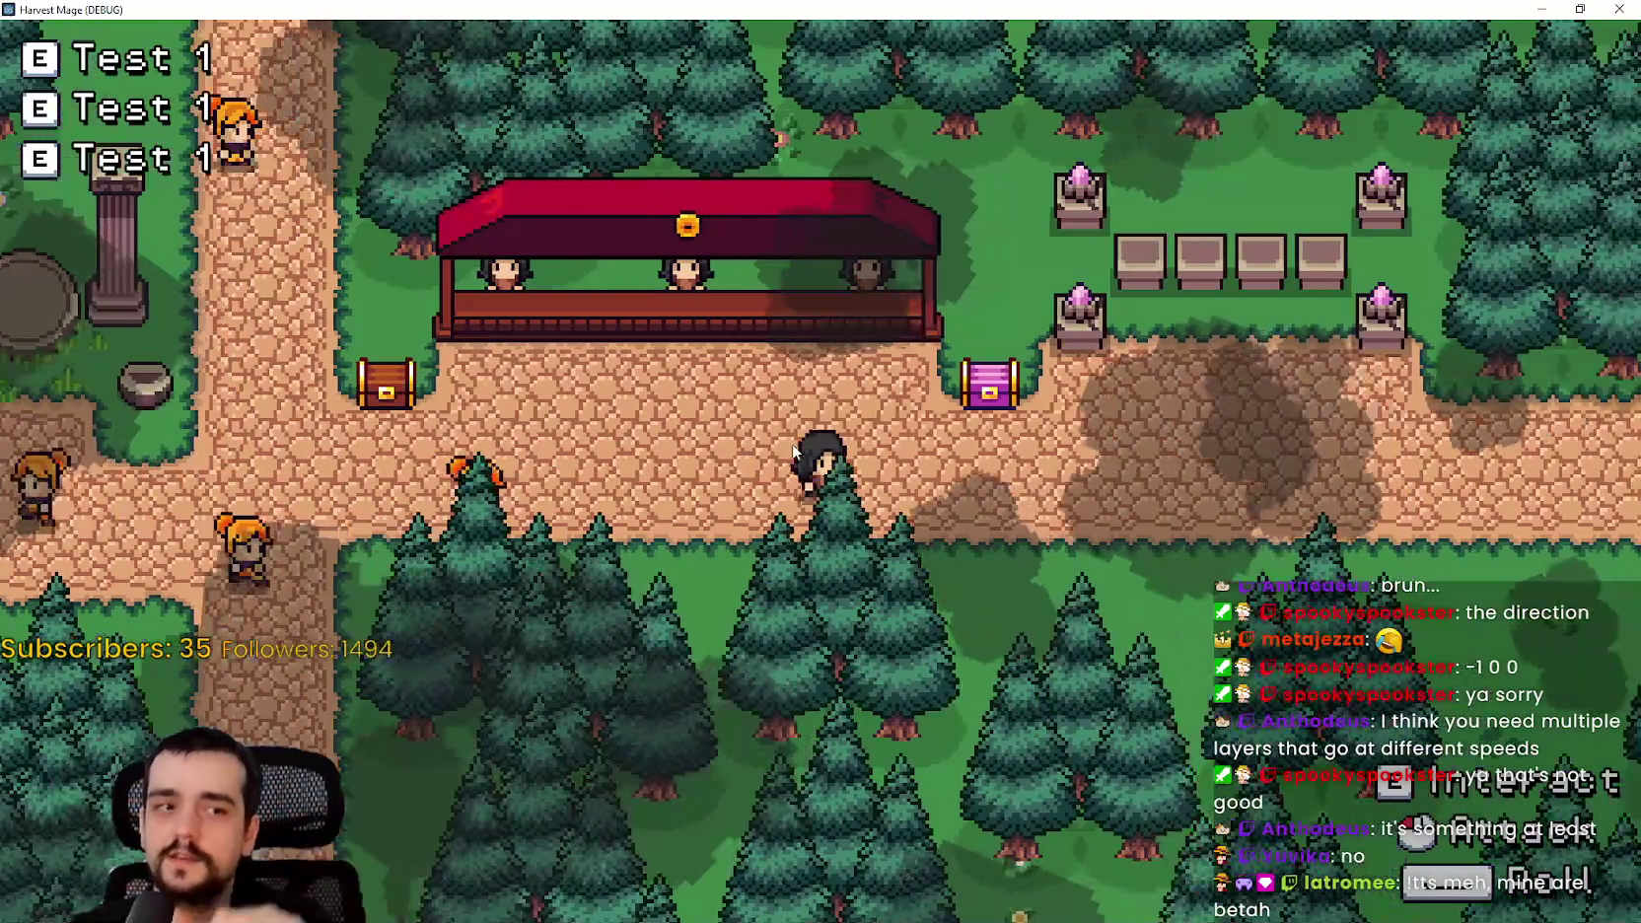
key(d)
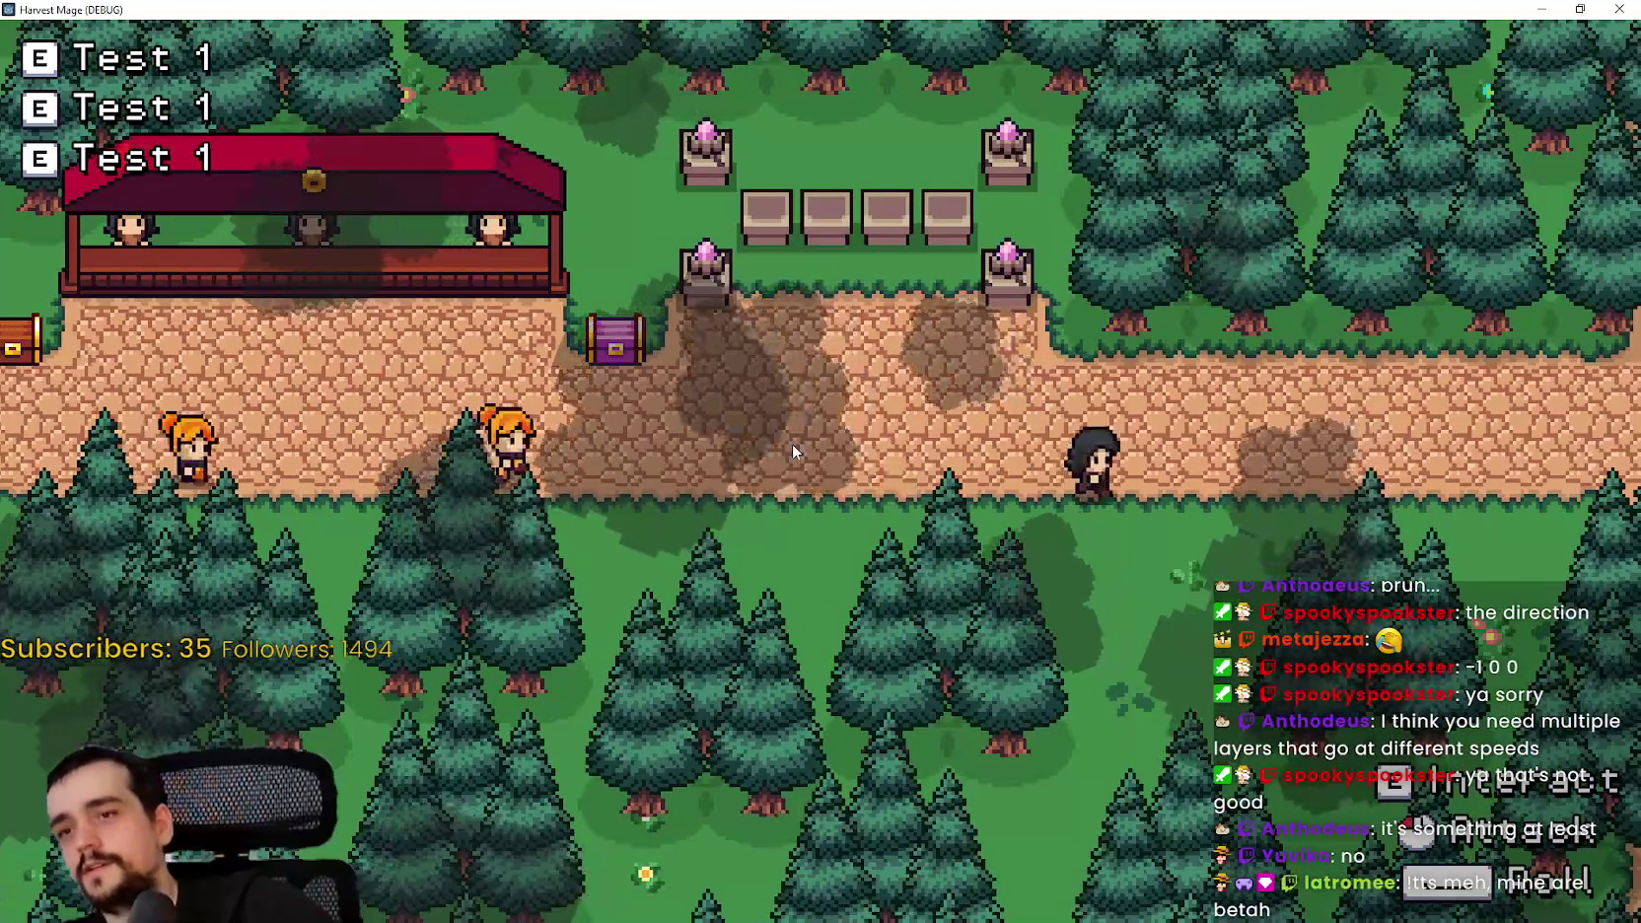
key(a)
key(a)
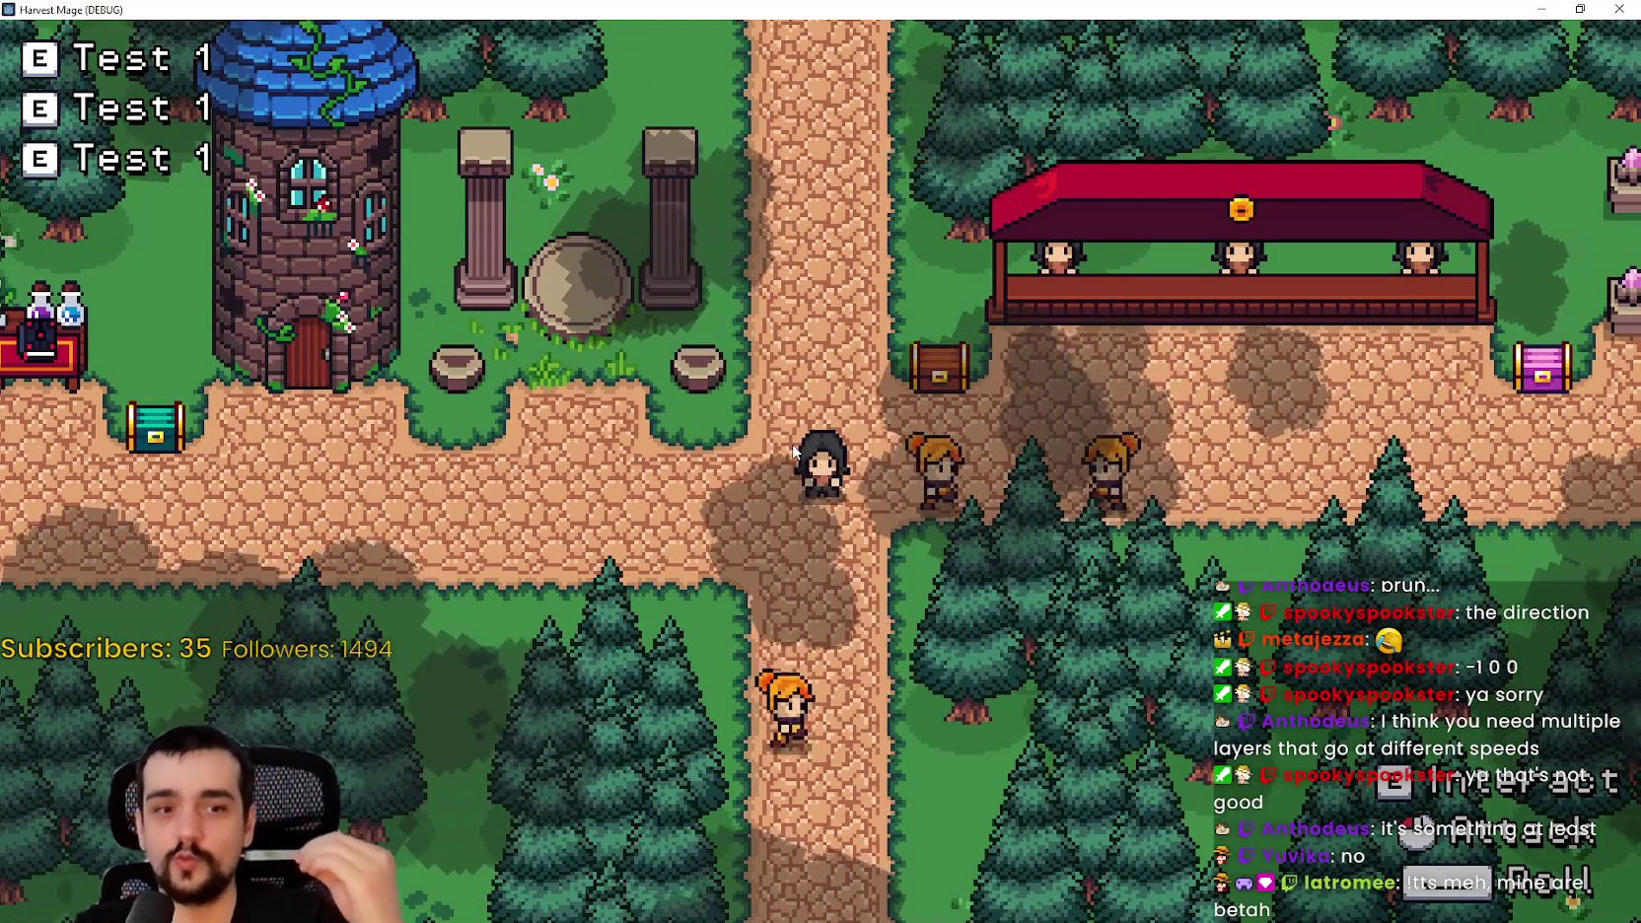
key(s)
key(d)
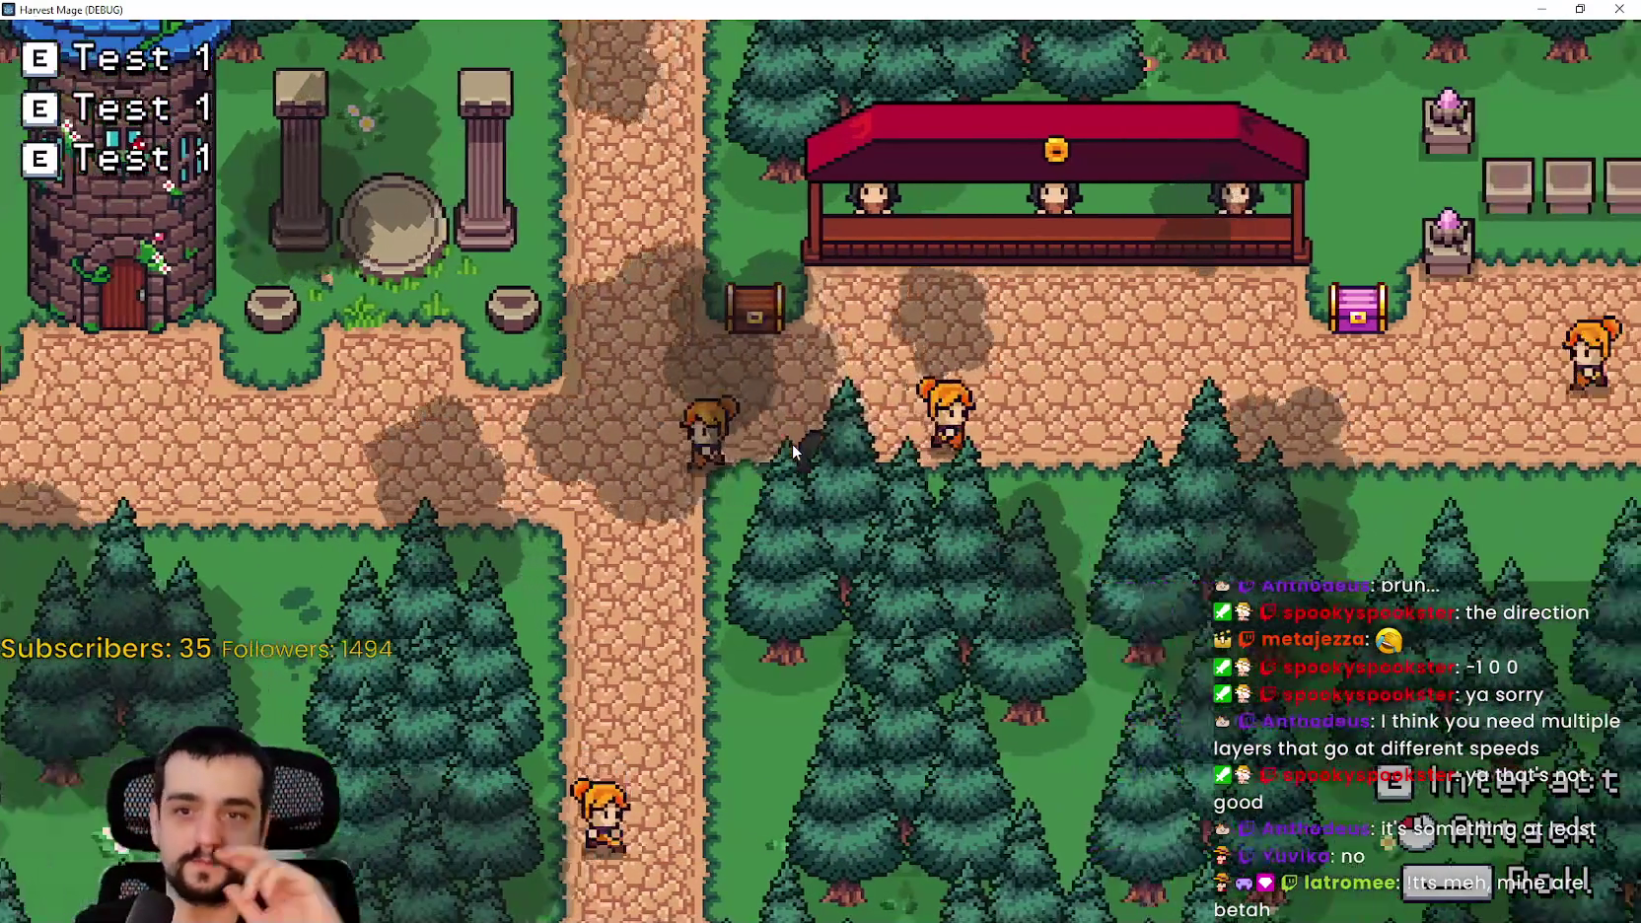
key(w)
key(d)
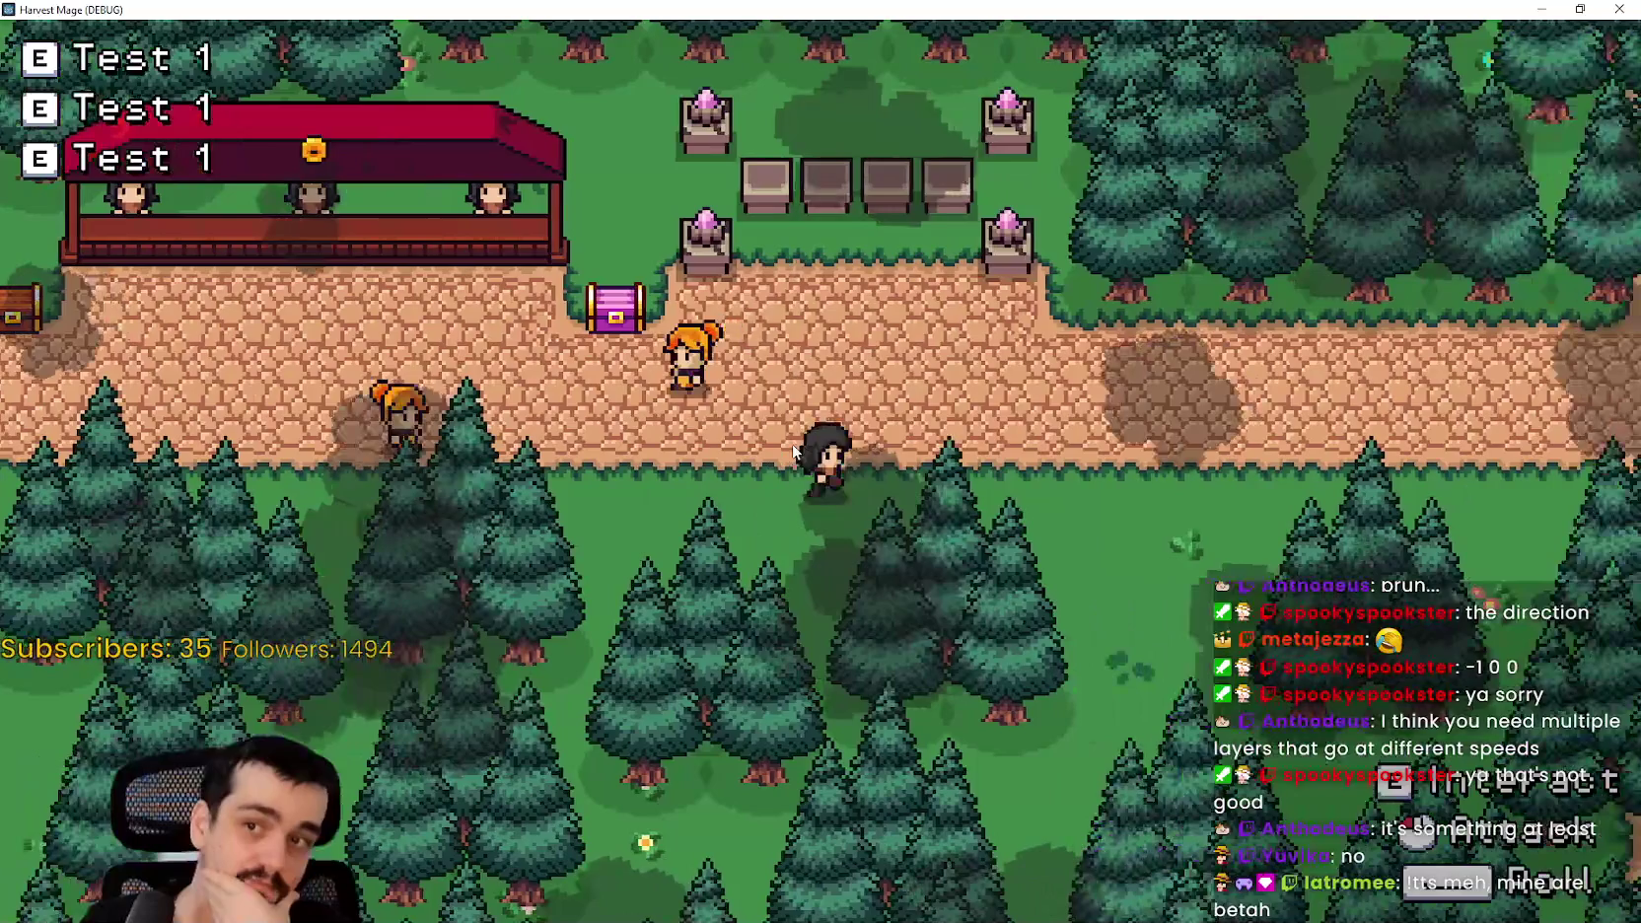
key(w)
key(a)
key(a)
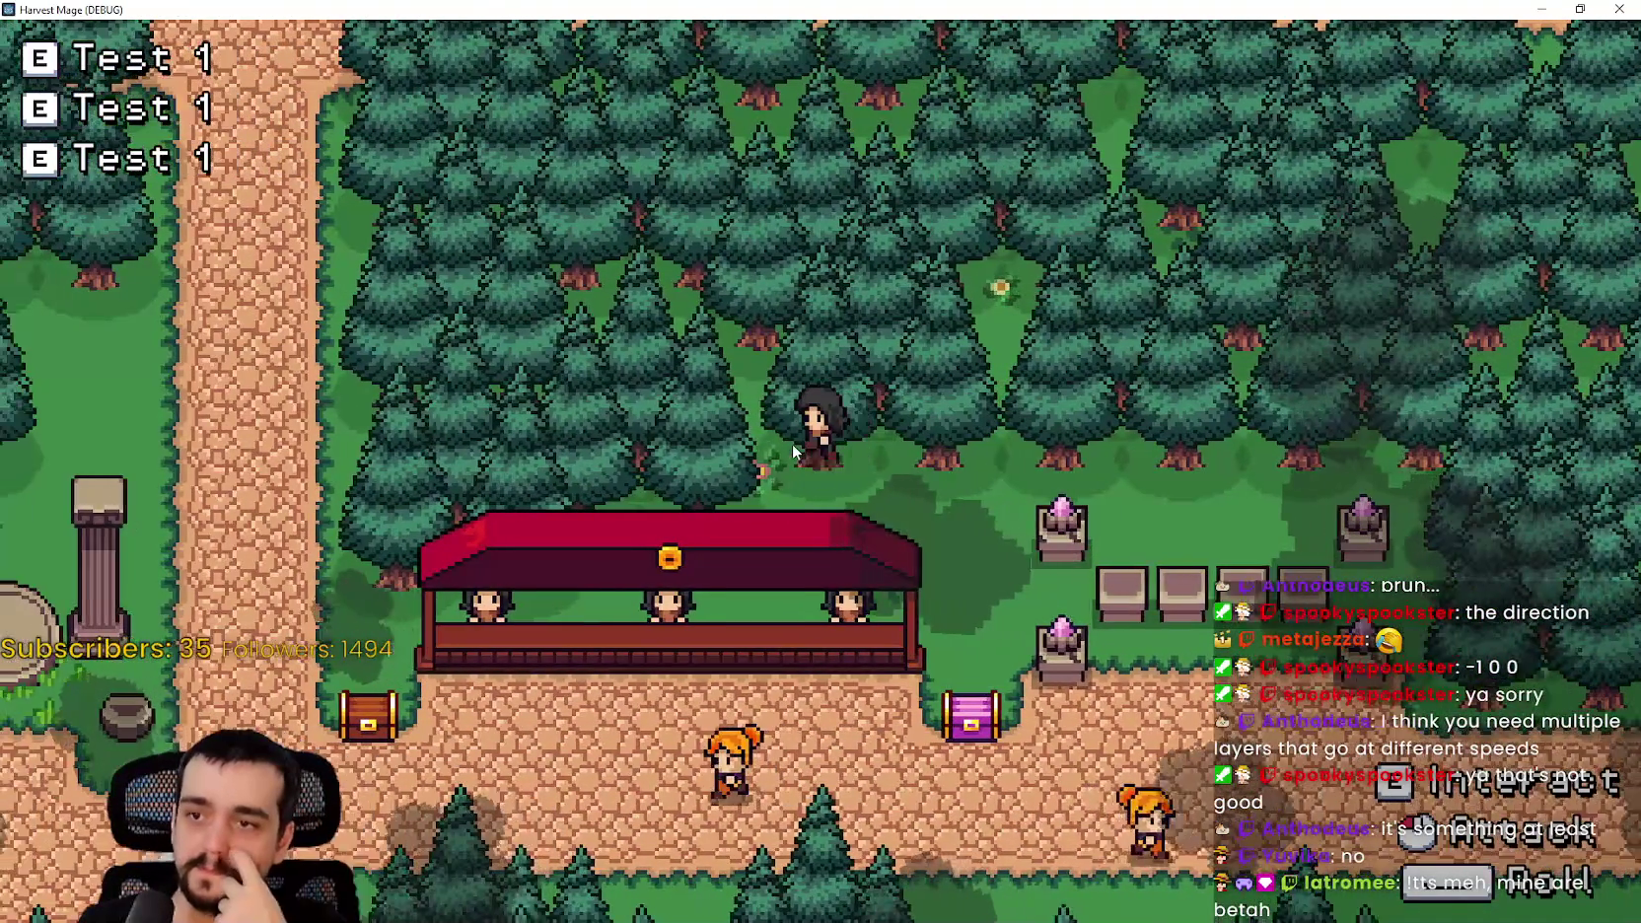
key(s)
key(a)
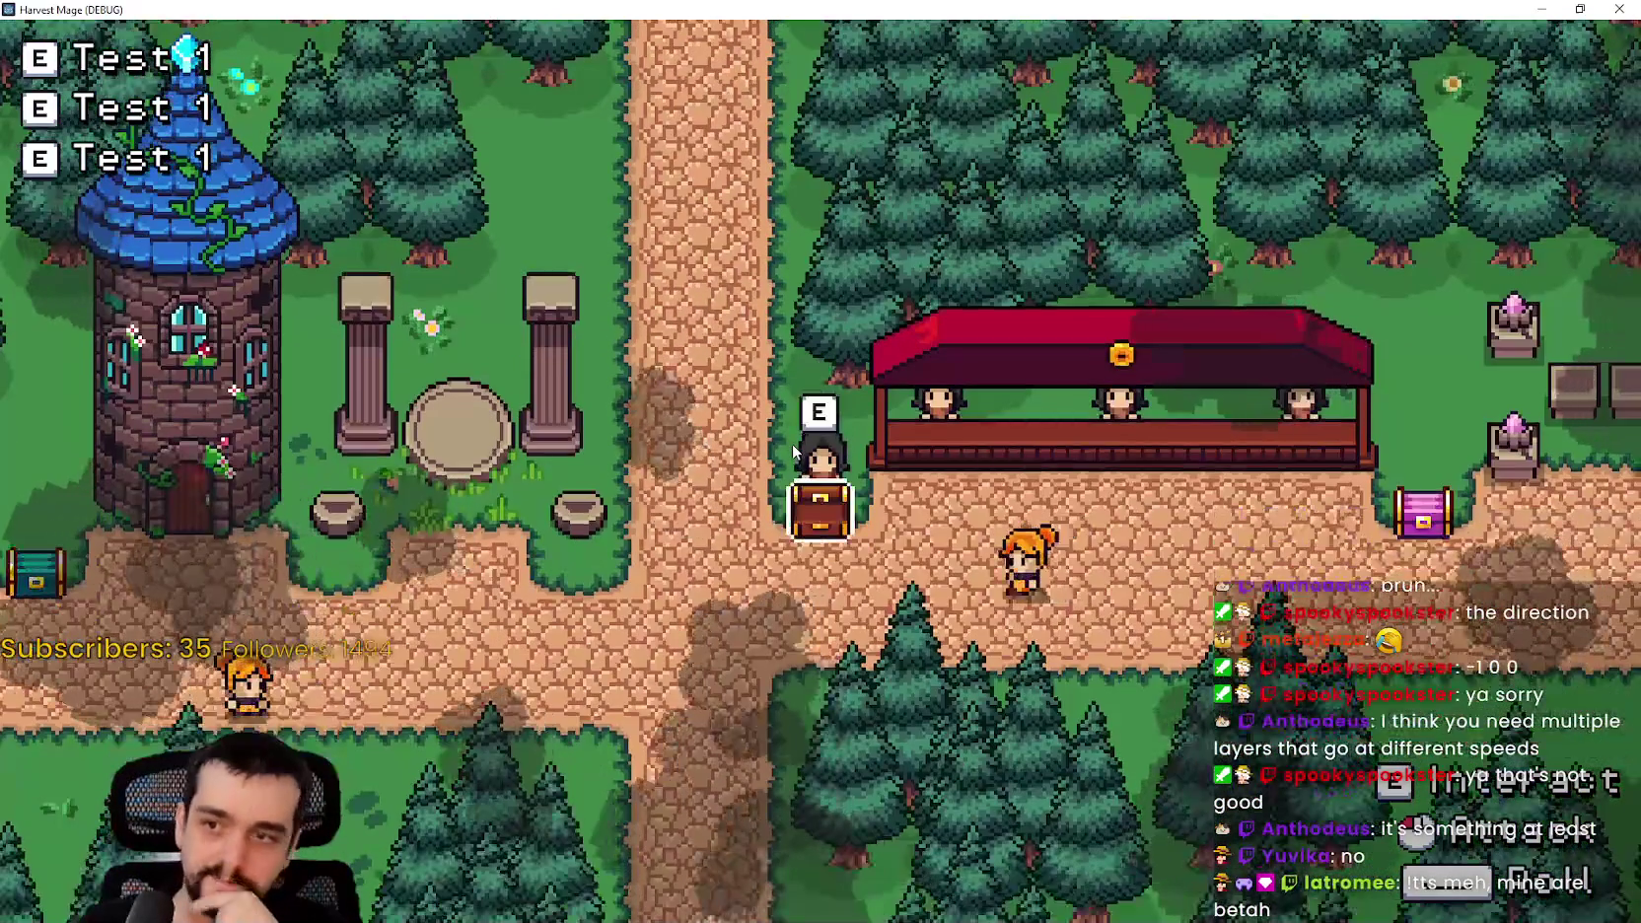
key(s)
key(a)
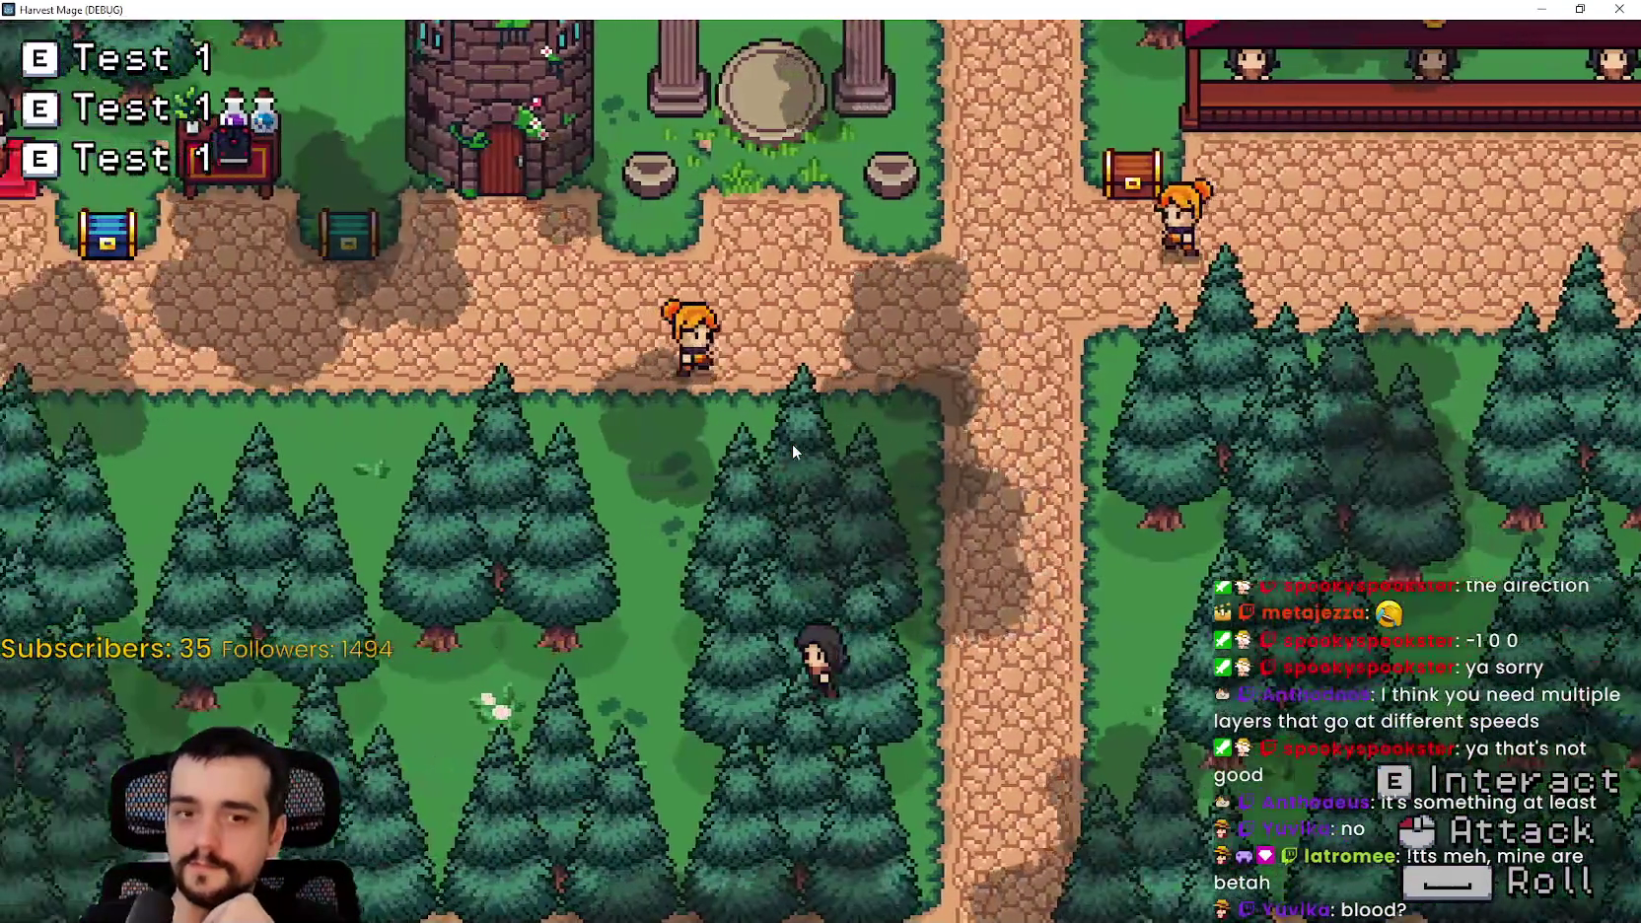
key(a)
key(w)
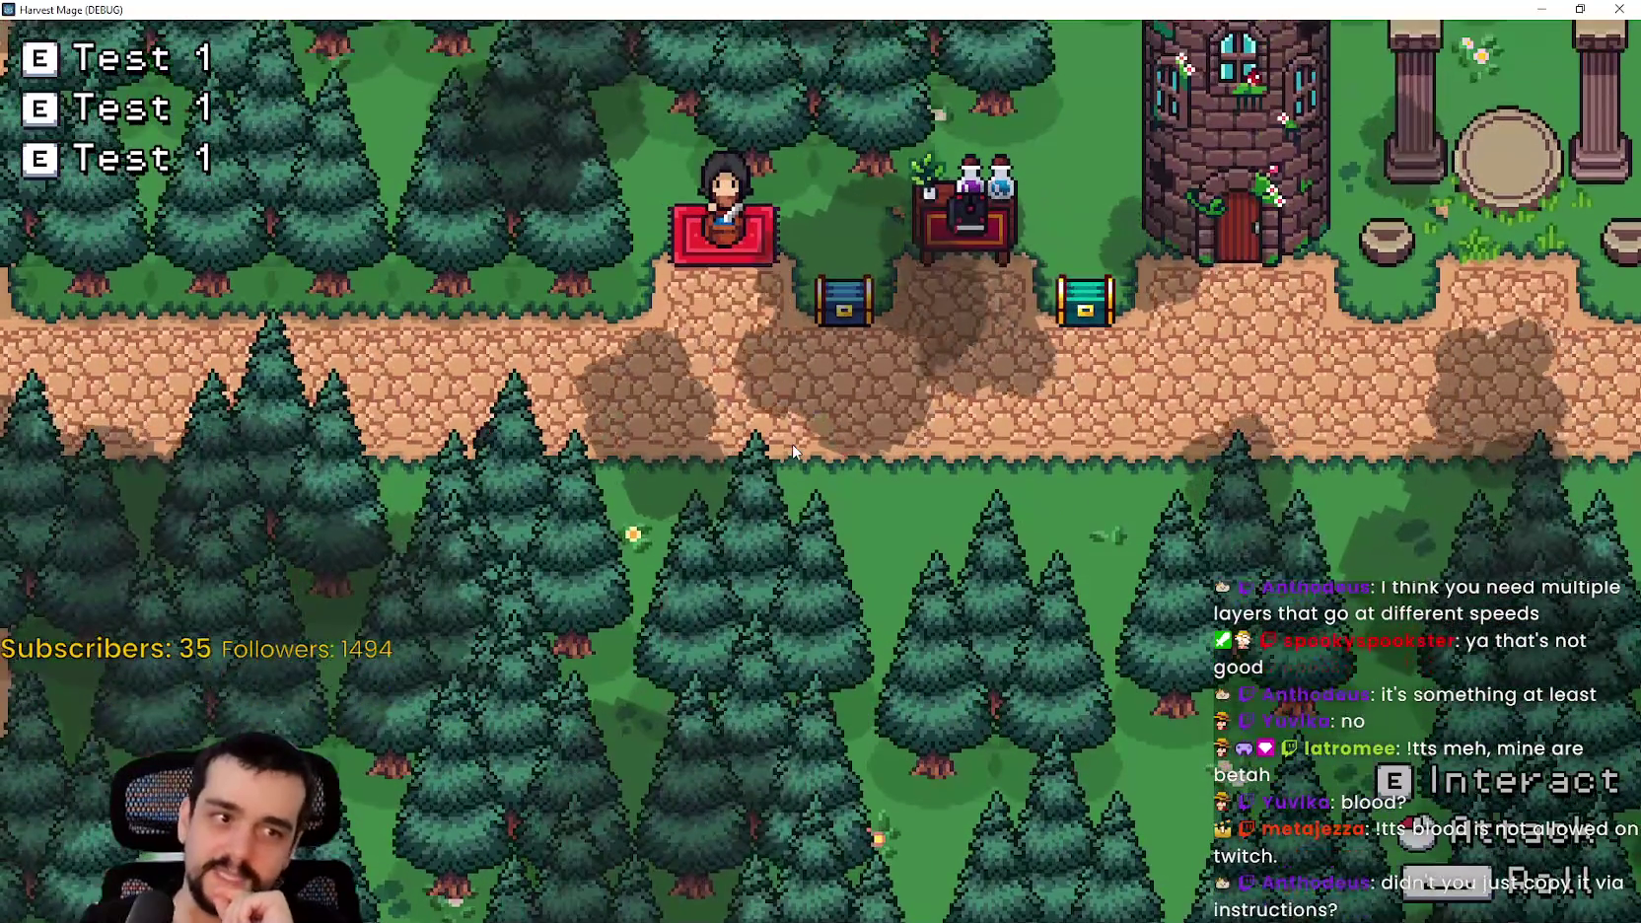
- Walk past the market stall and wizard tower, through the forest clearing level and pillar portal
key(d)
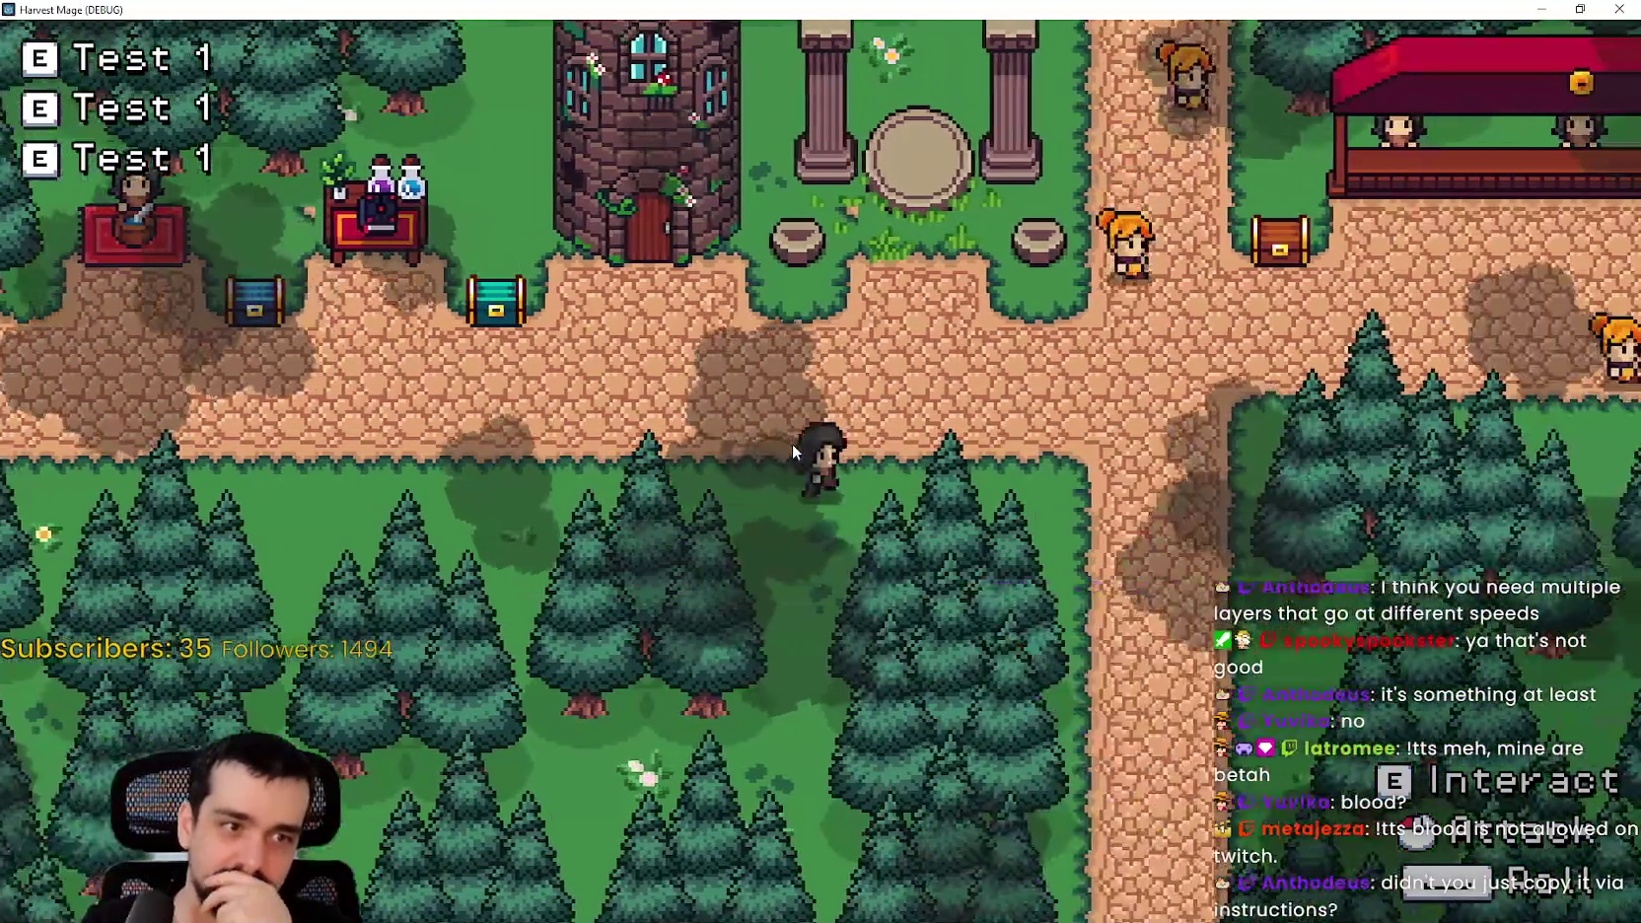
key(w)
key(s)
key(a)
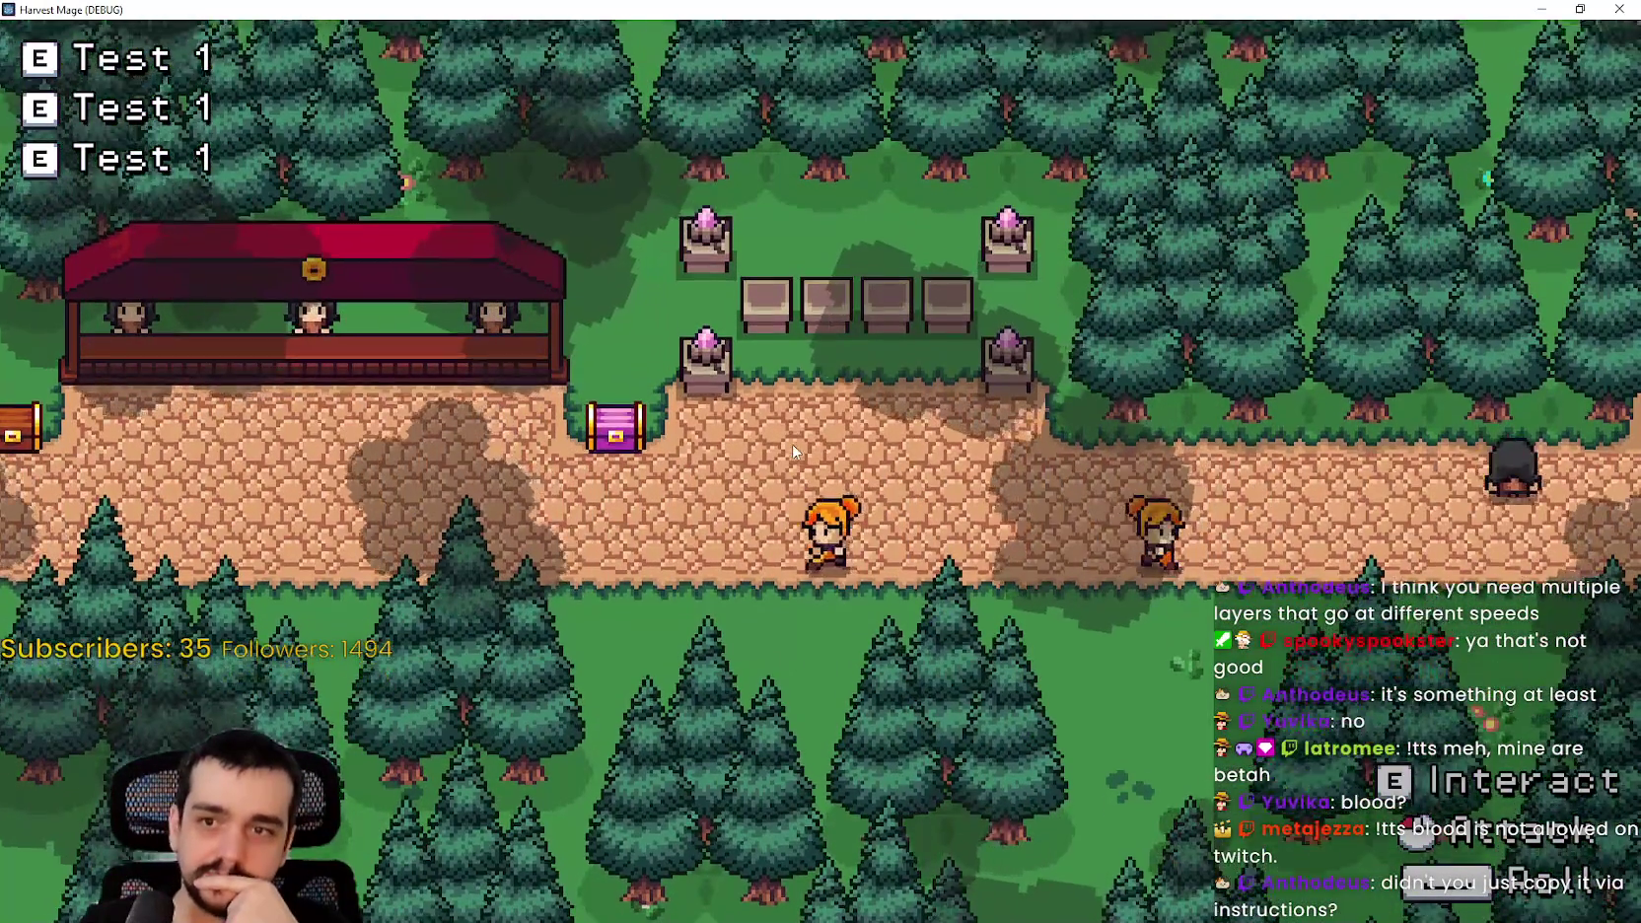
key(a)
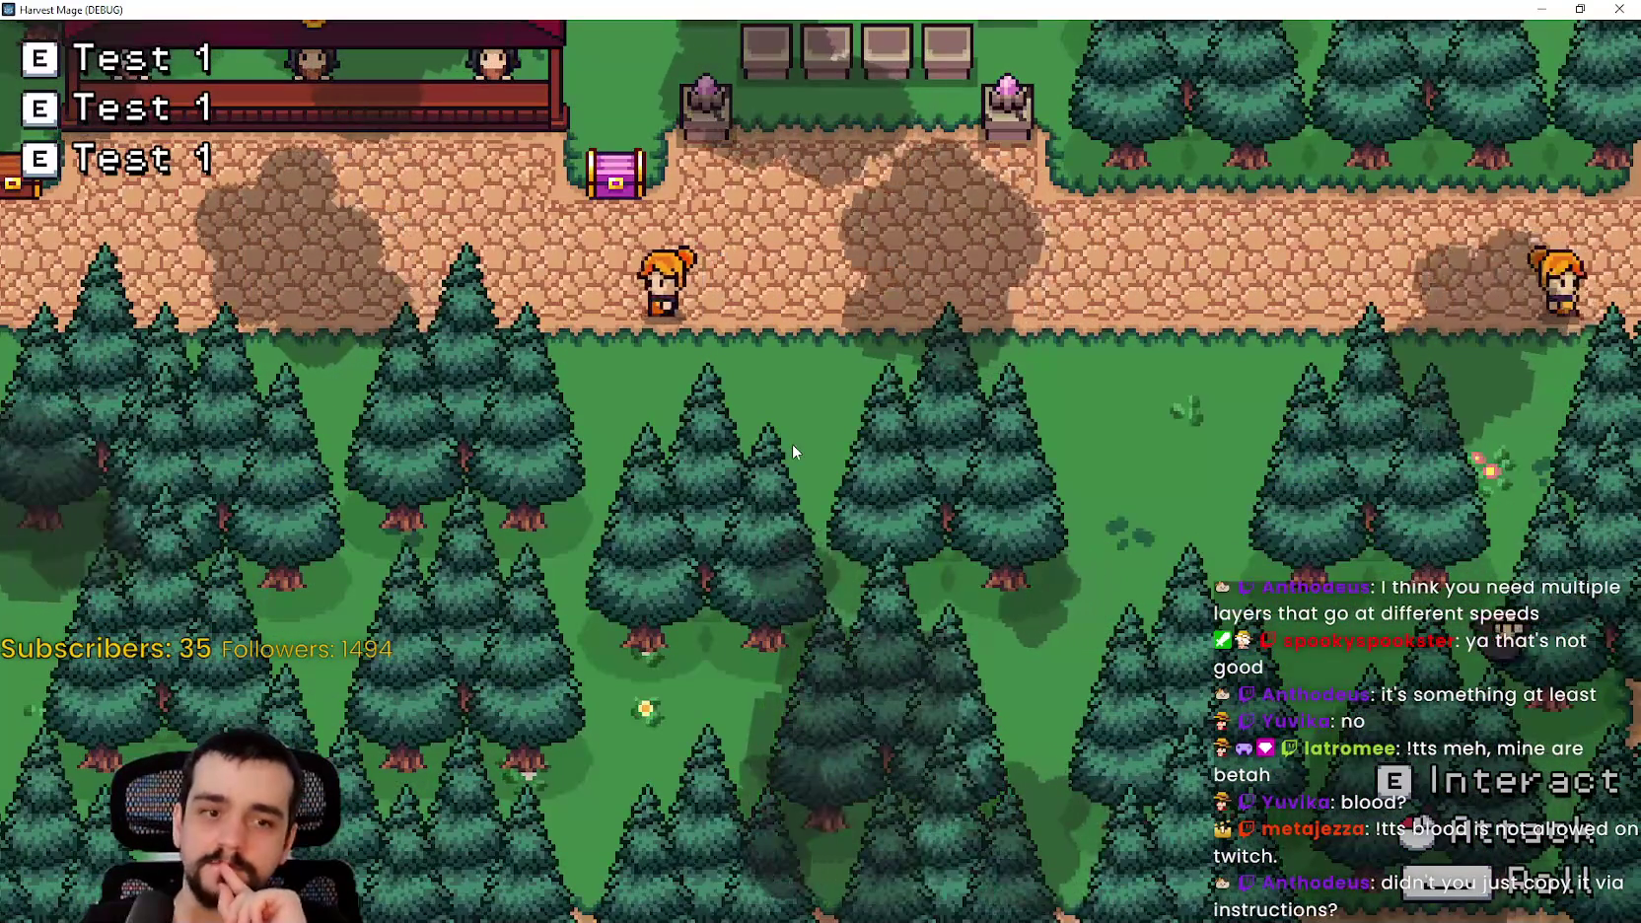
key(a)
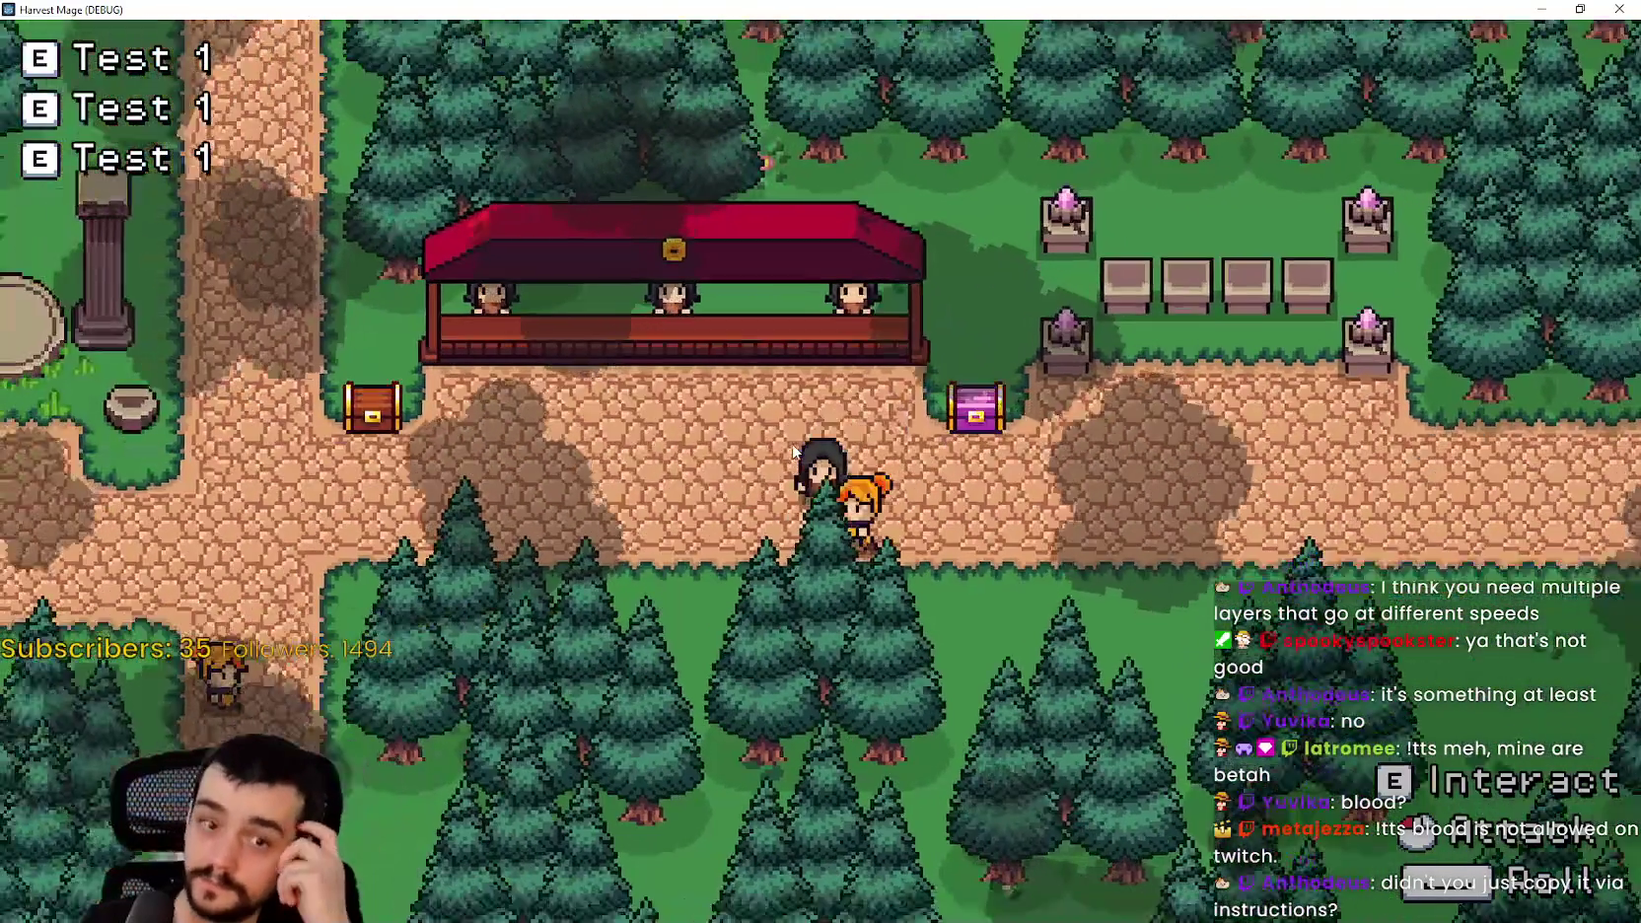
key(s)
key(a)
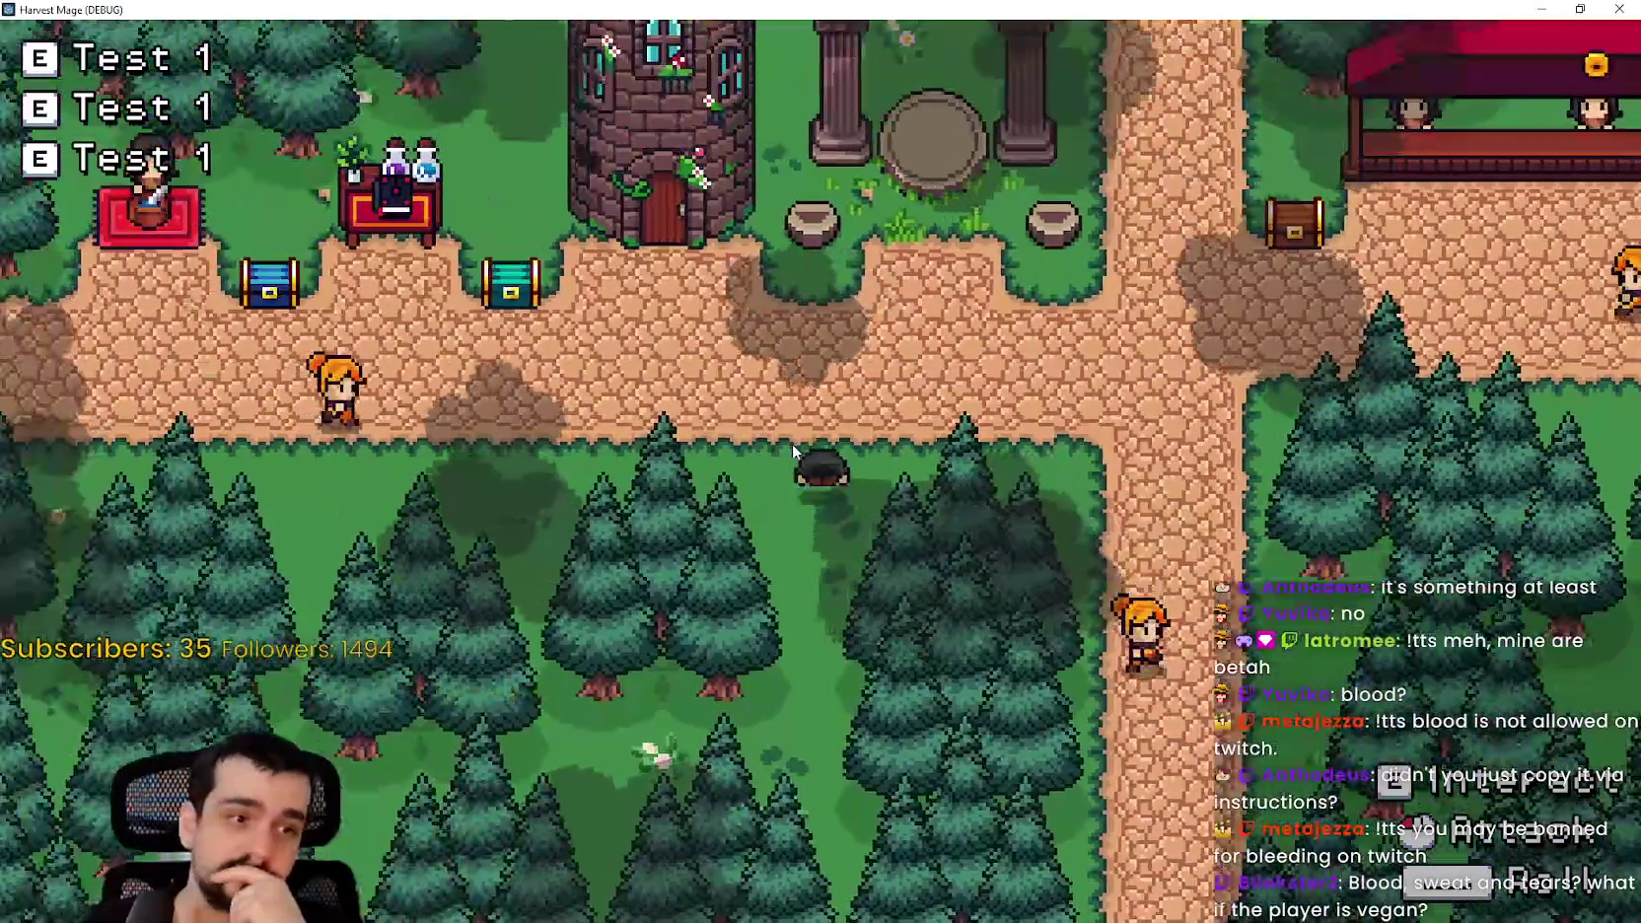
key(a)
key(d)
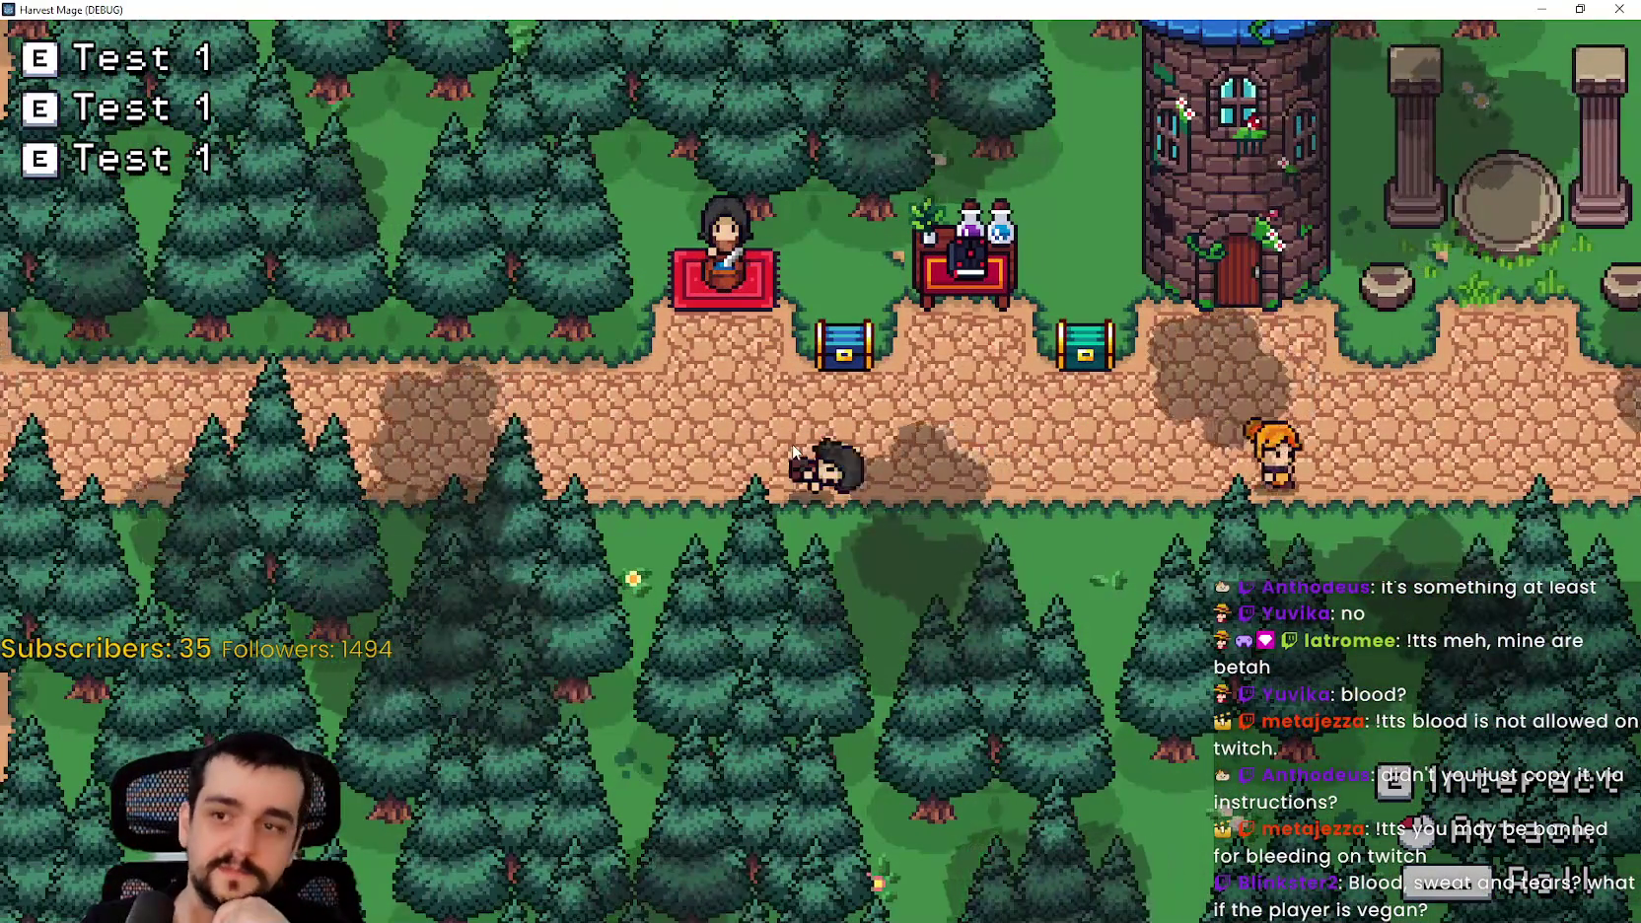
key(d)
key(w)
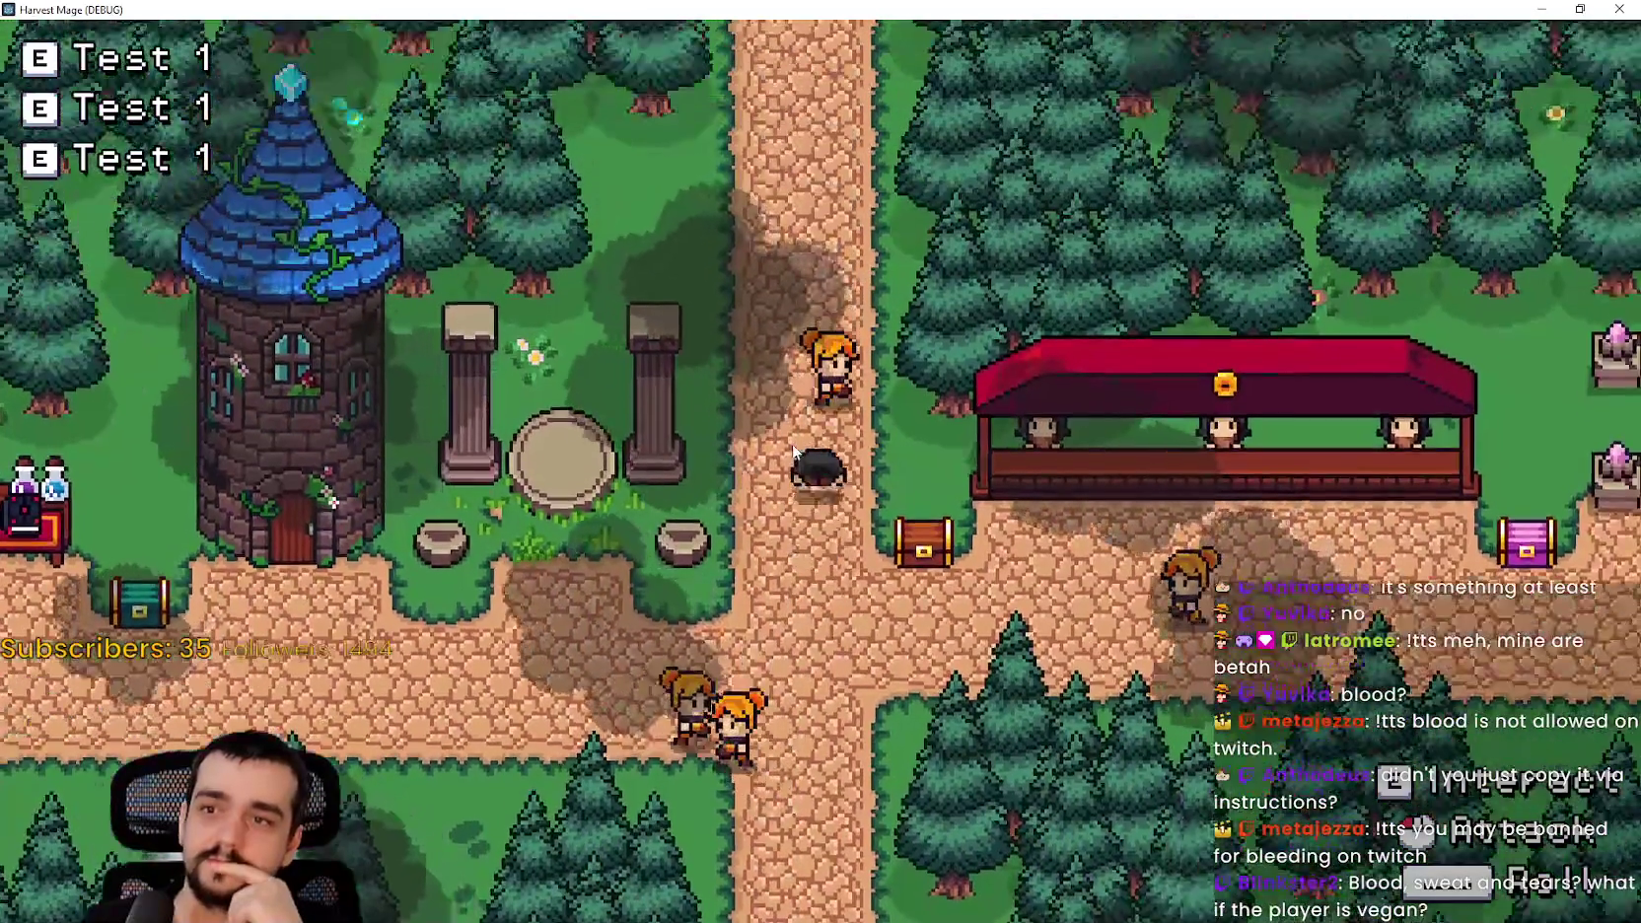
key(d)
key(s)
key(s)
key(a)
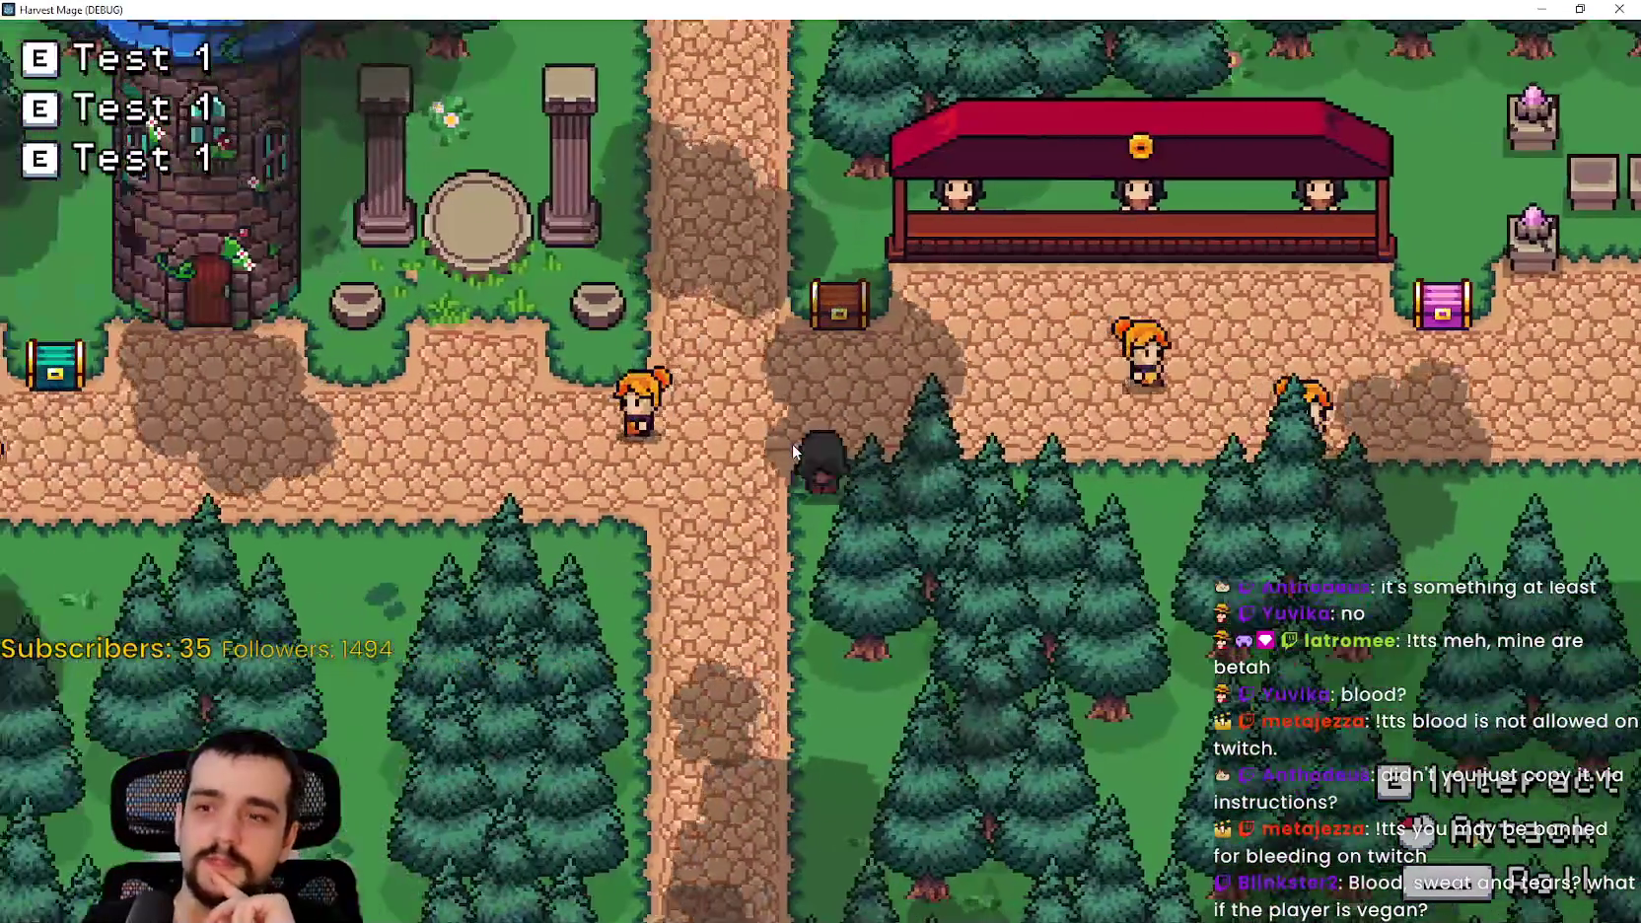
key(d)
key(s)
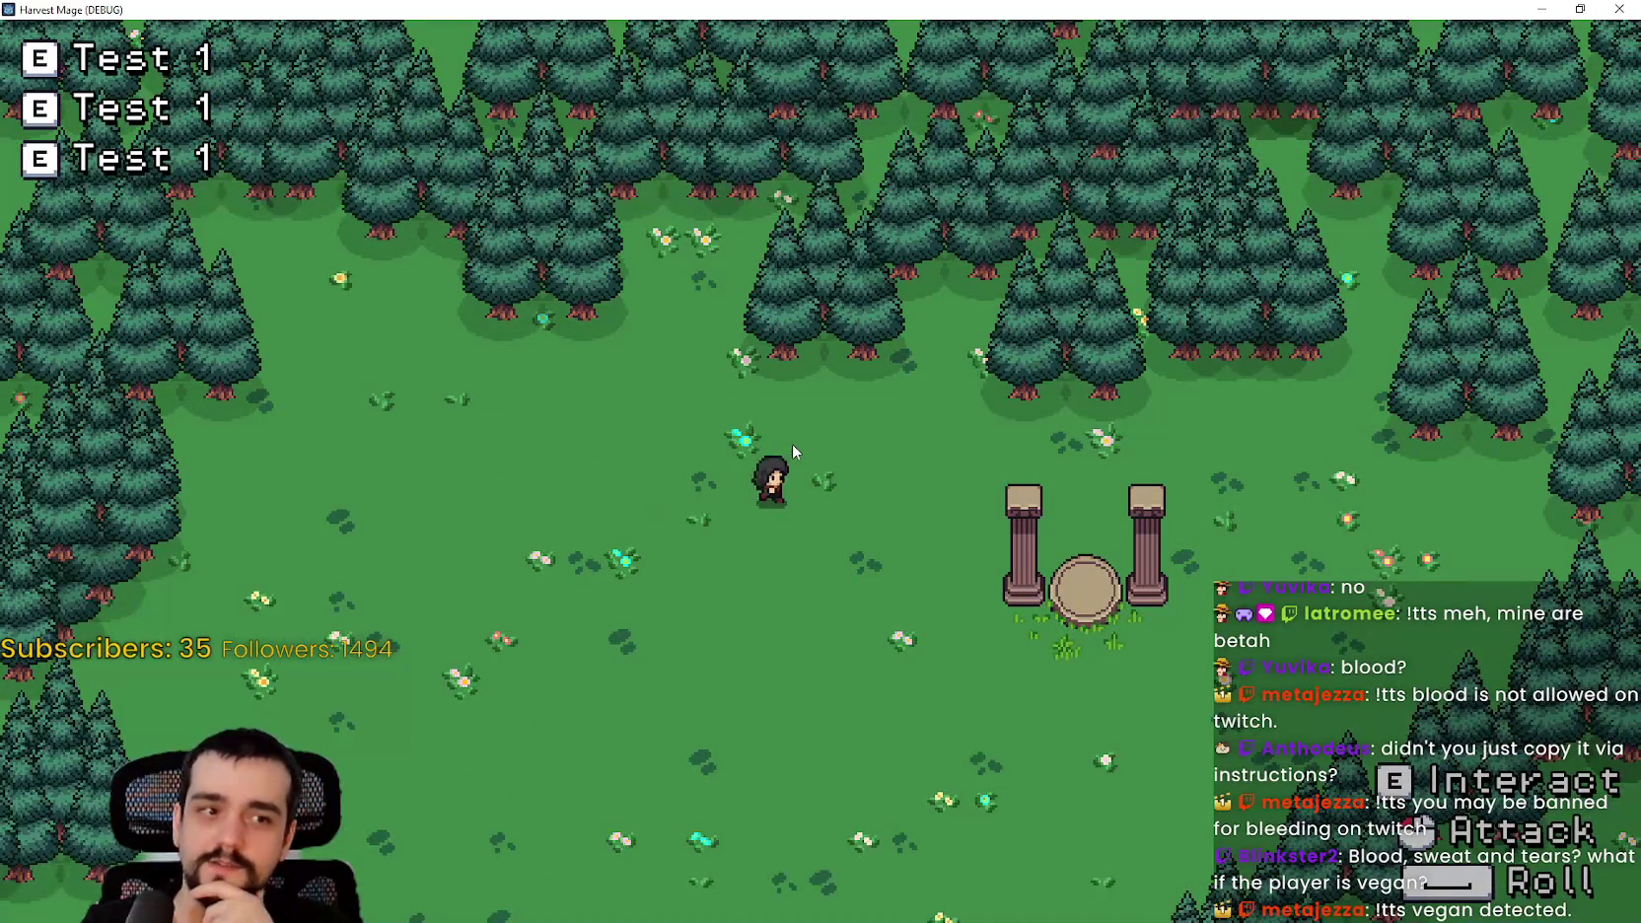
key(s)
key(d)
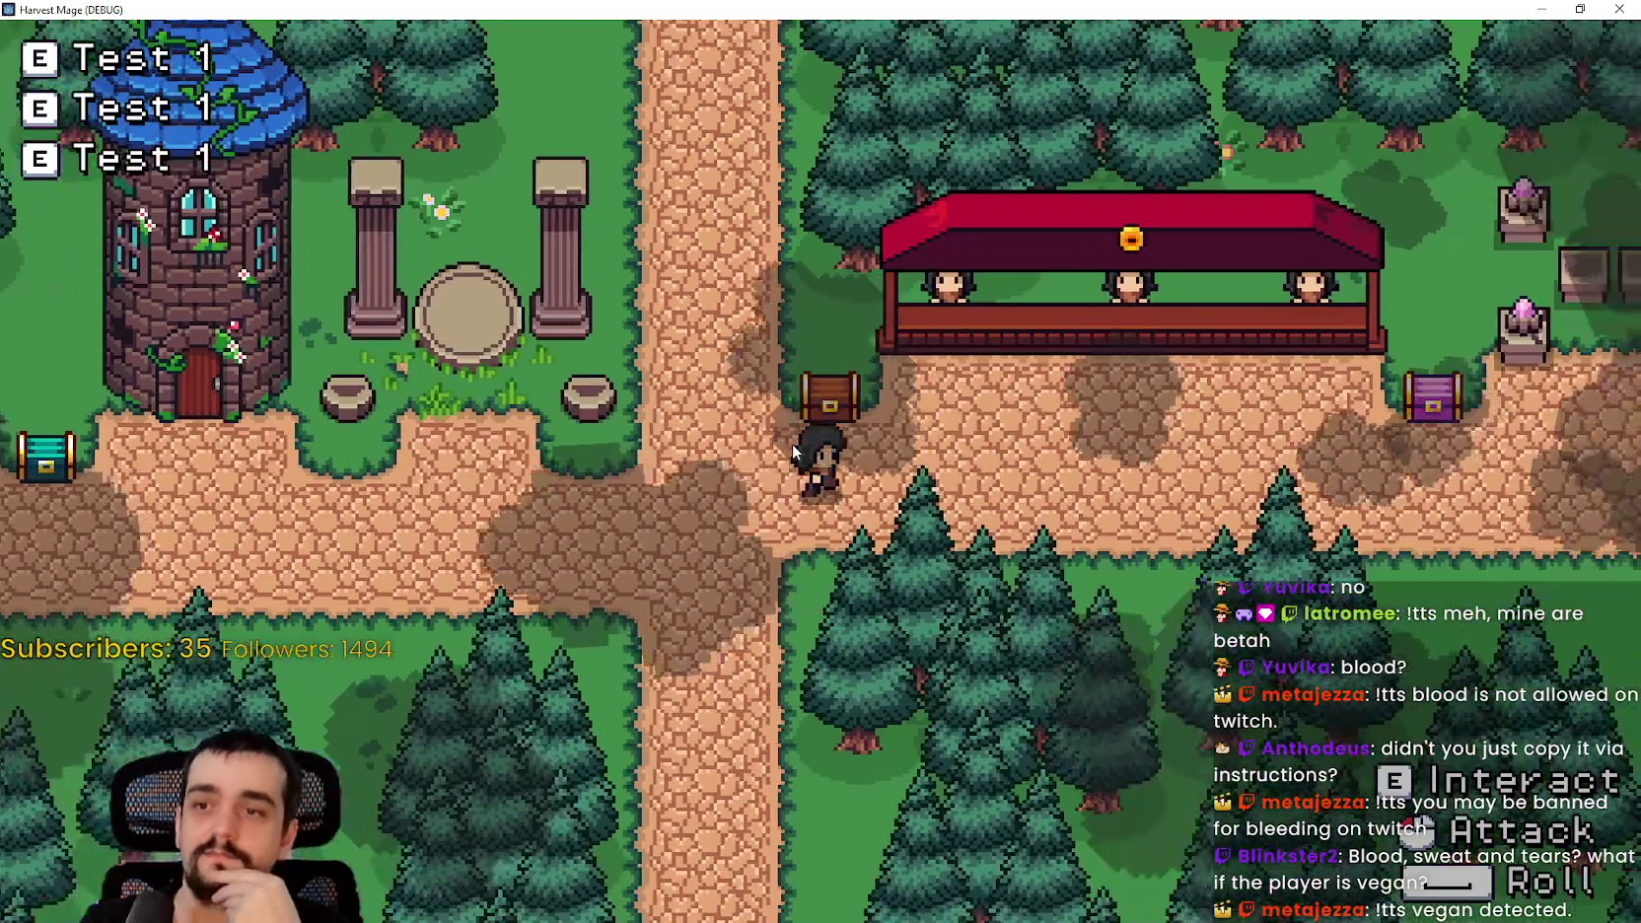
key(d)
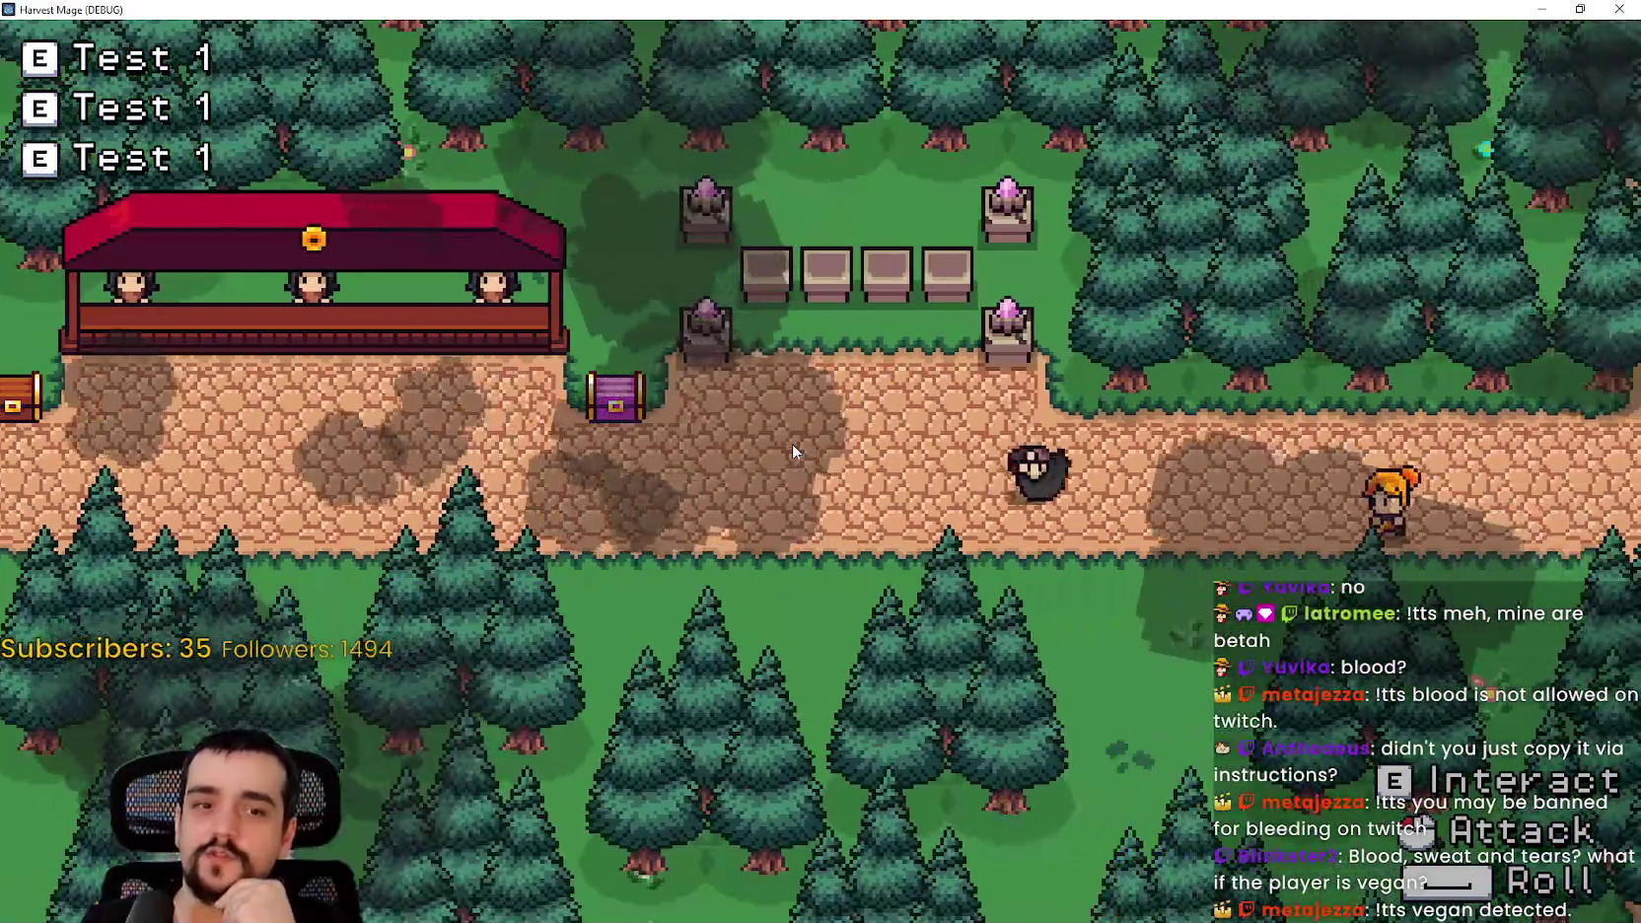
key(w)
key(a)
key(w)
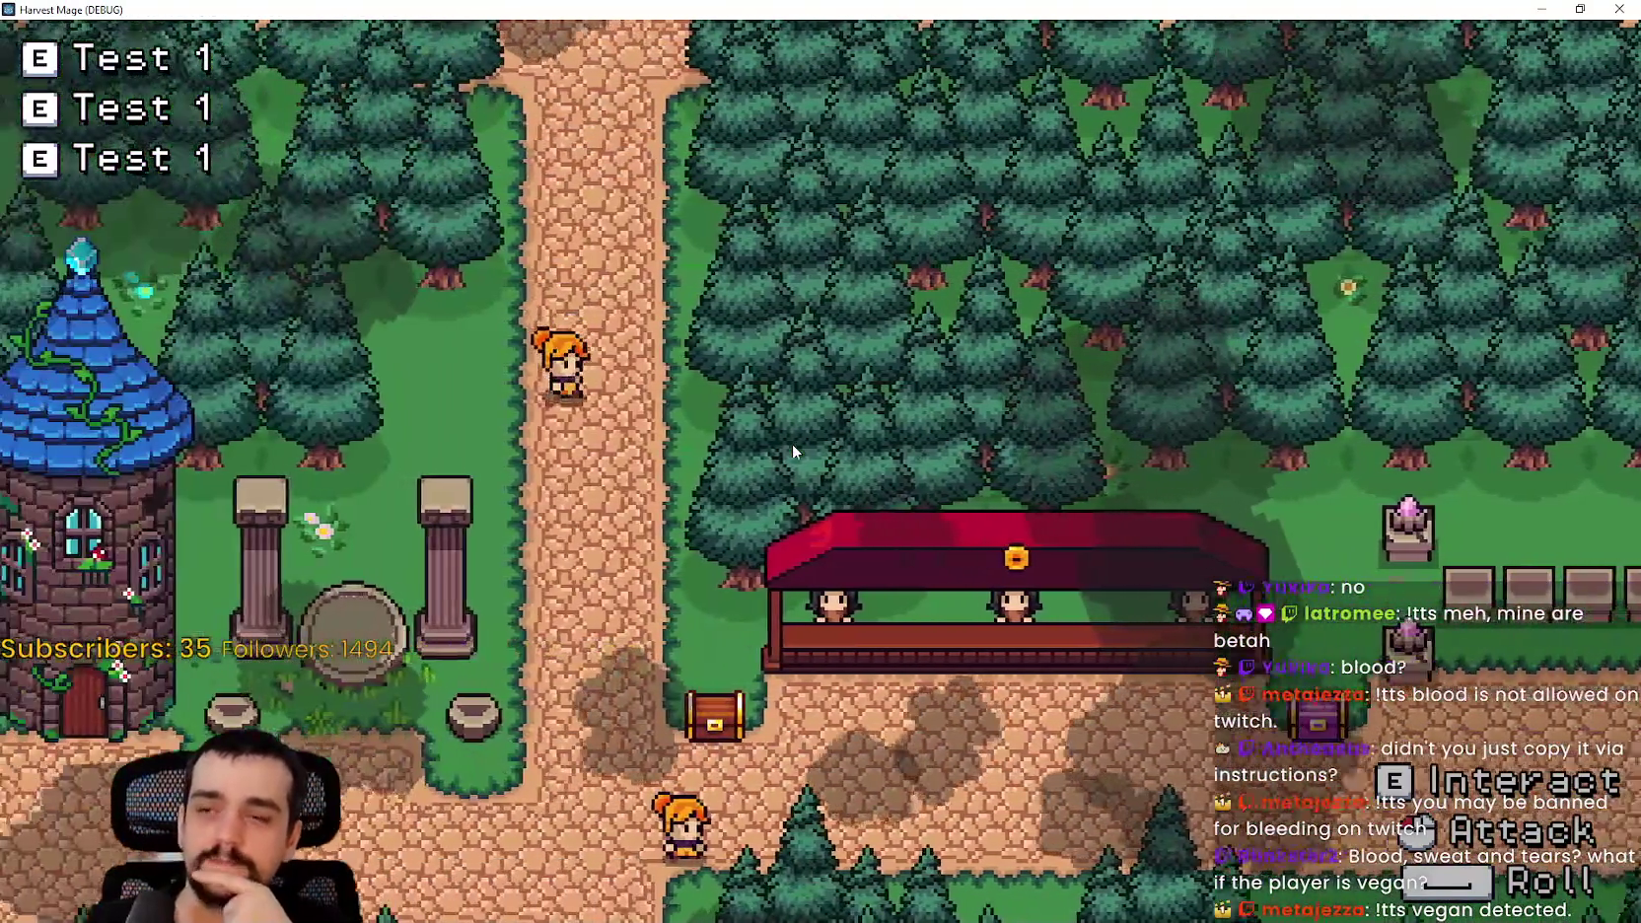
- Walk through the forest to the crystal pedestal clearing and back, then stop the playtest
key(s)
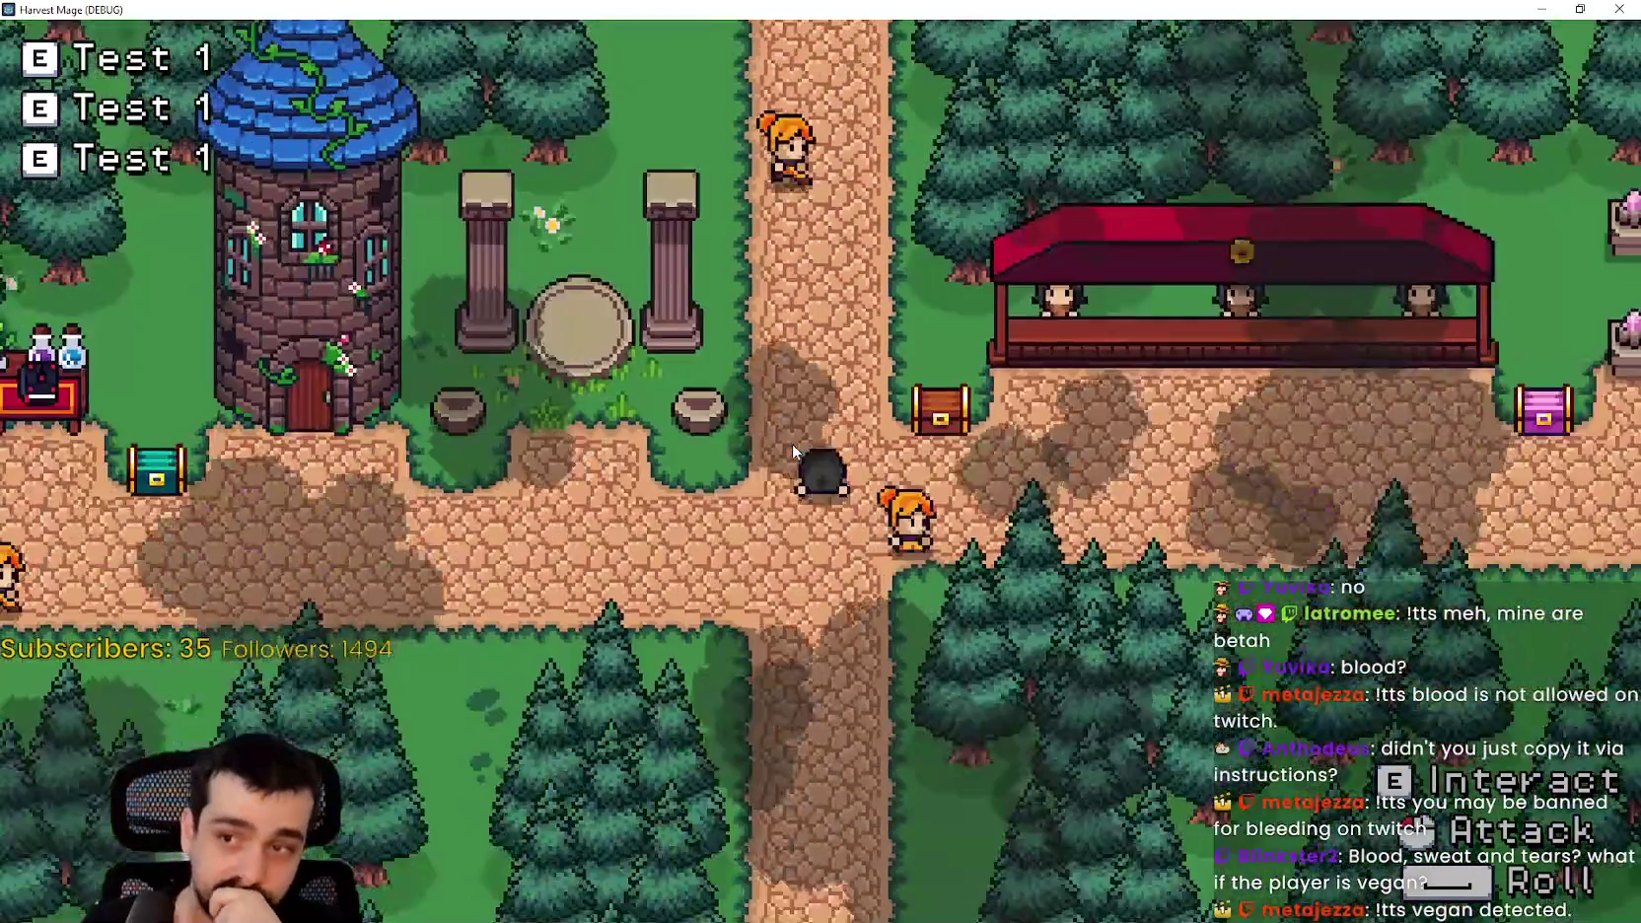
key(w)
key(a)
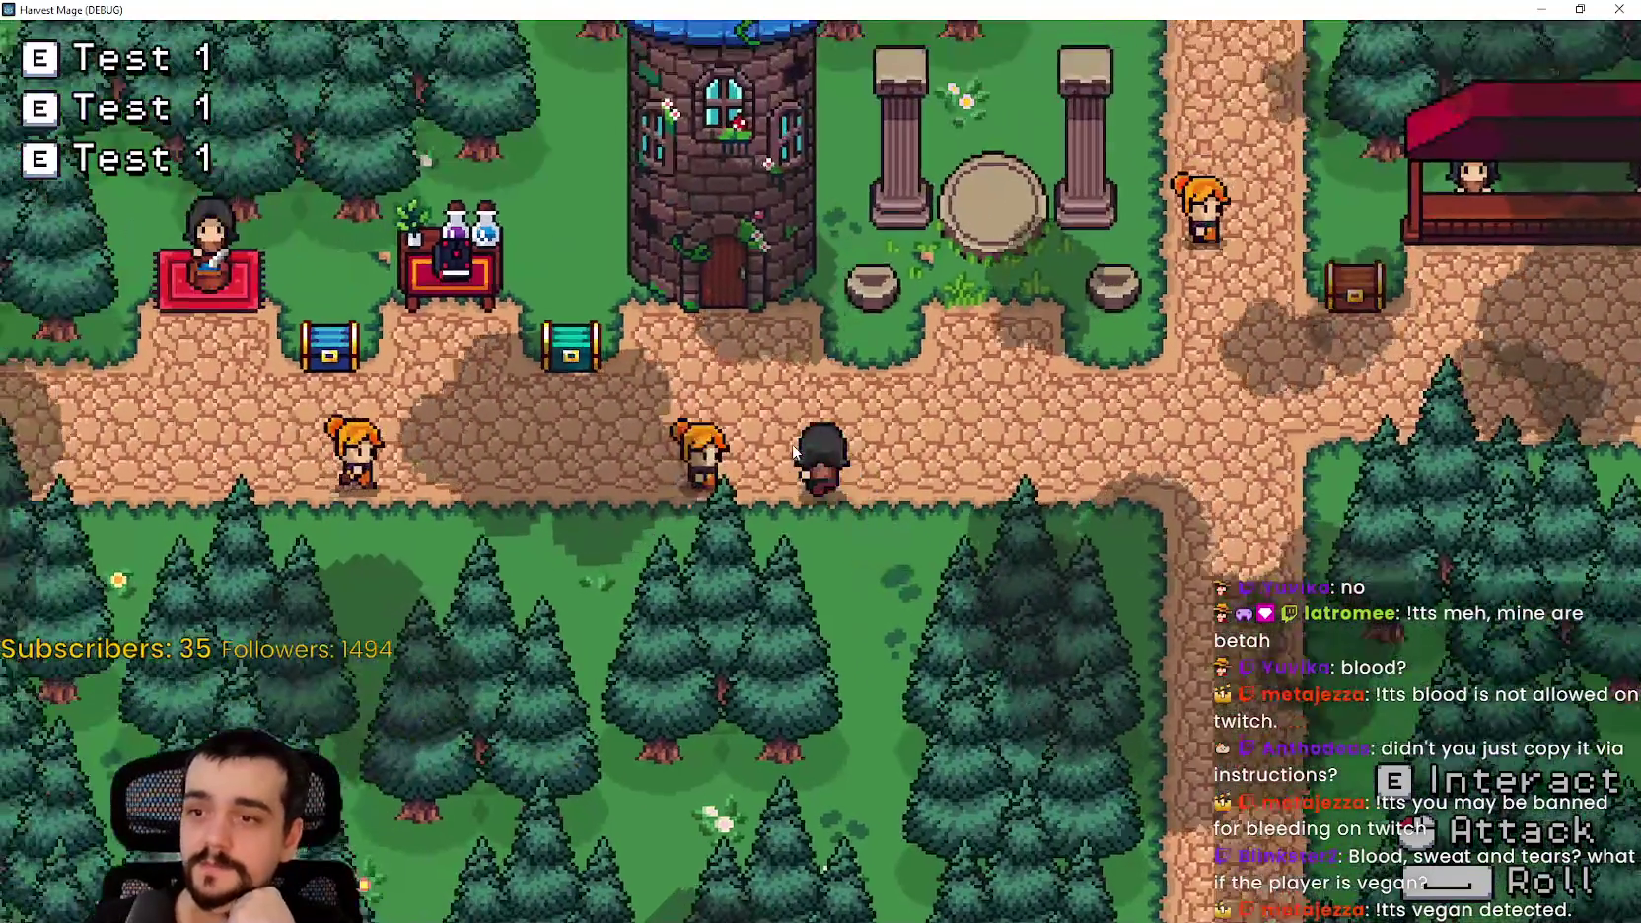
key(a)
key(w)
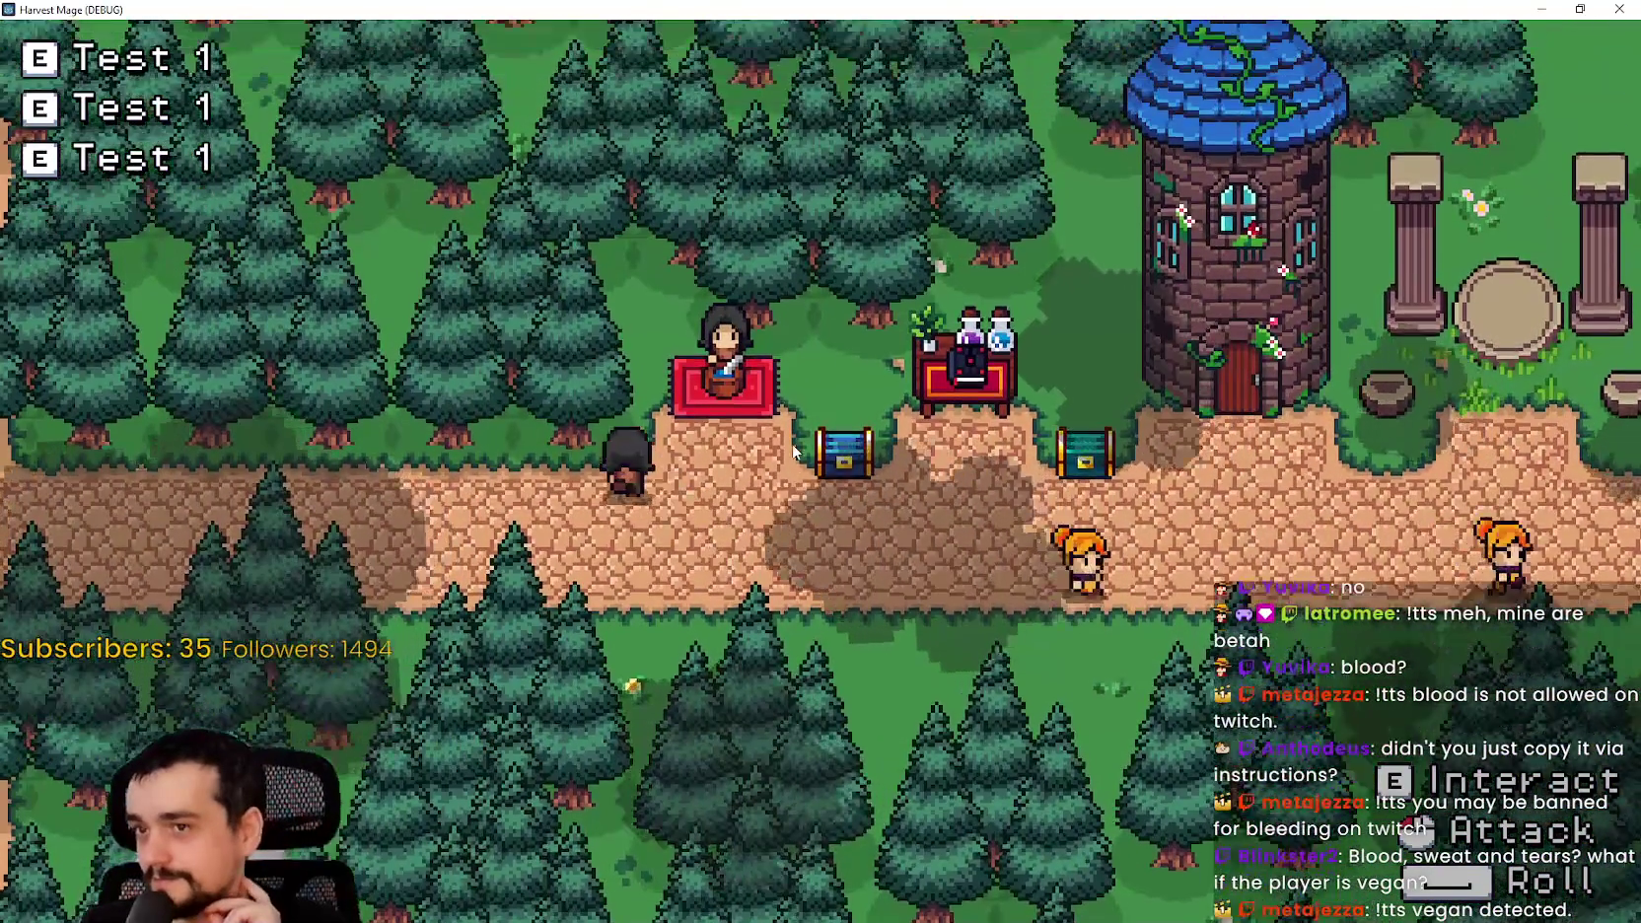
key(d)
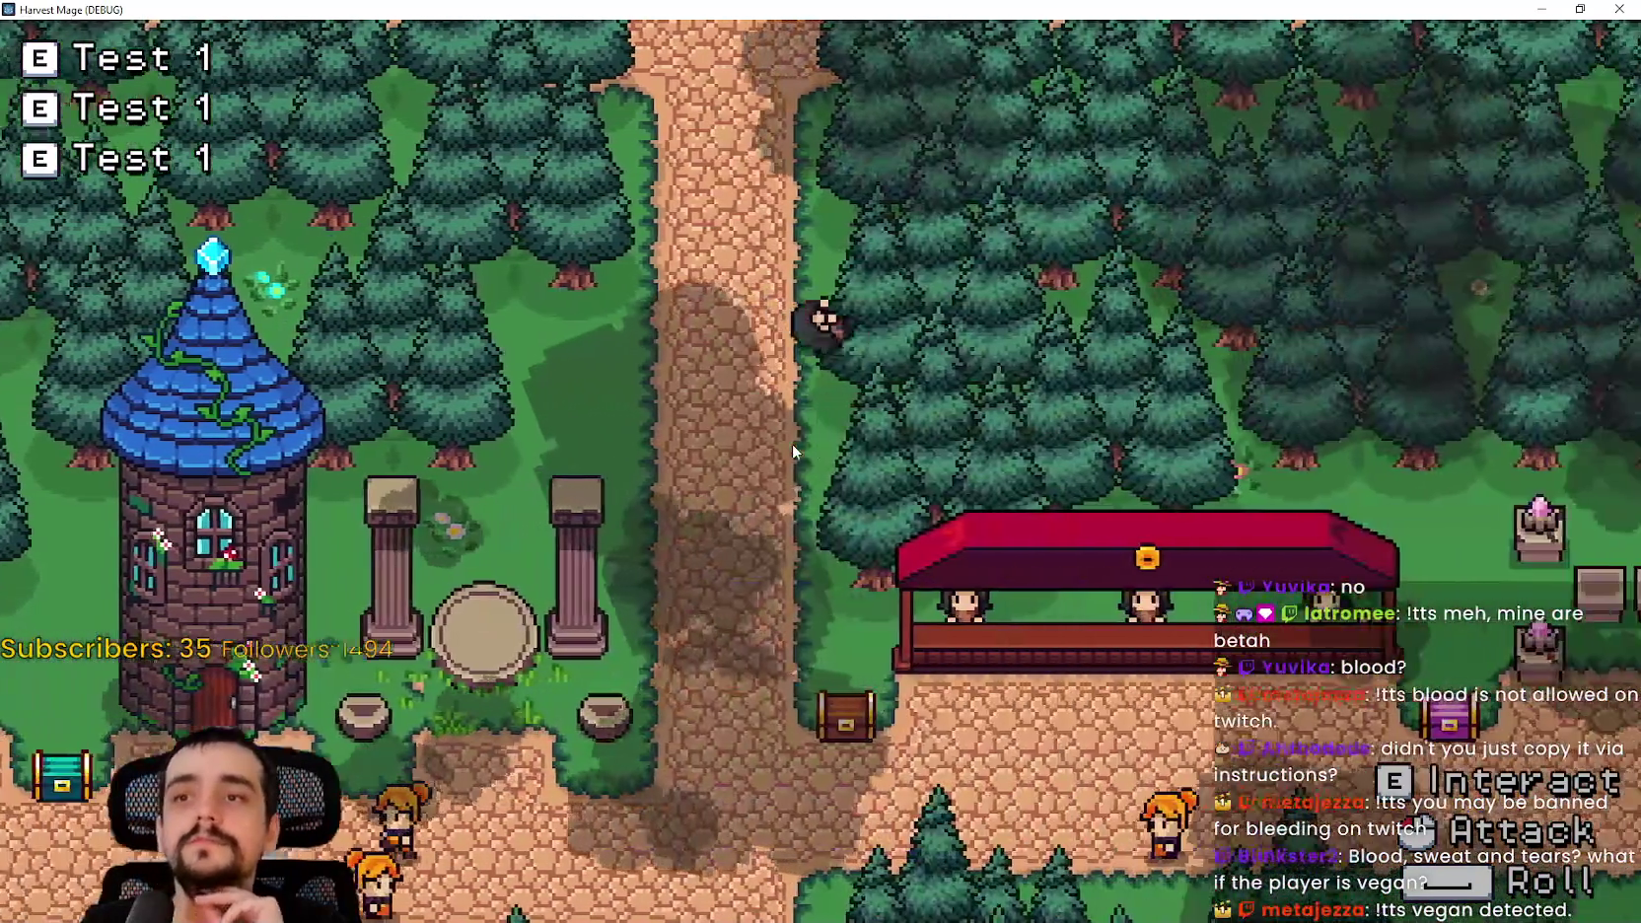
key(d)
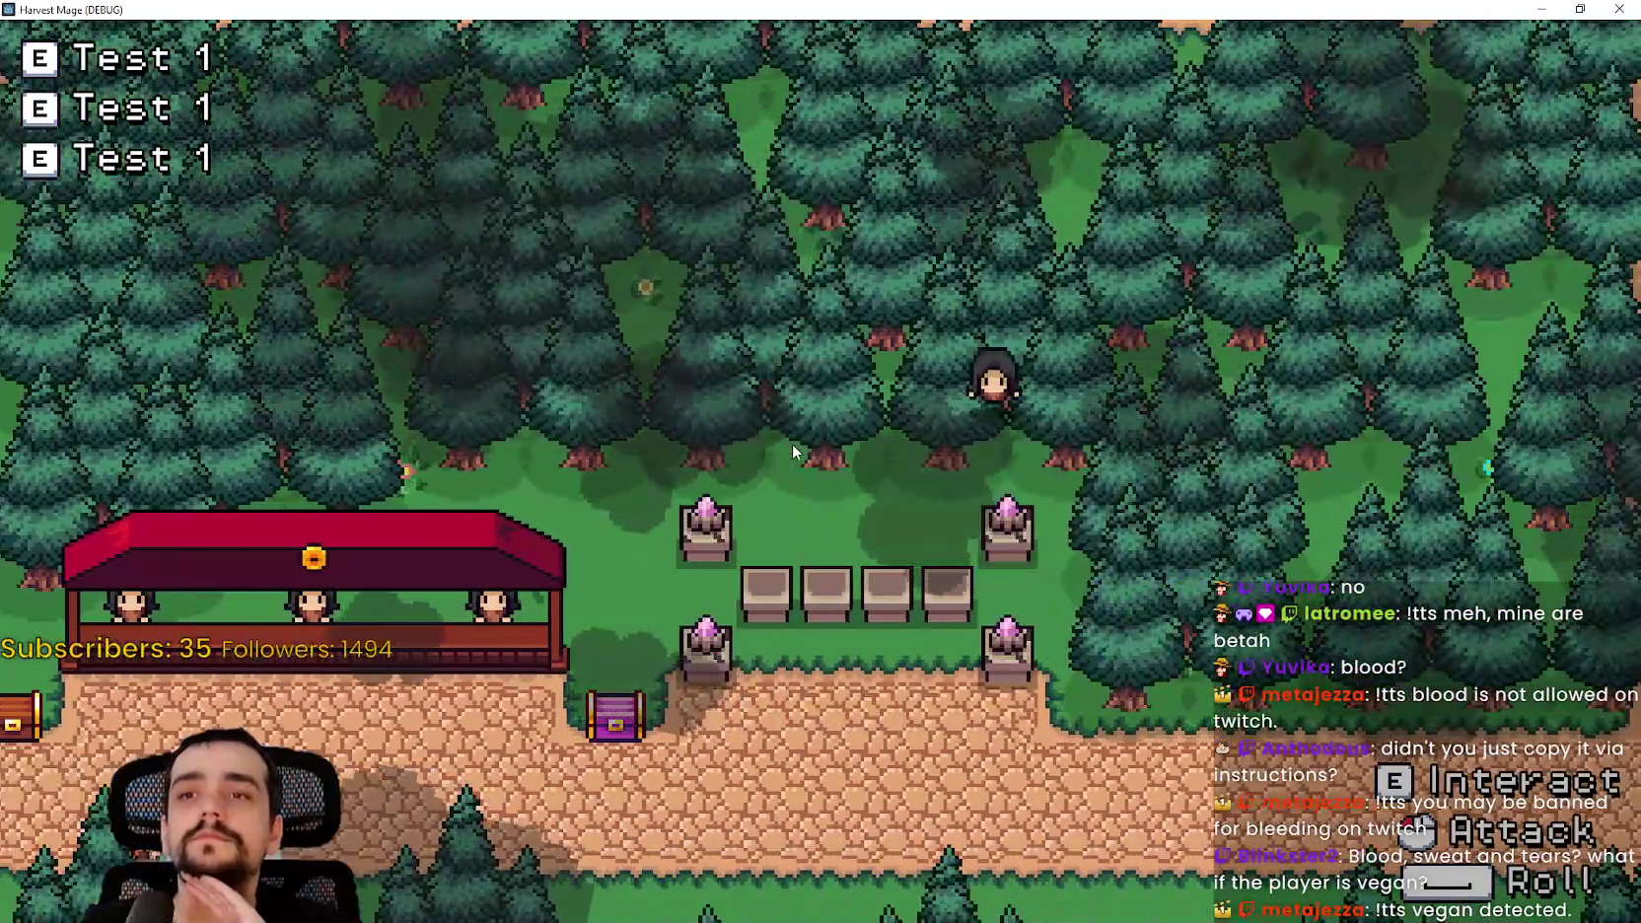
key(s)
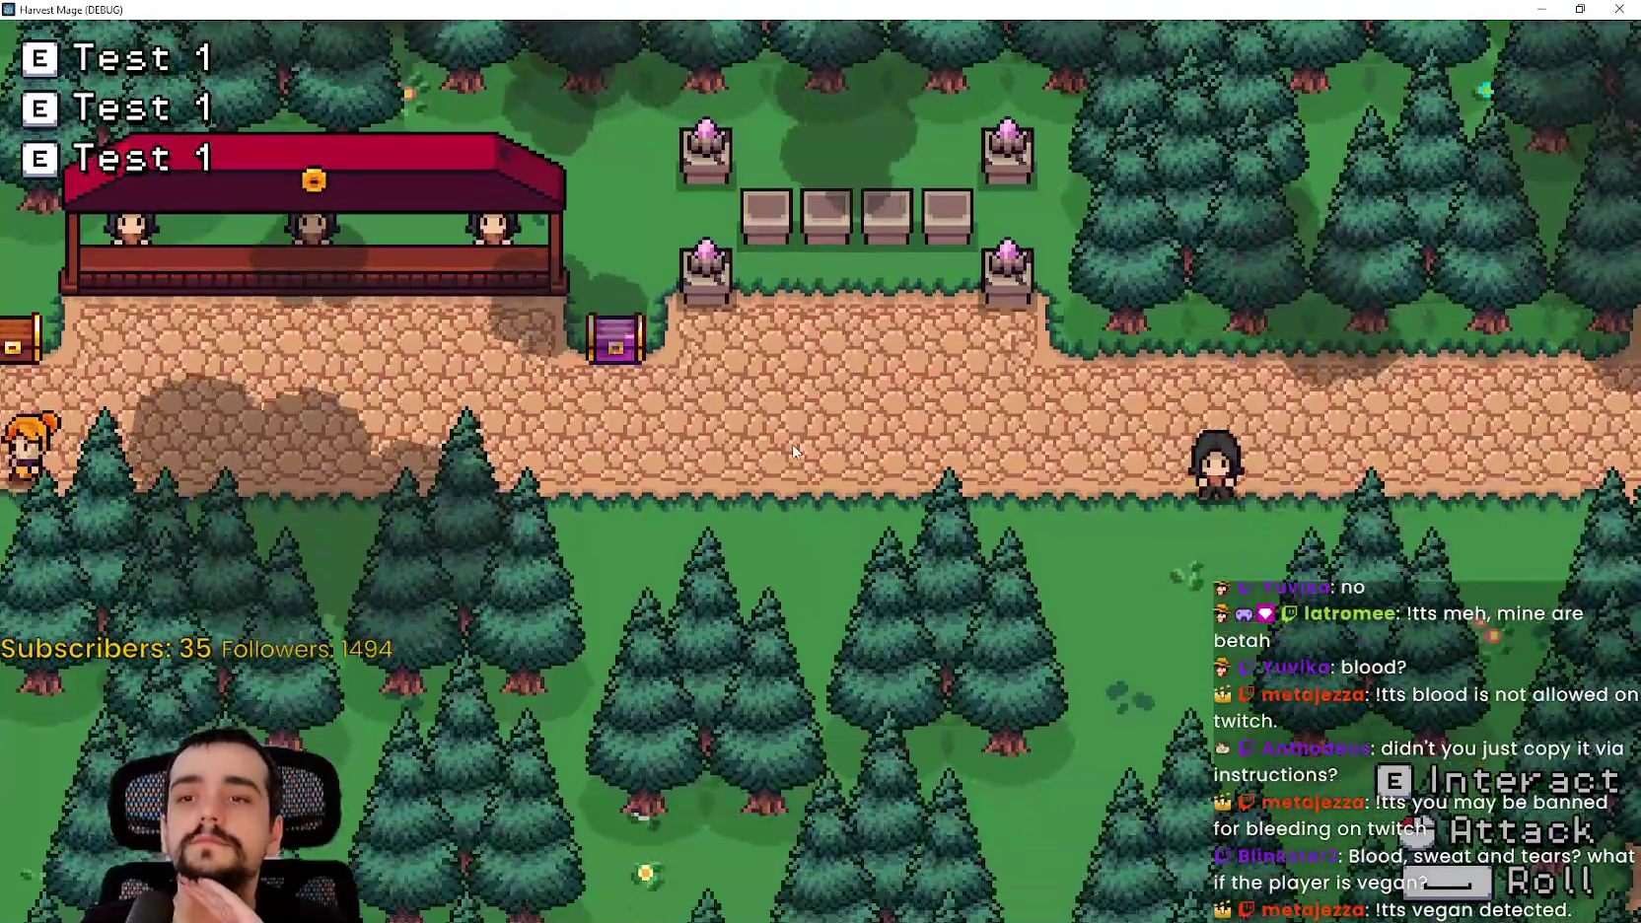
key(a)
key(s)
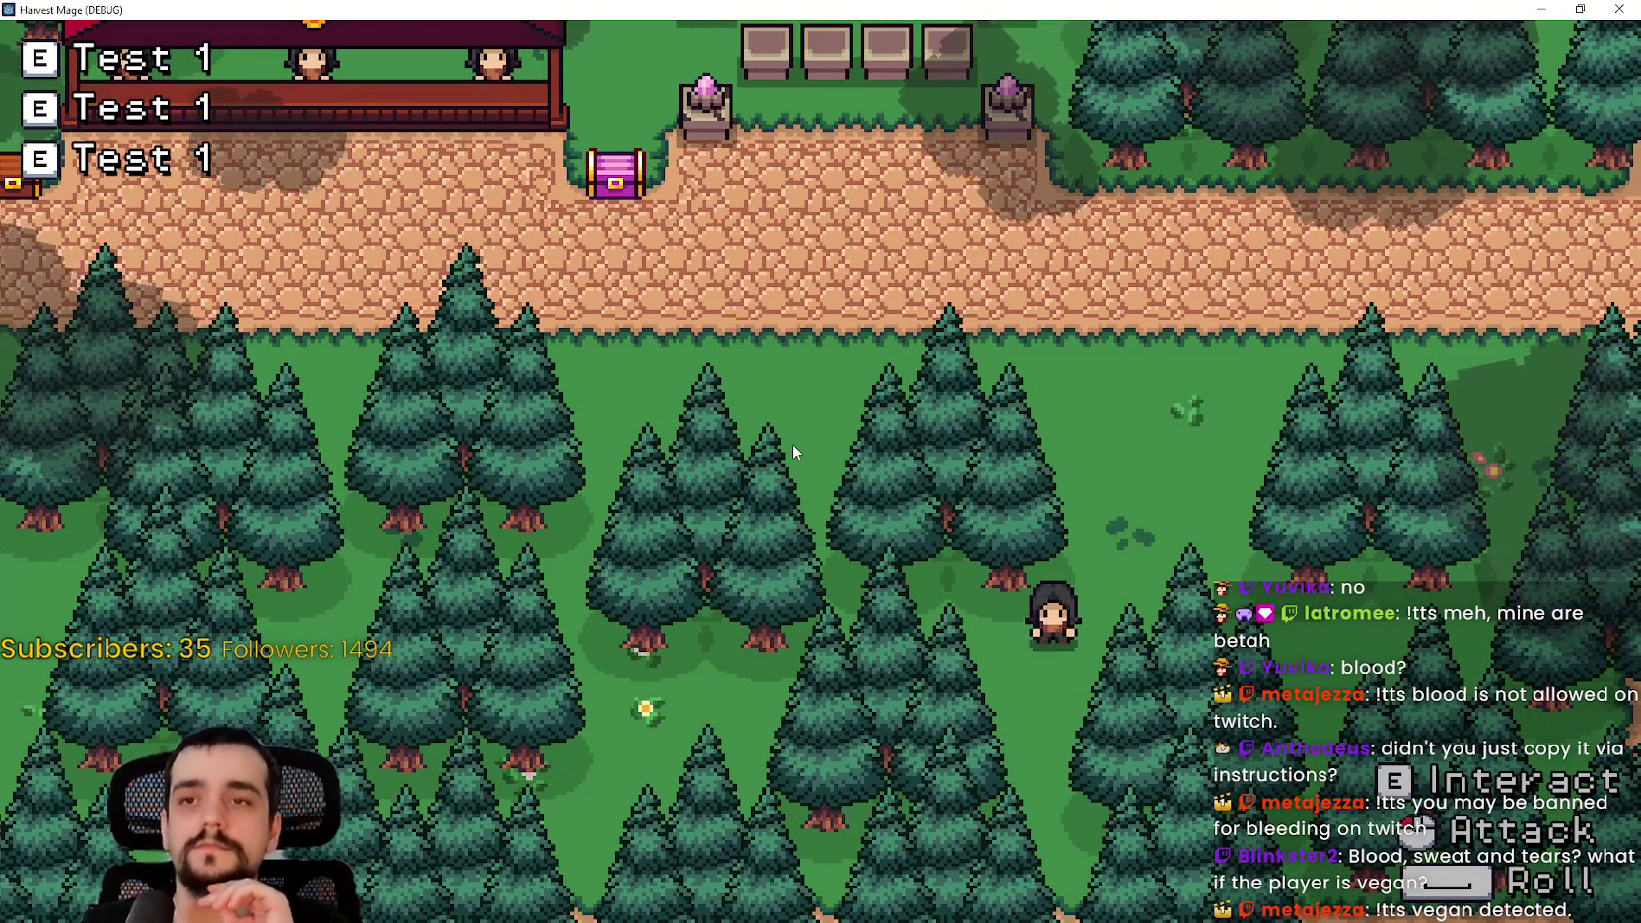
key(w)
key(a)
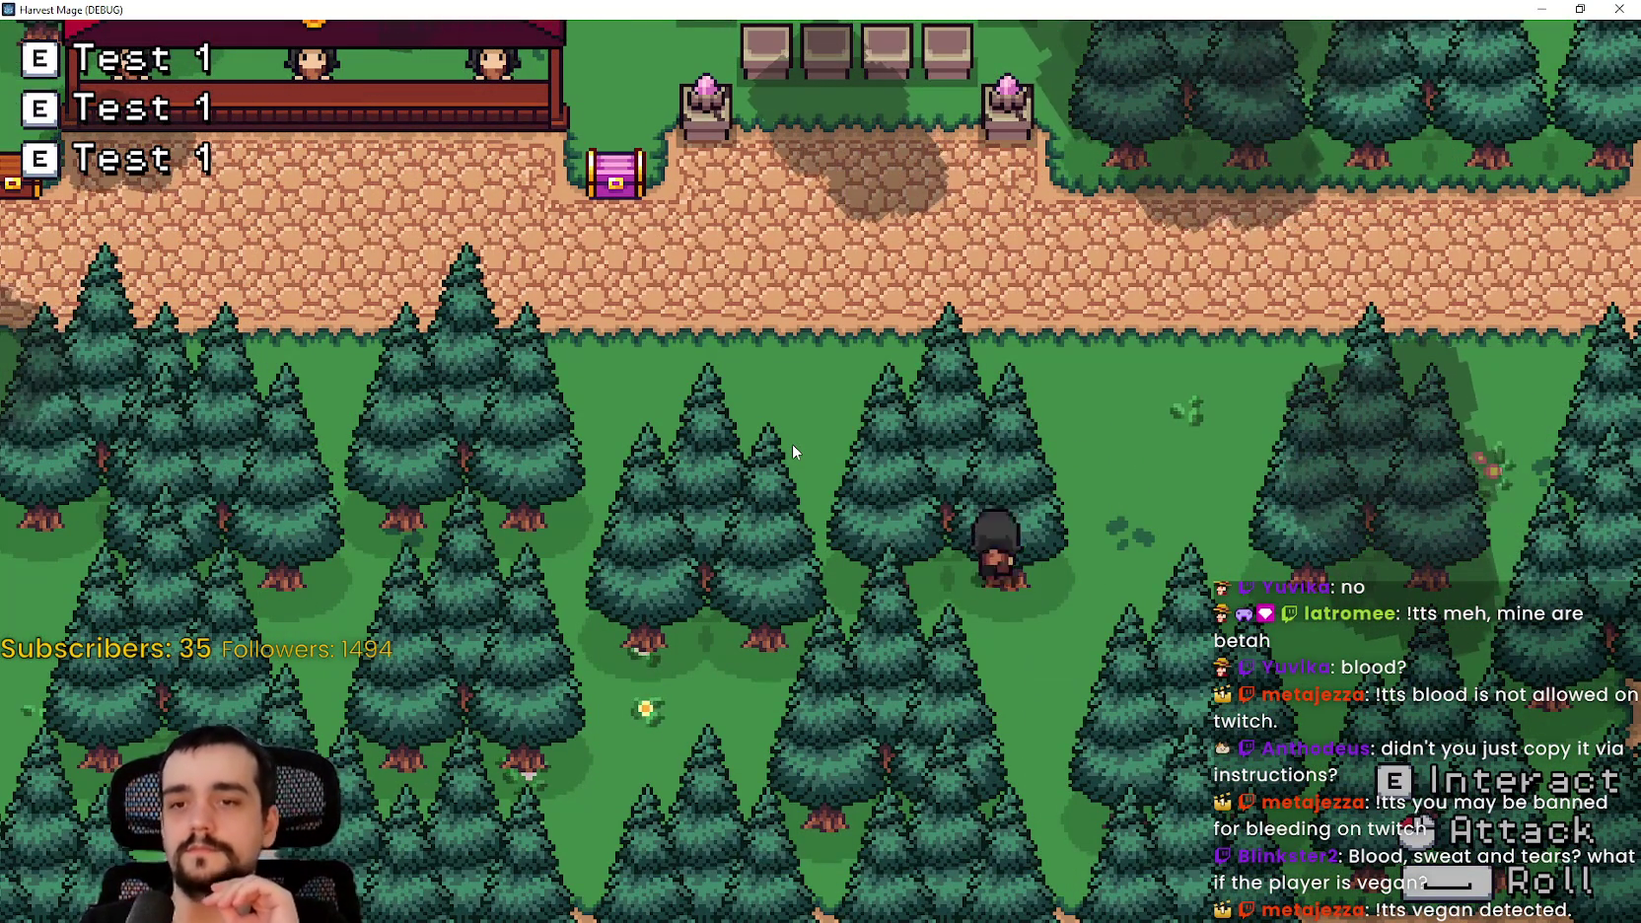
key(a)
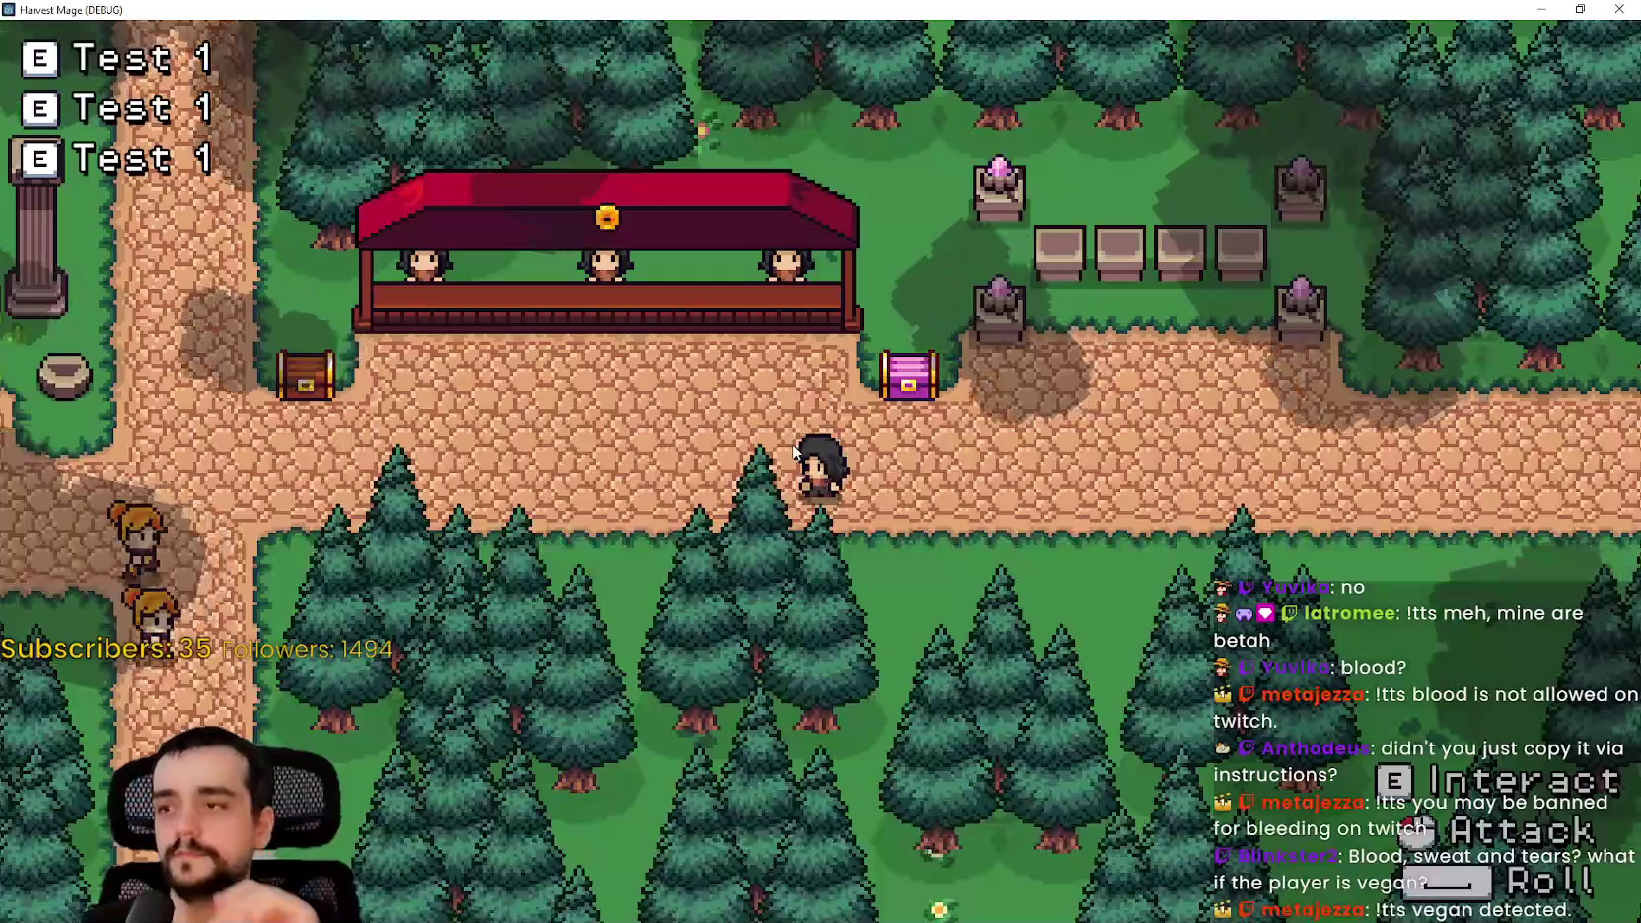
key(s)
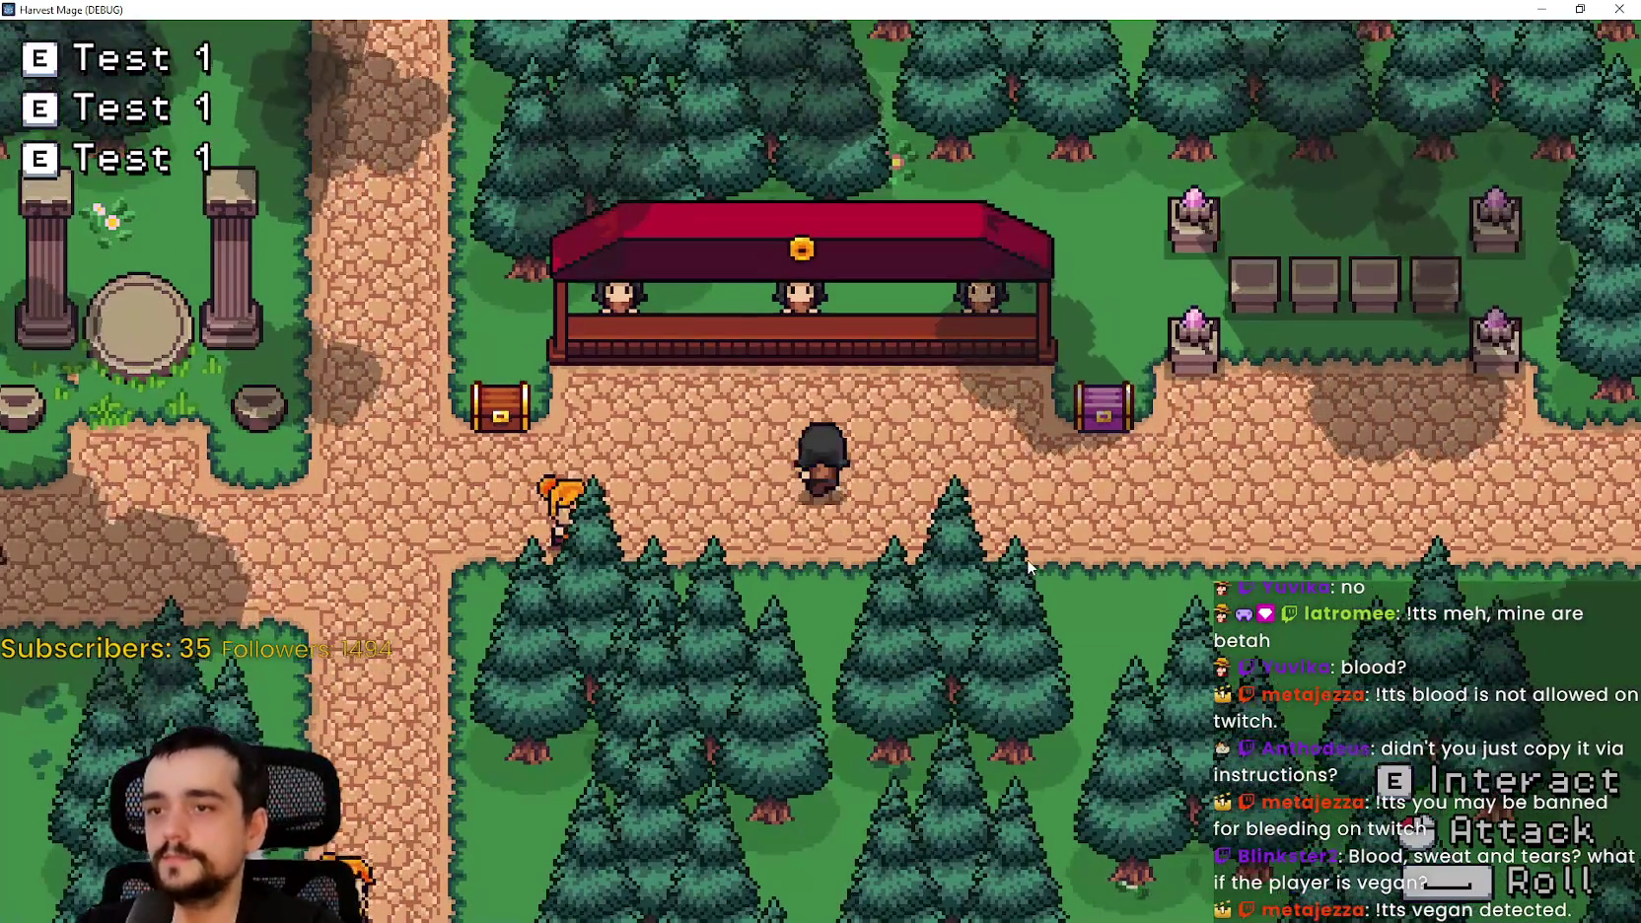
key(d)
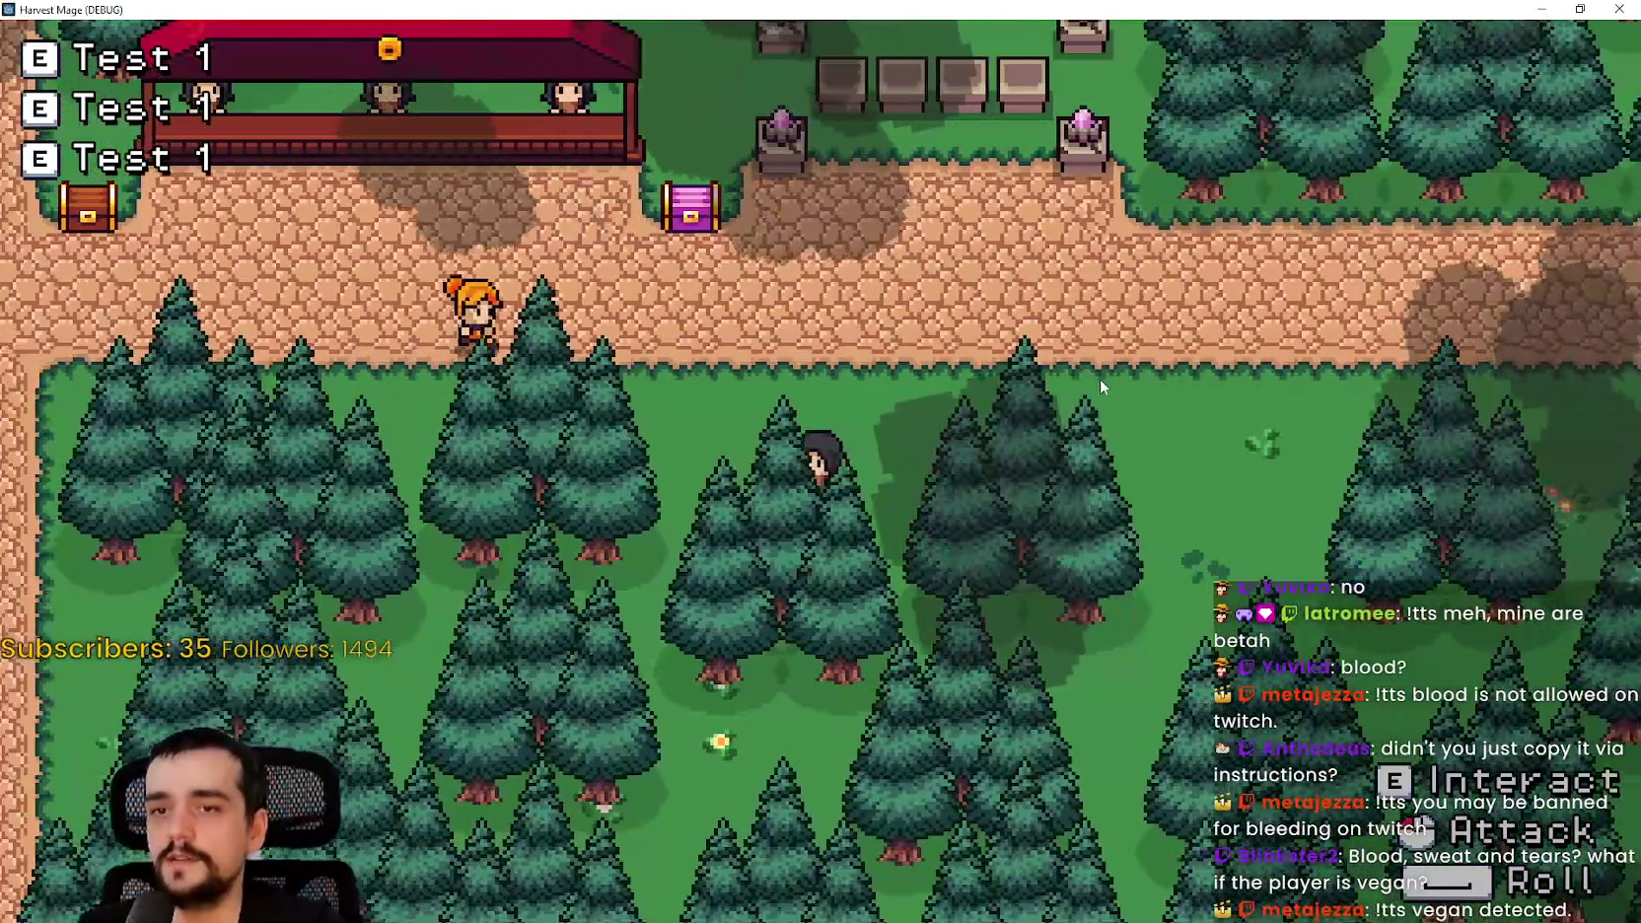
key(w)
click(1617, 8)
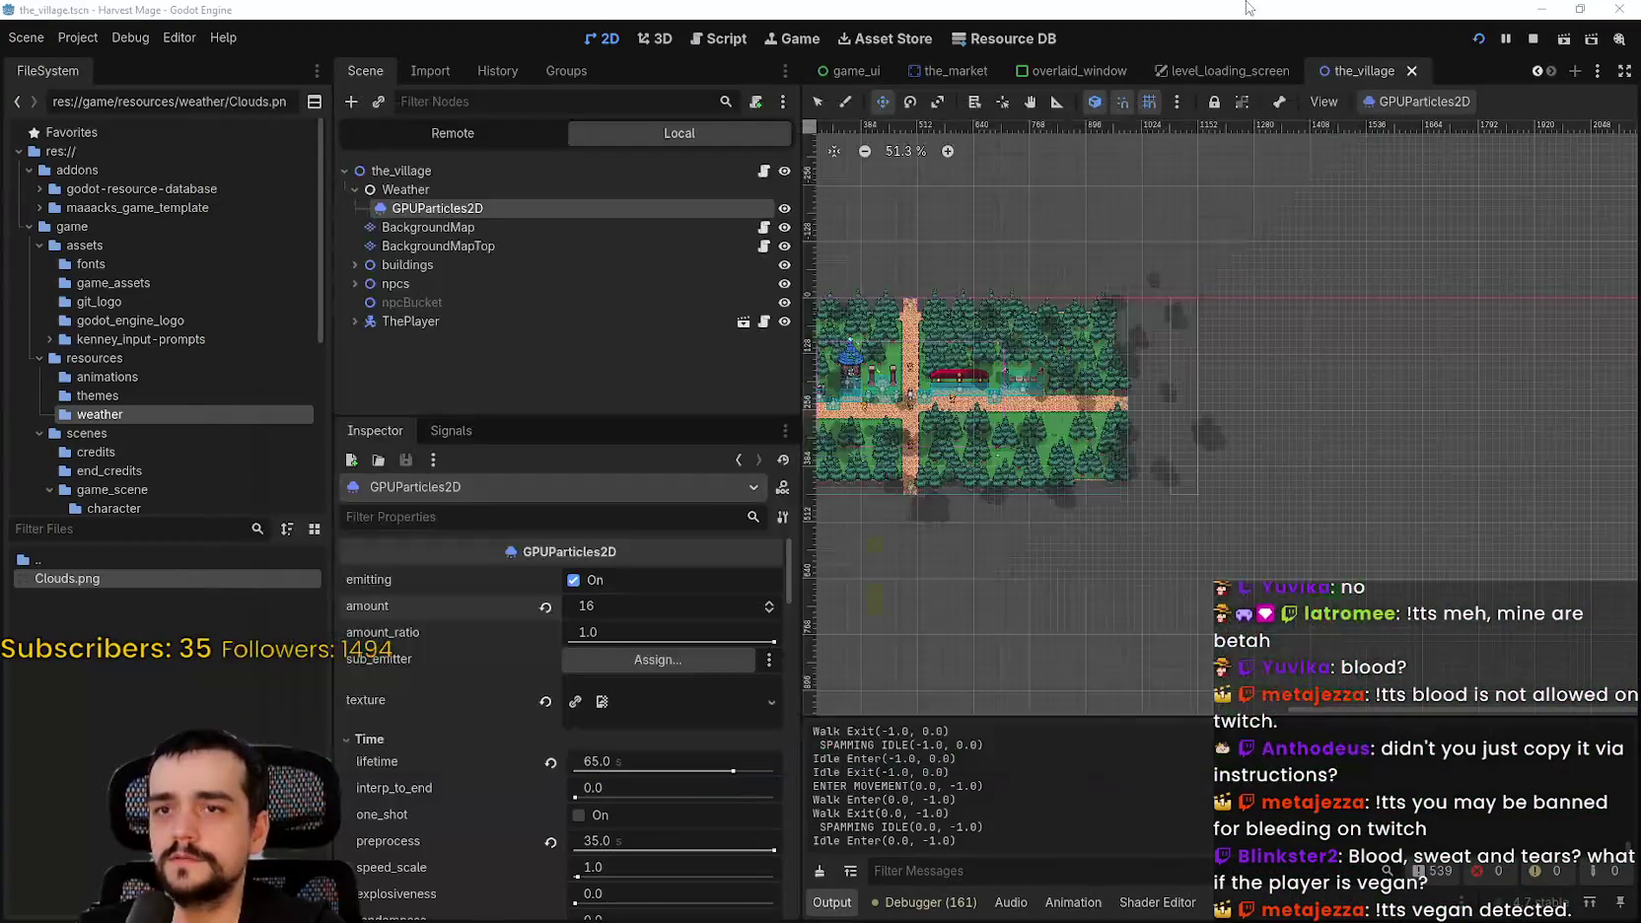
- Set the cloud particle amount to 24, save the scene, and run the game enlarged
scroll(1189, 449, up, 5)
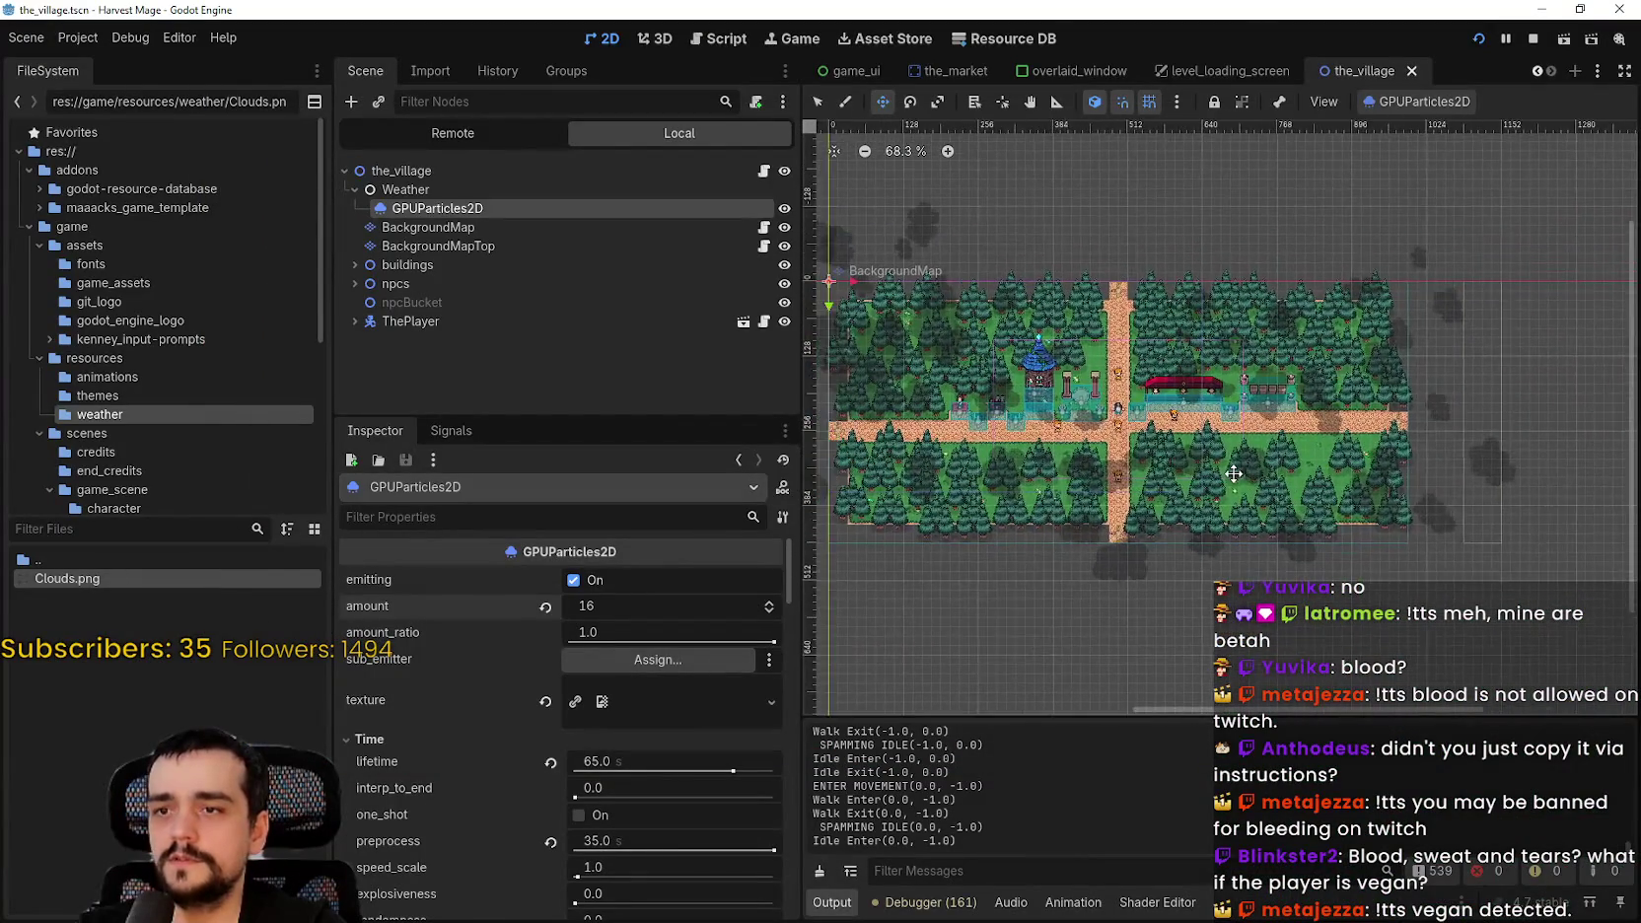
scroll(1092, 489, down, 2)
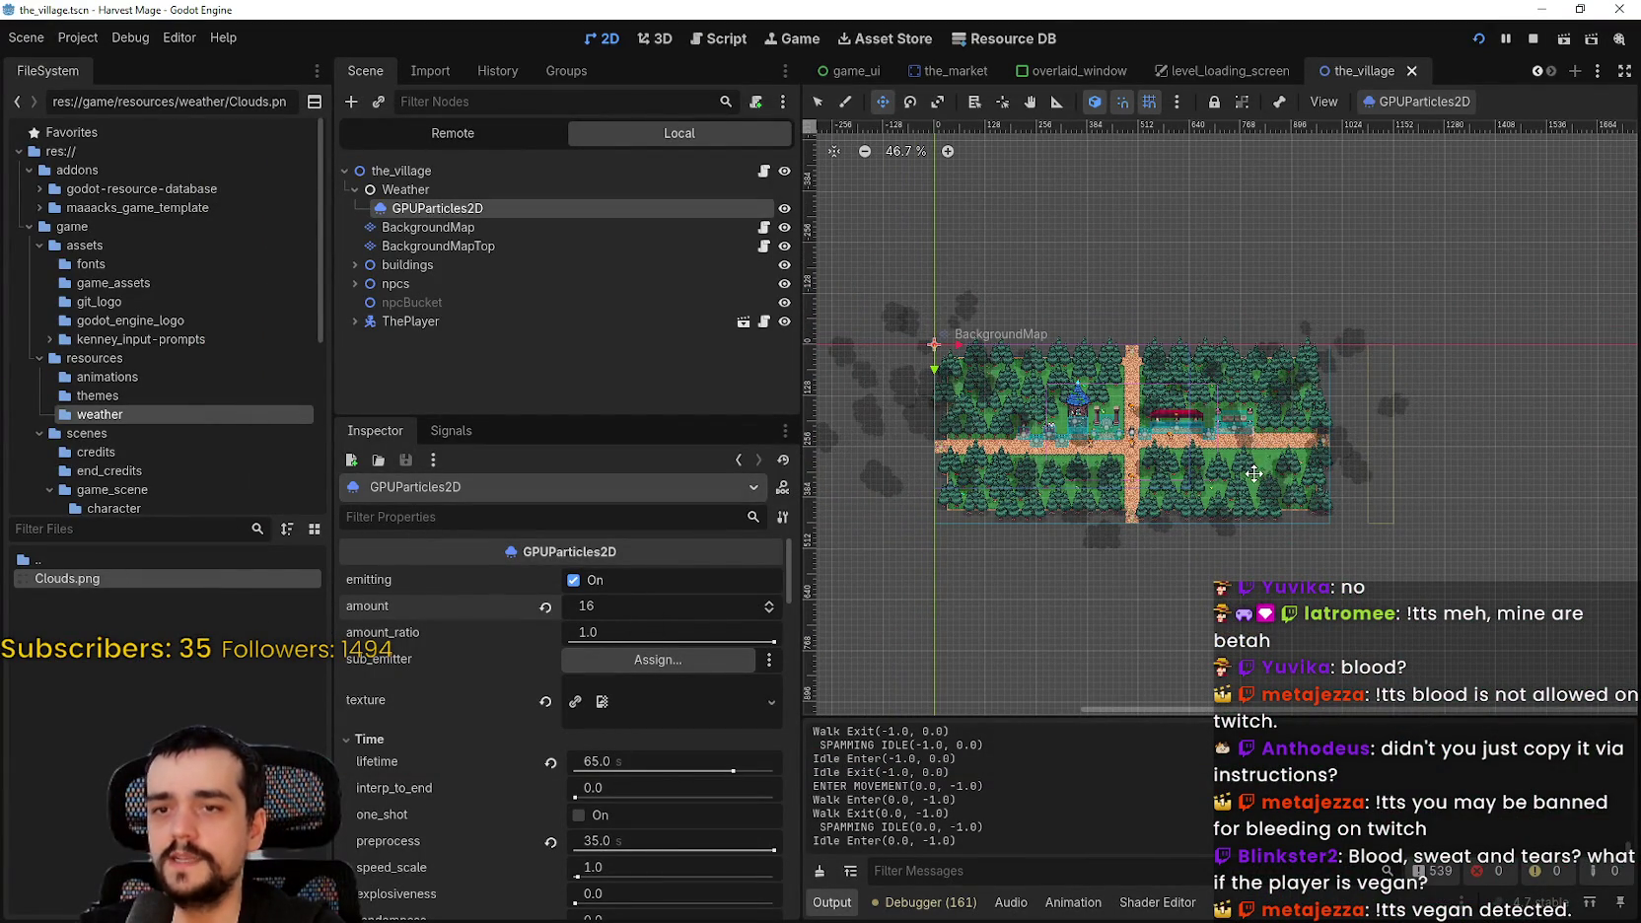
scroll(1273, 396, up, 2)
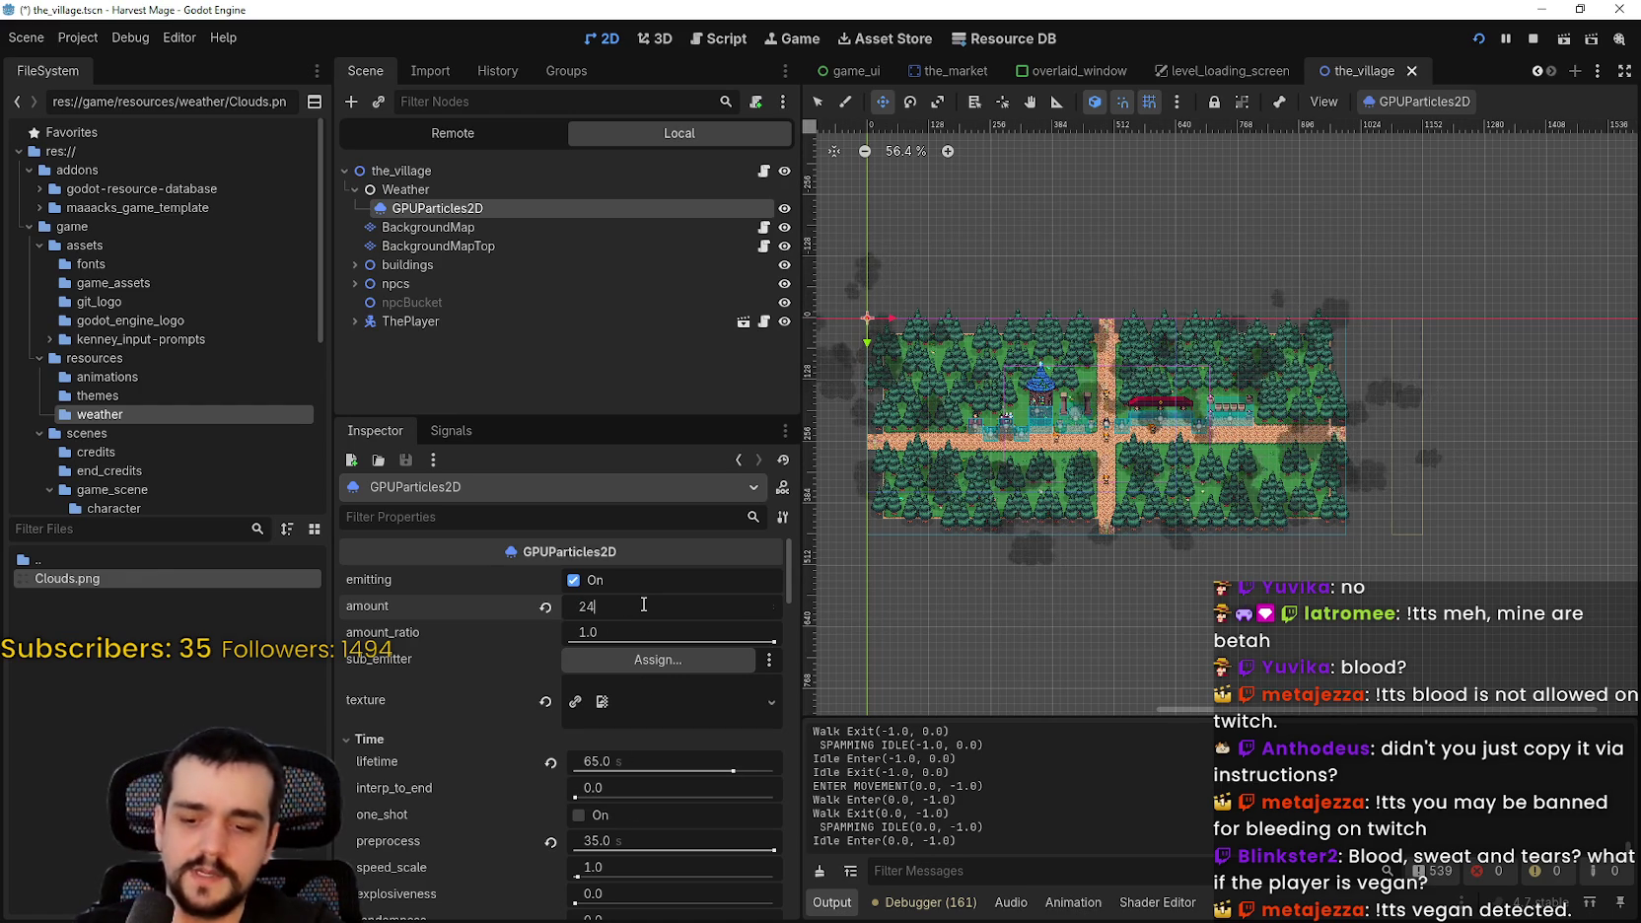
key(Return)
key(ctrl+s)
key(F5)
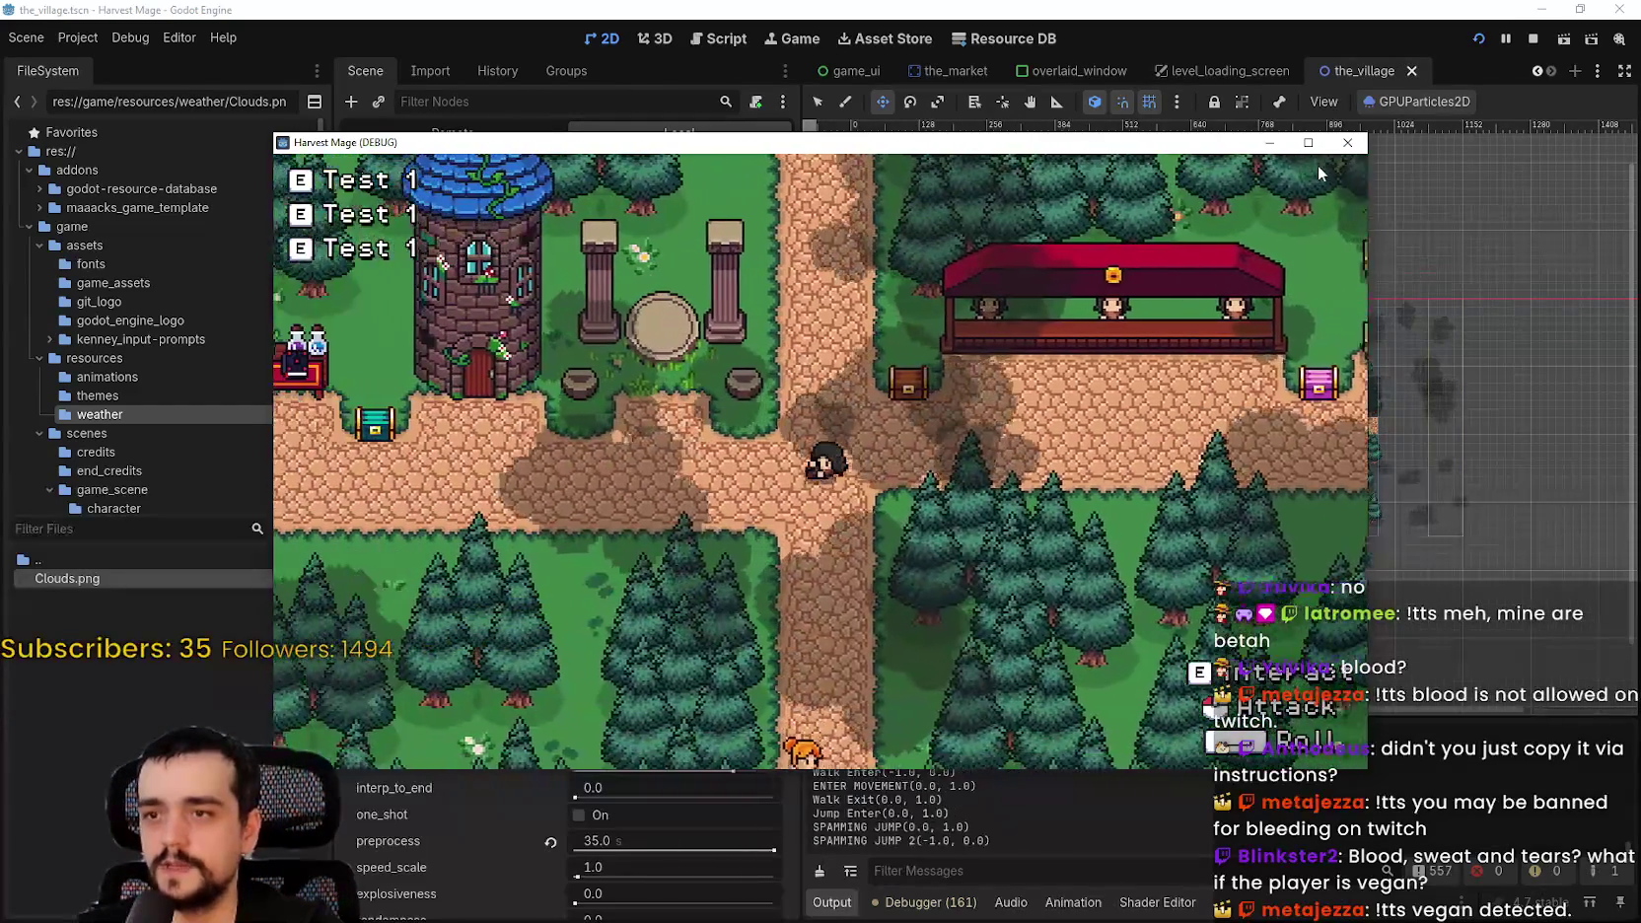
click(1307, 142)
- Walk the player toward the tower and right along the path to watch the cloud shadows
key(a)
key(d)
key(w)
key(w)
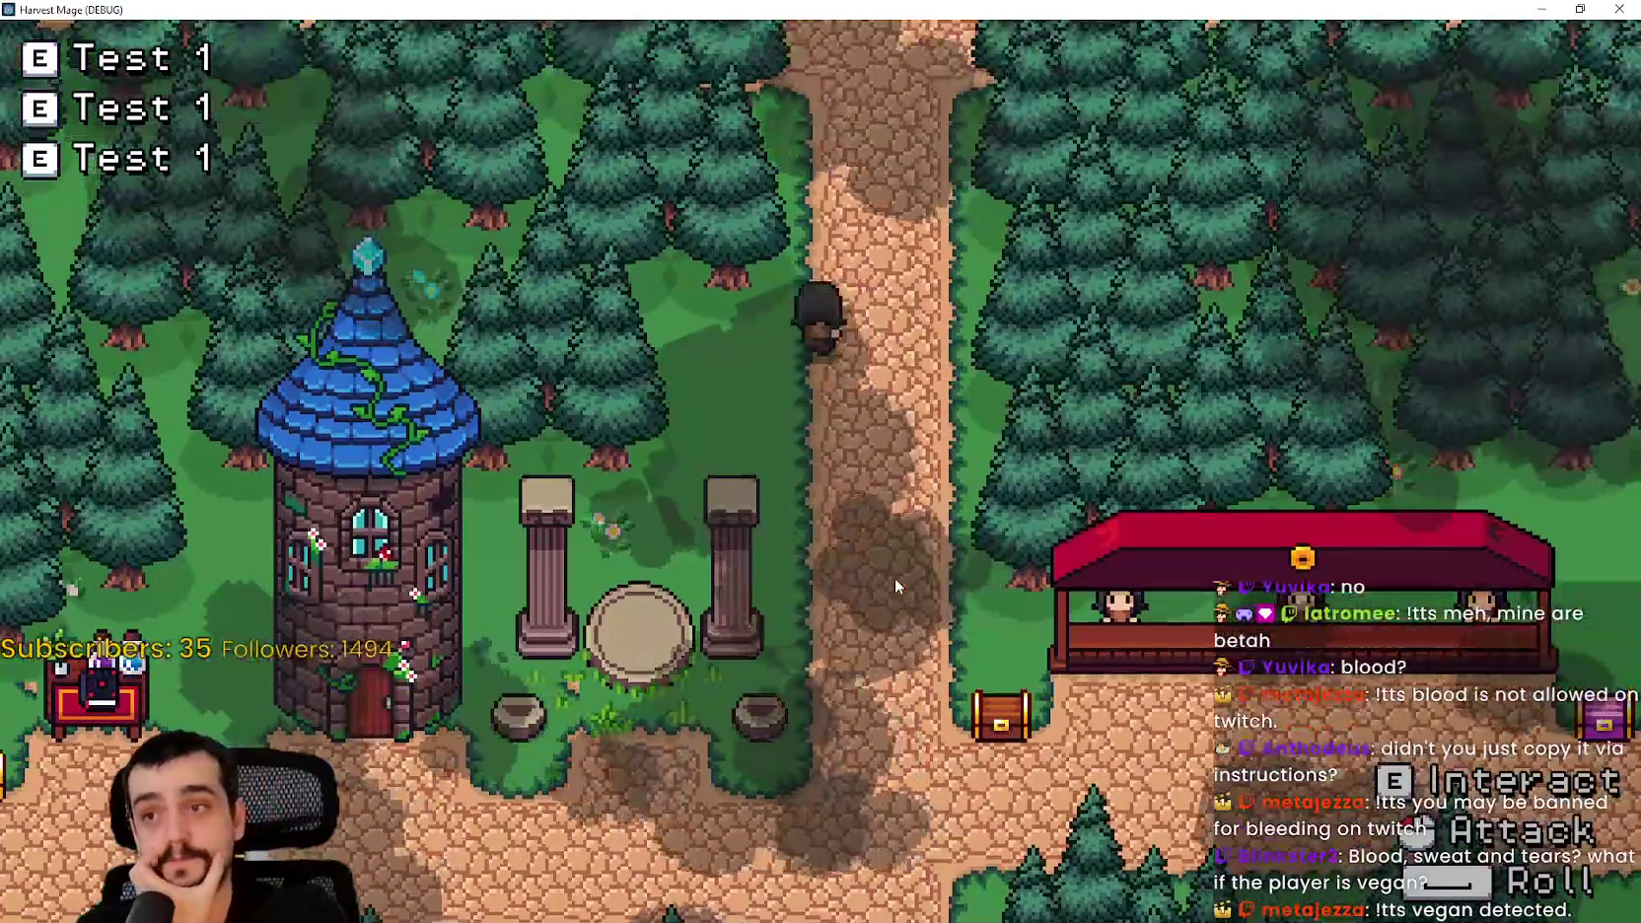
key(d)
key(s)
key(a)
key(w)
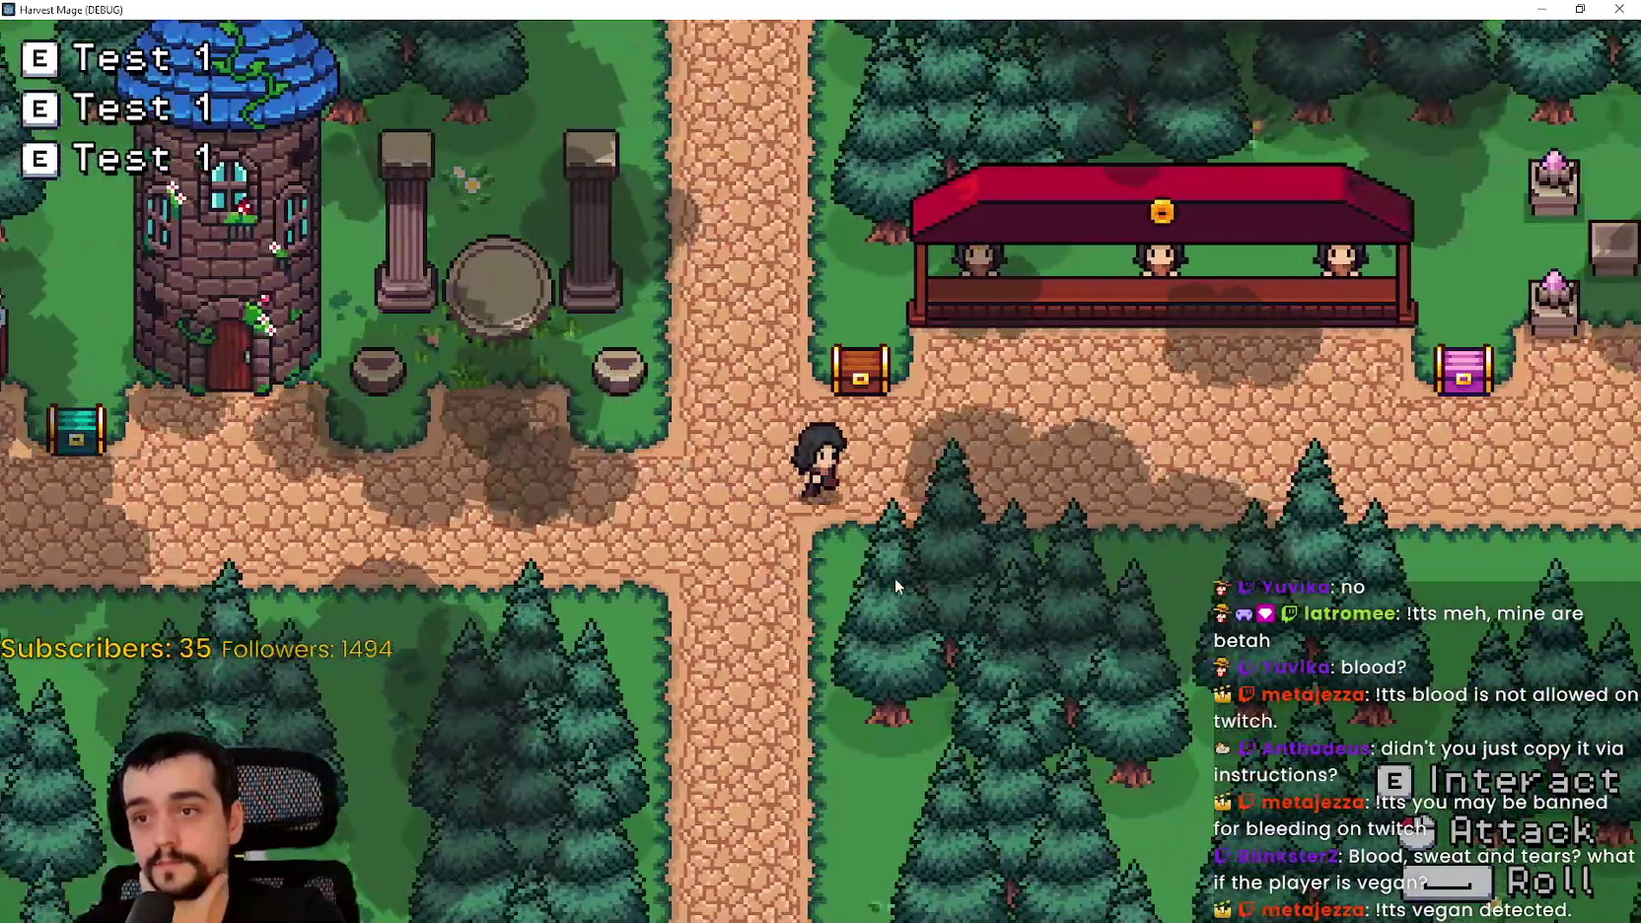
key(d)
key(w)
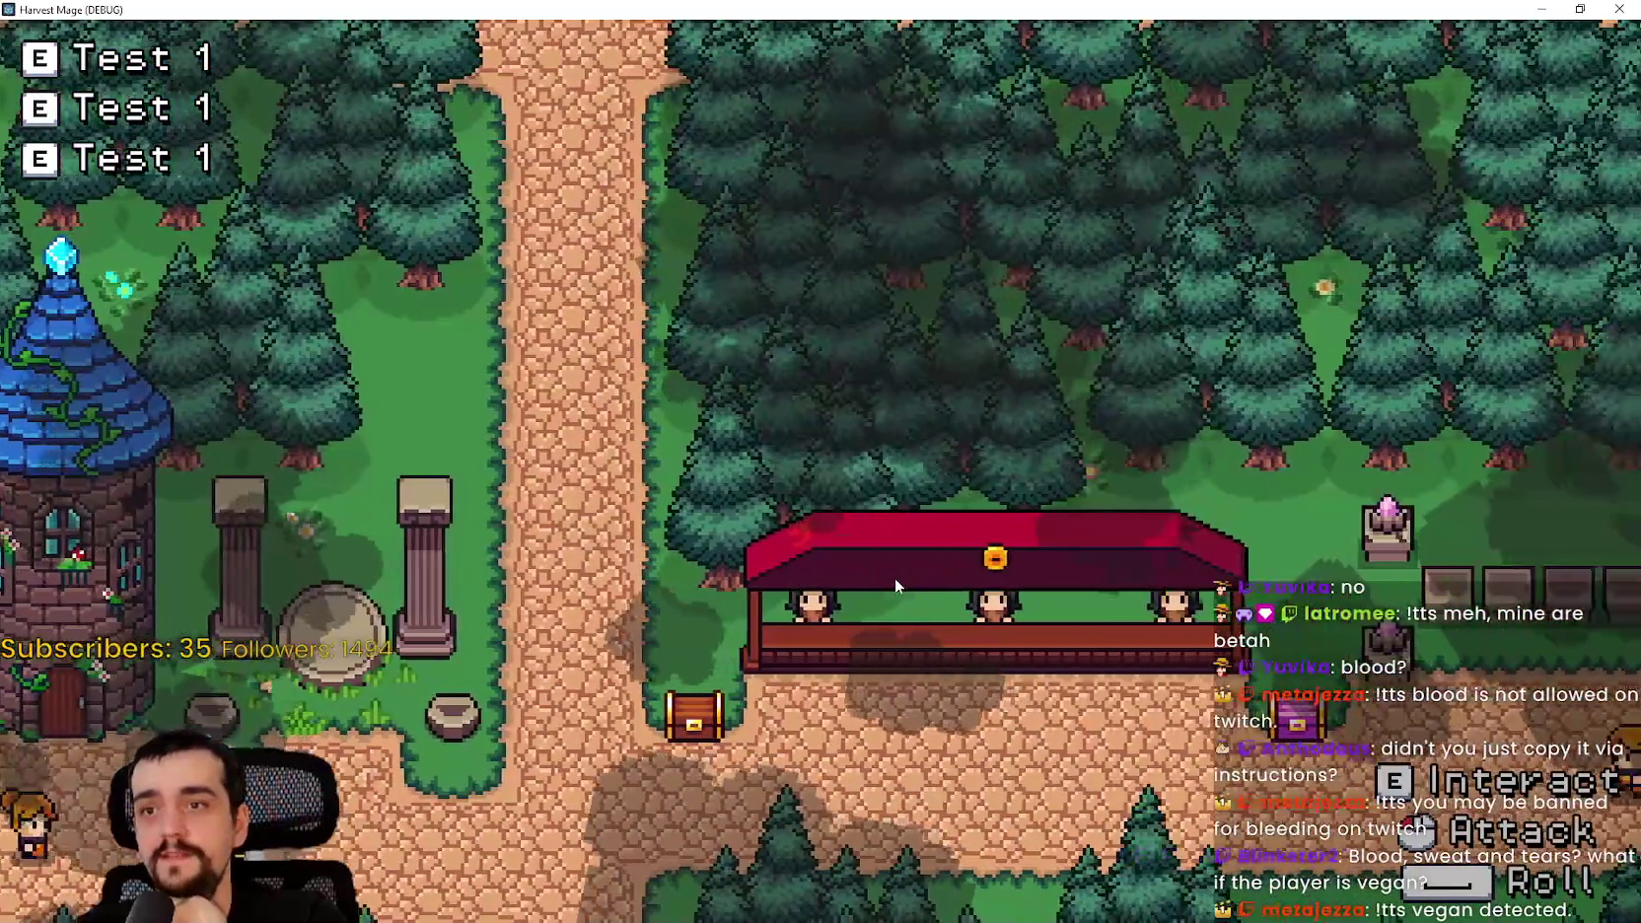
key(d)
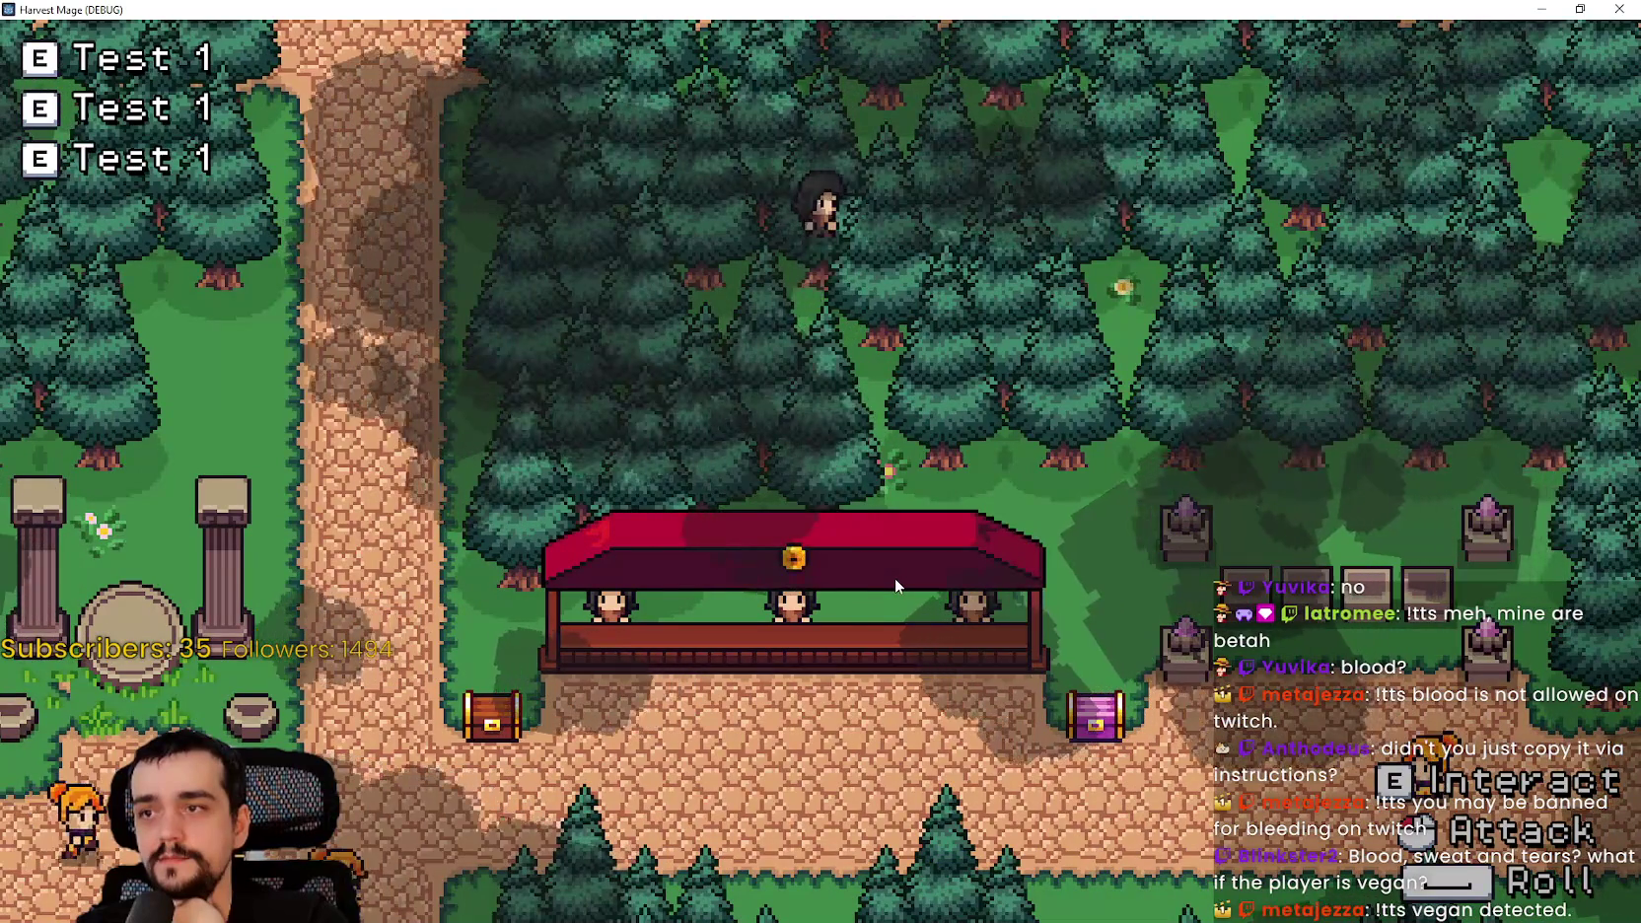
key(w)
key(d)
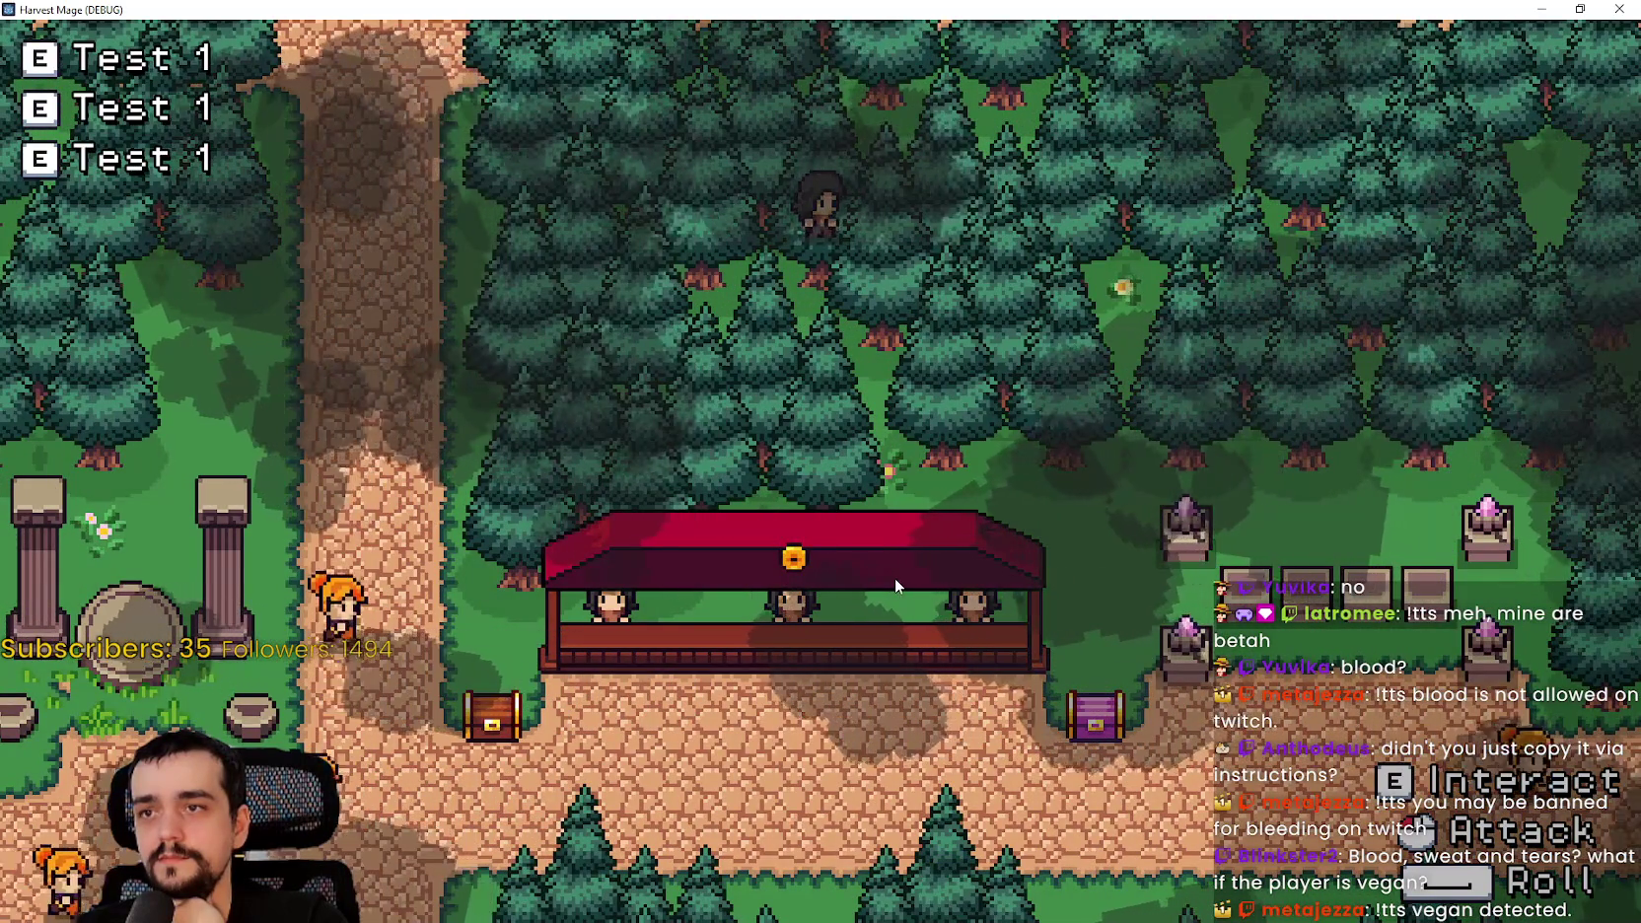
key(d)
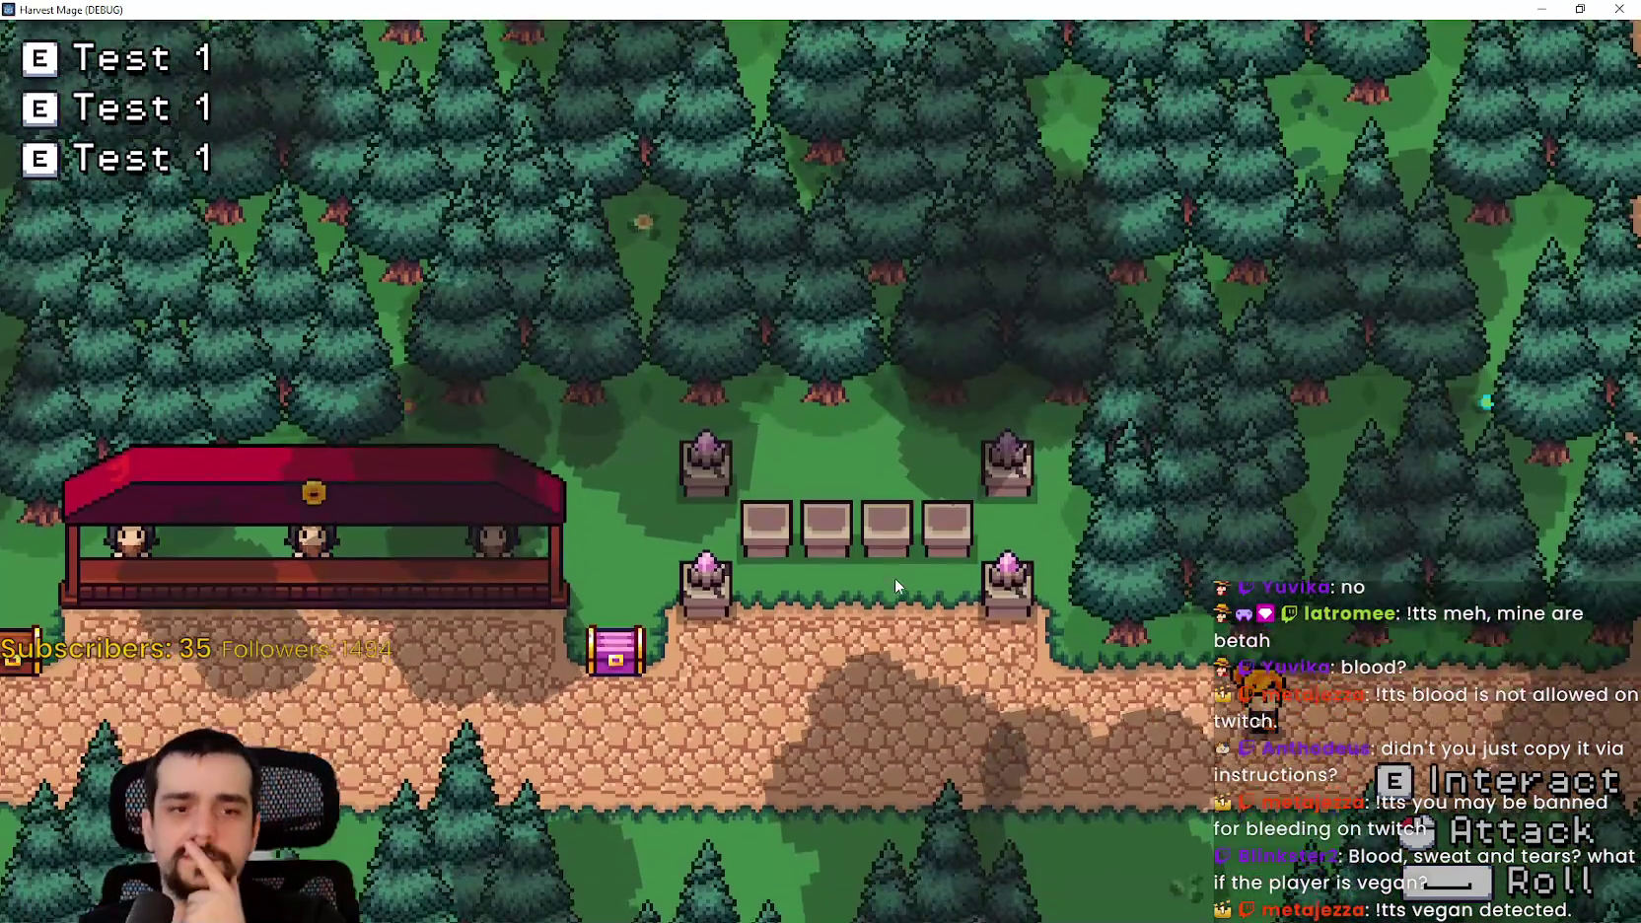
- Wander back through the trees toward the stall, then stop the running game
key(a)
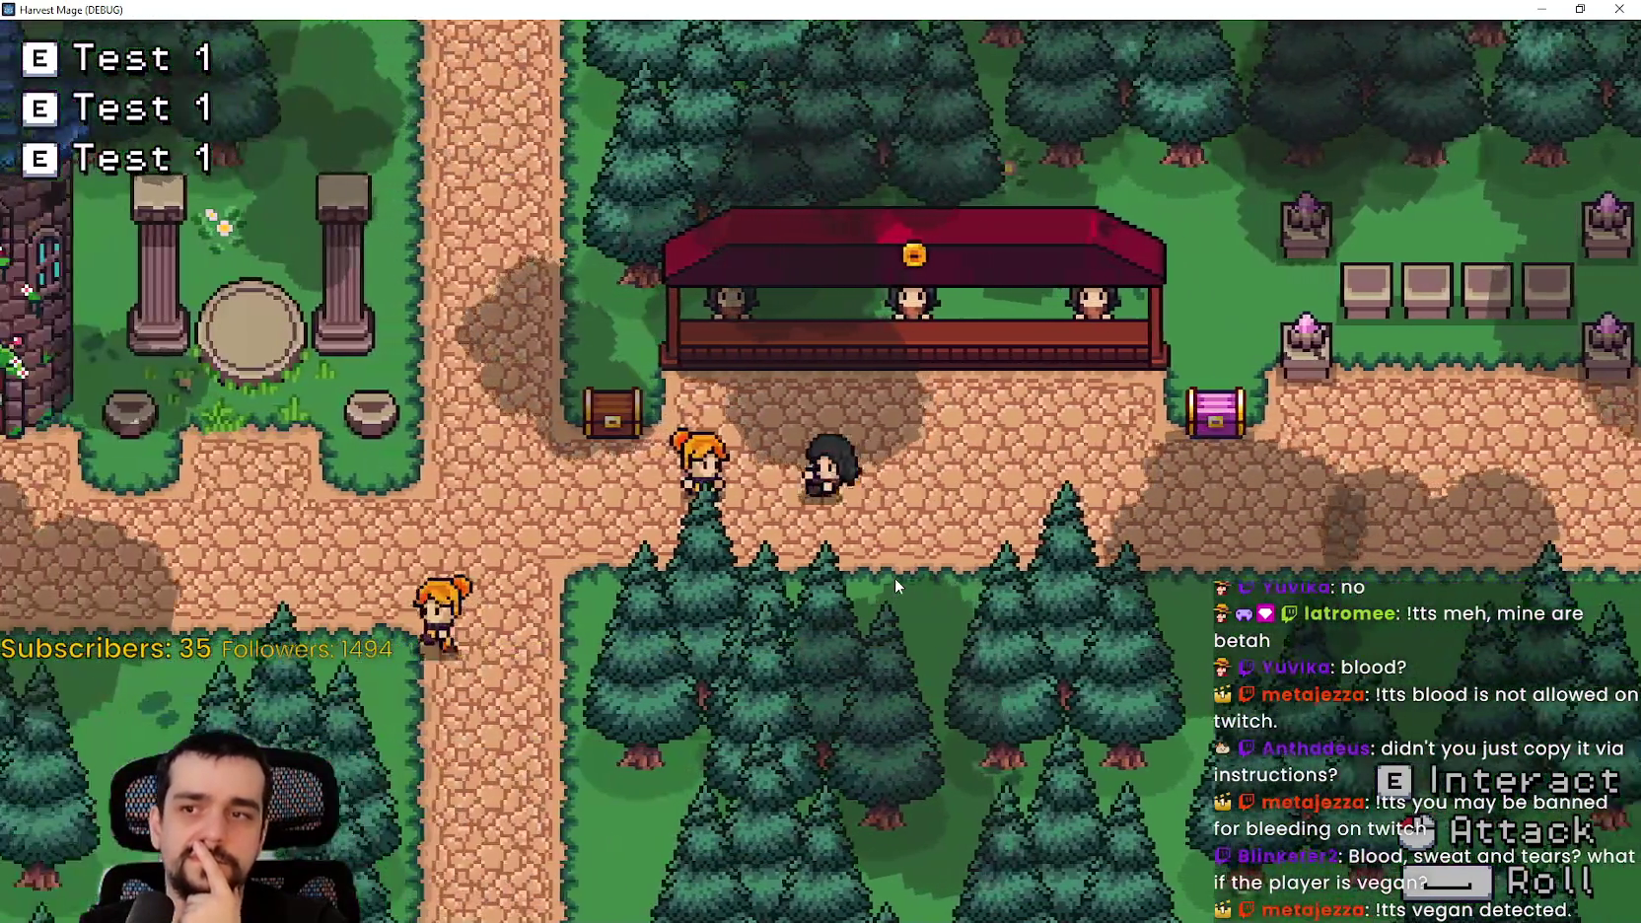
key(a)
key(s)
key(w)
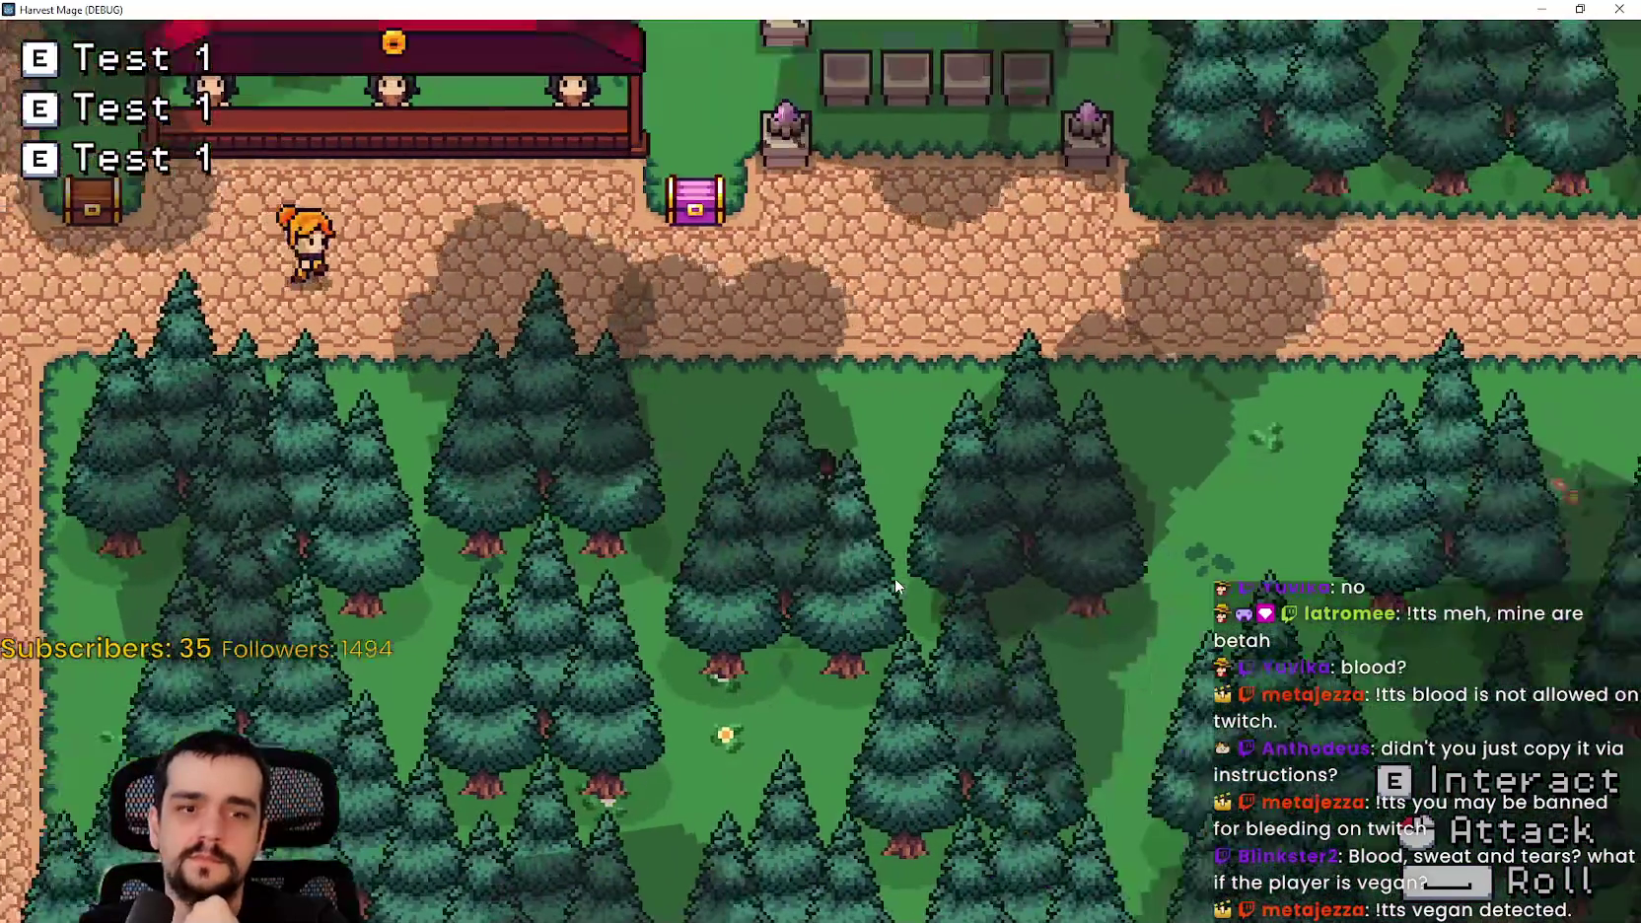
key(d)
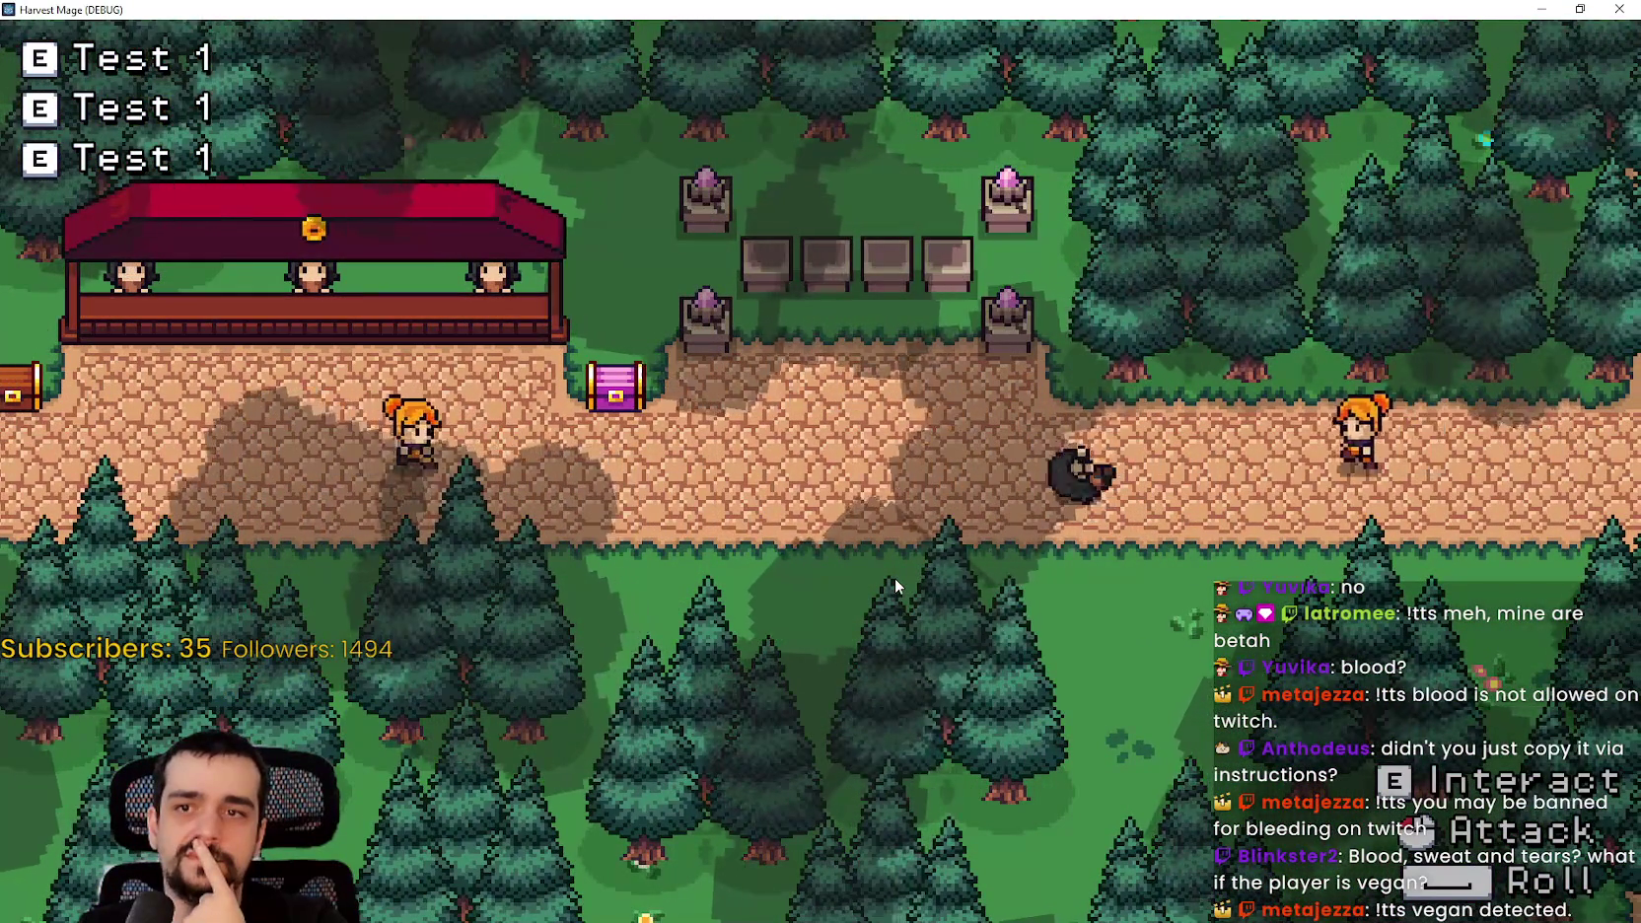
key(a)
key(s)
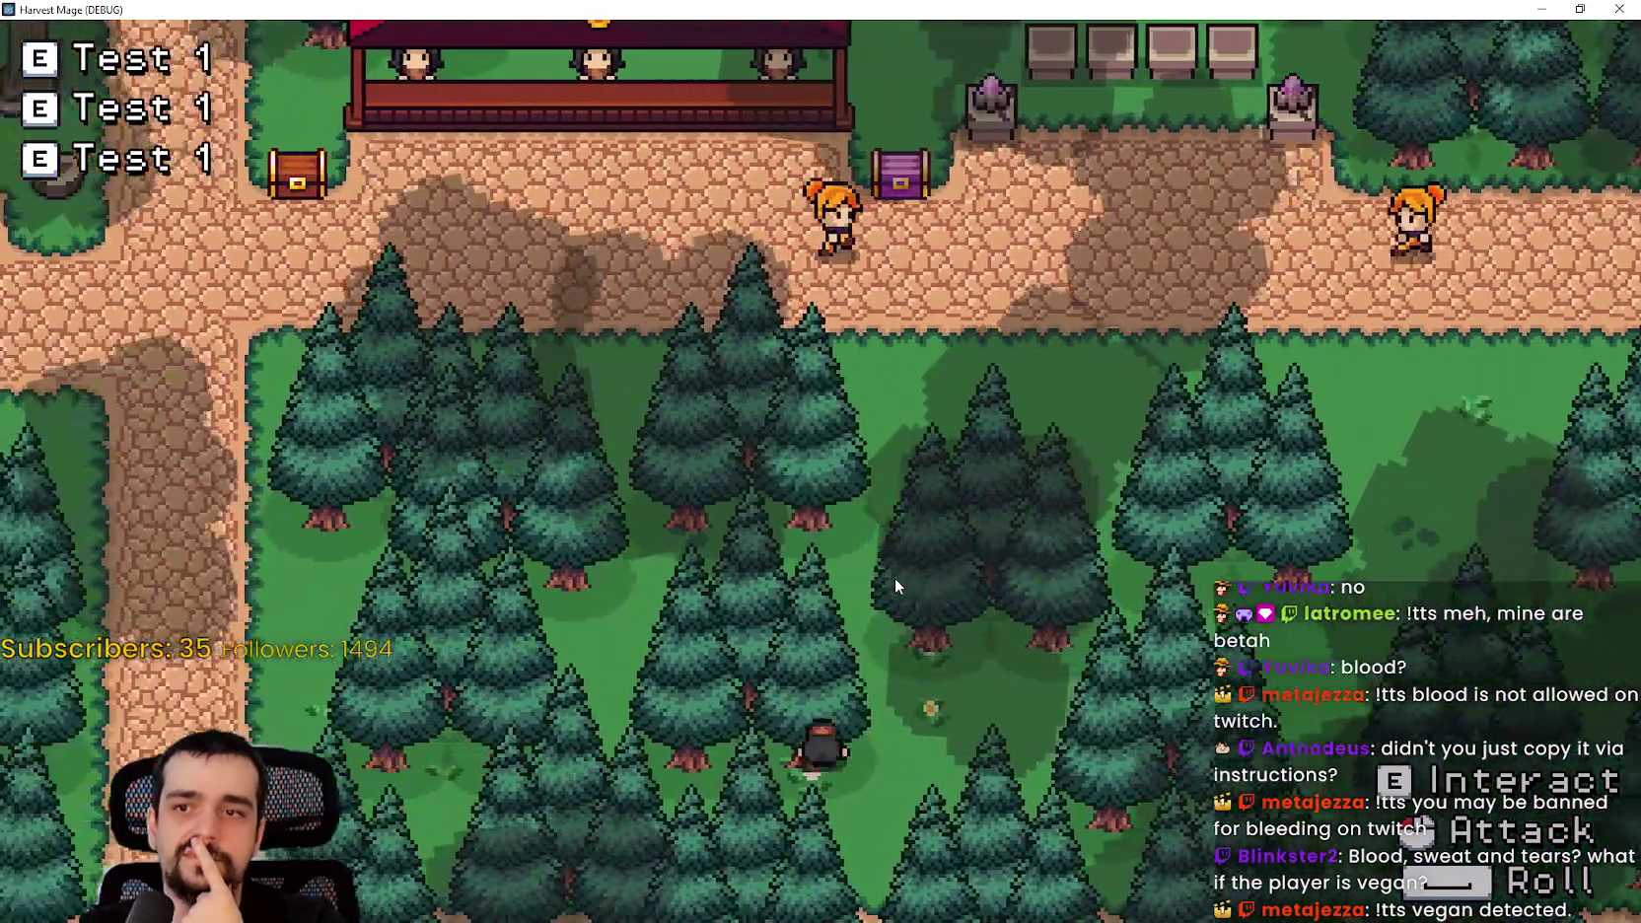
key(a)
key(w)
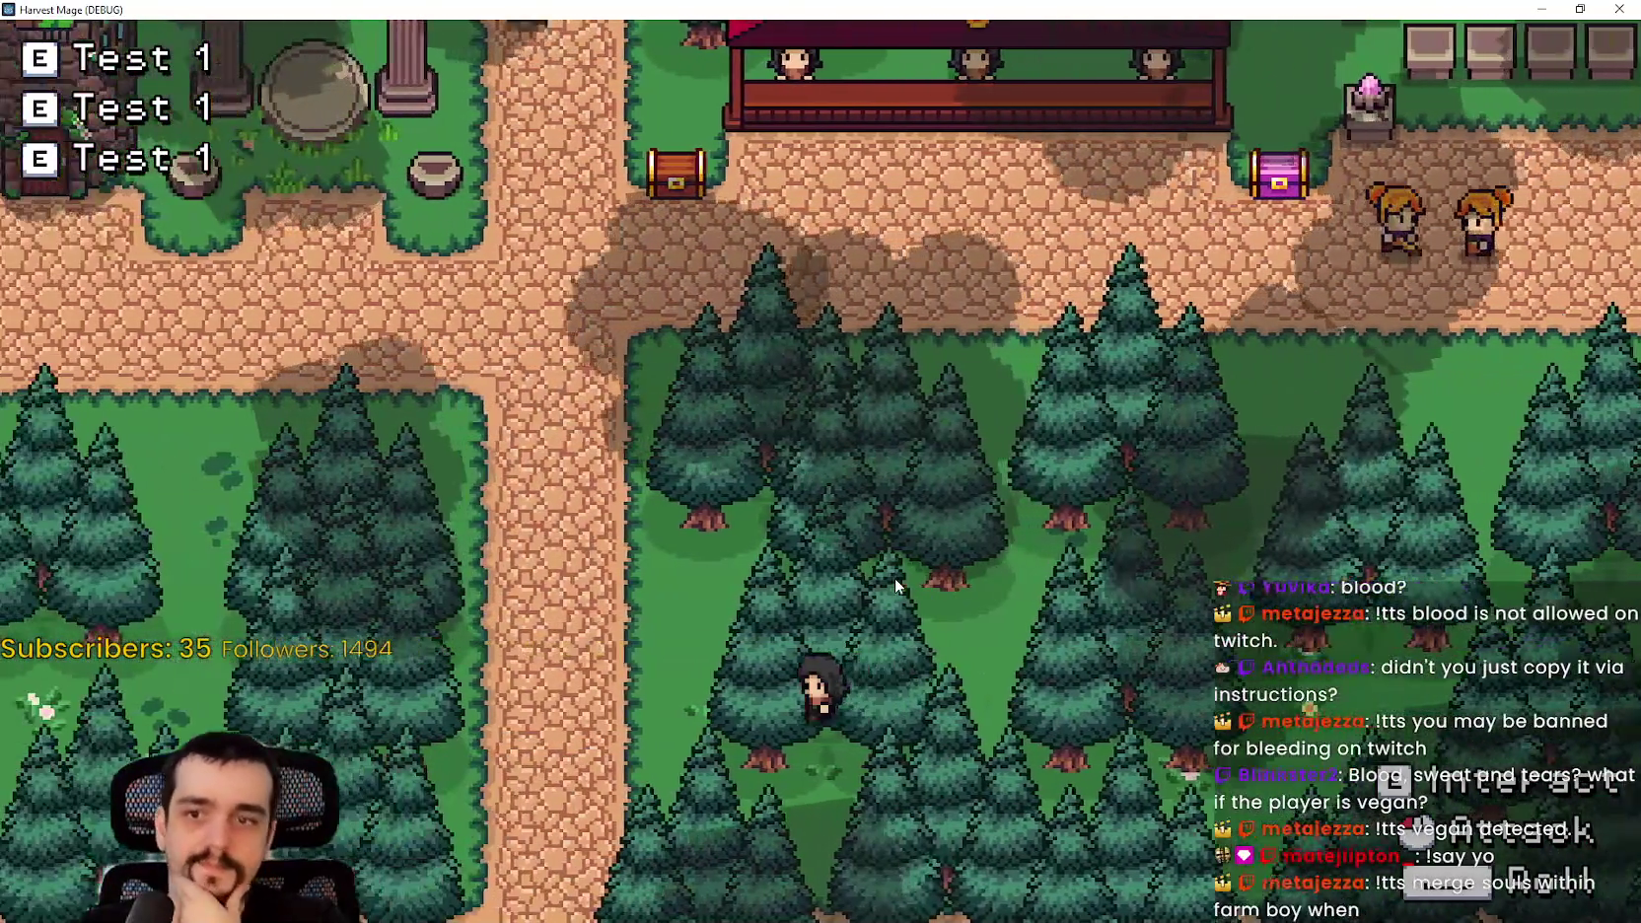
key(w)
key(a)
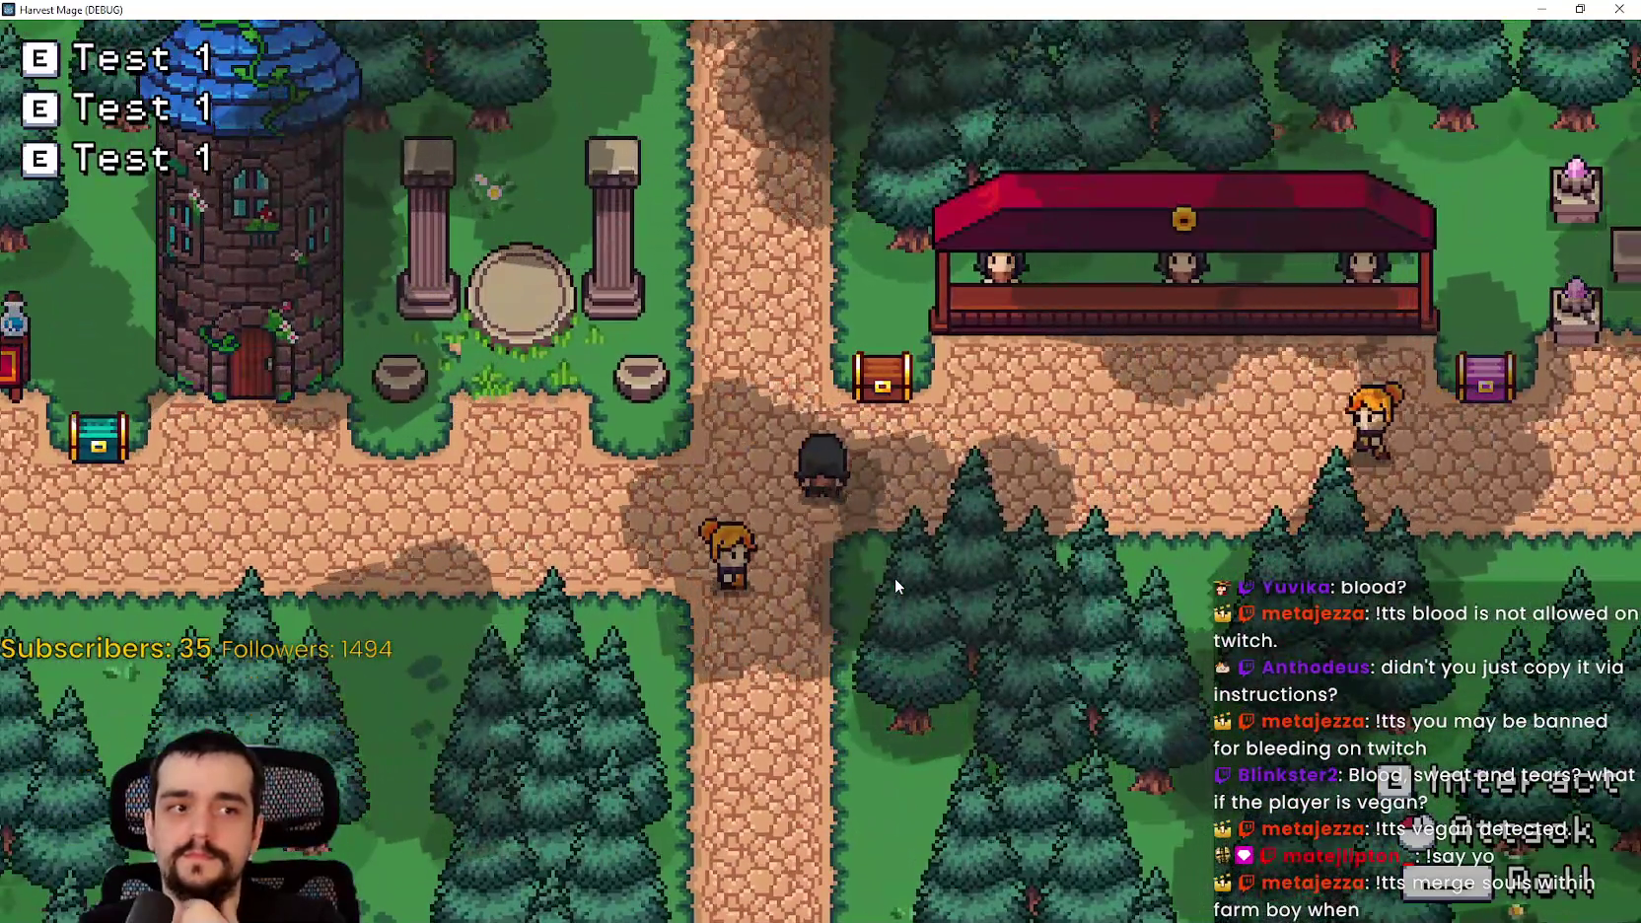
key(d)
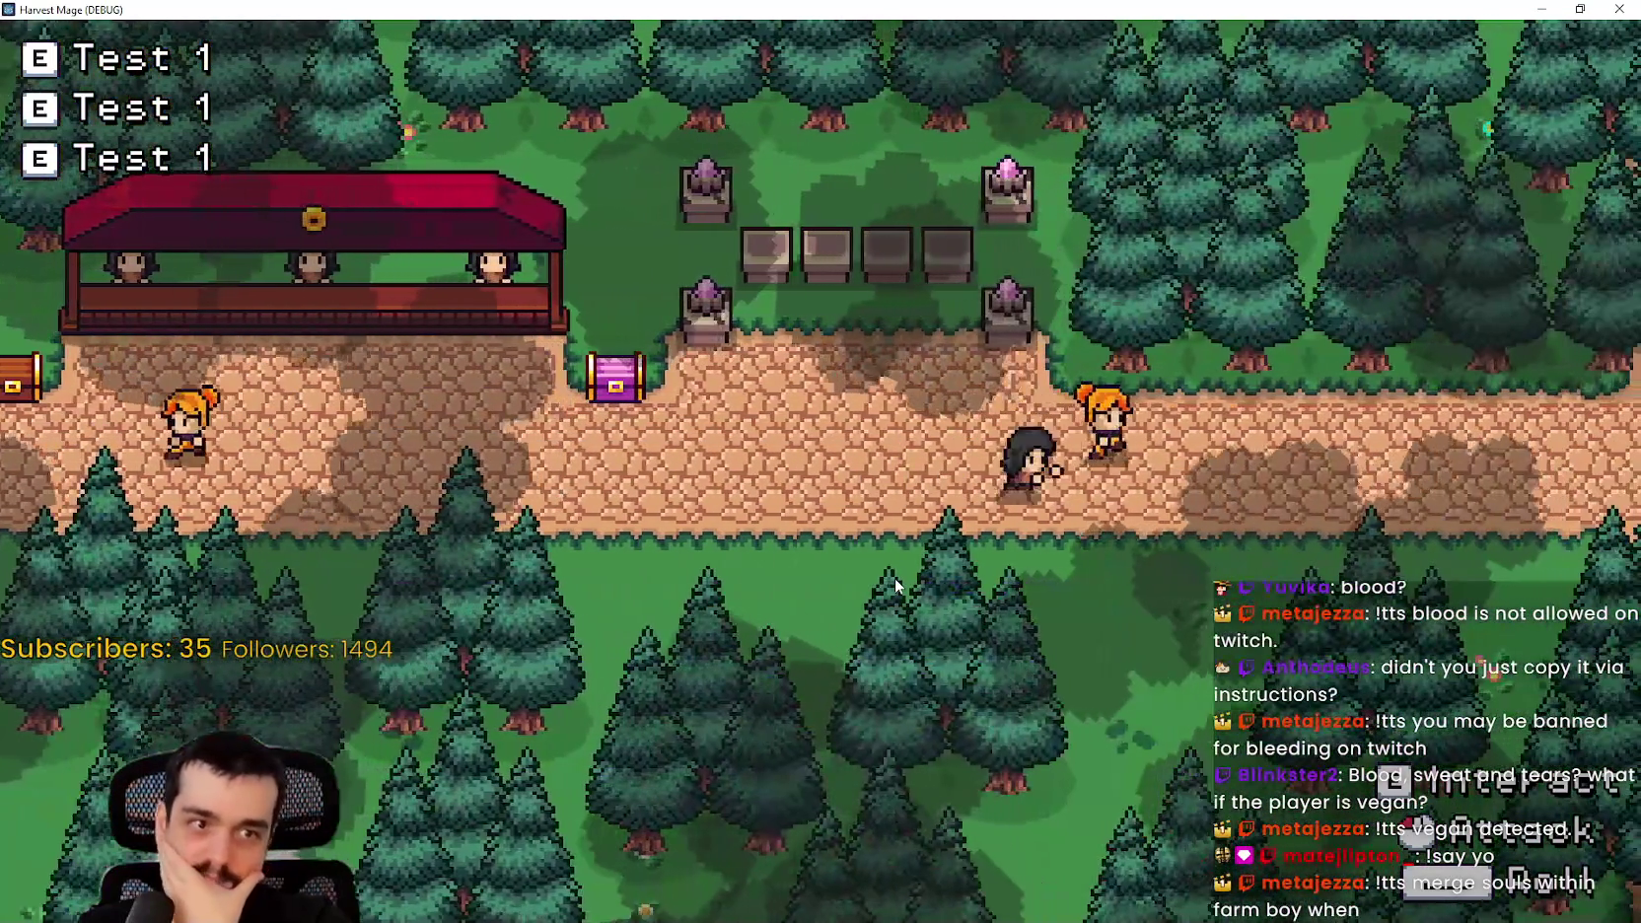
key(d)
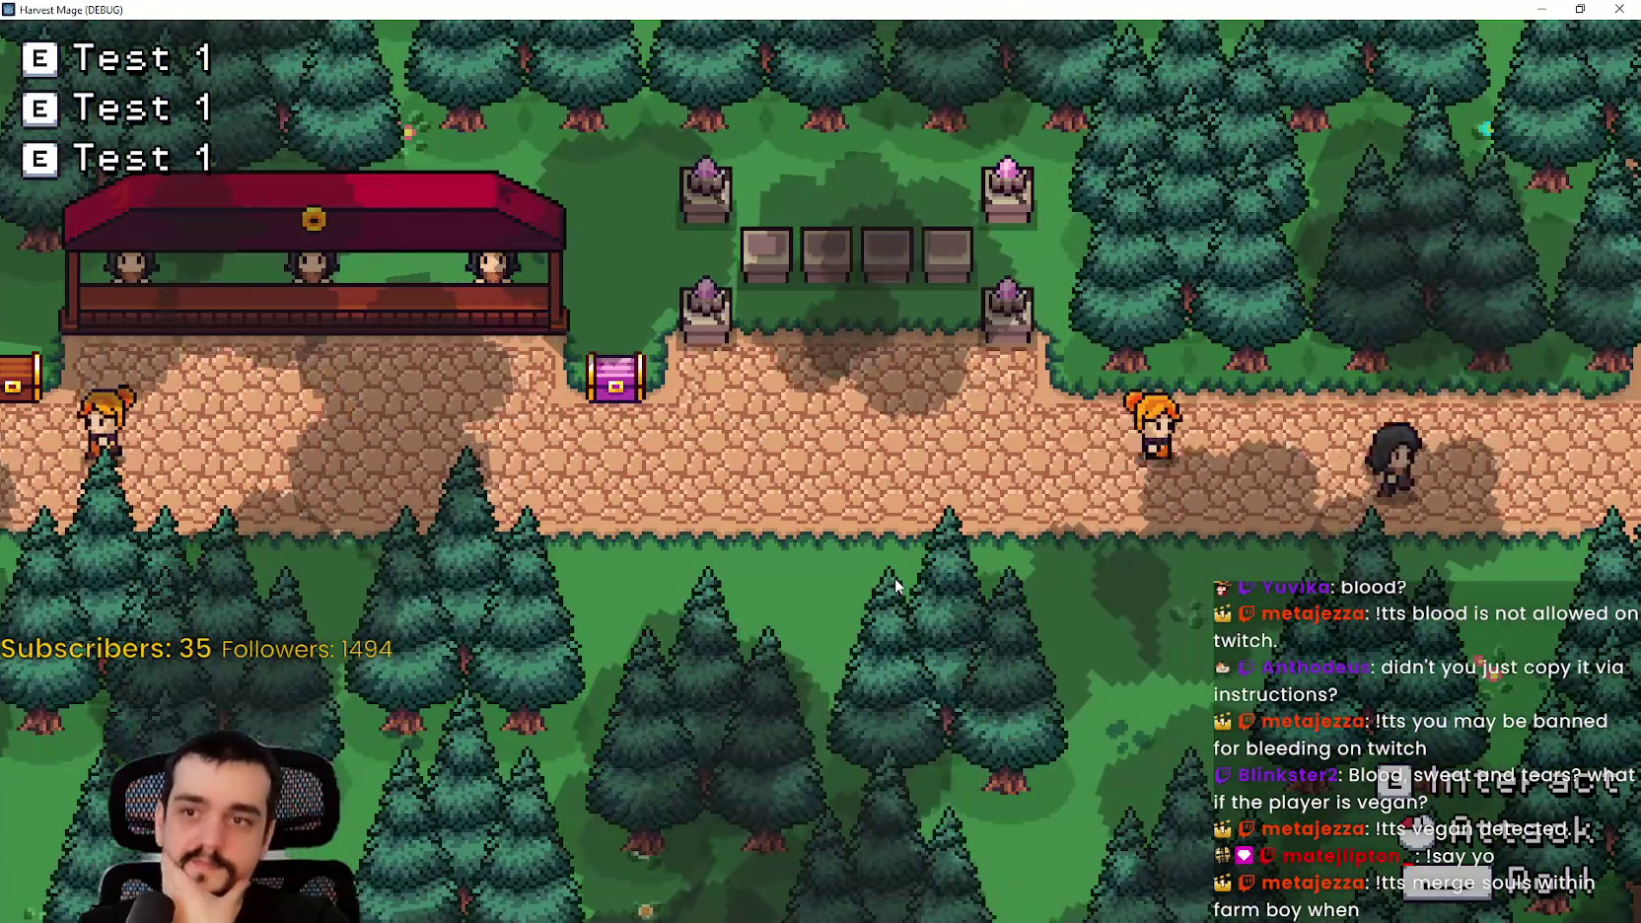
key(s)
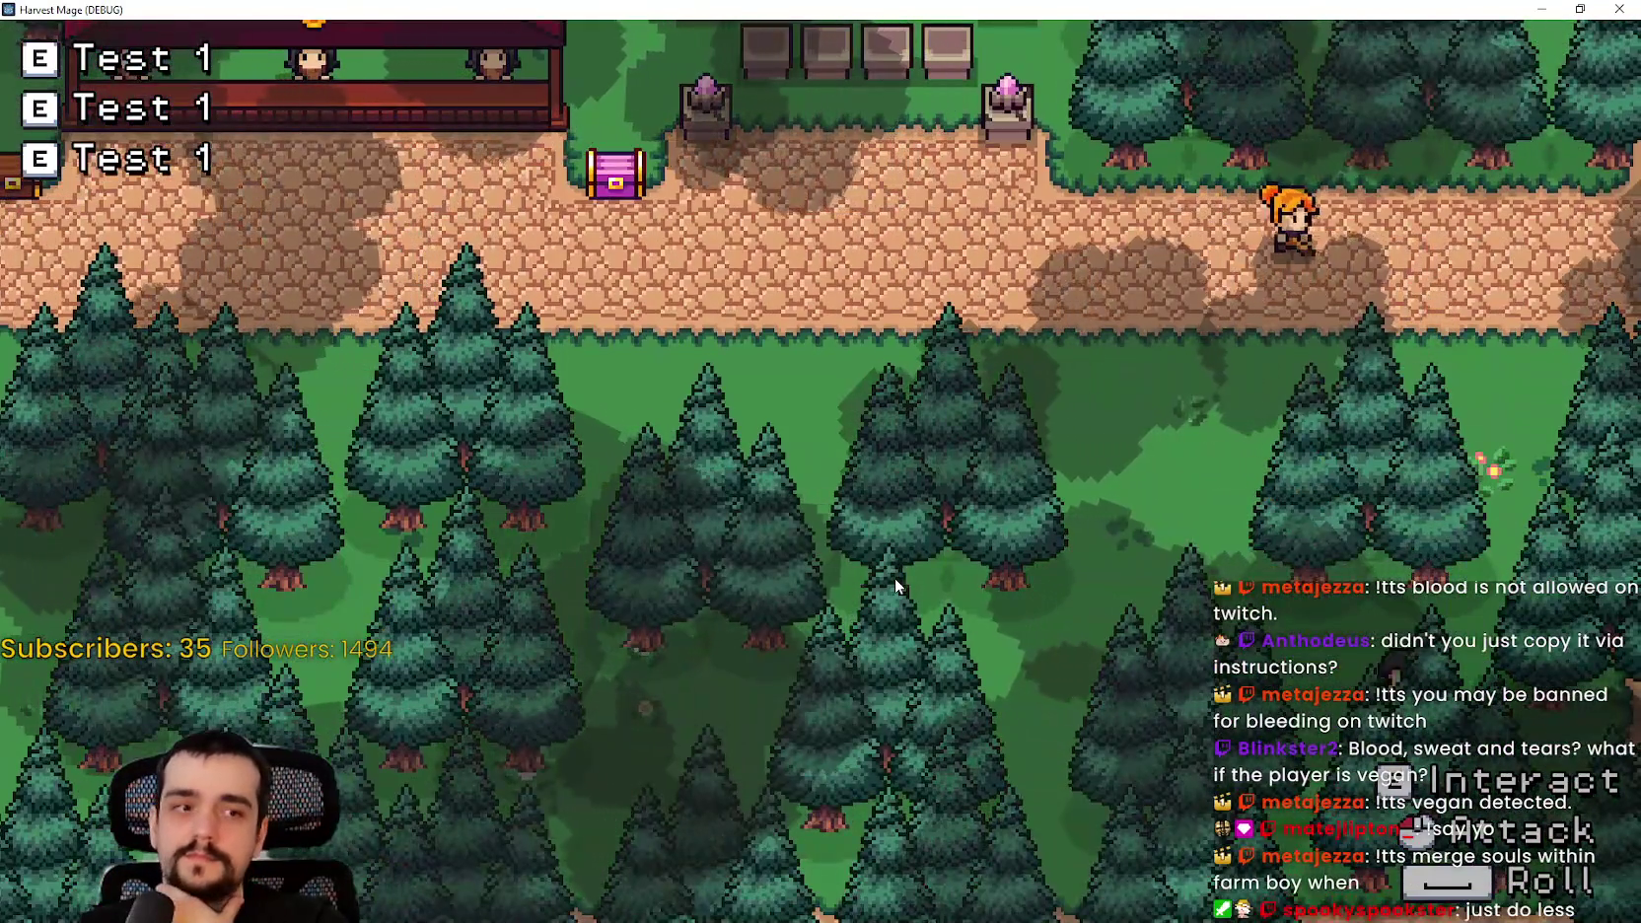
key(d)
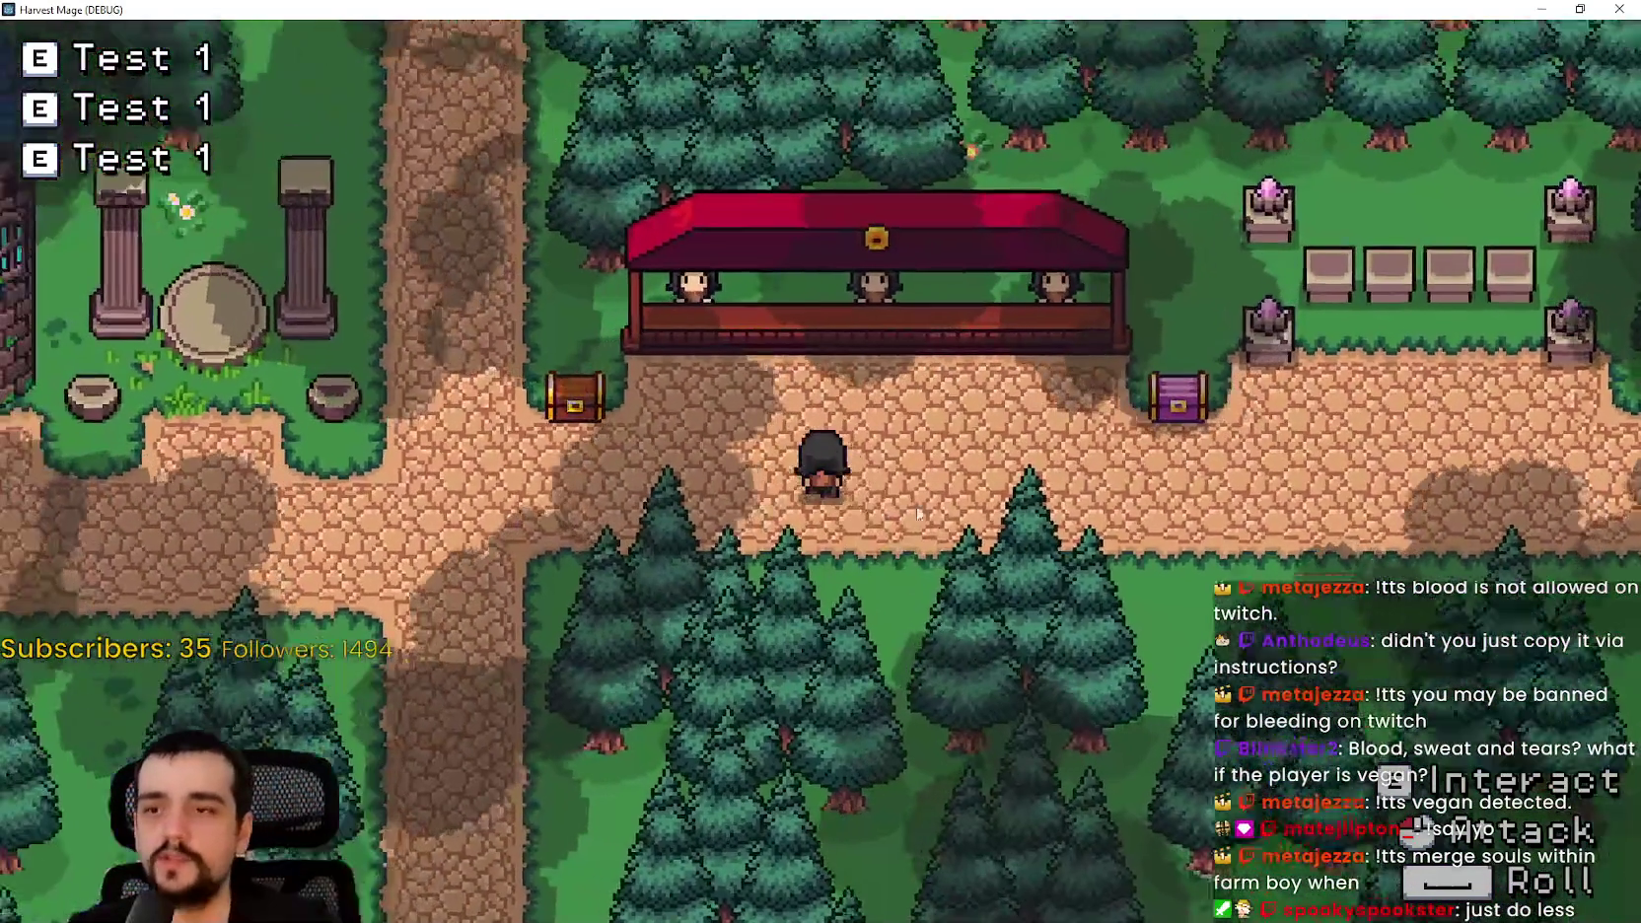
key(w)
key(F8)
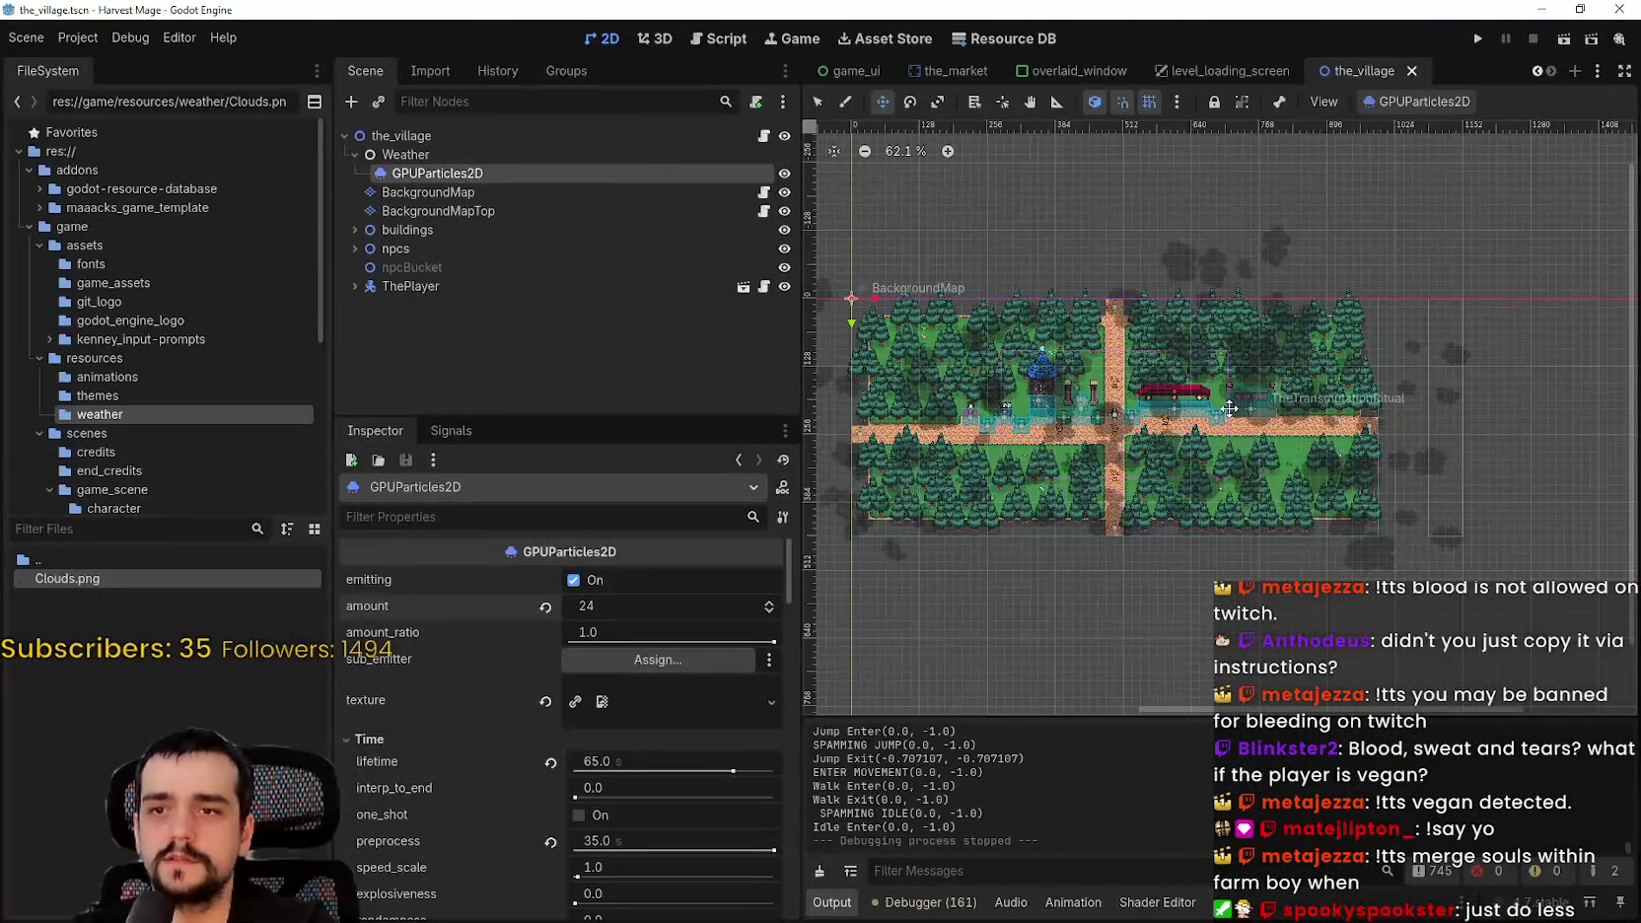
- Set the GPUParticles2D amount to 4 and save the_village scene
click(645, 609)
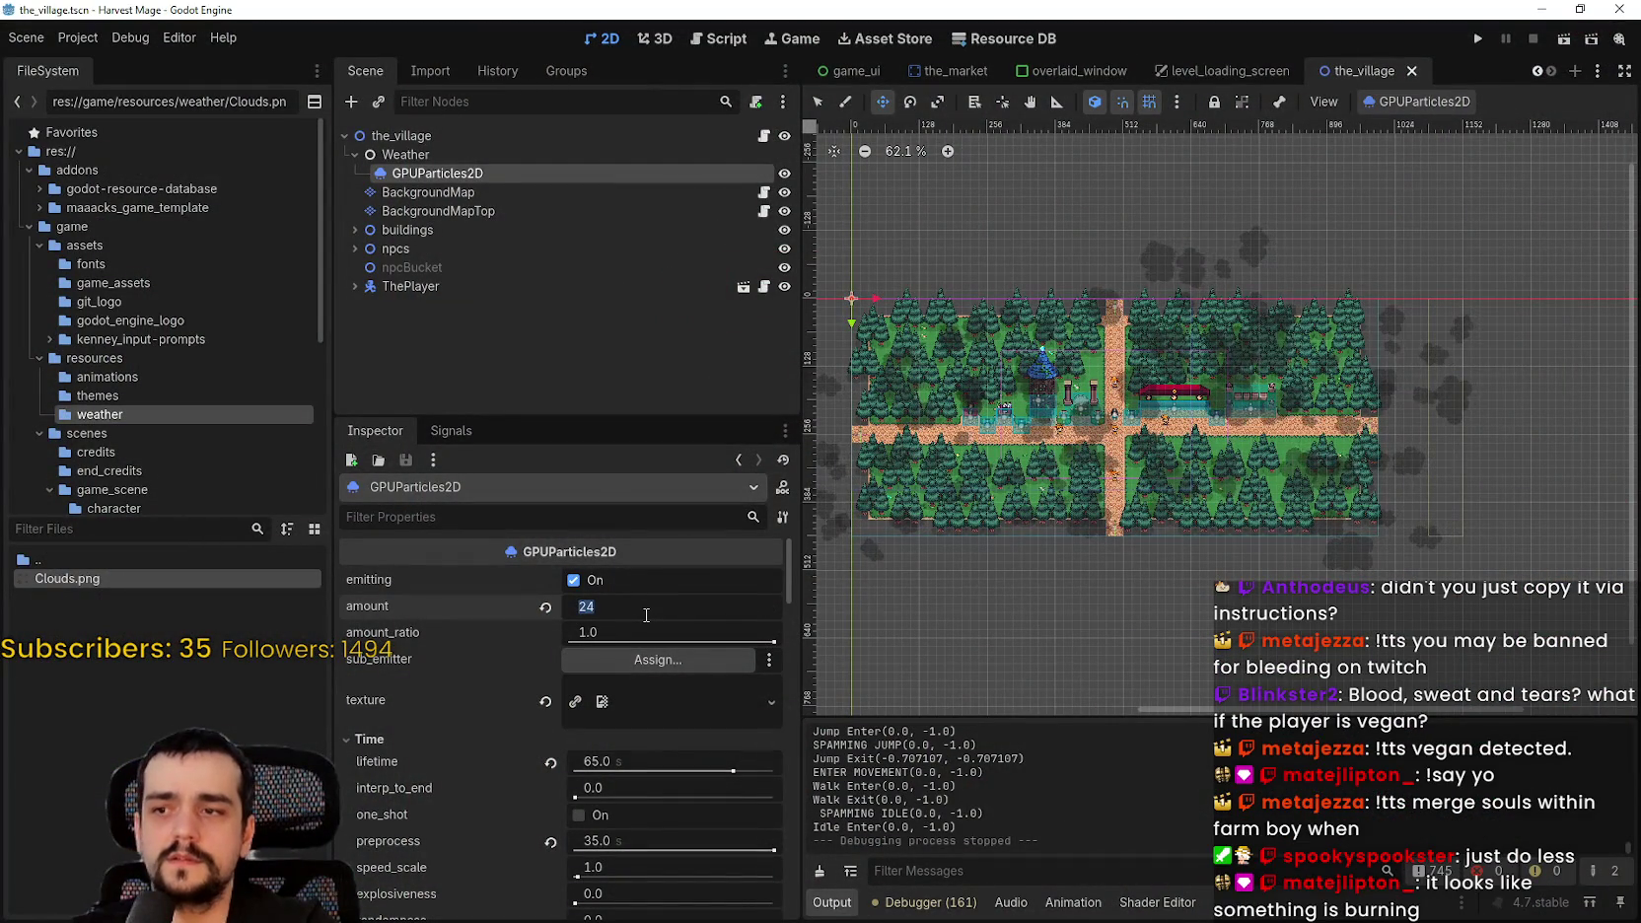
text(4)
key(Return)
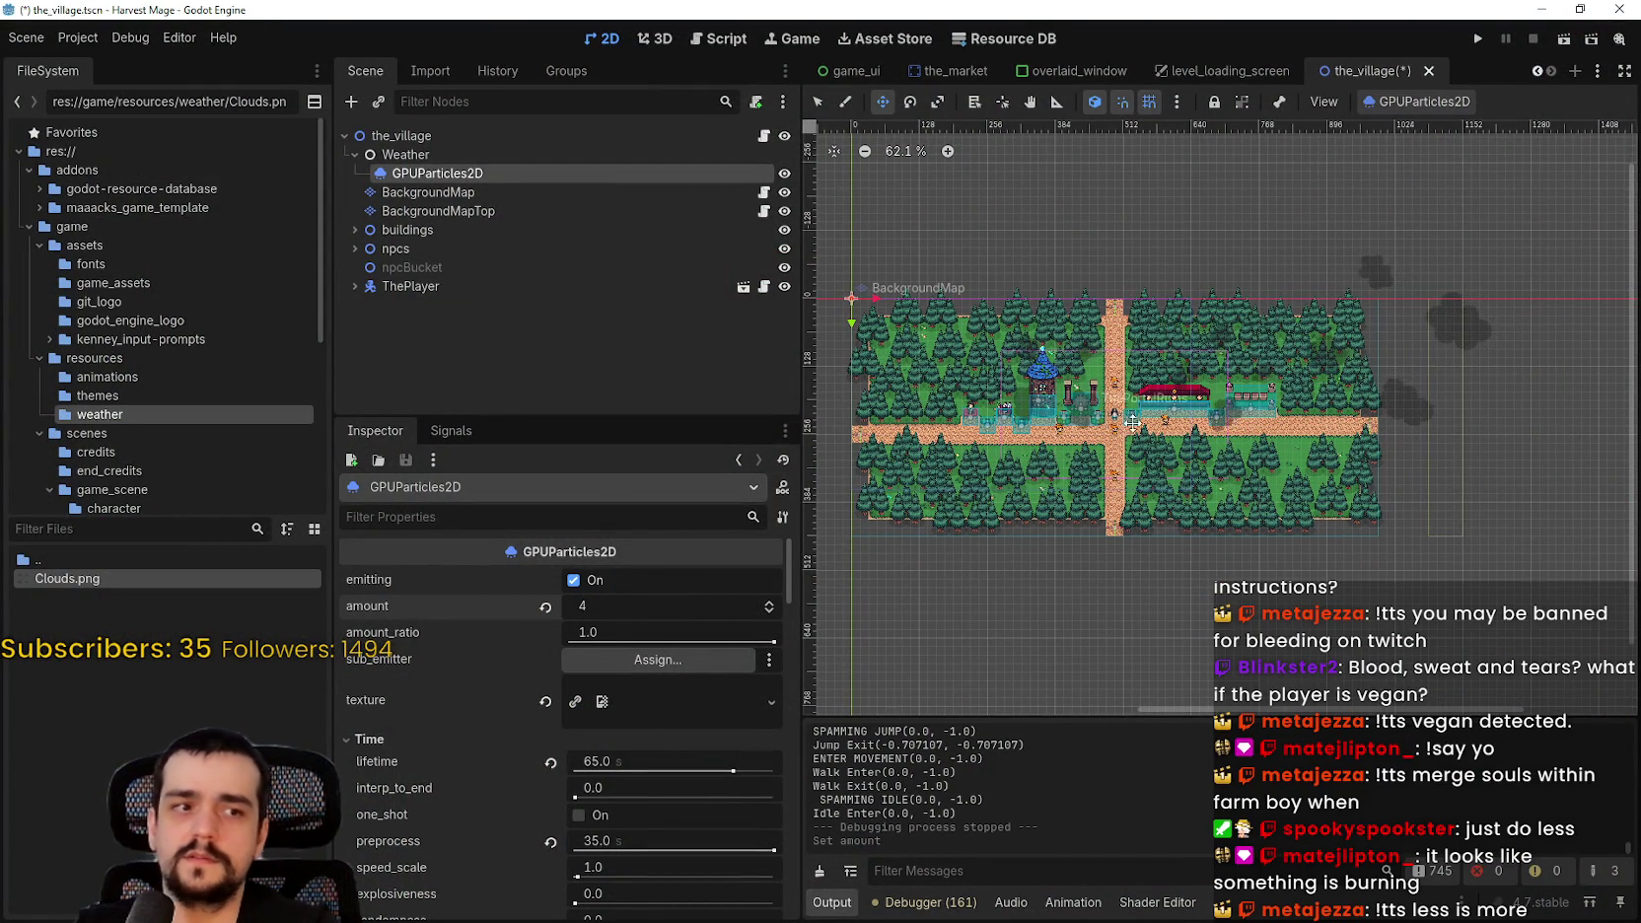
scroll(1173, 454, up, 2)
key(ctrl+s)
- Run the project, start a new game and maximize the game window
scroll(1389, 417, up, 5)
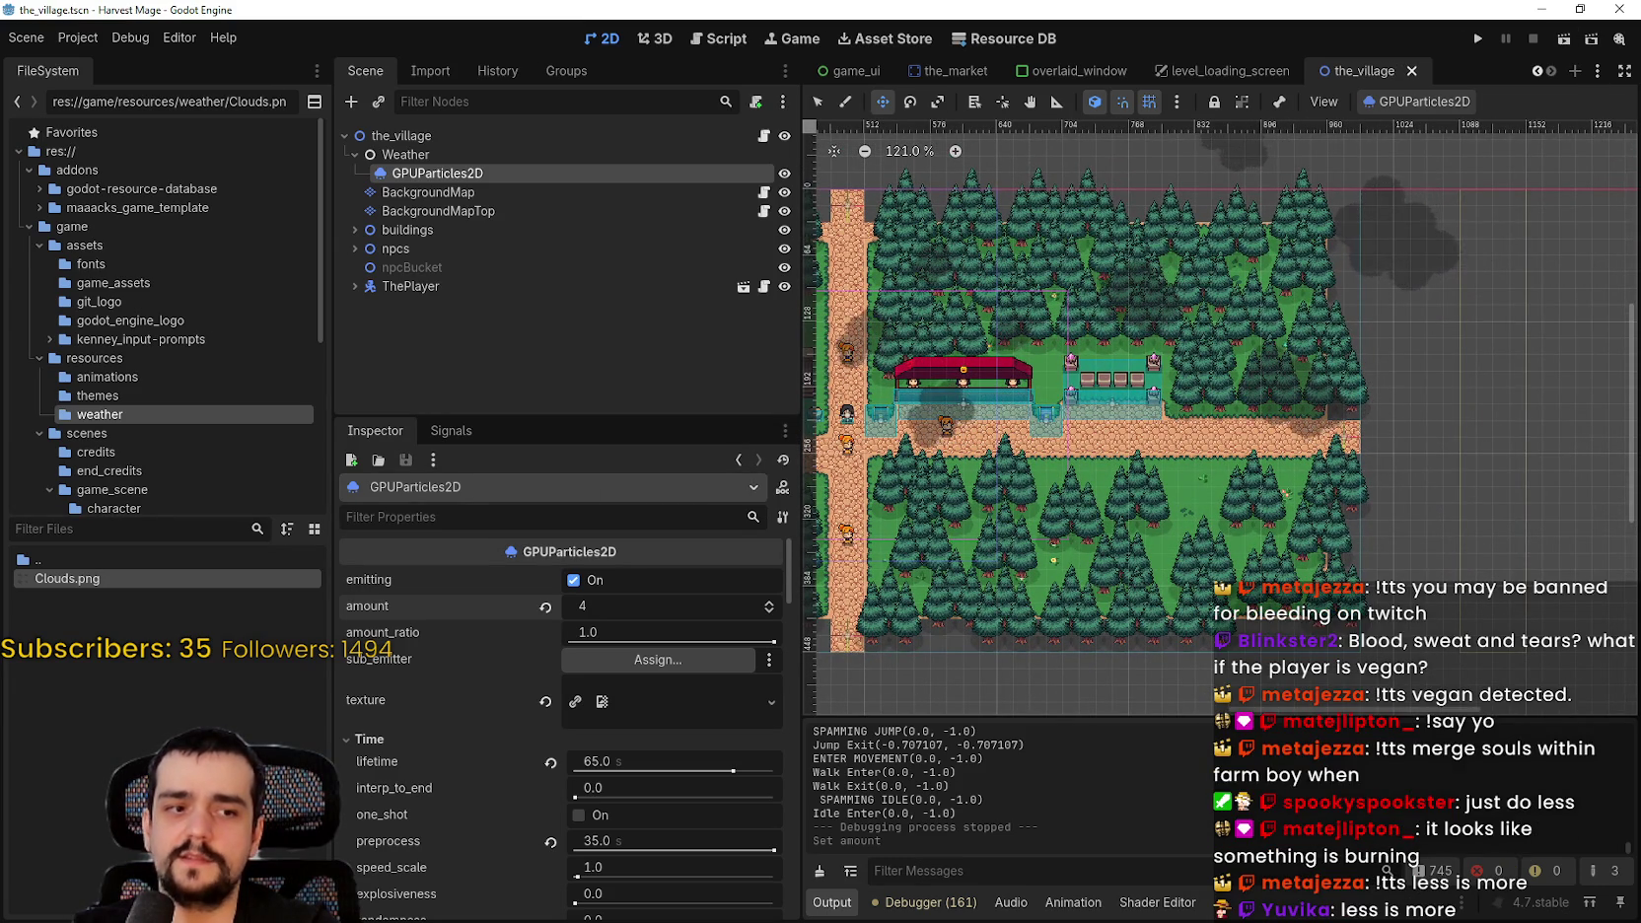
click(1475, 40)
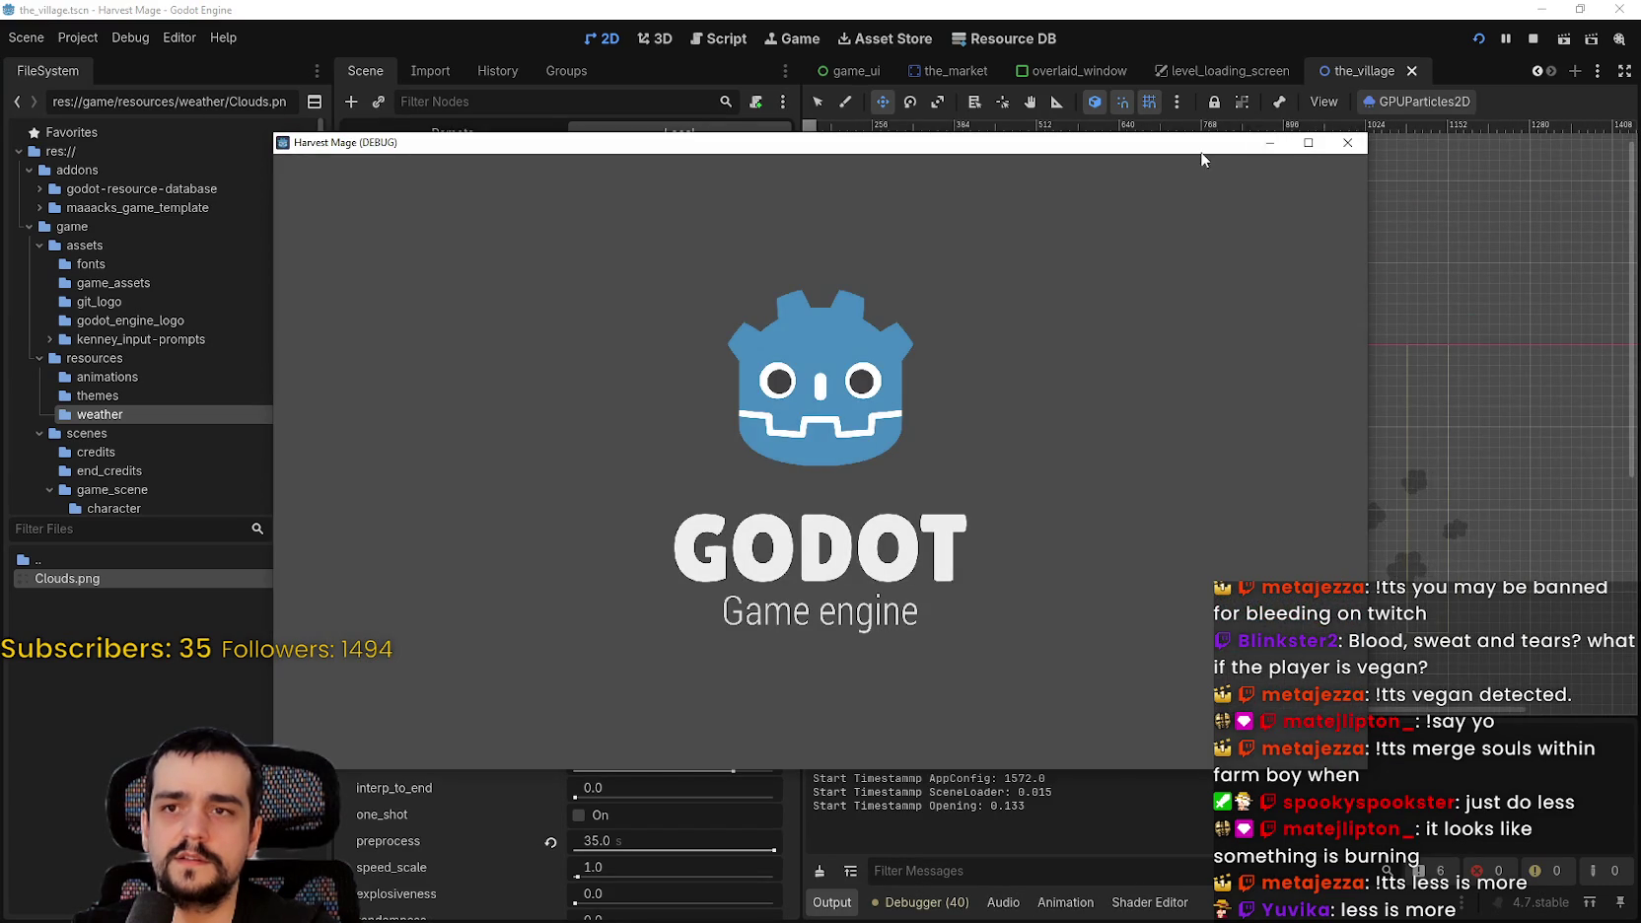
drag(1200, 151, 1300, 878)
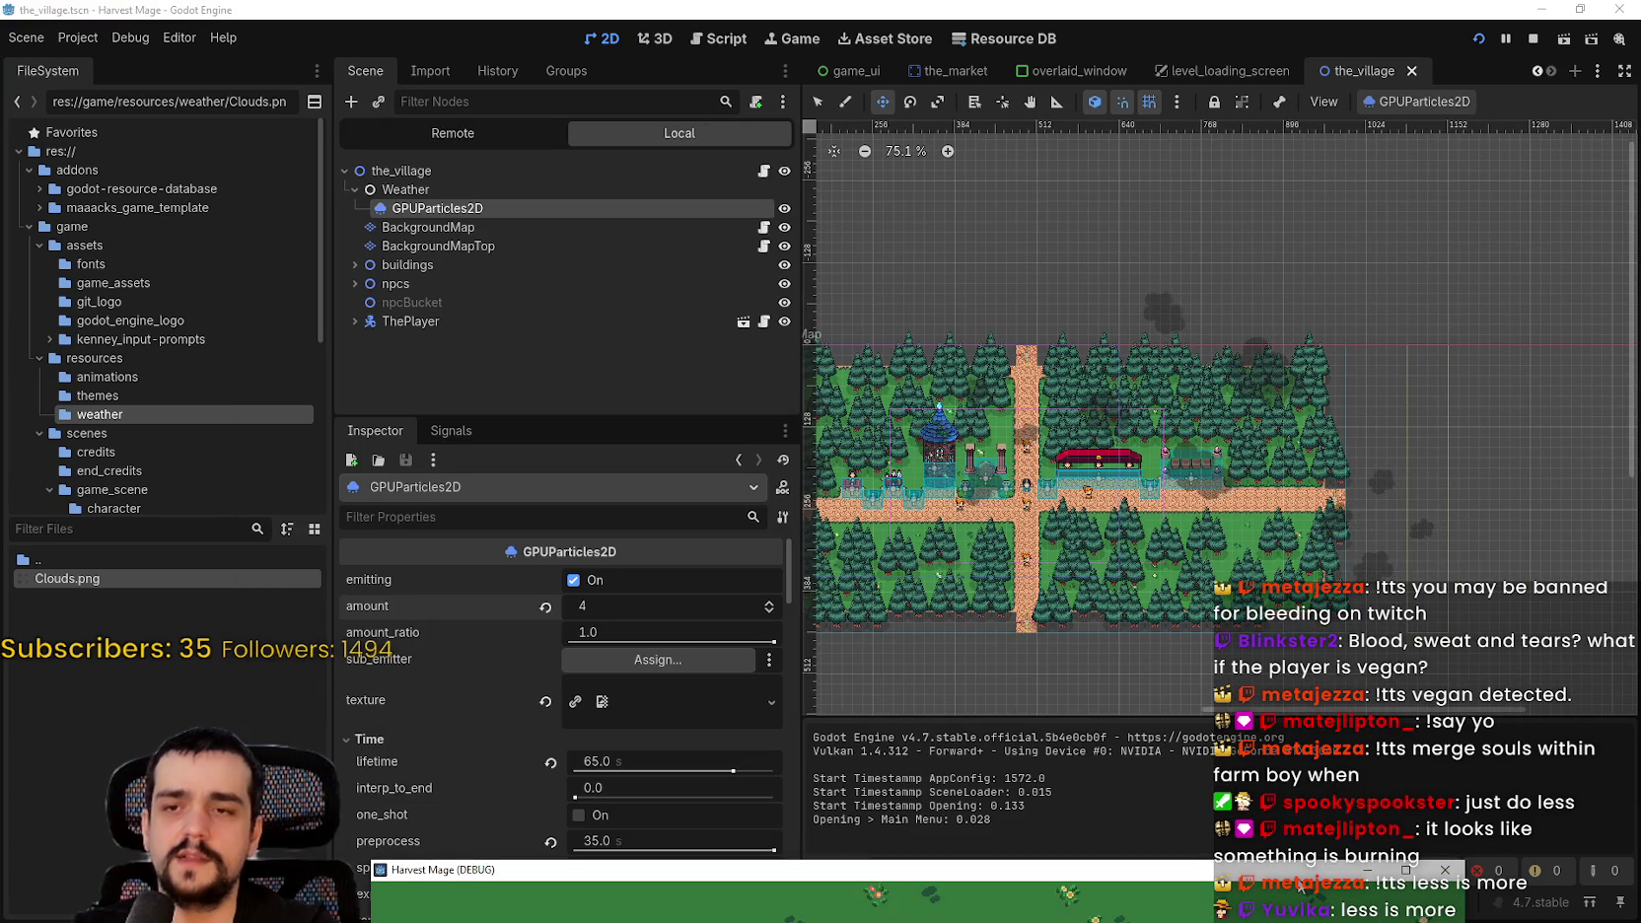
drag(1299, 878, 1279, 212)
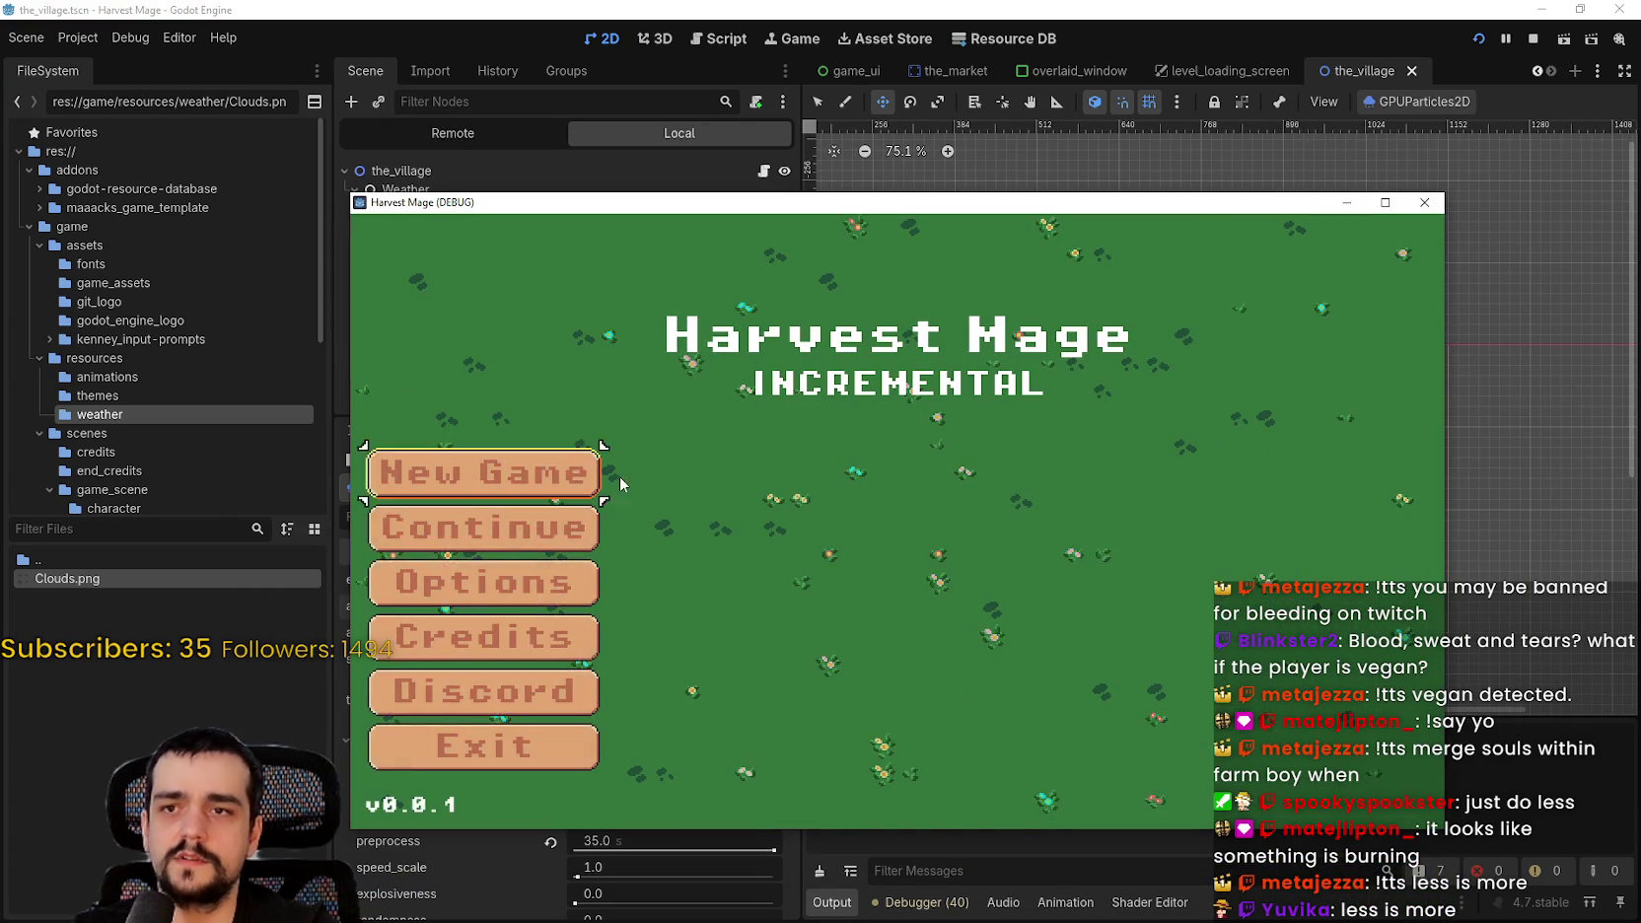
key(Return)
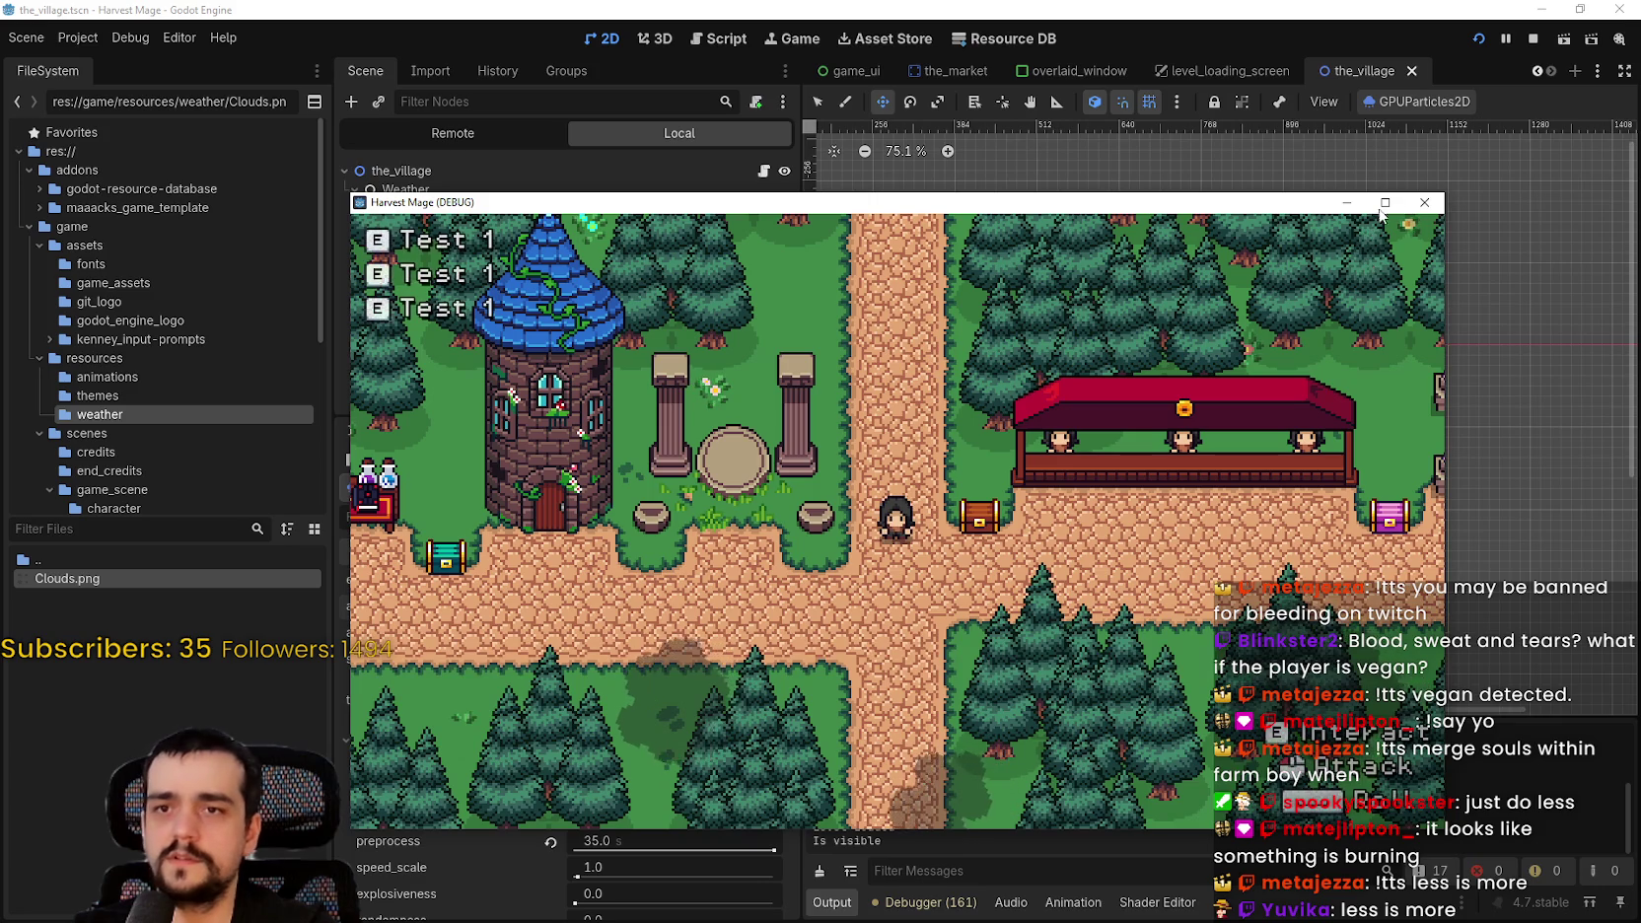
click(1384, 202)
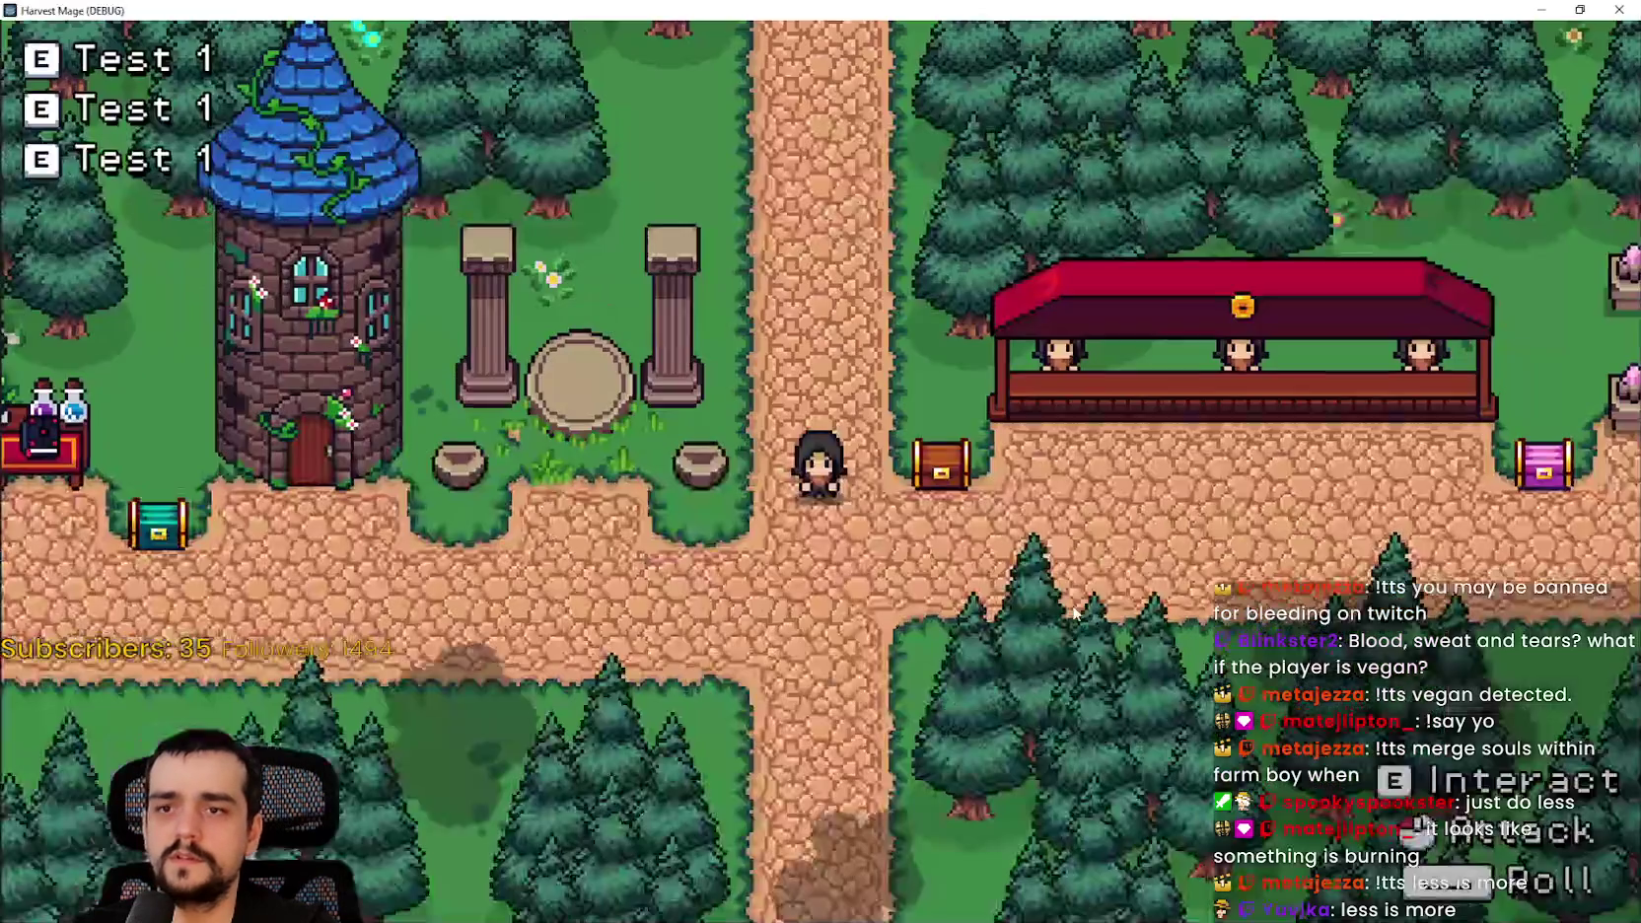
- Walk the player through the forest, past the tower and market stall to view the sparse clouds
key(d)
key(s)
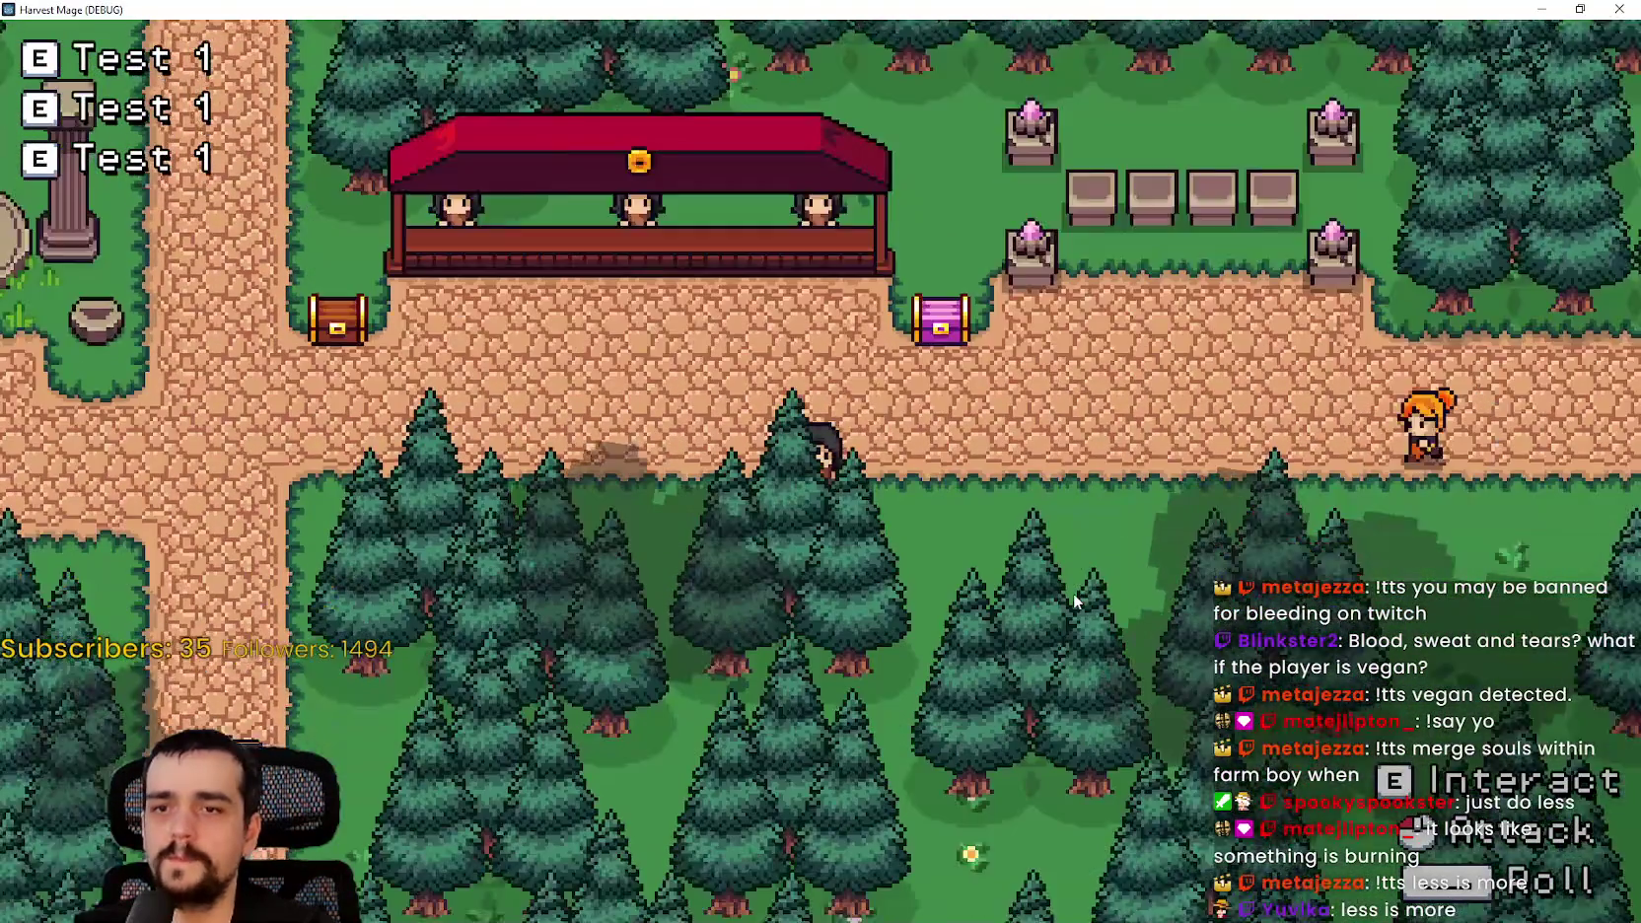
key(w)
key(a)
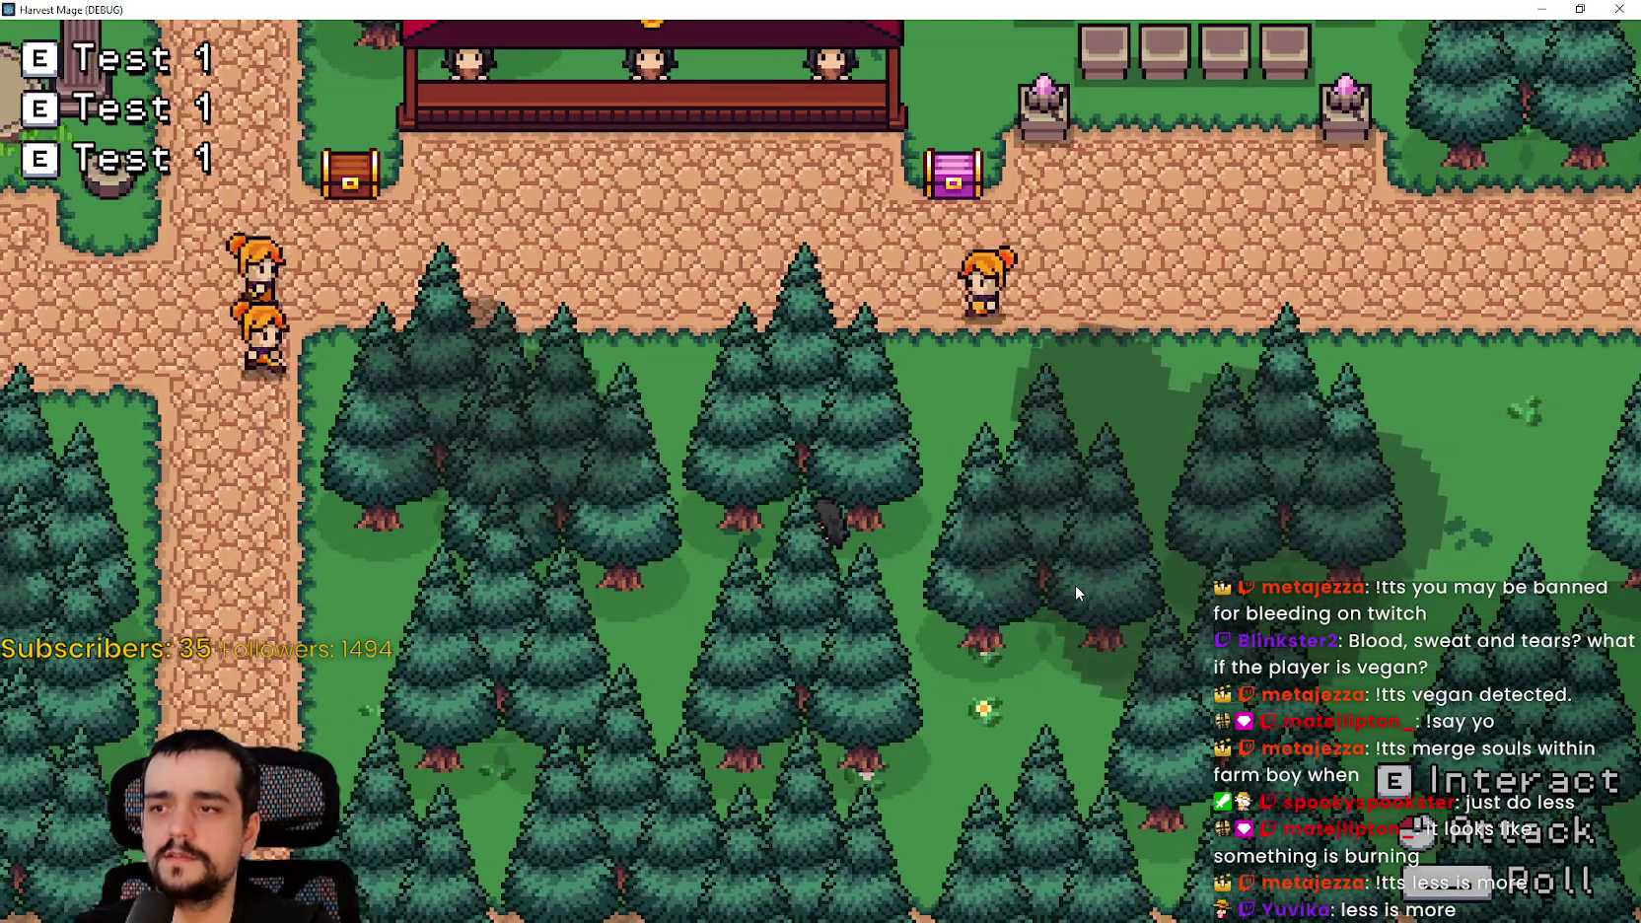
key(a)
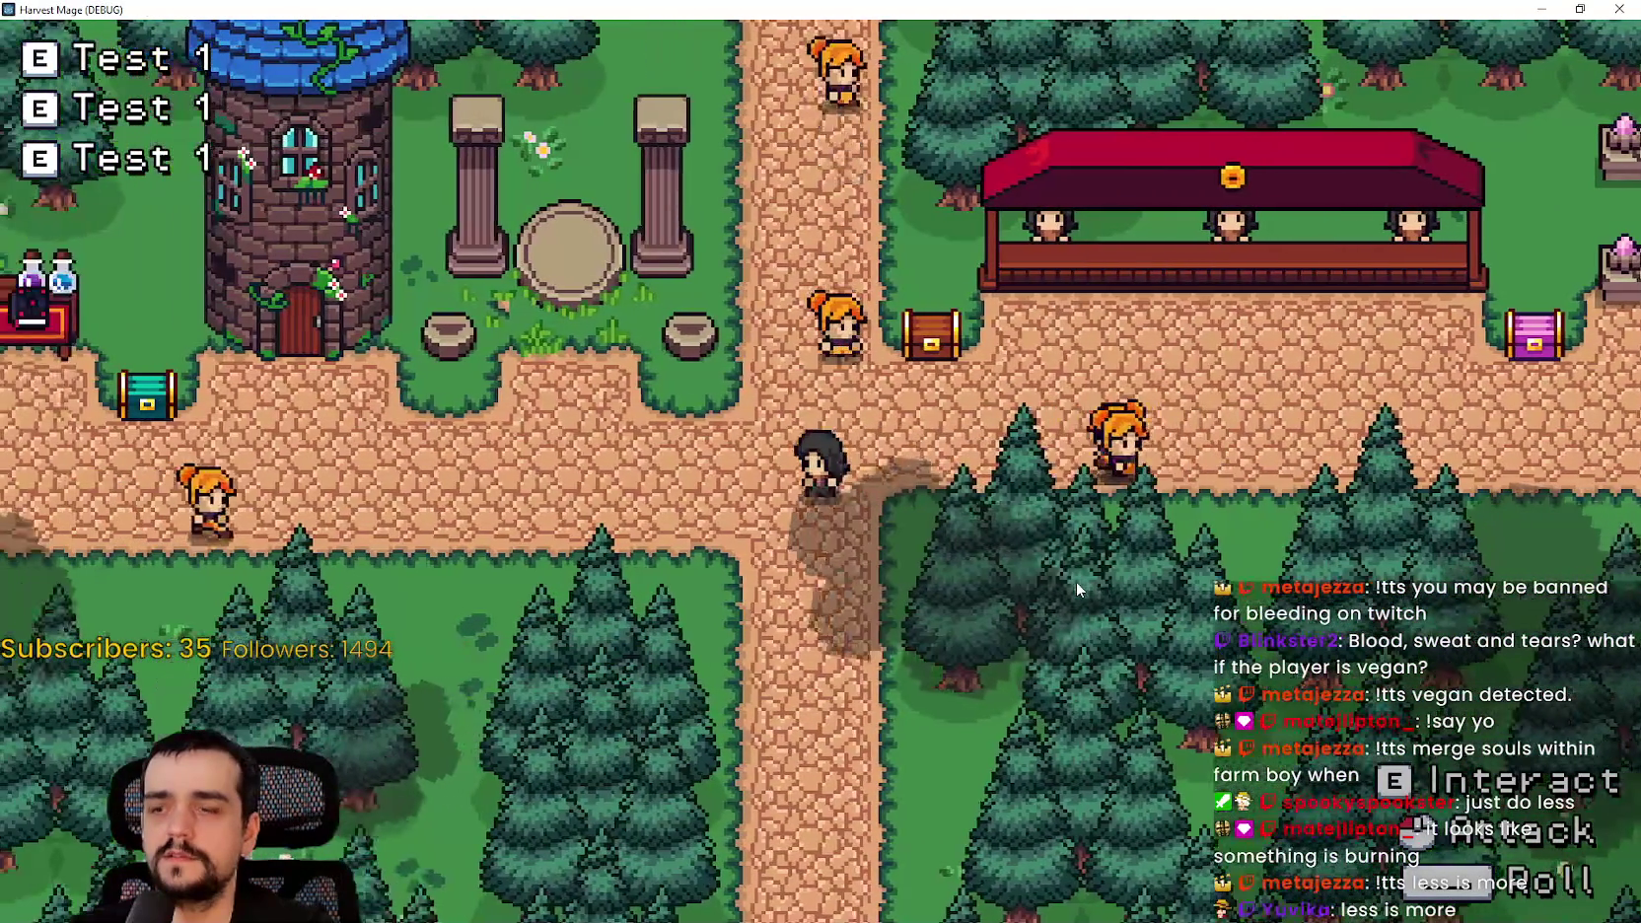
key(w)
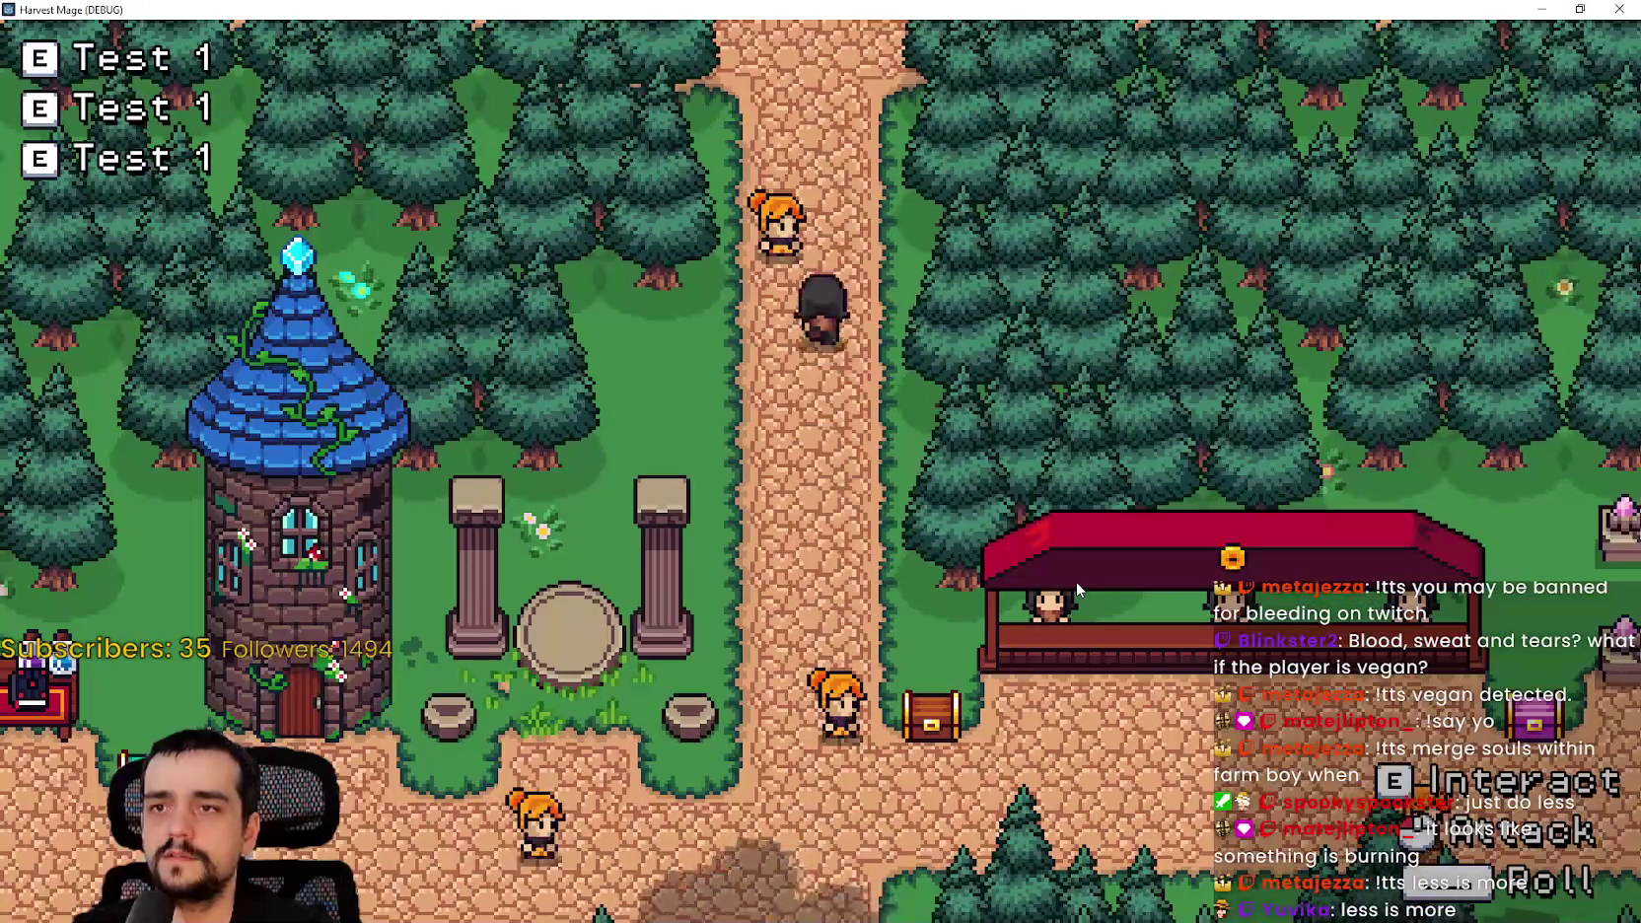
key(s)
key(d)
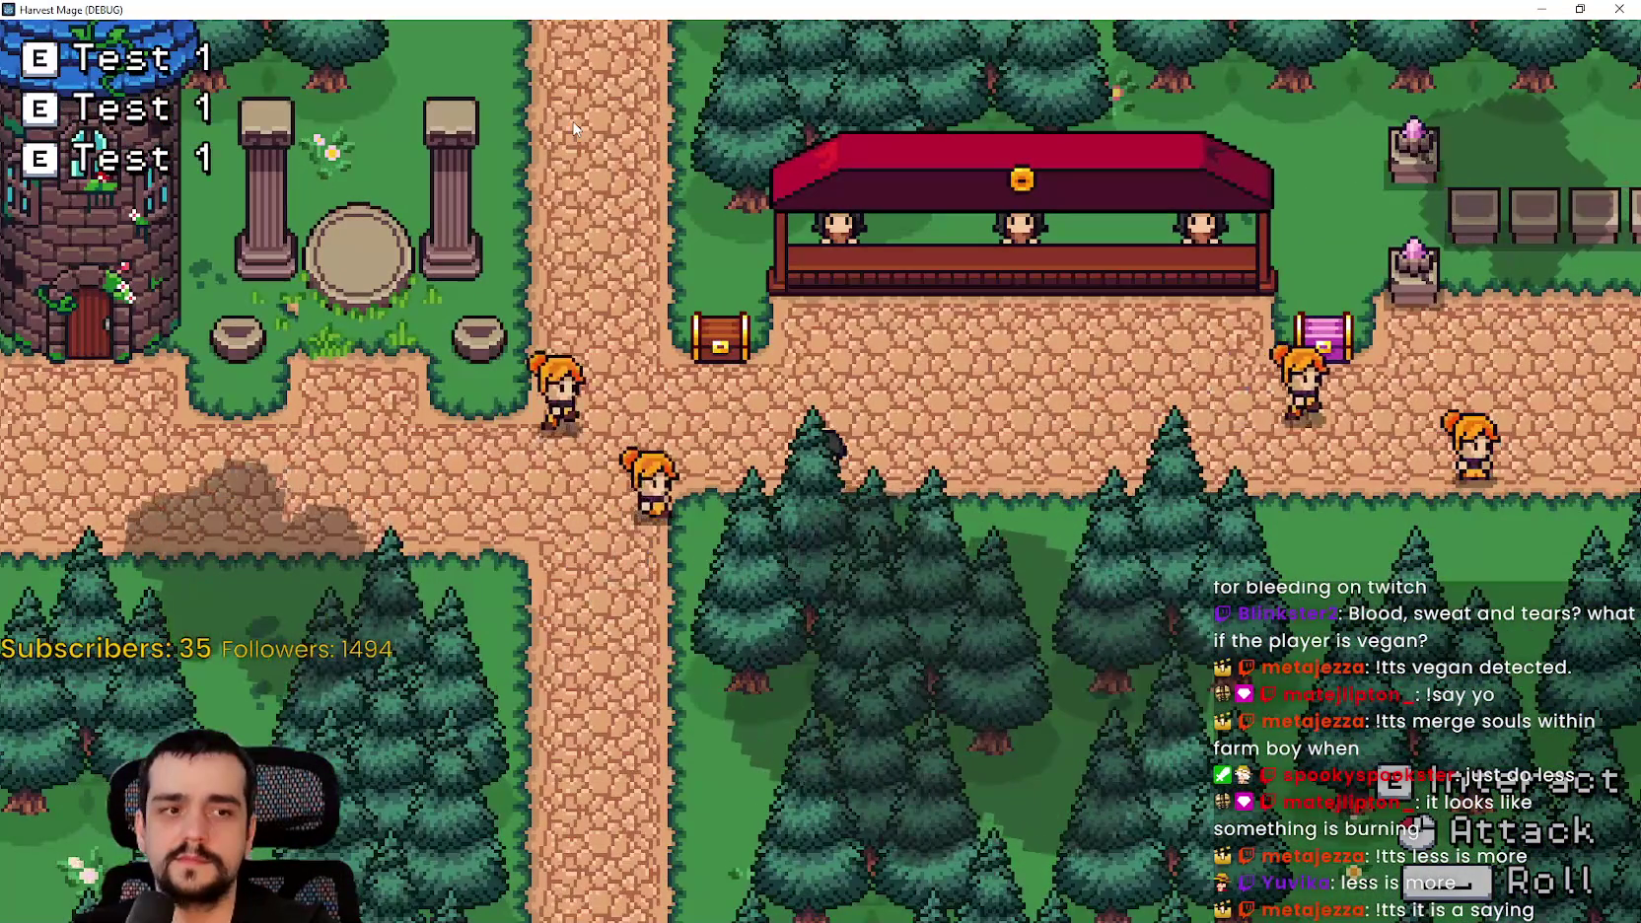
key(d)
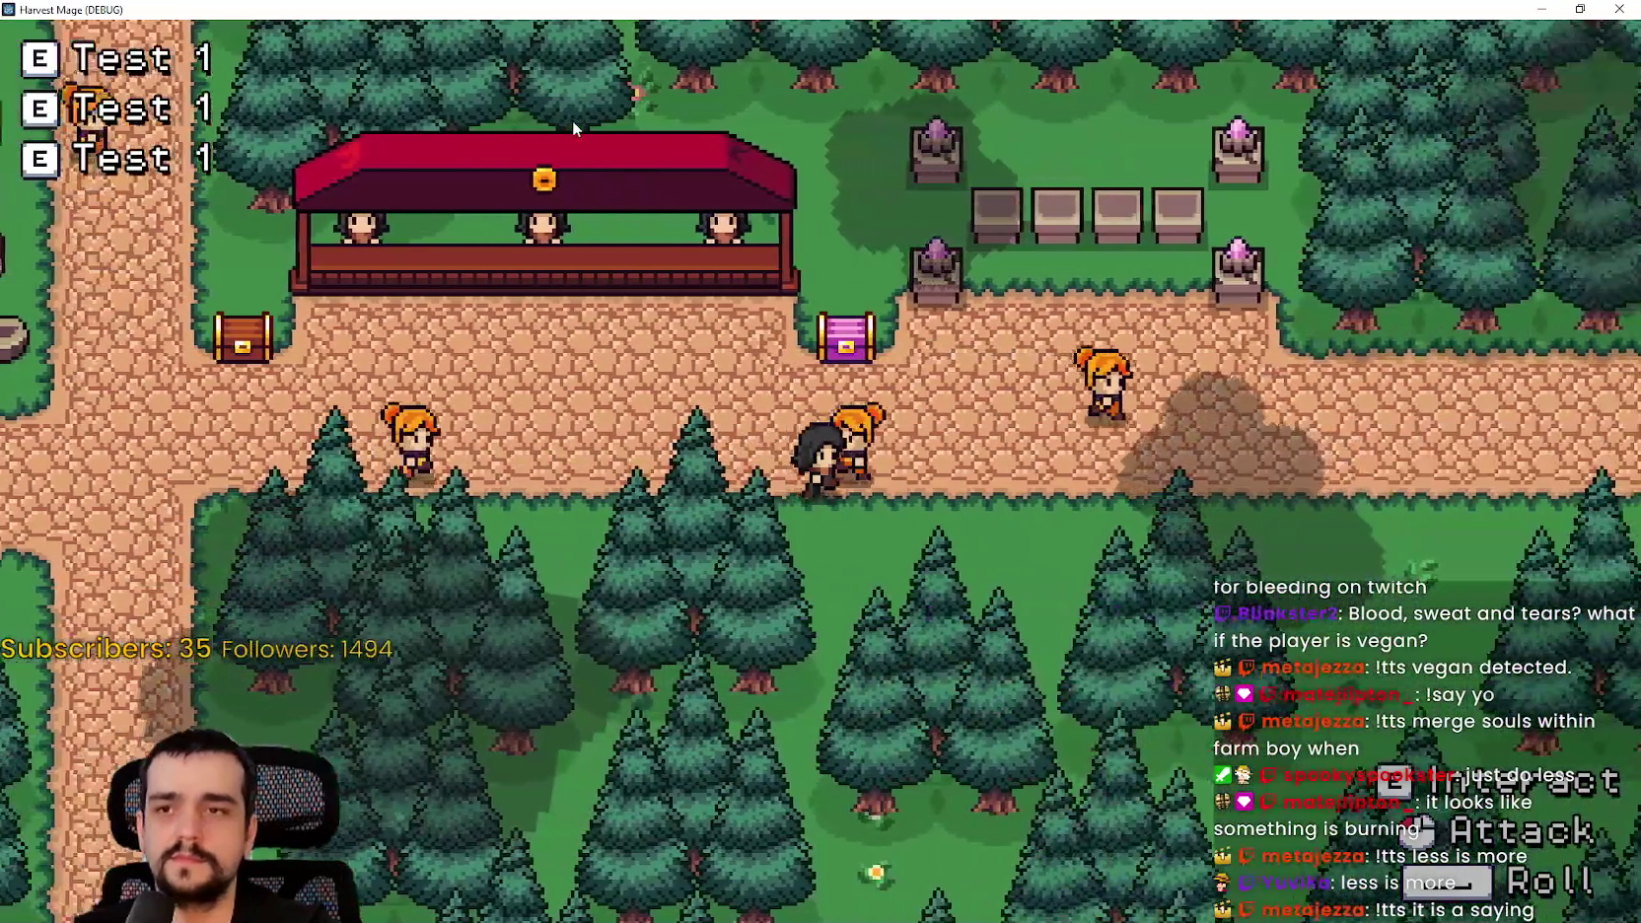
key(d)
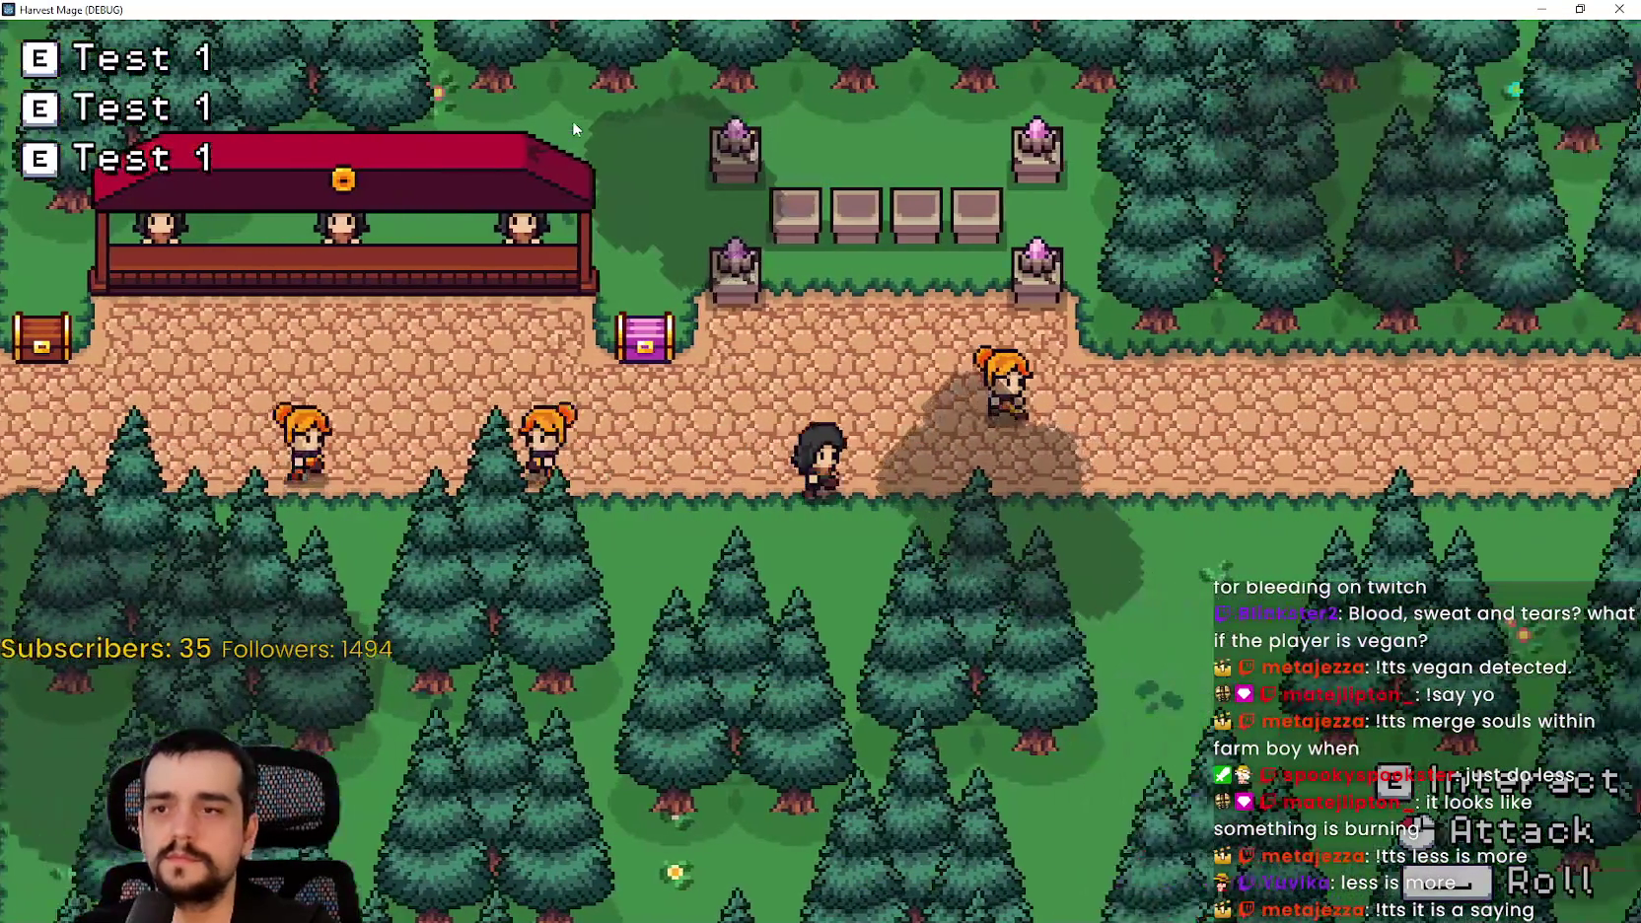
key(w)
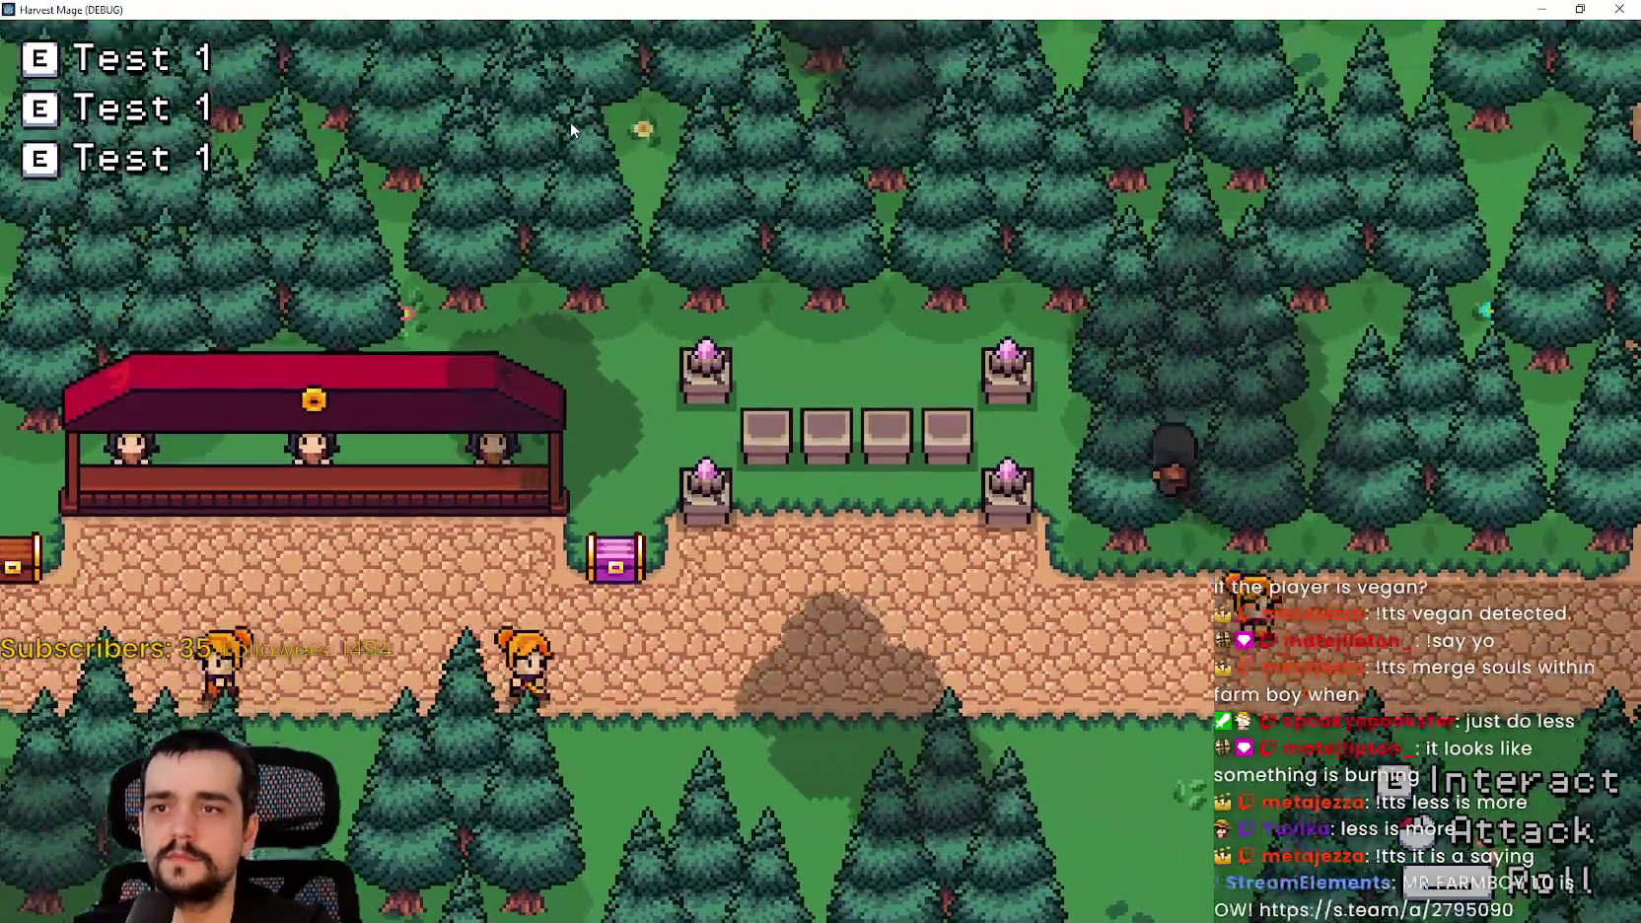
key(w)
key(a)
key(s)
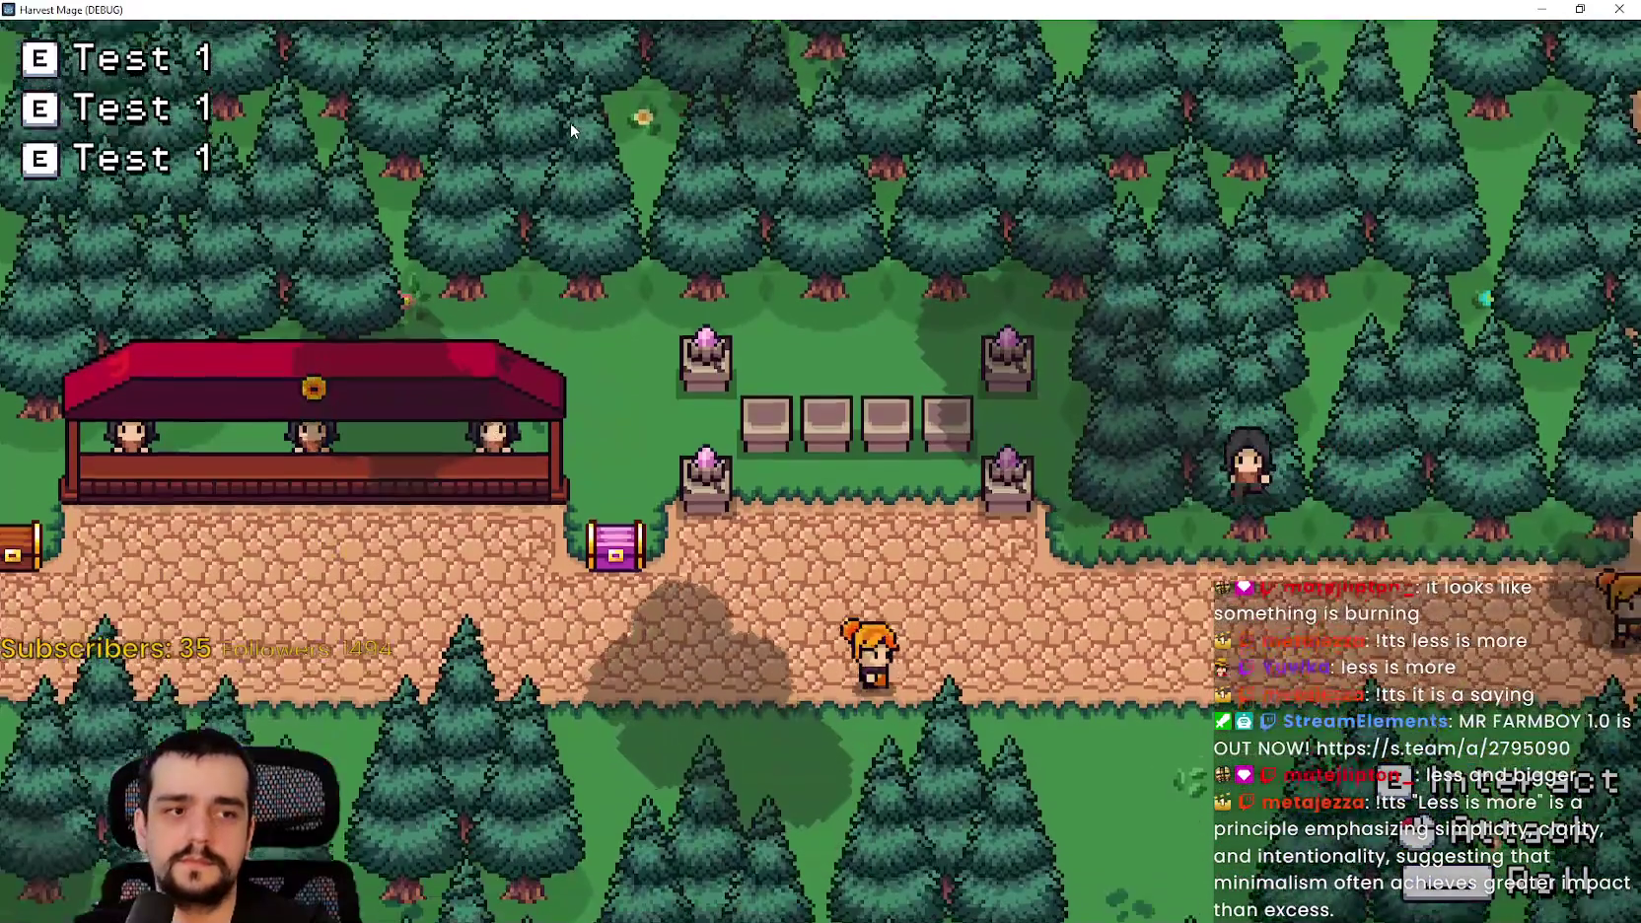
key(s)
key(a)
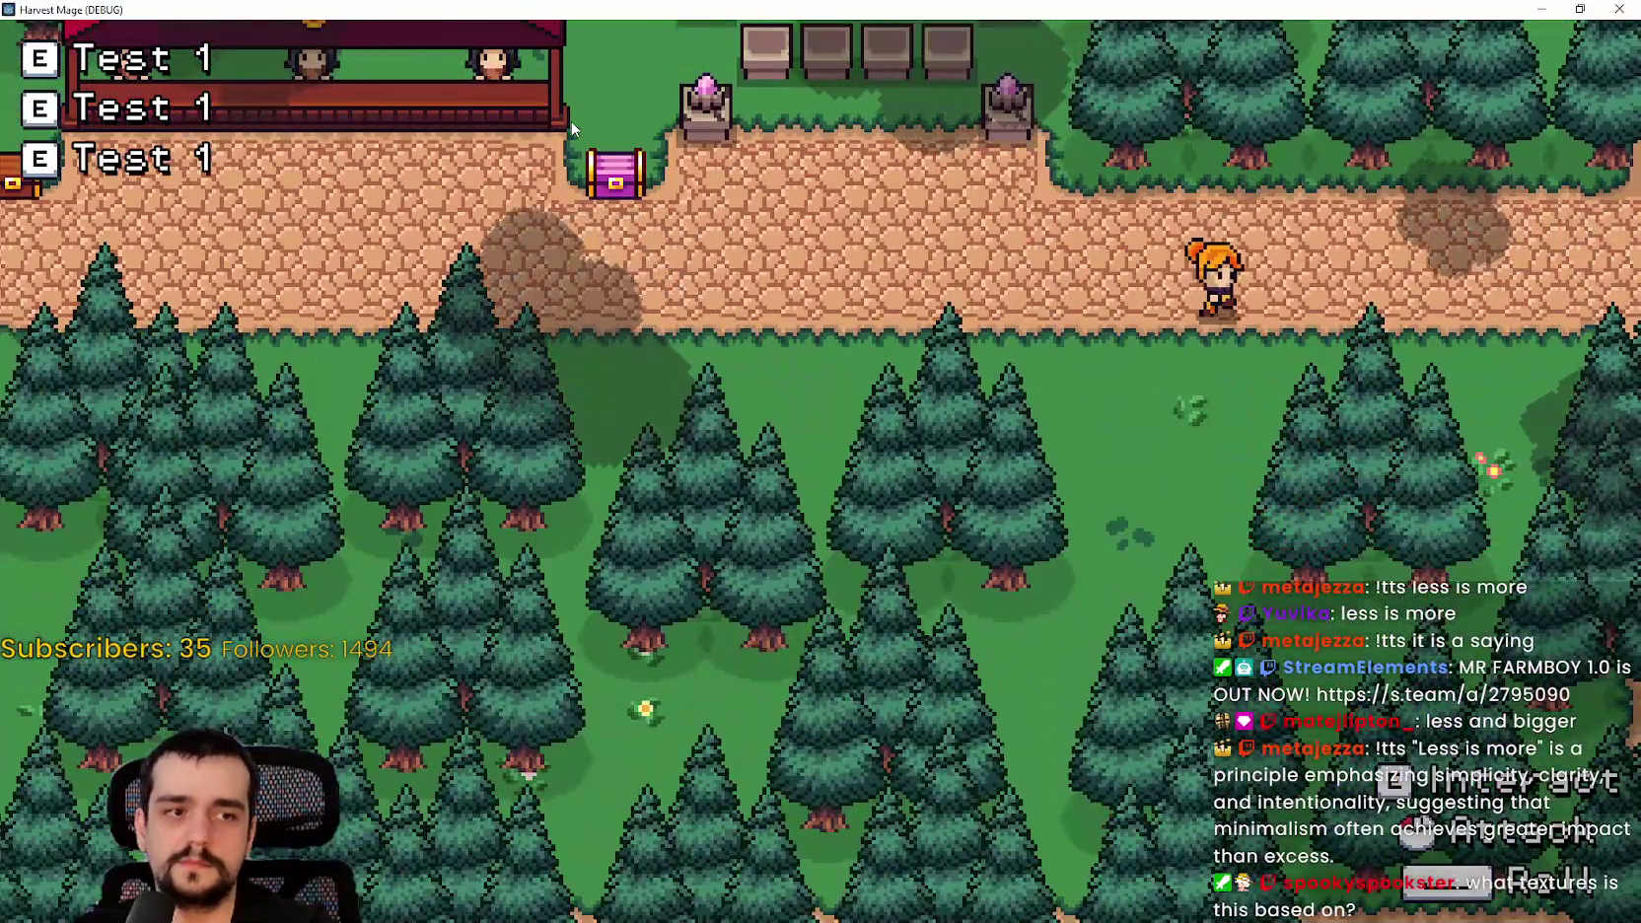
key(a)
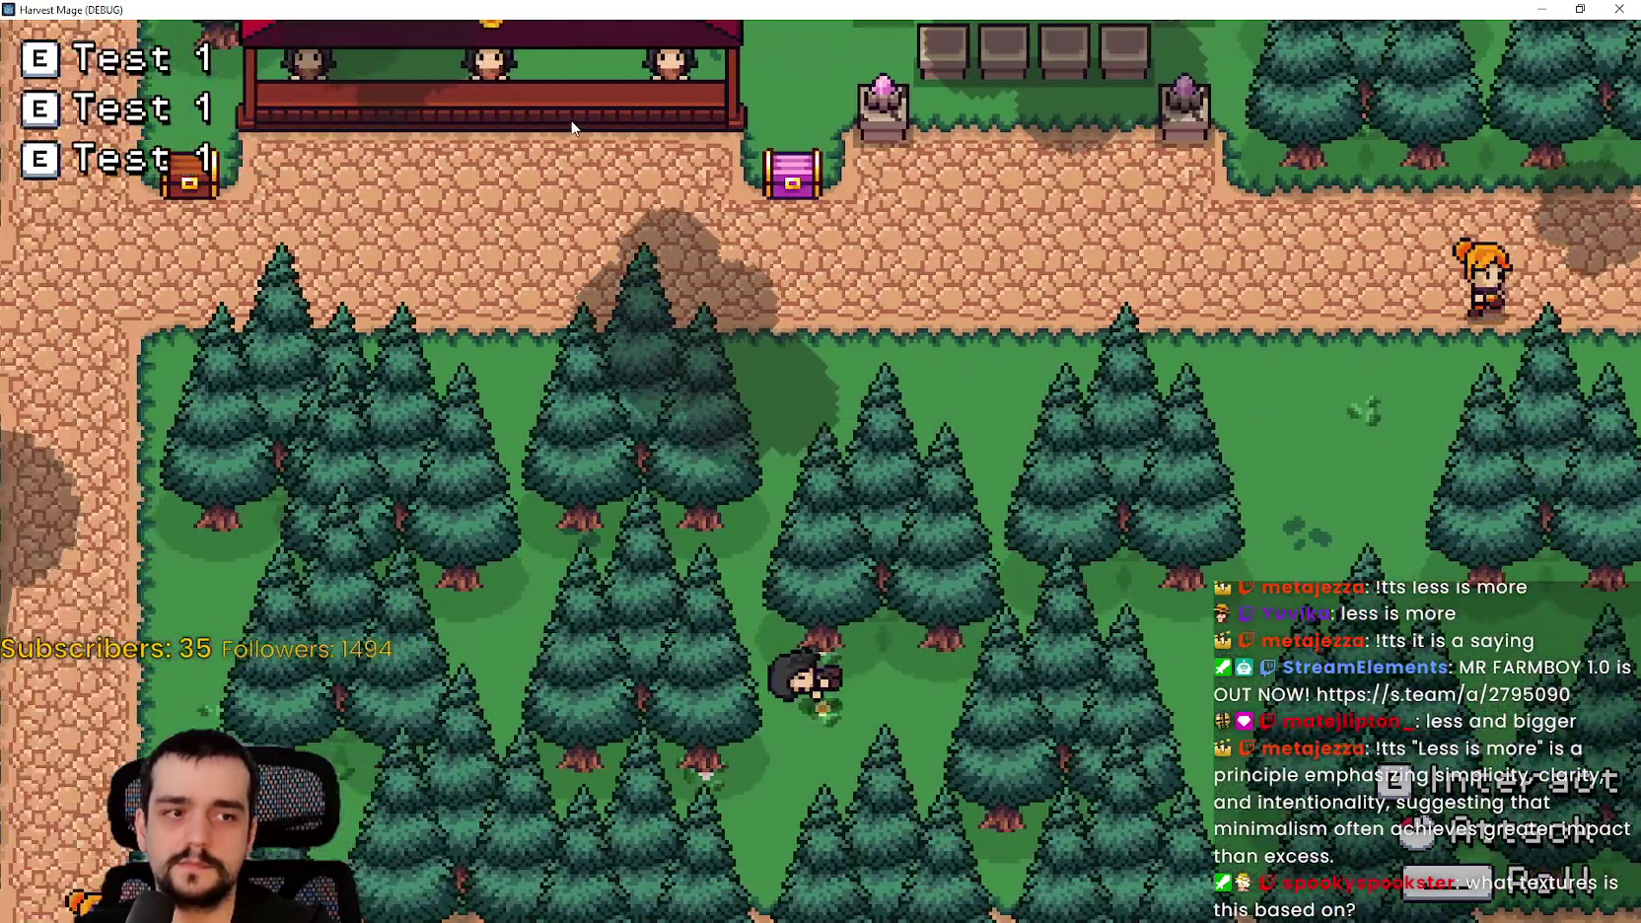
key(w)
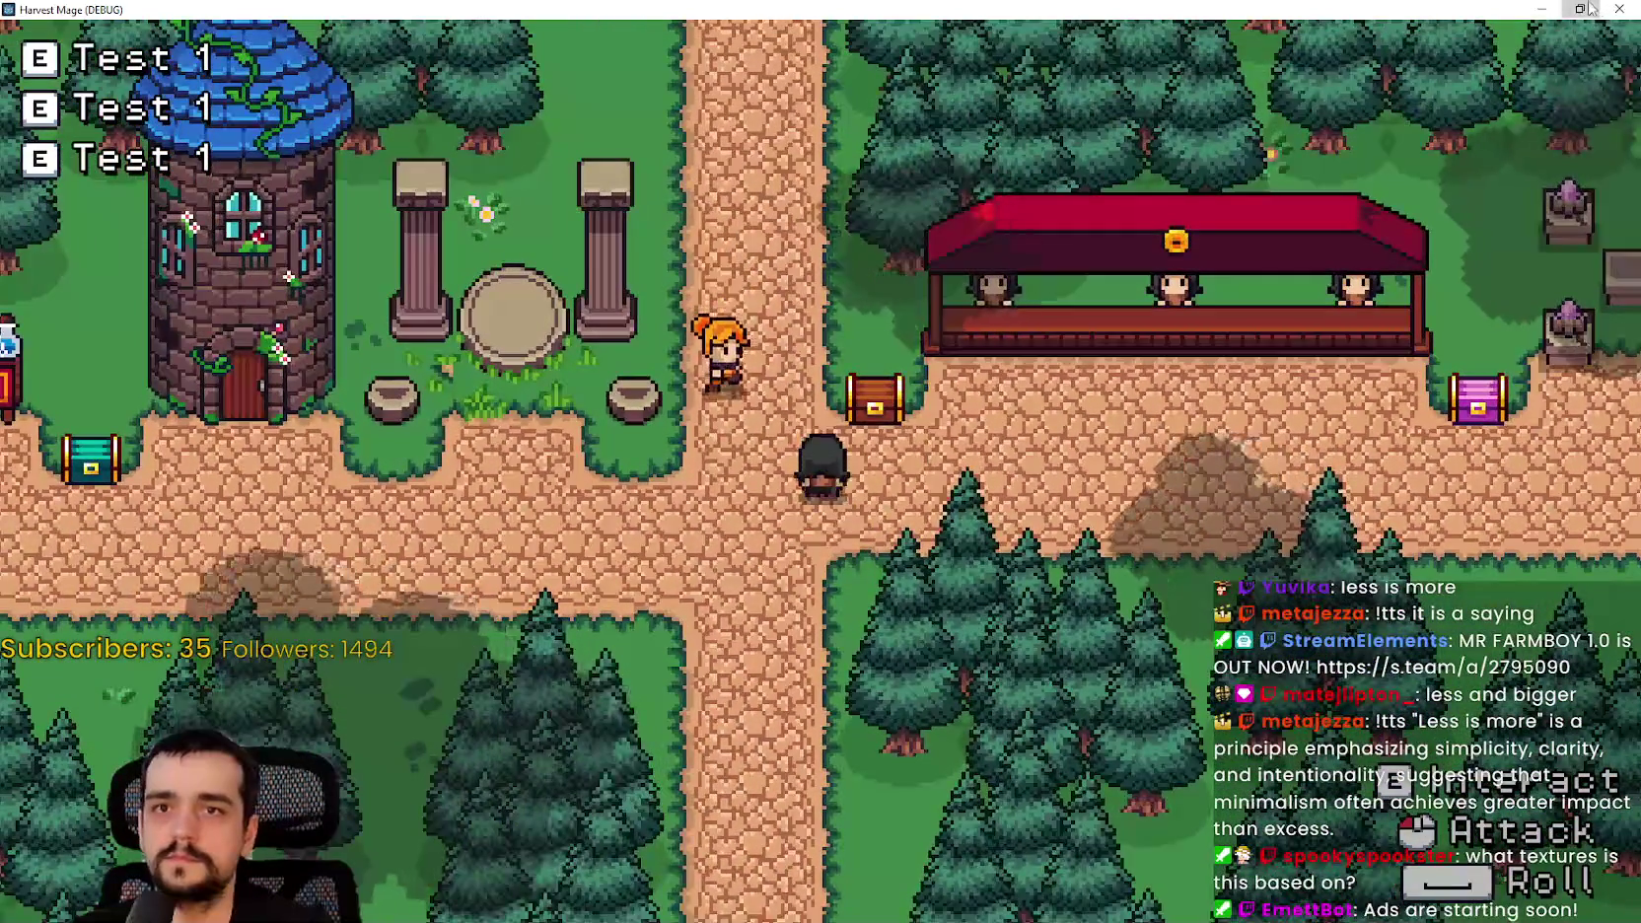
- Stop the game and bring up the context menu for Clouds.png in the FileSystem dock
click(1580, 8)
key(F8)
right_click(115, 579)
- Open Clouds.png in Aseprite and zoom around its four cloud shapes
click(163, 571)
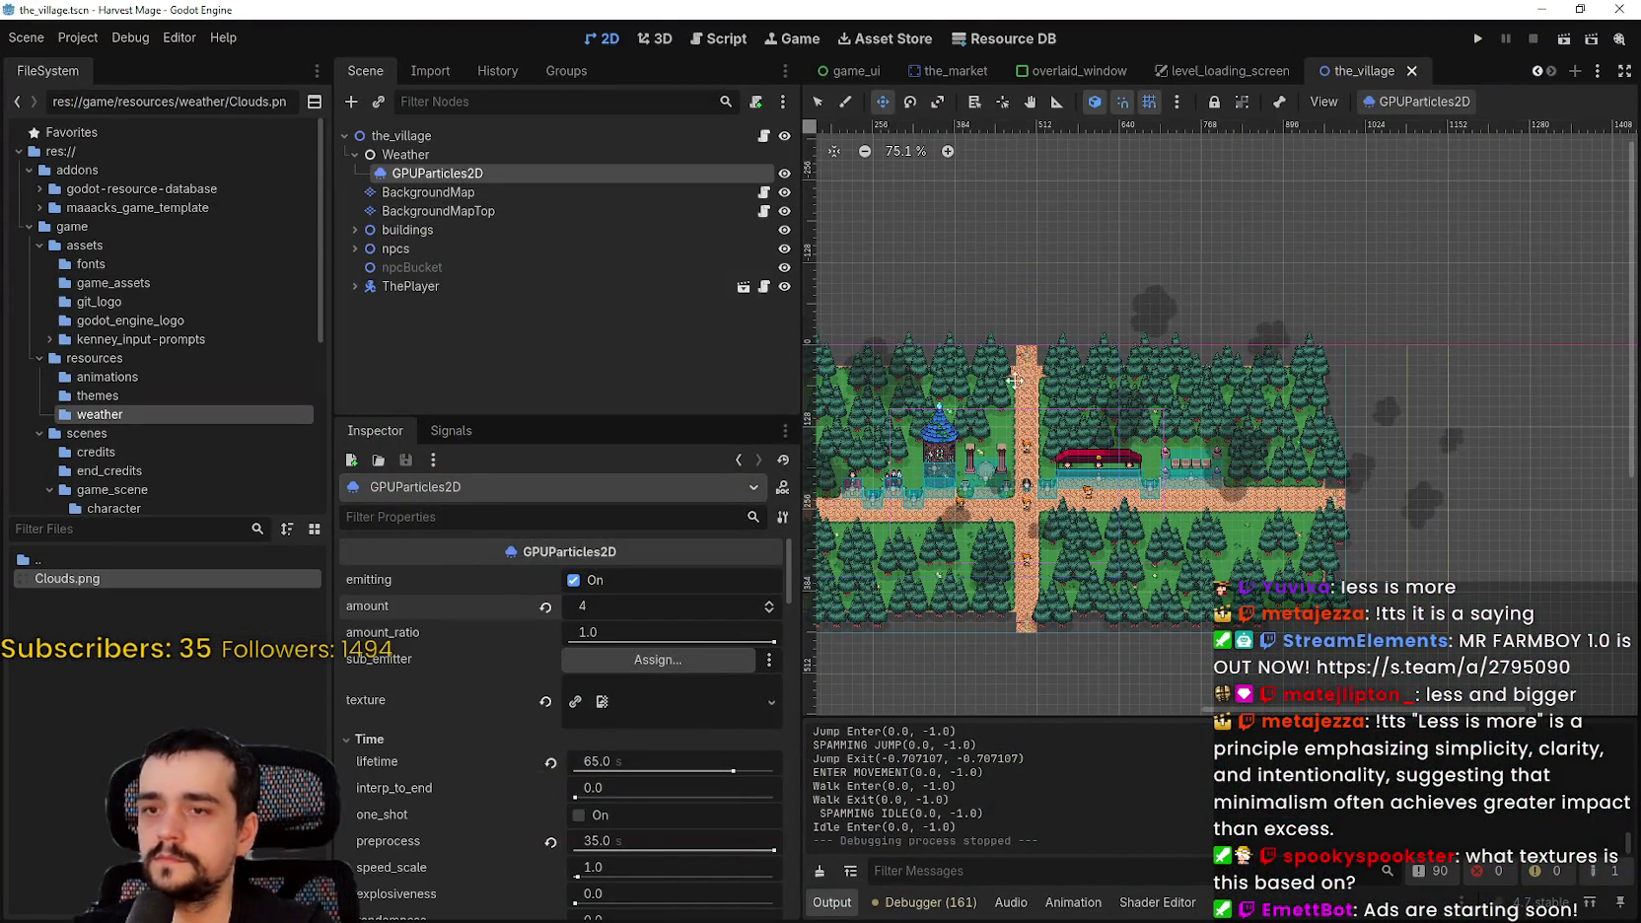
scroll(820, 460, down, 2)
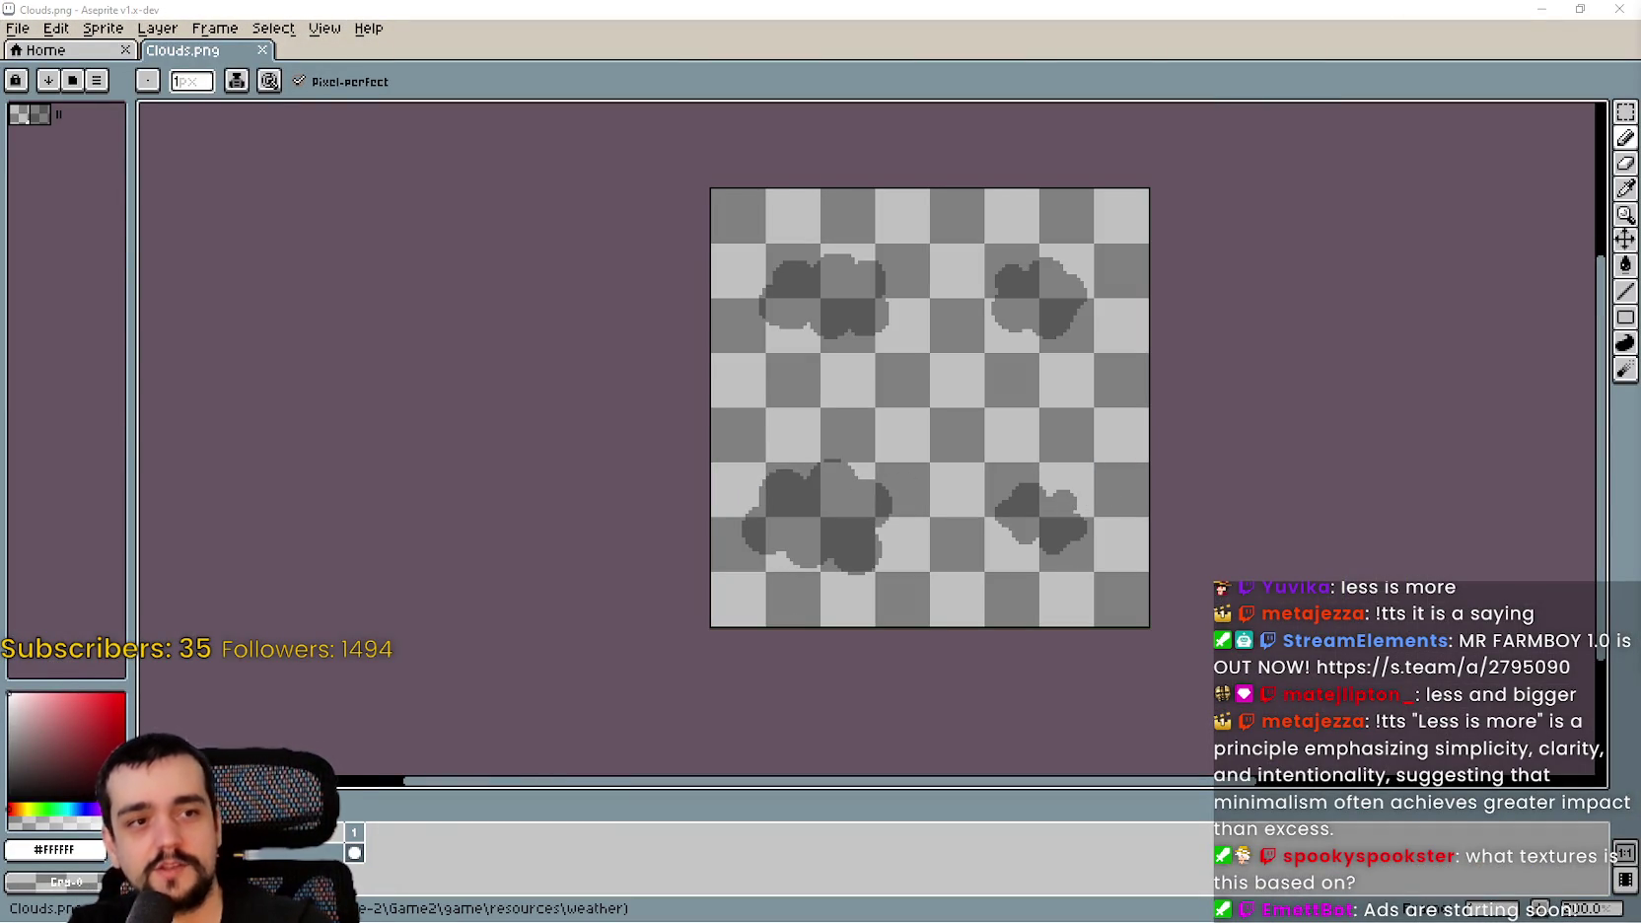
scroll(774, 414, up, 1)
scroll(979, 414, down, 2)
scroll(920, 415, up, 1)
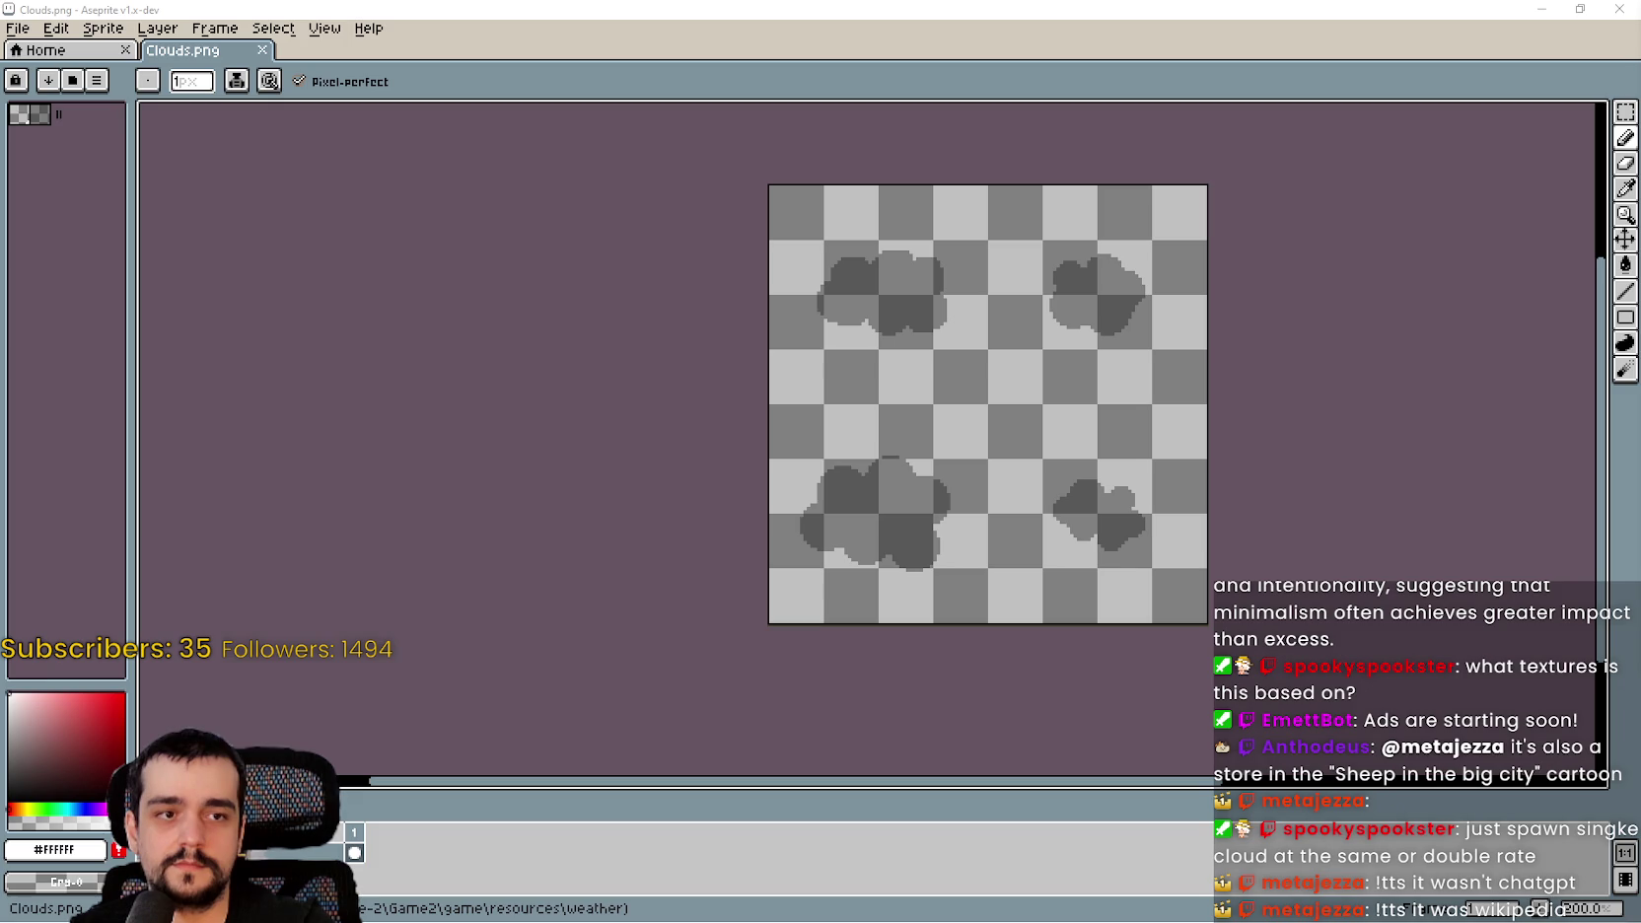
key(alt+Tab)
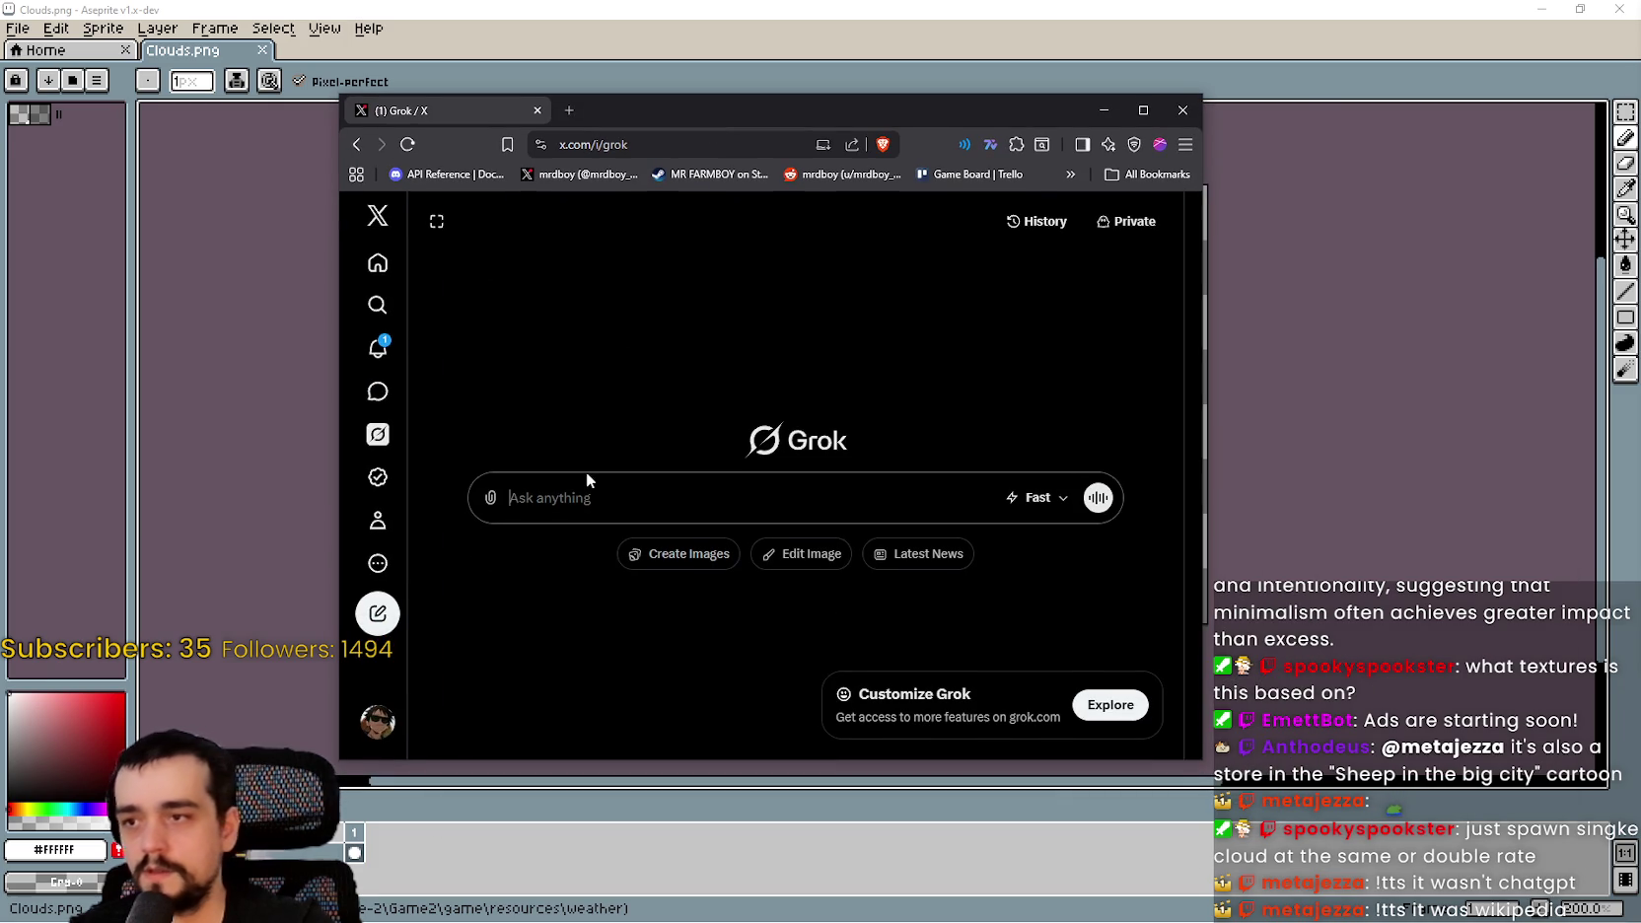
- Ask Grok for the TL;DR of "Less is more", read the answer, and close the browser
text(Yo g)
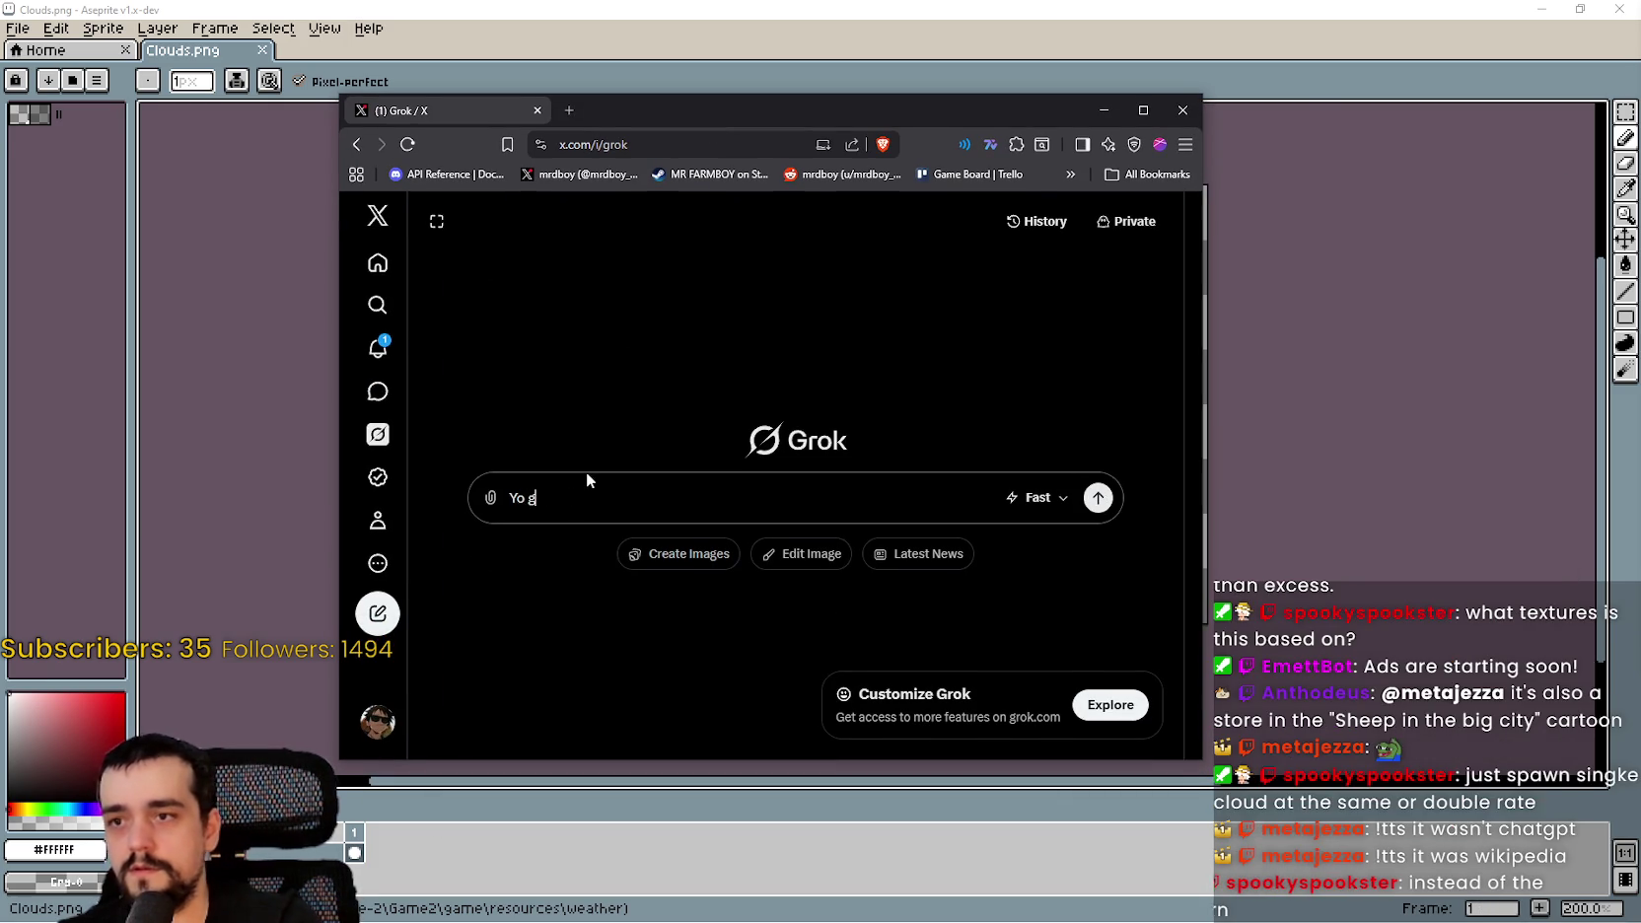
text(rok can you give )
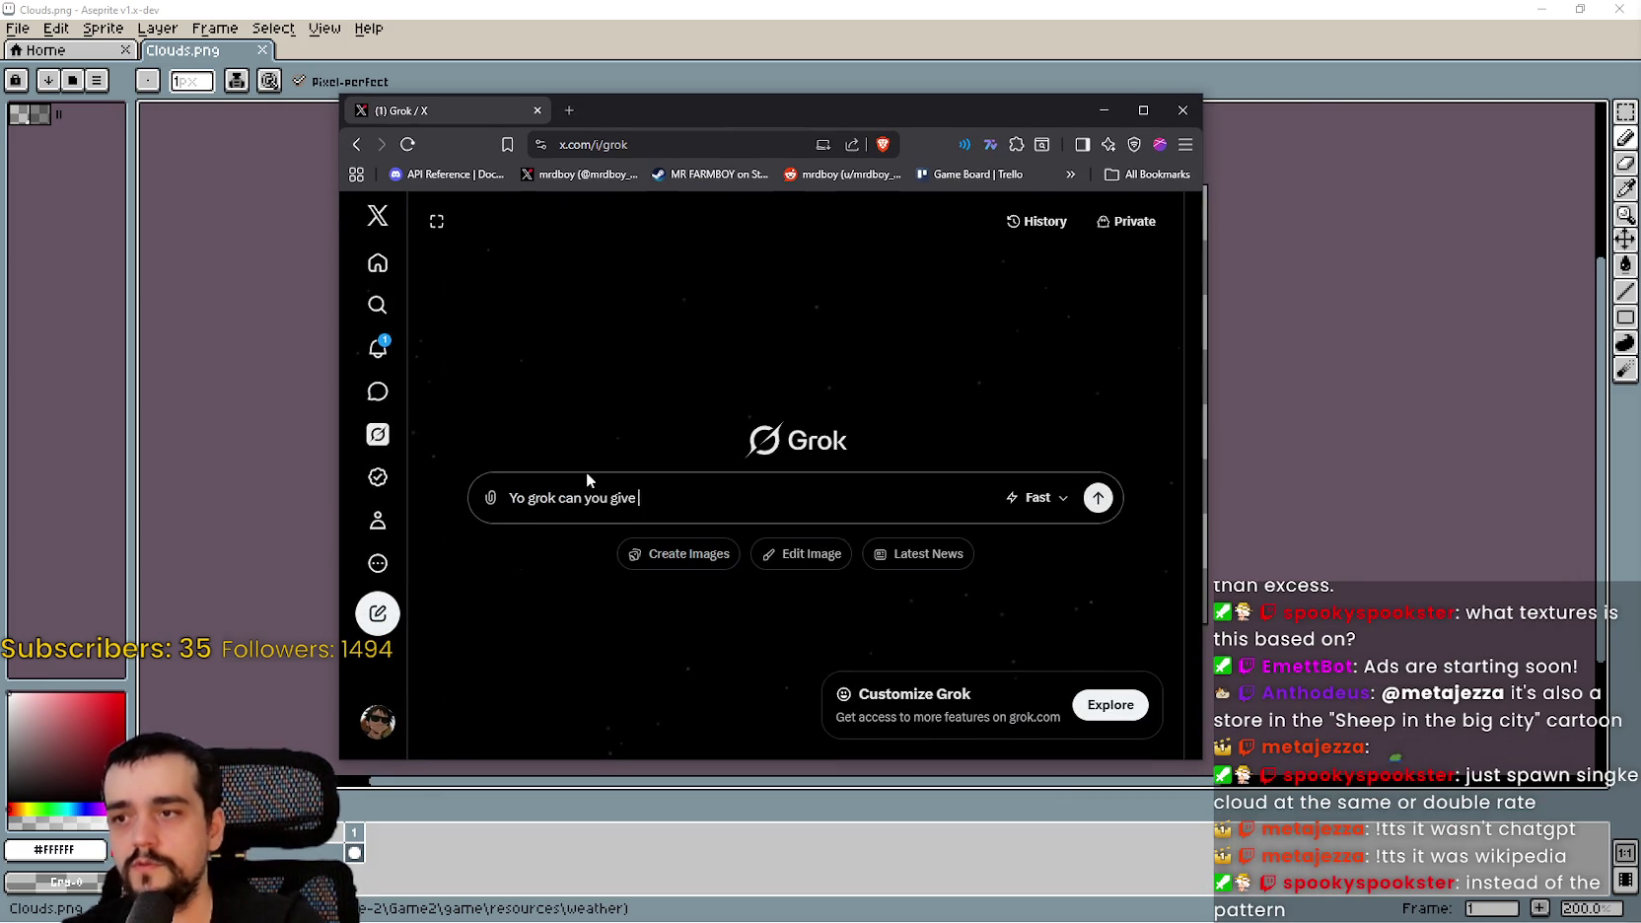
text(me the tldr)
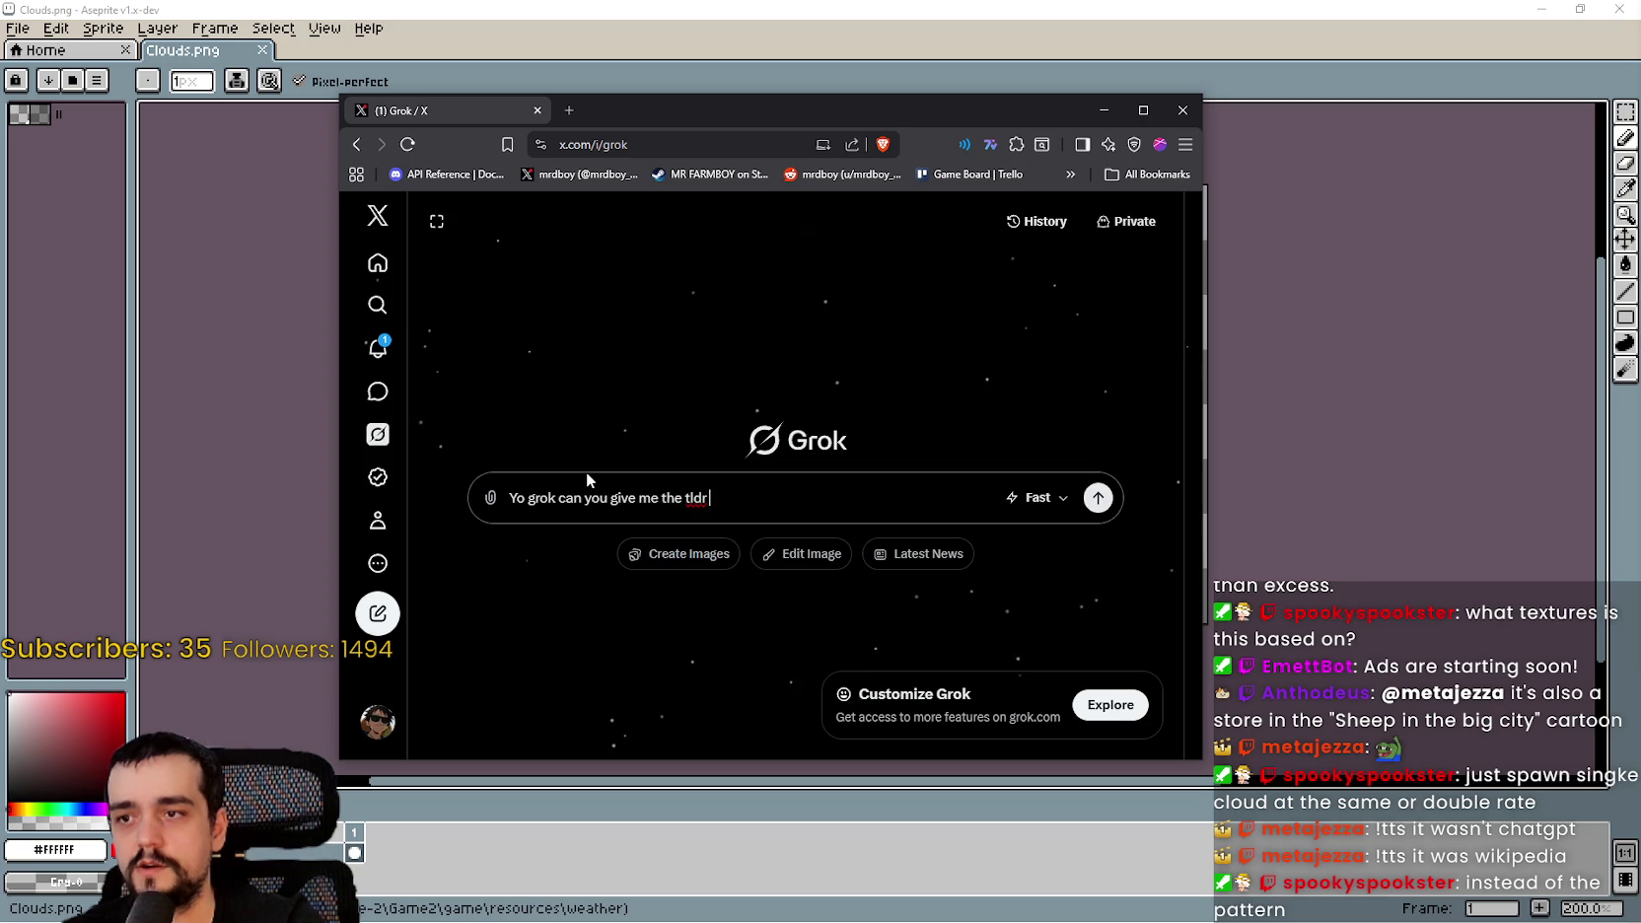
text( of this )
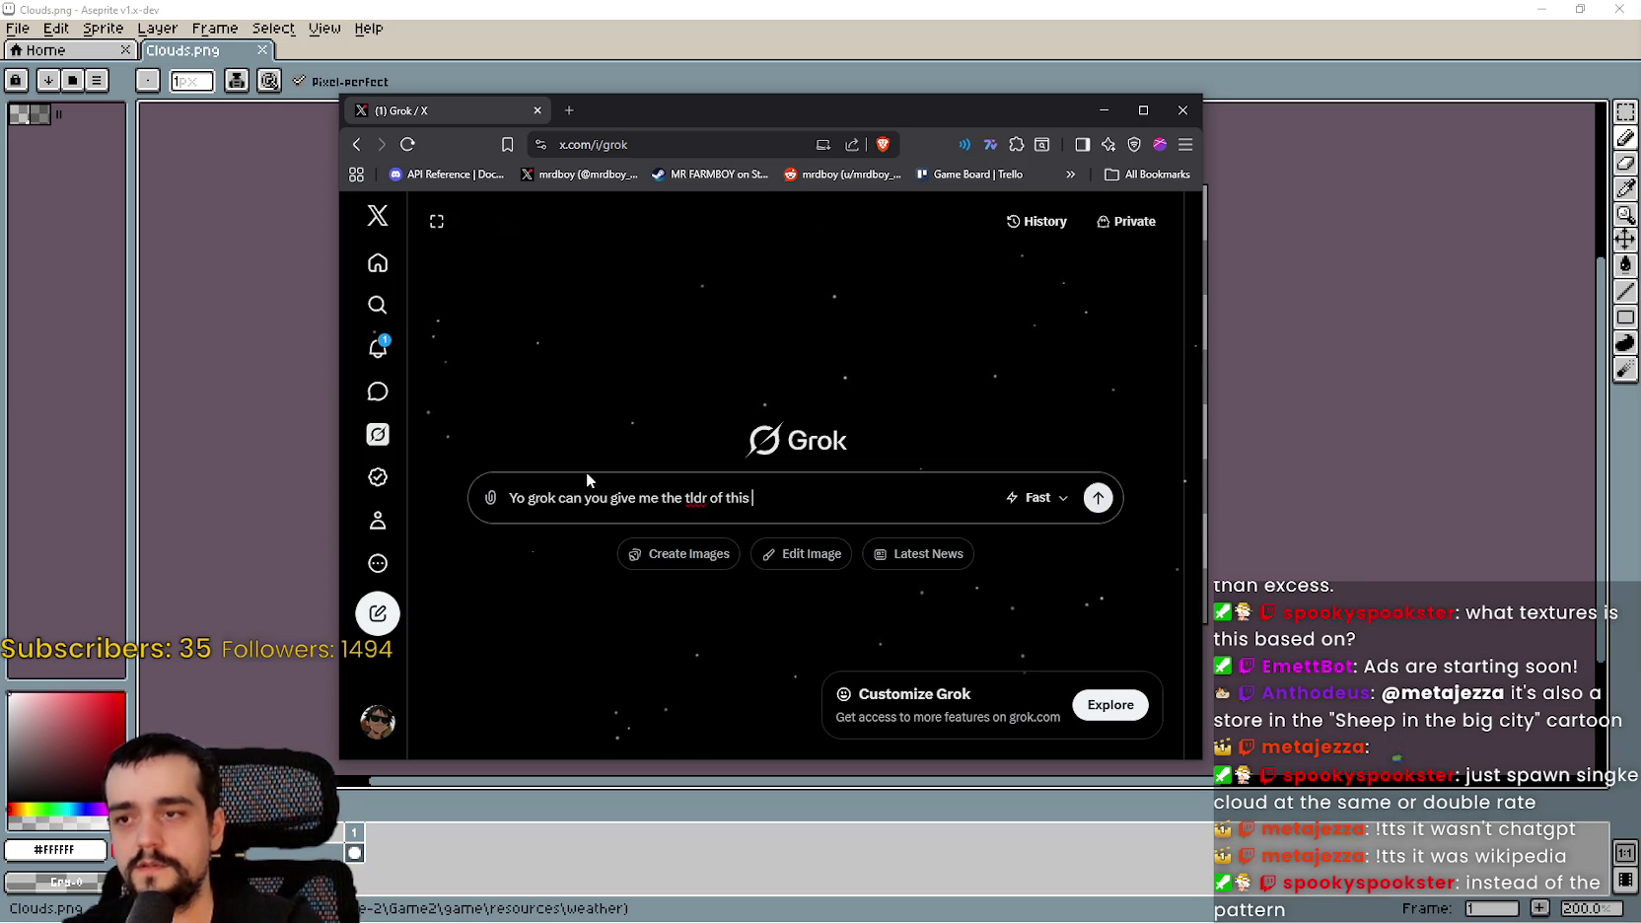
text(meaning "Less is more)
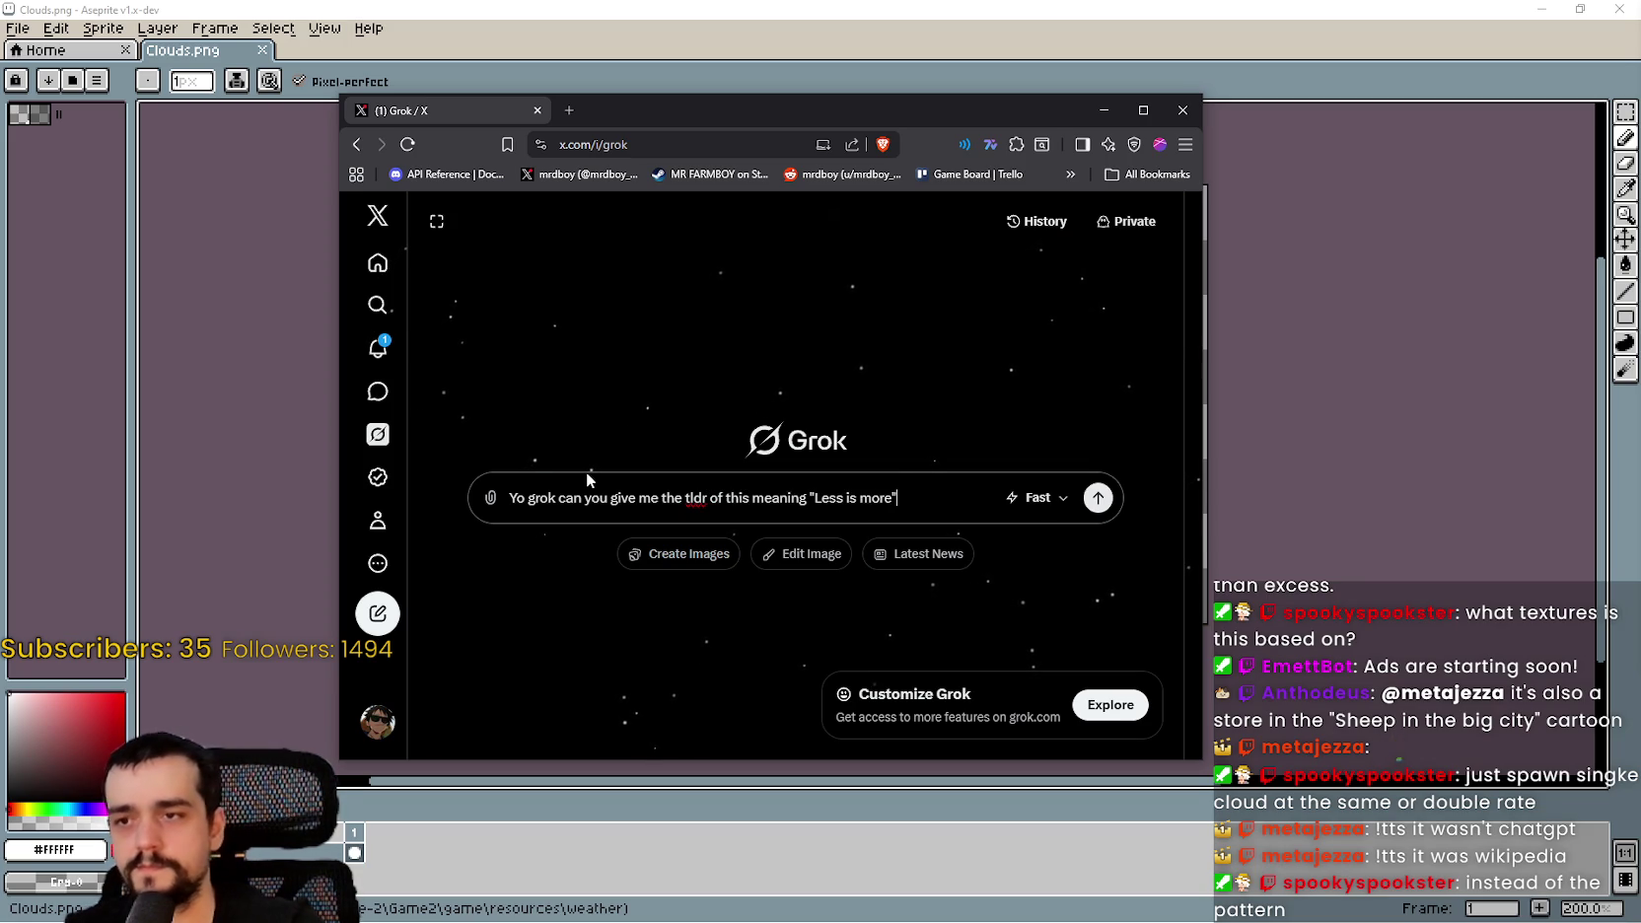
key(Return)
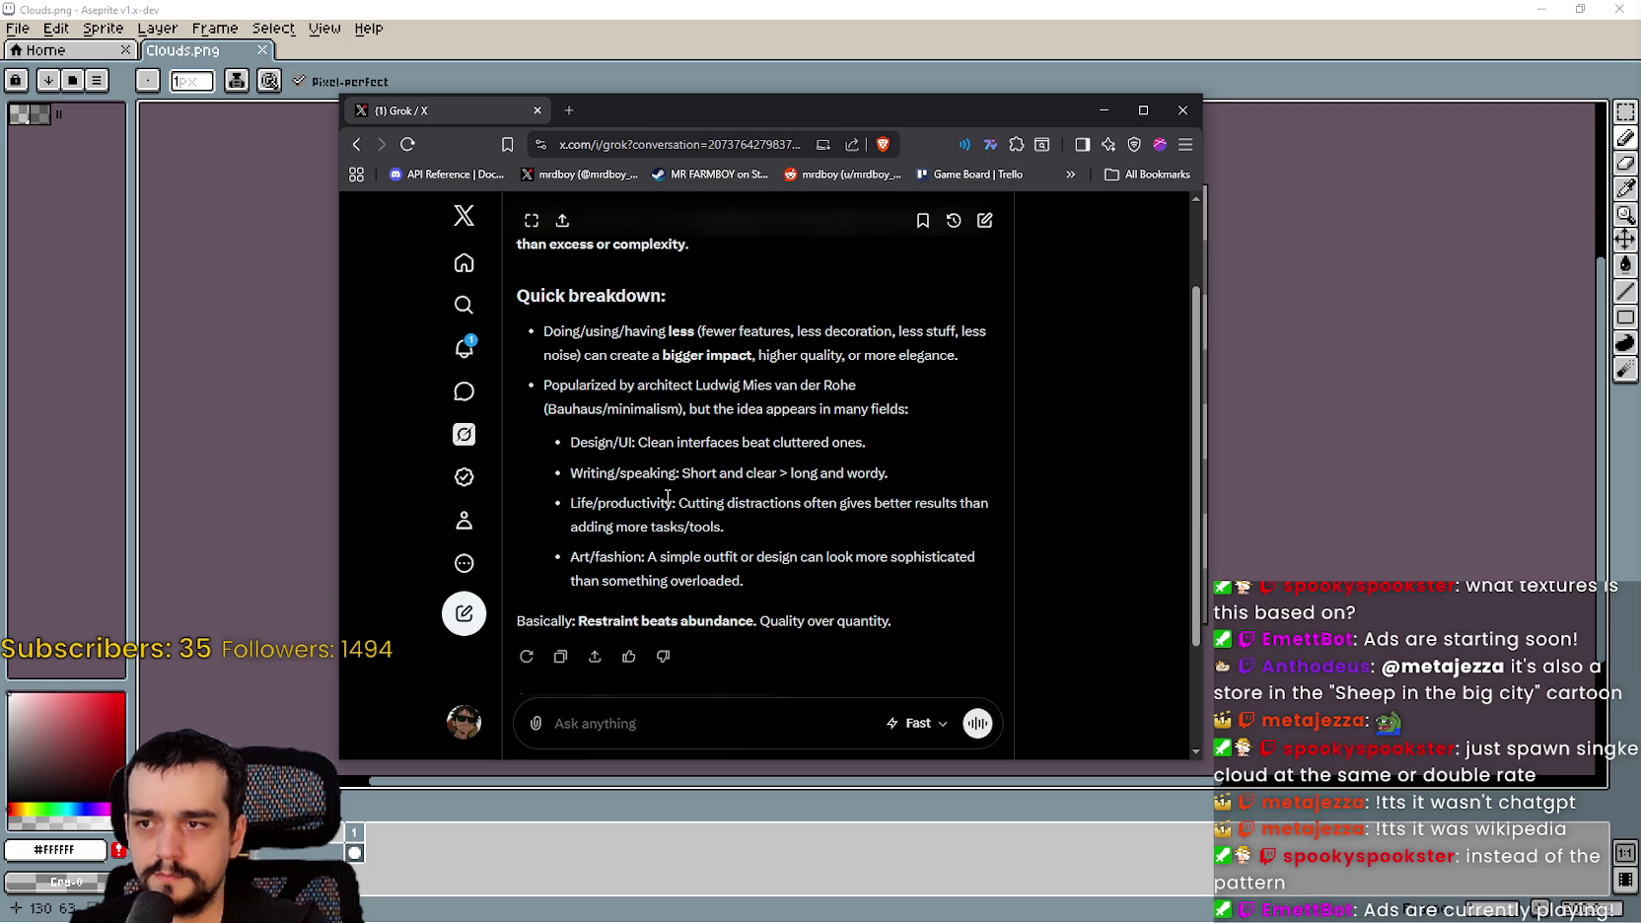
scroll(655, 503, down, 1)
scroll(663, 469, up, 1)
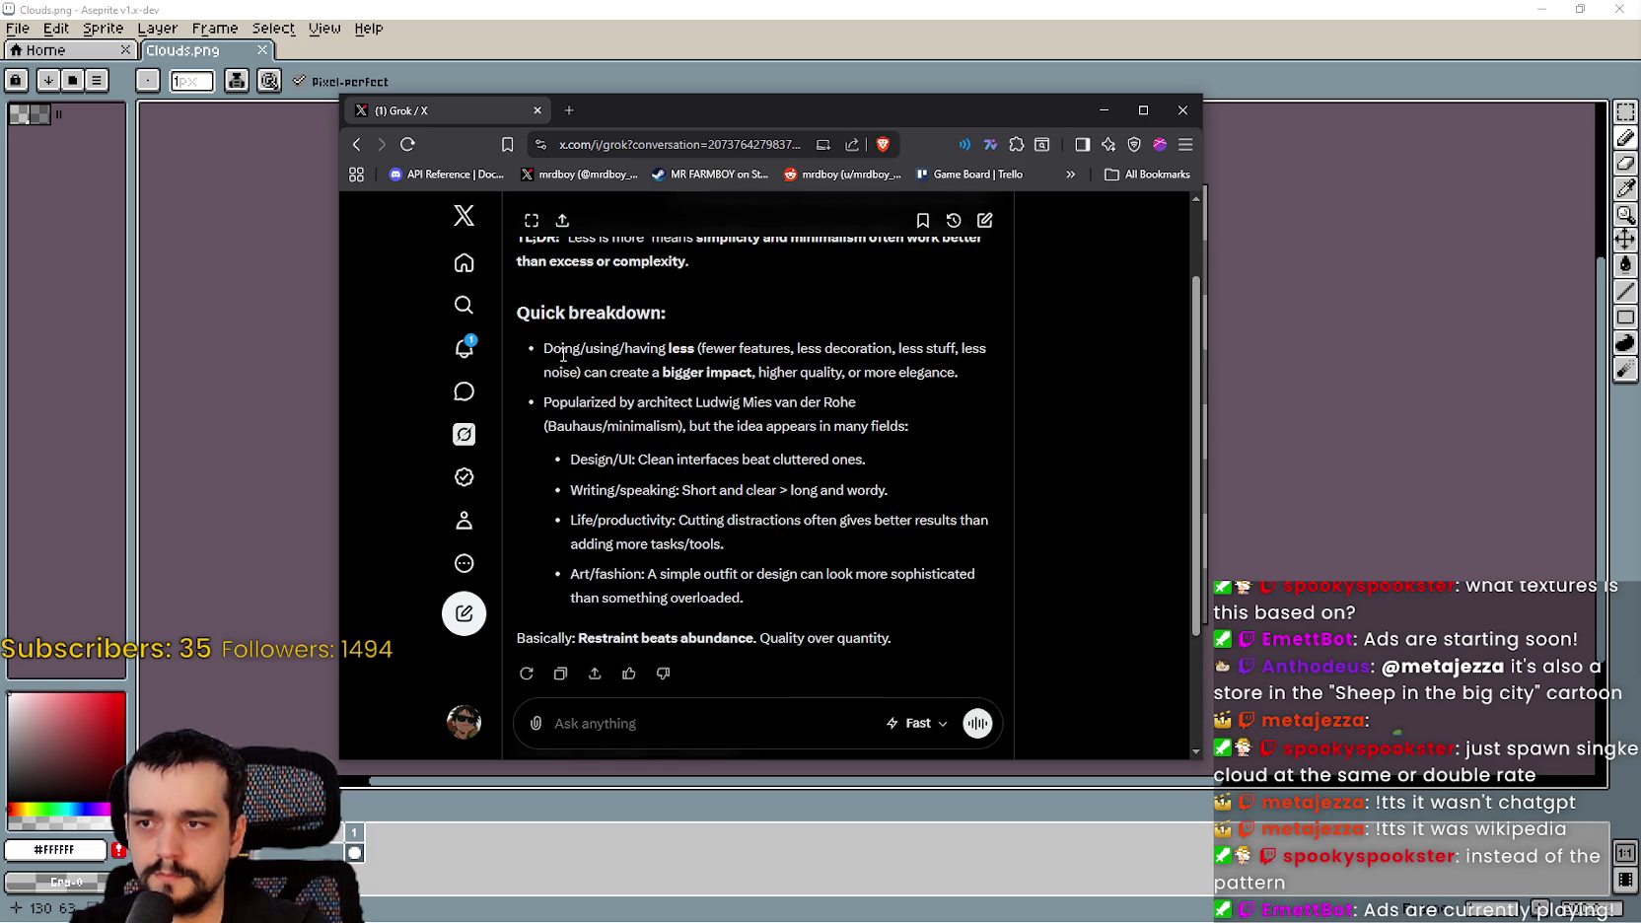
scroll(566, 355, up, 1)
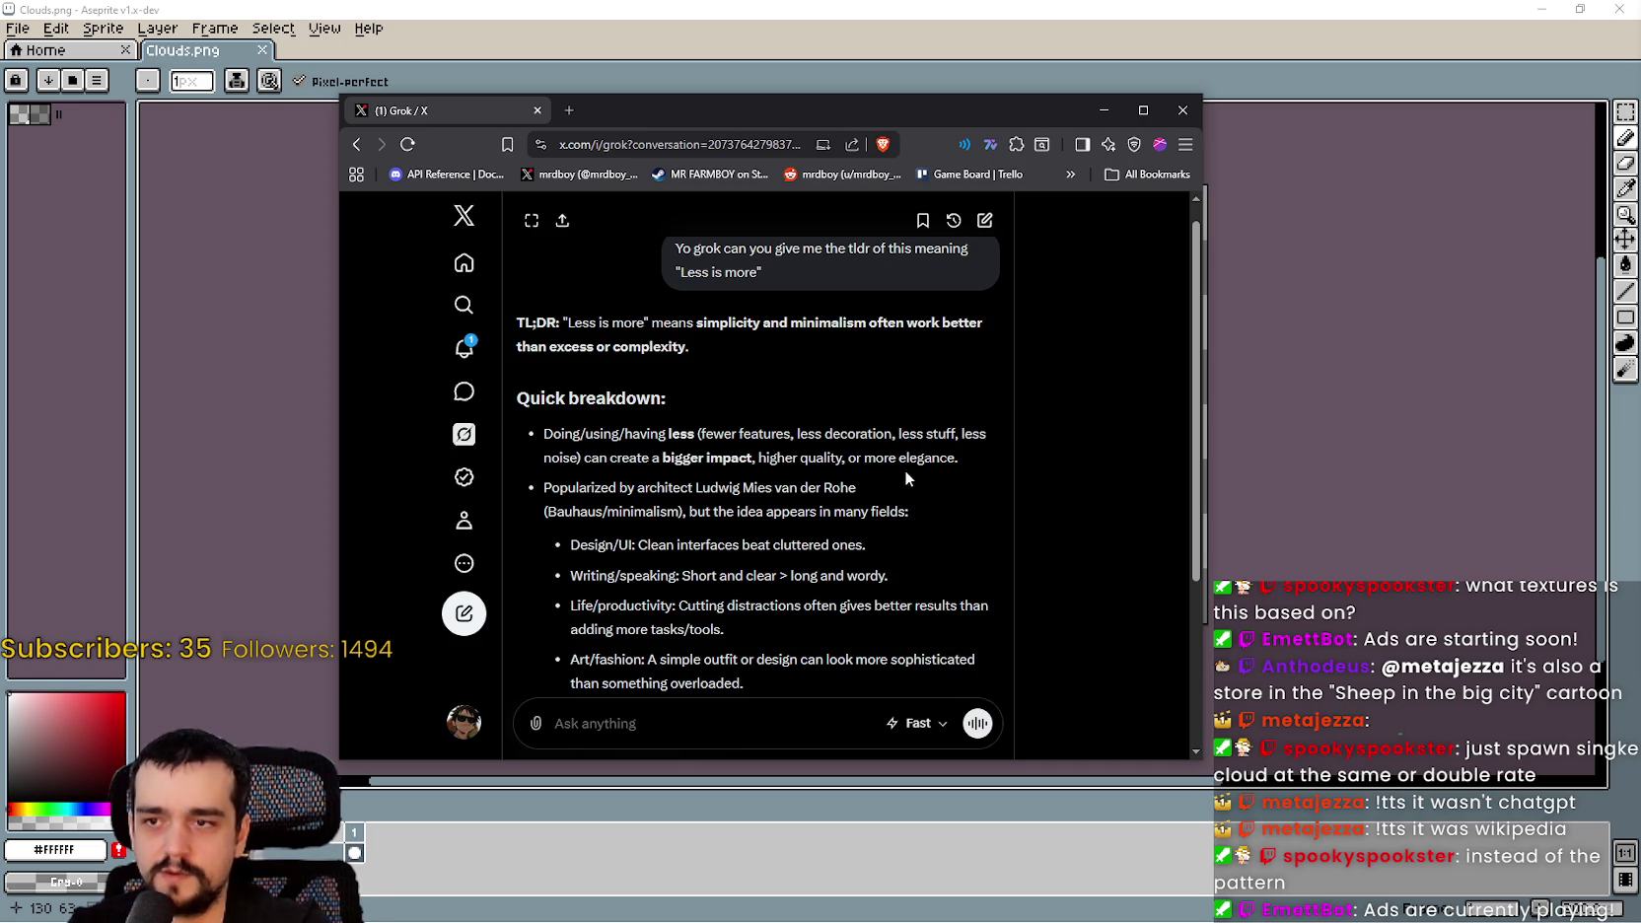
scroll(631, 476, down, 3)
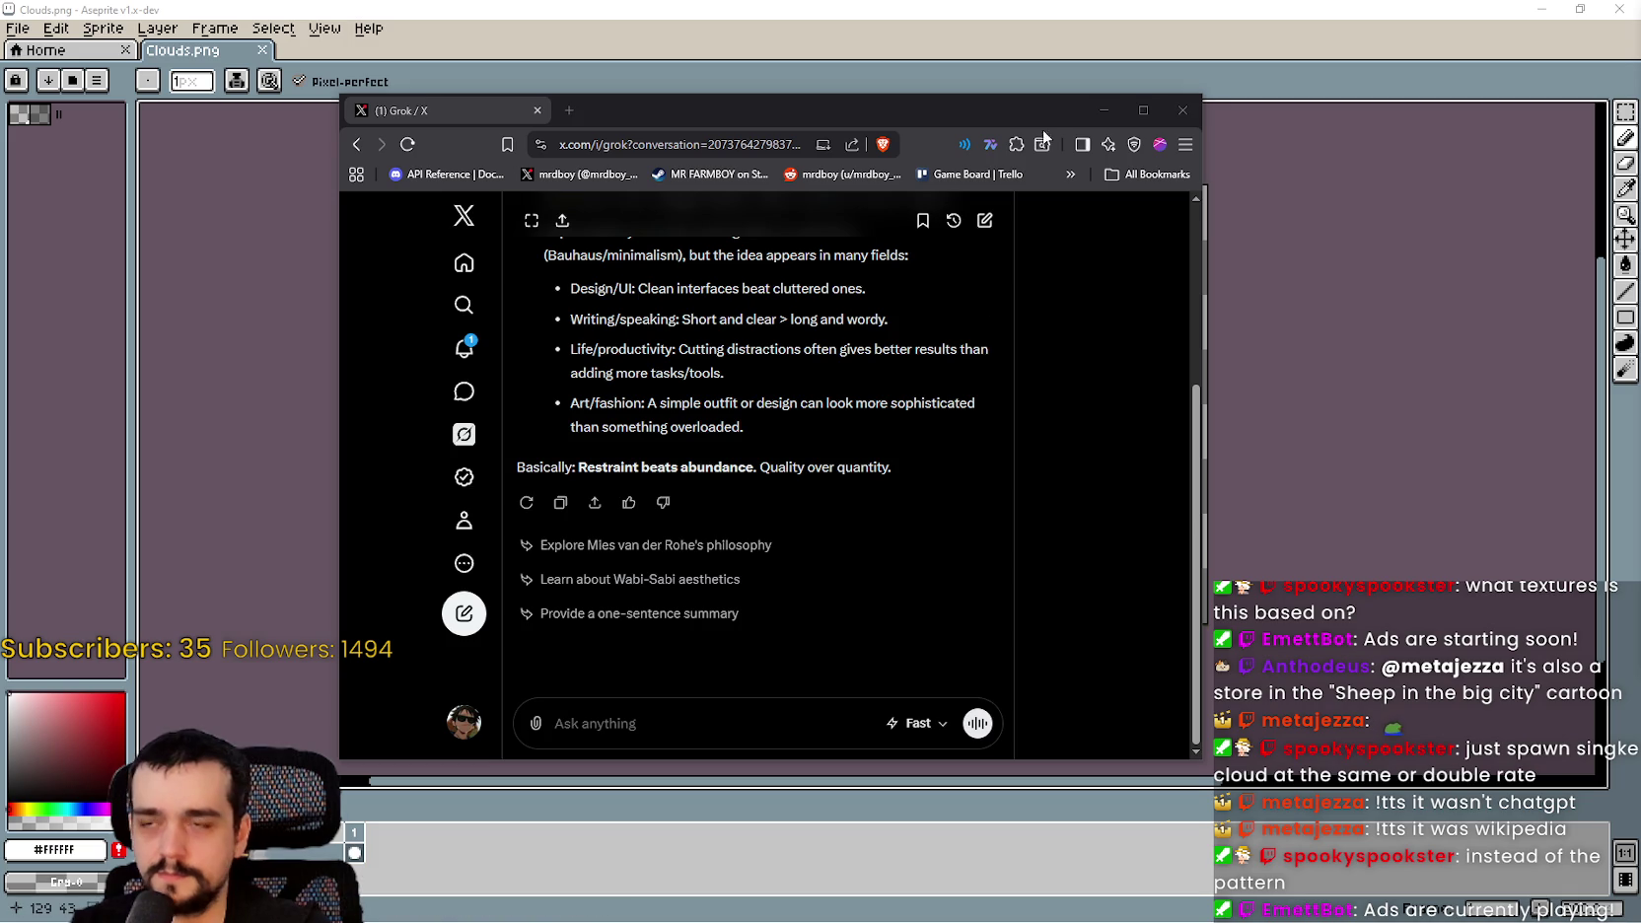
click(1182, 110)
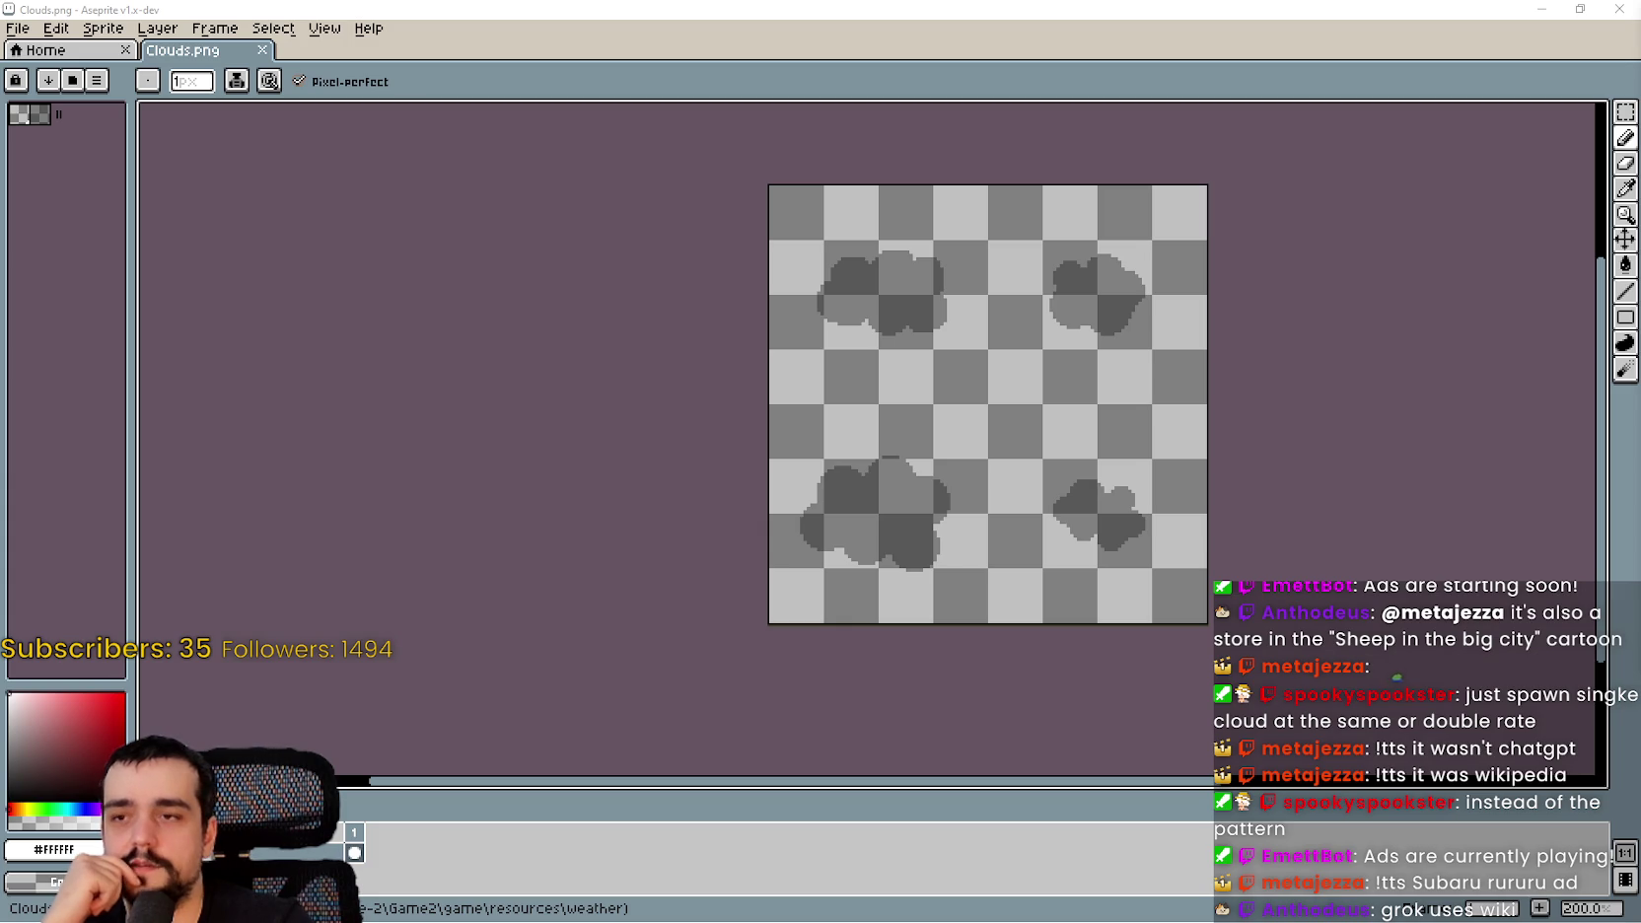
- Zoom over the four cloud shapes in Clouds.png, then close Aseprite
scroll(1085, 464, up, 1)
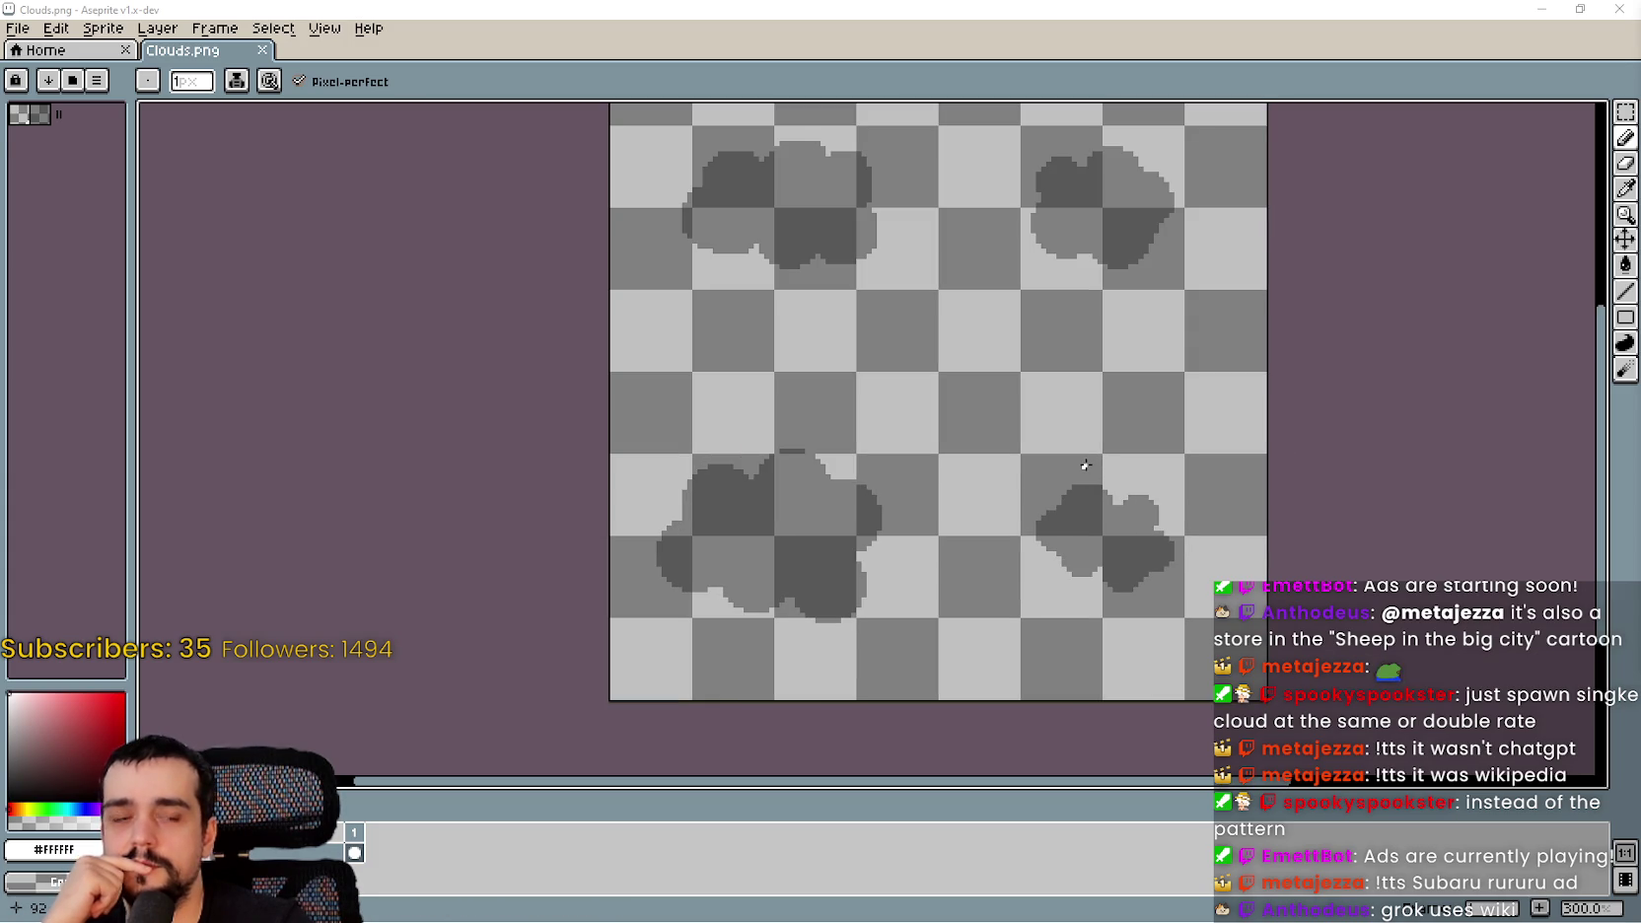
scroll(769, 453, up, 2)
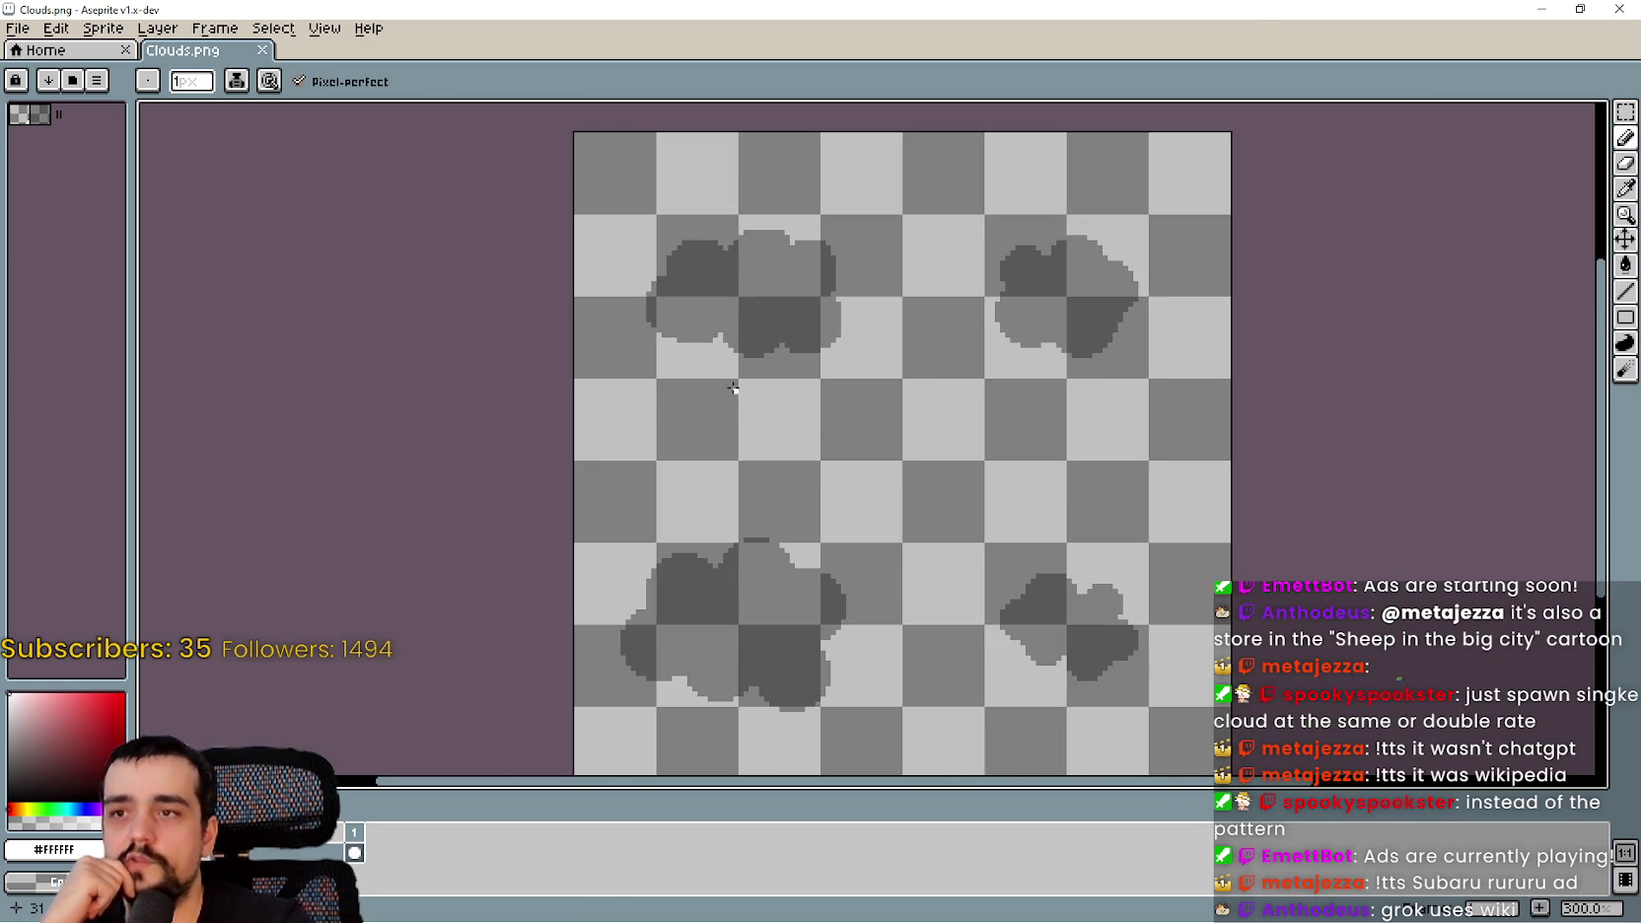
scroll(857, 306, down, 1)
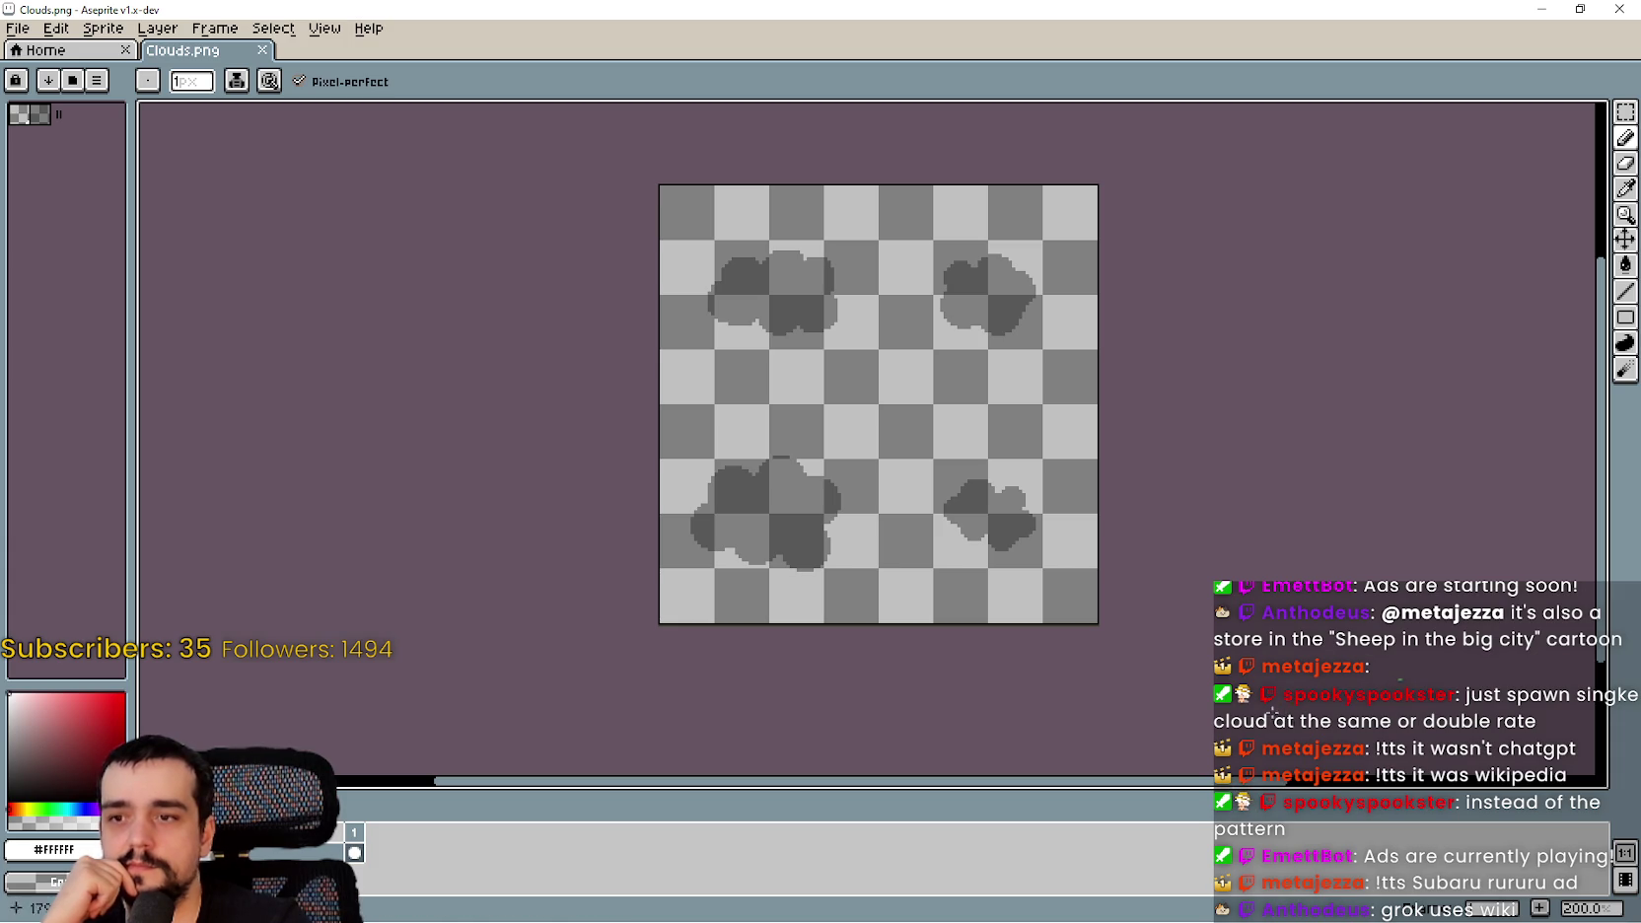
click(1618, 12)
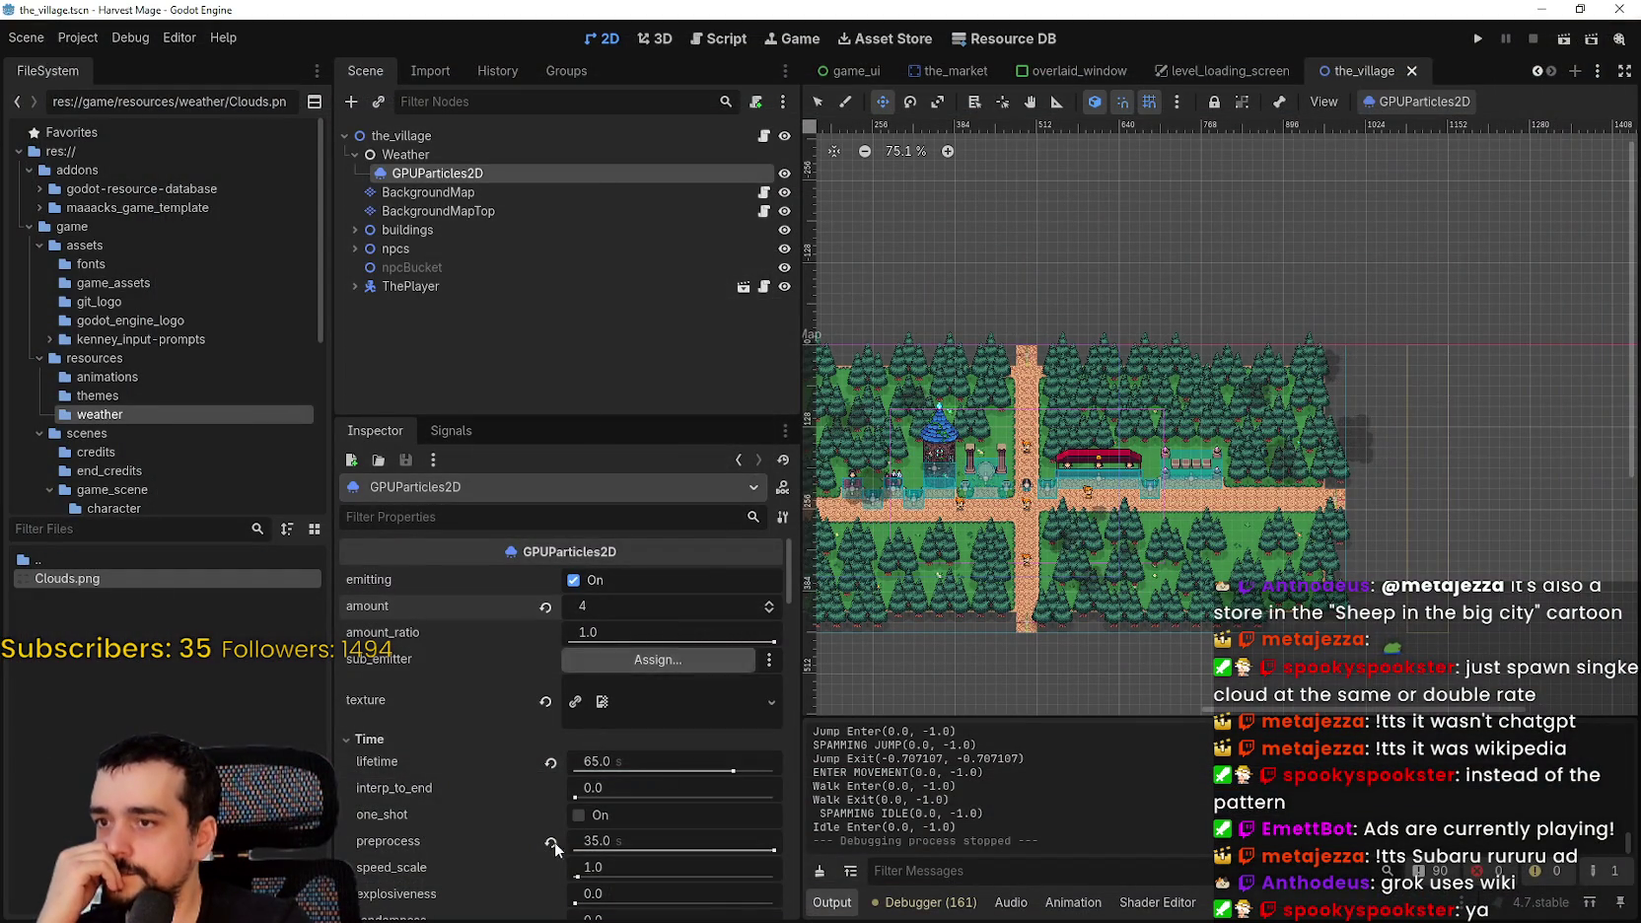
- Clear the particles' texture and replace it with a new AtlasTexture
click(662, 709)
click(529, 661)
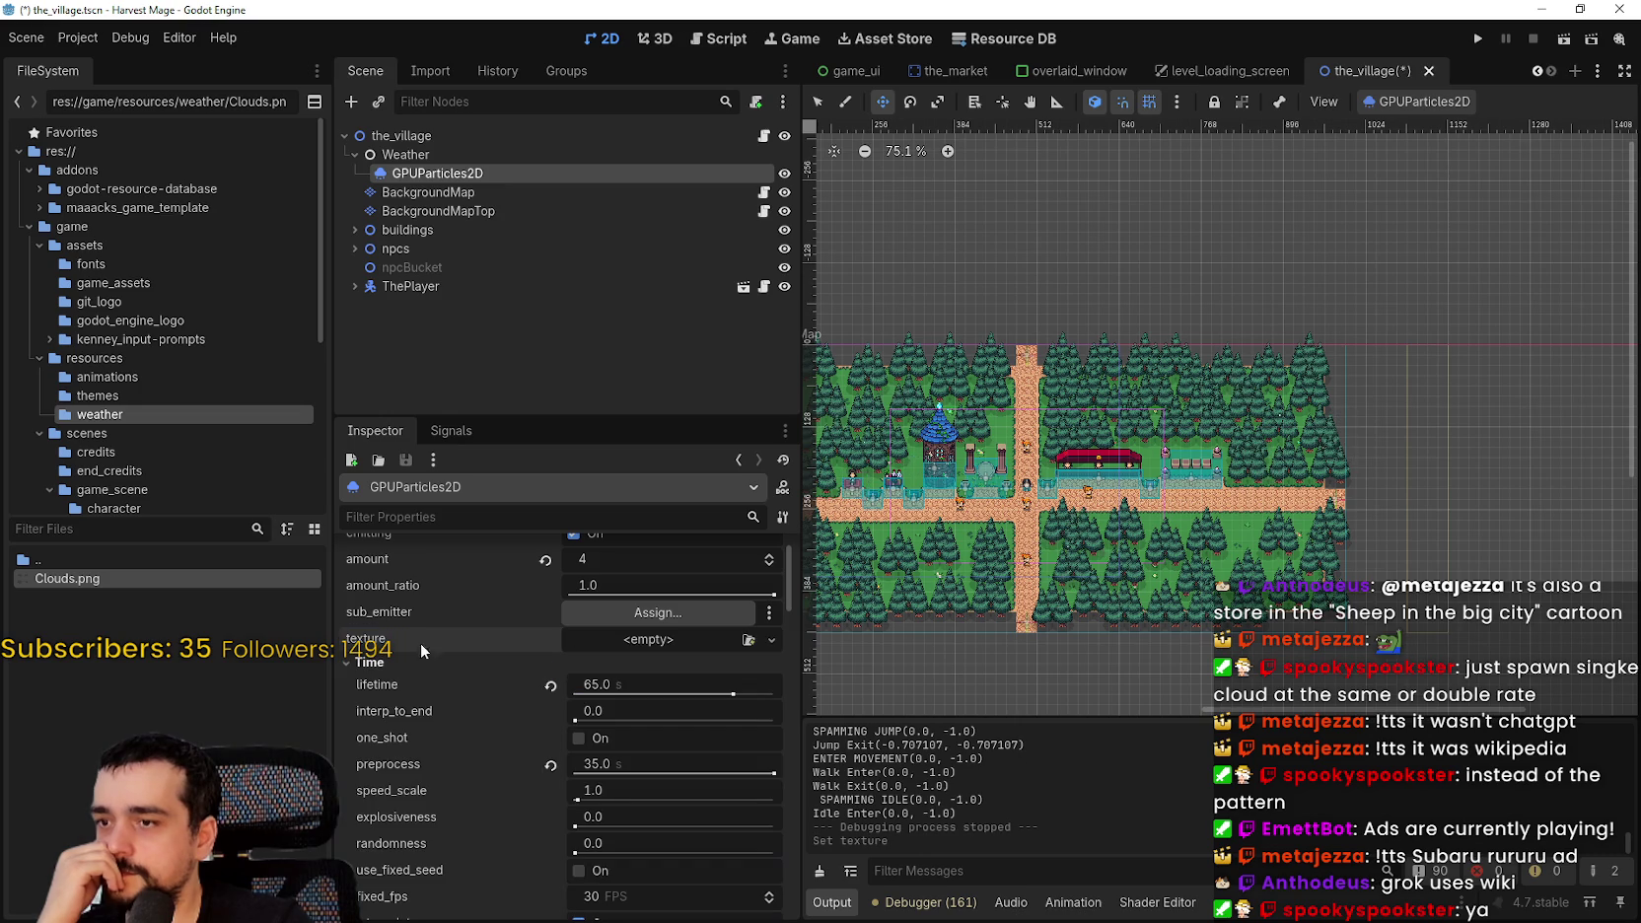
click(590, 641)
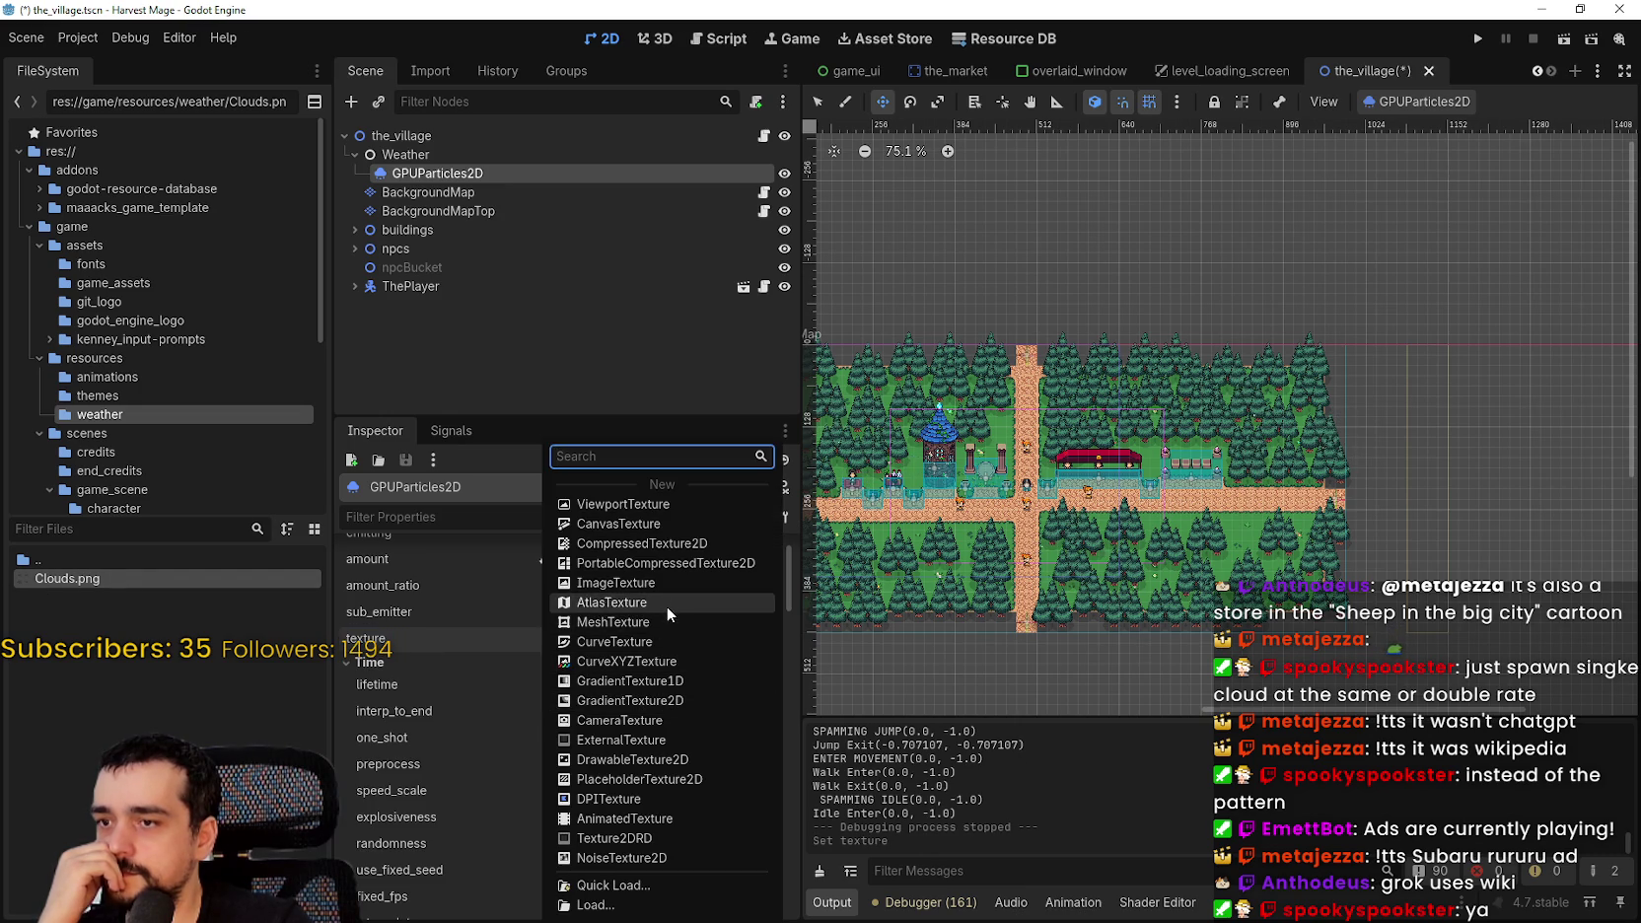
click(664, 603)
- Quick Load Clouds.png as the atlas image, replacing the mistakenly picked main_atlas.png
click(663, 753)
click(634, 887)
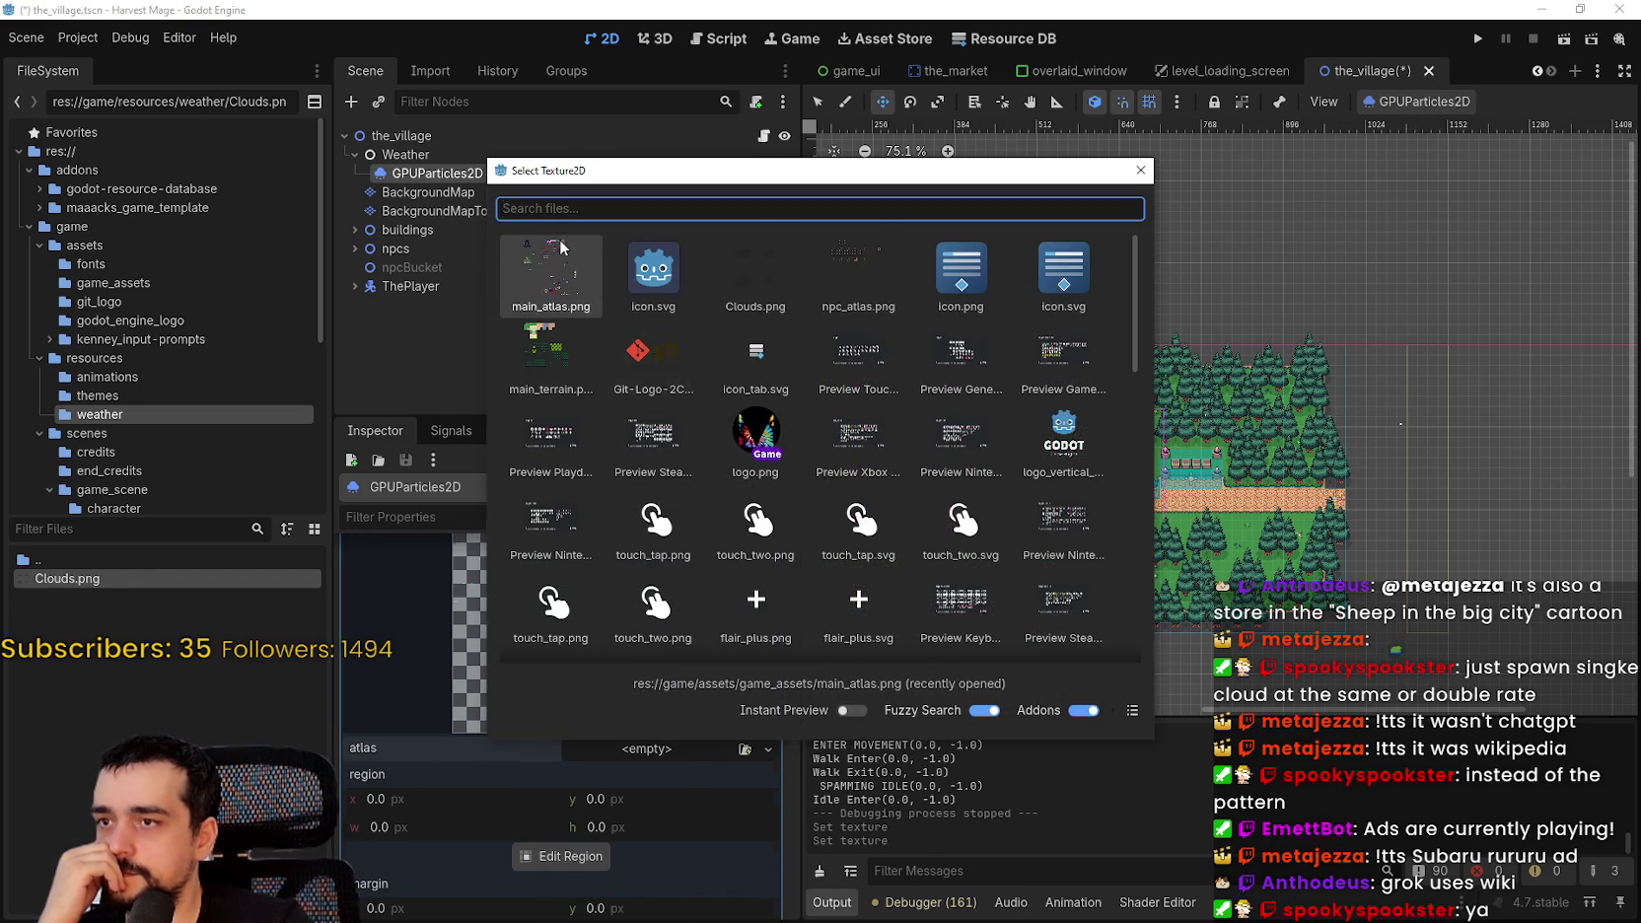
double_click(570, 254)
click(599, 766)
click(667, 750)
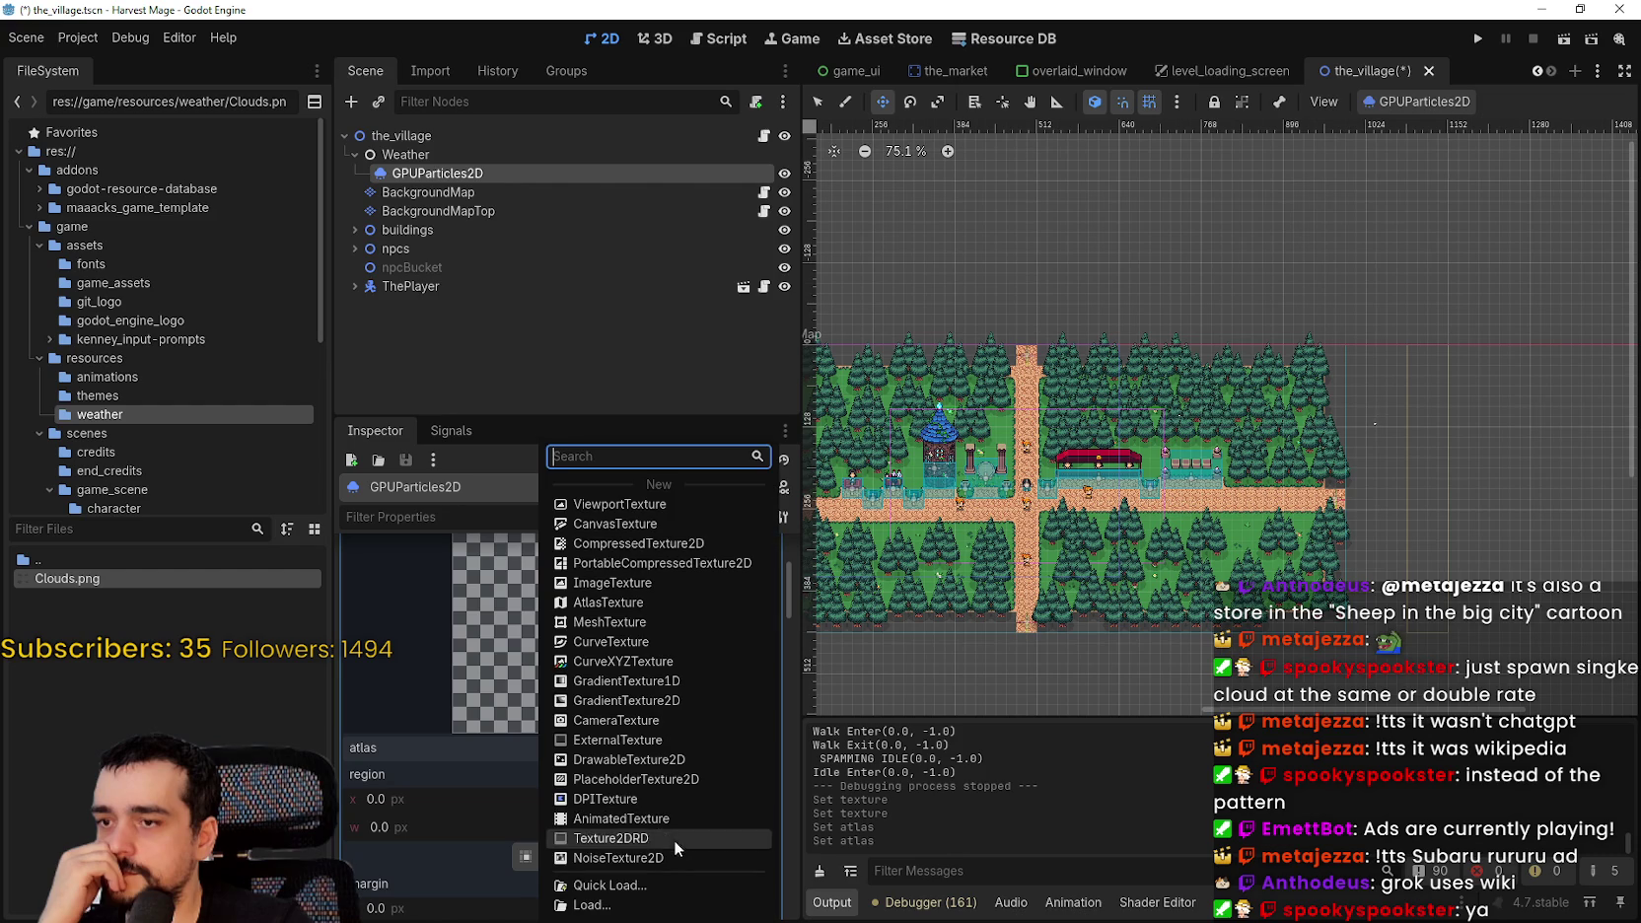
click(653, 881)
double_click(755, 277)
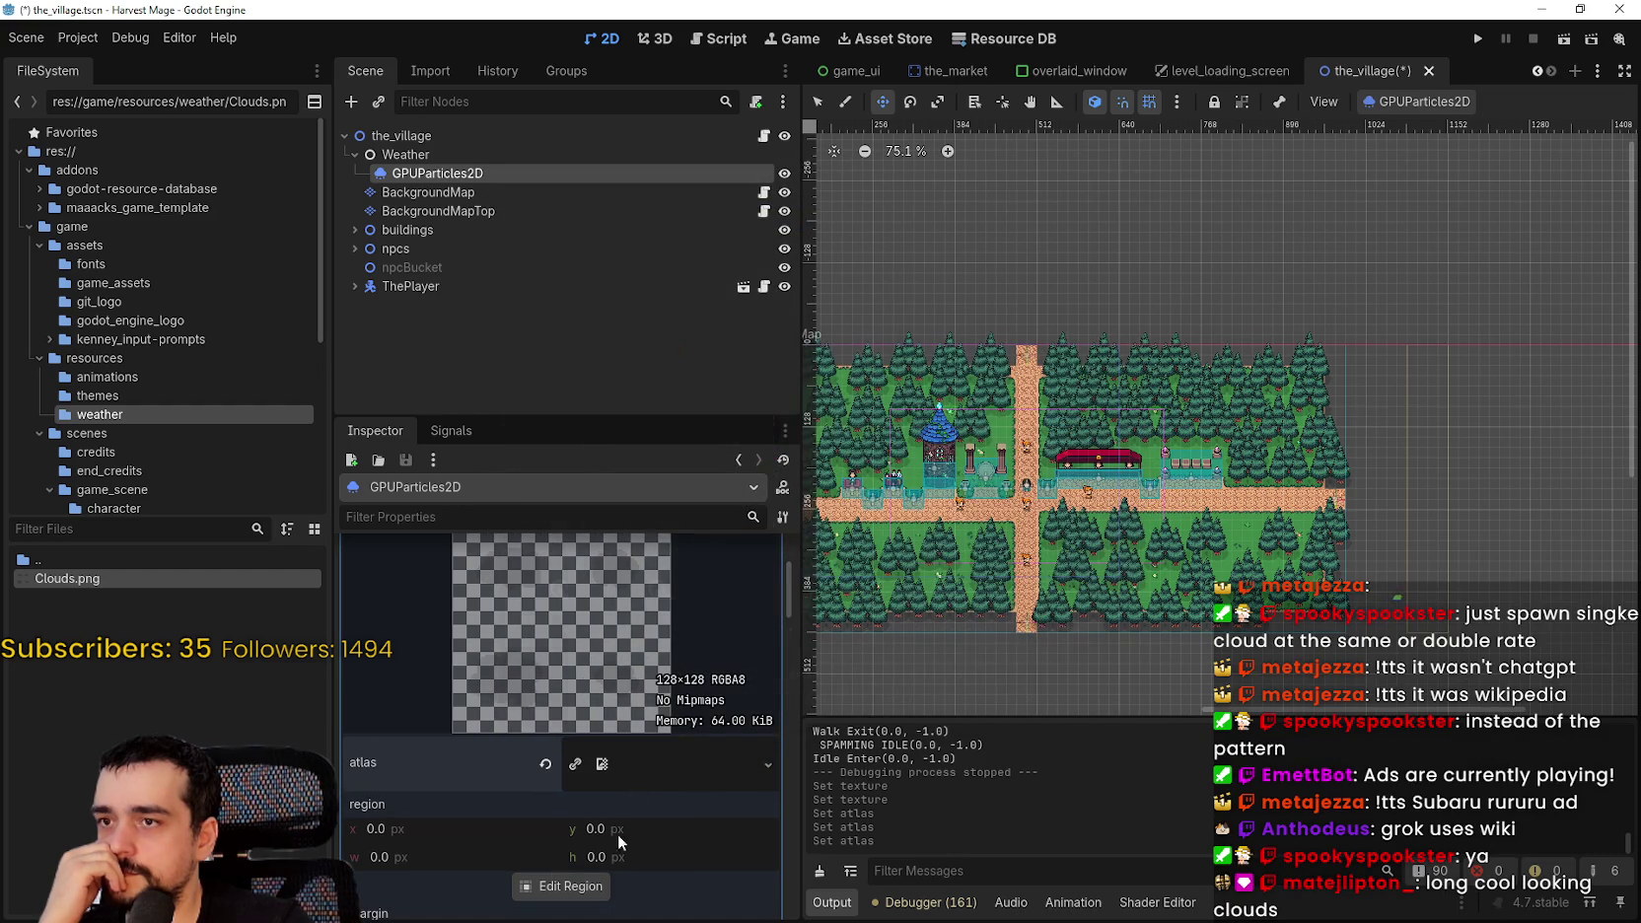
- Open the atlas Region Editor and snap the region to an 8 px grid
click(582, 885)
scroll(723, 414, down, 4)
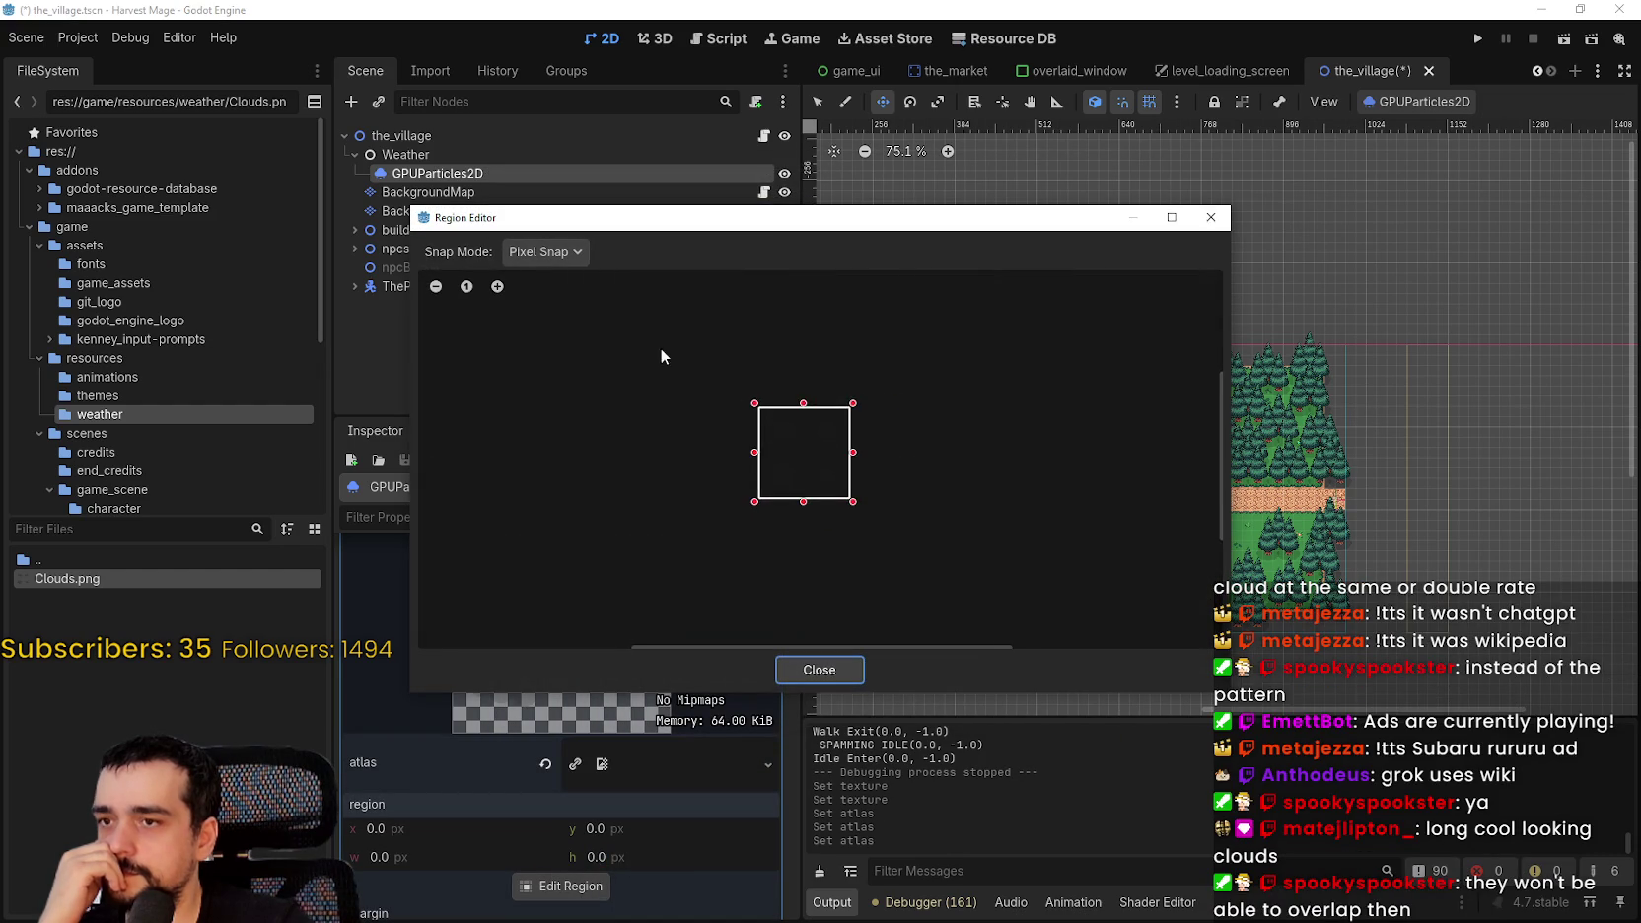
scroll(784, 388, up, 10)
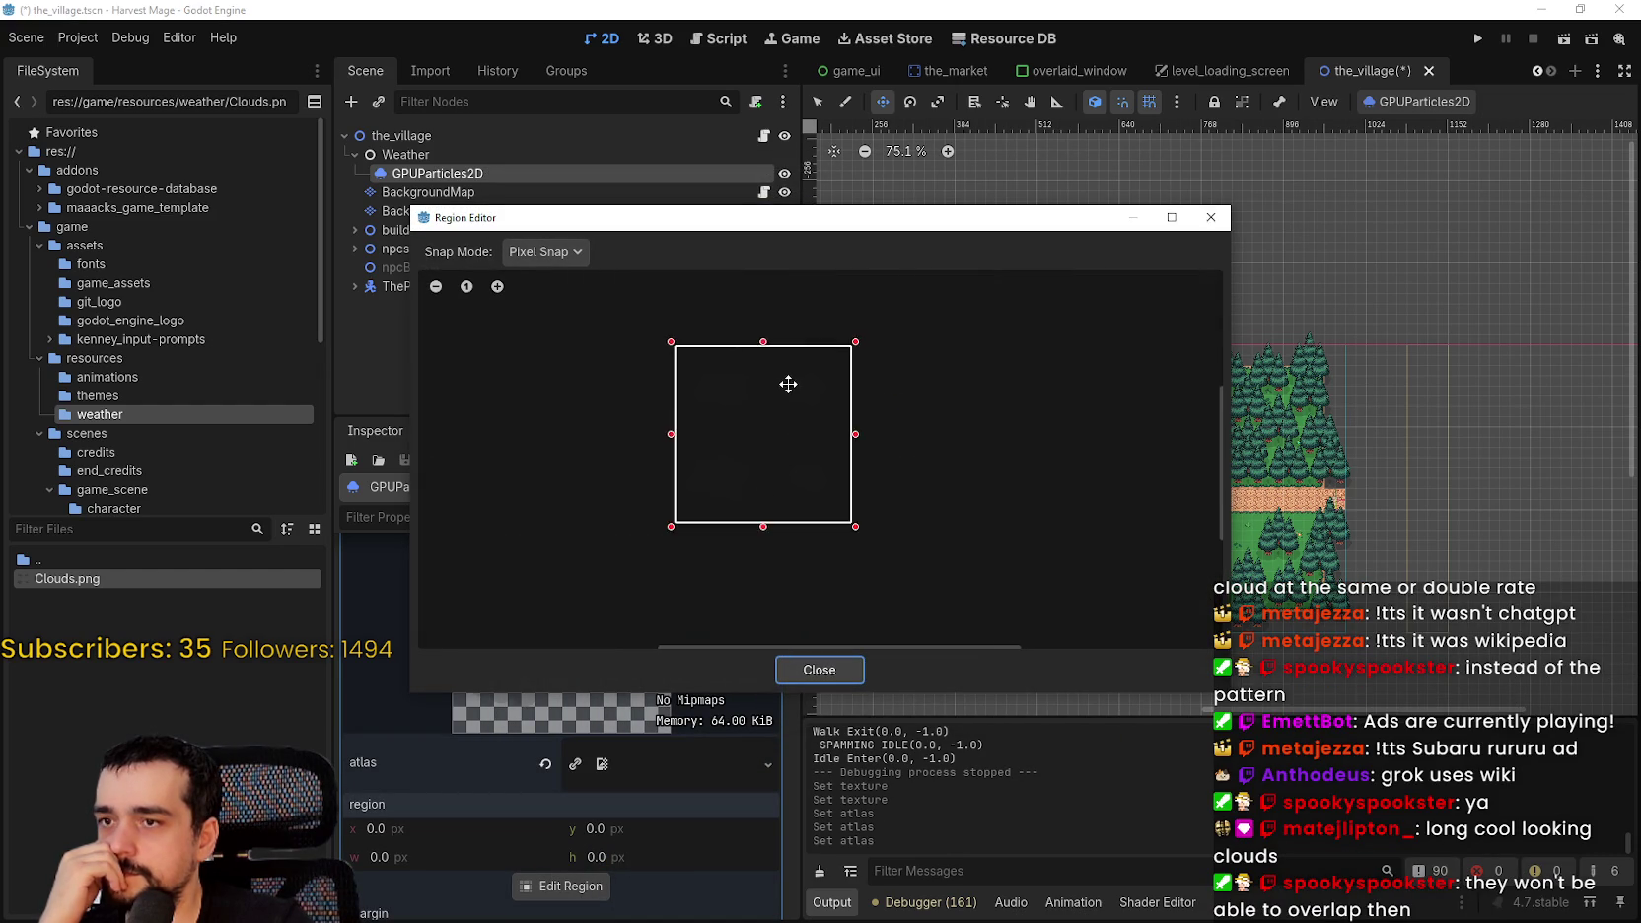
scroll(729, 415, down, 2)
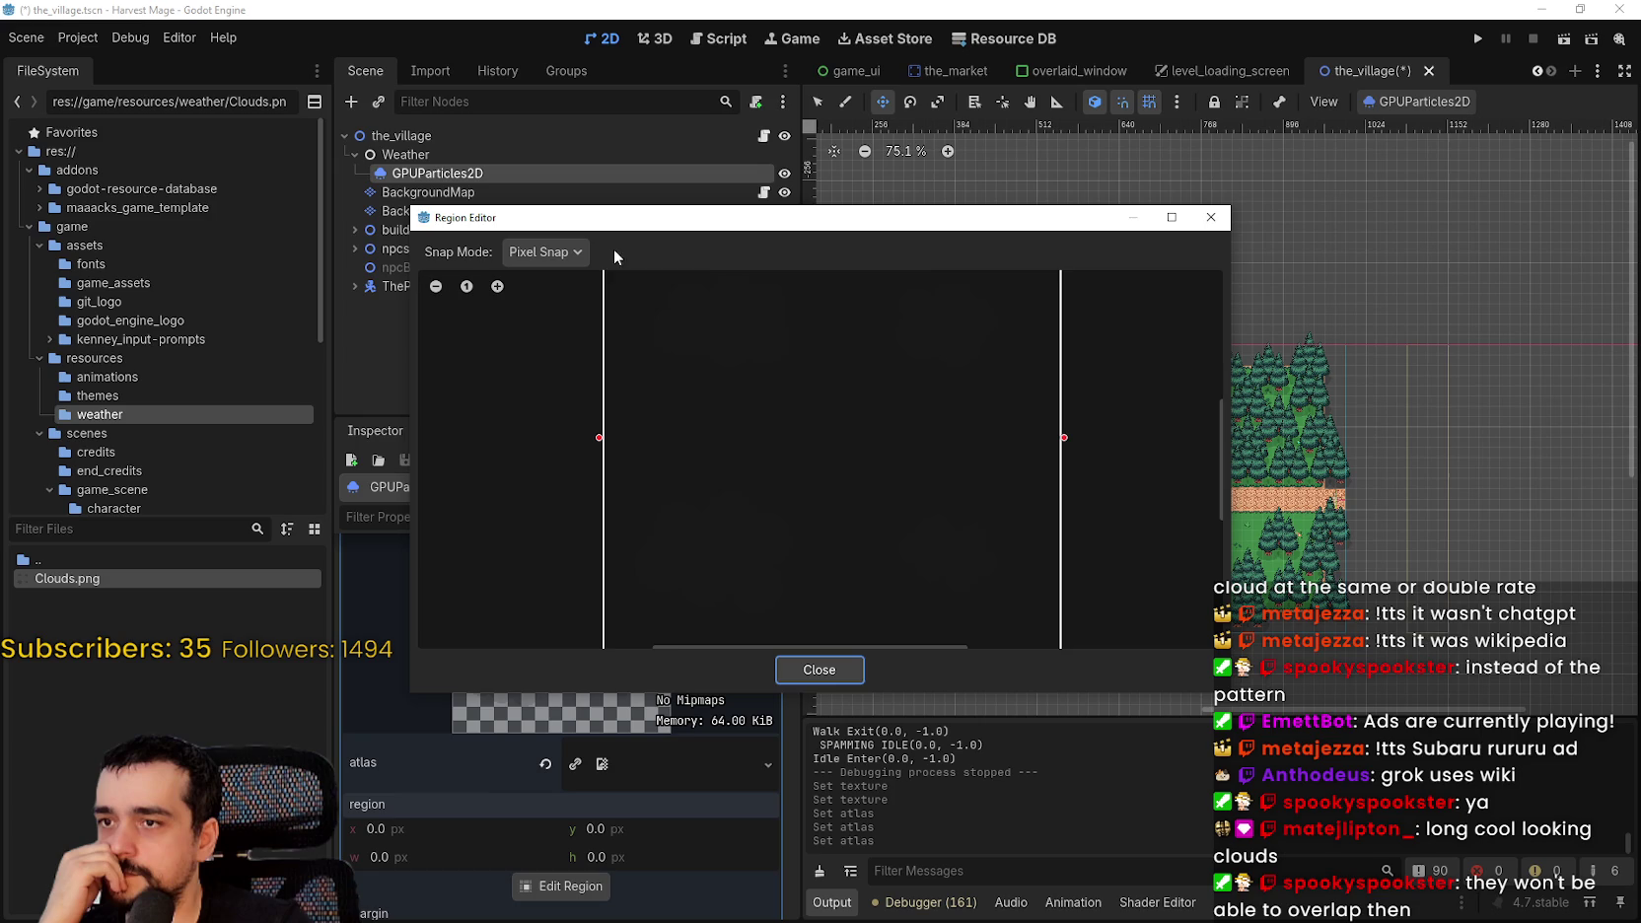
click(552, 253)
click(565, 323)
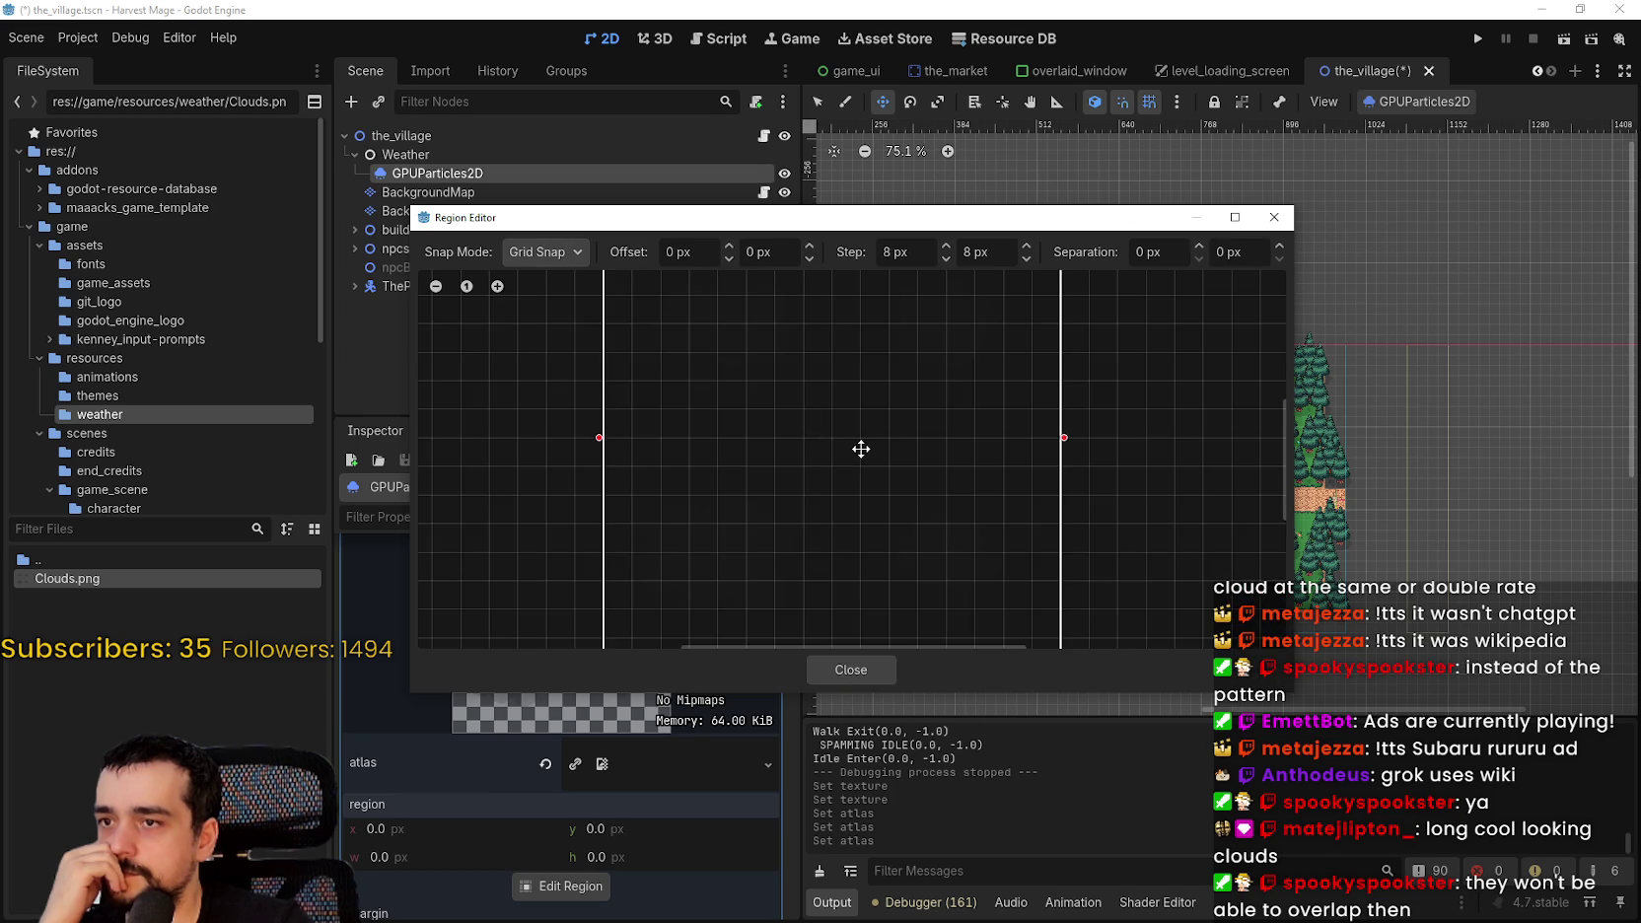
- Shrink the atlas region to 64×64 at 0, 0 and close the Region Editor
scroll(860, 448, up, 3)
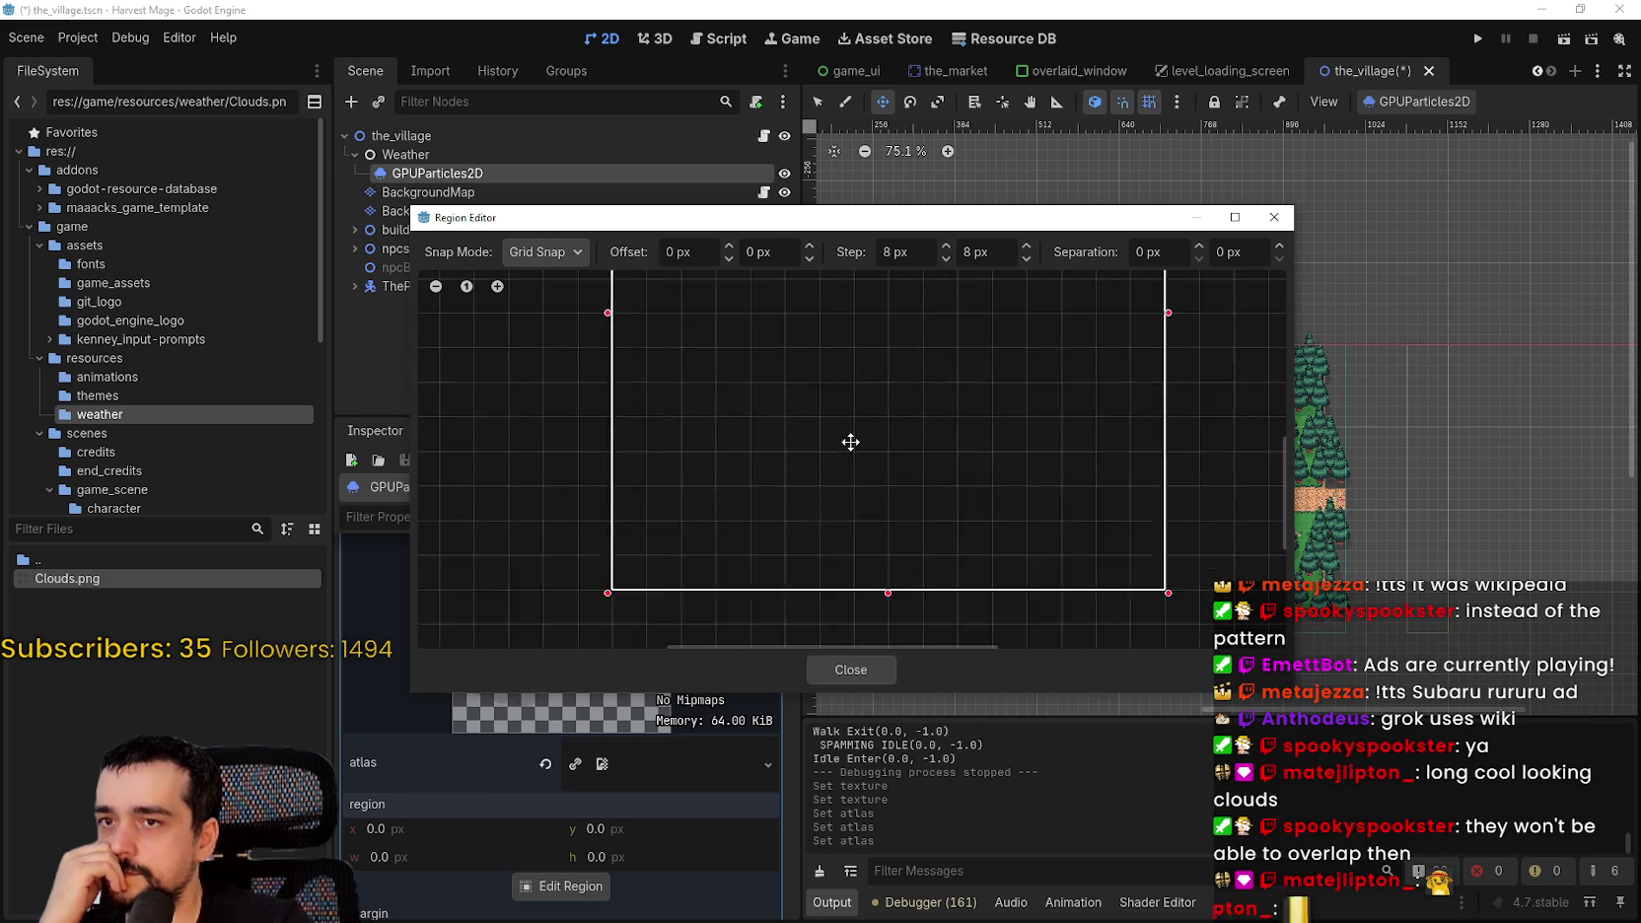
scroll(1002, 540, down, 1)
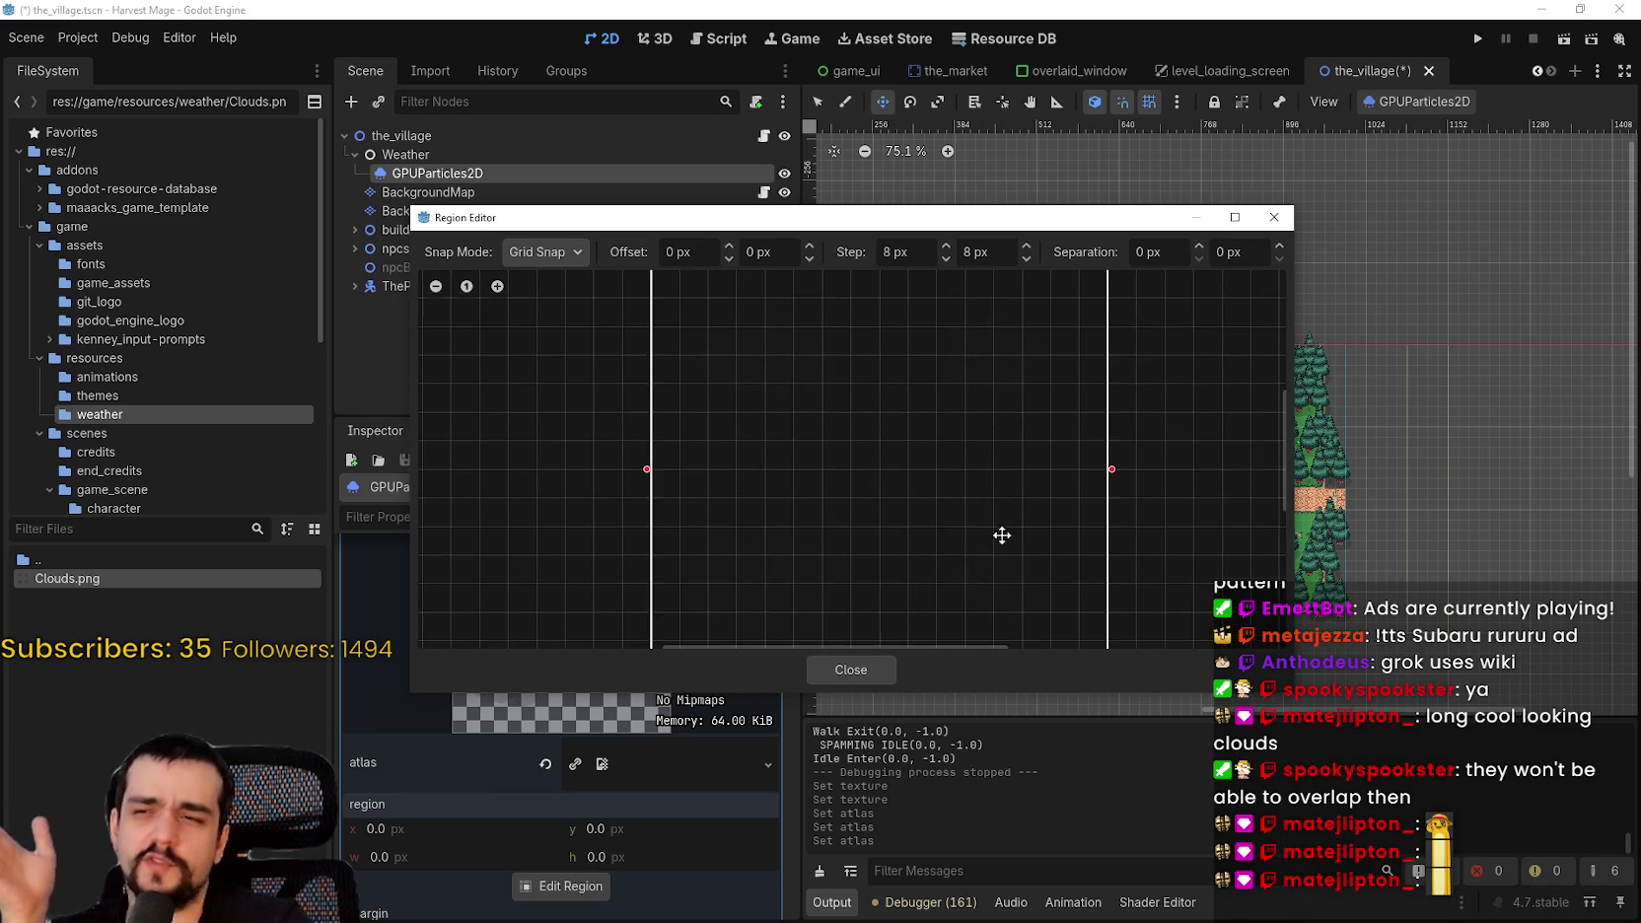
scroll(1010, 502, down, 2)
drag(970, 211, 970, 5)
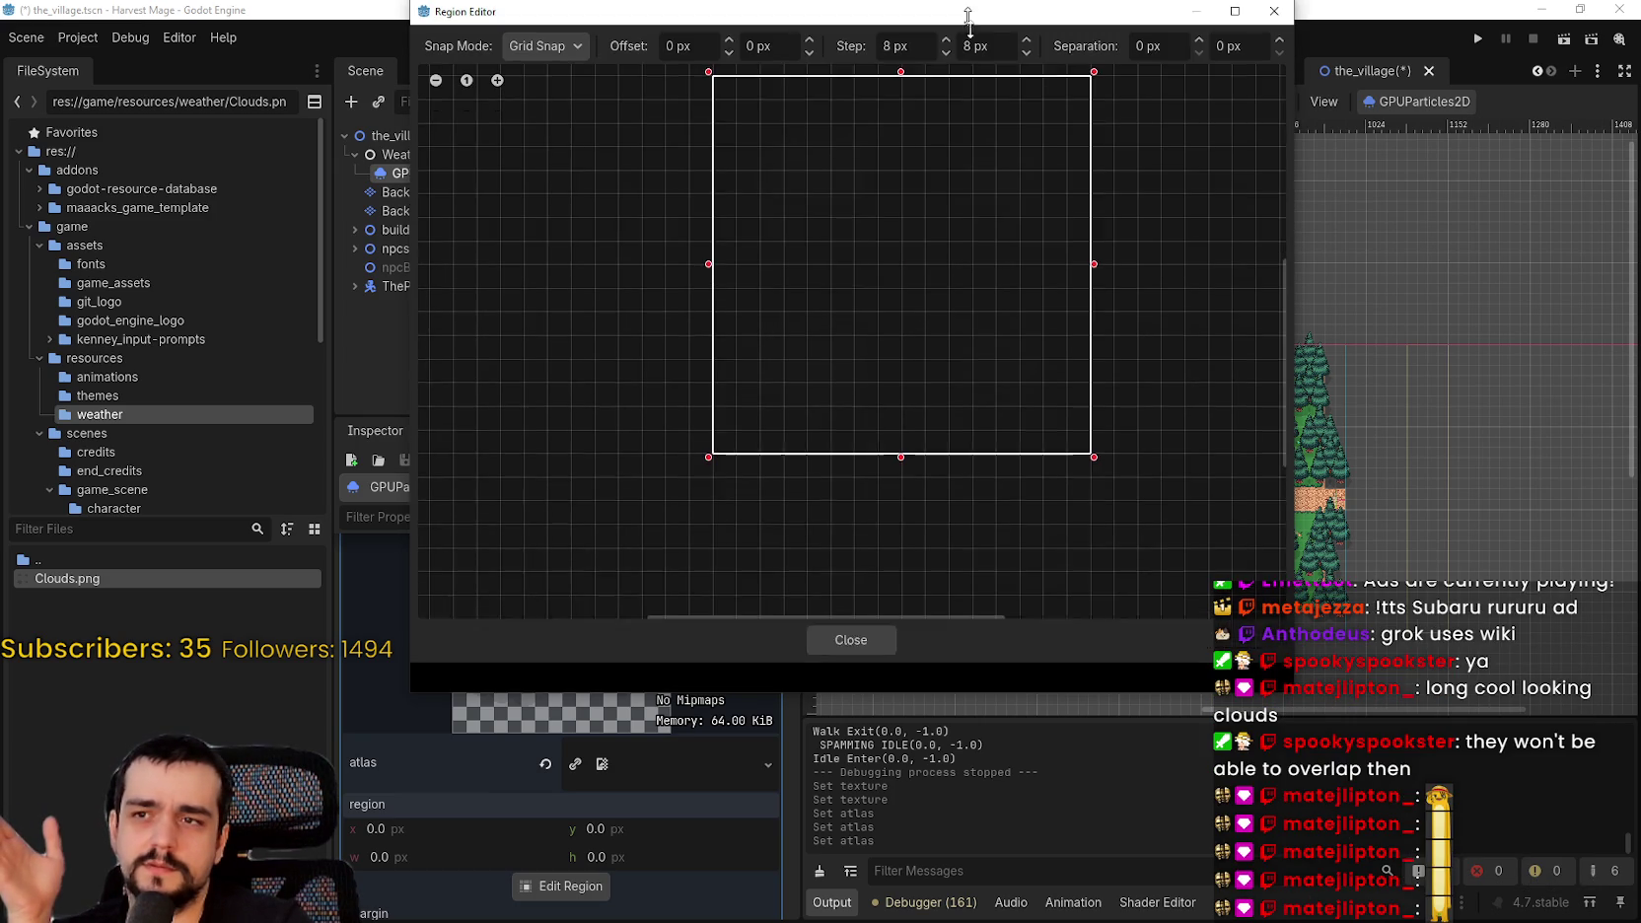
scroll(843, 375, up, 2)
scroll(818, 399, down, 1)
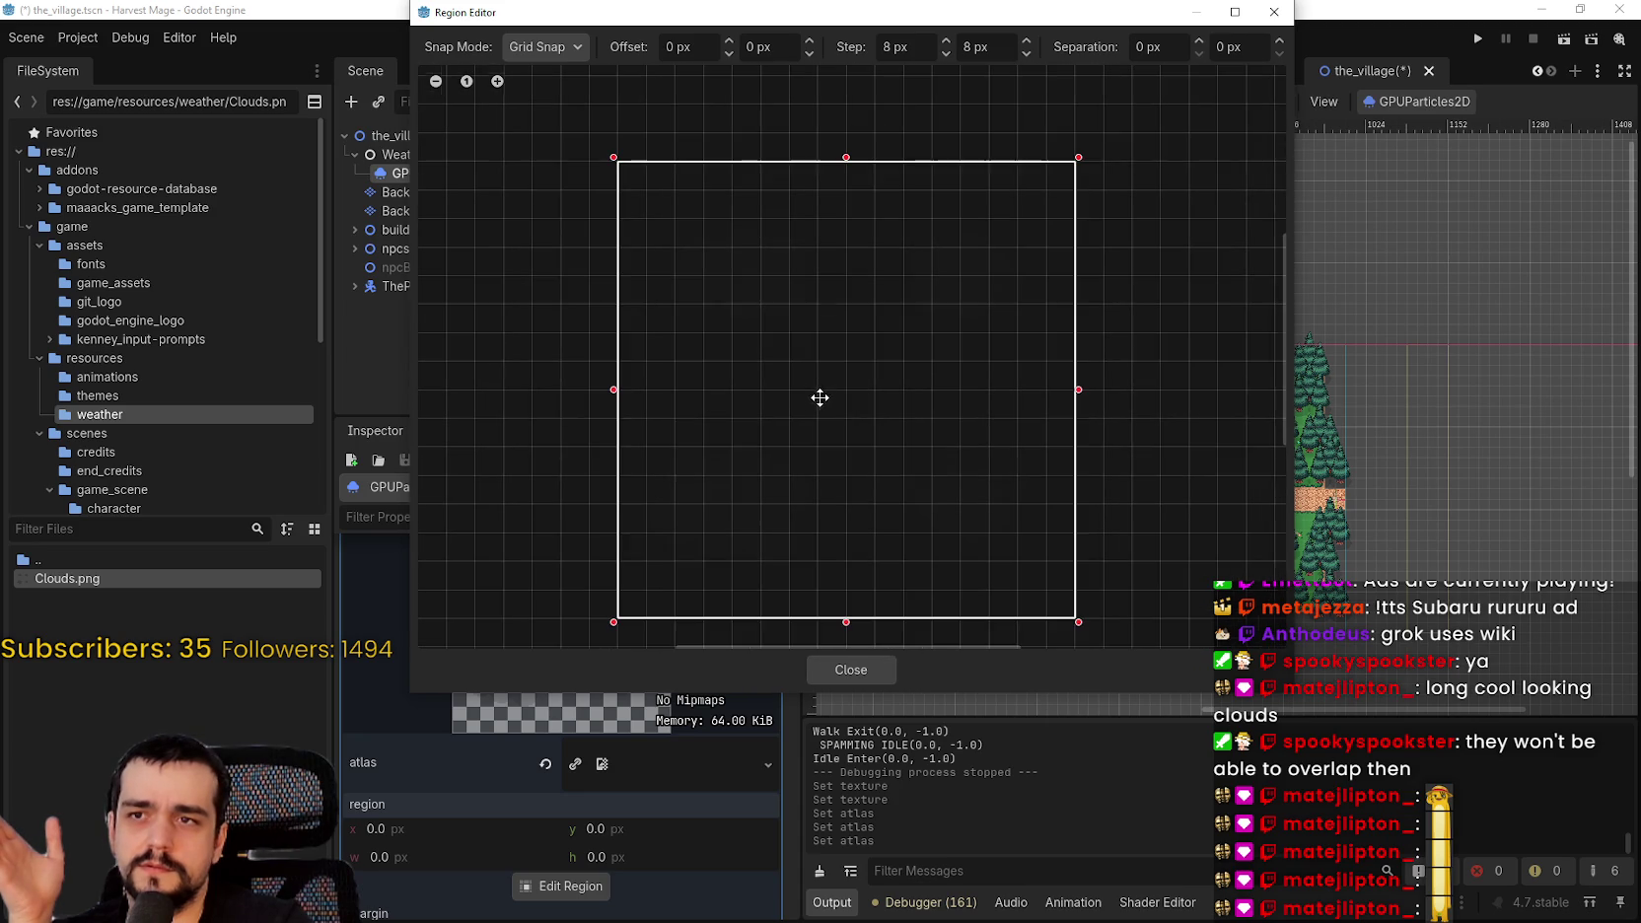
scroll(1211, 490, down, 1)
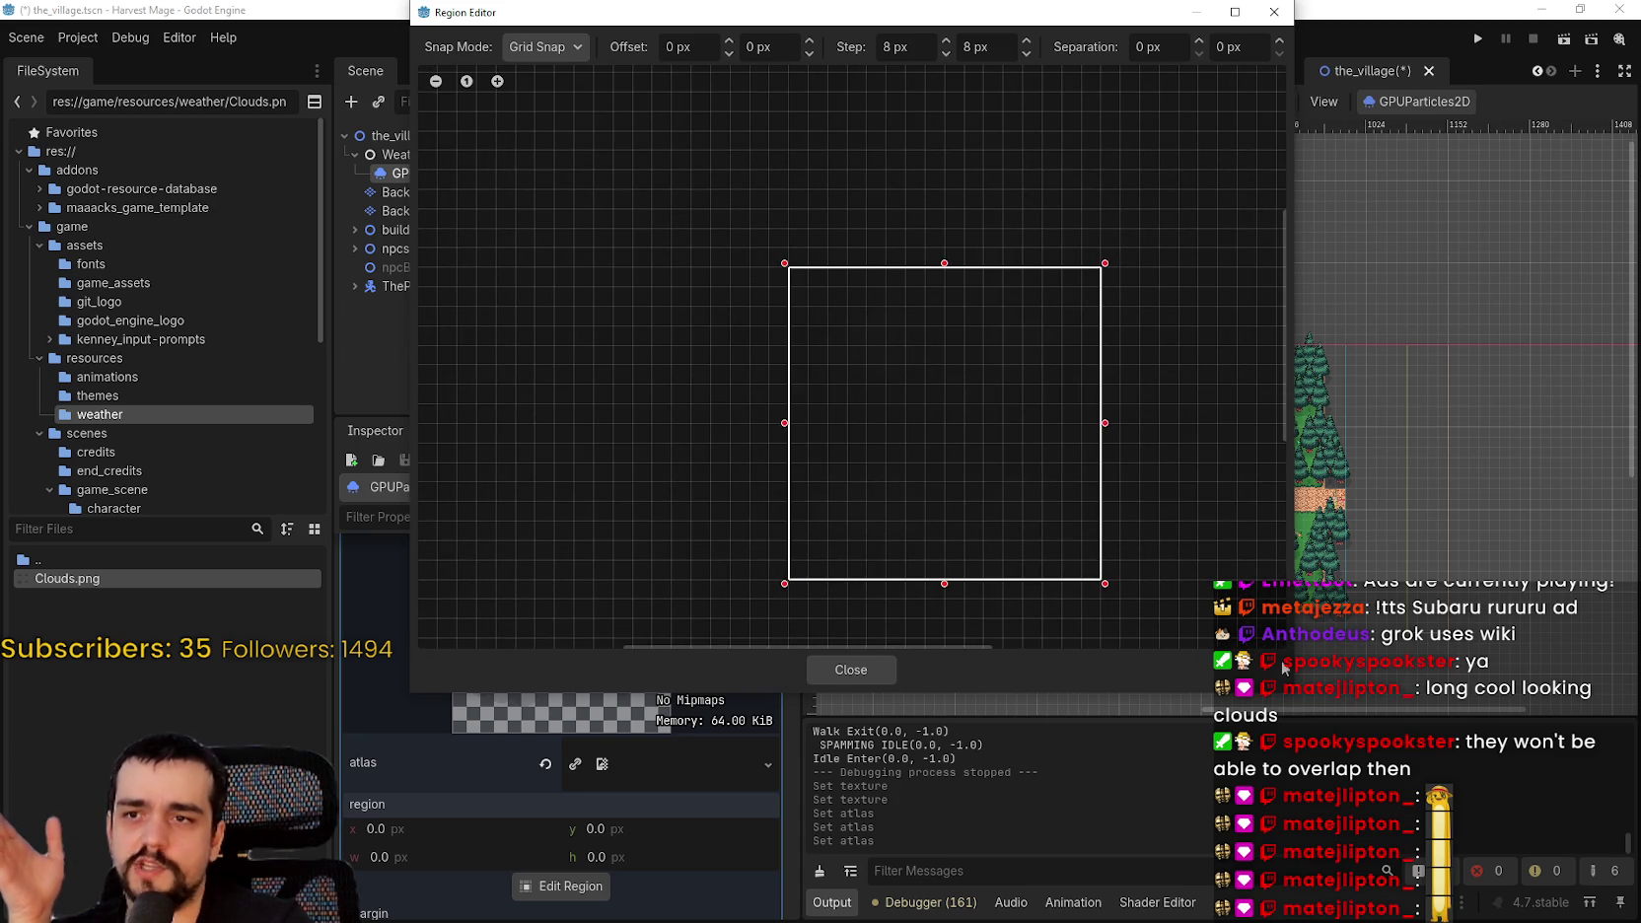
scroll(1002, 338, up, 1)
scroll(1038, 427, up, 1)
drag(1040, 425, 966, 292)
scroll(961, 286, up, 2)
scroll(1039, 297, down, 2)
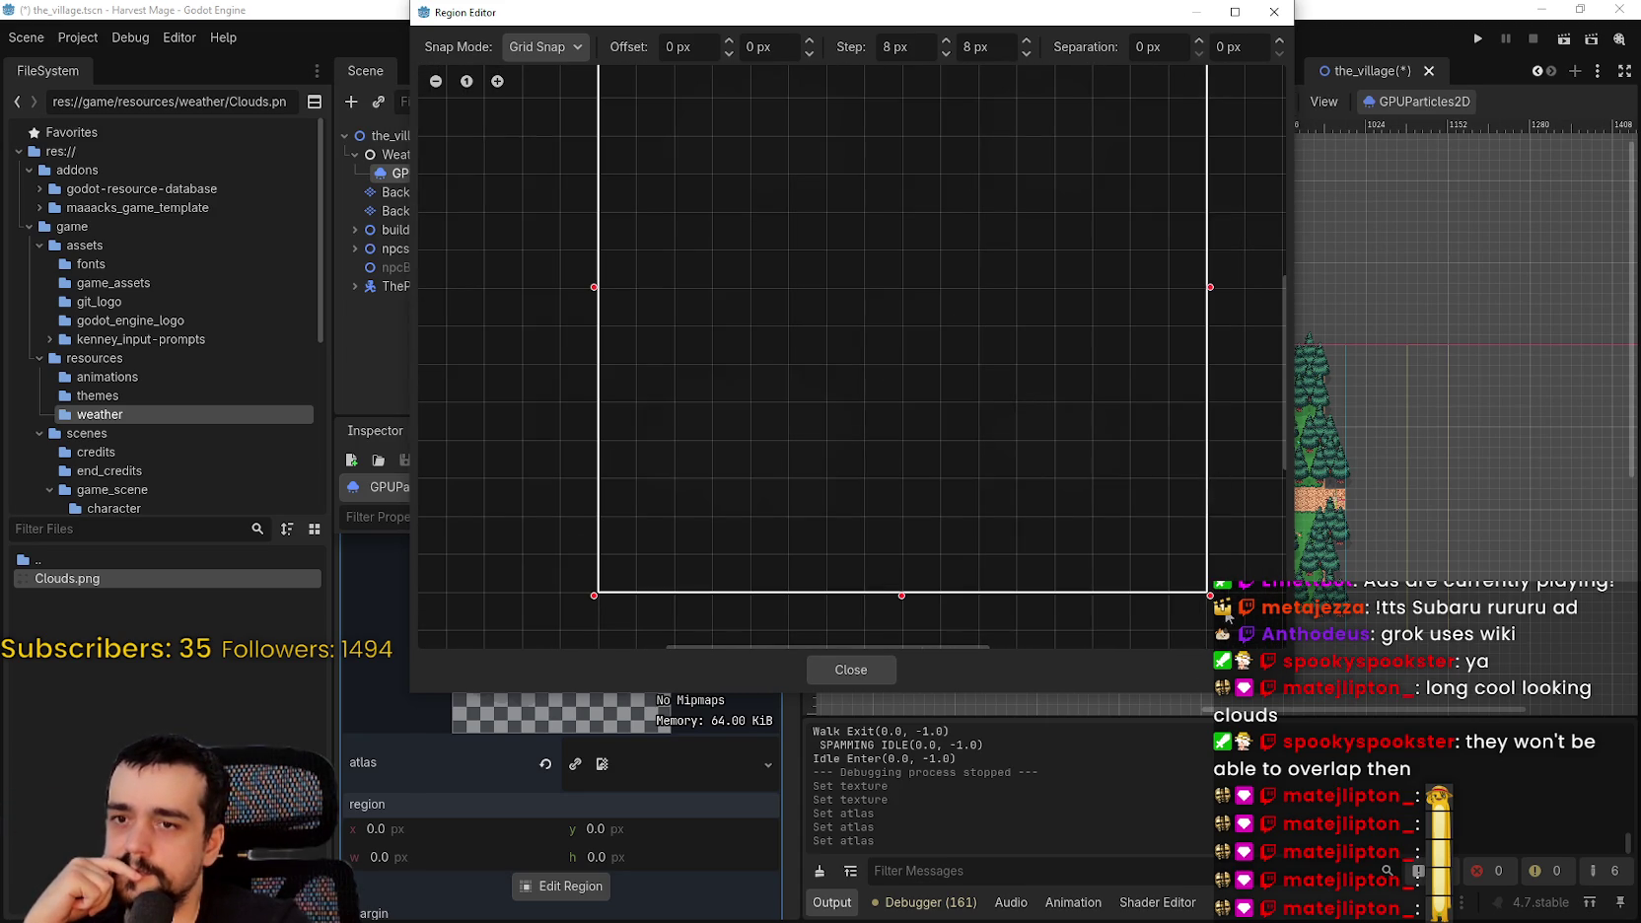
mouse_move(1209, 592)
mouse_down()
mouse_move(970, 395)
mouse_move(902, 288)
mouse_up()
scroll(842, 377, up, 1)
scroll(905, 415, up, 1)
scroll(884, 372, up, 1)
scroll(937, 342, down, 2)
scroll(1007, 355, down, 1)
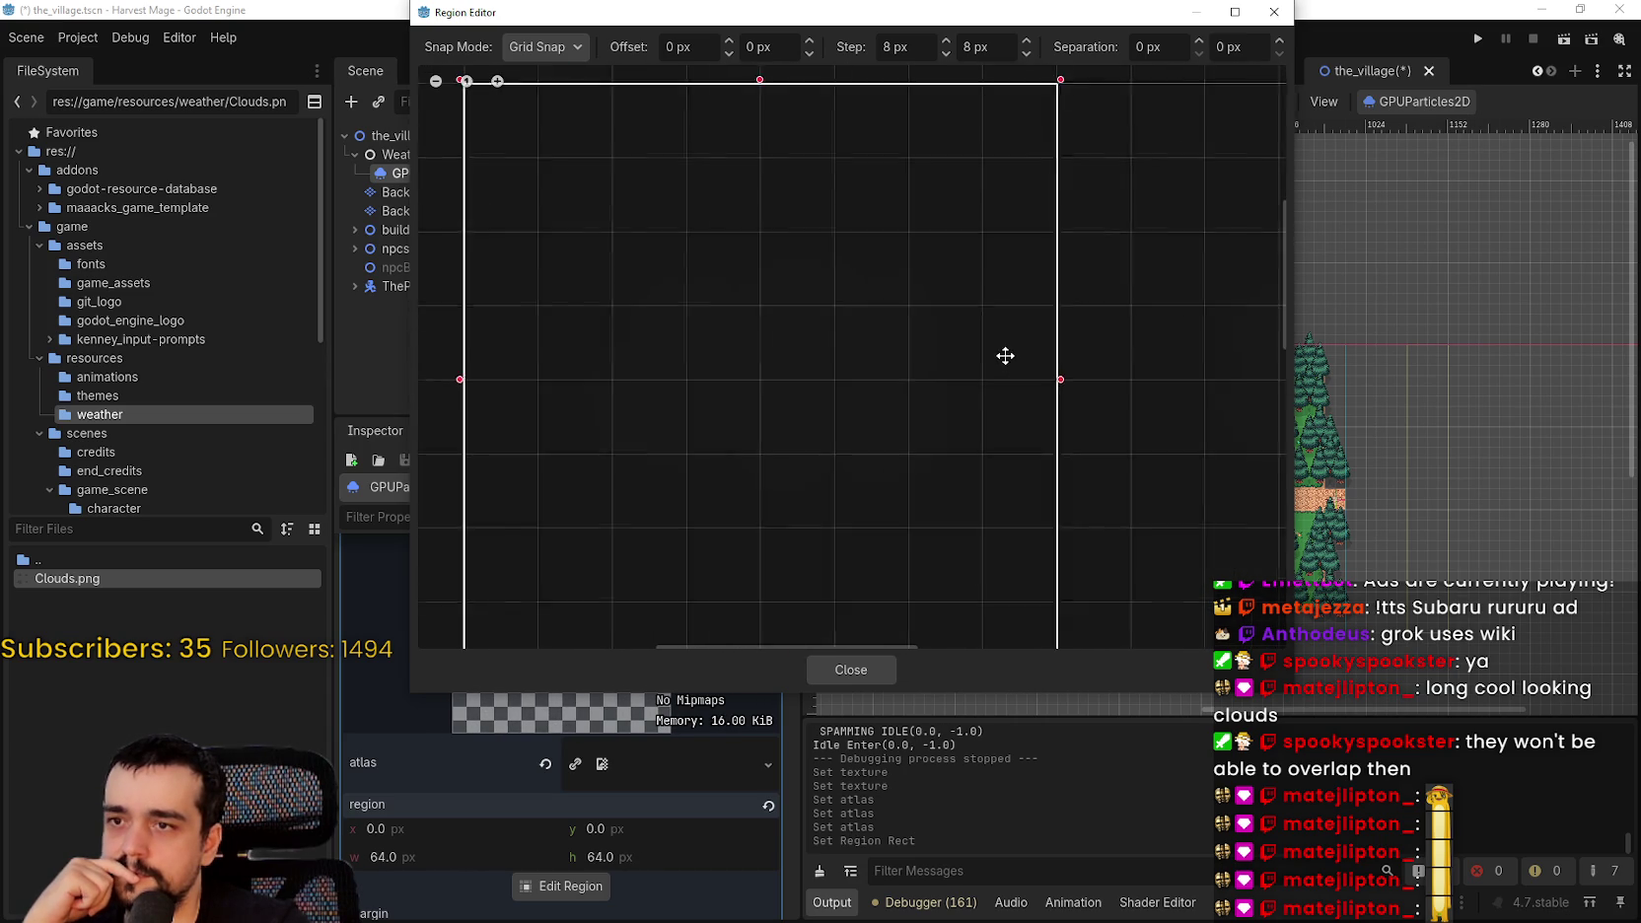
scroll(857, 499, down, 1)
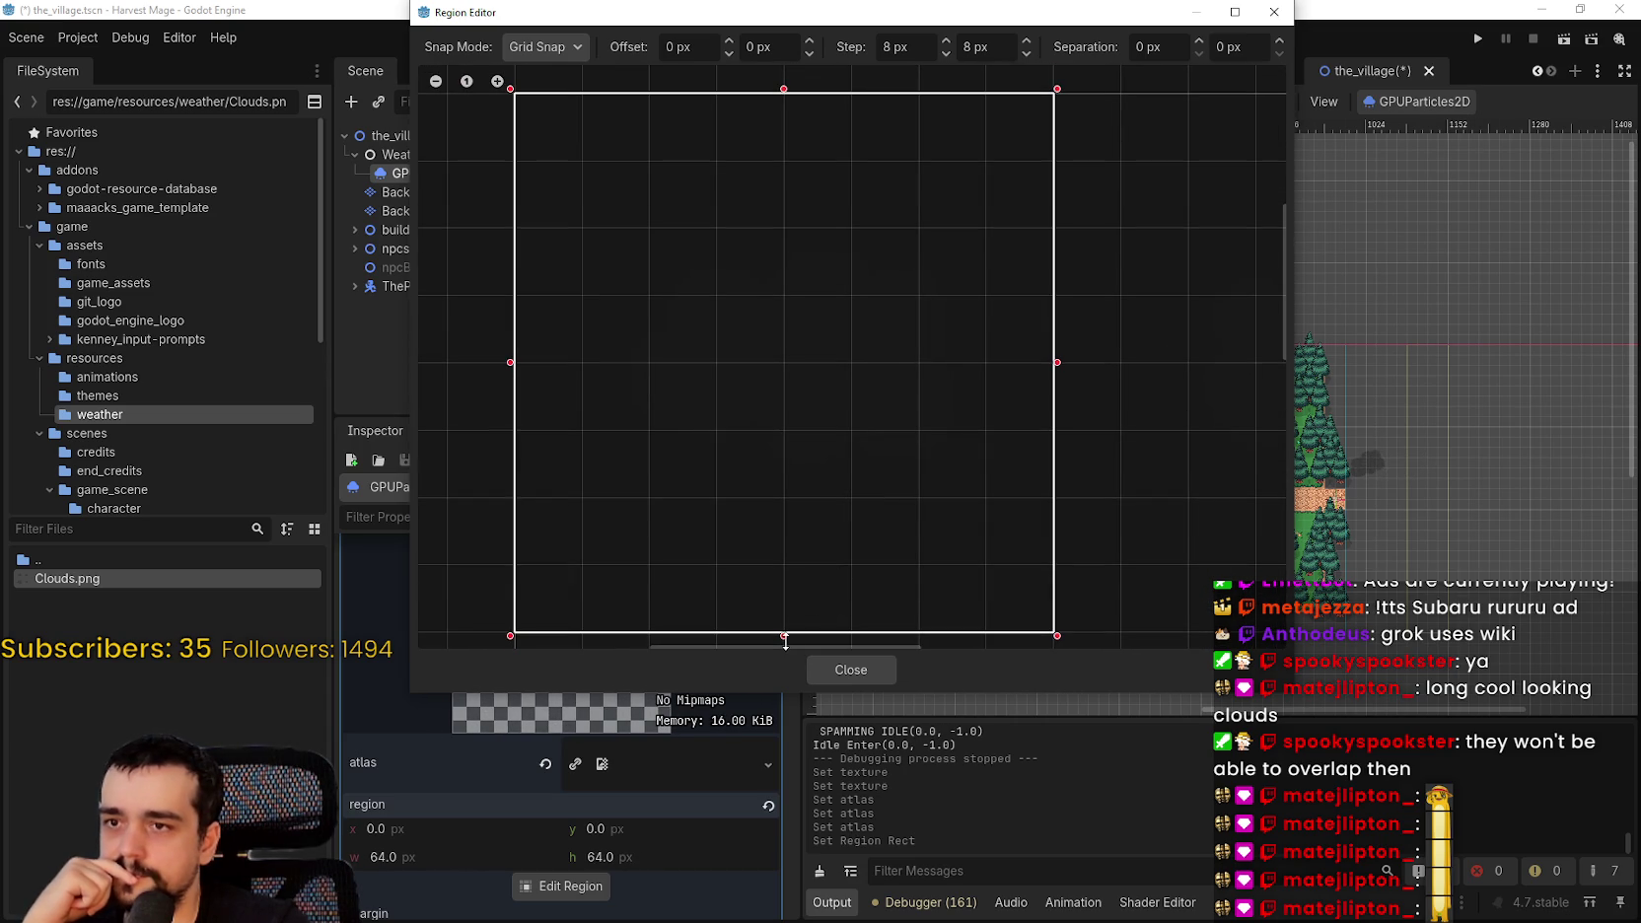
scroll(806, 536, down, 2)
drag(820, 523, 758, 257)
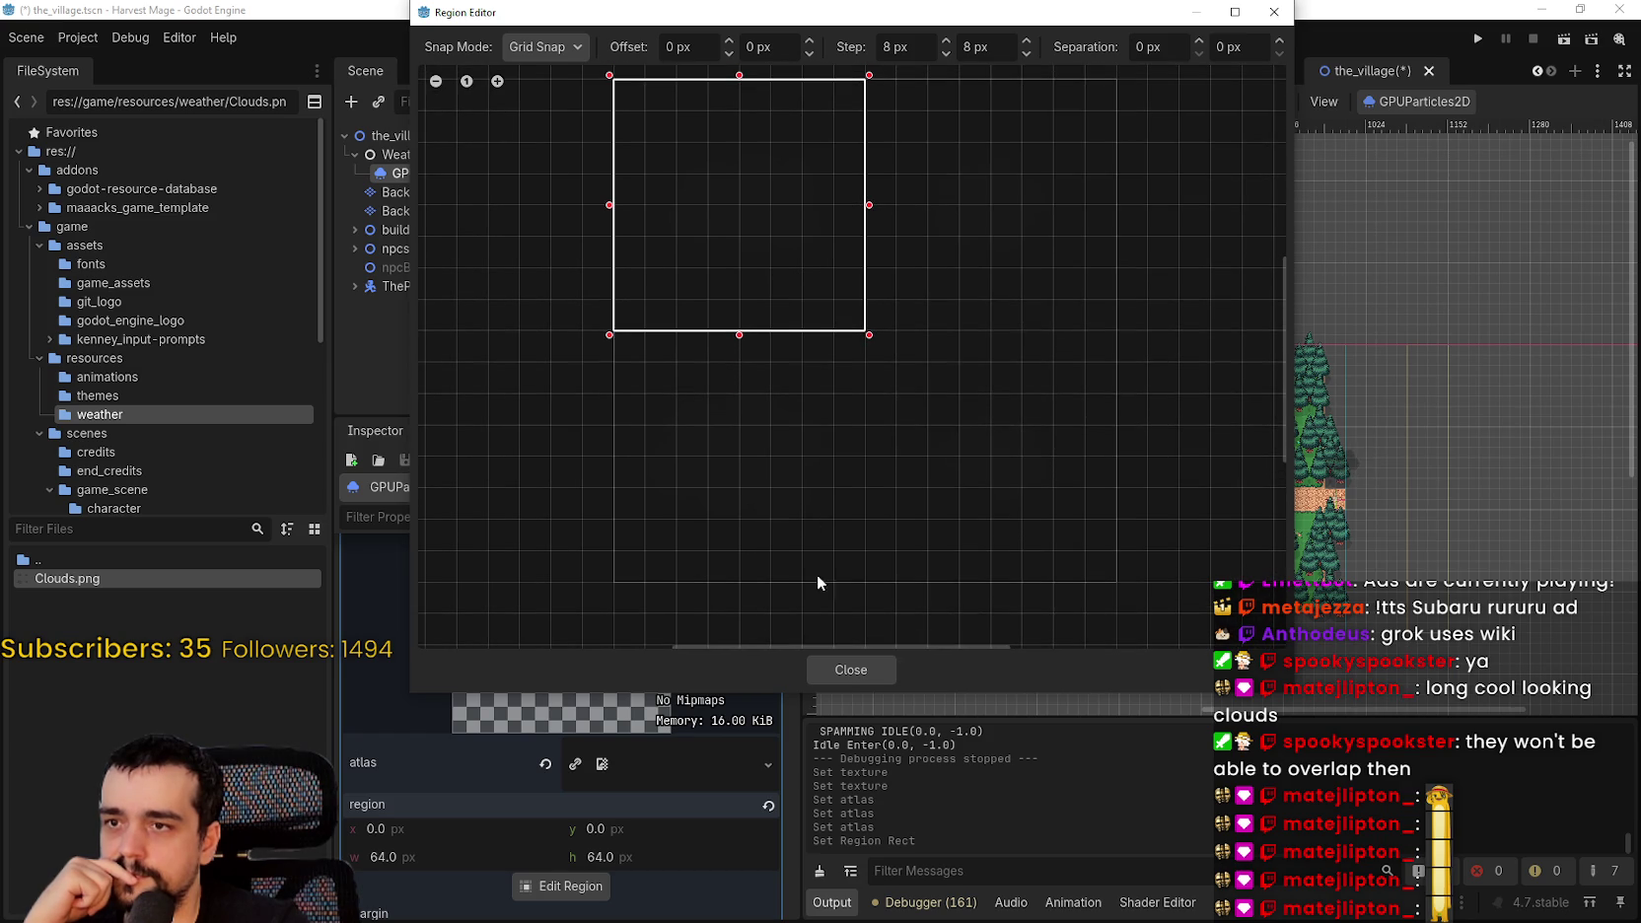
click(834, 670)
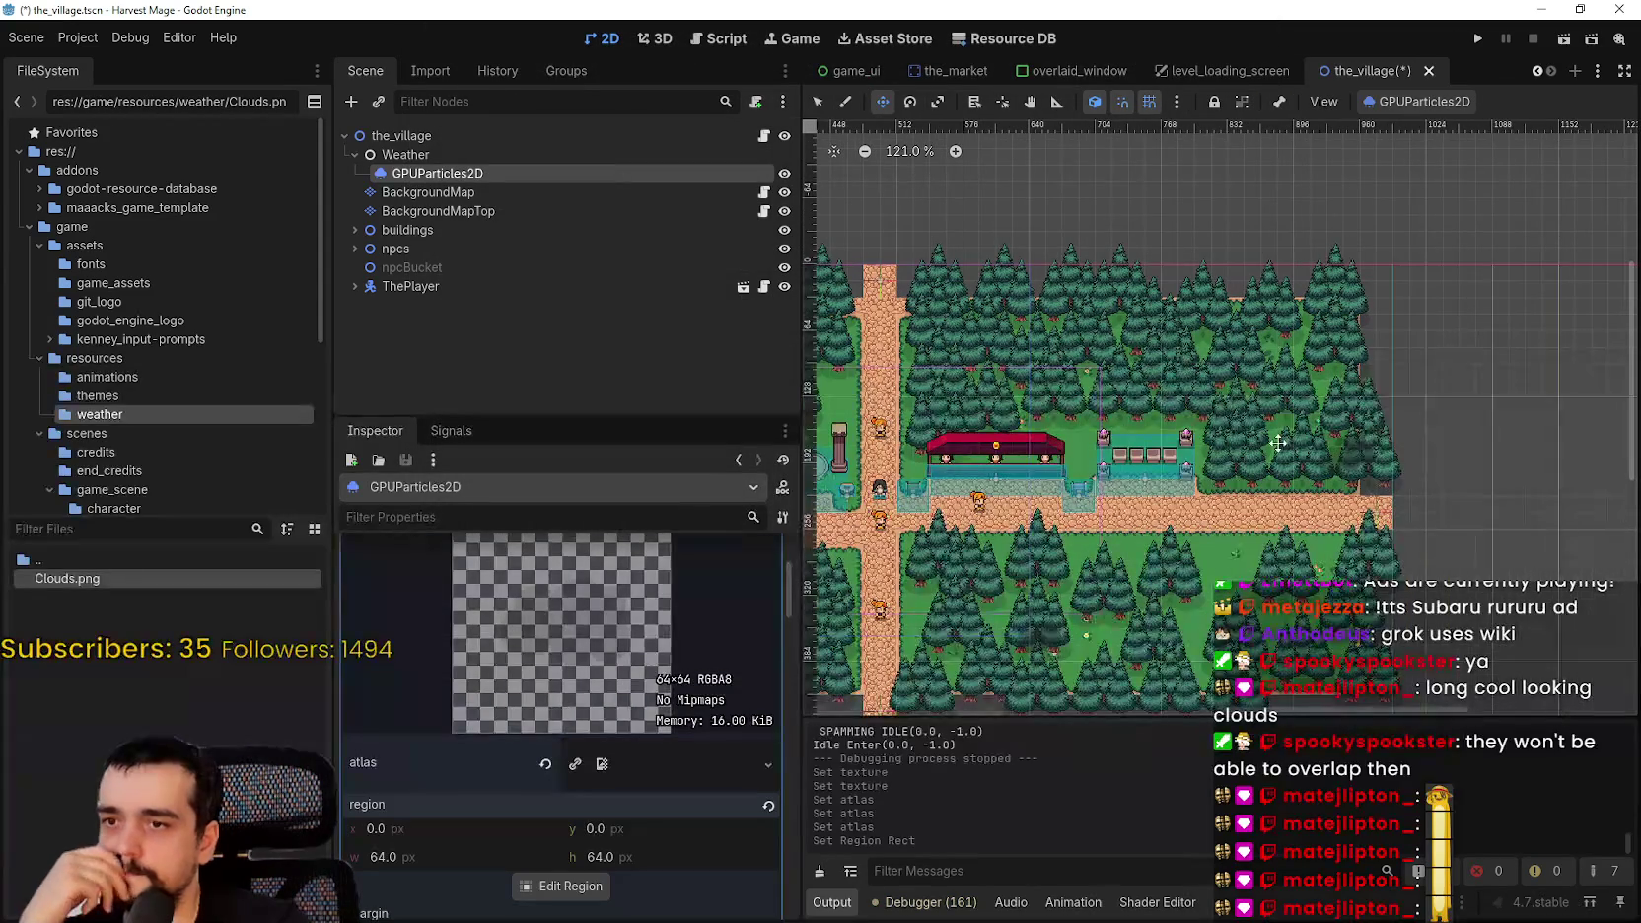
- Save the_village scene with the new cloud texture region
click(1425, 103)
click(1420, 124)
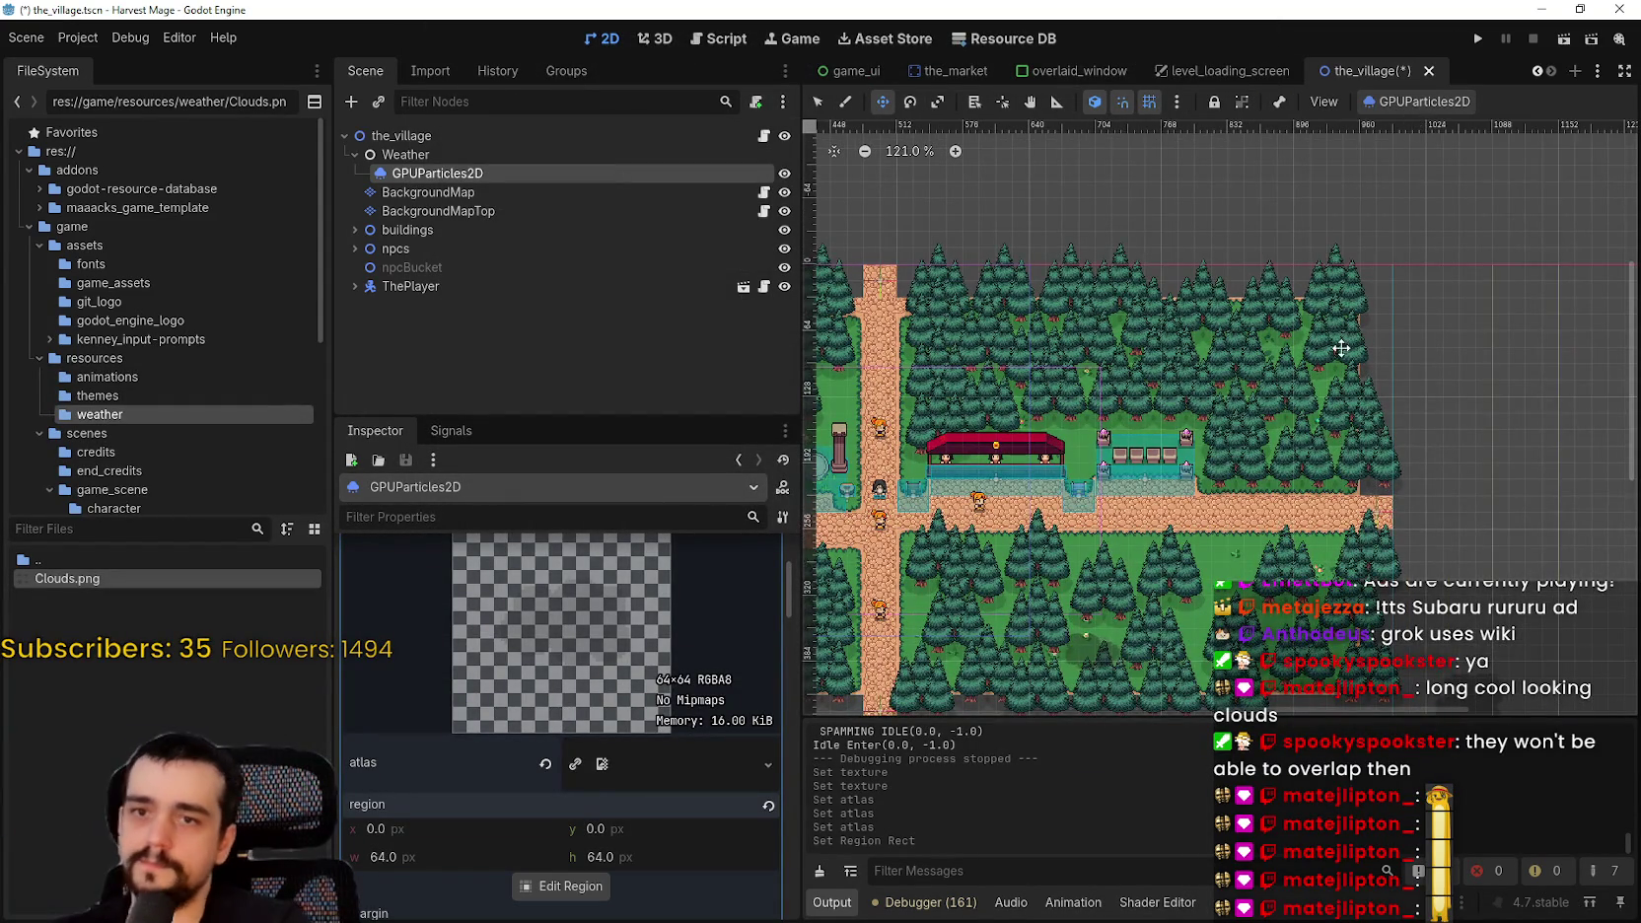
scroll(1254, 410, down, 2)
key(ctrl+s)
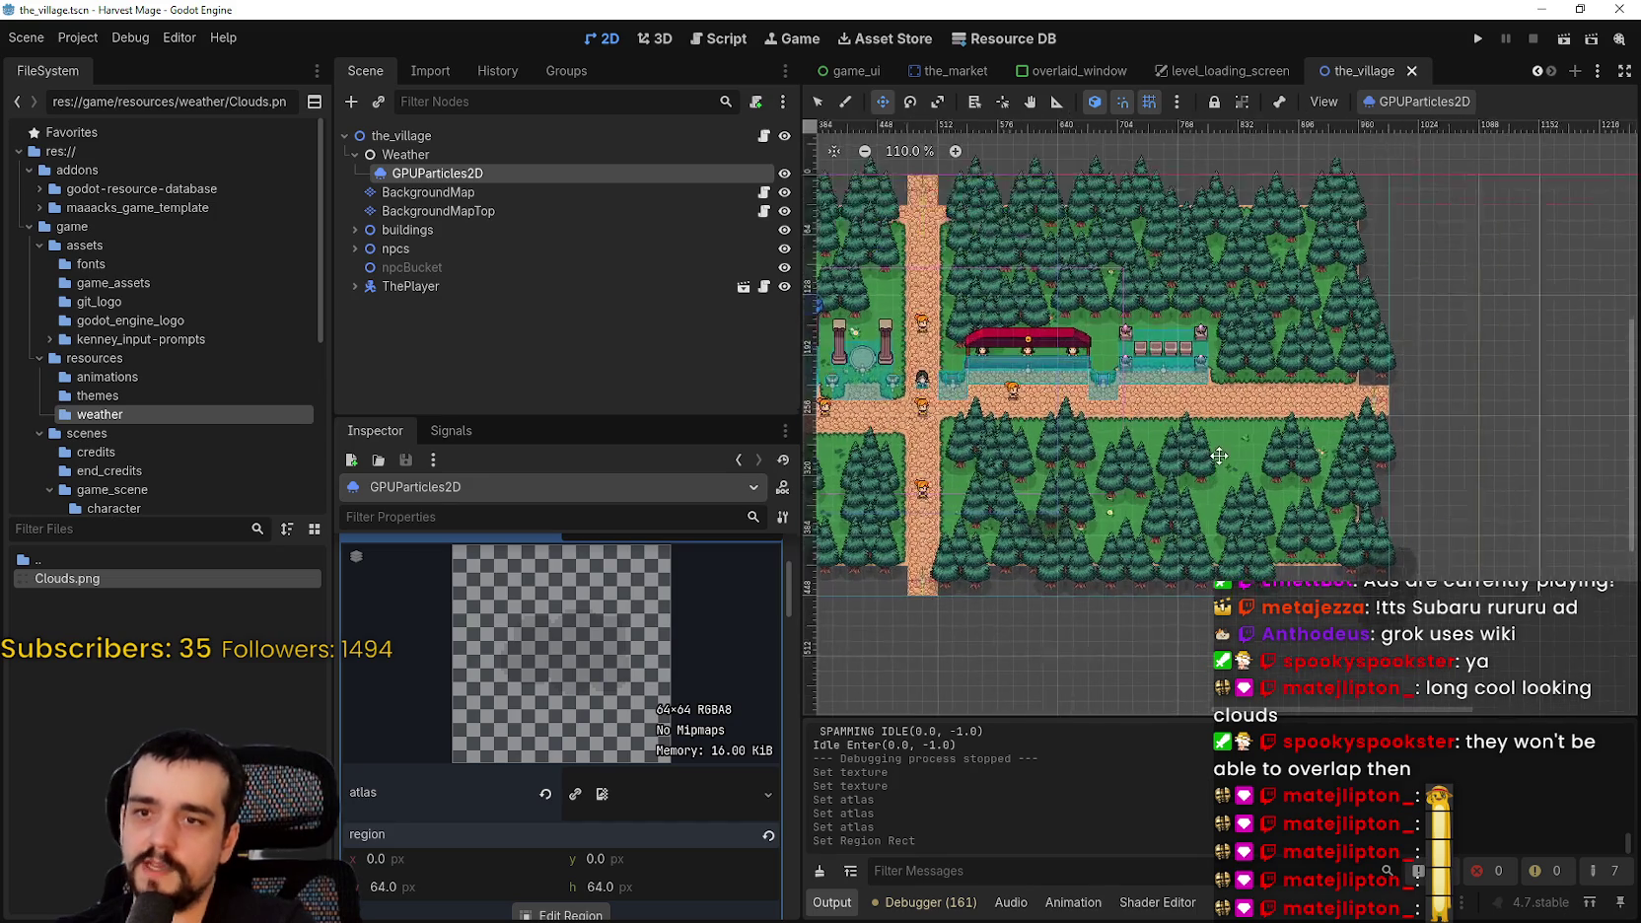
scroll(605, 730, up, 3)
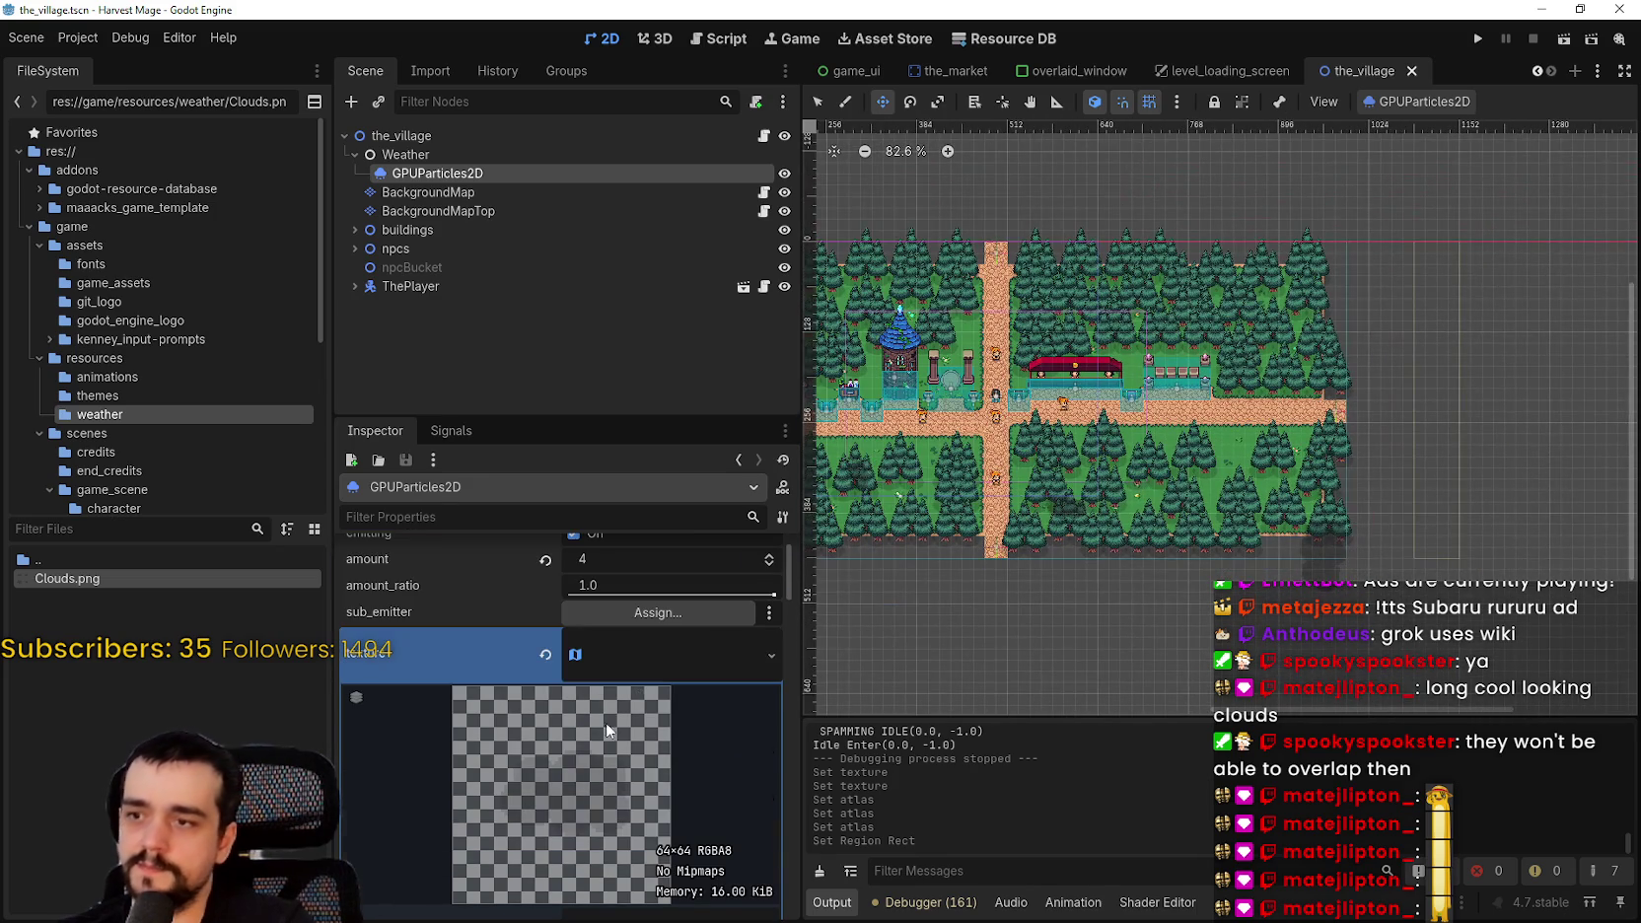
- Reset the cloud particles' amount to 8, then try 32 and 16
click(661, 655)
scroll(655, 698, up, 1)
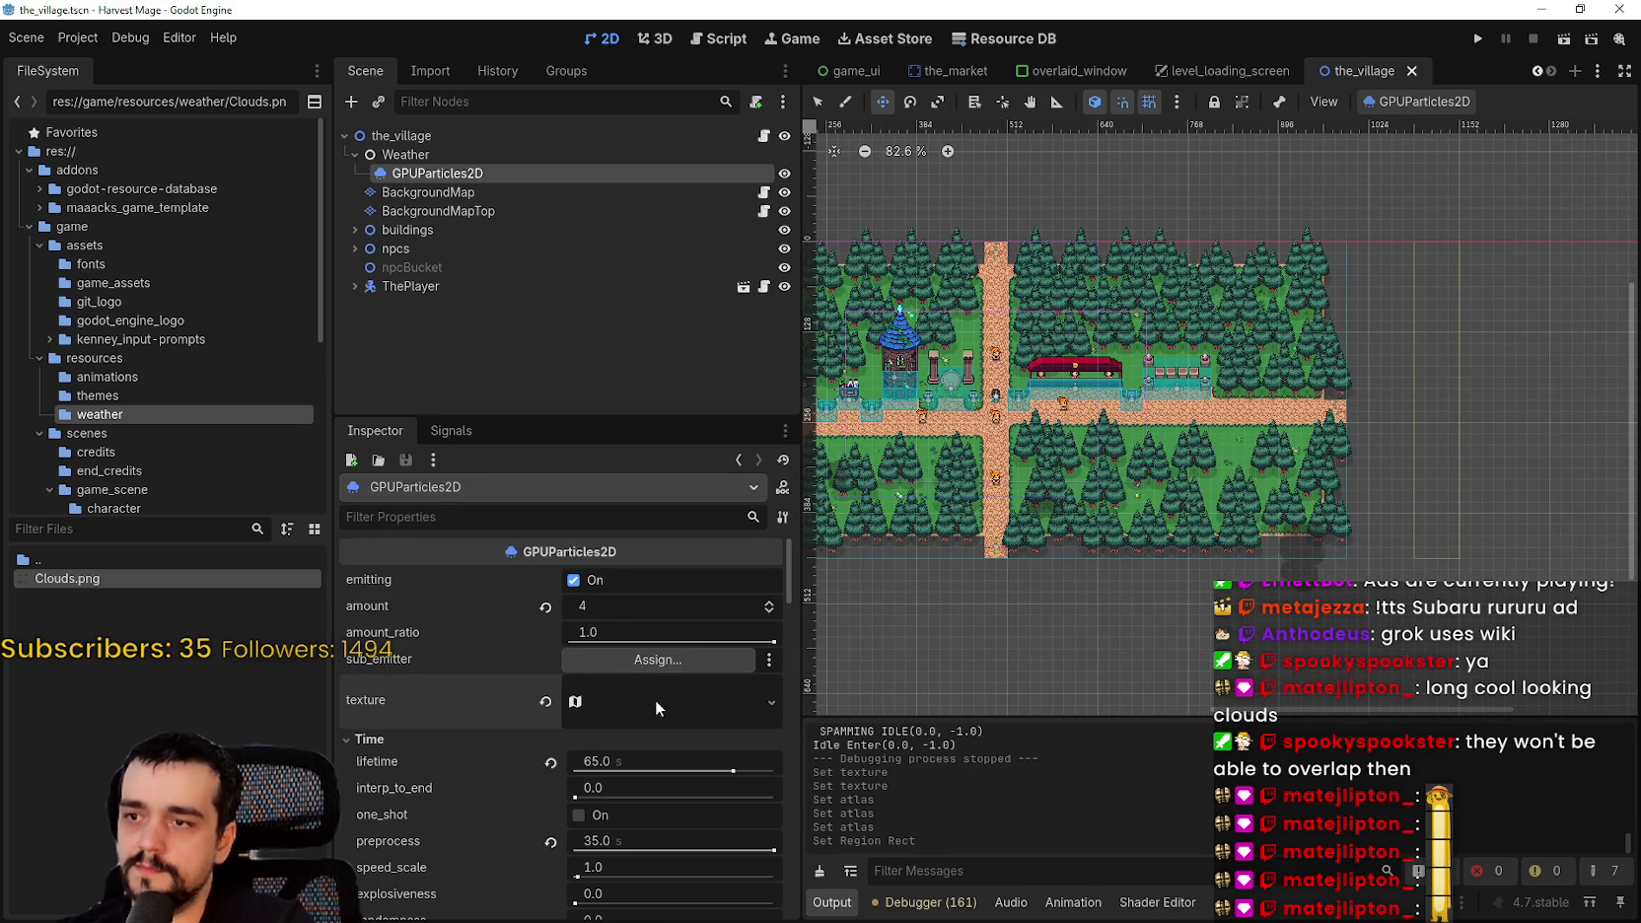
click(548, 607)
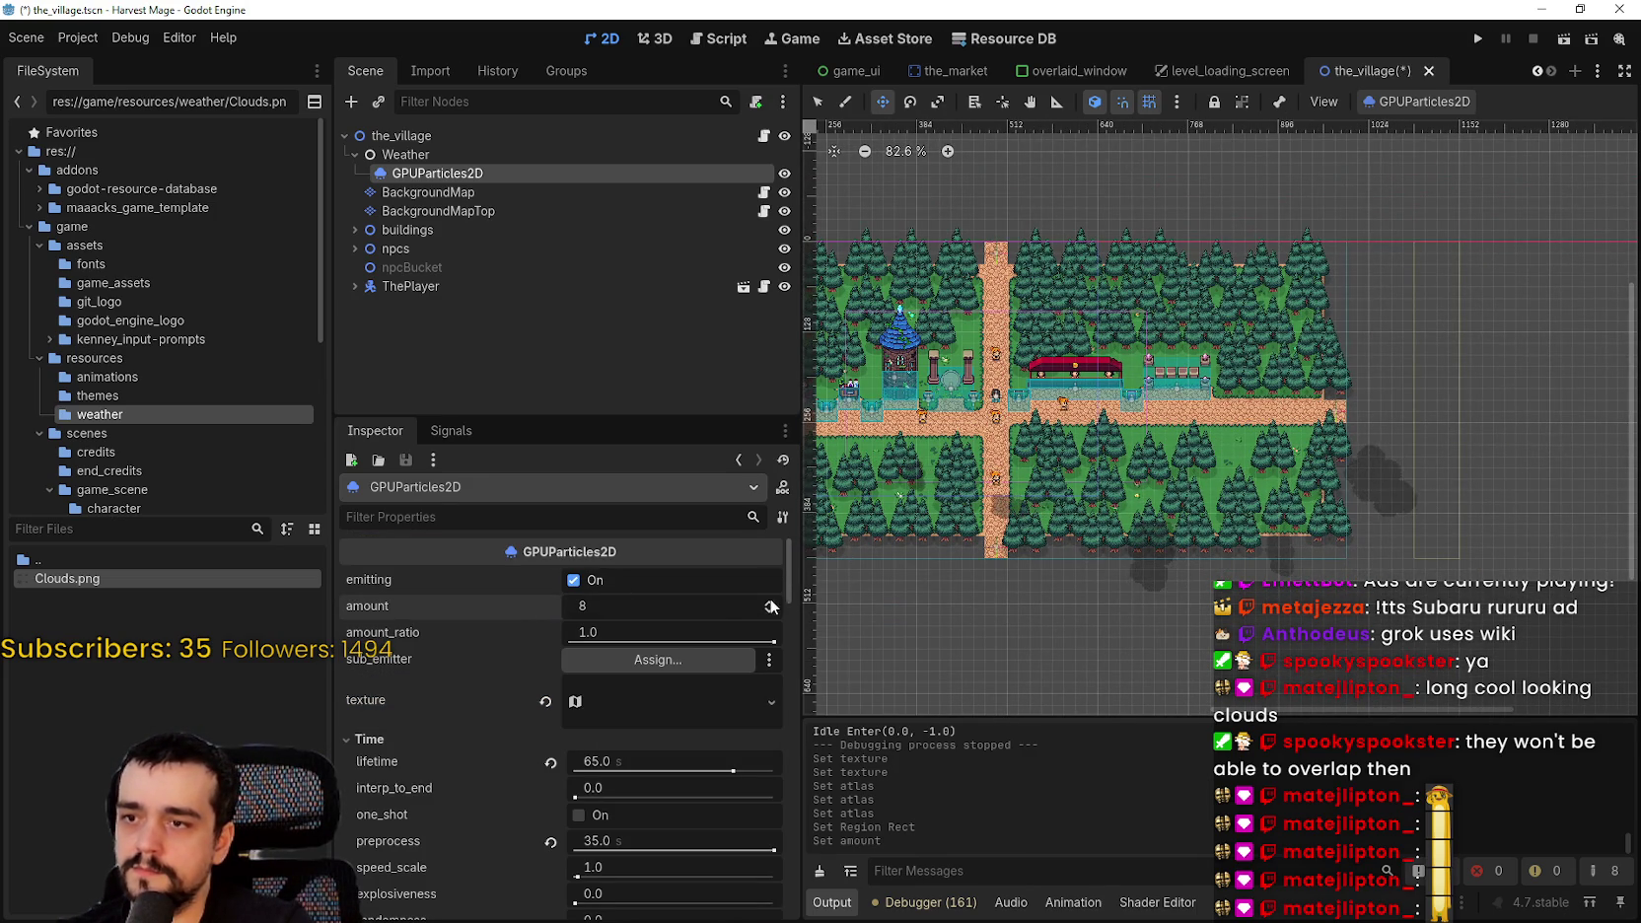
click(717, 608)
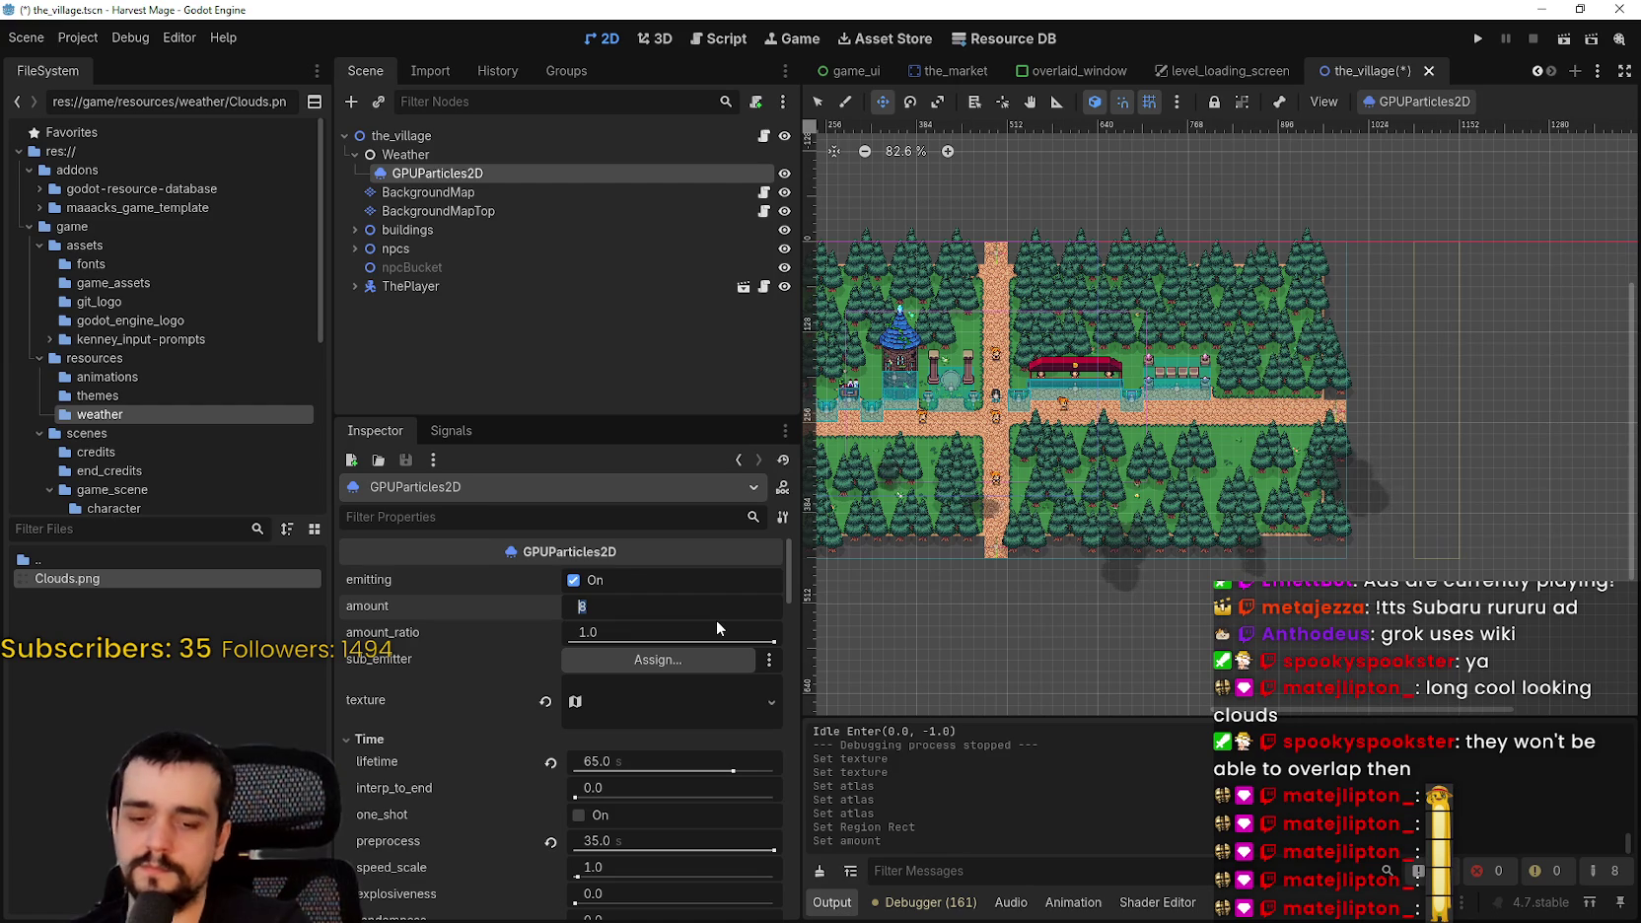
text(32)
key(Return)
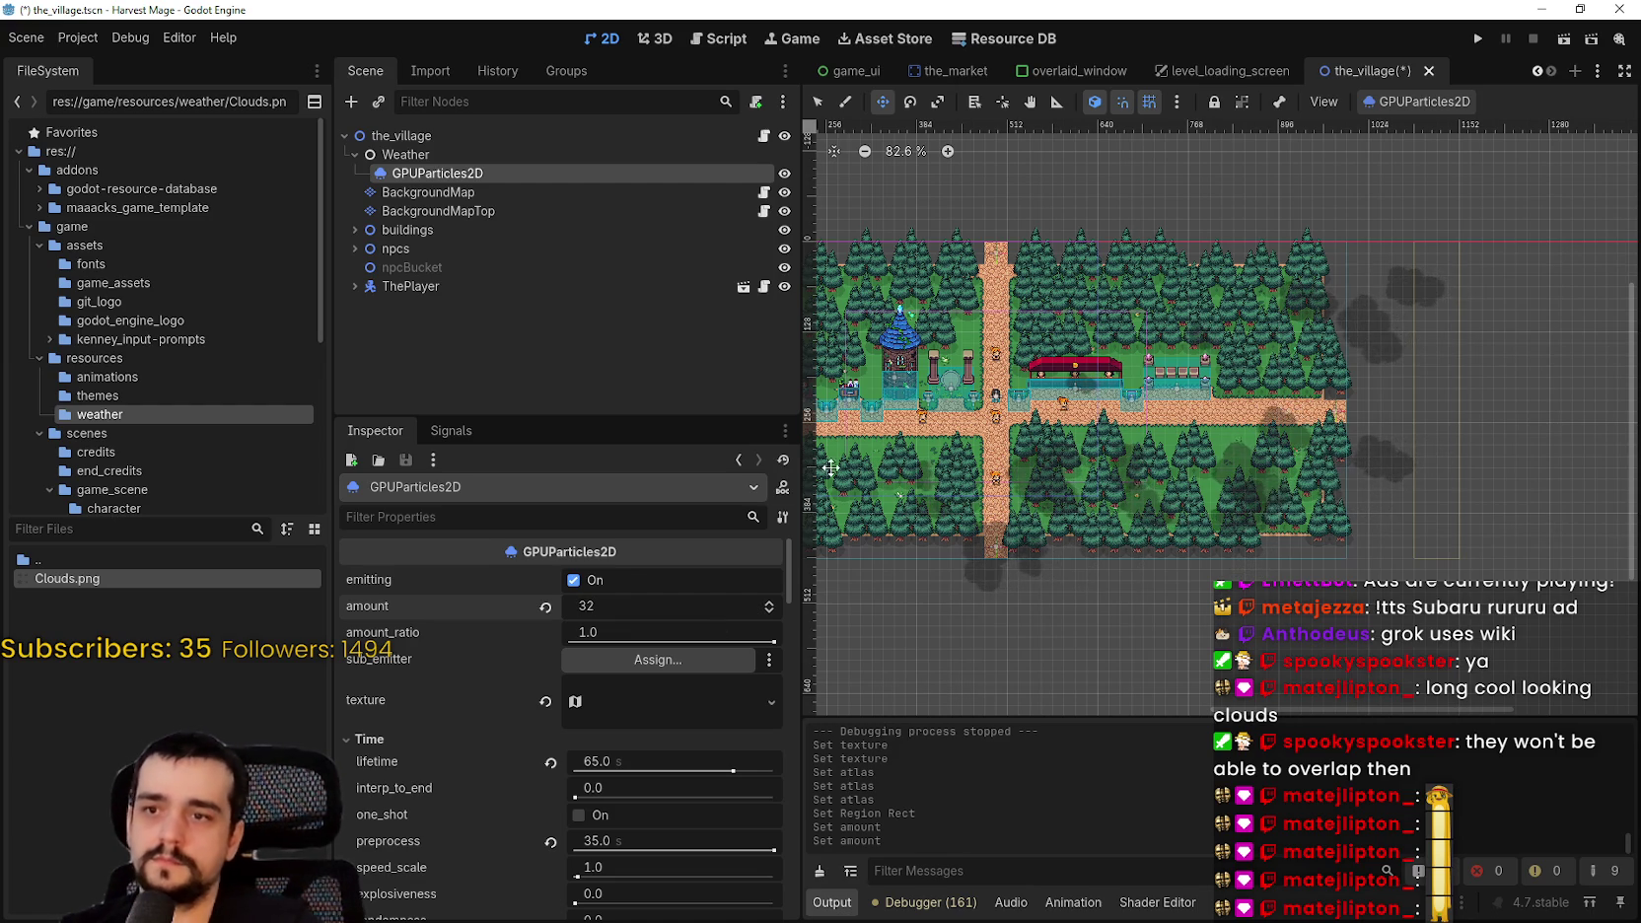
scroll(1281, 355, up, 6)
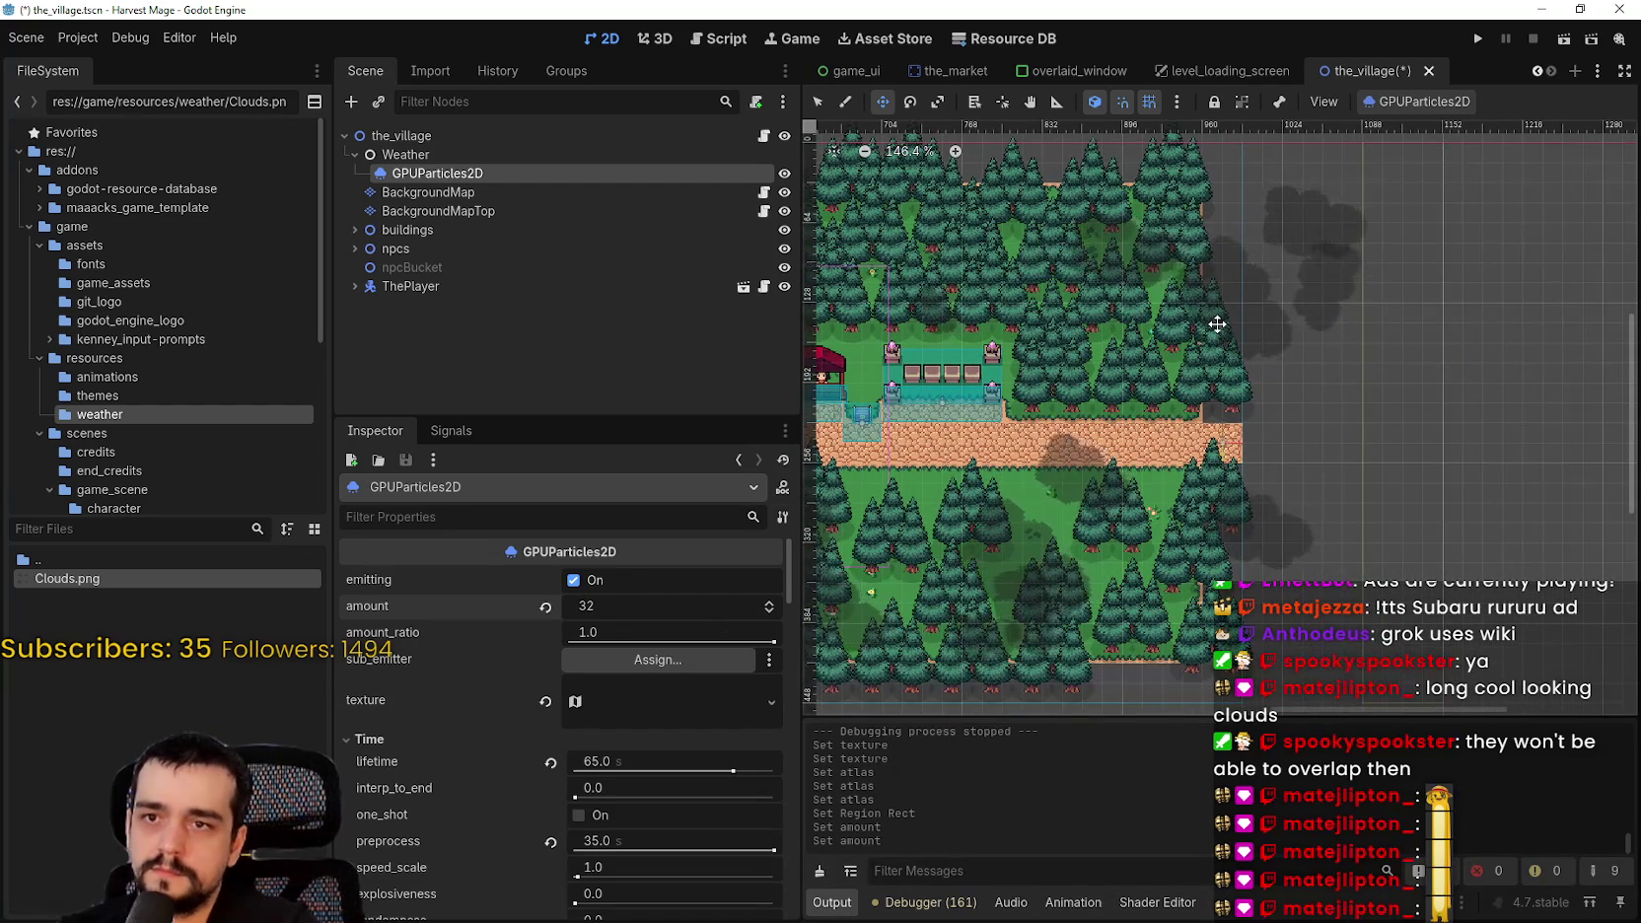
click(619, 610)
text(16)
key(Return)
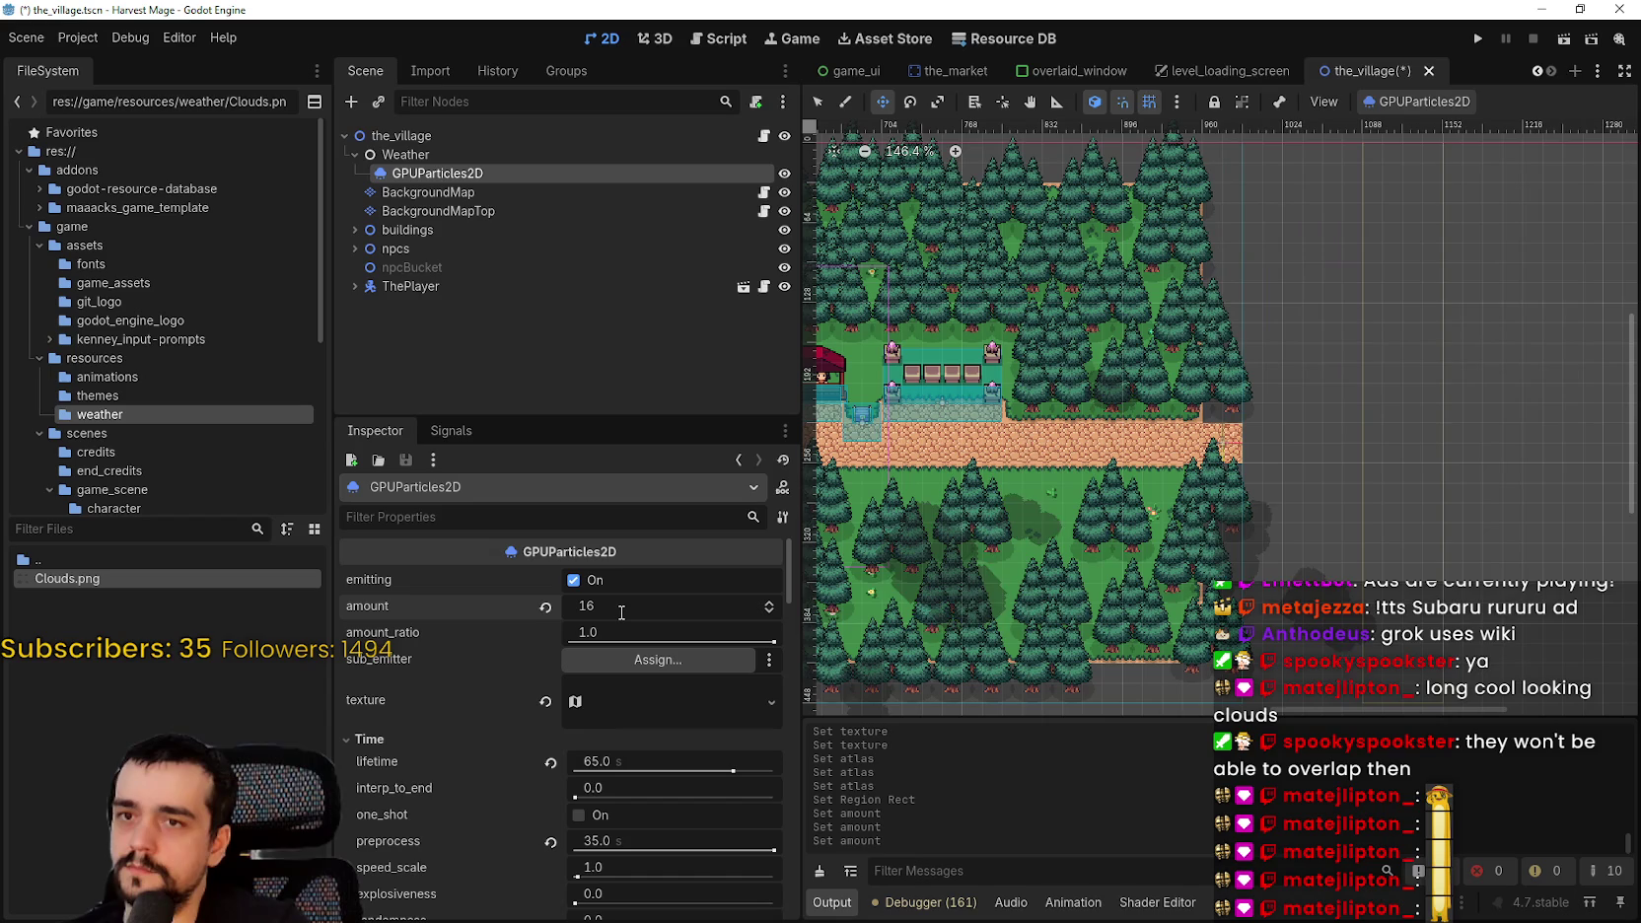
- Settle the cloud particles' amount on 24
scroll(1303, 301, down, 4)
scroll(1282, 326, up, 3)
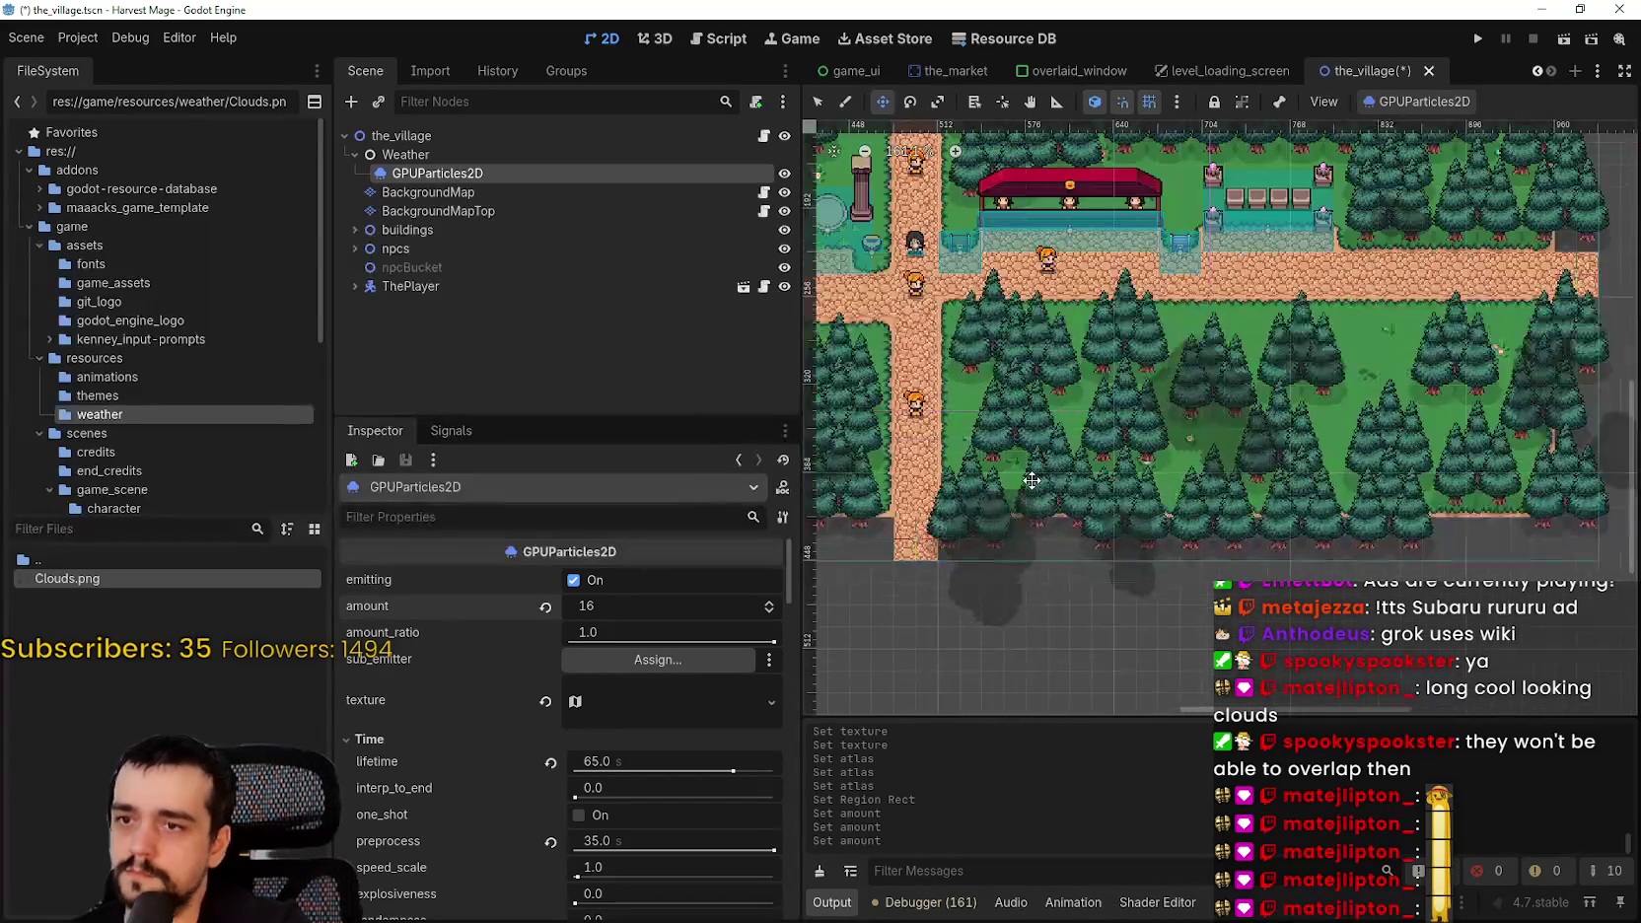
scroll(1179, 392, down, 3)
scroll(1164, 407, up, 1)
scroll(1164, 407, up, 2)
click(632, 627)
click(629, 606)
text(24)
key(Return)
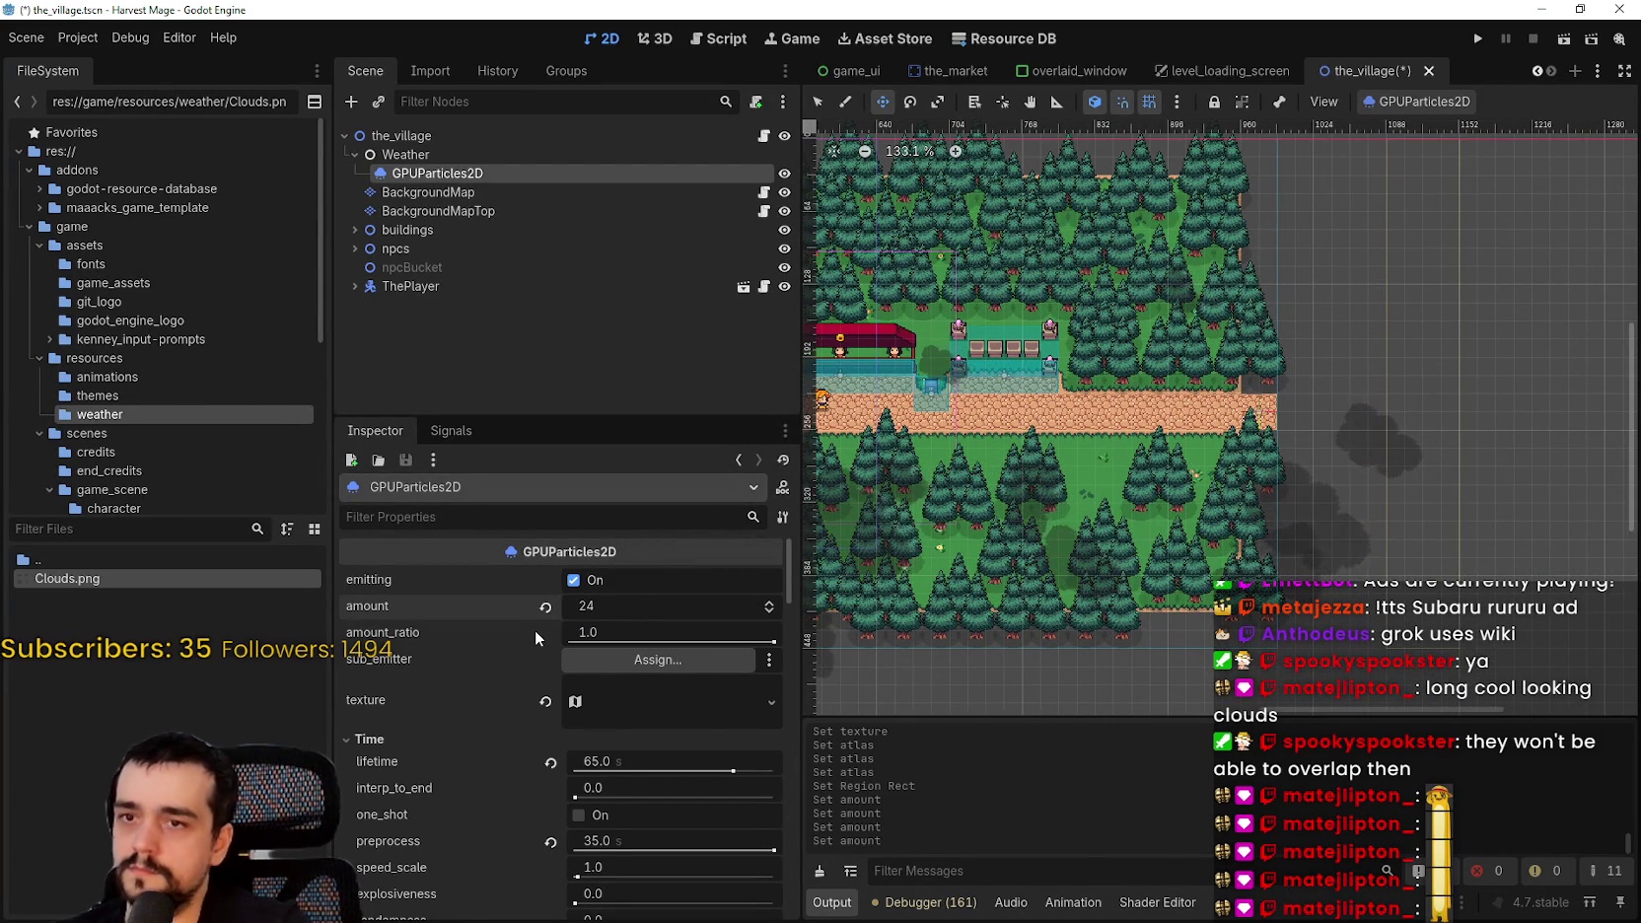
mouse_move(537, 629)
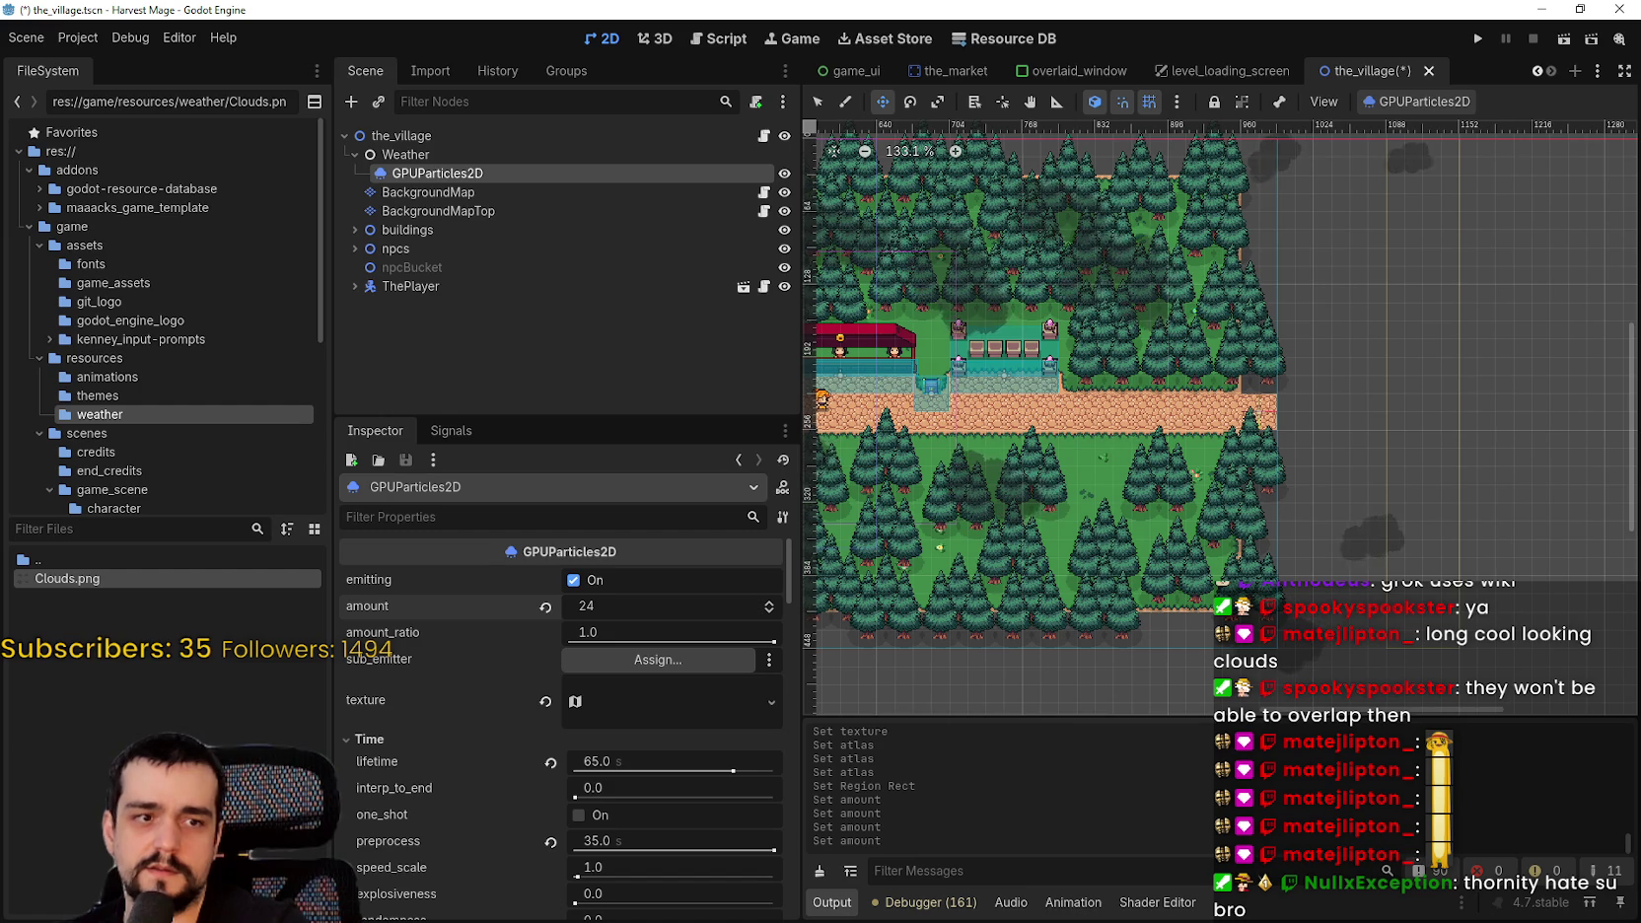
- Lower the cloud particles' amount_ratio to 0.6 and save the village scene
scroll(1122, 681, down, 2)
drag(773, 641, 746, 642)
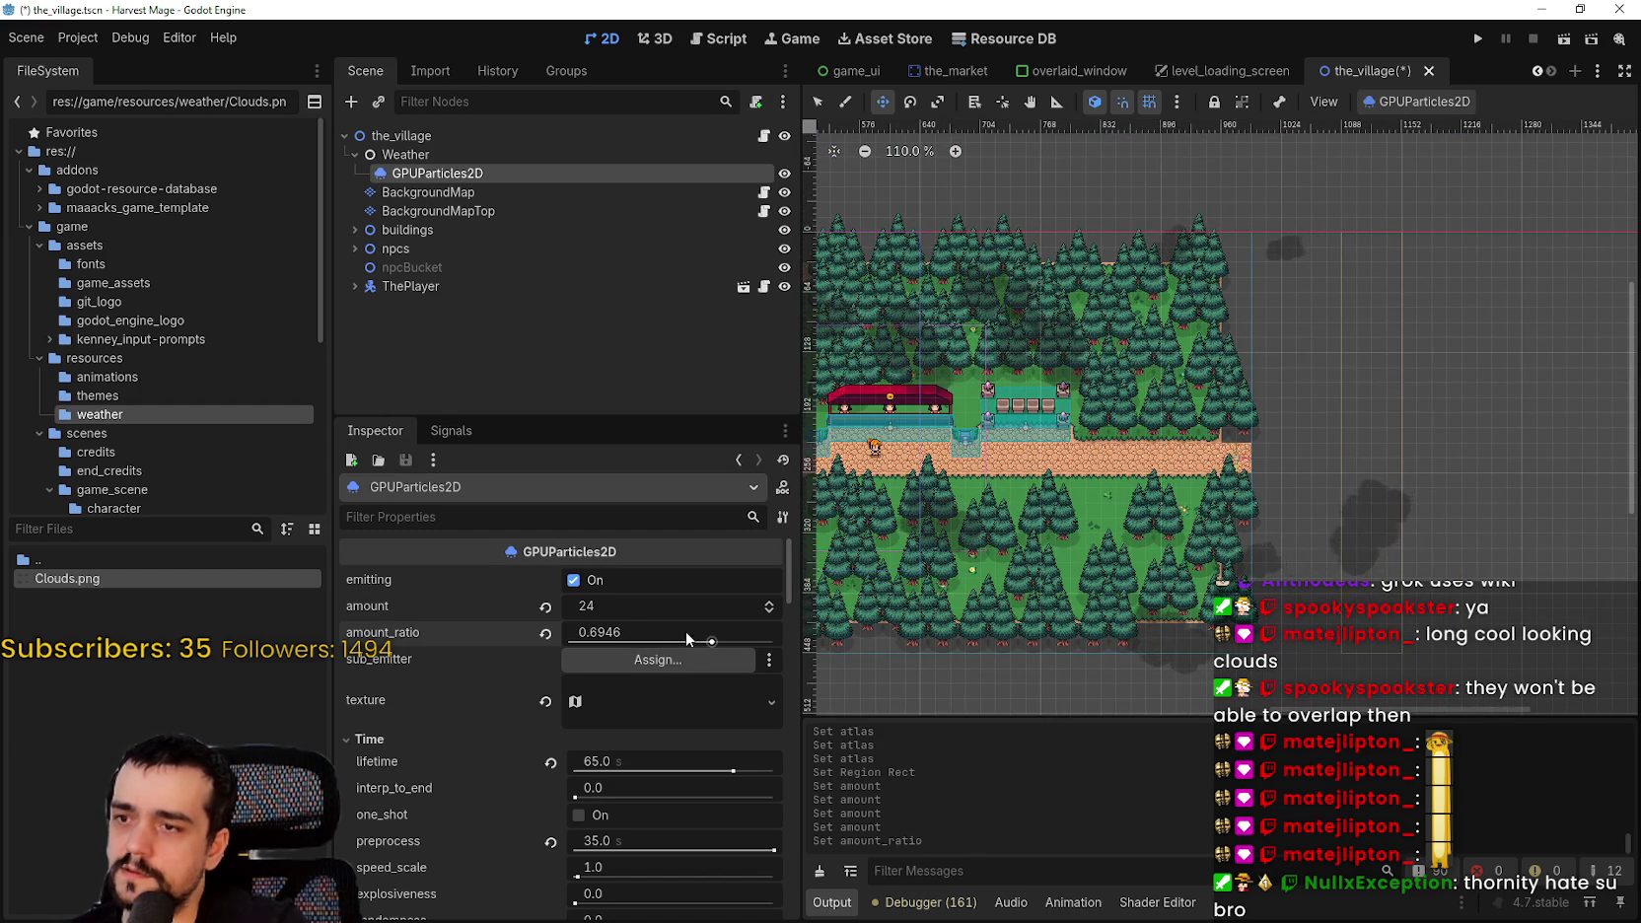
text(0.6)
key(Return)
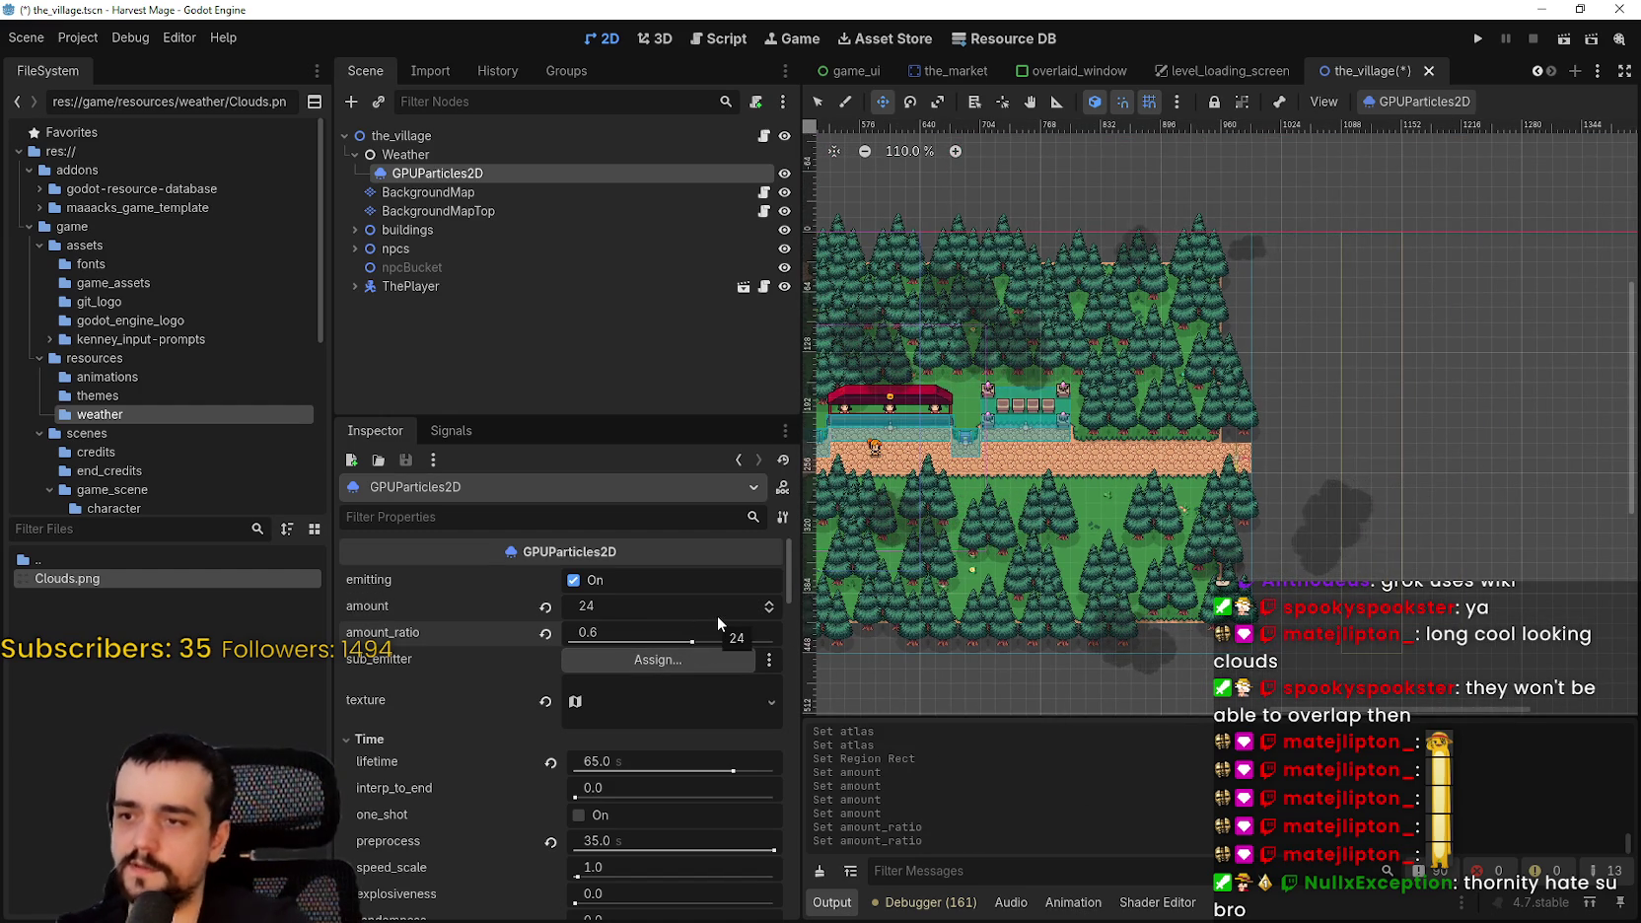
scroll(1114, 380, down, 3)
key(ctrl+s)
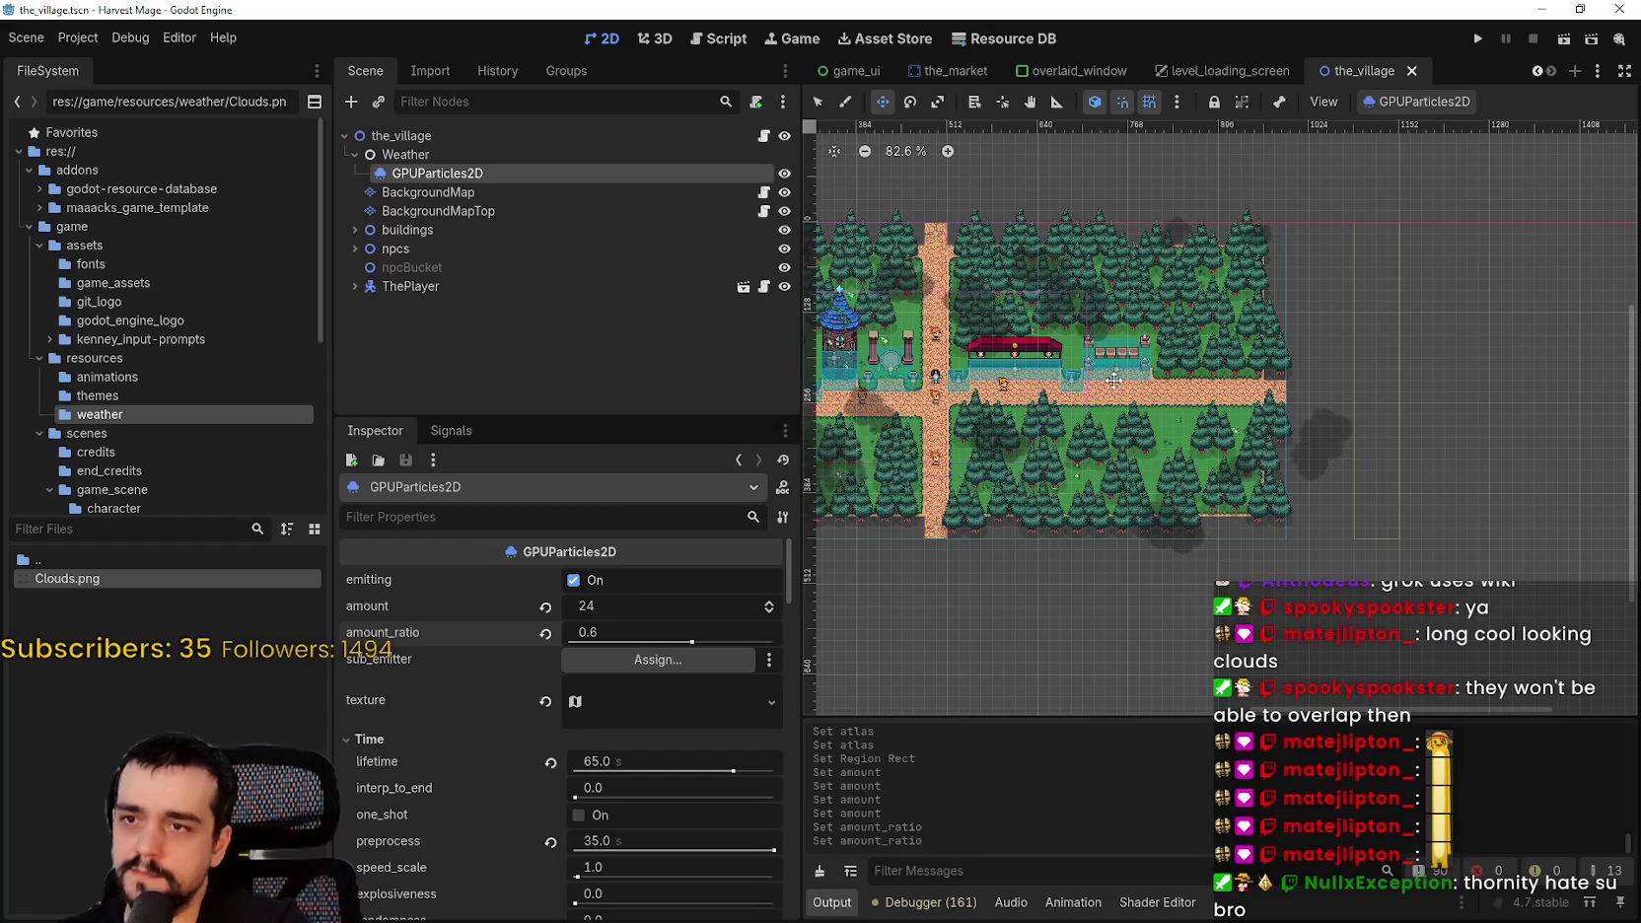
- Restart the cloud emission to preview the 0.6 ratio over the map's right edge
scroll(1075, 345, up, 1)
click(1417, 102)
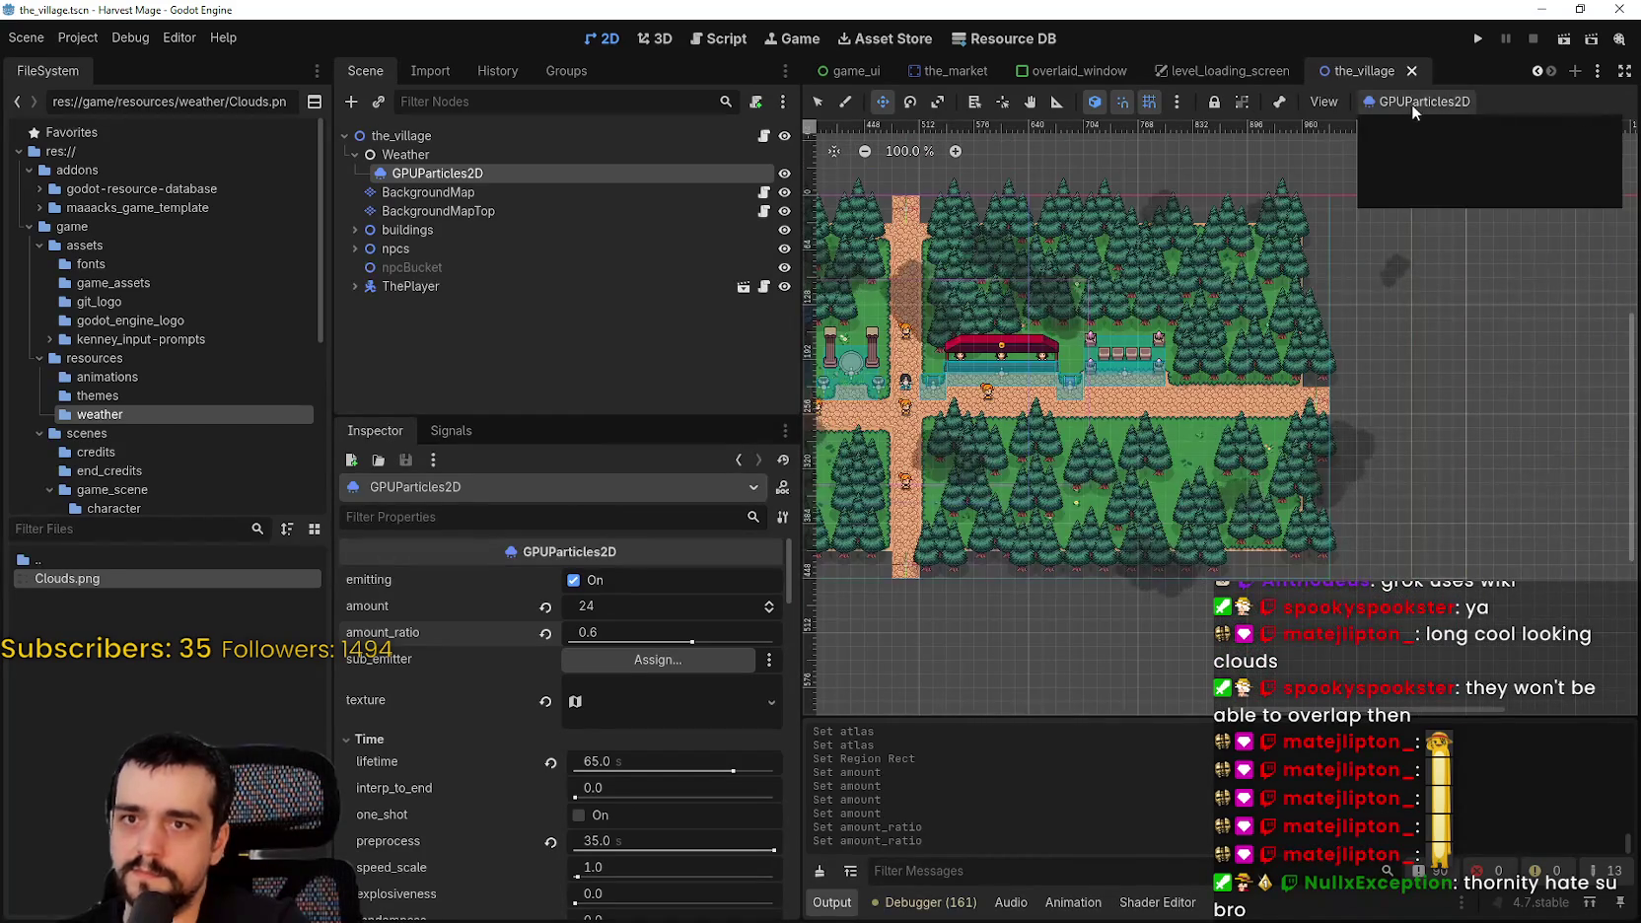
click(1415, 131)
mouse_move(994, 387)
mouse_down()
mouse_move(1257, 386)
mouse_move(899, 458)
mouse_move(952, 277)
mouse_move(1160, 320)
mouse_move(1077, 555)
mouse_move(905, 330)
mouse_move(971, 523)
mouse_up()
scroll(1257, 386, up, 2)
scroll(1236, 386, up, 6)
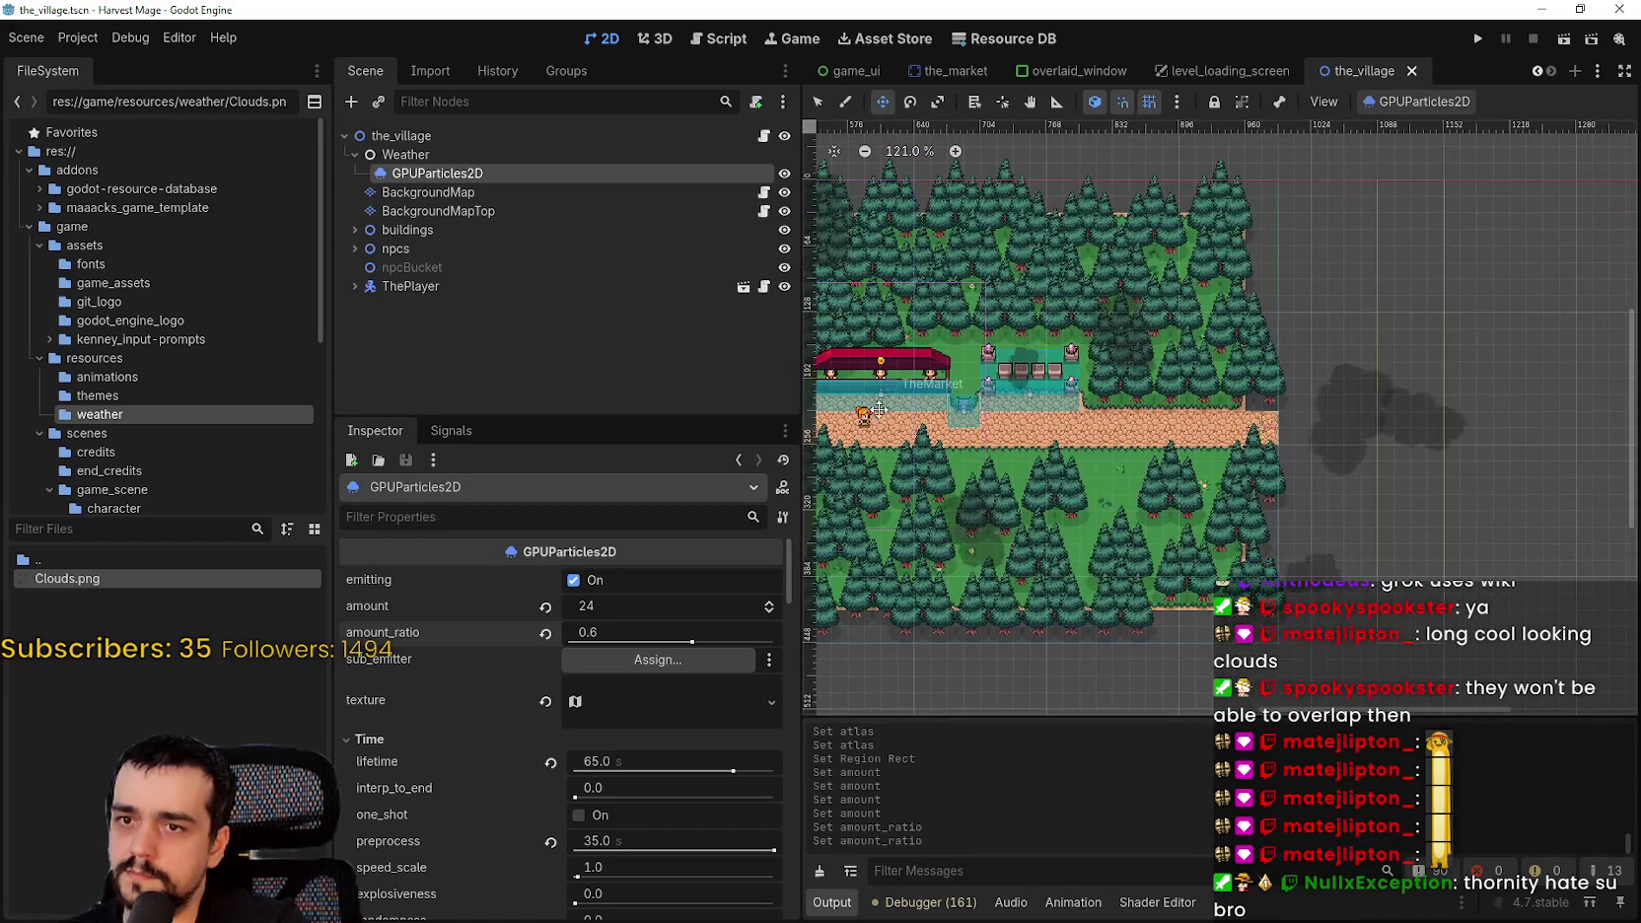
scroll(1236, 386, up, 1)
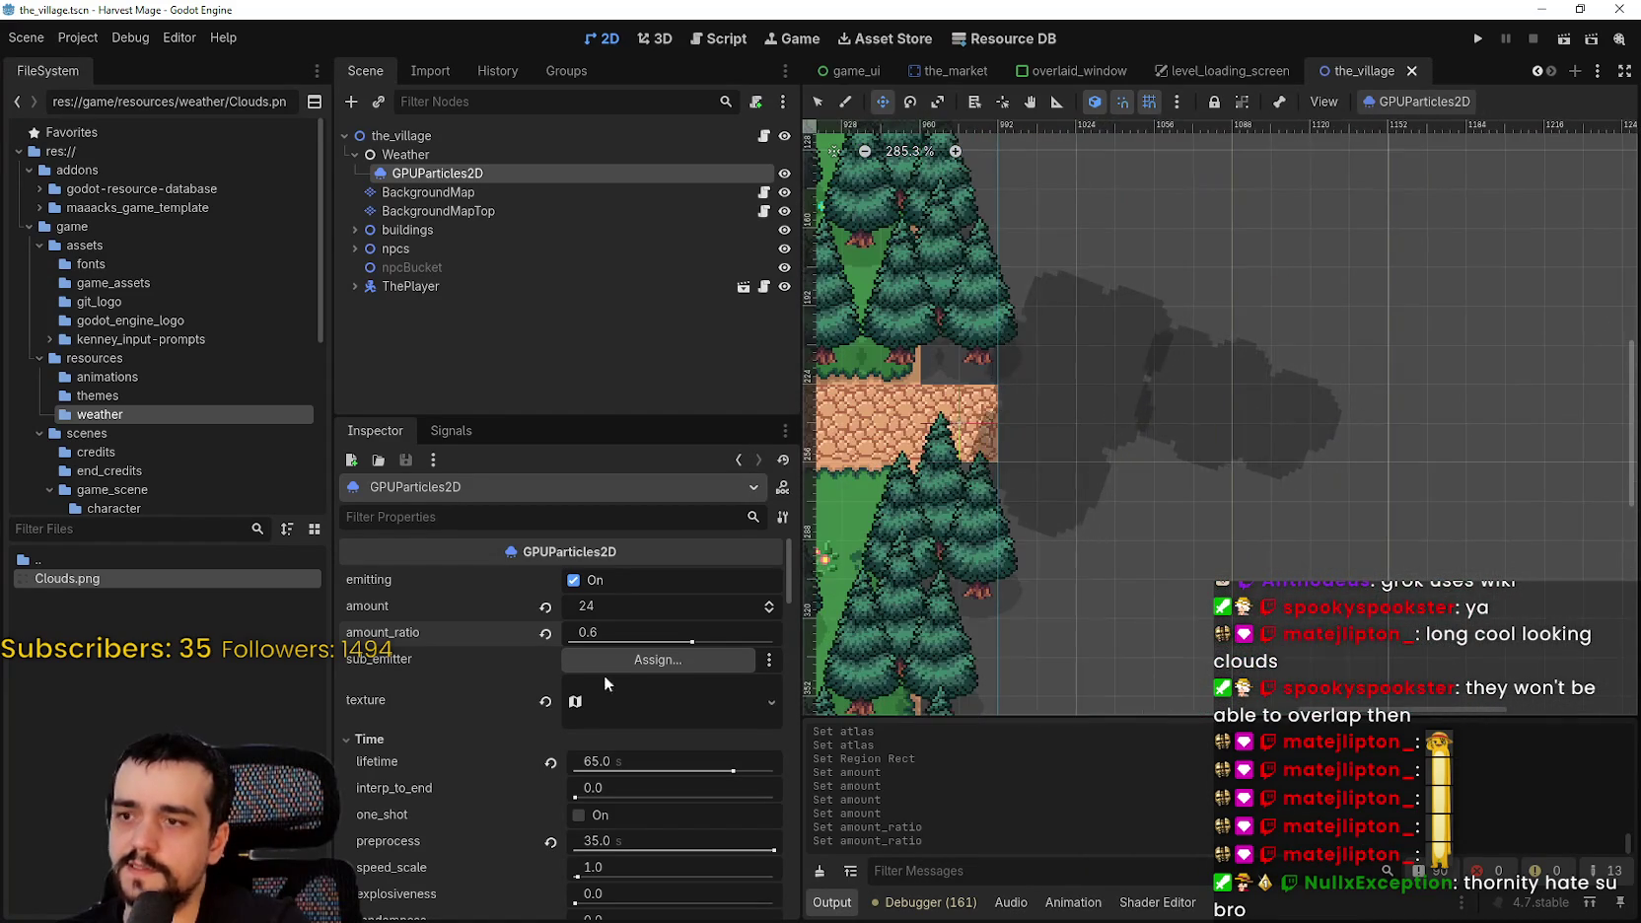
- Drop amount_ratio to 0.5, save, and restart the cloud emission
drag(662, 635, 642, 635)
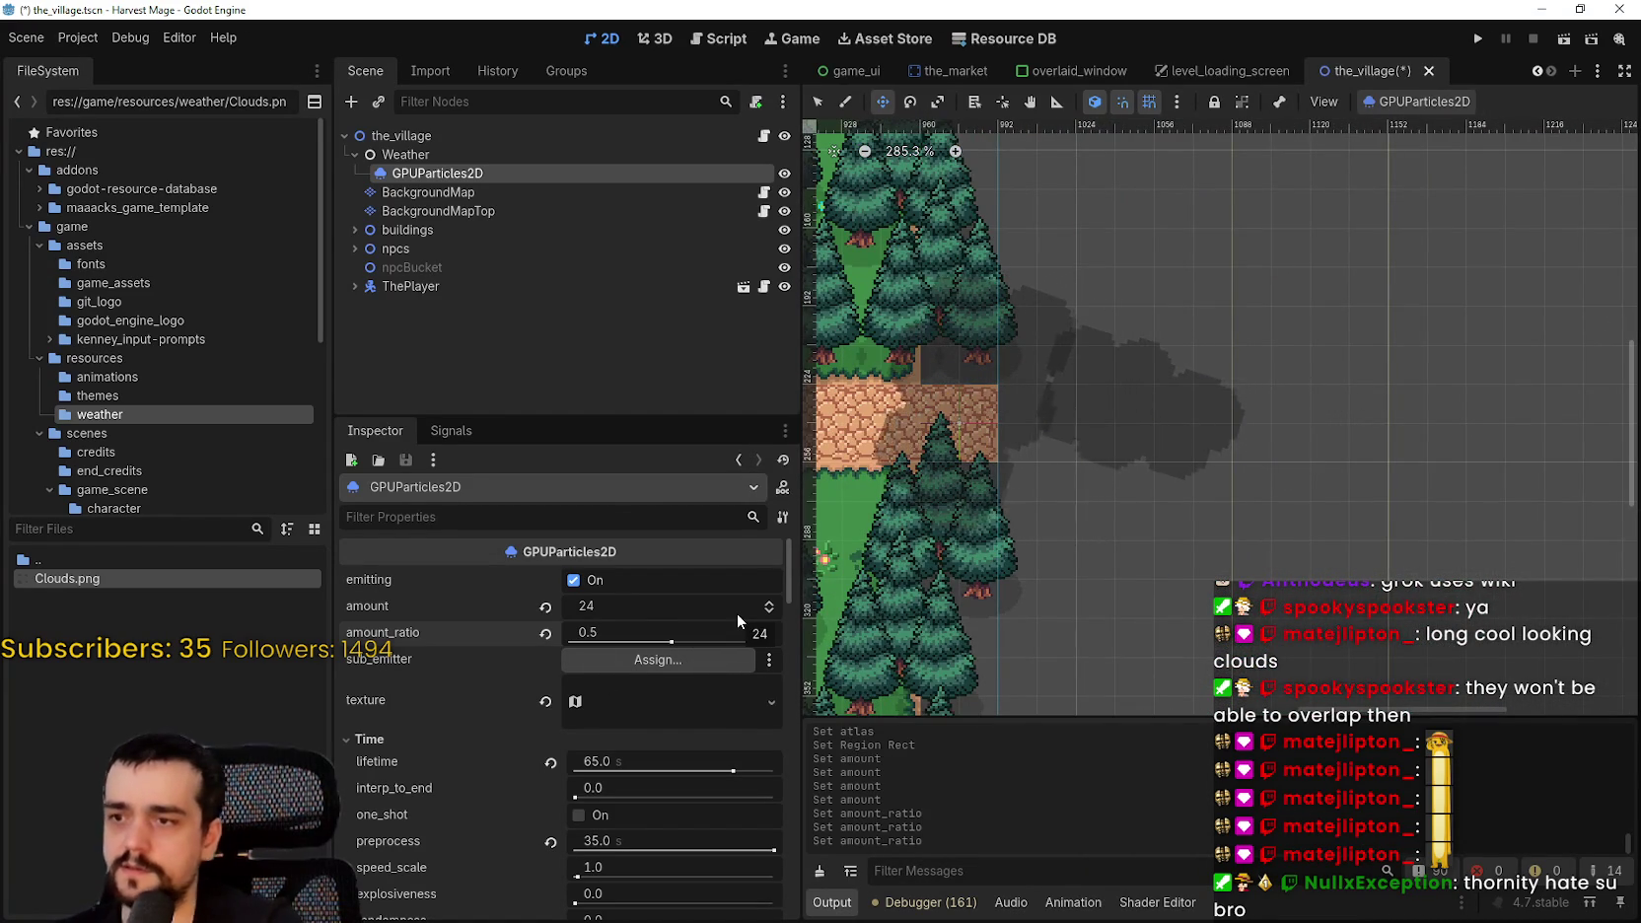
key(ctrl+s)
scroll(1026, 424, down, 5)
click(1449, 101)
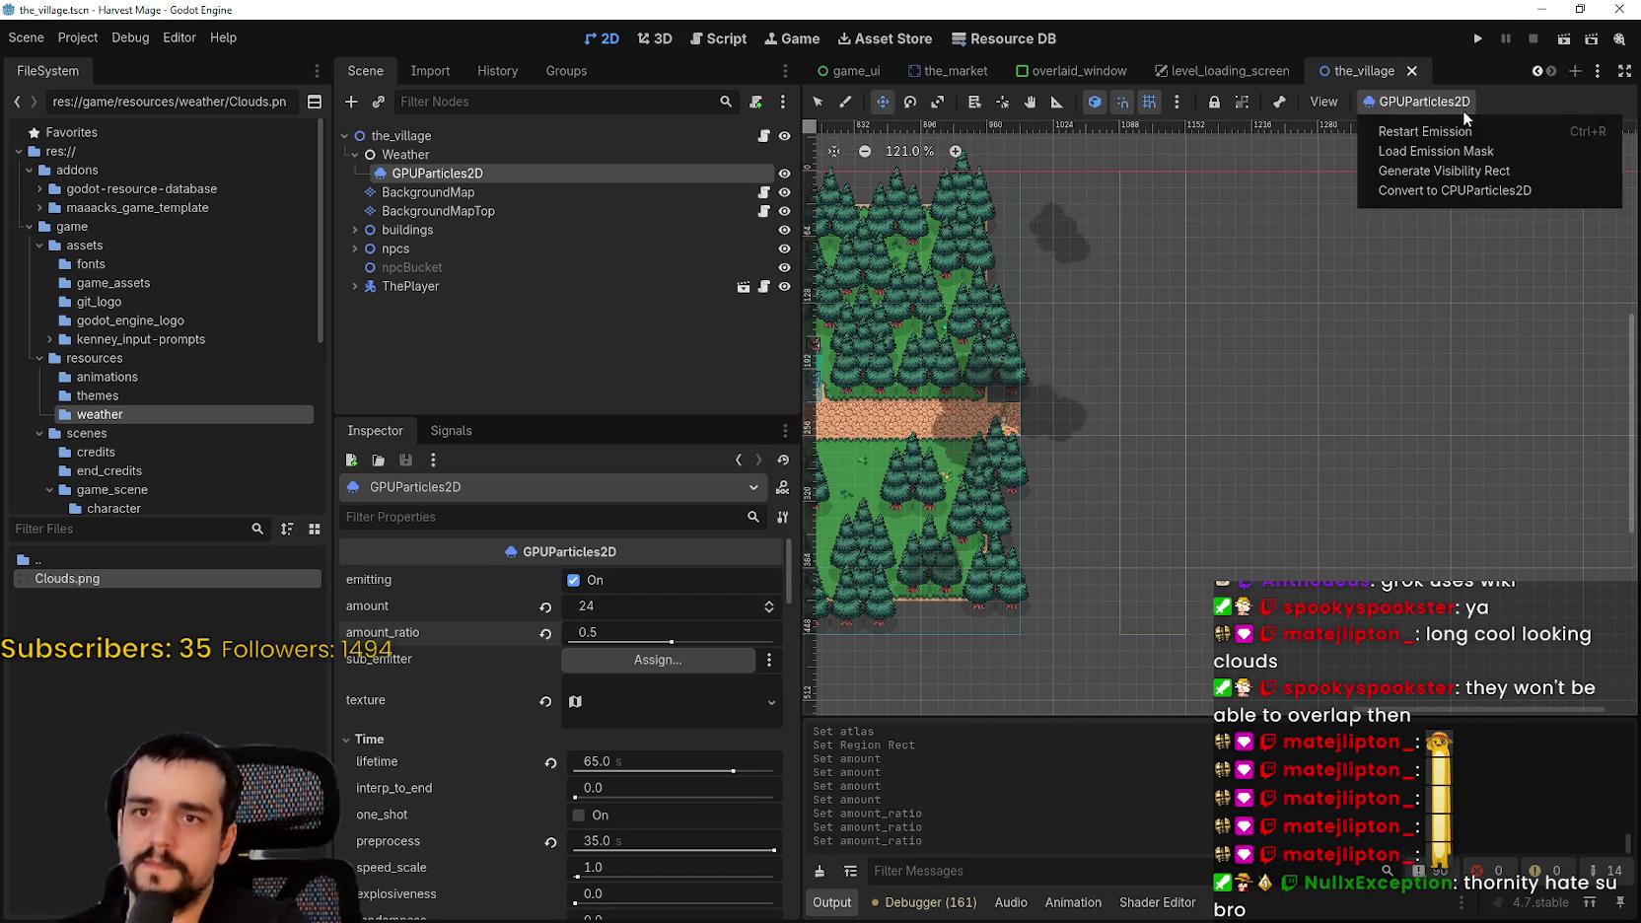
click(1450, 131)
- Pan across the village roads to check the sparser clouds, then save the scene
drag(974, 402, 1201, 383)
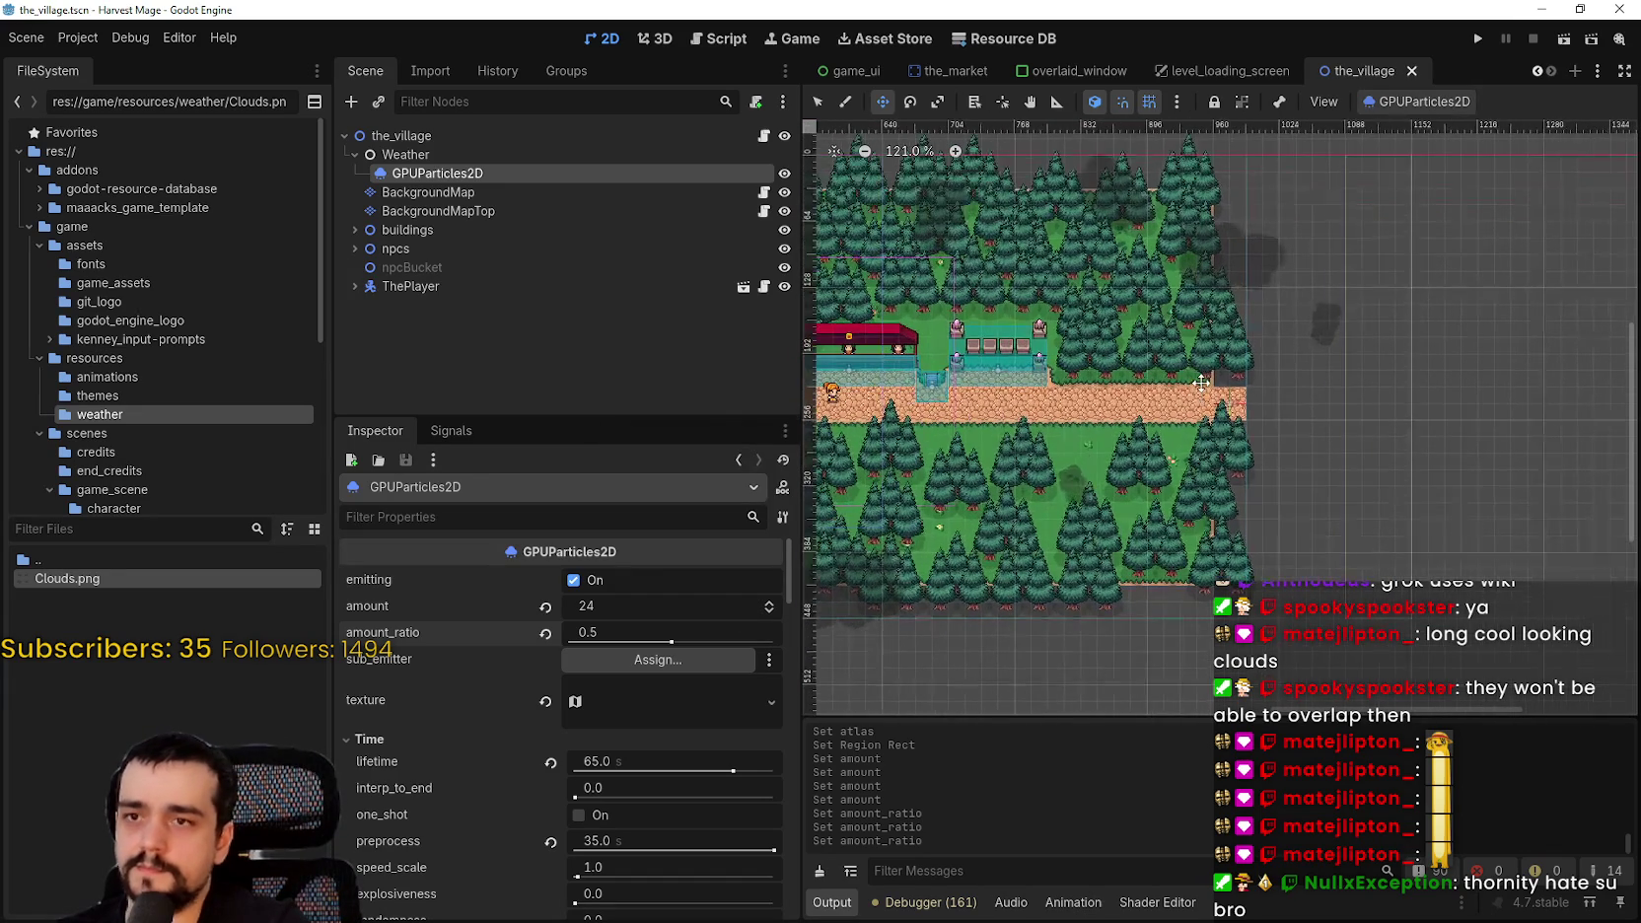
scroll(1100, 407, up, 8)
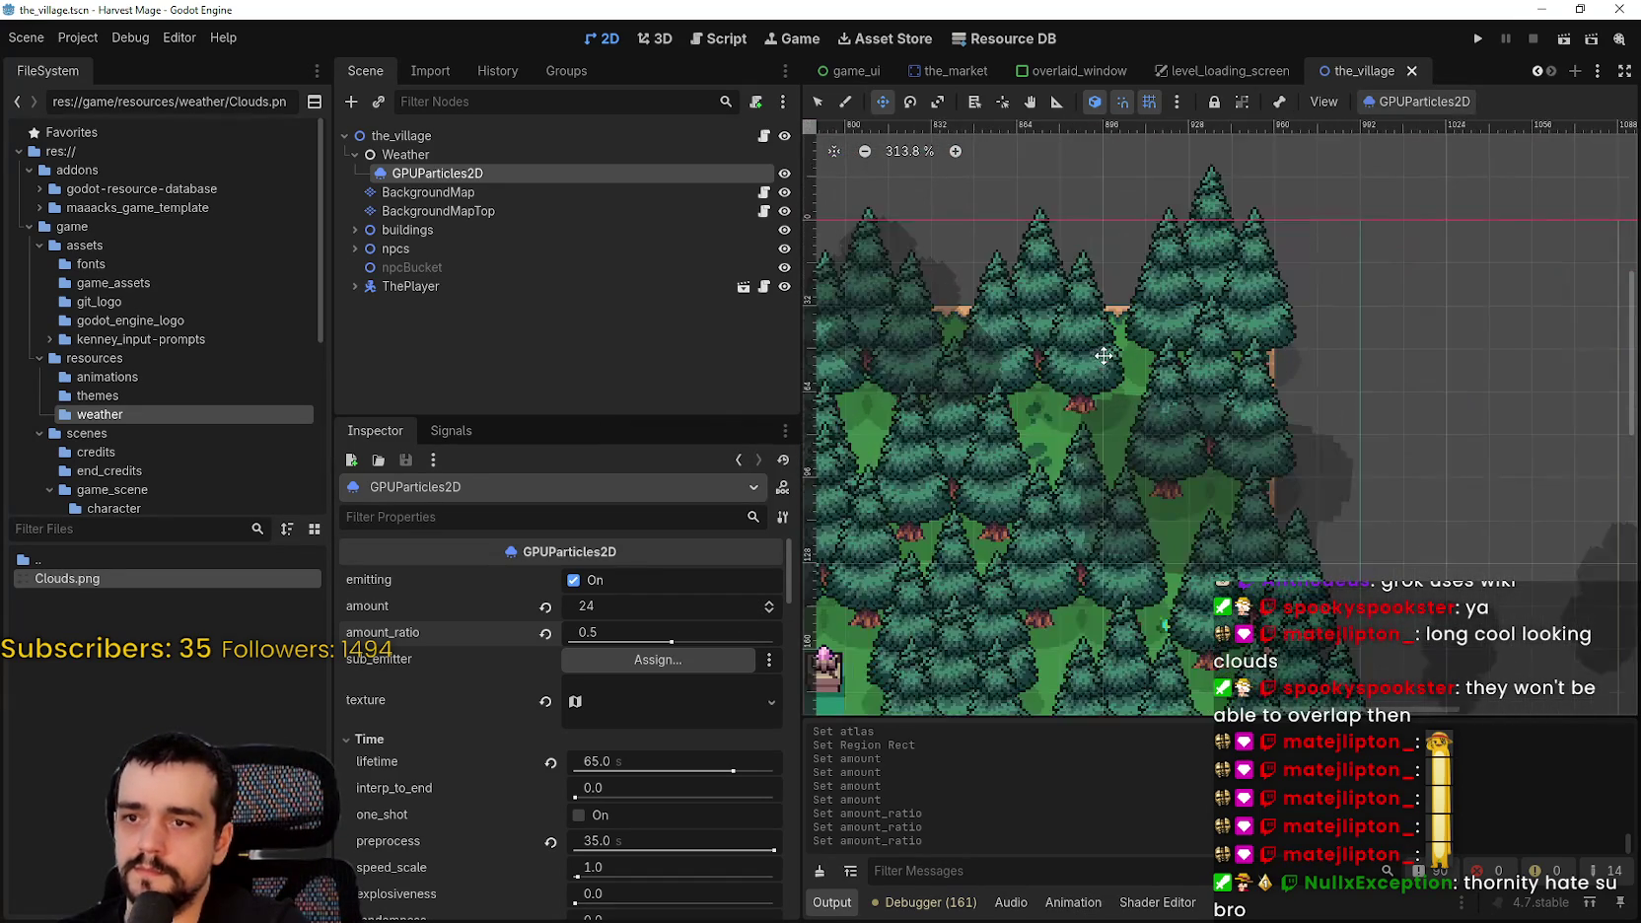
scroll(1038, 507, down, 5)
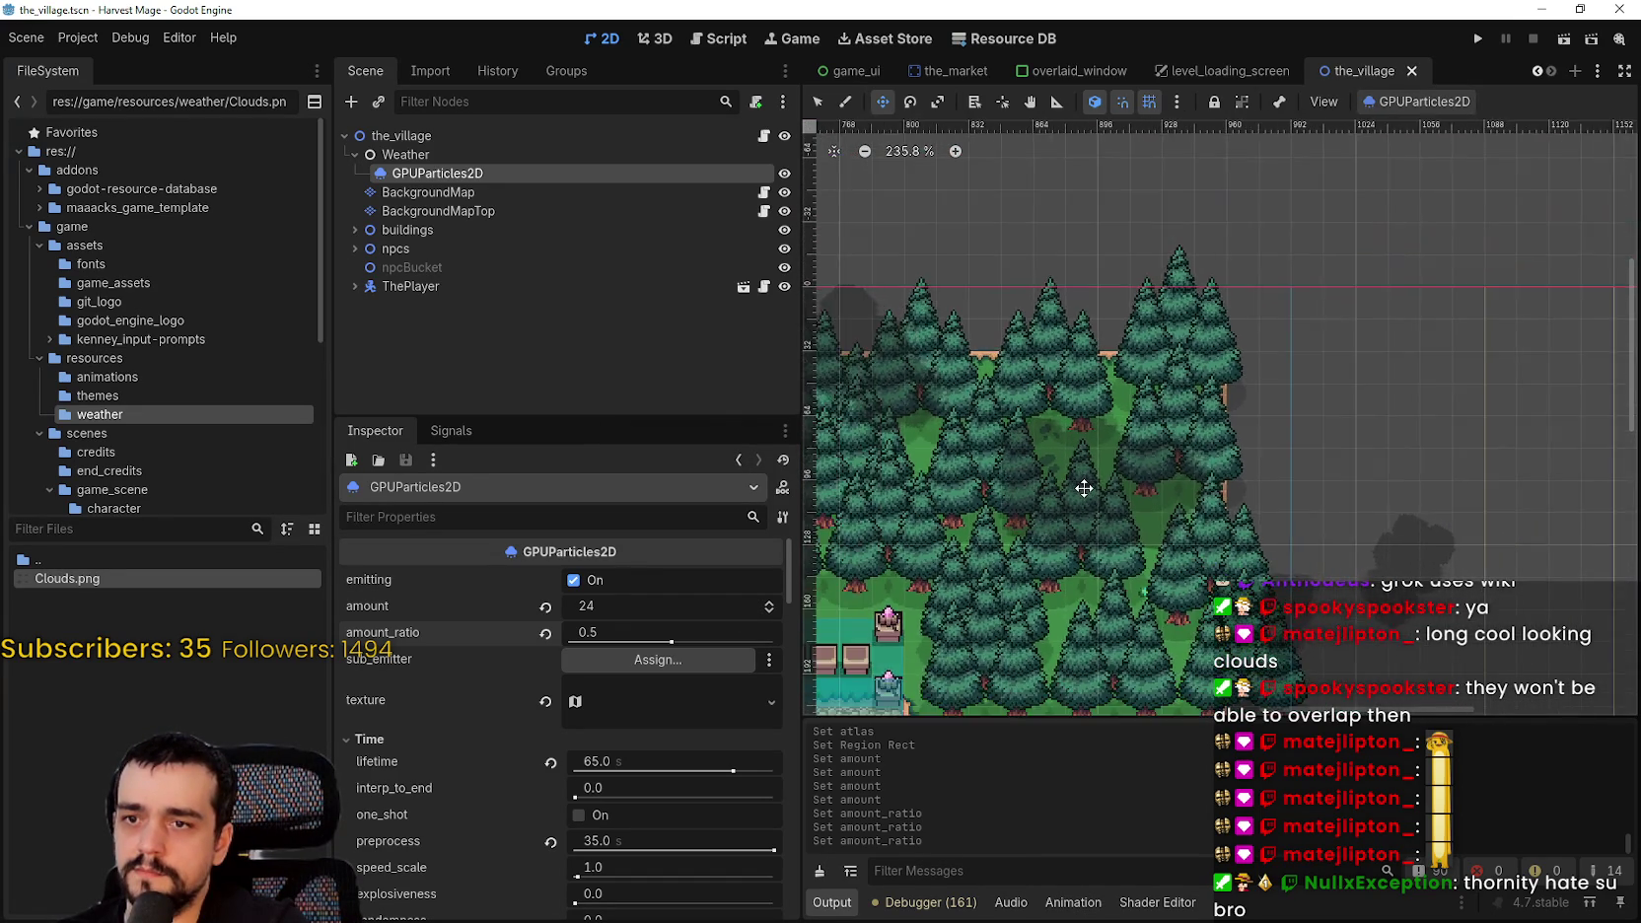
scroll(1037, 506, down, 1)
drag(1037, 506, 1338, 452)
drag(1066, 487, 1215, 440)
scroll(1215, 440, down, 2)
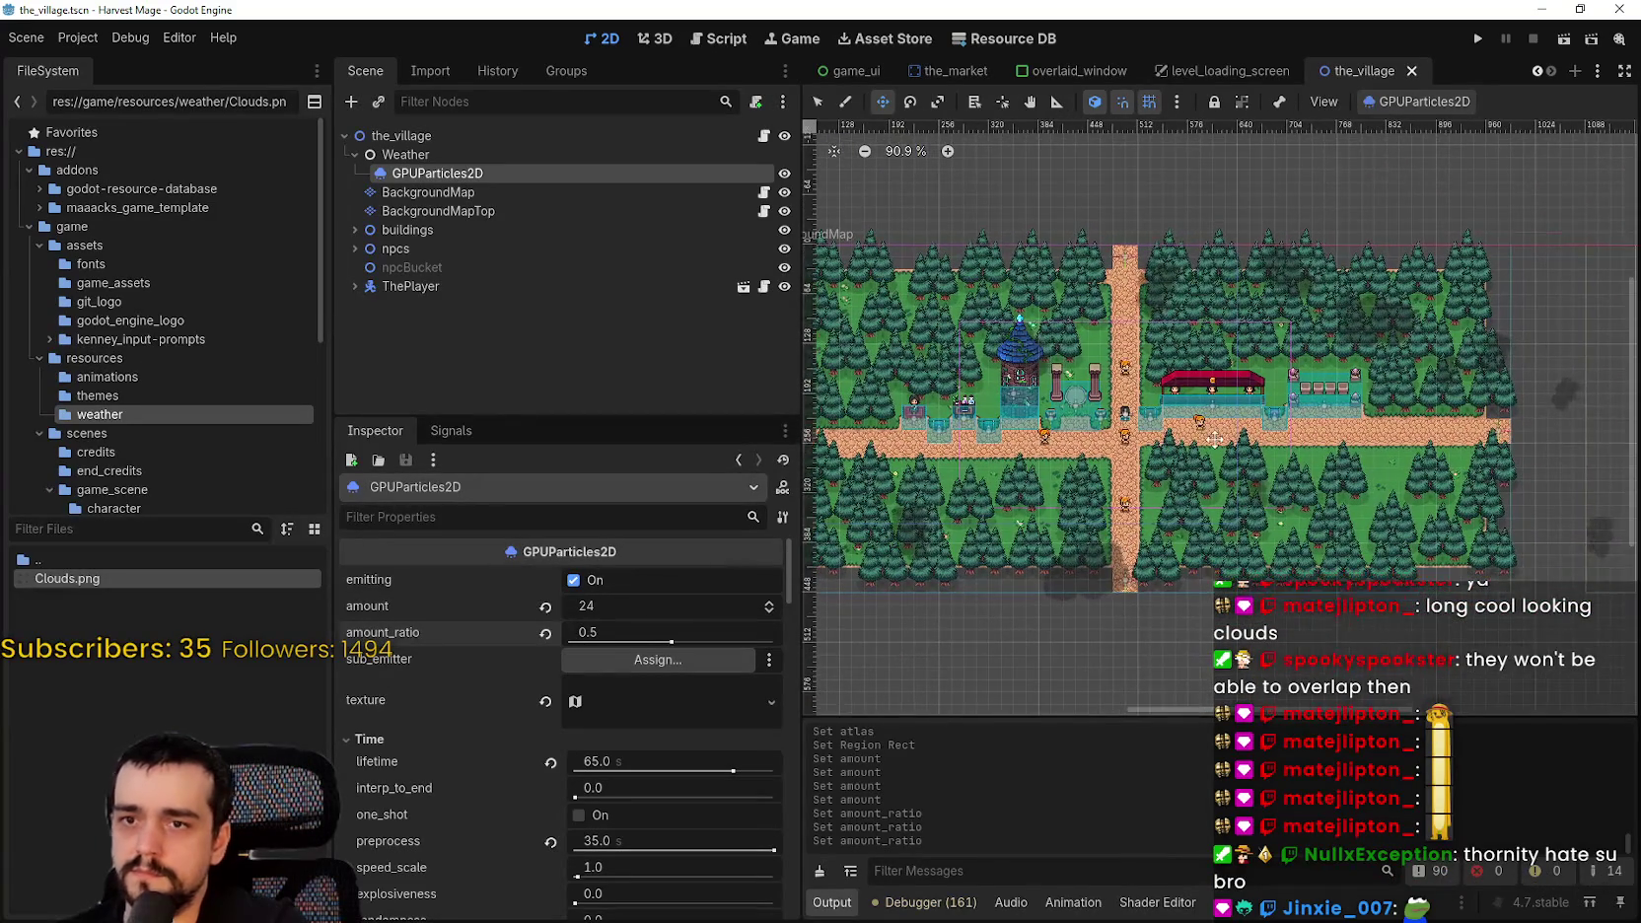
scroll(1215, 440, down, 2)
key(ctrl+s)
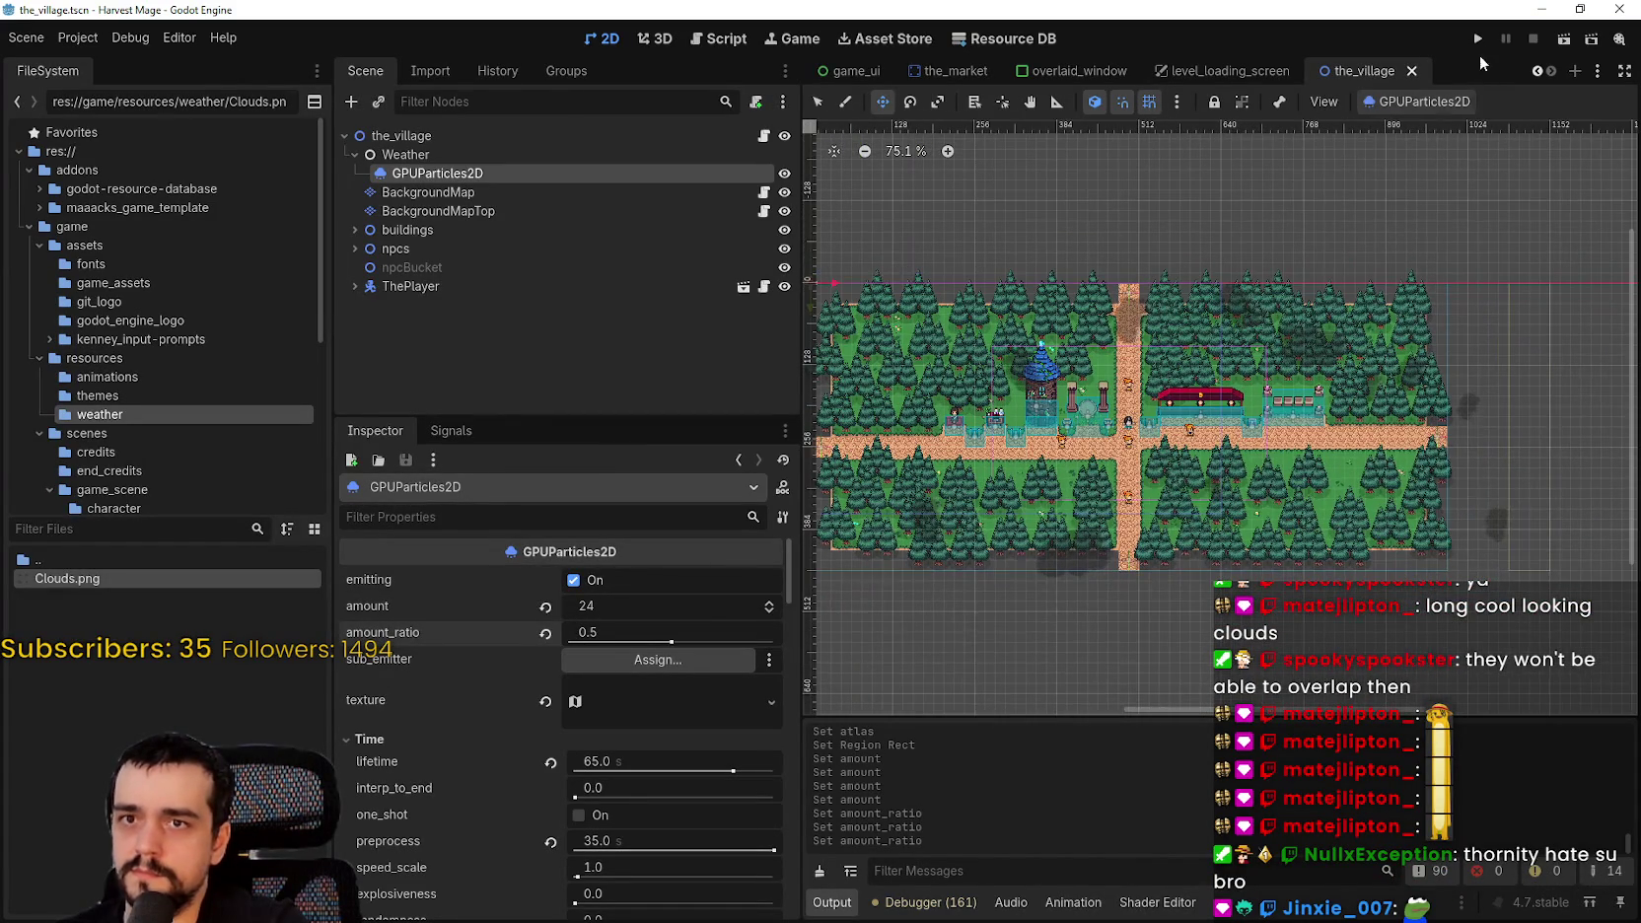
- Run the game, start it from the main menu and maximize its window
click(1477, 38)
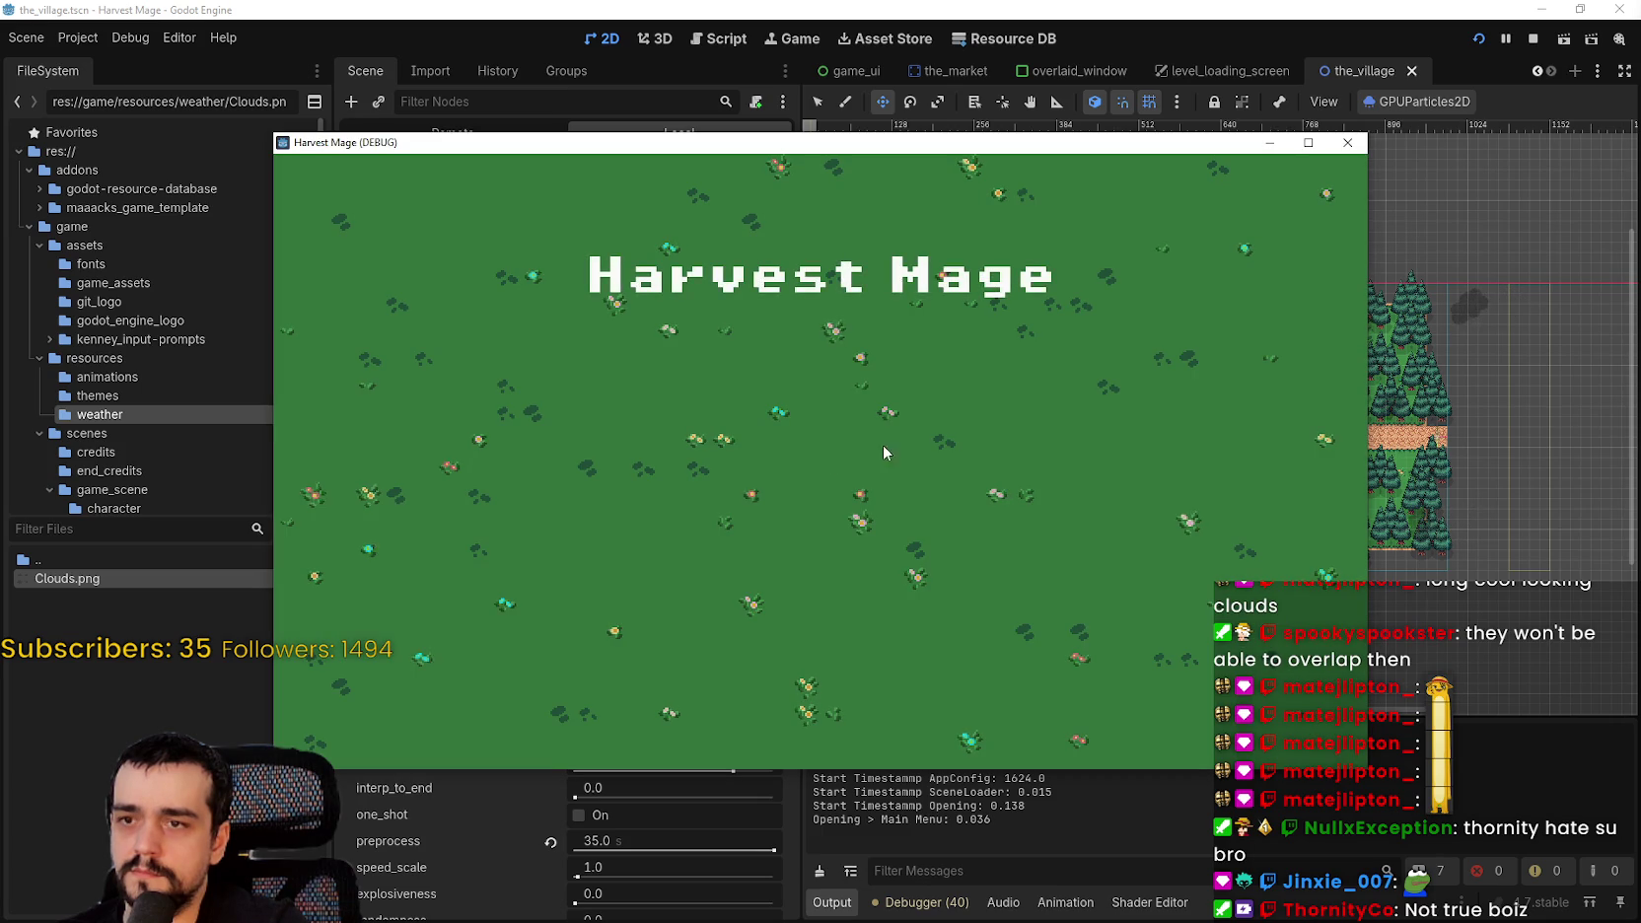
click(476, 468)
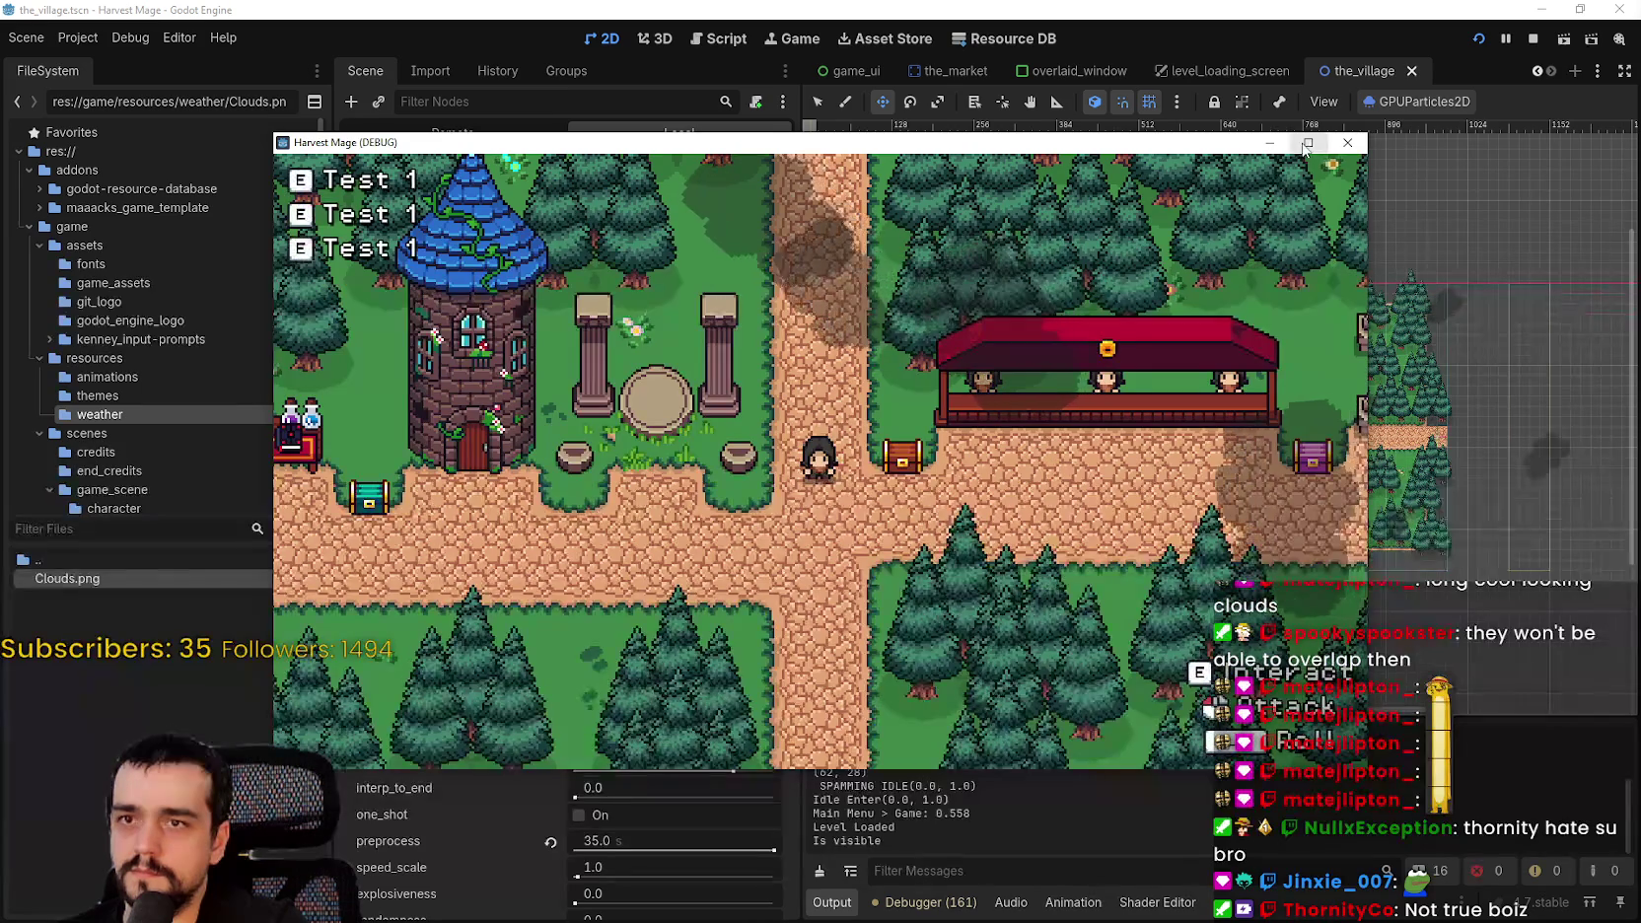
click(1305, 144)
key(w)
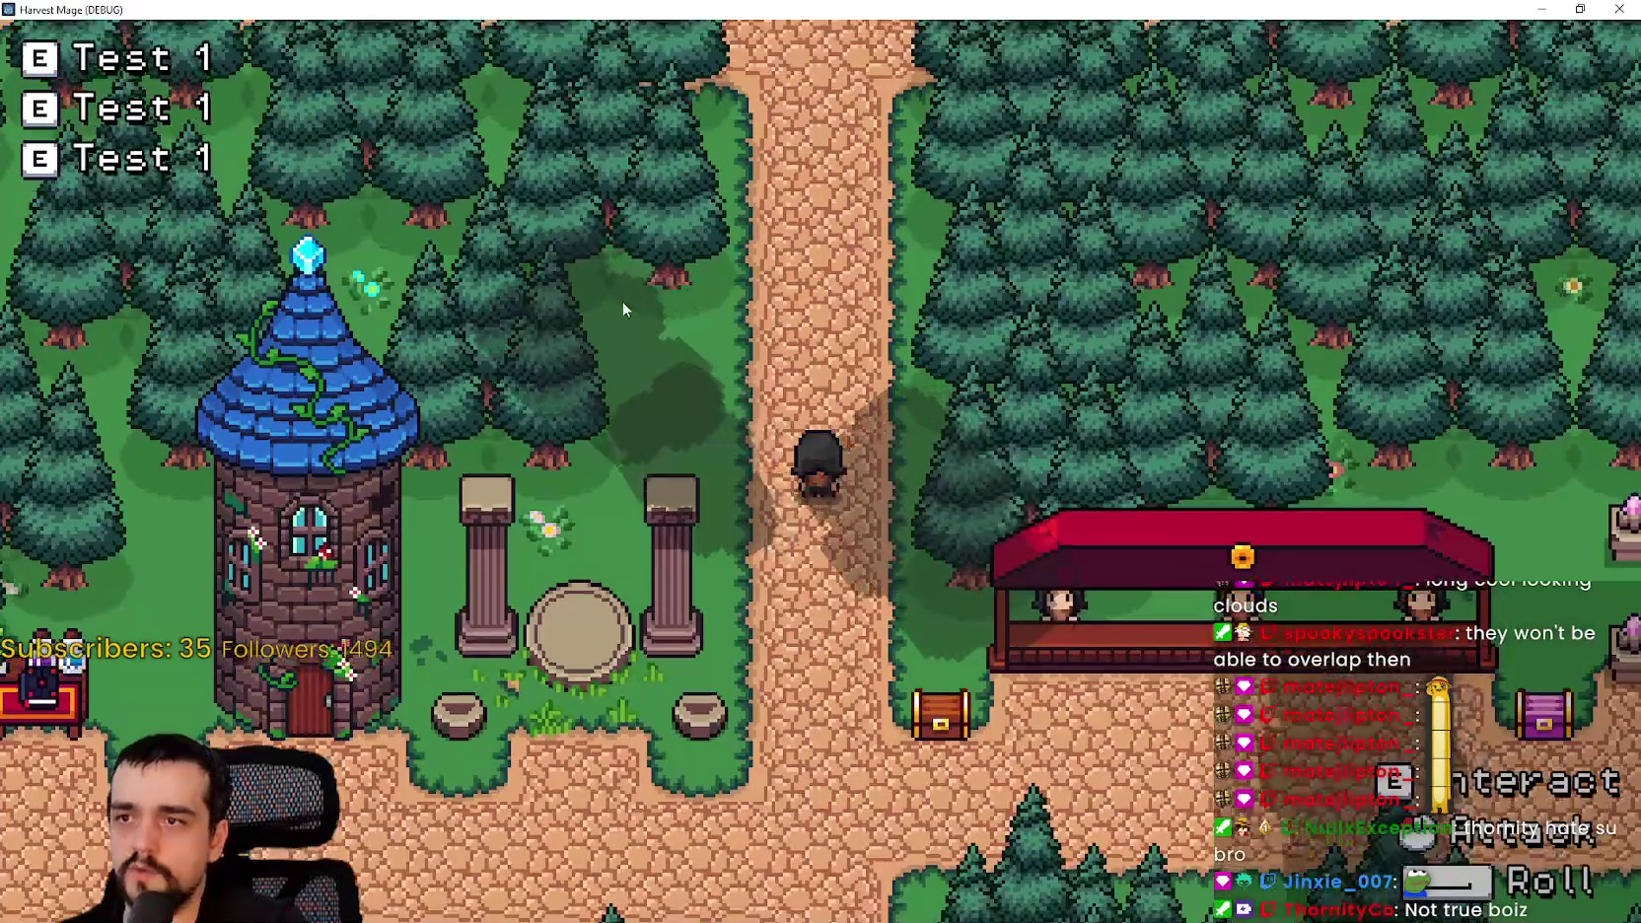
- Walk the player past the chest, tower and shops under the cloud shadows, then stop with F8
key(s)
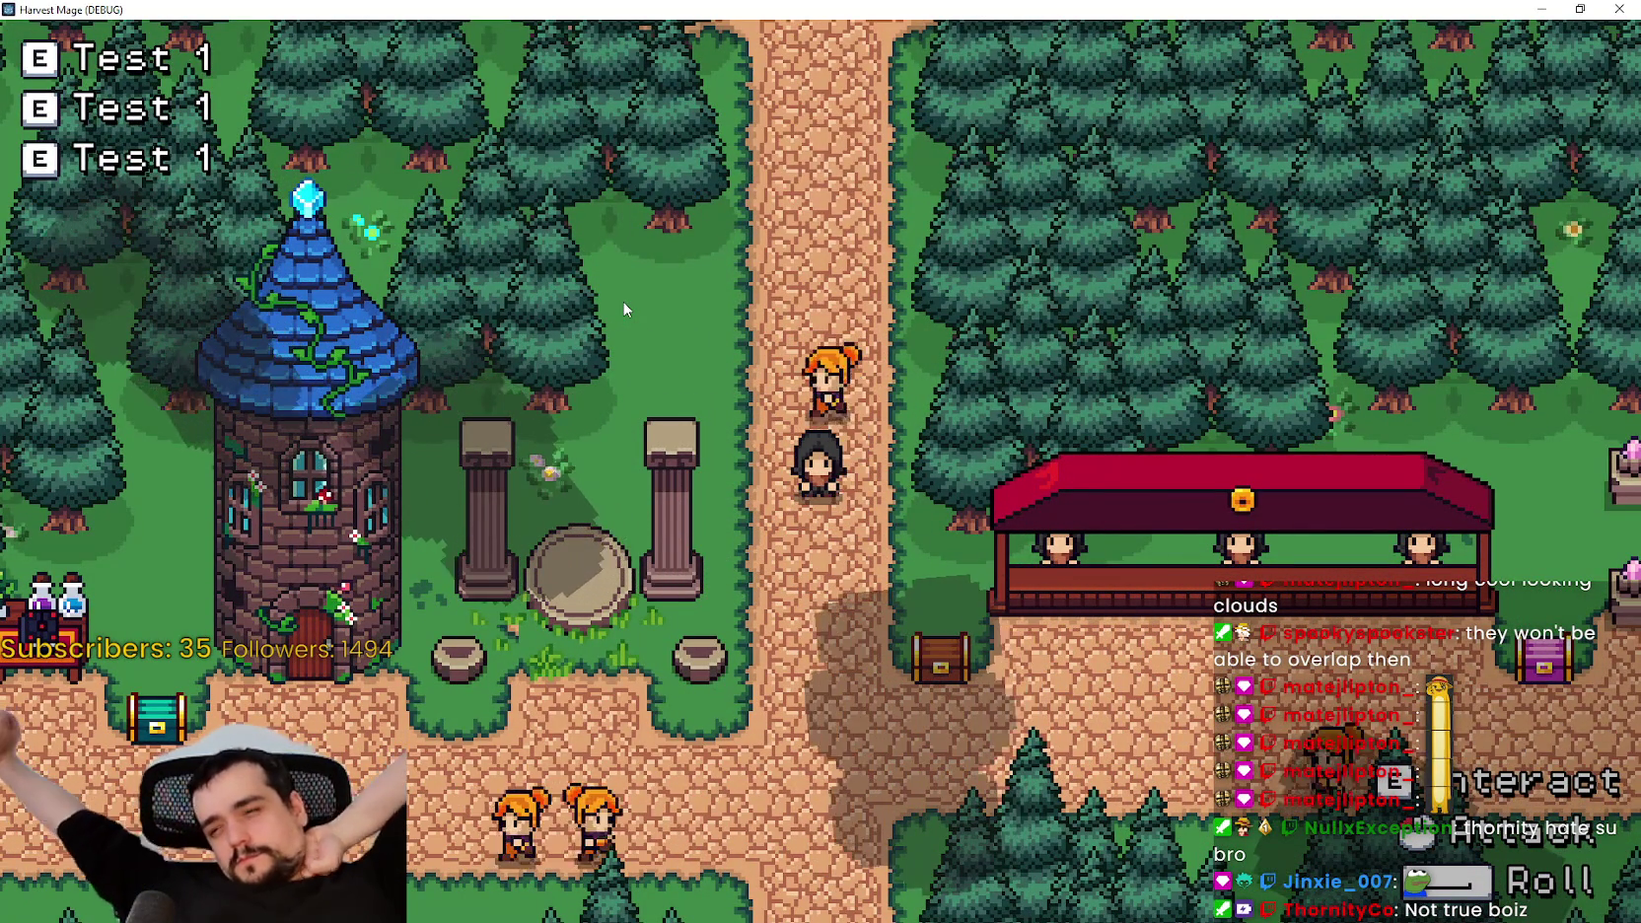
key(s)
key(d)
key(d)
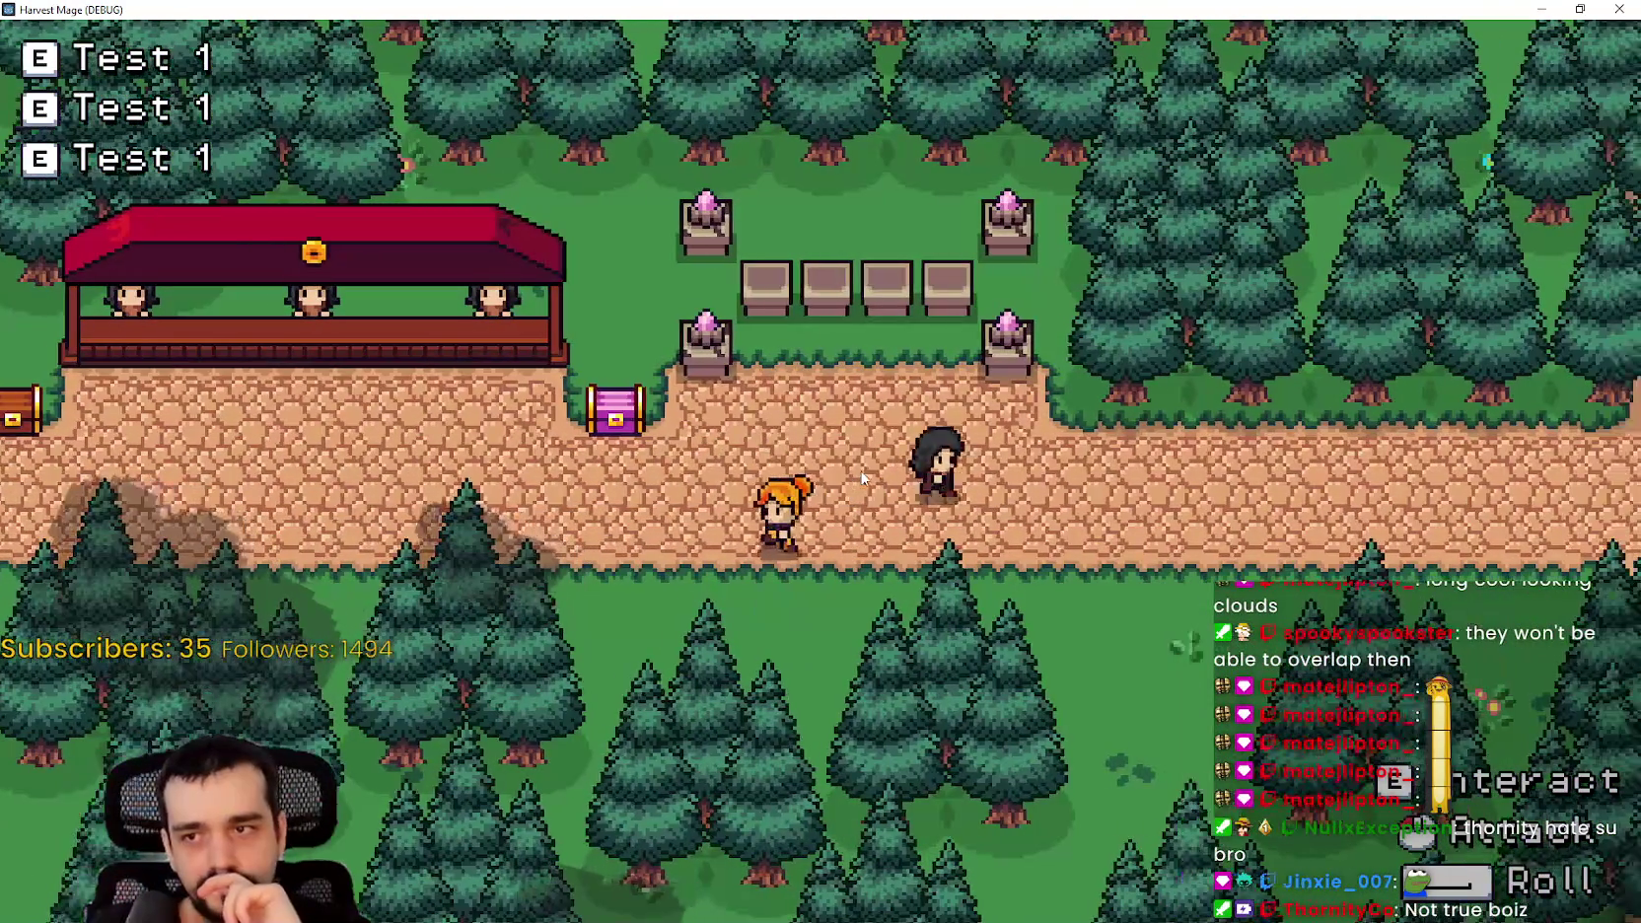
key(a)
key(s)
key(w)
key(a)
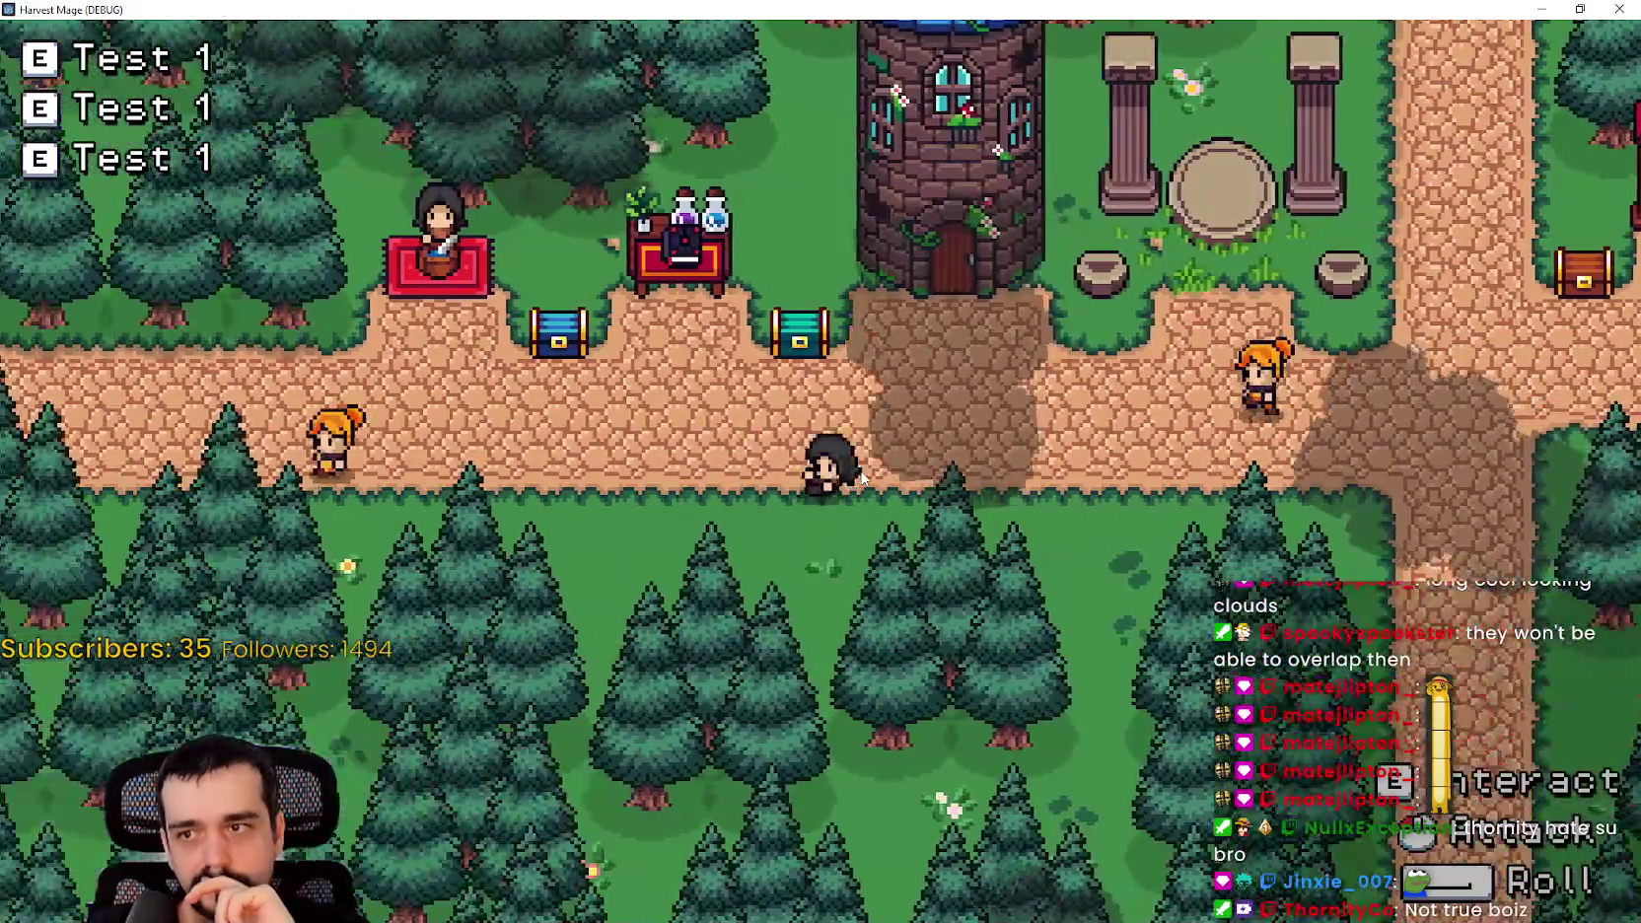
key(d)
key(w)
key(a)
key(s)
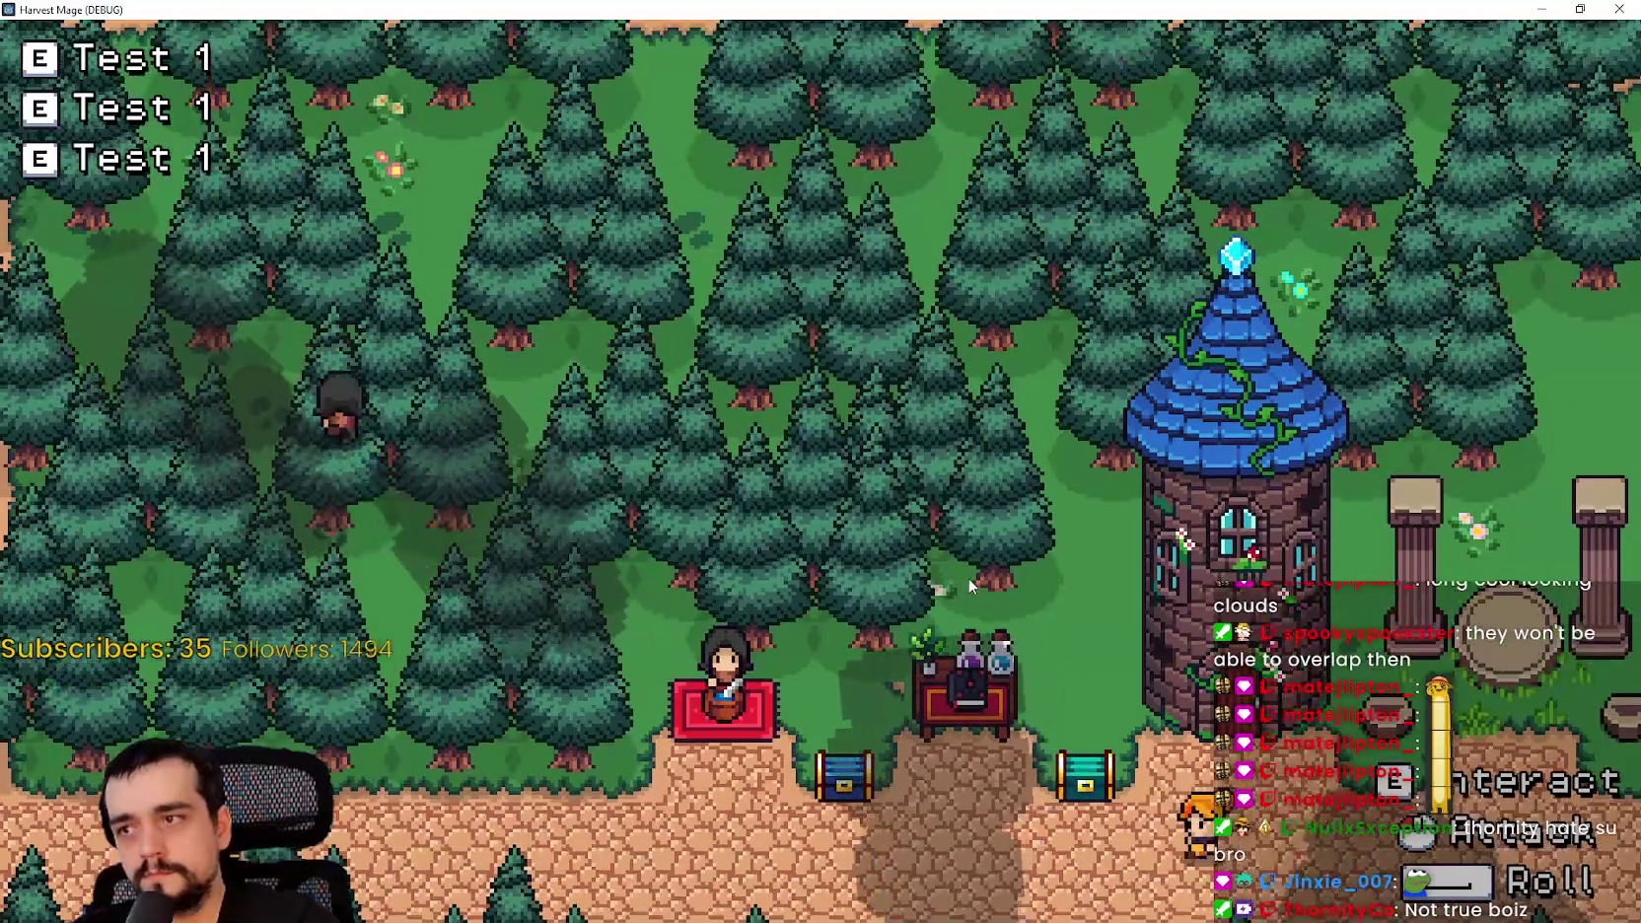
key(F8)
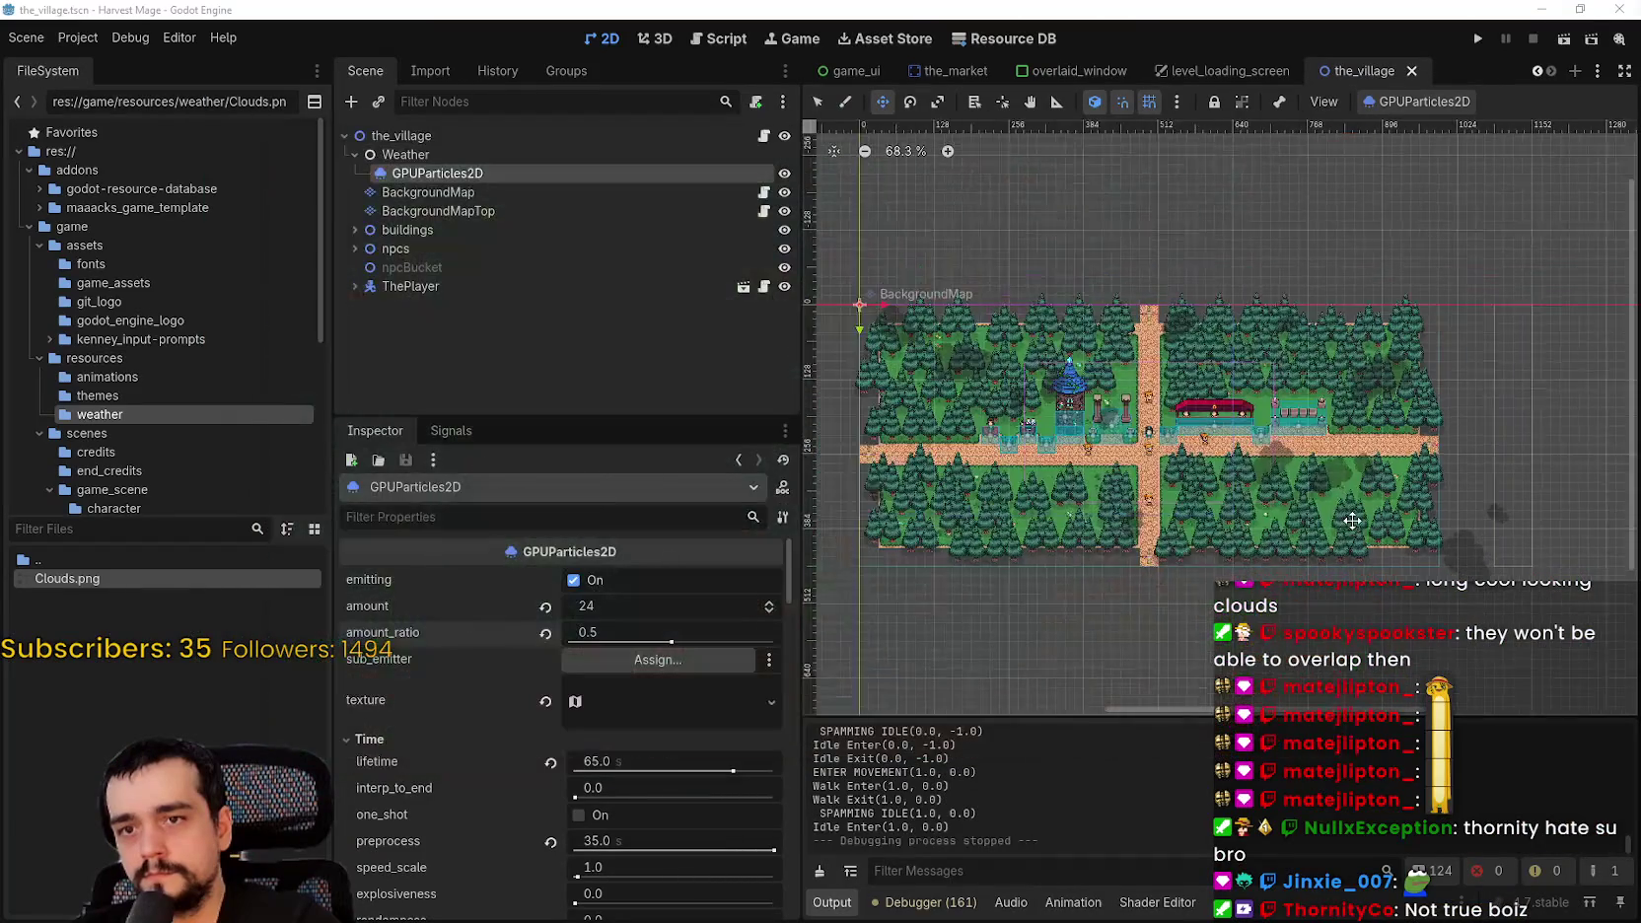
- Set the cloud particles' amount_ratio to 0.3
scroll(948, 403, up, 2)
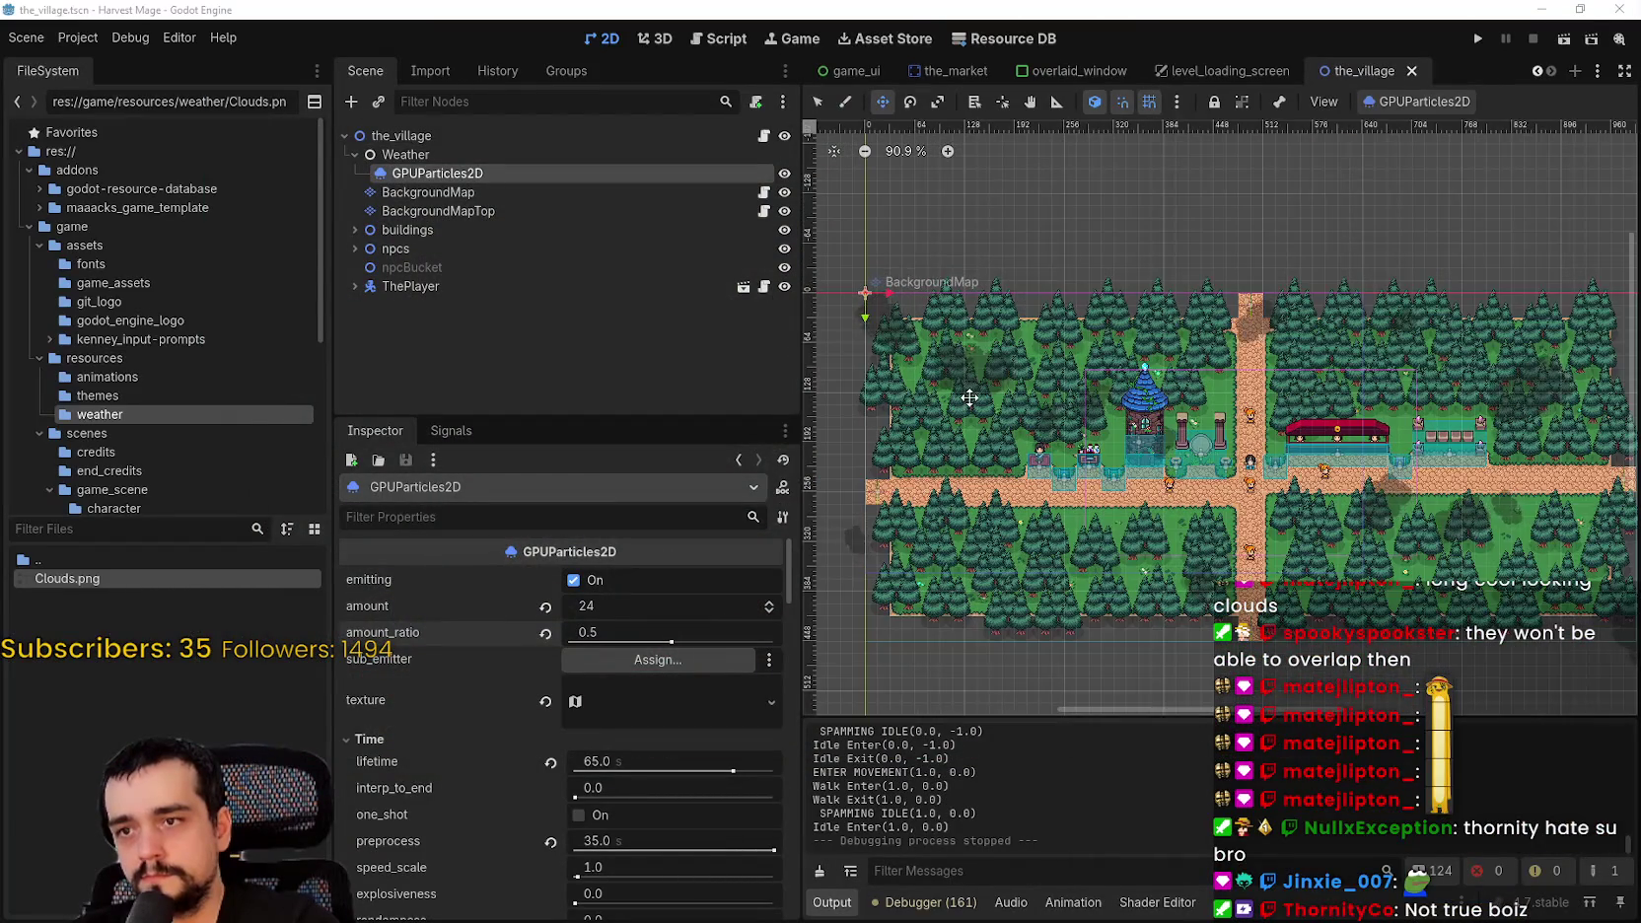
scroll(1008, 434, down, 3)
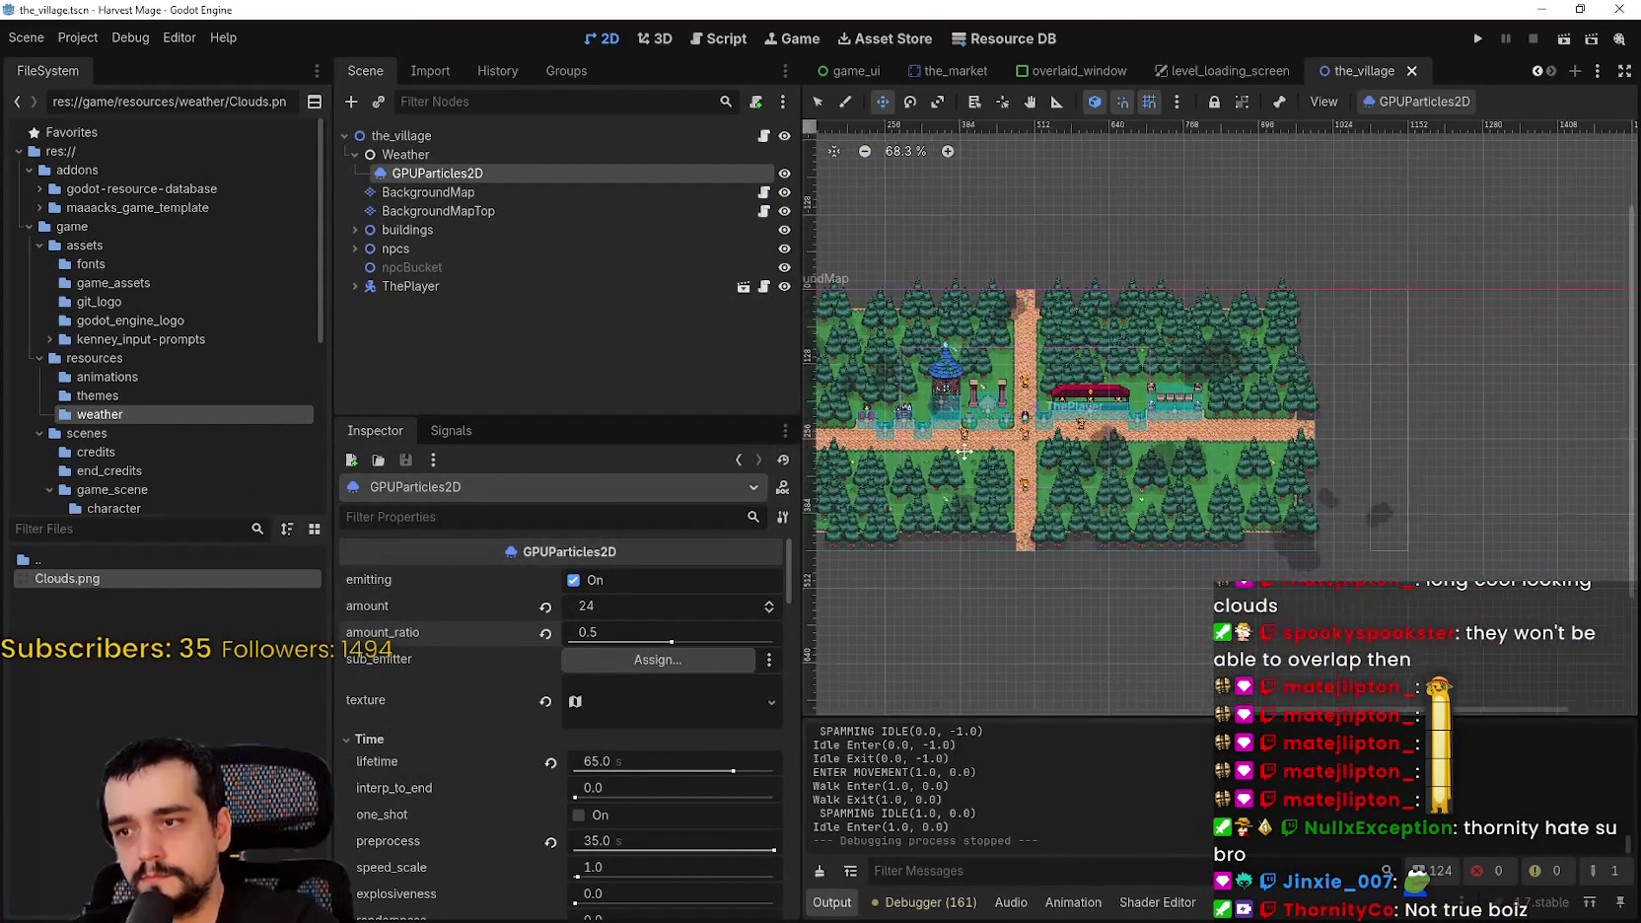
click(647, 632)
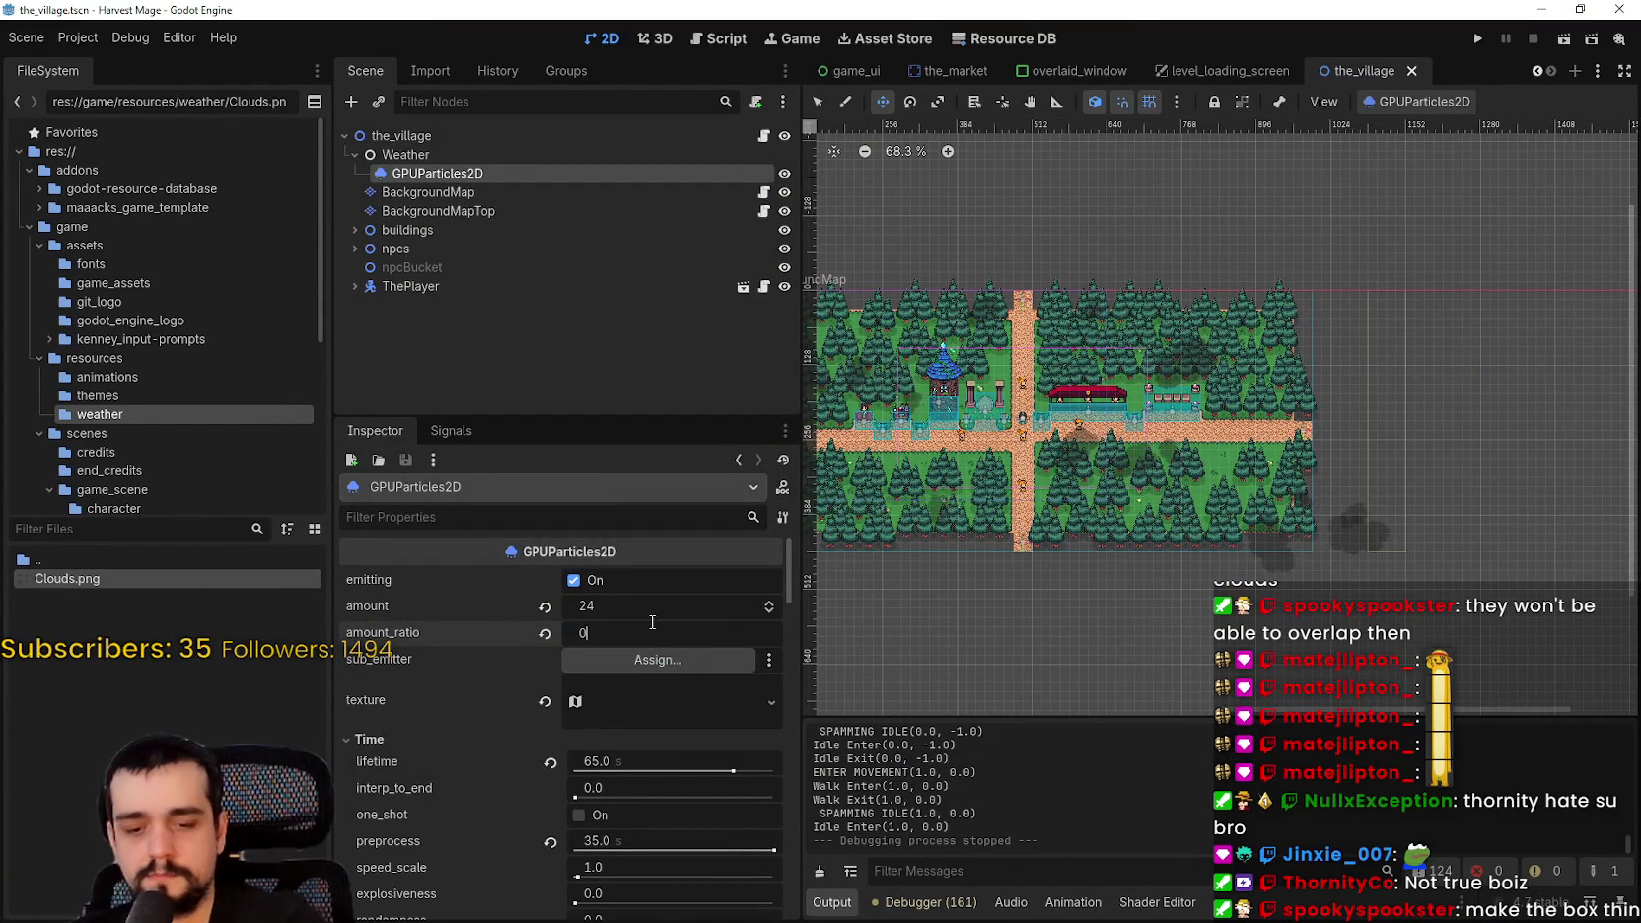
text(.3)
key(Return)
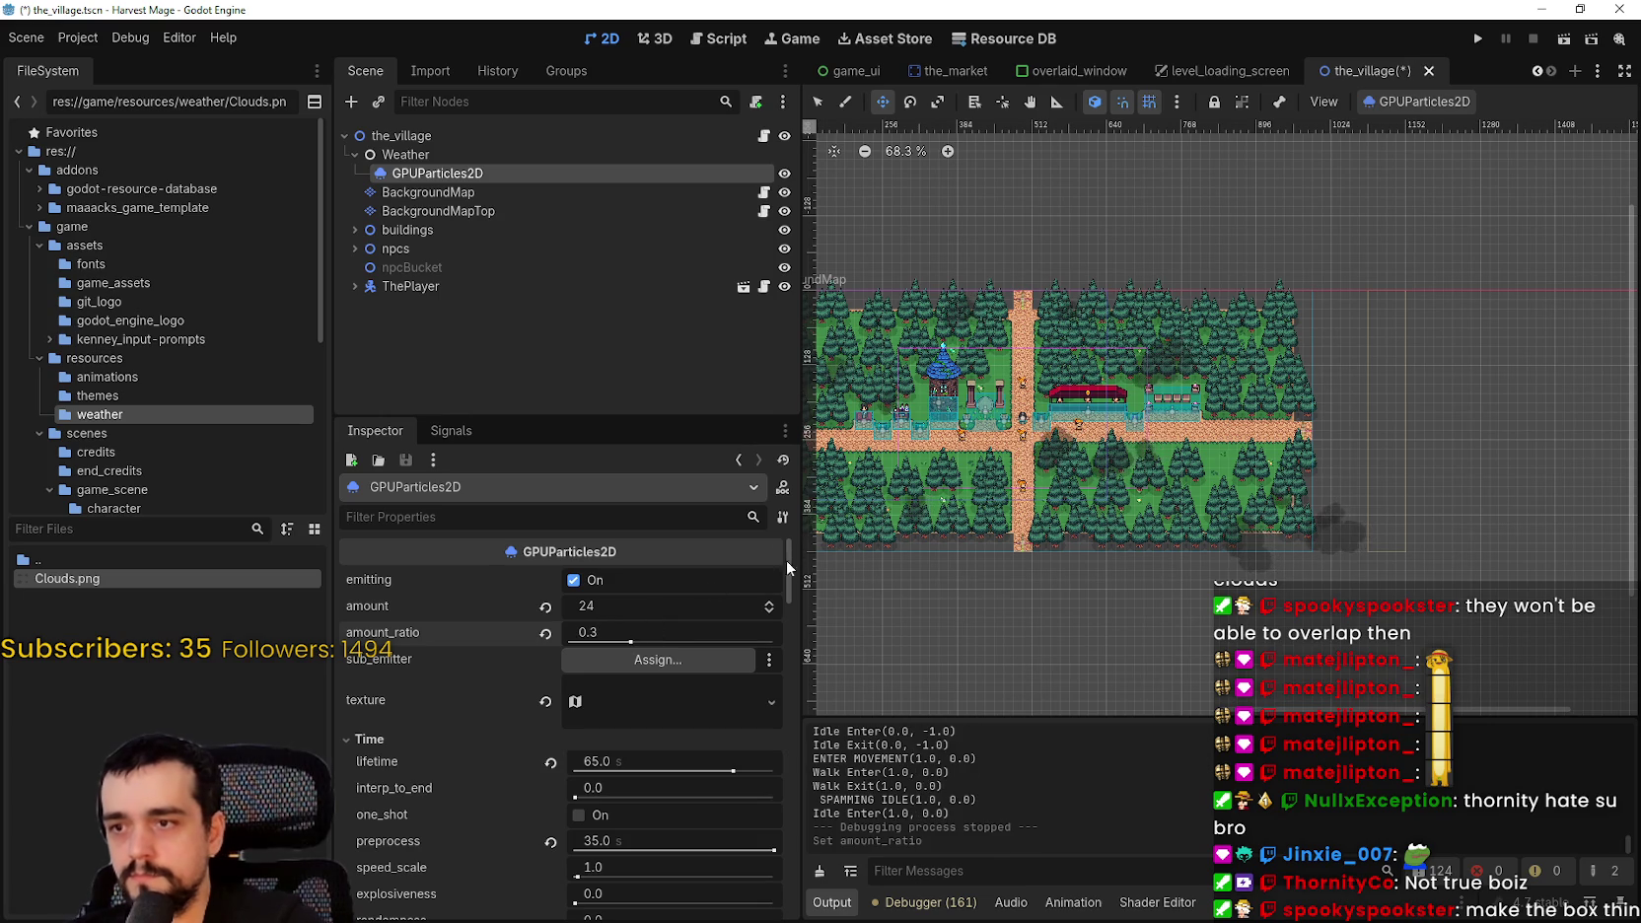
- Set the particle amount to 20, save the scene and run the game
click(651, 606)
text(20)
key(Return)
key(ctrl+s)
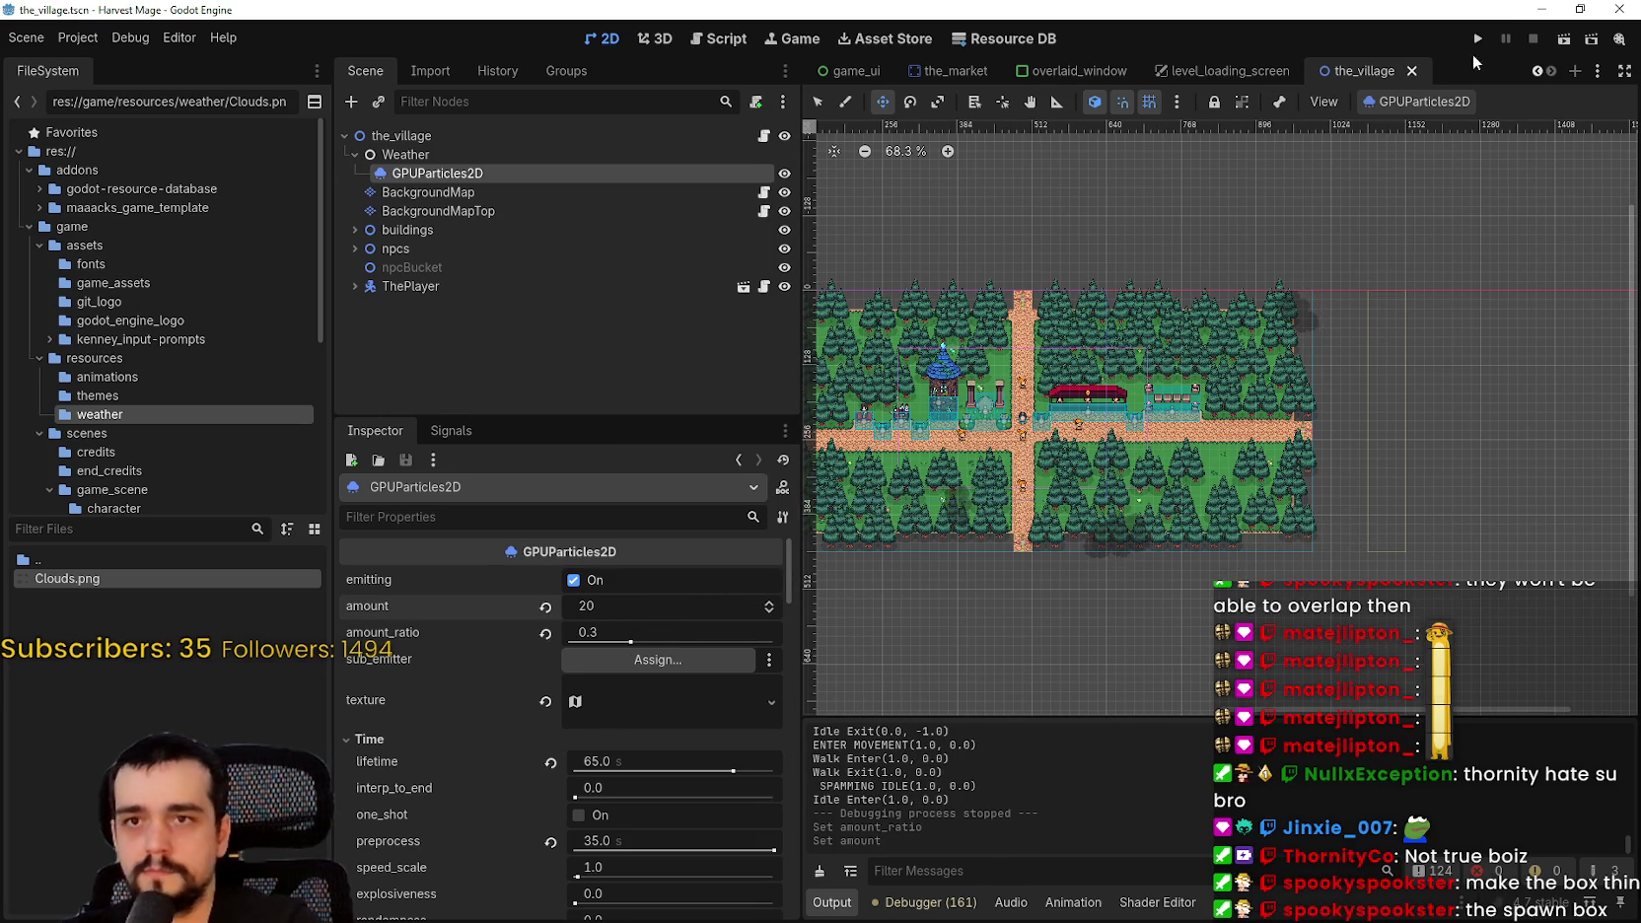
click(1476, 39)
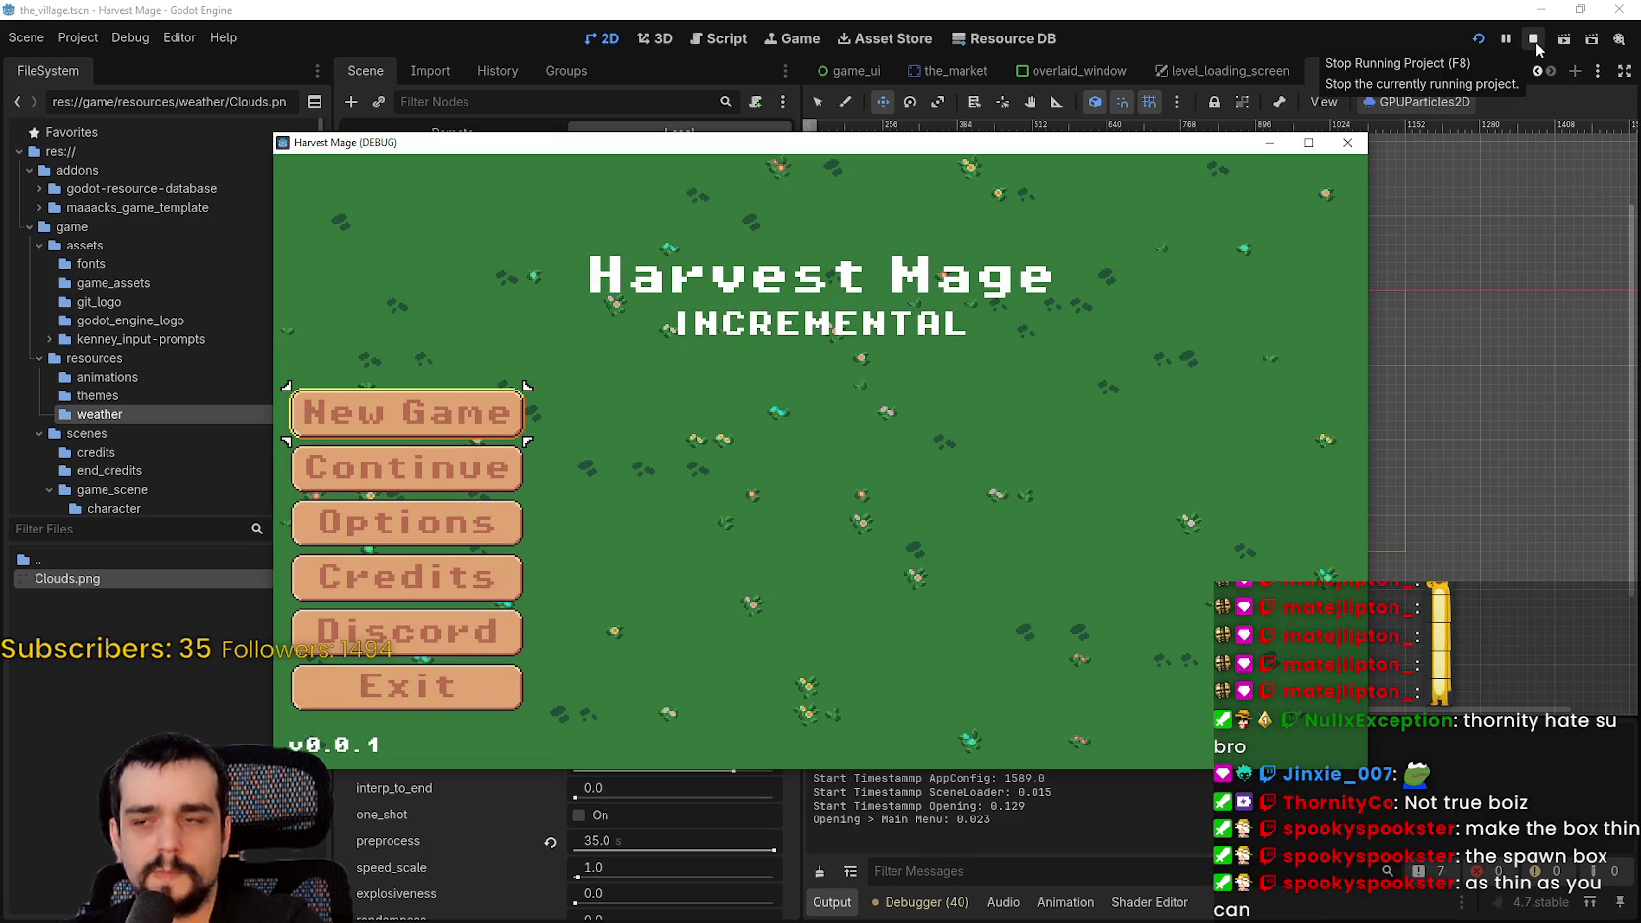
- Continue into the village level, walk the player right, then restore the game window size
key(Down)
key(Return)
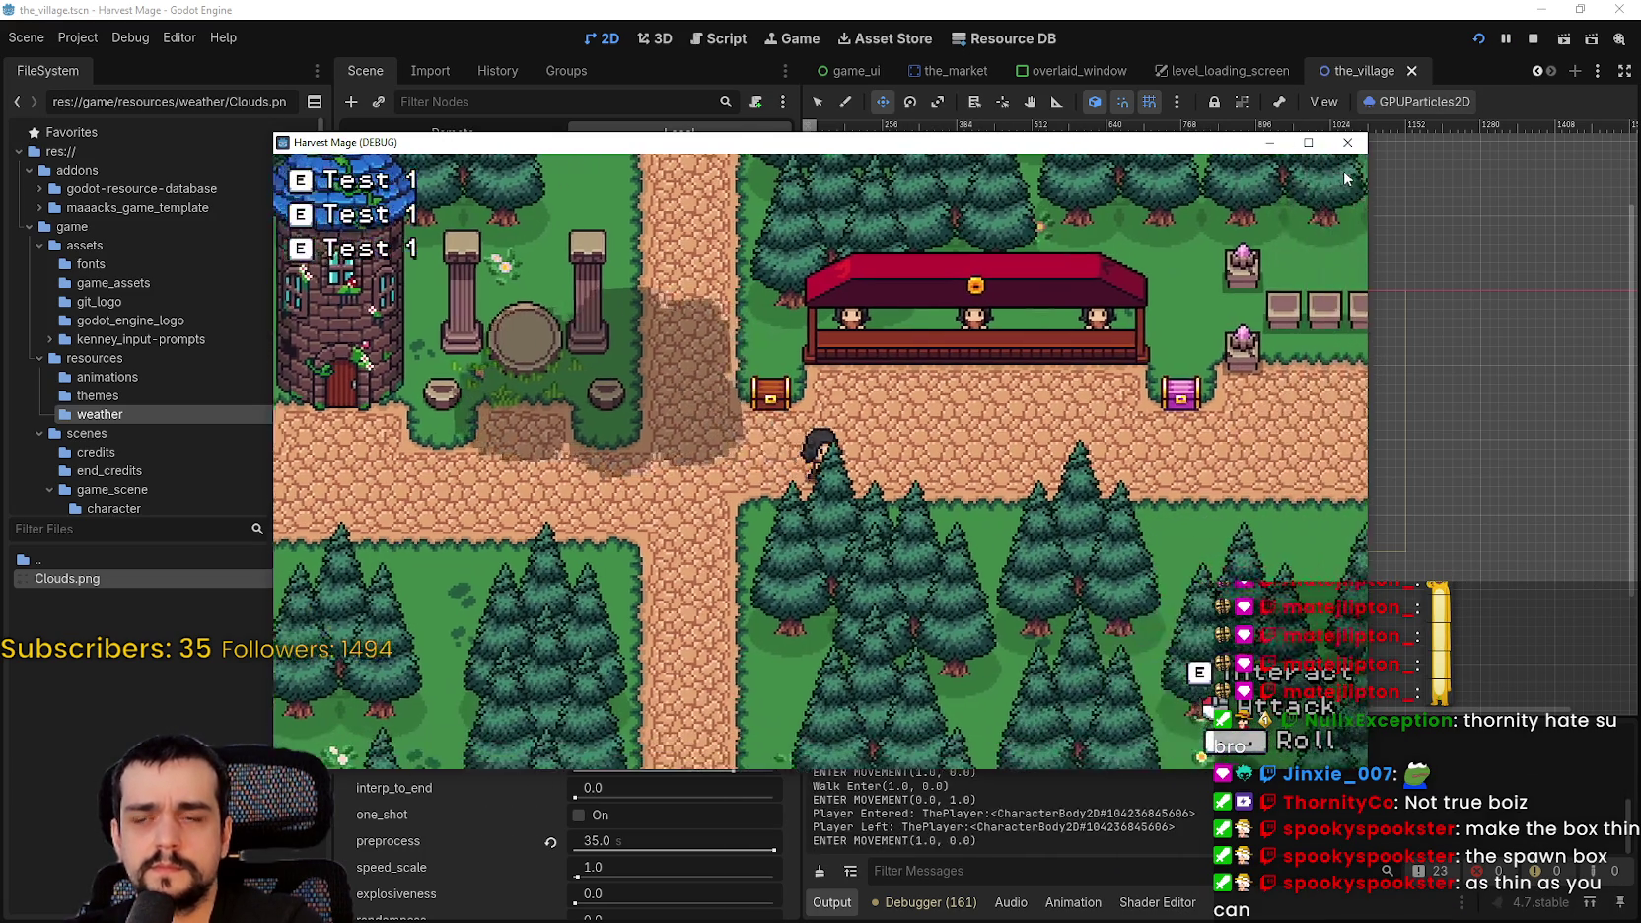
click(1307, 142)
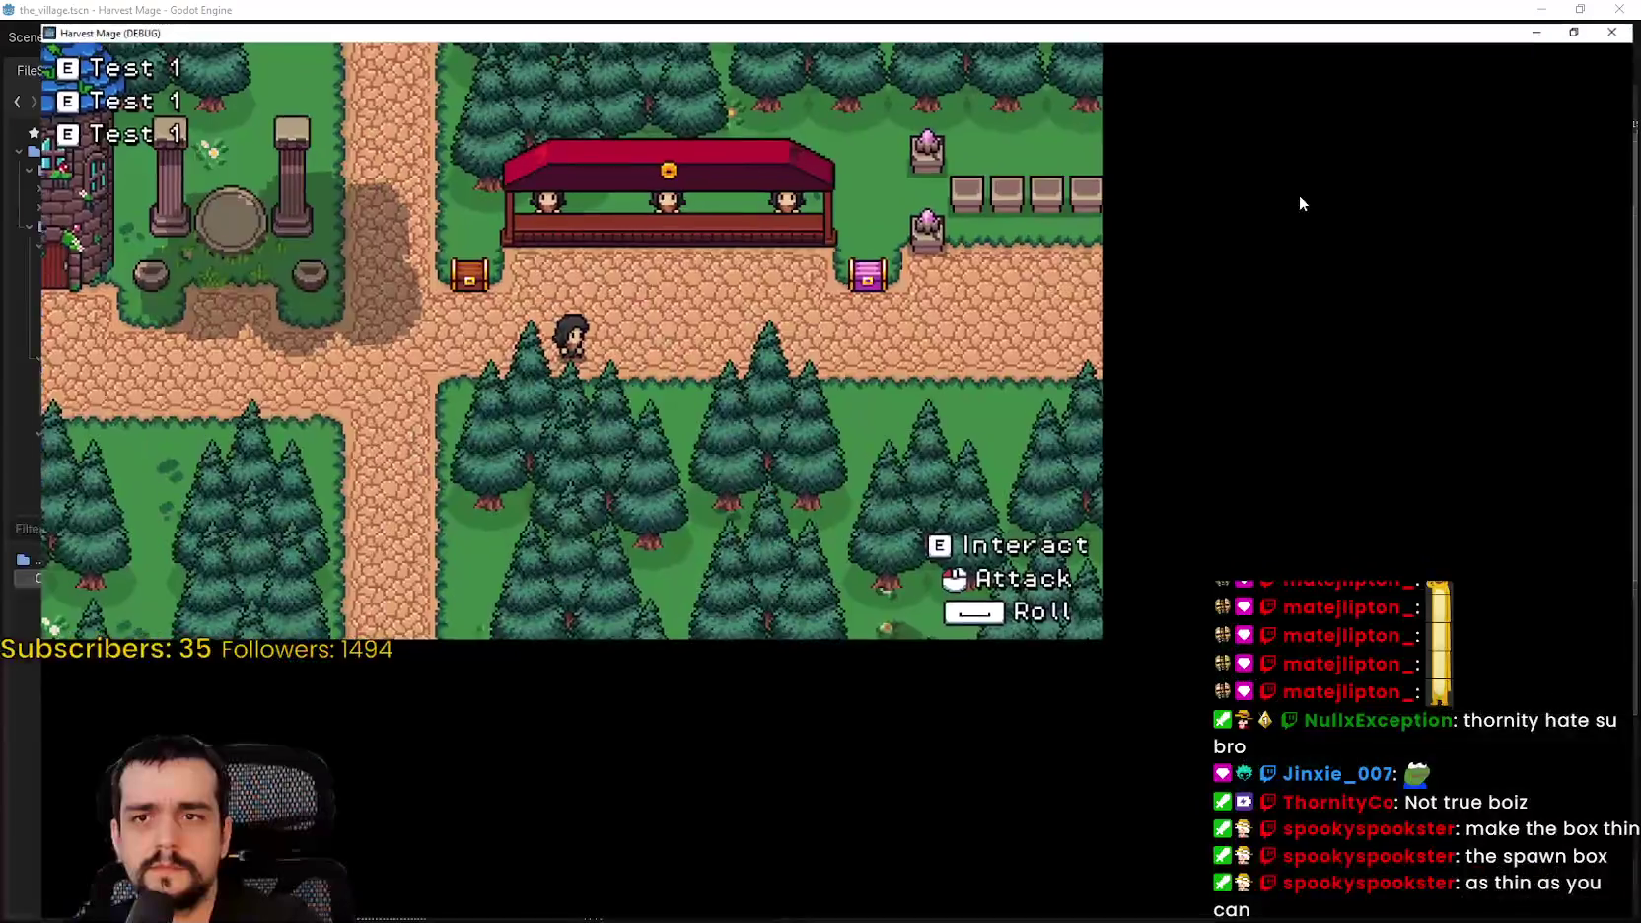
key(d)
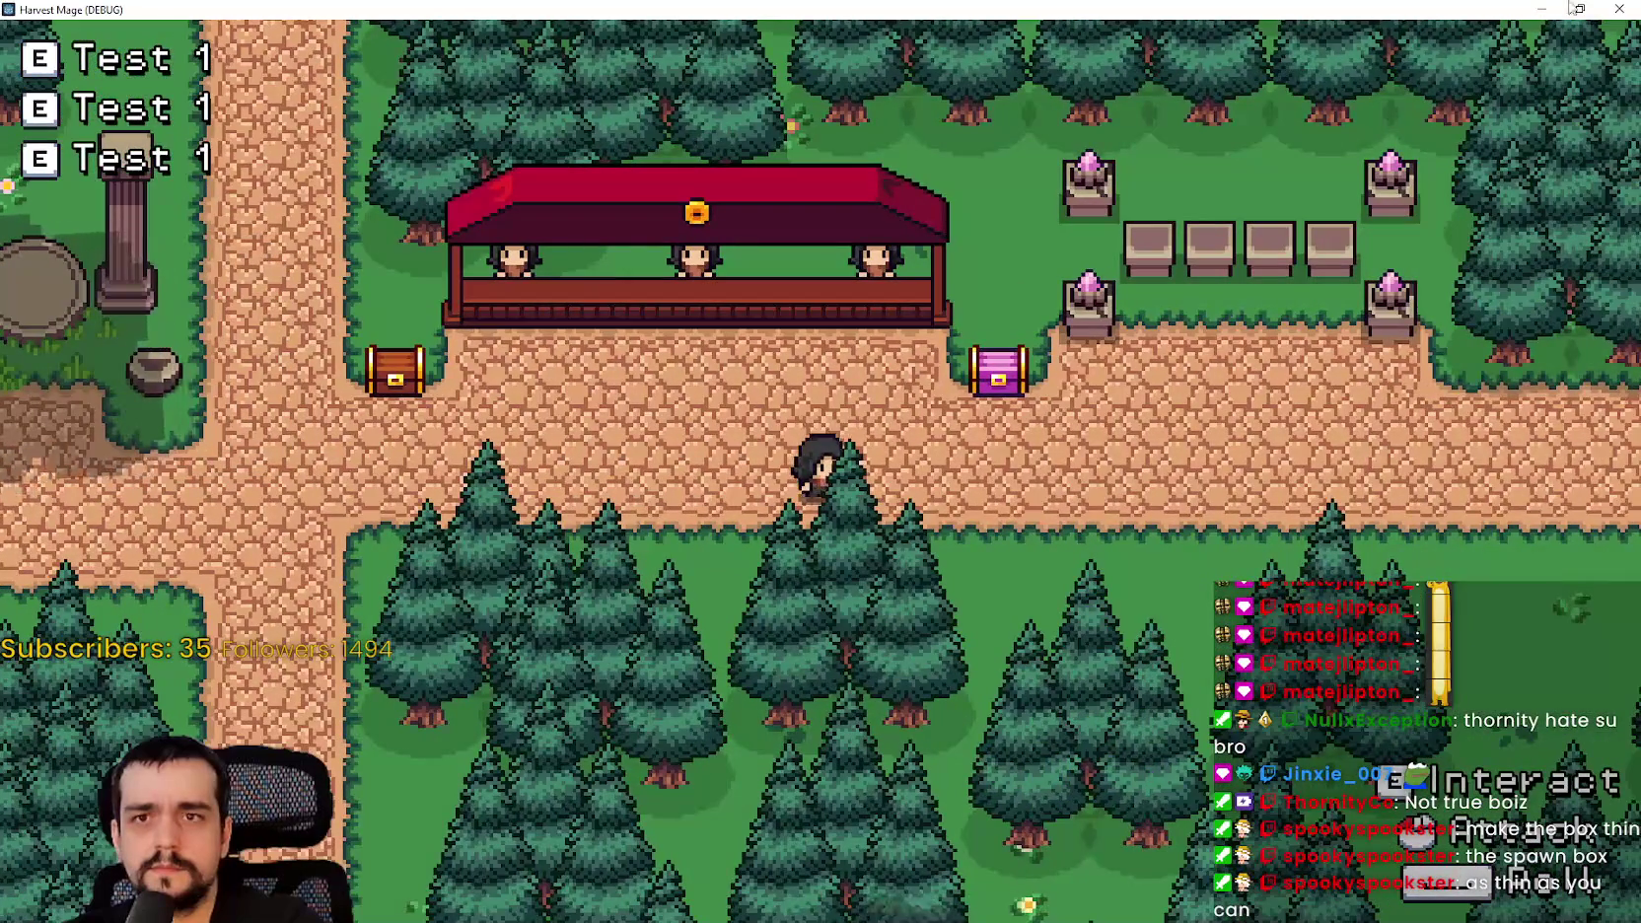
click(1579, 9)
- Return to the editor, zoom the canvas and save the village scene
click(1423, 482)
scroll(1179, 413, up, 5)
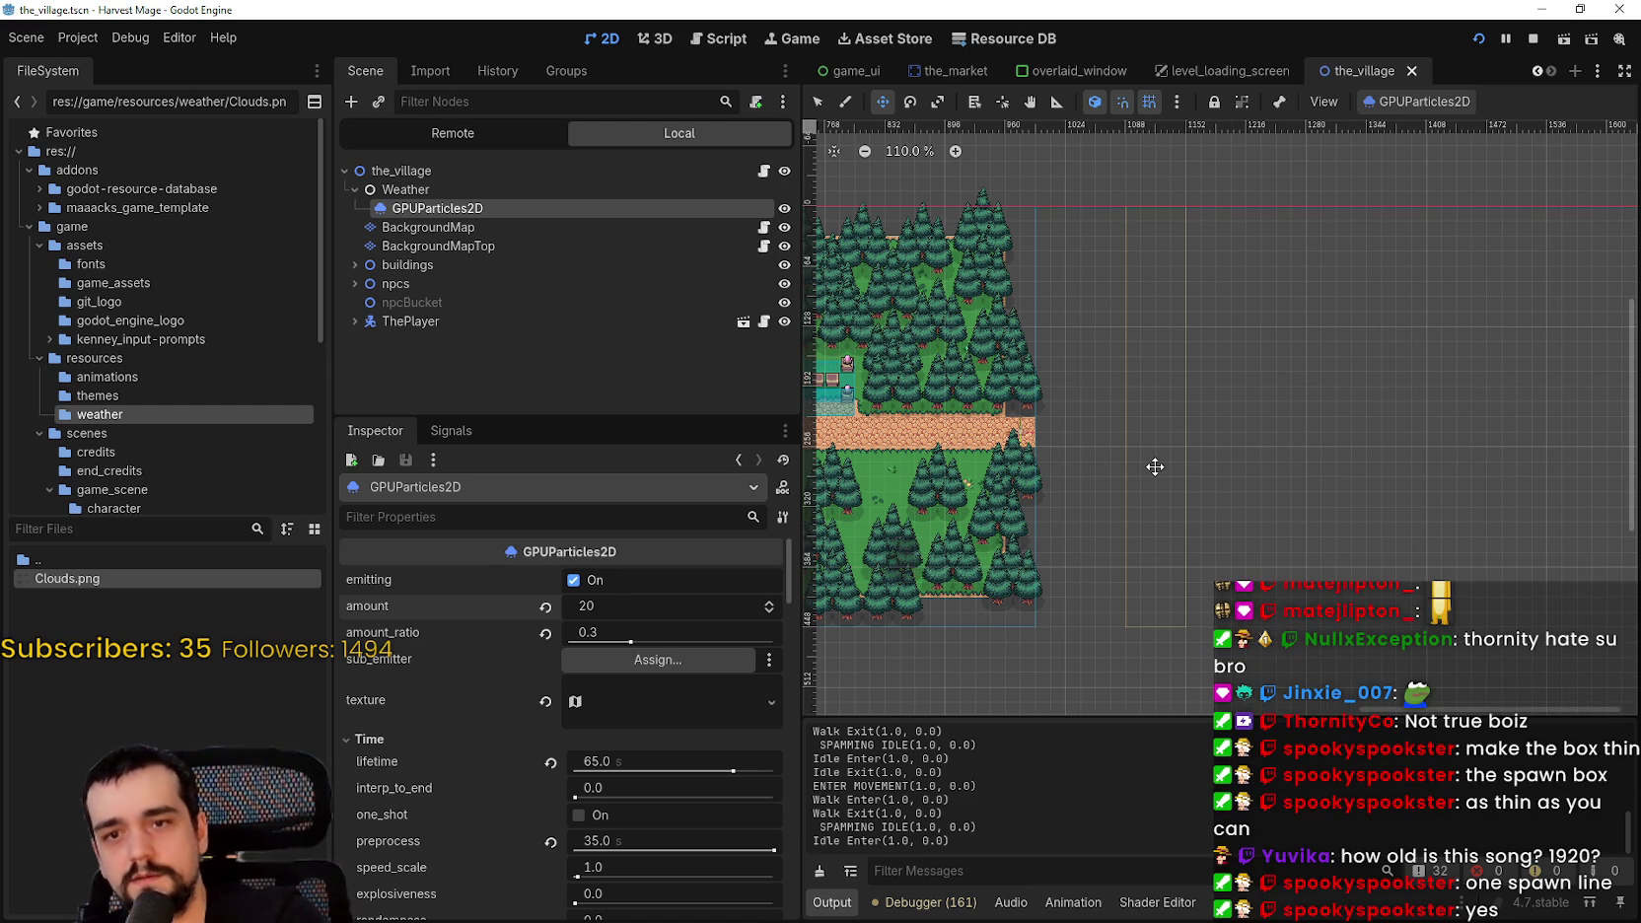
scroll(1155, 465, up, 3)
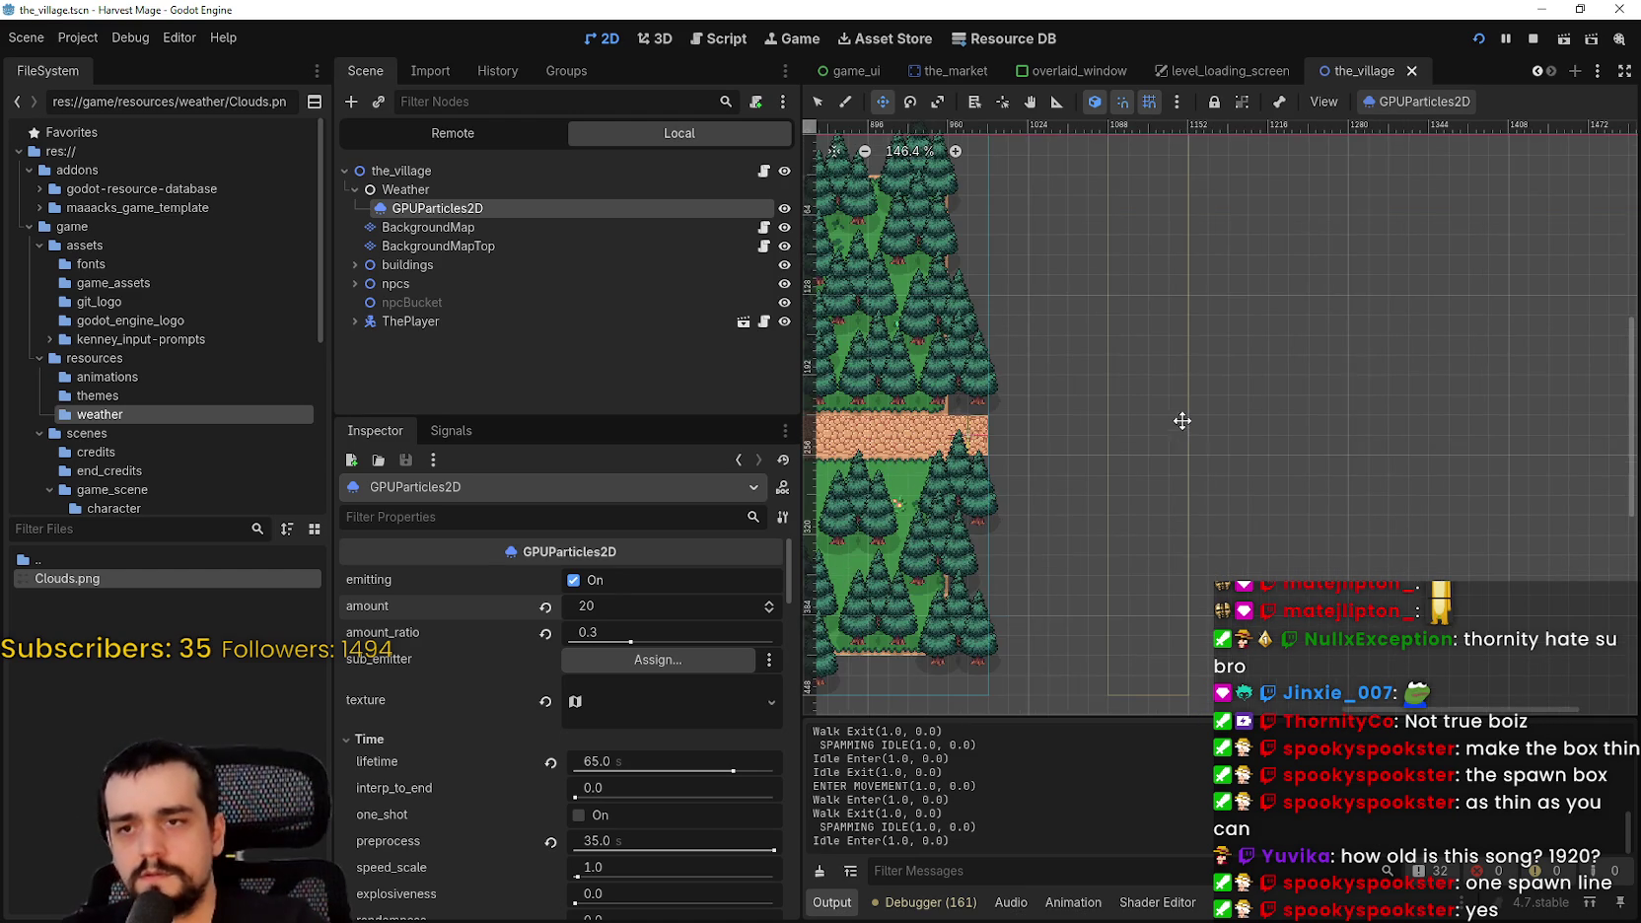
scroll(1181, 423, down, 7)
key(ctrl+s)
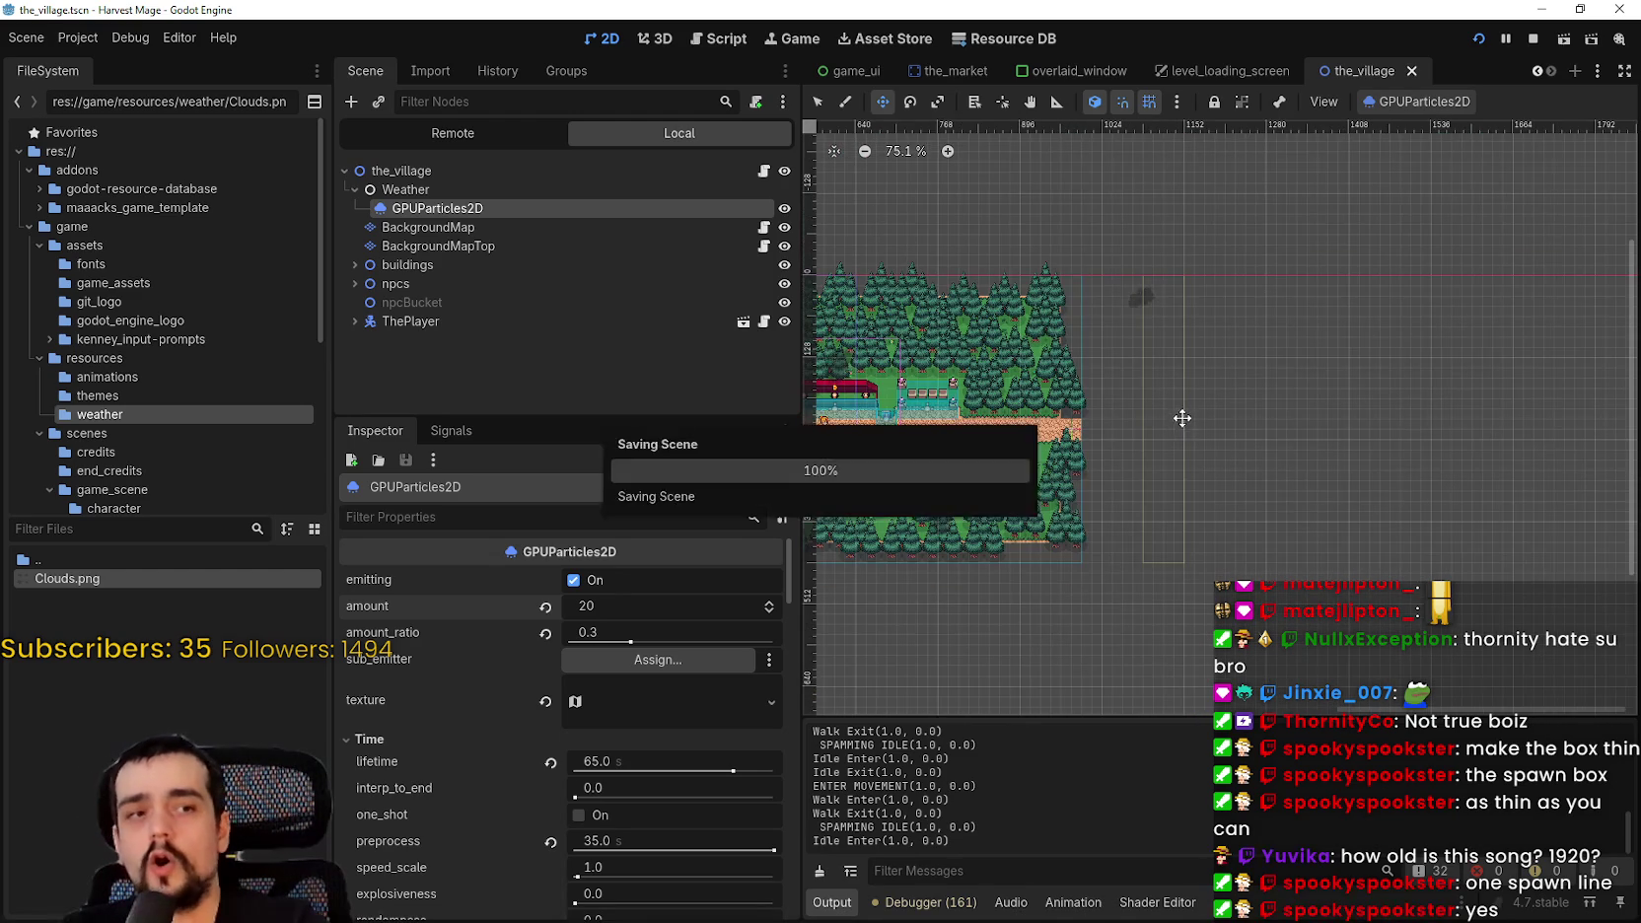
scroll(609, 789, down, 10)
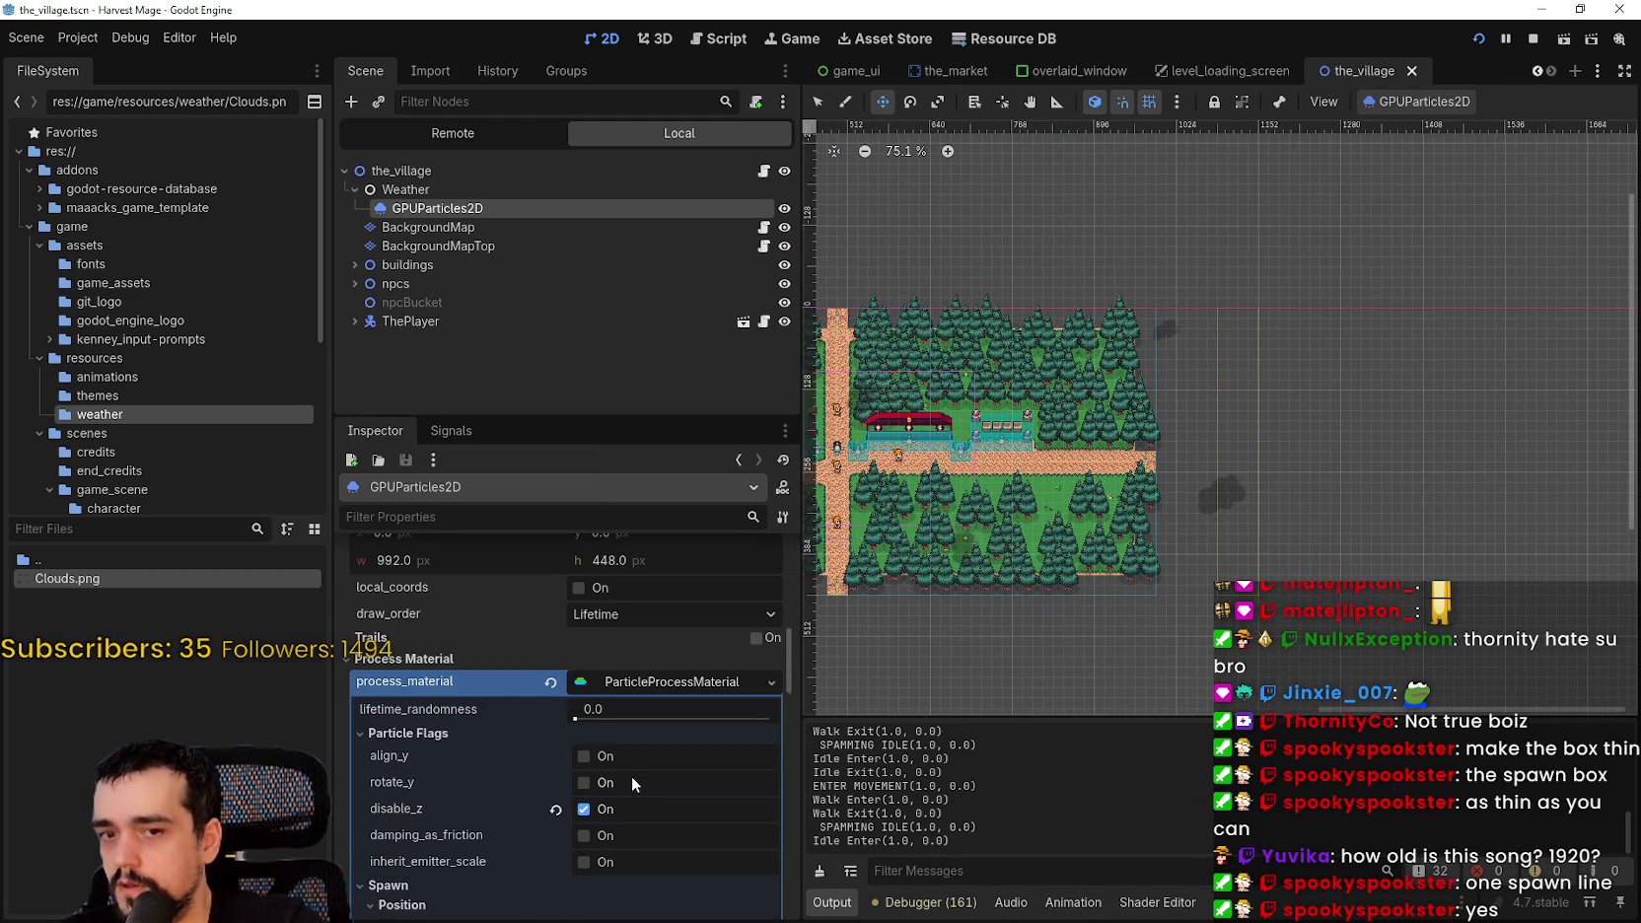
- Find the Box emission settings in the Inspector and drag the box extents width down to 1
scroll(631, 775, down, 2)
scroll(631, 775, down, 5)
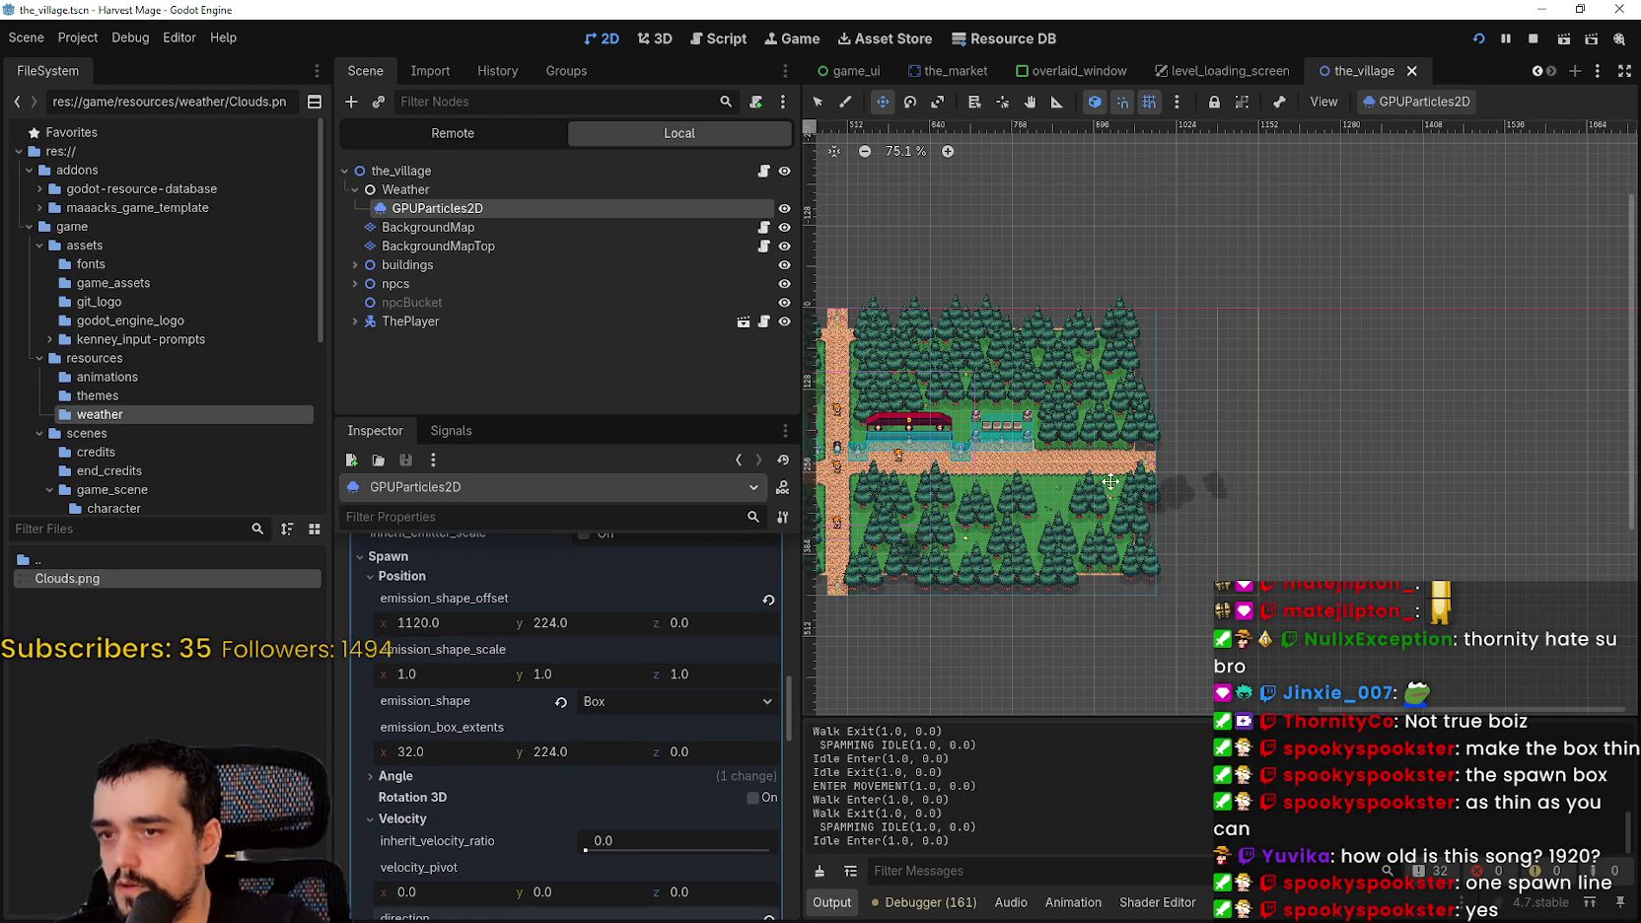
scroll(1325, 267, up, 8)
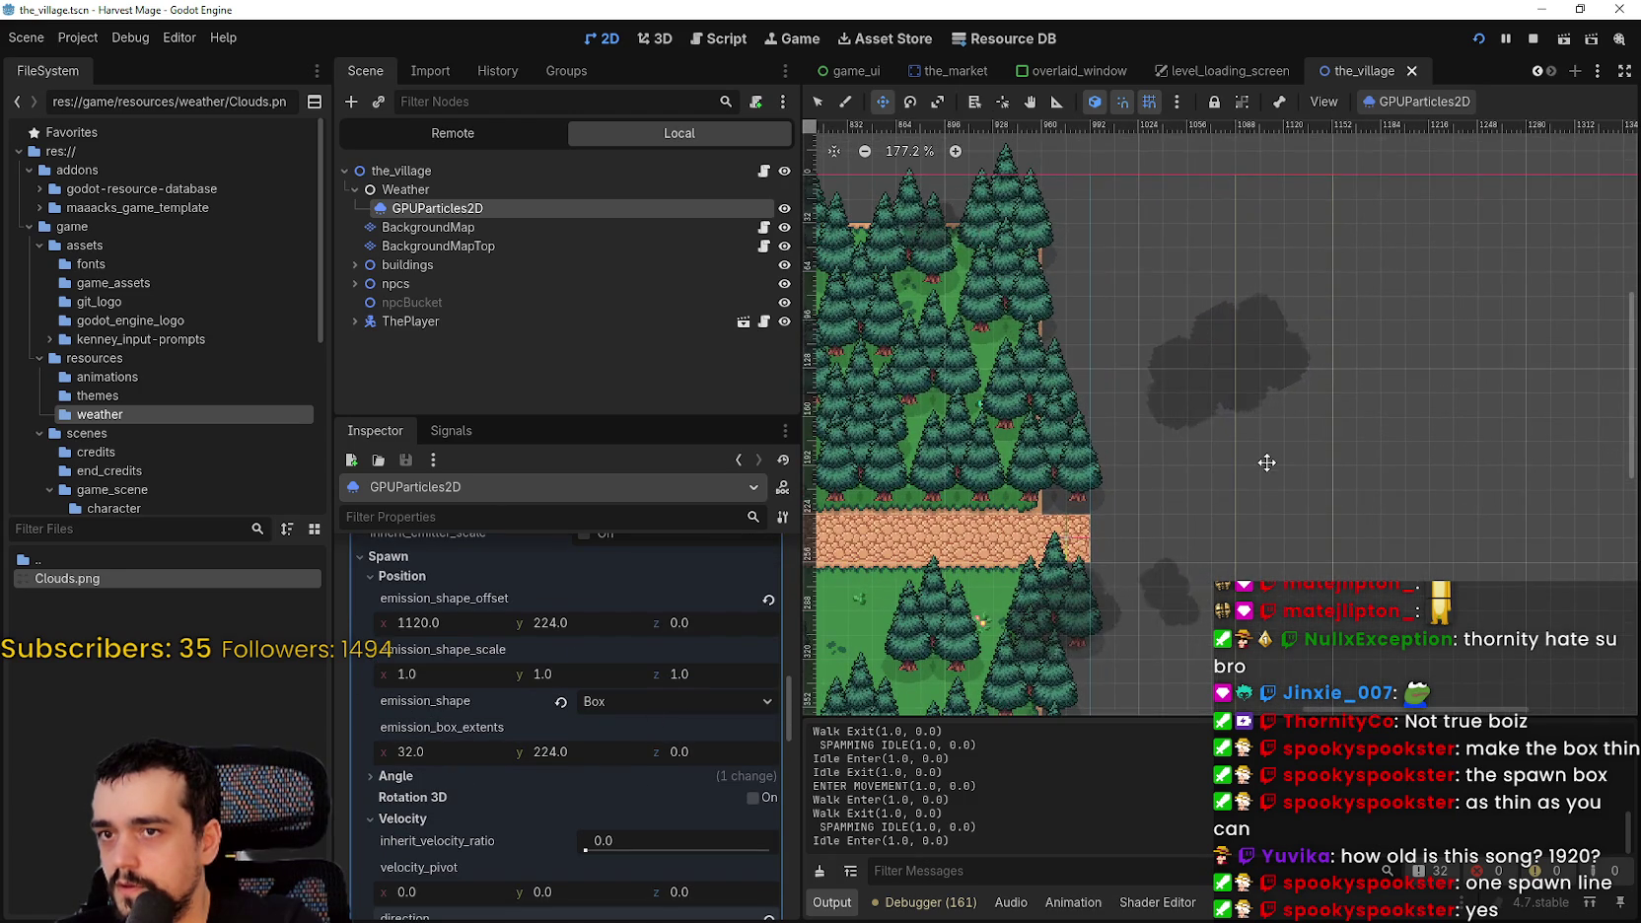
scroll(1264, 458, up, 1)
scroll(558, 770, down, 3)
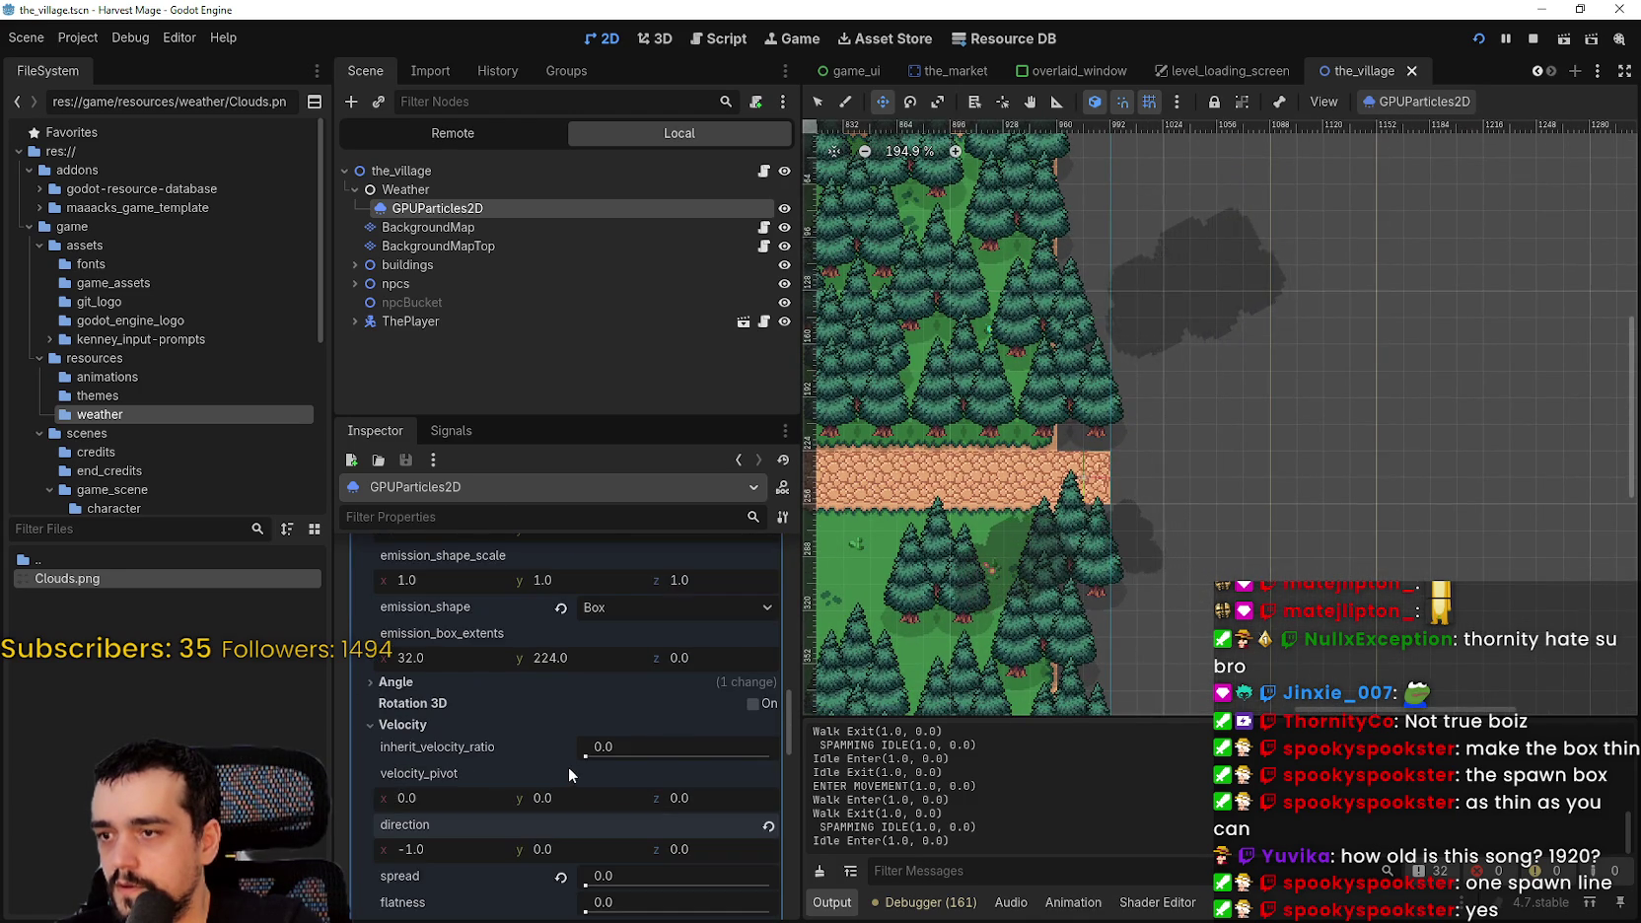
scroll(576, 769, down, 2)
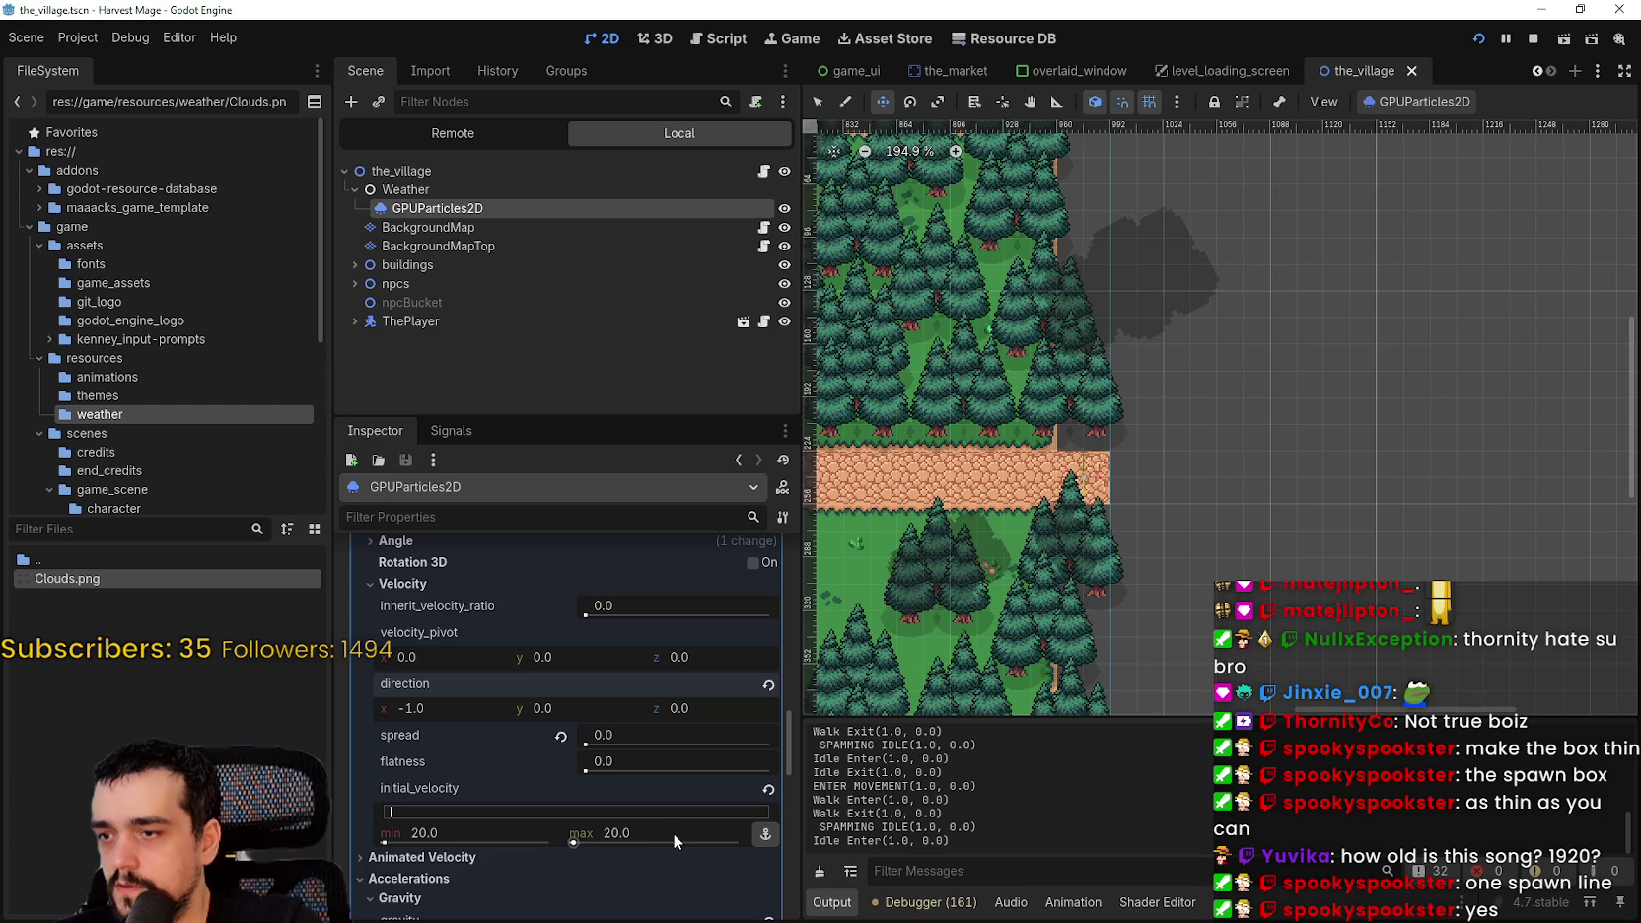
scroll(670, 821, up, 4)
scroll(641, 823, up, 3)
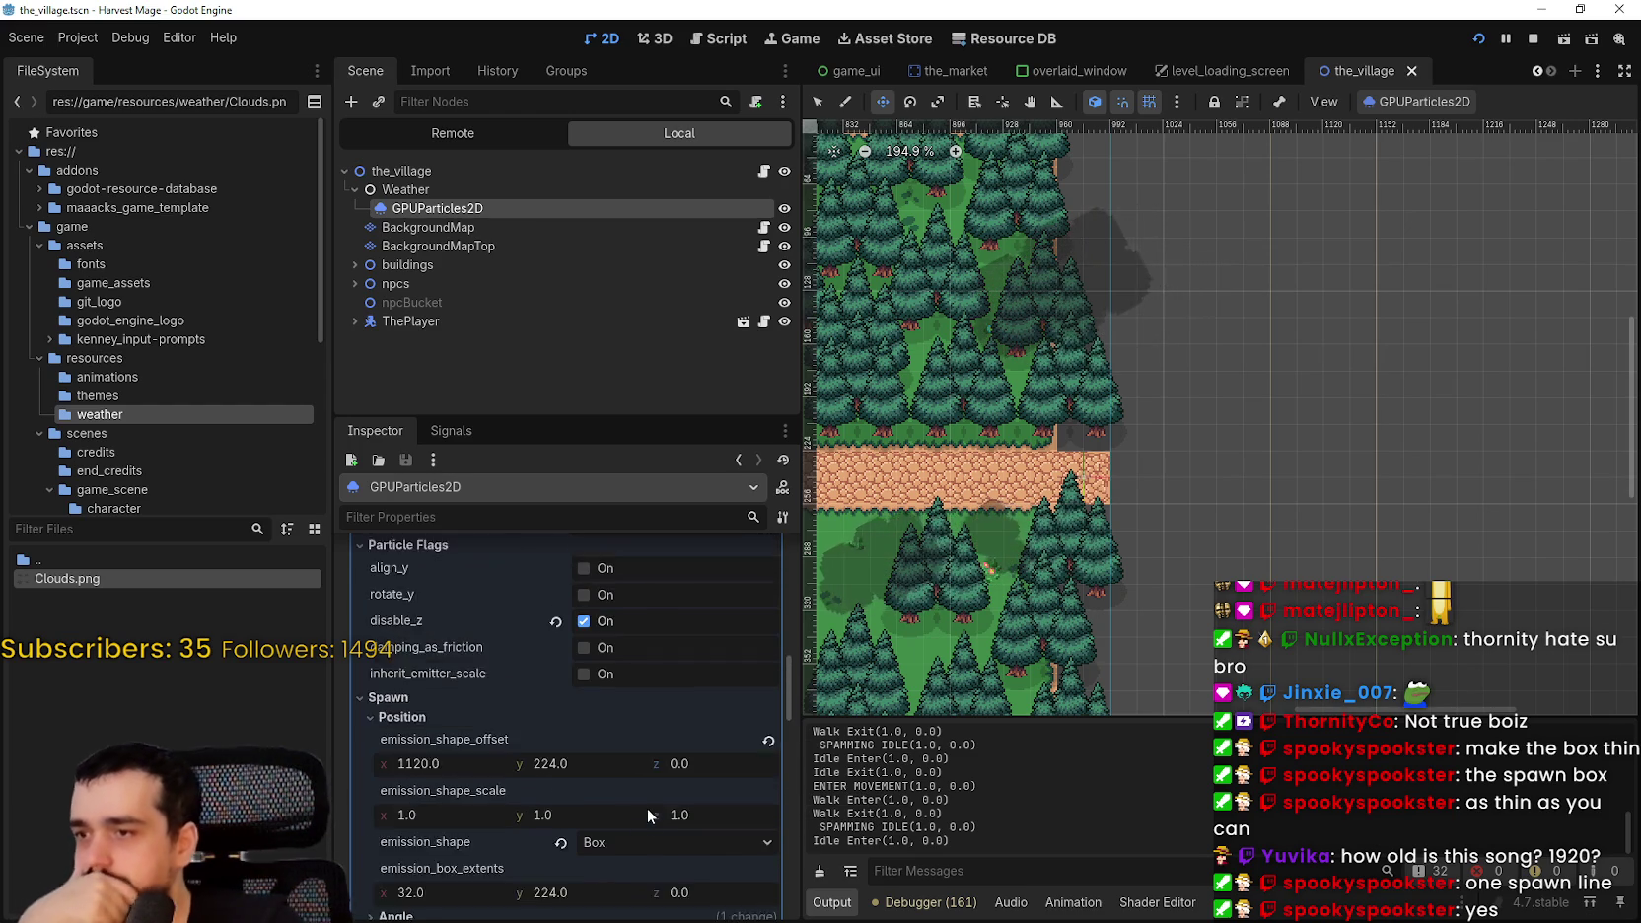
scroll(641, 789, down, 10)
scroll(631, 779, down, 3)
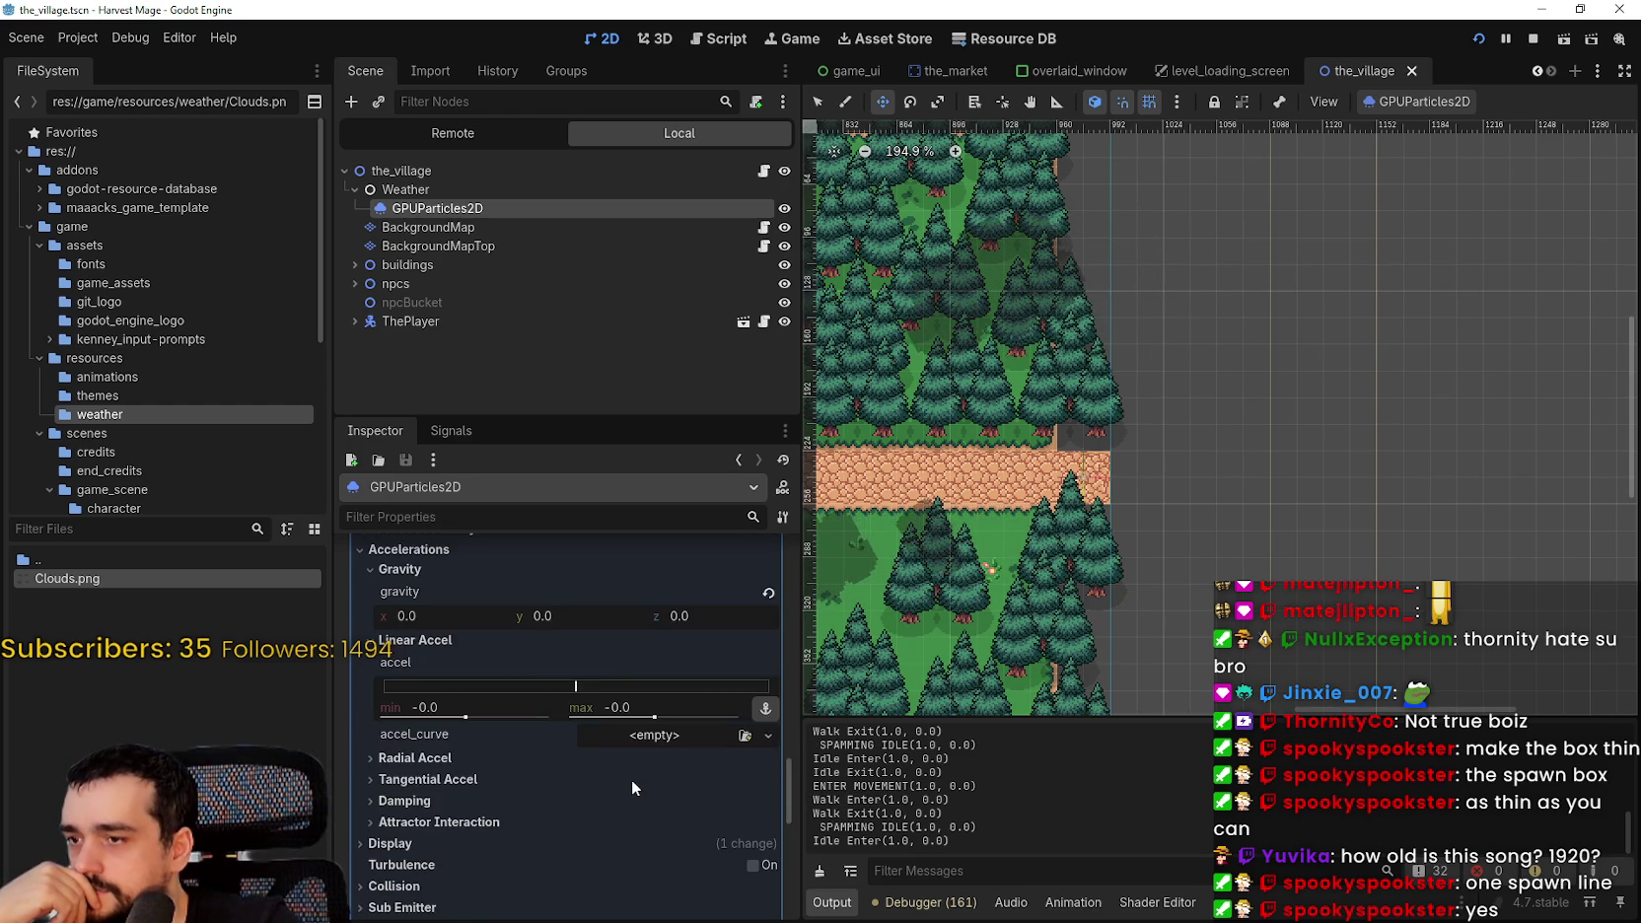
scroll(631, 779, down, 4)
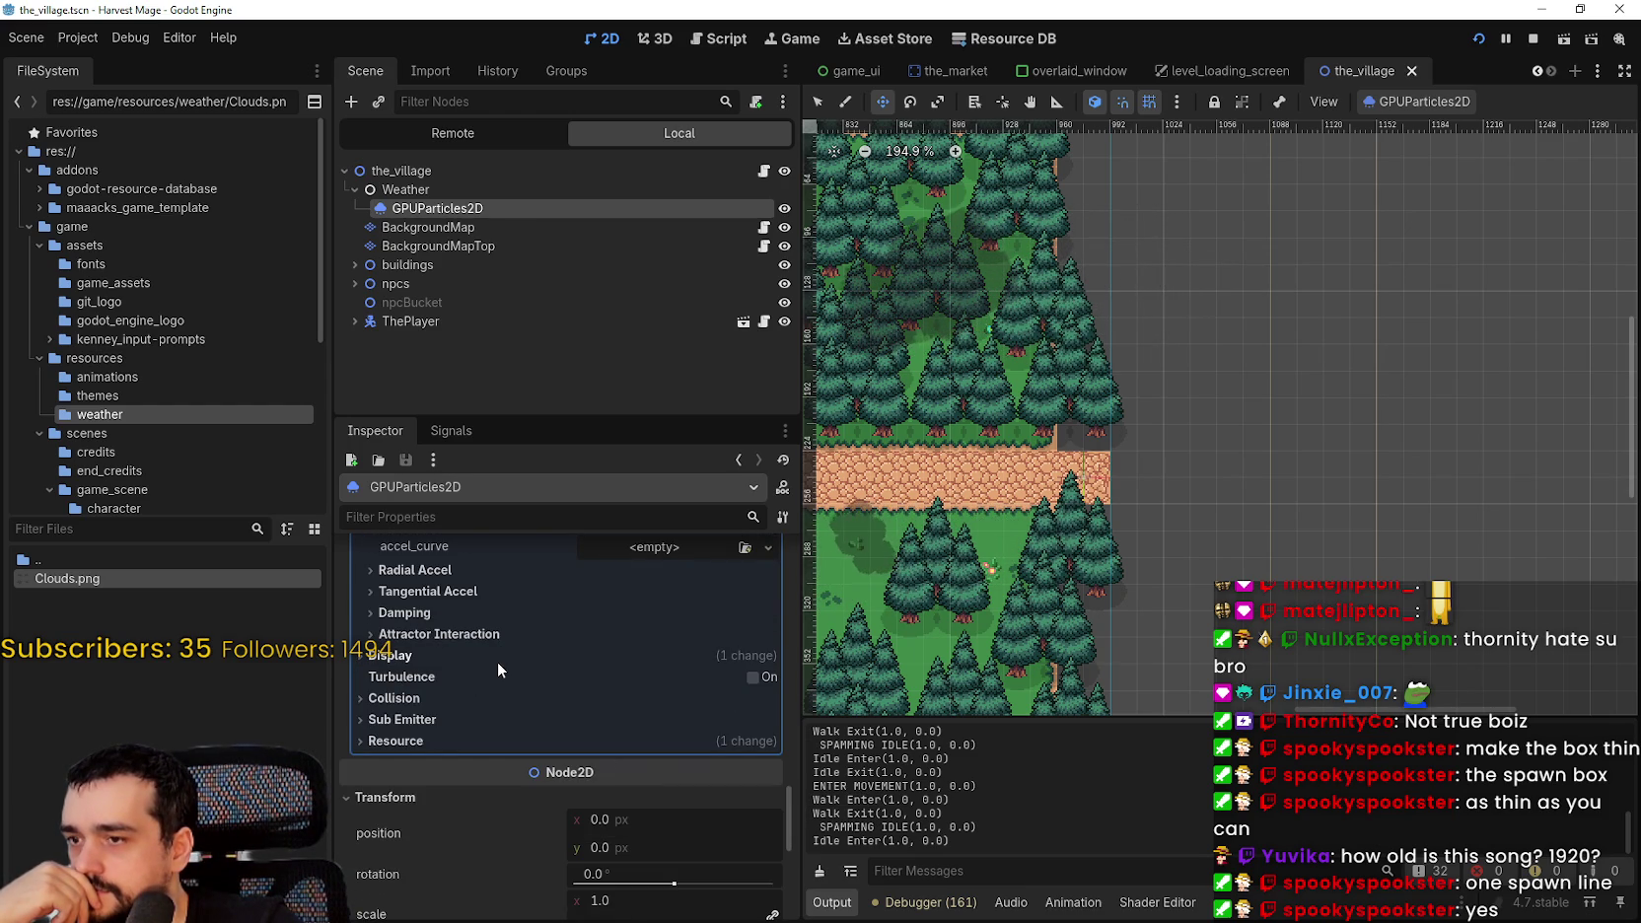
scroll(532, 667, up, 3)
scroll(596, 713, up, 6)
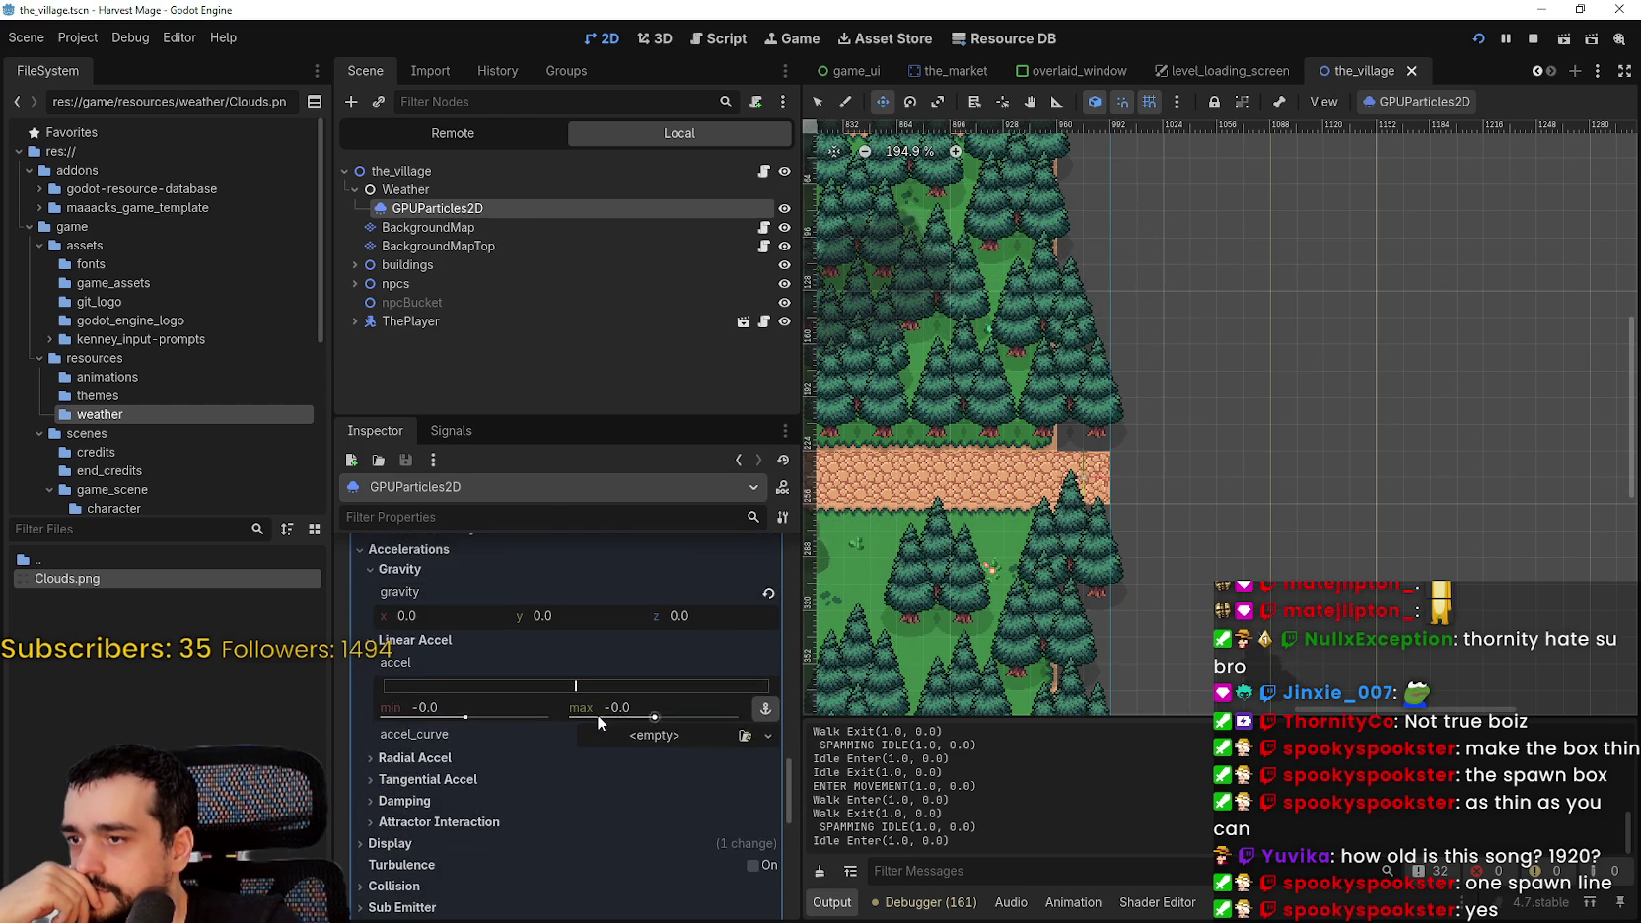
scroll(599, 708, up, 8)
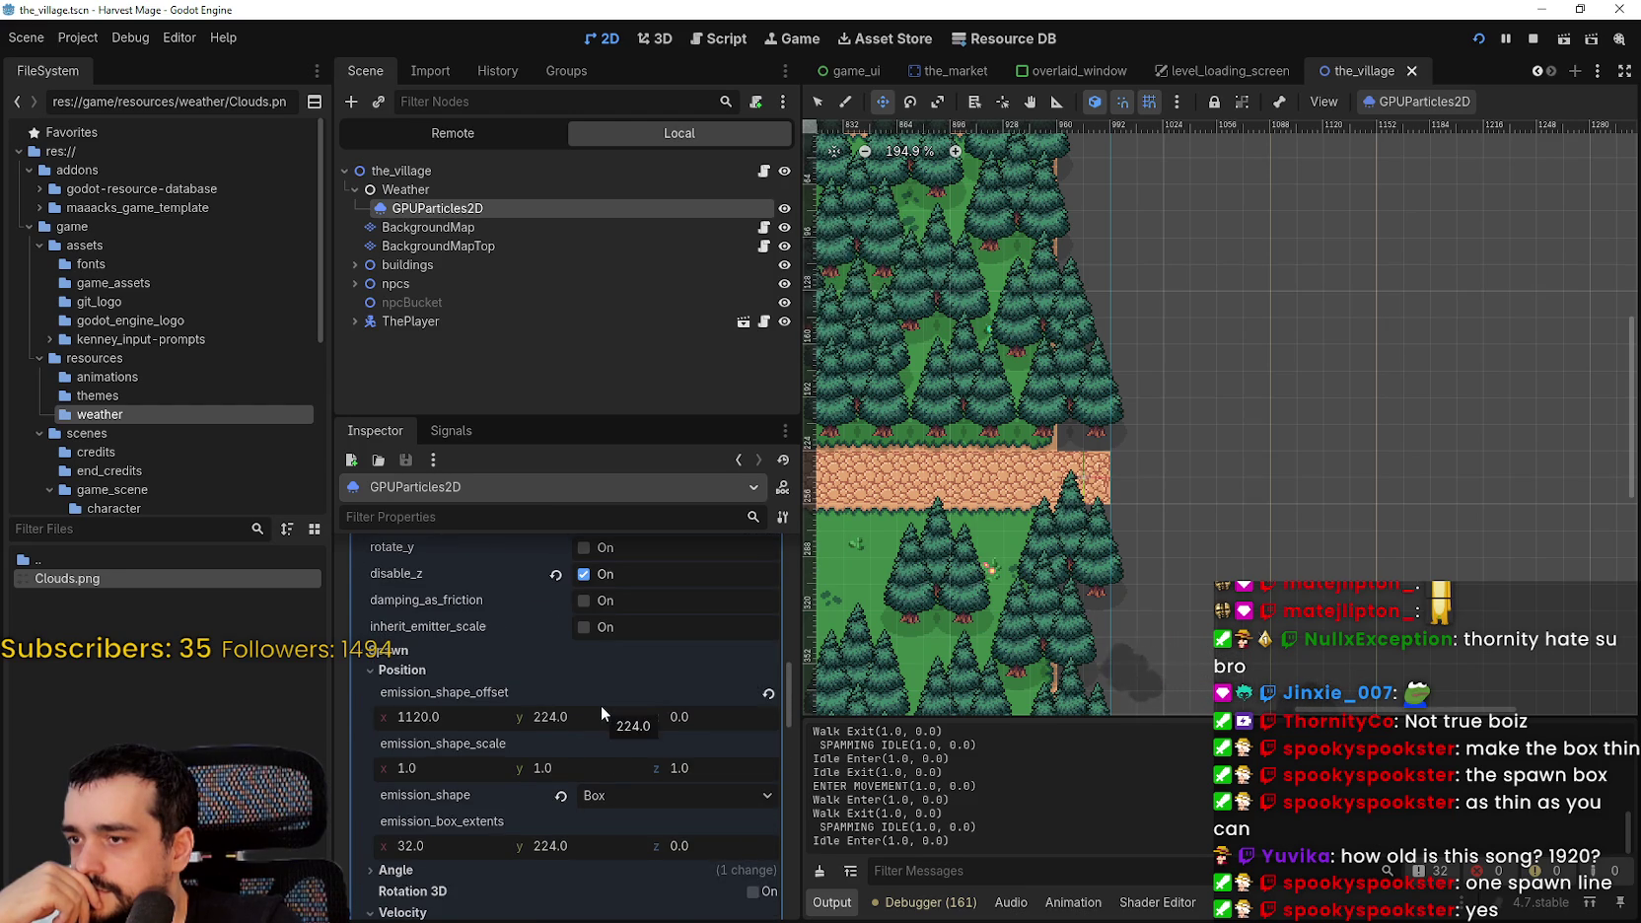
scroll(600, 705, up, 2)
scroll(600, 702, down, 1)
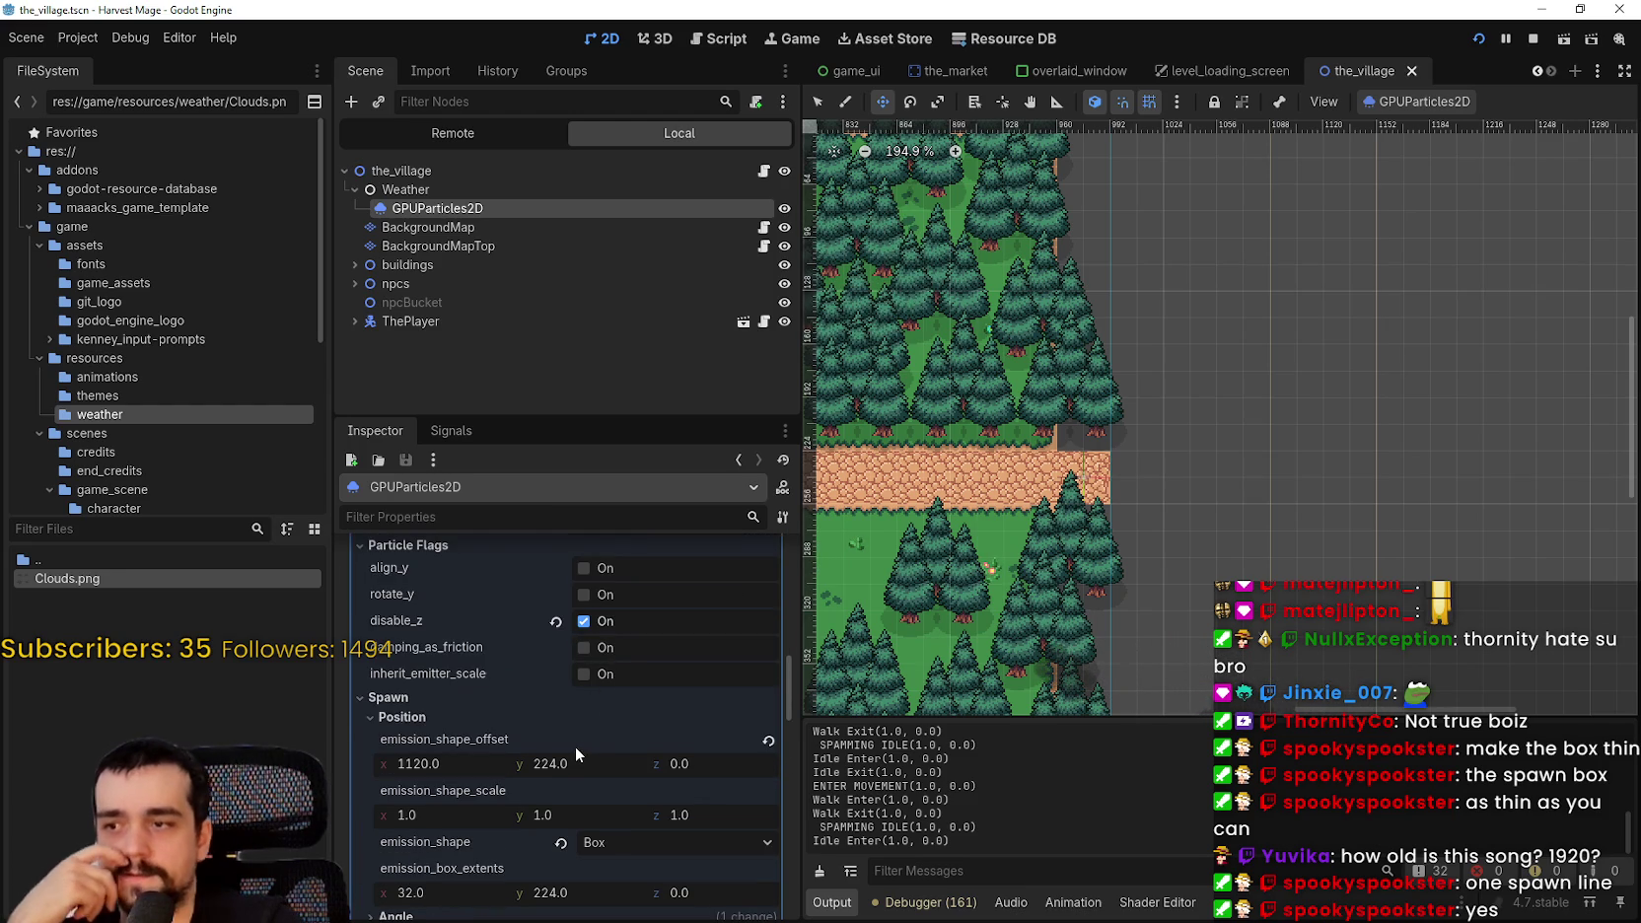
scroll(574, 747, down, 5)
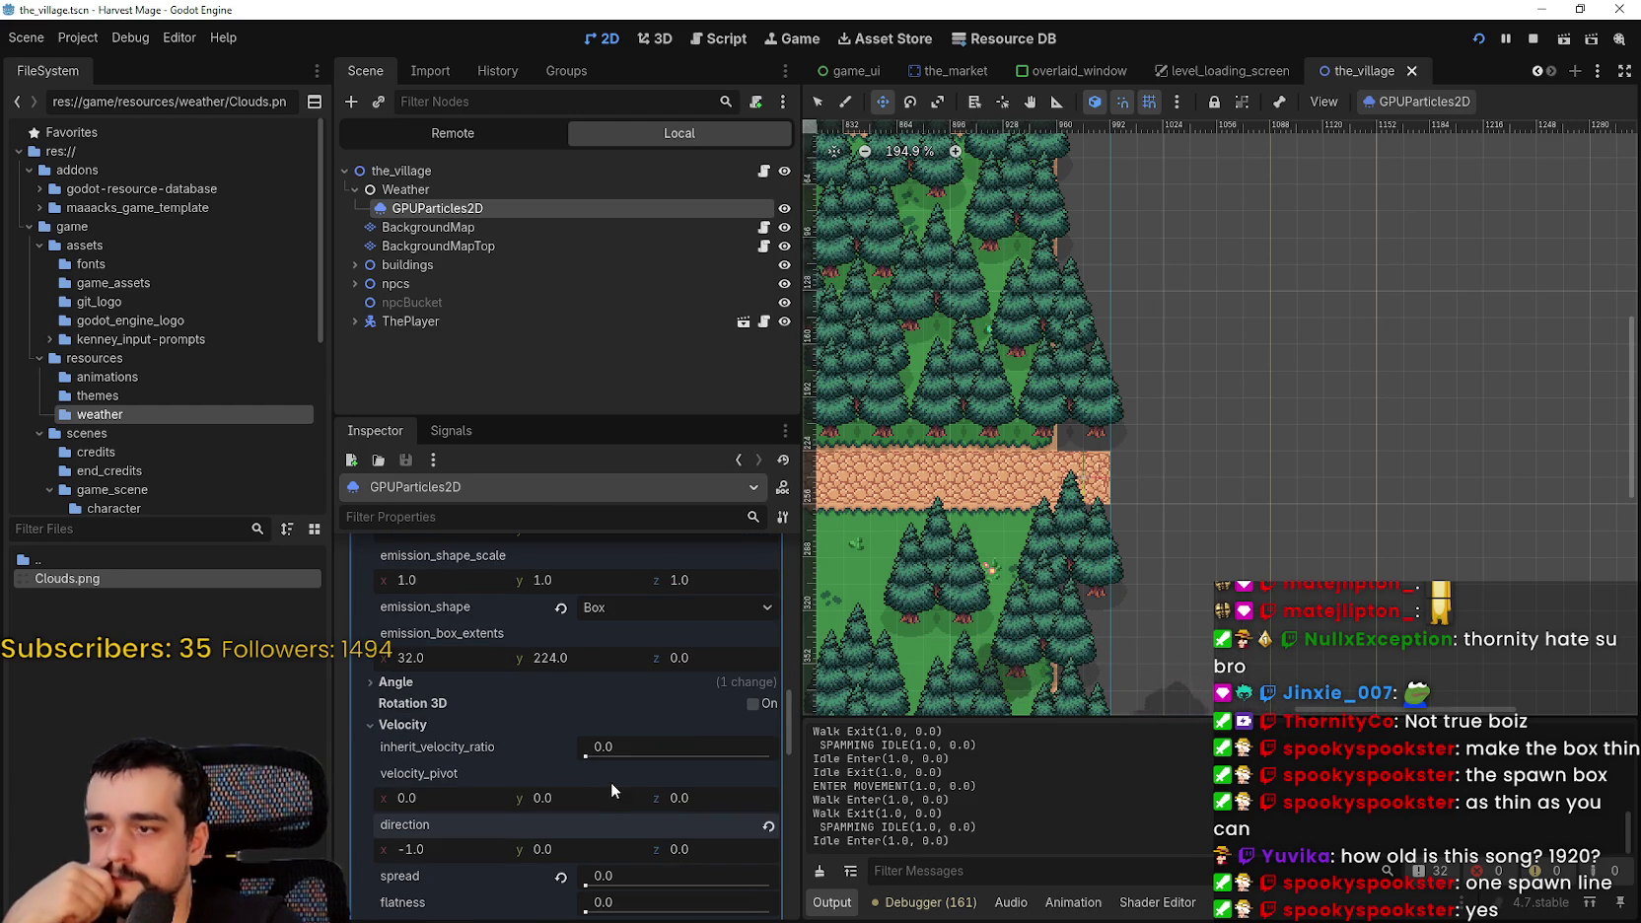
scroll(600, 748, up, 2)
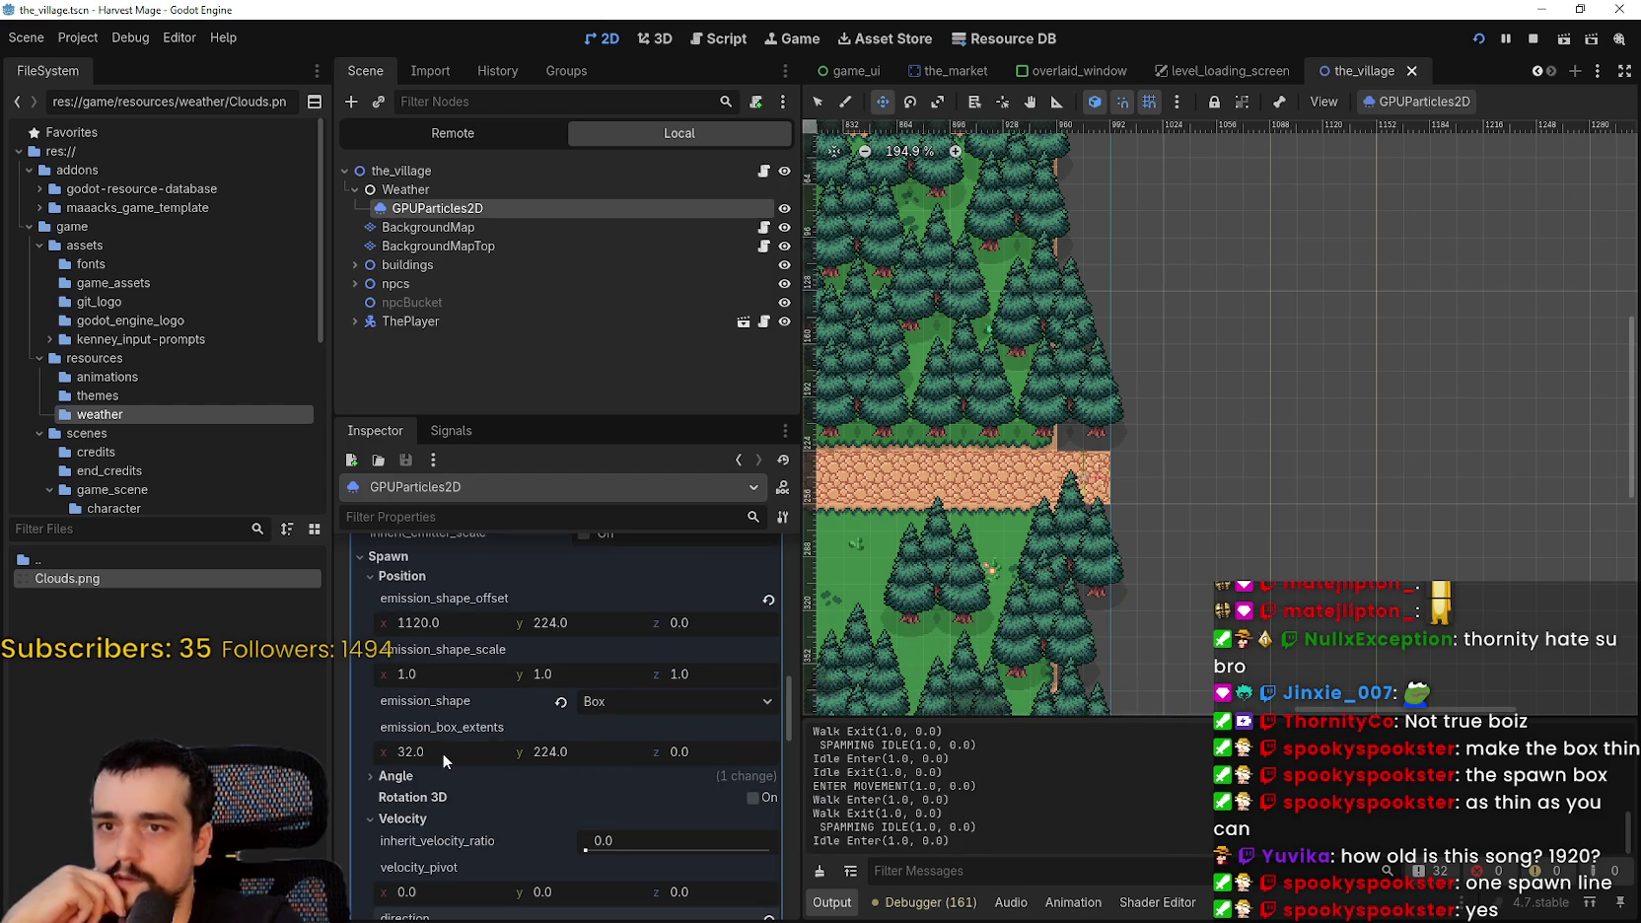
drag(442, 752, 404, 752)
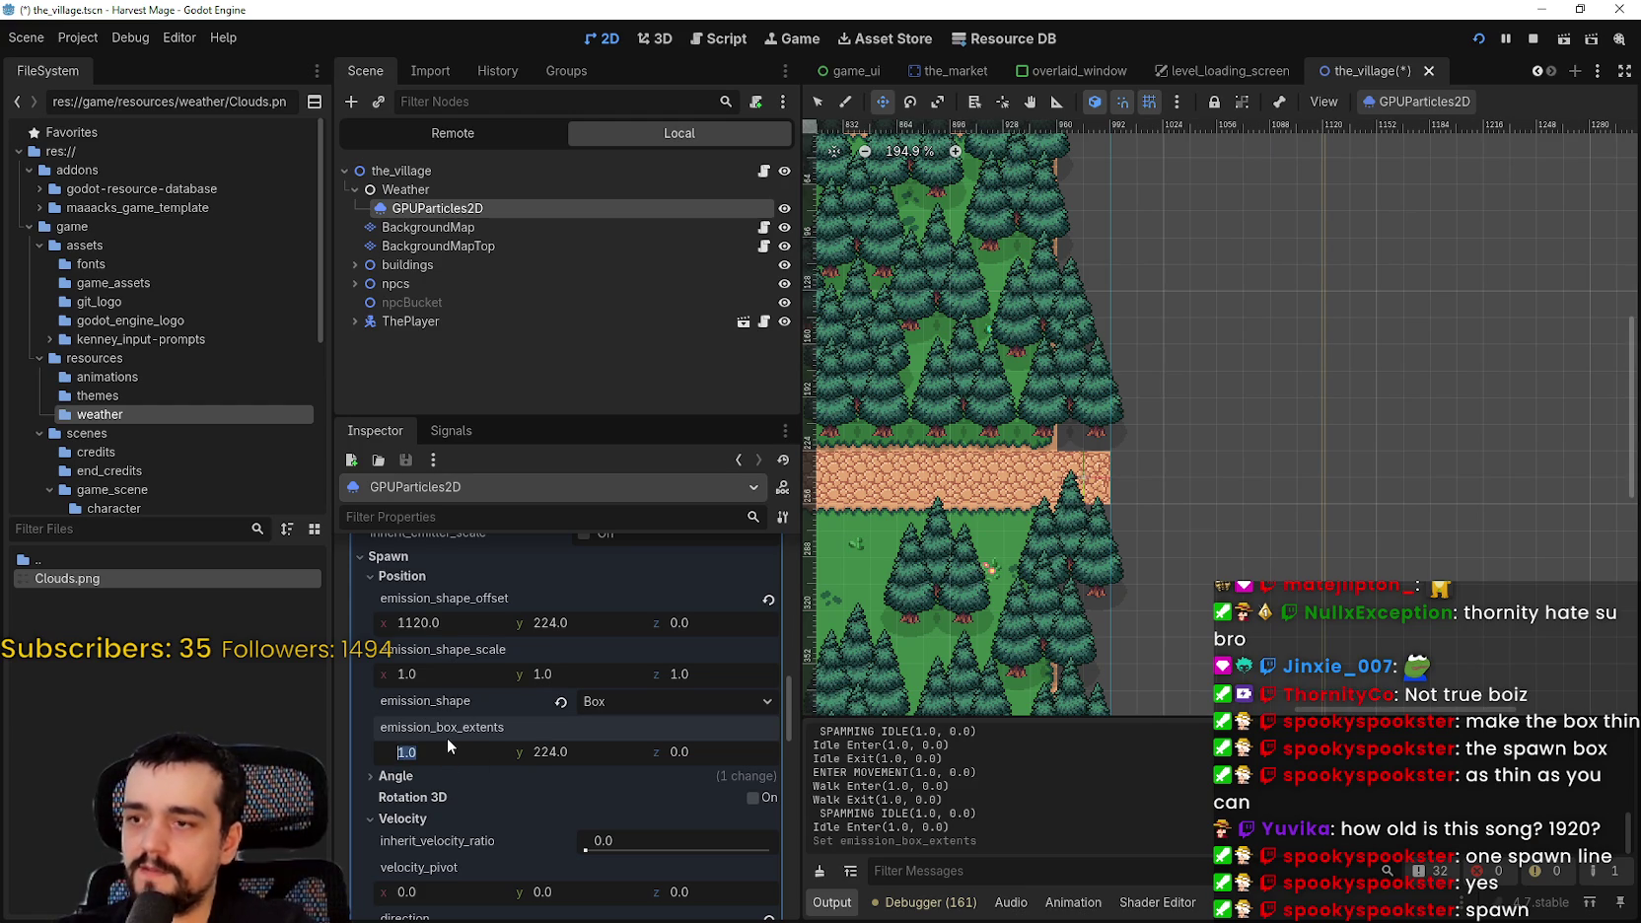
- Set the emission box extents width to 0 and save the scene
text(0)
key(Return)
key(ctrl+s)
scroll(1178, 542, down, 8)
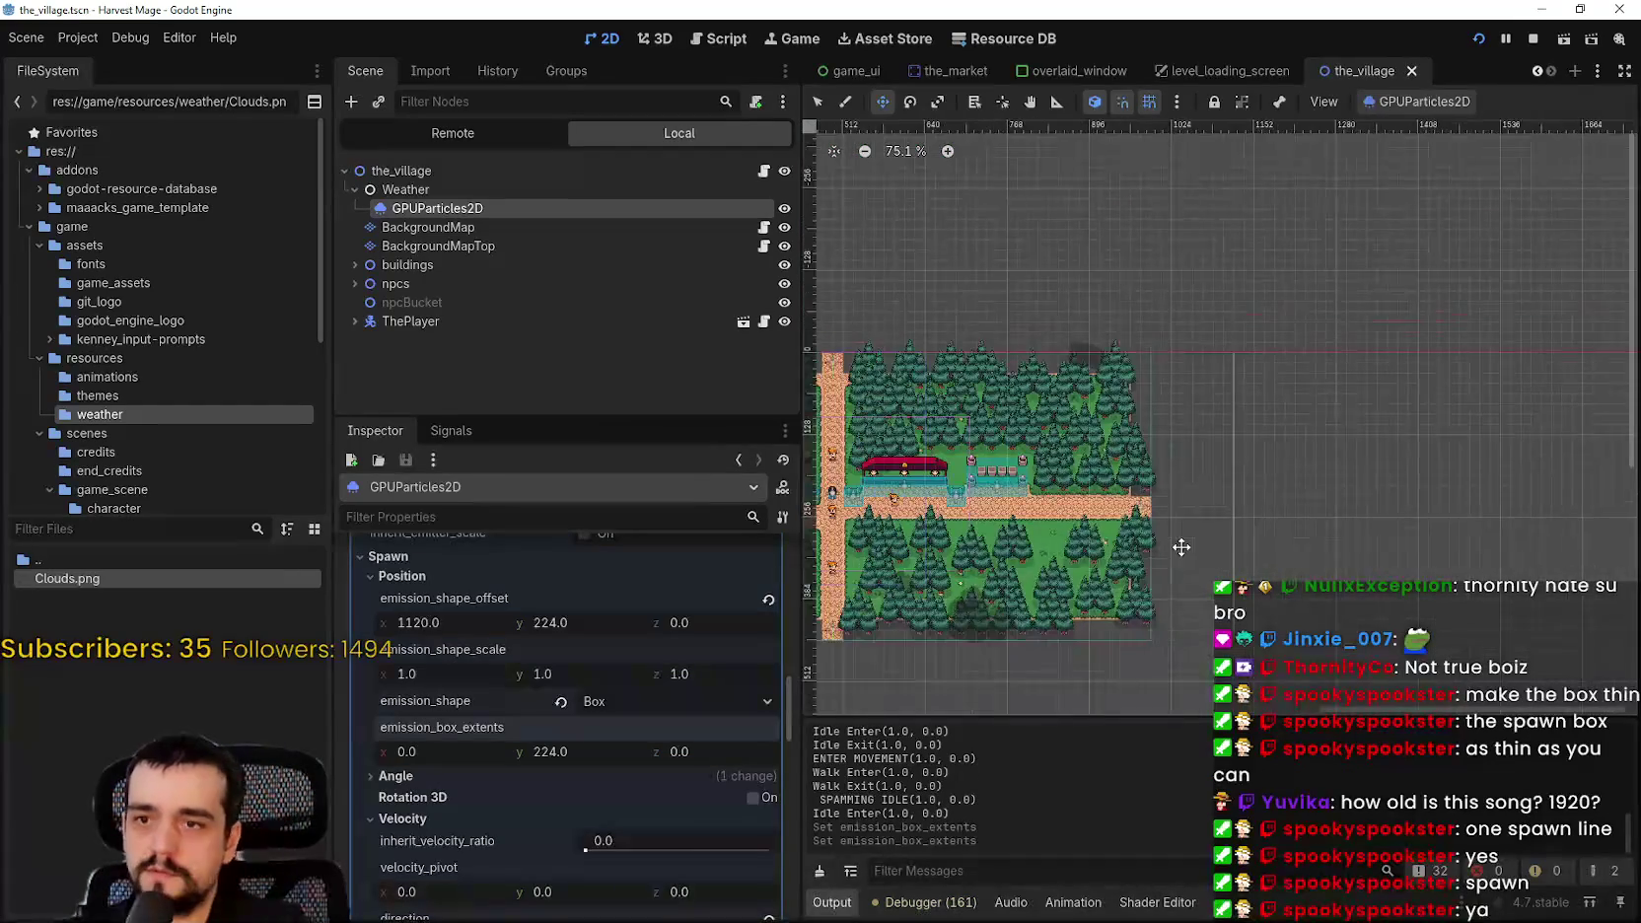
- Pan the view to the map's right edge to watch the cloud spawn line
click(1452, 106)
click(1252, 457)
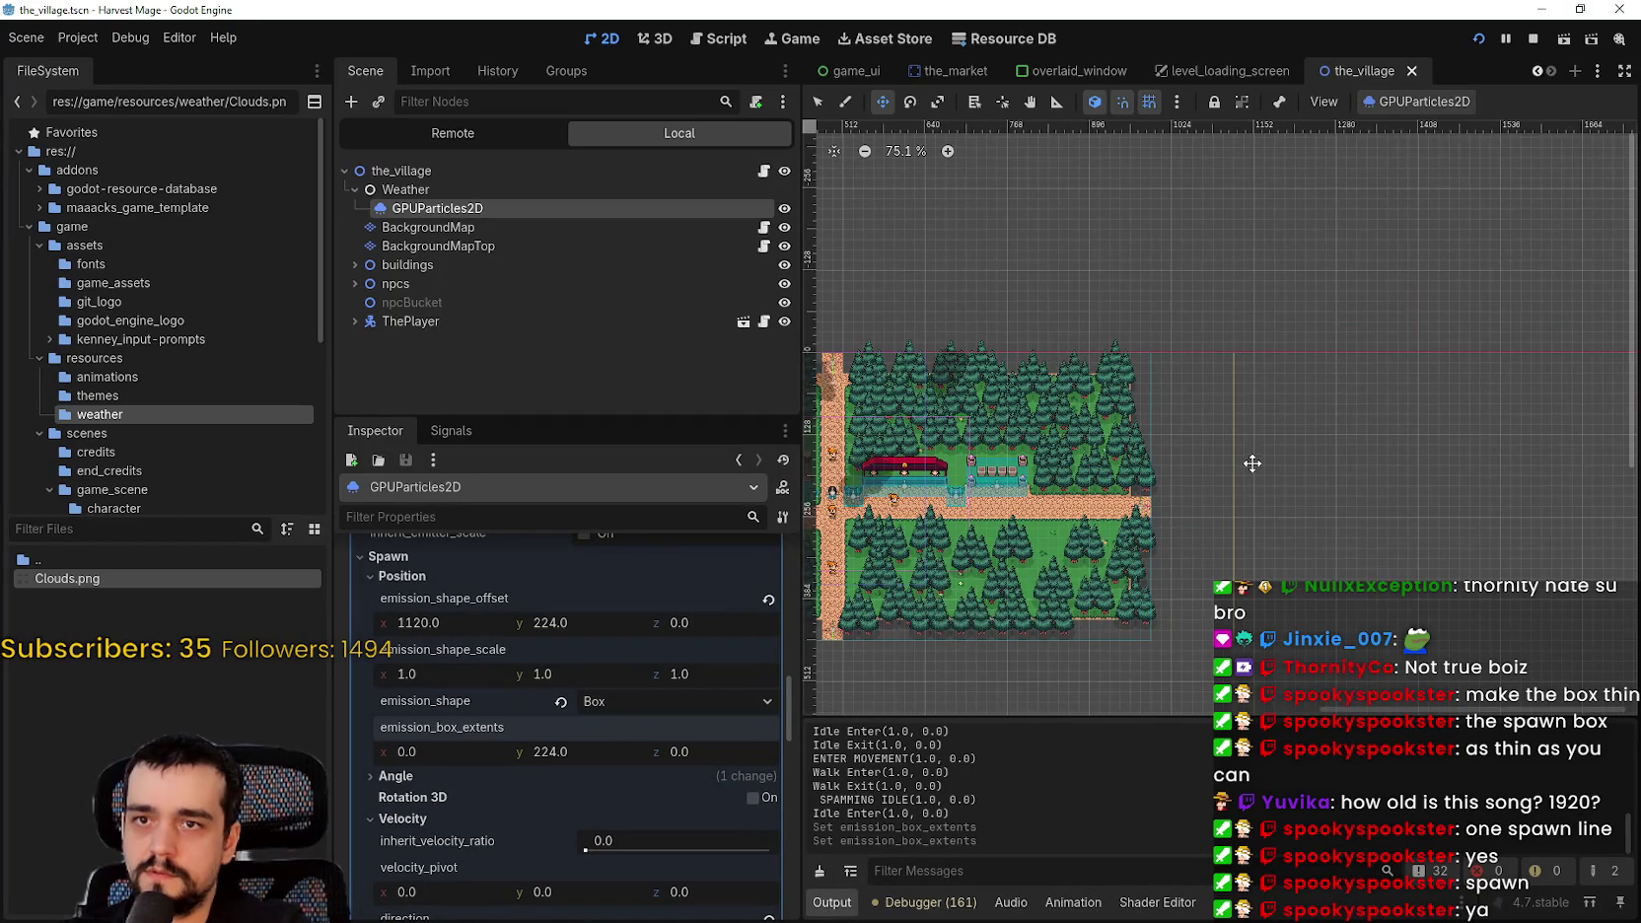
scroll(1256, 459, up, 2)
scroll(1125, 530, down, 2)
mouse_move(1125, 530)
mouse_down()
mouse_move(1278, 387)
mouse_move(1332, 372)
mouse_up()
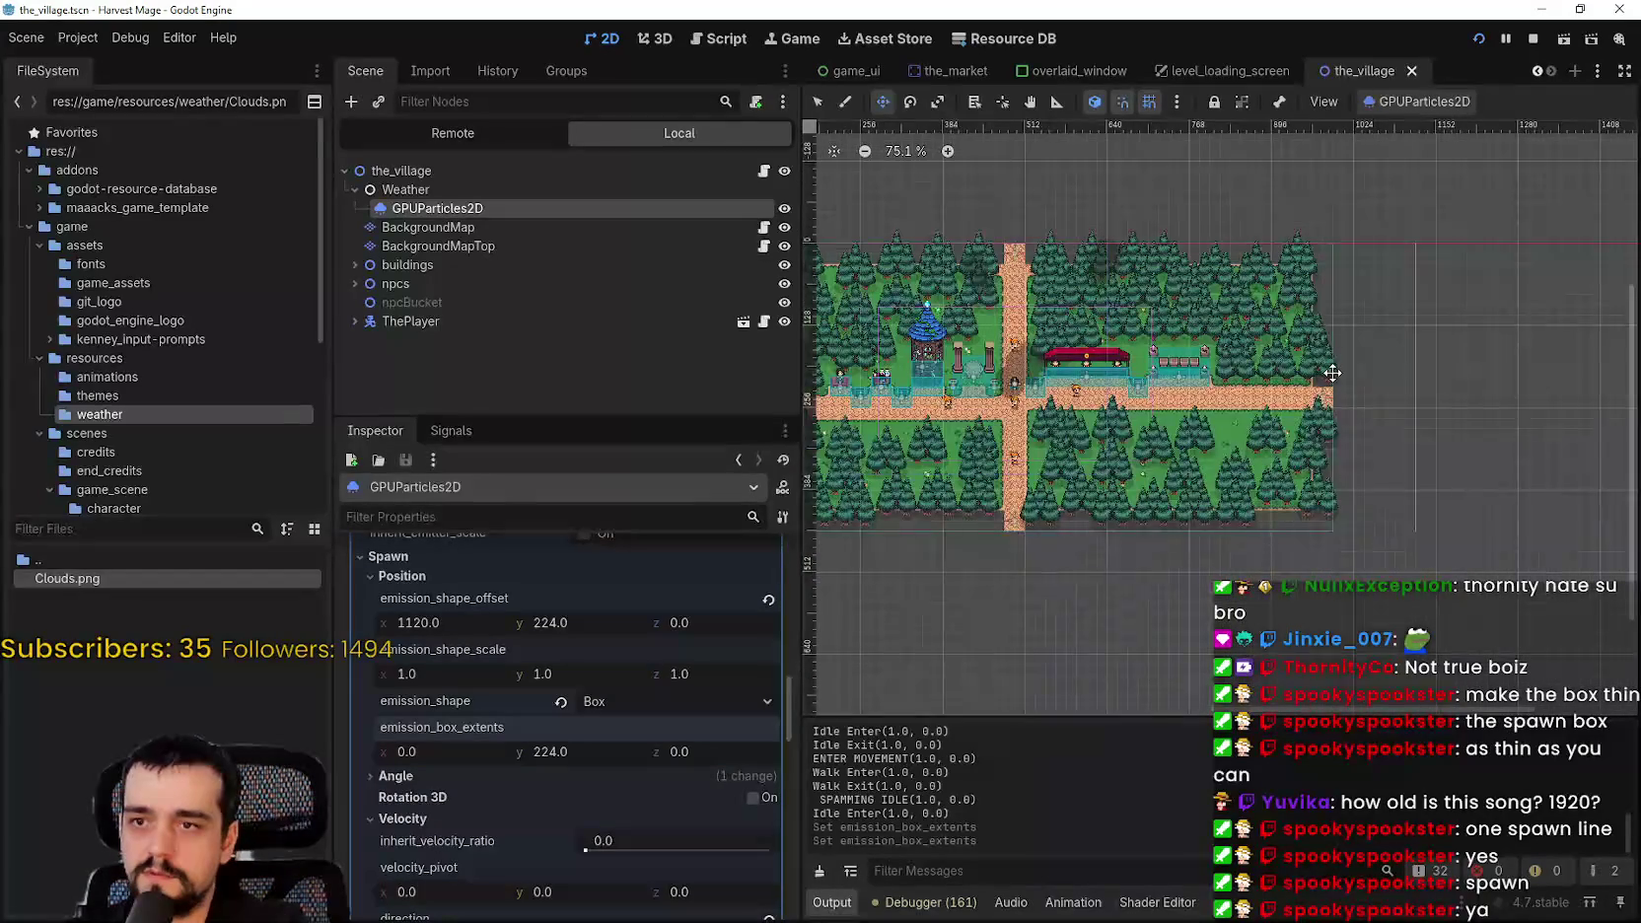
click(1421, 106)
click(1420, 131)
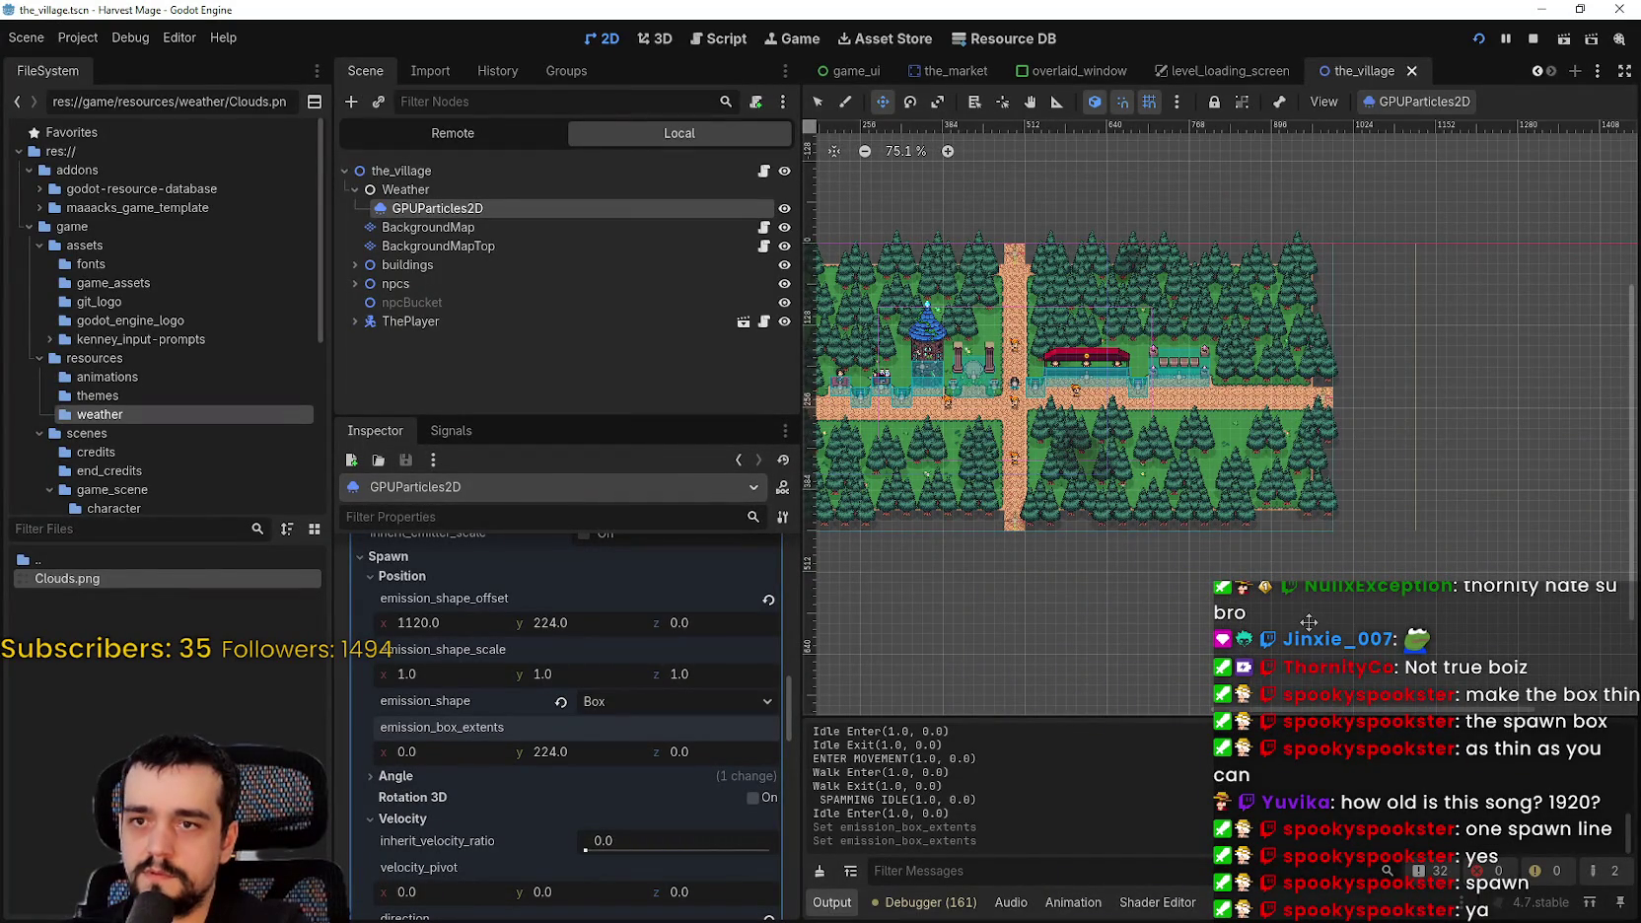
scroll(1168, 525, down, 3)
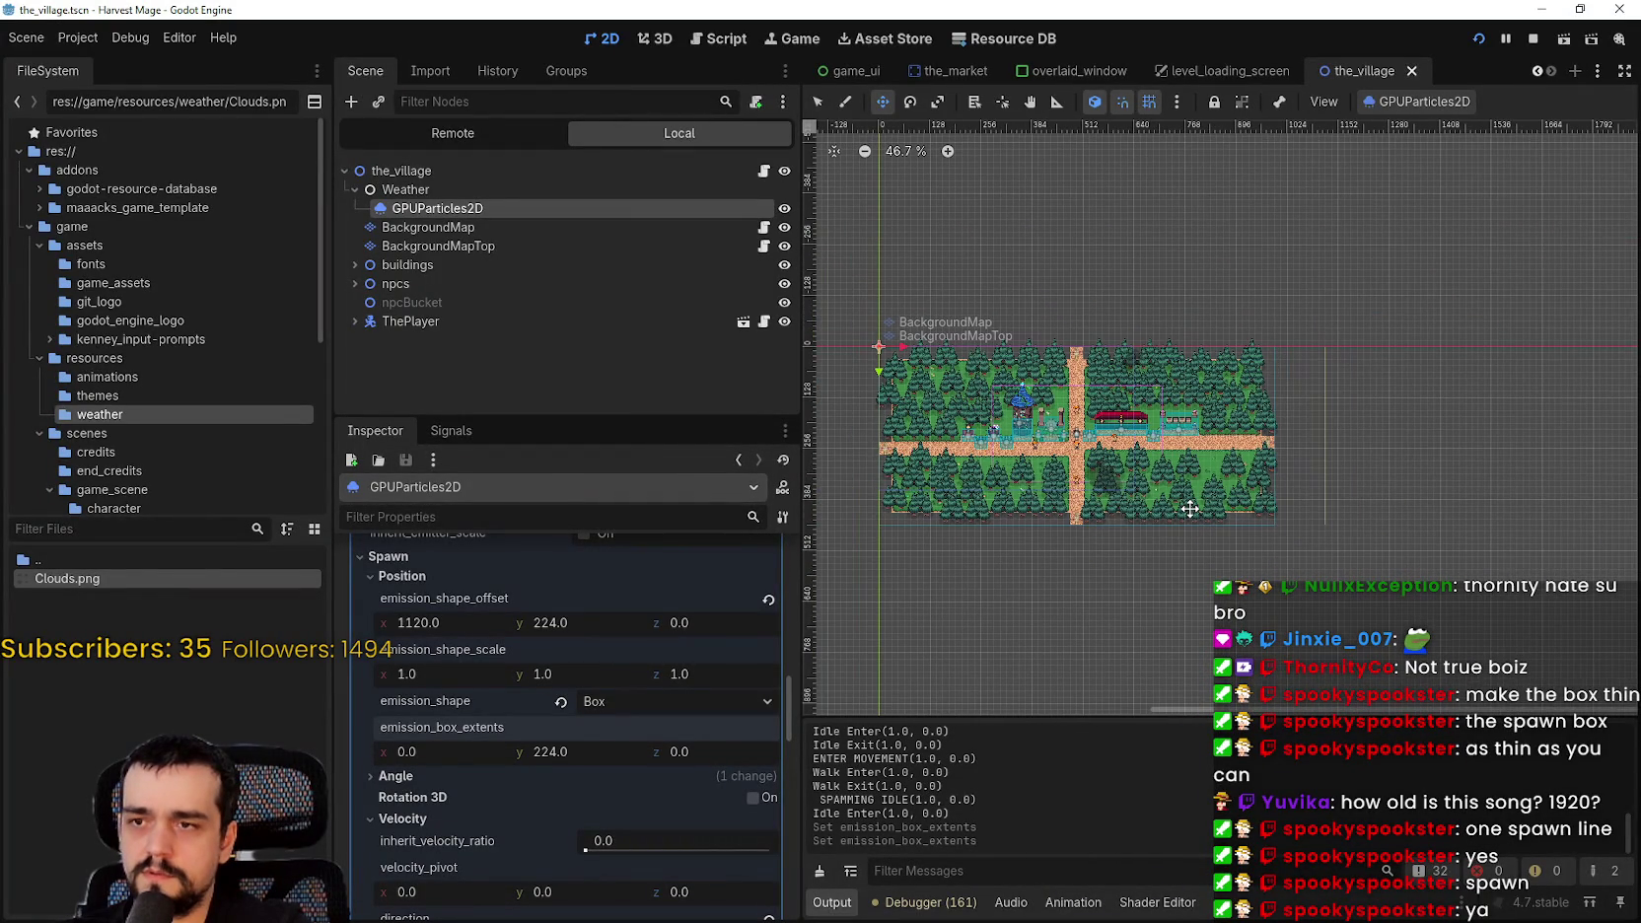
- Restart the cloud emission several times to preview clouds spawning from the single line
click(1395, 108)
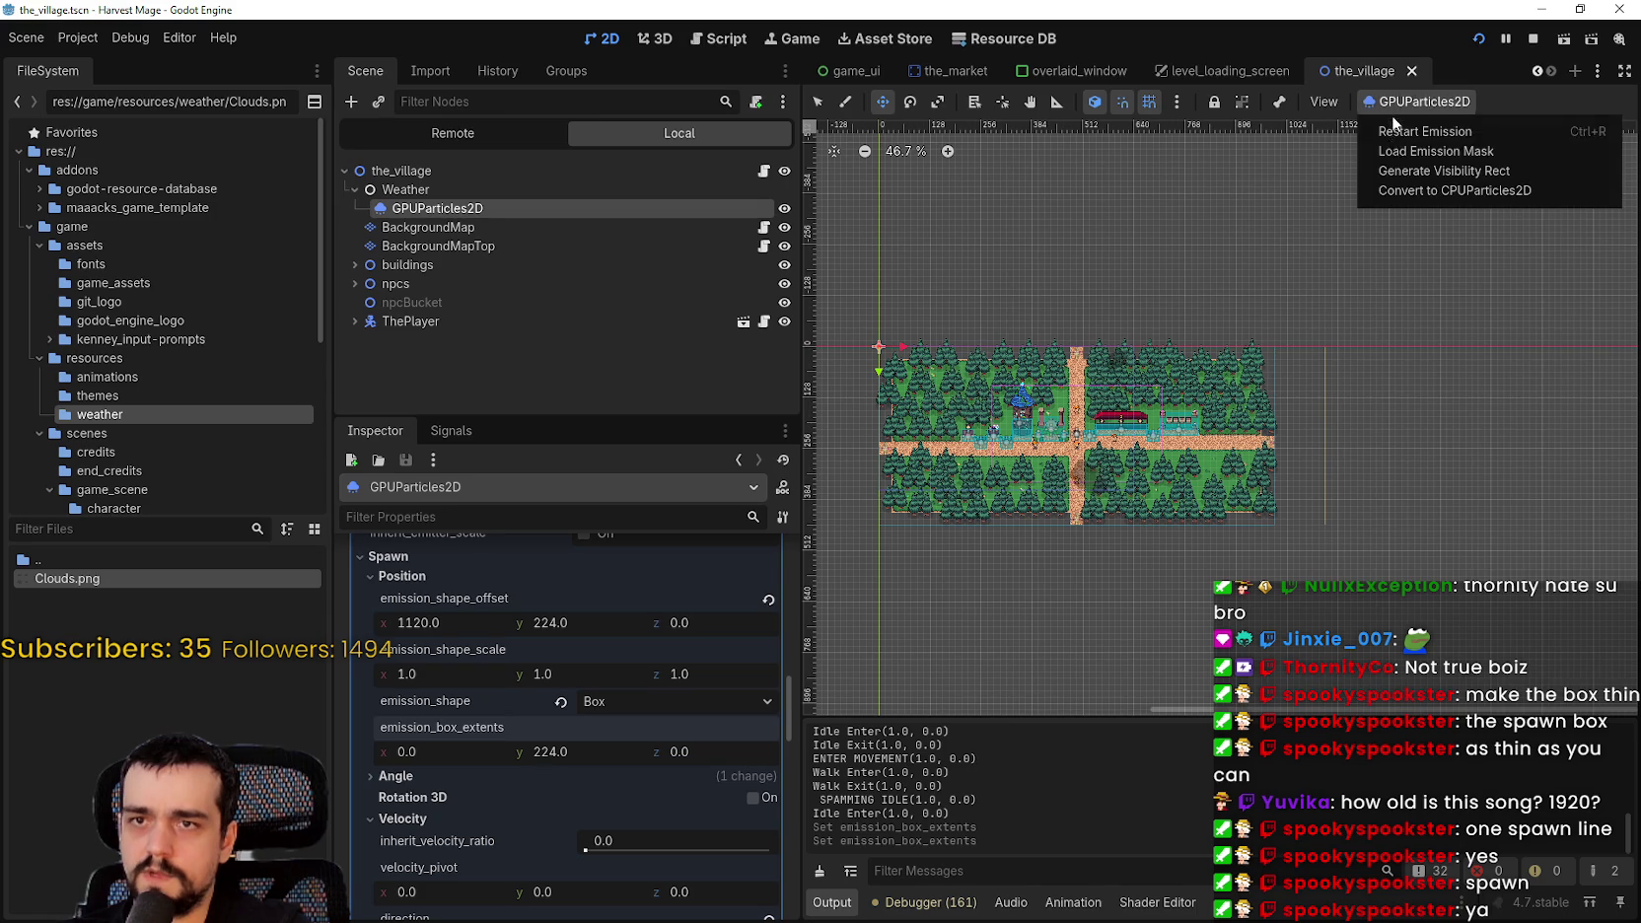
click(1389, 134)
scroll(1325, 345, up, 2)
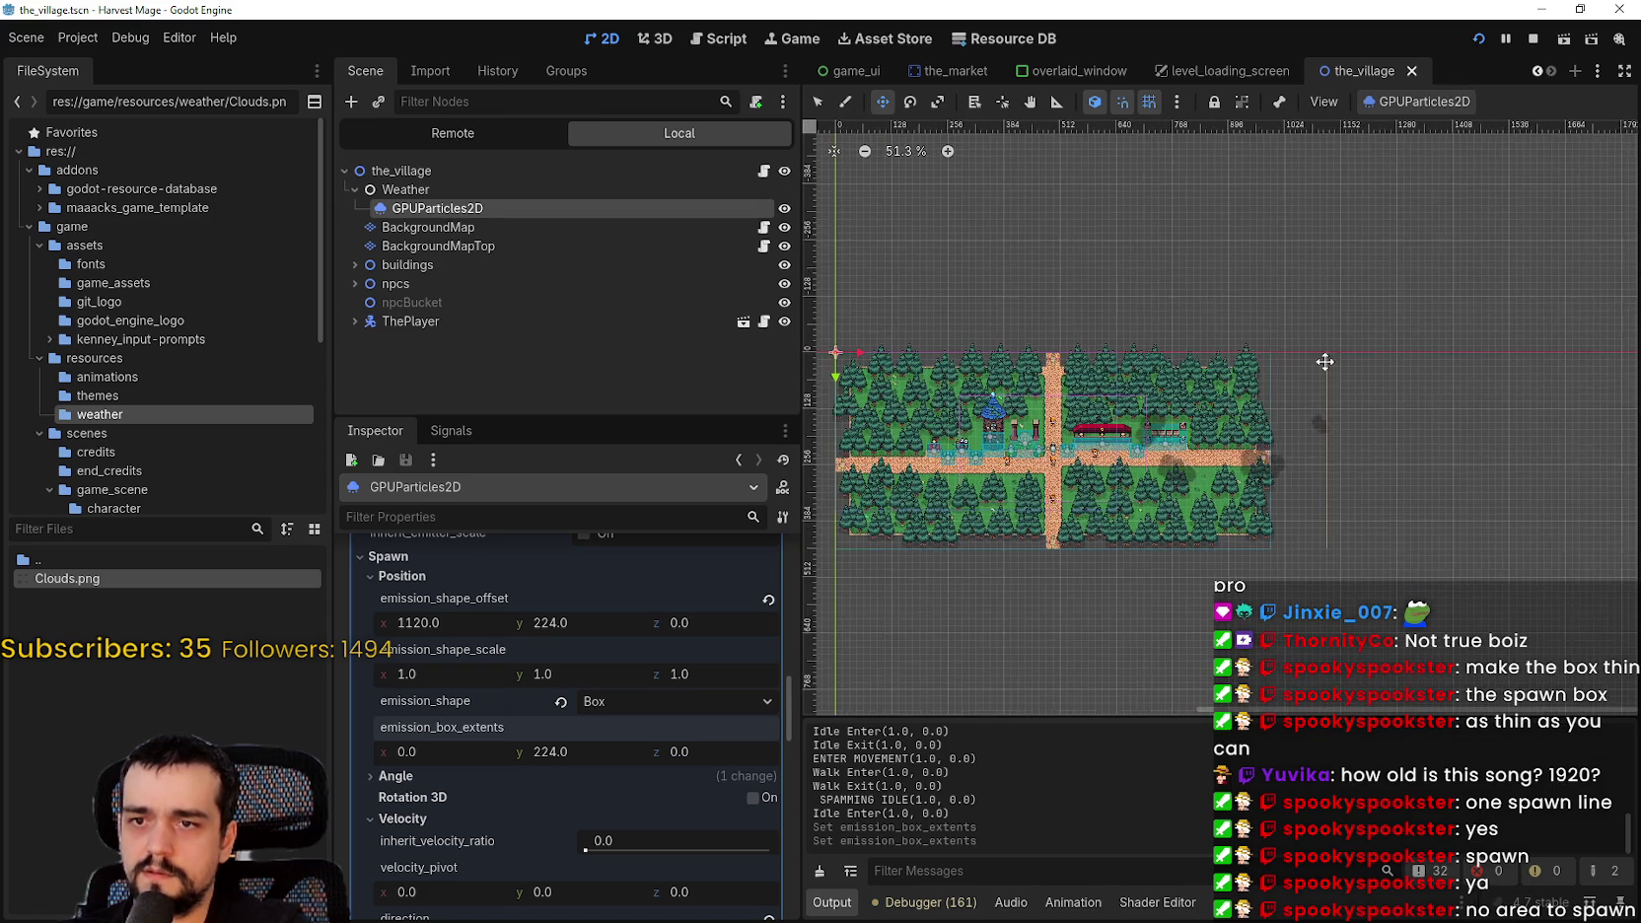
click(1433, 108)
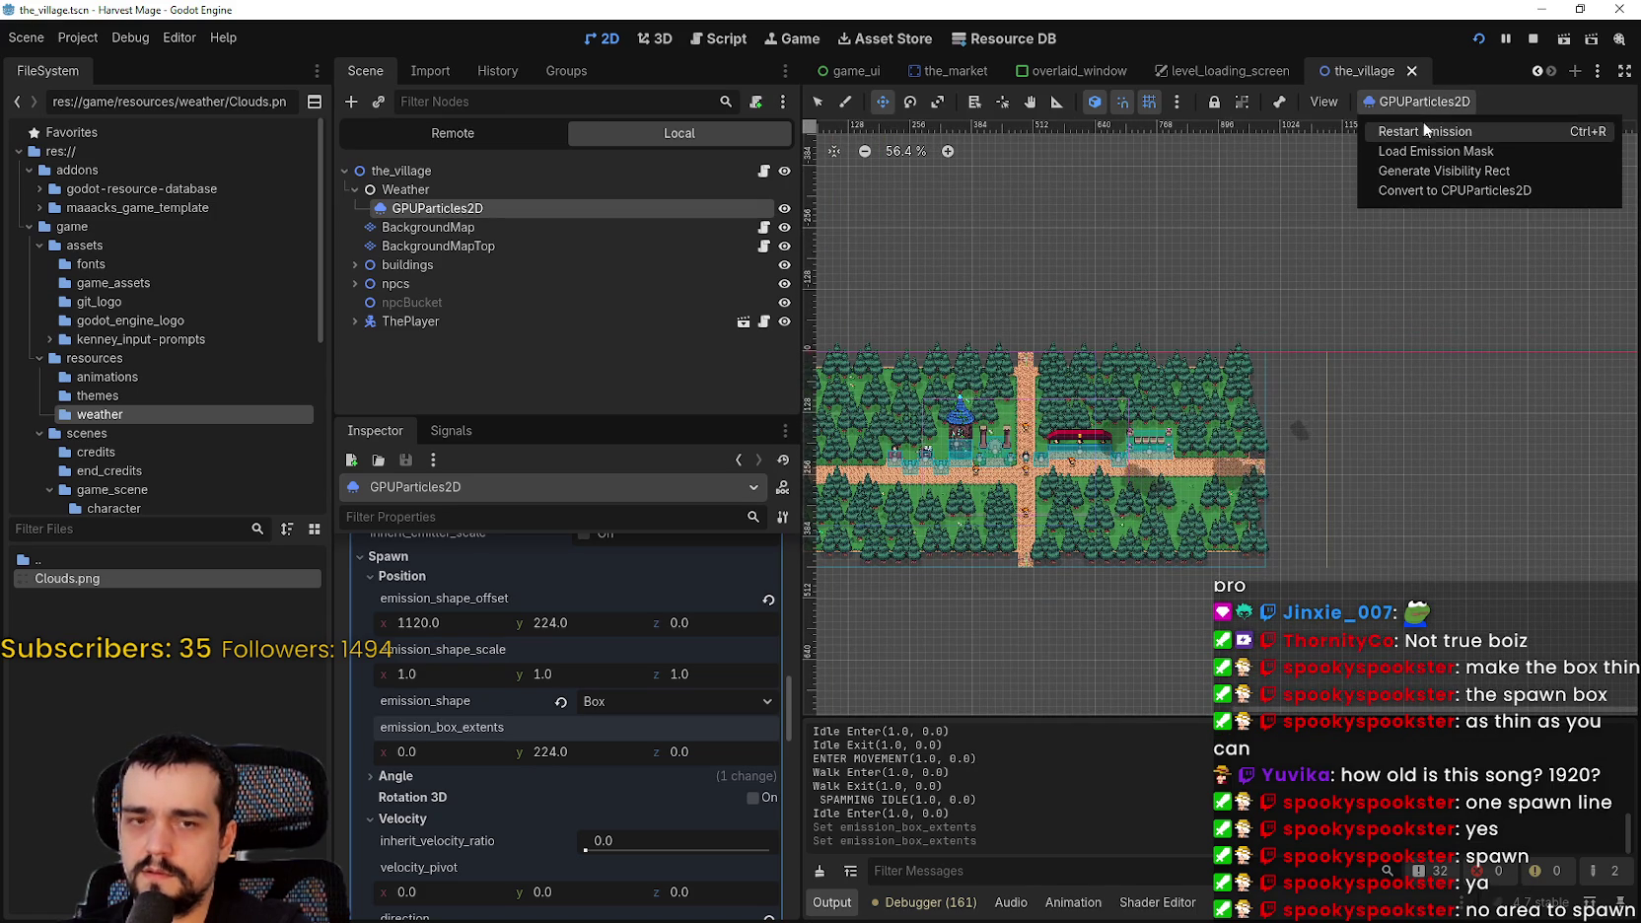
click(1423, 131)
click(1444, 99)
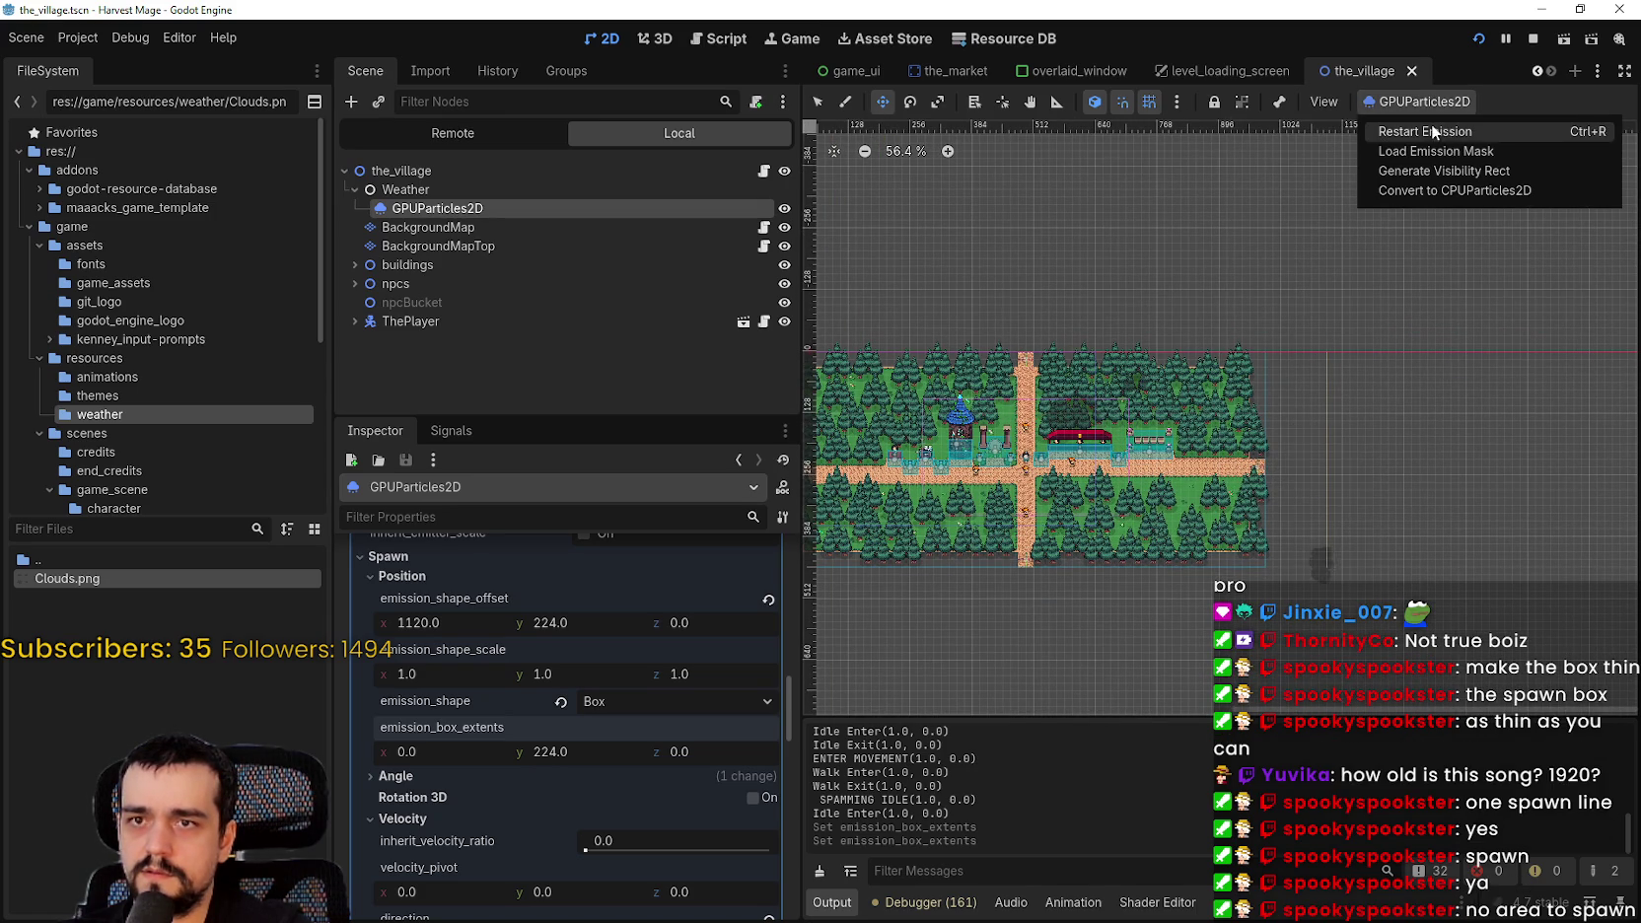
click(1428, 129)
click(1433, 106)
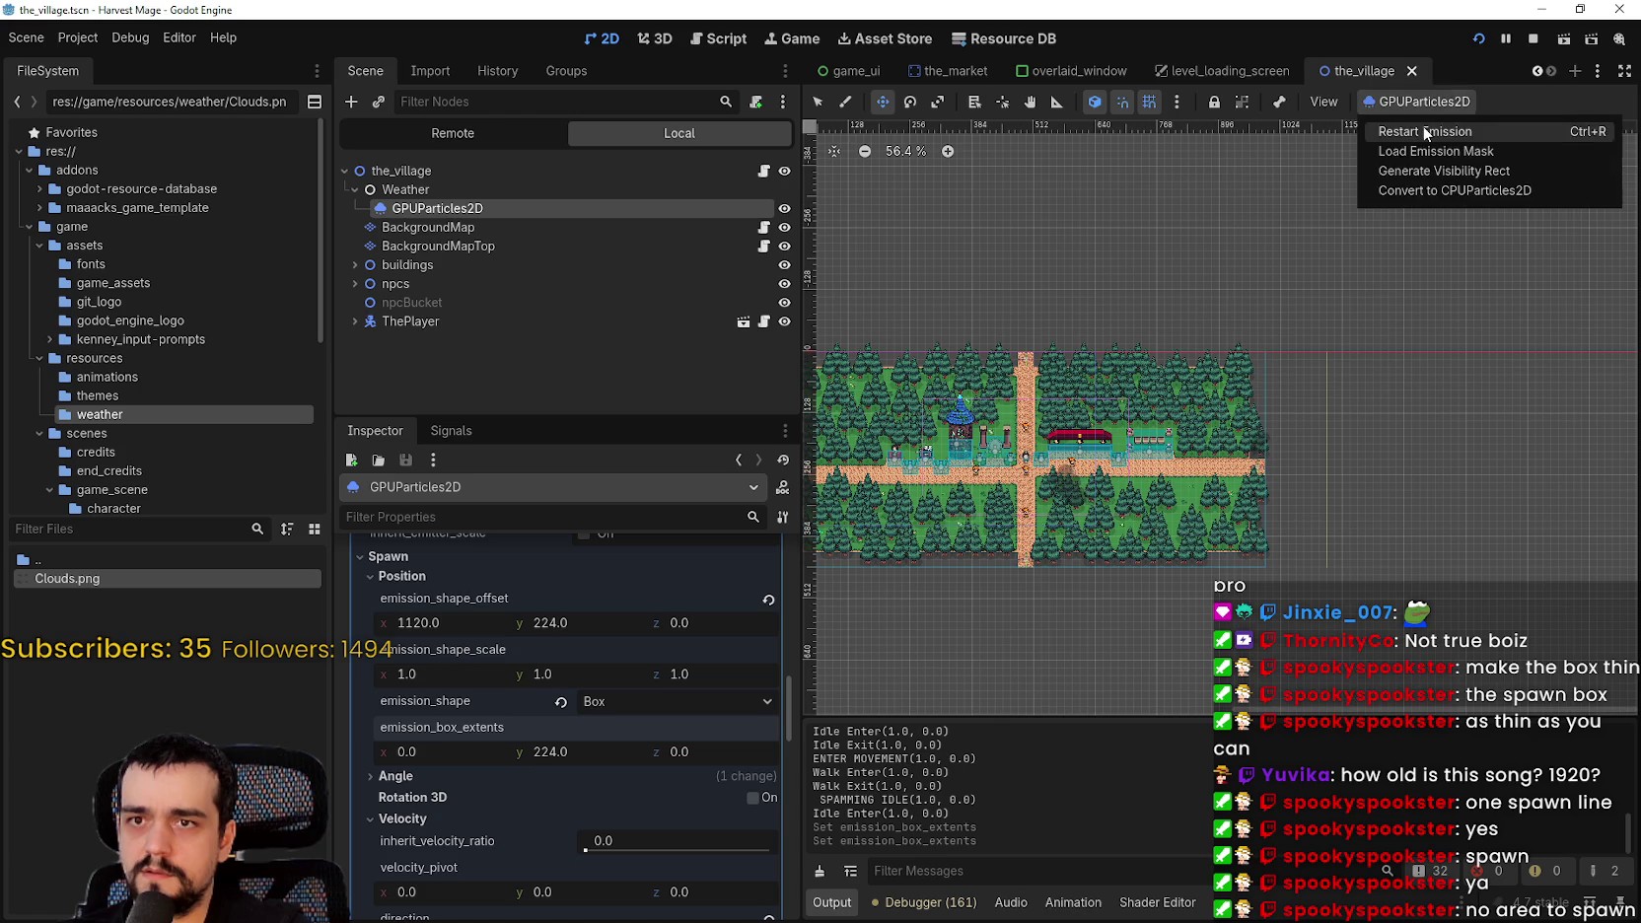
click(1421, 125)
scroll(1039, 428, up, 3)
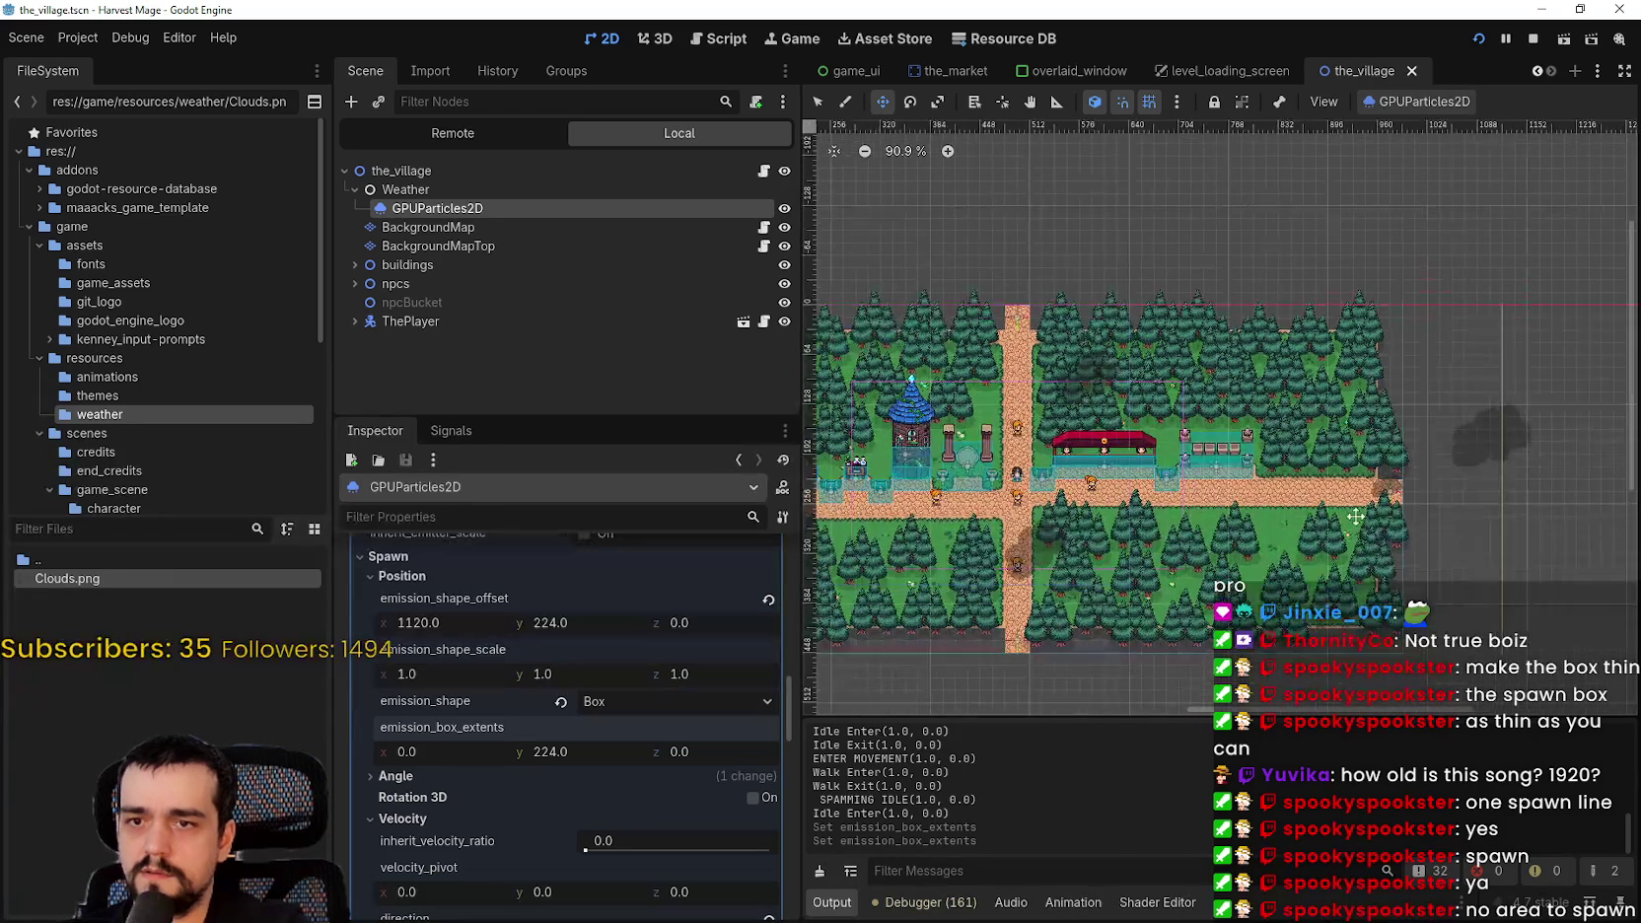
scroll(621, 756, up, 5)
- Reset amount_ratio to its default 1.0, save, and restart the cloud emission
scroll(646, 777, up, 8)
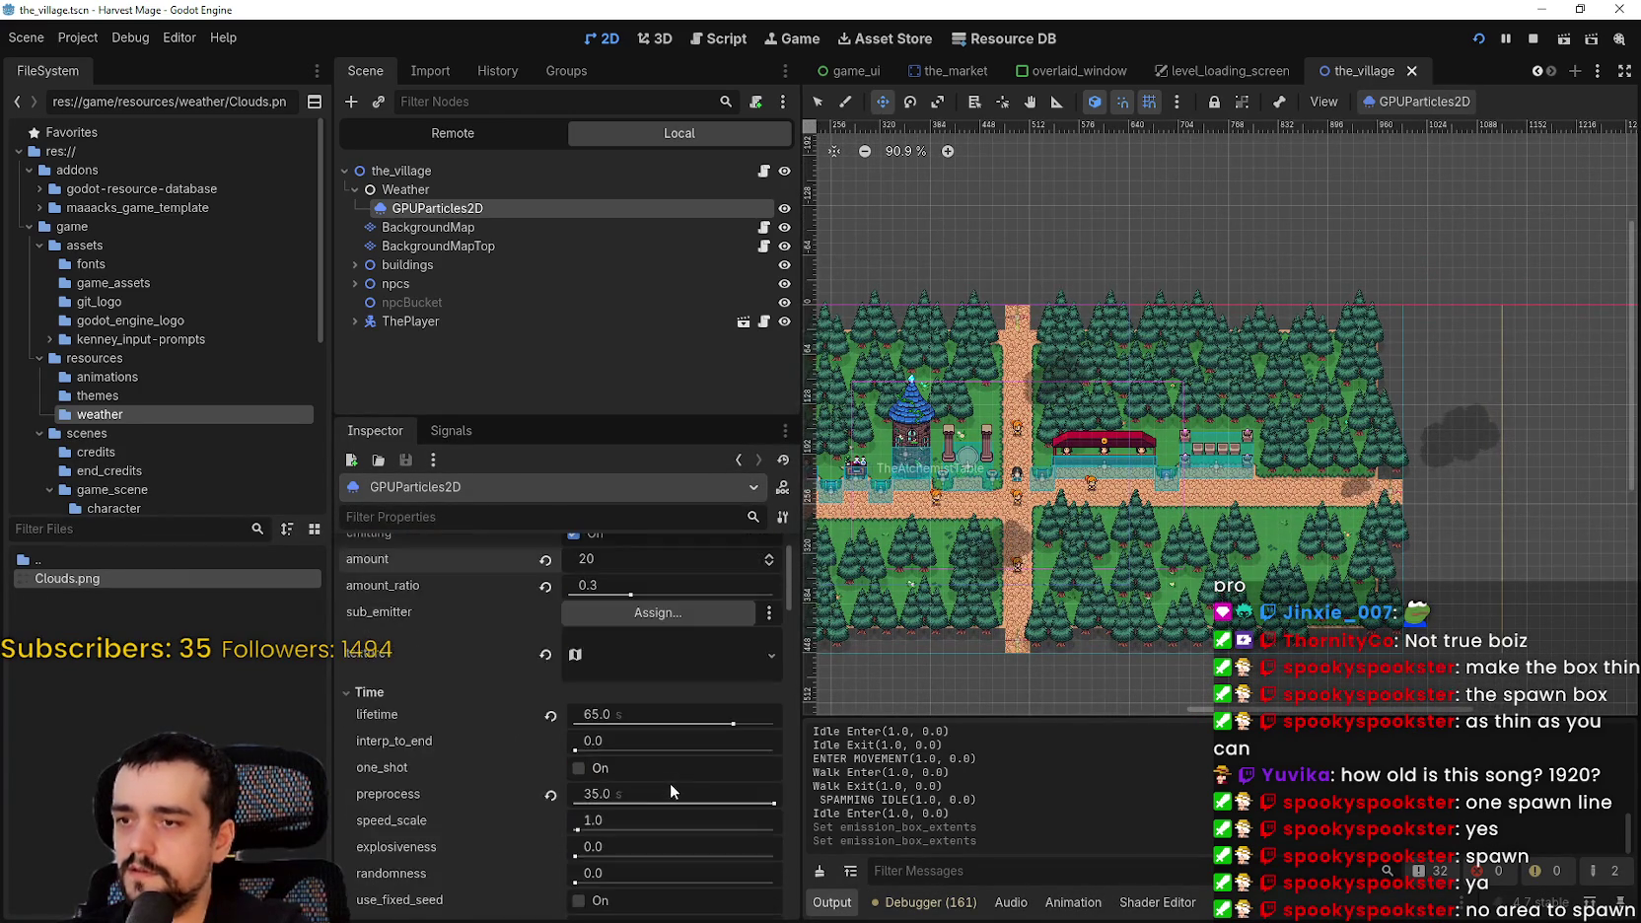
click(545, 634)
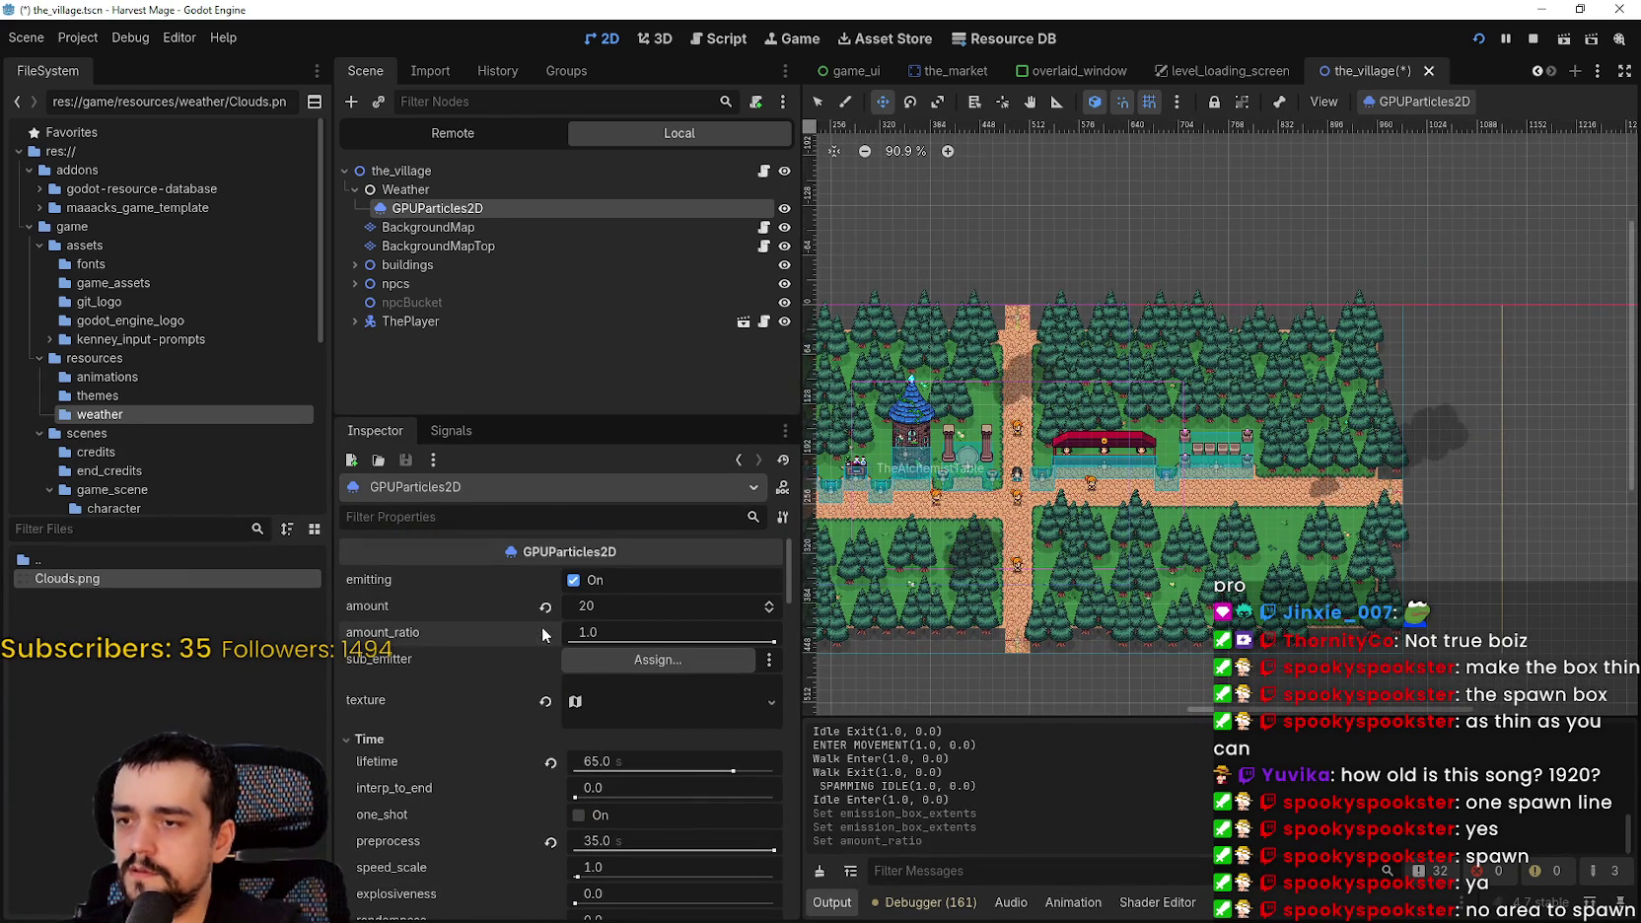
key(ctrl+s)
click(1429, 102)
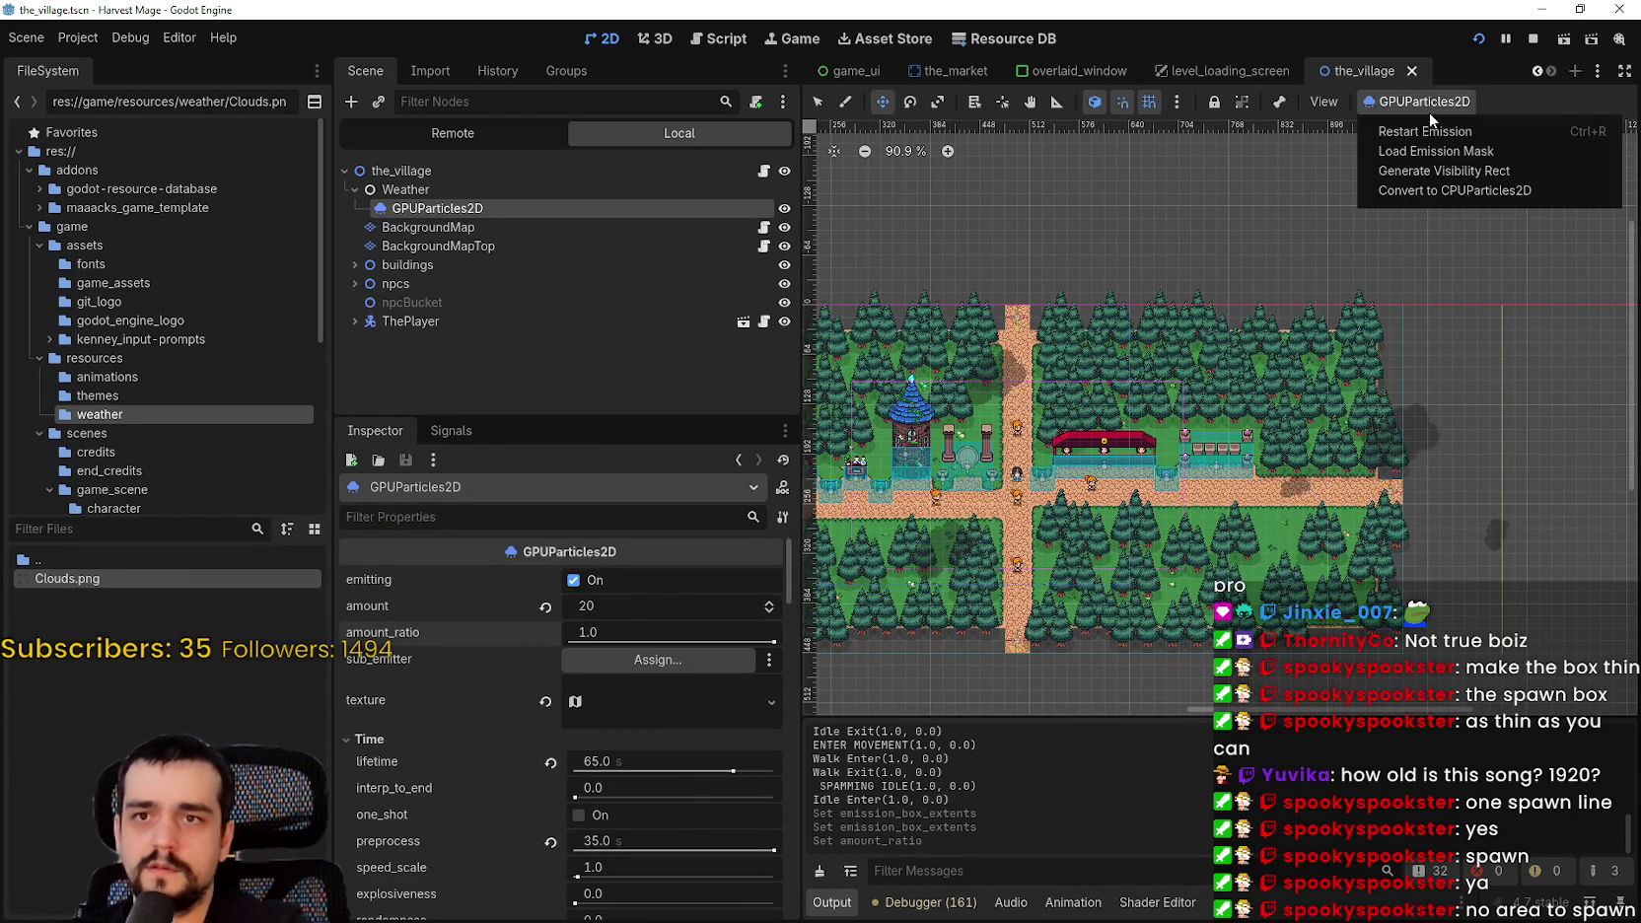
click(1422, 128)
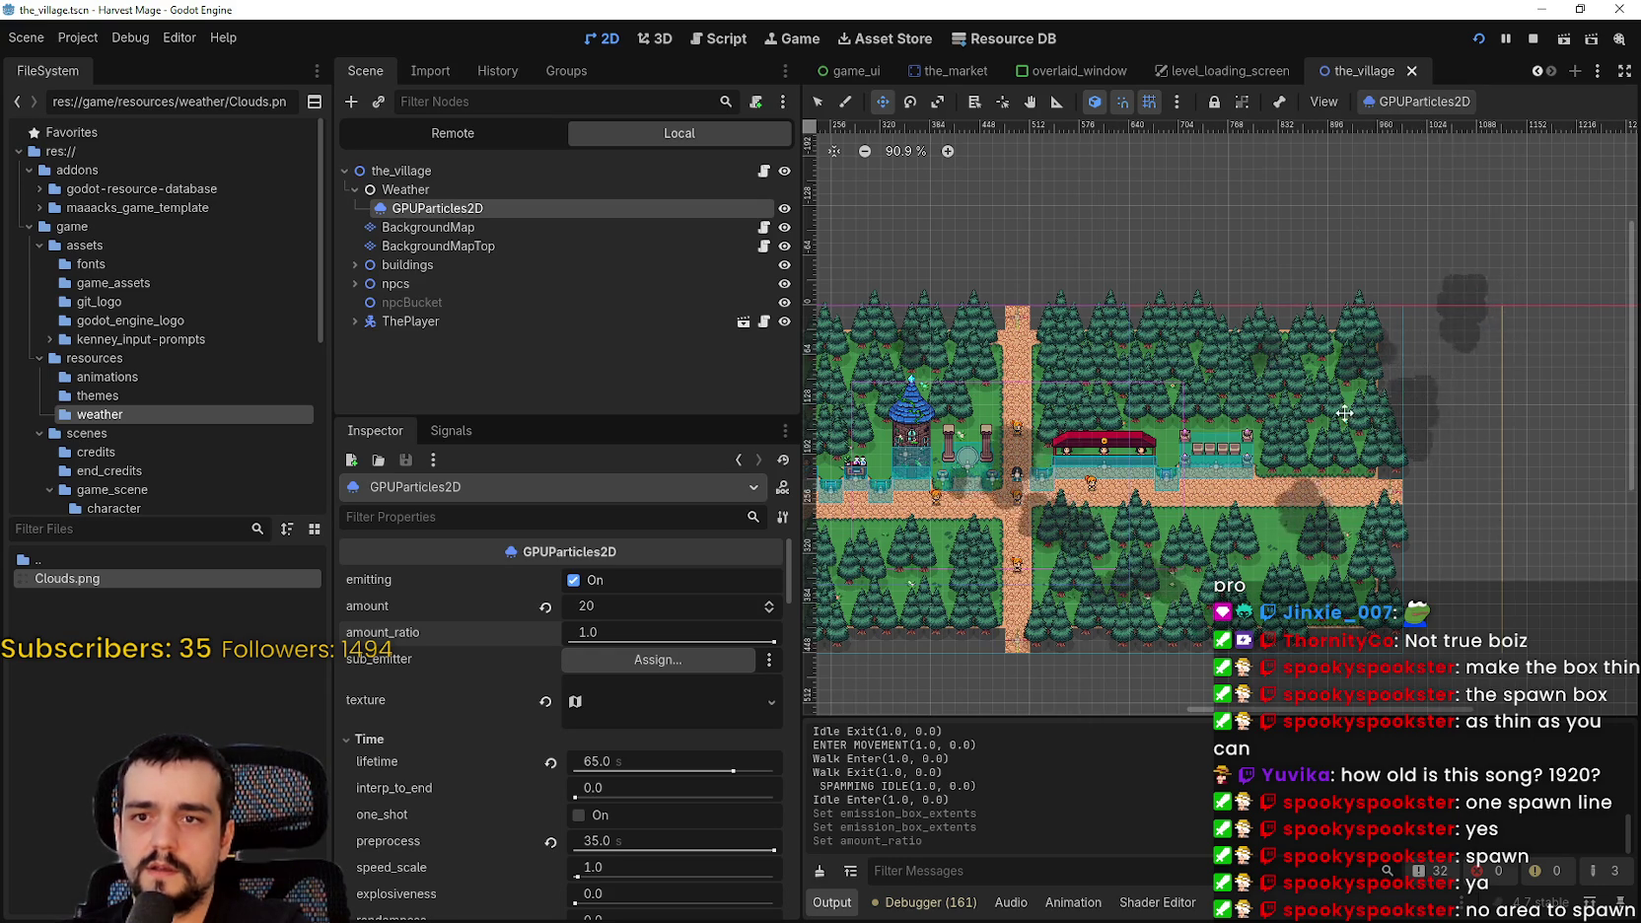
- Restart the cloud emission twice more to reshuffle the cloud positions
scroll(1349, 408, down, 2)
click(1416, 103)
click(1410, 131)
click(1412, 110)
click(1410, 125)
- Raise the particle amount from 20 to 32 and set amount_ratio to 0.5
drag(672, 605, 719, 605)
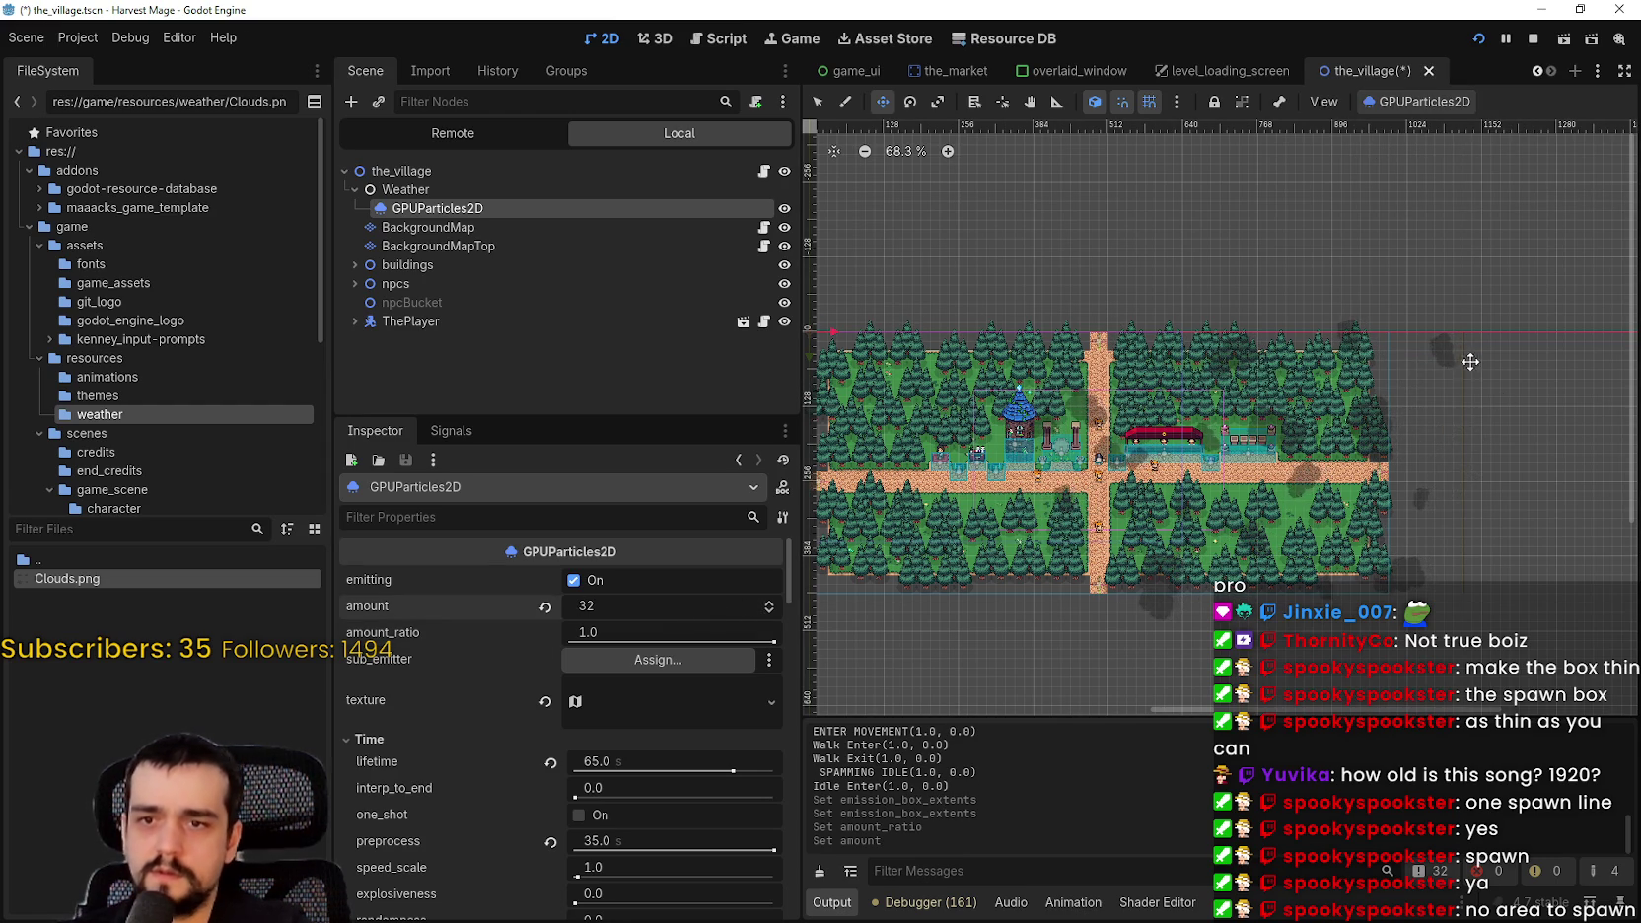
scroll(1381, 562, up, 6)
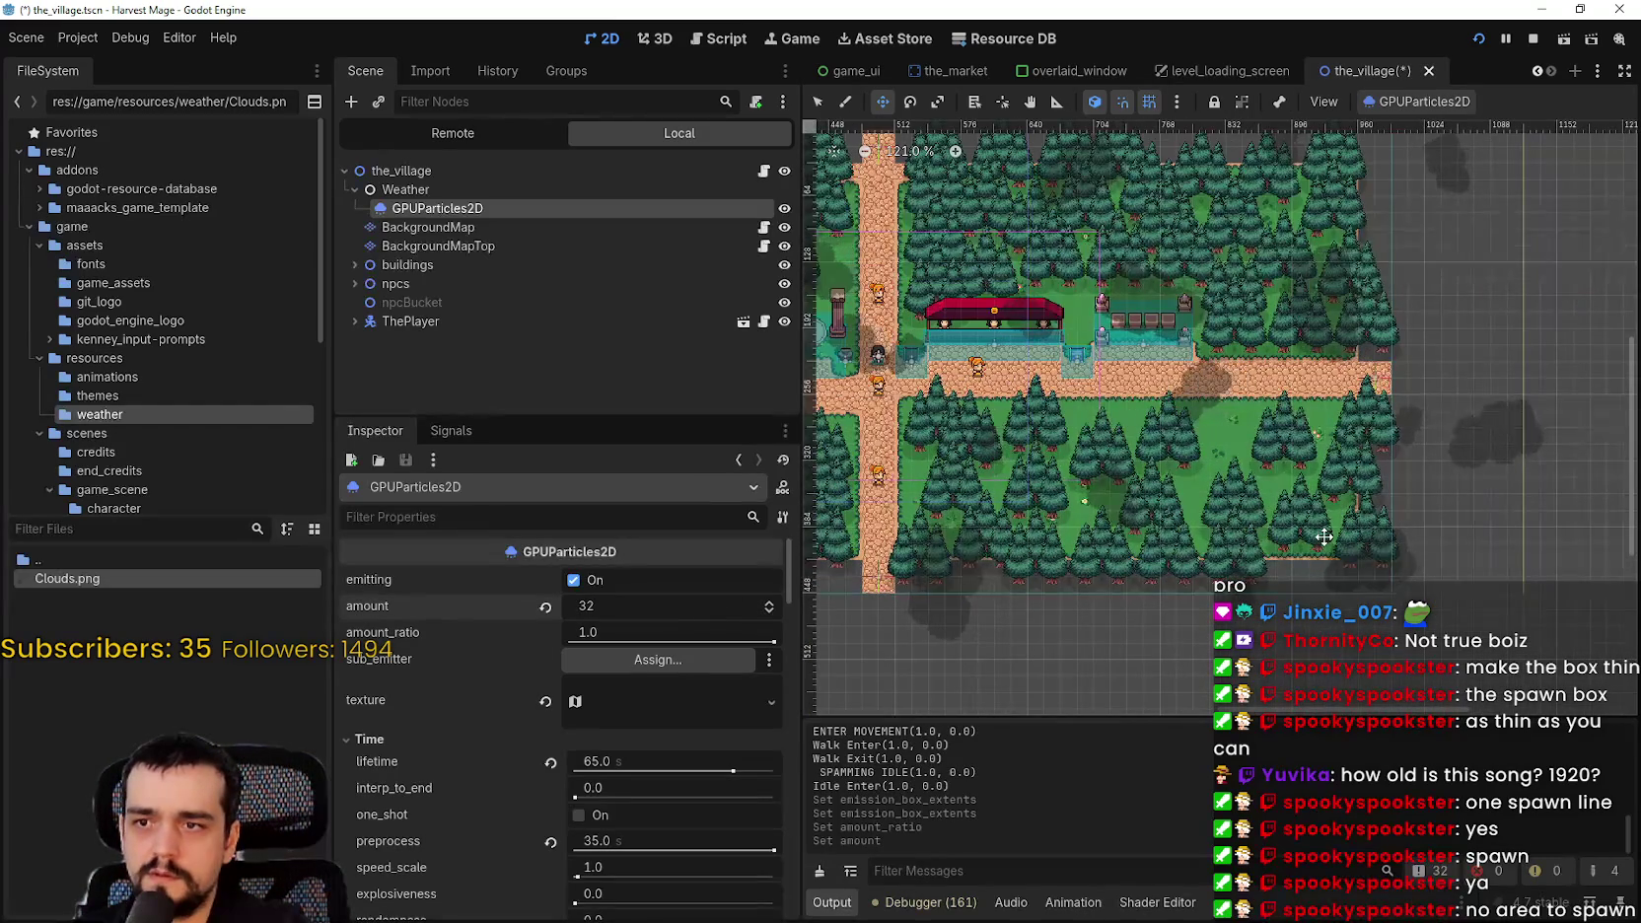
scroll(1323, 537, down, 4)
scroll(1004, 441, up, 20)
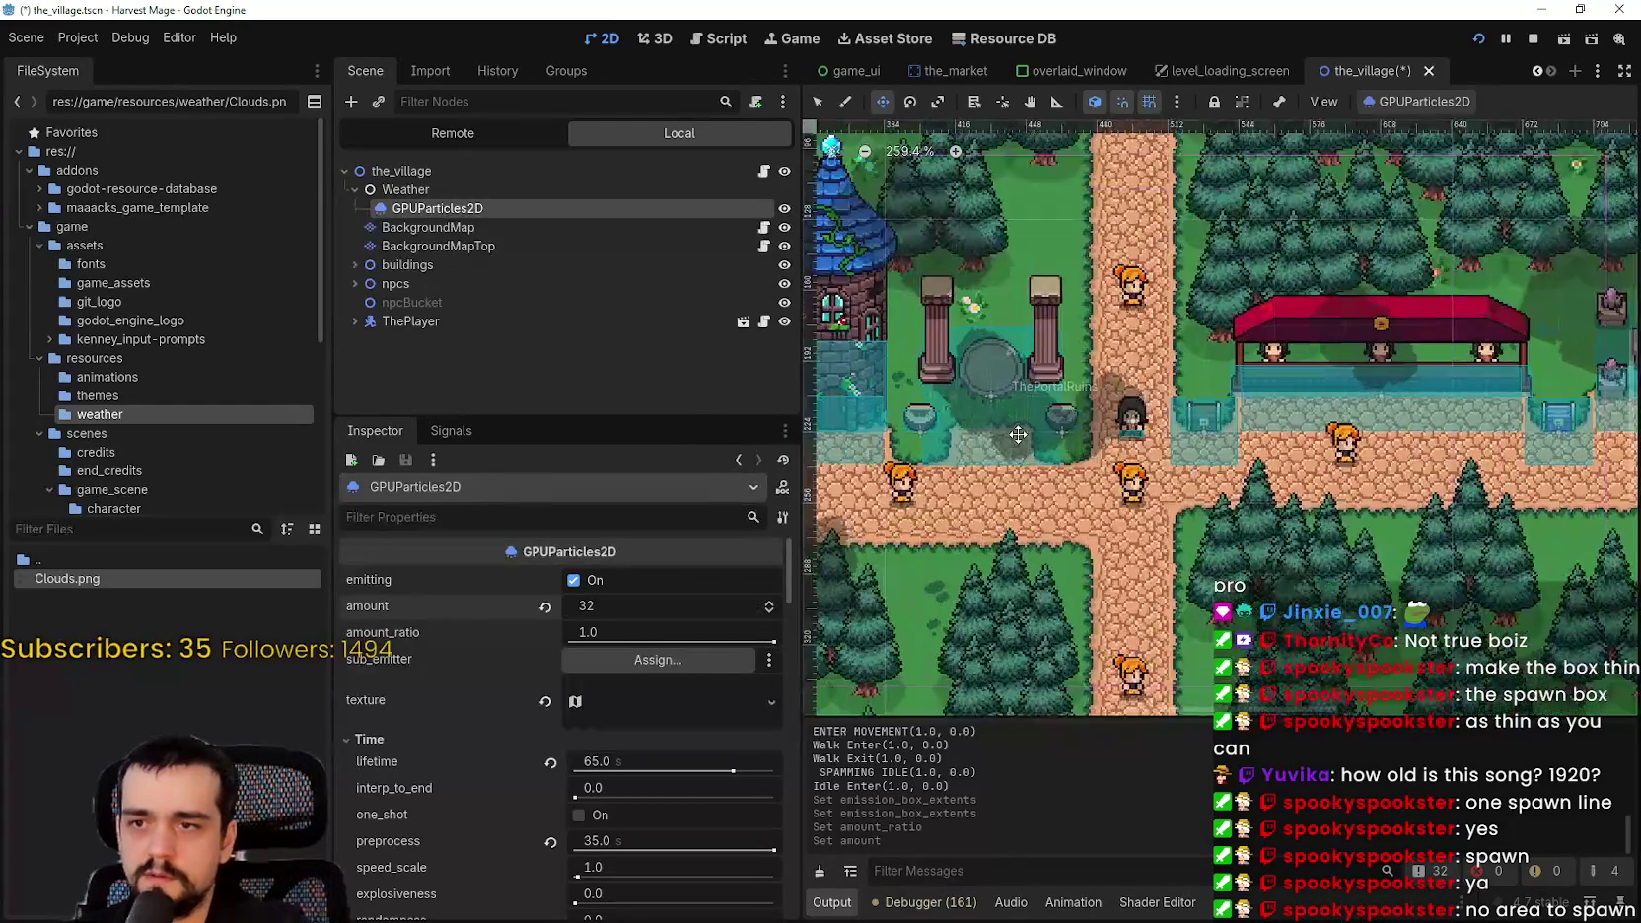
scroll(1011, 414, down, 6)
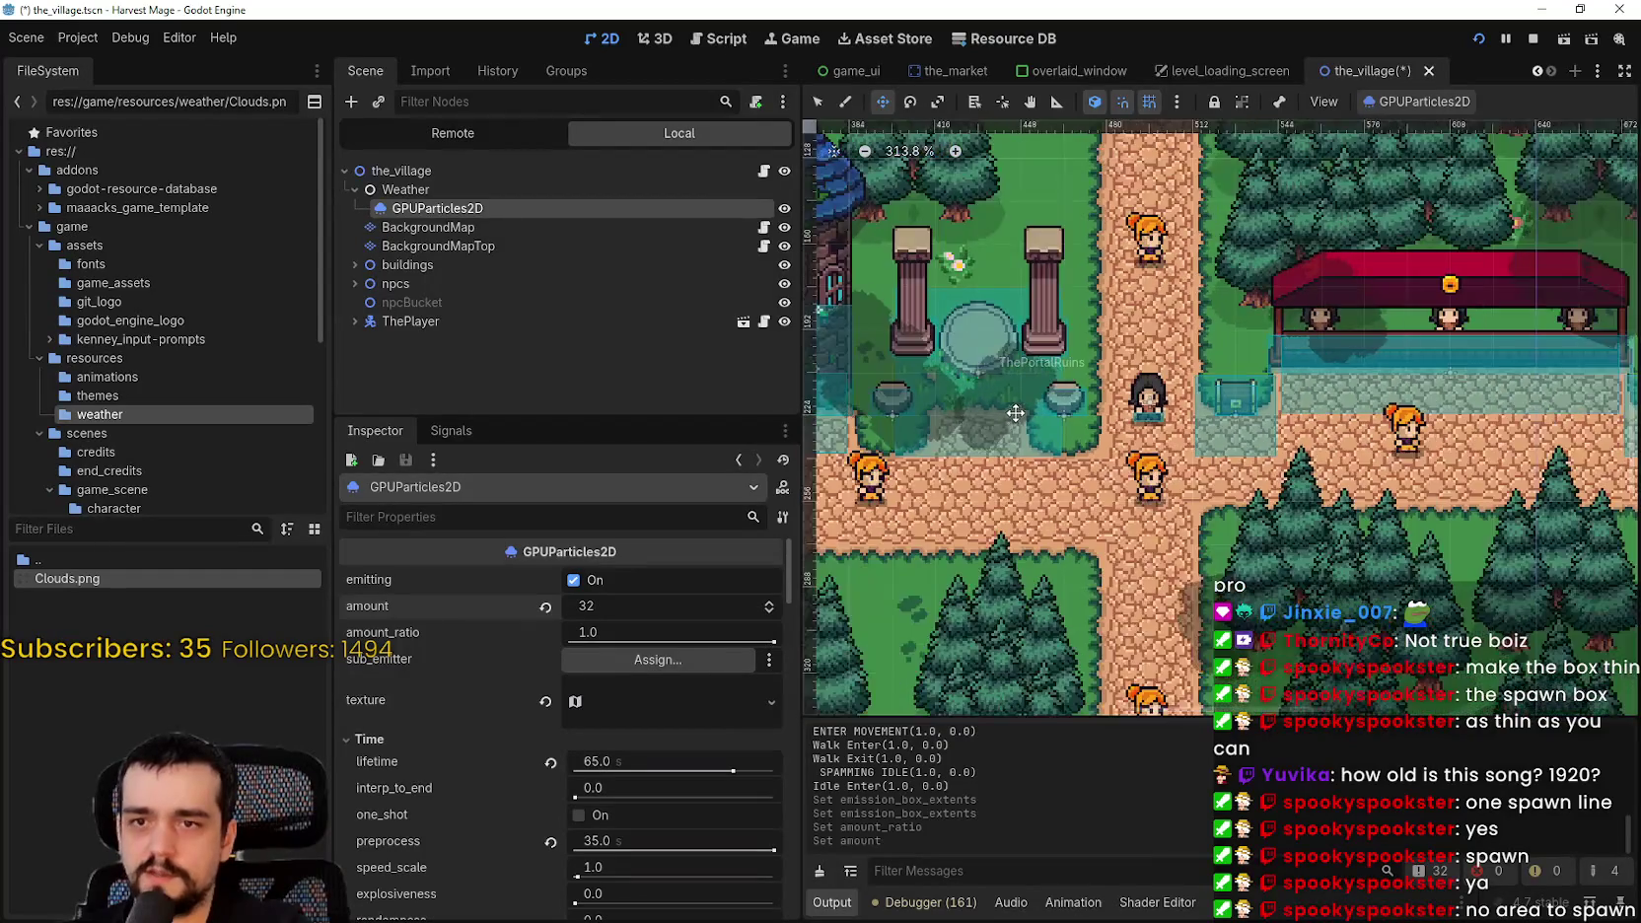
click(687, 632)
text(0.5)
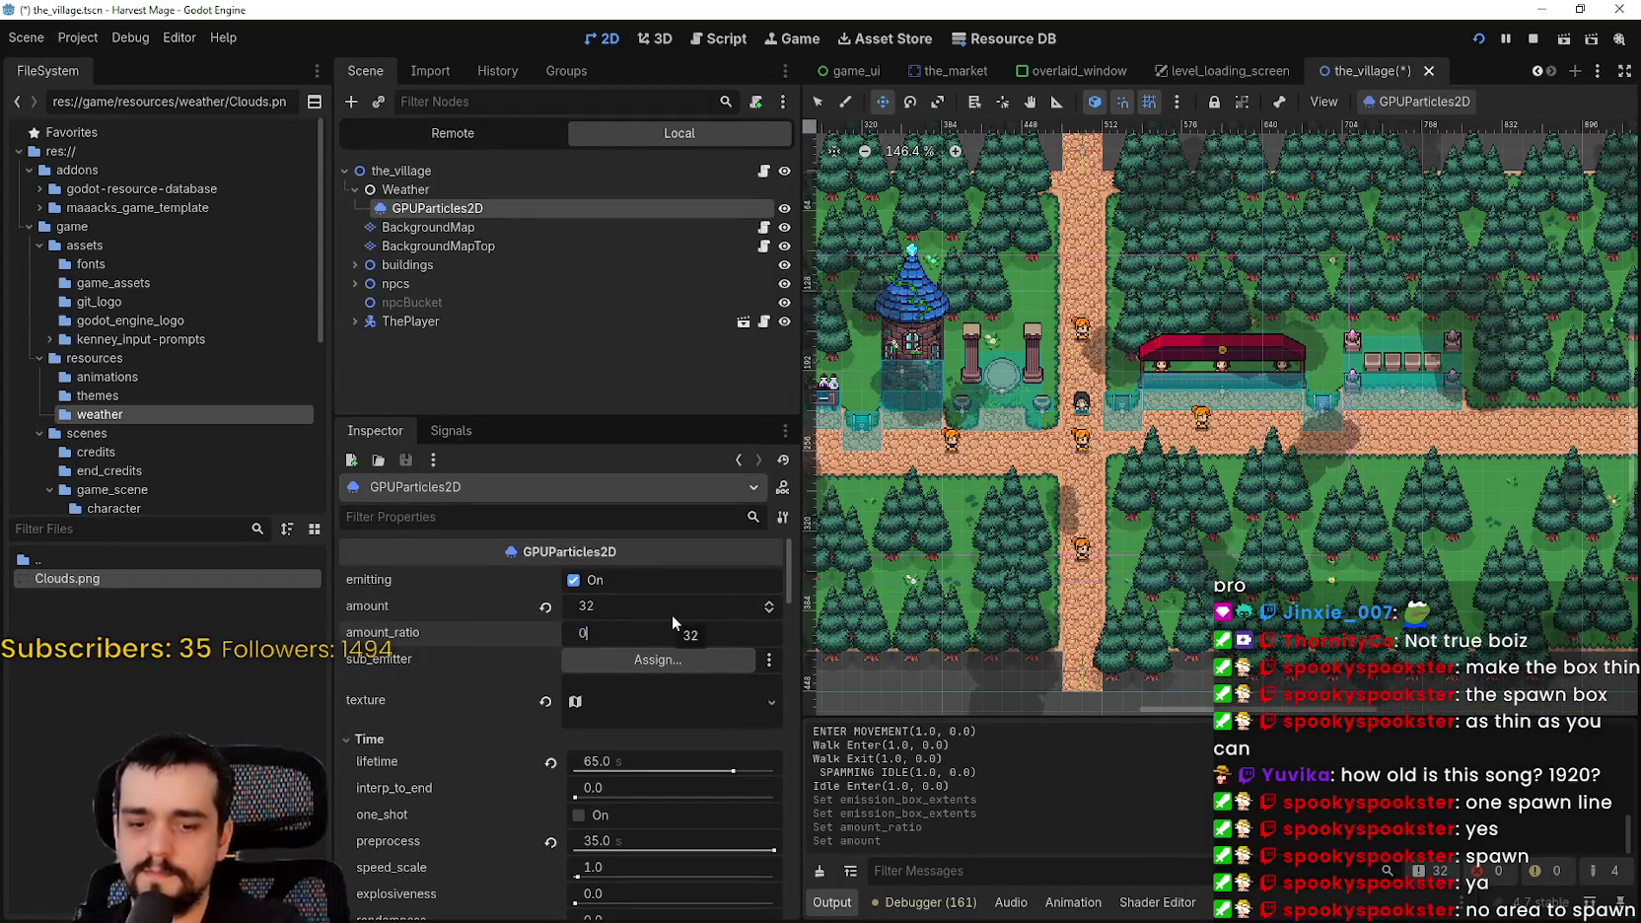
key(Return)
- Set the particle amount to 30 and save the scene
scroll(1036, 404, down, 4)
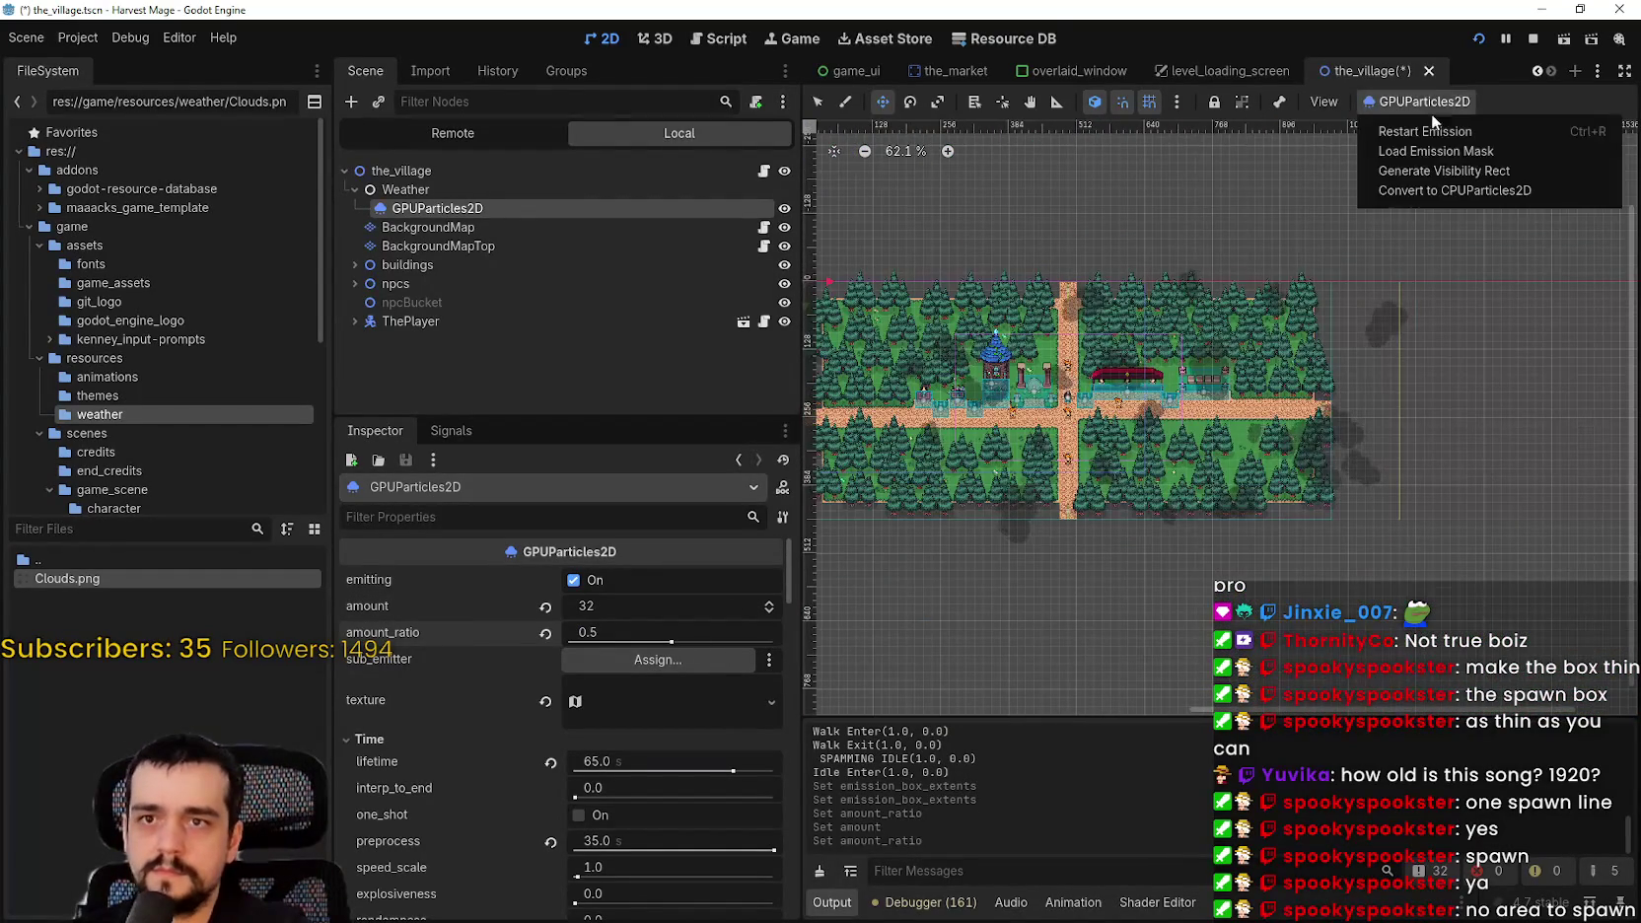
scroll(1310, 466, up, 7)
scroll(1332, 339, up, 20)
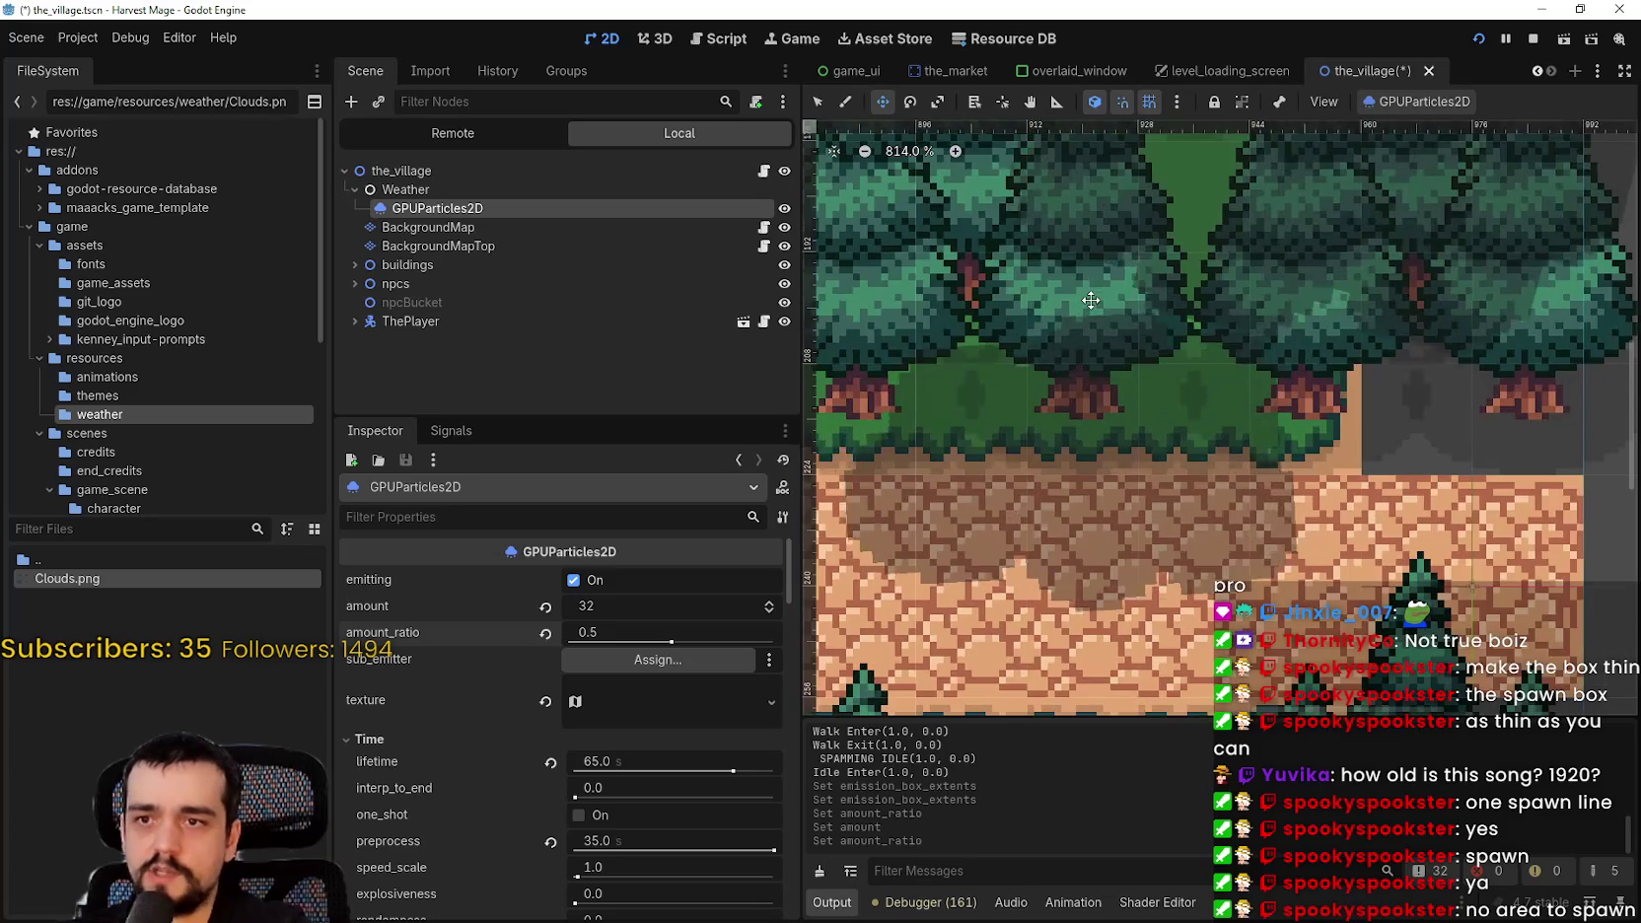
scroll(1090, 300, down, 20)
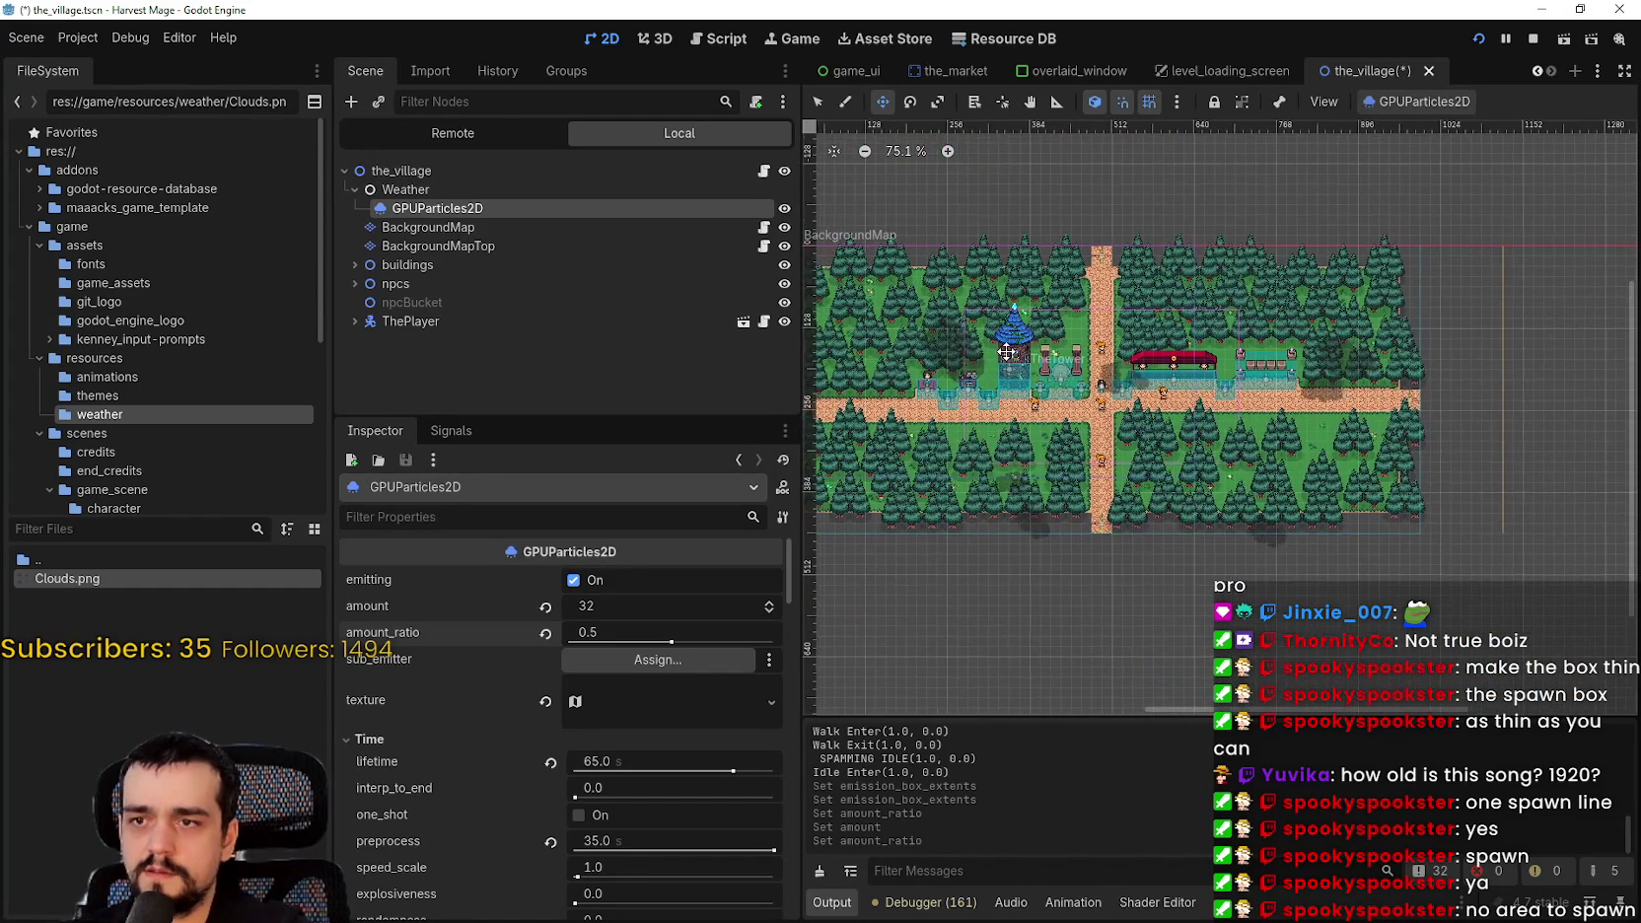
scroll(1100, 408, up, 2)
click(624, 603)
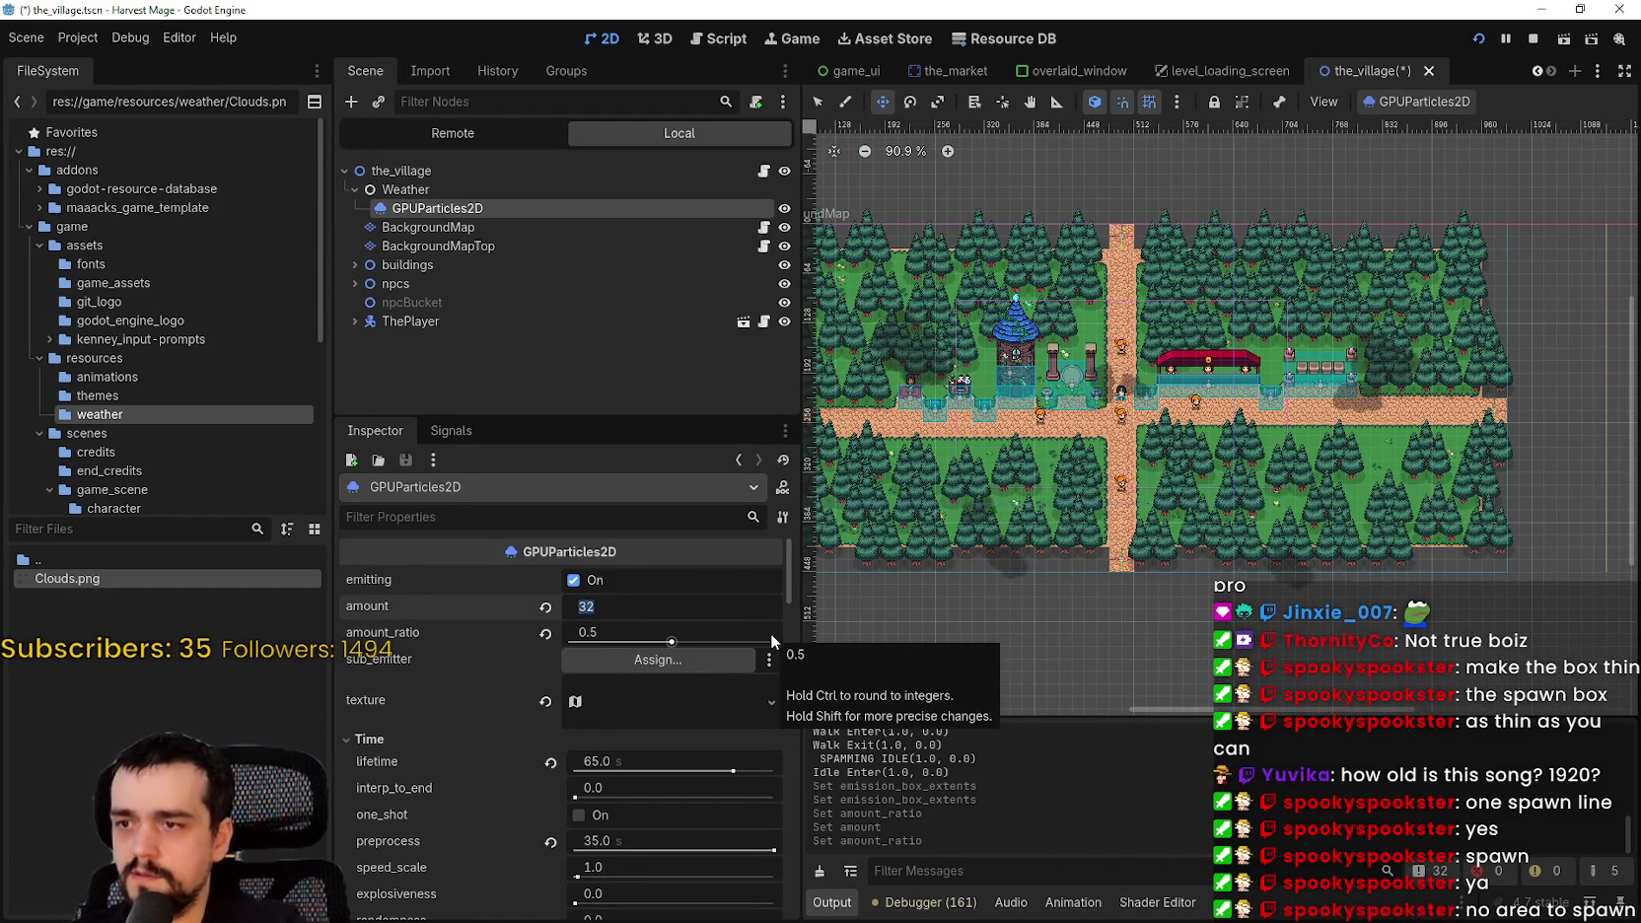
text(30)
key(Return)
key(ctrl+s)
scroll(1284, 394, up, 5)
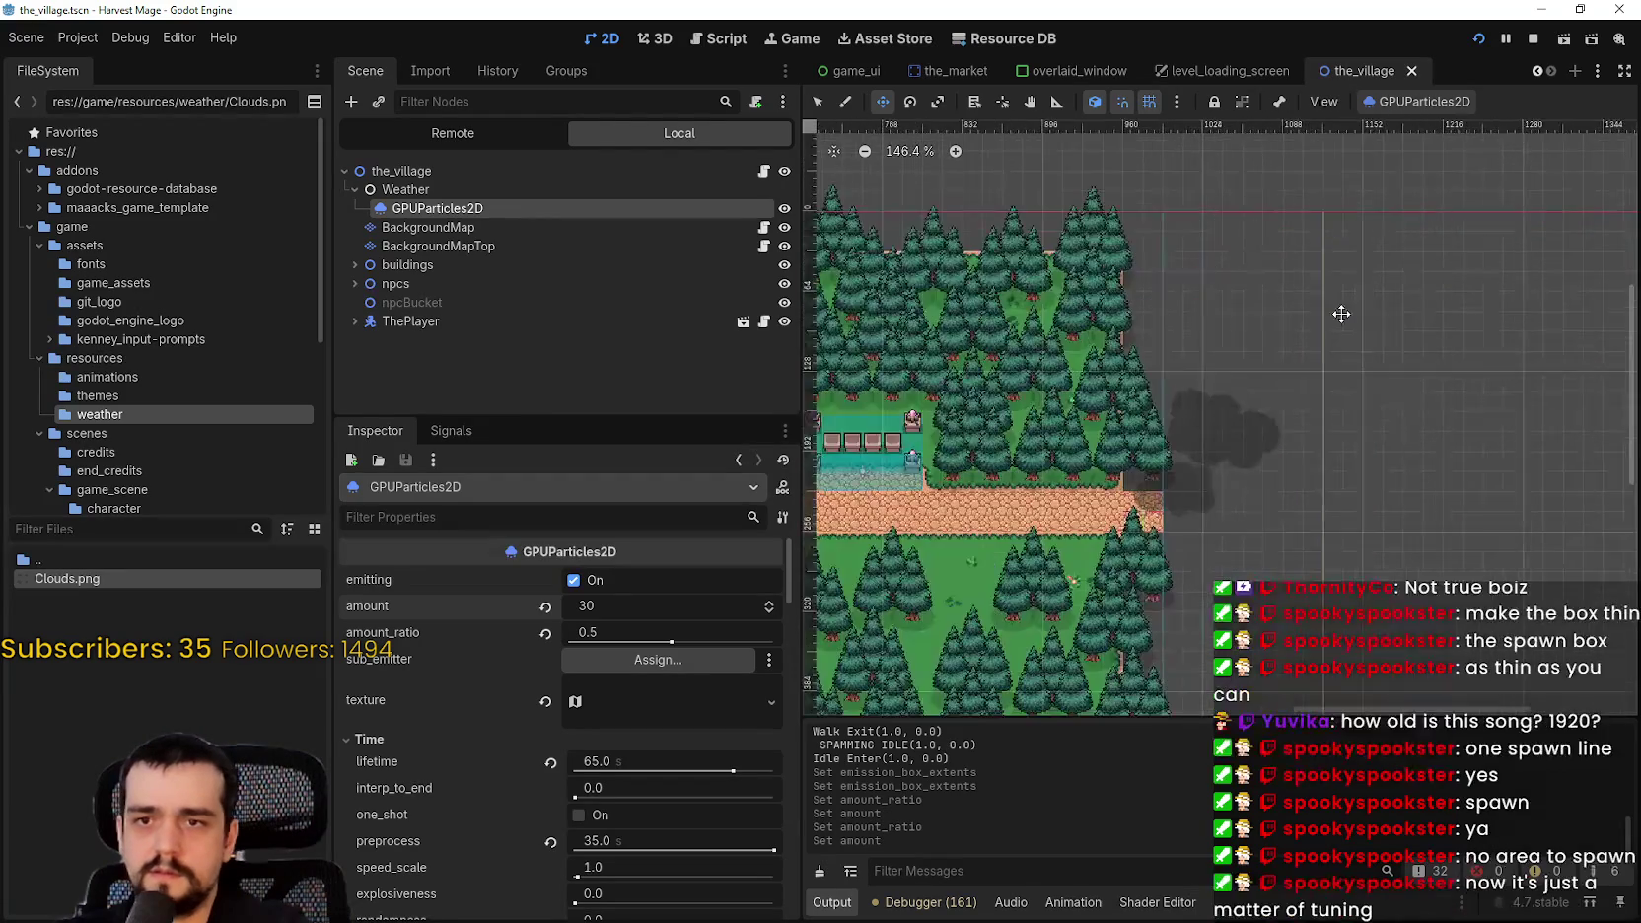
scroll(1061, 411, down, 7)
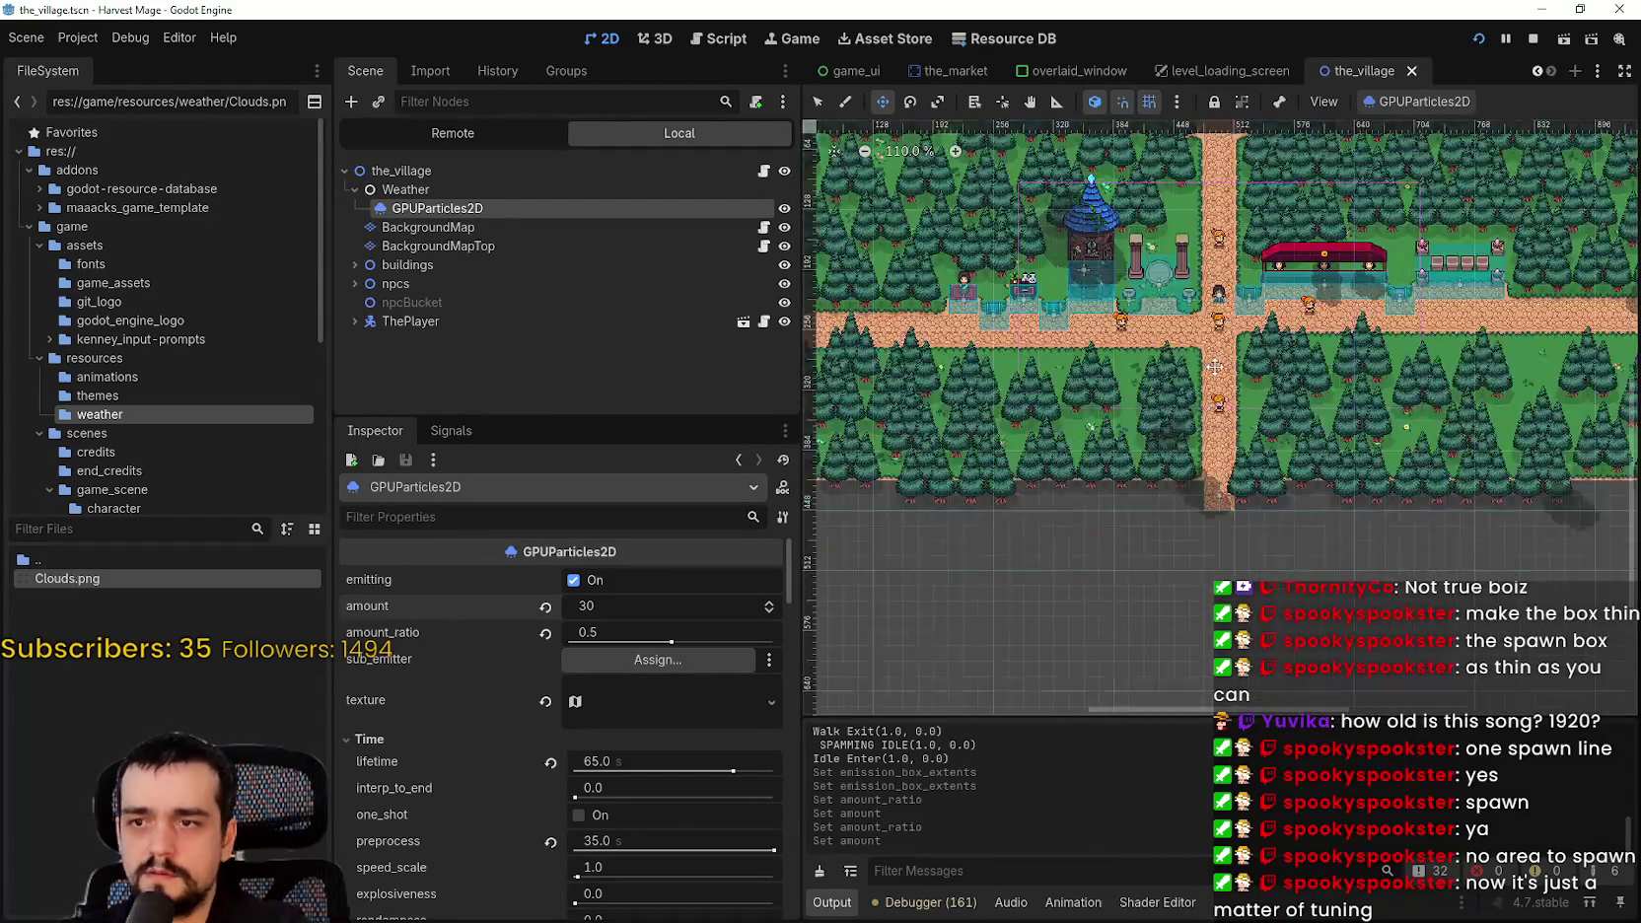